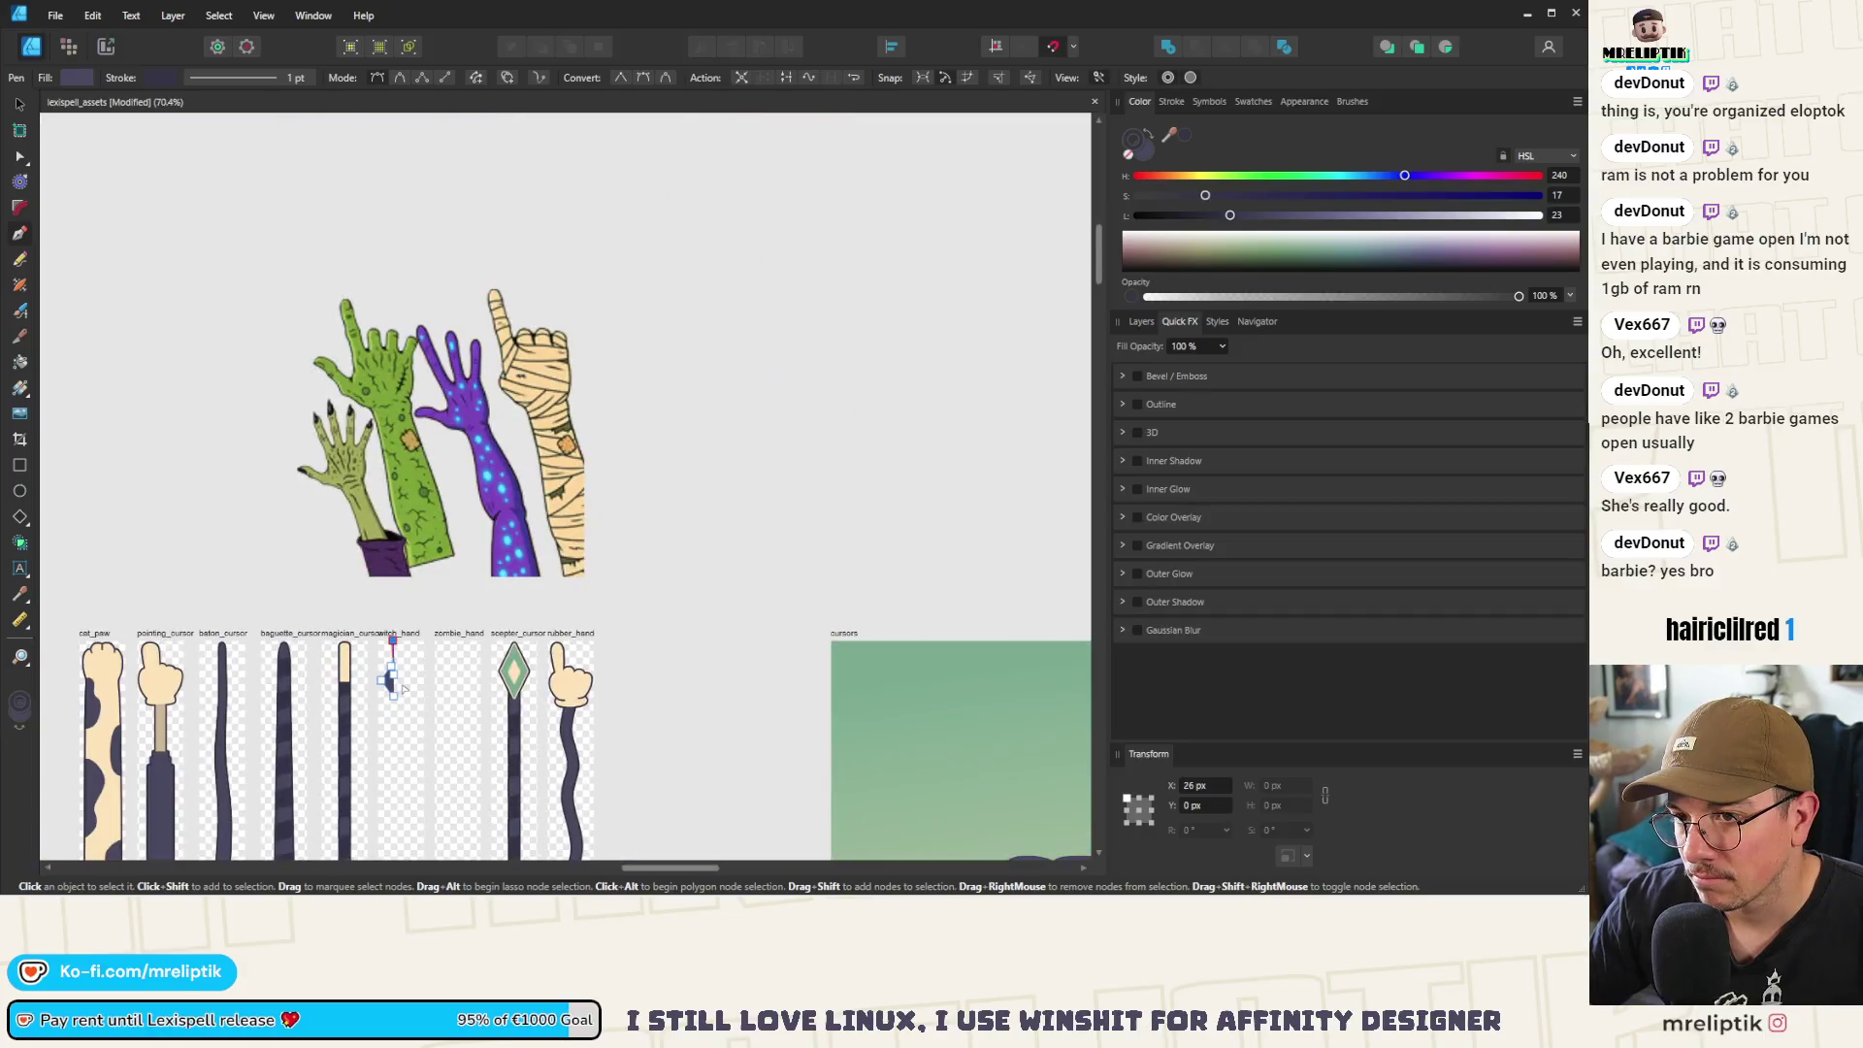
Extend the witch_hand outline with four finger-bump nodes along the hand
scroll(404, 685, up, 5)
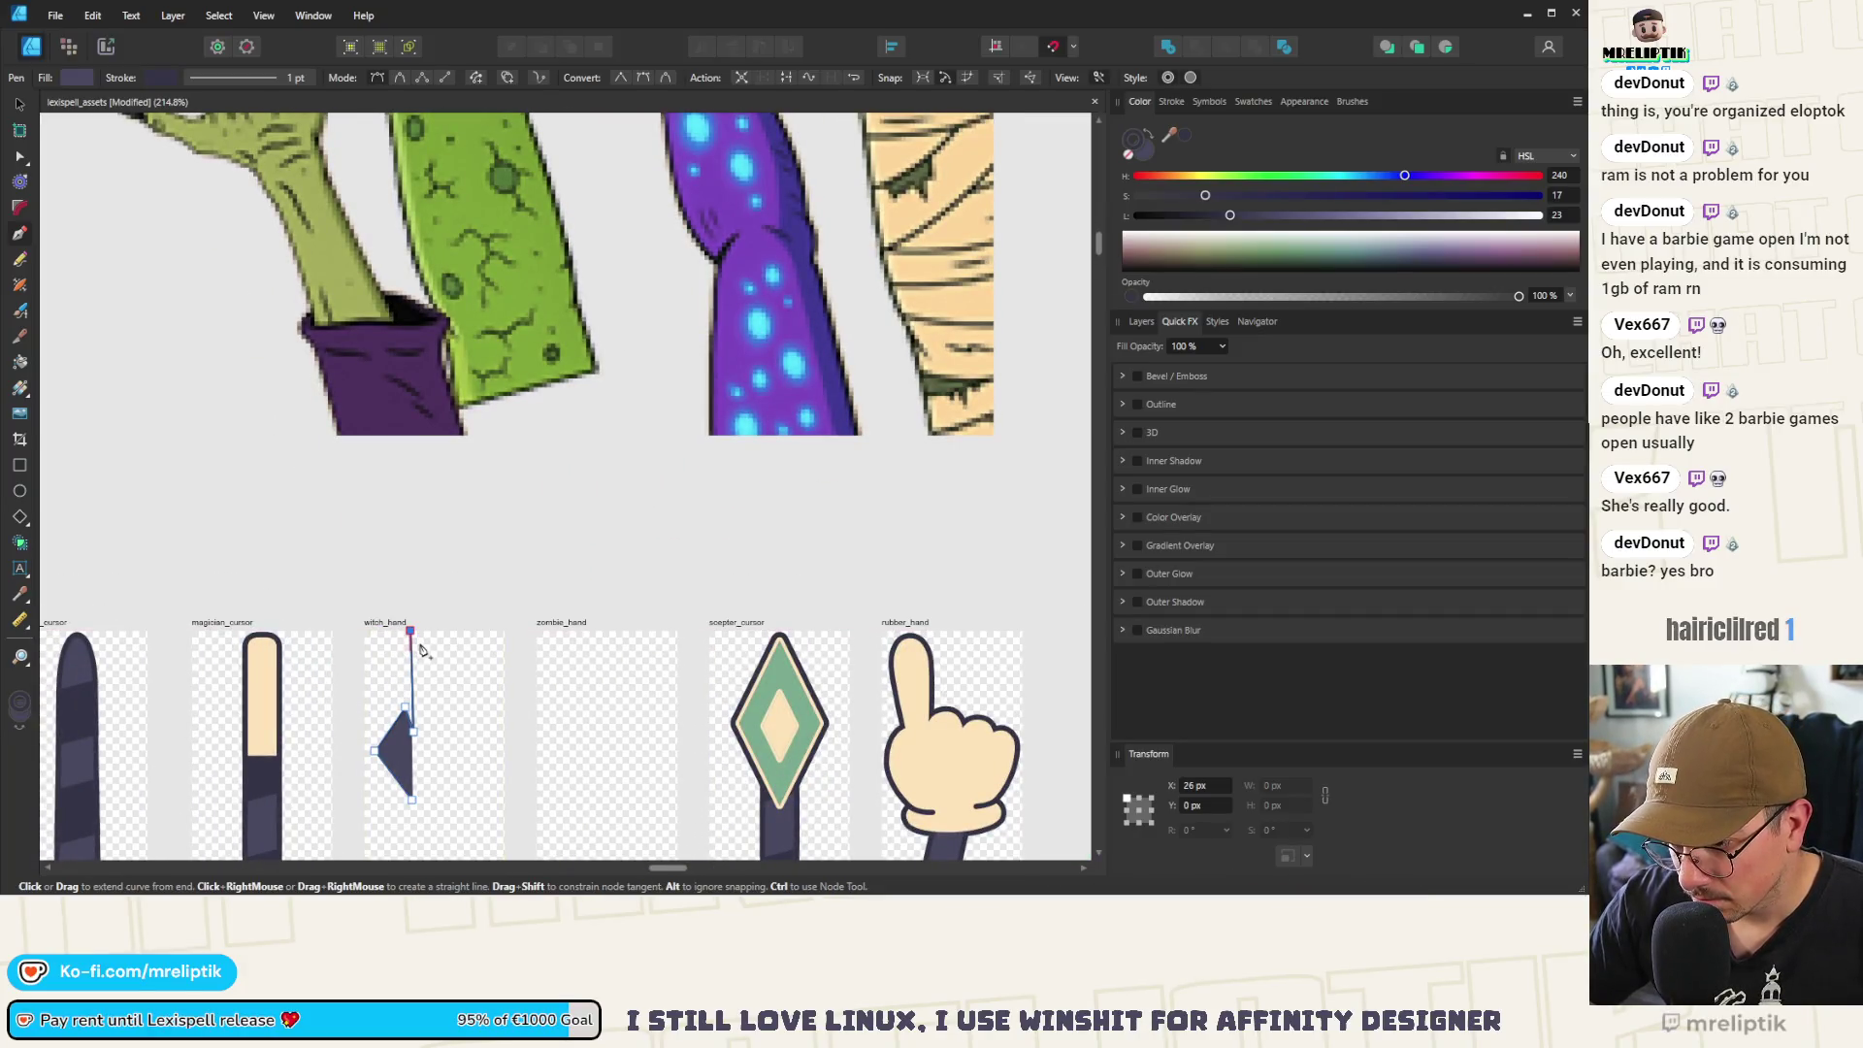
scroll(431, 677, down, 3)
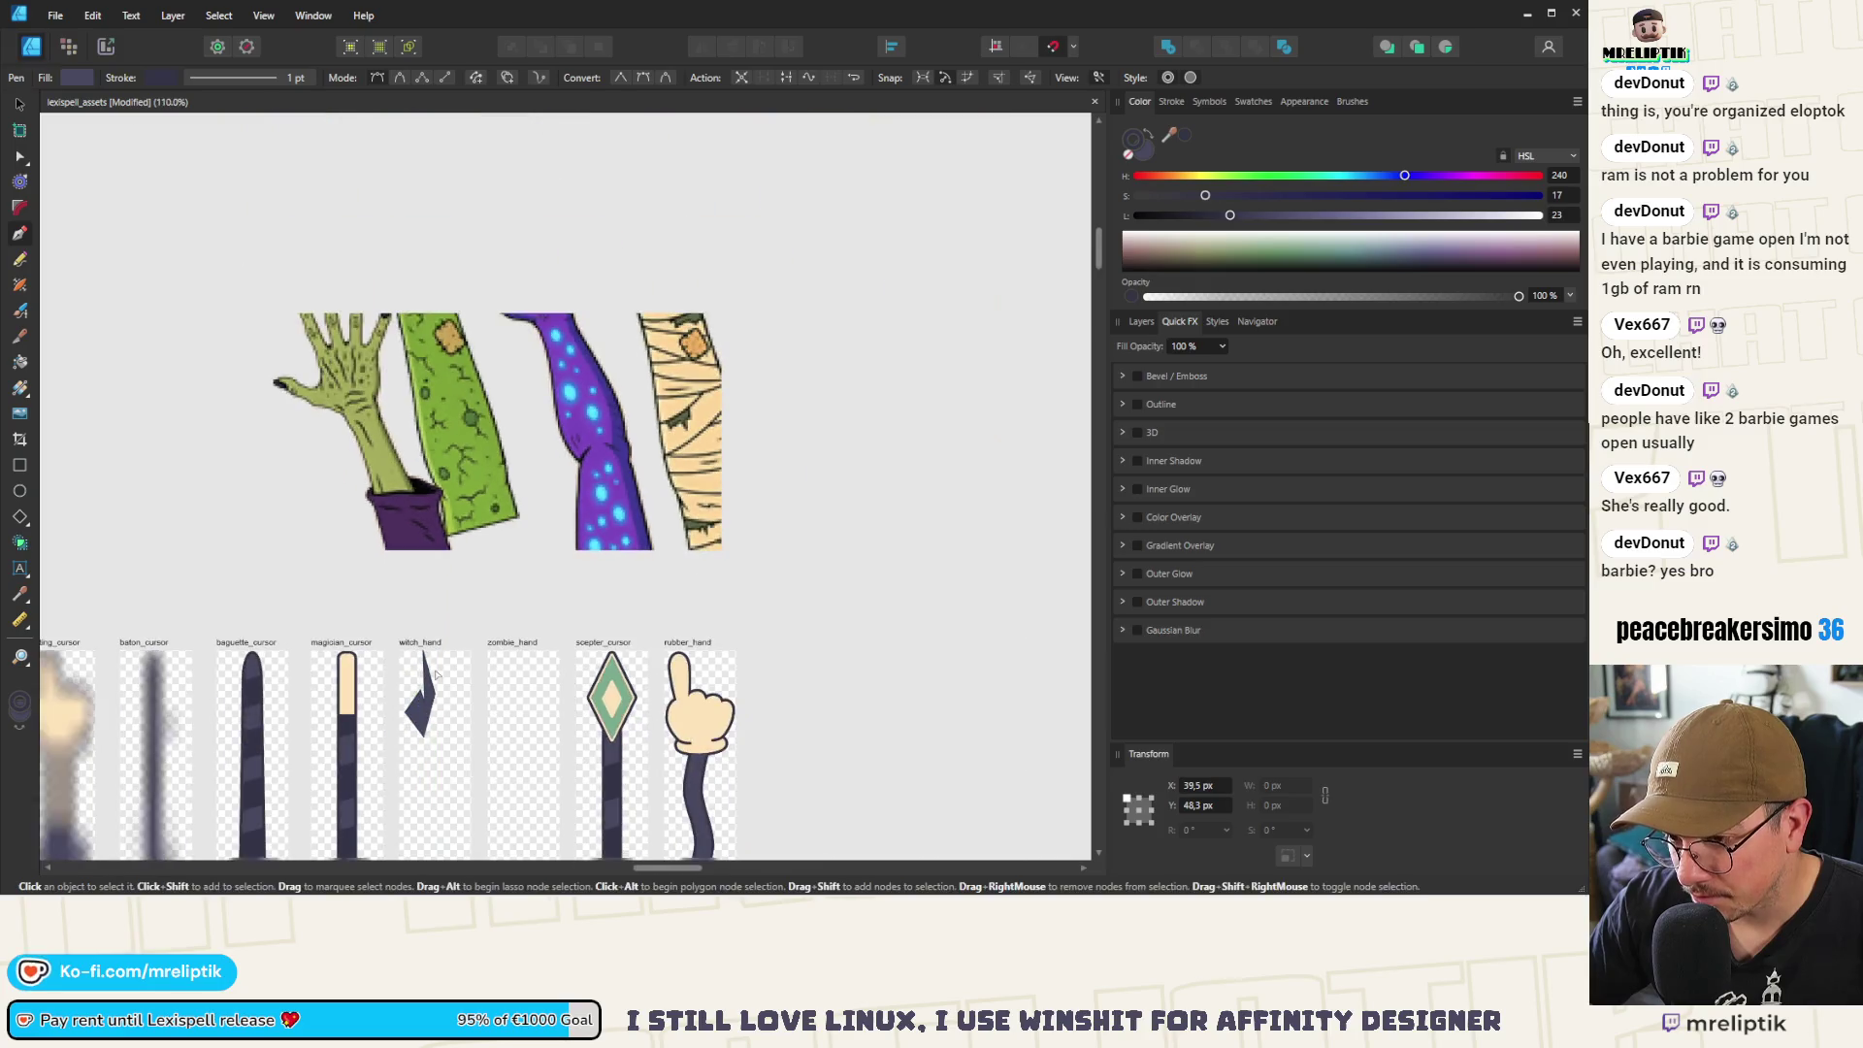
scroll(435, 679, up, 3)
click(448, 683)
click(461, 693)
click(473, 687)
click(492, 698)
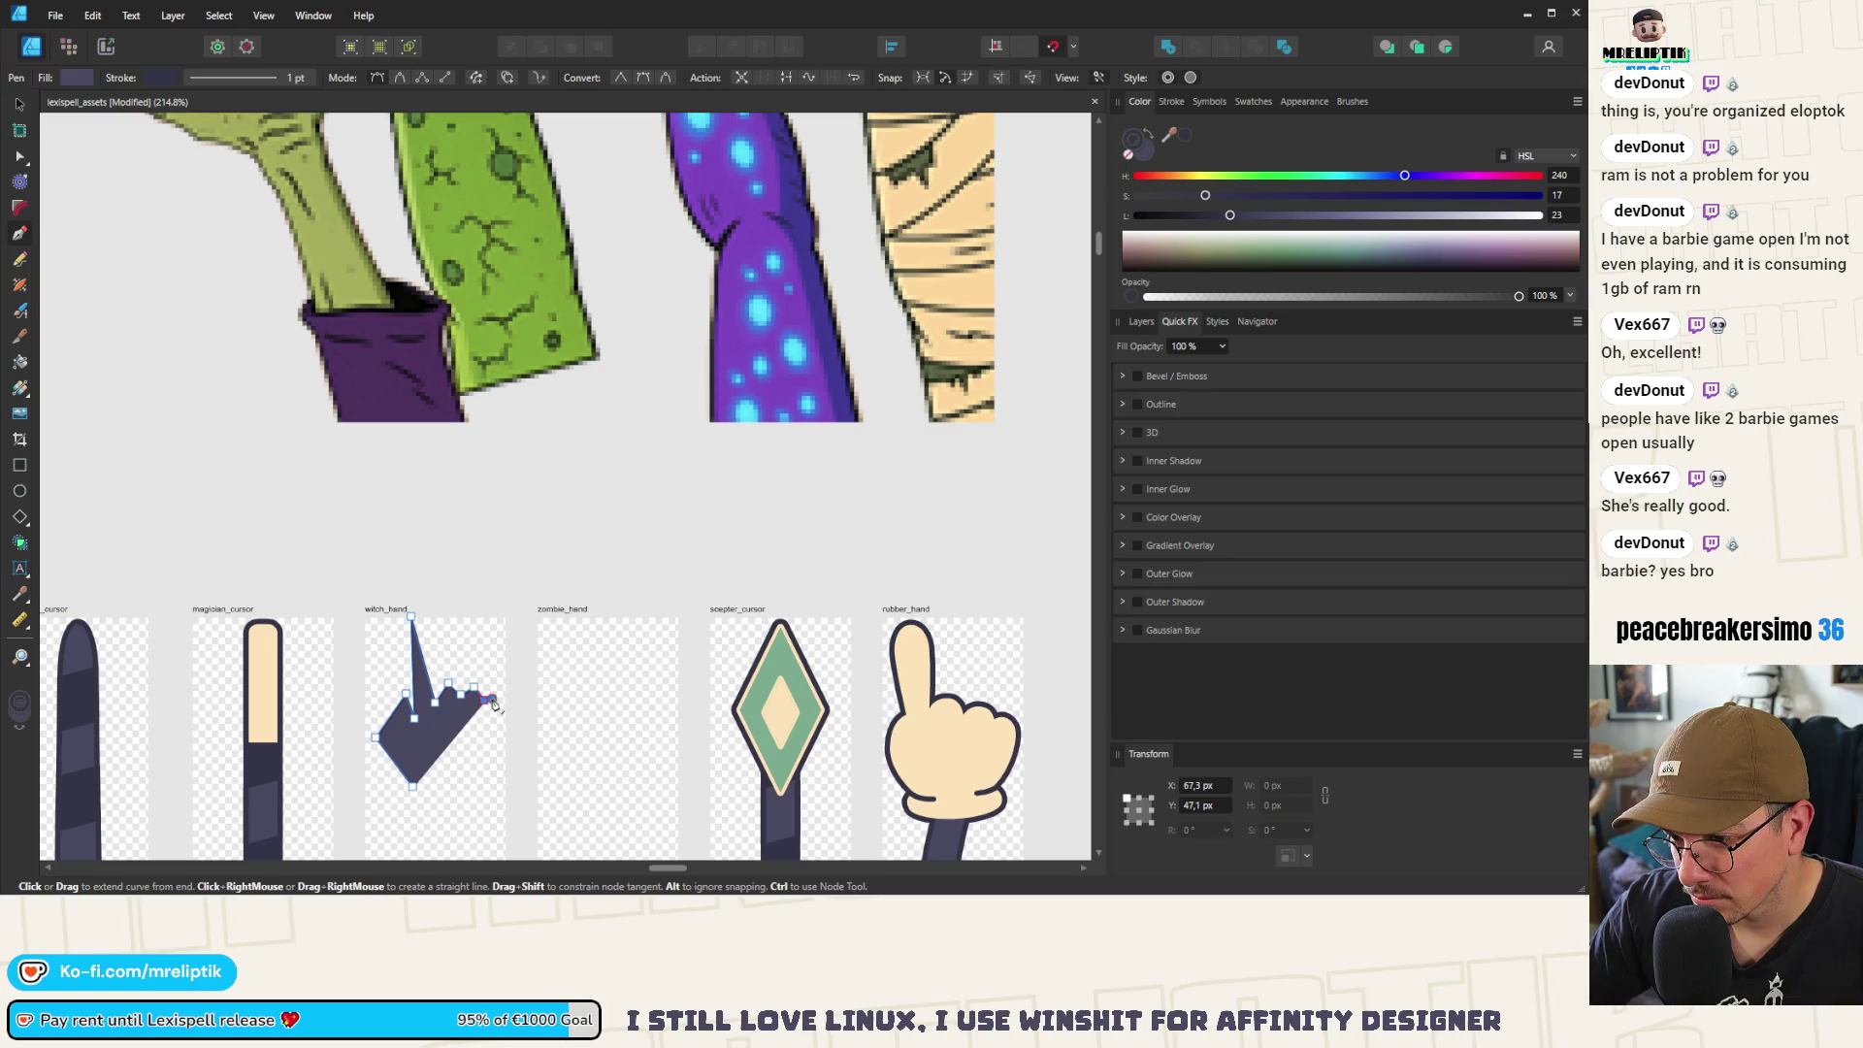
Move the lower-left node down to the hand's base and select all outline nodes
scroll(491, 699, down, 1)
scroll(480, 745, down, 3)
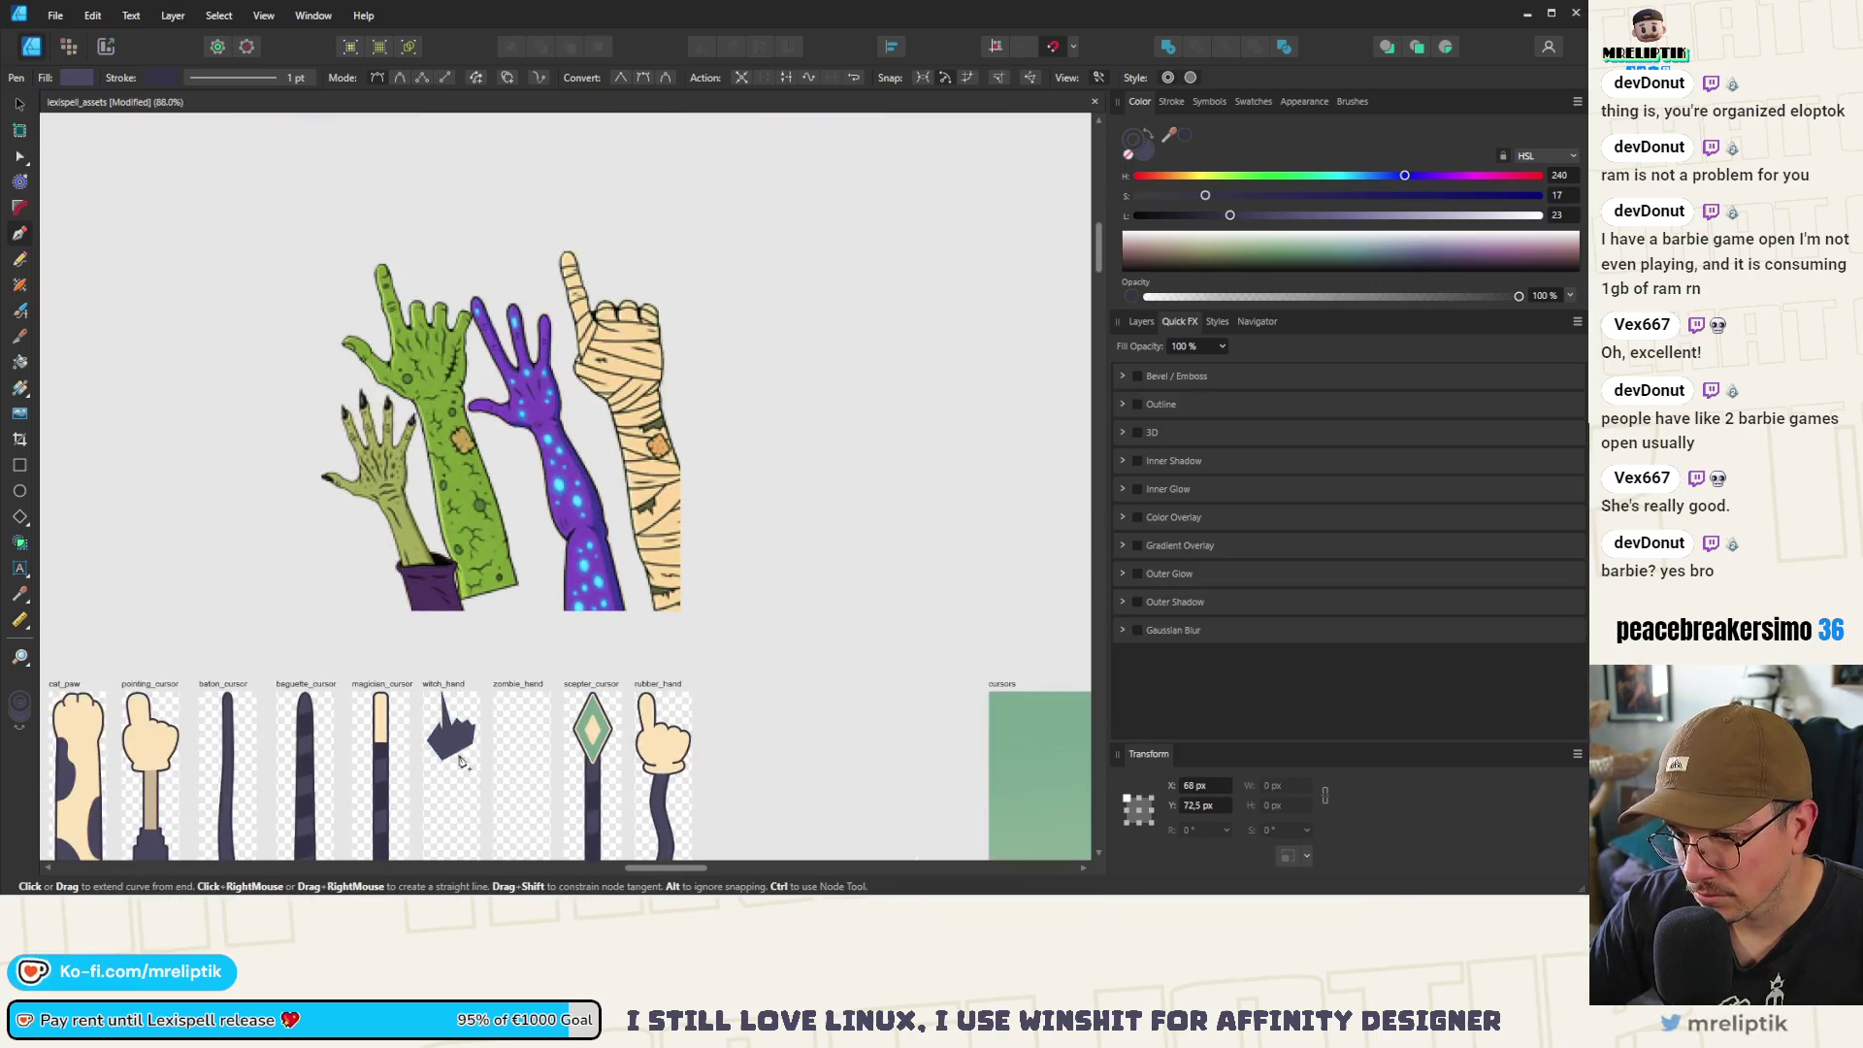
scroll(461, 773, up, 4)
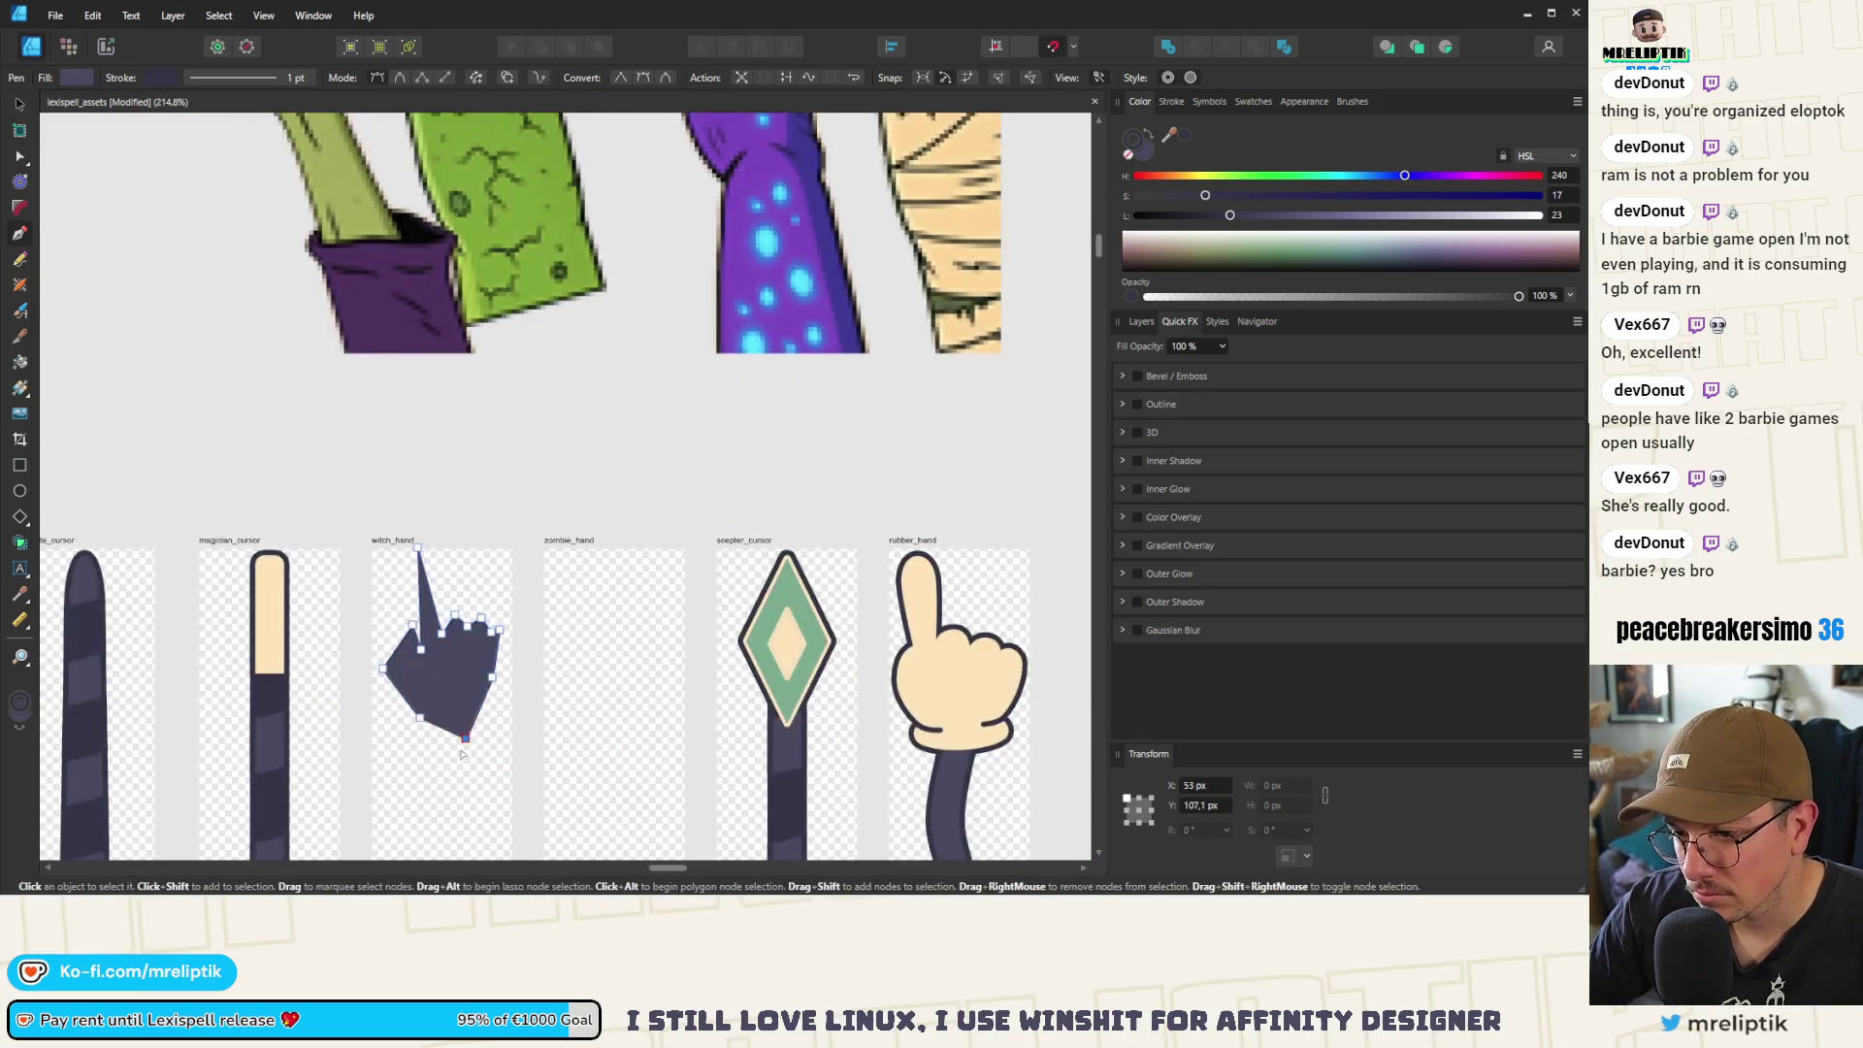
scroll(427, 626, down, 4)
scroll(426, 446, up, 4)
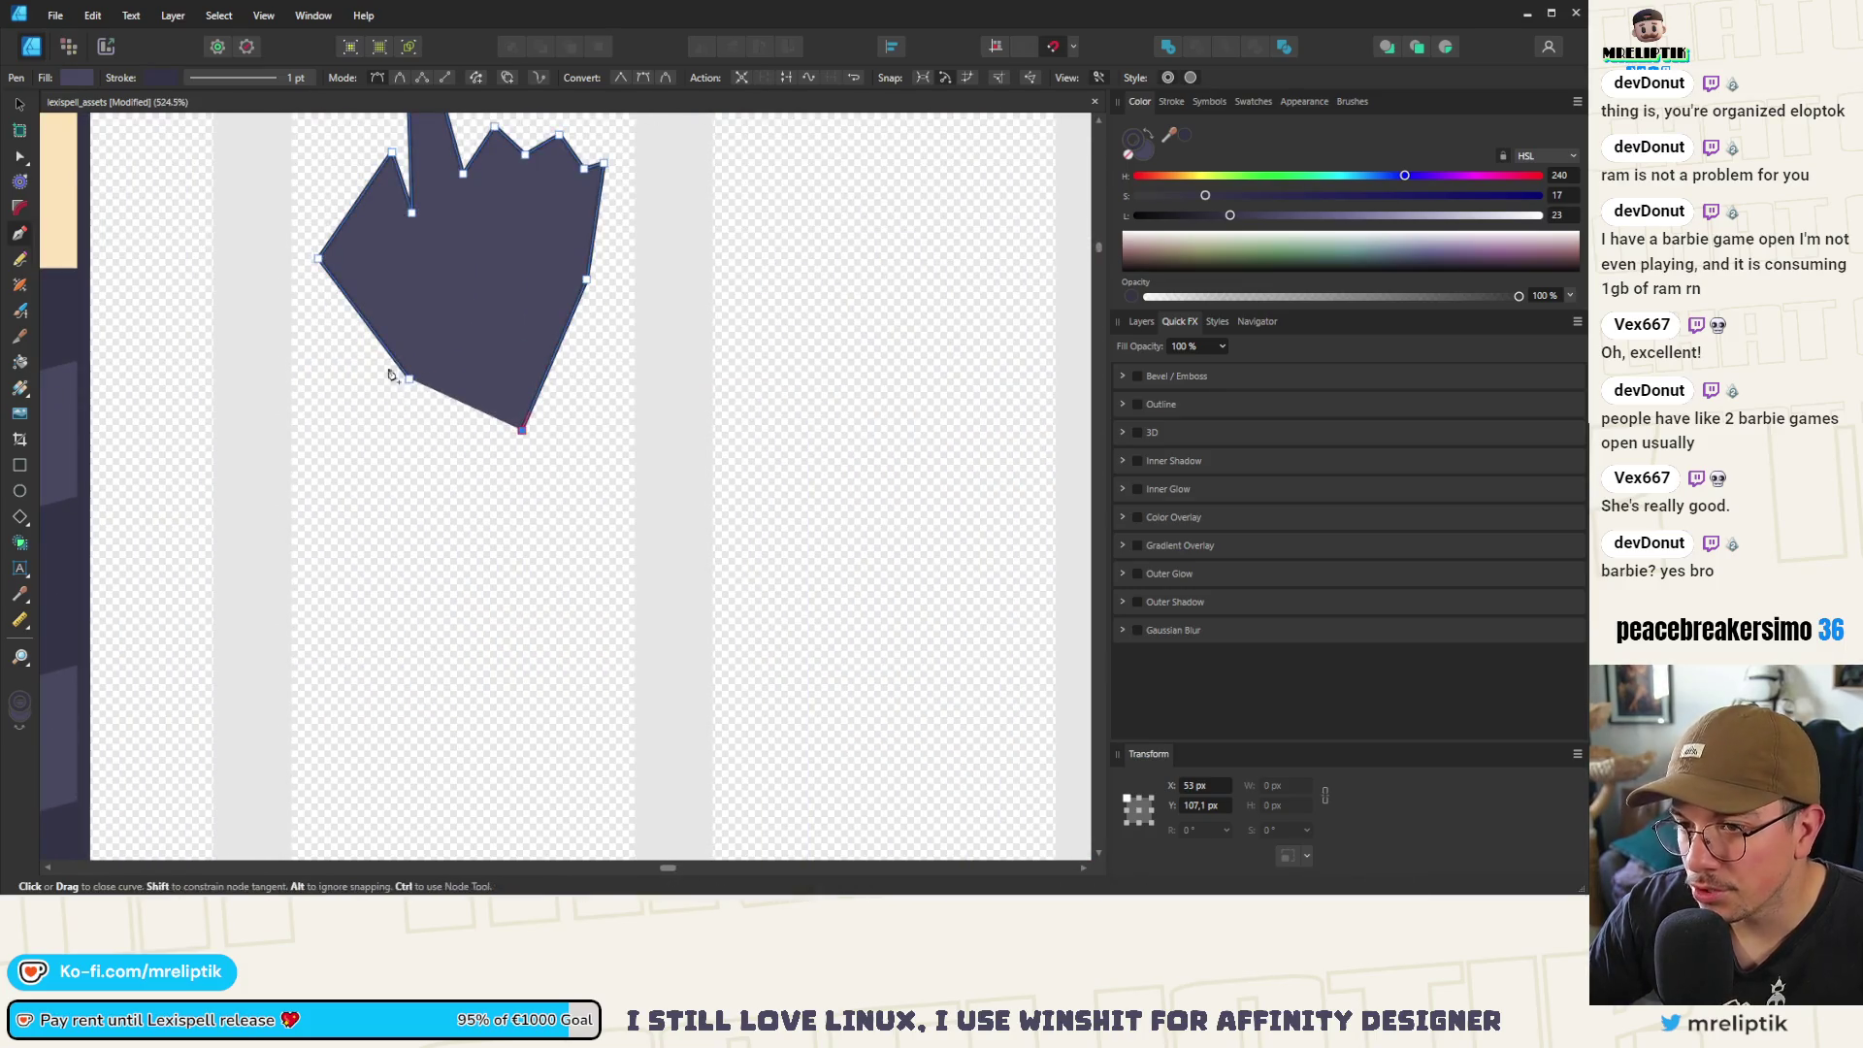
click(20, 155)
drag(409, 379, 425, 430)
scroll(432, 437, down, 3)
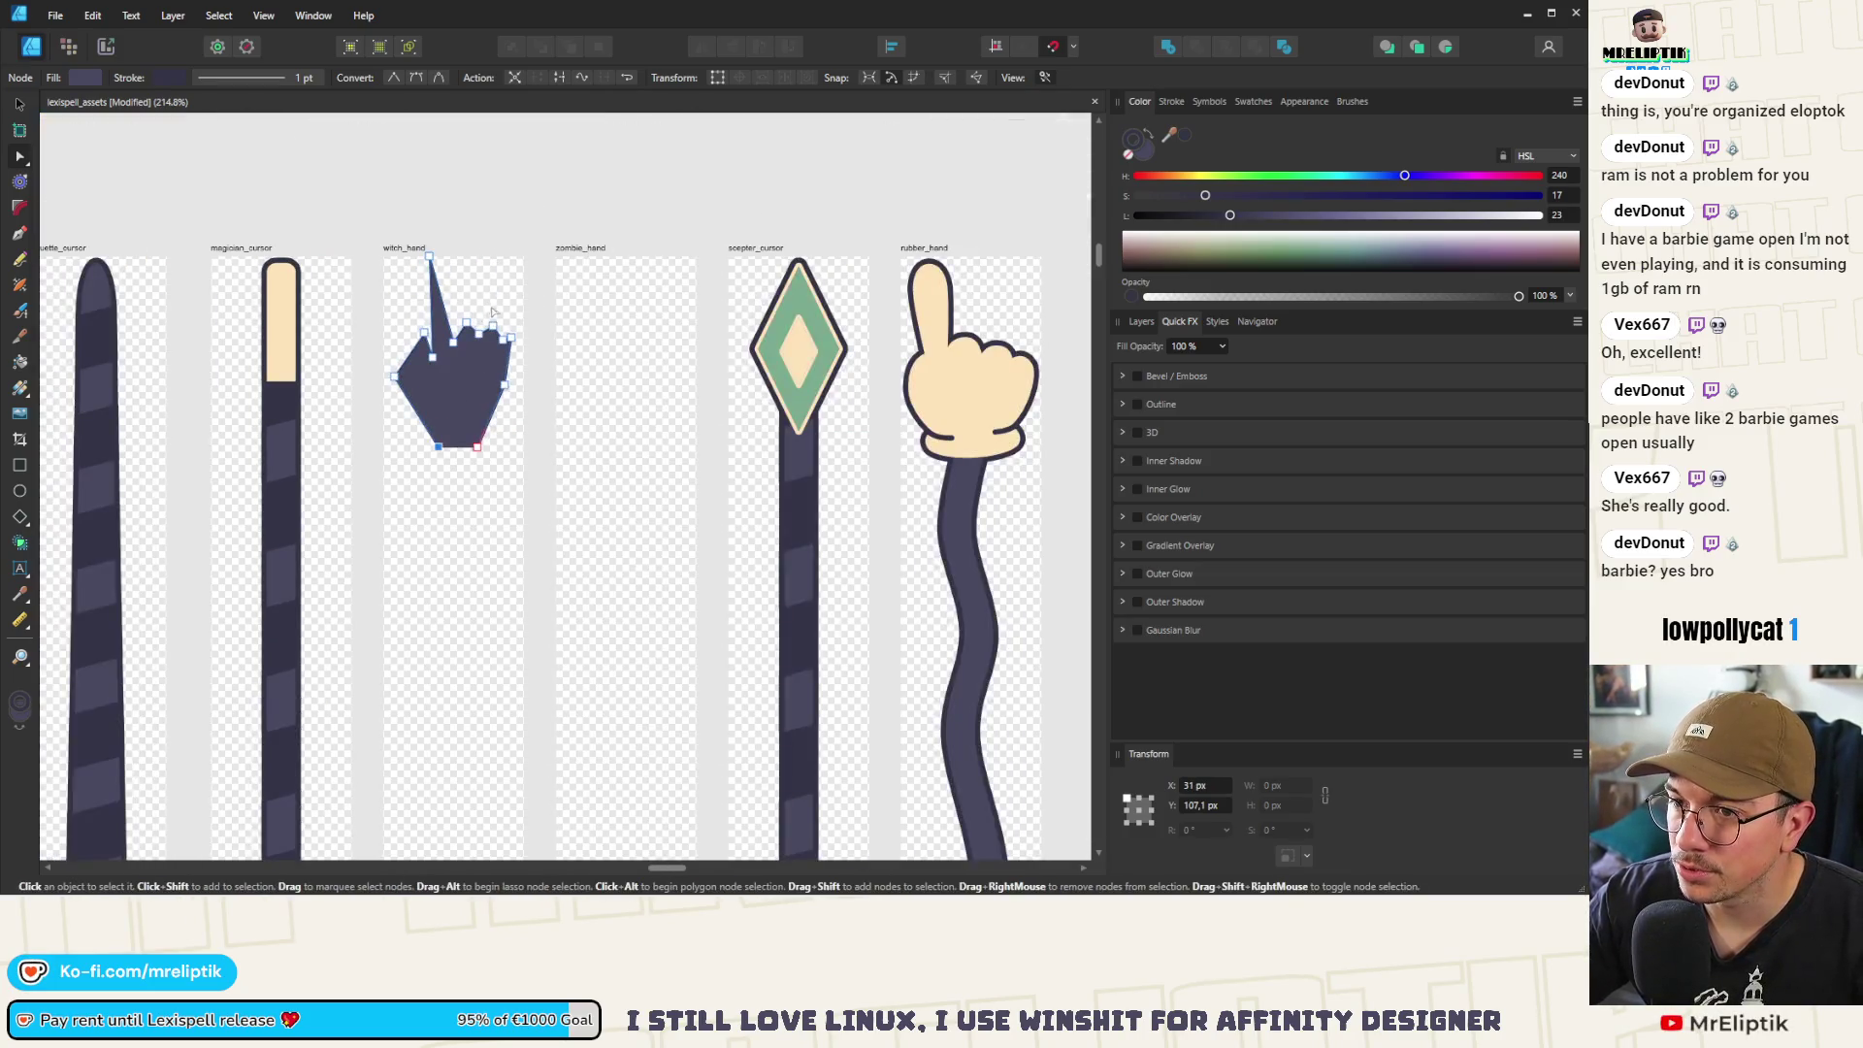
key(ctrl+a)
Lower the left edge node and reshape the pointing finger into a taller rounded tip
key(Escape)
scroll(473, 415, up, 3)
mouse_move(392, 352)
mouse_down()
mouse_move(381, 409)
mouse_move(402, 415)
mouse_up()
mouse_move(405, 166)
mouse_down()
mouse_move(405, 192)
mouse_move(361, 195)
mouse_up()
drag(415, 345, 412, 348)
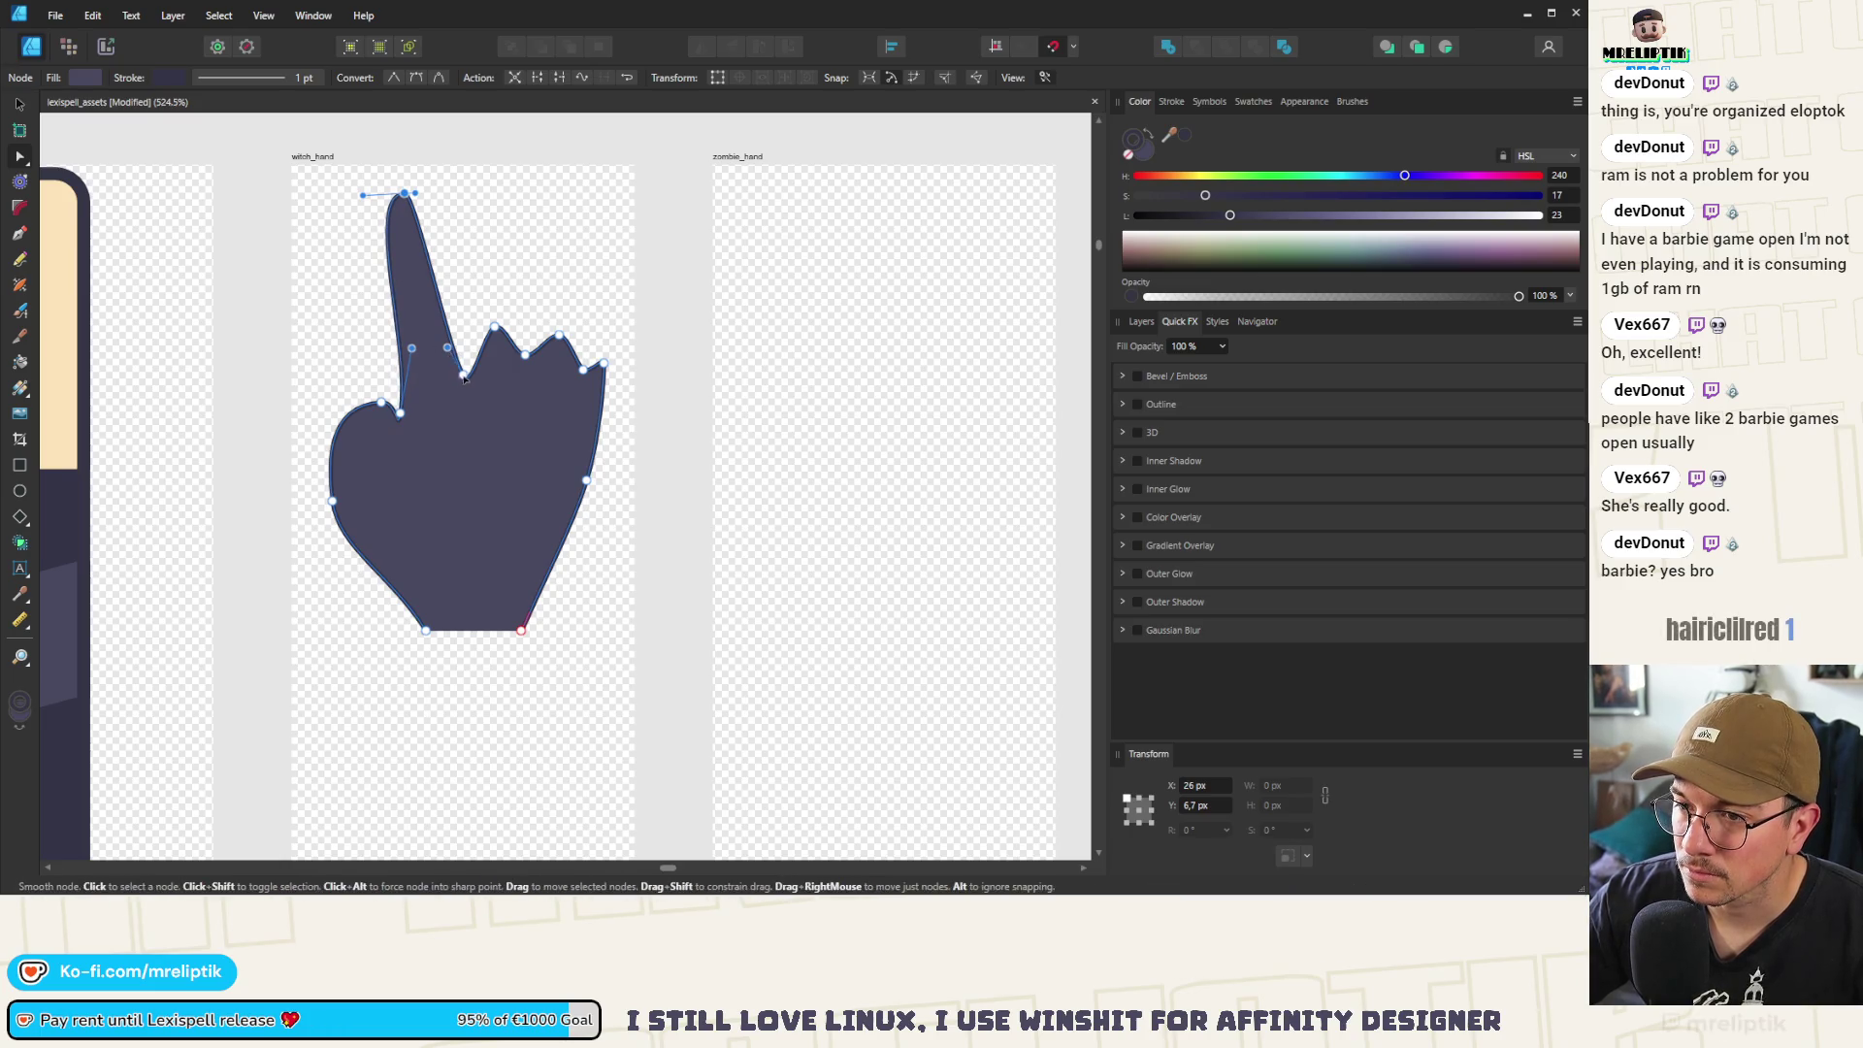
click(463, 382)
click(404, 193)
mouse_move(406, 198)
mouse_down()
mouse_move(429, 187)
mouse_move(396, 182)
mouse_up()
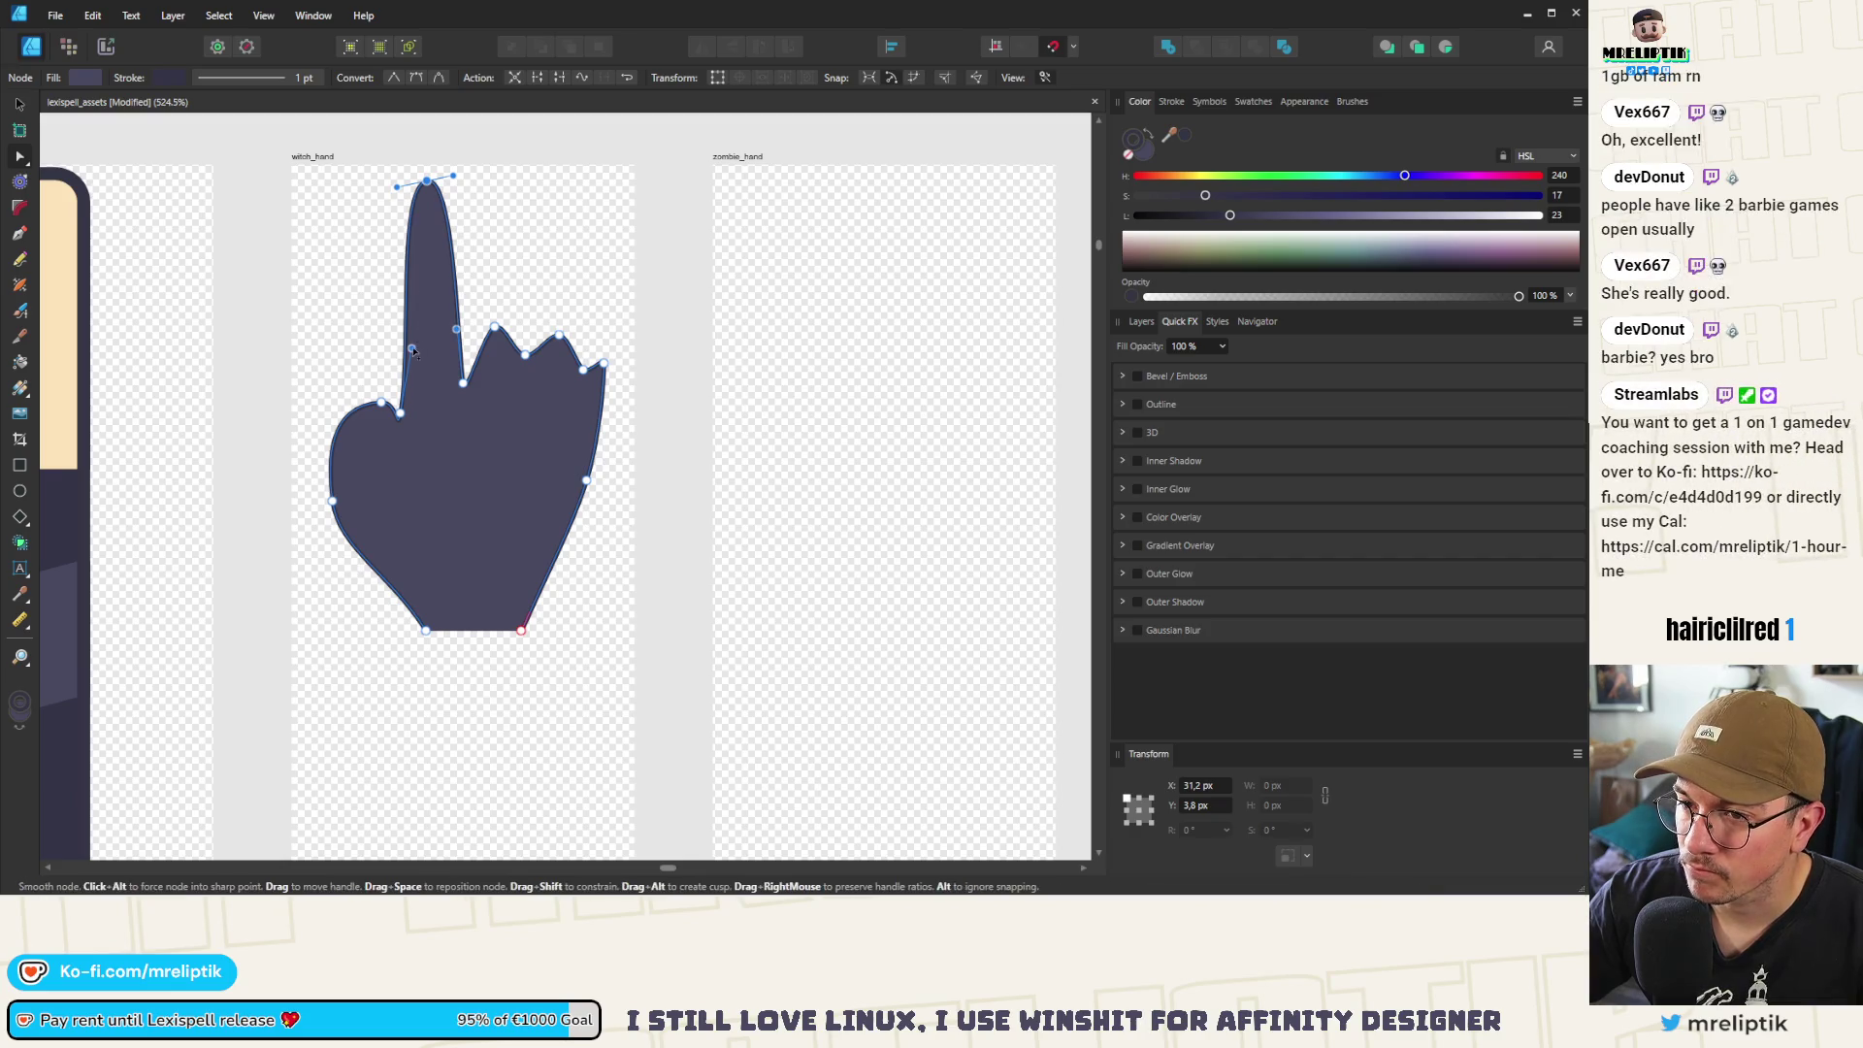
Delete the middle-finger peak node to flatten that edge
click(494, 326)
key(Delete)
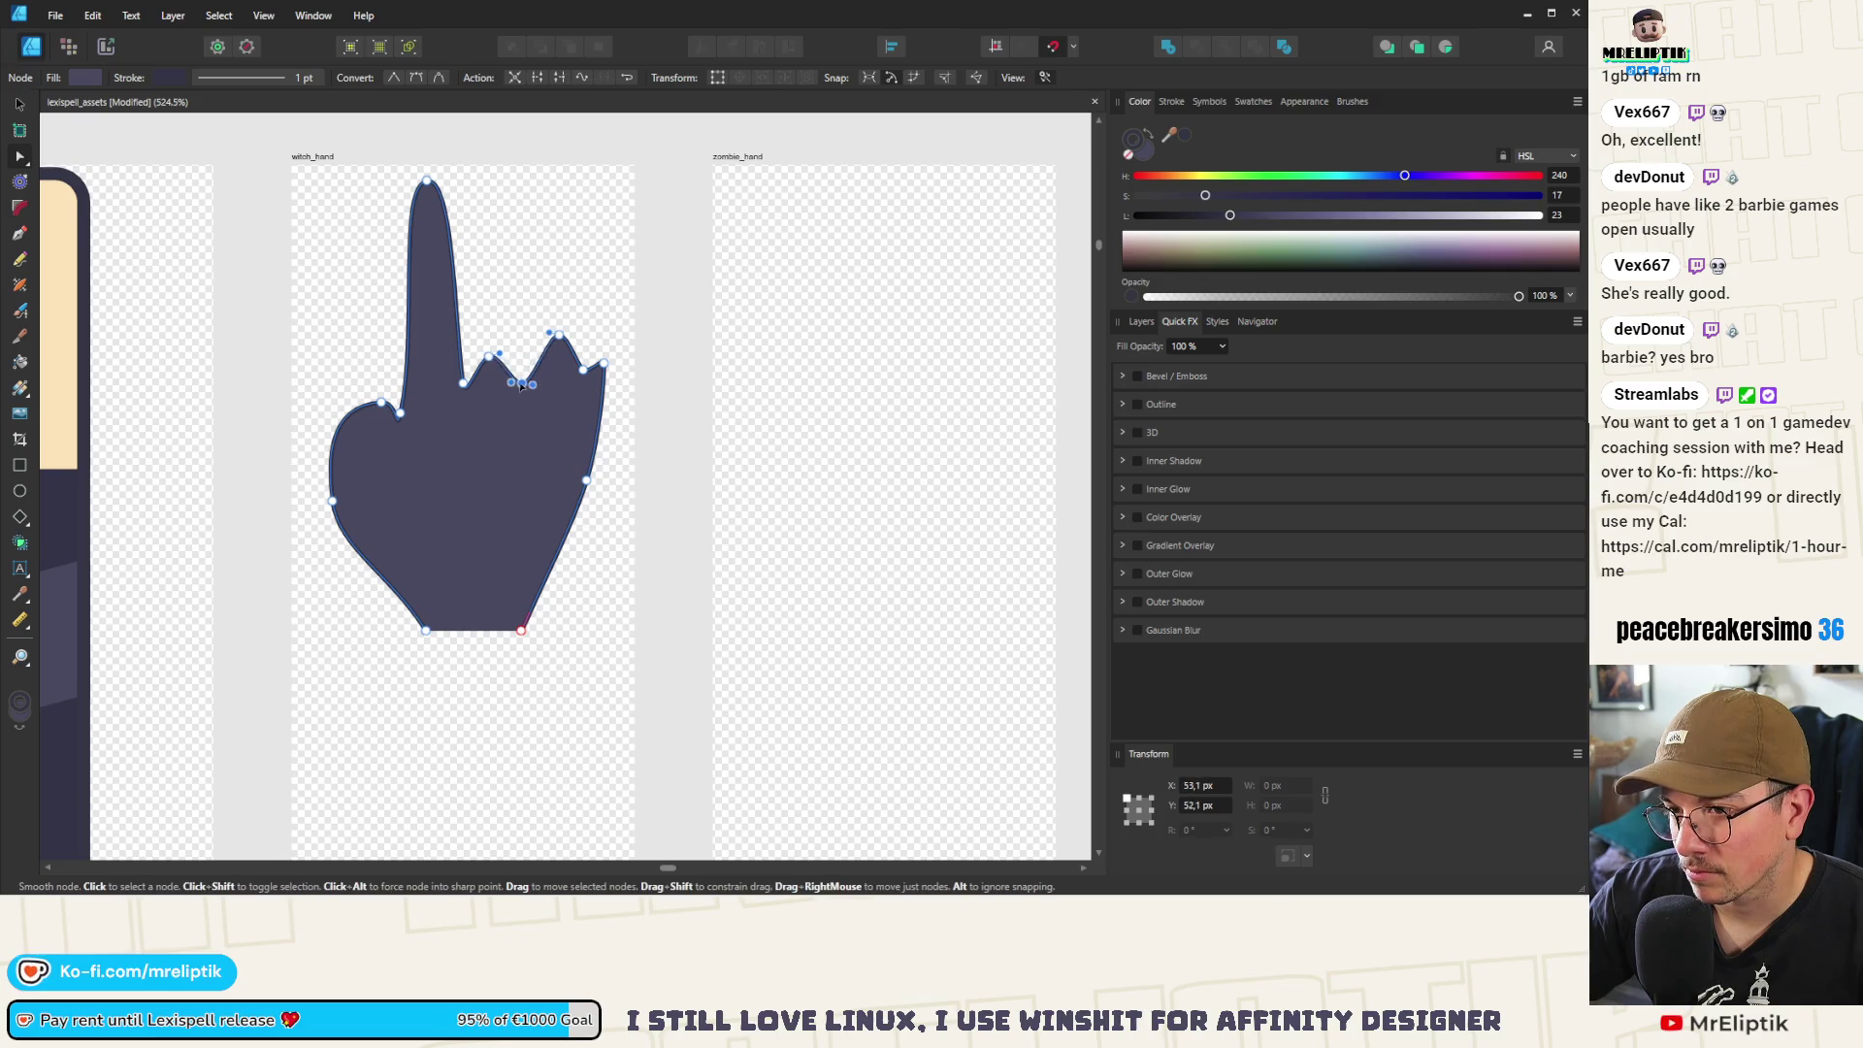
scroll(485, 427, down, 5)
scroll(485, 427, down, 1)
scroll(442, 303, up, 3)
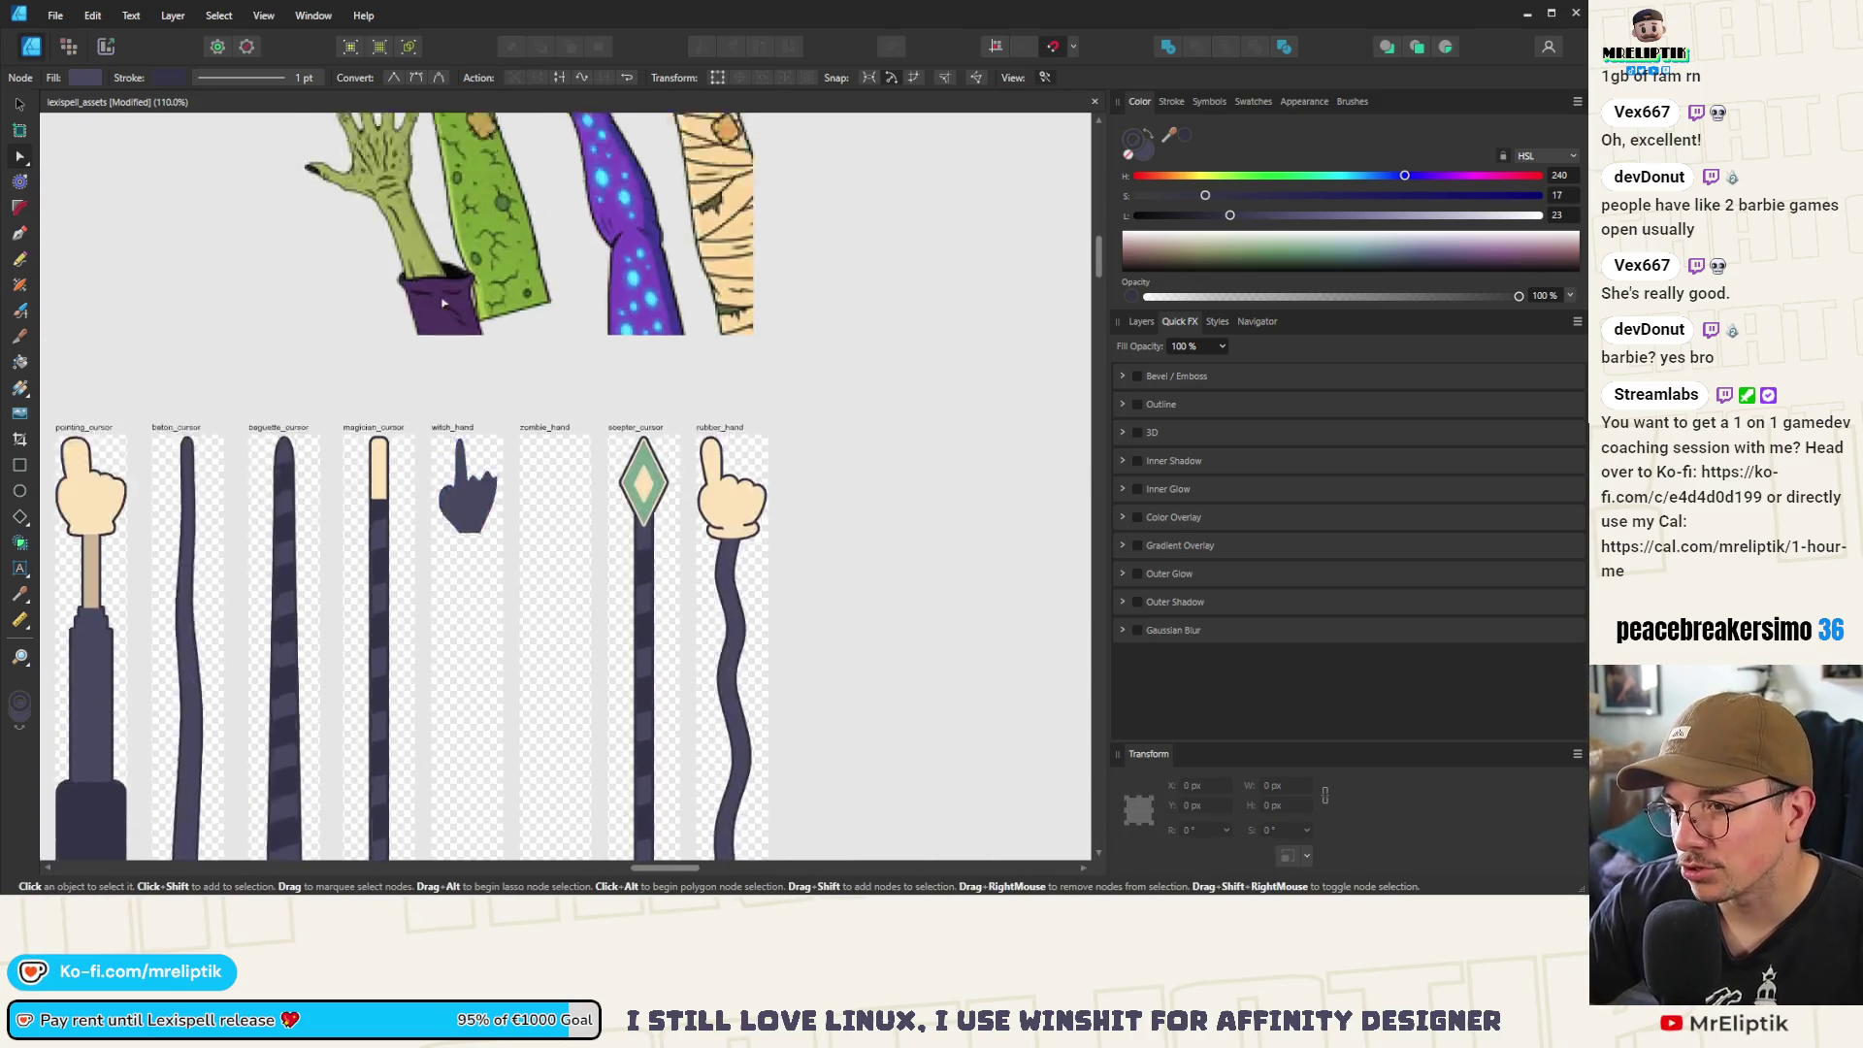
Zoom in and delete the extra nodes along the hand's top-right edge
scroll(447, 553, up, 6)
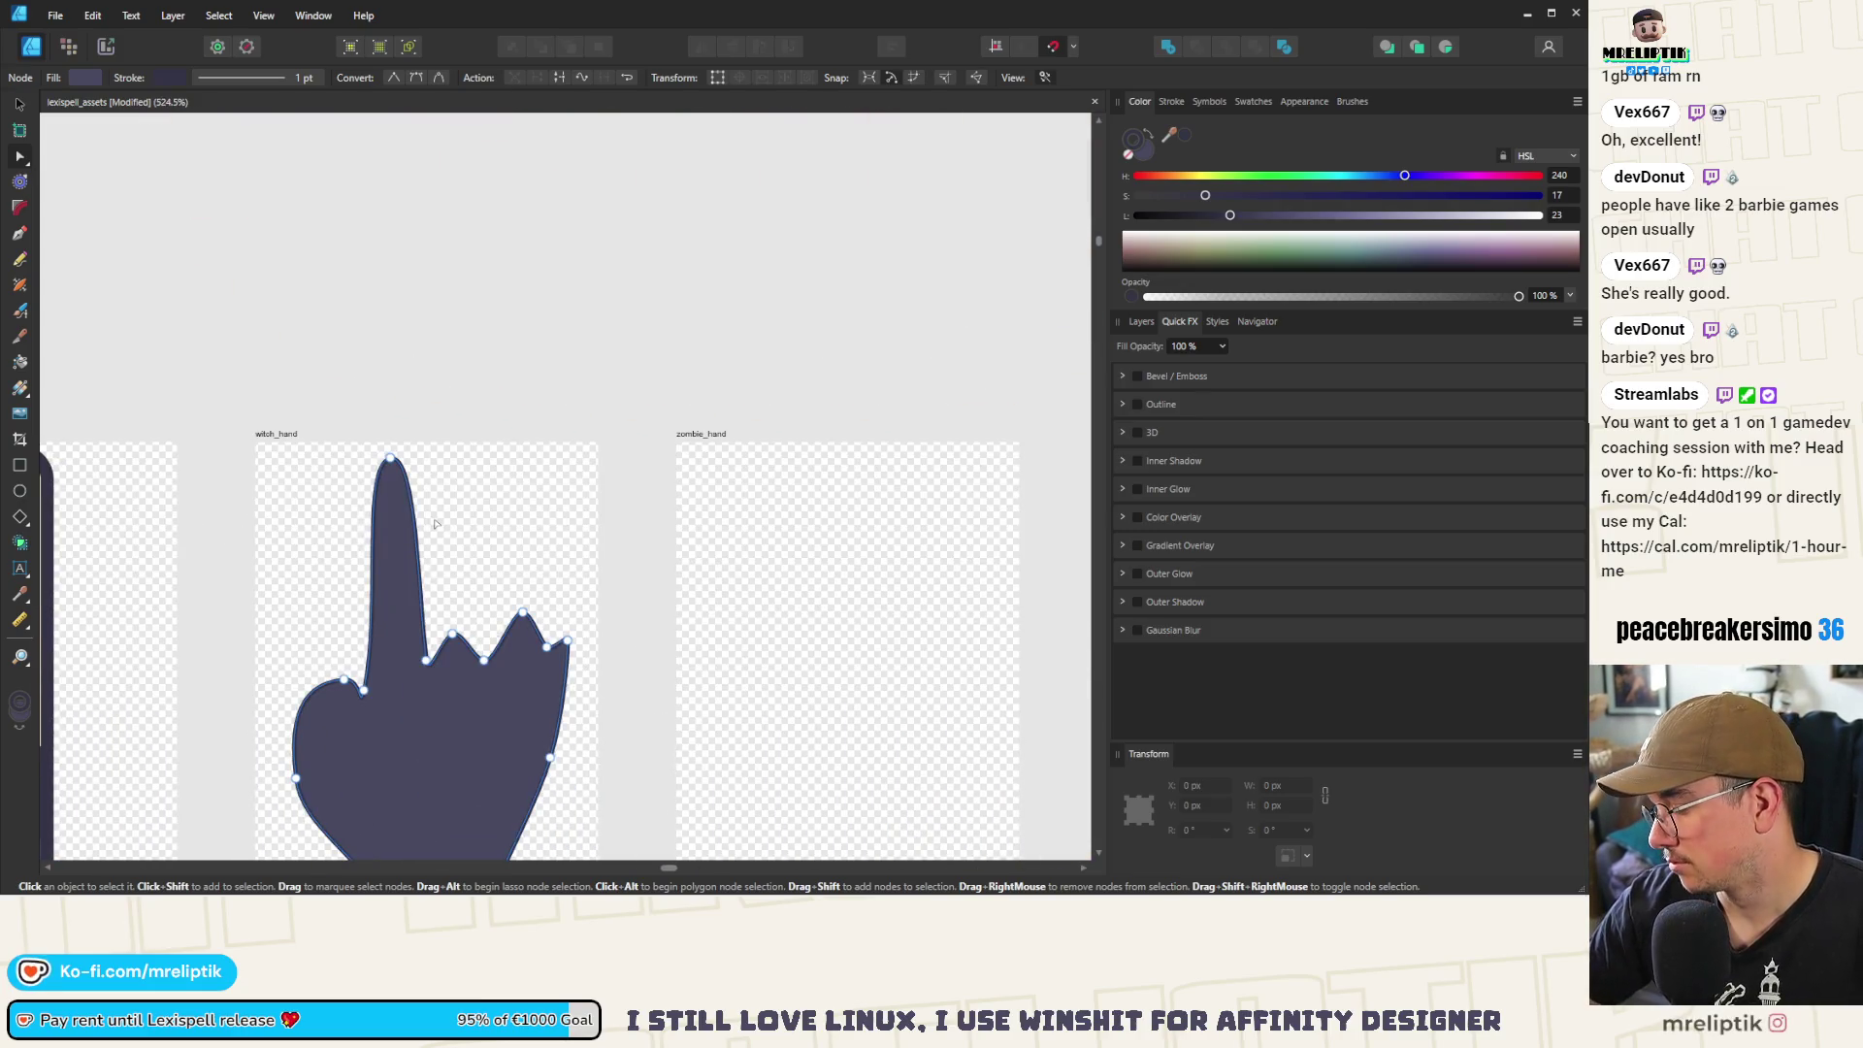
scroll(592, 671, up, 3)
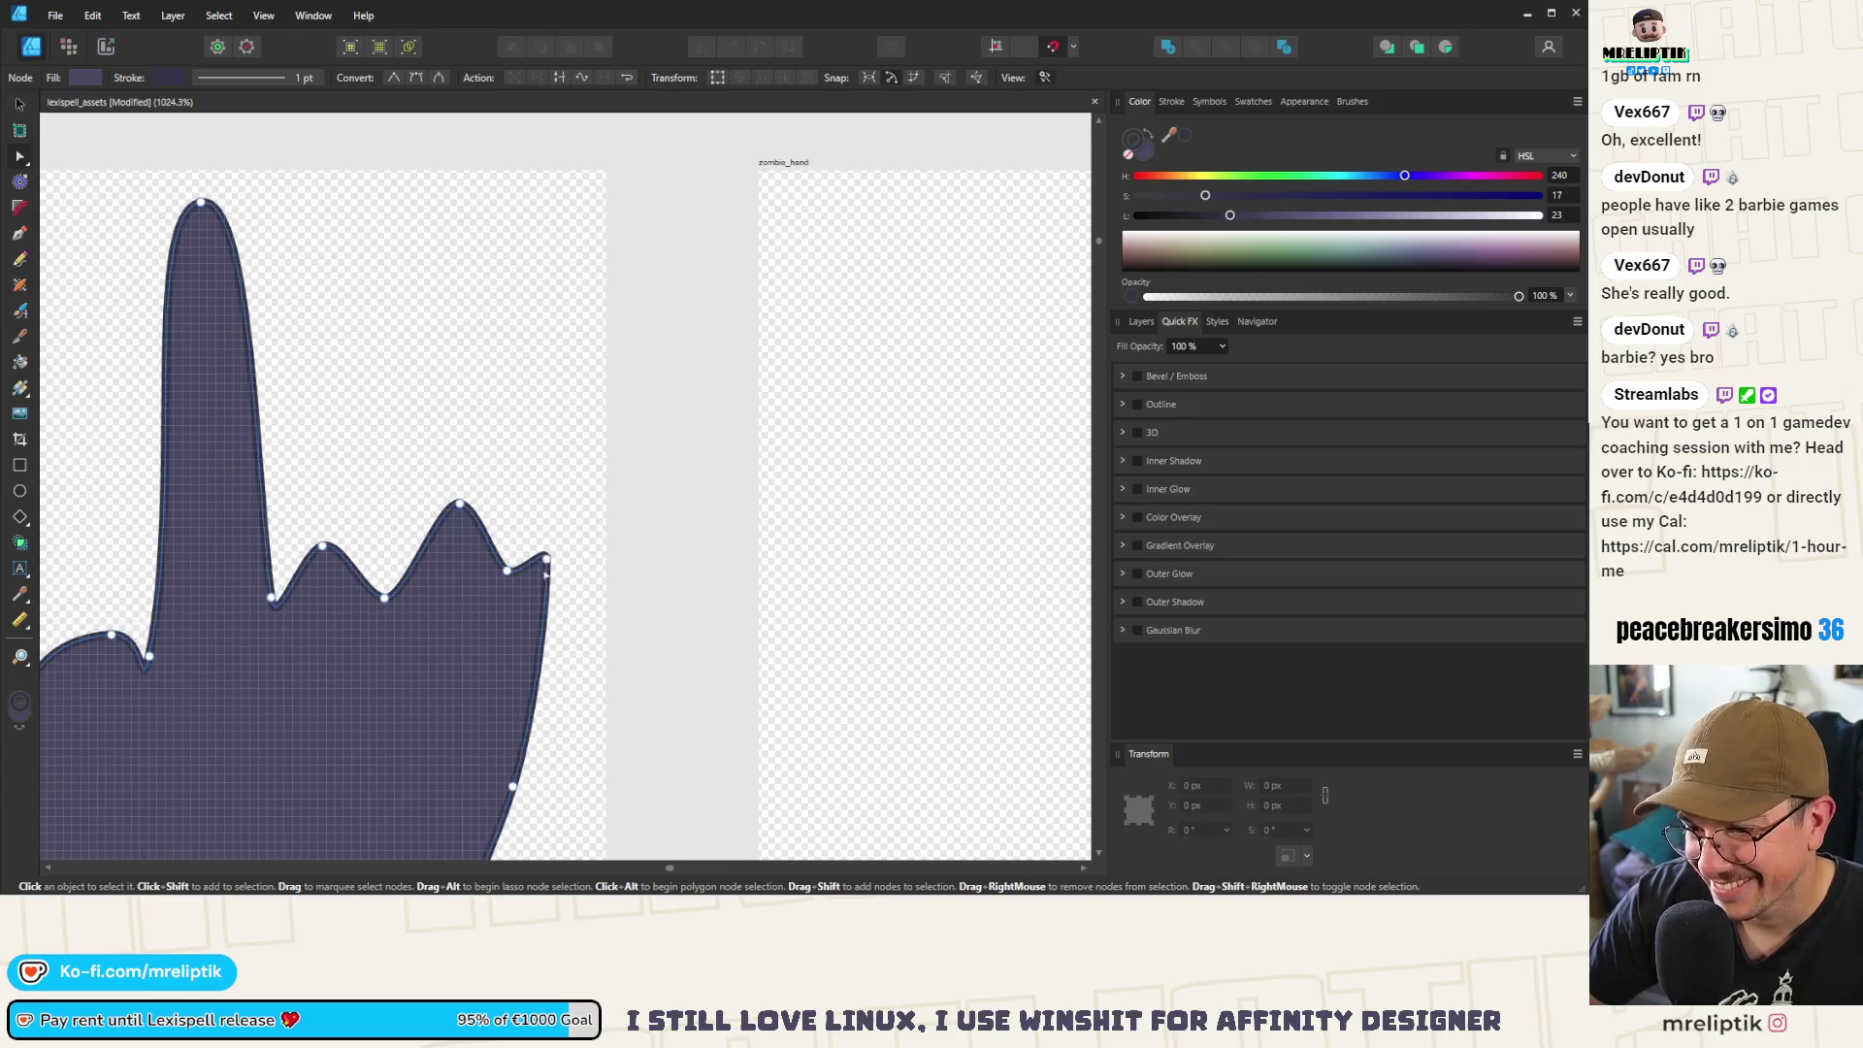
drag(587, 805, 475, 554)
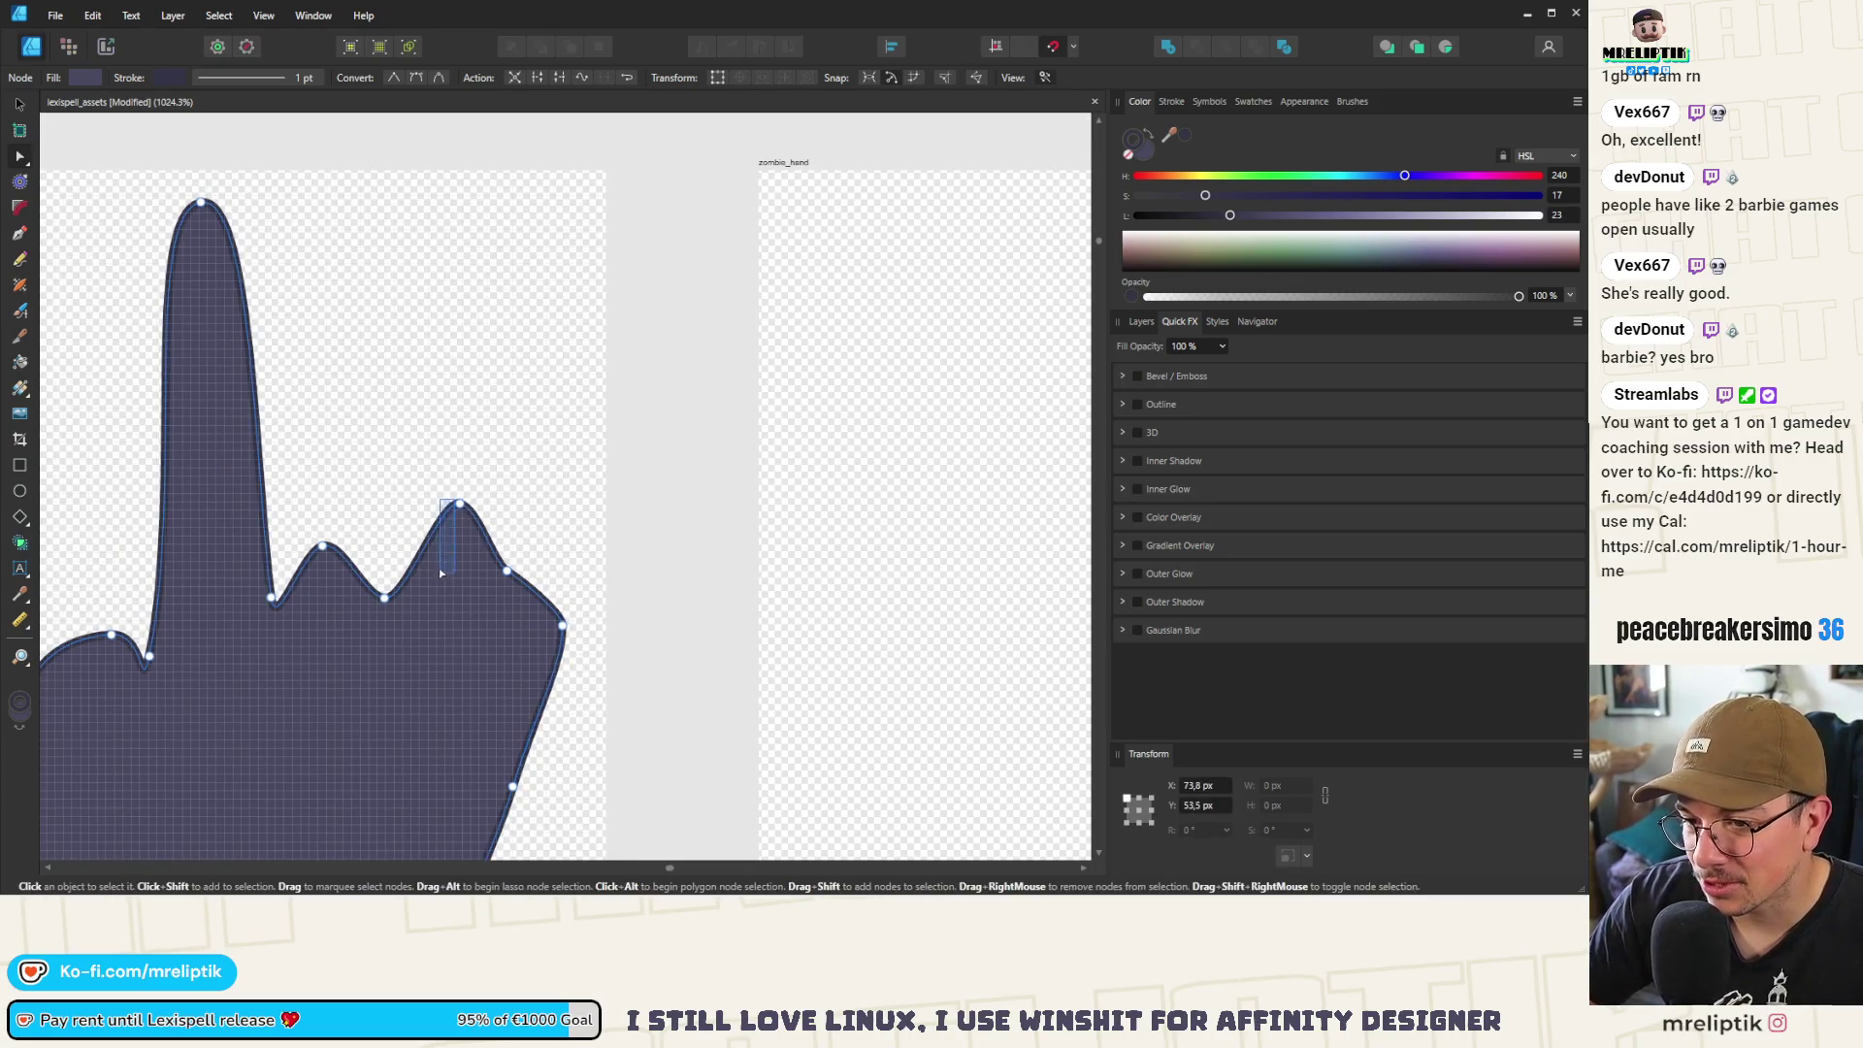
key(Delete)
Drag the knuckle nodes and handles into even rounded bumps curving into the right edge
drag(323, 546, 321, 562)
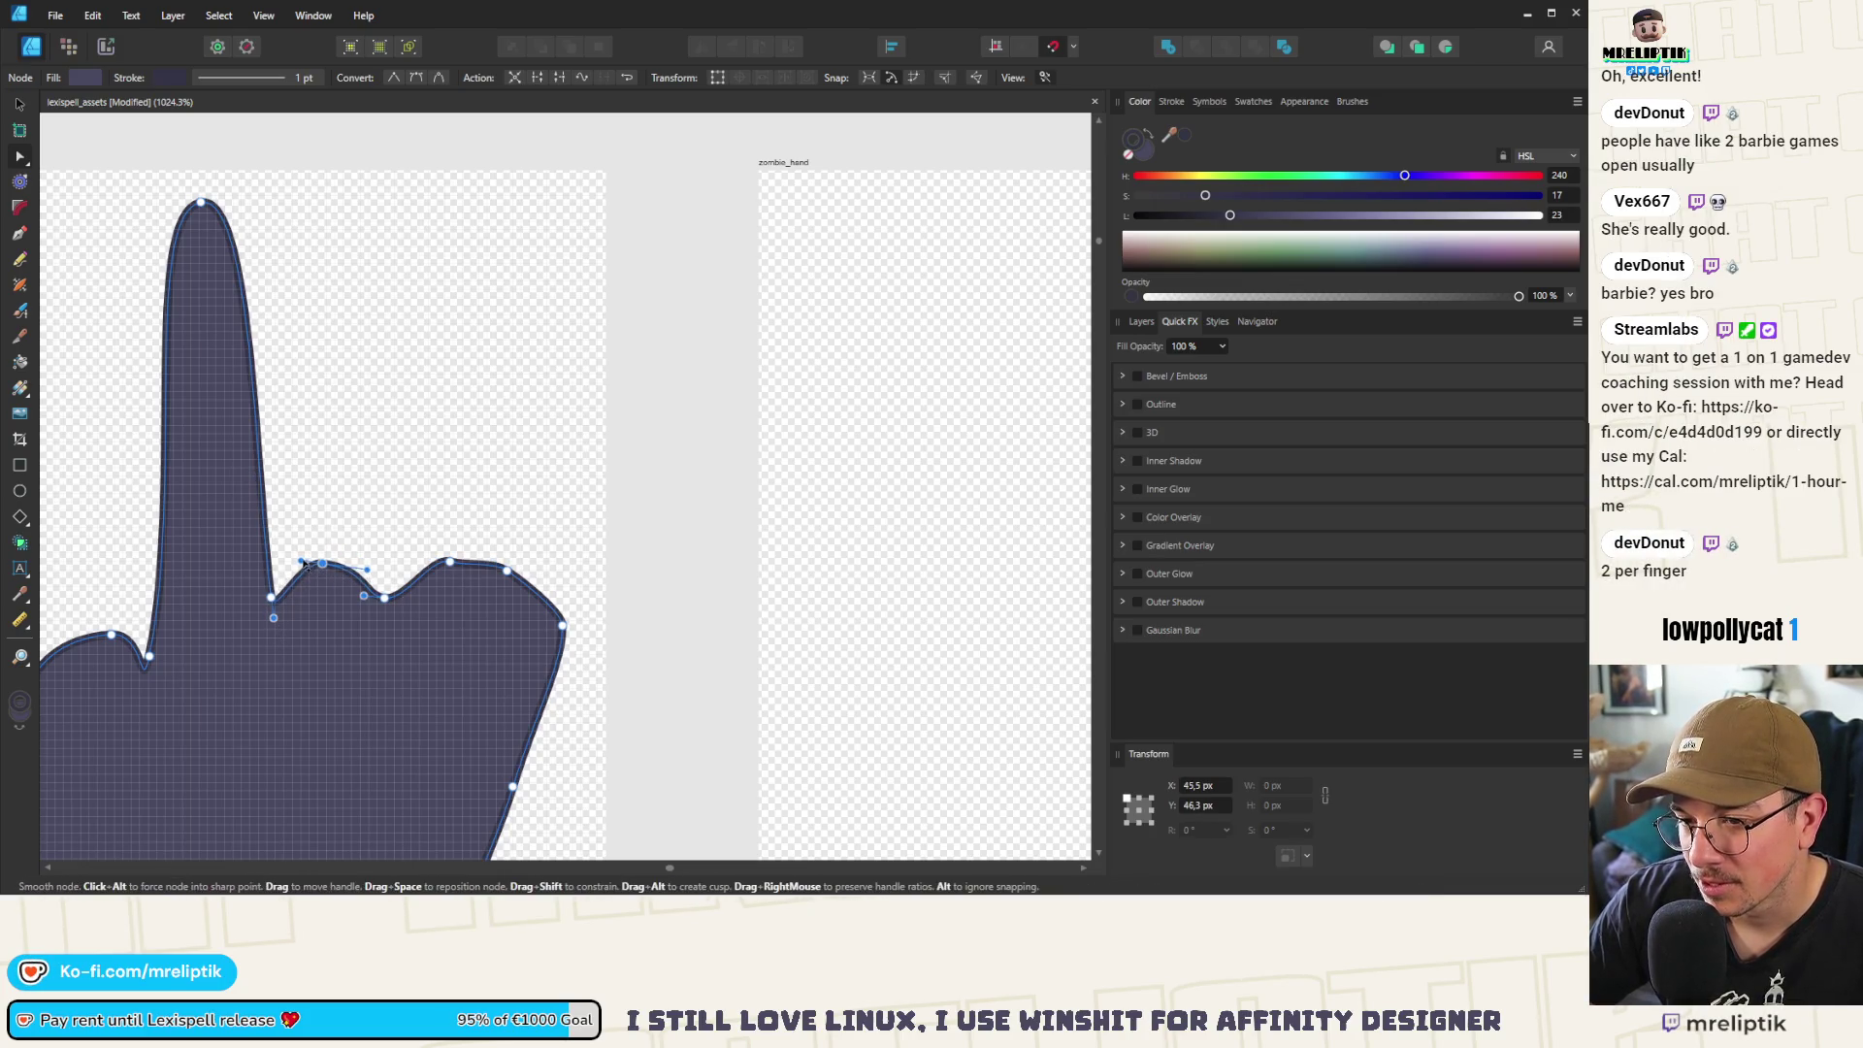
drag(449, 561, 492, 609)
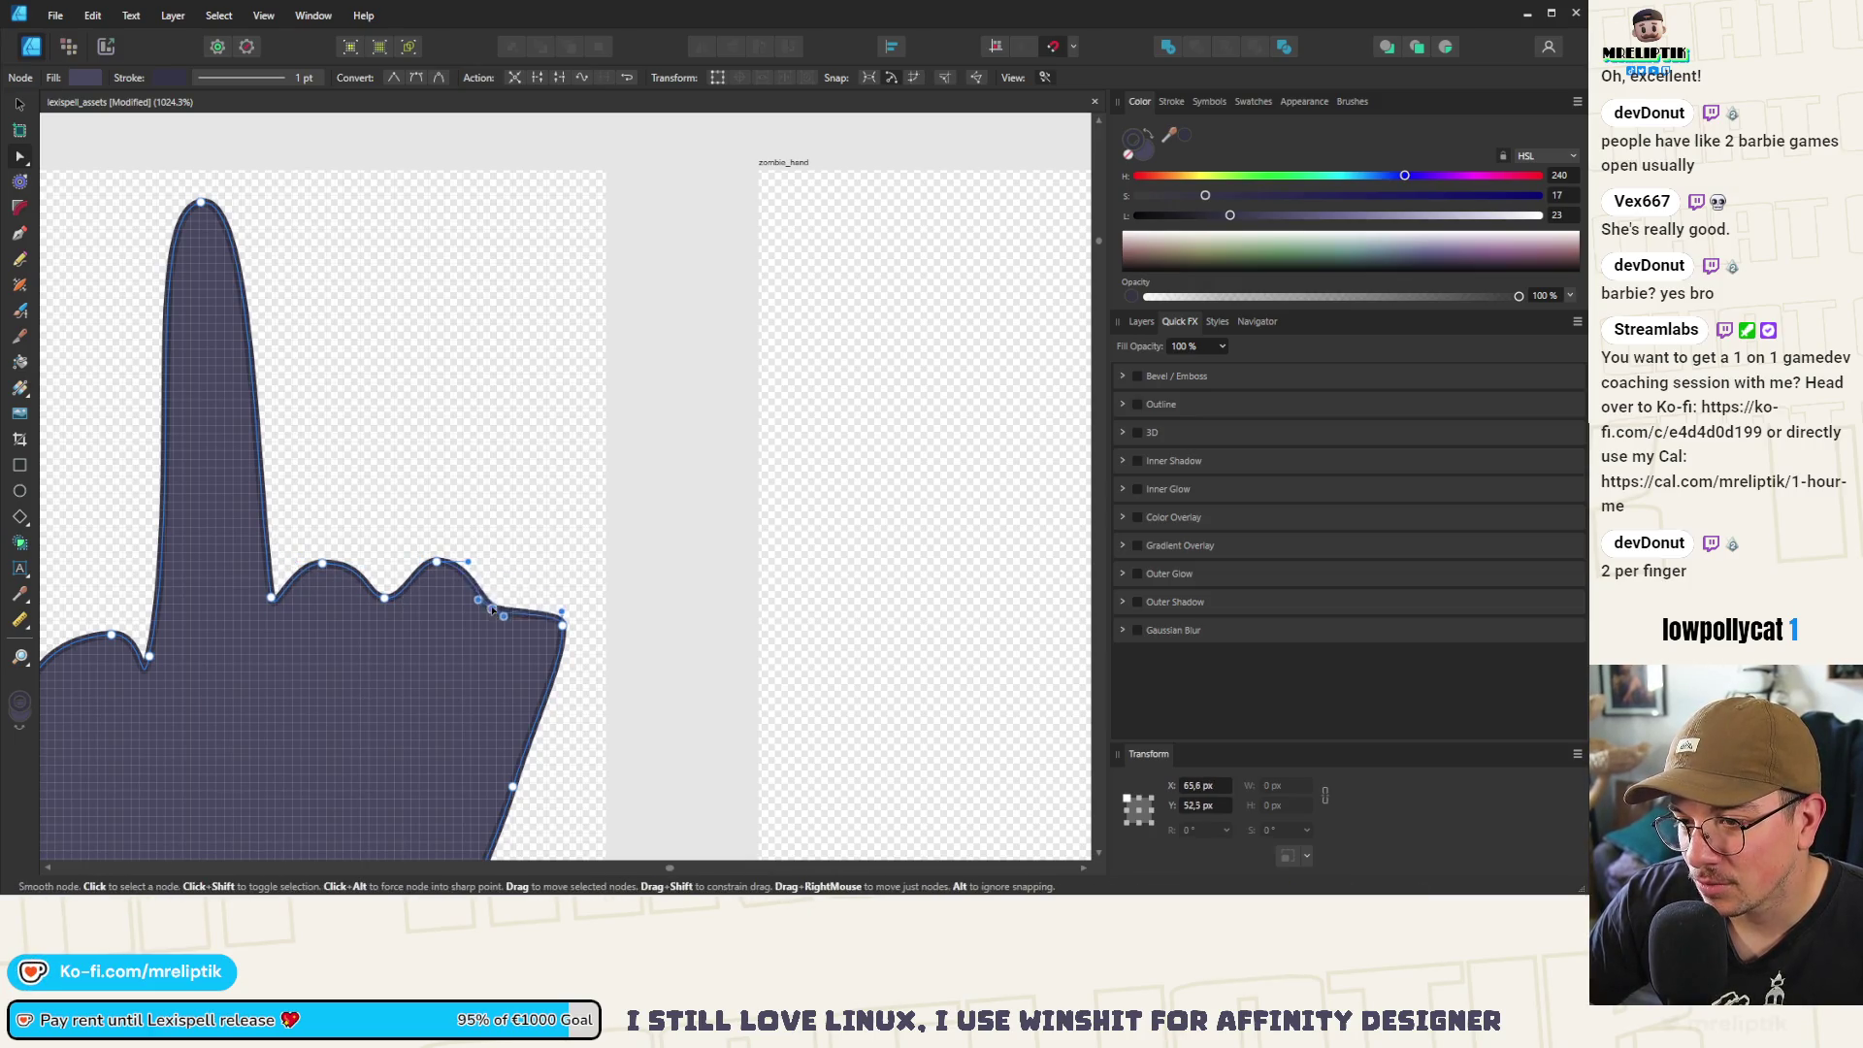
key(ctrl+z)
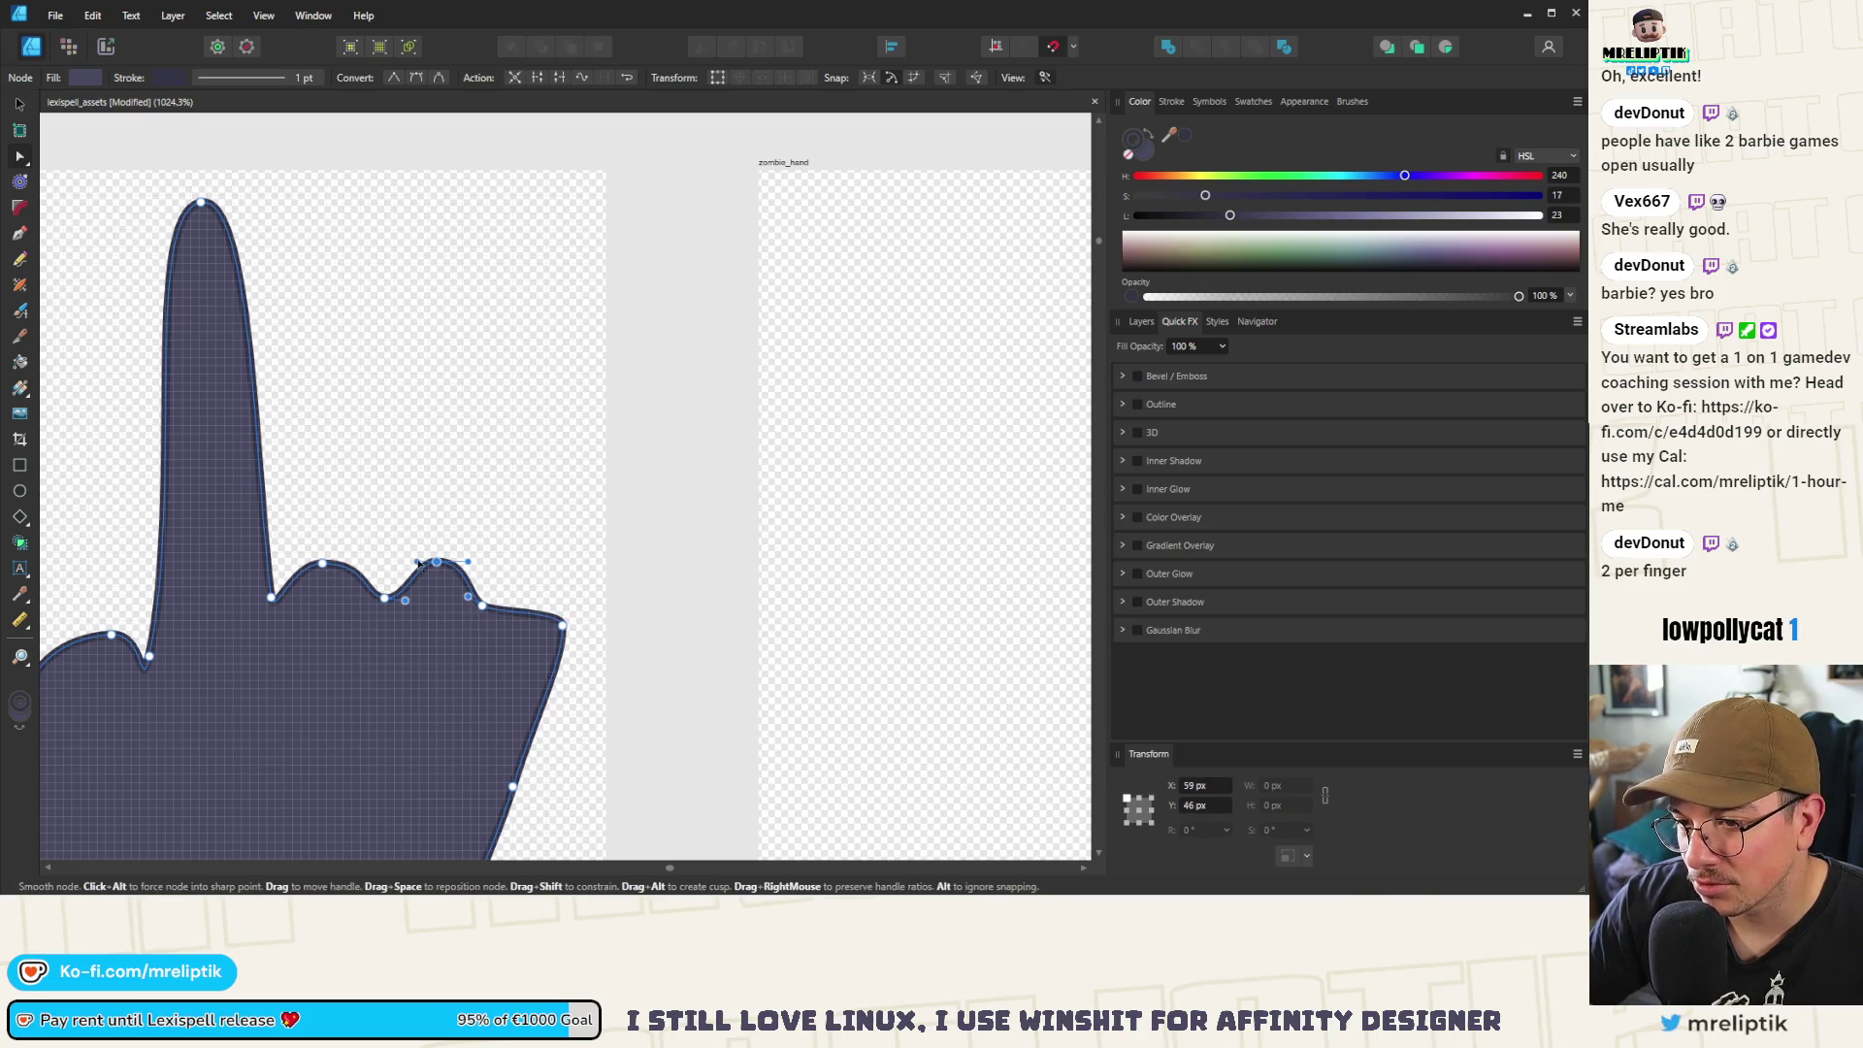
drag(406, 600, 397, 604)
click(386, 598)
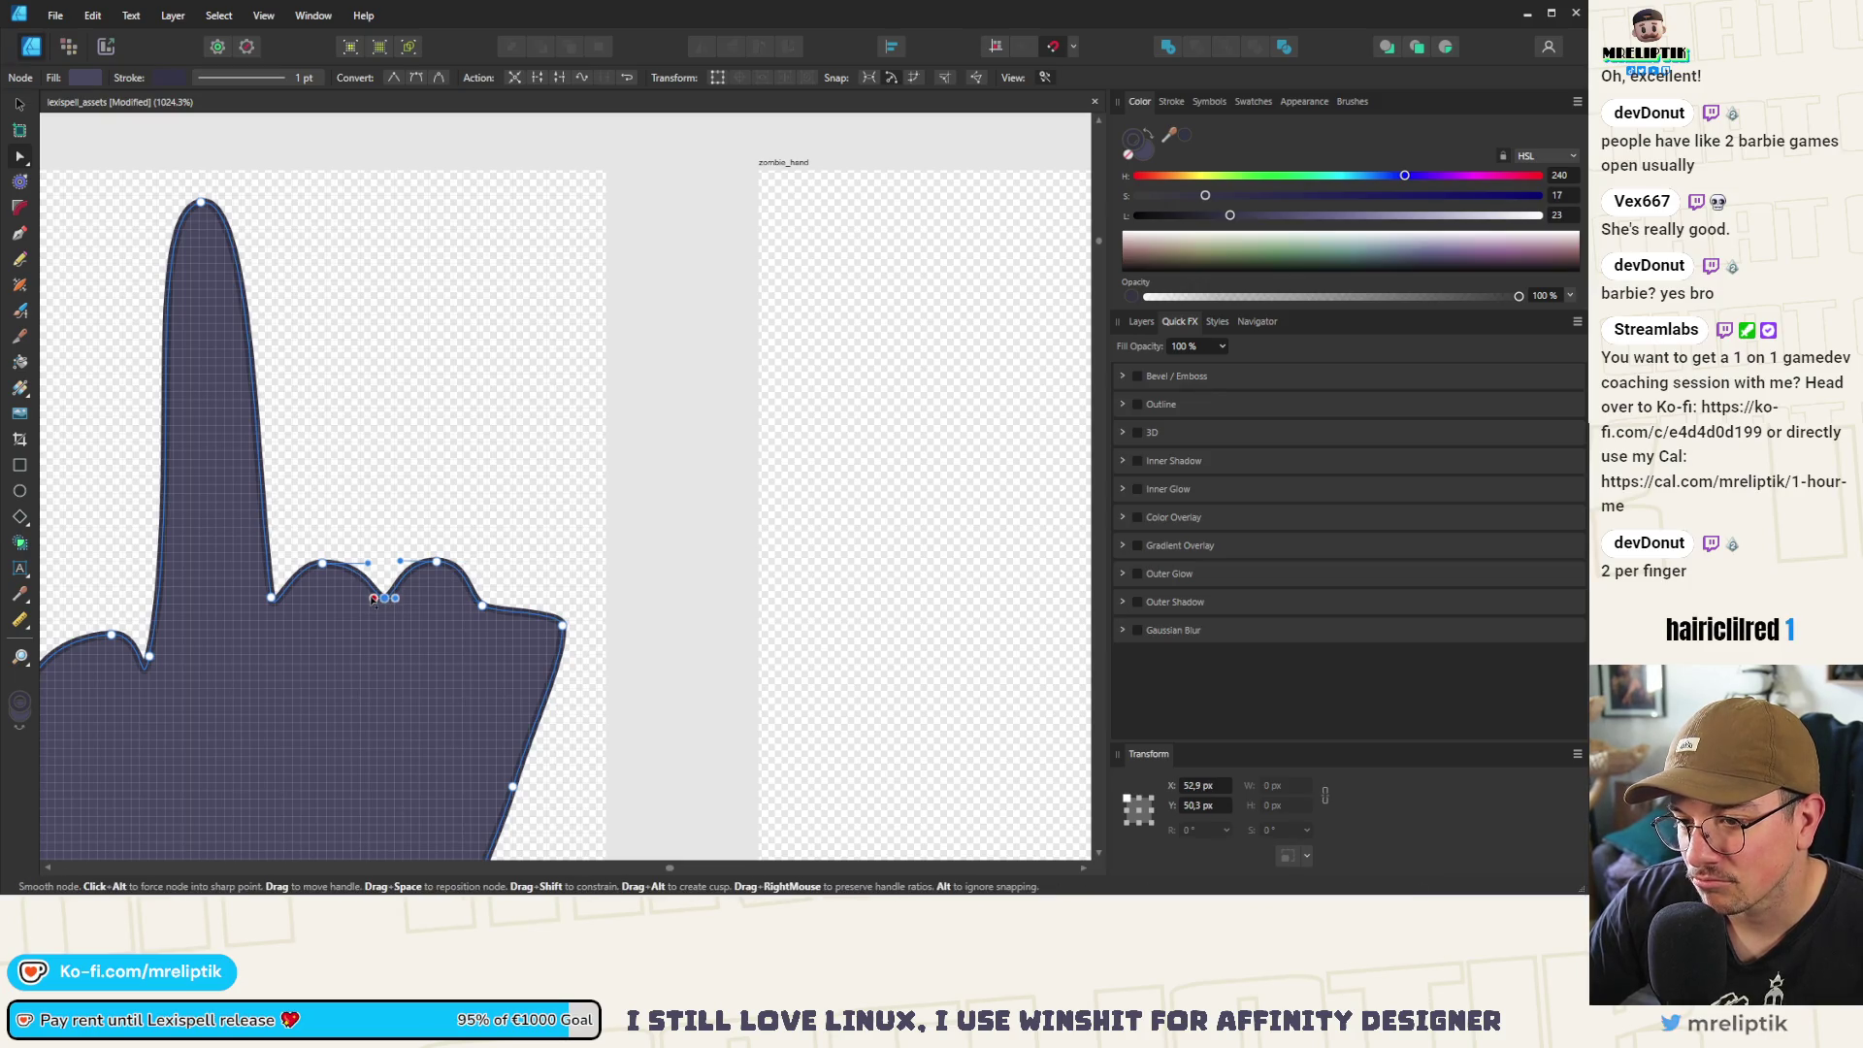
drag(439, 575, 327, 564)
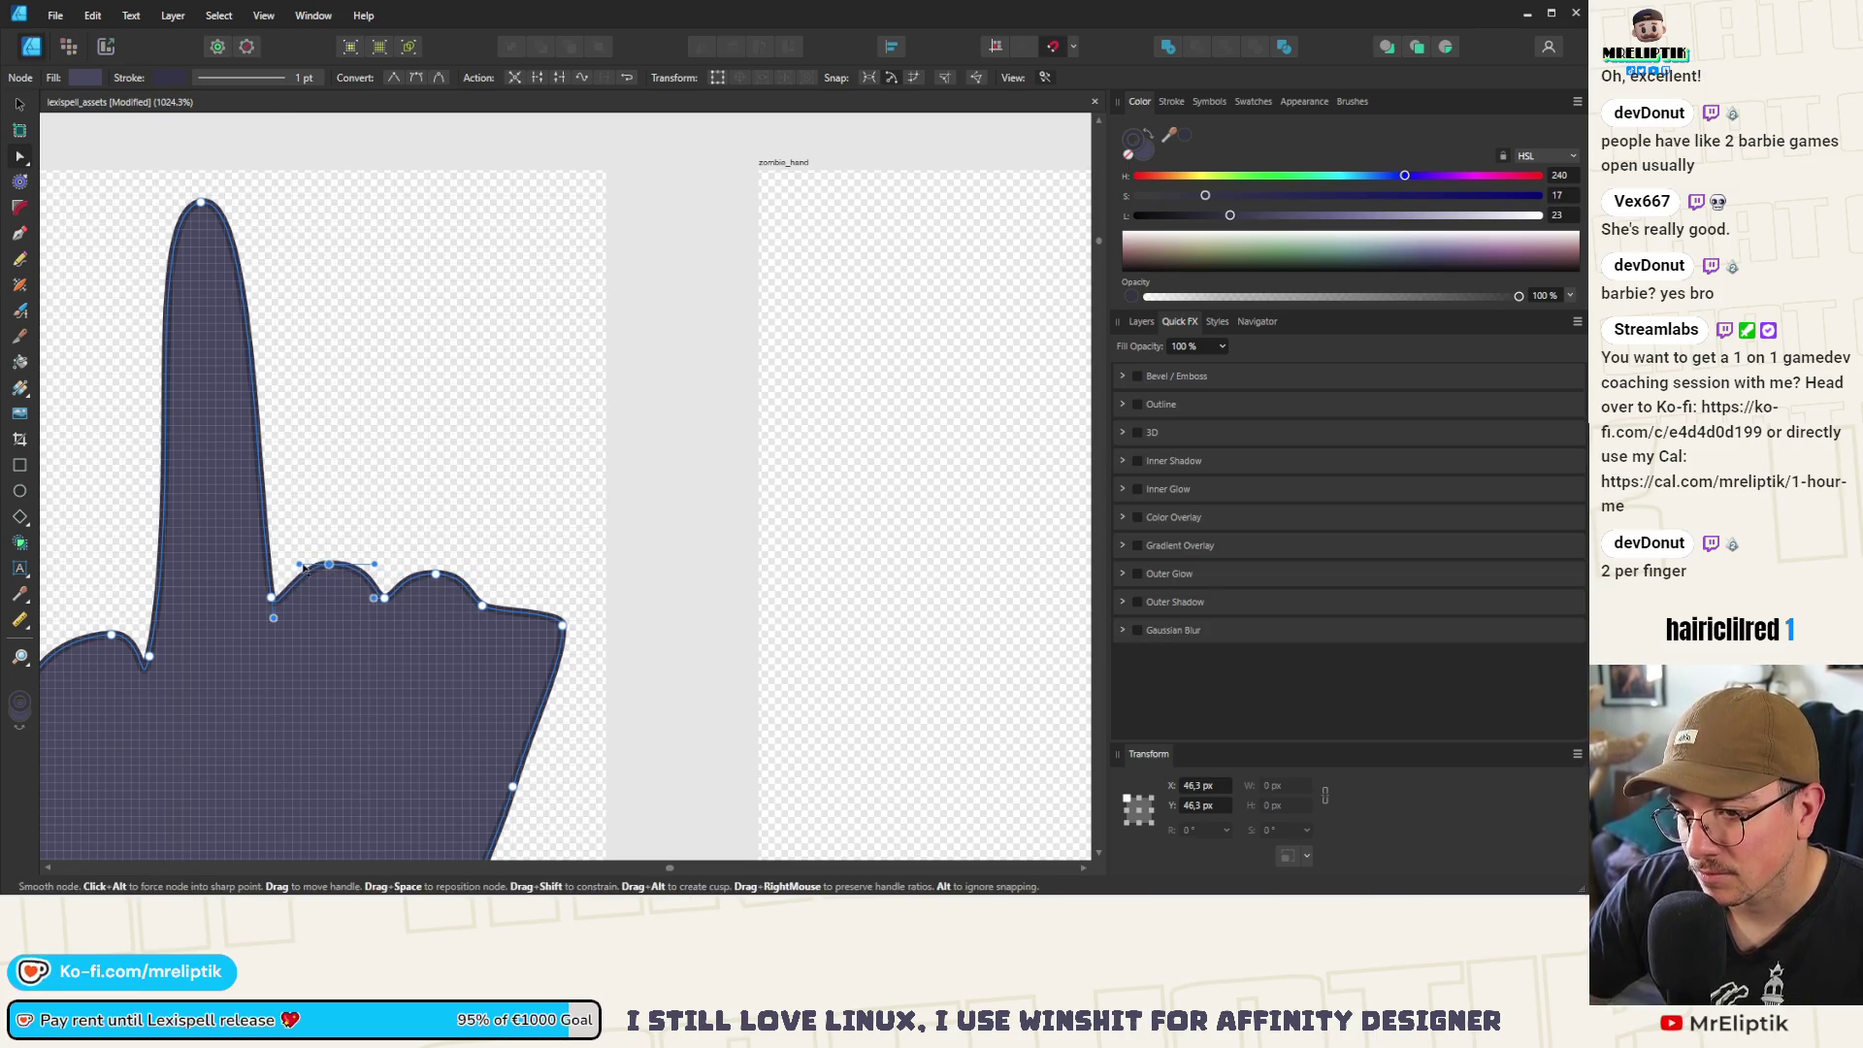
drag(562, 626, 545, 600)
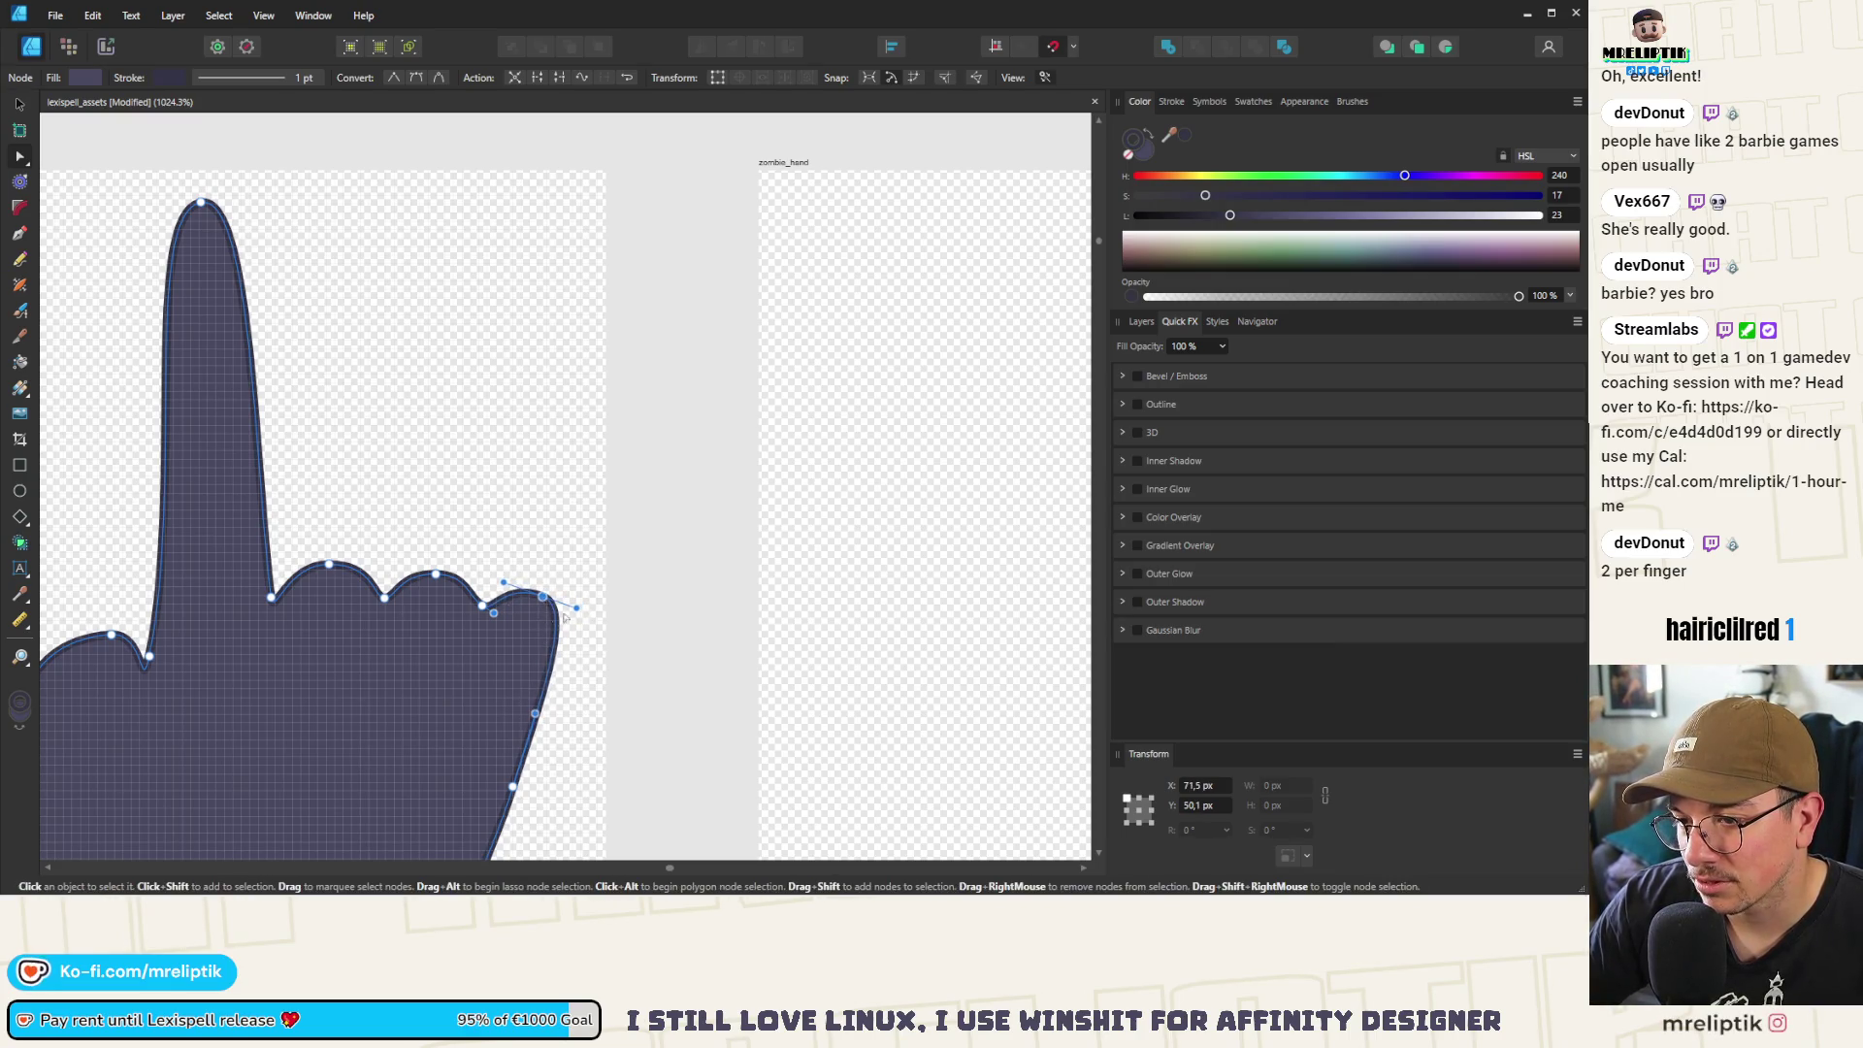
scroll(494, 609, up, 4)
Deepen the dip between the last knuckles, round the outer fingertip and bulge the lower-right edge
drag(494, 624, 490, 621)
click(460, 602)
drag(417, 574, 419, 594)
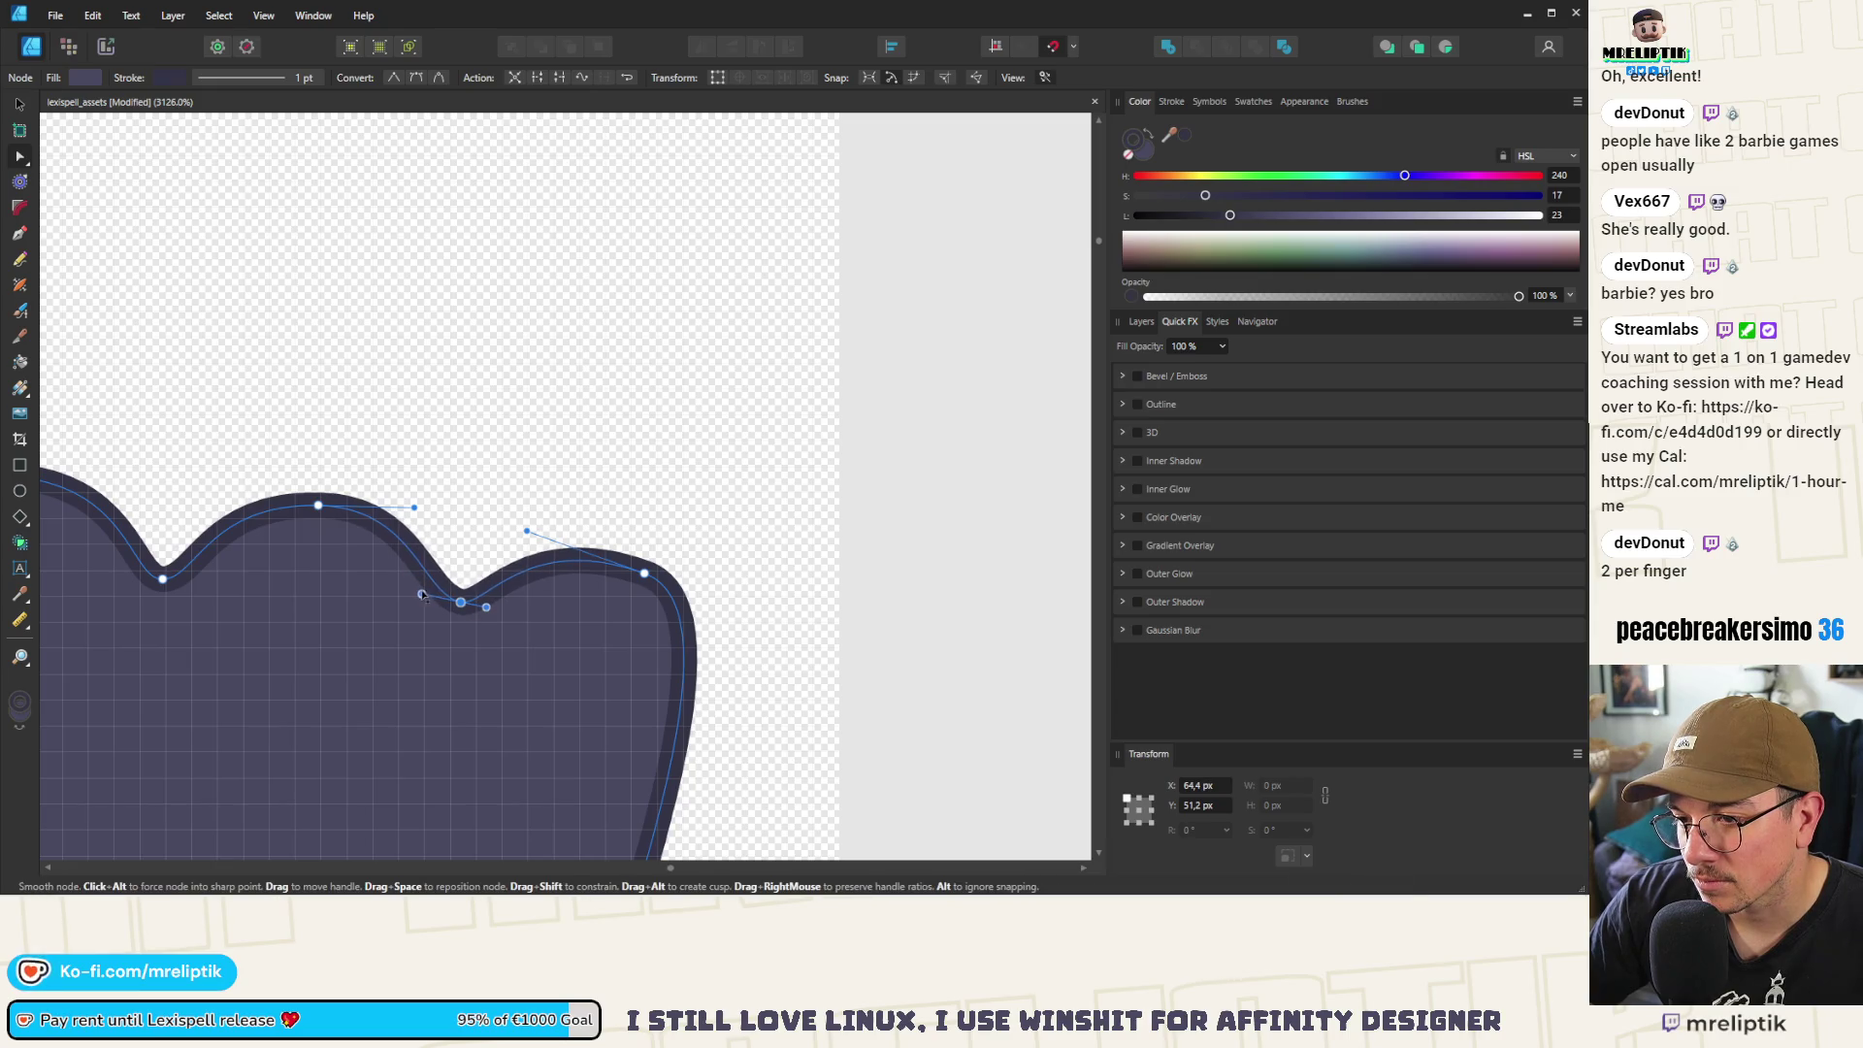
click(644, 573)
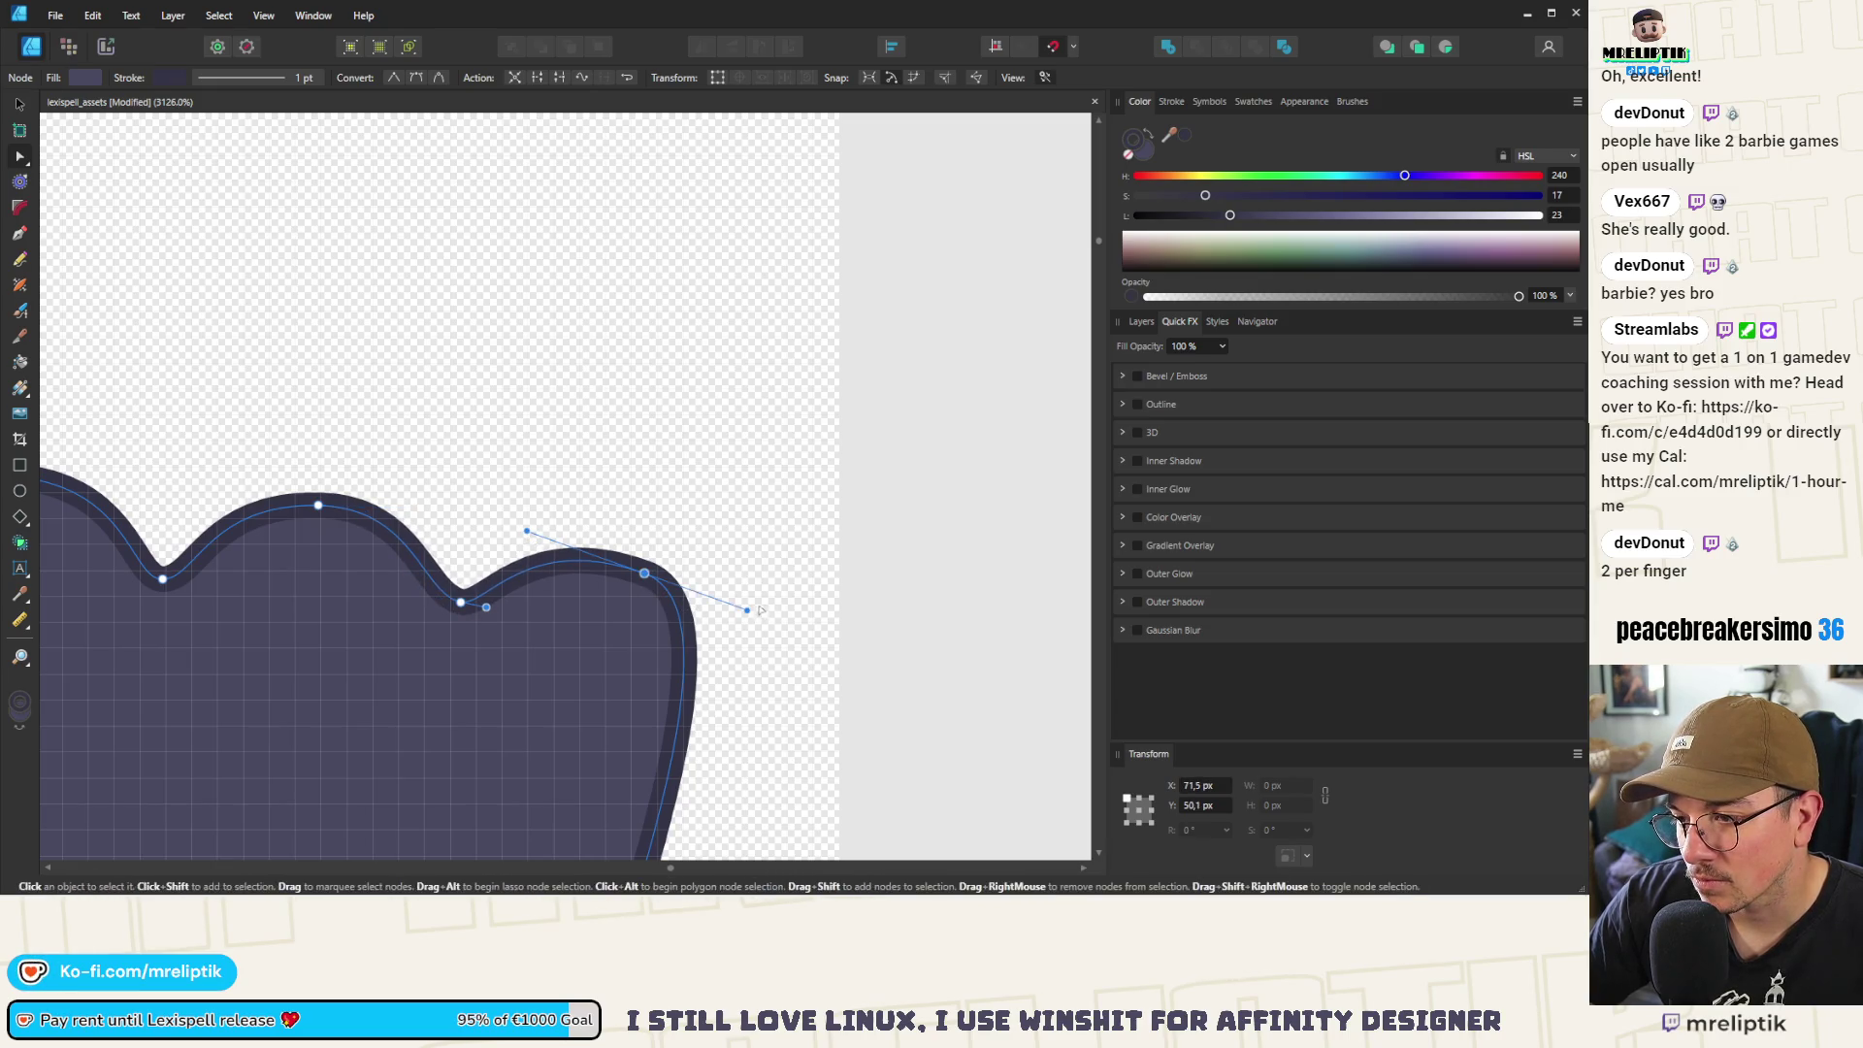
drag(756, 608, 776, 605)
scroll(650, 553, down, 4)
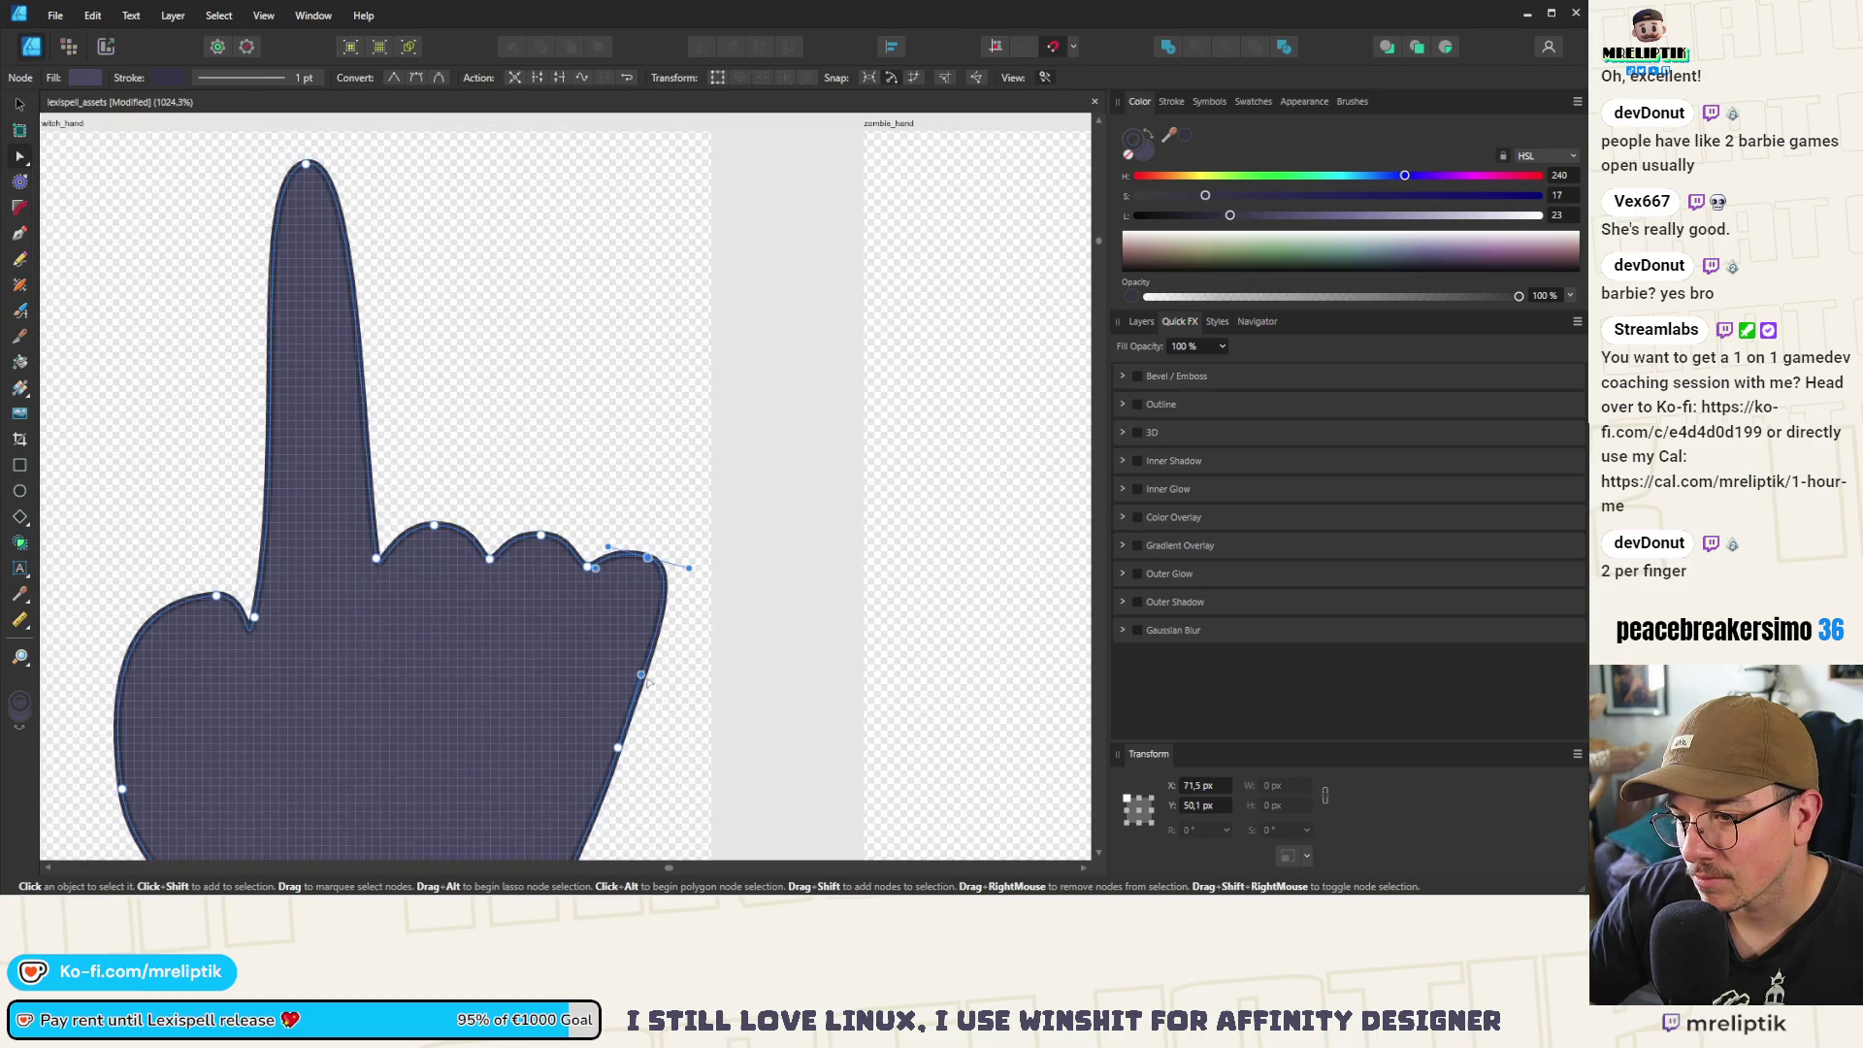
drag(623, 745, 666, 747)
scroll(338, 416, down, 4)
scroll(464, 631, up, 3)
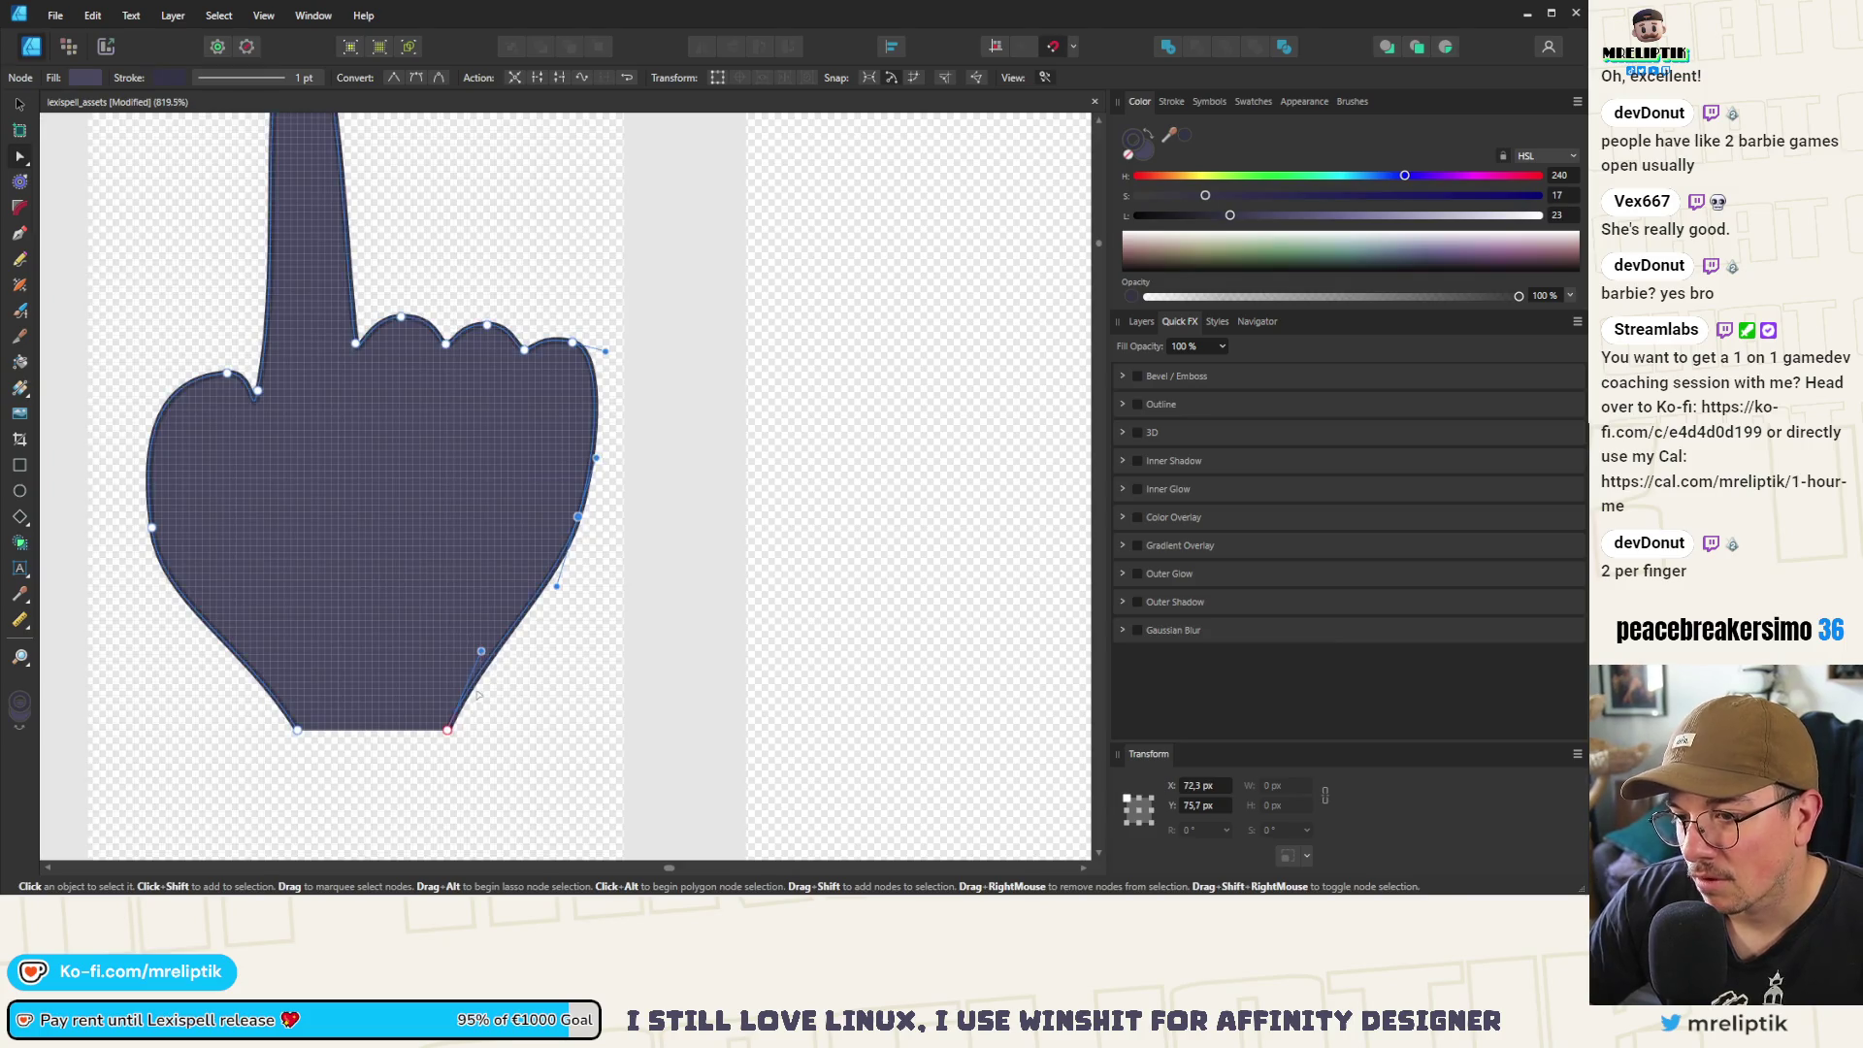
drag(447, 728, 467, 729)
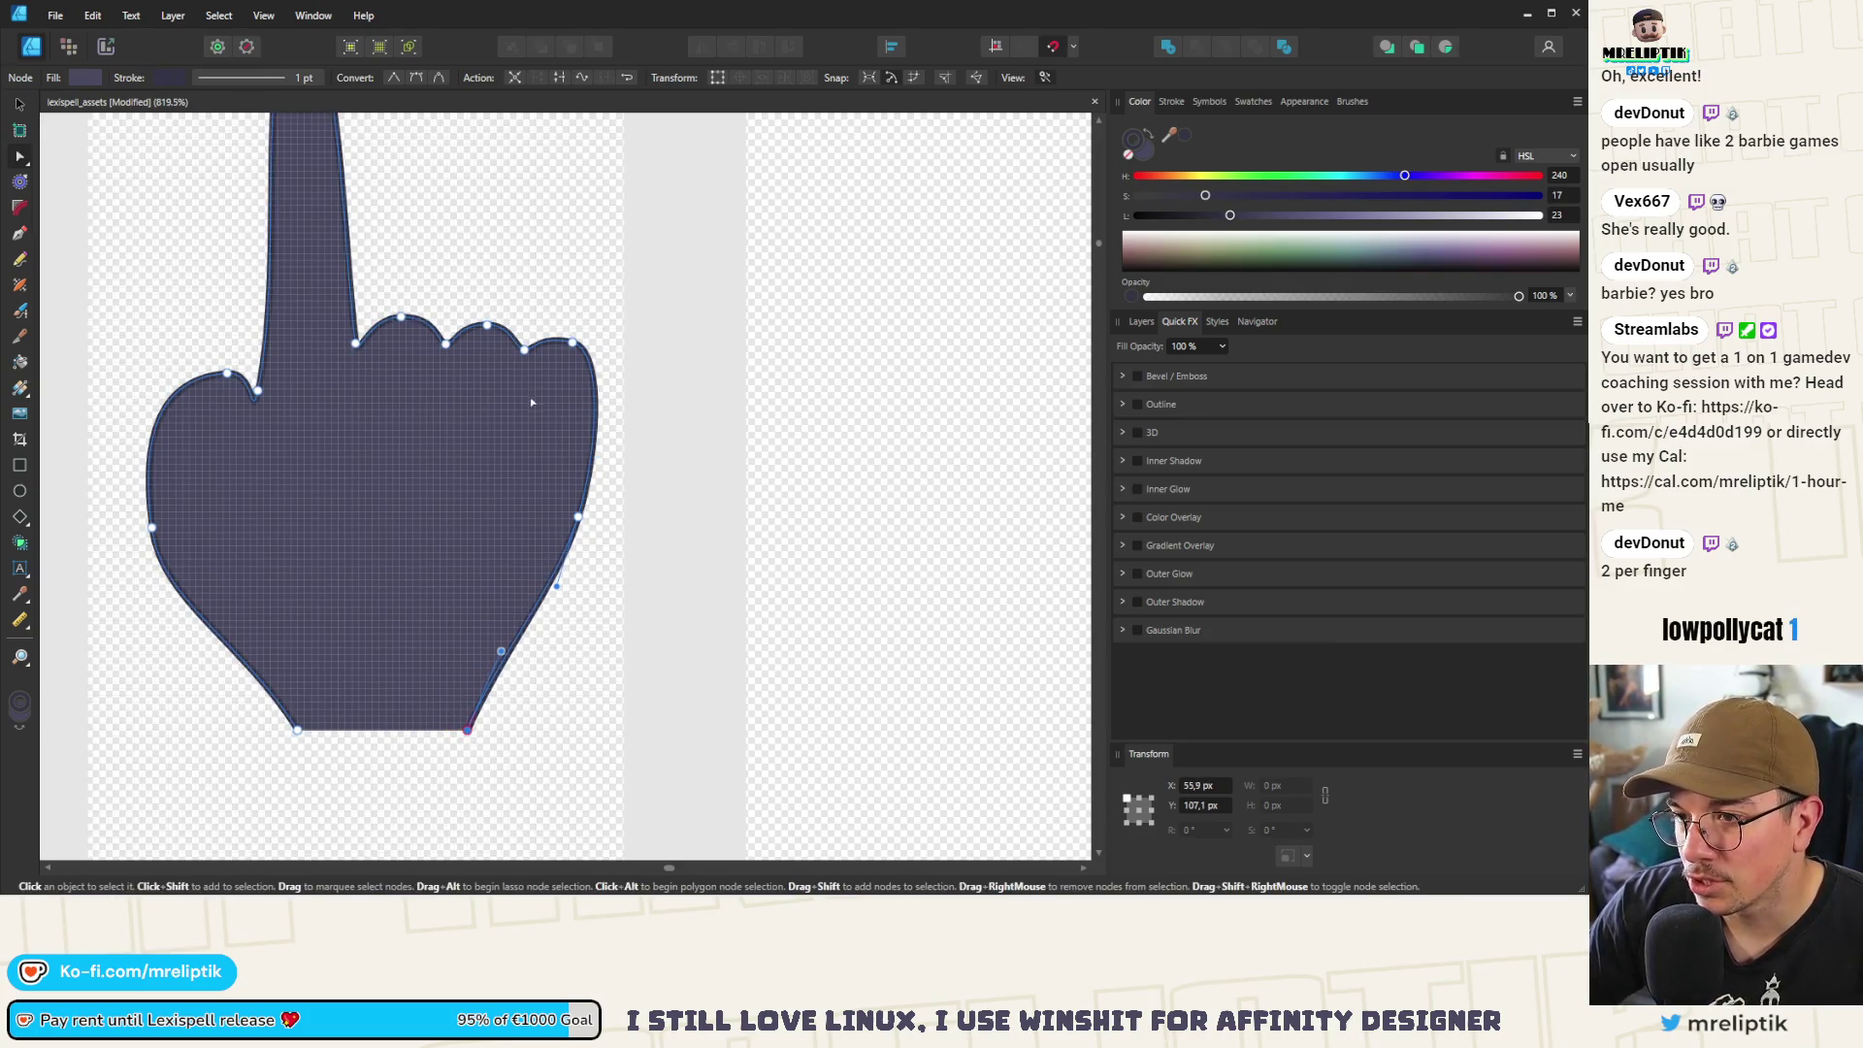
Shift the fingertip and right-edge nodes and pull the lower right edge inward
drag(601, 320, 549, 611)
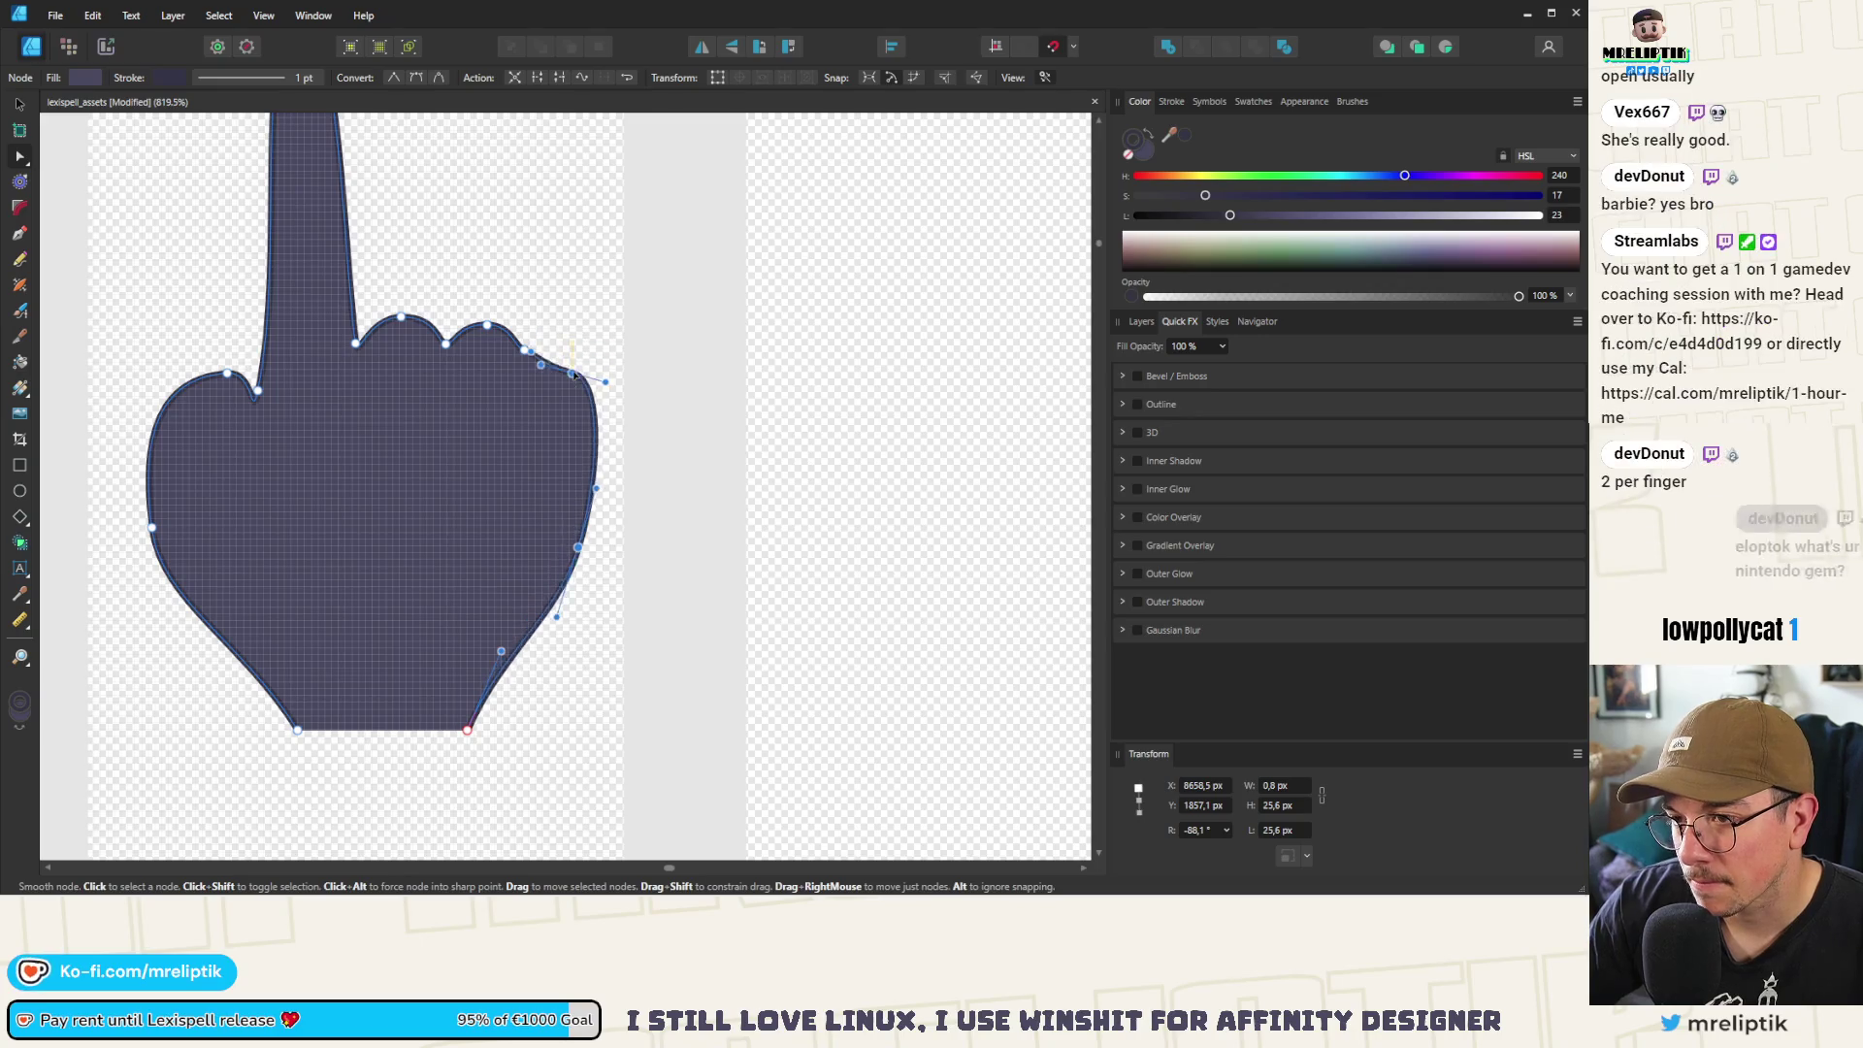
mouse_move(629, 290)
mouse_down()
mouse_move(417, 602)
mouse_move(422, 354)
mouse_move(447, 351)
mouse_move(535, 544)
mouse_move(507, 626)
mouse_up()
scroll(570, 351, up, 4)
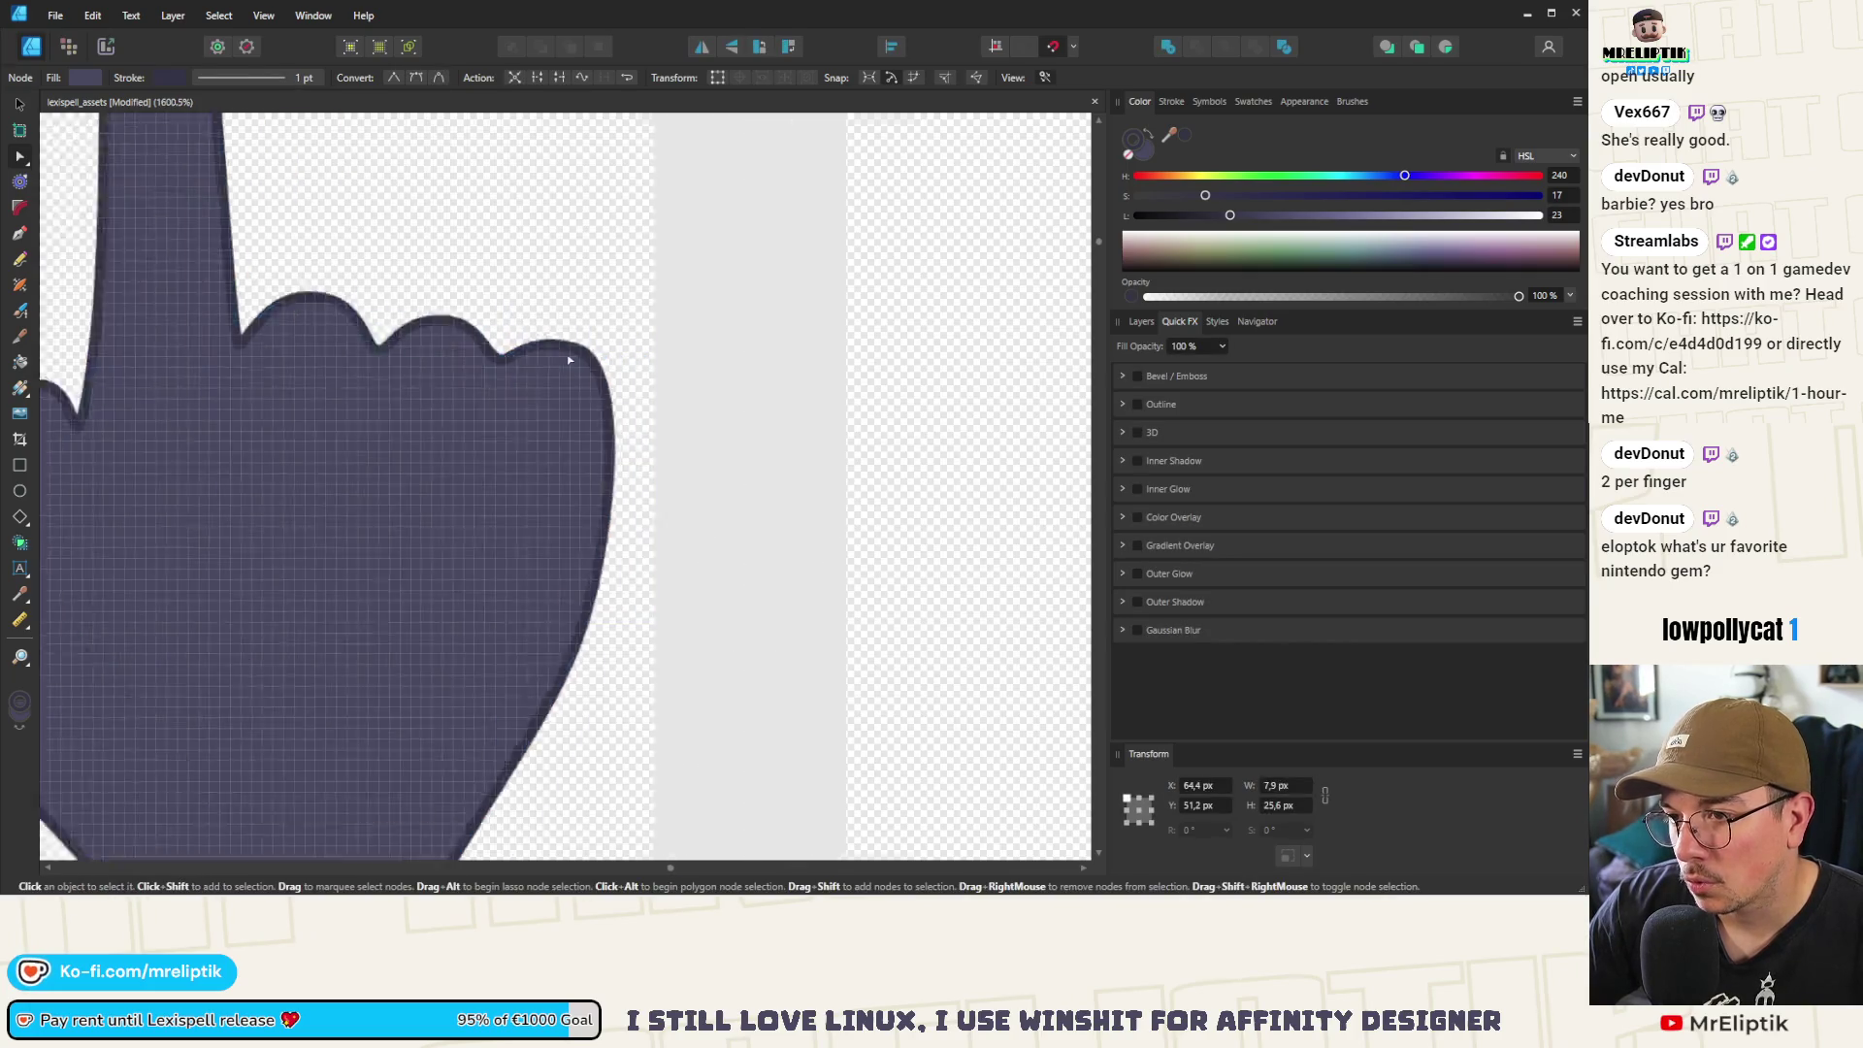
drag(577, 357, 570, 364)
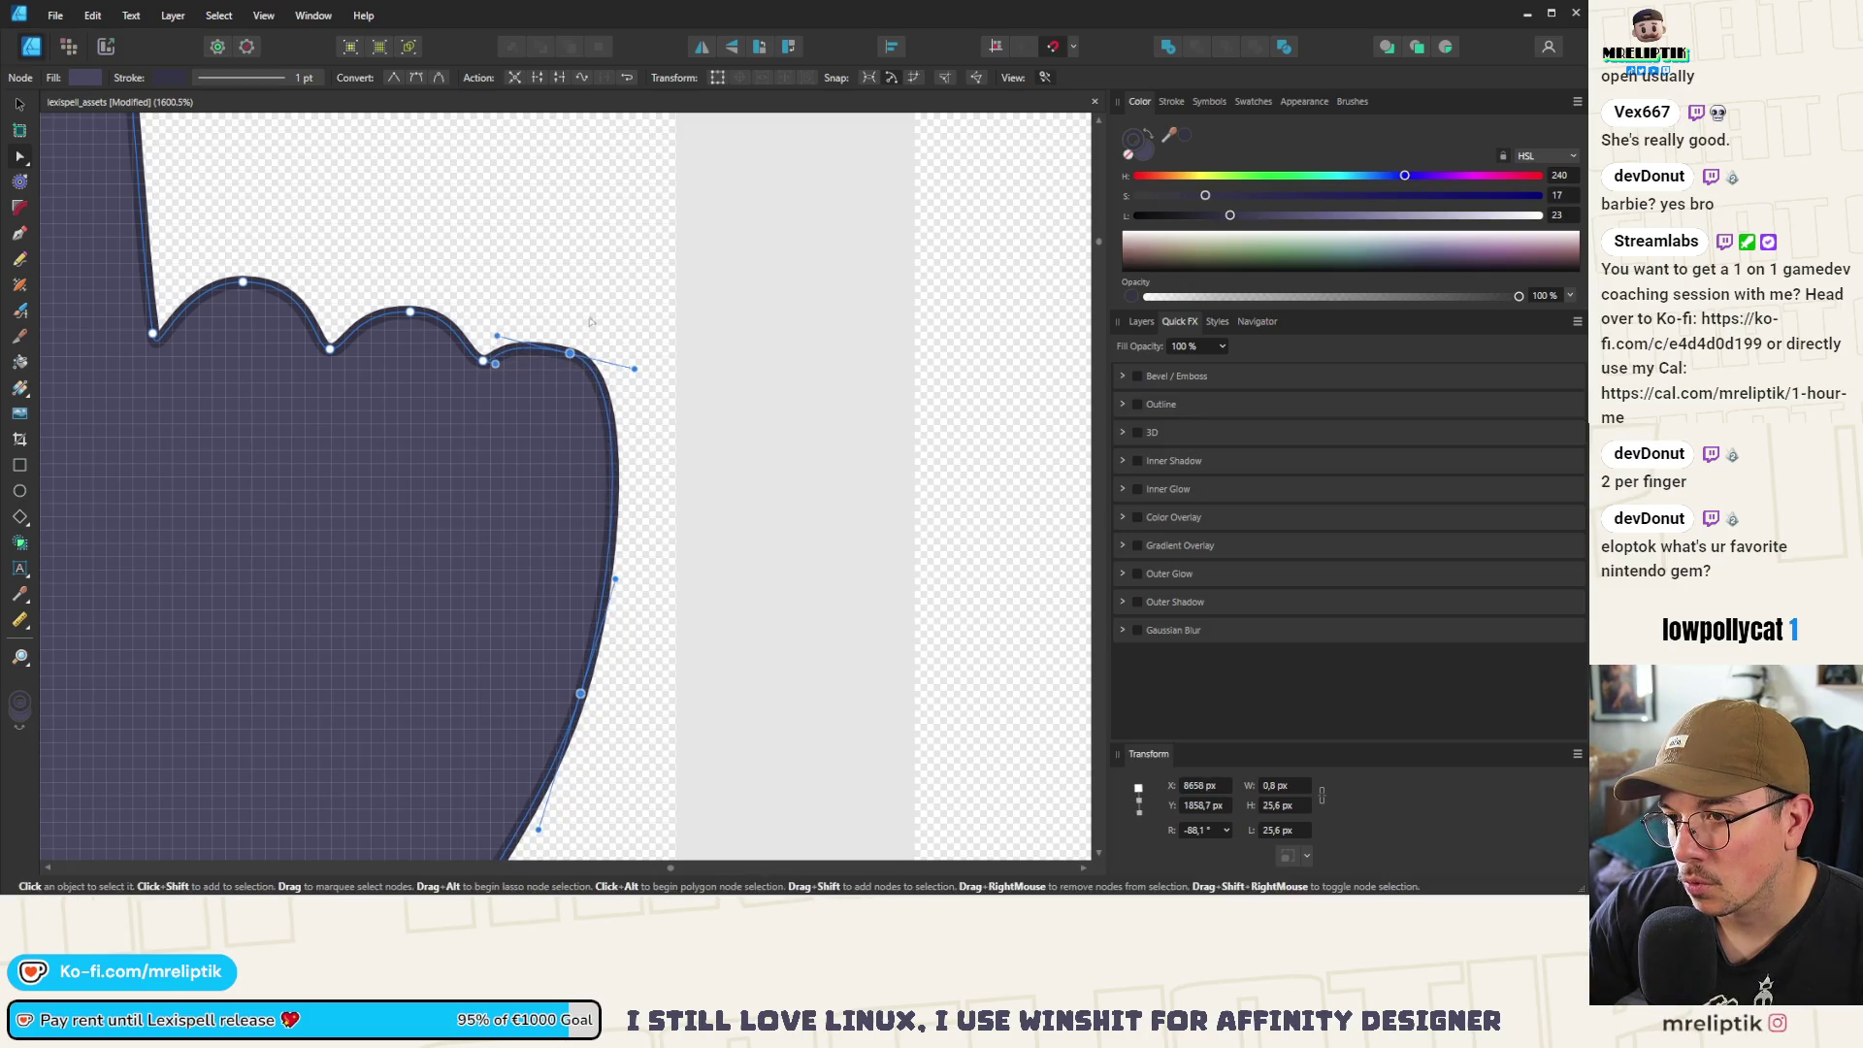
drag(571, 353, 568, 345)
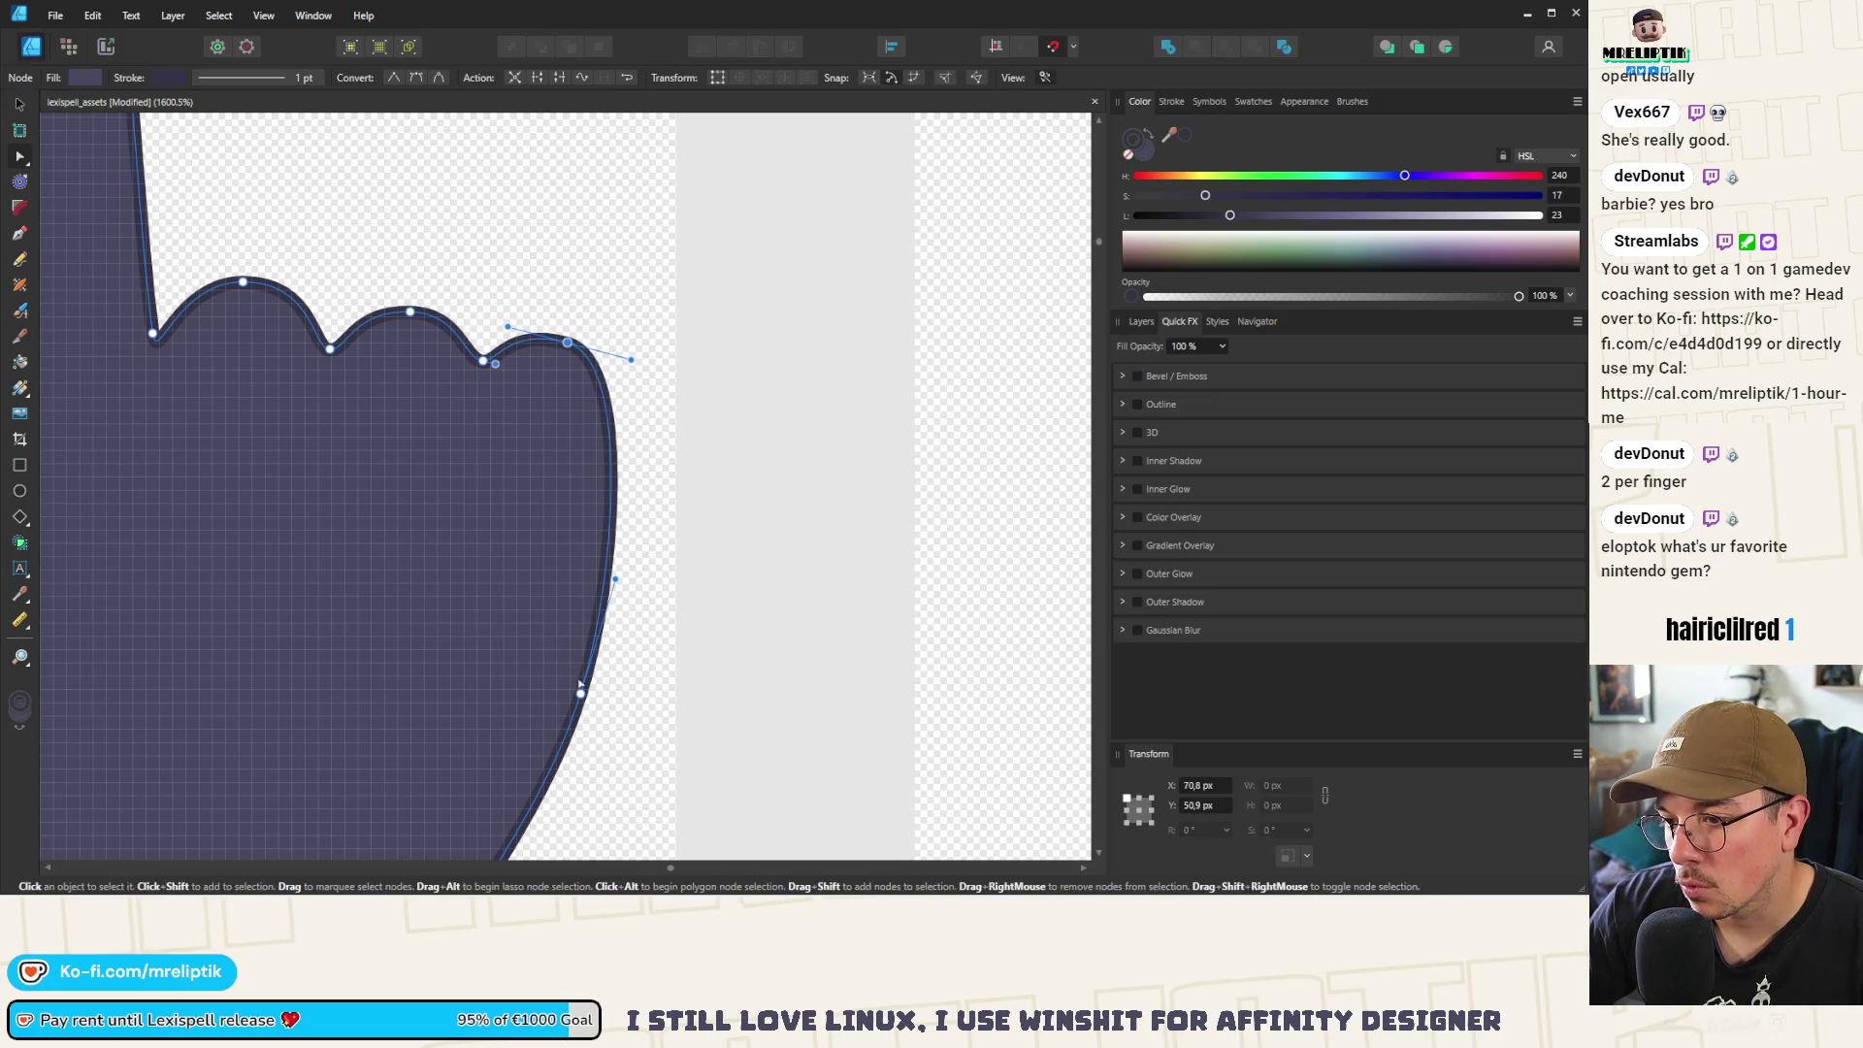
drag(580, 693, 570, 680)
key(Escape)
scroll(473, 504, down, 5)
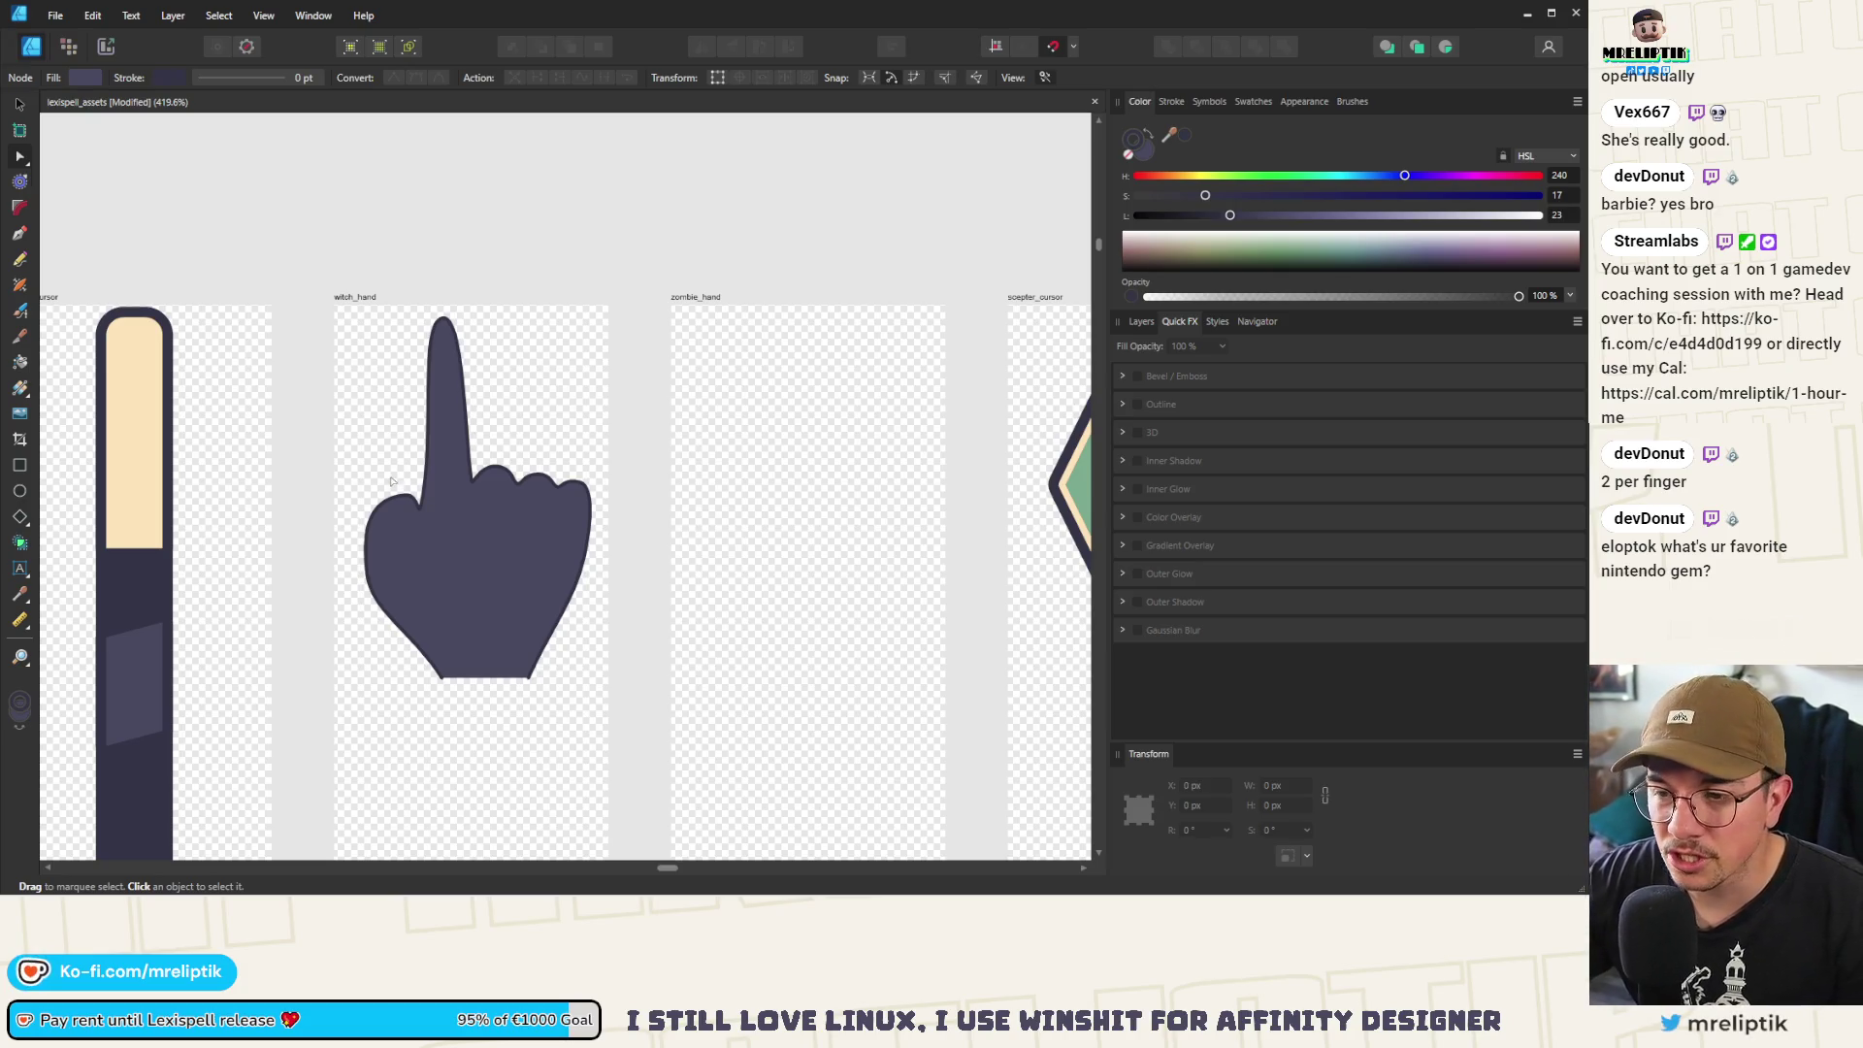
click(405, 589)
scroll(406, 589, up, 1)
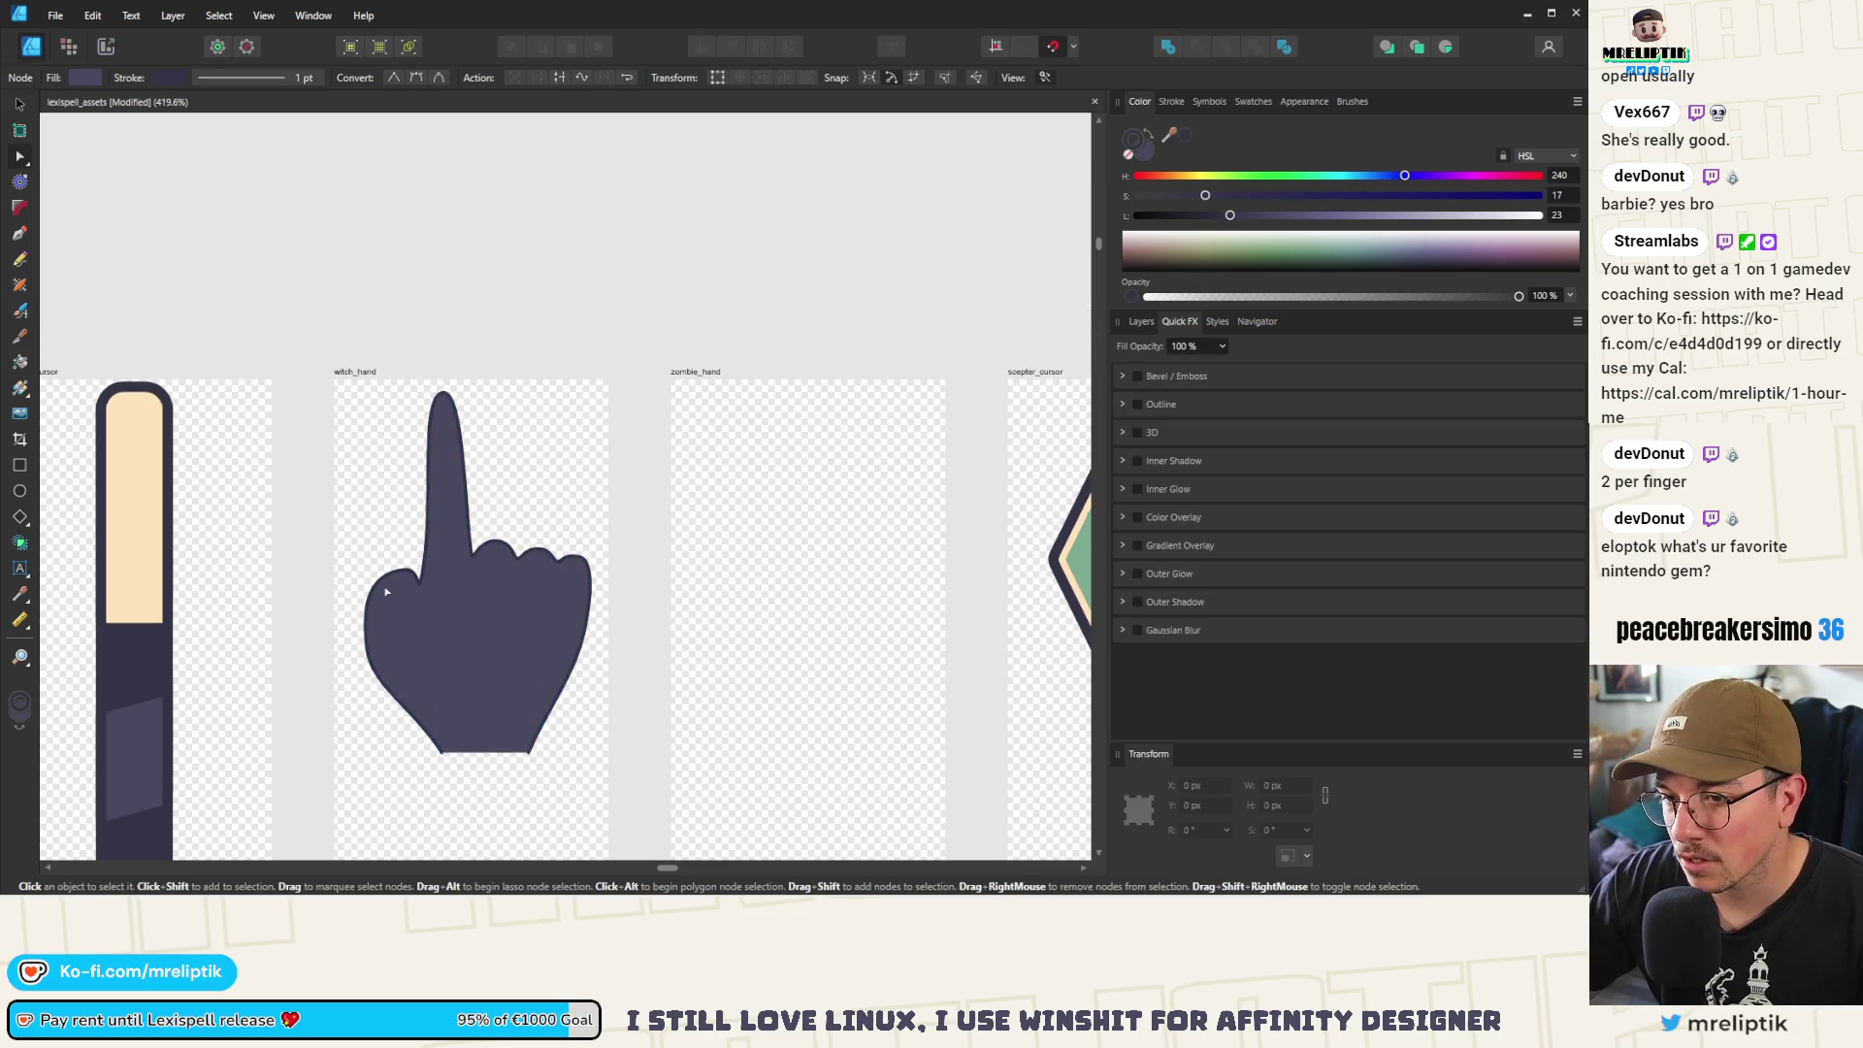
Drag the thumb-top node's left Bézier handle to reshape the top of the thumb
click(385, 653)
scroll(386, 657, down, 3)
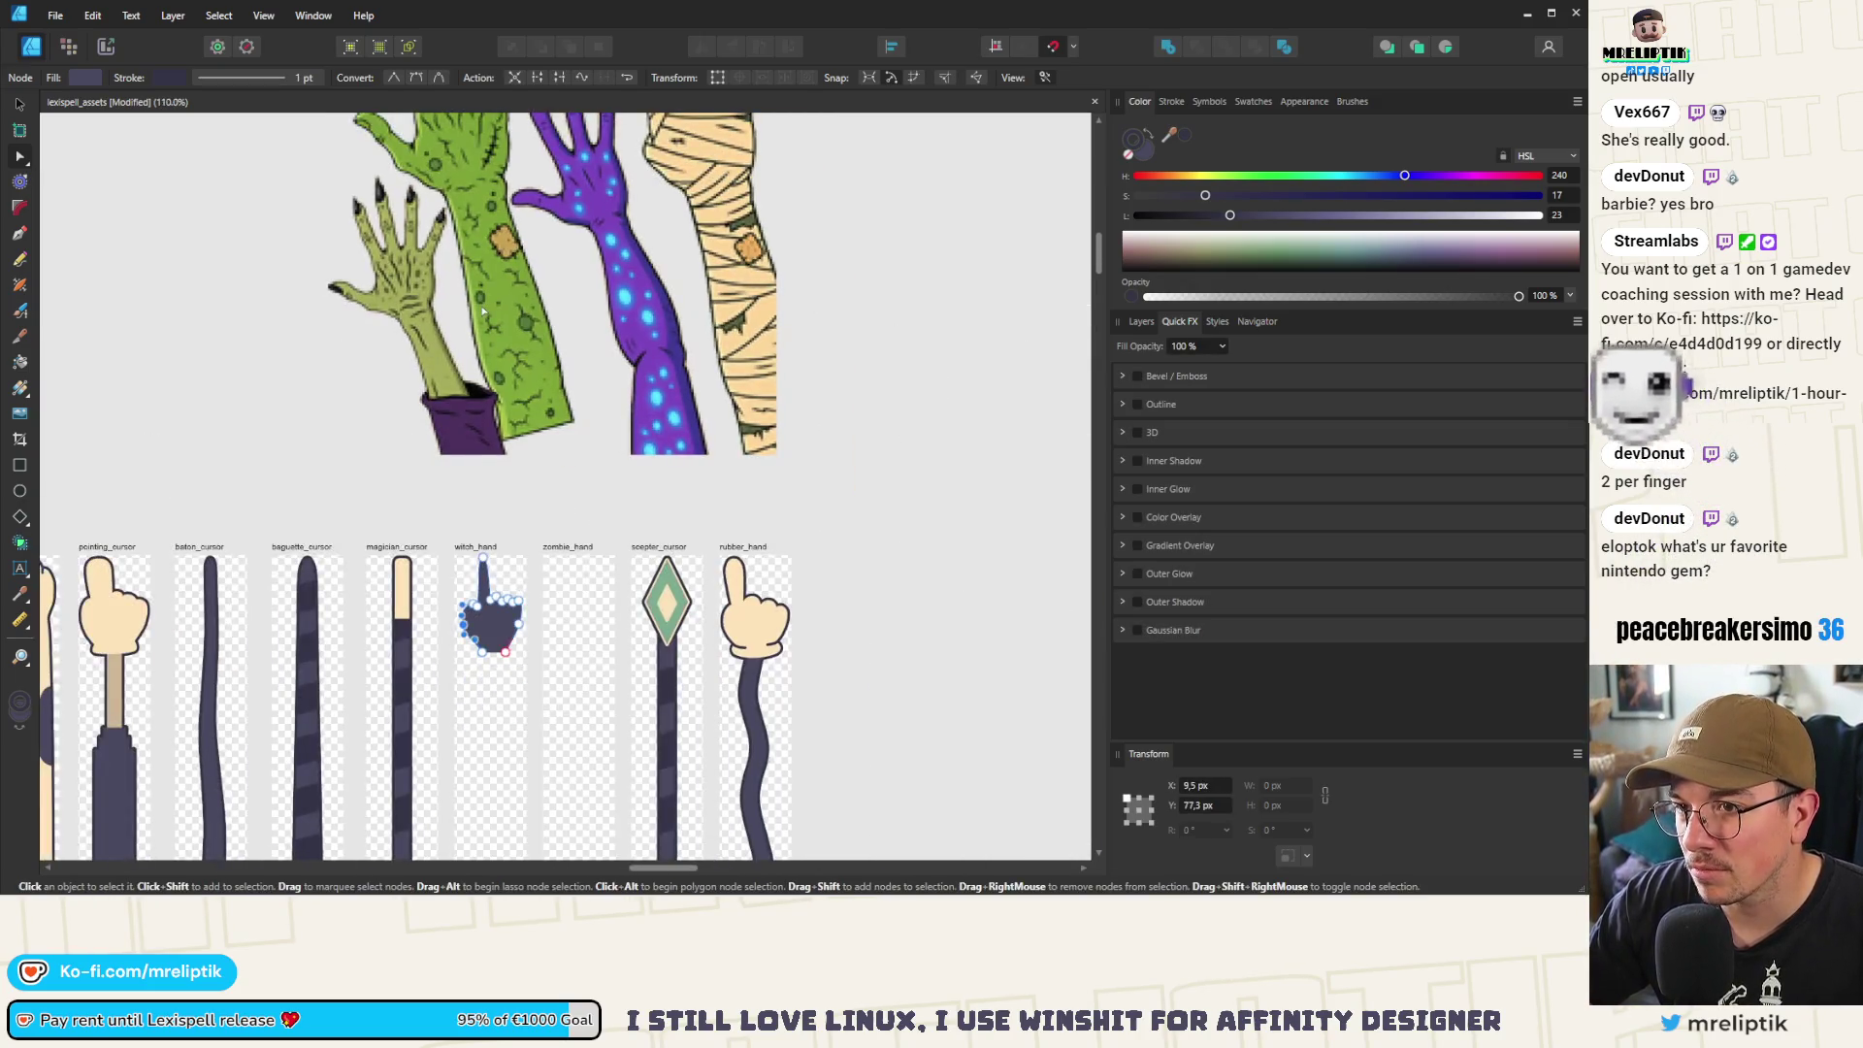
scroll(484, 629, up, 3)
scroll(484, 628, down, 2)
click(484, 591)
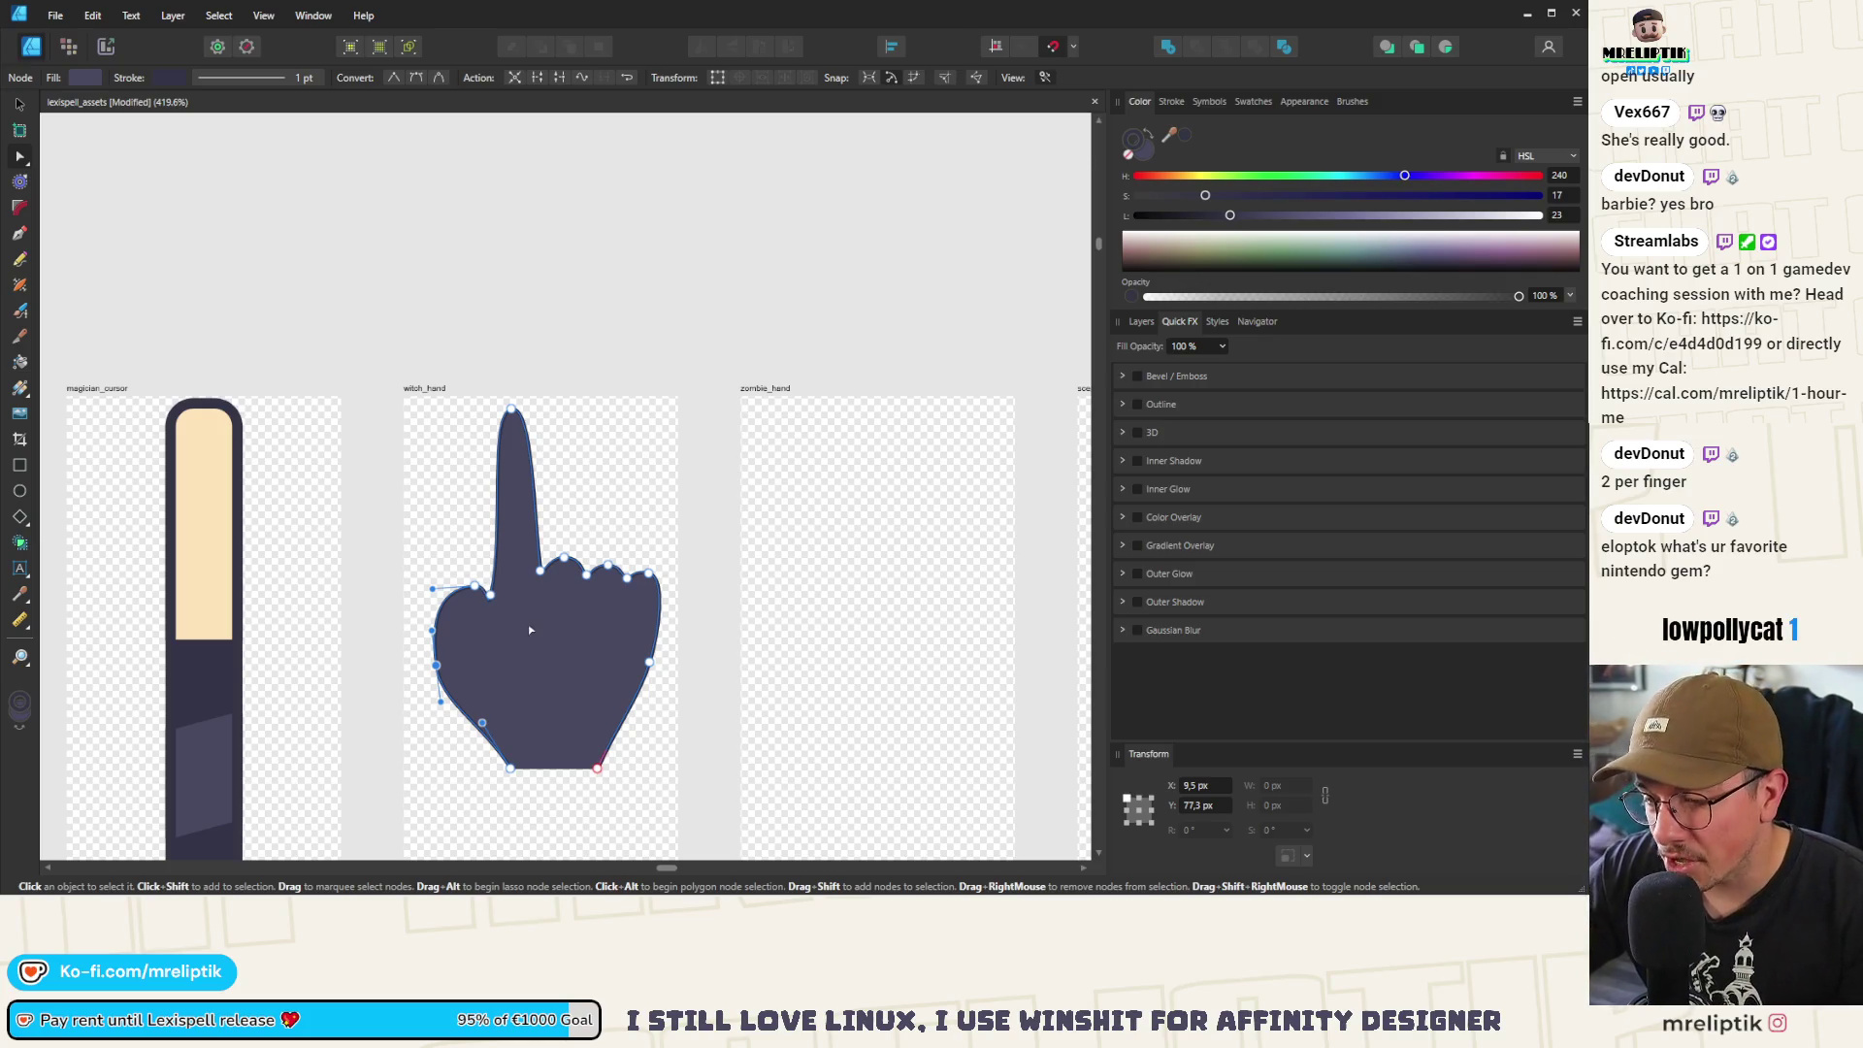
scroll(466, 592, up, 4)
click(484, 578)
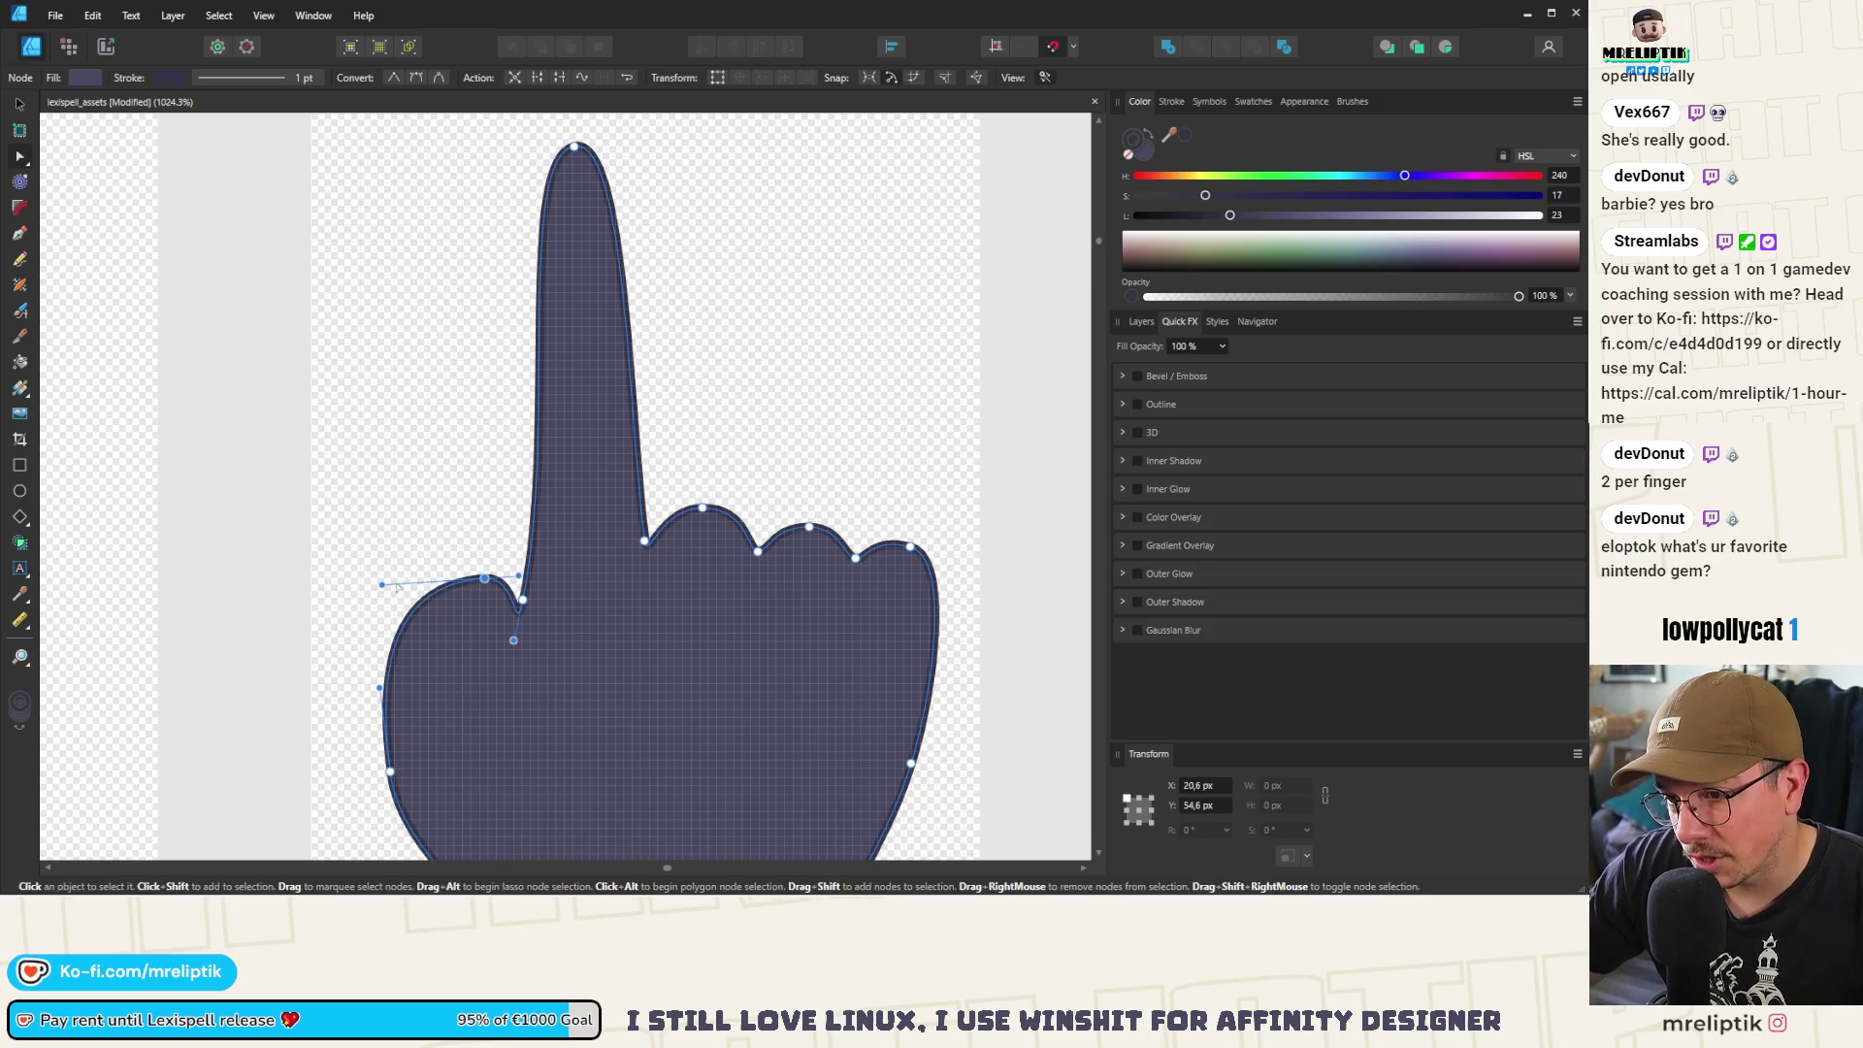
drag(383, 585, 371, 586)
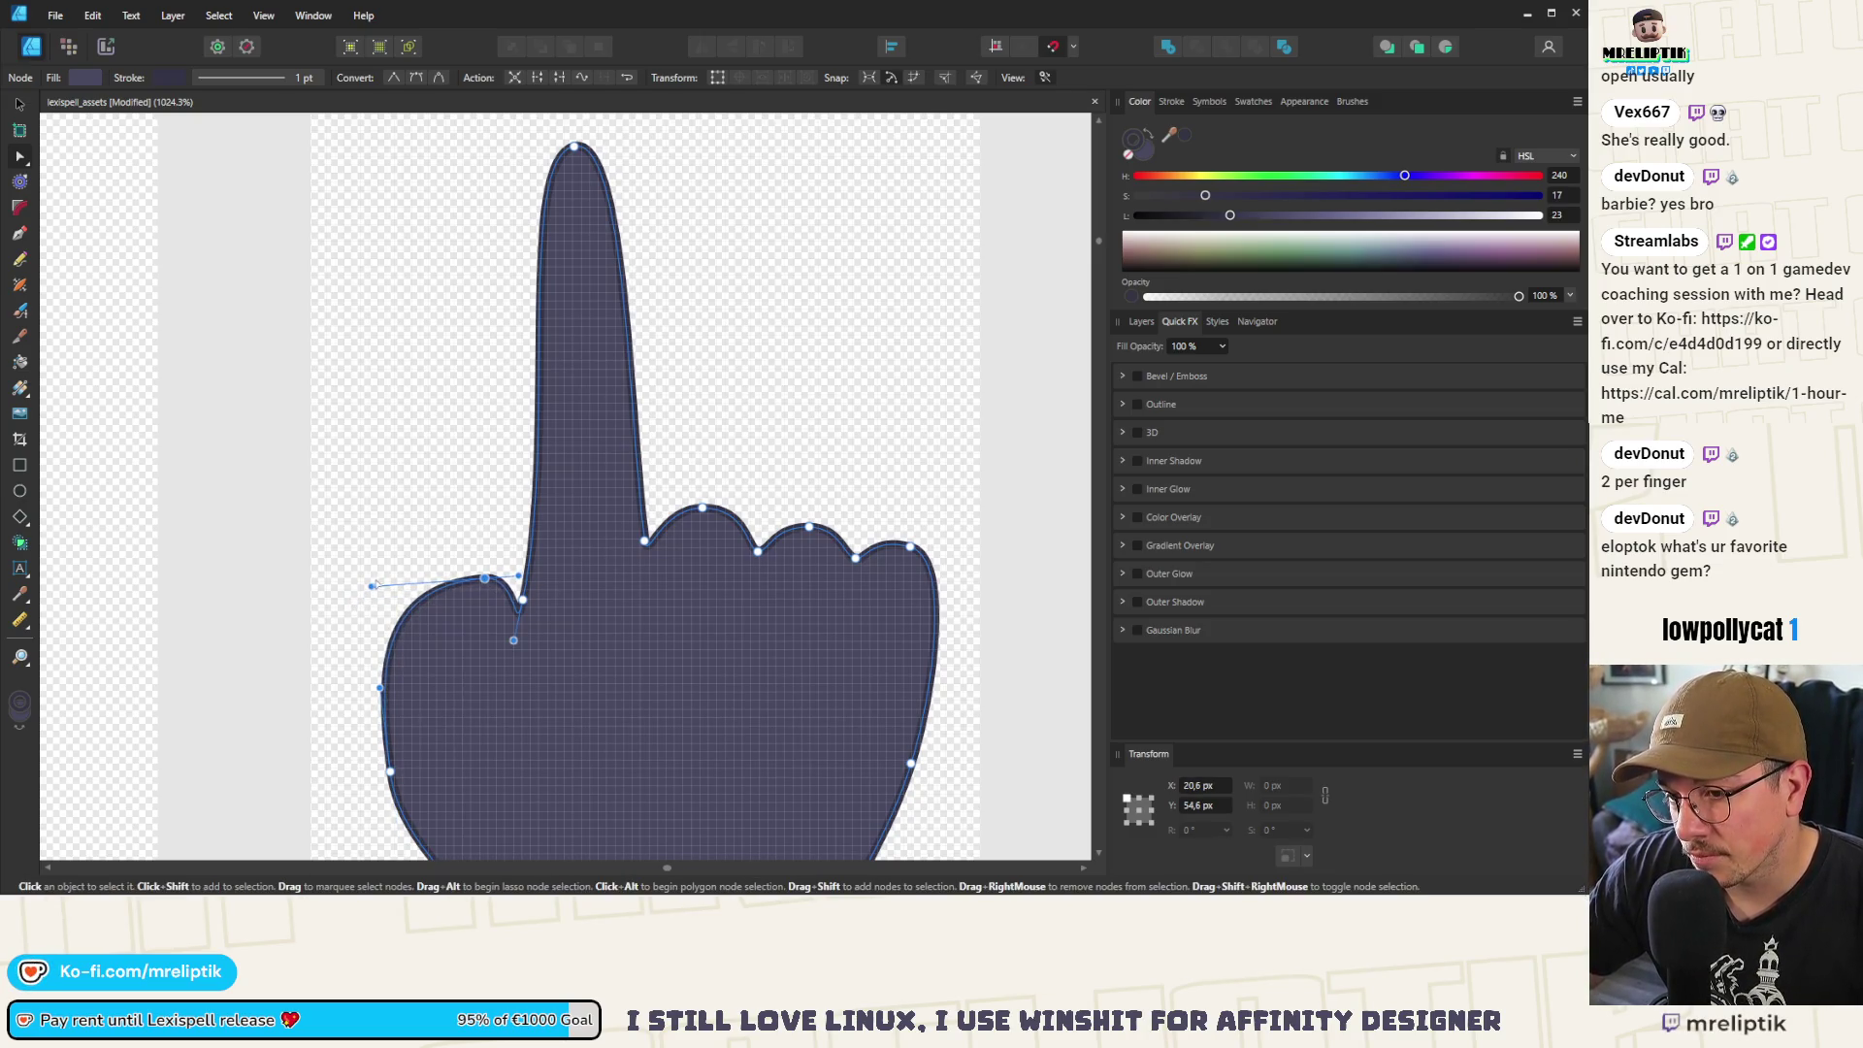
click(370, 563)
scroll(530, 580, down, 5)
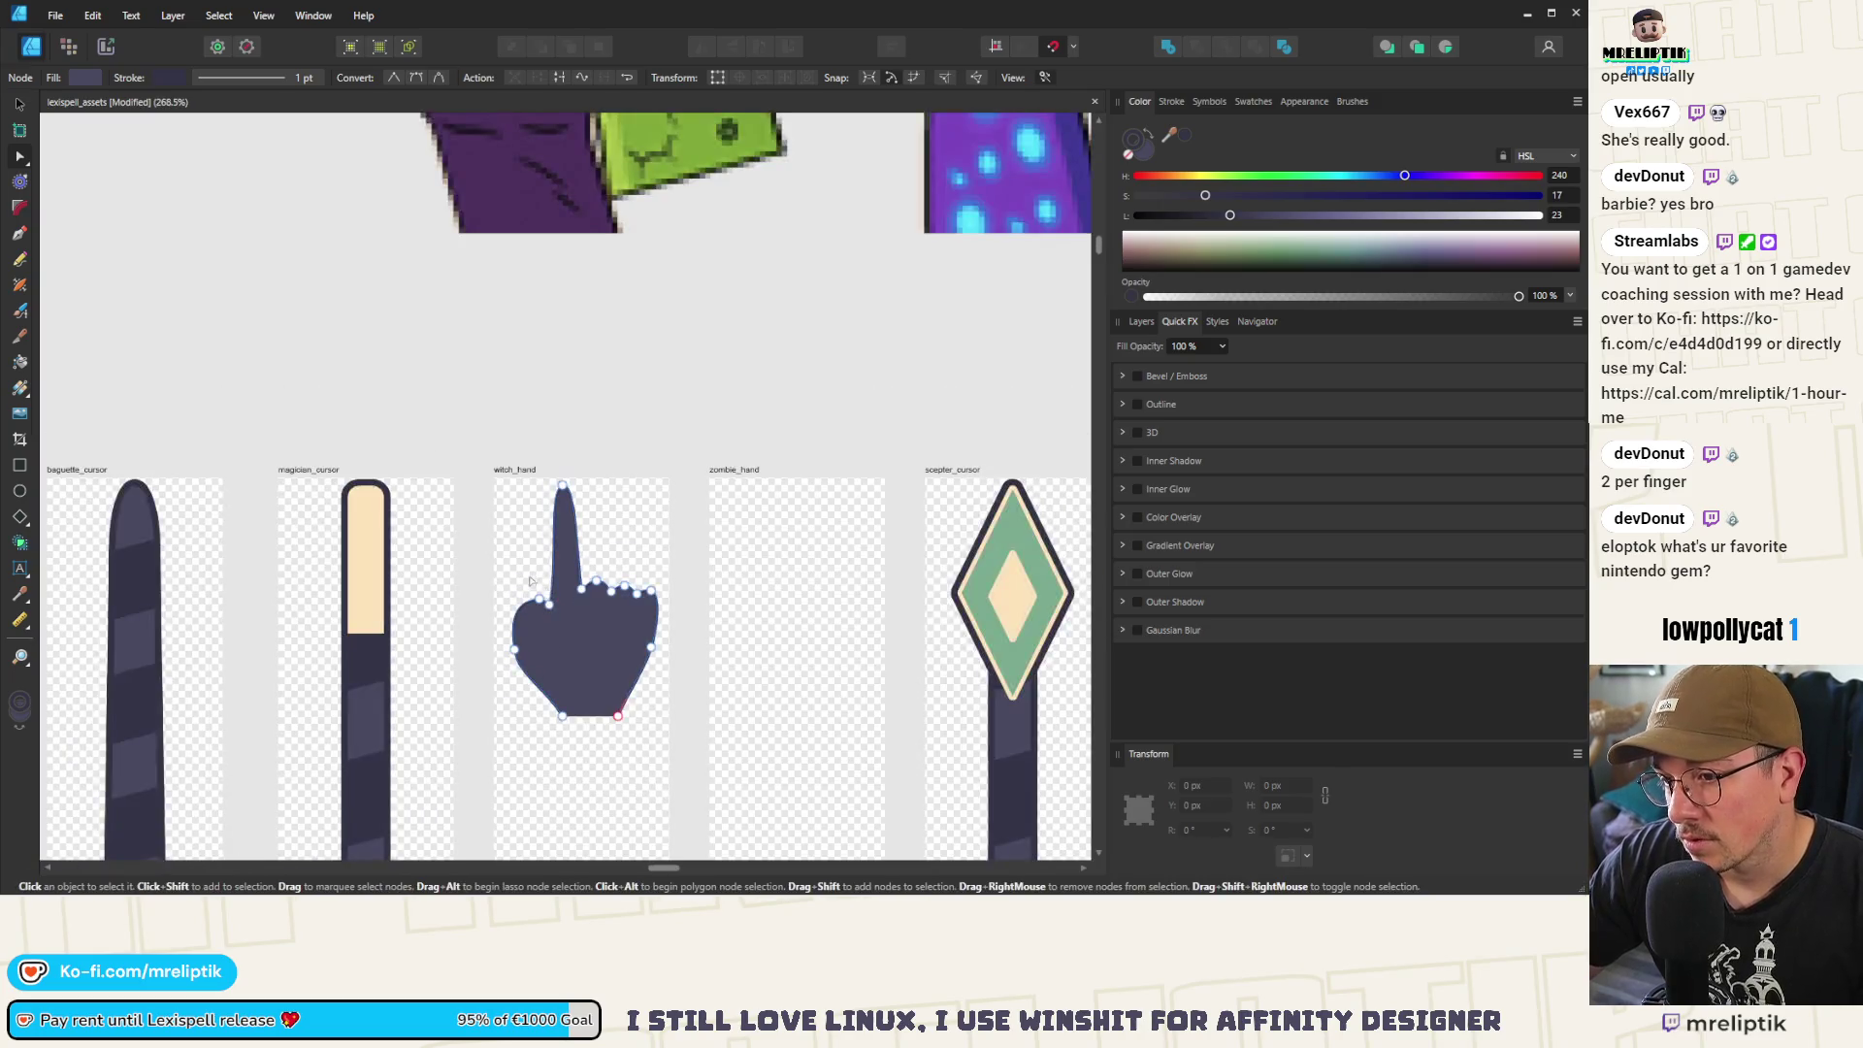
scroll(530, 581, up, 4)
Move the left-side nodes of the hand to widen the thumb's outer bulge
click(552, 618)
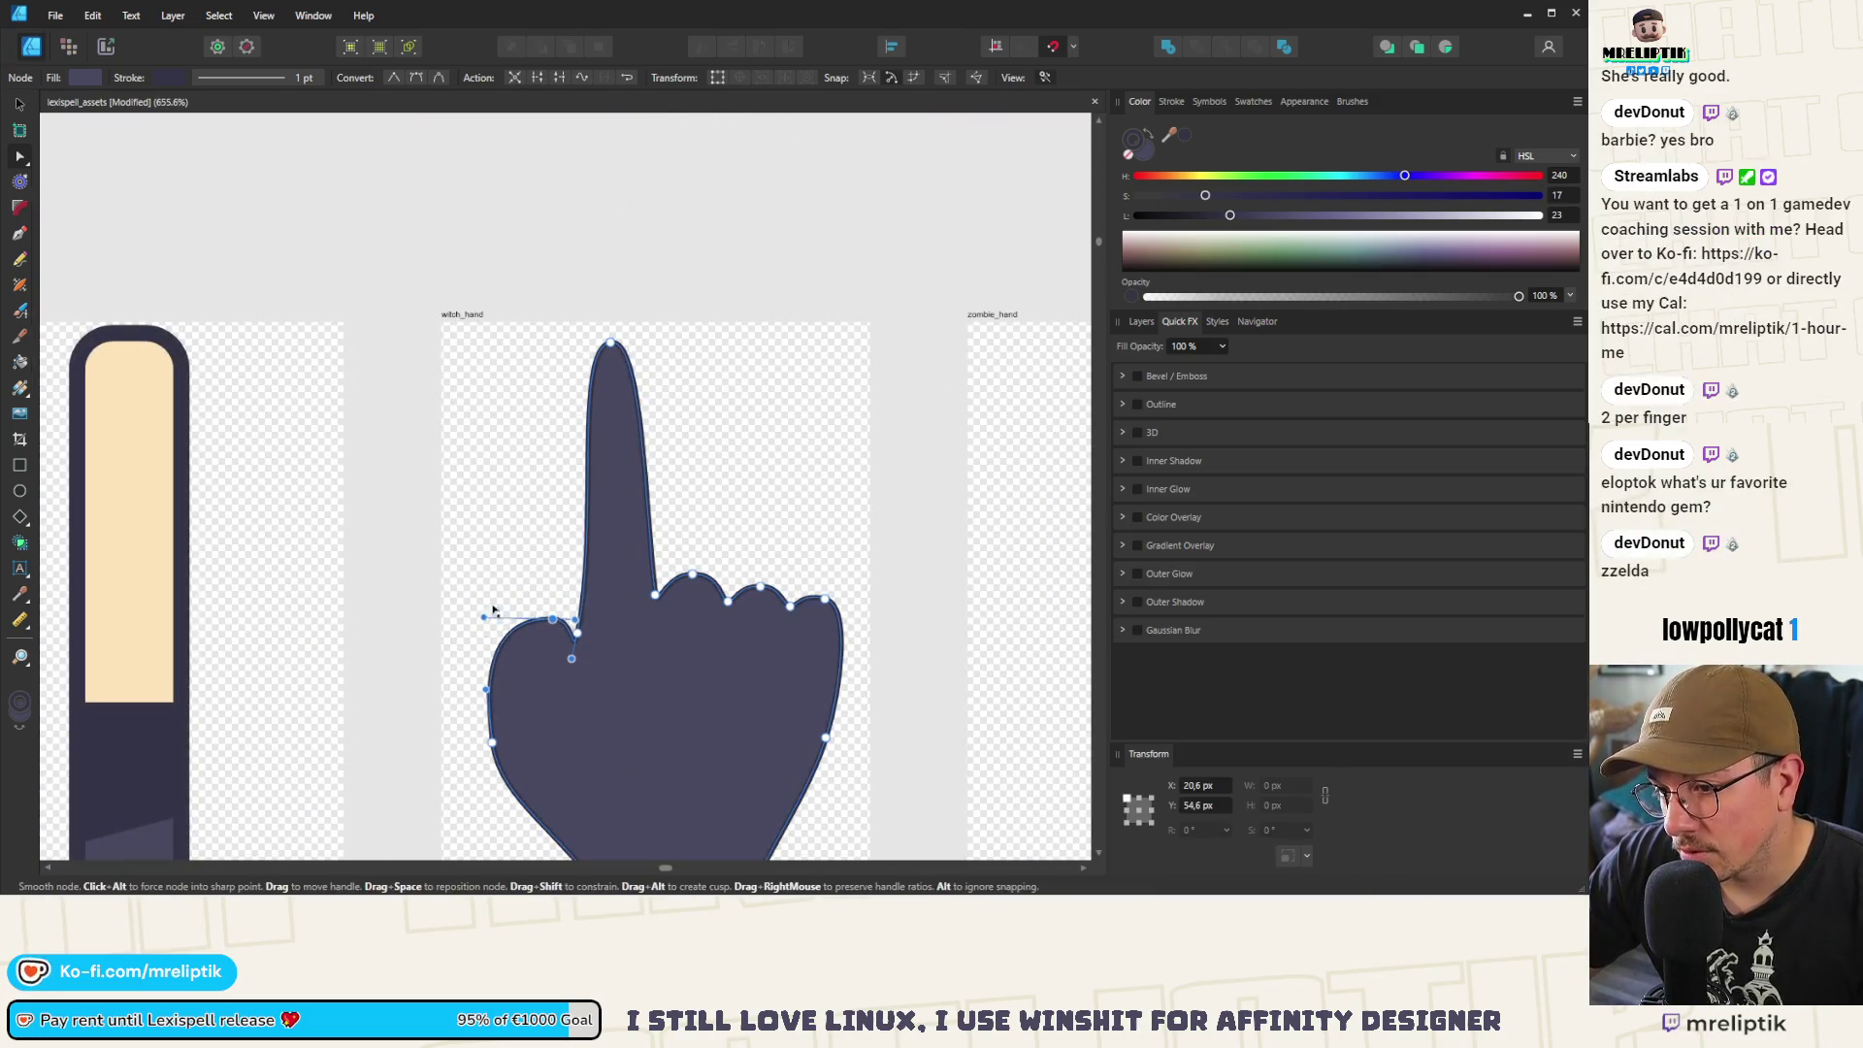
click(576, 632)
scroll(580, 652, up, 5)
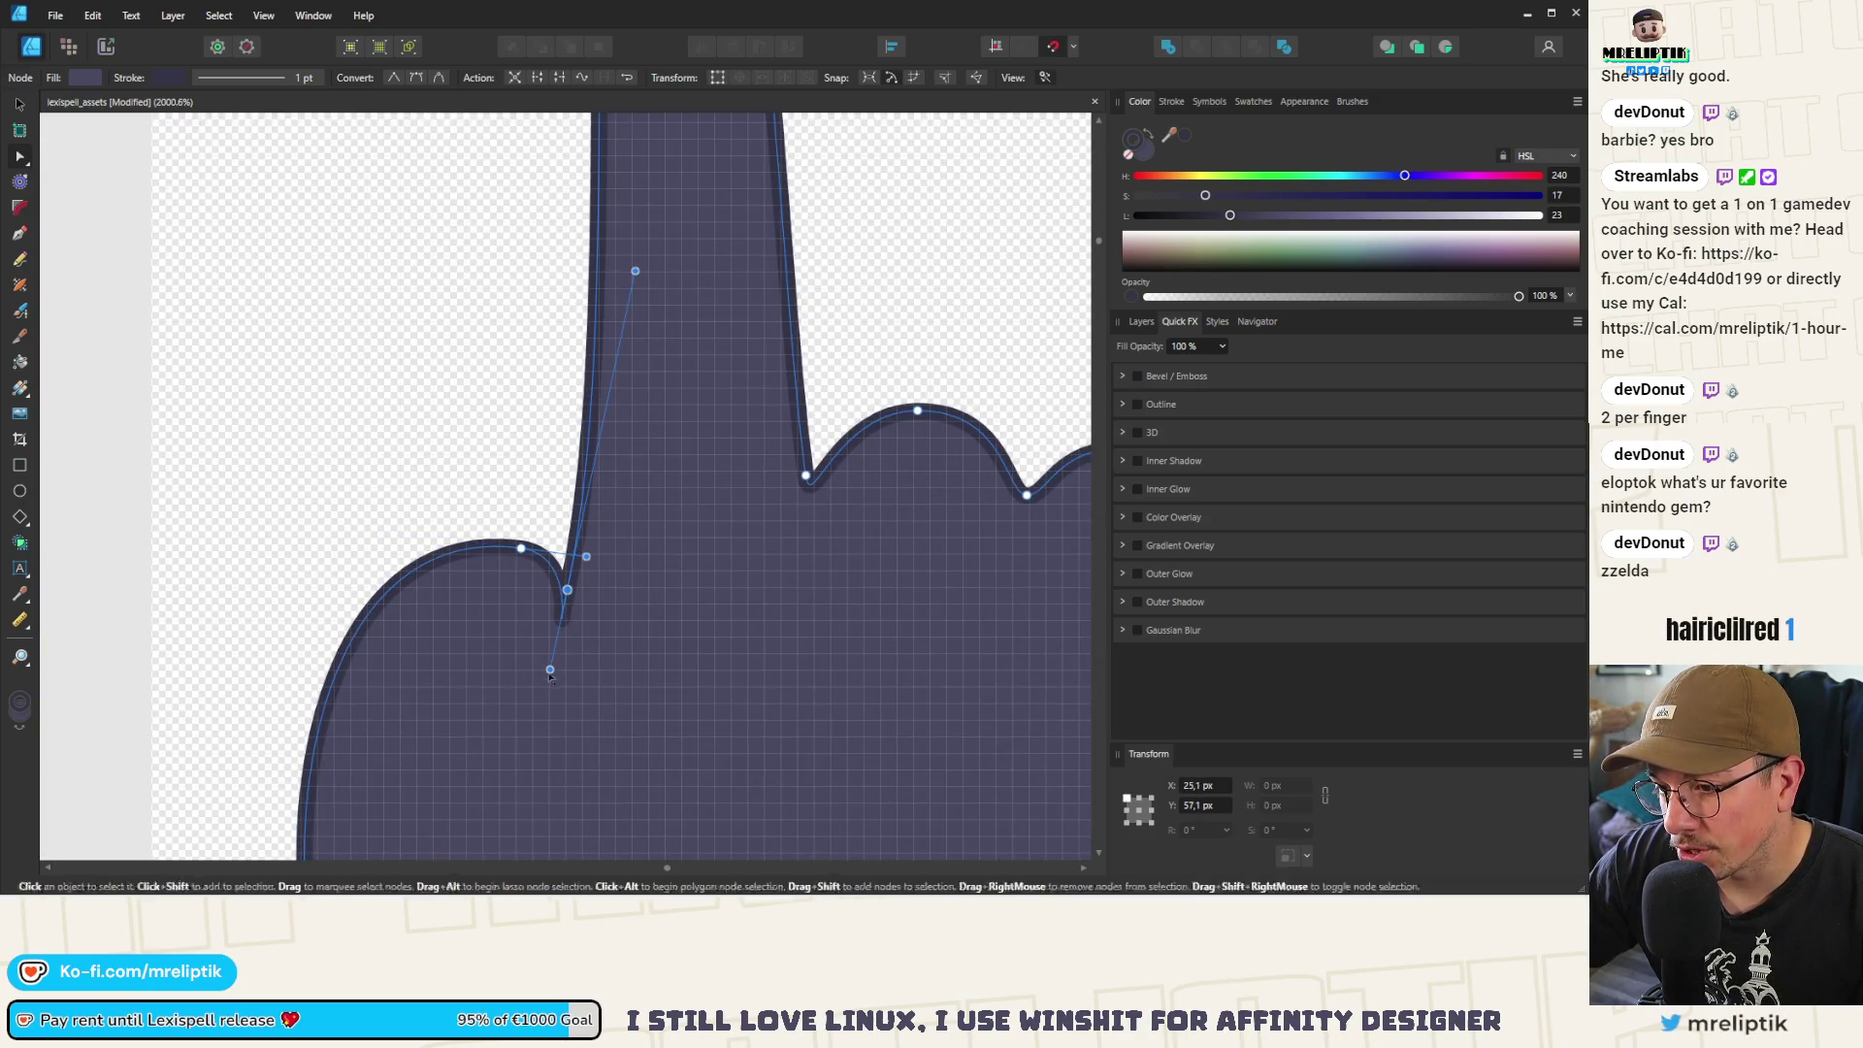
scroll(505, 678, down, 5)
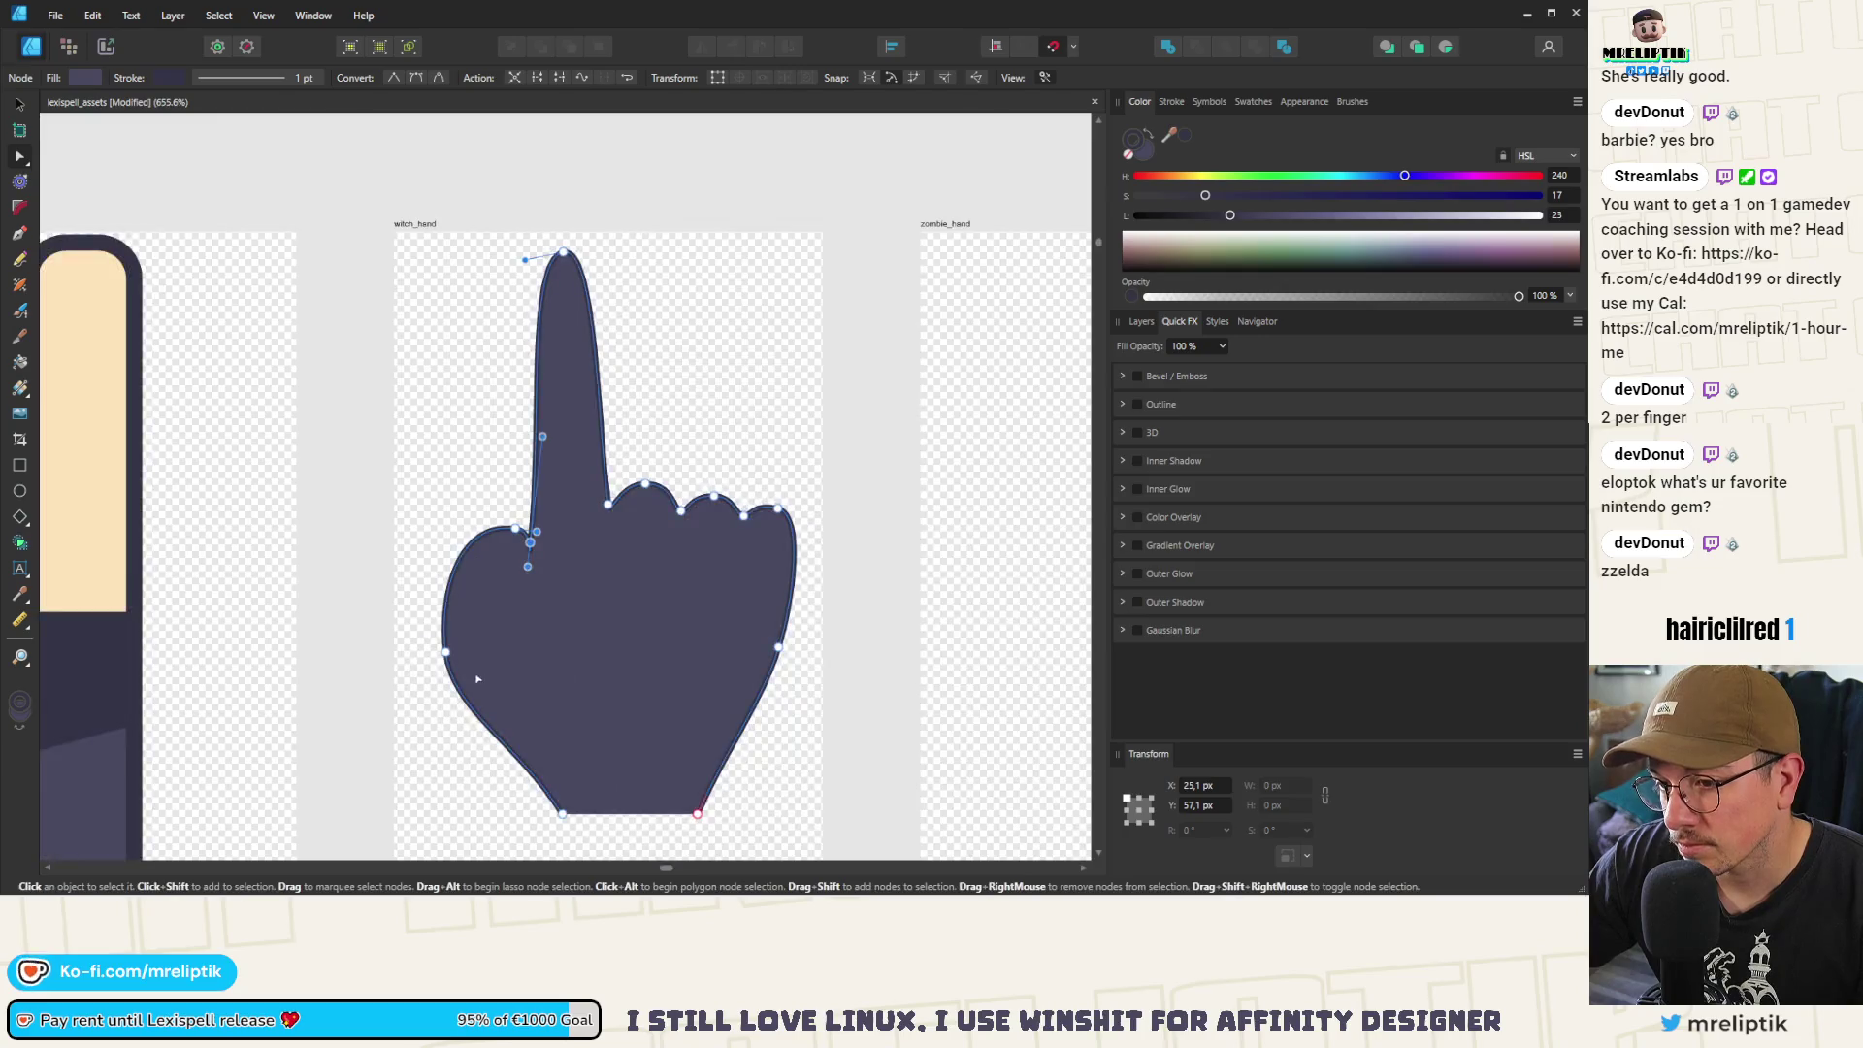
drag(446, 651, 484, 657)
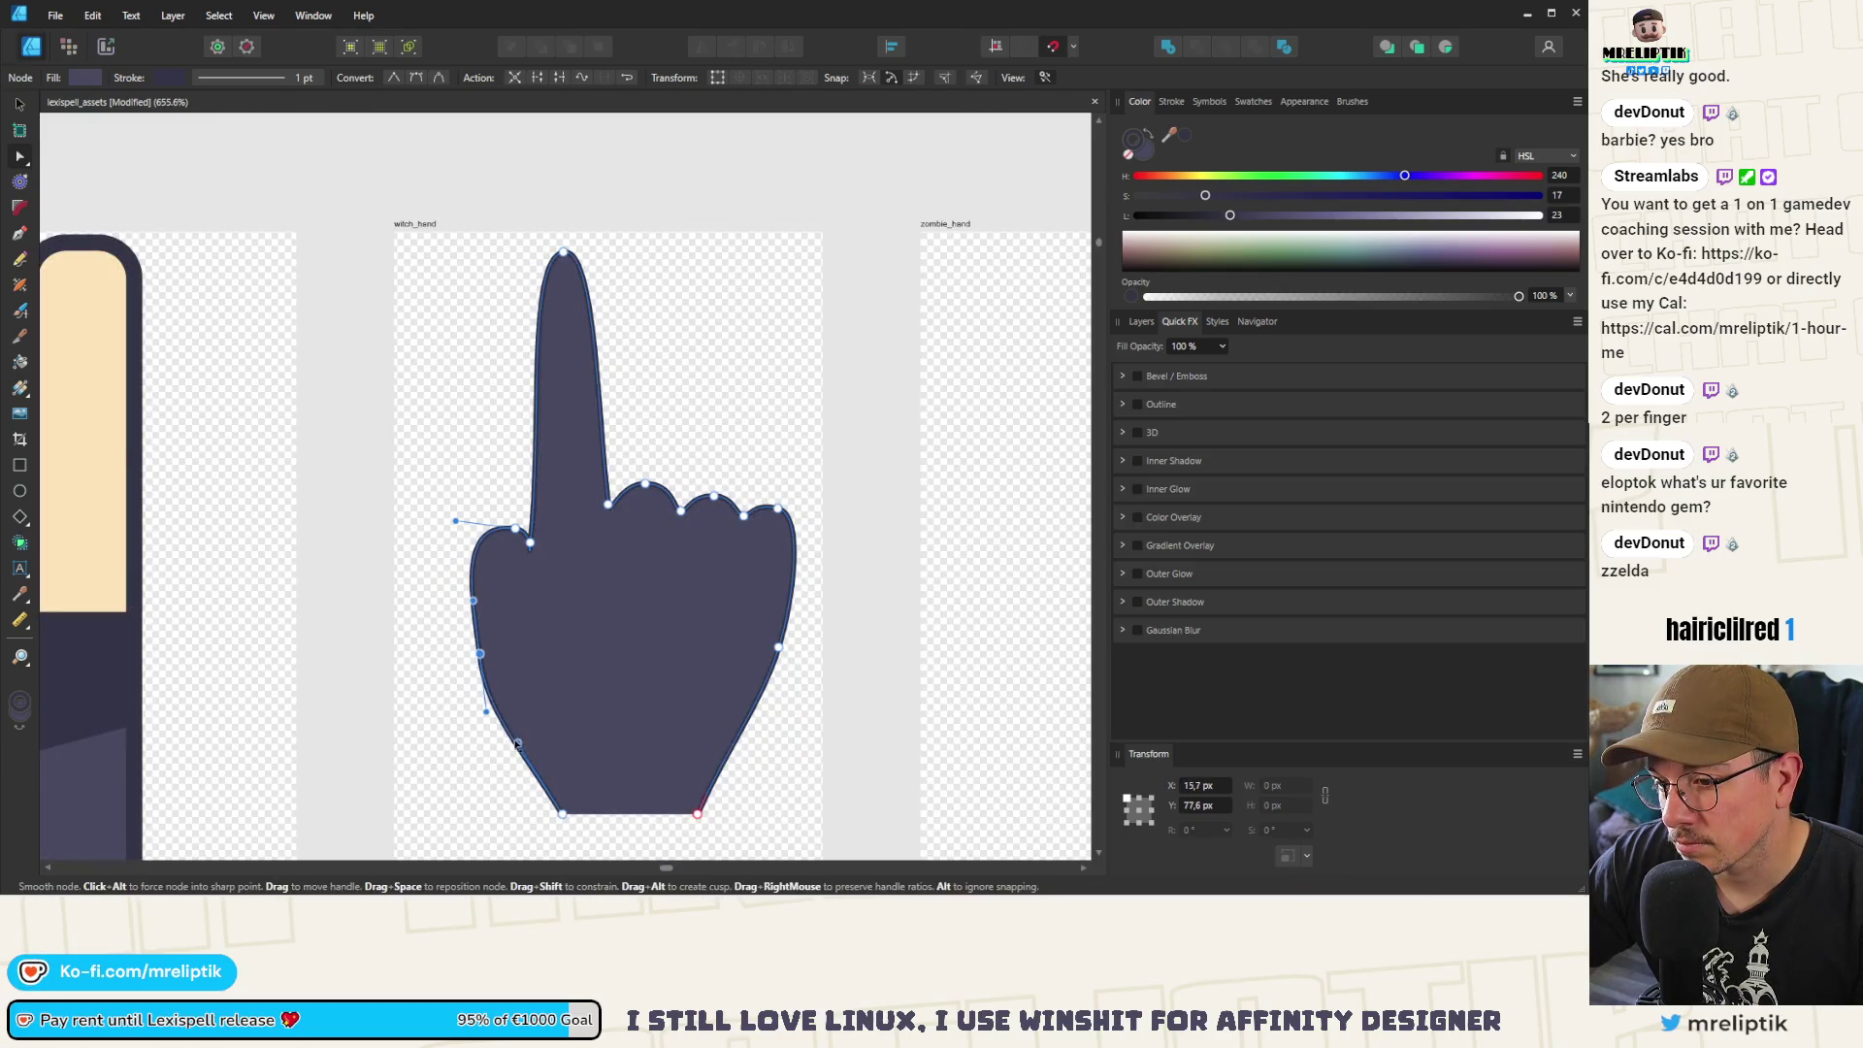
drag(546, 727, 546, 715)
Adjust the lower-left thumb node and its handle so the bulge curves smoothly to the wrist
drag(472, 600, 498, 677)
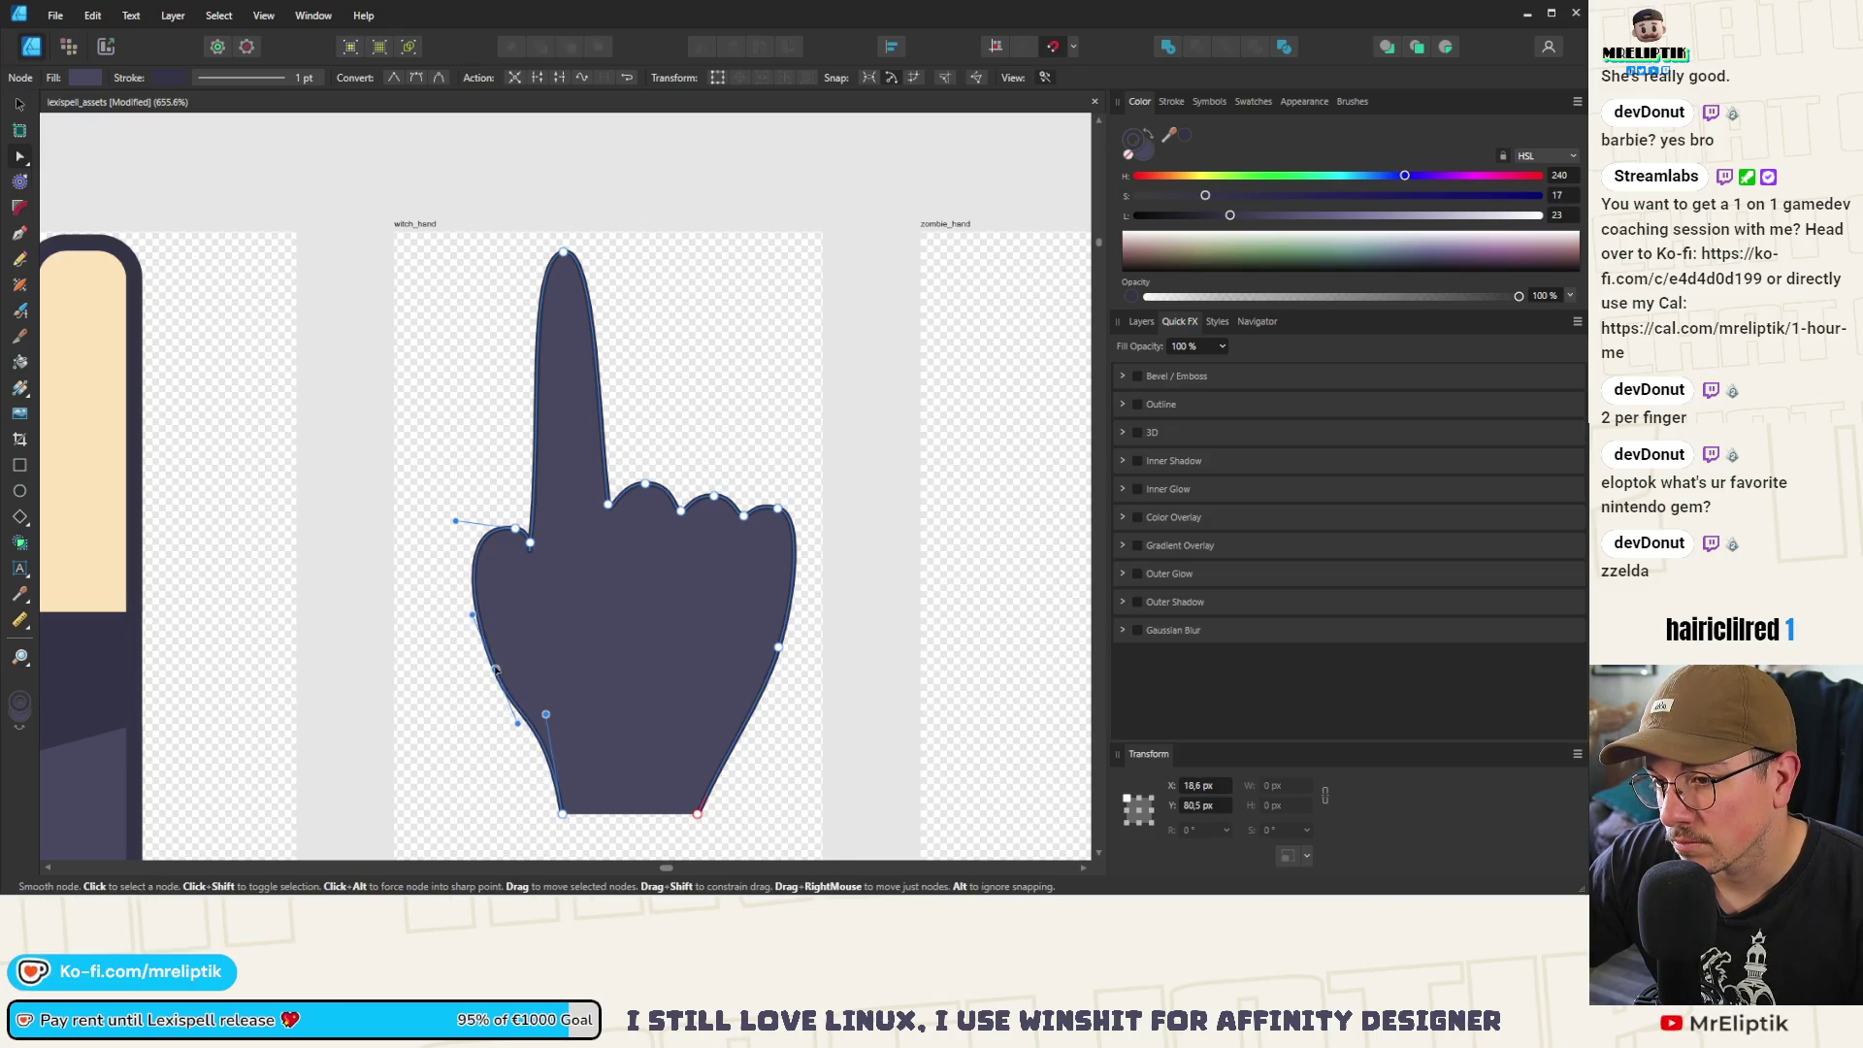
drag(455, 521, 458, 549)
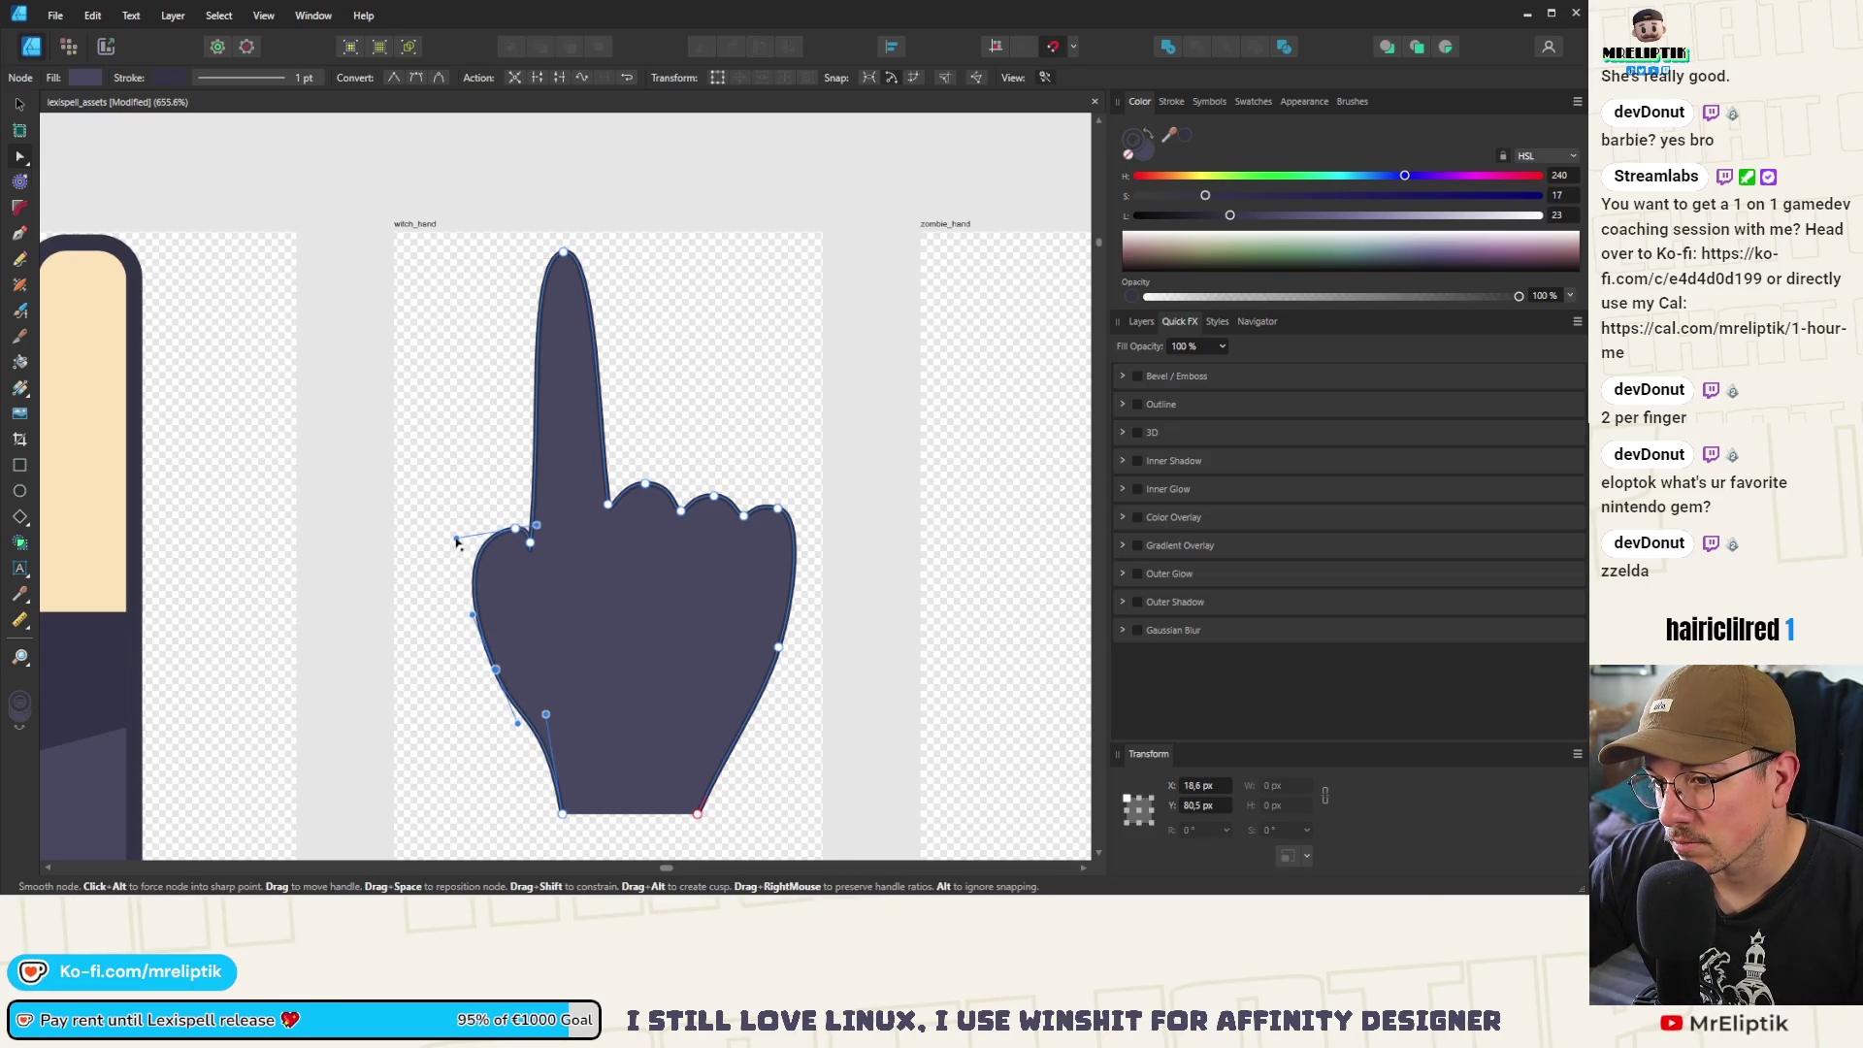
drag(495, 669, 495, 661)
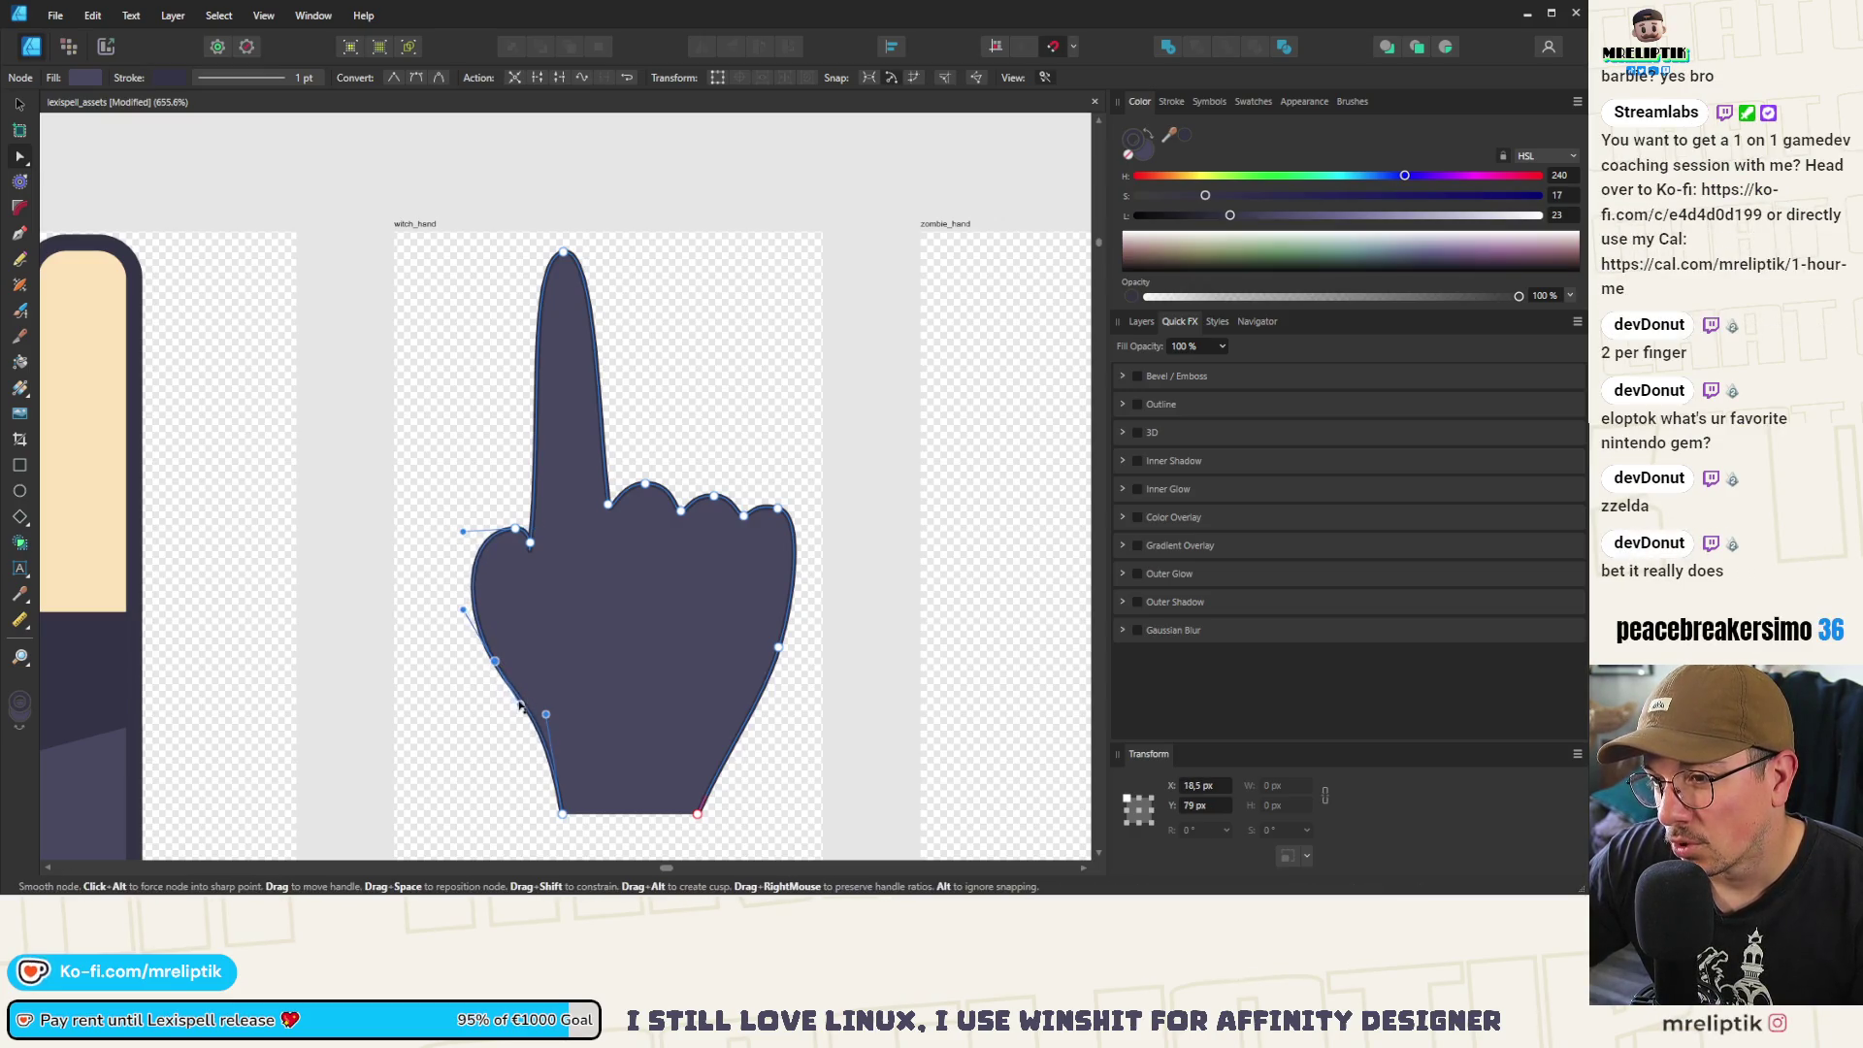
scroll(482, 558, down, 3)
scroll(482, 558, up, 5)
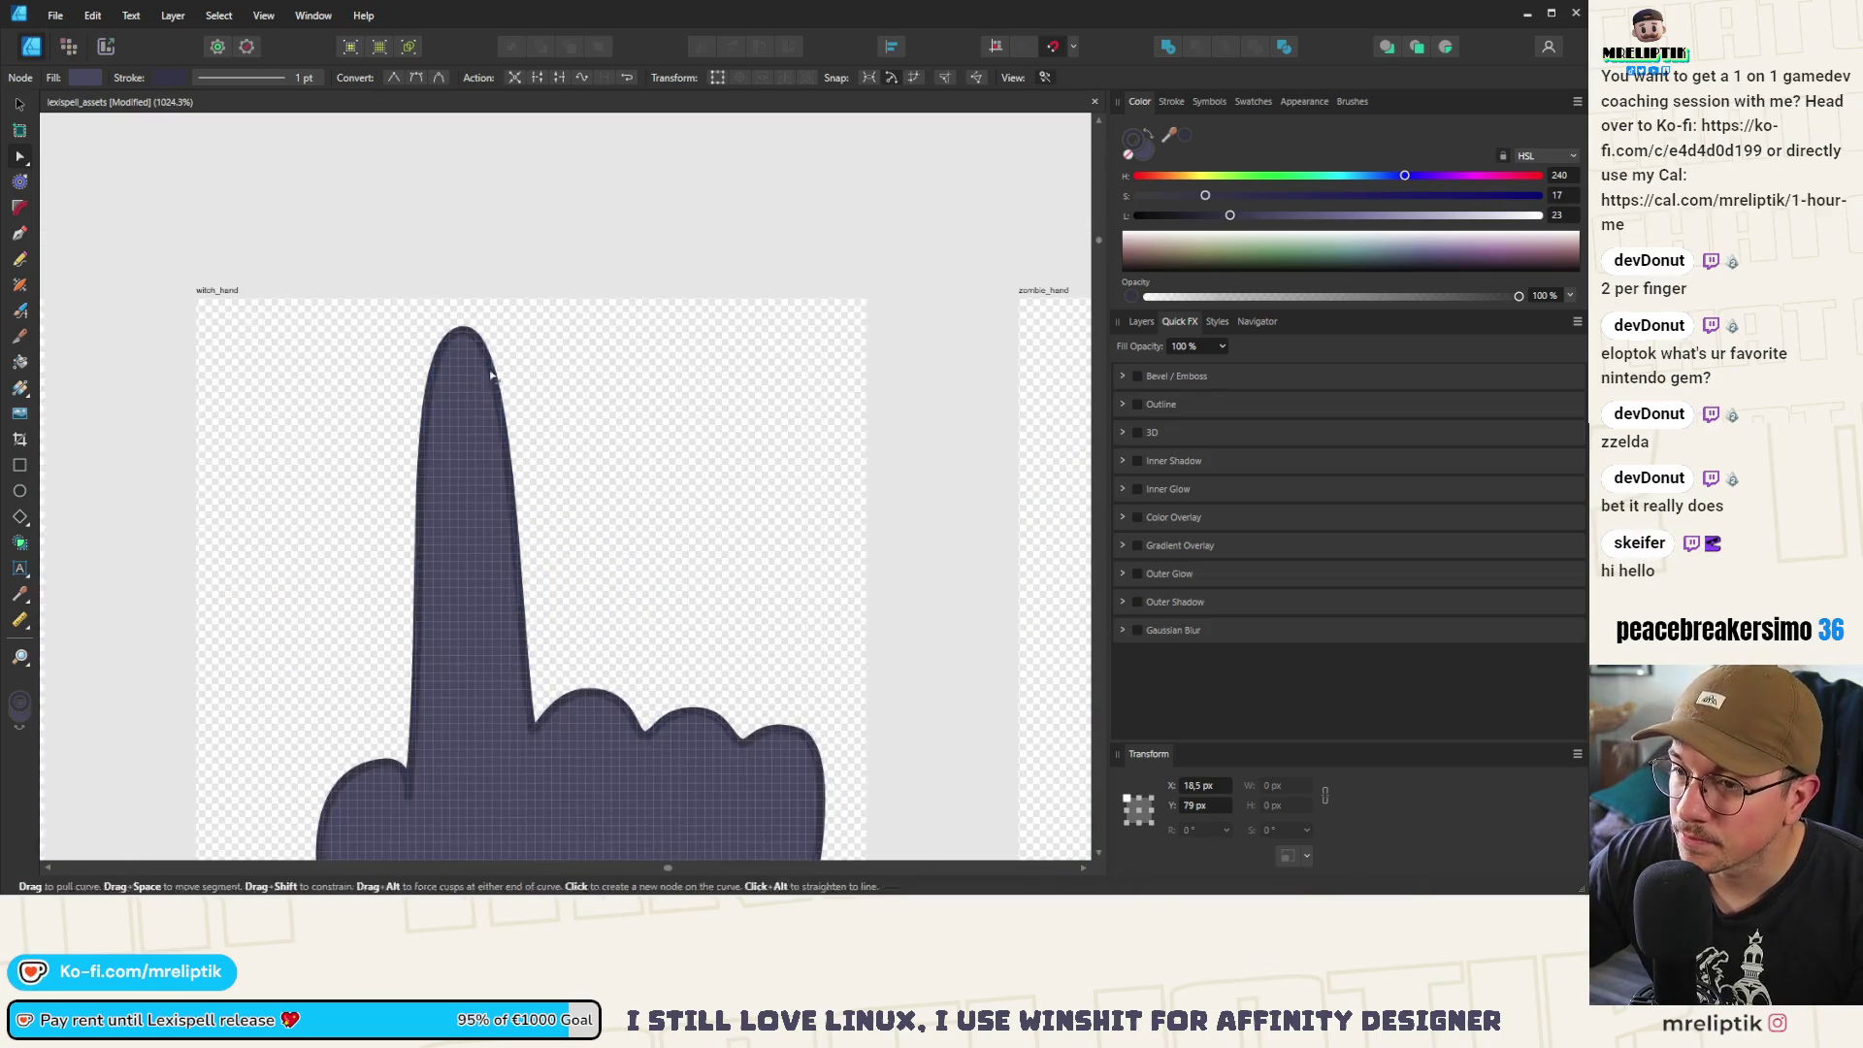
scroll(479, 390, down, 2)
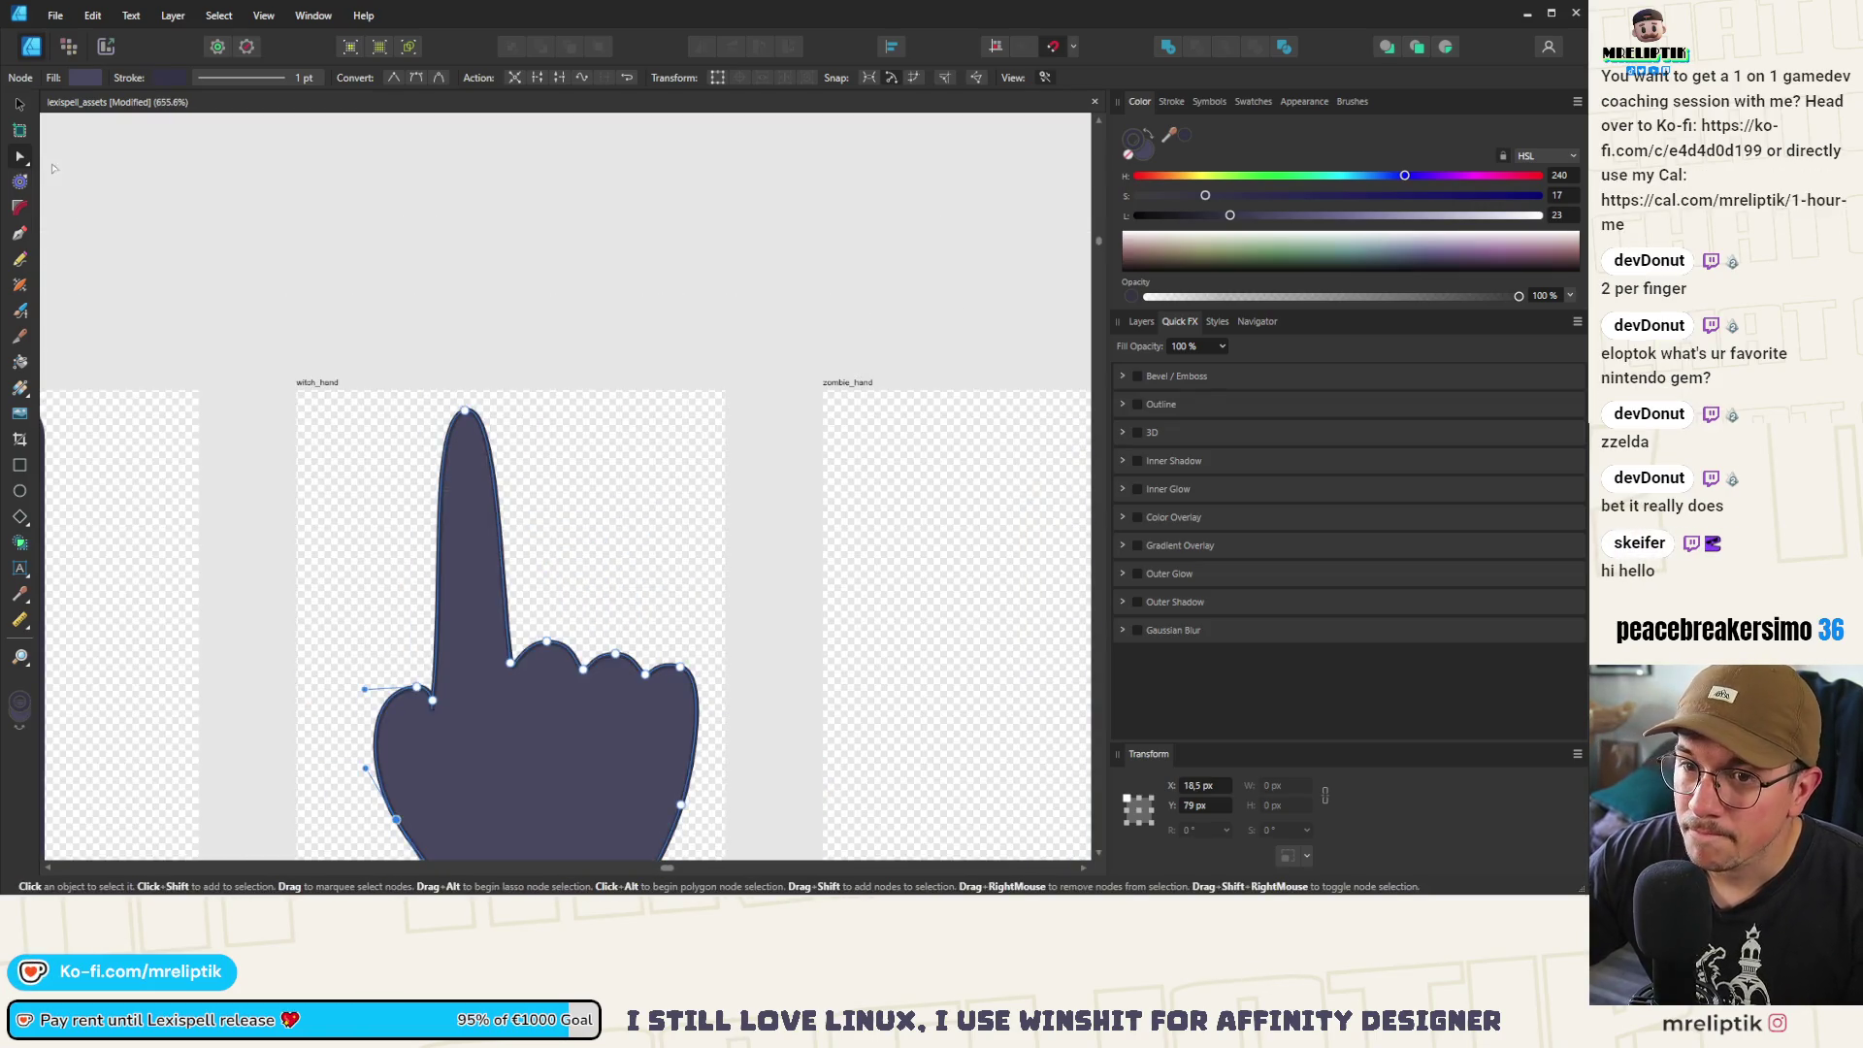
click(20, 236)
scroll(341, 480, up, 2)
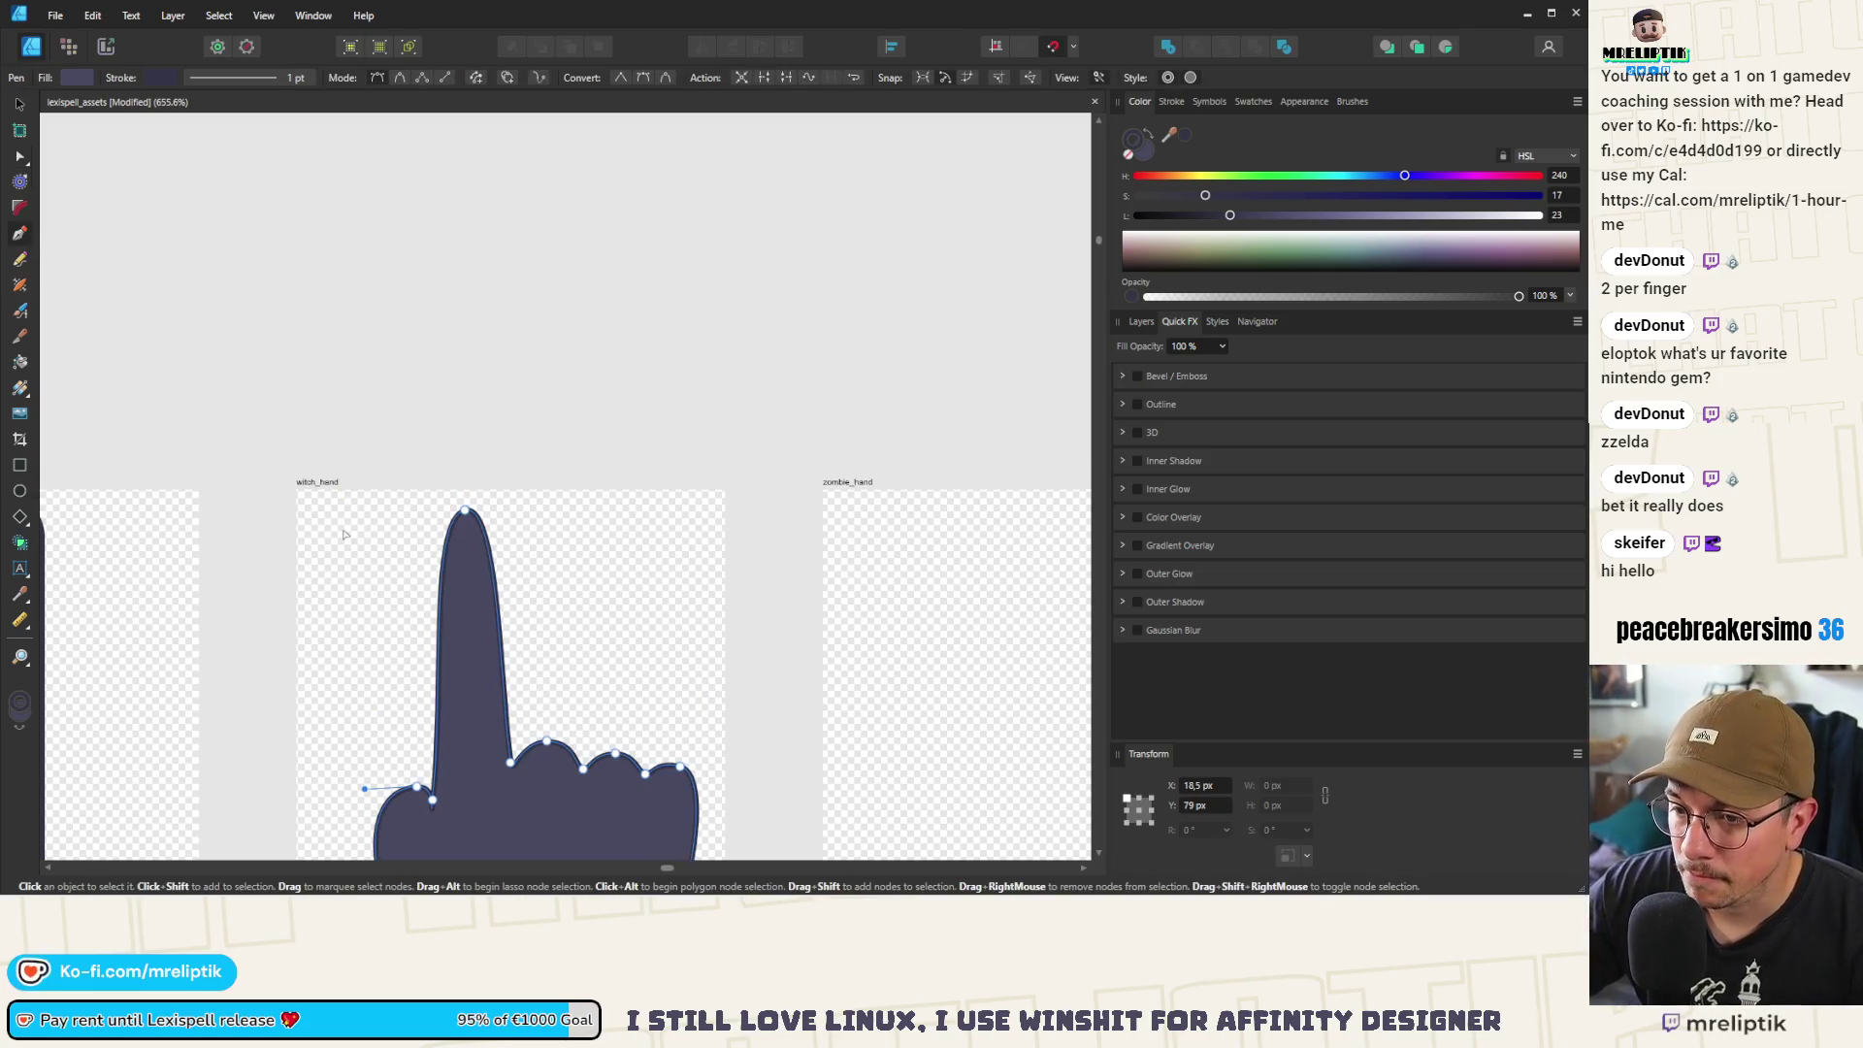
Deselect the hand and start a new Pen path beside the index fingertip
scroll(343, 524, up, 3)
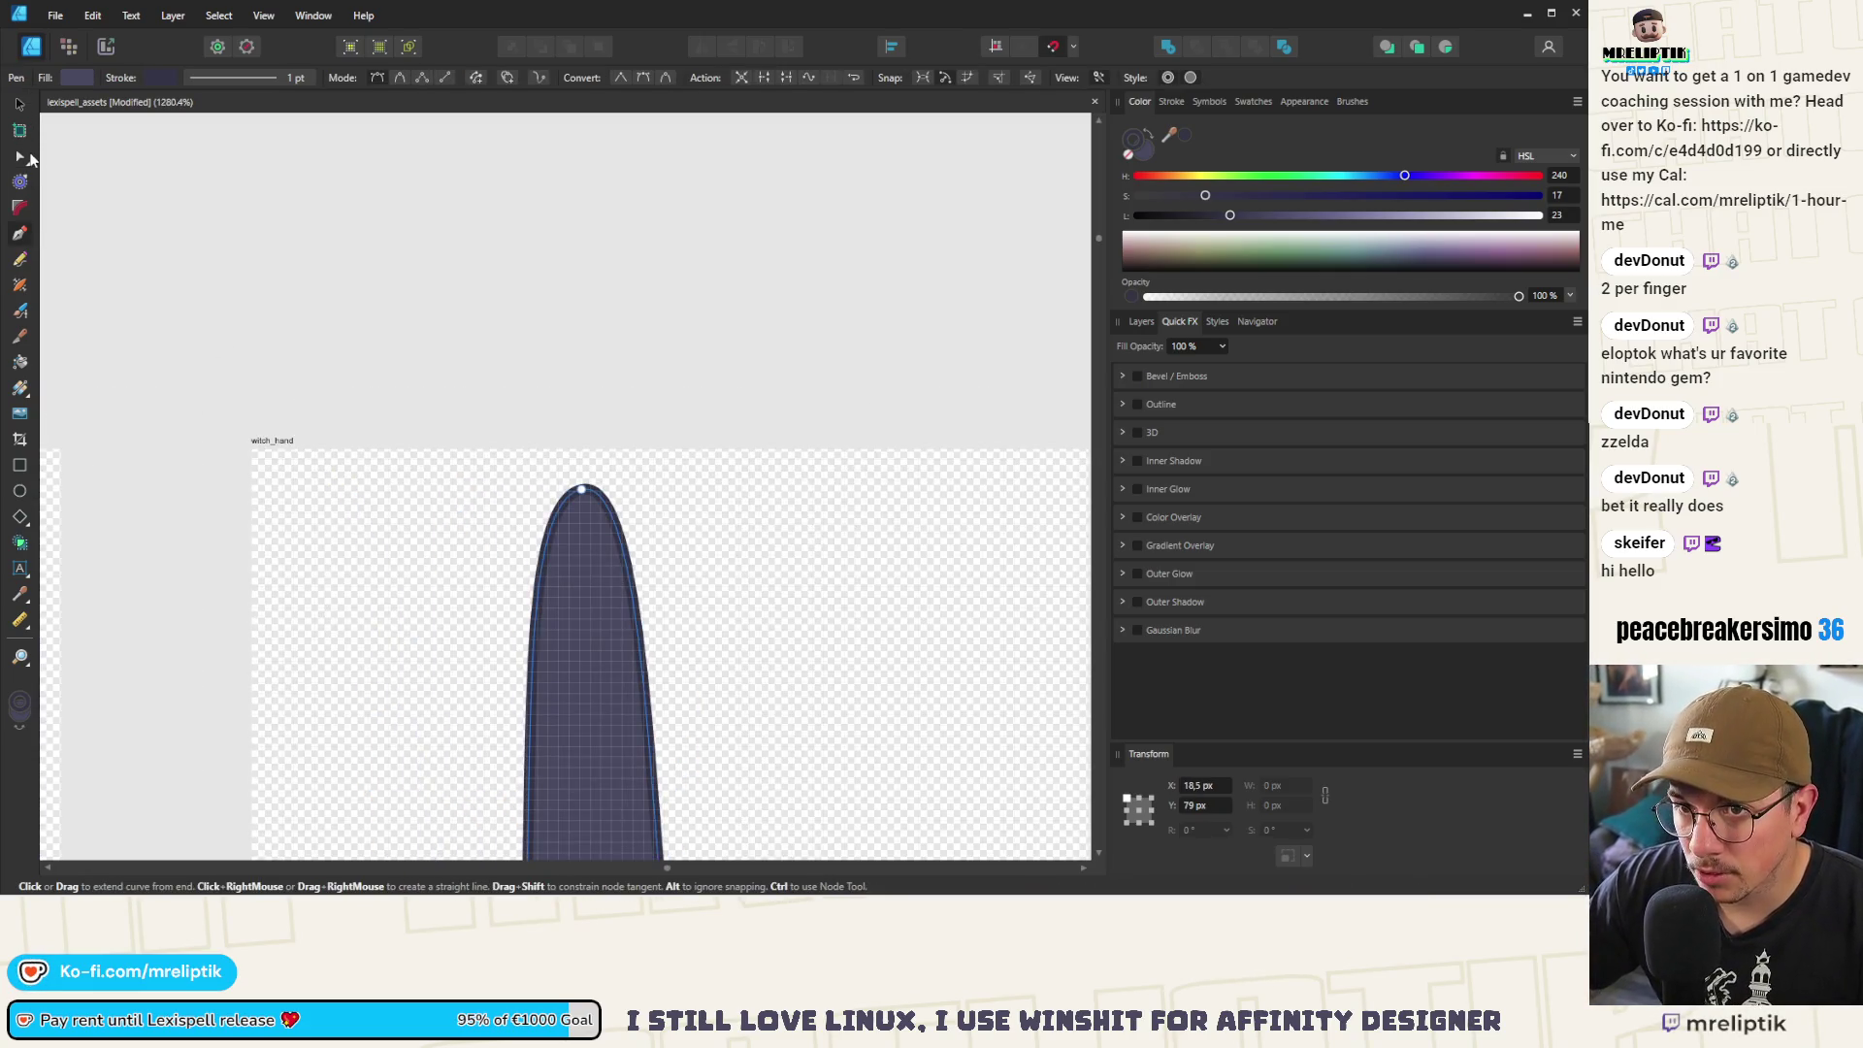
click(21, 156)
click(79, 193)
click(20, 233)
click(330, 506)
mouse_move(313, 644)
mouse_down()
mouse_move(325, 679)
mouse_move(291, 665)
mouse_move(291, 541)
mouse_up()
key(ctrl+z)
Draw a closed pointed teardrop path beside the index fingertip
click(354, 489)
mouse_move(404, 650)
mouse_down()
mouse_move(384, 549)
mouse_move(395, 678)
mouse_move(371, 741)
mouse_up()
key(ctrl+z)
key(ctrl+z)
drag(392, 670, 345, 745)
drag(320, 676, 297, 651)
key(ctrl+z)
click(307, 662)
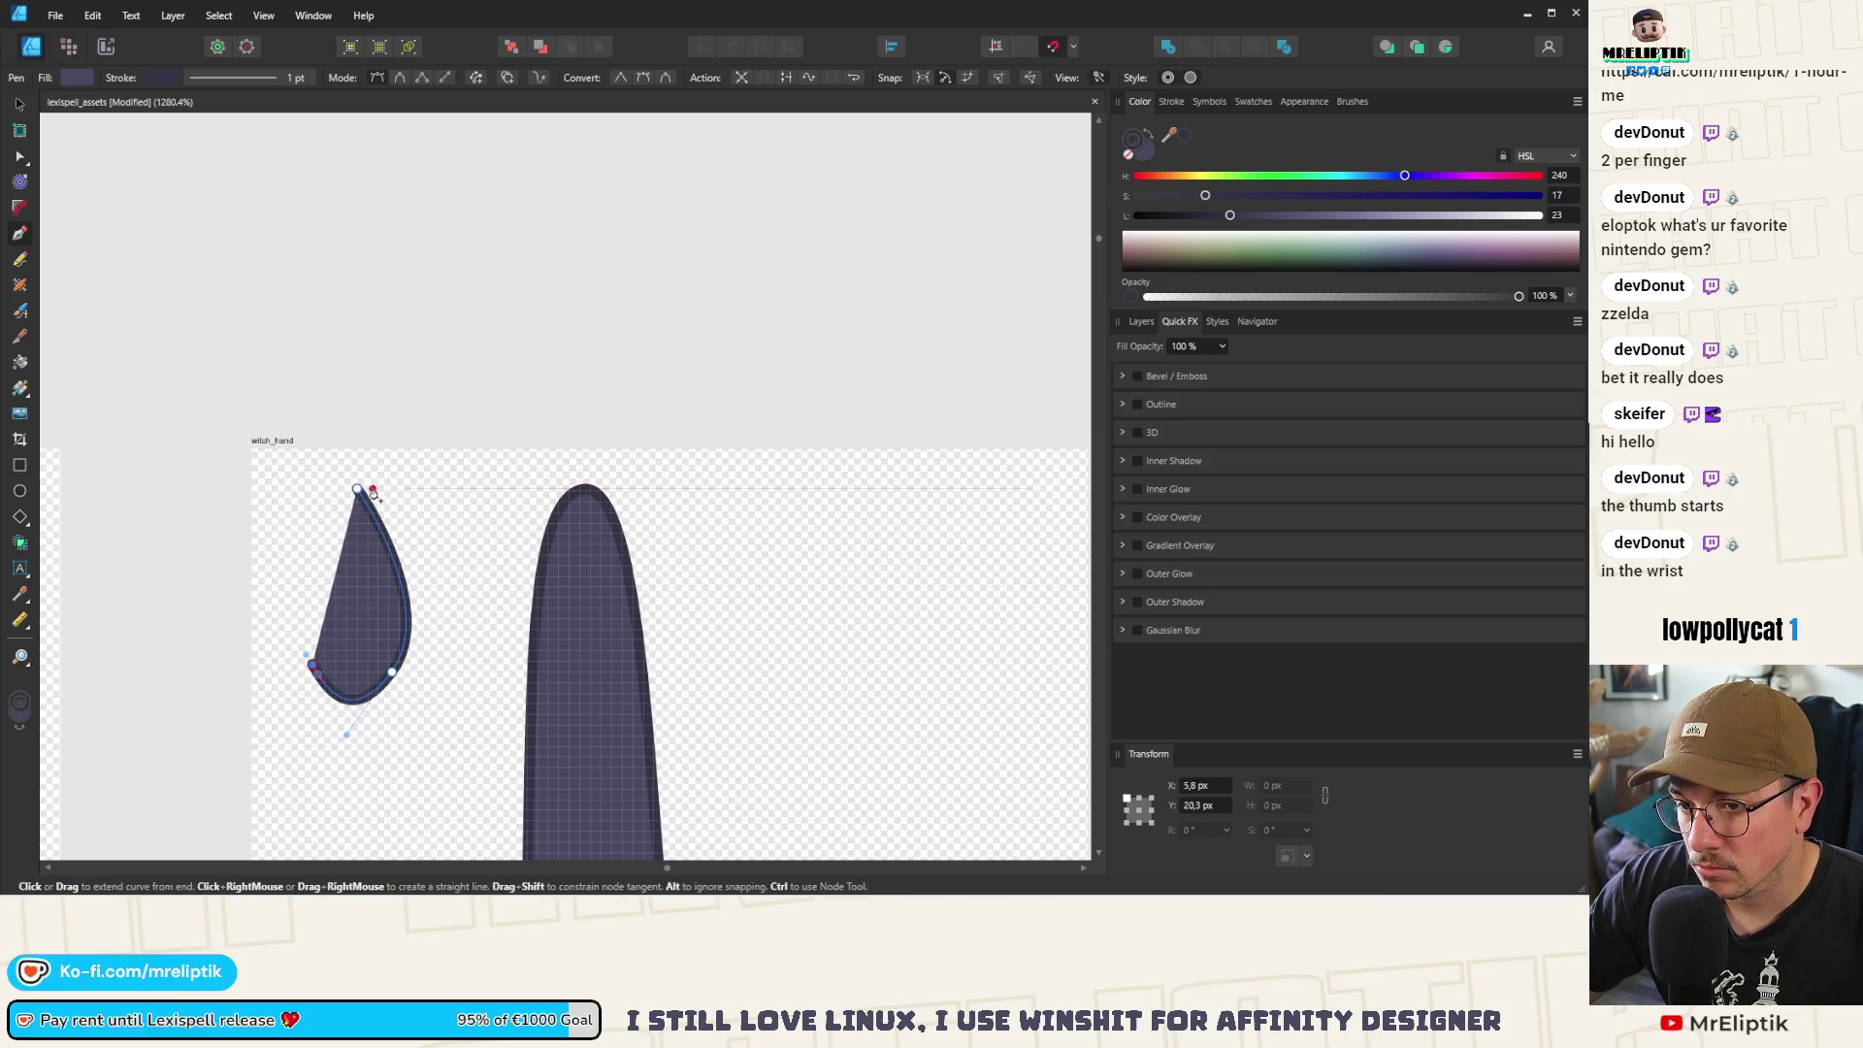
drag(358, 488, 359, 564)
key(a)
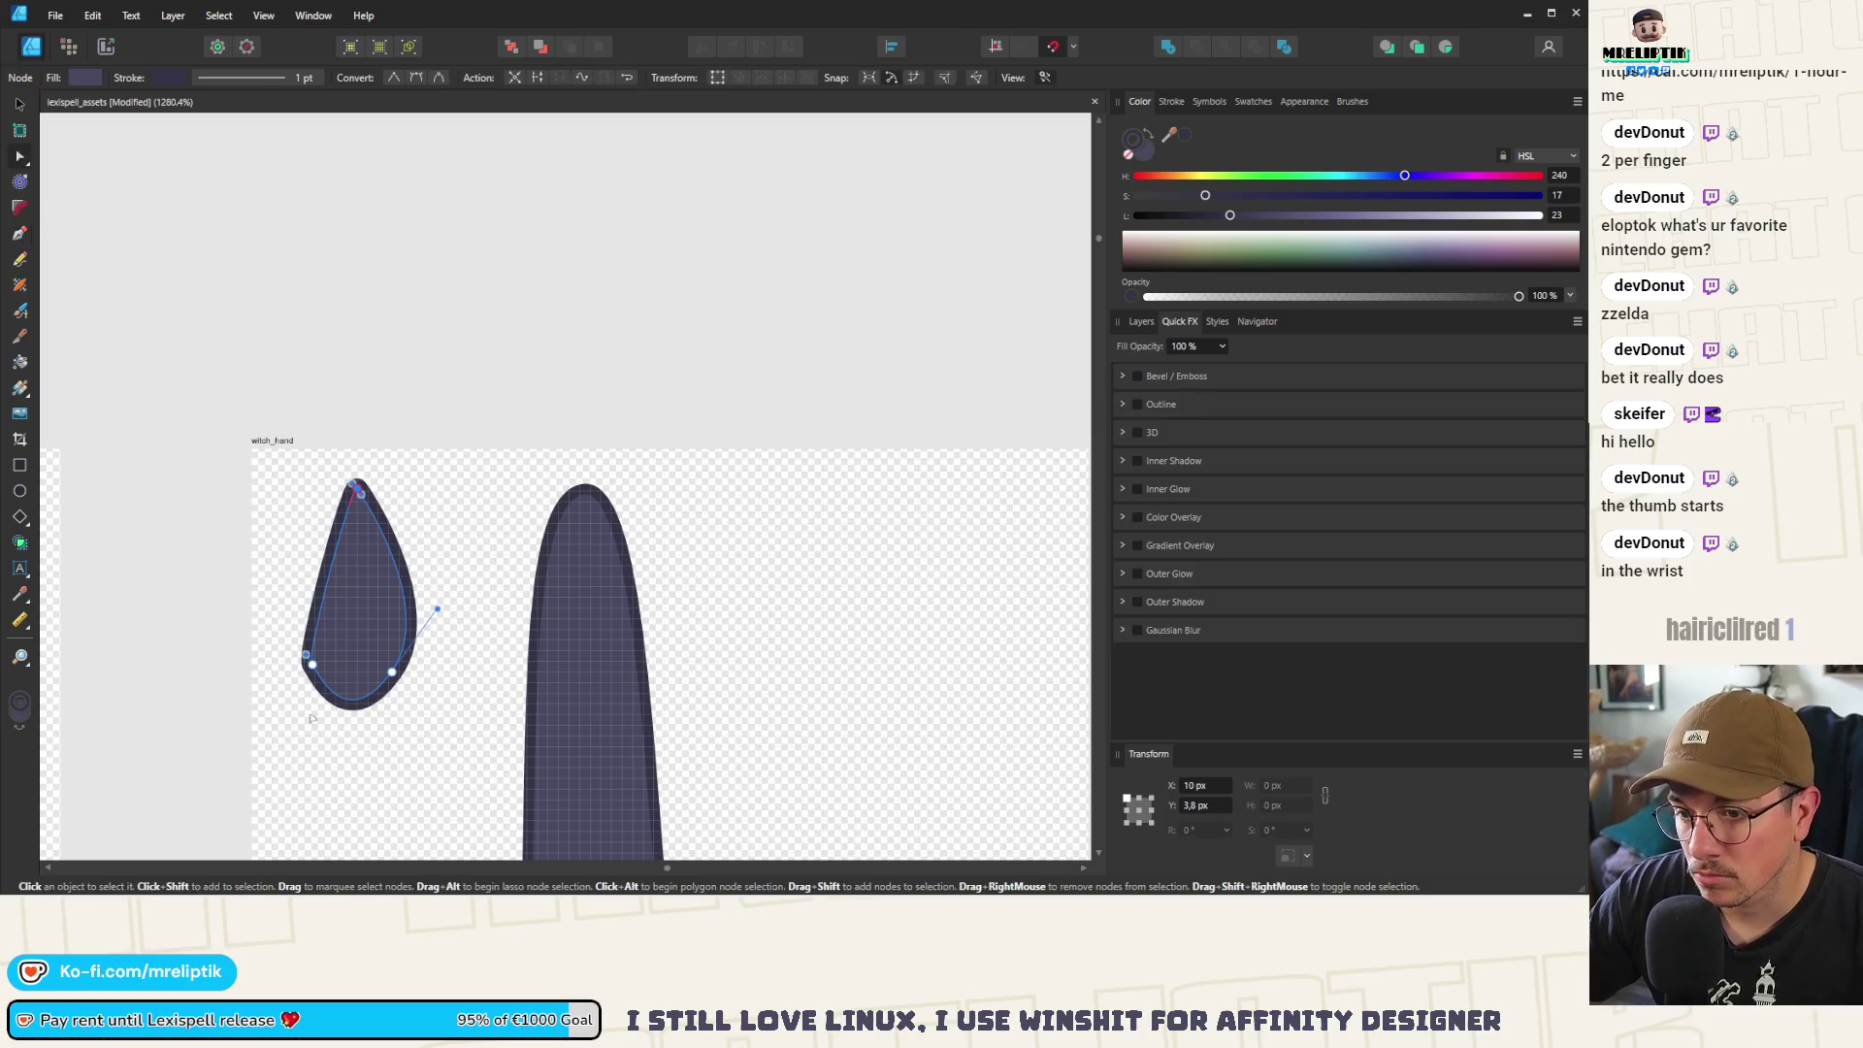
Refine the teardrop's nodes and handles to round its side and base
scroll(296, 652, up, 3)
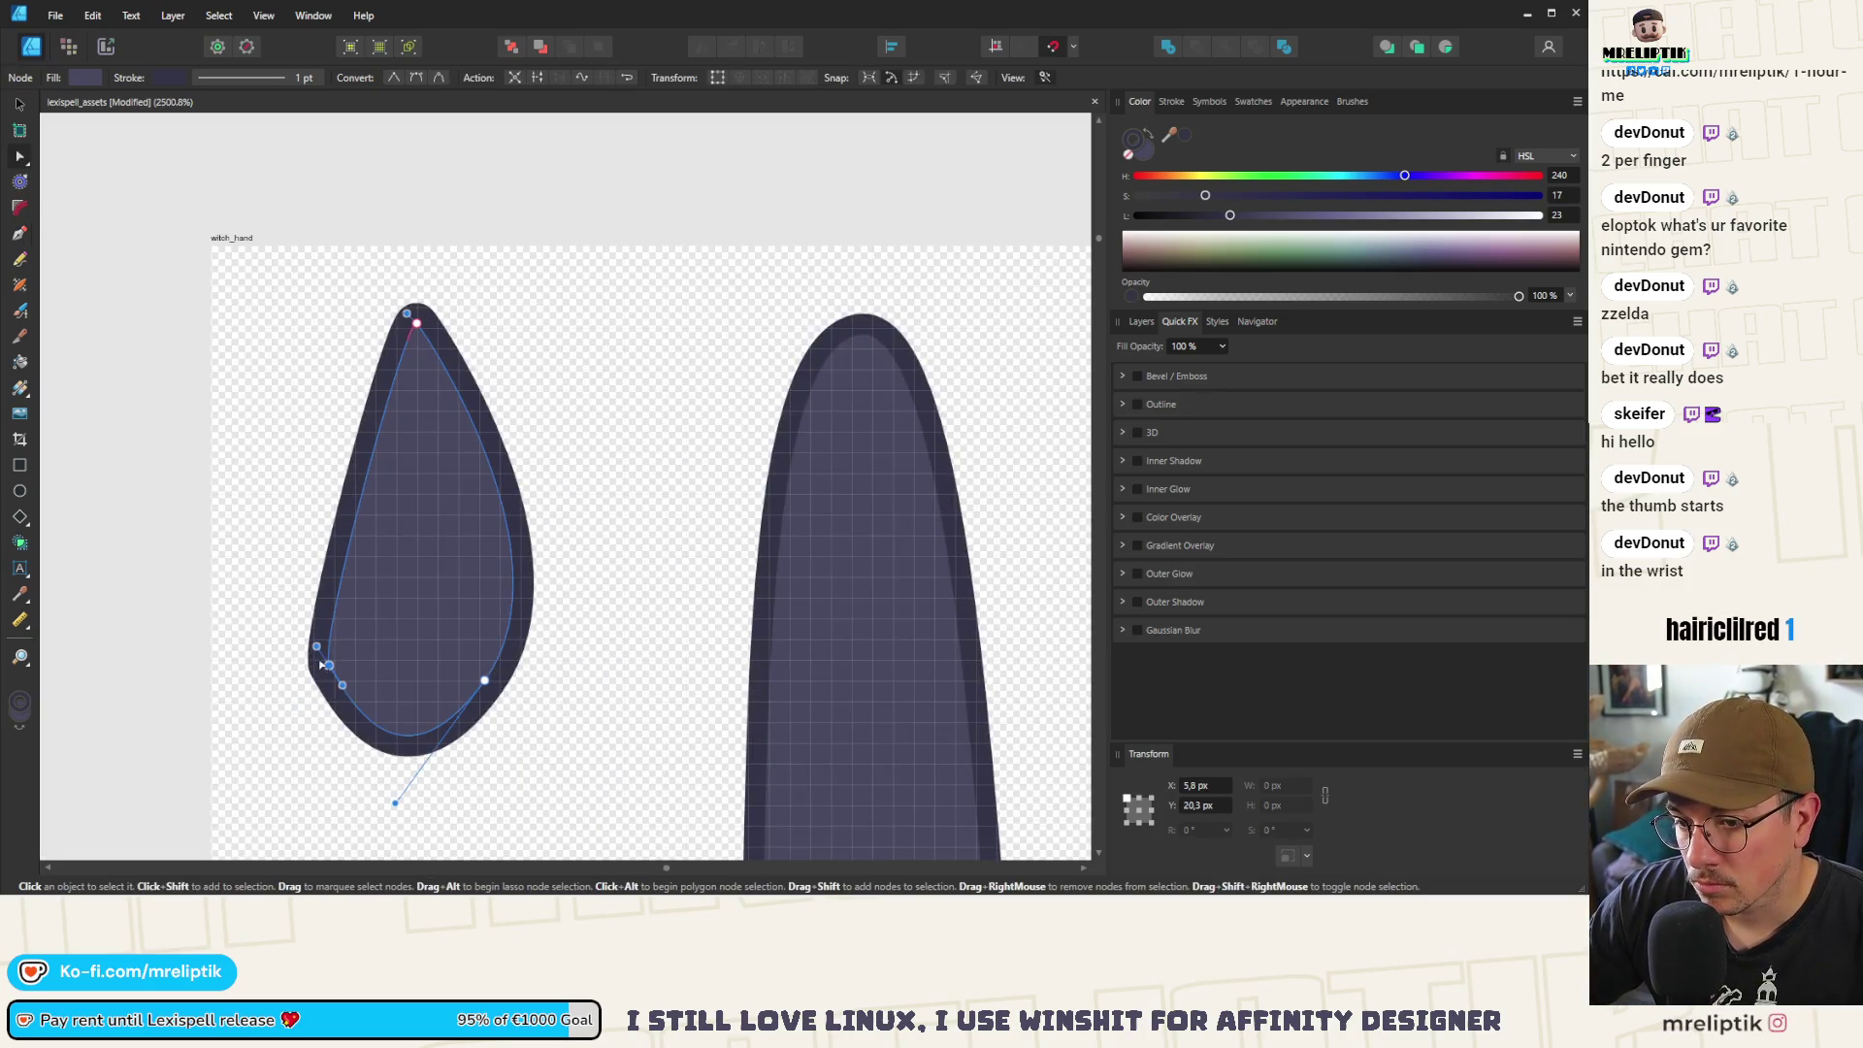
drag(320, 650, 268, 550)
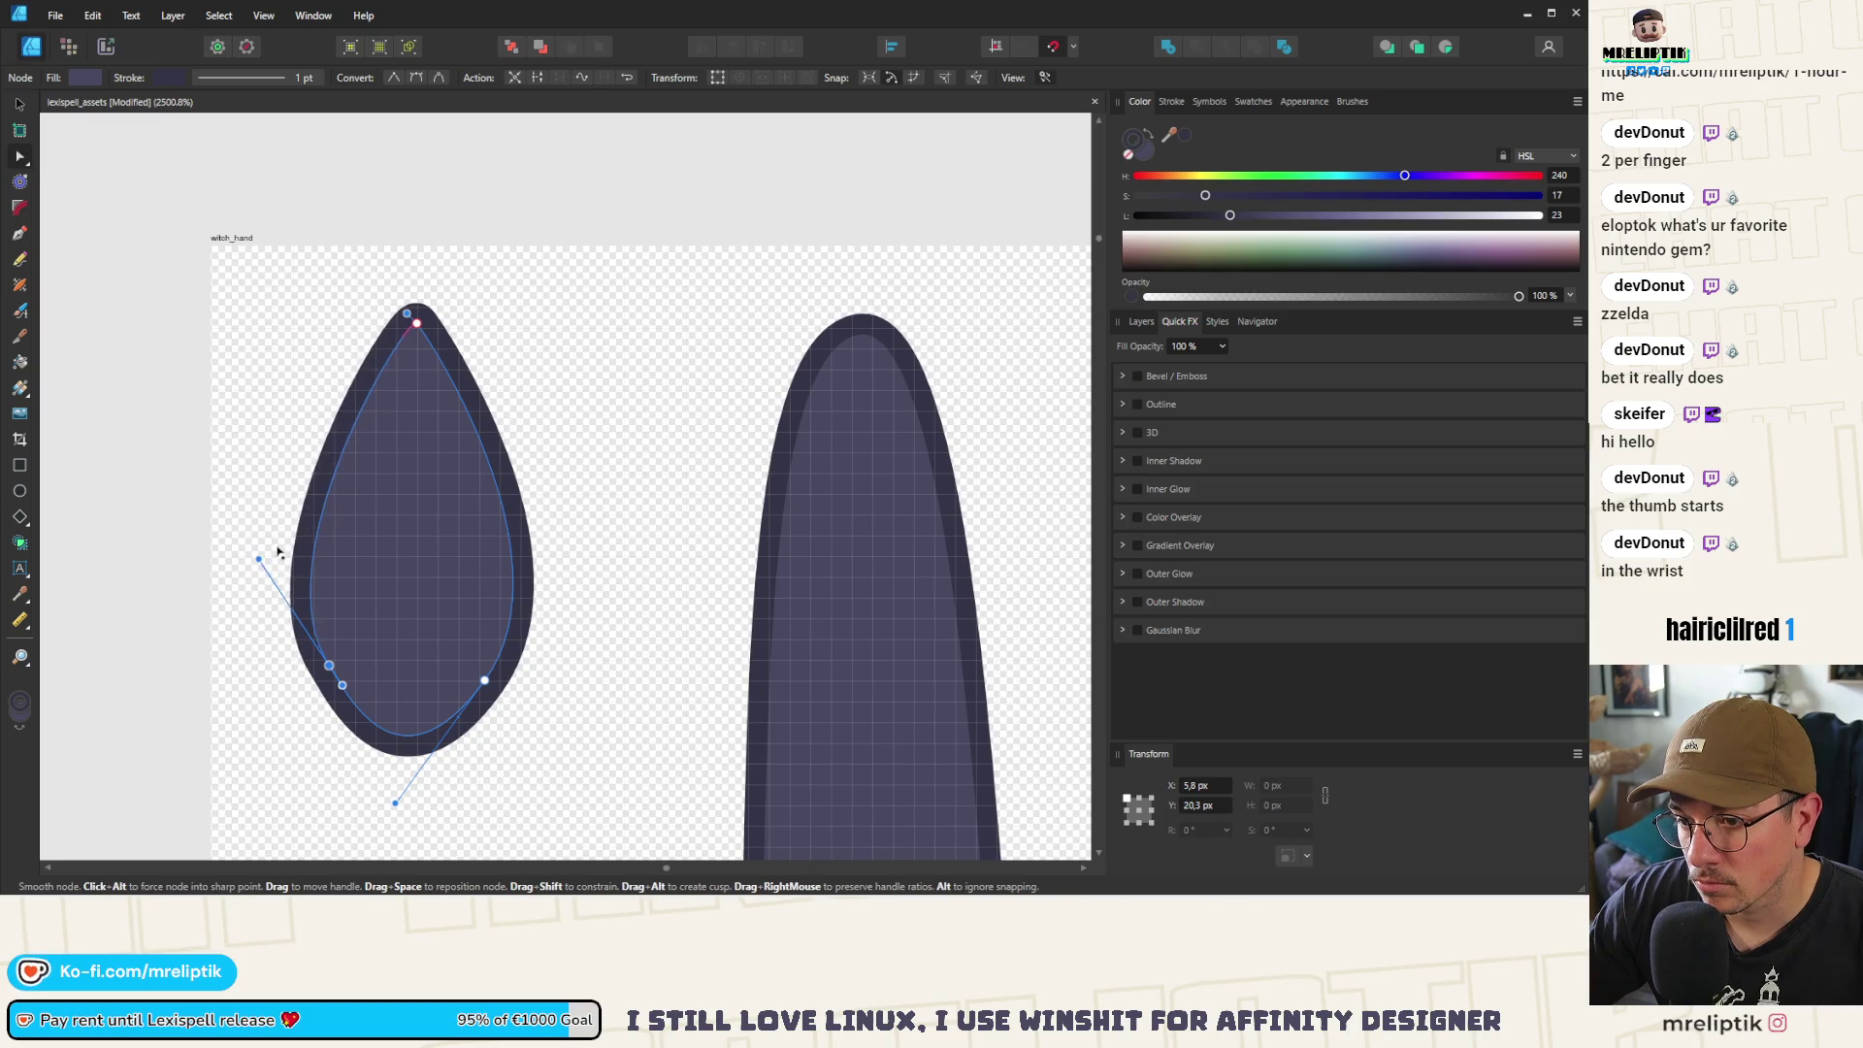
scroll(595, 472, down, 2)
scroll(454, 540, up, 4)
click(453, 540)
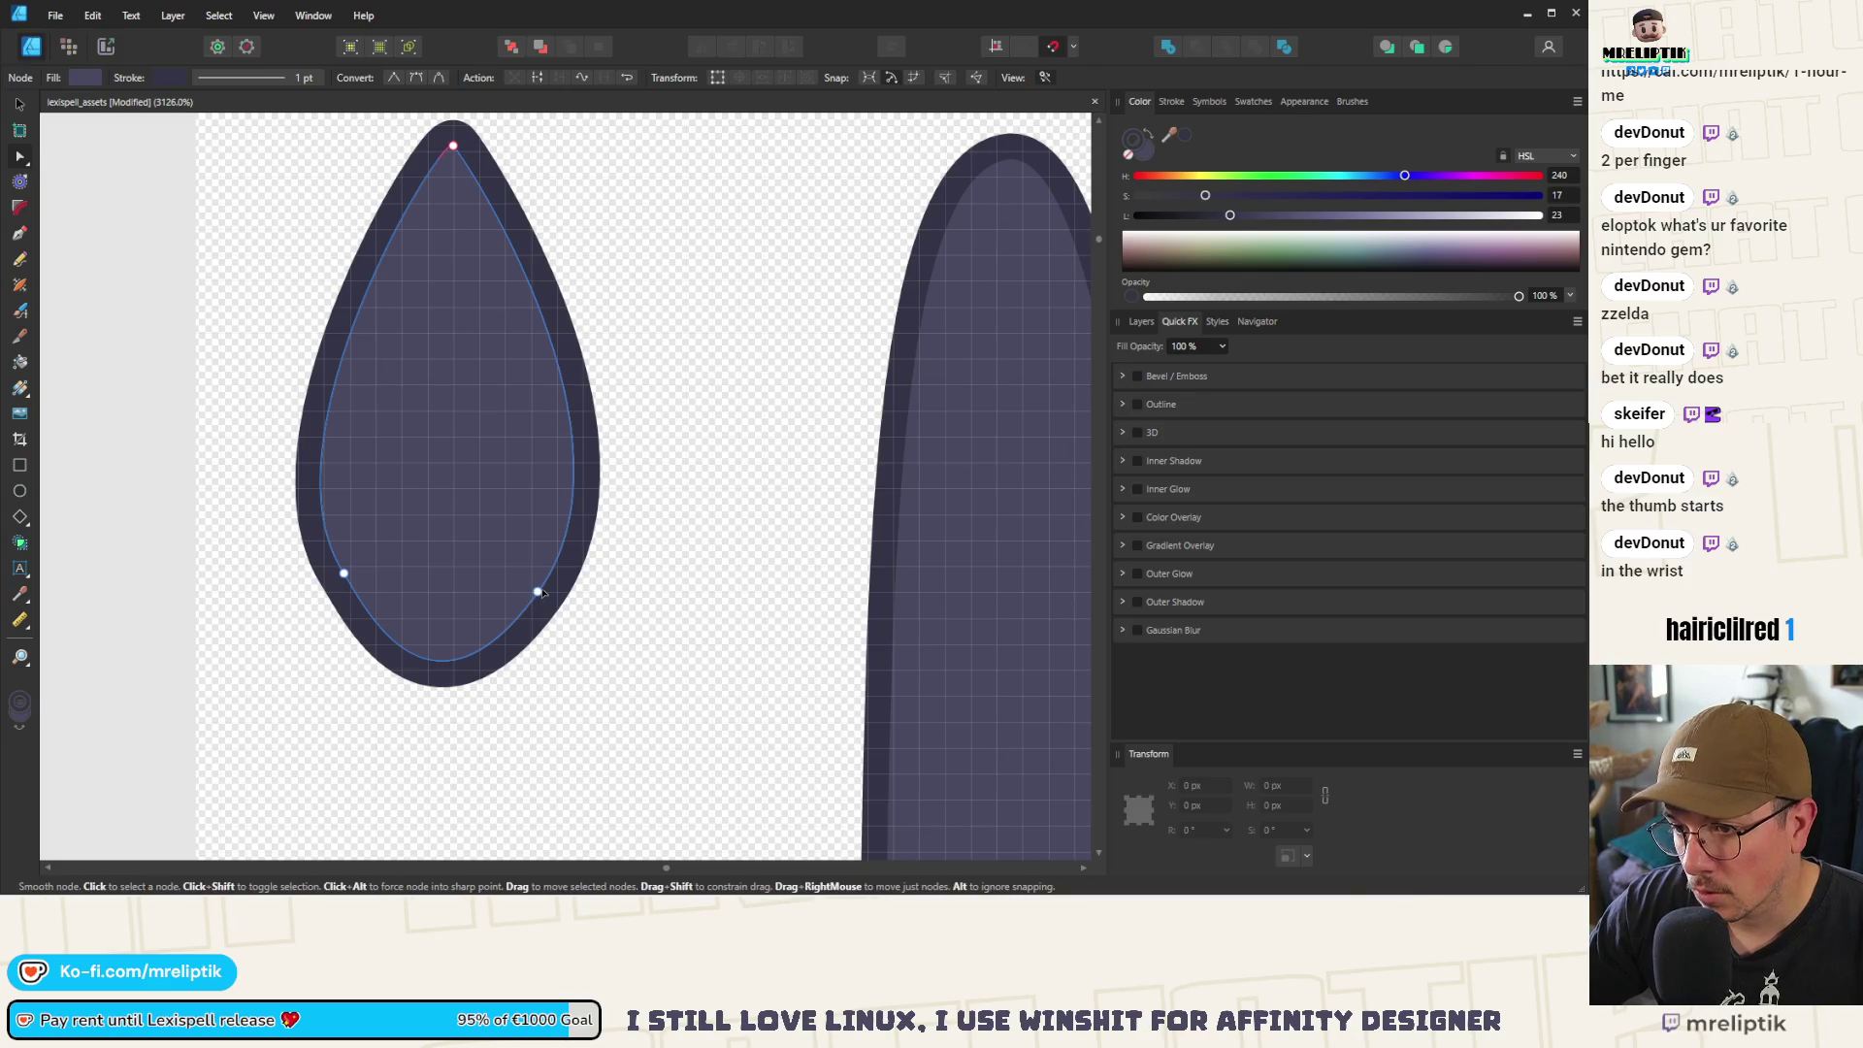
drag(344, 582, 355, 597)
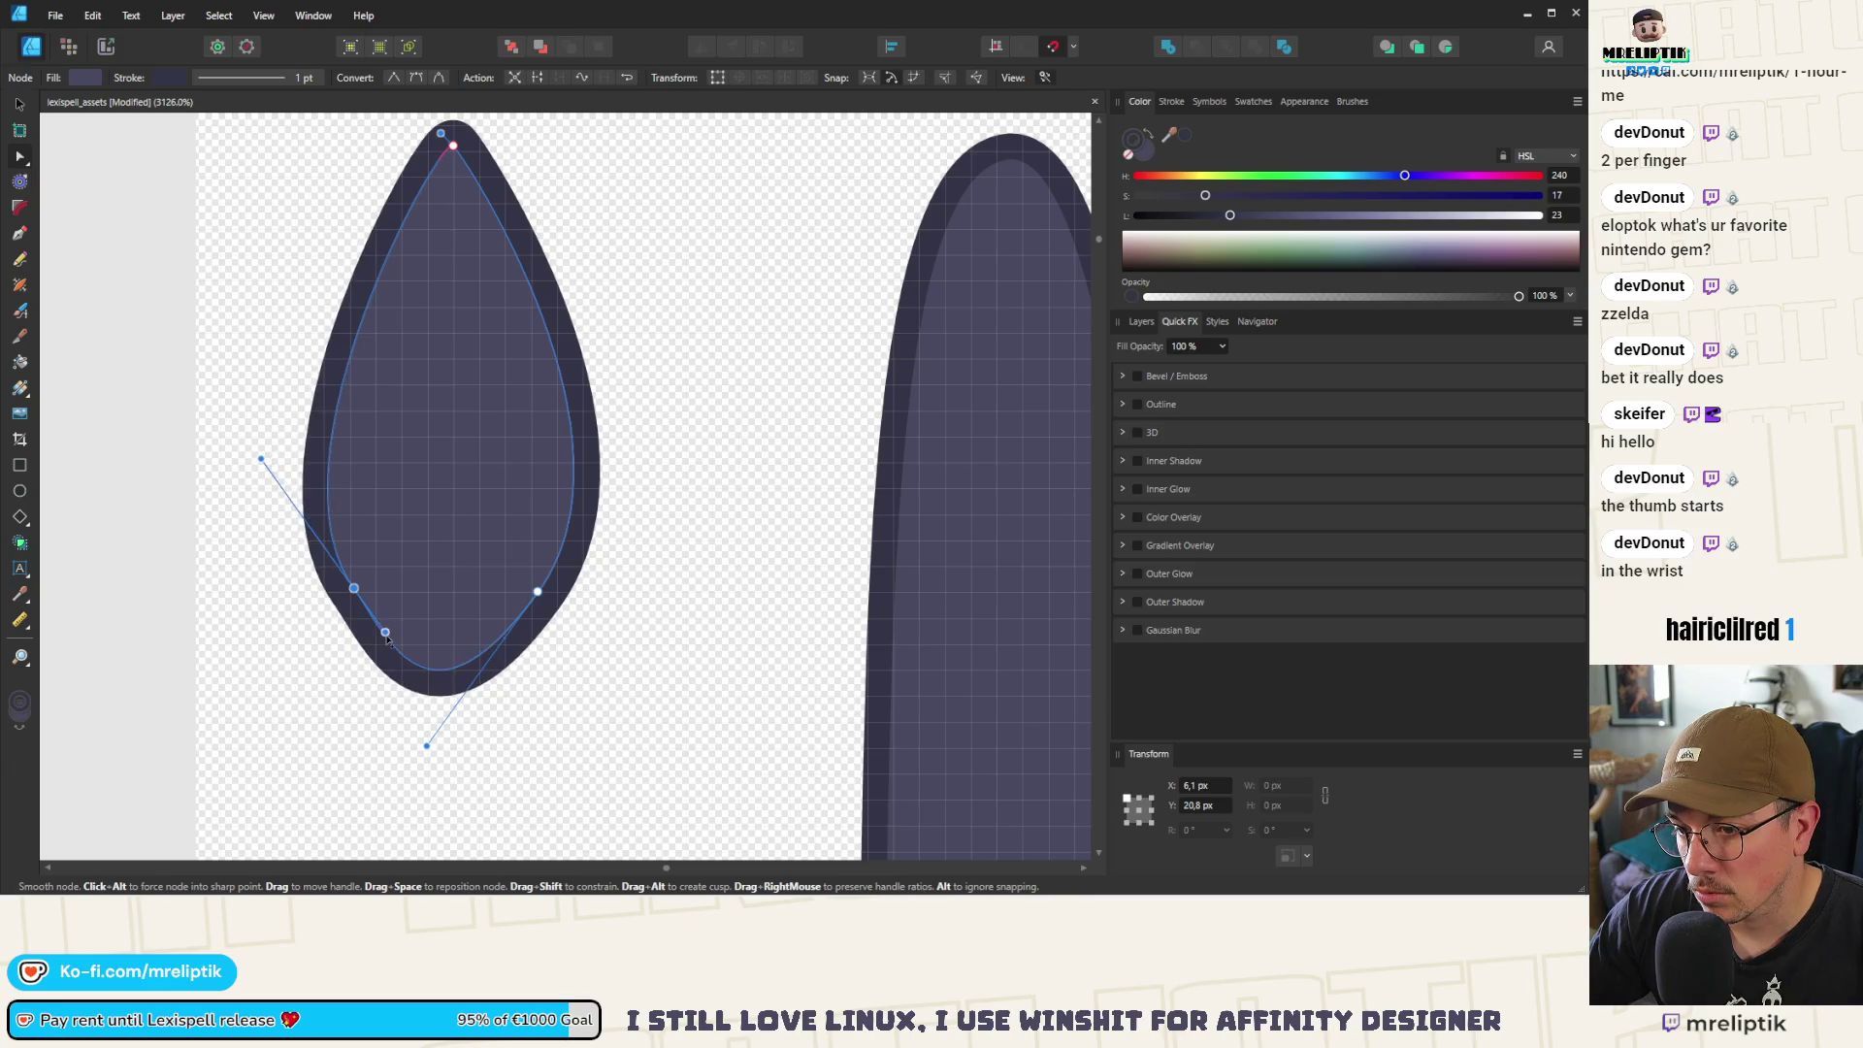
drag(429, 752, 472, 722)
scroll(456, 689, down, 4)
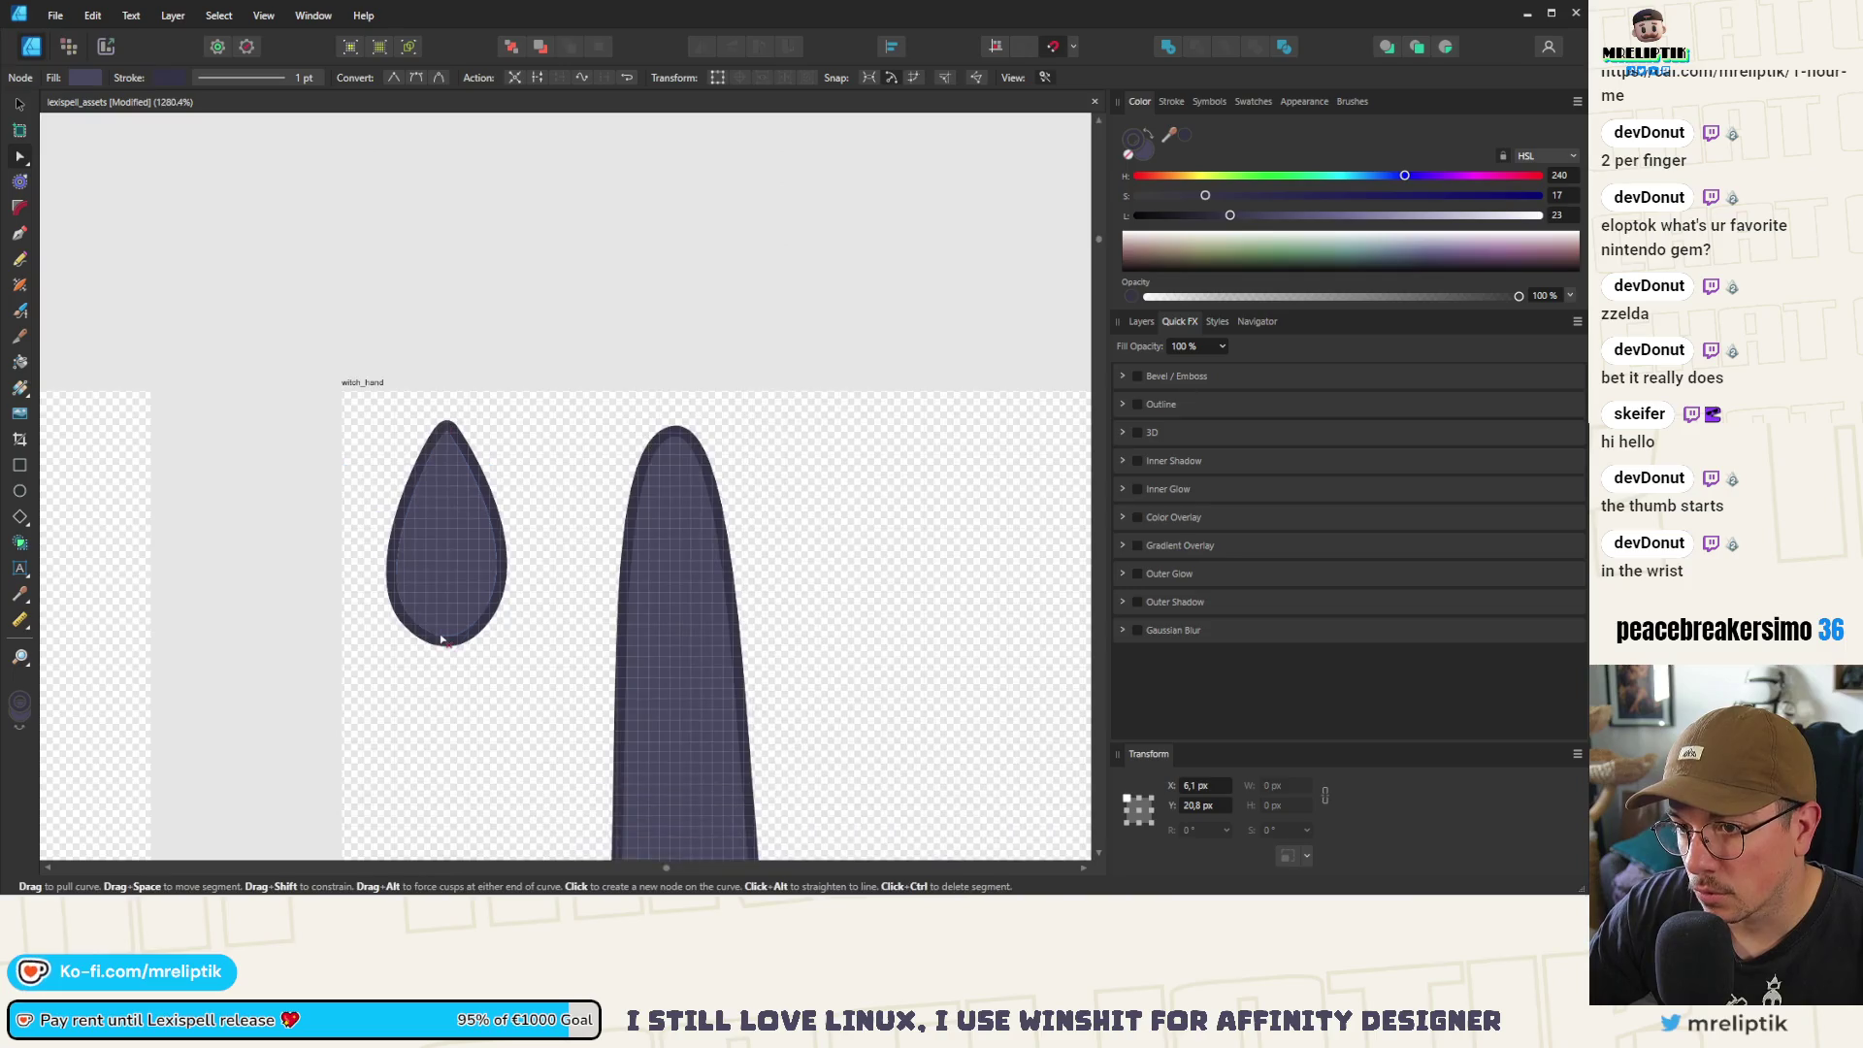
click(20, 104)
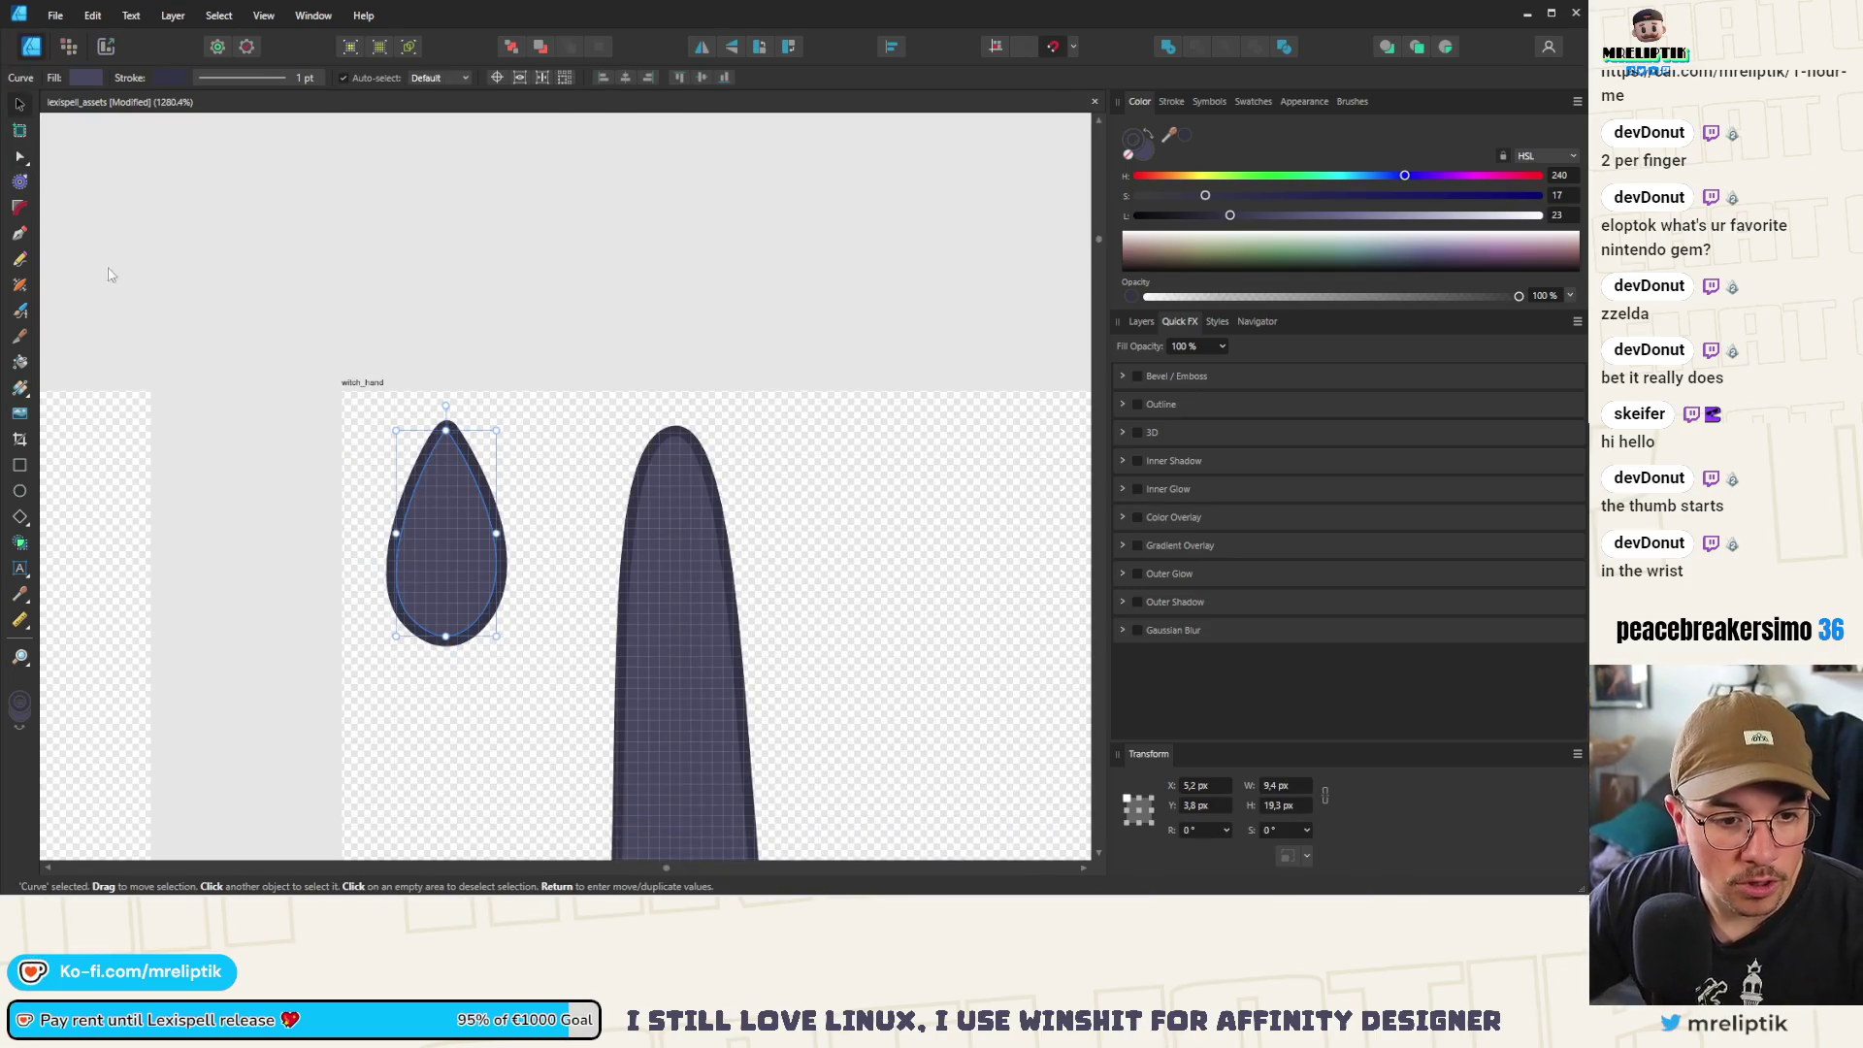
Drag the hand's lower-left node outward so the thumb edge juts toward the wrist
scroll(337, 332, down, 7)
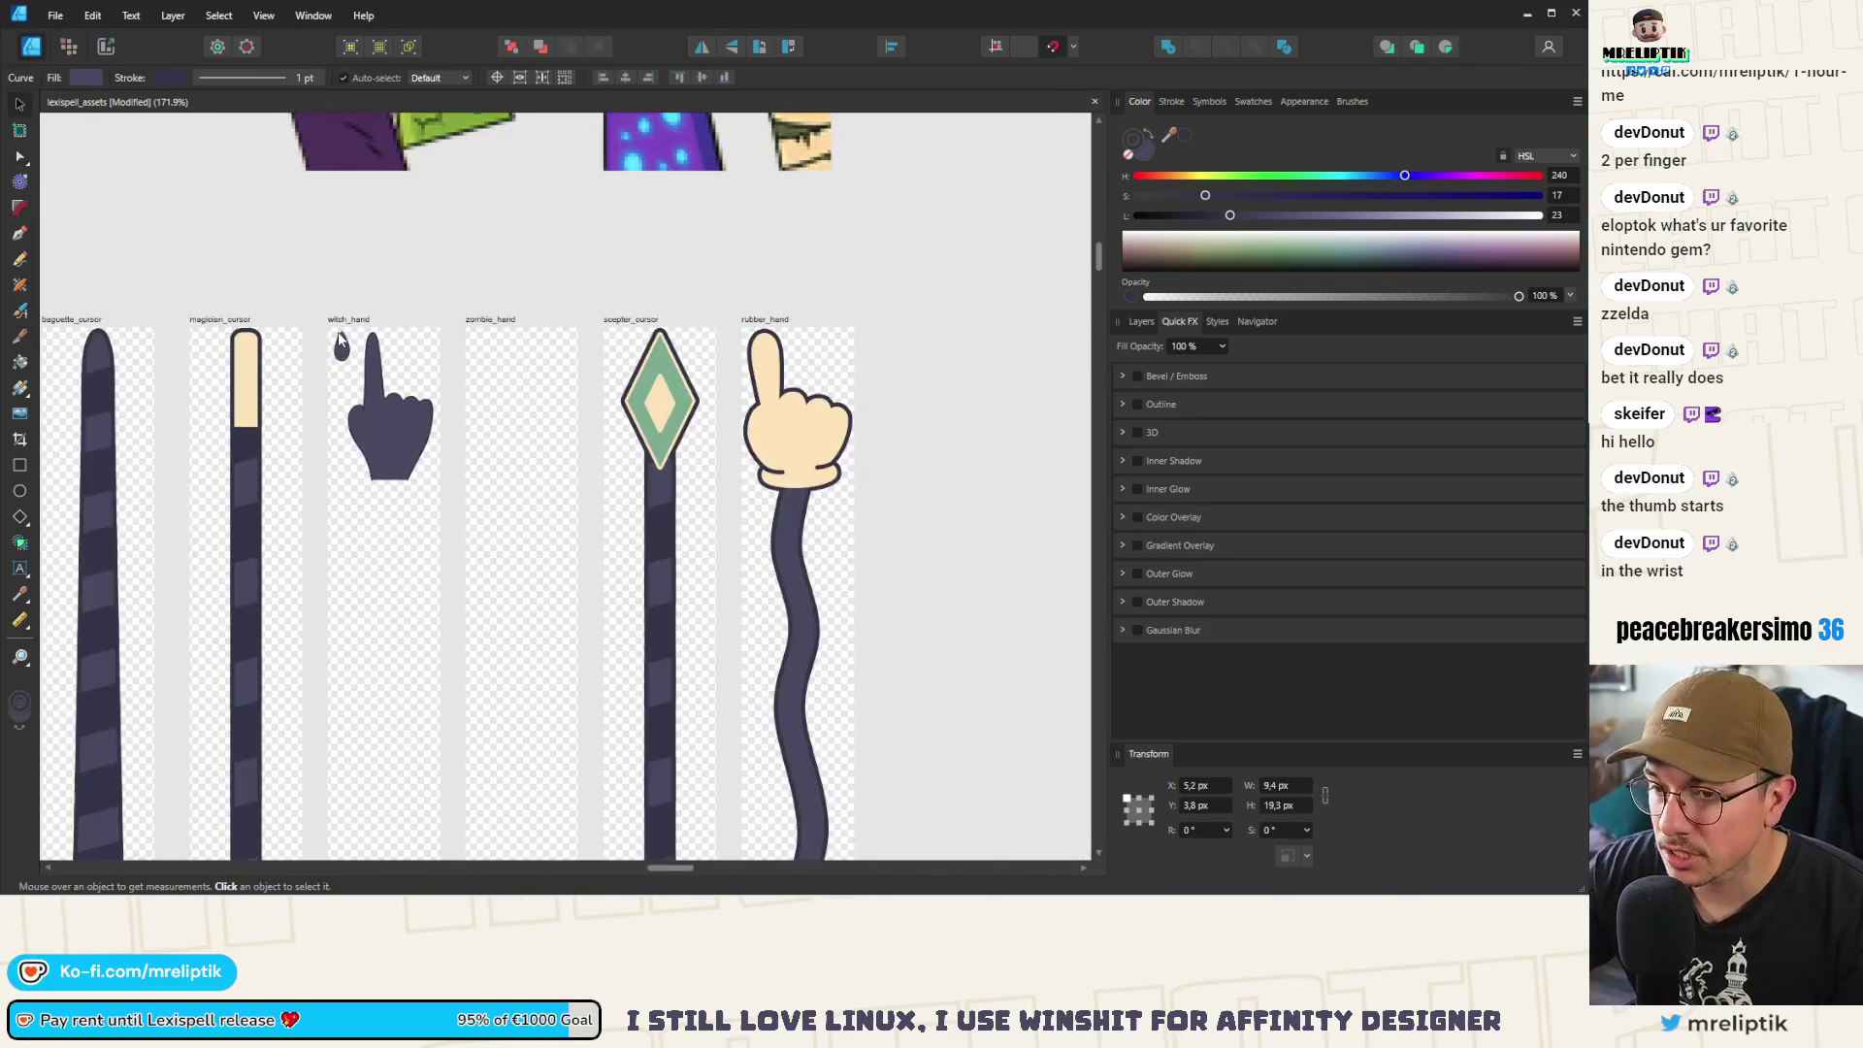
scroll(404, 514, up, 2)
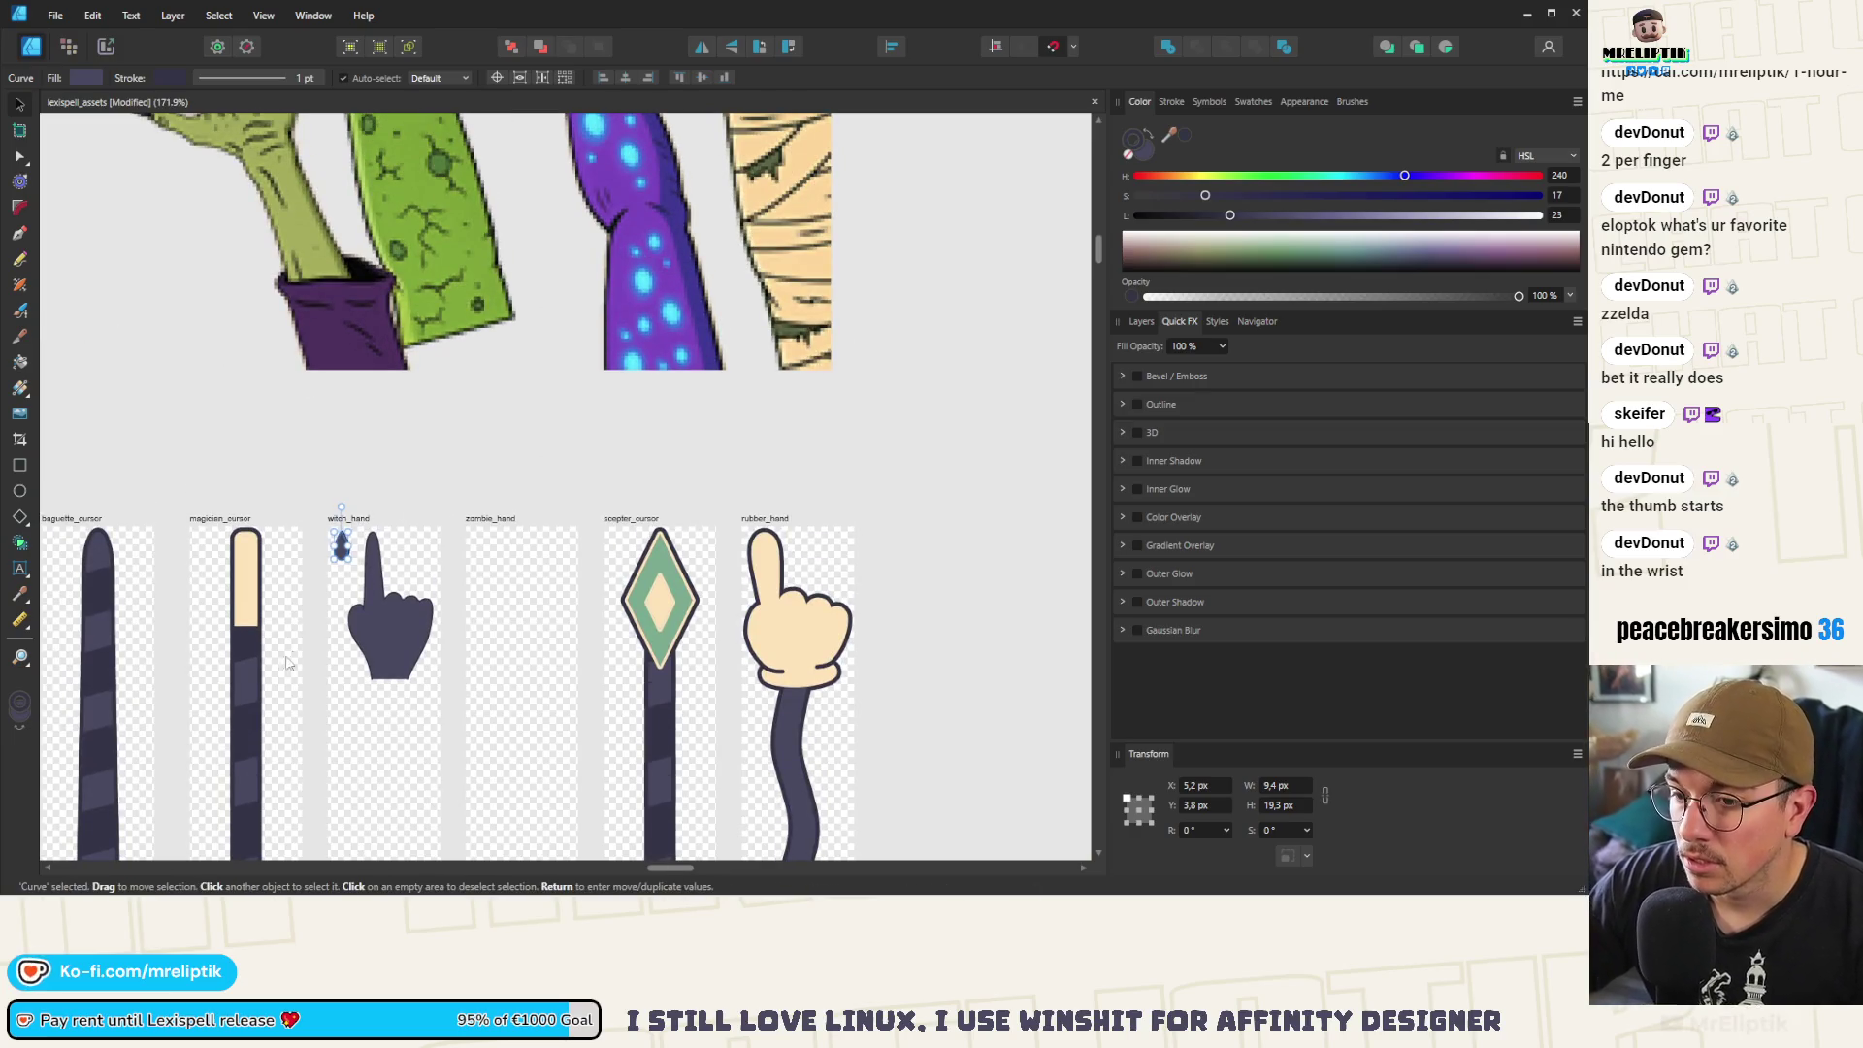
scroll(343, 648, up, 5)
click(431, 658)
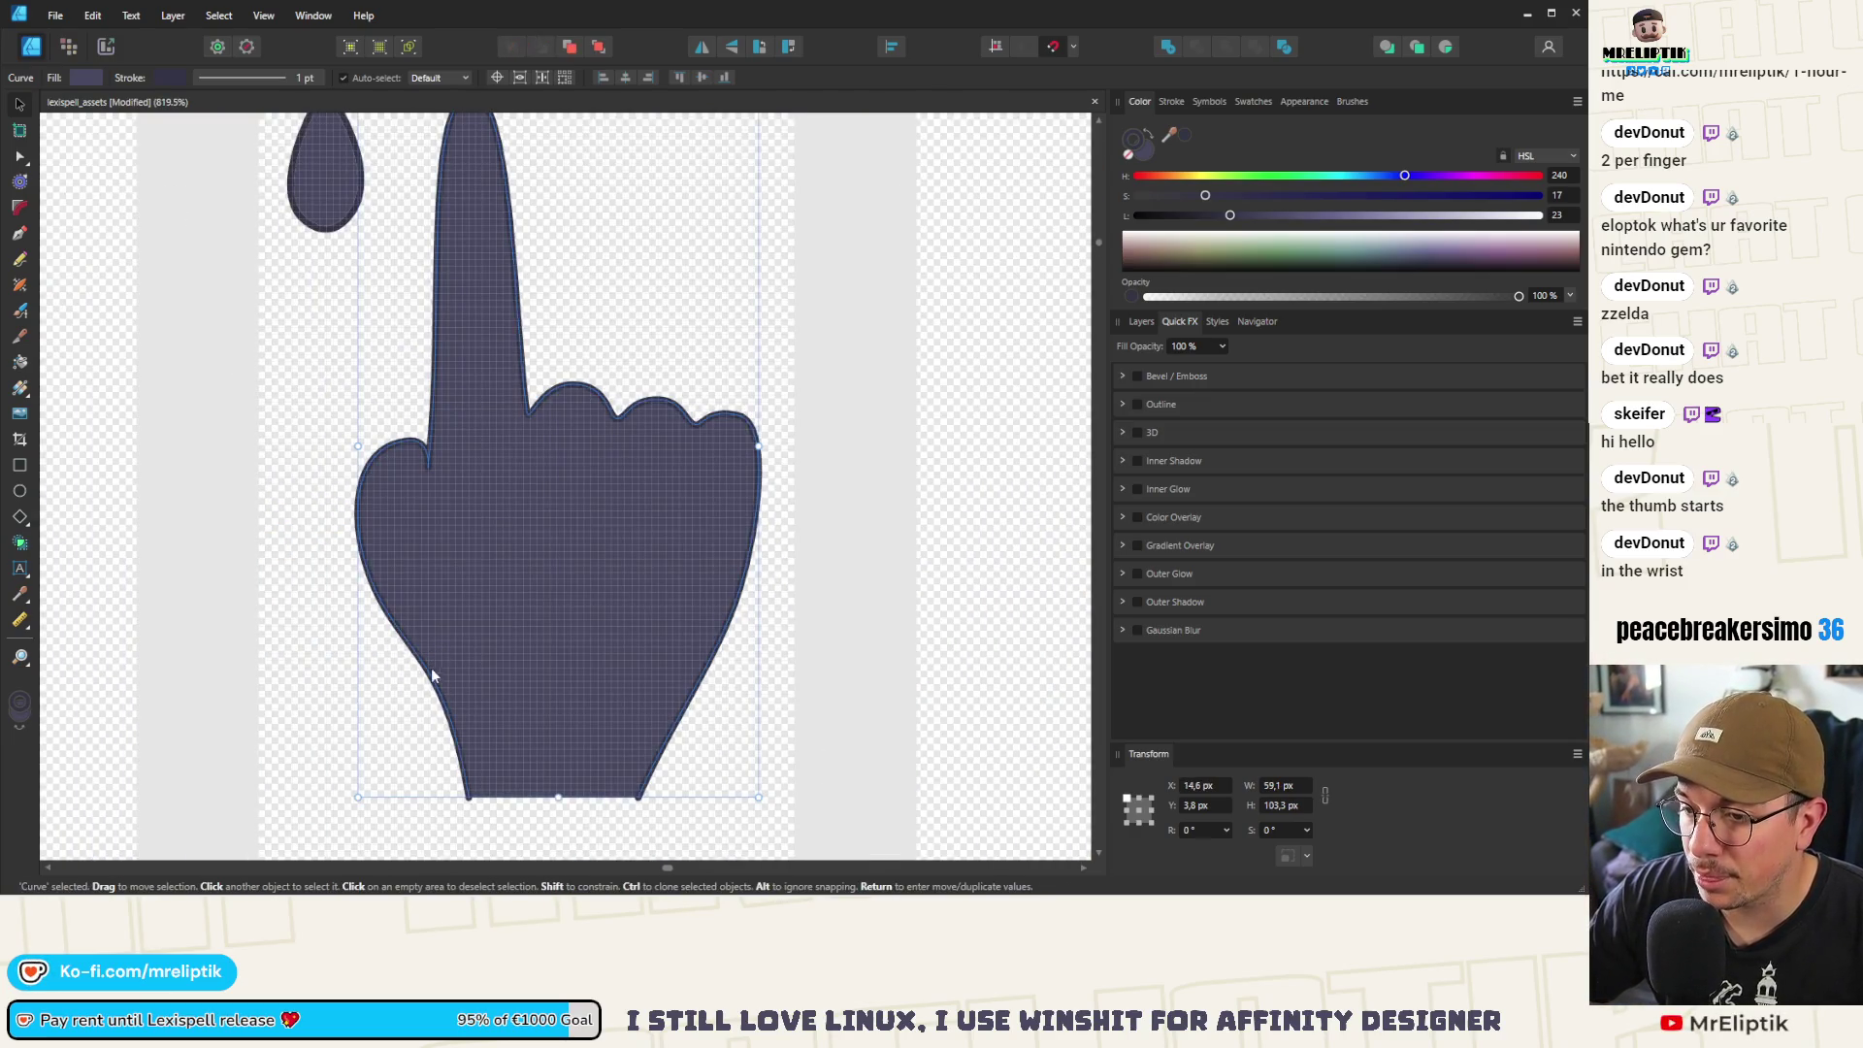
key(a)
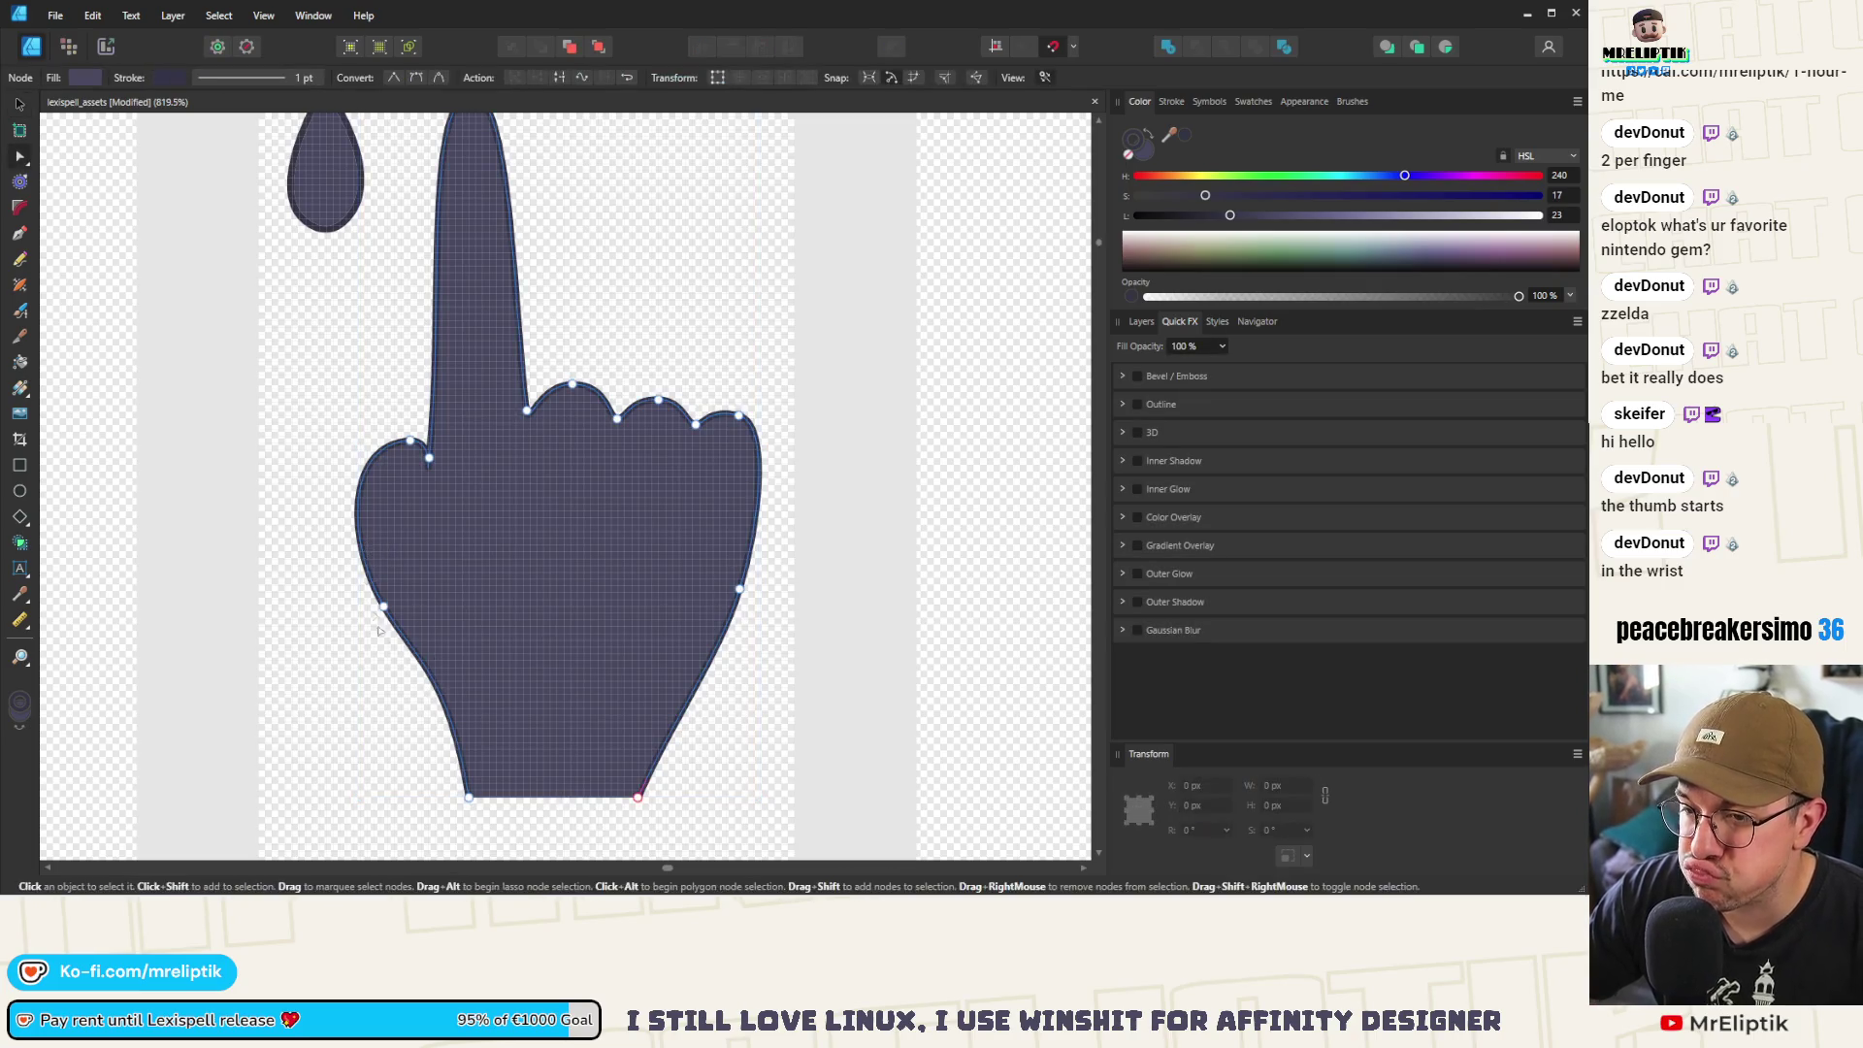
click(448, 673)
mouse_move(447, 672)
mouse_down()
mouse_move(485, 834)
mouse_move(524, 824)
mouse_move(237, 820)
mouse_up()
mouse_move(40, 788)
mouse_down()
mouse_move(162, 789)
mouse_move(116, 778)
mouse_up()
click(321, 542)
Zoom out and select the teardrop with the Move tool
ctrl+scroll(321, 541, down, 1)
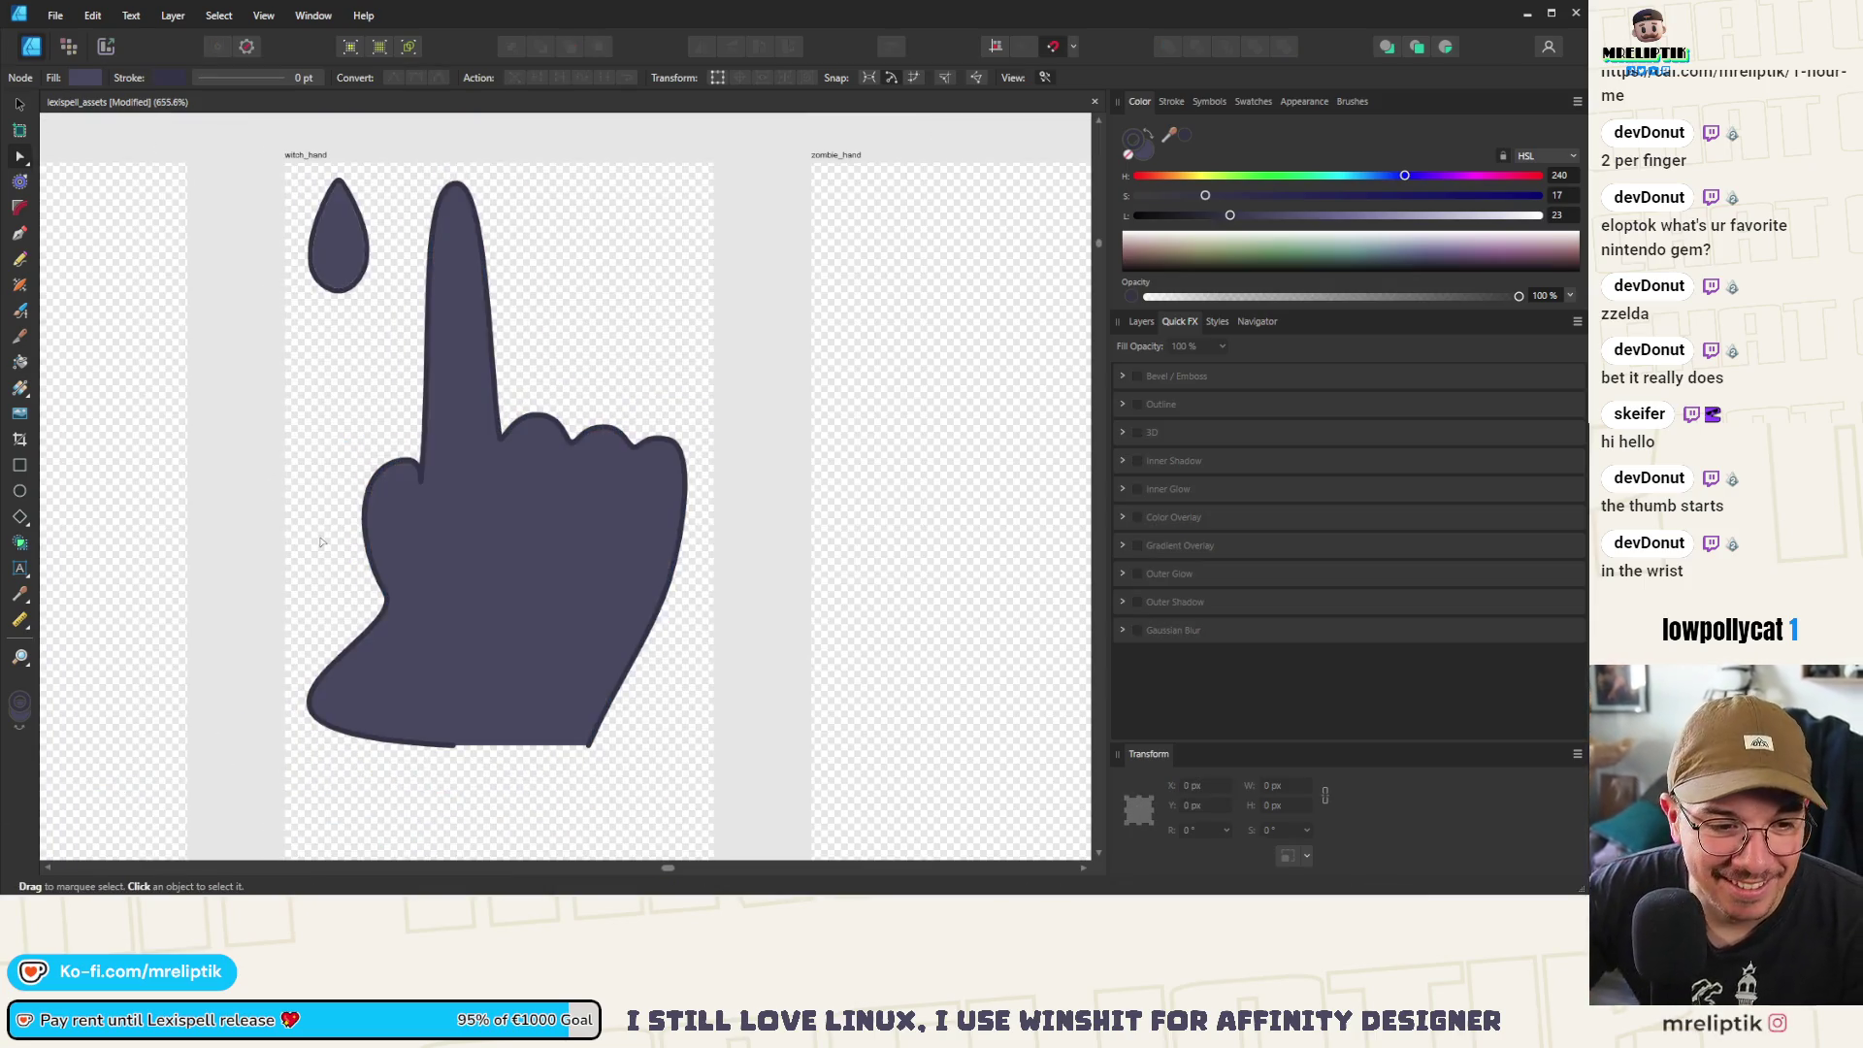
ctrl+scroll(335, 521, down, 2)
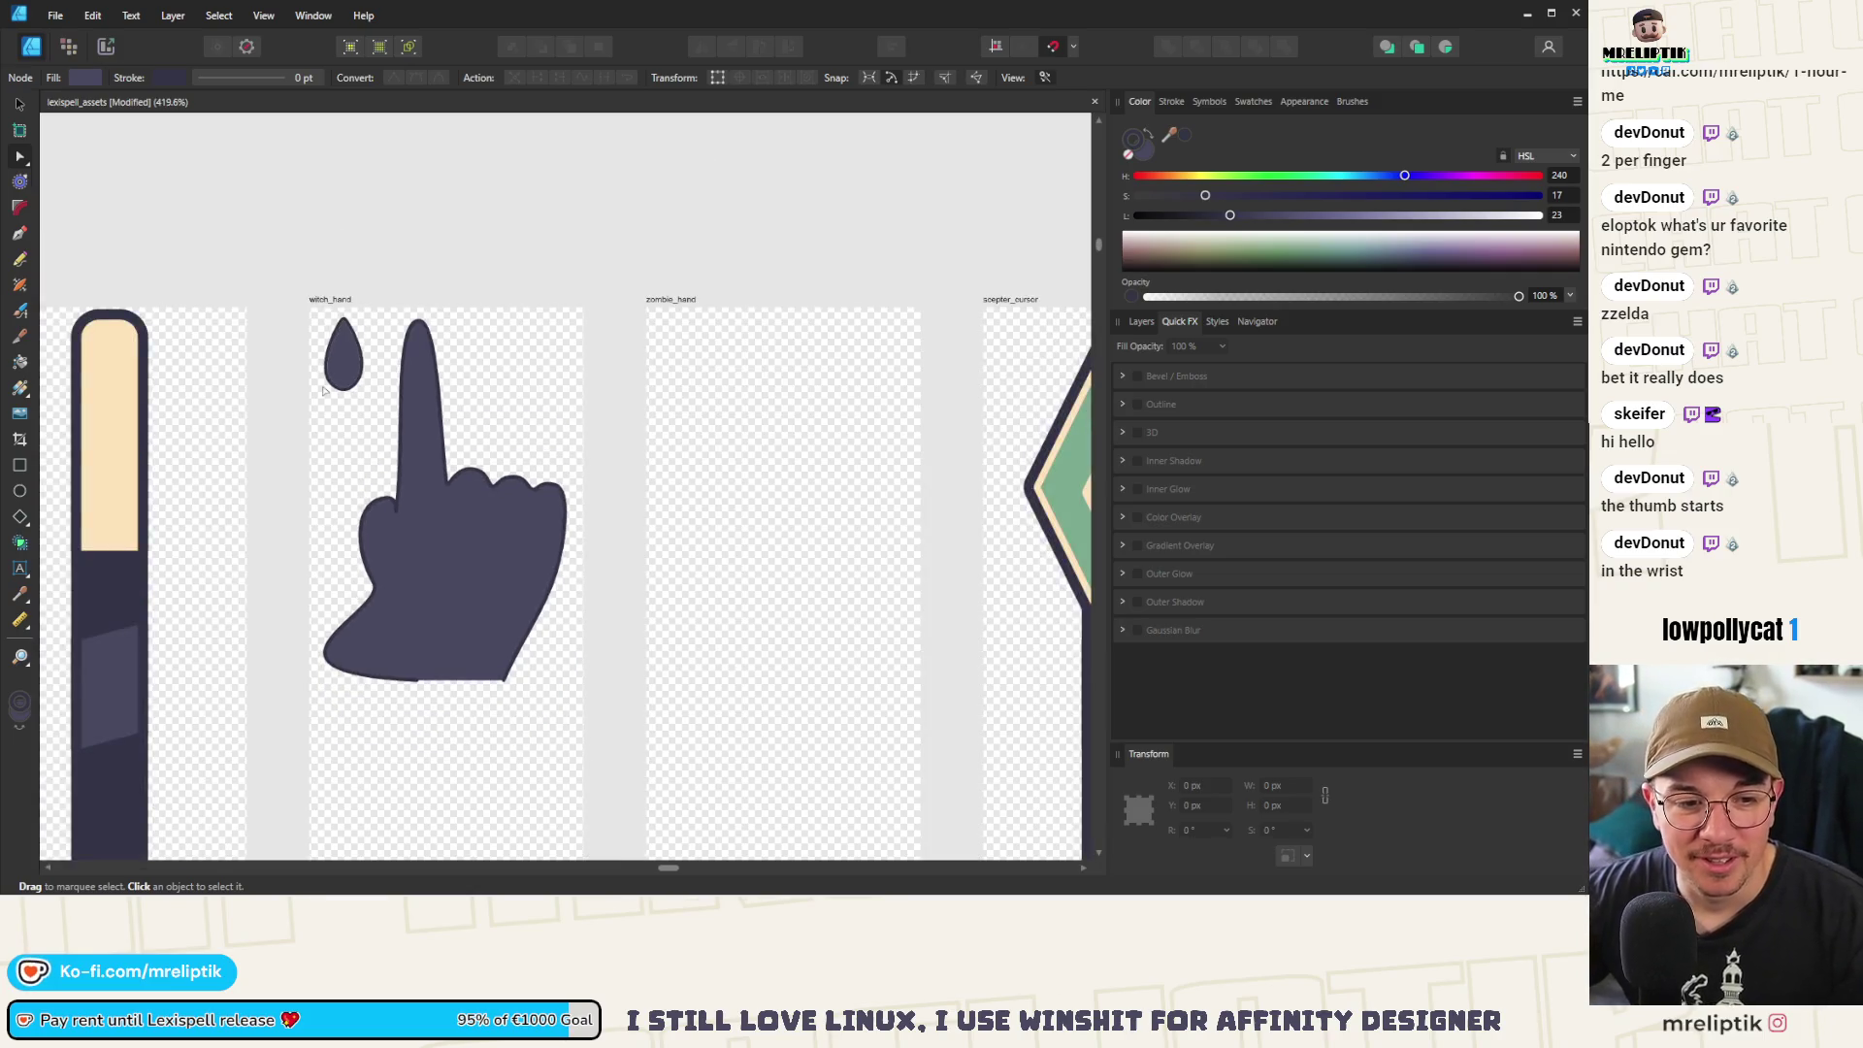
click(19, 102)
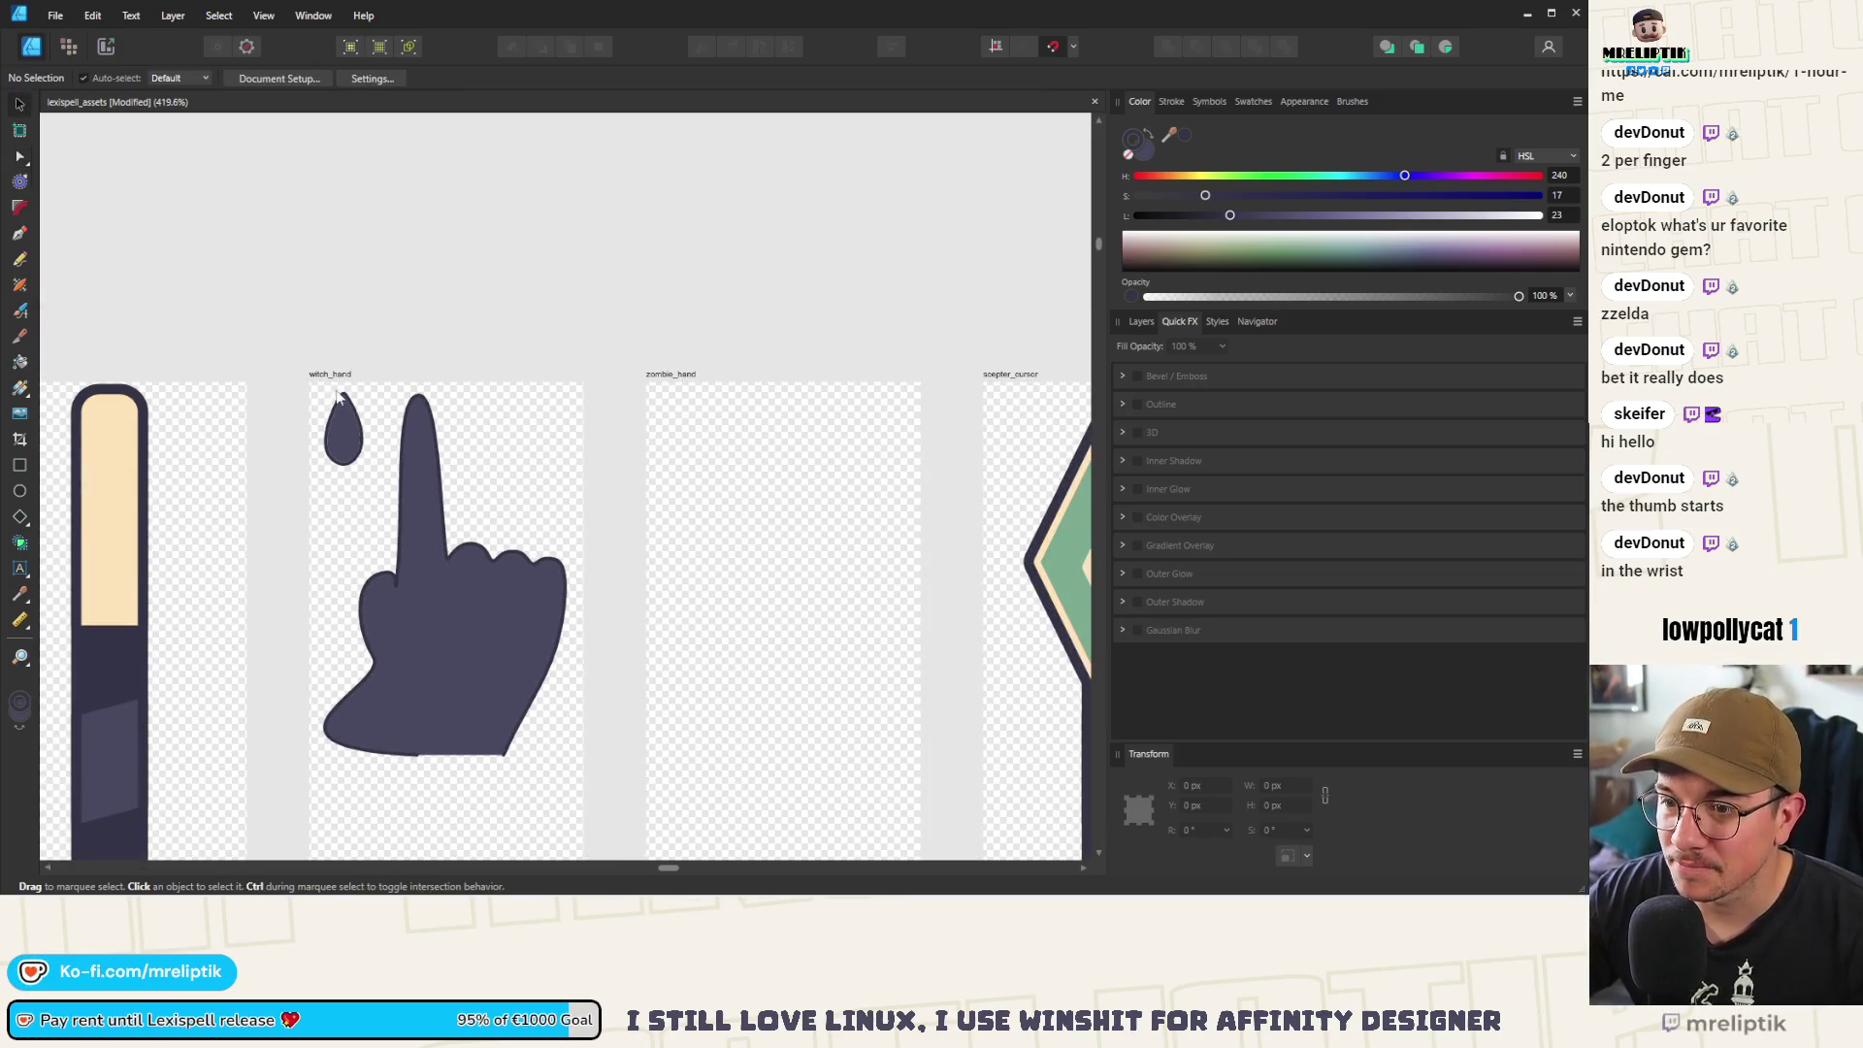
scroll(489, 660, up, 3)
ctrl+scroll(493, 640, down, 4)
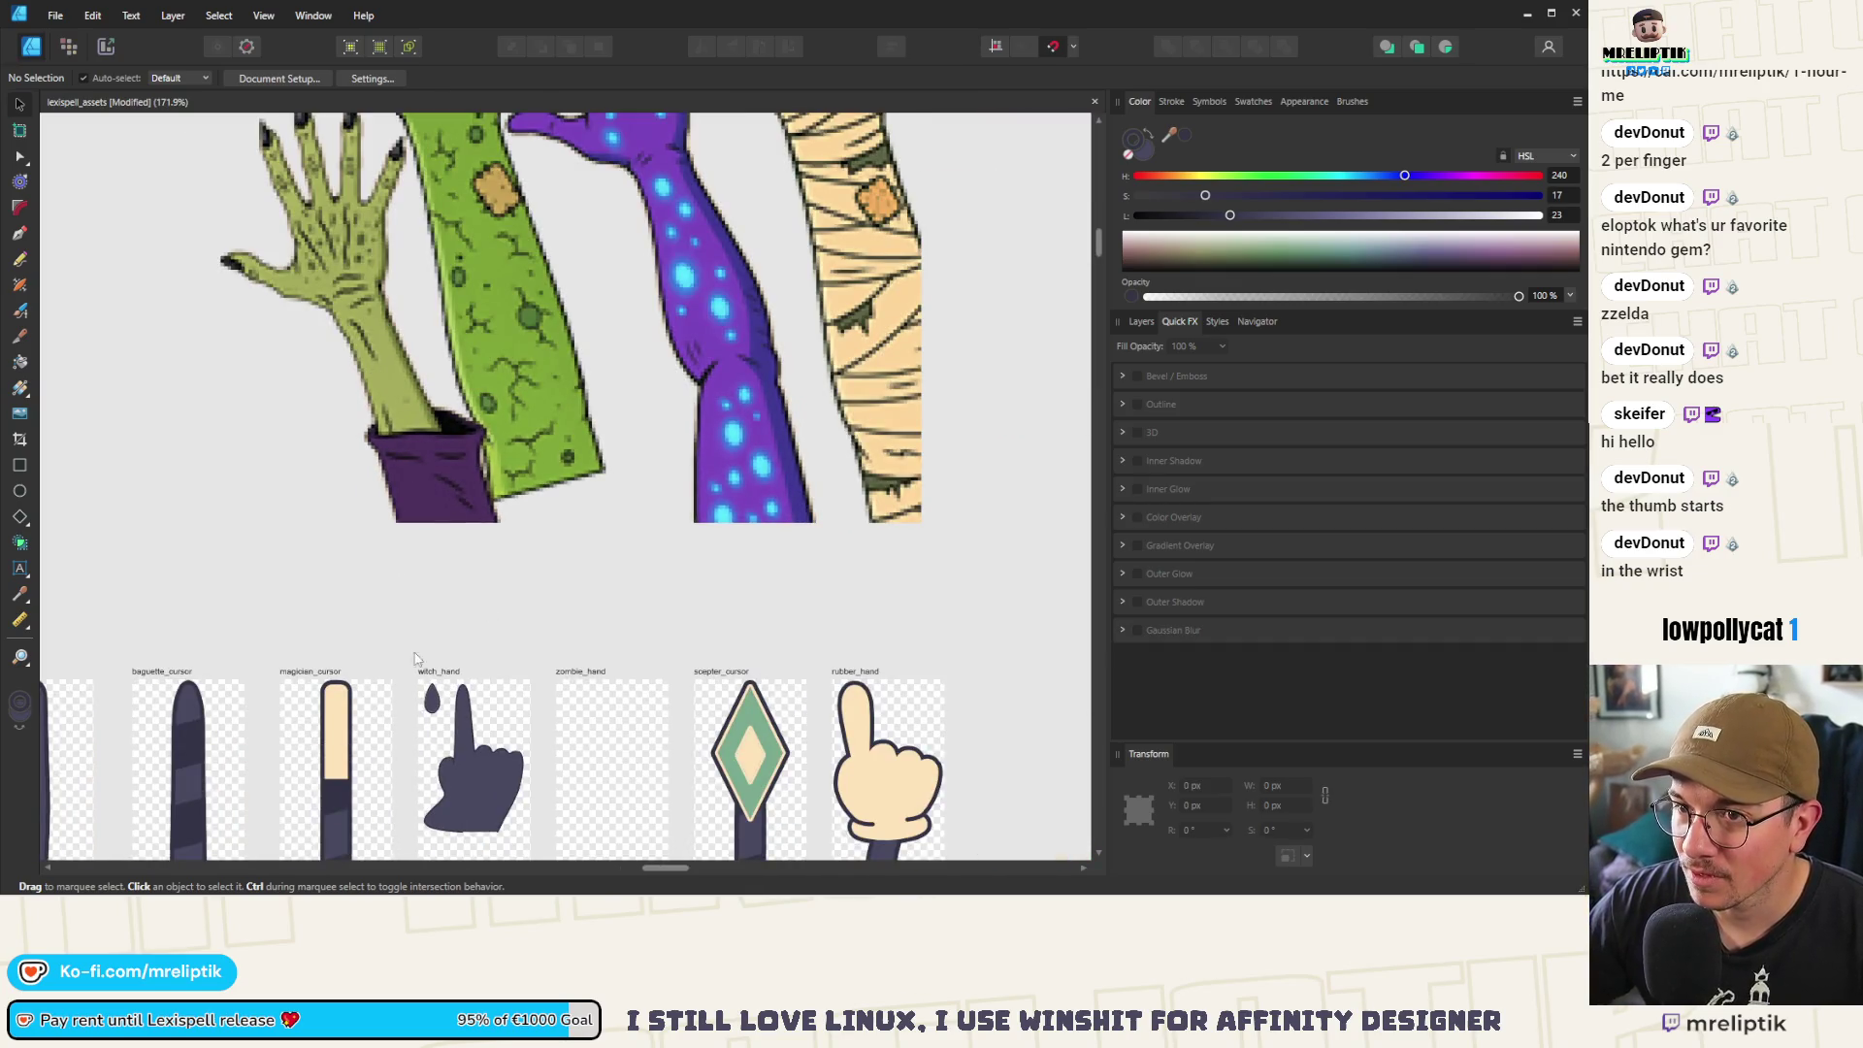
ctrl+scroll(417, 676, up, 10)
click(437, 703)
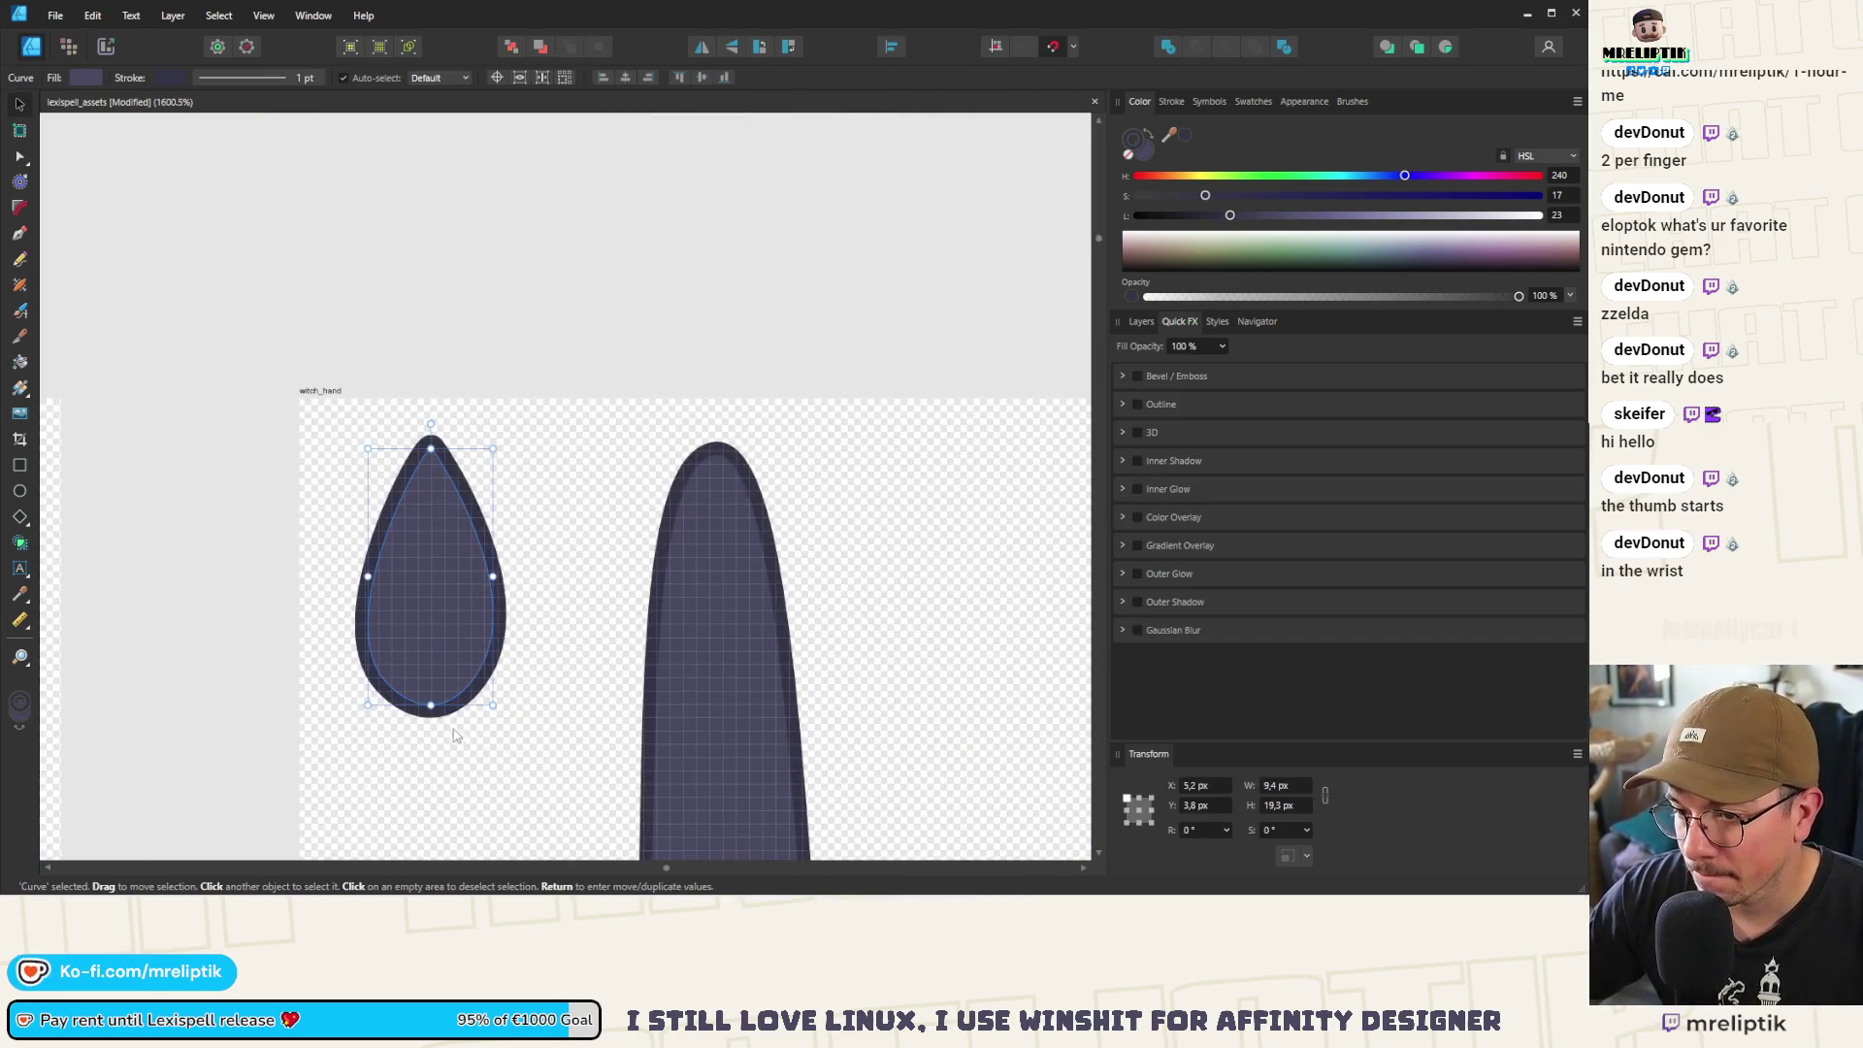
Make the teardrop taller and lower the fingertip node to shorten the pointing finger
drag(437, 702, 434, 754)
ctrl+scroll(406, 637, down, 4)
click(555, 607)
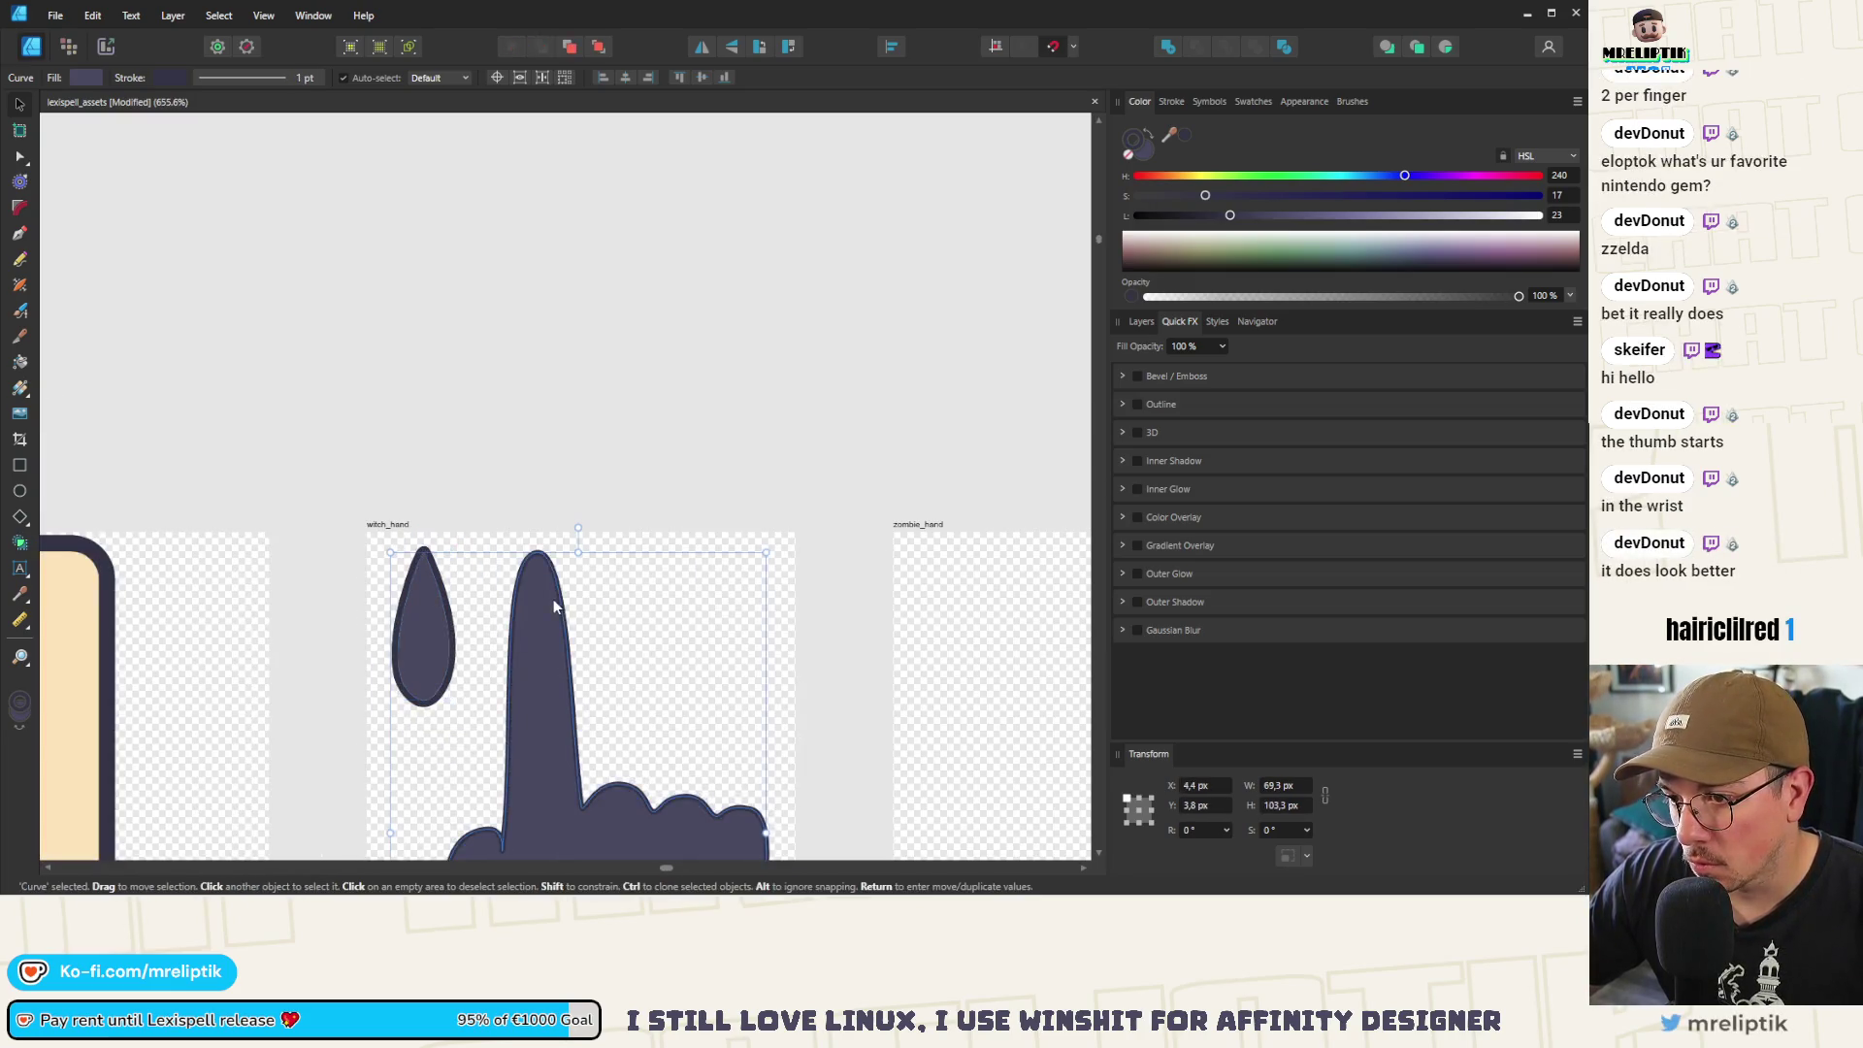
double_click(543, 602)
drag(539, 551, 538, 582)
click(514, 540)
Move the teardrop onto the fingertip and widen it to fit as a nail
click(431, 665)
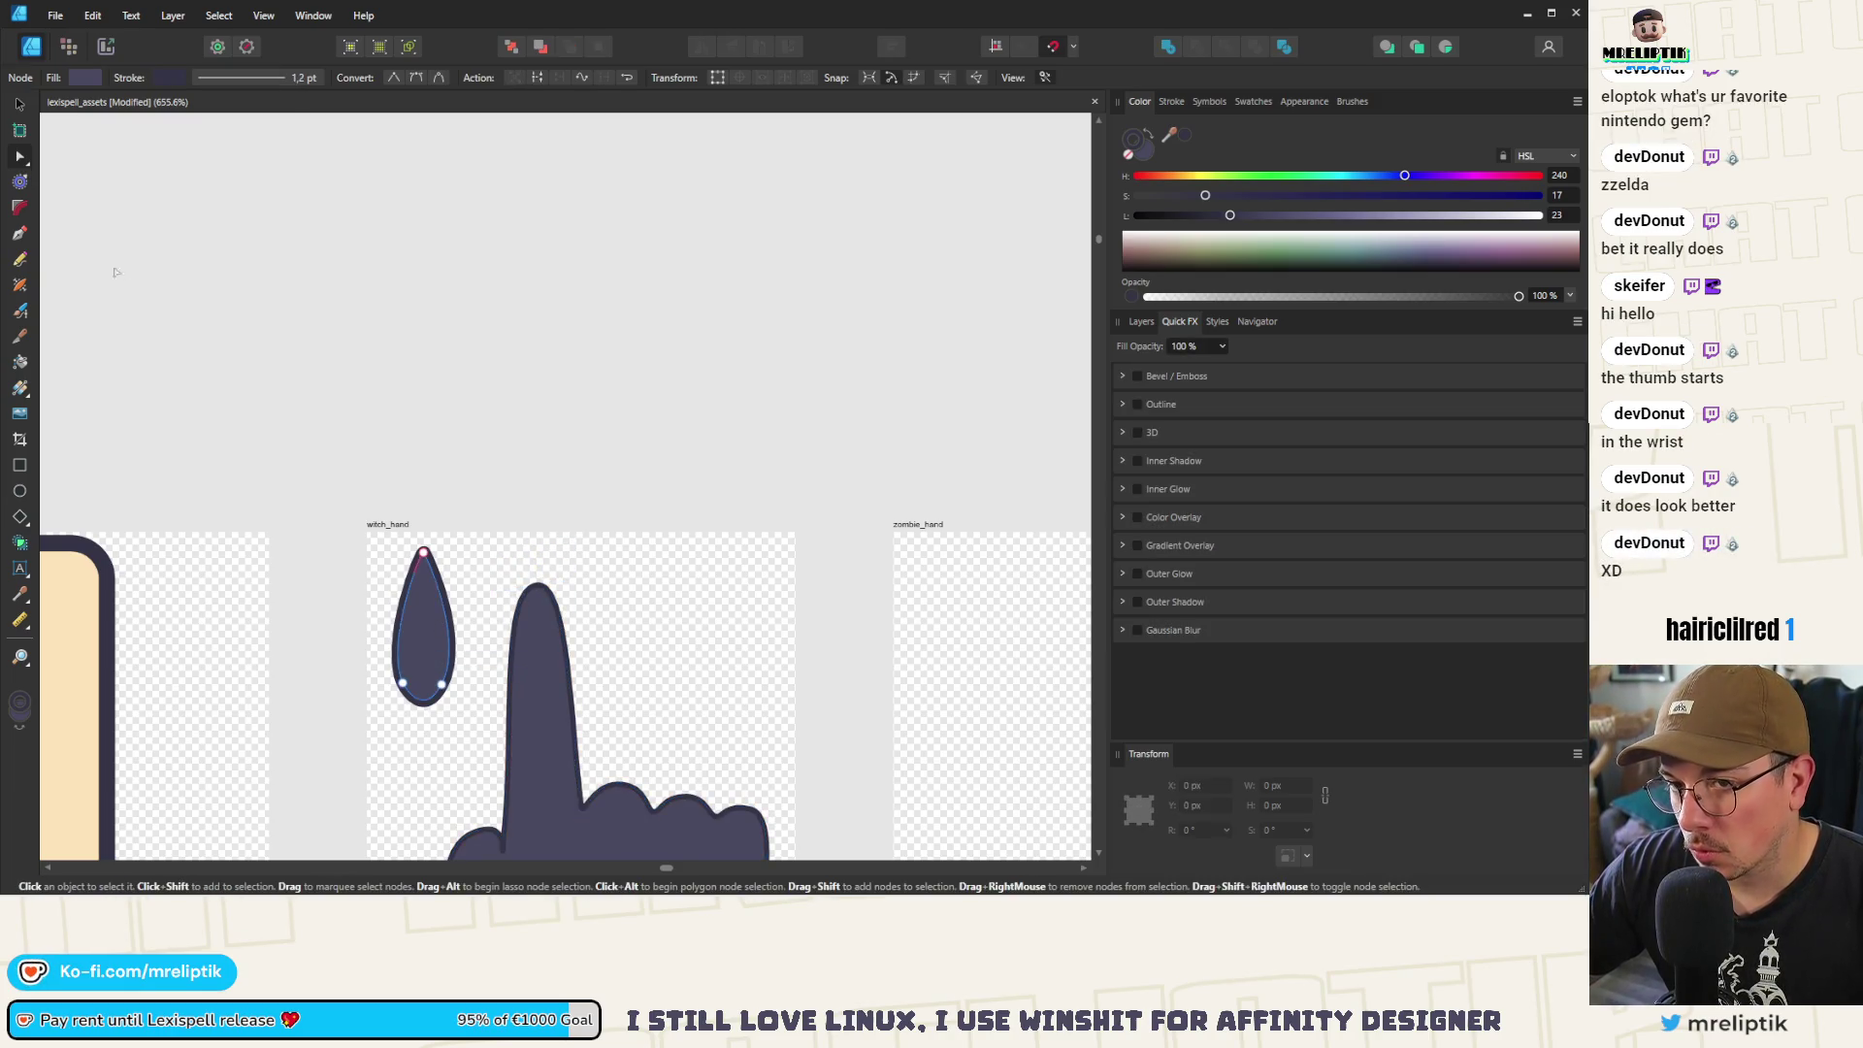
drag(433, 643, 549, 640)
ctrl+scroll(549, 640, down, 5)
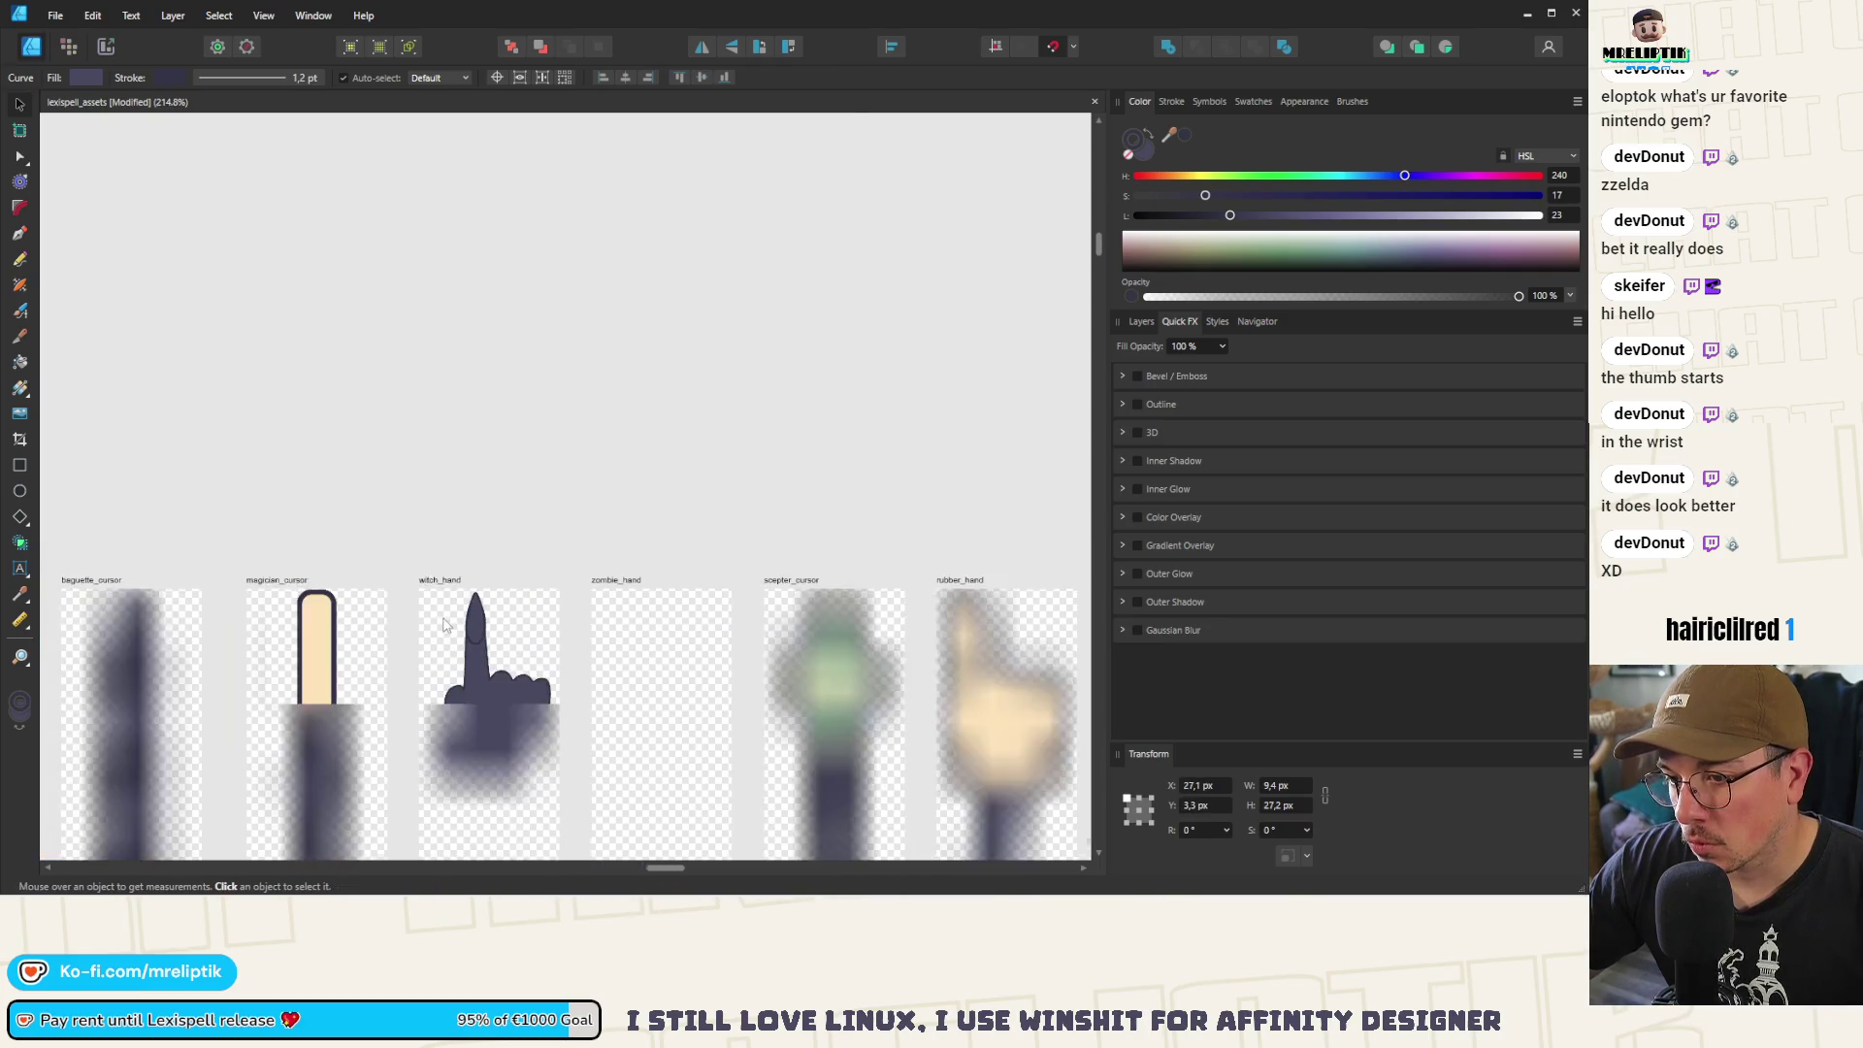
key(v)
ctrl+scroll(474, 558, up, 5)
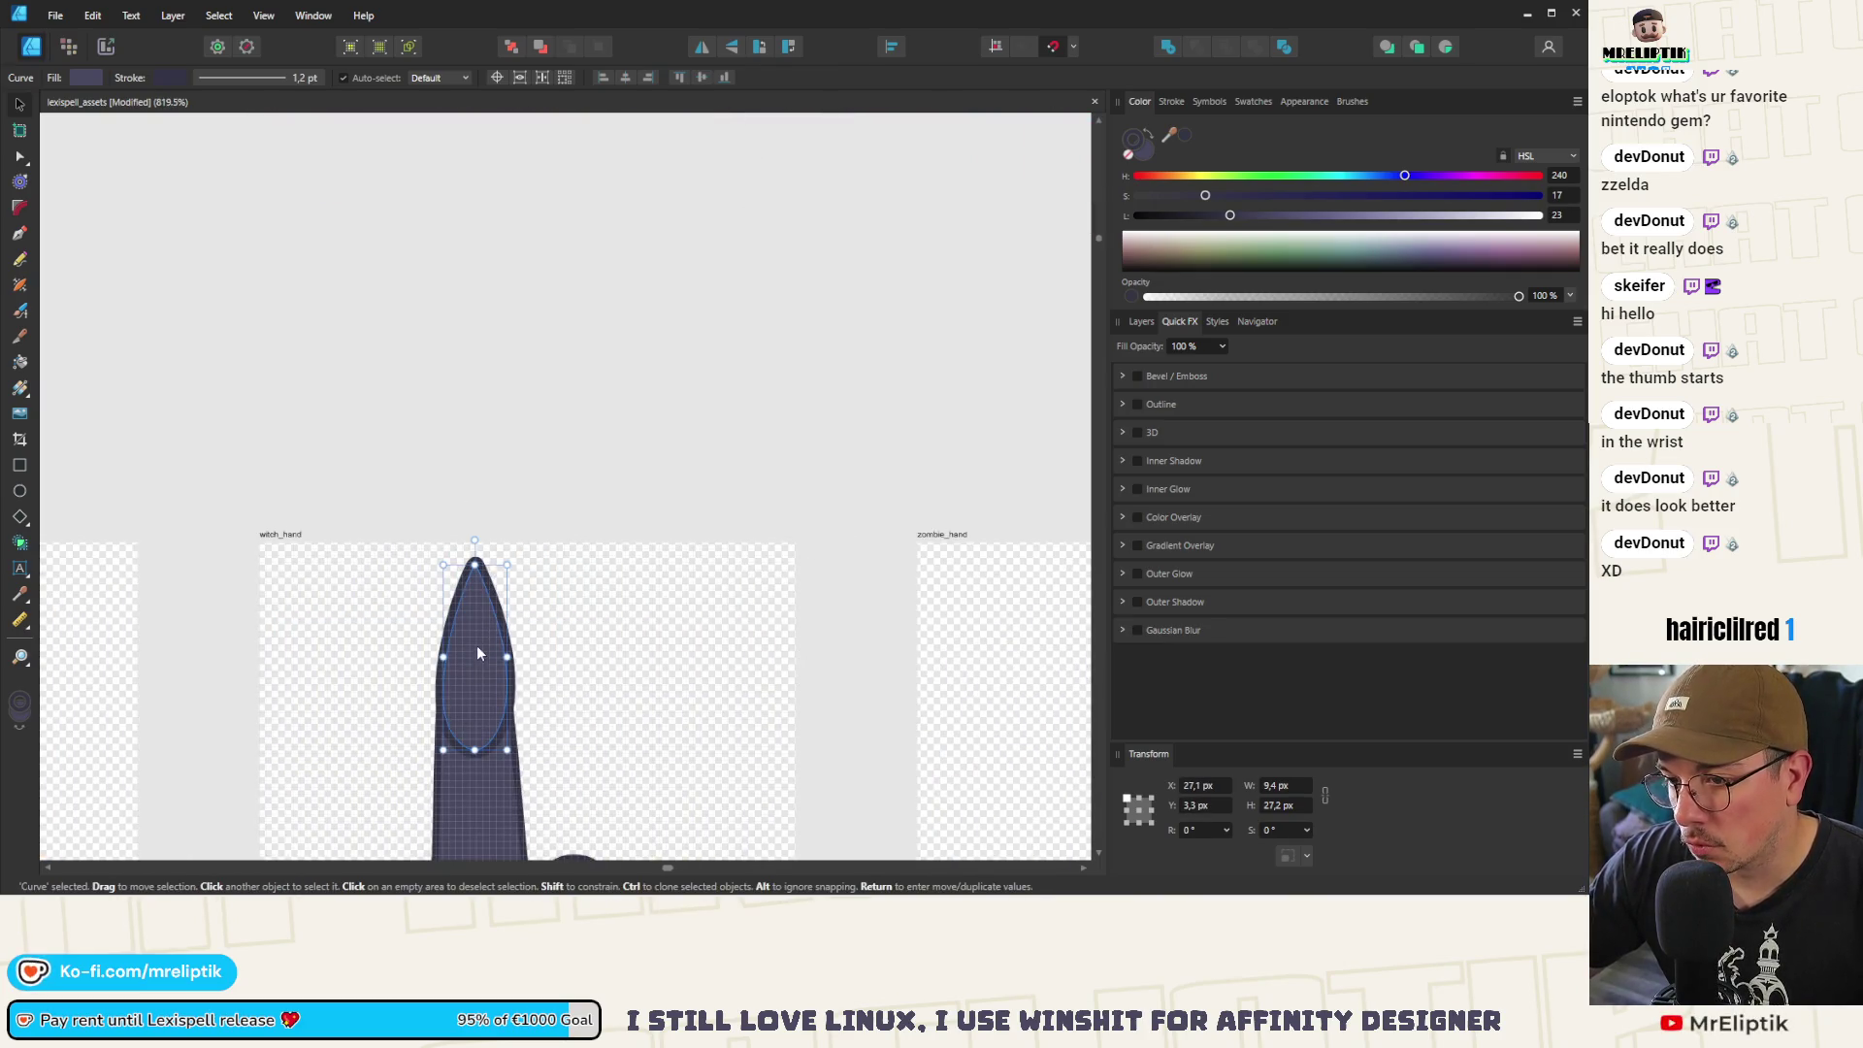
ctrl+scroll(475, 644, down, 3)
ctrl+scroll(432, 664, down, 4)
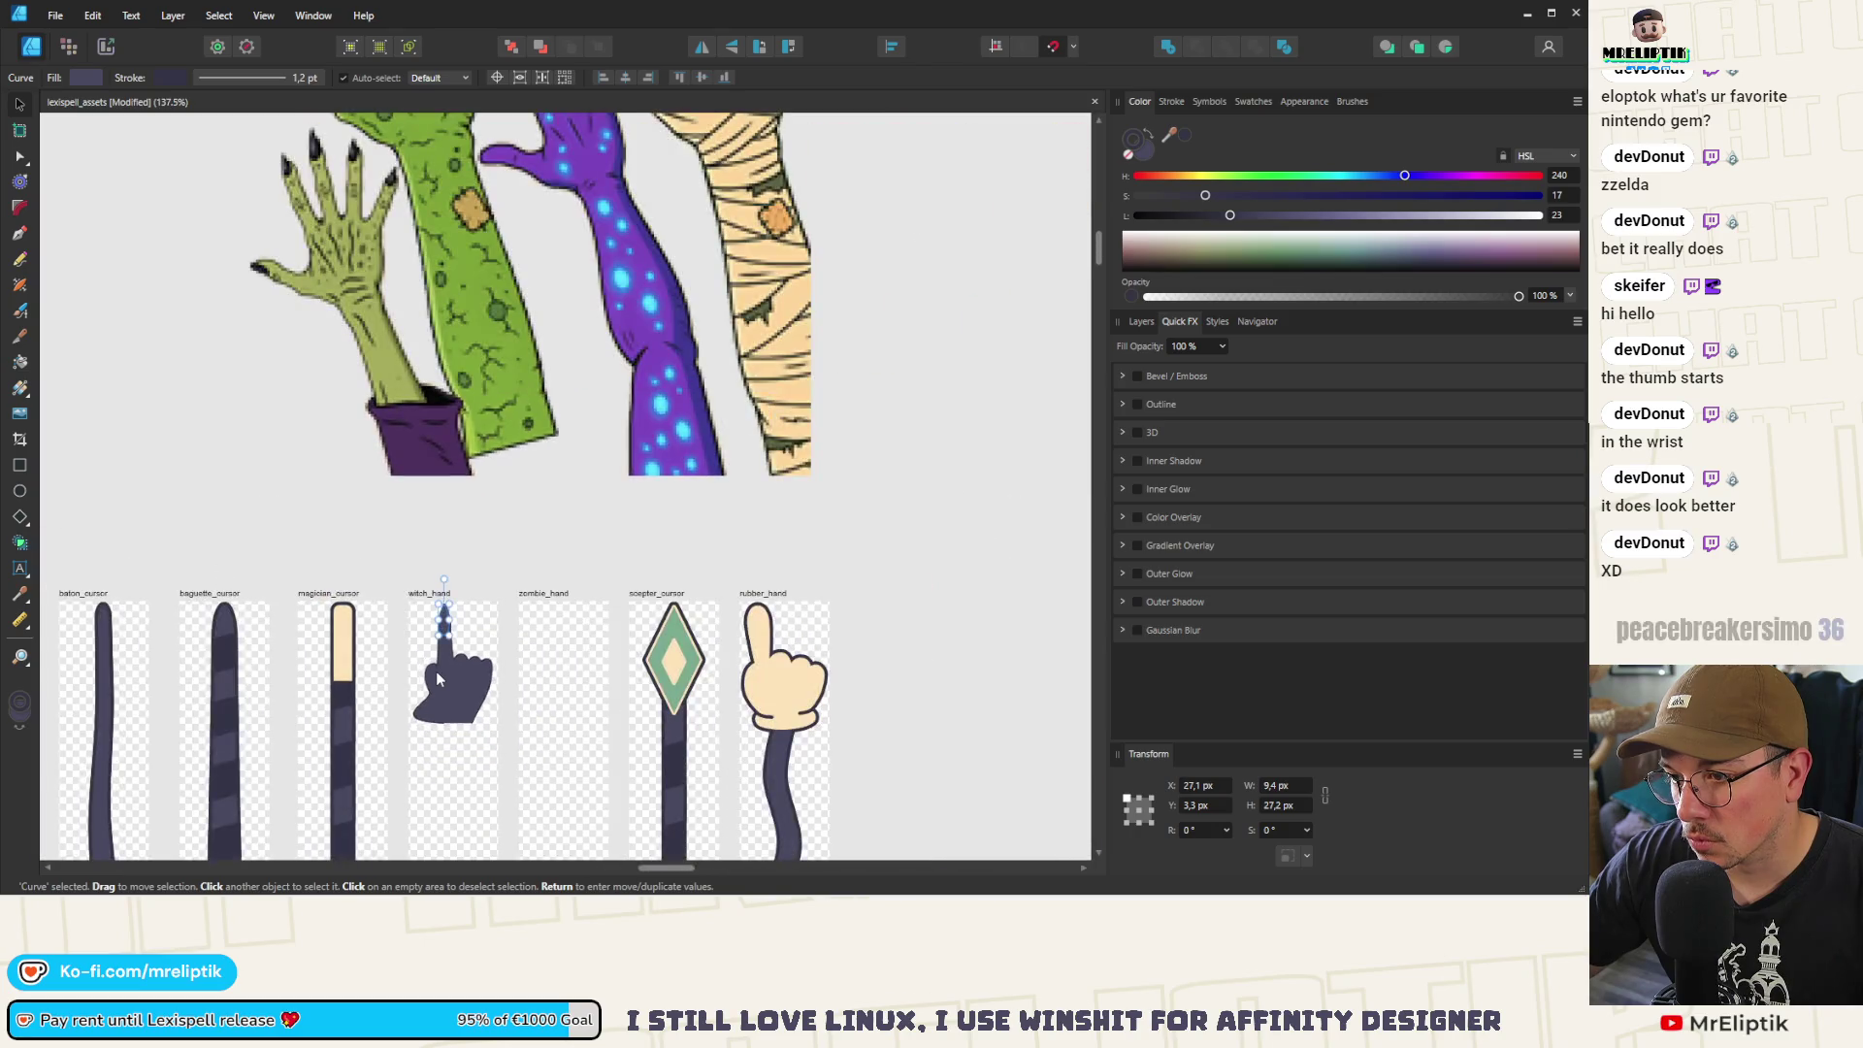
ctrl+scroll(442, 648, up, 6)
ctrl+scroll(452, 553, up, 3)
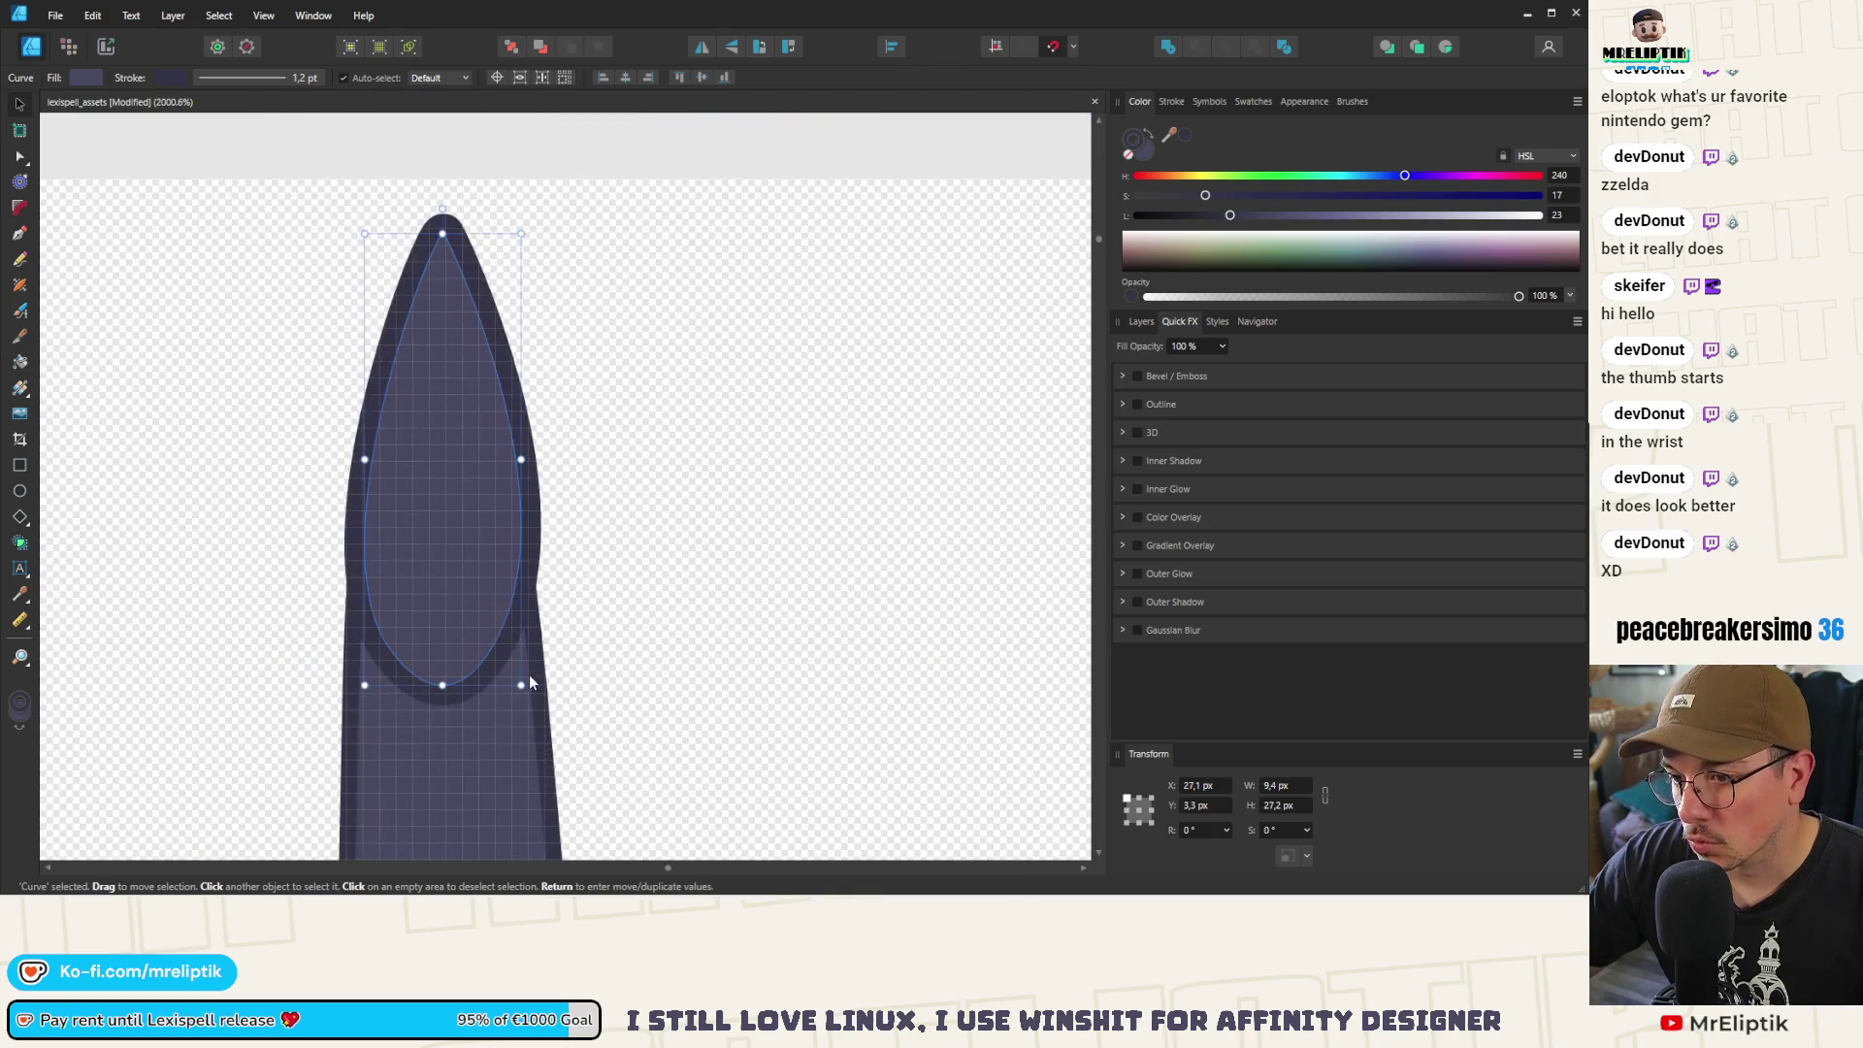
mouse_move(521, 684)
mouse_down()
mouse_move(555, 689)
mouse_move(545, 705)
mouse_up()
Fill the nail with the light green sampled from the sceptre
ctrl+scroll(465, 544, down, 5)
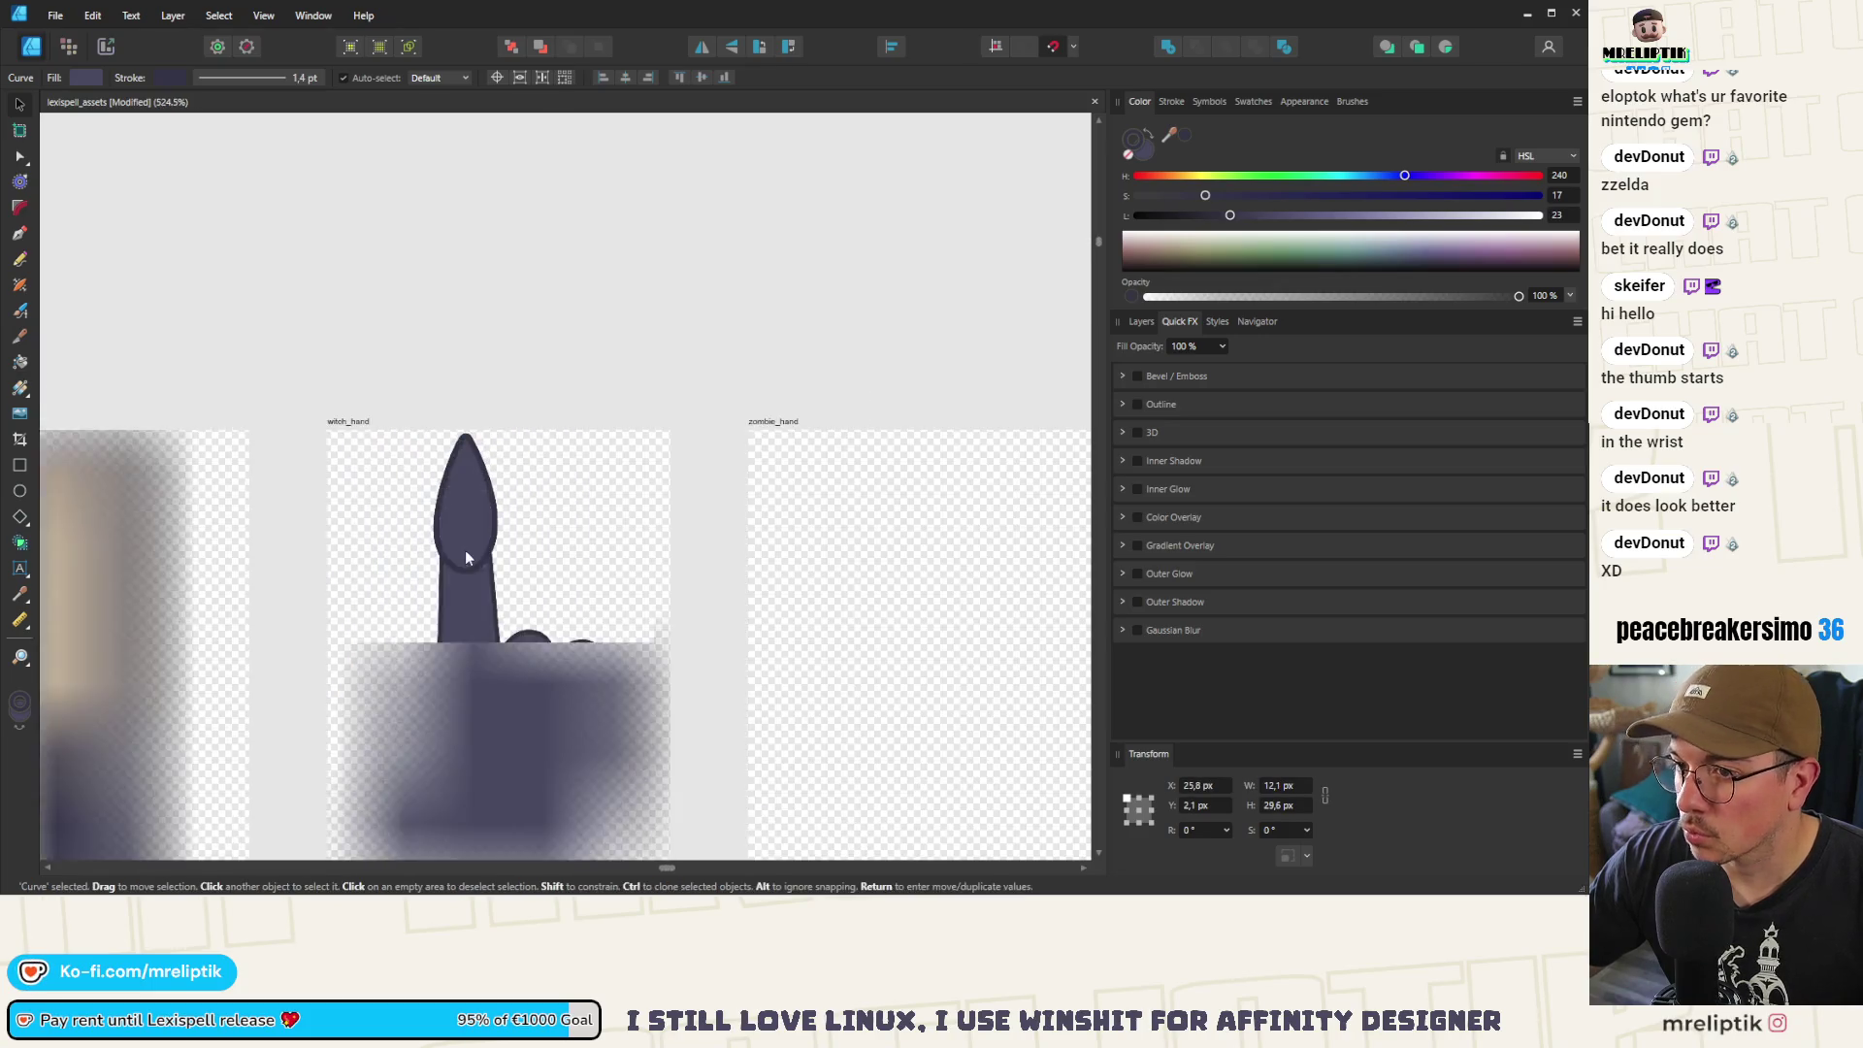
ctrl+scroll(1085, 349, down, 5)
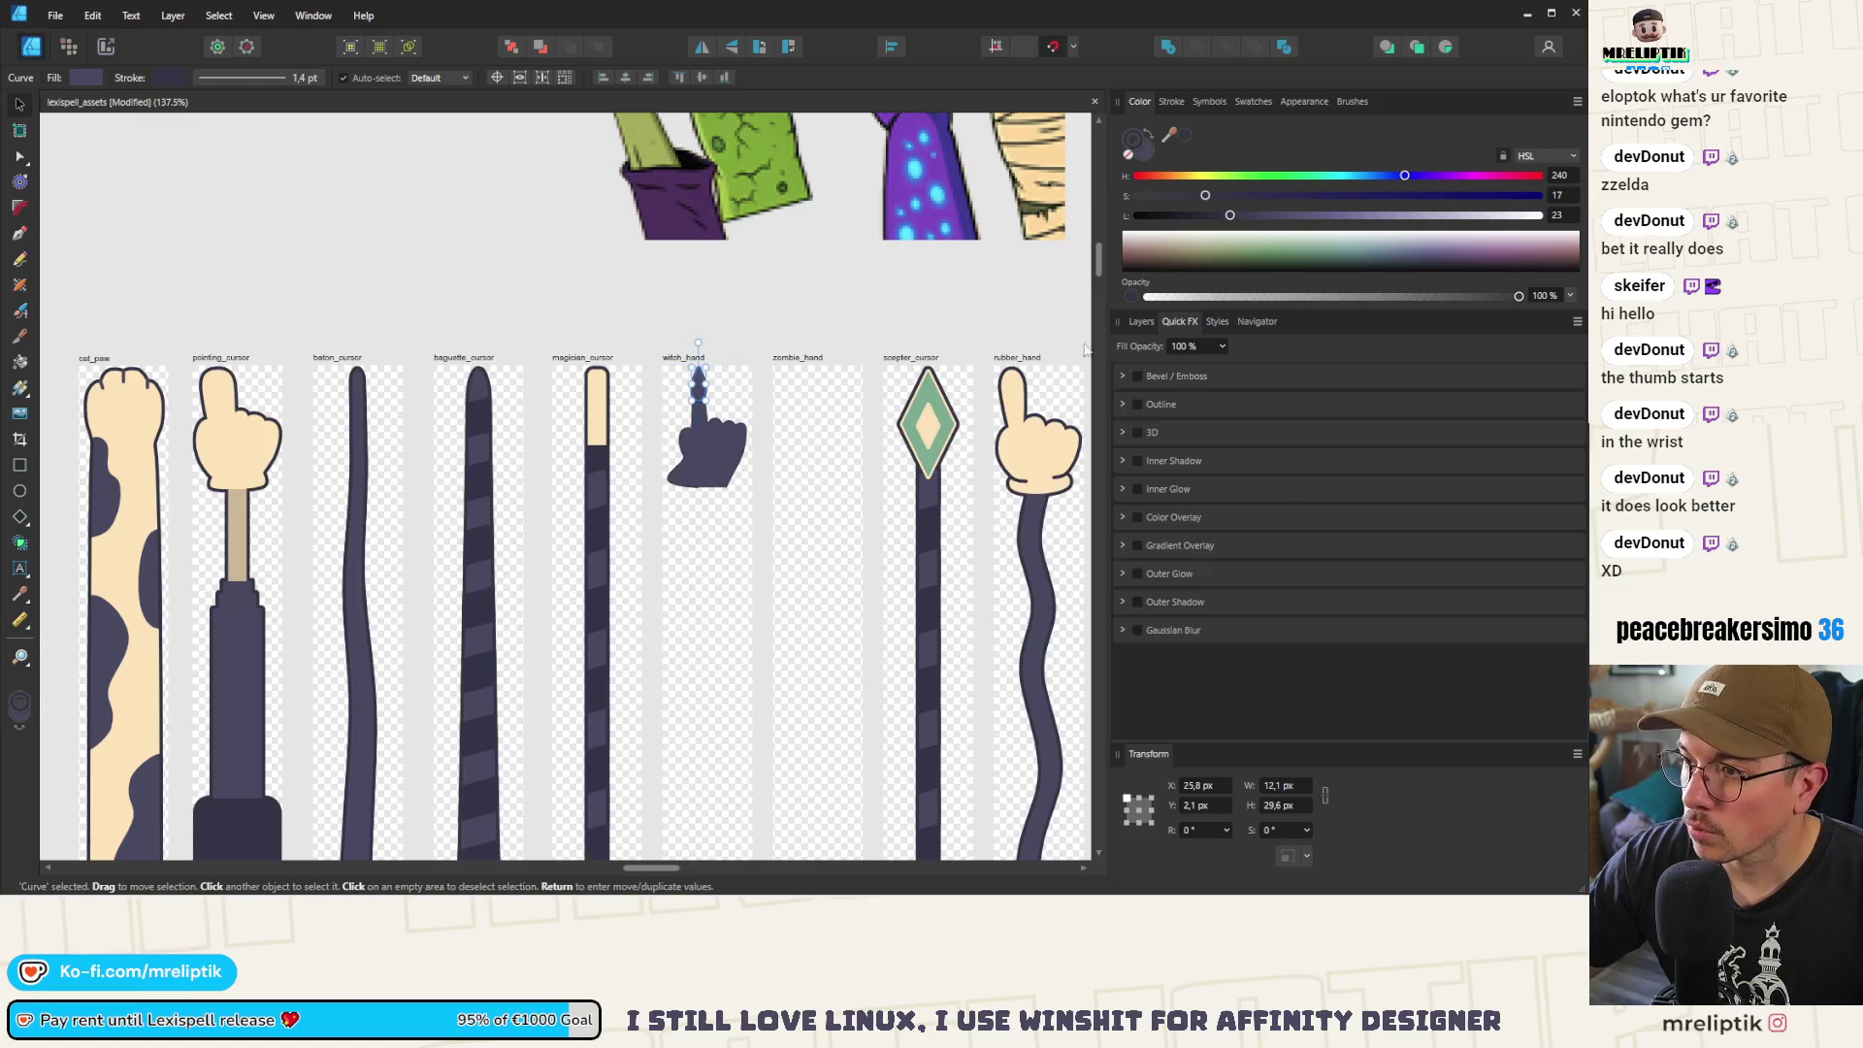
drag(1169, 135, 932, 394)
ctrl+scroll(704, 377, up, 8)
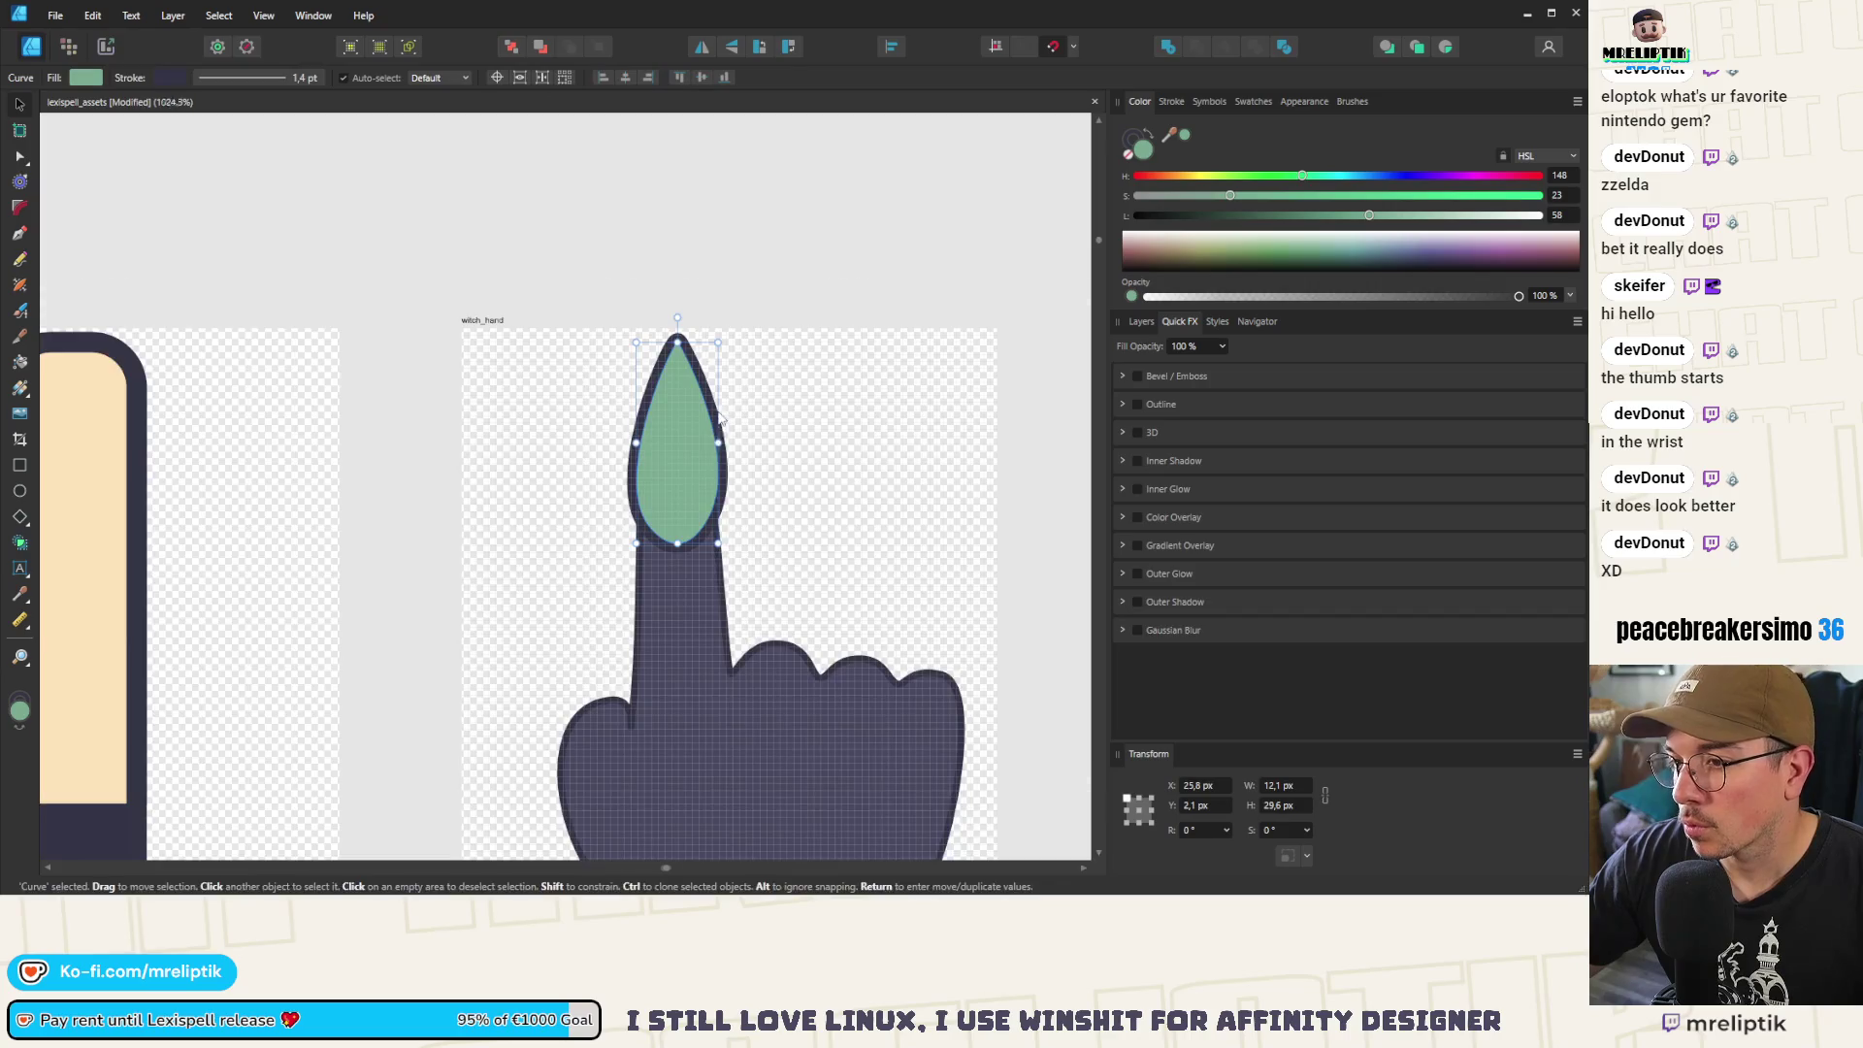
Duplicate the nail with Ctrl+J, shrink the copy, then move it up and stretch its top
key(ctrl+j)
drag(718, 275, 687, 398)
drag(653, 521, 654, 491)
drag(638, 375, 638, 362)
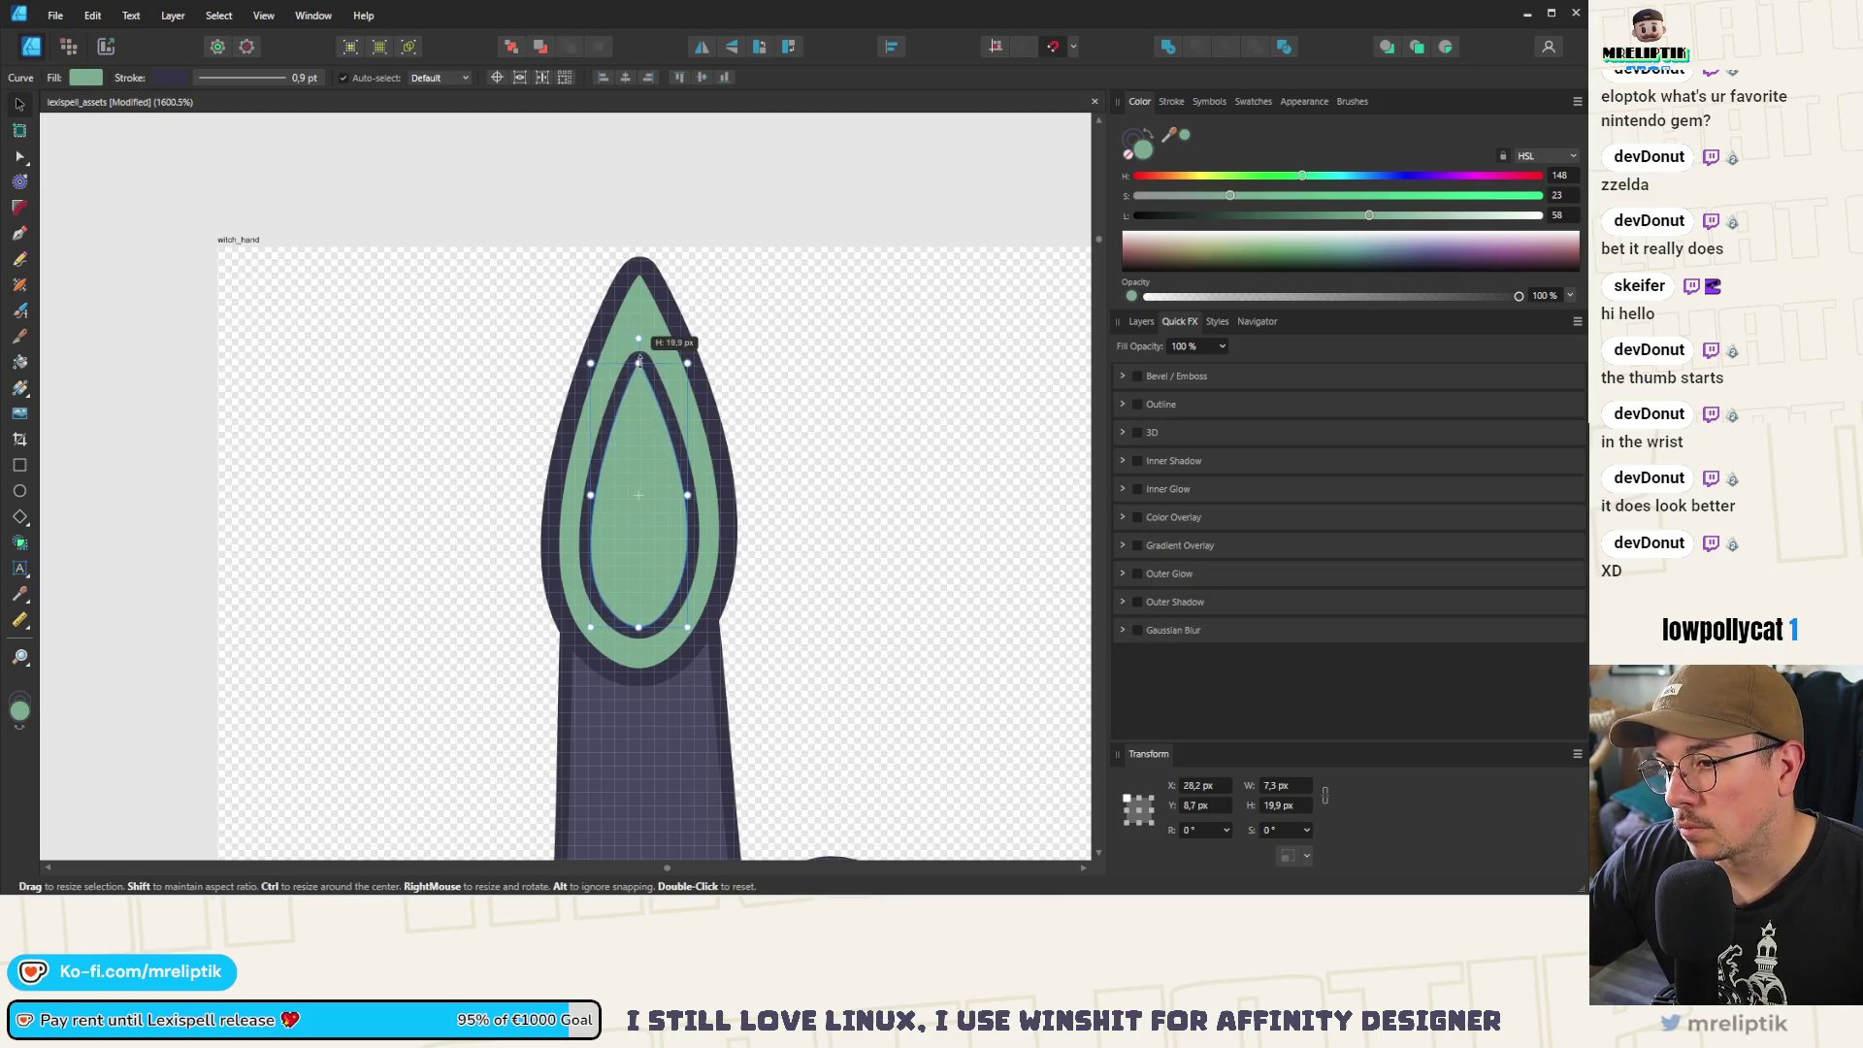
Set the inner teardrop's stroke width to 0 pt
scroll(499, 369, down, 5)
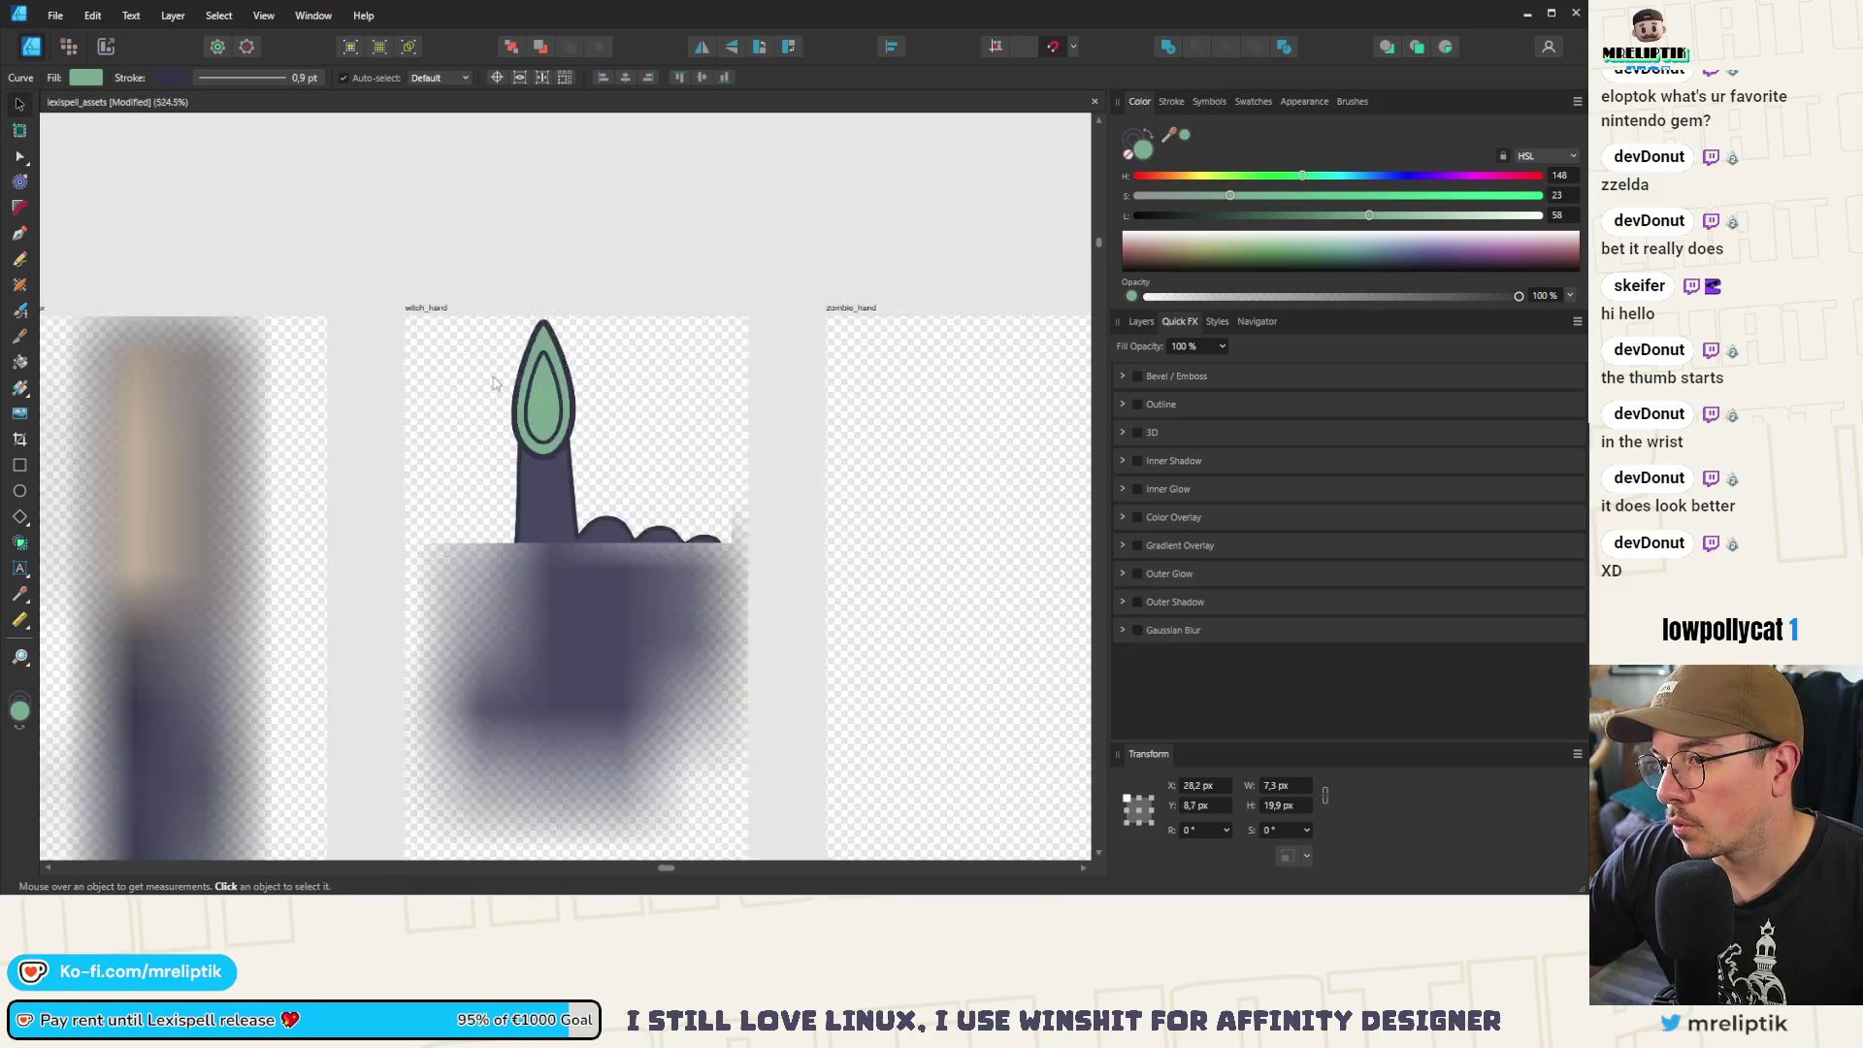
click(1171, 105)
drag(1249, 152, 1135, 152)
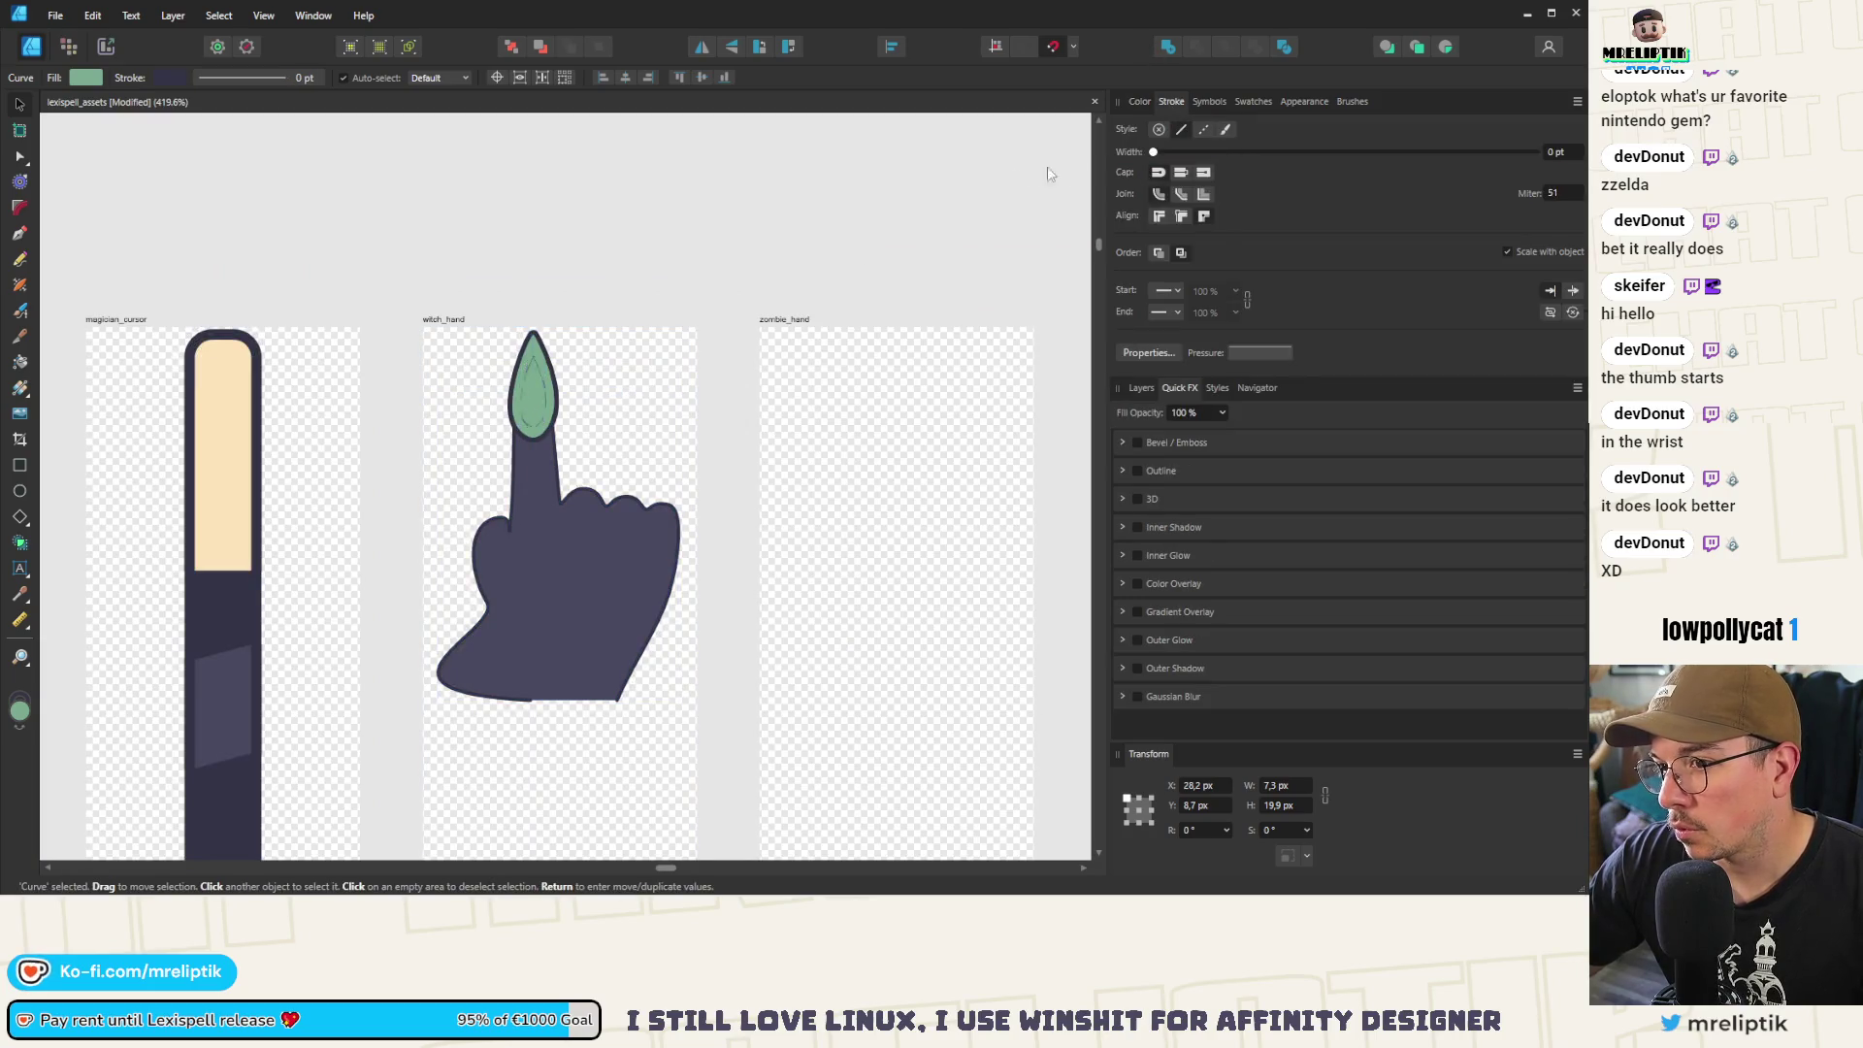
Colour the inner nail with a darker green sampled from the artwork
scroll(648, 368, down, 5)
scroll(489, 421, up, 3)
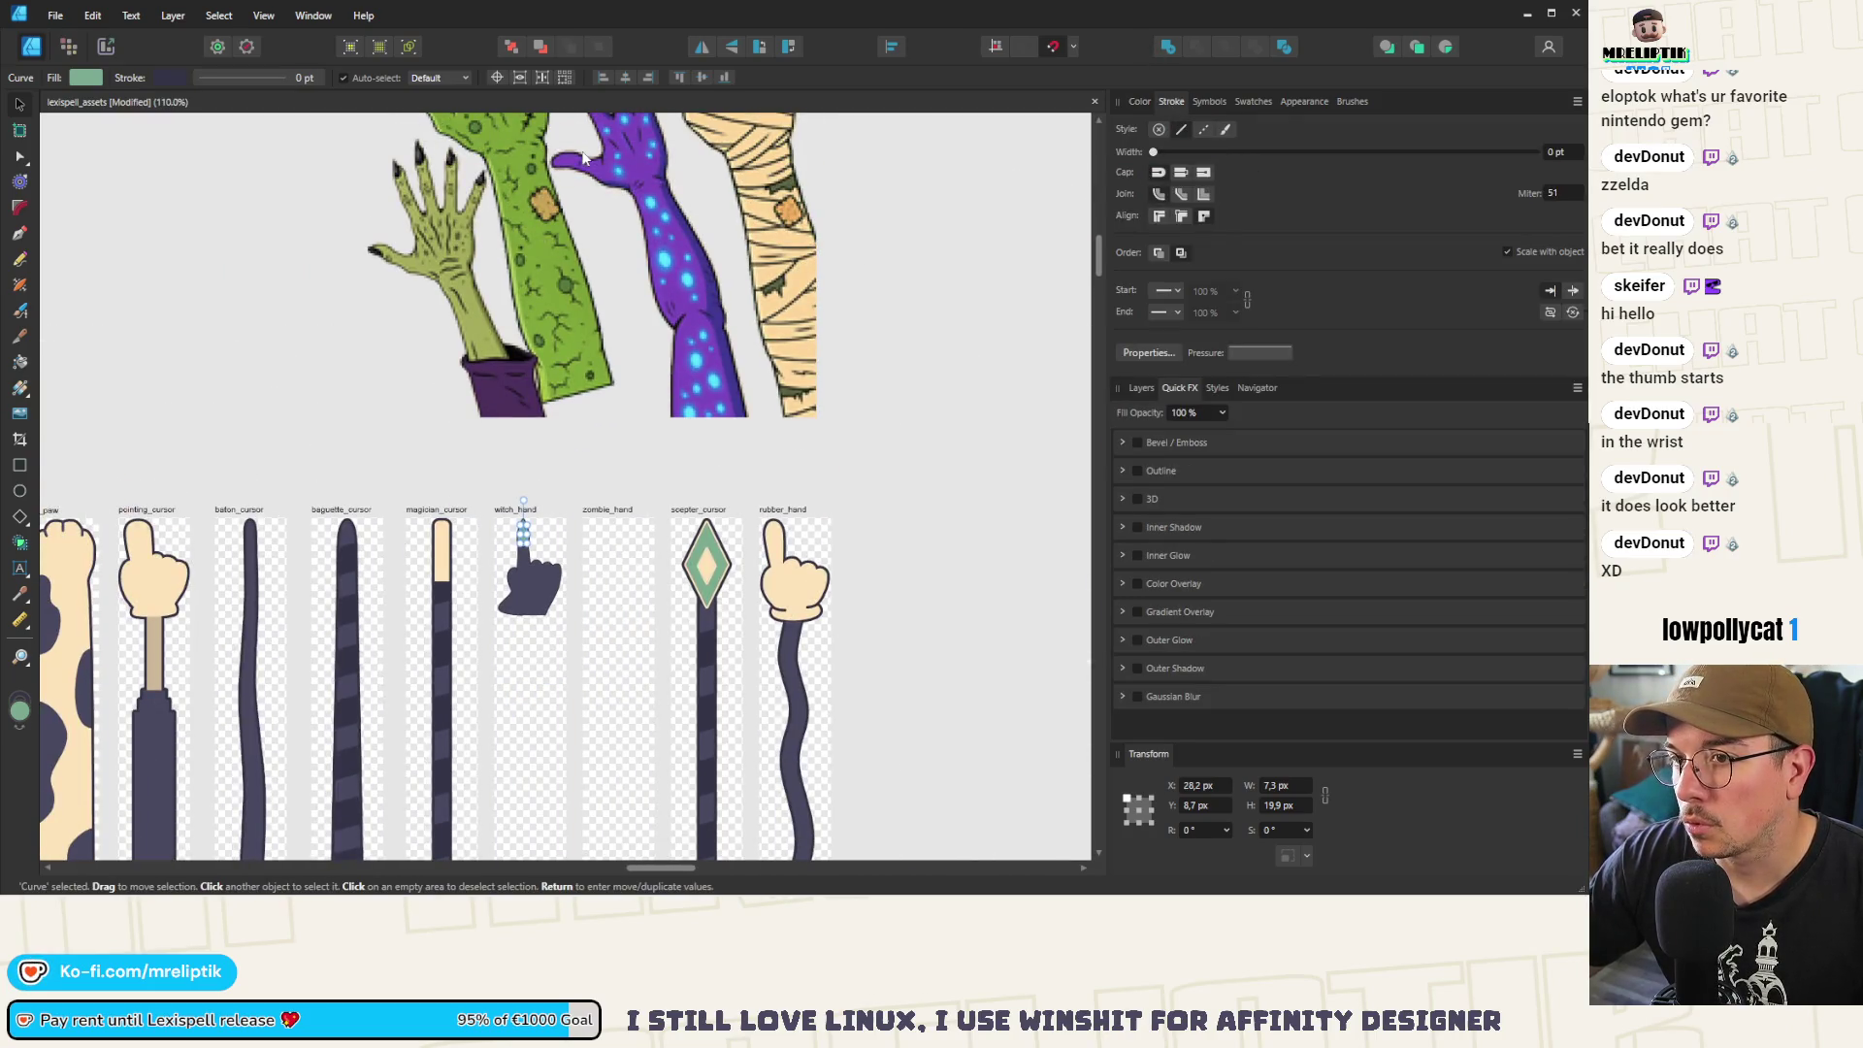
scroll(345, 483, down, 4)
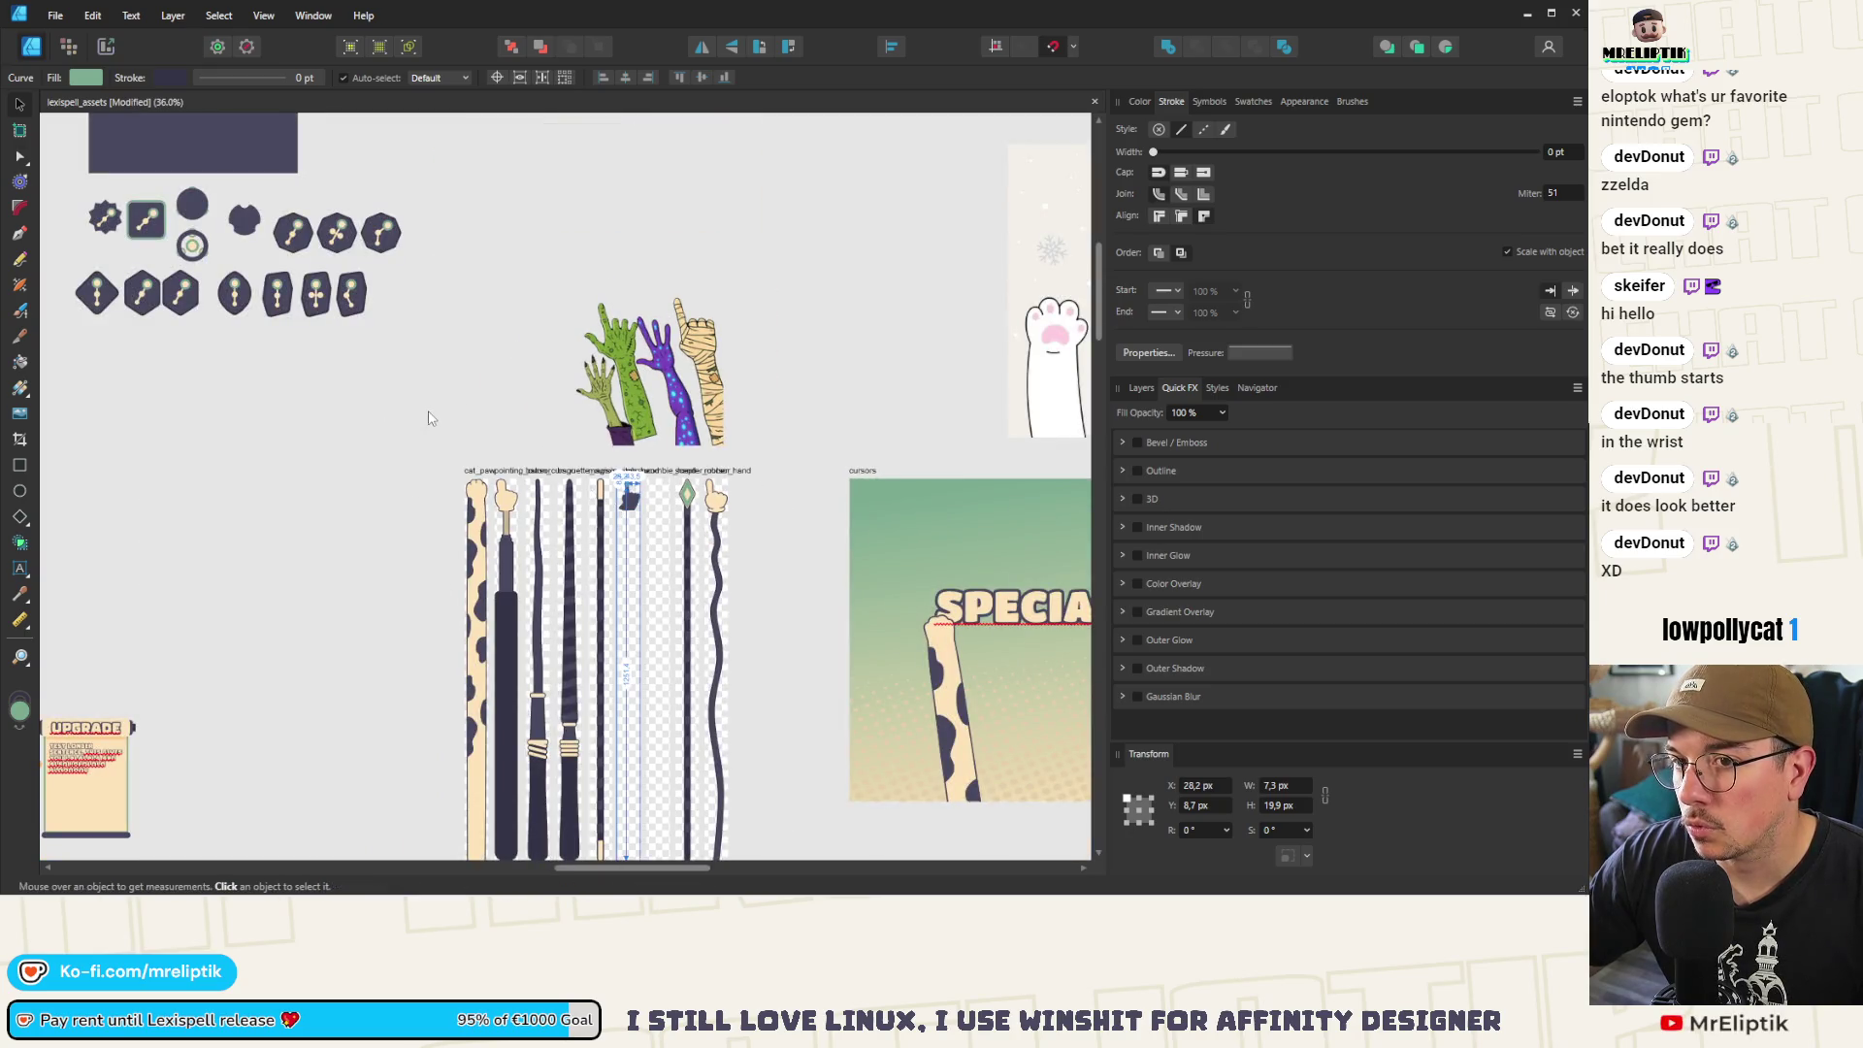
scroll(431, 418, down, 4)
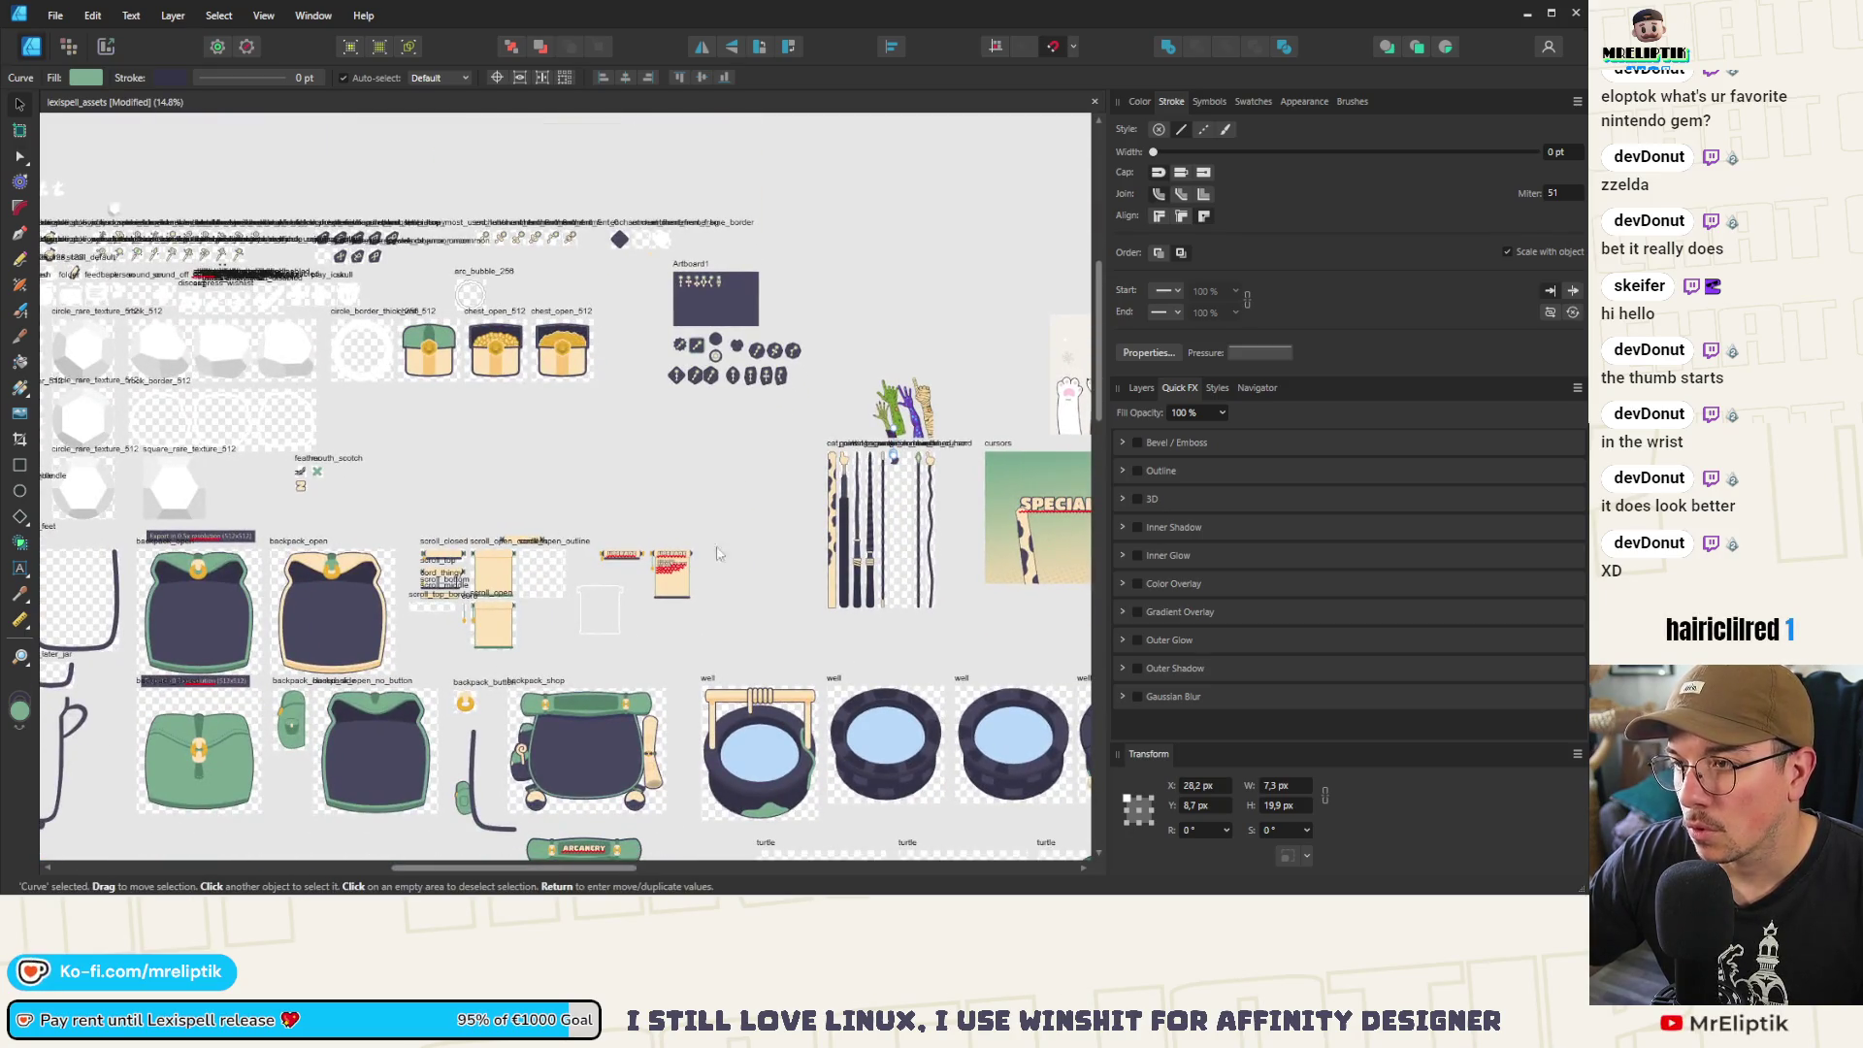
click(1140, 102)
drag(1169, 133, 585, 706)
Select the dark hand shape and start editing its outline nodes
scroll(878, 485, up, 10)
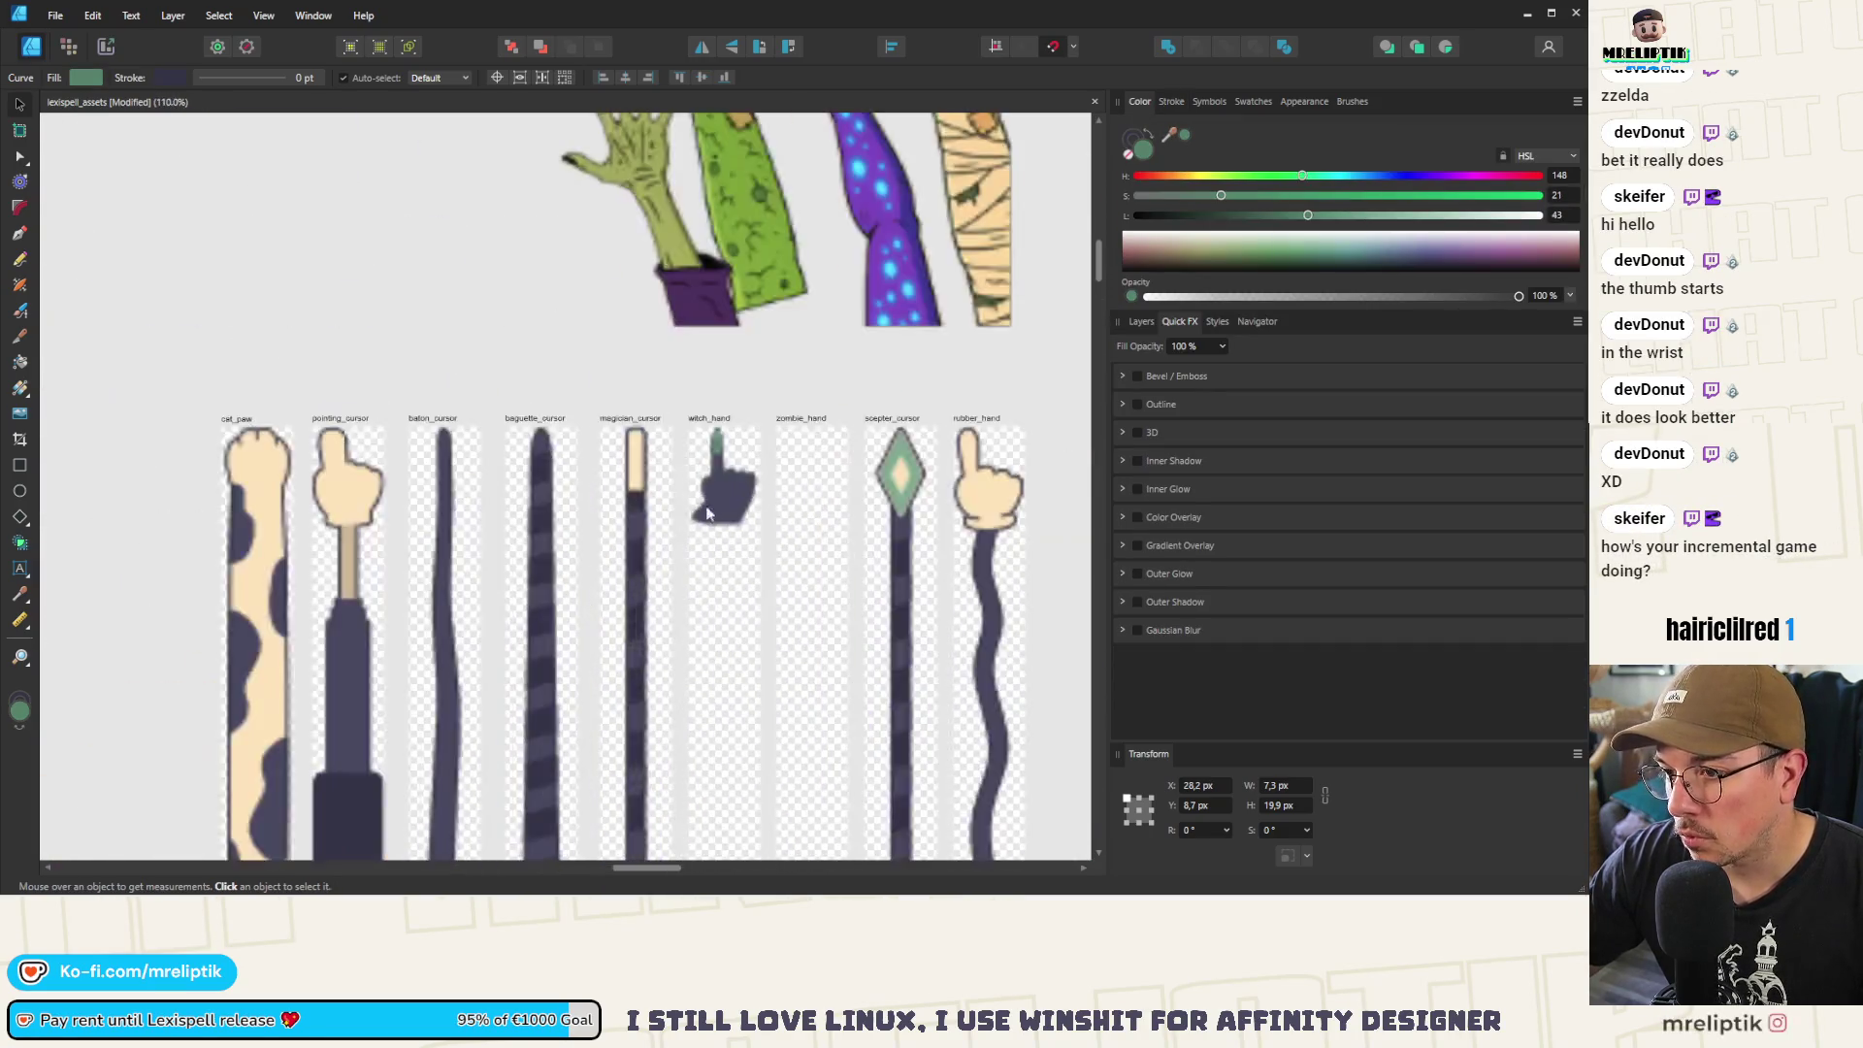
scroll(748, 485, up, 3)
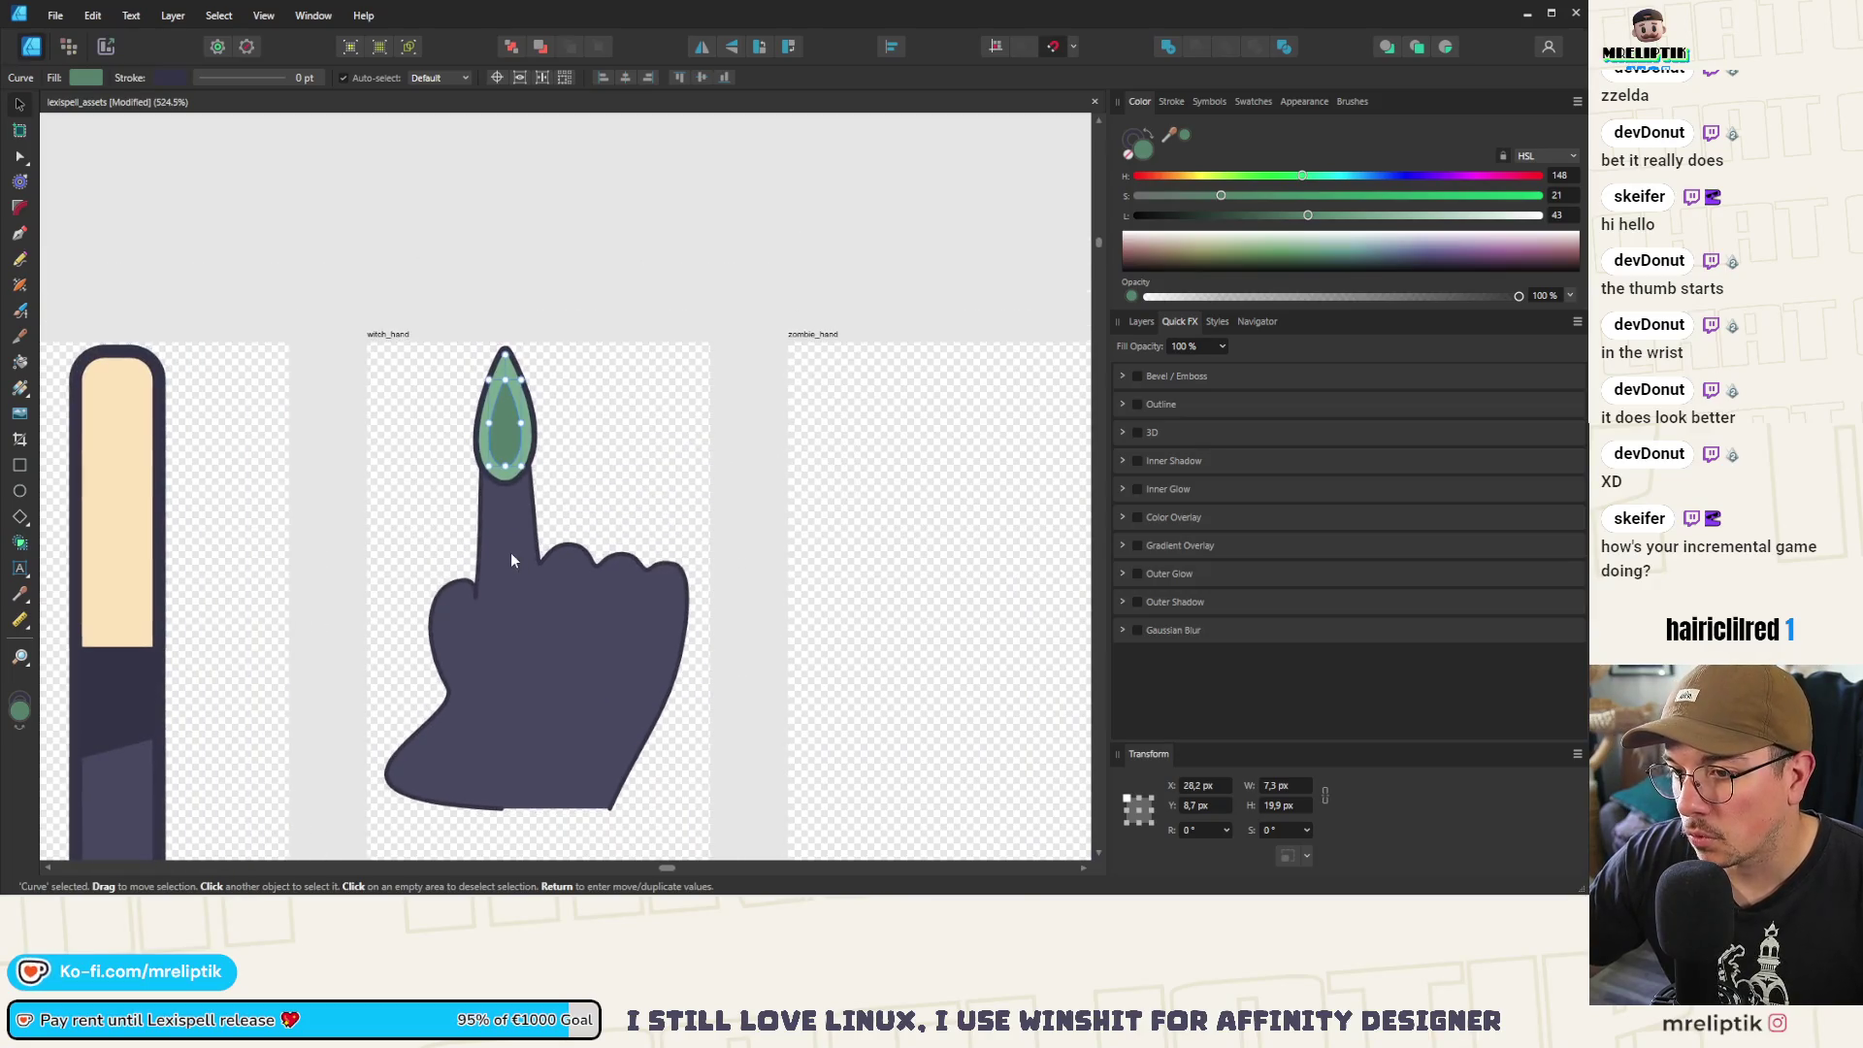
click(512, 560)
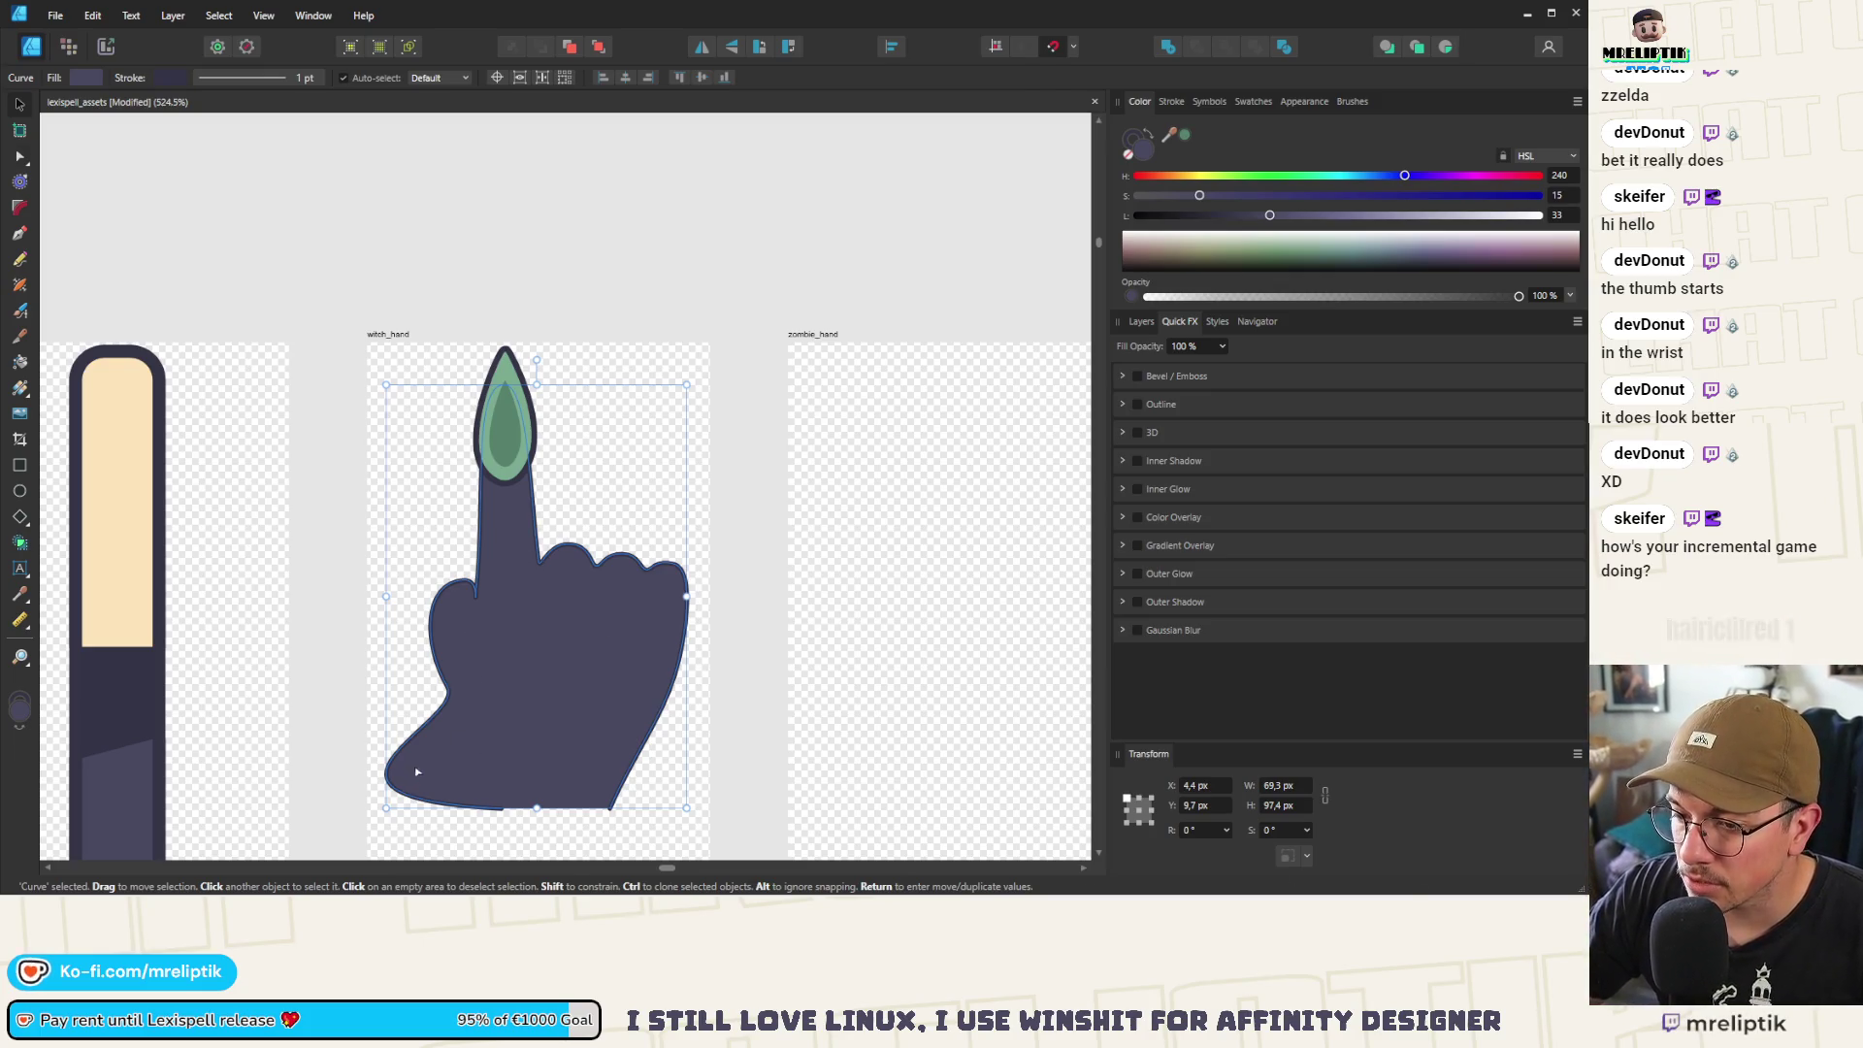
double_click(520, 809)
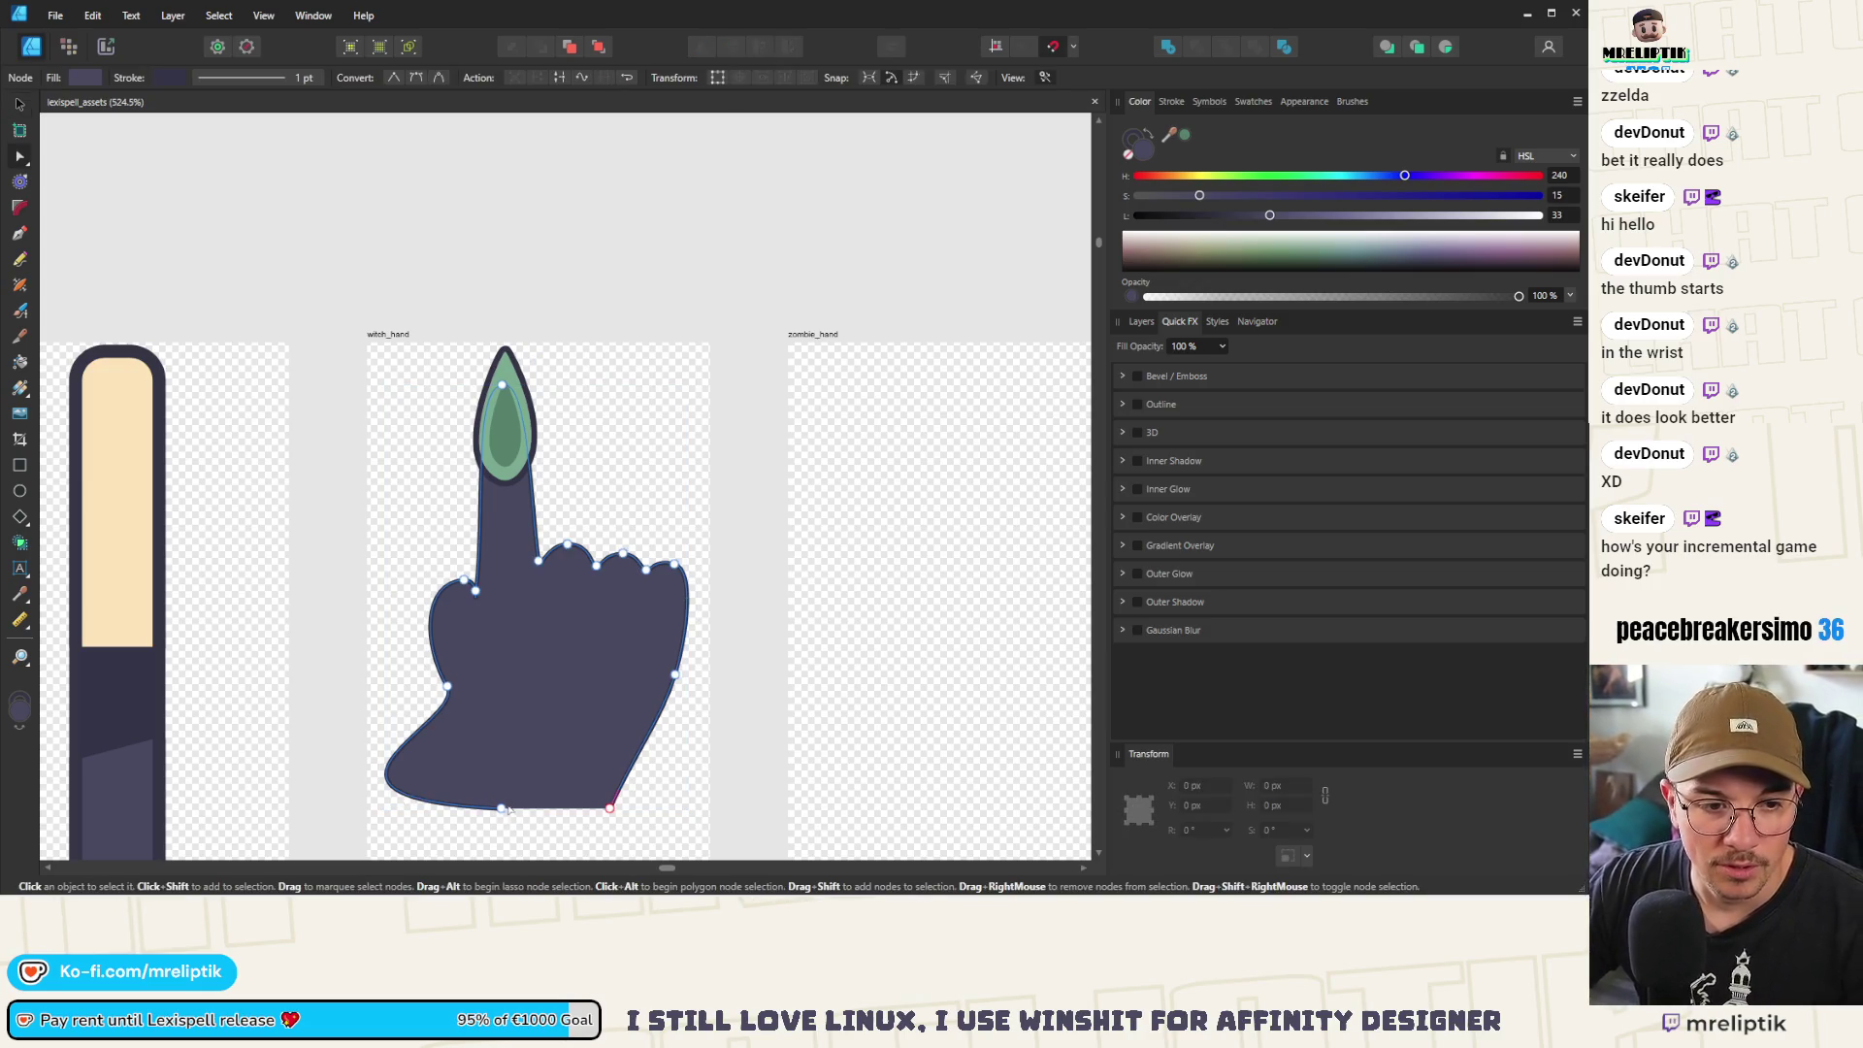
Drag the lower-left node handle to reshape the hand's lower-left side
mouse_move(514, 813)
mouse_down()
mouse_move(262, 795)
mouse_move(511, 815)
mouse_up()
scroll(514, 626, down, 3)
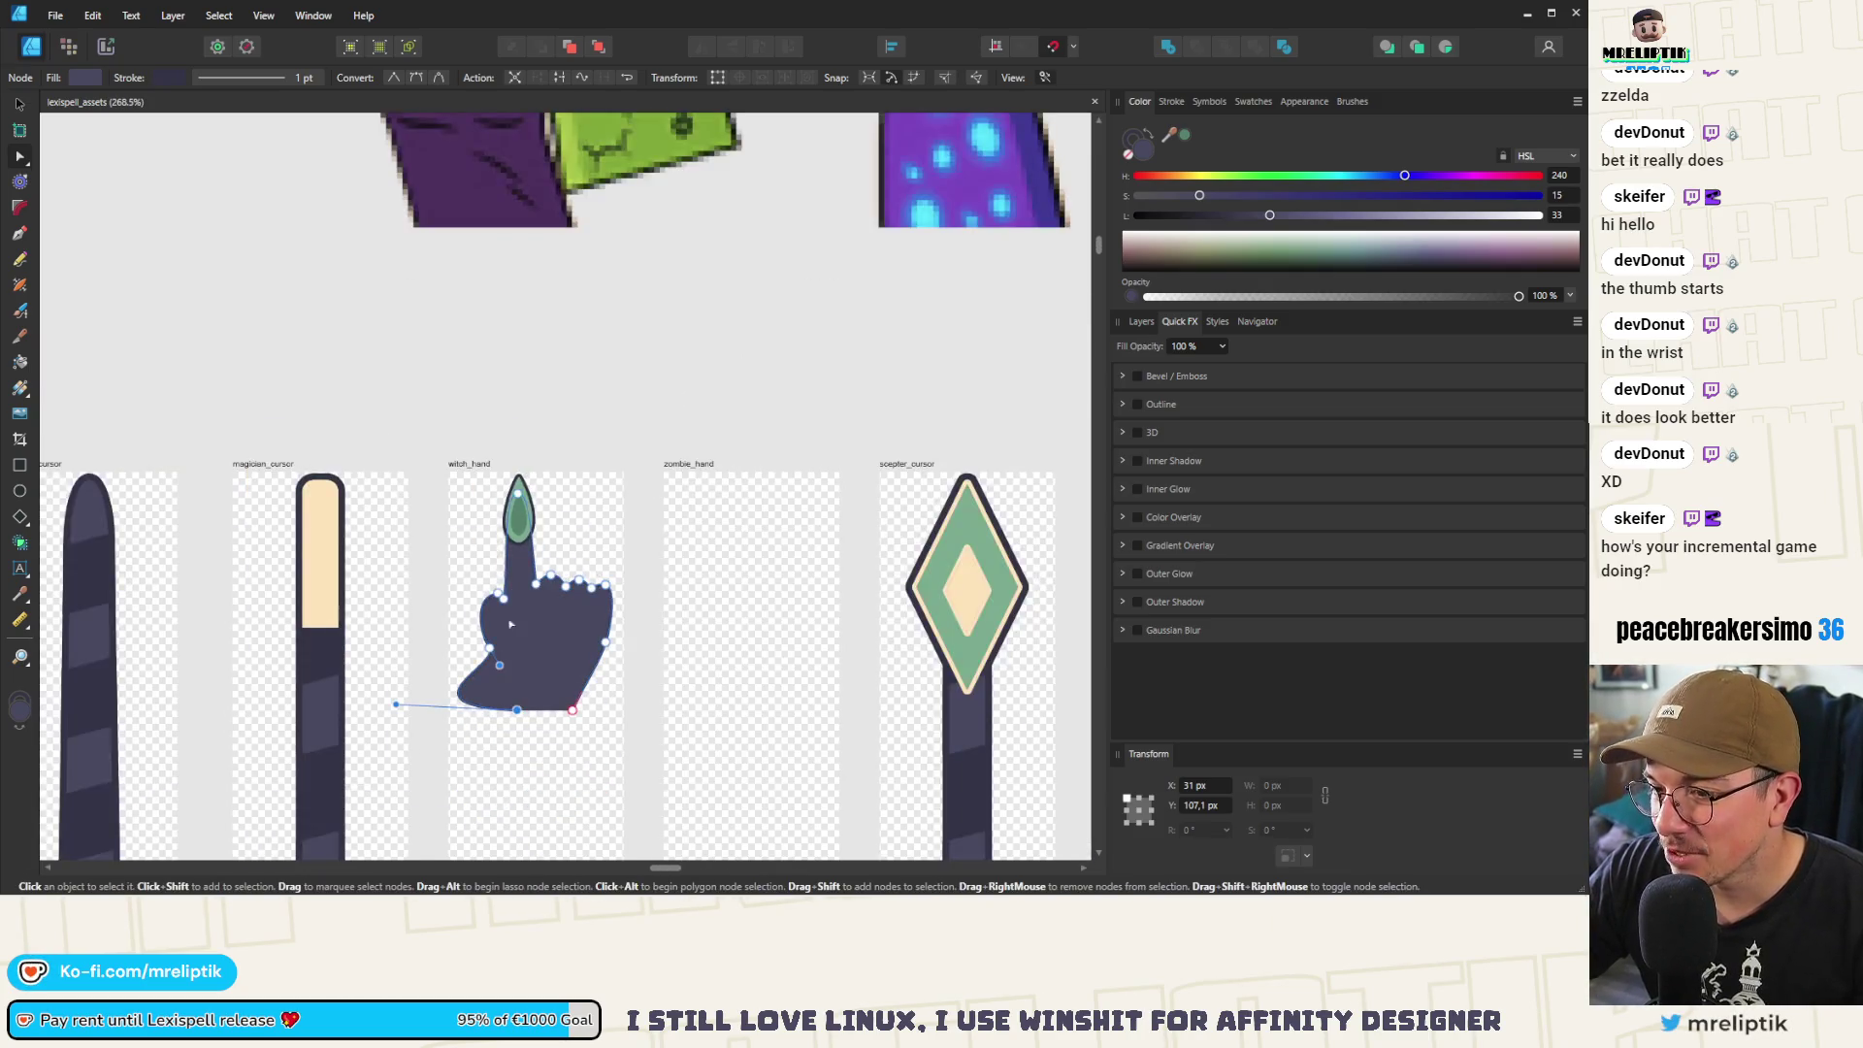
scroll(475, 718, down, 5)
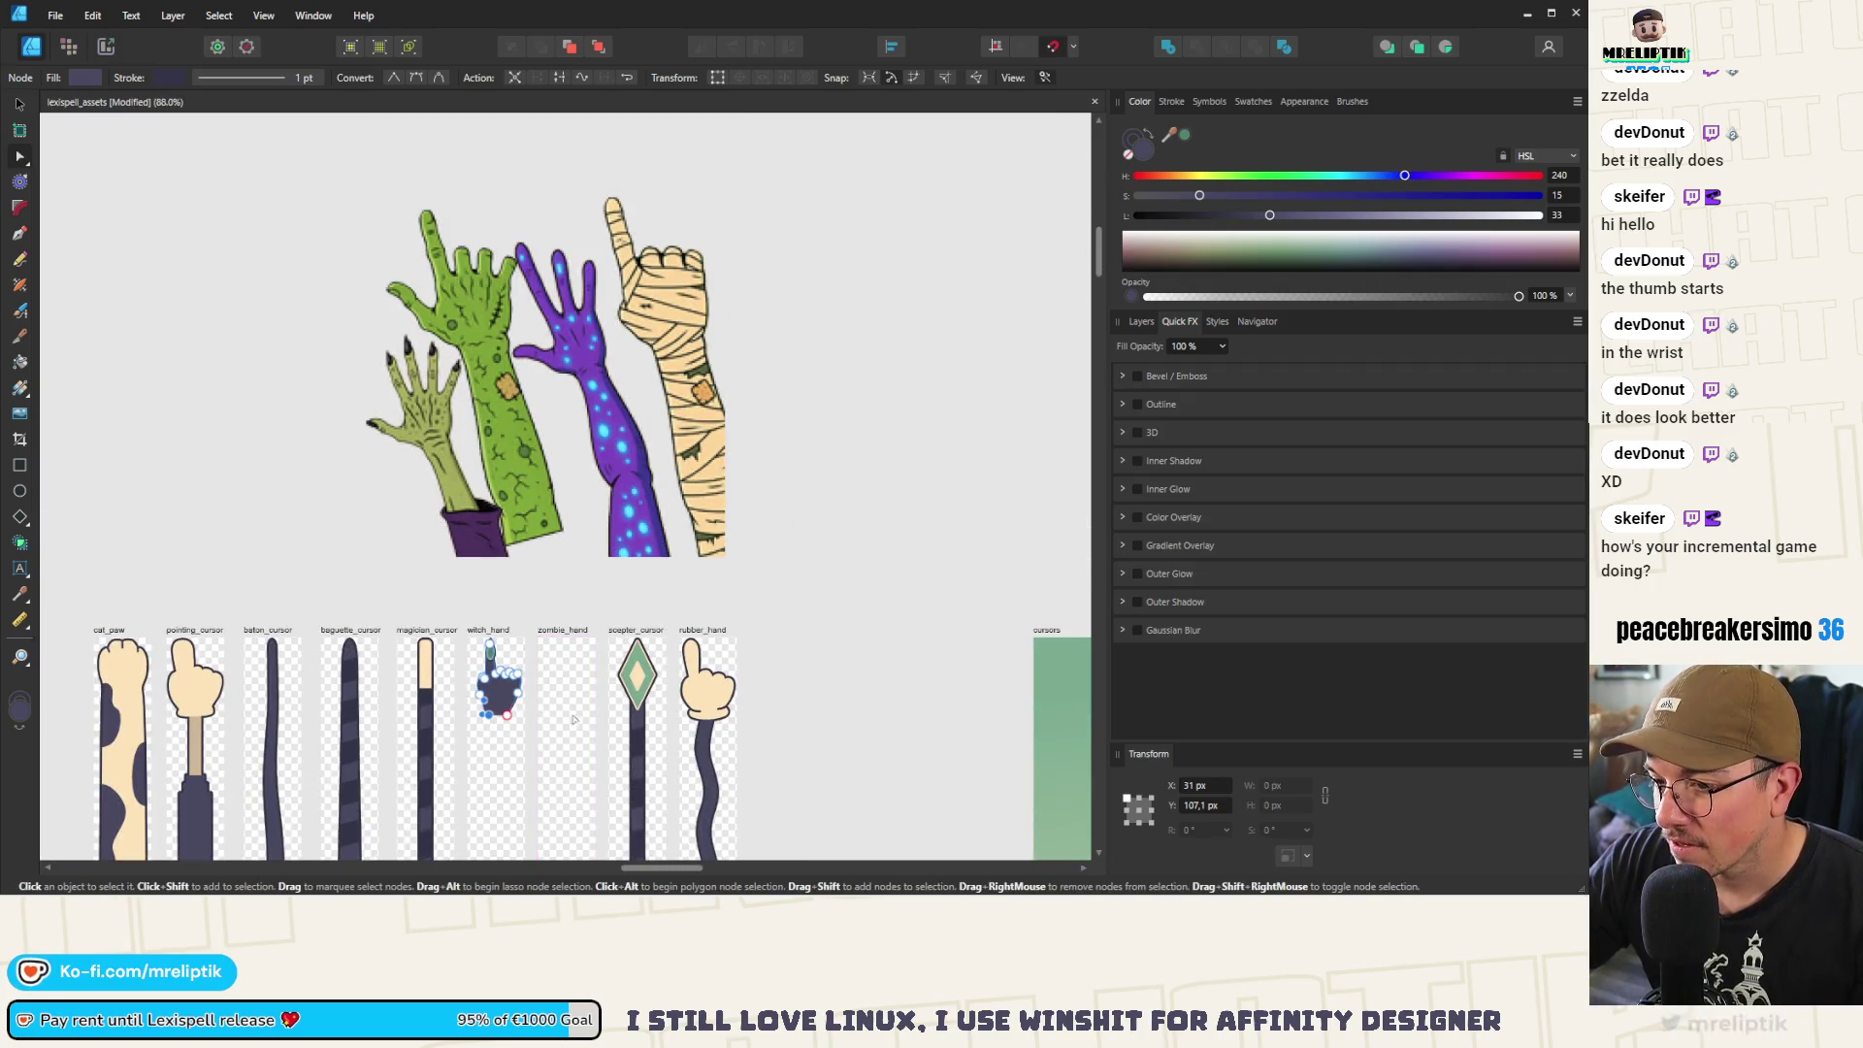
scroll(490, 716, up, 4)
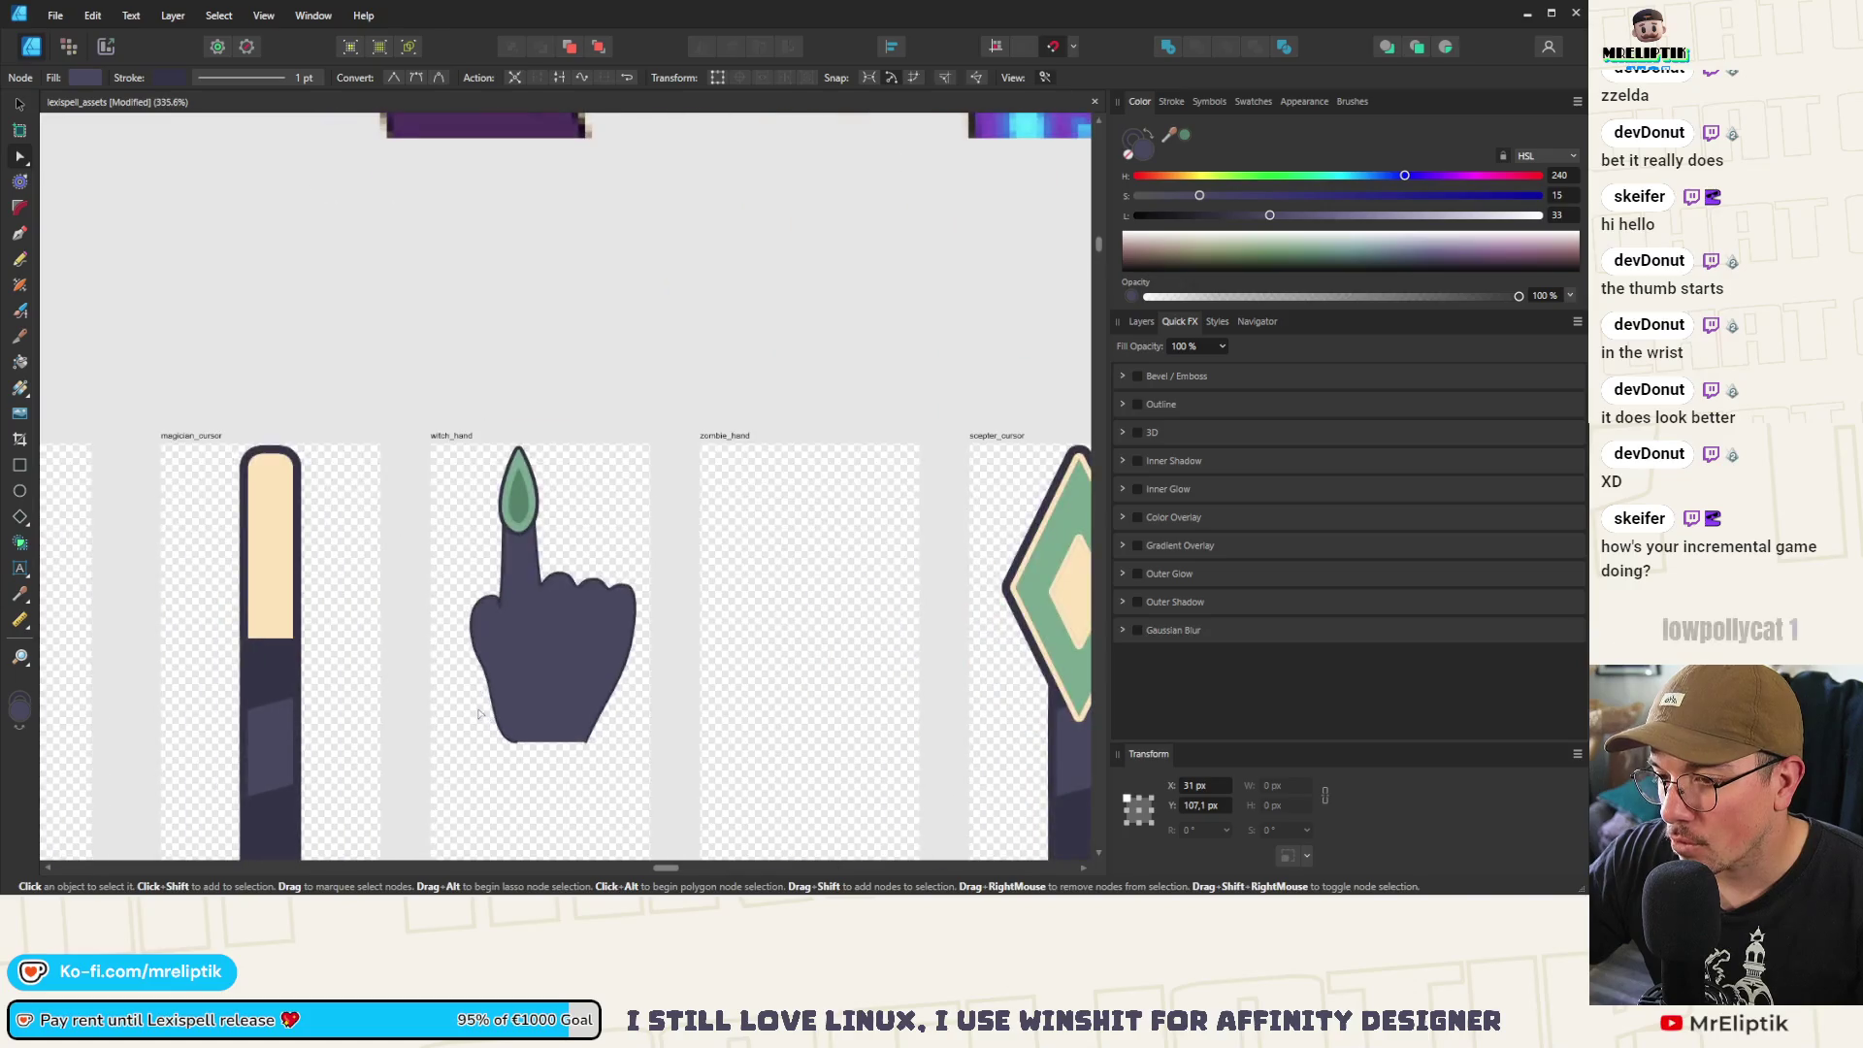
Return to the Move tool and select the darker inner nail shape
click(556, 674)
scroll(555, 673, up, 2)
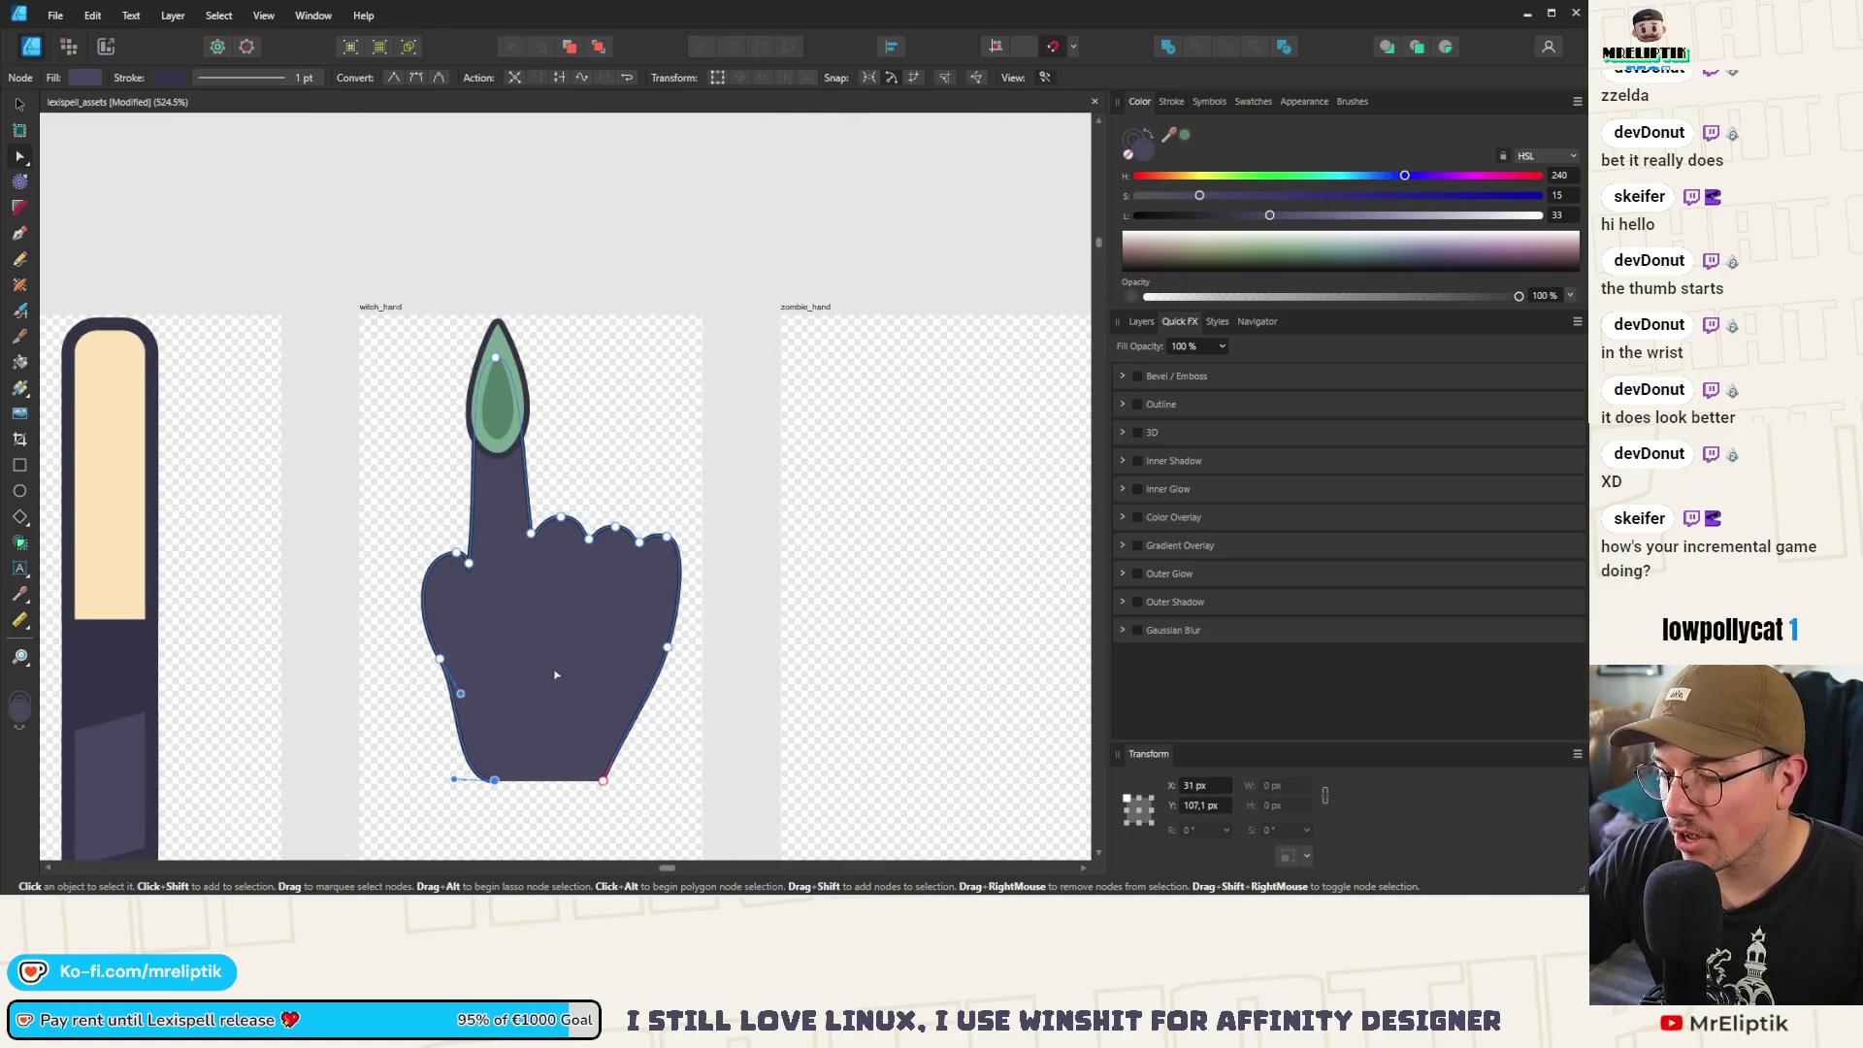
scroll(556, 674, down, 2)
click(20, 105)
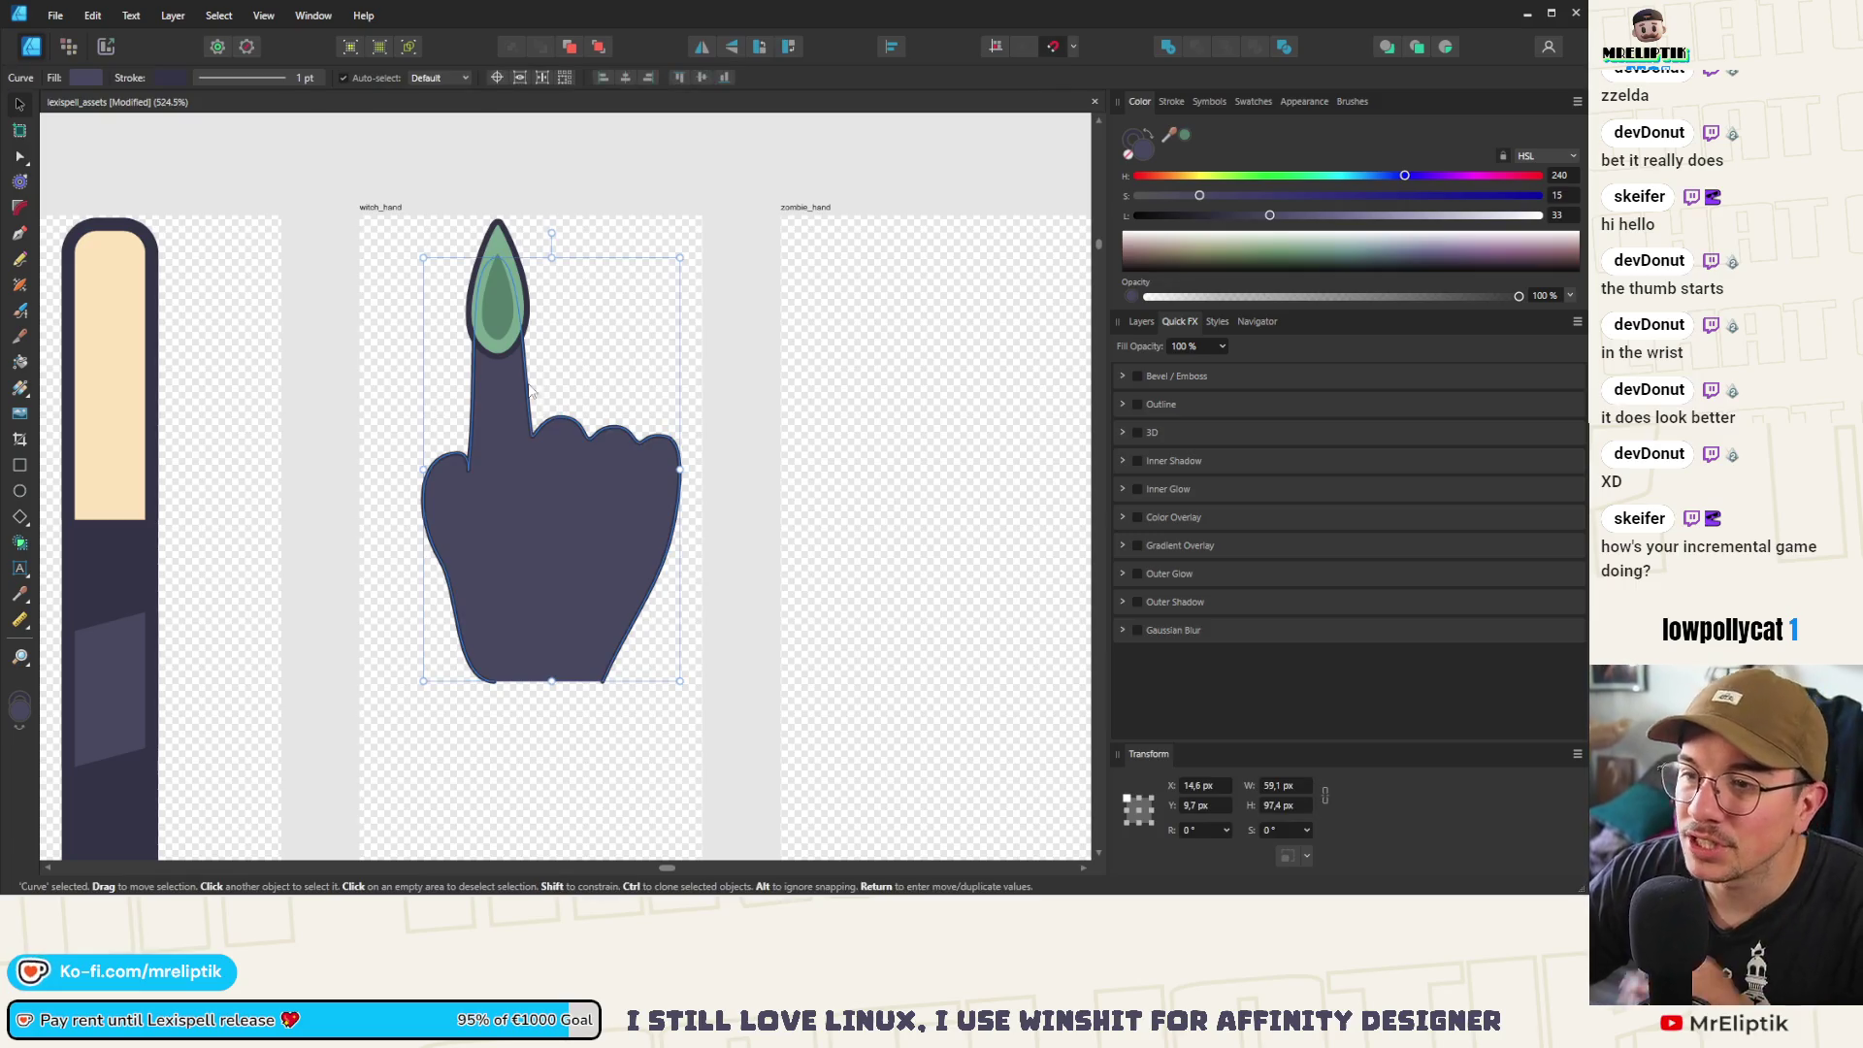
click(501, 248)
click(502, 303)
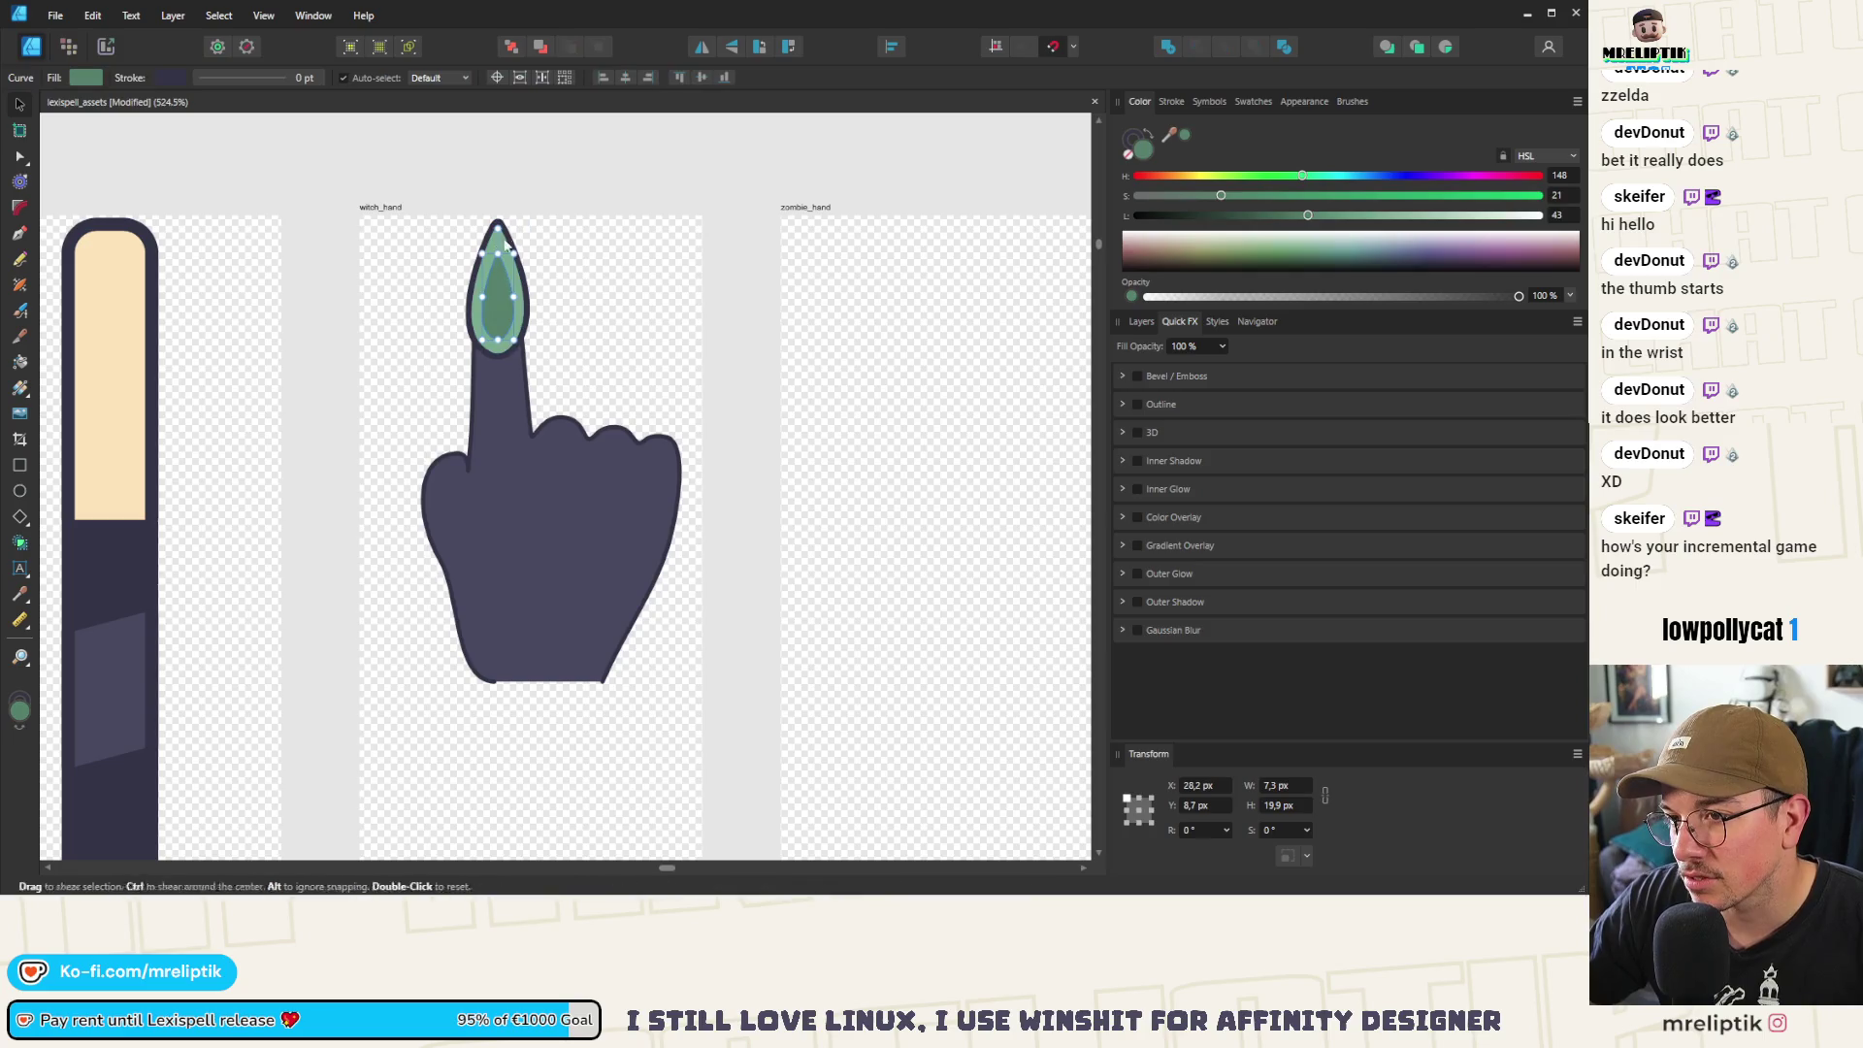
Delete the inner nail shape and expand witch_hand in the Layers panel
key(Delete)
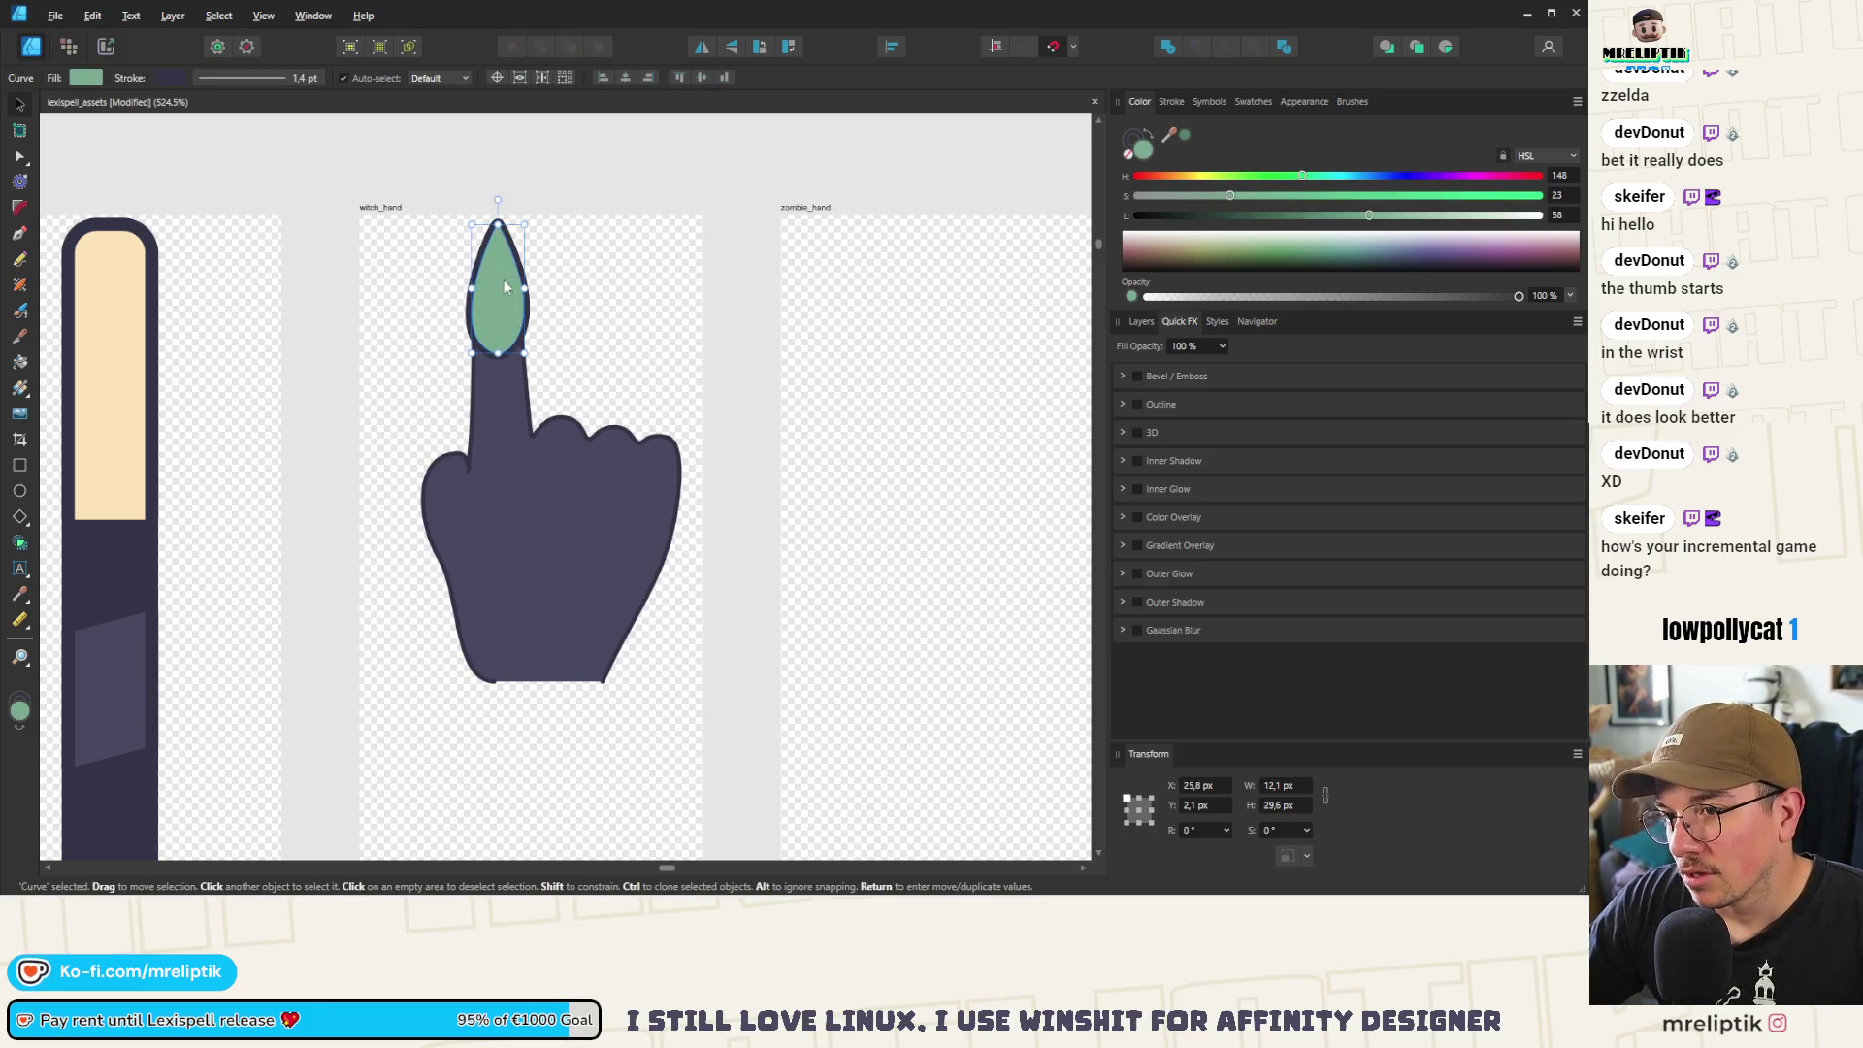
click(1144, 322)
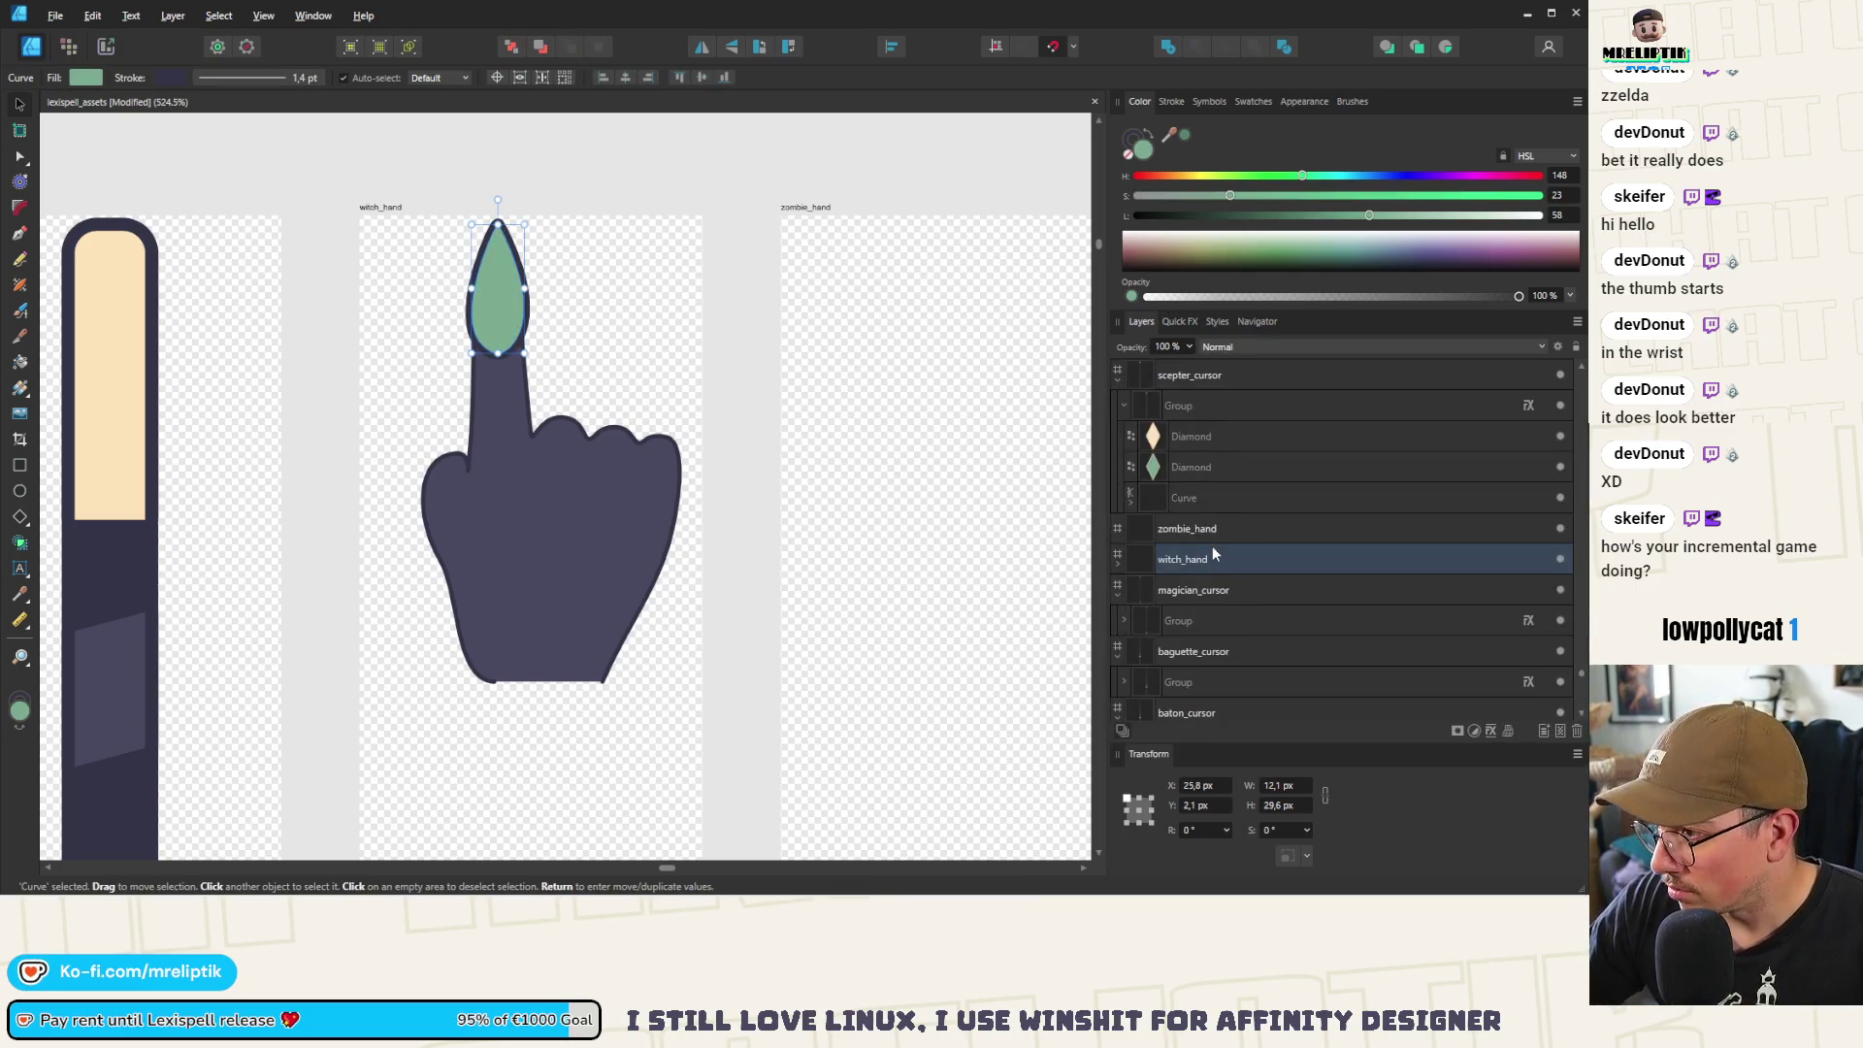
click(509, 327)
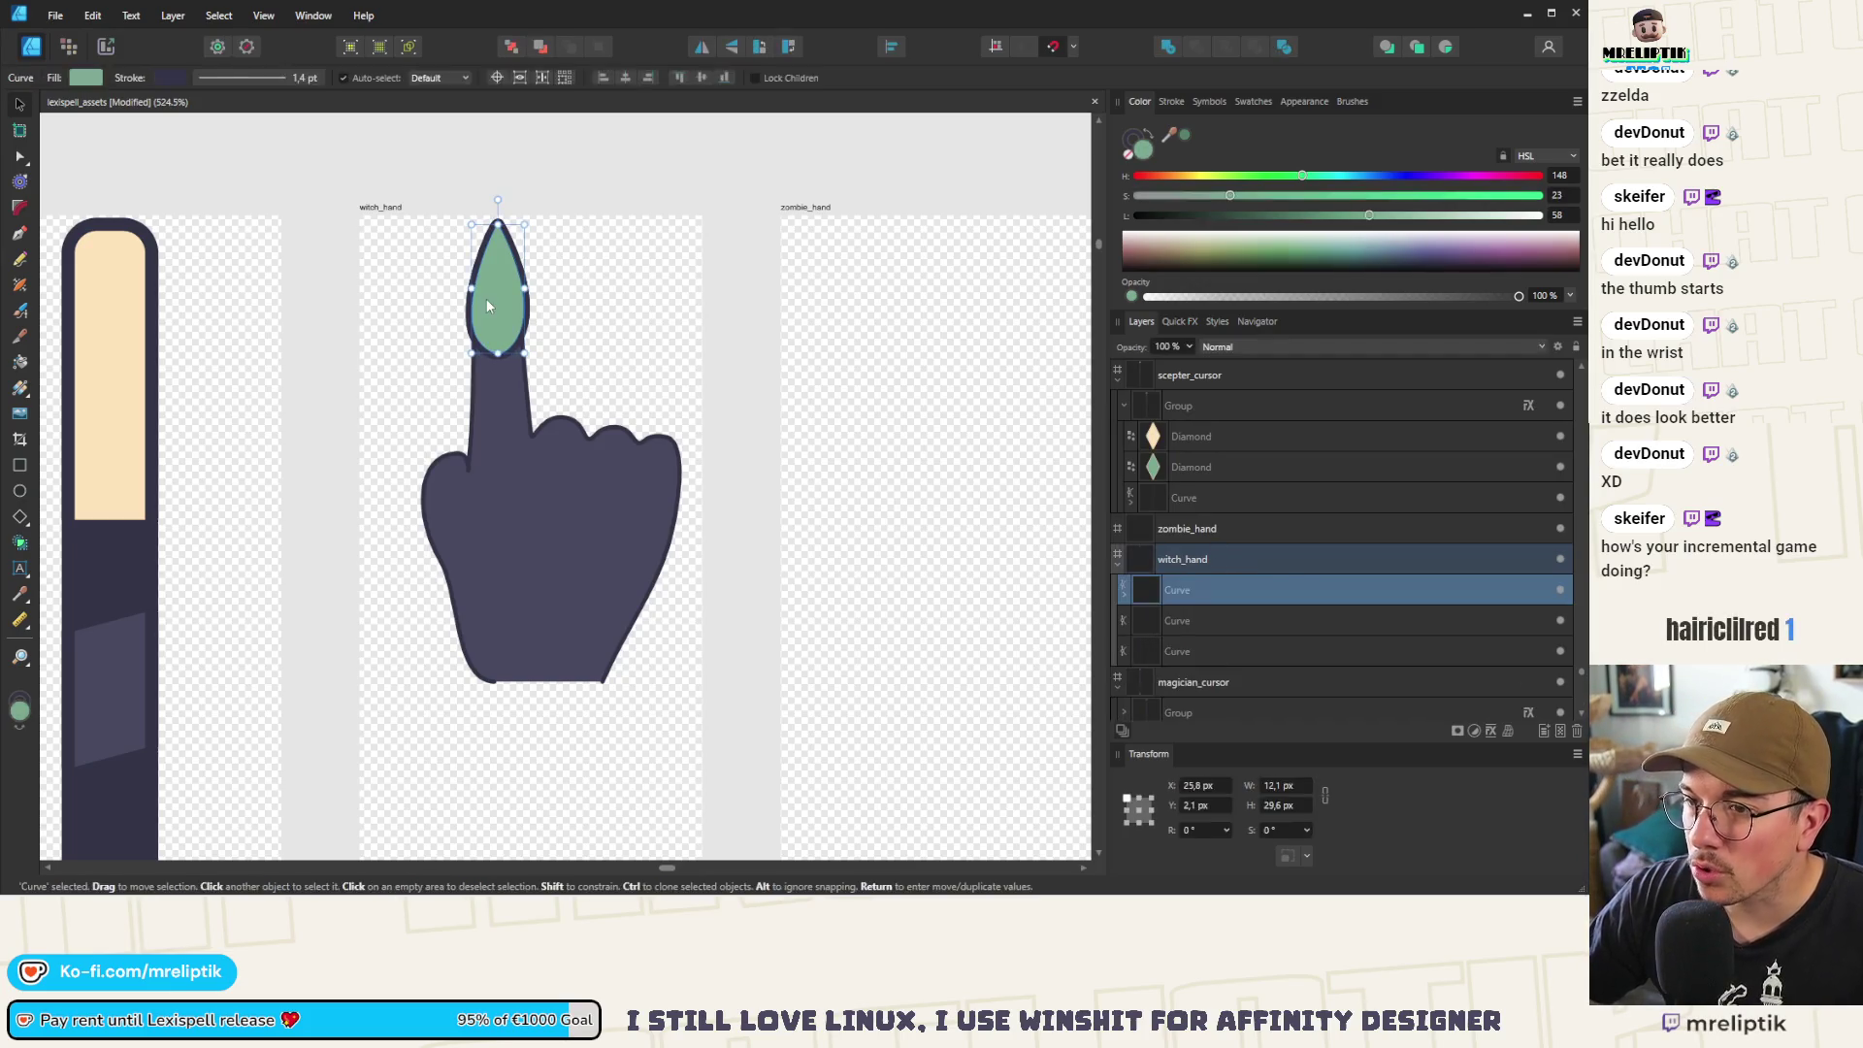
click(491, 318)
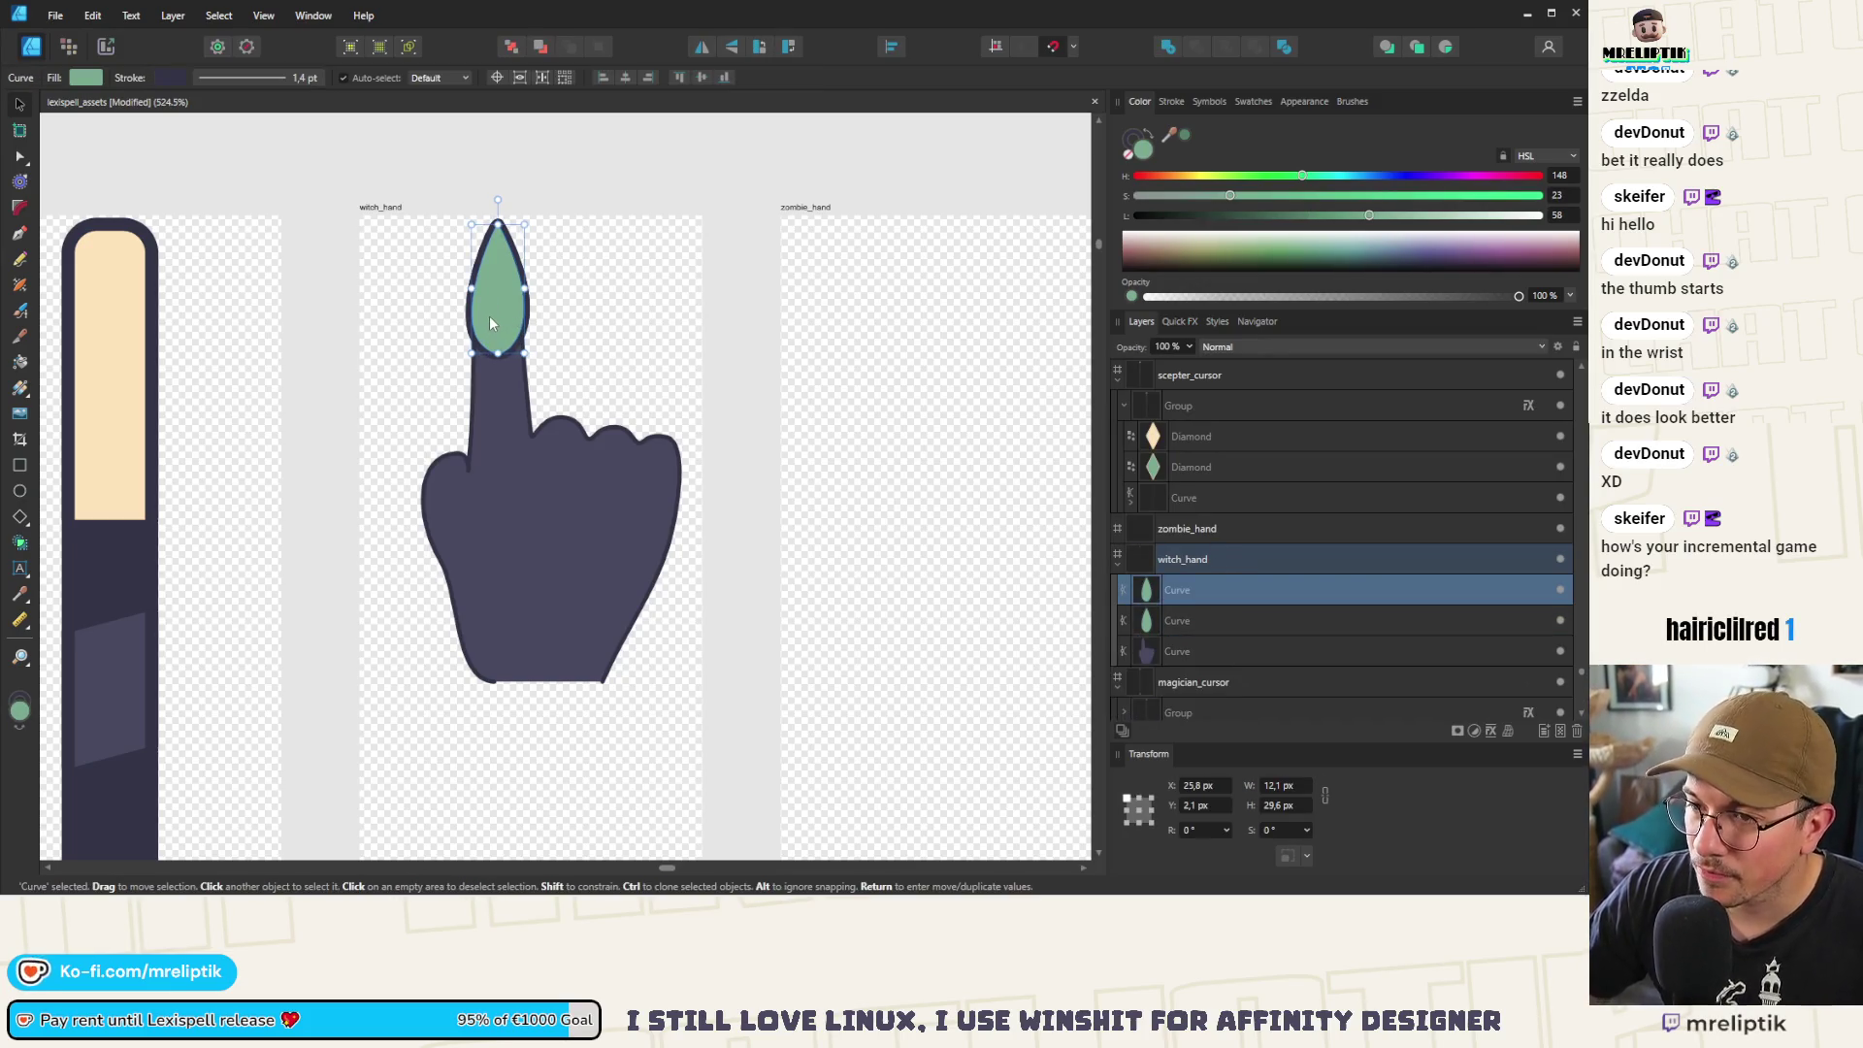
Undo the deletion so the darker inner nail teardrop is restored
key(ctrl+z)
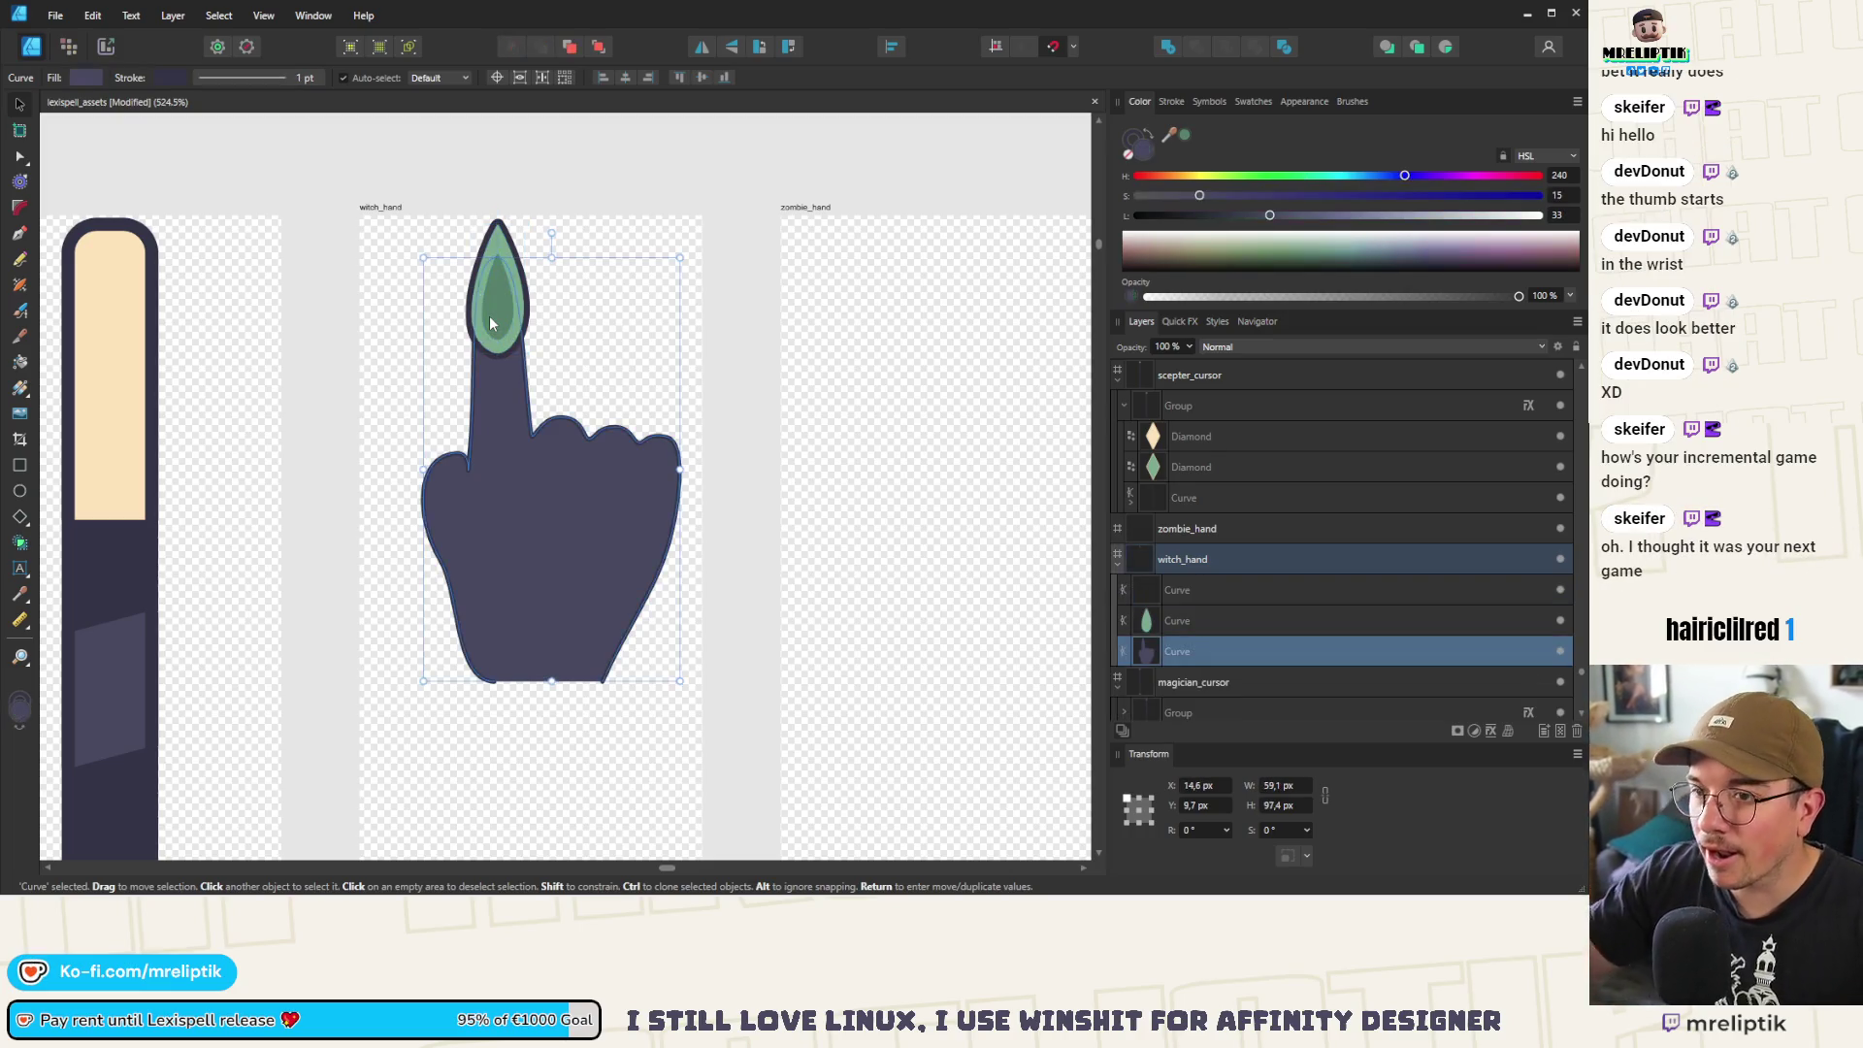
key(ctrl+shift+z)
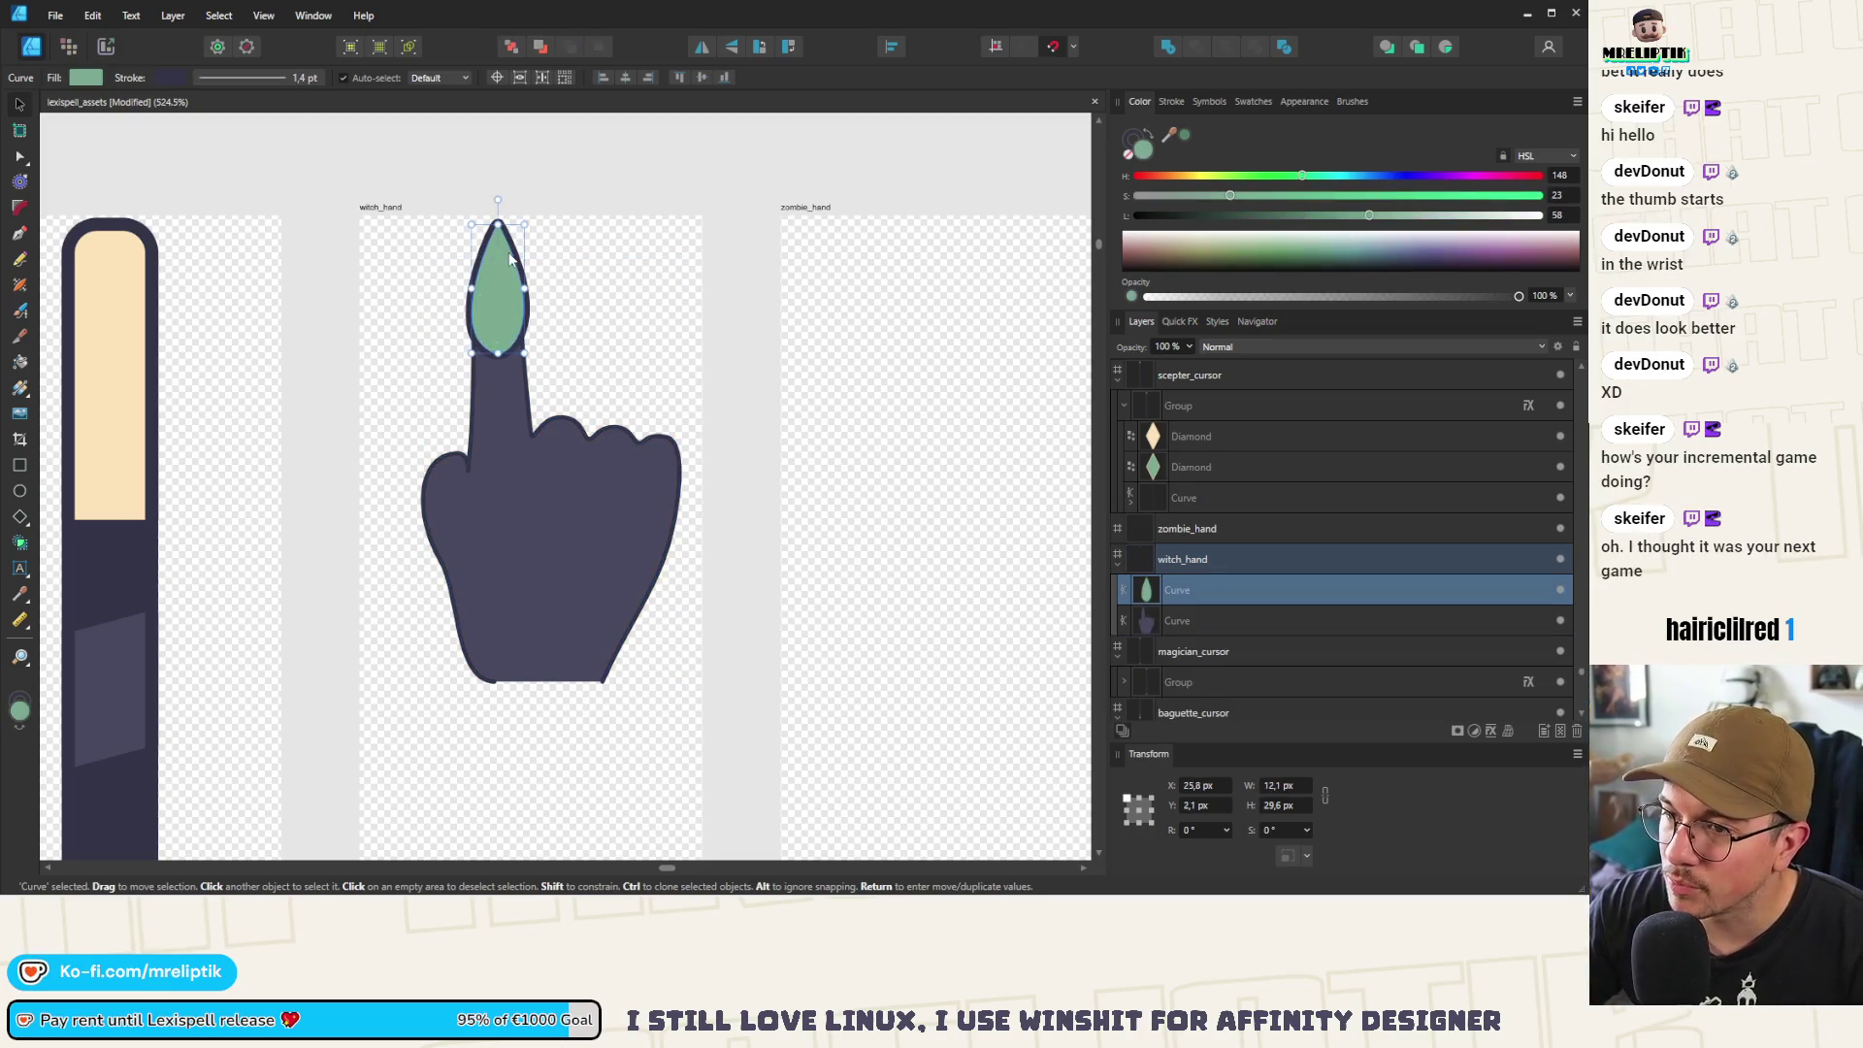
key(ctrl+z)
click(580, 302)
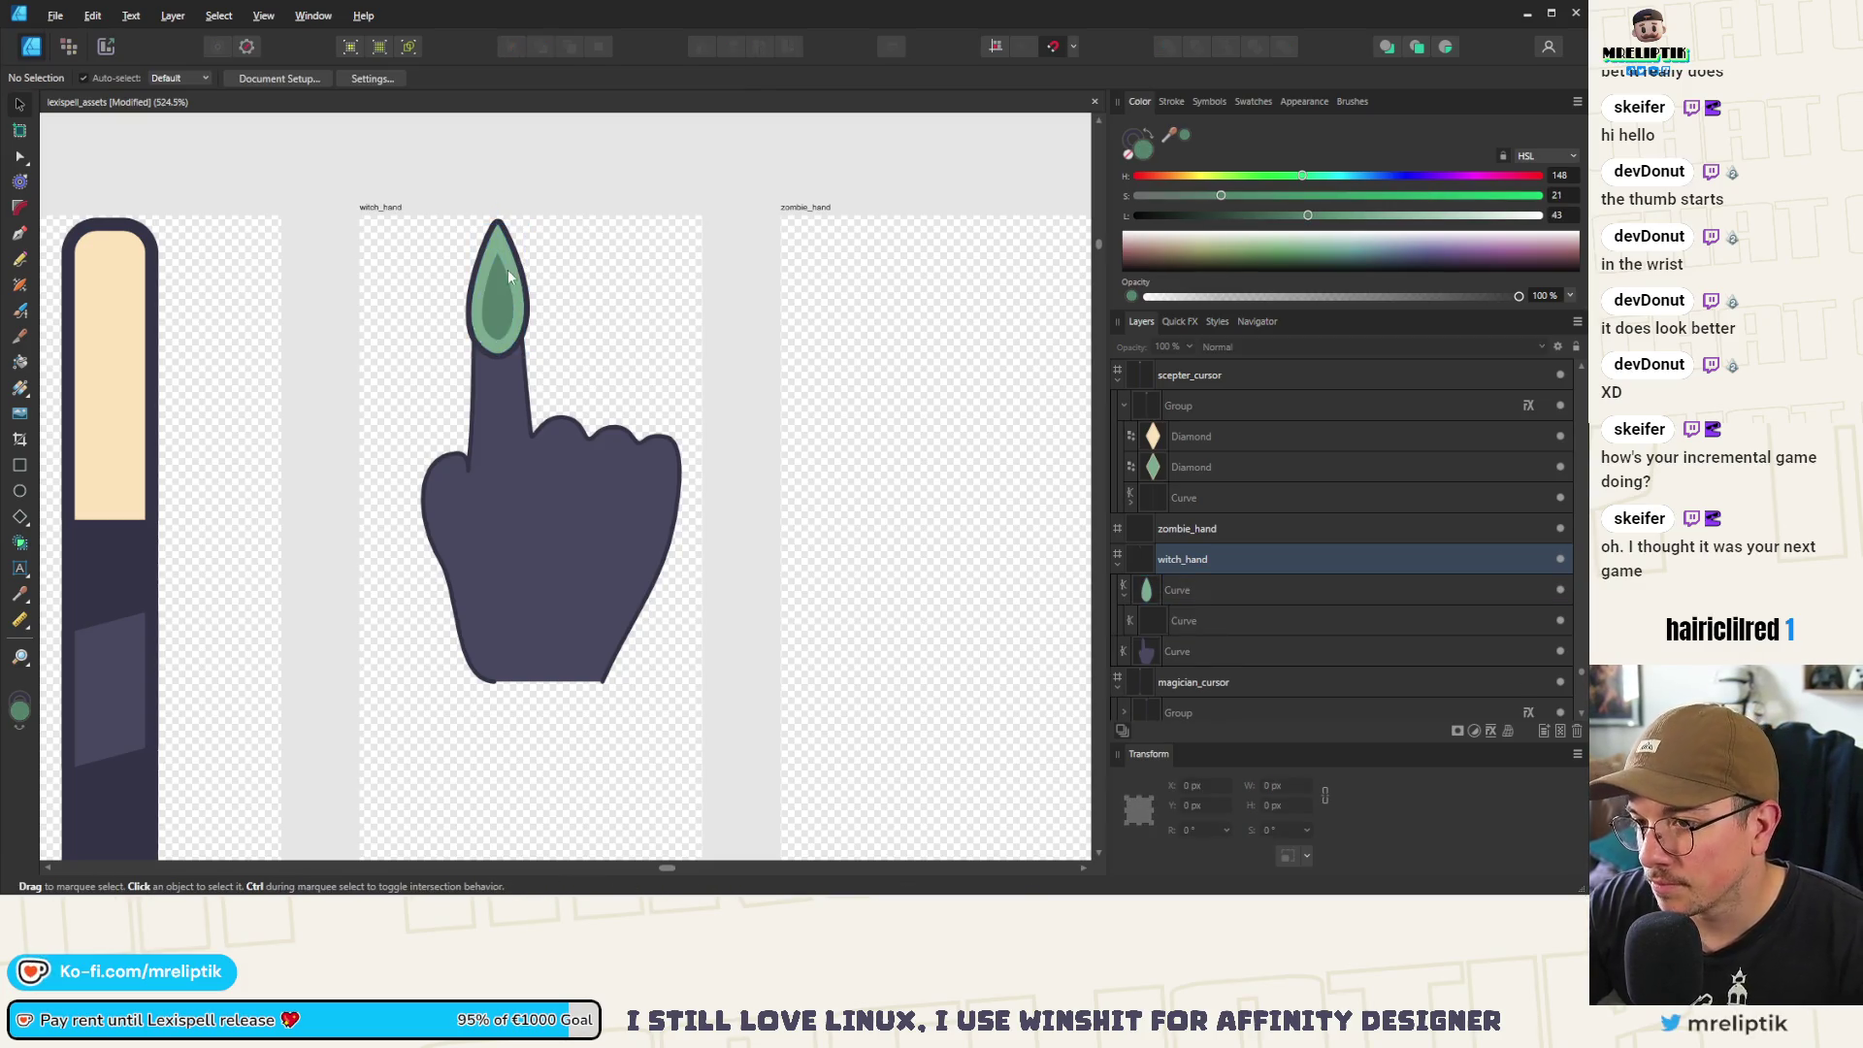
Select the hand body with the Node tool and pick the fingertip node under the nail
click(508, 276)
scroll(509, 281, down, 6)
scroll(441, 408, down, 3)
scroll(648, 594, up, 8)
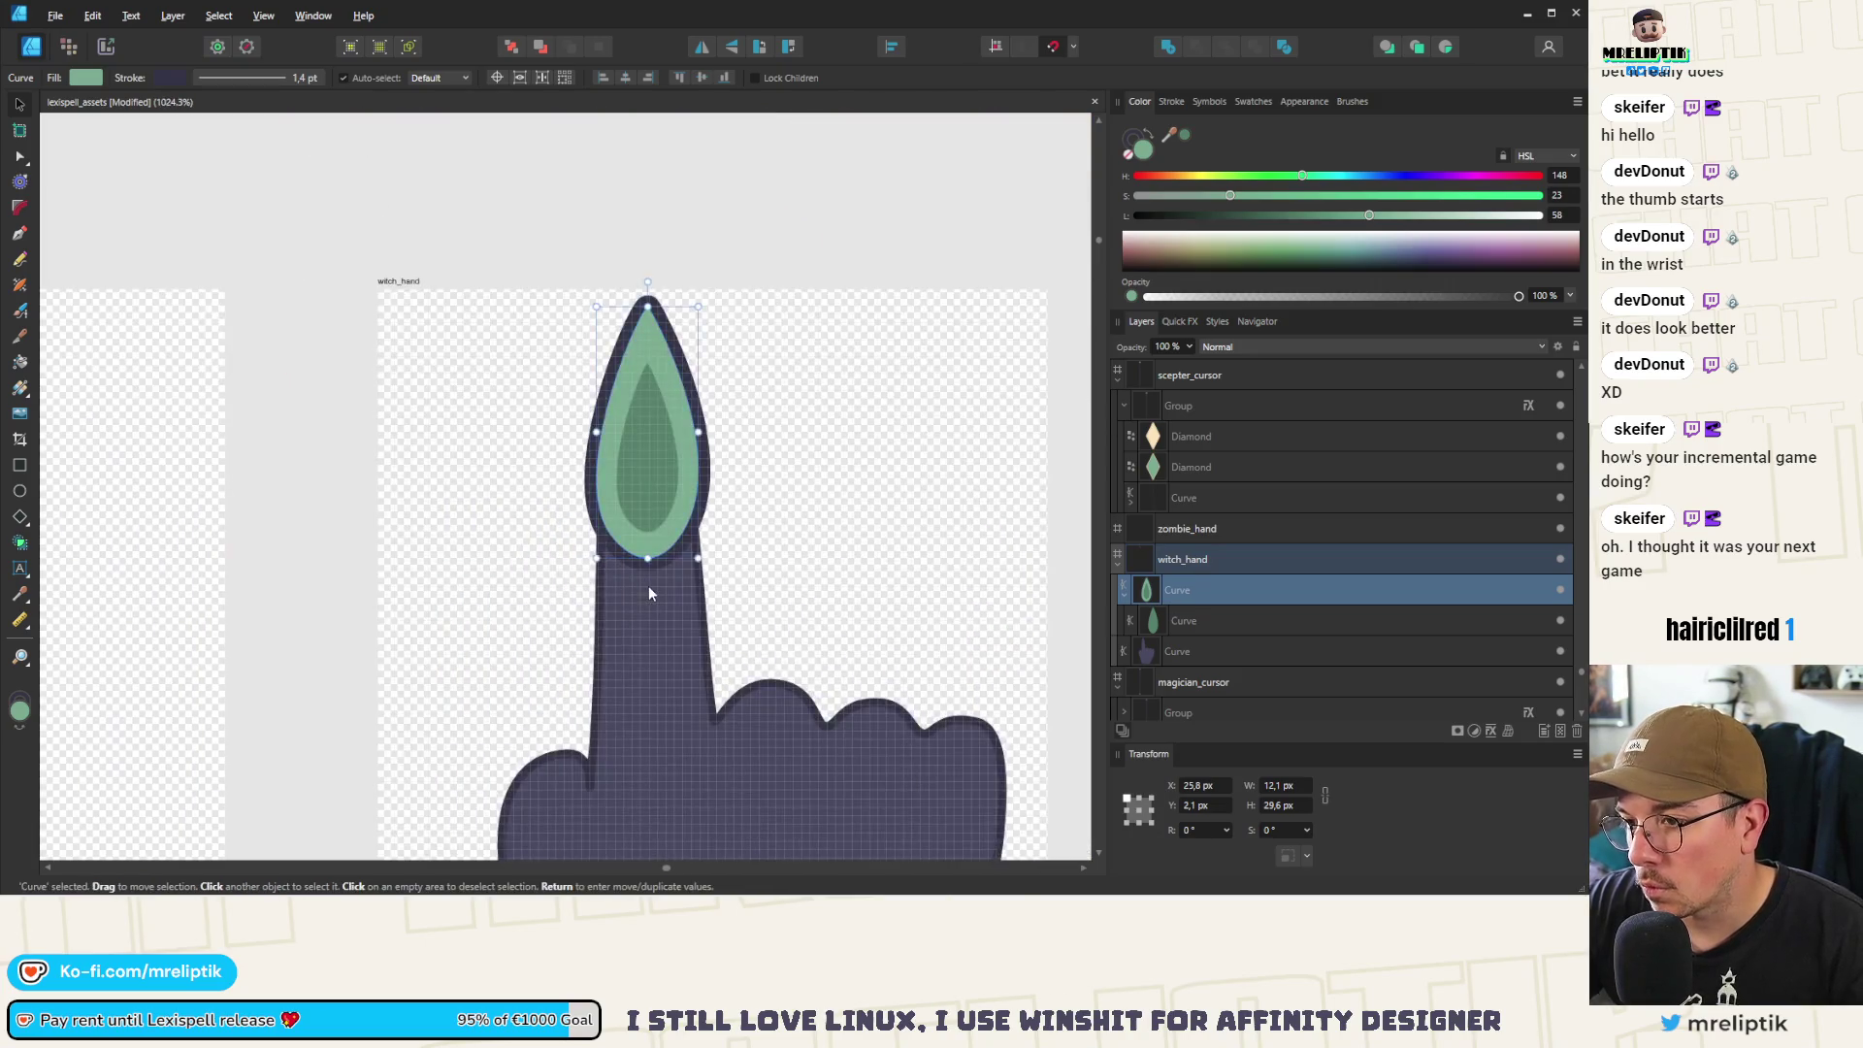
click(649, 593)
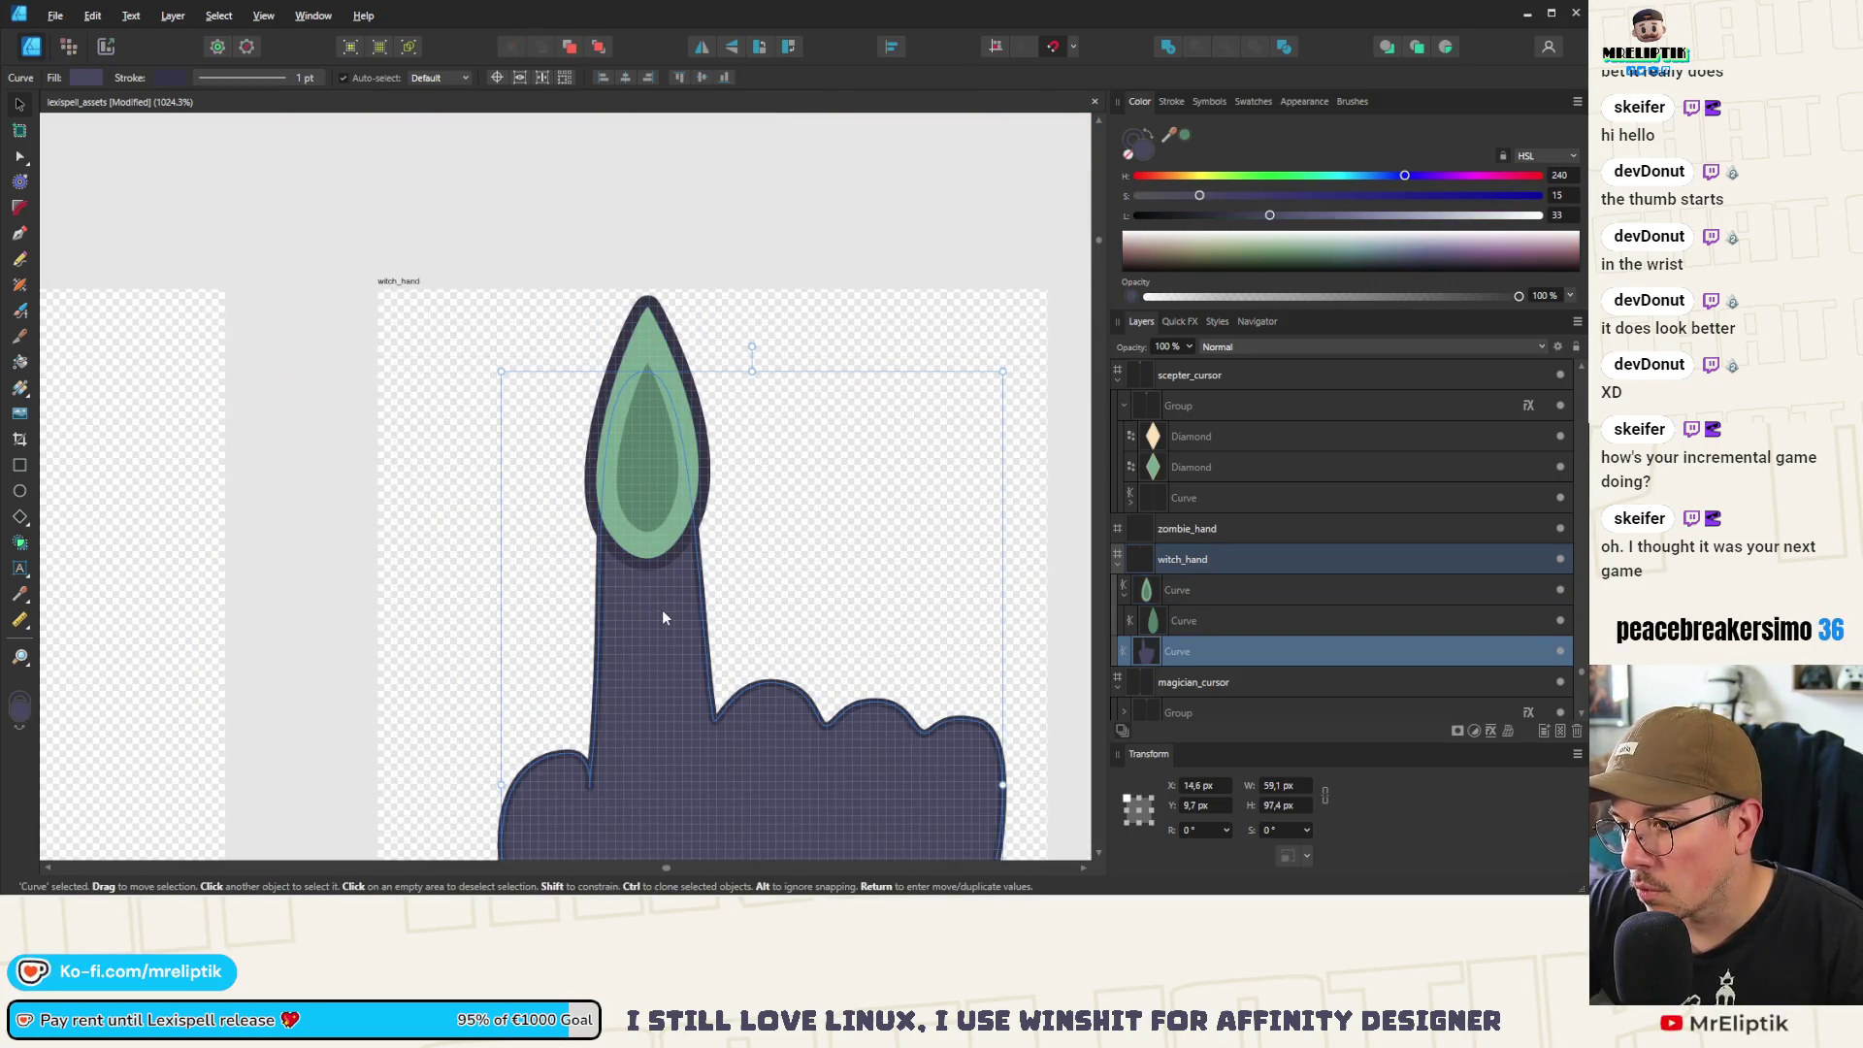
key(a)
click(599, 427)
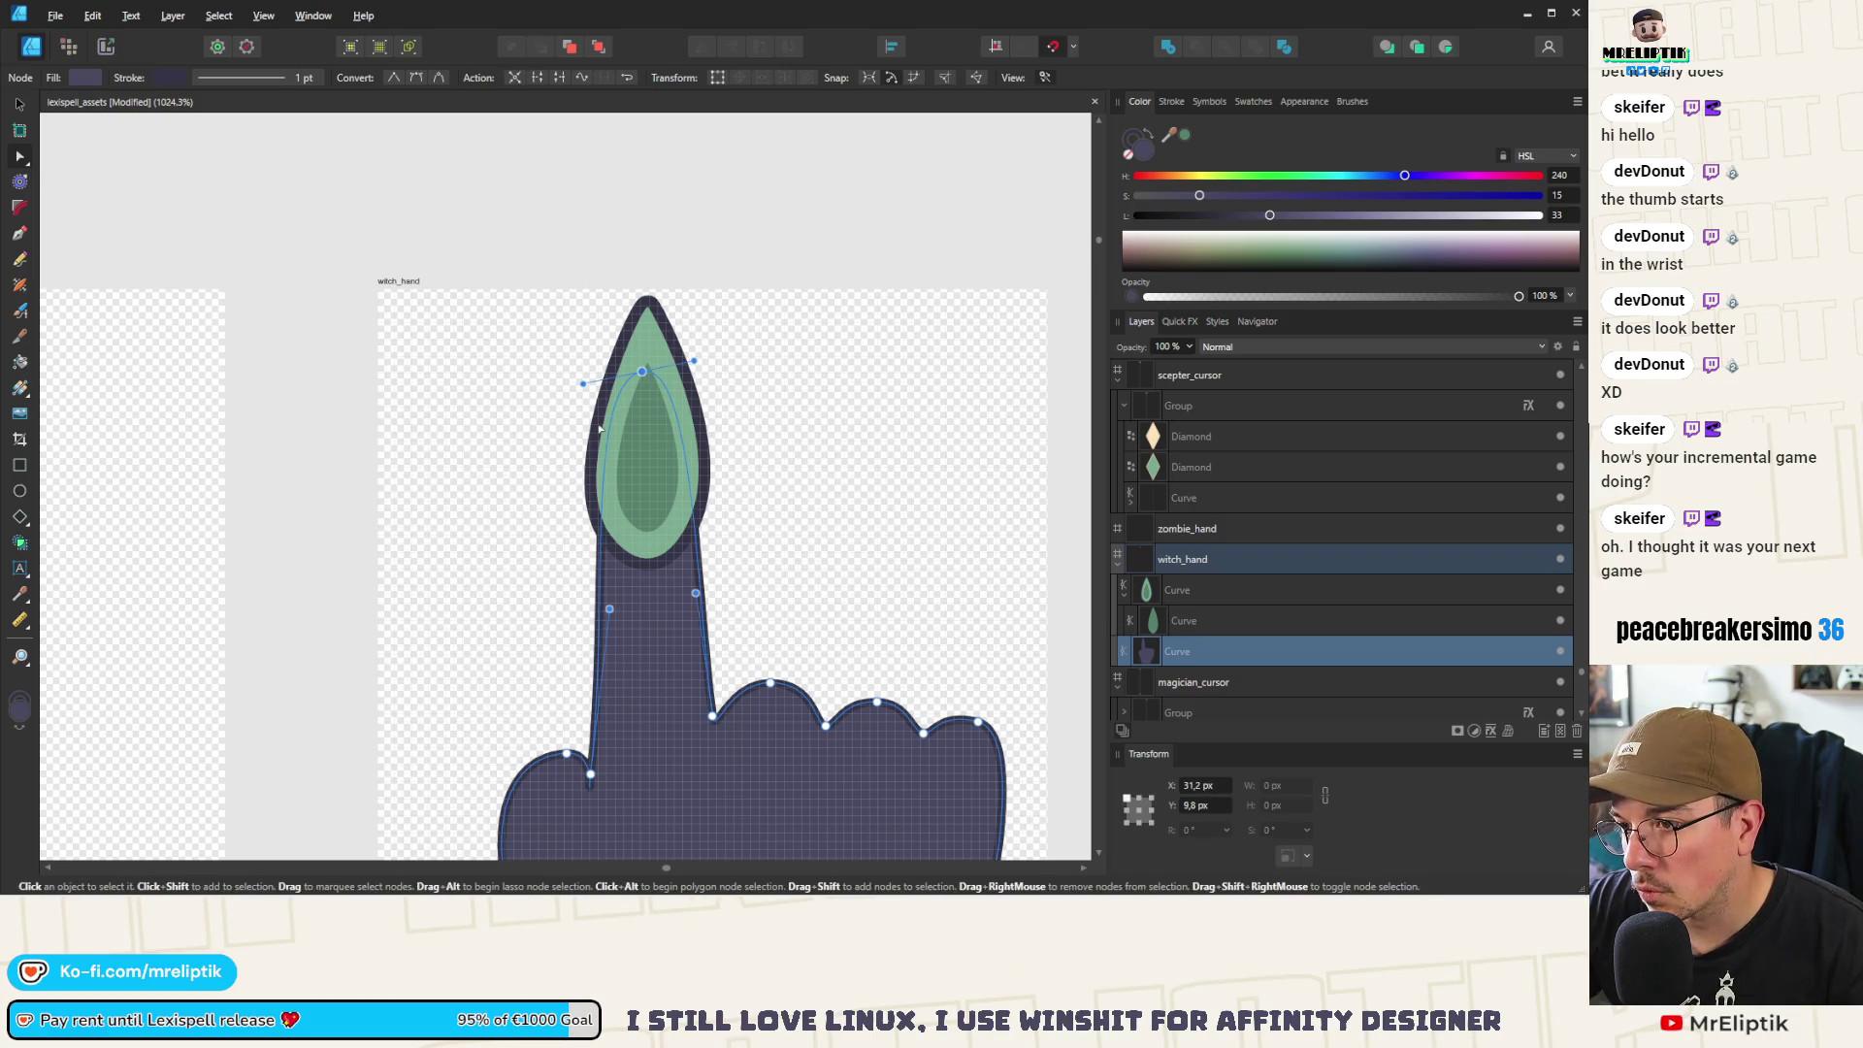
click(642, 371)
click(643, 371)
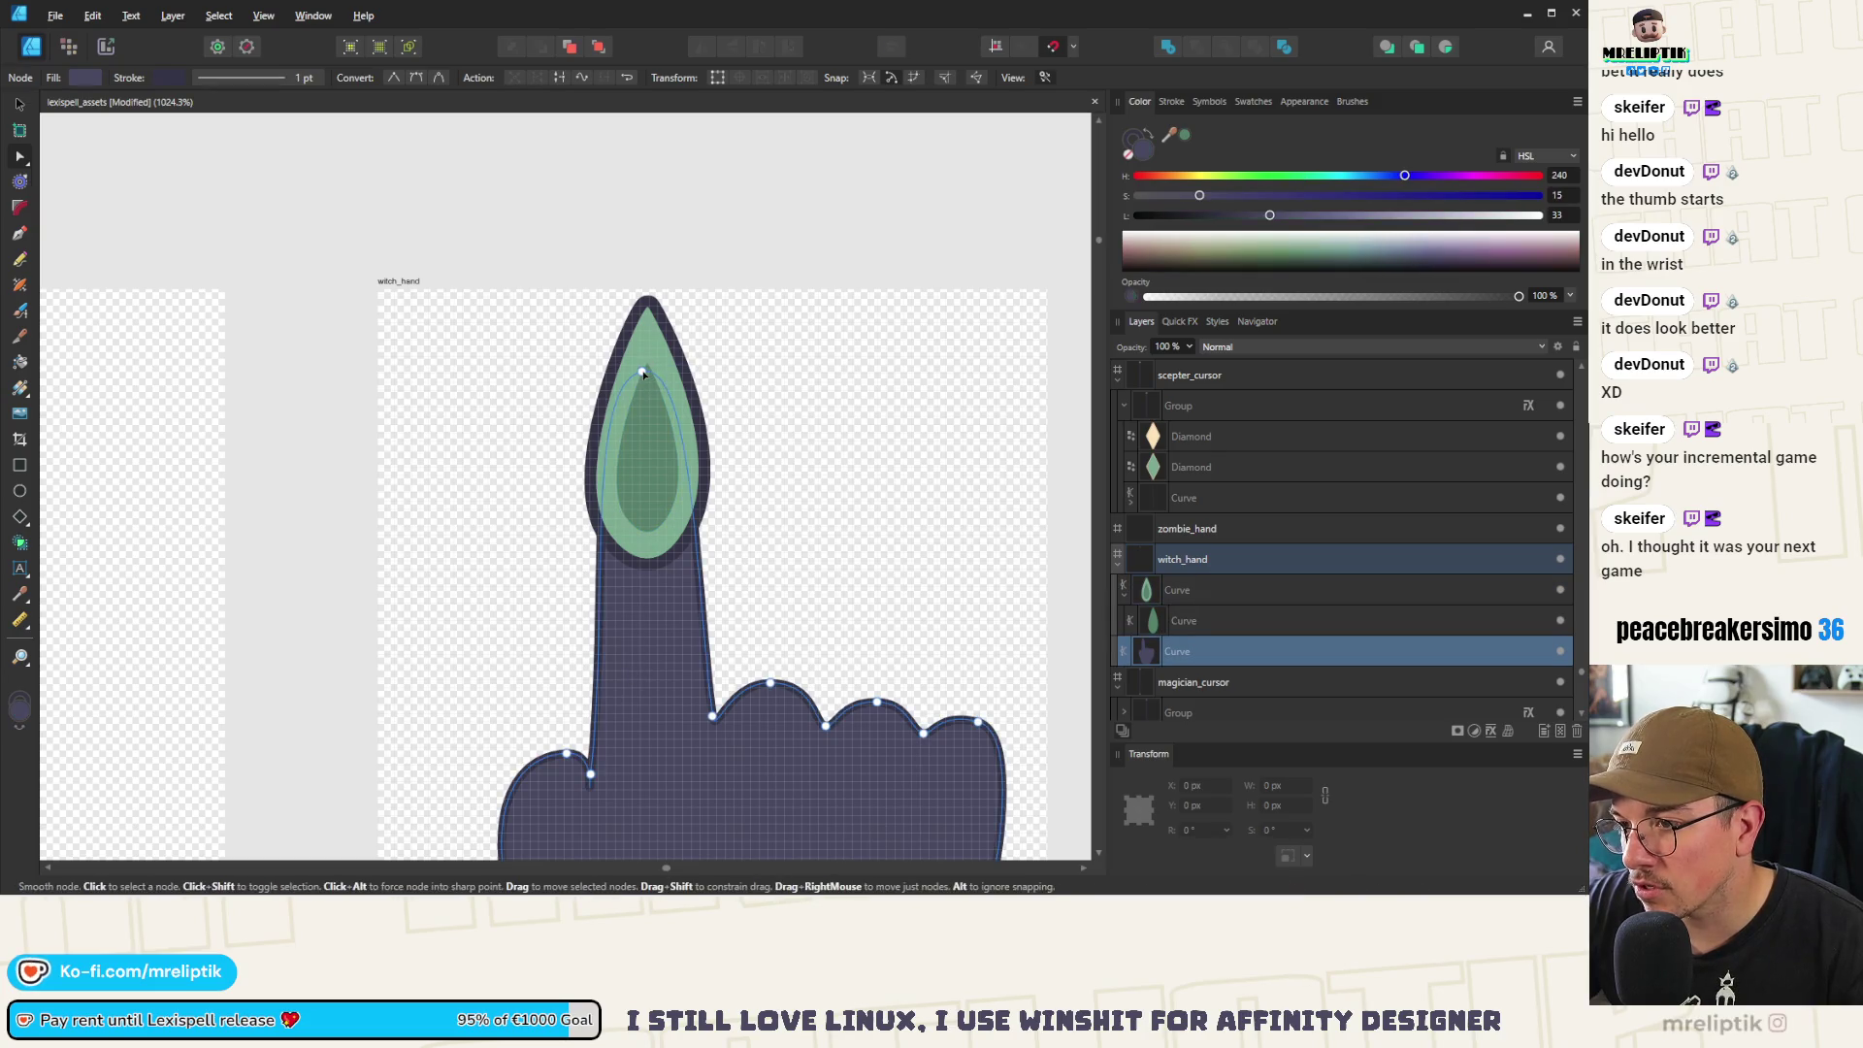
Pull the fingertip node's handles left and right to widen the curve around the nail
mouse_move(585, 372)
mouse_down()
mouse_move(520, 375)
mouse_move(545, 376)
mouse_up()
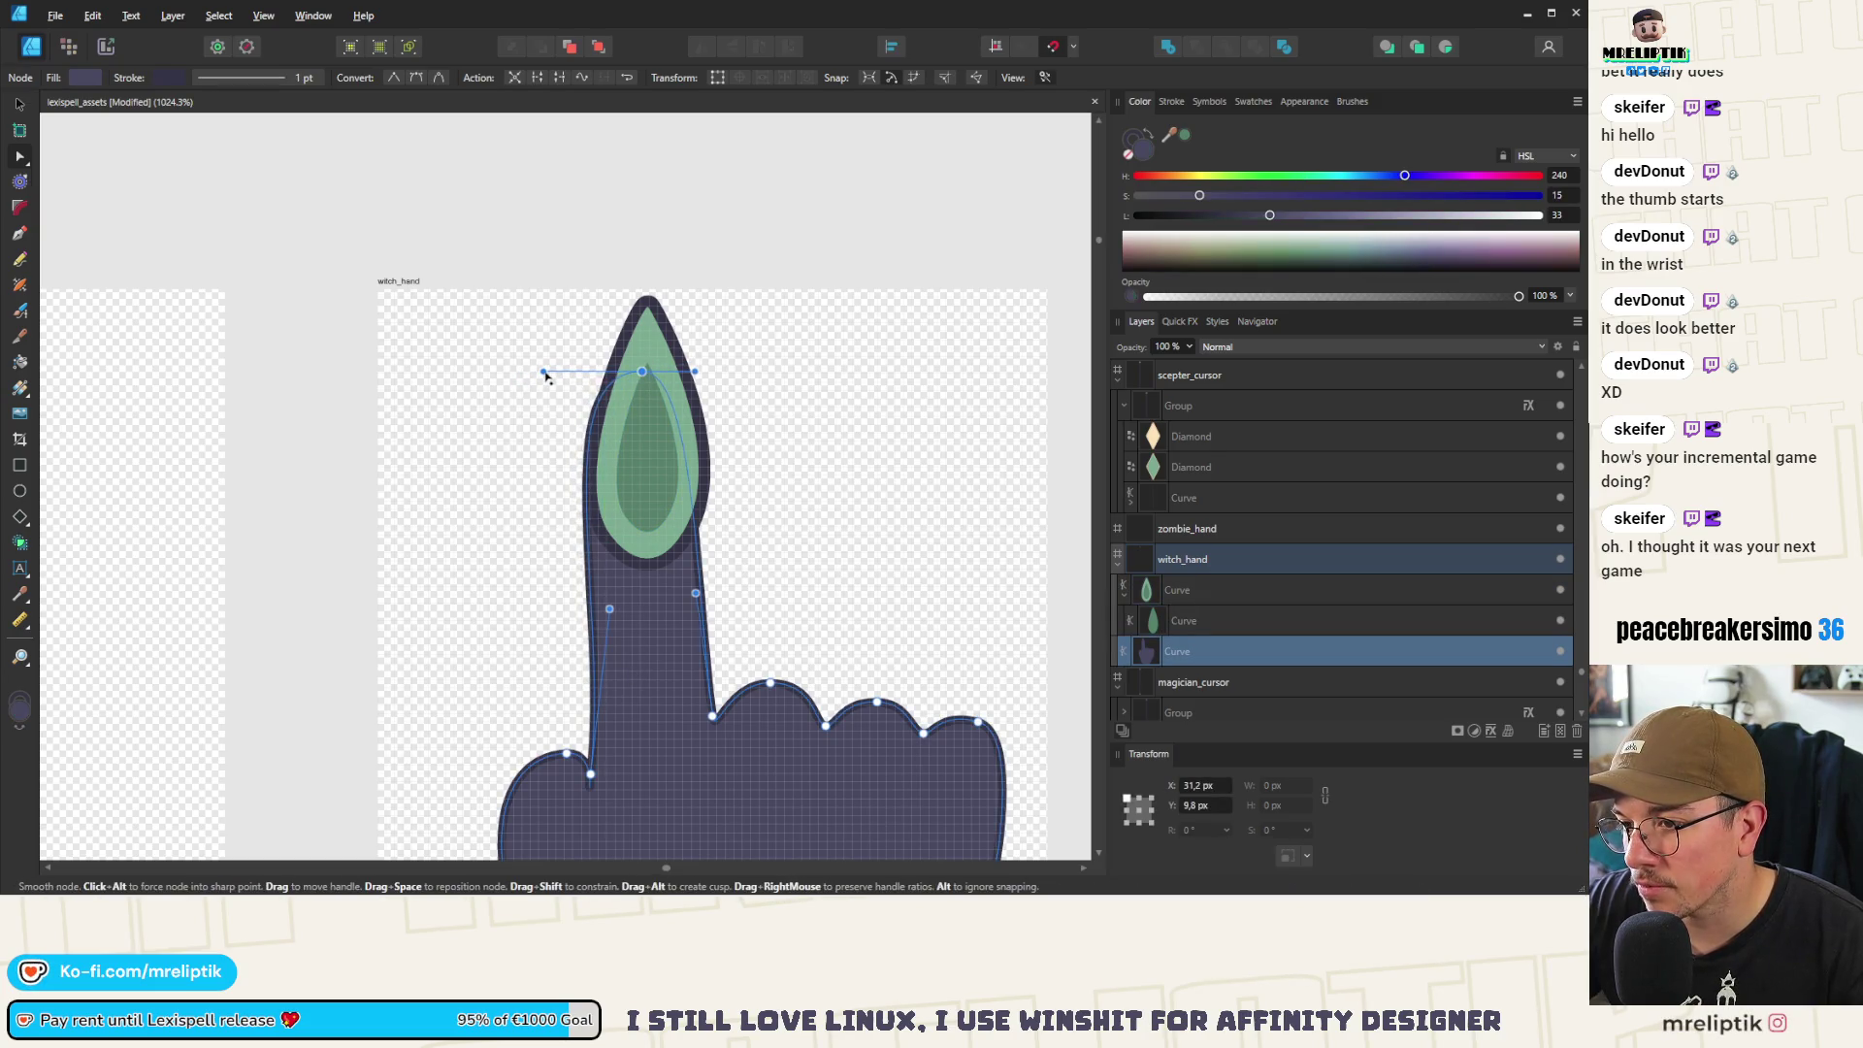
drag(695, 371, 745, 375)
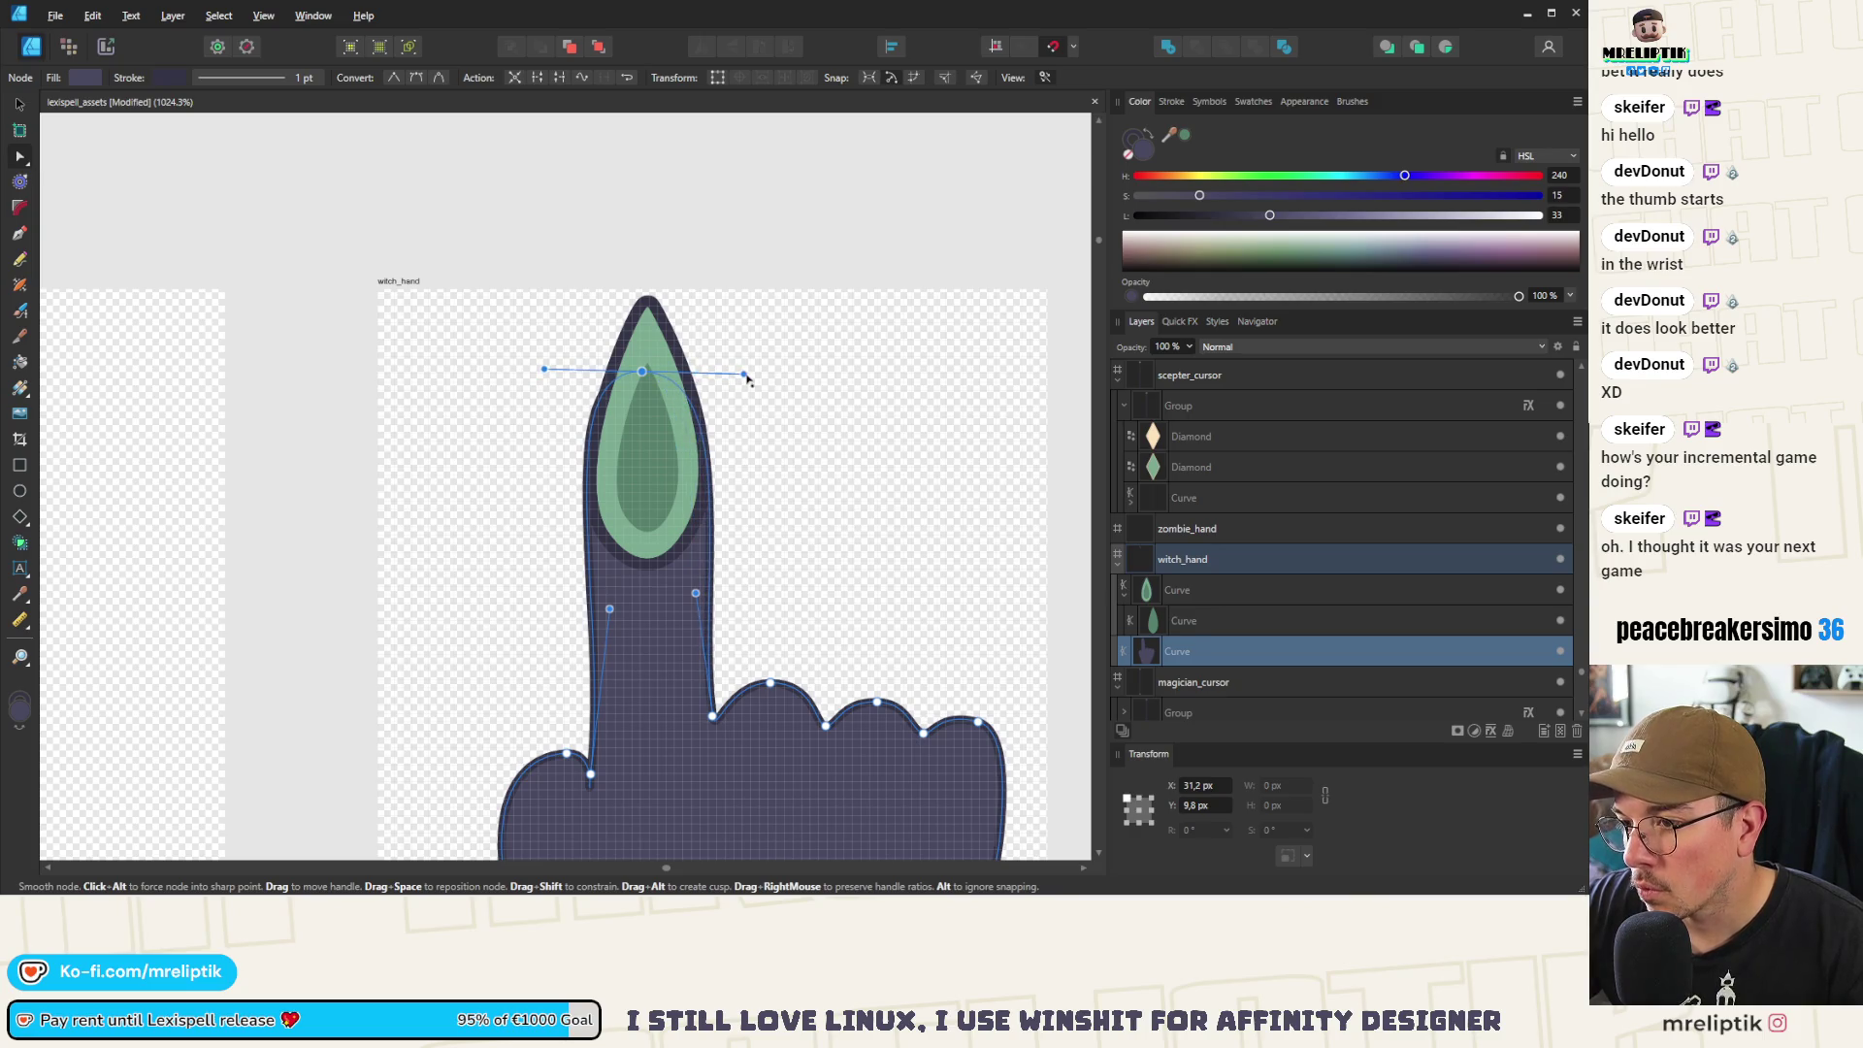
scroll(514, 499, down, 3)
scroll(514, 499, up, 2)
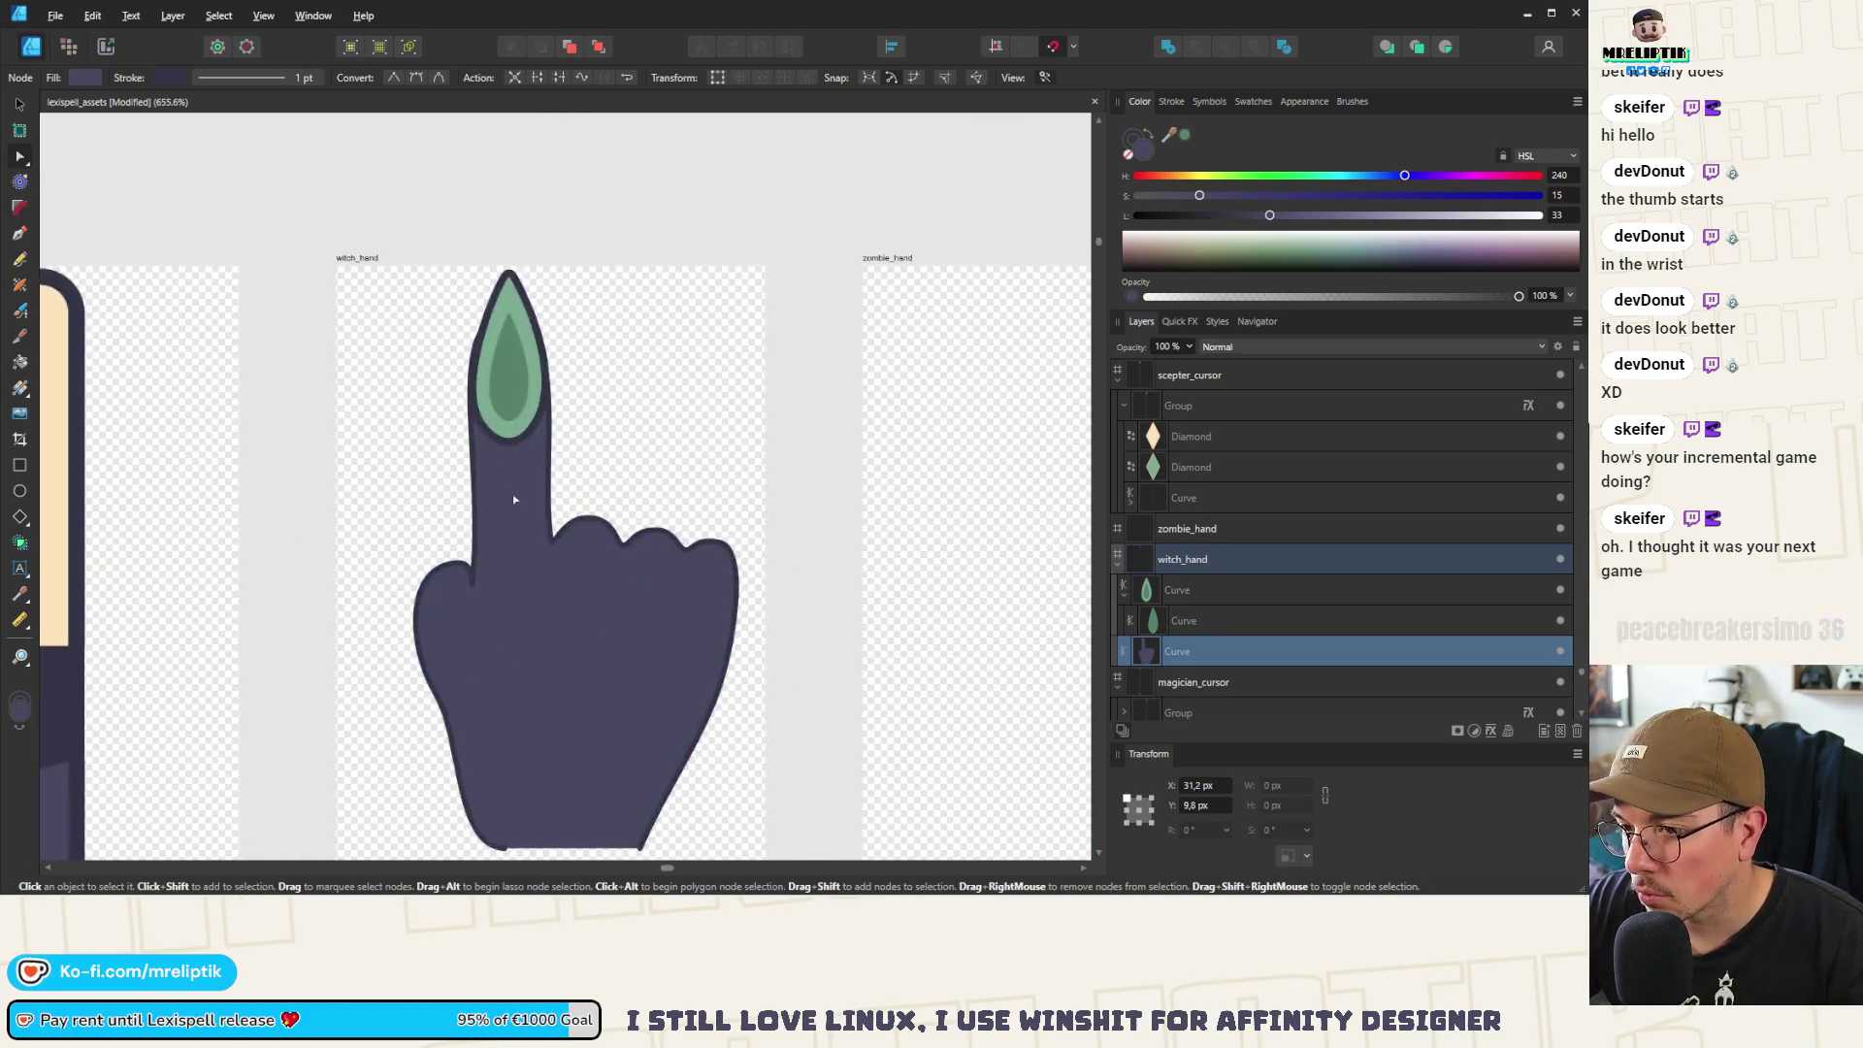
scroll(514, 499, up, 1)
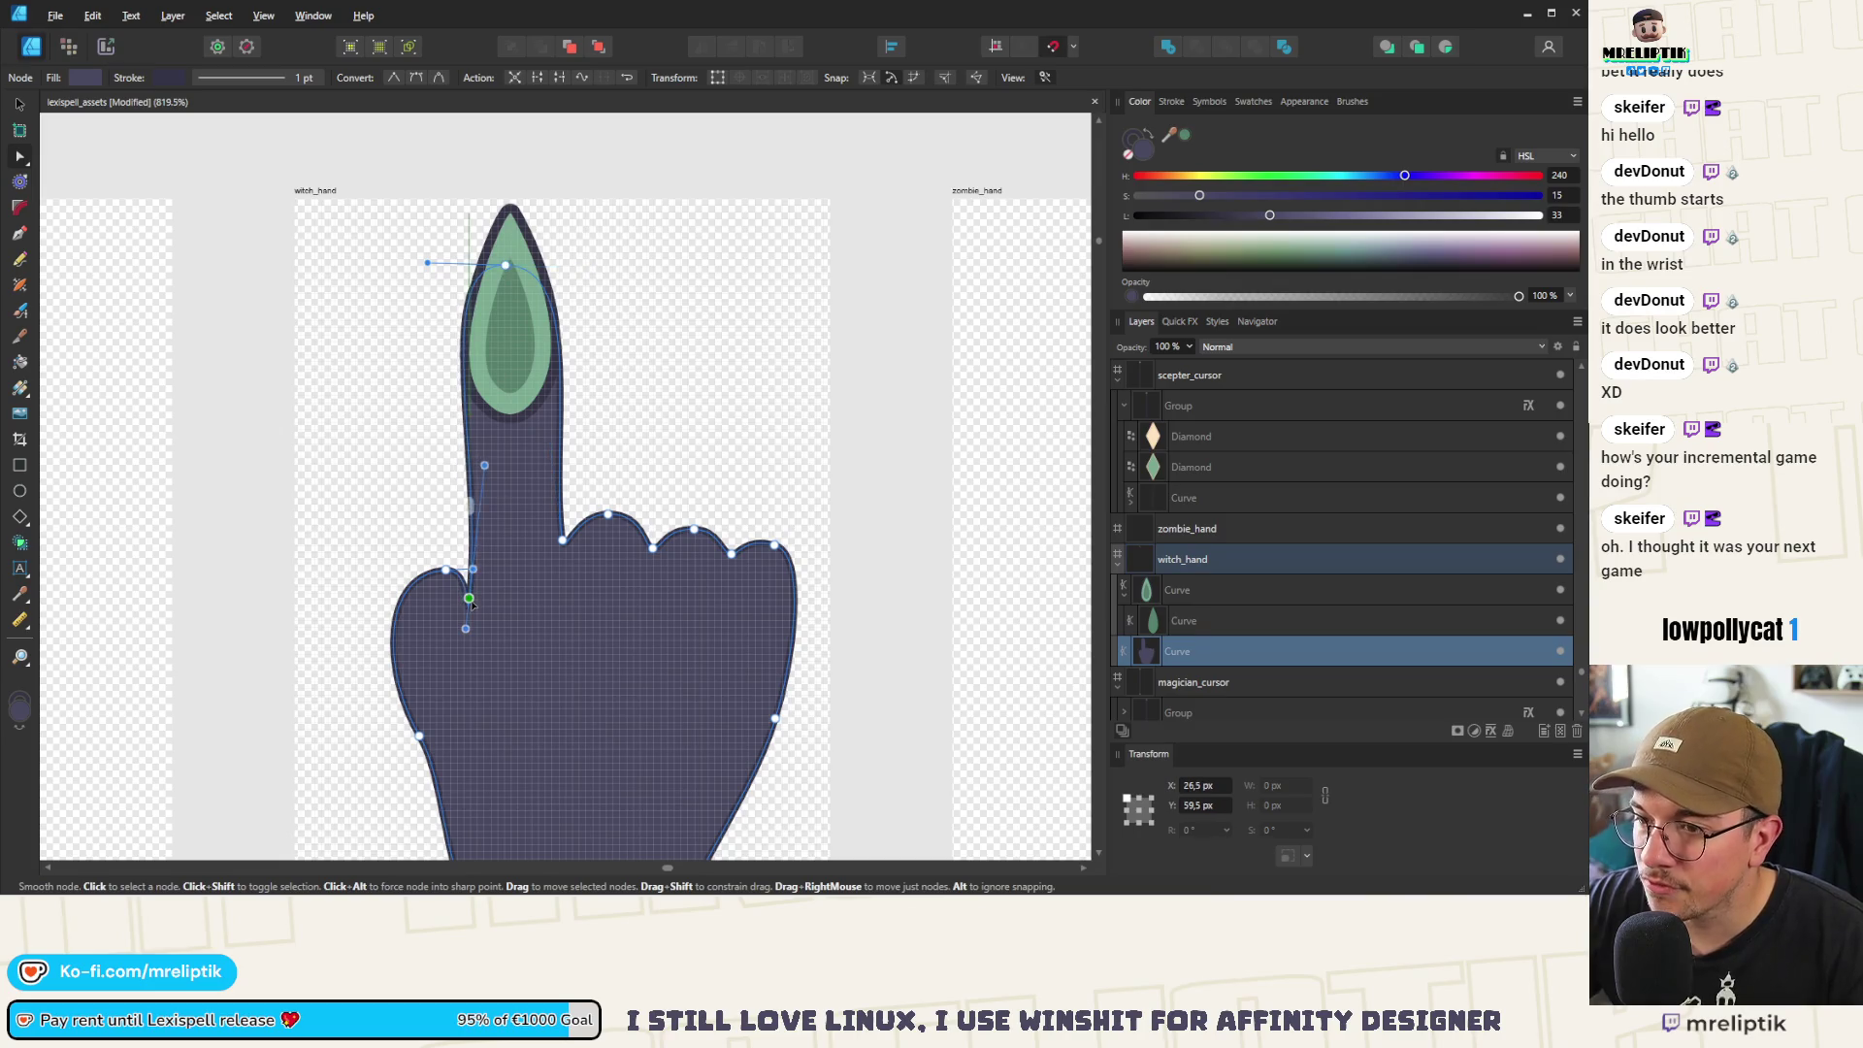
click(570, 546)
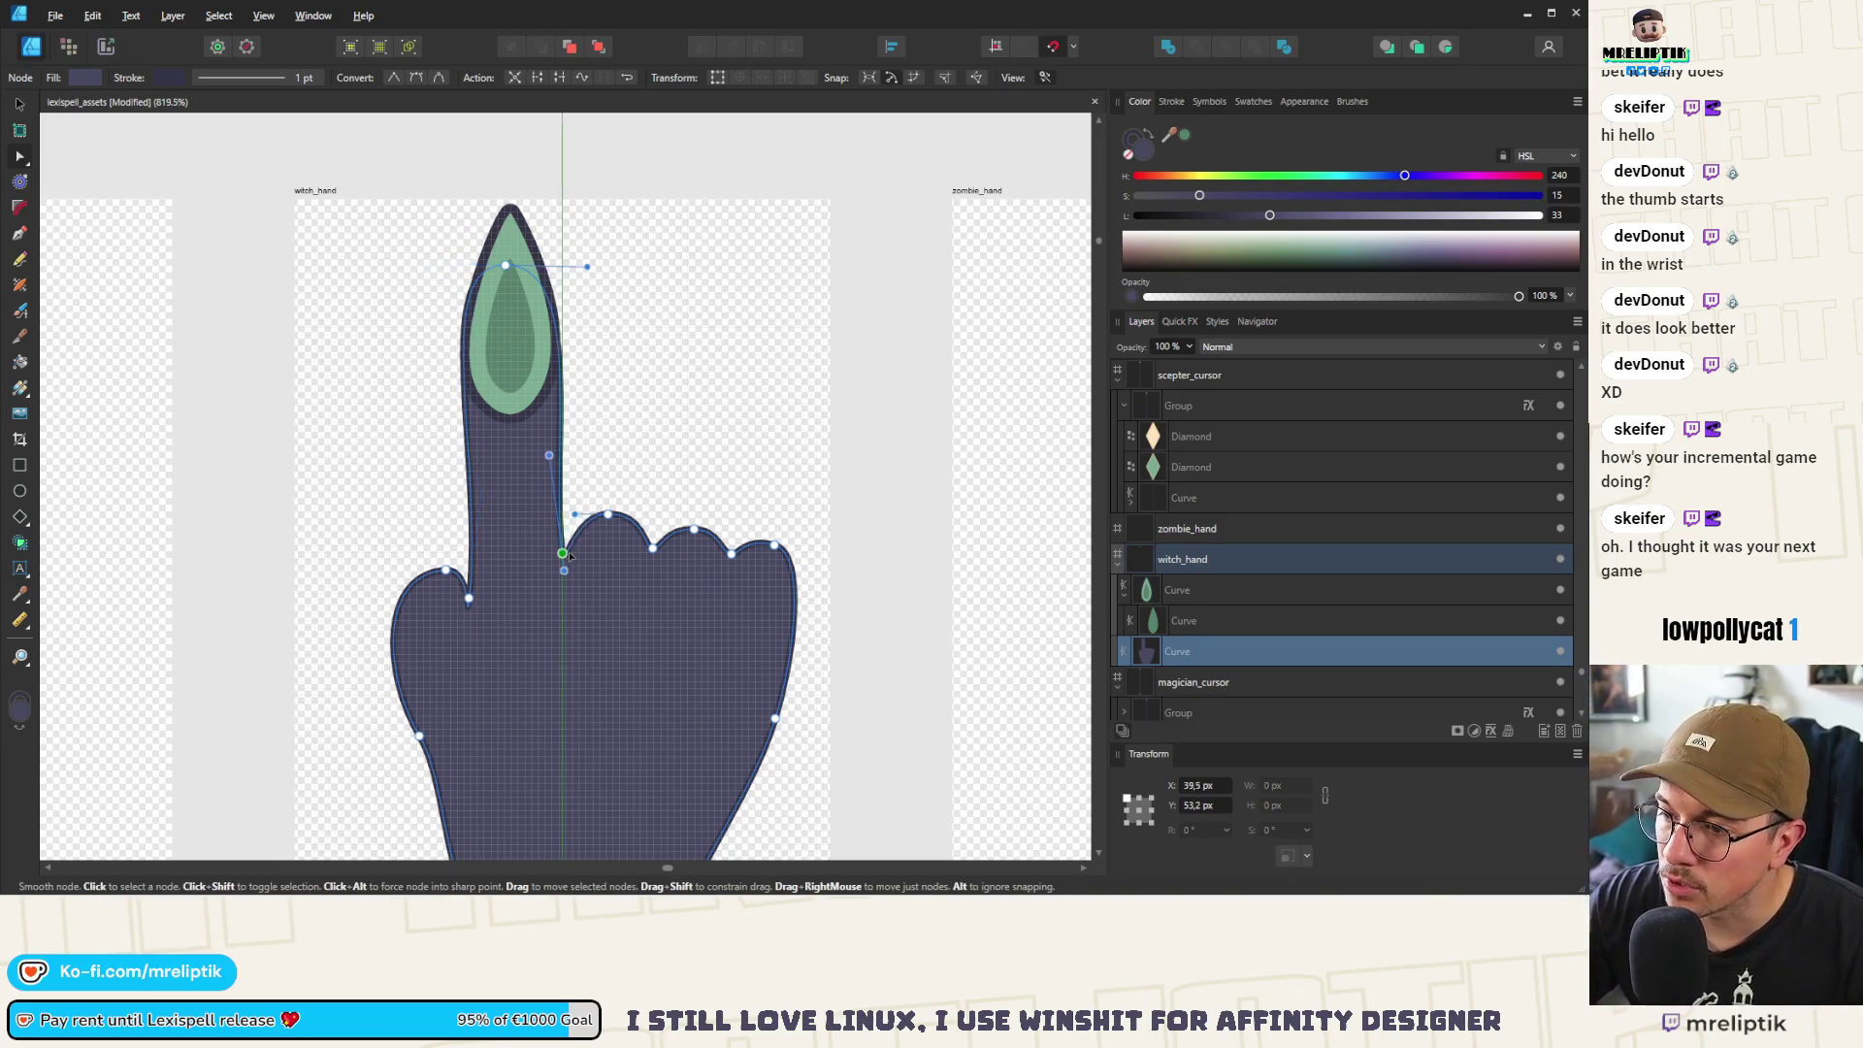
scroll(573, 549, down, 10)
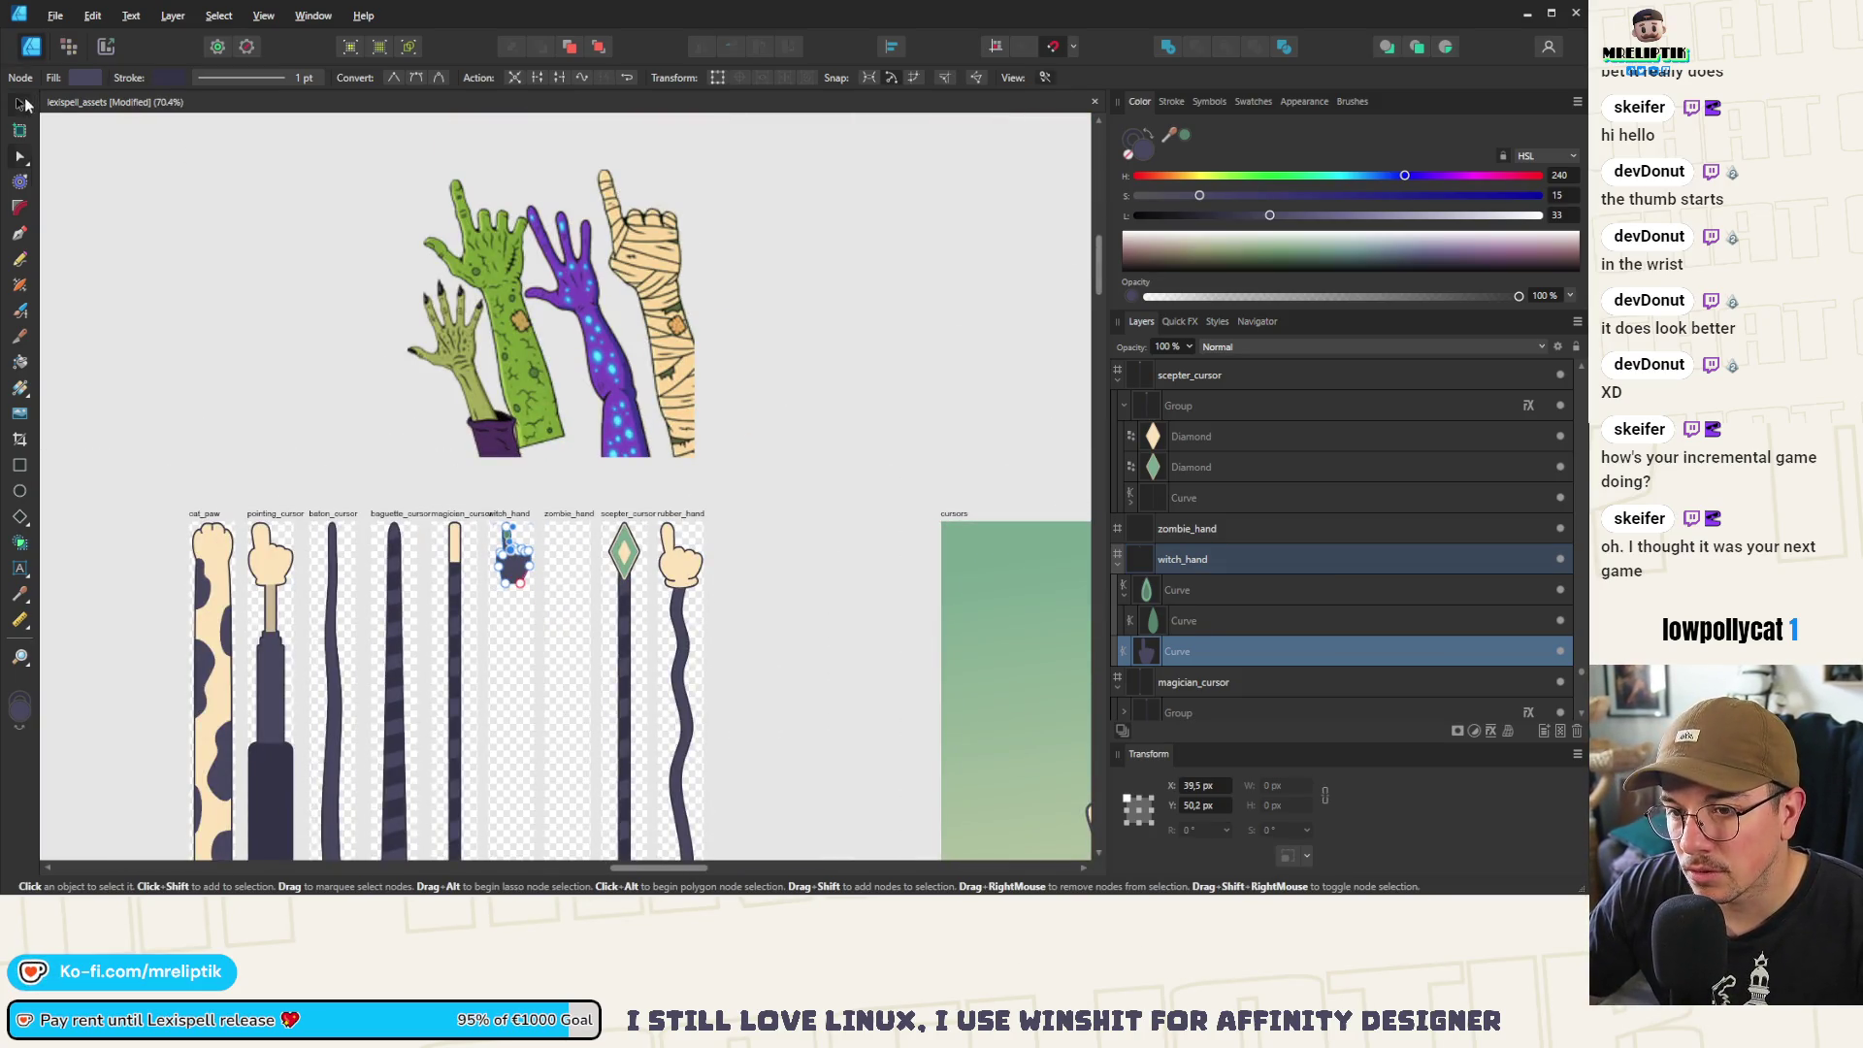
Switch to the Move tool and zoom in on the base of the index finger
click(20, 104)
scroll(551, 571, up, 8)
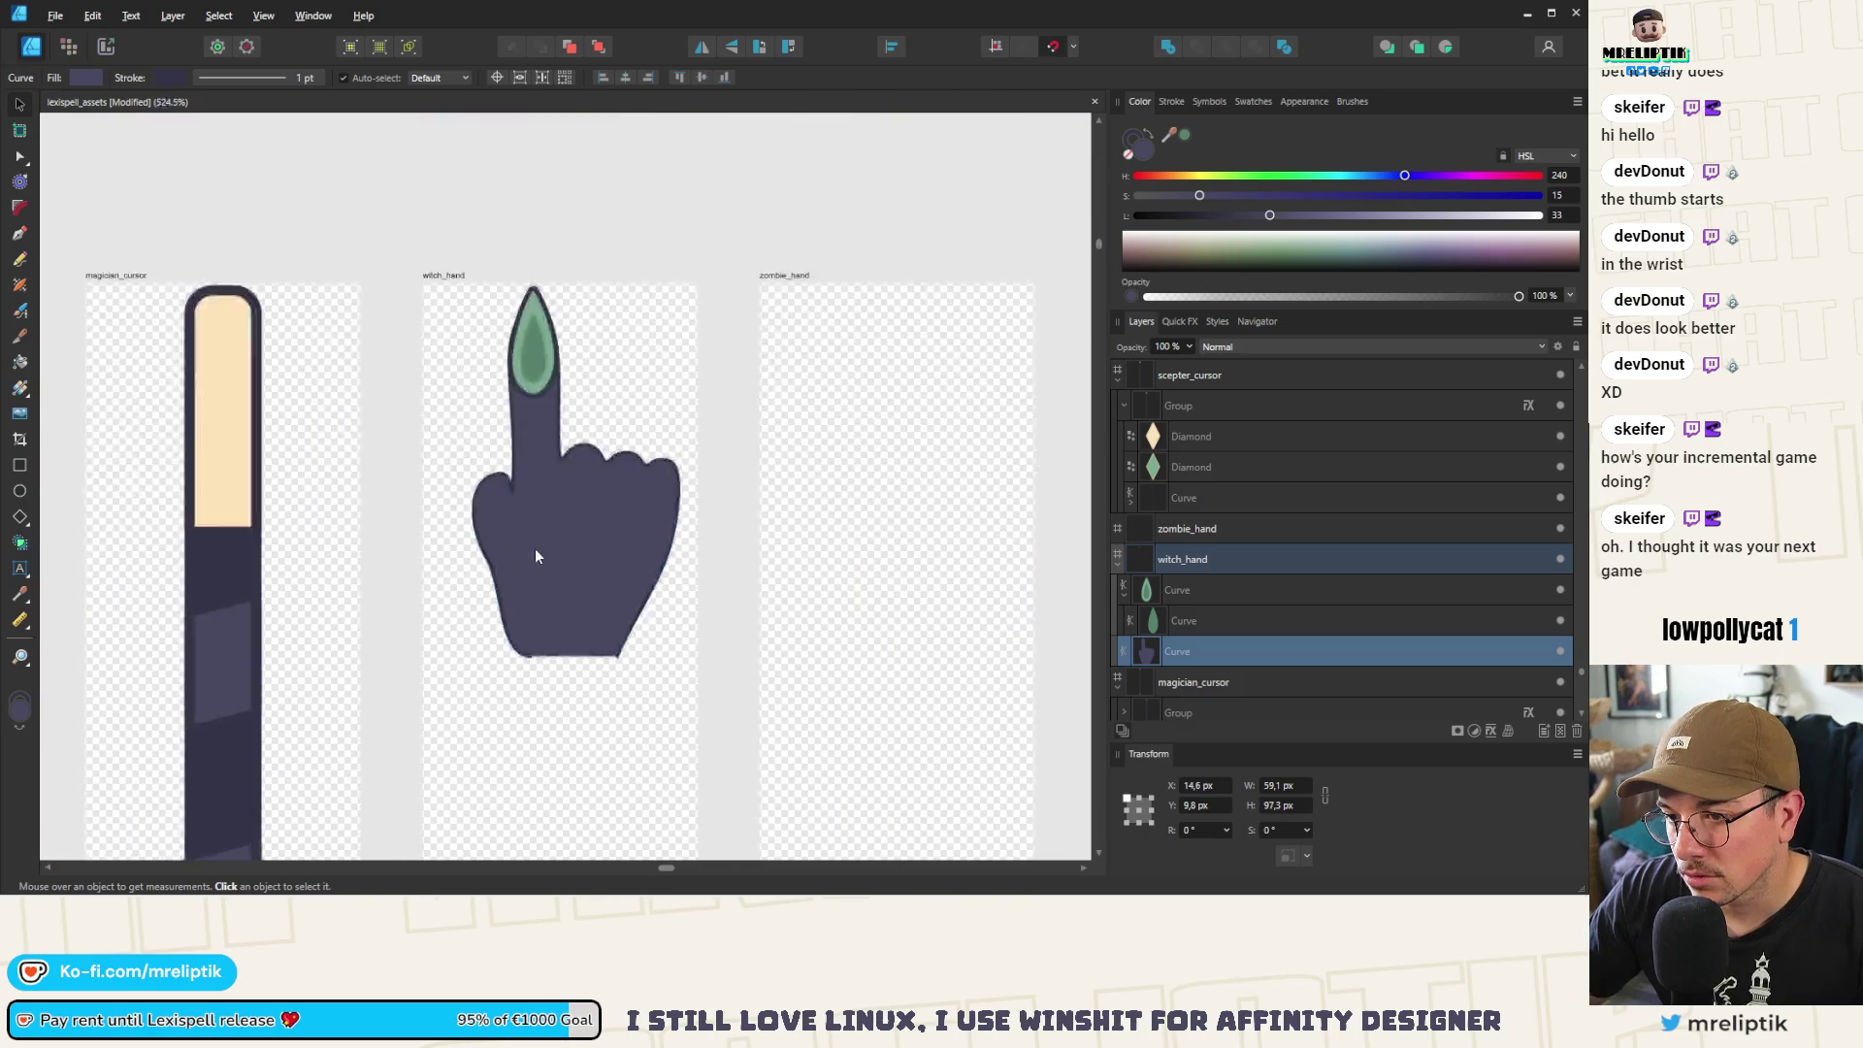
scroll(536, 555, up, 4)
scroll(632, 592, down, 8)
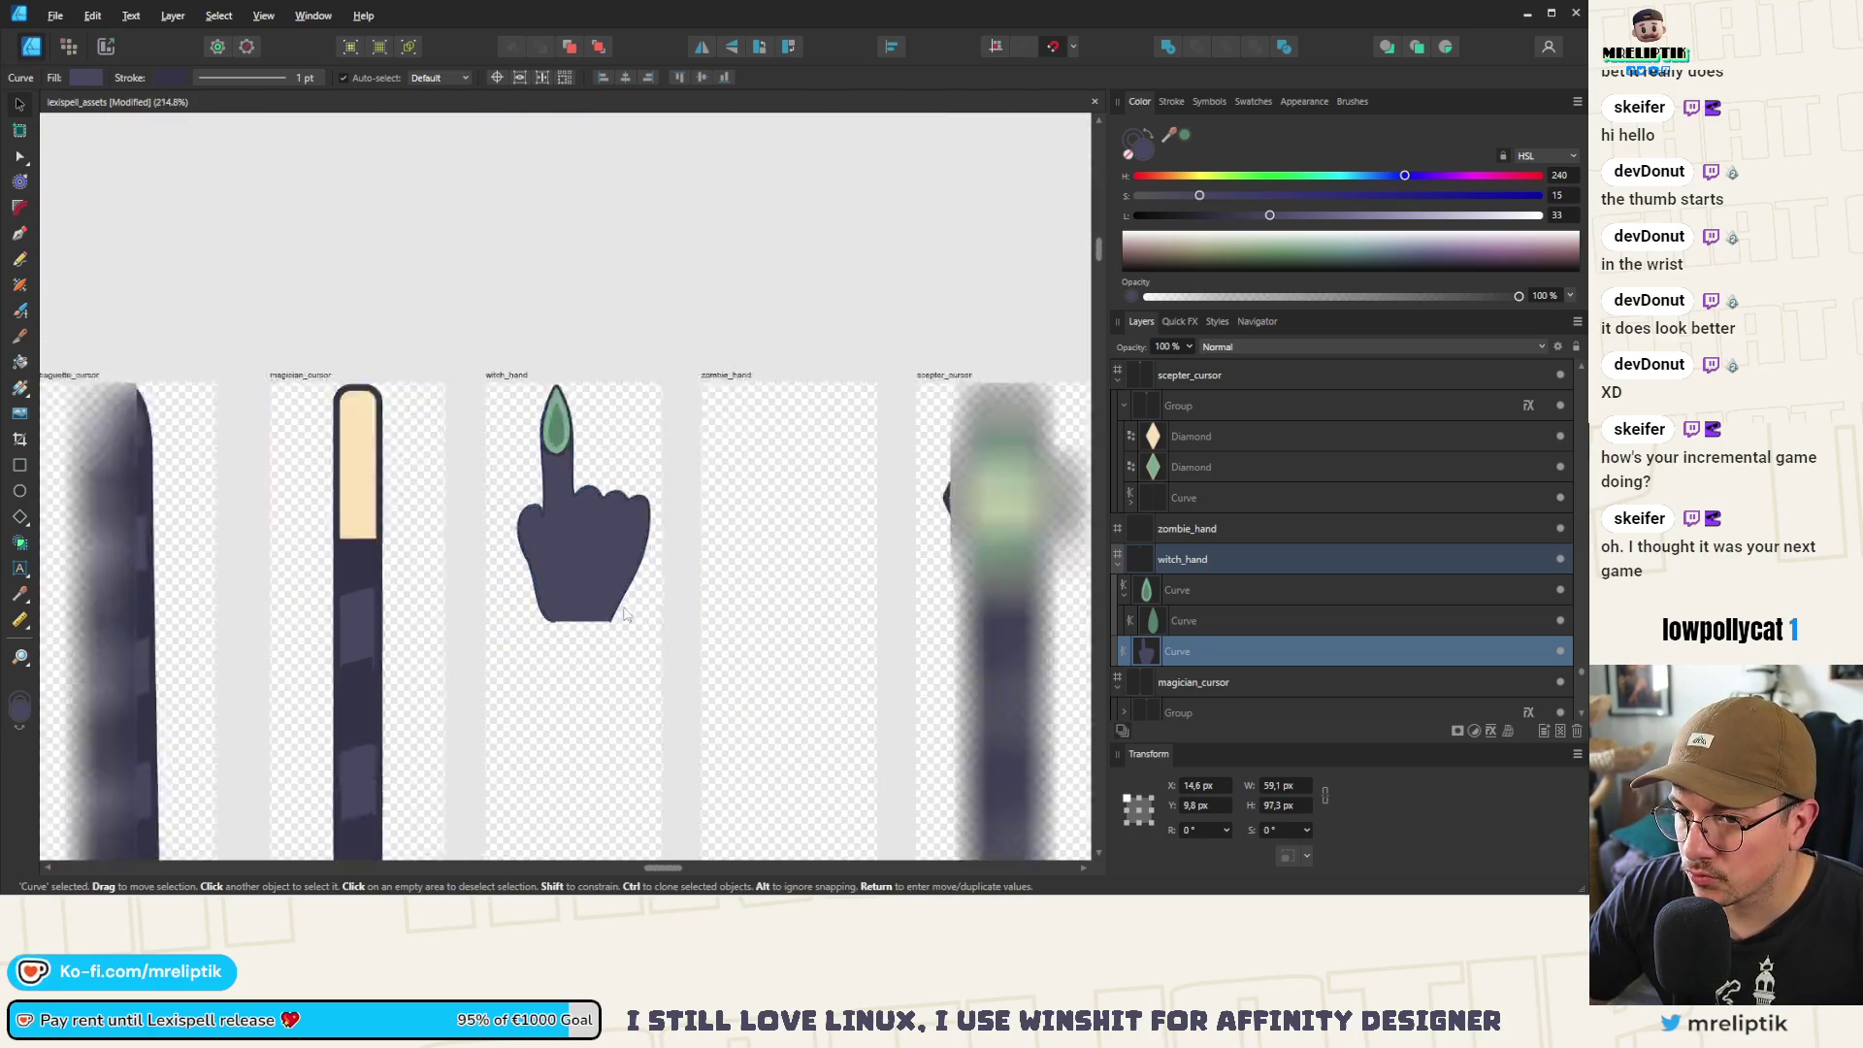
scroll(624, 613, down, 4)
scroll(767, 679, up, 6)
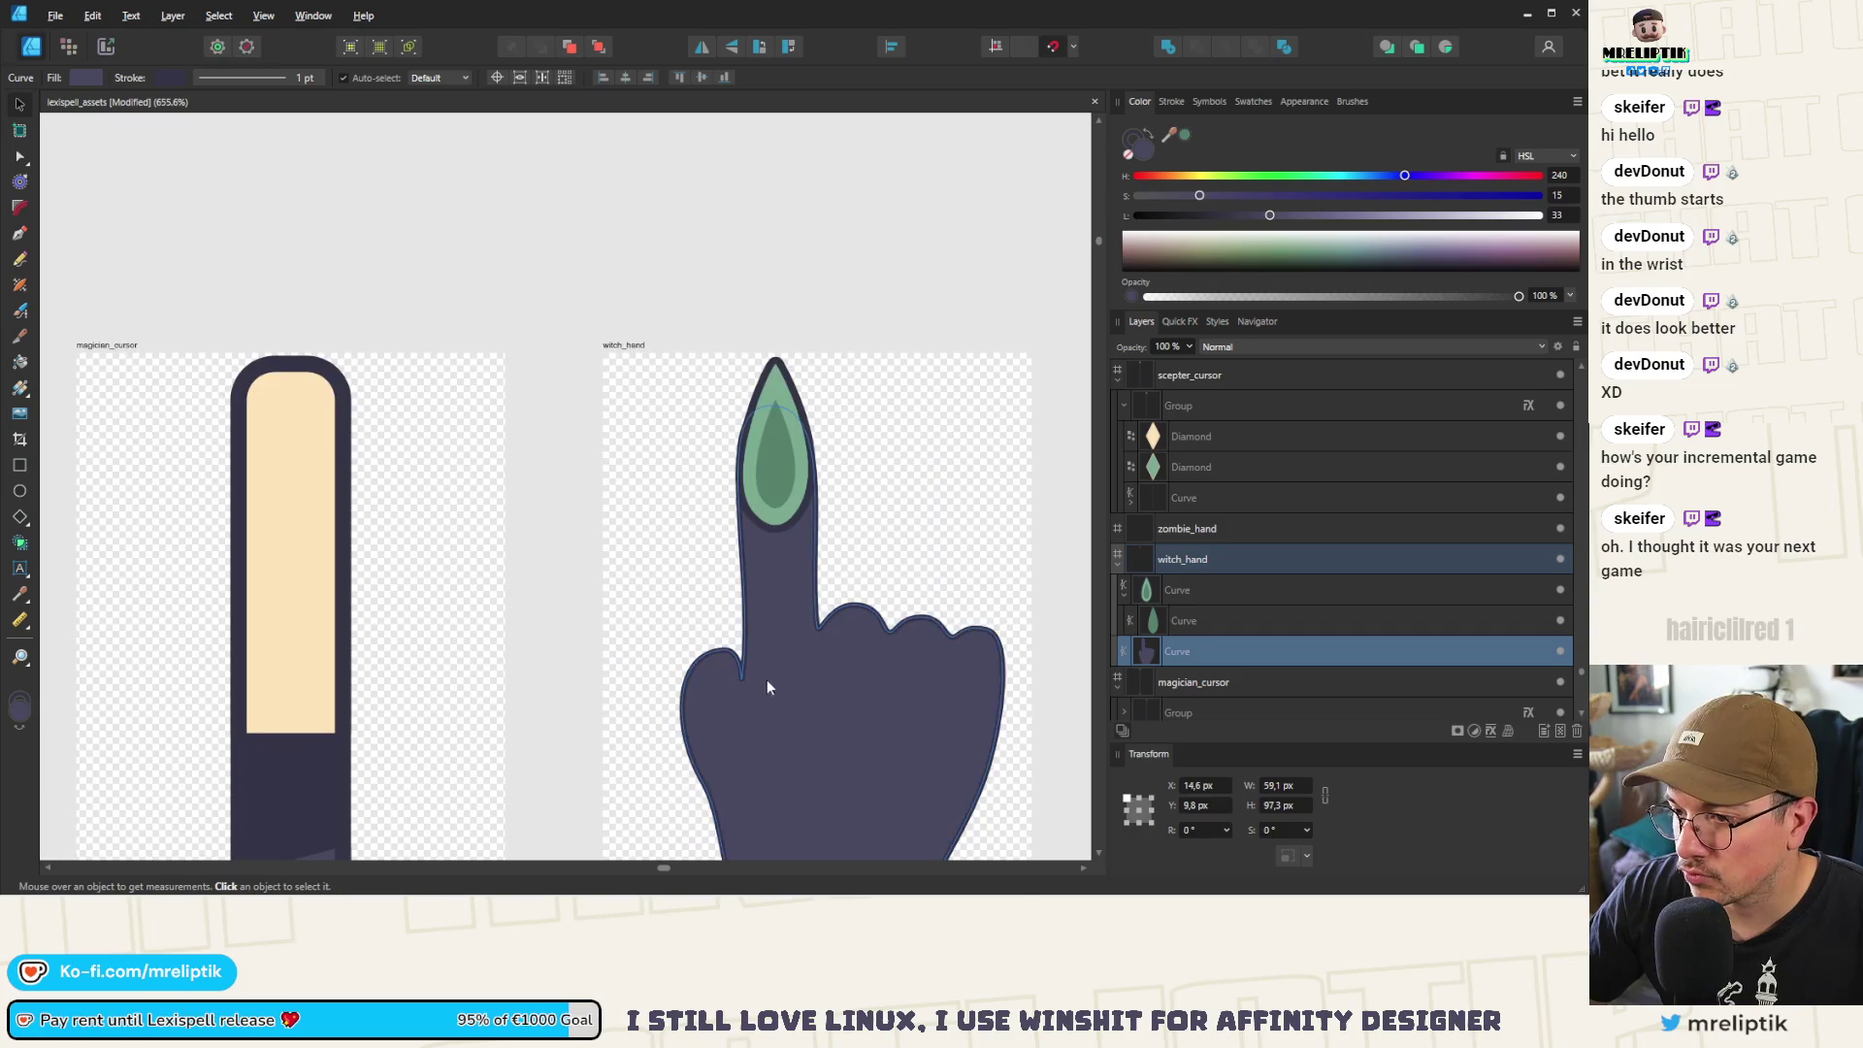
scroll(705, 671, up, 4)
Drag the finger-edge node and its handle to reshape the notch beside the thumb
key(a)
click(738, 560)
drag(739, 559, 730, 651)
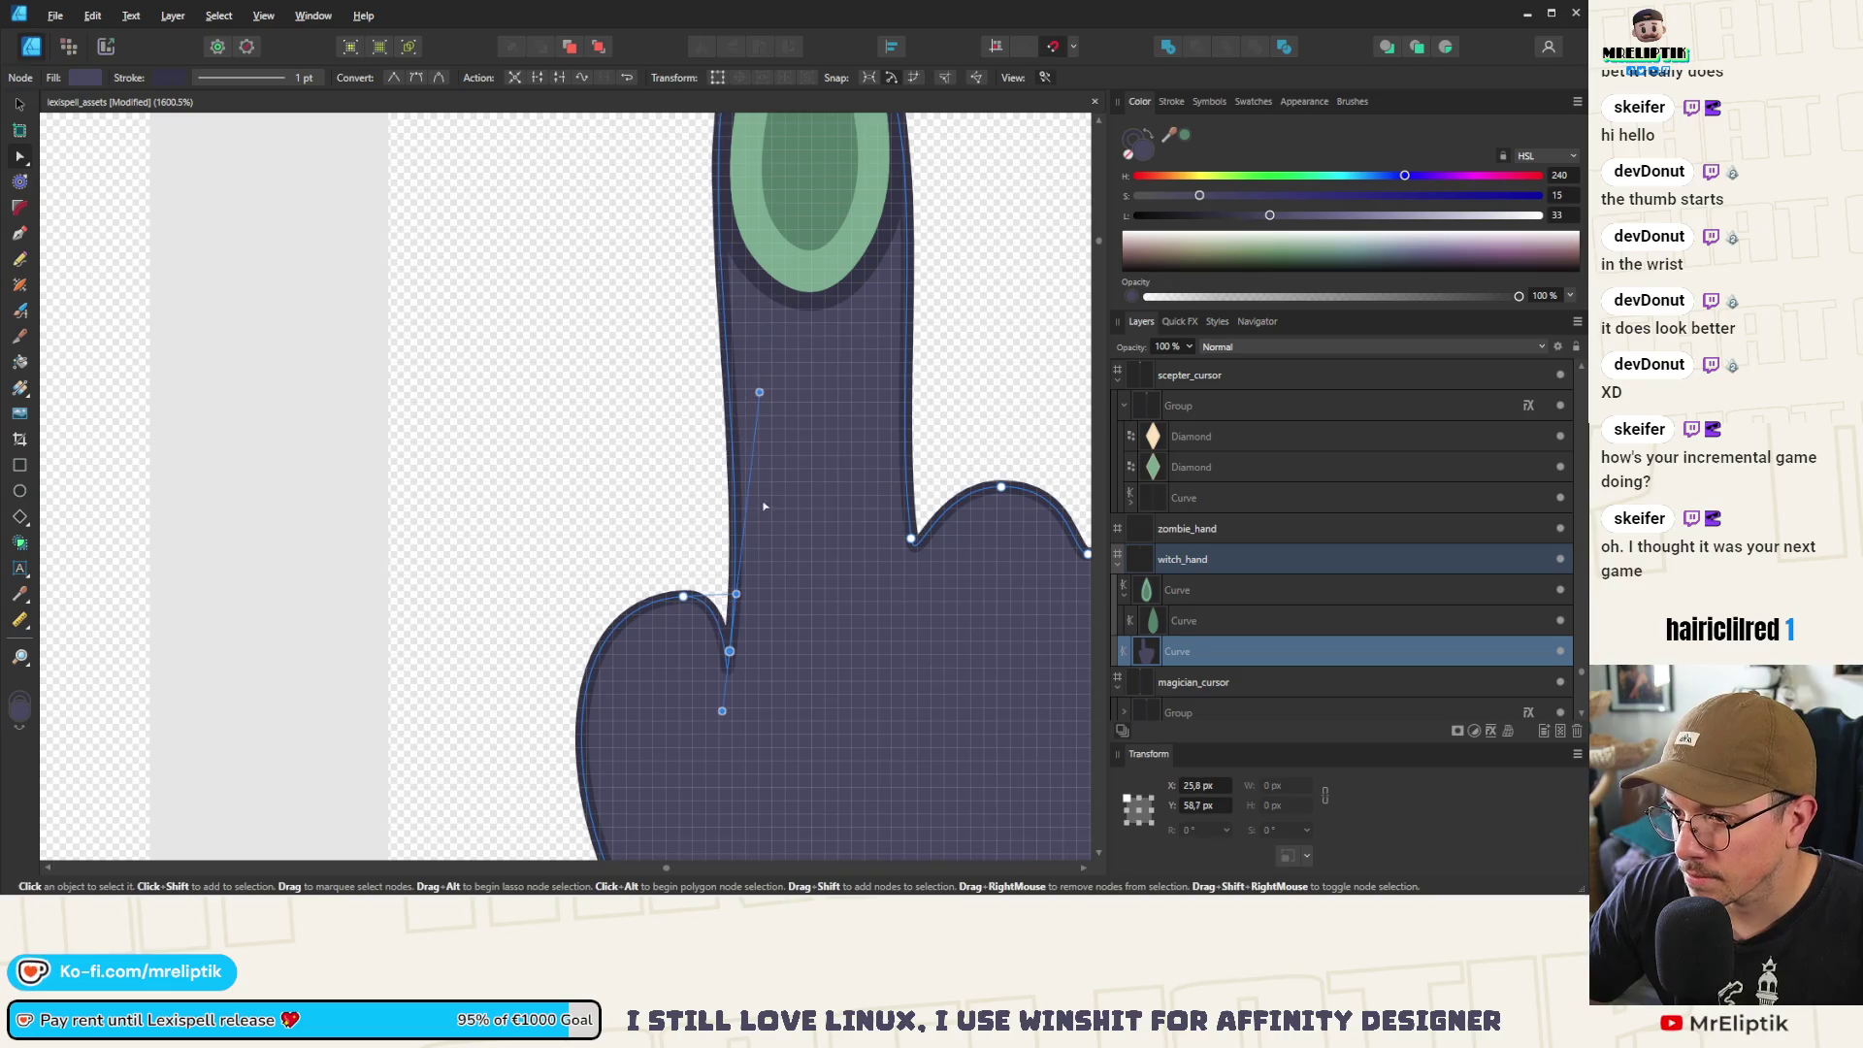
drag(760, 391, 743, 533)
mouse_move(729, 651)
mouse_down()
mouse_move(729, 549)
mouse_move(729, 632)
mouse_up()
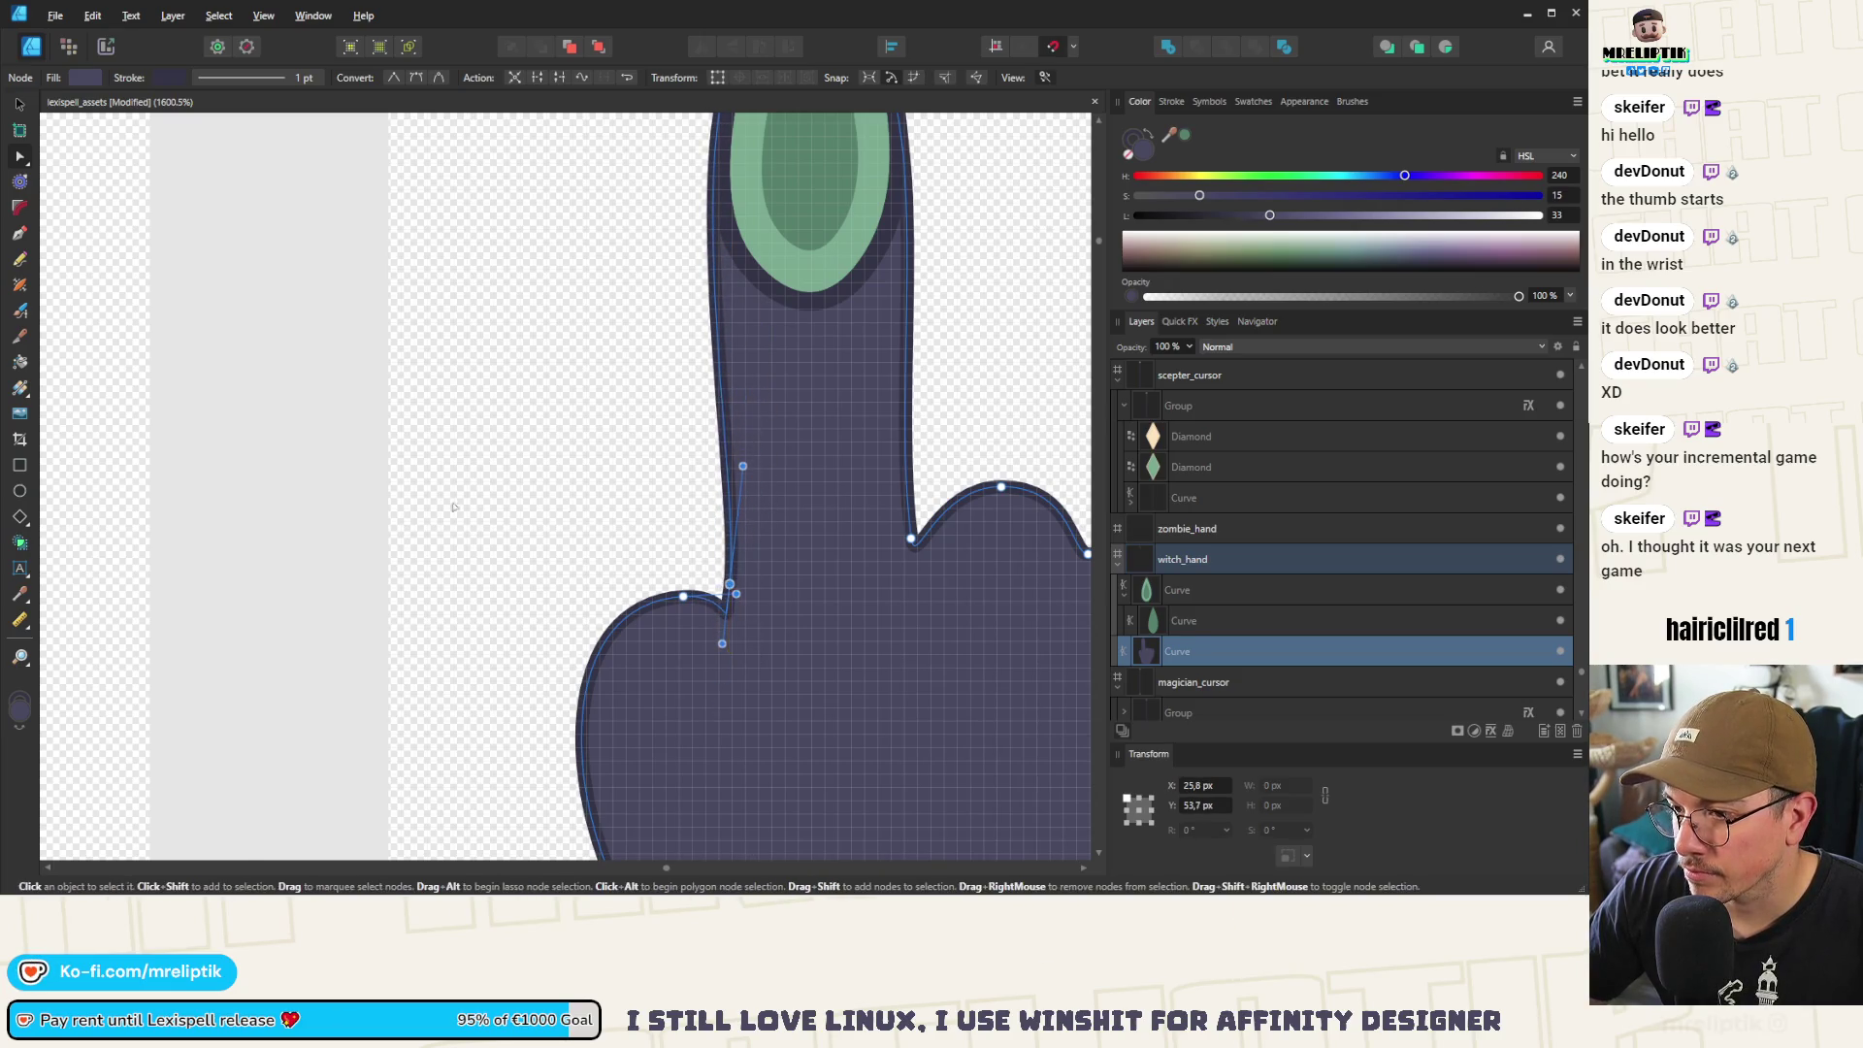
scroll(407, 515, down, 5)
click(407, 515)
scroll(544, 543, up, 4)
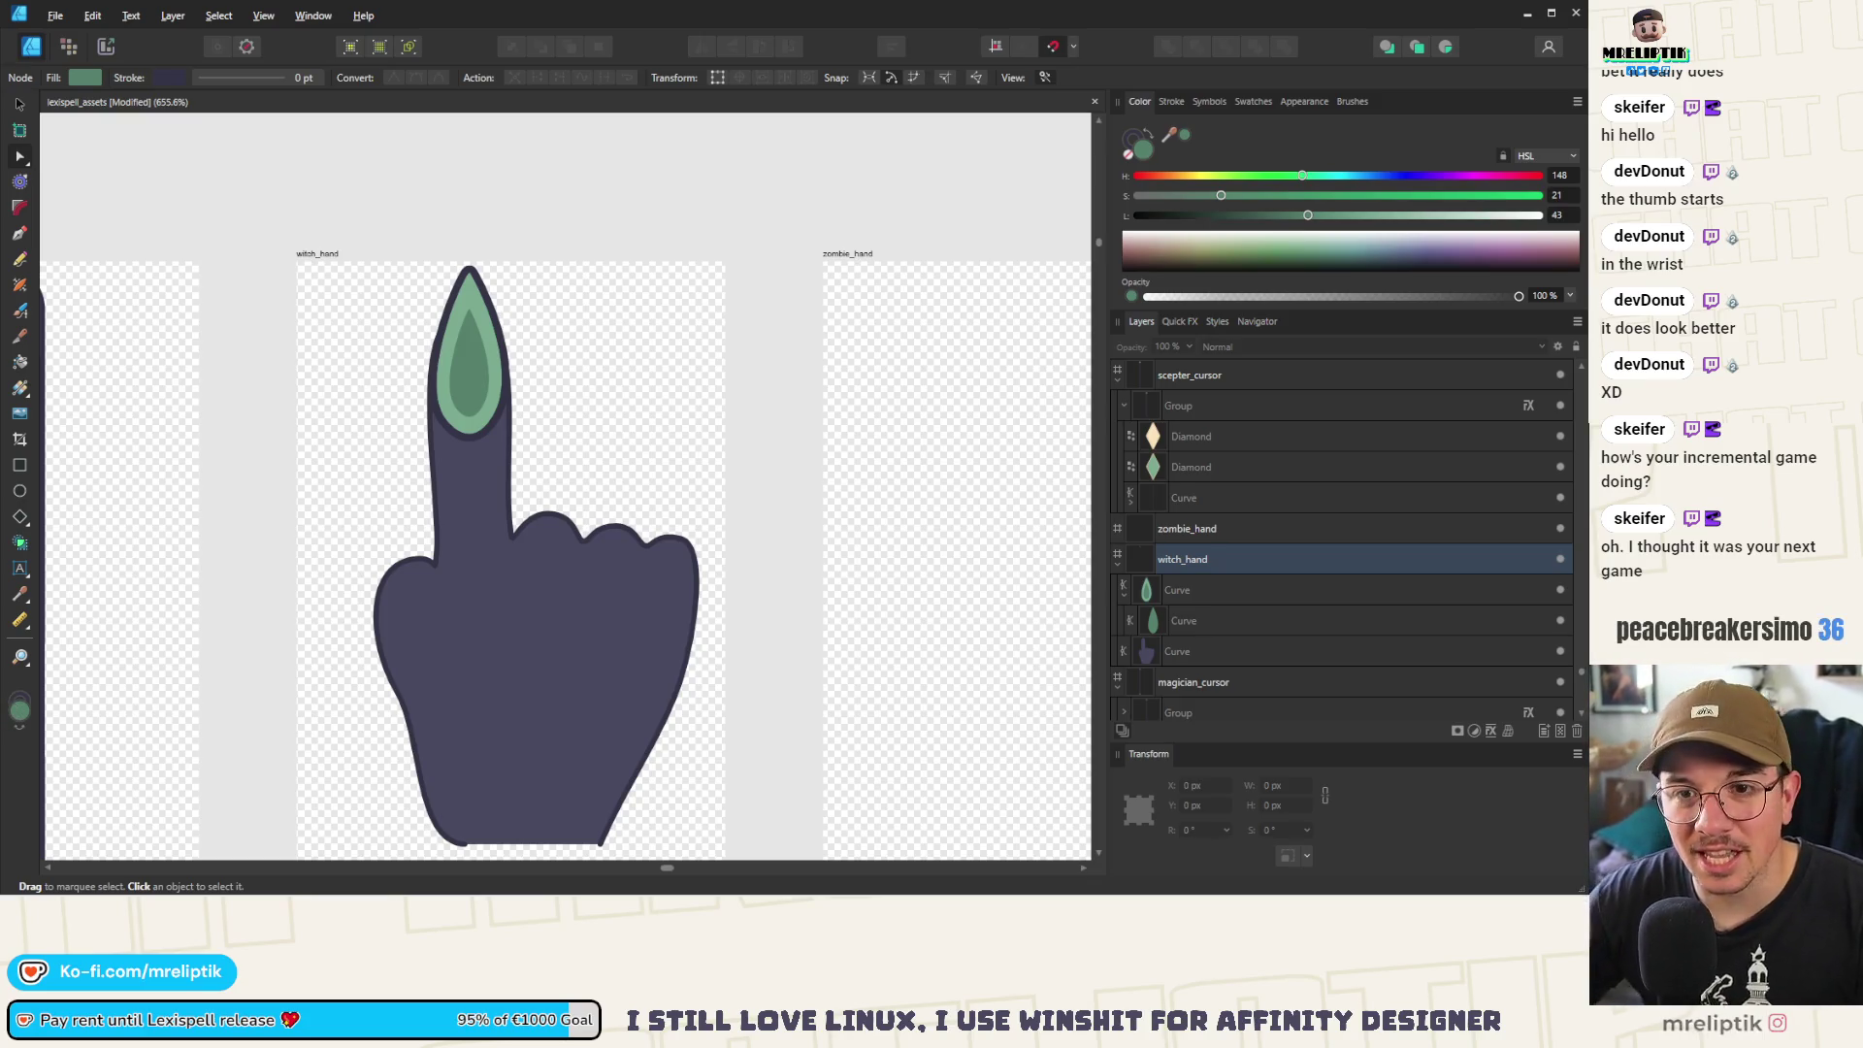
mouse_move(460, 896)
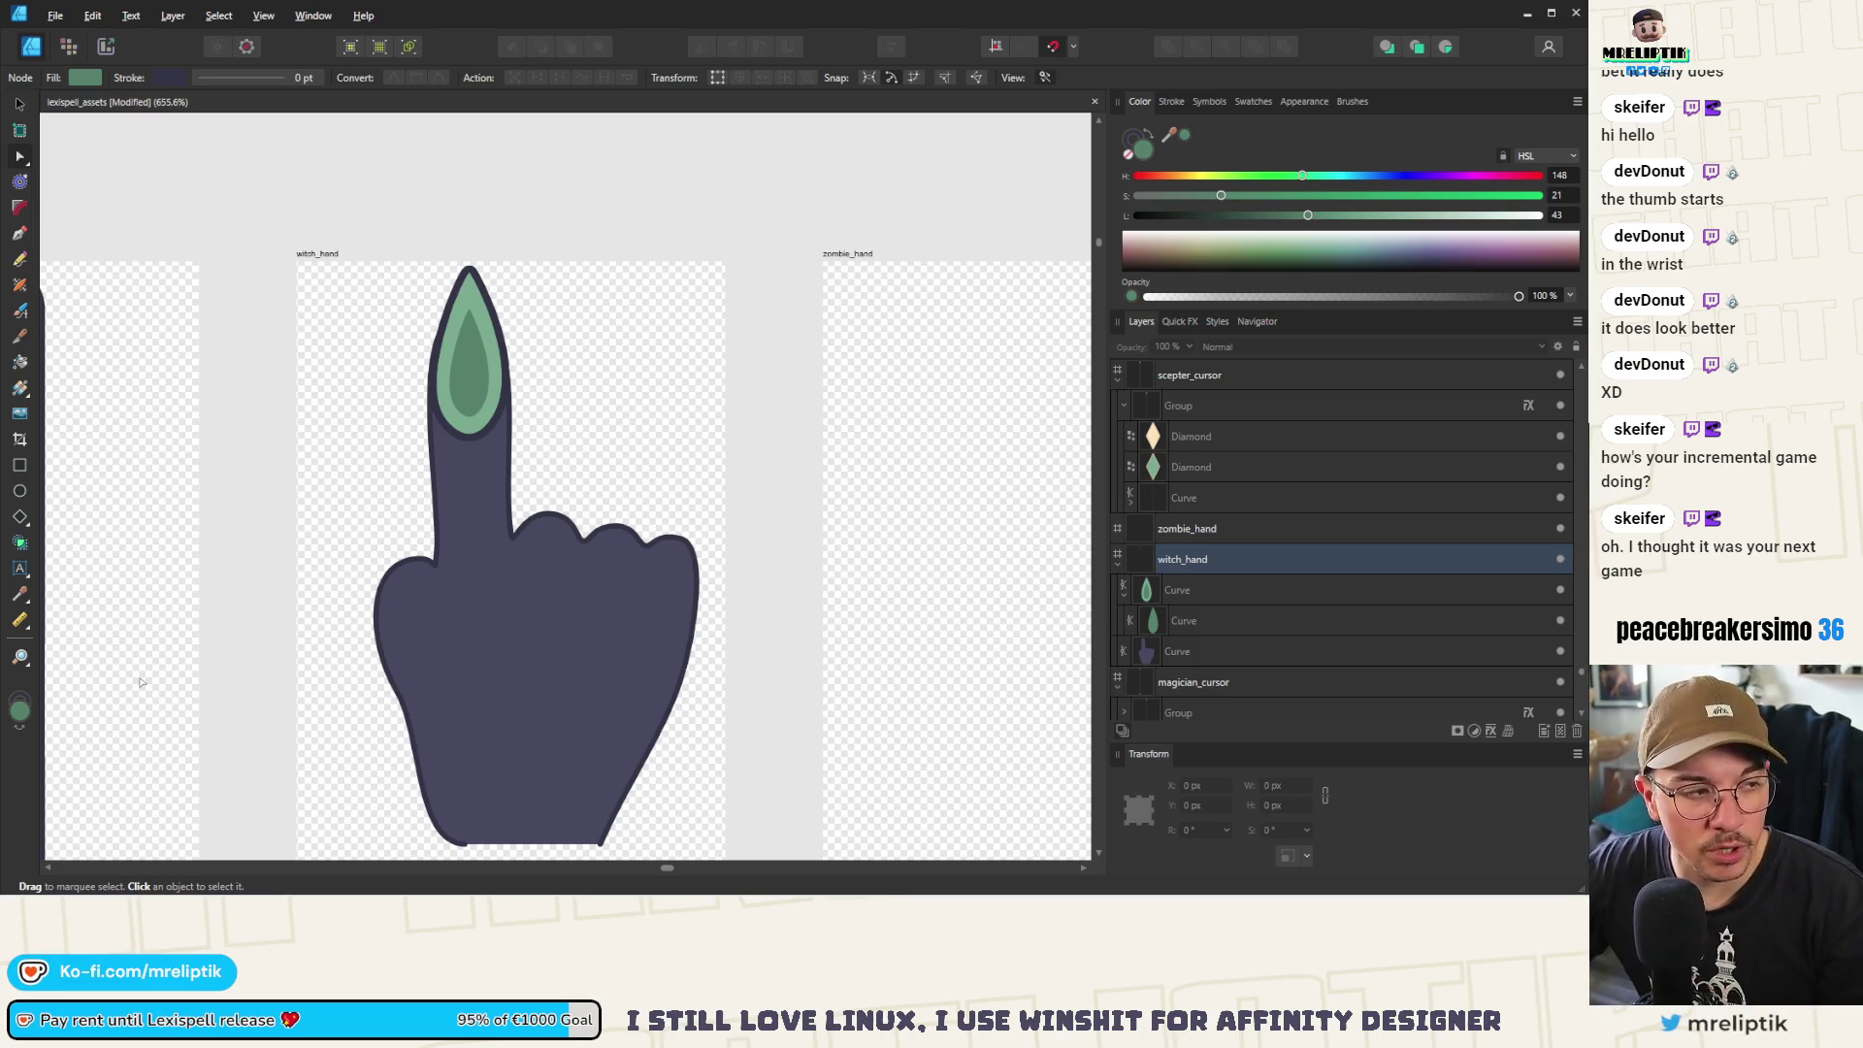
scroll(460, 548, down, 5)
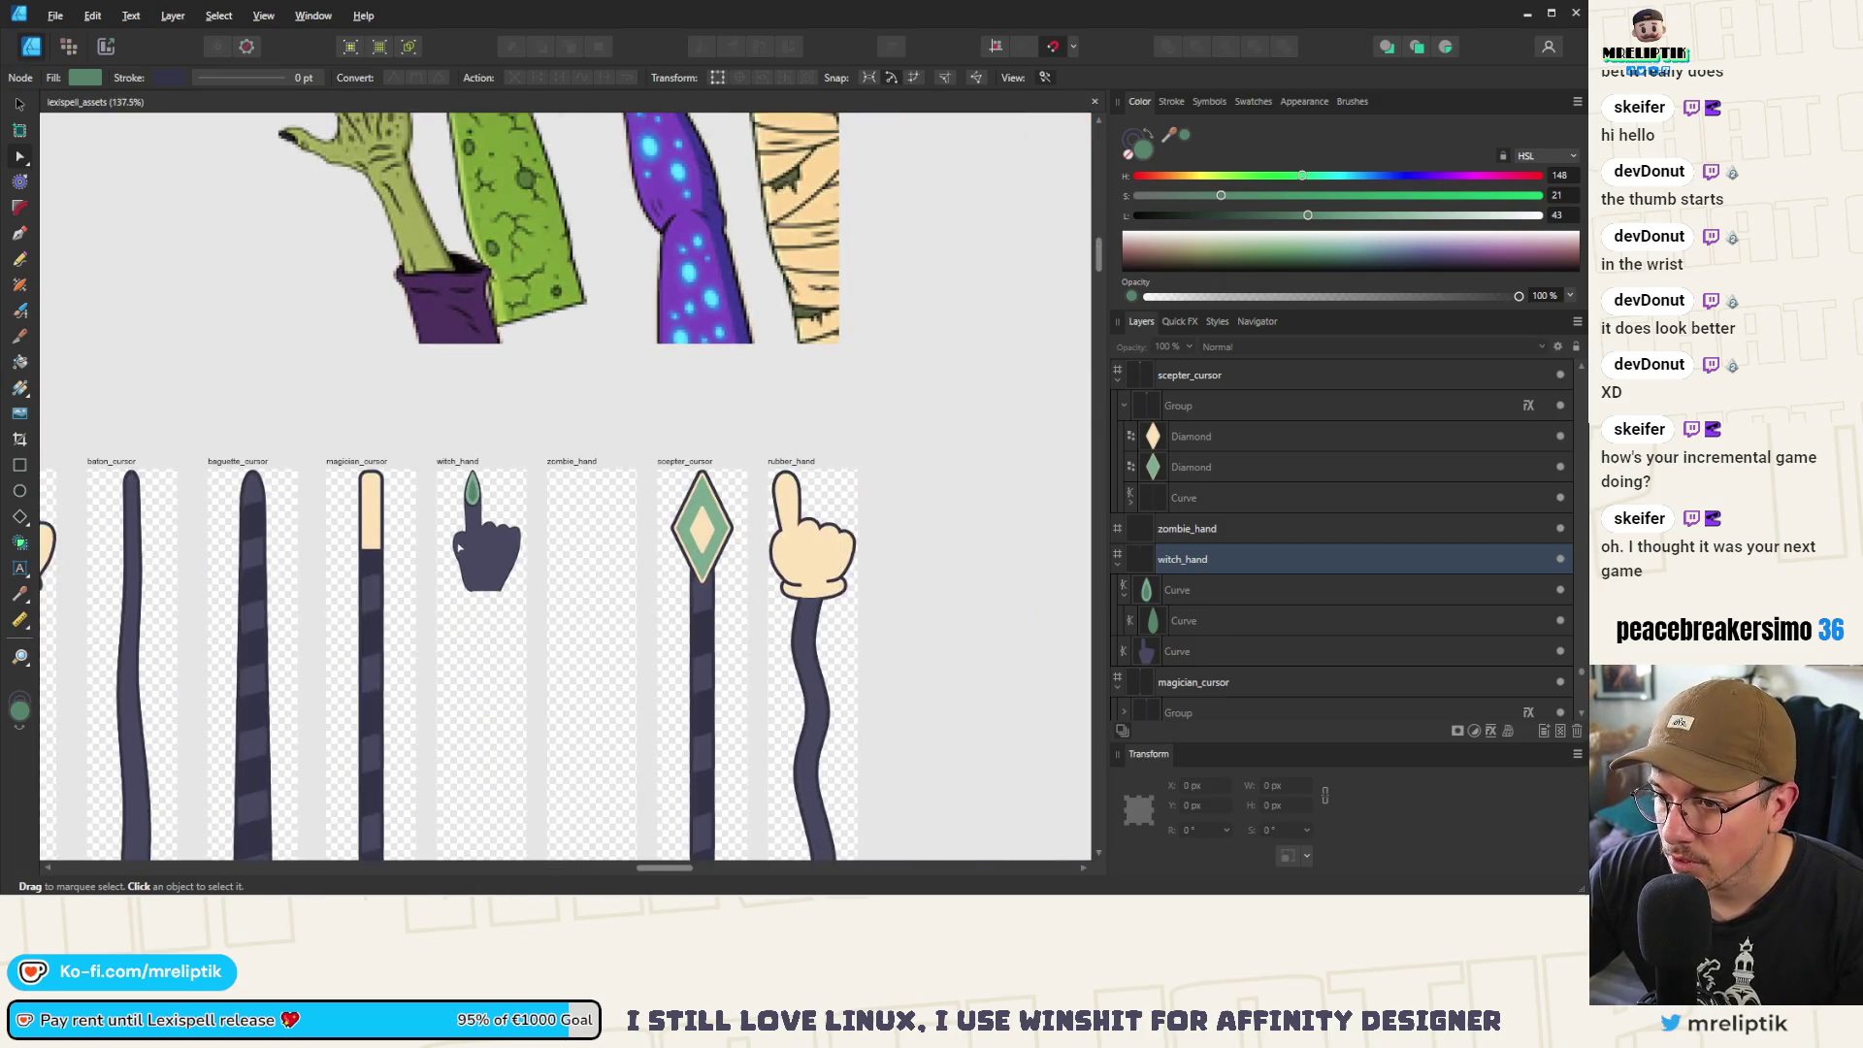
Edit the hand curve's nodes to reshape and narrow the little finger's top curve
click(485, 563)
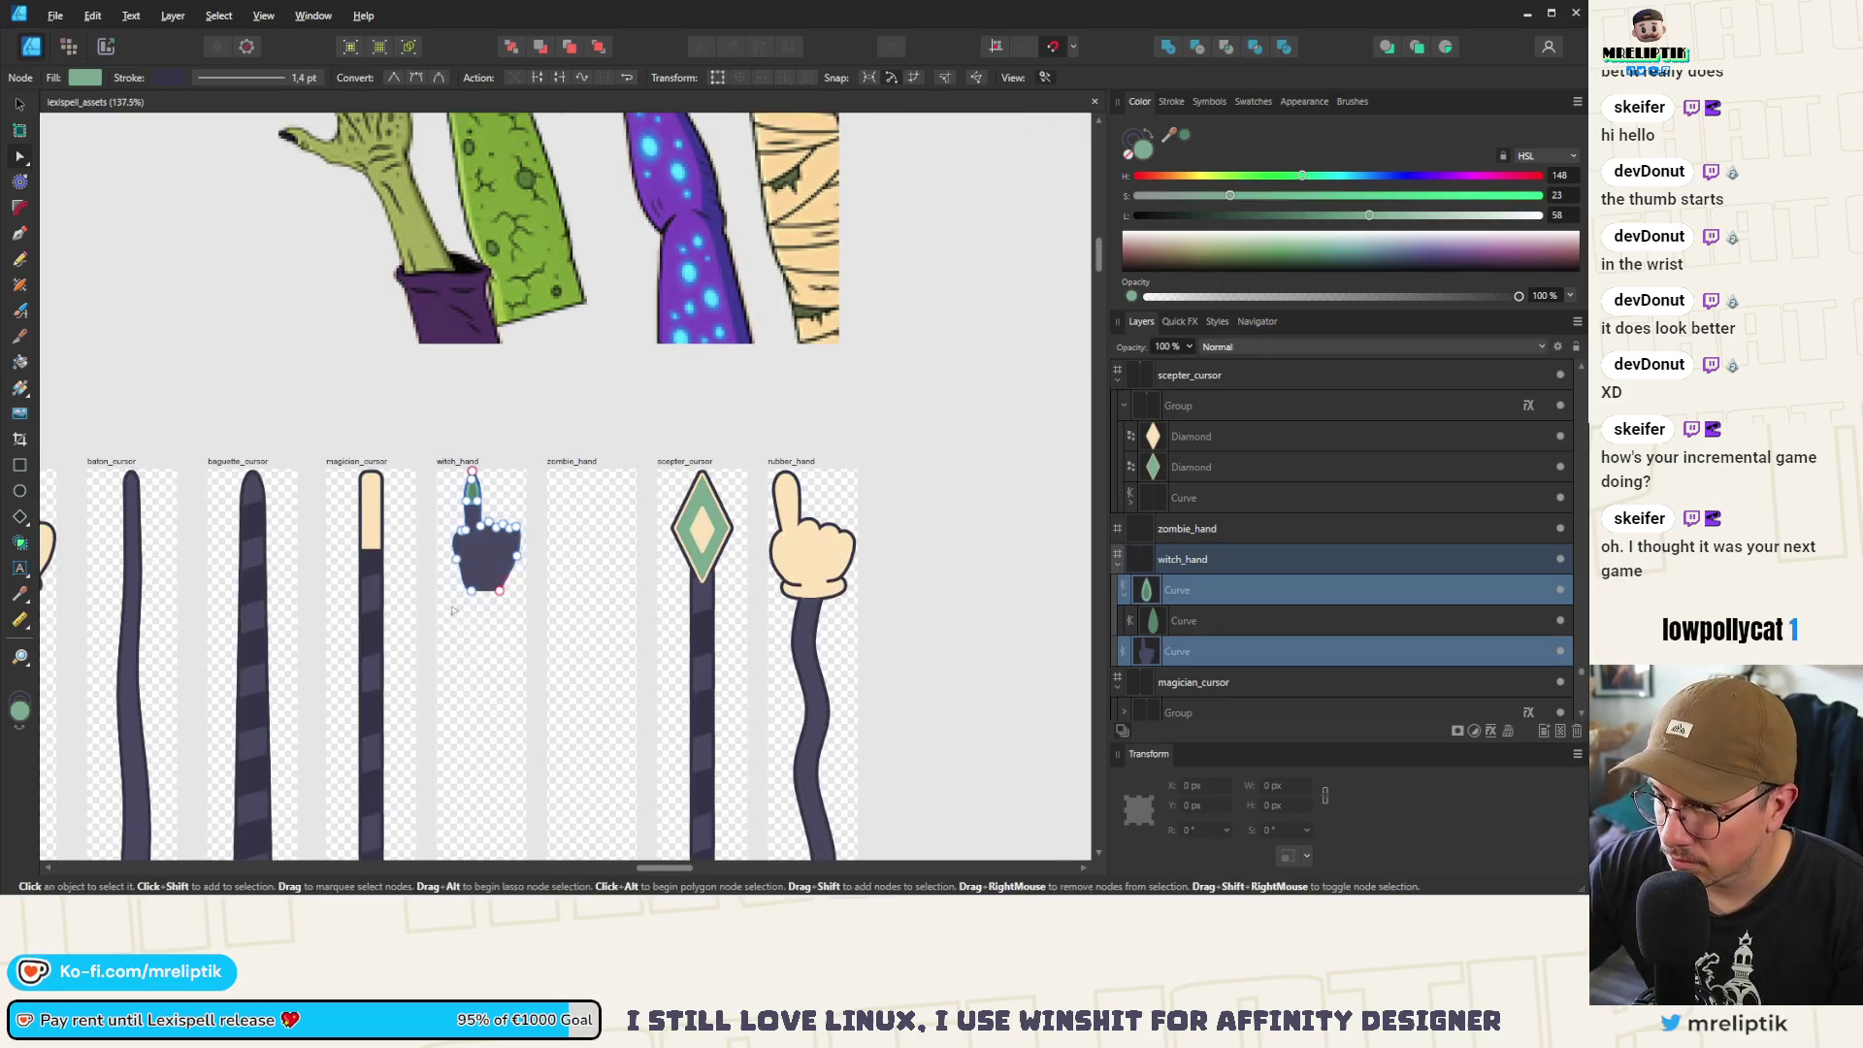
click(28, 103)
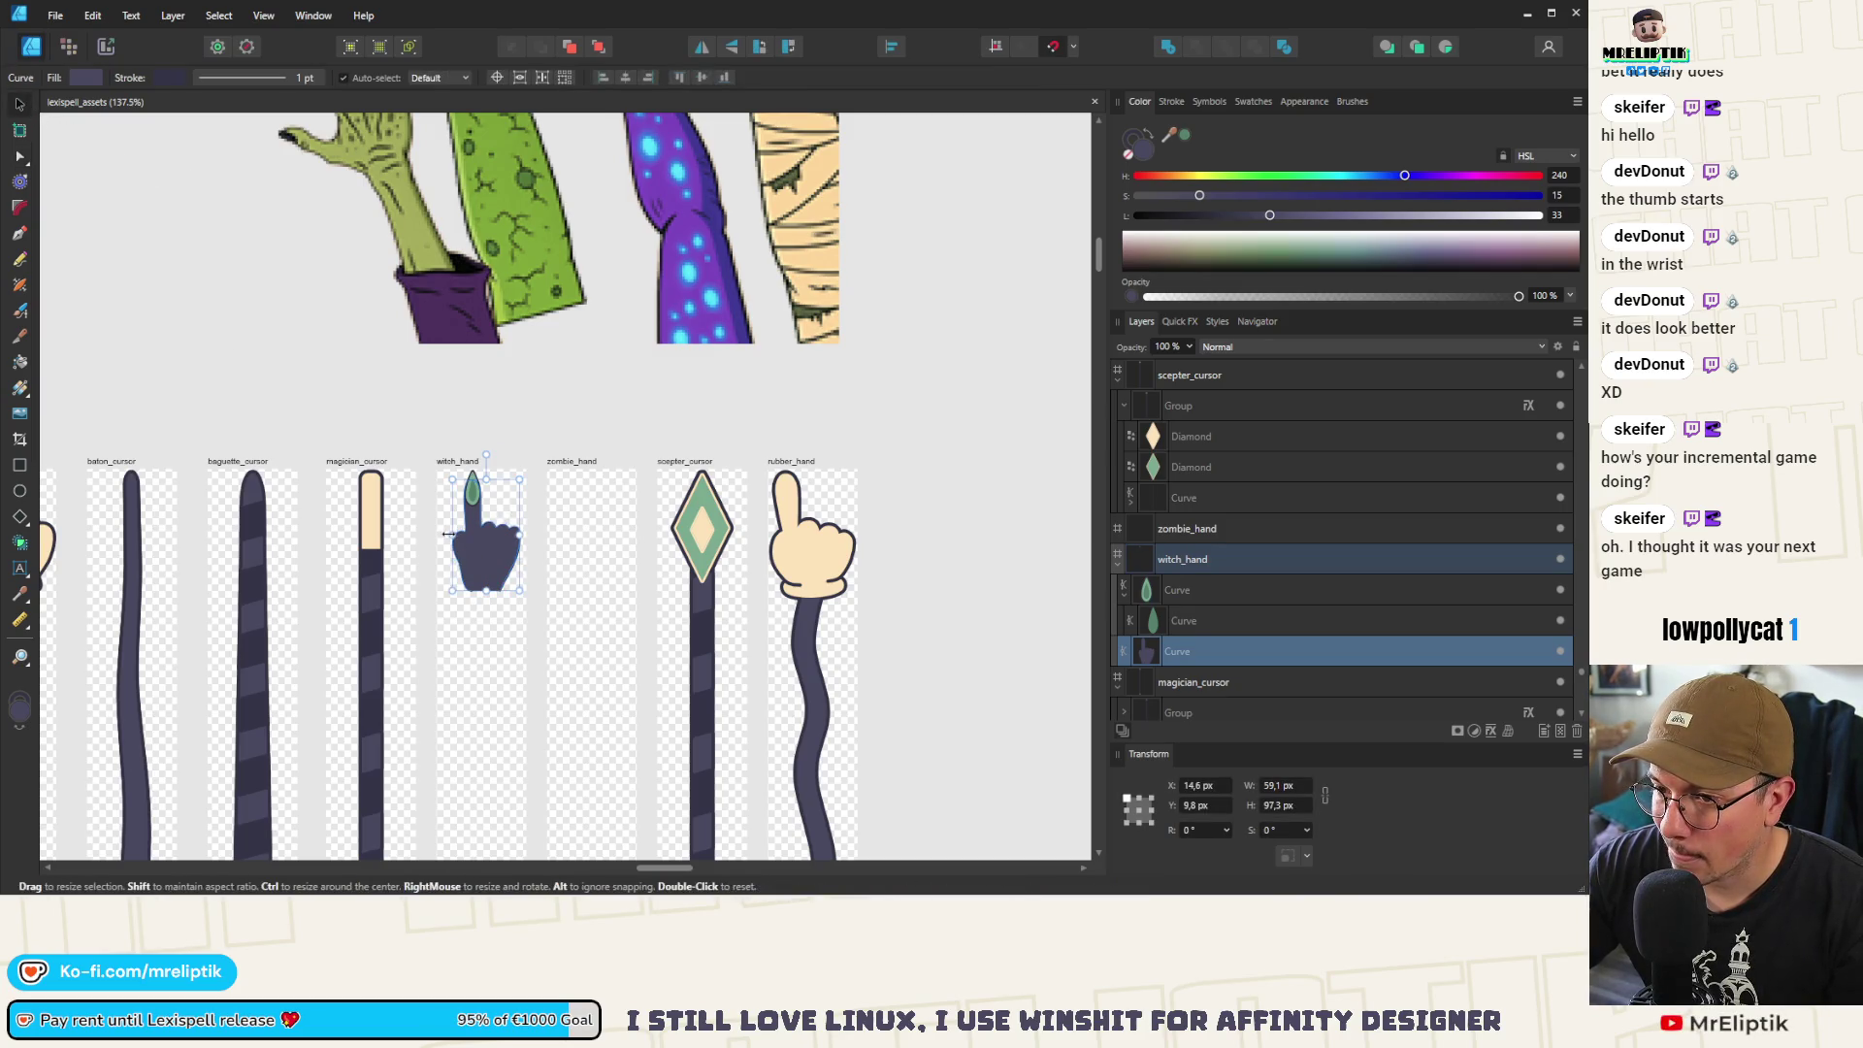
click(427, 431)
scroll(451, 549, up, 3)
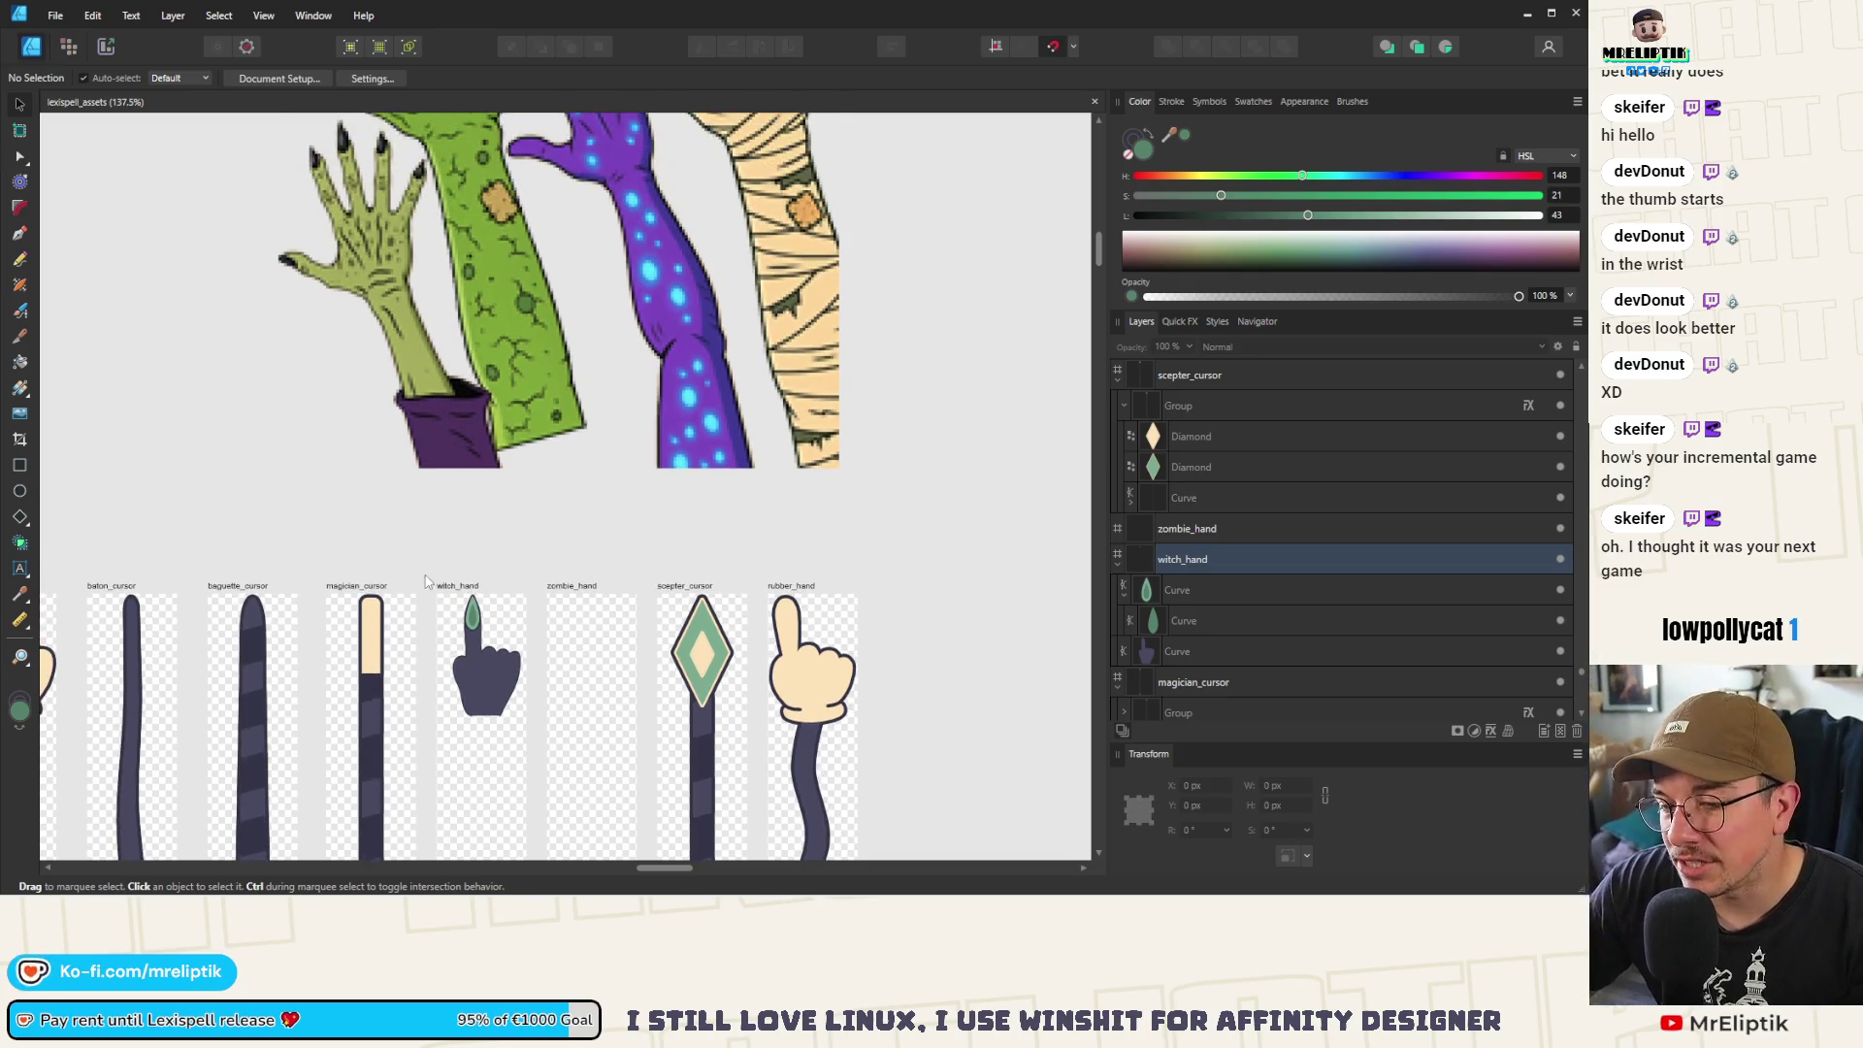
scroll(455, 620, up, 10)
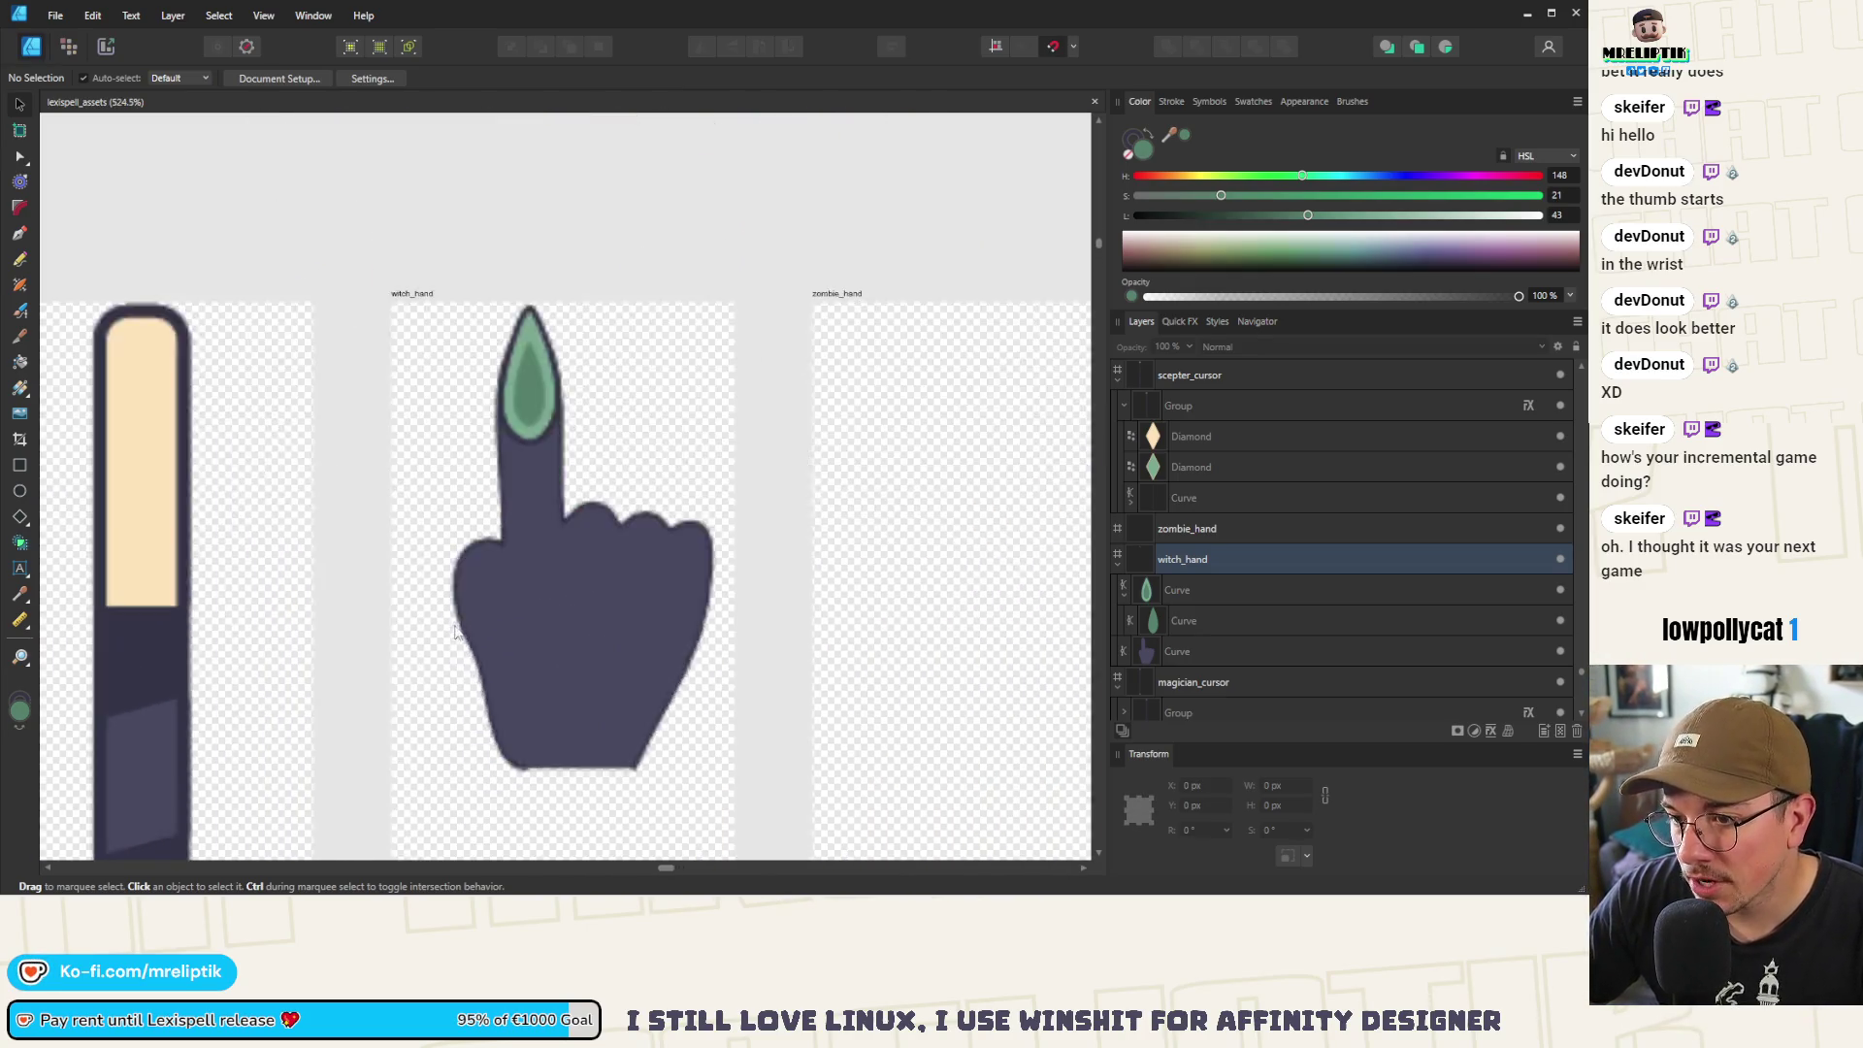
double_click(498, 524)
mouse_move(504, 492)
mouse_down()
mouse_move(502, 444)
mouse_move(532, 565)
mouse_up()
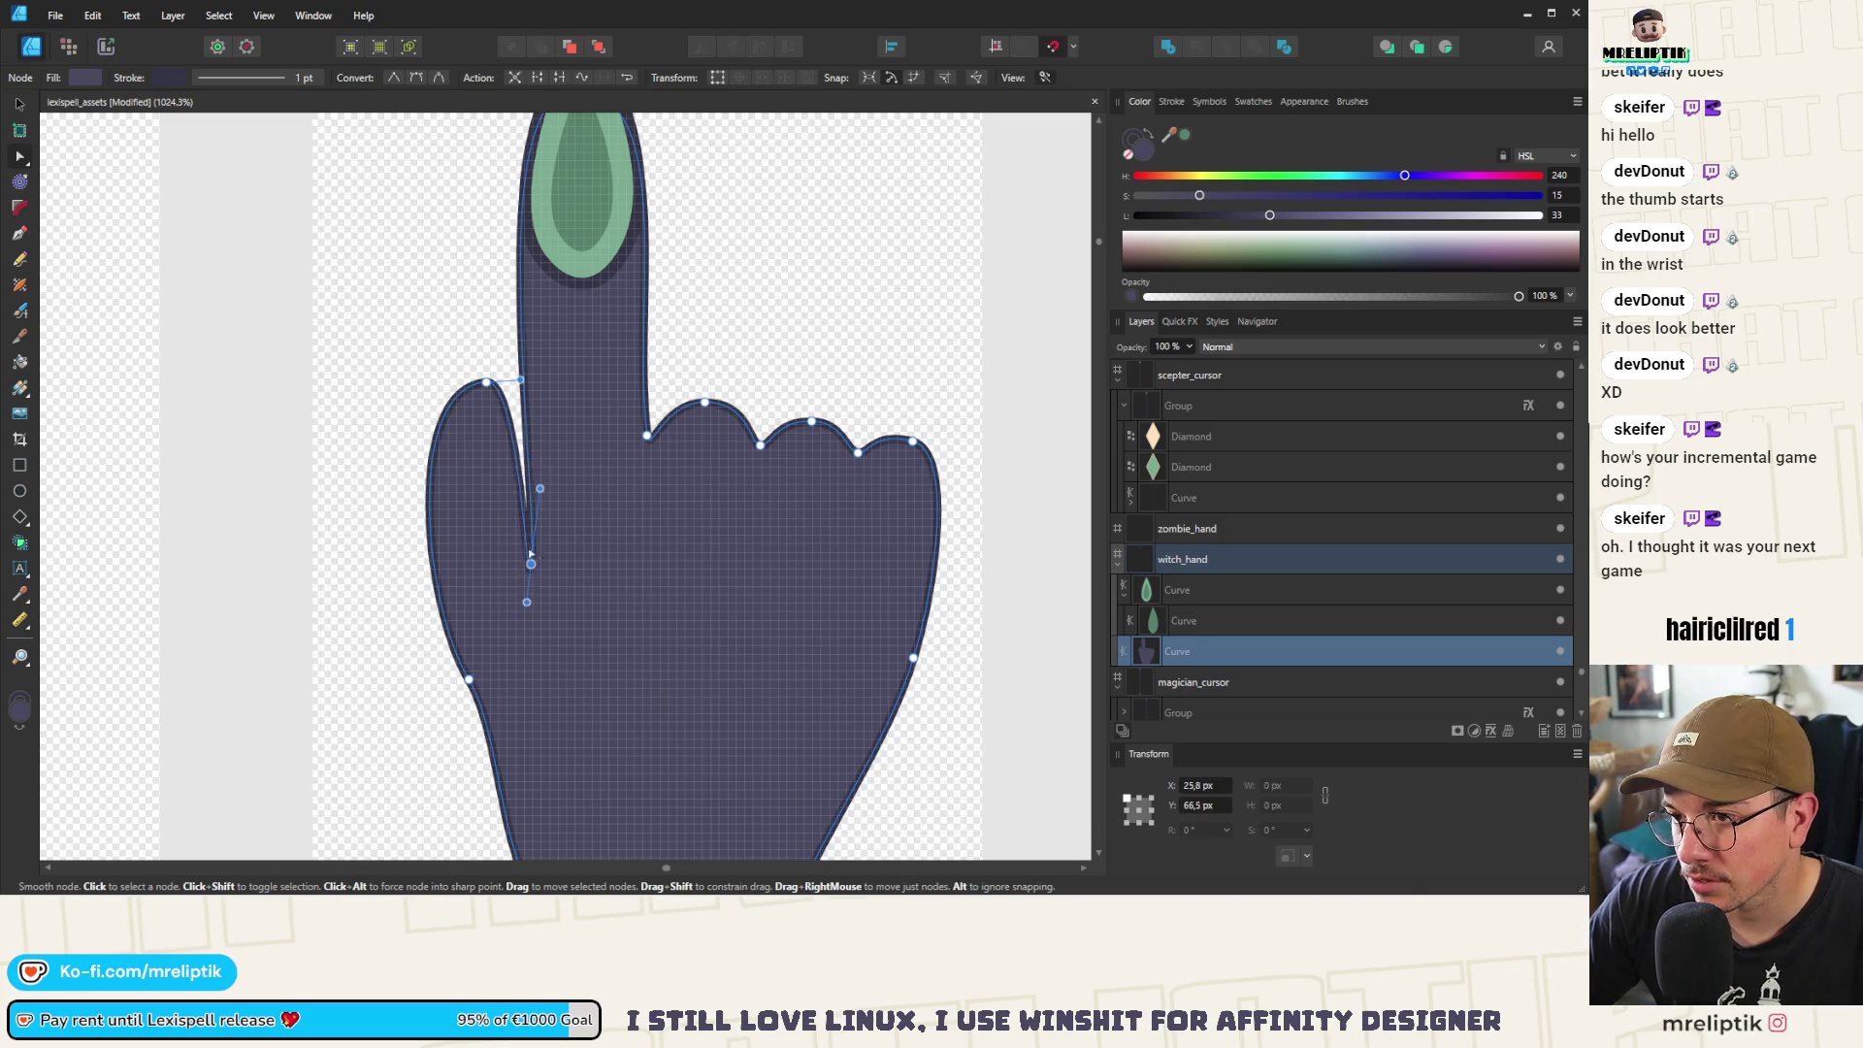
click(503, 401)
drag(422, 406, 475, 371)
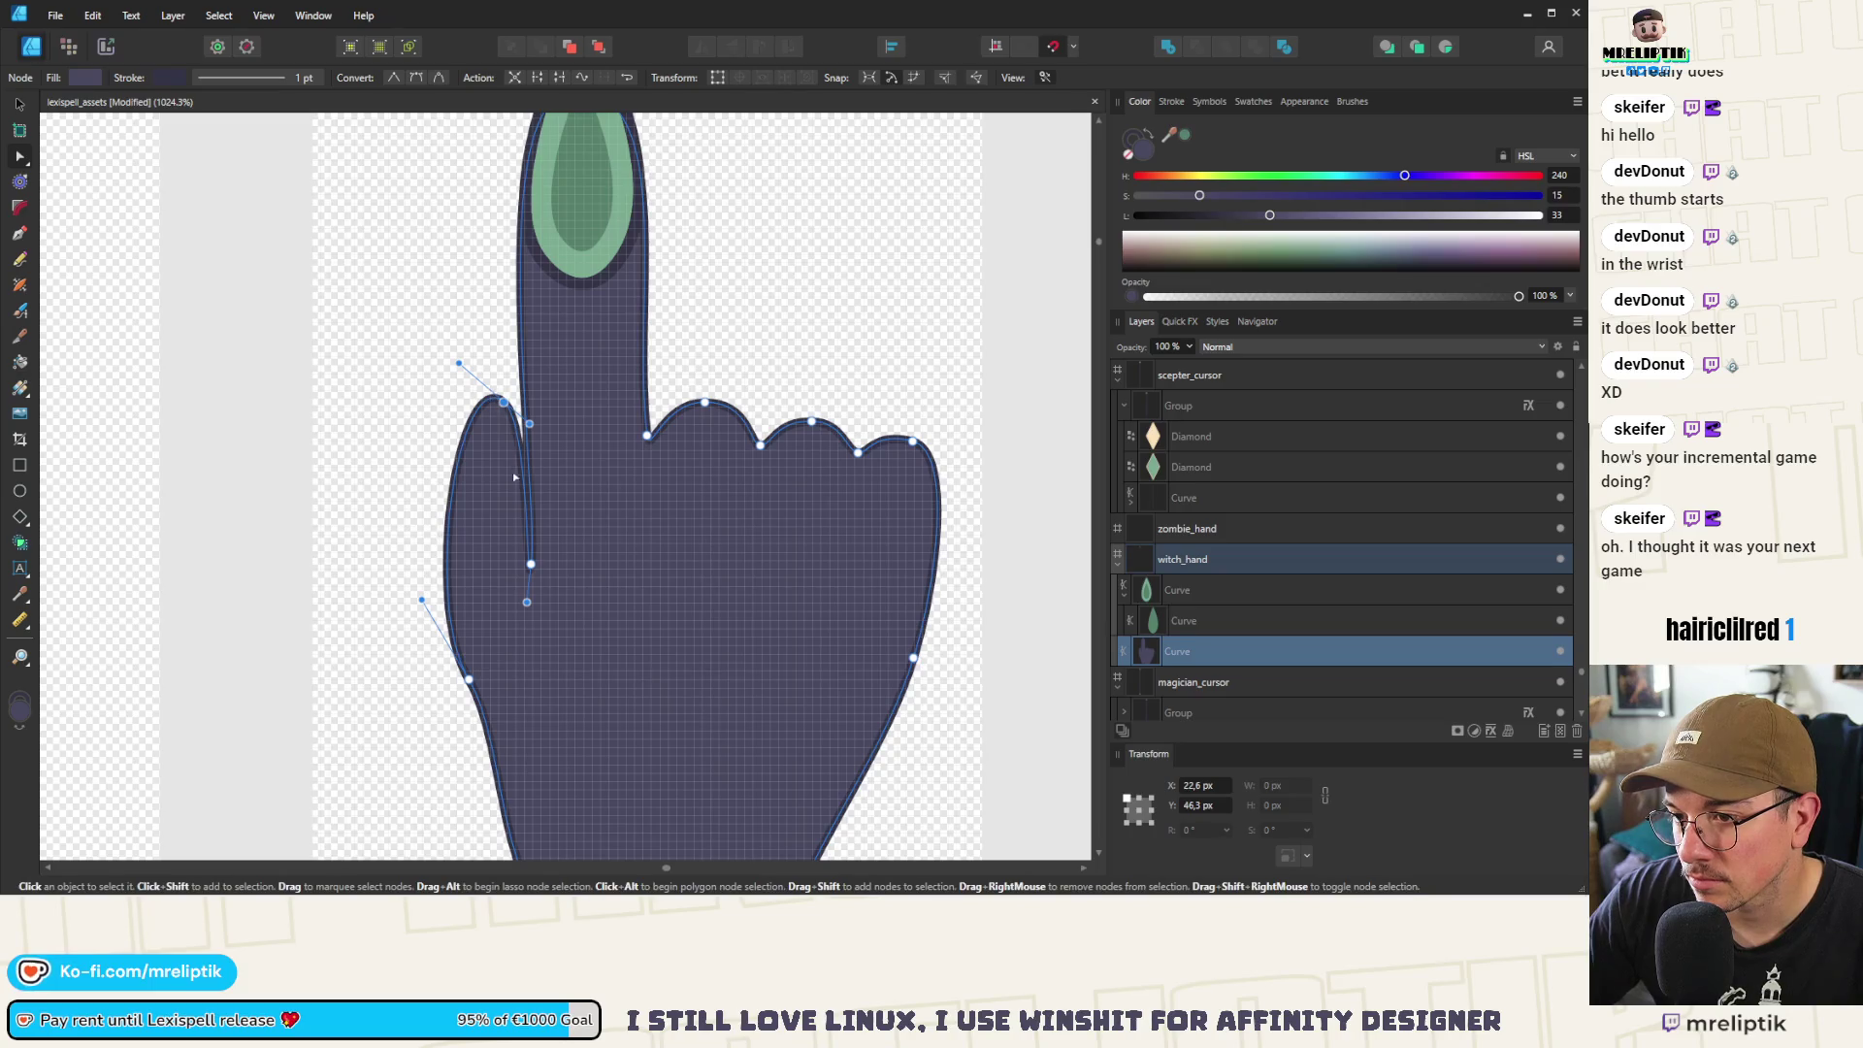
Bulge the lower-left outline and add a thumb-edge node pulled down to open the crease
drag(399, 598, 377, 571)
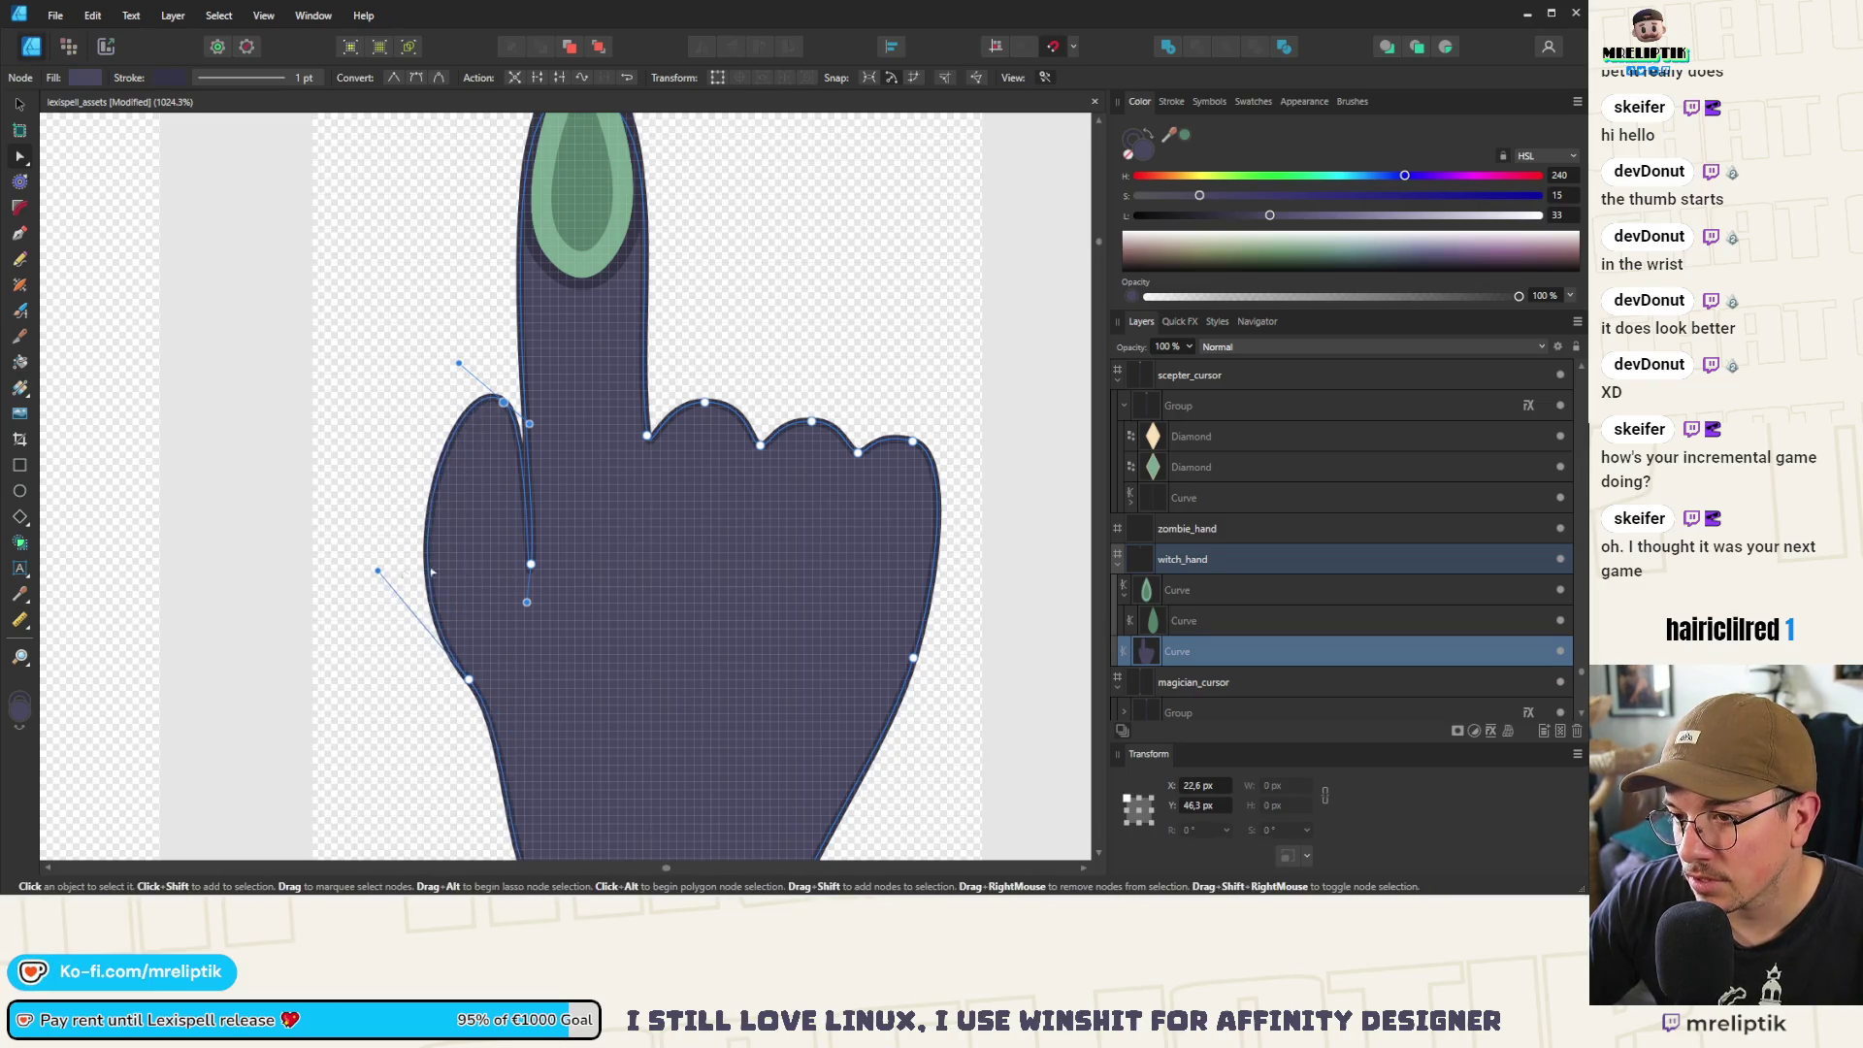
drag(469, 680, 469, 696)
click(524, 492)
drag(524, 494, 504, 571)
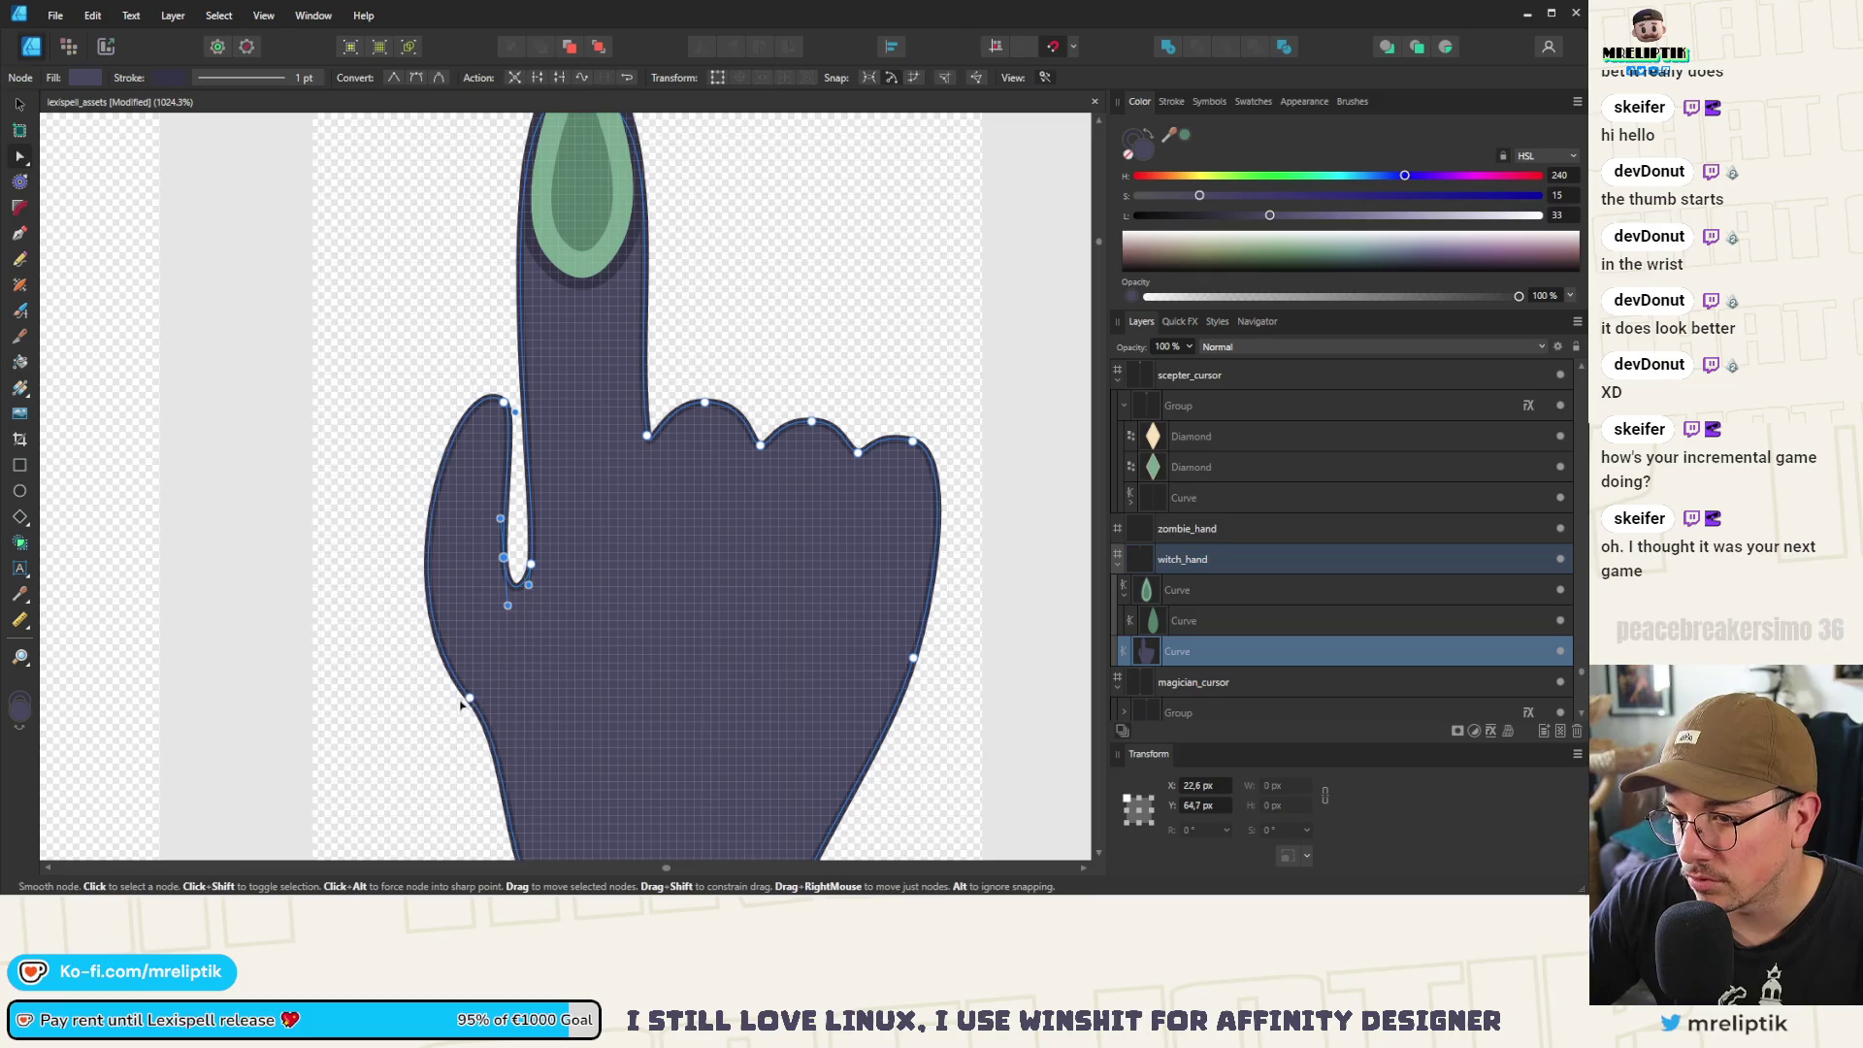
drag(469, 697, 438, 697)
drag(353, 593, 341, 574)
mouse_move(511, 415)
mouse_down()
mouse_move(530, 431)
mouse_move(494, 386)
mouse_up()
scroll(544, 437, down, 5)
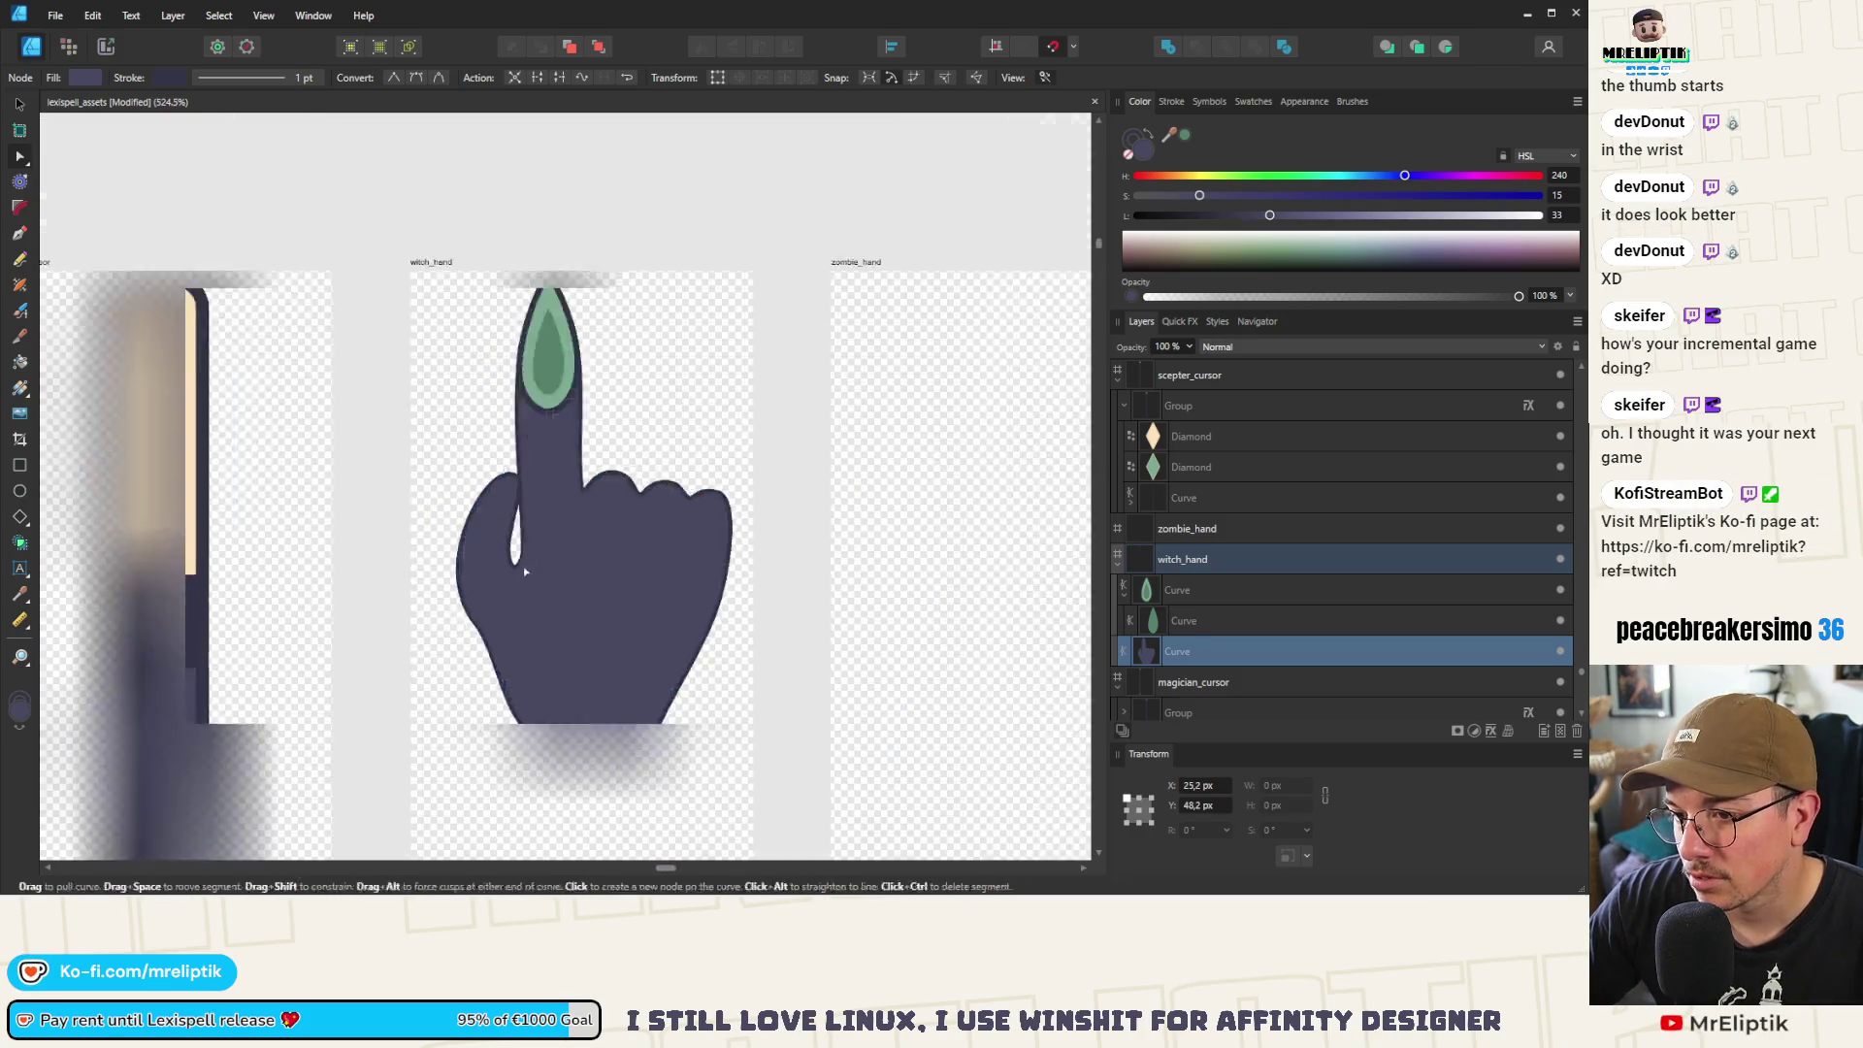
Copy the fingertip nail onto the thumb and shrink it into place
click(539, 456)
key(v)
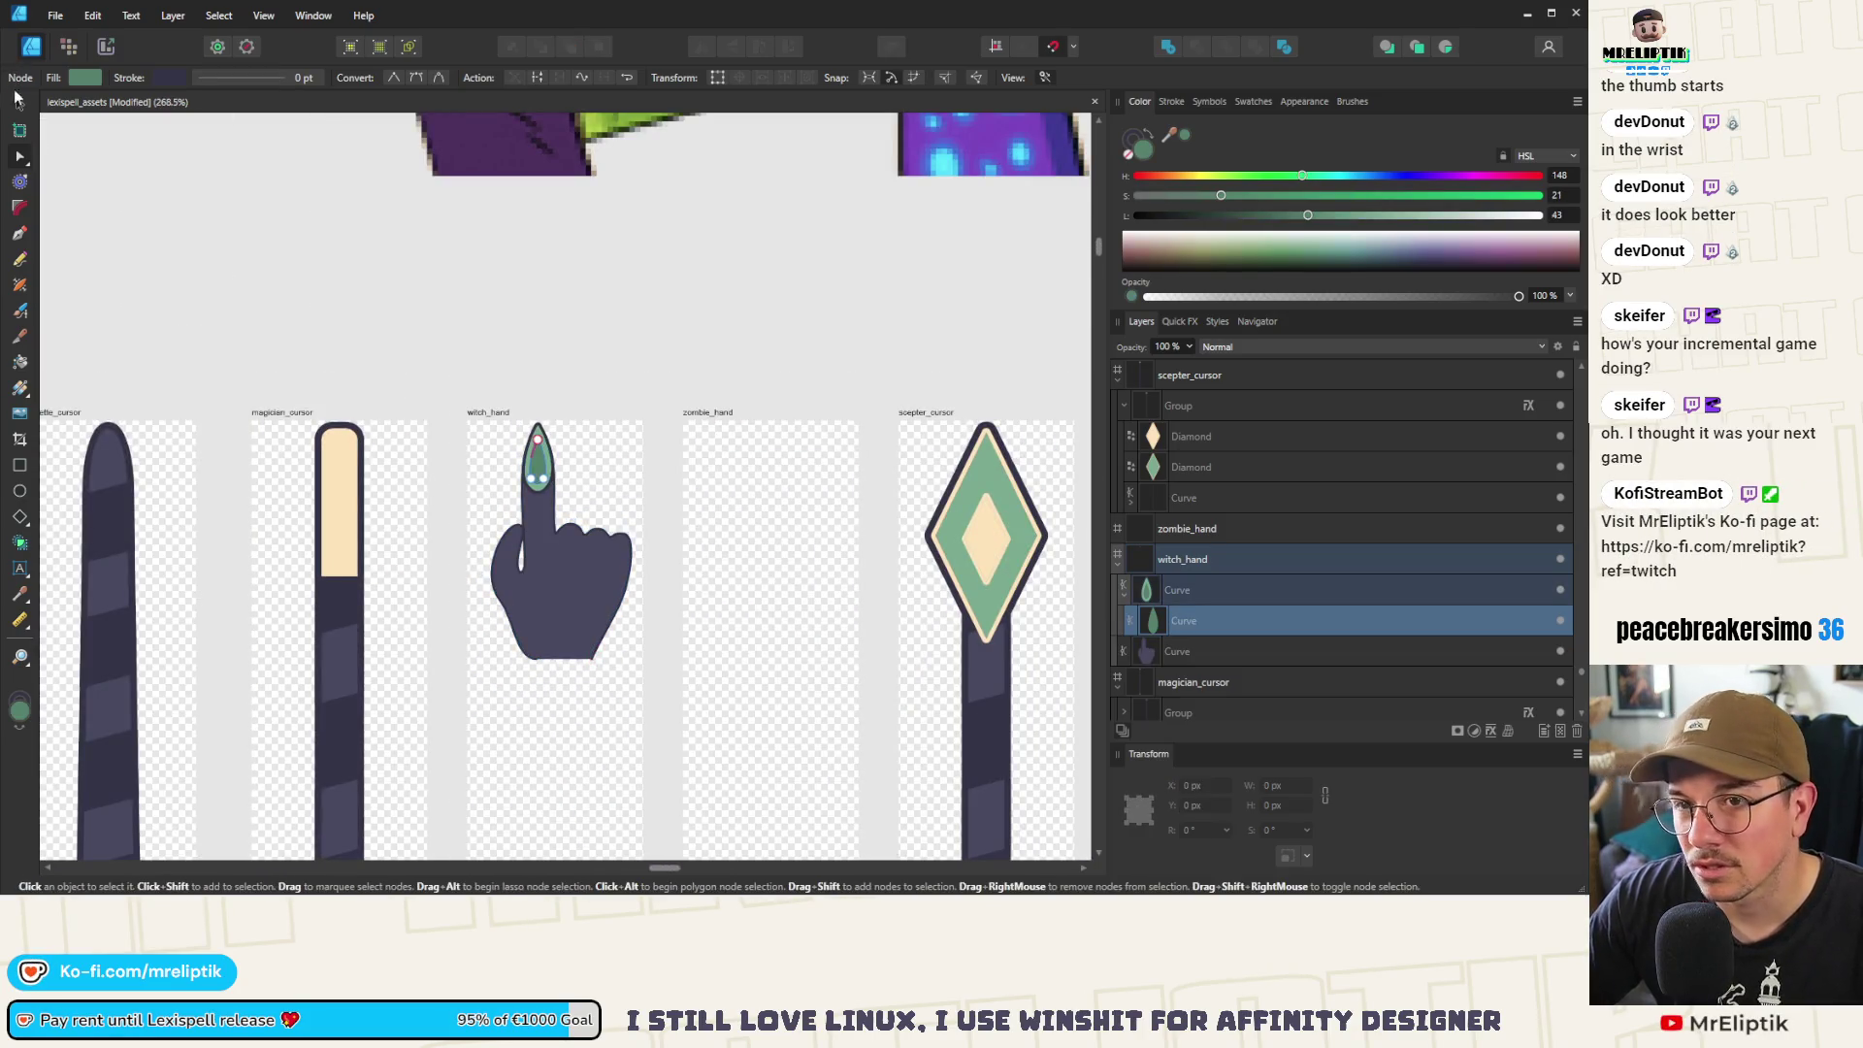
scroll(463, 472, up, 3)
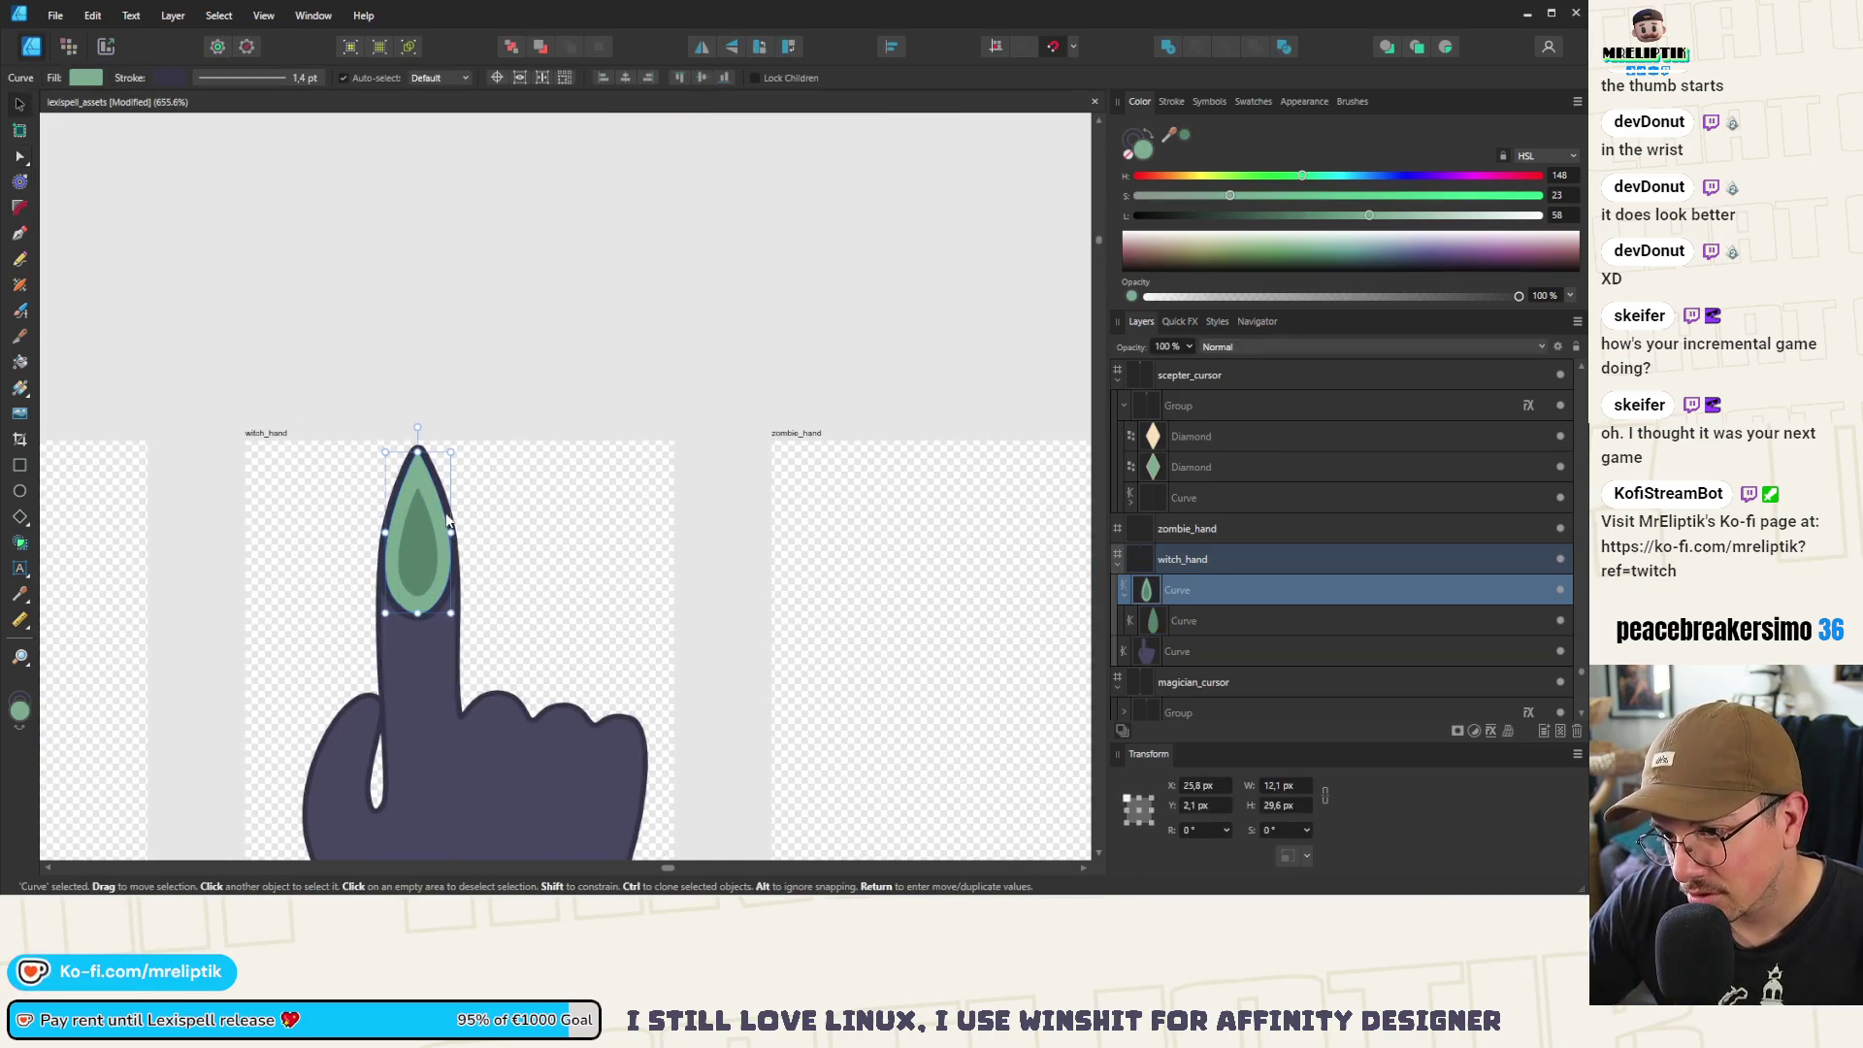
drag(448, 522, 287, 614)
scroll(287, 614, down, 2)
mouse_move(331, 736)
mouse_down()
mouse_move(316, 697)
mouse_move(351, 612)
mouse_up()
Enlarge the thumb nail slightly and adjust its stacking order against the hand
scroll(327, 676, down, 2)
scroll(351, 612, up, 7)
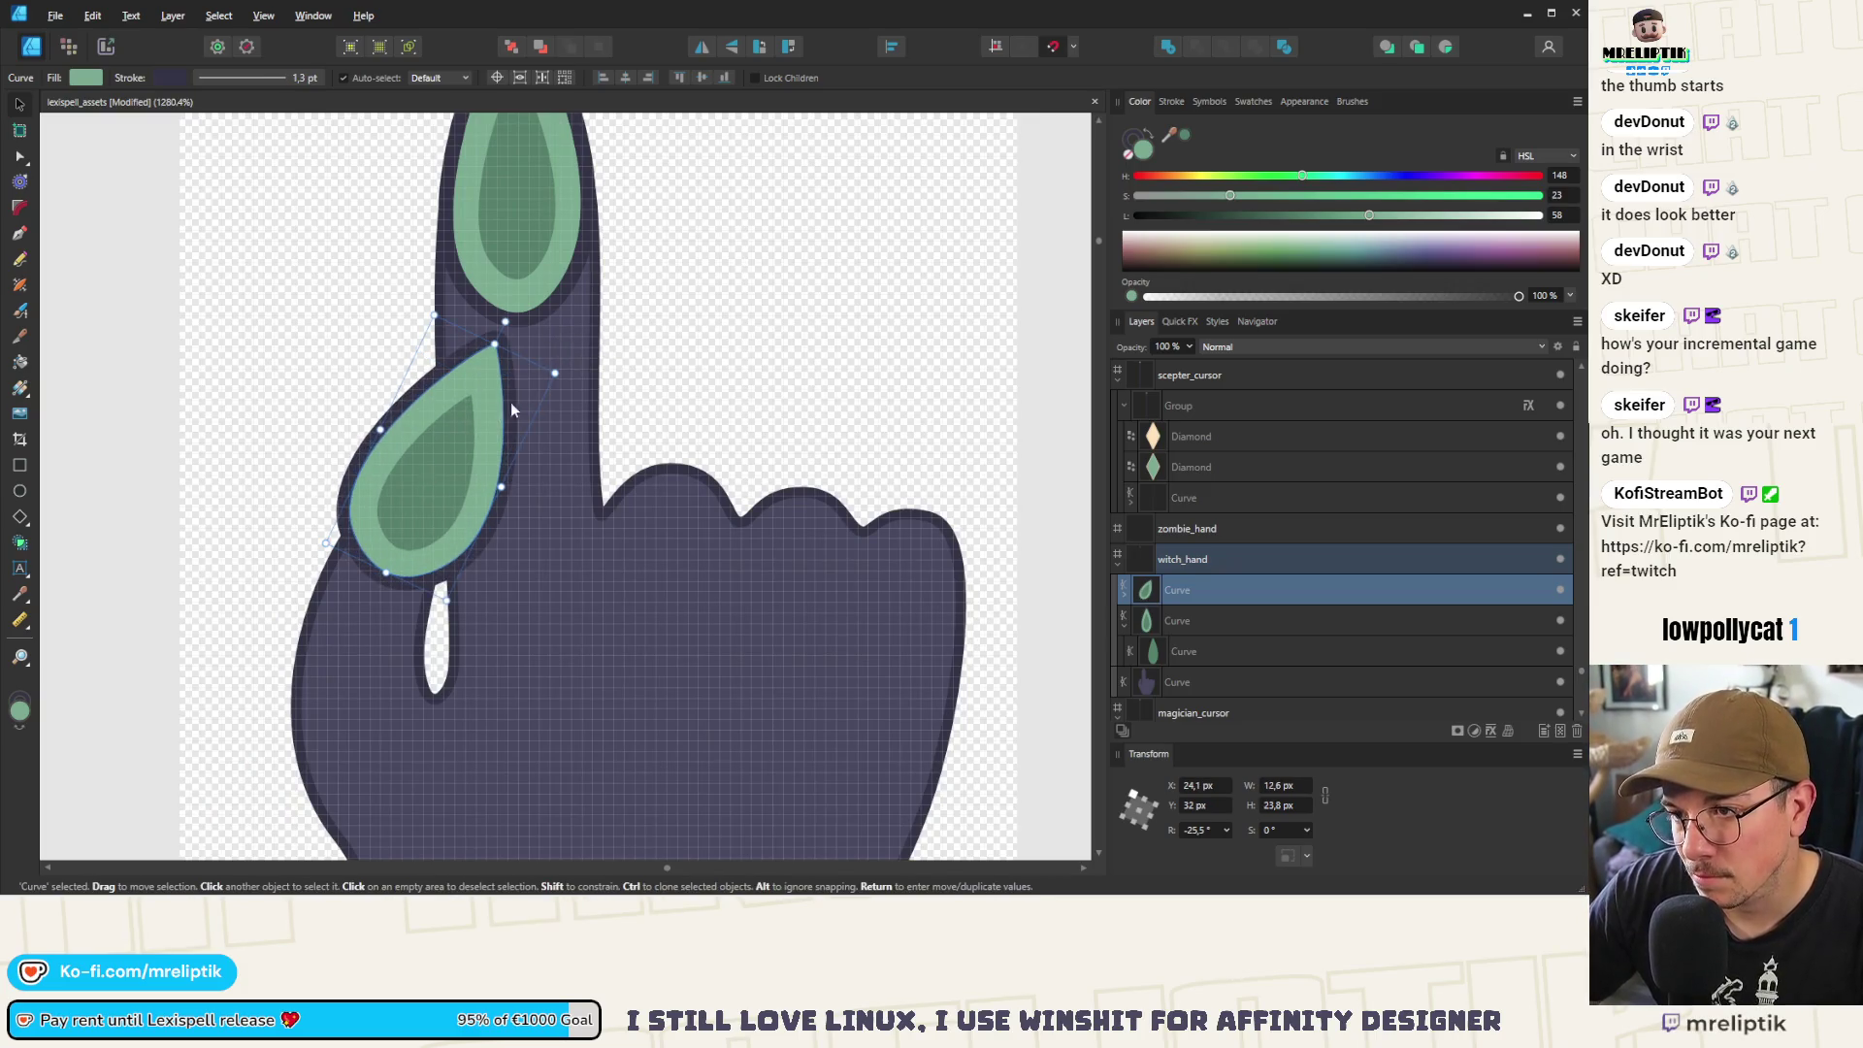
drag(492, 389, 547, 370)
drag(403, 455, 417, 467)
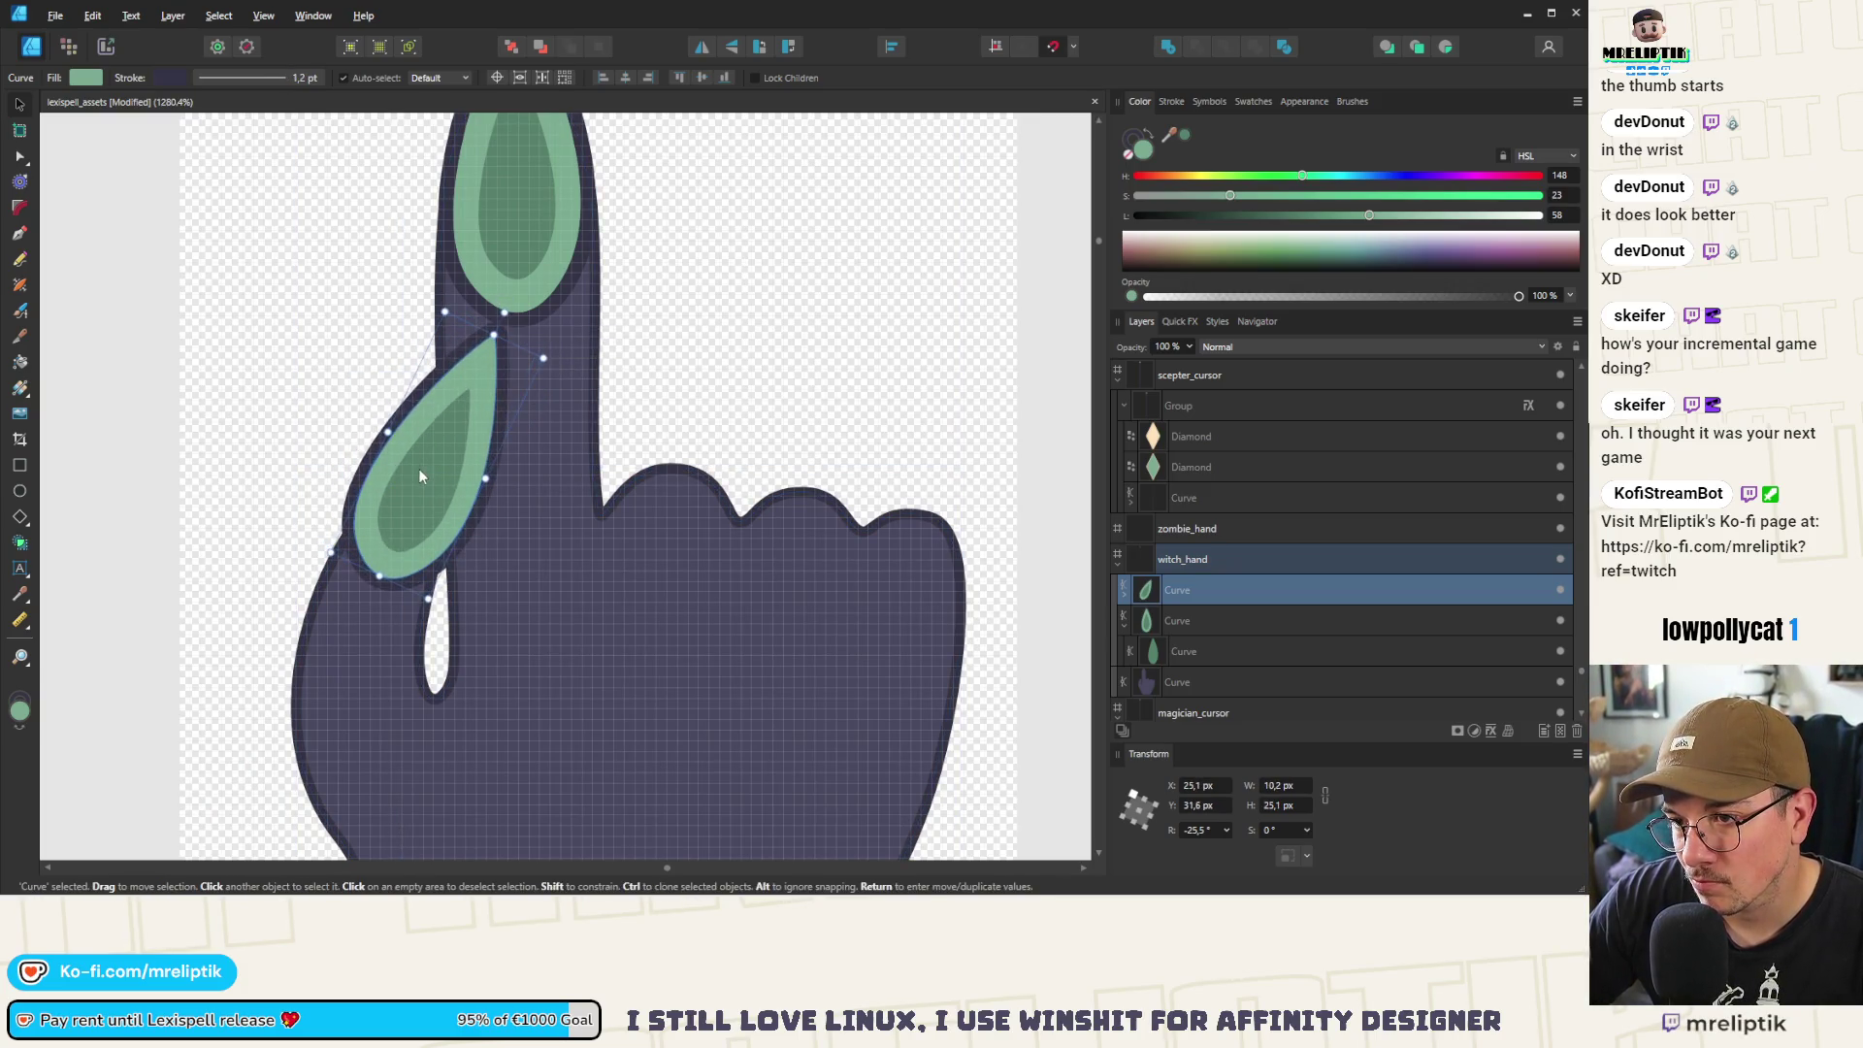
click(514, 47)
key(ctrl+z)
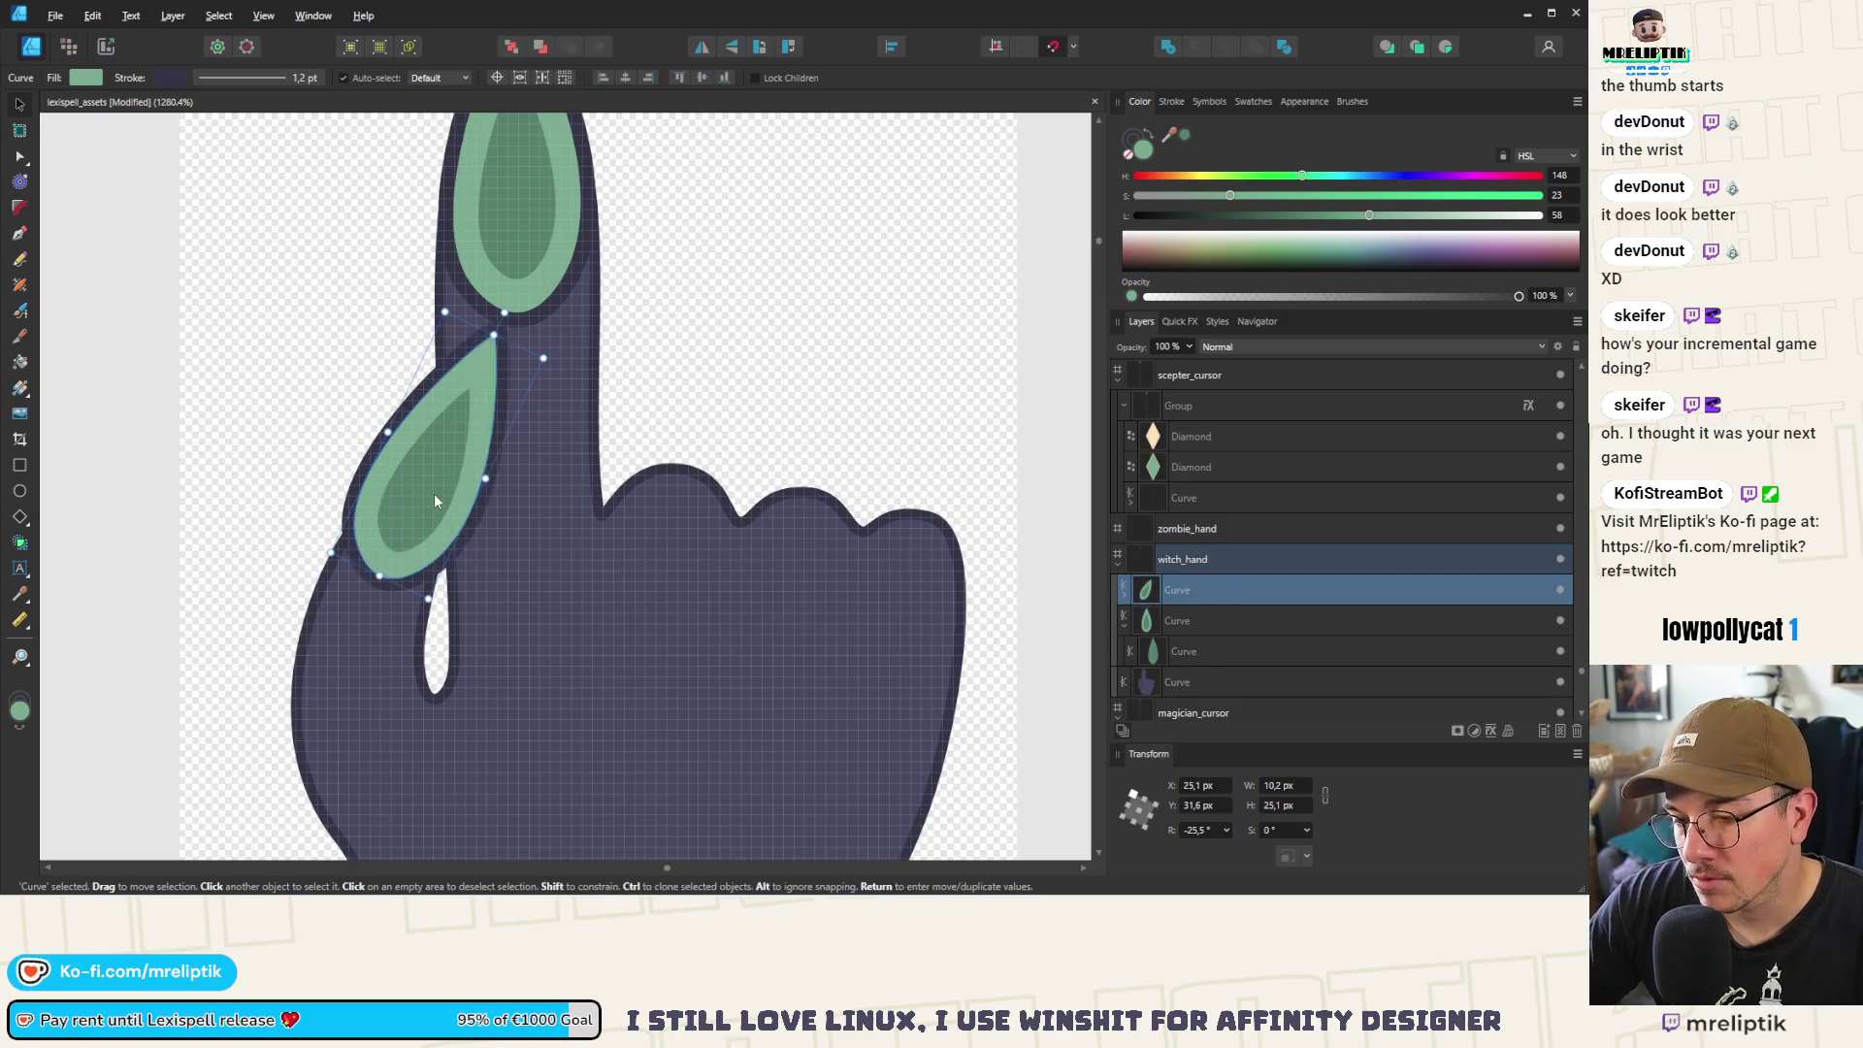
scroll(434, 492, down, 2)
click(393, 617)
scroll(294, 361, down, 3)
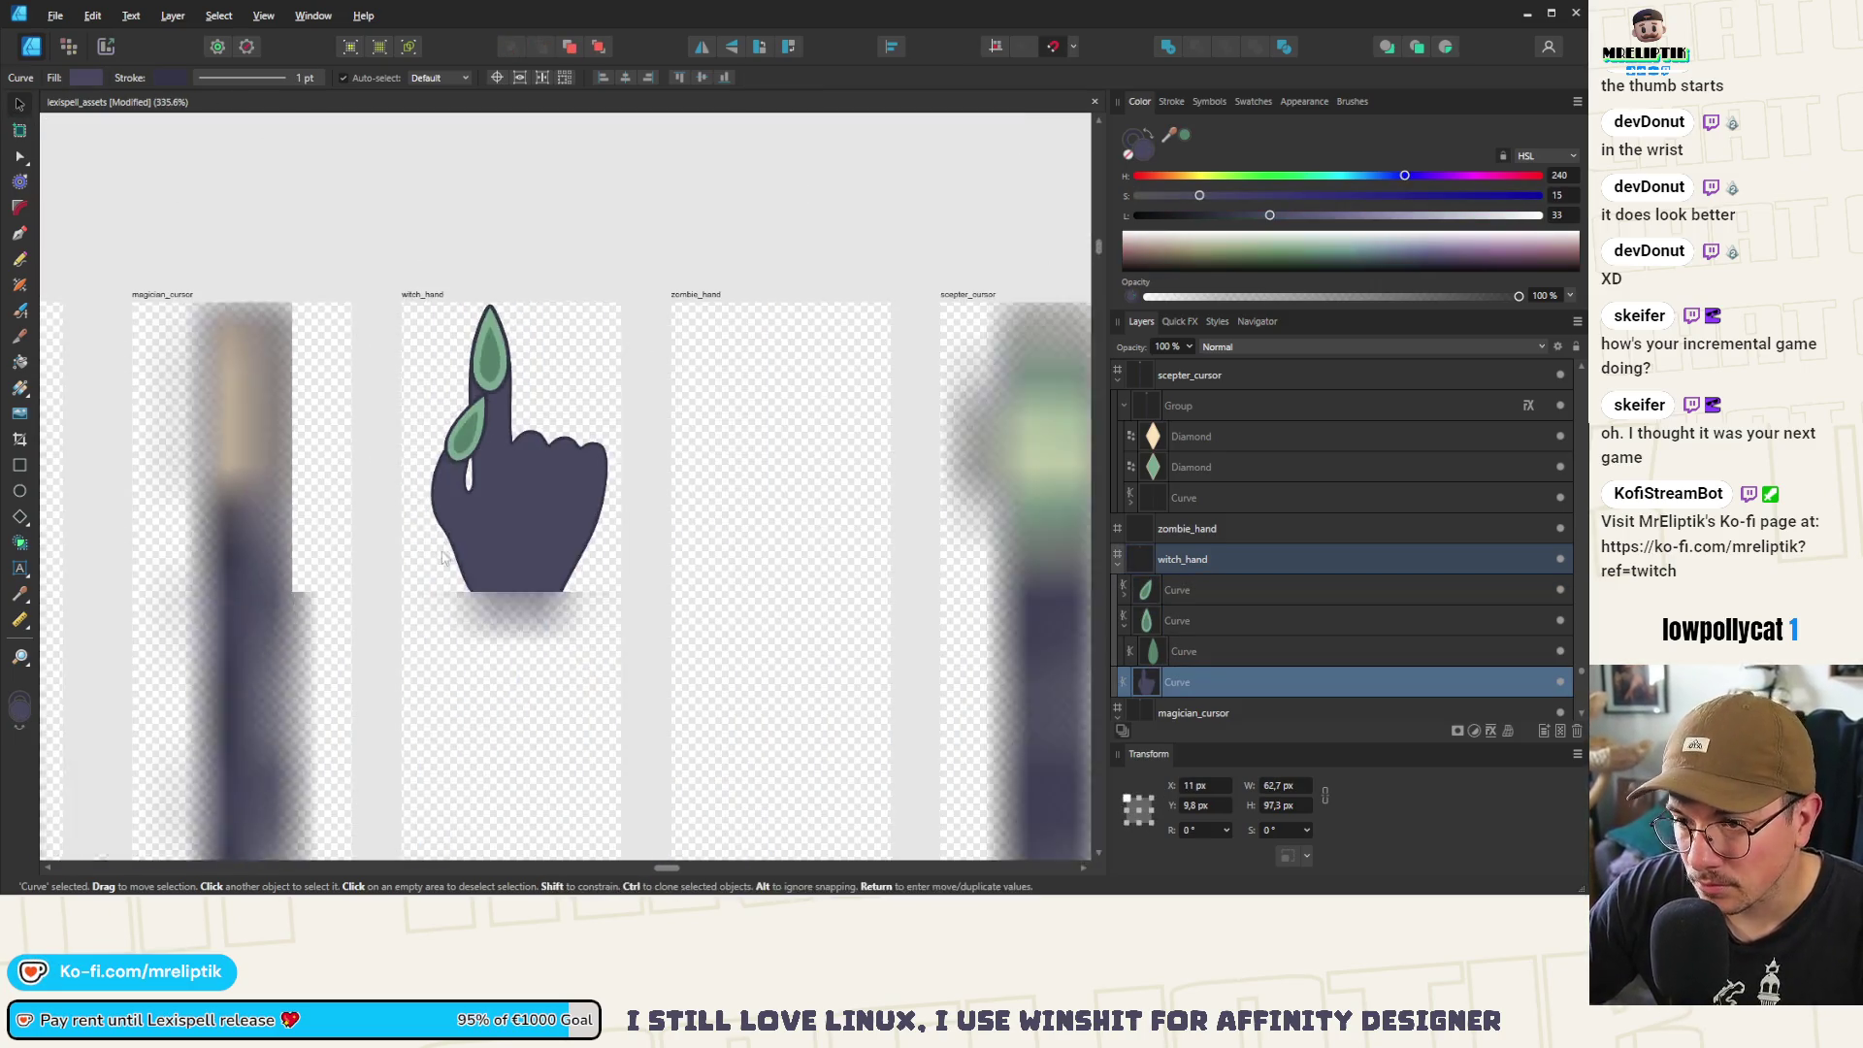
Duplicate the hand curve and delete its top and right nodes, leaving a left-edge path
scroll(449, 533, up, 2)
scroll(549, 477, up, 3)
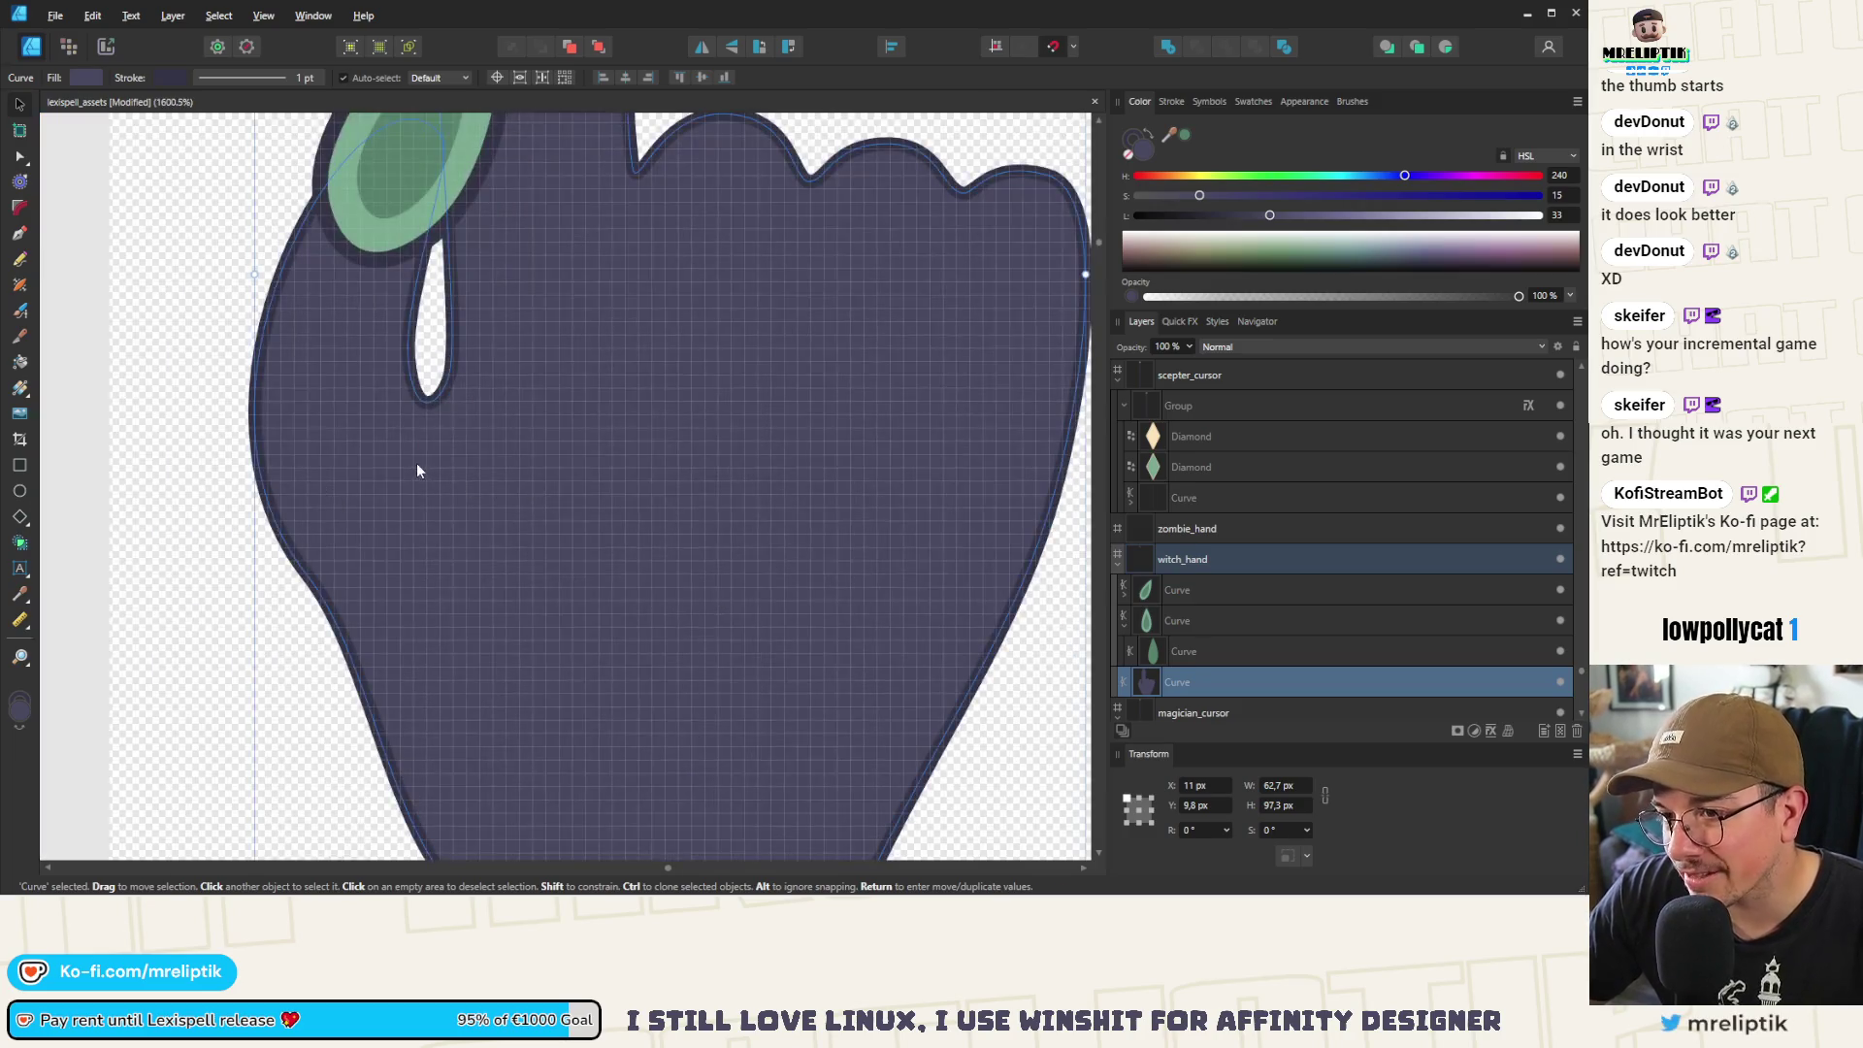
scroll(534, 424, down, 4)
key(ctrl+j)
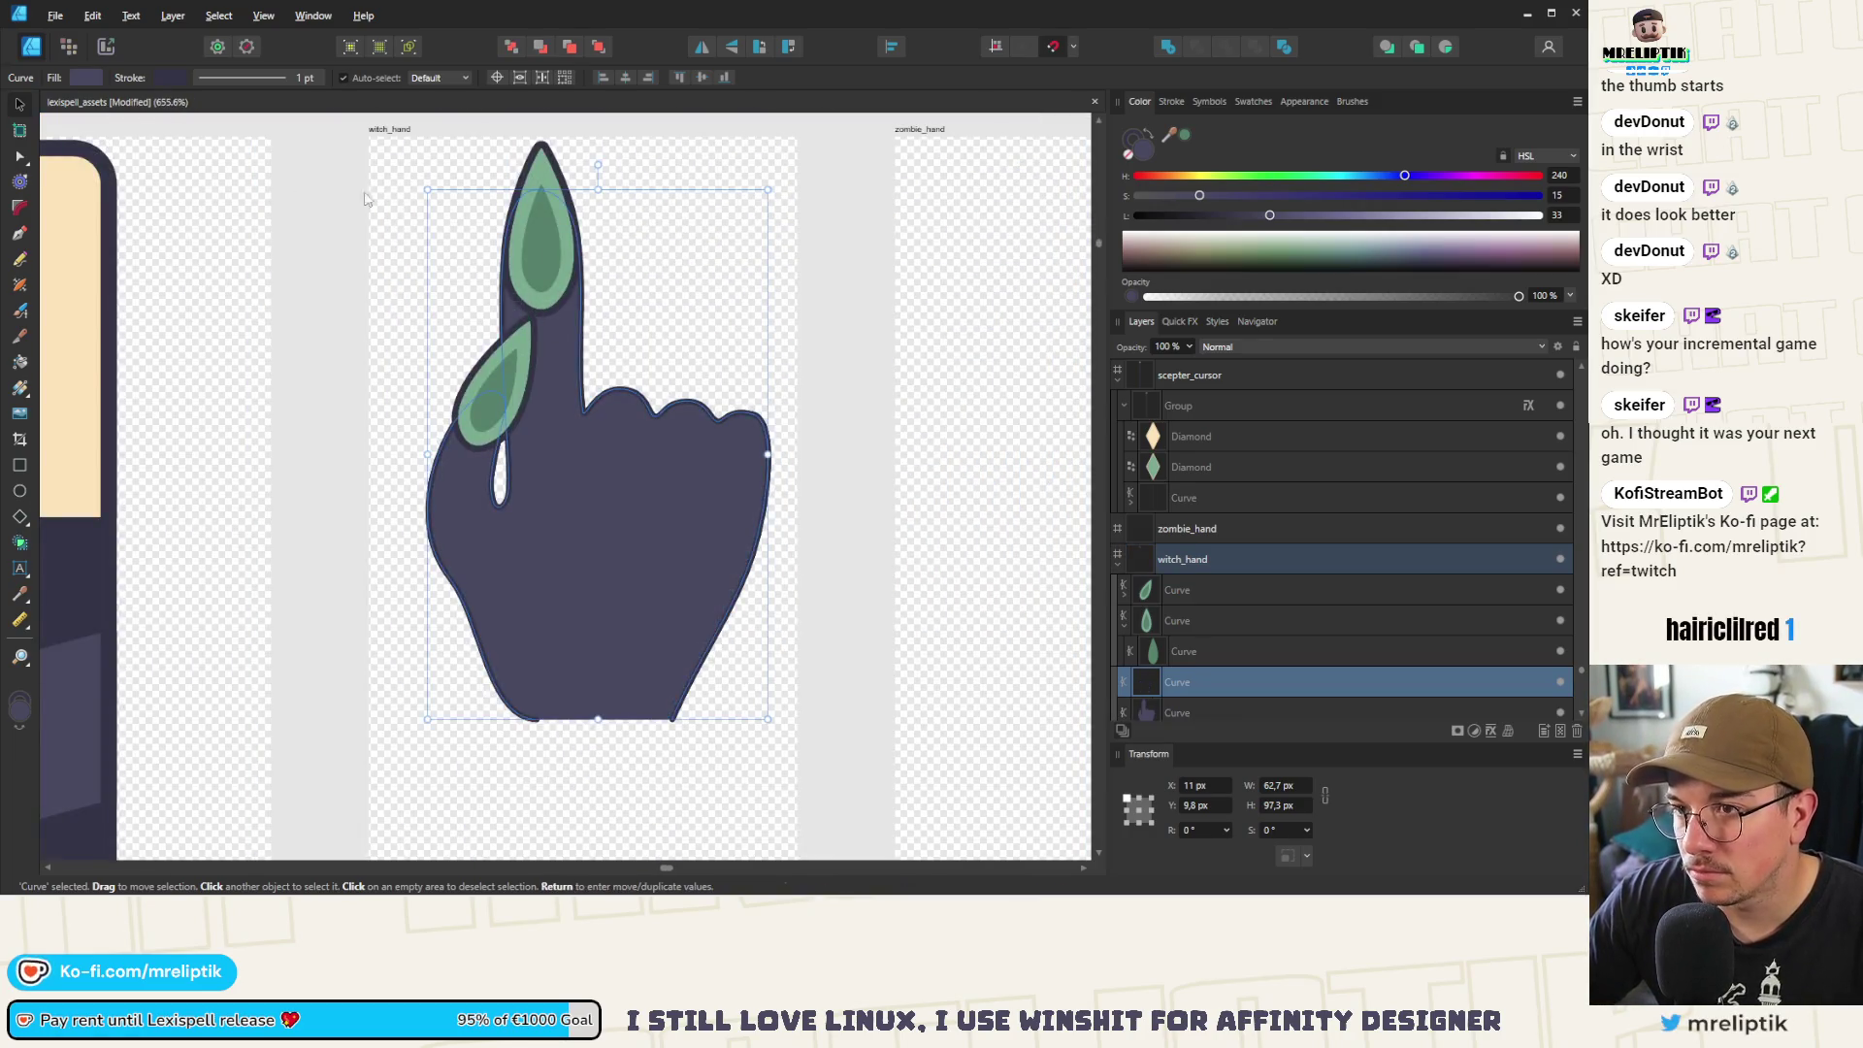
click(21, 156)
mouse_move(480, 148)
mouse_down()
mouse_move(791, 454)
mouse_move(800, 424)
mouse_up()
click(537, 189)
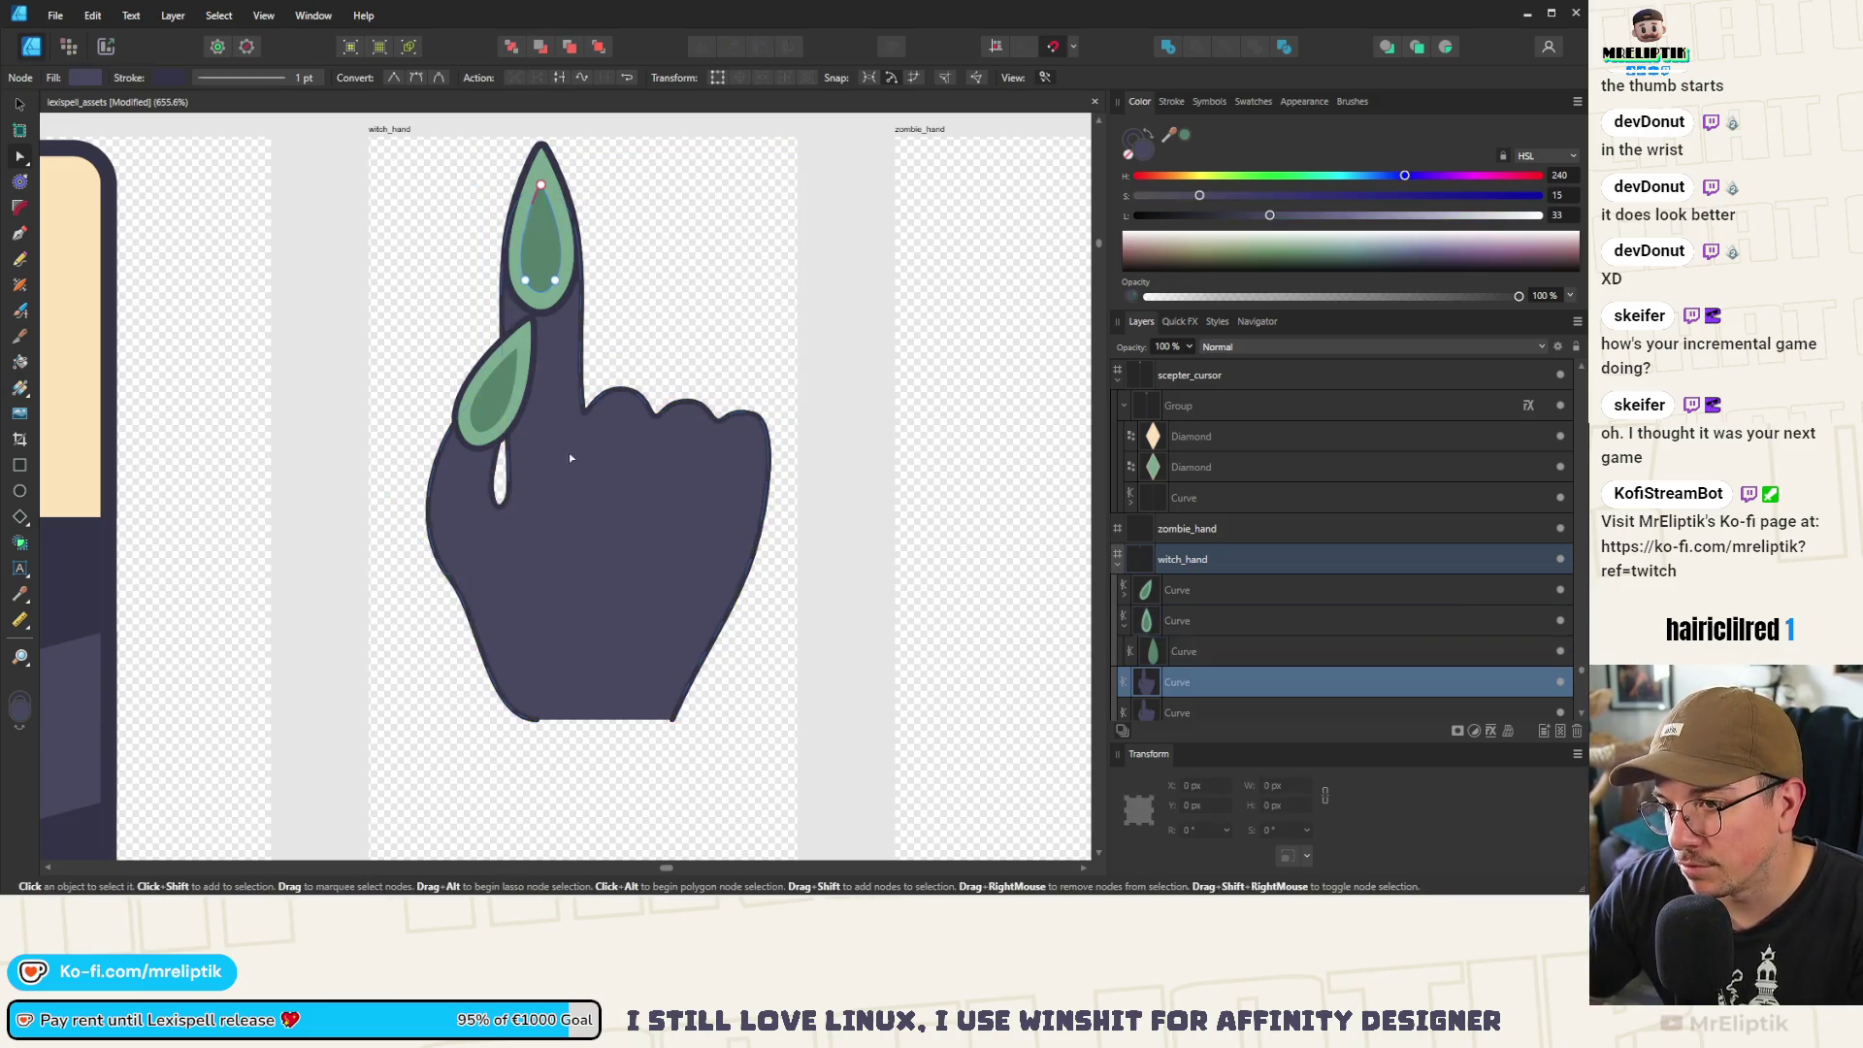
key(Delete)
drag(803, 308, 555, 814)
key(Delete)
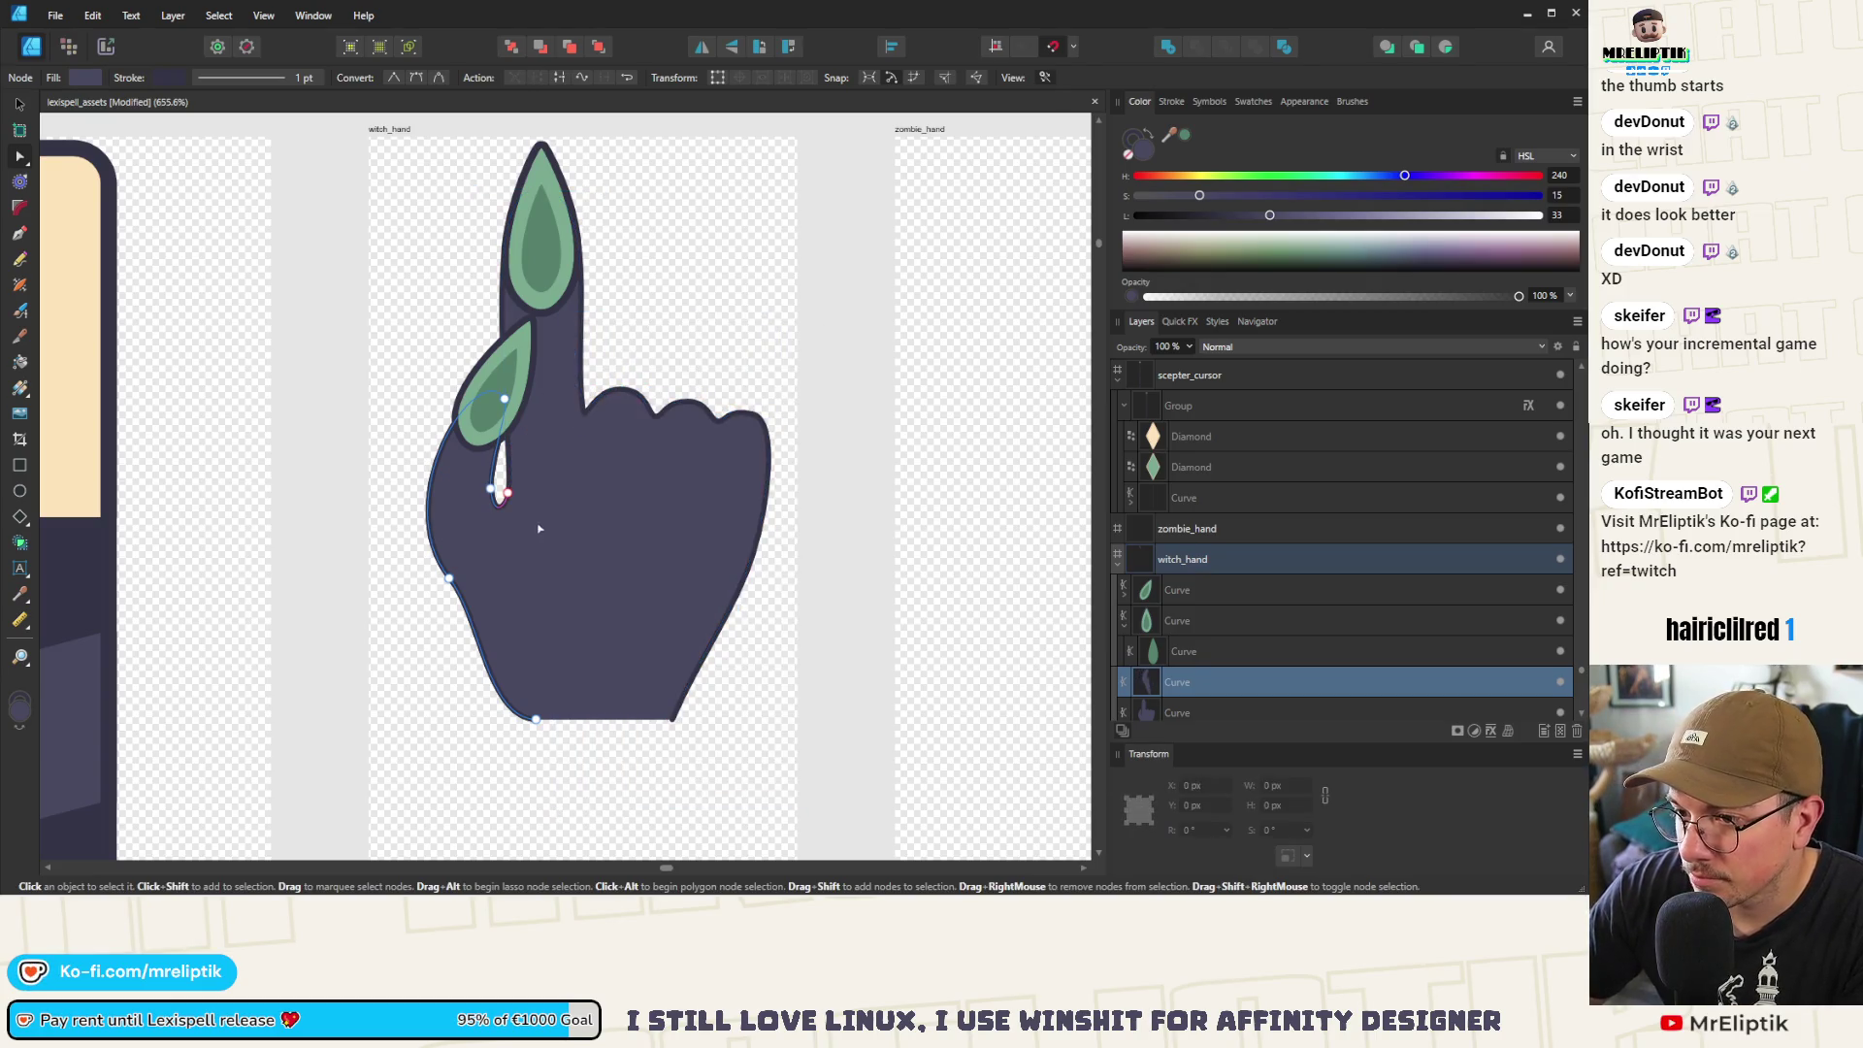
Set the stroke width of the fingertip and thumb nails to 0 pt
click(21, 103)
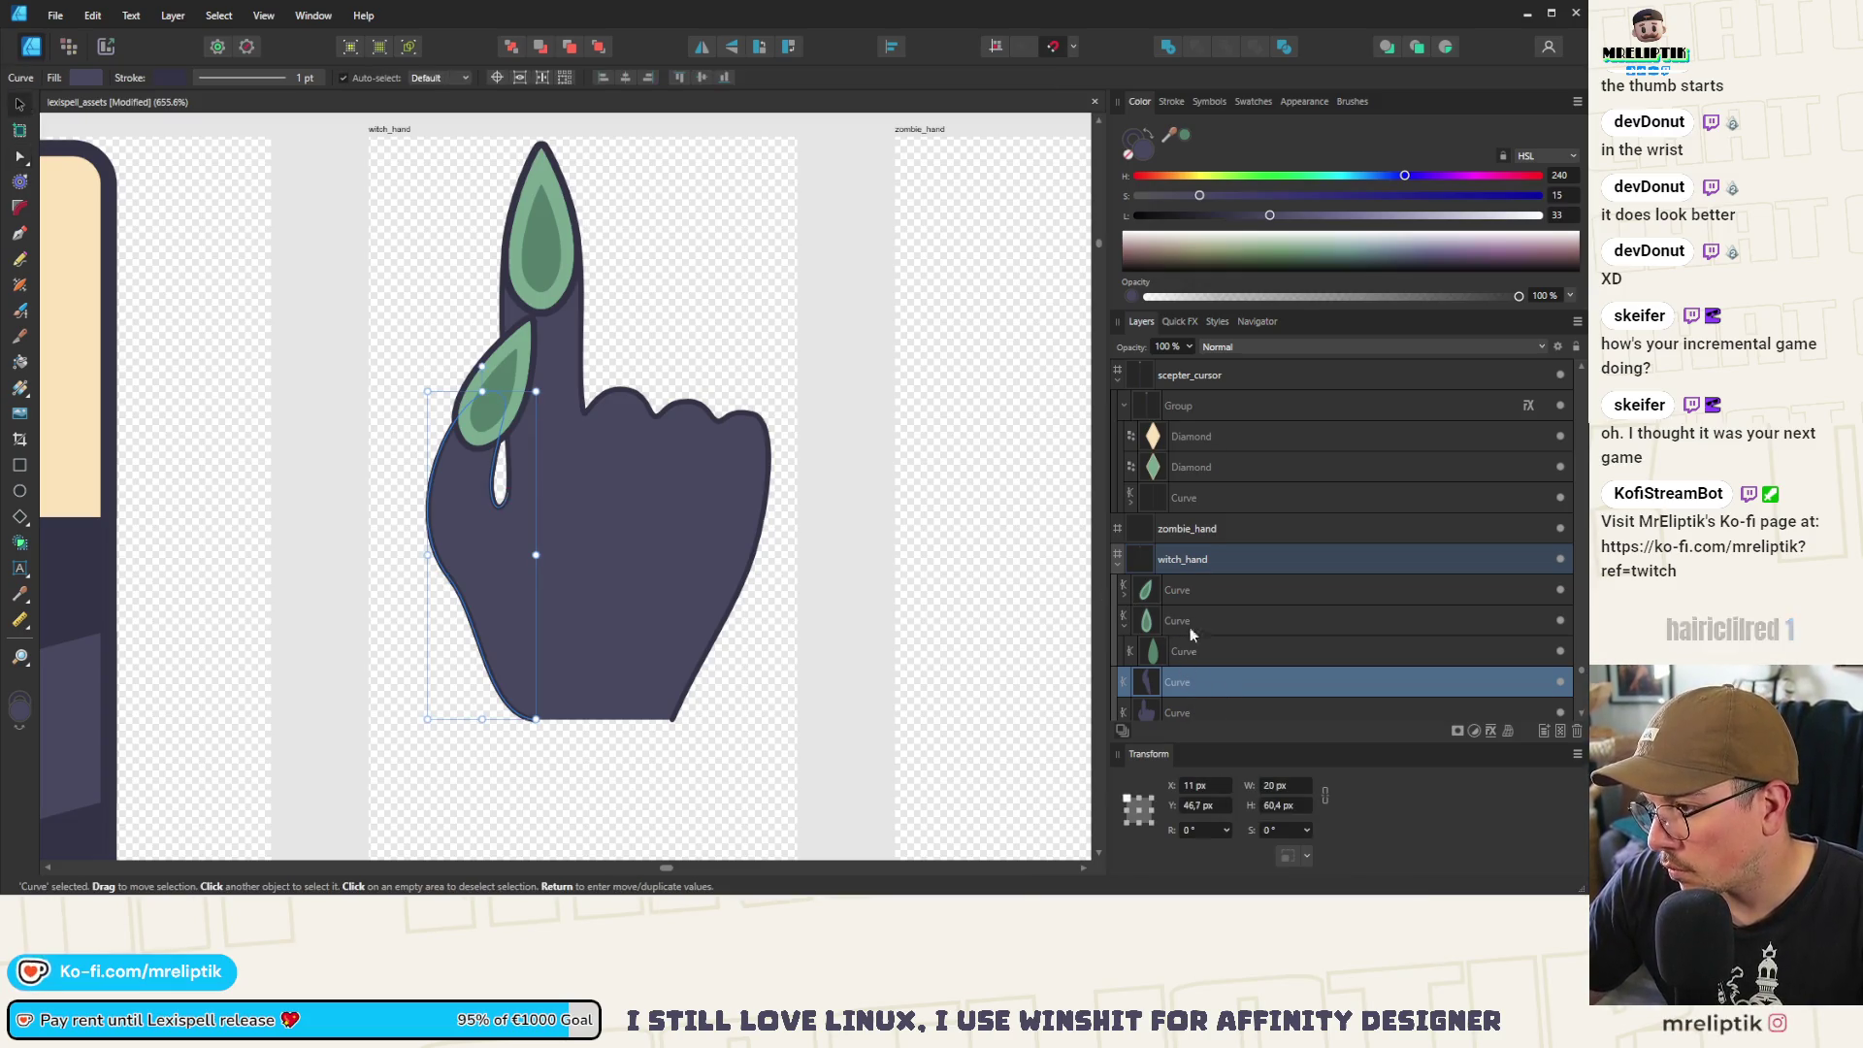
click(1192, 593)
scroll(1163, 611, down, 1)
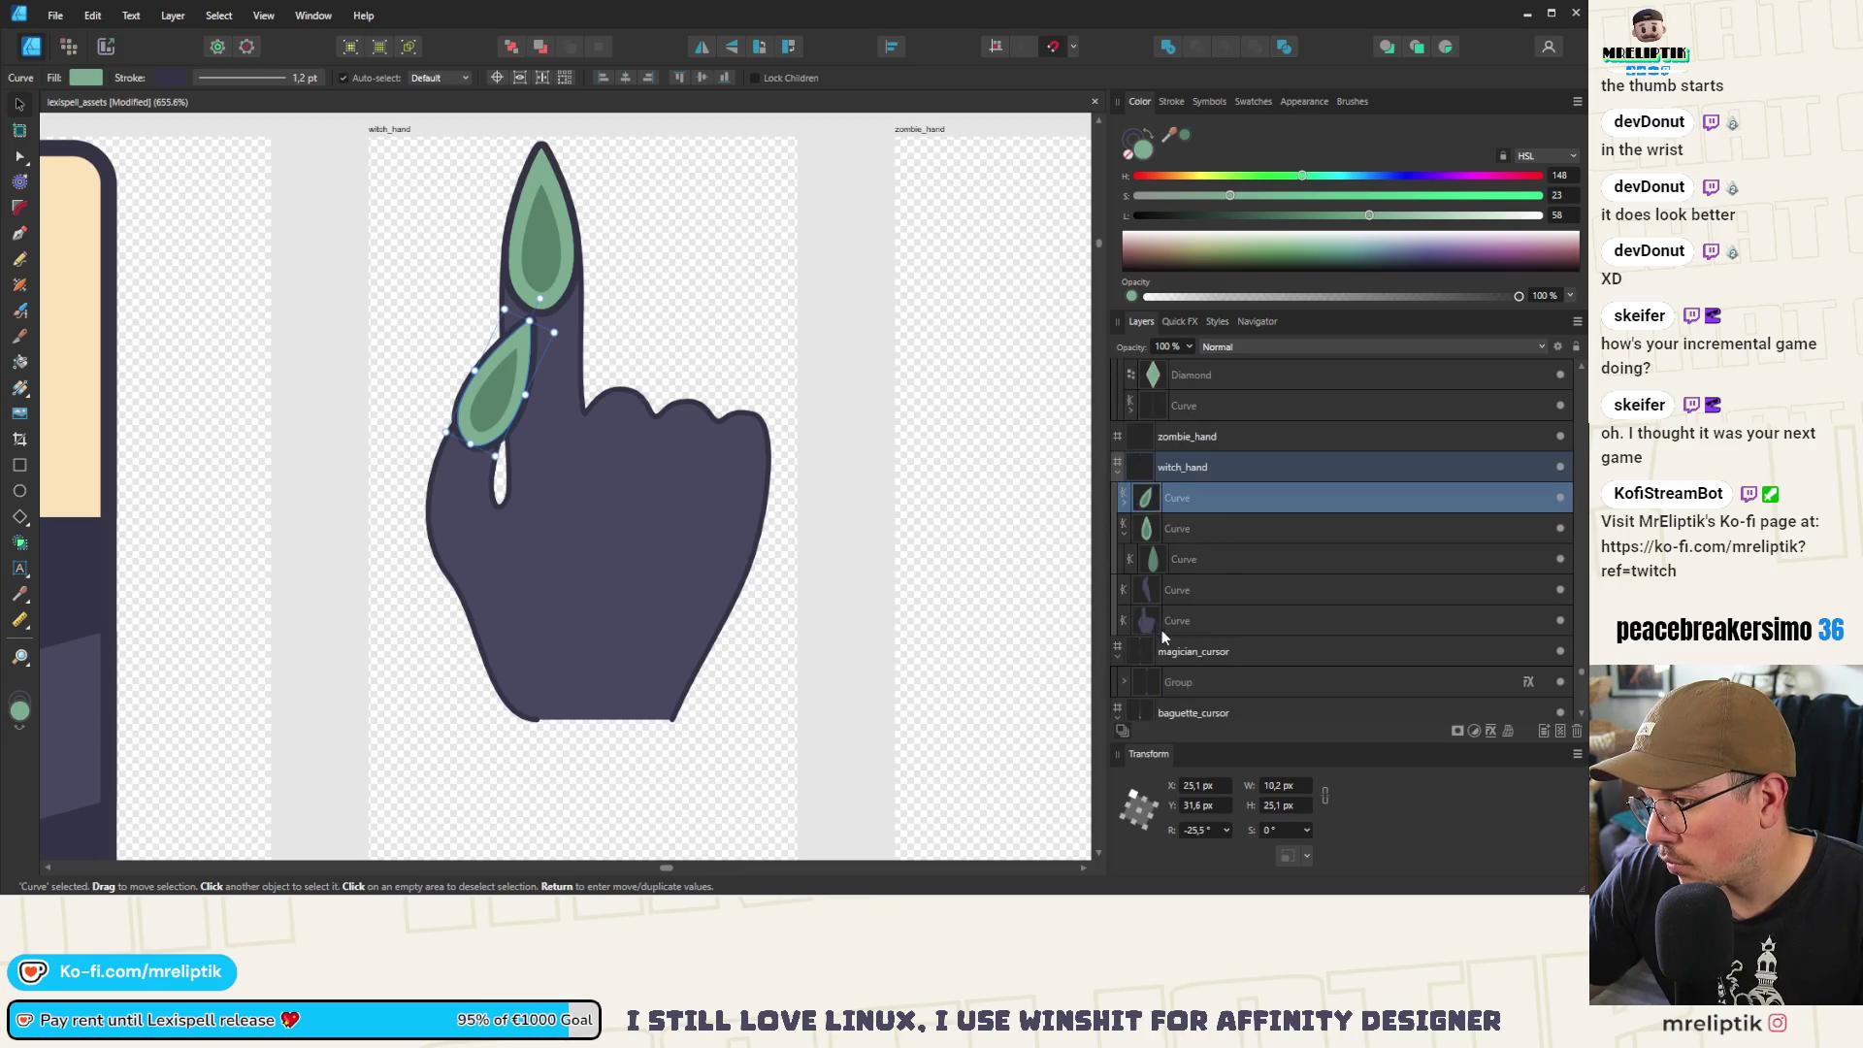
click(1183, 621)
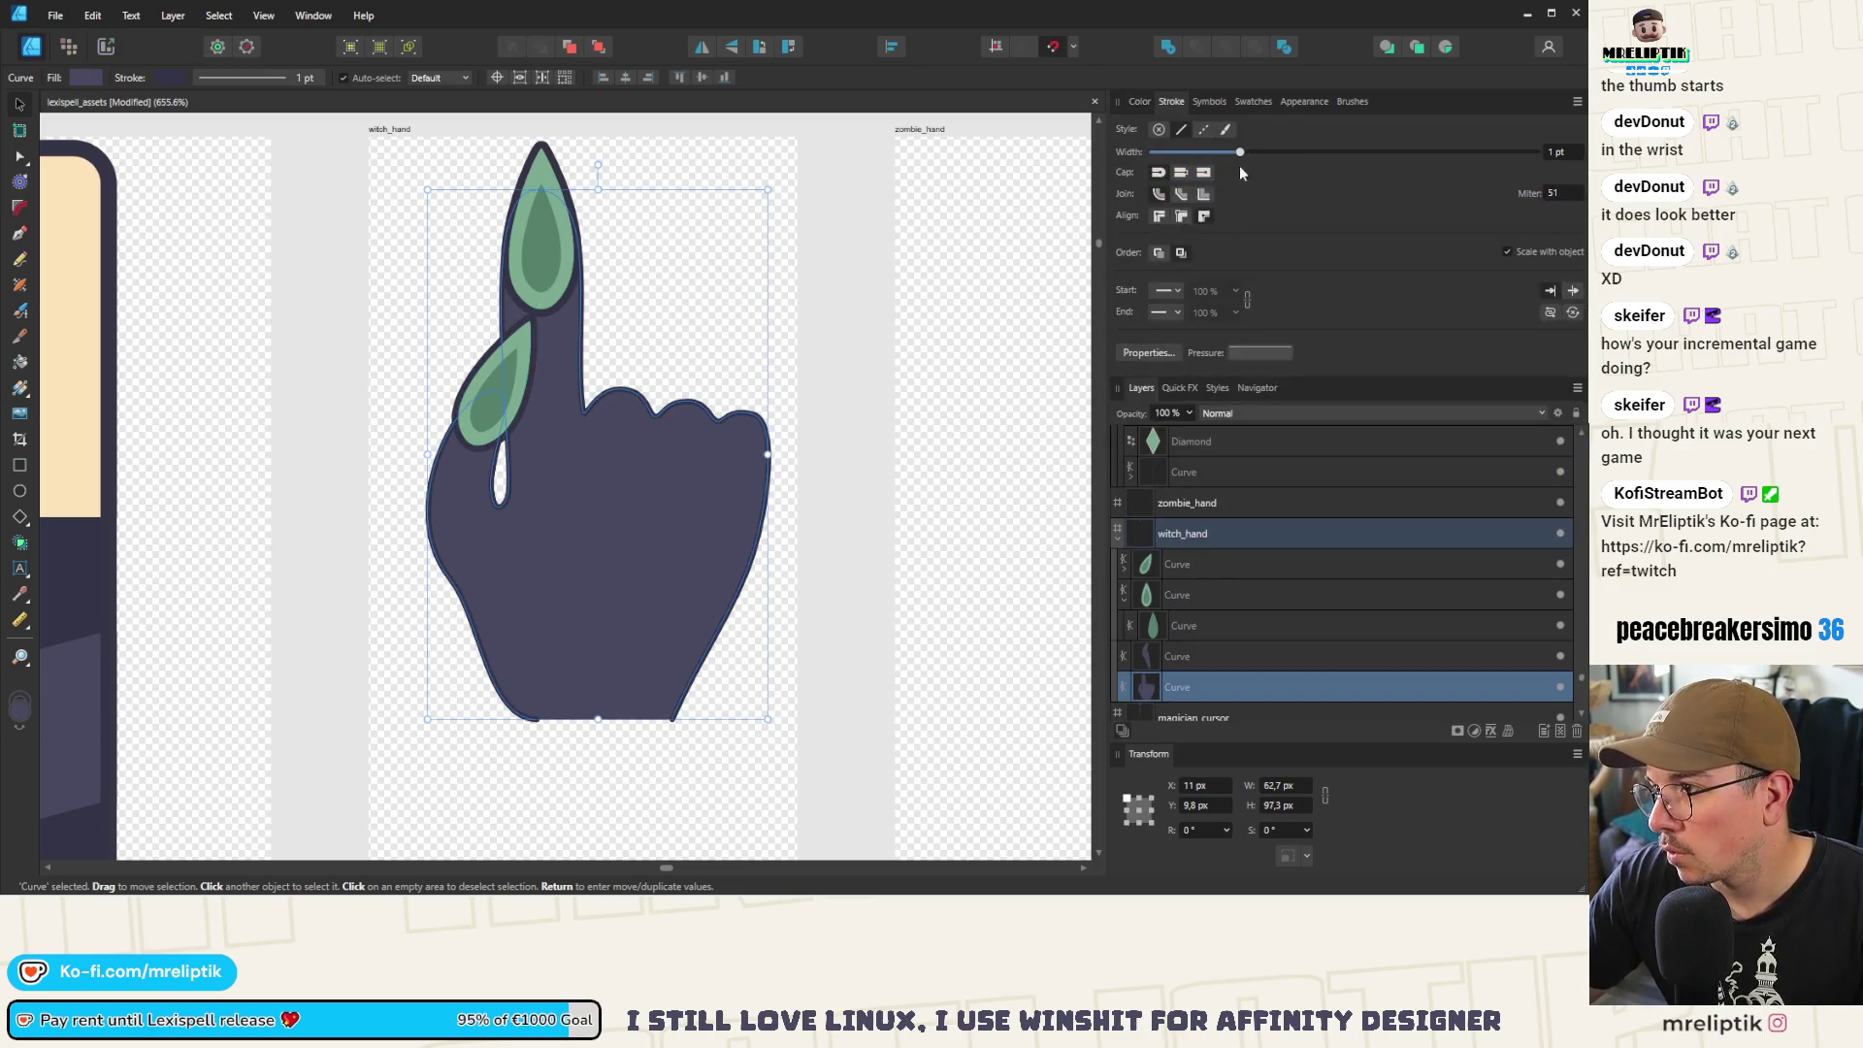
scroll(567, 440, down, 3)
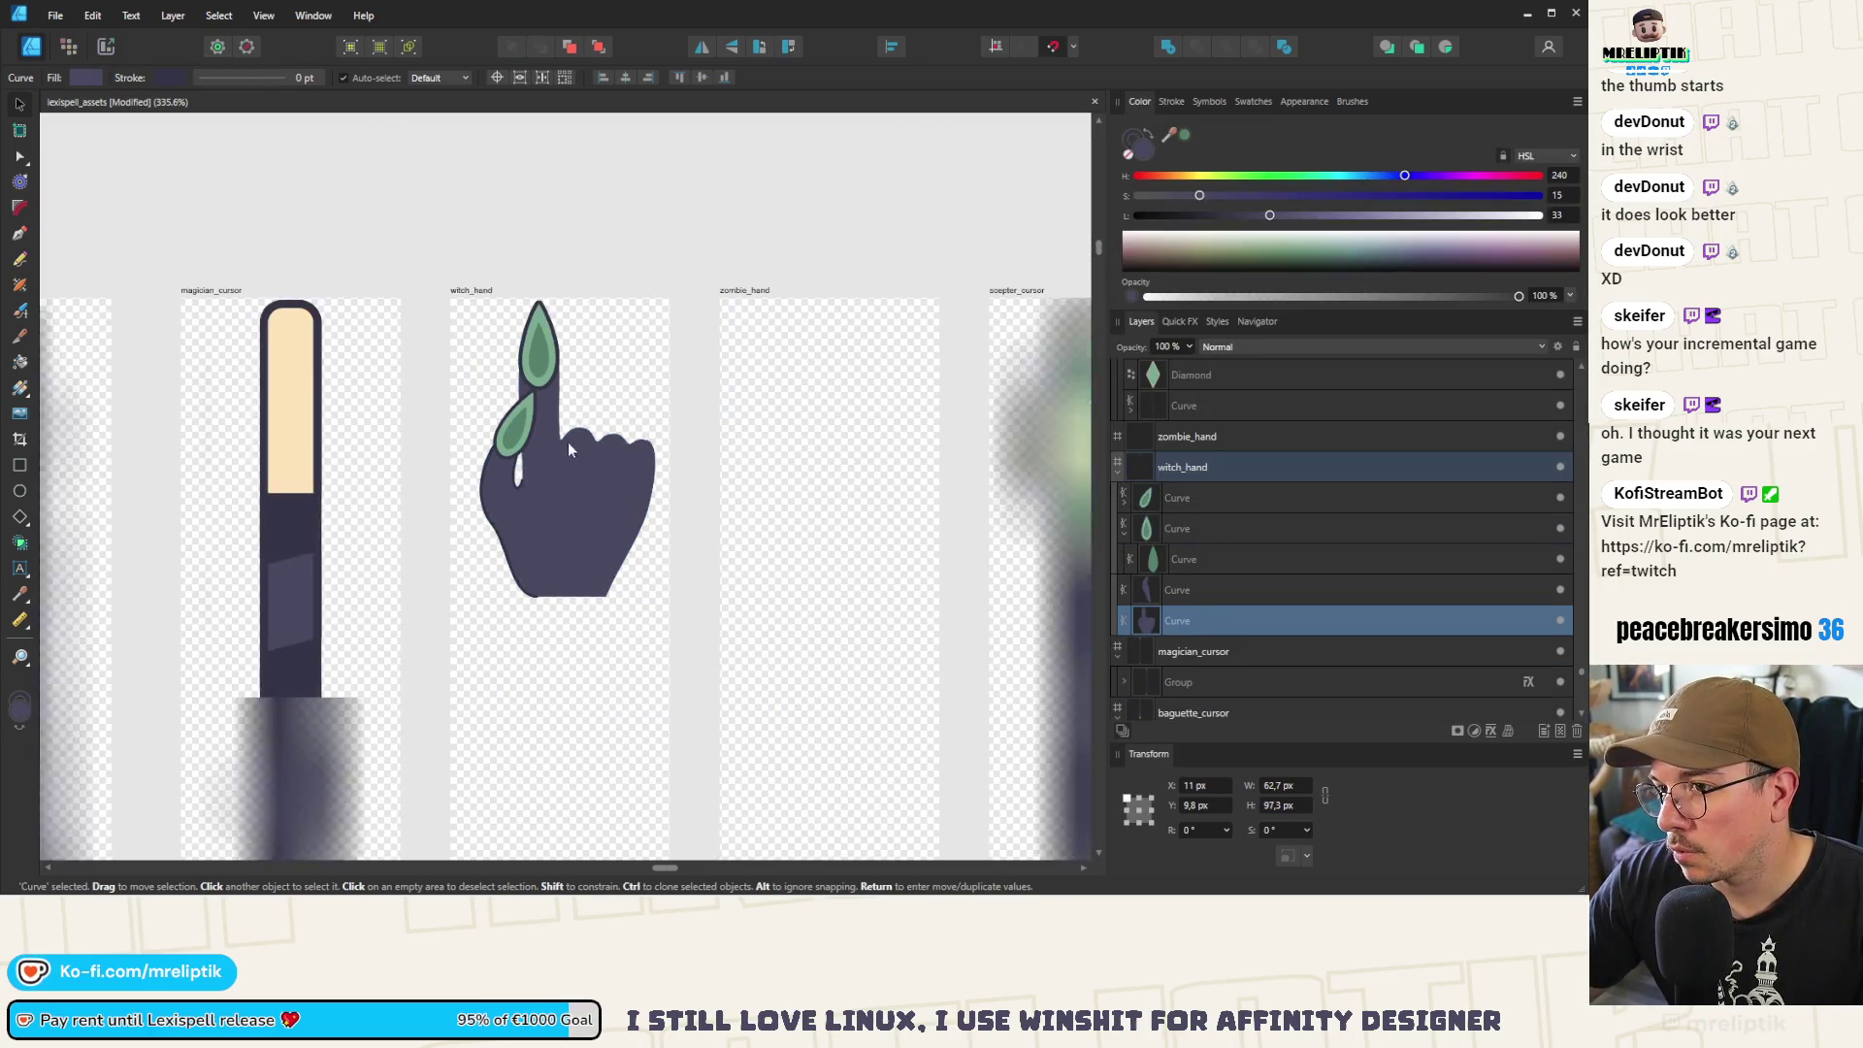
click(551, 354)
scroll(554, 355, up, 3)
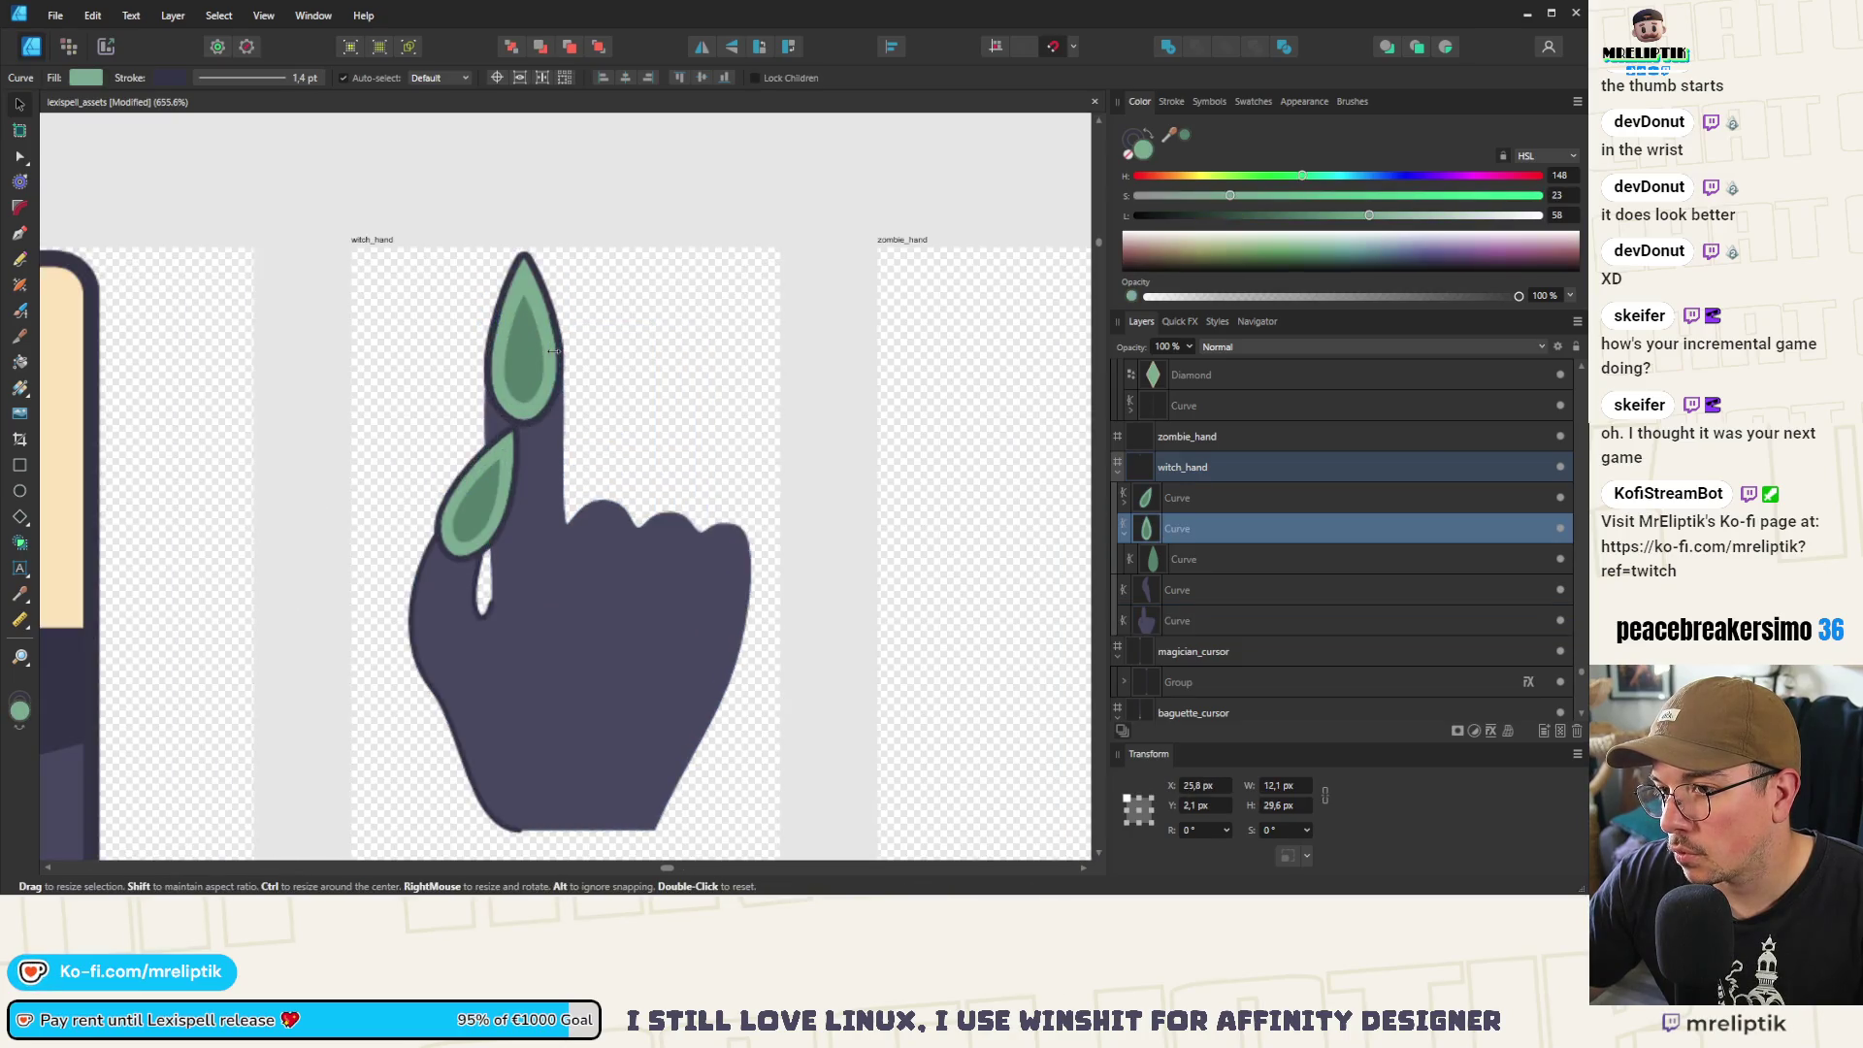
shift+click(497, 490)
click(1171, 101)
drag(1193, 152, 1100, 141)
Reduce the hand path's stroke width to 0 pt, then select all four hand parts
click(756, 220)
scroll(756, 220, down, 1)
drag(773, 195, 383, 788)
drag(1240, 152, 1145, 151)
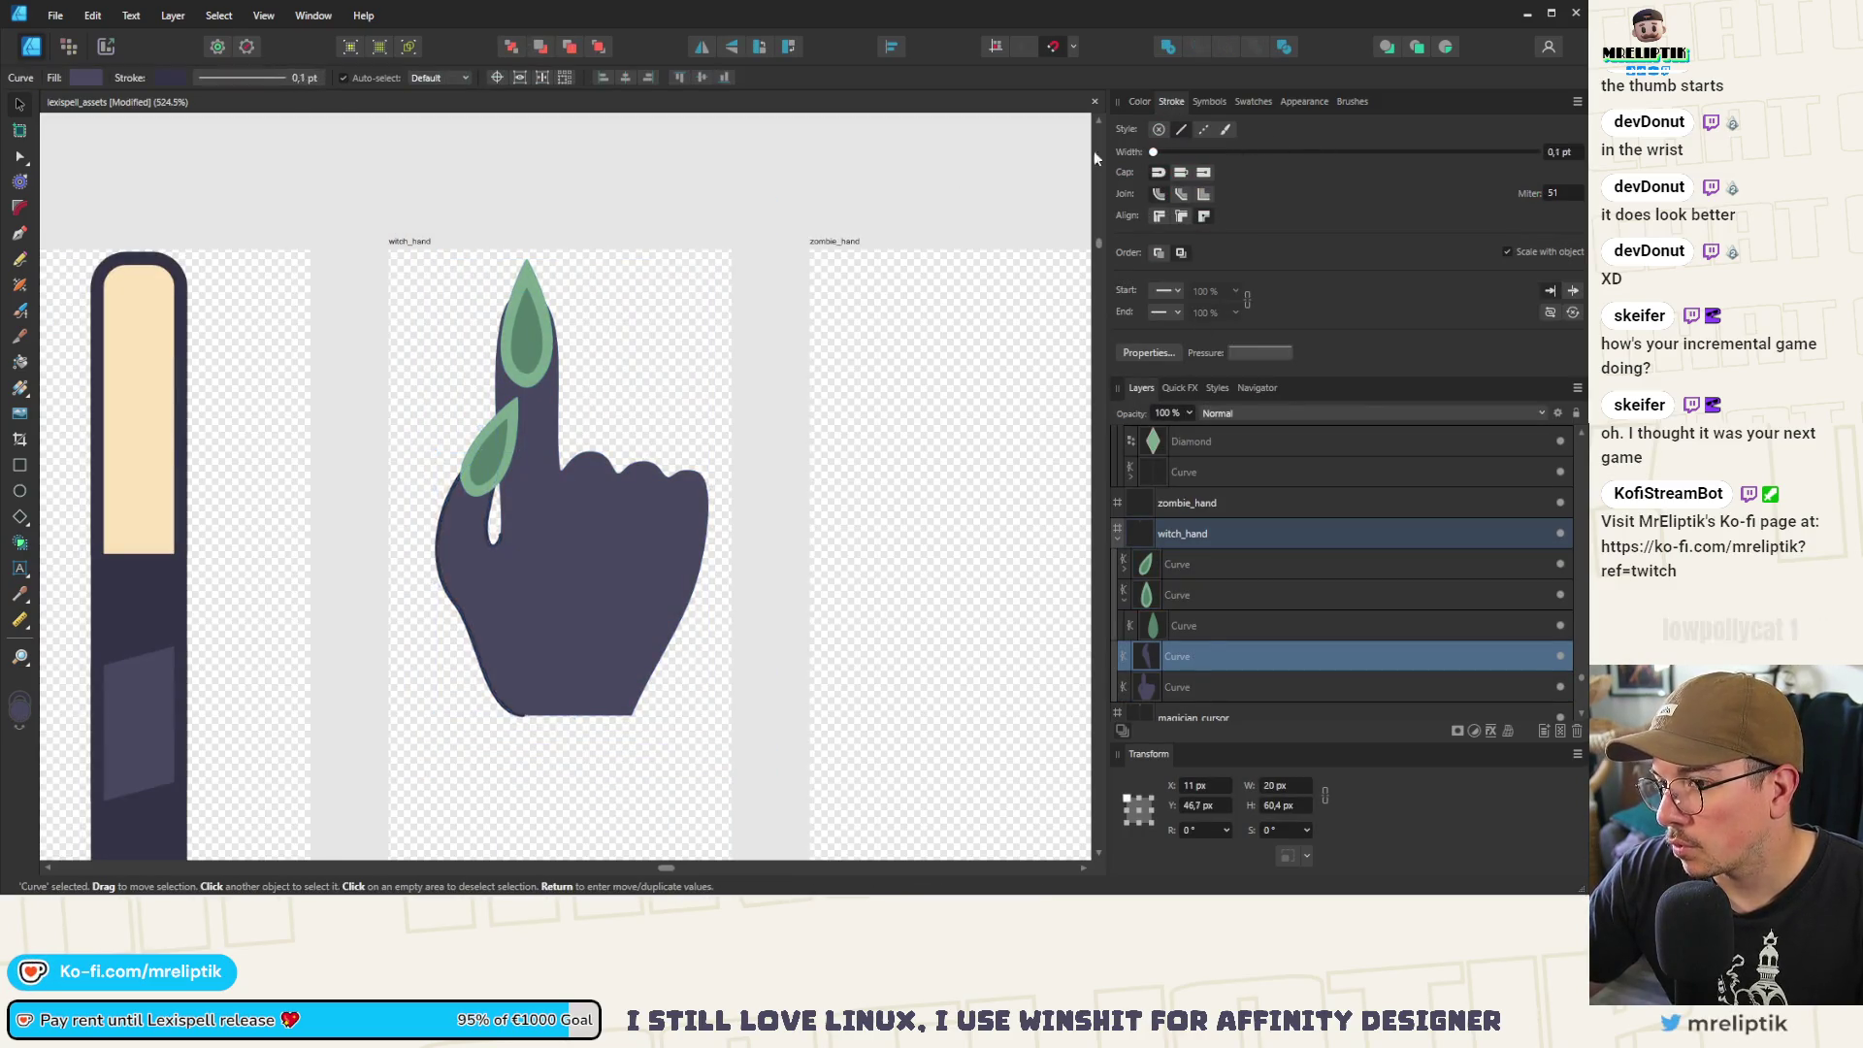
mouse_move(754, 163)
mouse_down()
mouse_move(475, 781)
mouse_move(405, 779)
mouse_up()
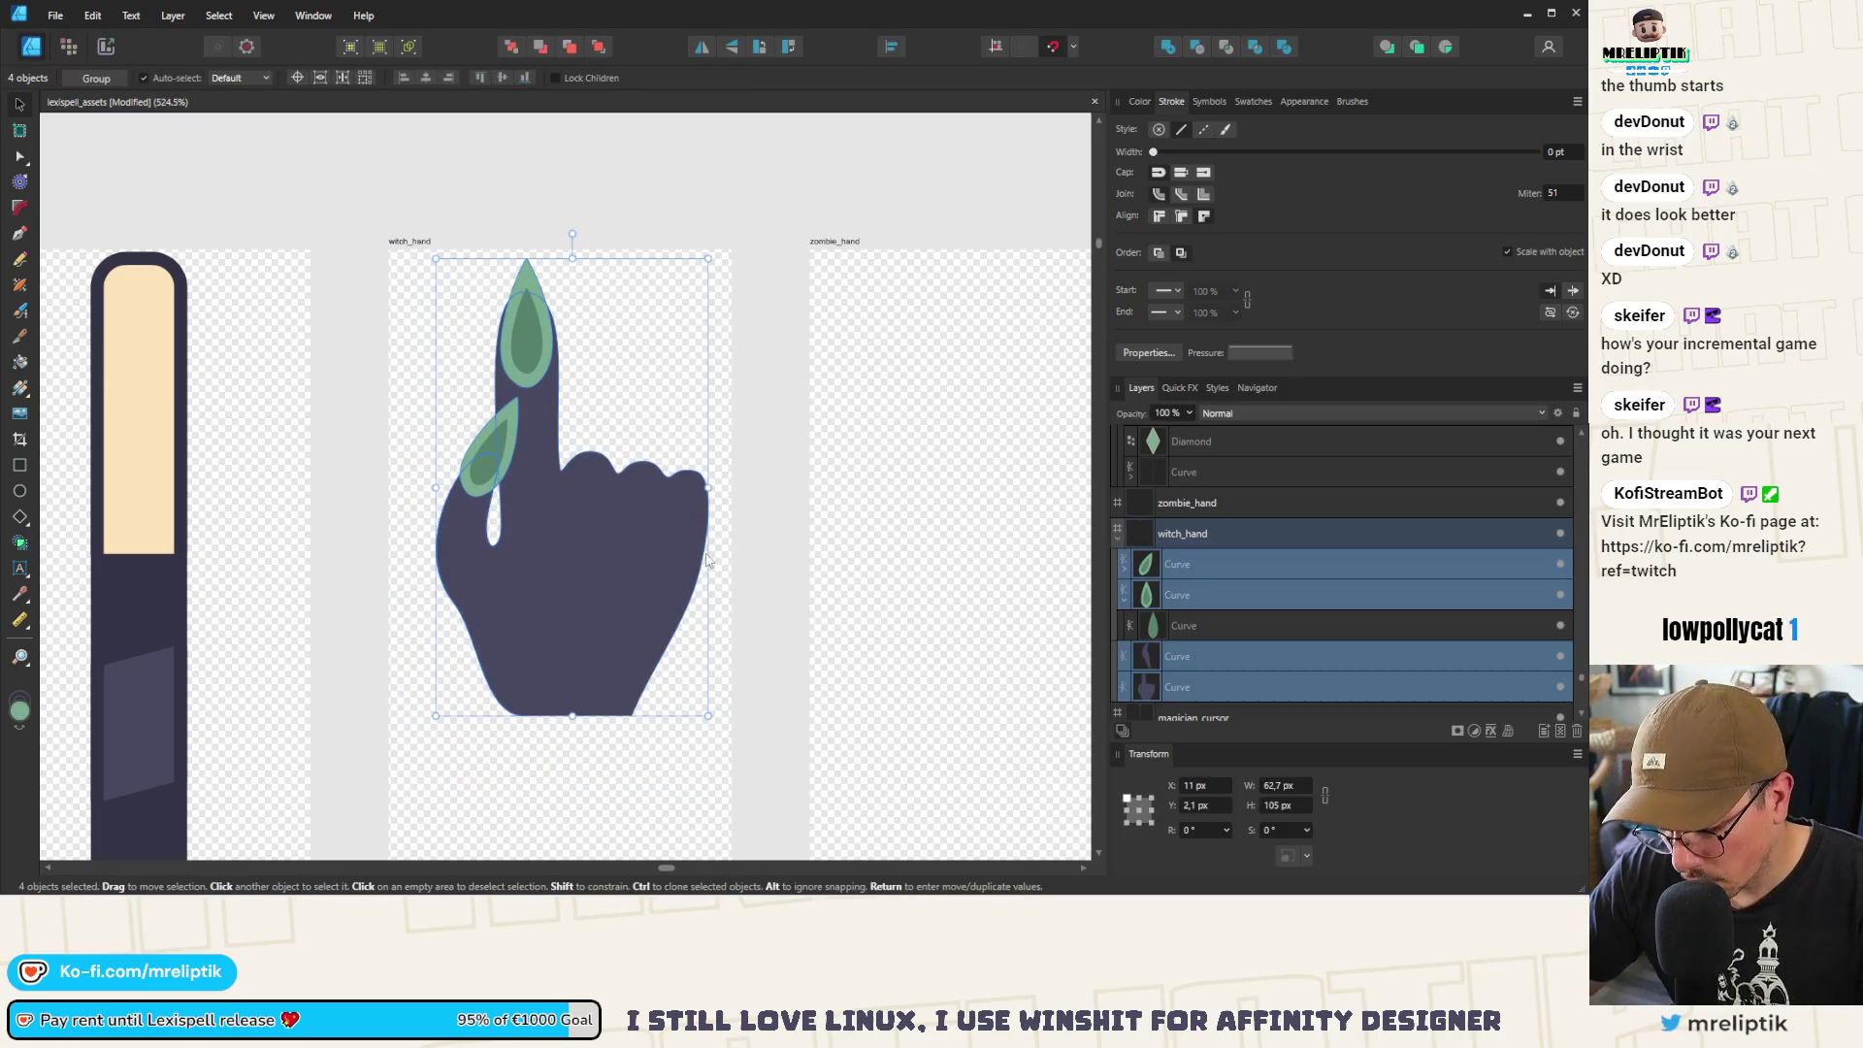
Group the four hand curves and add a 3 px Outline effect
key(ctrl+g)
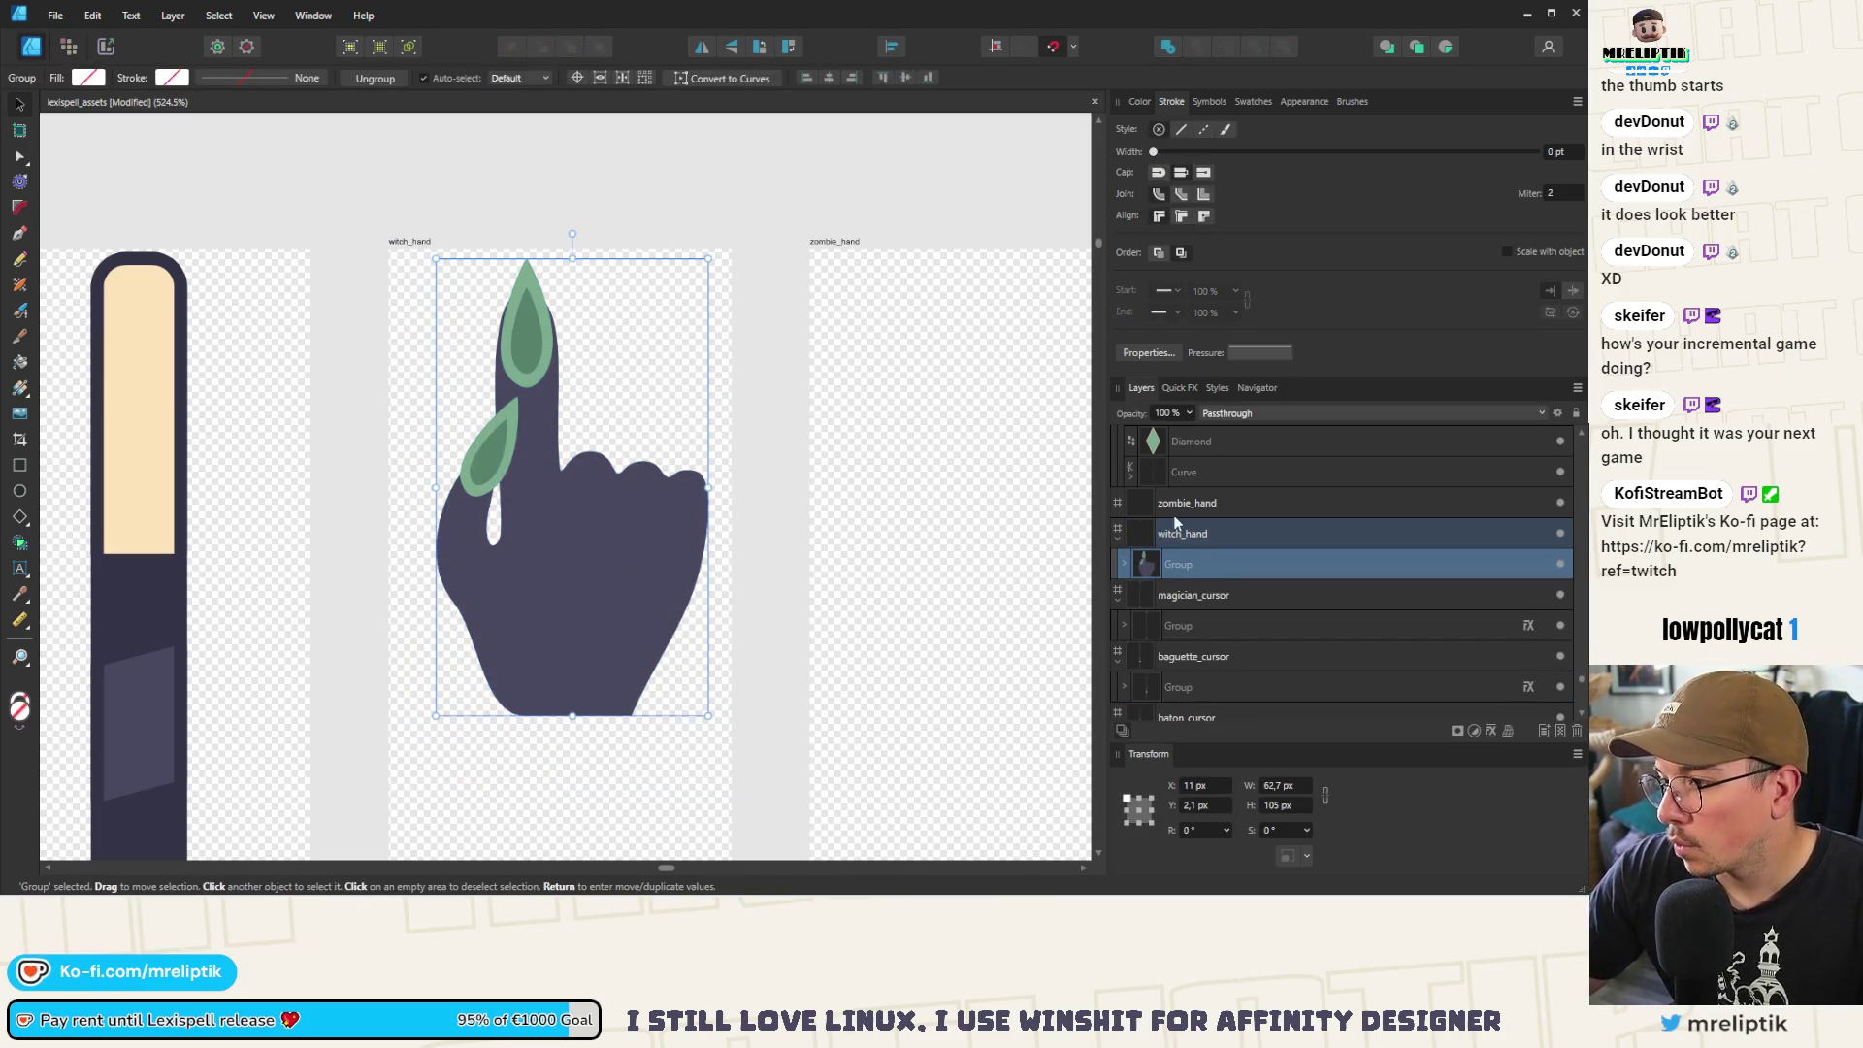
click(1182, 388)
click(1155, 476)
drag(1171, 546, 1500, 549)
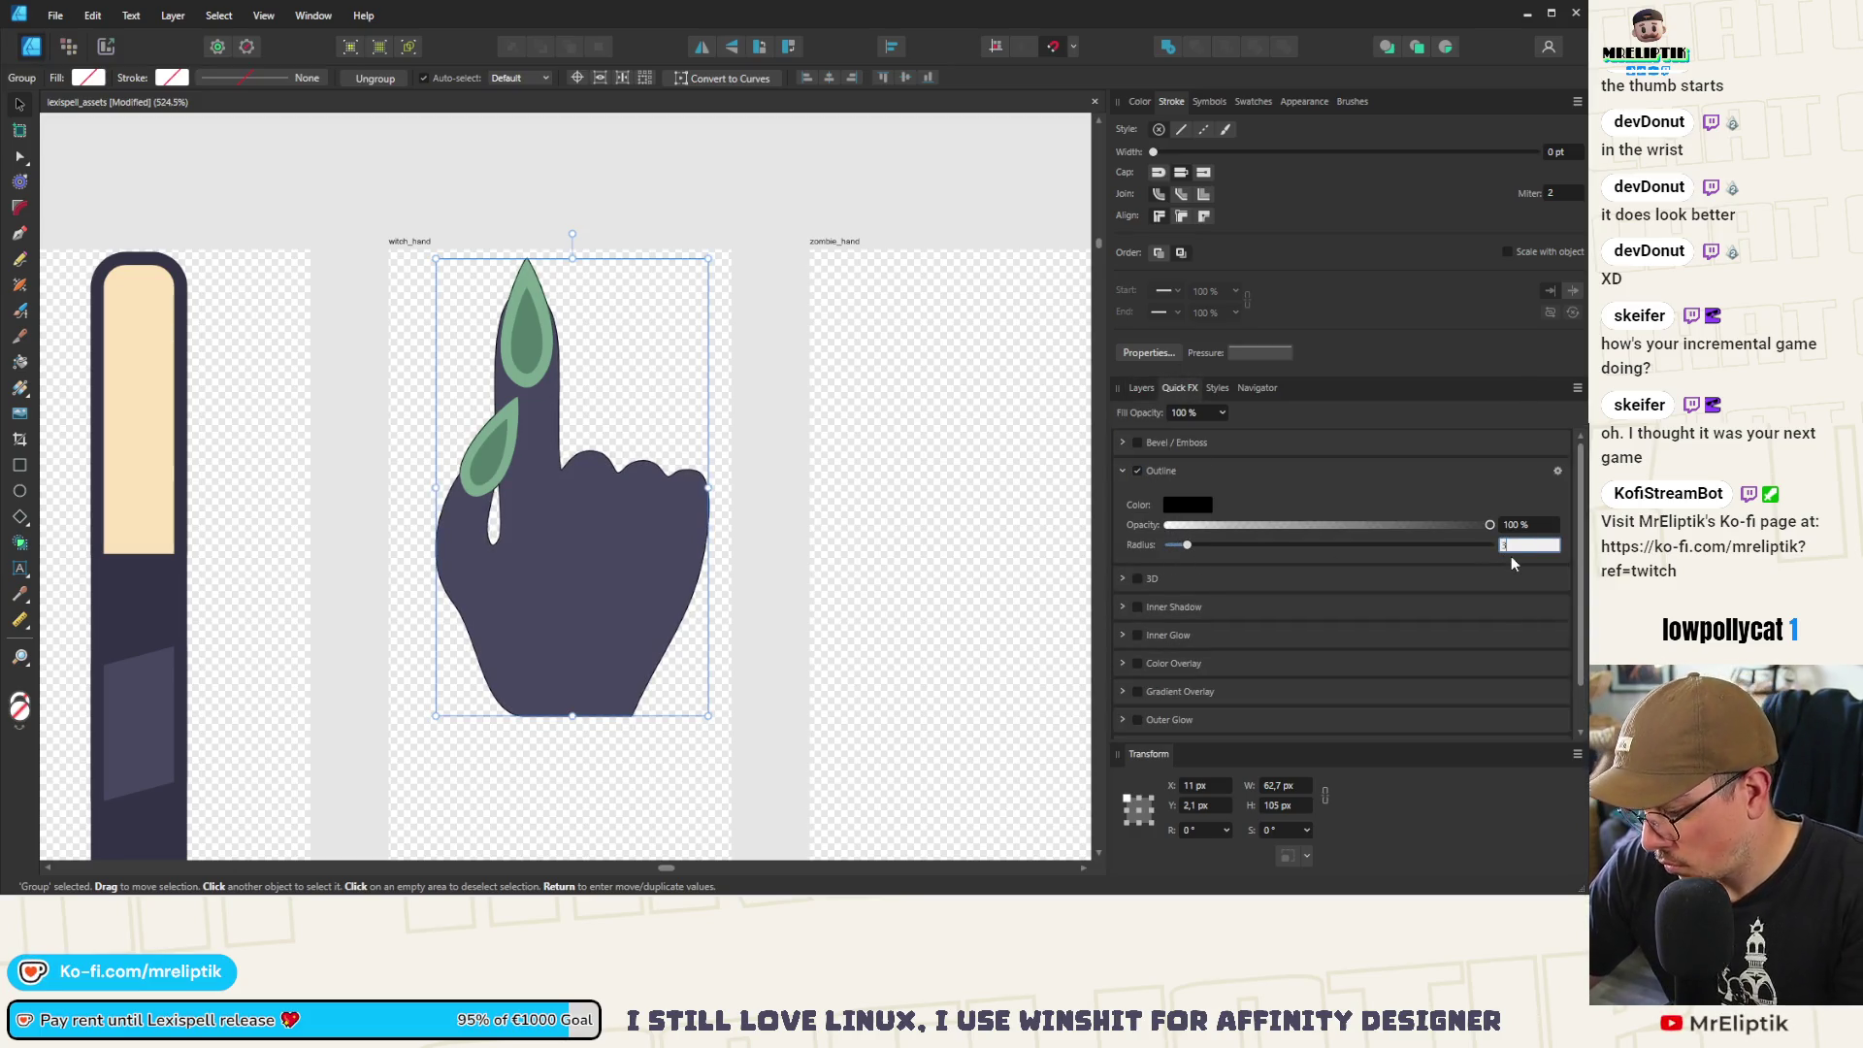
key(Return)
Sample a dark colour from the neighbouring pen with the eyedropper for the hand group
click(1137, 101)
mouse_move(1177, 143)
mouse_down()
mouse_move(194, 339)
mouse_move(169, 306)
mouse_up()
click(501, 238)
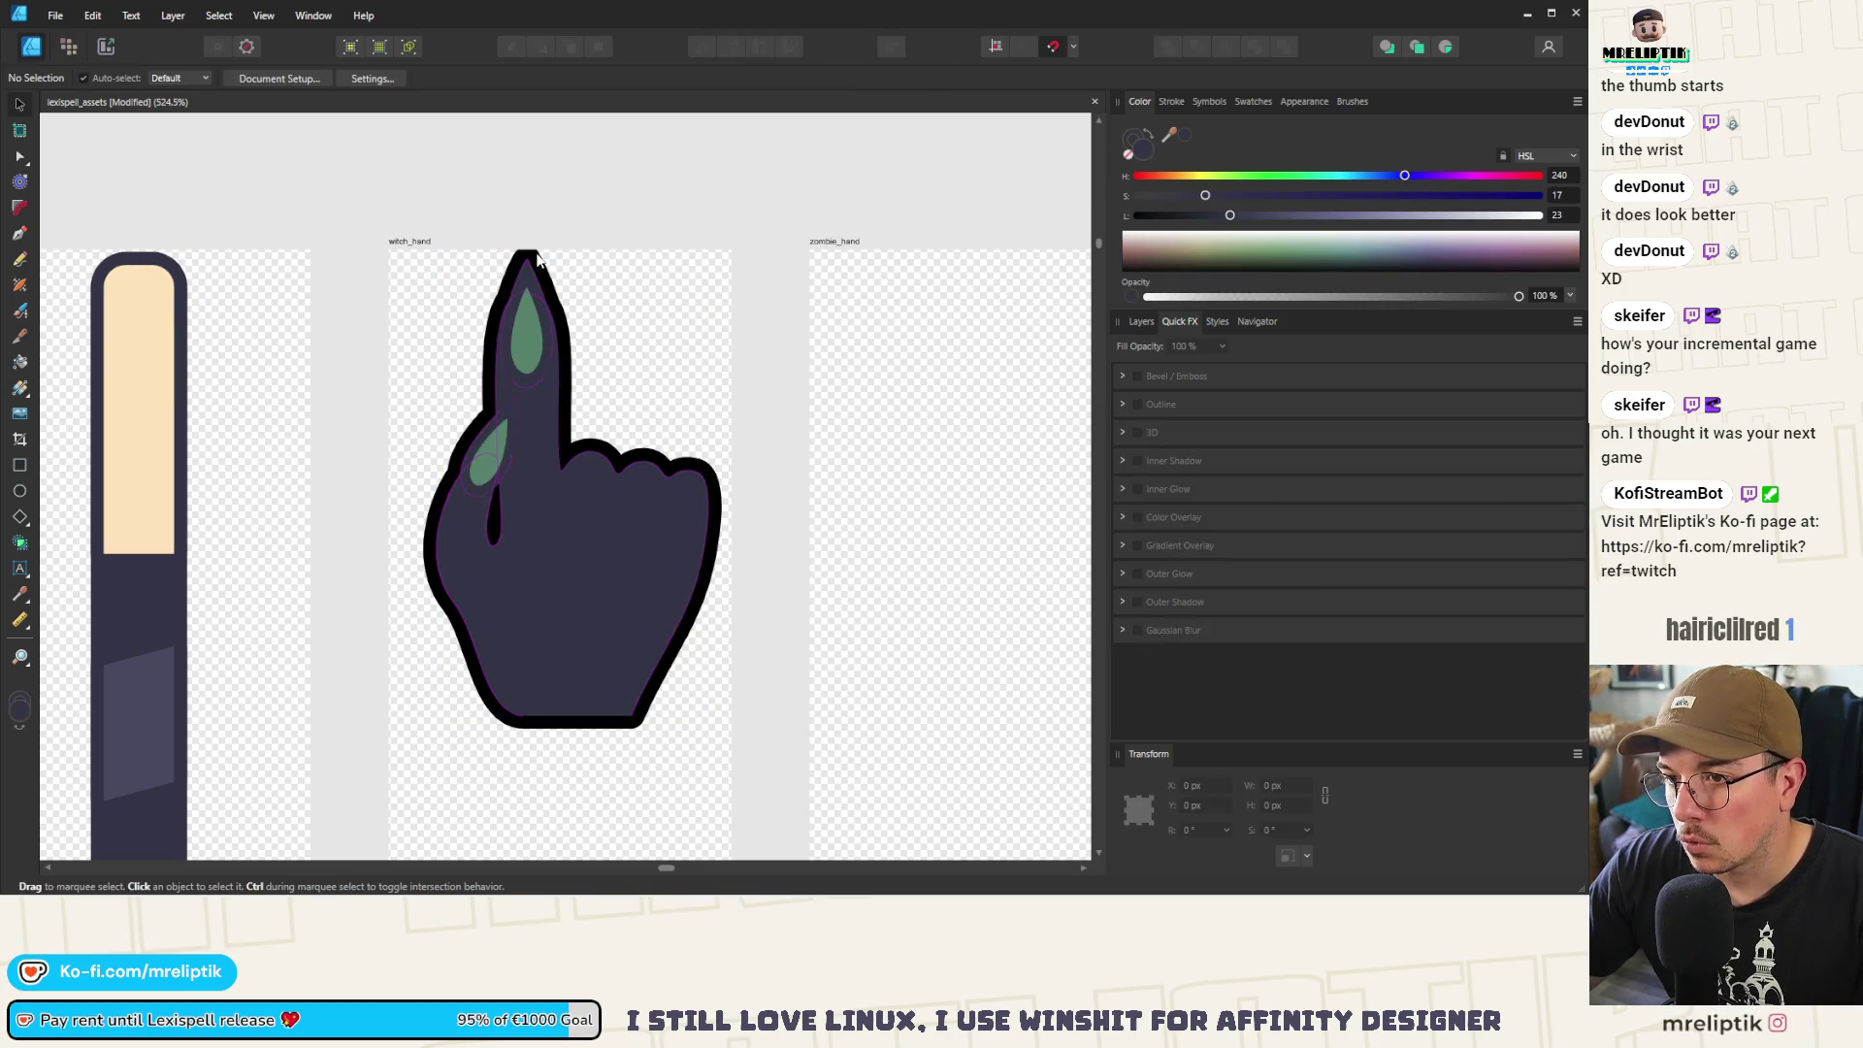
click(538, 258)
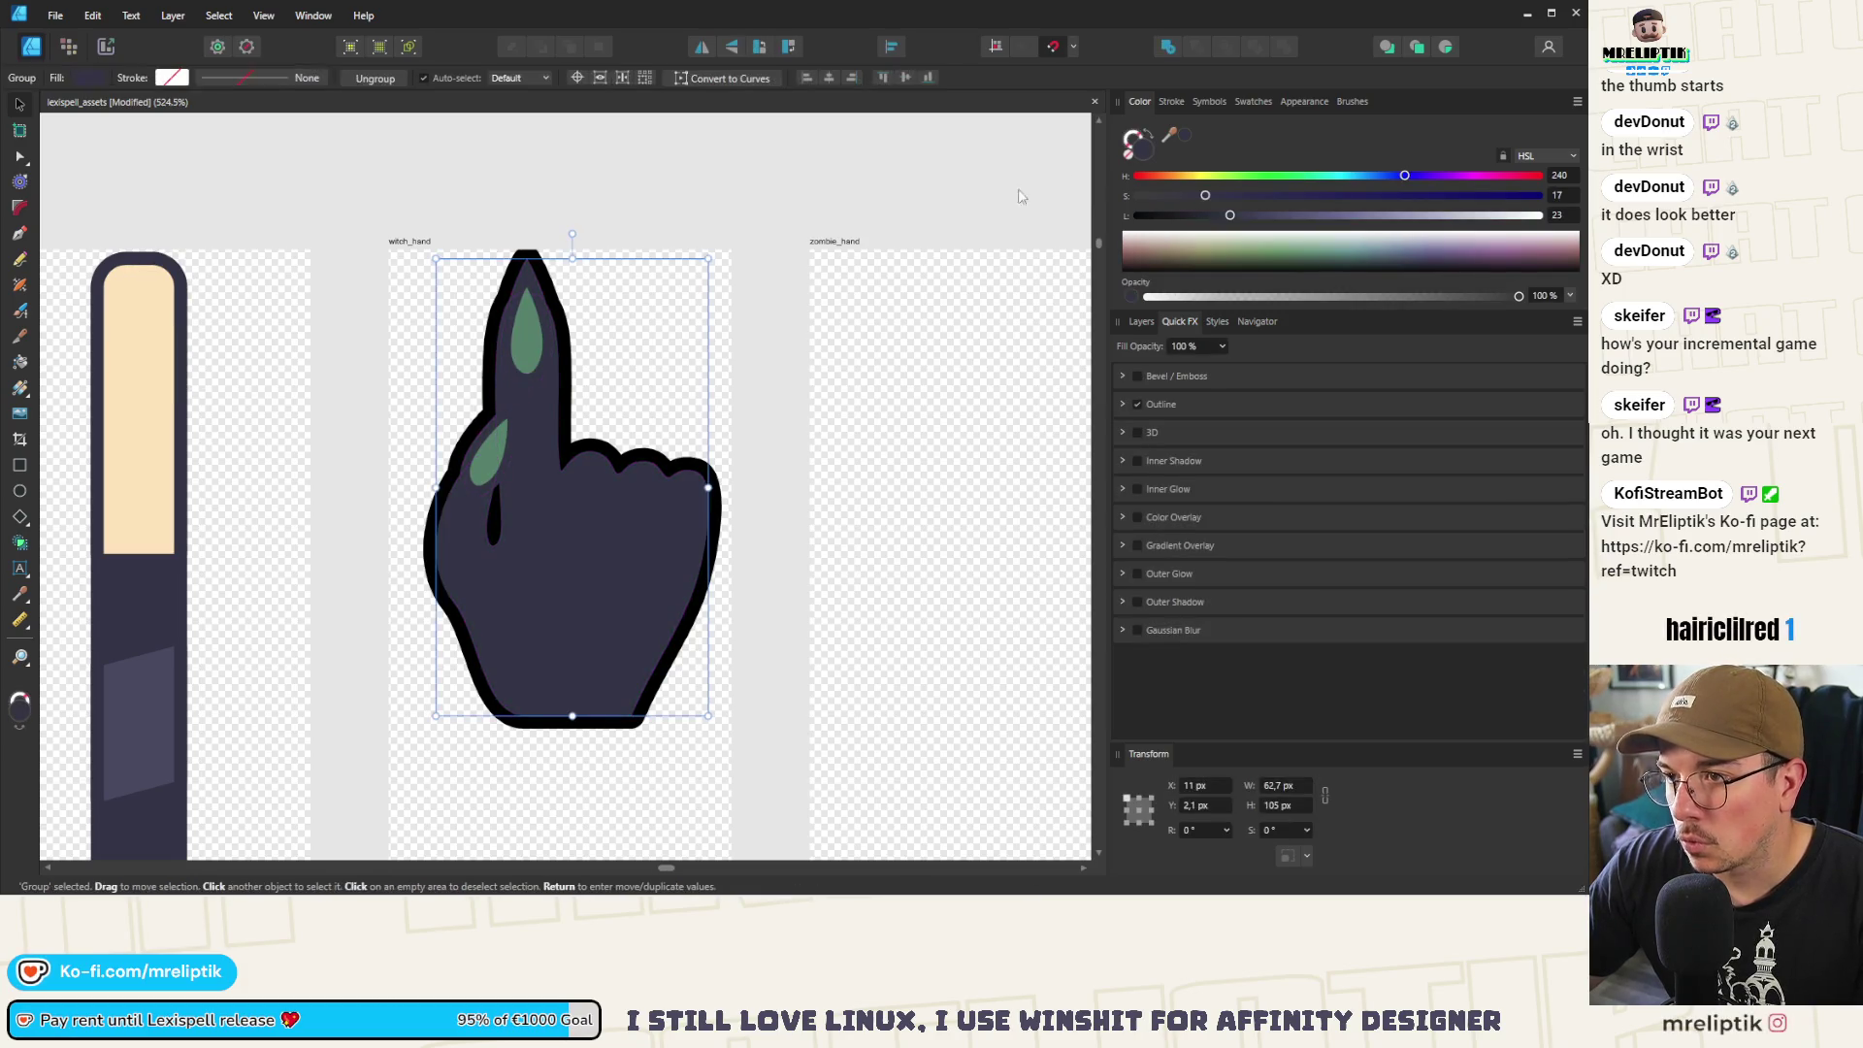
Set the Outline effect colour to the stick's navy edge colour using the eyedropper
click(1124, 404)
click(1189, 438)
mouse_move(1261, 467)
mouse_down()
mouse_move(184, 533)
mouse_move(182, 437)
mouse_up()
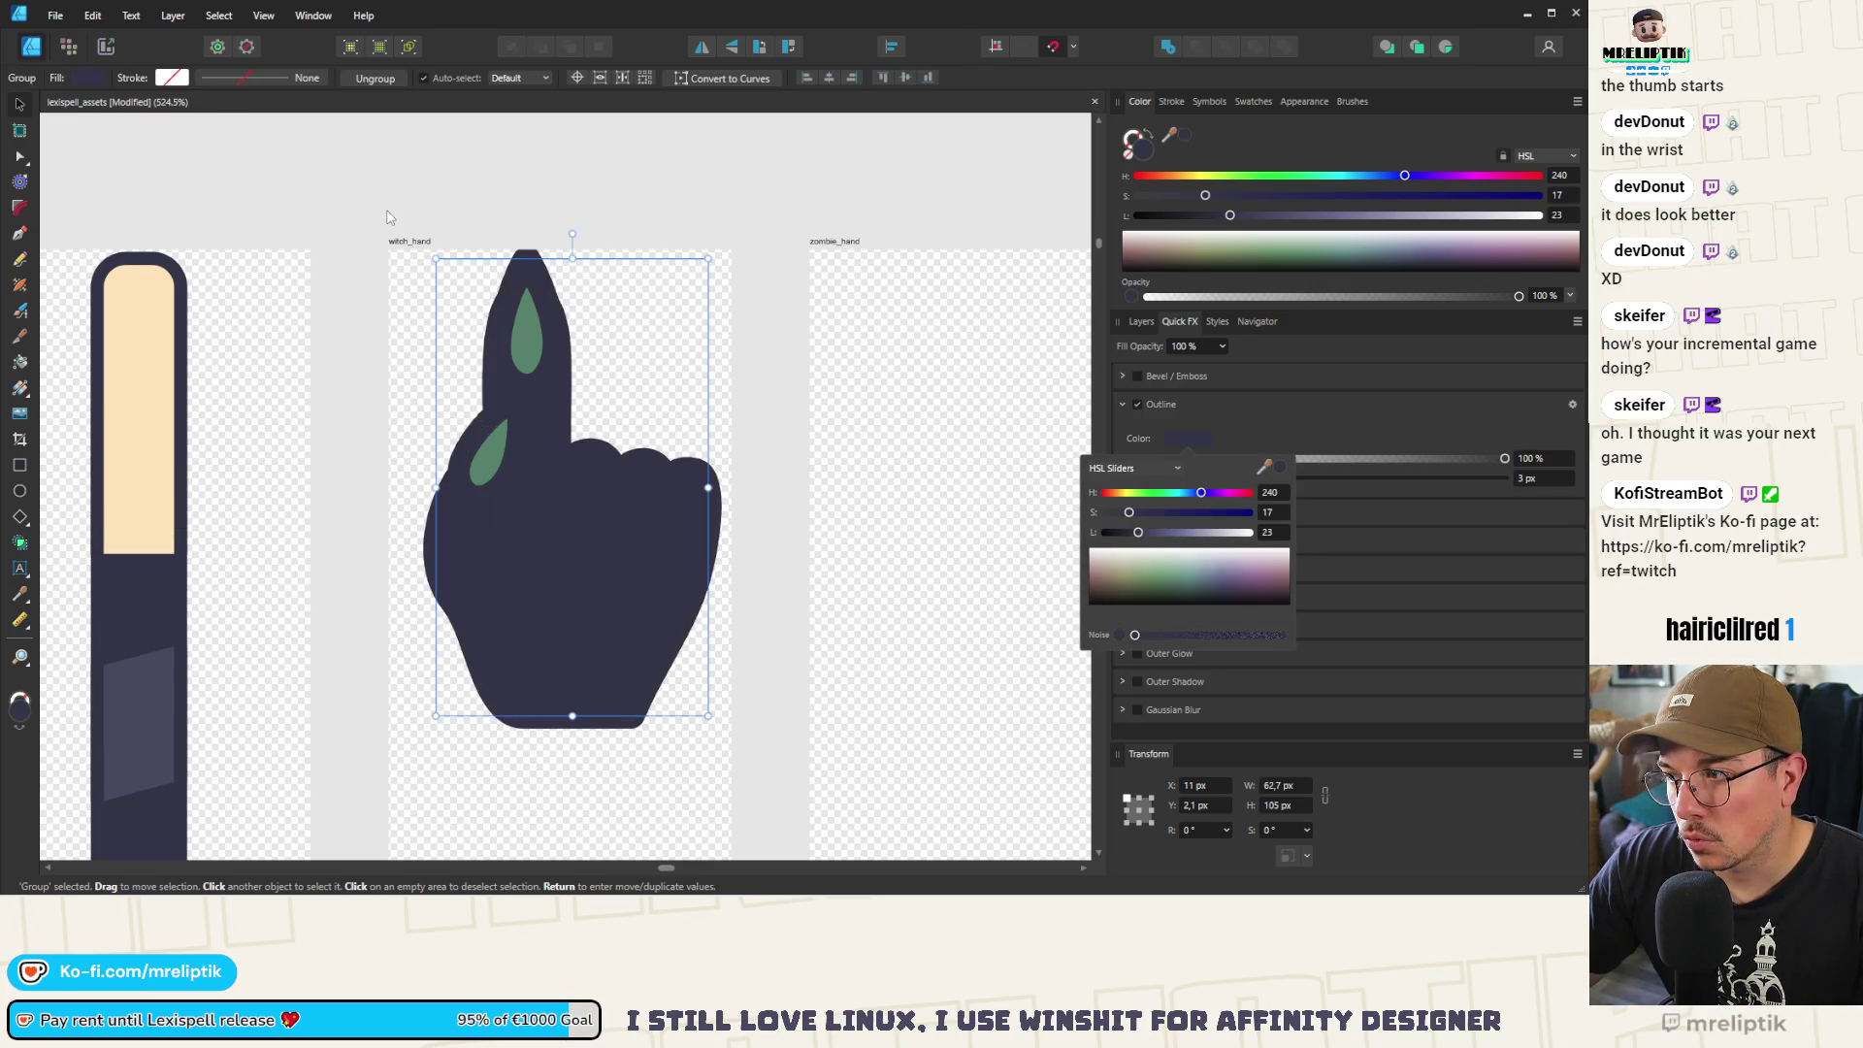
click(952, 153)
click(952, 153)
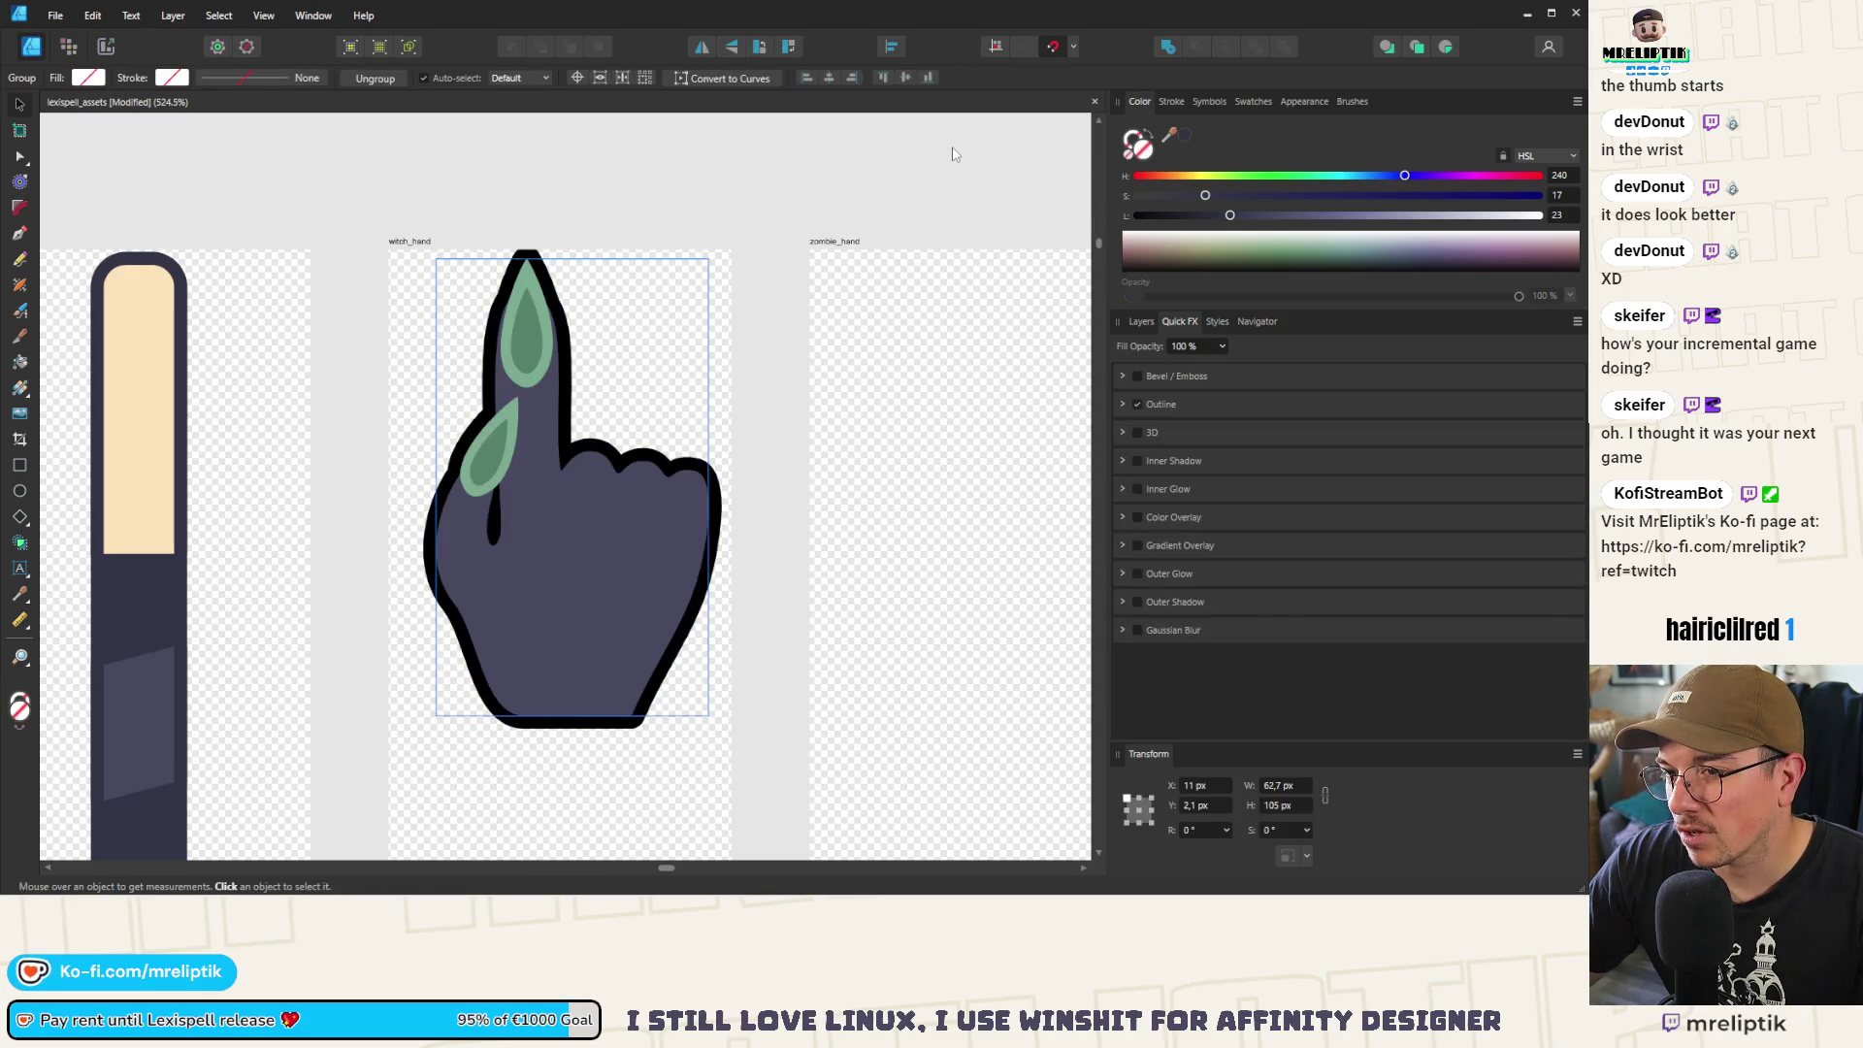
key(ctrl+z)
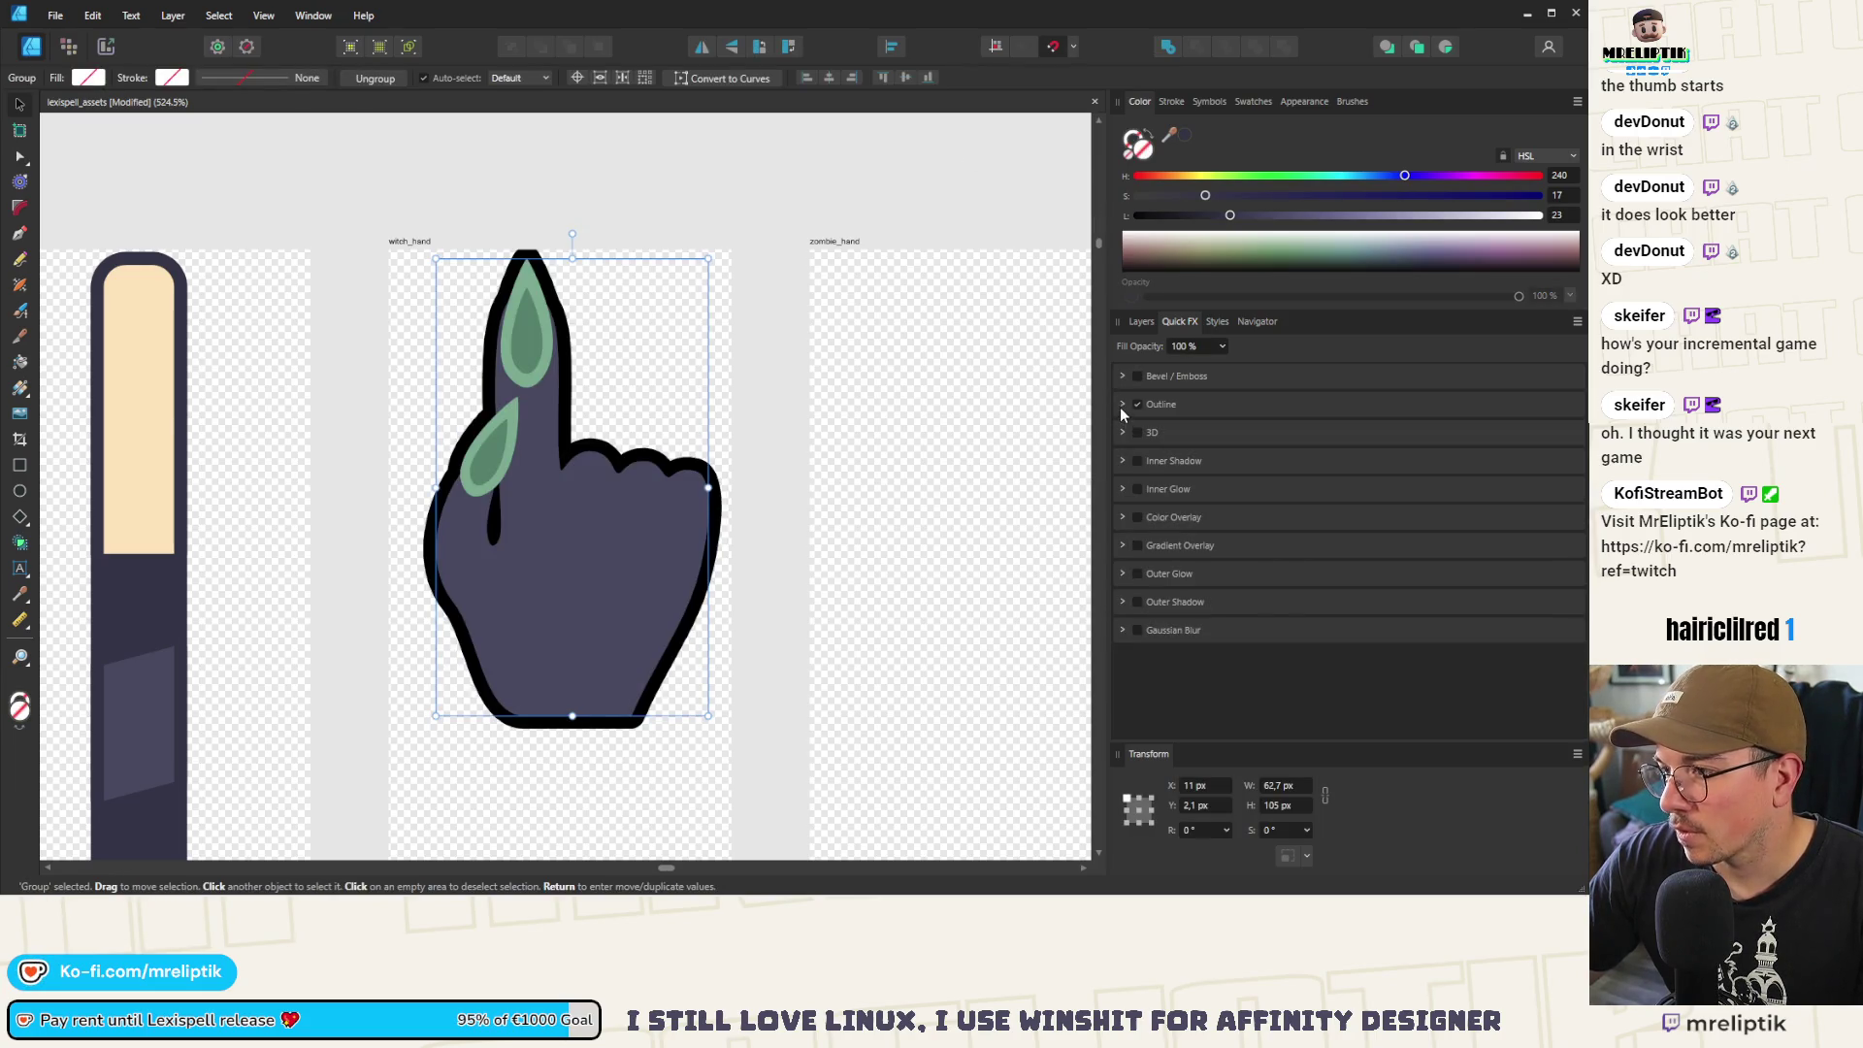
click(1122, 405)
click(1187, 438)
drag(1263, 468, 174, 493)
click(336, 281)
scroll(460, 302, down, 2)
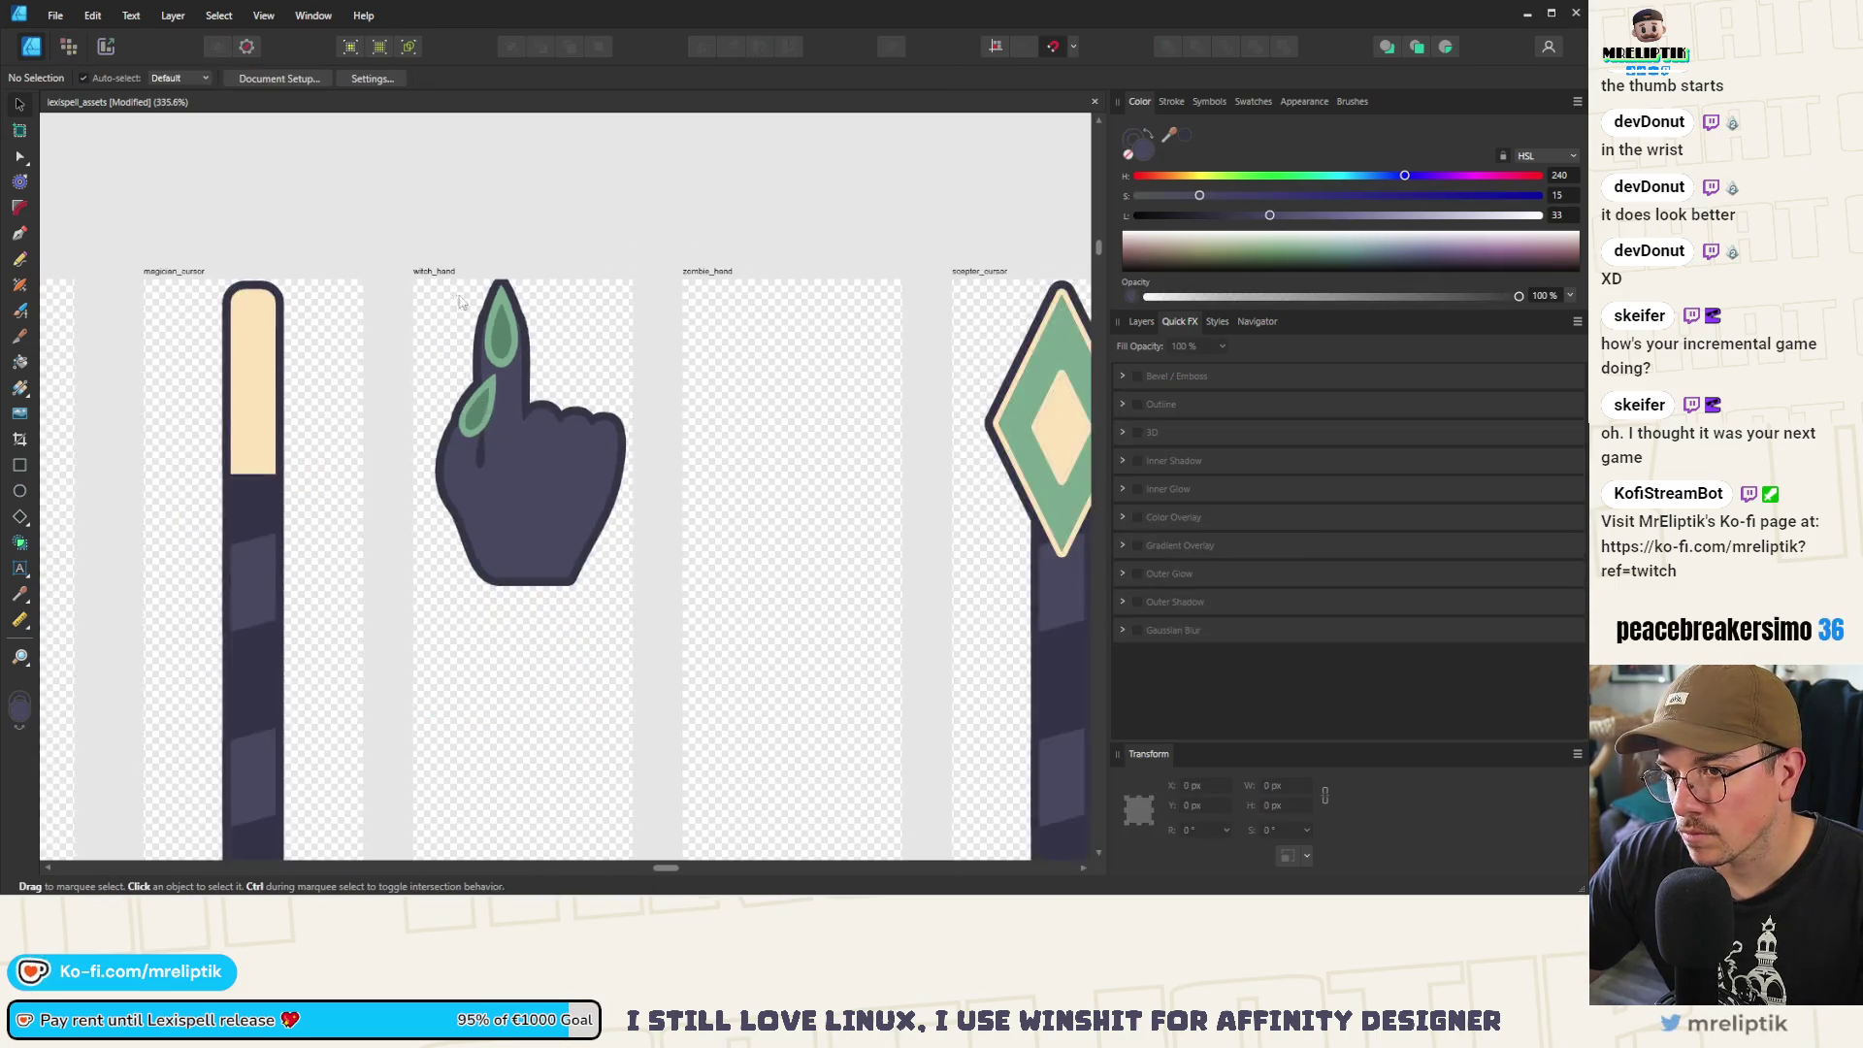
Move the small green side nail's curve below the hand body in the Layers panel
scroll(461, 302, up, 3)
double_click(543, 424)
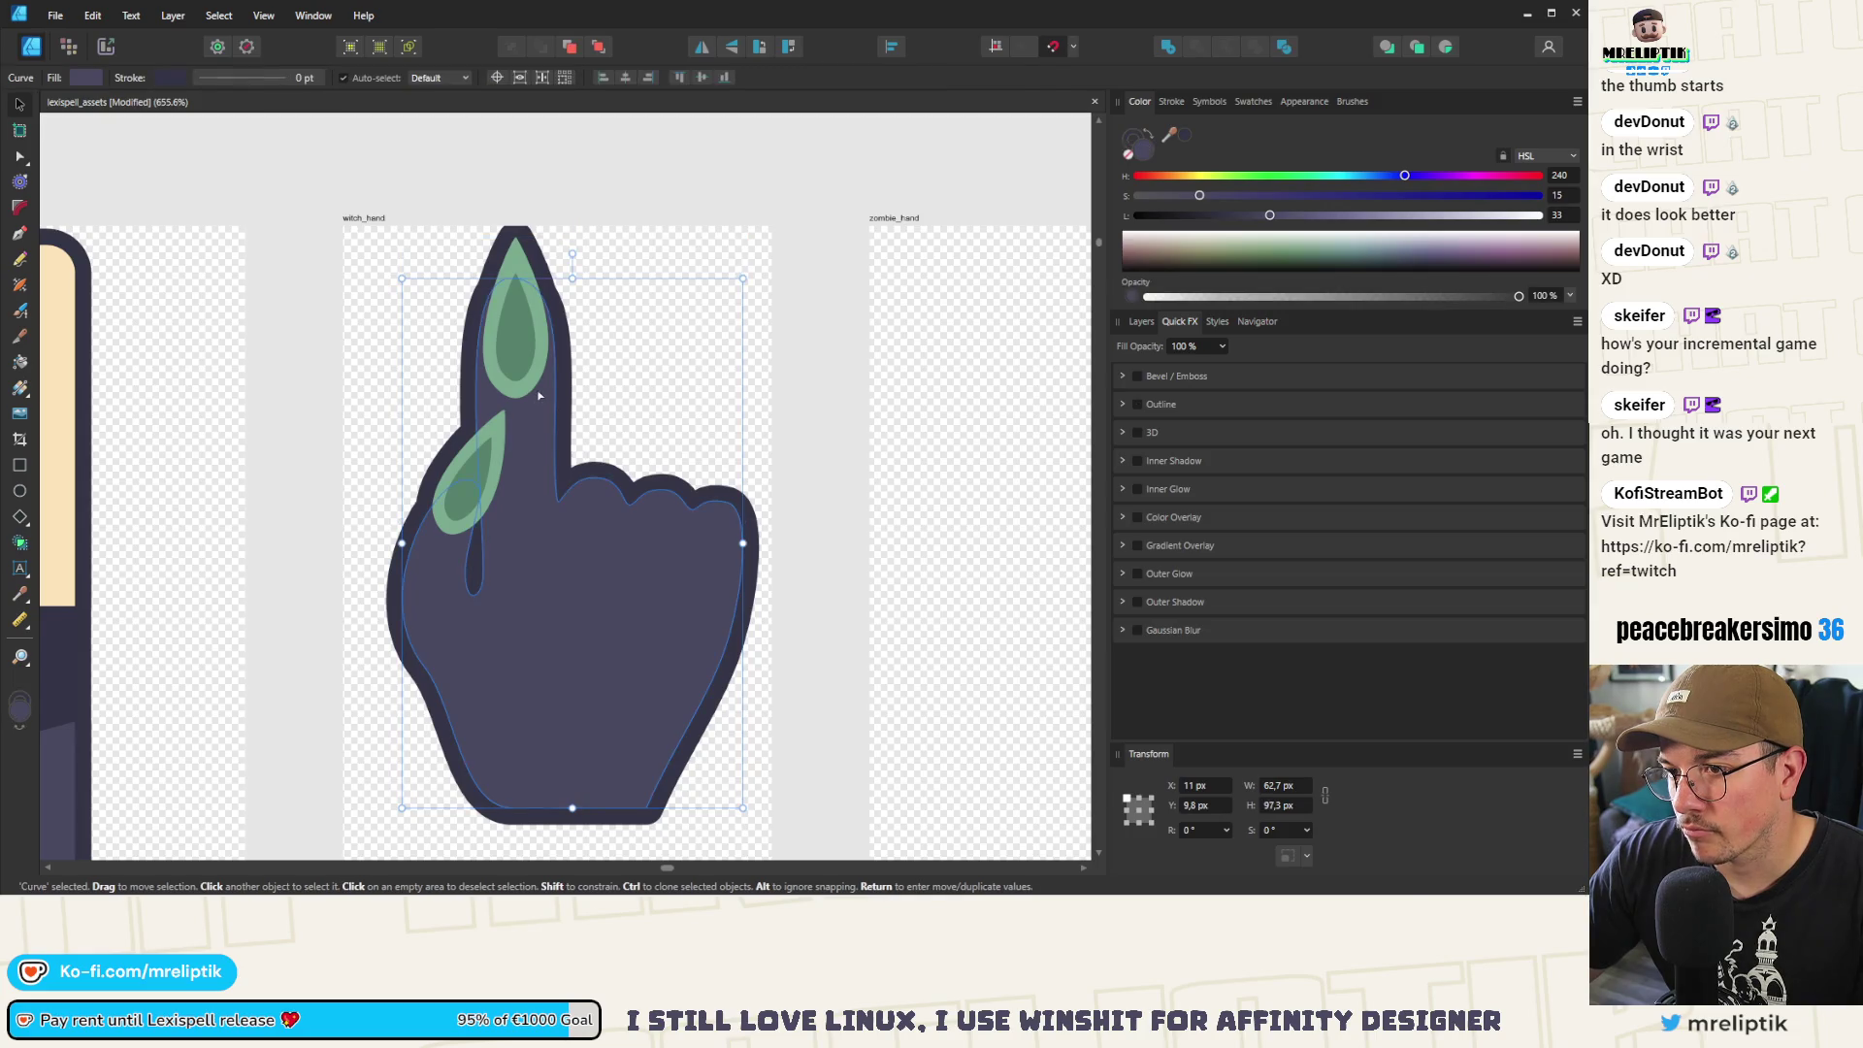
double_click(537, 392)
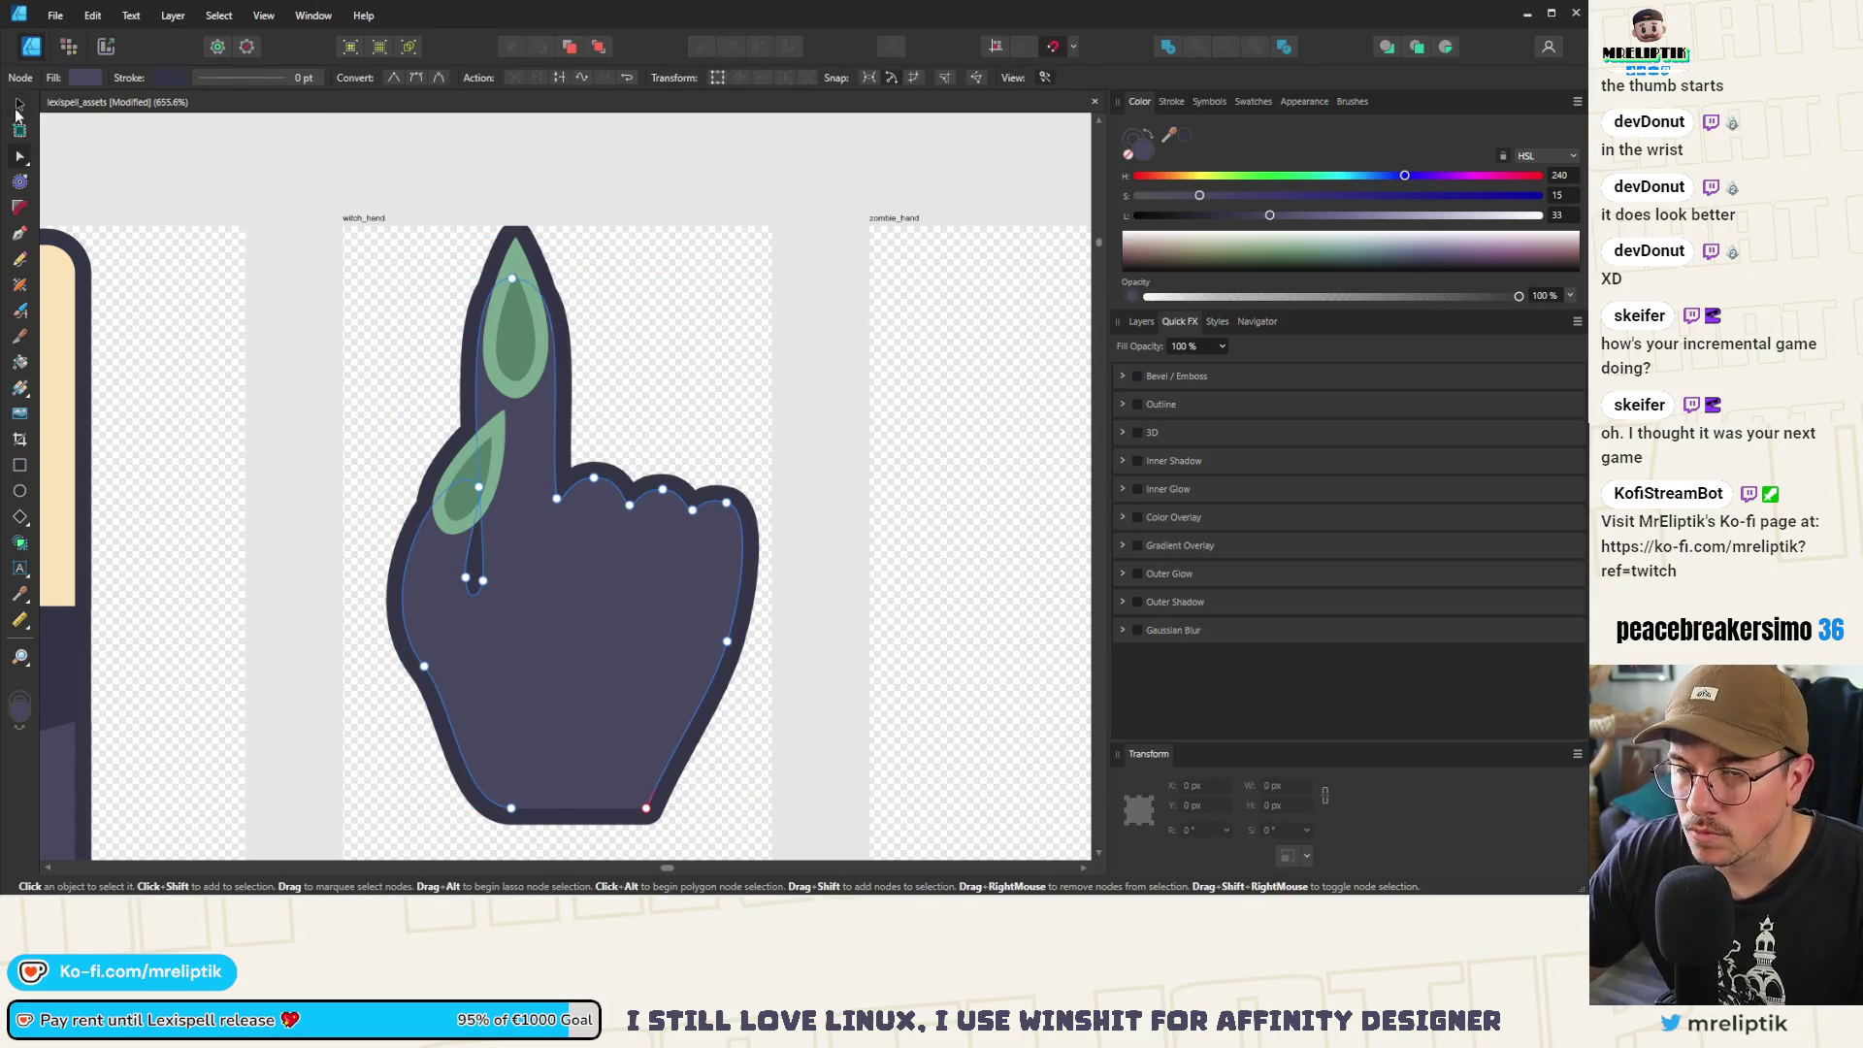
click(17, 107)
scroll(548, 398, up, 2)
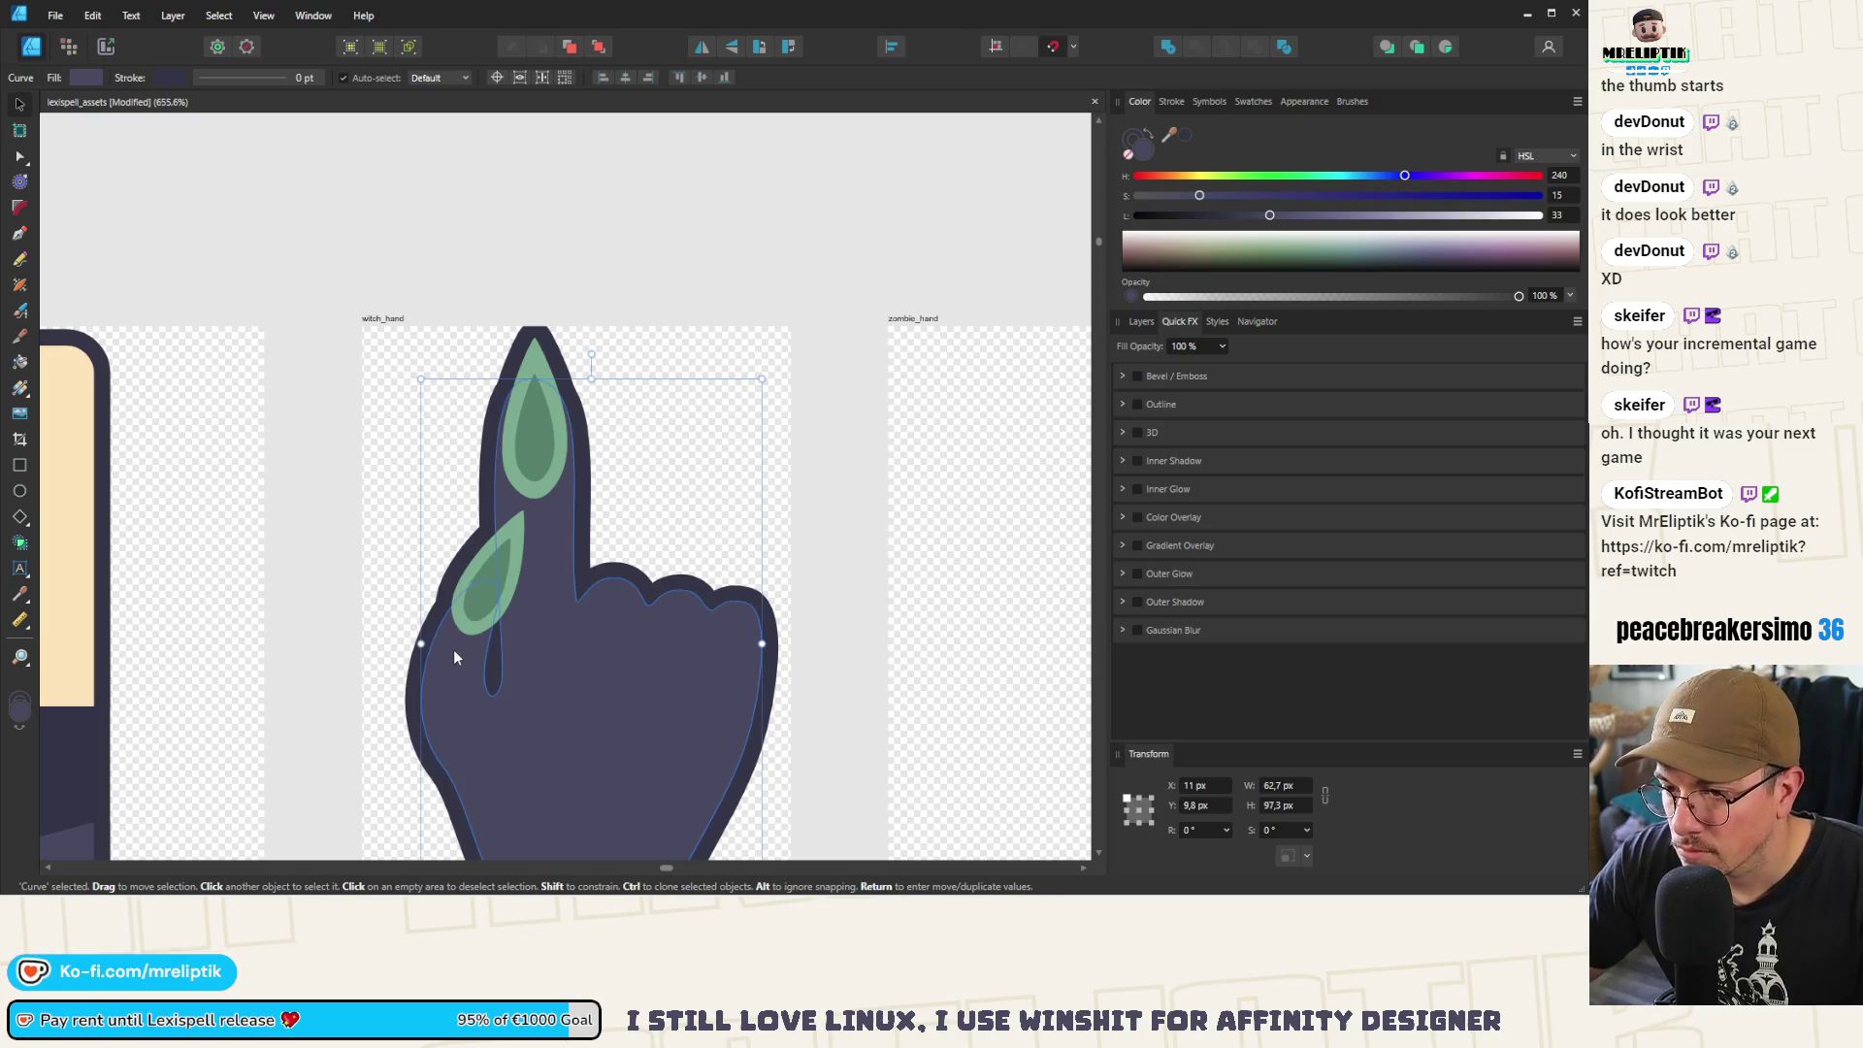
click(480, 596)
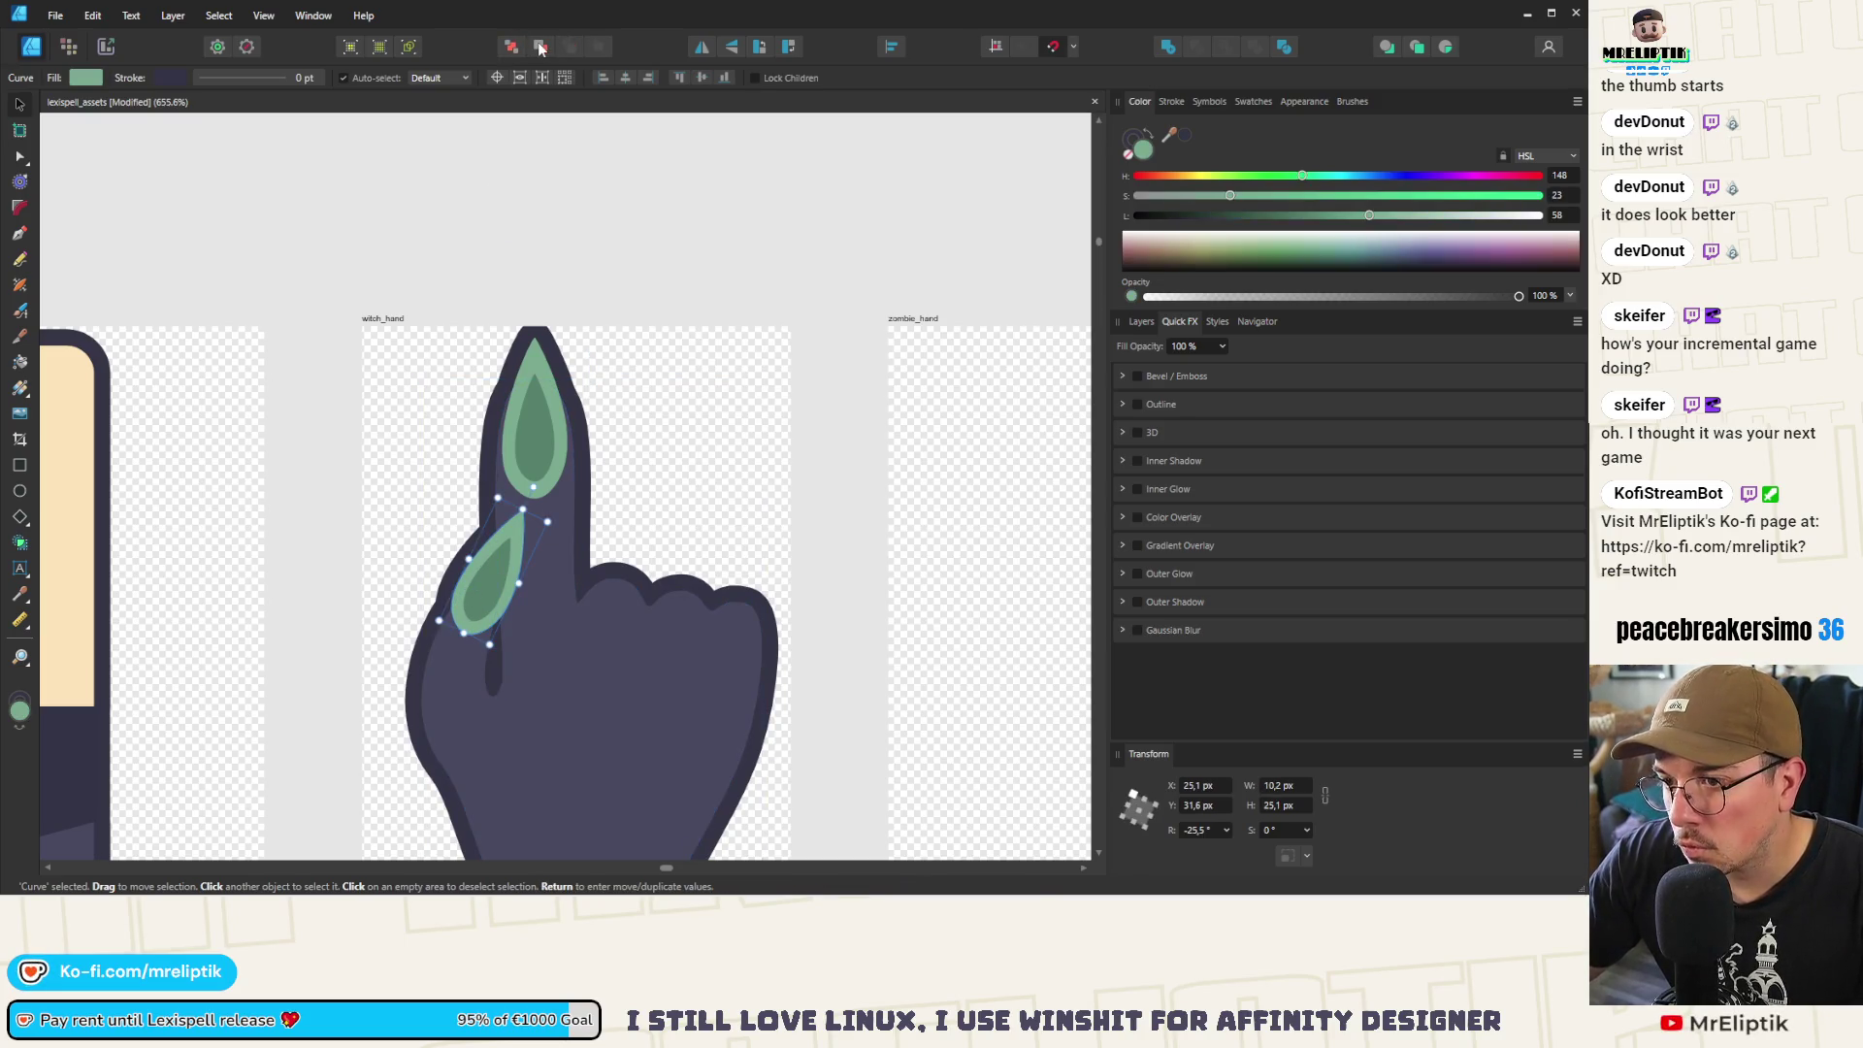
click(1142, 322)
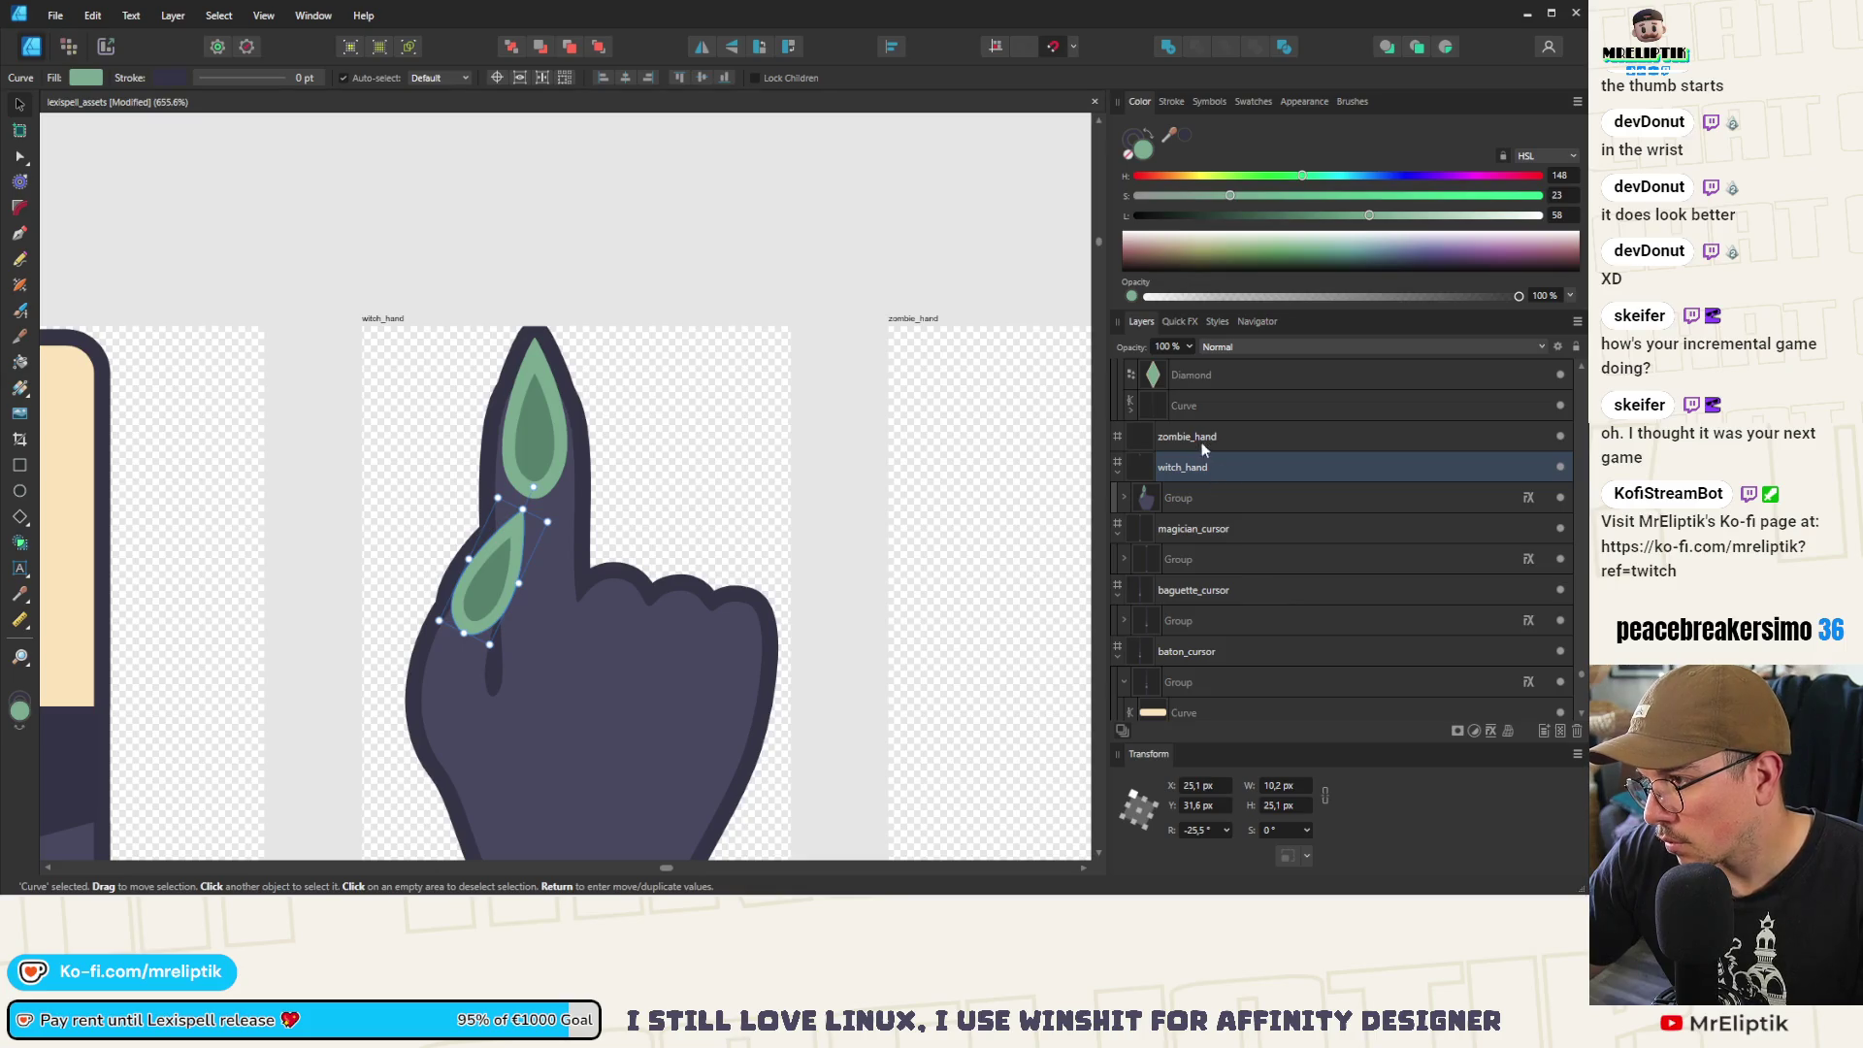
click(1188, 499)
click(1124, 499)
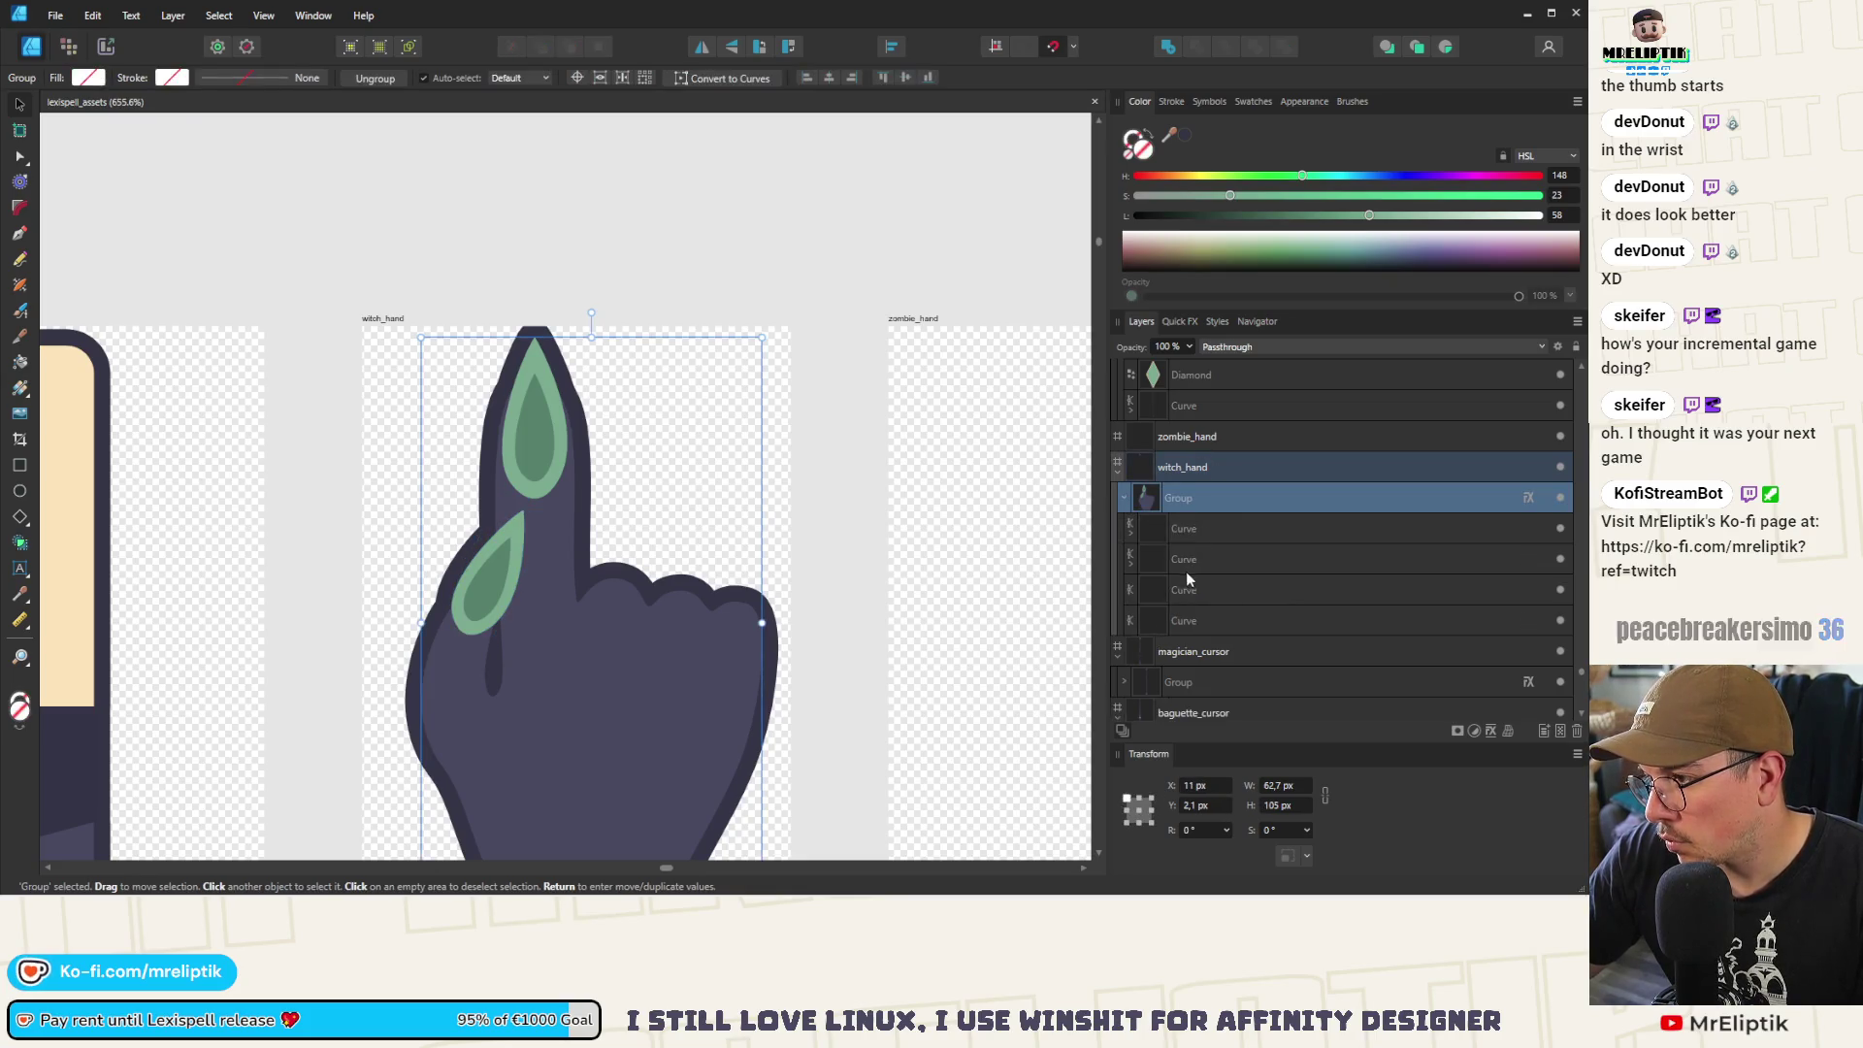
click(1186, 561)
mouse_move(1182, 562)
mouse_down()
mouse_move(1194, 594)
mouse_move(1184, 533)
mouse_move(1197, 592)
mouse_up()
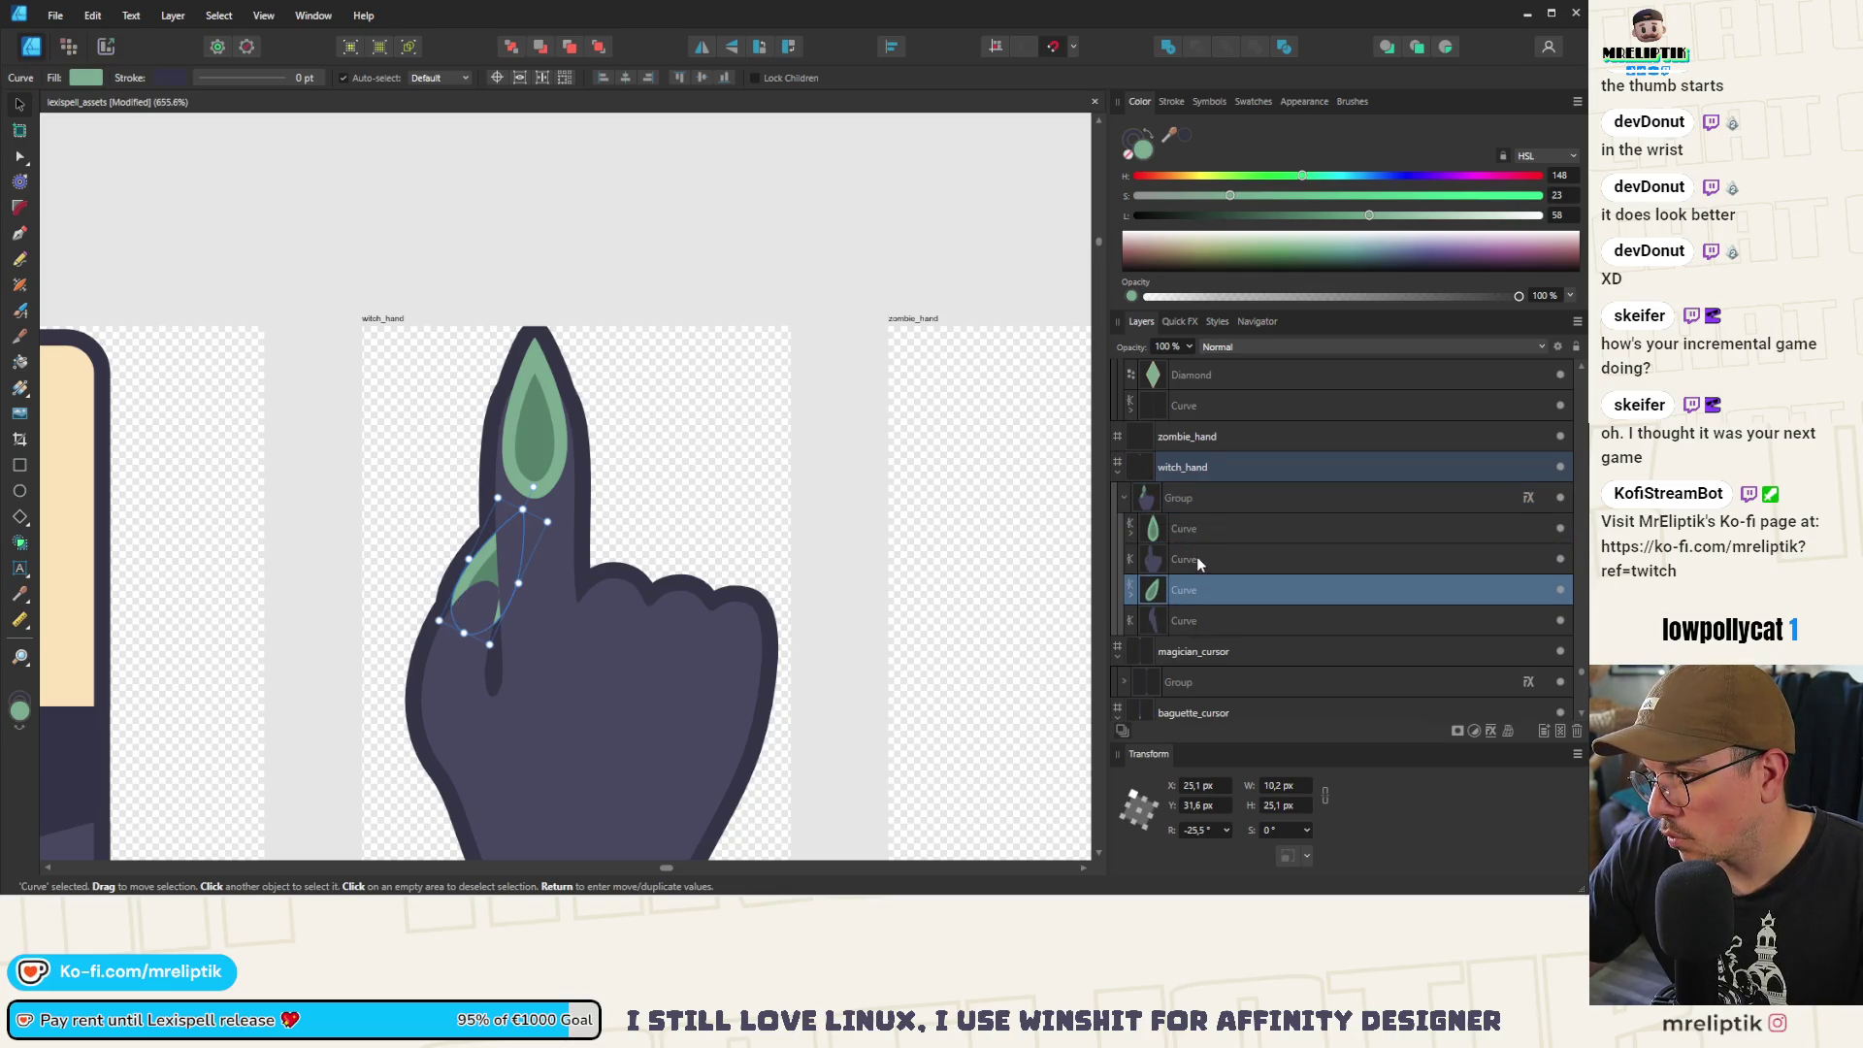
Delete three nodes on the hand body's left edge so it runs straight down
click(1185, 620)
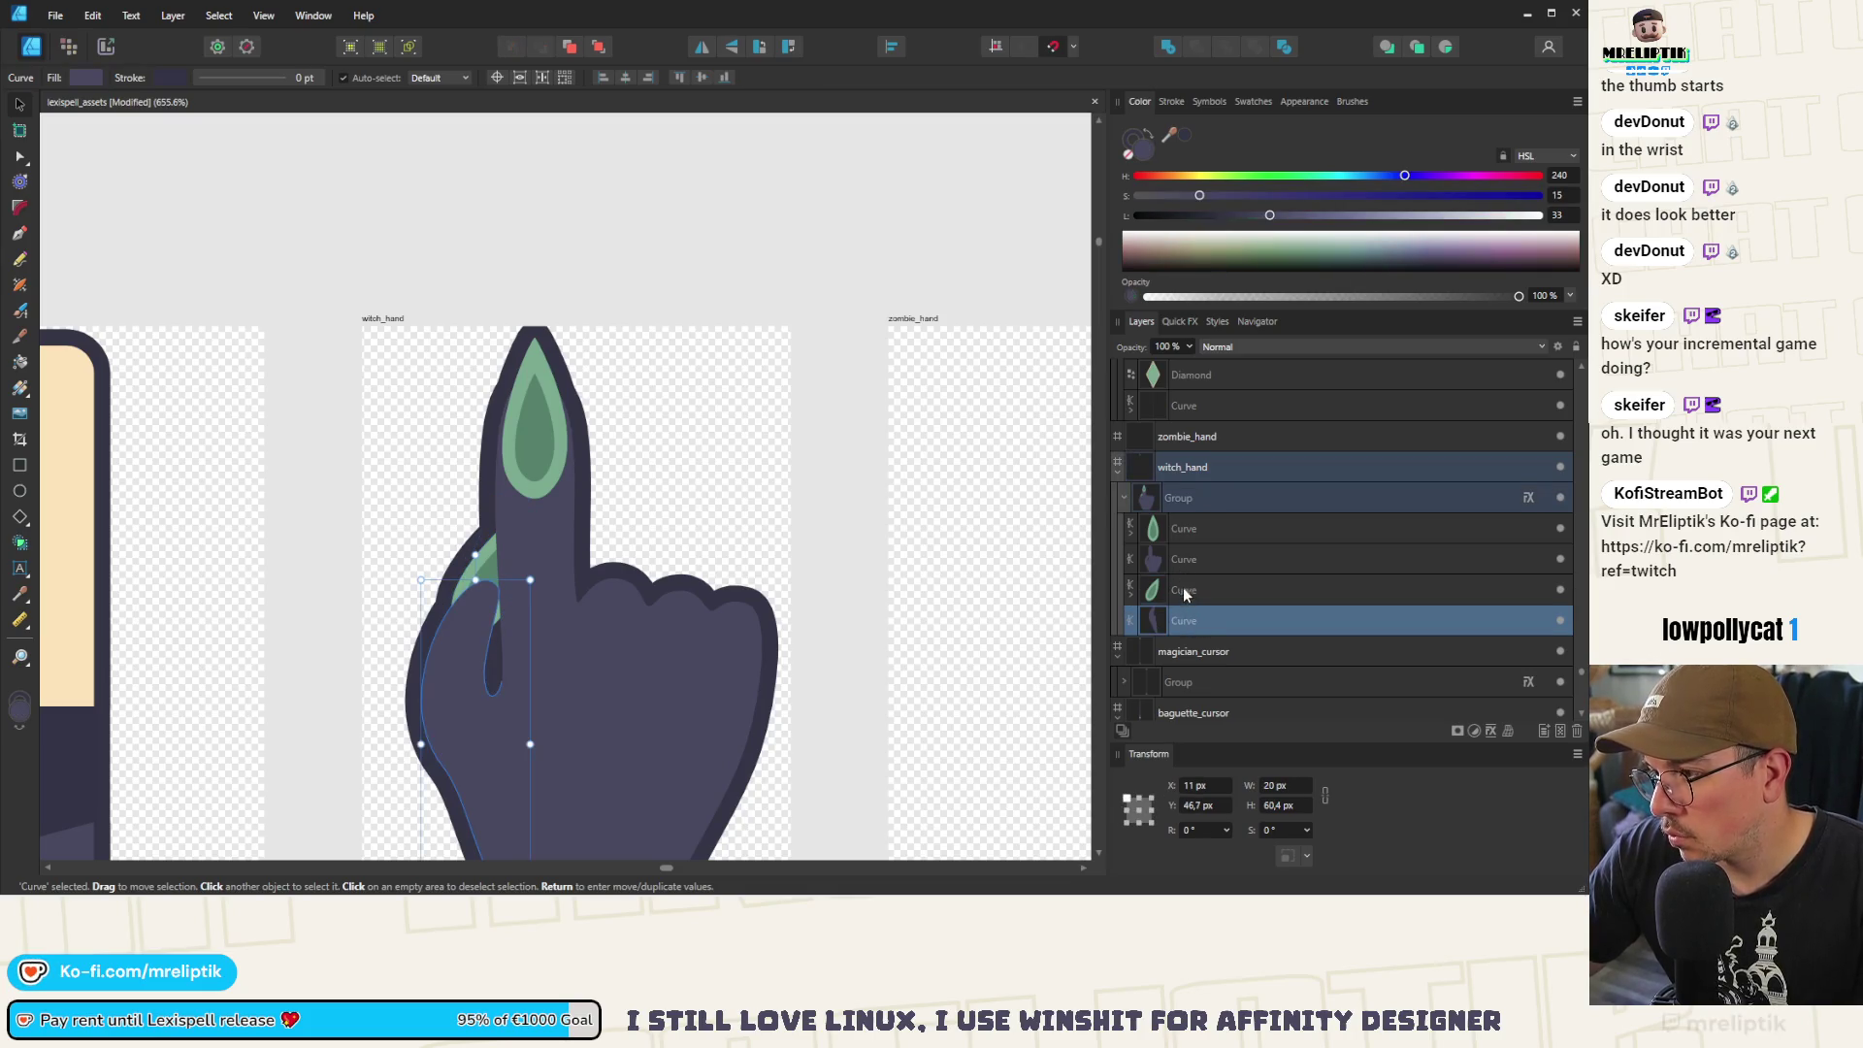
click(1184, 588)
click(1179, 557)
key(a)
scroll(458, 431, down, 2)
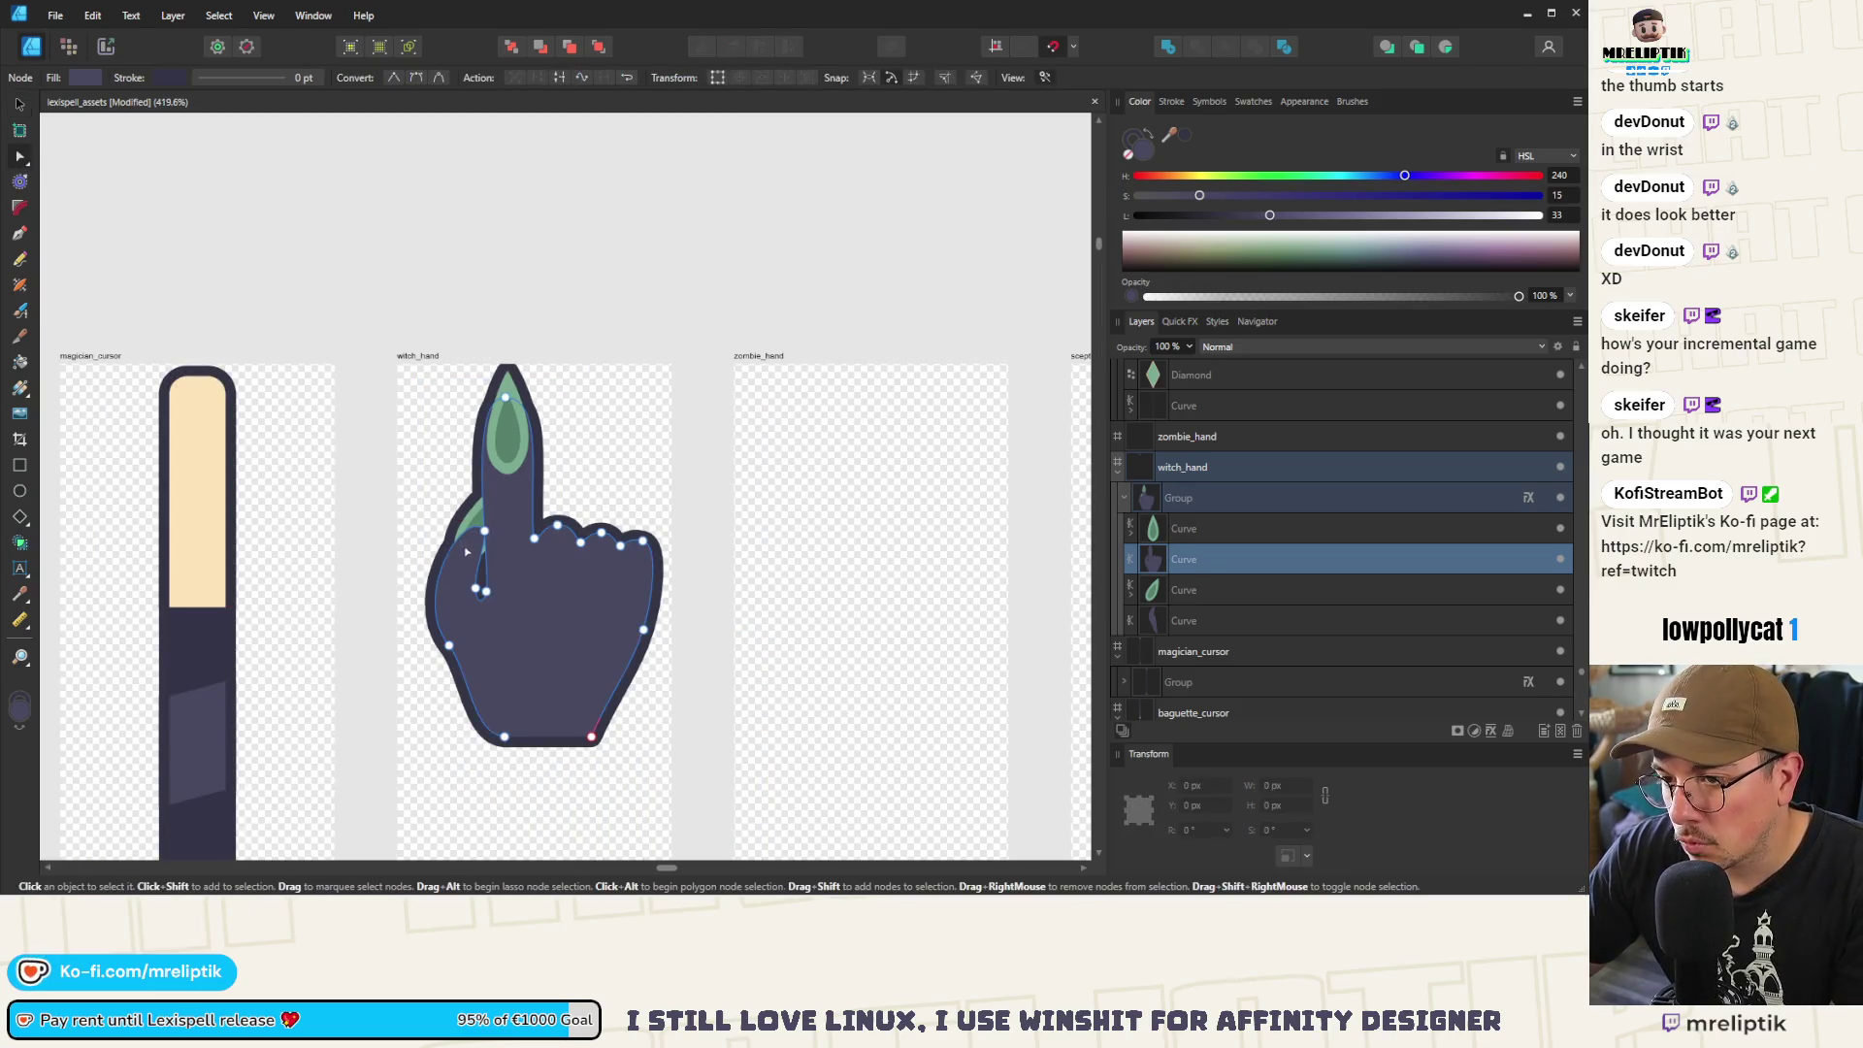
scroll(468, 589, up, 5)
click(451, 428)
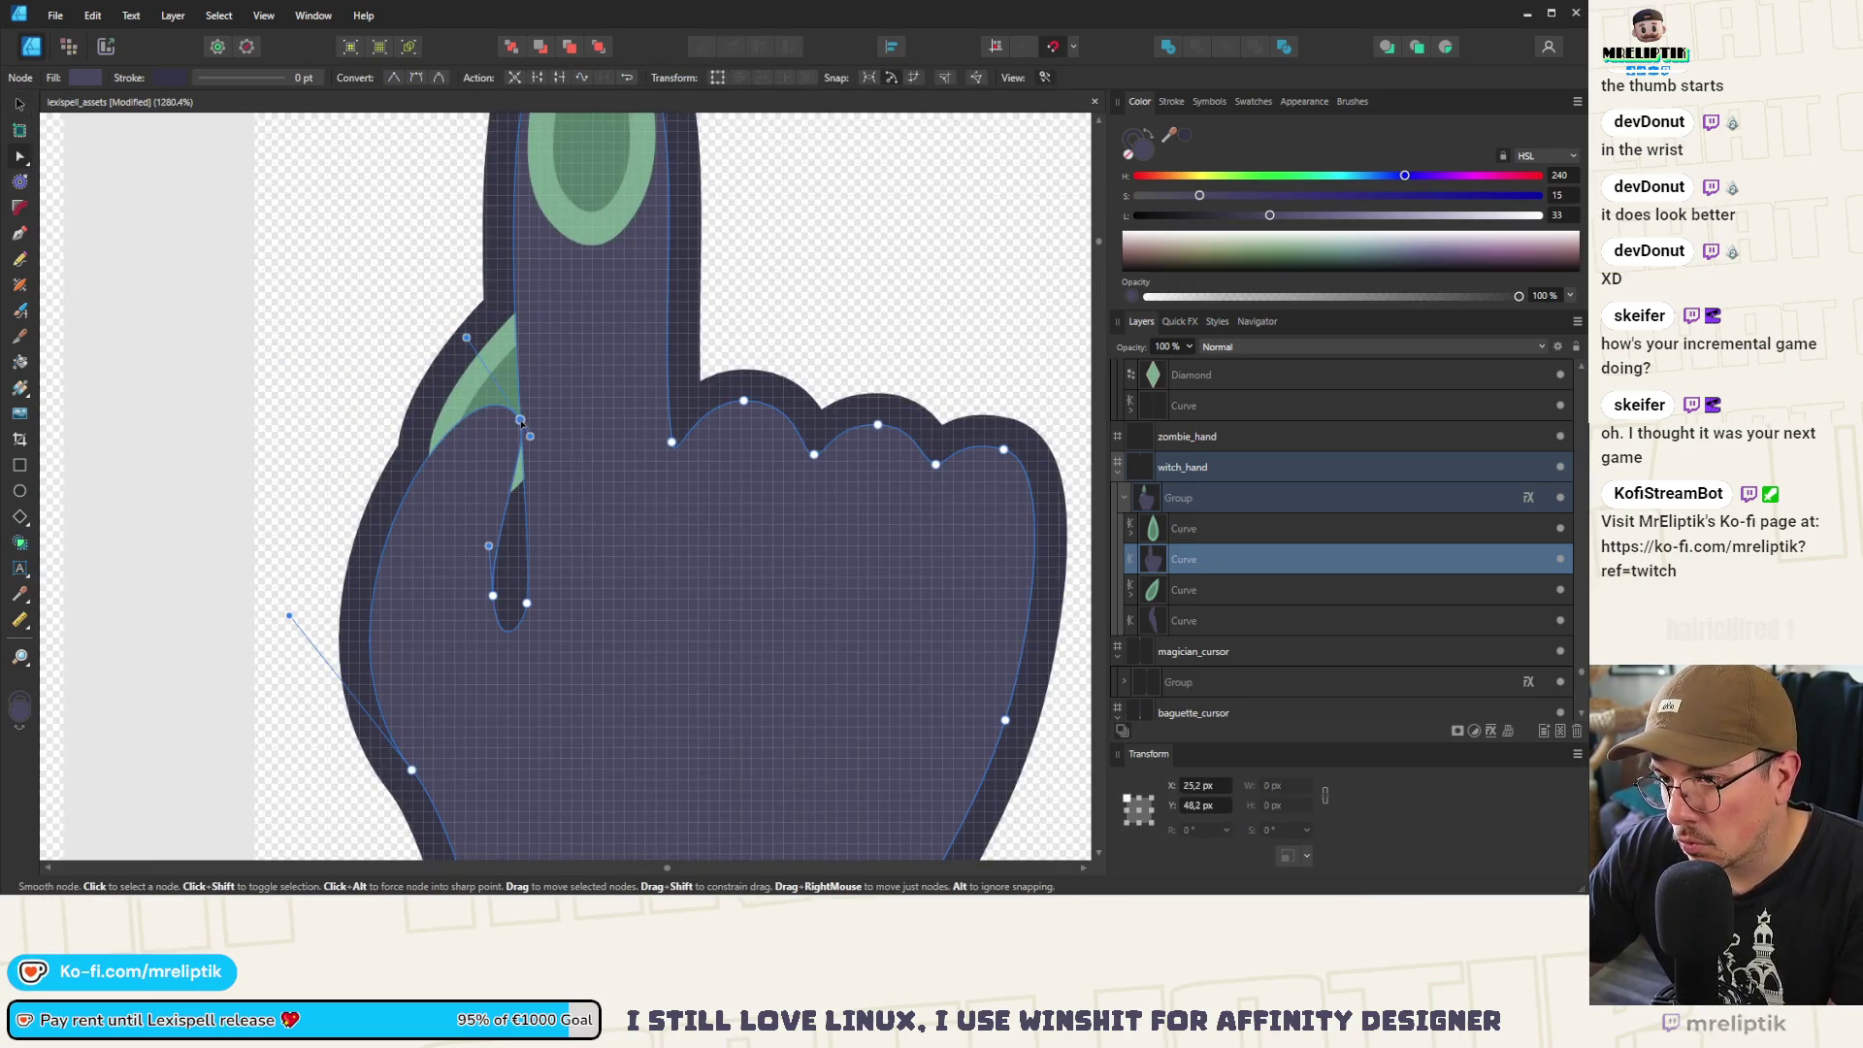
key(Delete)
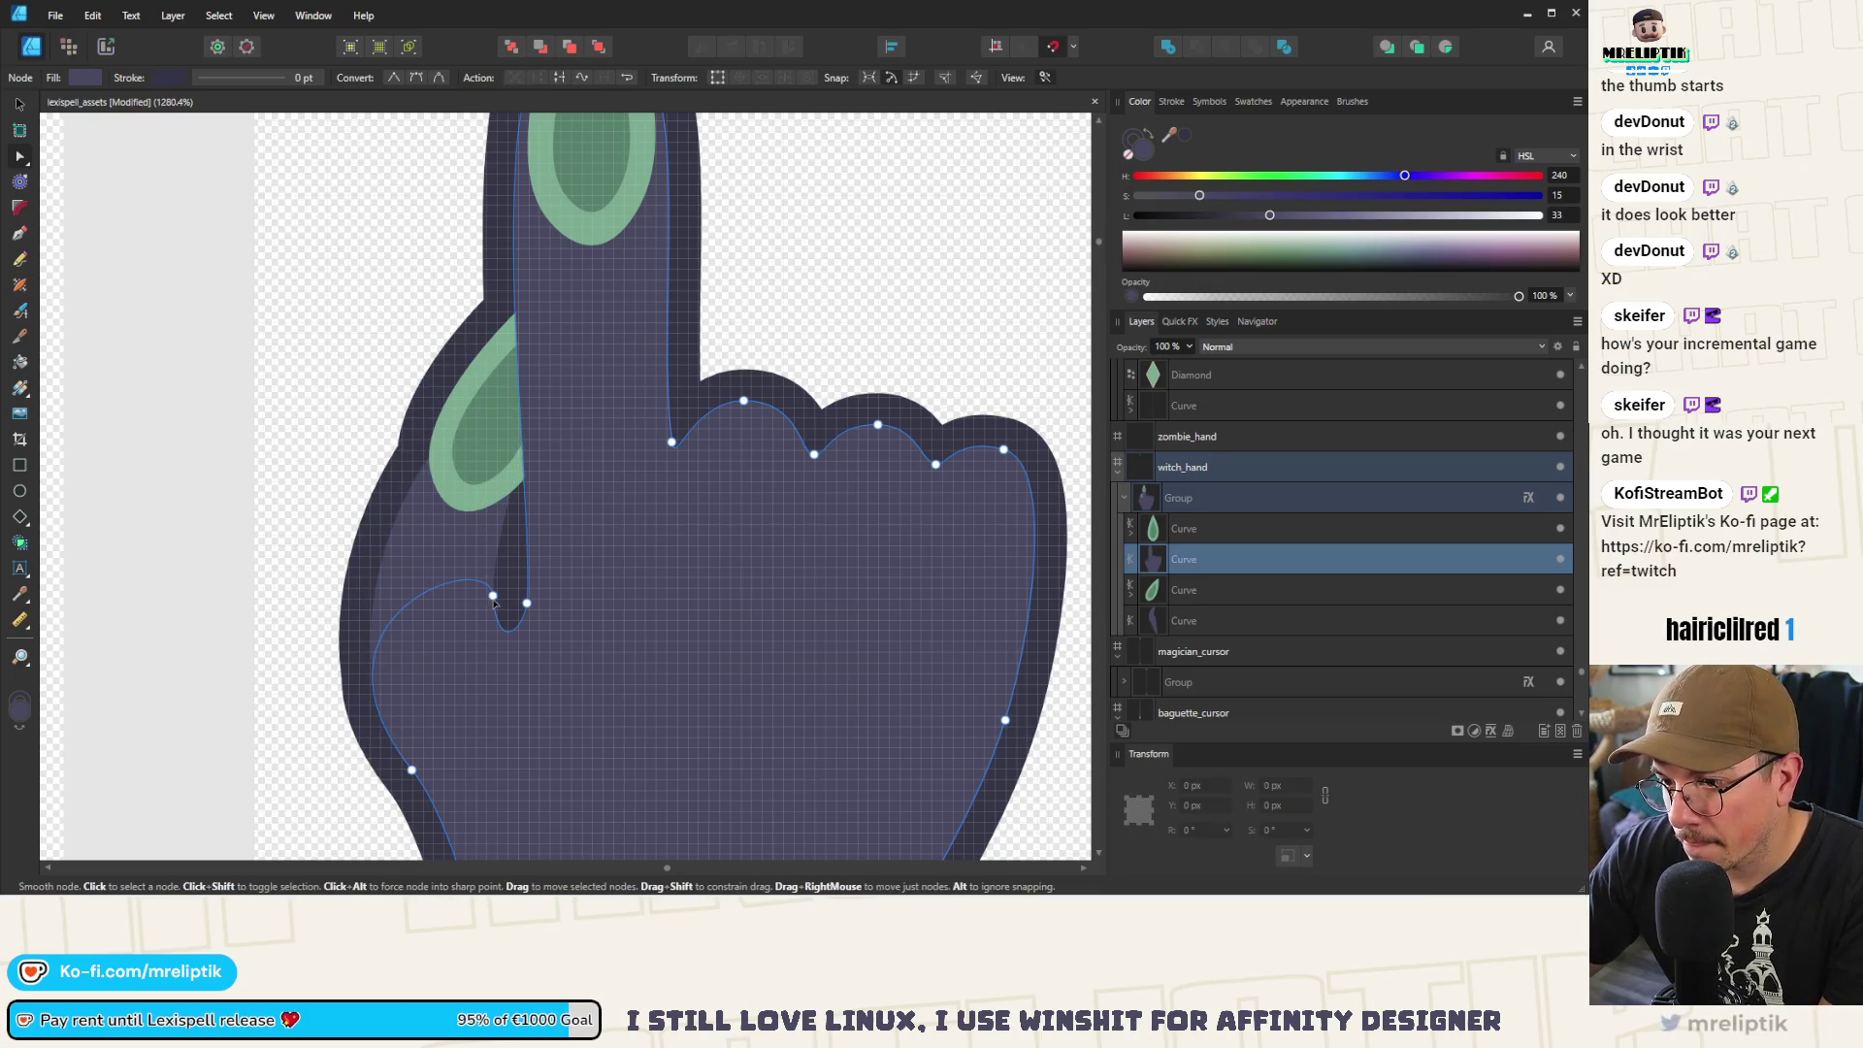
click(493, 596)
key(Delete)
click(411, 769)
key(Delete)
scroll(473, 566, down, 5)
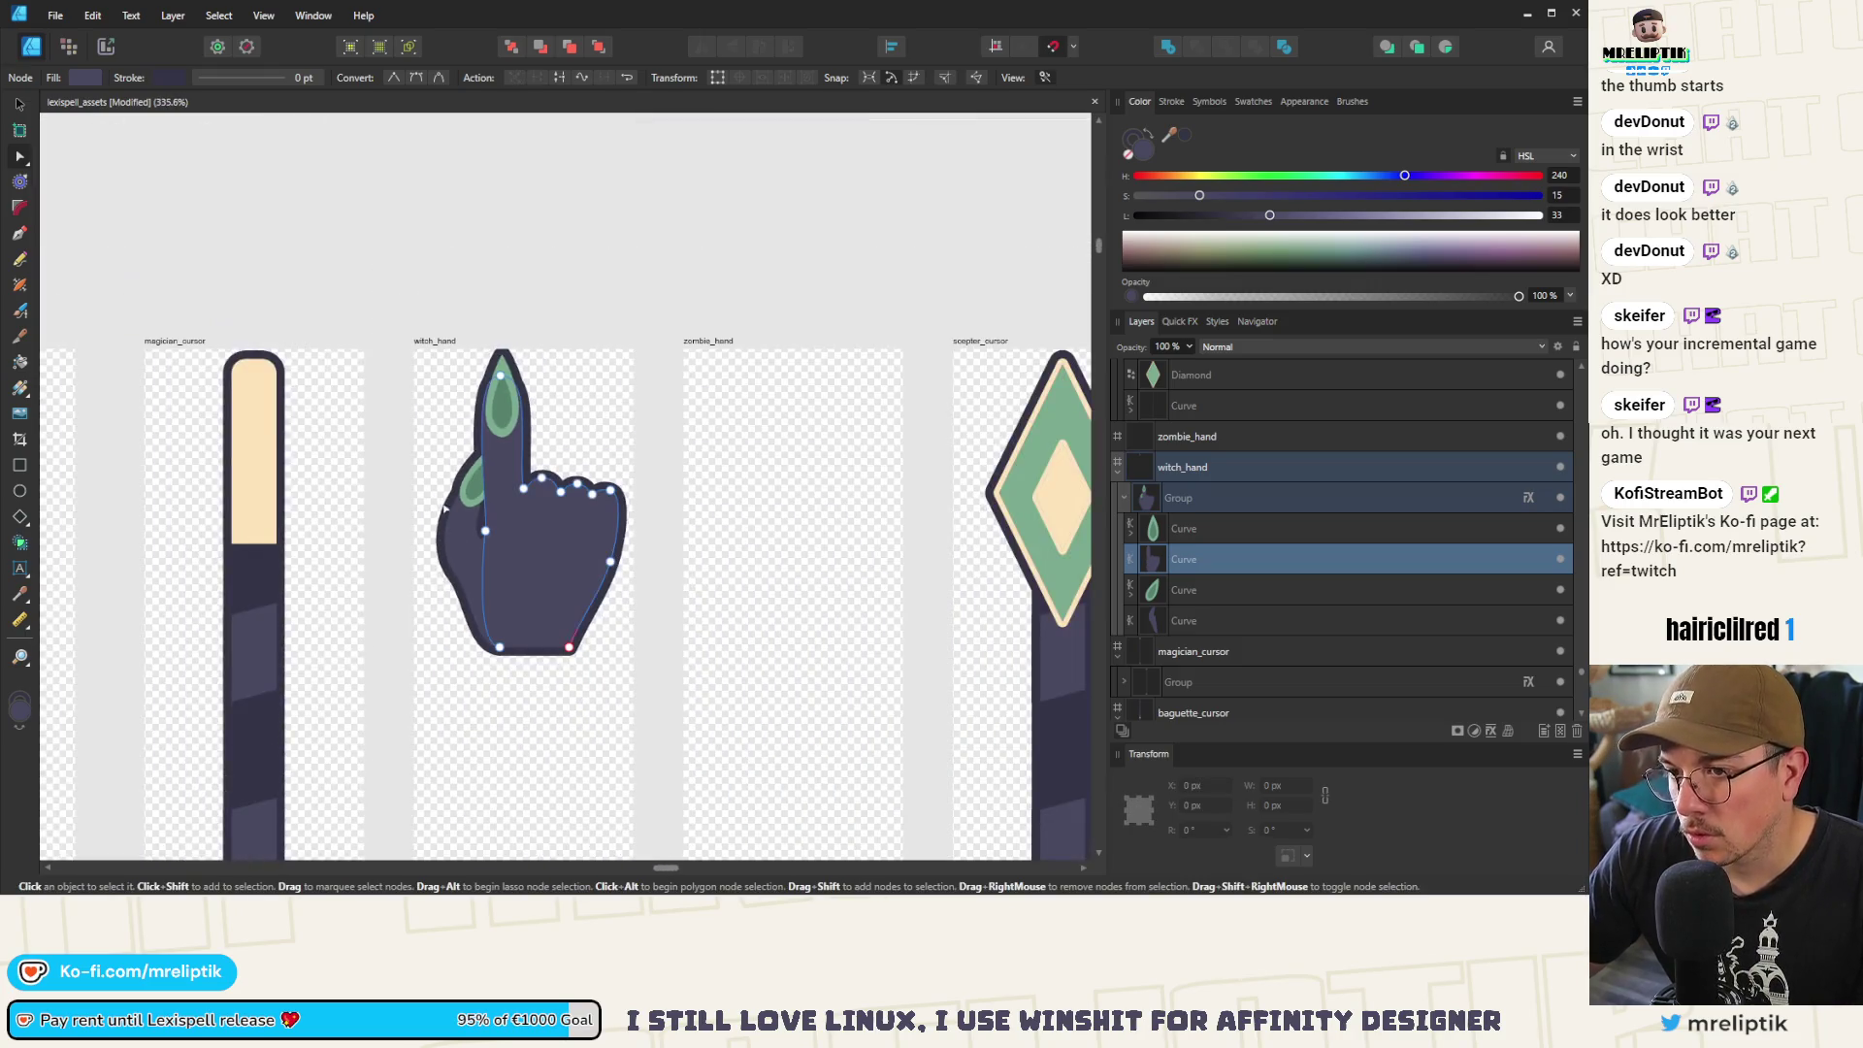
click(133, 150)
key(v)
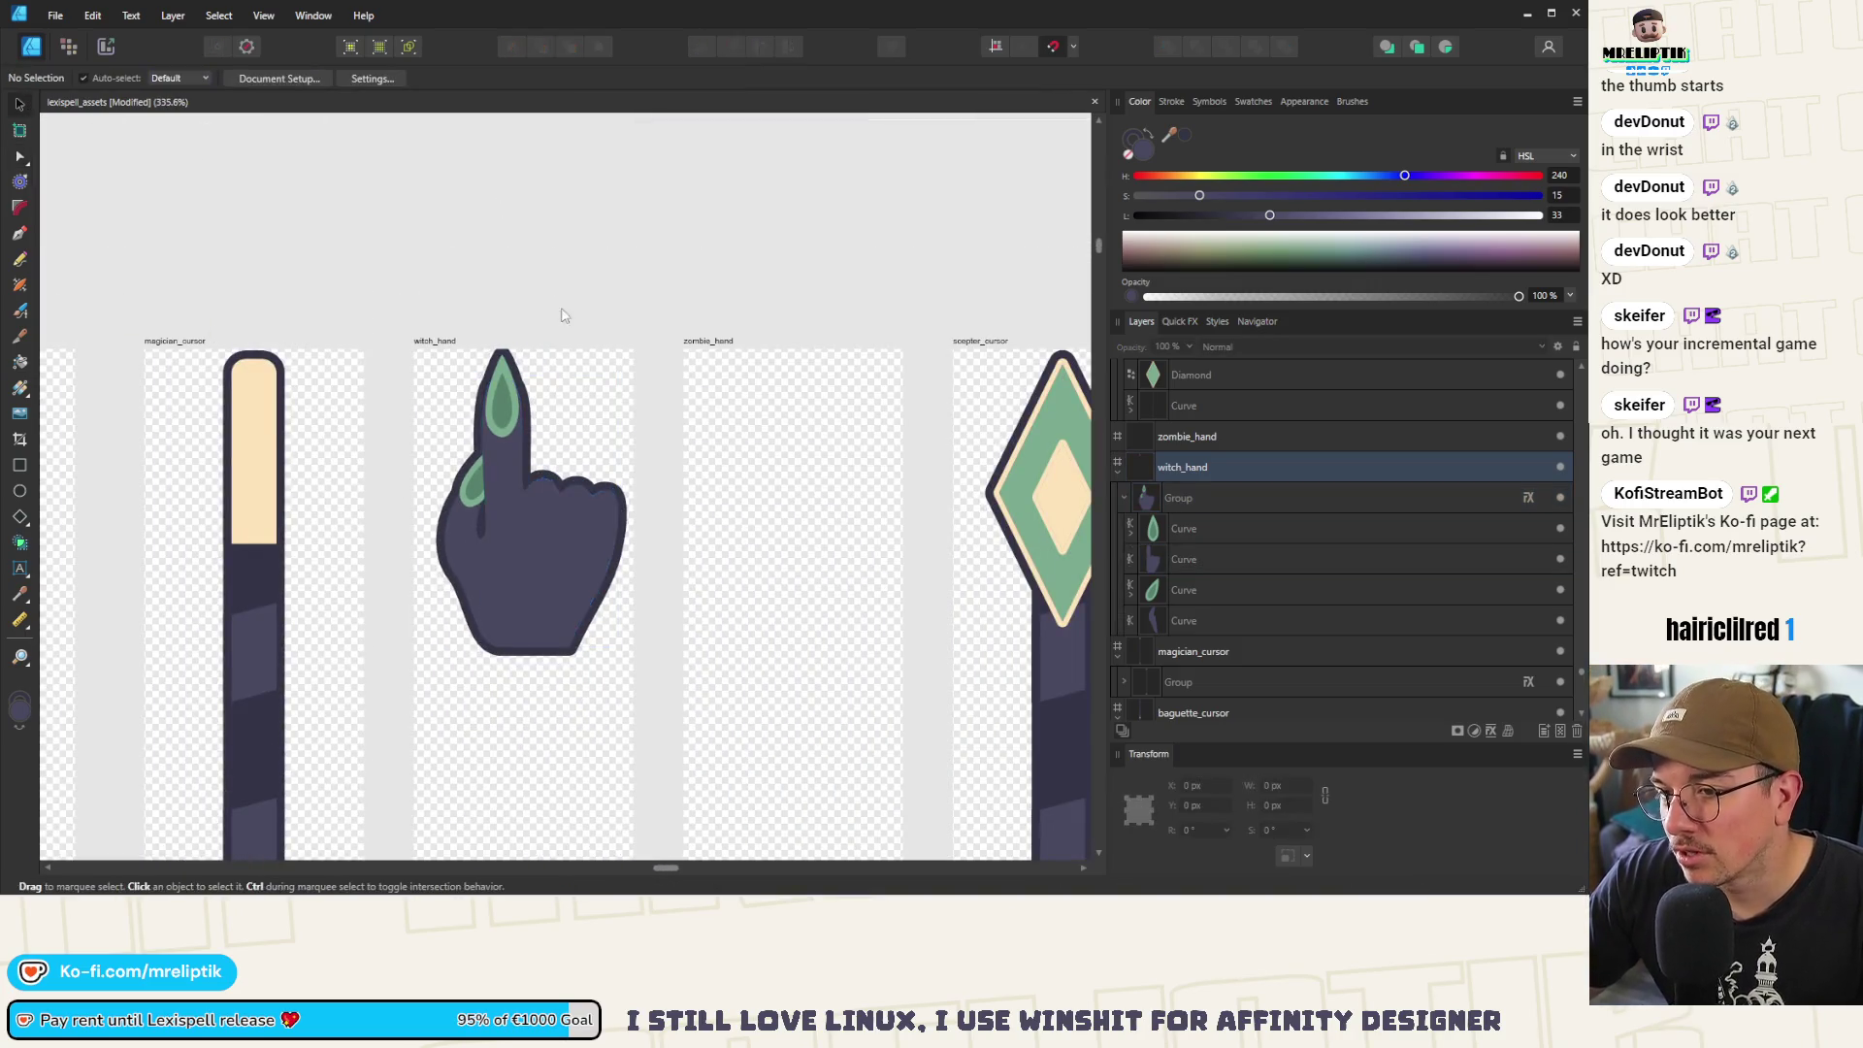
scroll(492, 319, down, 2)
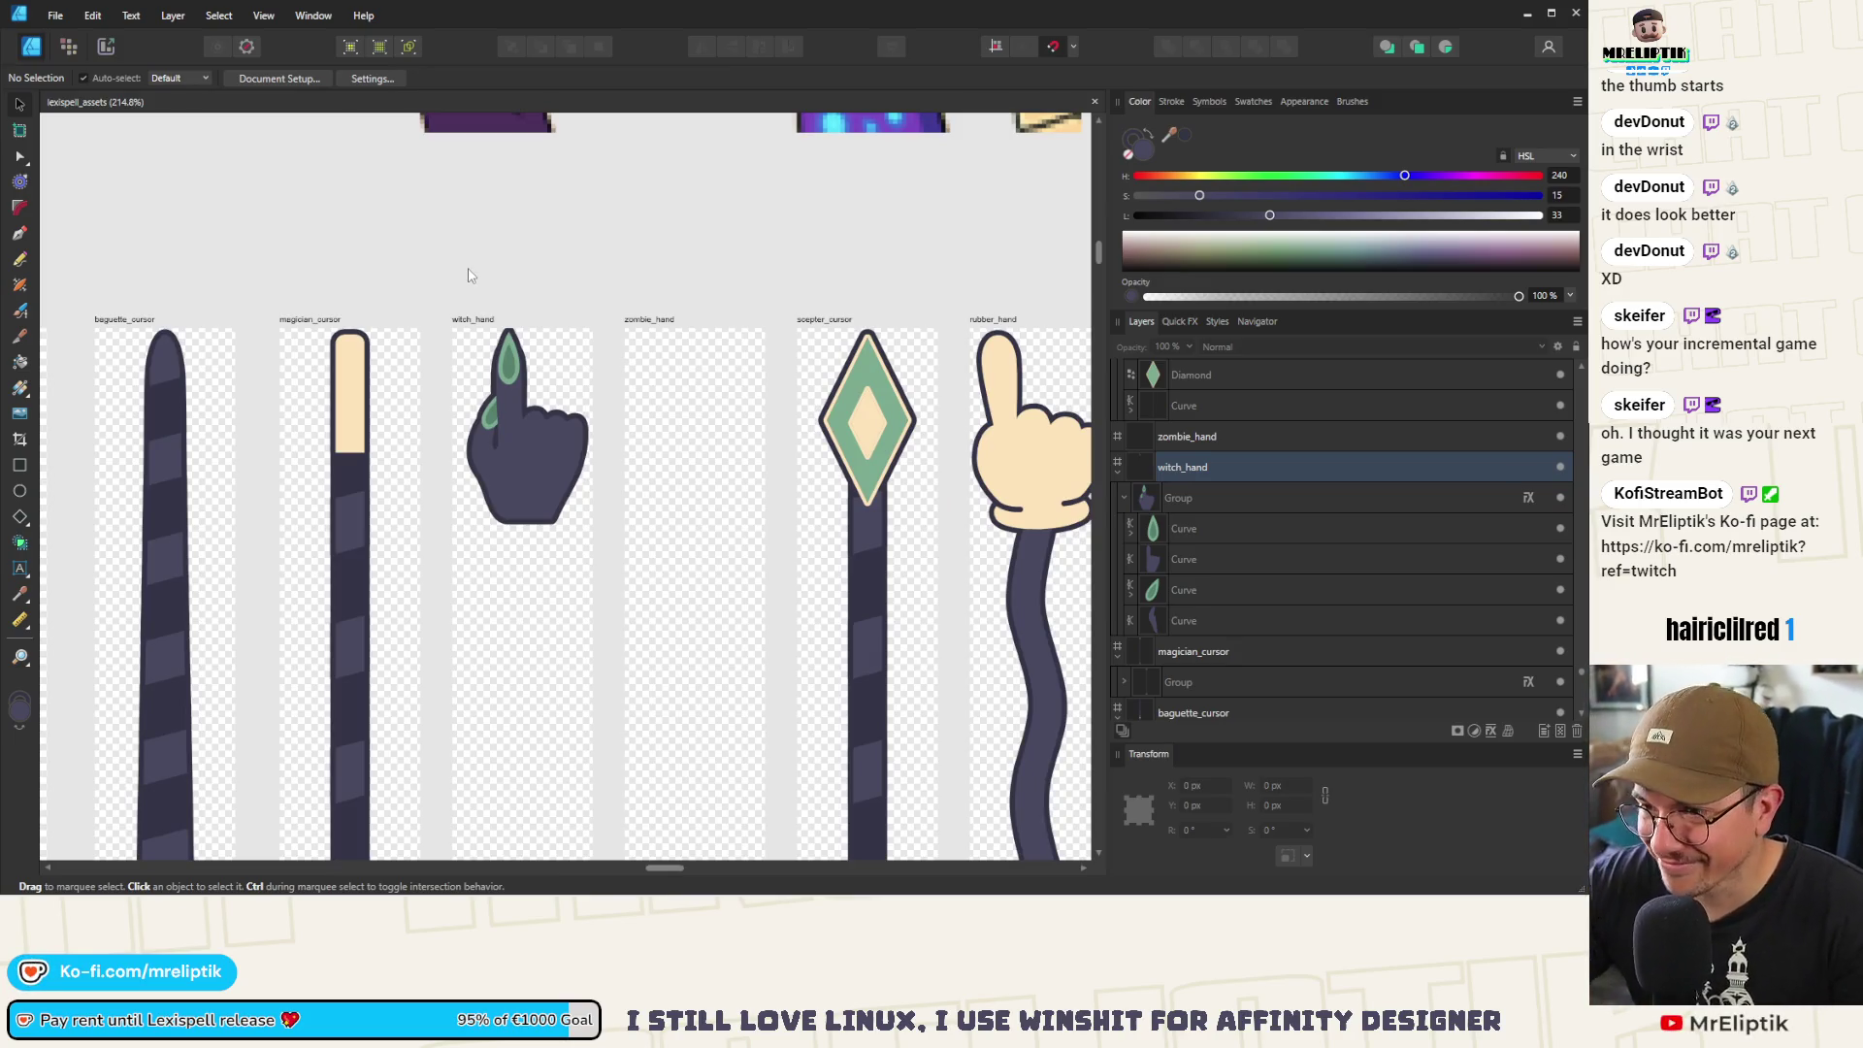
scroll(520, 427, up, 6)
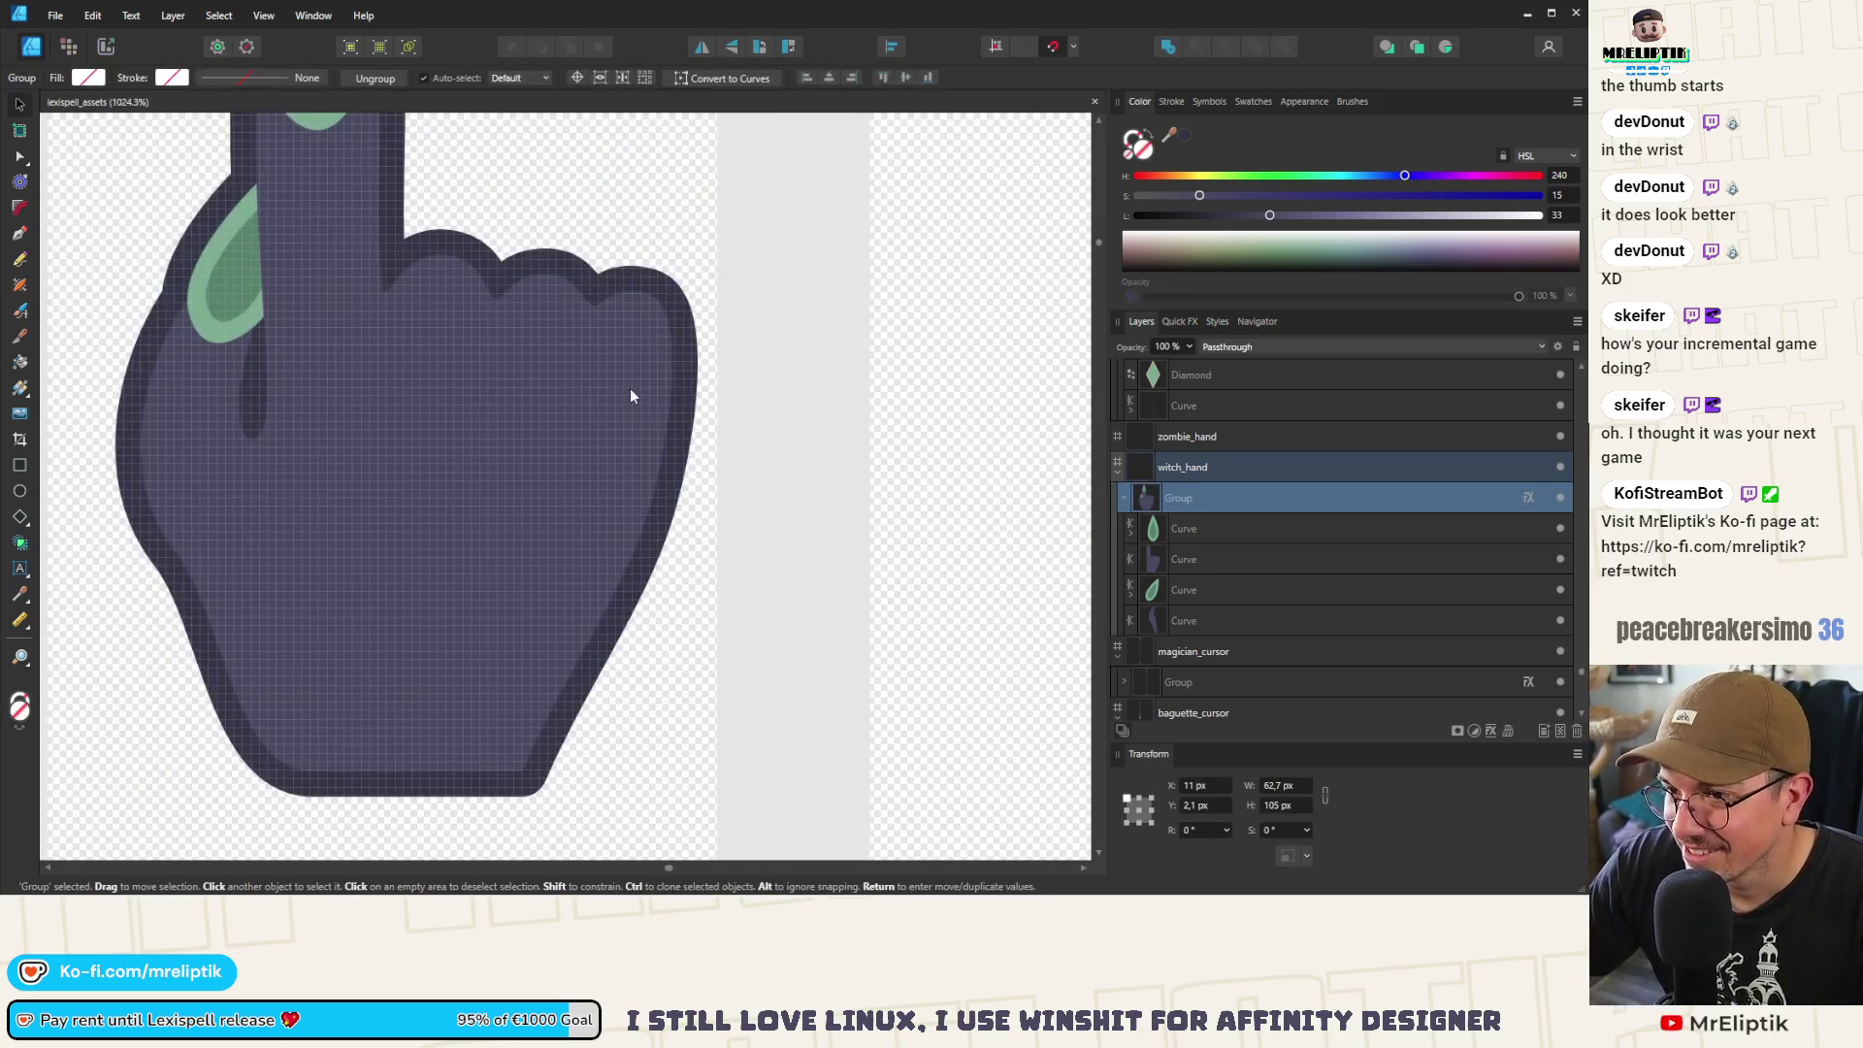
Drag the hand curve's top-right node to reshape its right edge
click(683, 314)
mouse_move(675, 346)
mouse_down()
mouse_move(706, 353)
mouse_move(675, 345)
mouse_up()
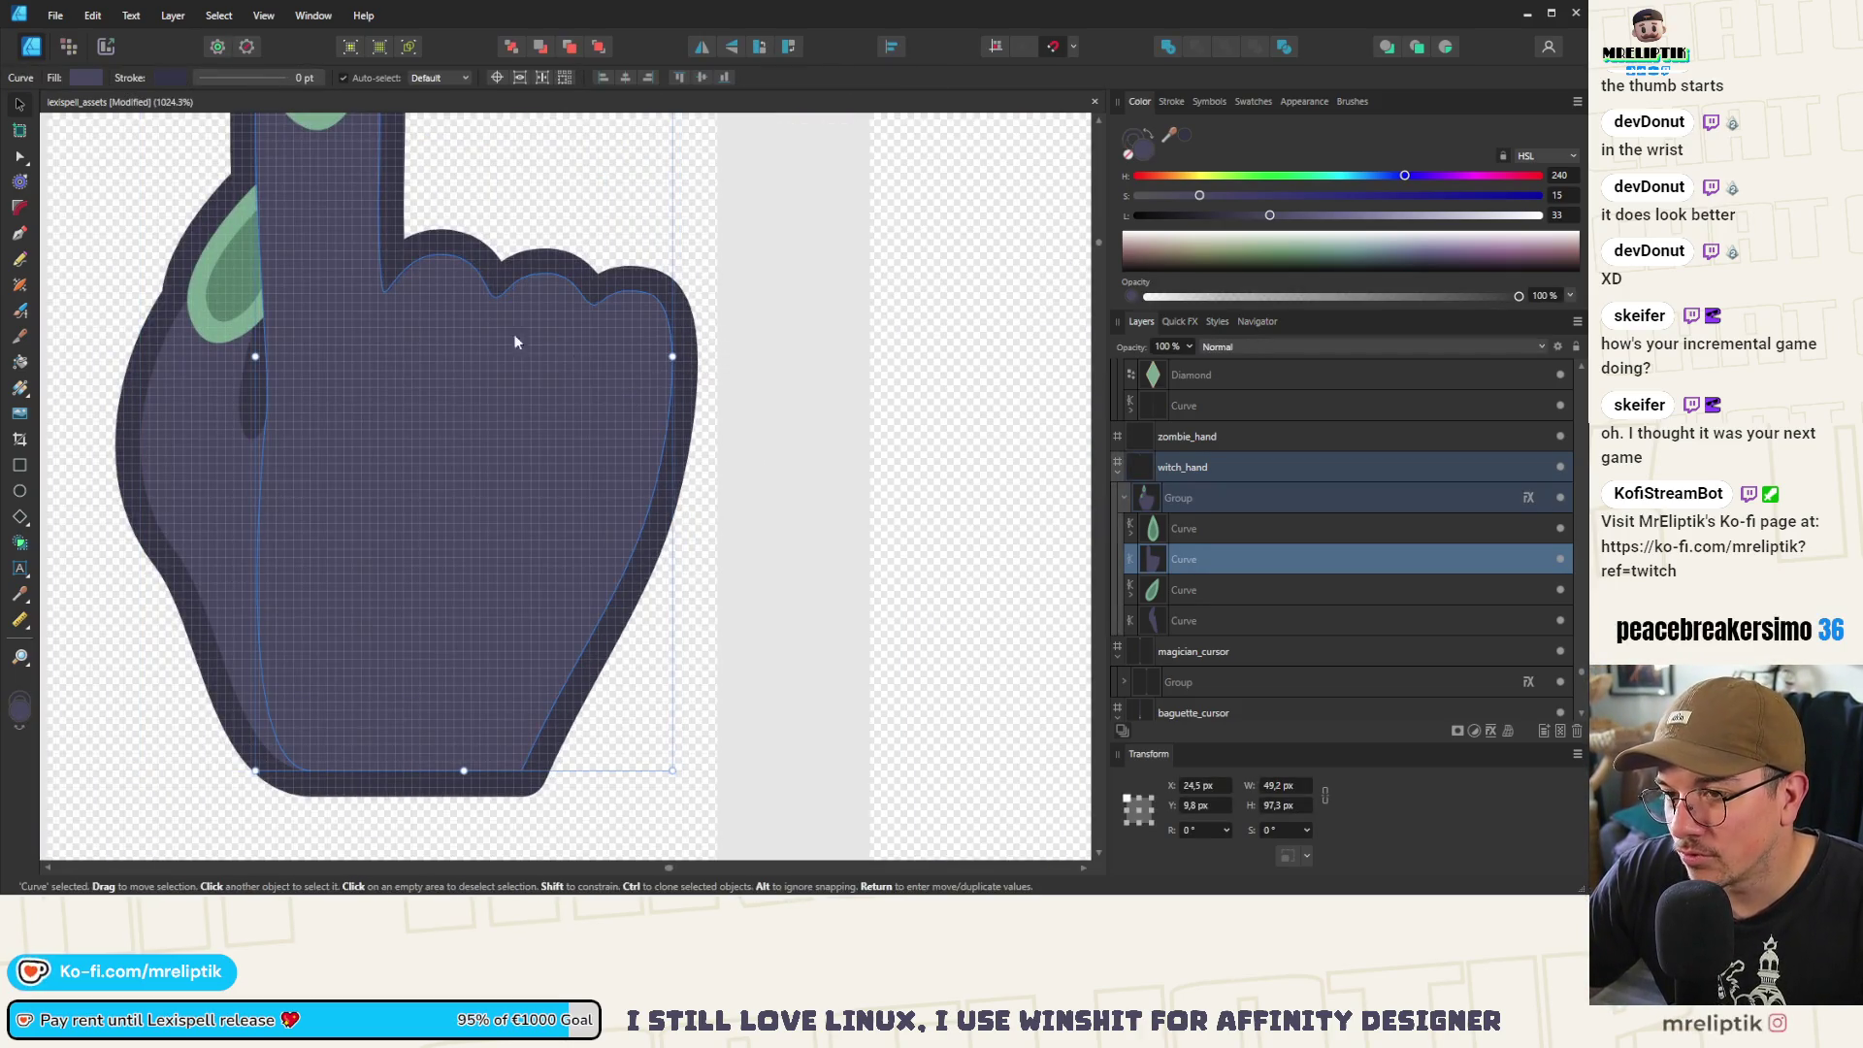
key(a)
click(626, 305)
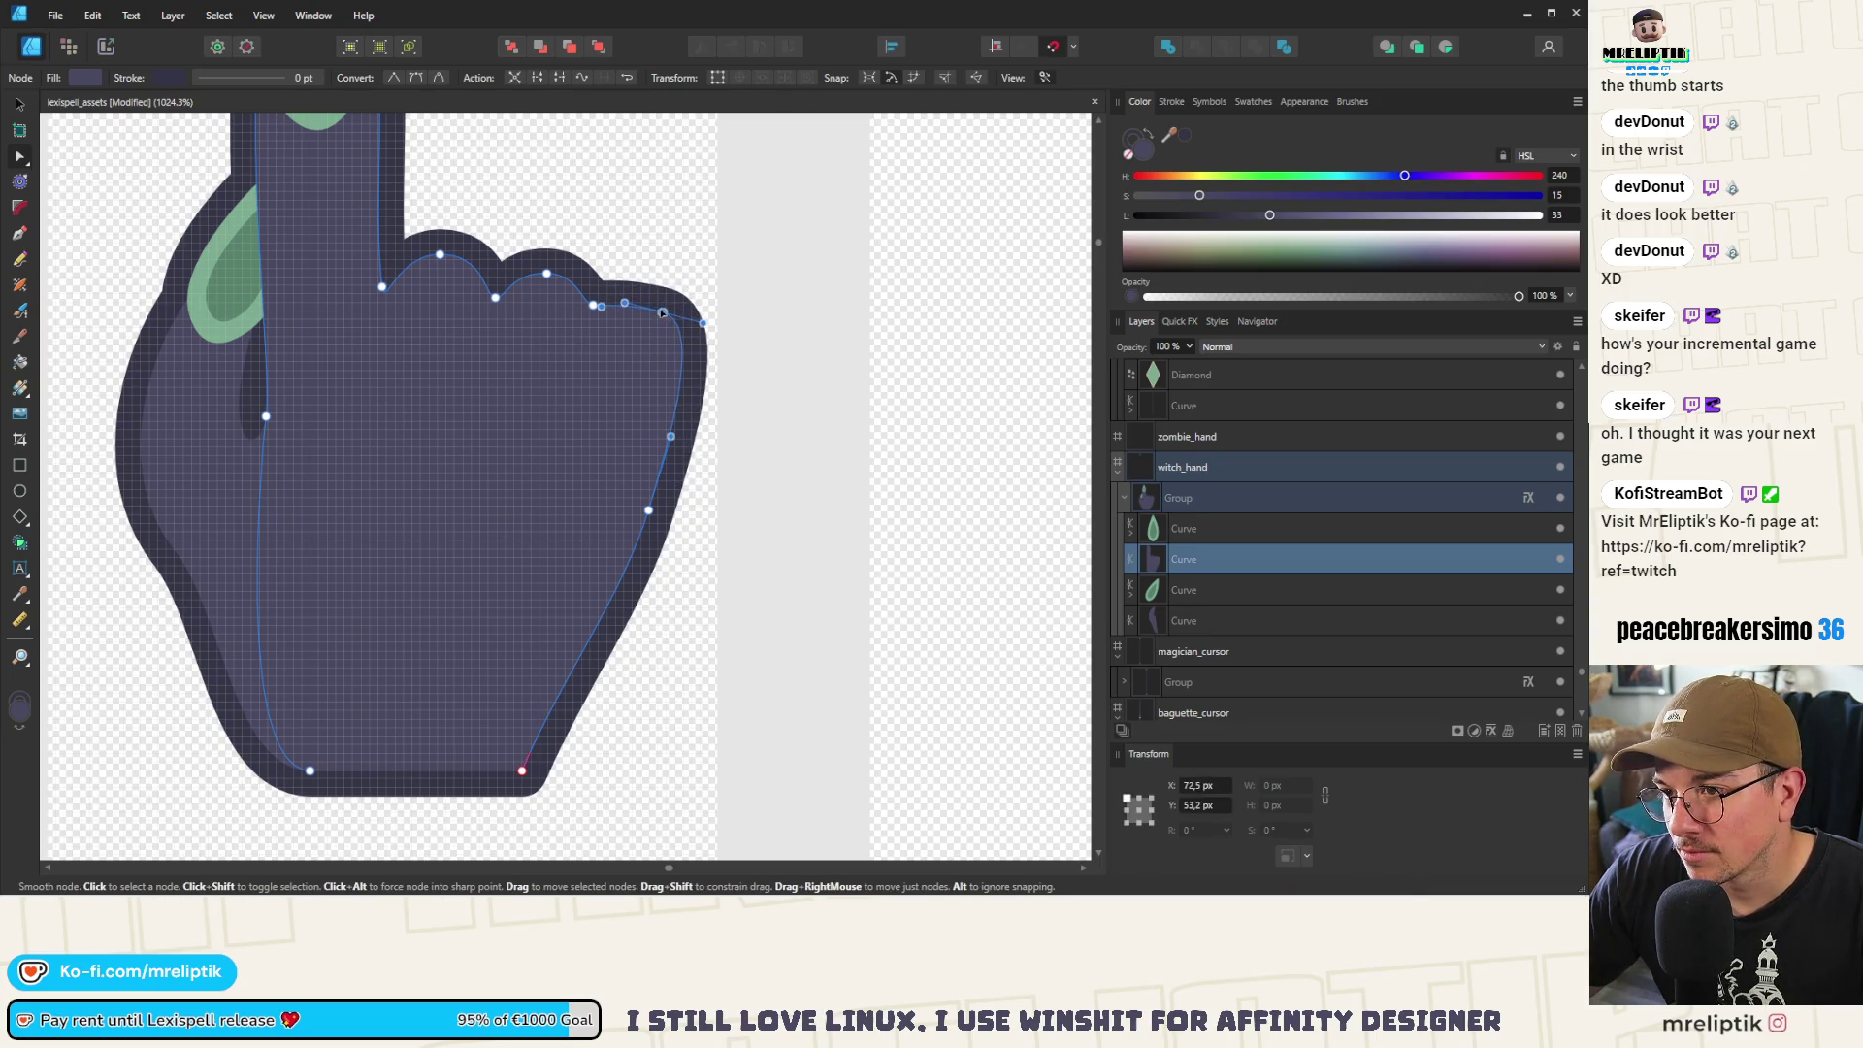
drag(626, 305, 677, 335)
click(648, 509)
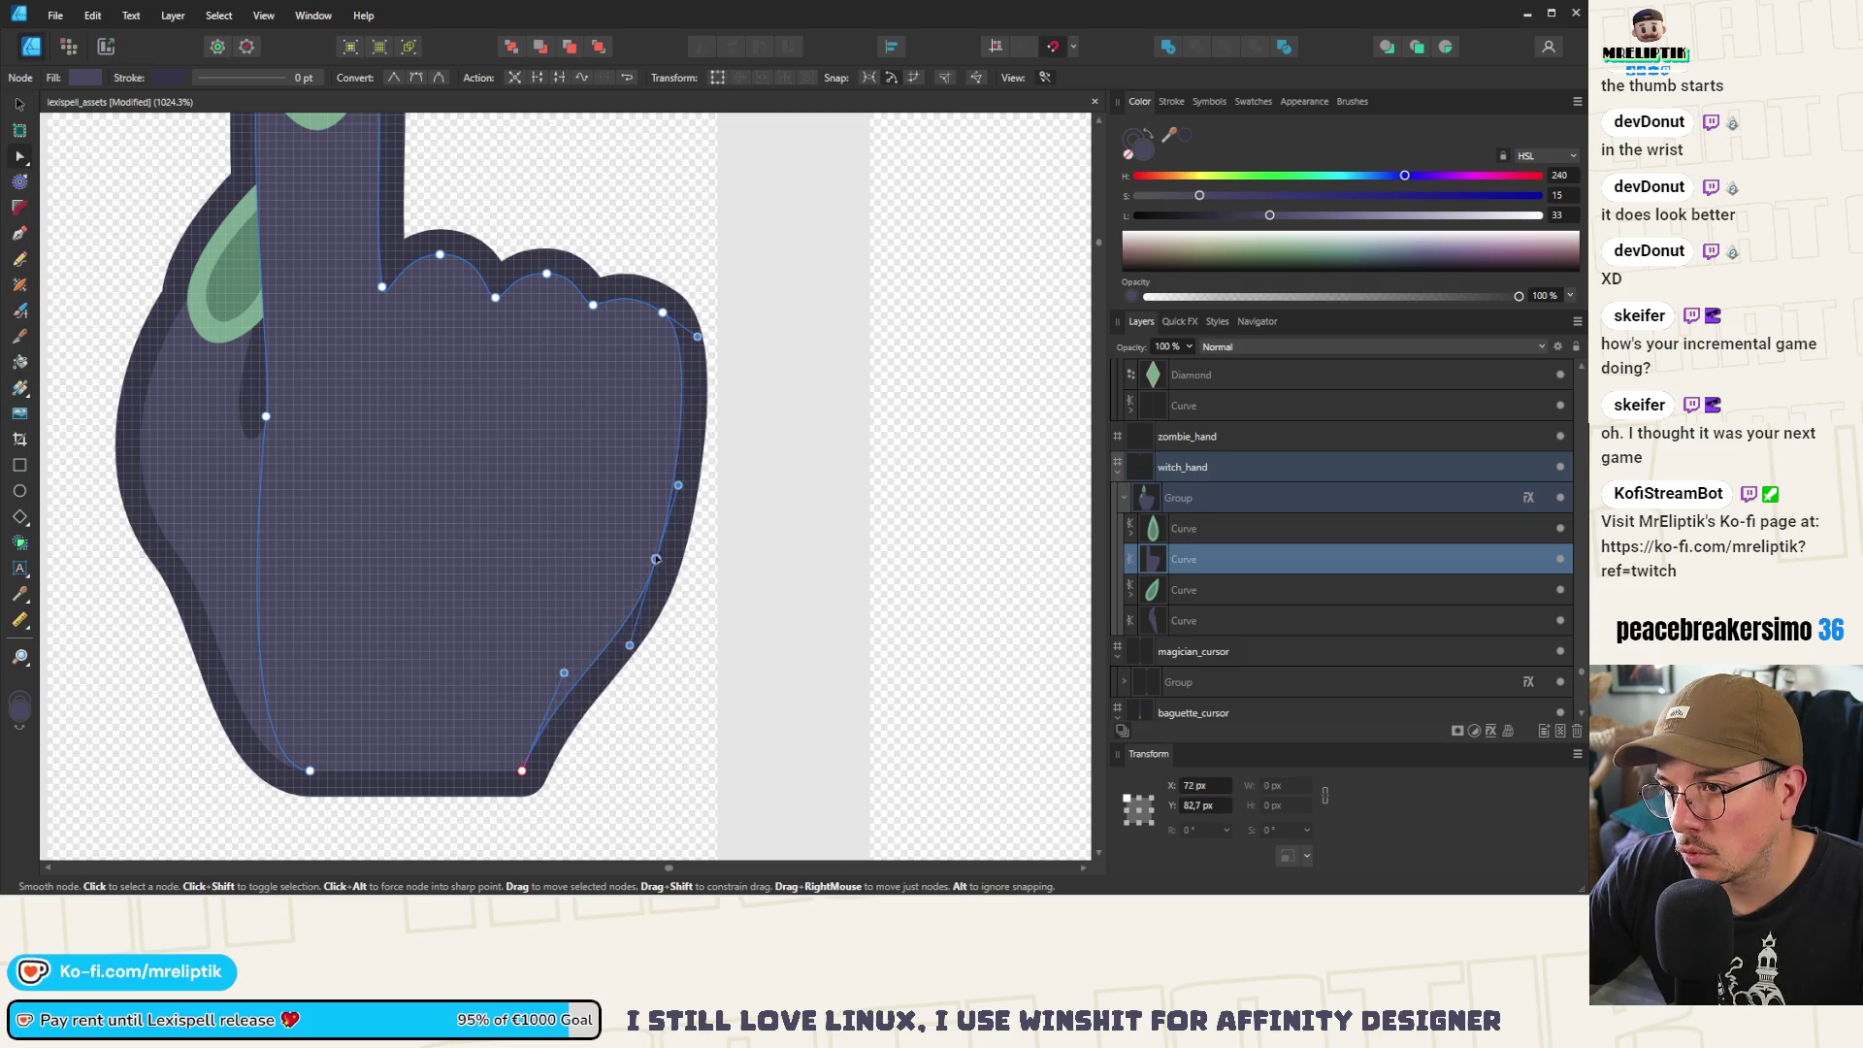
scroll(584, 481, down, 5)
scroll(584, 481, down, 3)
Smooth the knuckle curve on the hand body's right side
key(ctrl+d)
scroll(593, 506, up, 4)
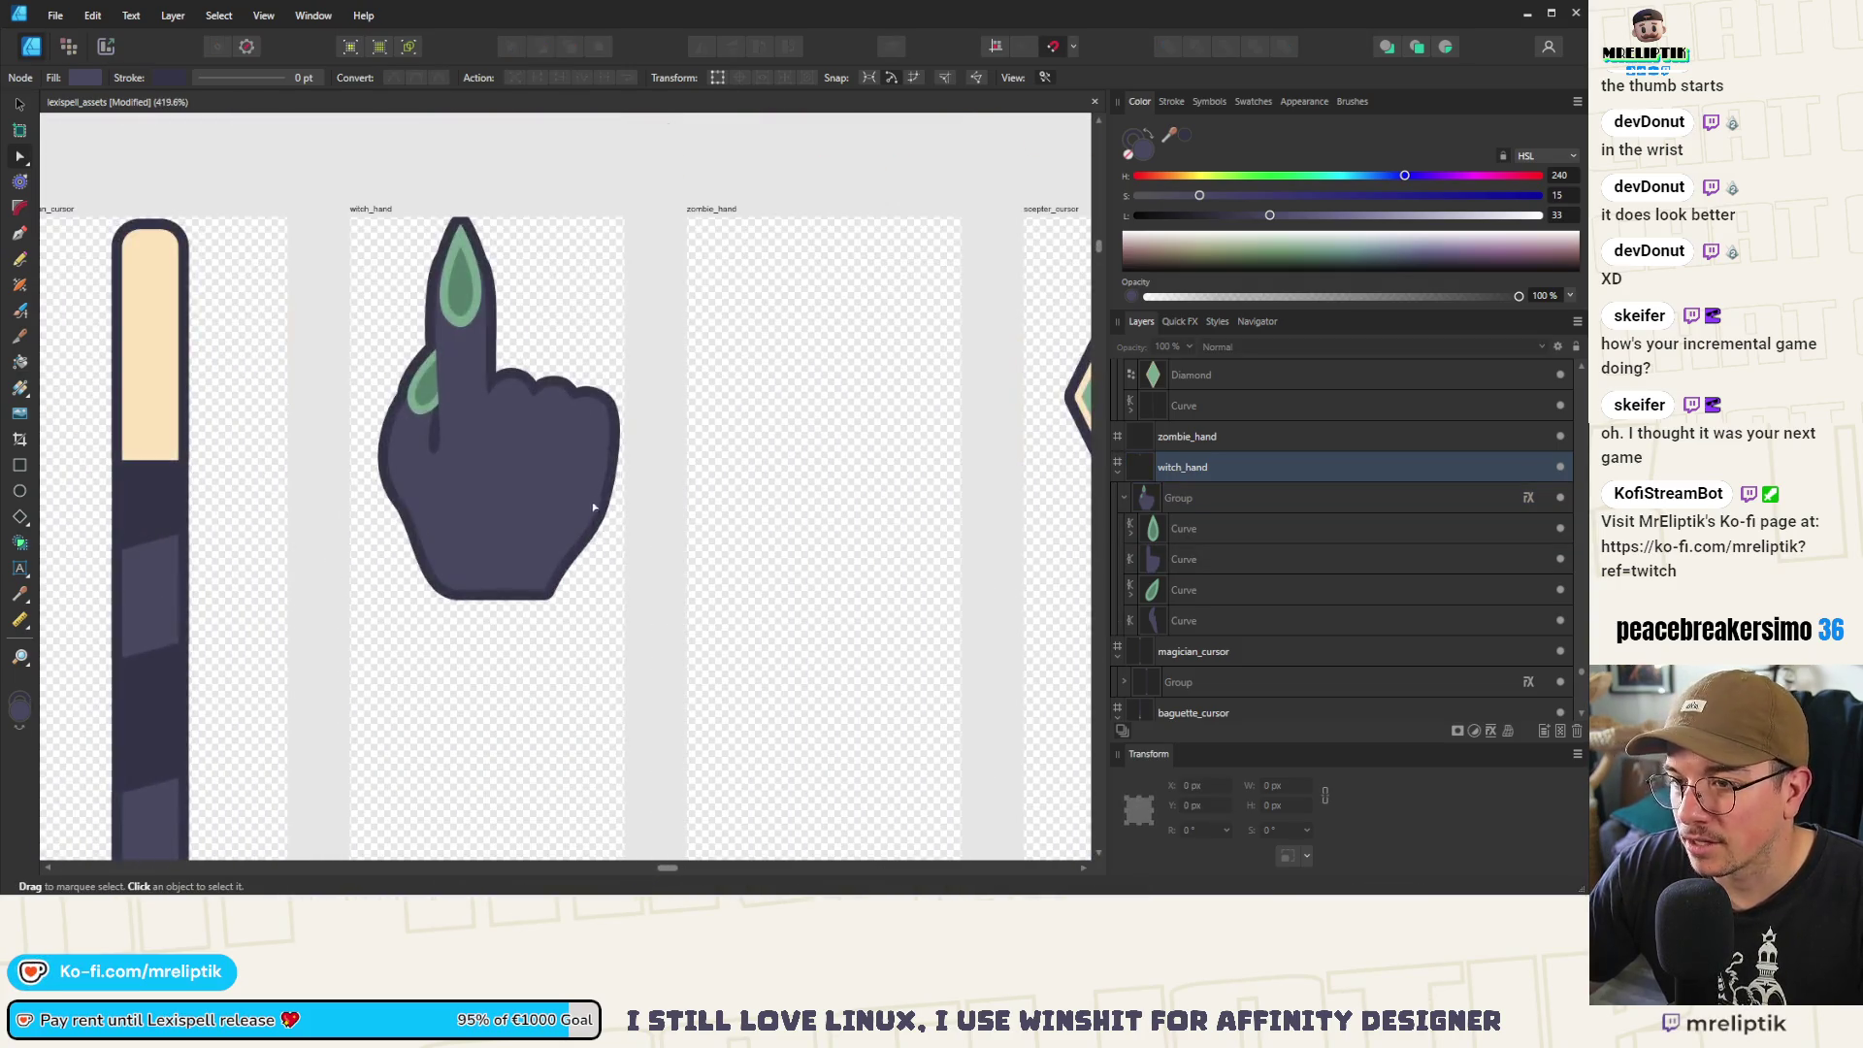
scroll(584, 531, up, 3)
click(508, 474)
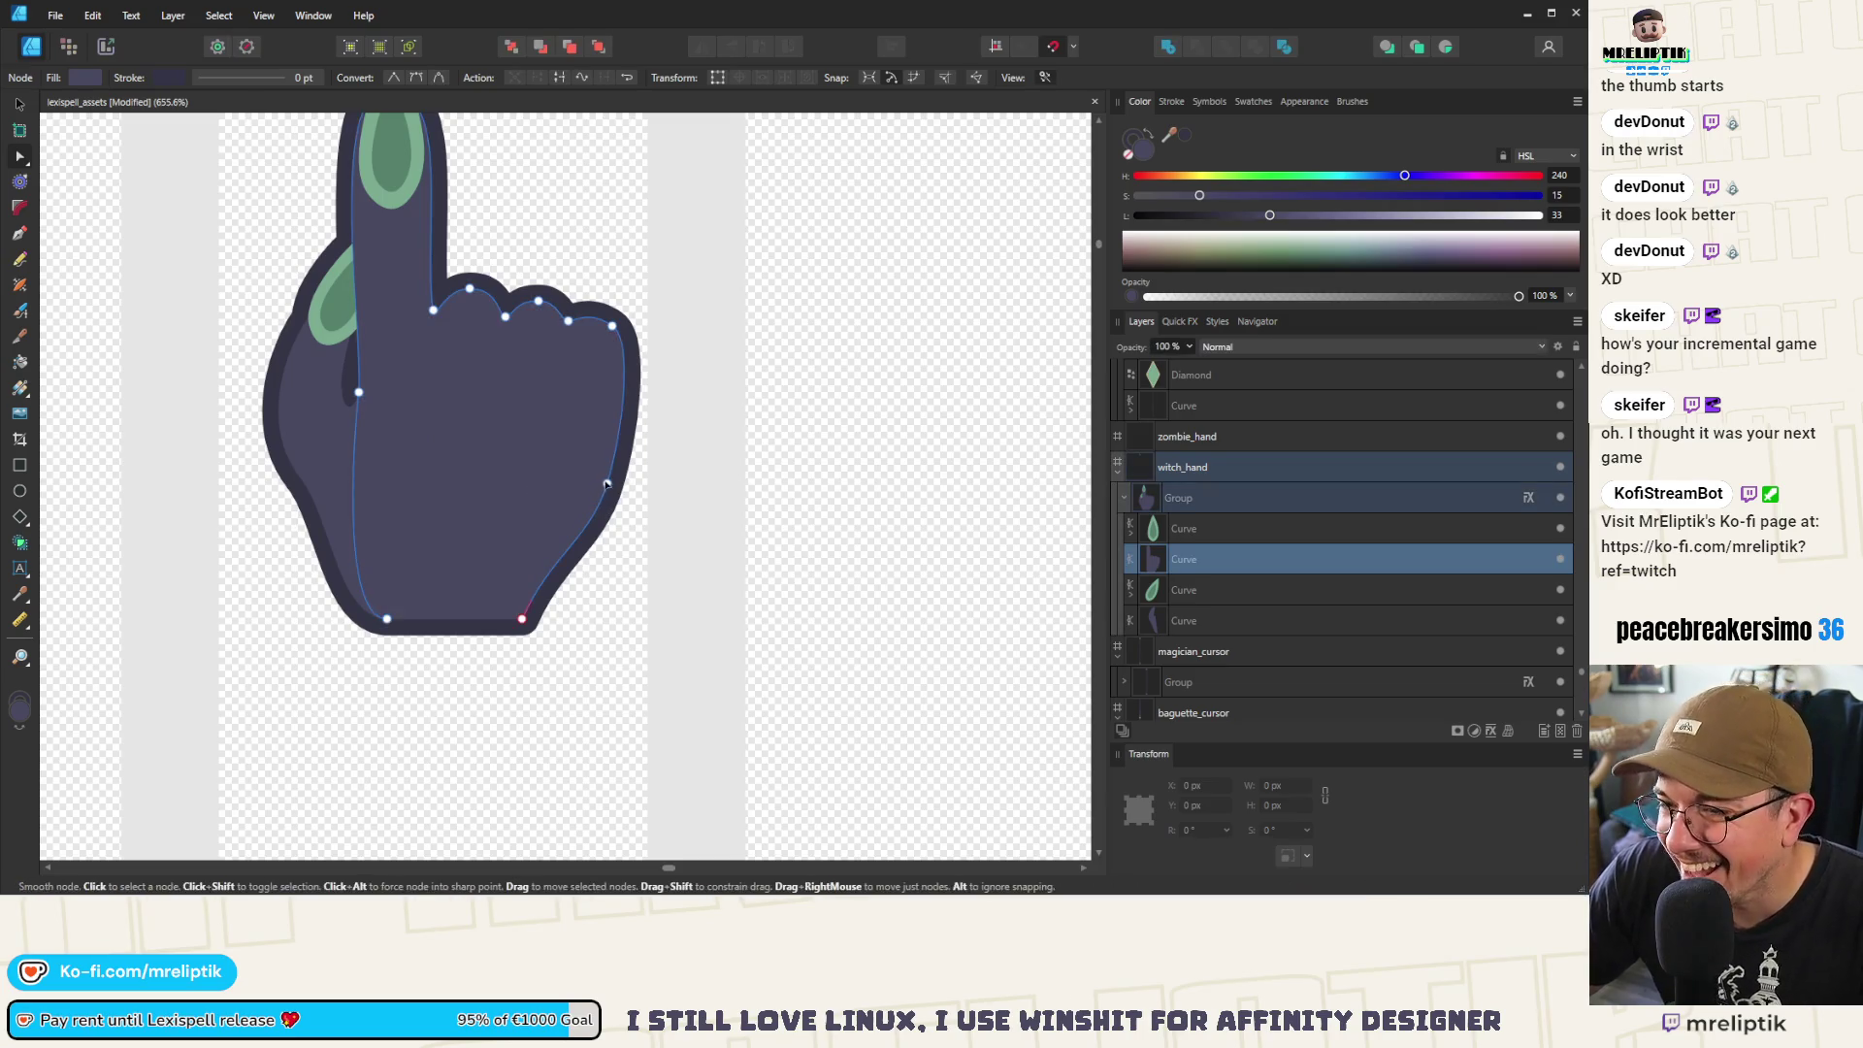
click(615, 488)
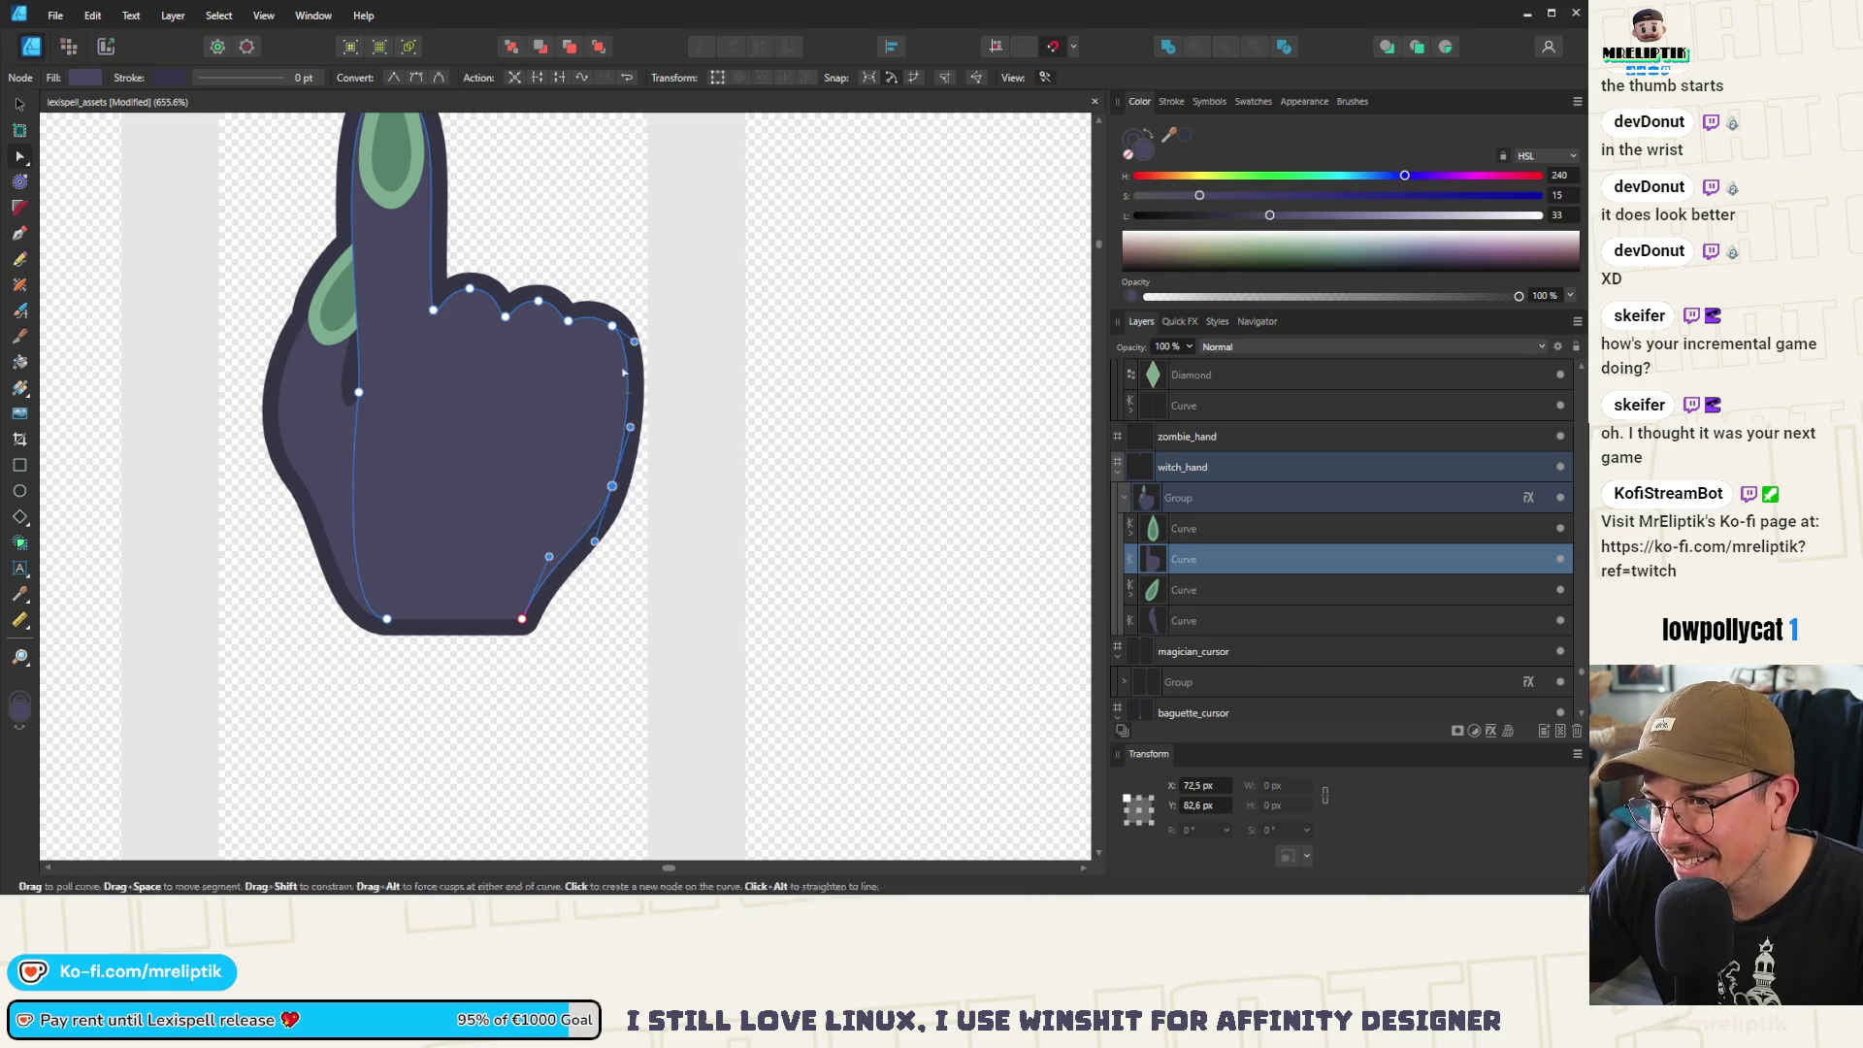
scroll(610, 327, up, 6)
drag(558, 295, 559, 295)
scroll(556, 522, down, 10)
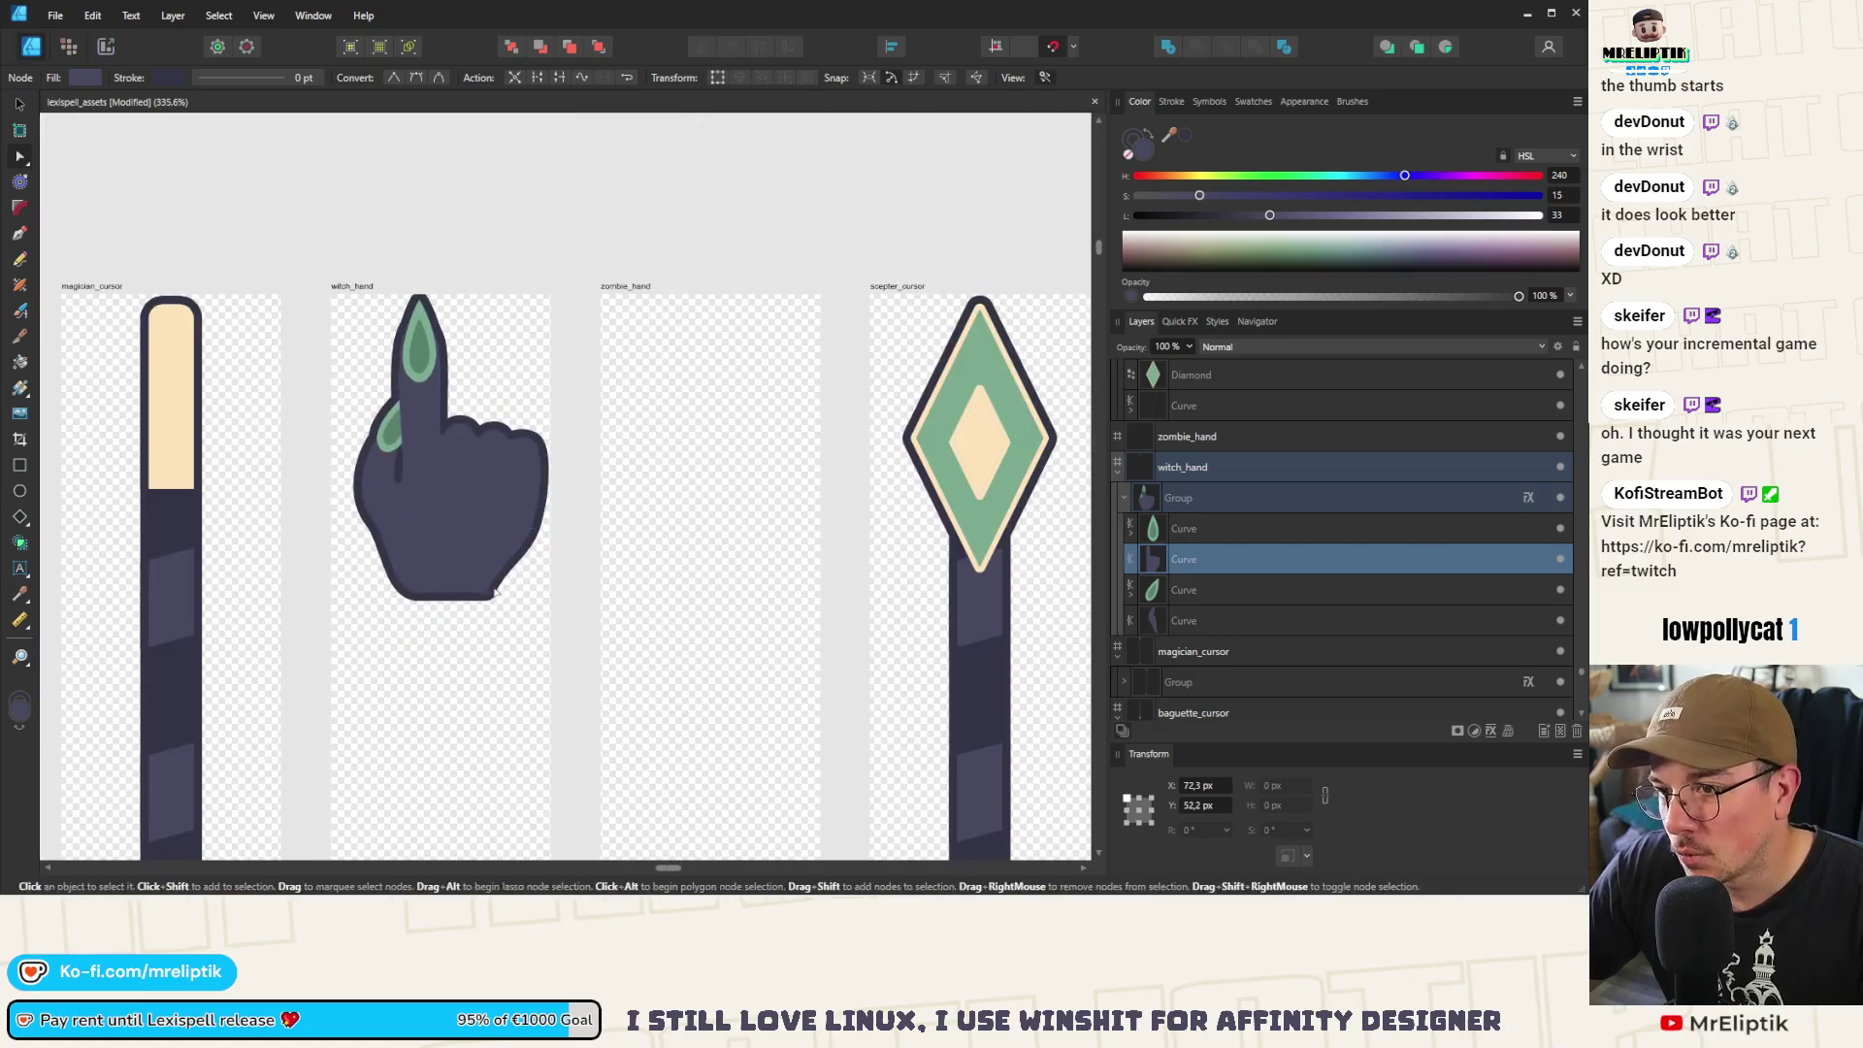
click(489, 228)
scroll(464, 281, up, 4)
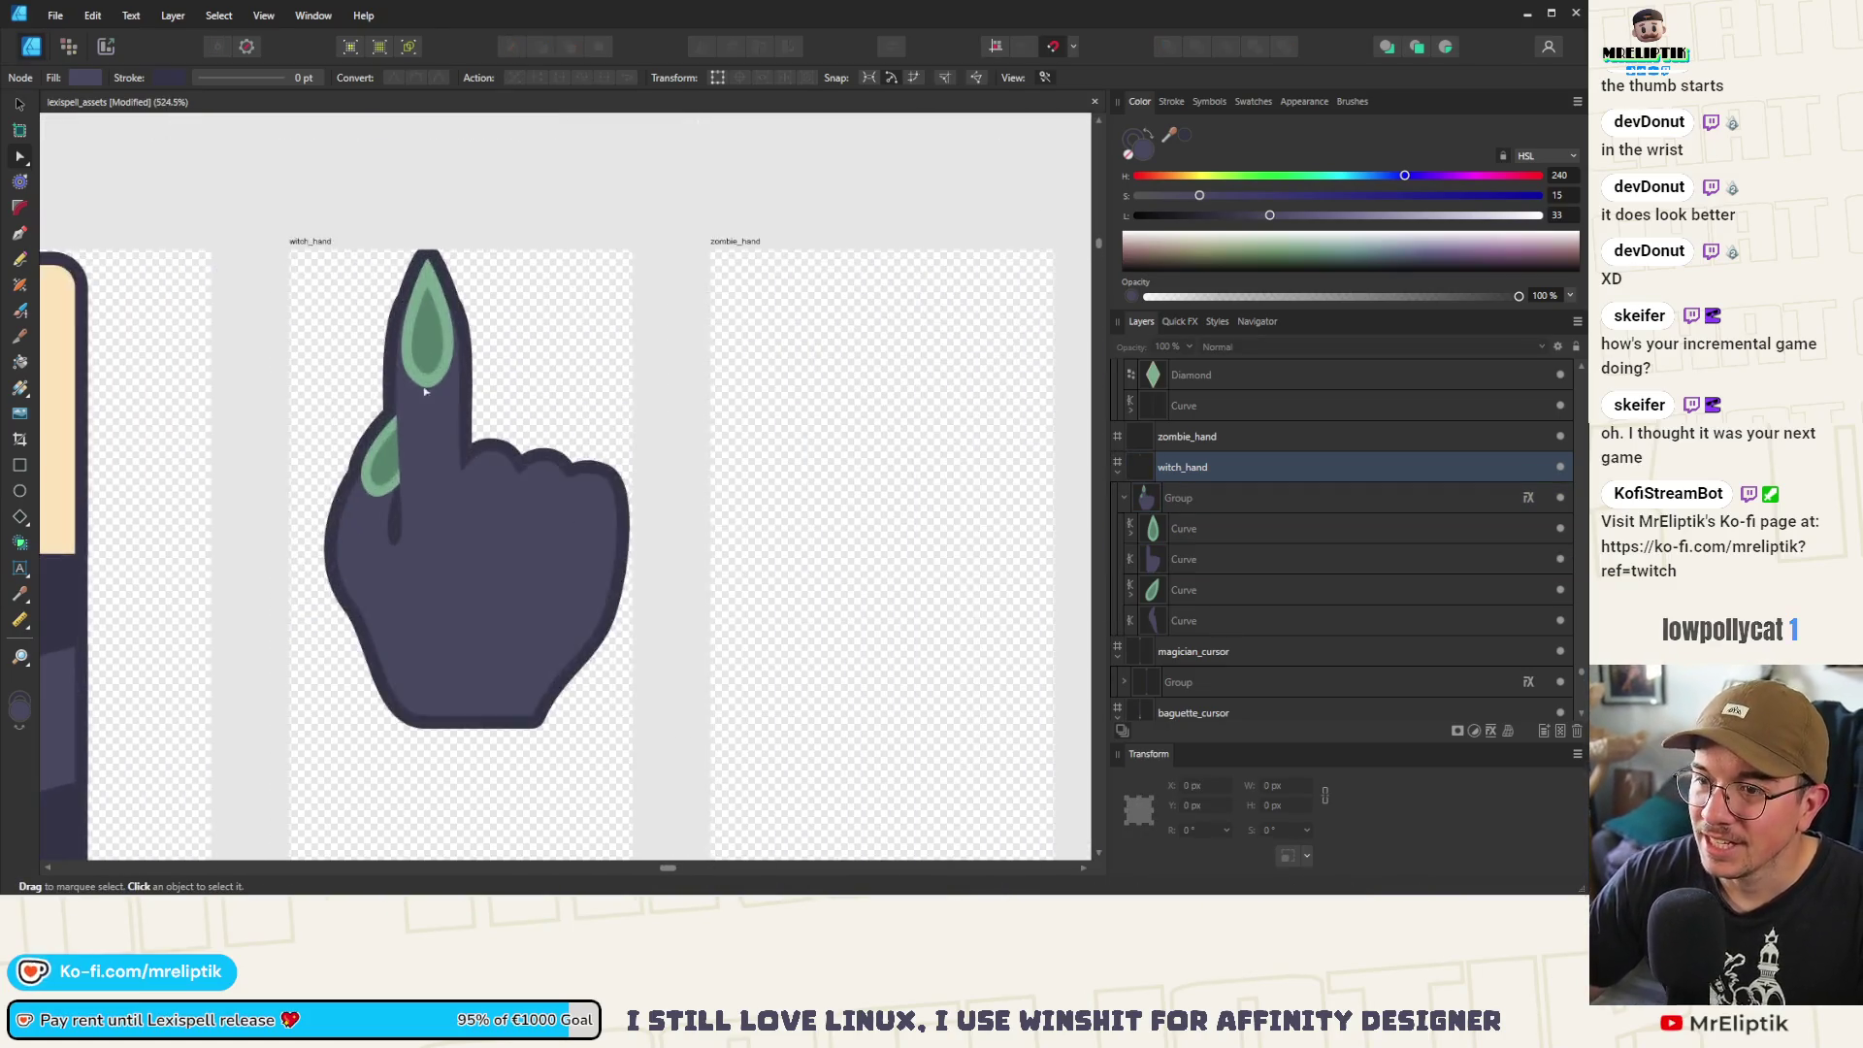
scroll(398, 418, down, 4)
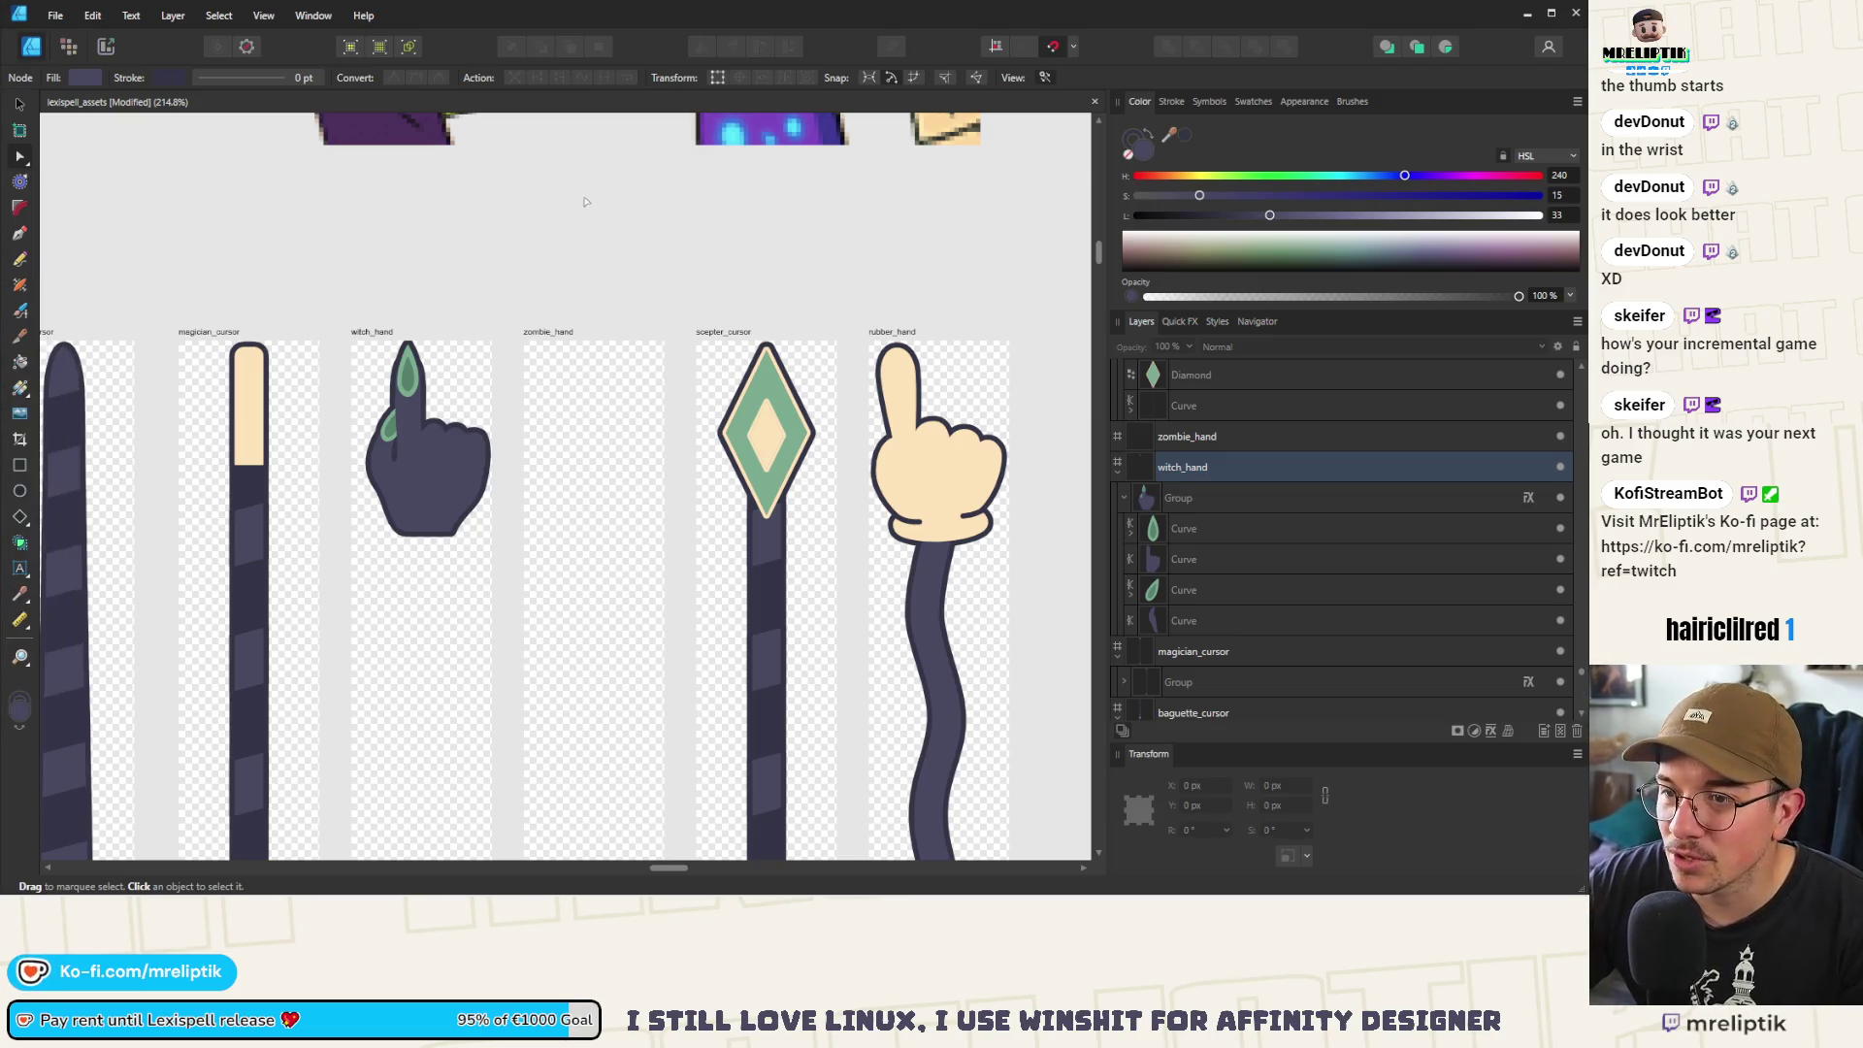
Place Image.png as a reference and move it above the artboards
drag(2, 485, 421, 582)
scroll(555, 379, down, 3)
scroll(555, 380, down, 3)
mouse_move(724, 491)
mouse_down()
mouse_move(390, 306)
mouse_move(332, 177)
mouse_move(434, 315)
mouse_up()
key(v)
mouse_move(528, 436)
mouse_down()
mouse_move(314, 213)
mouse_move(383, 248)
mouse_move(361, 270)
mouse_up()
Enlarge the fingertip nail slightly inside the witch hand group
scroll(361, 269, up, 4)
scroll(361, 276, up, 2)
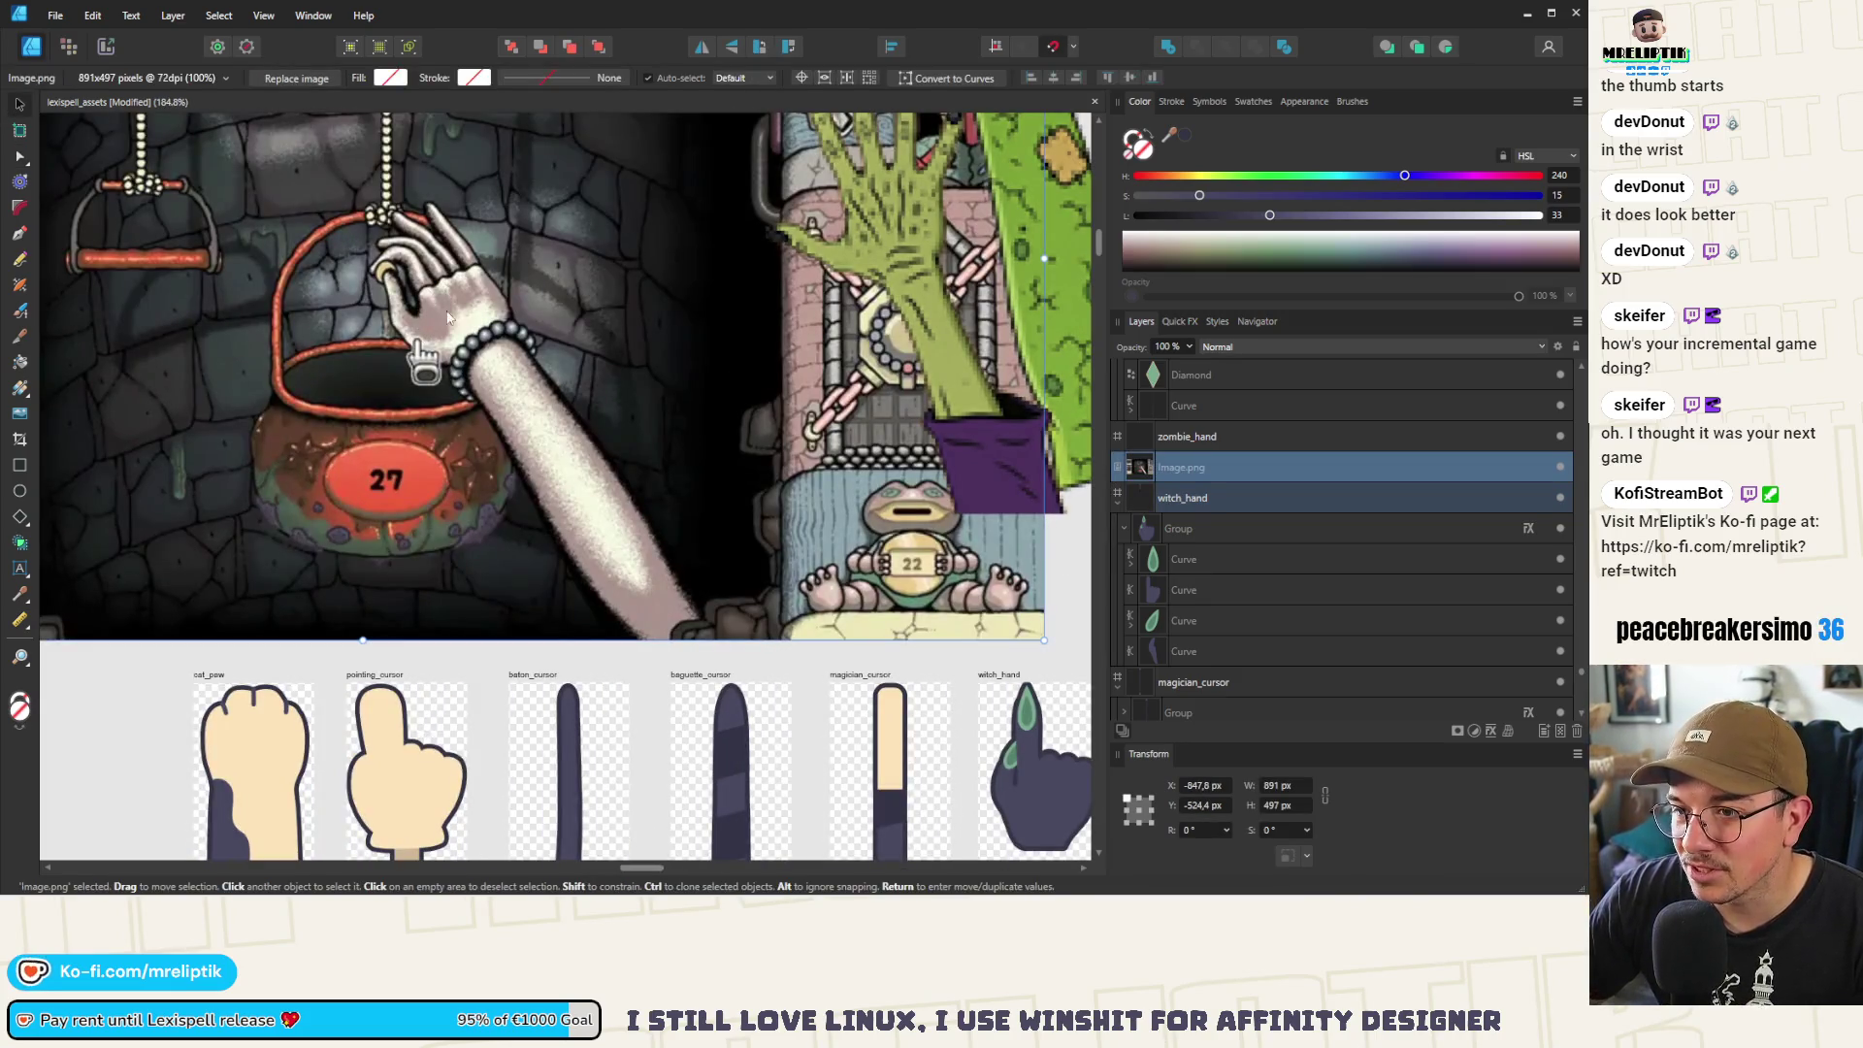
scroll(447, 317, down, 3)
scroll(741, 629, right, 3)
scroll(675, 560, up, 1)
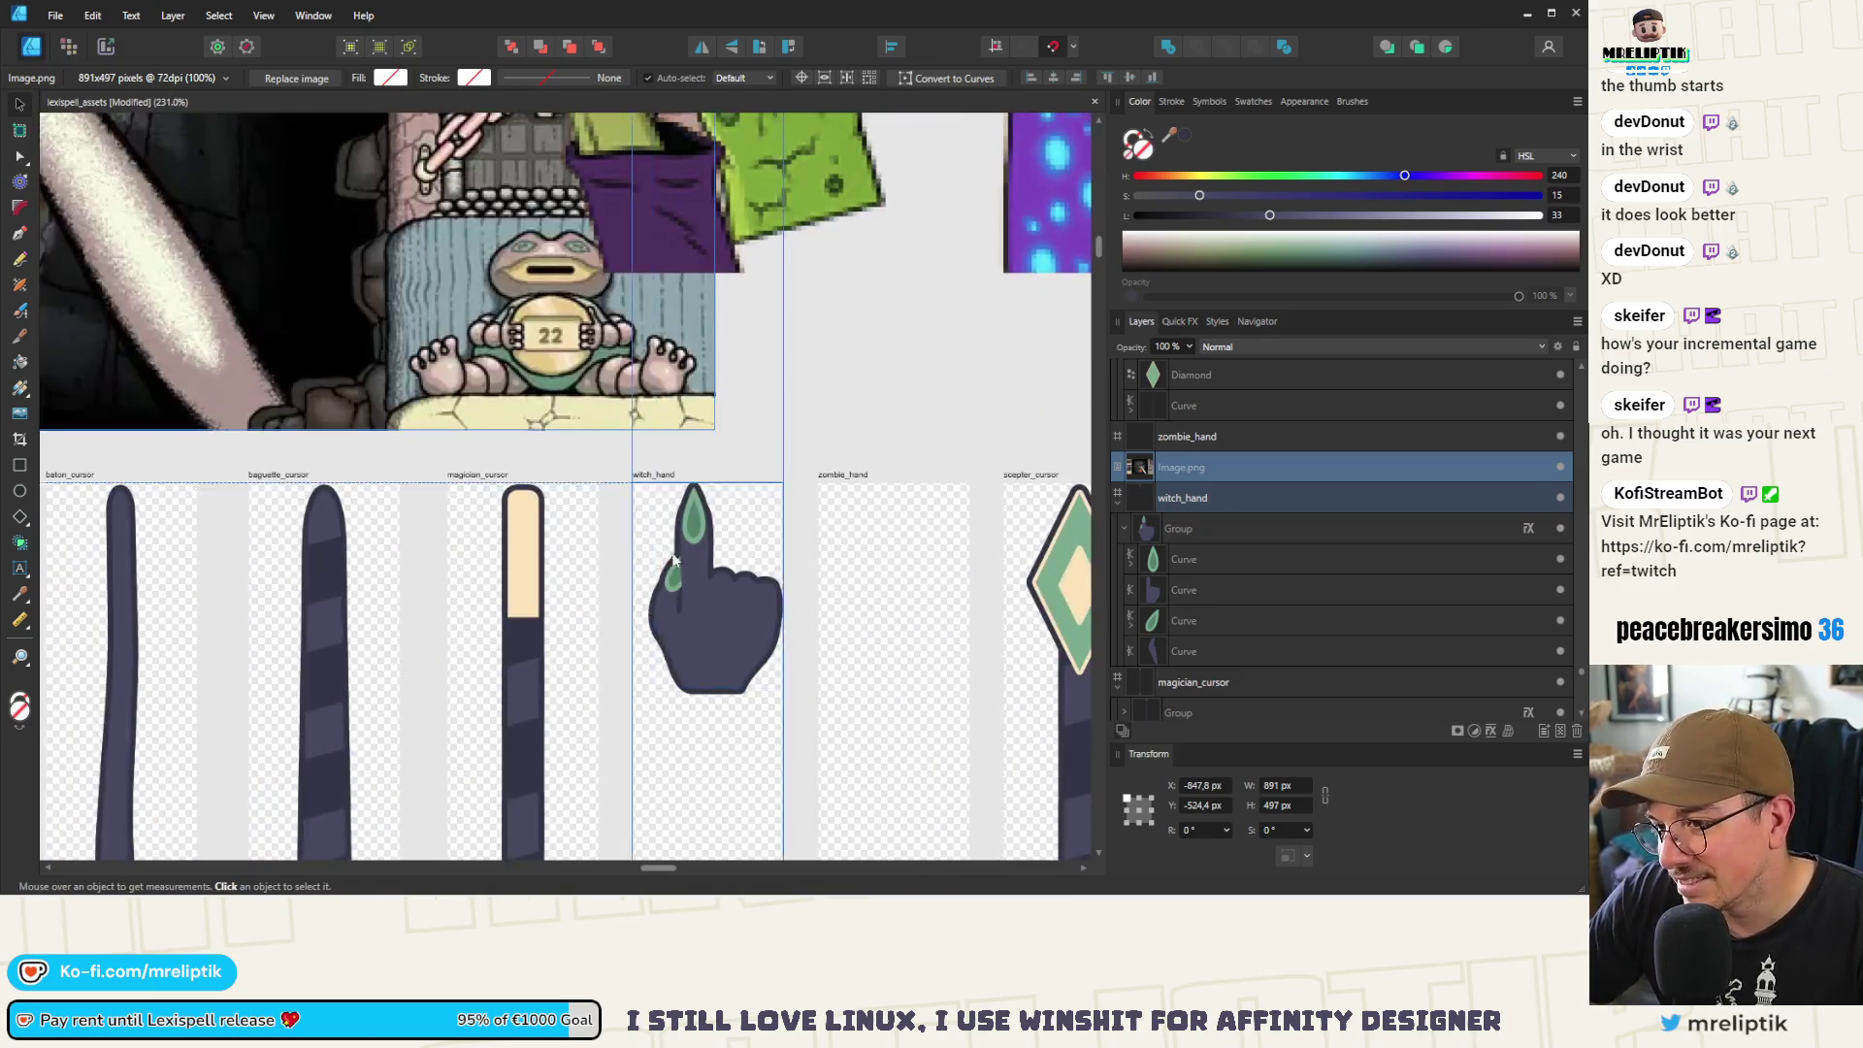
scroll(674, 560, up, 5)
click(373, 364)
scroll(347, 363, down, 2)
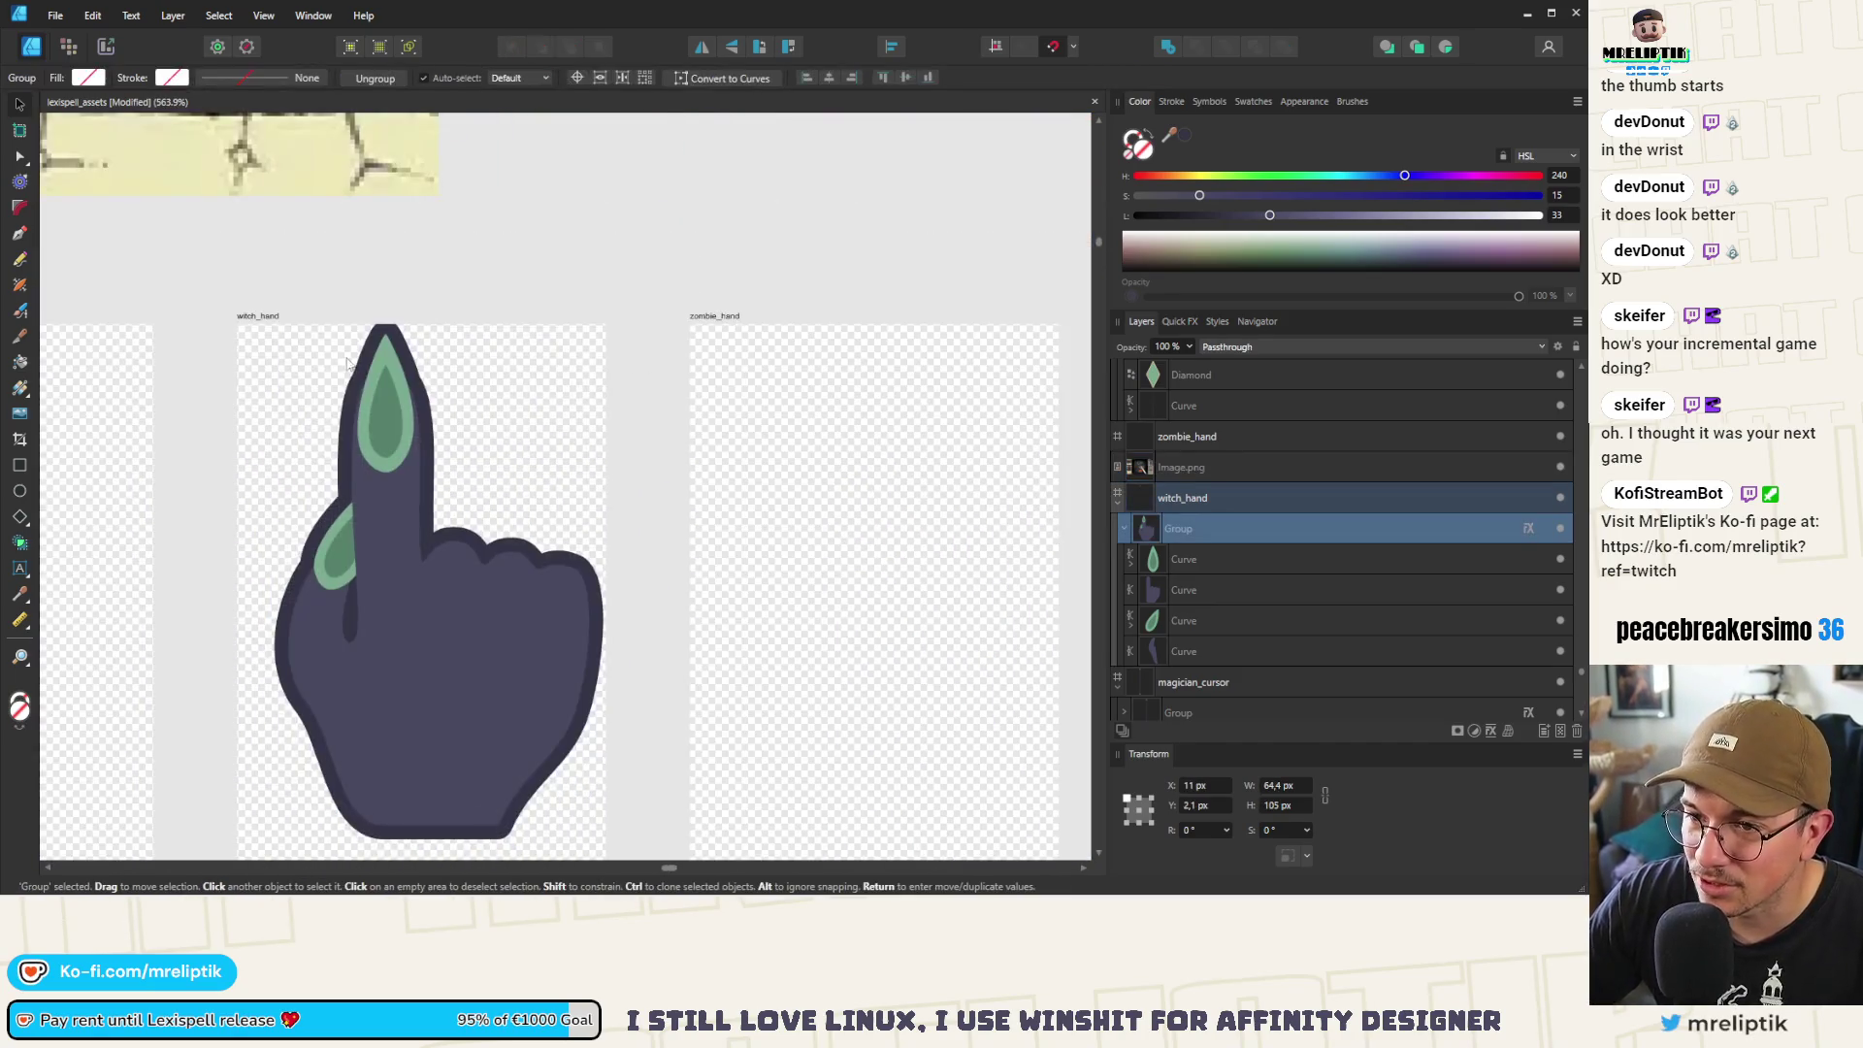
double_click(375, 405)
scroll(425, 409, up, 3)
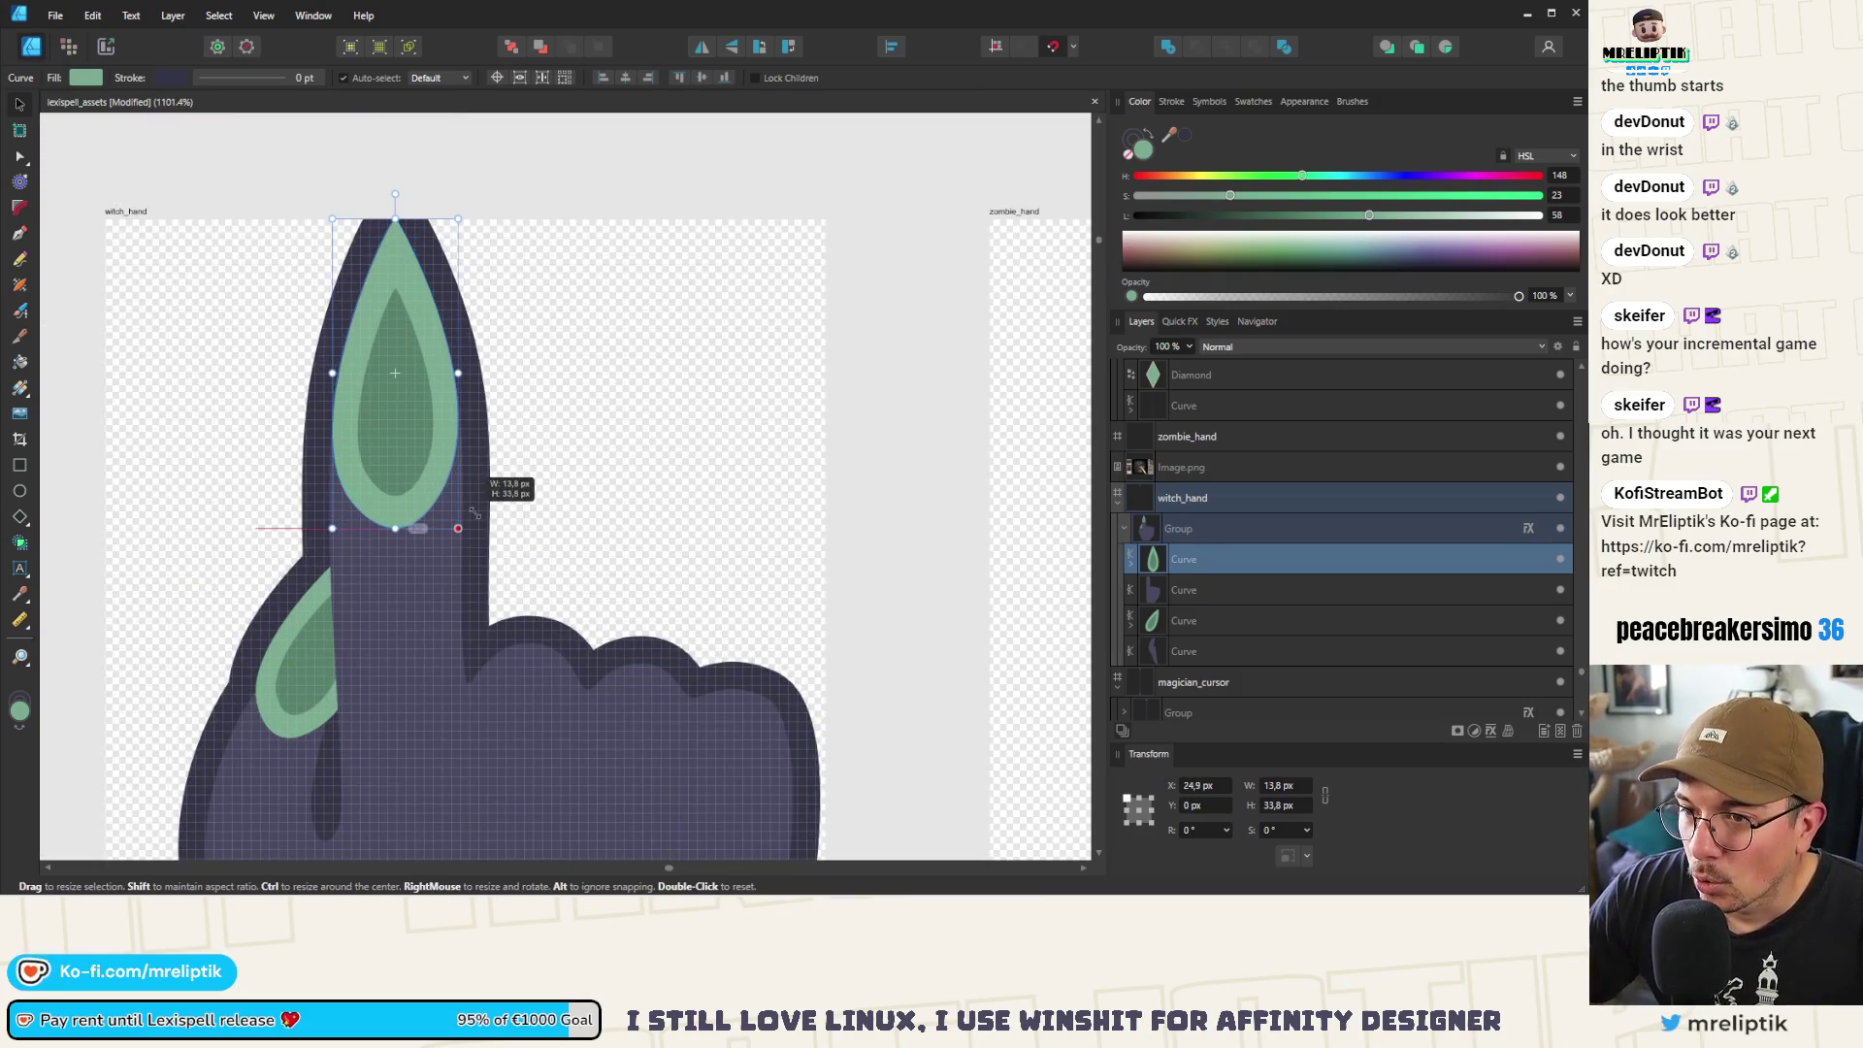
drag(483, 517, 487, 529)
scroll(373, 473, down, 7)
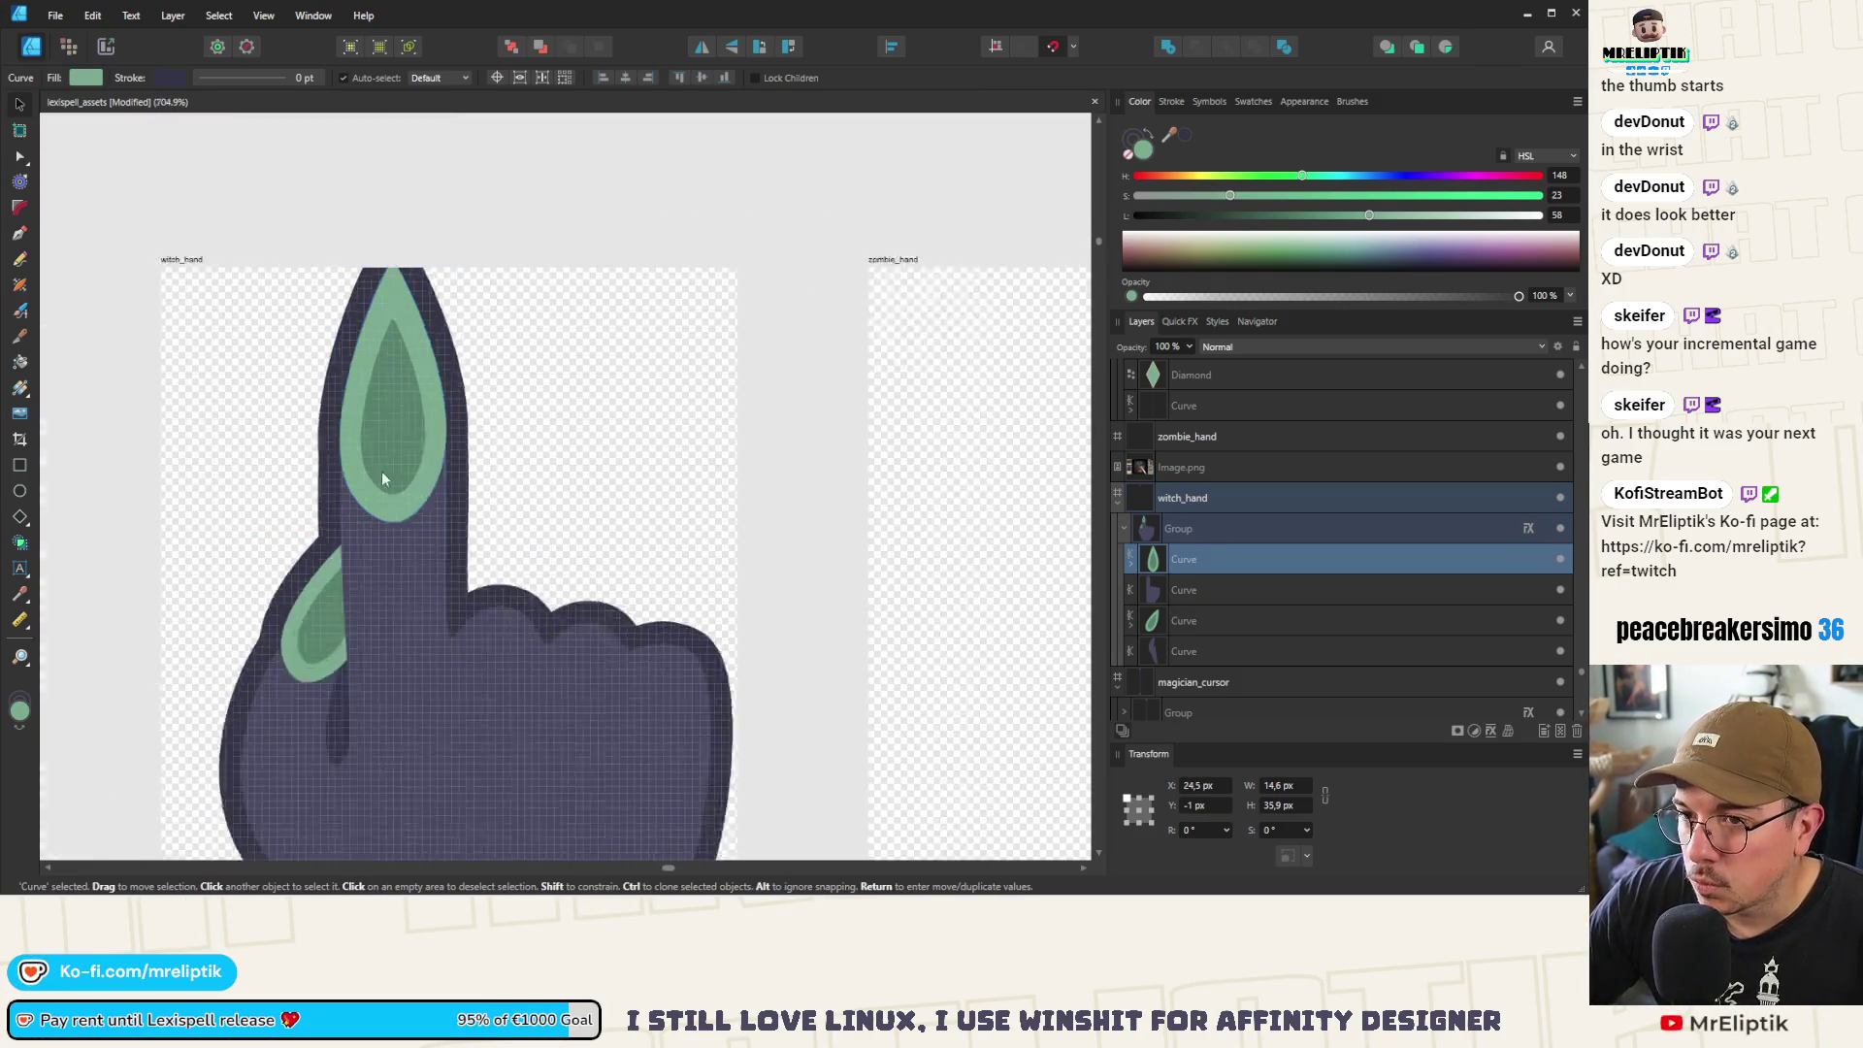
scroll(364, 485, up, 3)
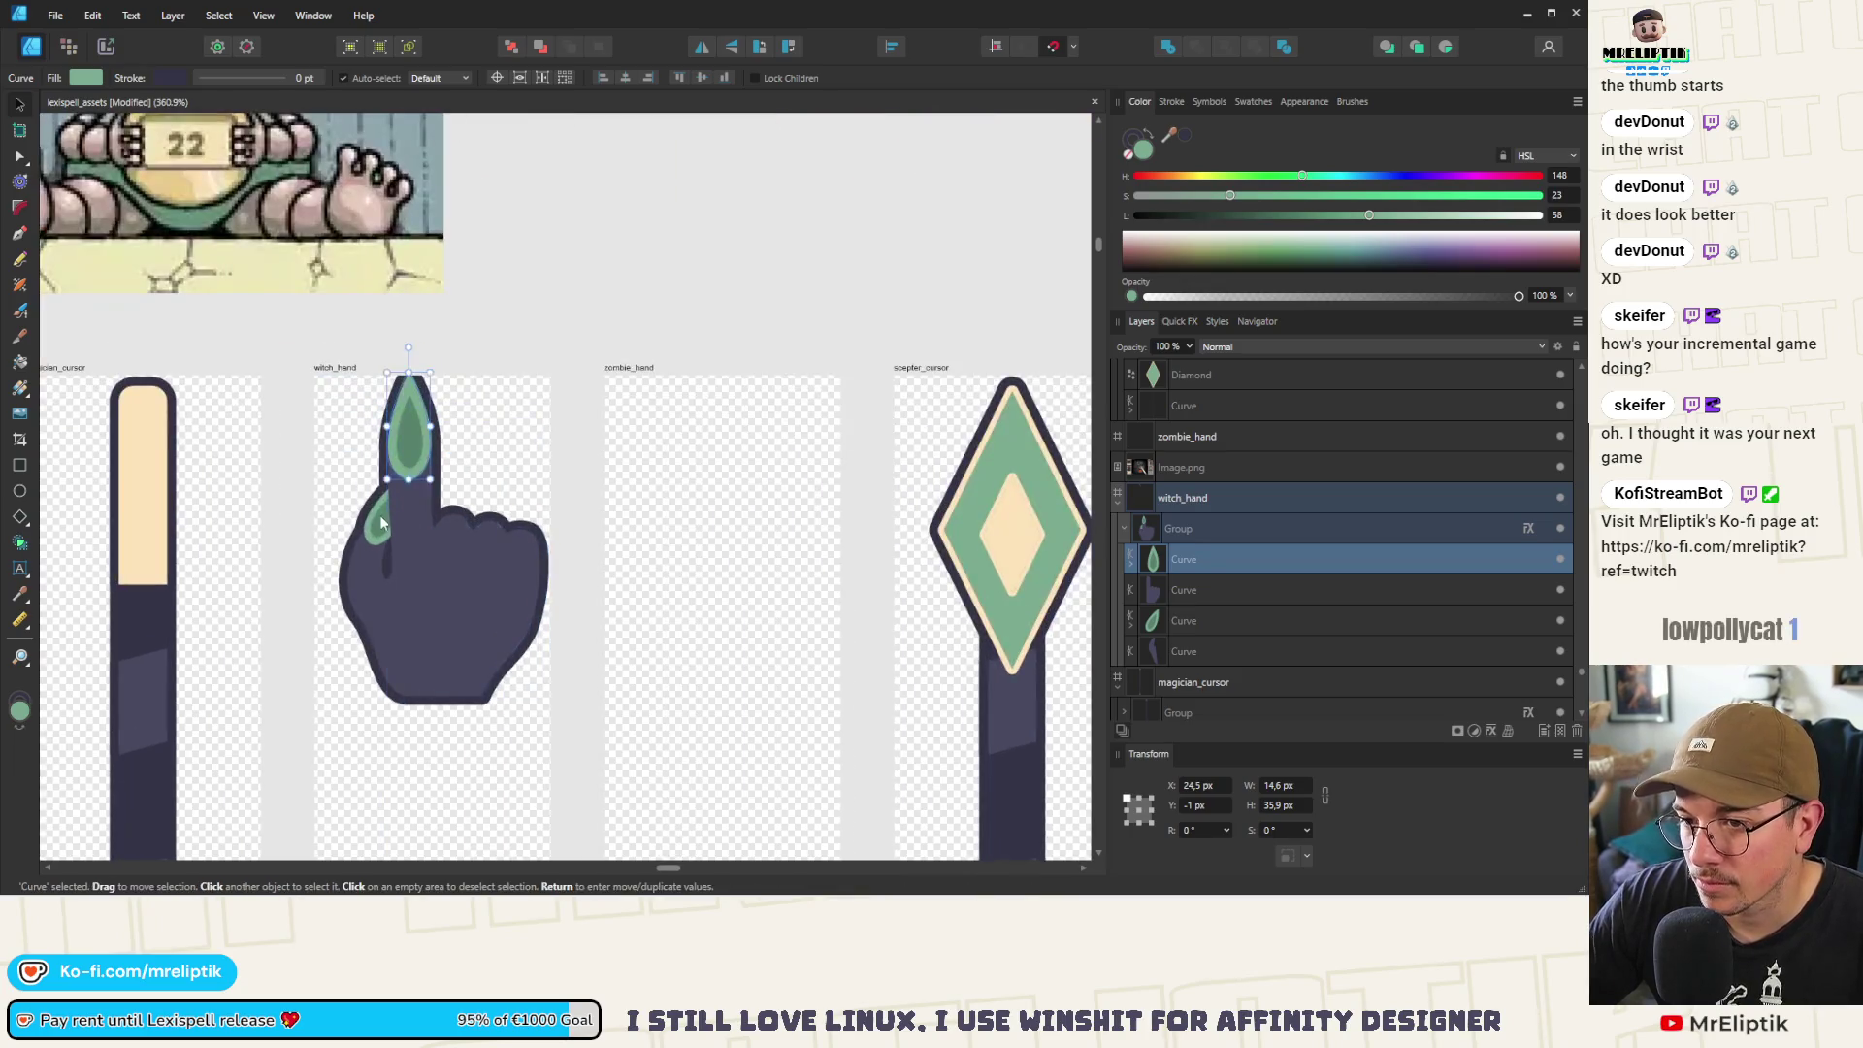
Adjust a thumb-crease node's curve handle on the finger shading shape
click(380, 509)
scroll(407, 562, up, 4)
click(368, 608)
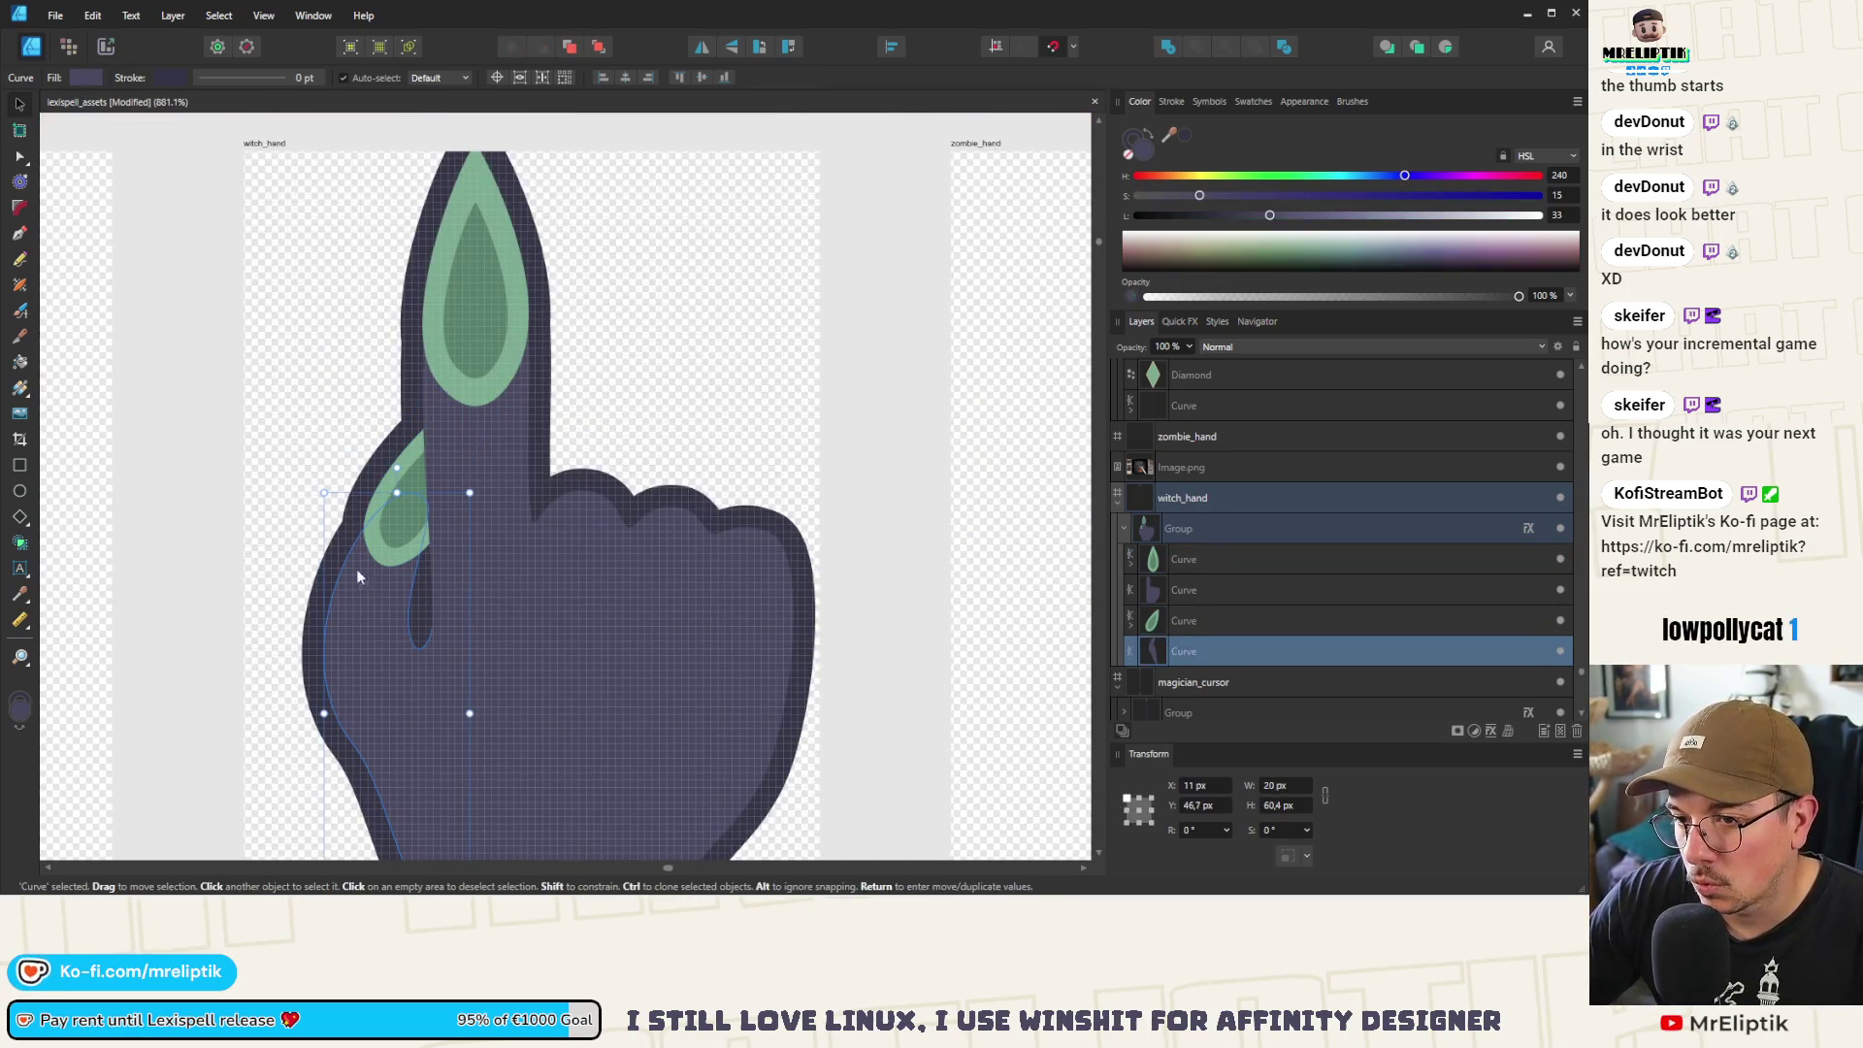
key(a)
click(409, 625)
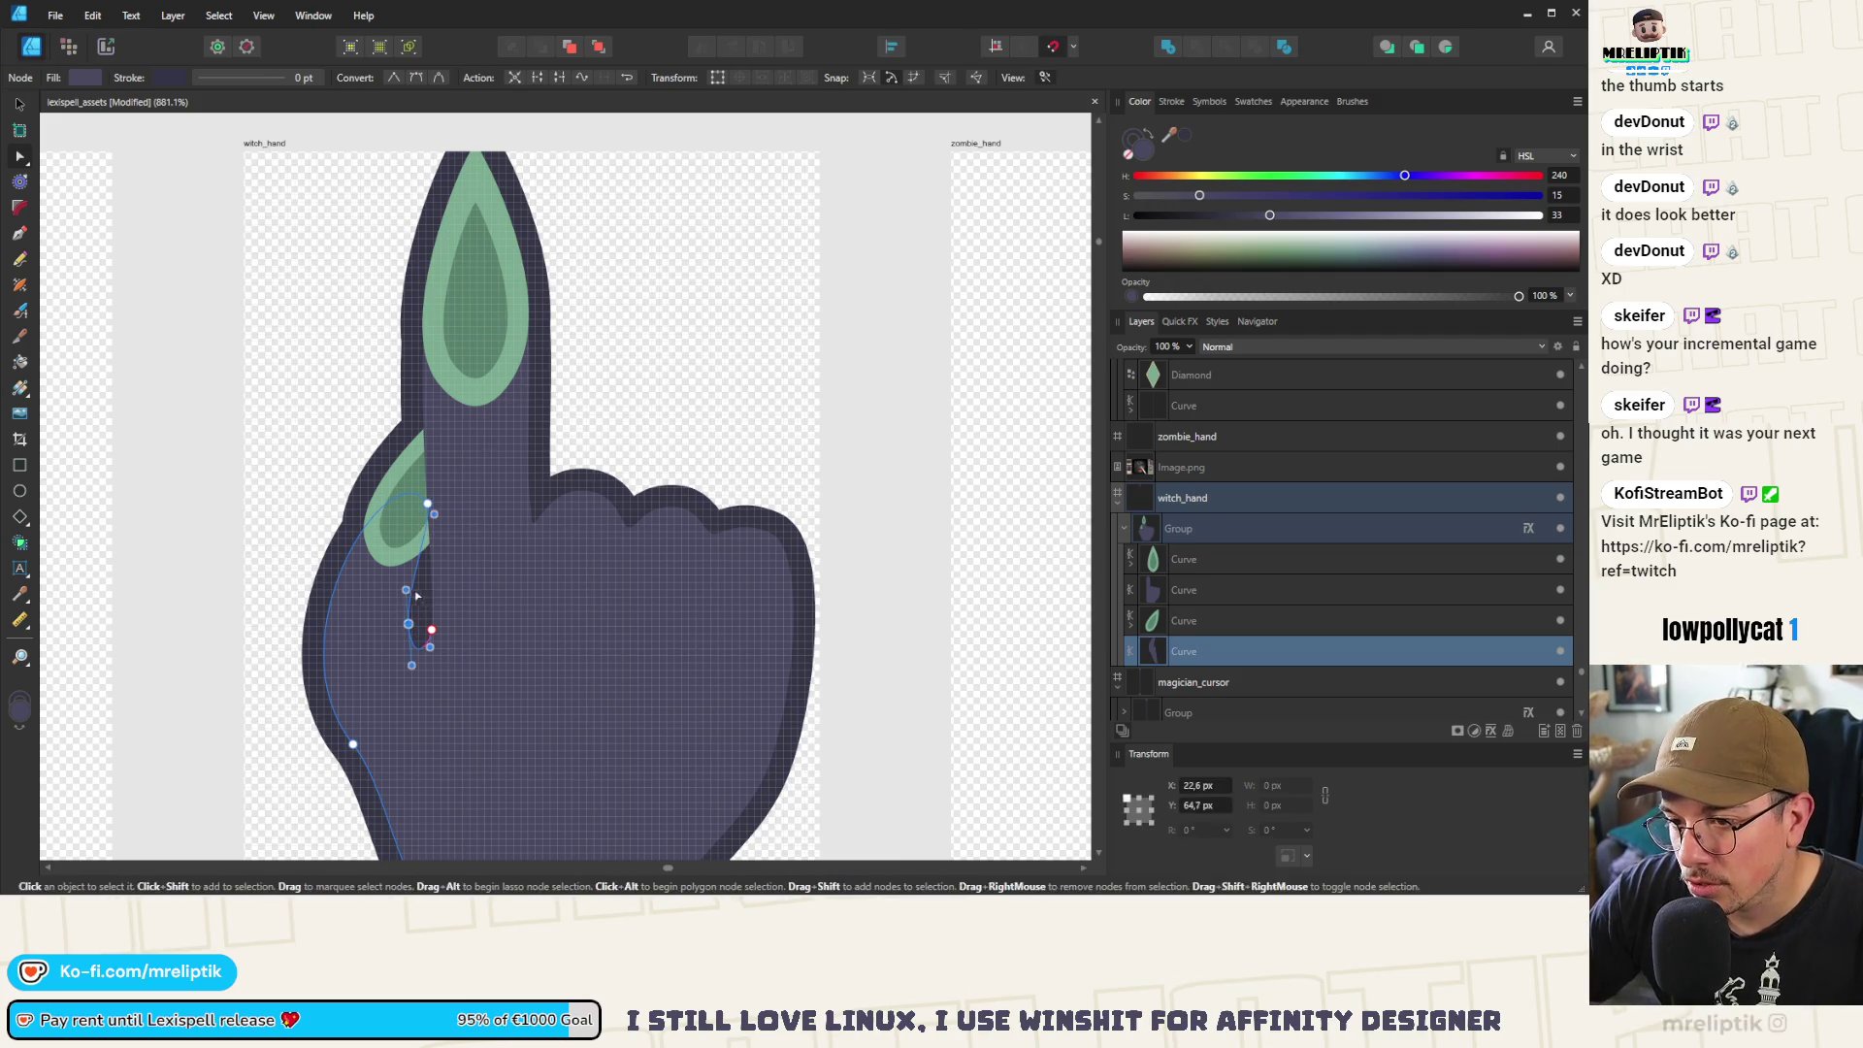
drag(420, 570, 461, 546)
Bend the thumb's upper node up toward the thumbnail, then reselect the whole hand group
click(318, 652)
click(353, 743)
drag(262, 632, 256, 623)
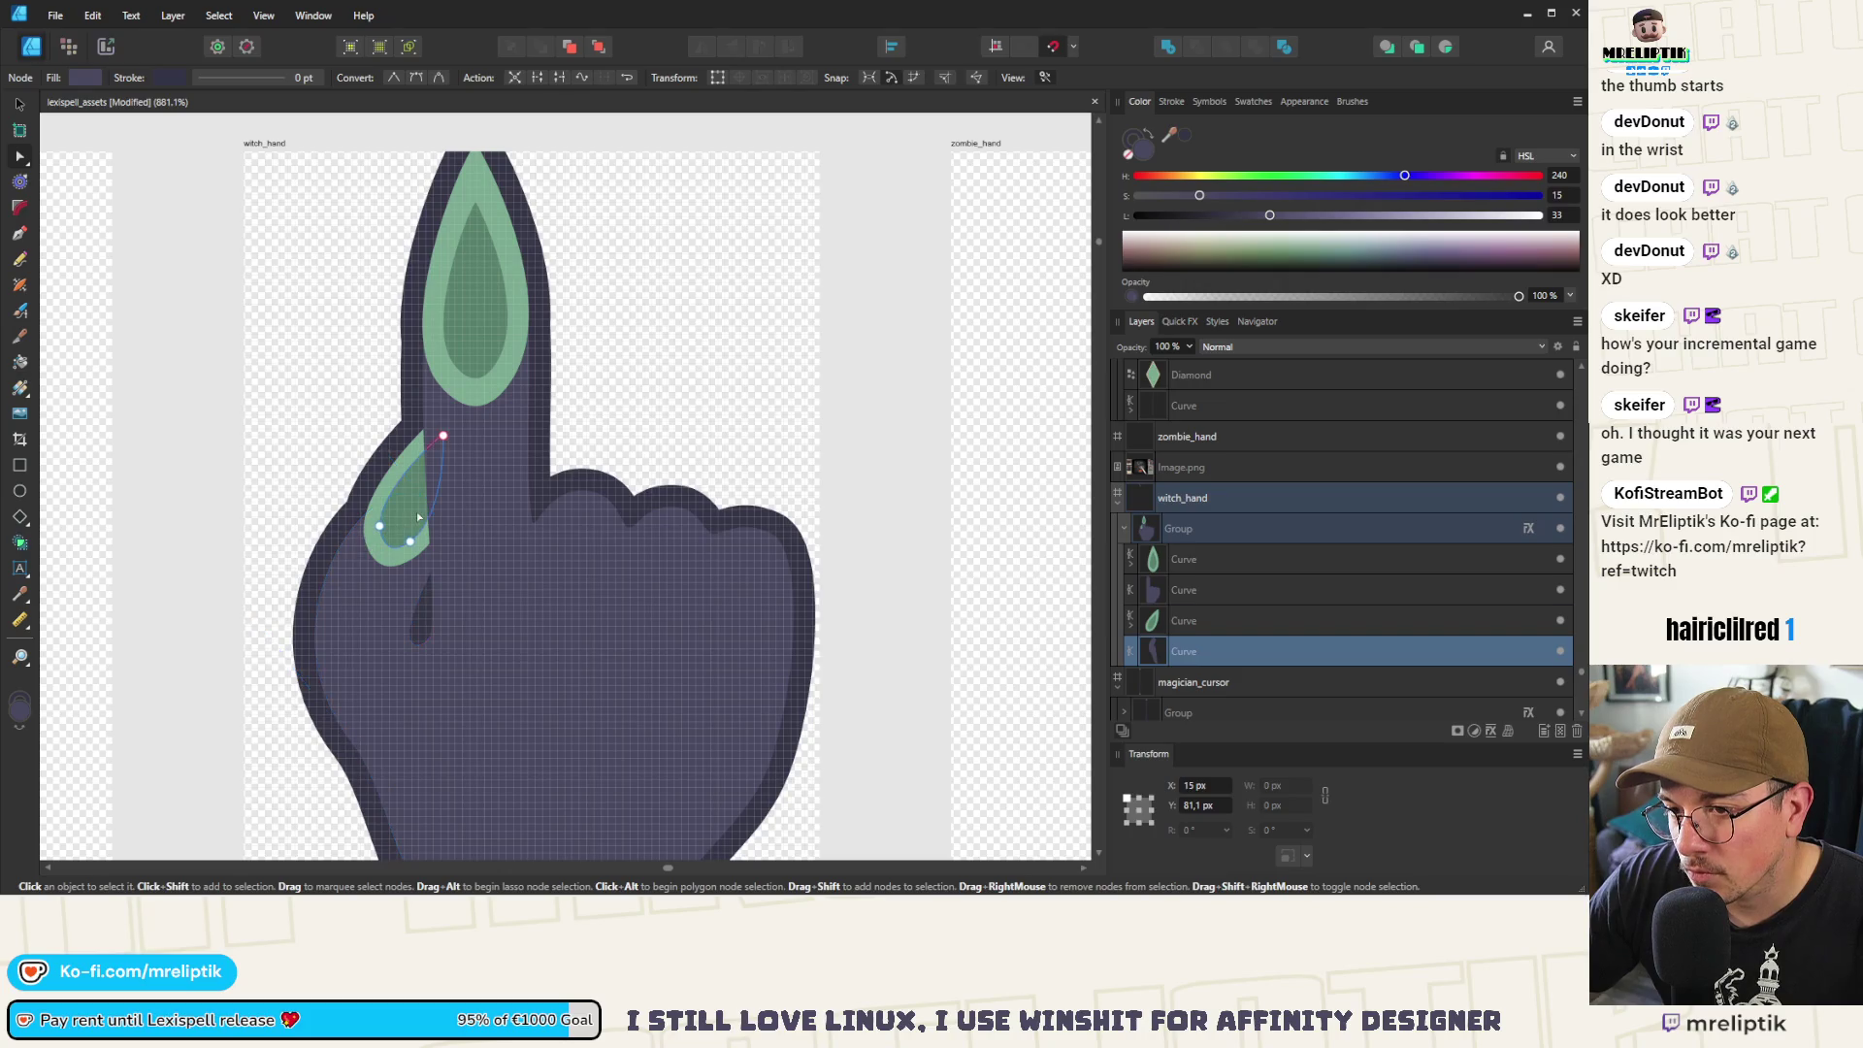
click(419, 517)
key(v)
click(415, 501)
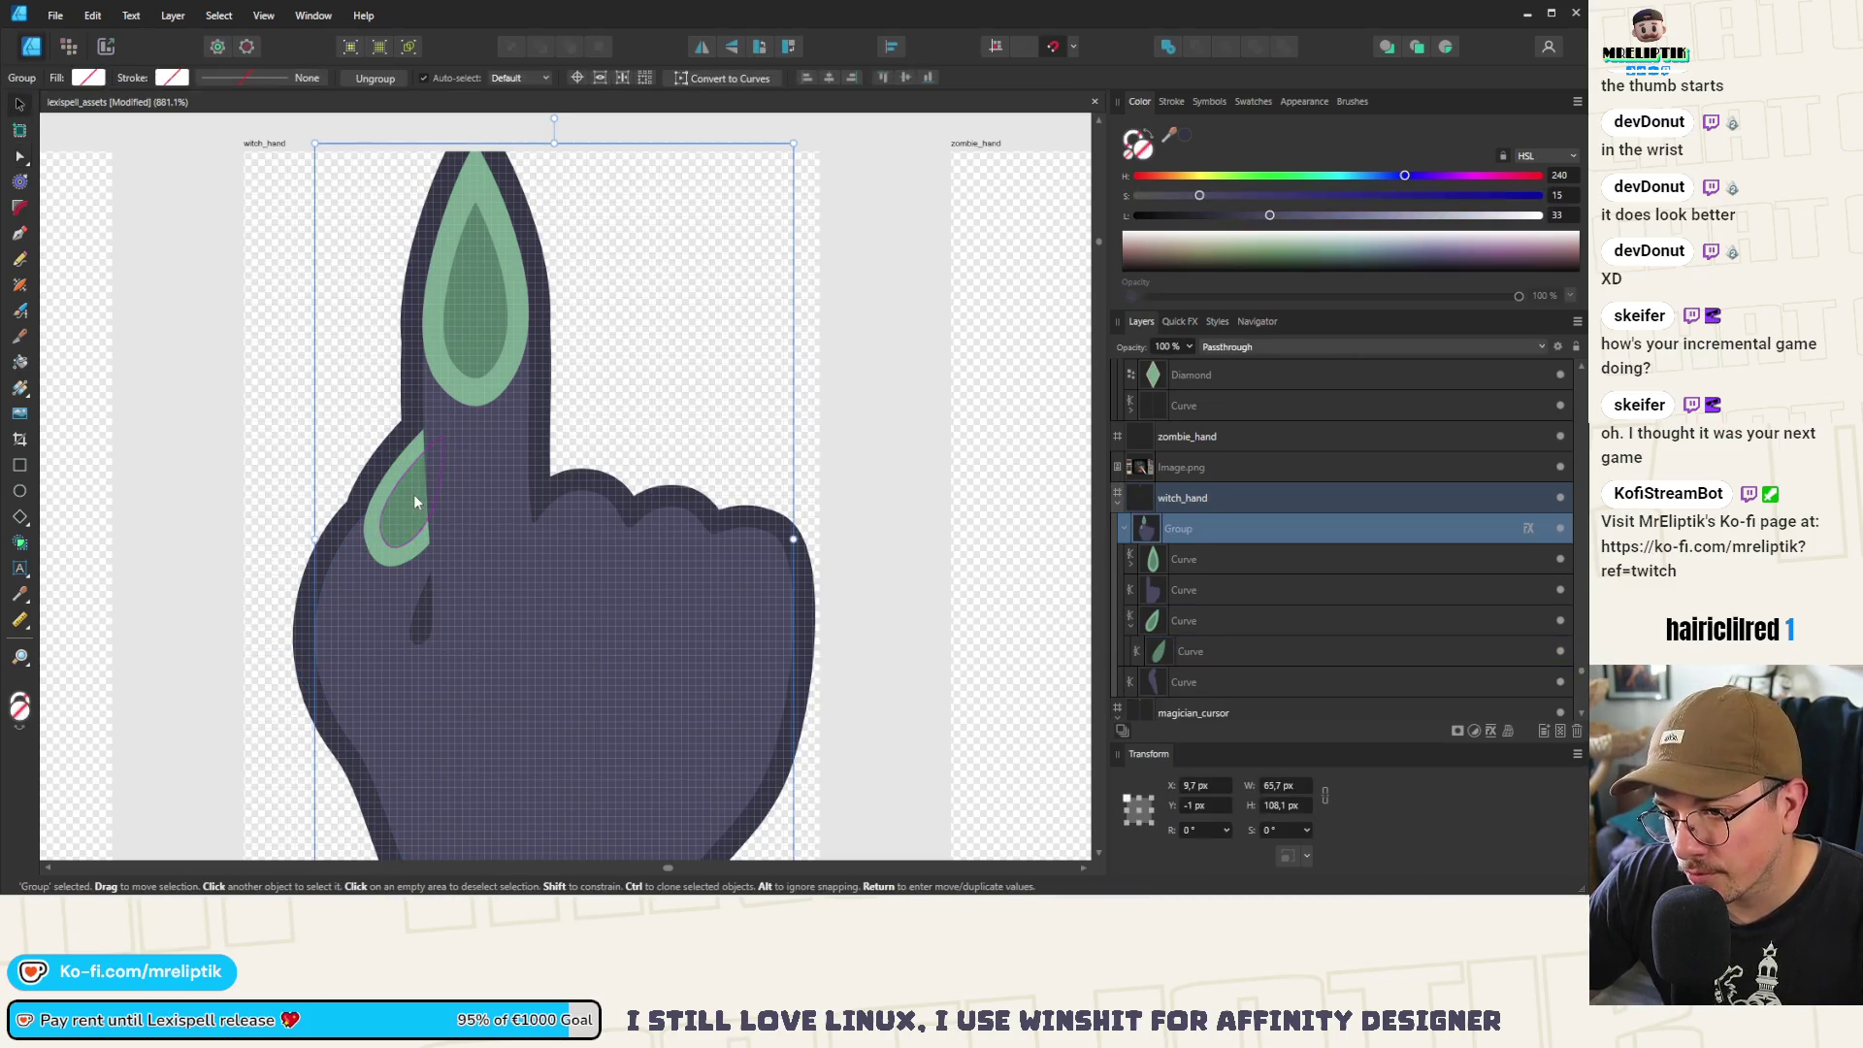
Stretch the green thumbnail downward and shift it slightly up and right
double_click(403, 524)
drag(400, 572, 426, 613)
drag(385, 534, 393, 521)
scroll(393, 521, down, 8)
key(Escape)
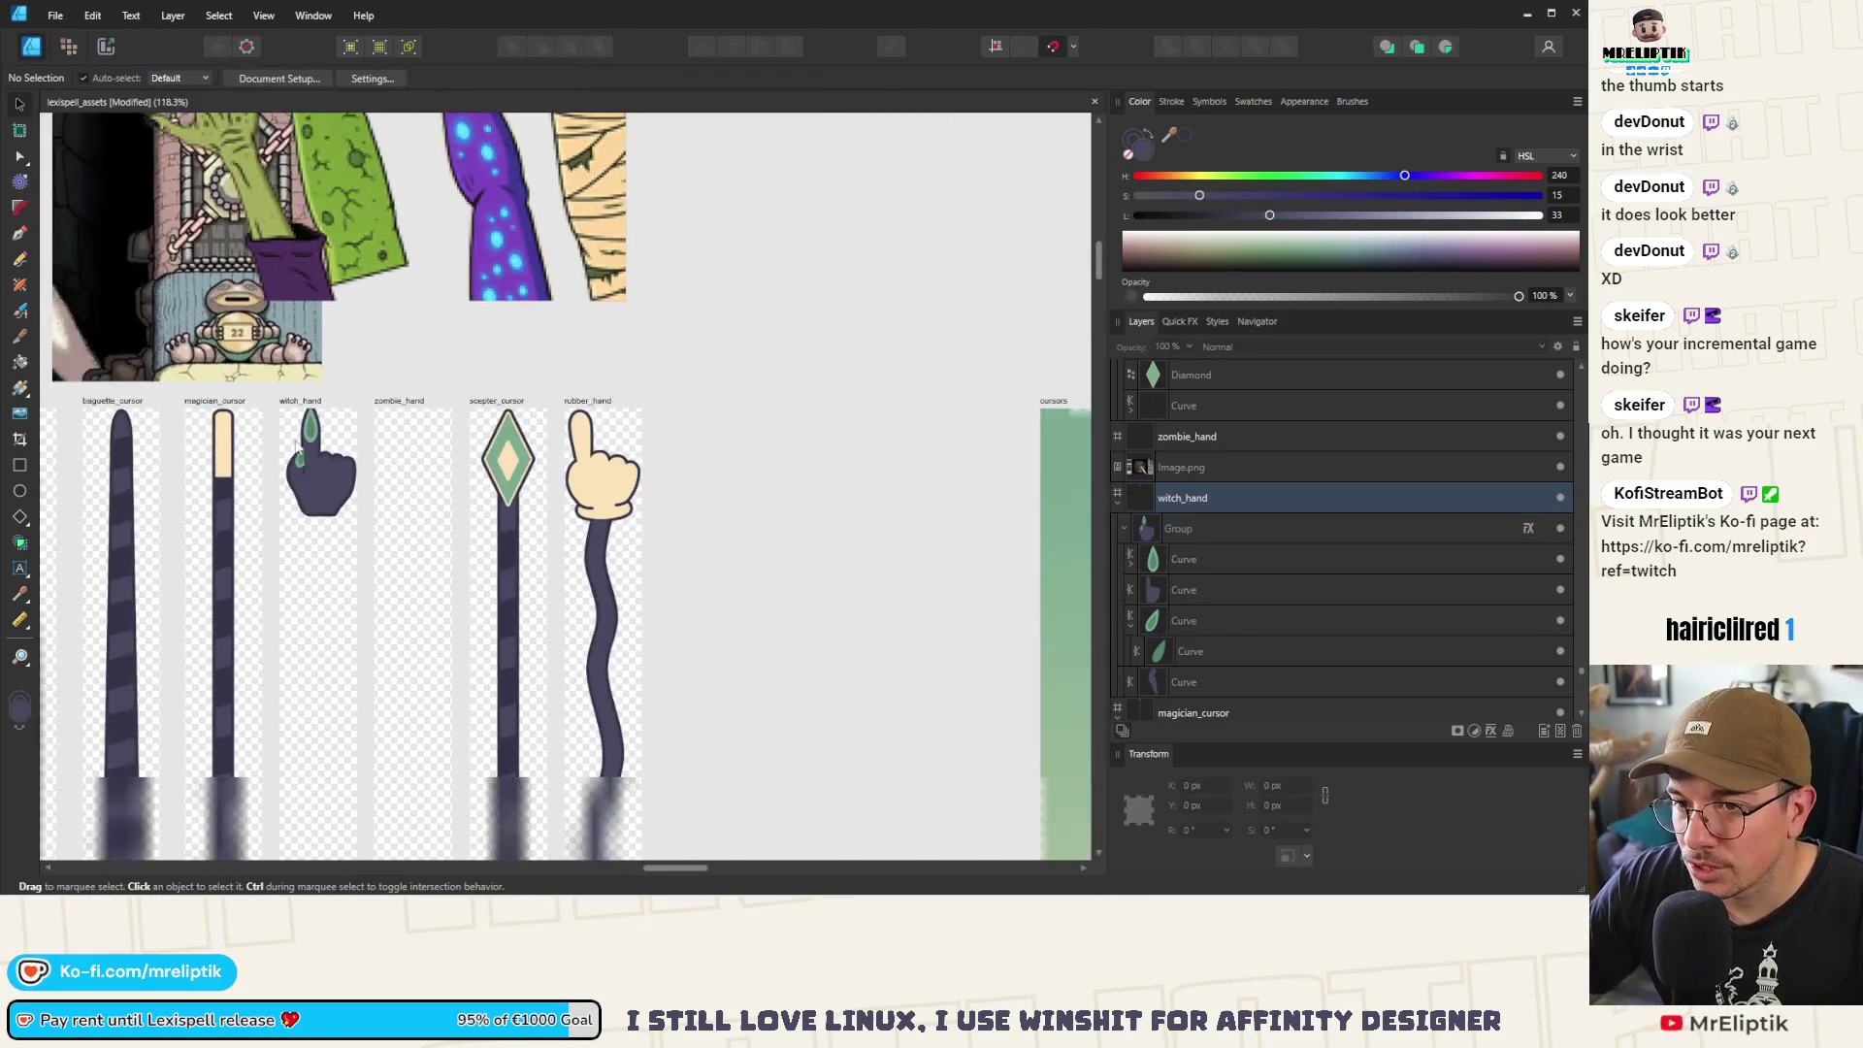
Nudge the whole witch hand group down a few pixels on its artboard
scroll(351, 481, up, 4)
click(329, 536)
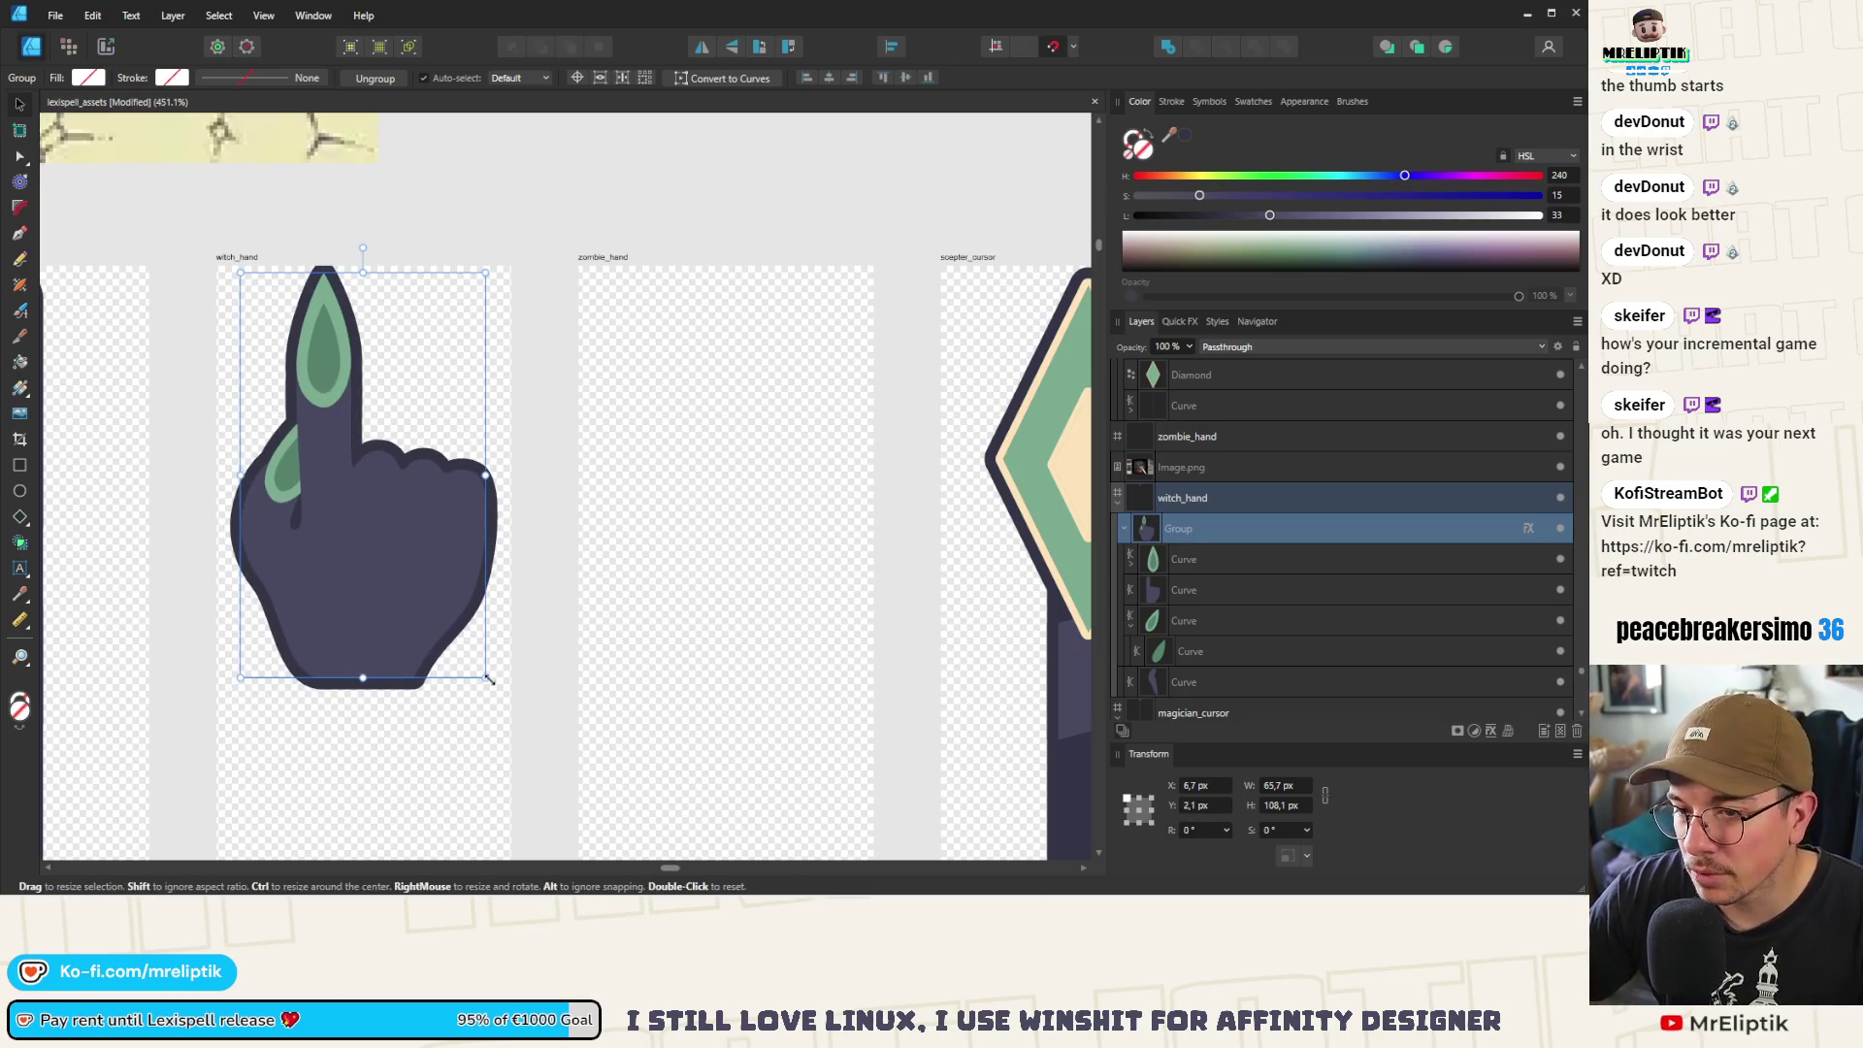
scroll(630, 534, down, 3)
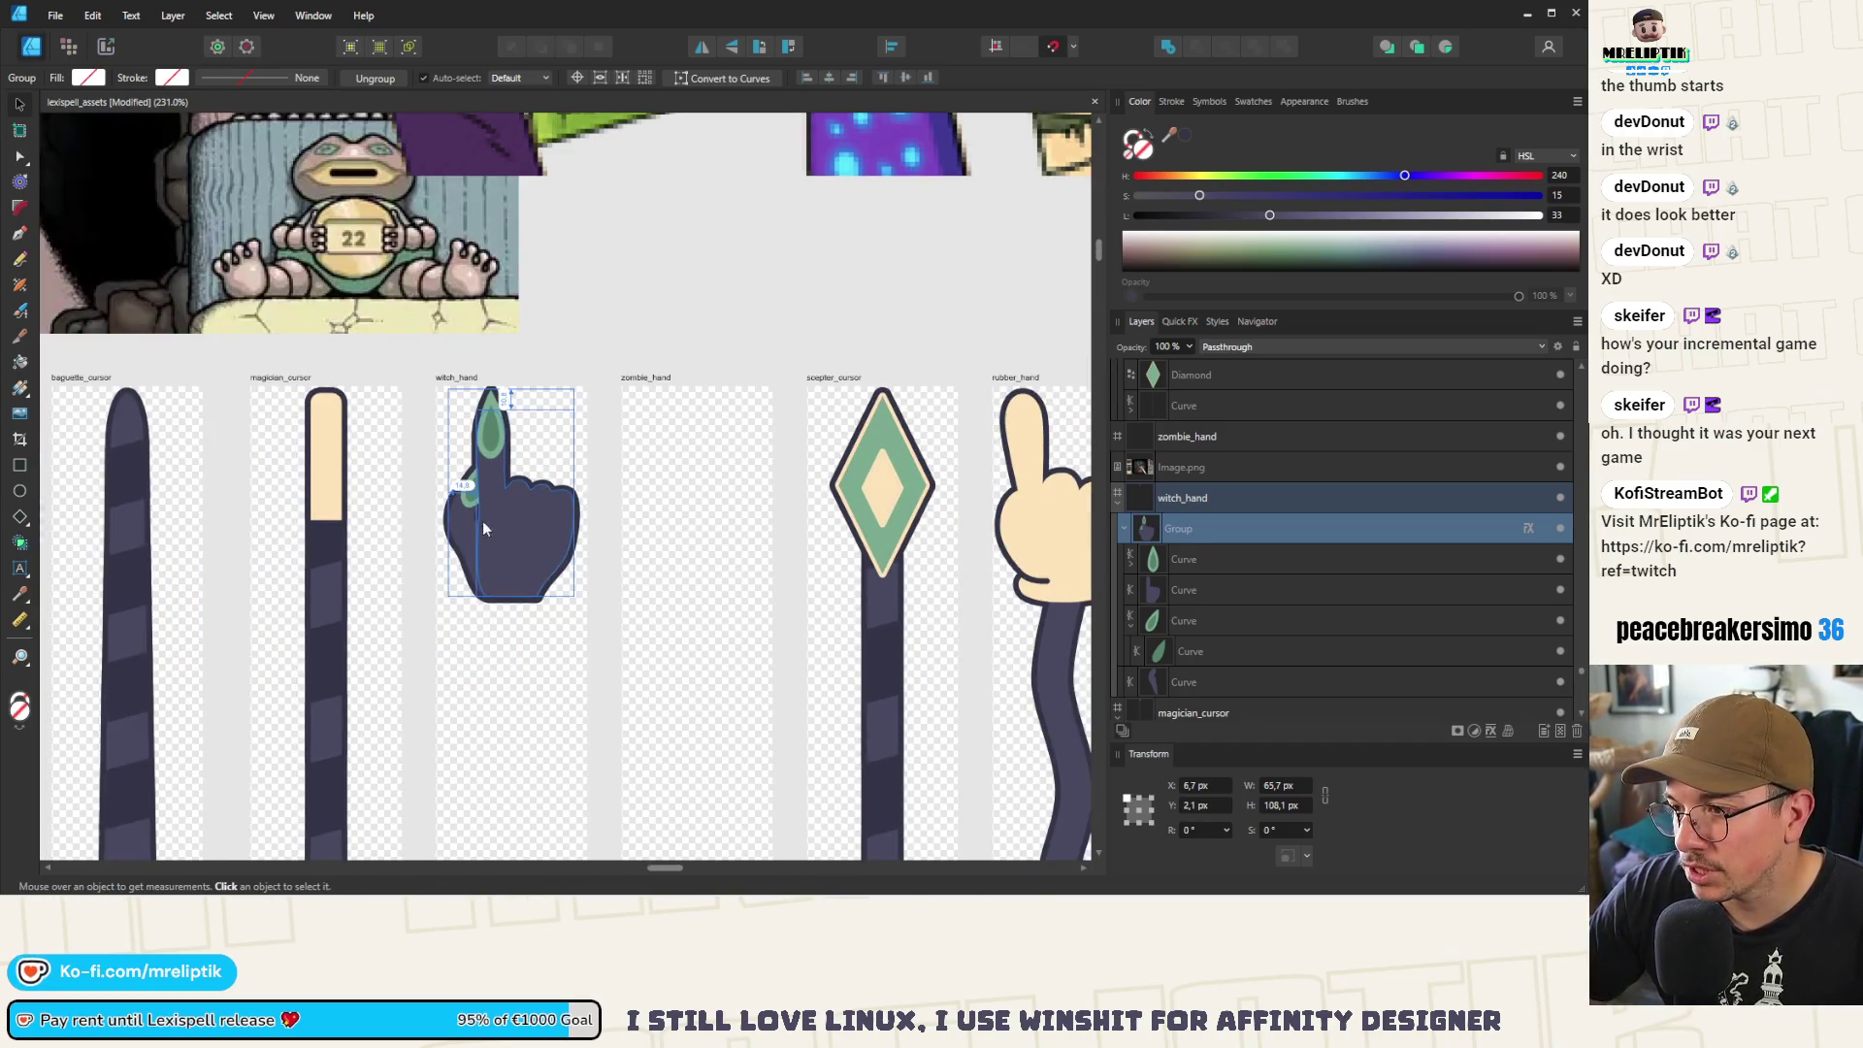
scroll(509, 502, up, 5)
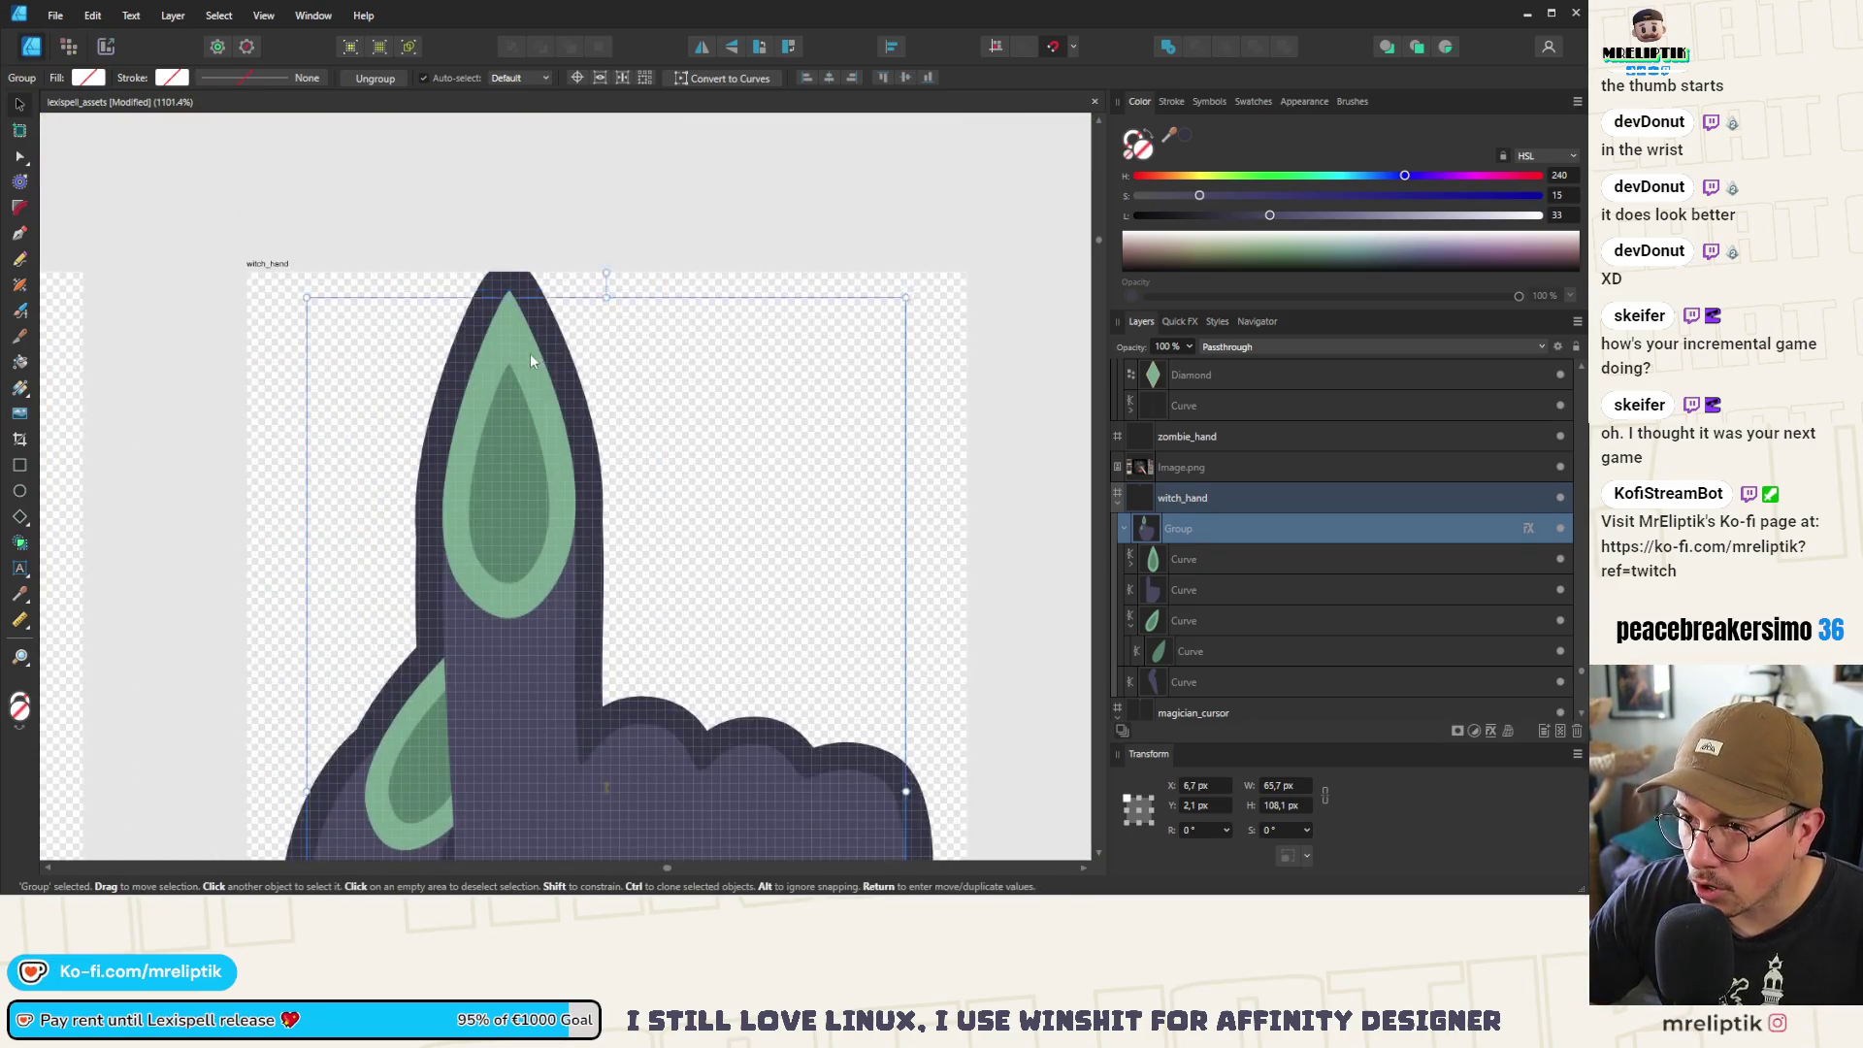
key(Down)
key(Down)
key(Down)
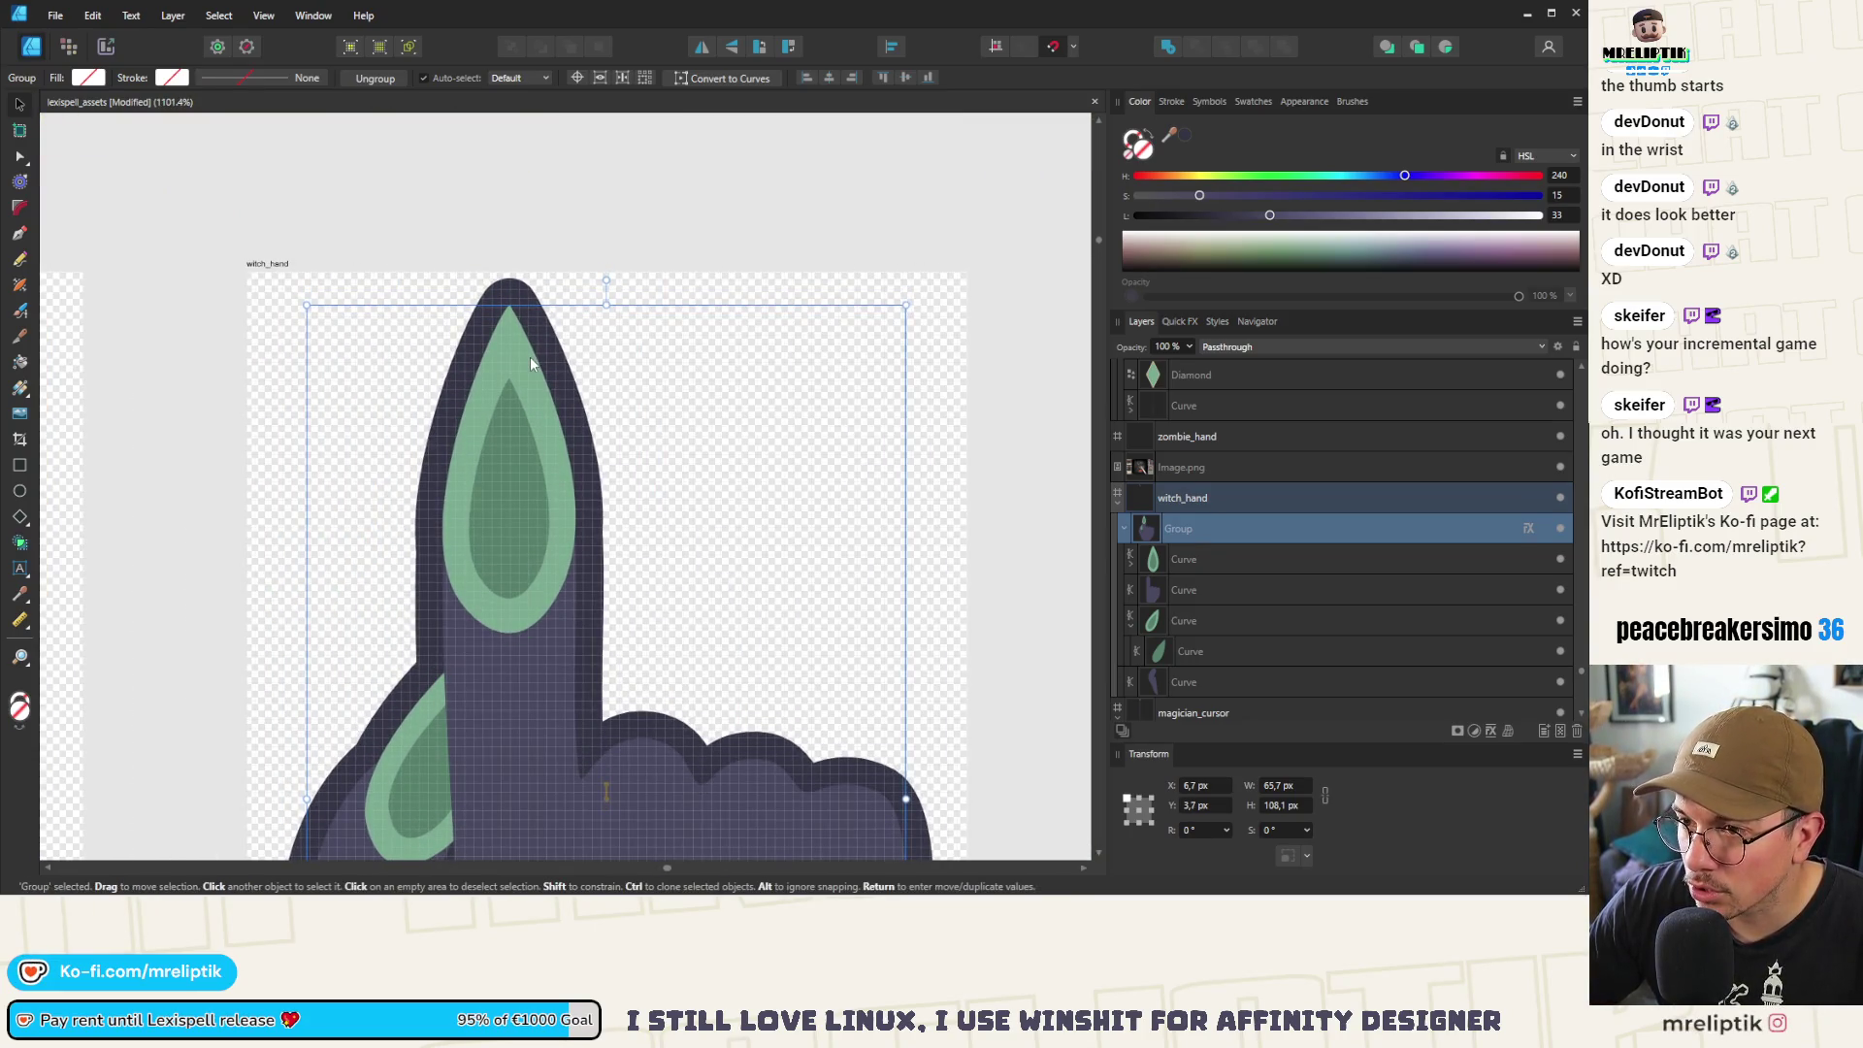
scroll(506, 492, down, 3)
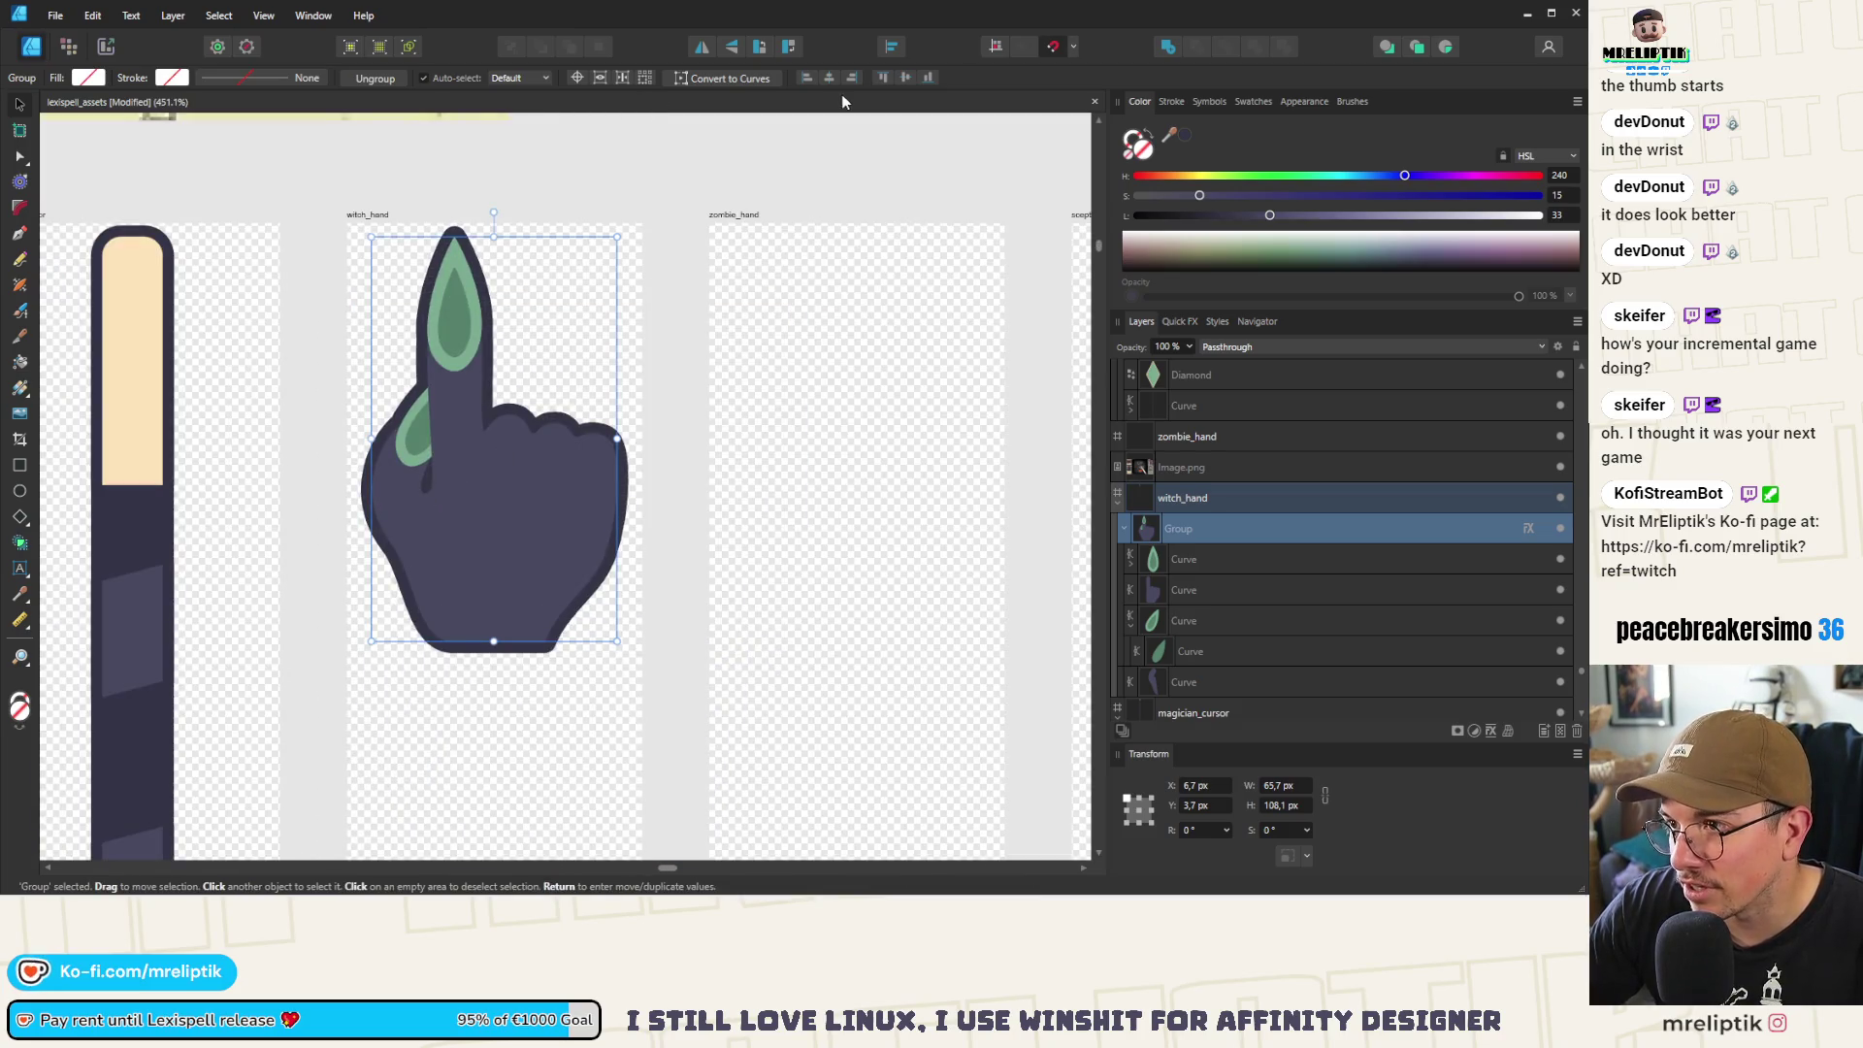
click(638, 123)
scroll(417, 283, down, 2)
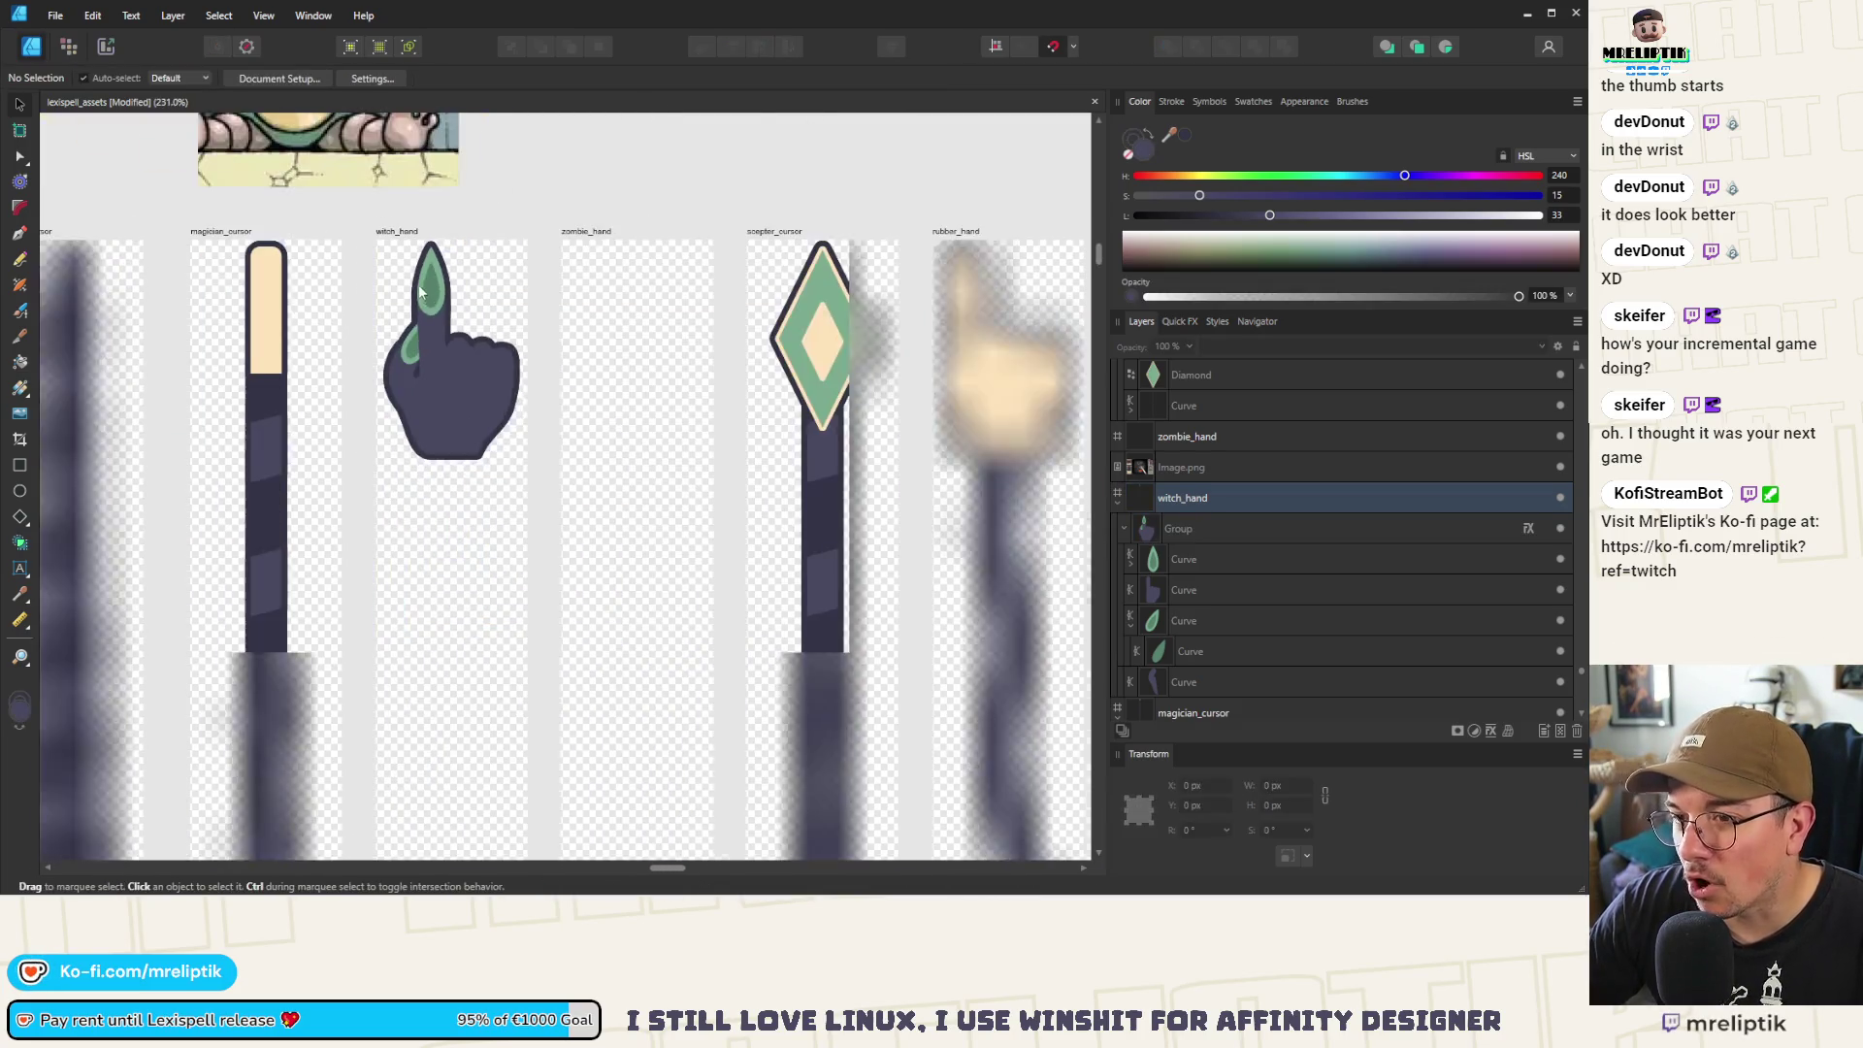
scroll(458, 373, up, 1)
scroll(462, 369, down, 2)
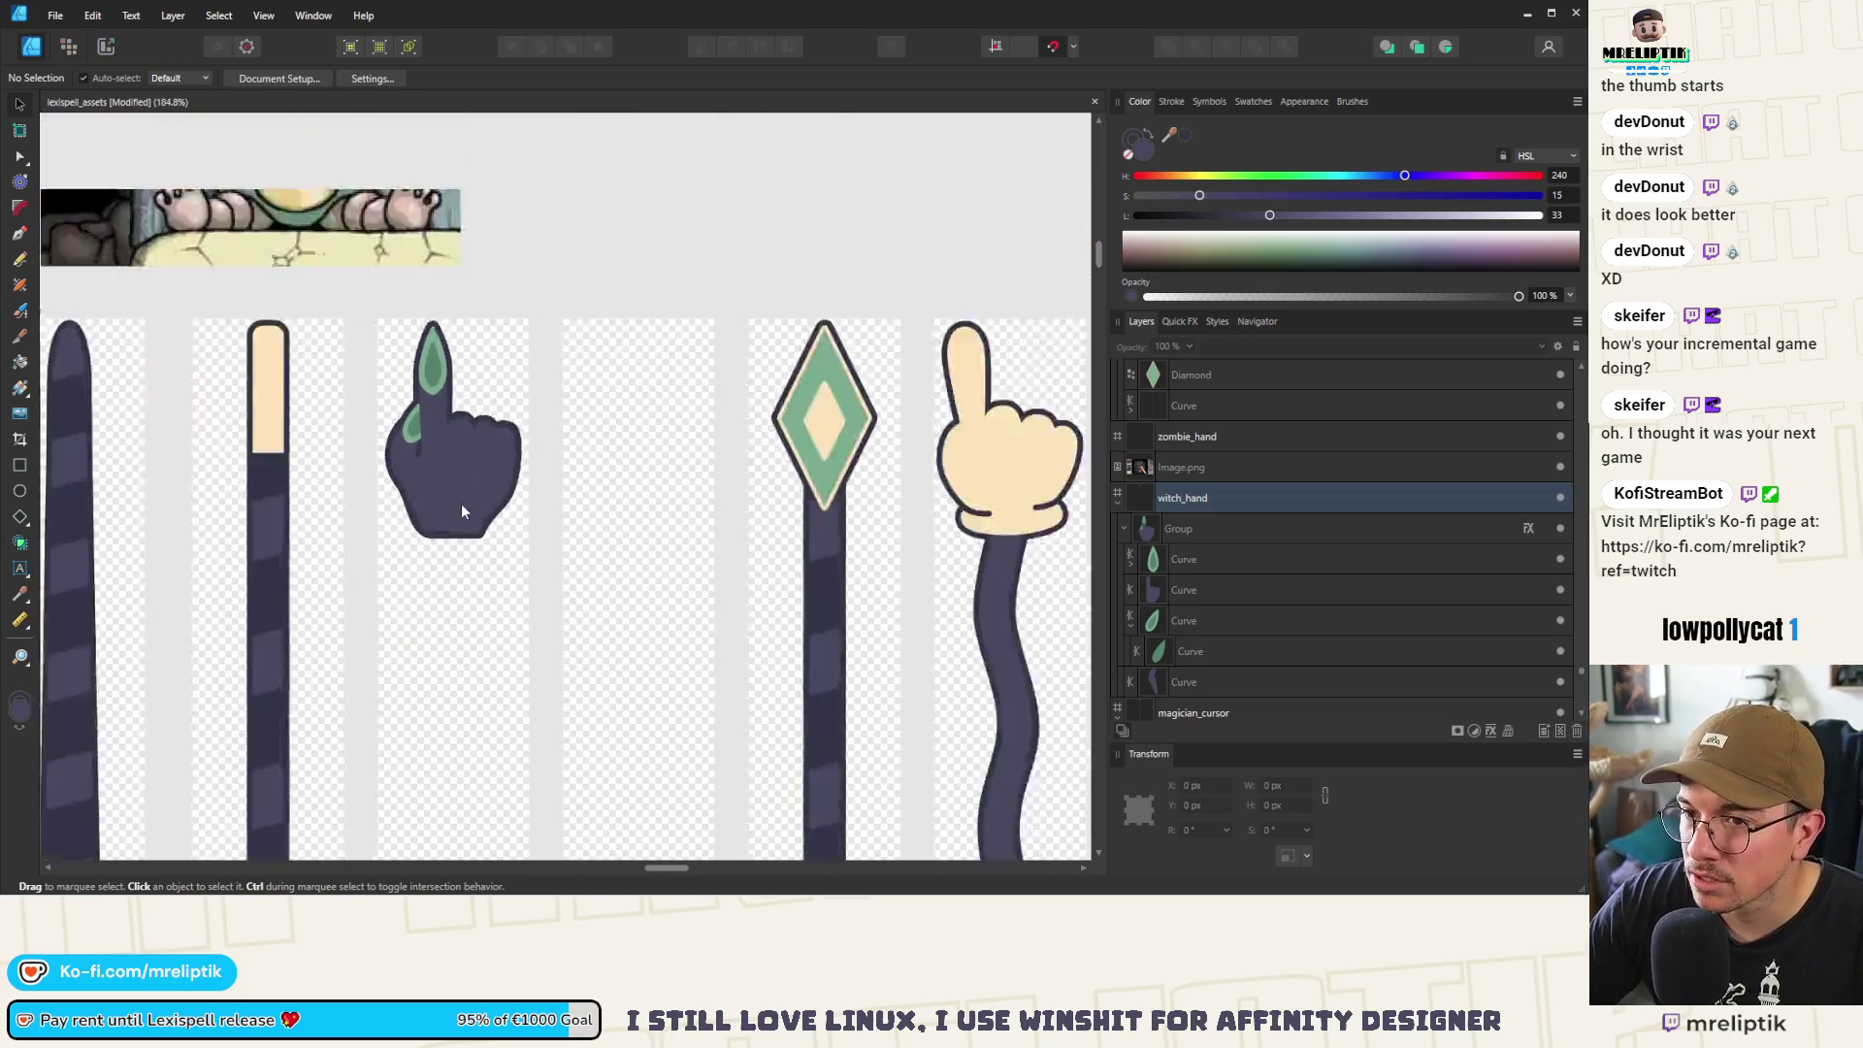
scroll(456, 436, up, 6)
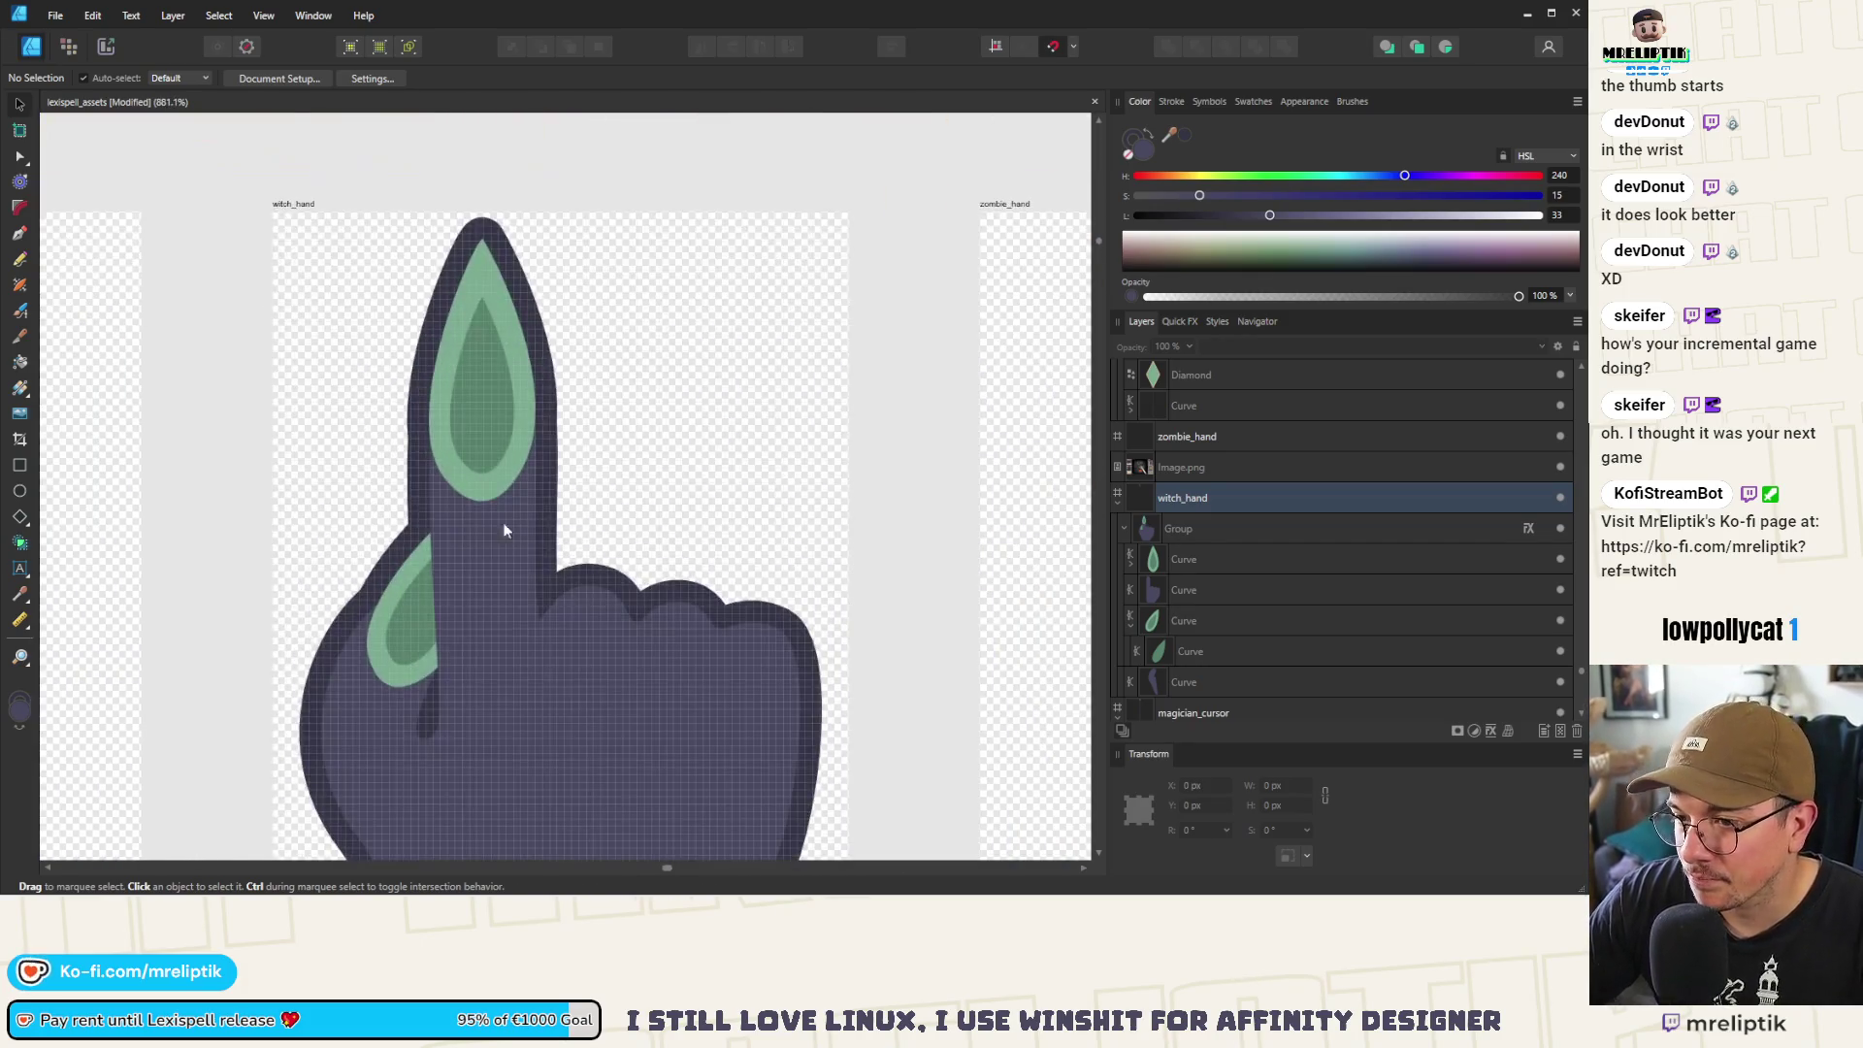
click(473, 546)
double_click(475, 541)
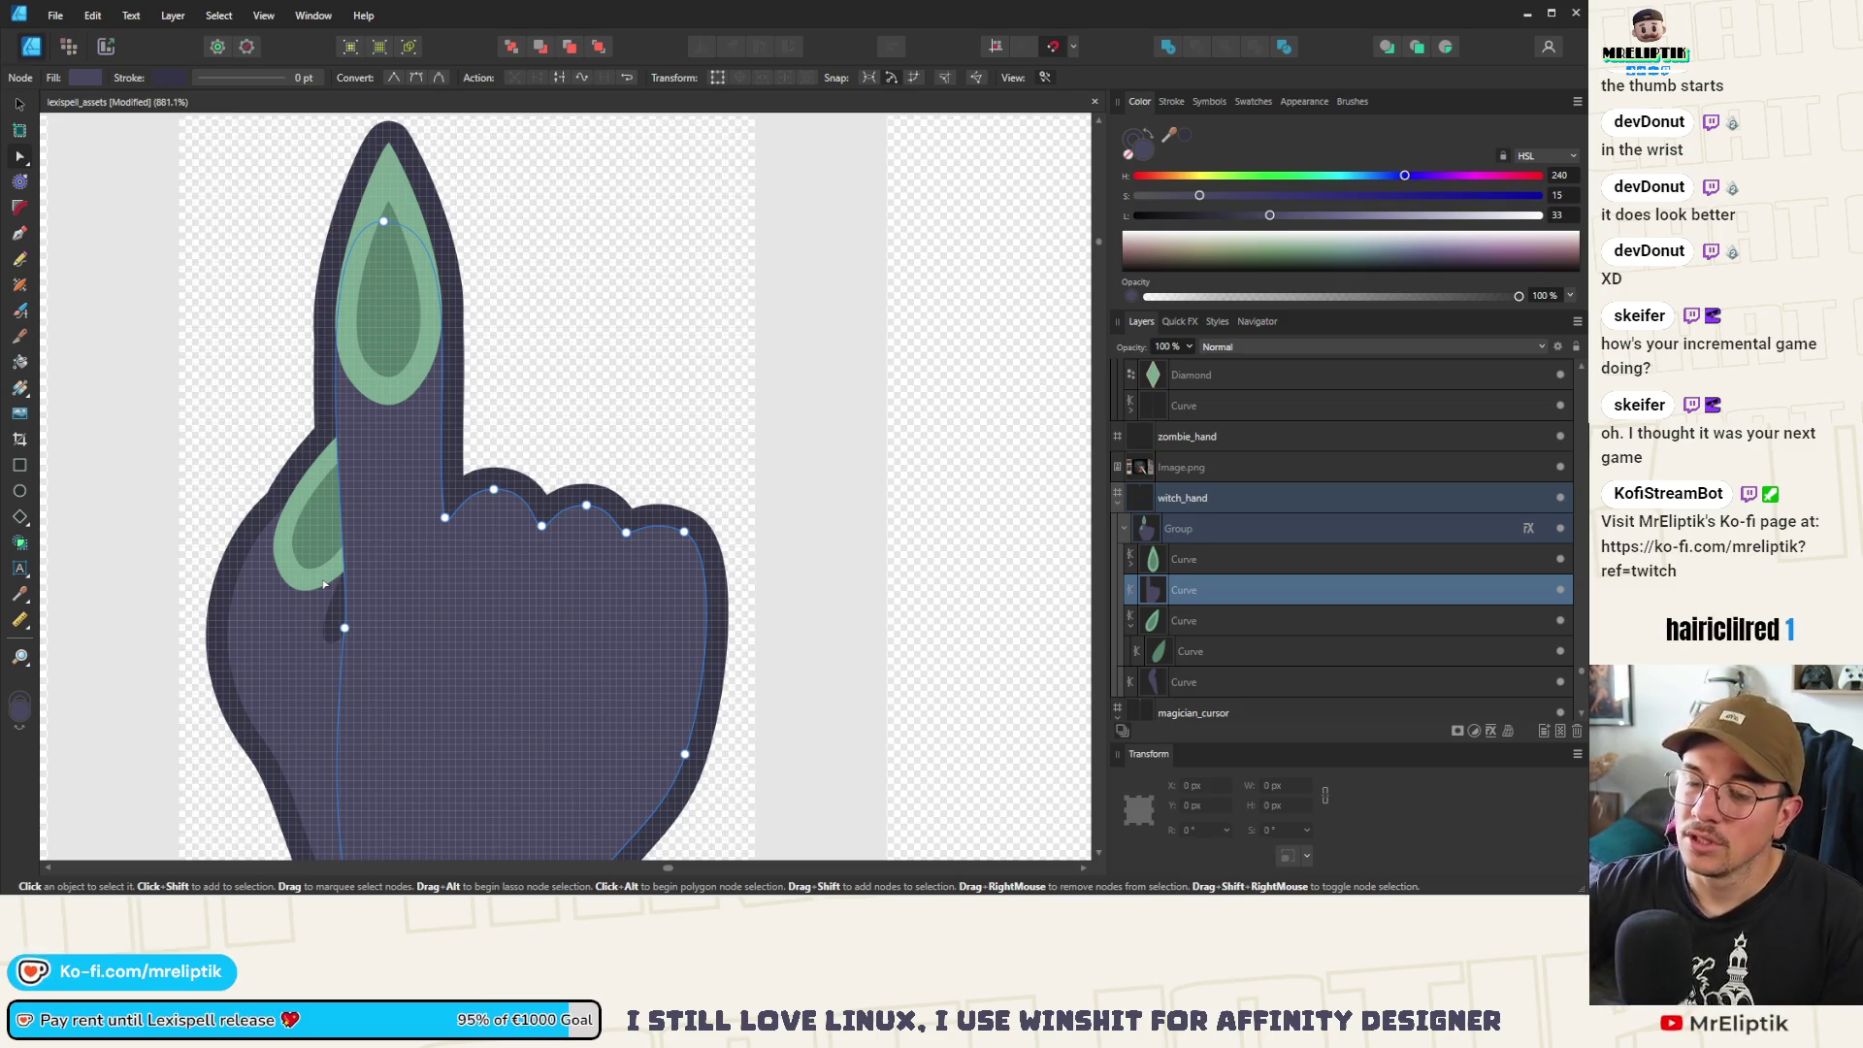
Reshape the thumb curve by pulling its lower nodes down and raising the crease handle
scroll(324, 584, down, 3)
click(325, 599)
key(v)
scroll(328, 604, up, 1)
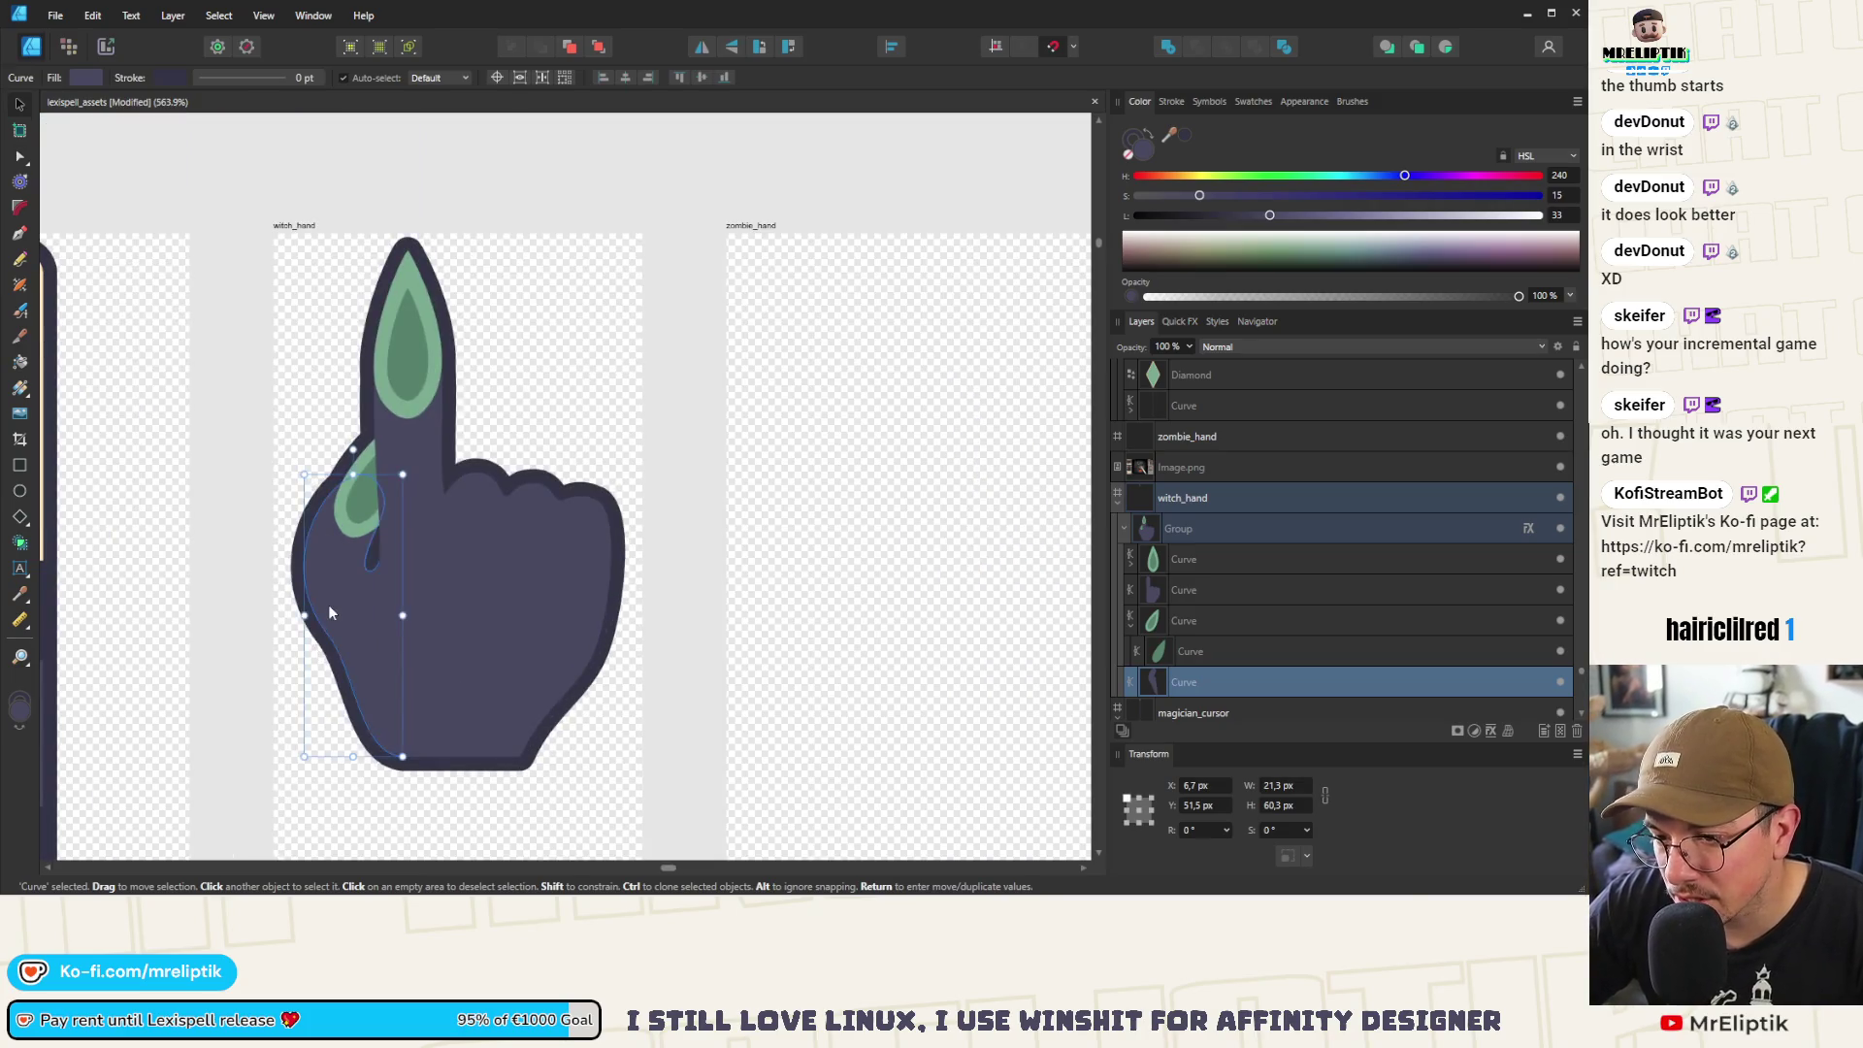
key(a)
scroll(328, 609, up, 3)
mouse_move(280, 682)
mouse_down()
mouse_move(321, 679)
mouse_move(320, 703)
mouse_up()
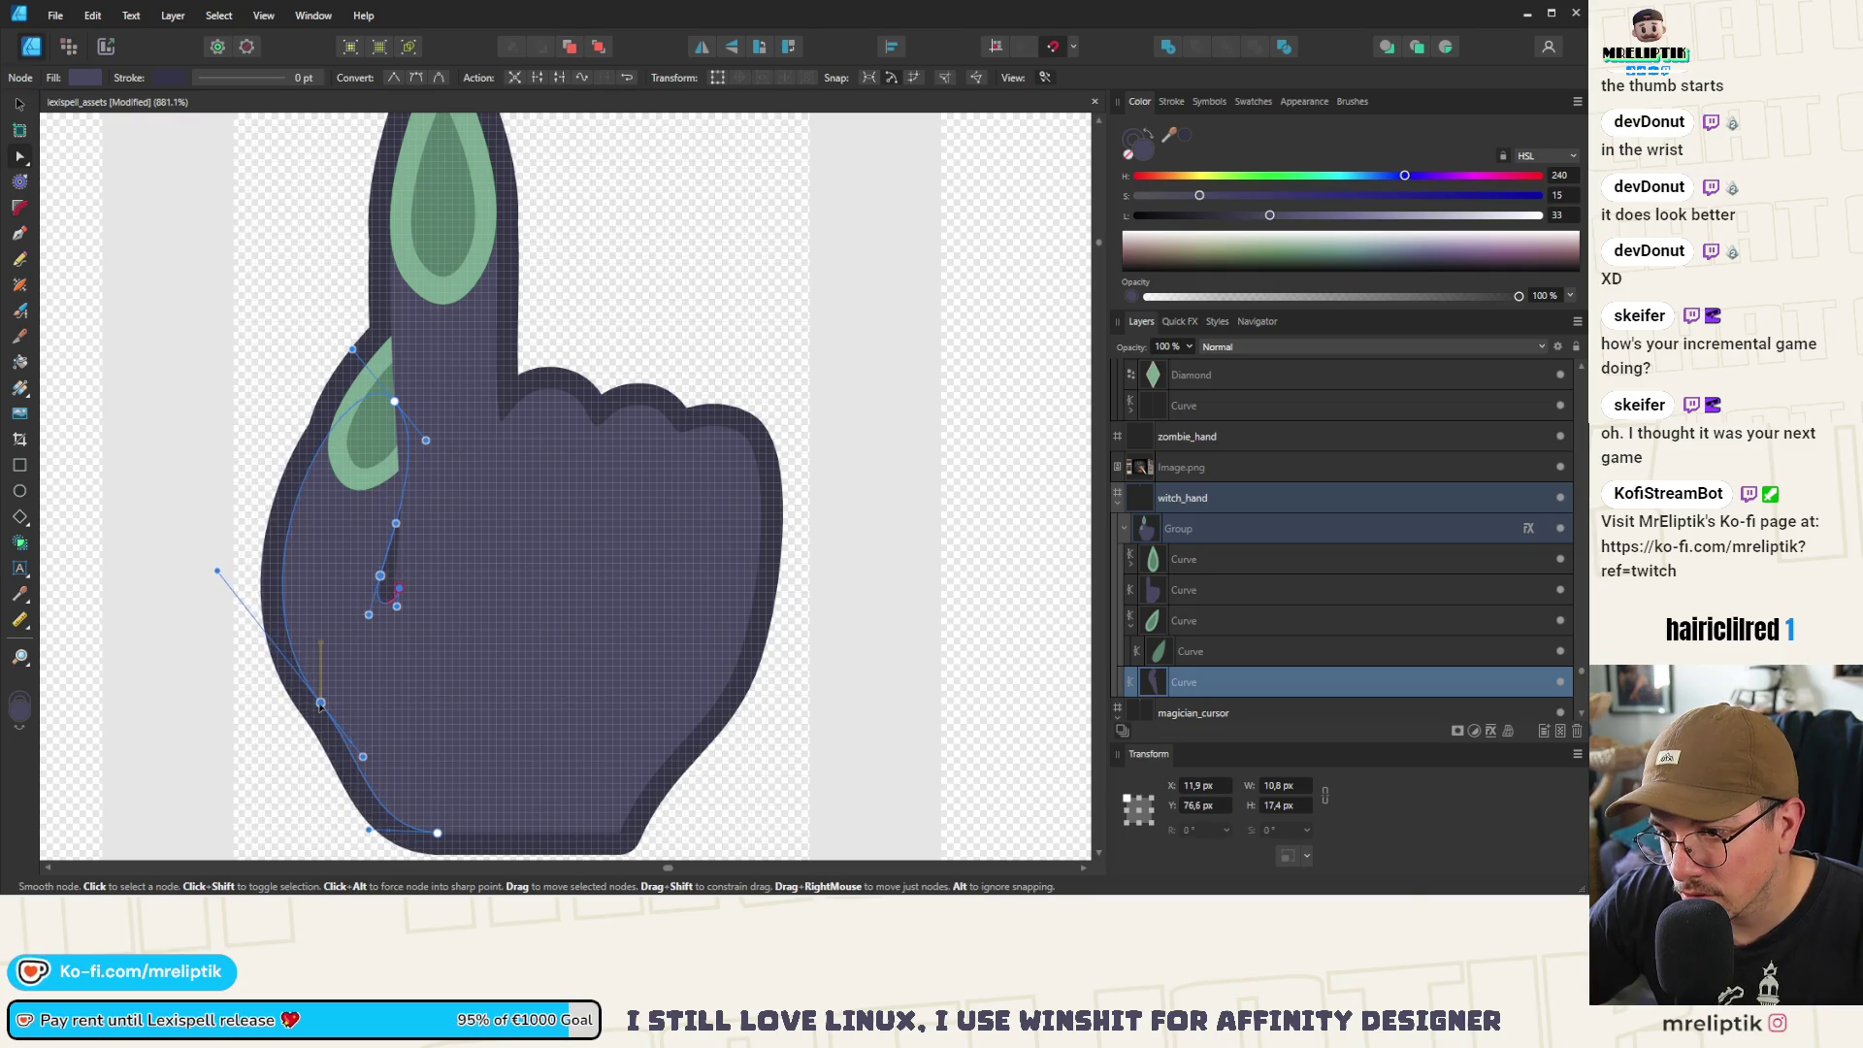
drag(380, 563, 380, 576)
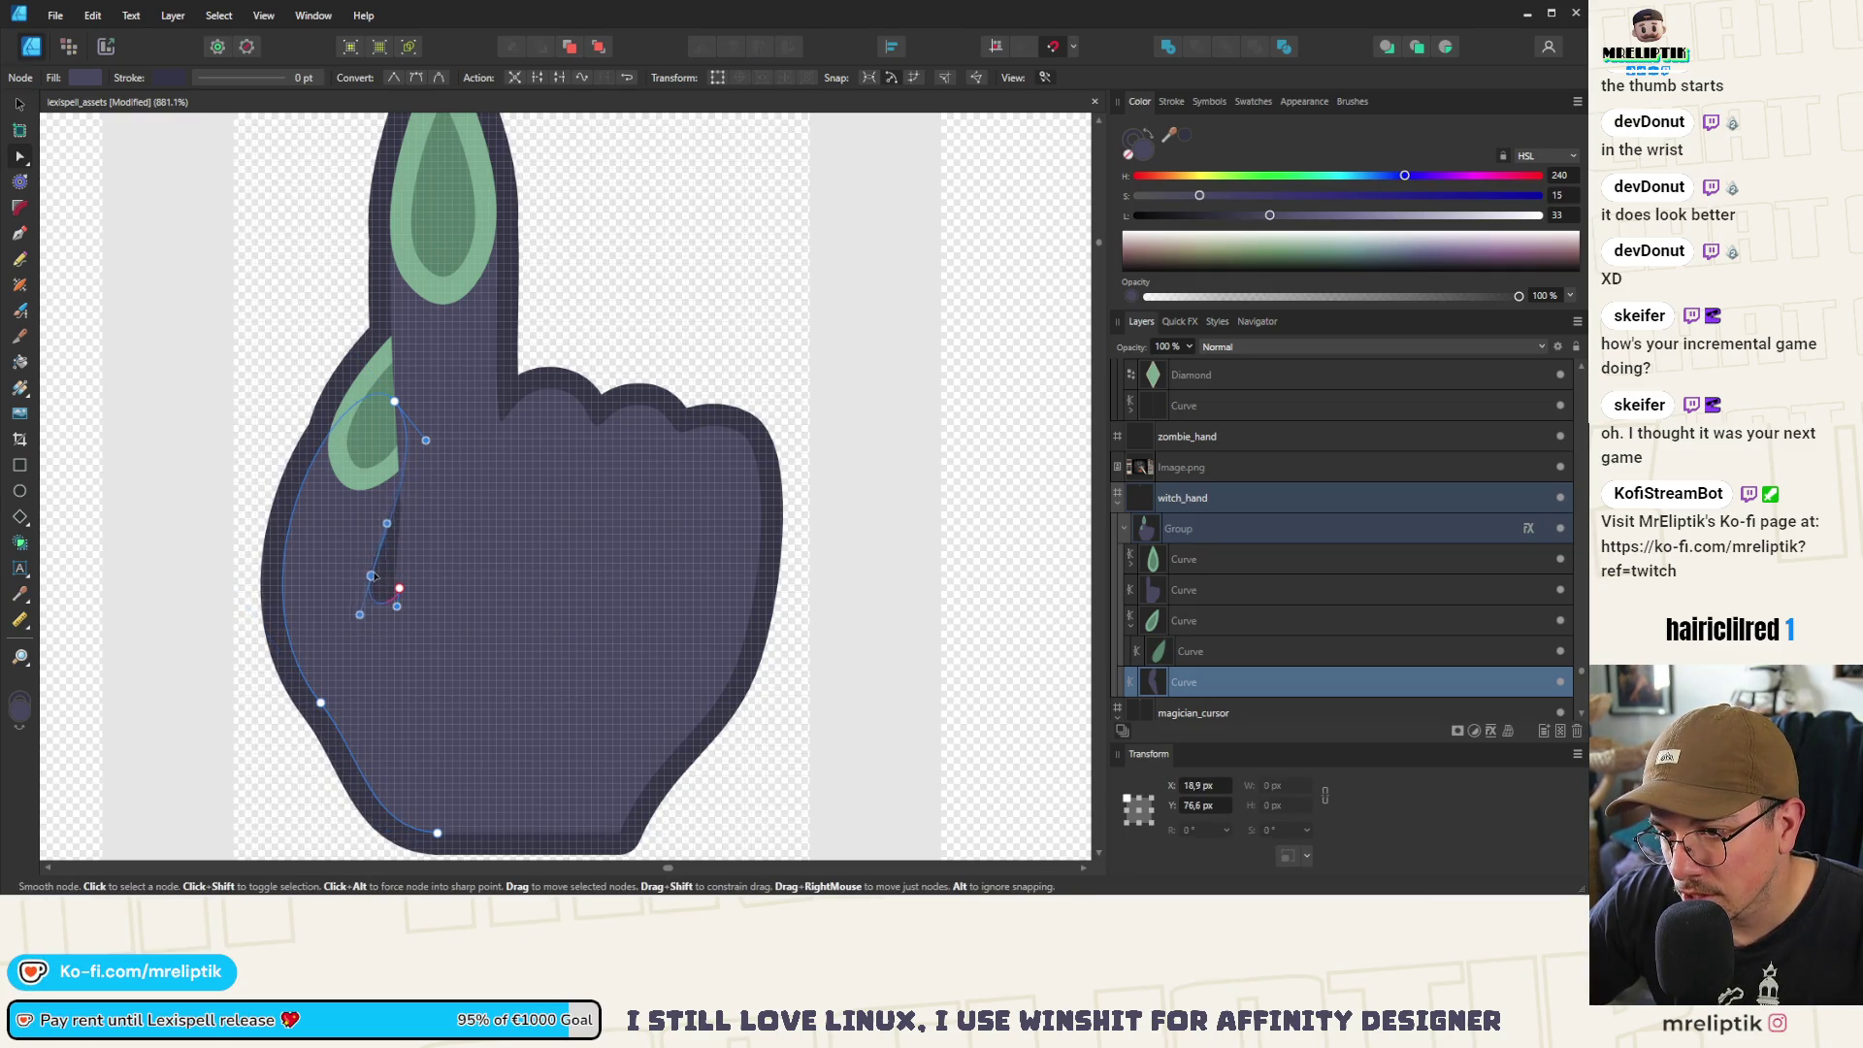
click(320, 702)
mouse_move(218, 570)
mouse_down()
mouse_move(221, 529)
mouse_move(229, 585)
mouse_up()
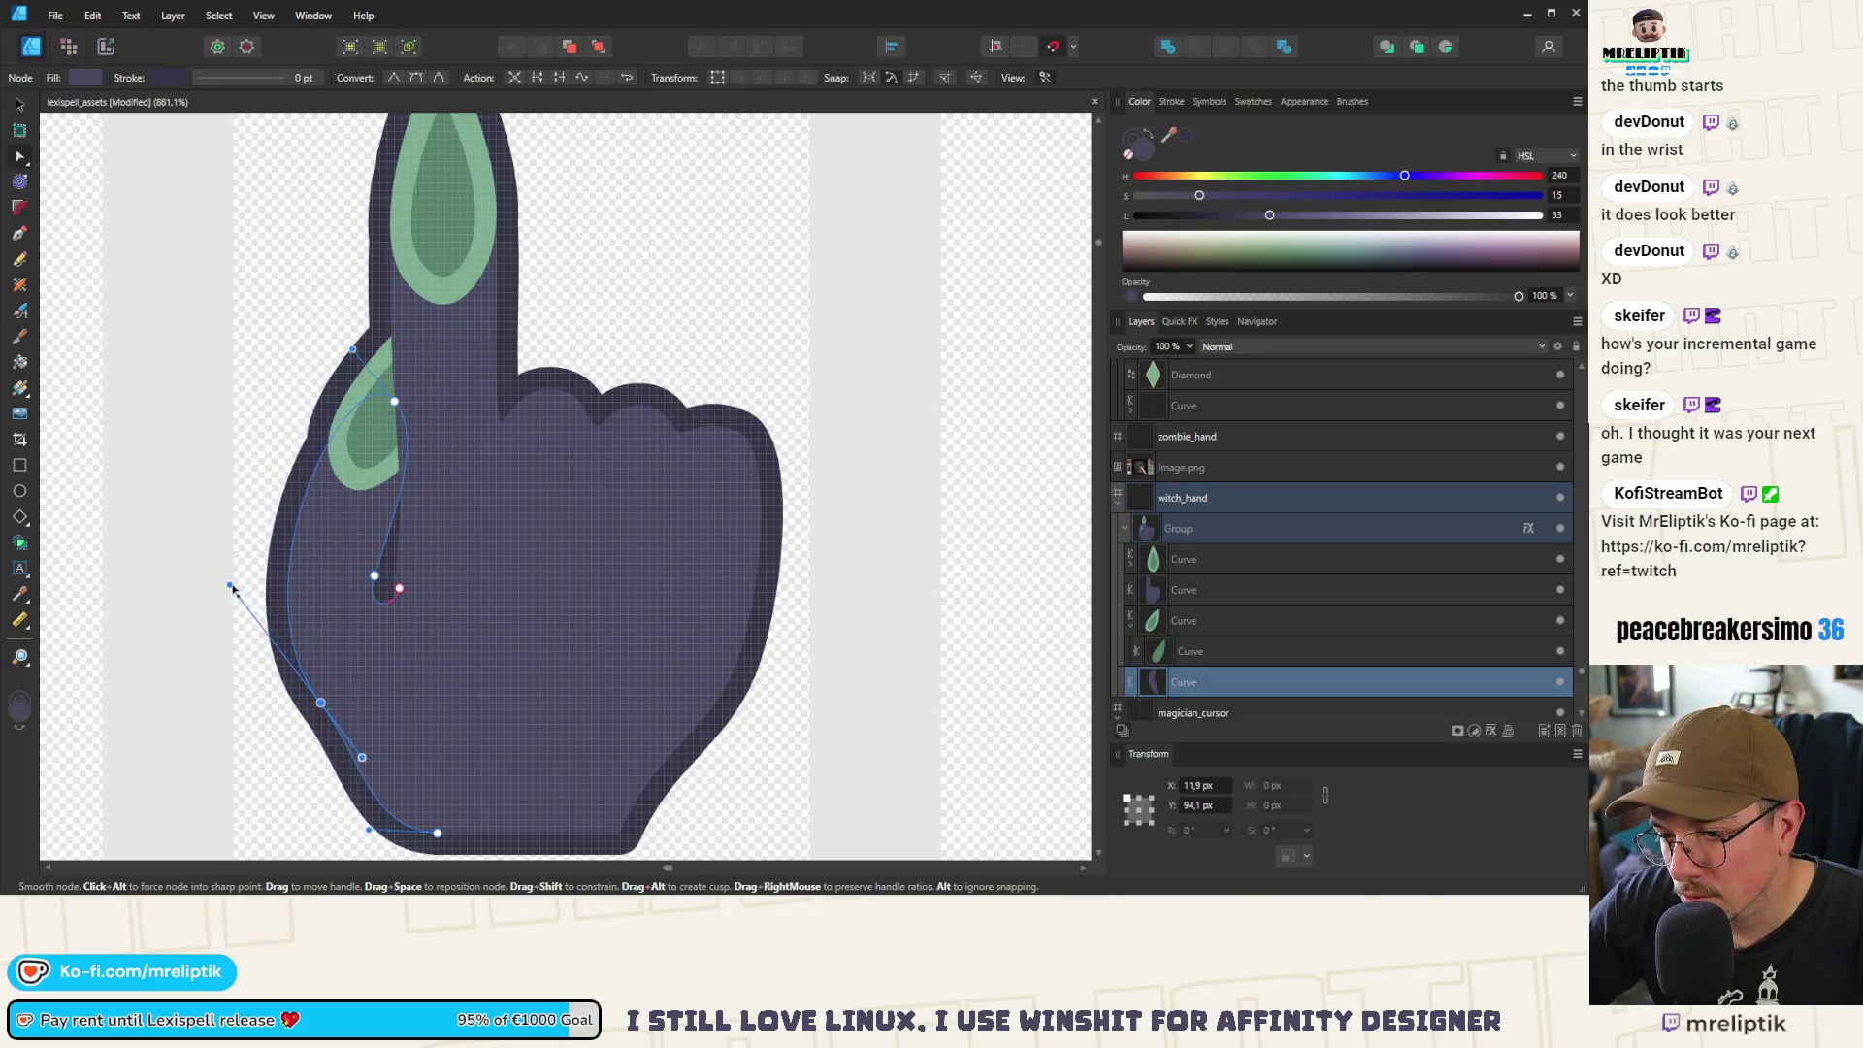
click(370, 577)
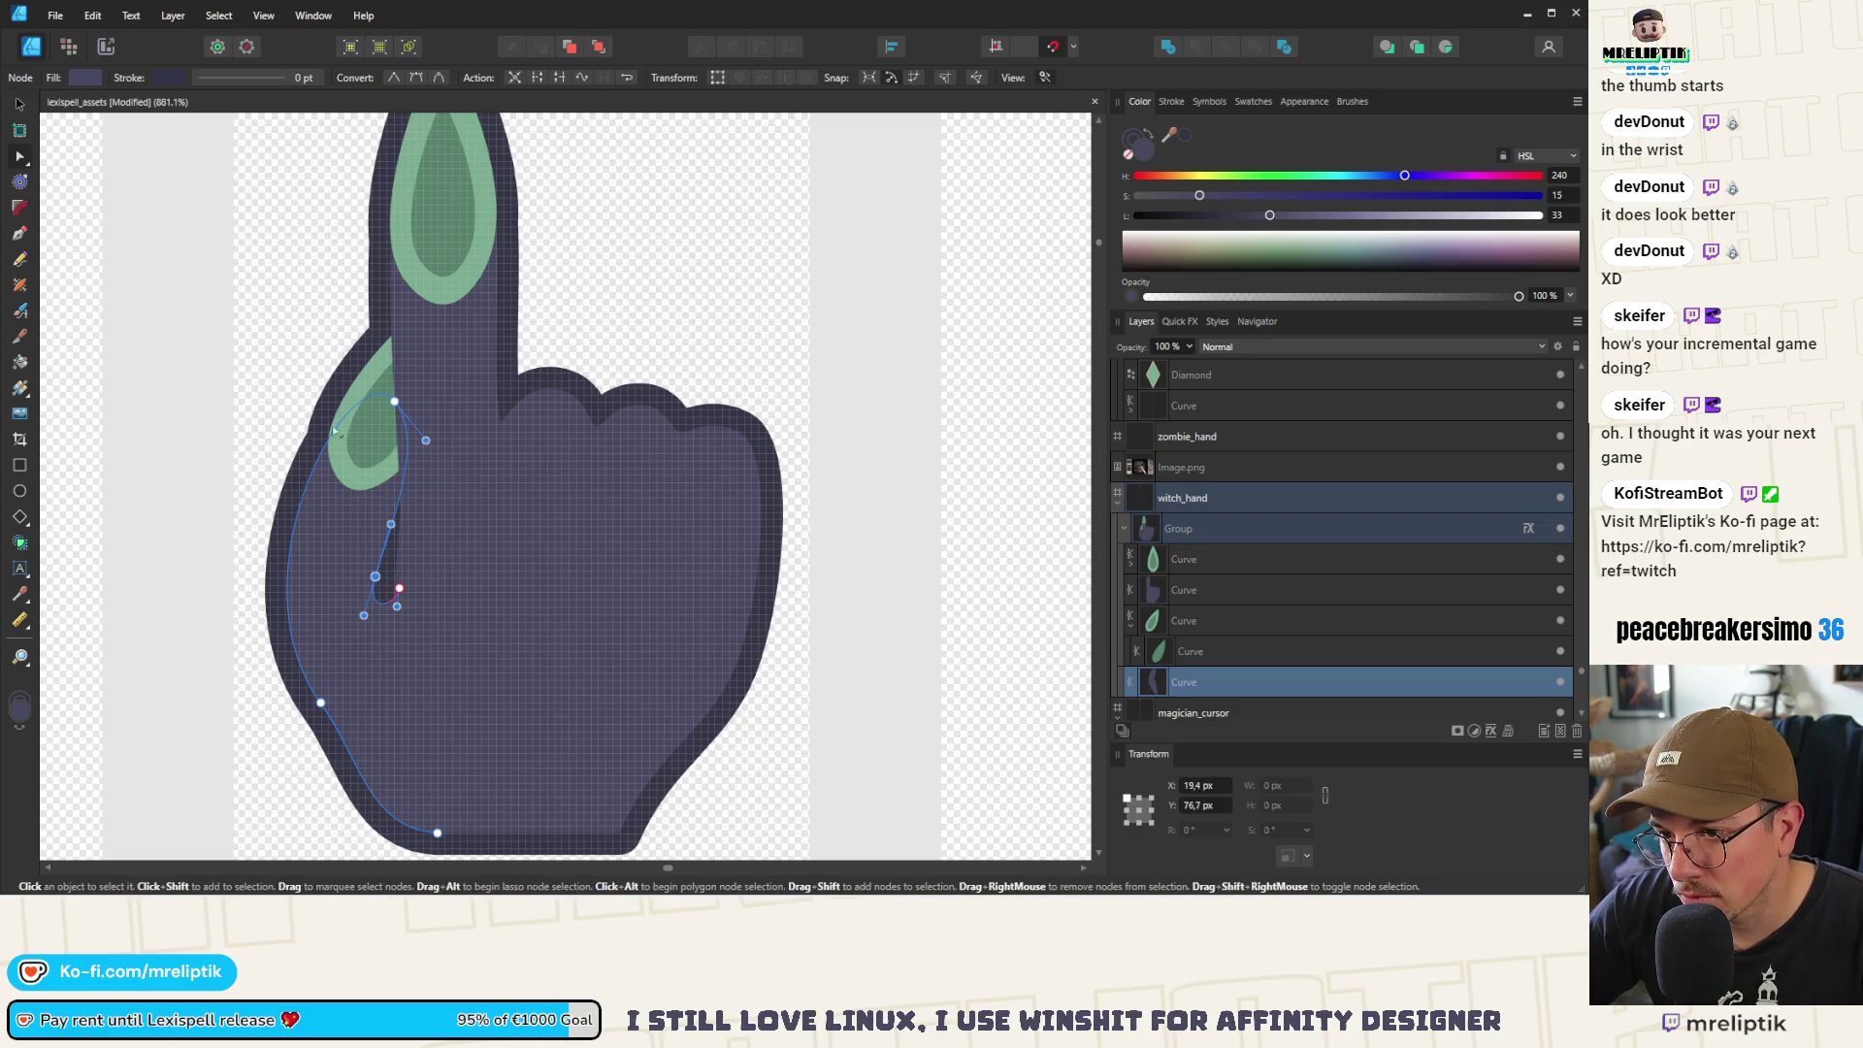
mouse_move(334, 430)
mouse_down()
mouse_move(330, 320)
mouse_move(337, 351)
mouse_up()
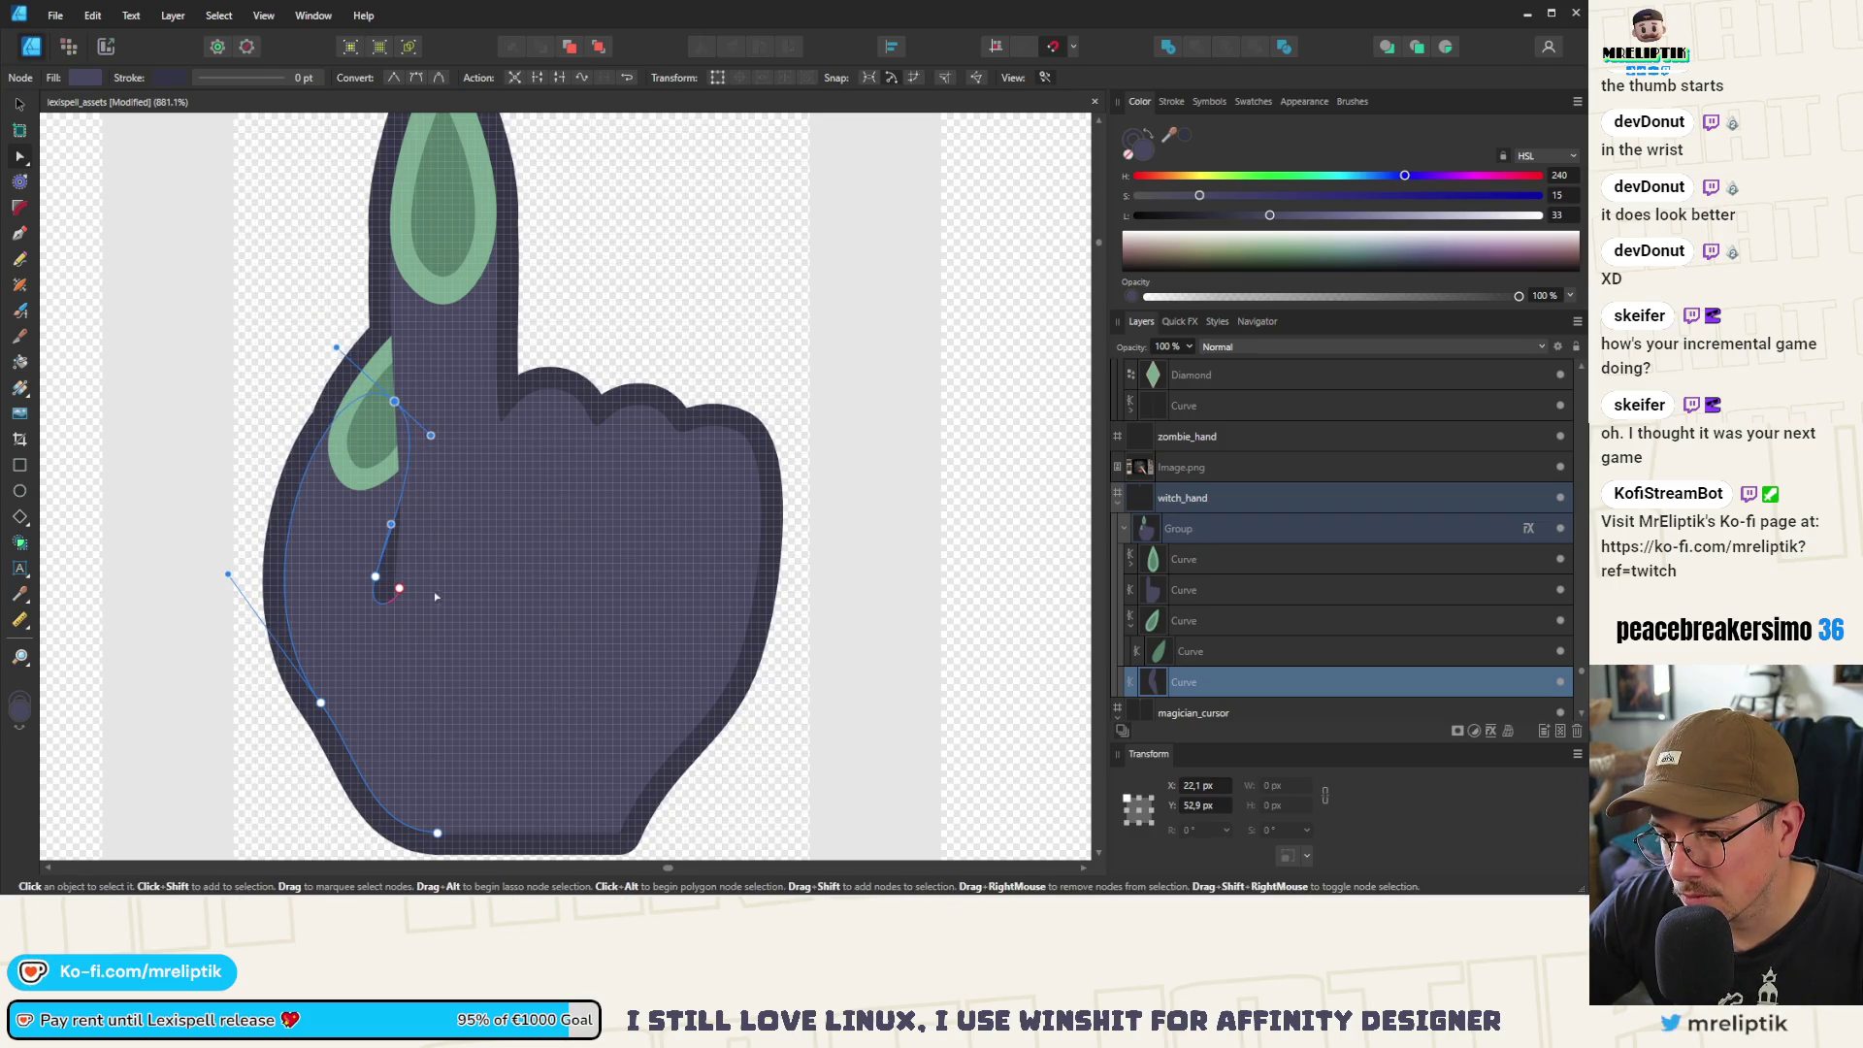
Adjust the hand body curve, moving a left-edge node up-left and reshaping the right edge
scroll(407, 495, down, 5)
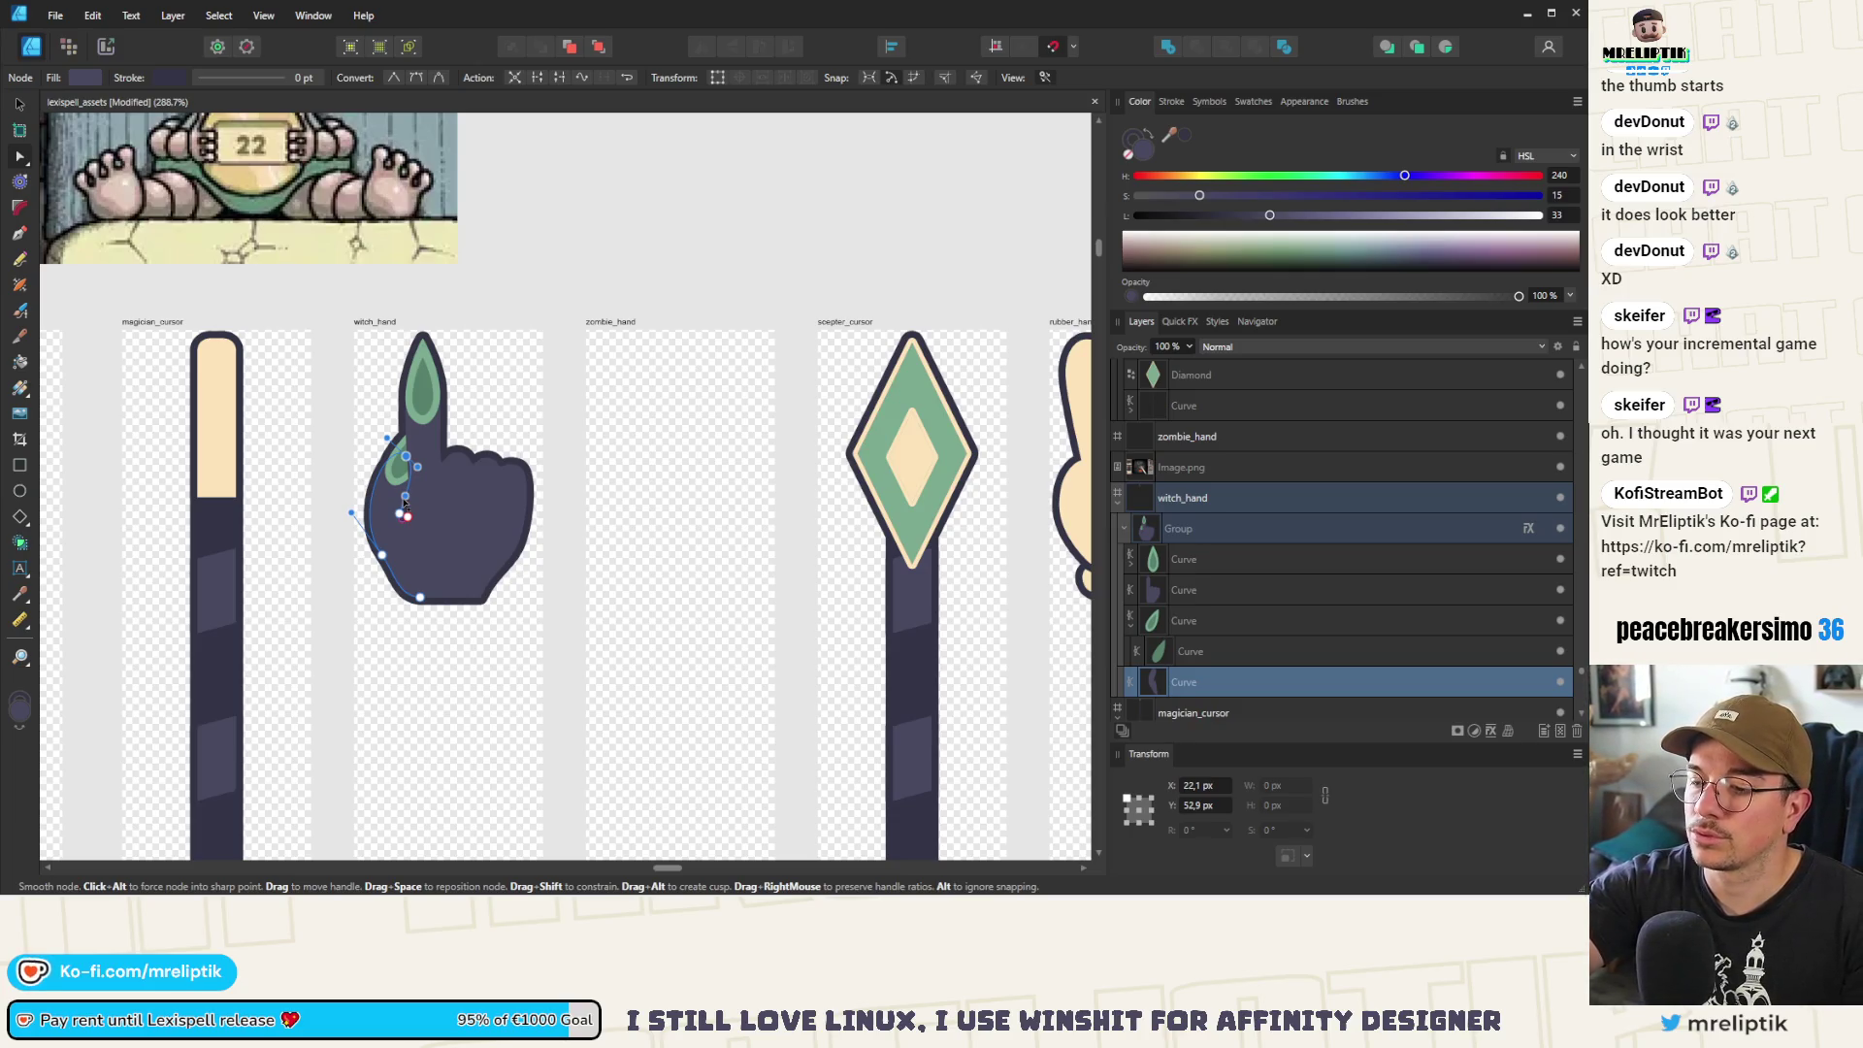
scroll(408, 495, up, 5)
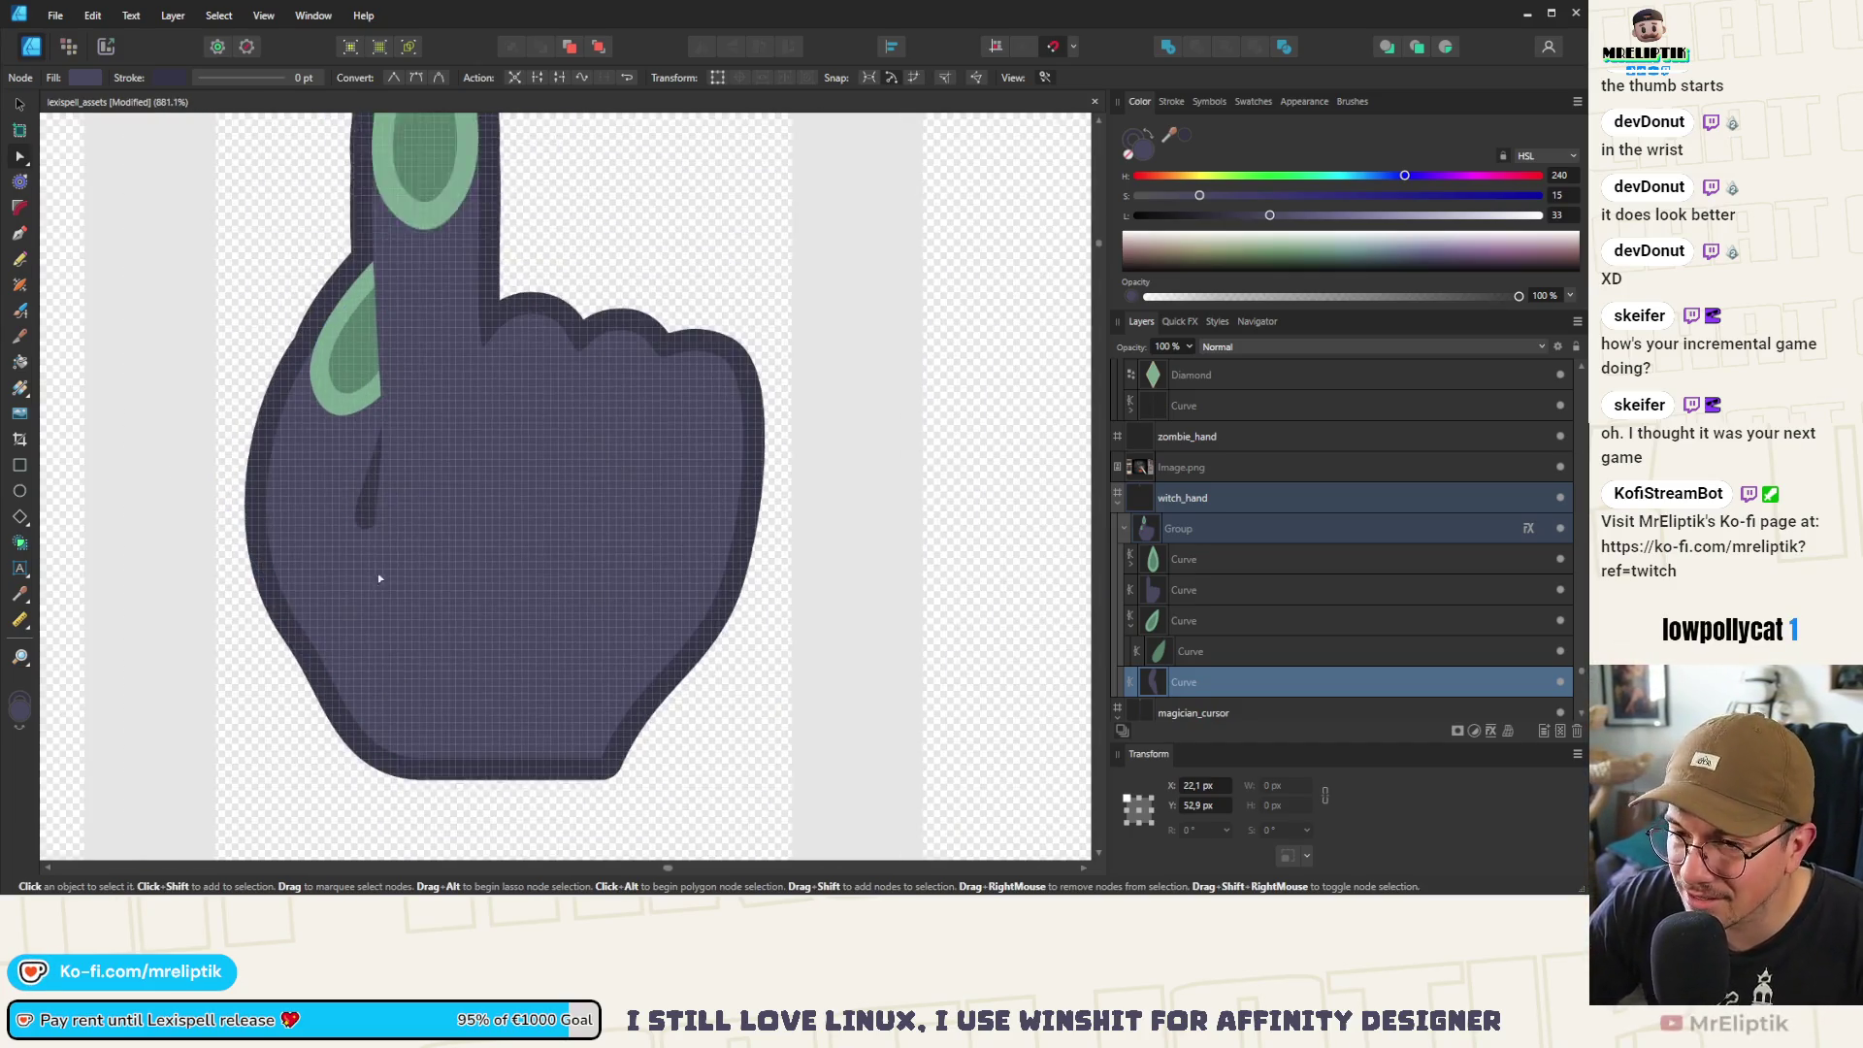
scroll(301, 486, up, 1)
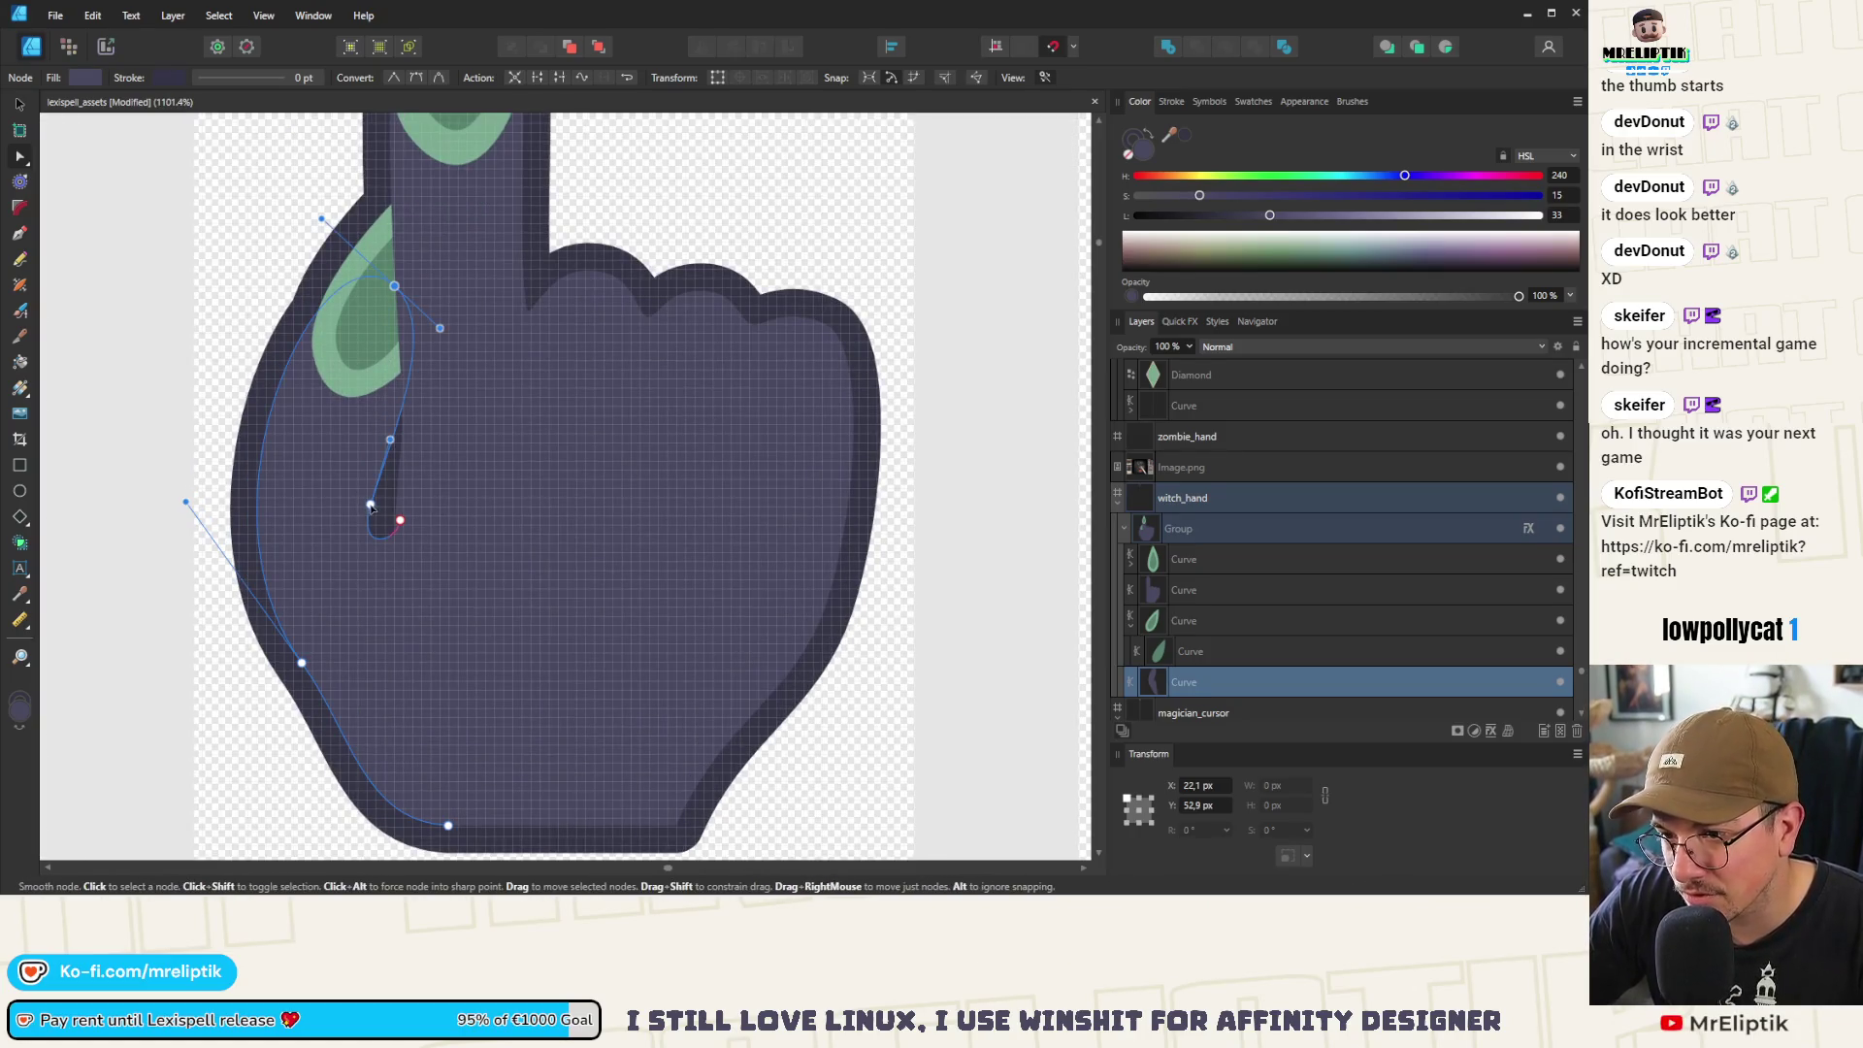
scroll(388, 465, up, 1)
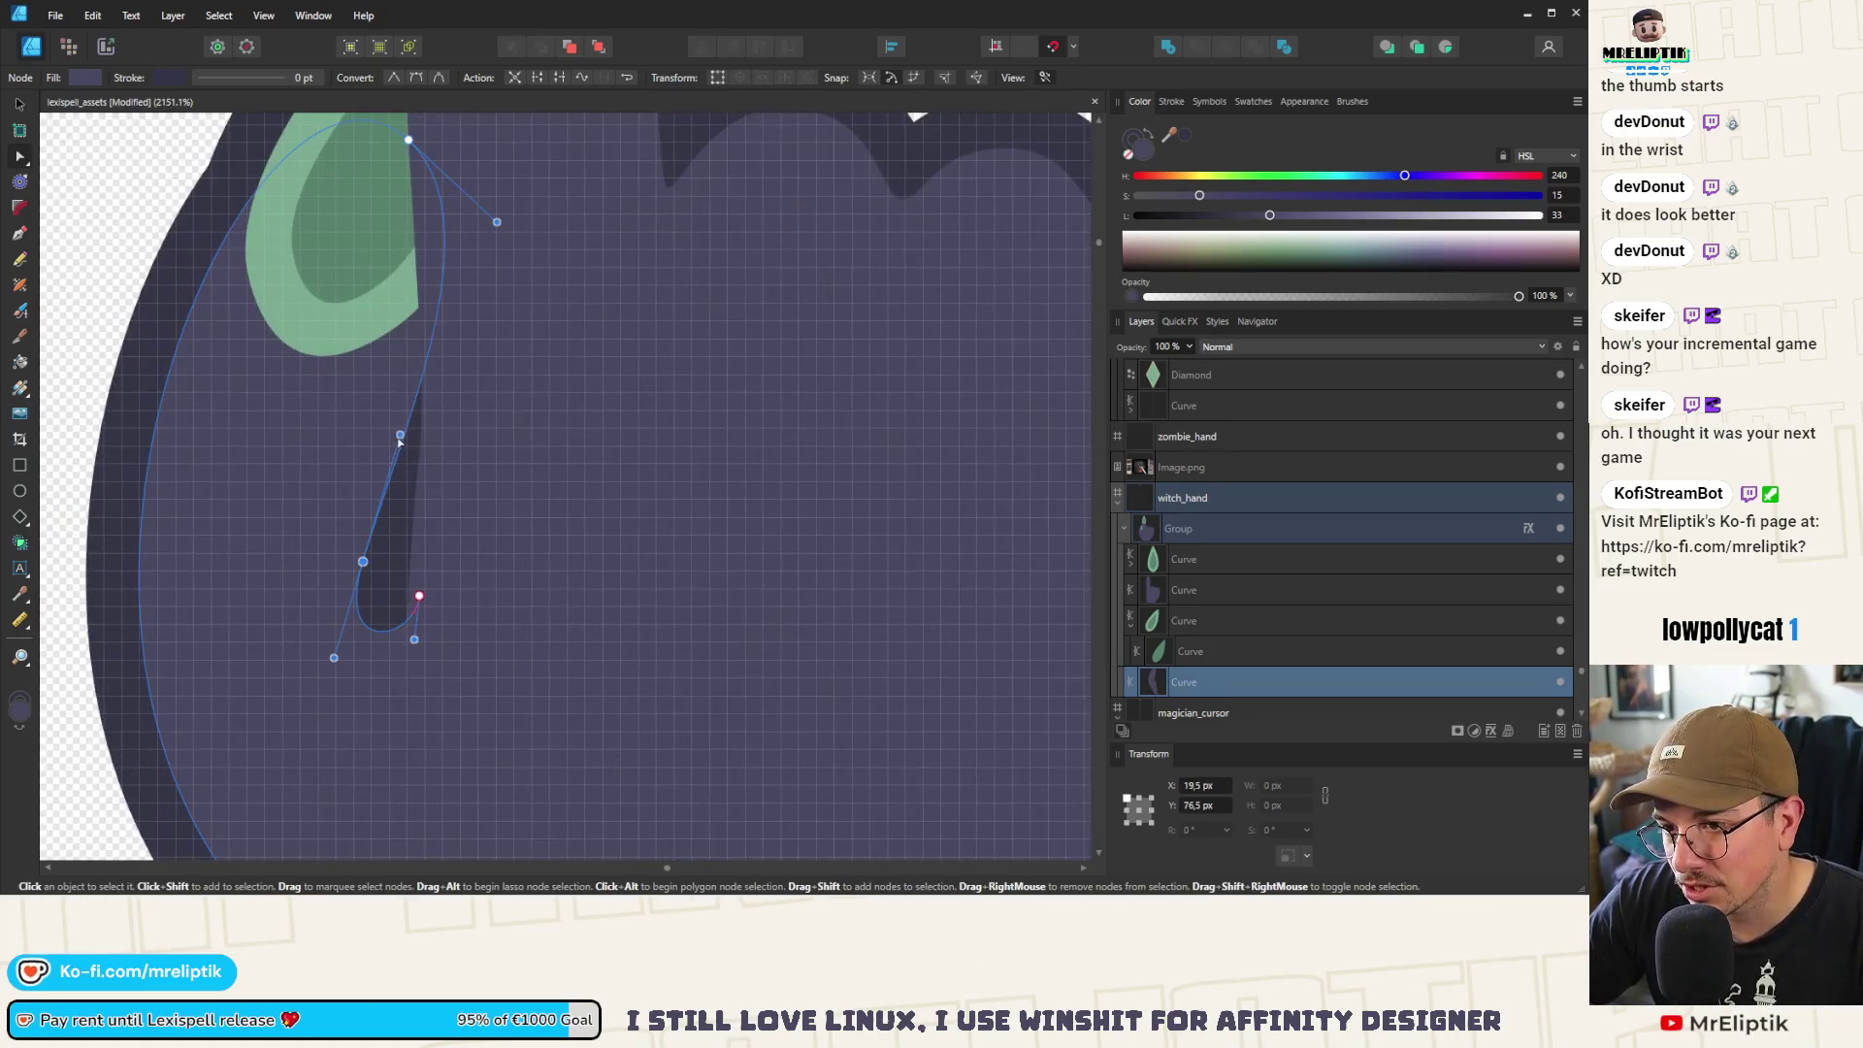
scroll(437, 437, down, 4)
click(491, 407)
scroll(388, 452, down, 2)
scroll(388, 452, up, 2)
click(383, 522)
scroll(384, 522, up, 3)
click(371, 498)
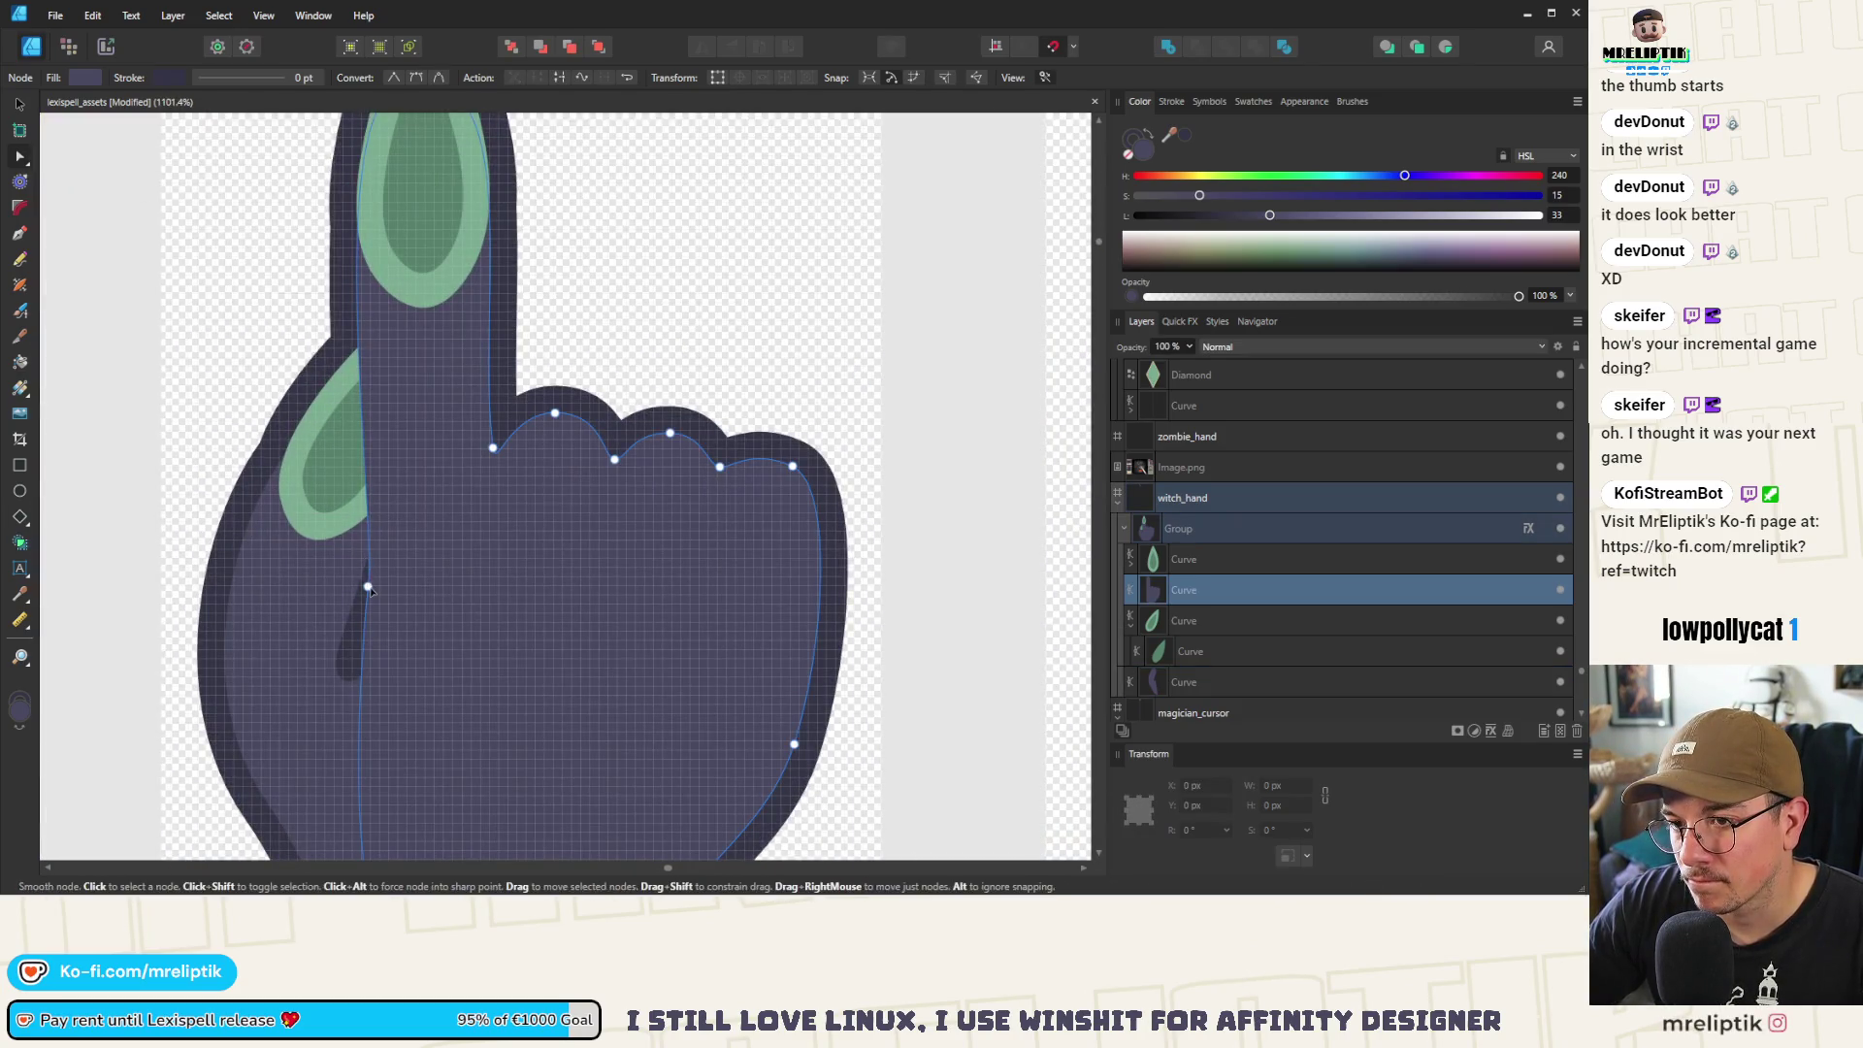
drag(372, 498, 361, 478)
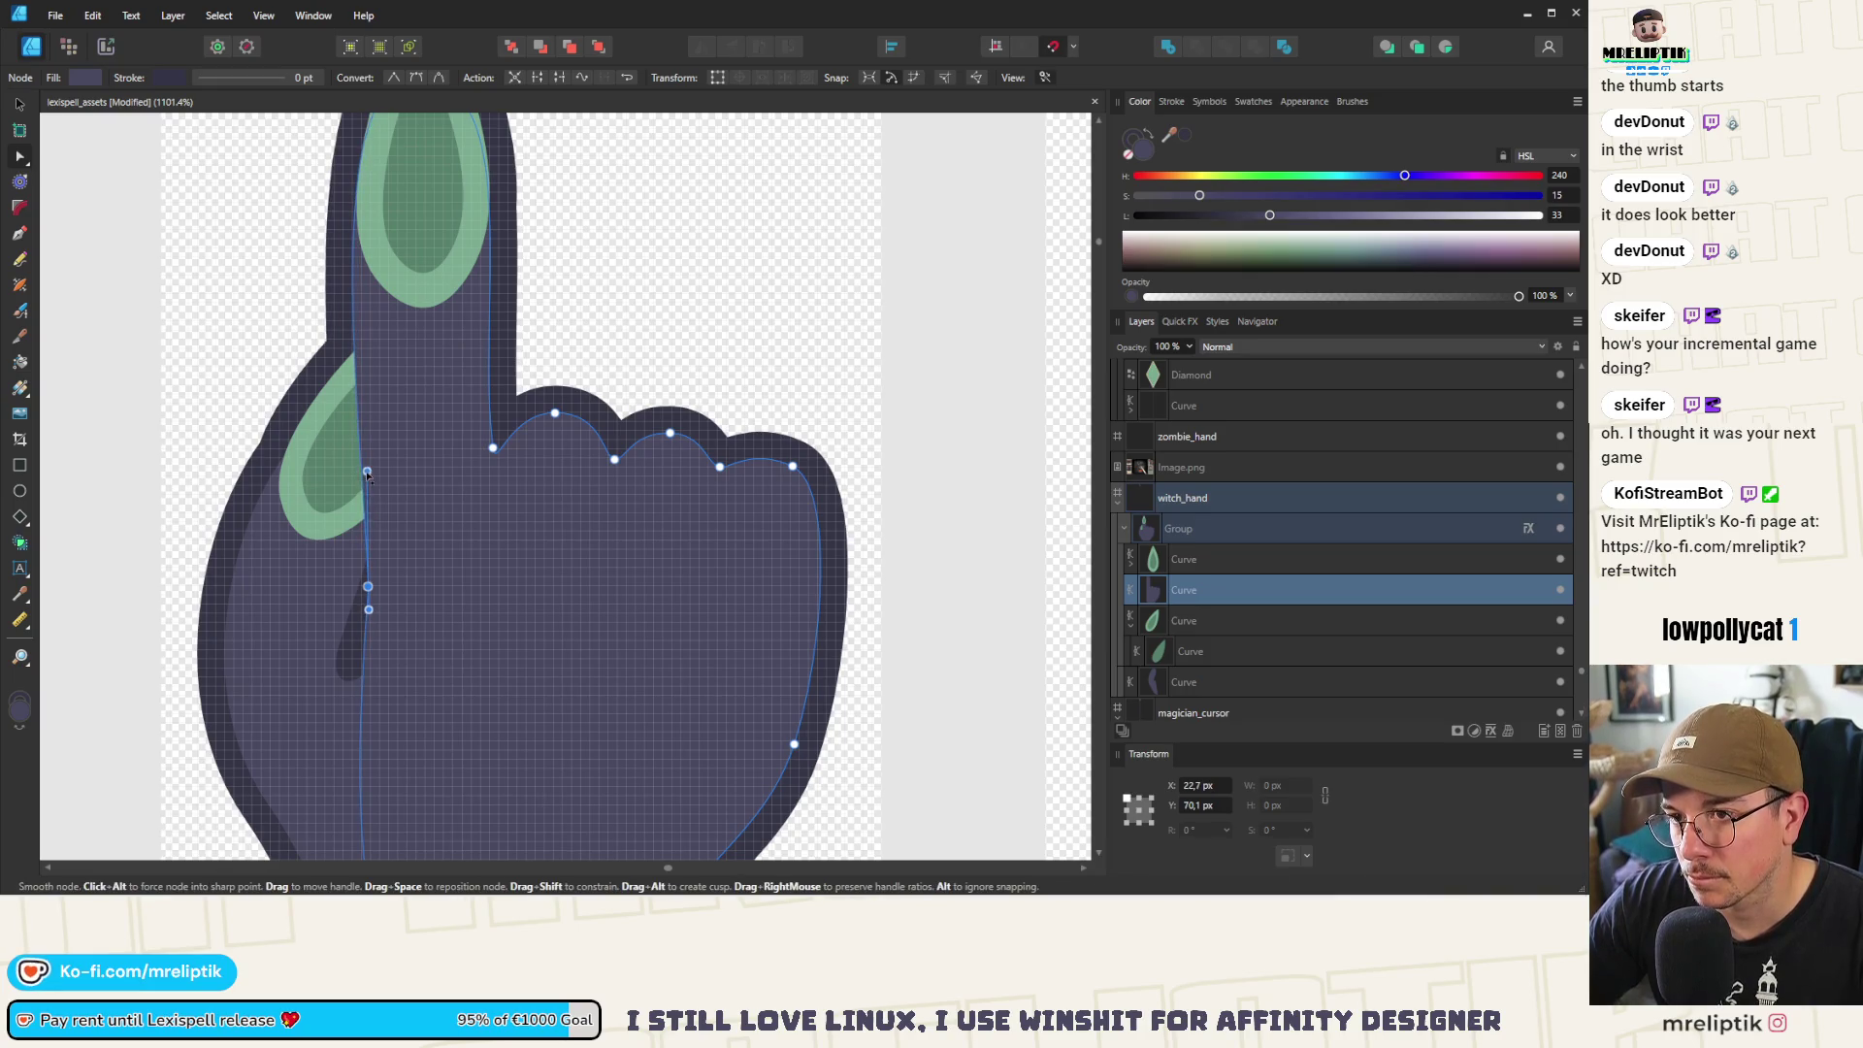
scroll(368, 475, down, 3)
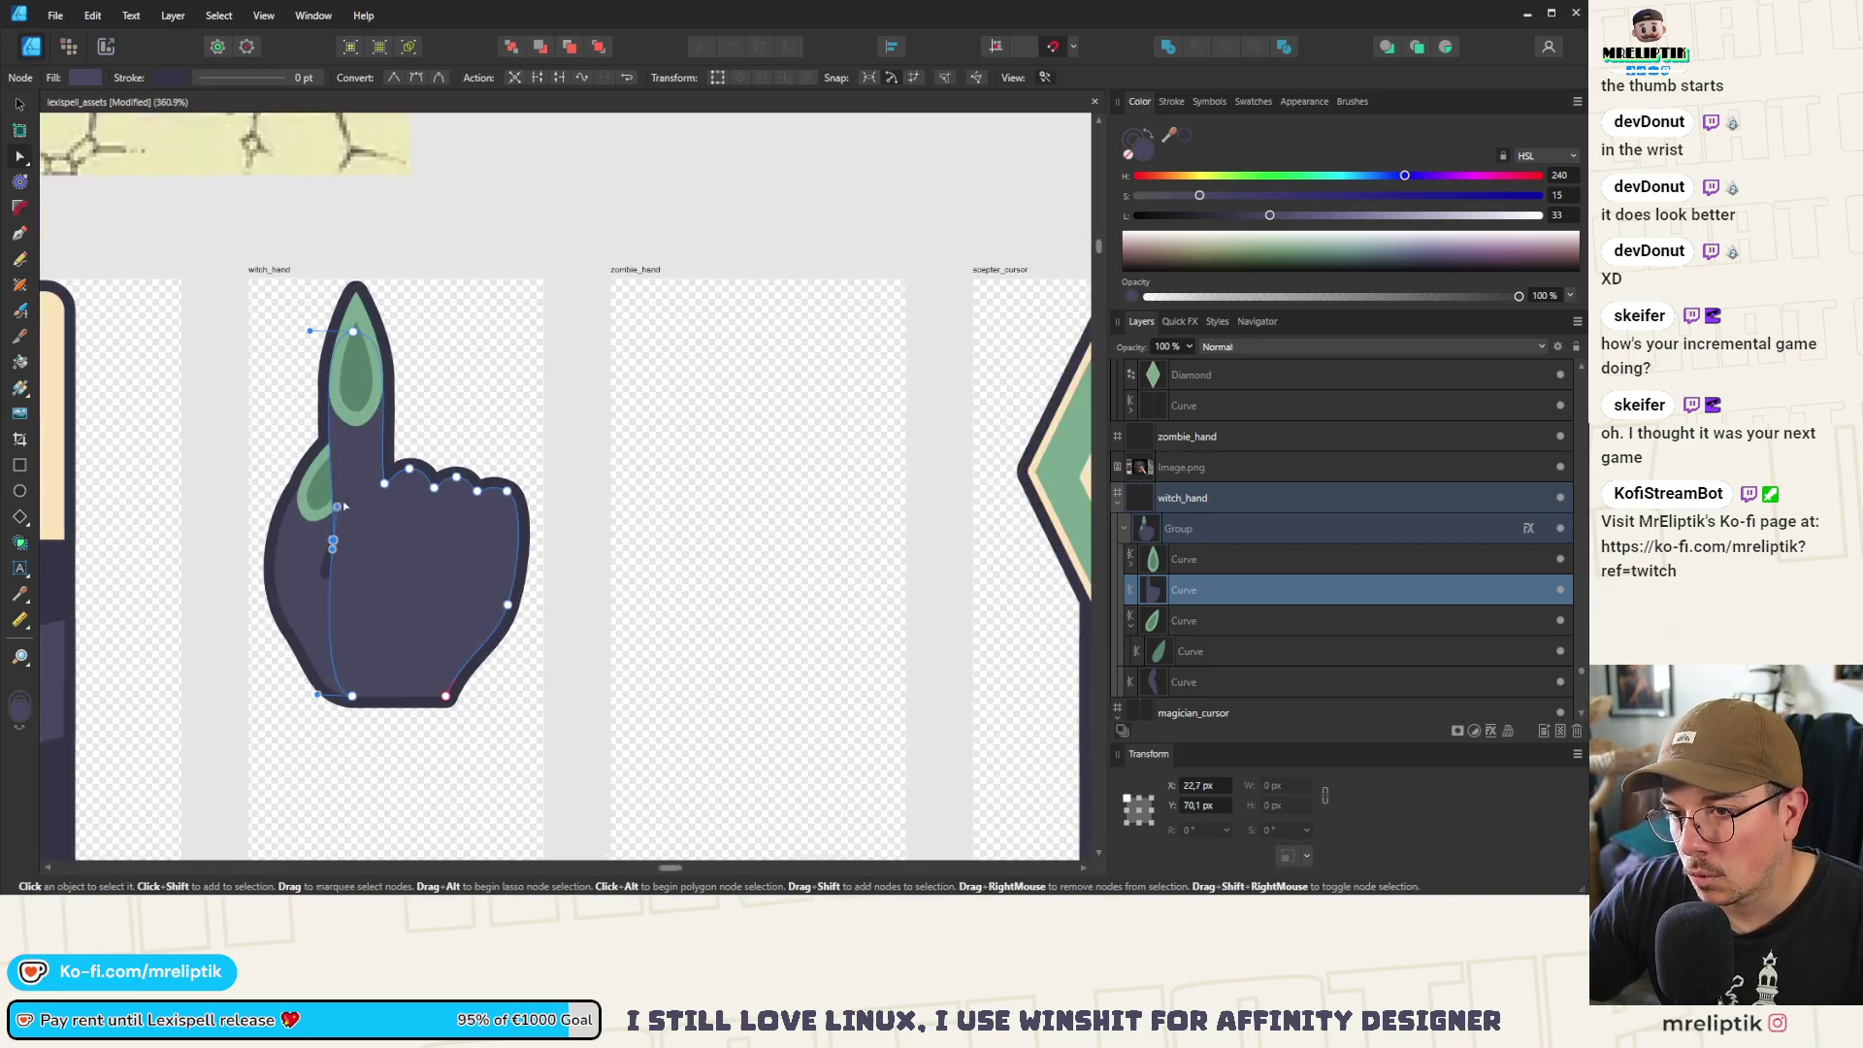
scroll(344, 505, down, 3)
scroll(404, 499, up, 6)
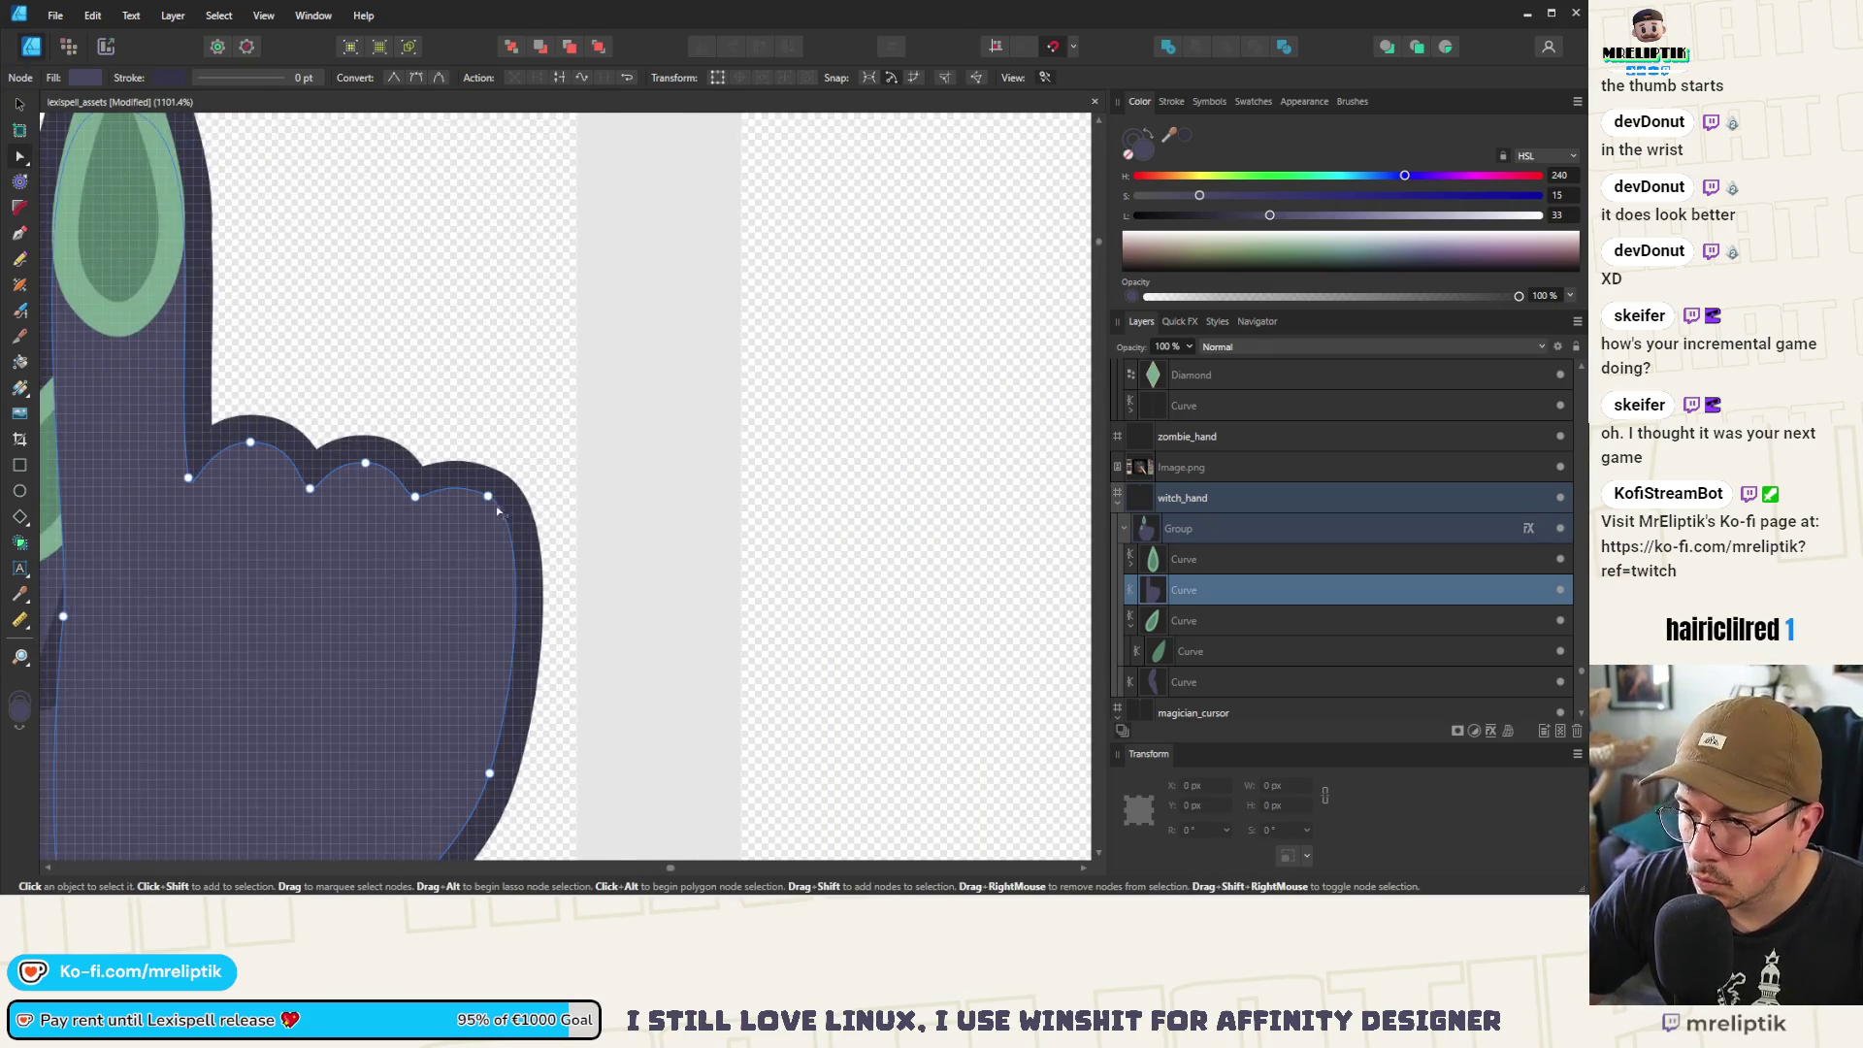
drag(489, 497, 496, 516)
scroll(497, 521, down, 3)
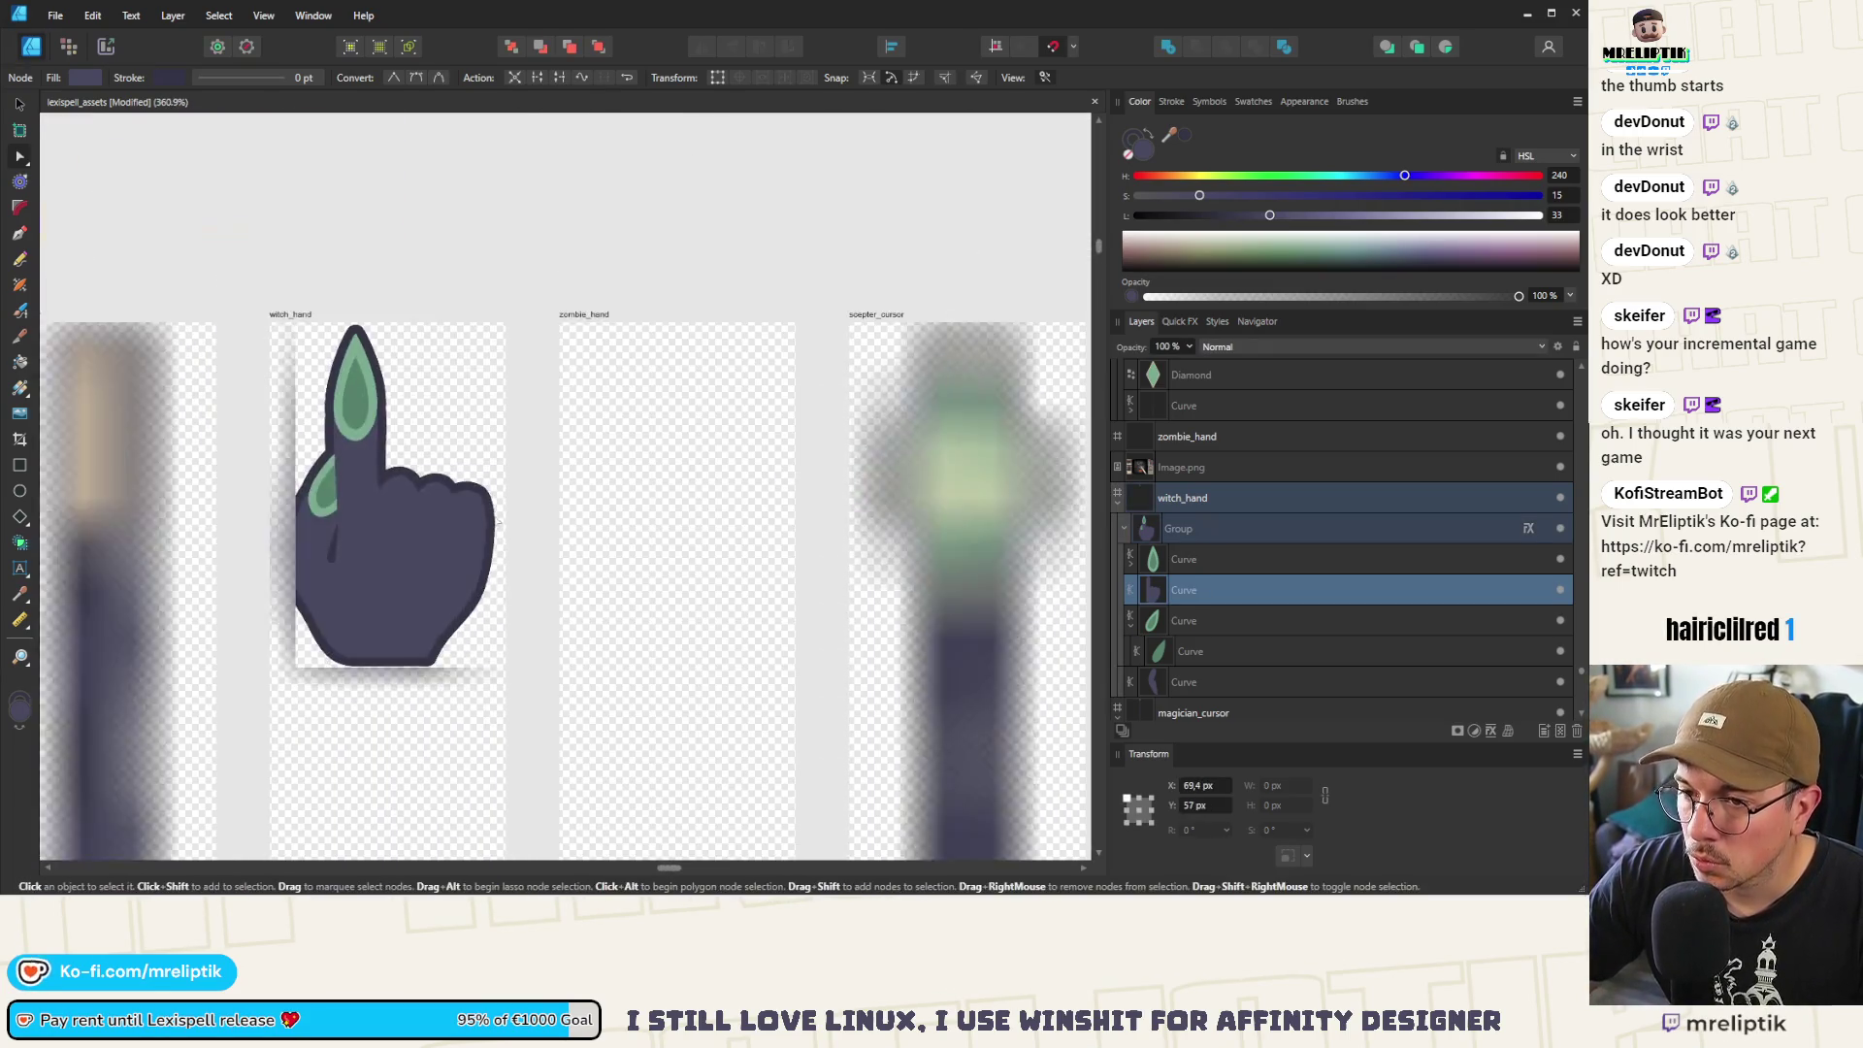
scroll(392, 590, up, 2)
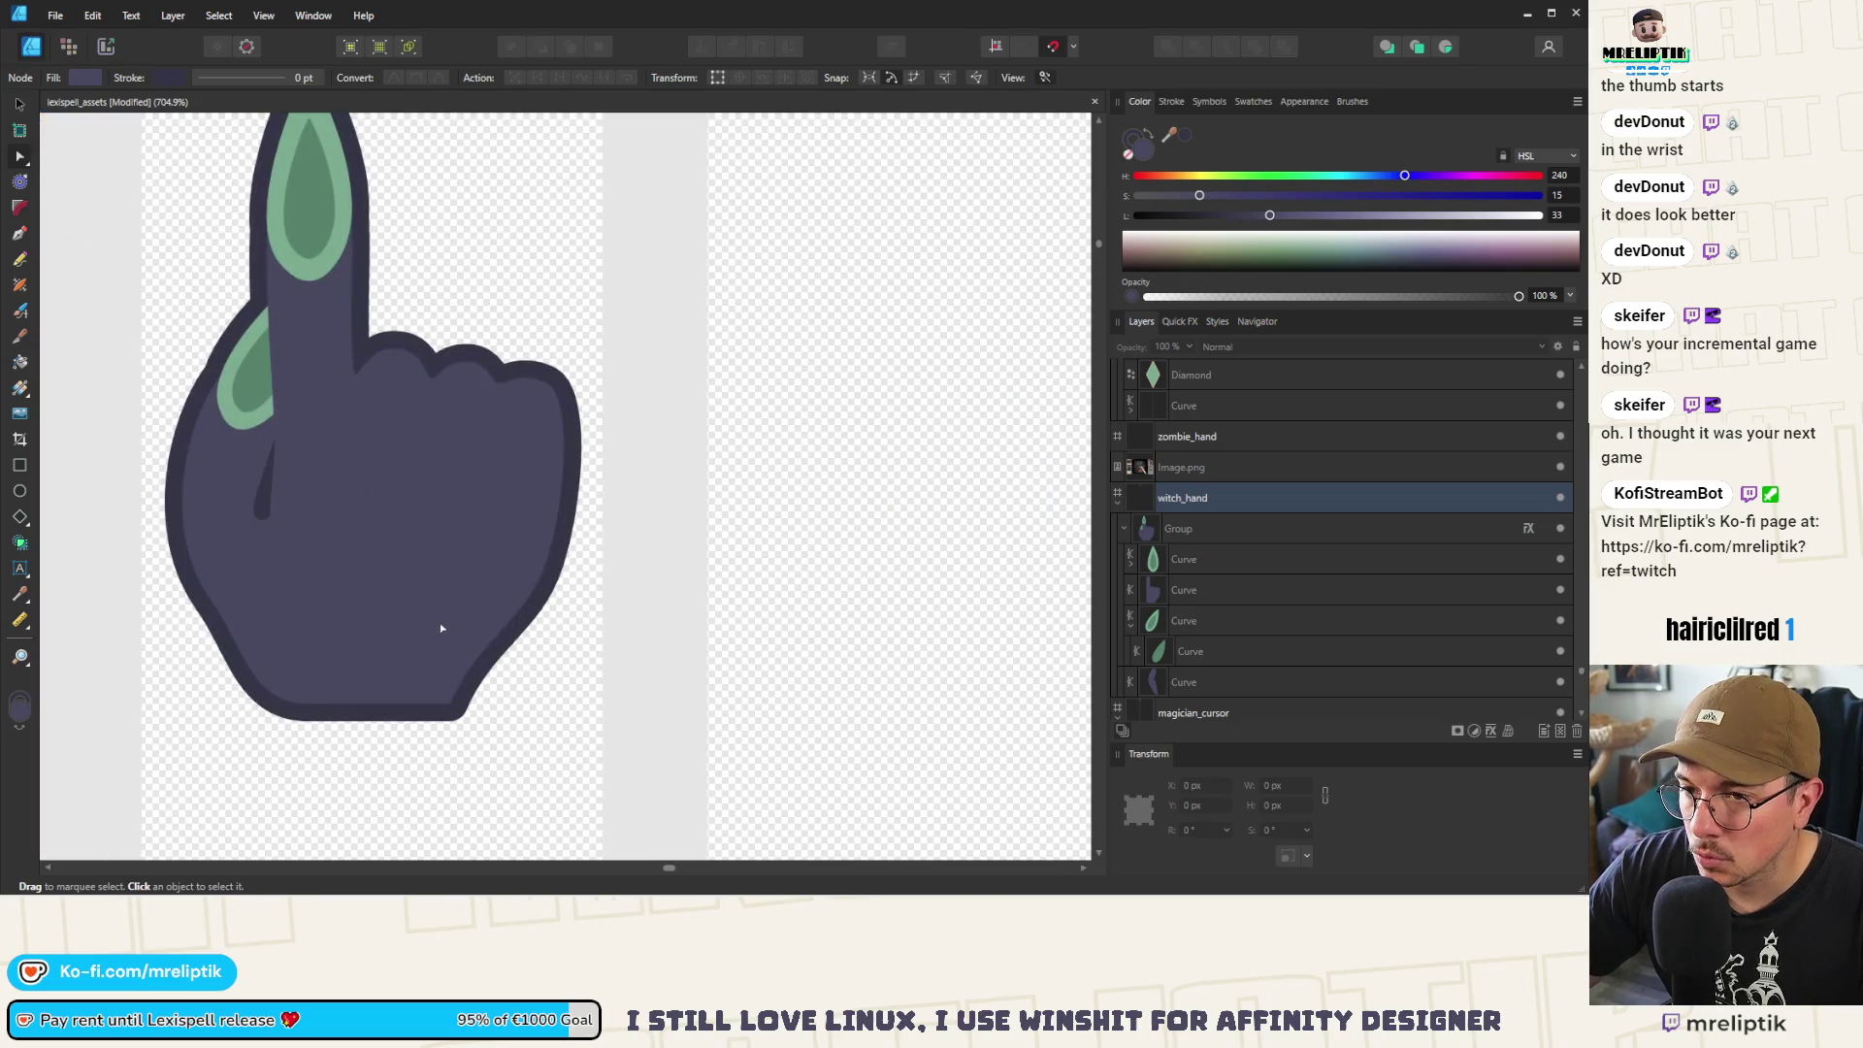
Bulge the thumb's lower-left edge further out, then zoom out to show all cursor artboards
click(323, 716)
click(320, 702)
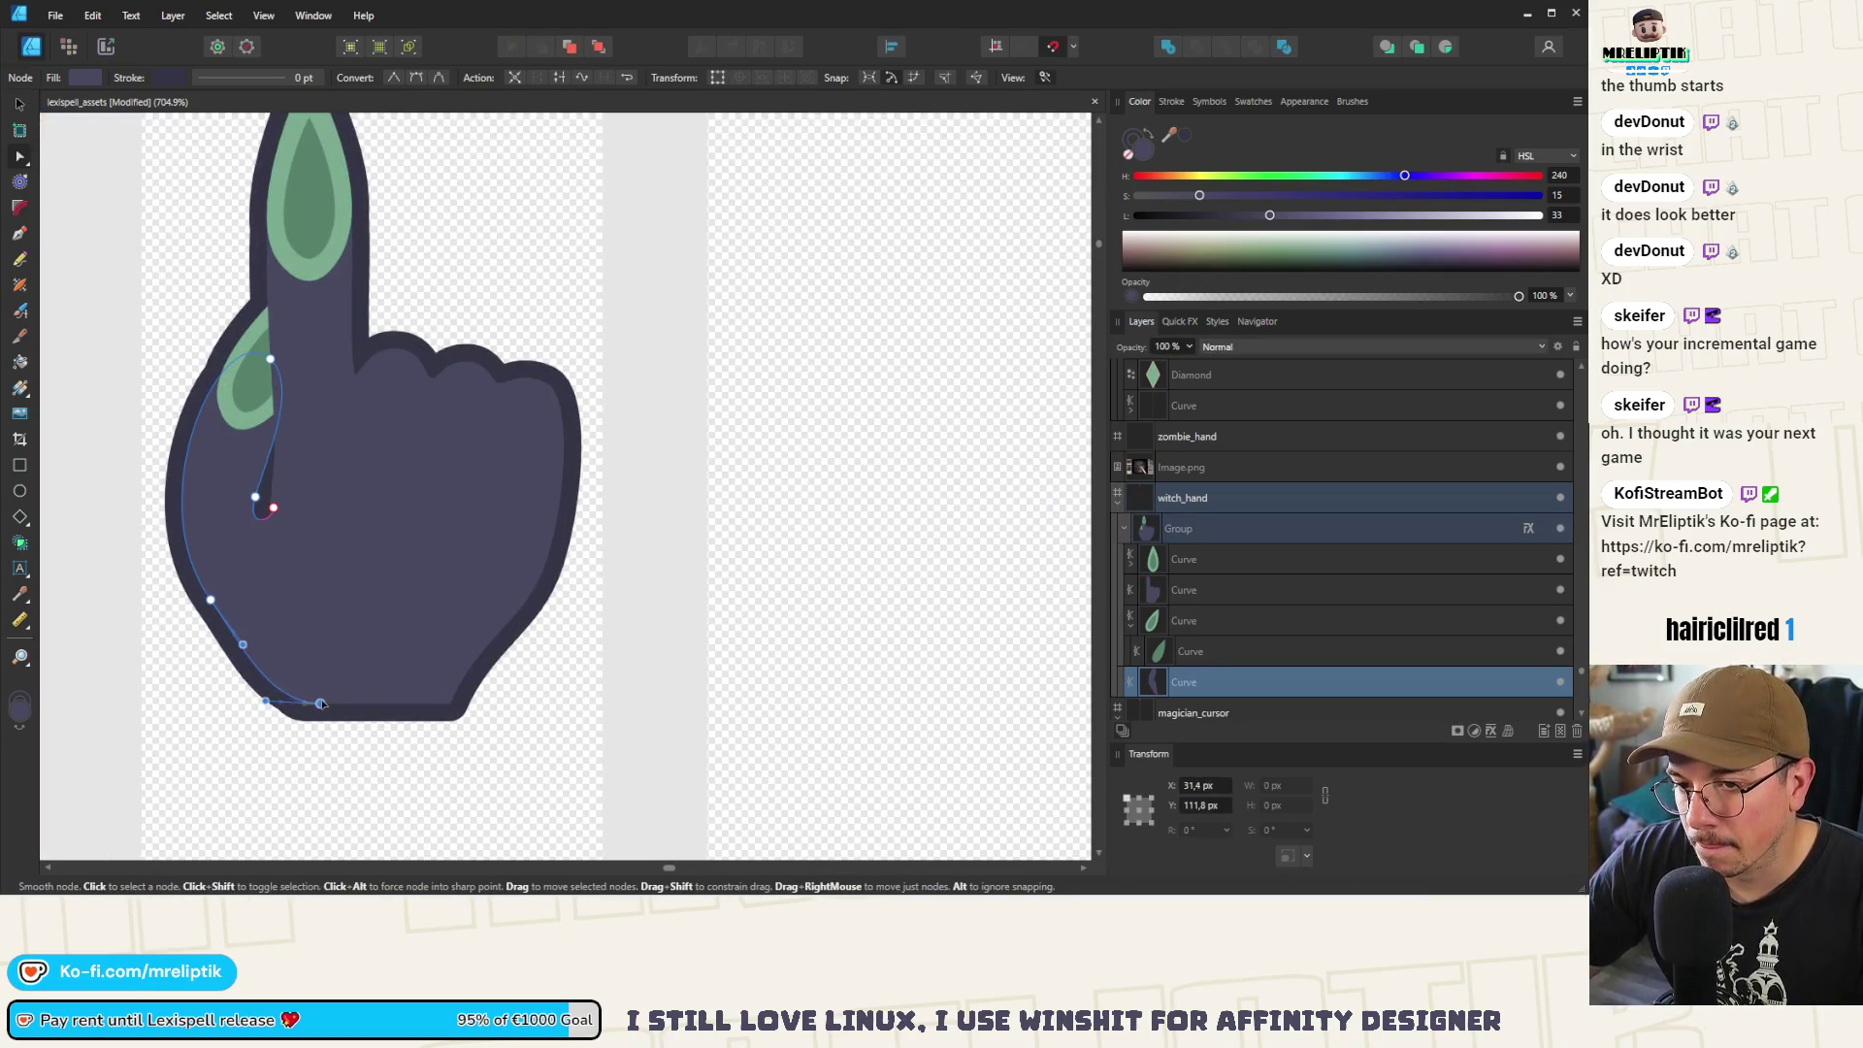
mouse_move(175, 524)
mouse_down()
mouse_move(113, 515)
mouse_move(160, 524)
mouse_up()
click(226, 601)
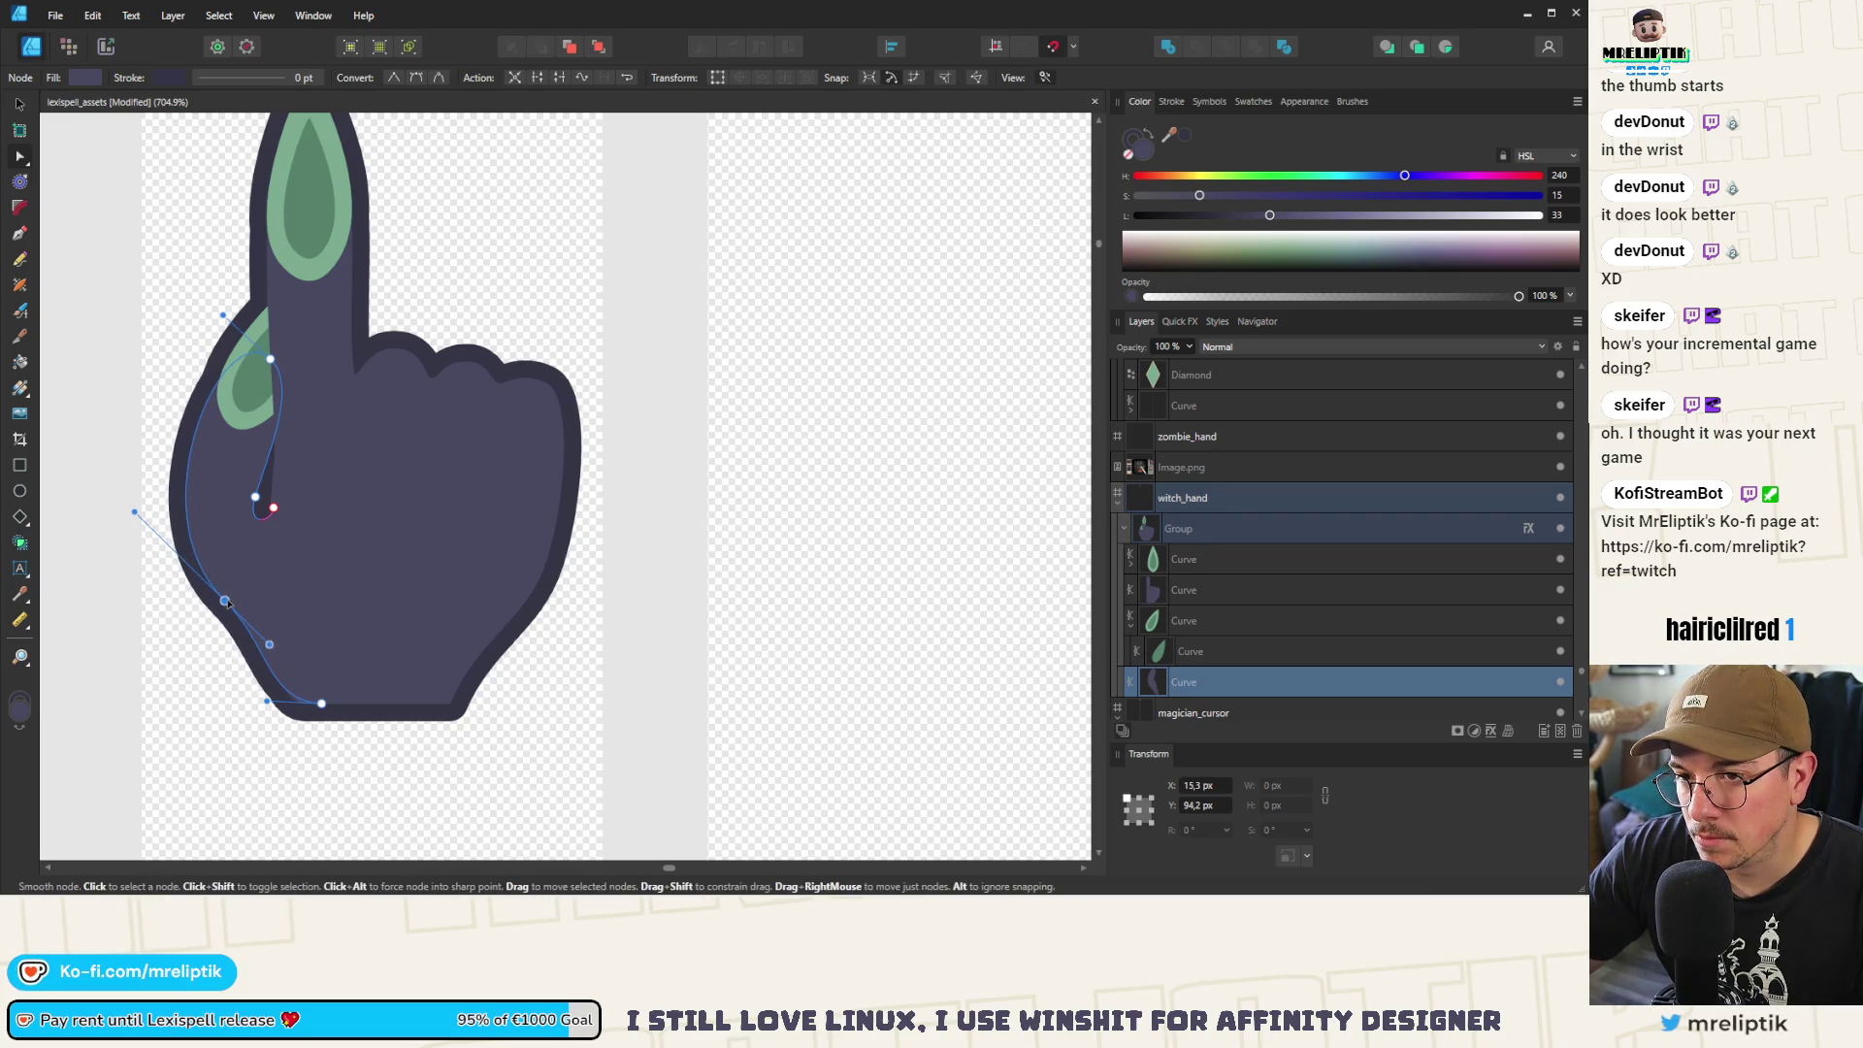
scroll(344, 446, down, 5)
key(ctrl+d)
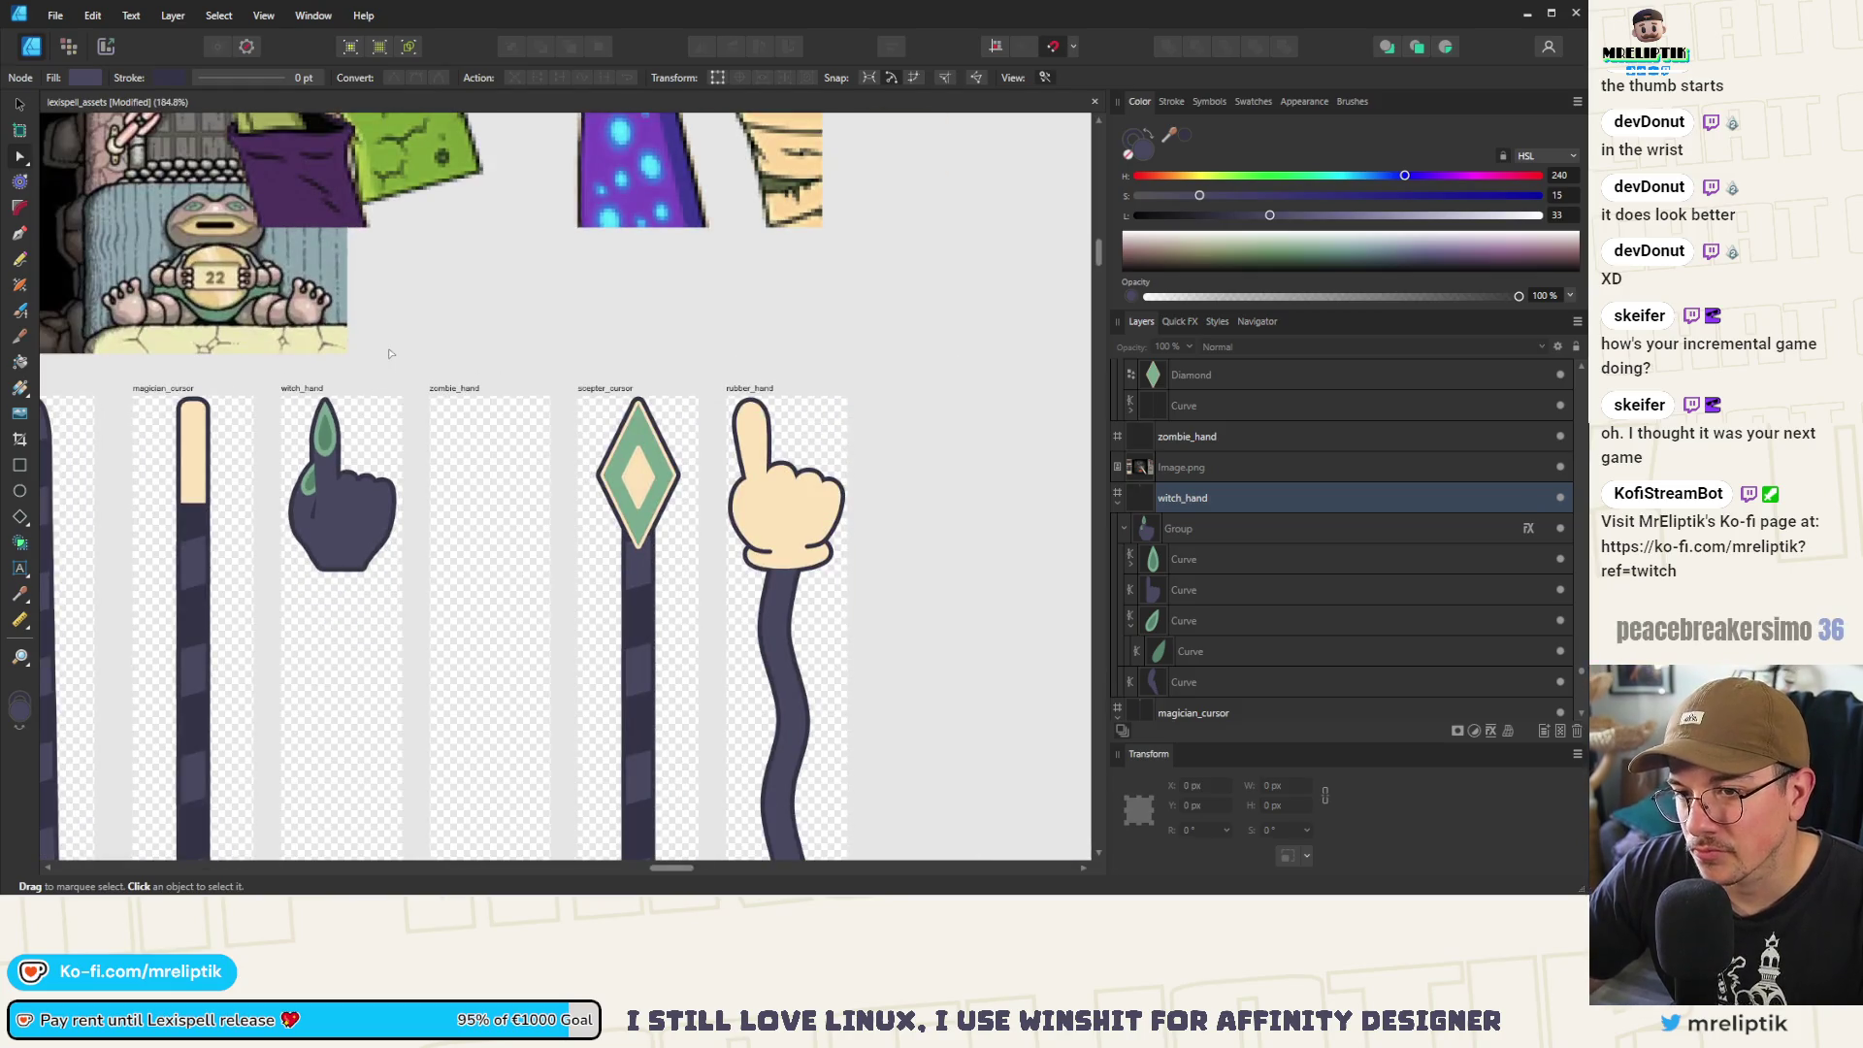
Draw a four-node Pen line down the pointing finger's left edge to the thumb crease
scroll(281, 491, down, 2)
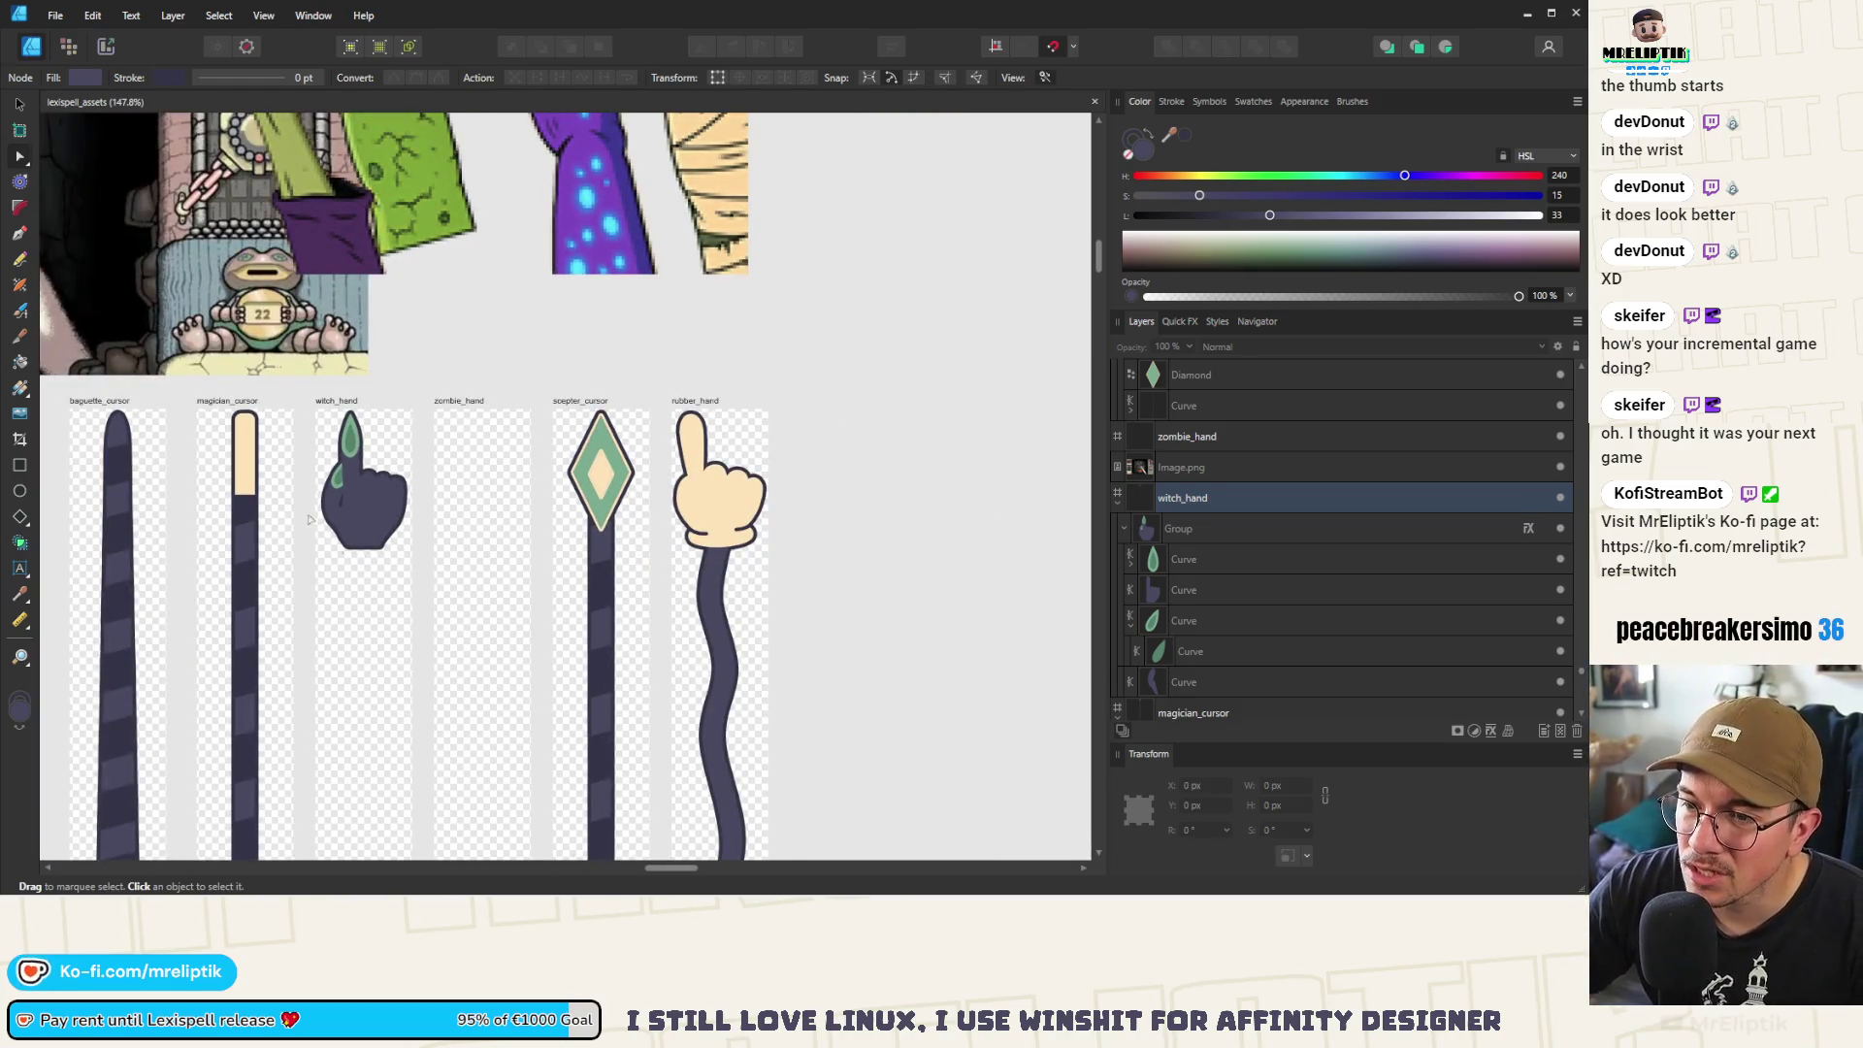
scroll(334, 474, up, 3)
click(359, 477)
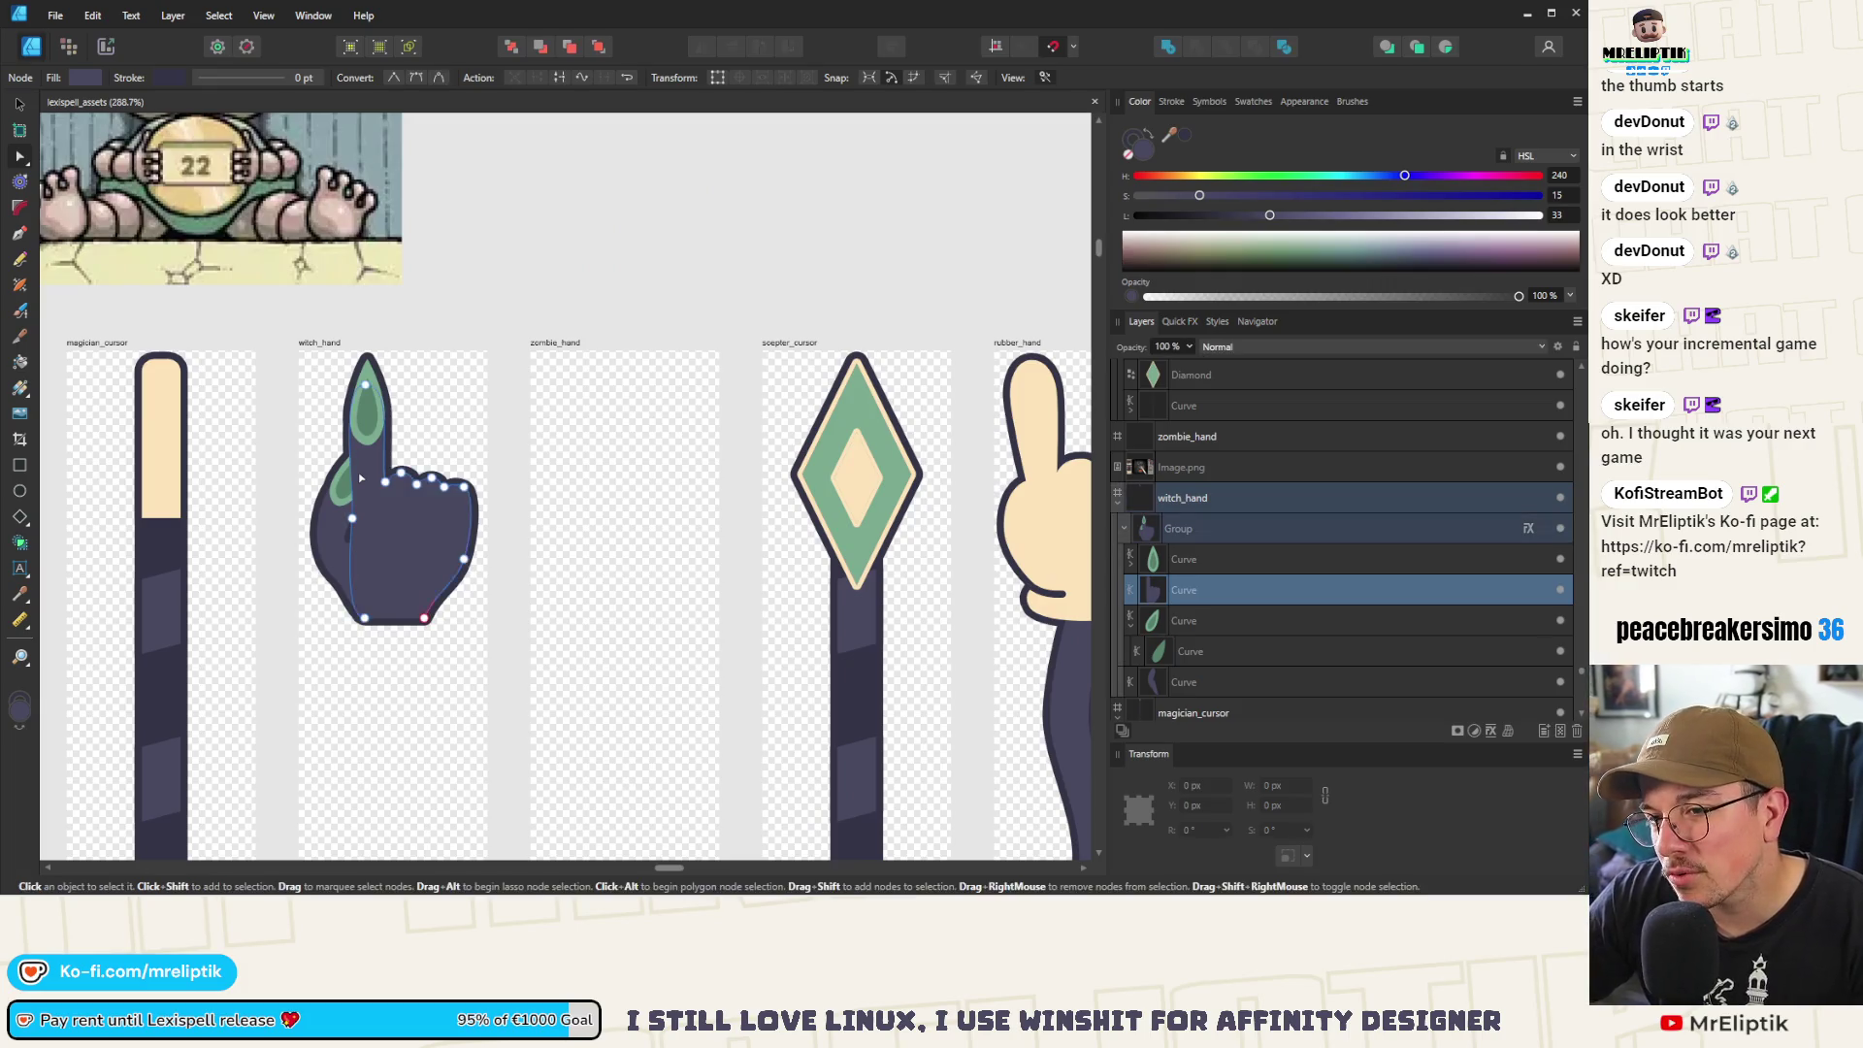
scroll(358, 480, up, 3)
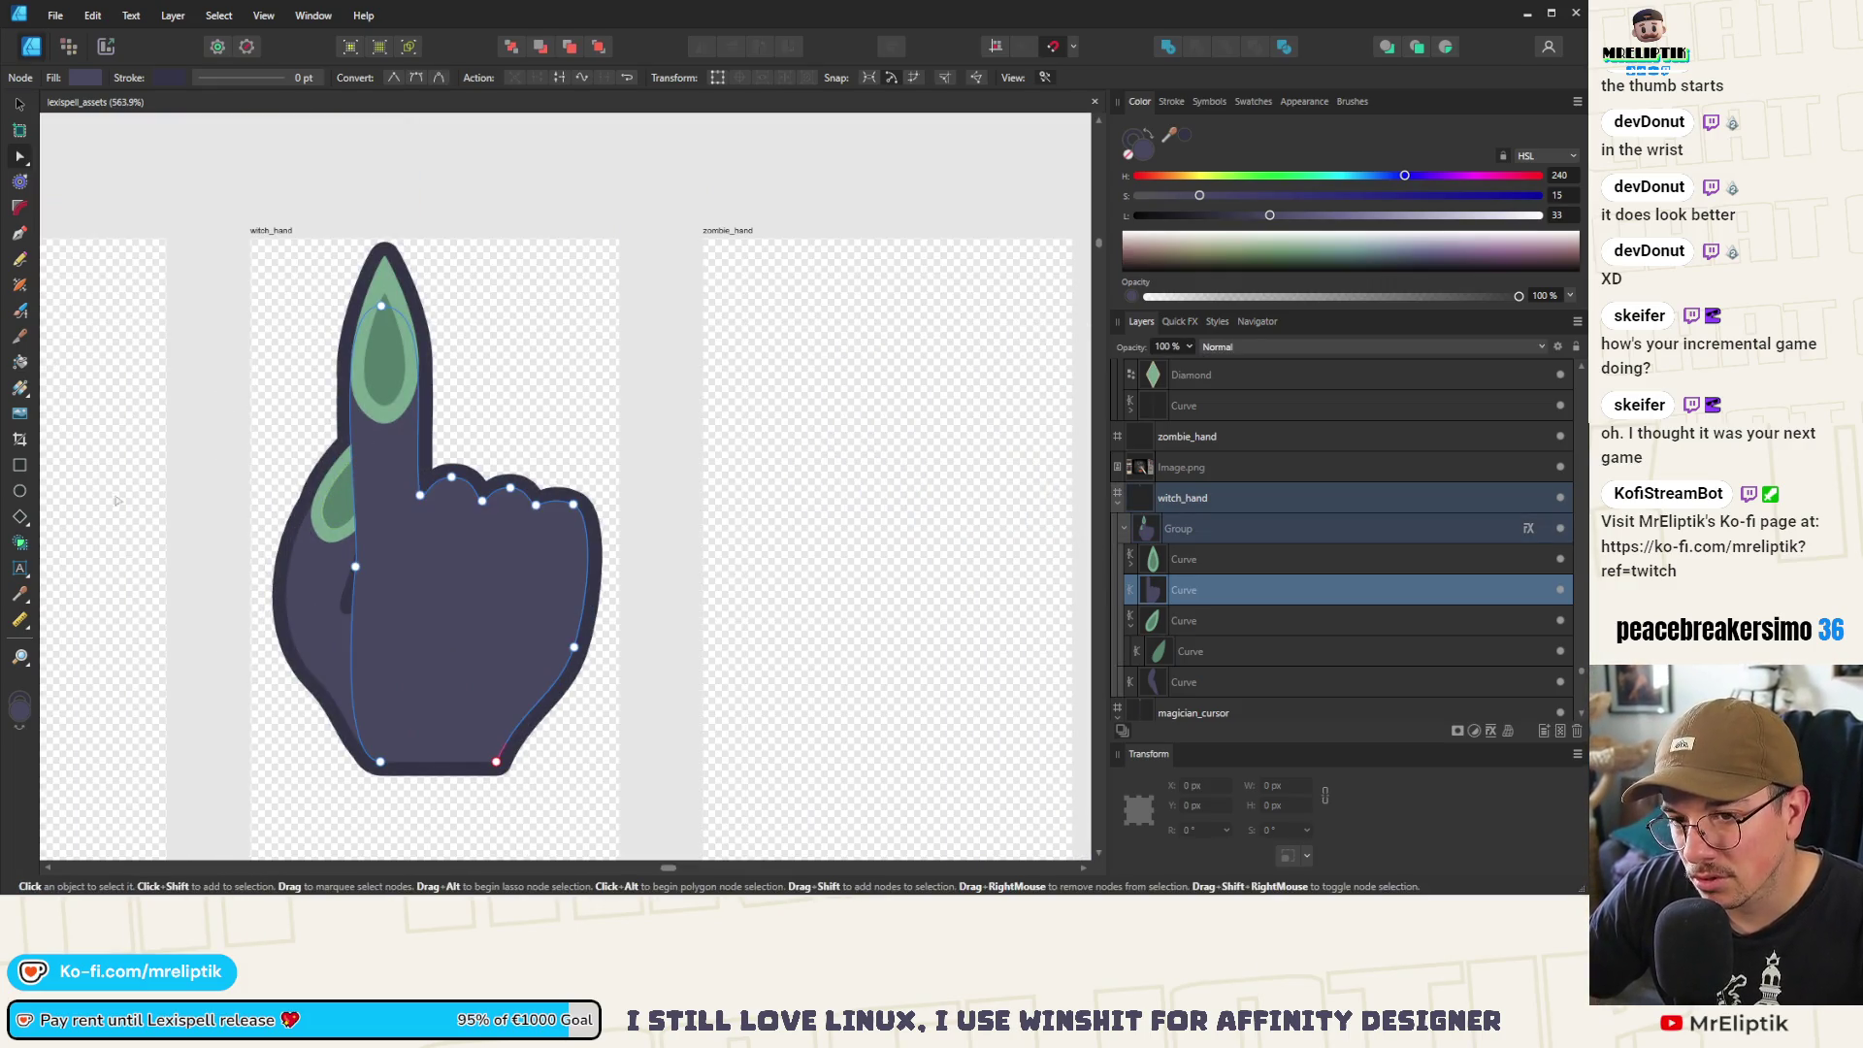
click(20, 233)
scroll(364, 494, up, 3)
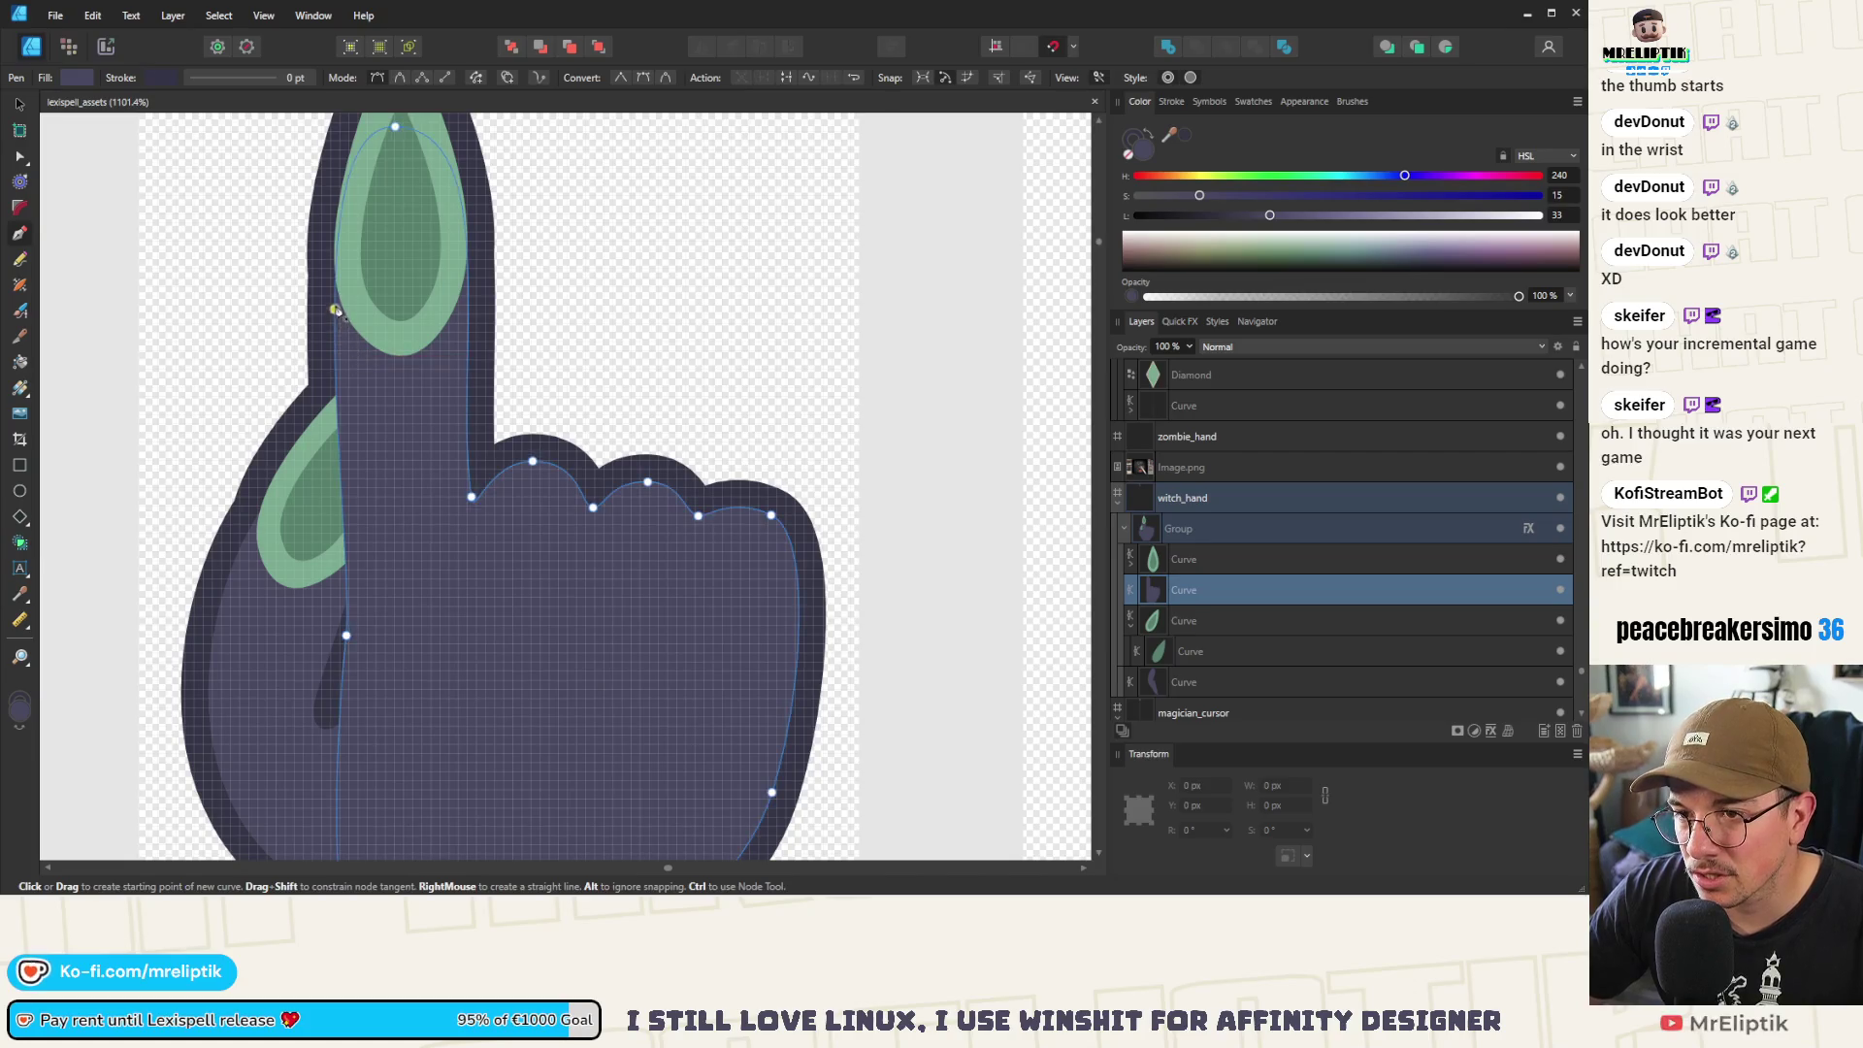
click(335, 281)
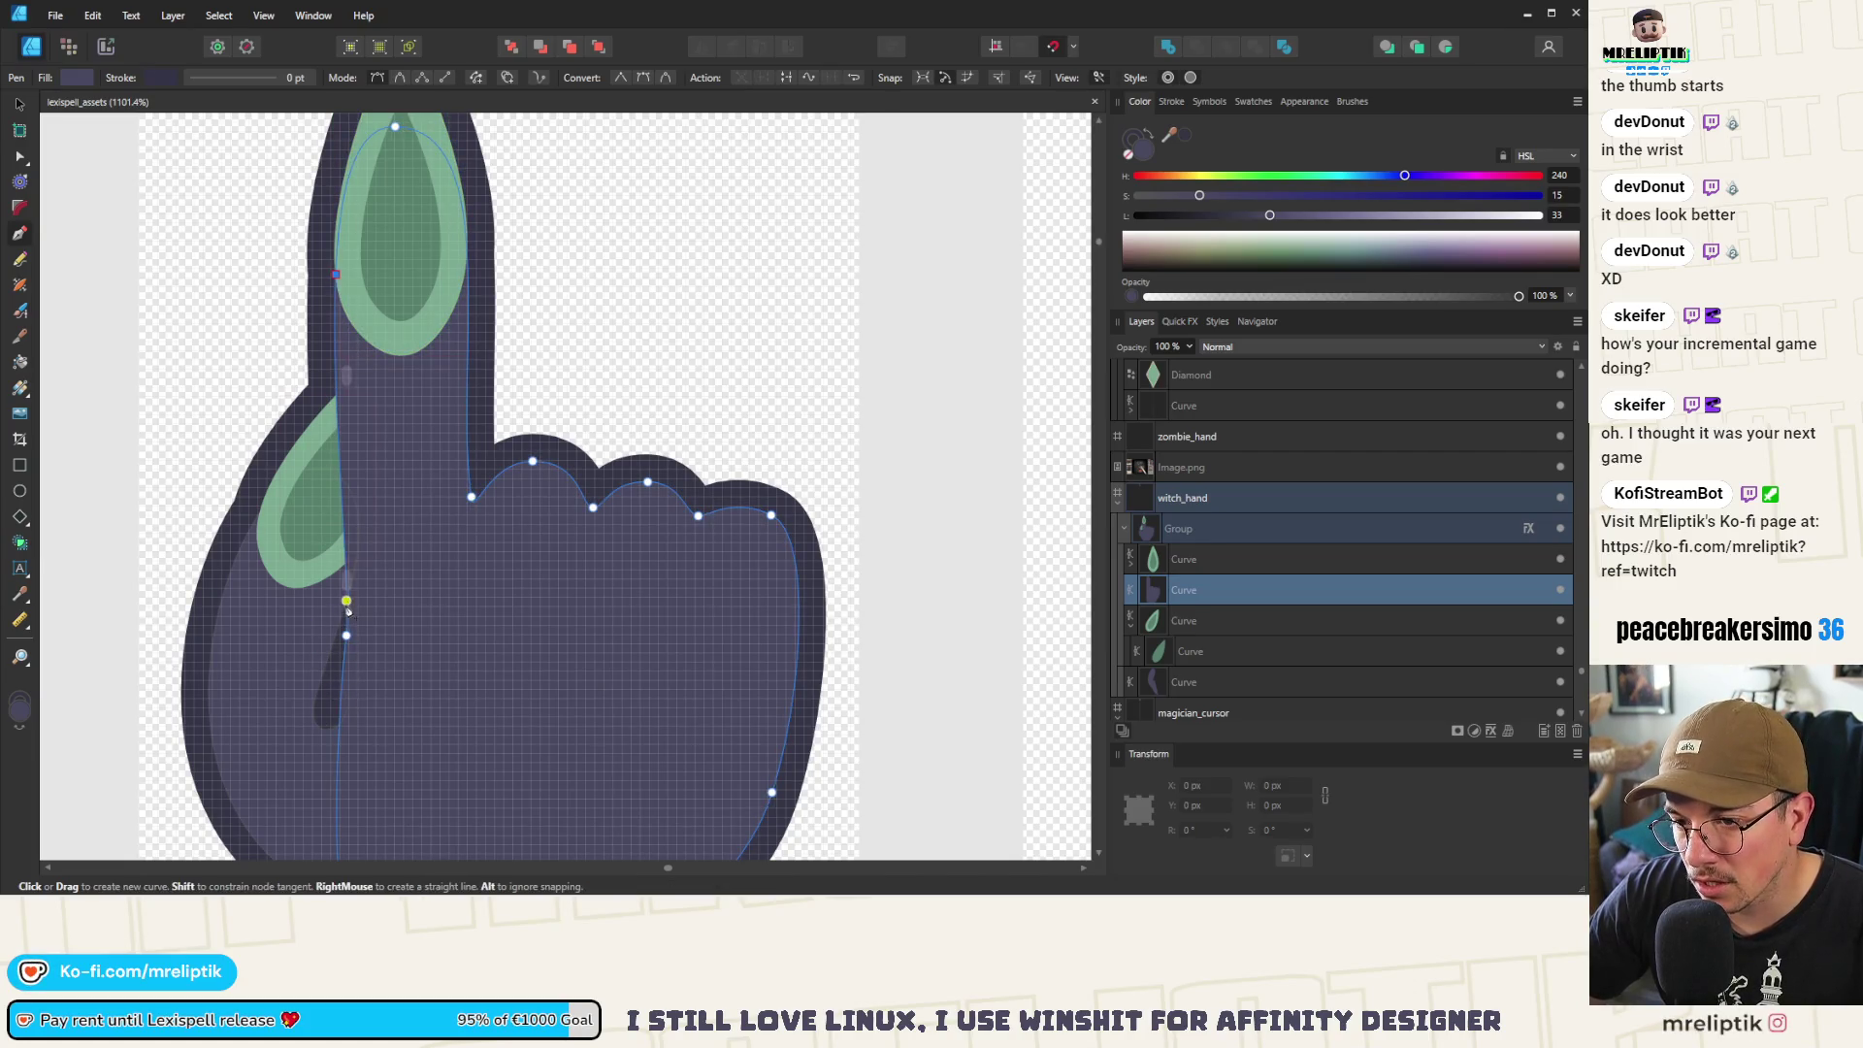
click(347, 601)
click(347, 642)
click(335, 727)
key(Escape)
Refine the finger-edge line, moving its top node up the finger and nudging the lower part left
scroll(365, 513, down, 3)
scroll(391, 441, up, 5)
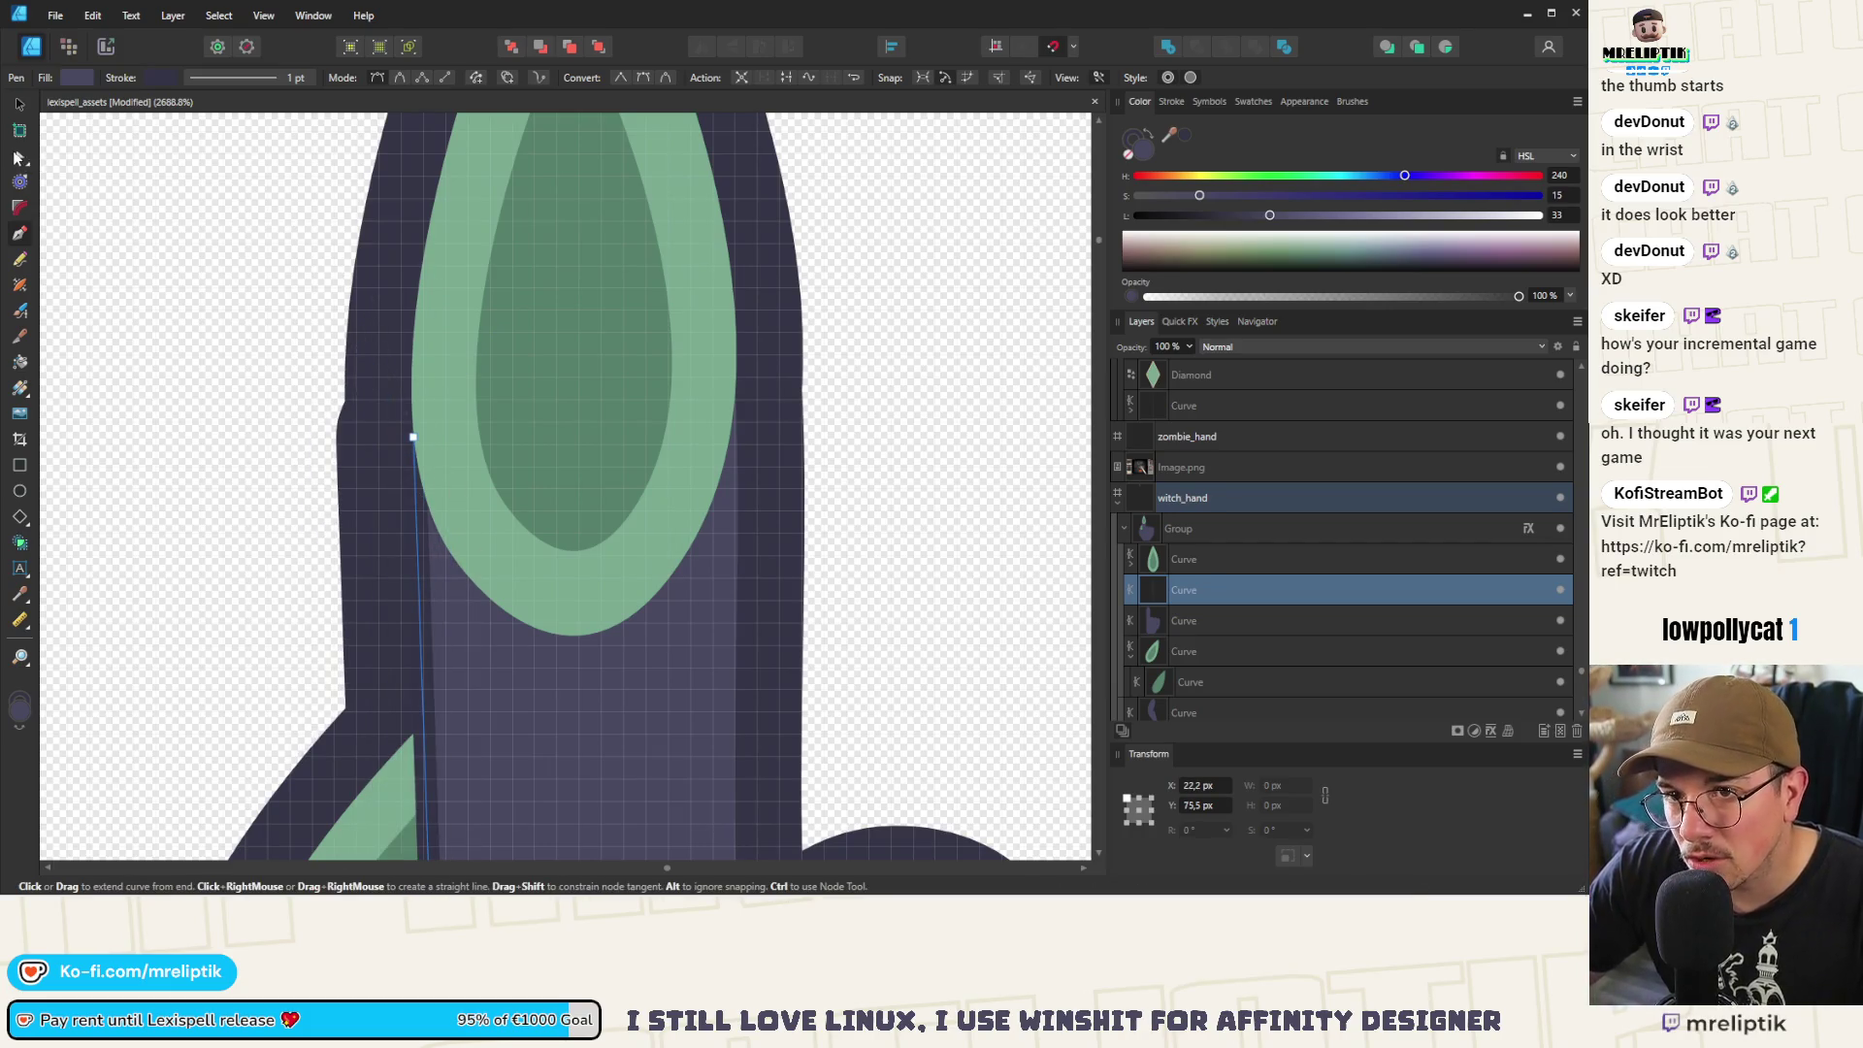
key(a)
click(413, 435)
mouse_move(436, 459)
mouse_down()
mouse_move(412, 421)
mouse_move(423, 432)
mouse_up()
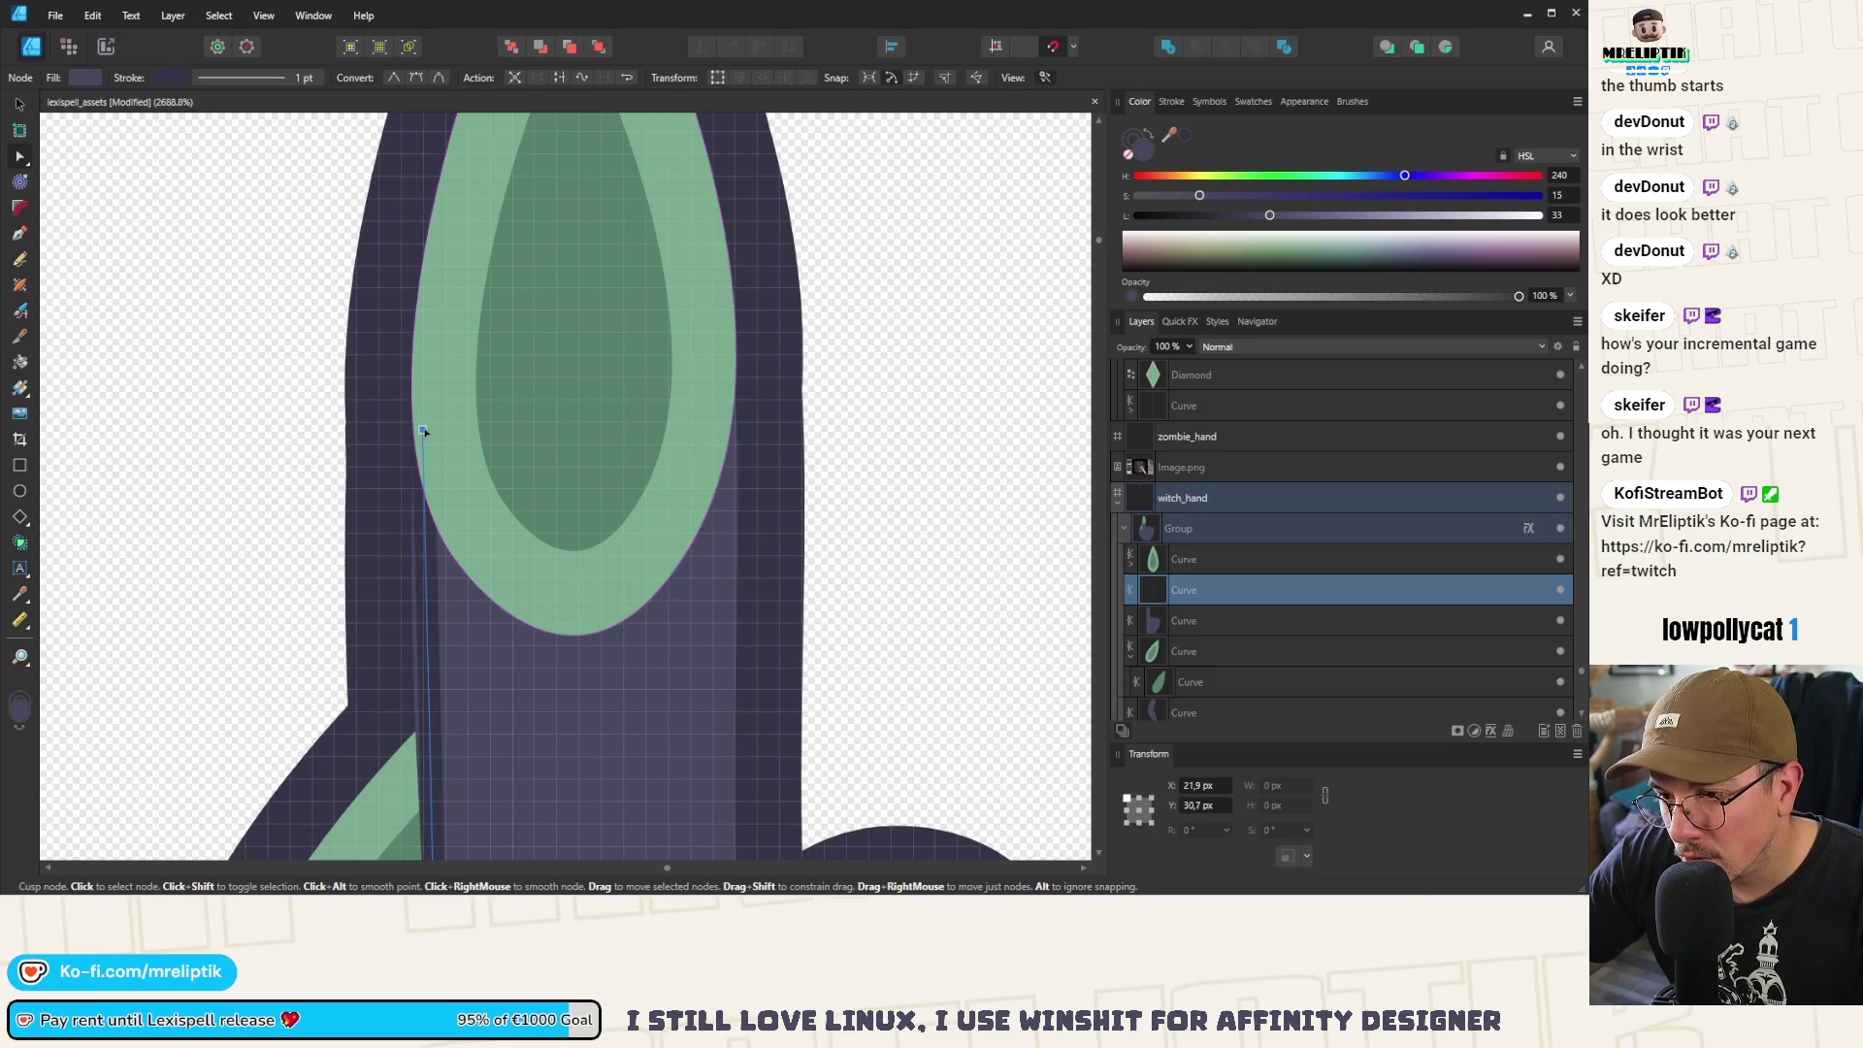
scroll(424, 432, down, 3)
click(418, 675)
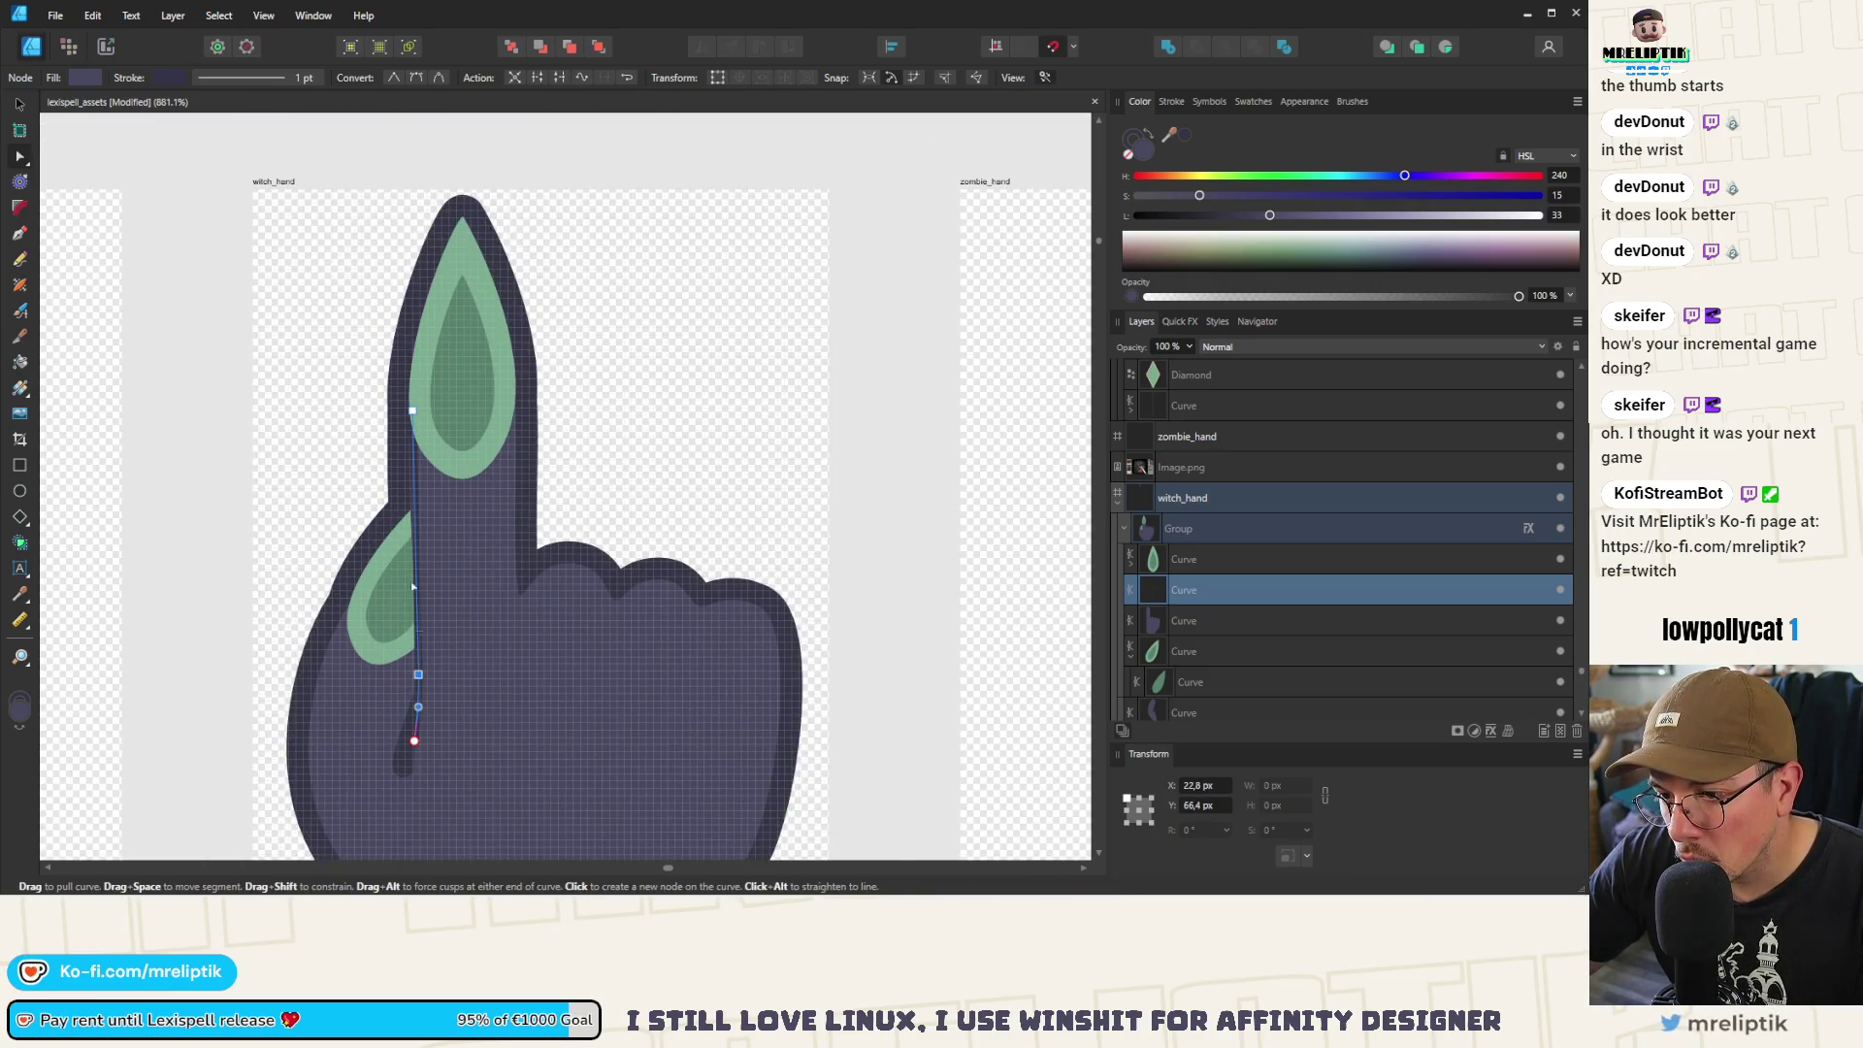
scroll(408, 614, up, 2)
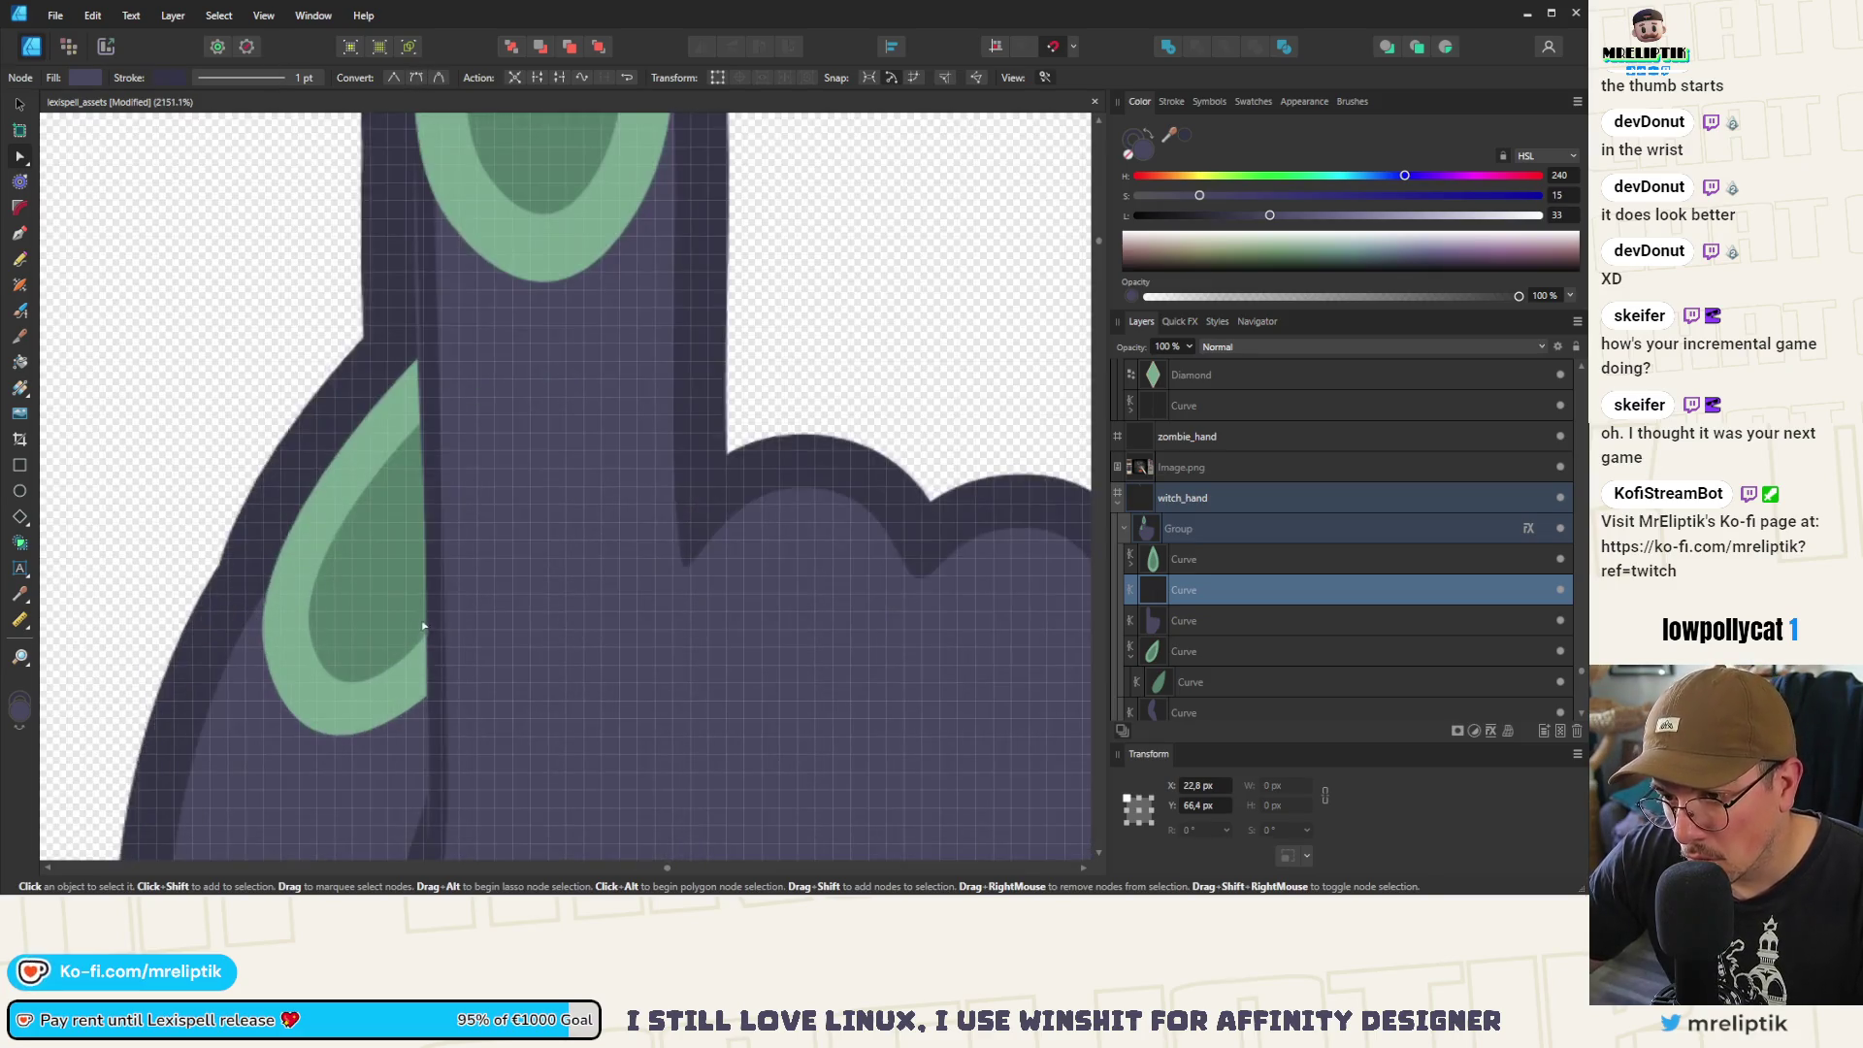
drag(431, 604, 417, 598)
scroll(398, 272, down, 5)
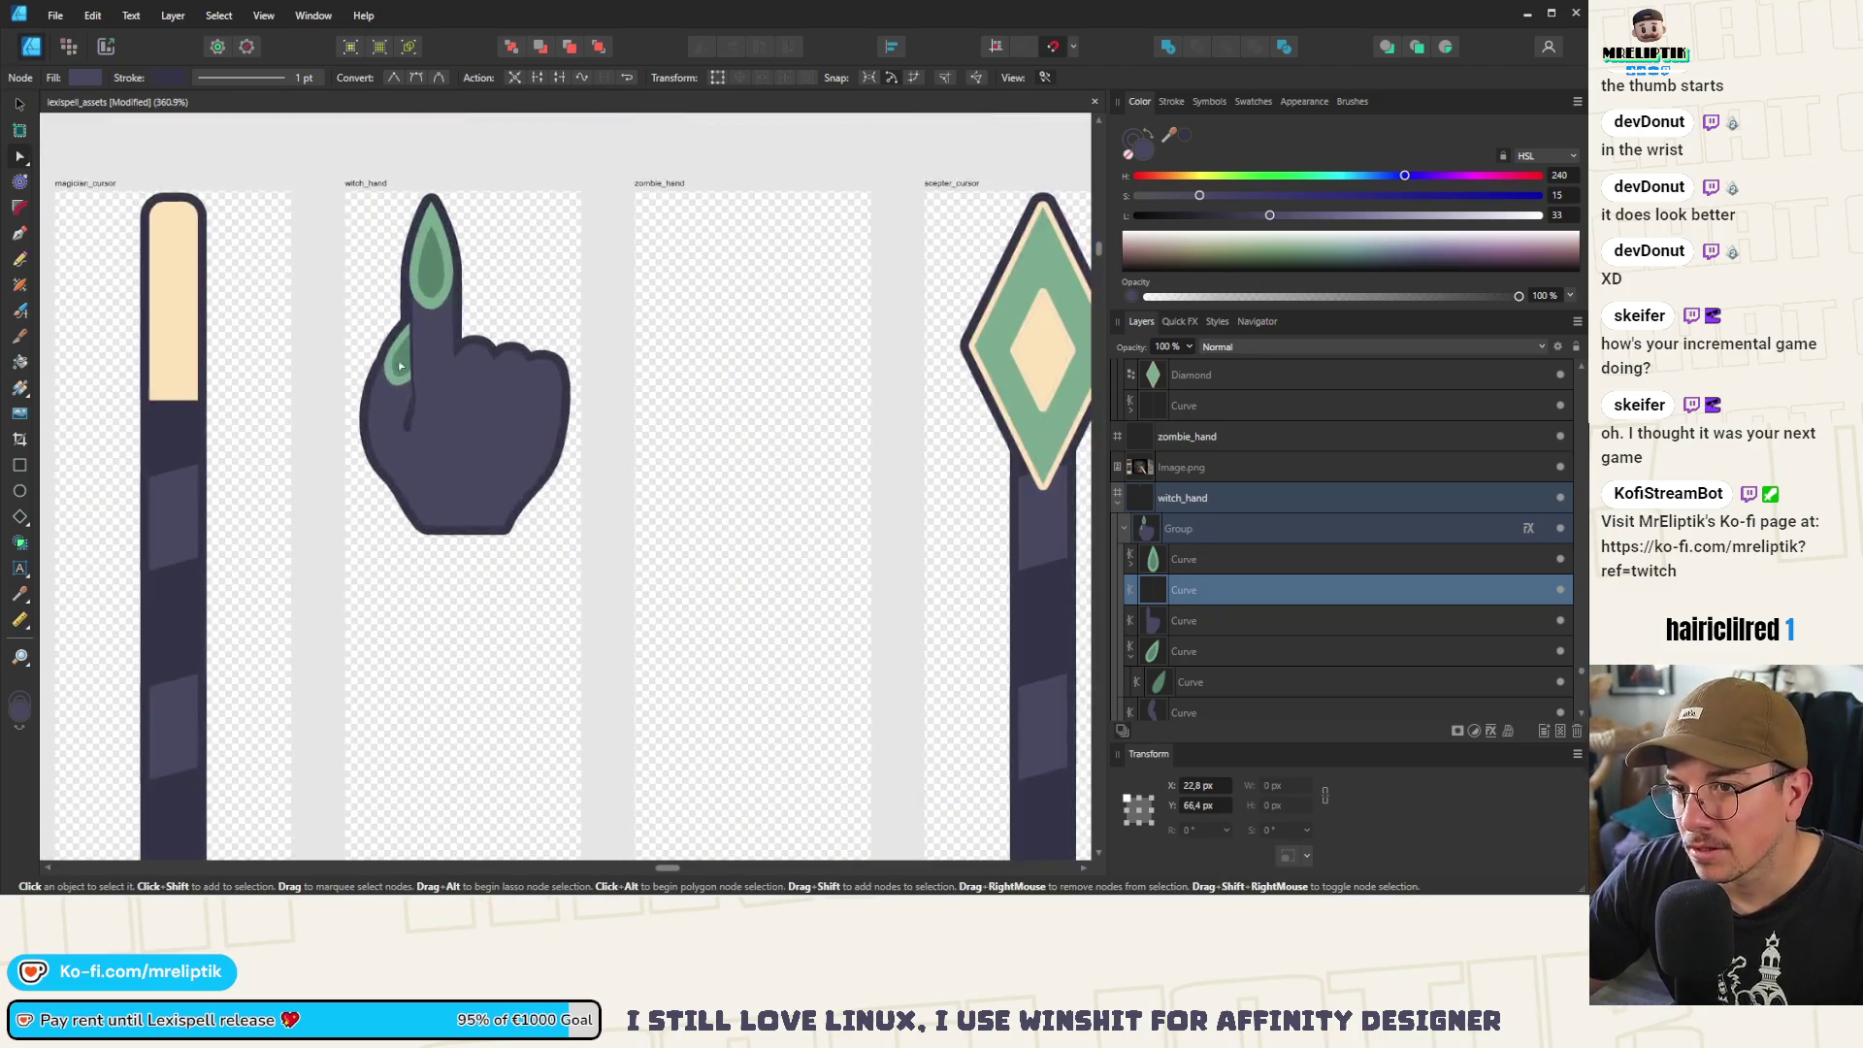
scroll(535, 407, up, 4)
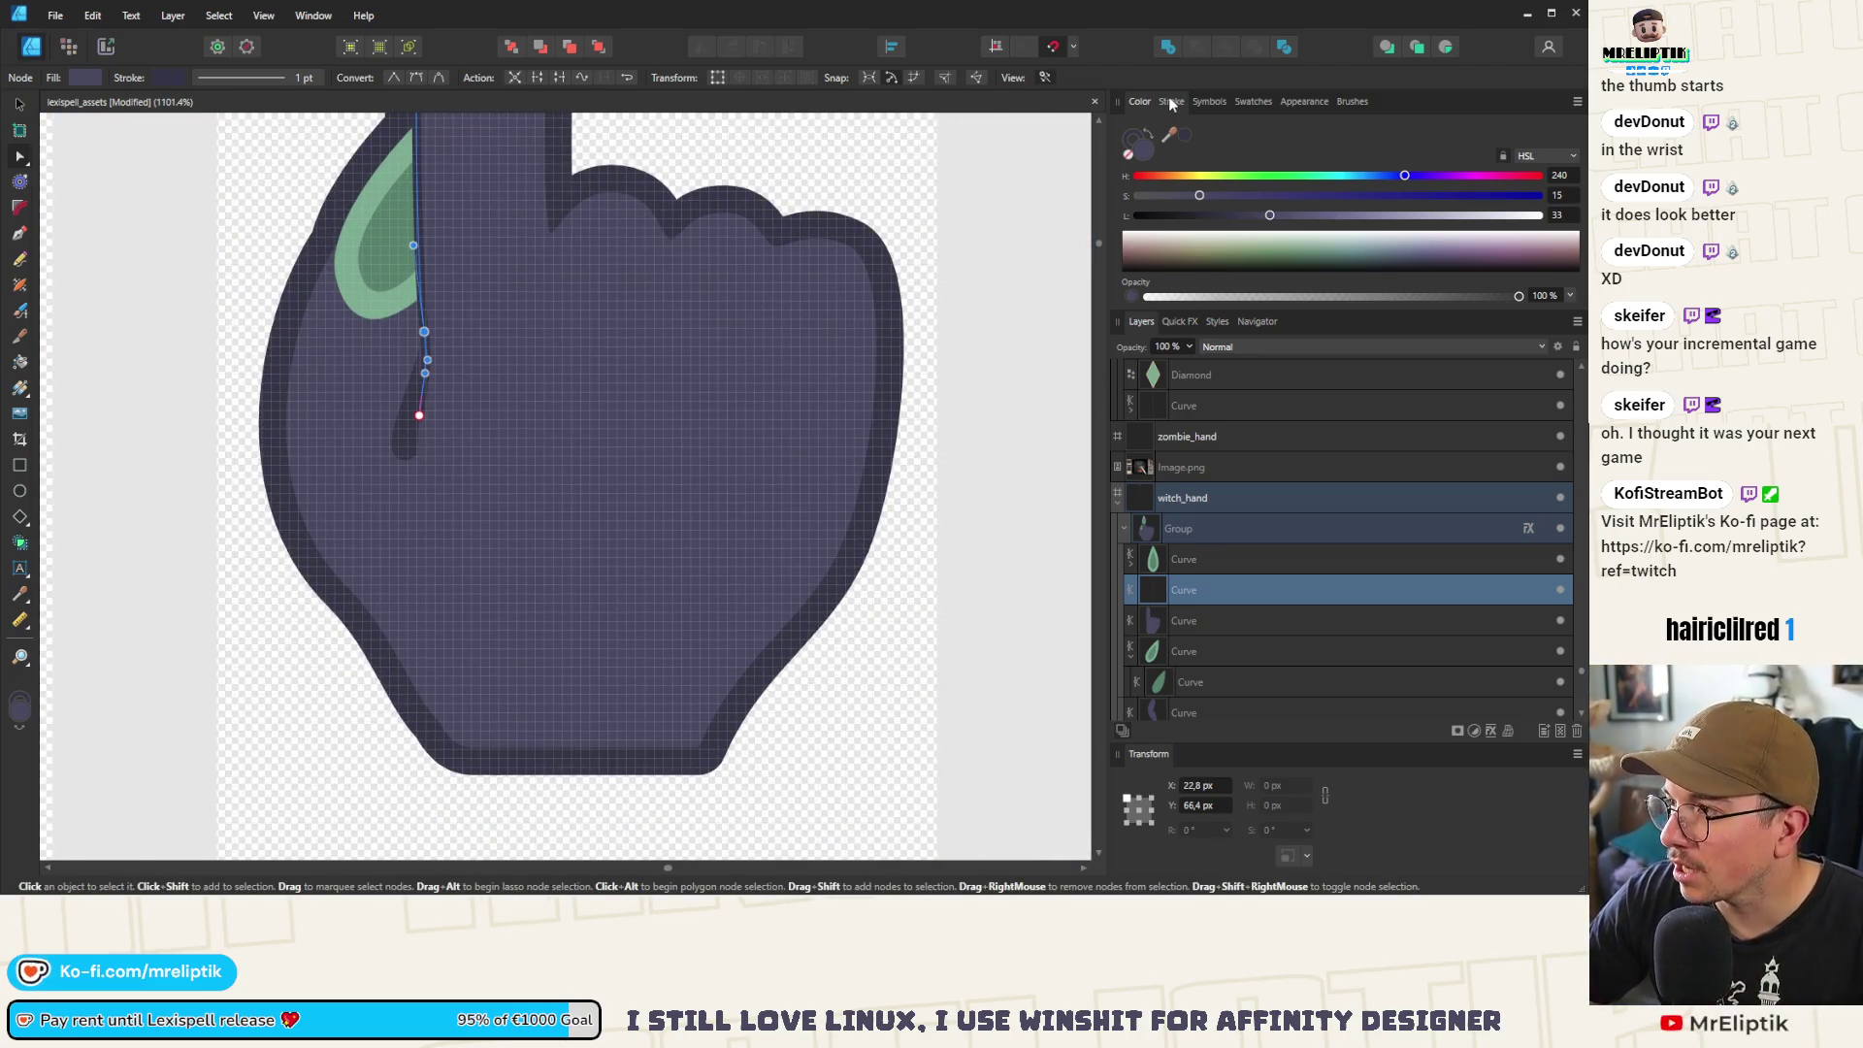
Set the finger-edge line's stroke width to 2 pt
click(1171, 102)
key(Return)
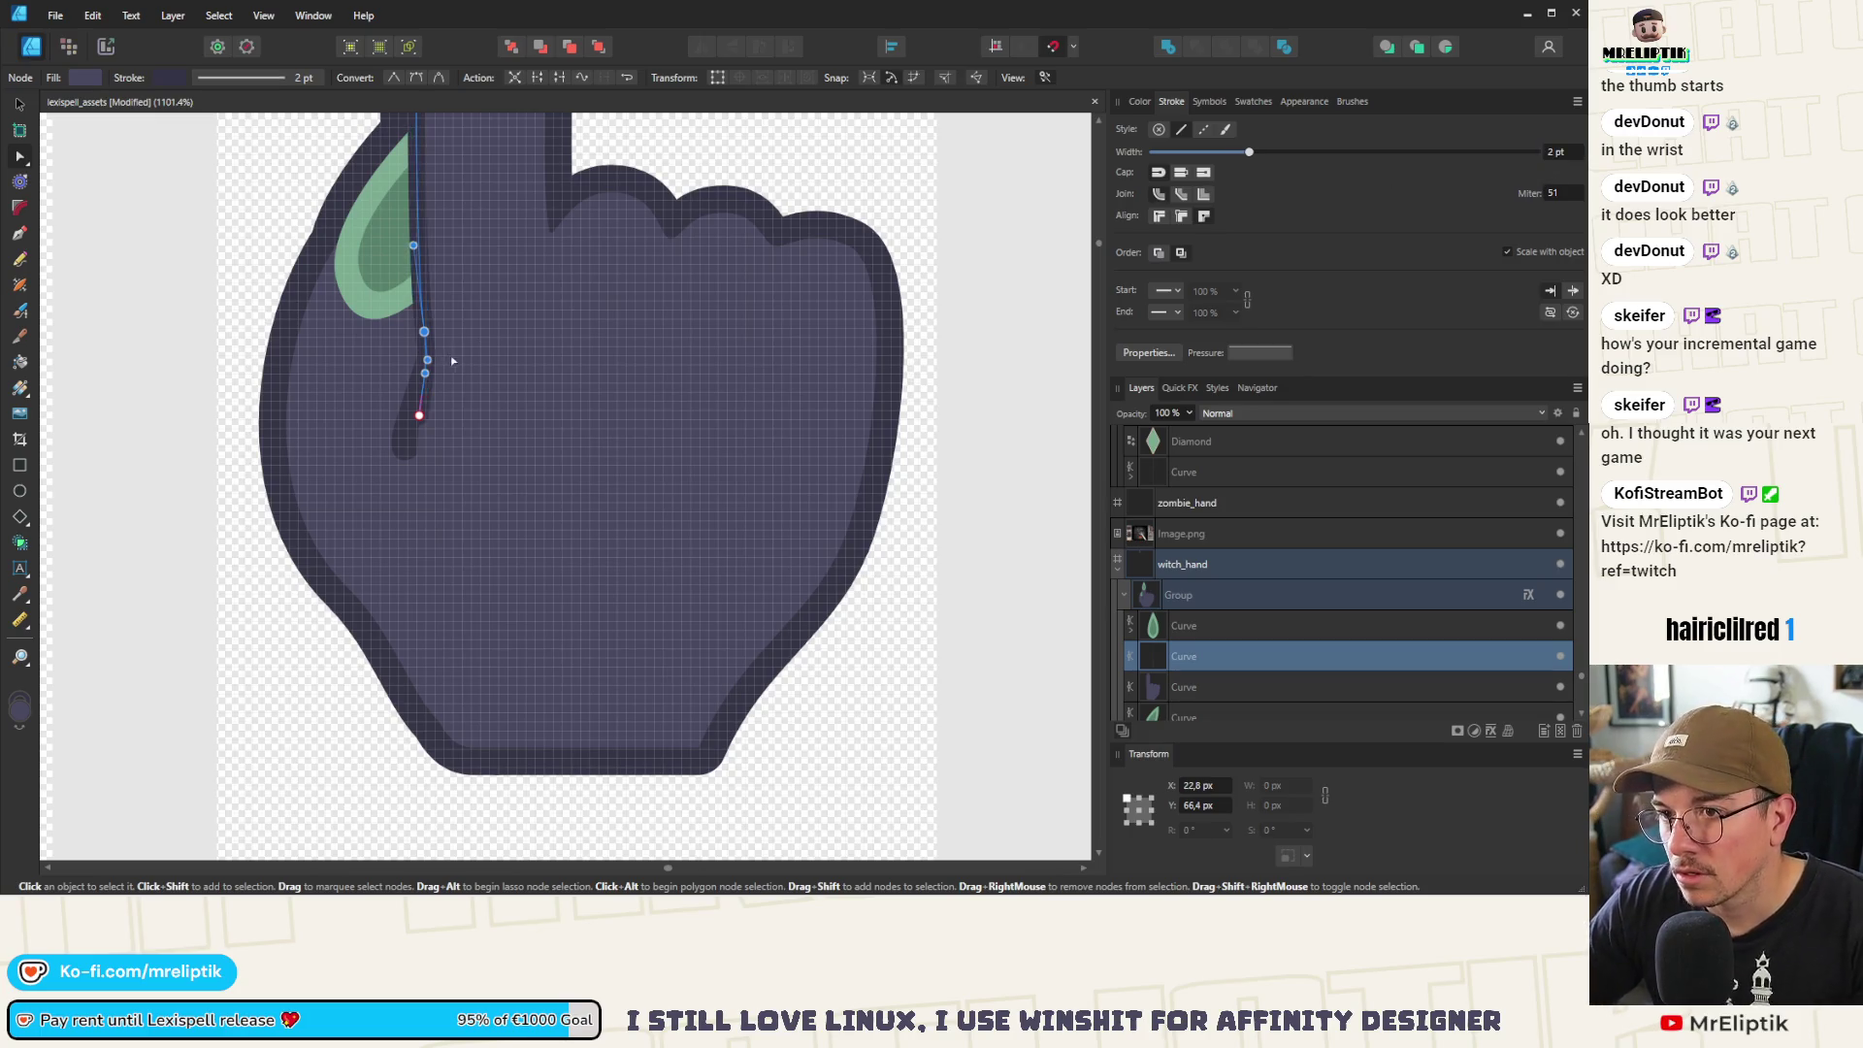
scroll(427, 388, down, 2)
scroll(464, 339, up, 5)
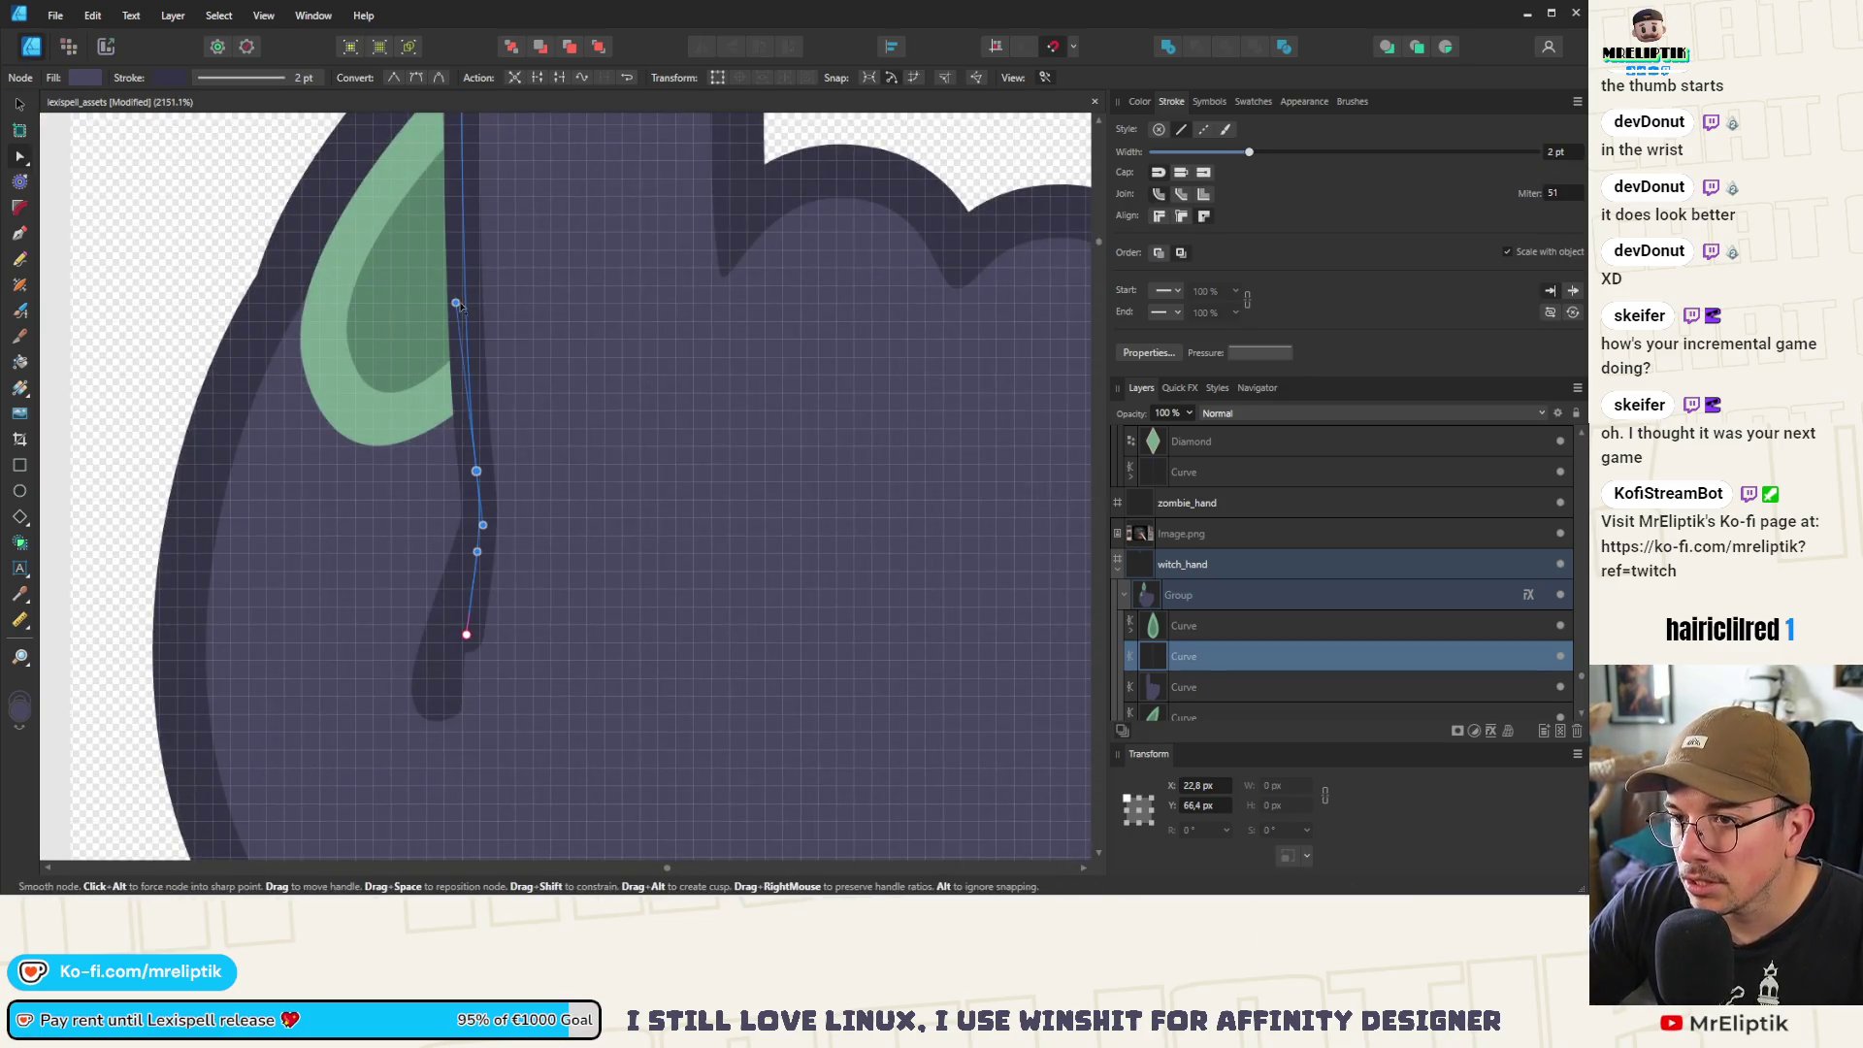
scroll(465, 408, up, 5)
click(451, 221)
mouse_move(452, 222)
mouse_down()
mouse_move(464, 597)
mouse_move(446, 477)
mouse_move(463, 448)
mouse_move(467, 466)
mouse_move(420, 486)
mouse_move(113, 317)
mouse_move(238, 540)
mouse_up()
key(ctrl+z)
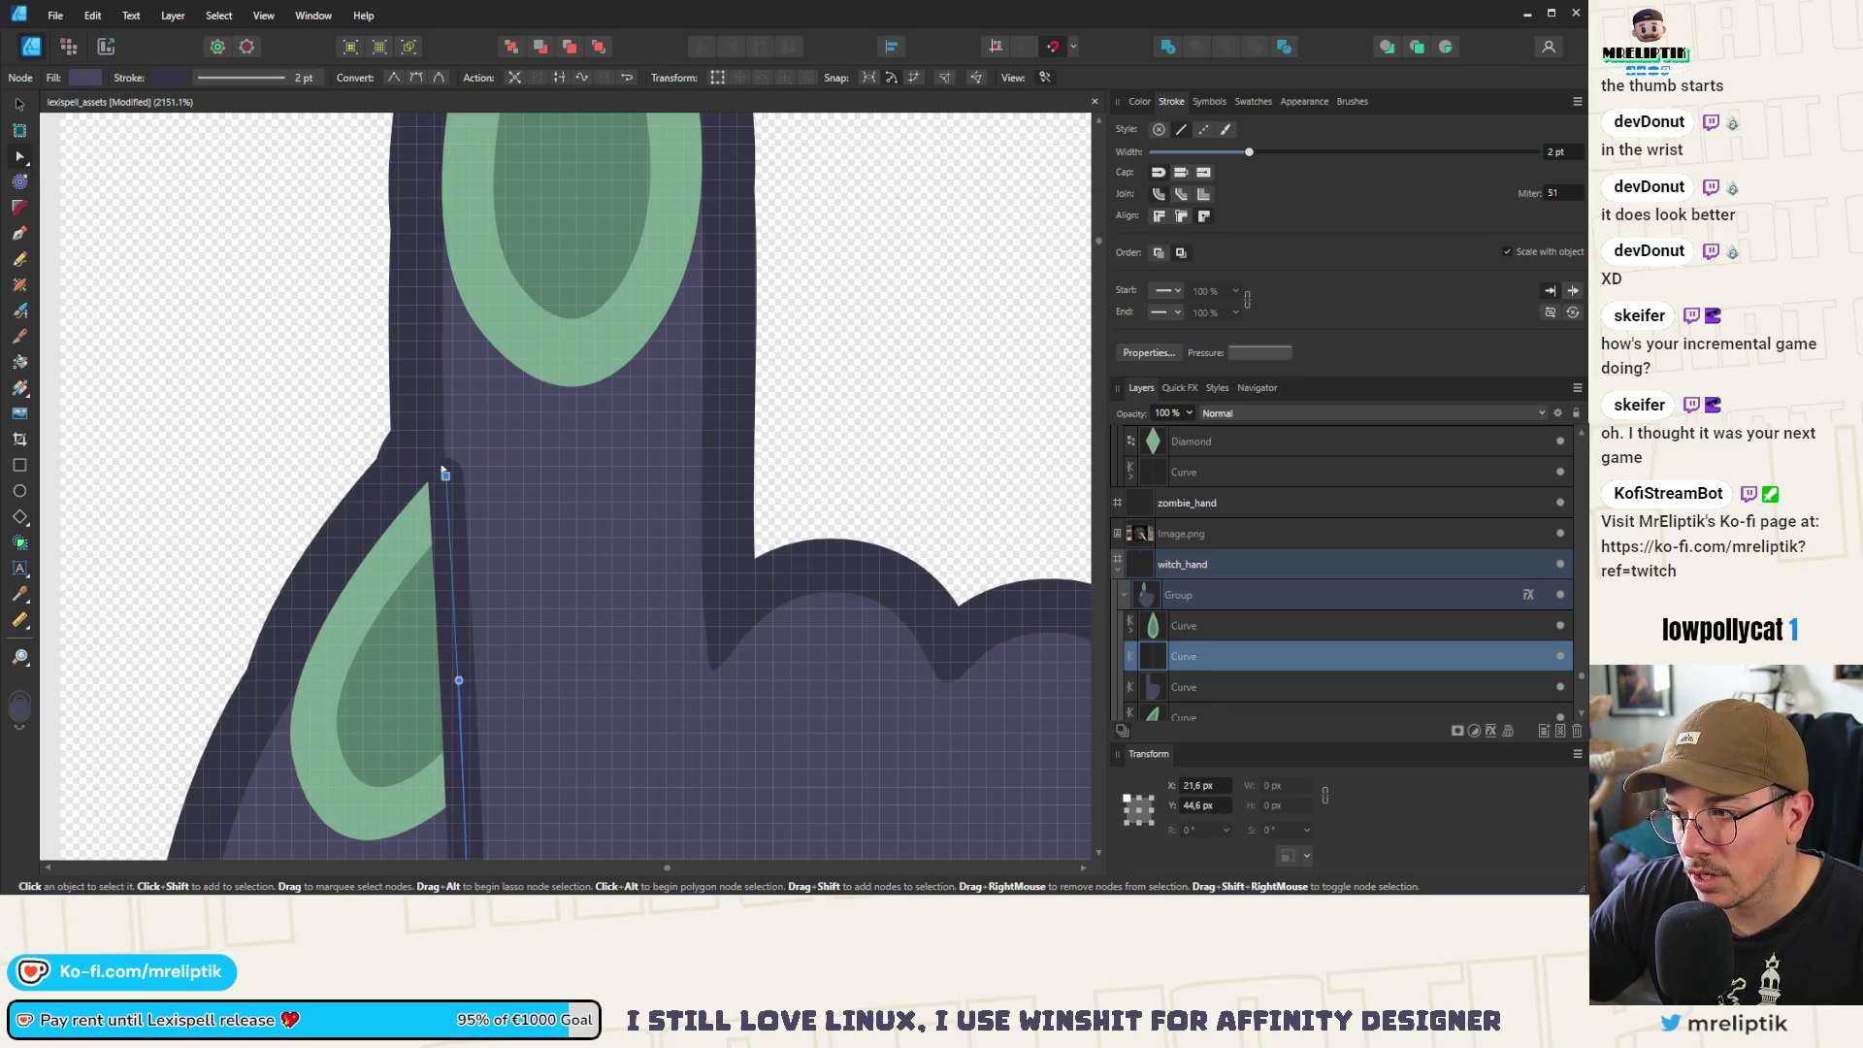
Pull the finger-edge line's top node up-left onto the finger edge
scroll(427, 464, down, 1)
scroll(465, 511, down, 4)
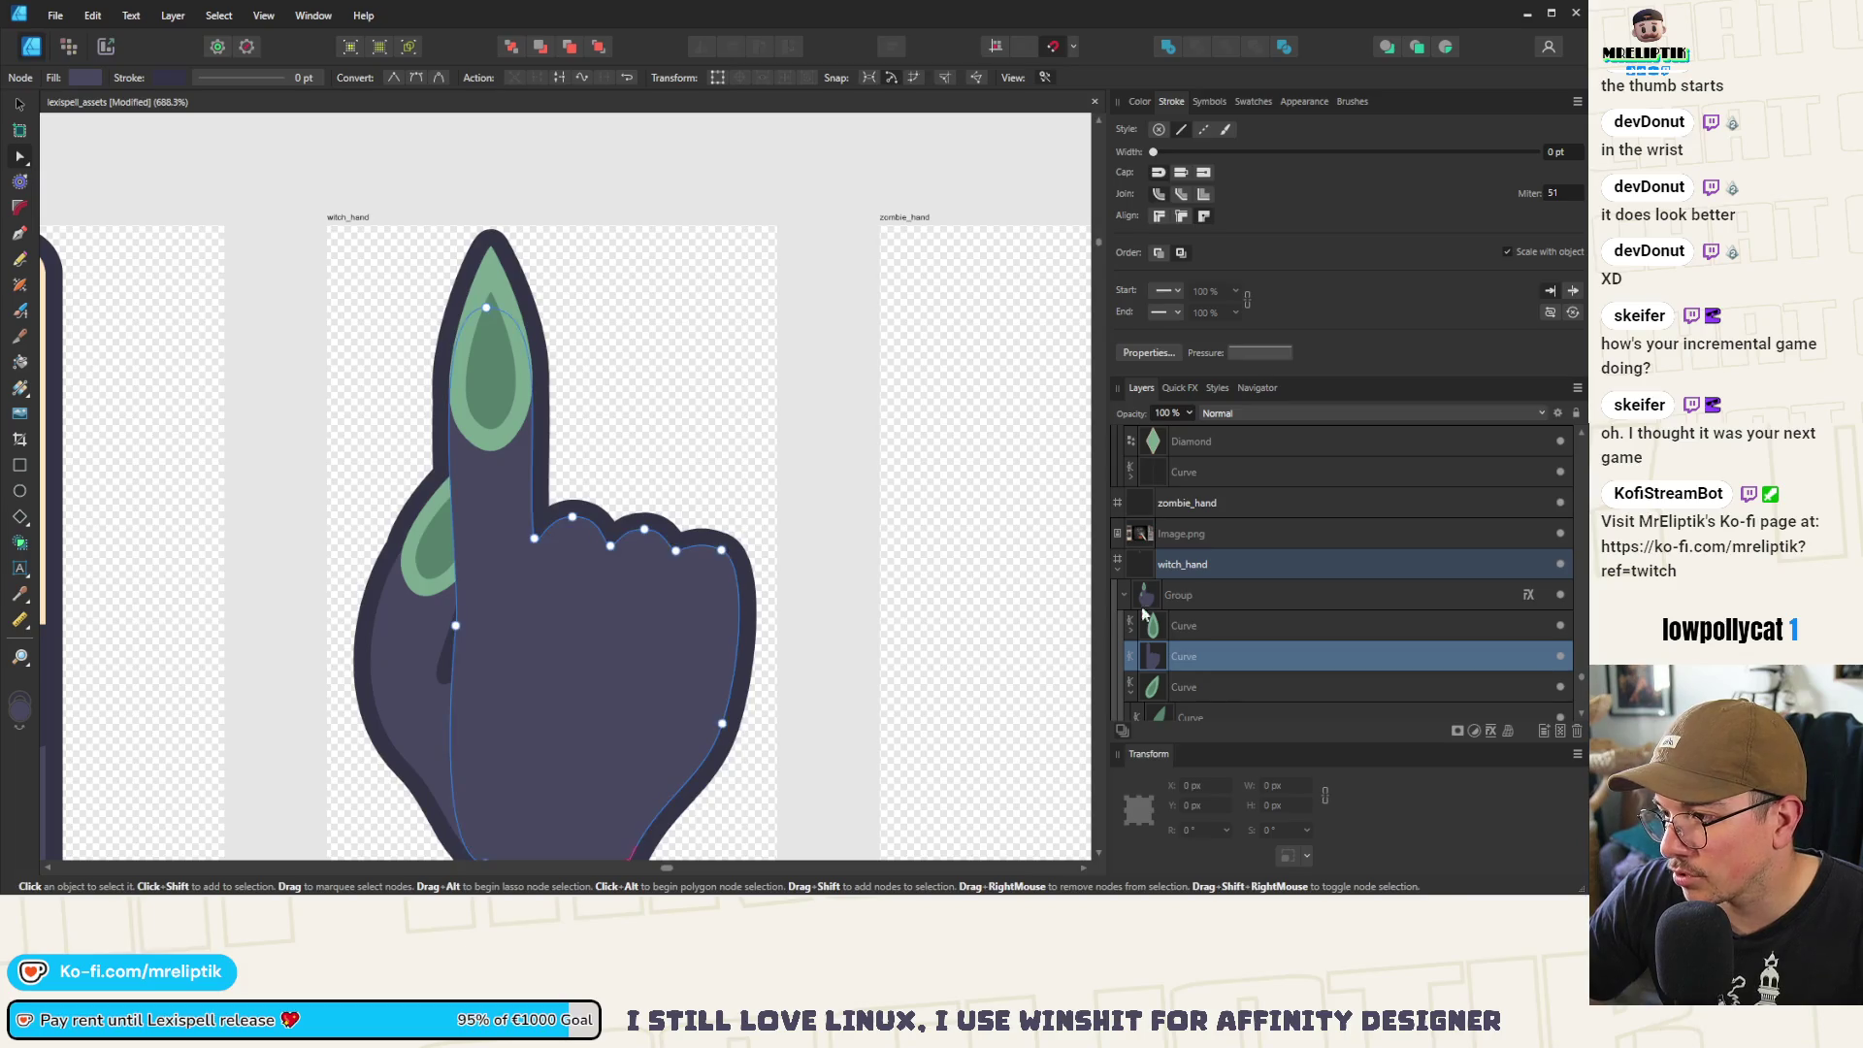
click(1202, 564)
click(1208, 593)
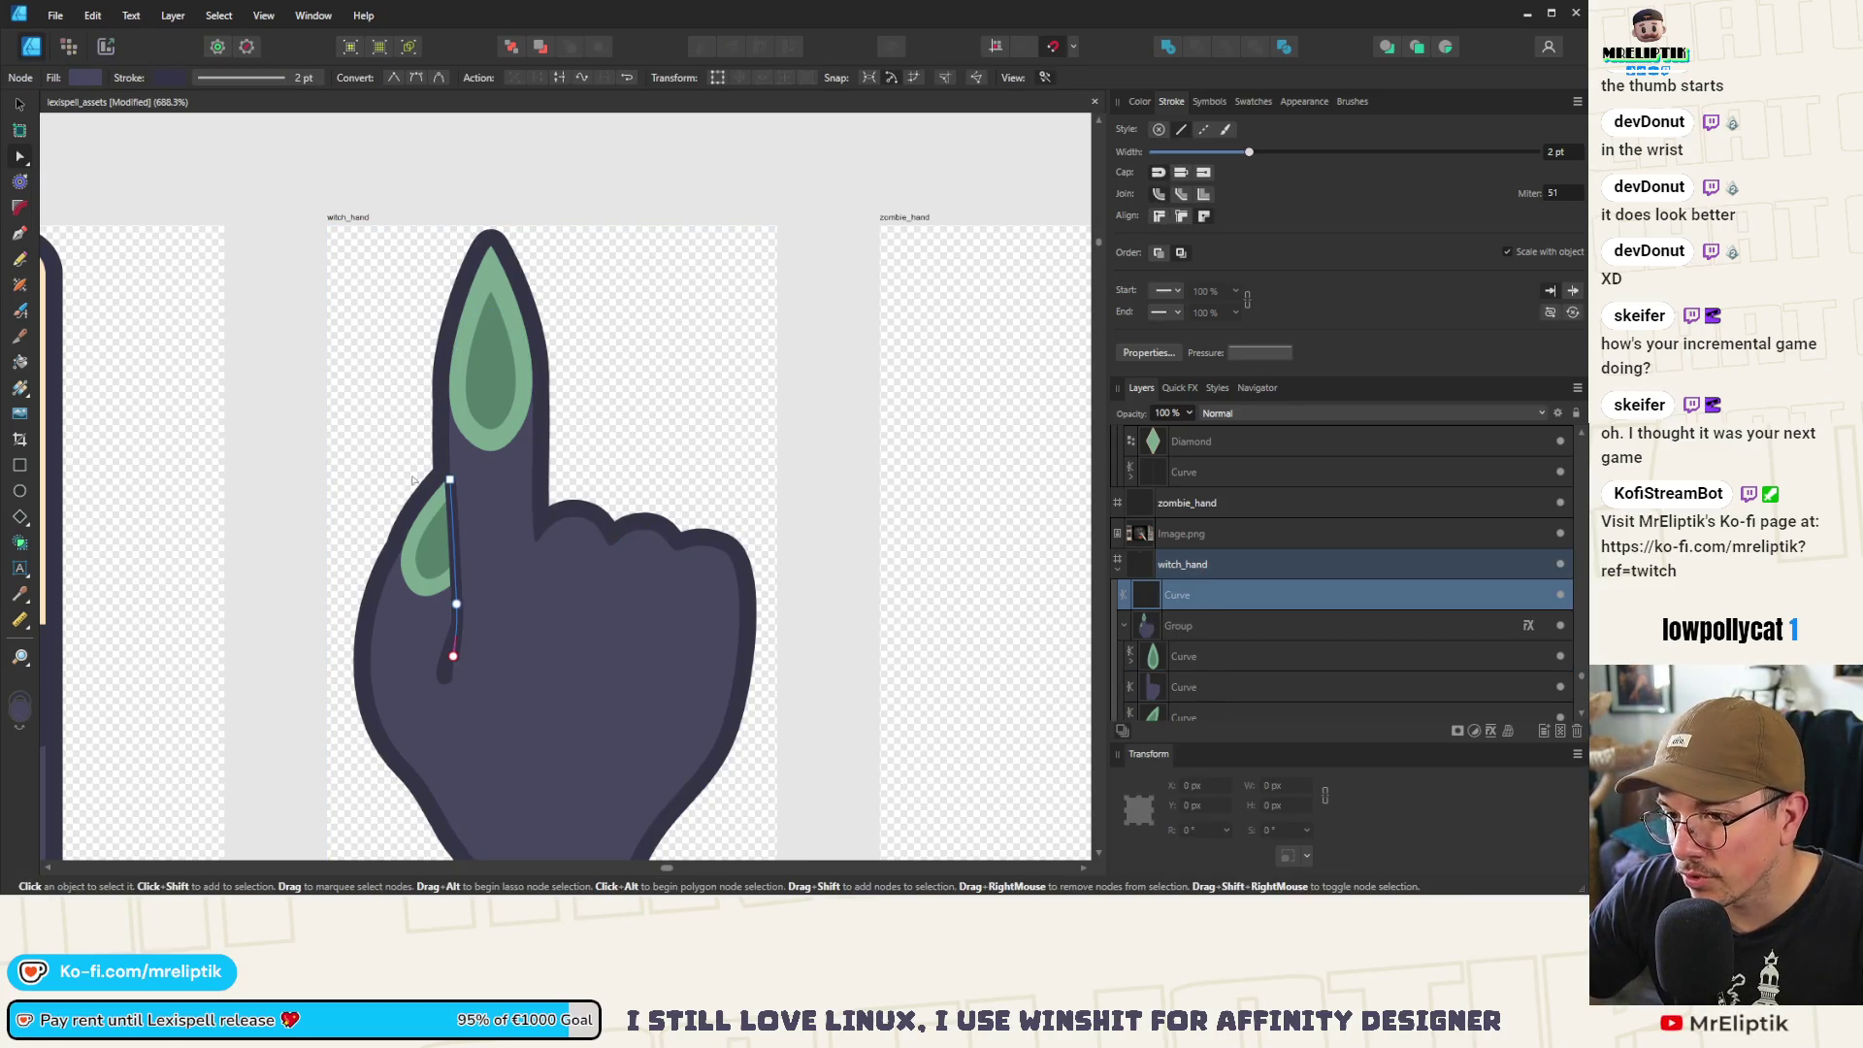
scroll(561, 475, up, 7)
drag(563, 478, 530, 418)
scroll(524, 419, down, 4)
scroll(544, 436, up, 3)
scroll(582, 595, down, 3)
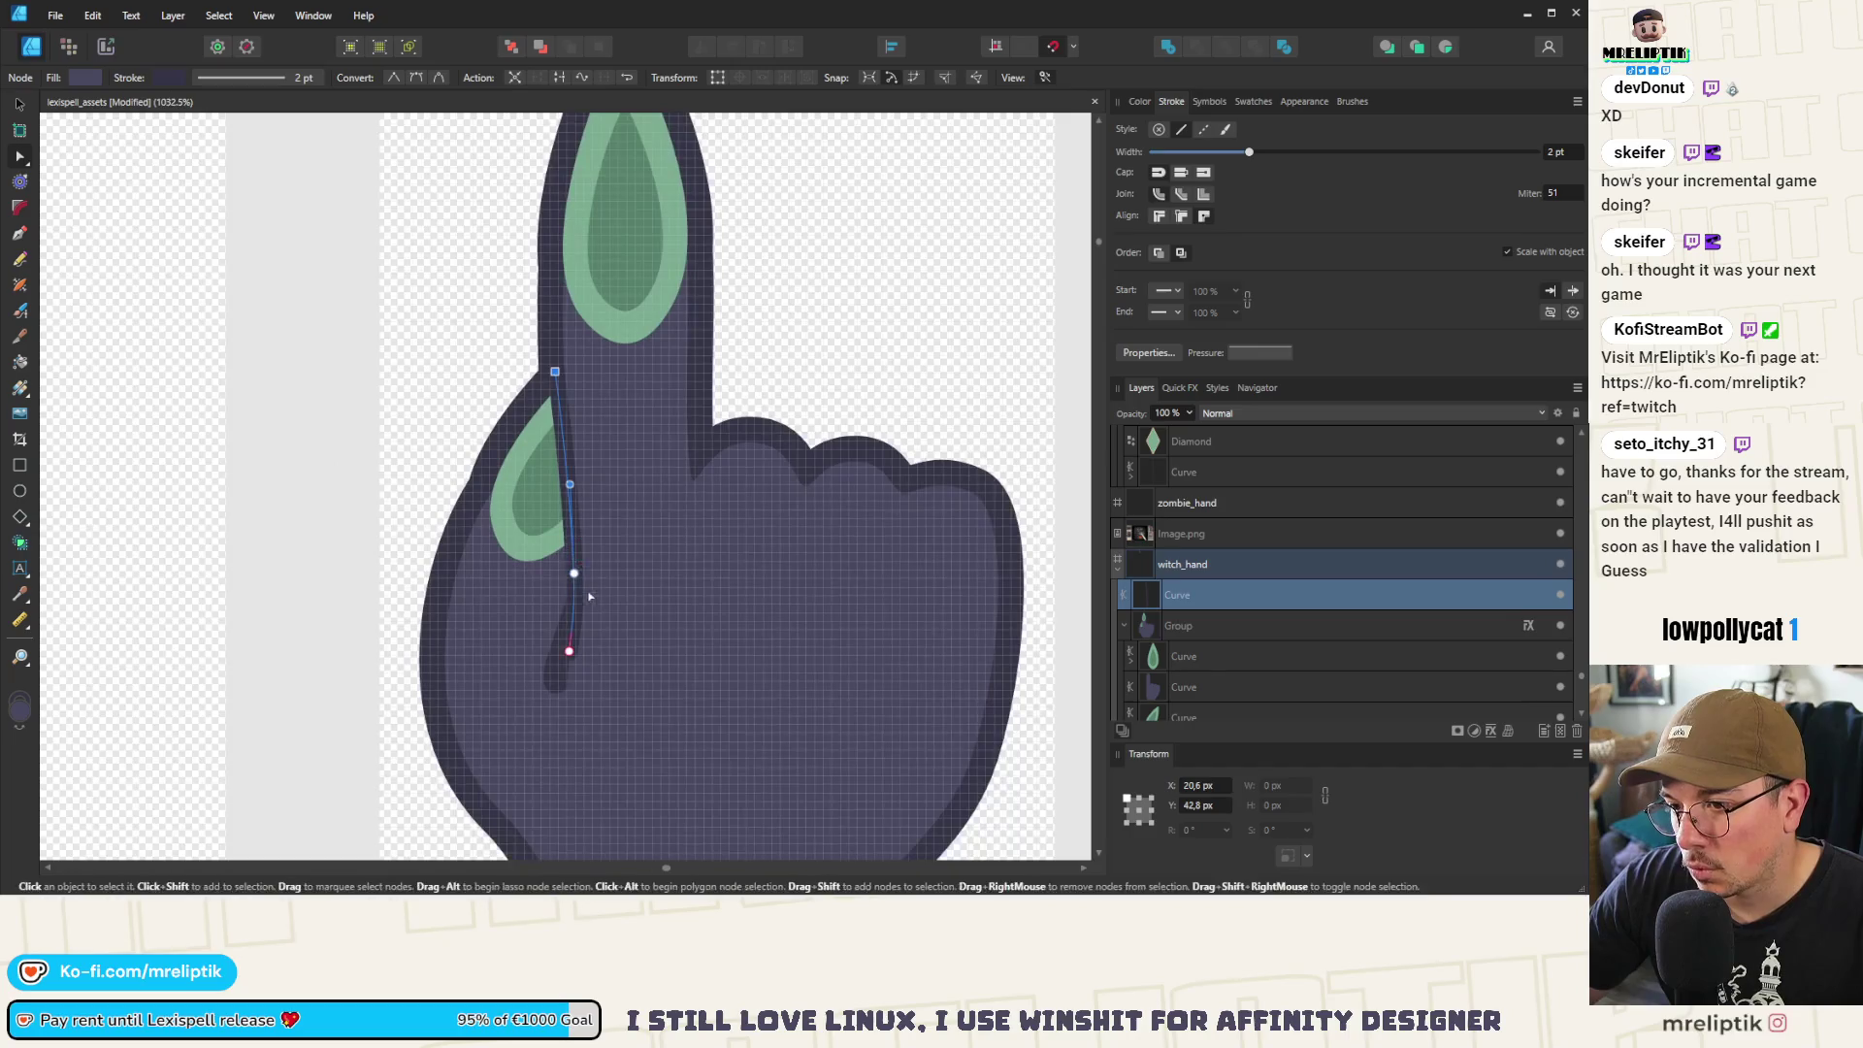
scroll(570, 657, up, 3)
Raise the line's bottom end, delete its middle node and lengthen a handle to curve it
drag(583, 674, 566, 591)
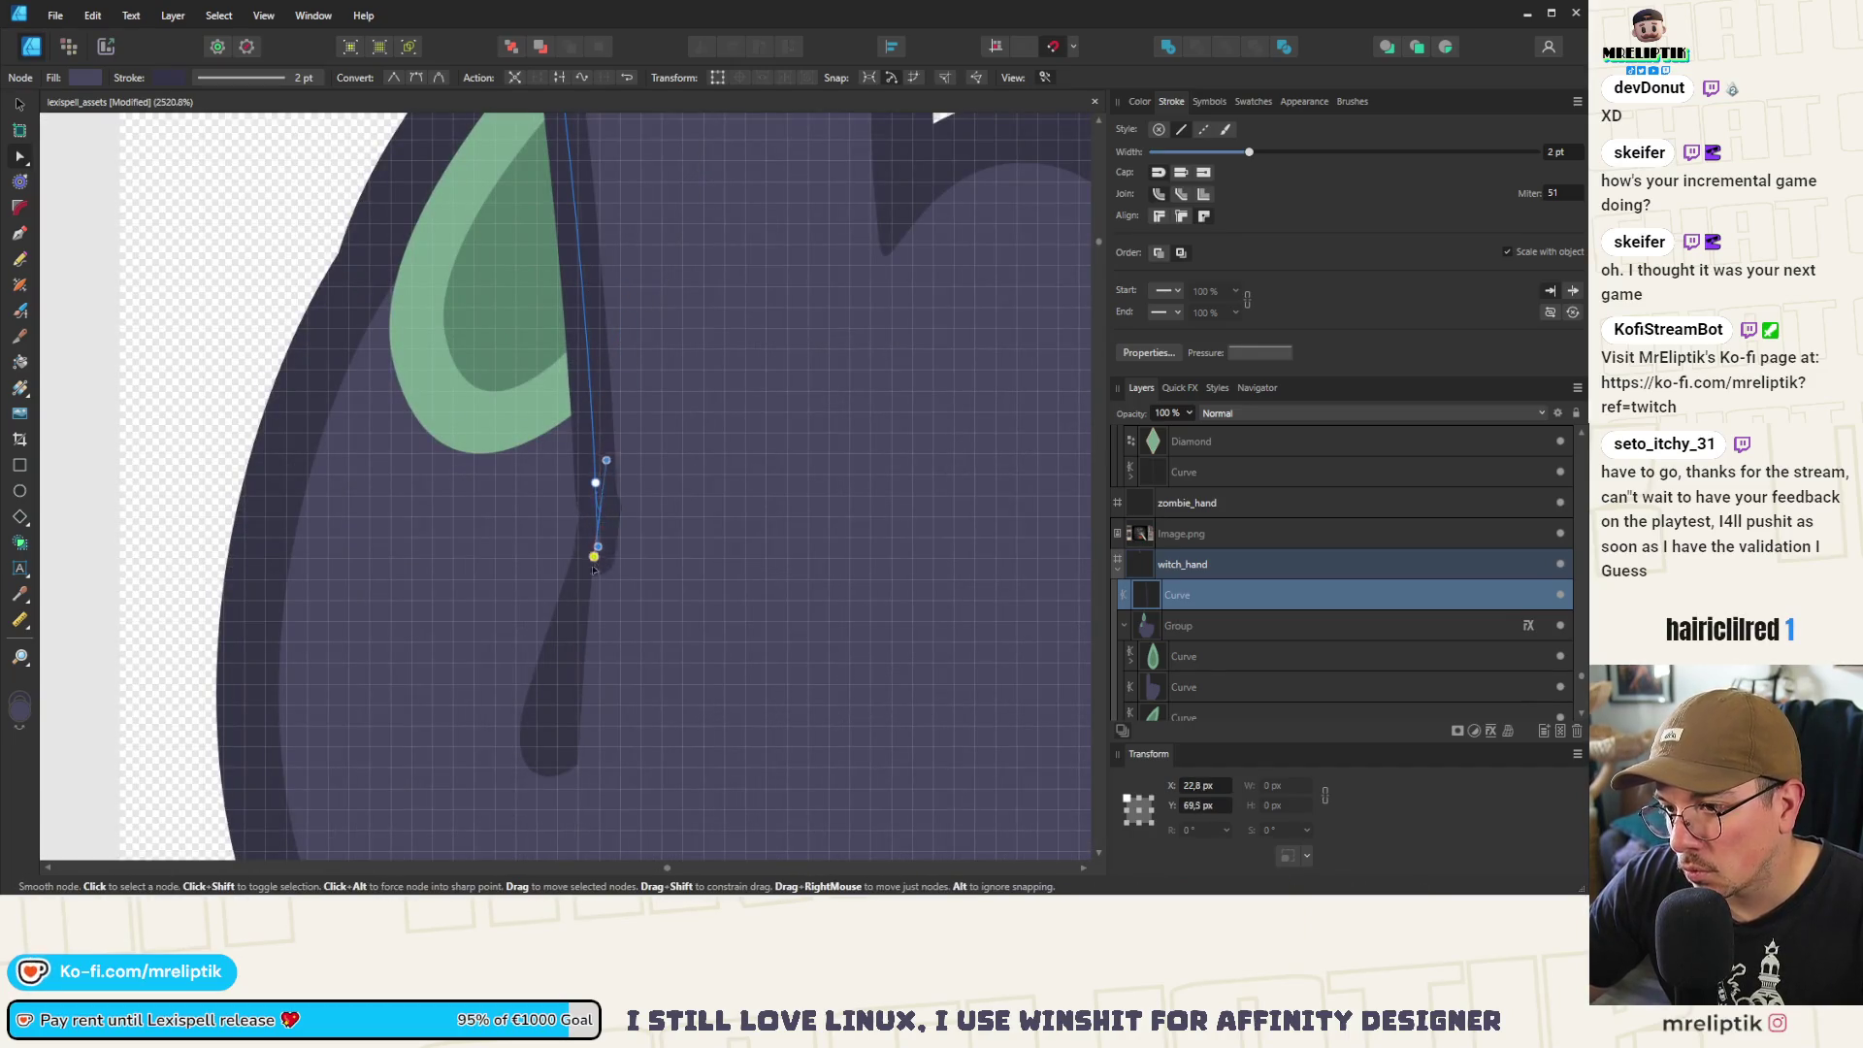
drag(595, 485, 622, 315)
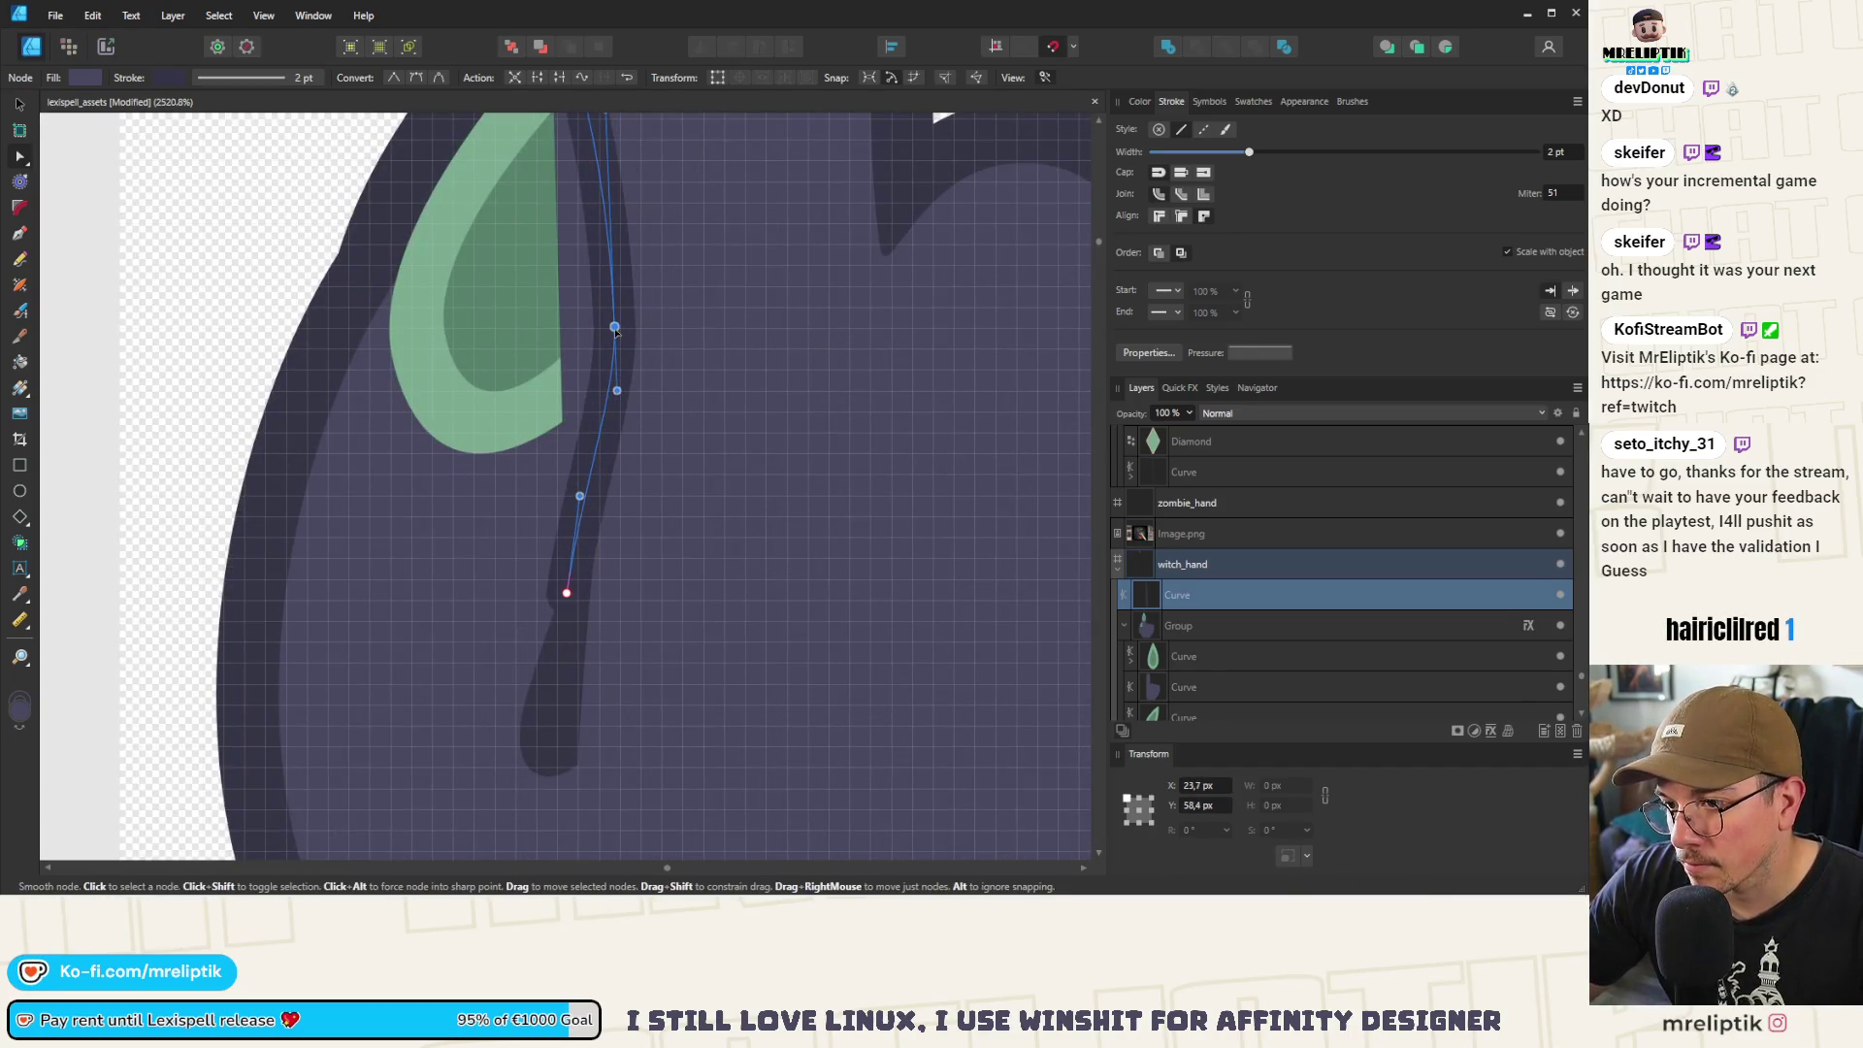
key(Delete)
mouse_move(565, 590)
mouse_down()
mouse_move(665, 307)
mouse_move(607, 395)
mouse_move(594, 549)
mouse_up()
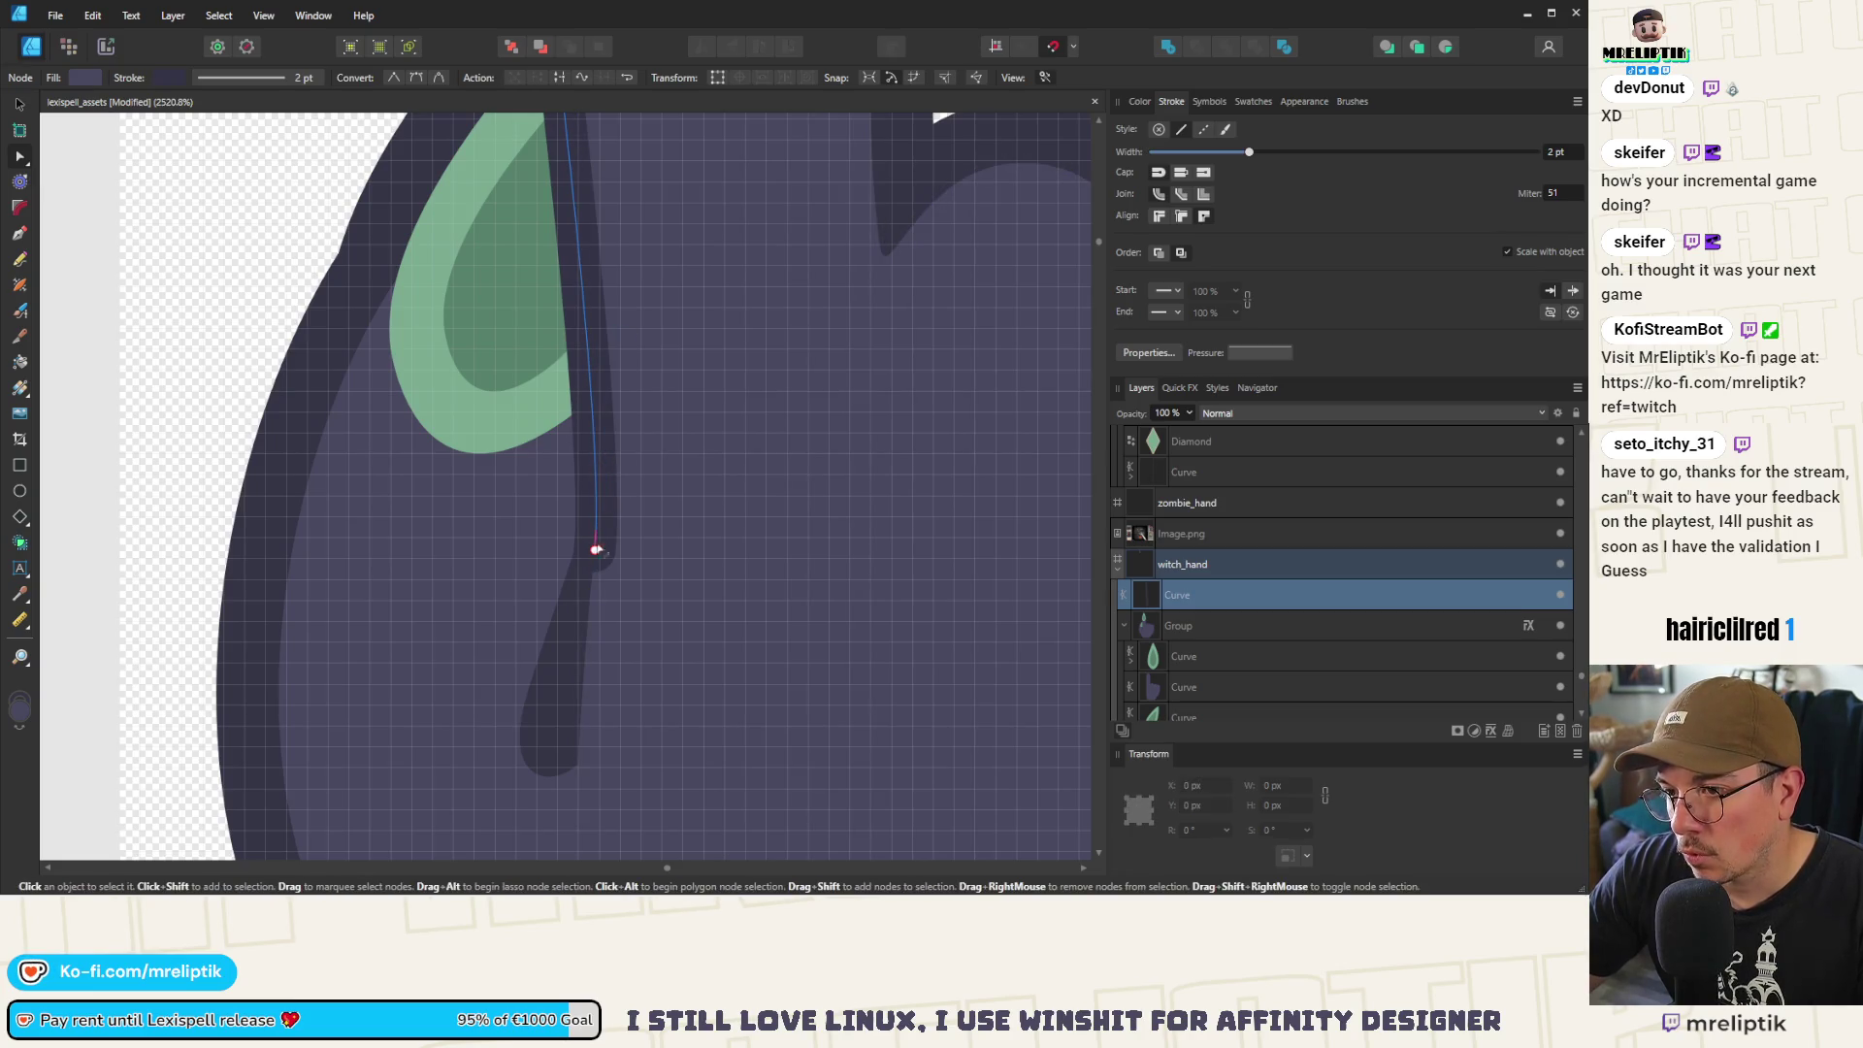
drag(607, 455, 626, 344)
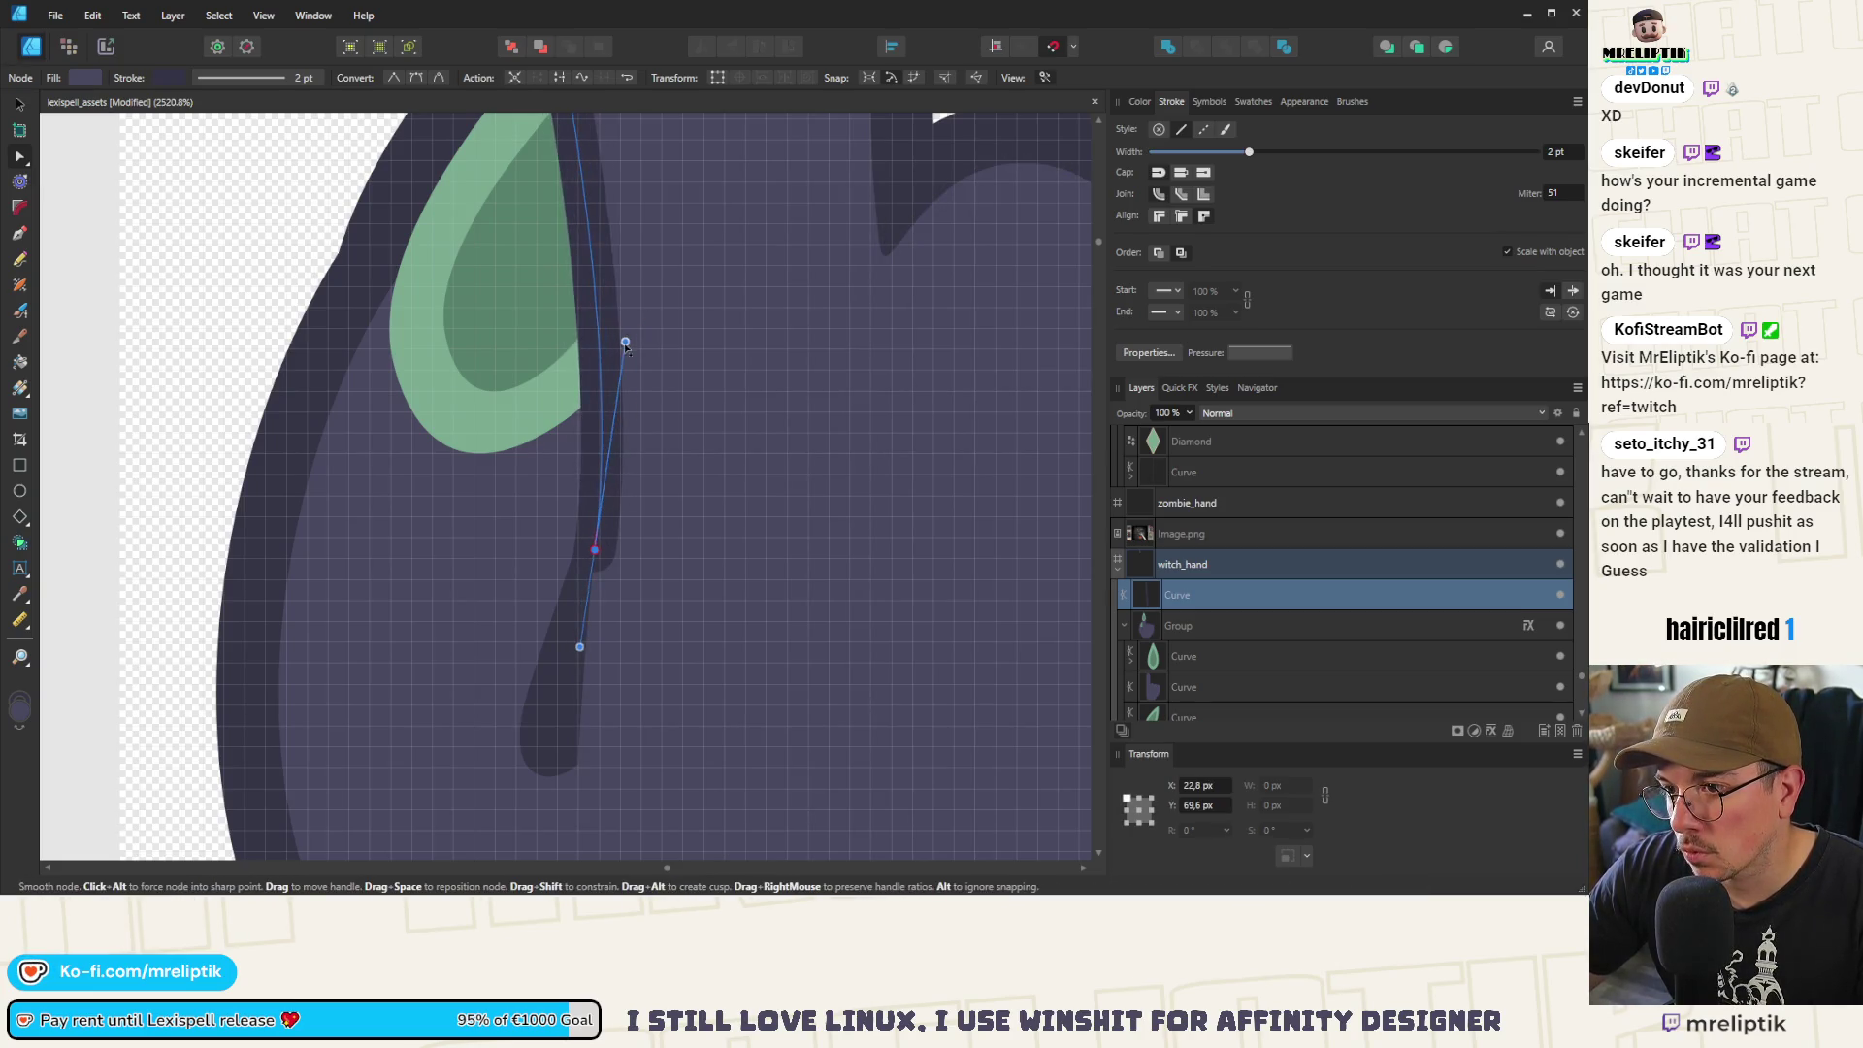
scroll(627, 339, down, 10)
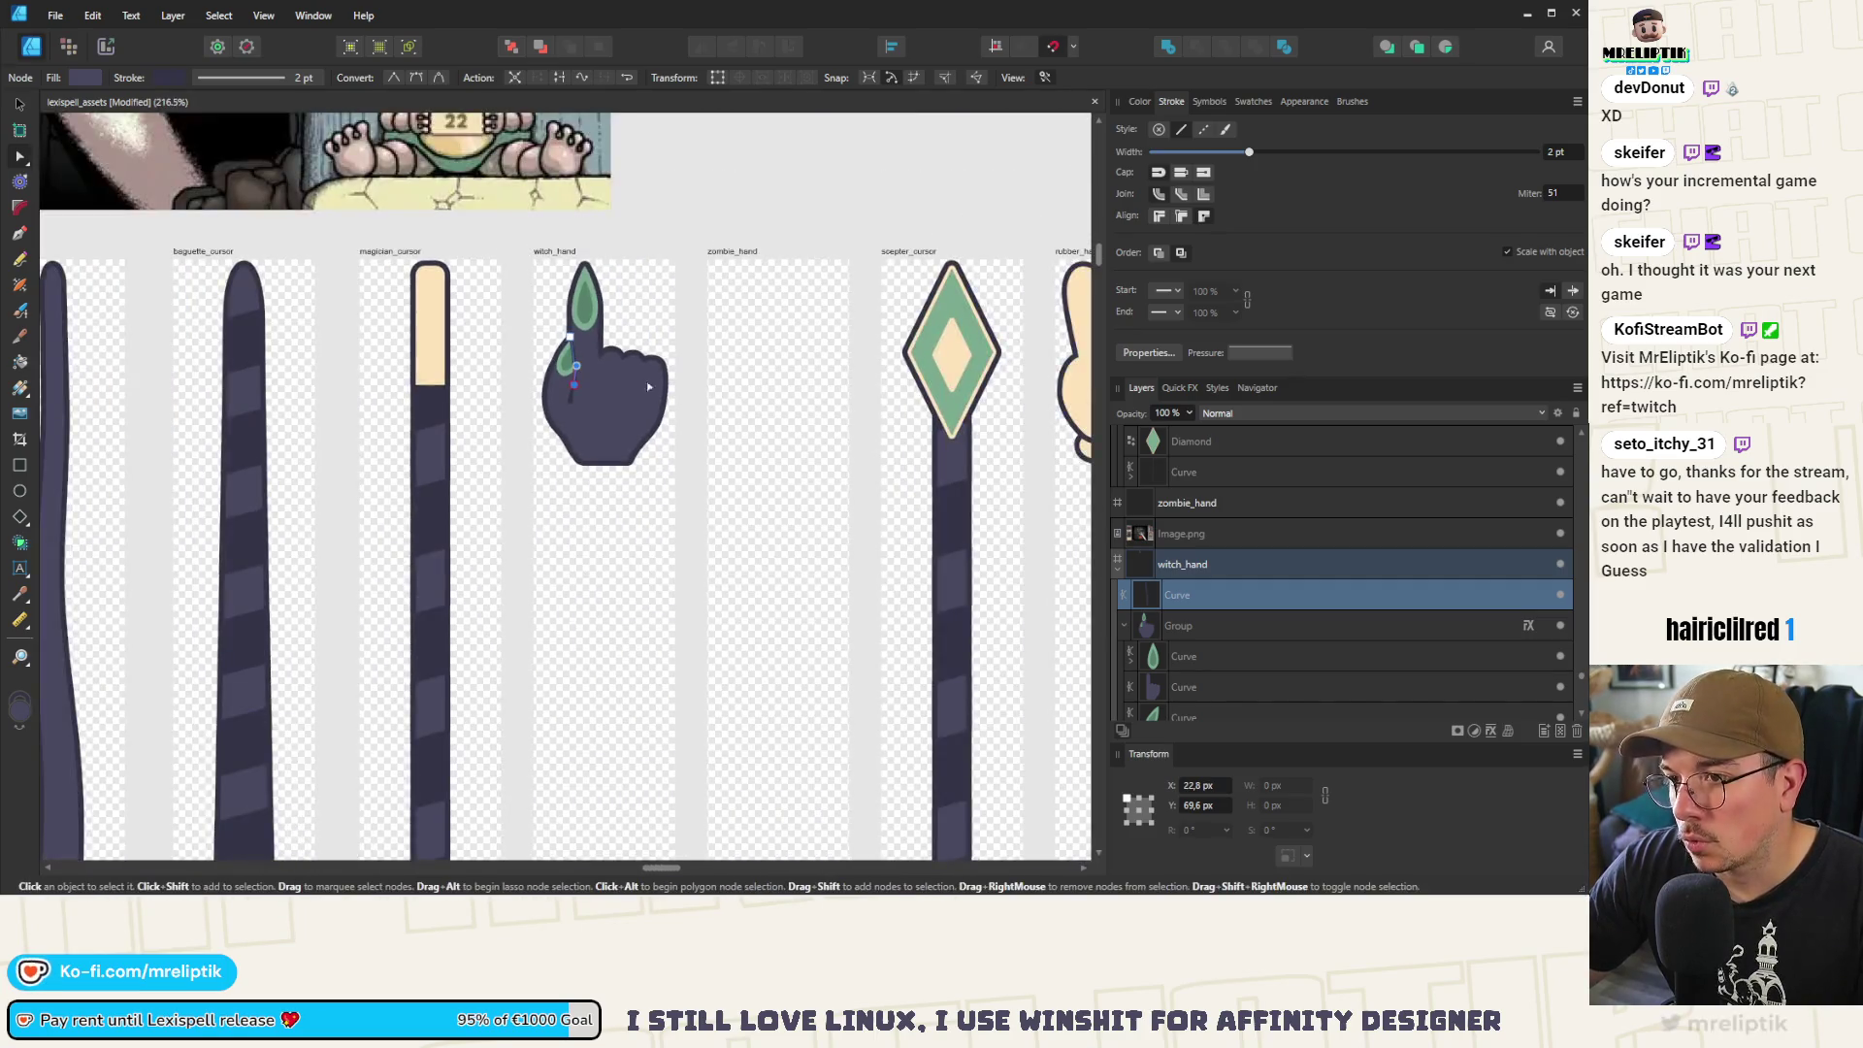
click(681, 178)
Move the line's end node down-left and adjust handles so it flows into the thumb crease
scroll(567, 390, up, 10)
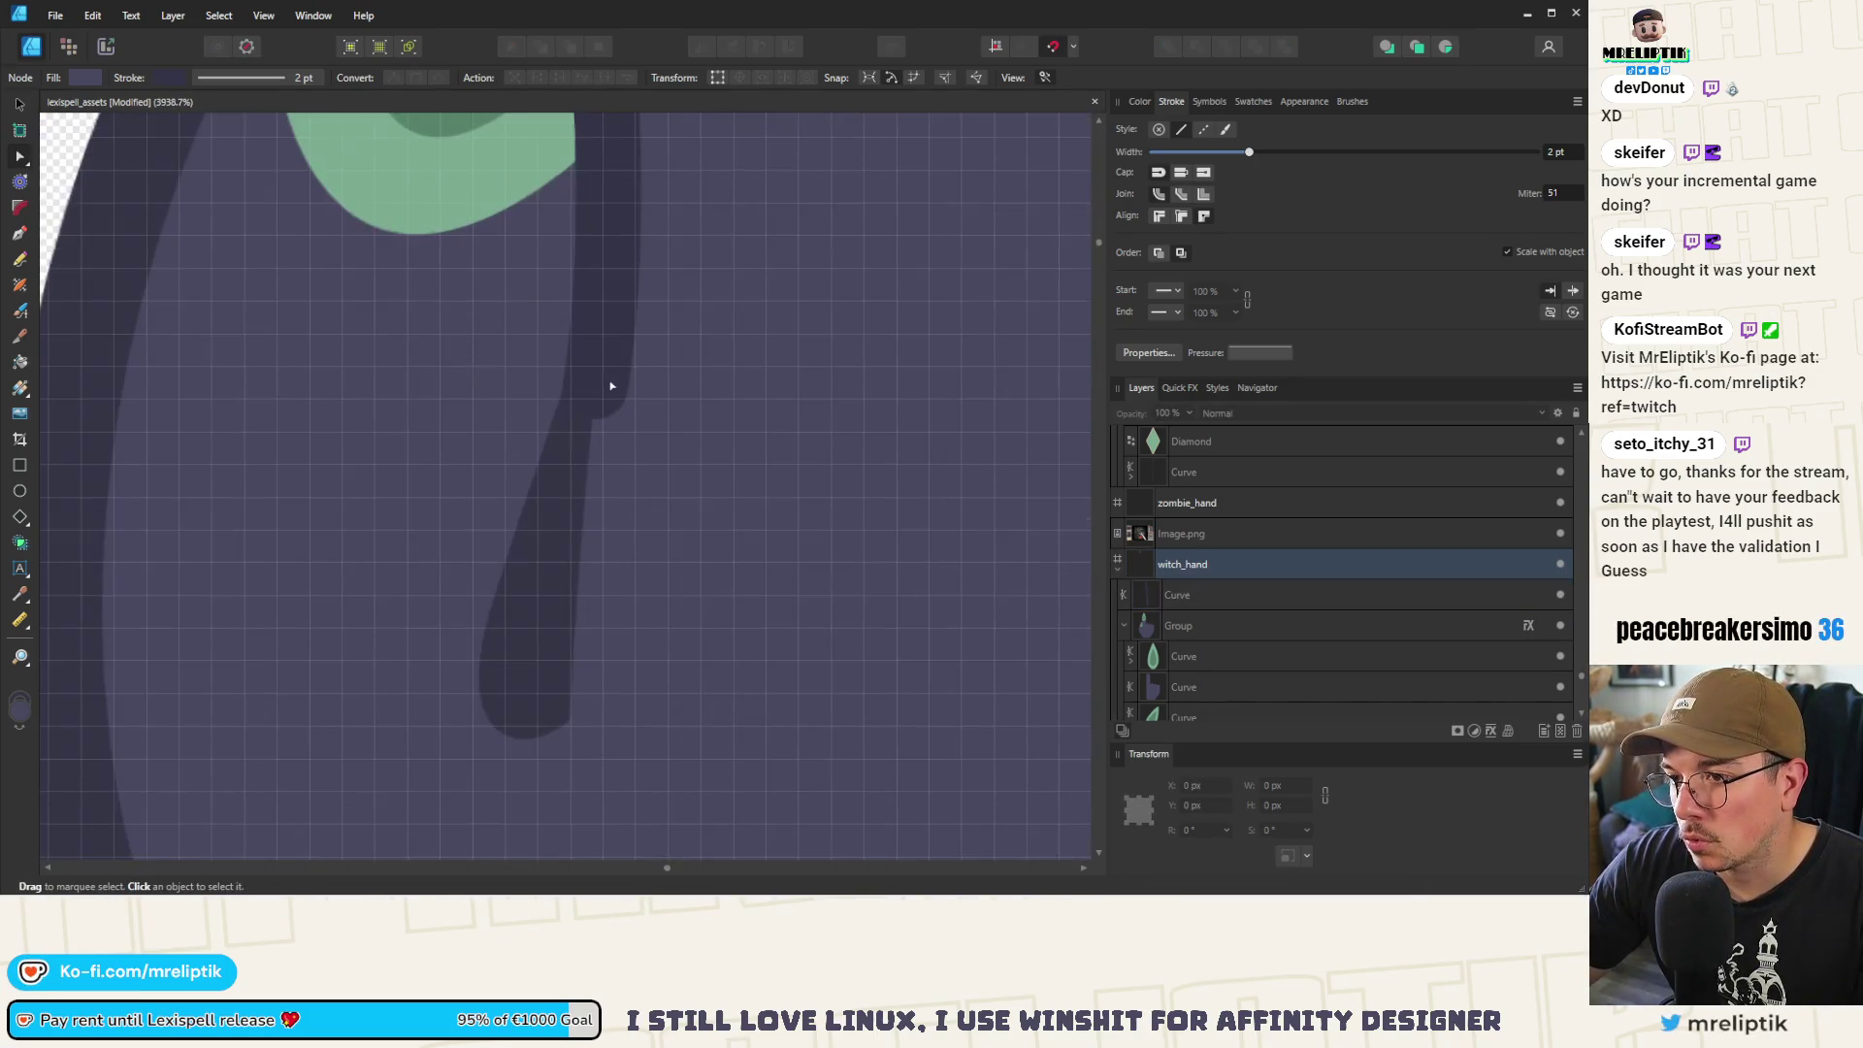
click(596, 389)
drag(596, 387, 559, 534)
drag(604, 208, 667, 147)
drag(552, 547, 544, 570)
scroll(550, 561, down, 3)
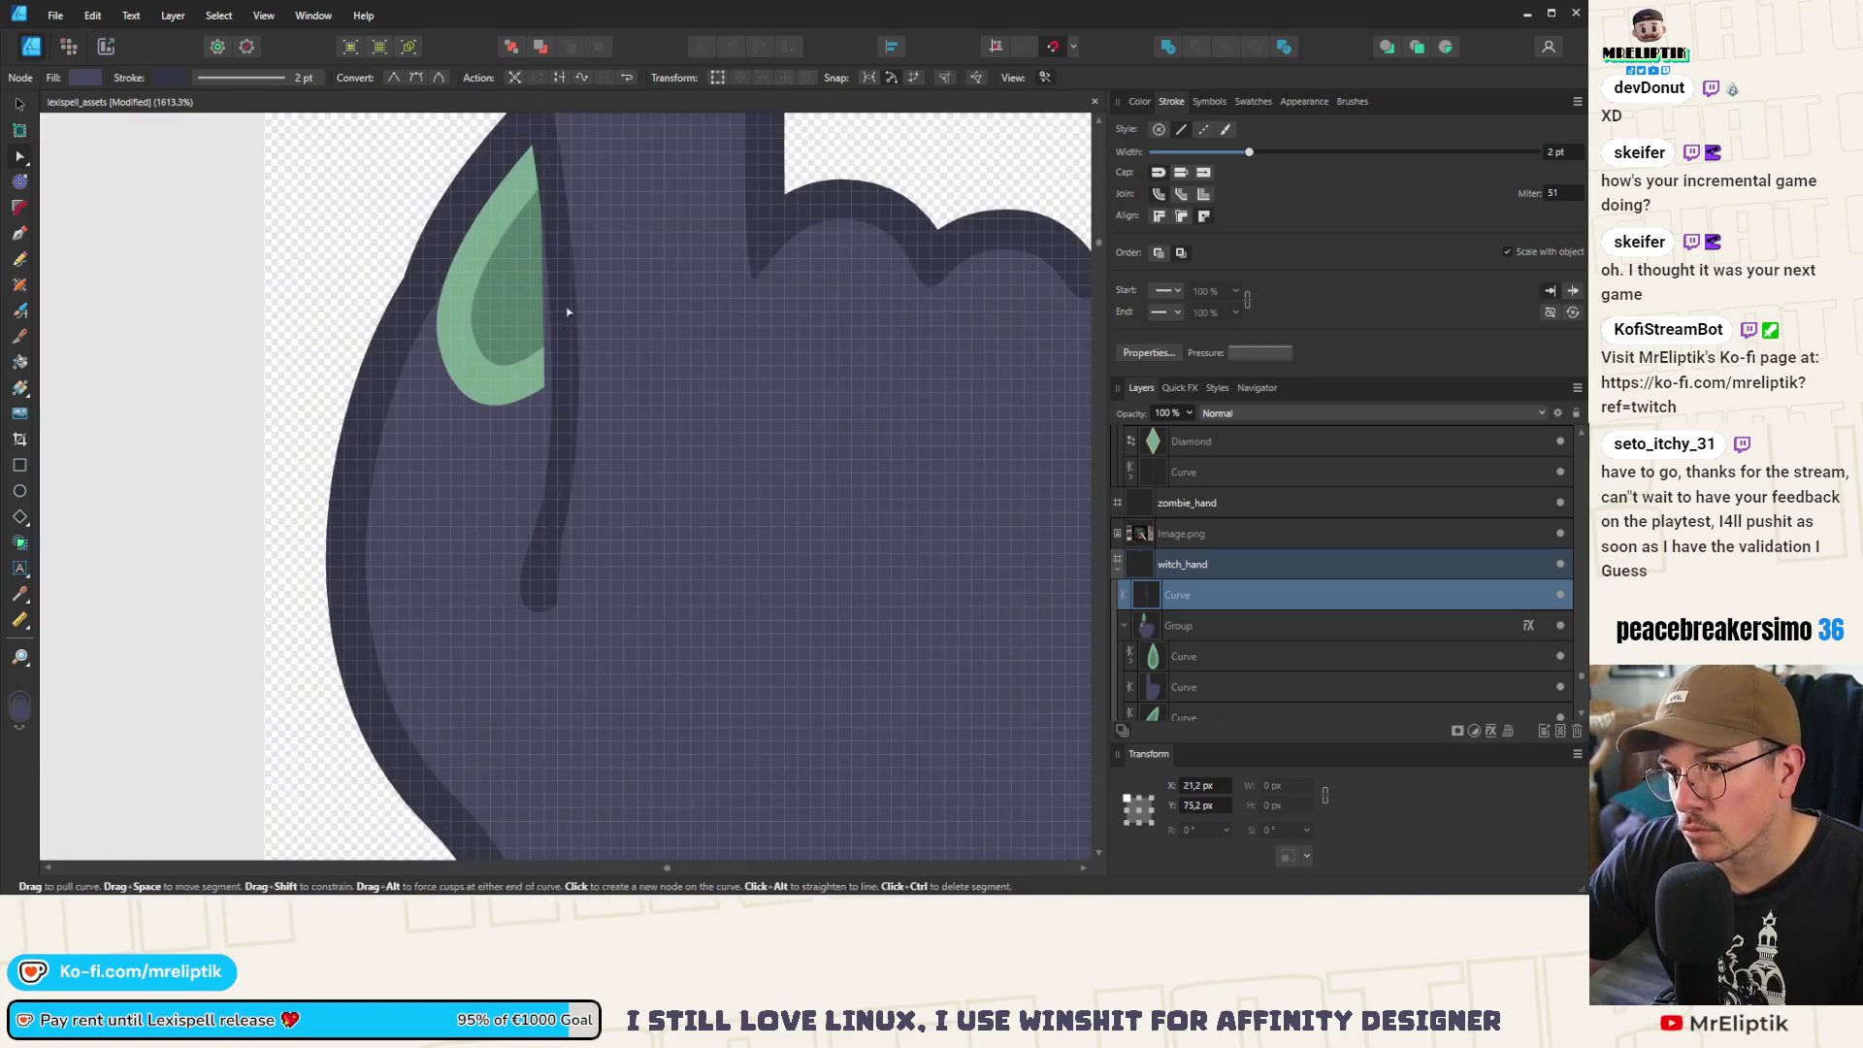
drag(586, 379, 575, 383)
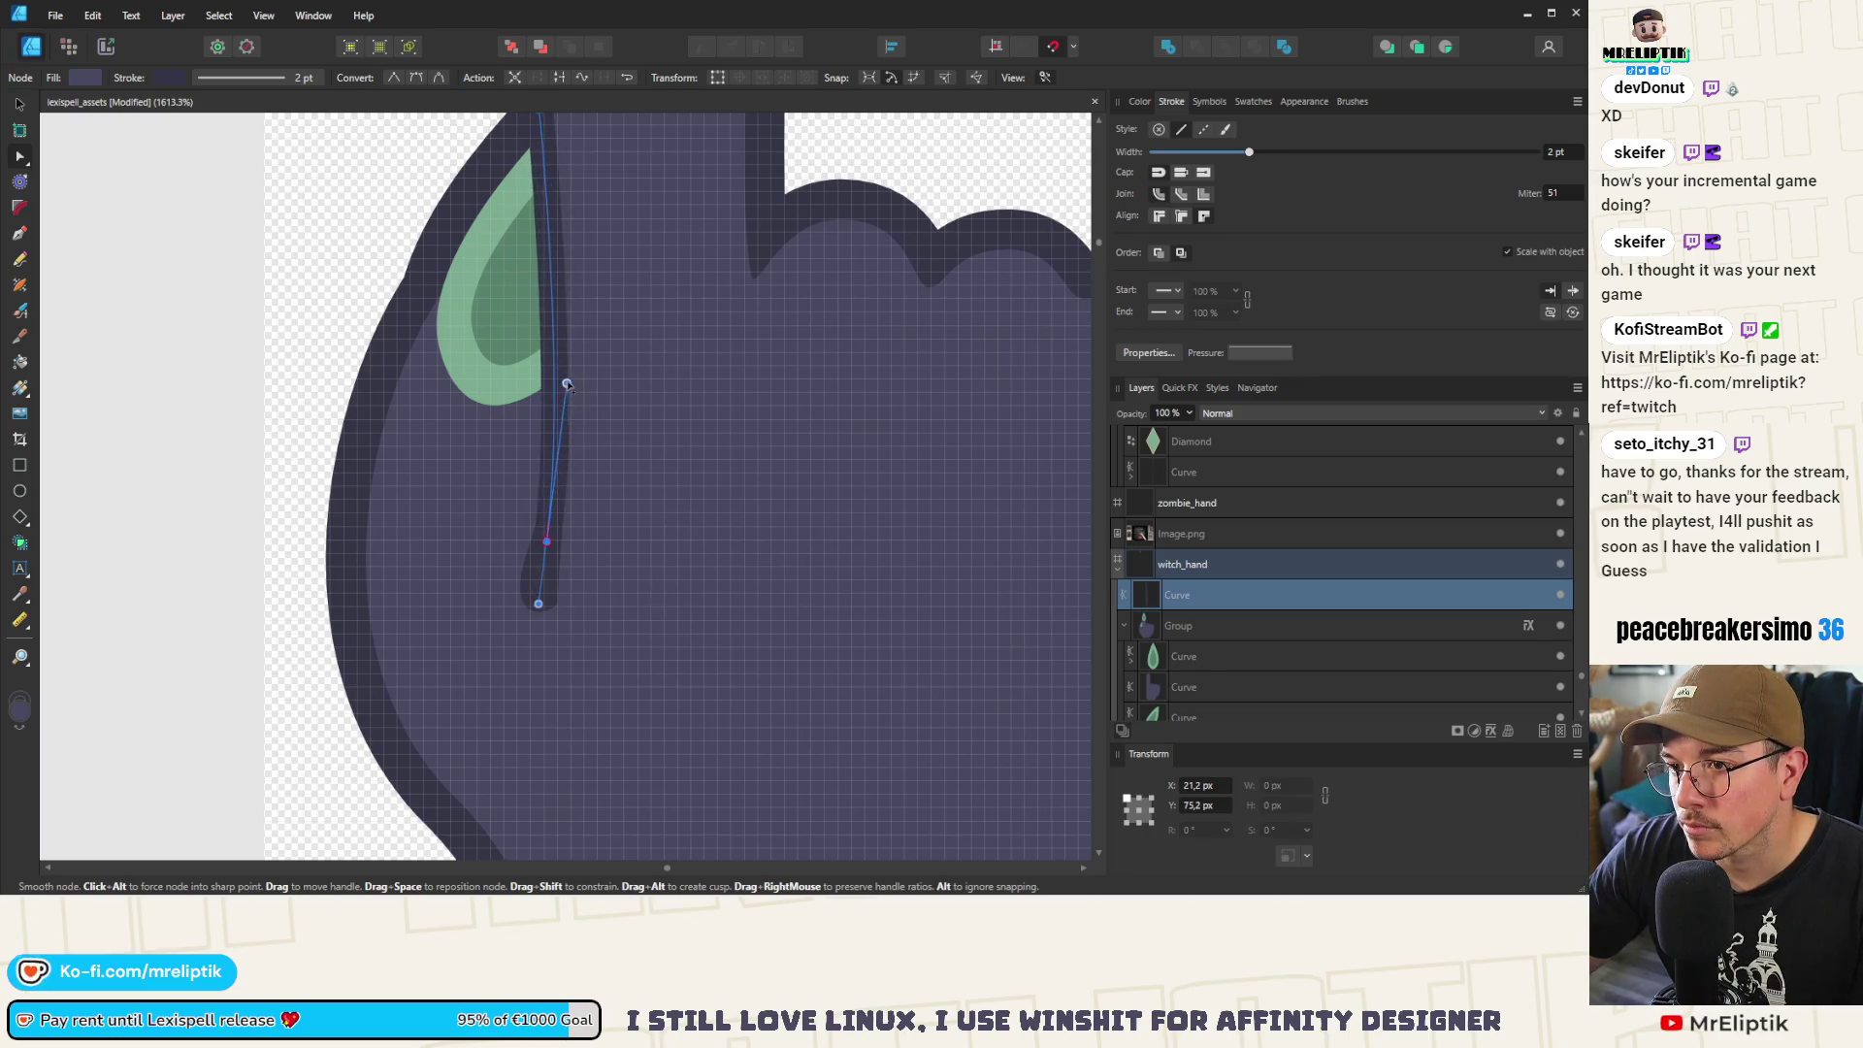
scroll(558, 274, down, 6)
click(644, 153)
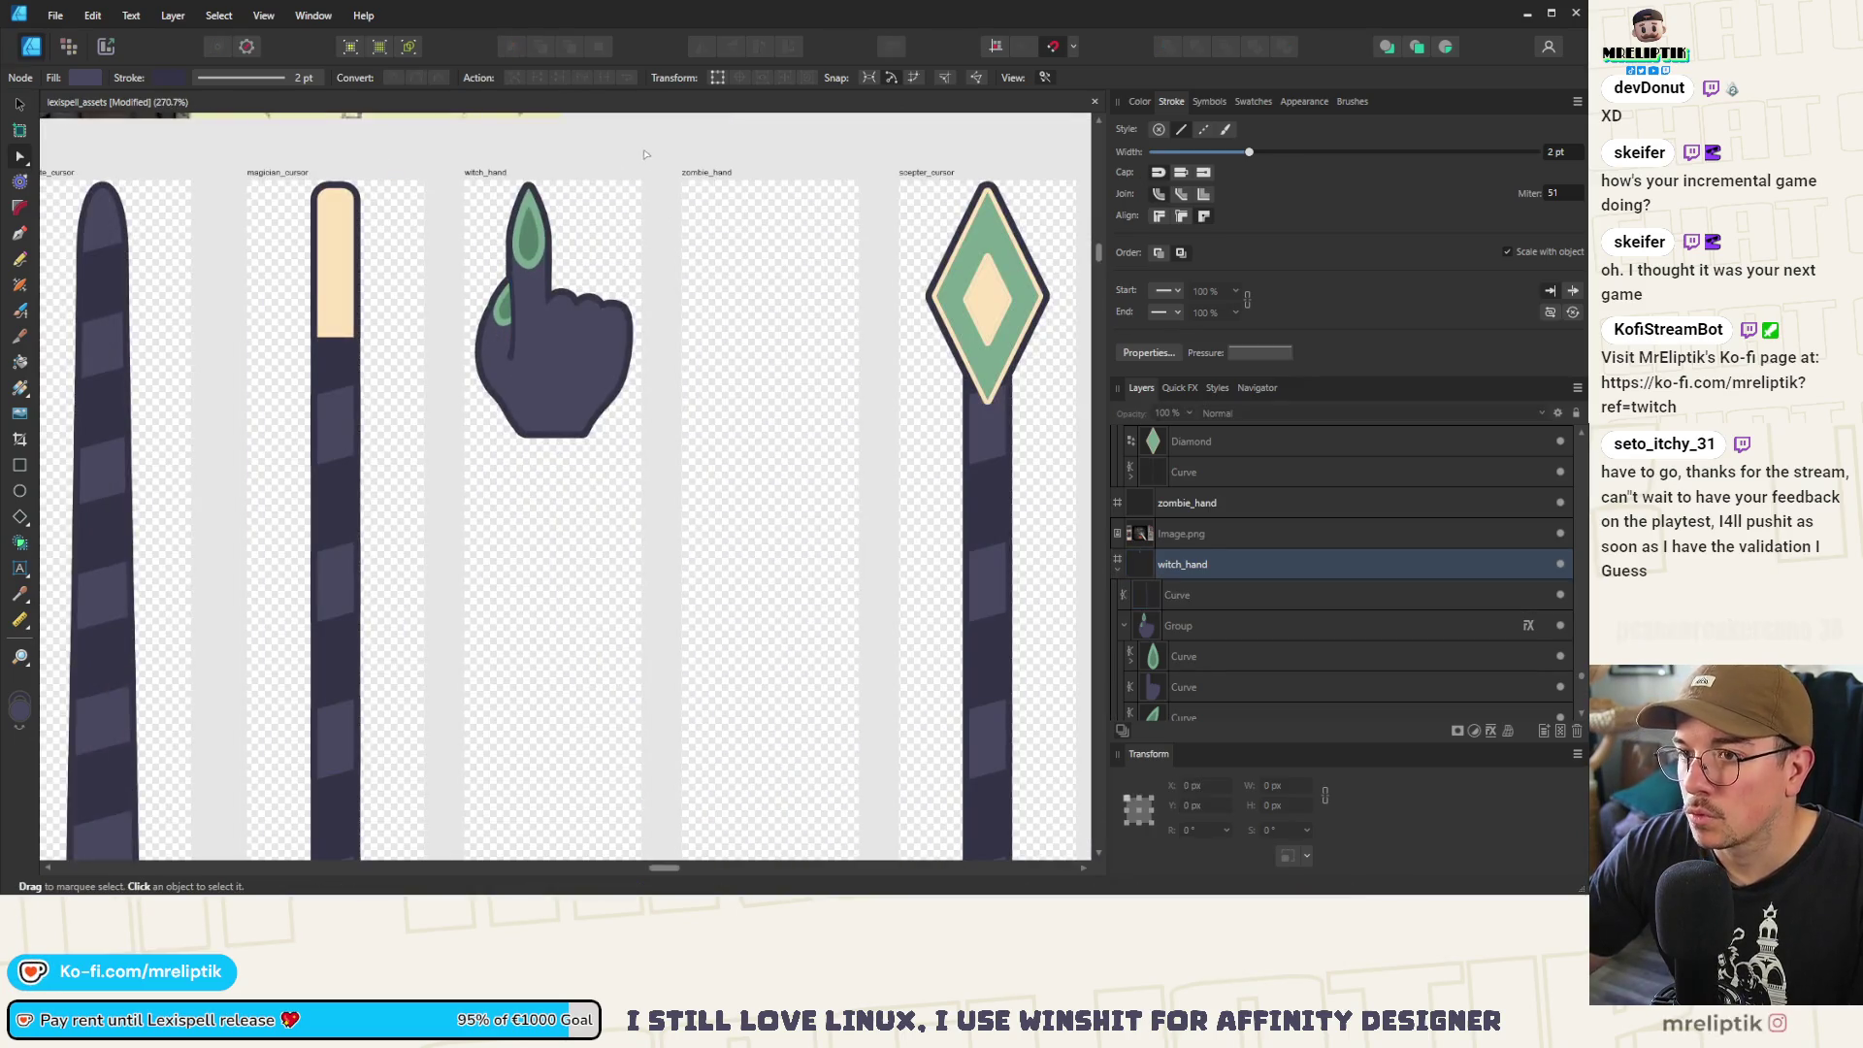
scroll(513, 375, up, 2)
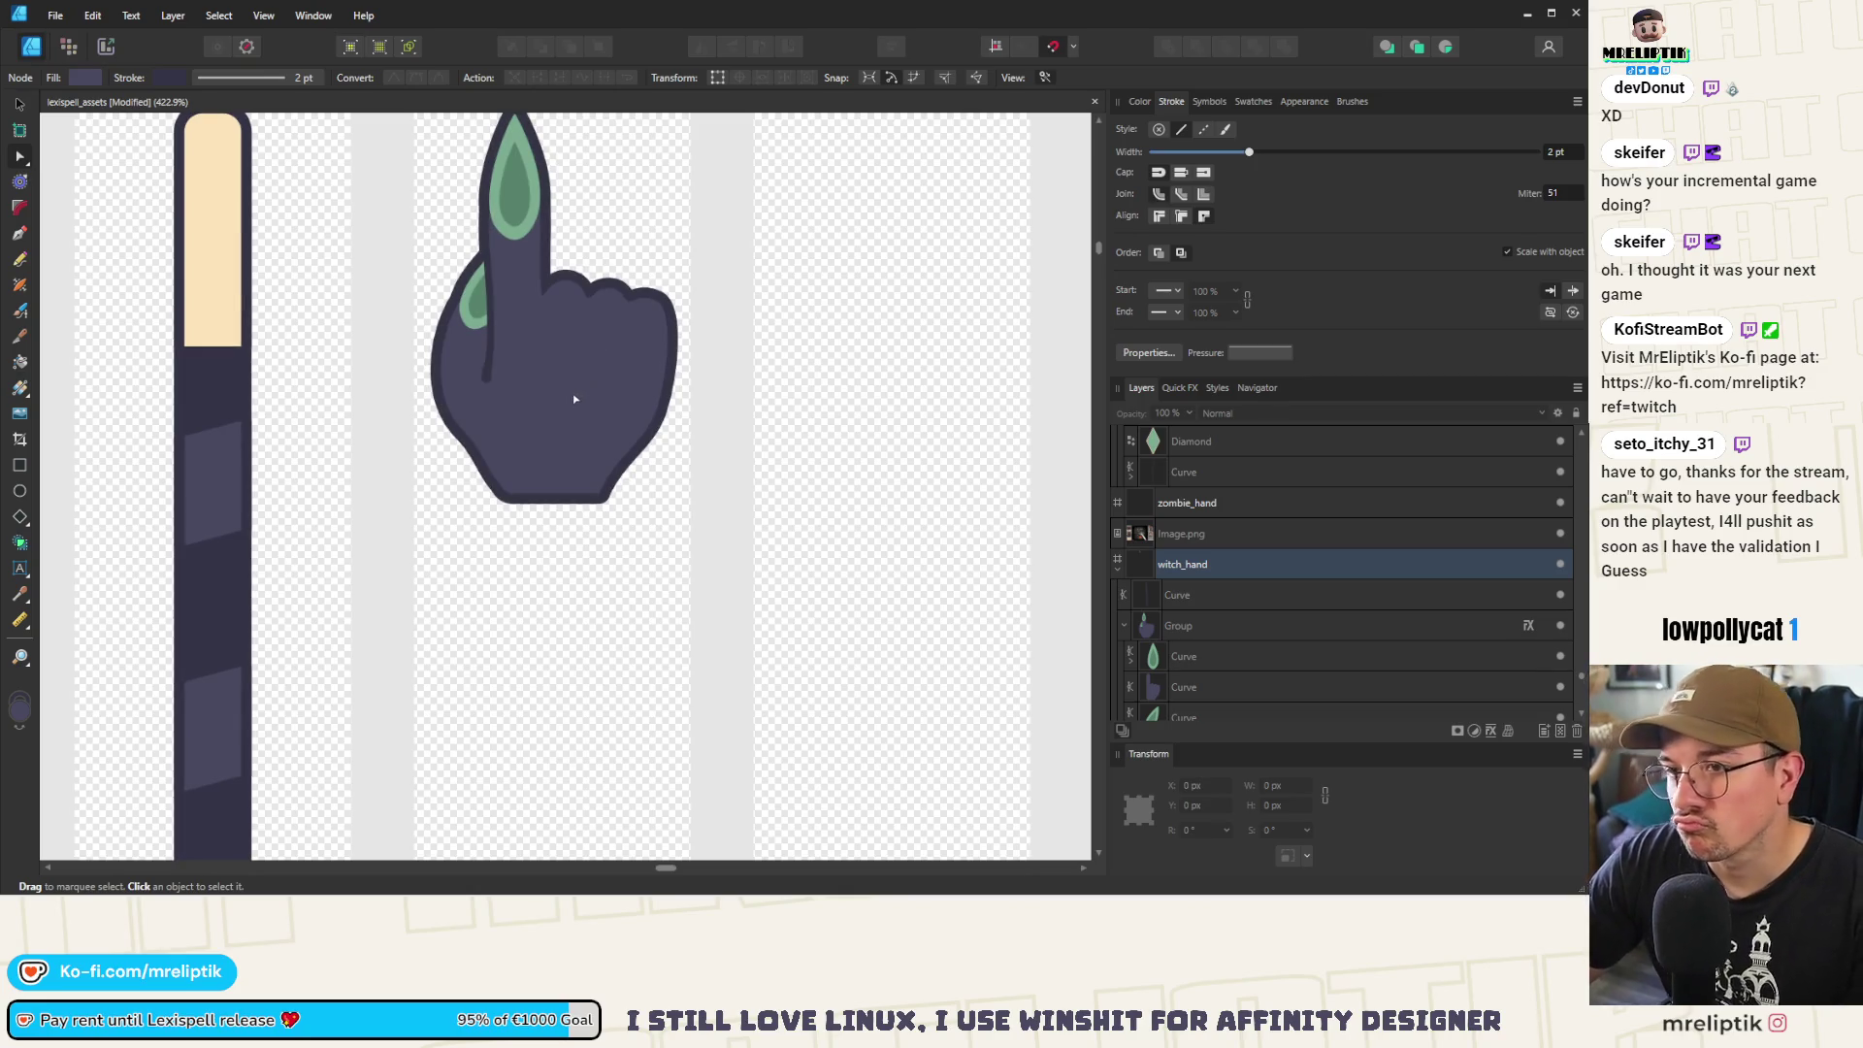
scroll(555, 438, down, 3)
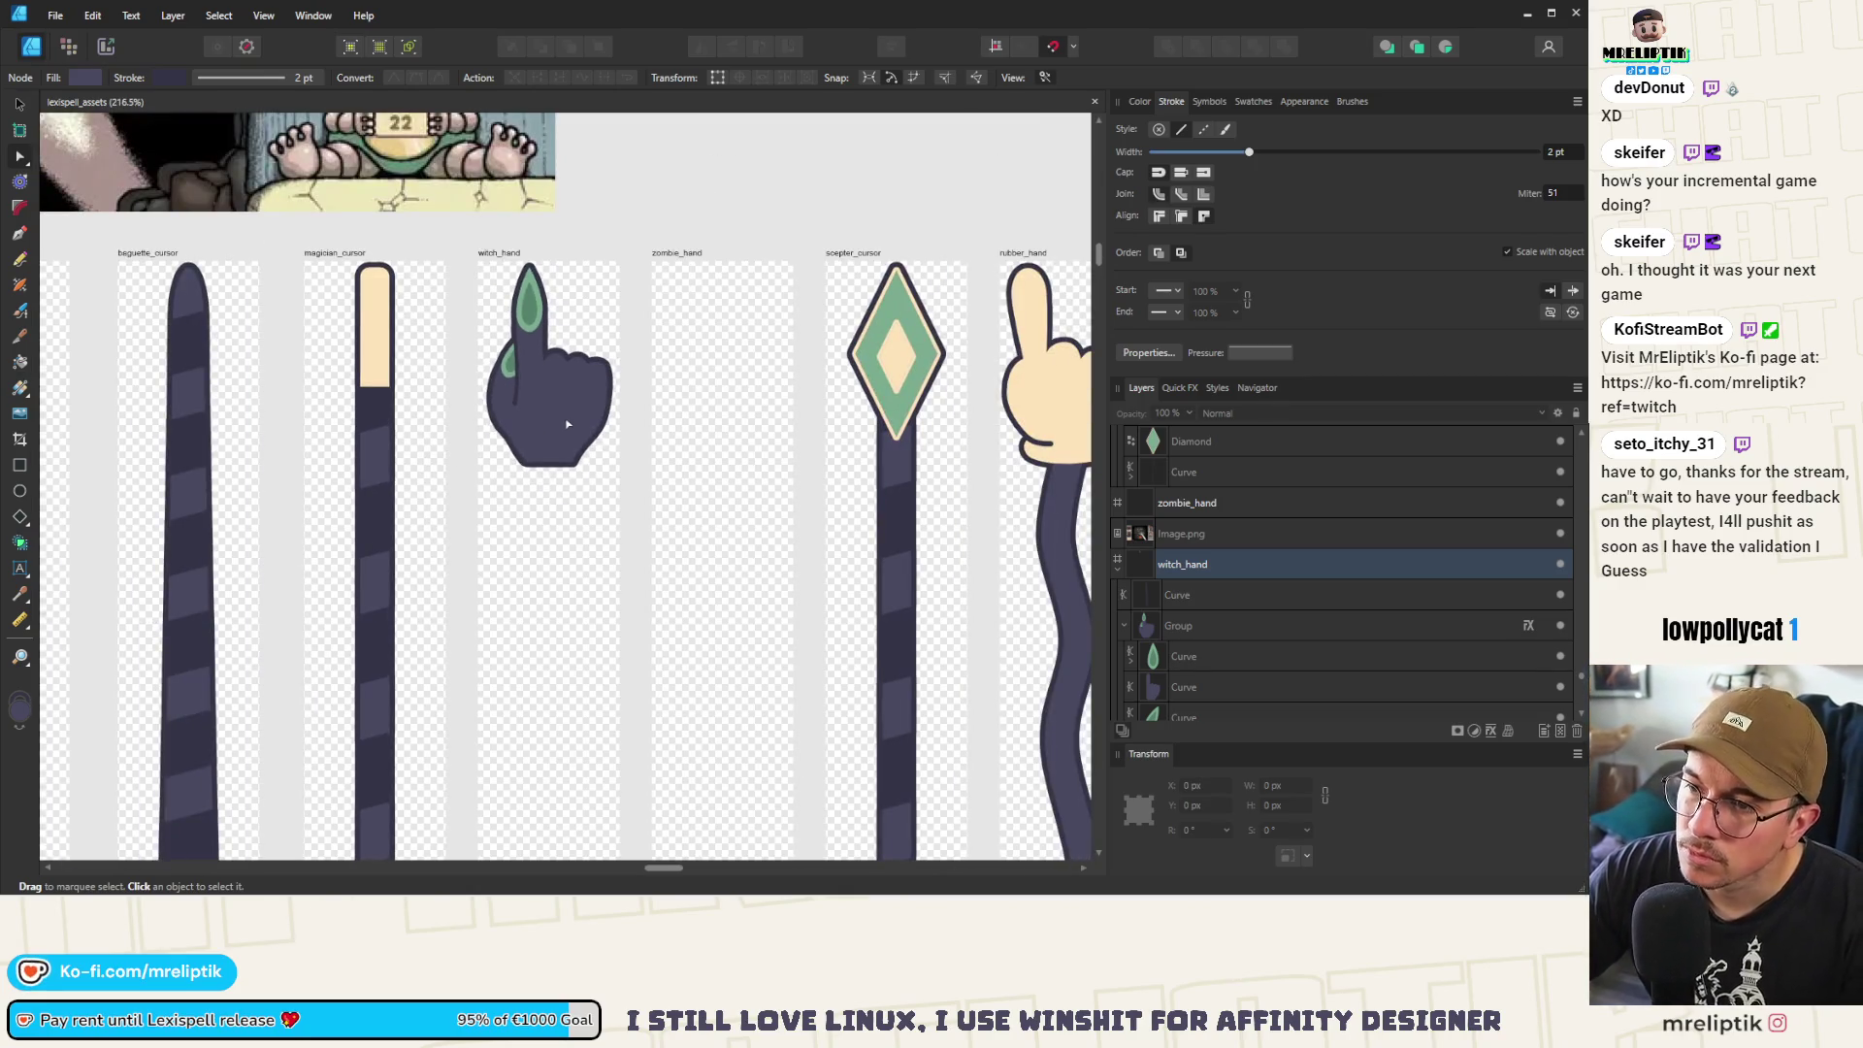
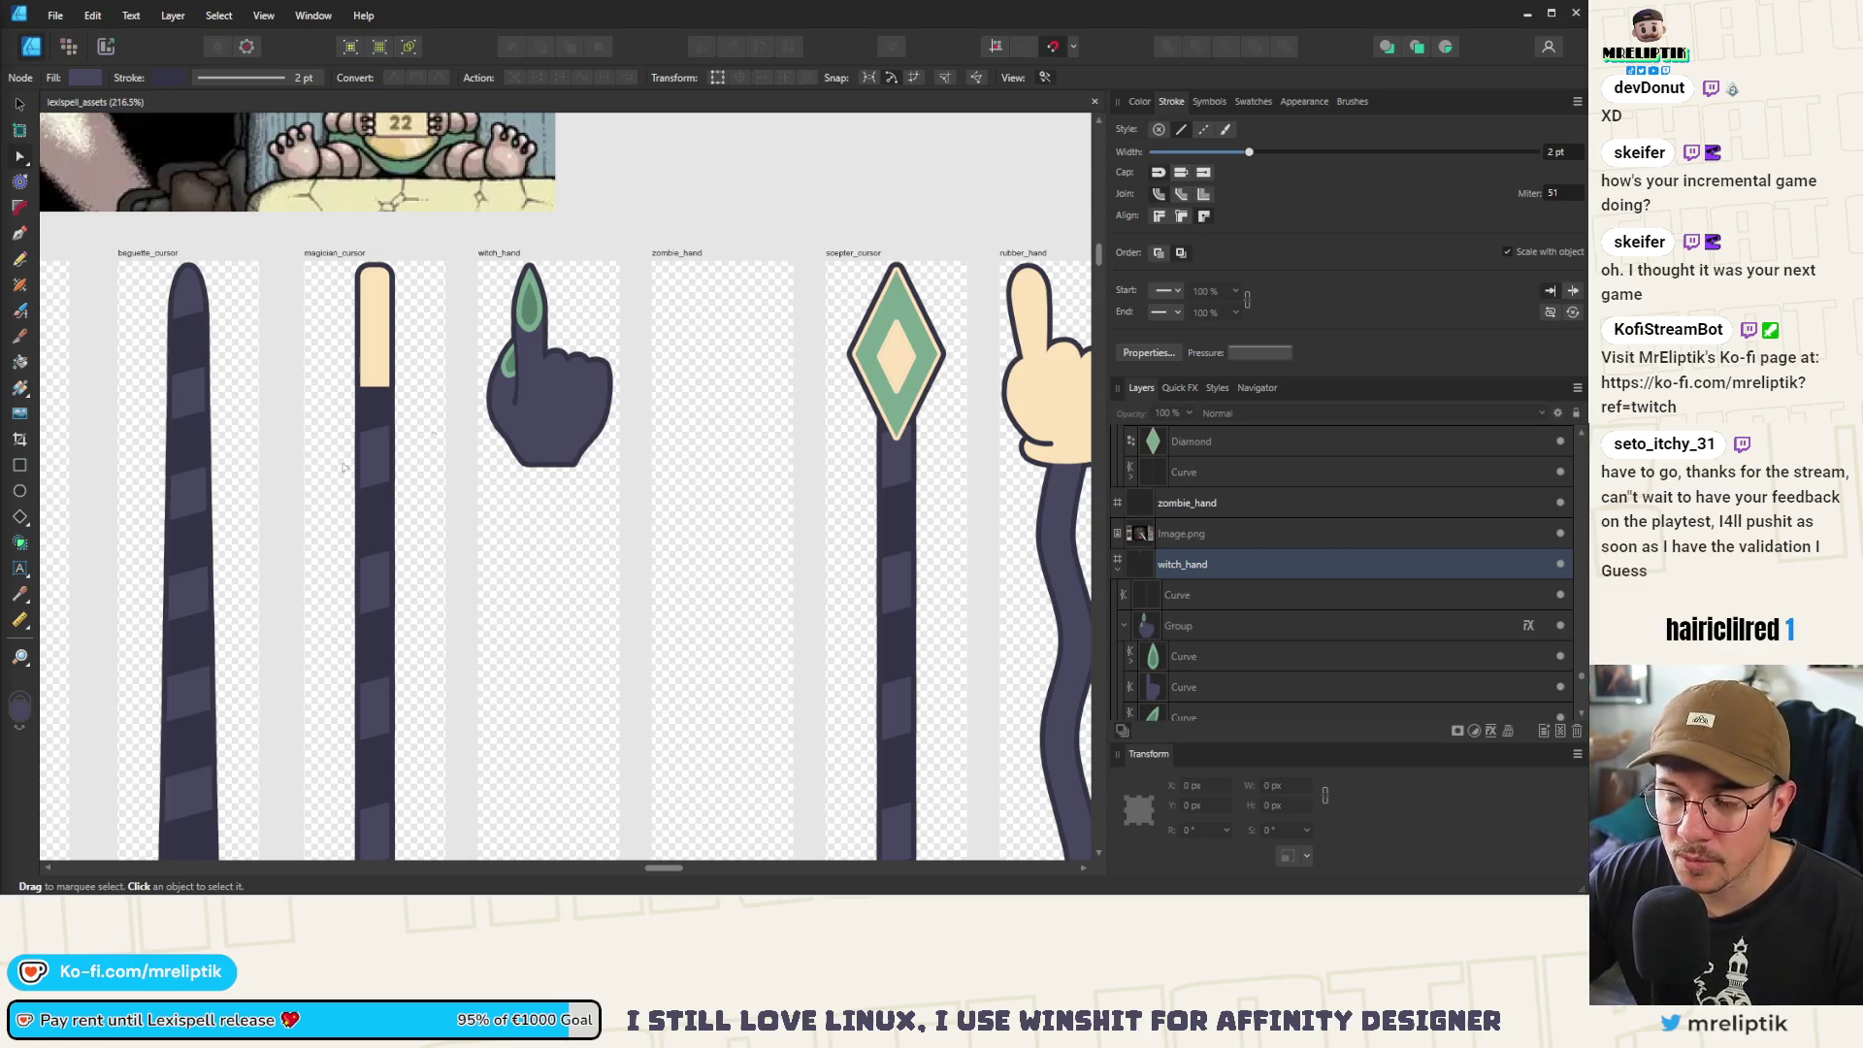
Duplicate the thin finger curve and stretch the copy's ends across the finger
scroll(341, 433, down, 3)
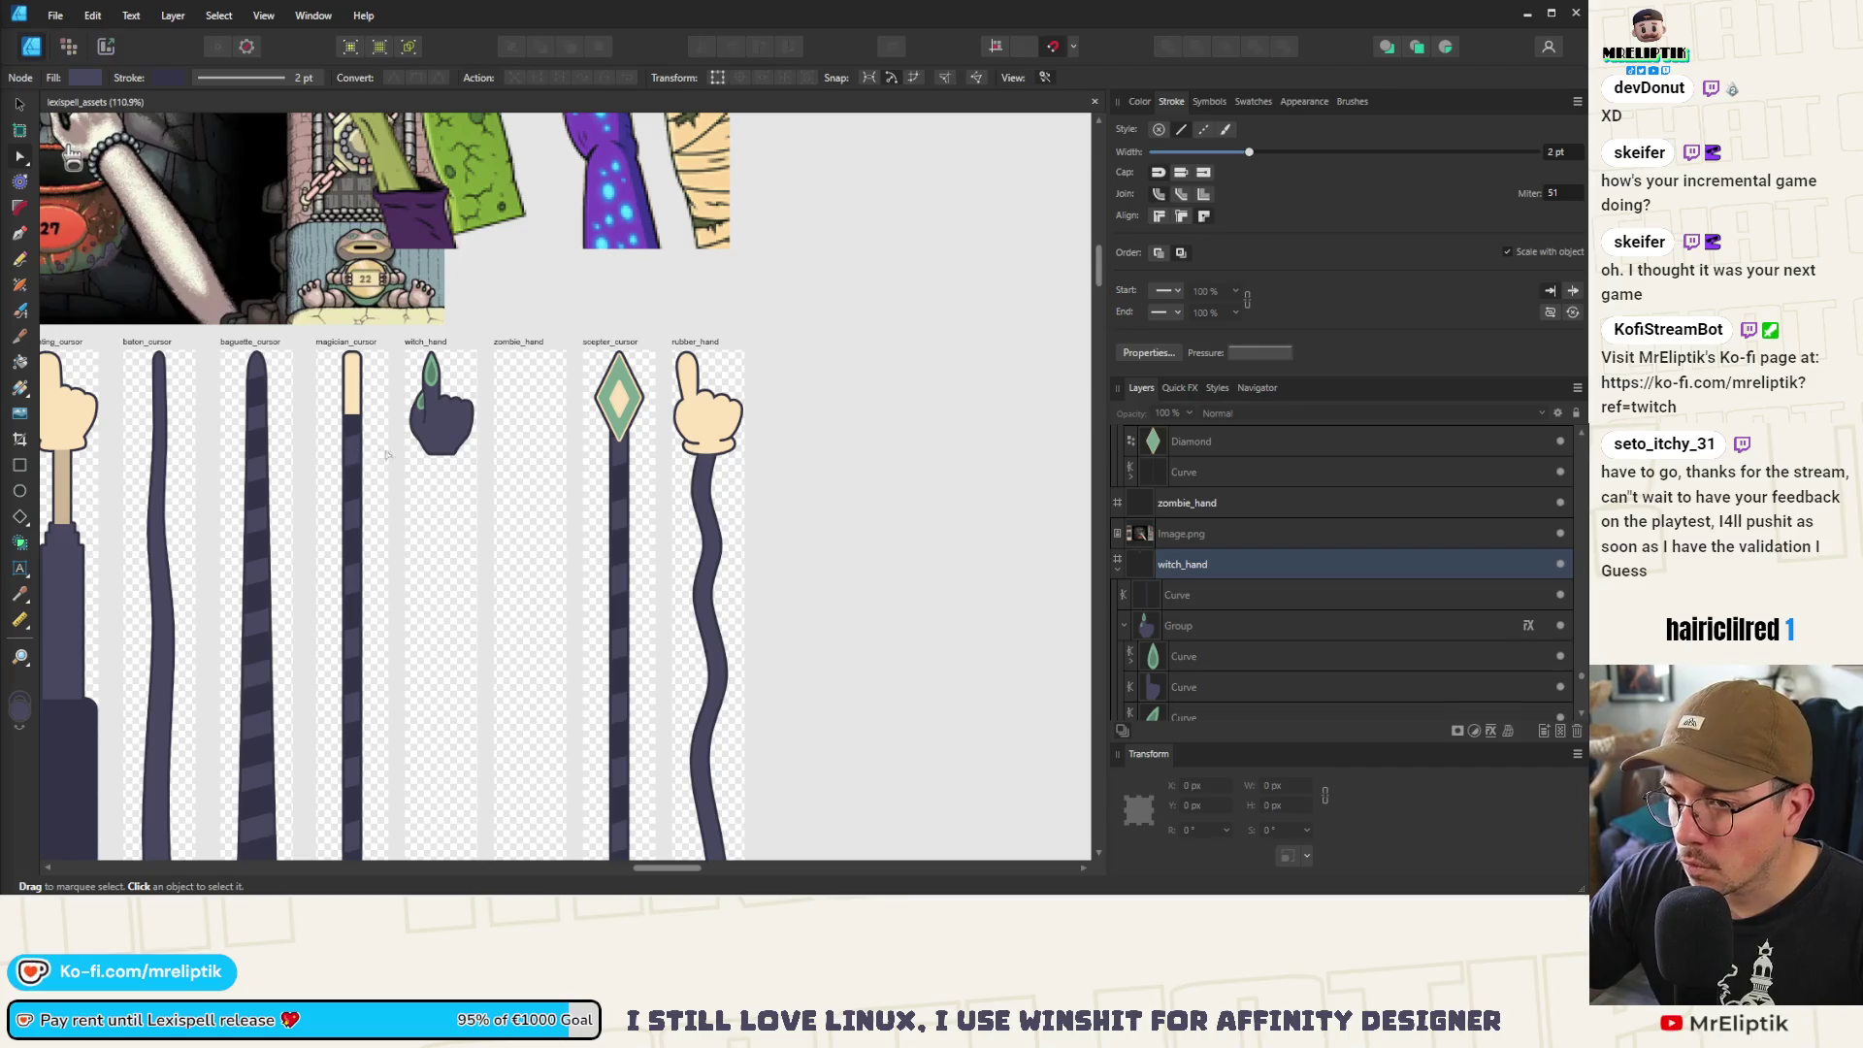
scroll(447, 492, down, 1)
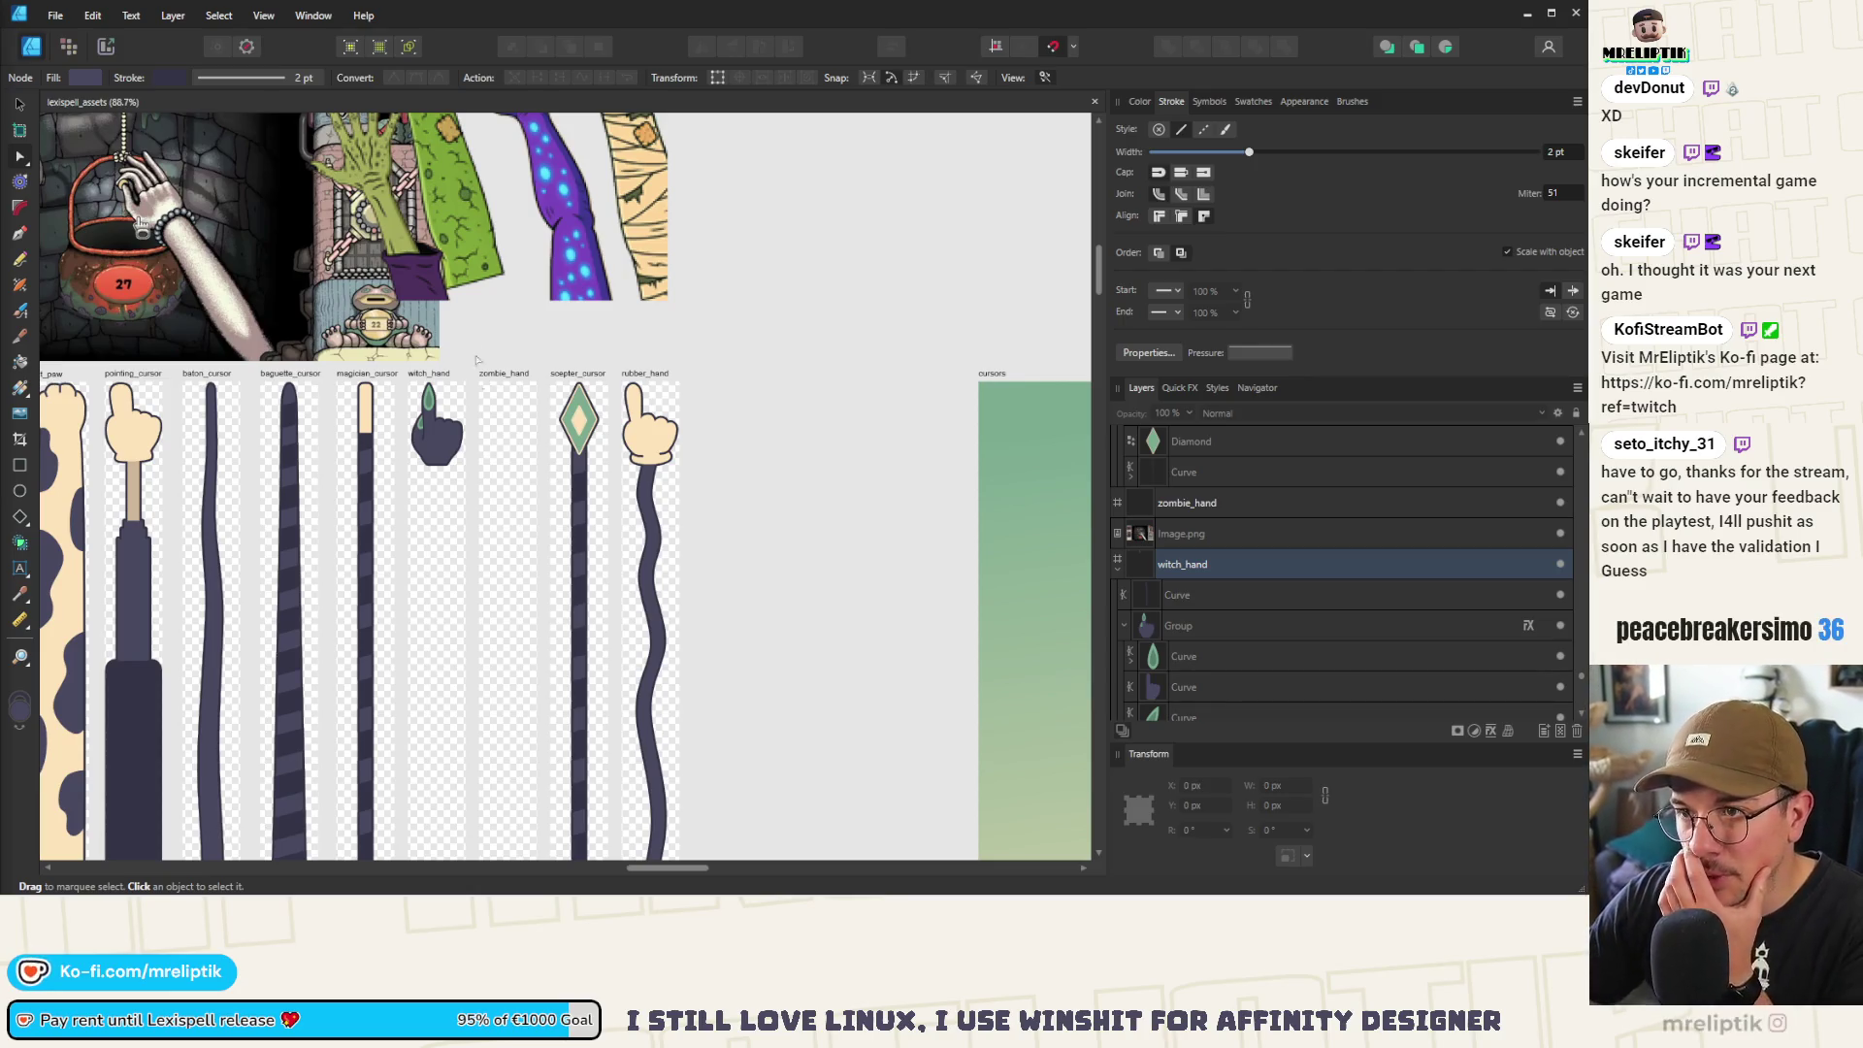
scroll(429, 316, up, 2)
scroll(425, 590, up, 10)
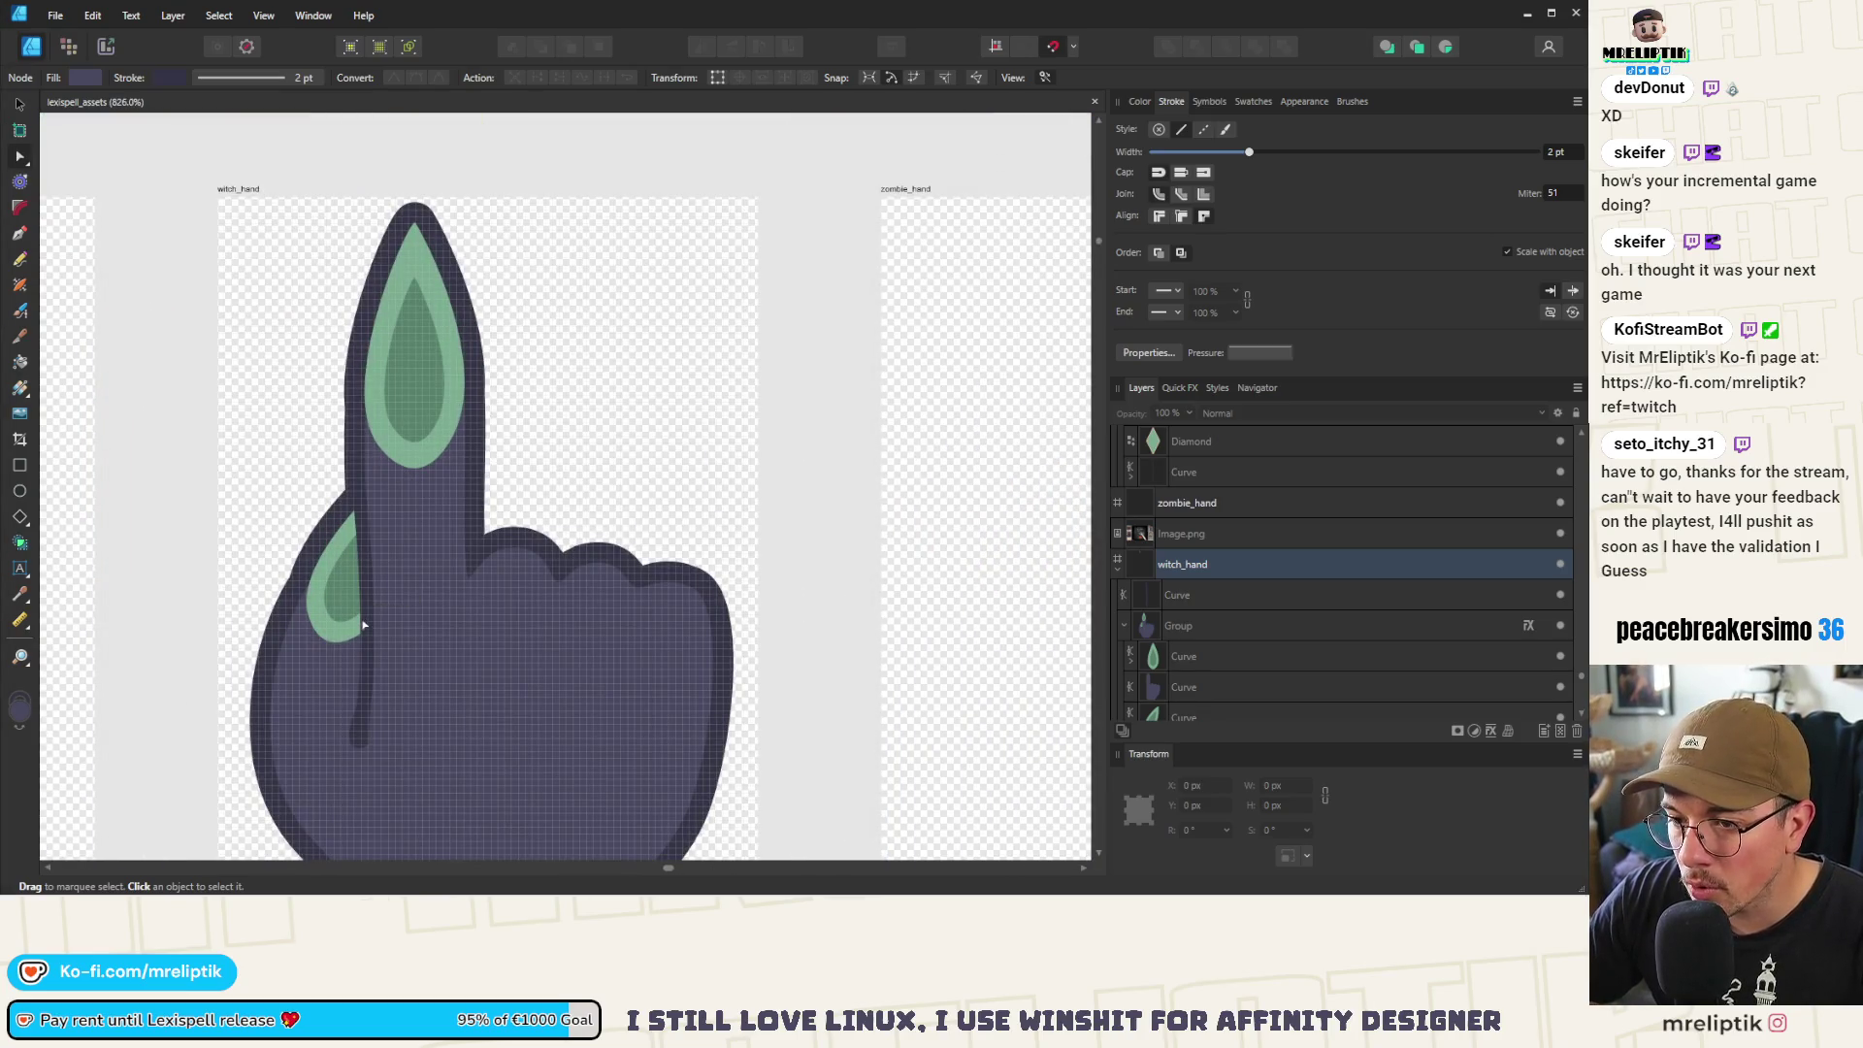
click(365, 625)
key(ctrl+j)
drag(359, 490, 365, 425)
mouse_move(361, 711)
mouse_down()
mouse_move(383, 489)
mouse_move(476, 424)
mouse_up()
scroll(474, 330, up, 3)
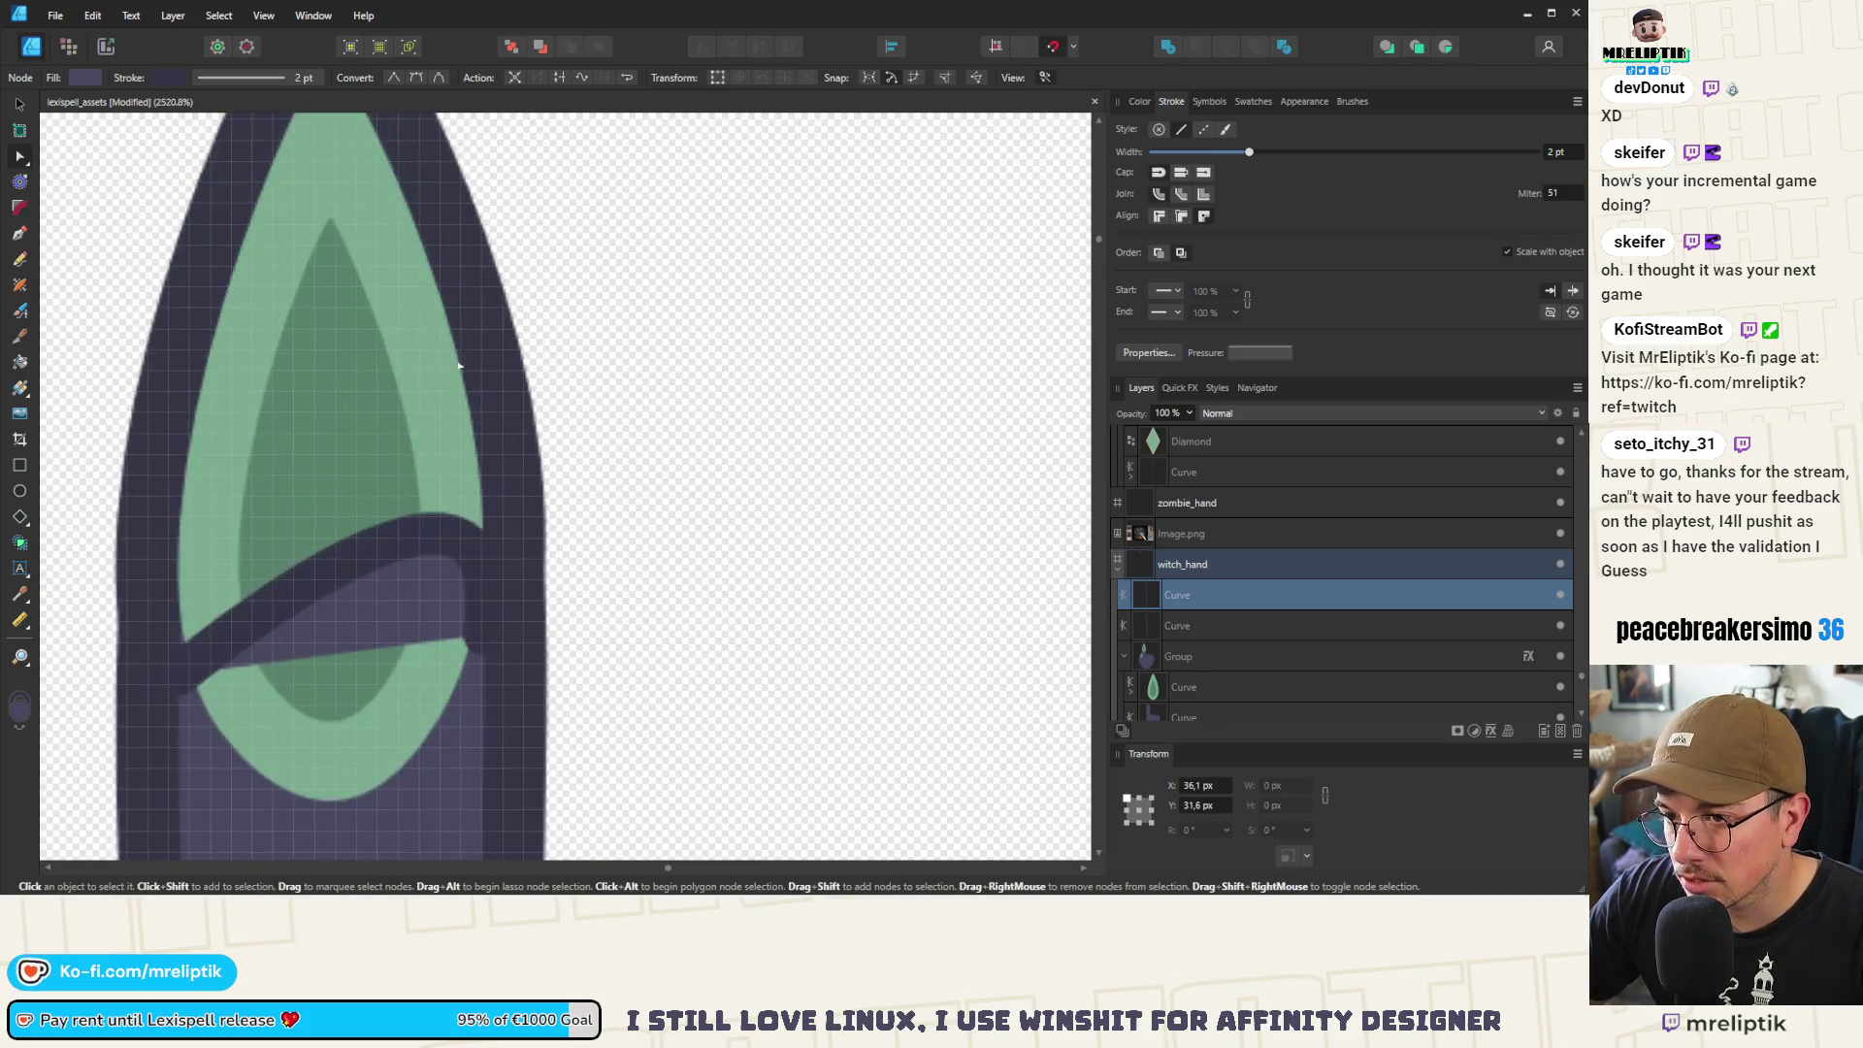
Give the copy 0% fill opacity and bend it into a downward arc reaching the nail
click(1149, 103)
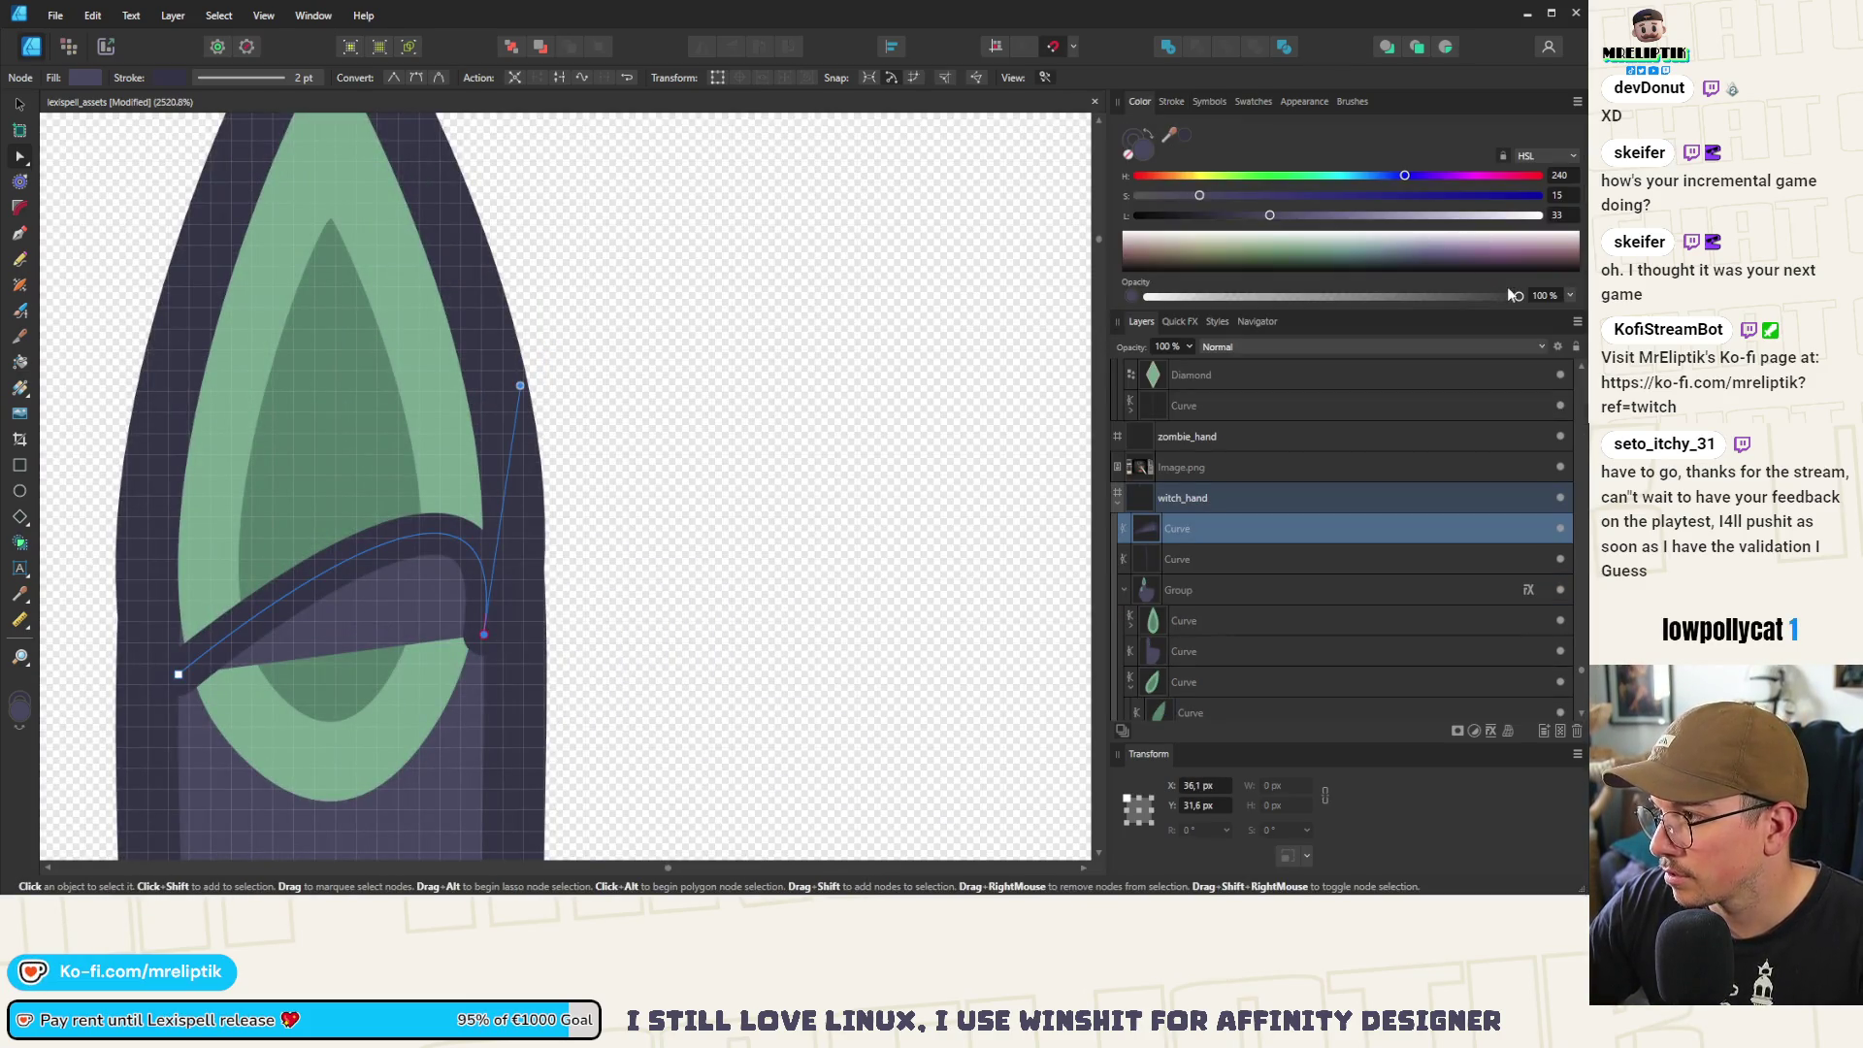
drag(1511, 294, 1144, 296)
scroll(675, 318, down, 2)
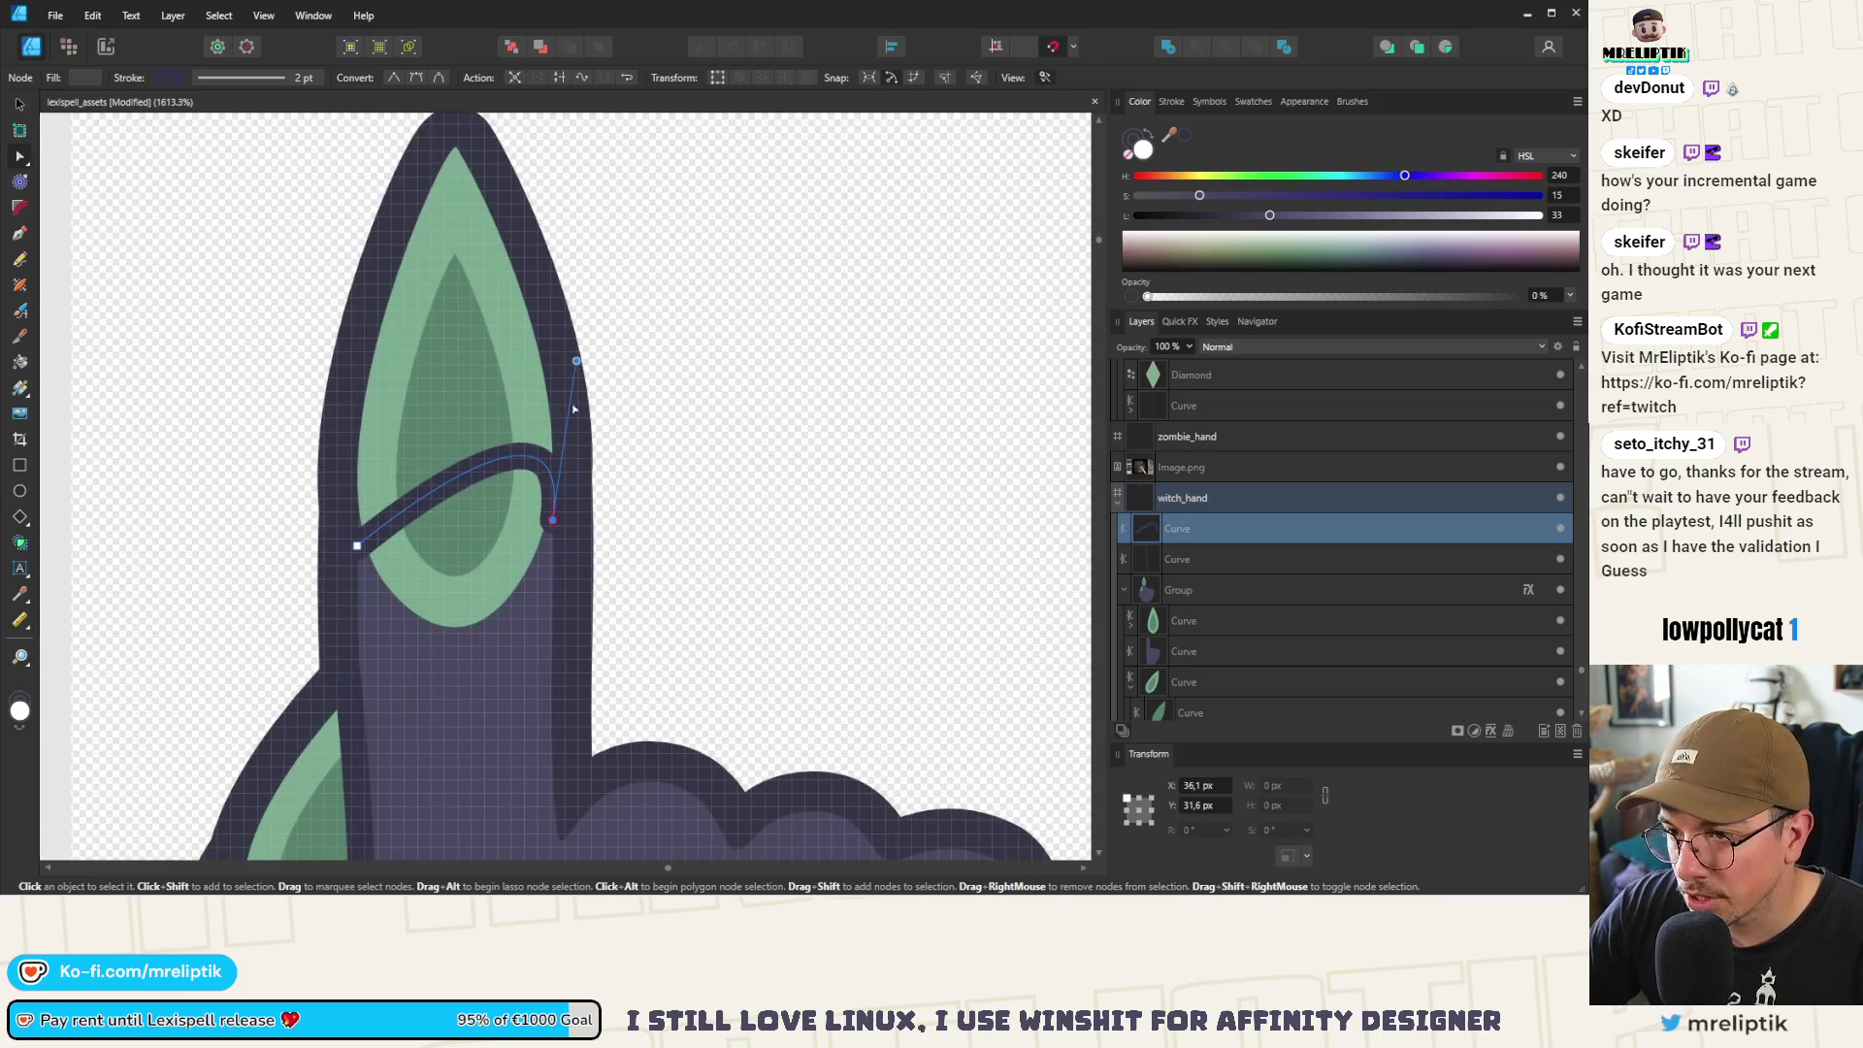
drag(576, 361, 464, 749)
drag(357, 546, 354, 526)
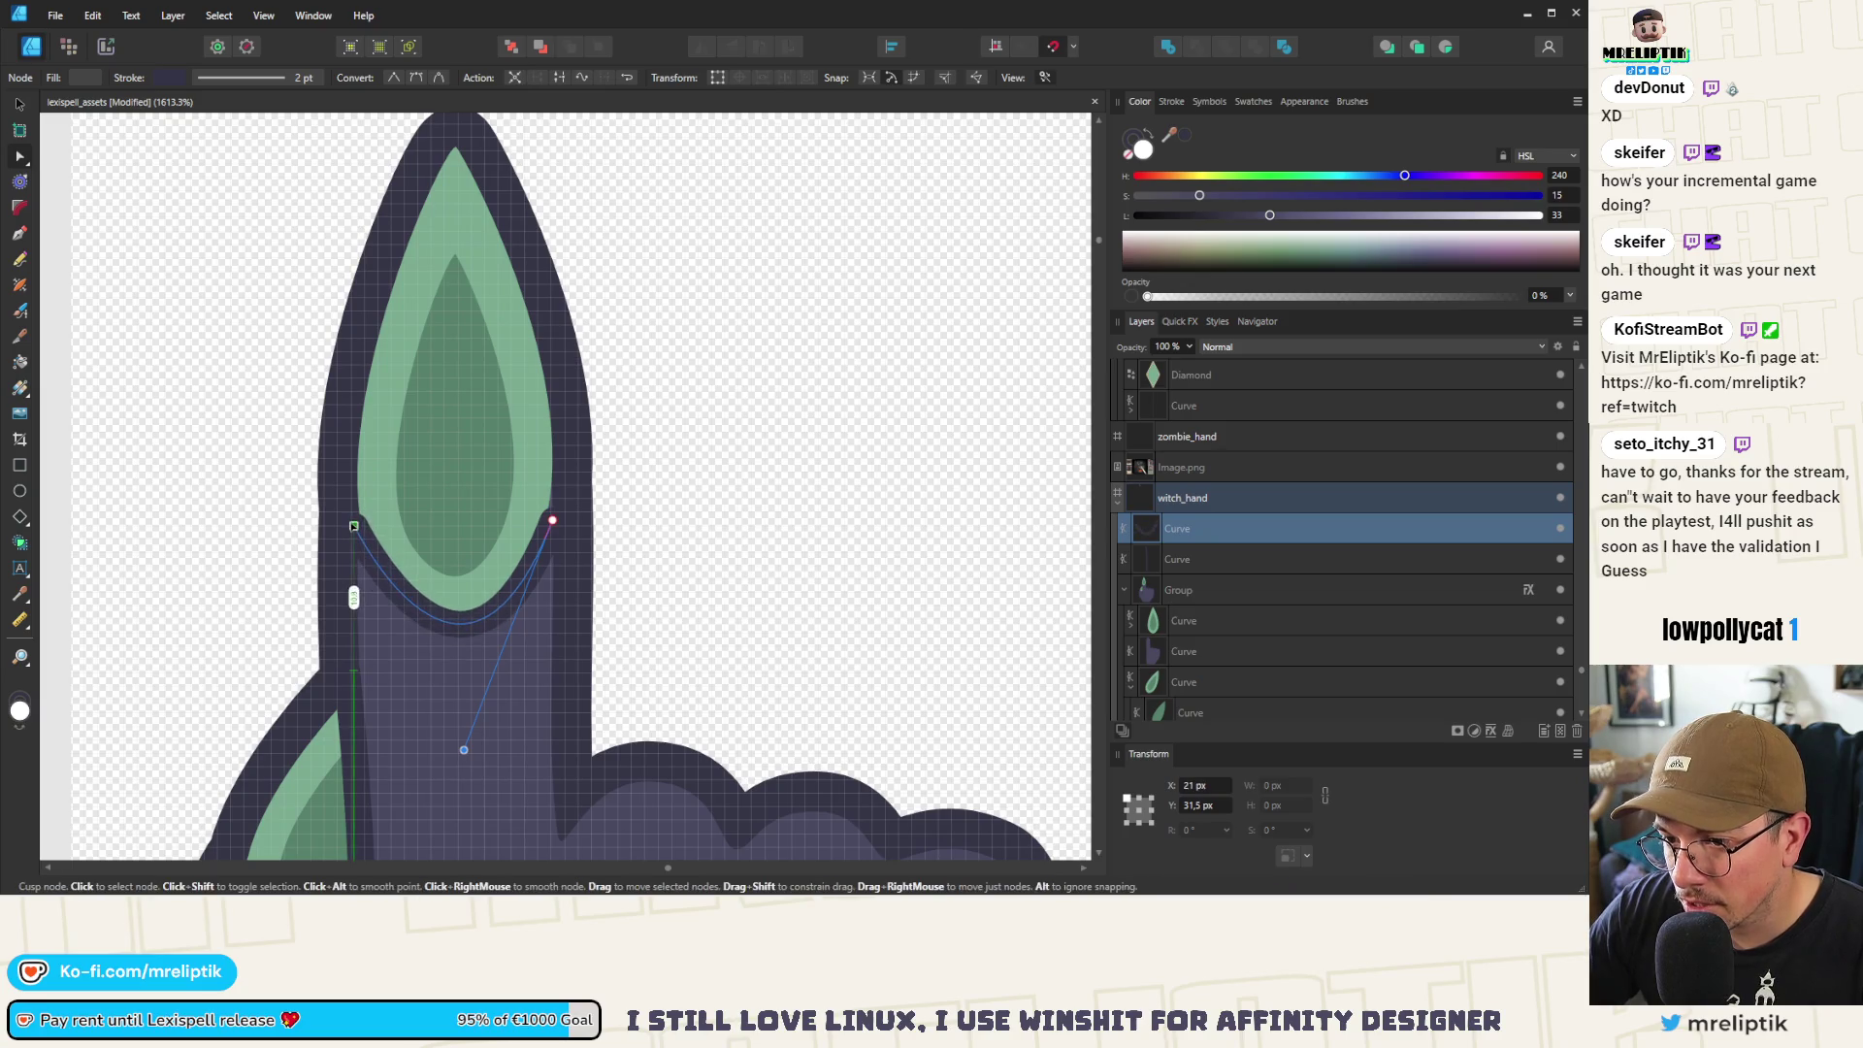
drag(552, 520, 551, 494)
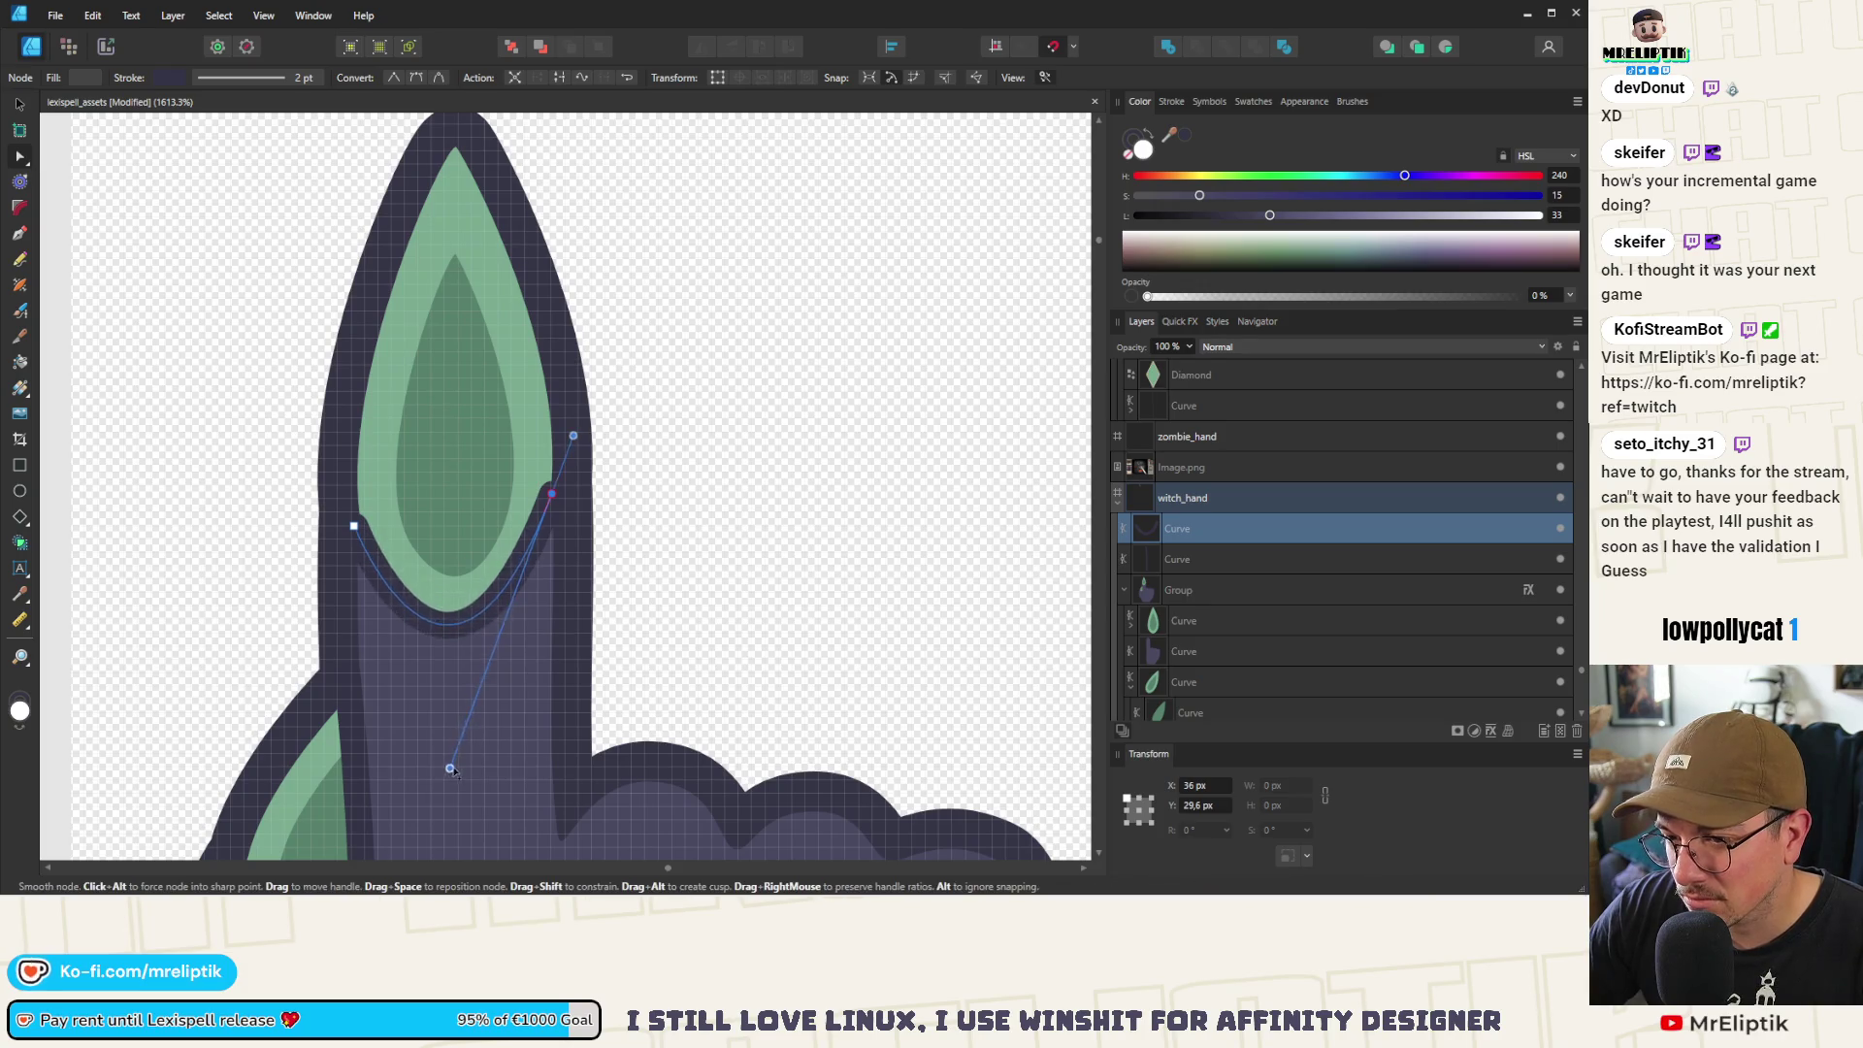
Fit both arc ends onto the nail edge and adjust its curvature to the nail
scroll(440, 479, down, 5)
scroll(440, 479, down, 2)
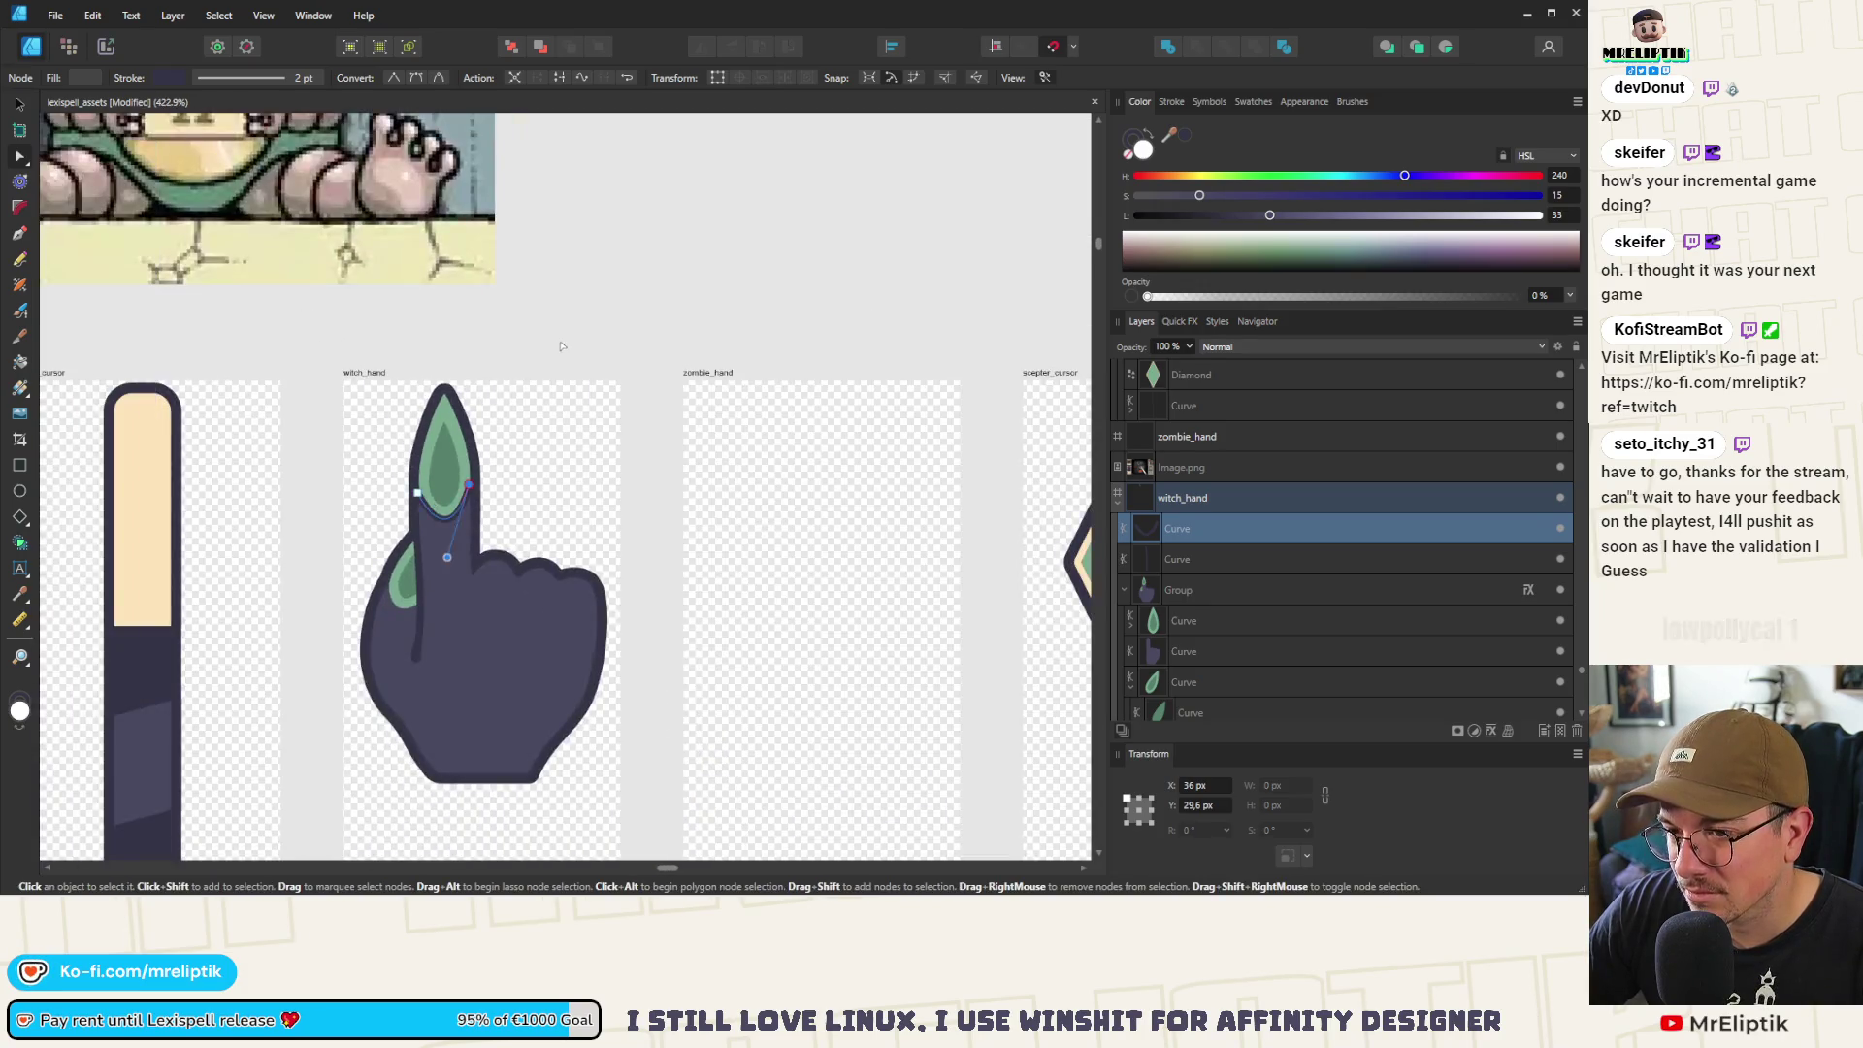
scroll(445, 485, up, 4)
scroll(451, 475, up, 3)
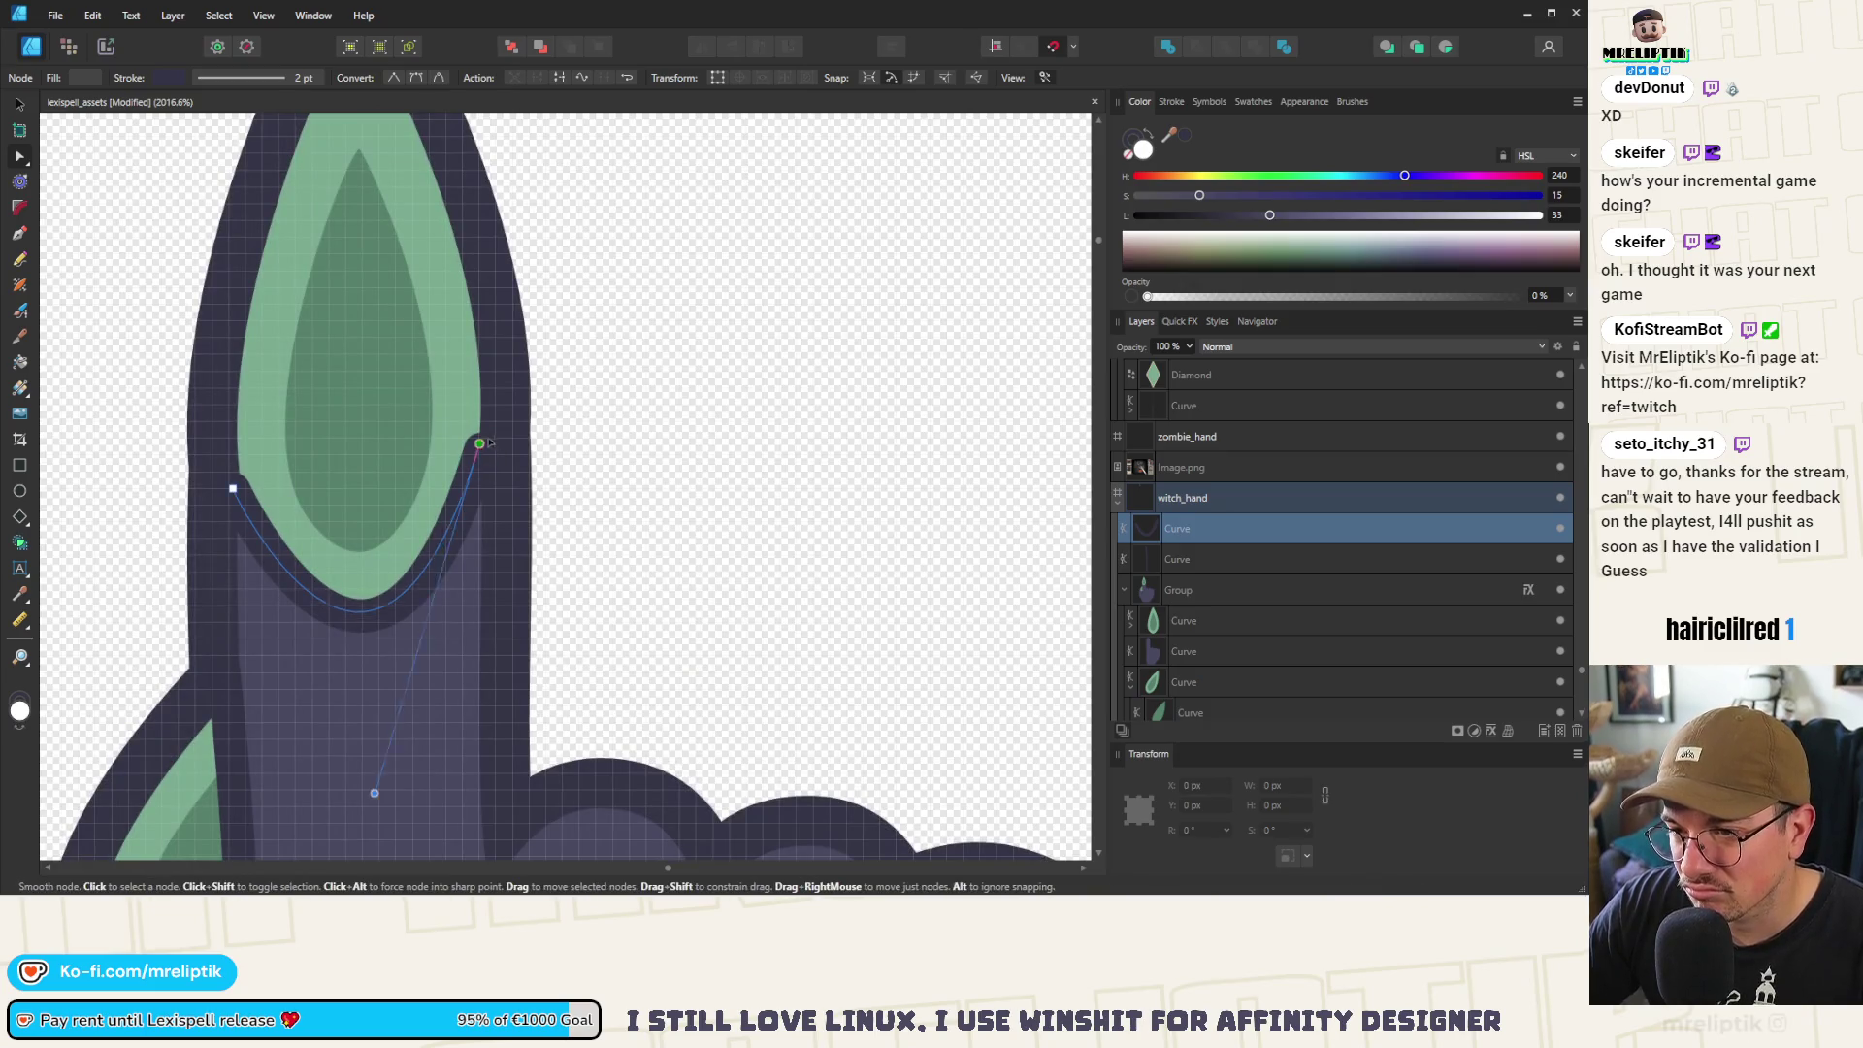
drag(479, 448, 495, 434)
drag(234, 488, 222, 475)
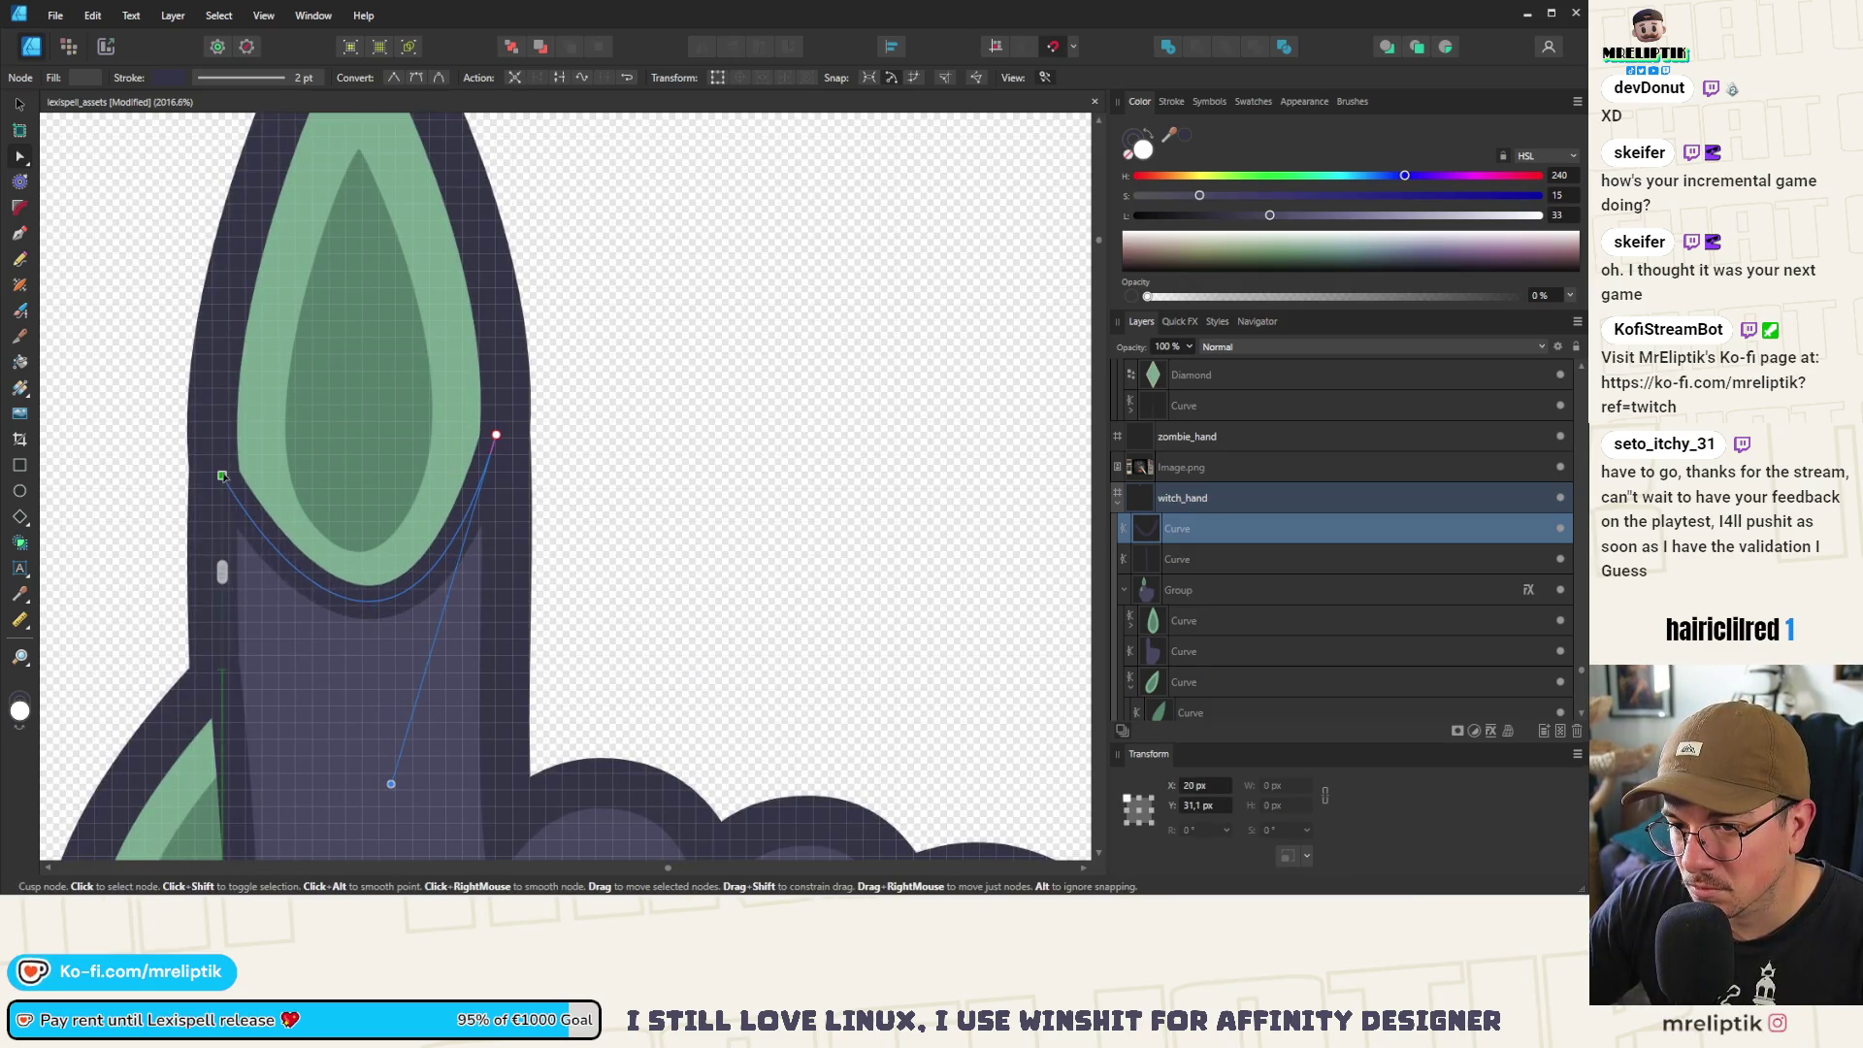
drag(393, 790, 392, 768)
scroll(386, 582, down, 9)
scroll(385, 482, down, 4)
key(Escape)
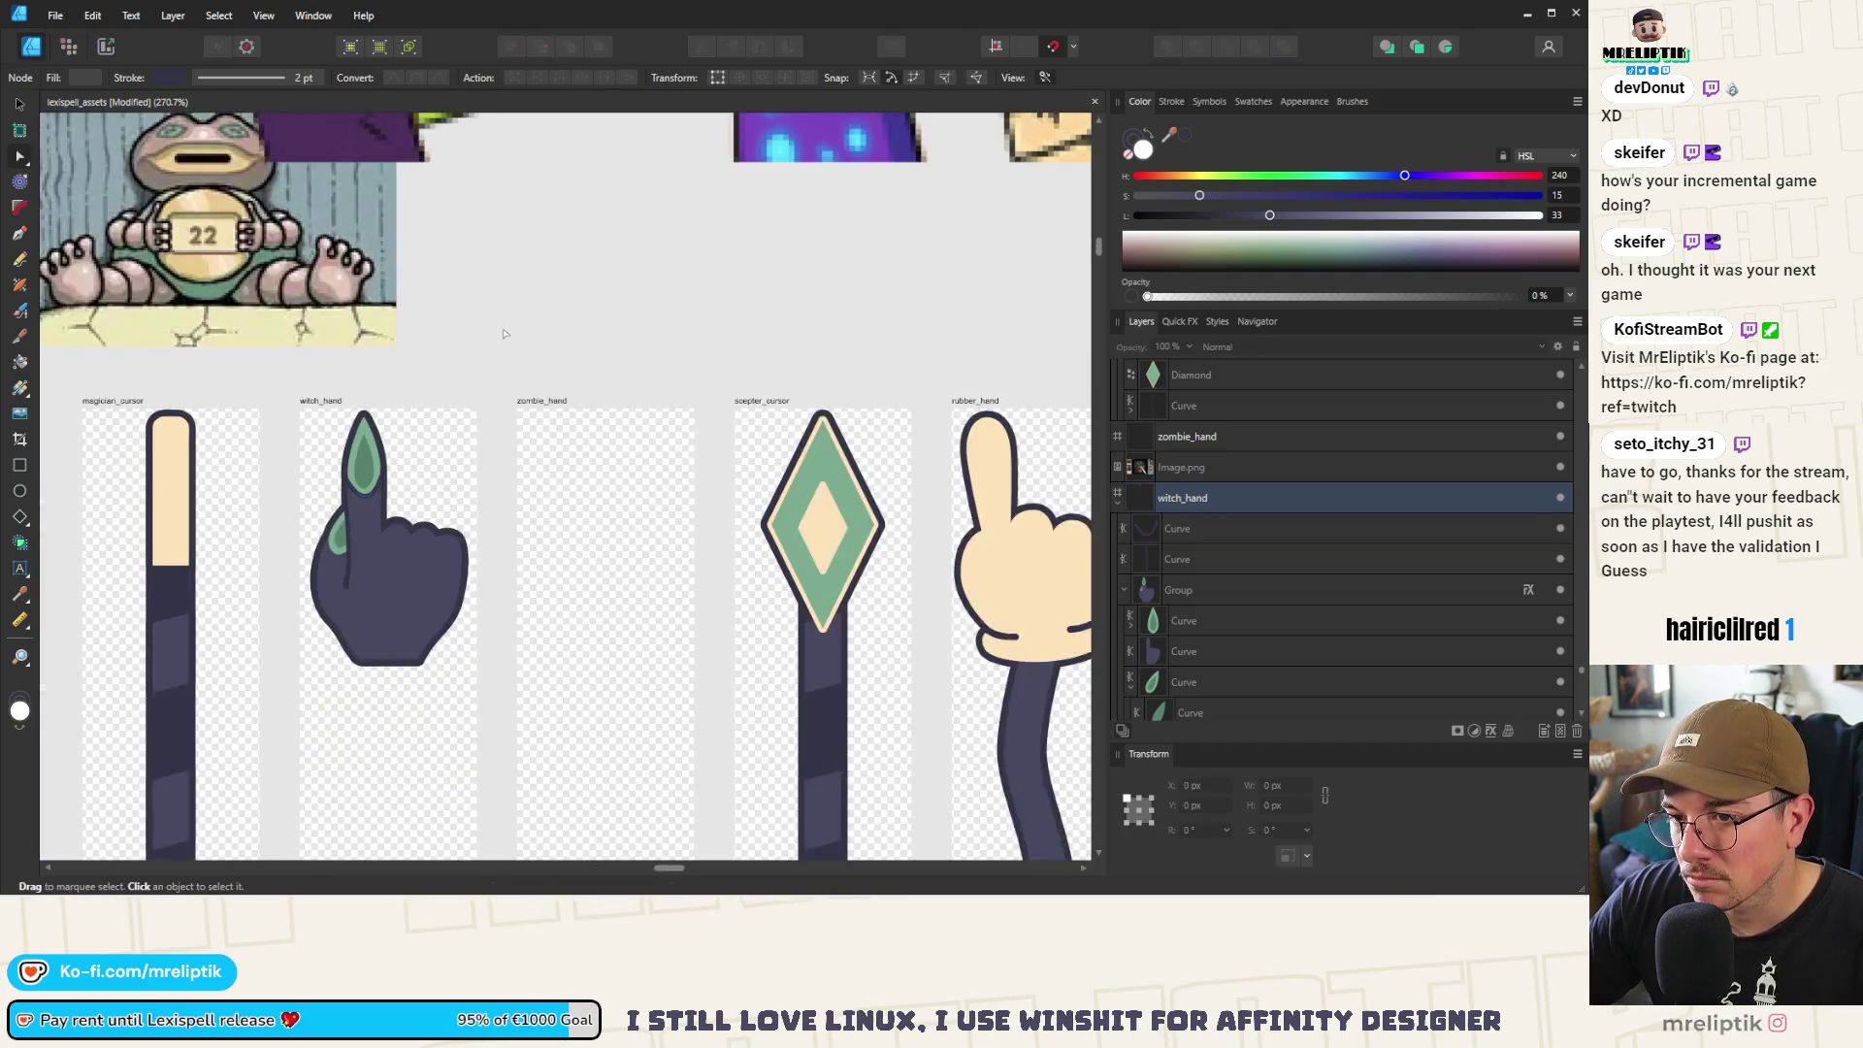
Add two nodes along the nail underline and nudge one to refine its shape
scroll(383, 417, up, 7)
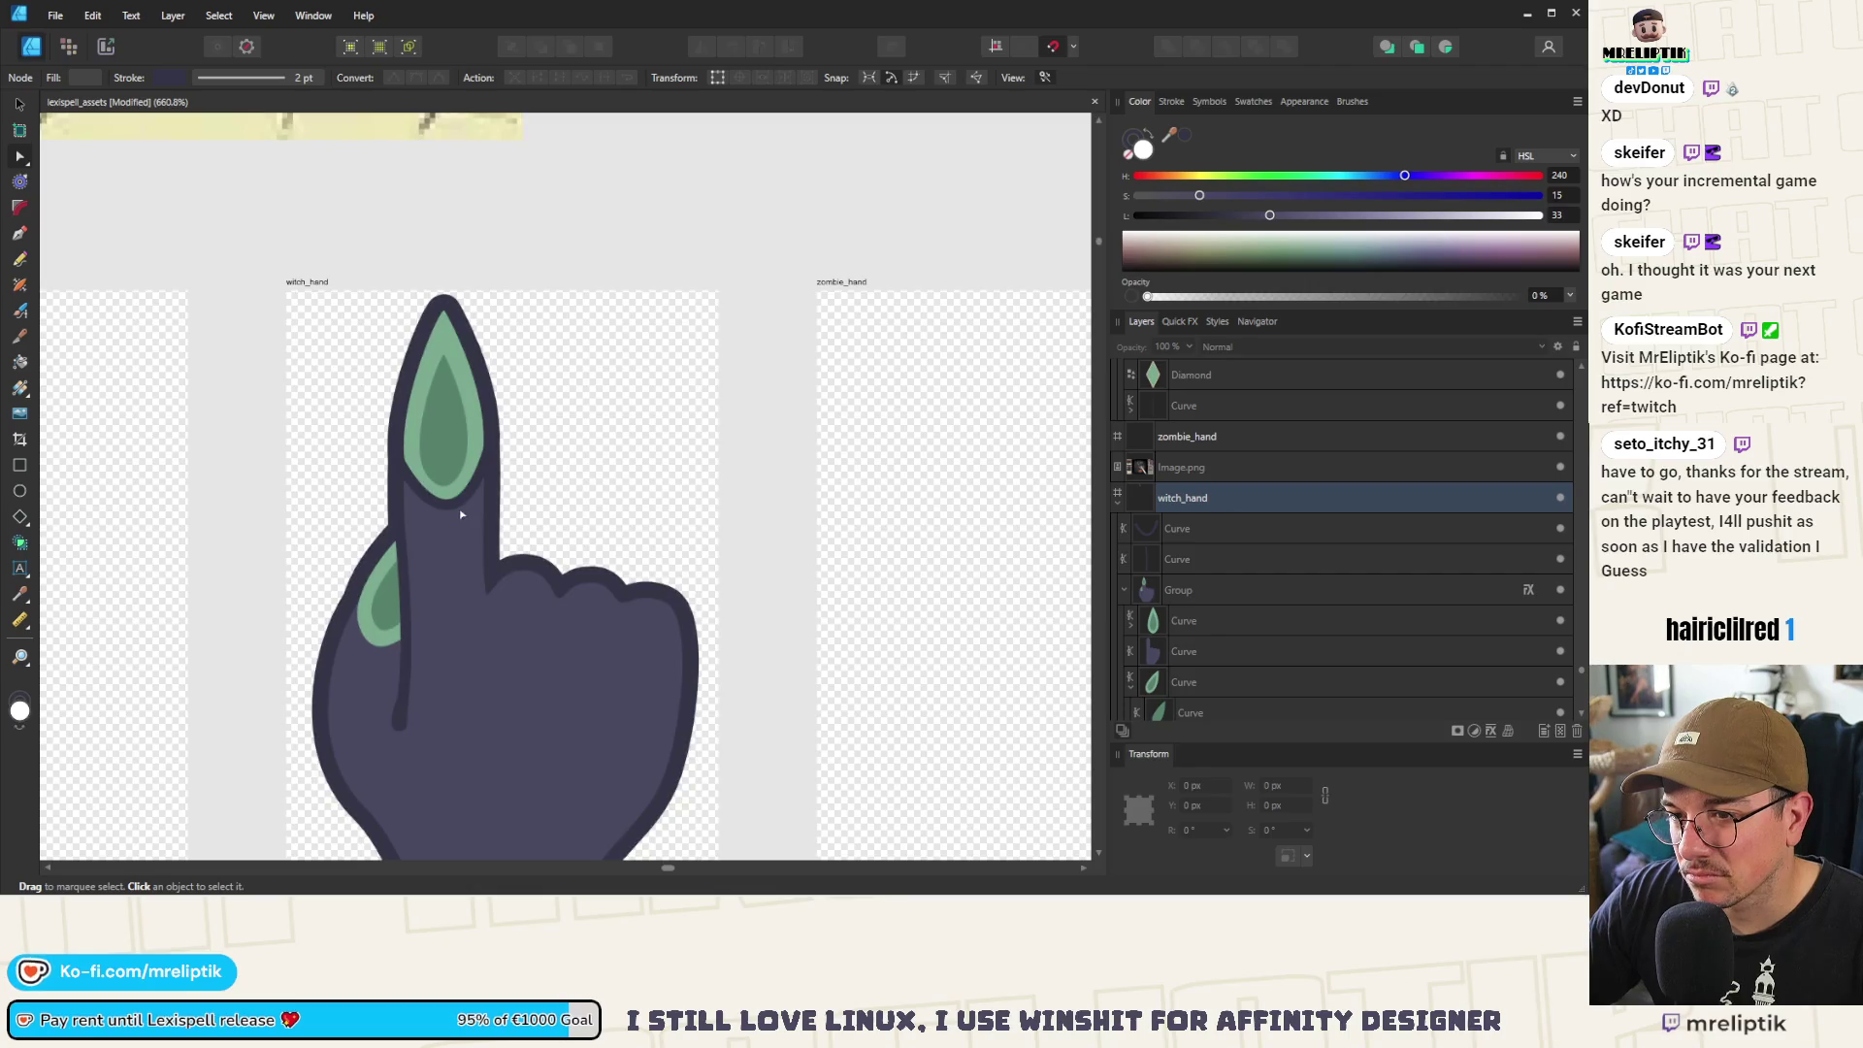
scroll(457, 509, up, 3)
click(465, 494)
click(511, 516)
click(581, 480)
drag(581, 480, 587, 483)
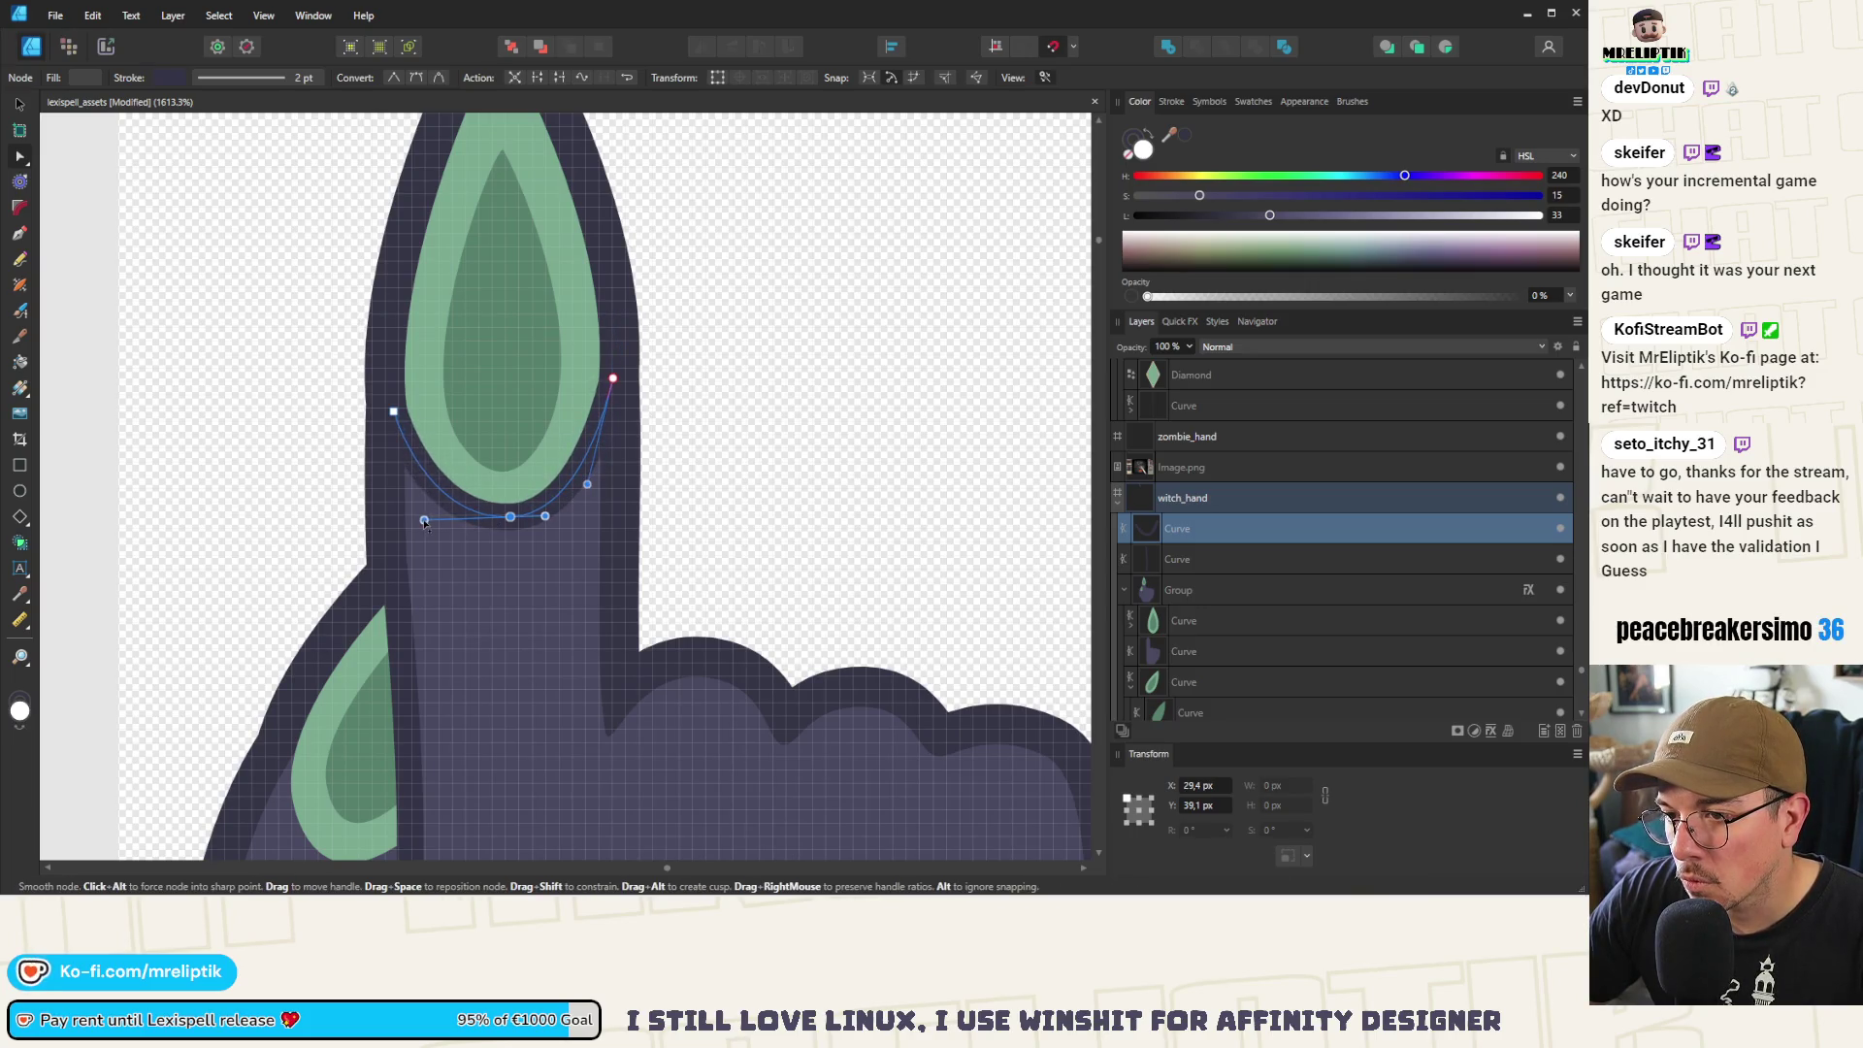
scroll(417, 503, down, 6)
scroll(470, 466, down, 2)
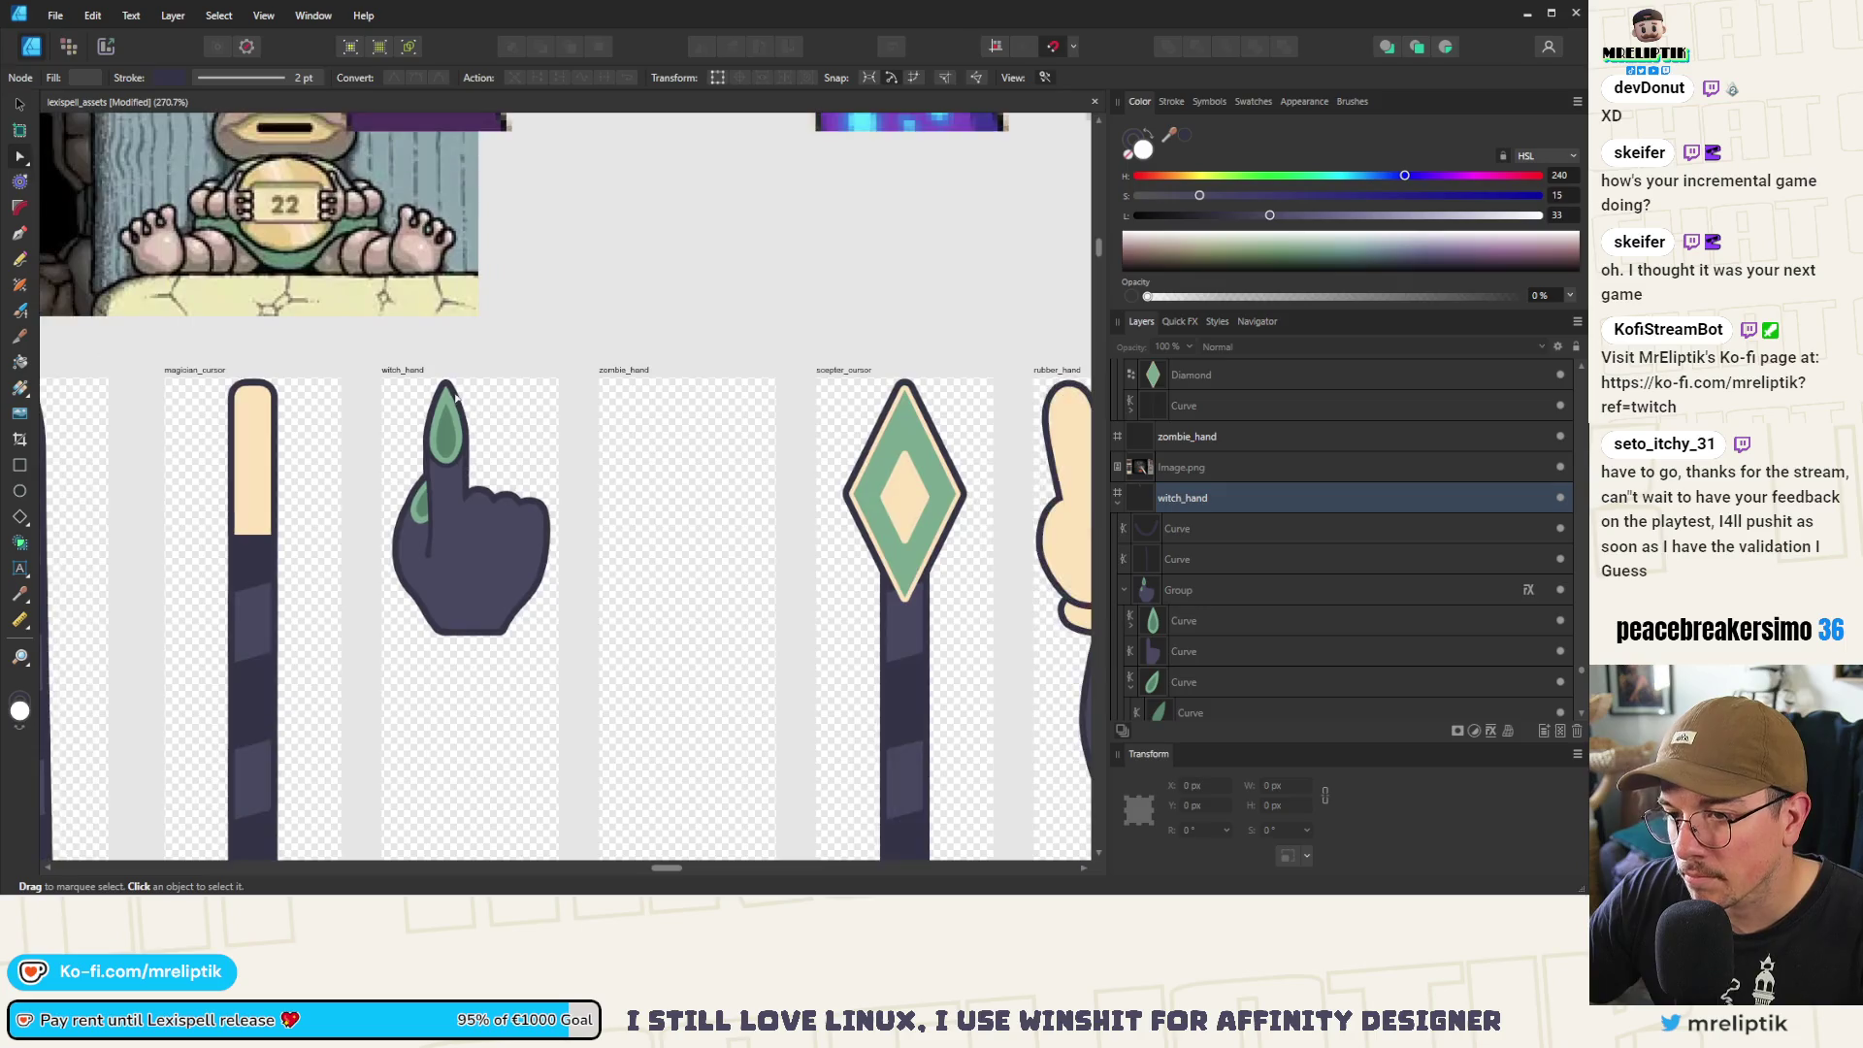
scroll(469, 465, up, 5)
scroll(469, 466, up, 5)
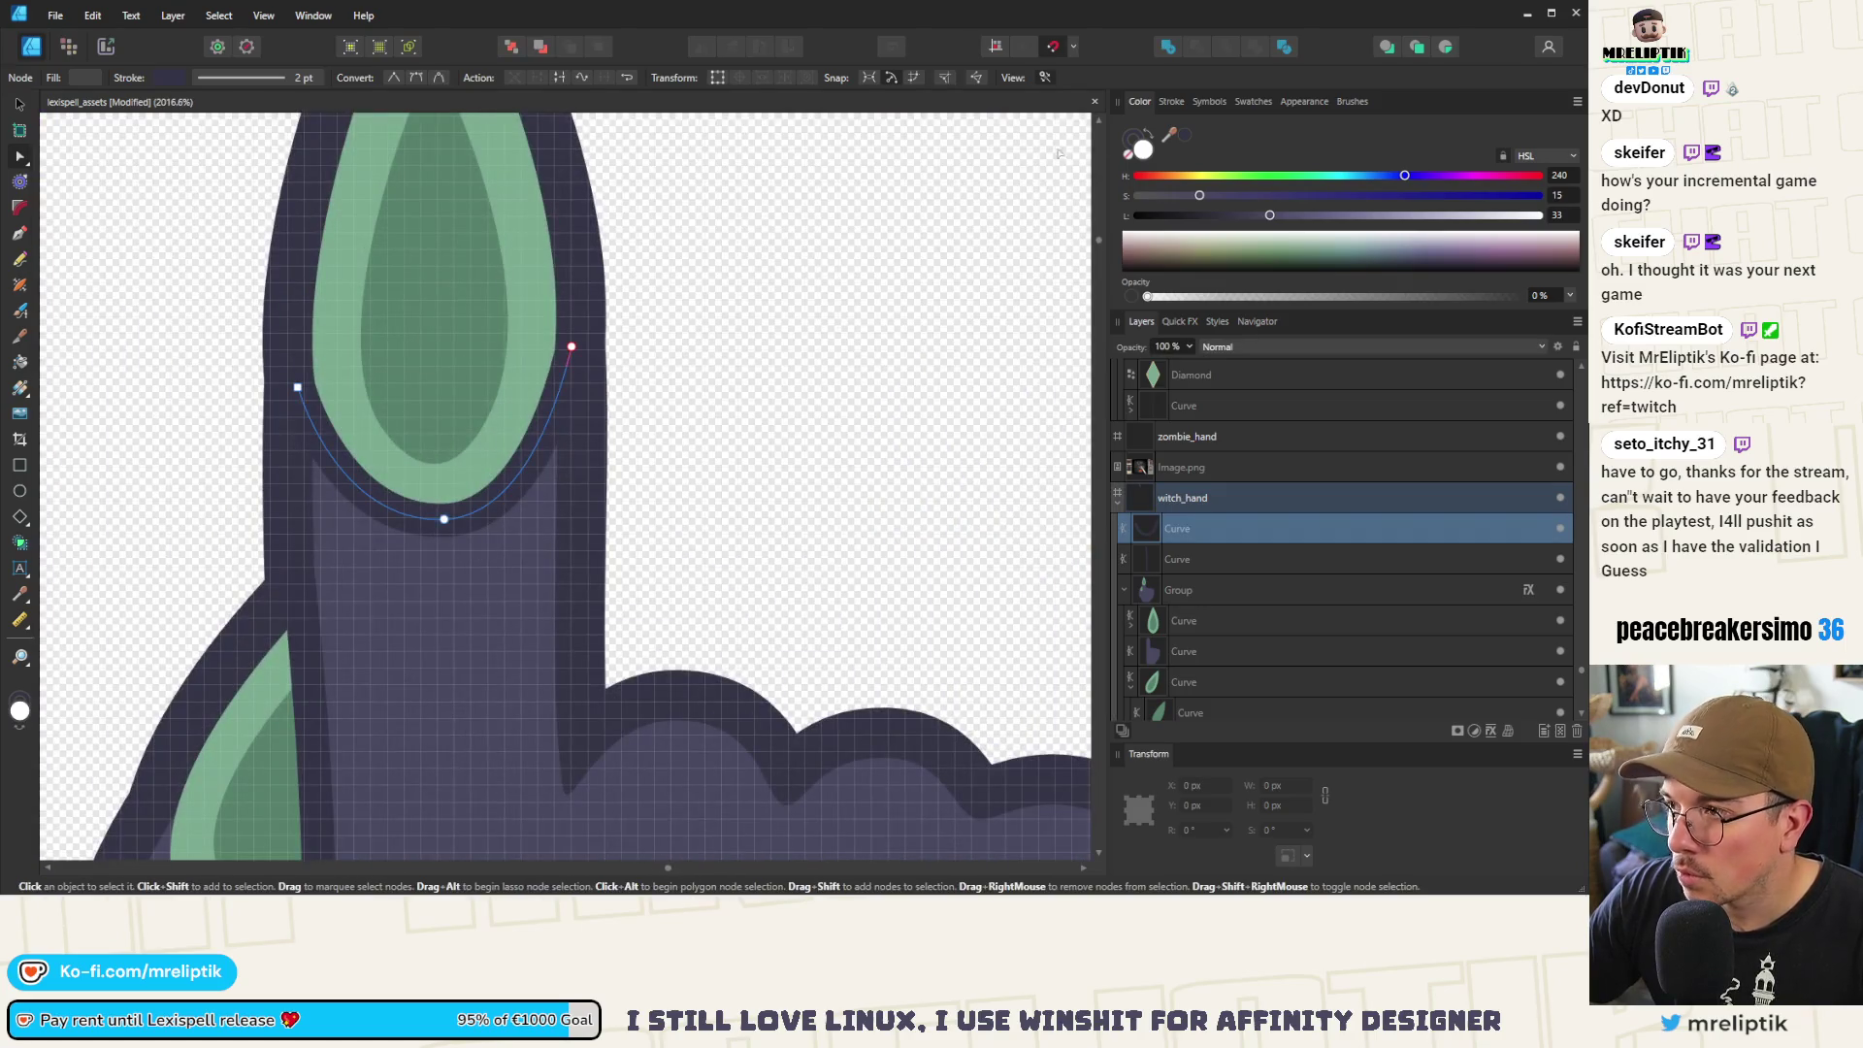
click(1170, 102)
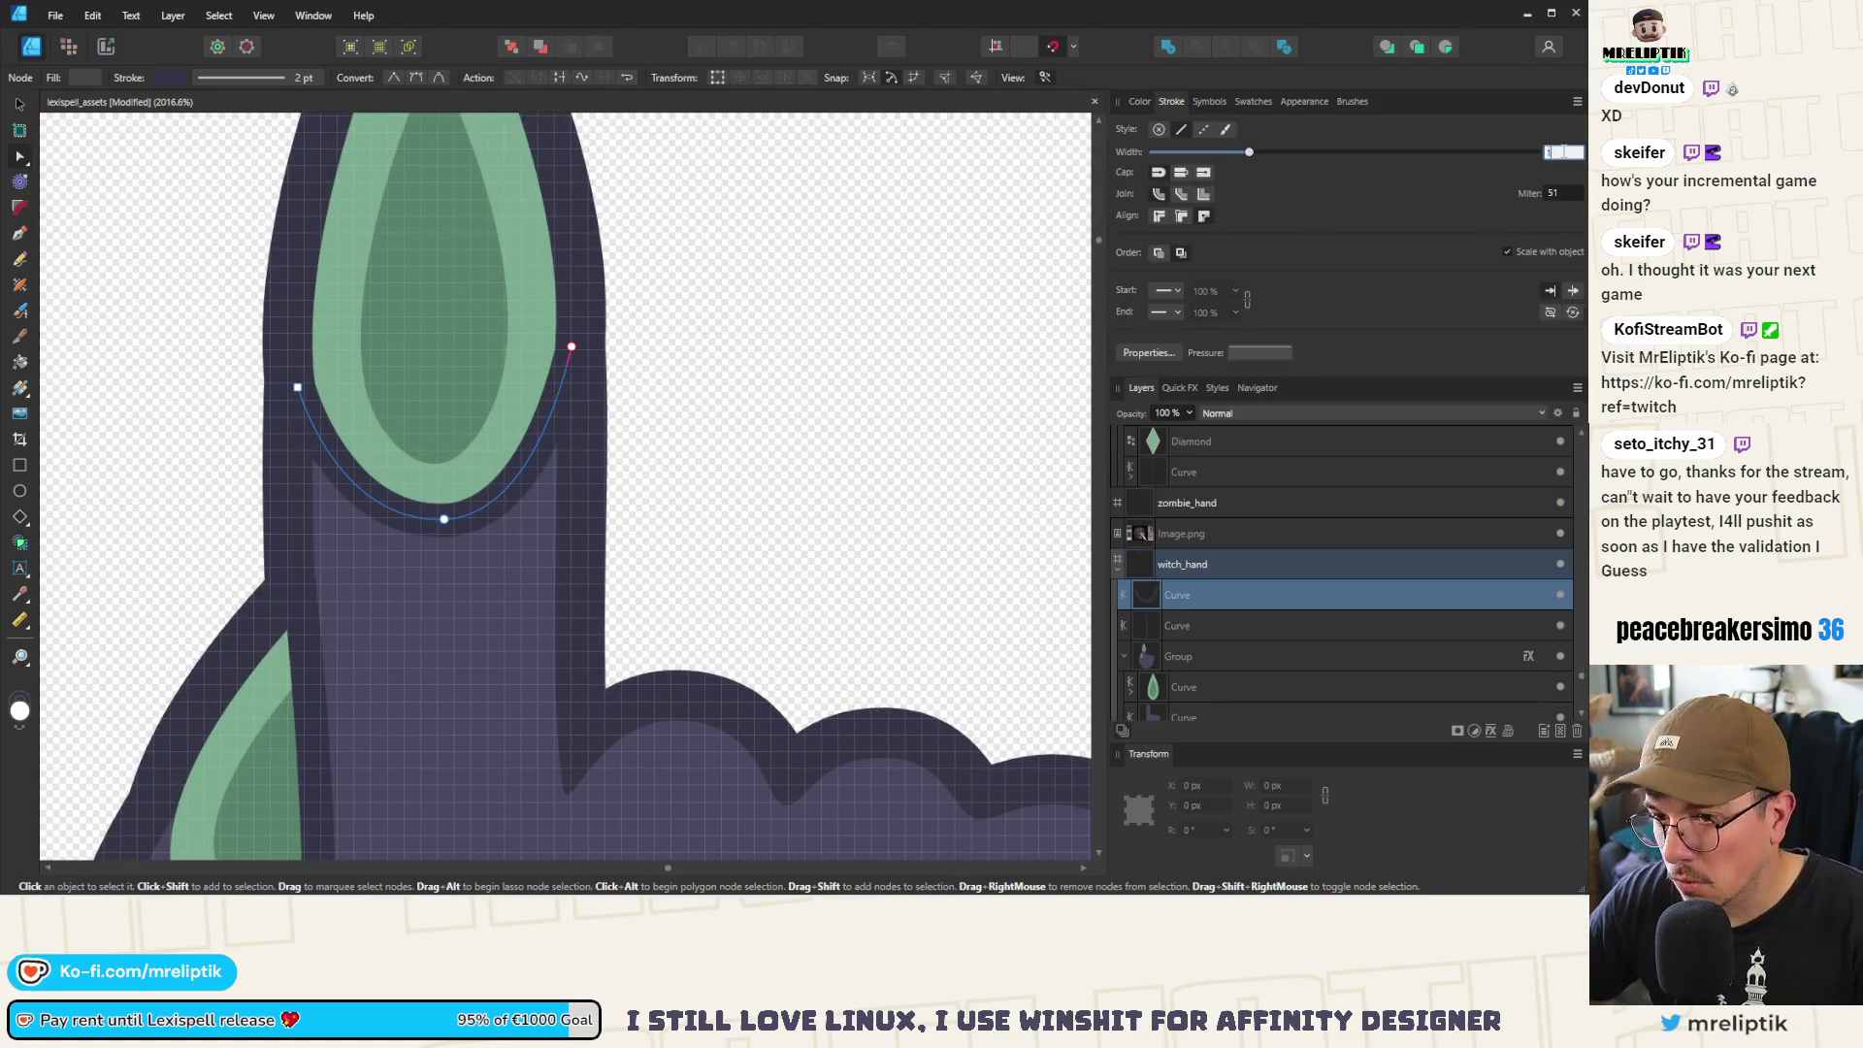
Set the underline stroke to 1 pt and adjust its end nodes and right handle
text(1)
key(Return)
scroll(330, 326, up, 3)
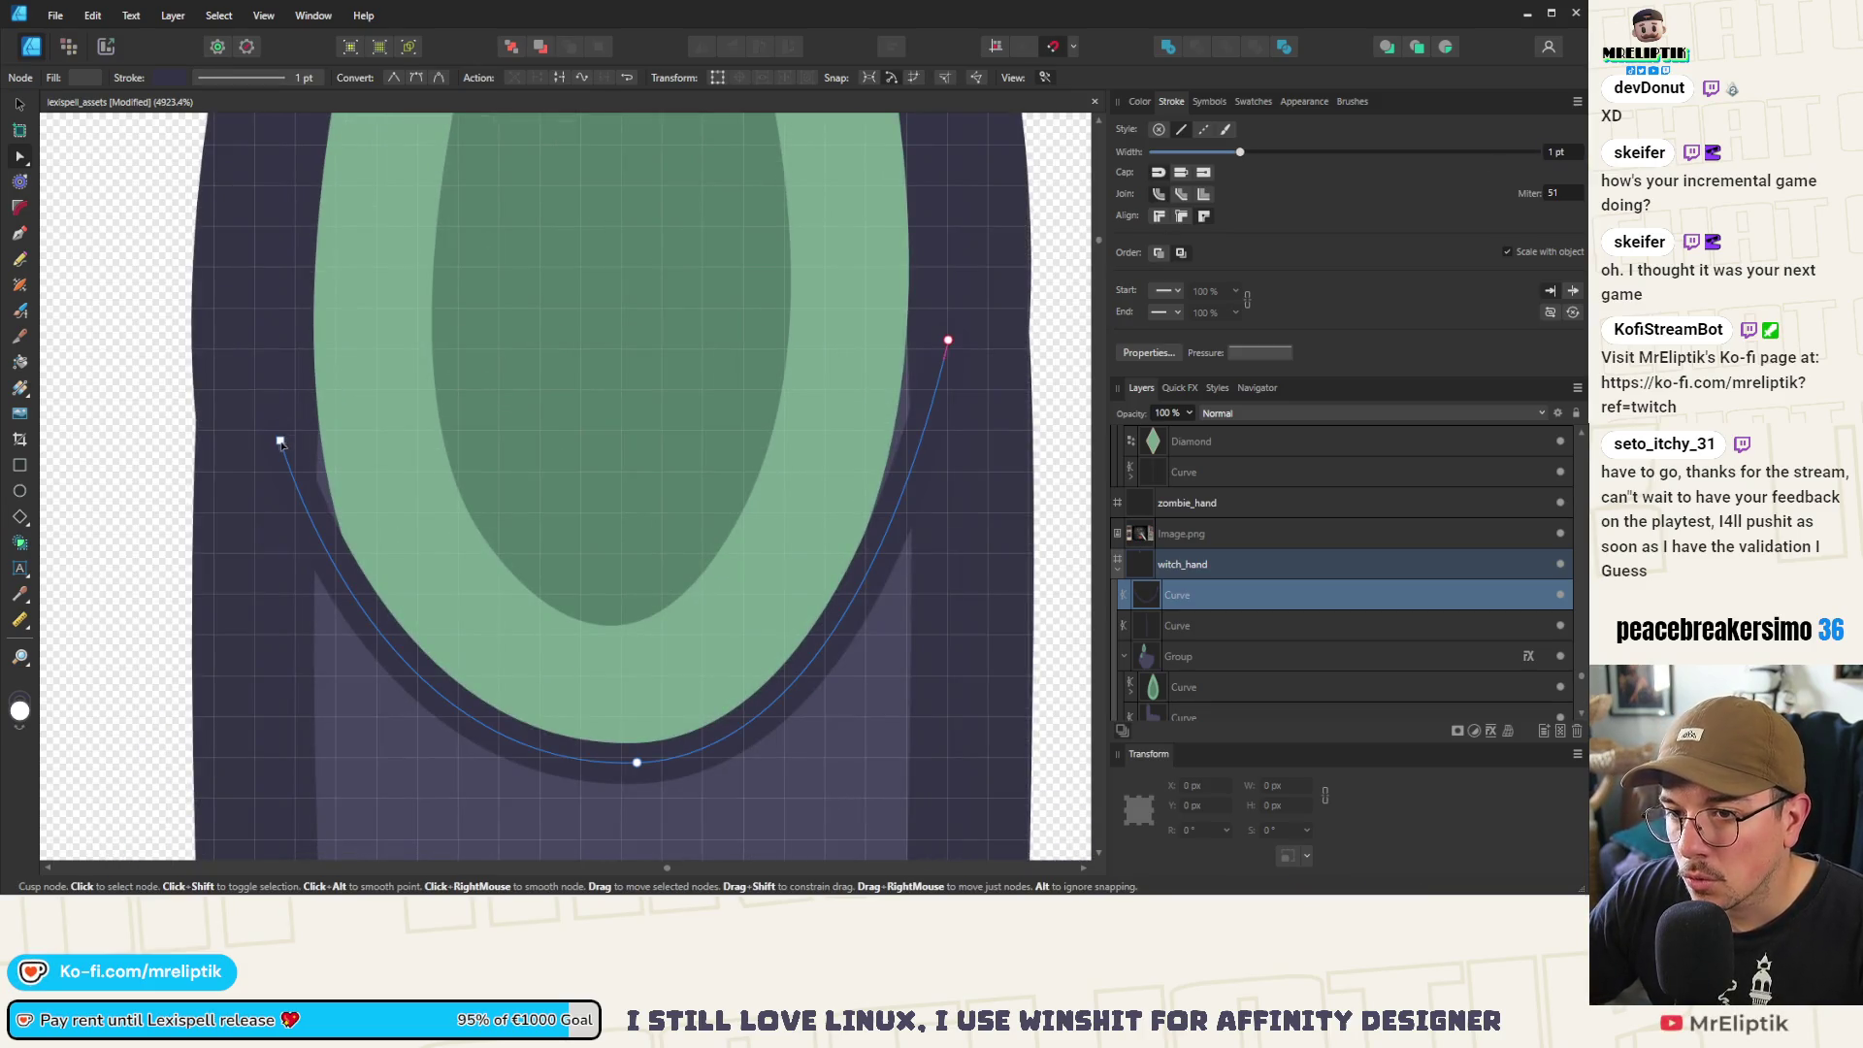
click(297, 403)
drag(298, 404, 296, 409)
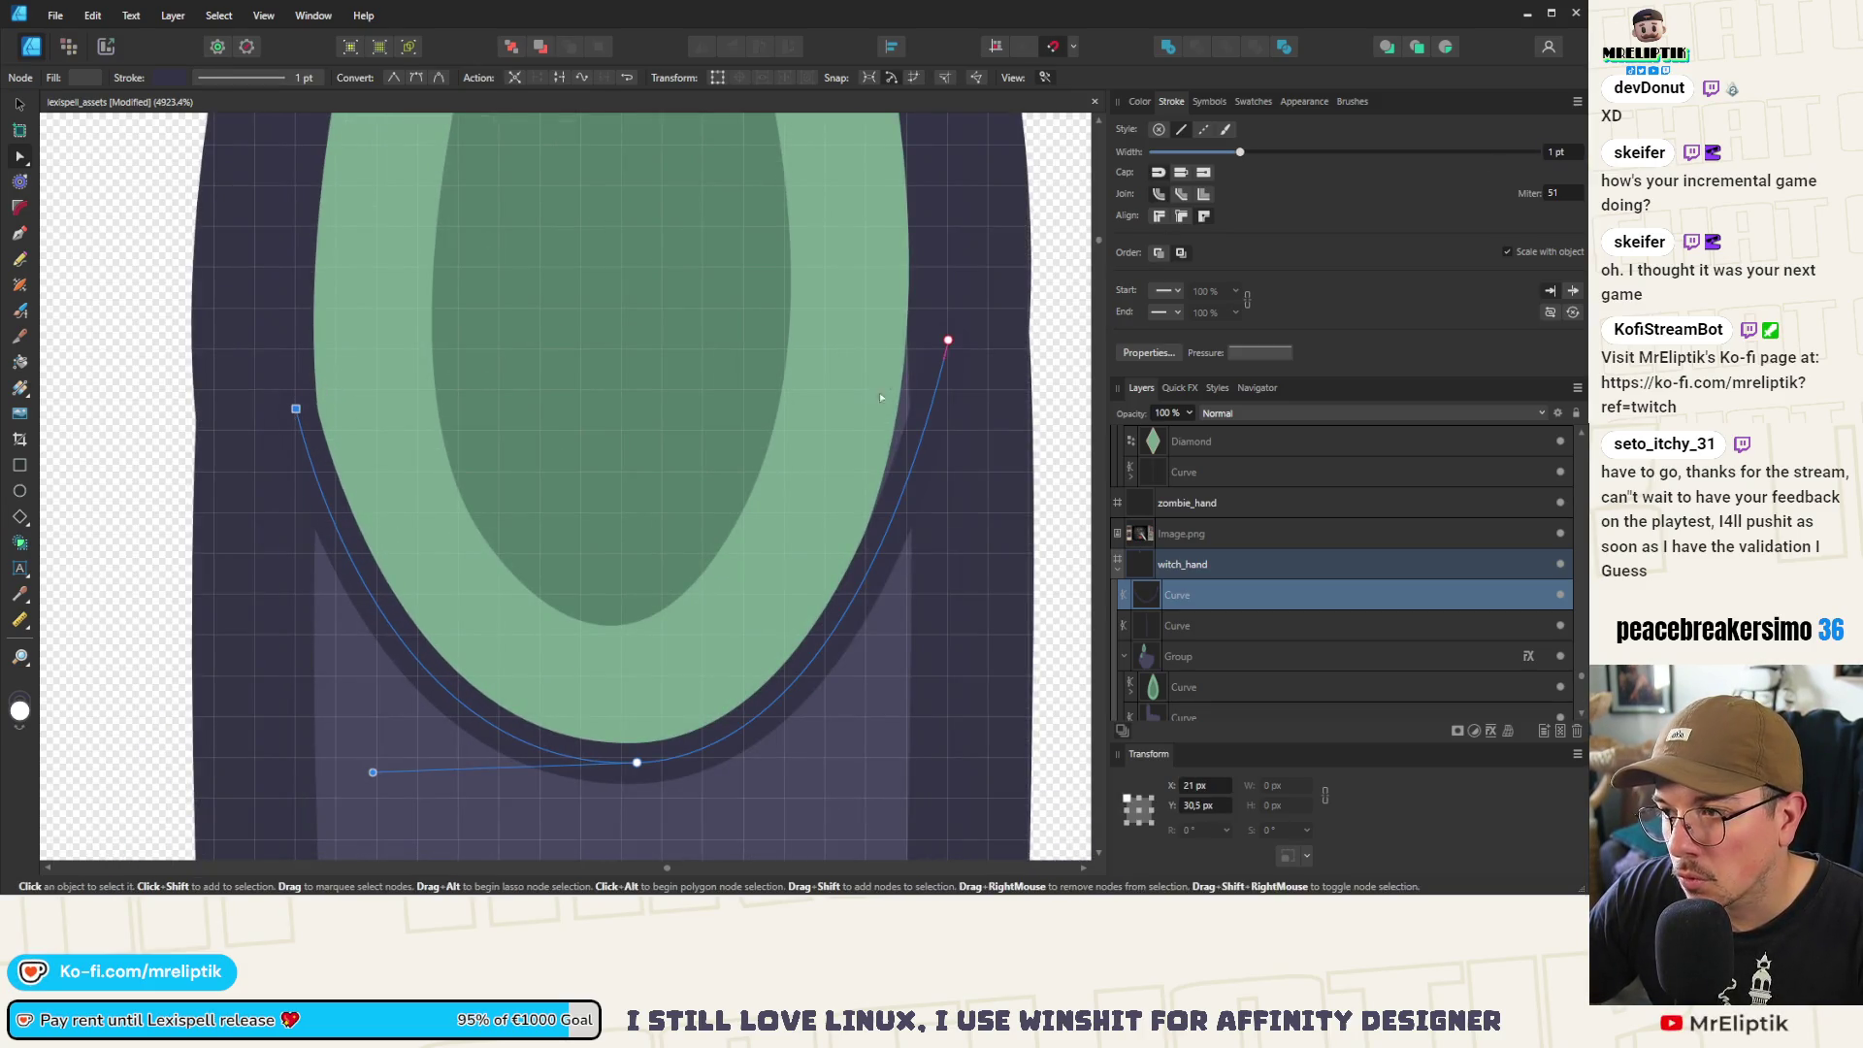
drag(949, 340, 930, 317)
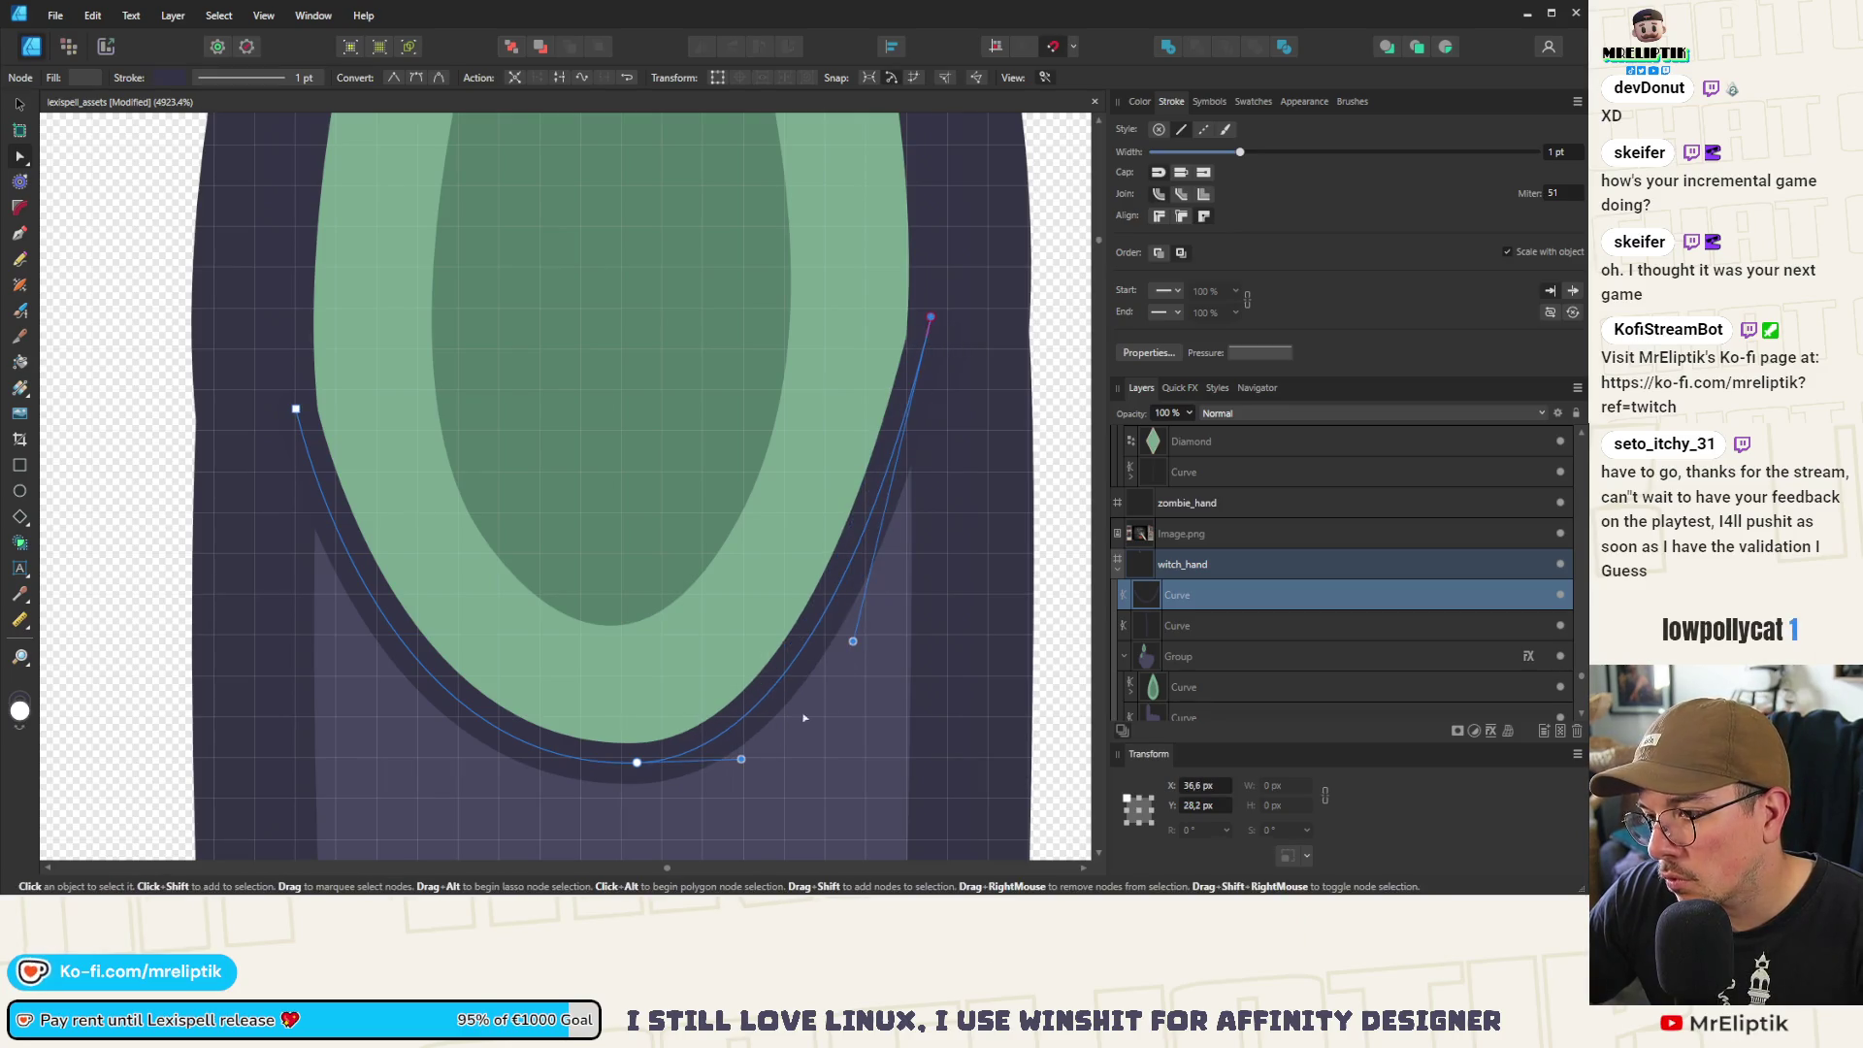
drag(852, 642, 858, 738)
Delete the underline's bottom node and reshape both sides into a smooth U
click(636, 763)
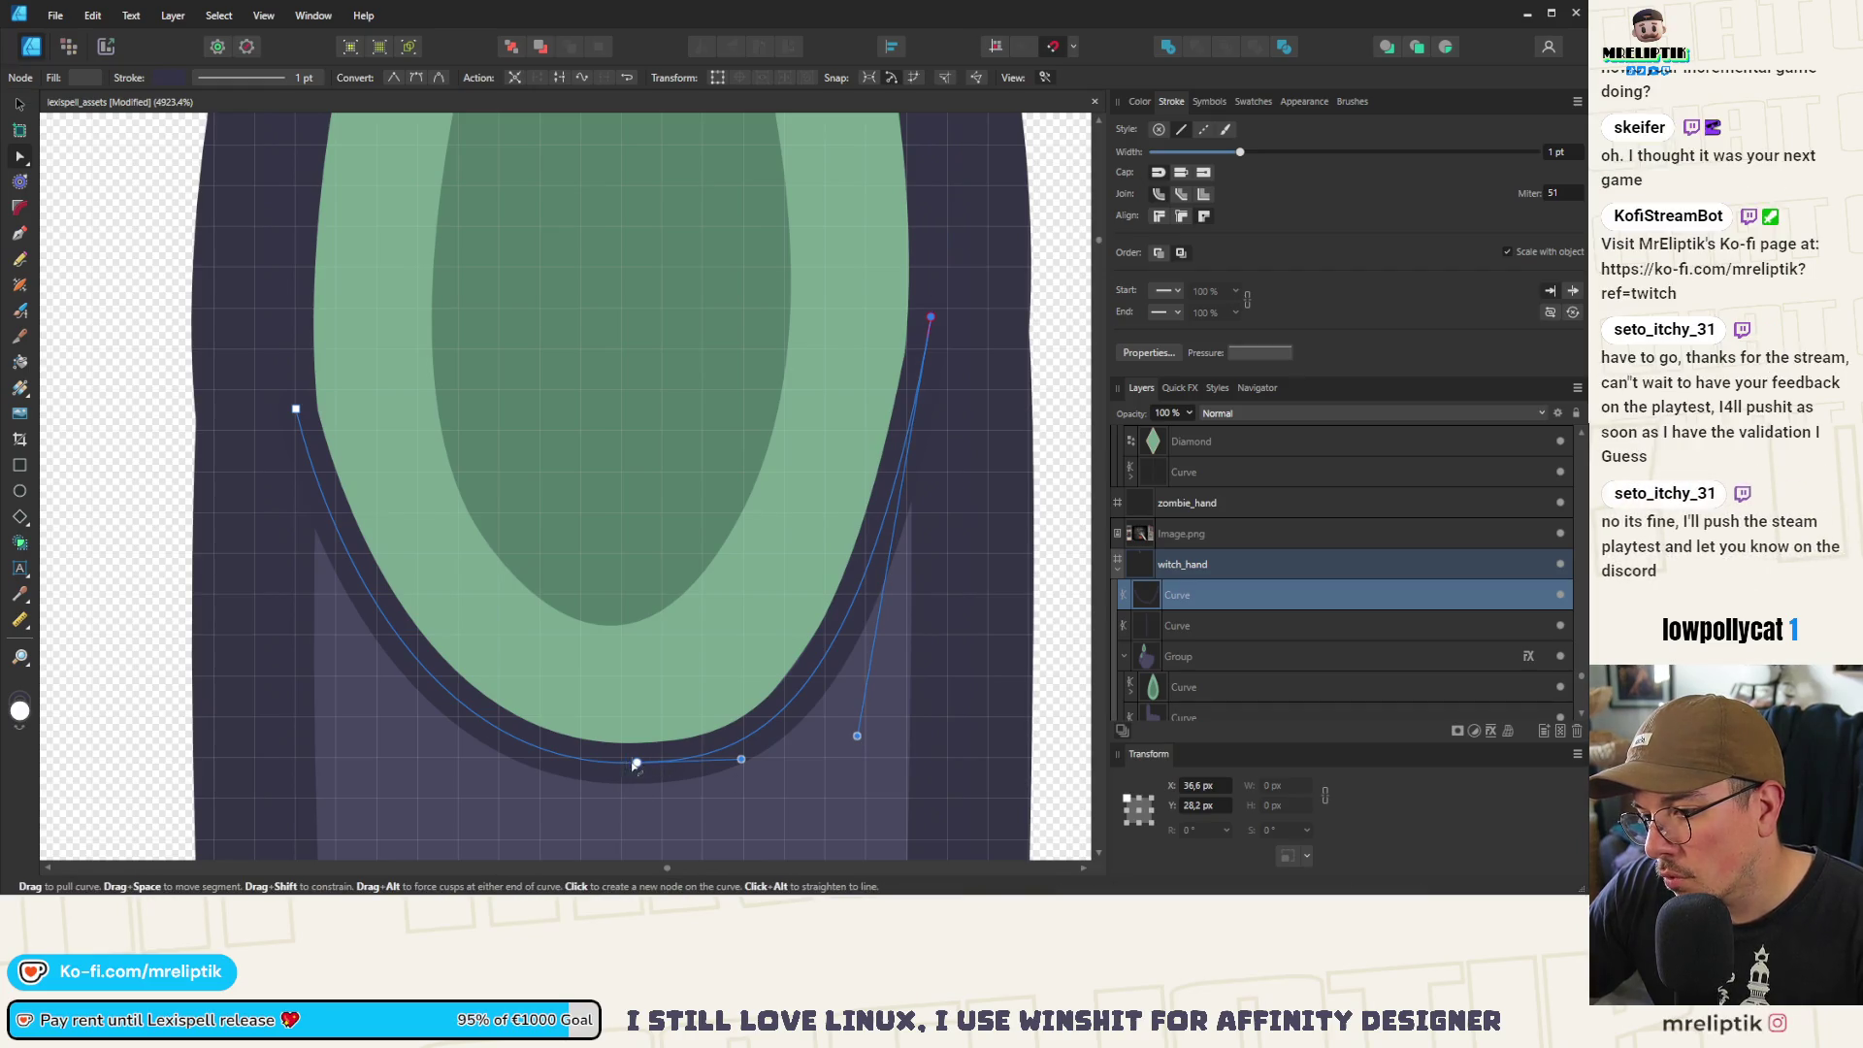
alt+click(633, 763)
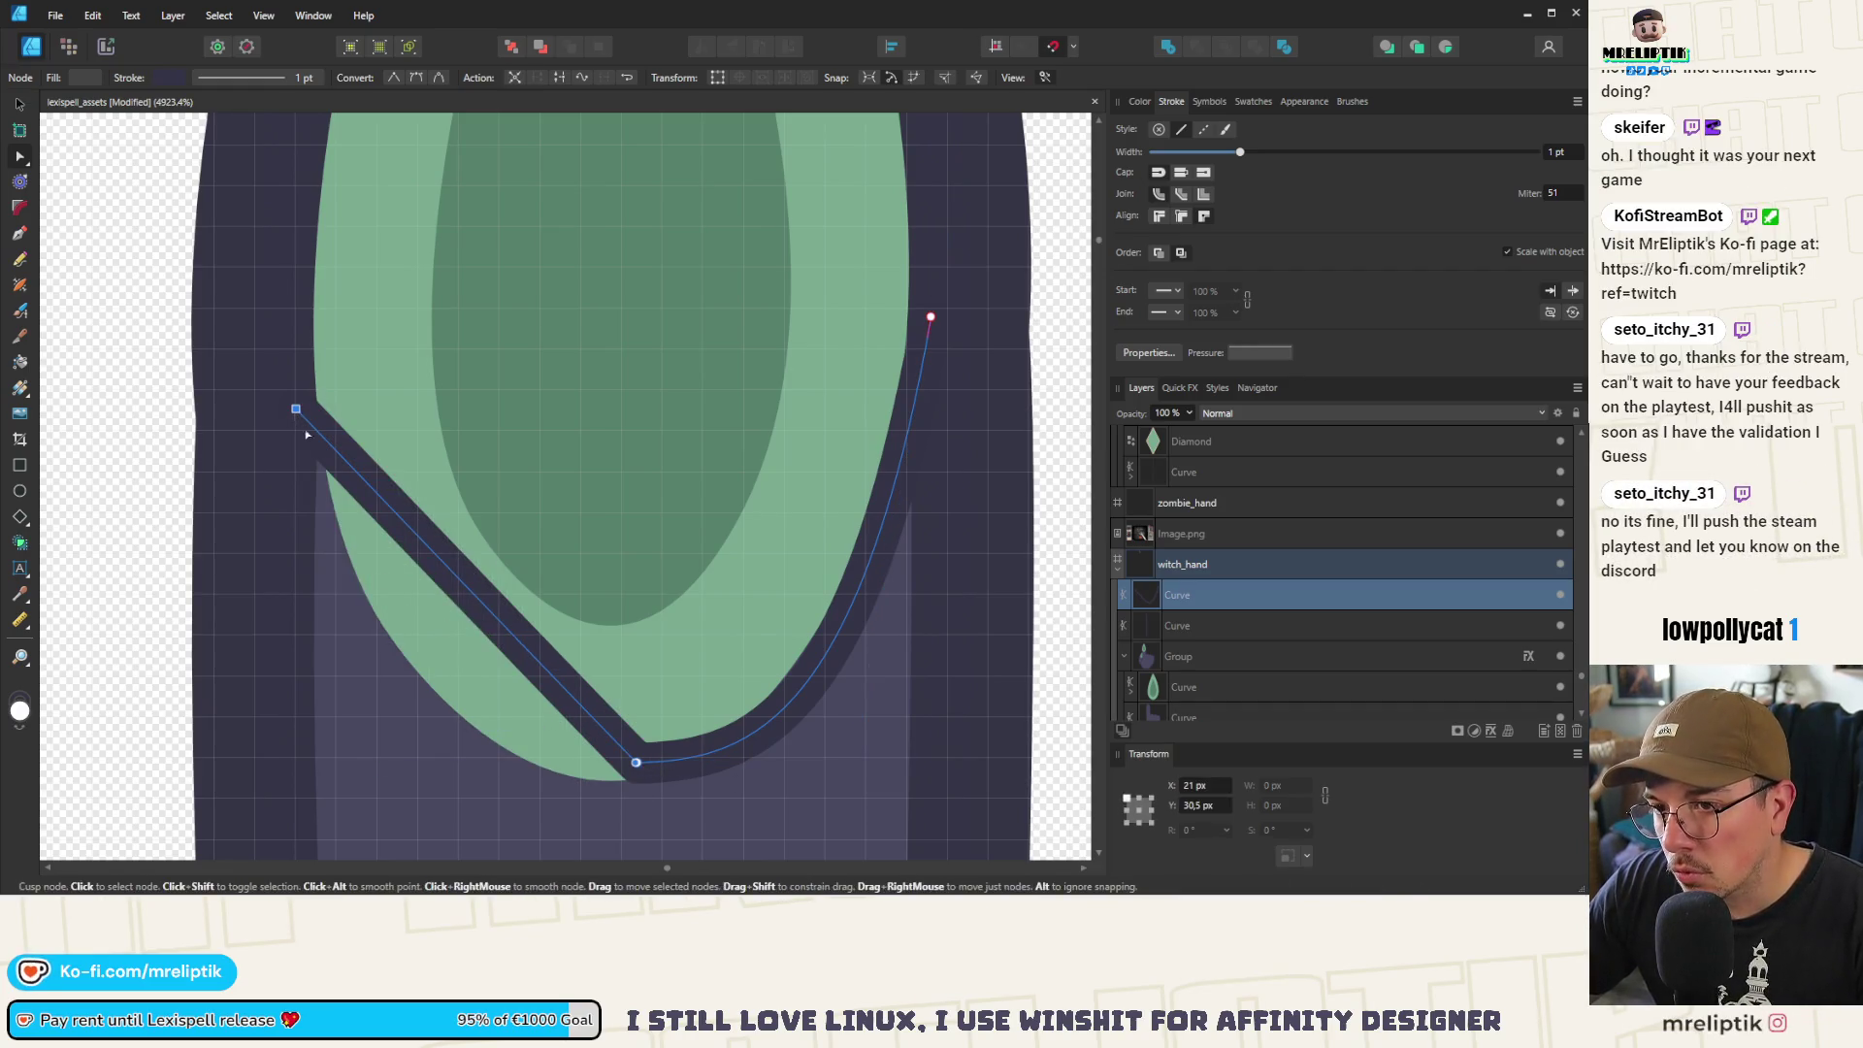
key(Delete)
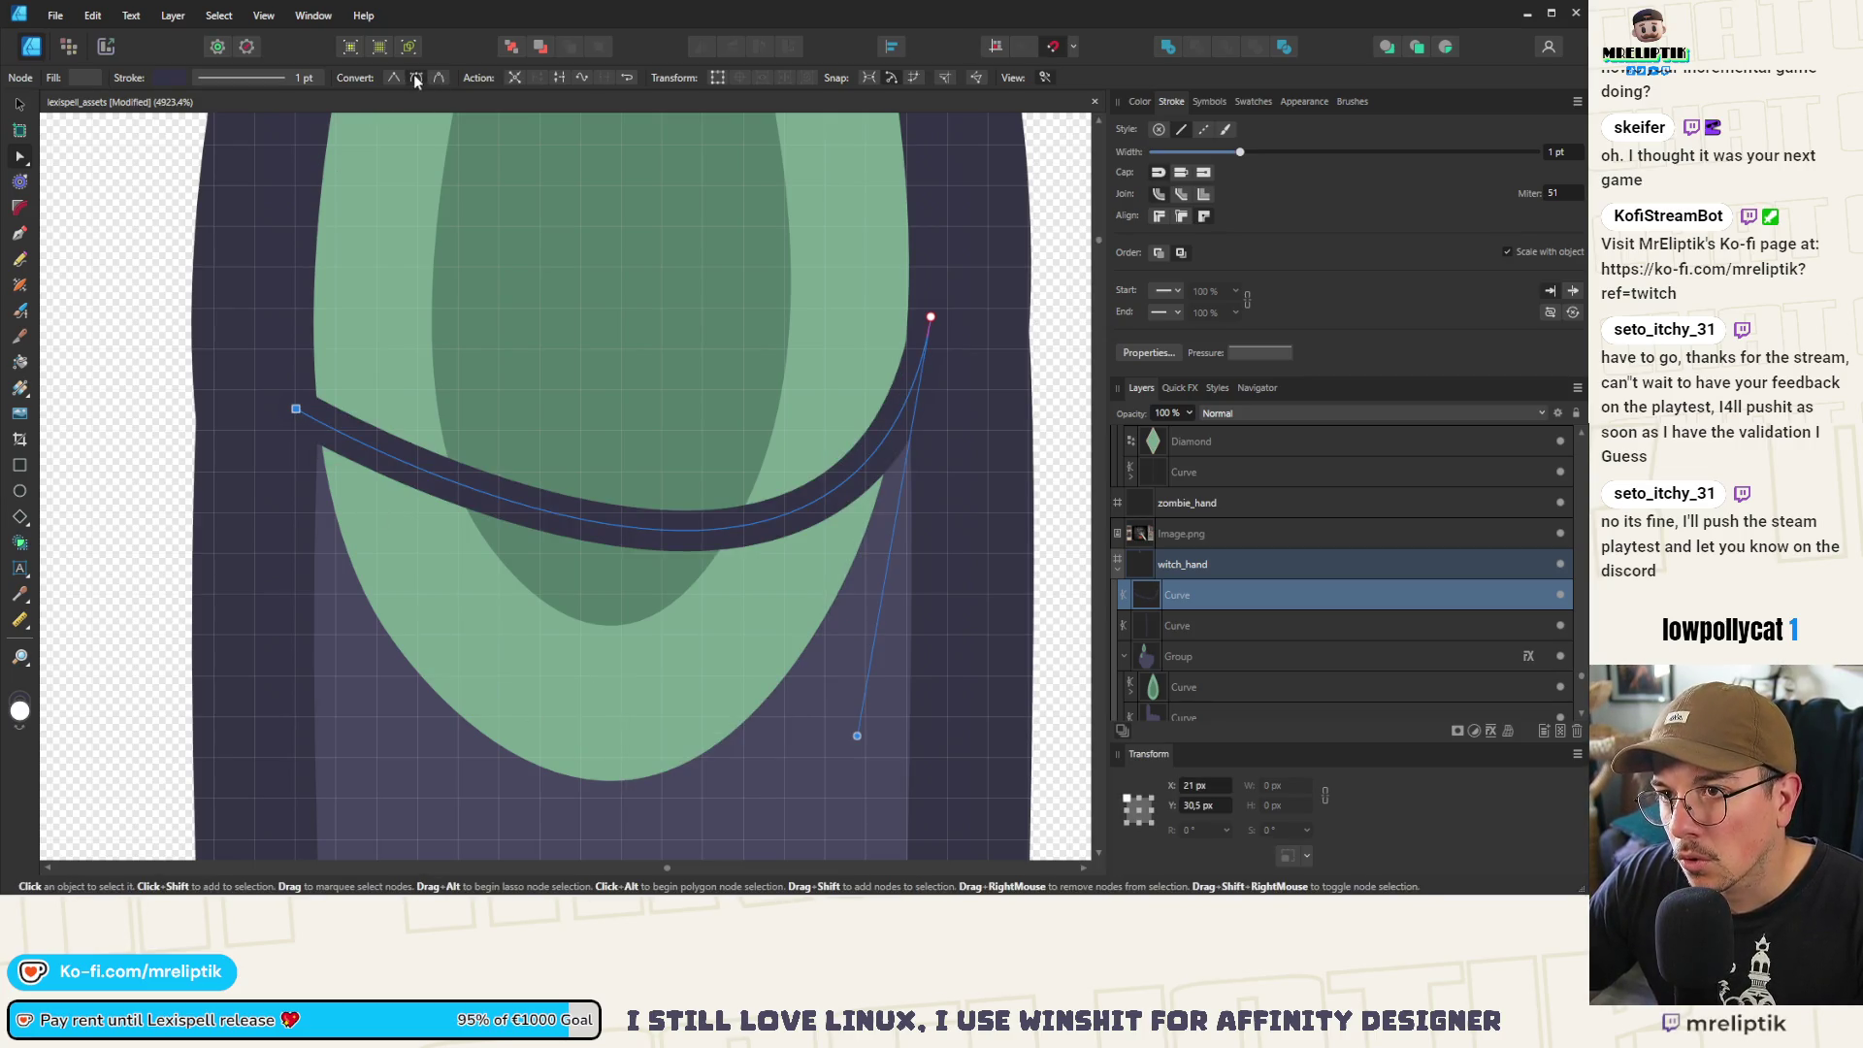
drag(296, 409, 243, 199)
scroll(558, 653, down, 5)
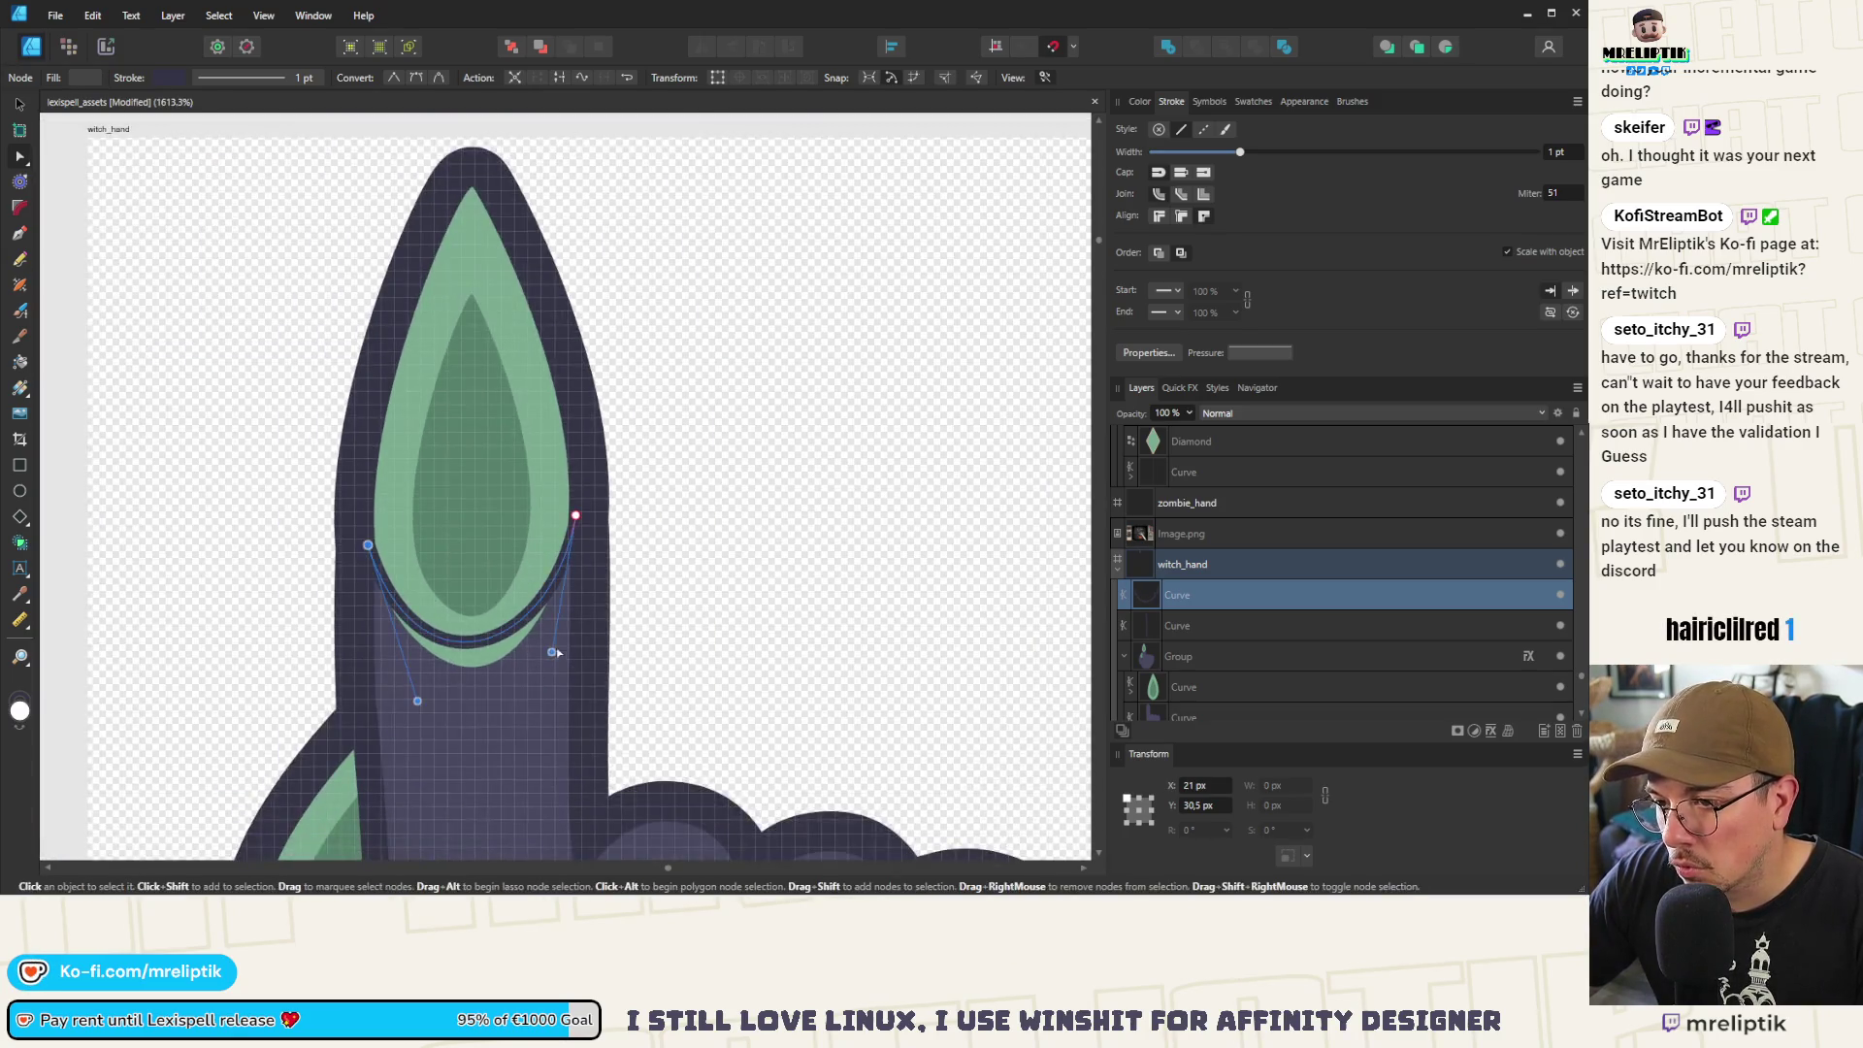
drag(553, 652, 529, 737)
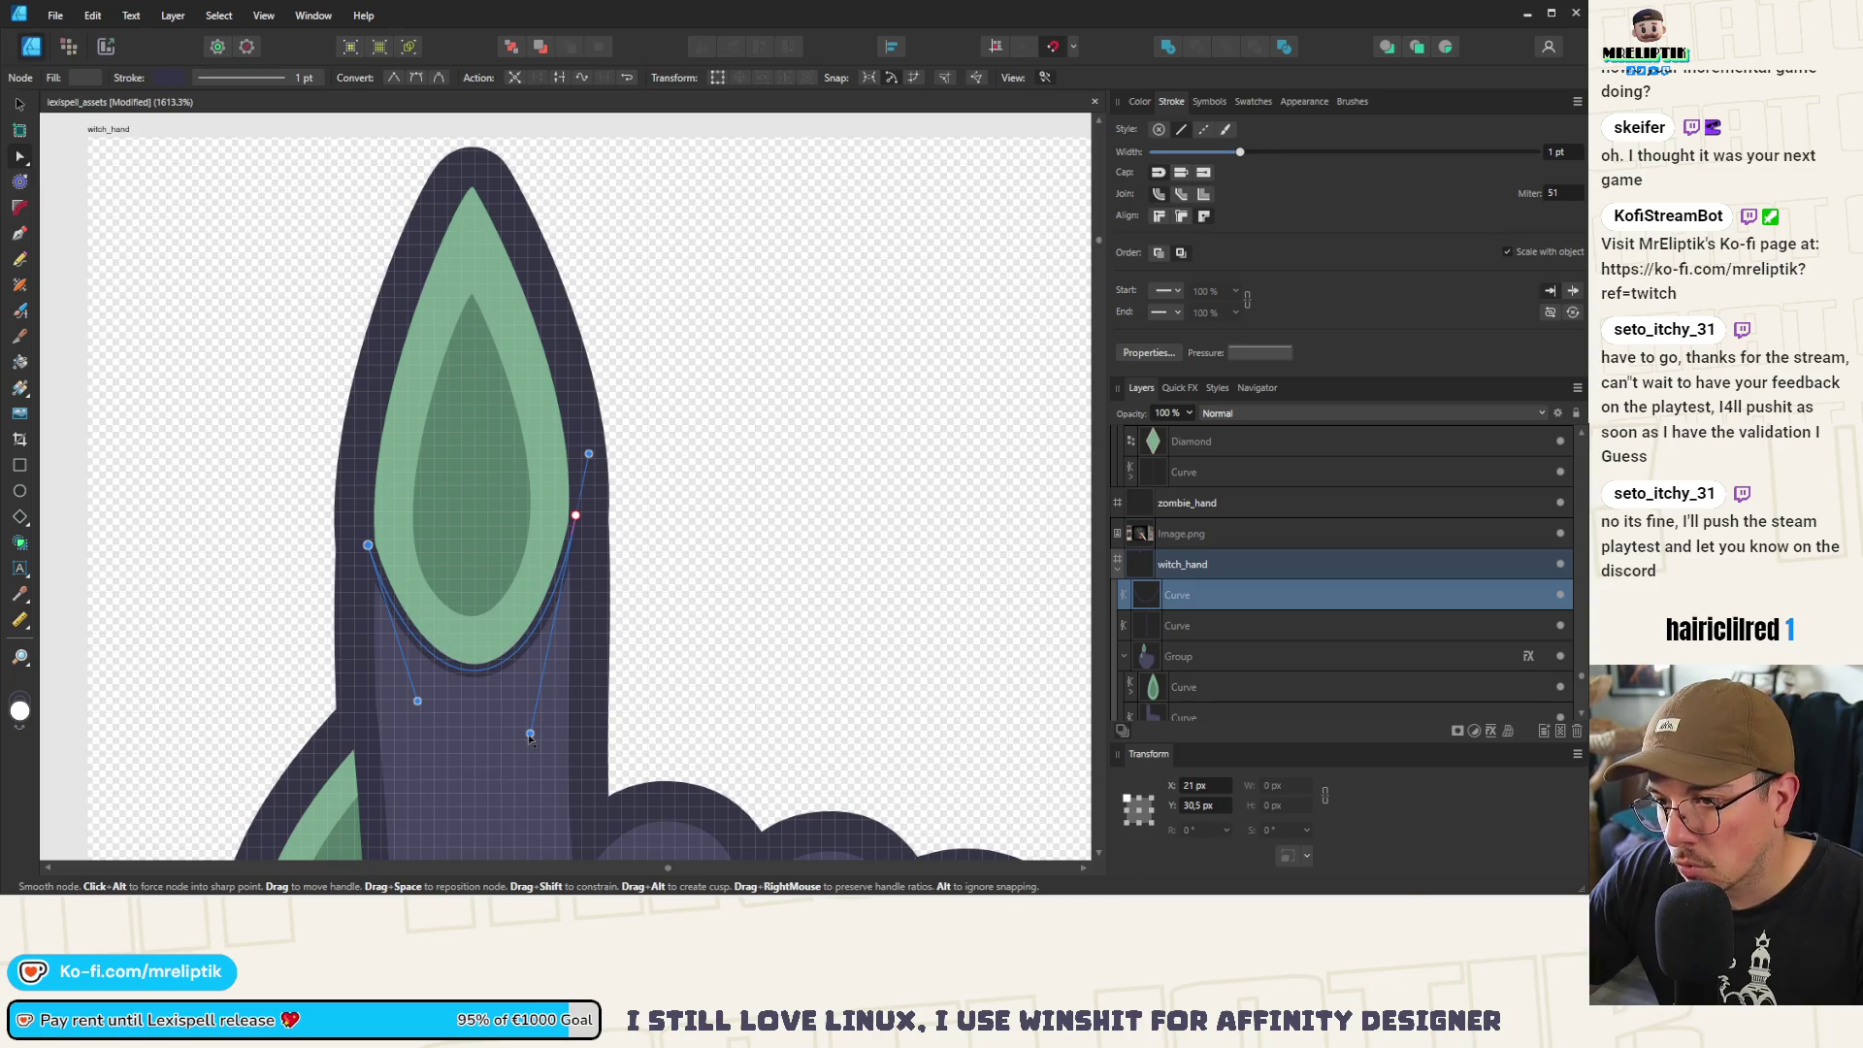
drag(417, 700, 416, 709)
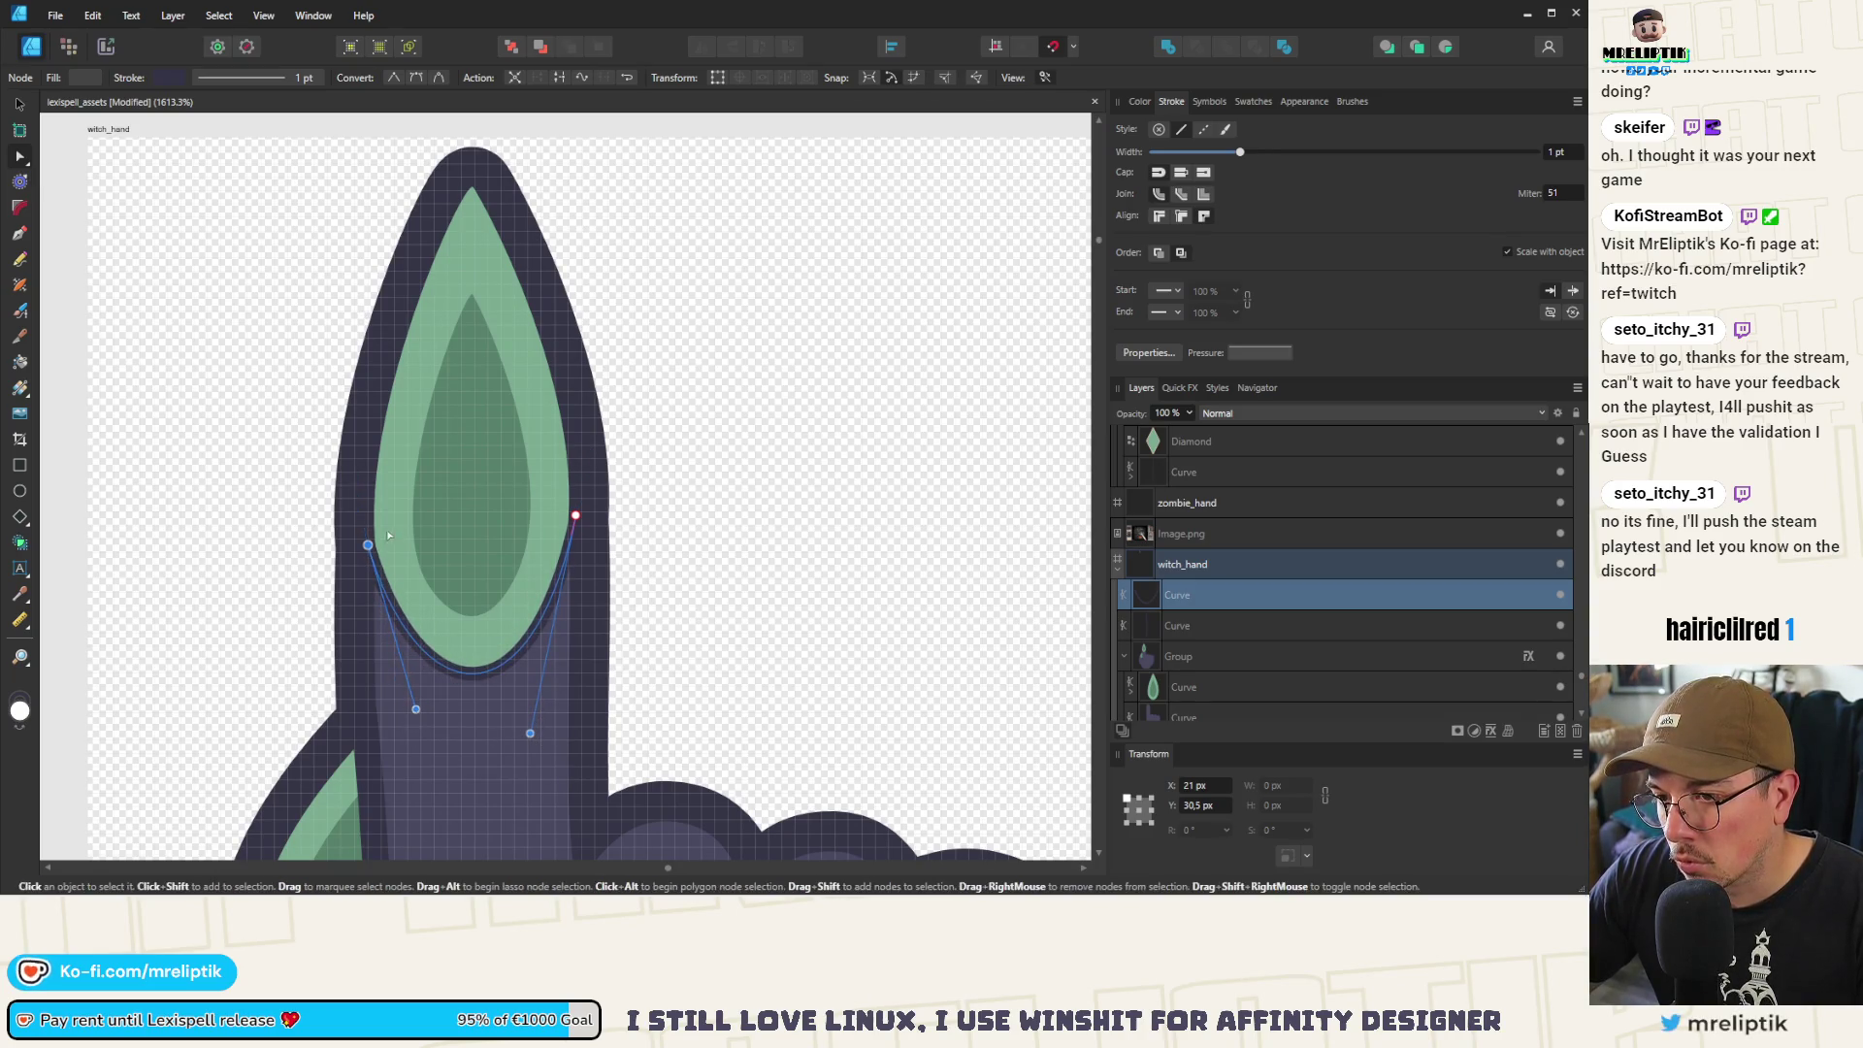
scroll(465, 443, down, 10)
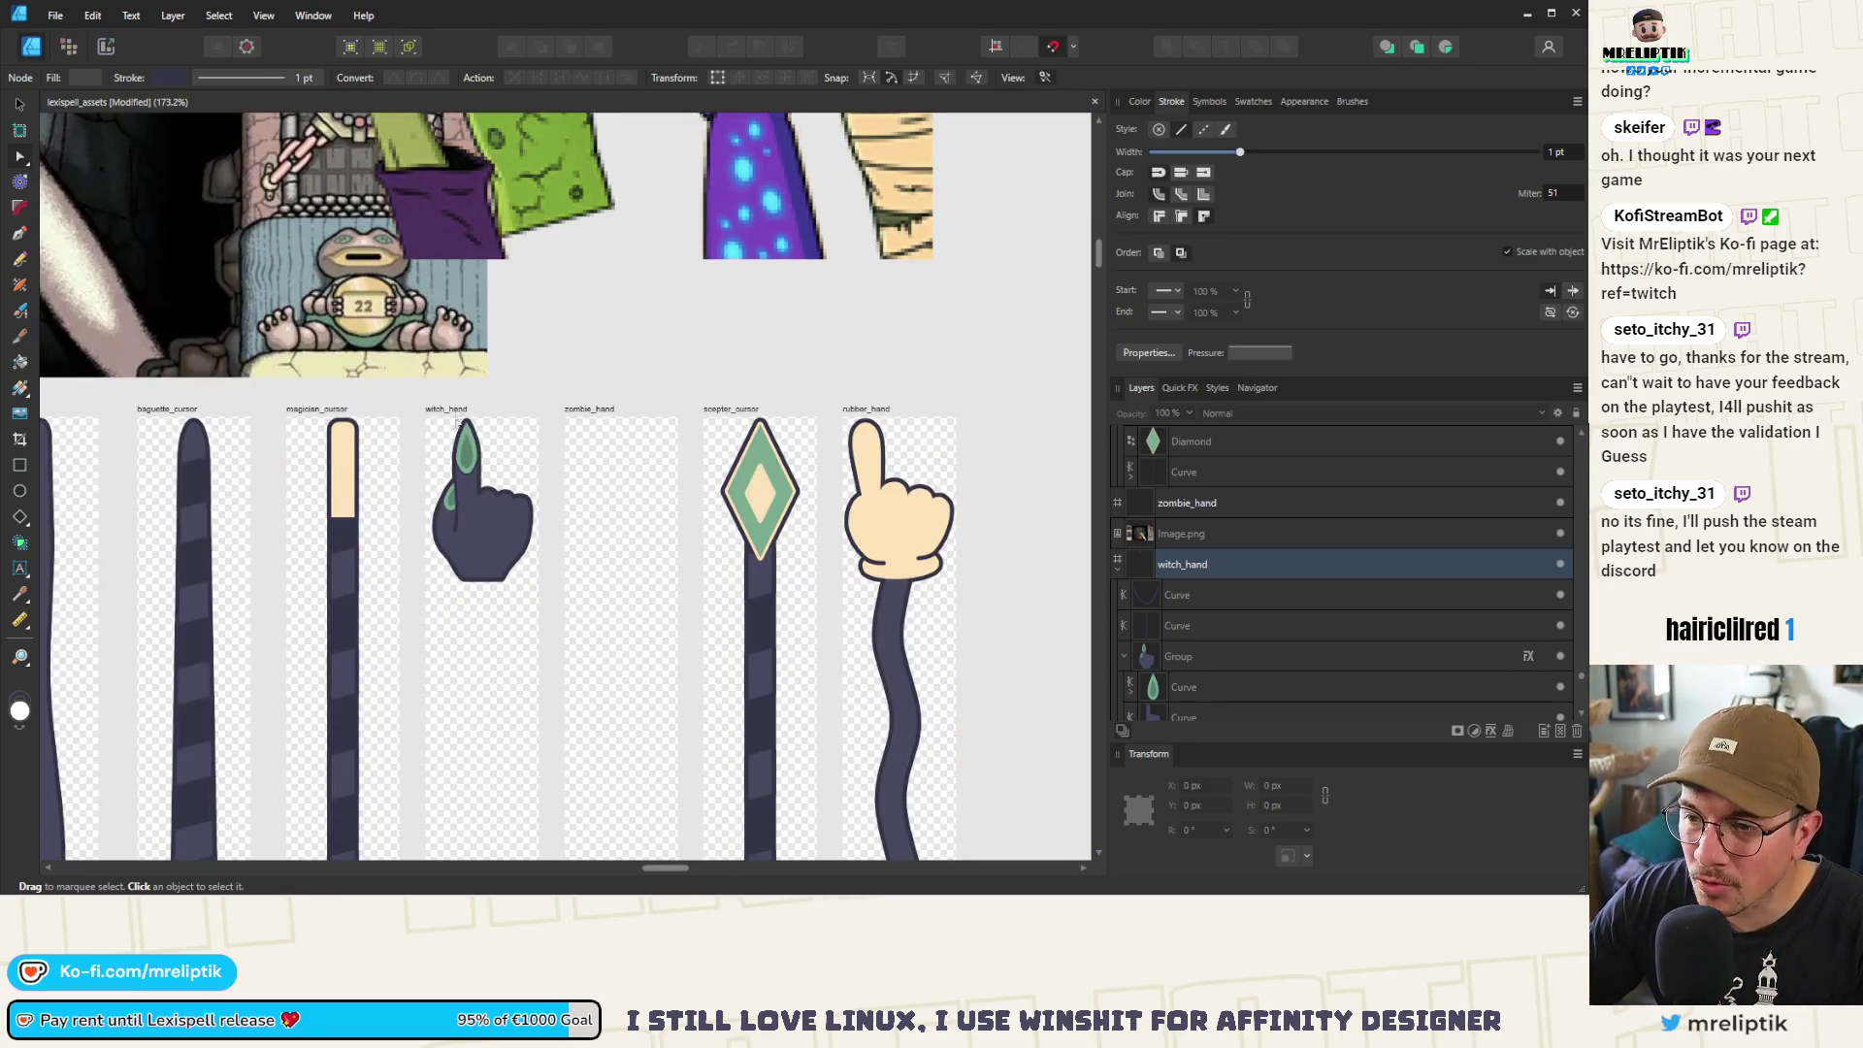
scroll(459, 422, up, 10)
click(521, 556)
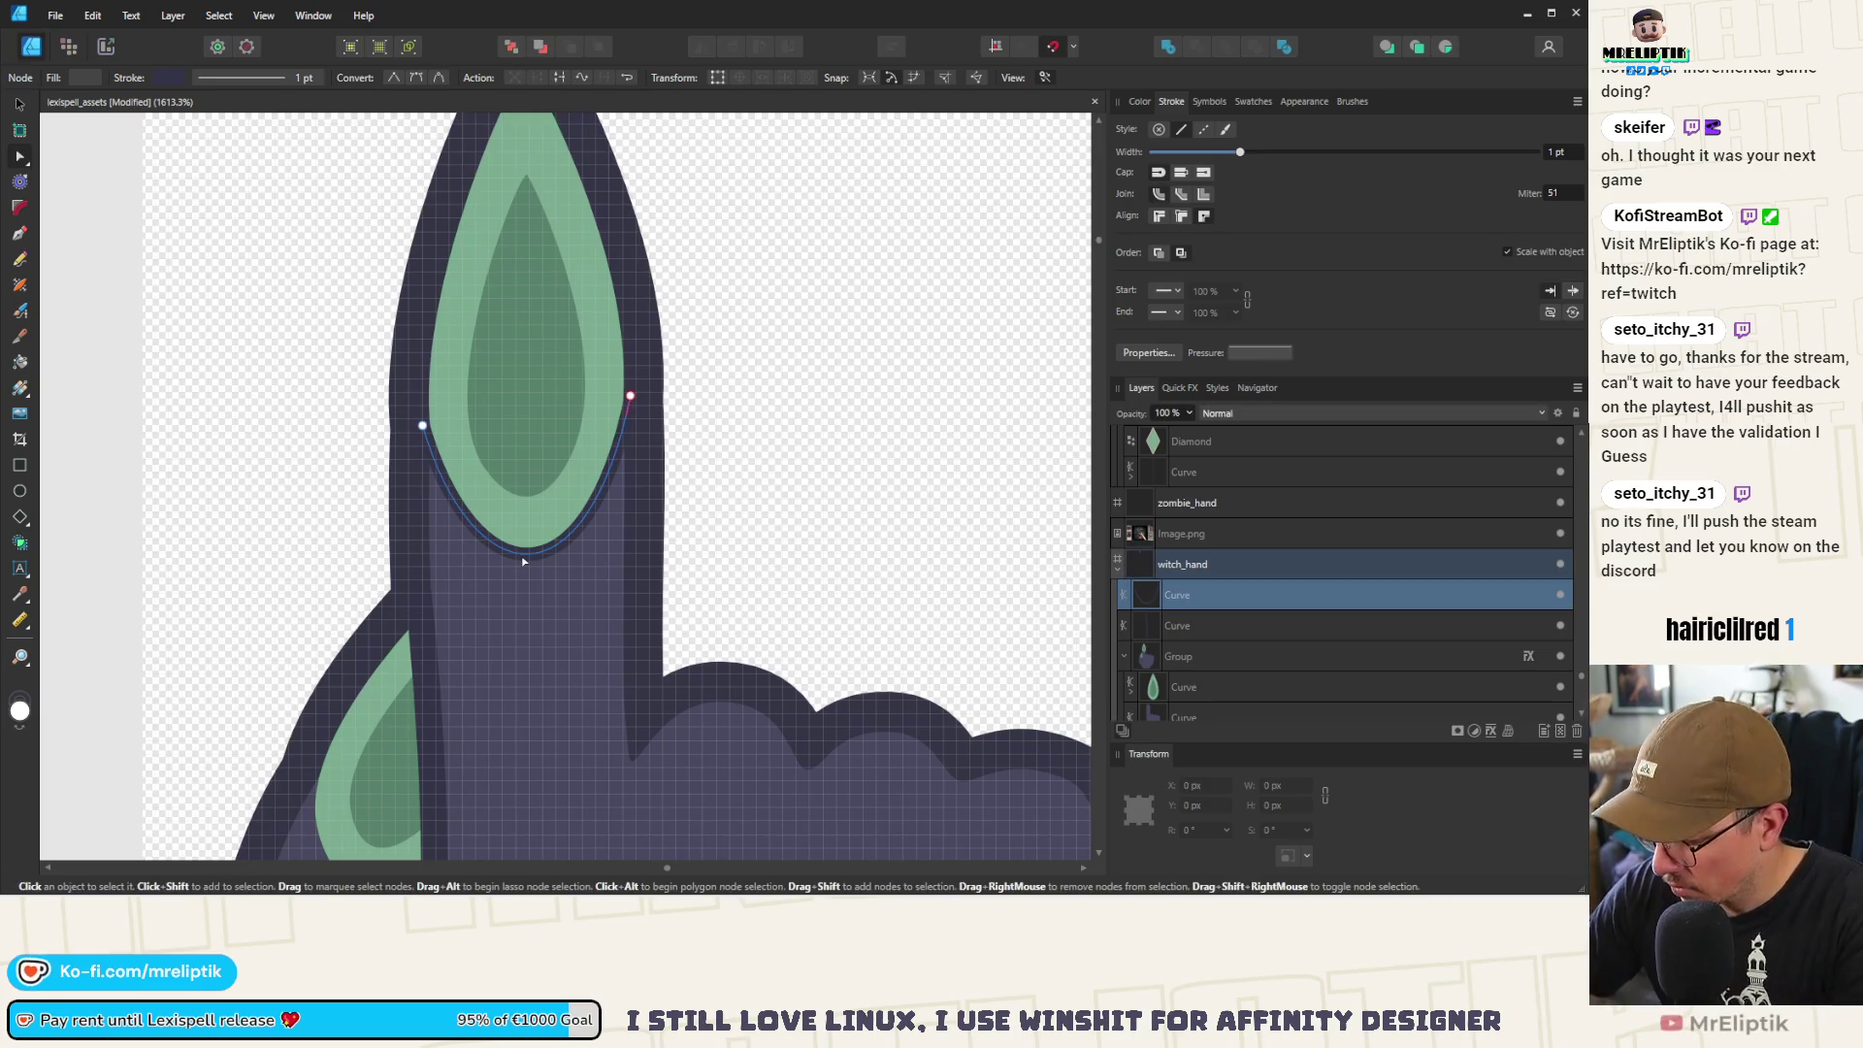
Recolour the underline with green sampled from the nail
click(1142, 103)
mouse_move(1176, 136)
mouse_down()
mouse_move(624, 395)
mouse_move(528, 404)
mouse_up()
scroll(521, 393, down, 2)
scroll(522, 393, down, 1)
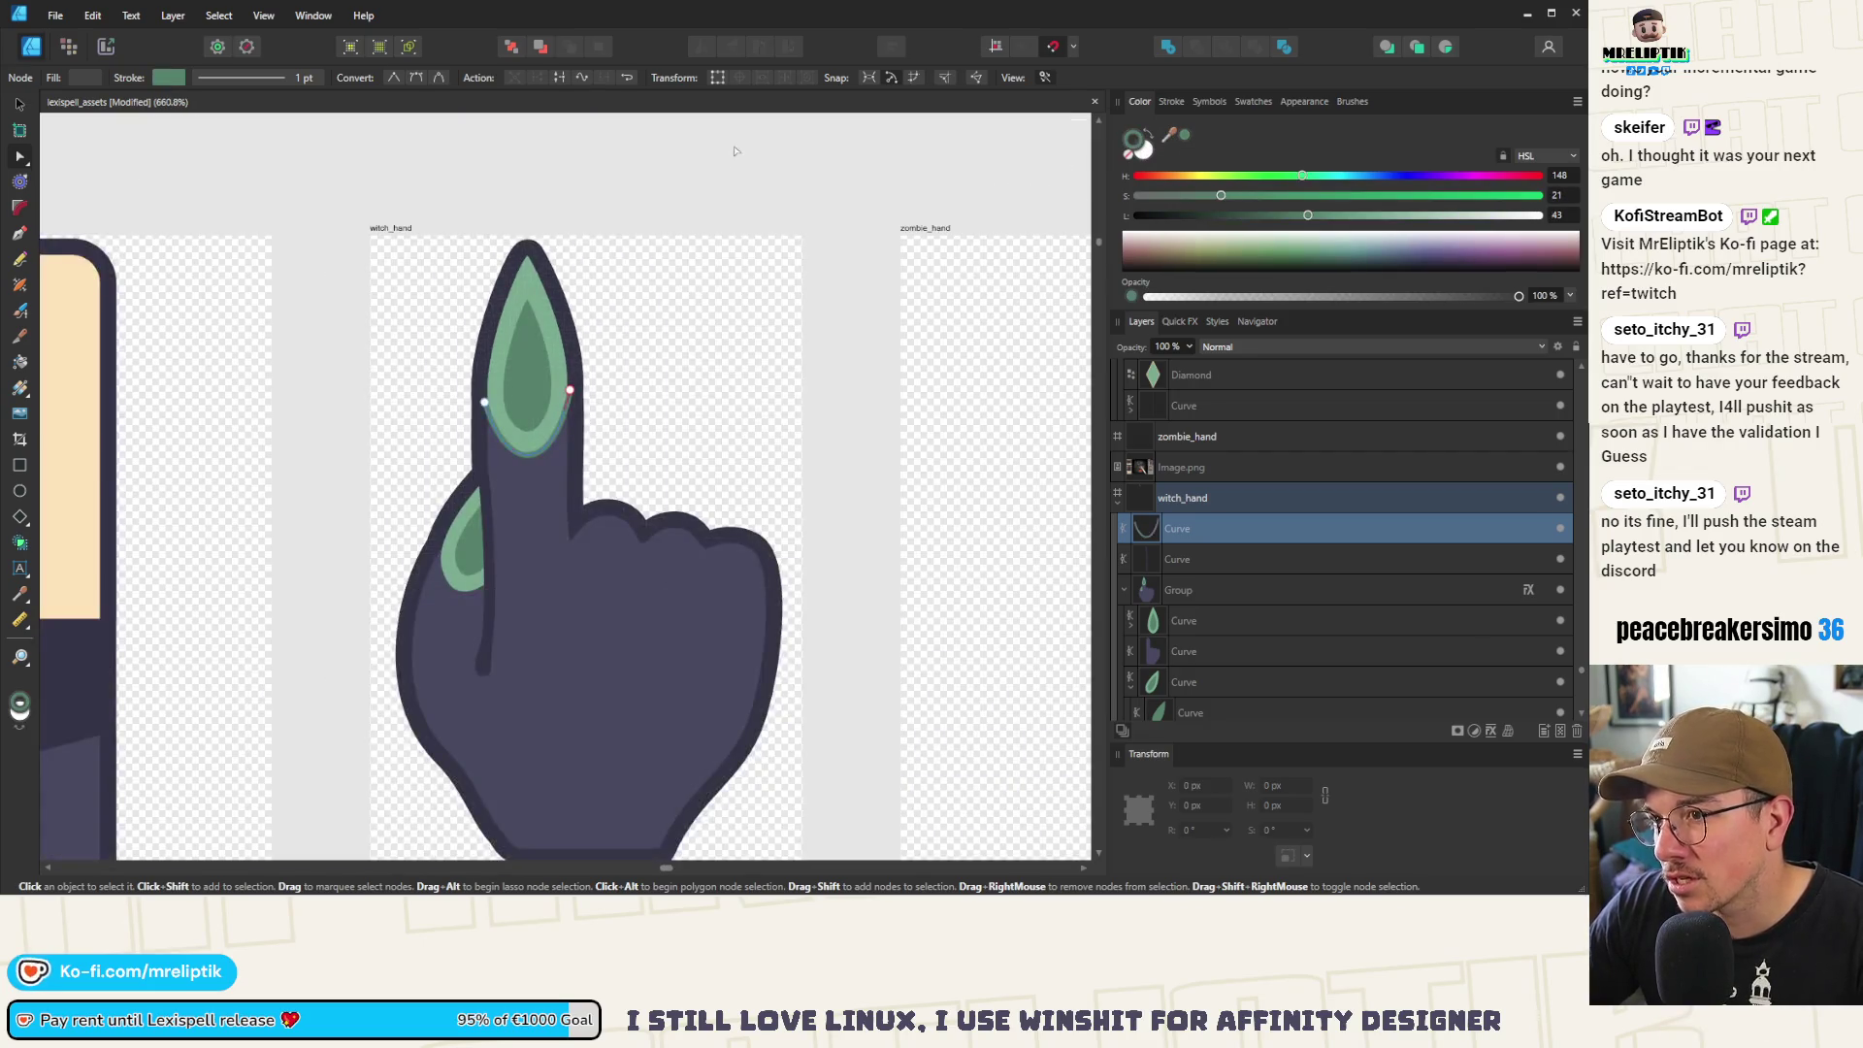
click(615, 272)
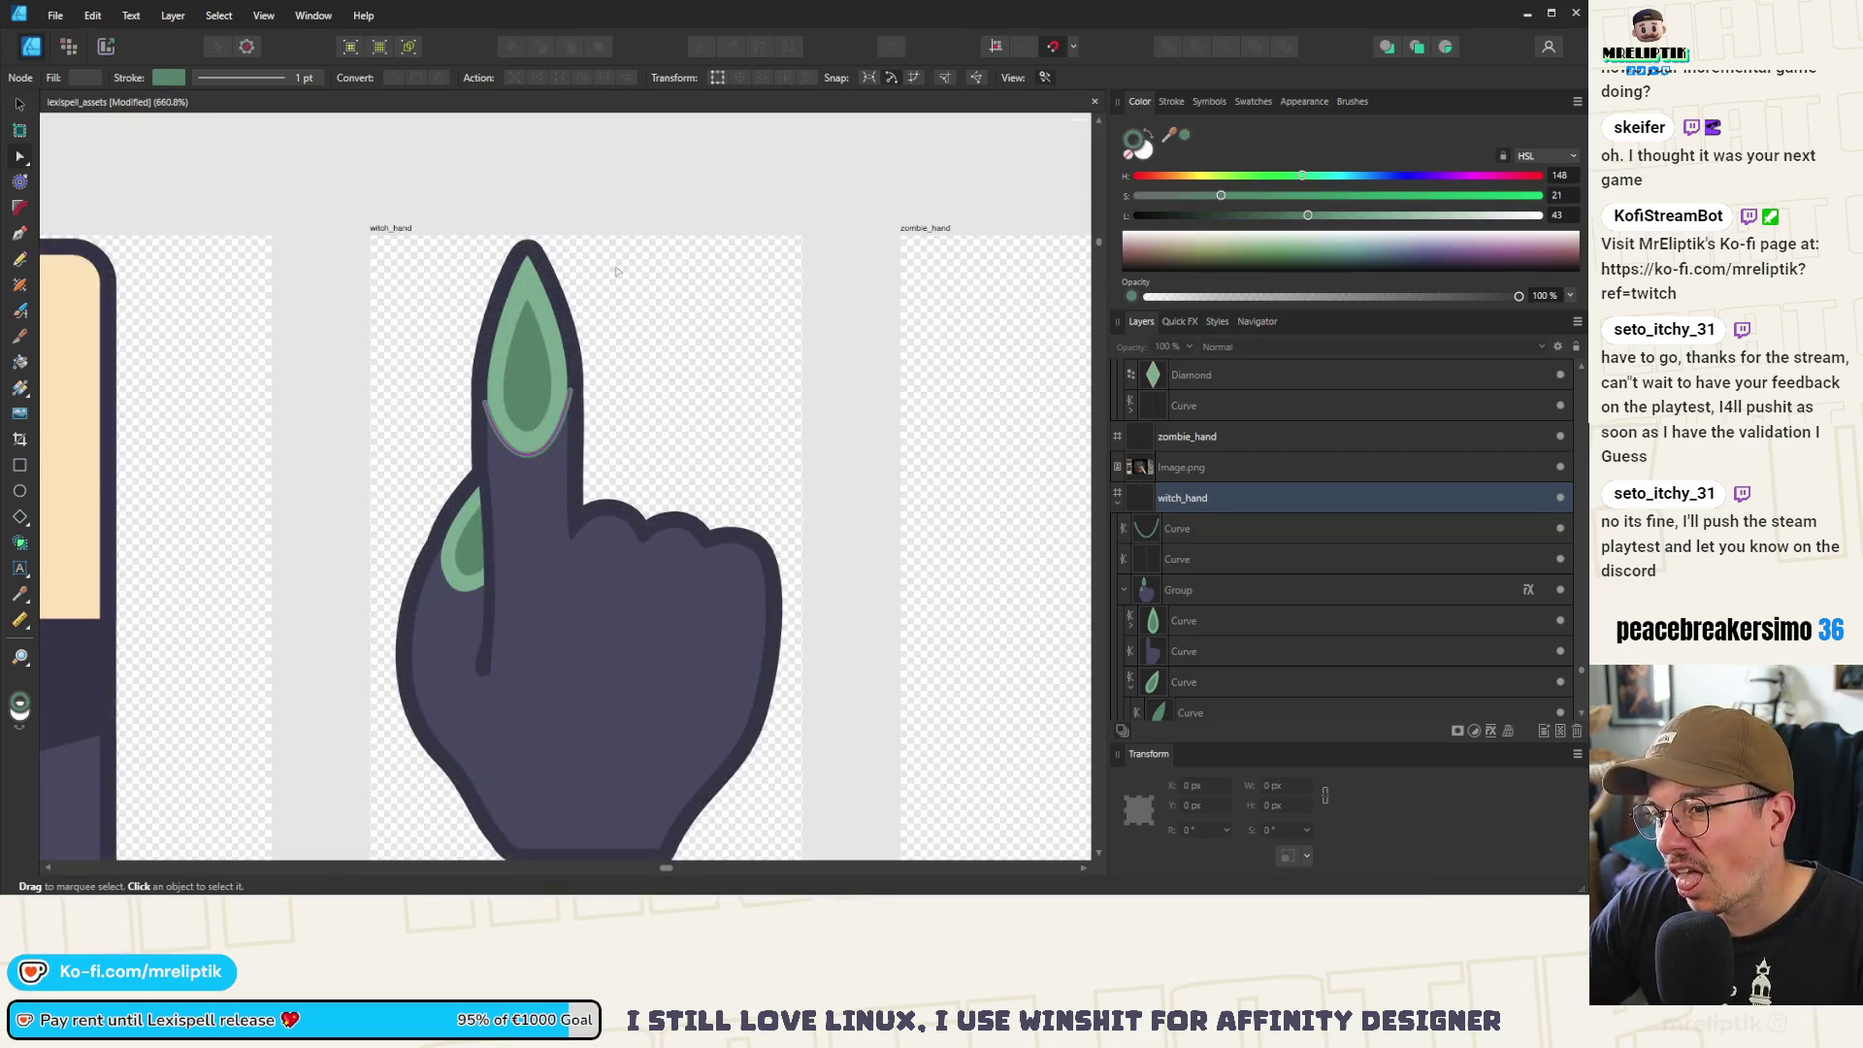
Delete the green arc under the fingernail
click(561, 444)
click(556, 444)
key(Delete)
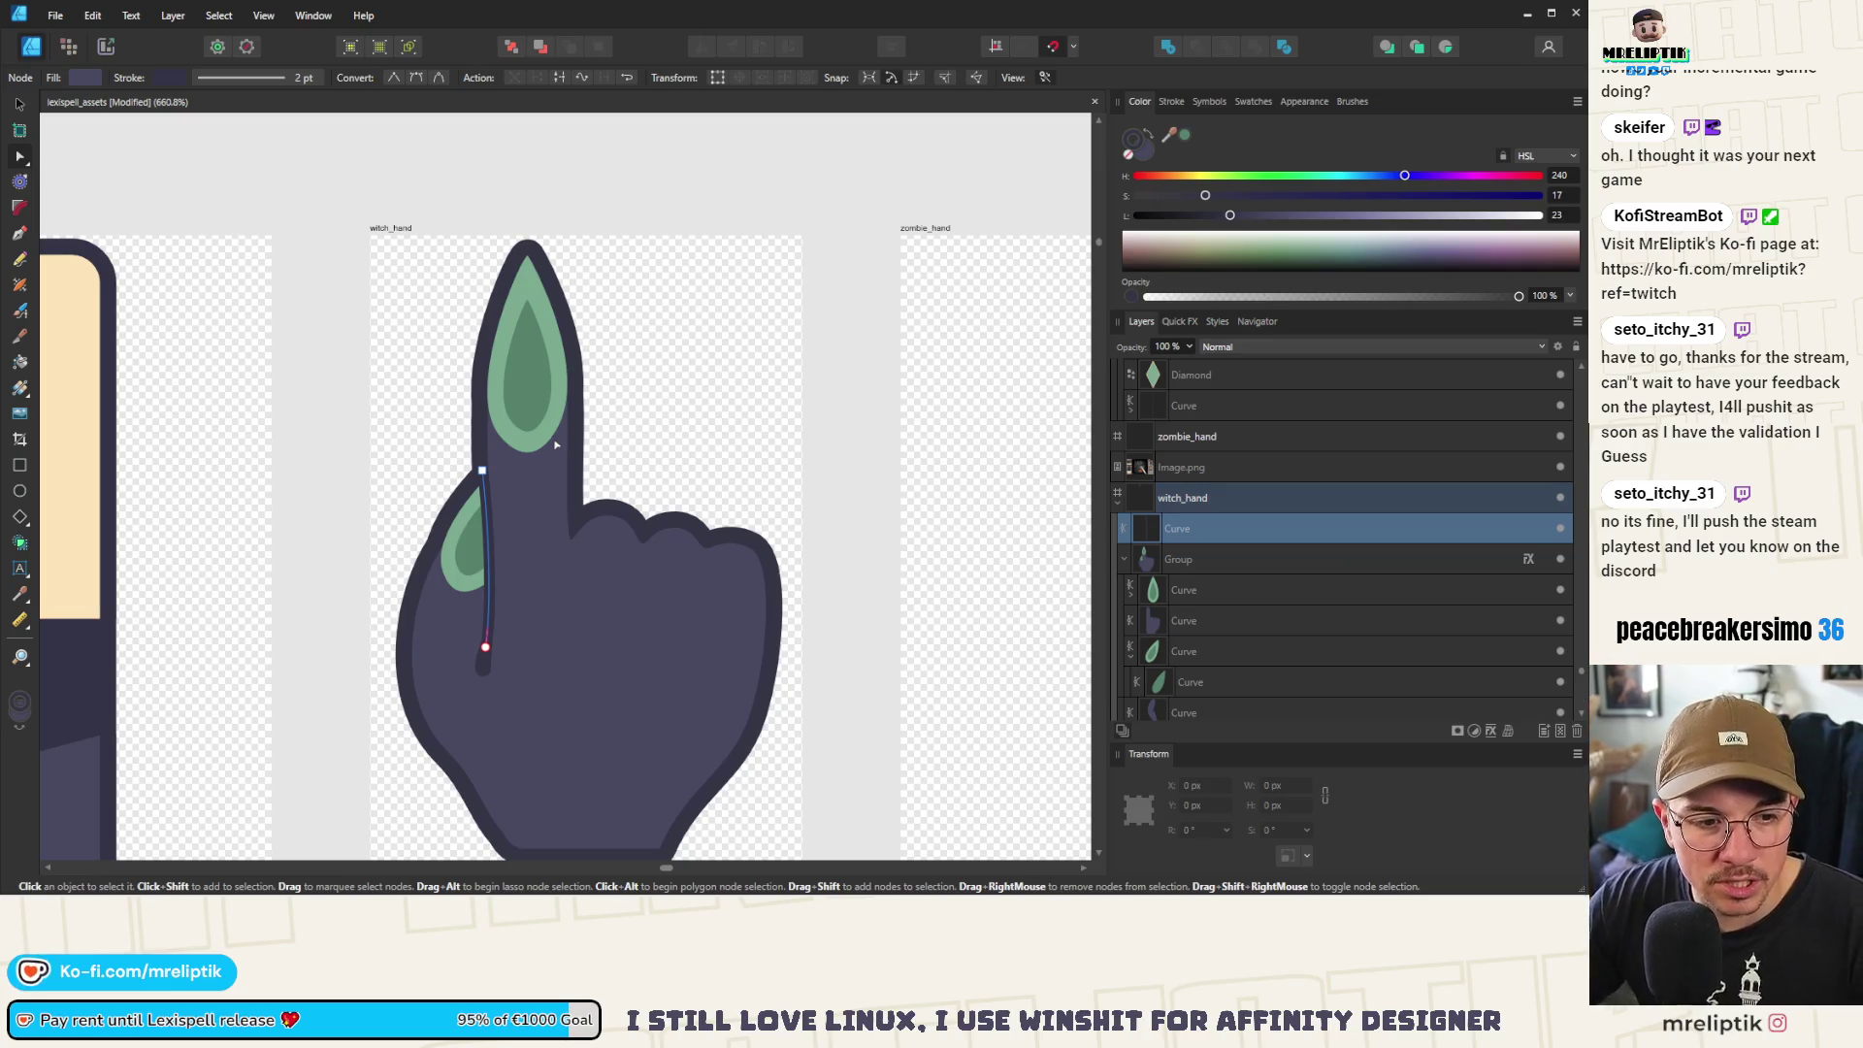
scroll(556, 444, down, 1)
scroll(487, 475, down, 1)
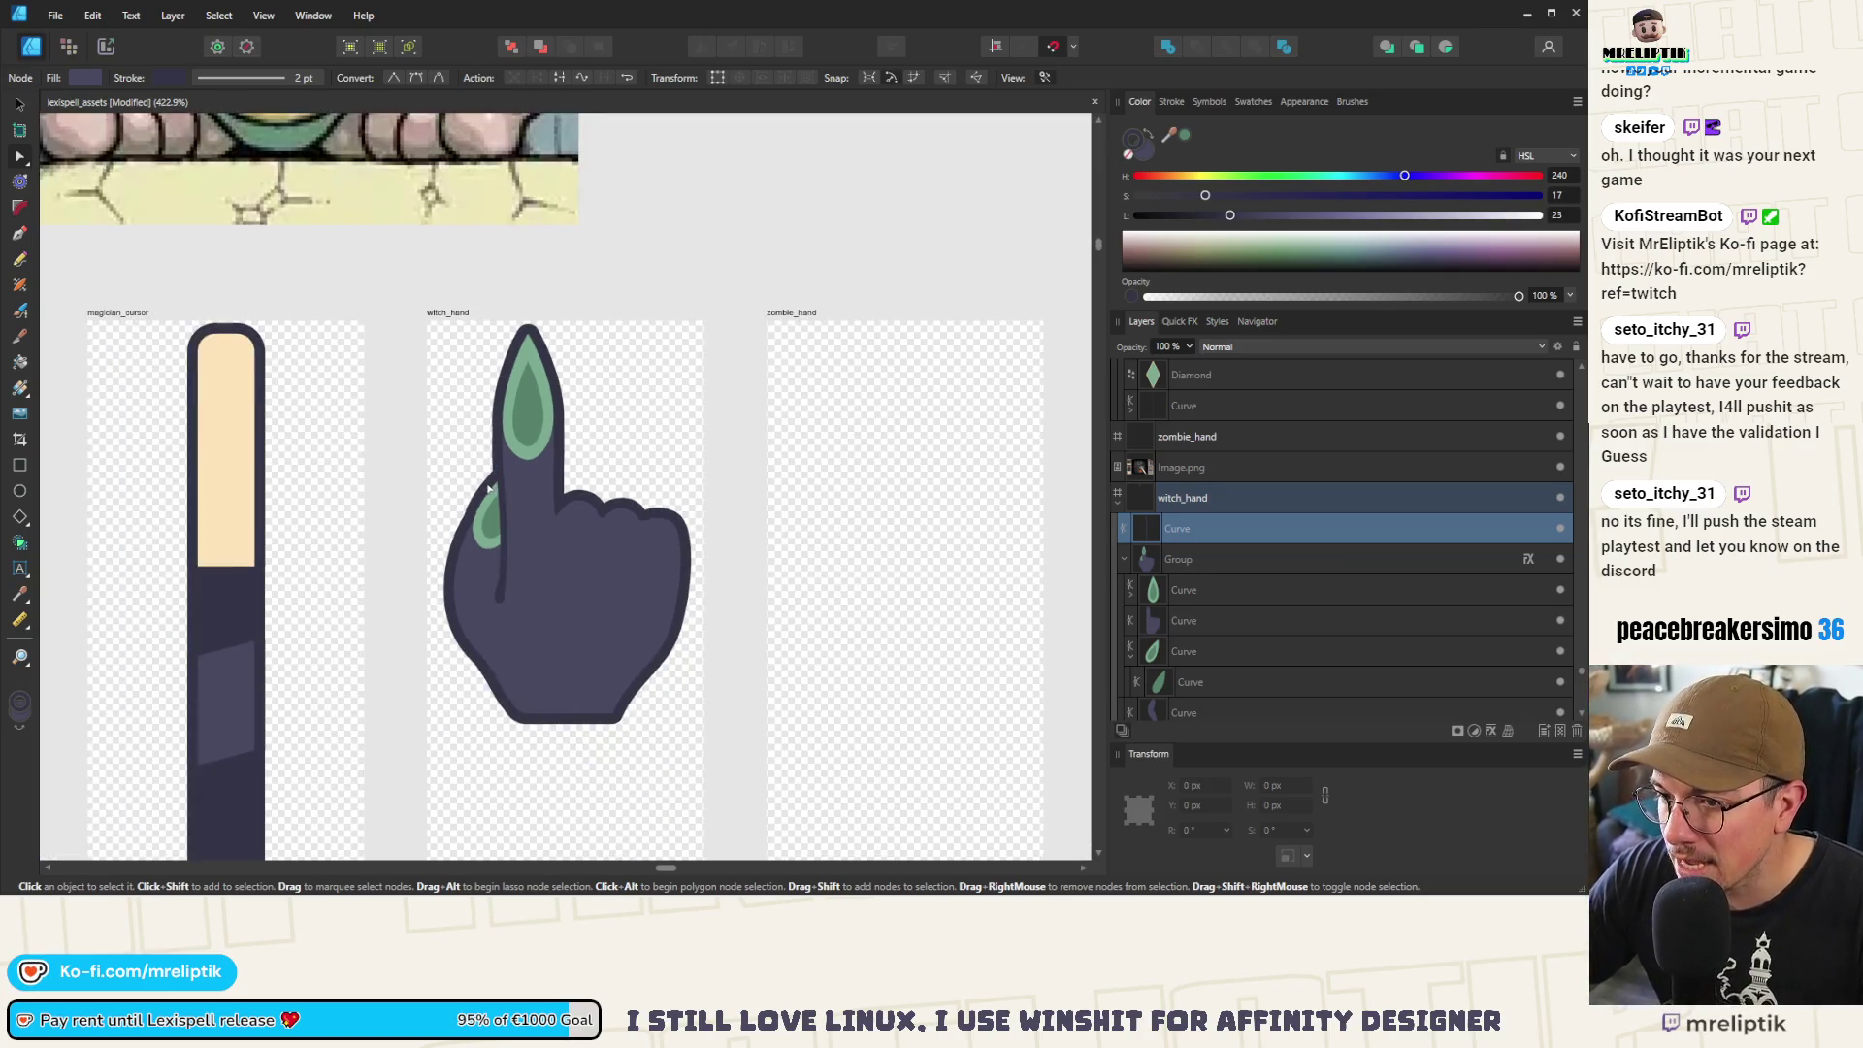
click(452, 325)
Push a node on the hand body's right edge slightly outward
scroll(485, 543, up, 1)
scroll(485, 544, down, 1)
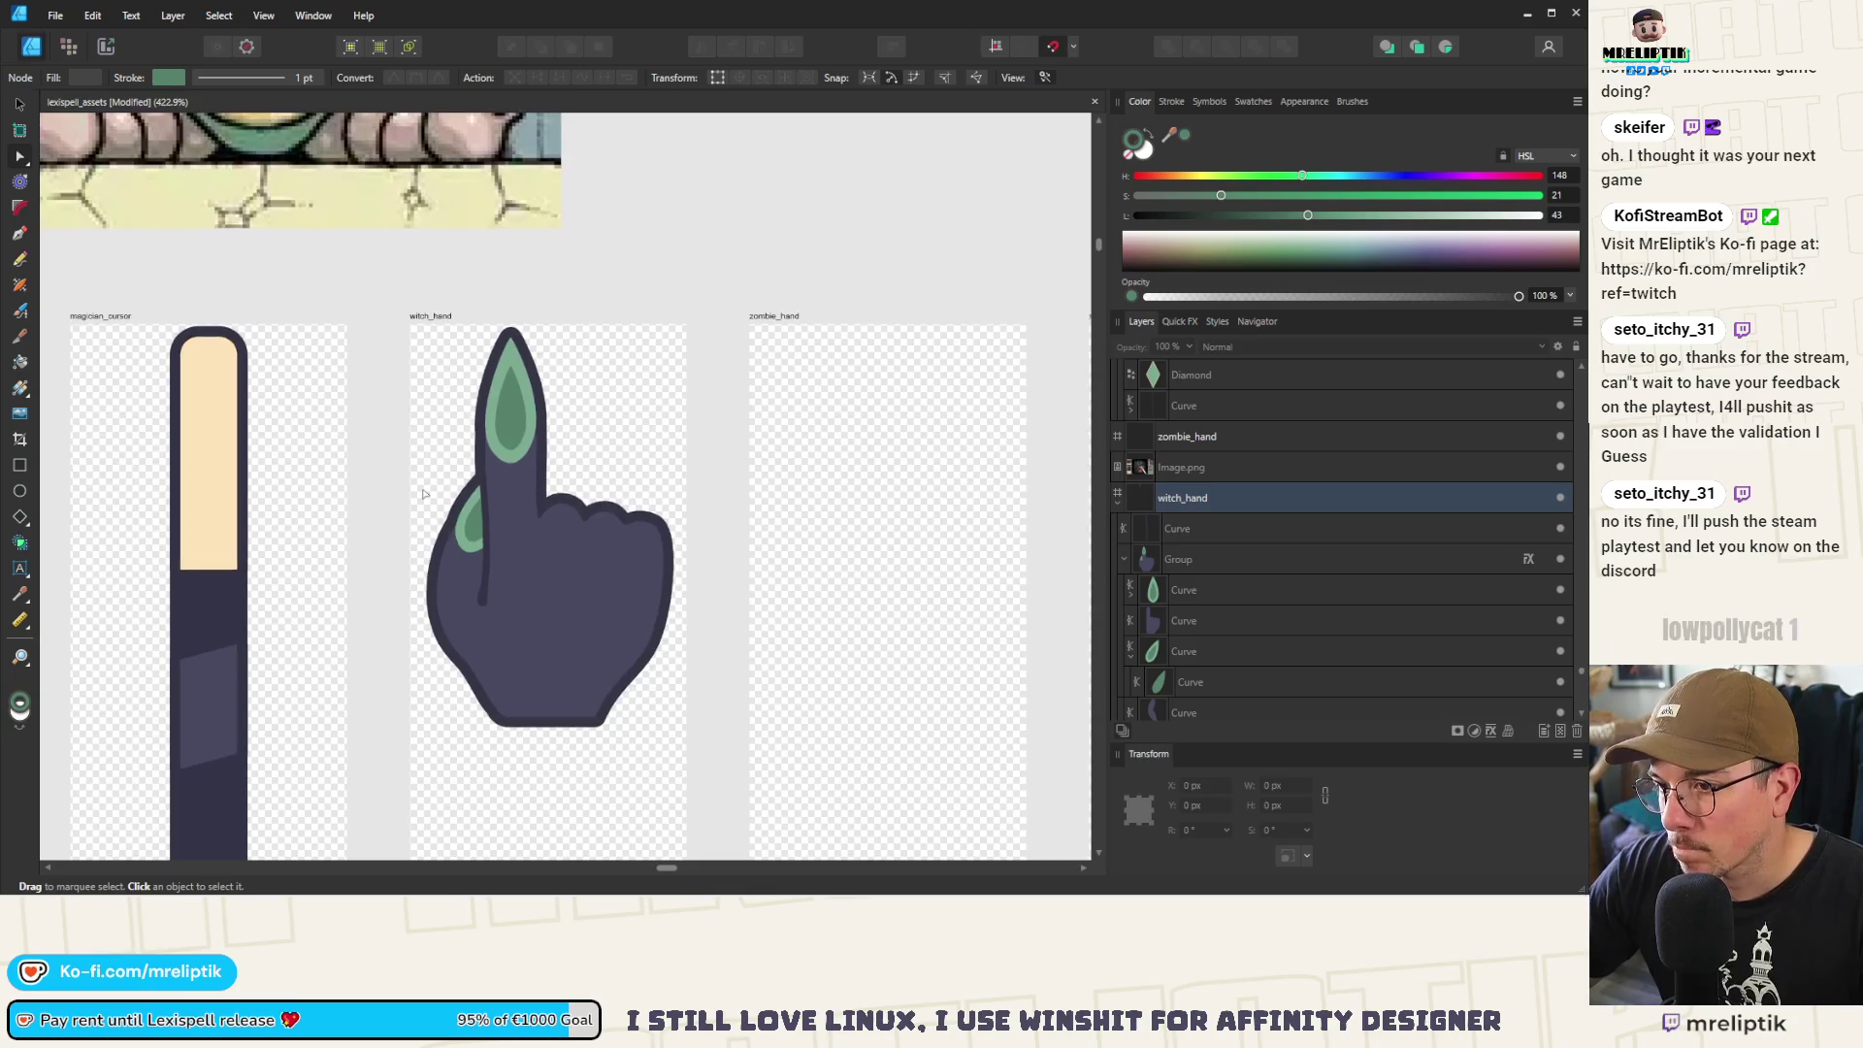
scroll(494, 560, down, 3)
scroll(533, 564, down, 3)
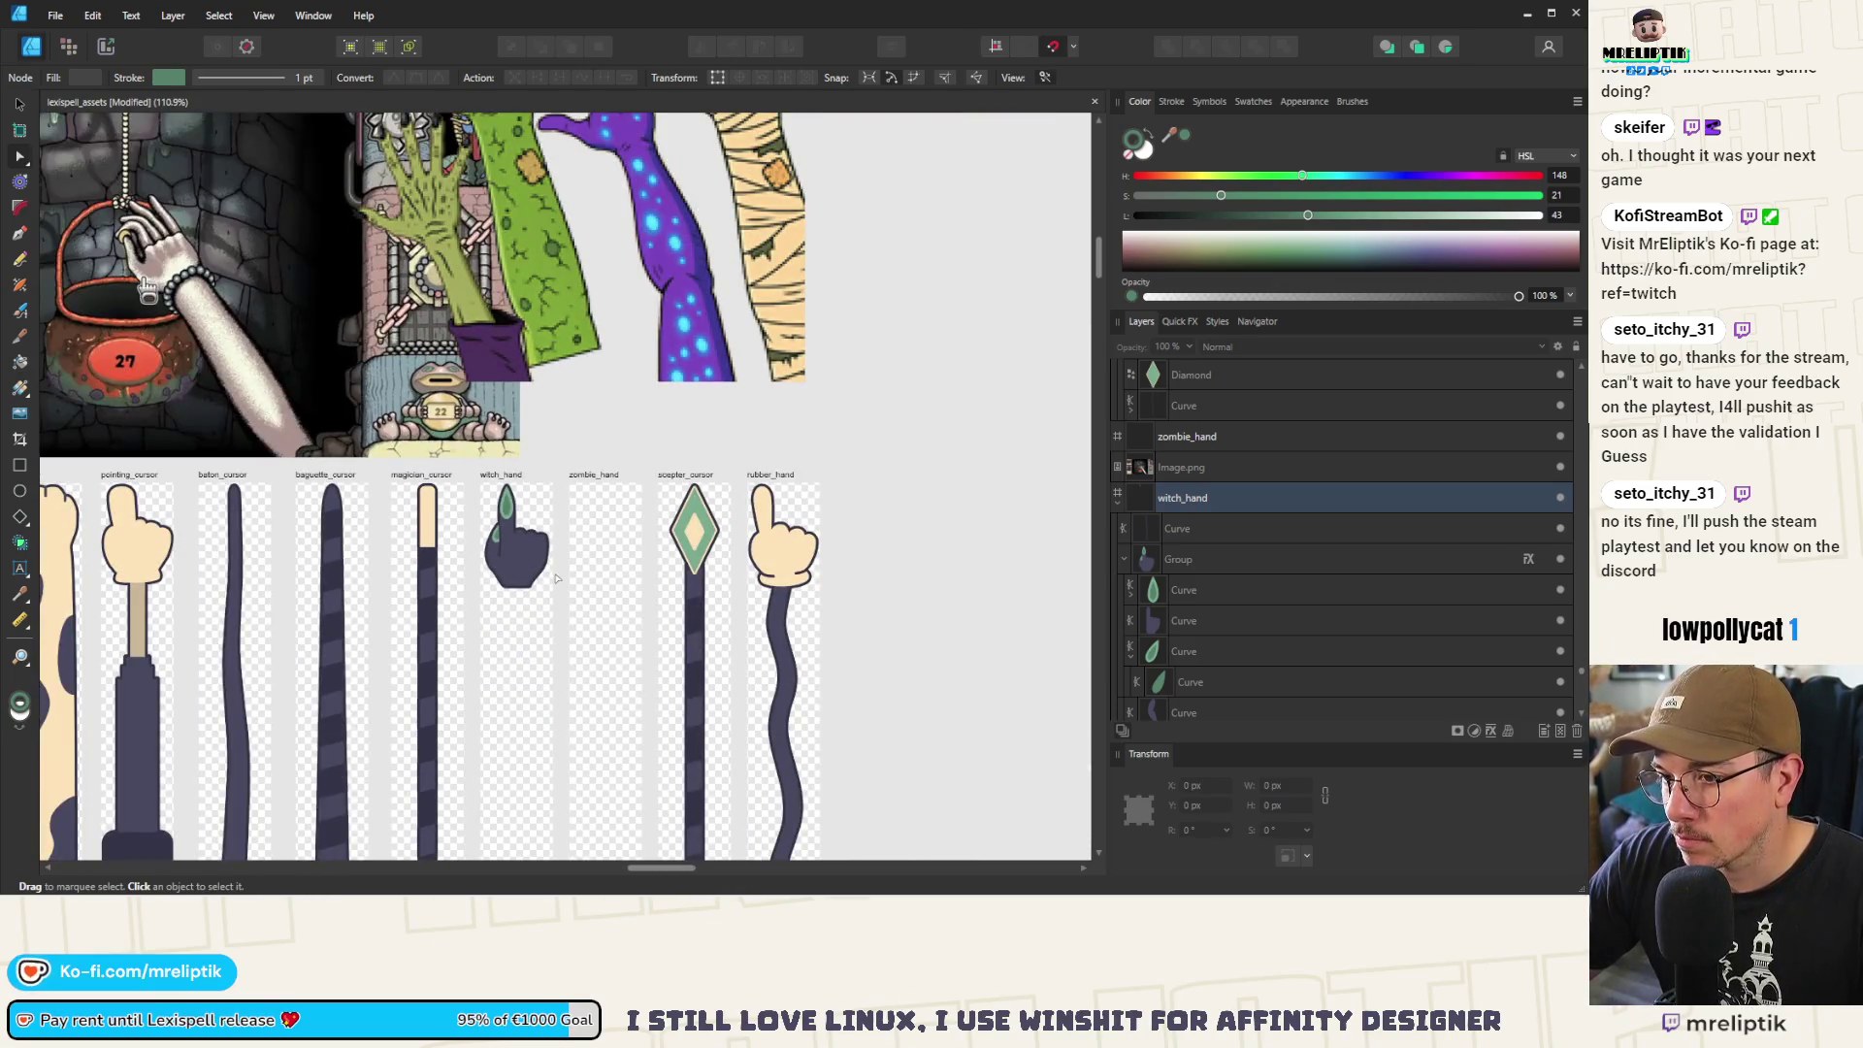
scroll(543, 572, up, 3)
scroll(504, 543, up, 6)
click(491, 537)
scroll(491, 536, down, 3)
drag(492, 536, 496, 532)
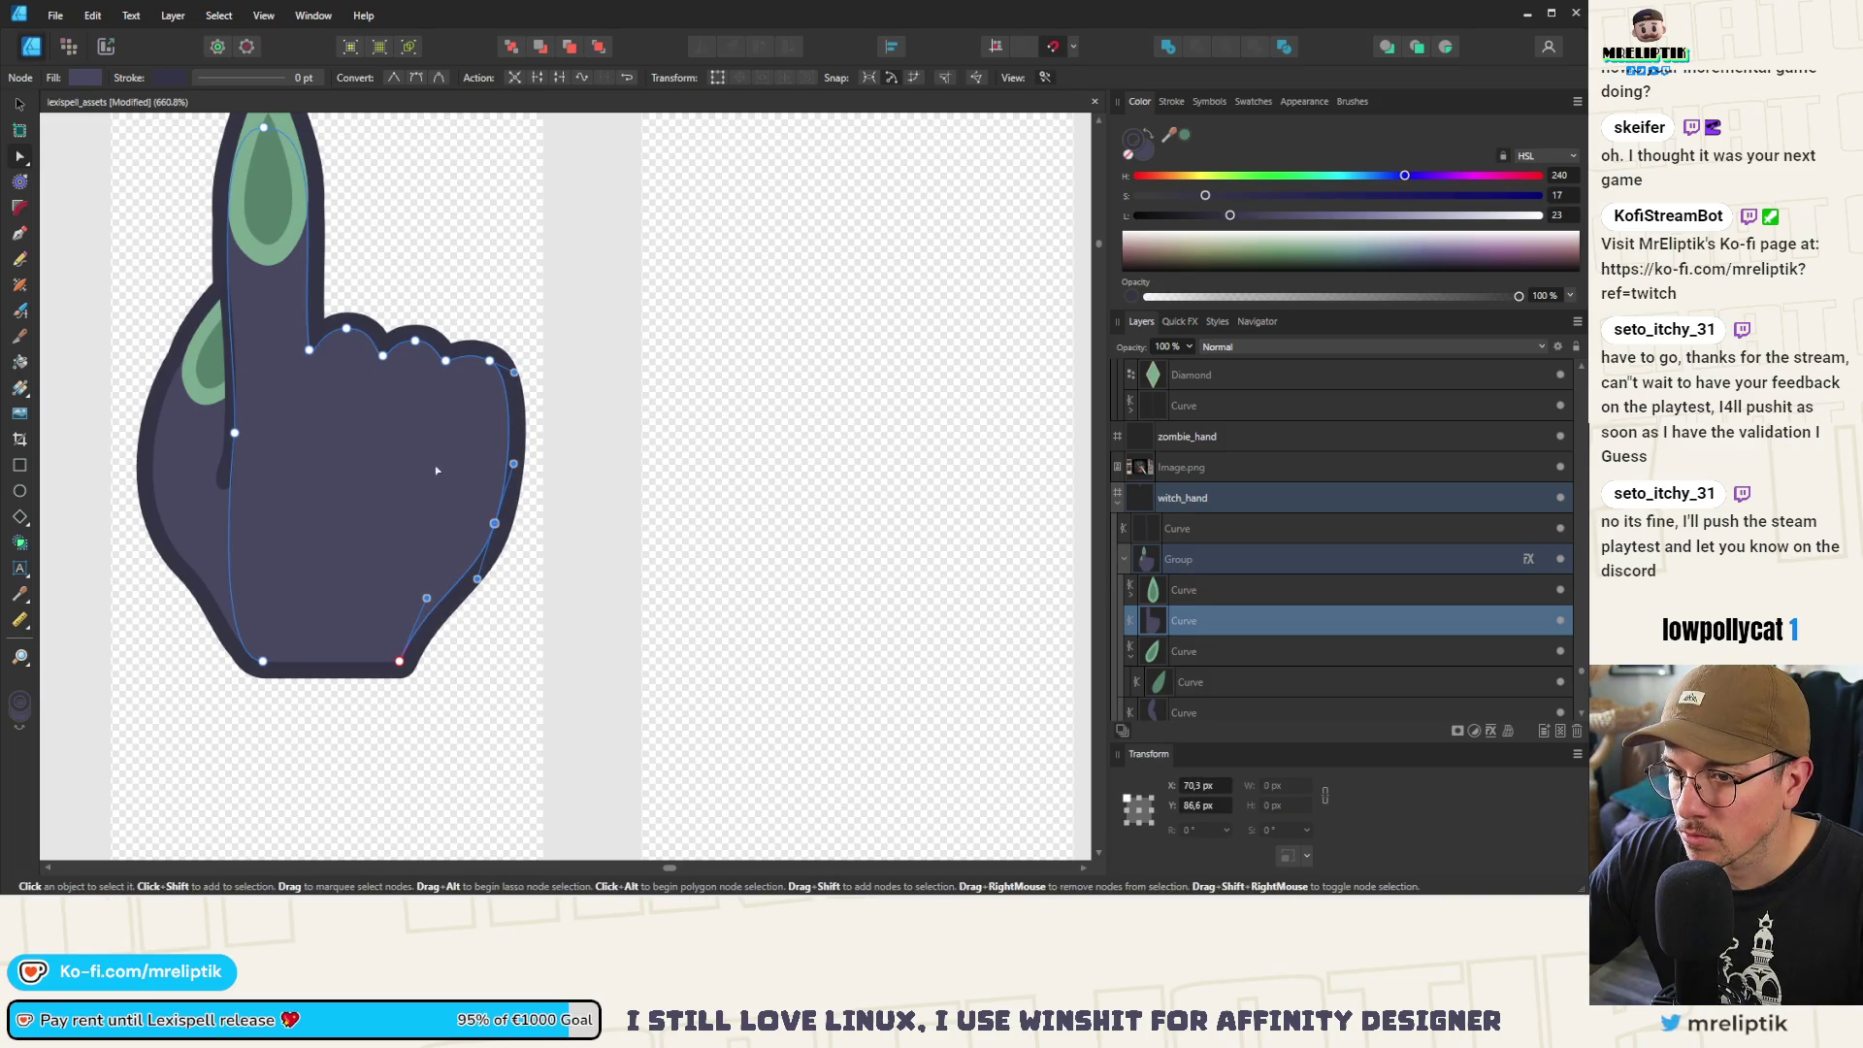
scroll(436, 470, down, 5)
click(519, 230)
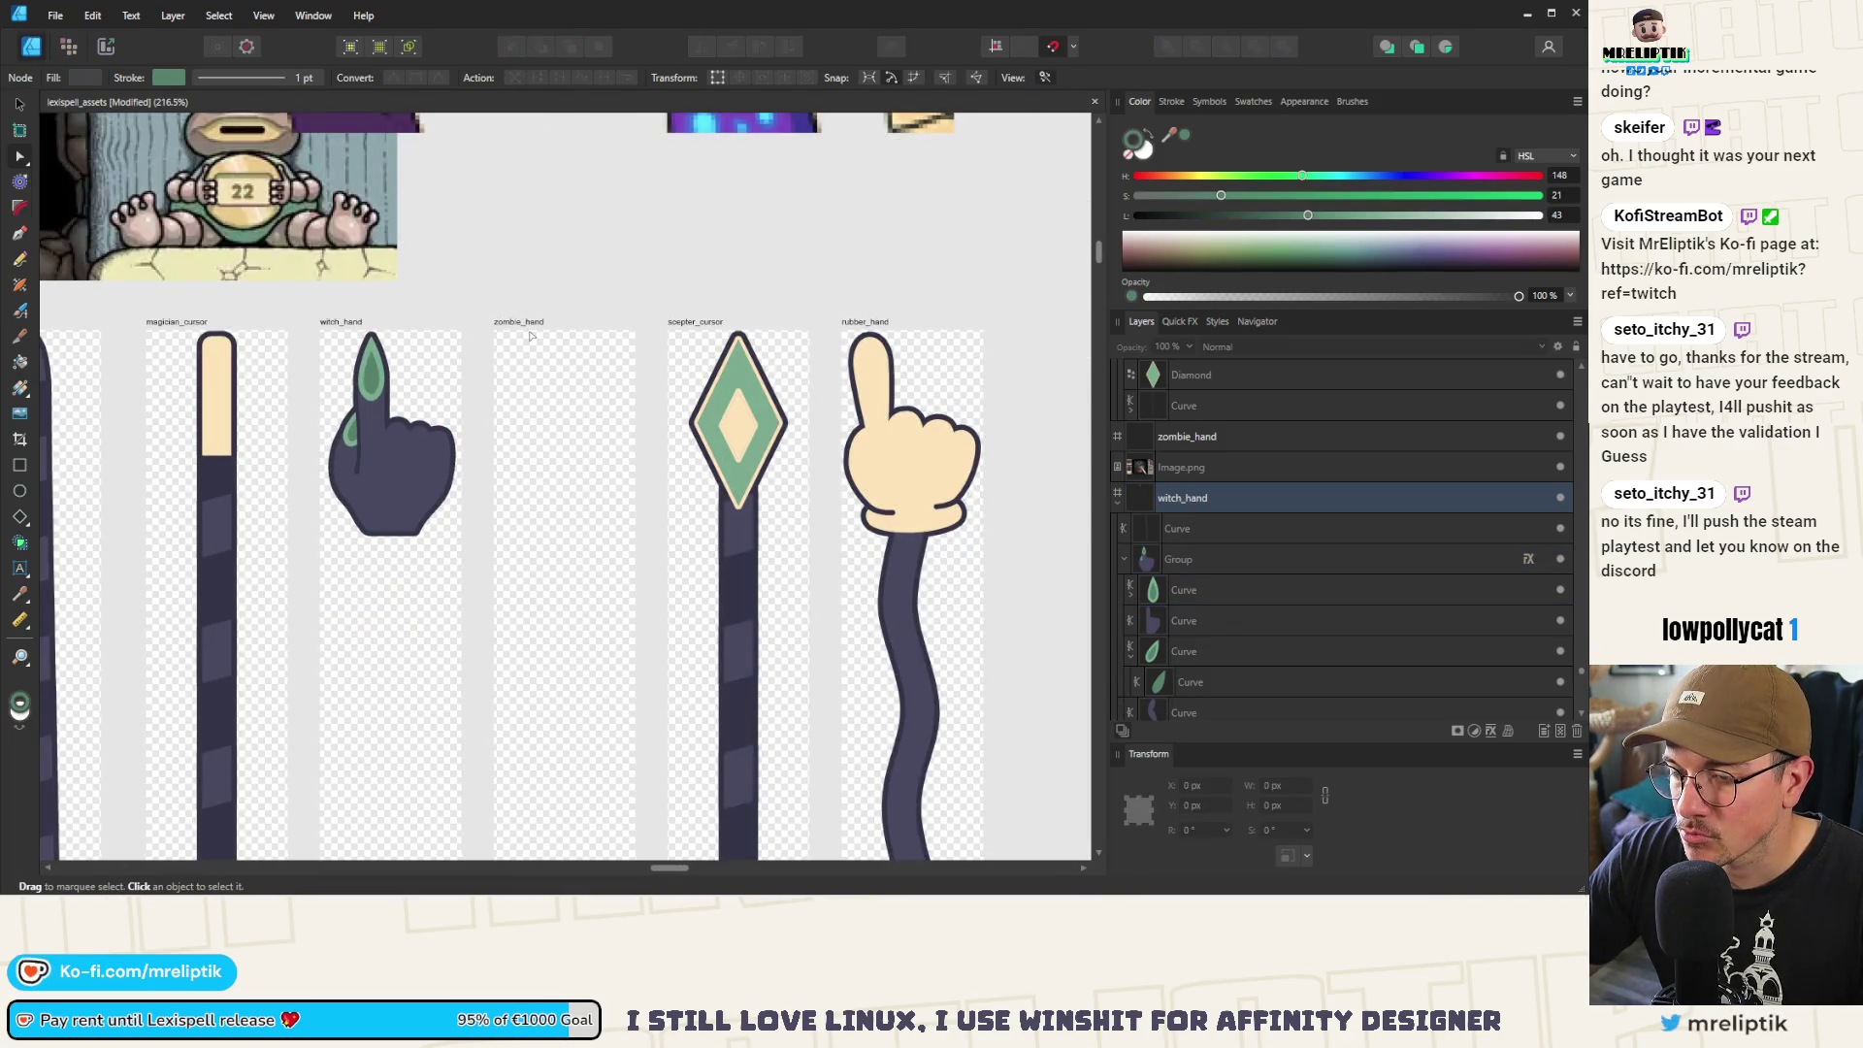
scroll(543, 485, down, 5)
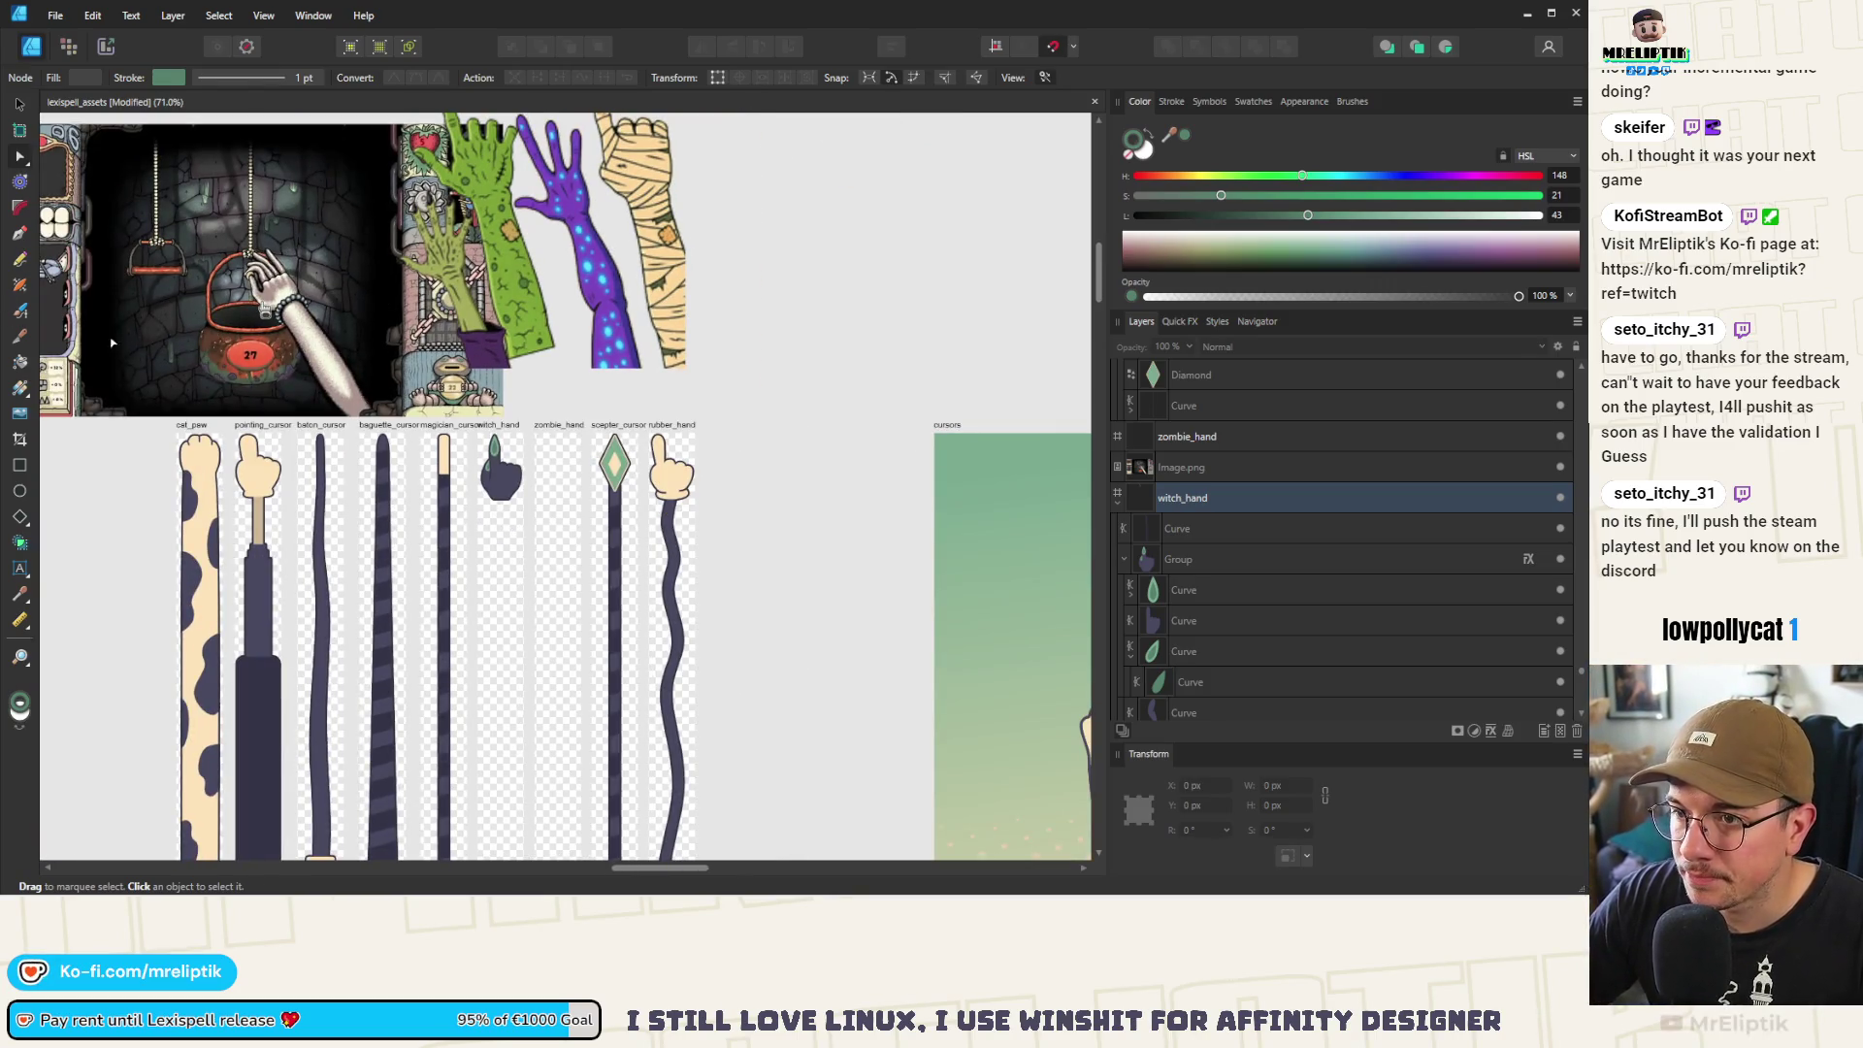
Start an arm line down from the hand with the Pen tool, then discard it and restart
click(19, 233)
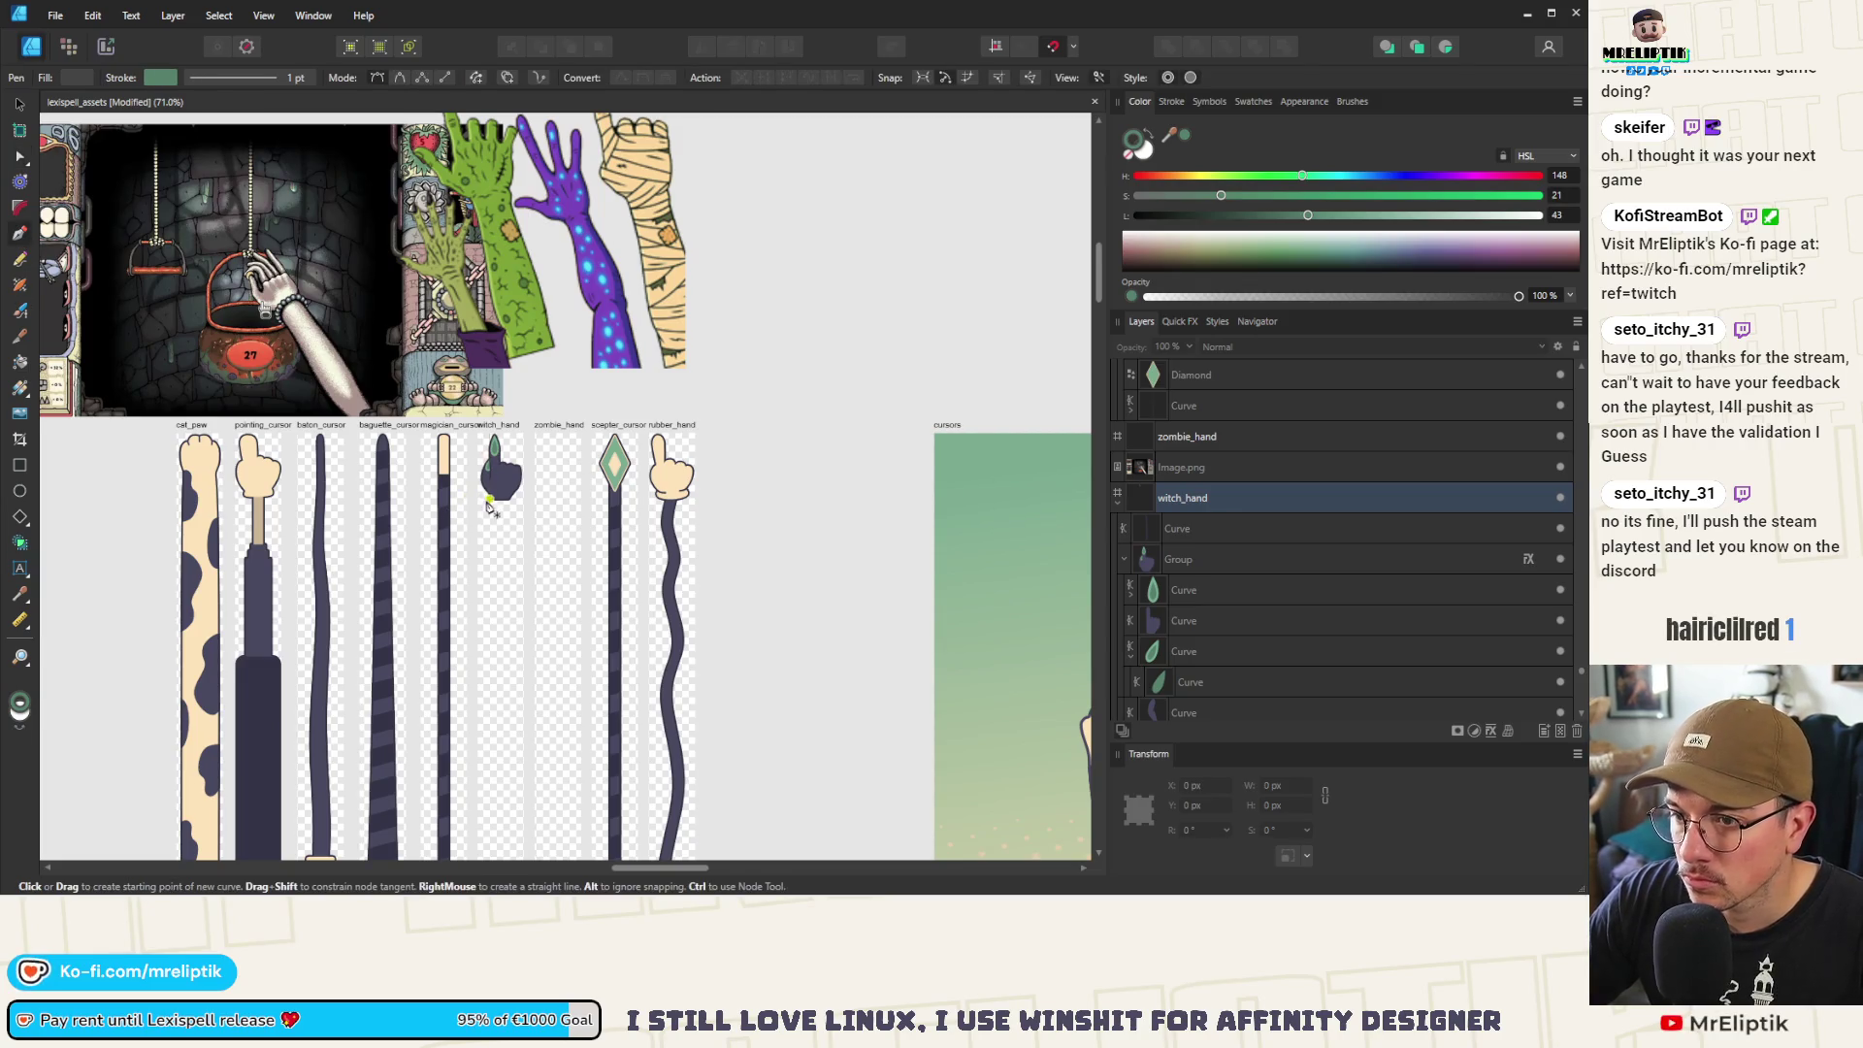
scroll(493, 396, down, 3)
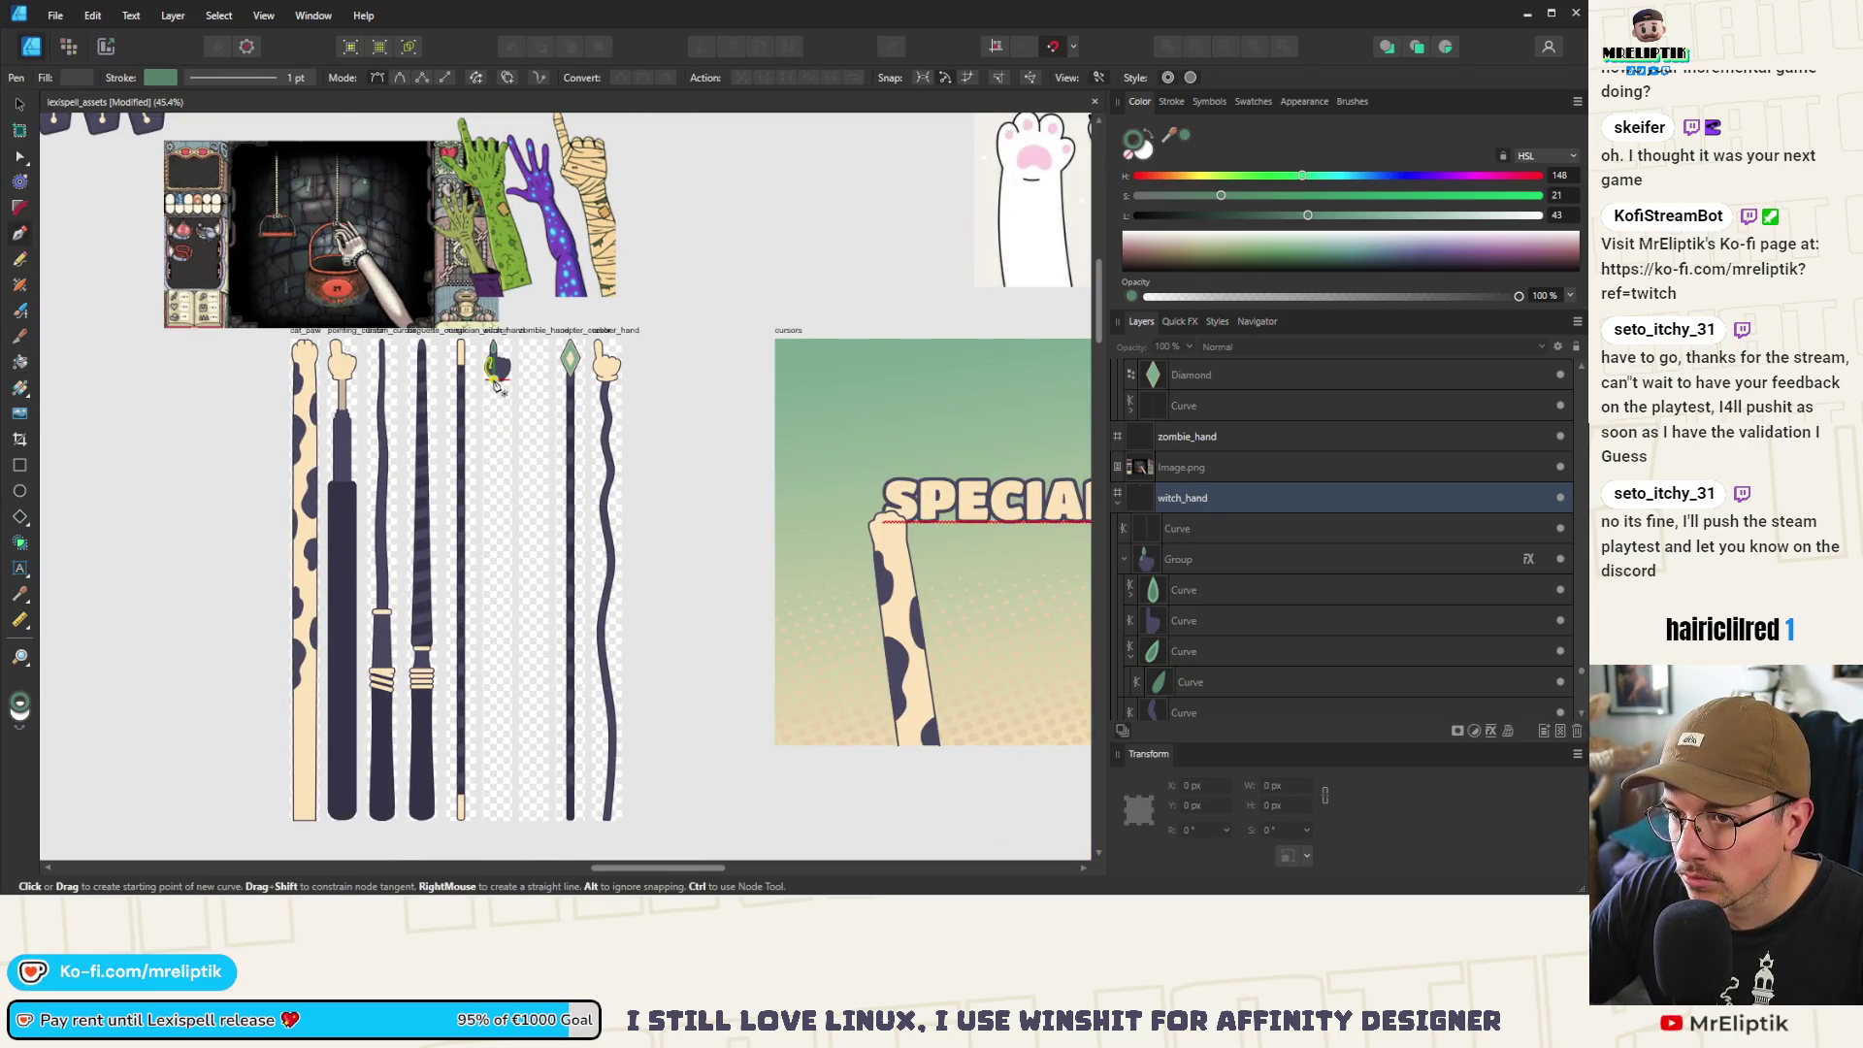
click(493, 387)
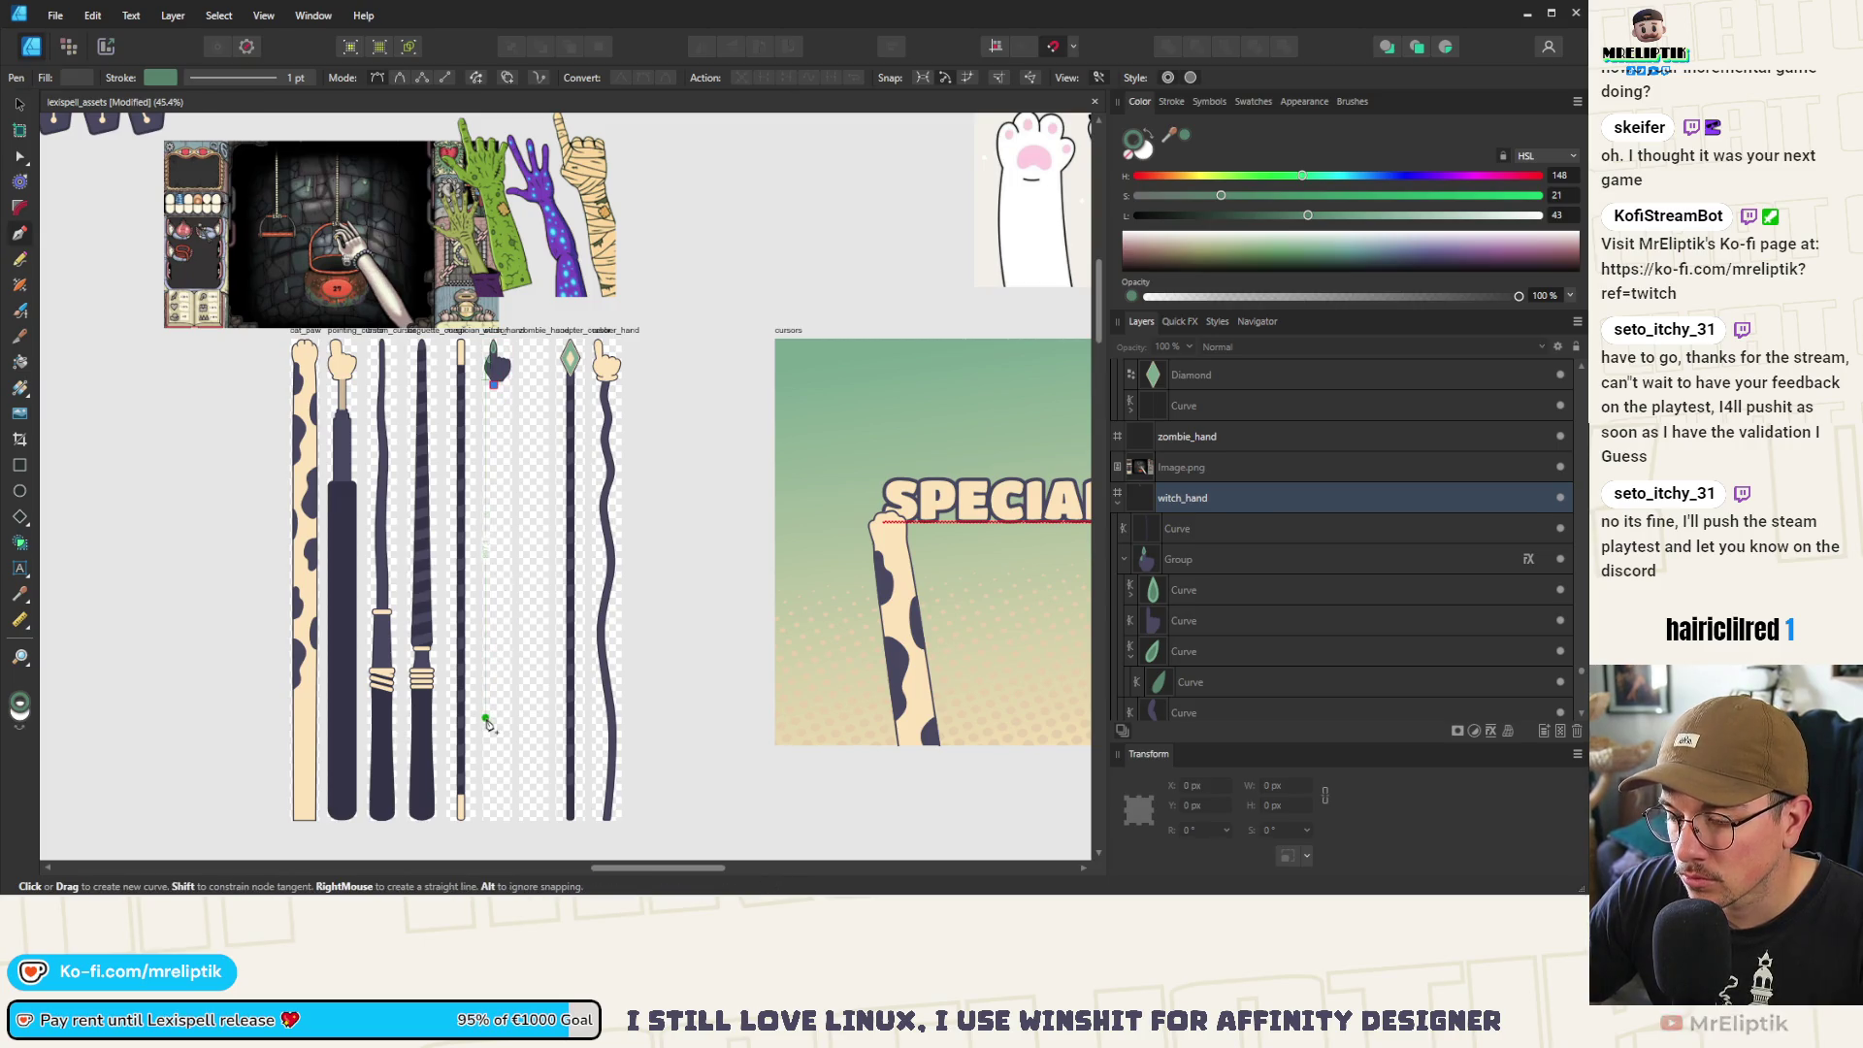
mouse_move(493, 772)
mouse_down()
mouse_move(476, 828)
mouse_move(508, 761)
mouse_up()
key(Escape)
scroll(480, 824, down, 1)
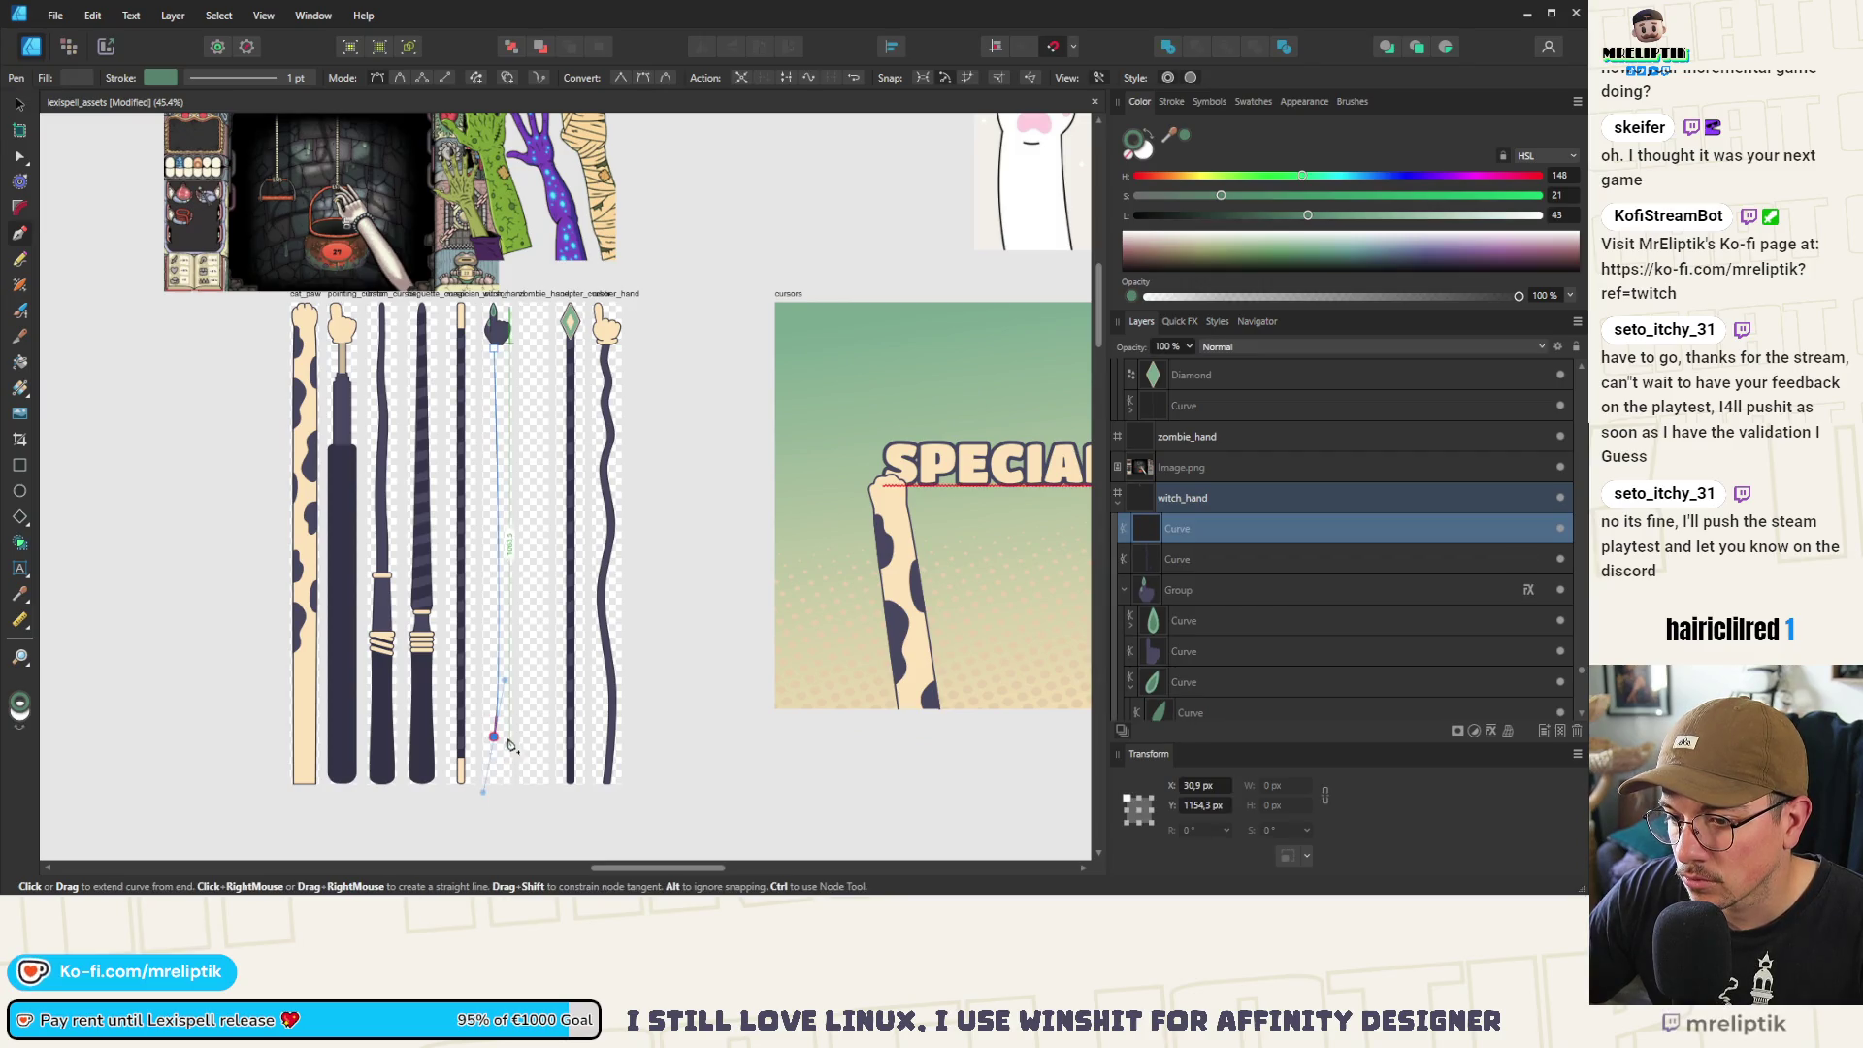
scroll(499, 747, up, 2)
key(v)
key(p)
scroll(524, 136, up, 3)
scroll(523, 194, up, 2)
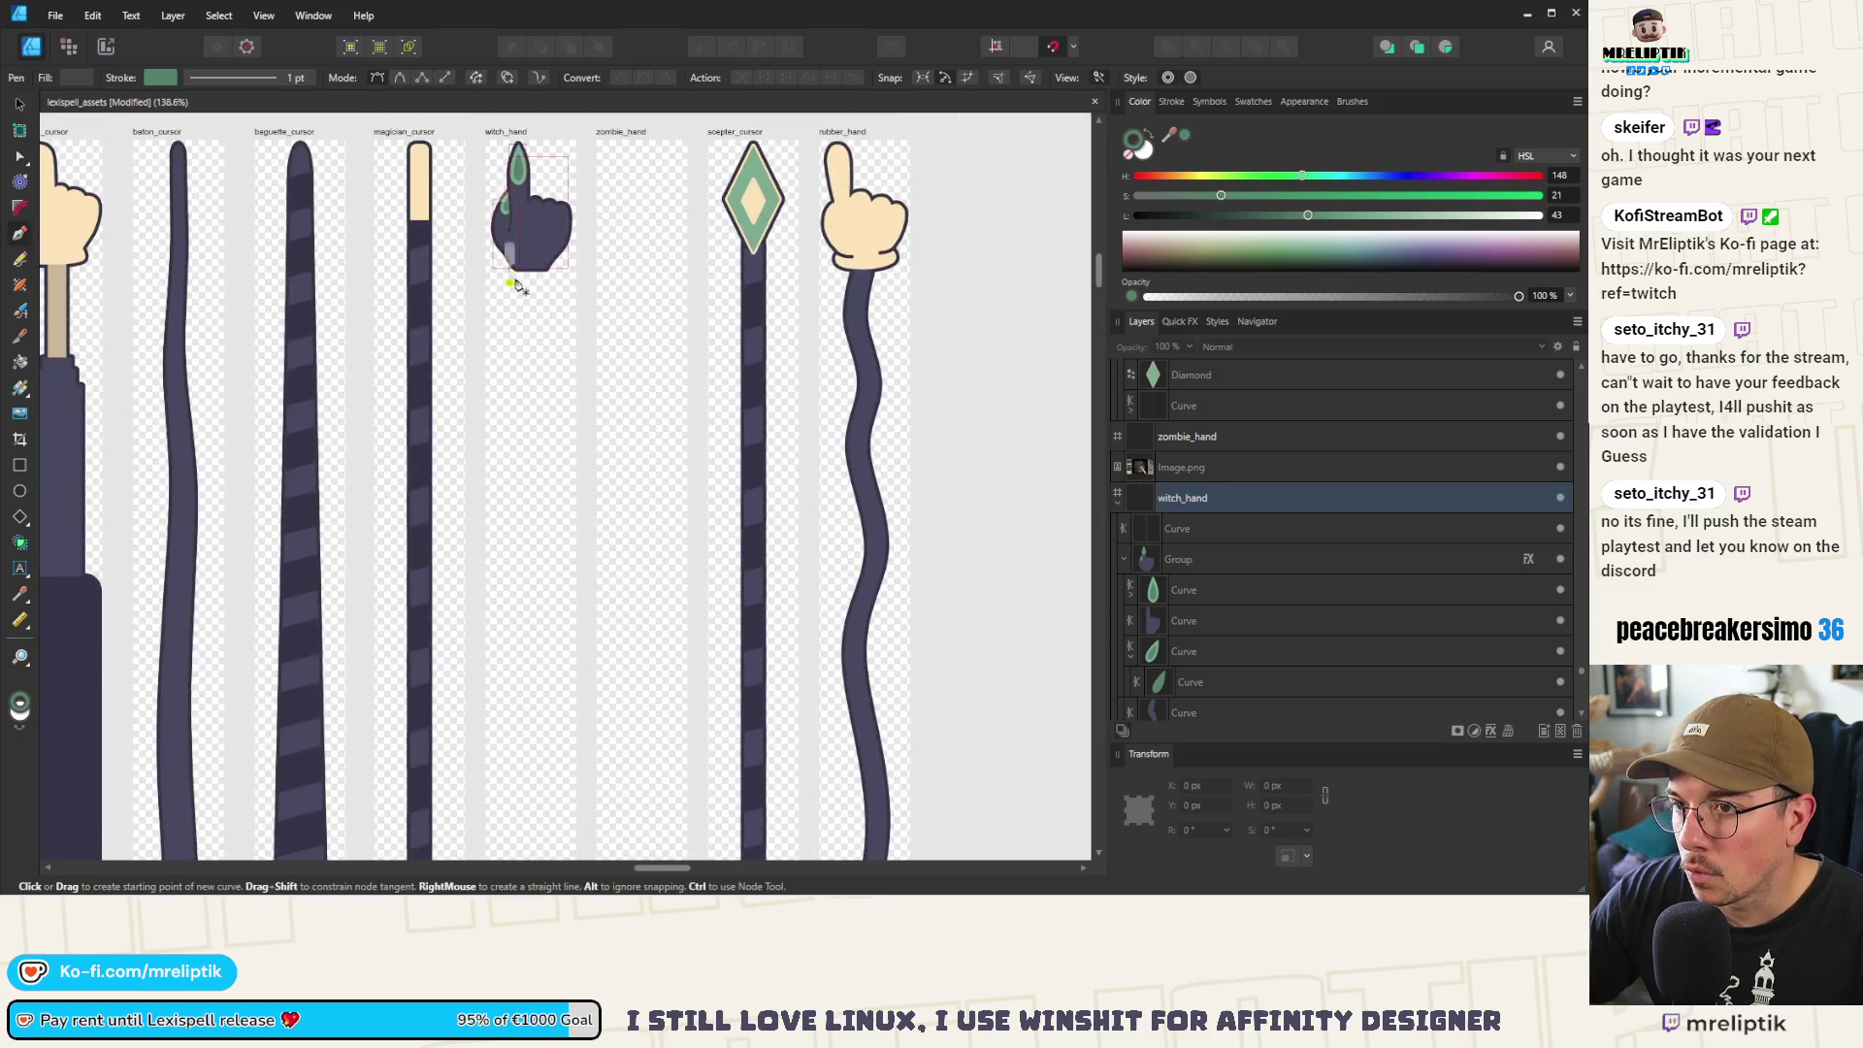
scroll(515, 283, up, 3)
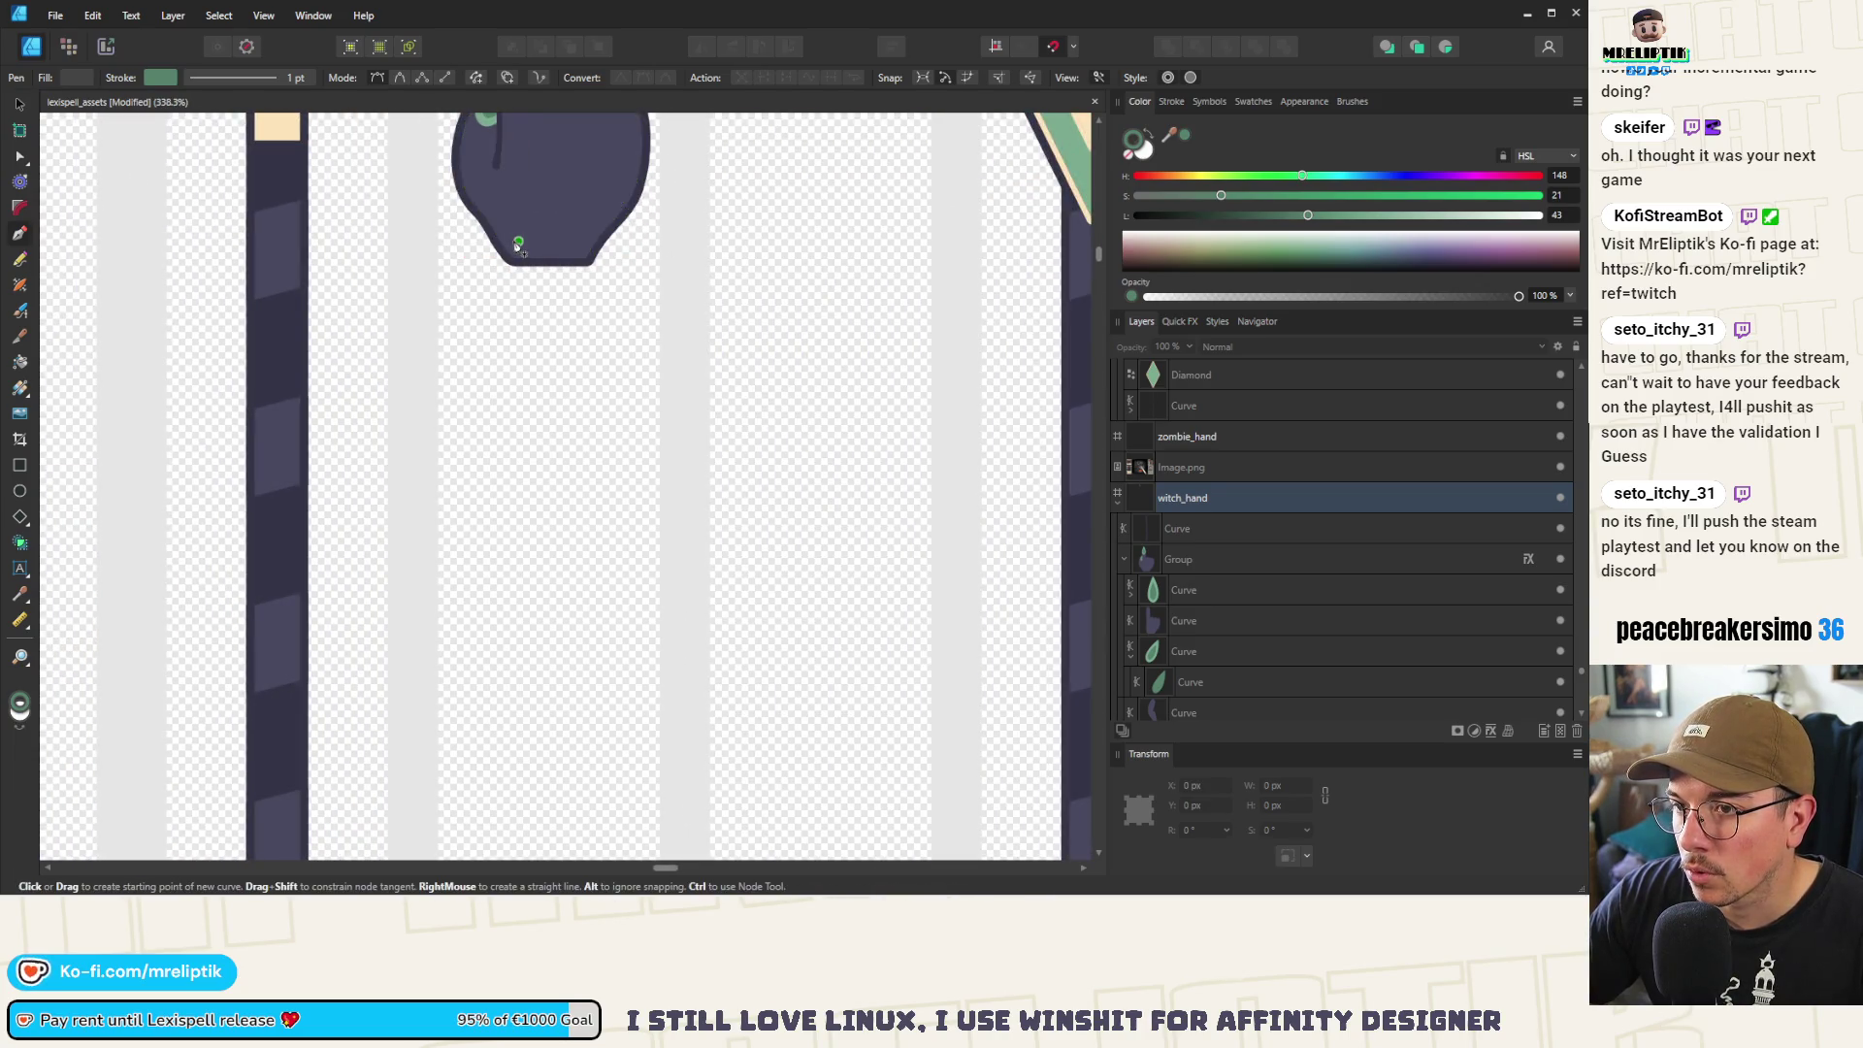
scroll(514, 252, down, 6)
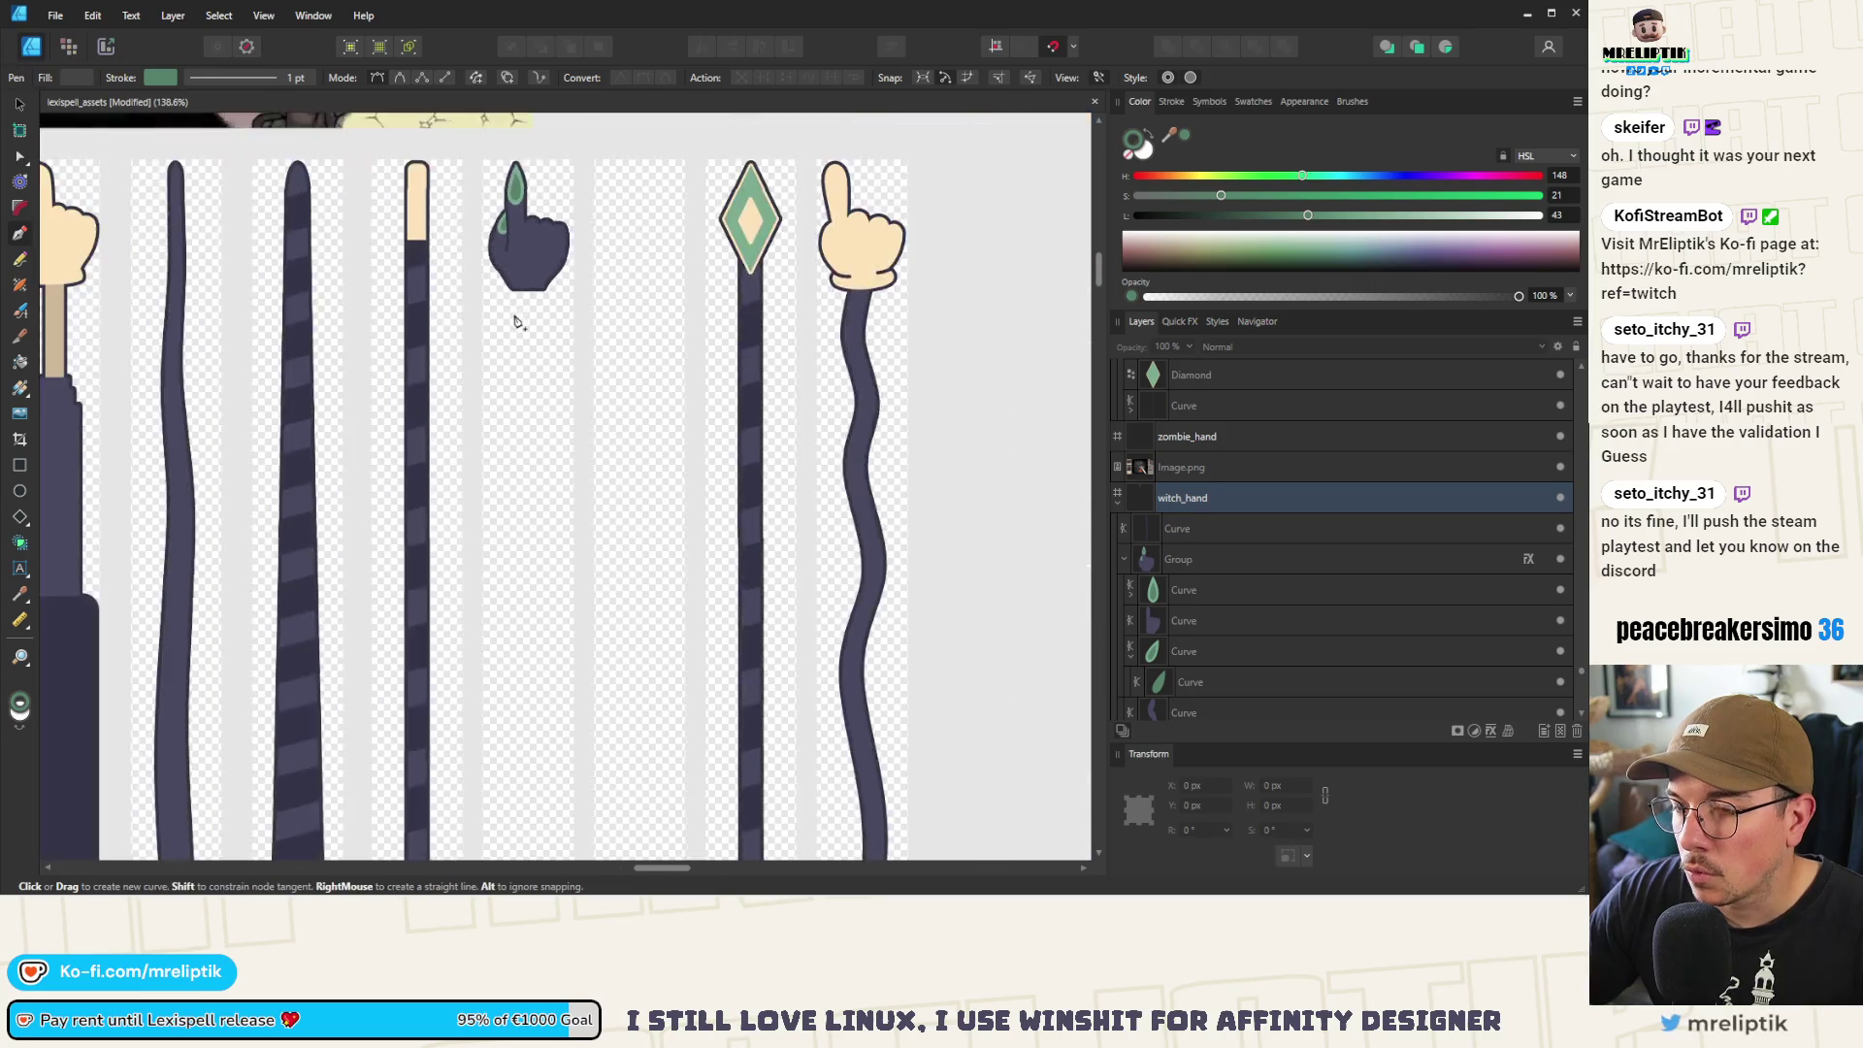
scroll(507, 582, down, 3)
scroll(508, 638, up, 1)
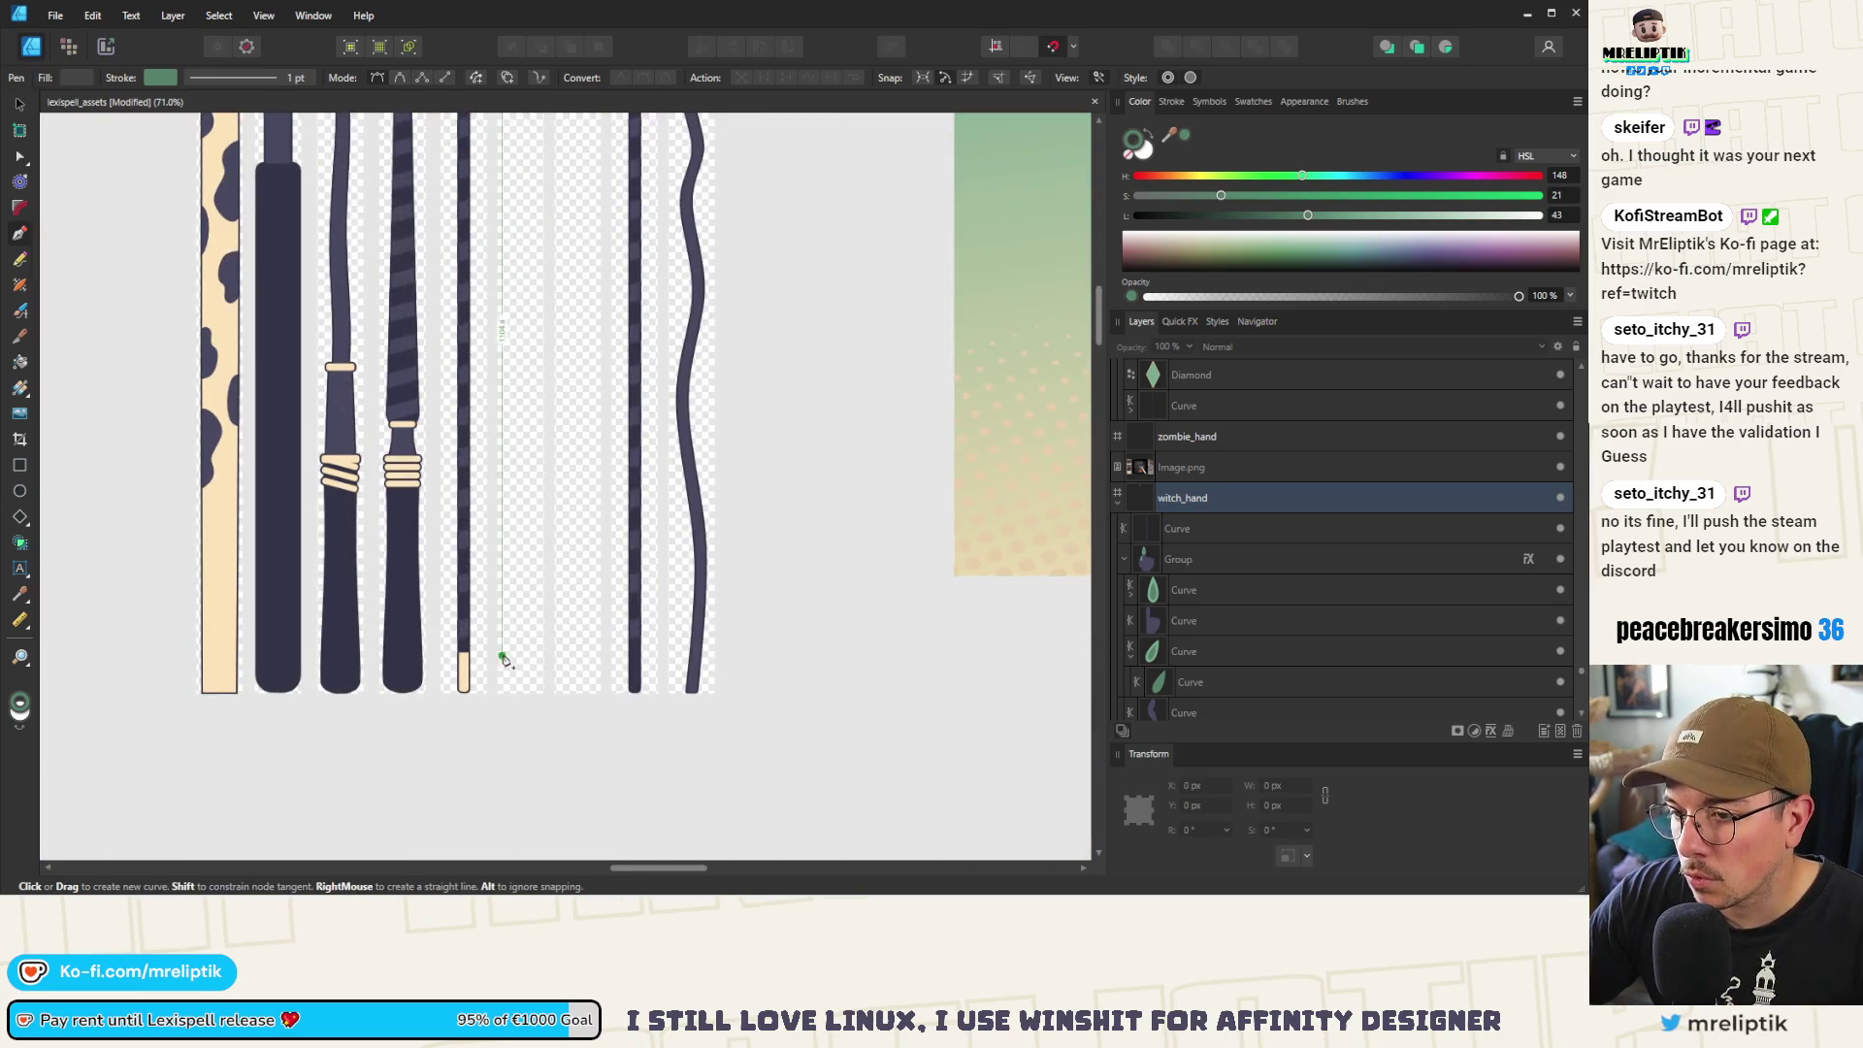
Draw the arm's left side and bottom edge, closing it at the hand's bottom-right
drag(508, 640, 505, 674)
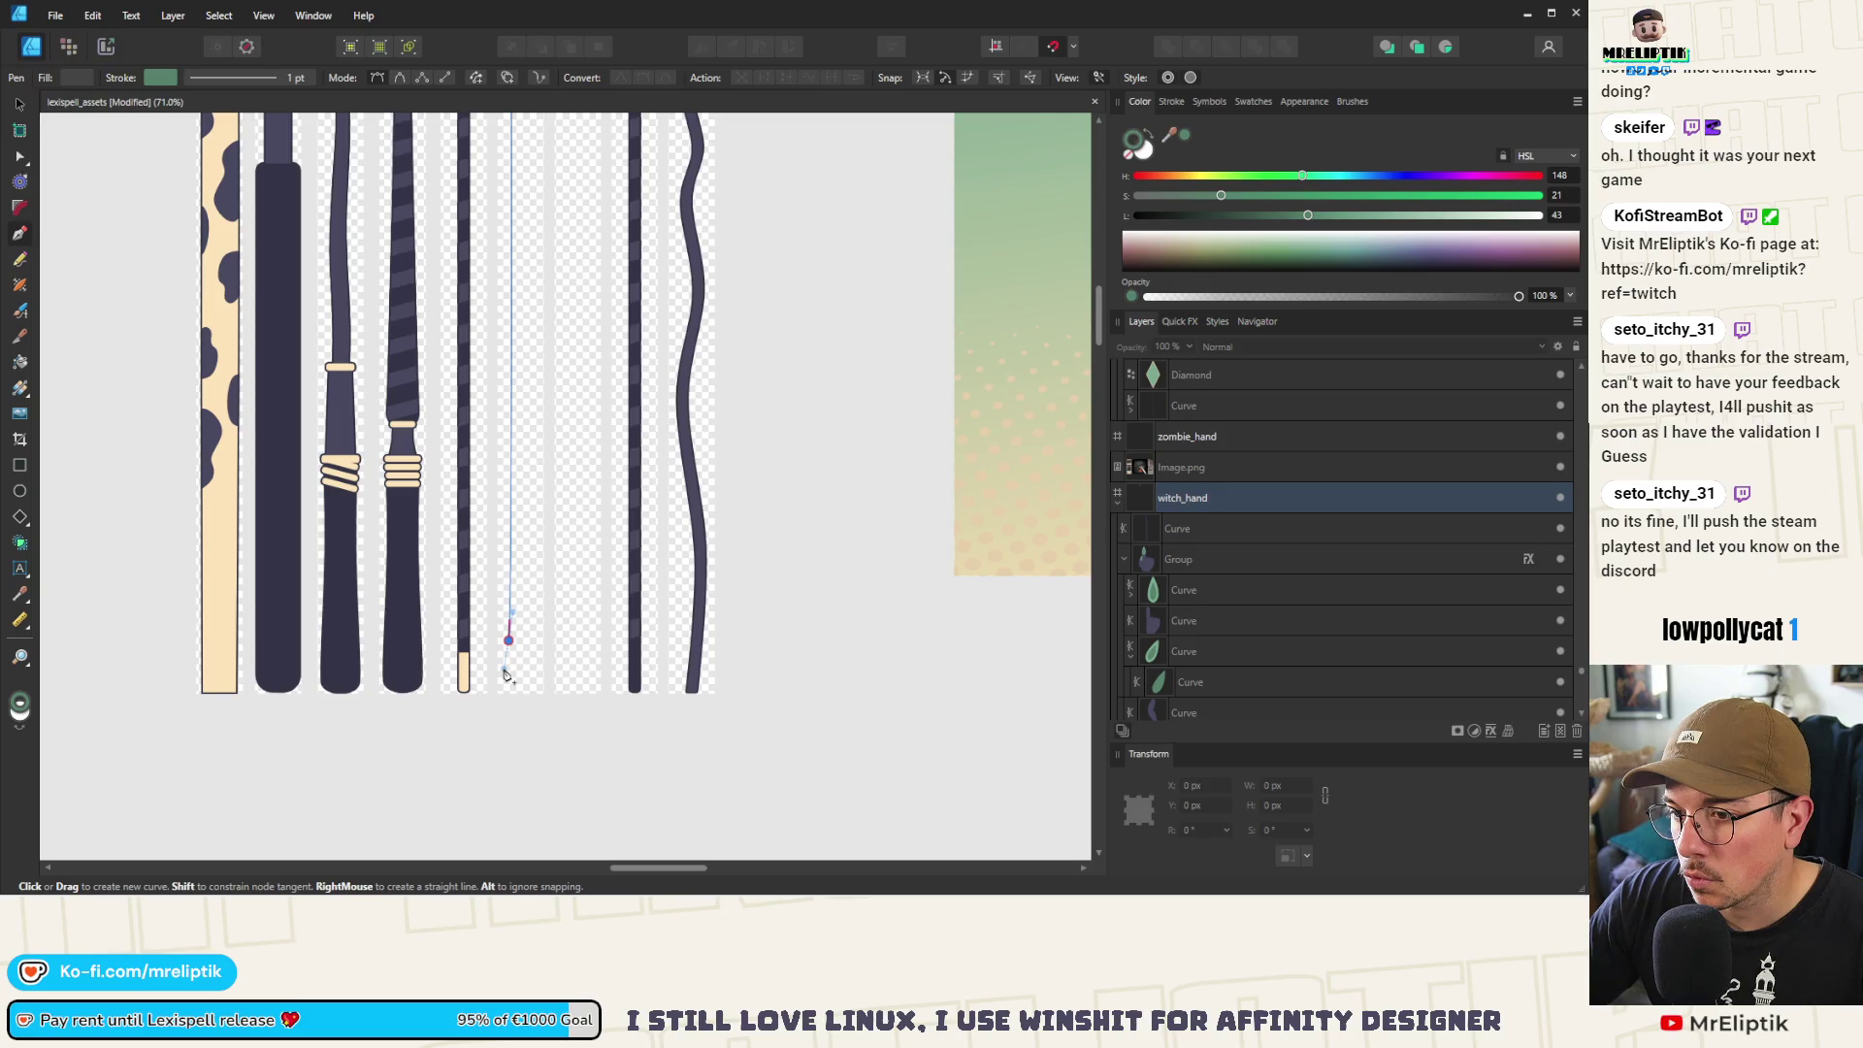
key(Return)
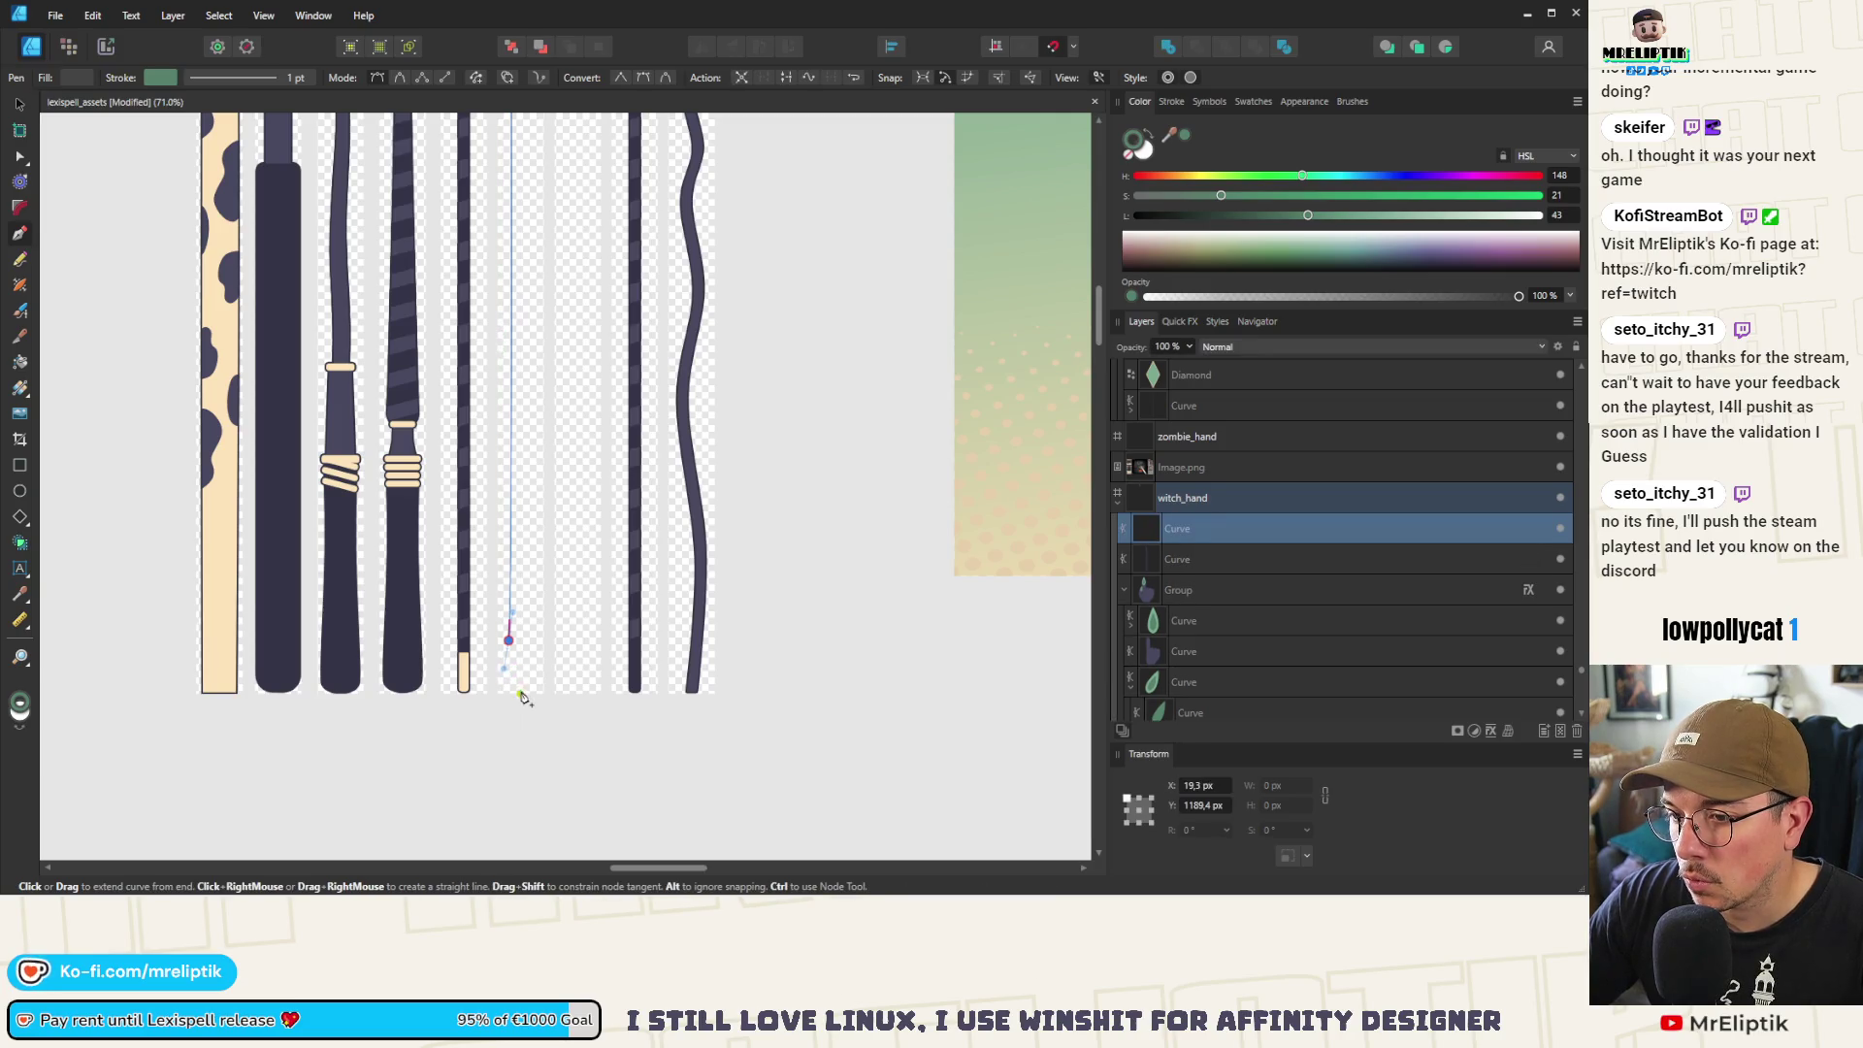
drag(539, 659, 541, 653)
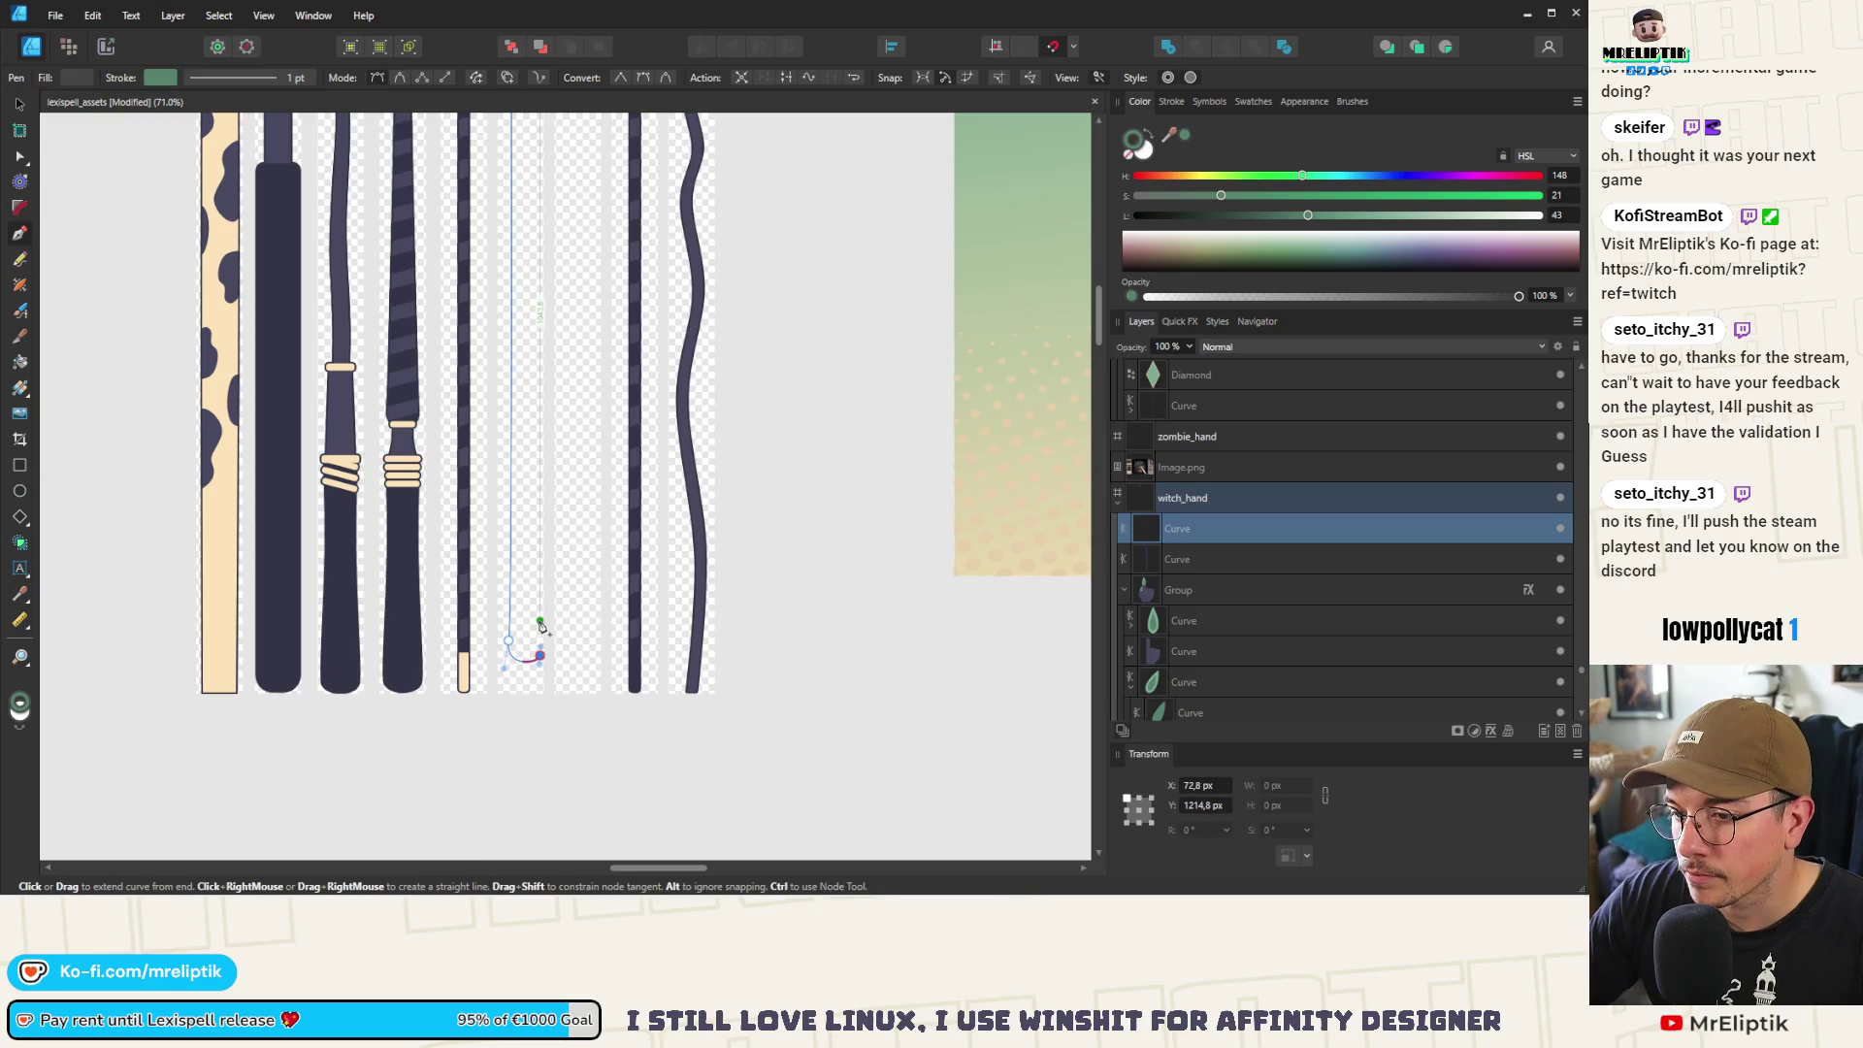
scroll(538, 621, up, 3)
scroll(531, 327, up, 5)
scroll(531, 327, up, 3)
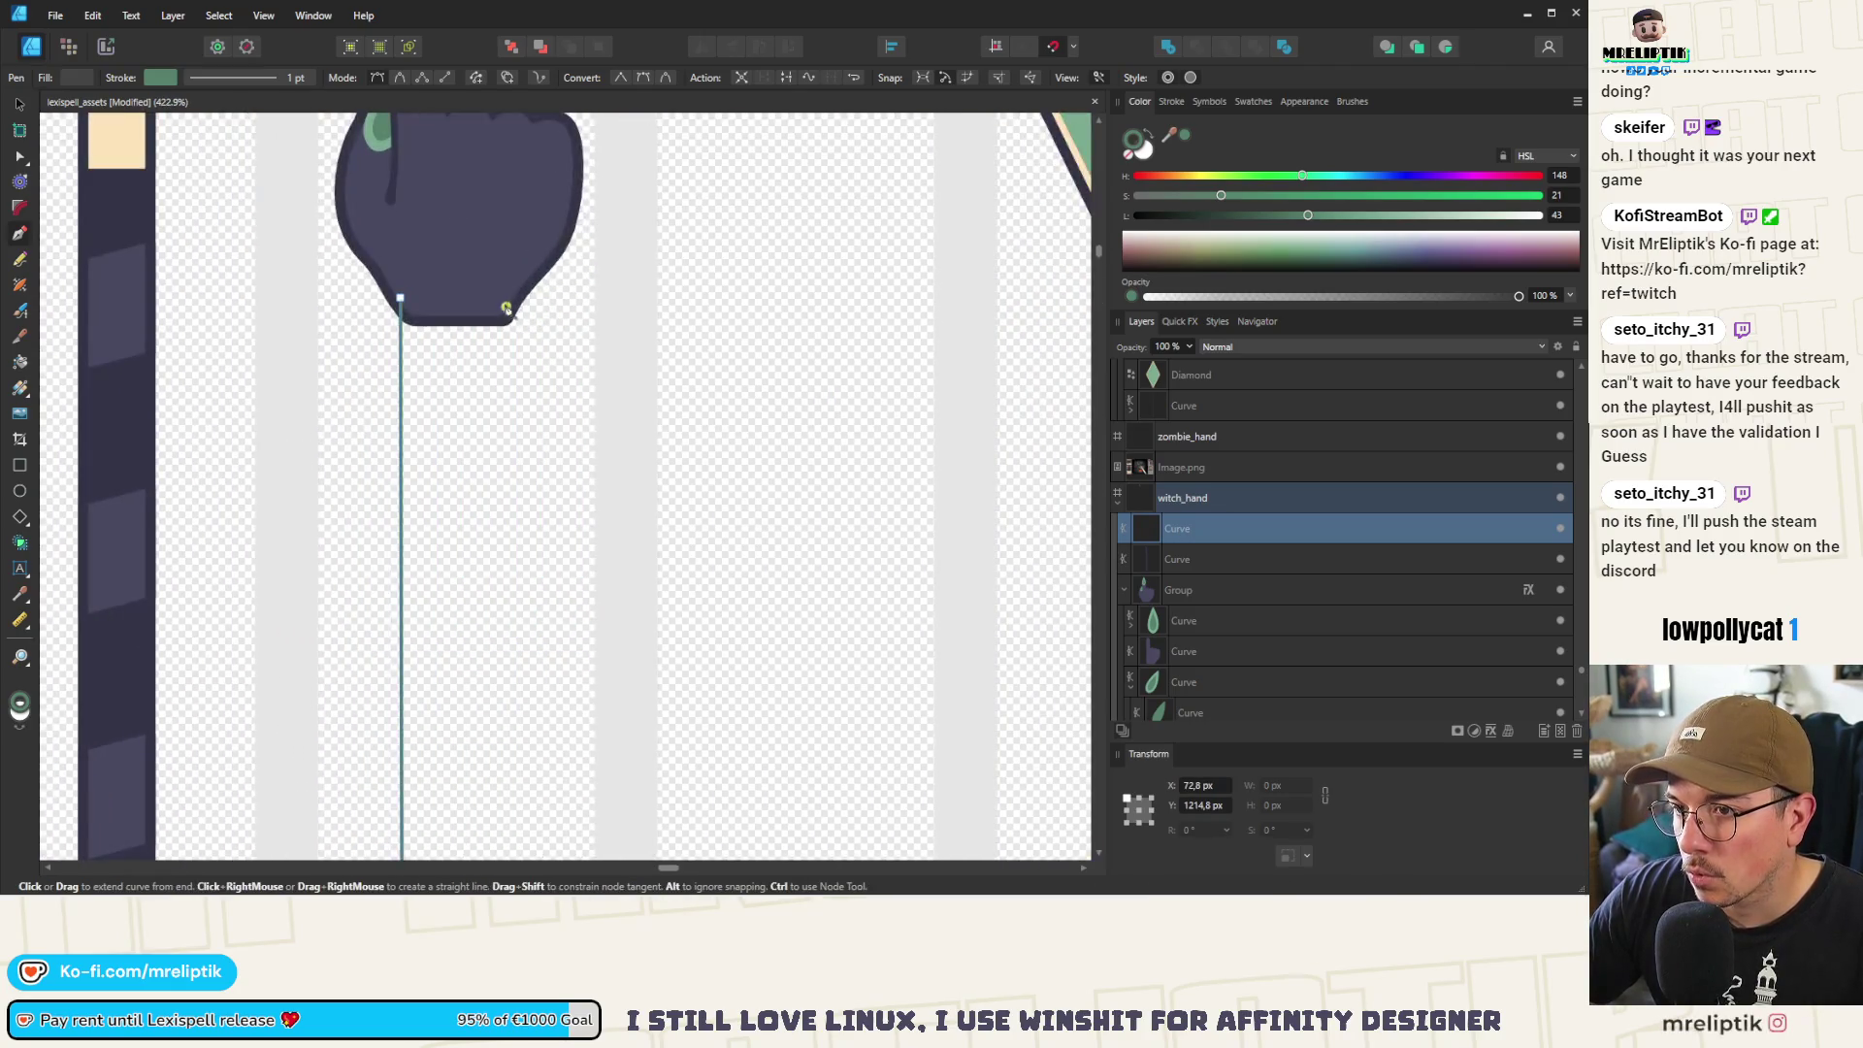
click(496, 296)
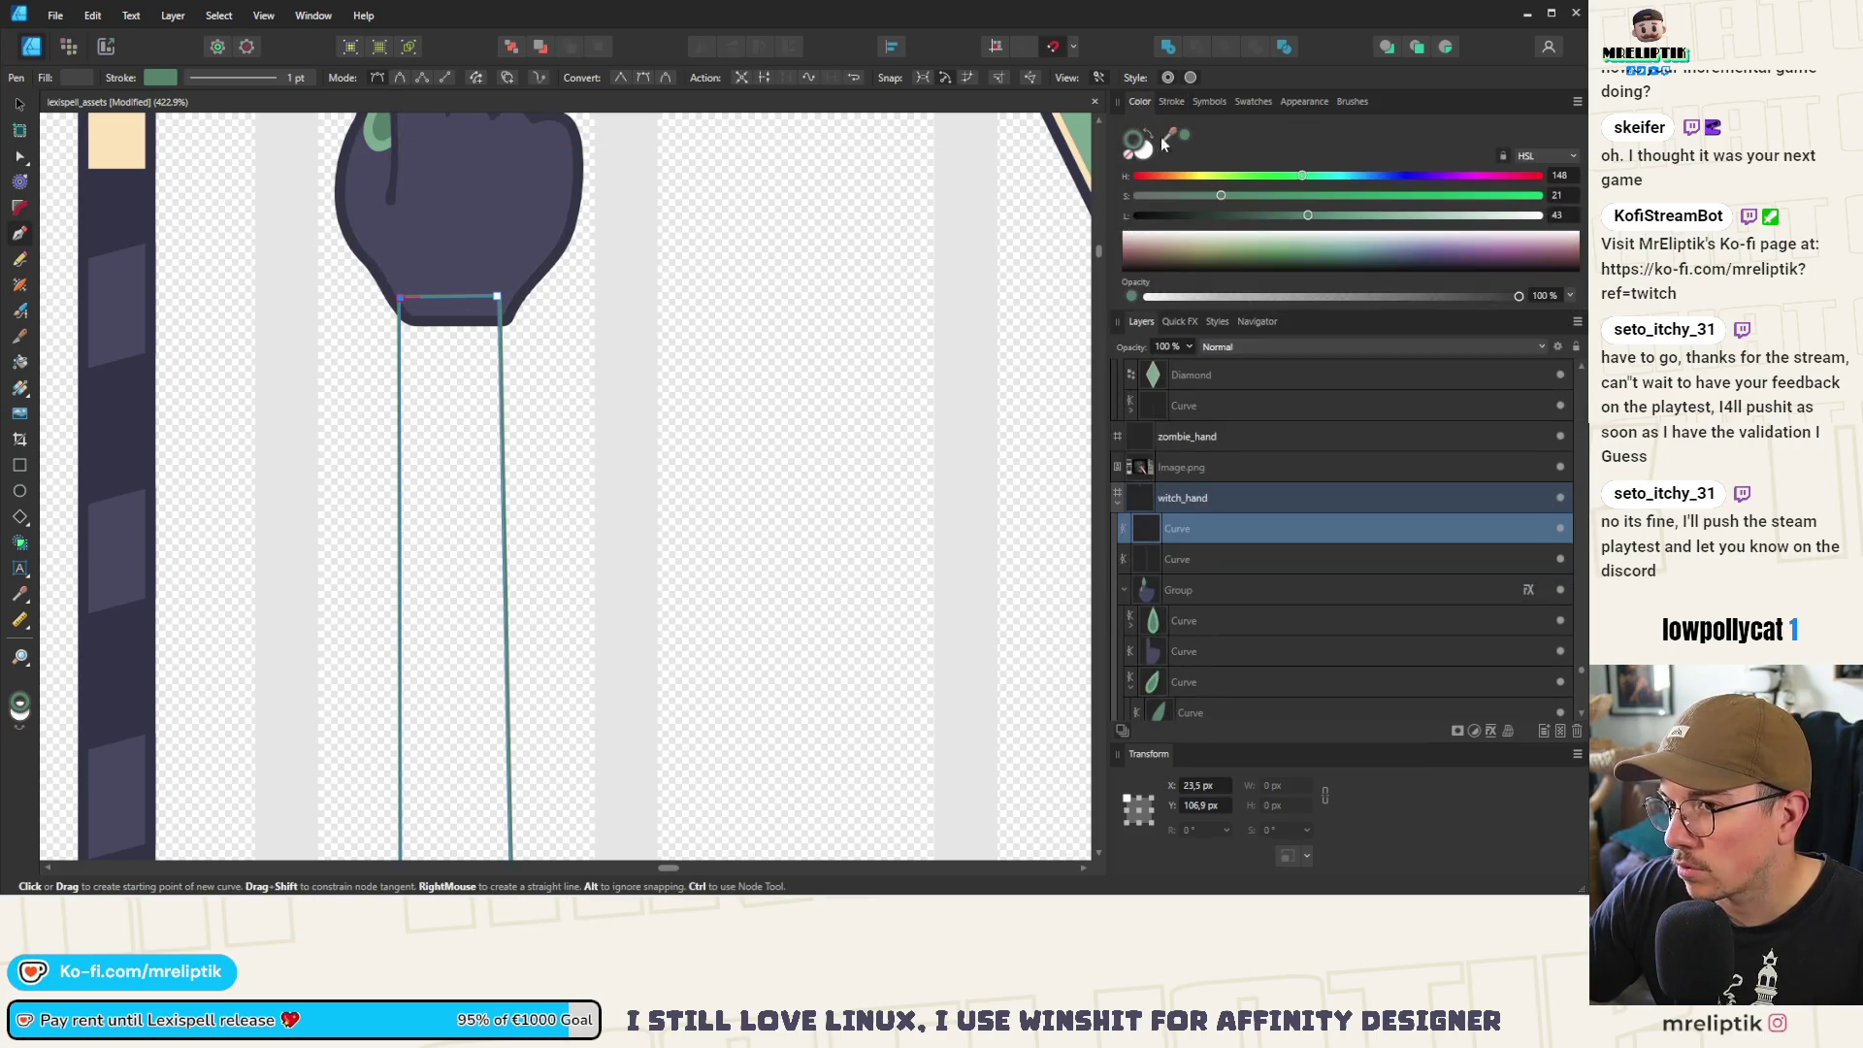
scroll(719, 382, down, 3)
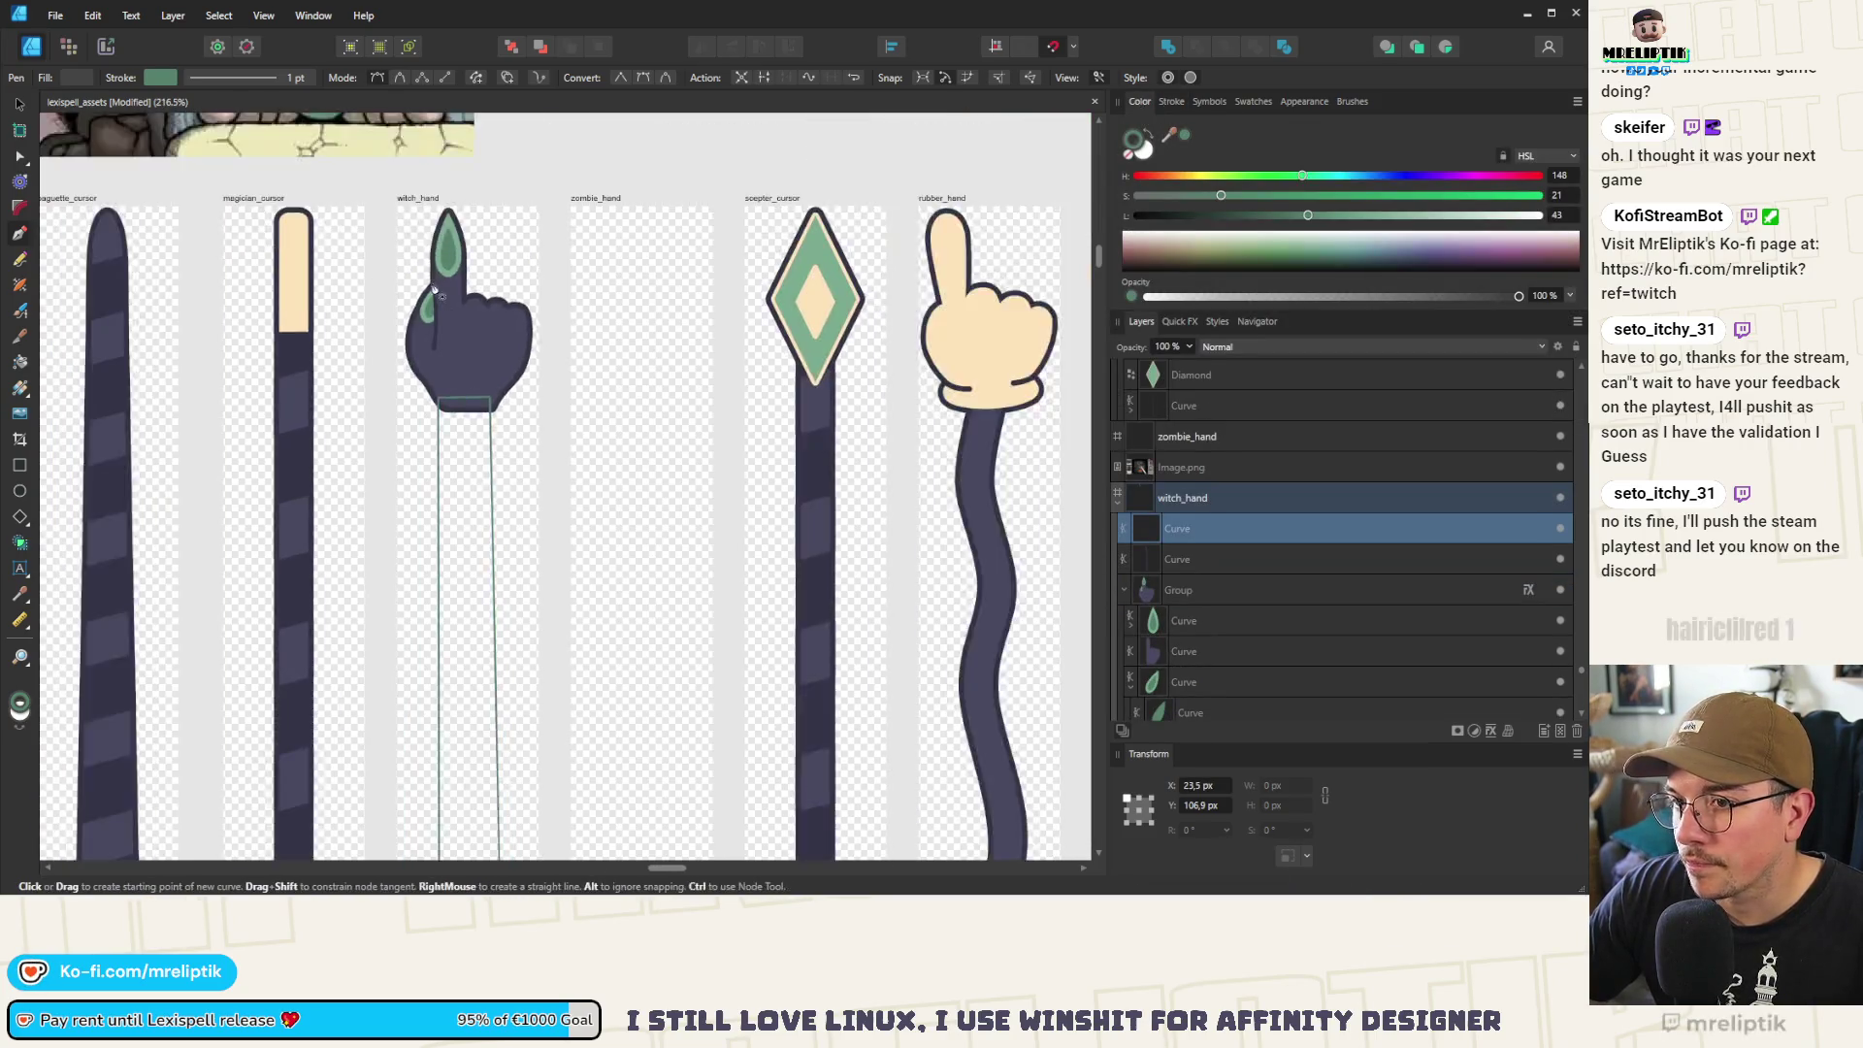
scroll(436, 465, up, 2)
Apply the swatch colour to the hand body and its left part inside the hand group
key(v)
click(480, 419)
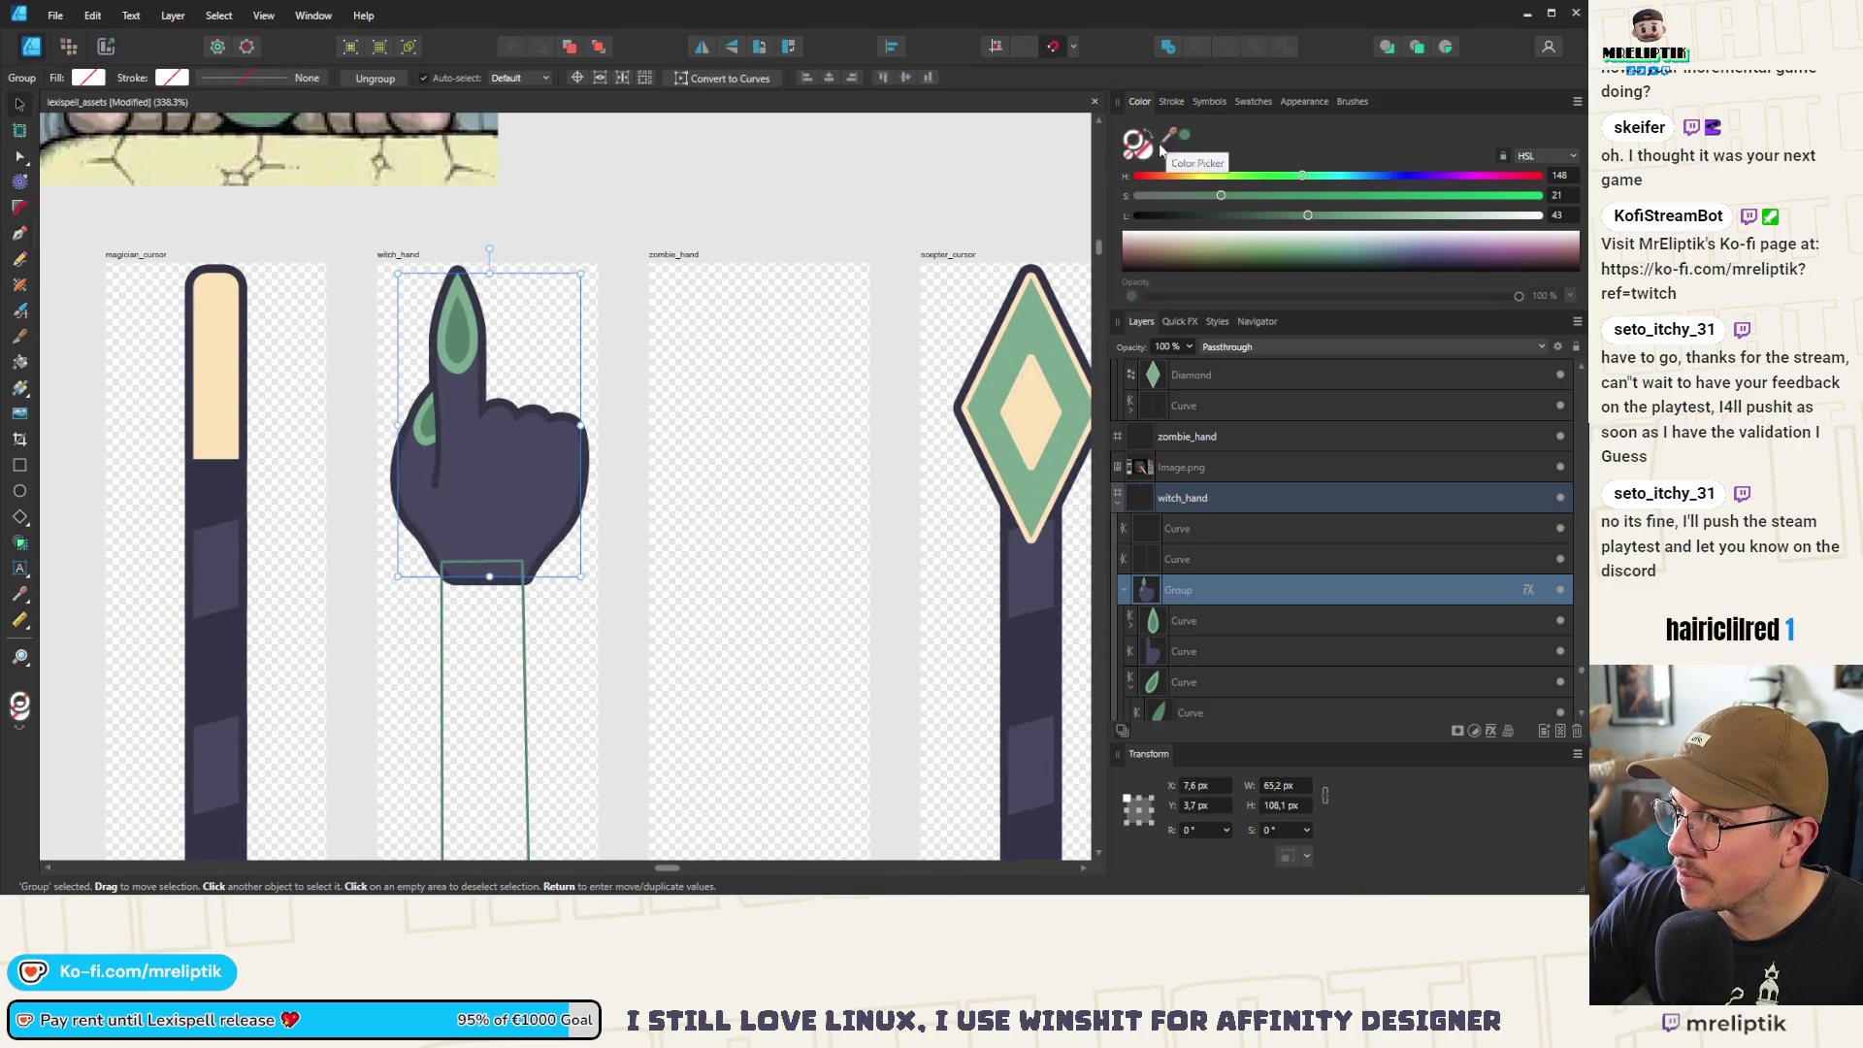
double_click(504, 498)
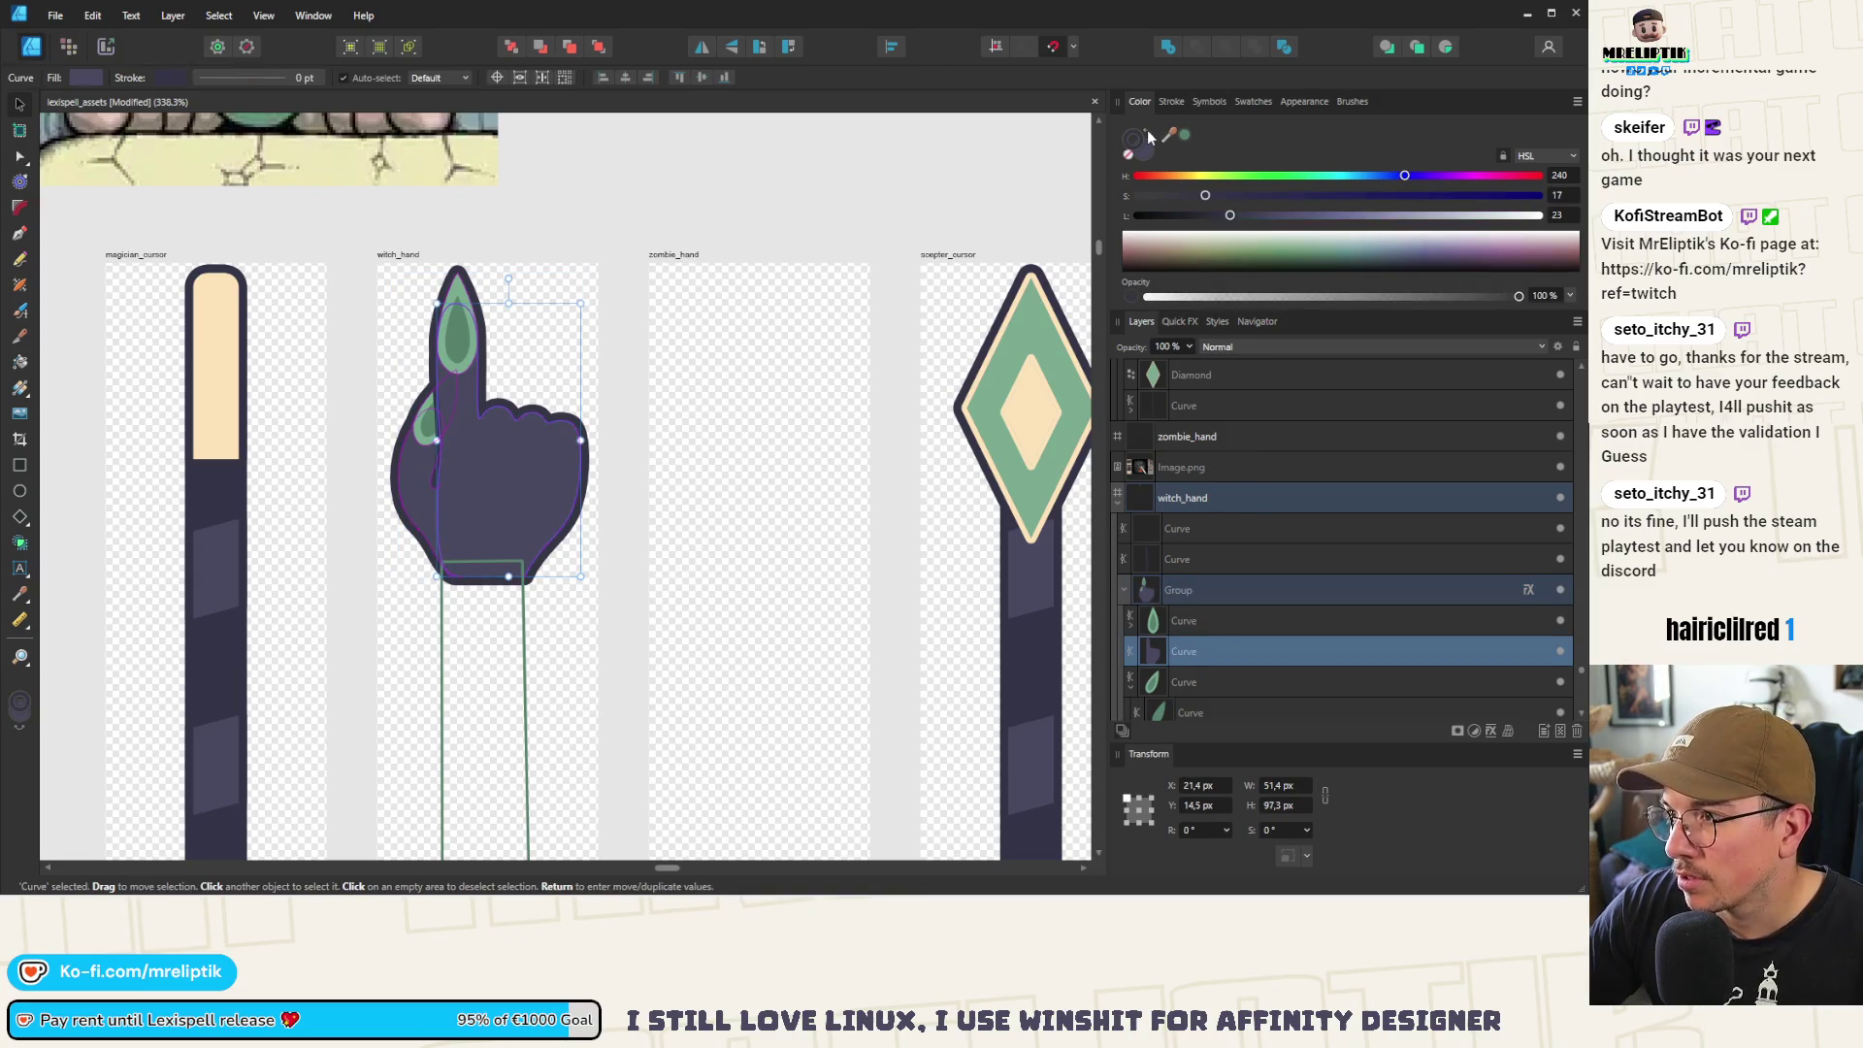
click(1184, 133)
scroll(457, 456, up, 3)
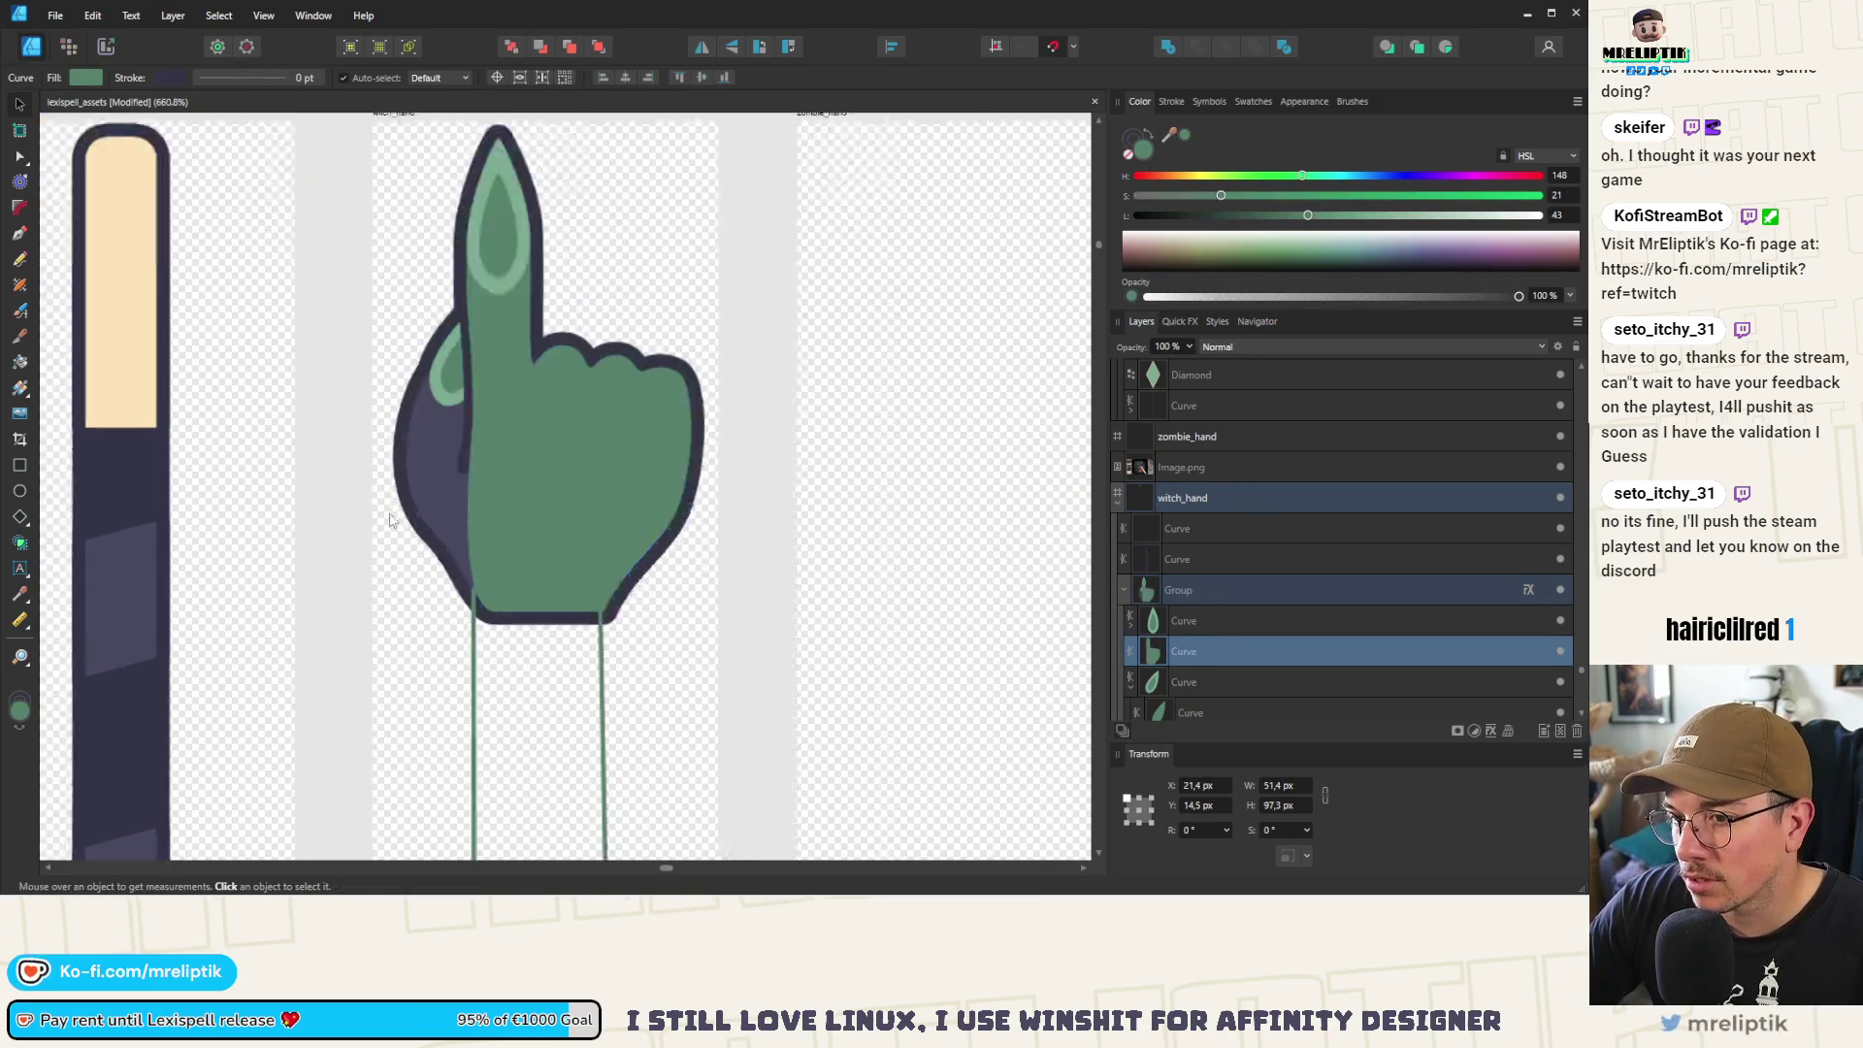
click(457, 456)
click(1182, 136)
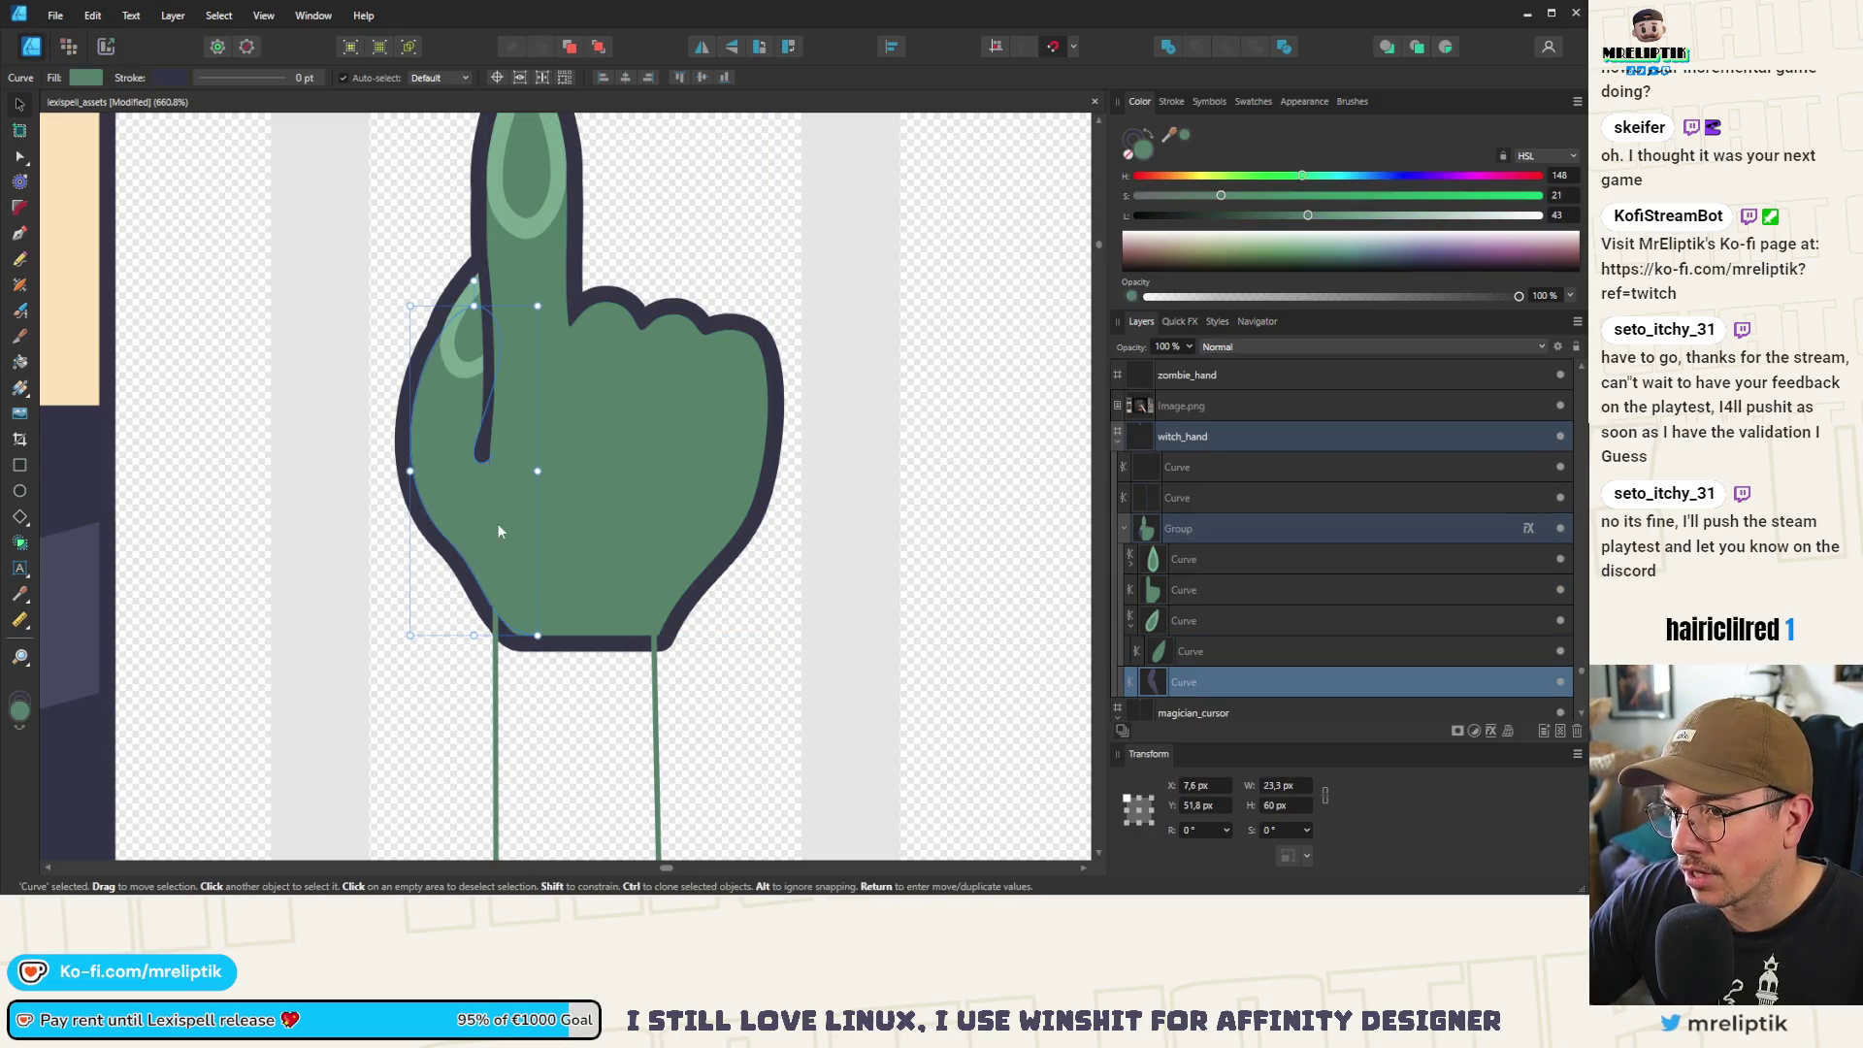
scroll(462, 527, down, 4)
scroll(491, 384, up, 3)
scroll(491, 384, up, 2)
Fill the fingernail with the sampled skin colour and make its outline dark purple
click(490, 384)
click(1142, 146)
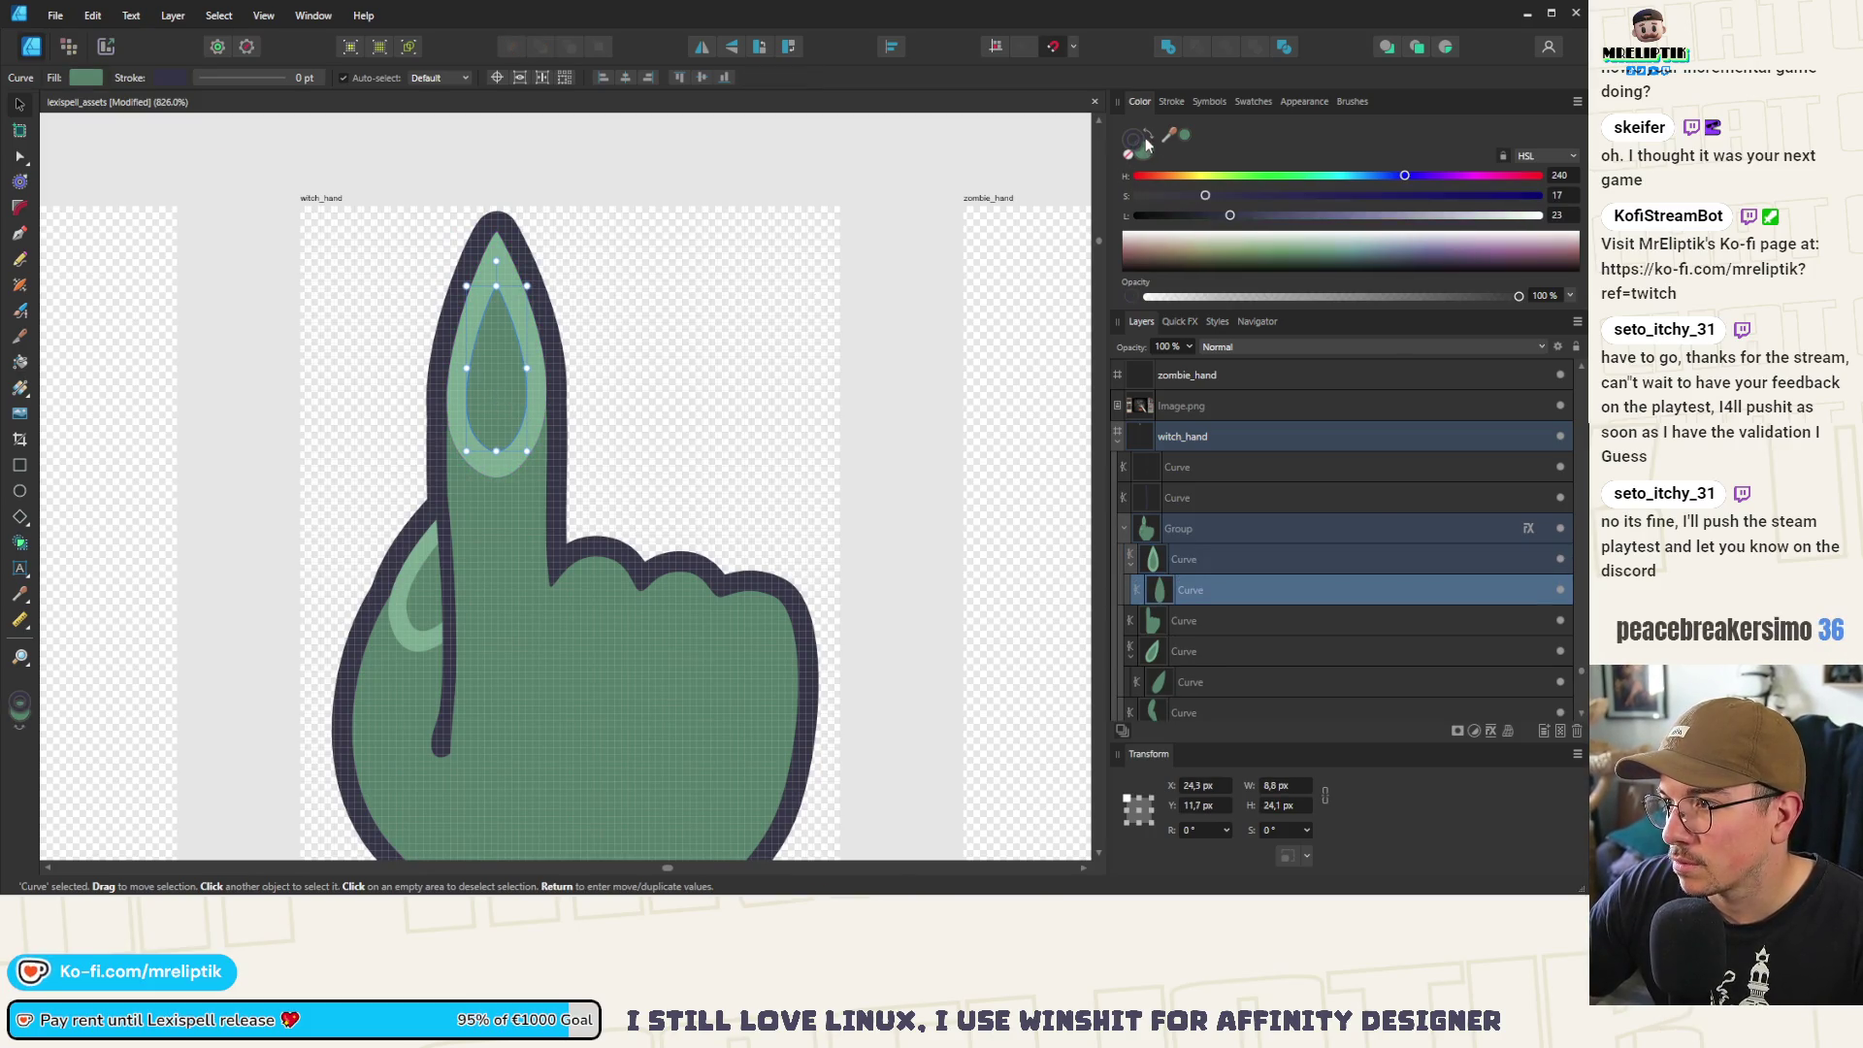
scroll(969, 357, down, 1)
mouse_move(1170, 131)
mouse_down()
mouse_move(125, 679)
mouse_move(141, 519)
mouse_up()
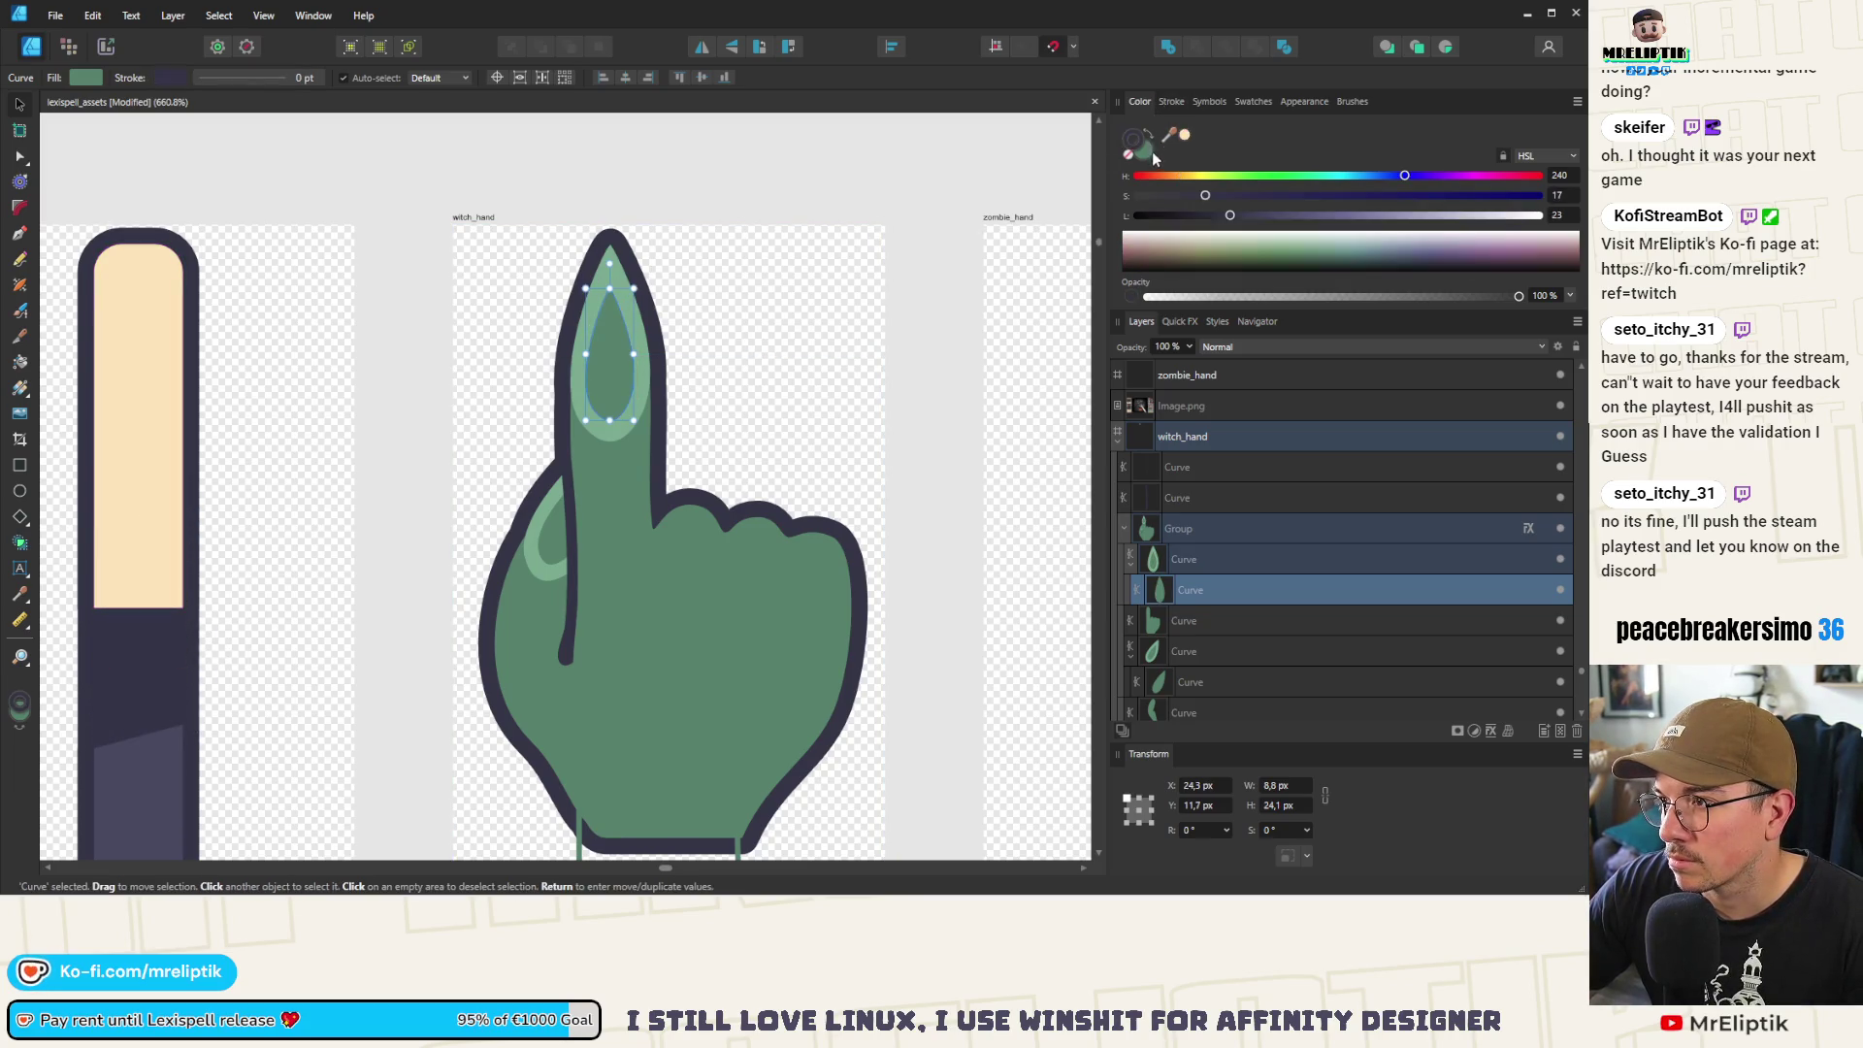
click(1185, 134)
scroll(618, 342, down, 1)
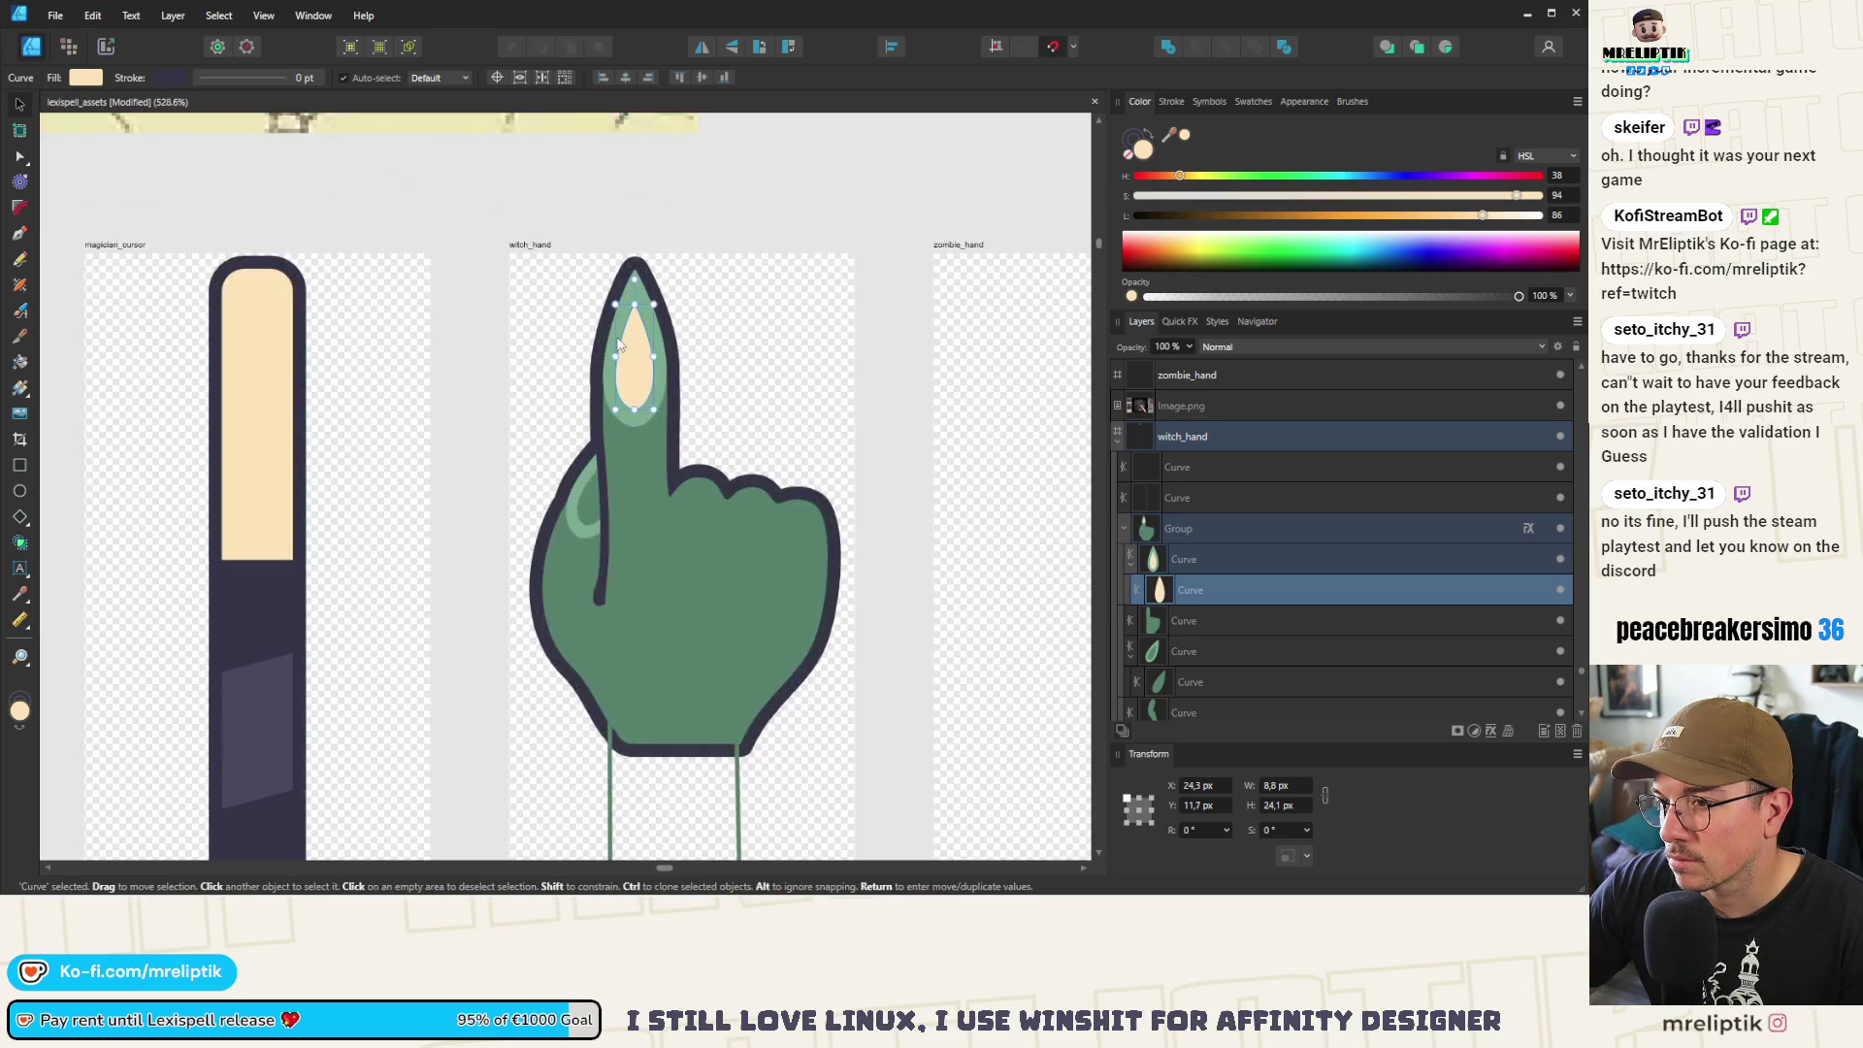
click(618, 343)
mouse_move(1169, 136)
mouse_down()
mouse_move(237, 636)
mouse_move(258, 695)
mouse_up()
Make the finger's light-green highlight dark purple and sample cream onto the next finger curve
click(569, 504)
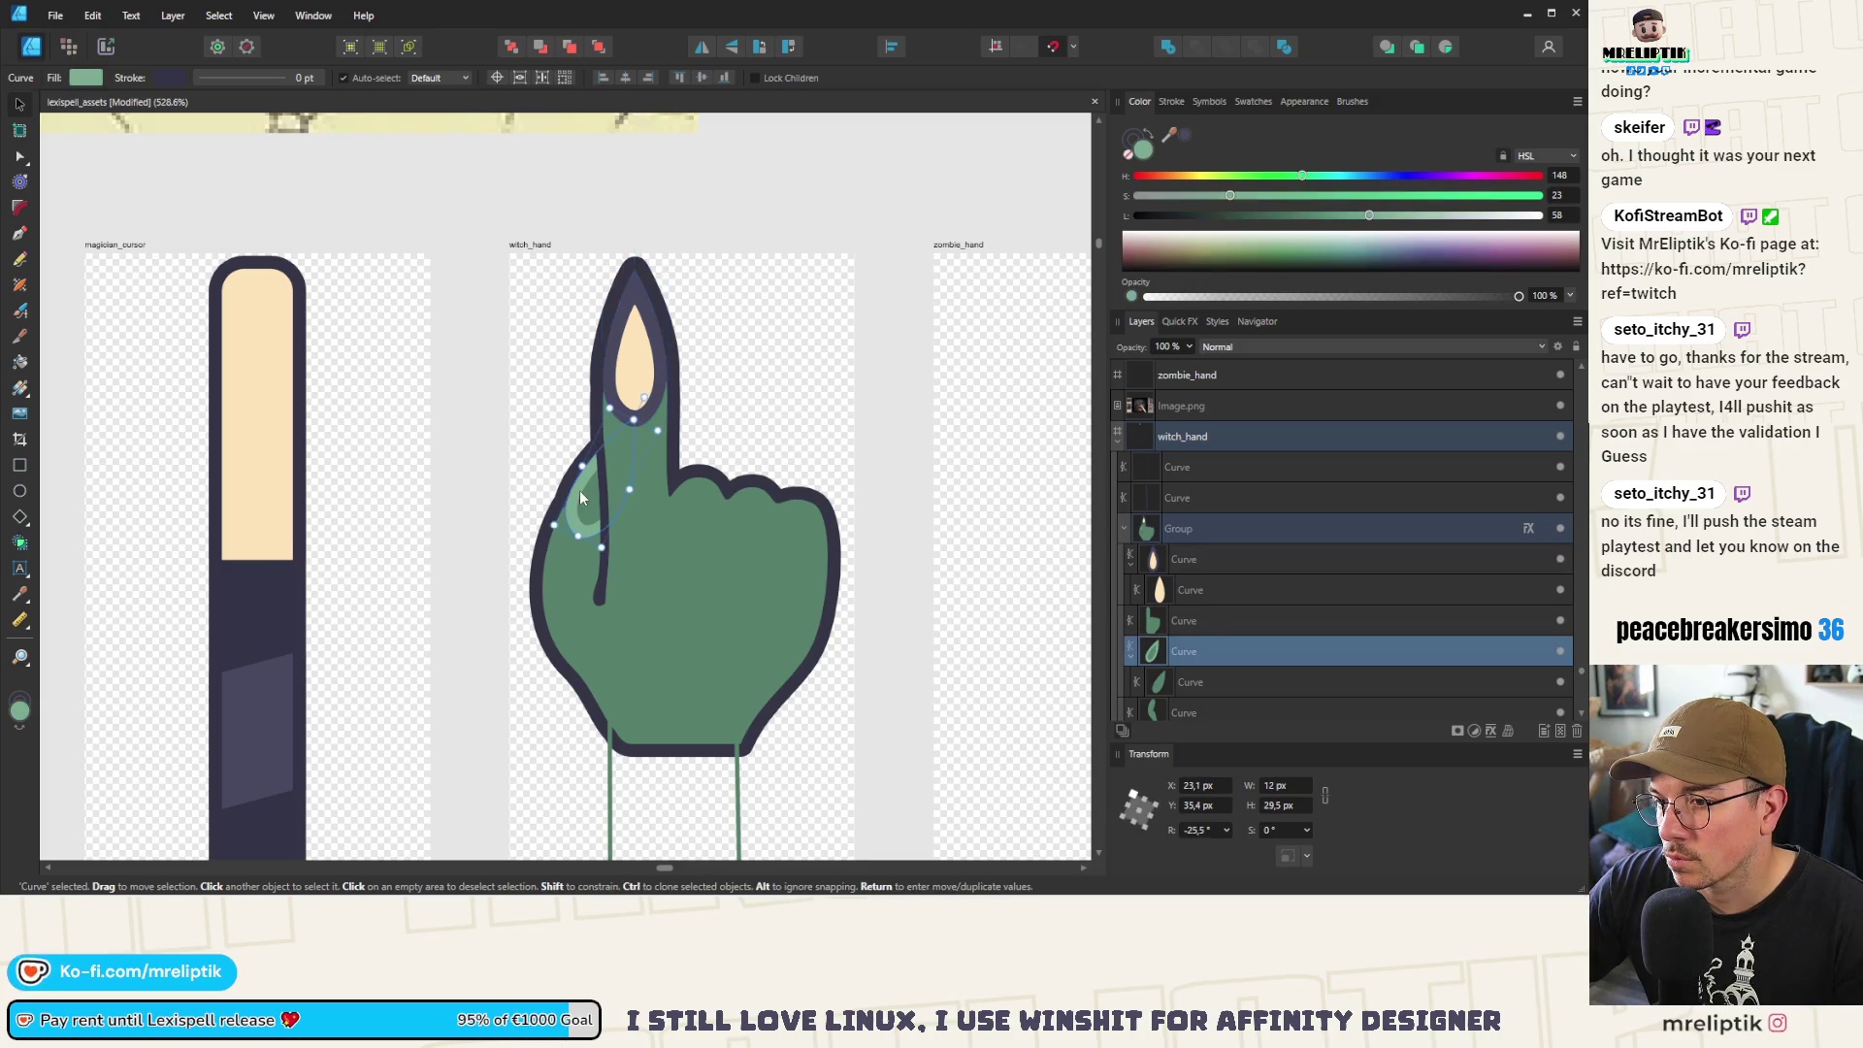
click(1185, 134)
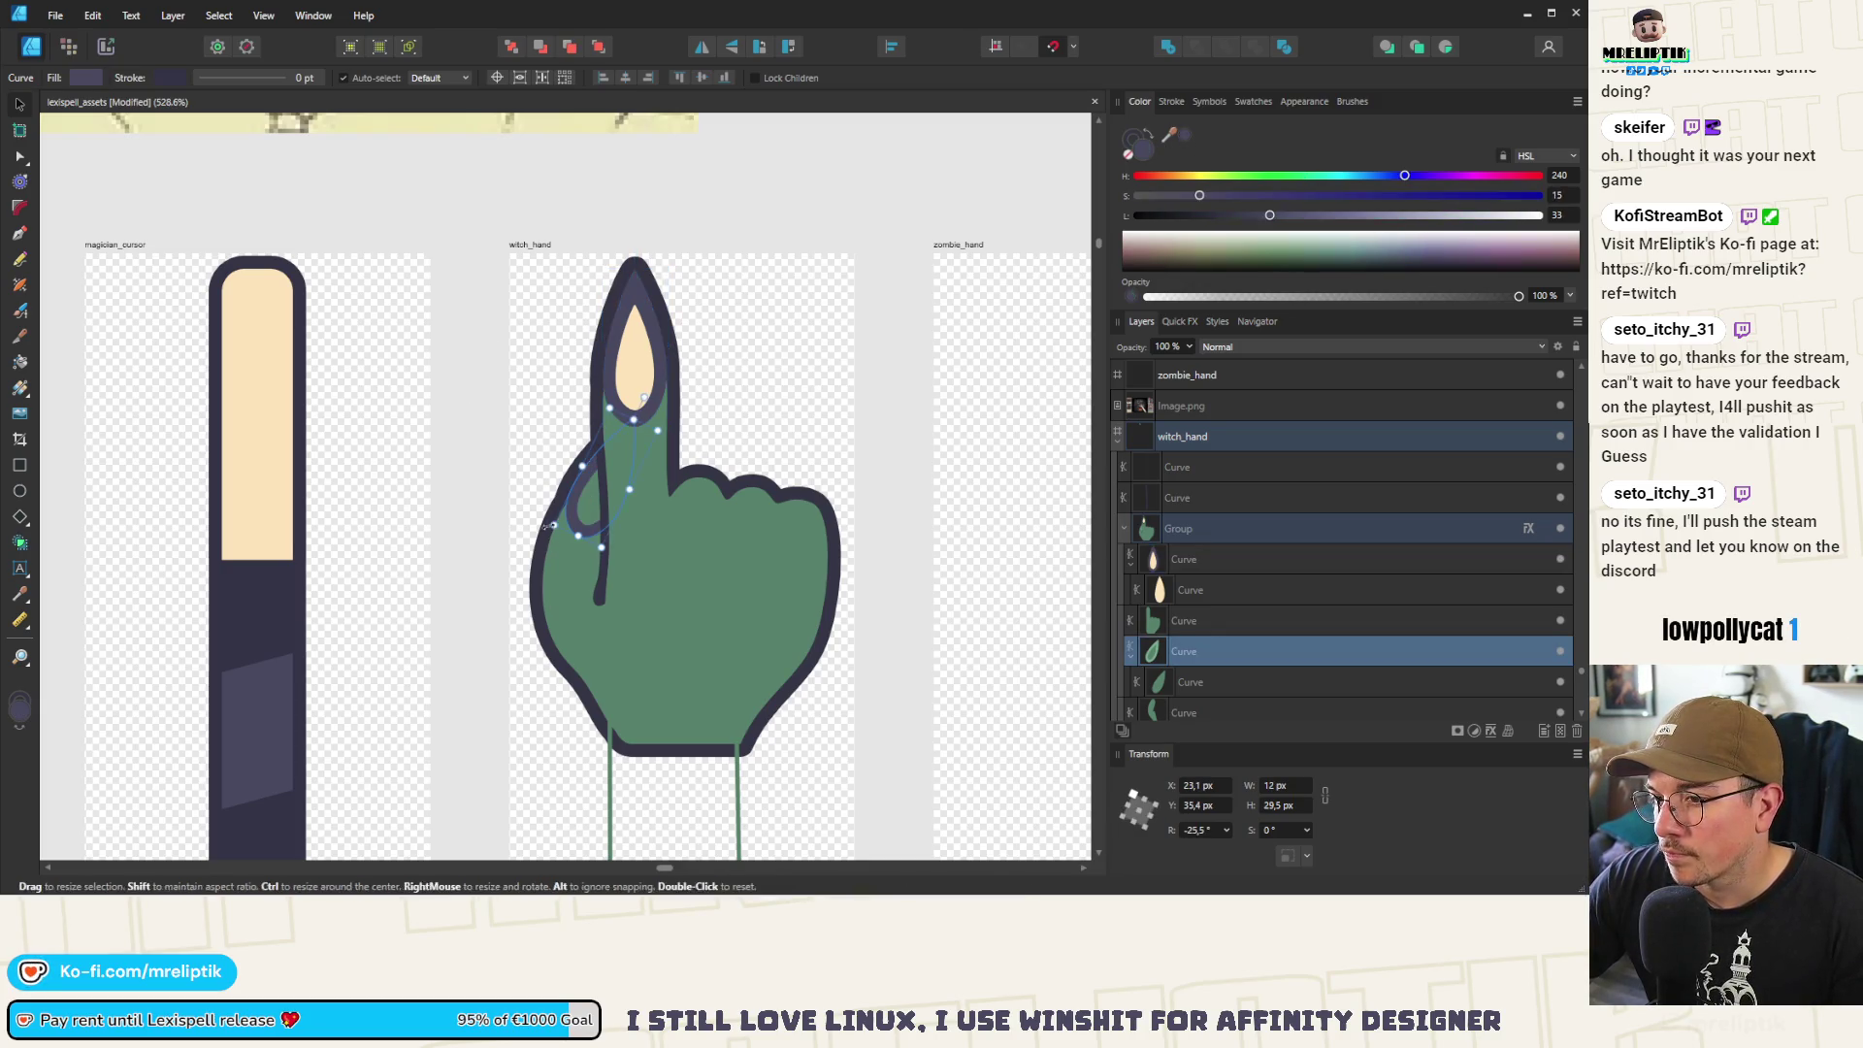
click(585, 516)
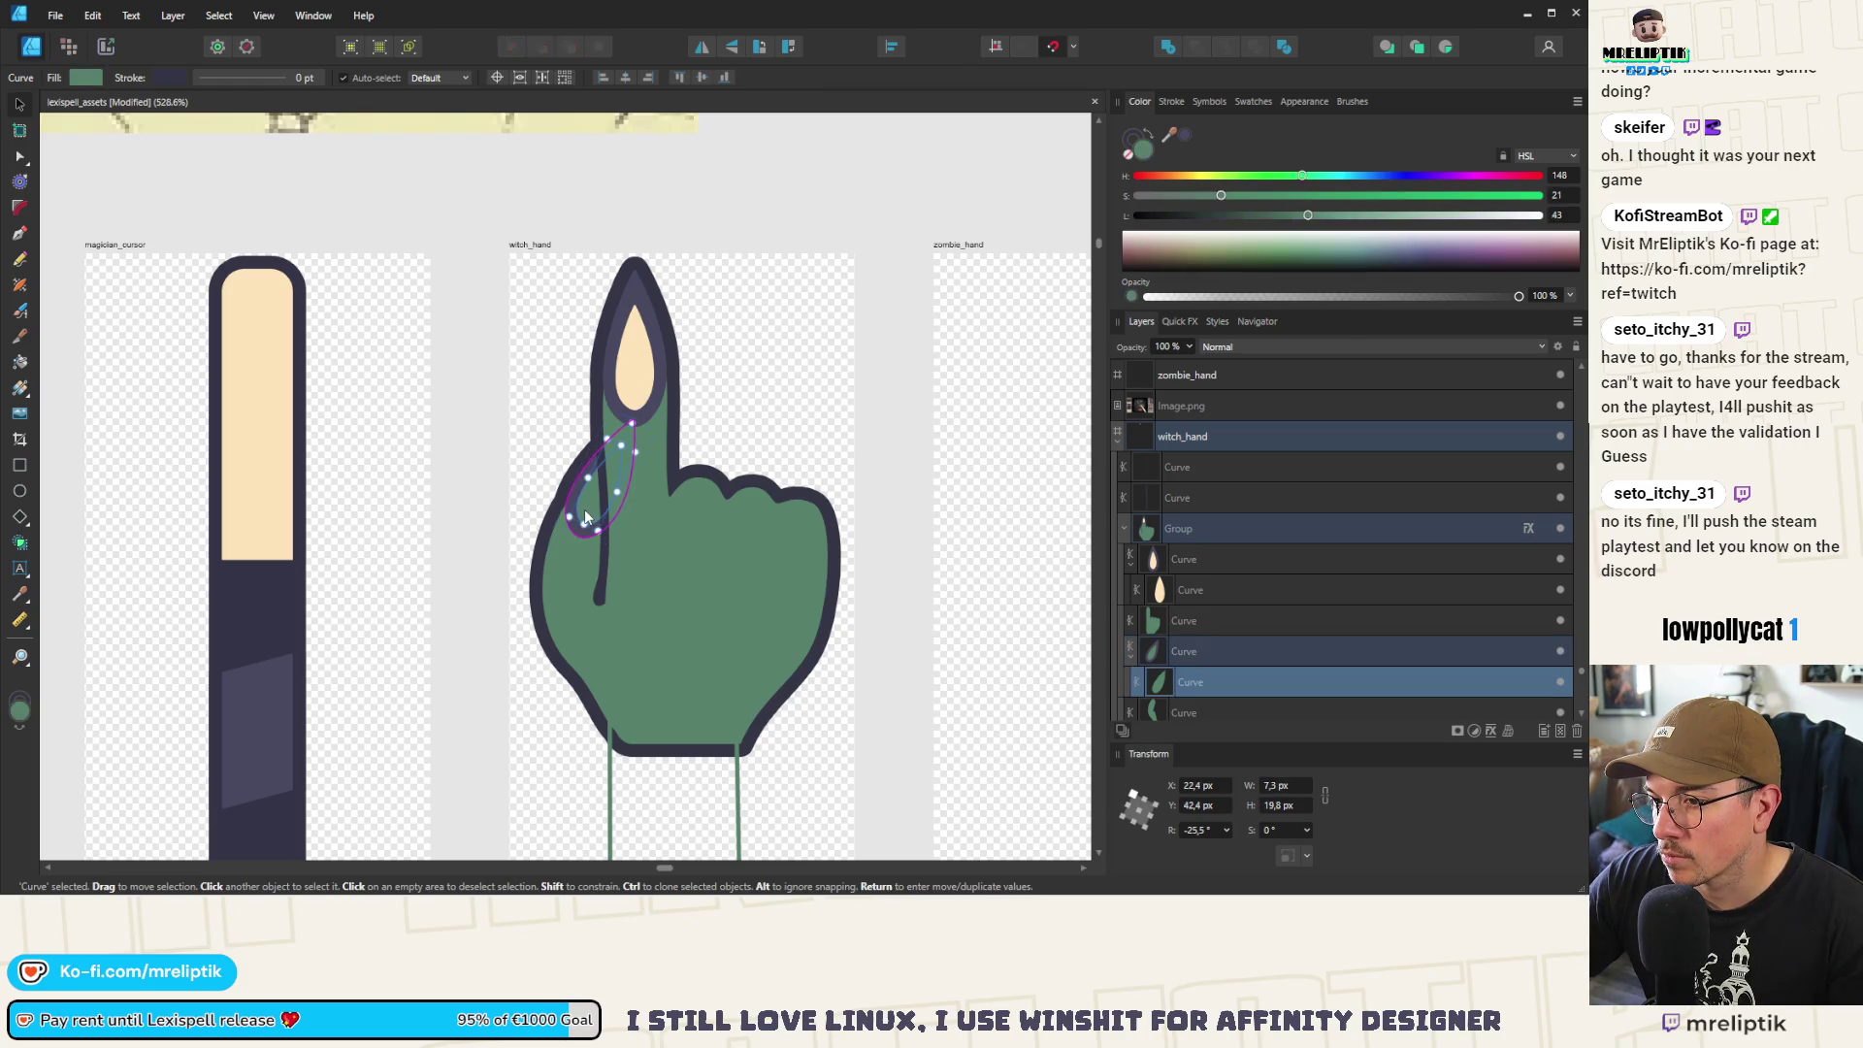
drag(1169, 135, 635, 354)
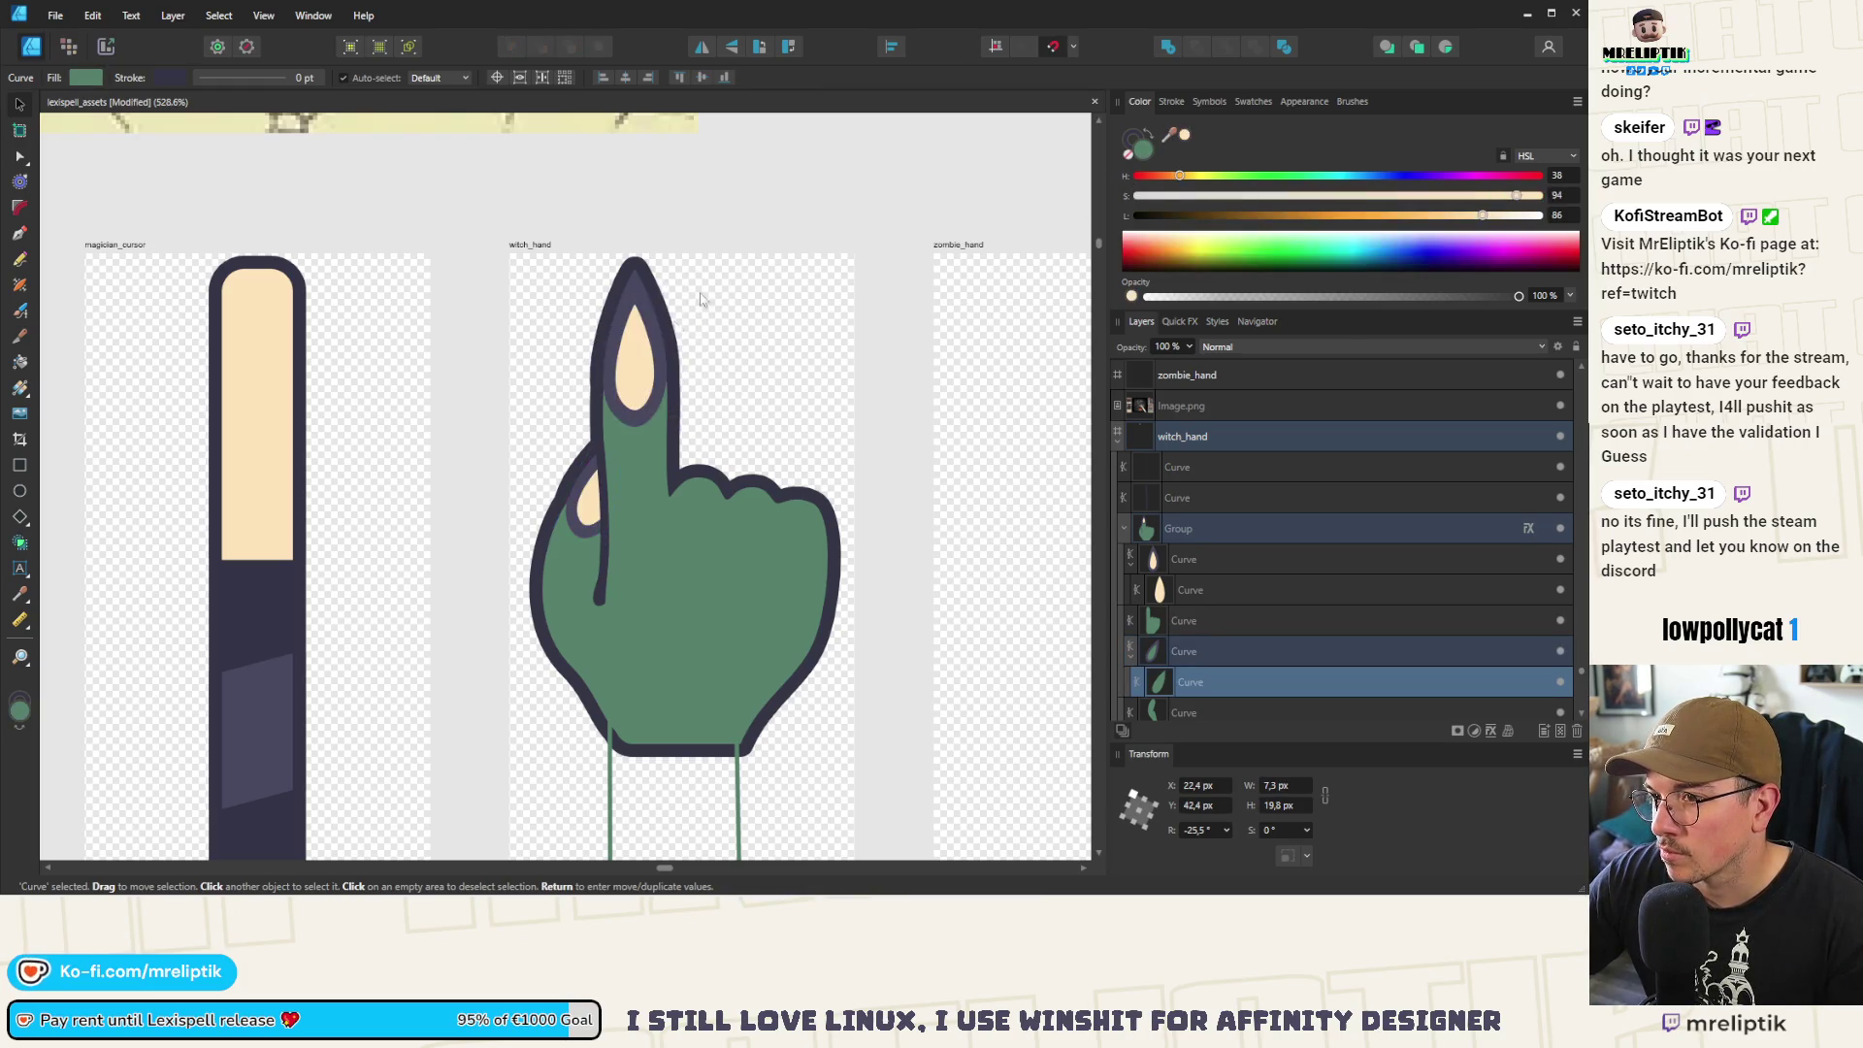
click(533, 300)
scroll(482, 336, down, 4)
scroll(482, 336, down, 1)
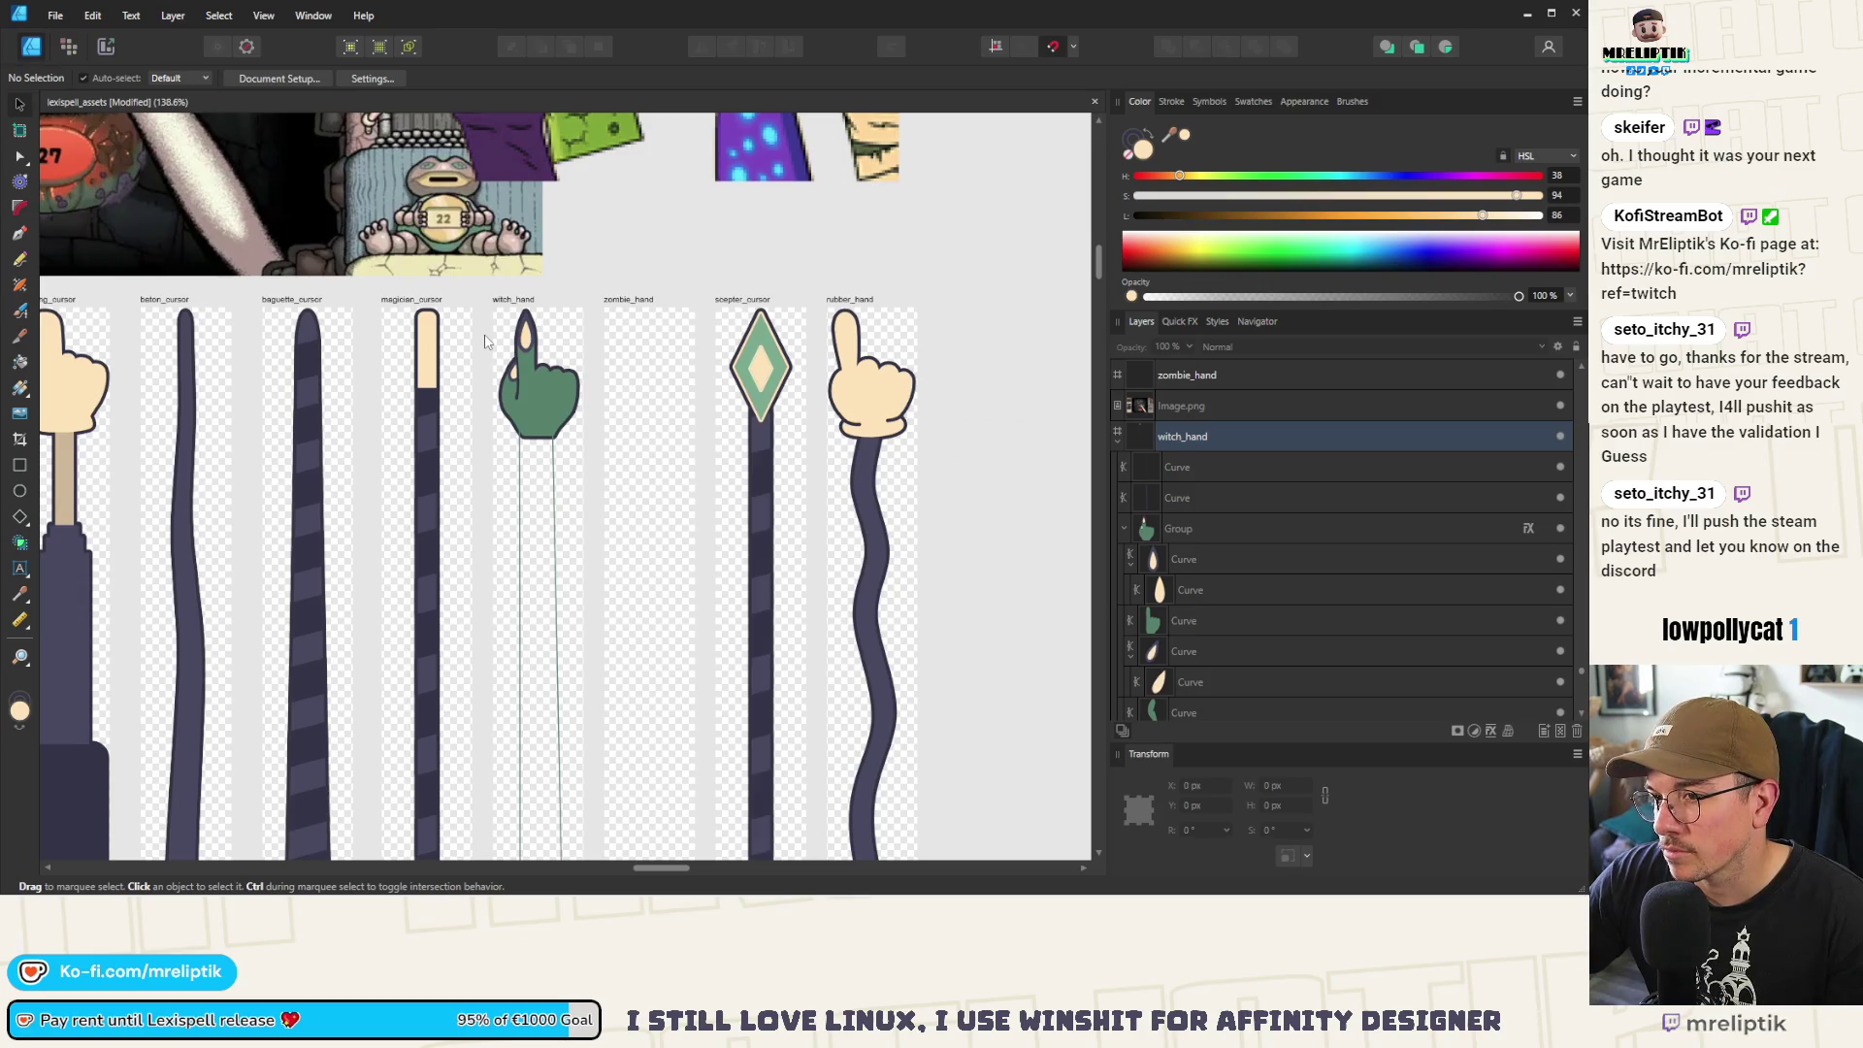
Undo the last two changes and recolour the hand's green skin dark purple
key(ctrl+z)
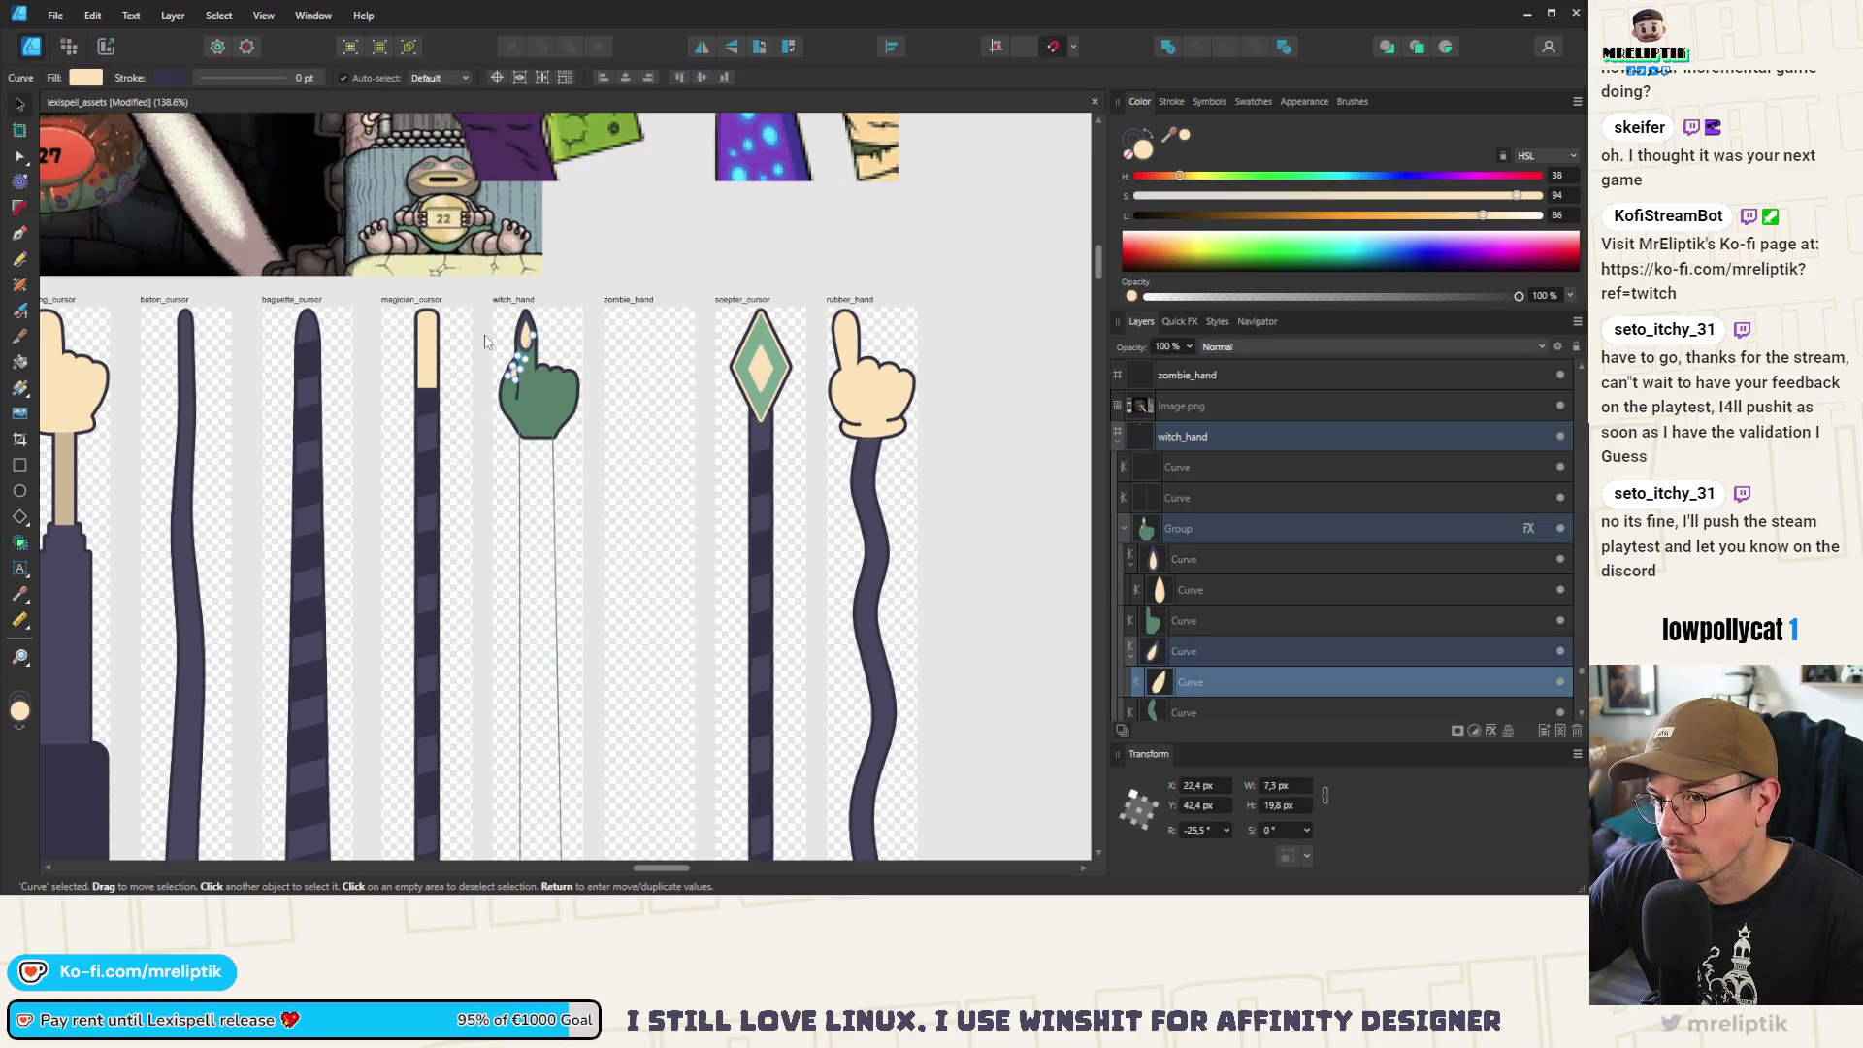
key(ctrl+z)
key(ctrl+z)
key(alt+bracketleft)
key(alt+bracketleft)
key(alt+bracketleft)
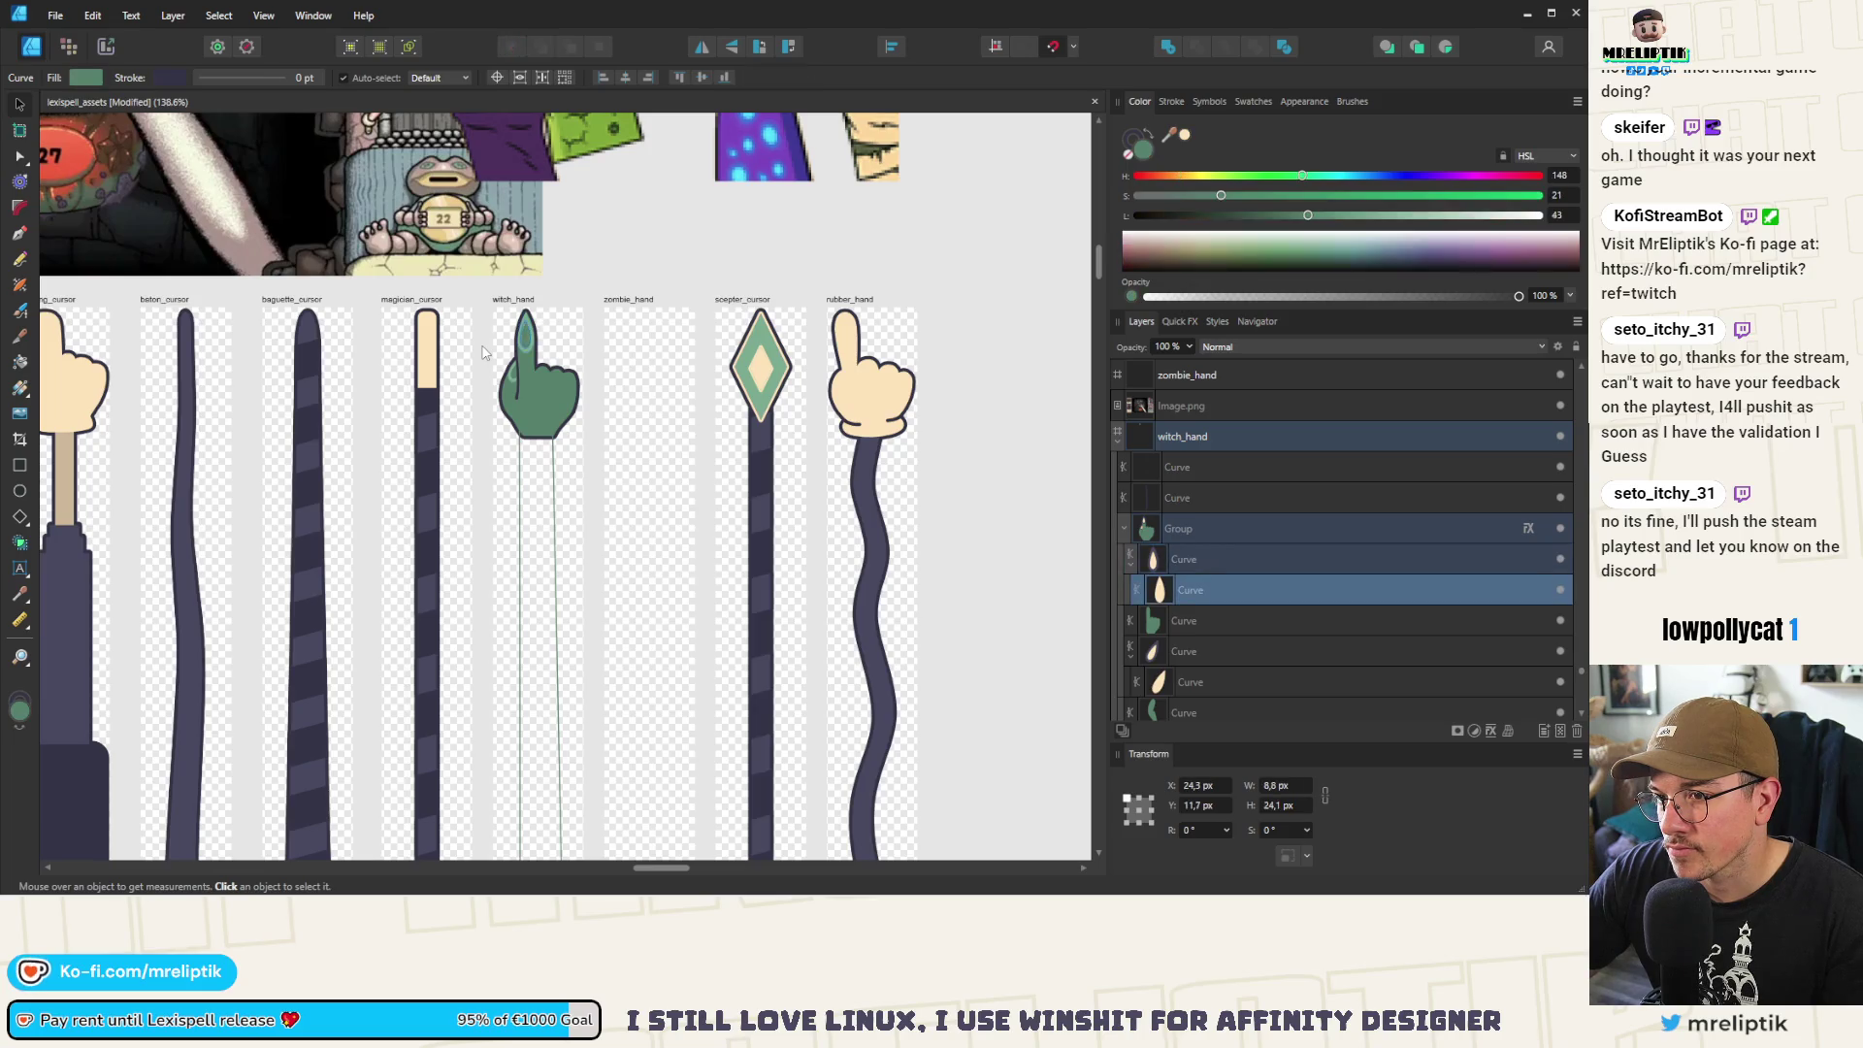
click(543, 388)
key(ctrl+shift+v)
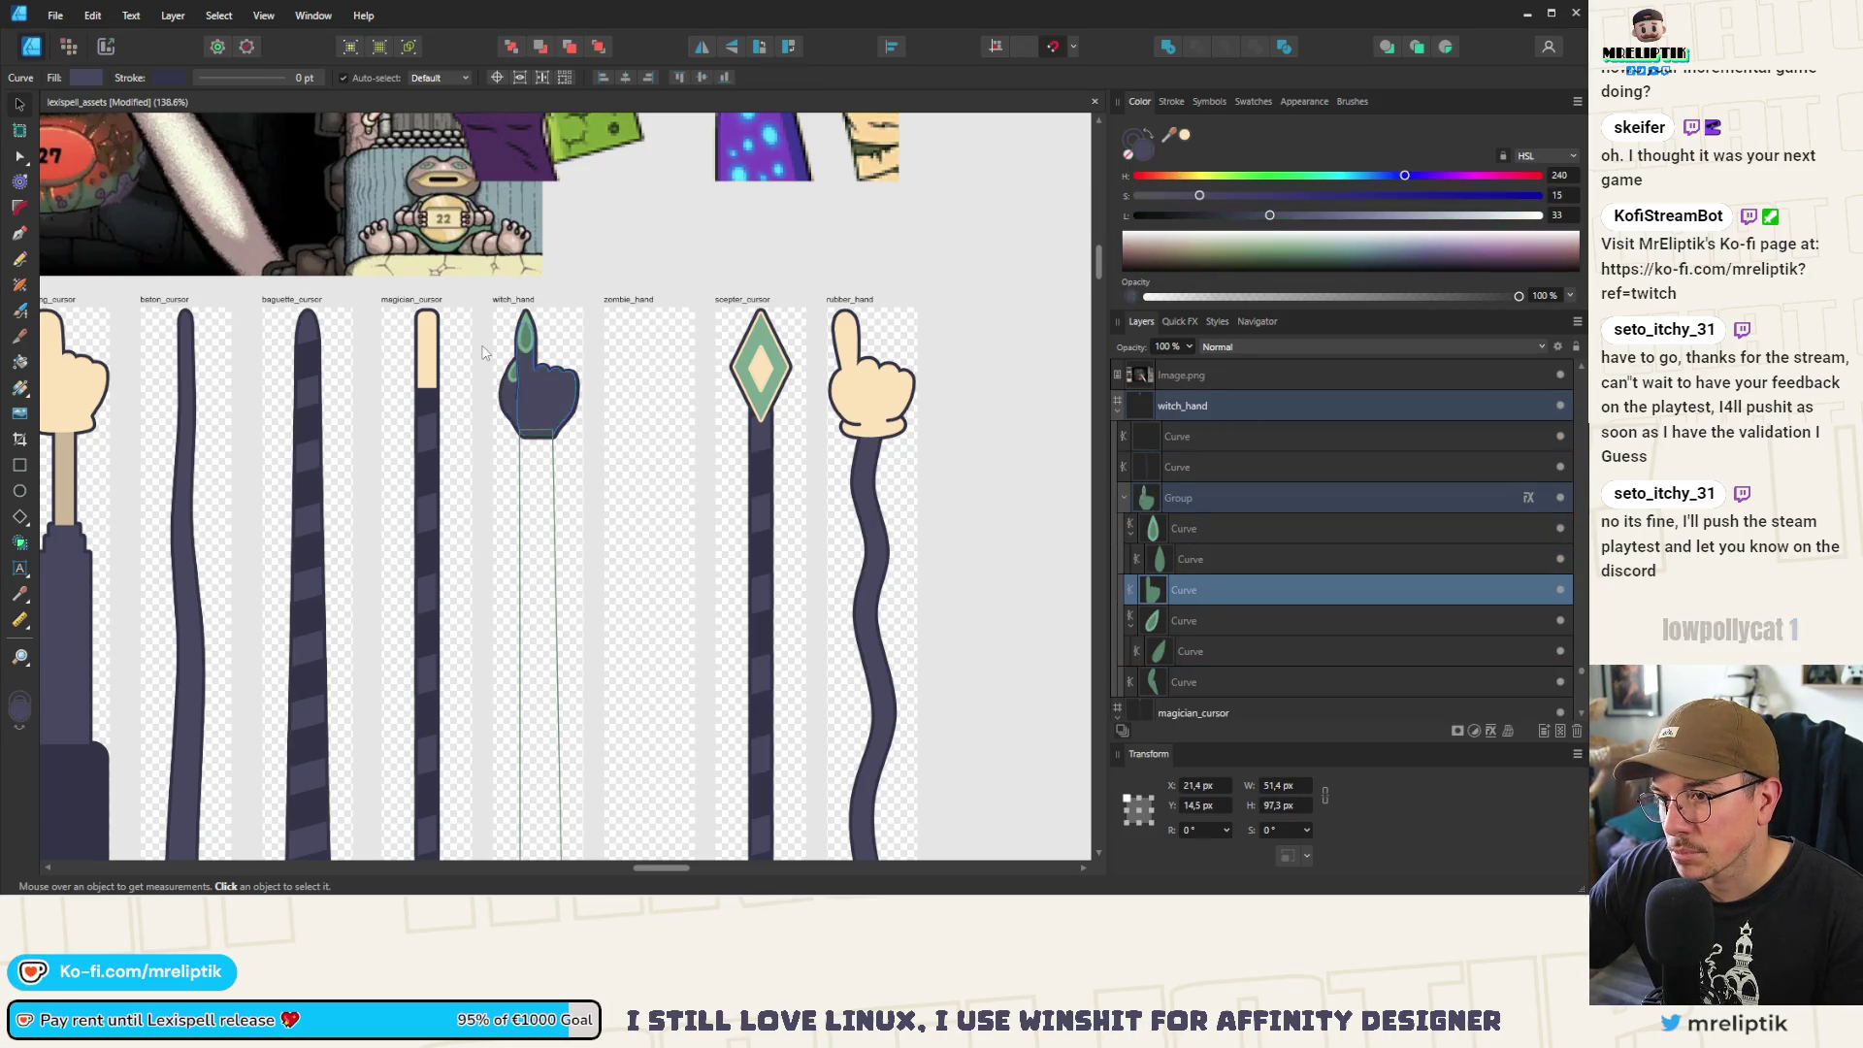
key(ctrl+d)
click(543, 467)
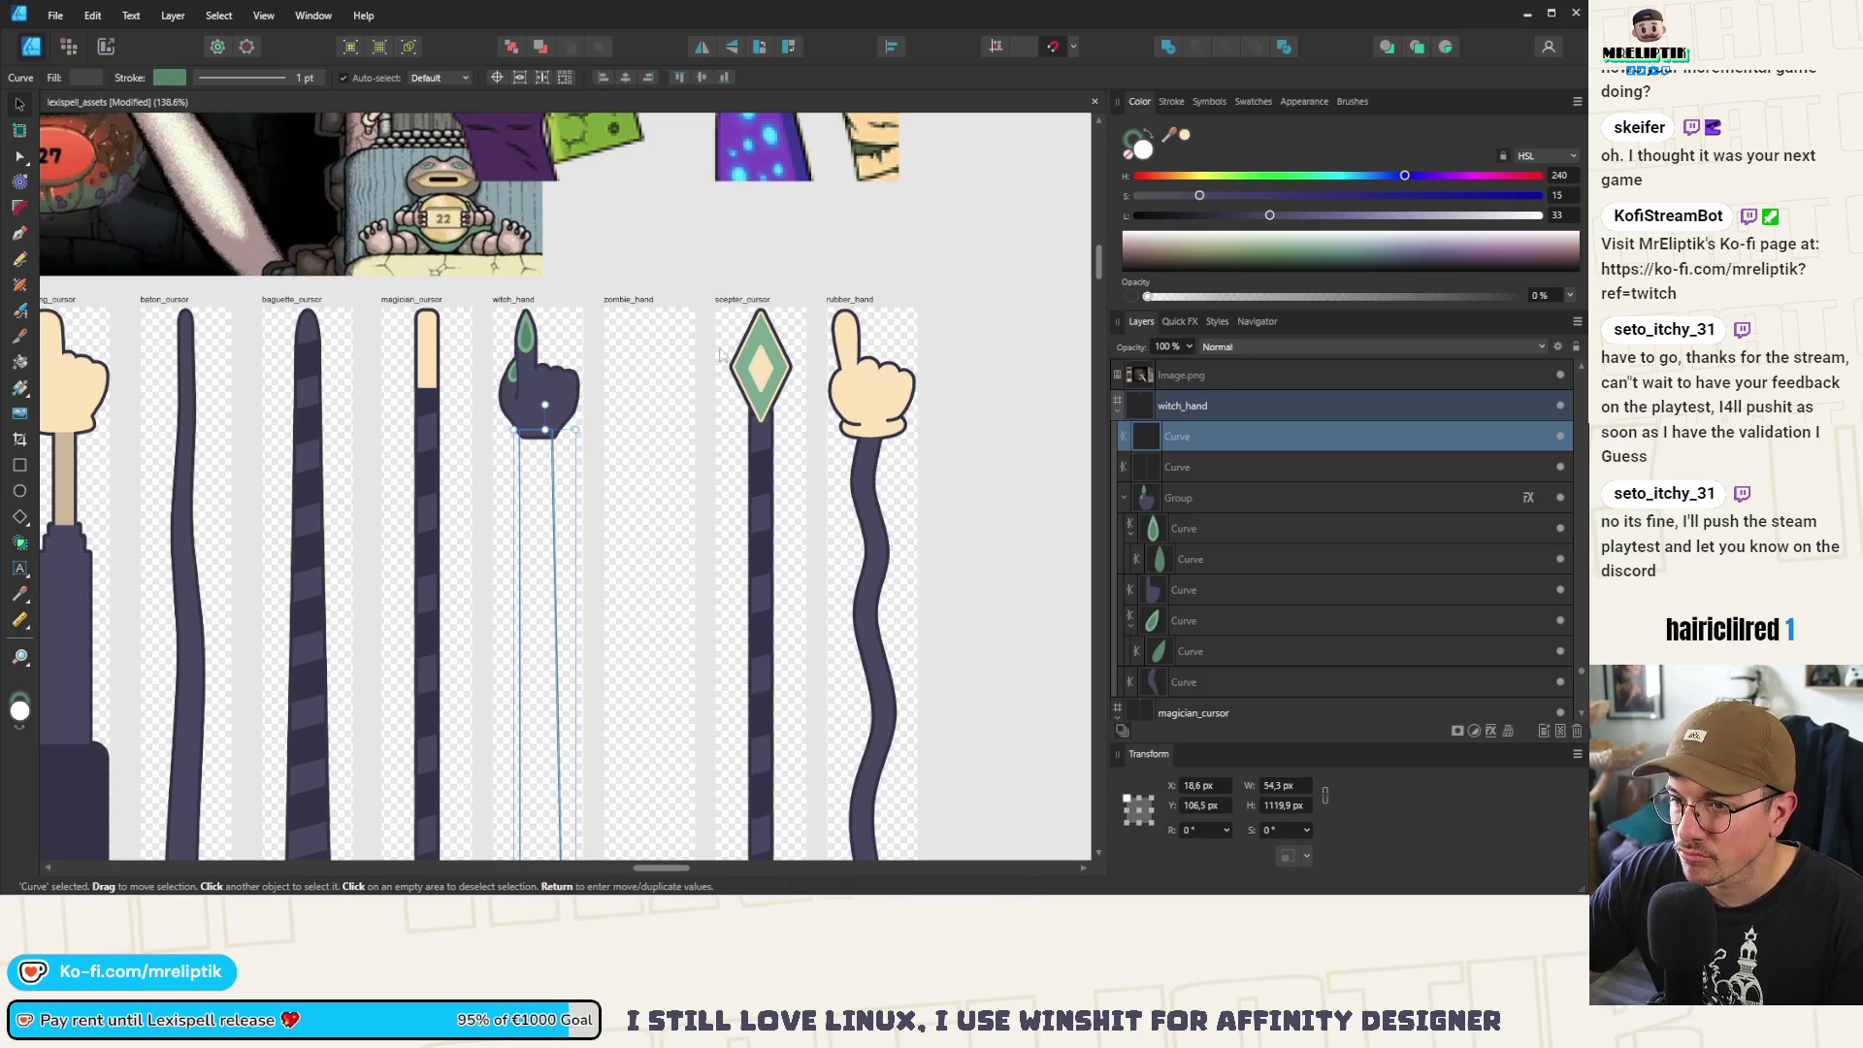
Fill the arm with the hand's dark purple at 100% opacity and fit its top corners to the wrist
mouse_move(1174, 144)
mouse_down()
mouse_move(679, 388)
mouse_move(543, 398)
mouse_up()
drag(1150, 297, 1533, 280)
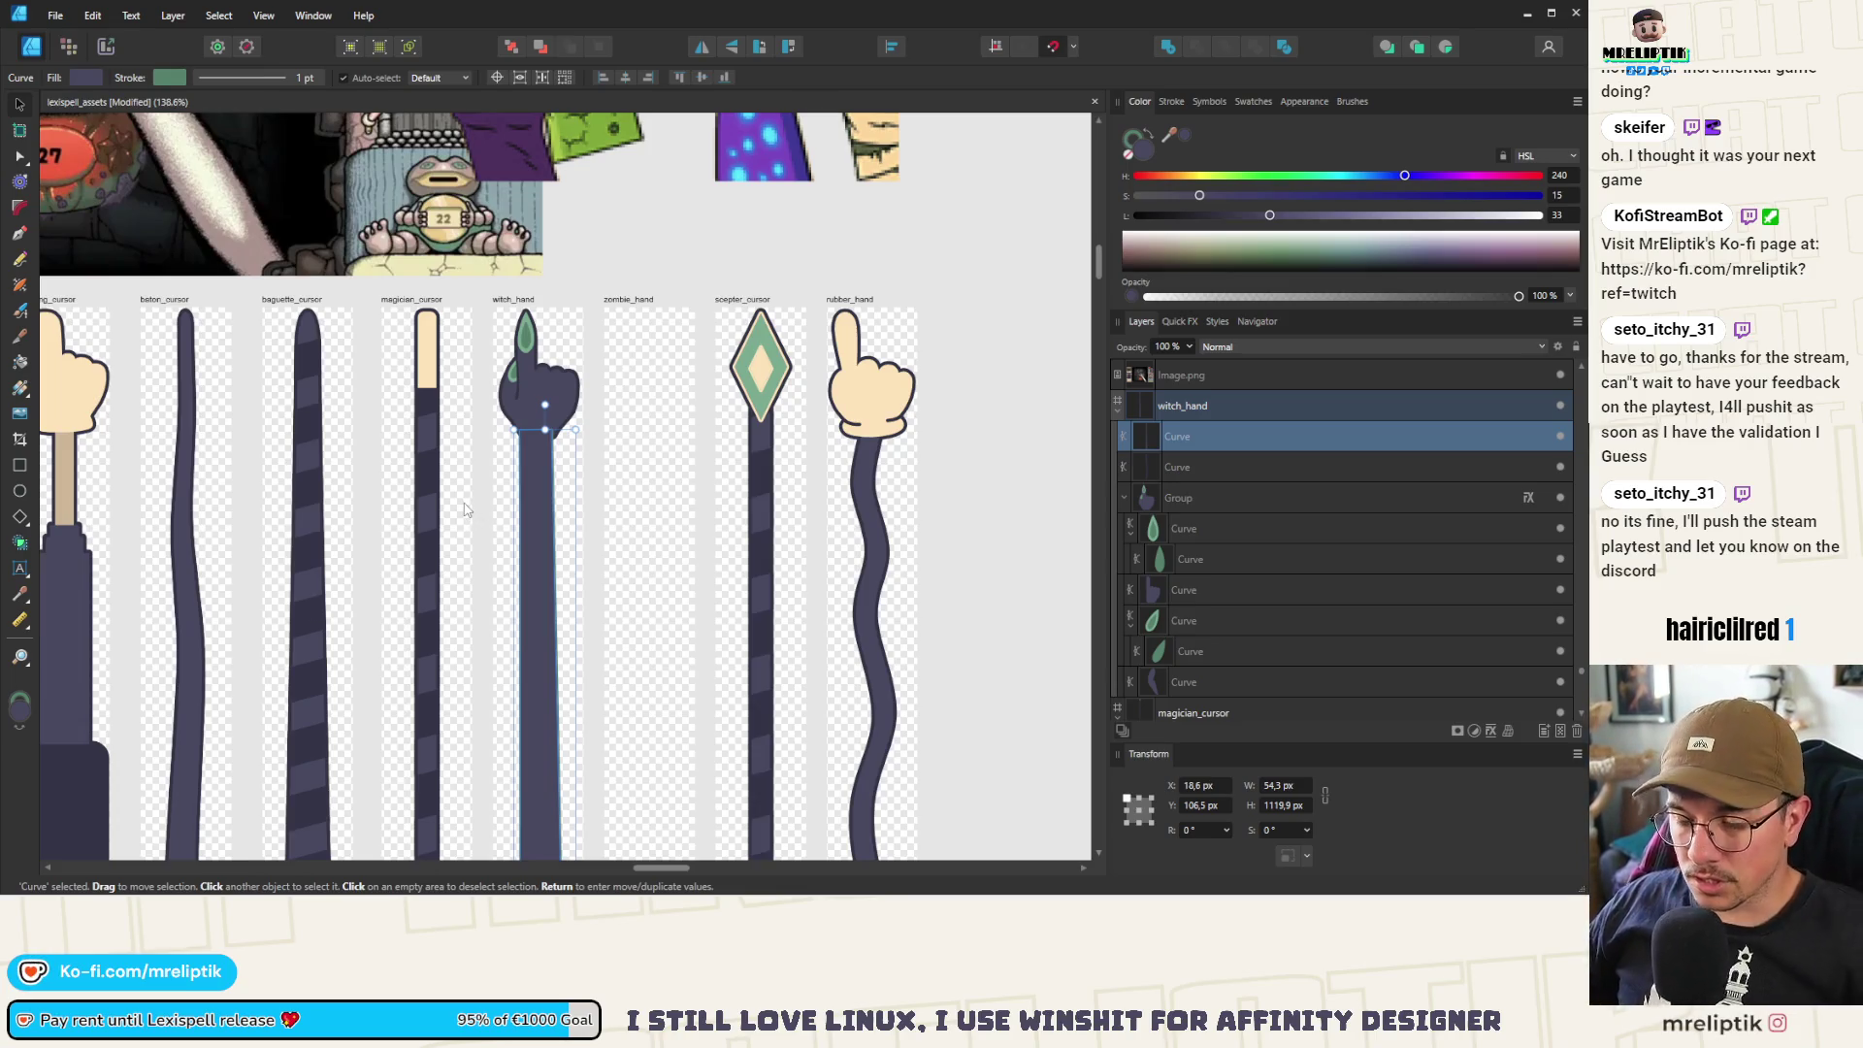
scroll(518, 410, up, 8)
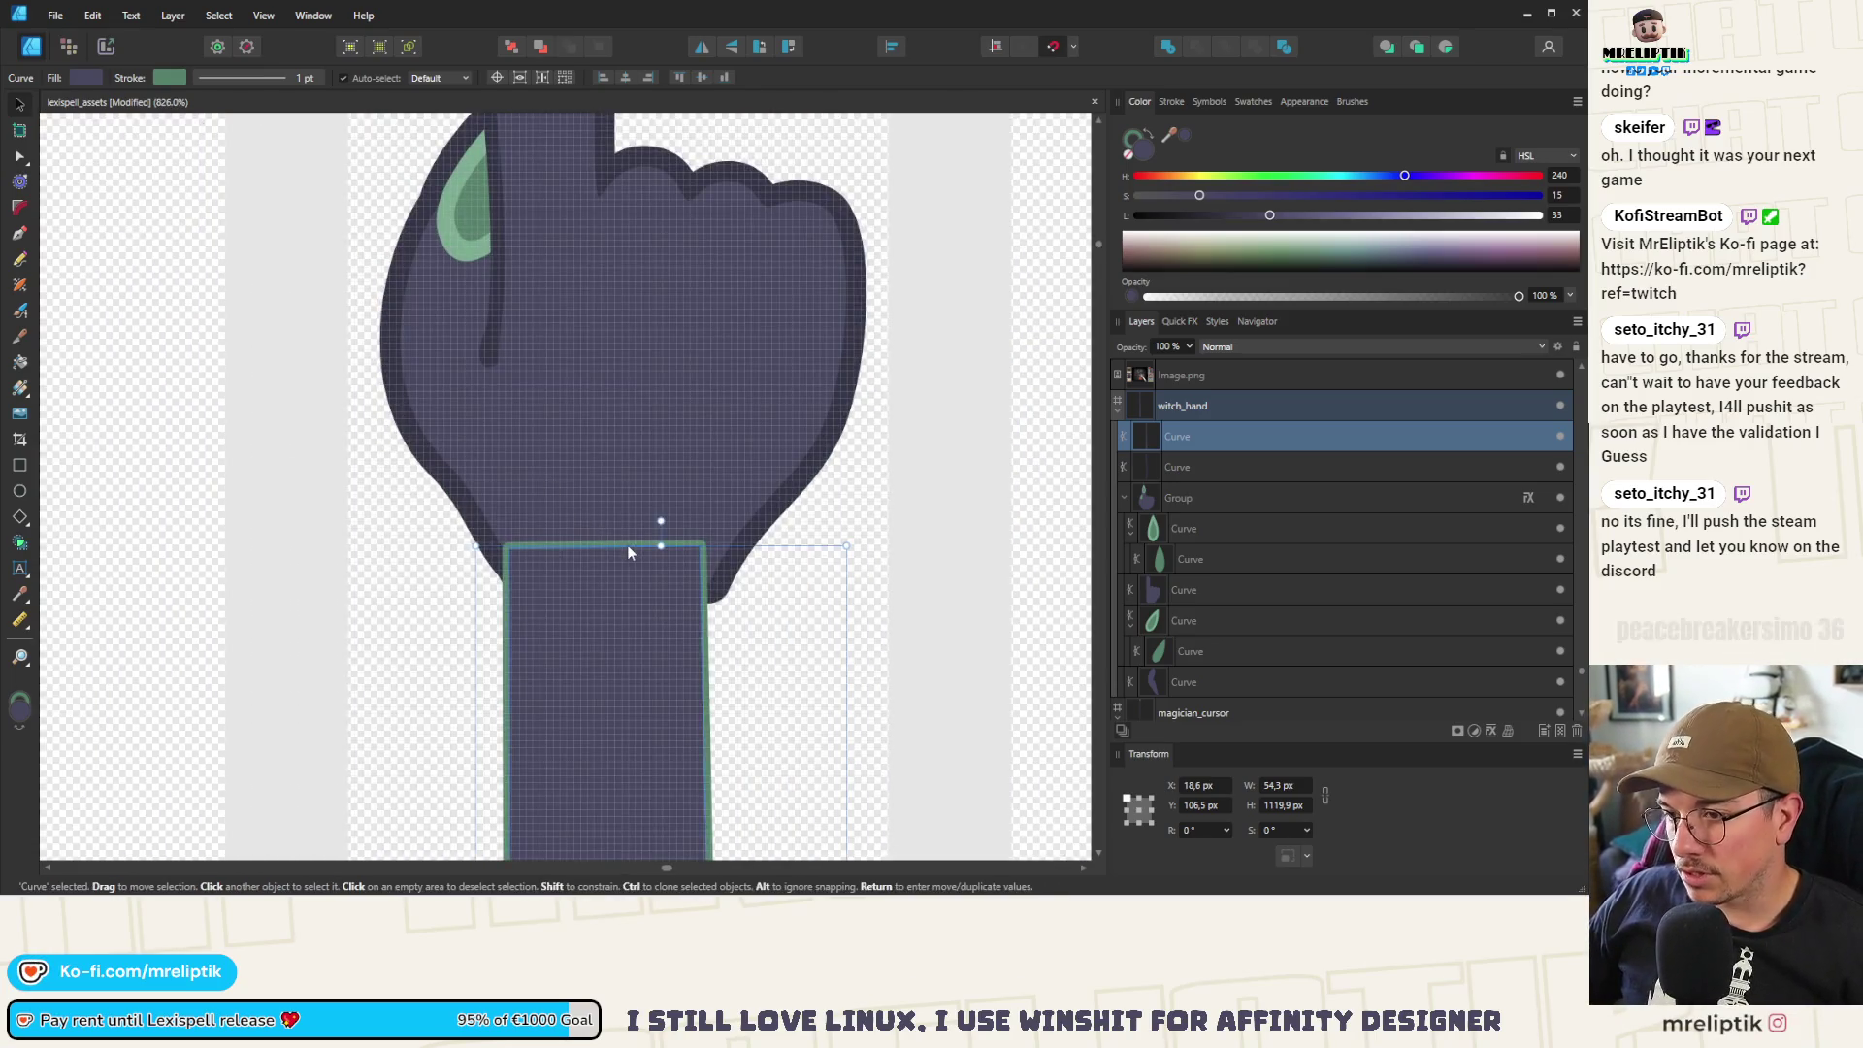
key(a)
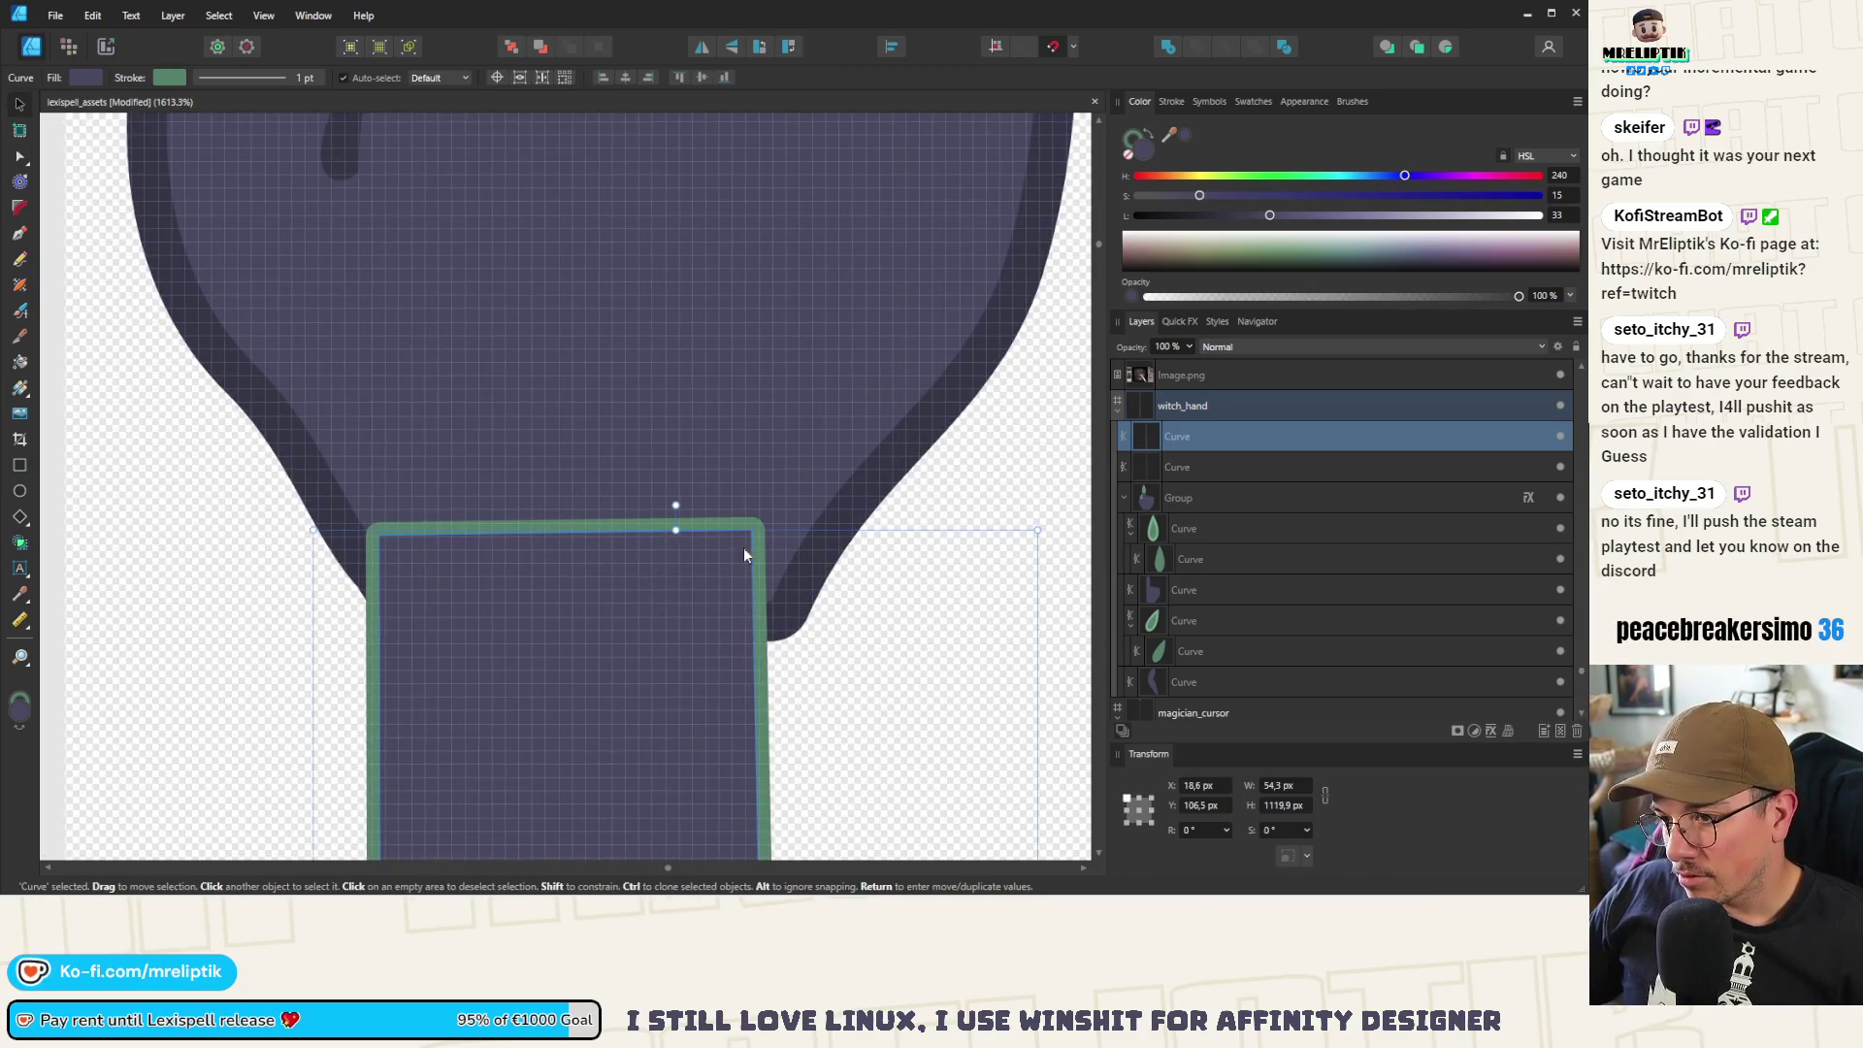
drag(757, 527, 781, 544)
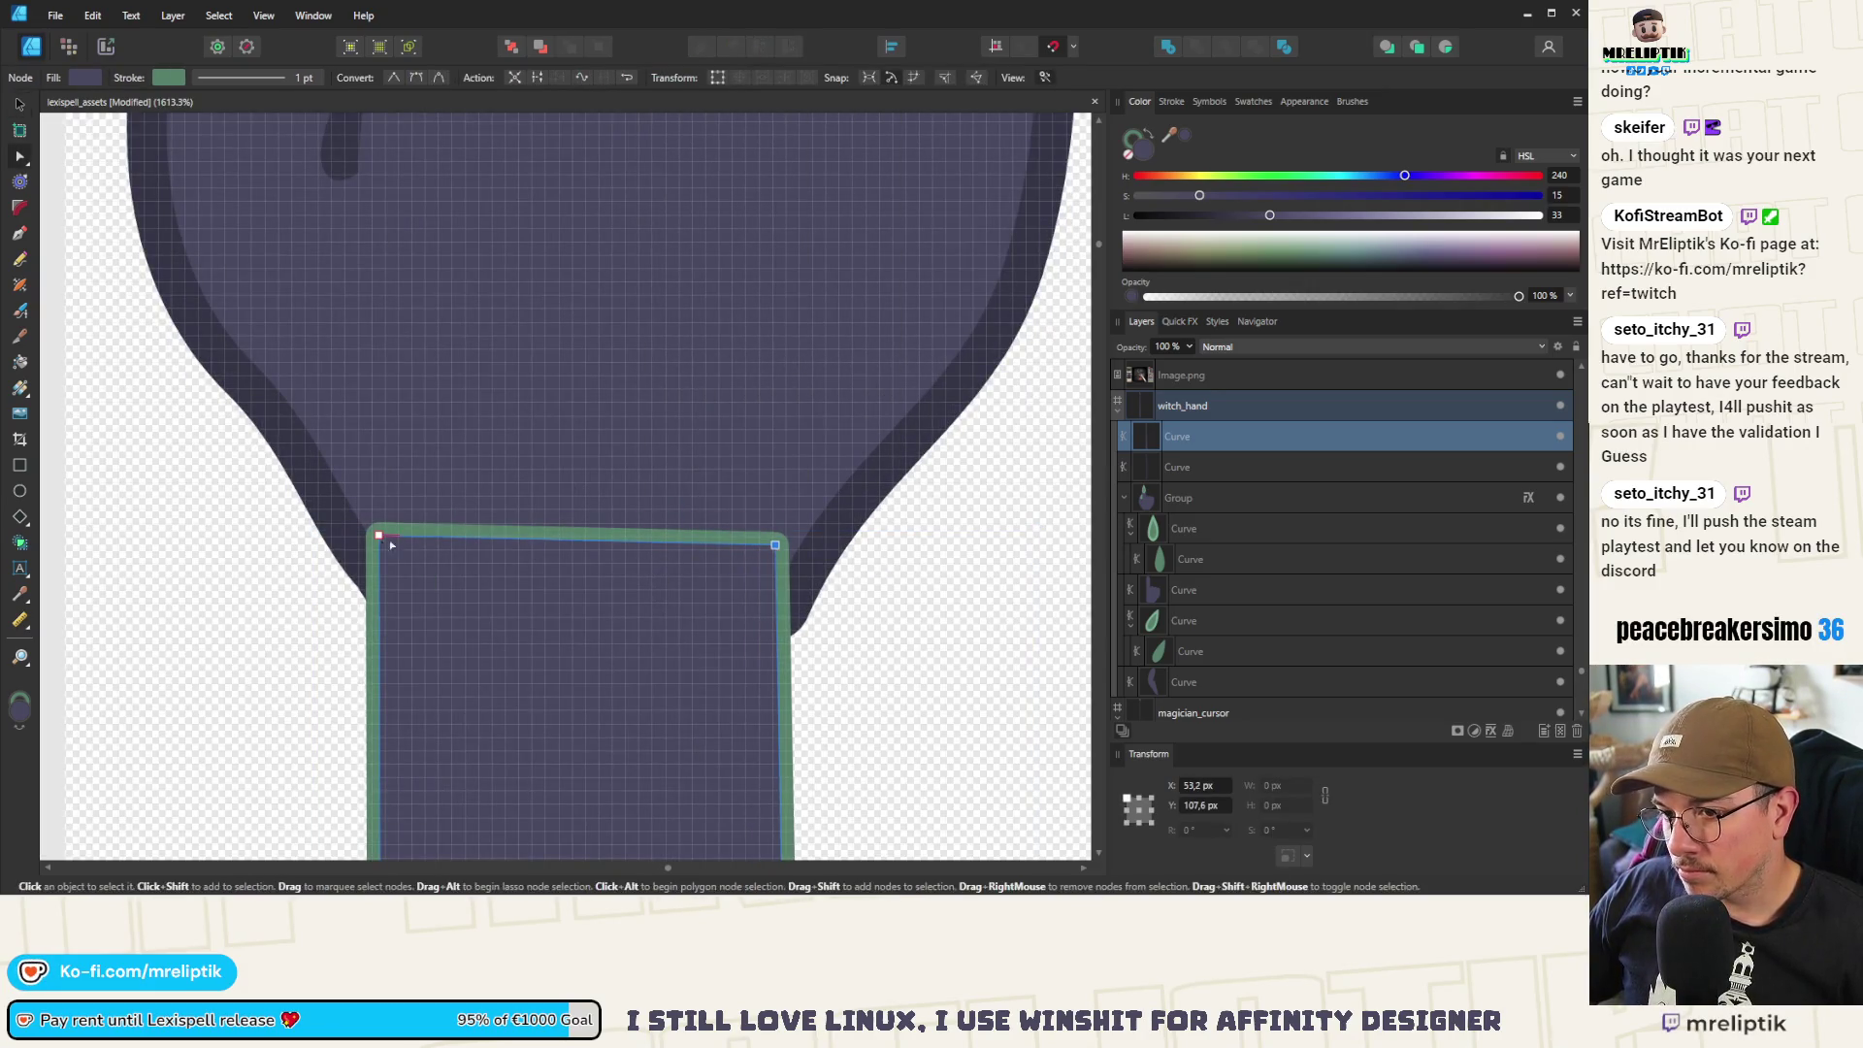
mouse_move(387, 547)
mouse_down()
mouse_move(574, 549)
mouse_move(398, 552)
mouse_up()
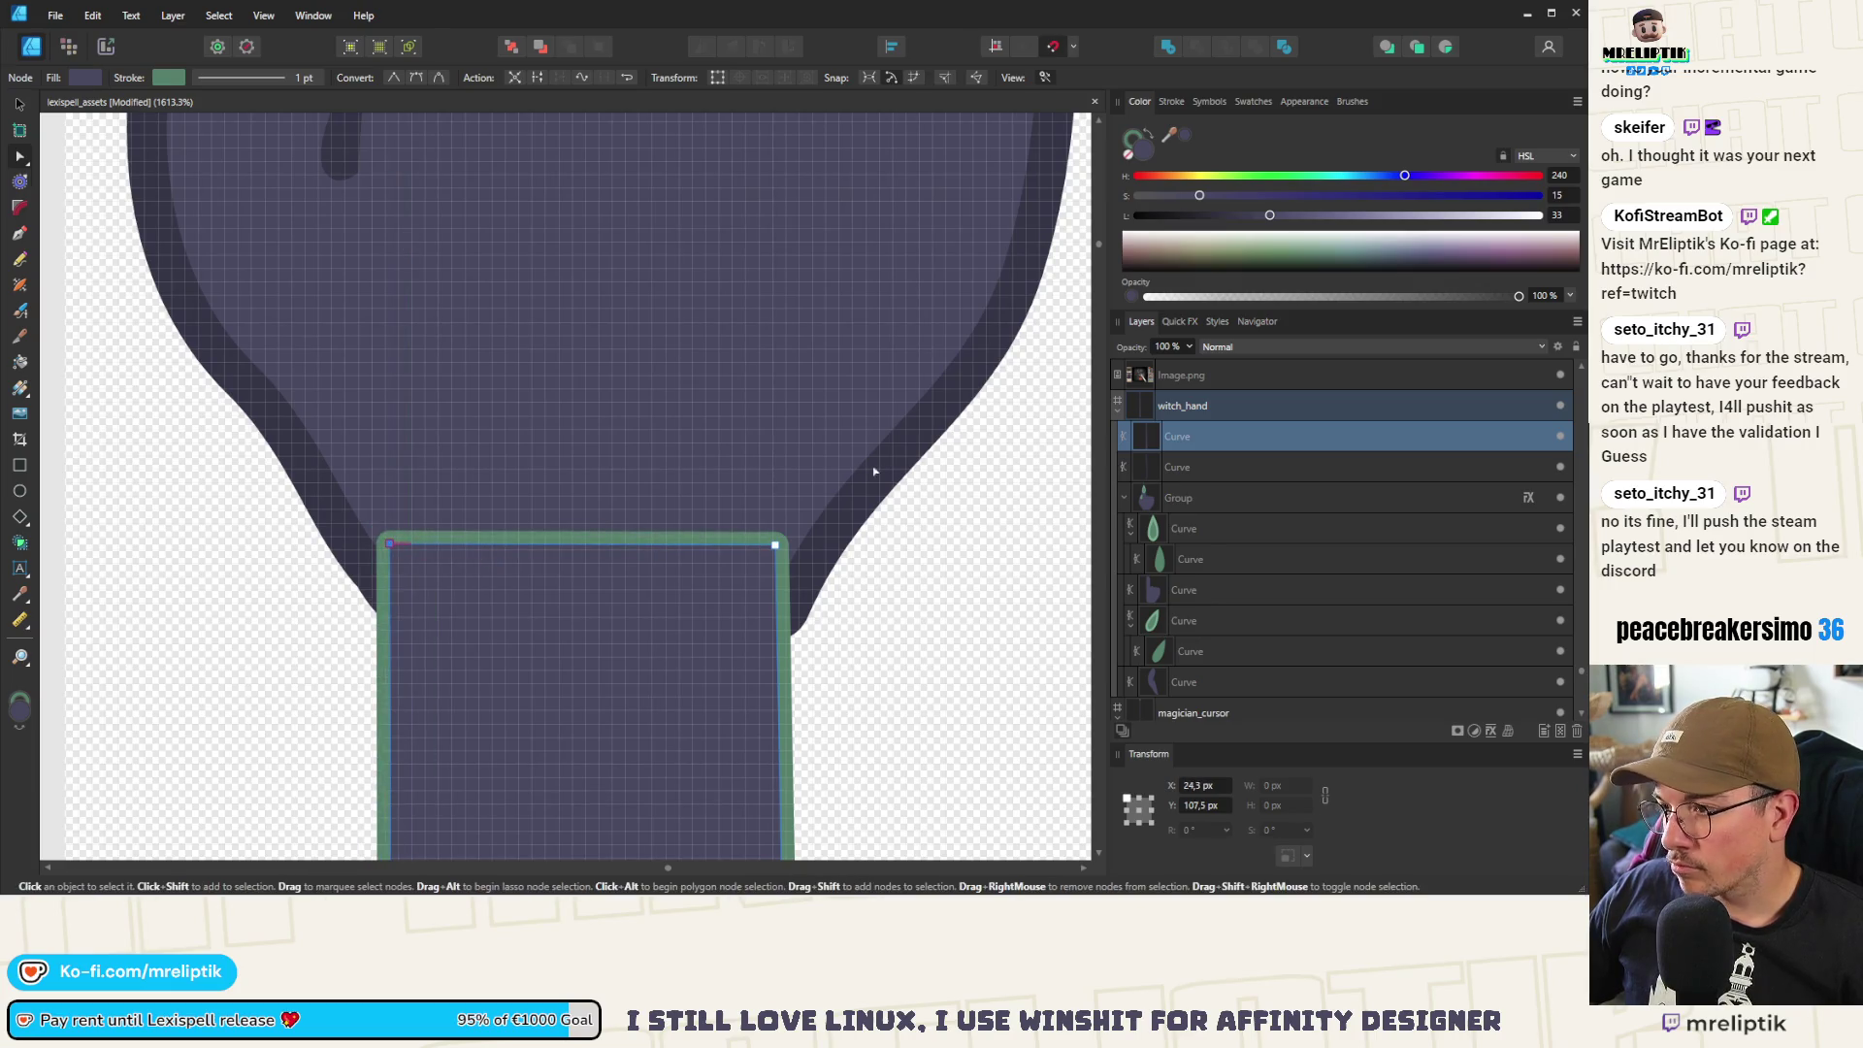
Set the arm's stroke to 0 pt, move it into the hand's group, and raise its top-right corner
click(1171, 101)
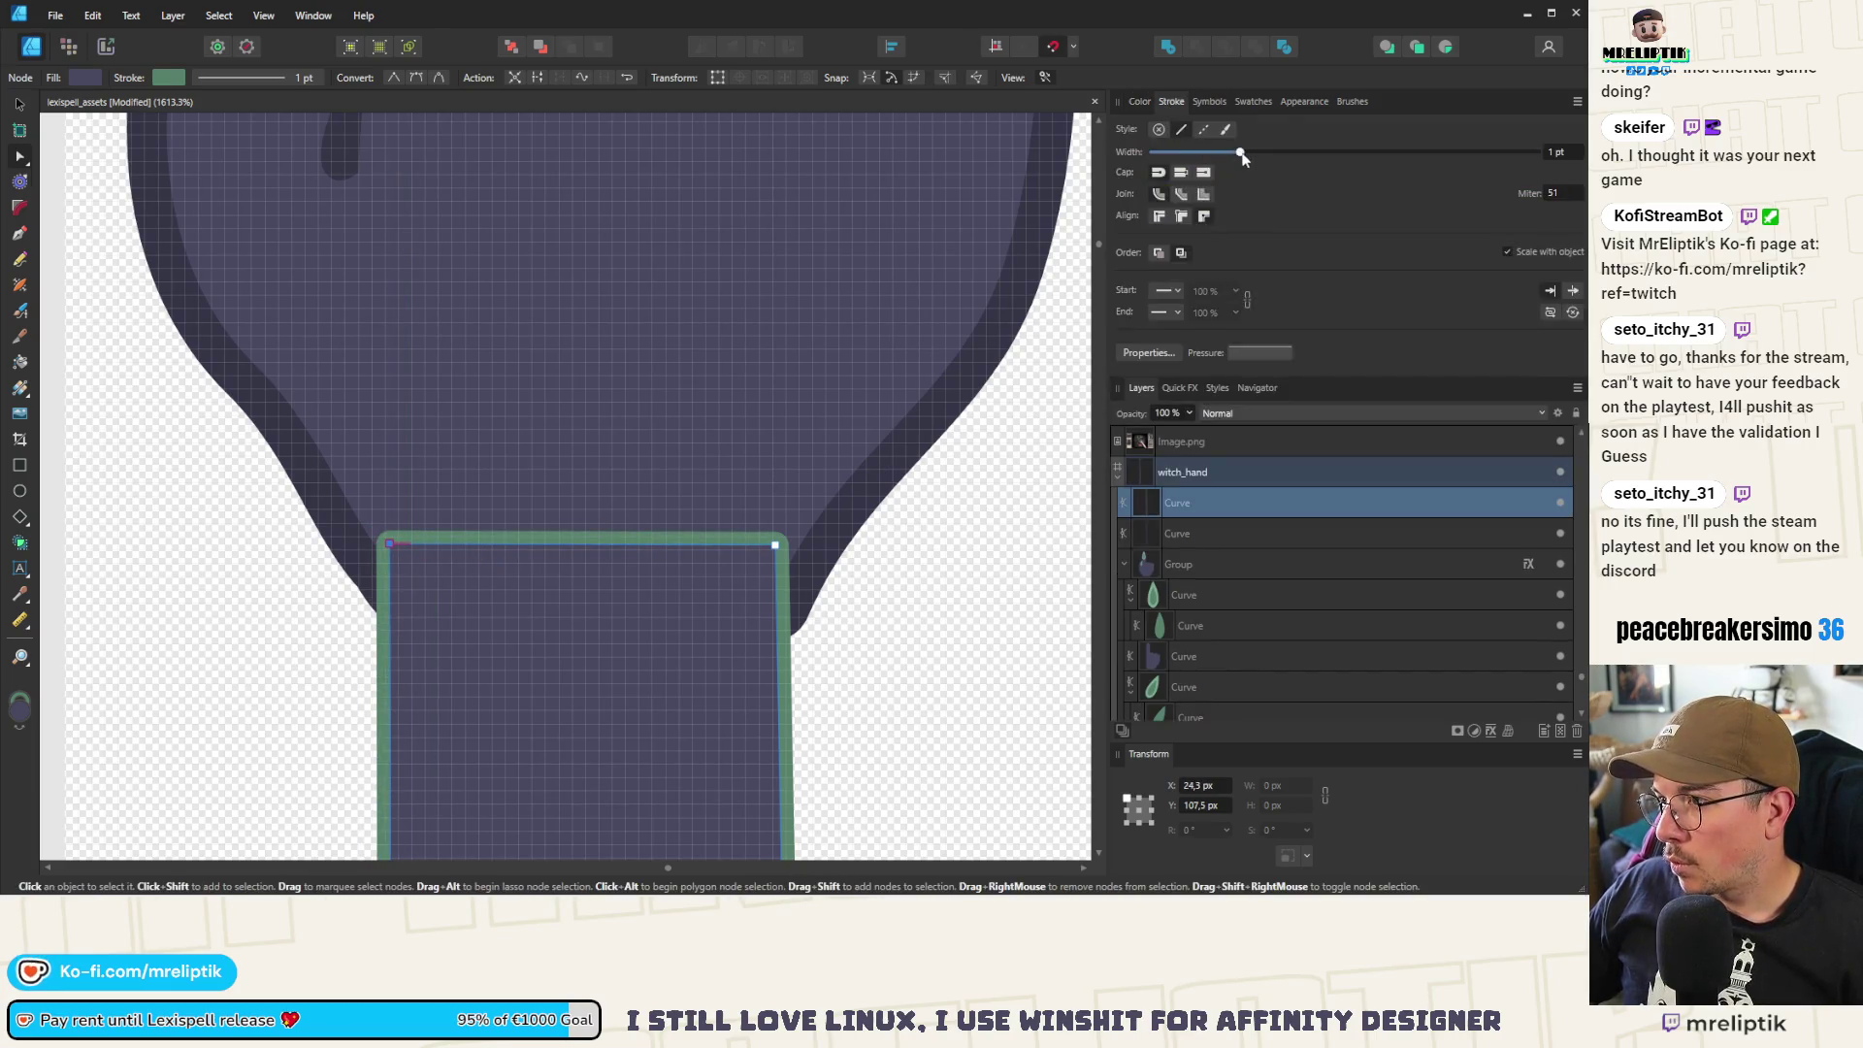
drag(1165, 234, 1127, 234)
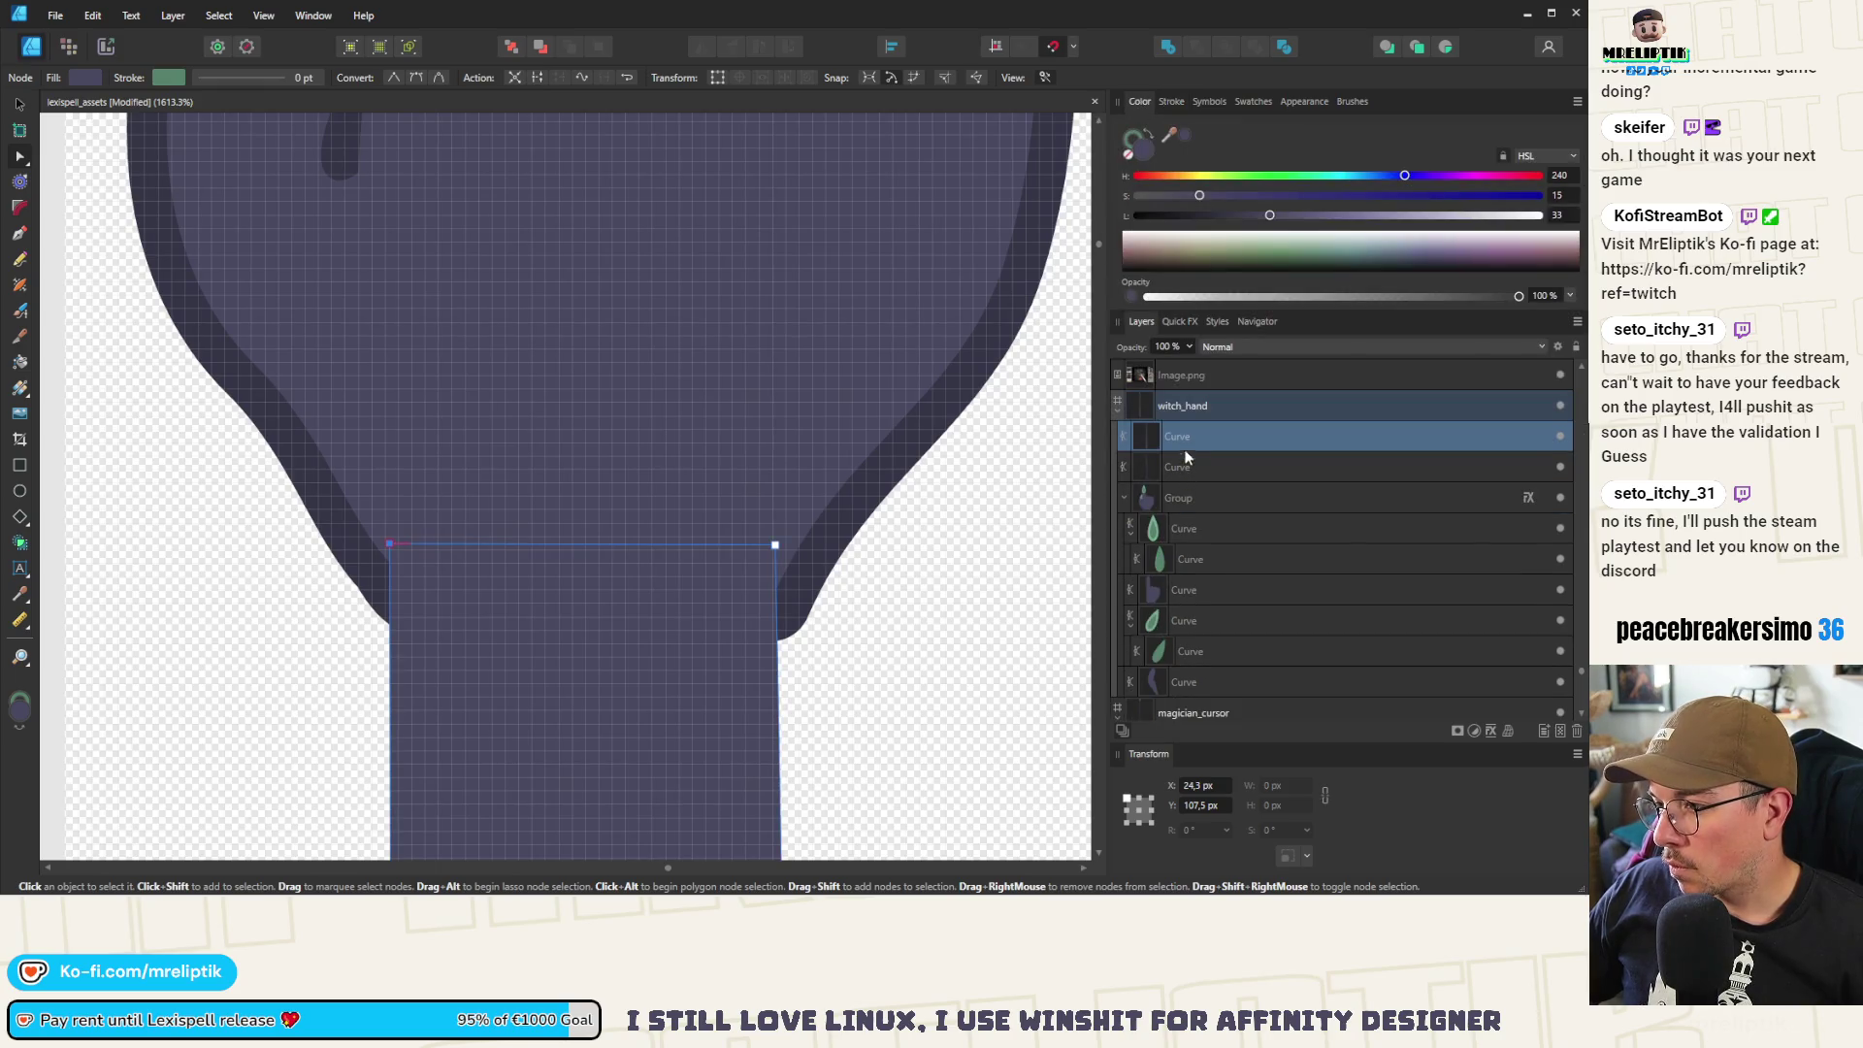
drag(1181, 444, 1201, 514)
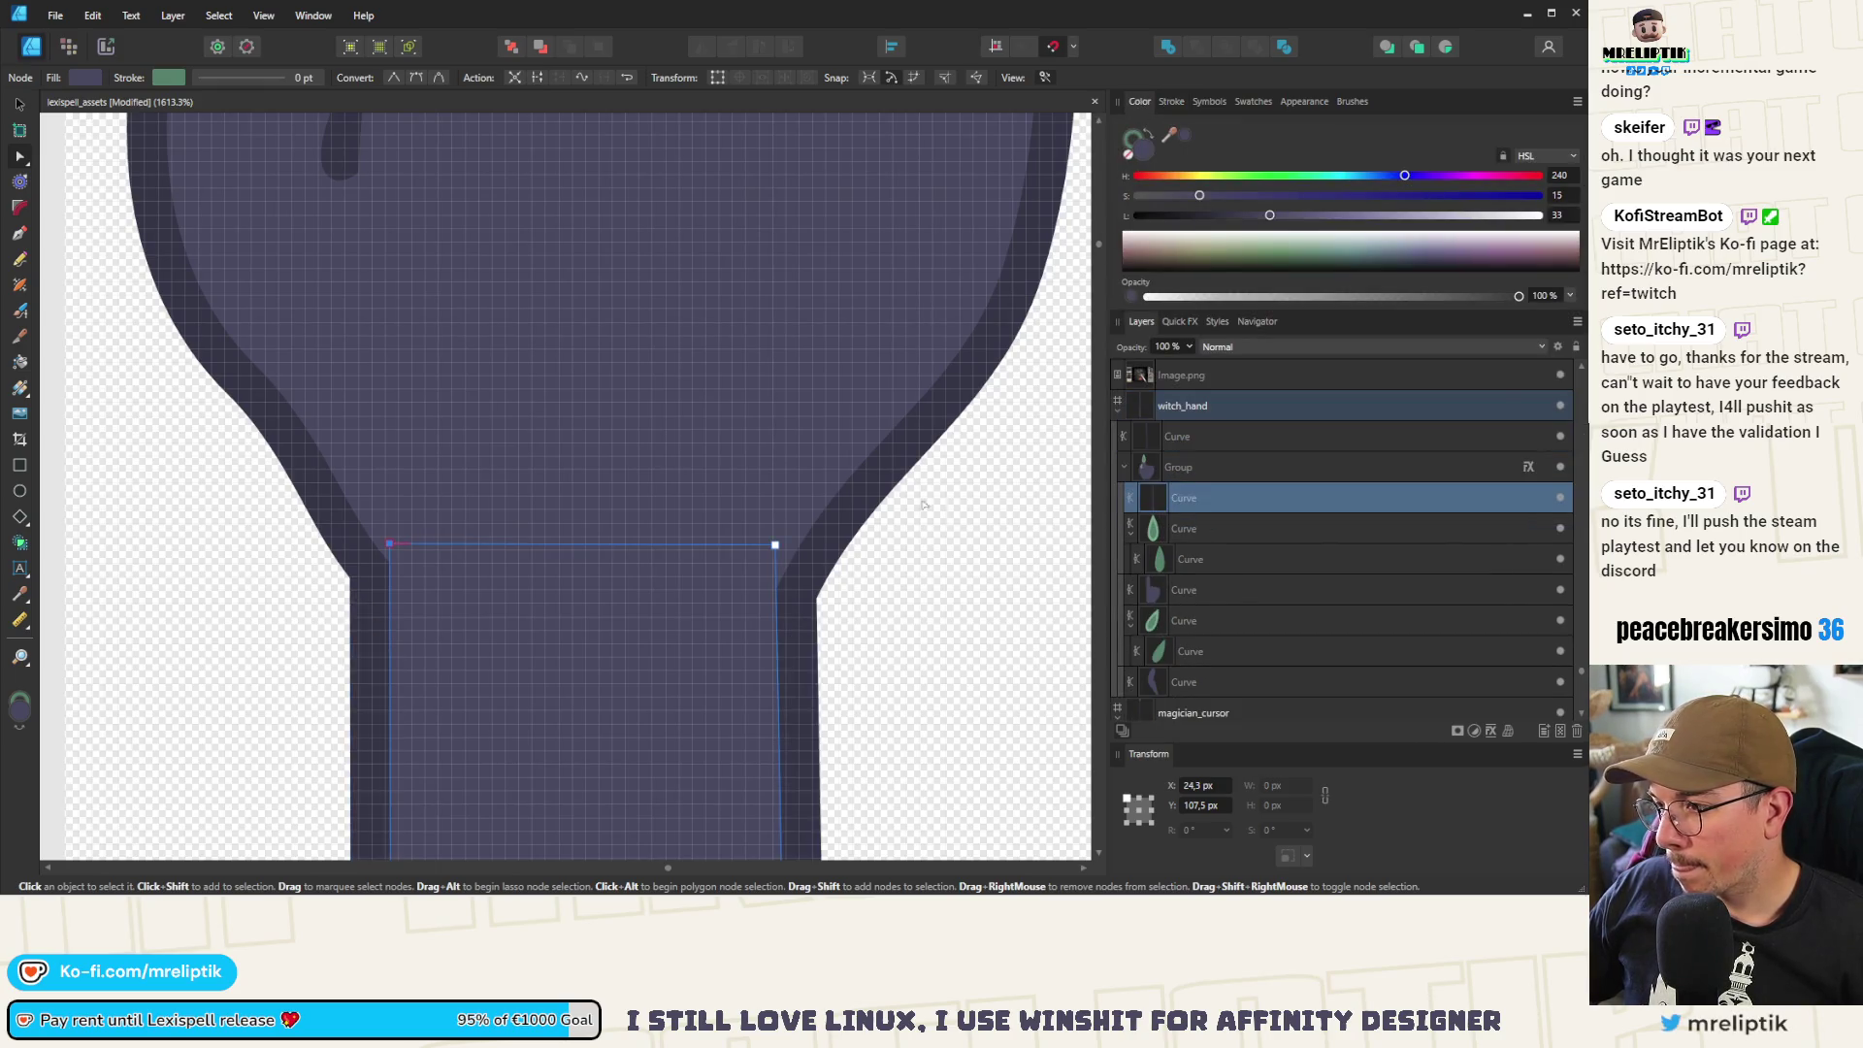
scroll(657, 366, down, 3)
scroll(706, 428, up, 5)
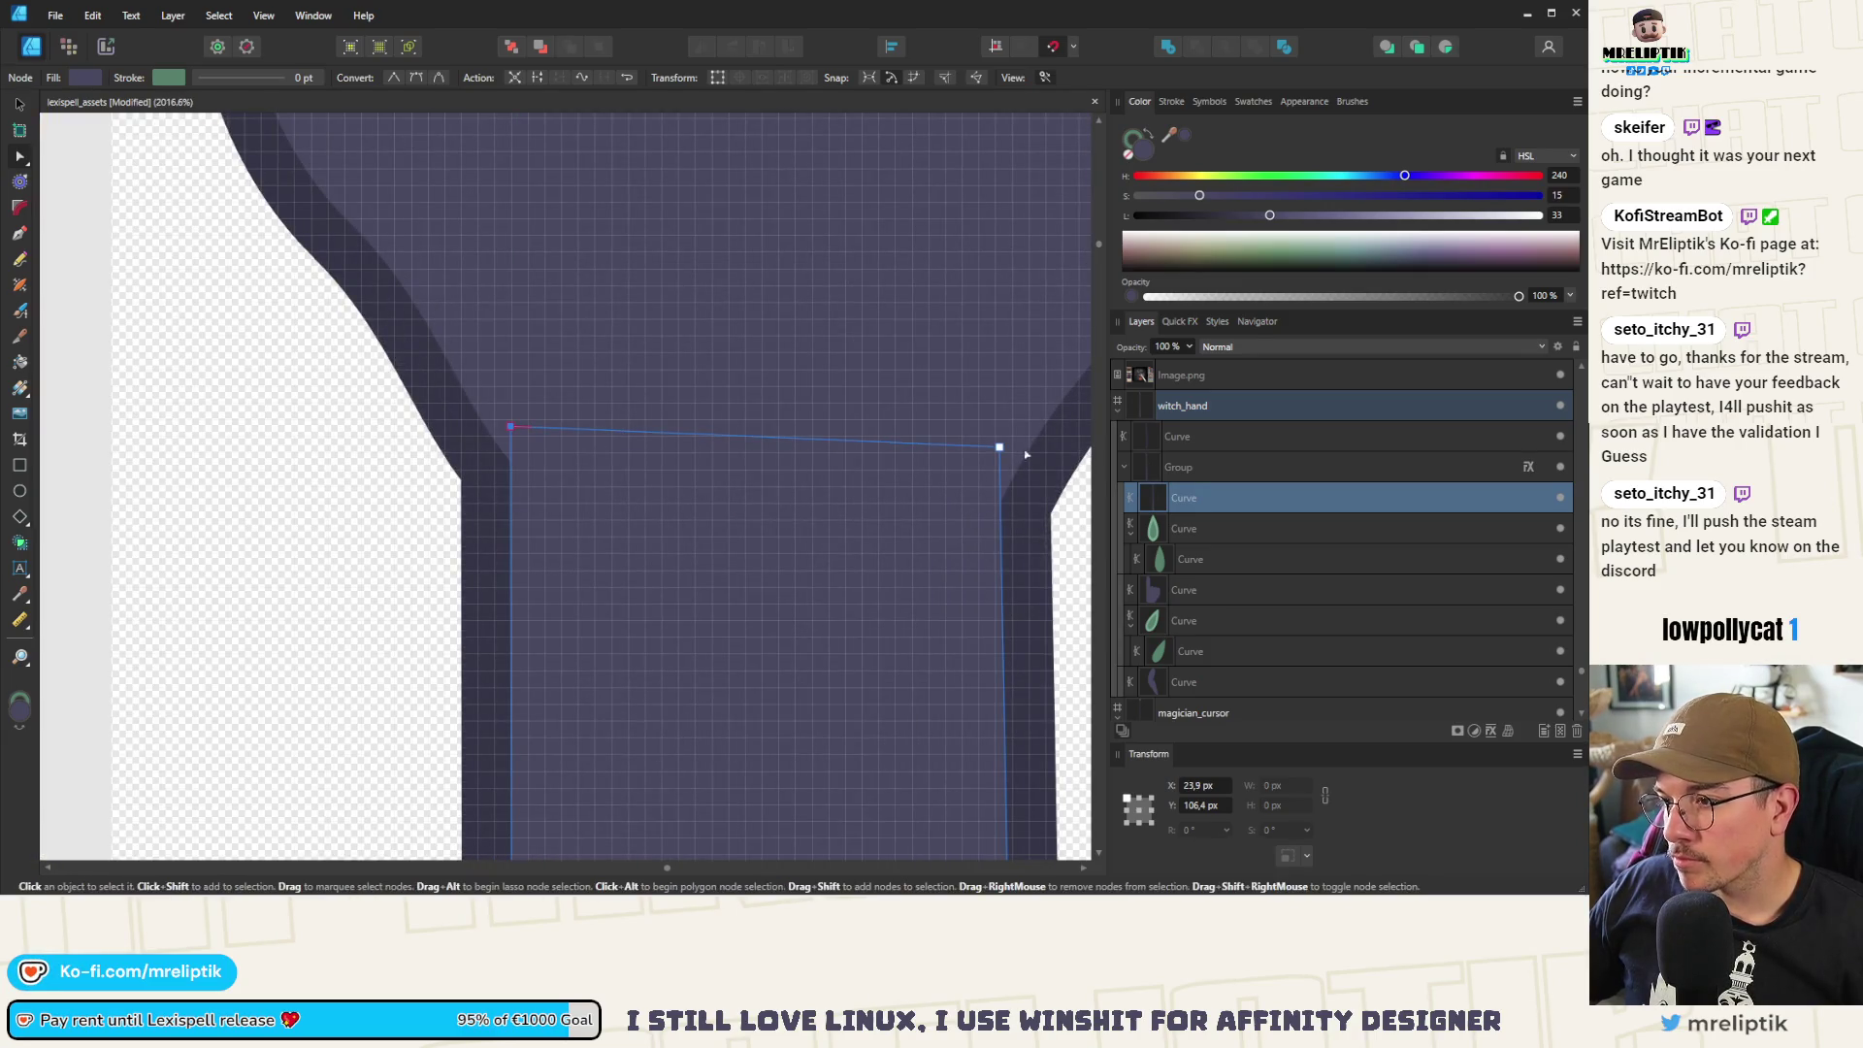
drag(1000, 447, 1006, 437)
scroll(586, 270, down, 10)
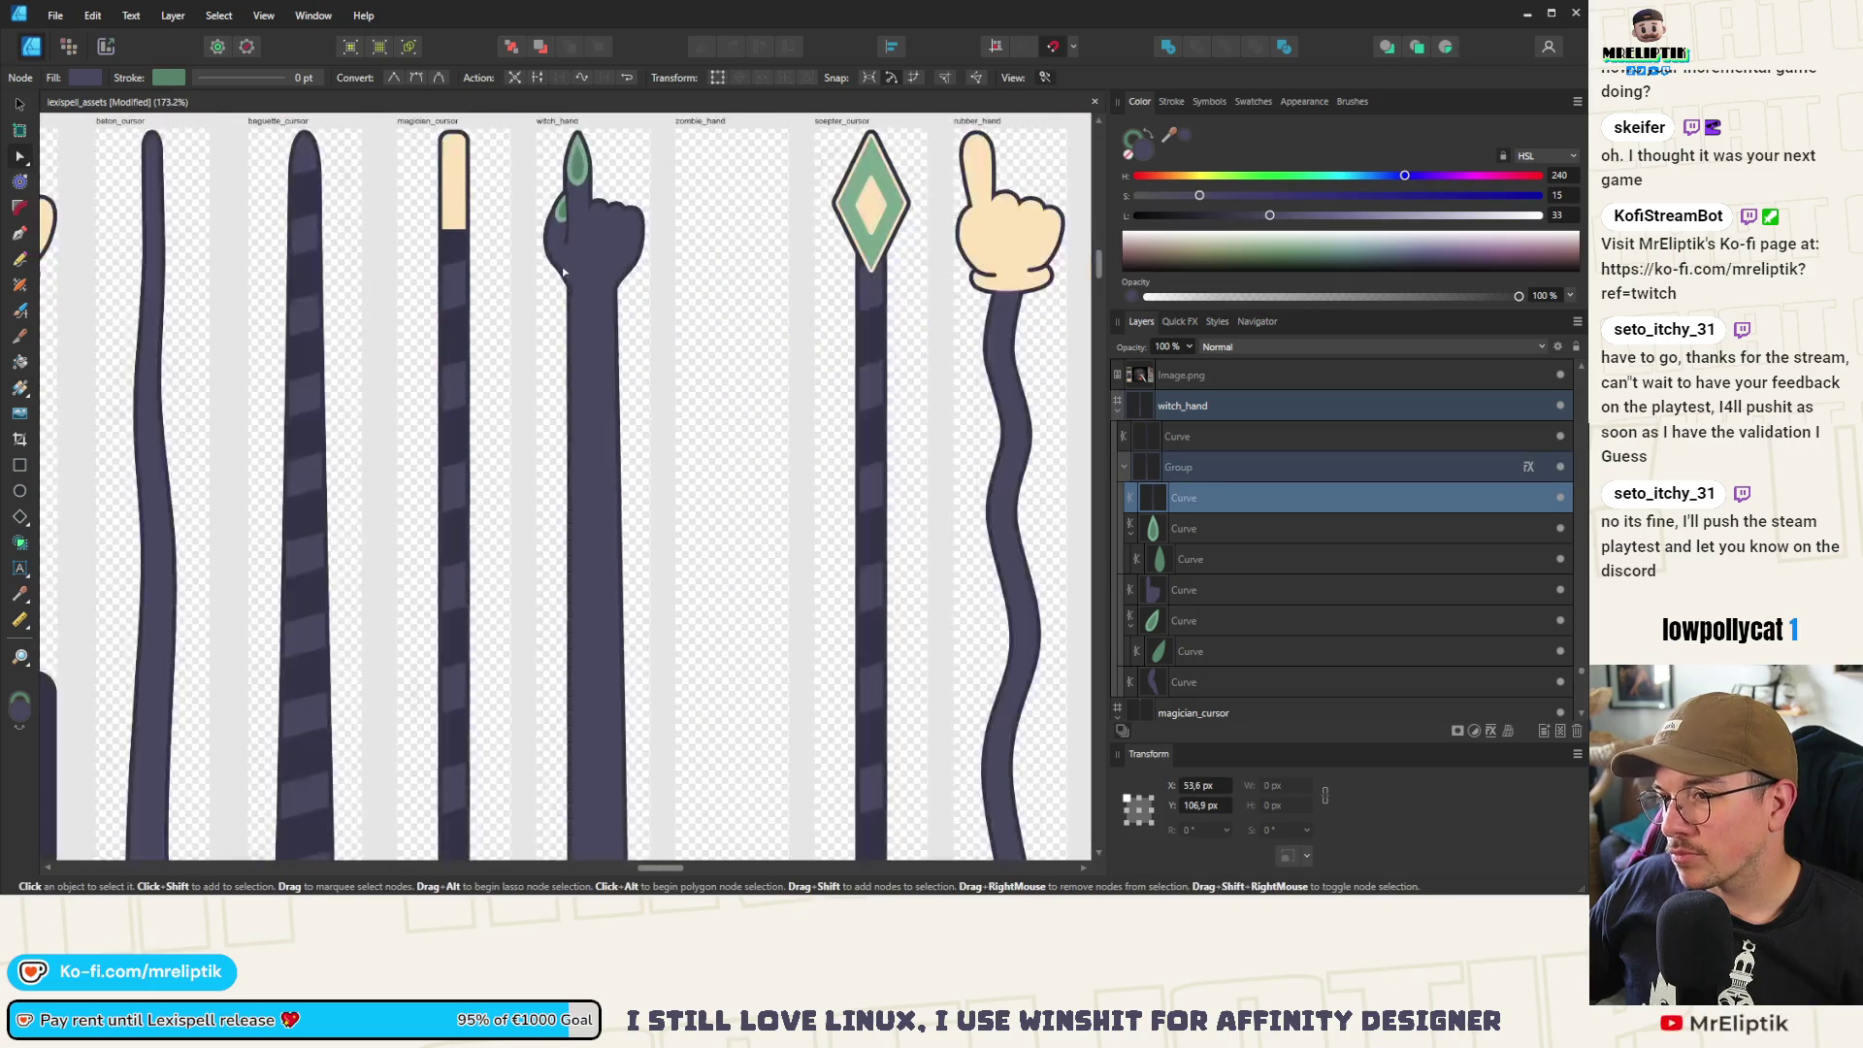
key(Escape)
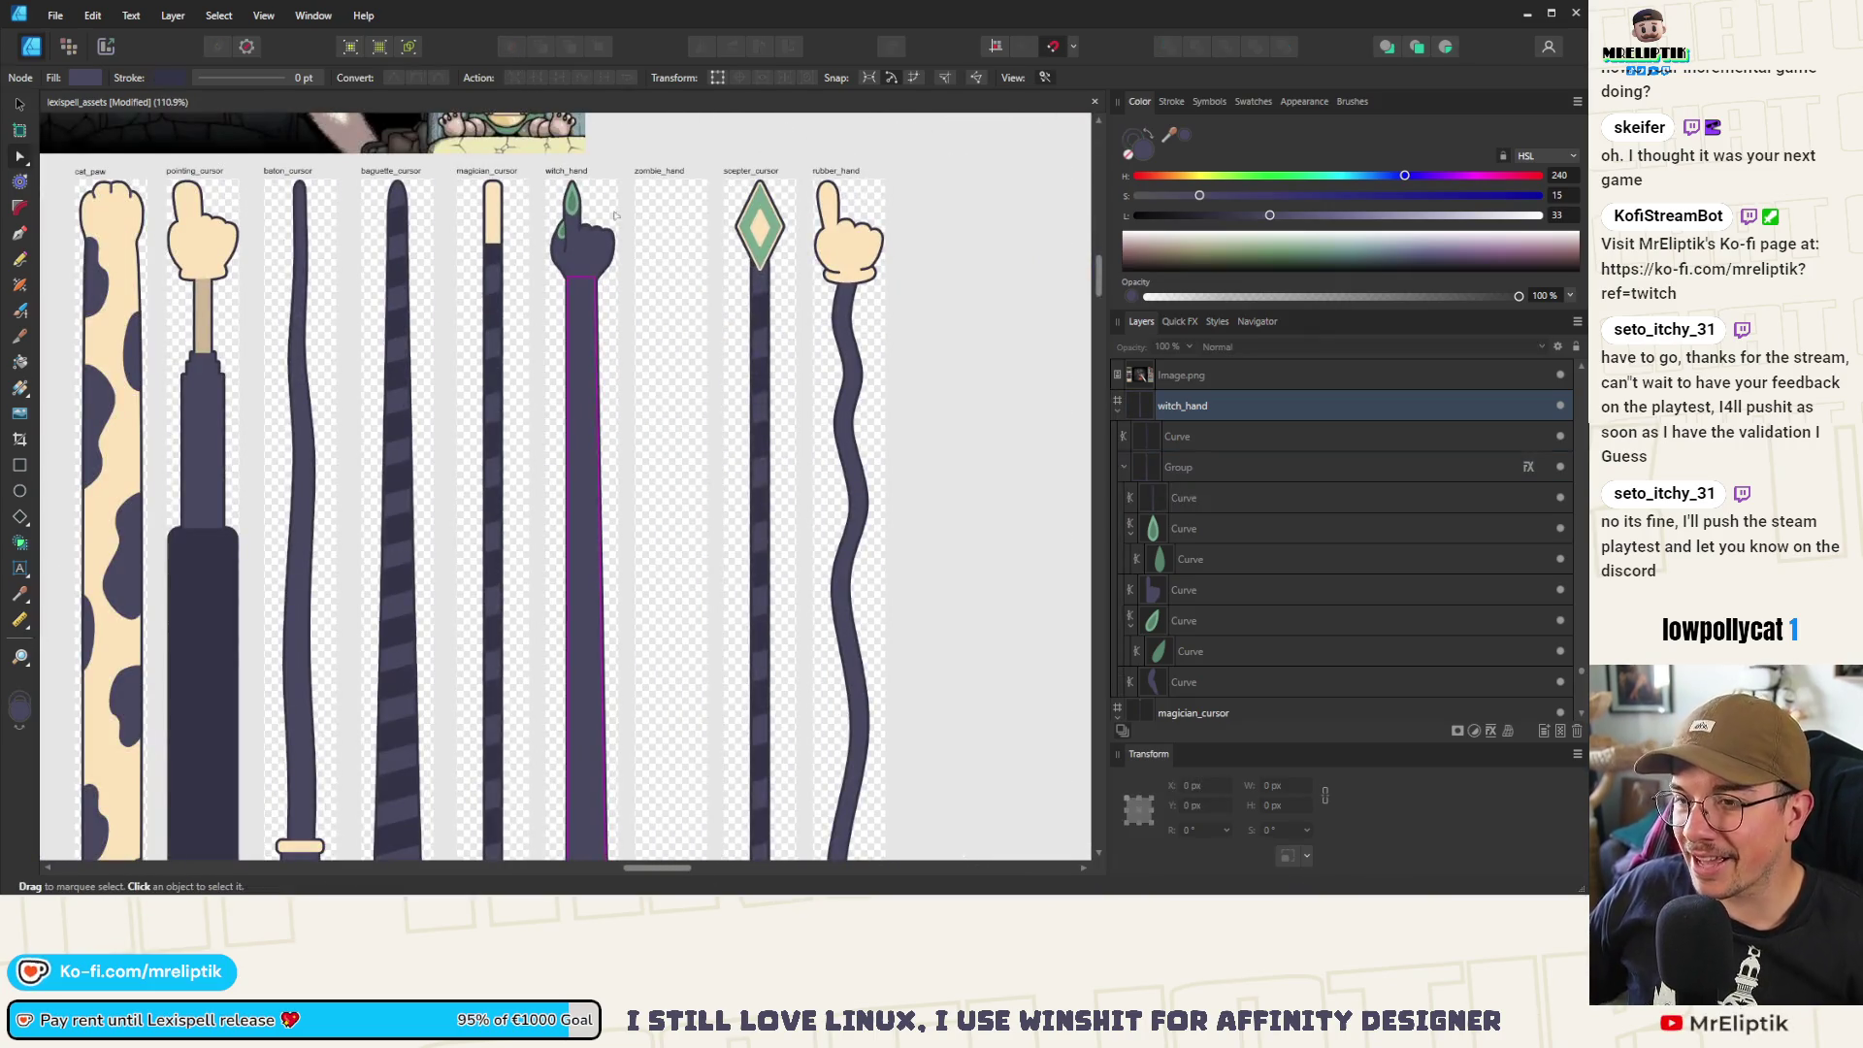
Zoom in and drag the arm's rounded bottom end further down
scroll(568, 375, up, 2)
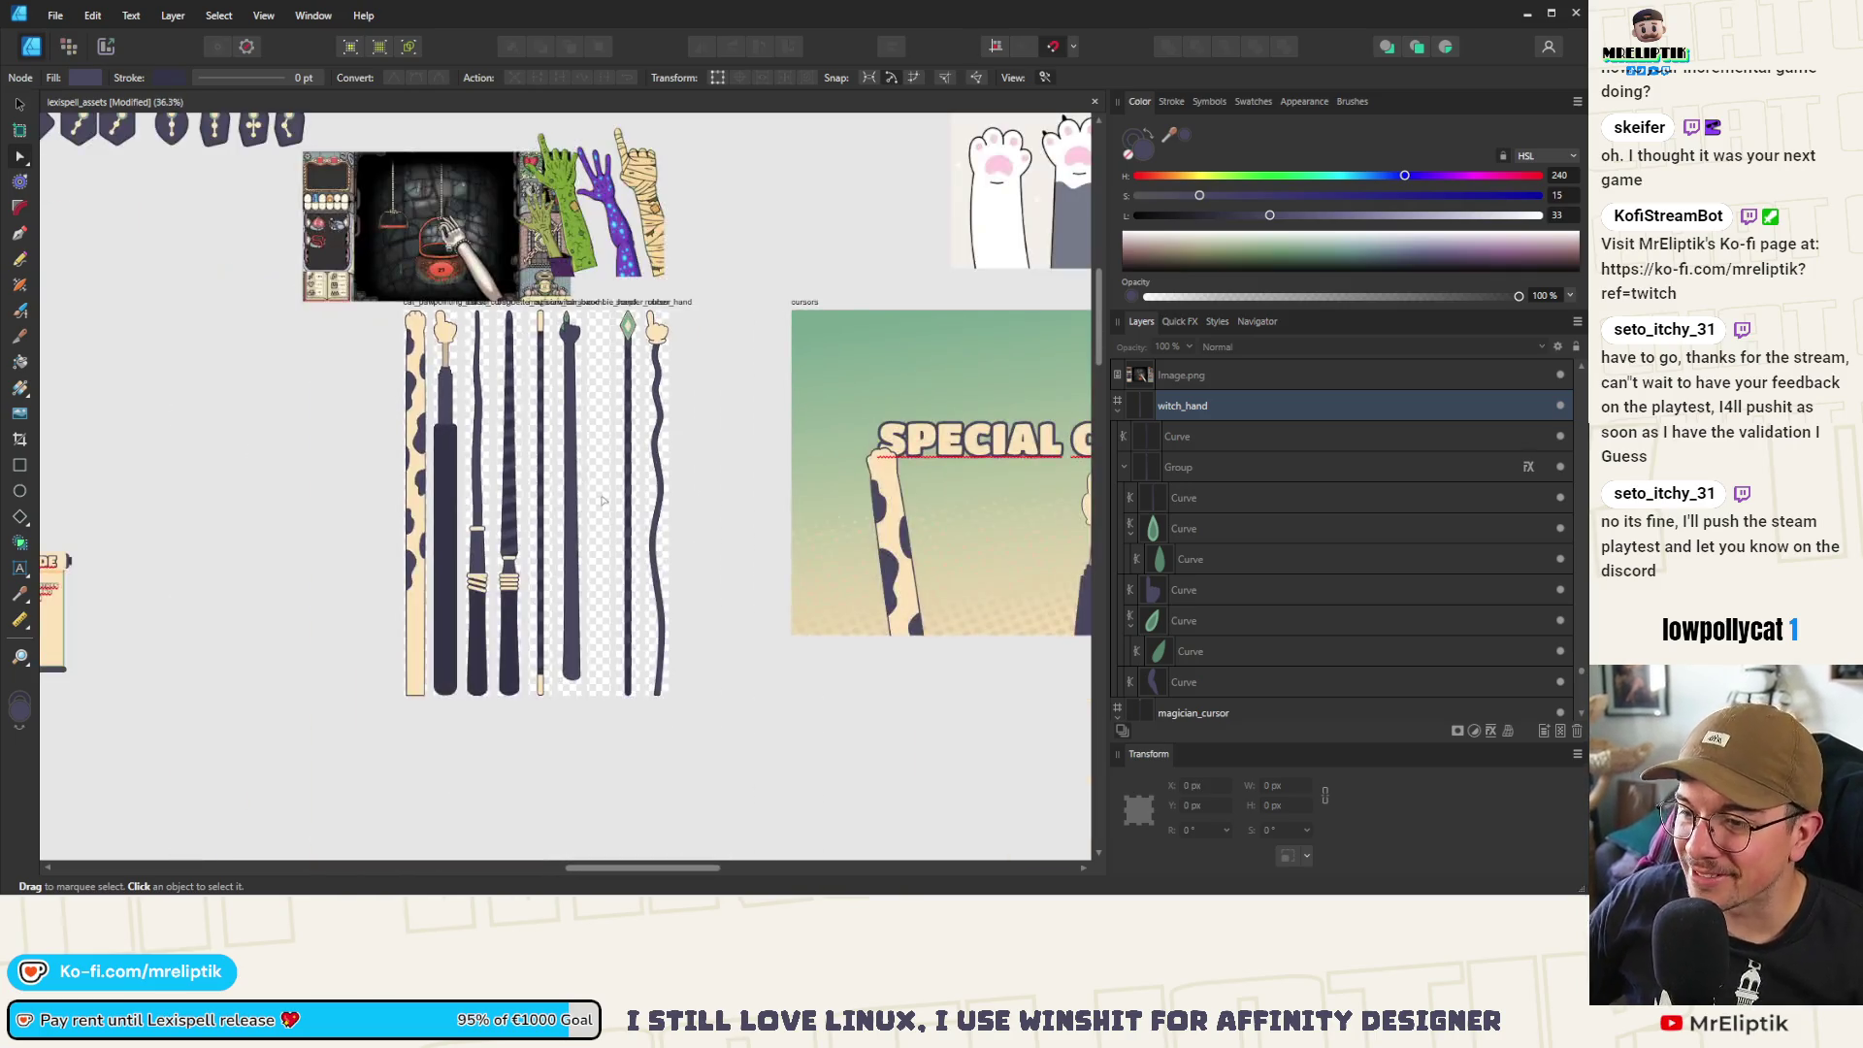
scroll(606, 691, up, 4)
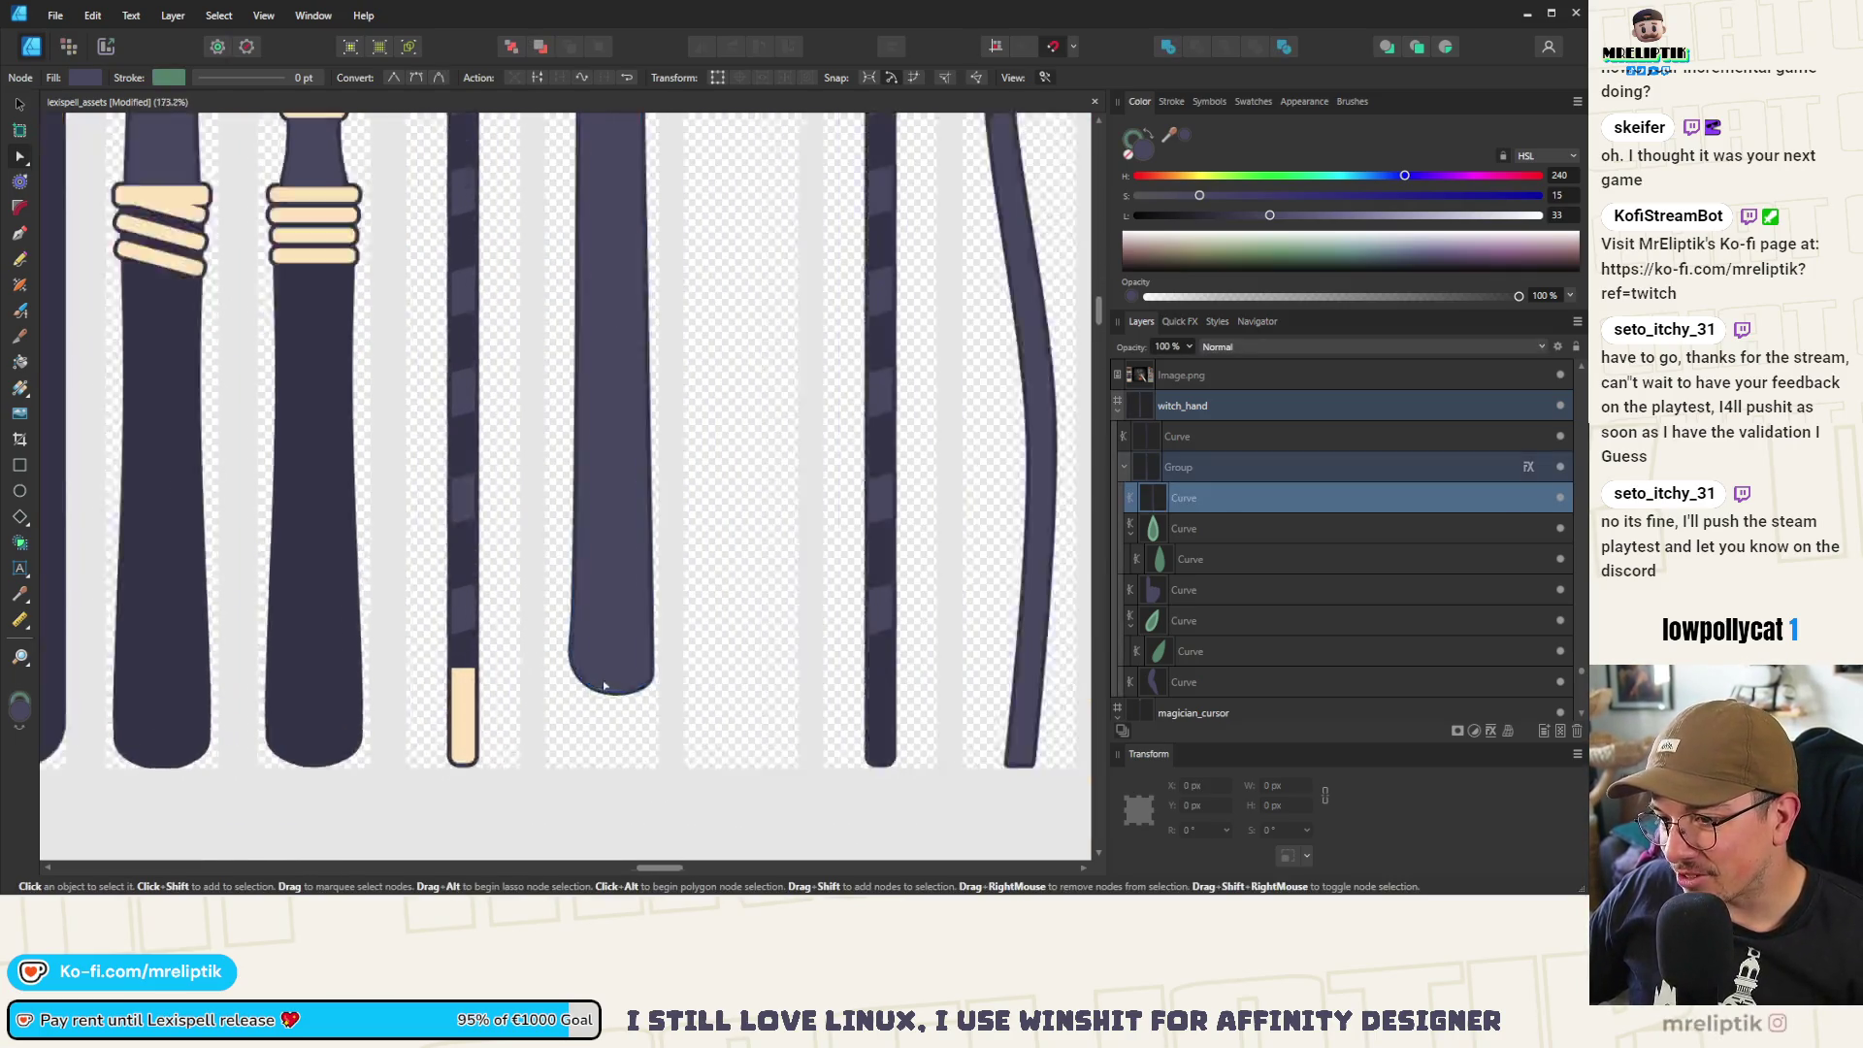
click(611, 621)
scroll(641, 582, down, 2)
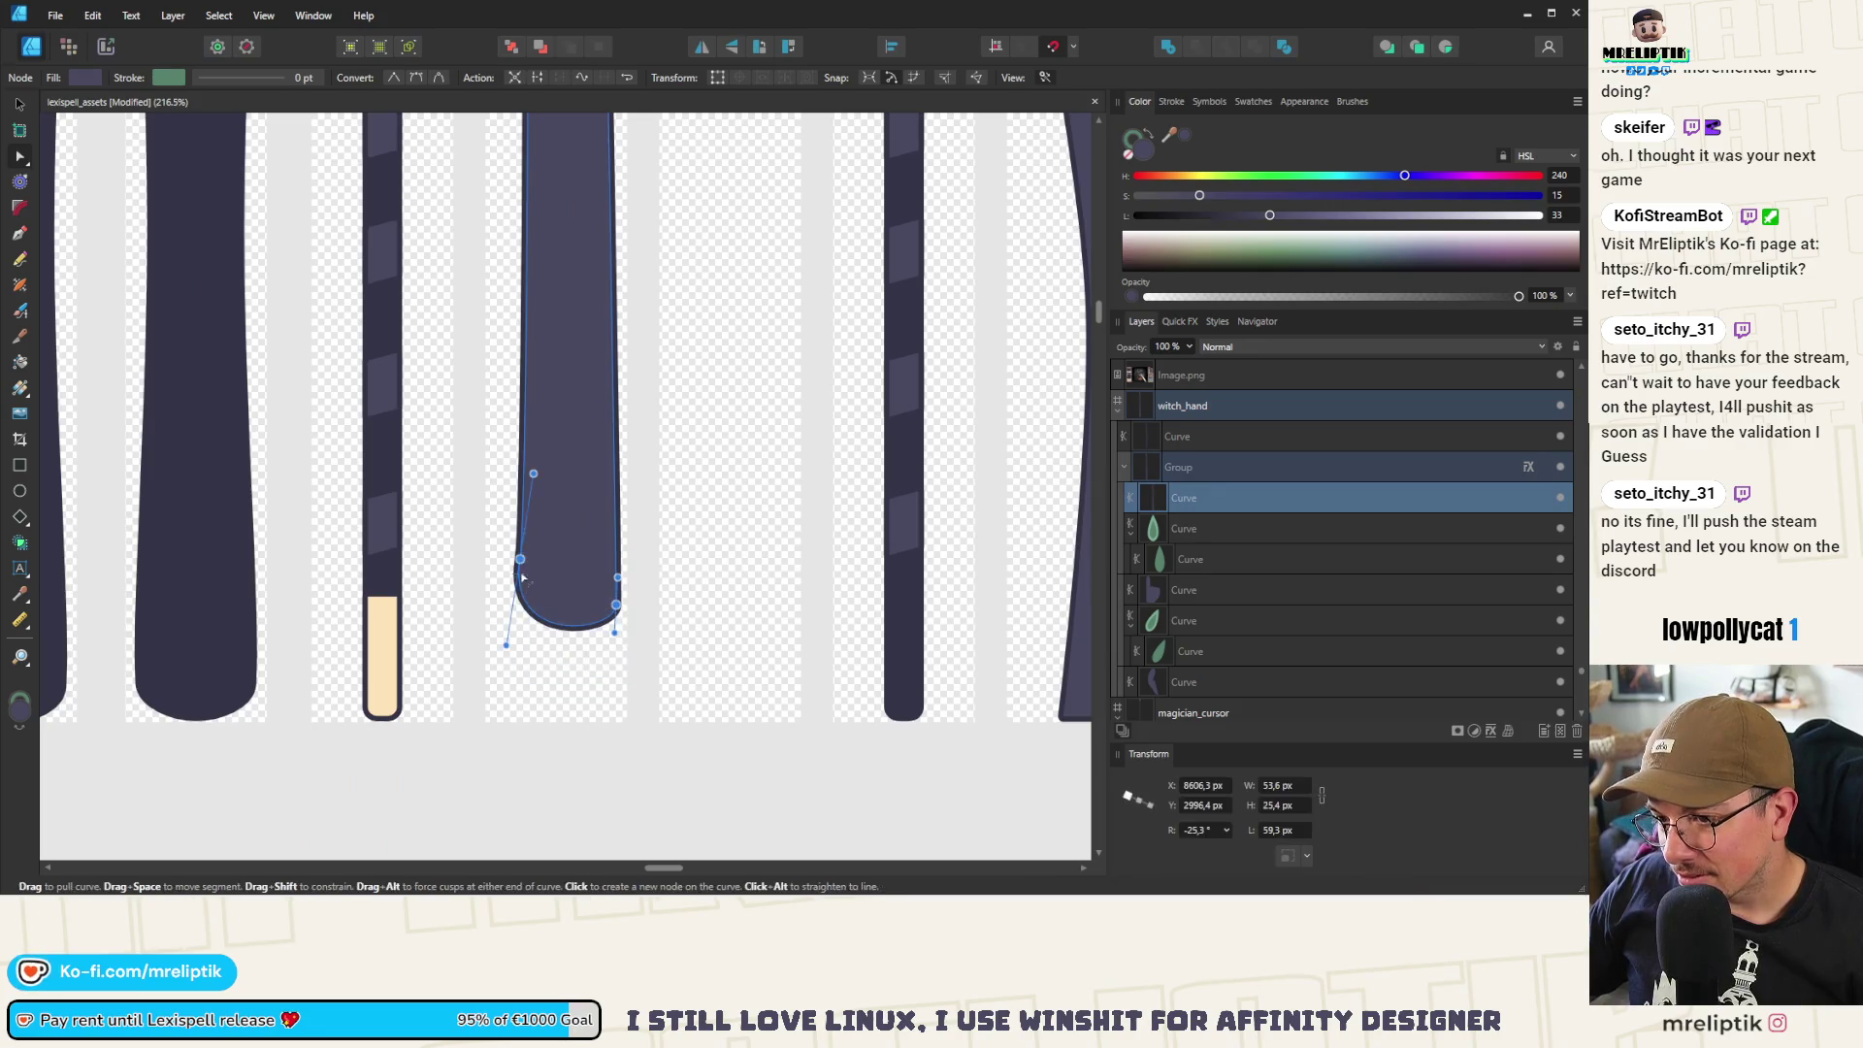
drag(520, 559, 506, 648)
key(Escape)
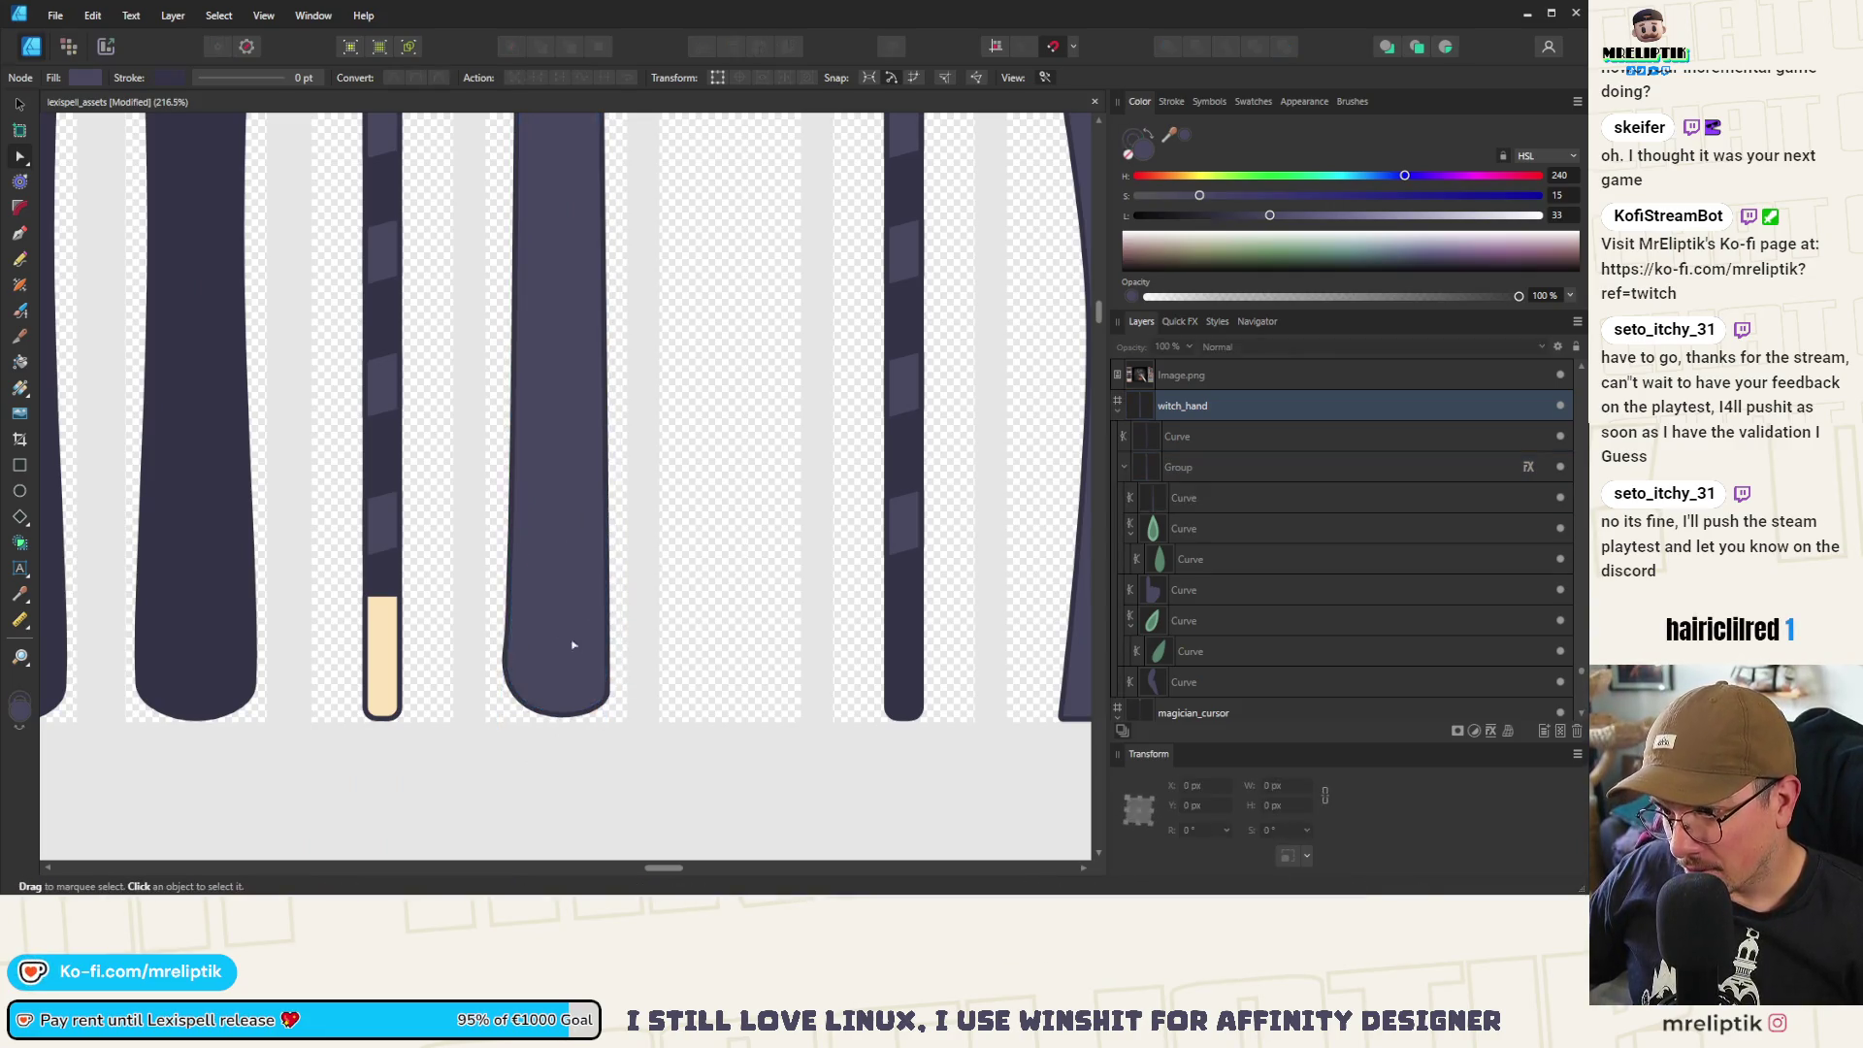
Reshape the left and right corners of the arm's bottom into an even rounded tip
scroll(505, 639, up, 5)
click(507, 613)
click(499, 647)
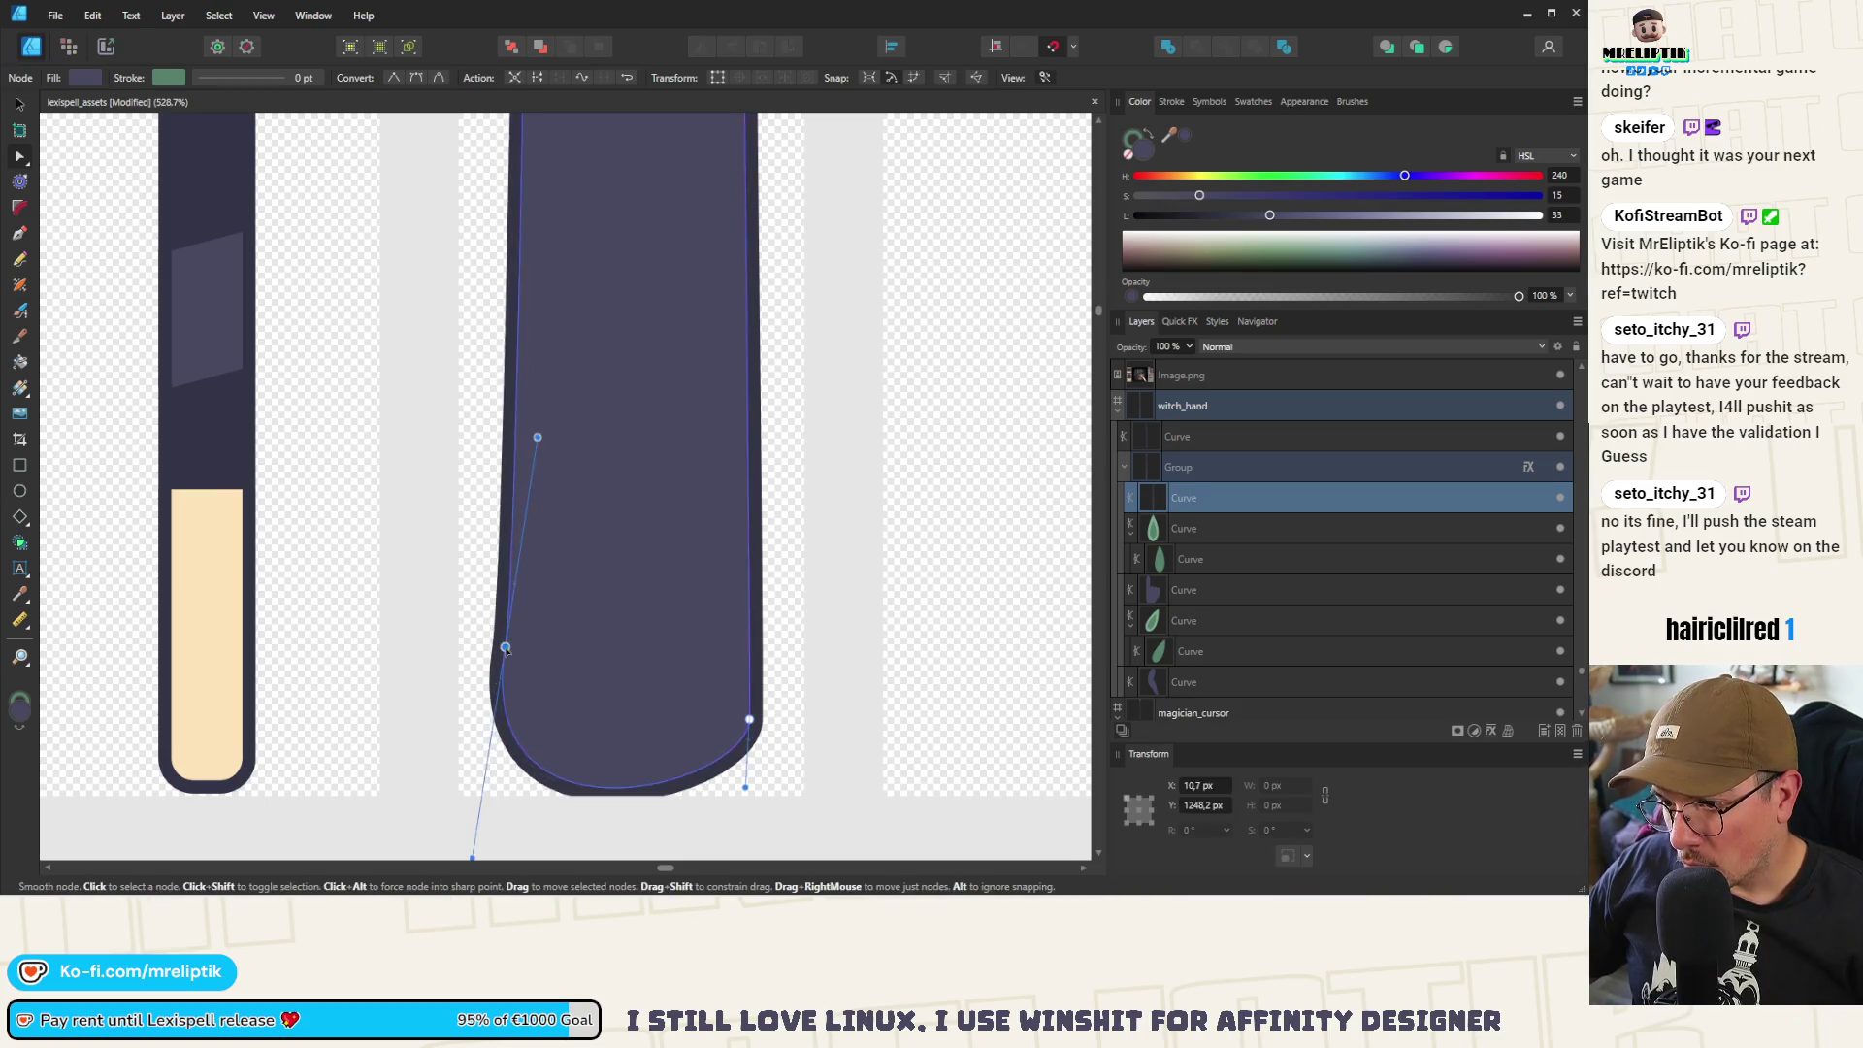
drag(499, 647, 492, 622)
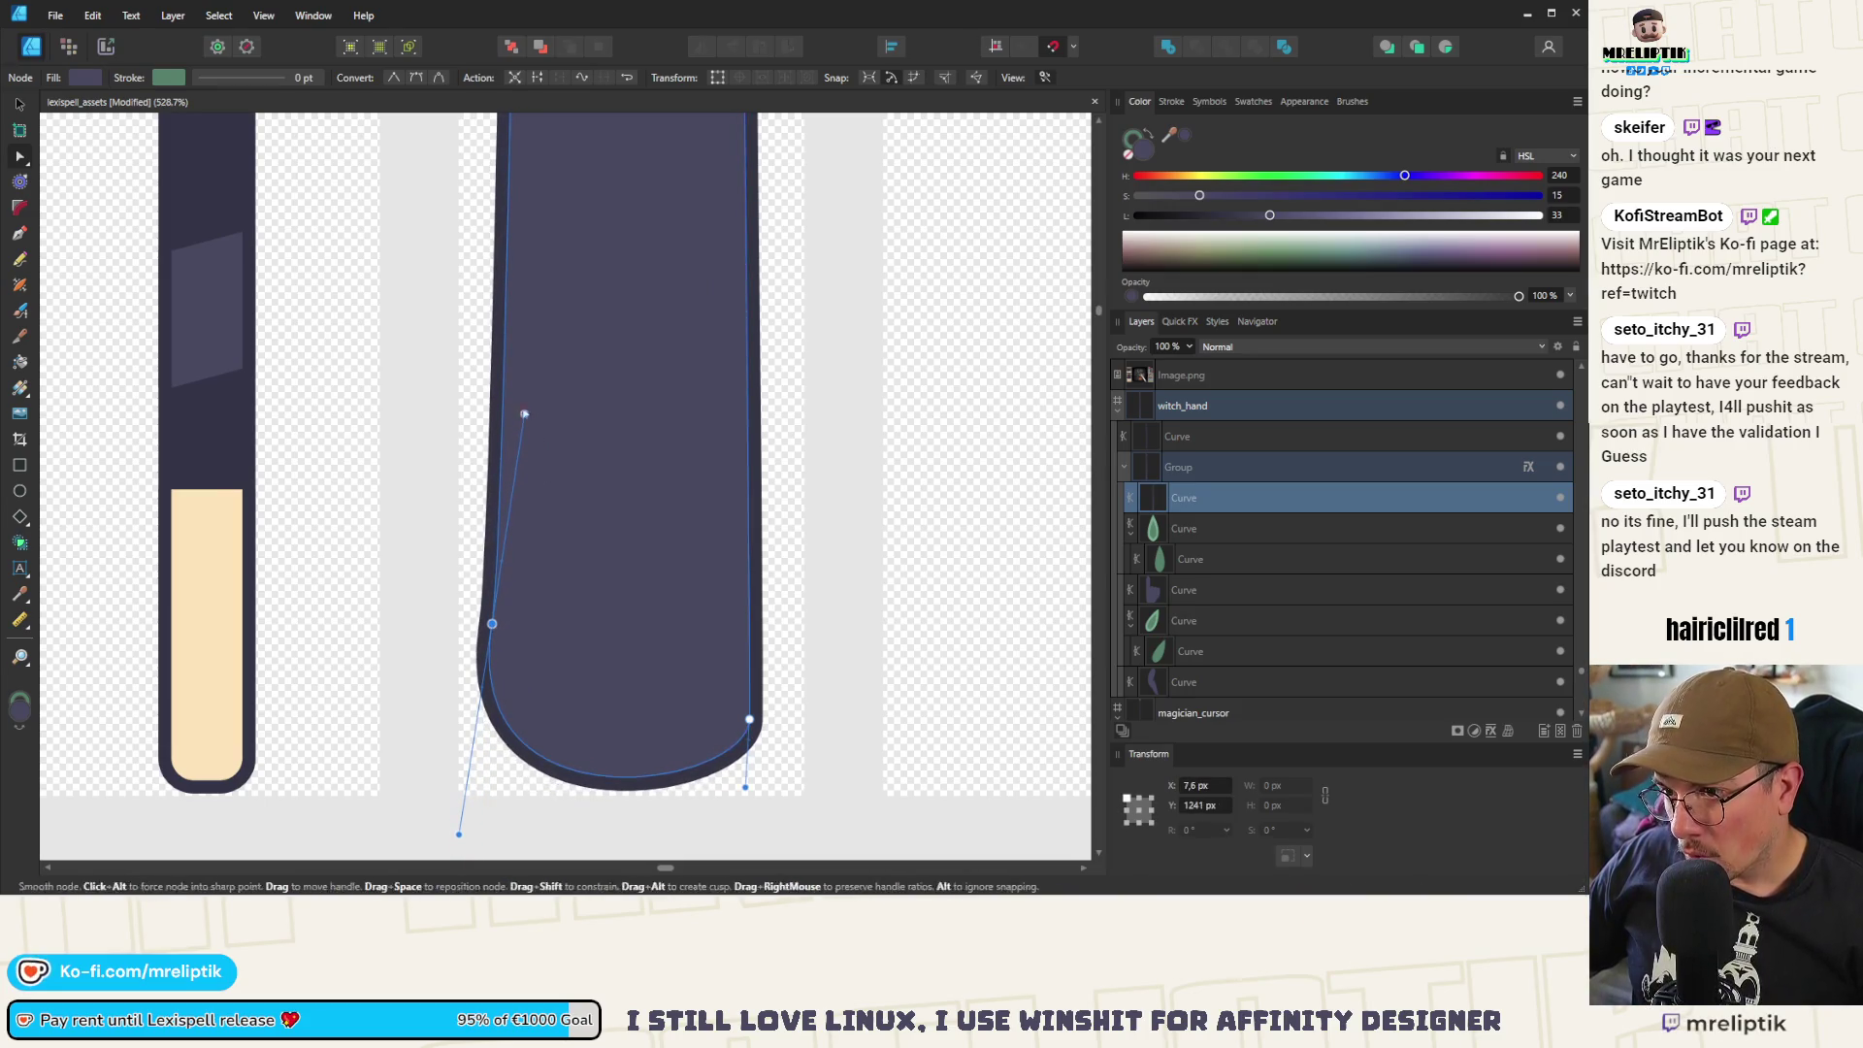
drag(524, 406, 516, 400)
click(749, 718)
mouse_move(749, 719)
mouse_down()
mouse_move(779, 714)
mouse_move(766, 597)
mouse_move(802, 819)
mouse_move(776, 819)
mouse_up()
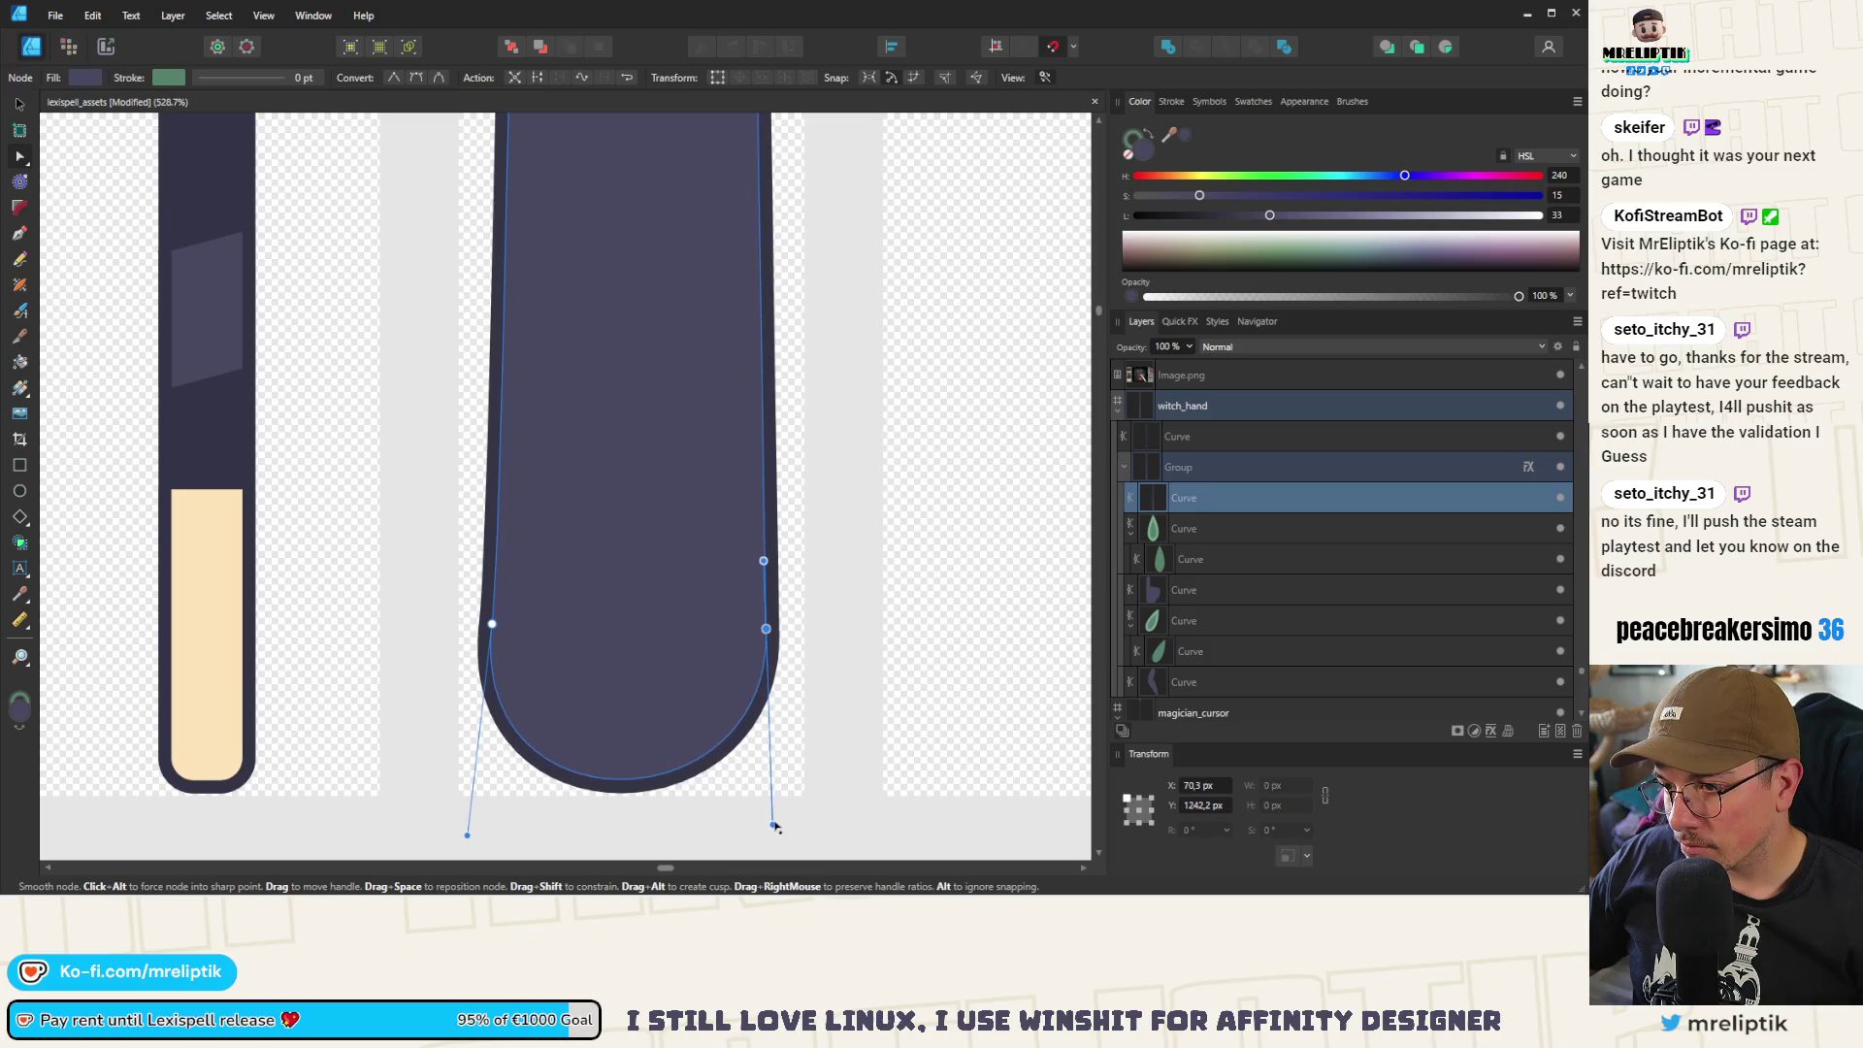
scroll(538, 659, down, 4)
scroll(538, 679, down, 5)
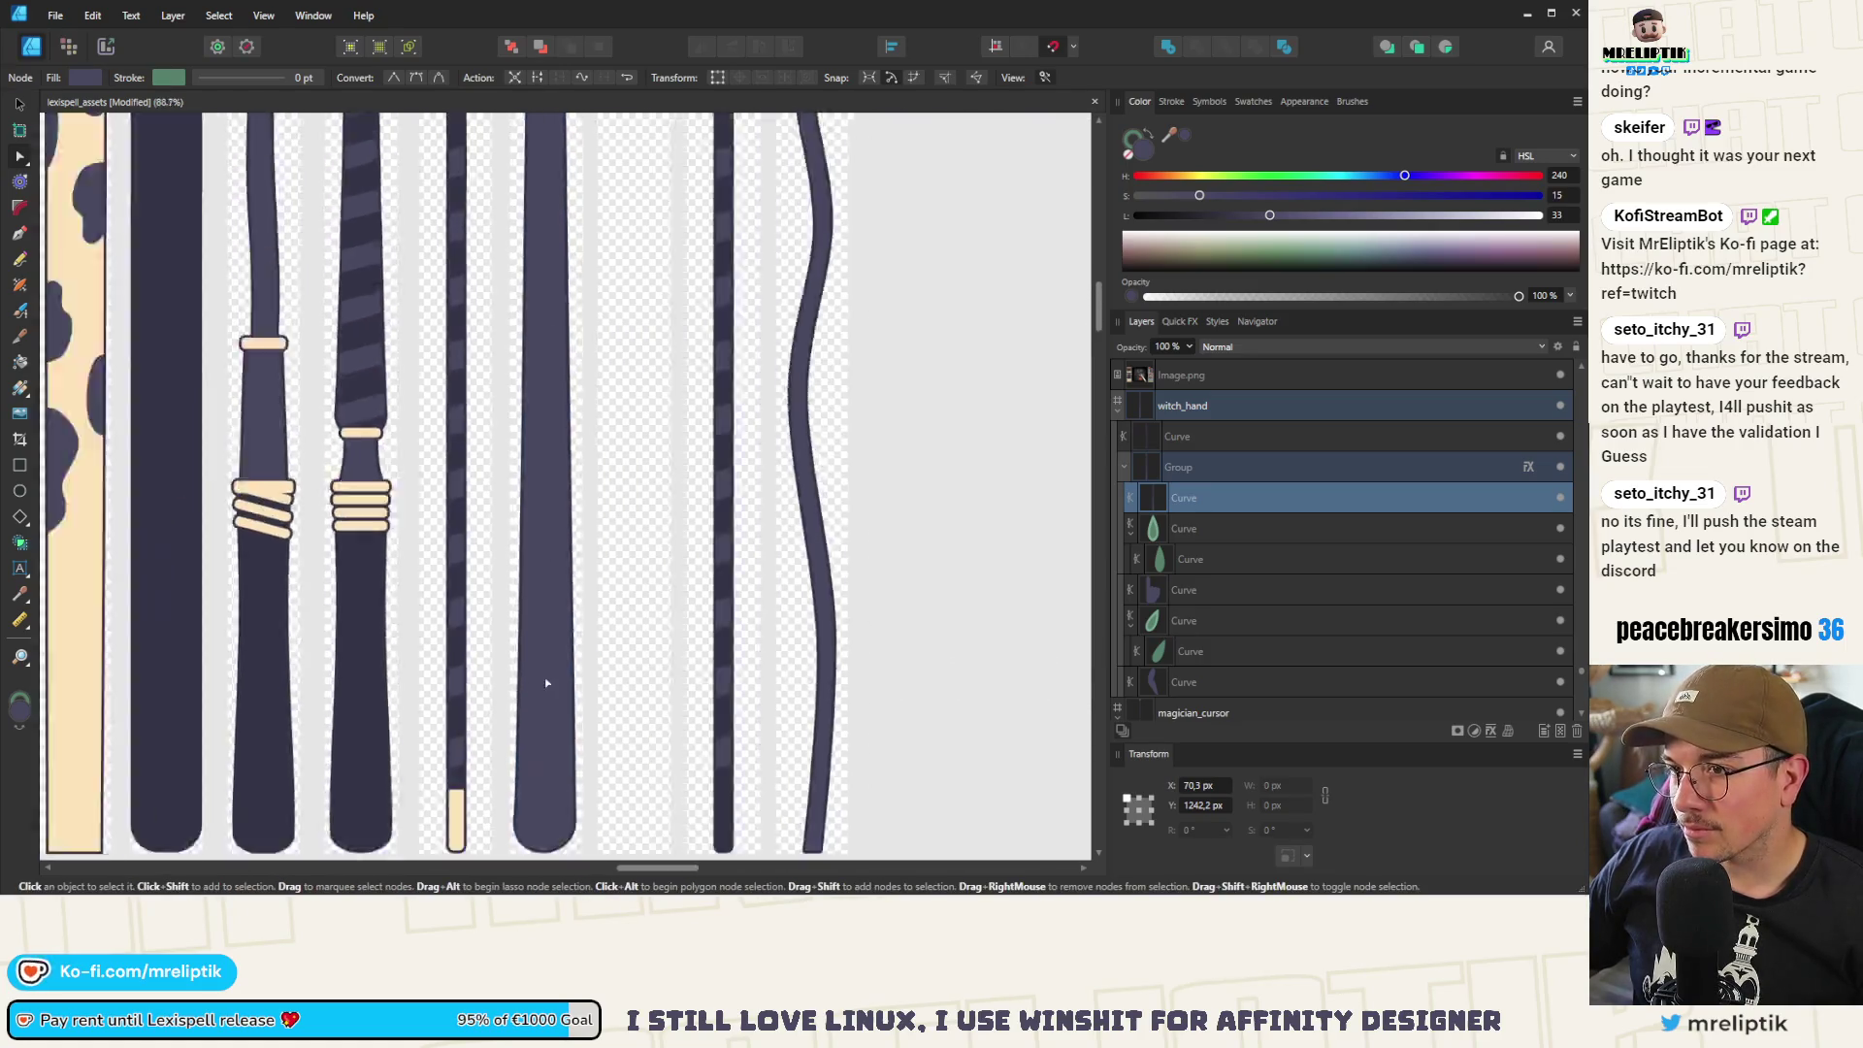
With the Pen tool, begin tracing the reference's purple cuff along its top edge
scroll(526, 343, up, 3)
scroll(494, 359, down, 5)
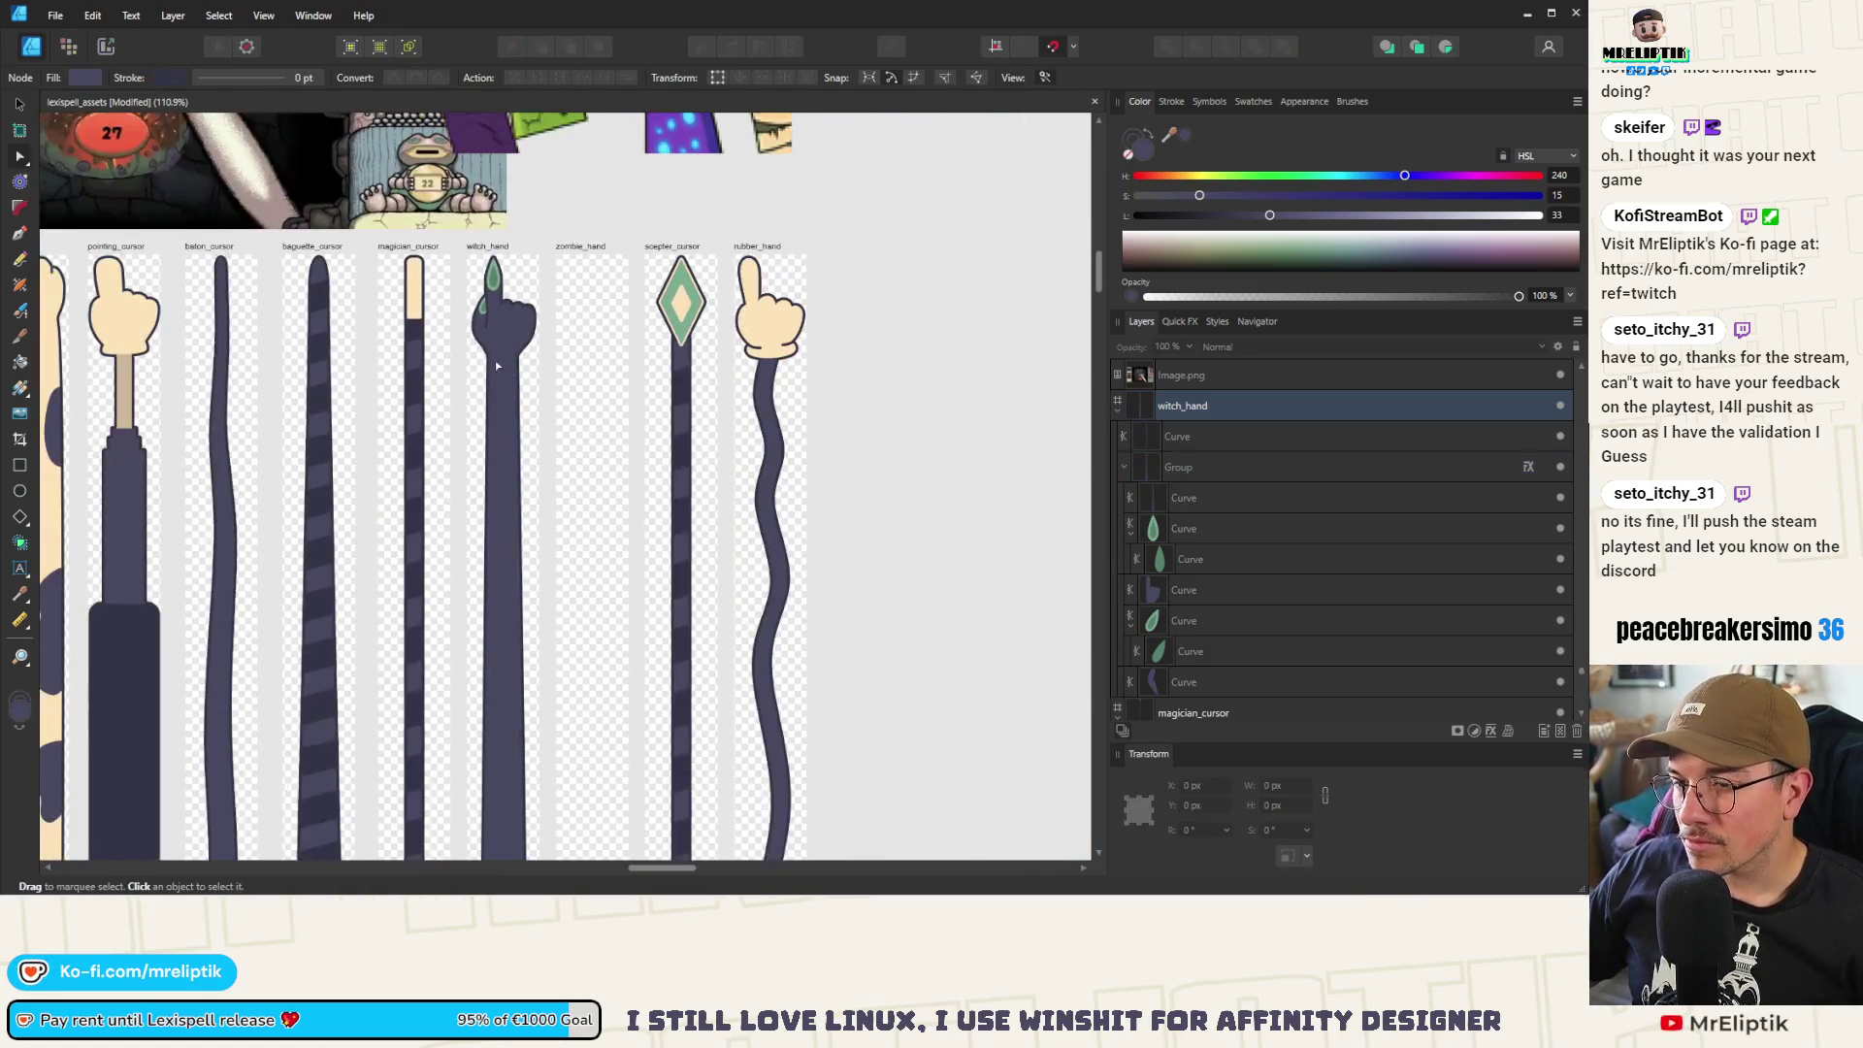
scroll(474, 427, up, 2)
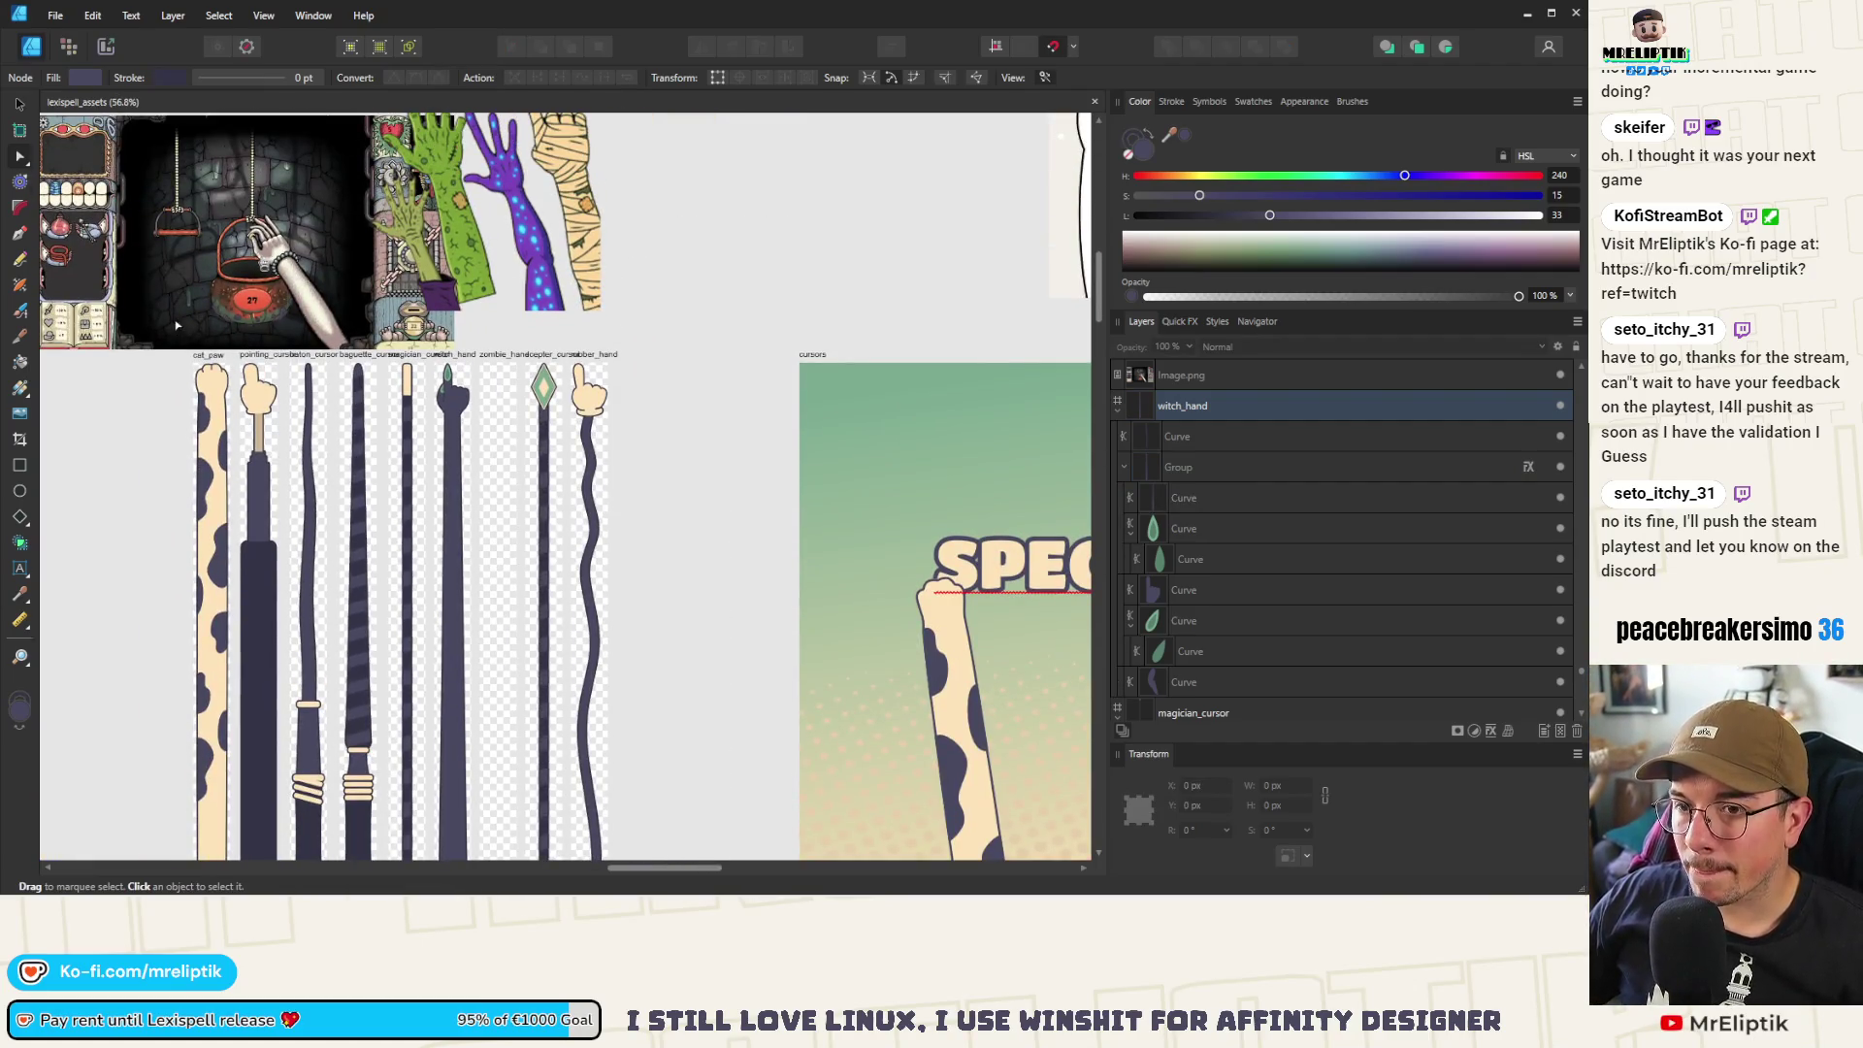
click(21, 234)
scroll(451, 282, up, 10)
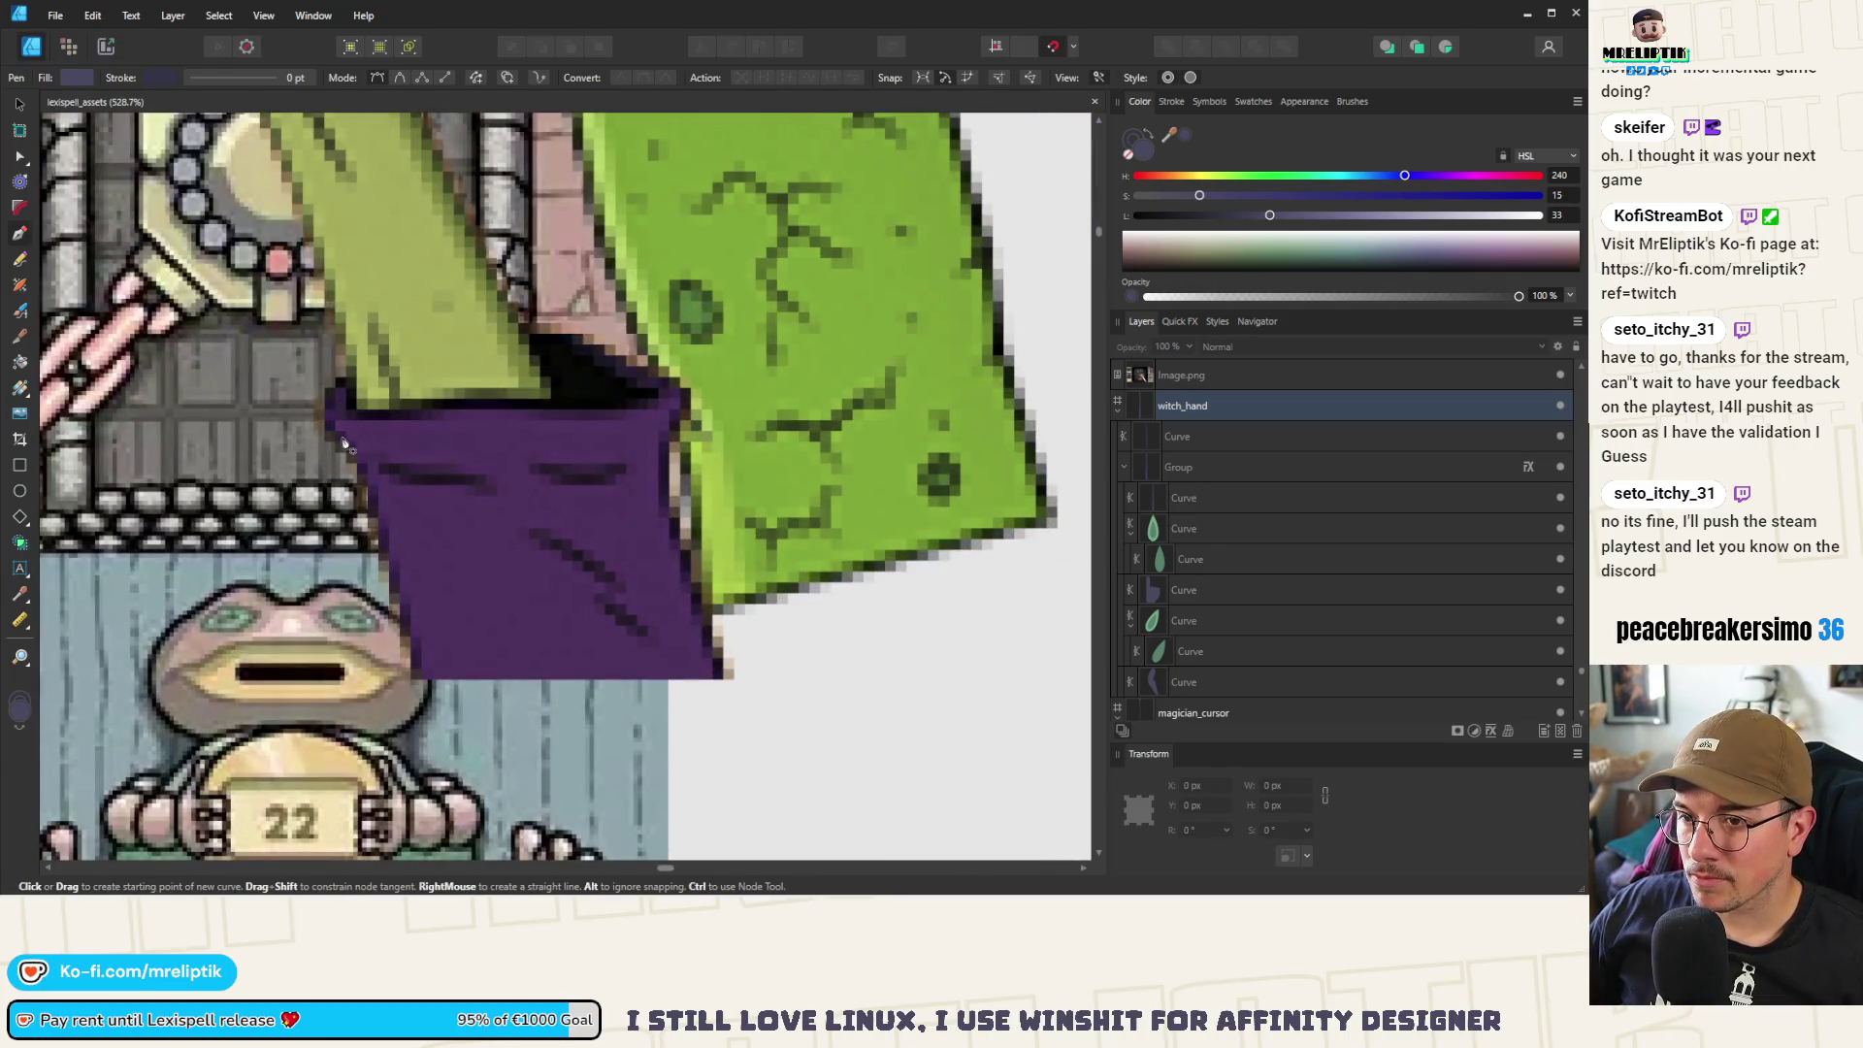
click(340, 418)
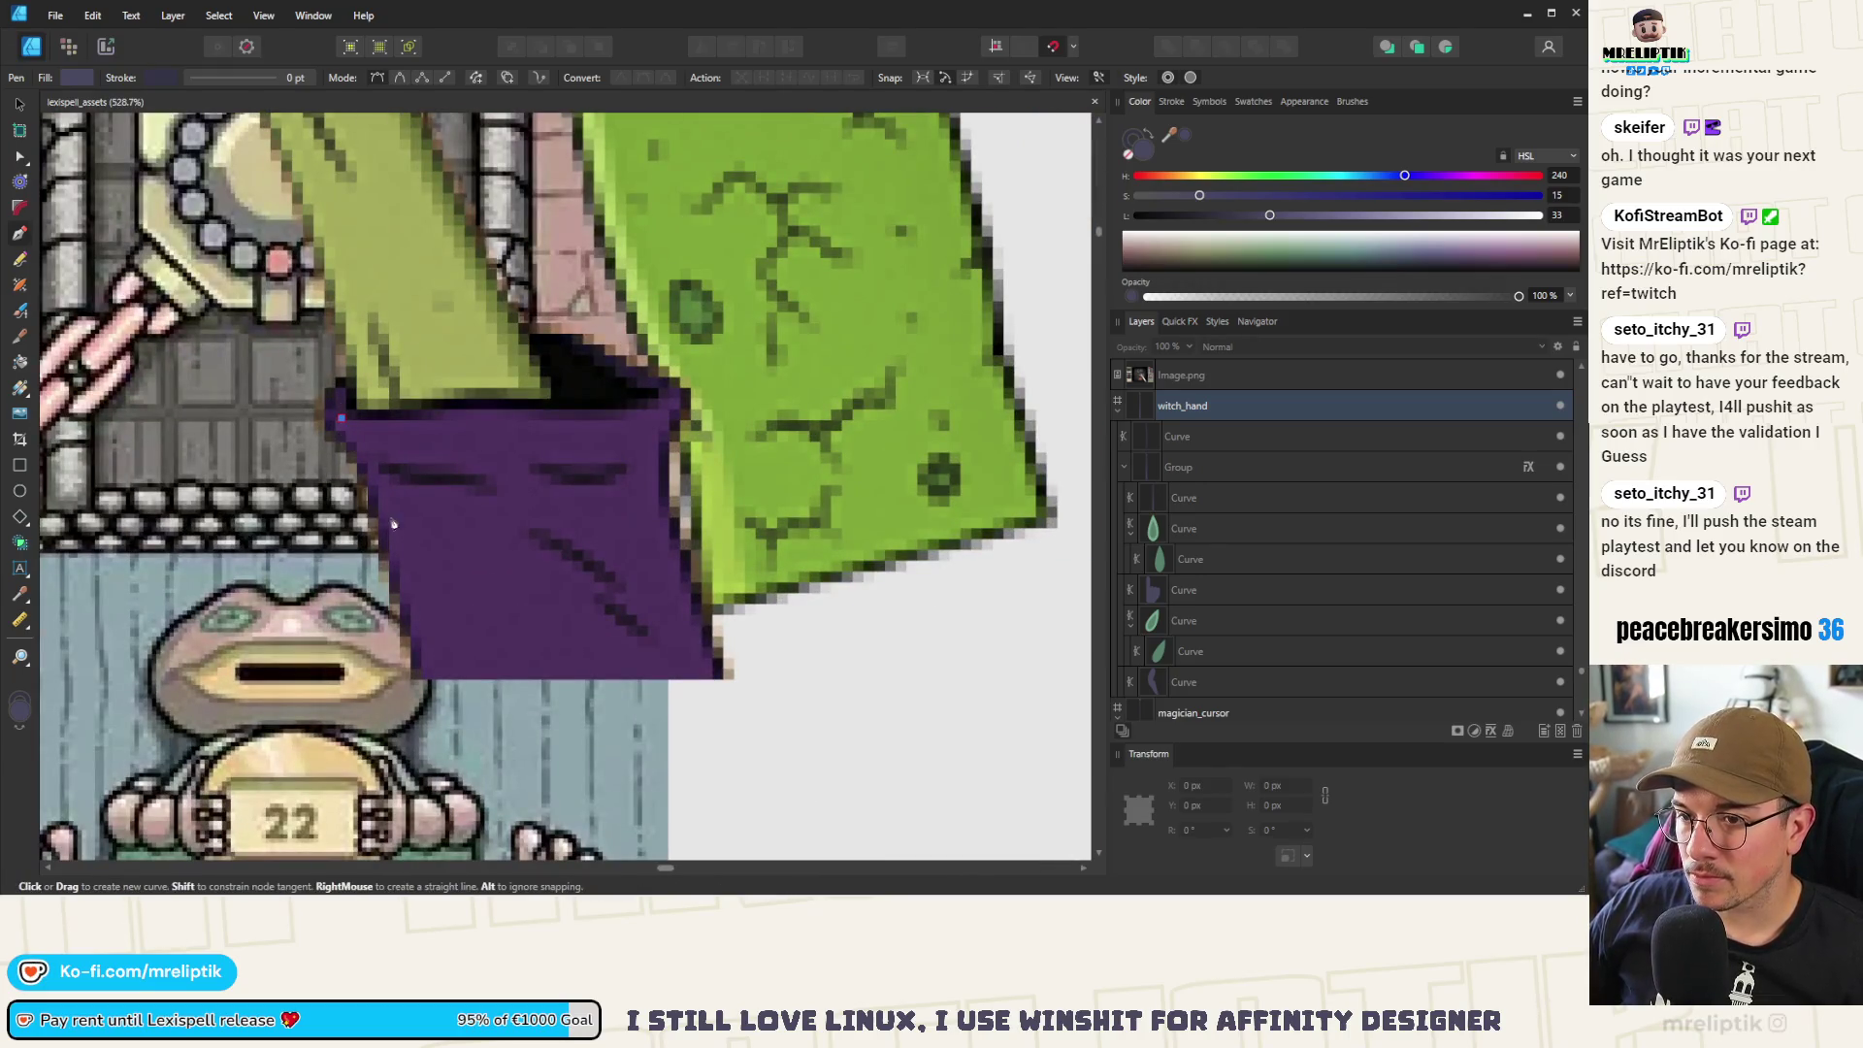
mouse_move(495, 515)
mouse_down()
mouse_move(480, 531)
mouse_move(511, 497)
mouse_move(586, 518)
mouse_up()
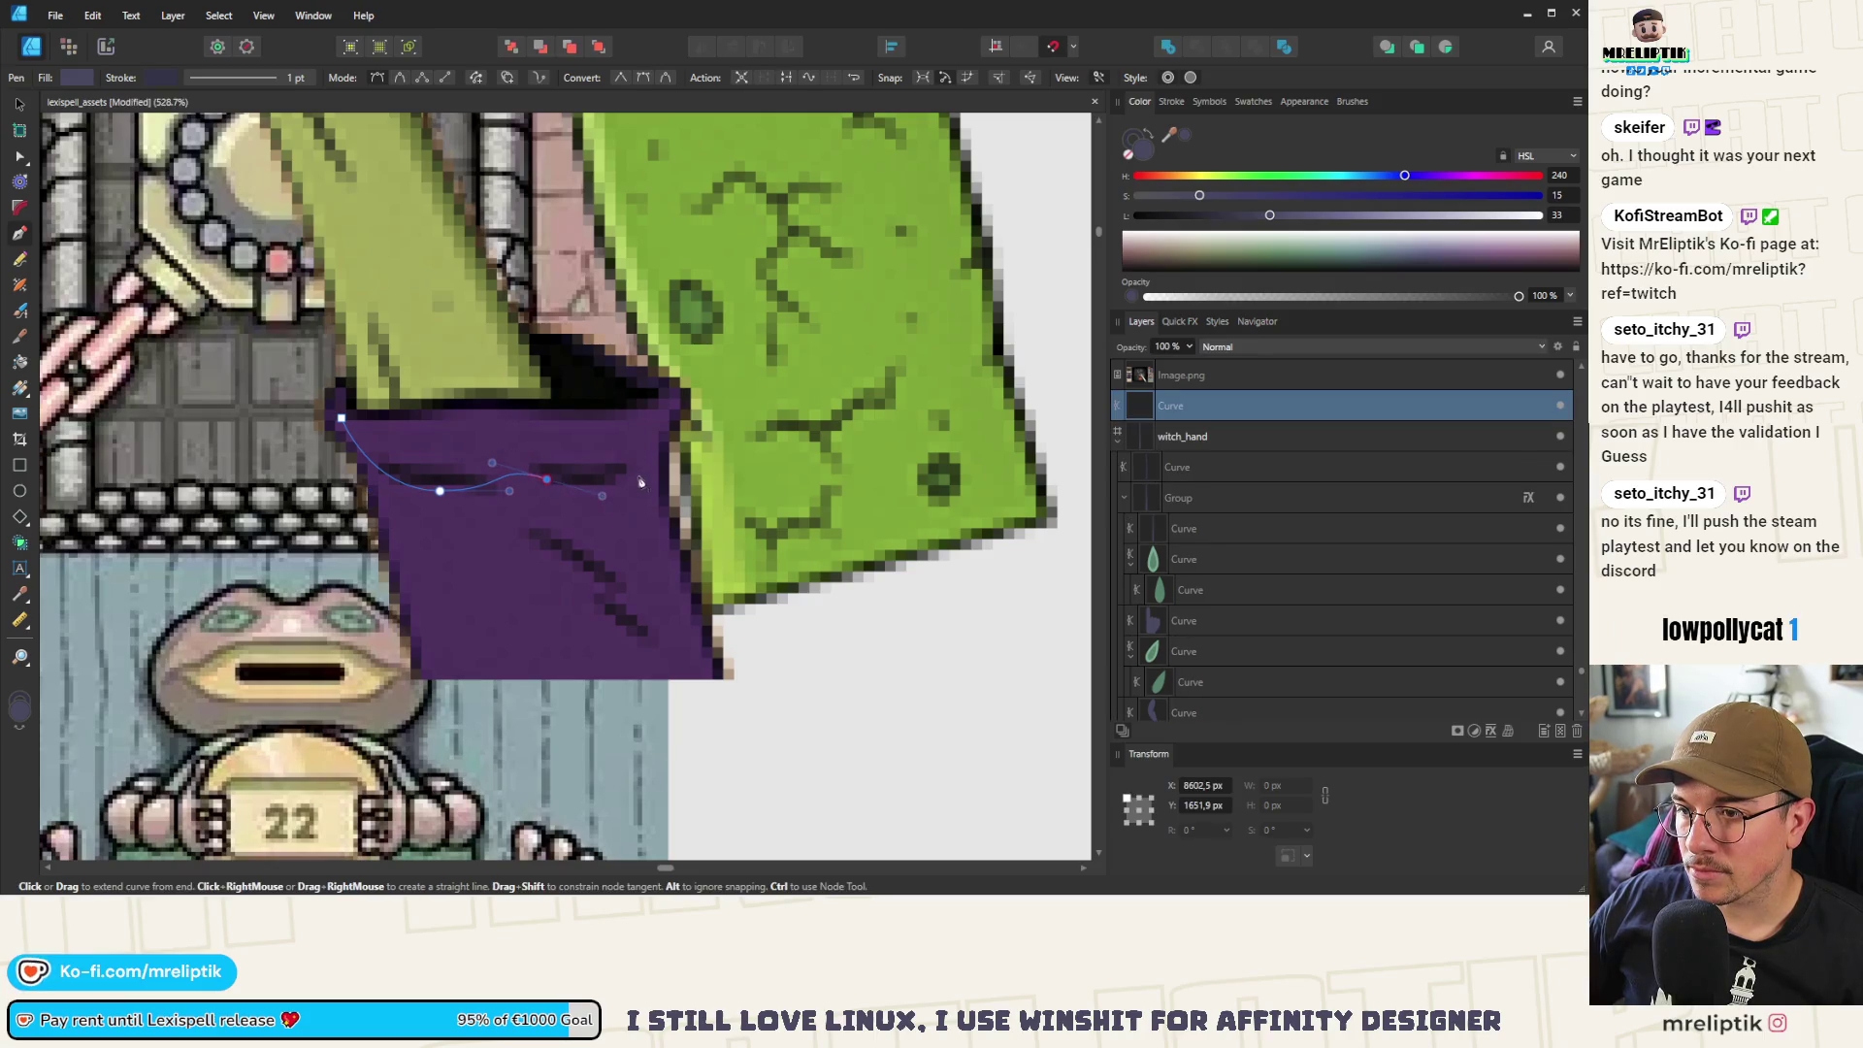
Complete the cuff outline down the right side and across the bottom, closing the shape
drag(706, 640, 708, 662)
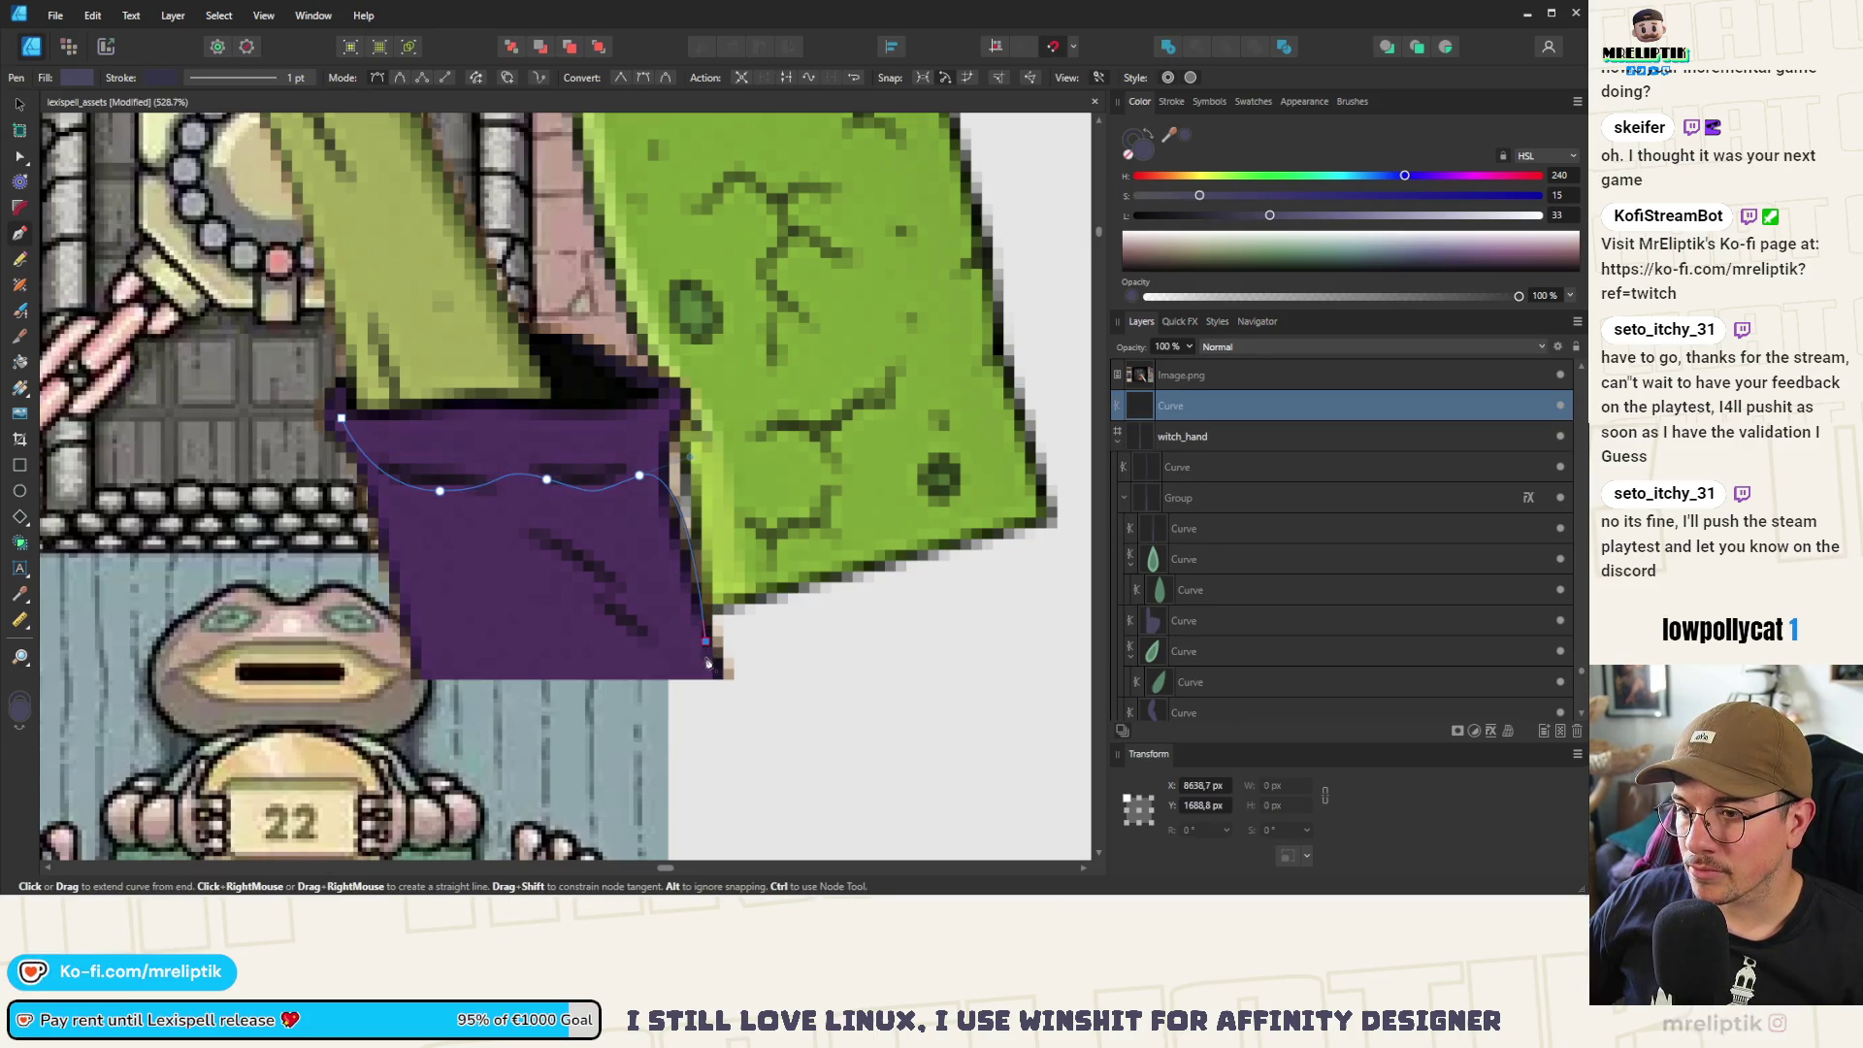
key(ctrl+z)
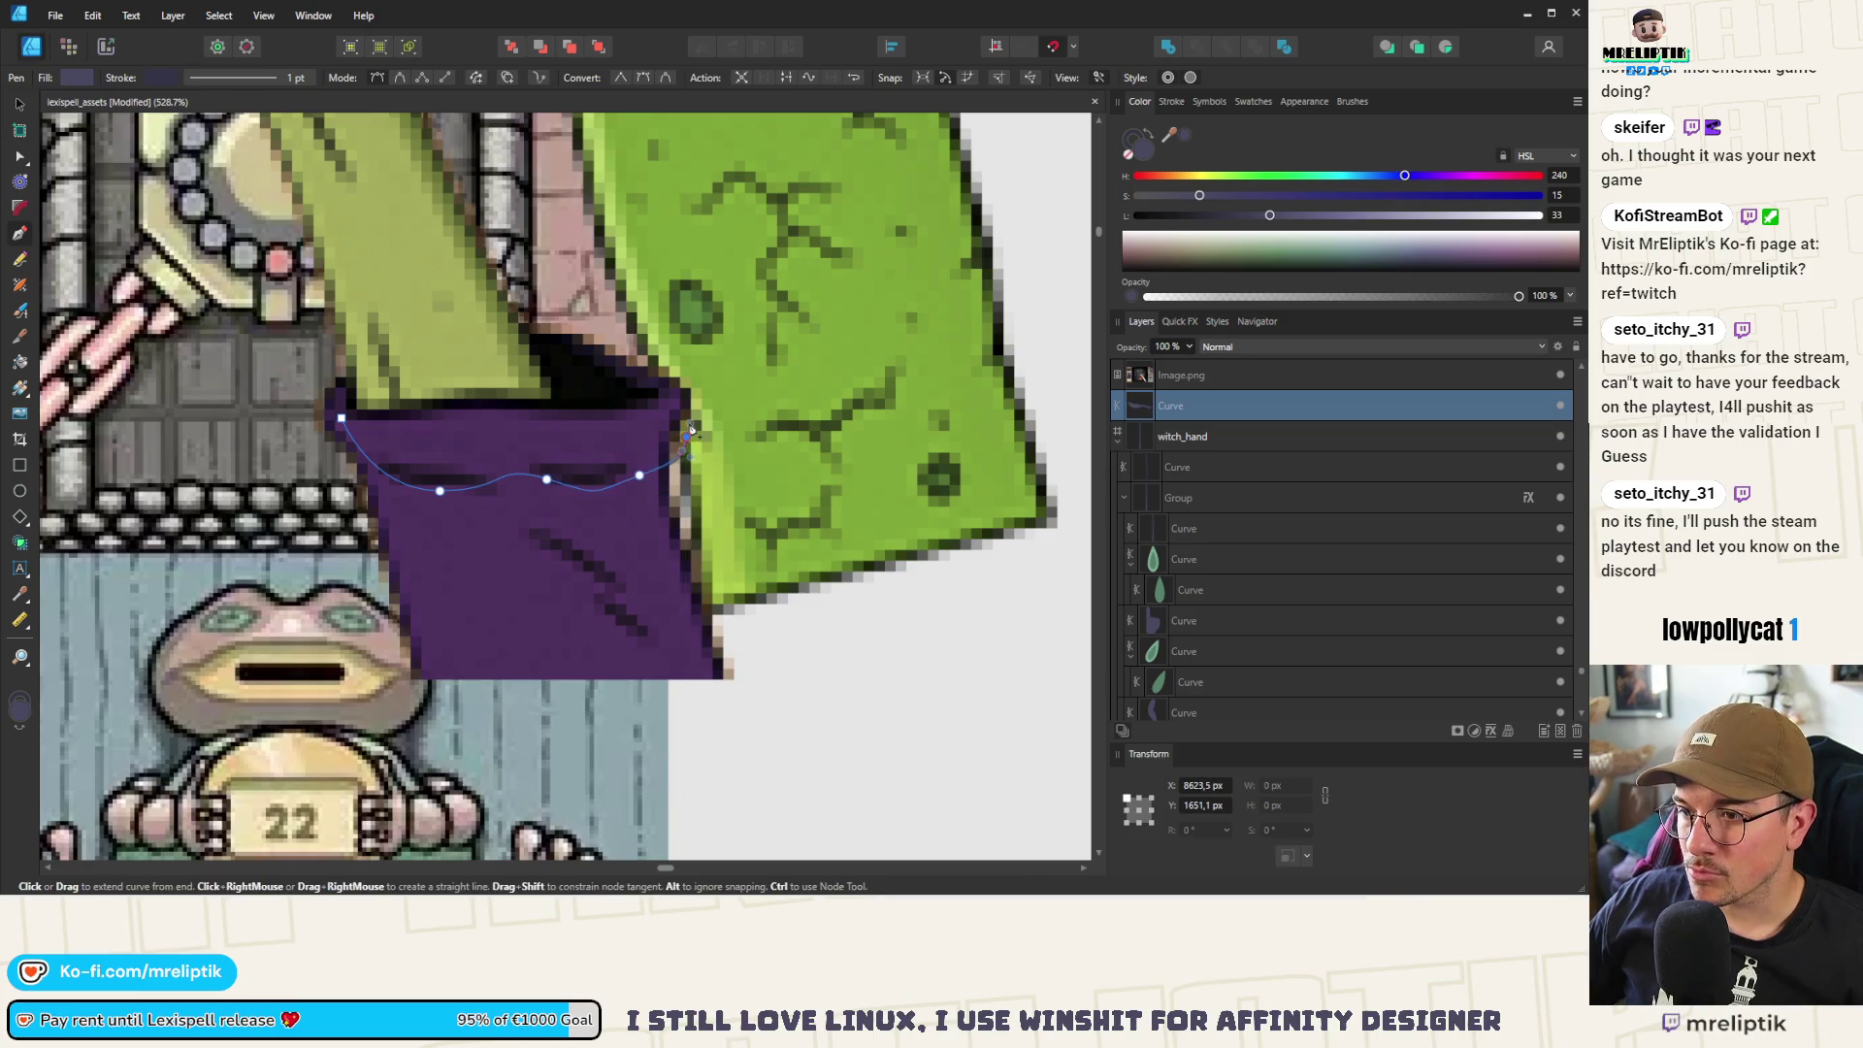
click(710, 677)
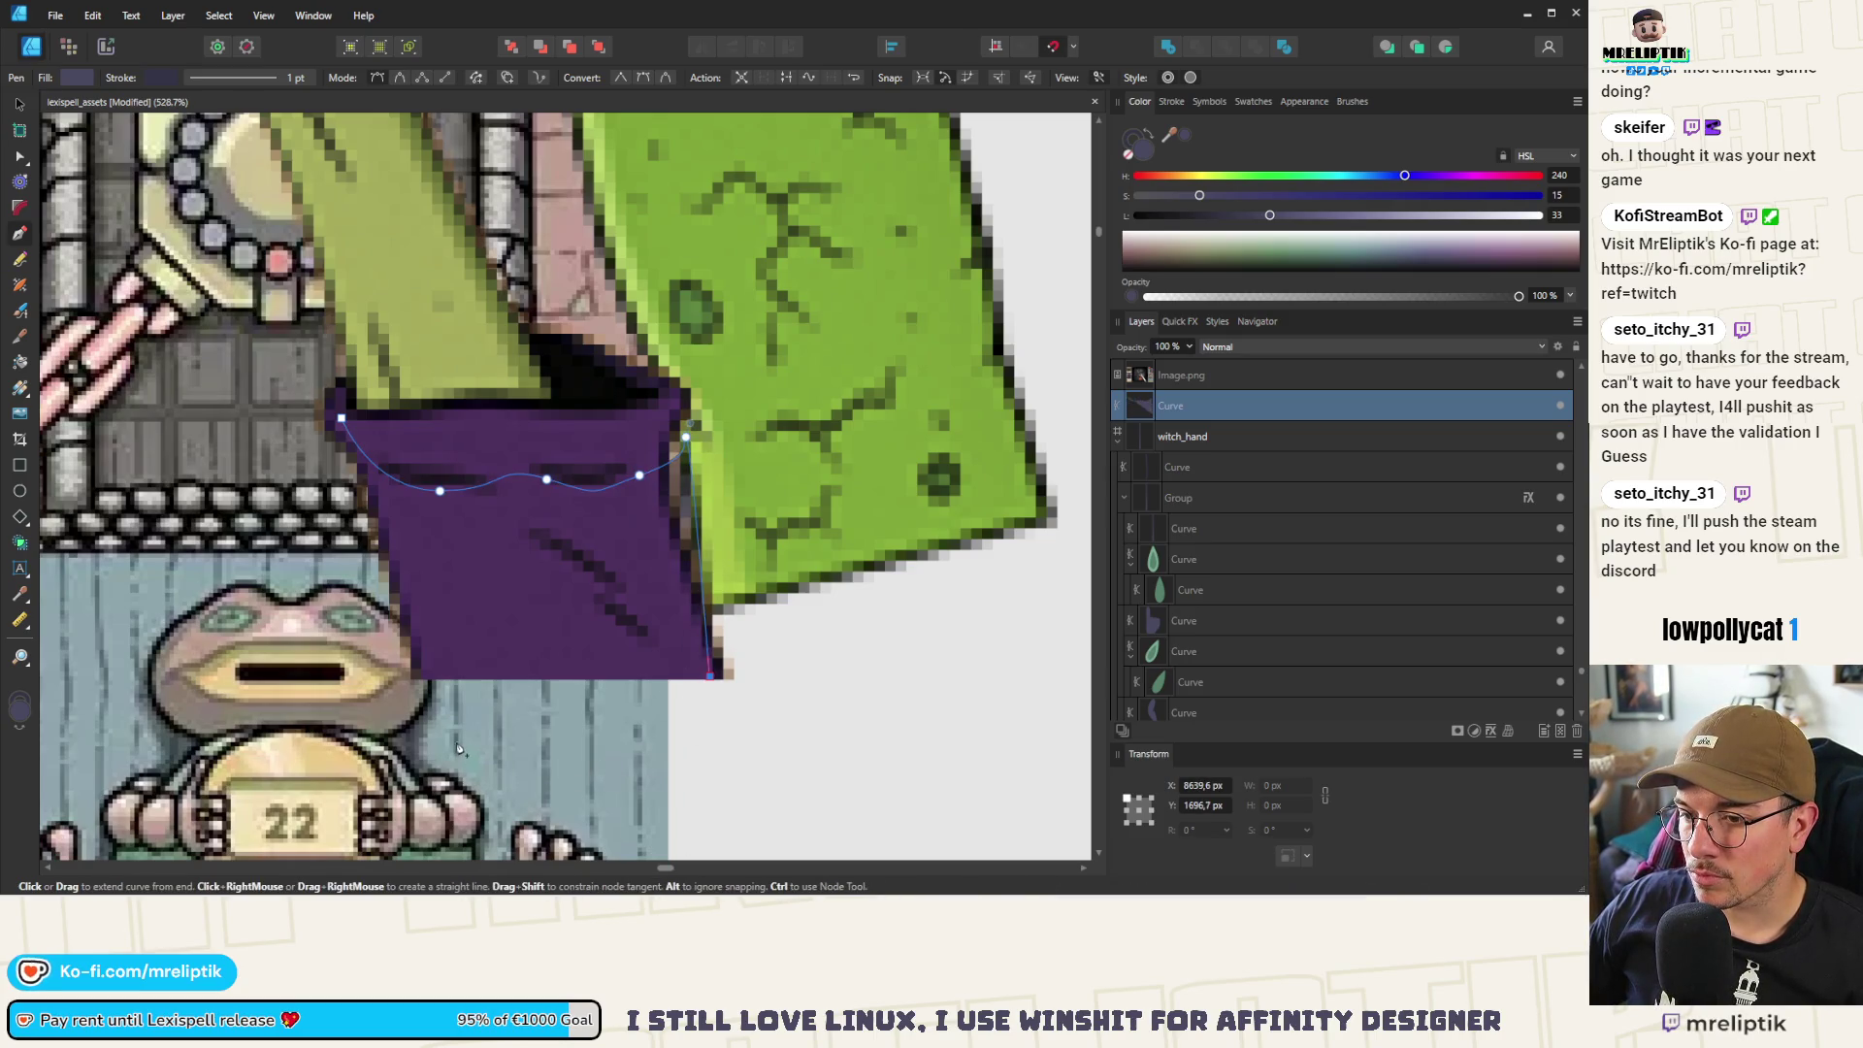
click(341, 419)
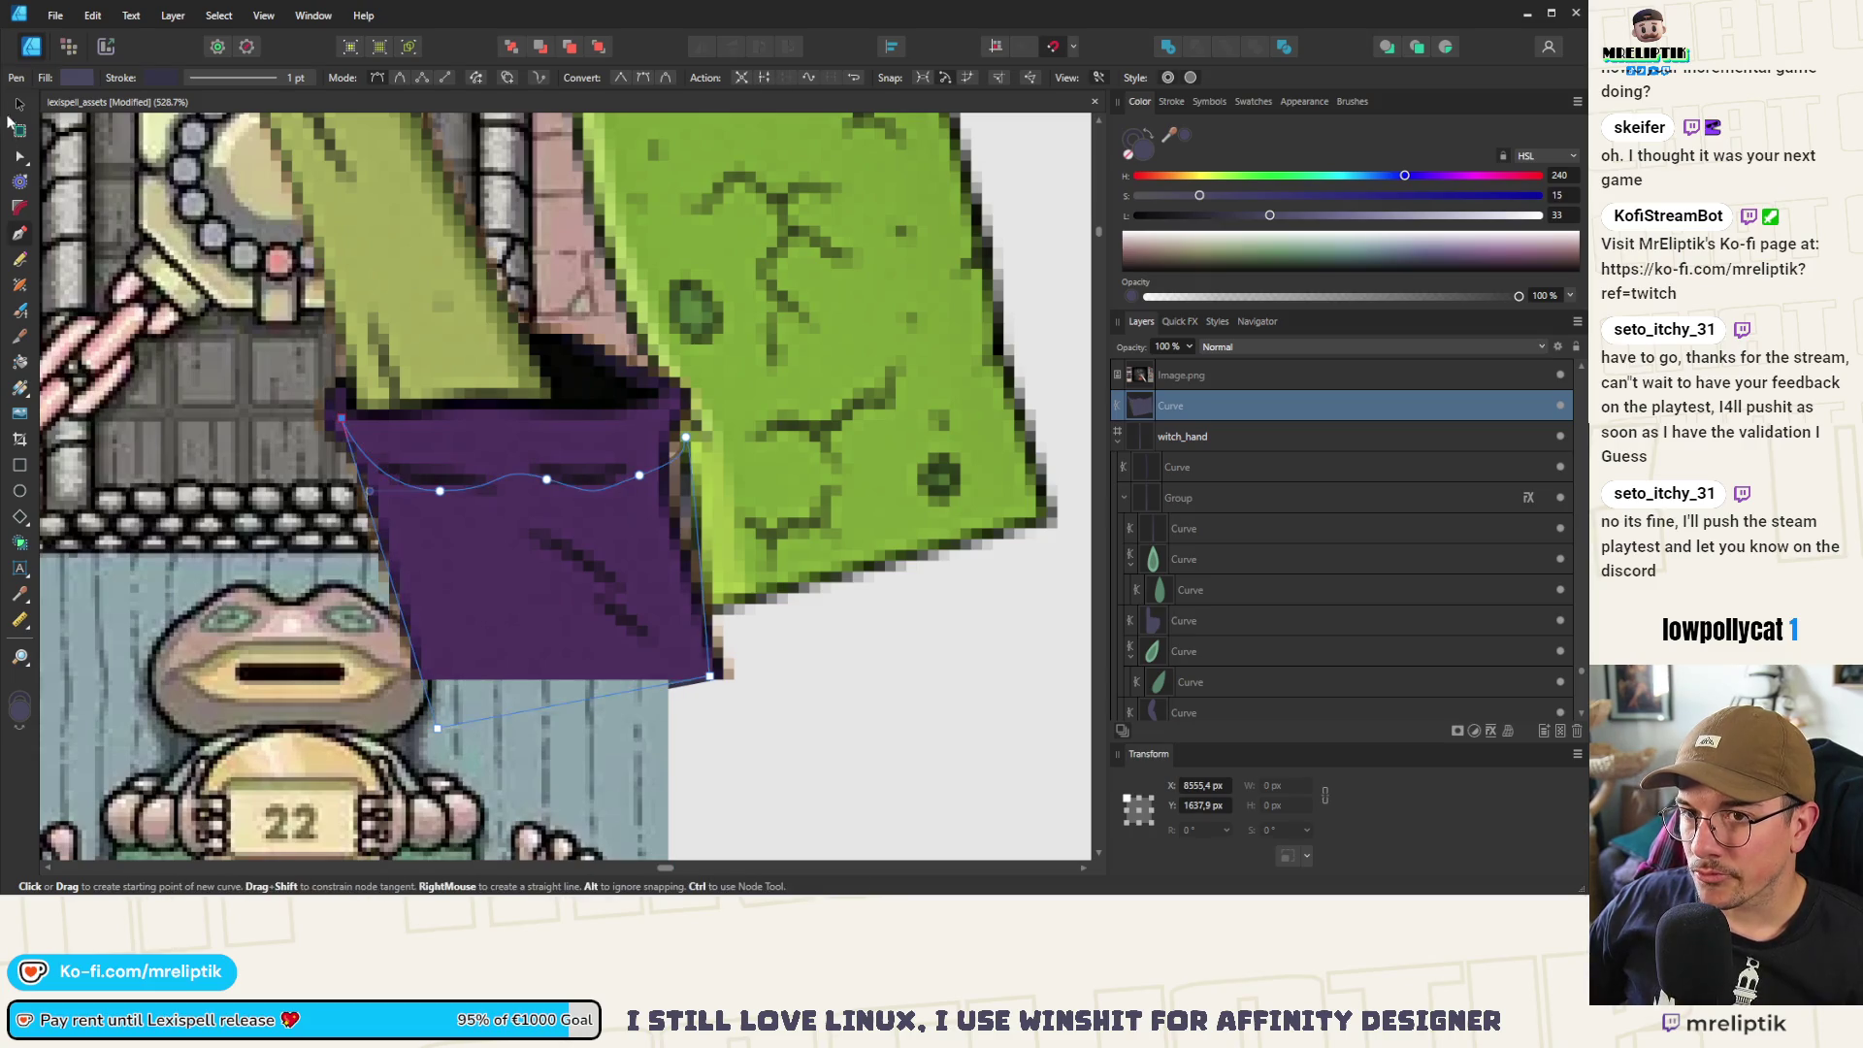
key(a)
scroll(260, 248, down, 10)
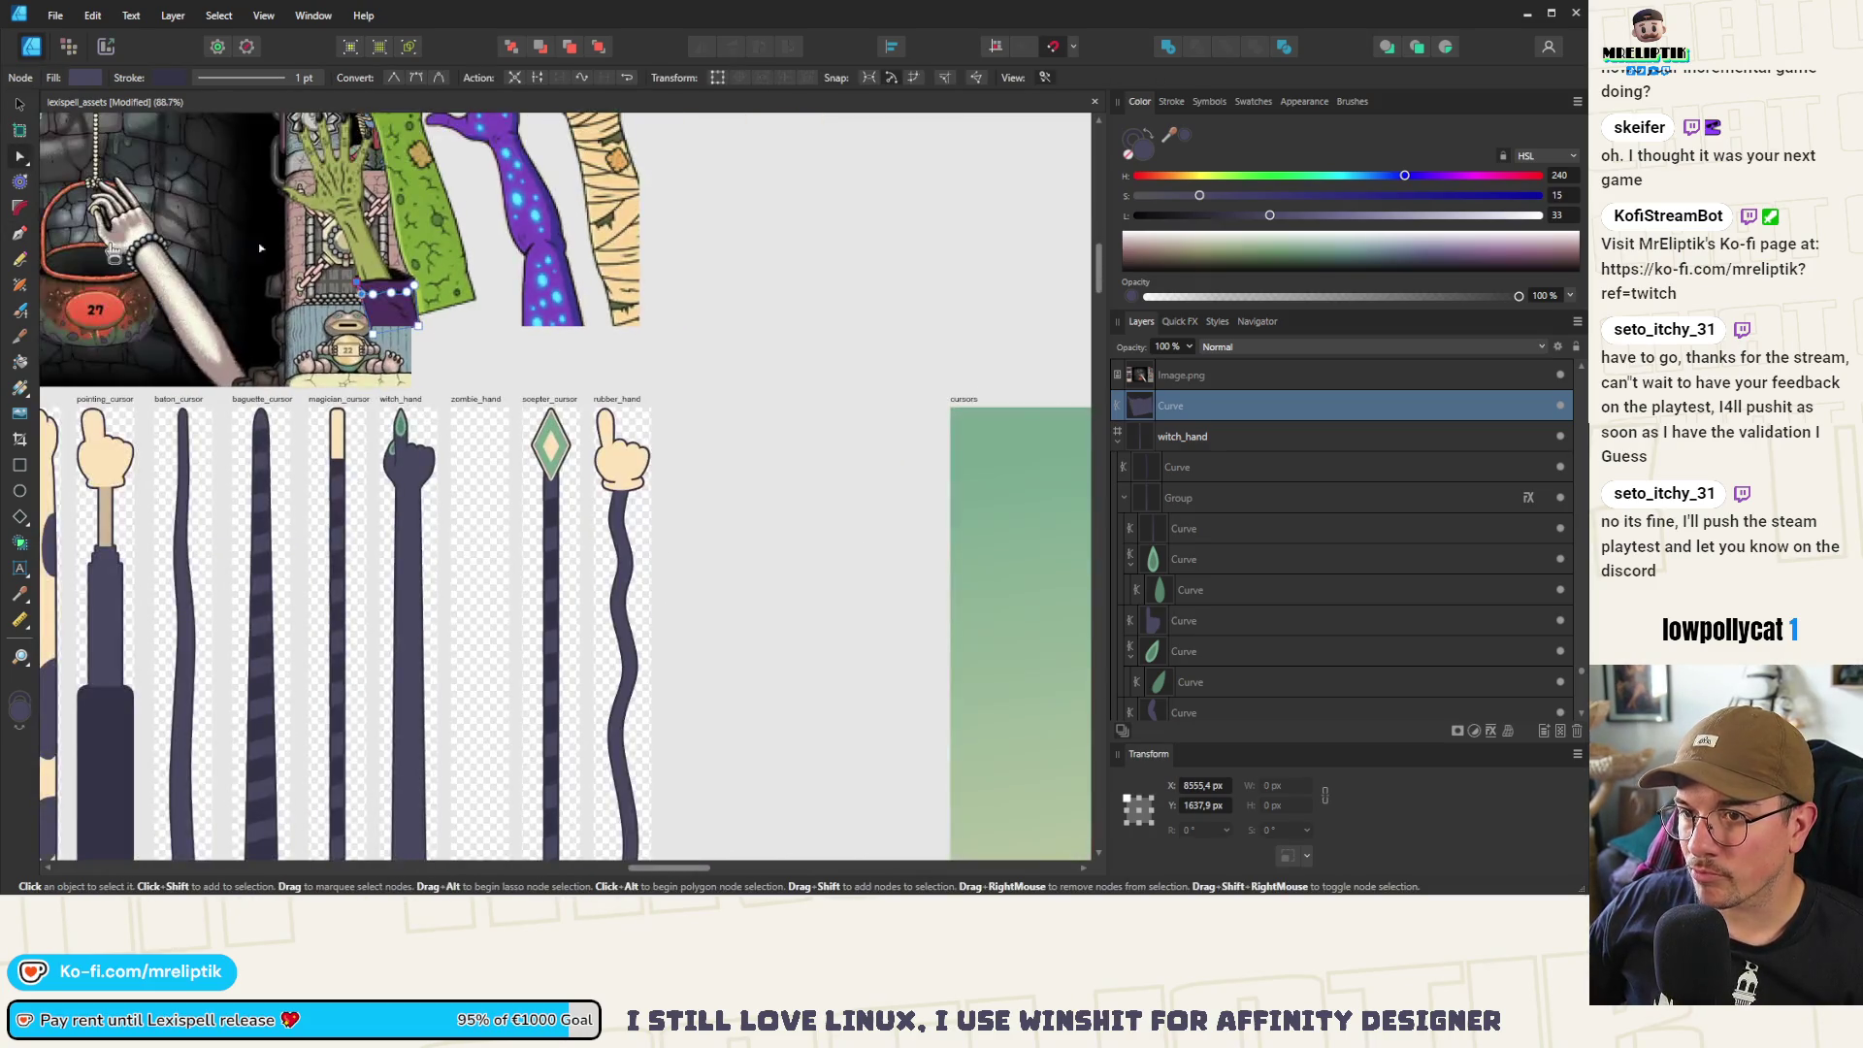
Move the new cuff shape onto the witch_hand cursor arm
key(v)
mouse_move(388, 306)
mouse_down()
mouse_move(425, 589)
mouse_move(392, 679)
mouse_up()
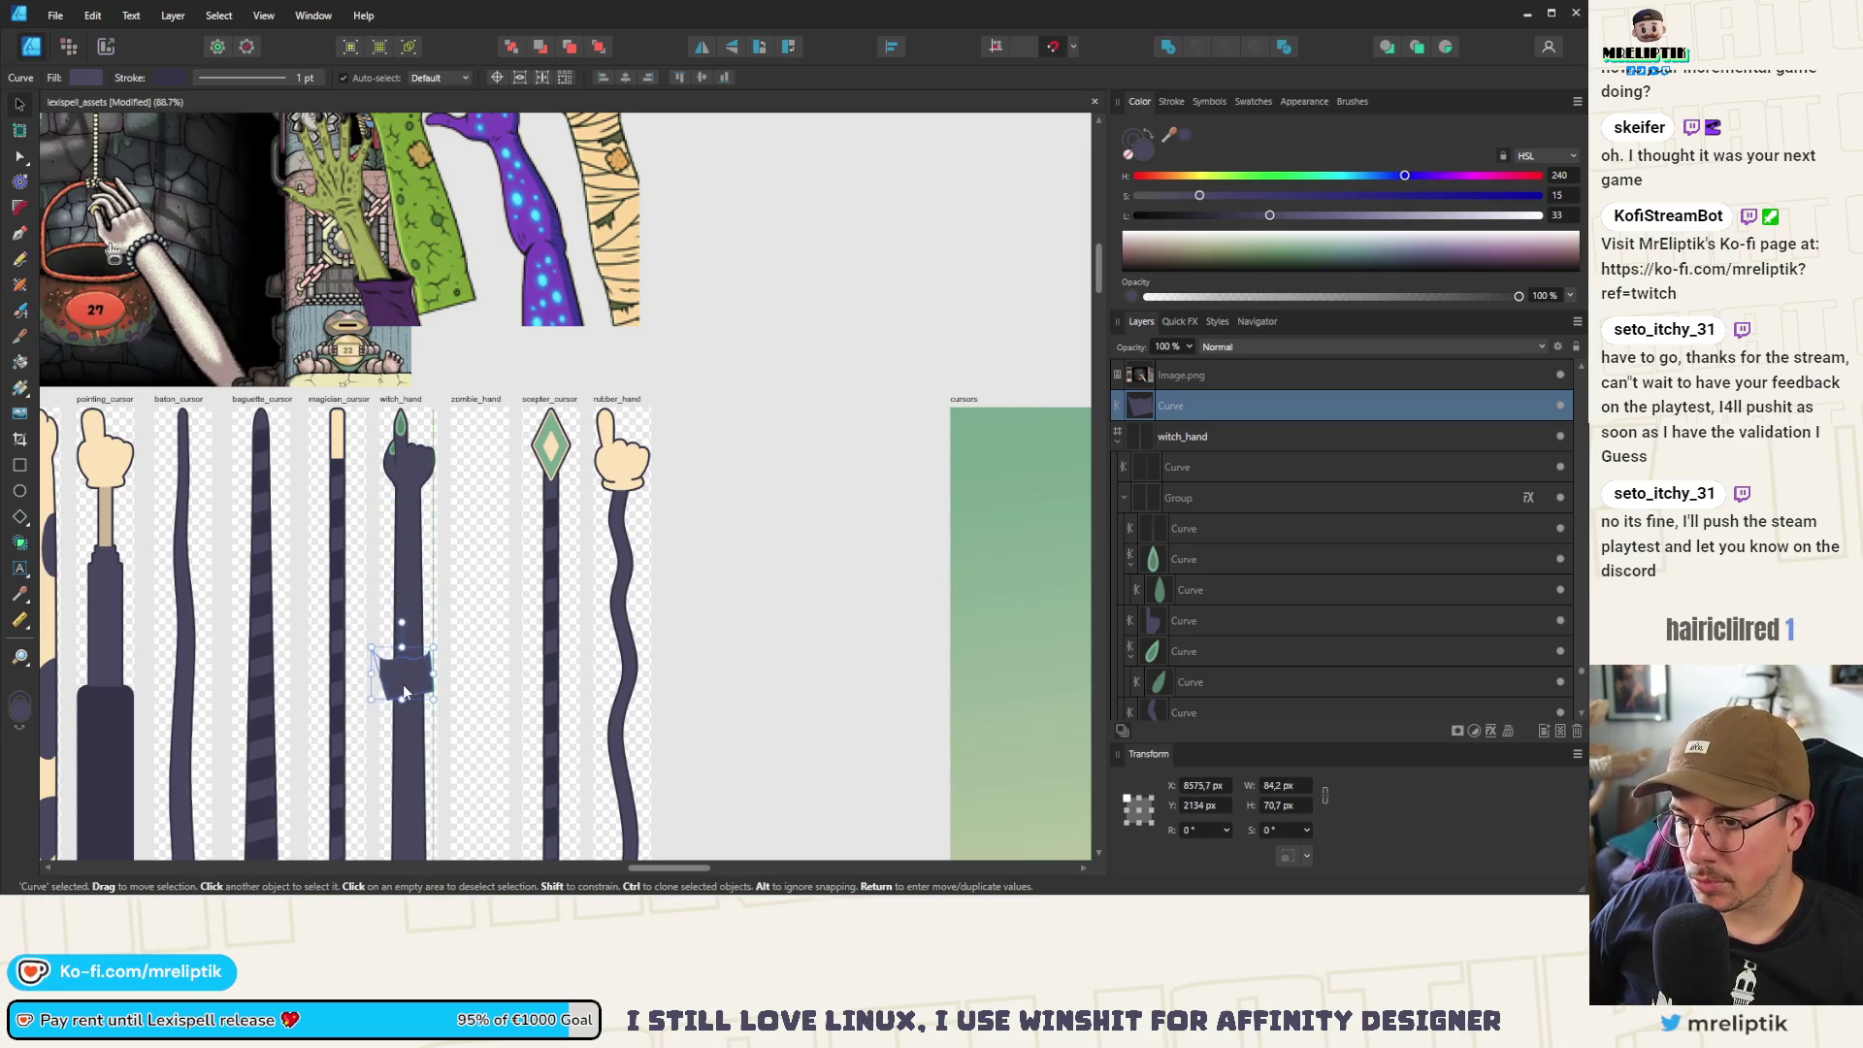
scroll(391, 522, down, 5)
scroll(391, 522, up, 5)
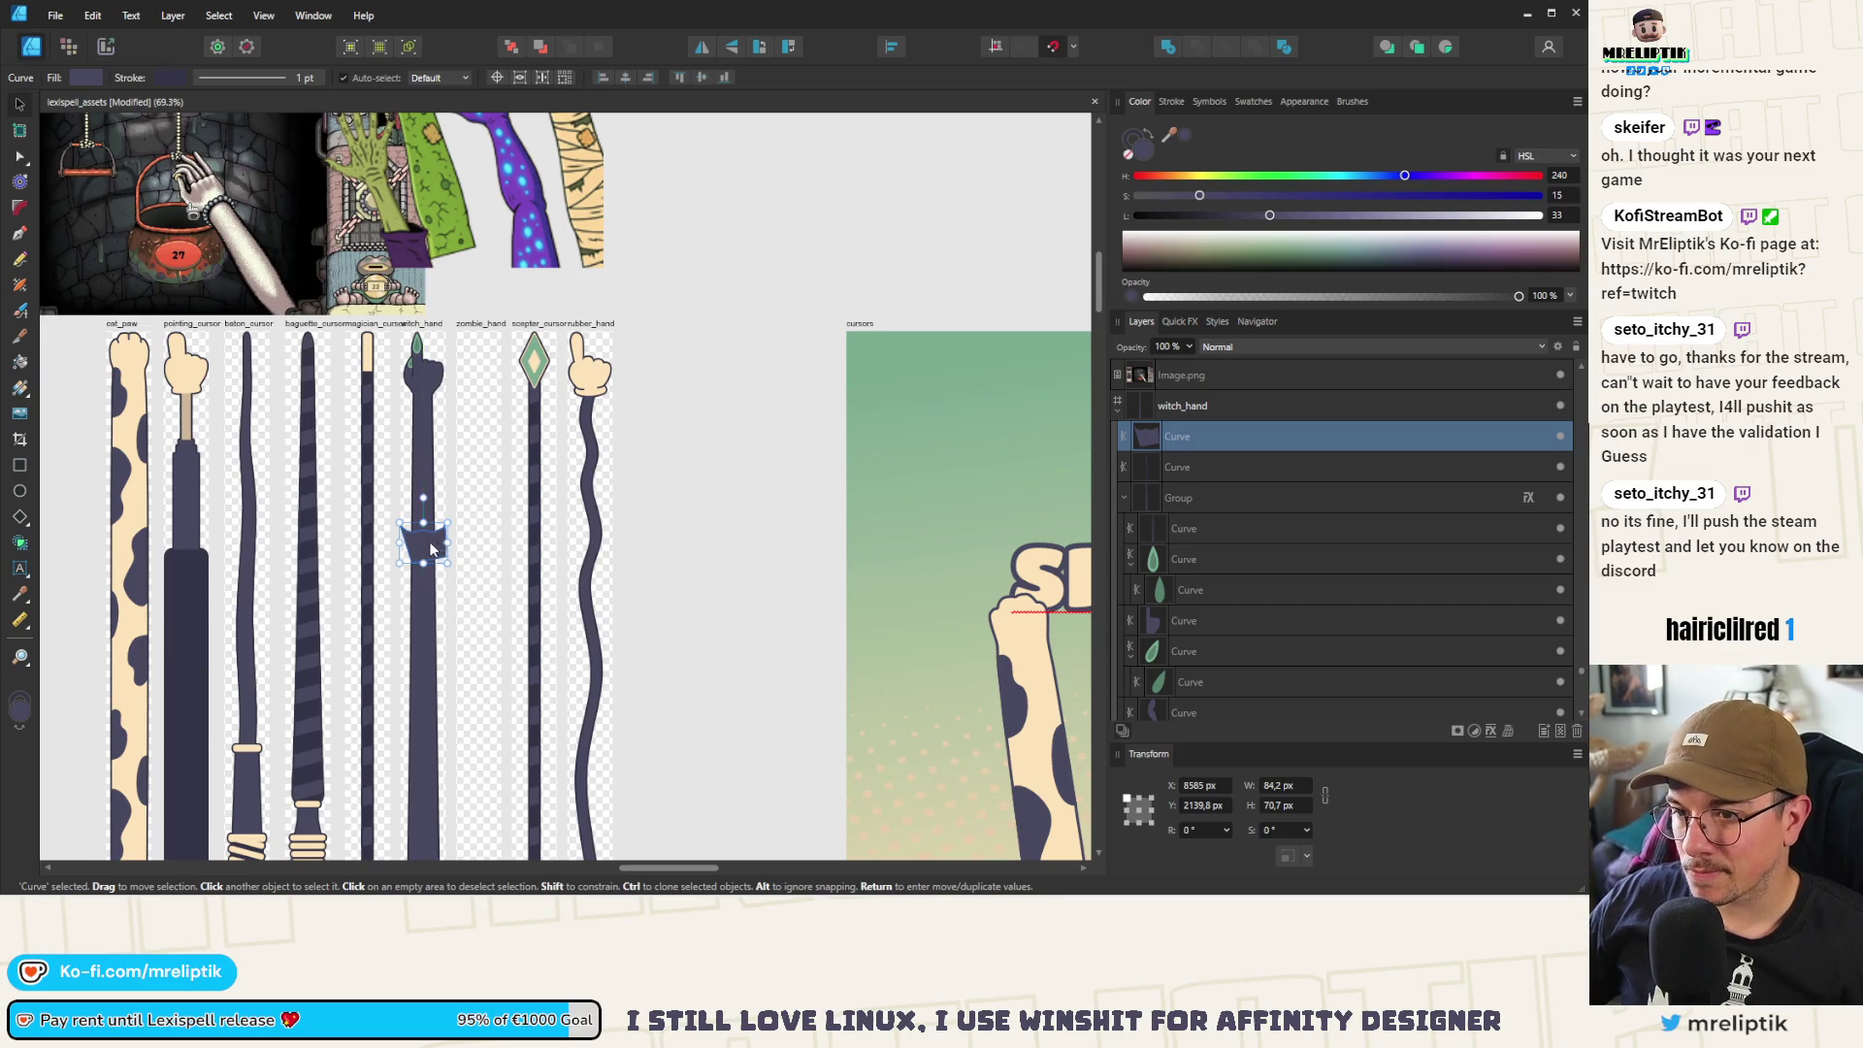
scroll(431, 549, up, 7)
Add and adjust nodes to make a wavy notch on the cuff's top edge and curve its left tip
key(a)
drag(369, 456, 401, 456)
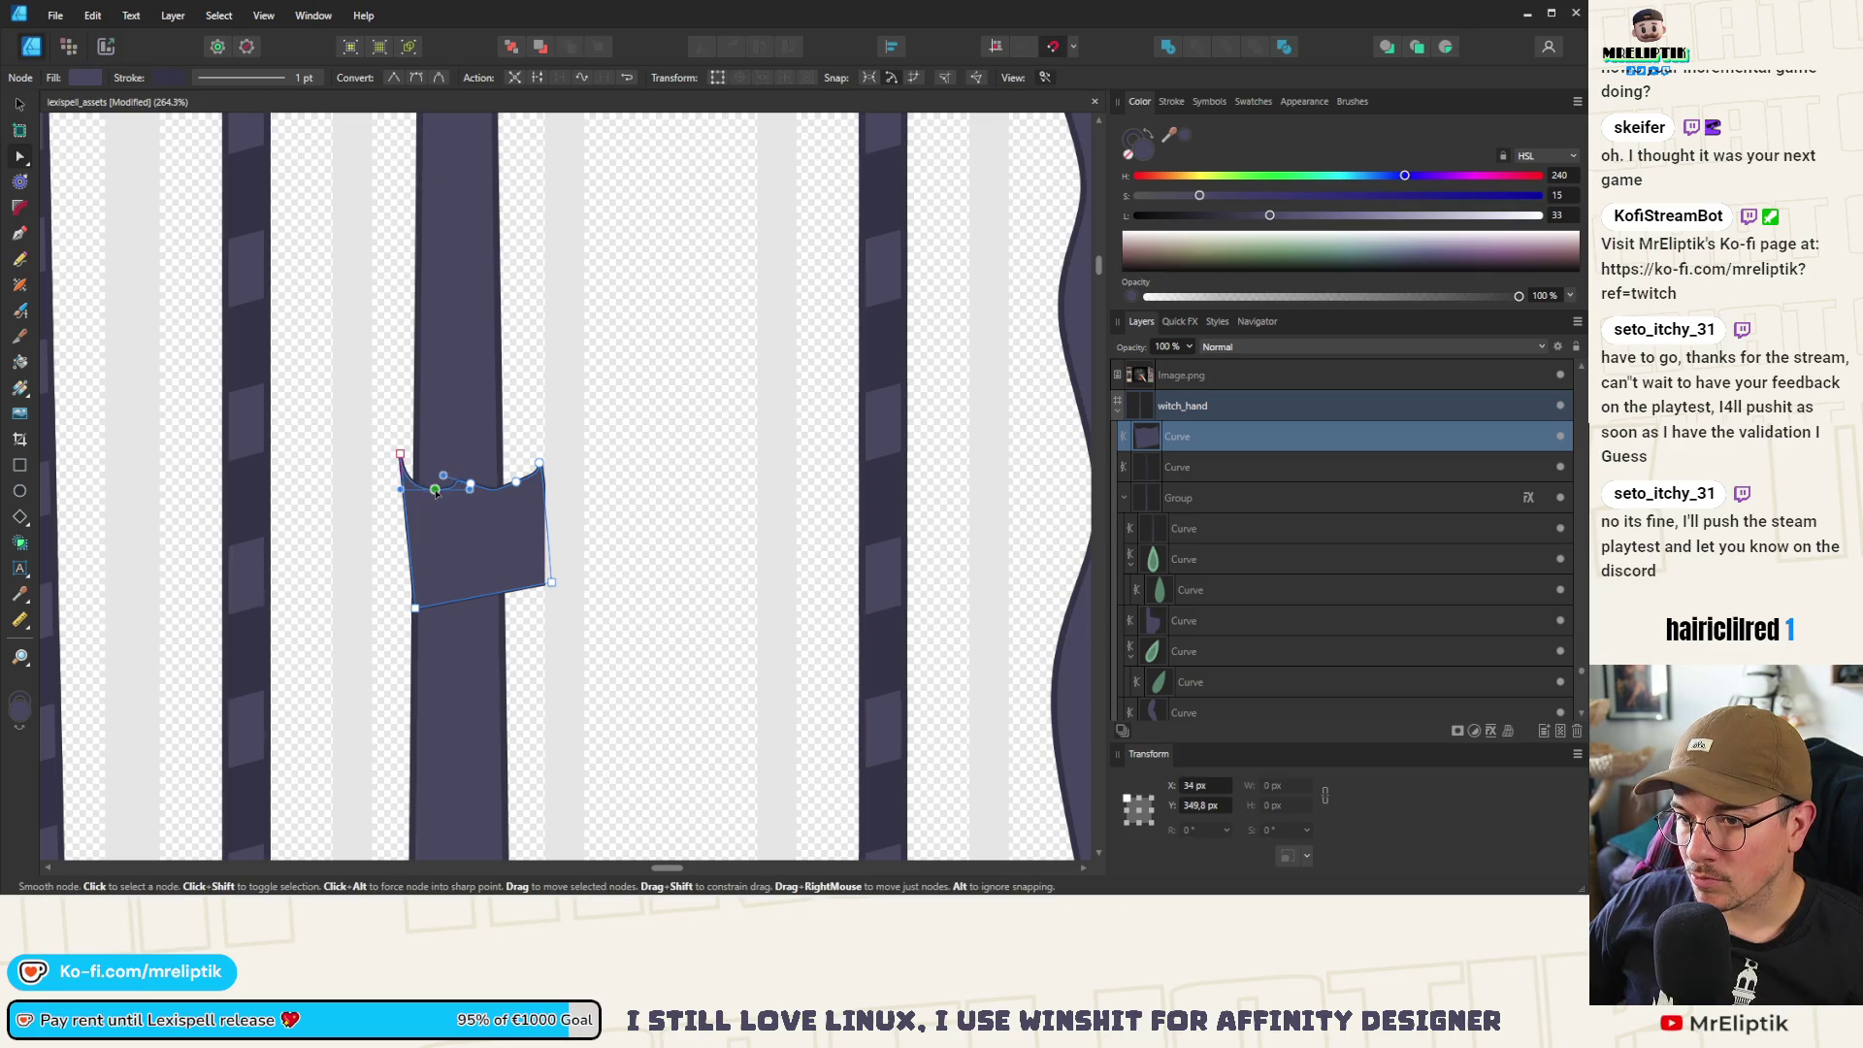
scroll(407, 461, up, 5)
drag(598, 526, 613, 525)
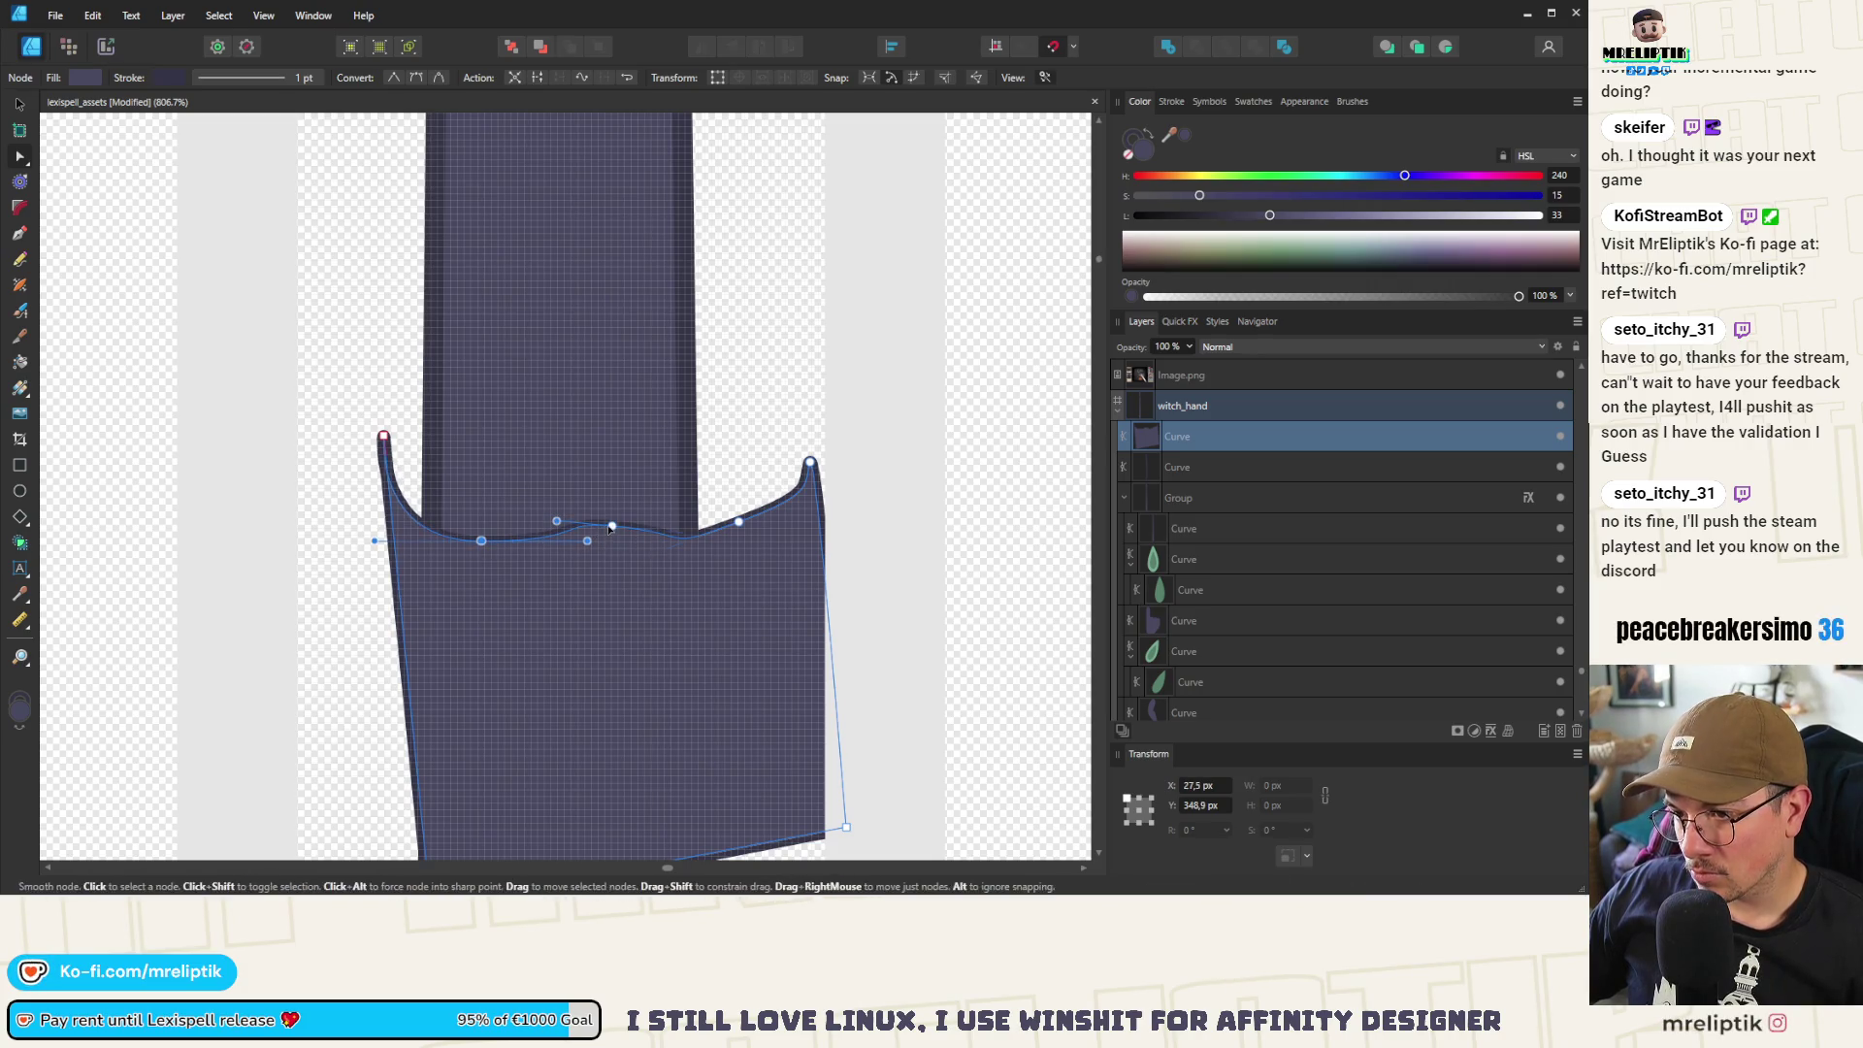
click(675, 532)
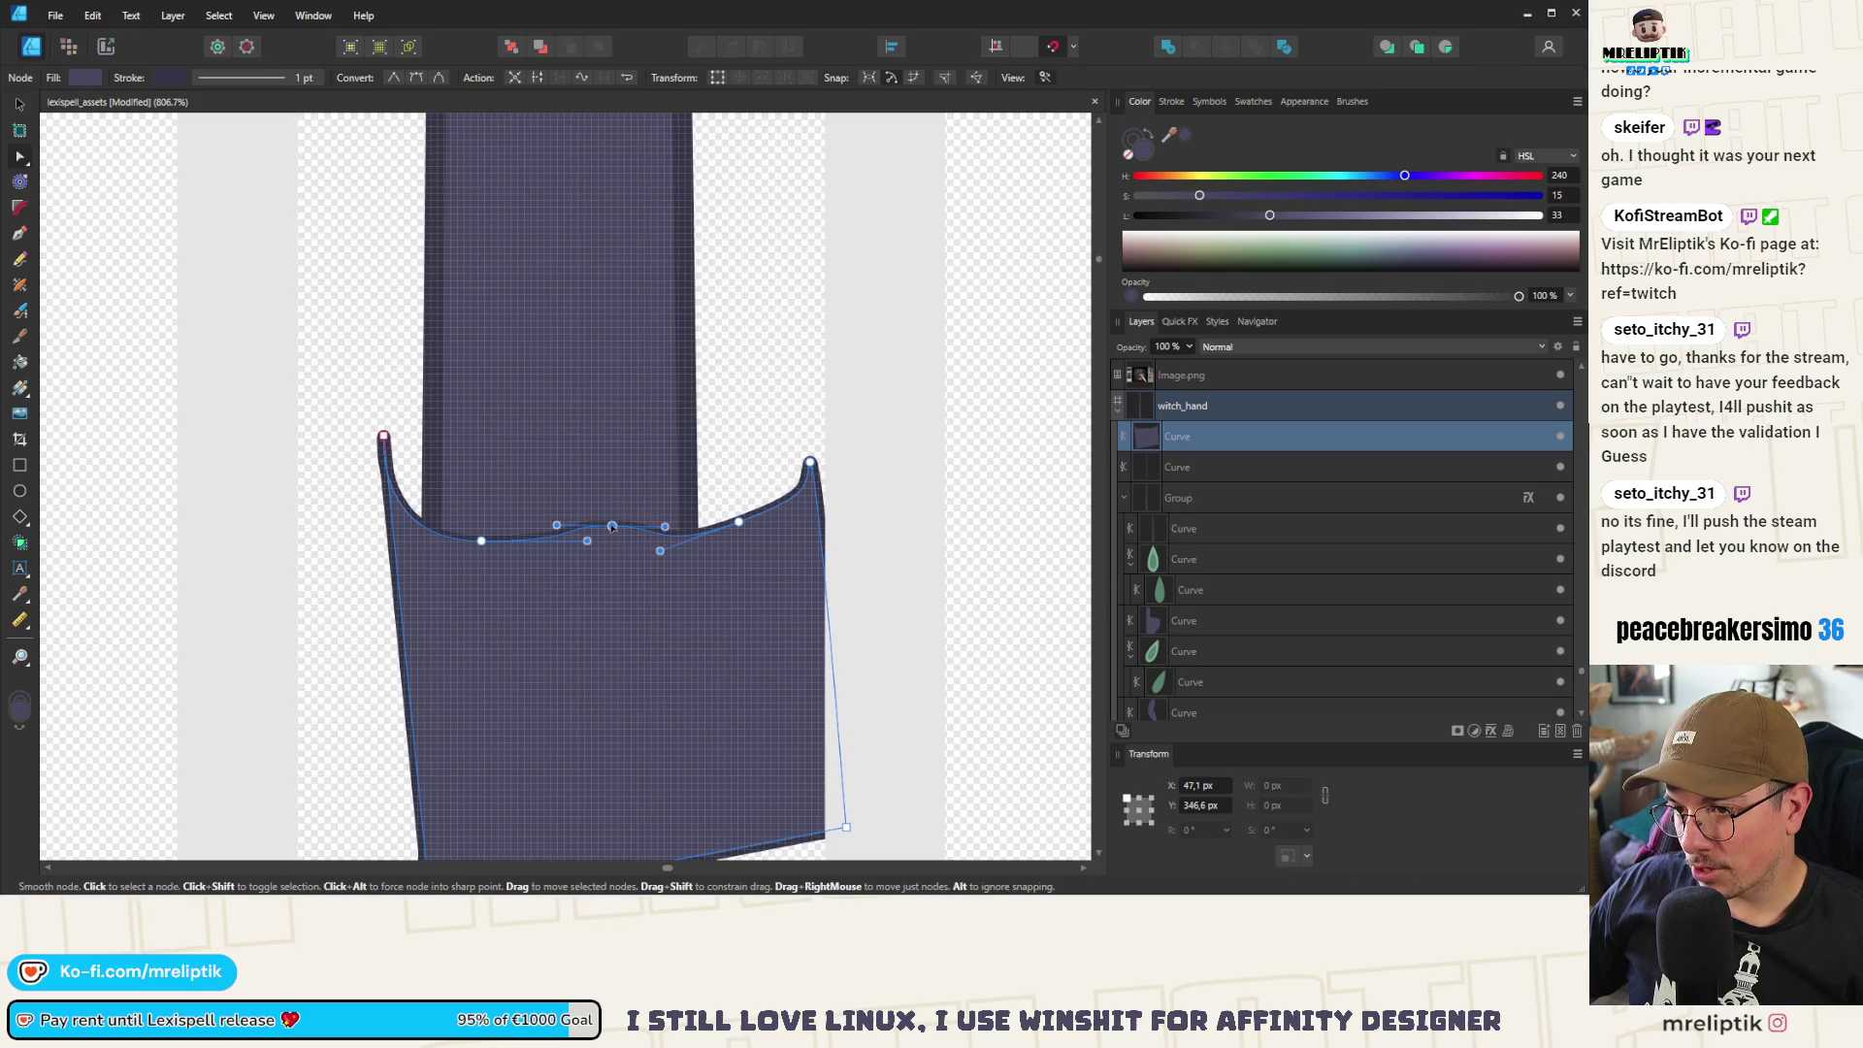
drag(546, 507, 554, 508)
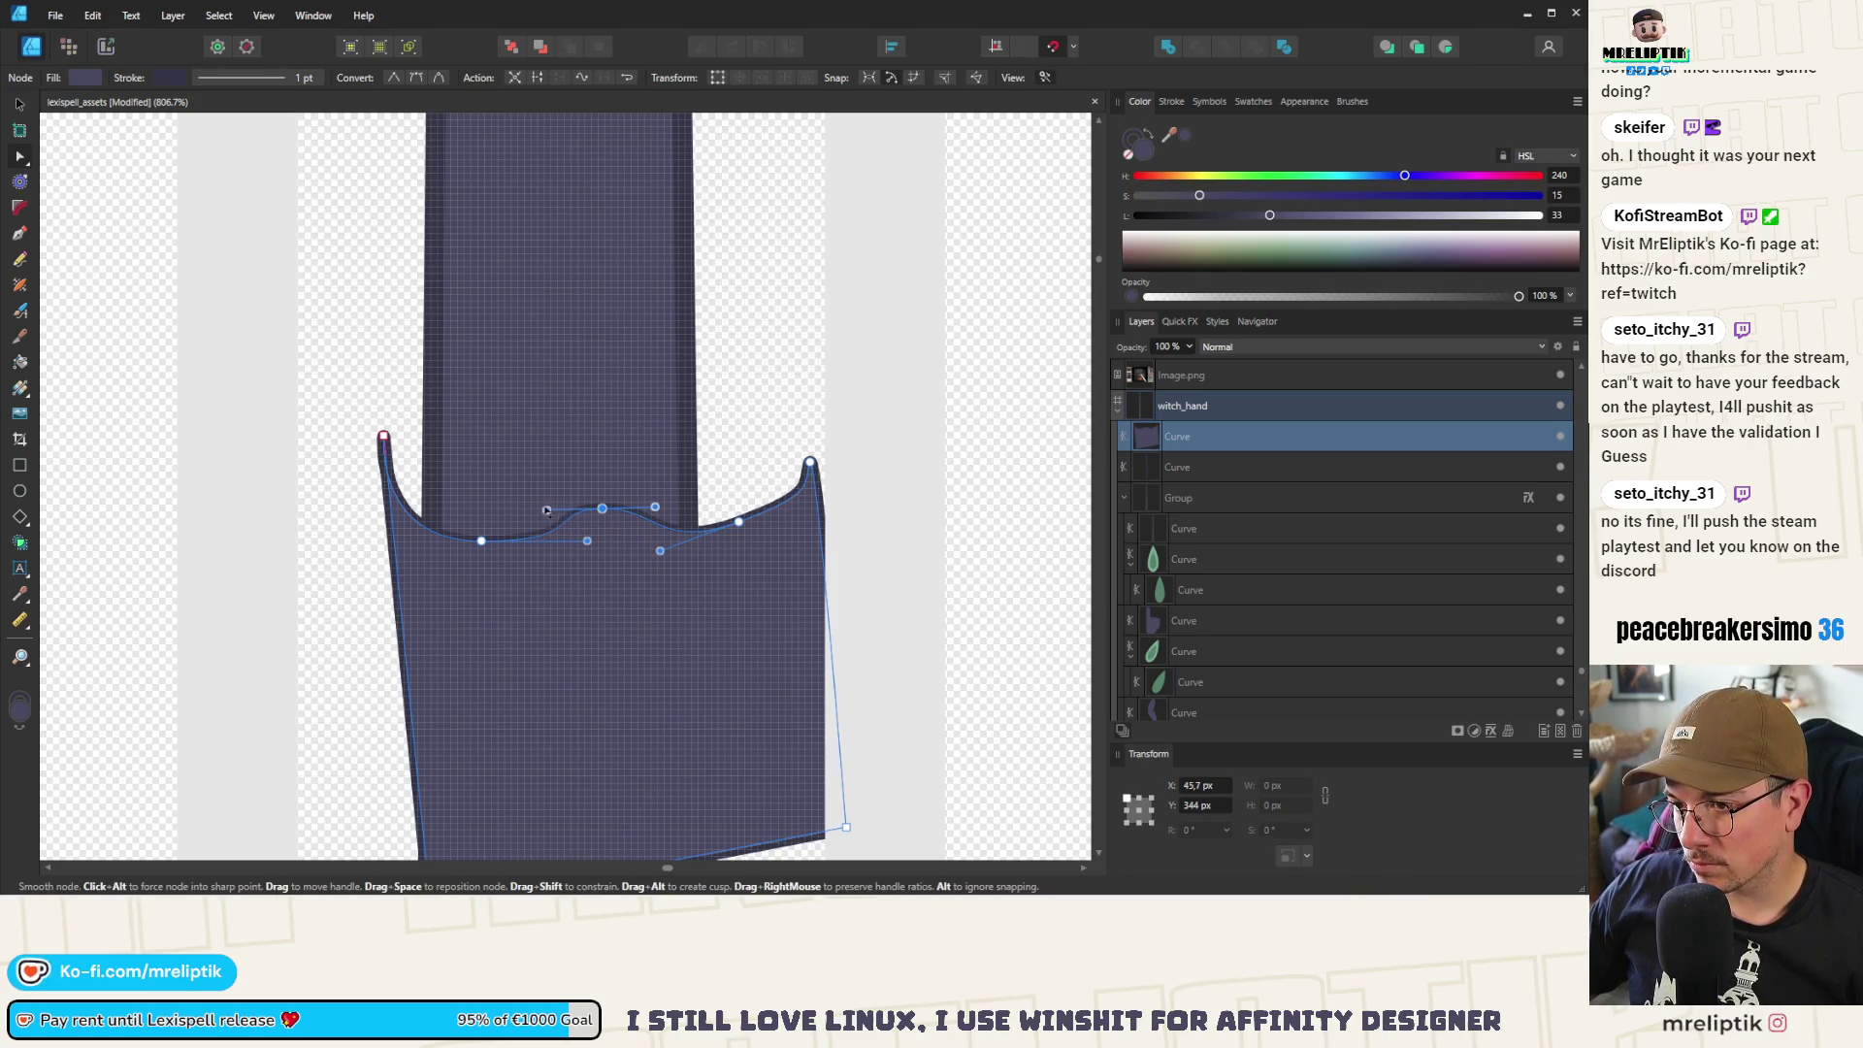
mouse_move(739, 521)
mouse_down()
mouse_move(669, 501)
mouse_move(732, 471)
mouse_up()
click(397, 473)
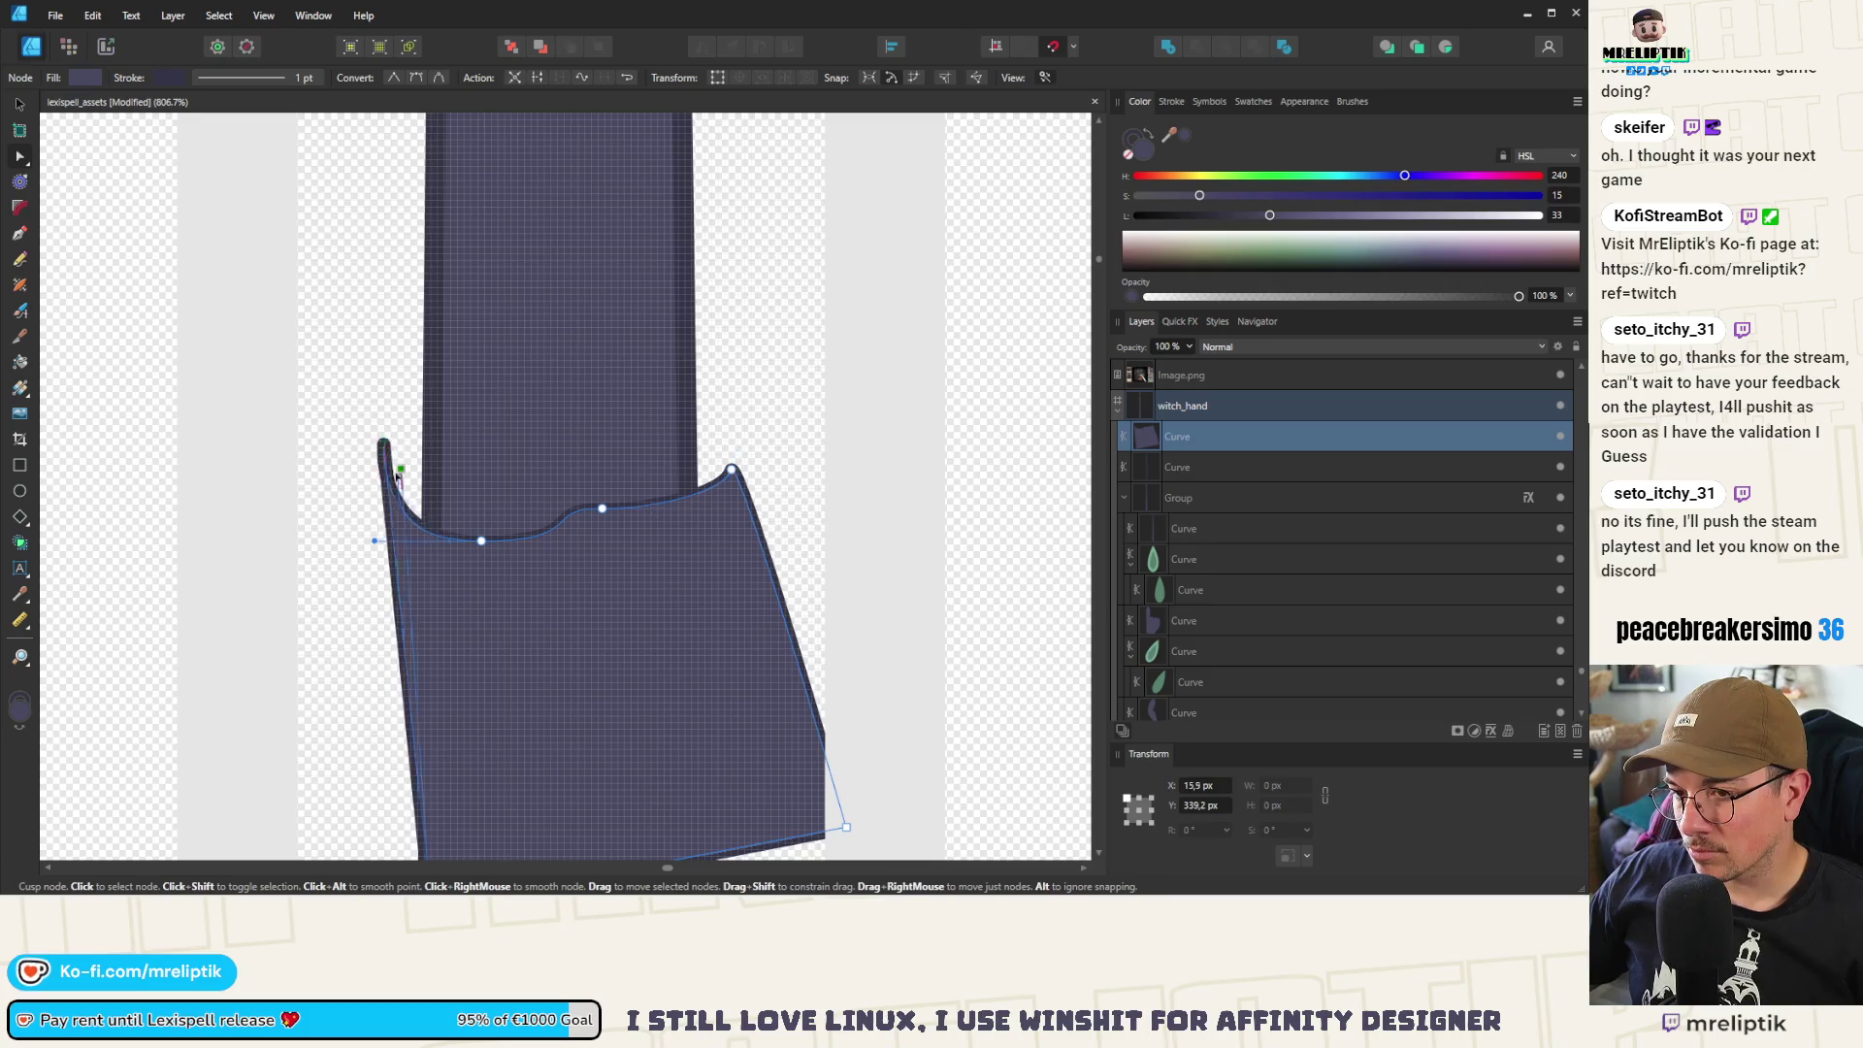
drag(398, 476, 399, 491)
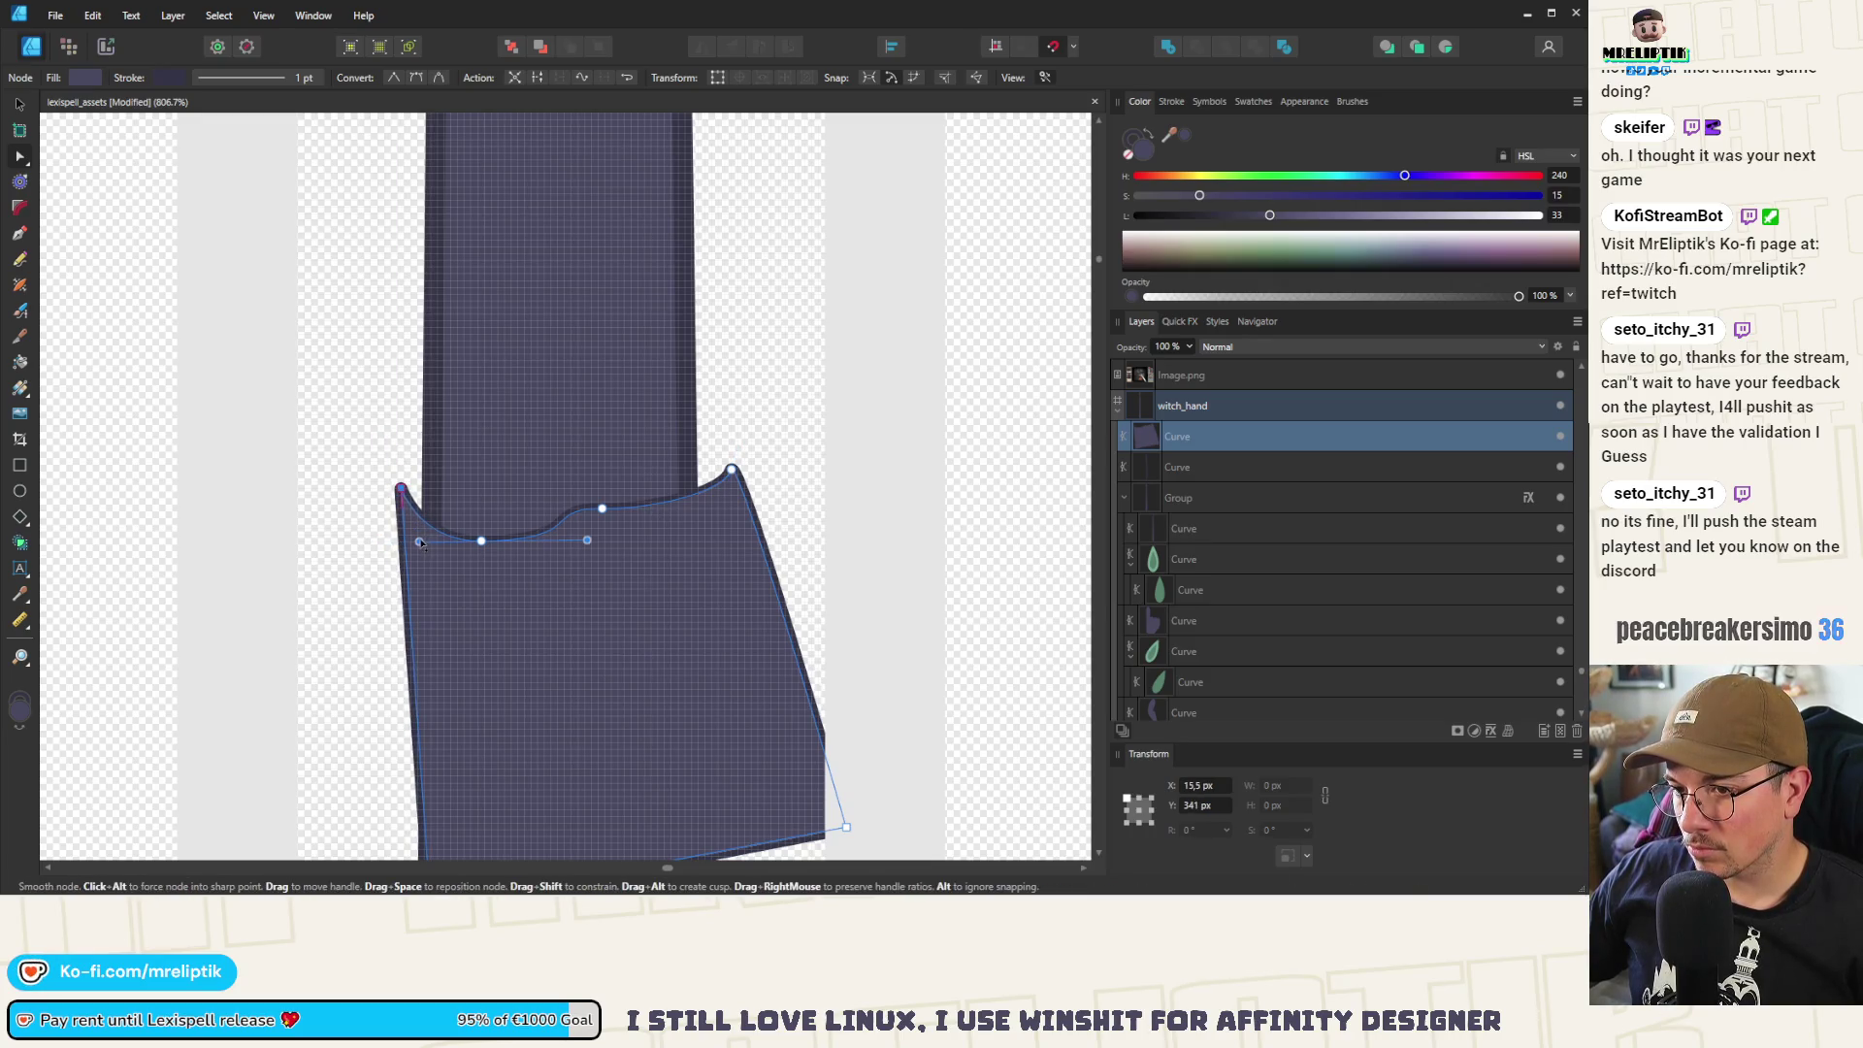
drag(400, 477, 401, 482)
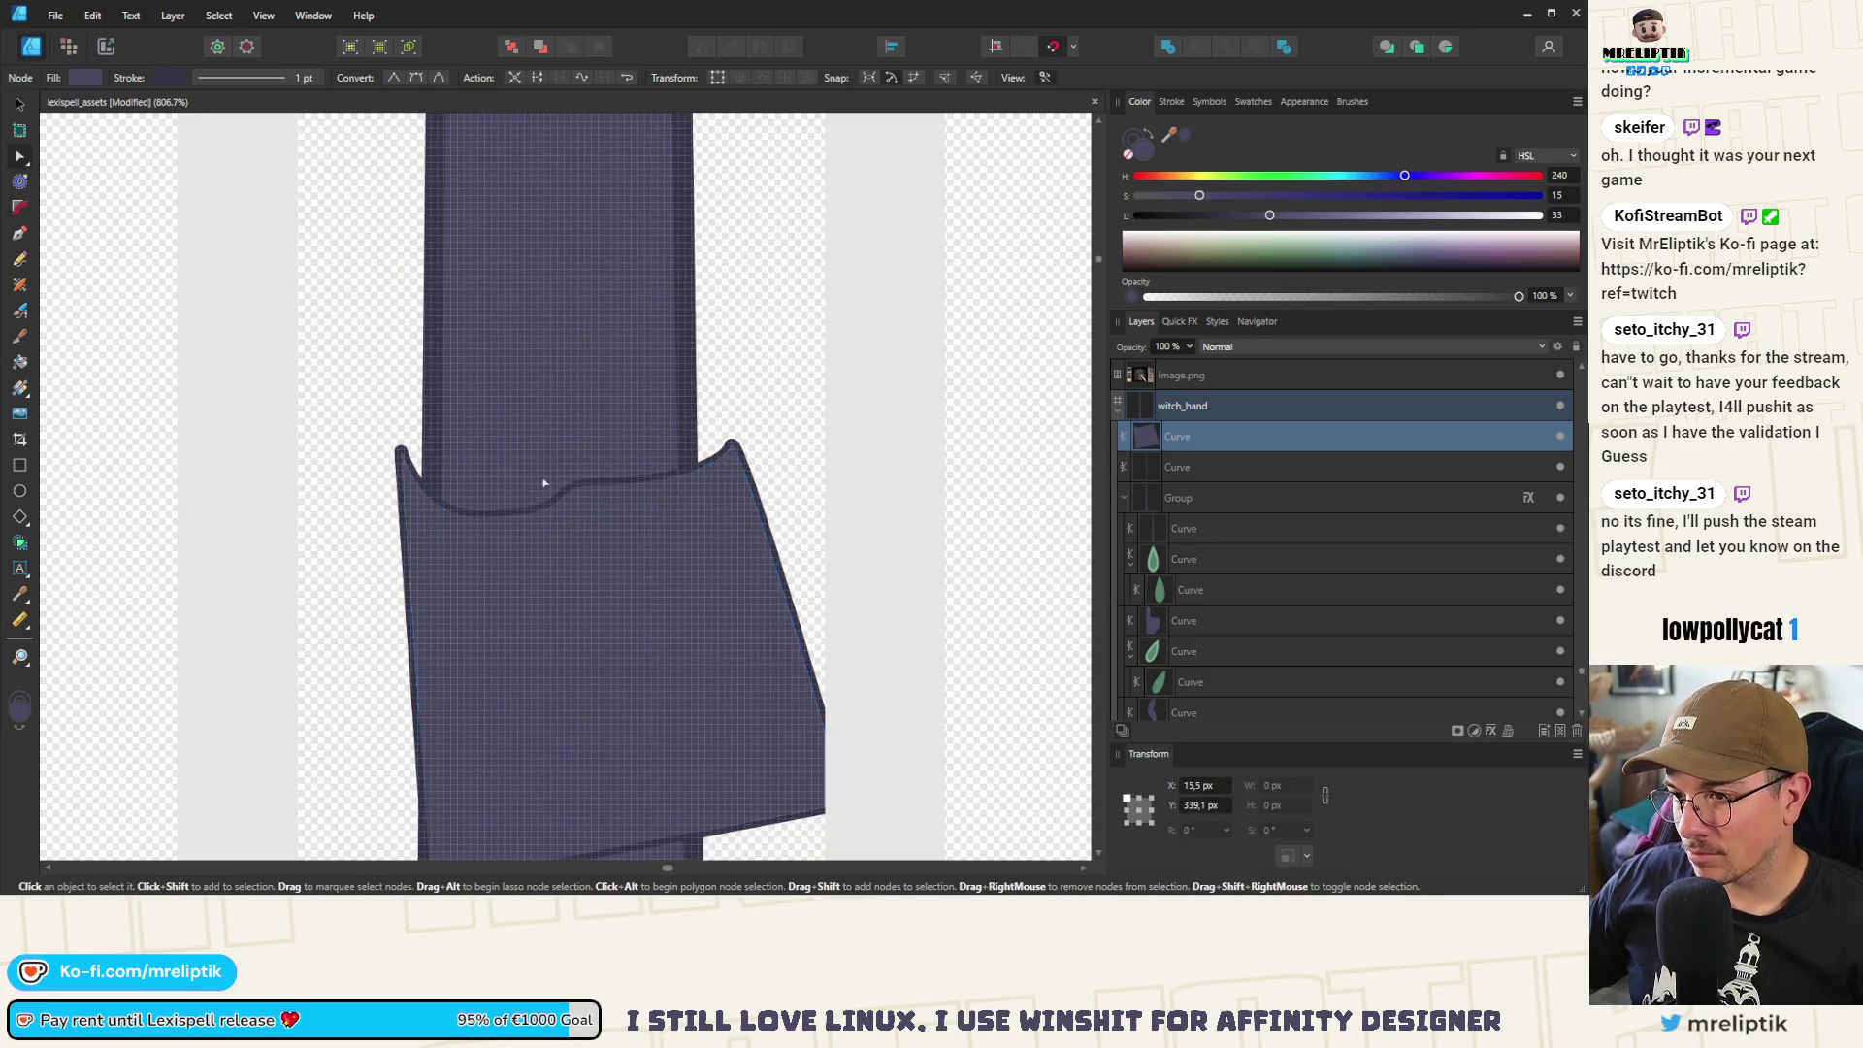
Pull the cuff's bottom corners down to stretch it along the arm
scroll(585, 670, down, 5)
drag(601, 664, 573, 779)
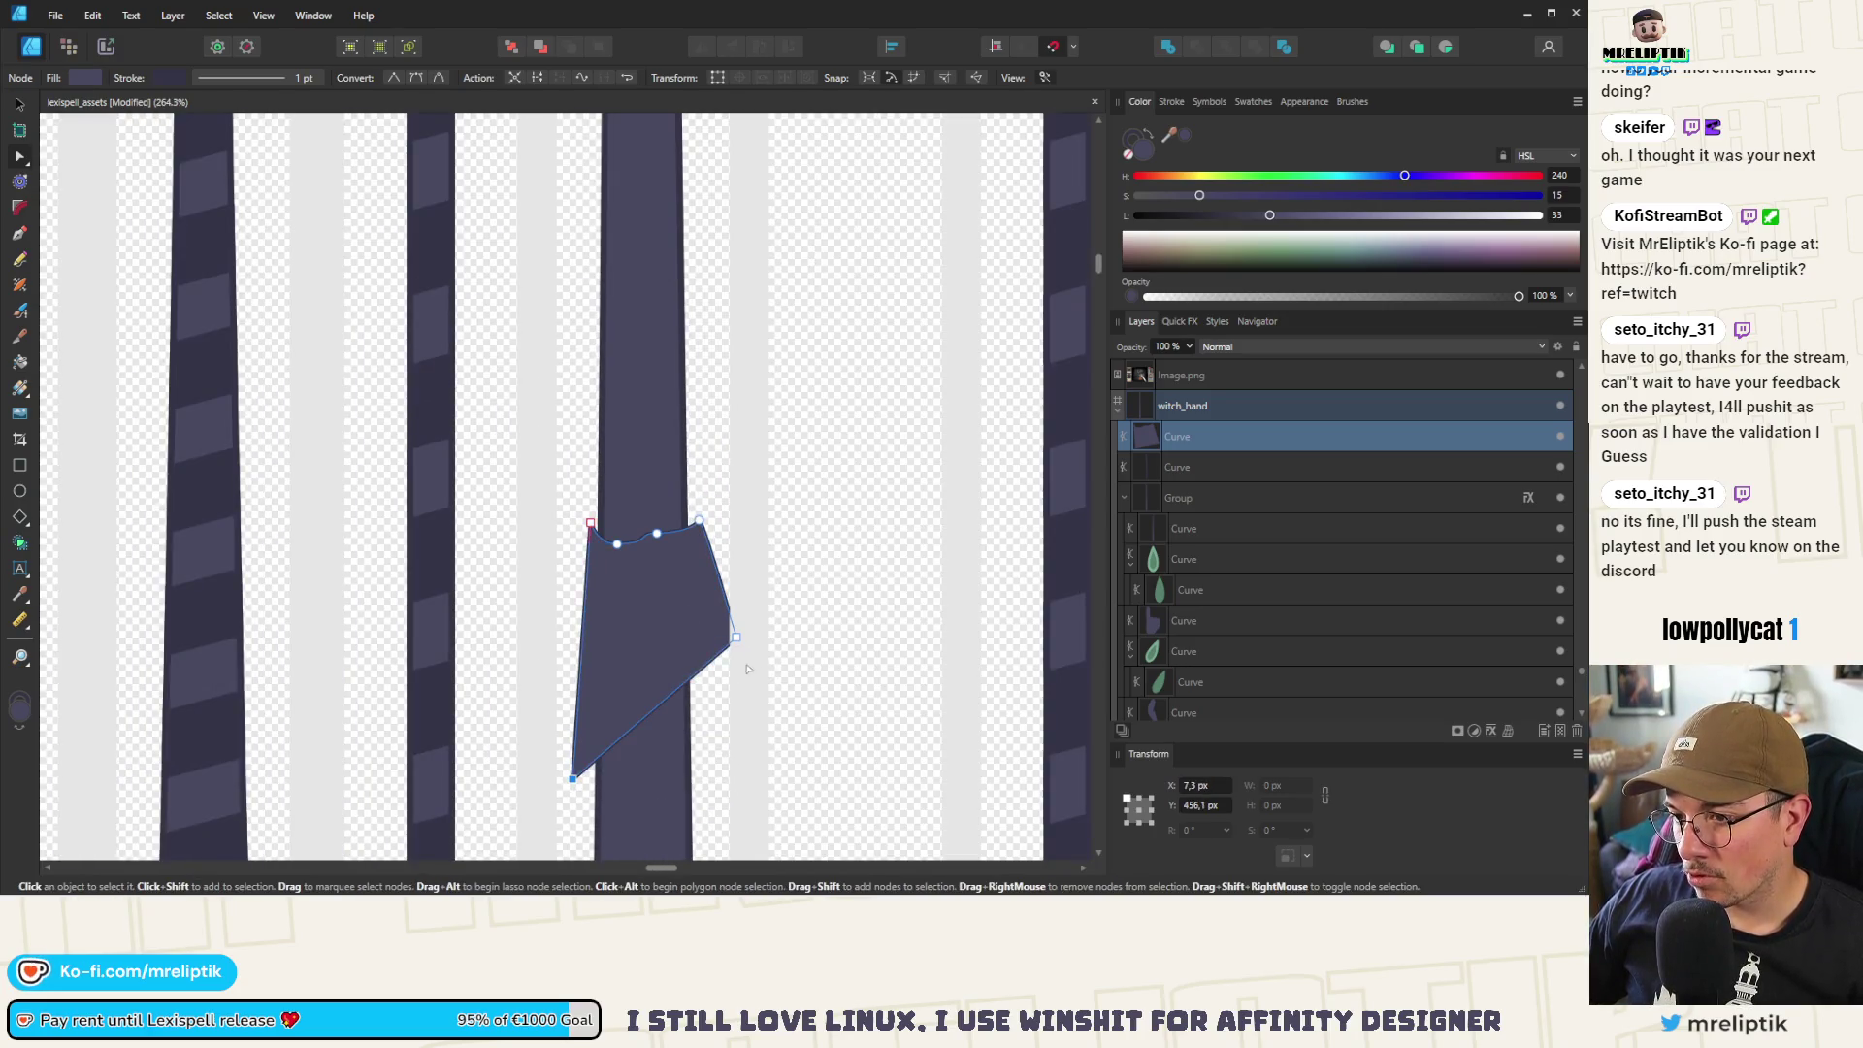
drag(735, 637, 695, 790)
scroll(579, 596, down, 5)
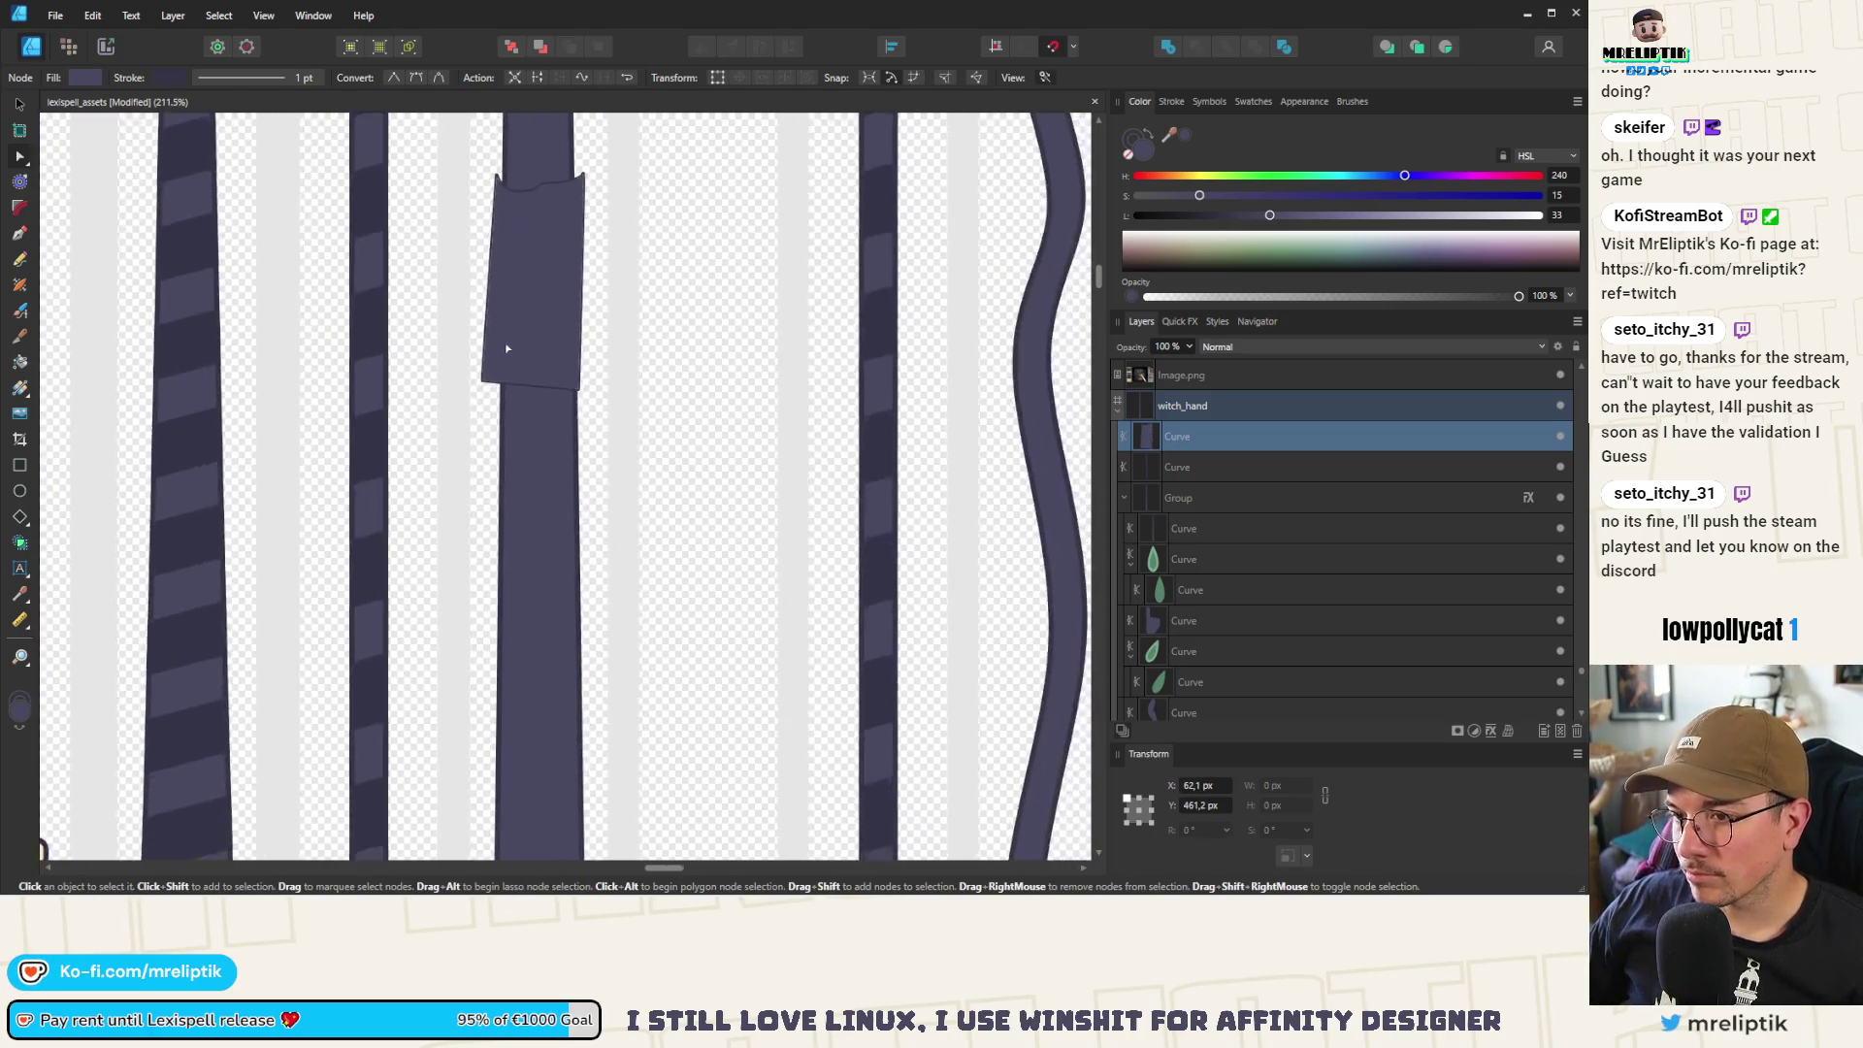
mouse_move(463, 357)
mouse_down()
mouse_move(468, 759)
mouse_move(516, 365)
mouse_move(501, 553)
mouse_up()
scroll(502, 554, up, 8)
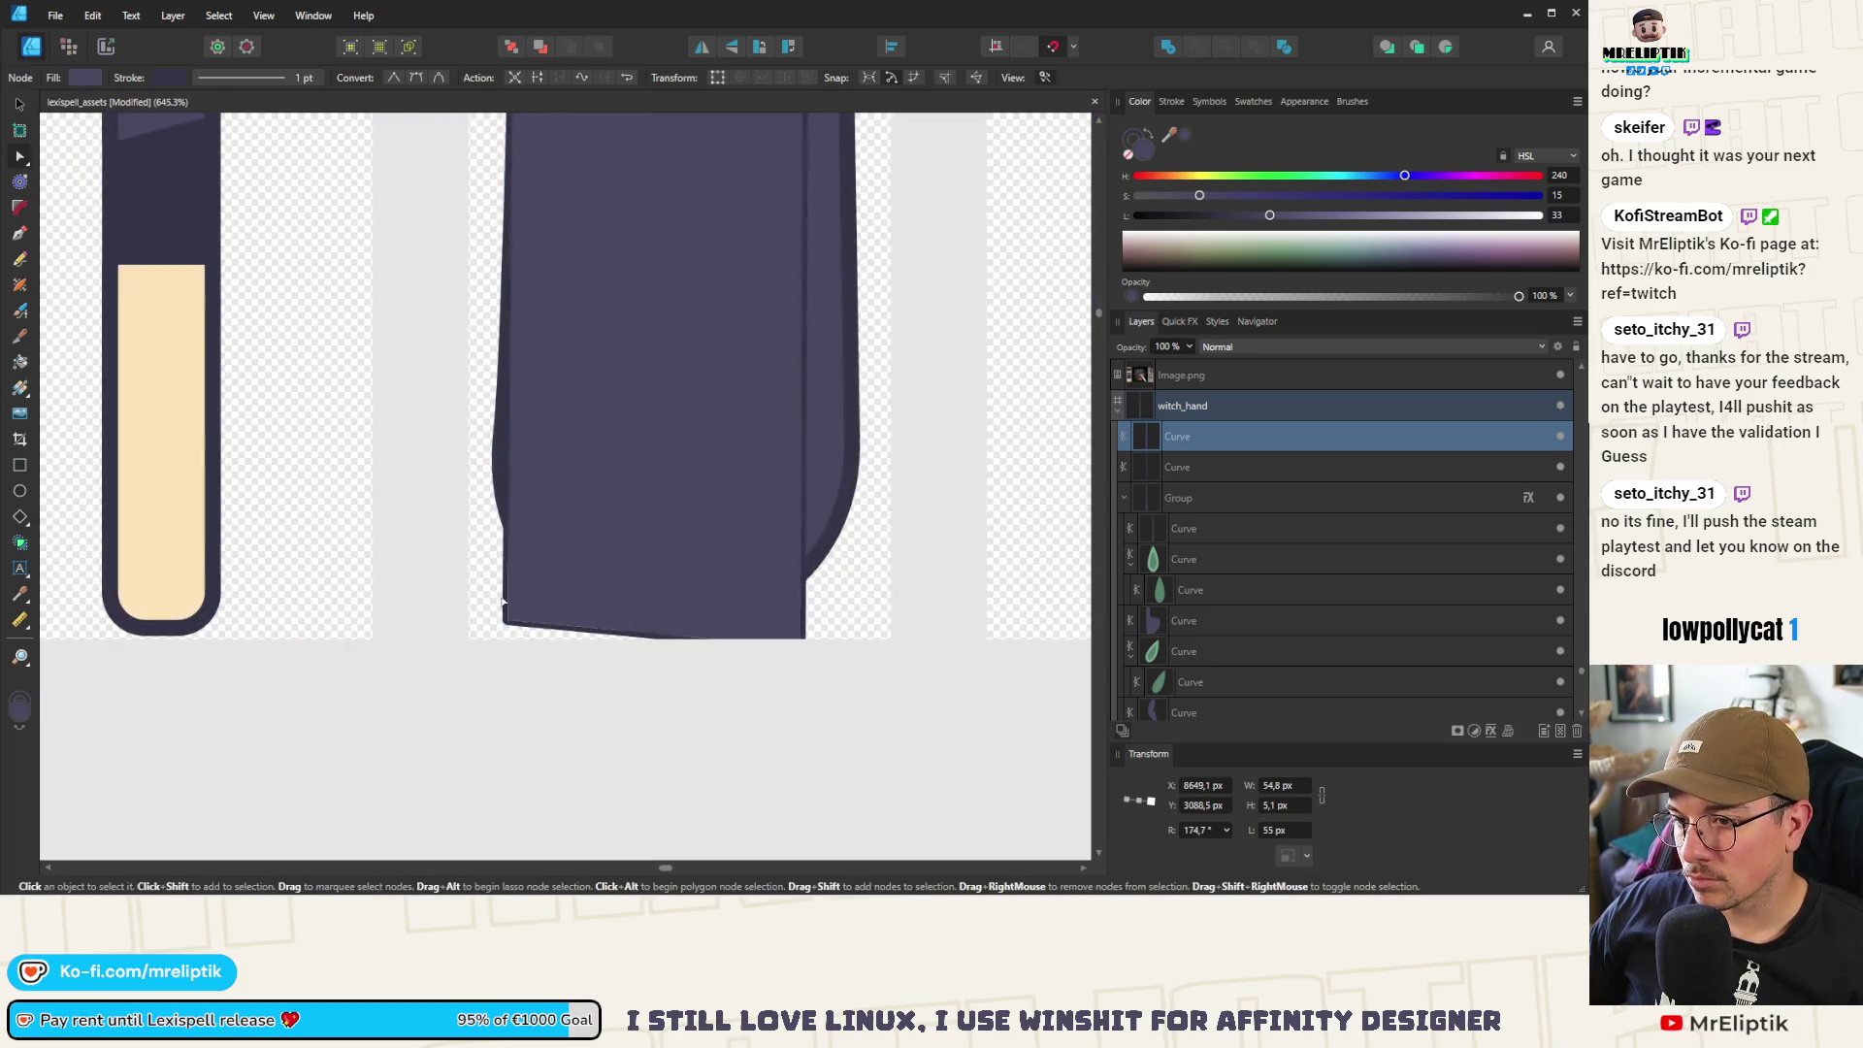
Line up the cuff's bottom-left and bottom-right corners with the arm's edges
drag(487, 639, 495, 639)
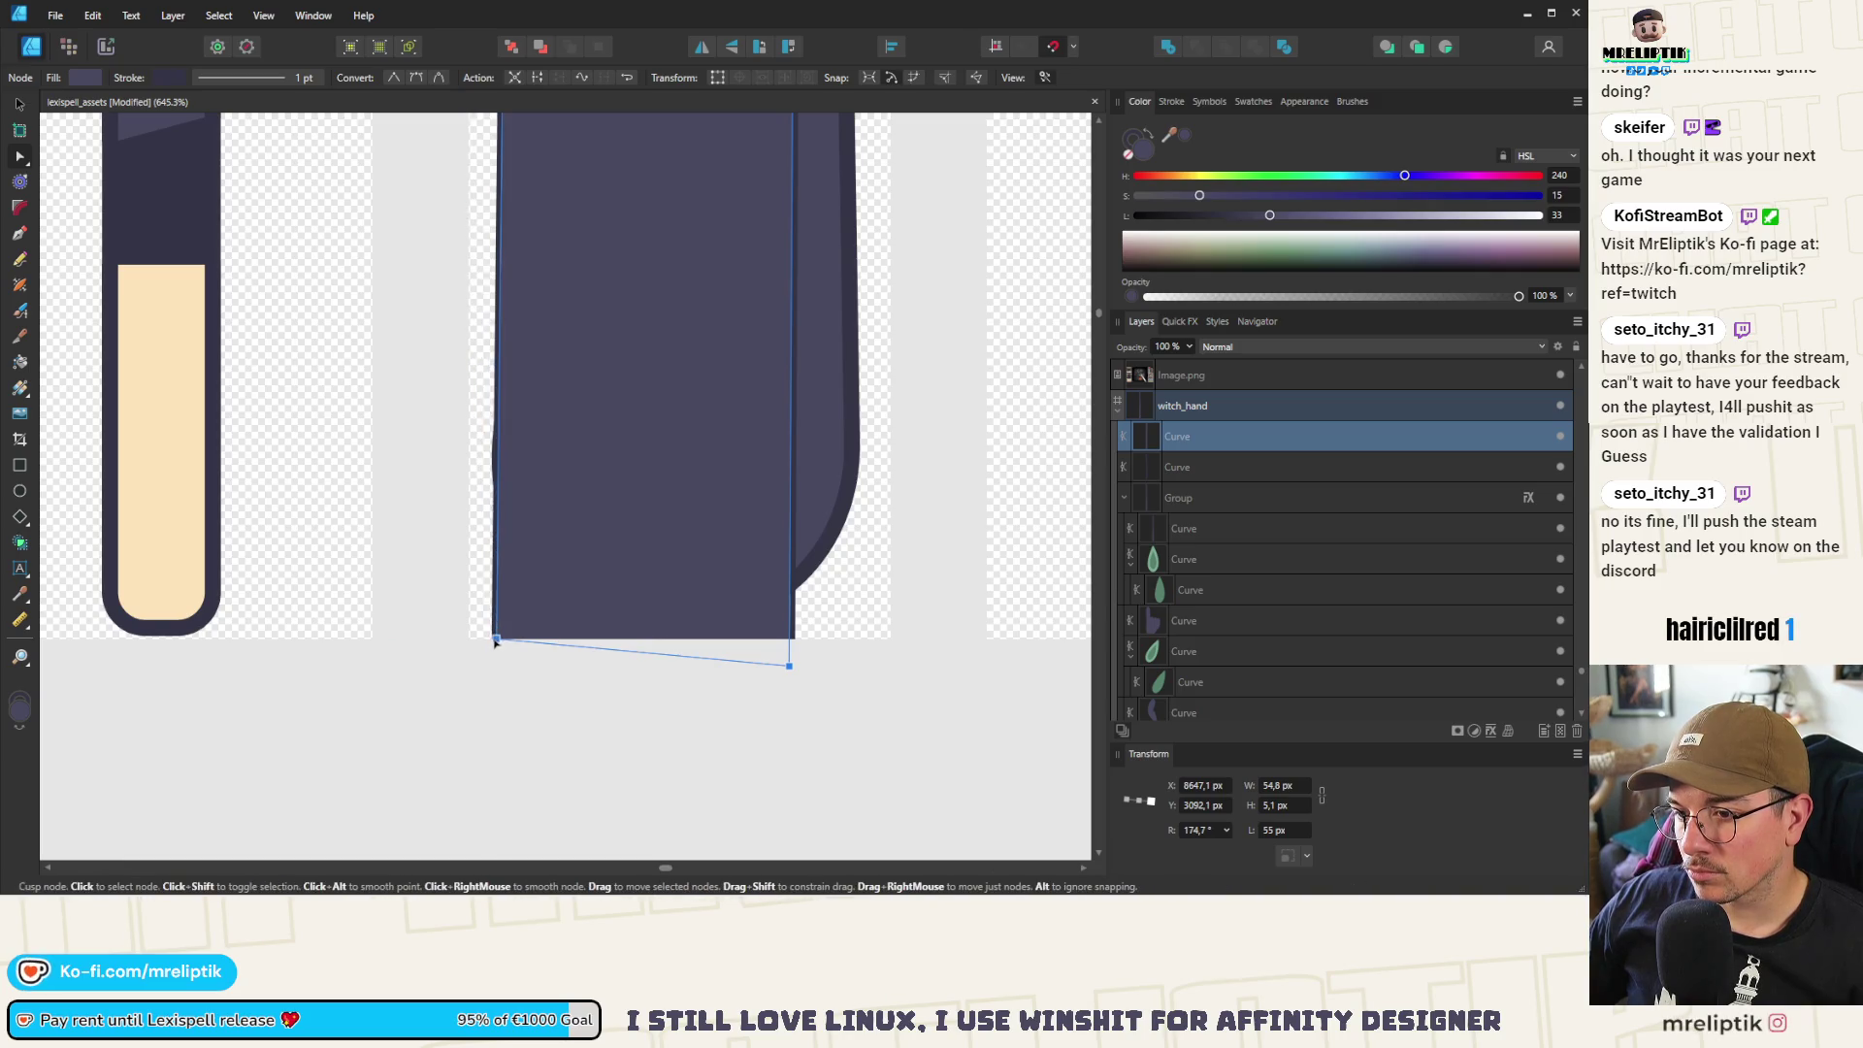
drag(492, 644, 503, 645)
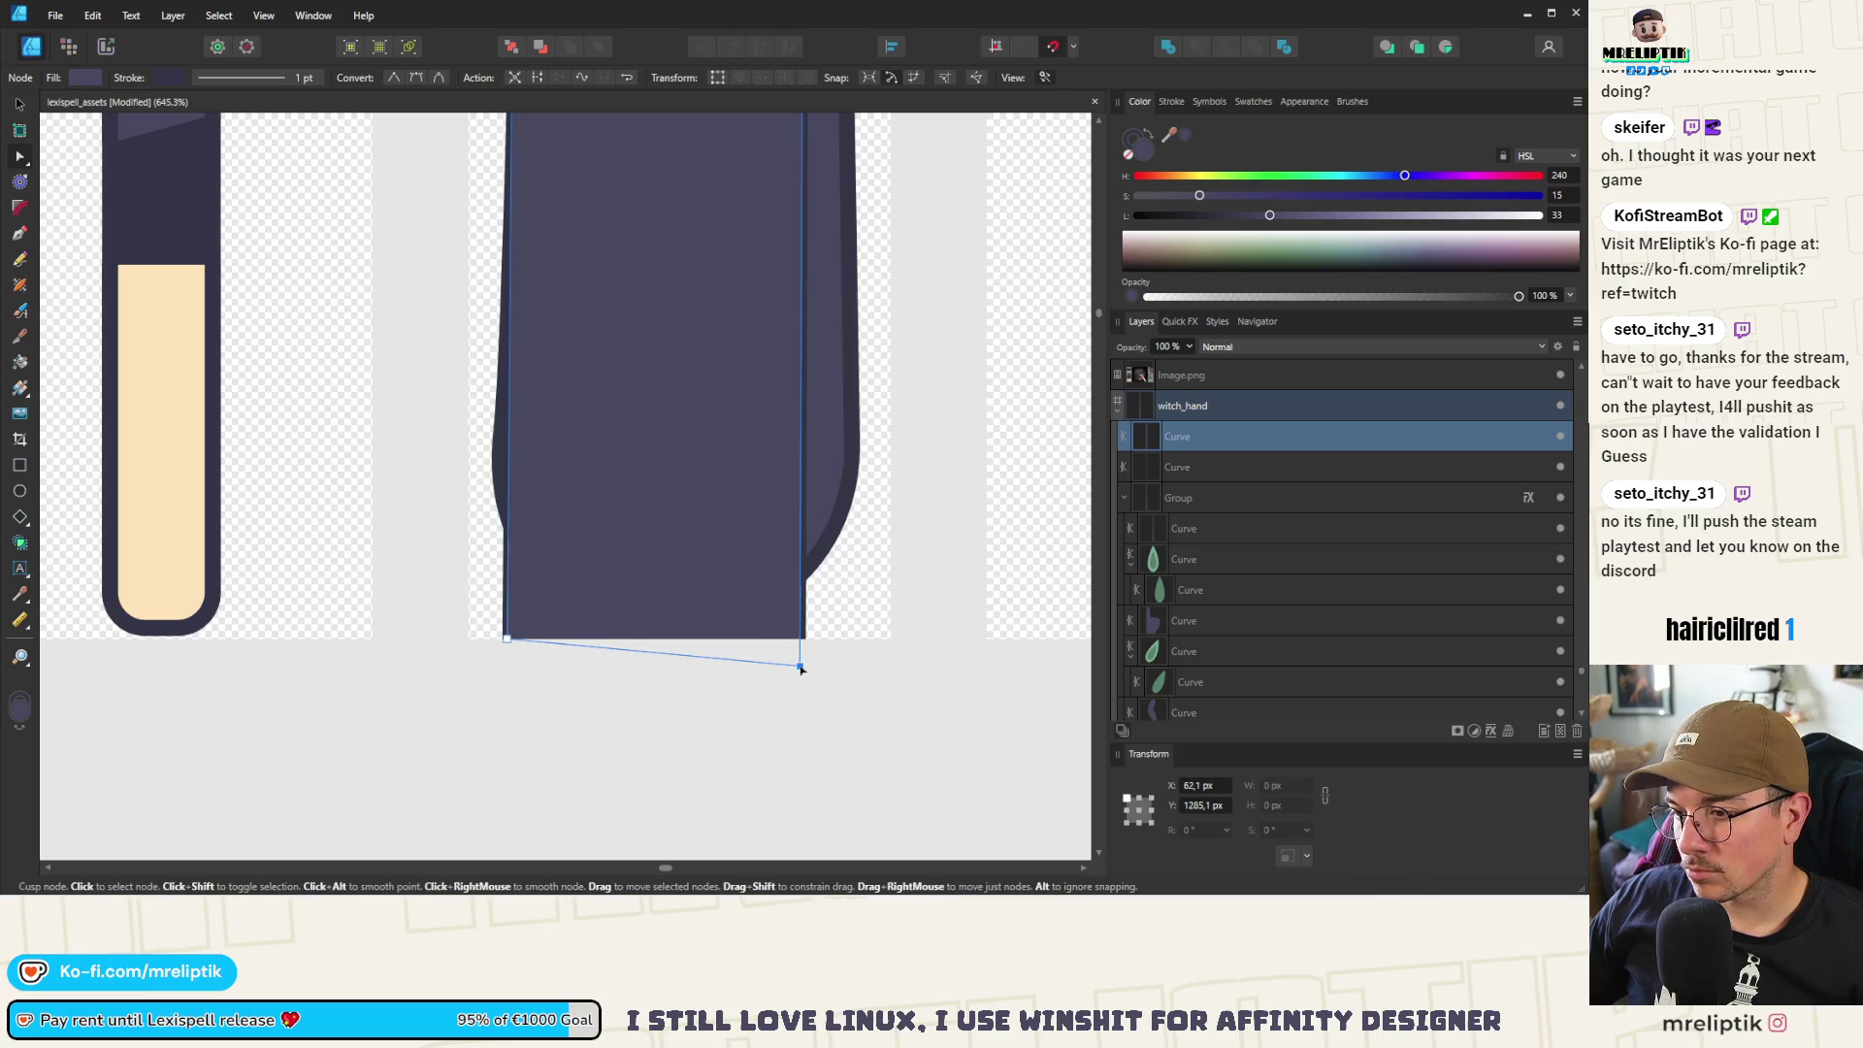
drag(799, 666, 844, 652)
click(849, 645)
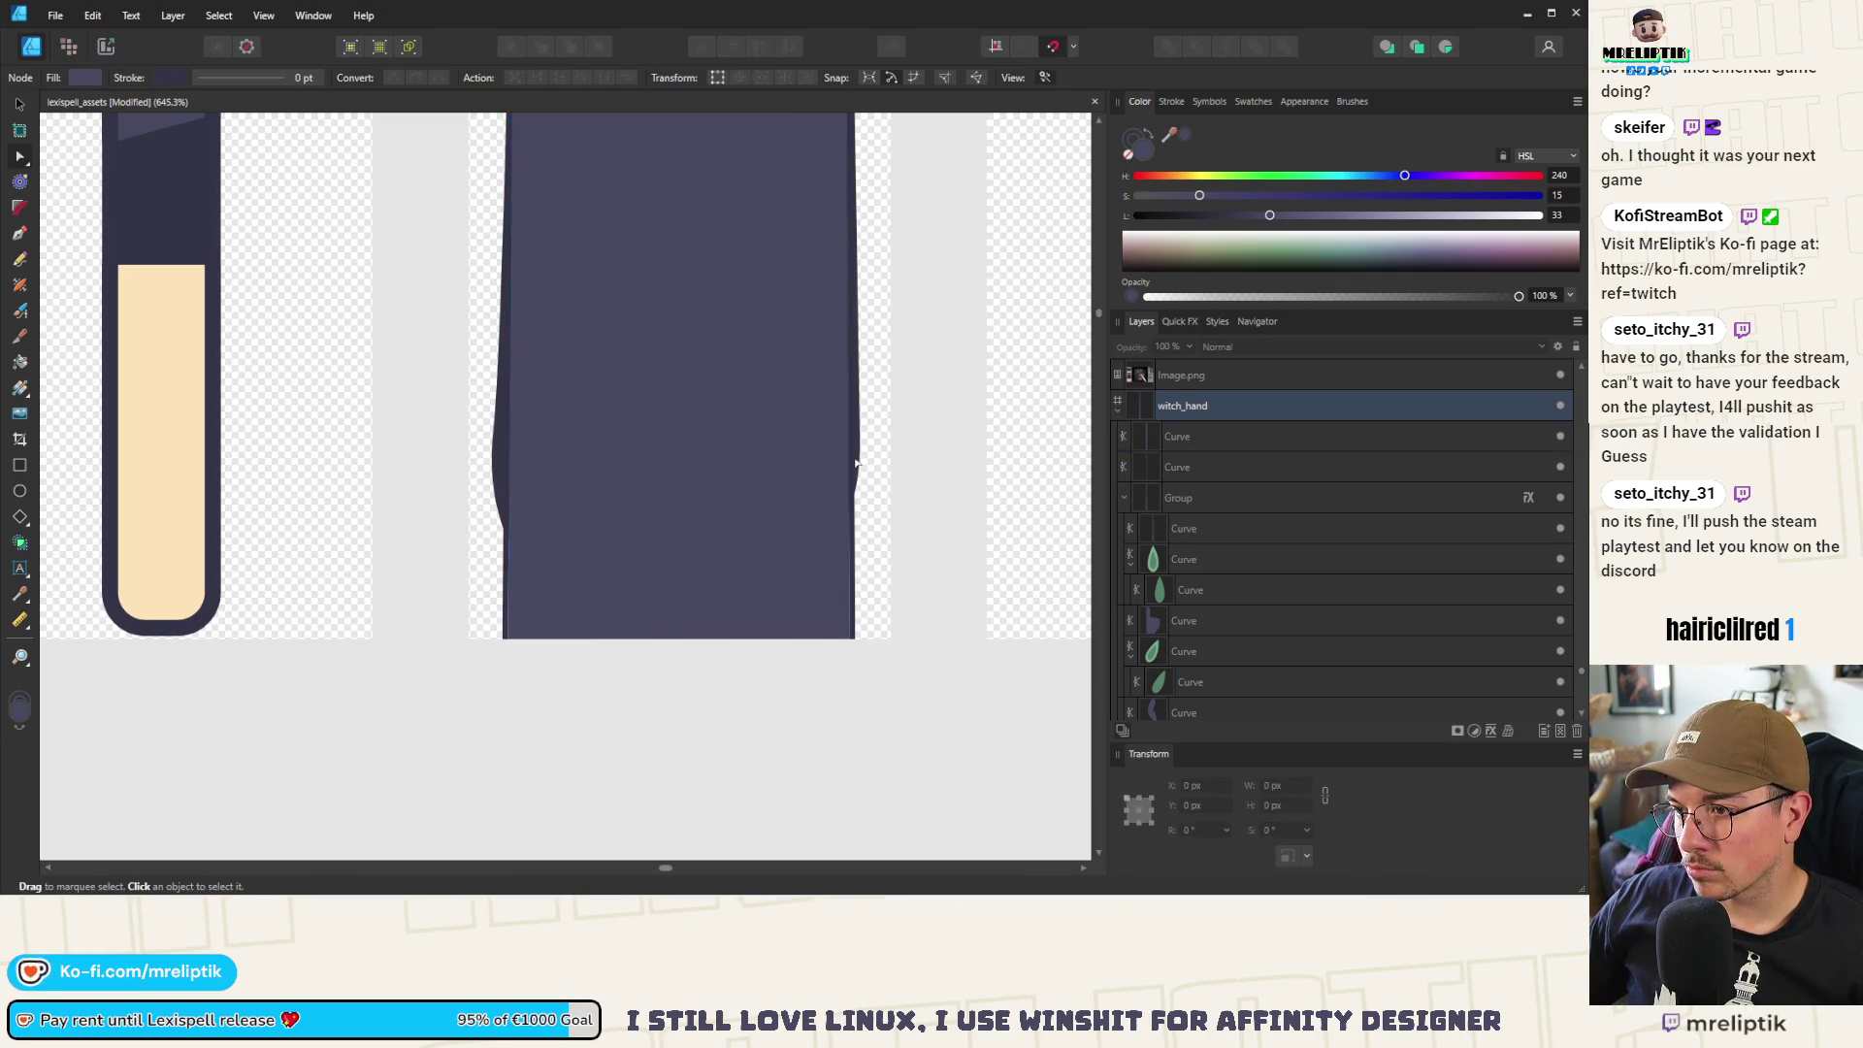
Select the sleeve curve inside the arm group and pull its left and right nodes inward
key(v)
click(1202, 436)
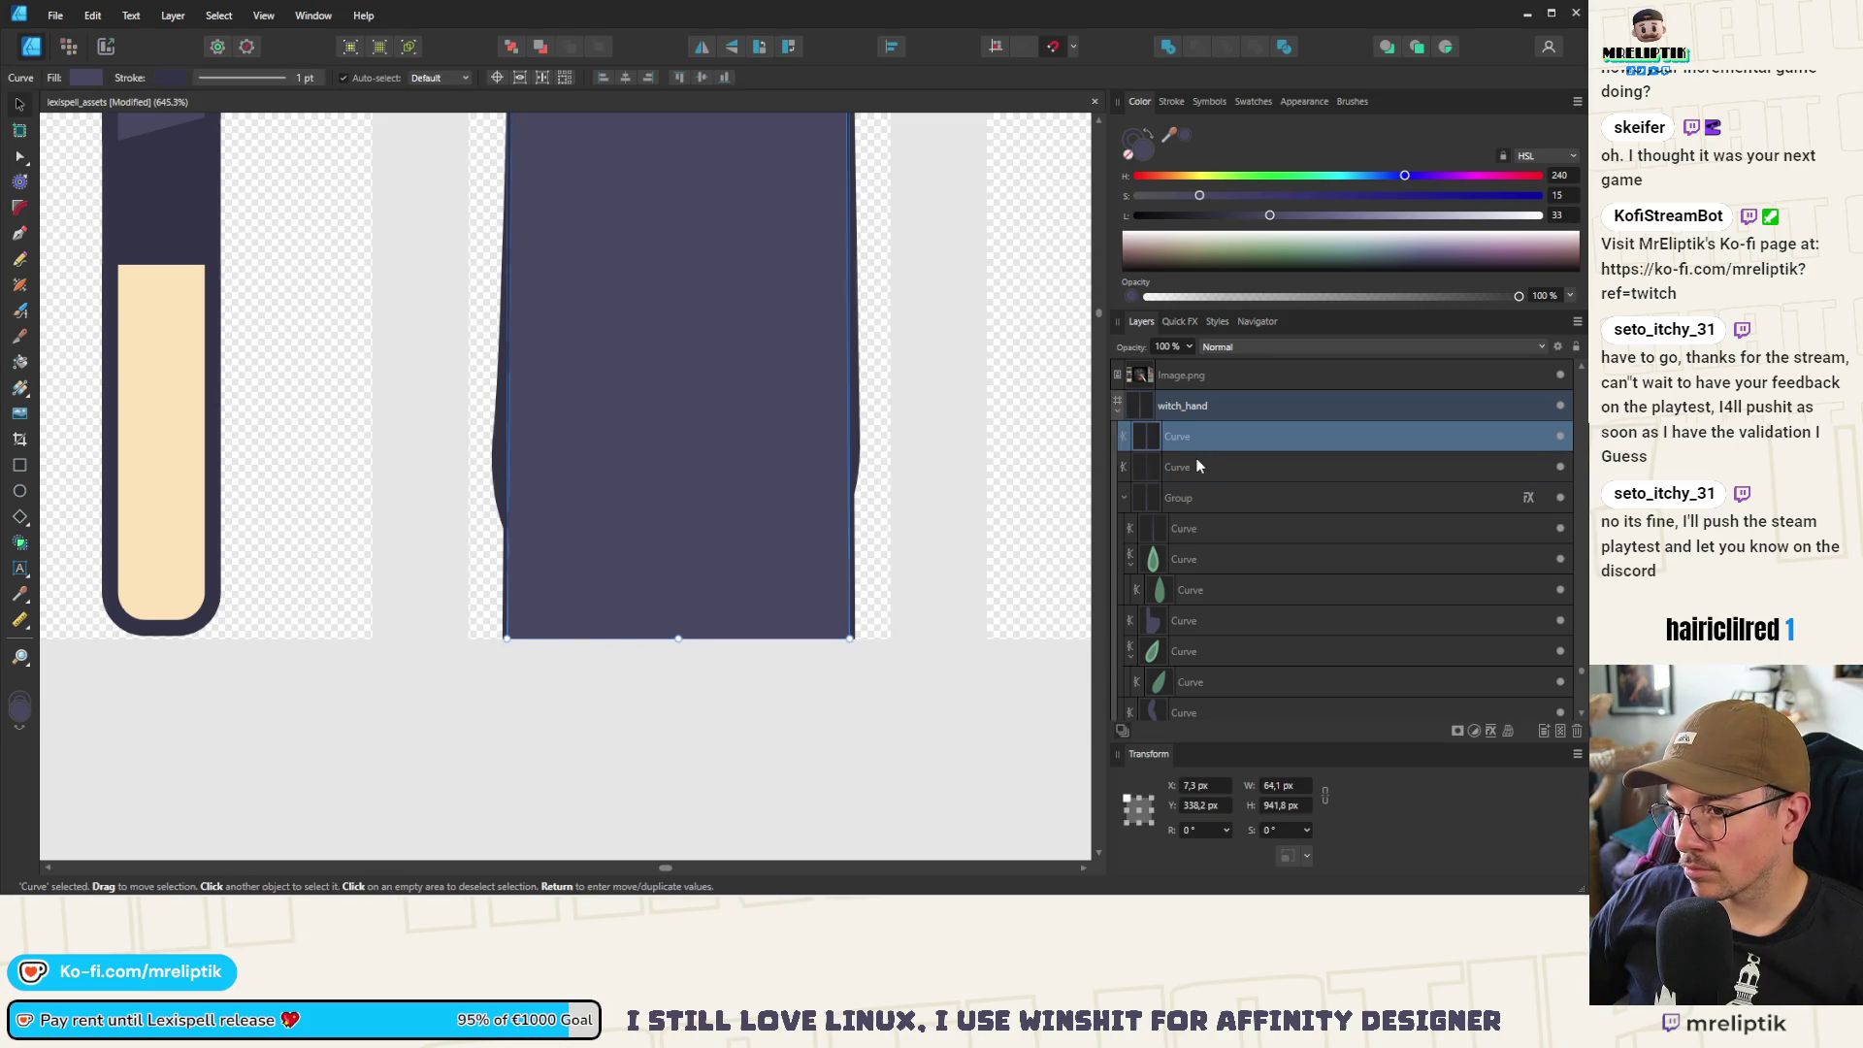
click(1199, 468)
click(1199, 499)
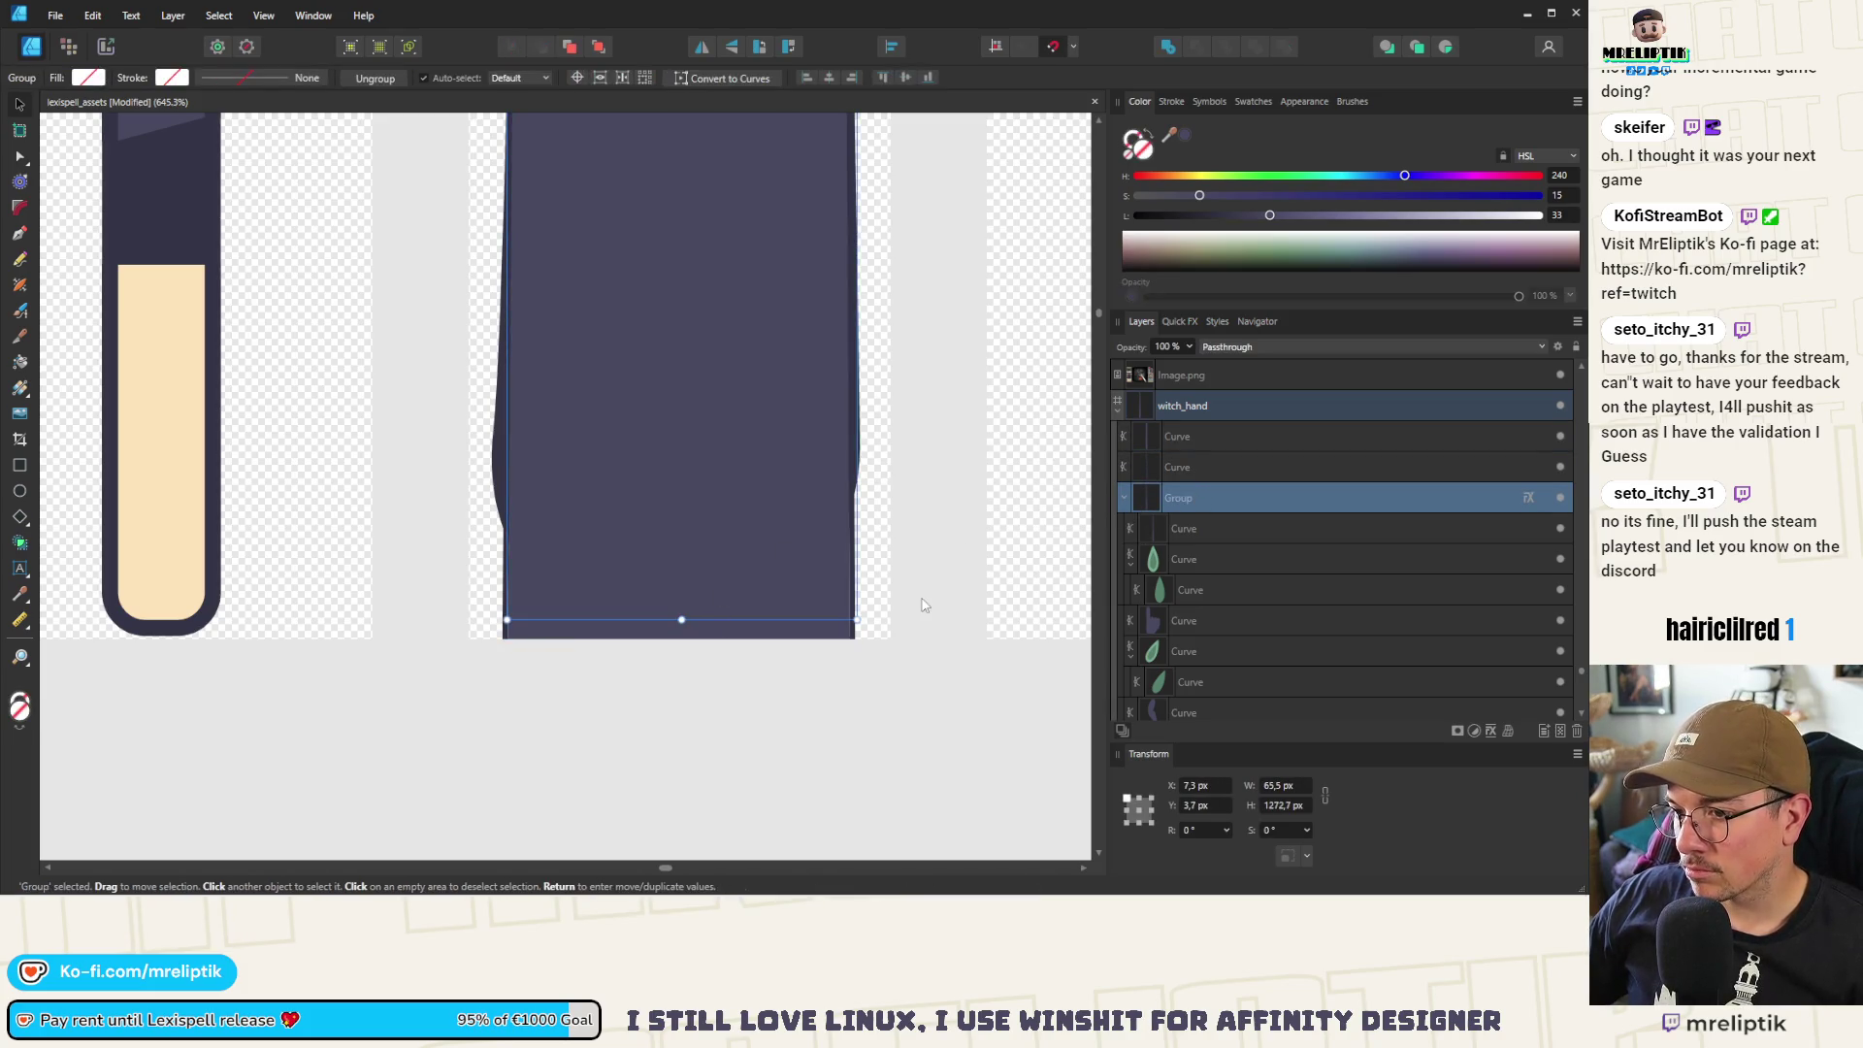
click(1174, 524)
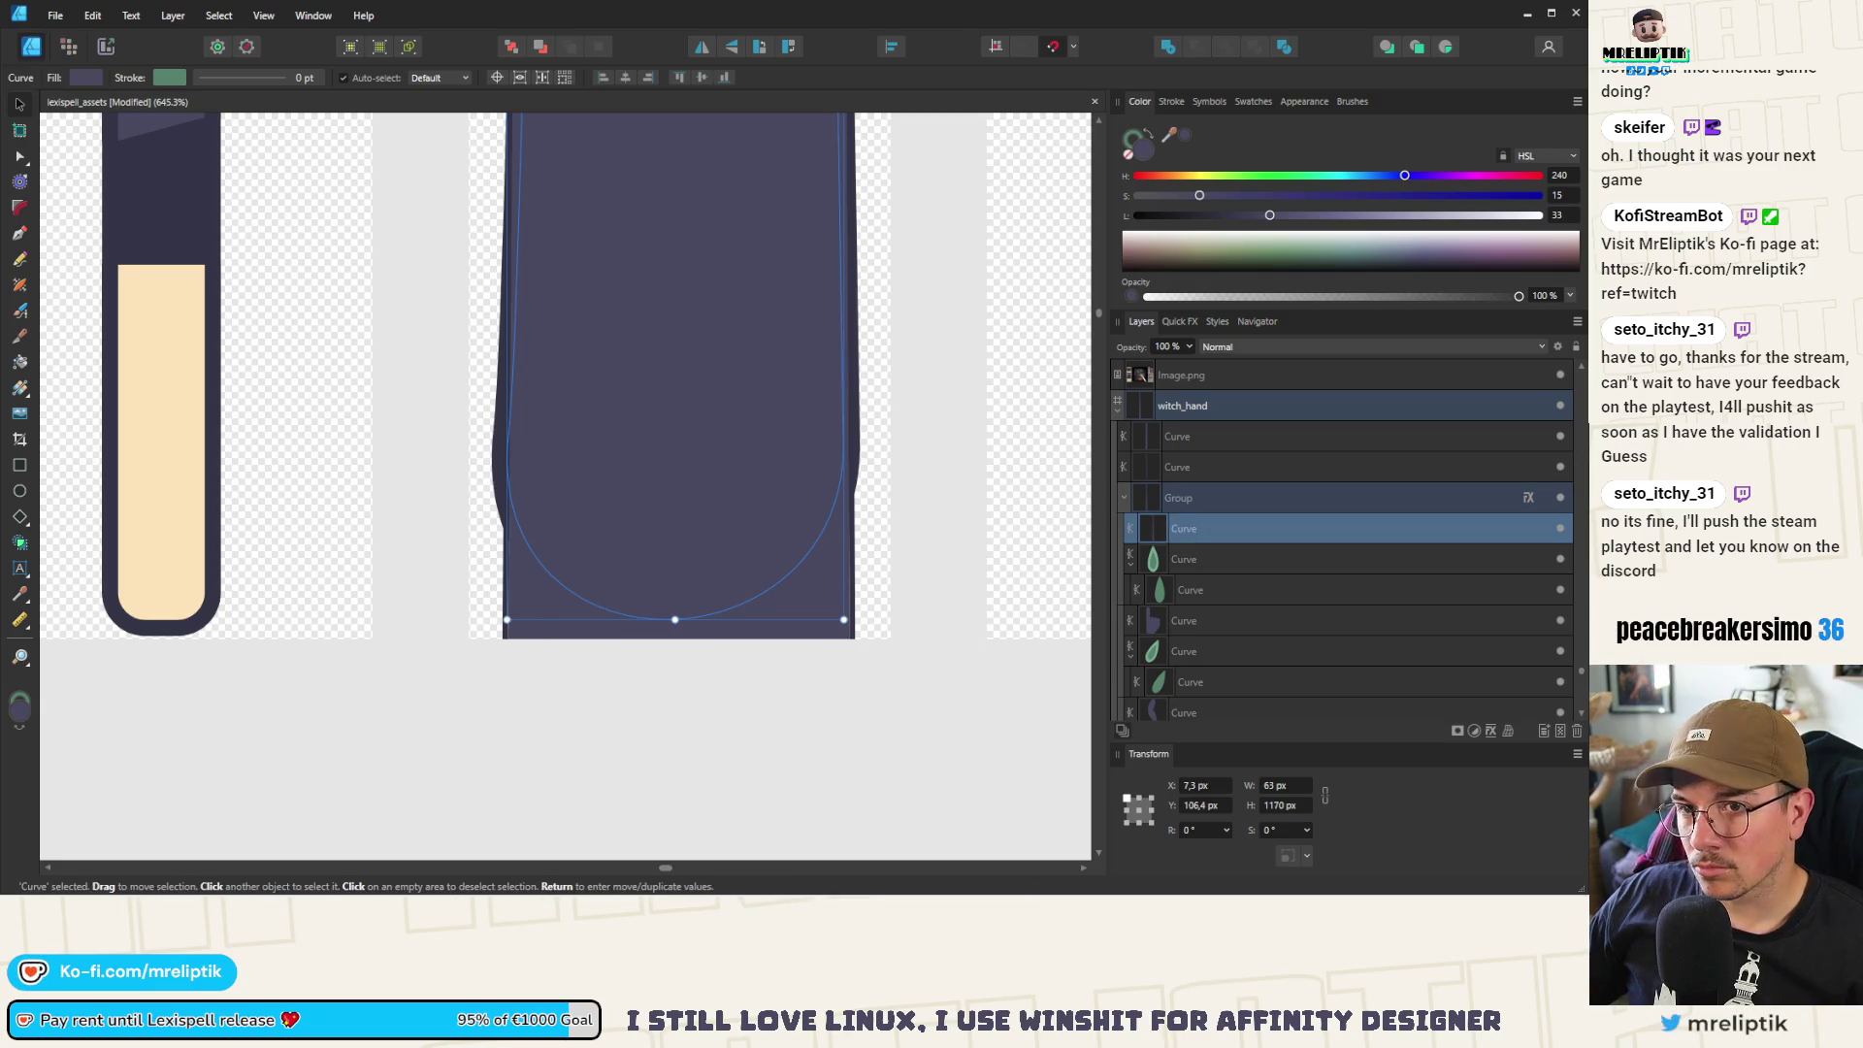
click(17, 157)
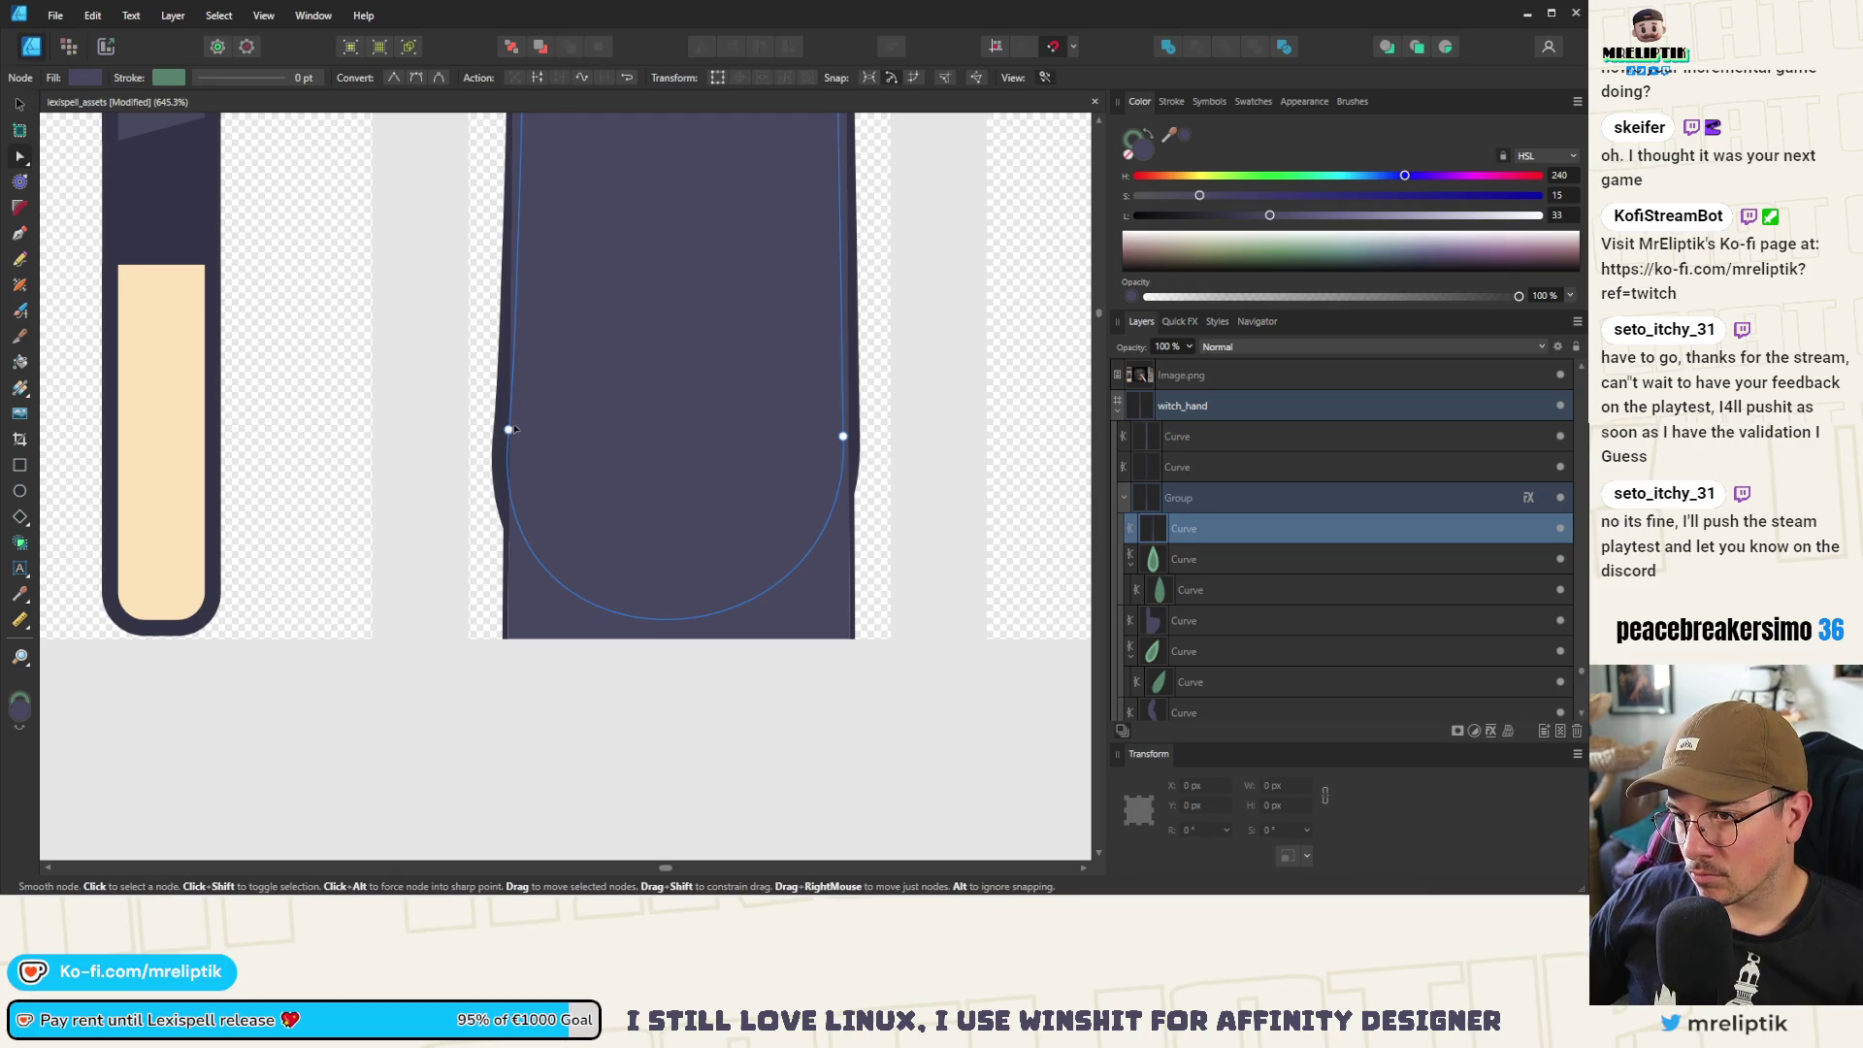
drag(507, 436, 524, 435)
drag(844, 438, 830, 437)
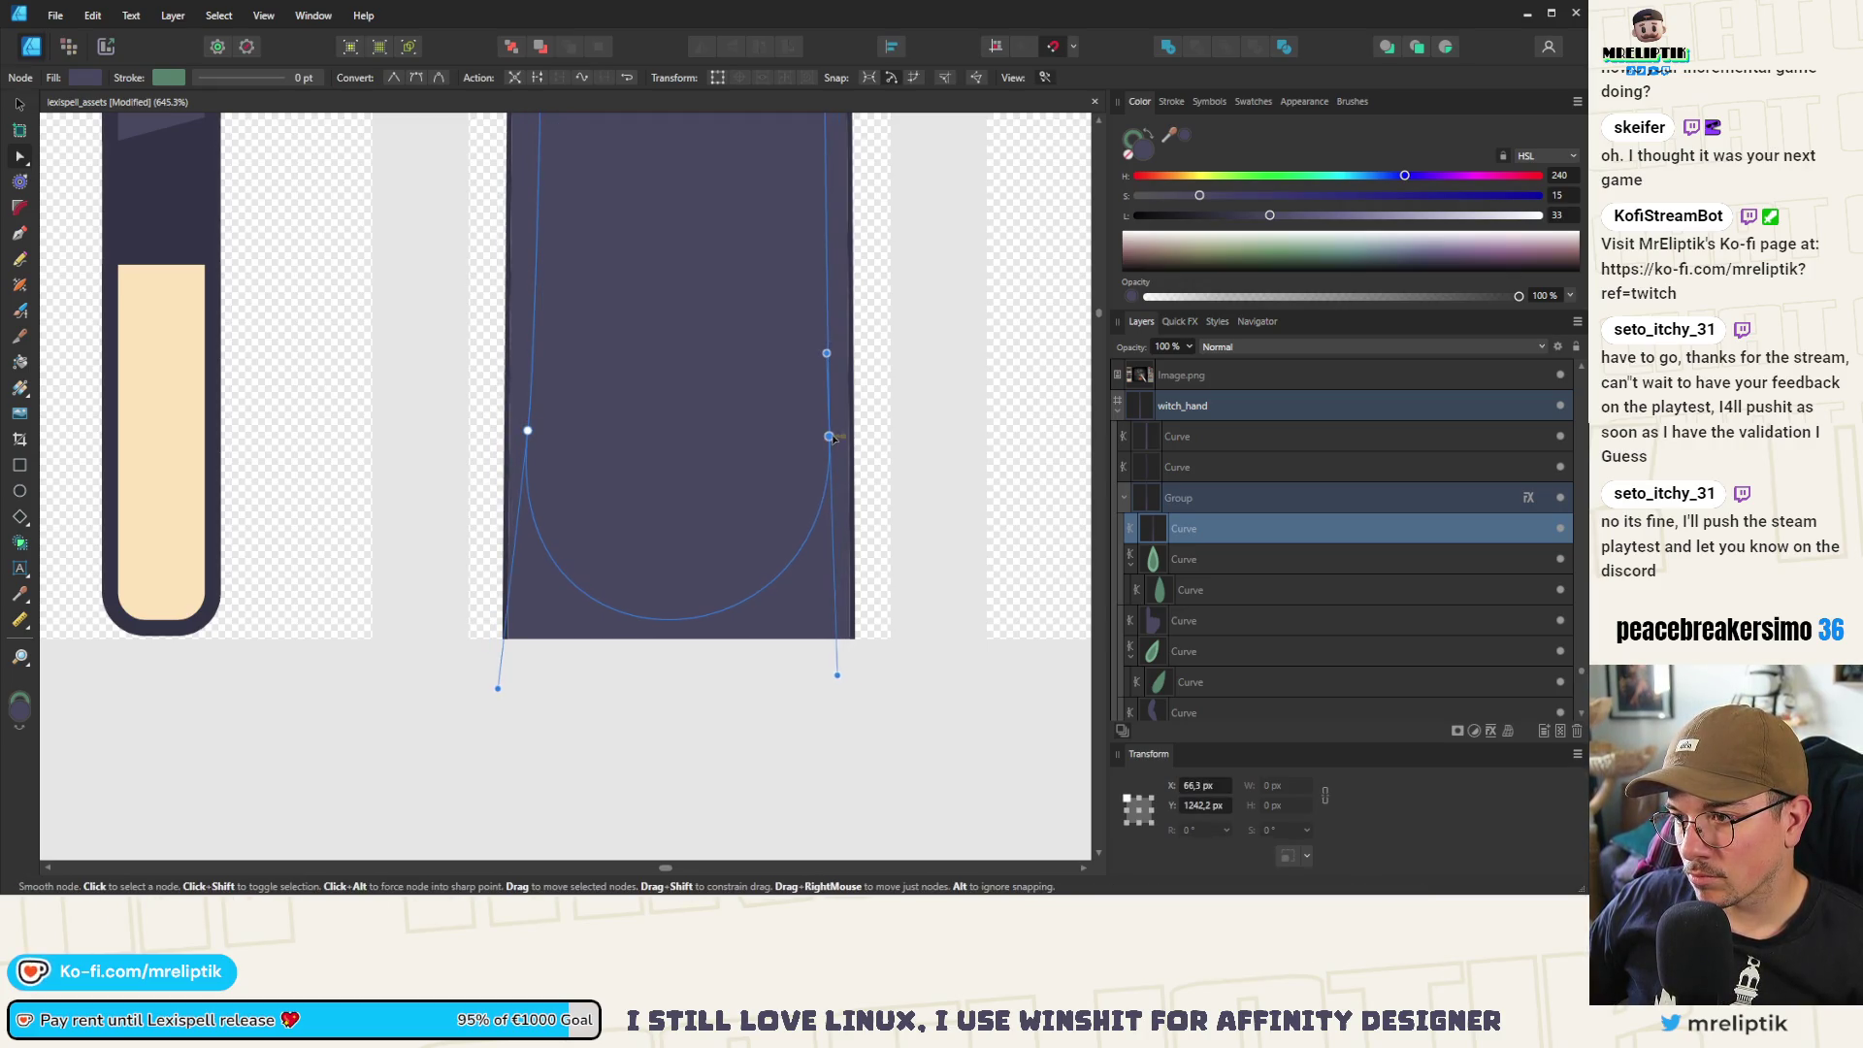
Move the sleeve Curve layer into the witch_hand group
drag(1184, 458, 1209, 509)
scroll(687, 566, down, 3)
scroll(687, 567, down, 2)
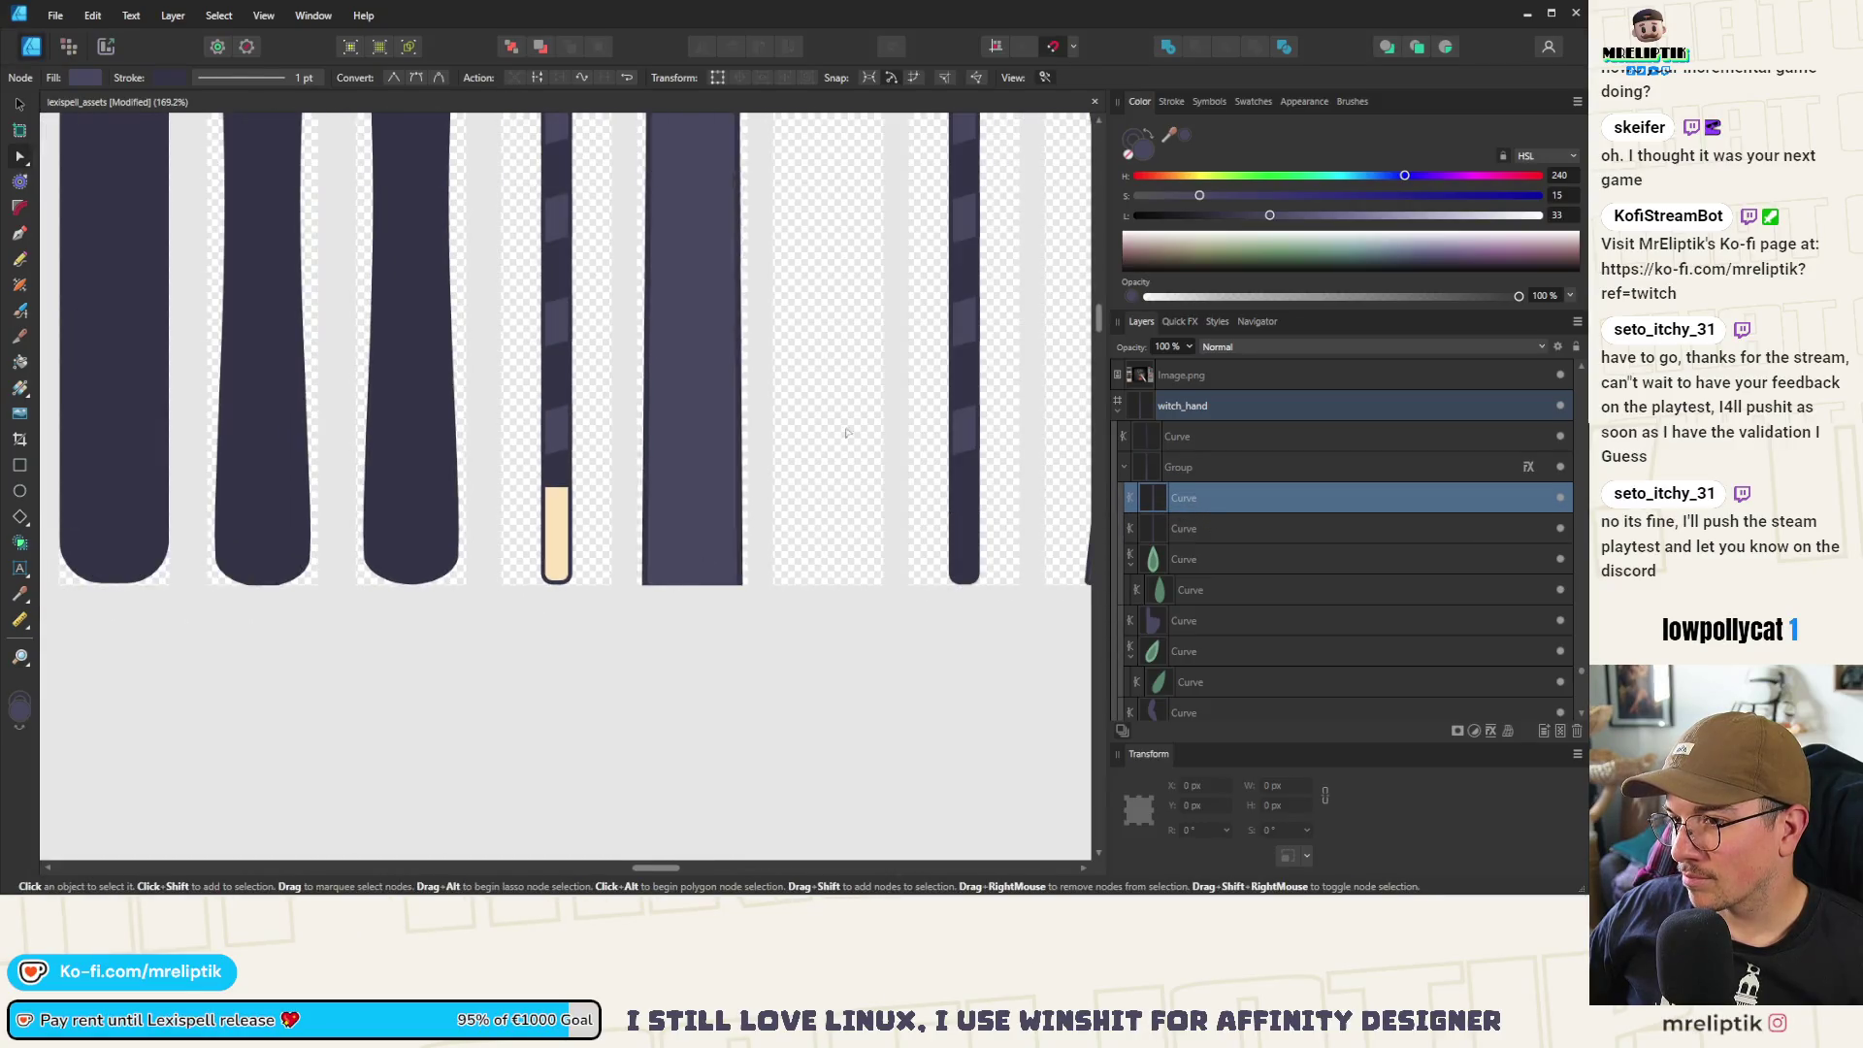
scroll(836, 302, down, 3)
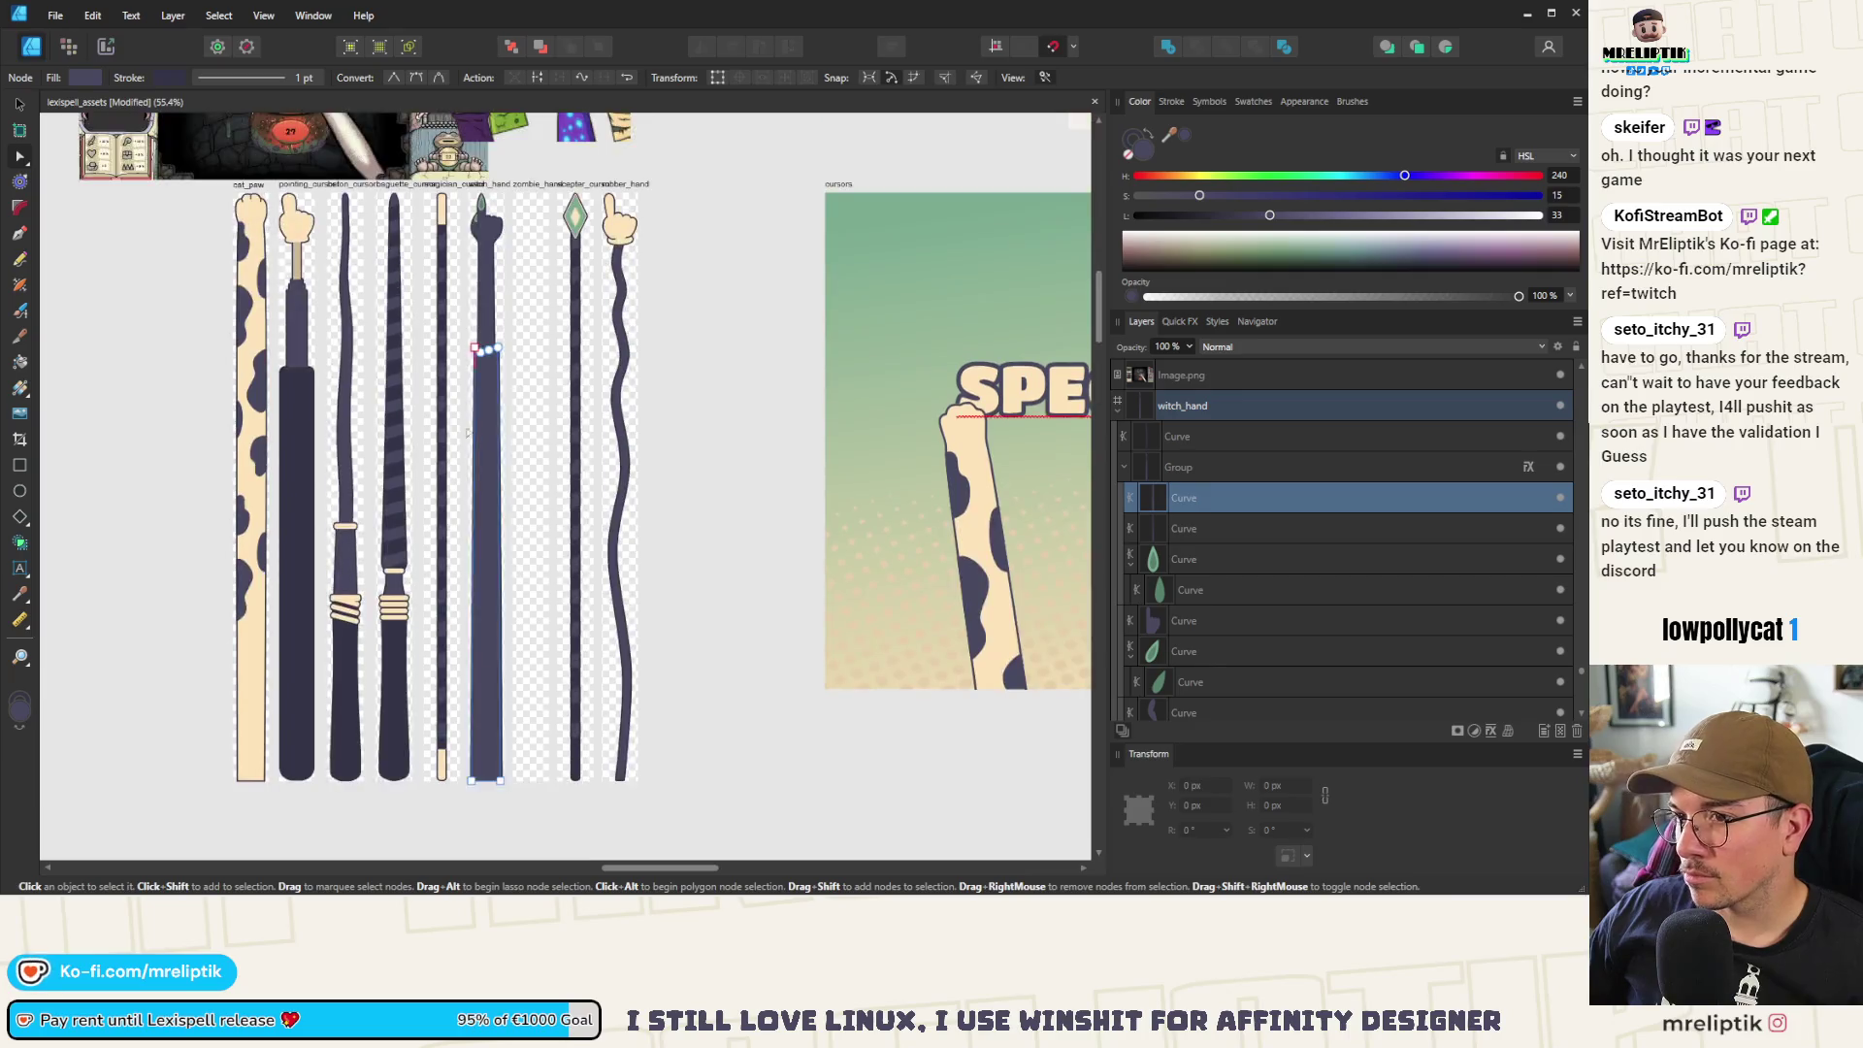
Fill the sleeve with the nail's light green, trying darker samples before reverting
scroll(476, 203, up, 2)
mouse_move(1170, 139)
mouse_down()
mouse_move(668, 406)
mouse_move(577, 330)
mouse_up()
scroll(572, 621, up, 2)
scroll(522, 565, up, 3)
click(475, 512)
scroll(475, 512, up, 2)
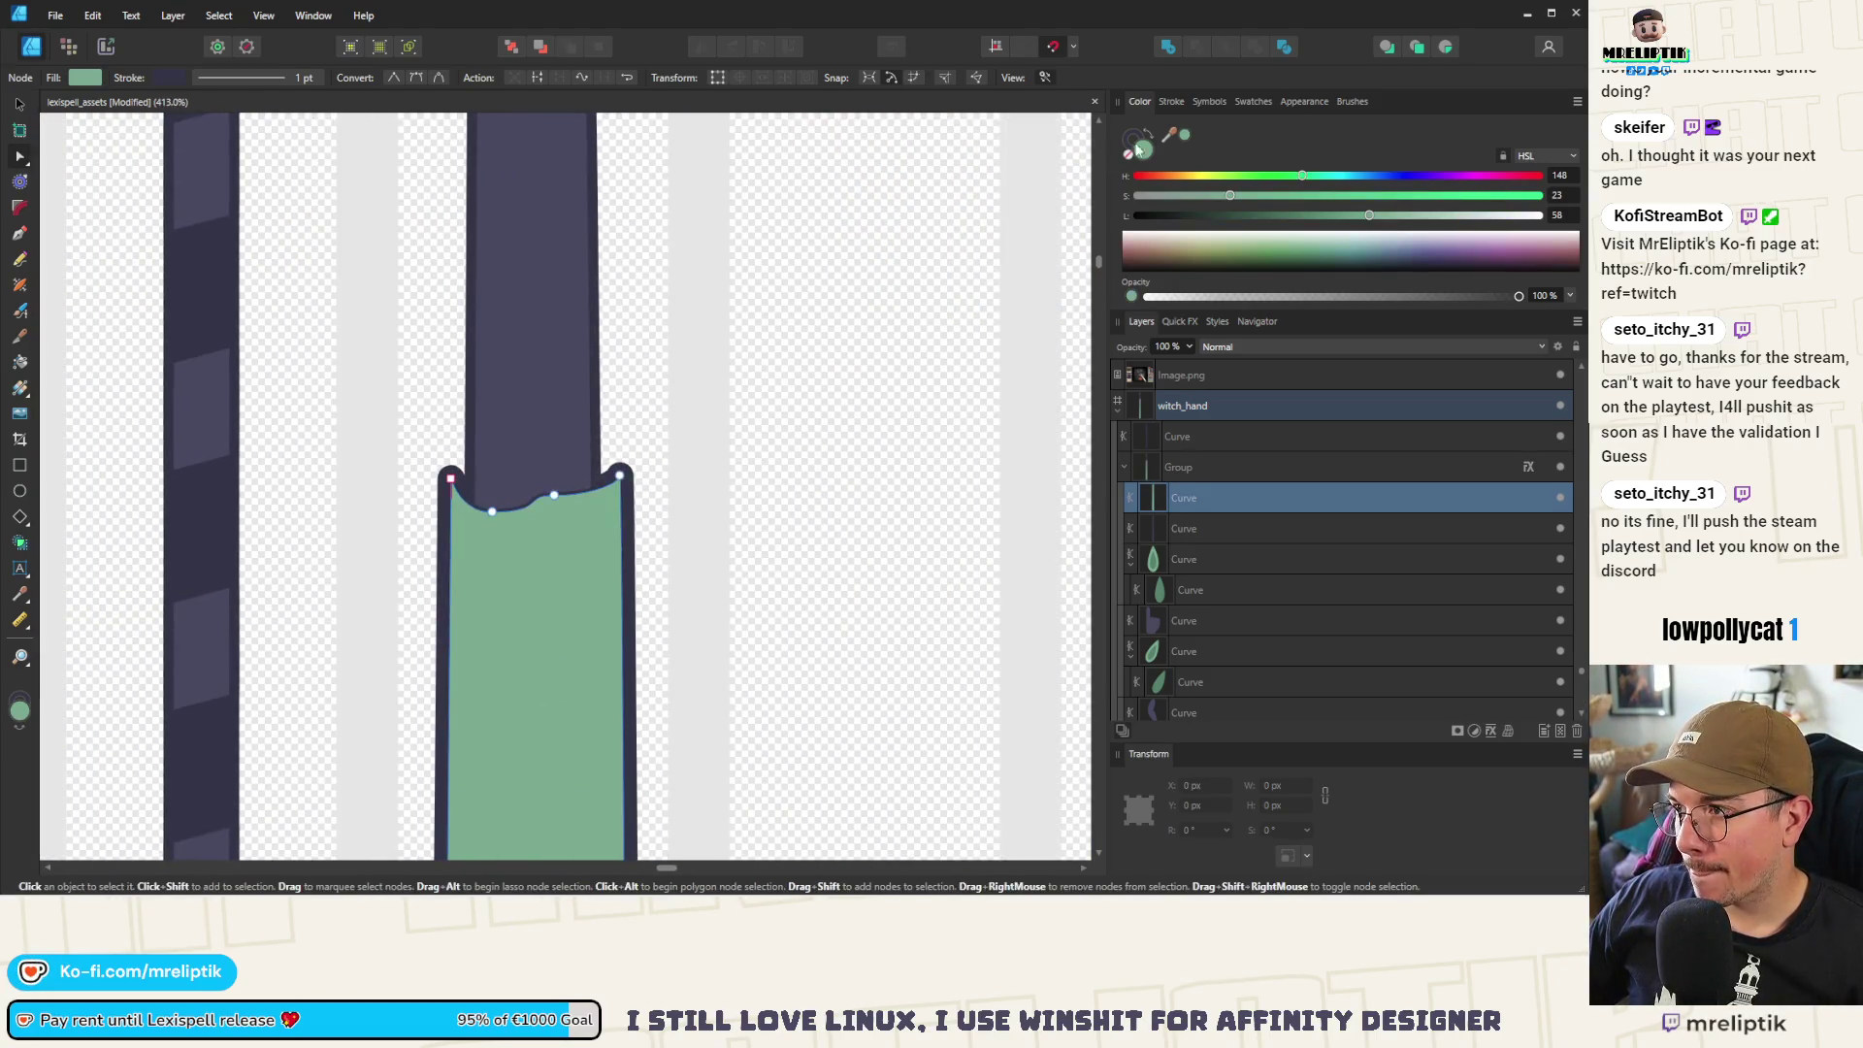
scroll(690, 717, down, 5)
mouse_move(813, 170)
mouse_down()
mouse_move(624, 272)
mouse_move(628, 287)
mouse_up()
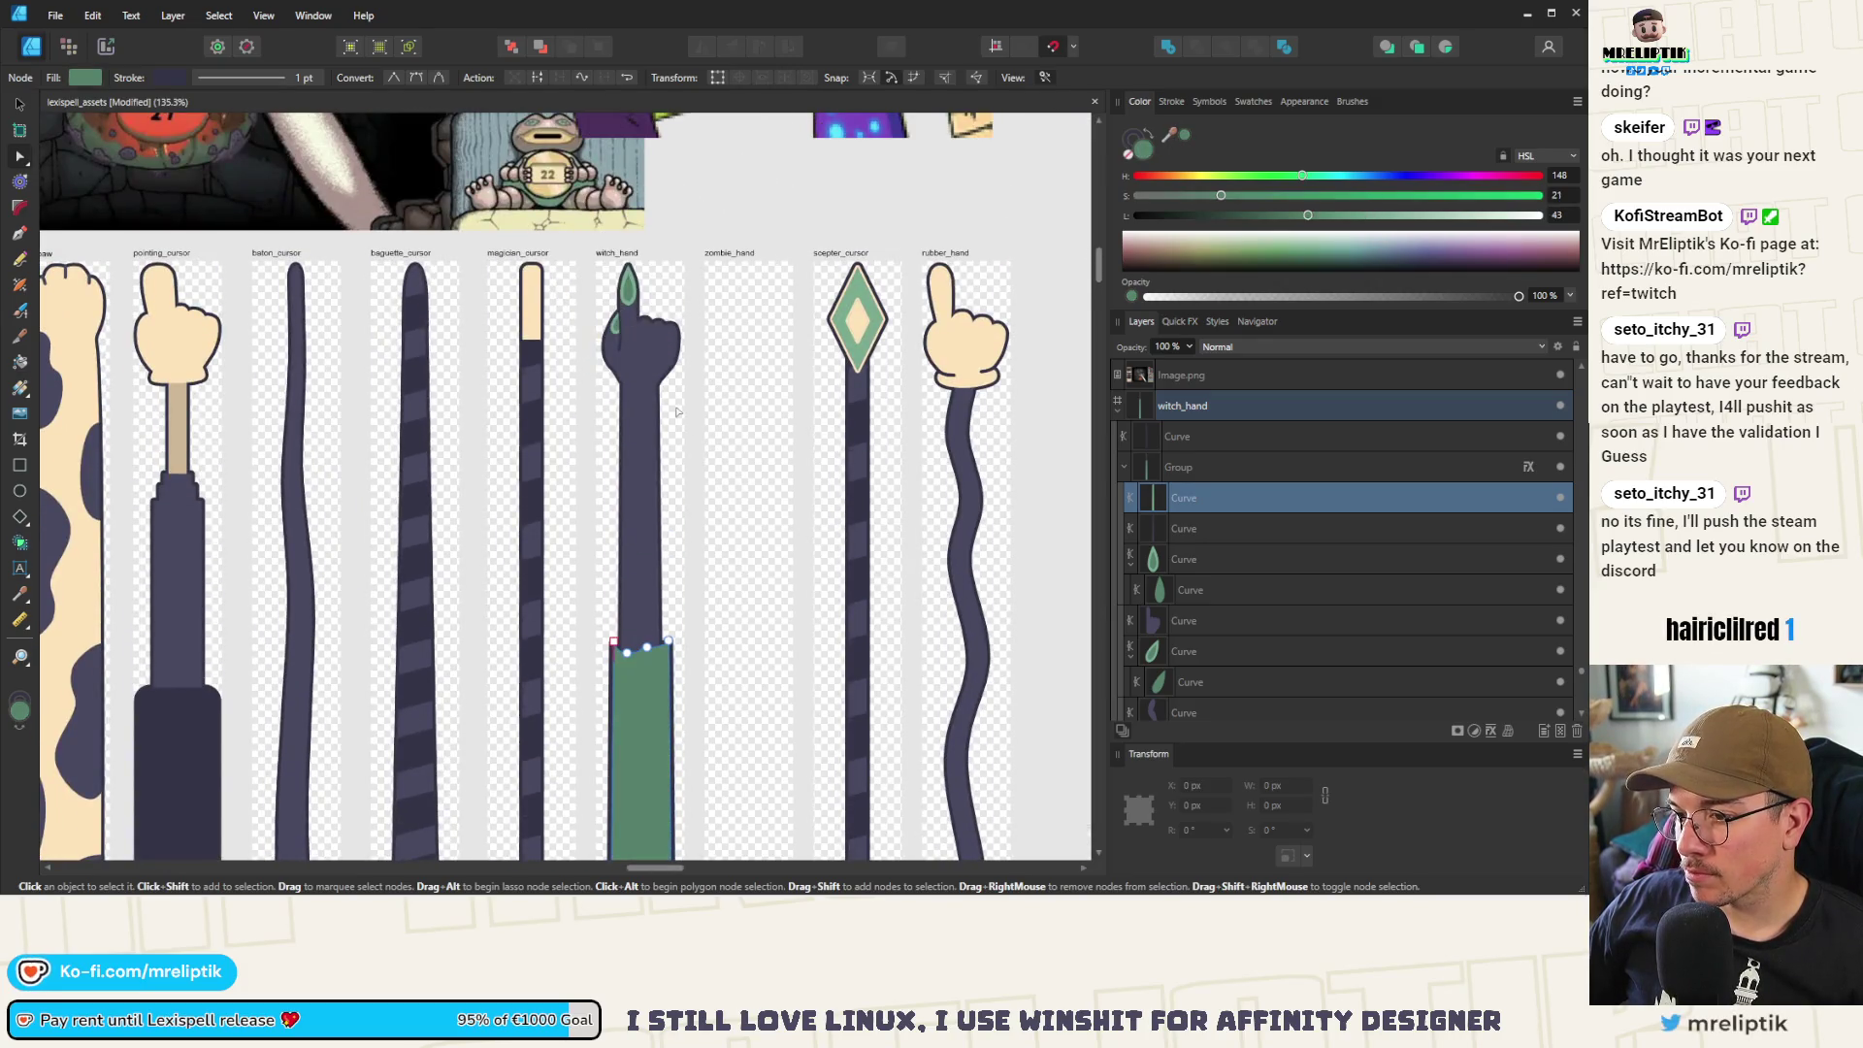
mouse_move(1169, 139)
mouse_down()
mouse_move(665, 281)
mouse_move(614, 276)
mouse_up()
key(ctrl+z)
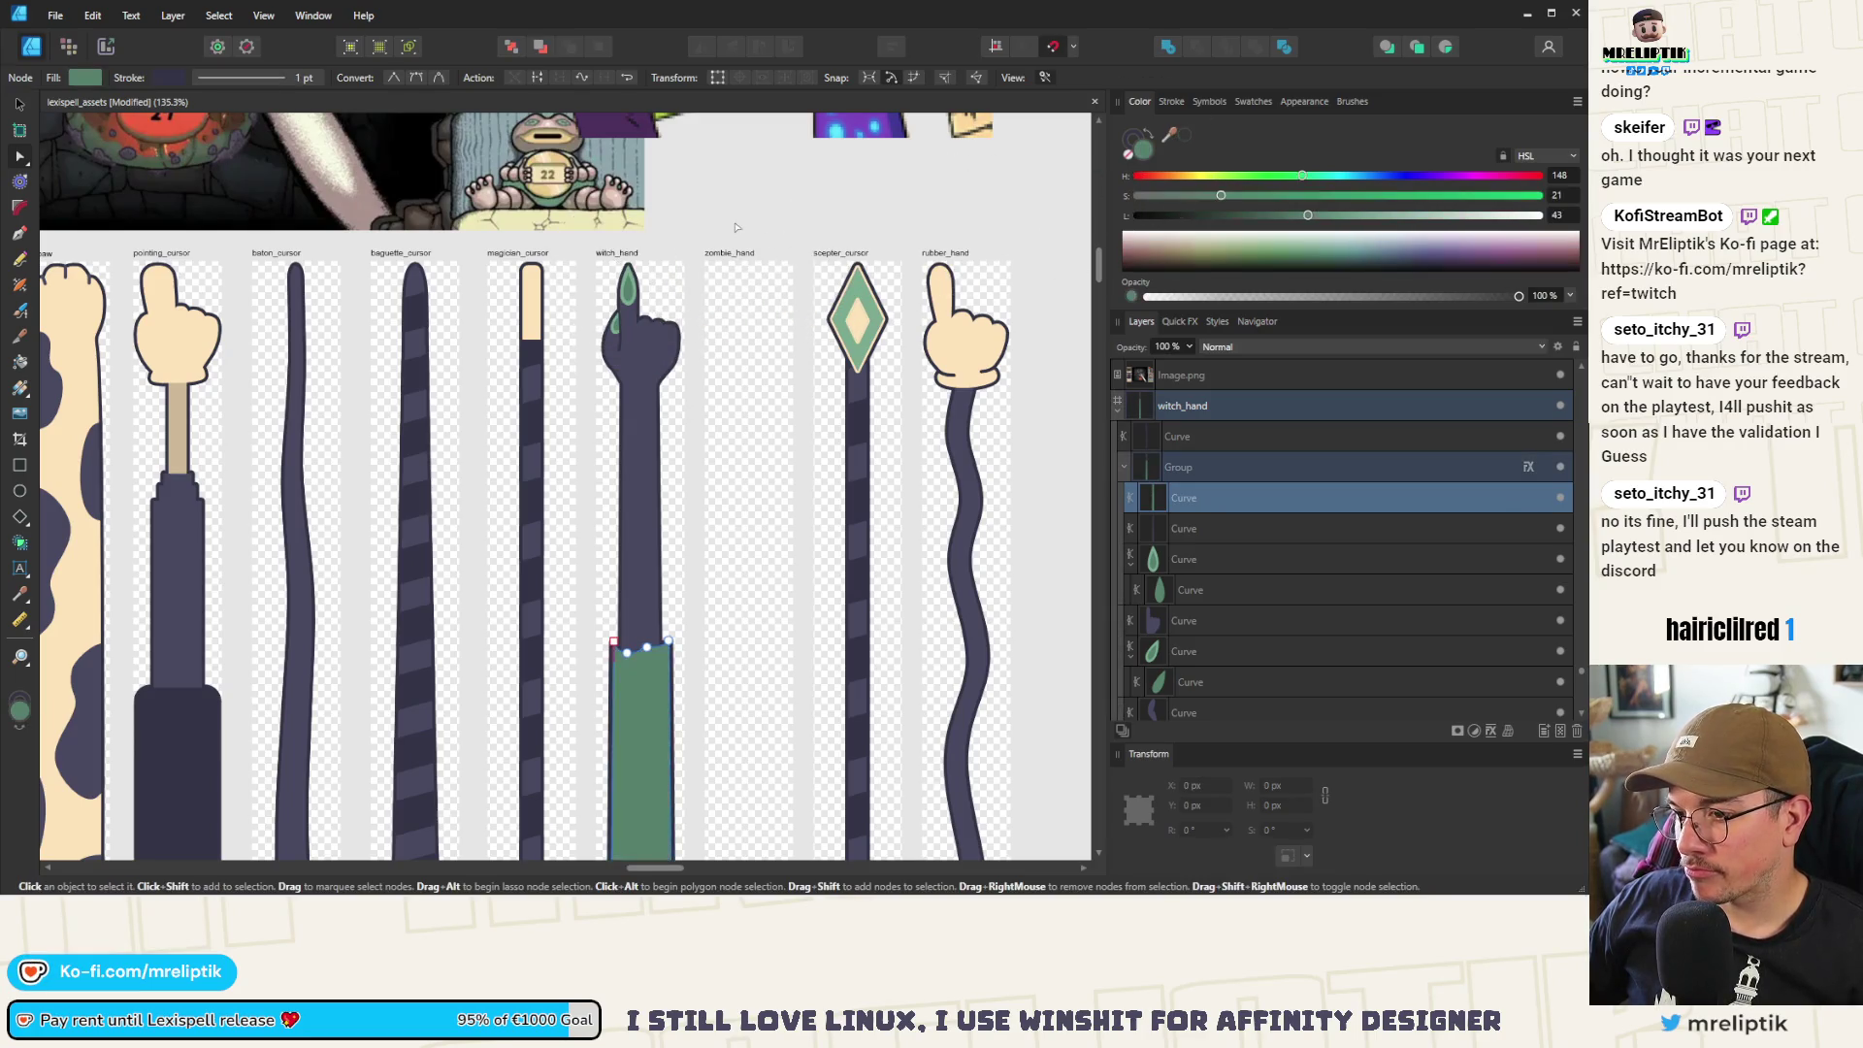
Move the green sleeve layer to the bottom of the arm's group, beneath the arm
scroll(602, 513, down, 3)
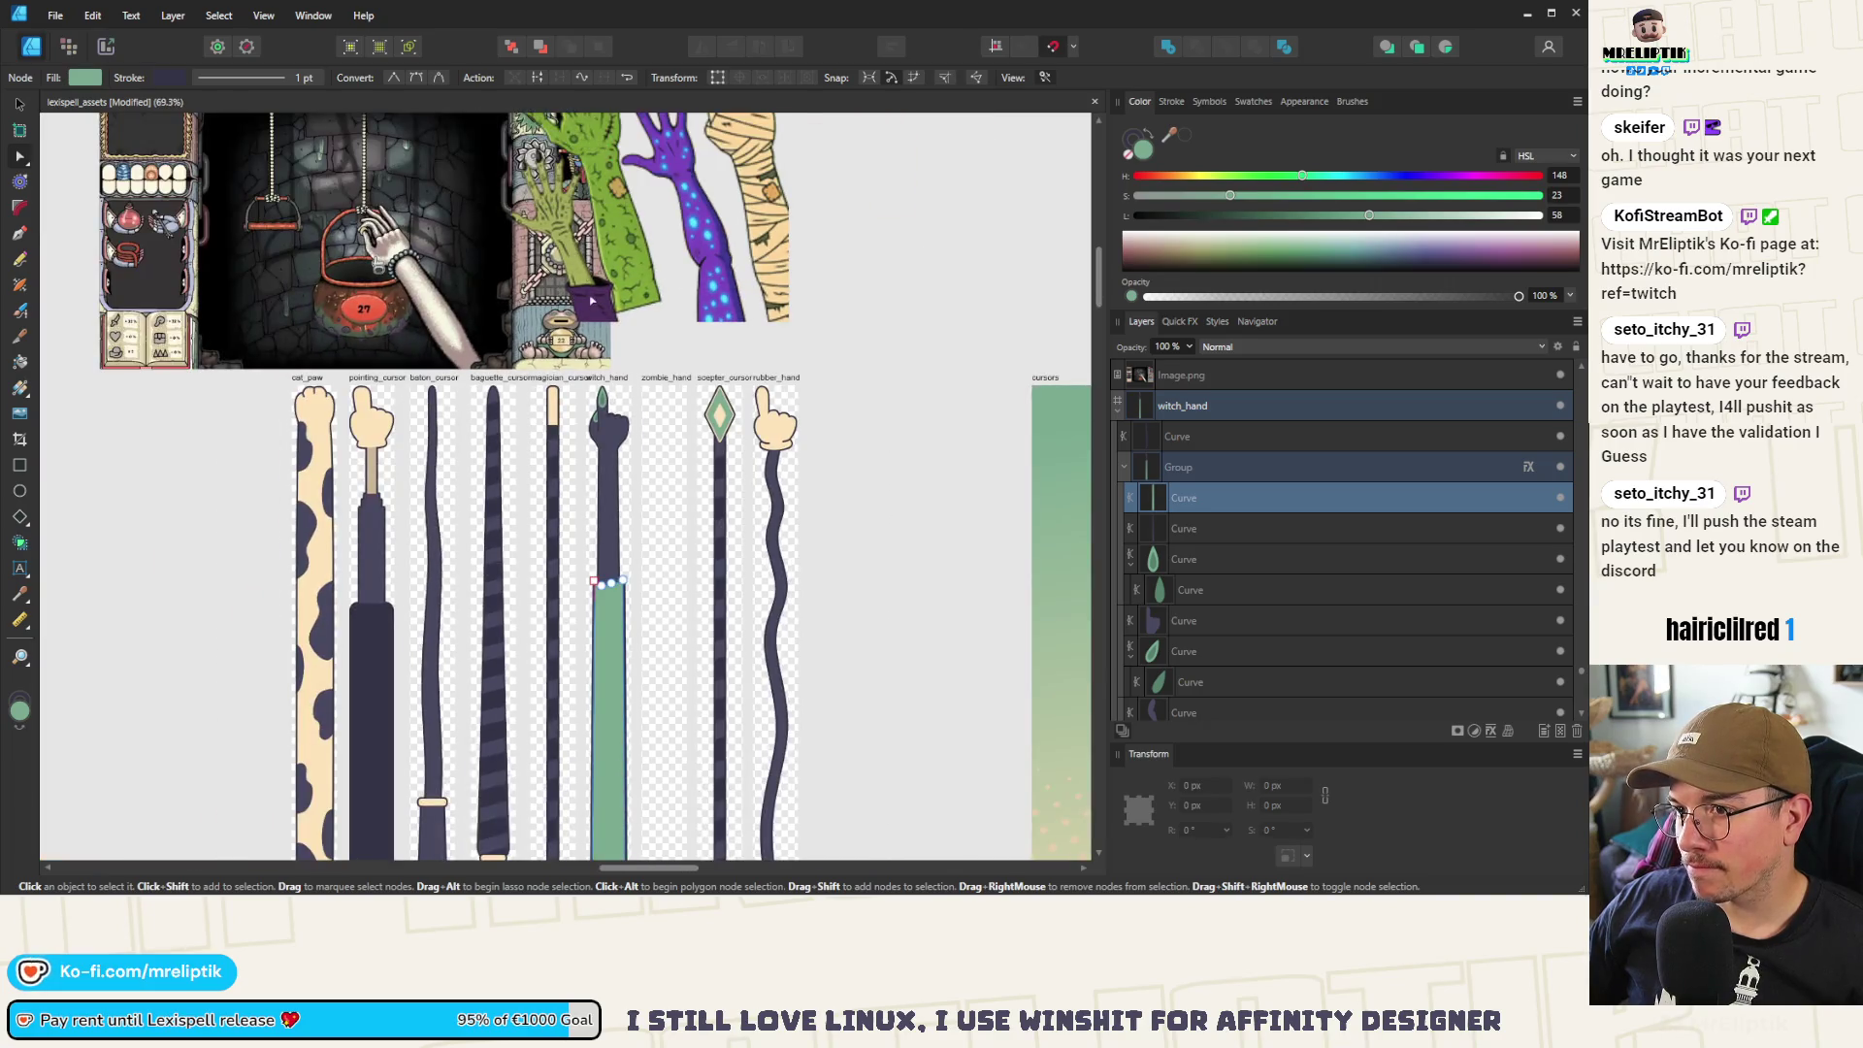
scroll(614, 613, up, 5)
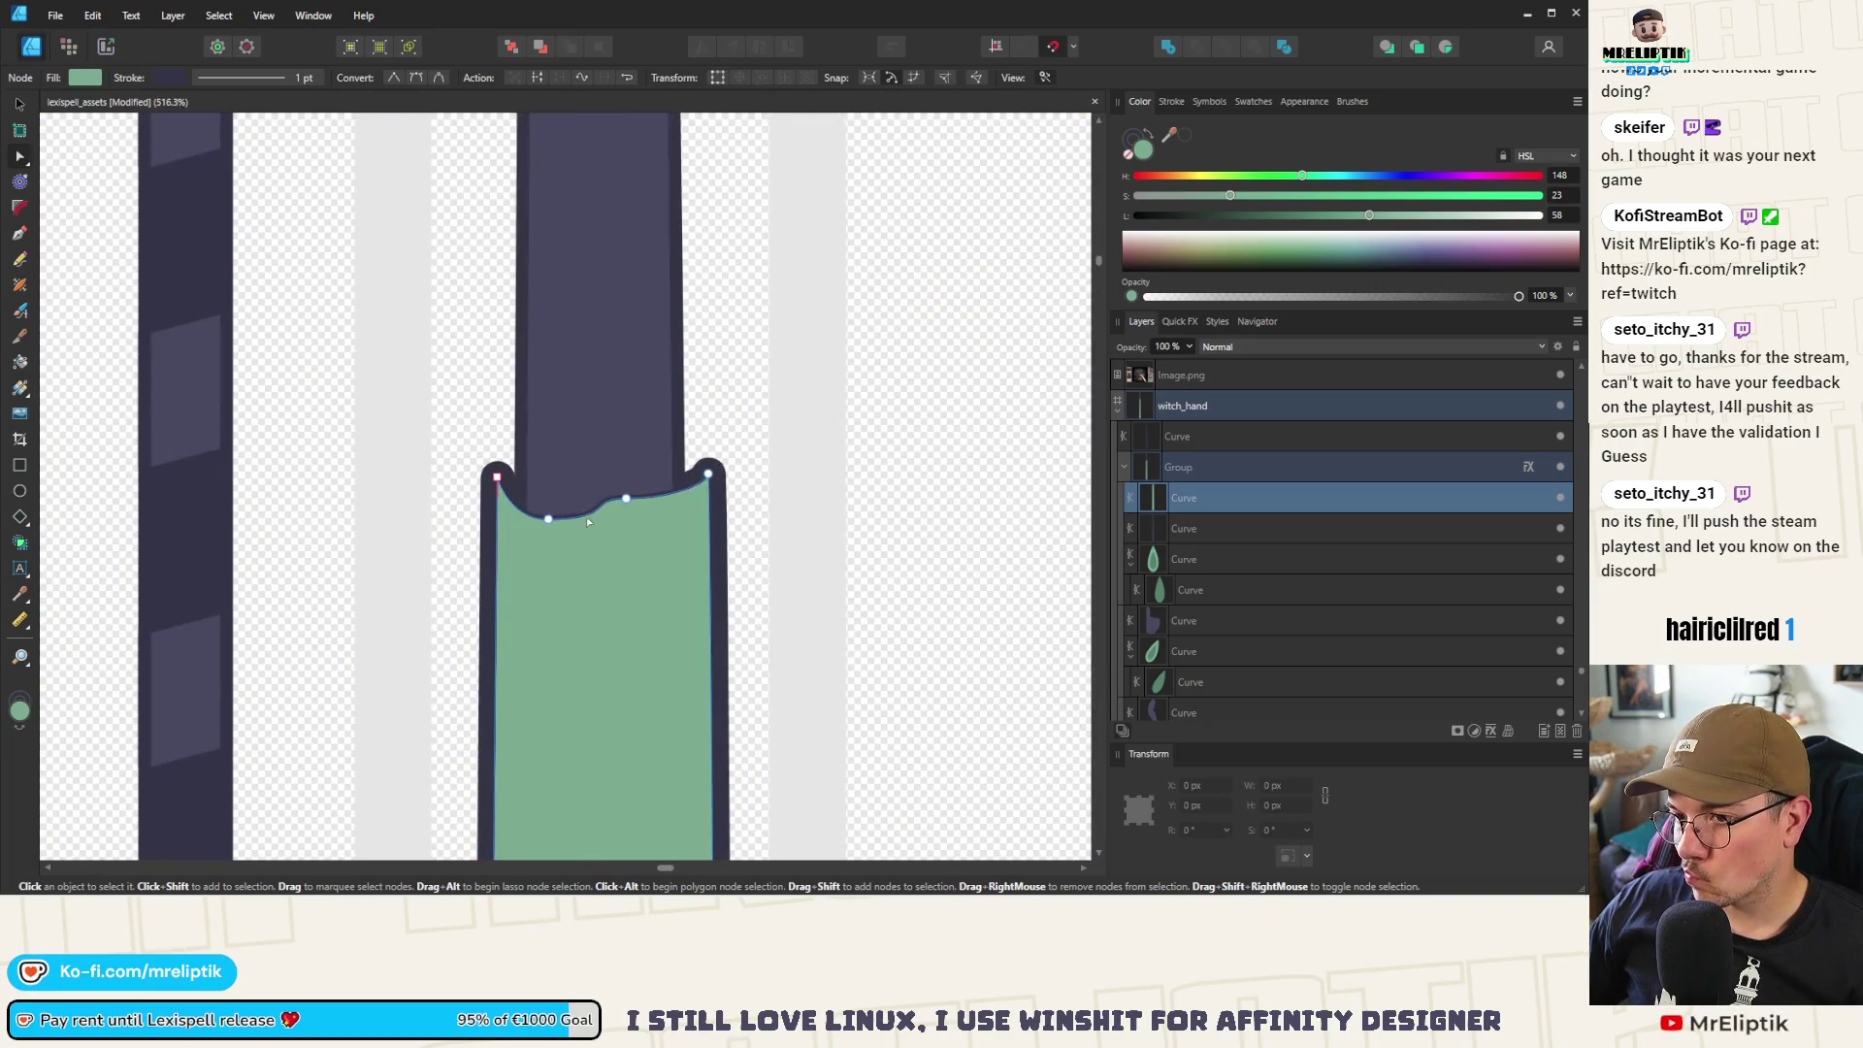
click(26, 105)
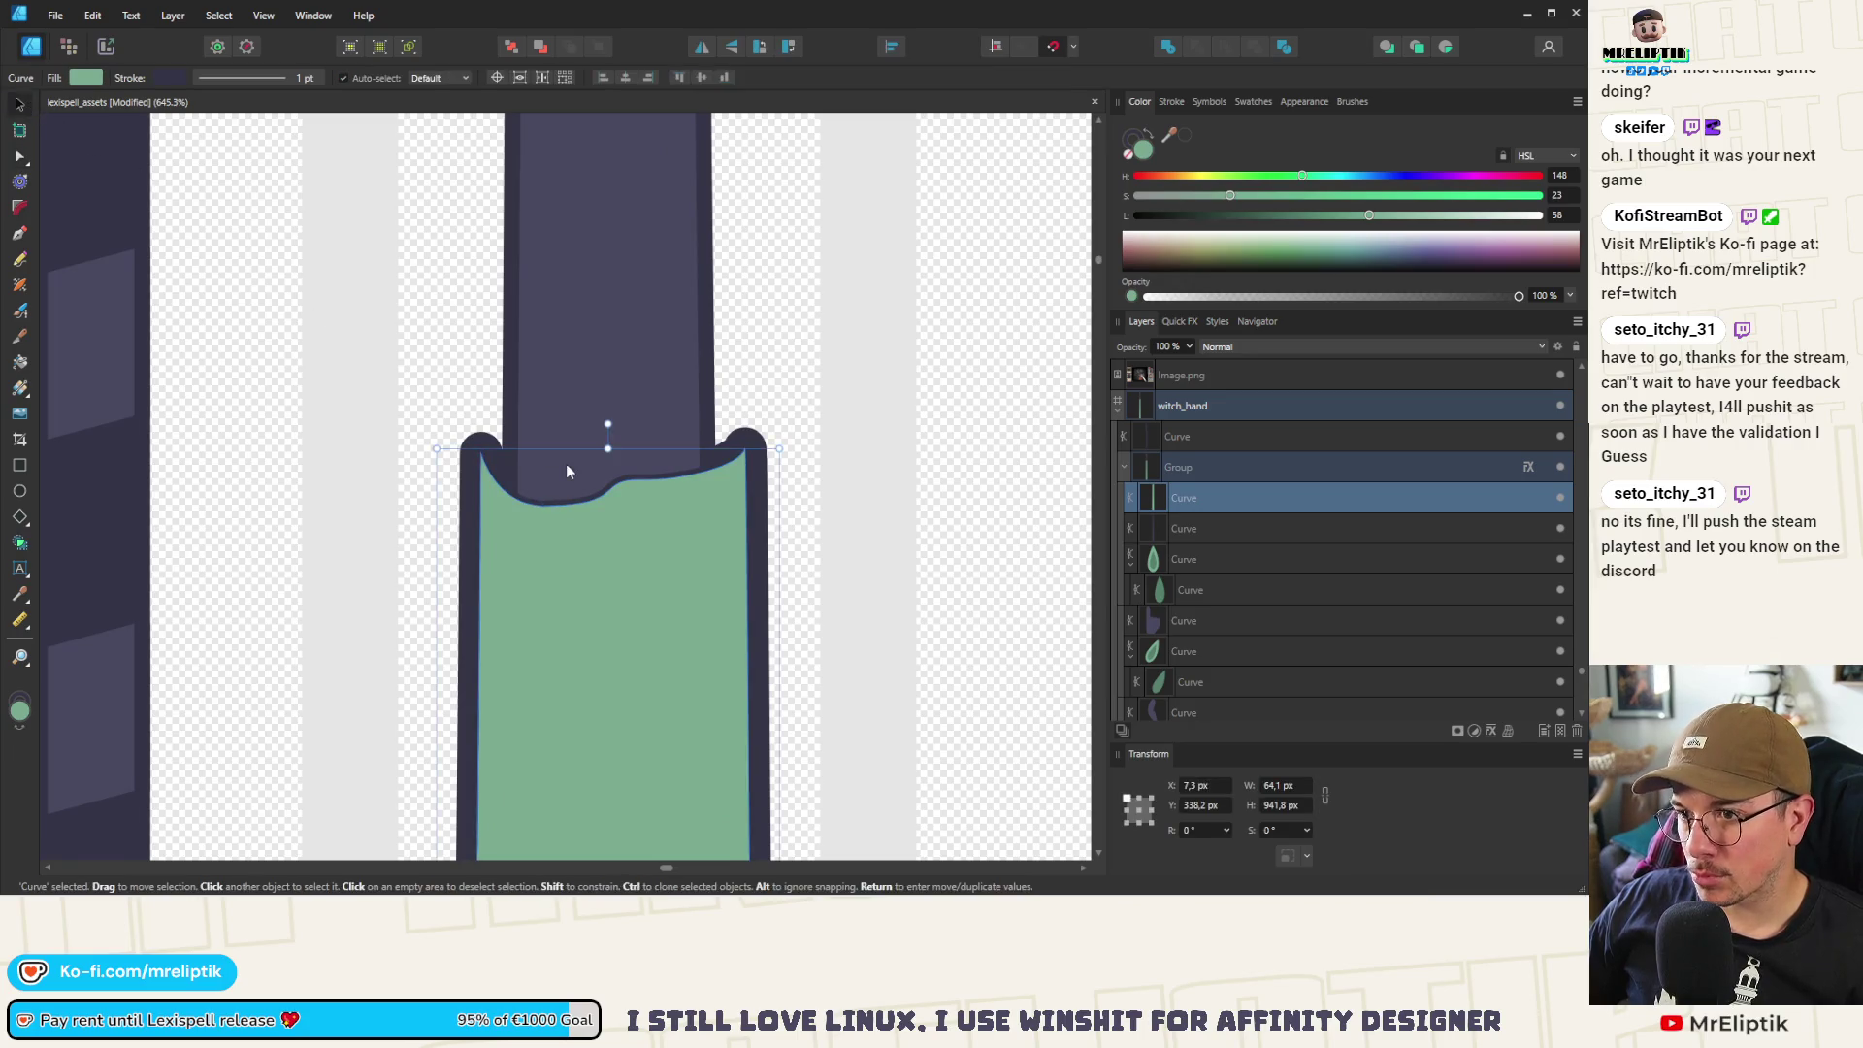
key(Delete)
key(ctrl+z)
key(Delete)
key(ctrl+z)
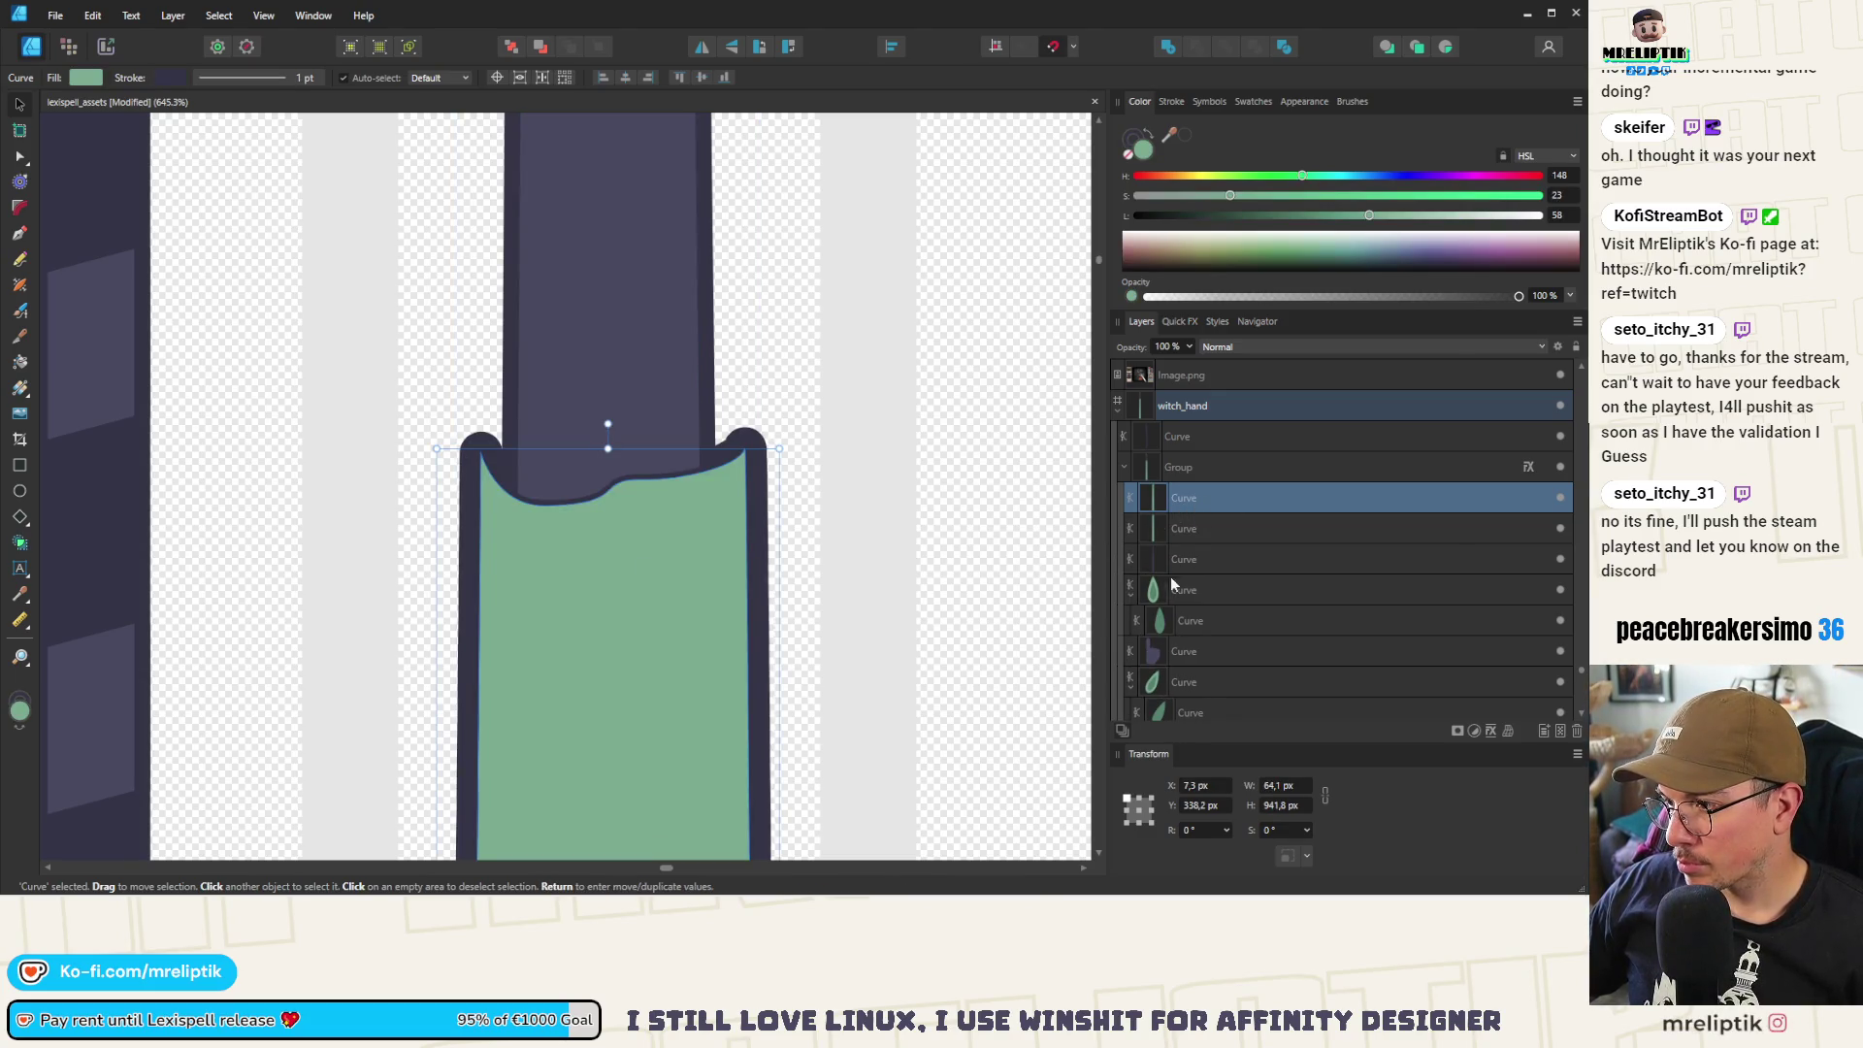
click(1131, 595)
mouse_move(1203, 499)
mouse_down()
mouse_move(1198, 713)
mouse_move(1187, 604)
mouse_up()
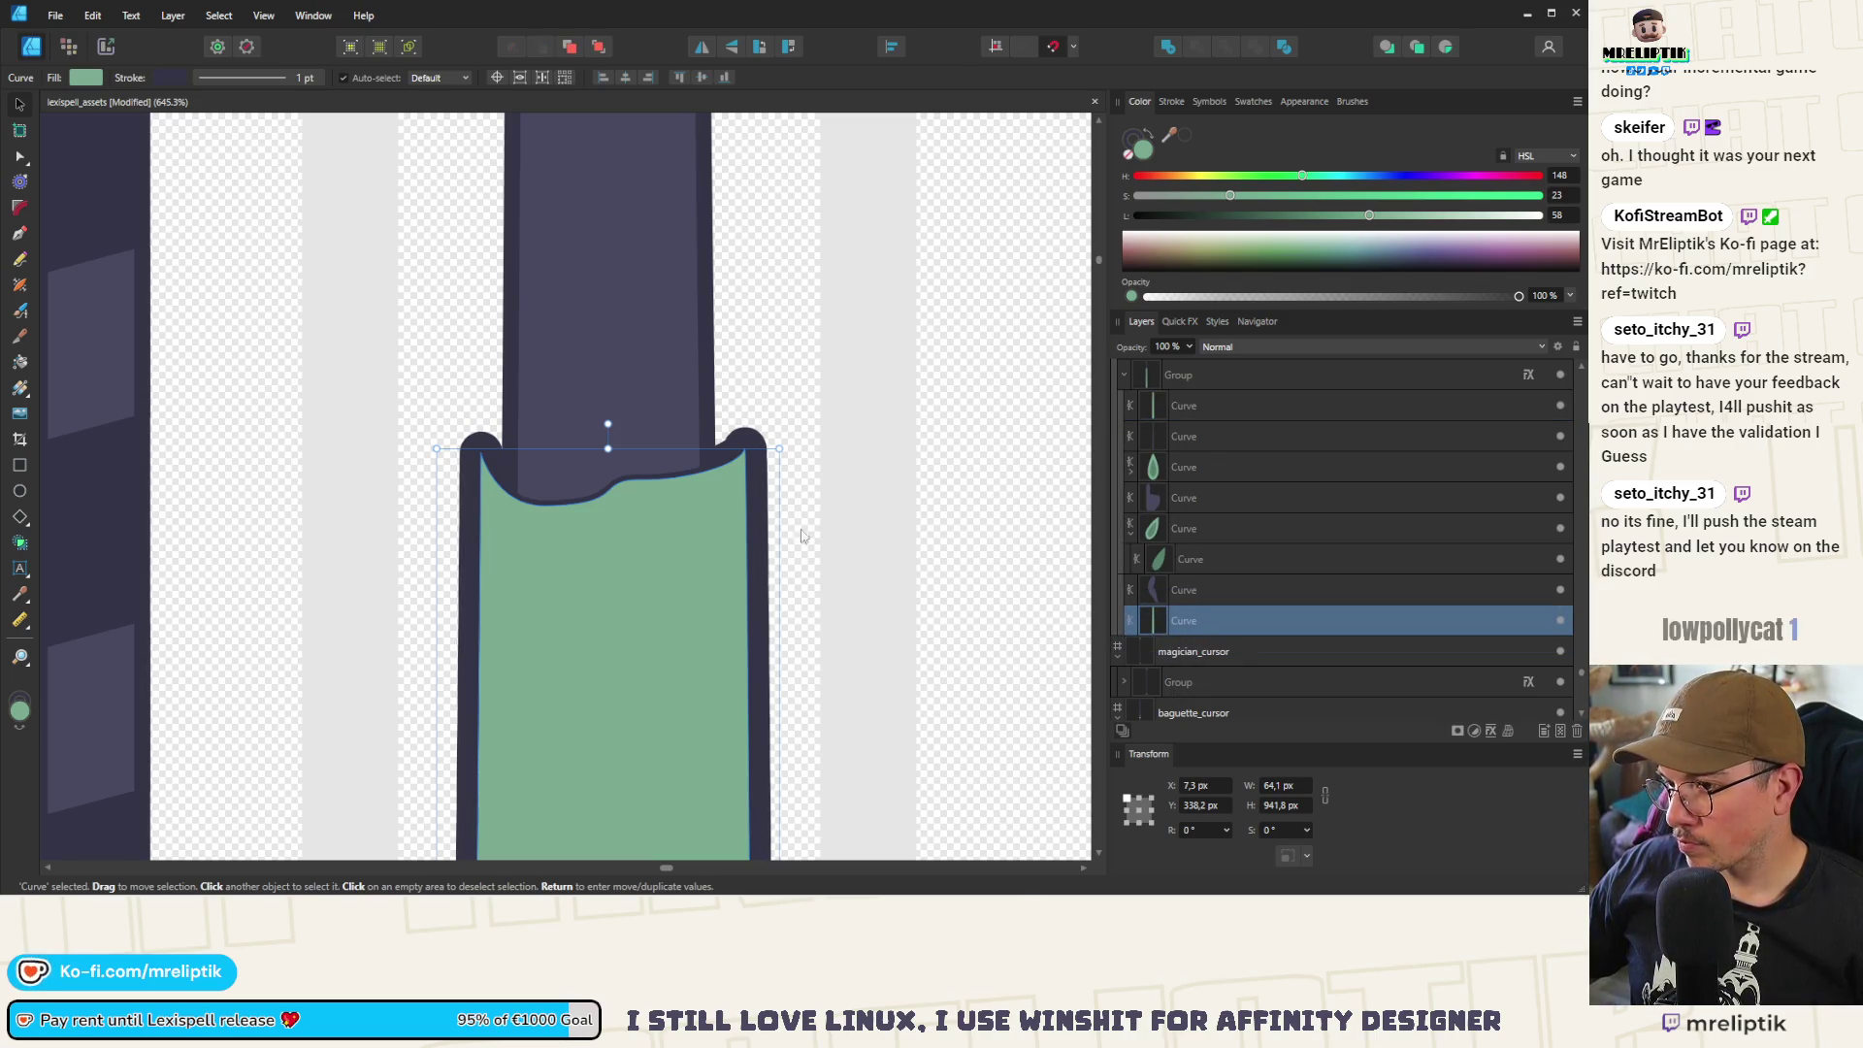
click(20, 156)
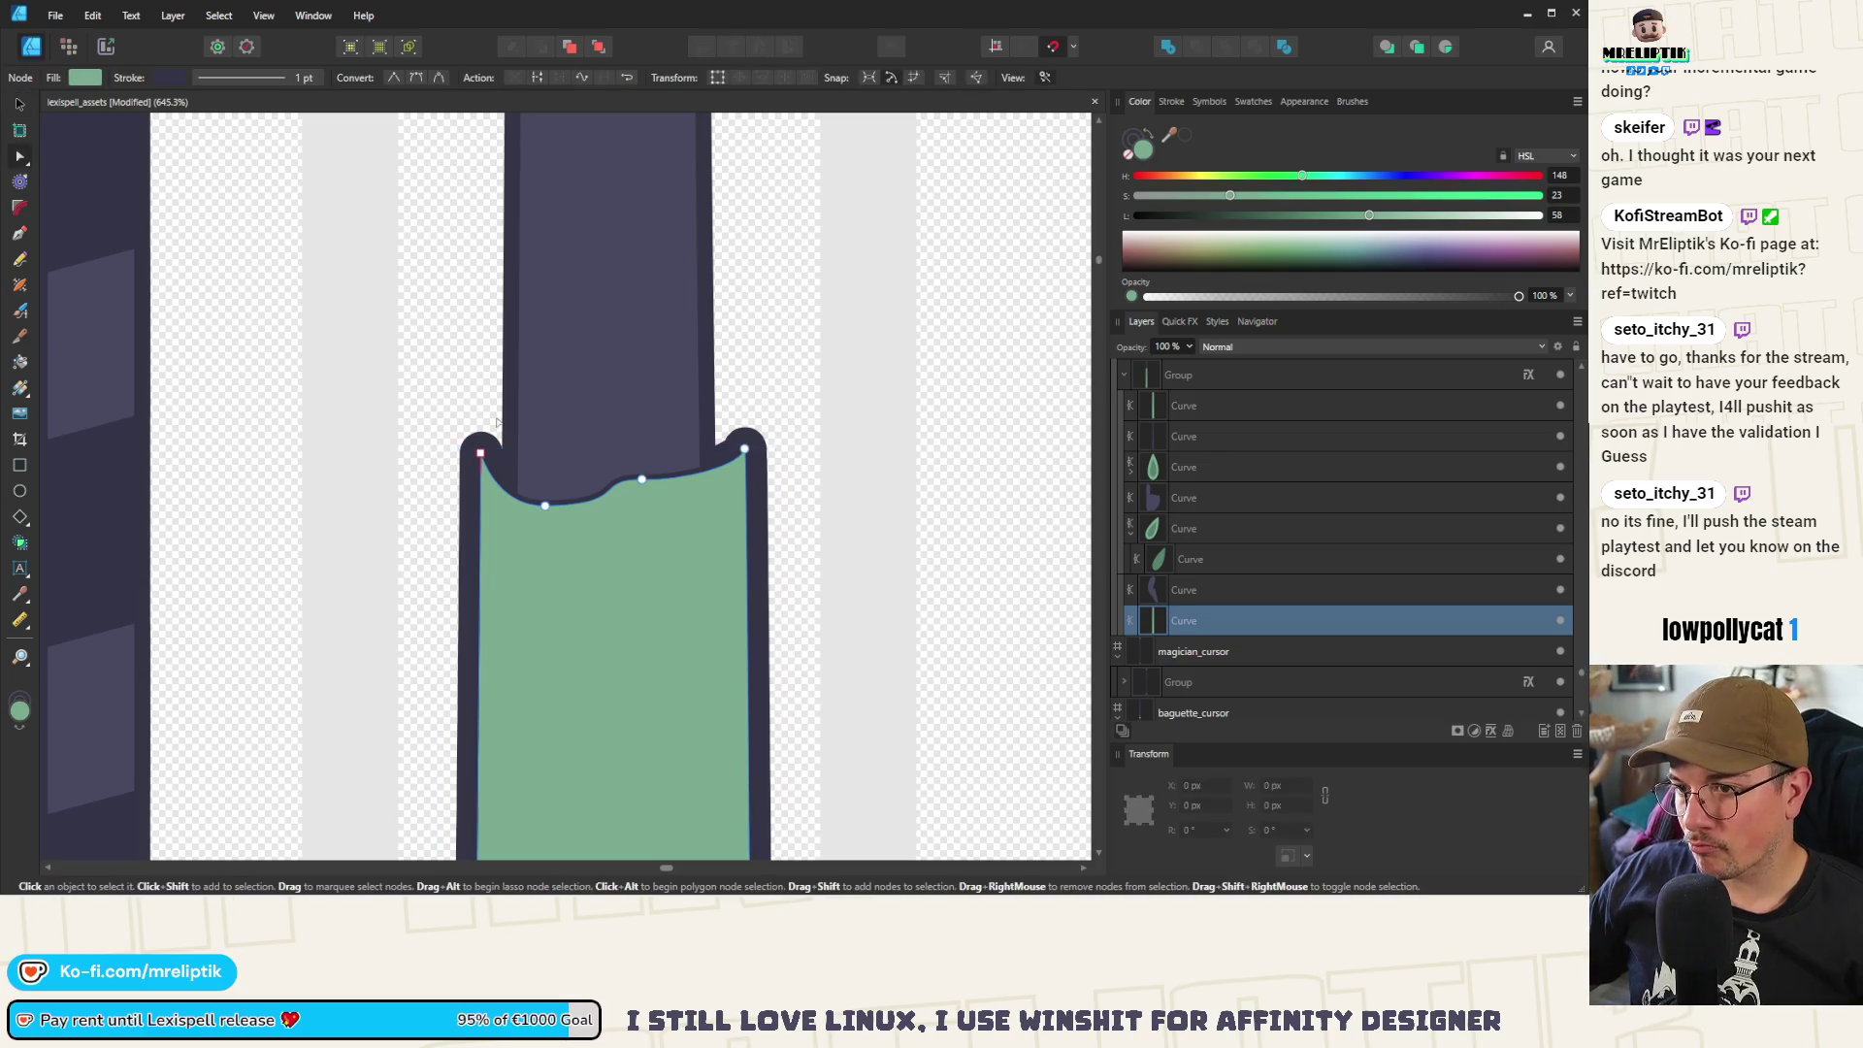
Raise the back cuff's top-left node and restore its darker green fill
click(550, 475)
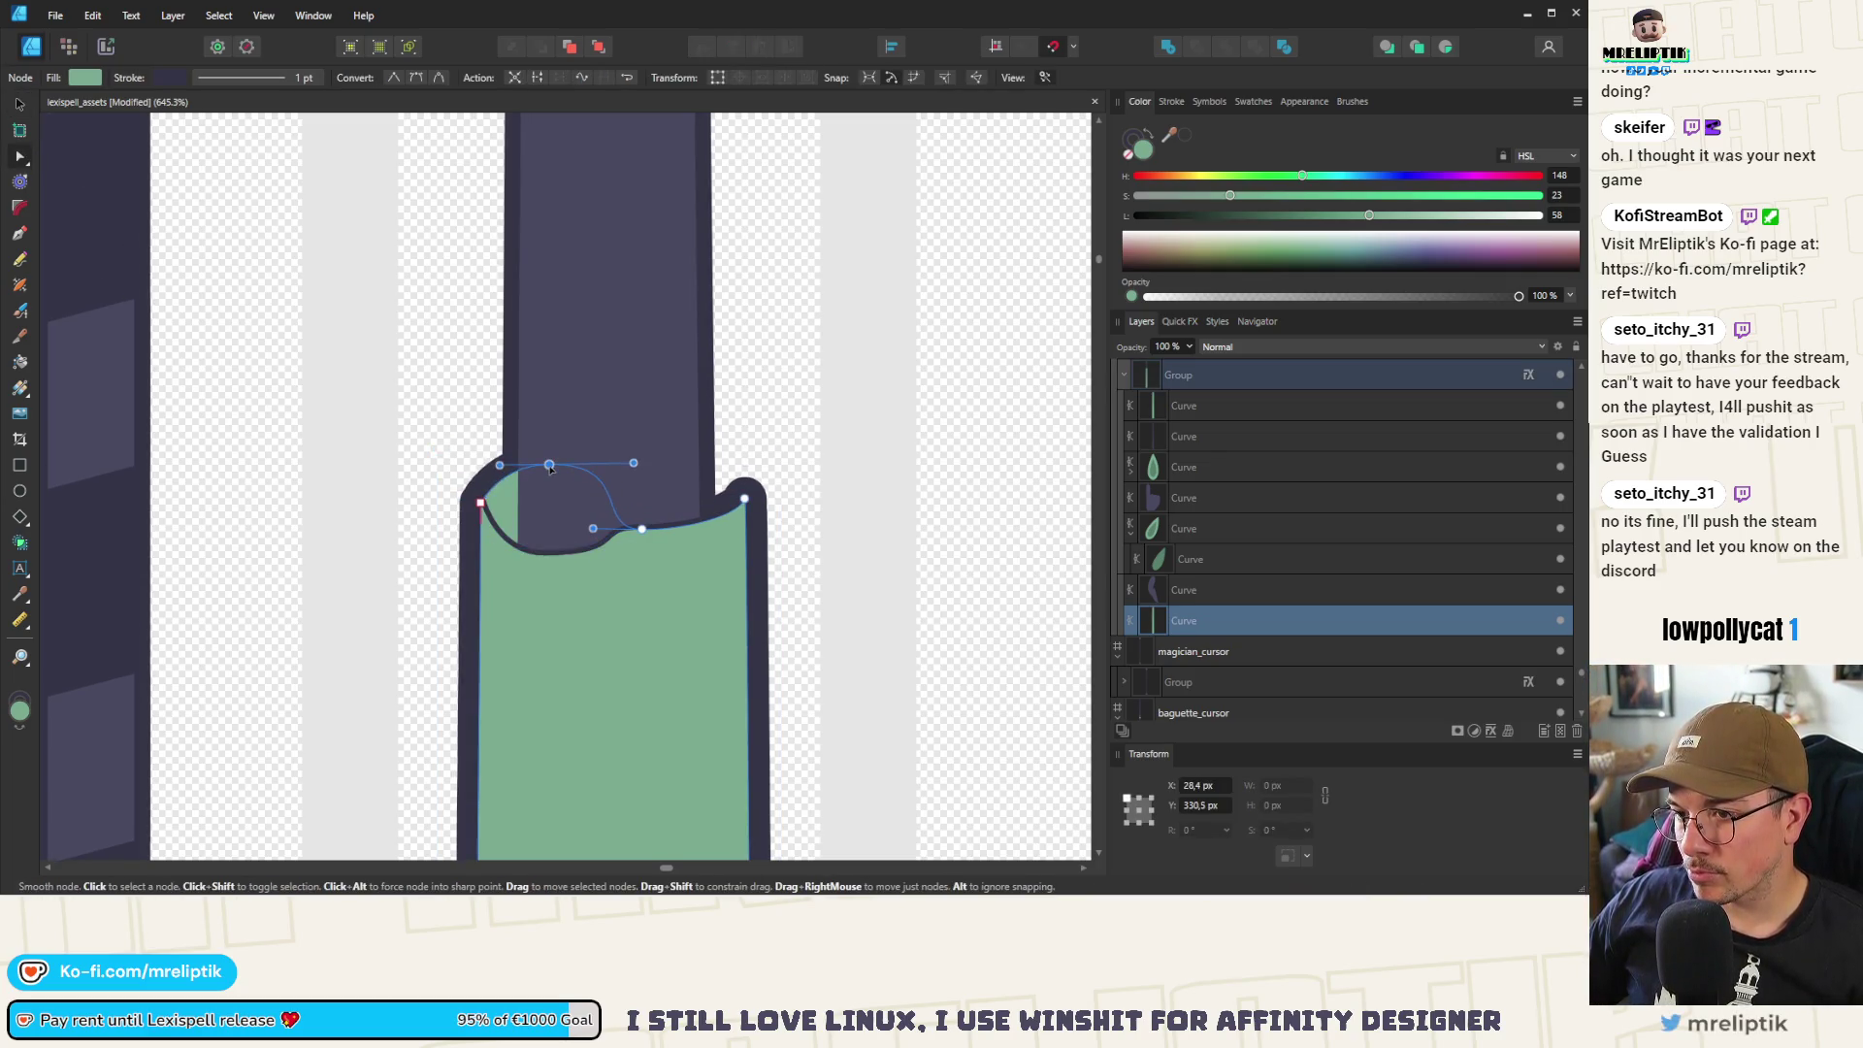
mouse_move(642, 529)
mouse_down()
mouse_move(666, 432)
mouse_move(682, 453)
mouse_up()
click(692, 454)
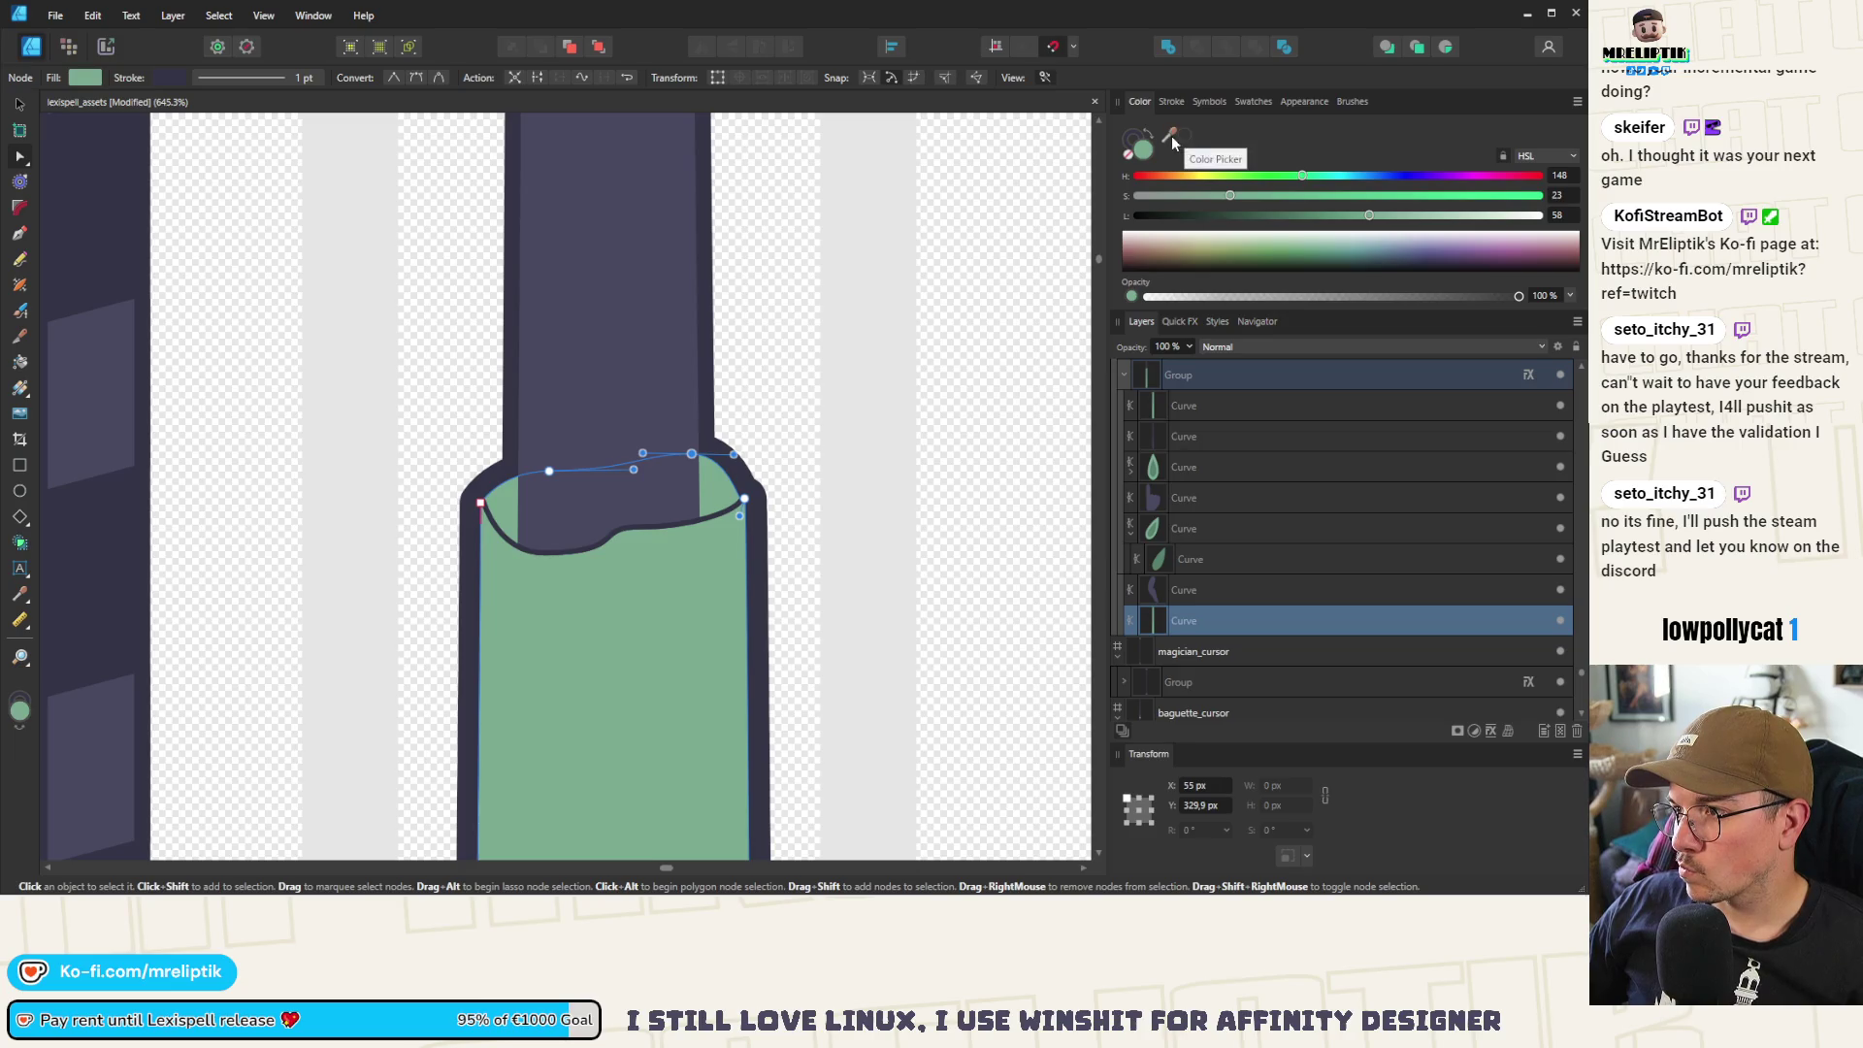
drag(1171, 135, 1183, 142)
scroll(920, 293, down, 5)
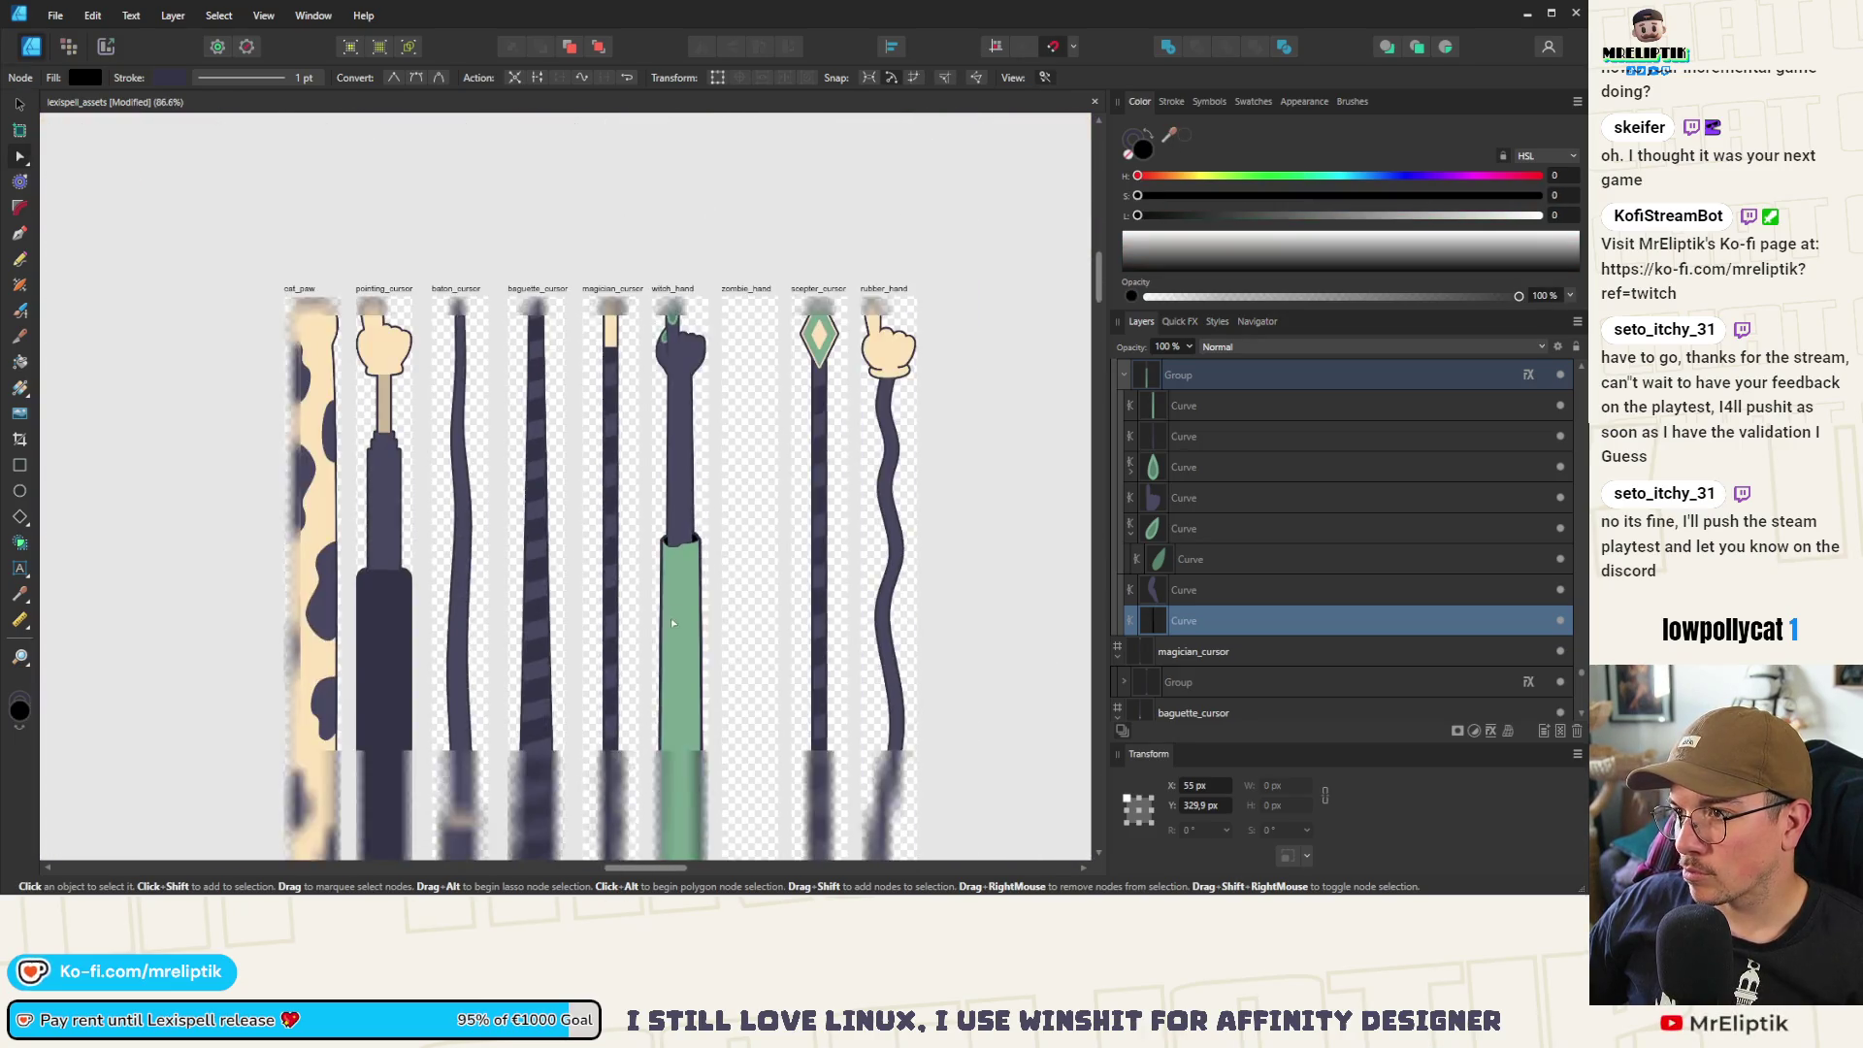
scroll(713, 379, up, 1)
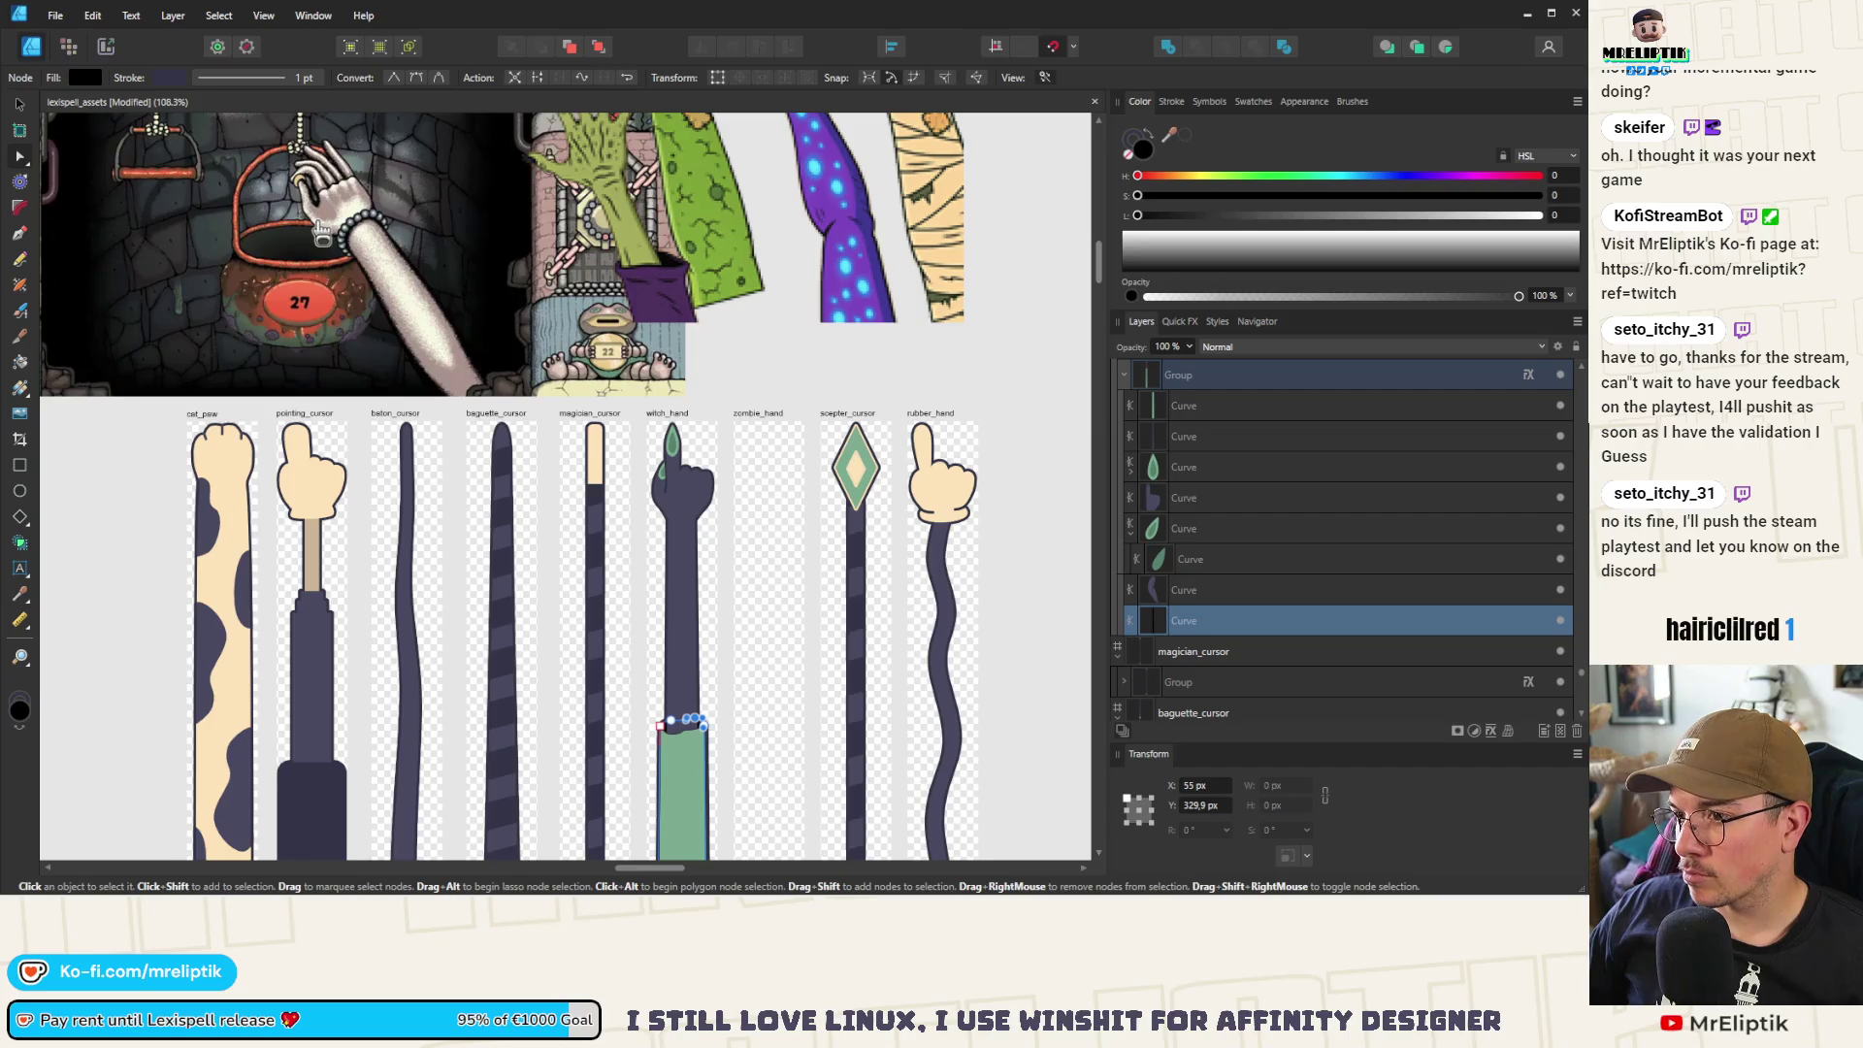
click(679, 776)
Reshape and widen the green bulge on the cuff's right side
scroll(688, 693, up, 3)
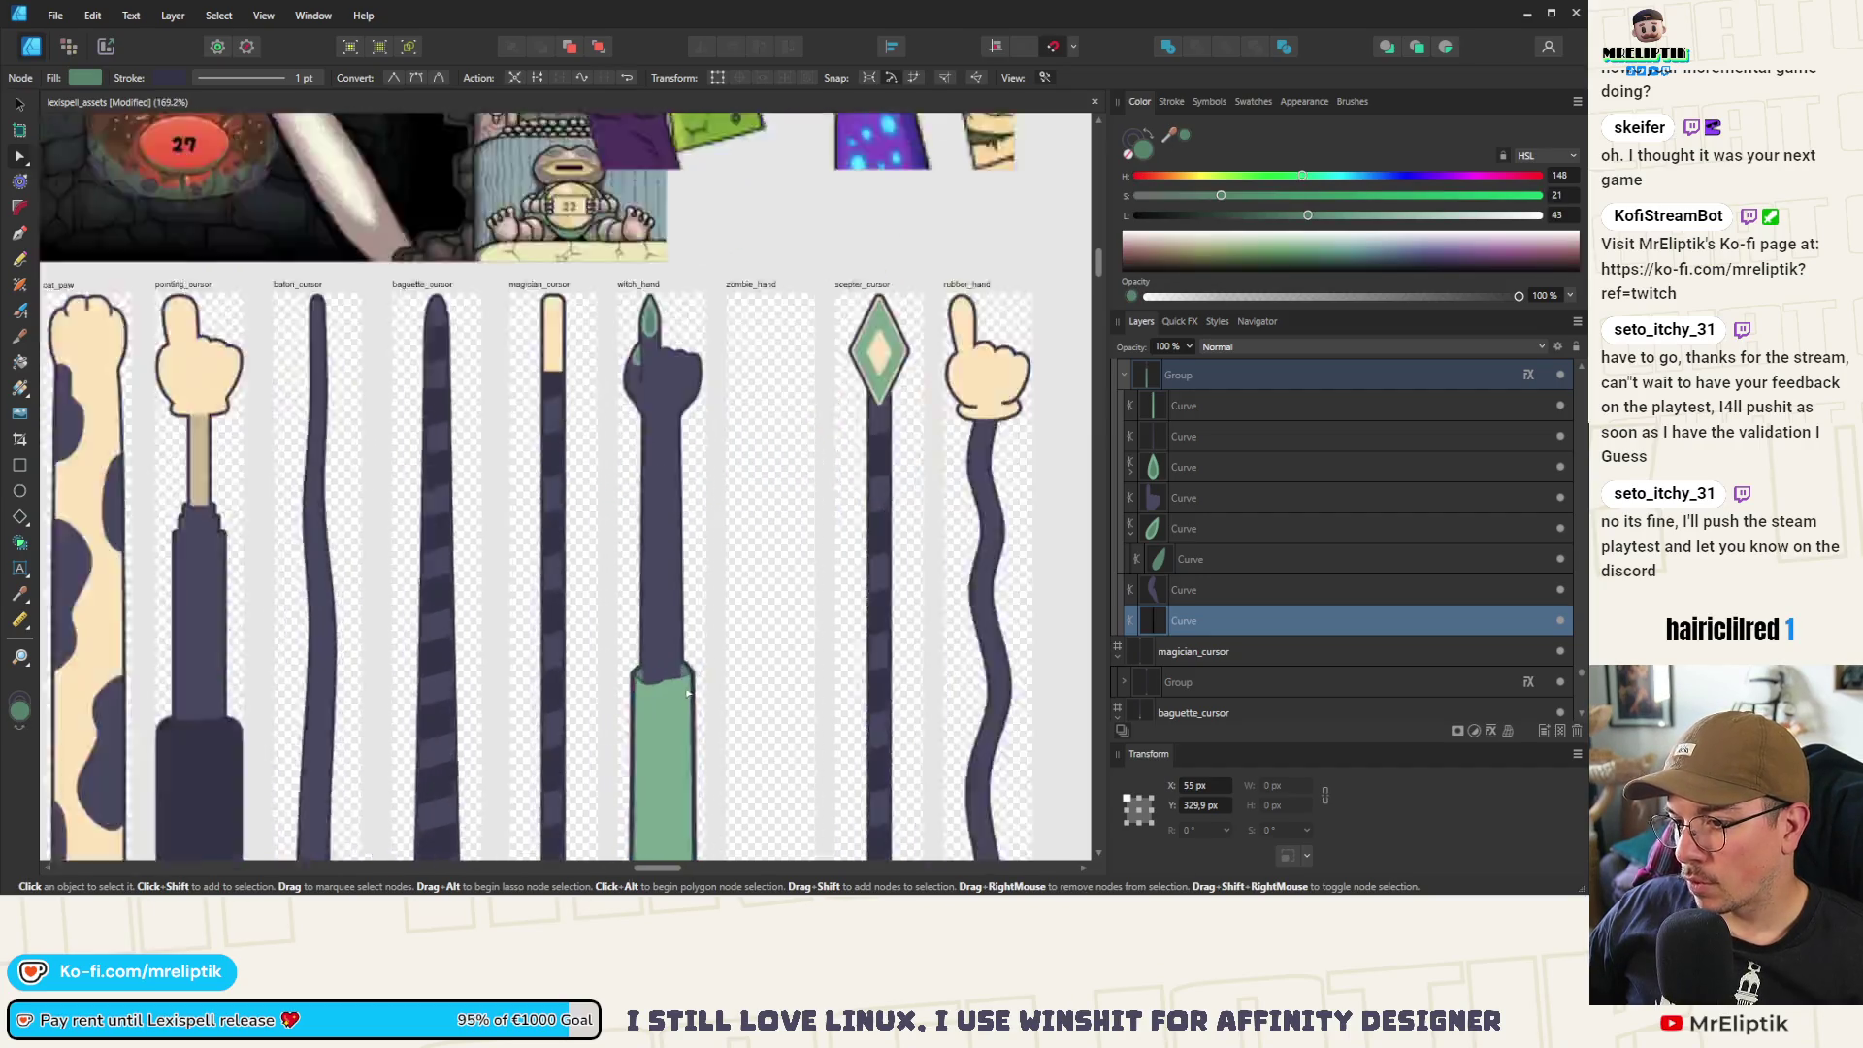
scroll(688, 693, up, 3)
scroll(636, 632, up, 3)
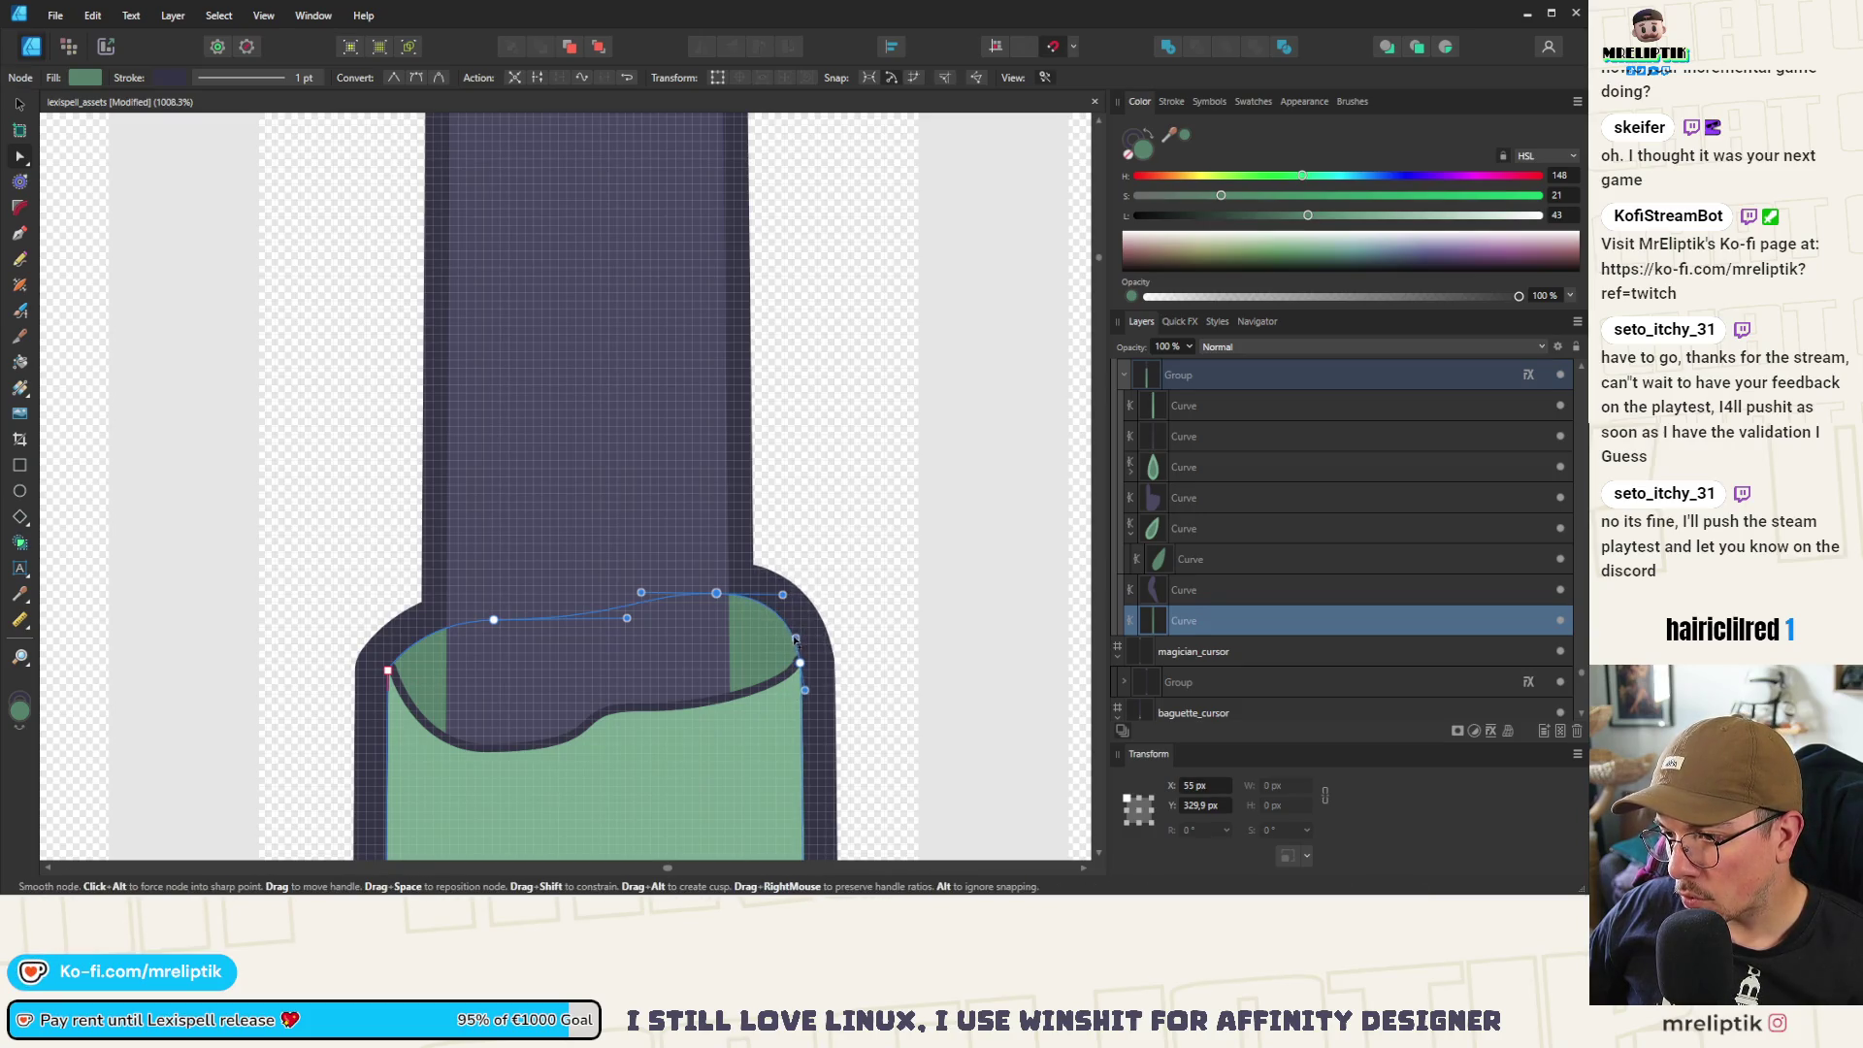
mouse_move(791, 641)
mouse_down()
mouse_move(778, 669)
mouse_move(773, 640)
mouse_move(699, 669)
mouse_up()
scroll(765, 646, up, 2)
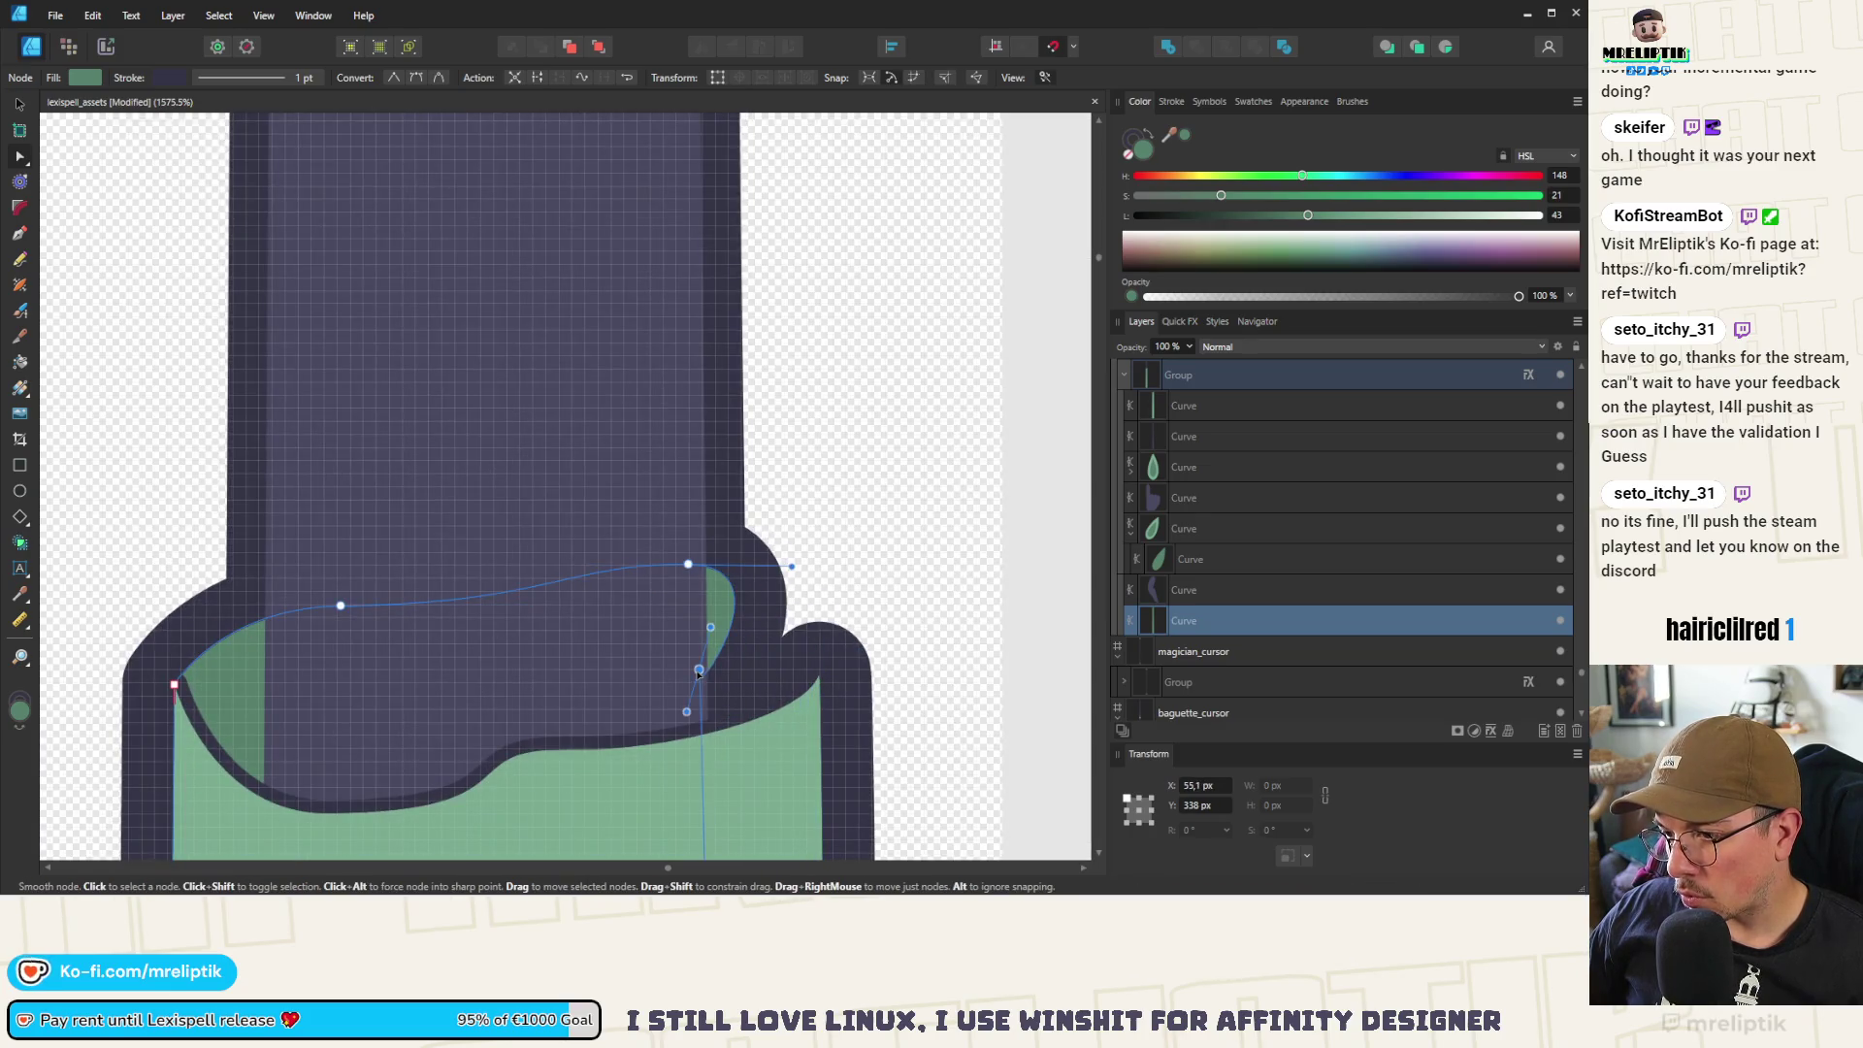
click(400, 77)
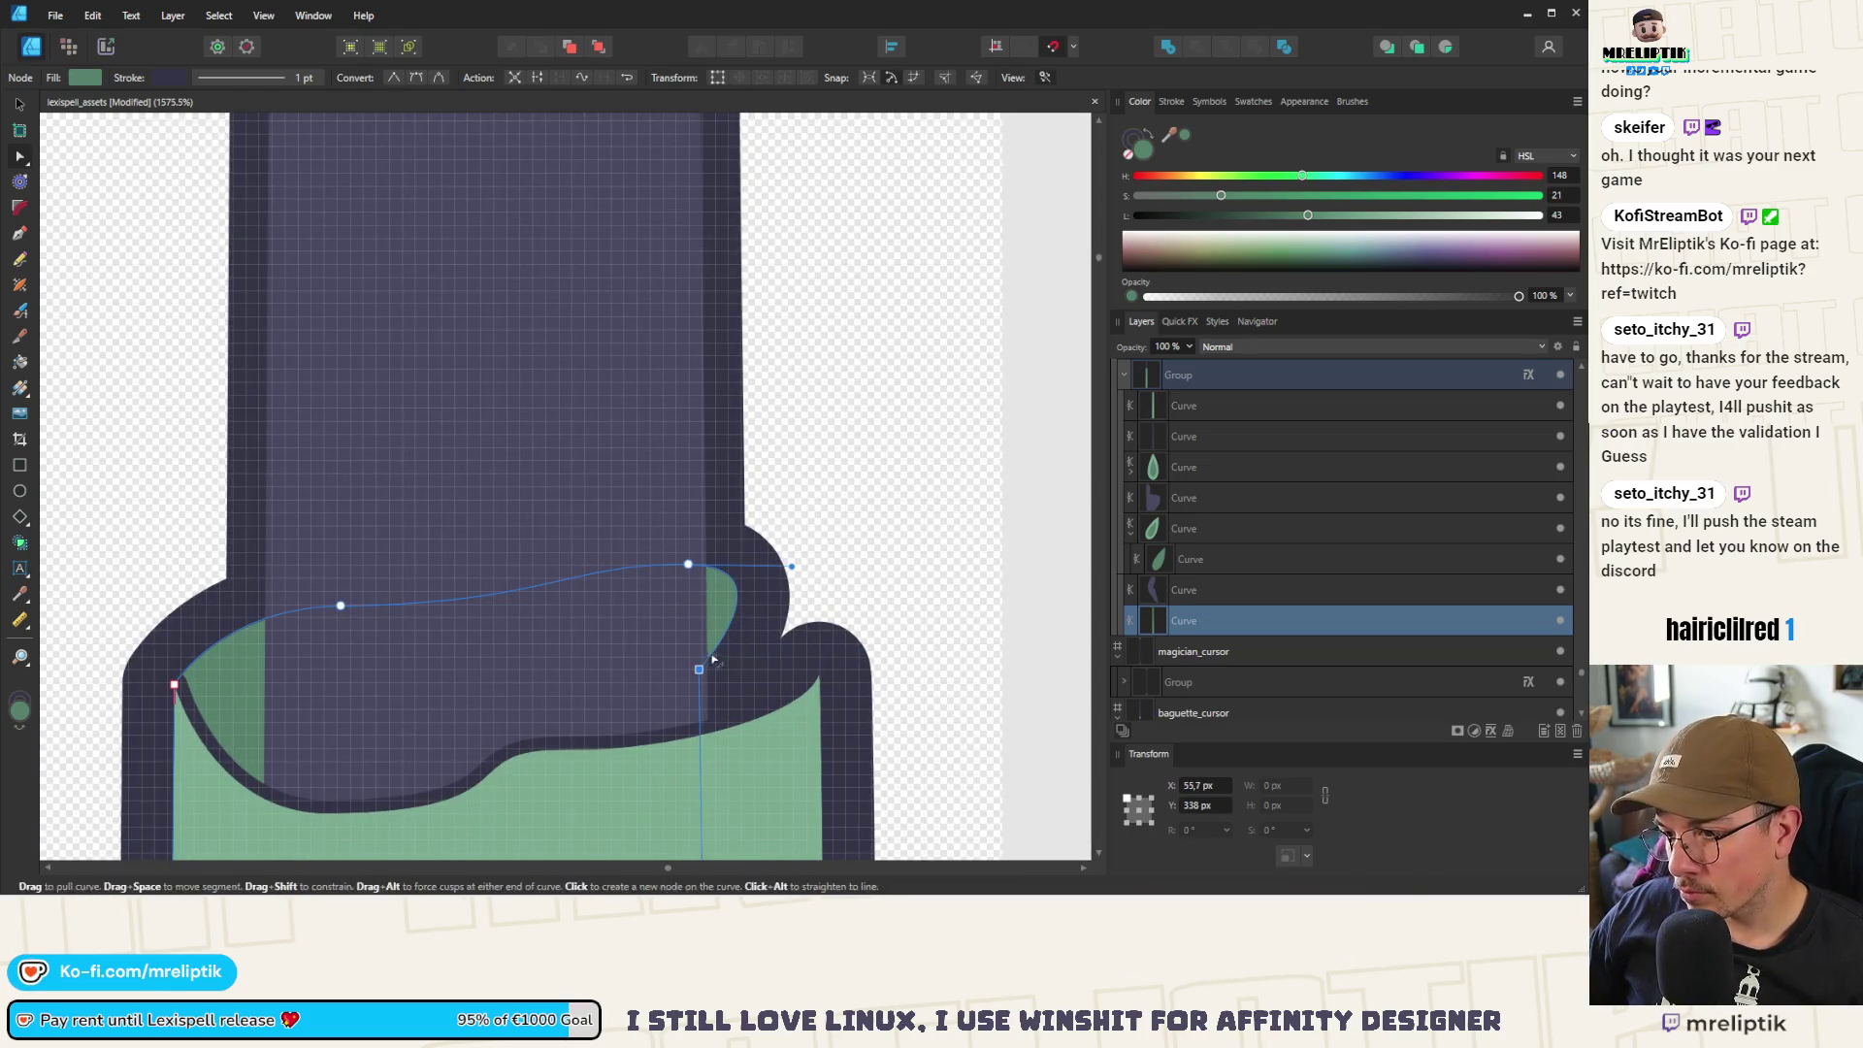
drag(699, 670, 812, 677)
Smooth the cuff's top edge and fine-tune its left and right nodes
scroll(686, 544, down, 2)
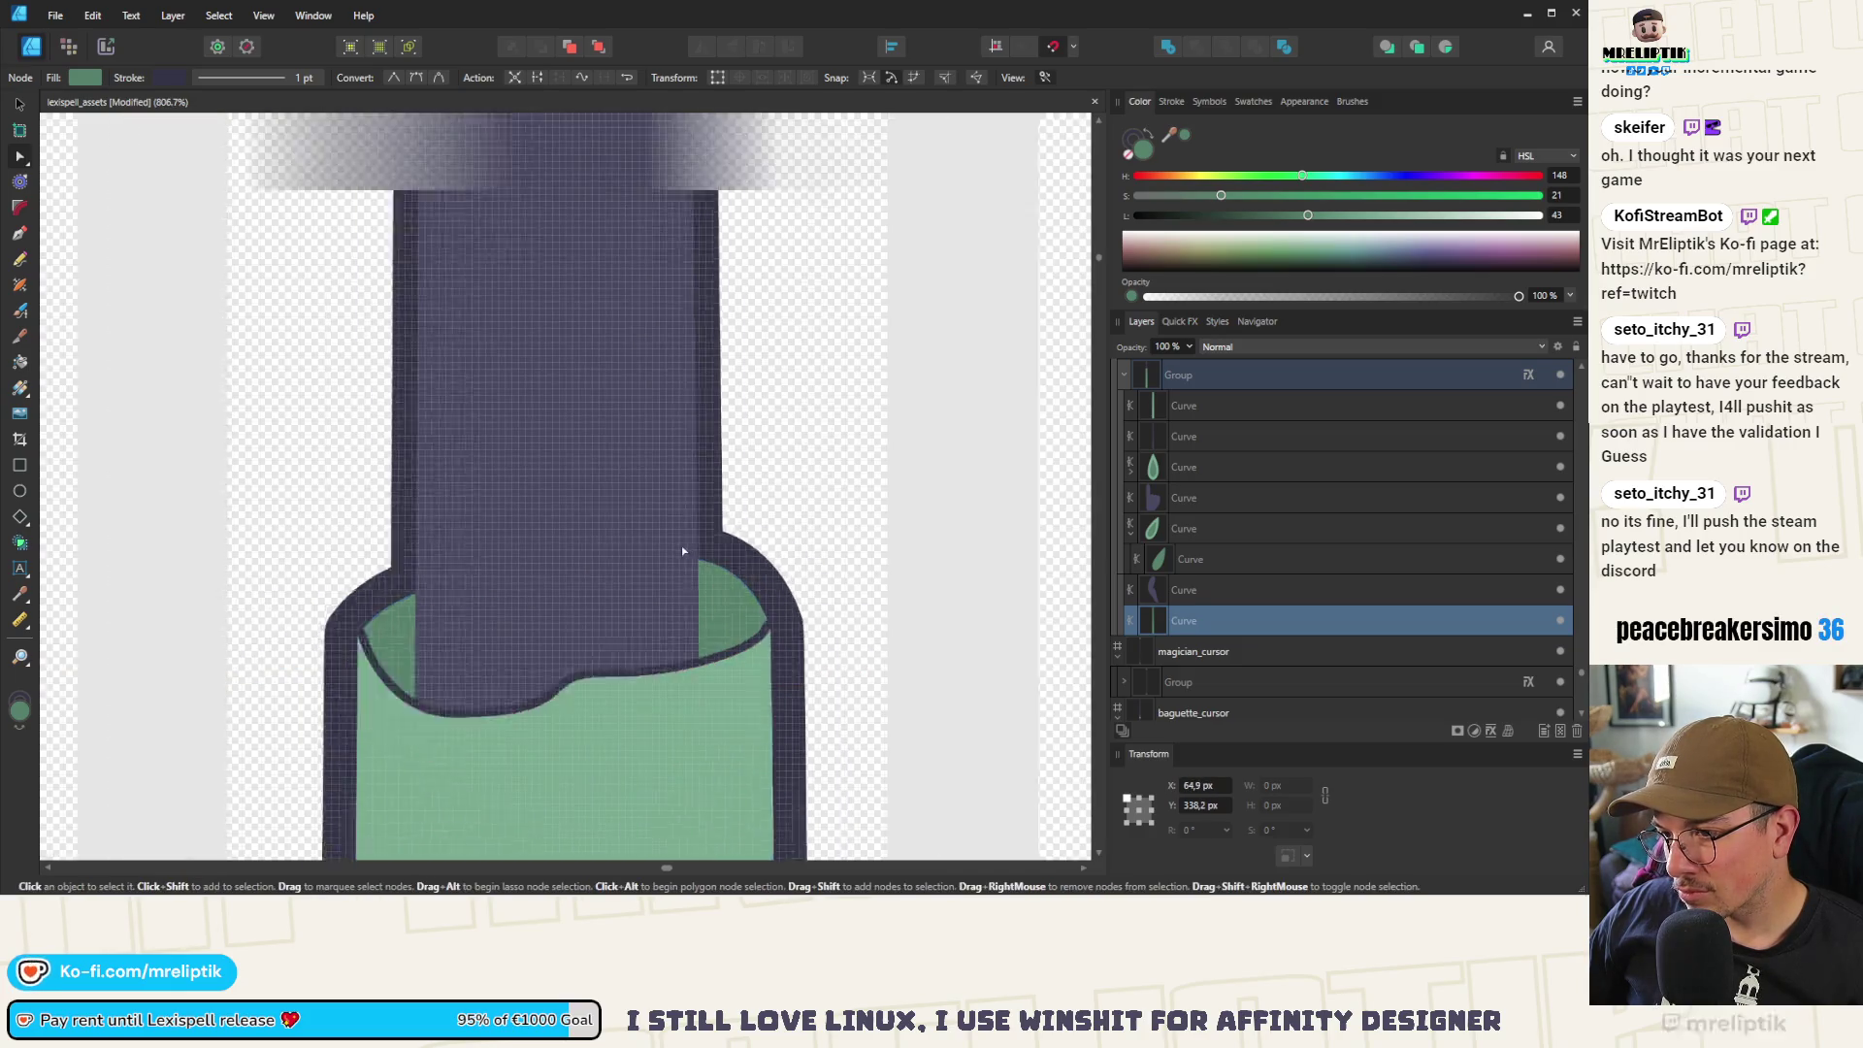
mouse_move(838, 552)
mouse_down()
mouse_move(819, 502)
mouse_move(753, 539)
mouse_up()
drag(478, 585, 451, 571)
drag(616, 572, 615, 614)
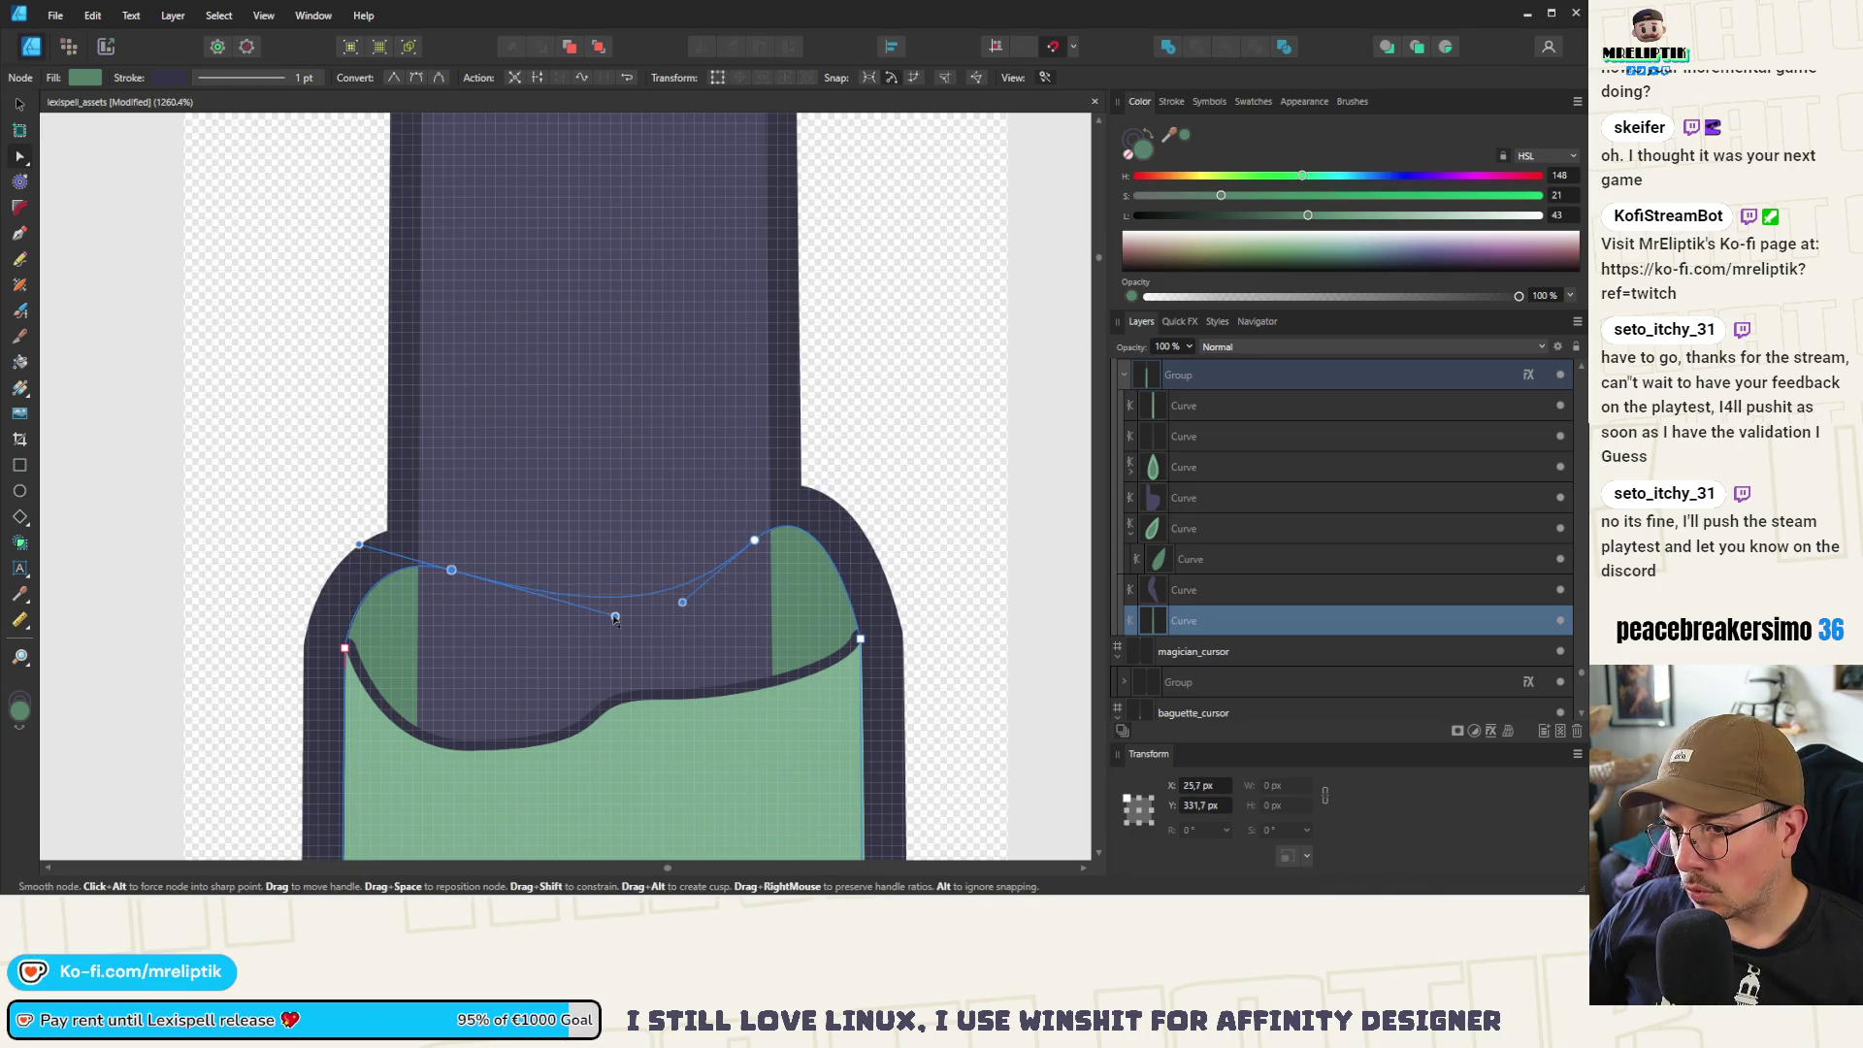
drag(451, 571, 452, 587)
scroll(452, 587, down, 1)
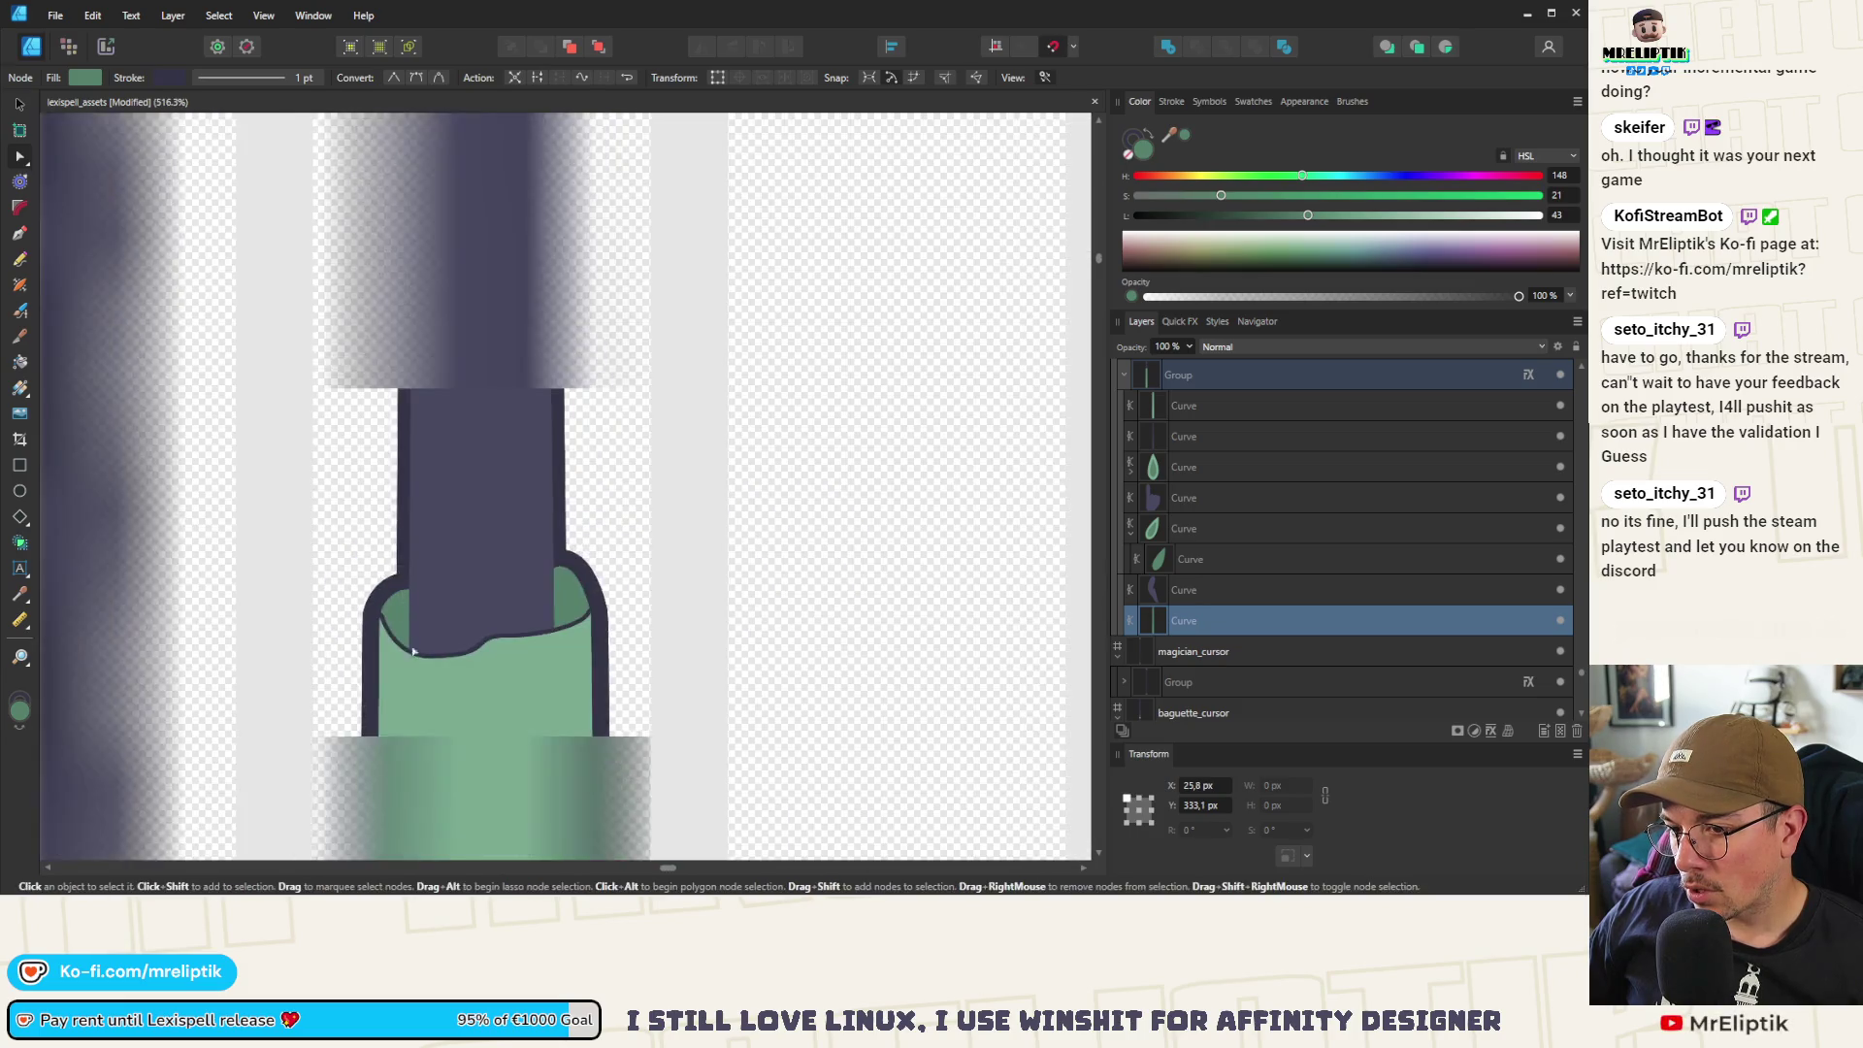
Give the lighter green sleeve front a darker green outline and open its stroke settings
click(465, 643)
scroll(465, 642, up, 2)
scroll(312, 579, up, 1)
scroll(624, 644, down, 3)
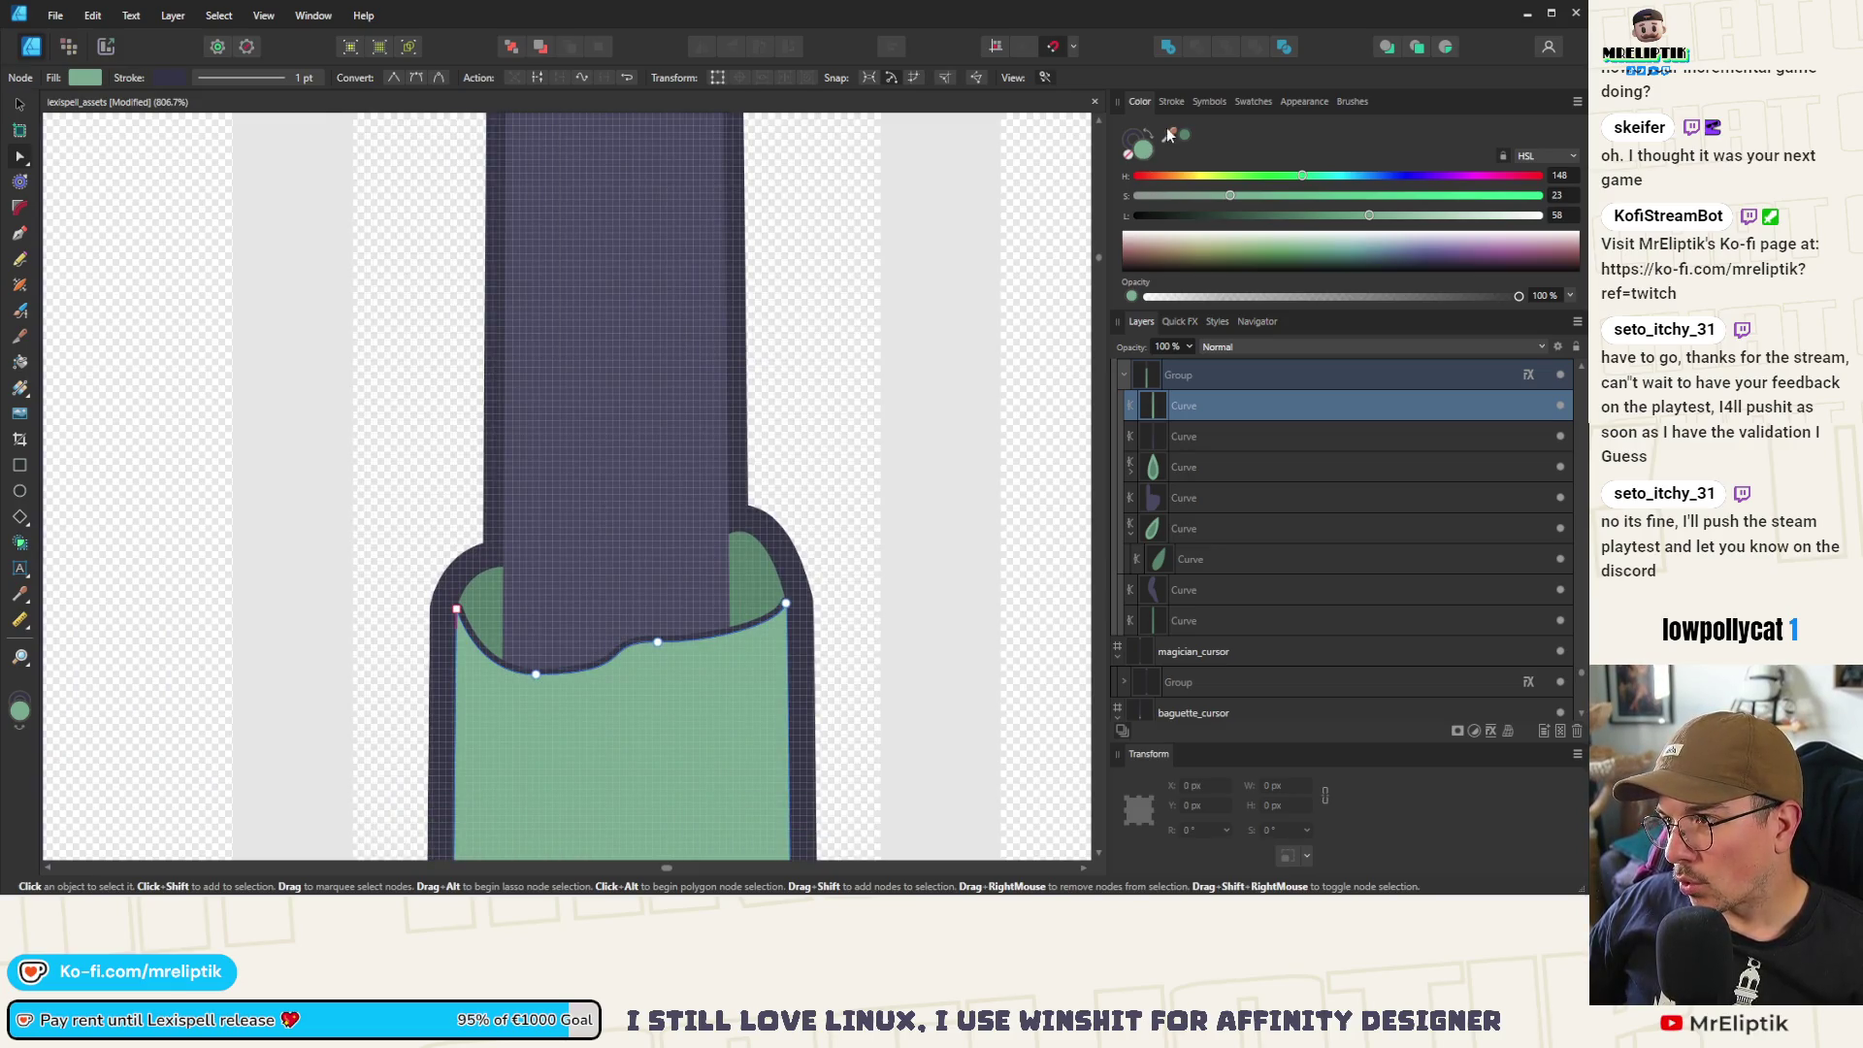
click(1140, 141)
click(1182, 137)
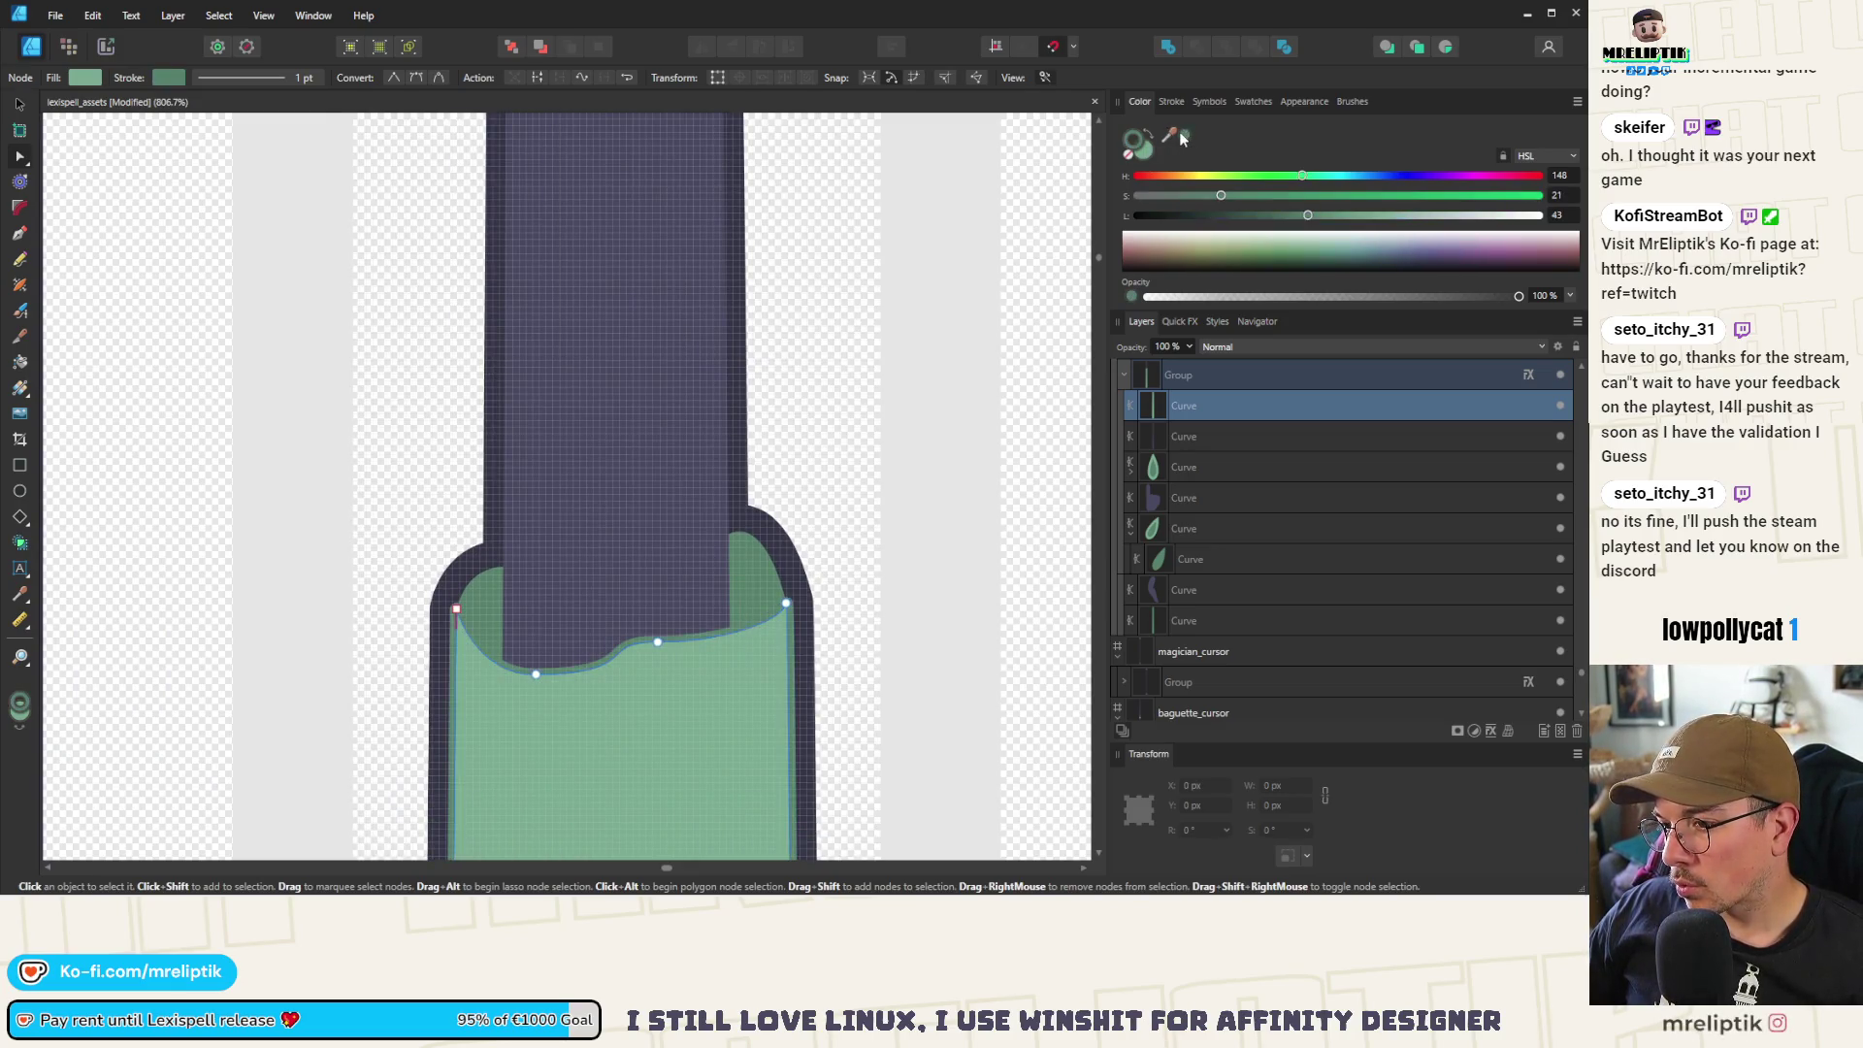
scroll(558, 499, down, 3)
scroll(648, 573, up, 4)
click(1172, 101)
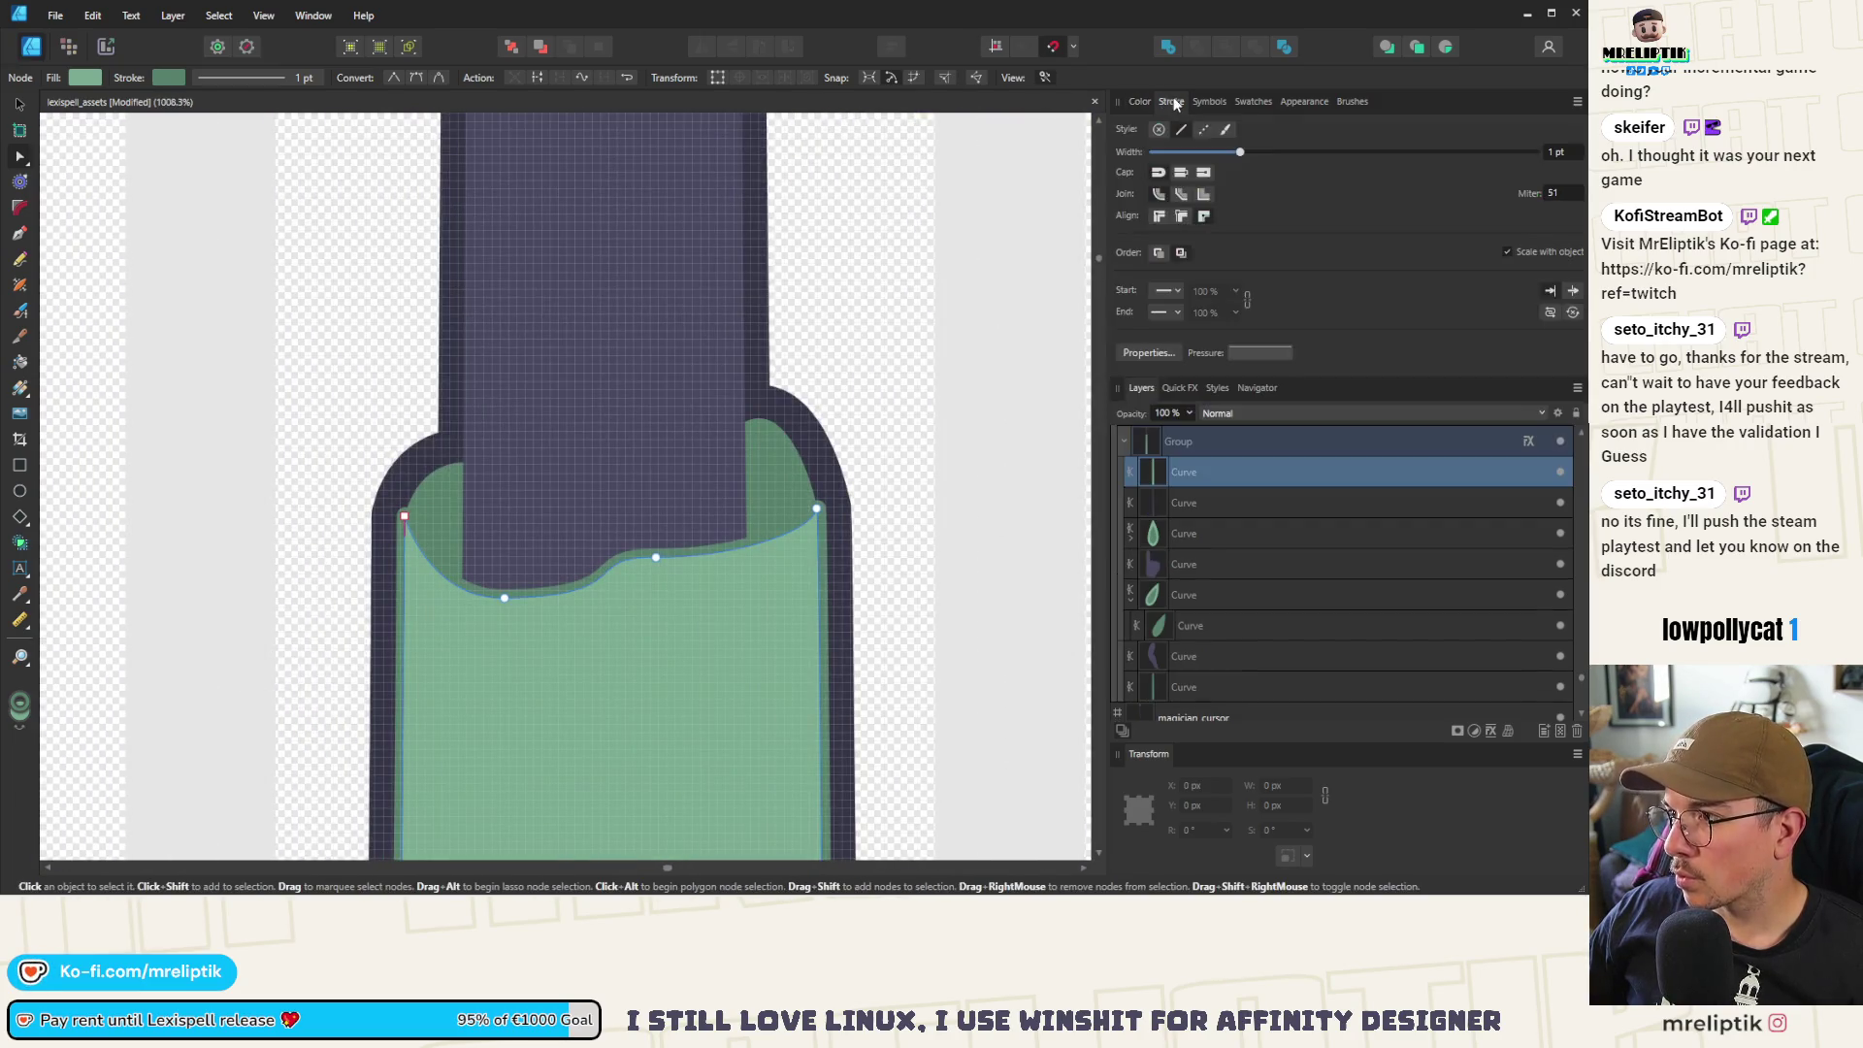
text(3)
Set the sleeve outline to 3 pt and pull the sleeve front's top corners inward
key(Return)
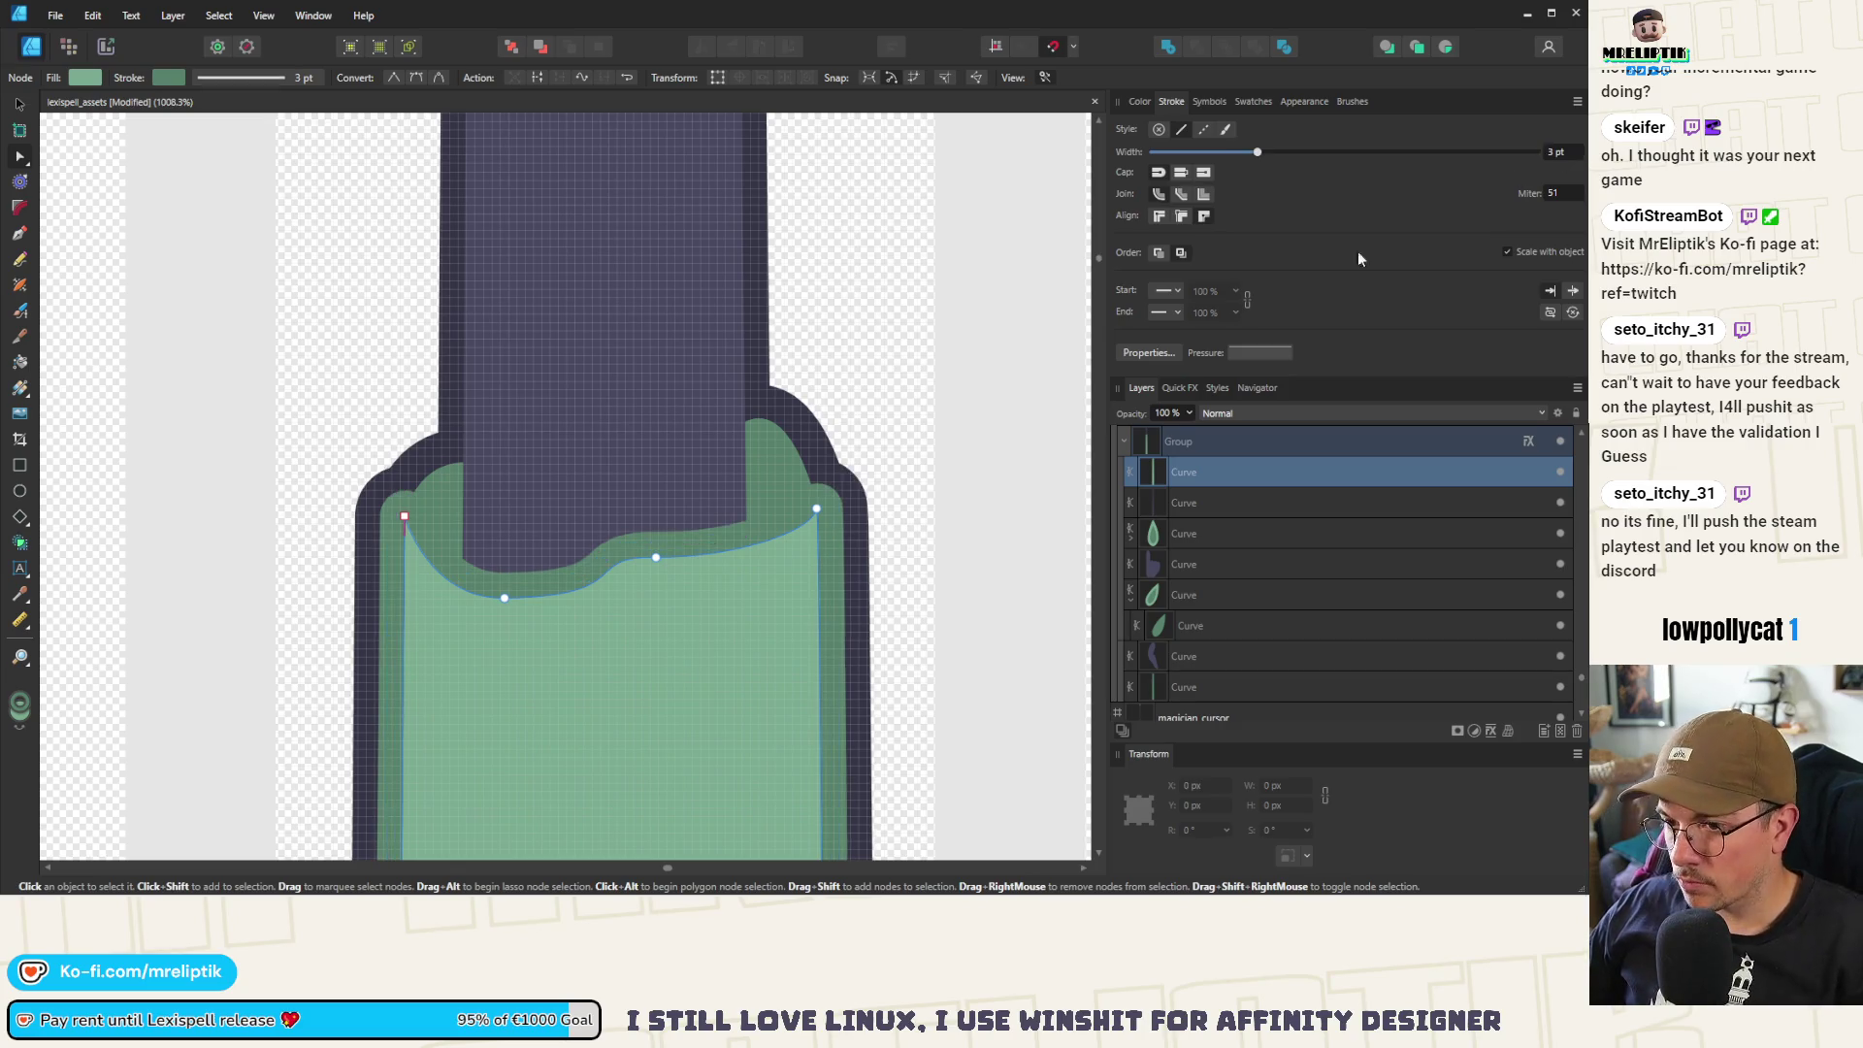
scroll(405, 515, down, 1)
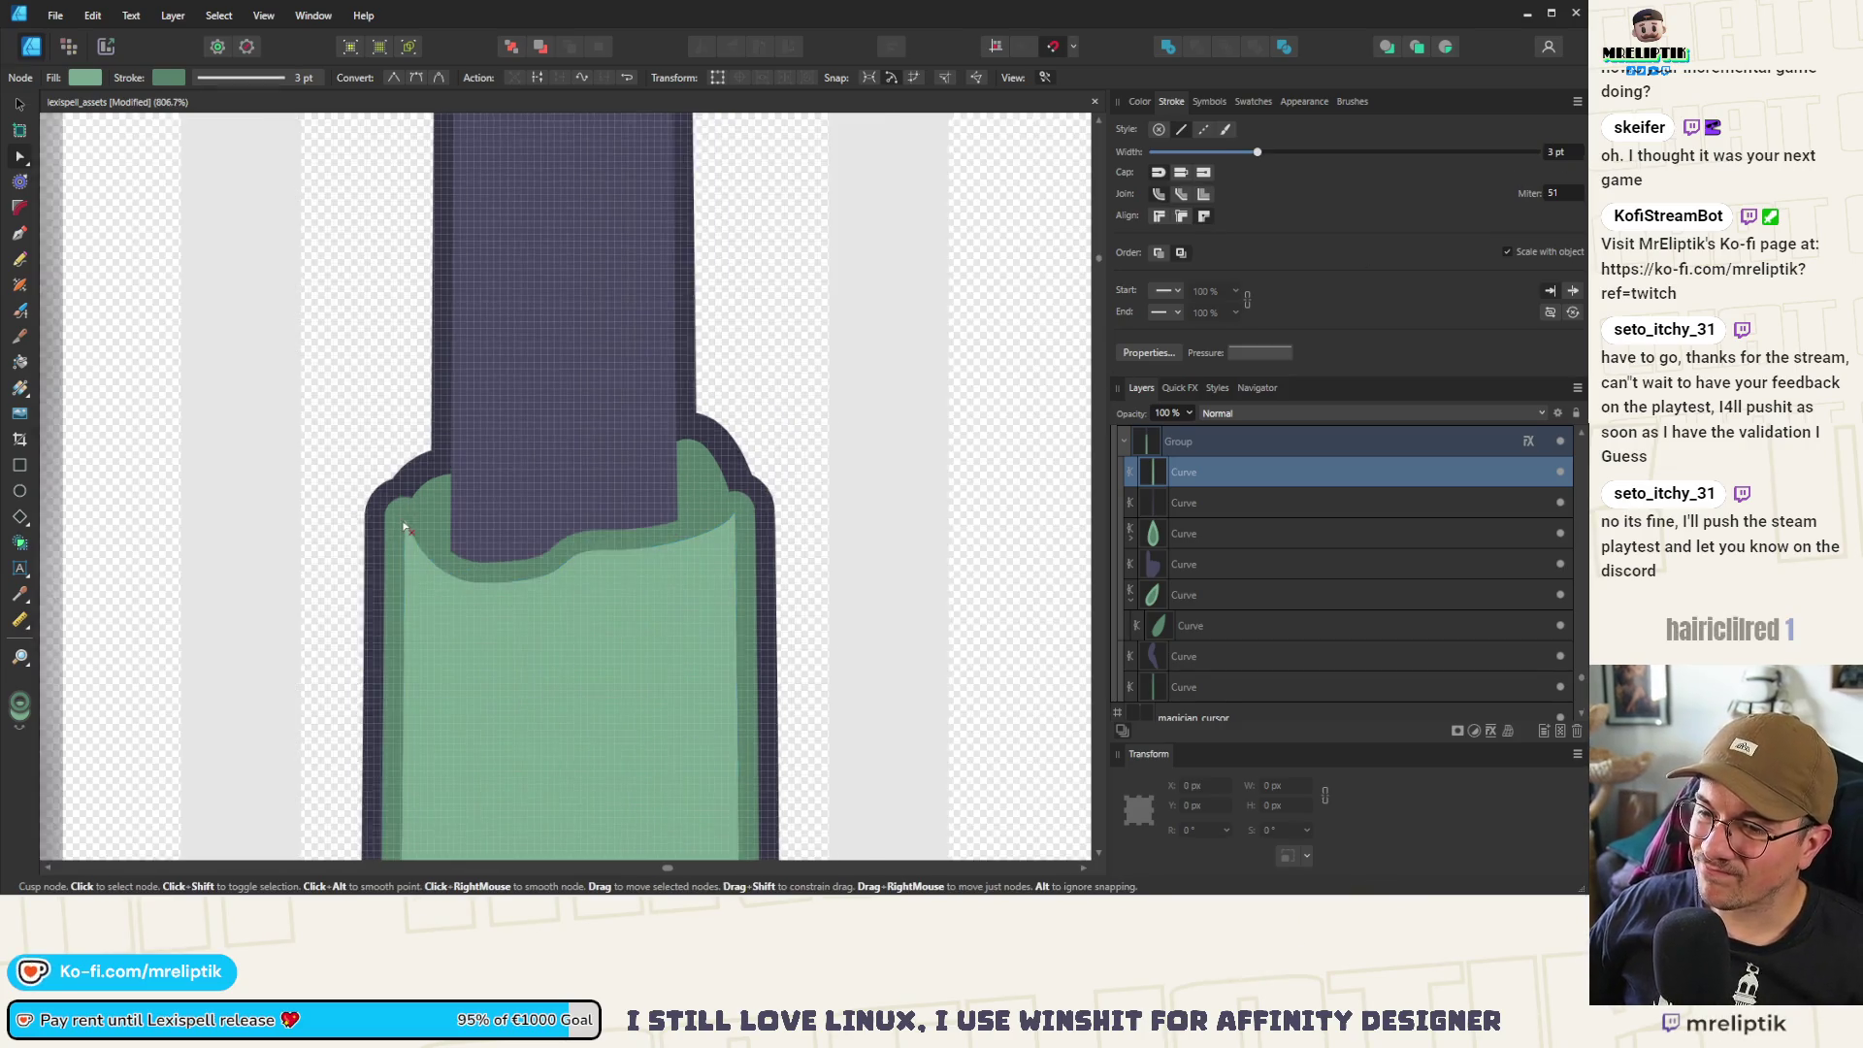
scroll(404, 515, up, 2)
drag(404, 515, 436, 516)
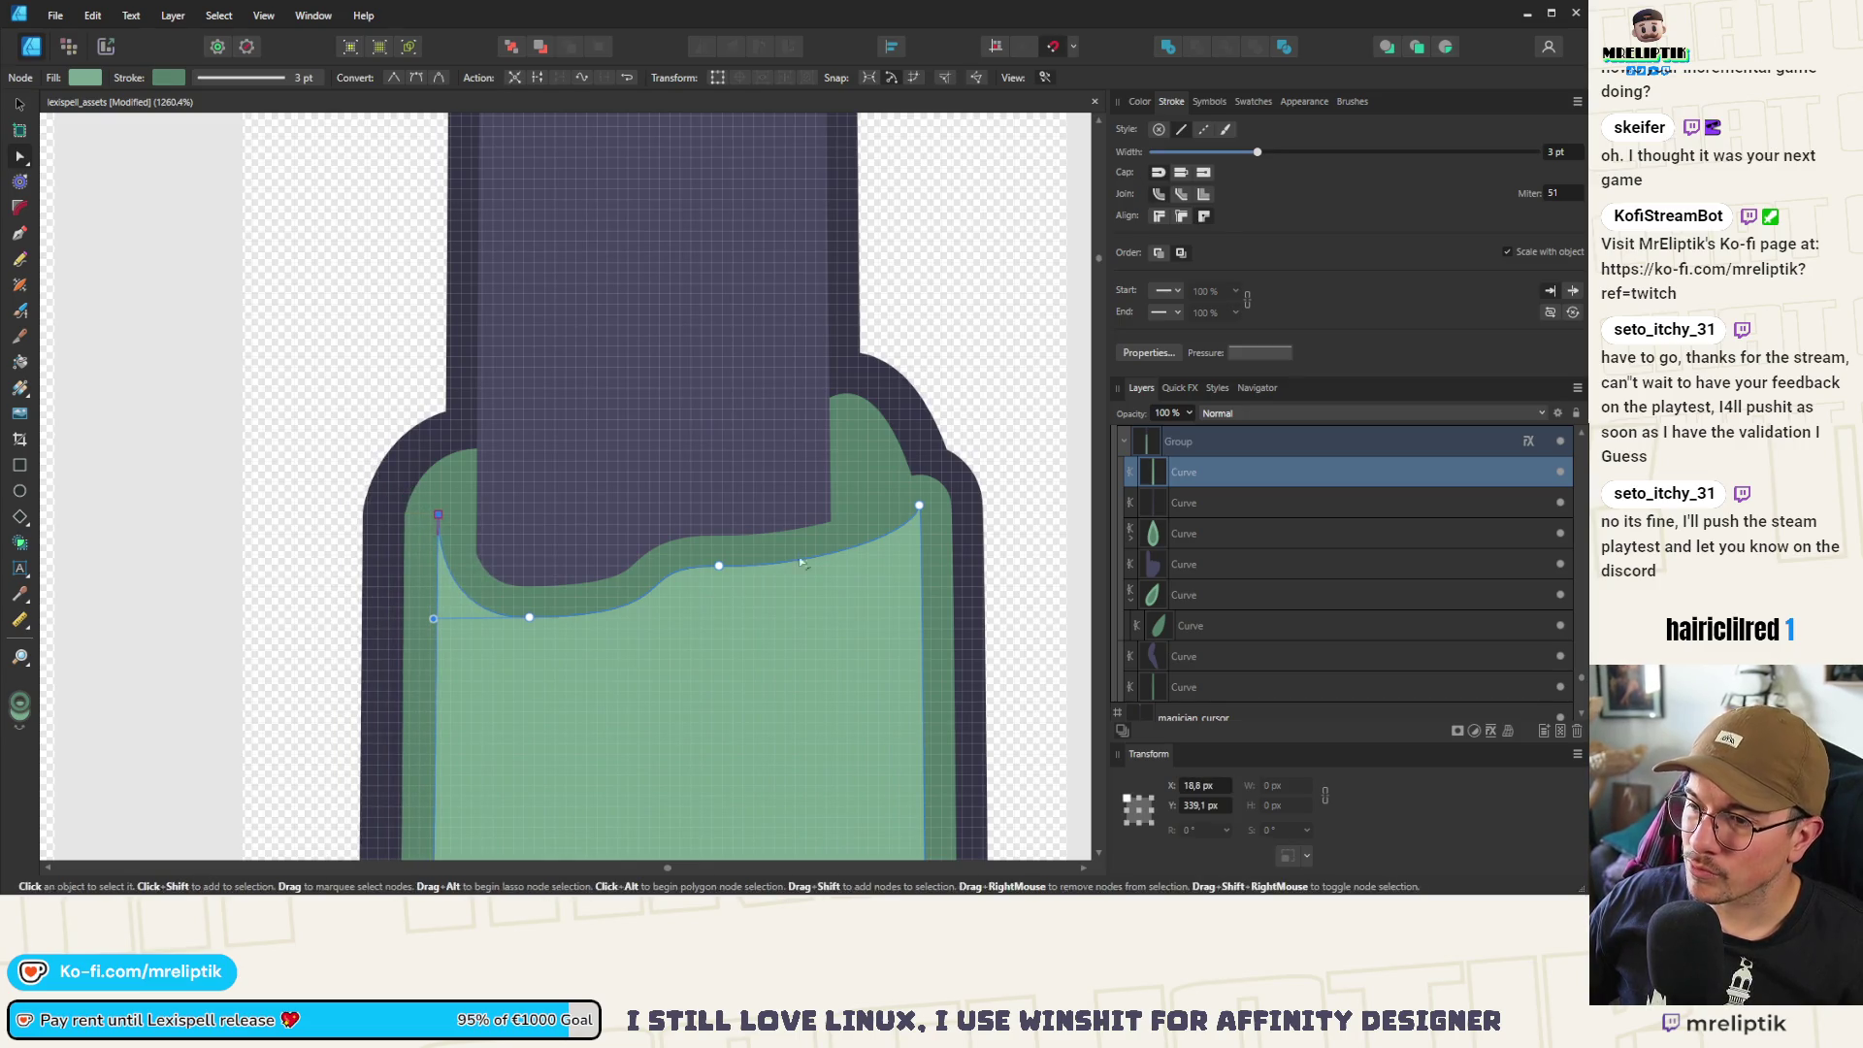
drag(919, 505, 885, 506)
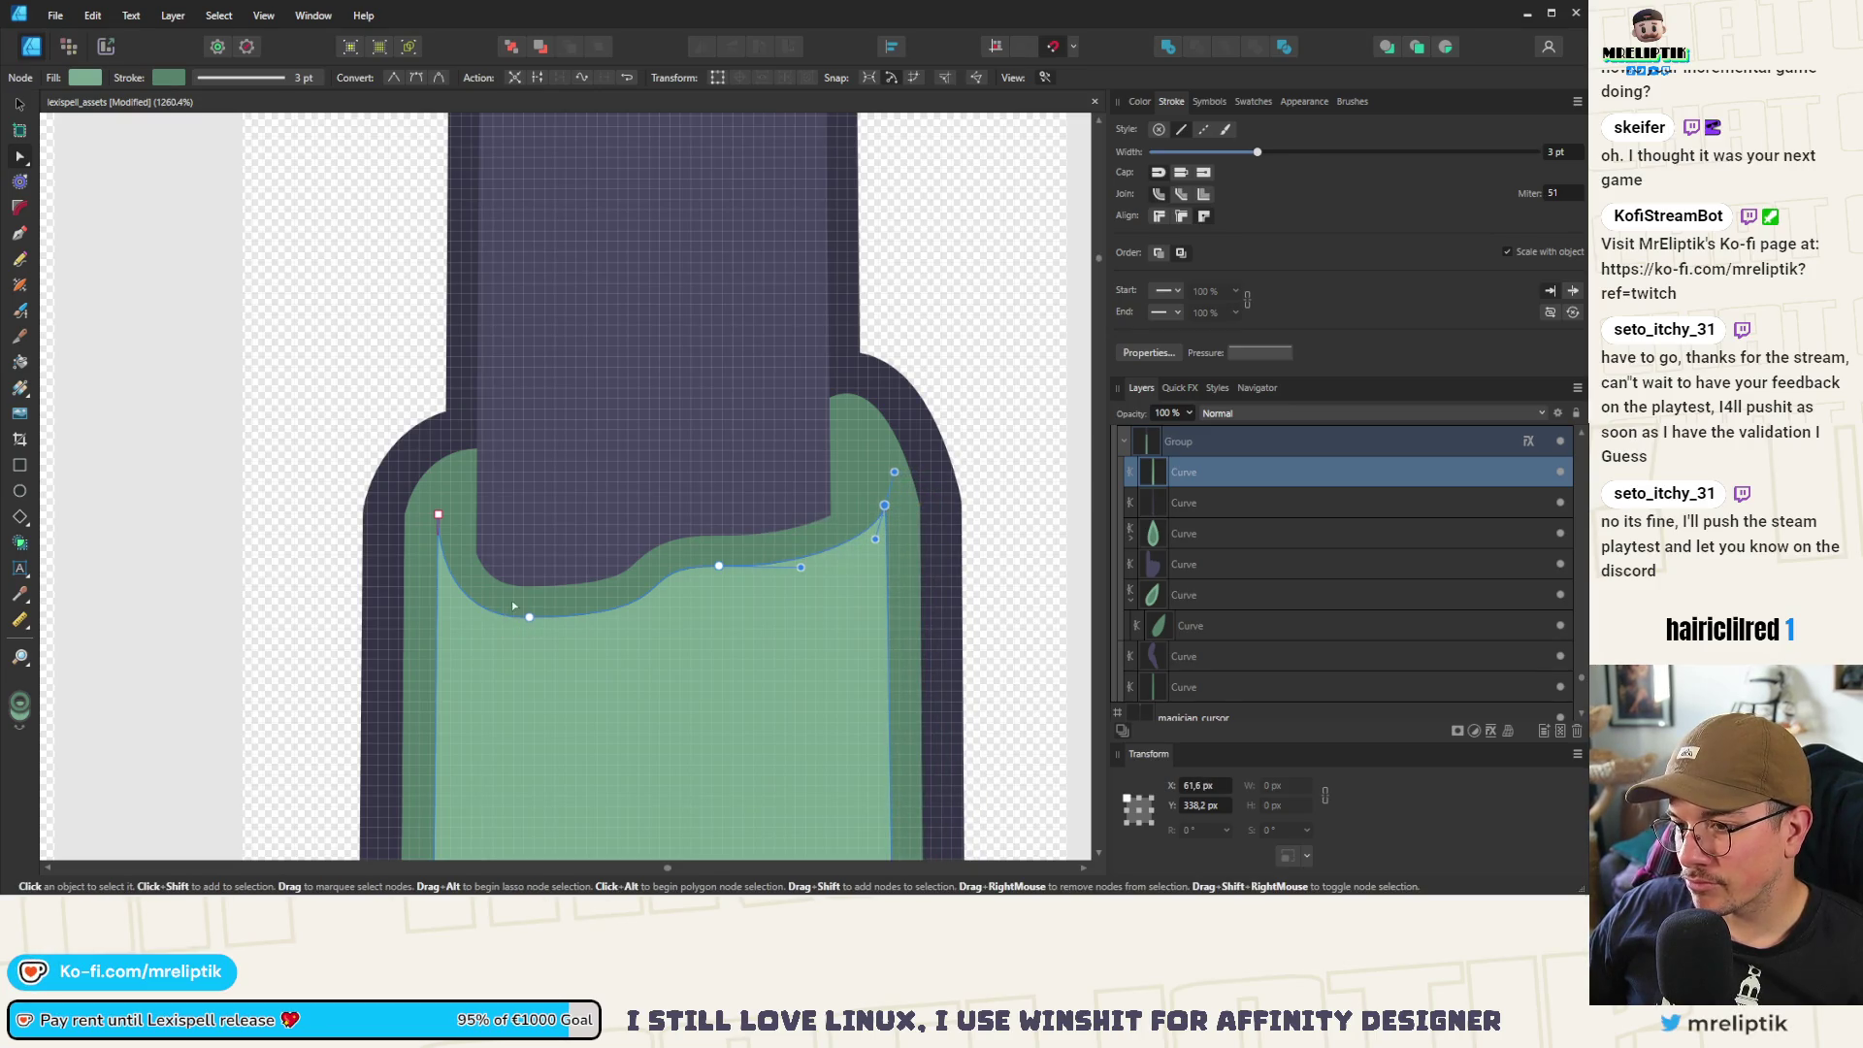
Remove the sleeve curve's outline by setting its stroke width to 0 pt
scroll(514, 607, down, 5)
scroll(522, 468, up, 4)
scroll(526, 477, down, 1)
scroll(527, 480, up, 4)
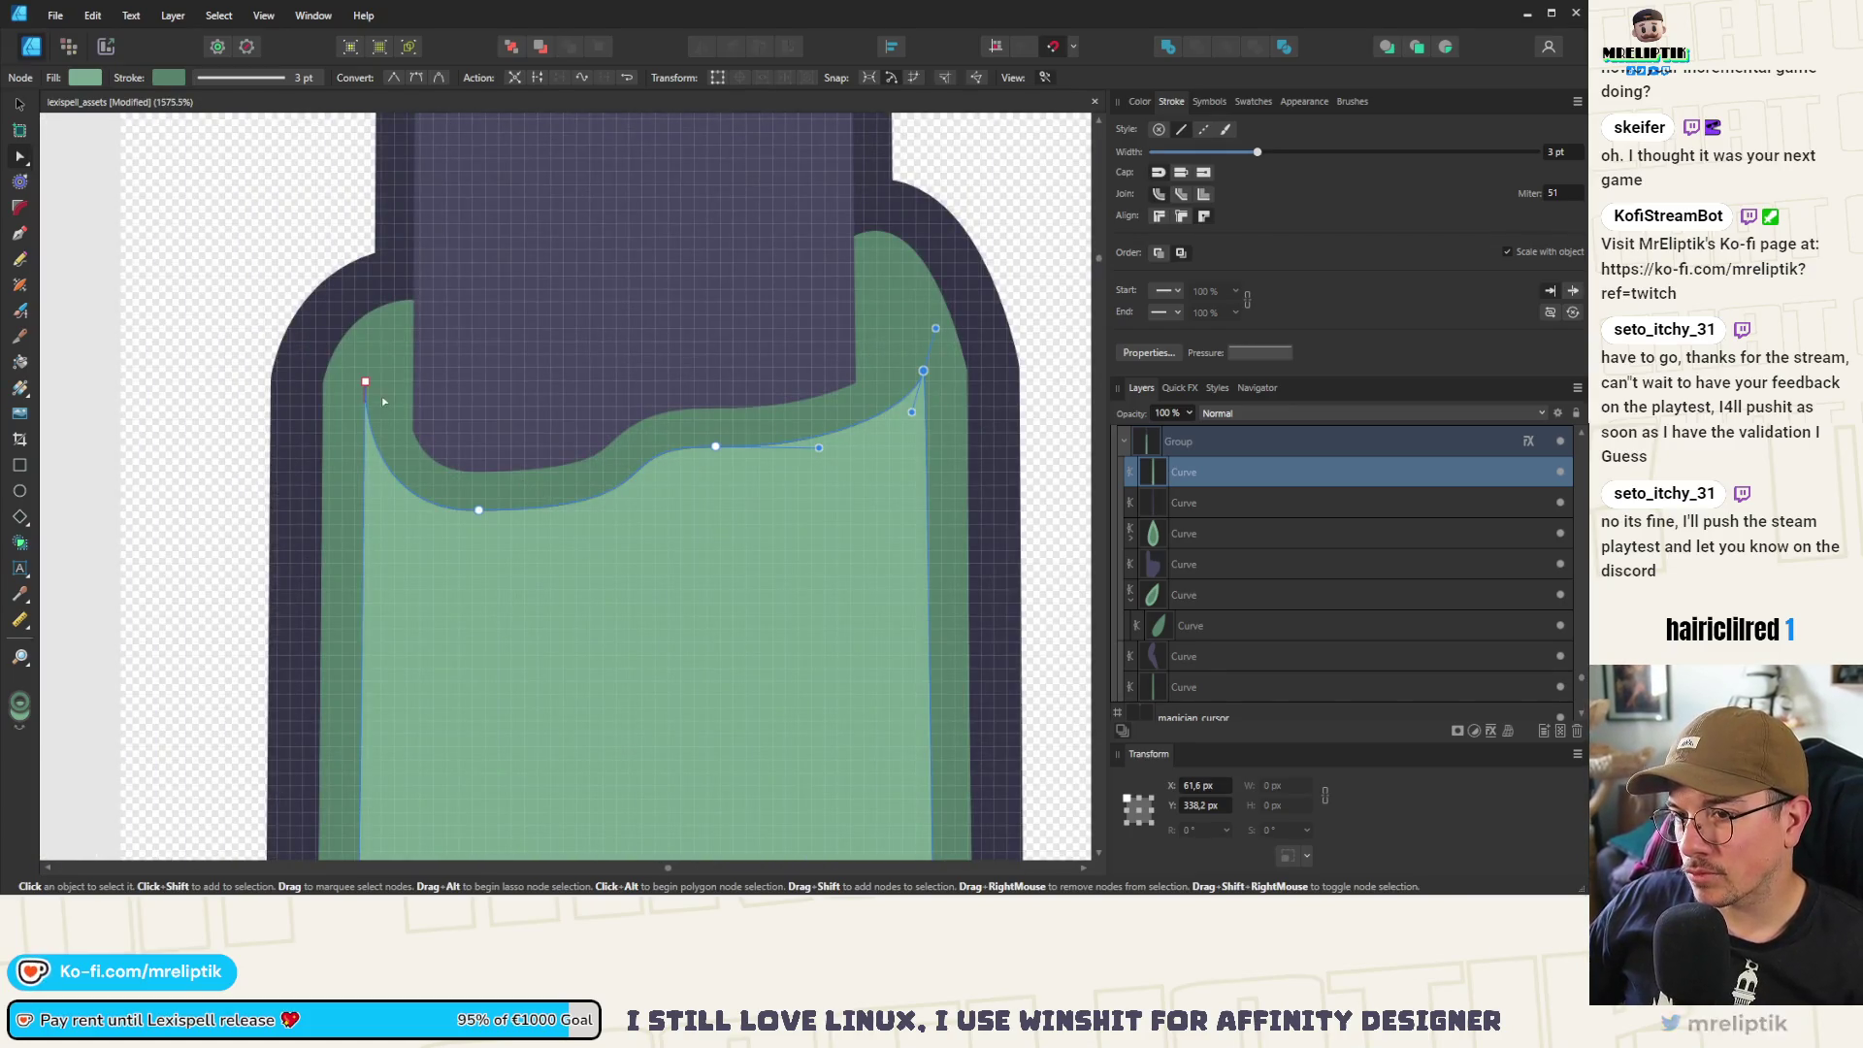
mouse_move(1257, 152)
mouse_down()
mouse_move(1075, 155)
mouse_move(1462, 159)
mouse_move(968, 162)
mouse_up()
key(ctrl+z)
mouse_move(1191, 160)
mouse_down()
mouse_move(1215, 149)
mouse_move(912, 159)
mouse_up()
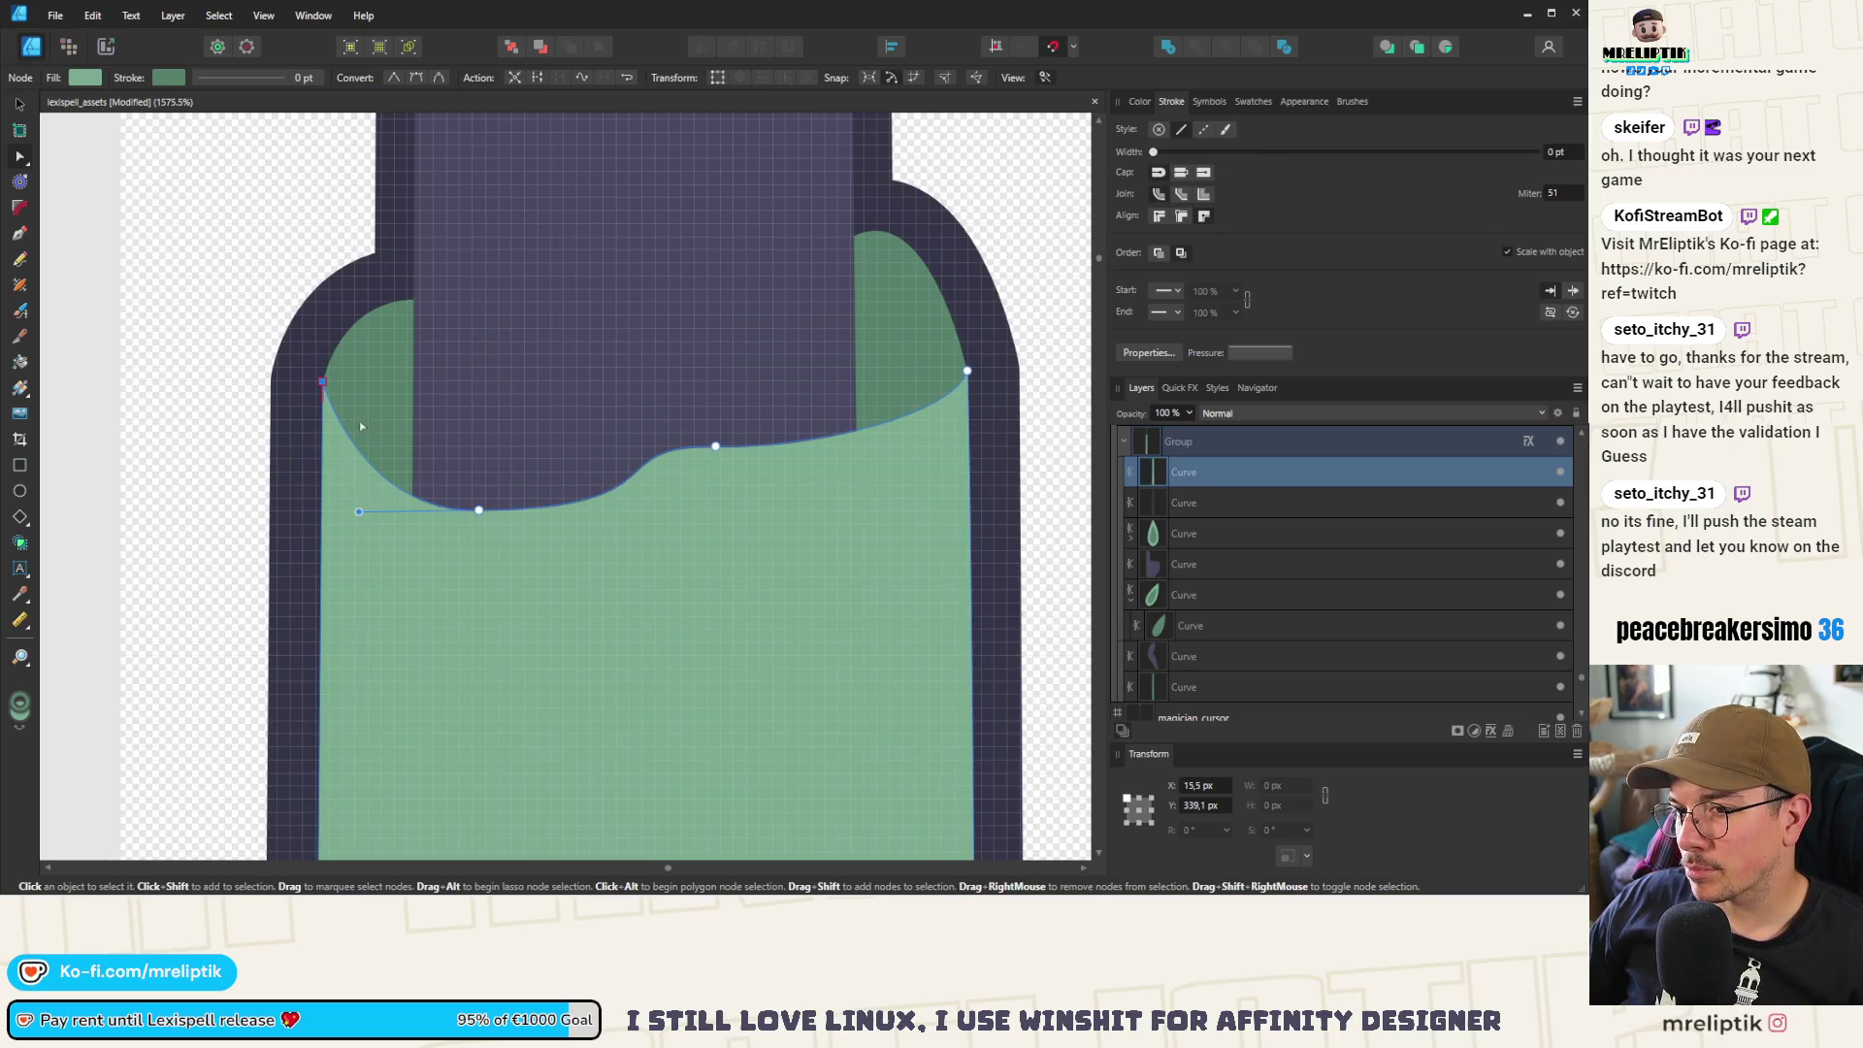
Reshape the dip in the sleeve's top edge using its node handles
scroll(360, 426, up, 3)
scroll(321, 395, down, 5)
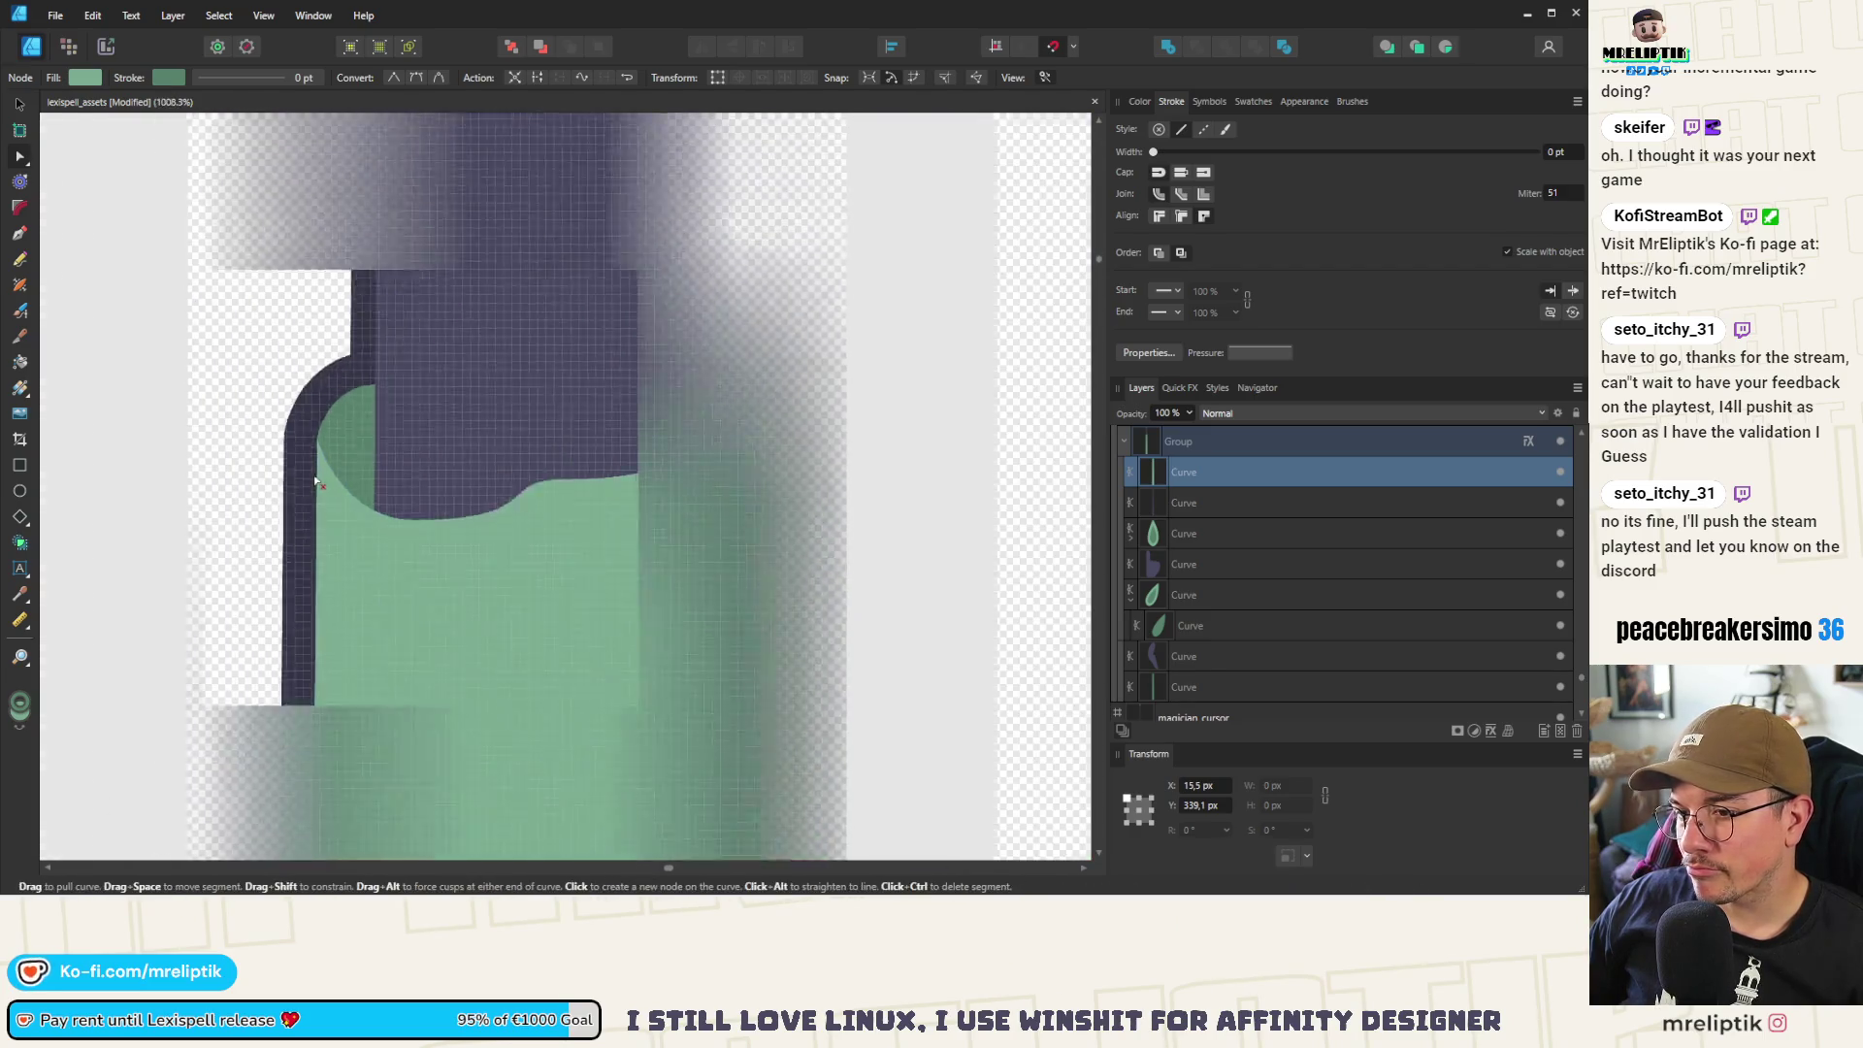
scroll(315, 481, down, 1)
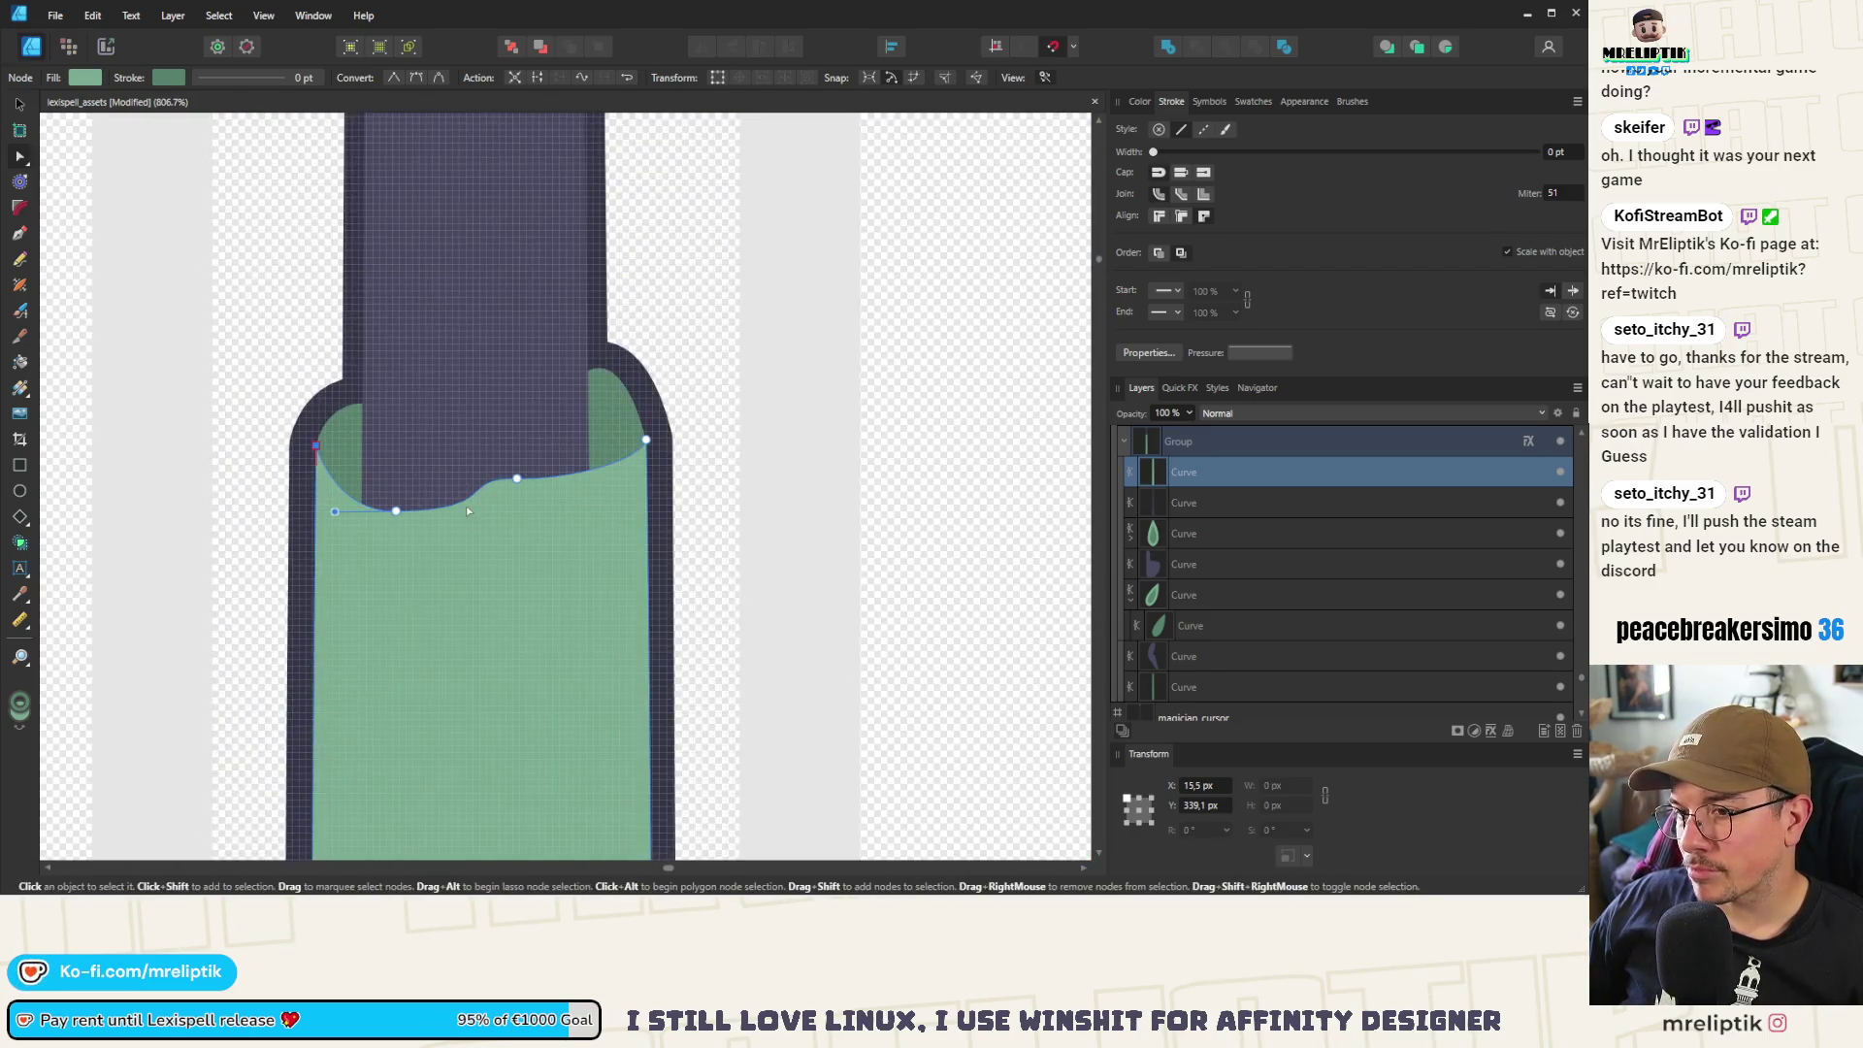
drag(618, 506, 575, 437)
click(384, 508)
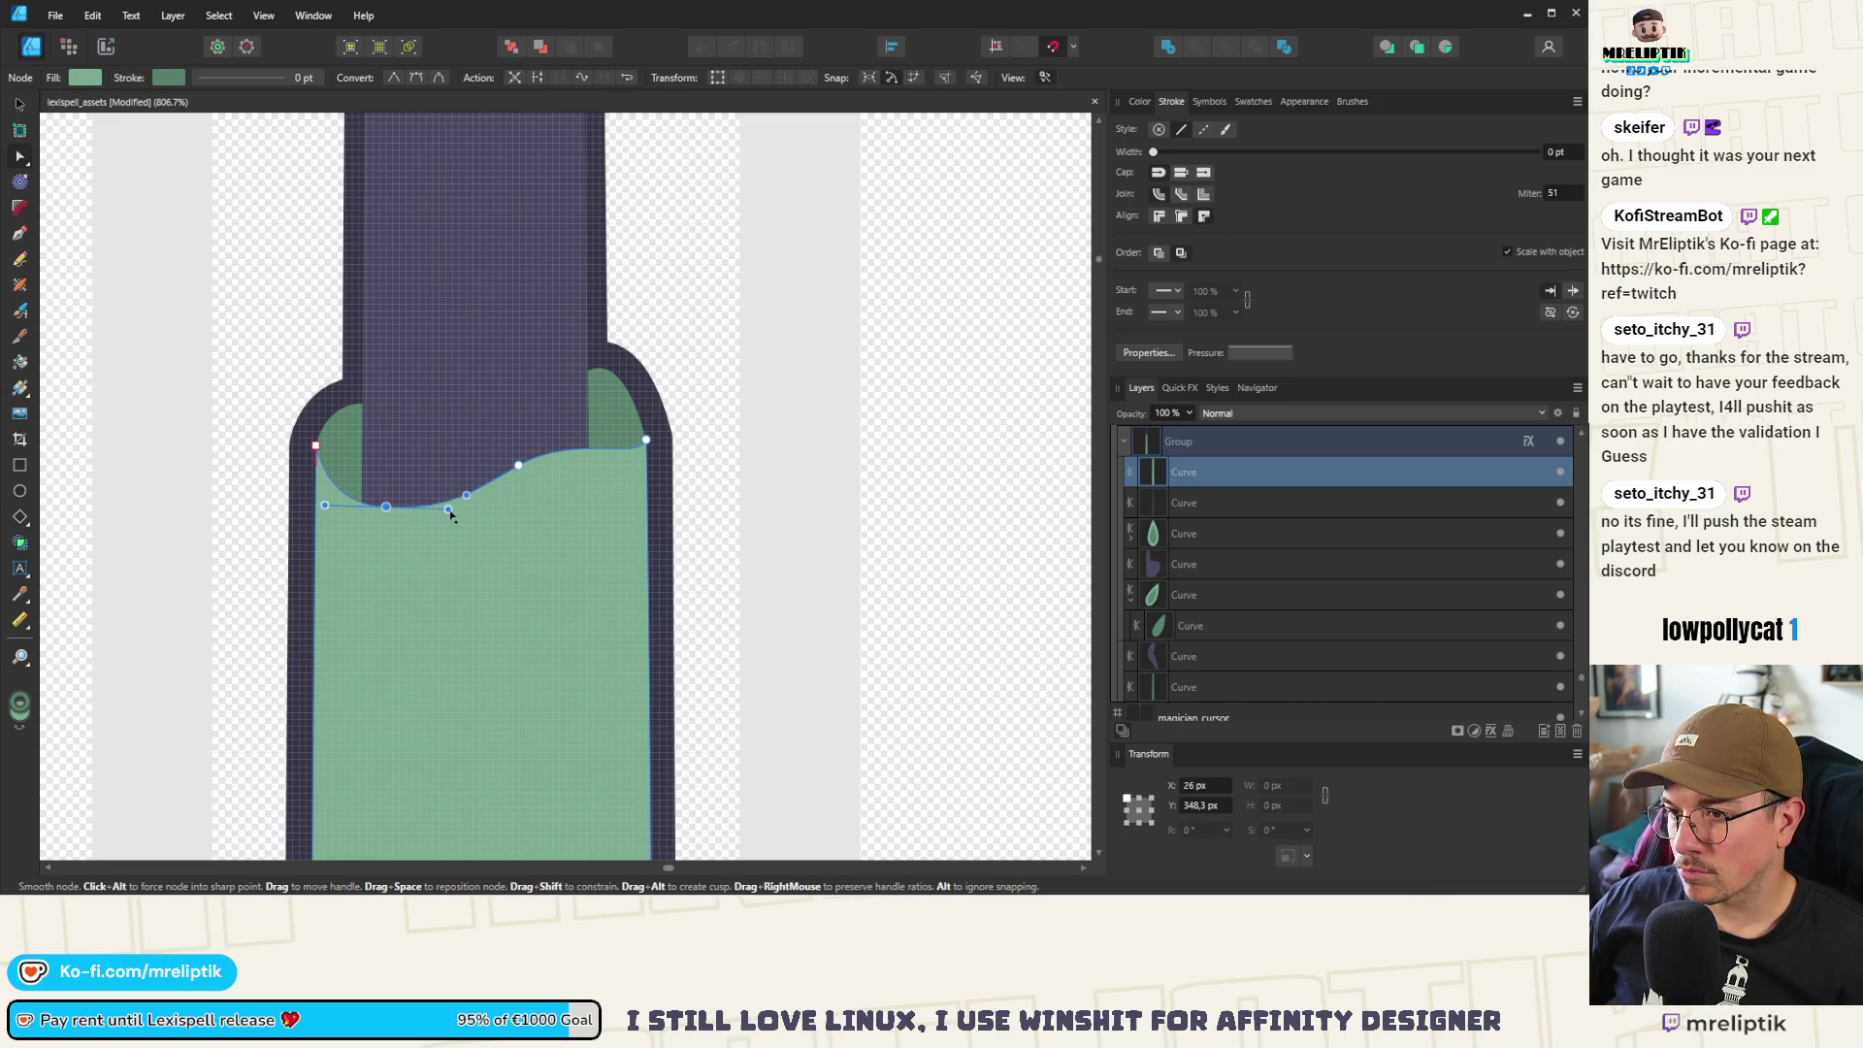
scroll(462, 417, down, 10)
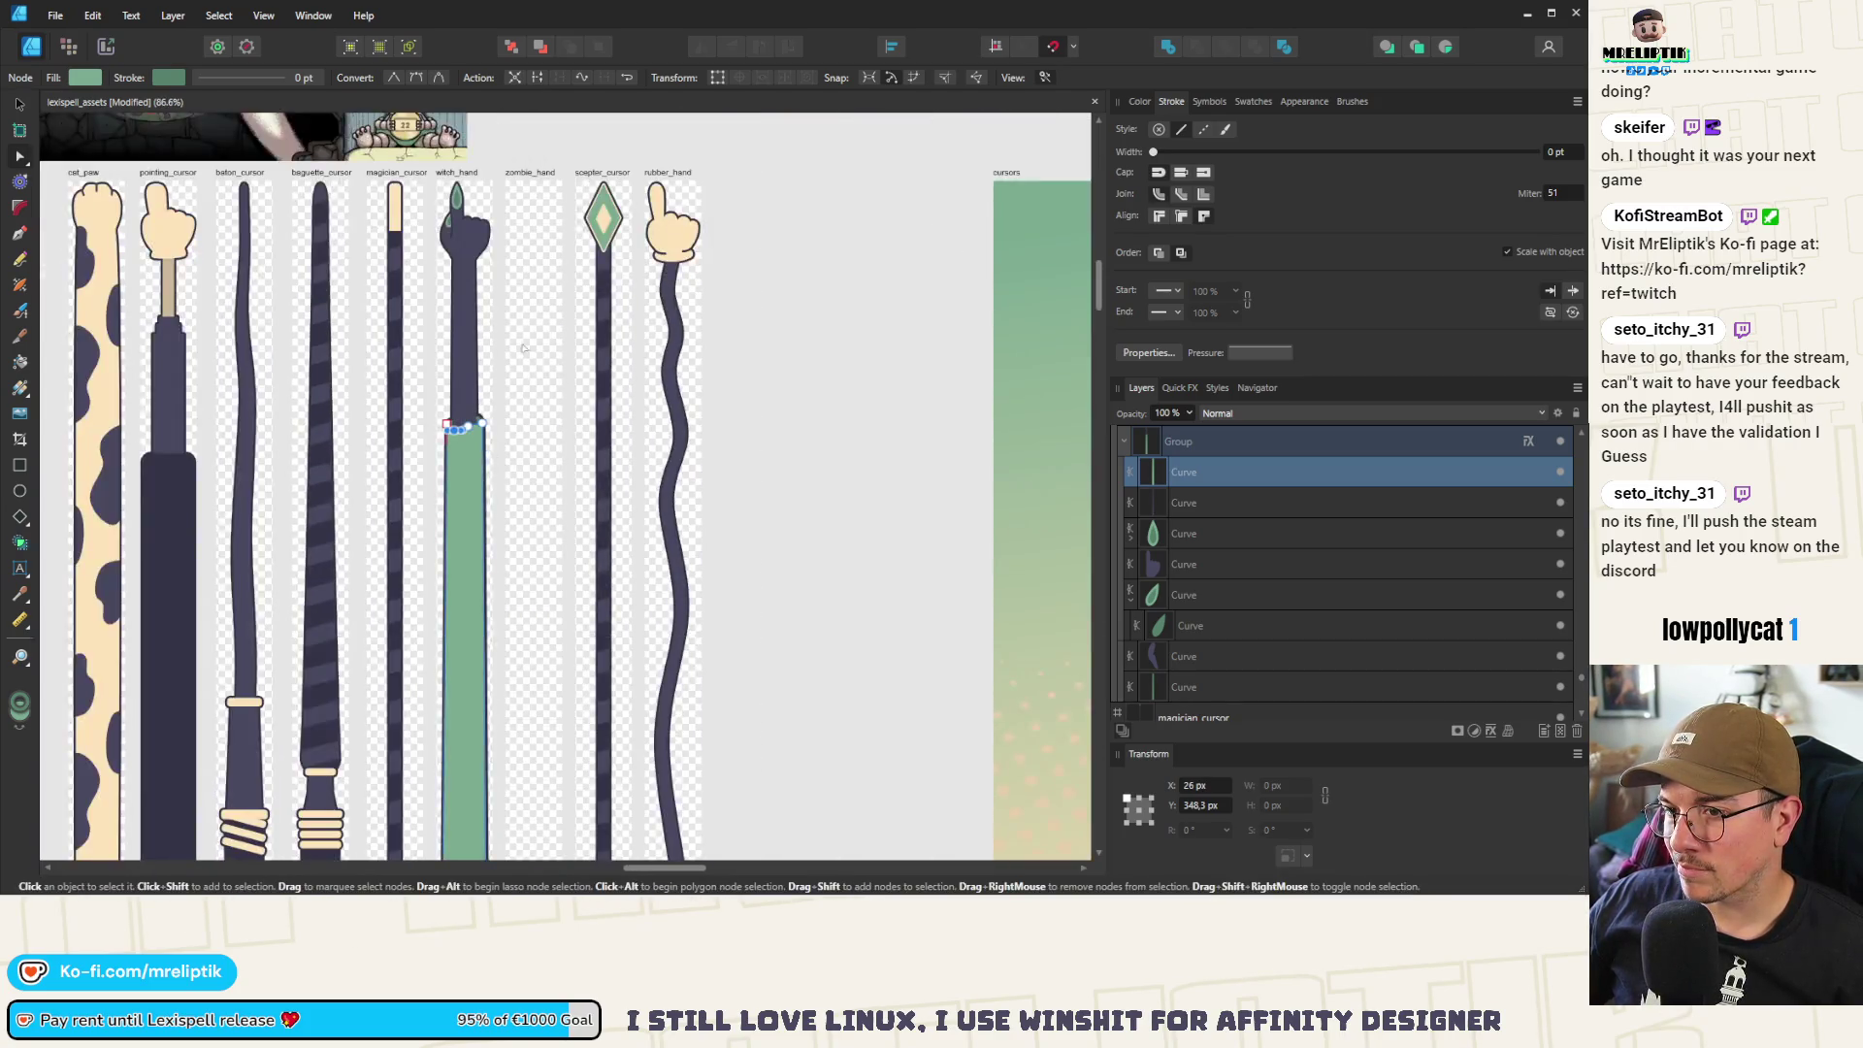
scroll(514, 329, down, 3)
click(643, 250)
scroll(495, 341, up, 1)
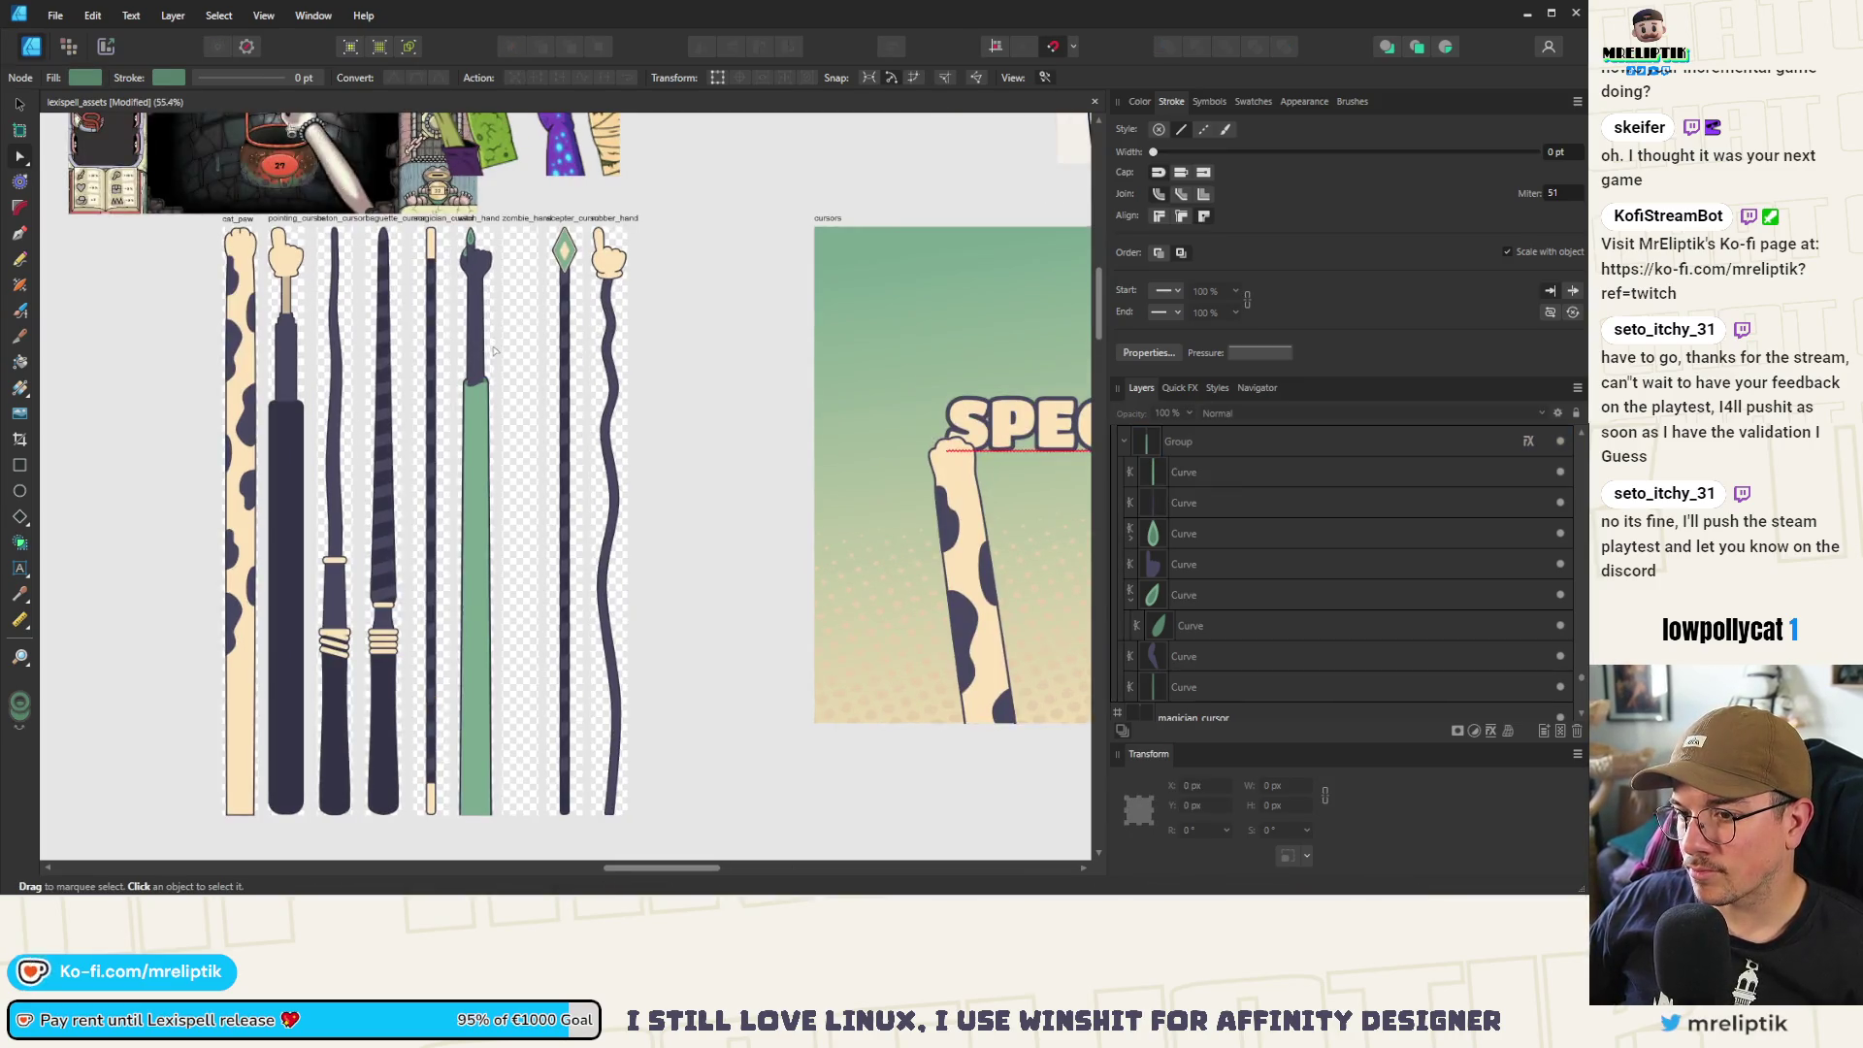
scroll(451, 399, up, 3)
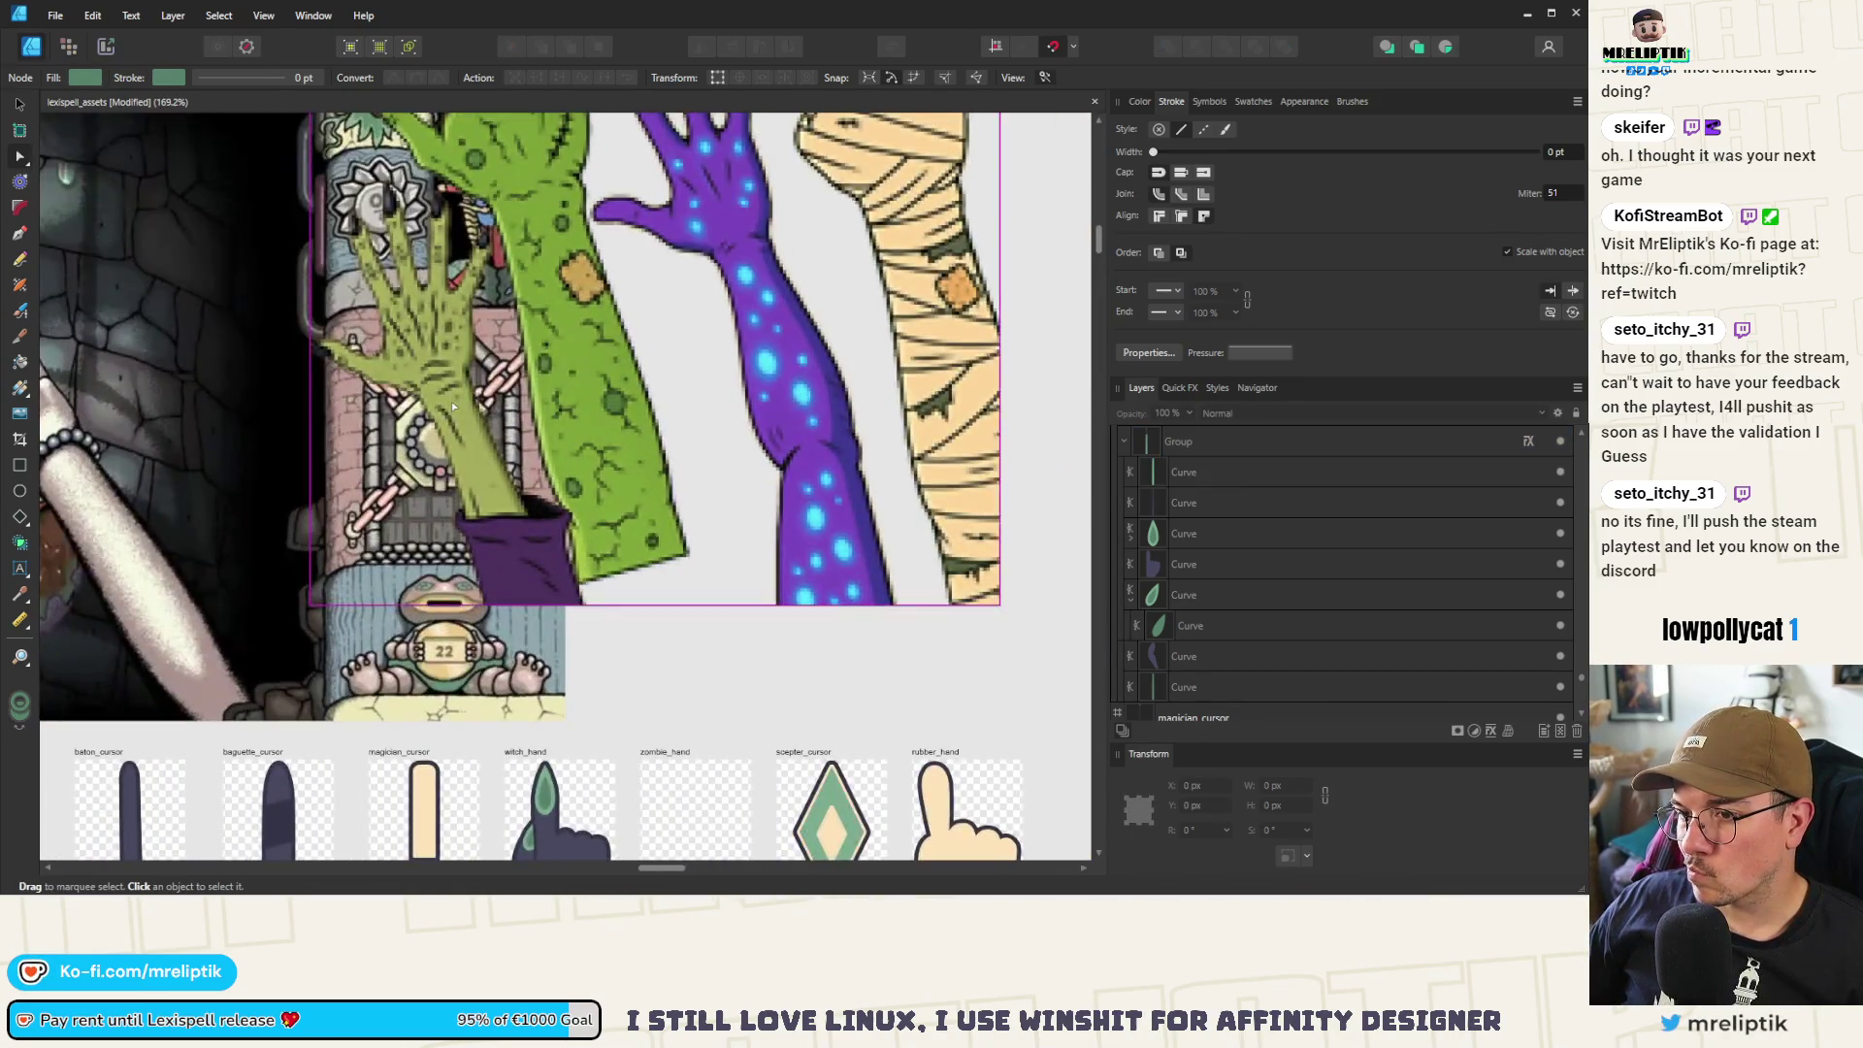
scroll(456, 418, down, 5)
scroll(461, 439, up, 12)
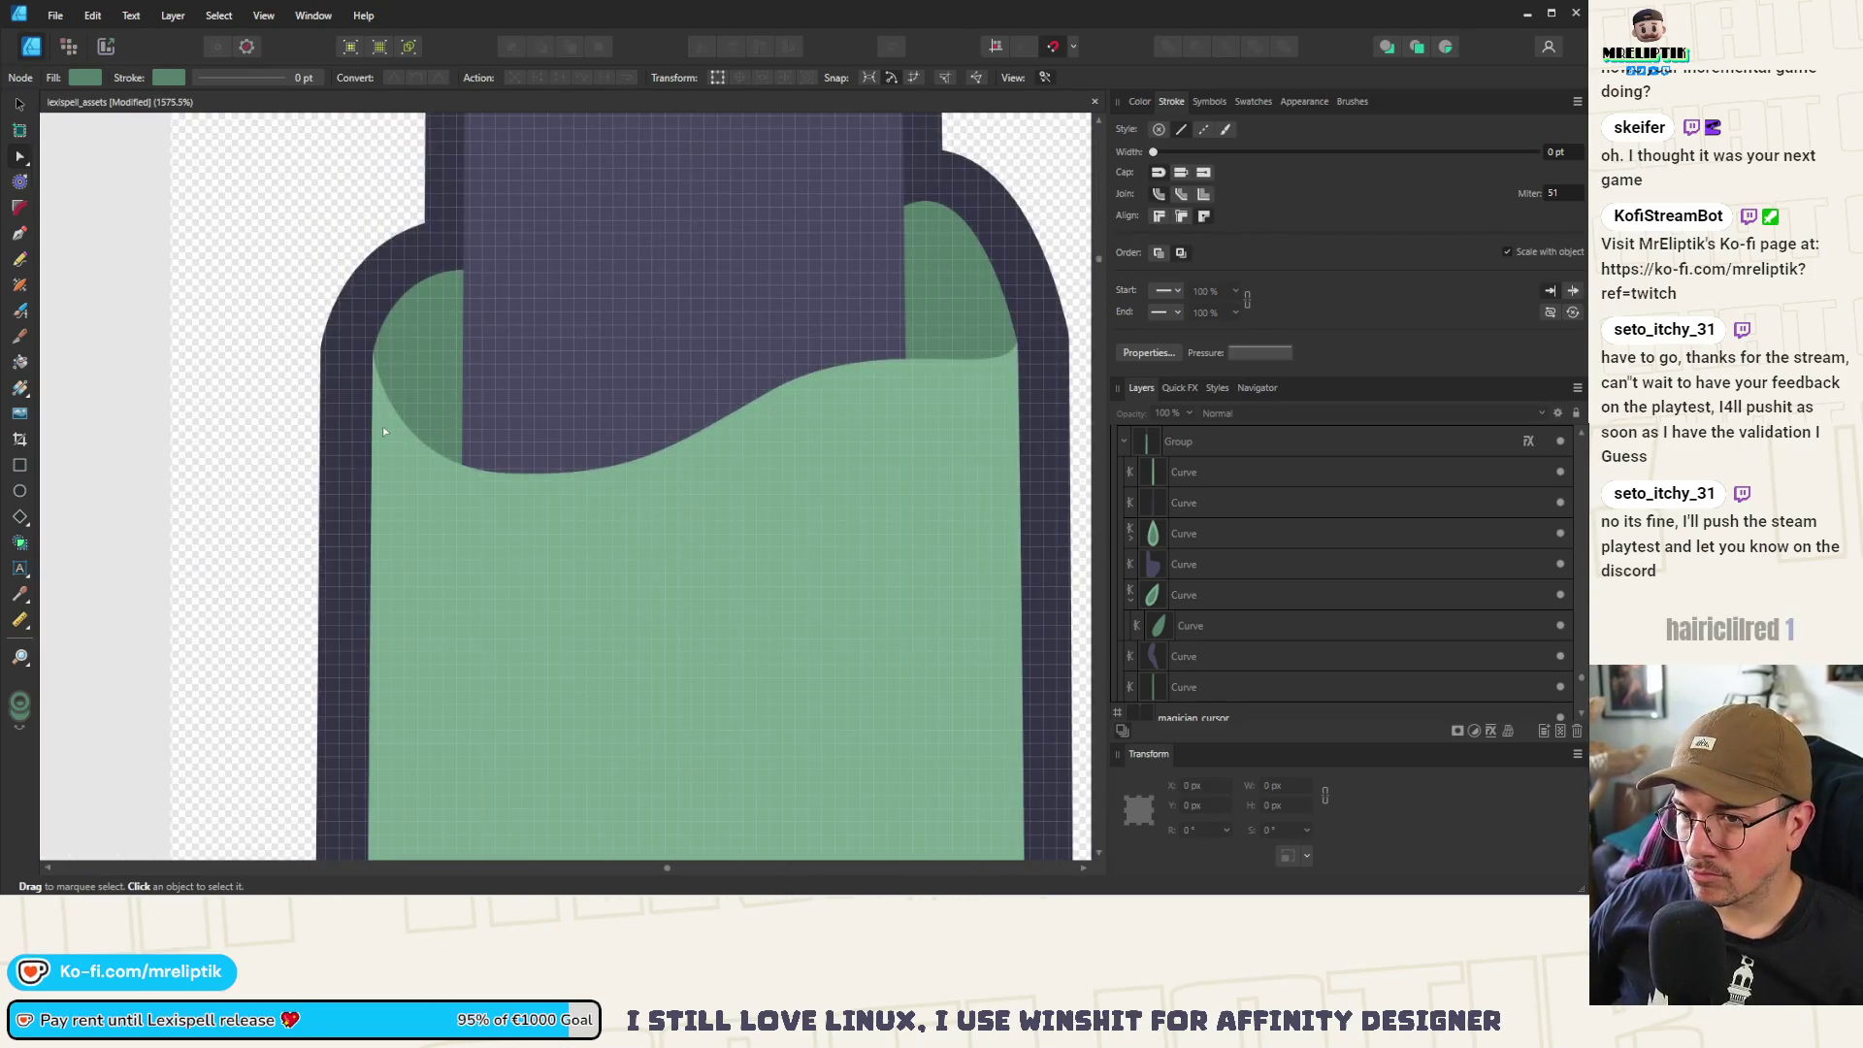
click(383, 427)
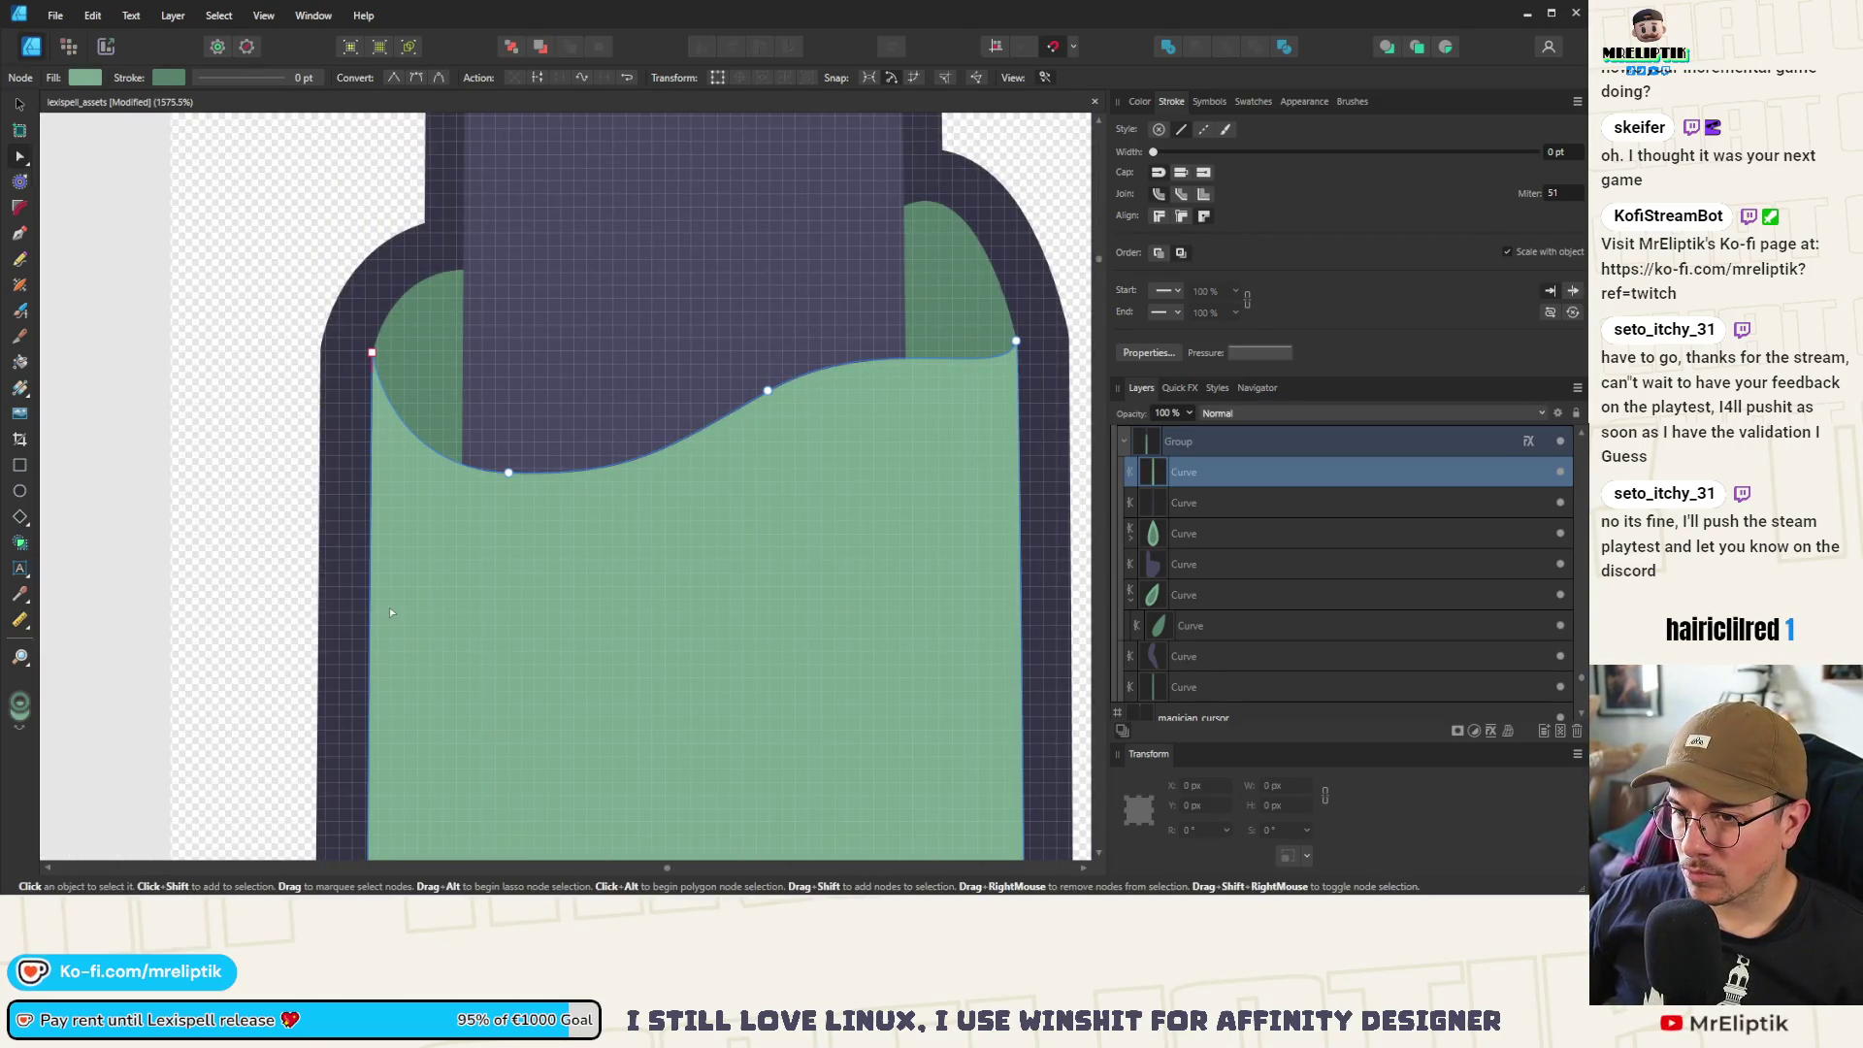
Nudge the sleeve's left edge node down and pull its top-left corner outward
scroll(369, 665, down, 4)
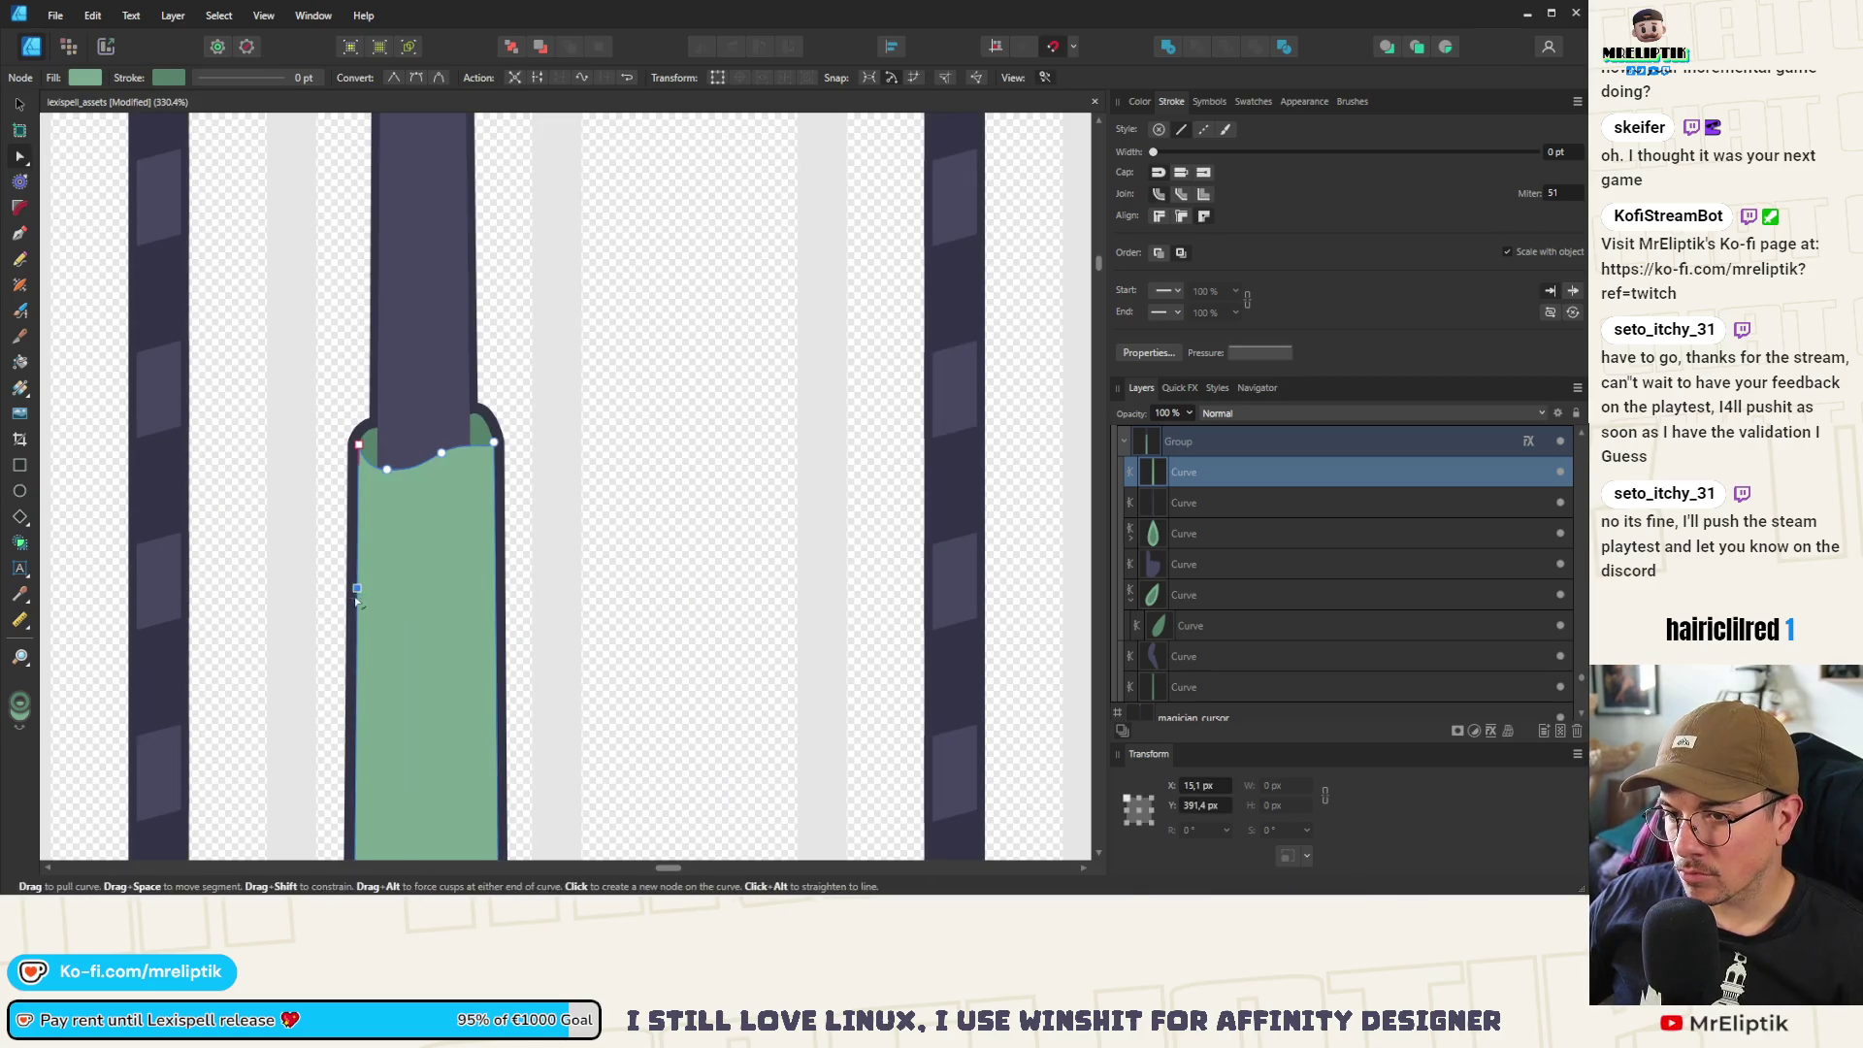
drag(357, 588, 365, 606)
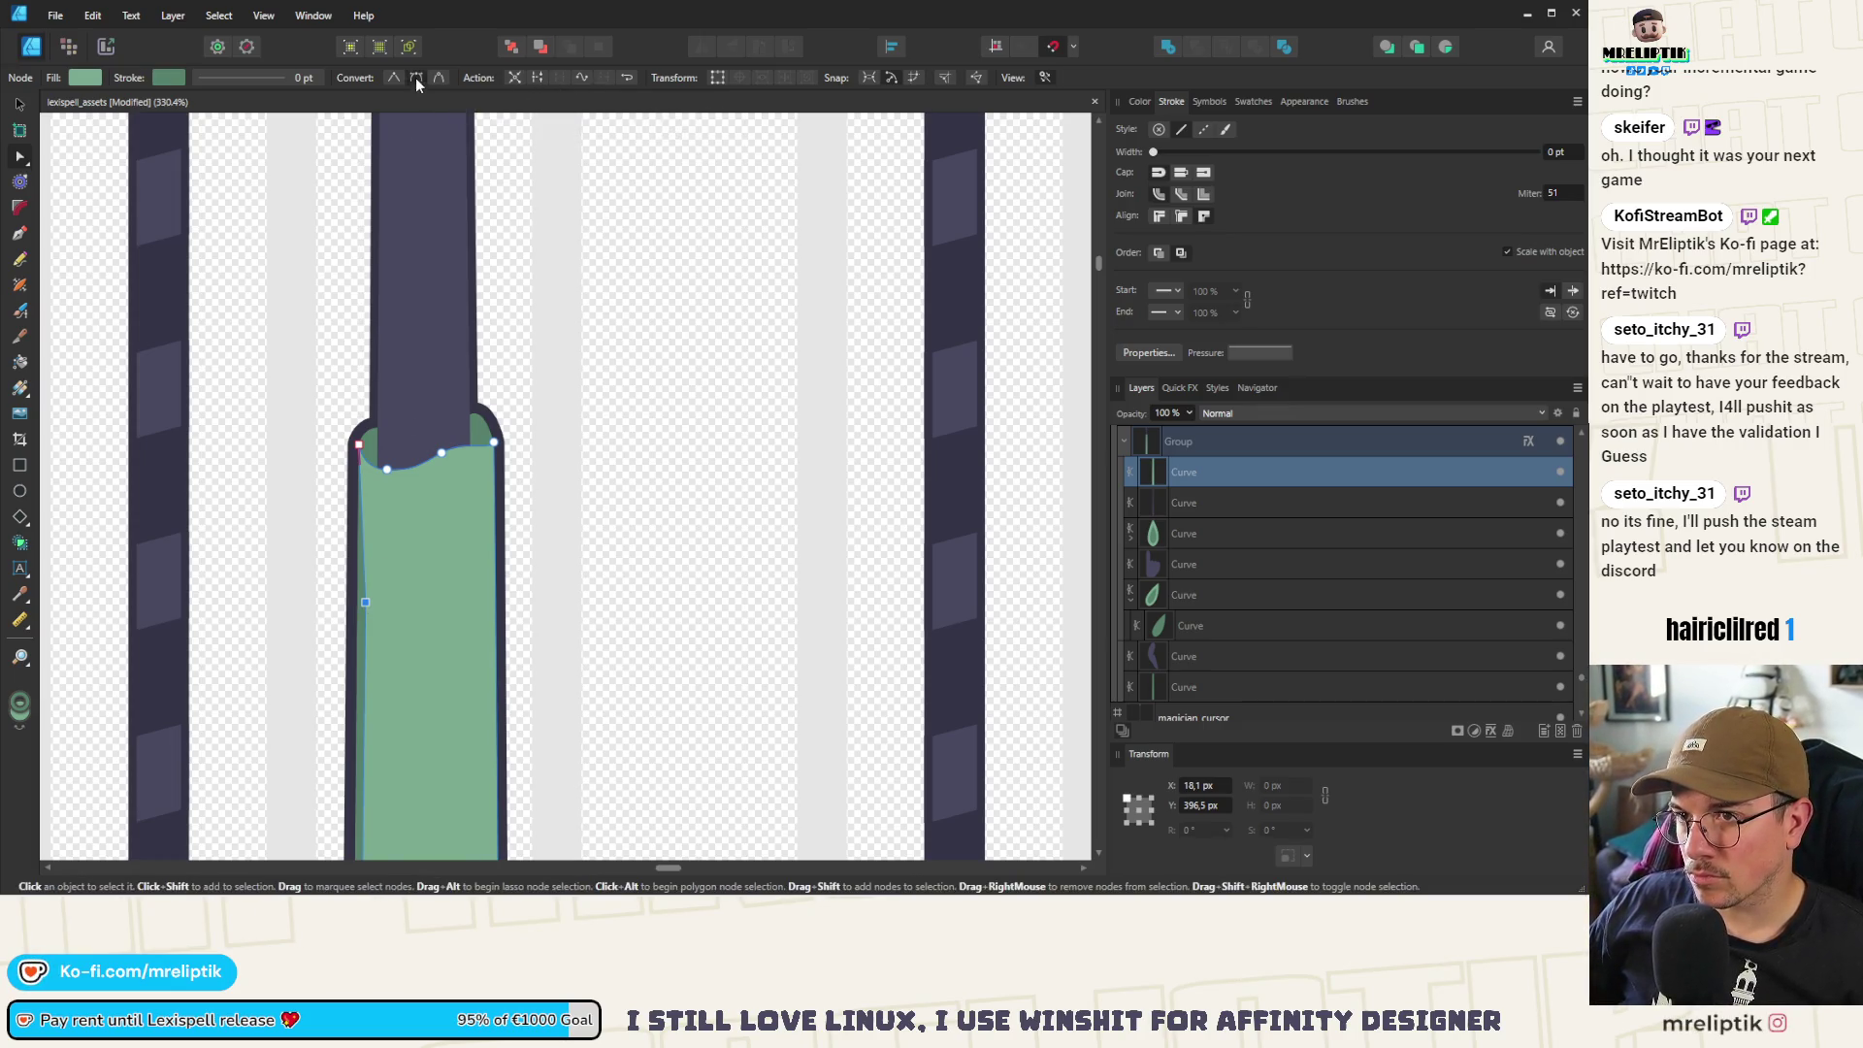
scroll(359, 444, up, 5)
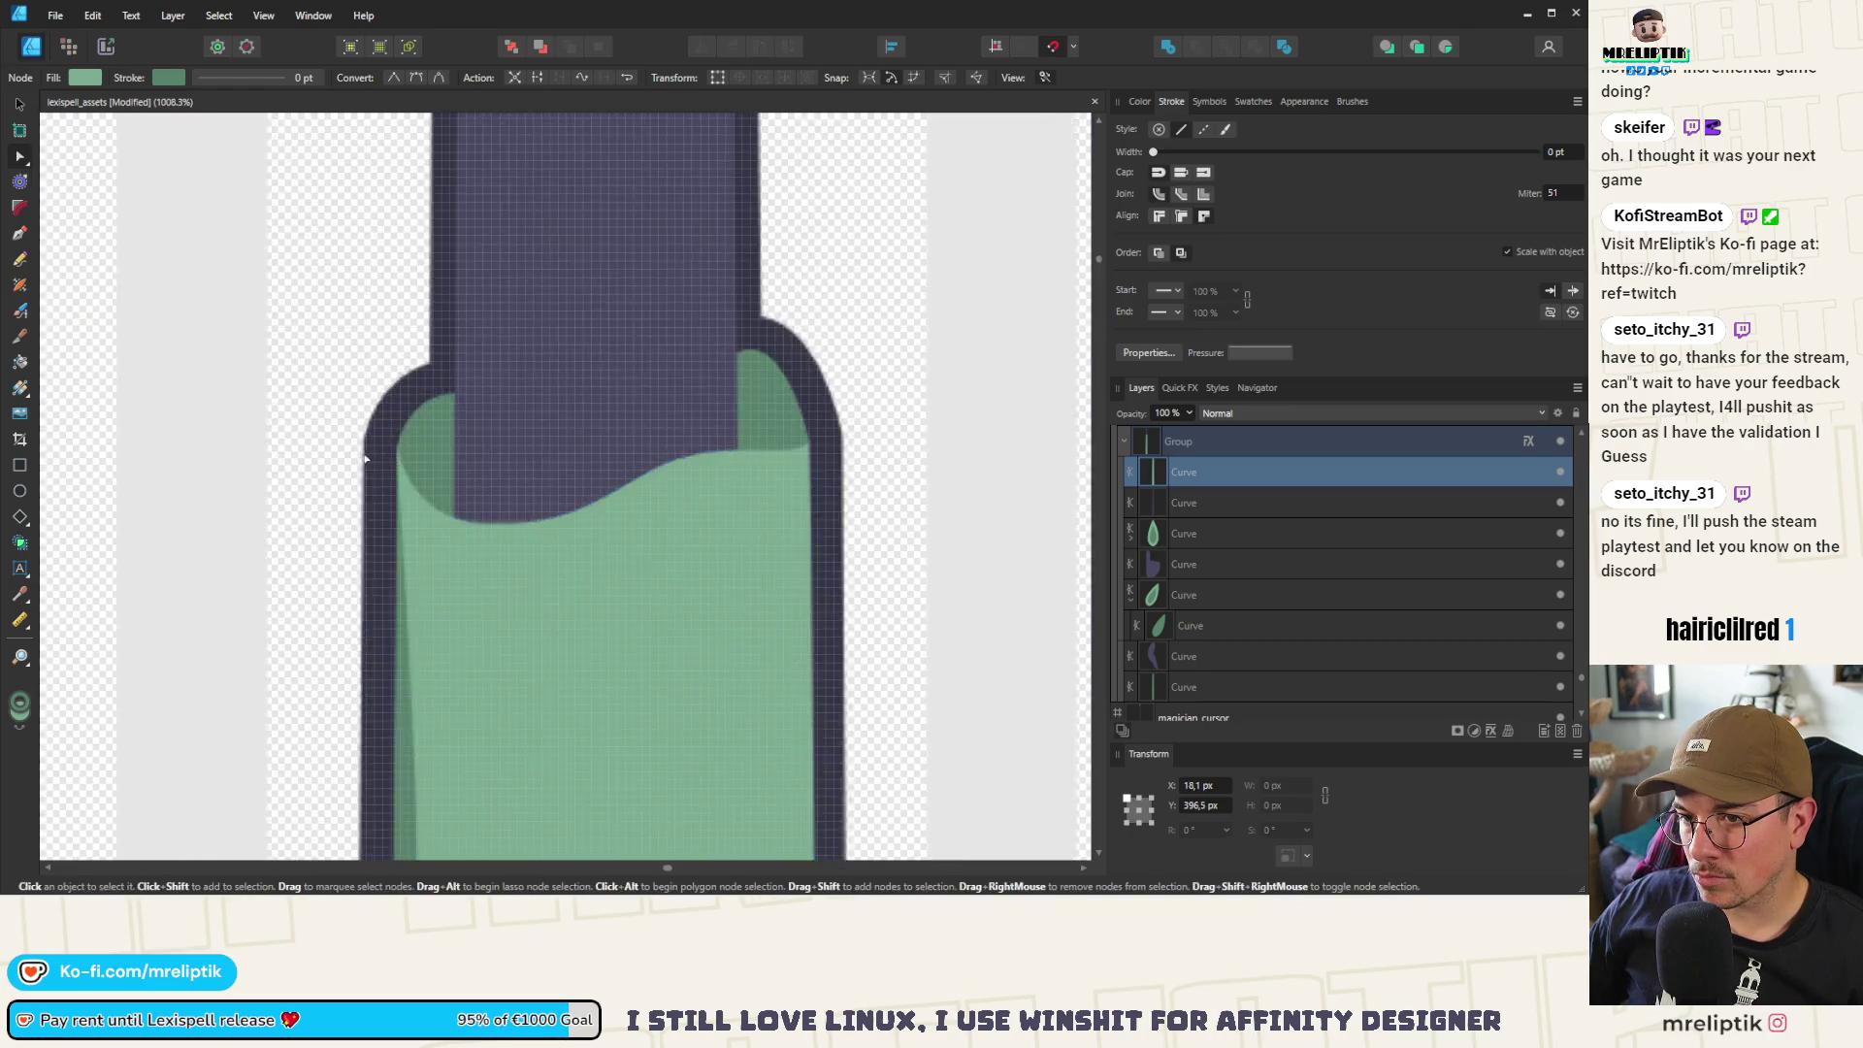
drag(393, 440, 369, 439)
Reshape the dark outline curve's left edge to follow the sleeve
click(412, 443)
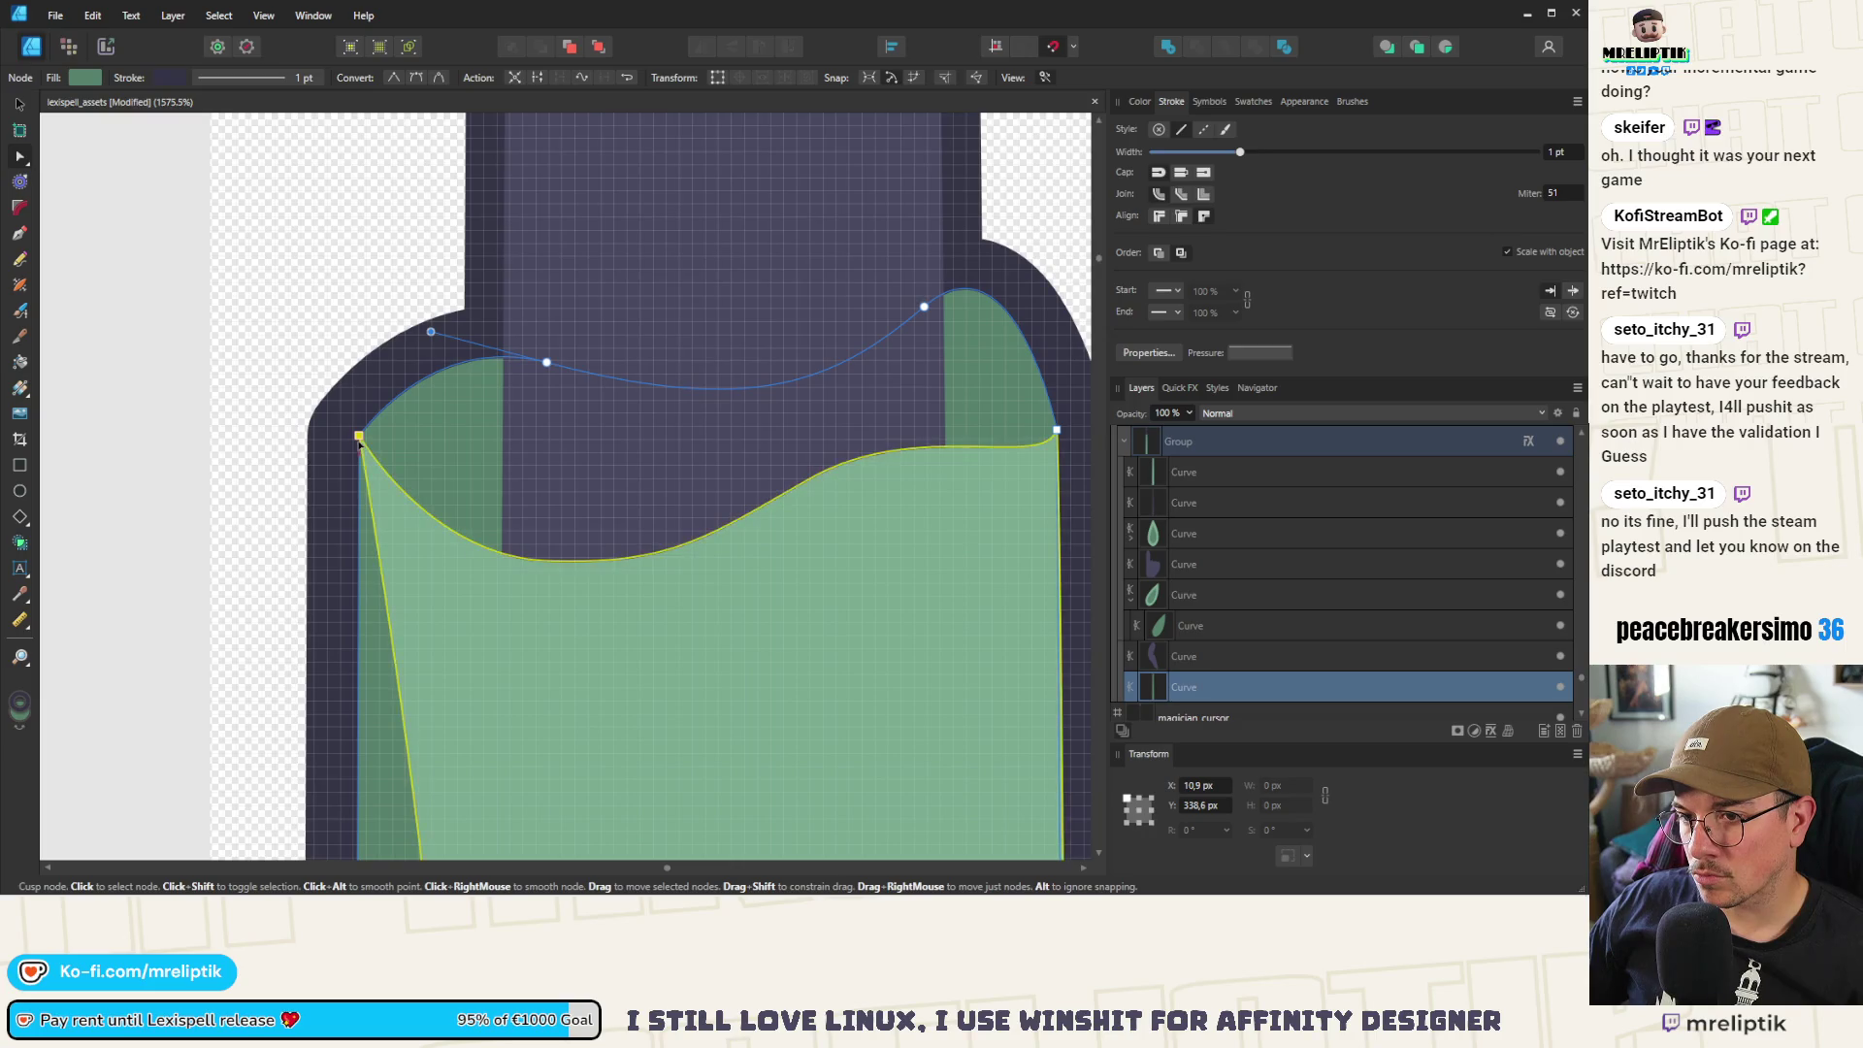
scroll(369, 473, down, 5)
drag(377, 583, 396, 635)
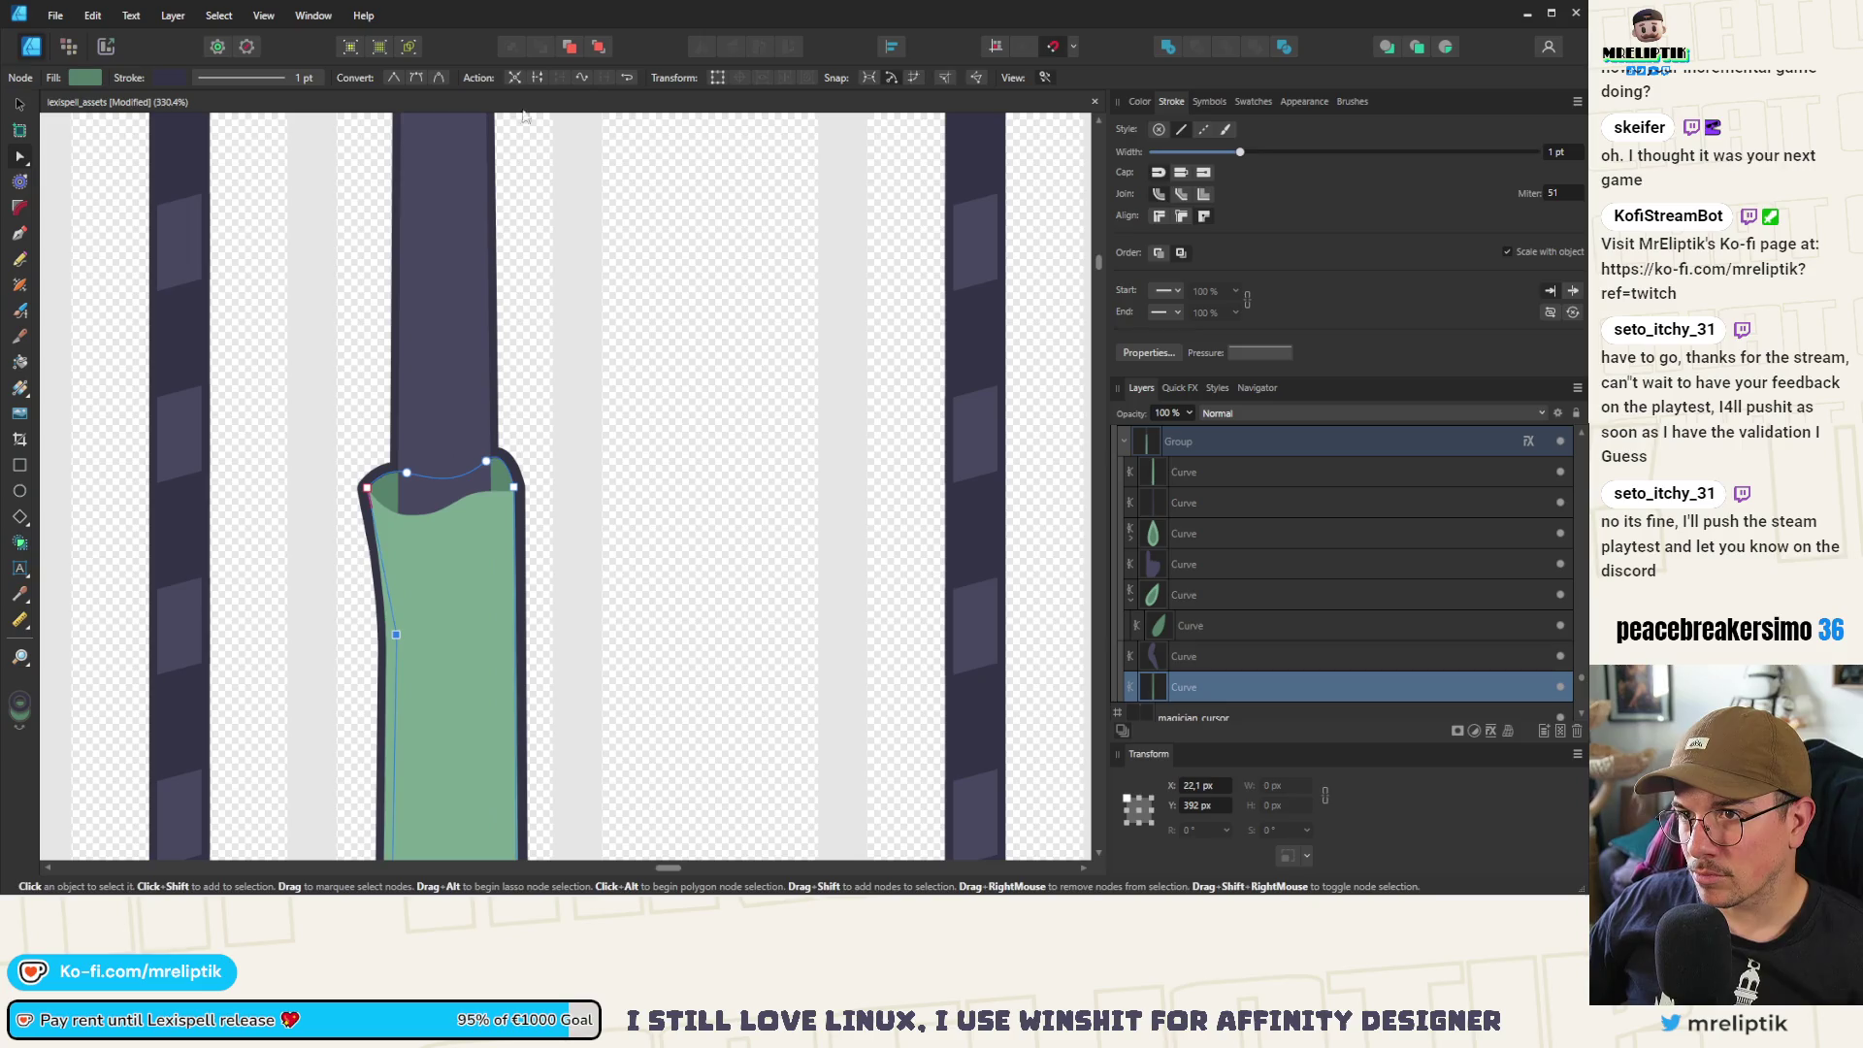
scroll(393, 636, up, 2)
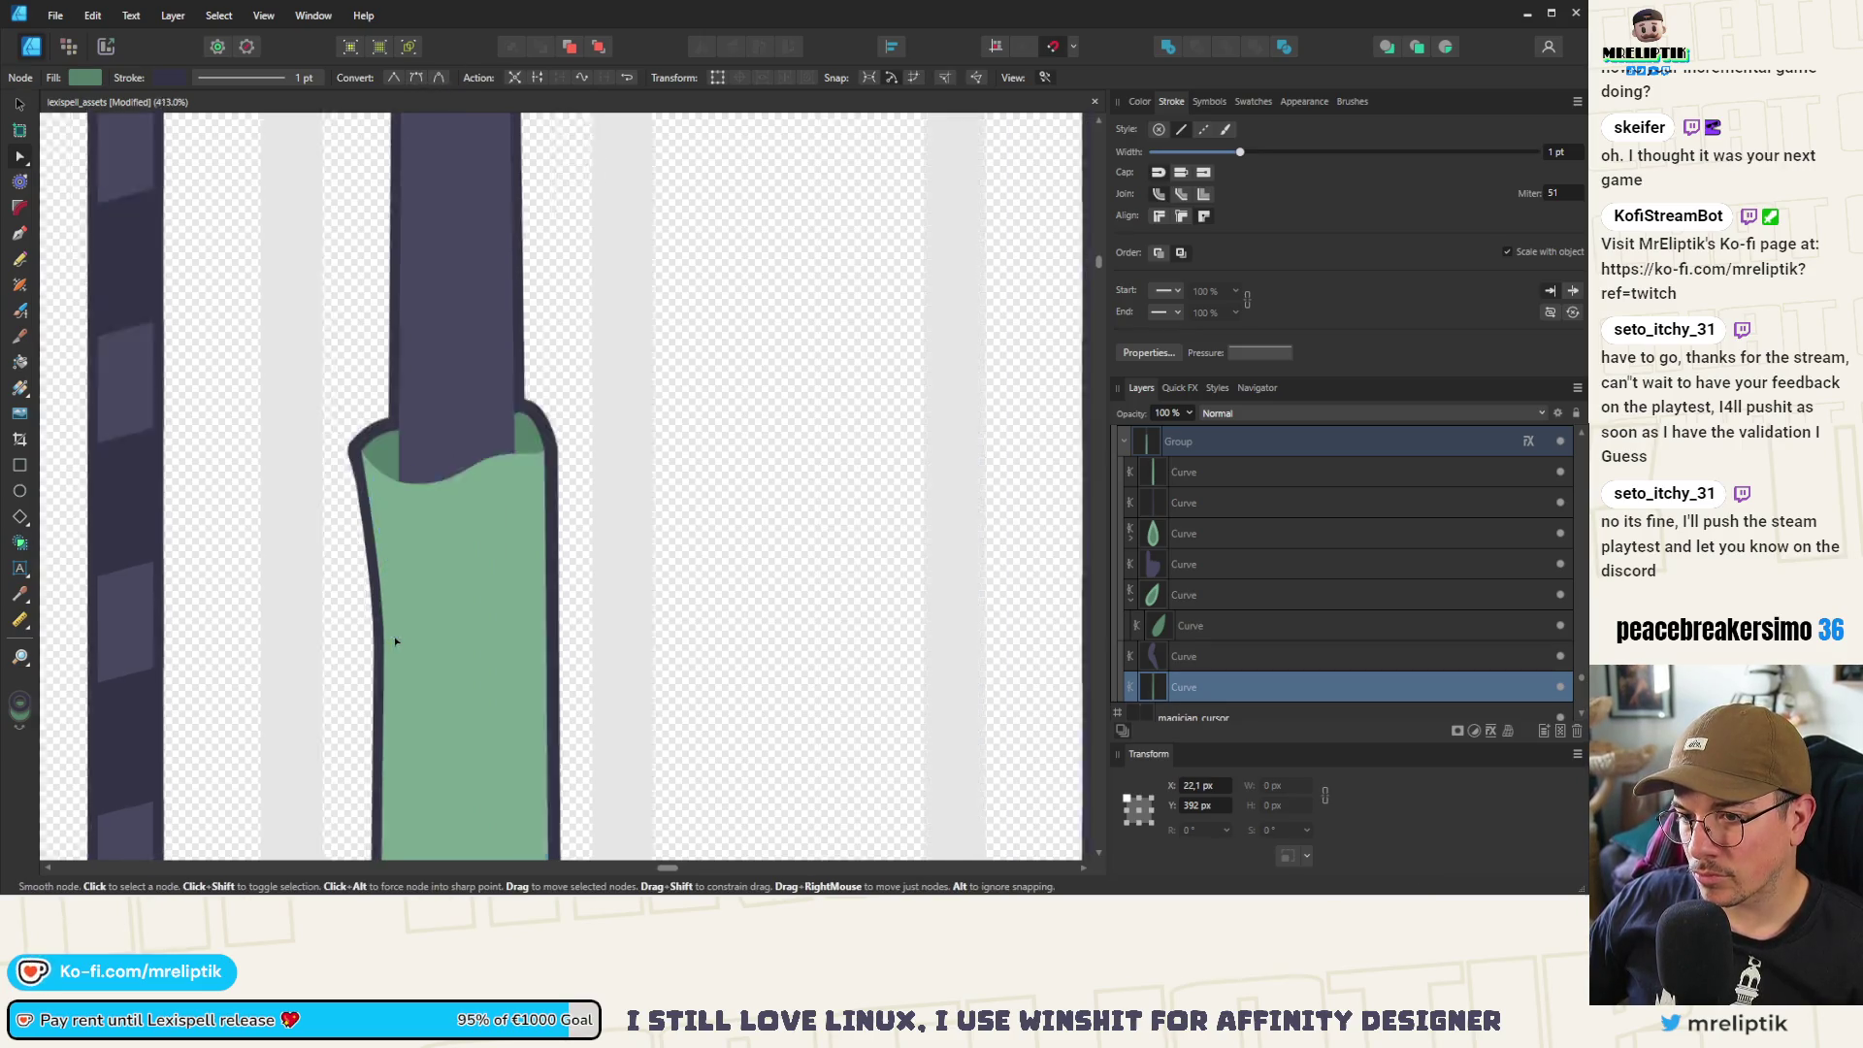
drag(398, 634, 386, 640)
Widen the sleeve's top-right corner and slant its right edge inward with a smooth node
click(506, 475)
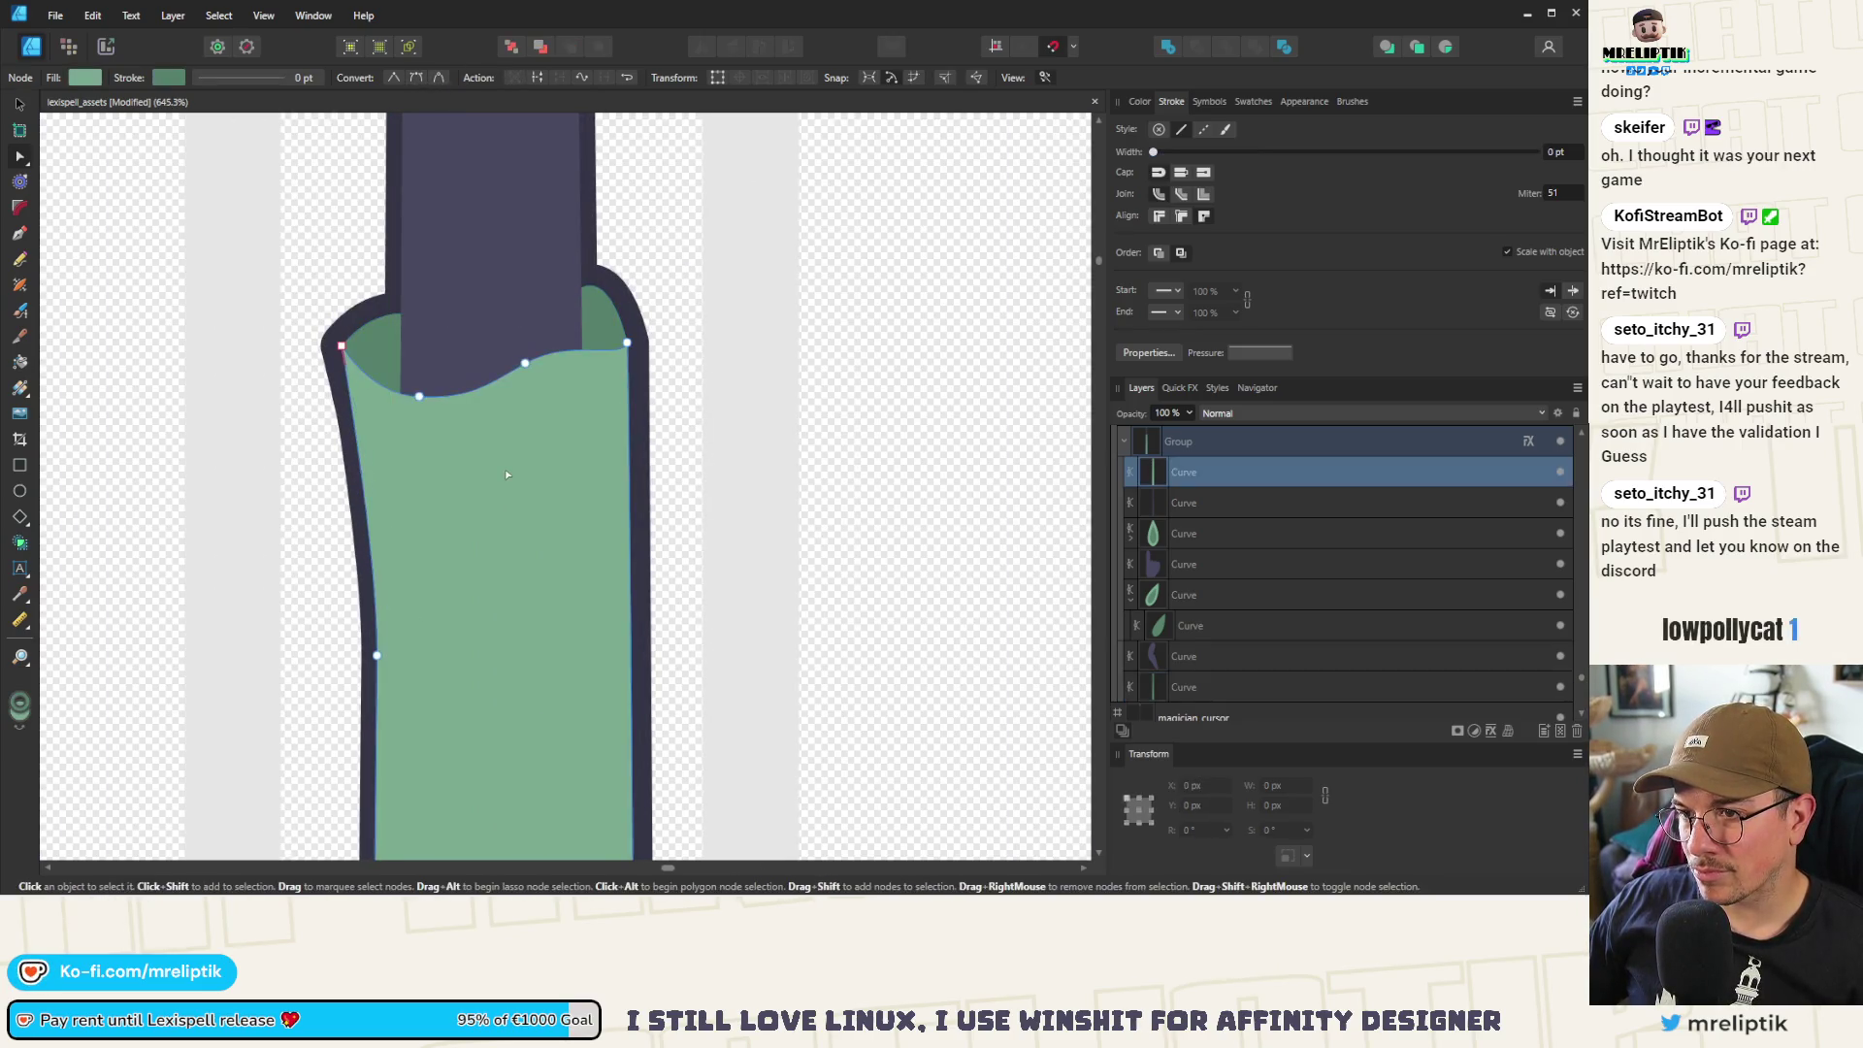
drag(627, 343, 649, 342)
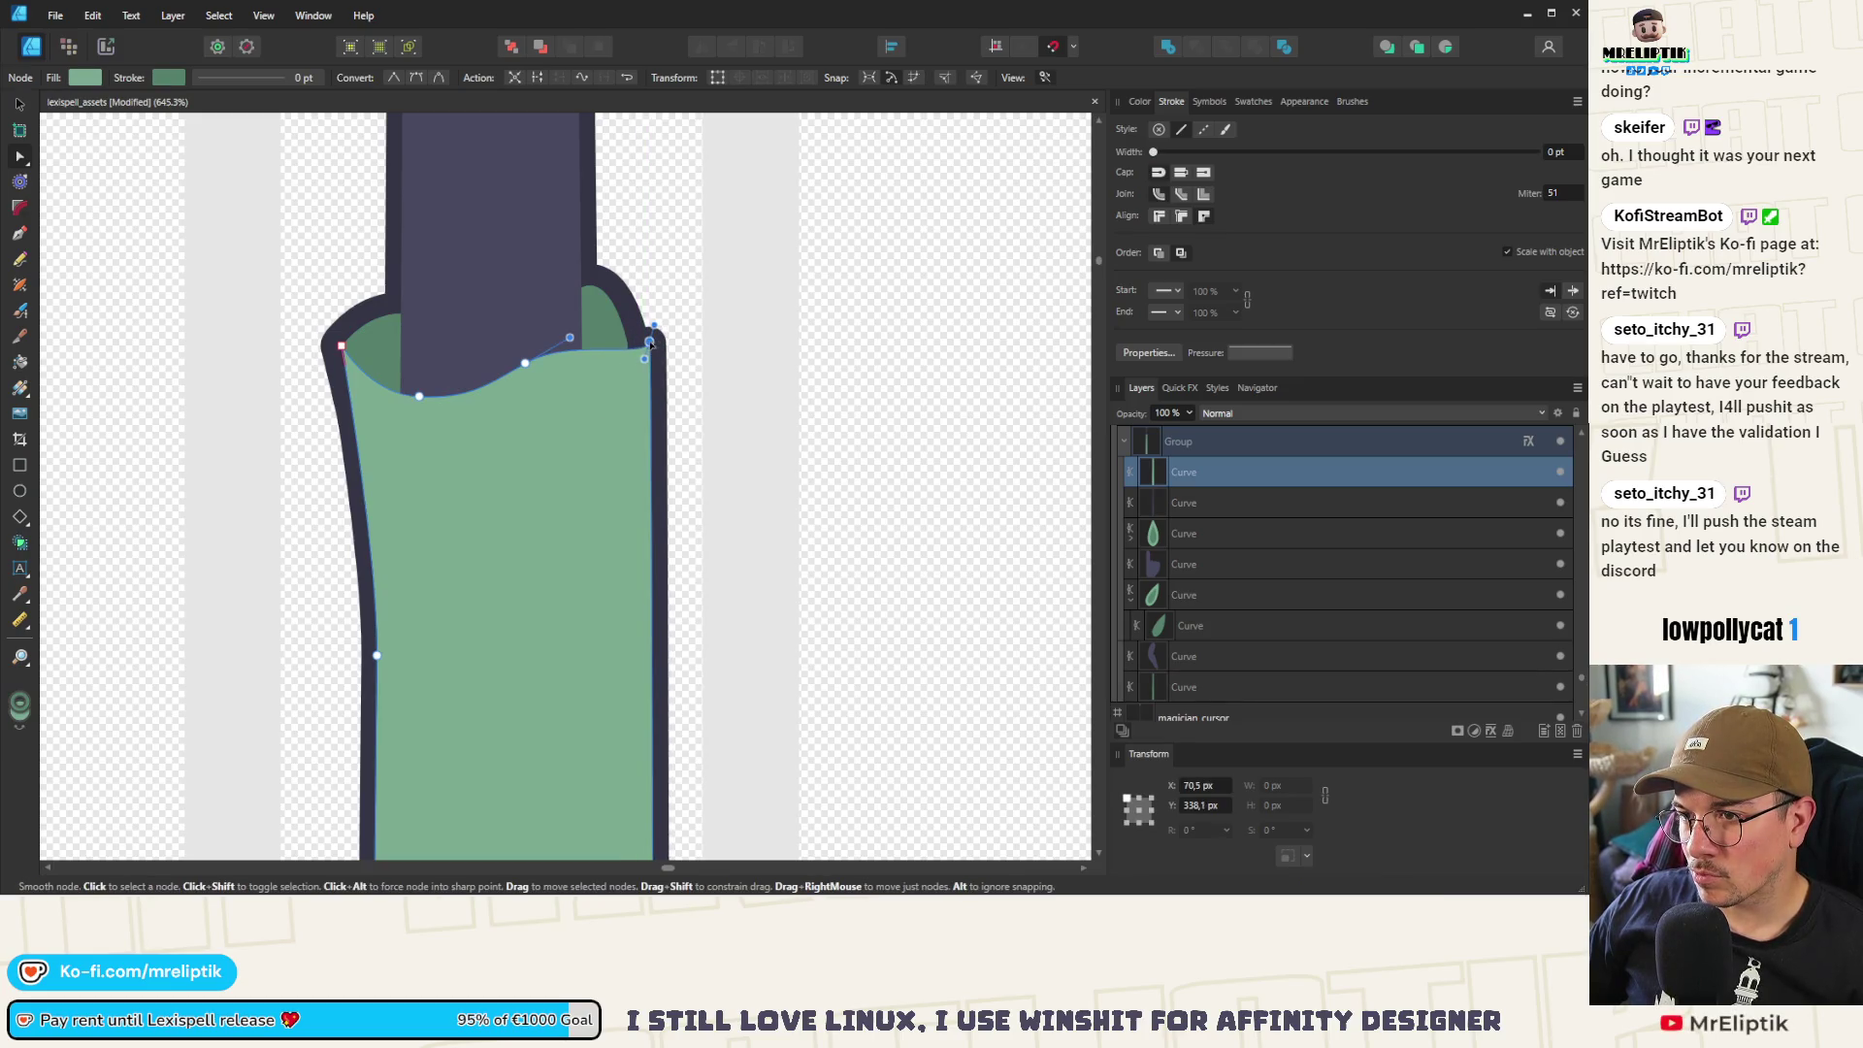
click(651, 645)
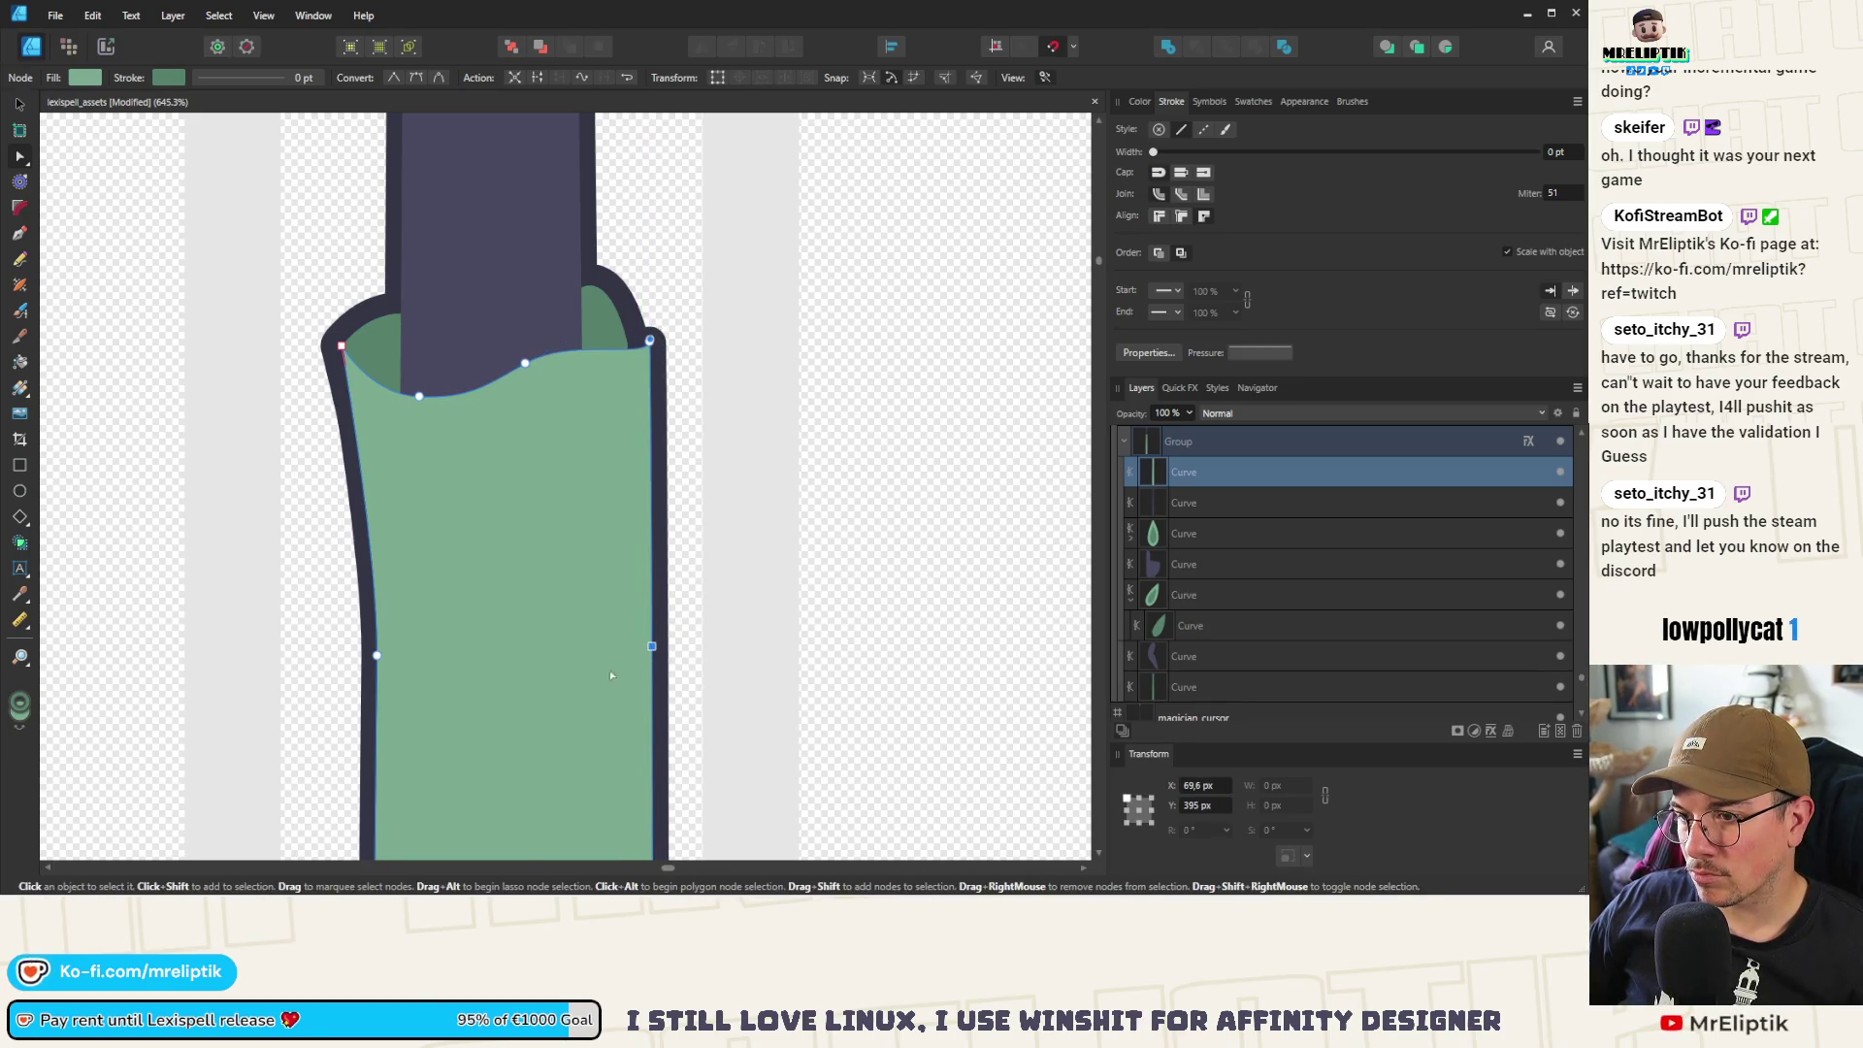
drag(651, 645, 630, 664)
click(413, 79)
Add a node on the outline's right edge and pull it inward to match
click(610, 311)
scroll(635, 324, up, 3)
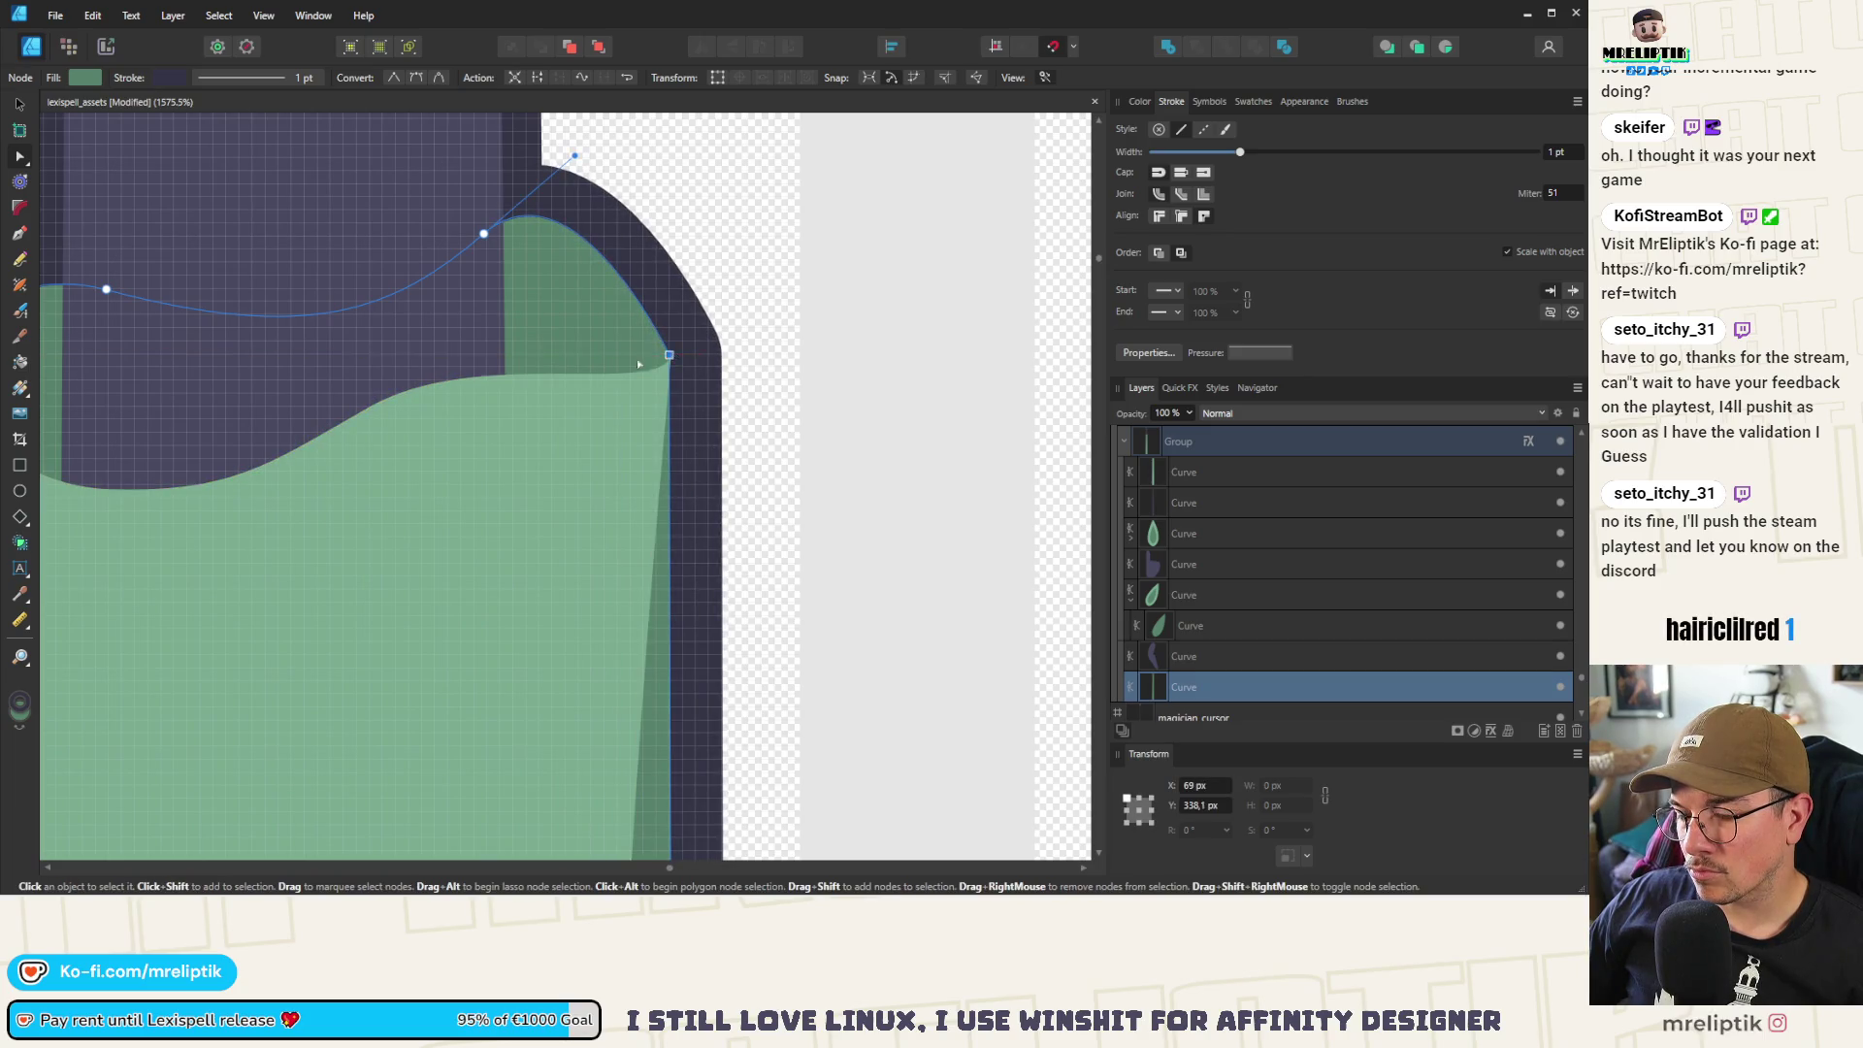
scroll(614, 379, down, 3)
click(636, 627)
drag(637, 627, 609, 612)
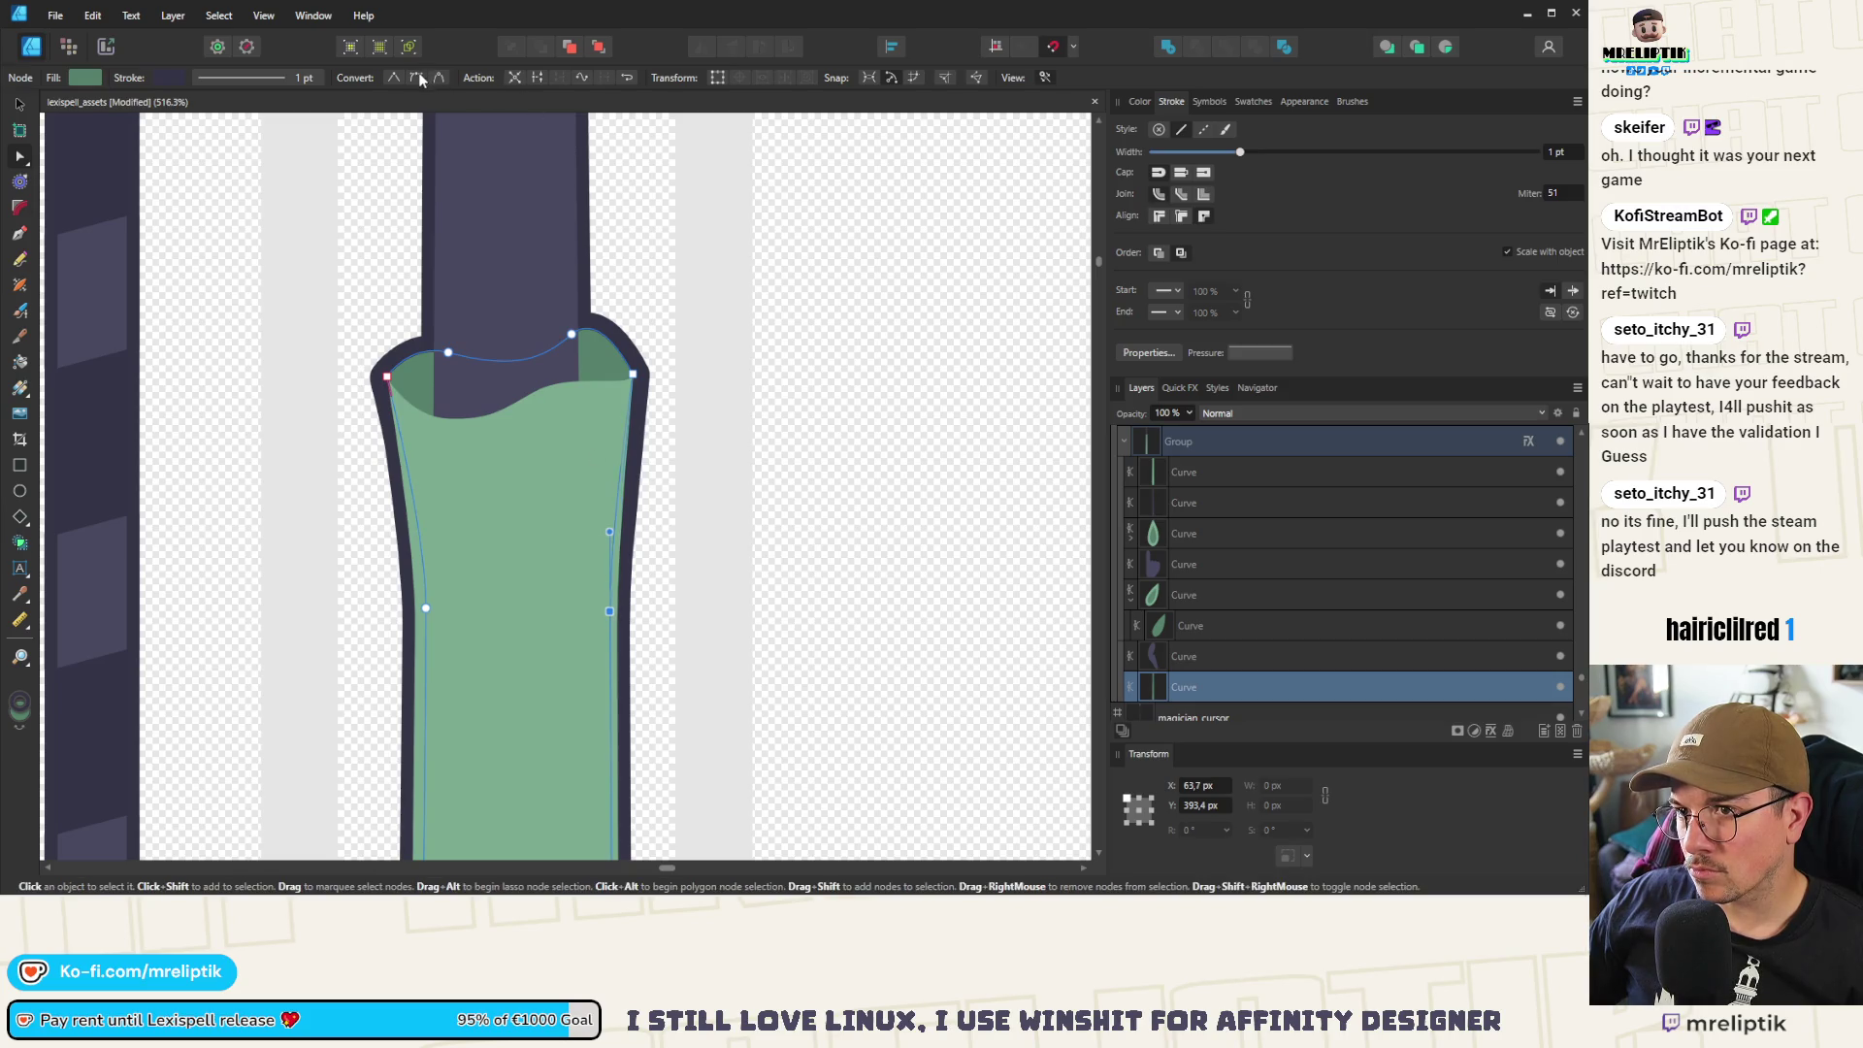
scroll(539, 543, down, 6)
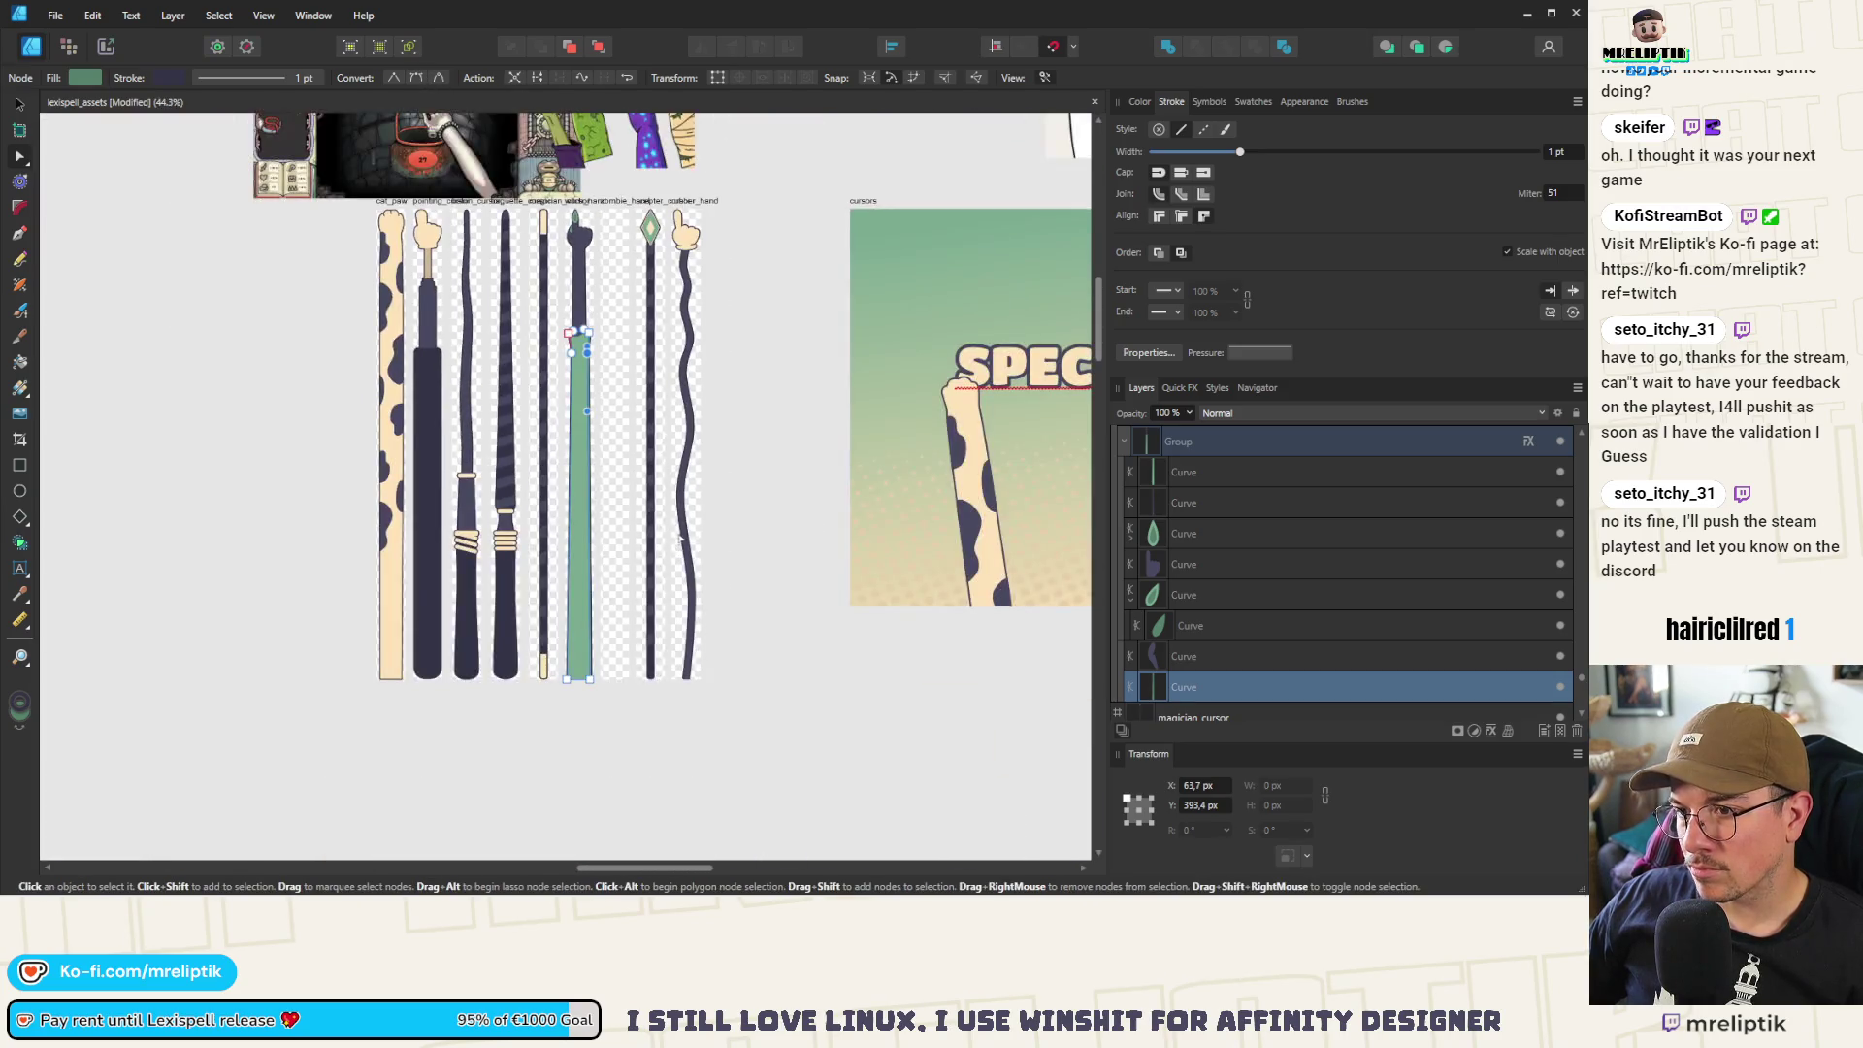
Move the sleeve's left edge node outward, change its node type, and curve the edge inward
scroll(583, 436, up, 2)
scroll(583, 437, up, 3)
click(543, 482)
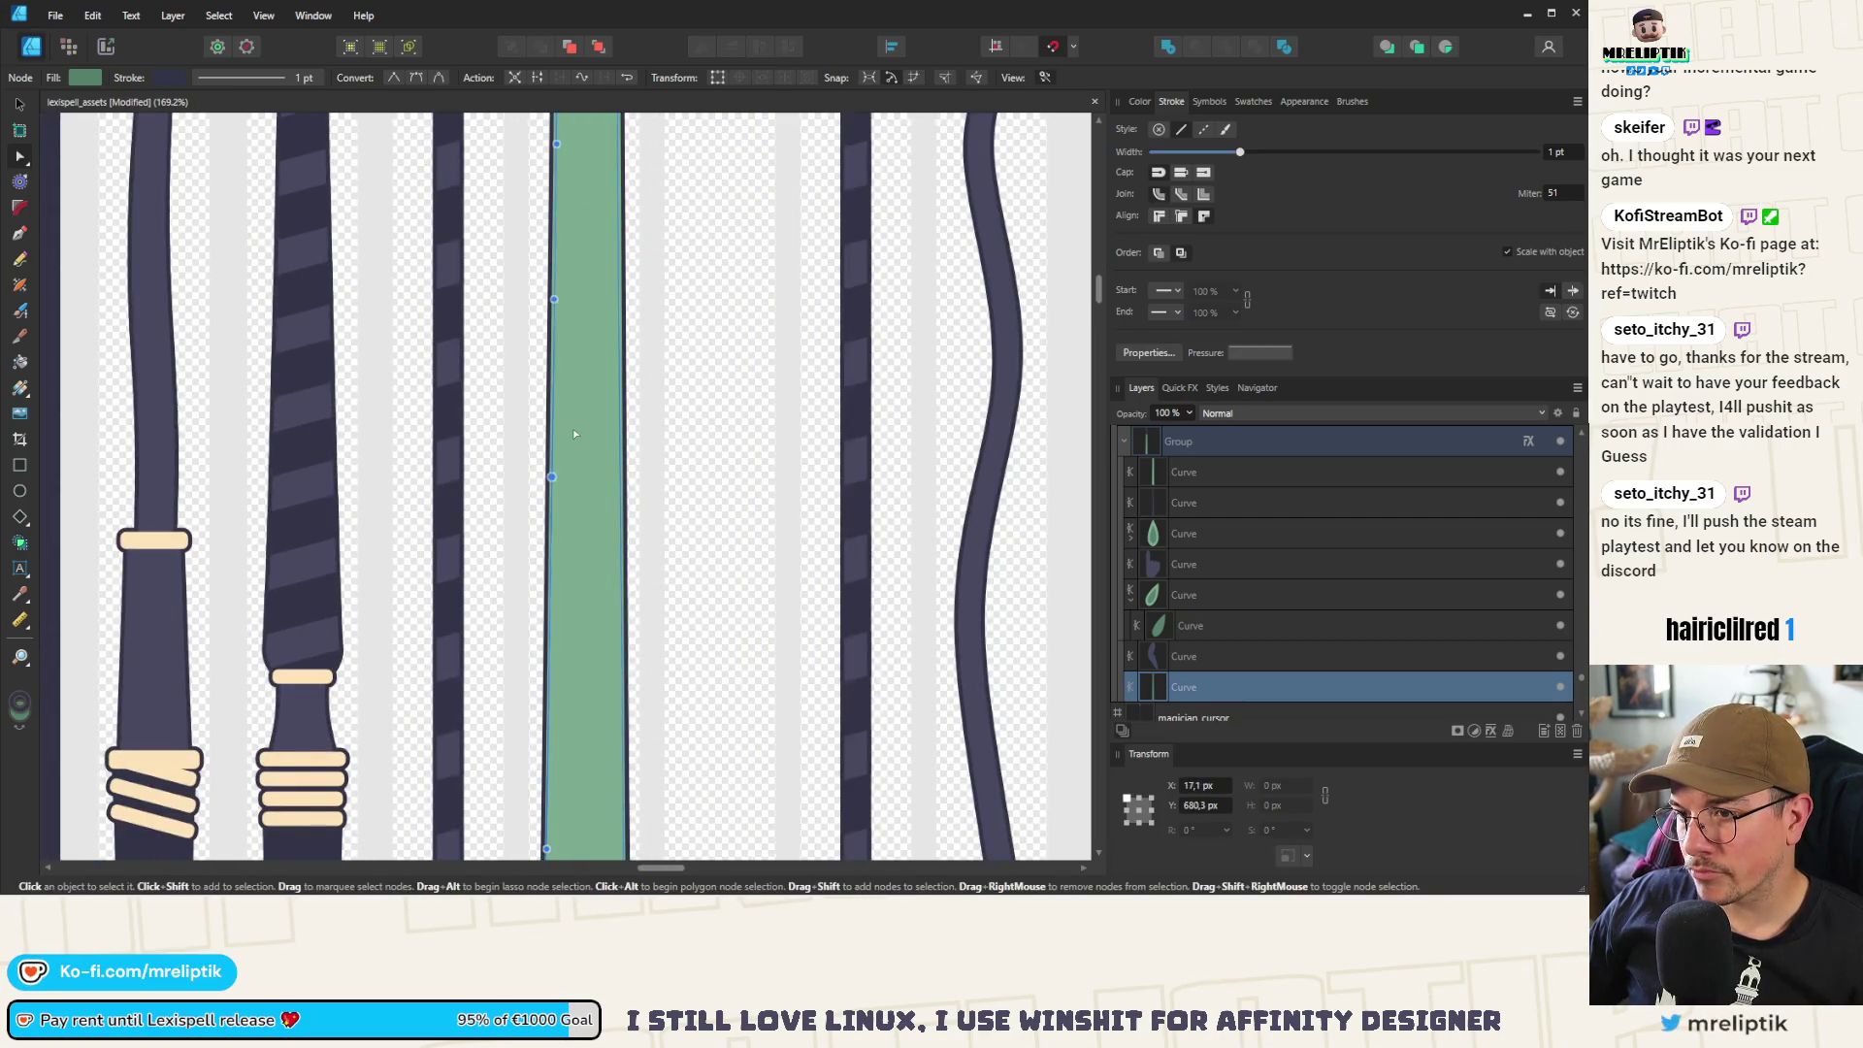
click(574, 451)
click(541, 472)
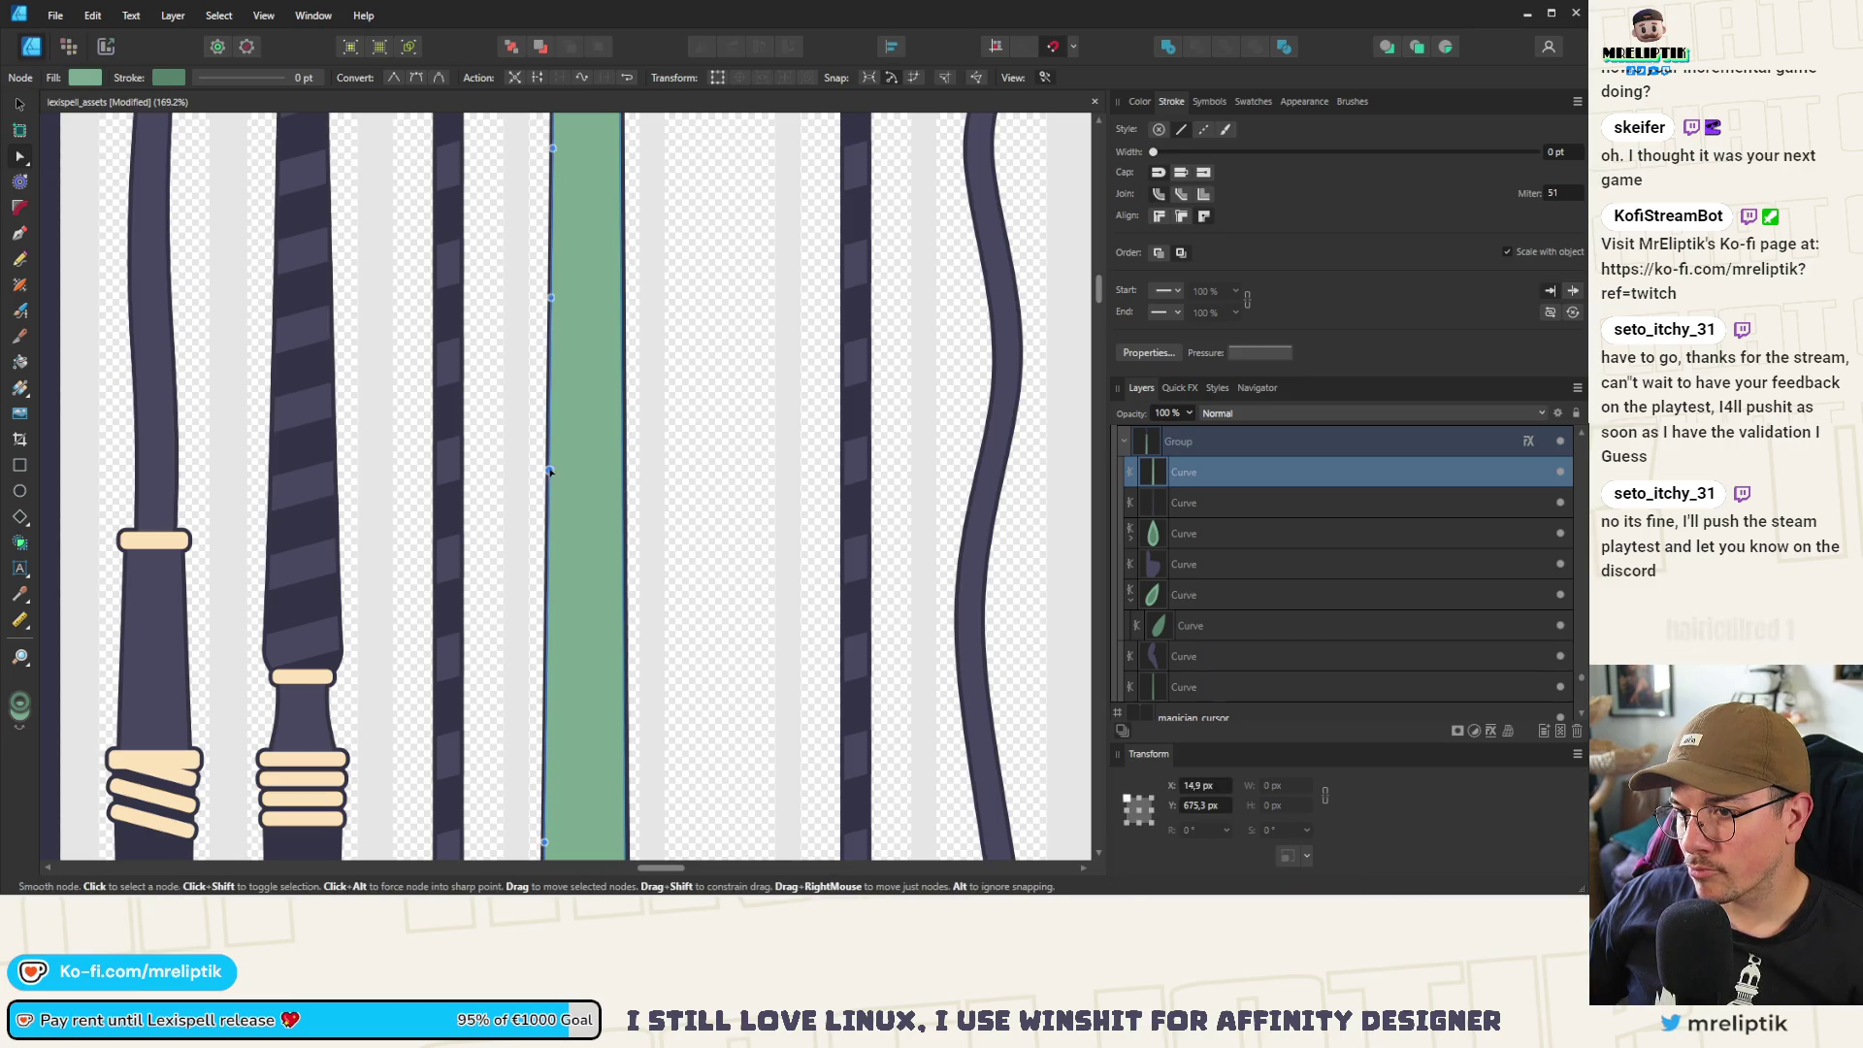
scroll(539, 473, up, 3)
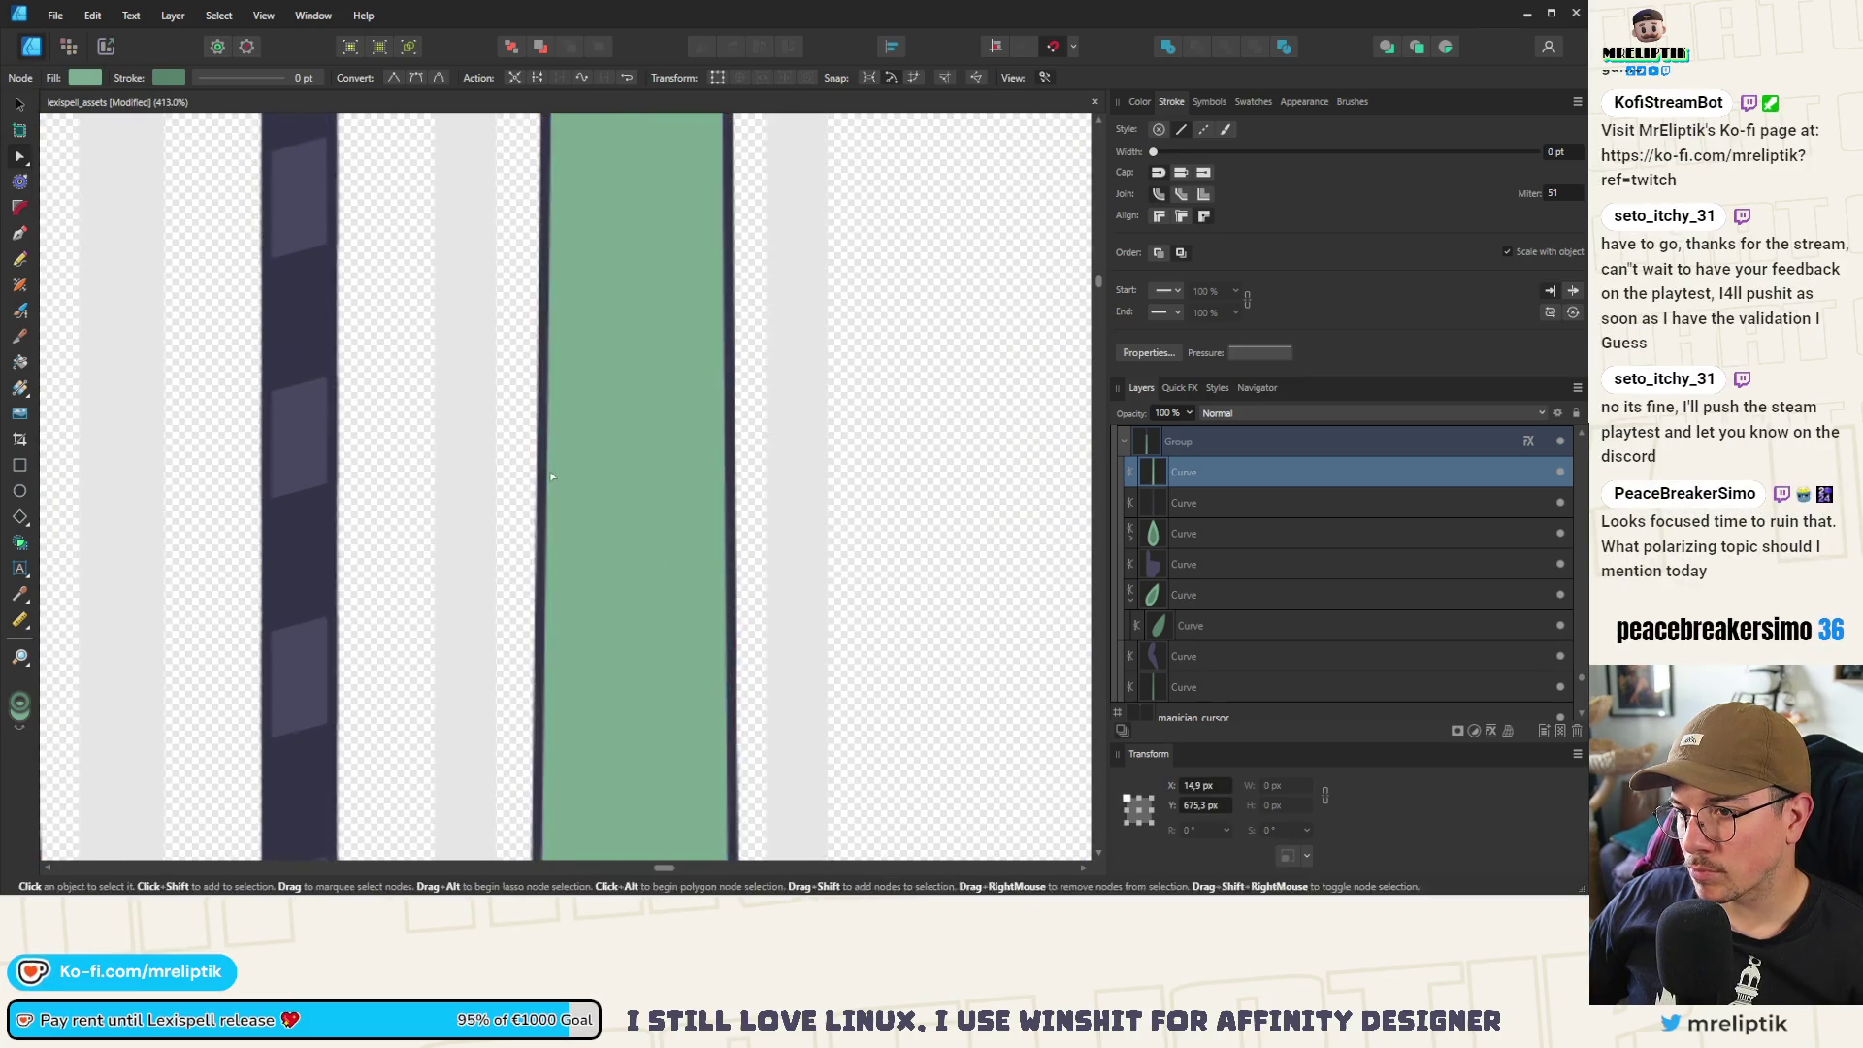
drag(549, 468, 547, 469)
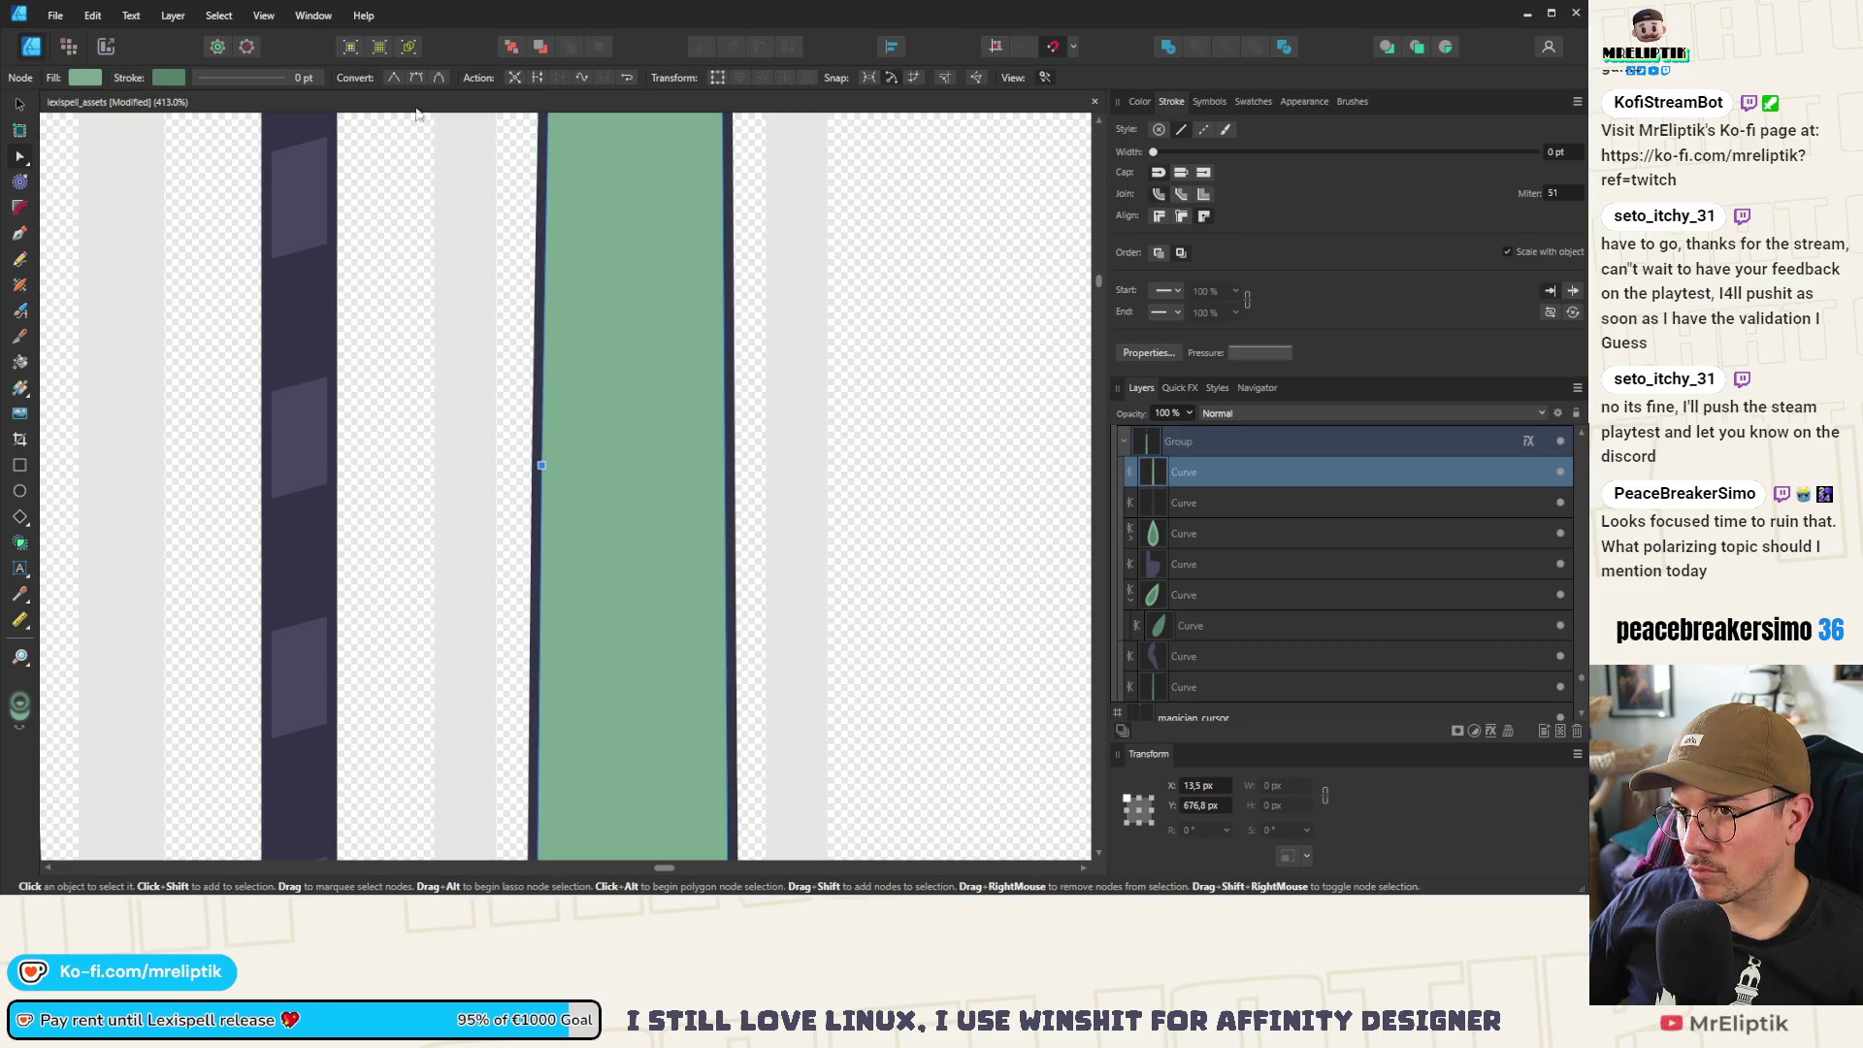
click(414, 78)
scroll(530, 536, down, 5)
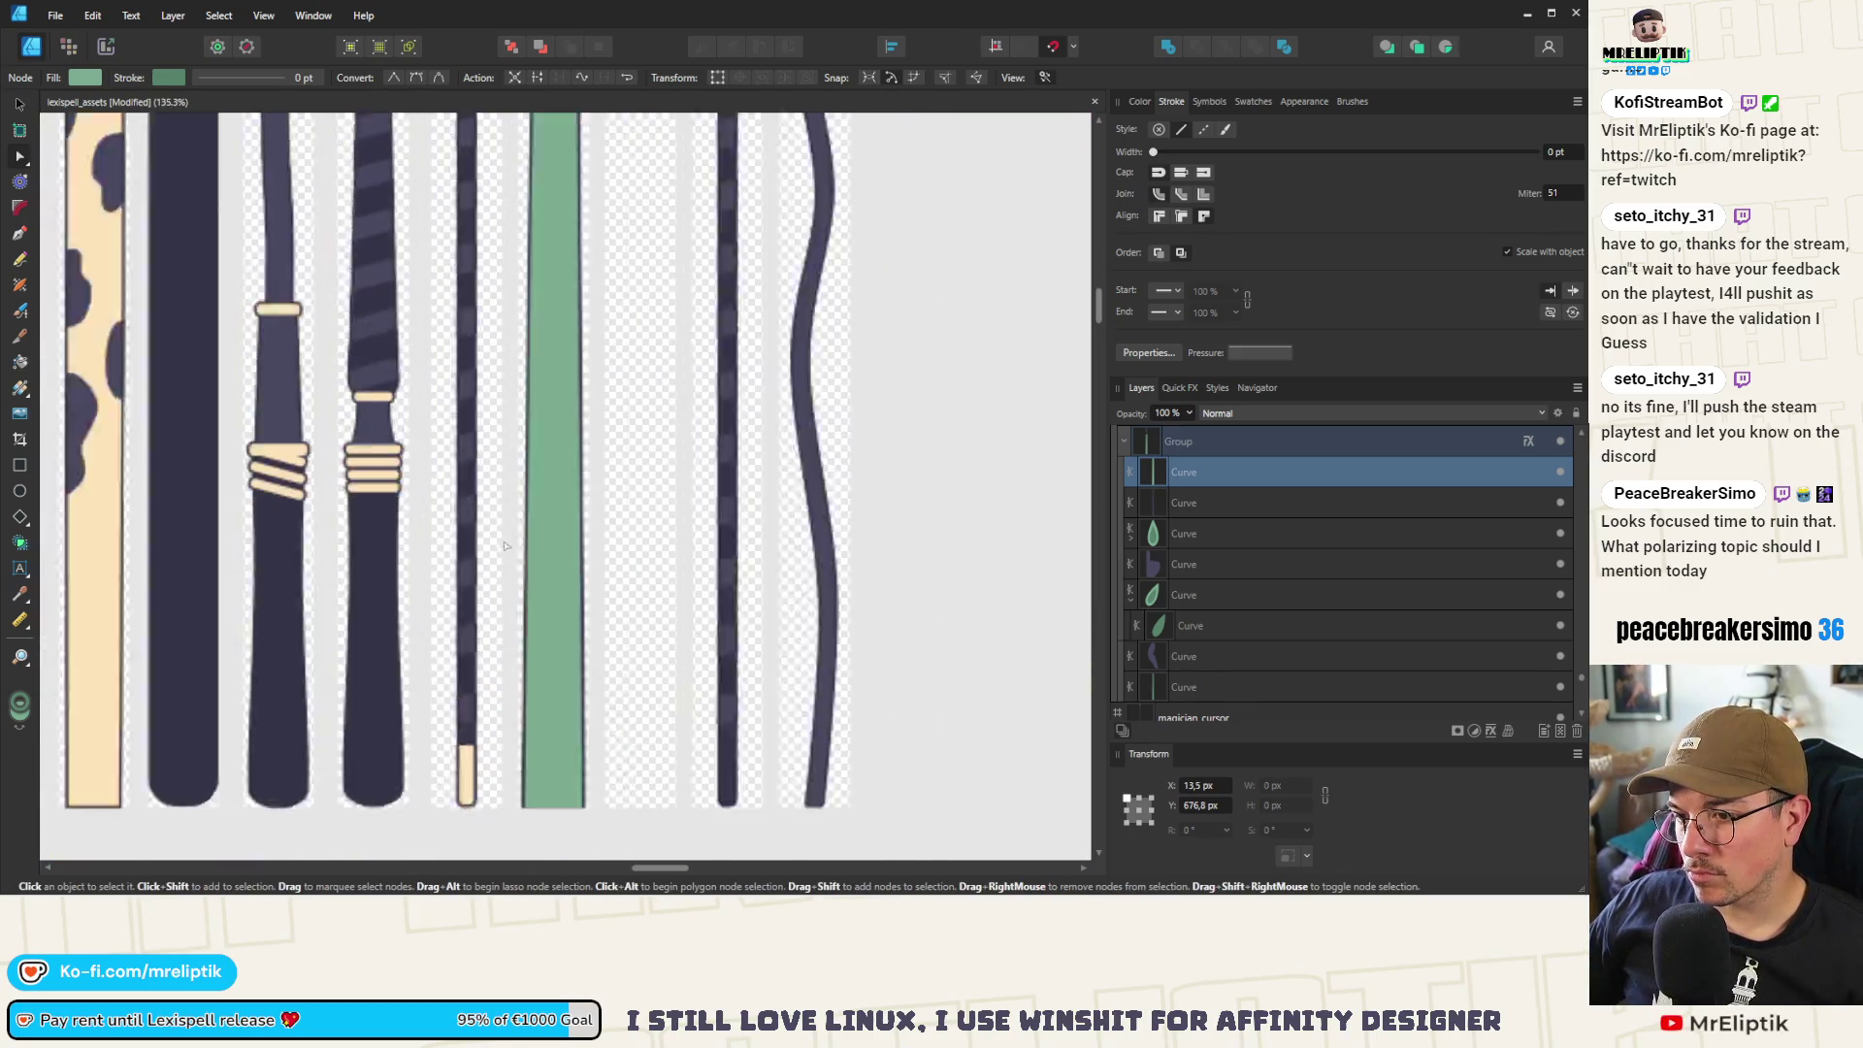
drag(531, 600, 531, 602)
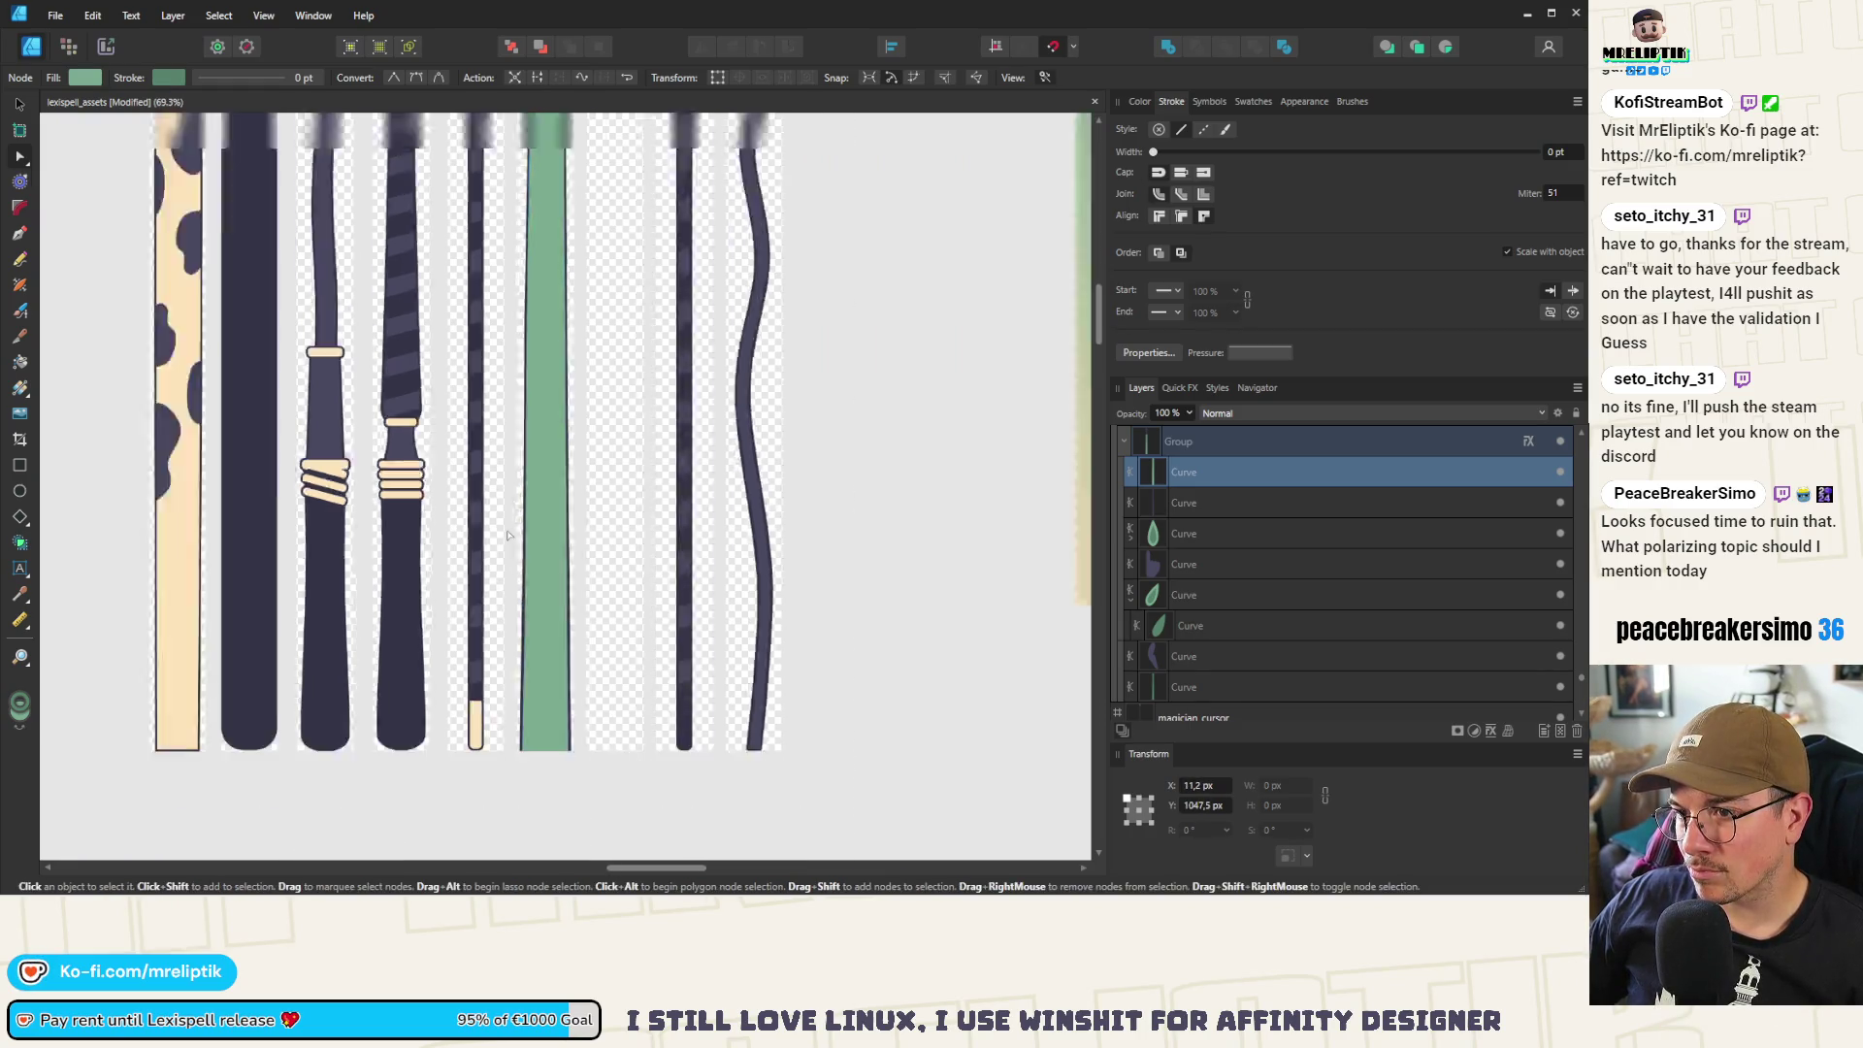
Move a point on the sleeve's left edge lower down
scroll(524, 604, down, 3)
scroll(524, 603, up, 5)
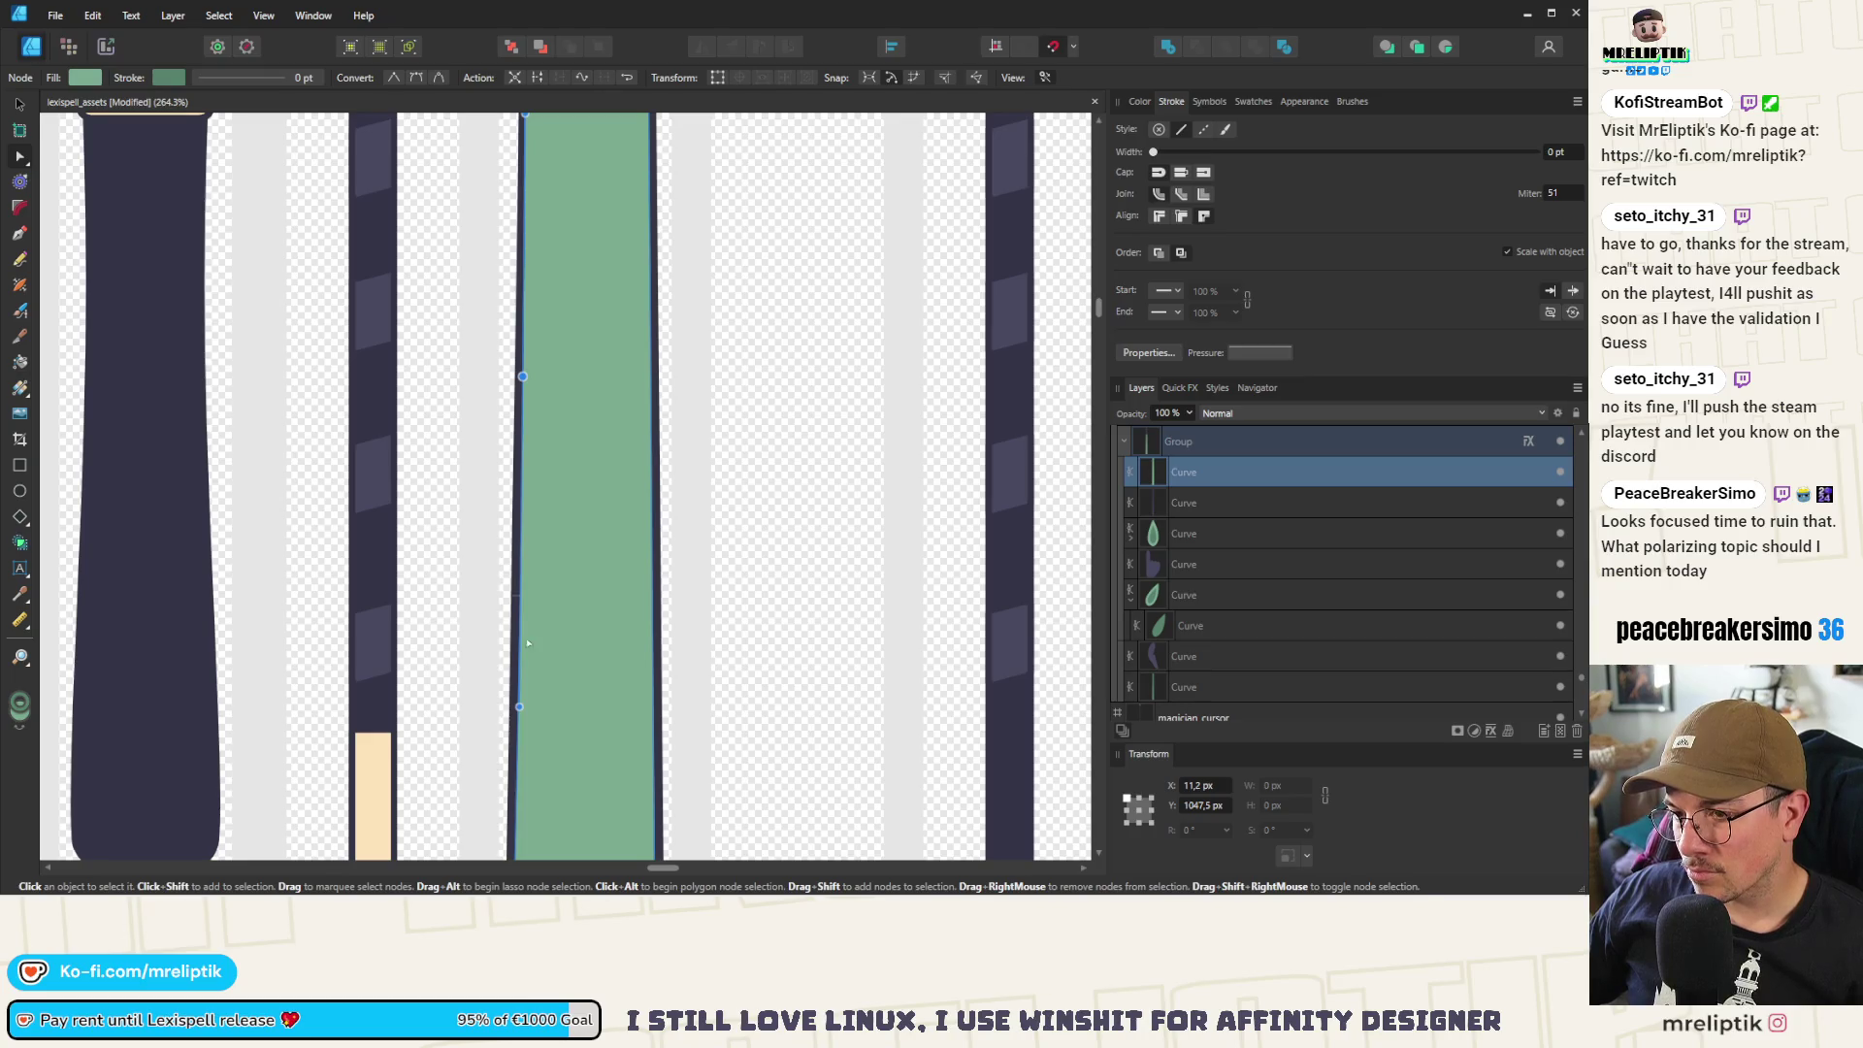
scroll(528, 642, down, 5)
scroll(533, 667, up, 5)
click(532, 677)
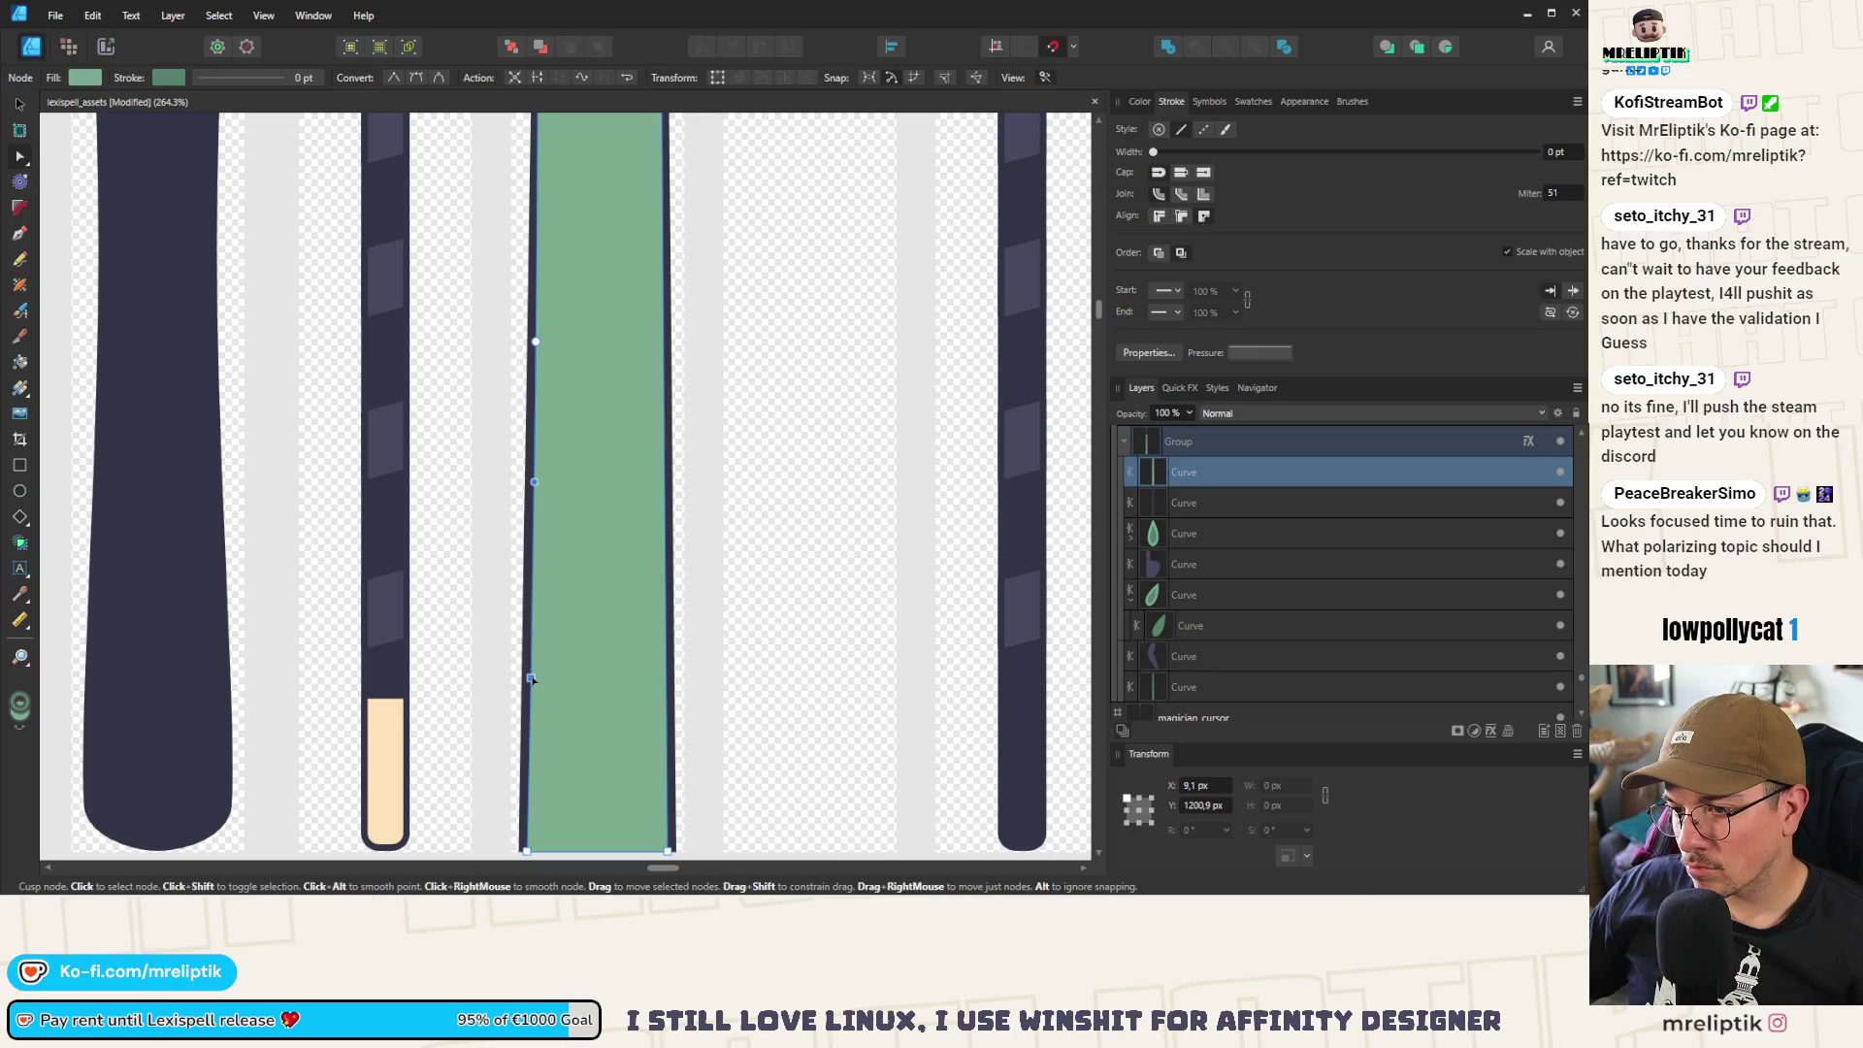
drag(533, 549, 531, 589)
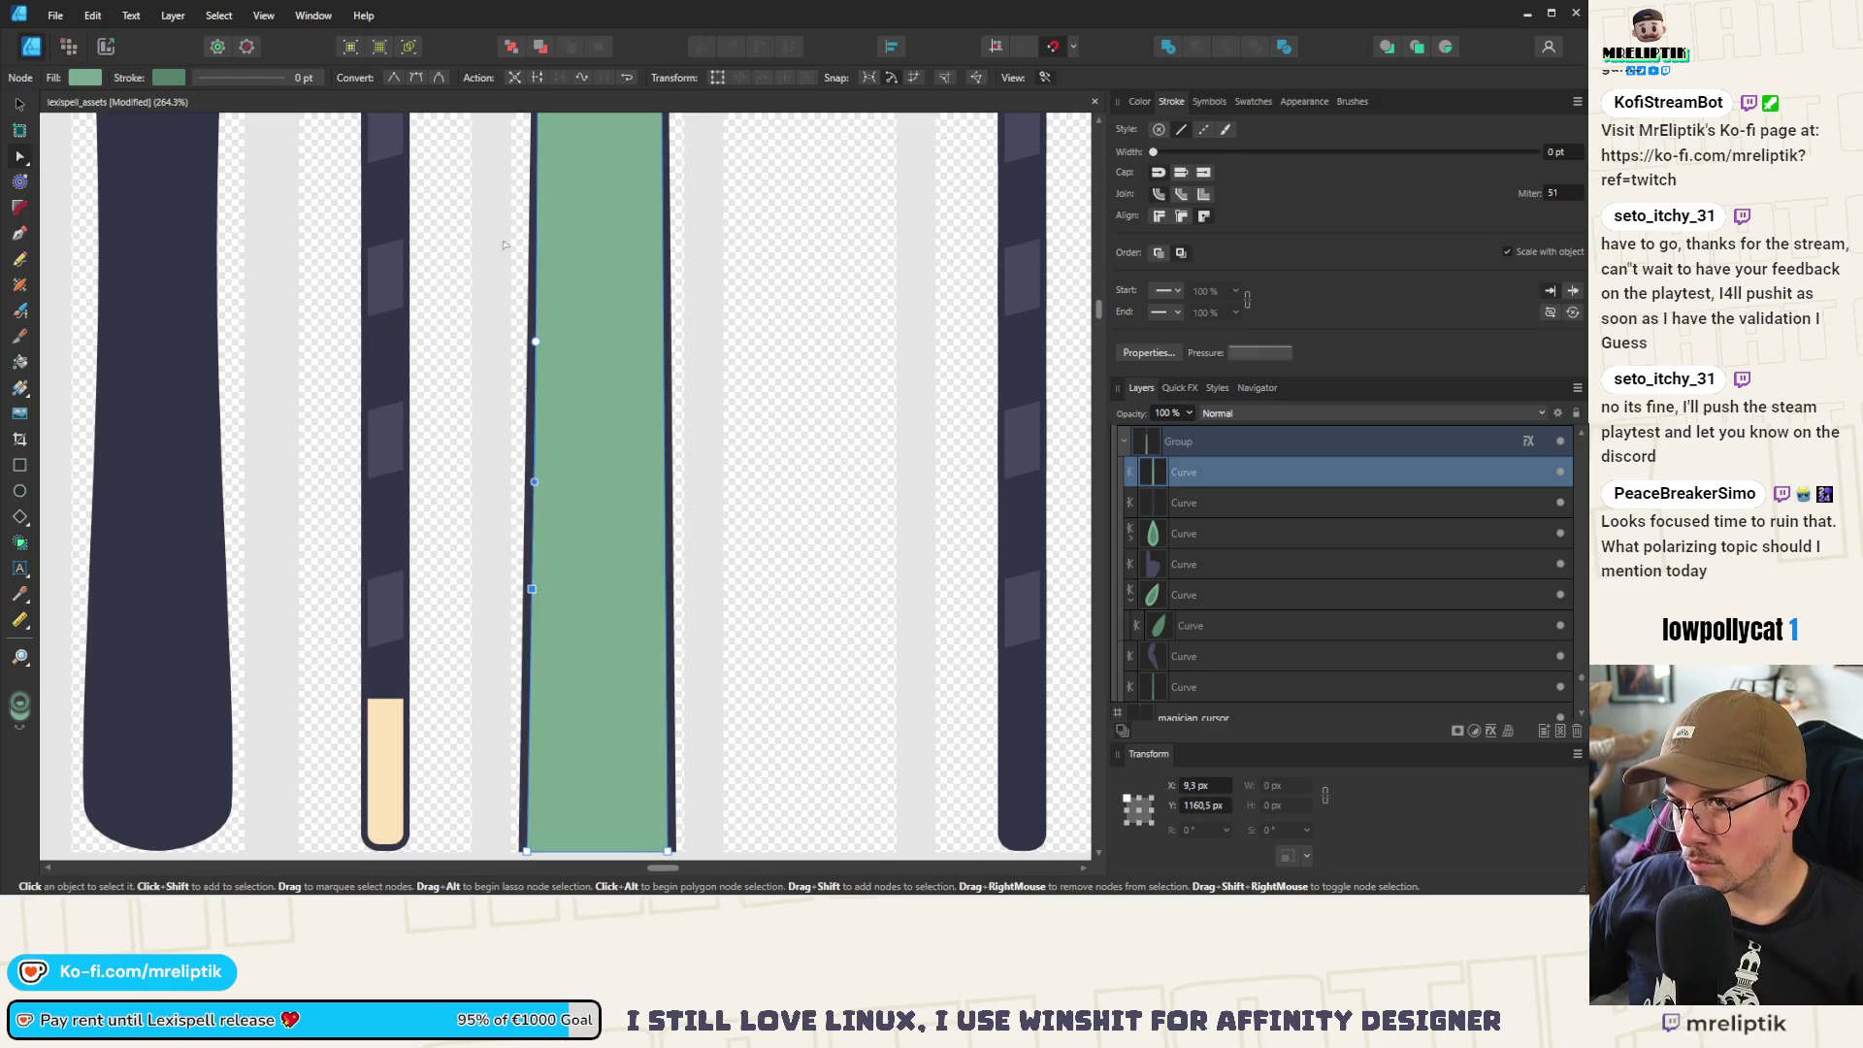
Adjust the points along the green sleeve's right edge
click(667, 563)
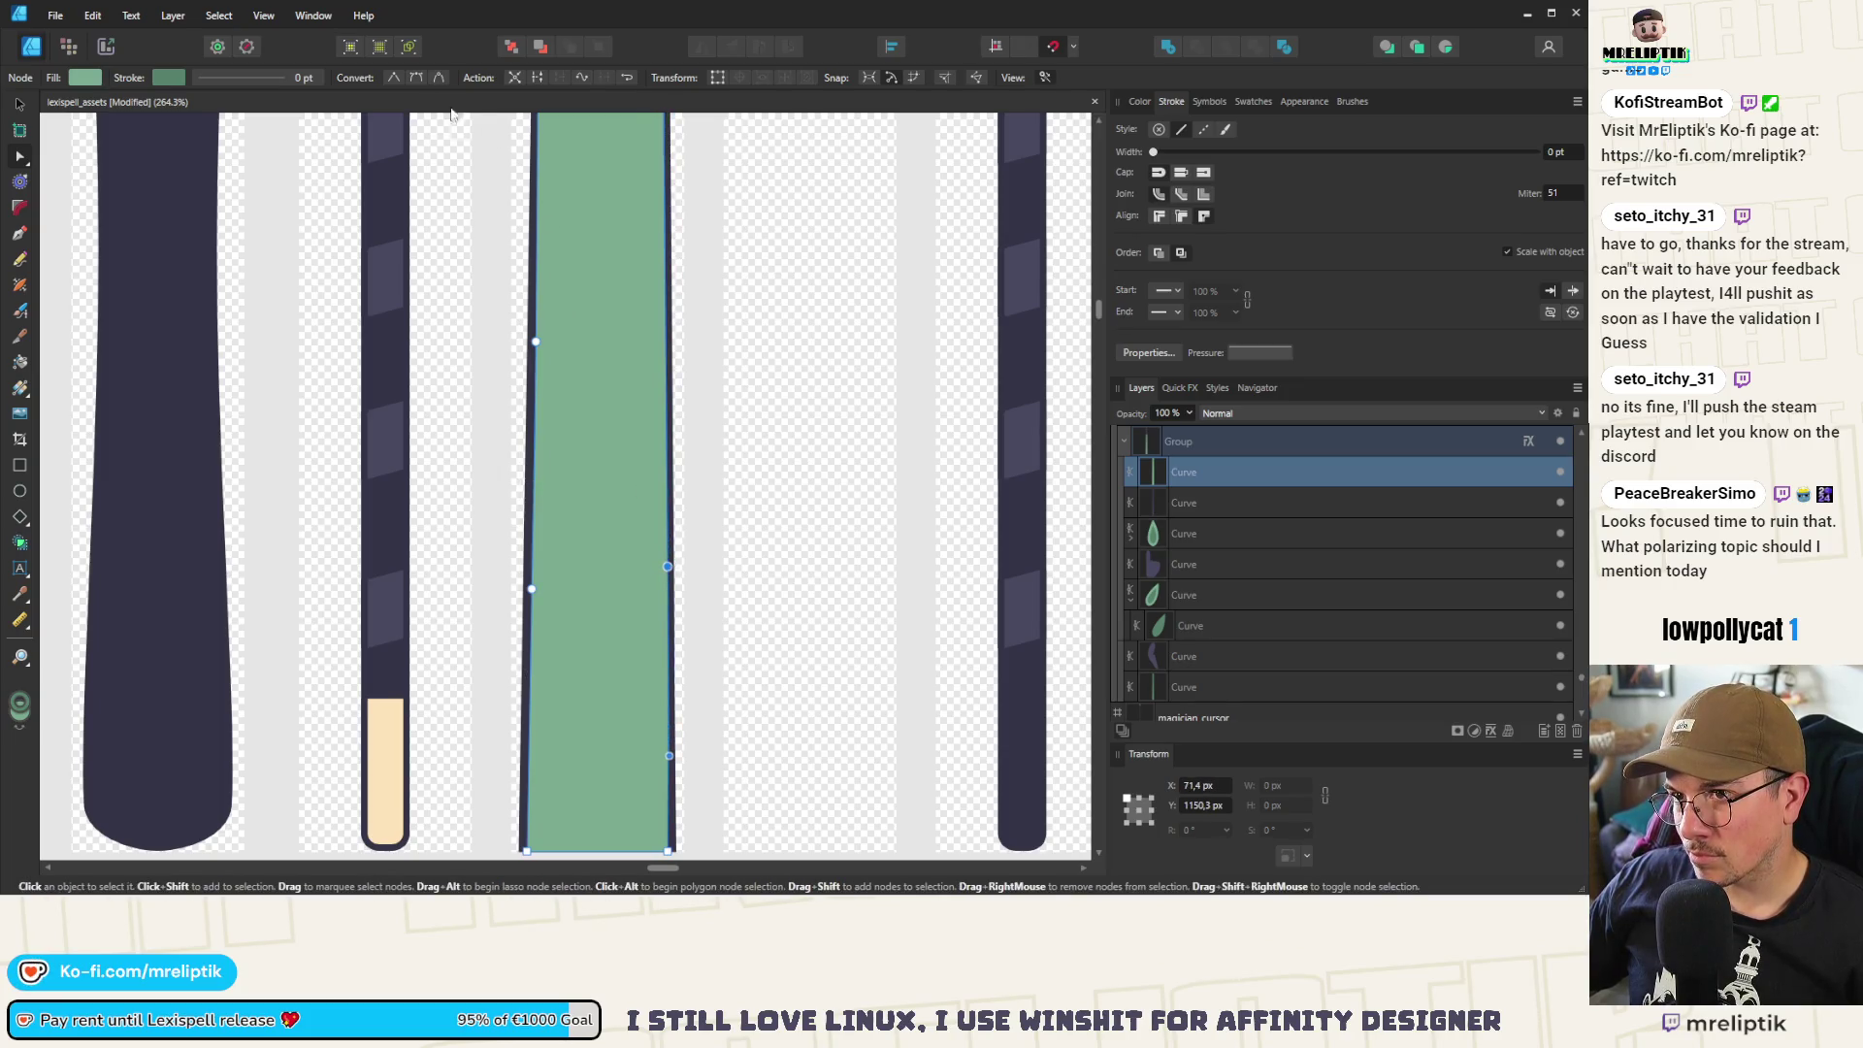
scroll(652, 331, up, 3)
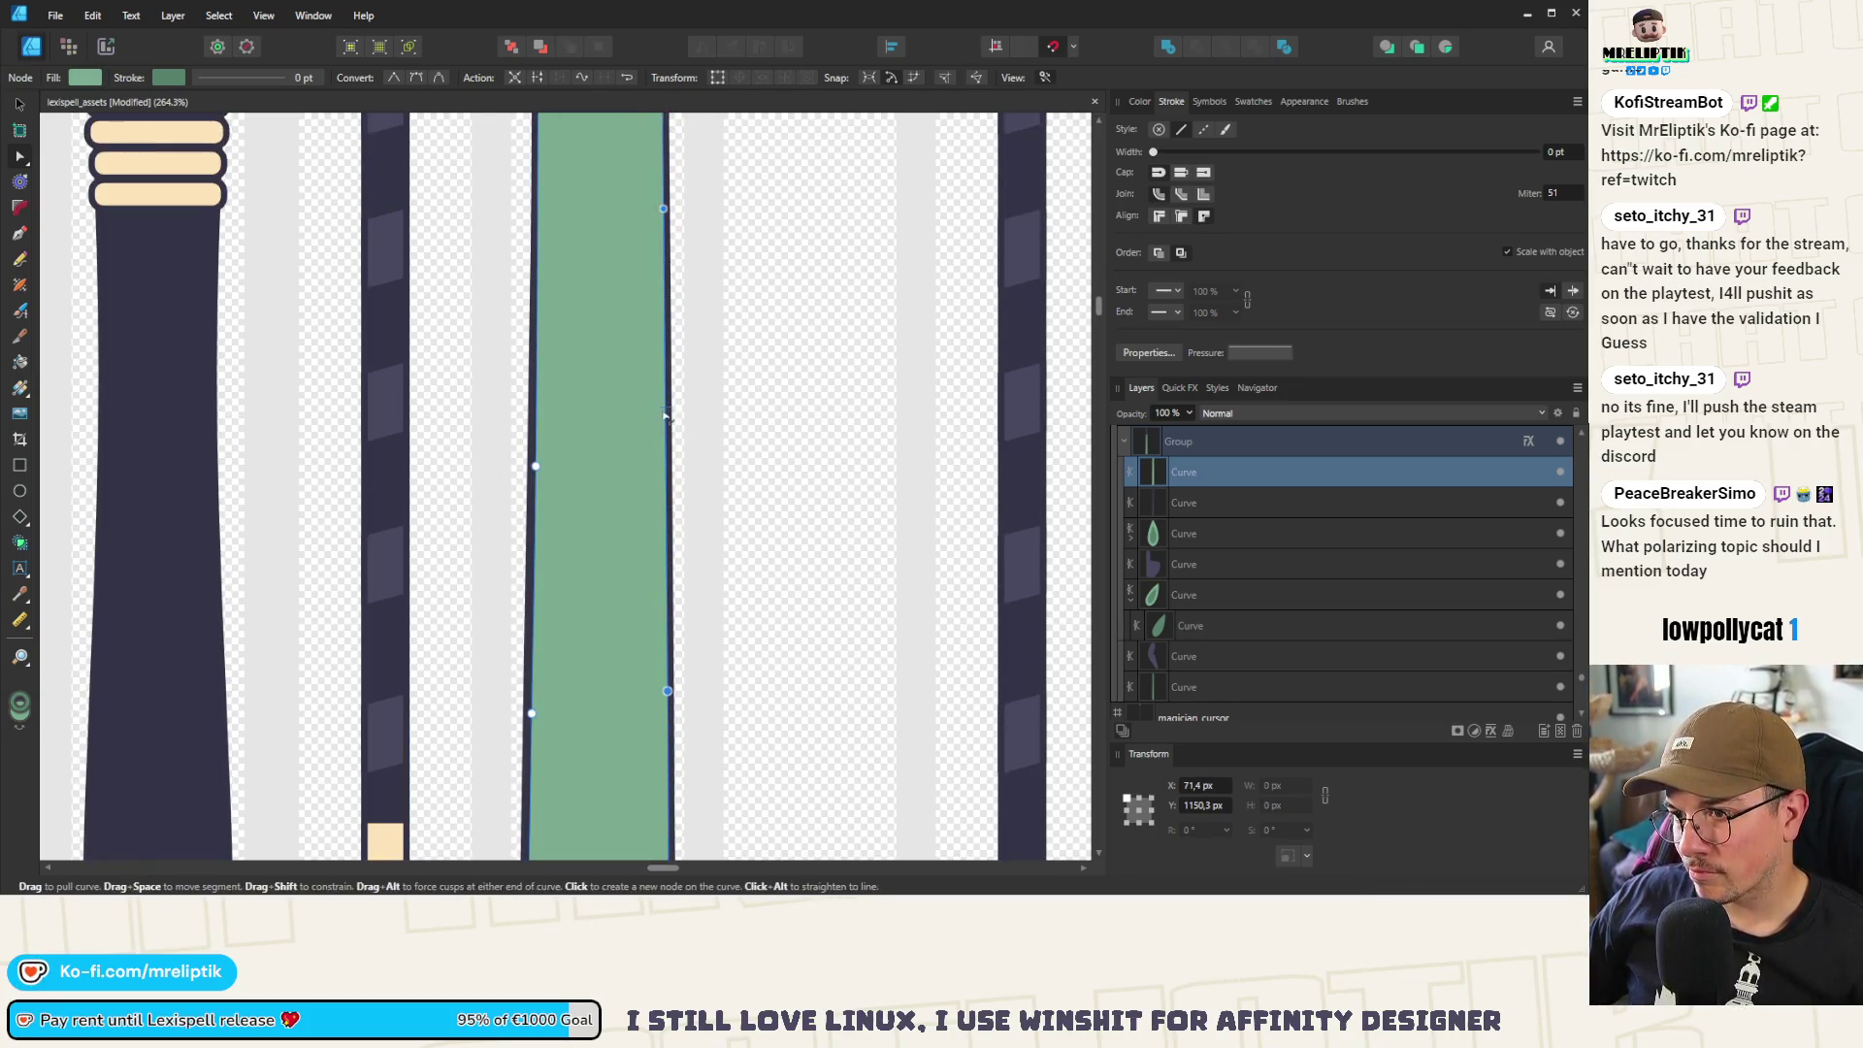
scroll(671, 421, up, 4)
mouse_move(664, 383)
mouse_down()
mouse_move(642, 412)
mouse_move(666, 385)
mouse_move(658, 412)
mouse_up()
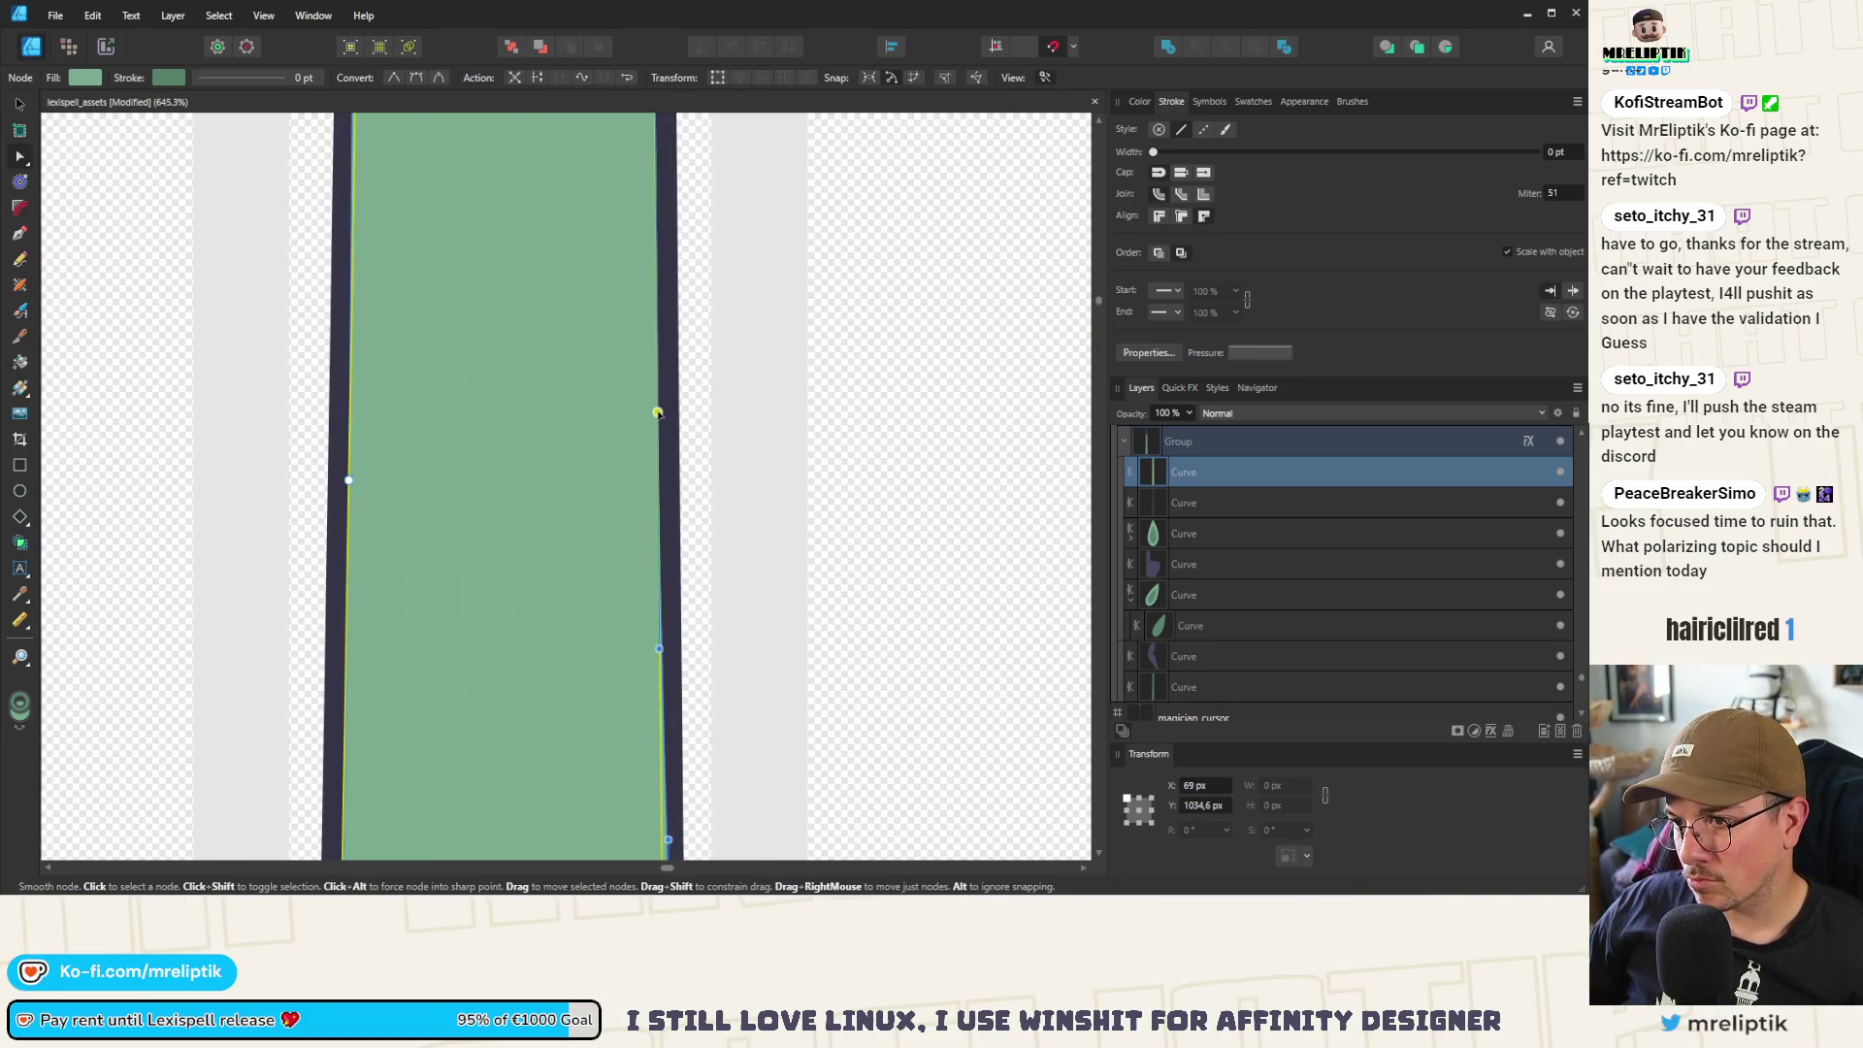
scroll(650, 407, down, 8)
scroll(618, 400, up, 7)
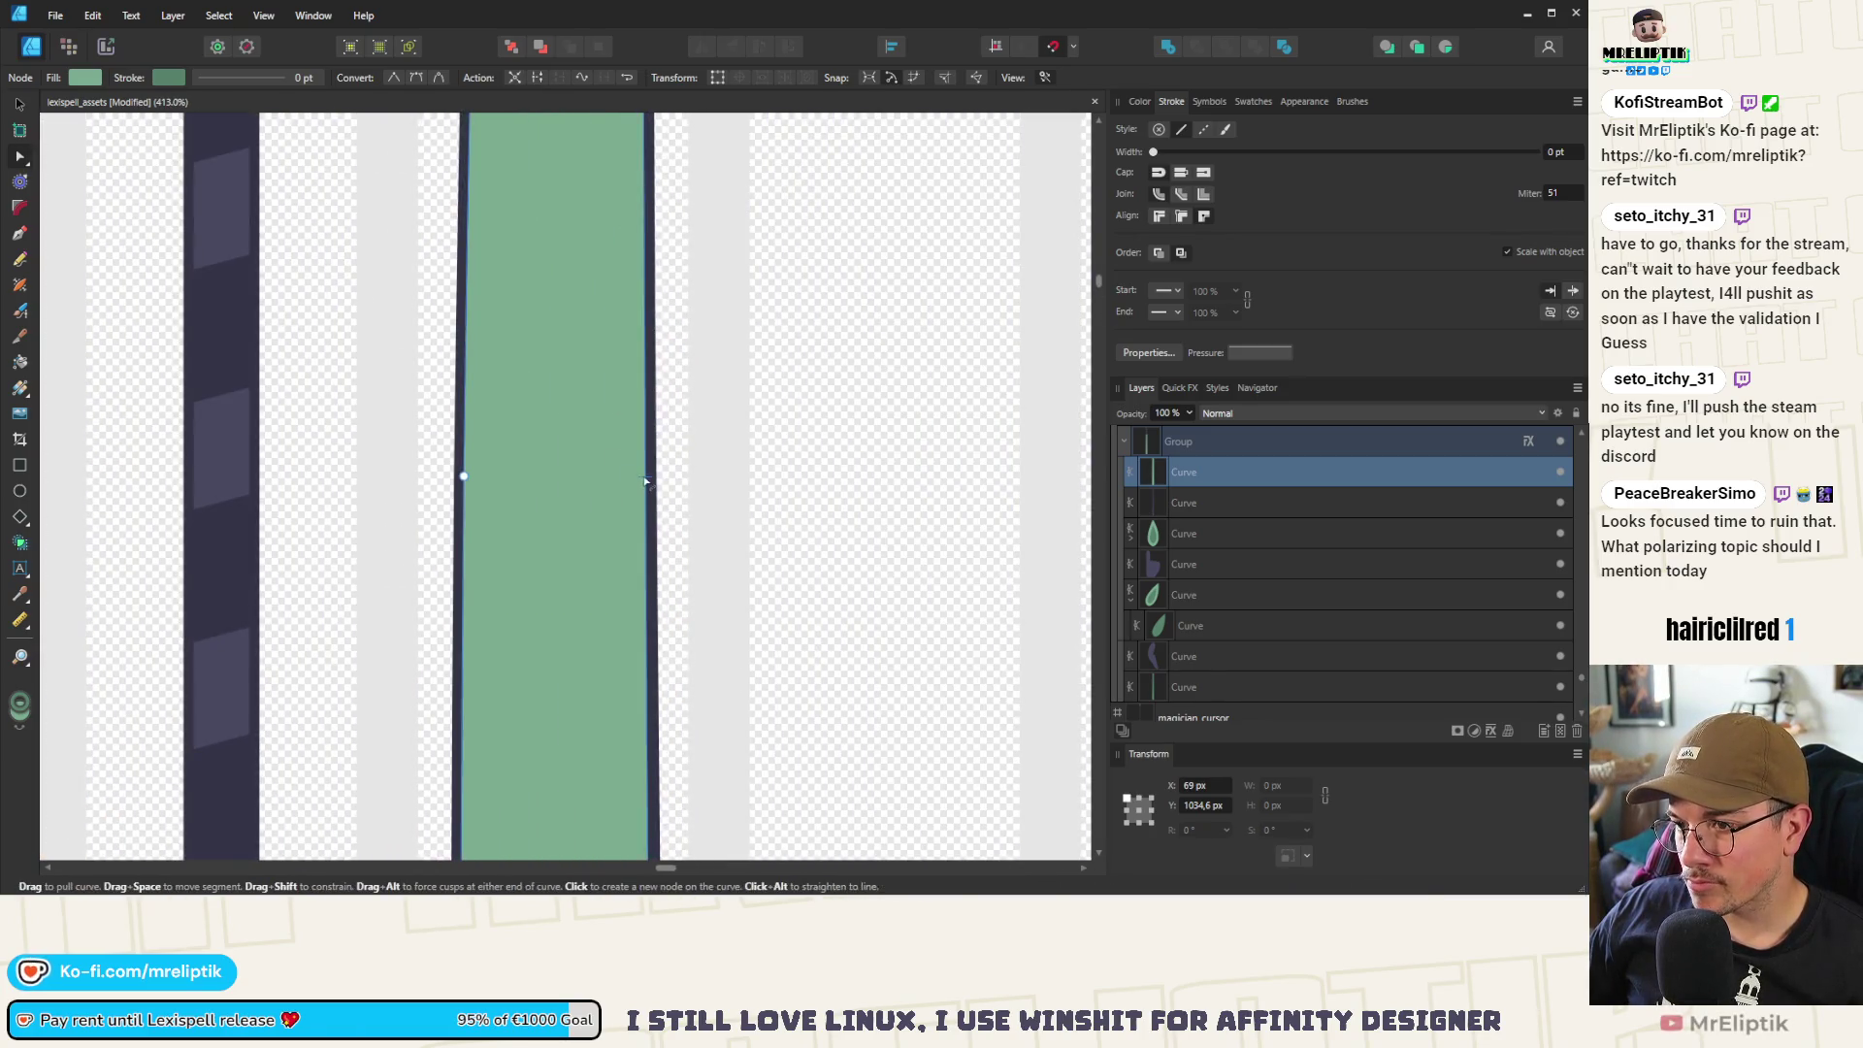
click(648, 467)
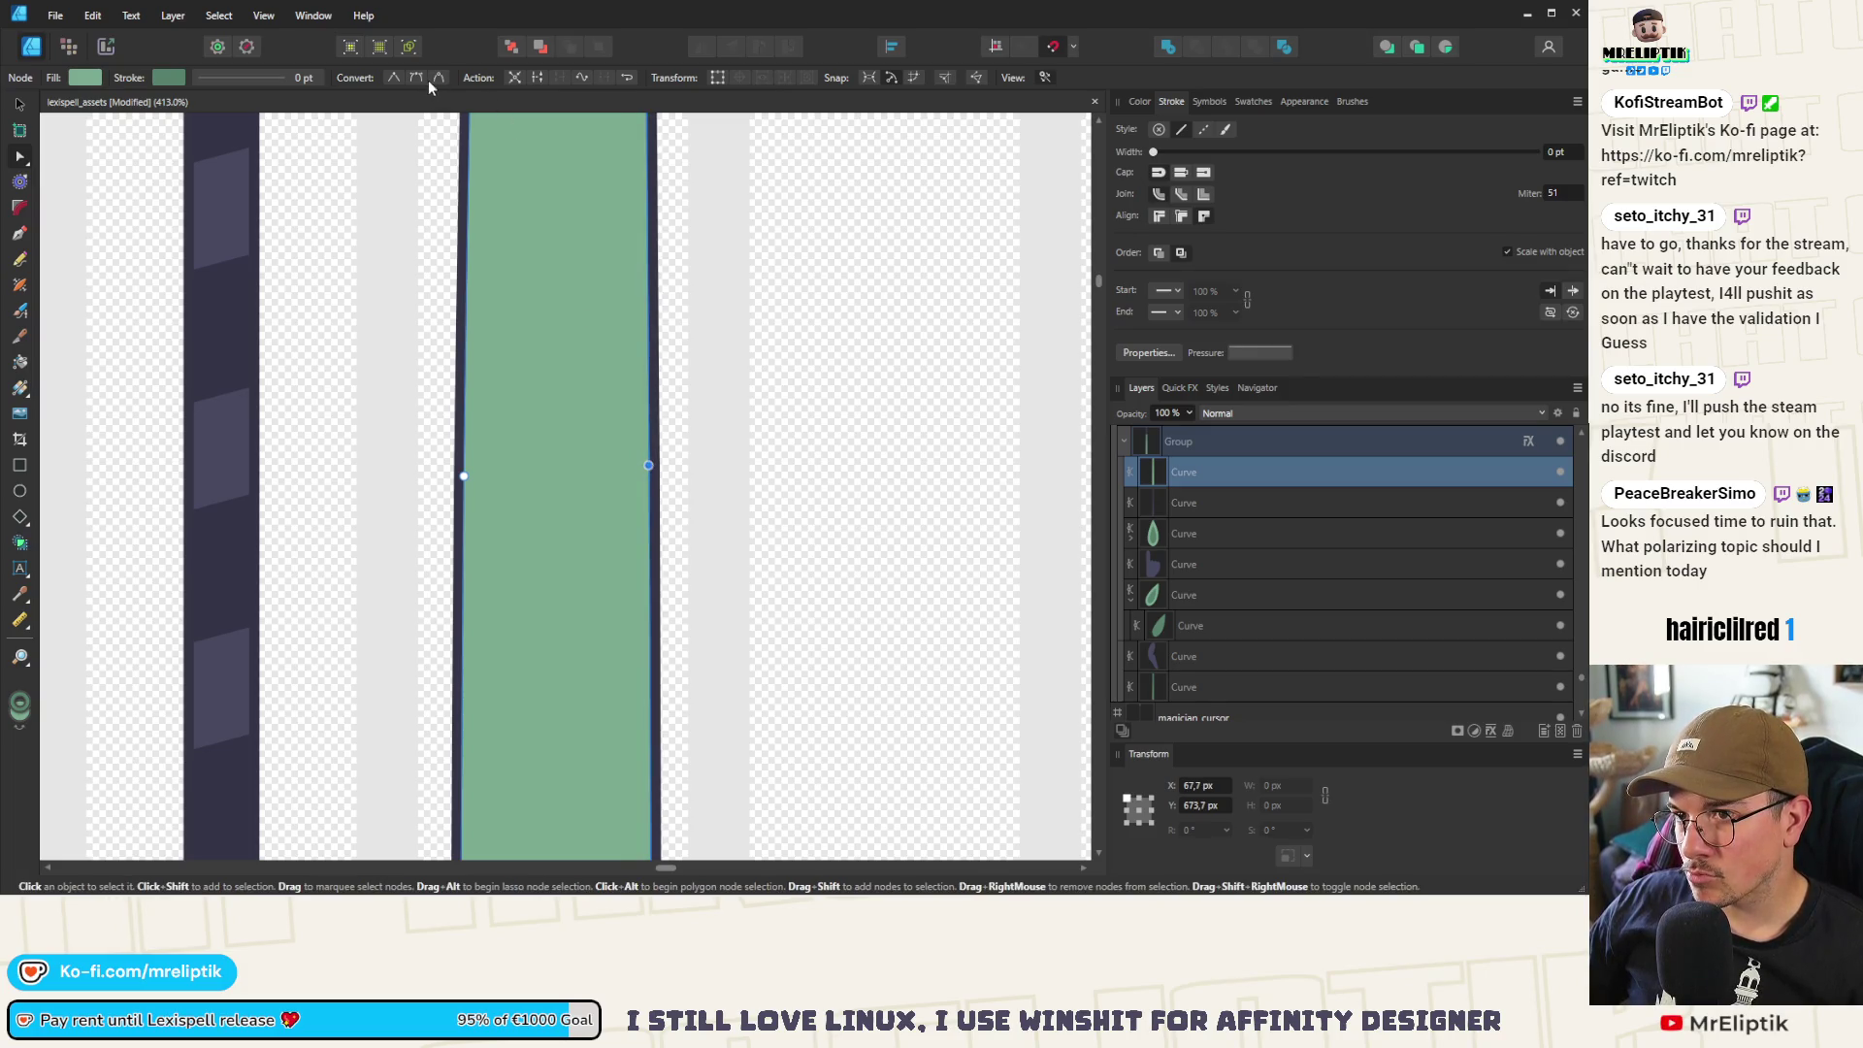
scroll(604, 251, down, 4)
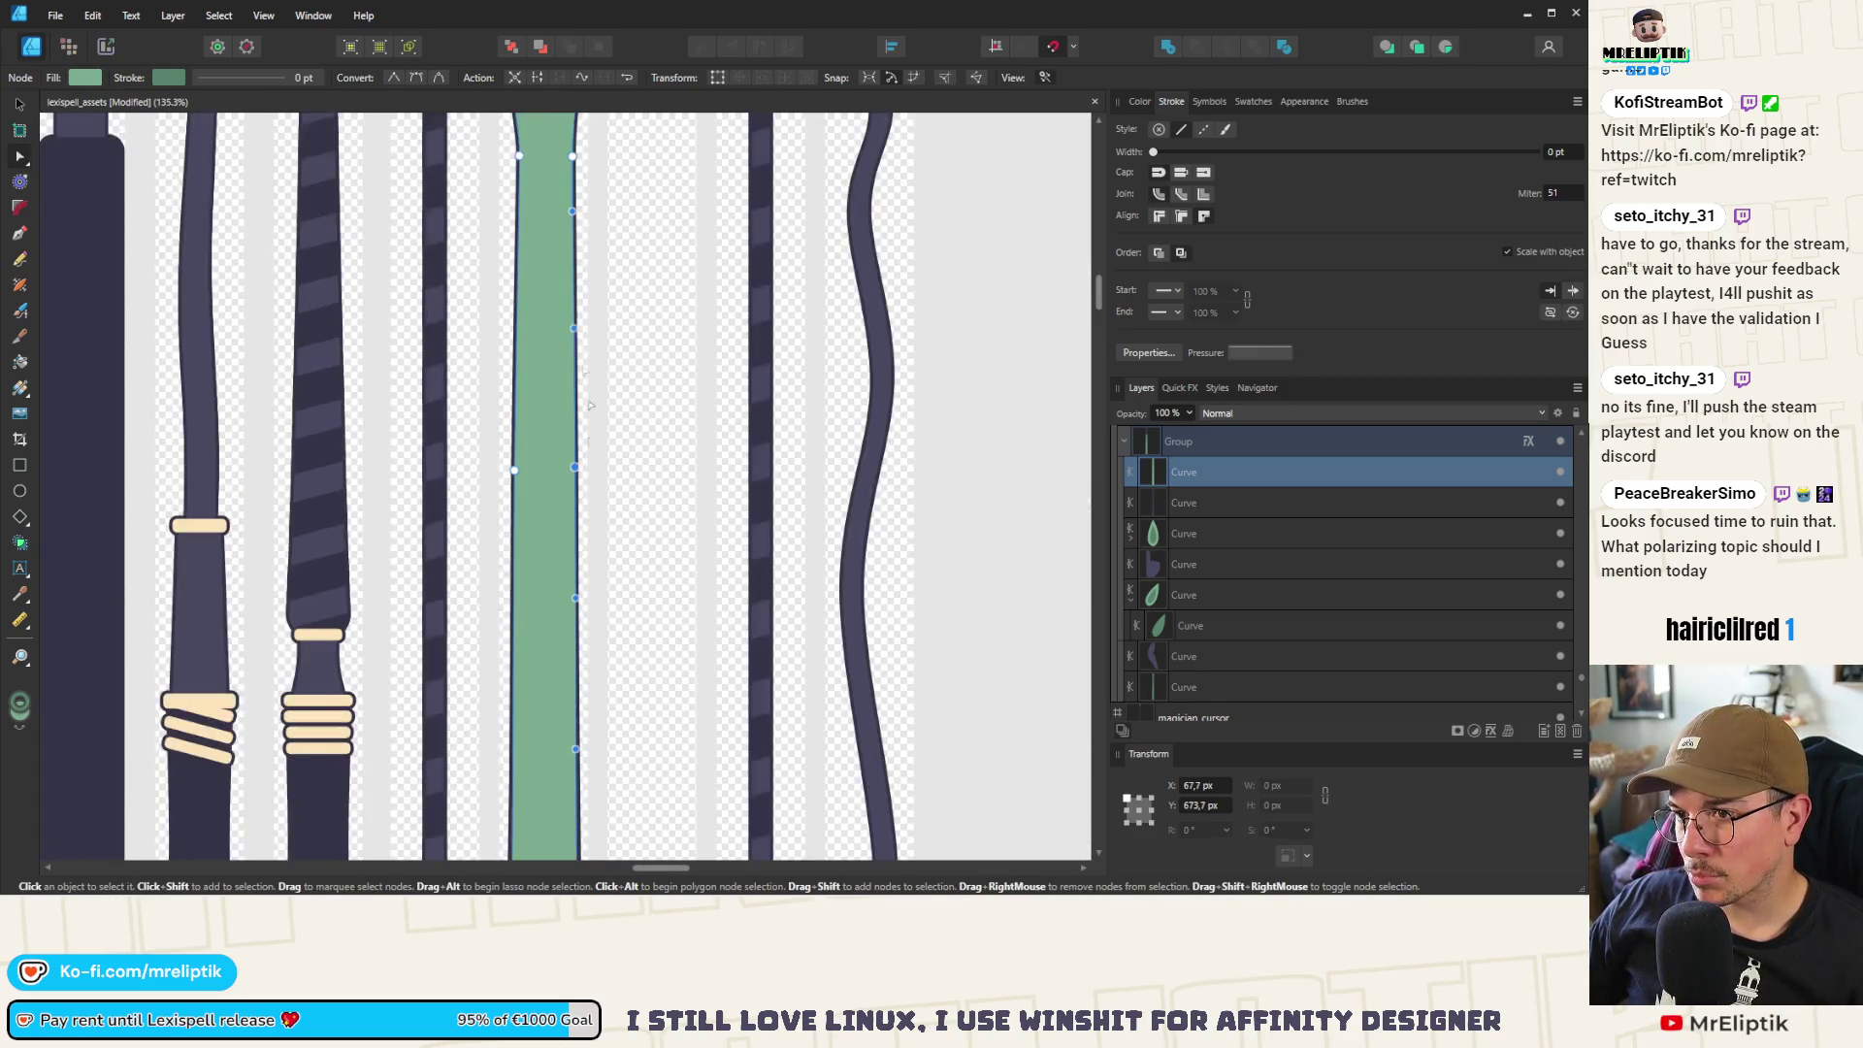
Reselect the green sleeve and pull its left edge slightly inward
click(604, 251)
scroll(596, 272, down, 4)
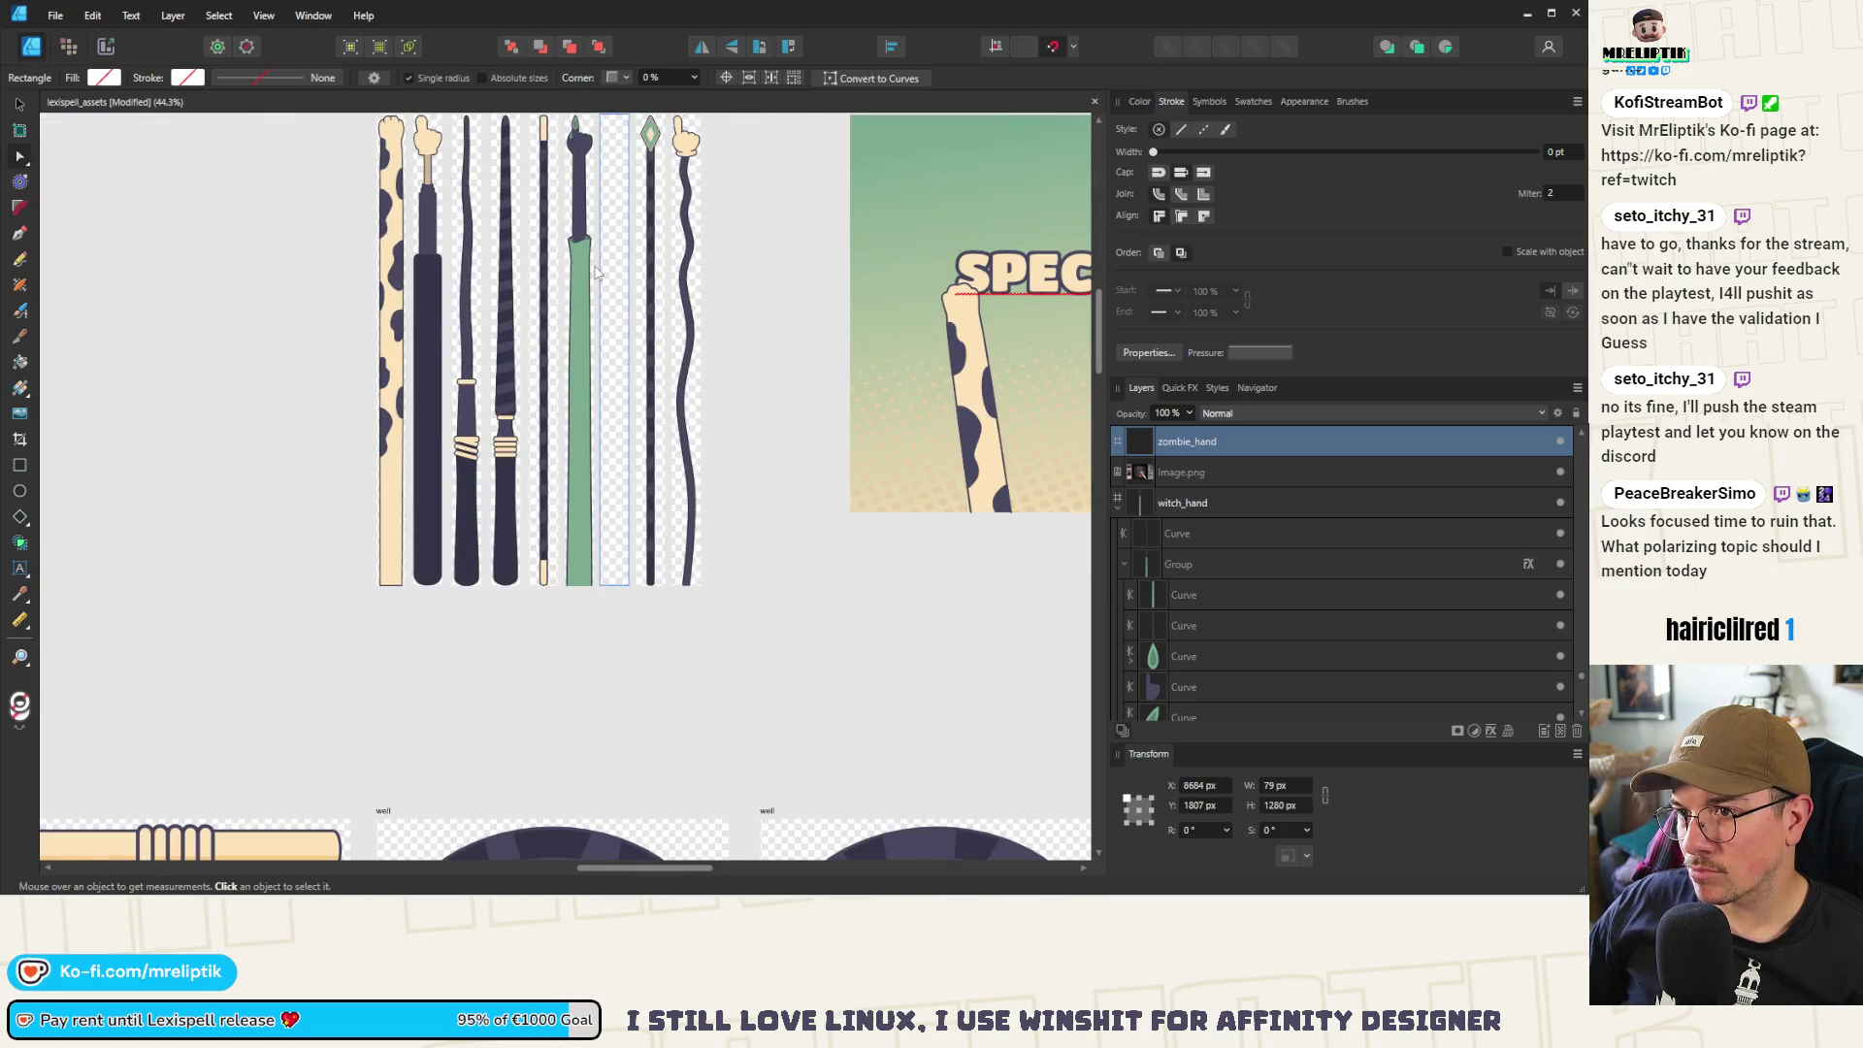
scroll(587, 286, up, 5)
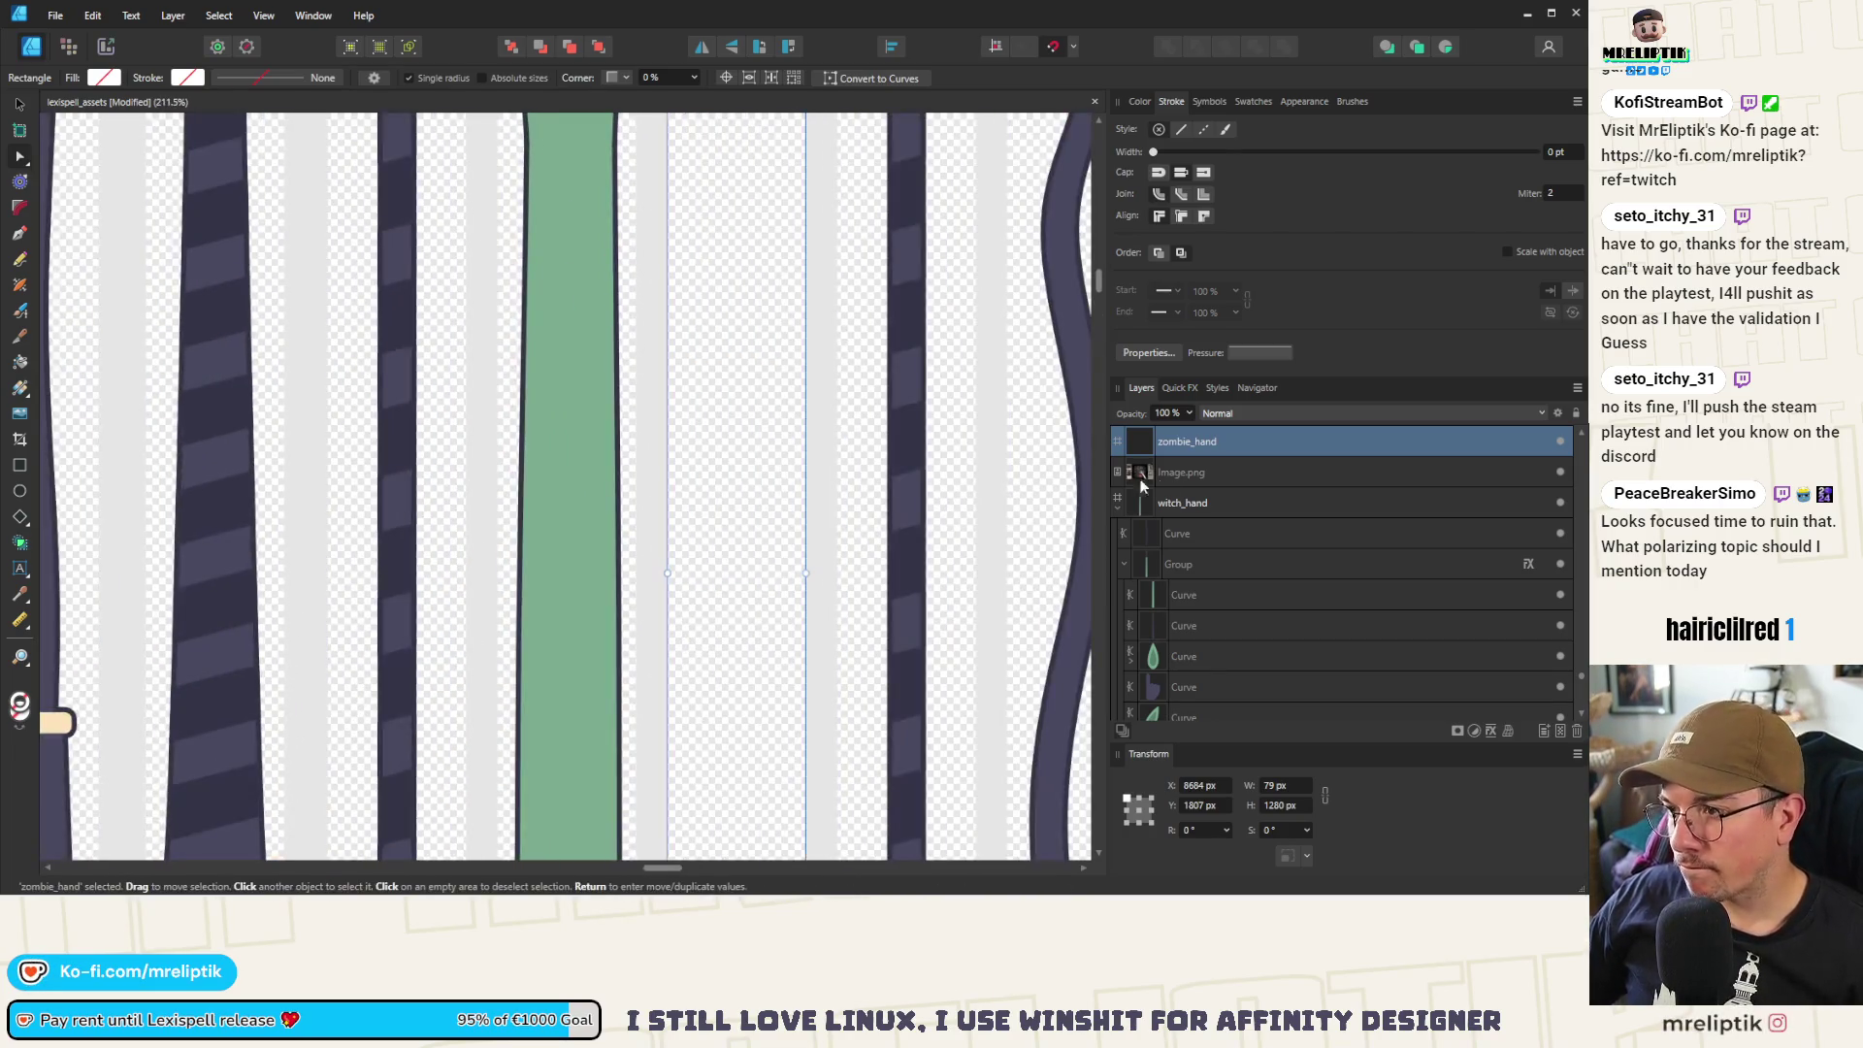
scroll(1232, 625, down, 3)
click(1196, 625)
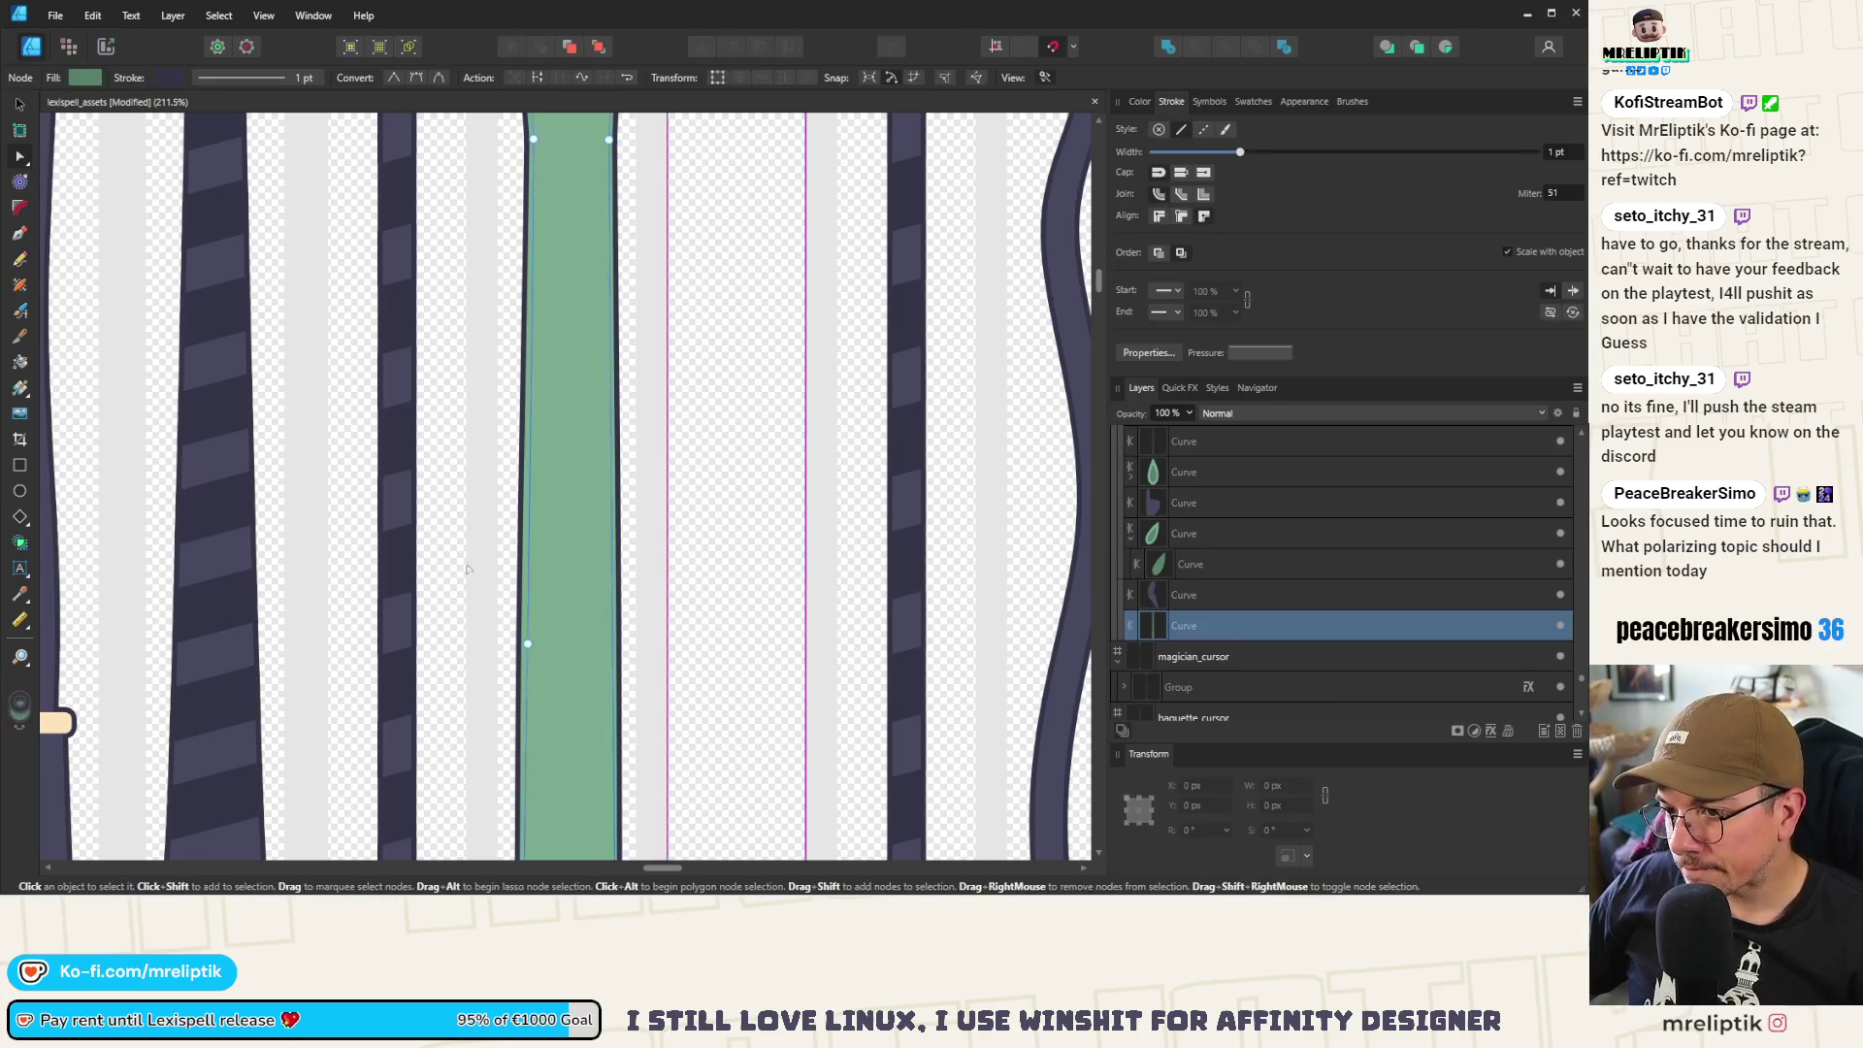
scroll(508, 622, down, 5)
scroll(508, 622, up, 4)
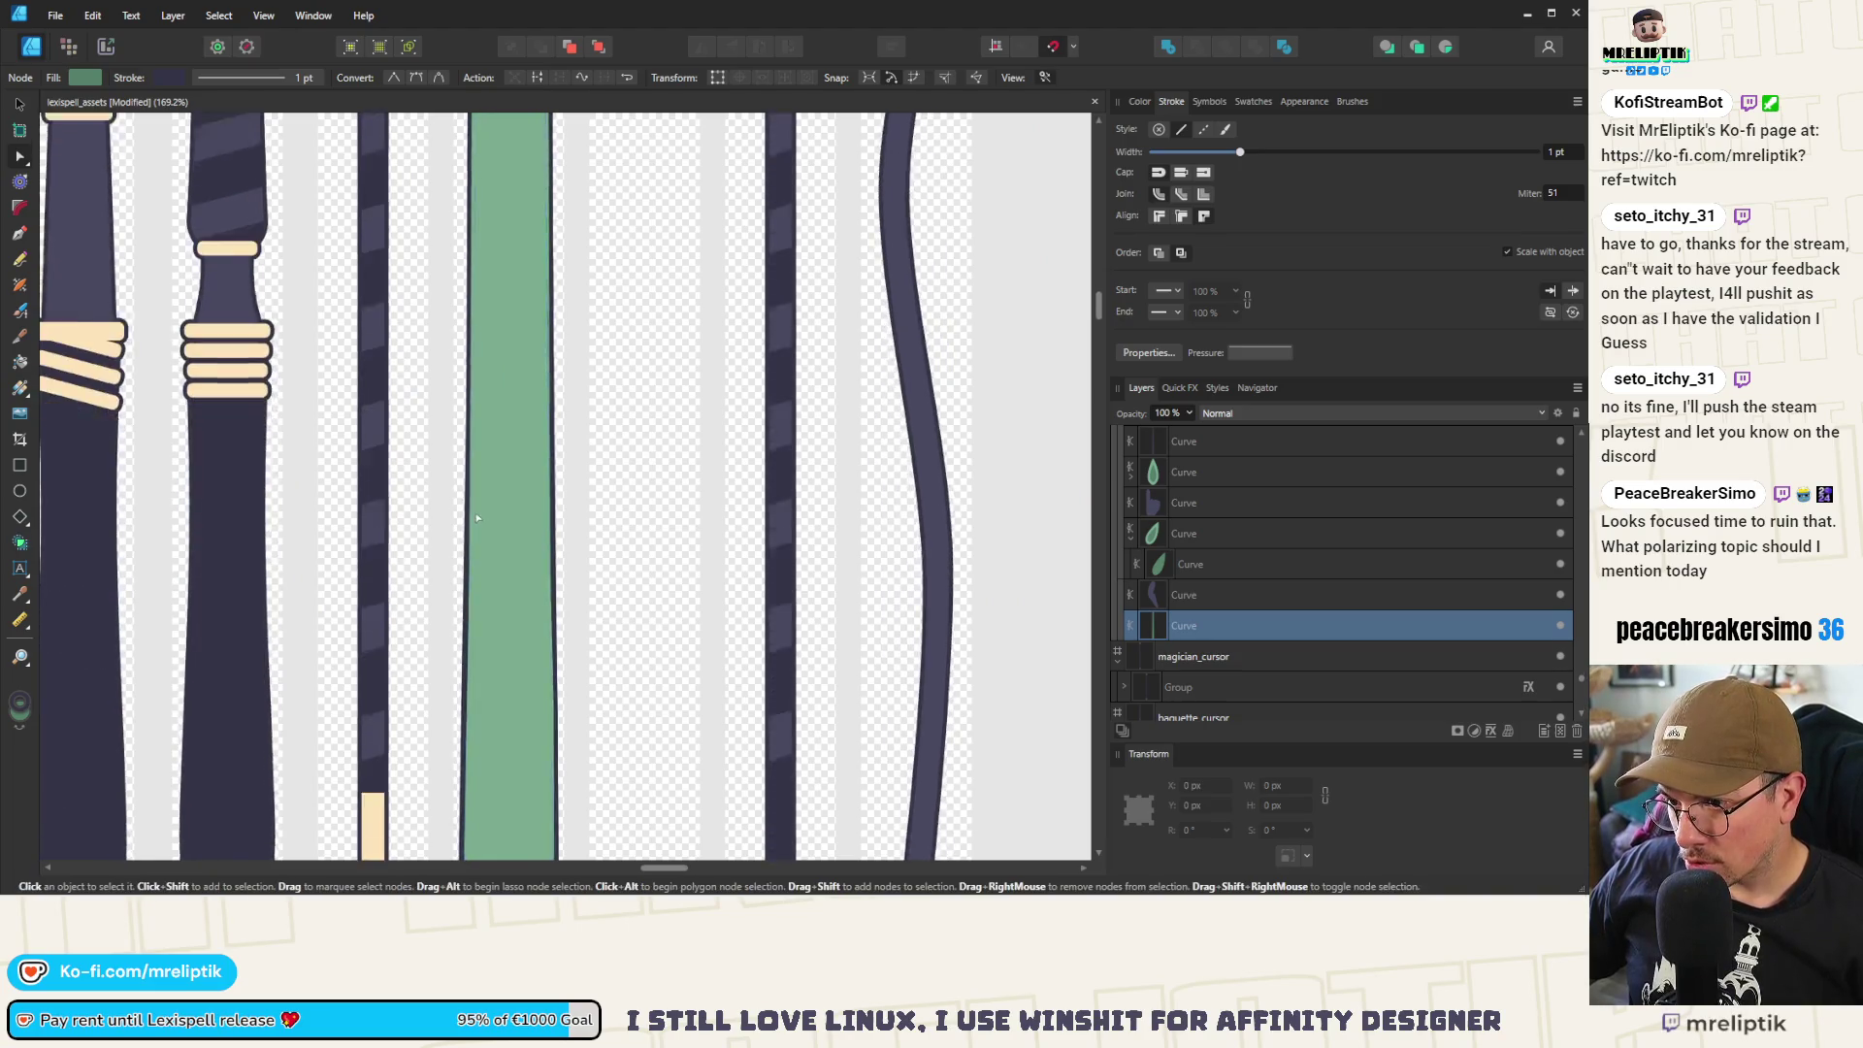
scroll(474, 579, up, 3)
drag(456, 594, 478, 590)
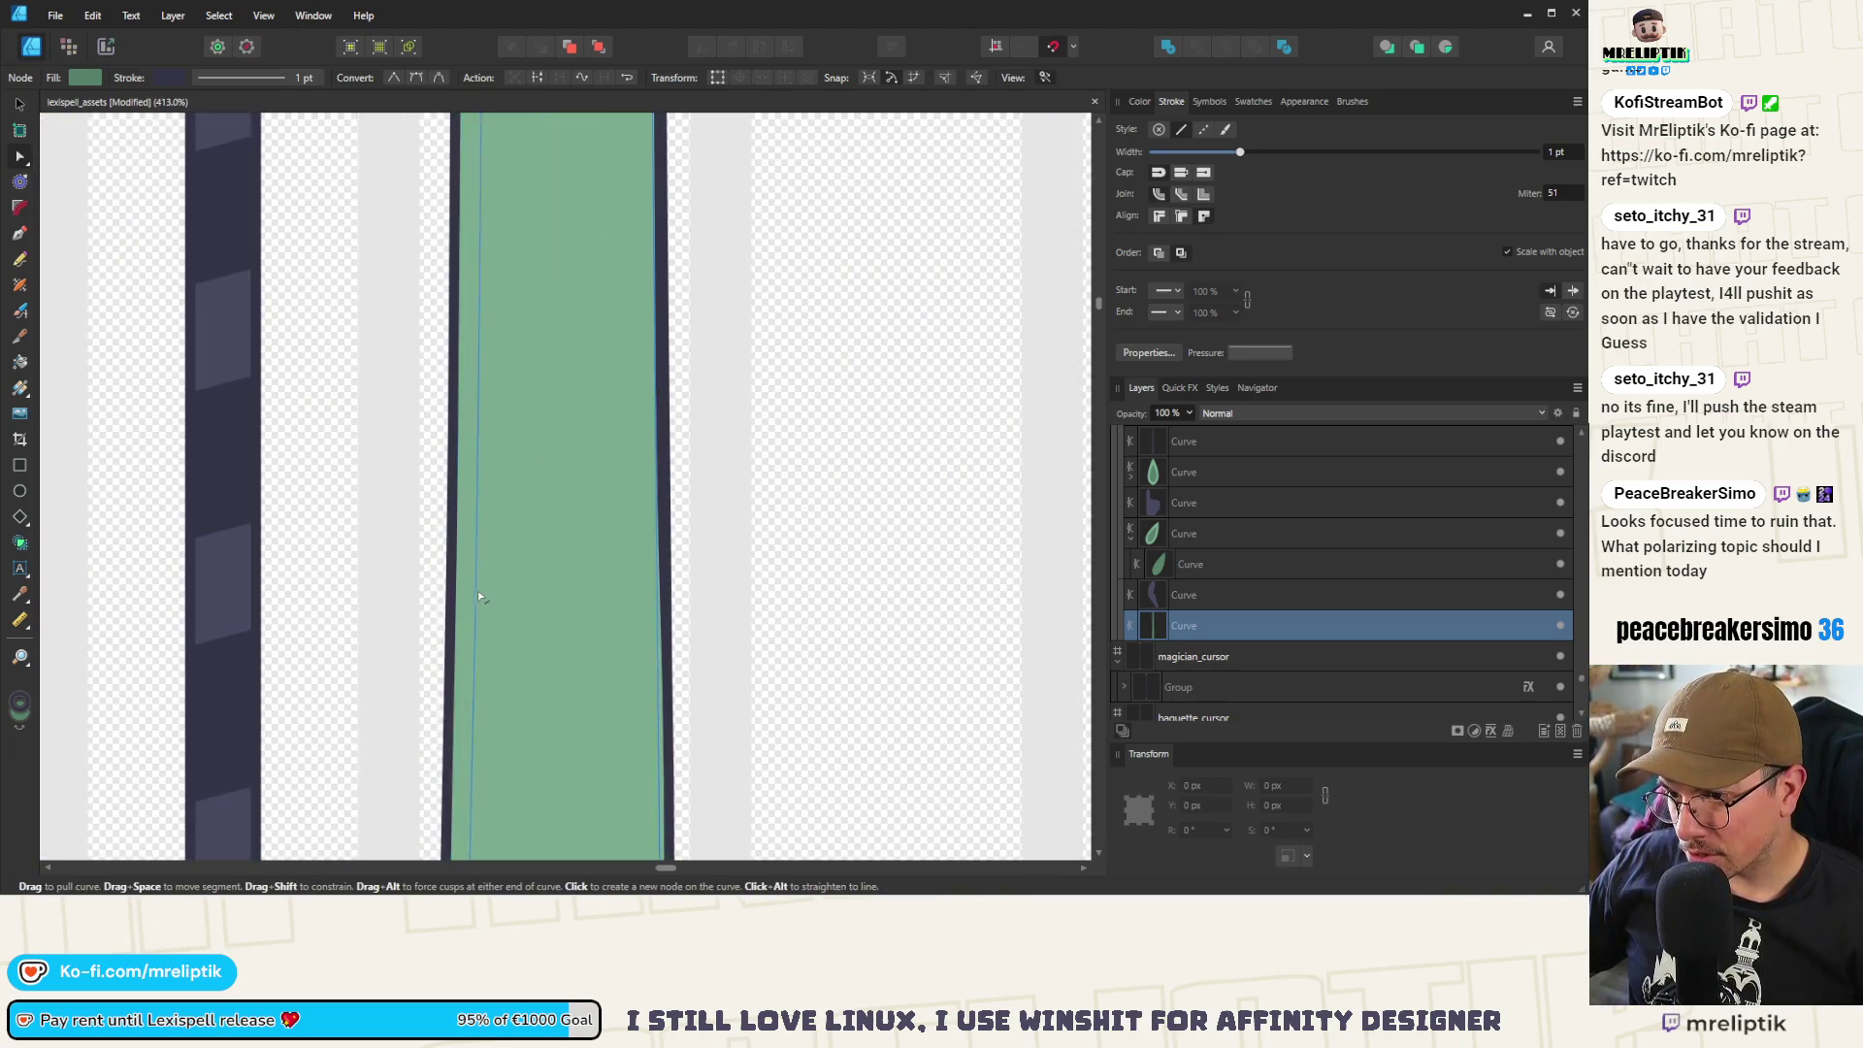
Deselect the sleeve to review the tapered shape
scroll(477, 565, down, 2)
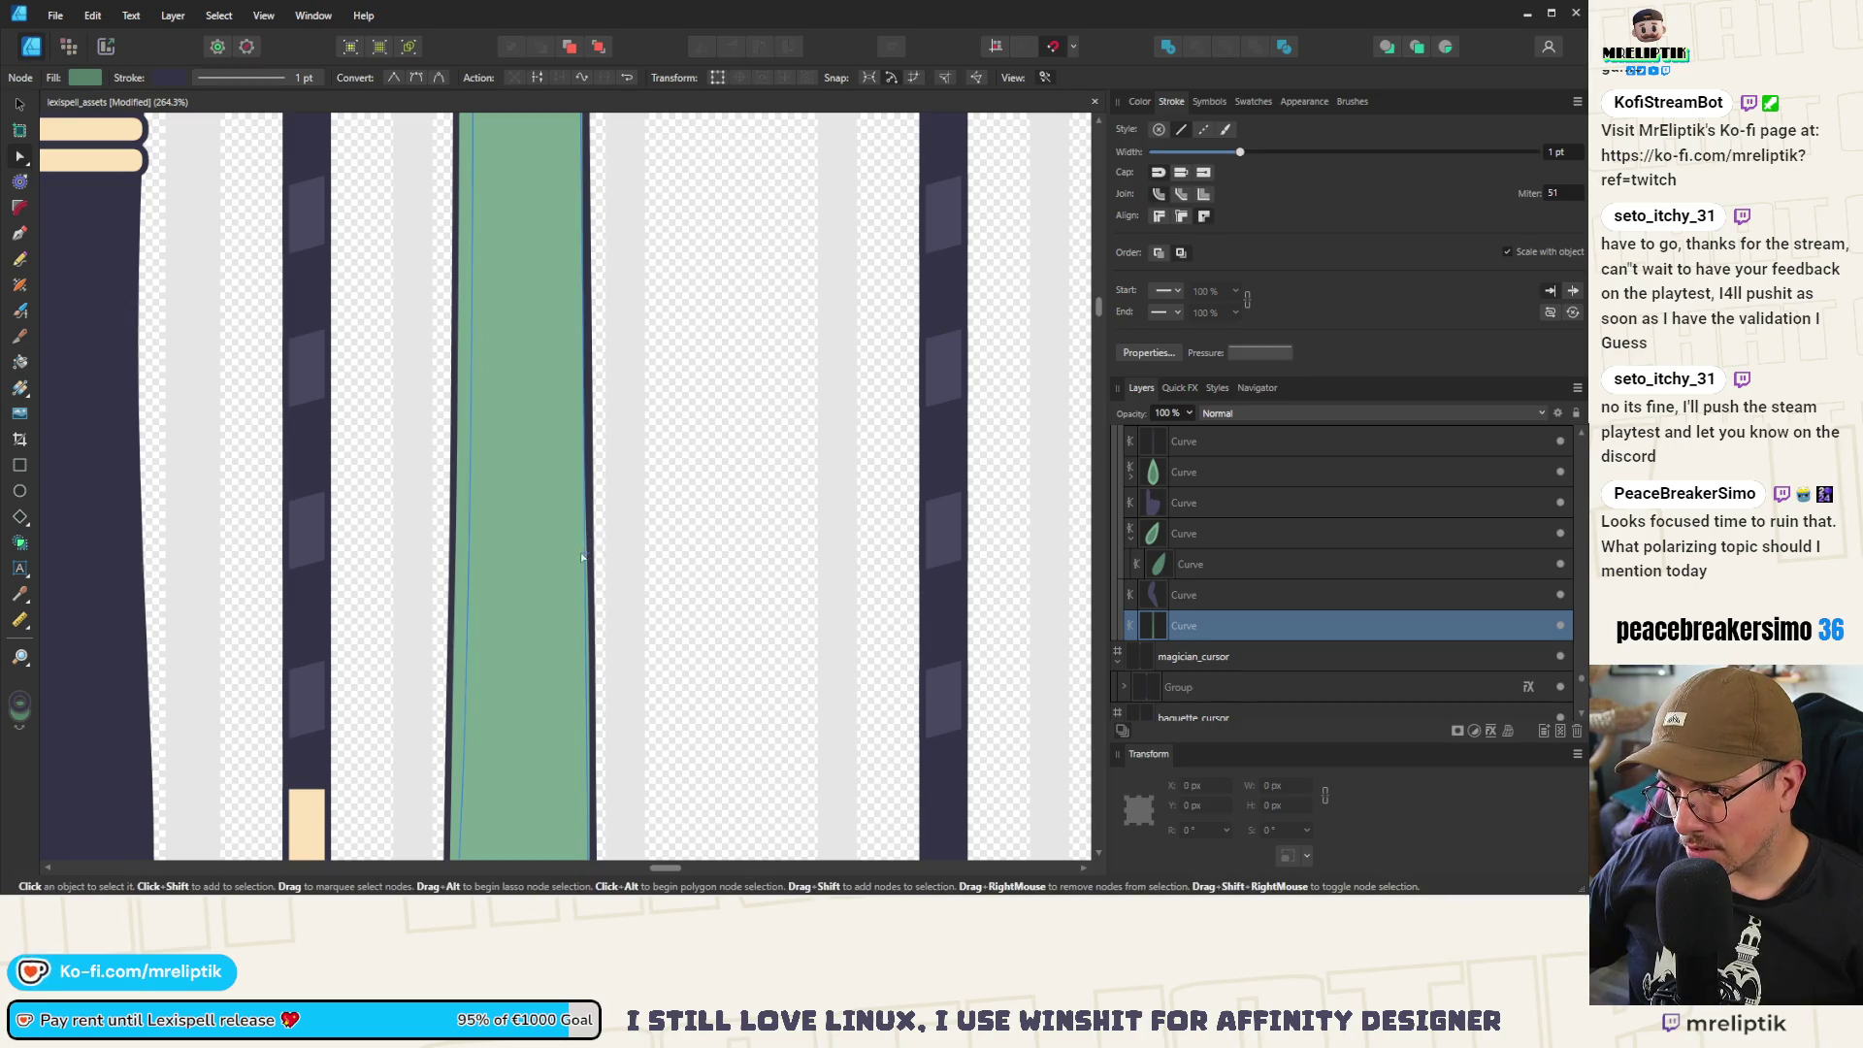
scroll(573, 545, down, 4)
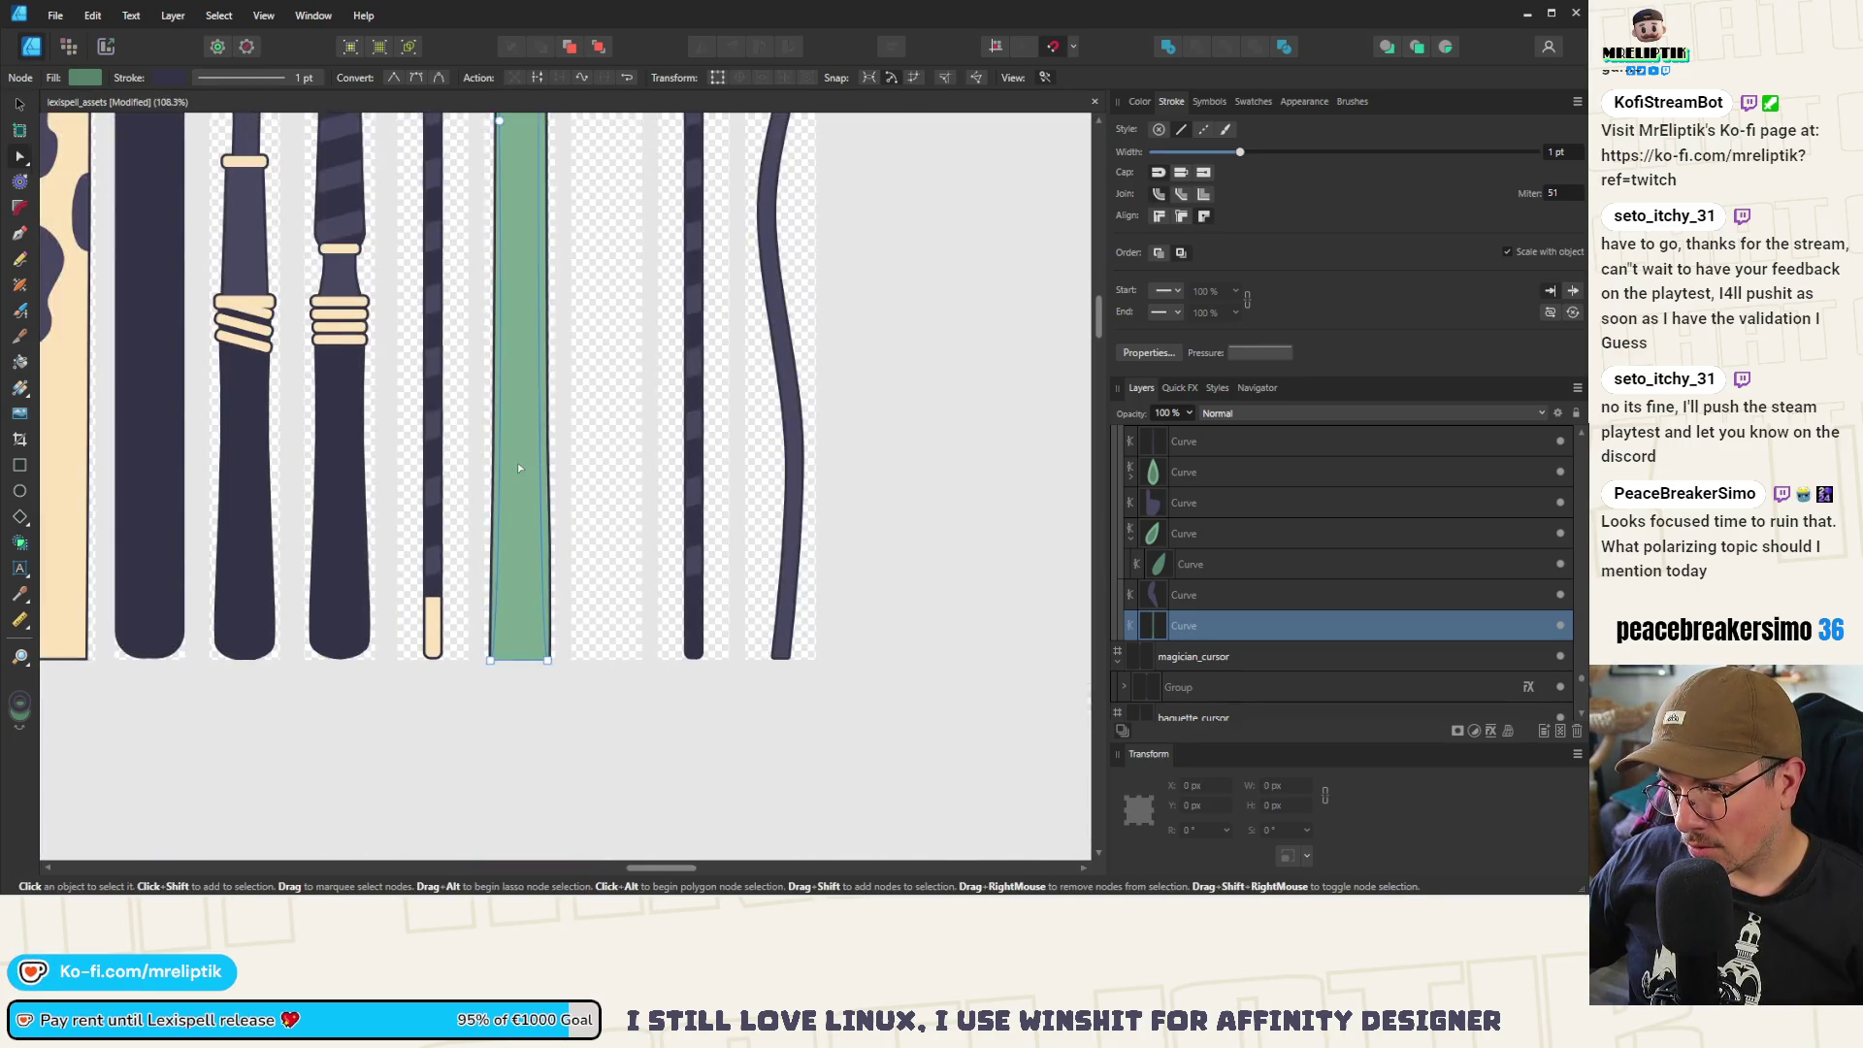
scroll(519, 469, up, 5)
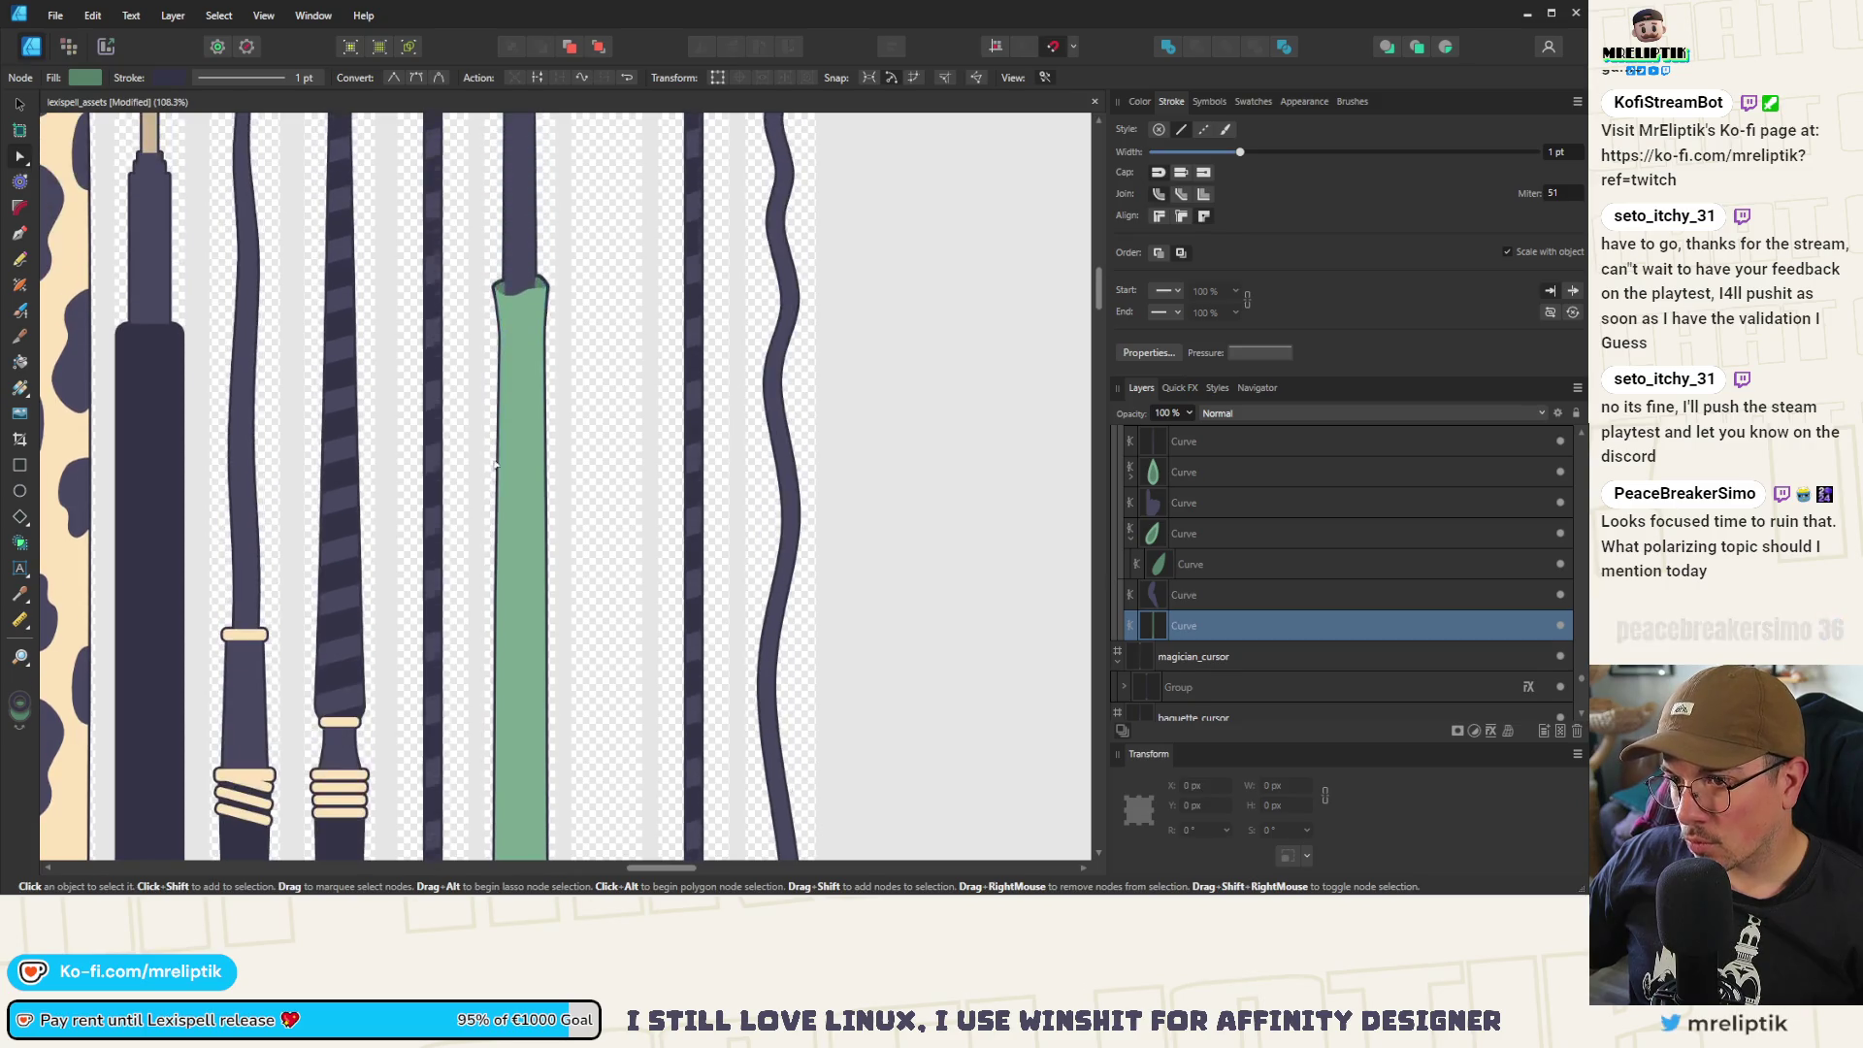
scroll(495, 368, up, 3)
right_click(487, 699)
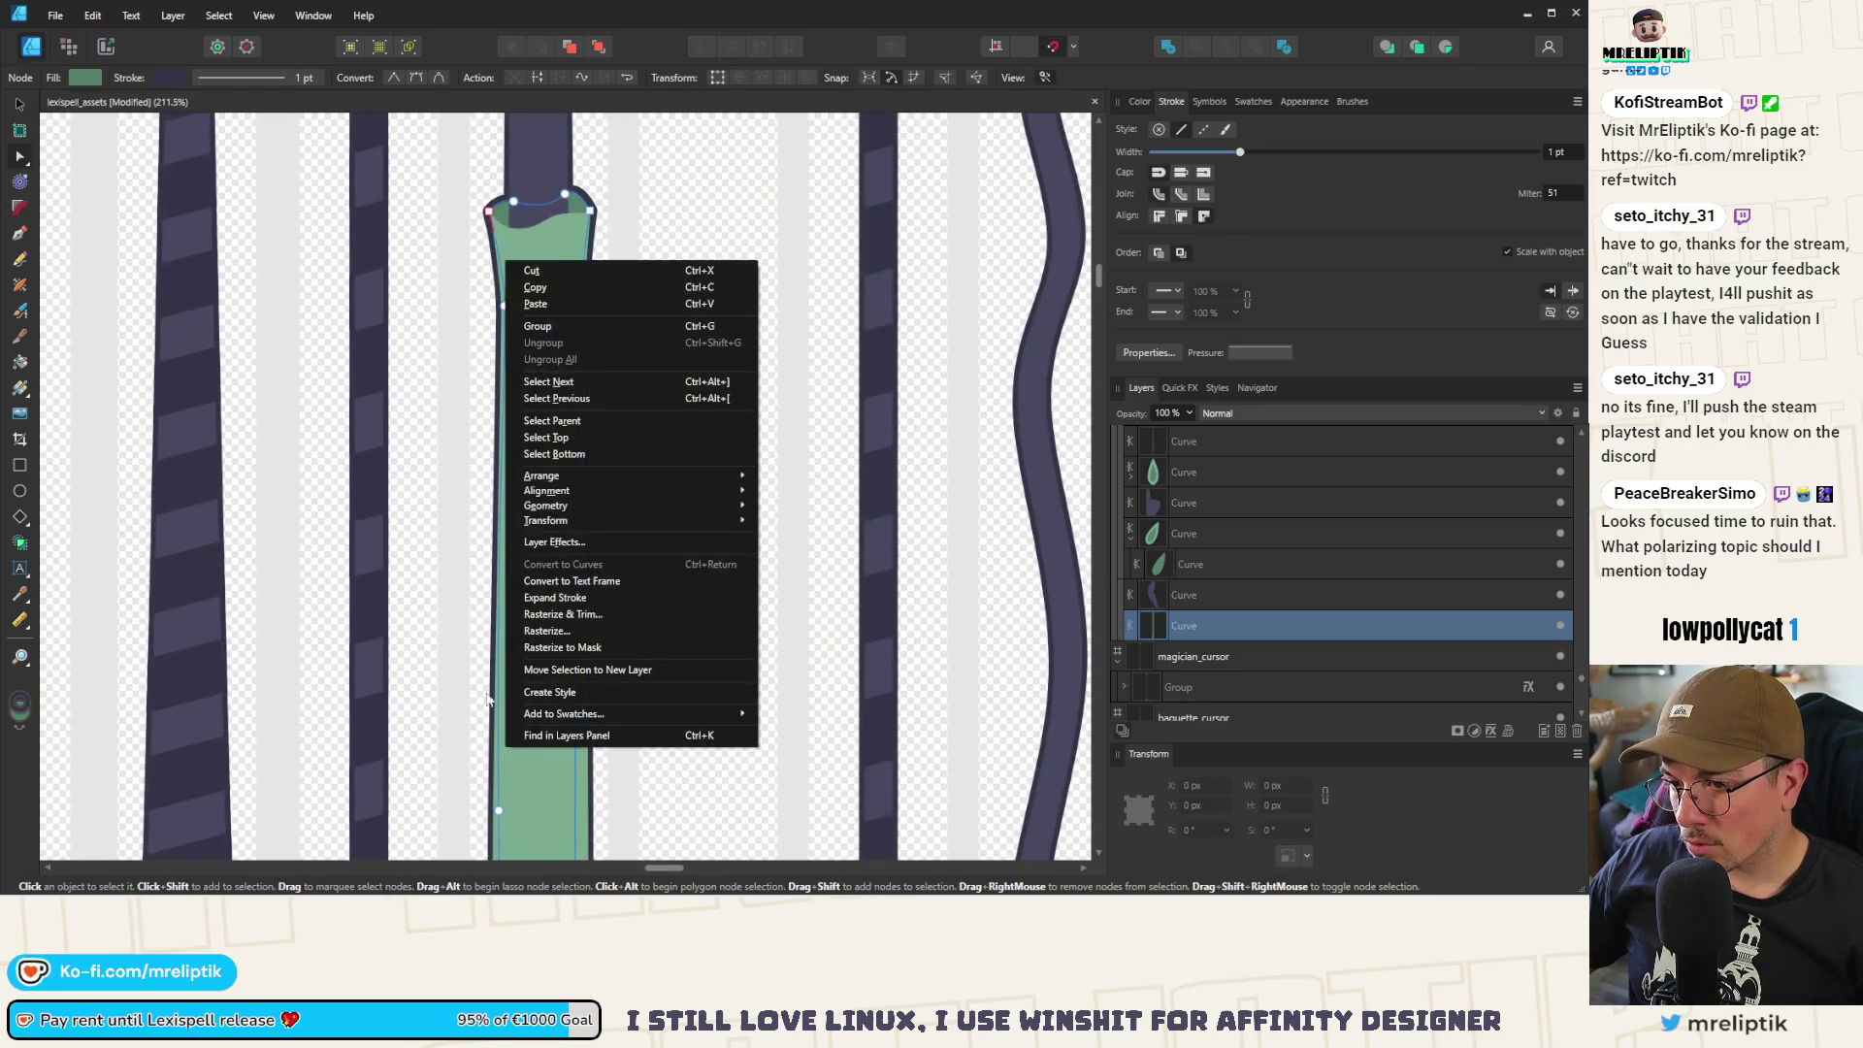
click(453, 183)
scroll(485, 340, up, 5)
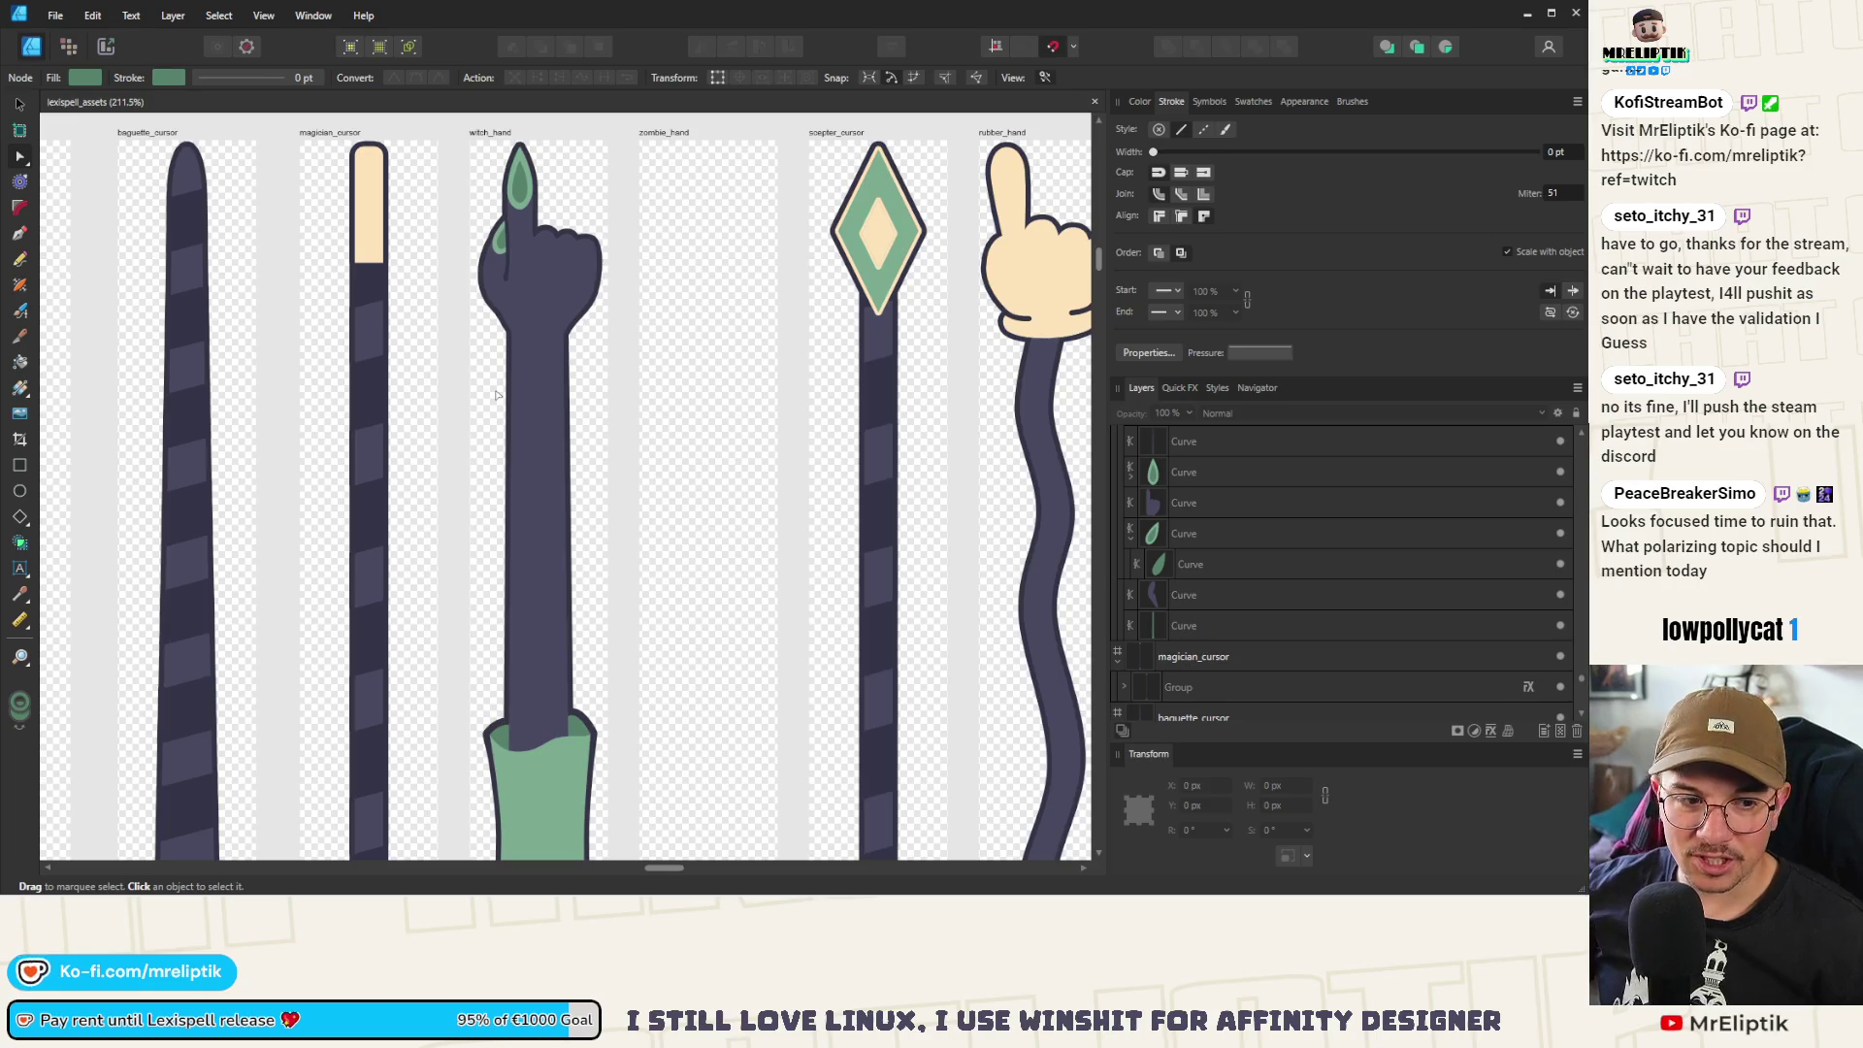
Review the witch_hand artboard, pick the Move tool (V), then the Ellipse tool (M)
scroll(515, 364, down, 5)
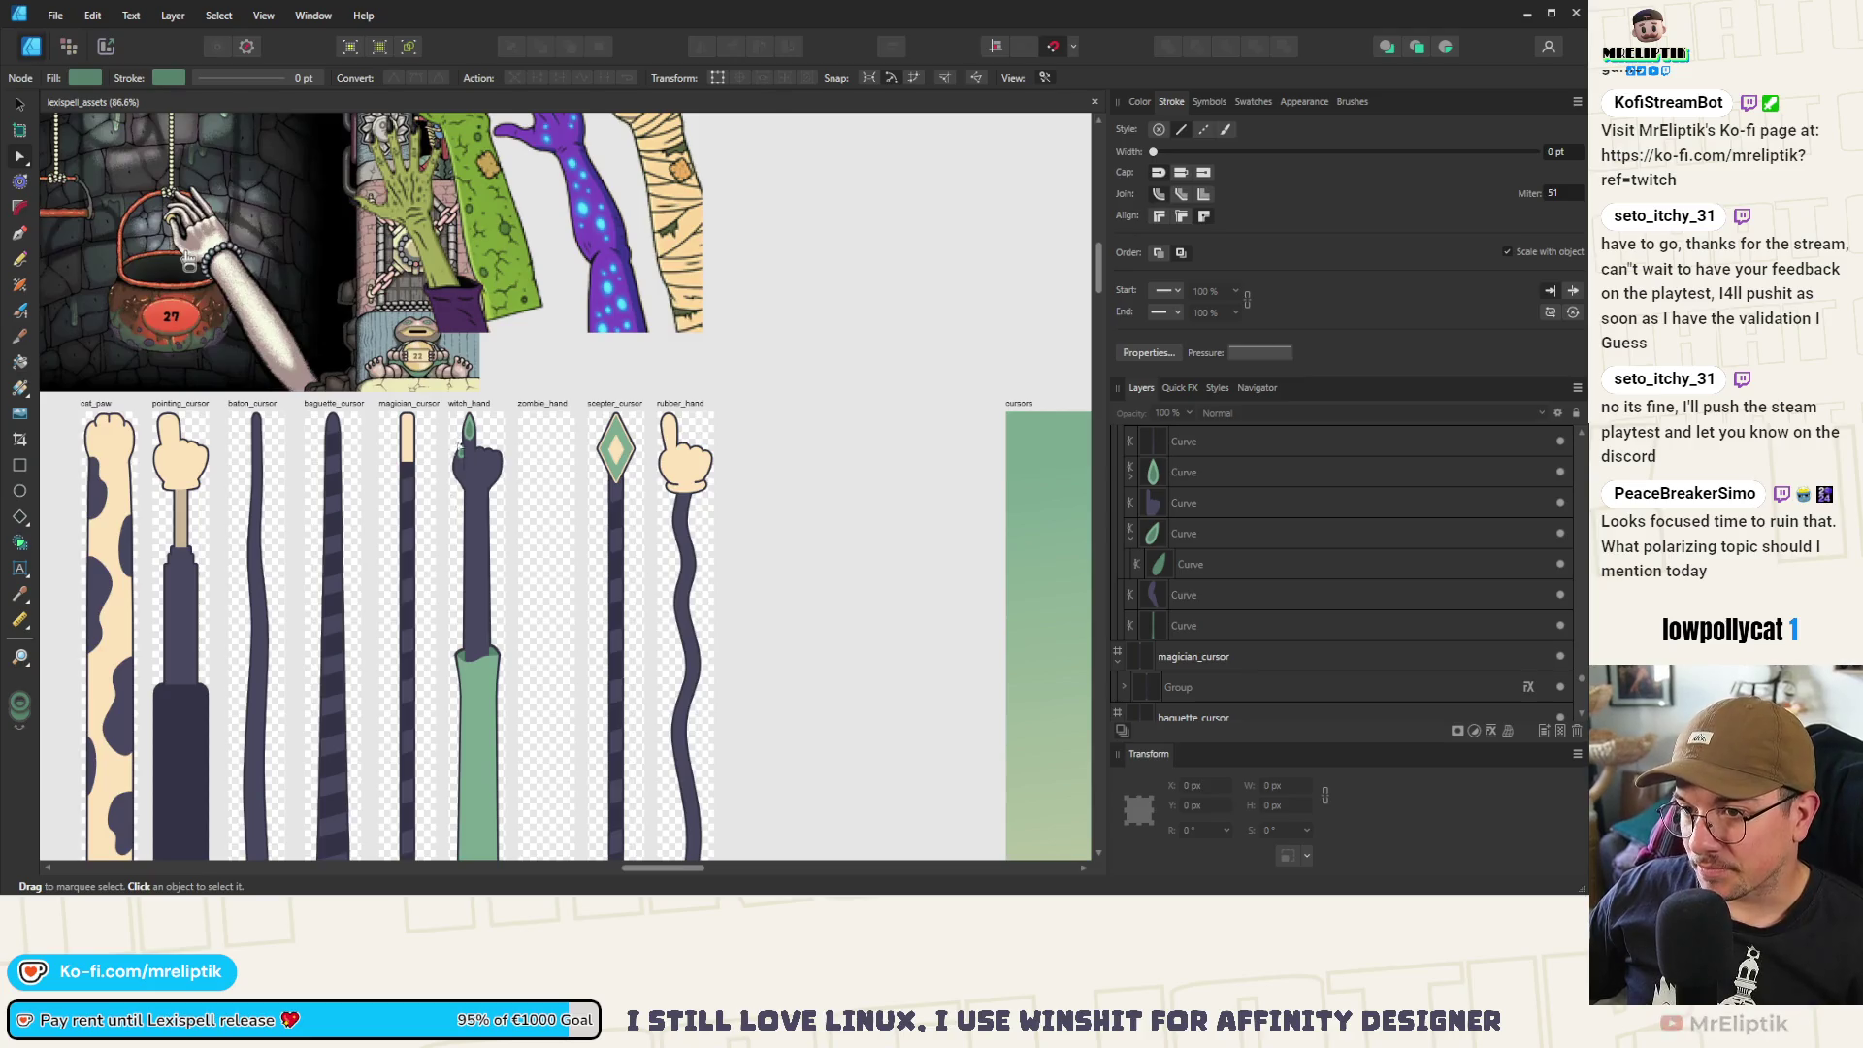
scroll(491, 532, up, 3)
scroll(504, 558, down, 2)
scroll(506, 563, up, 2)
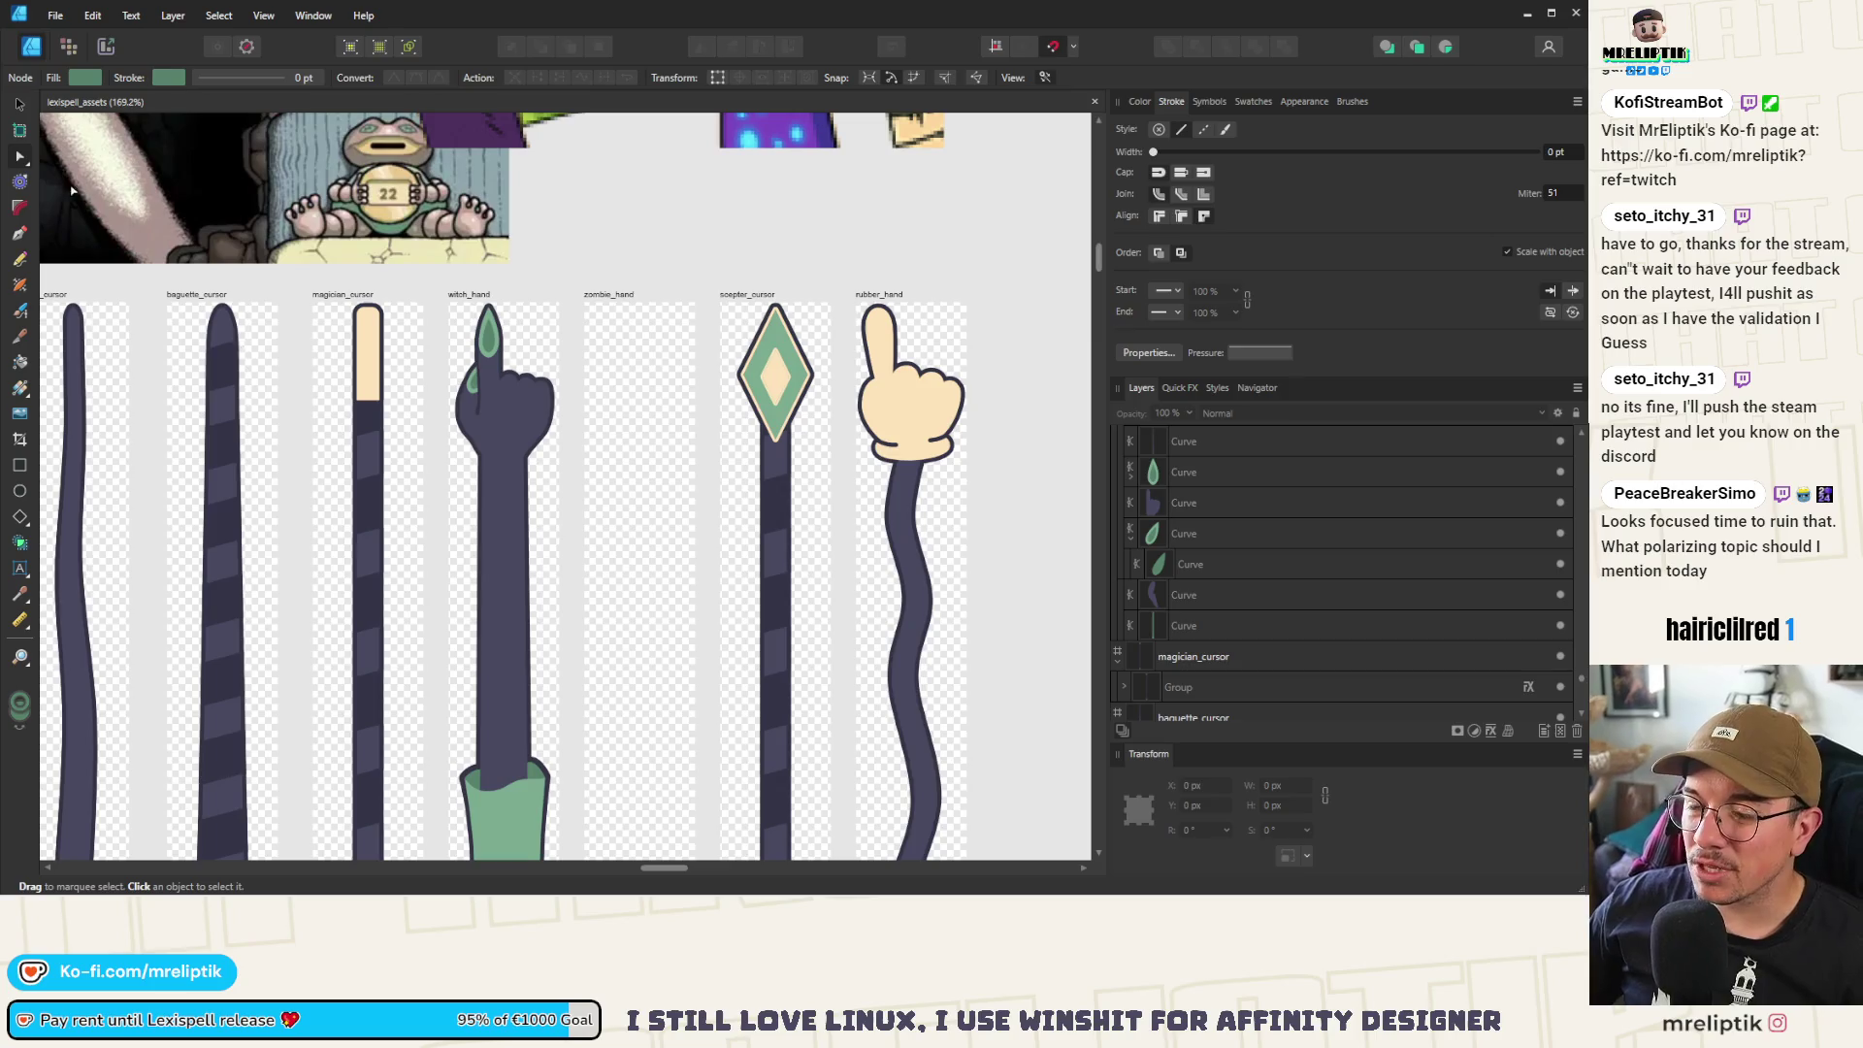
click(20, 104)
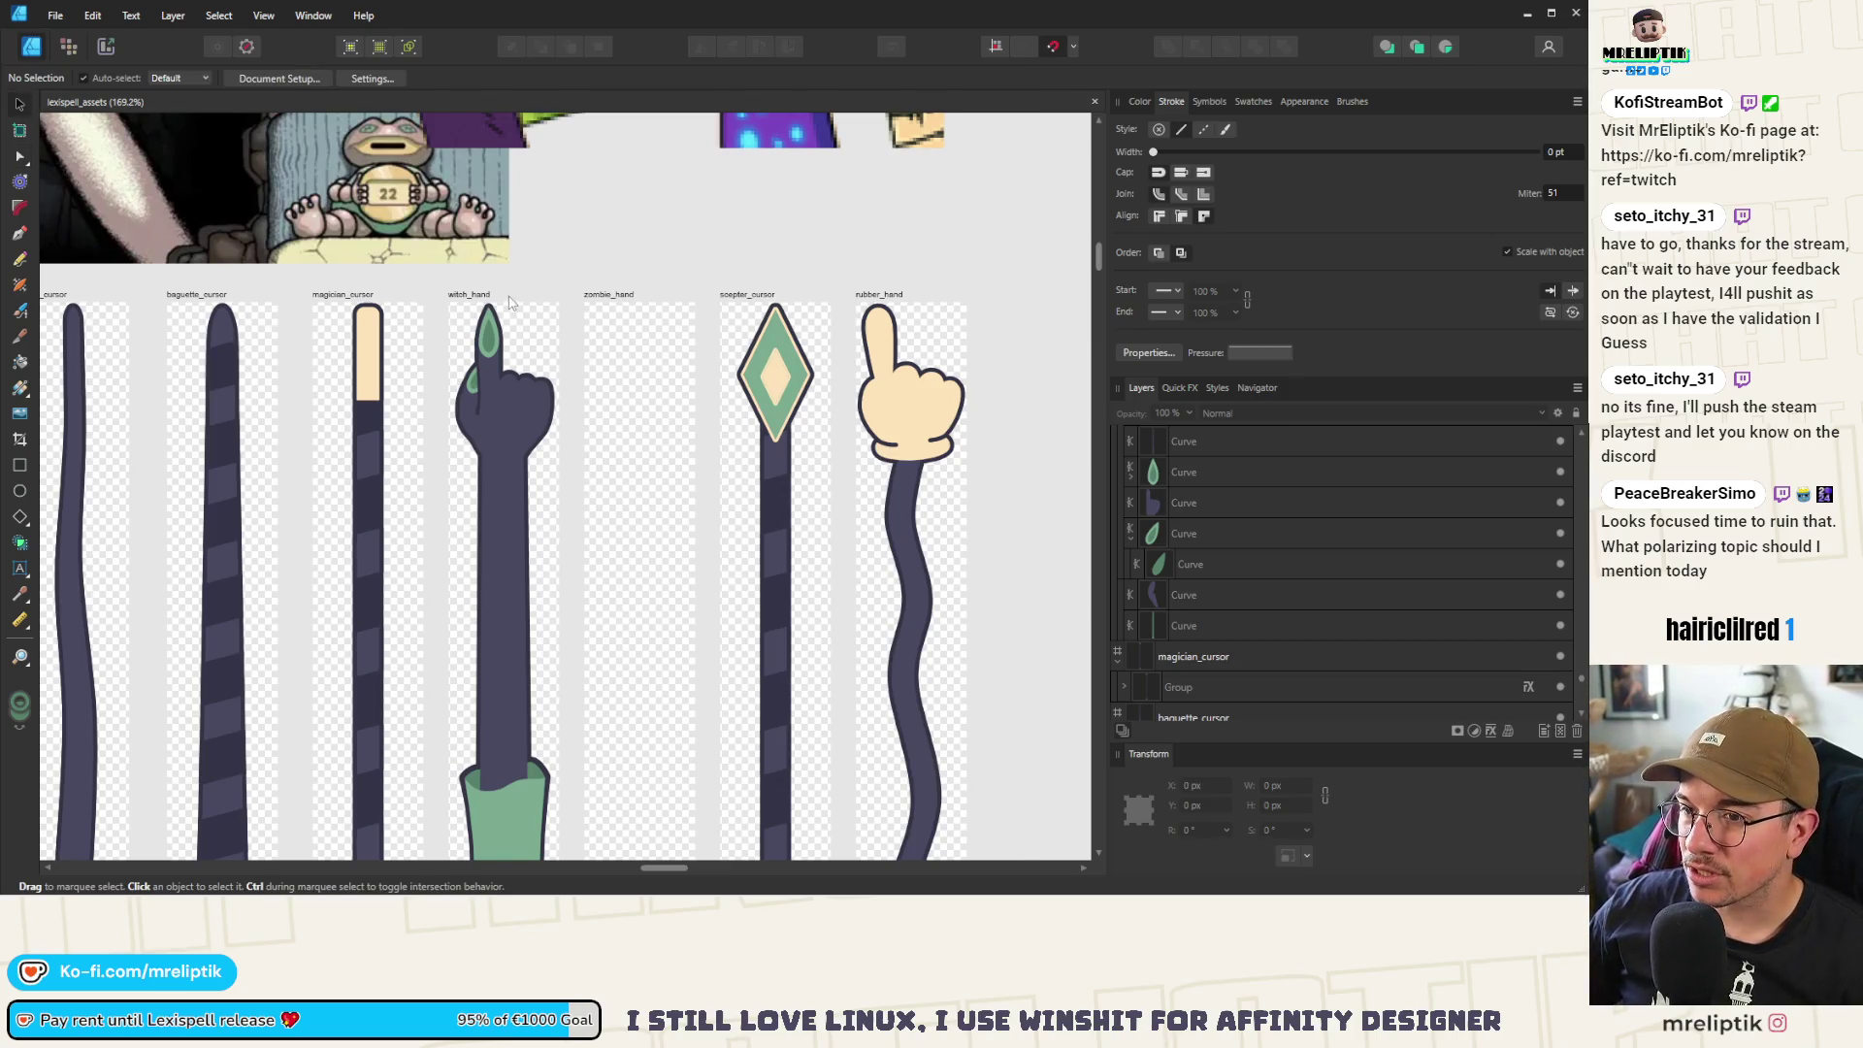
scroll(509, 302, down, 5)
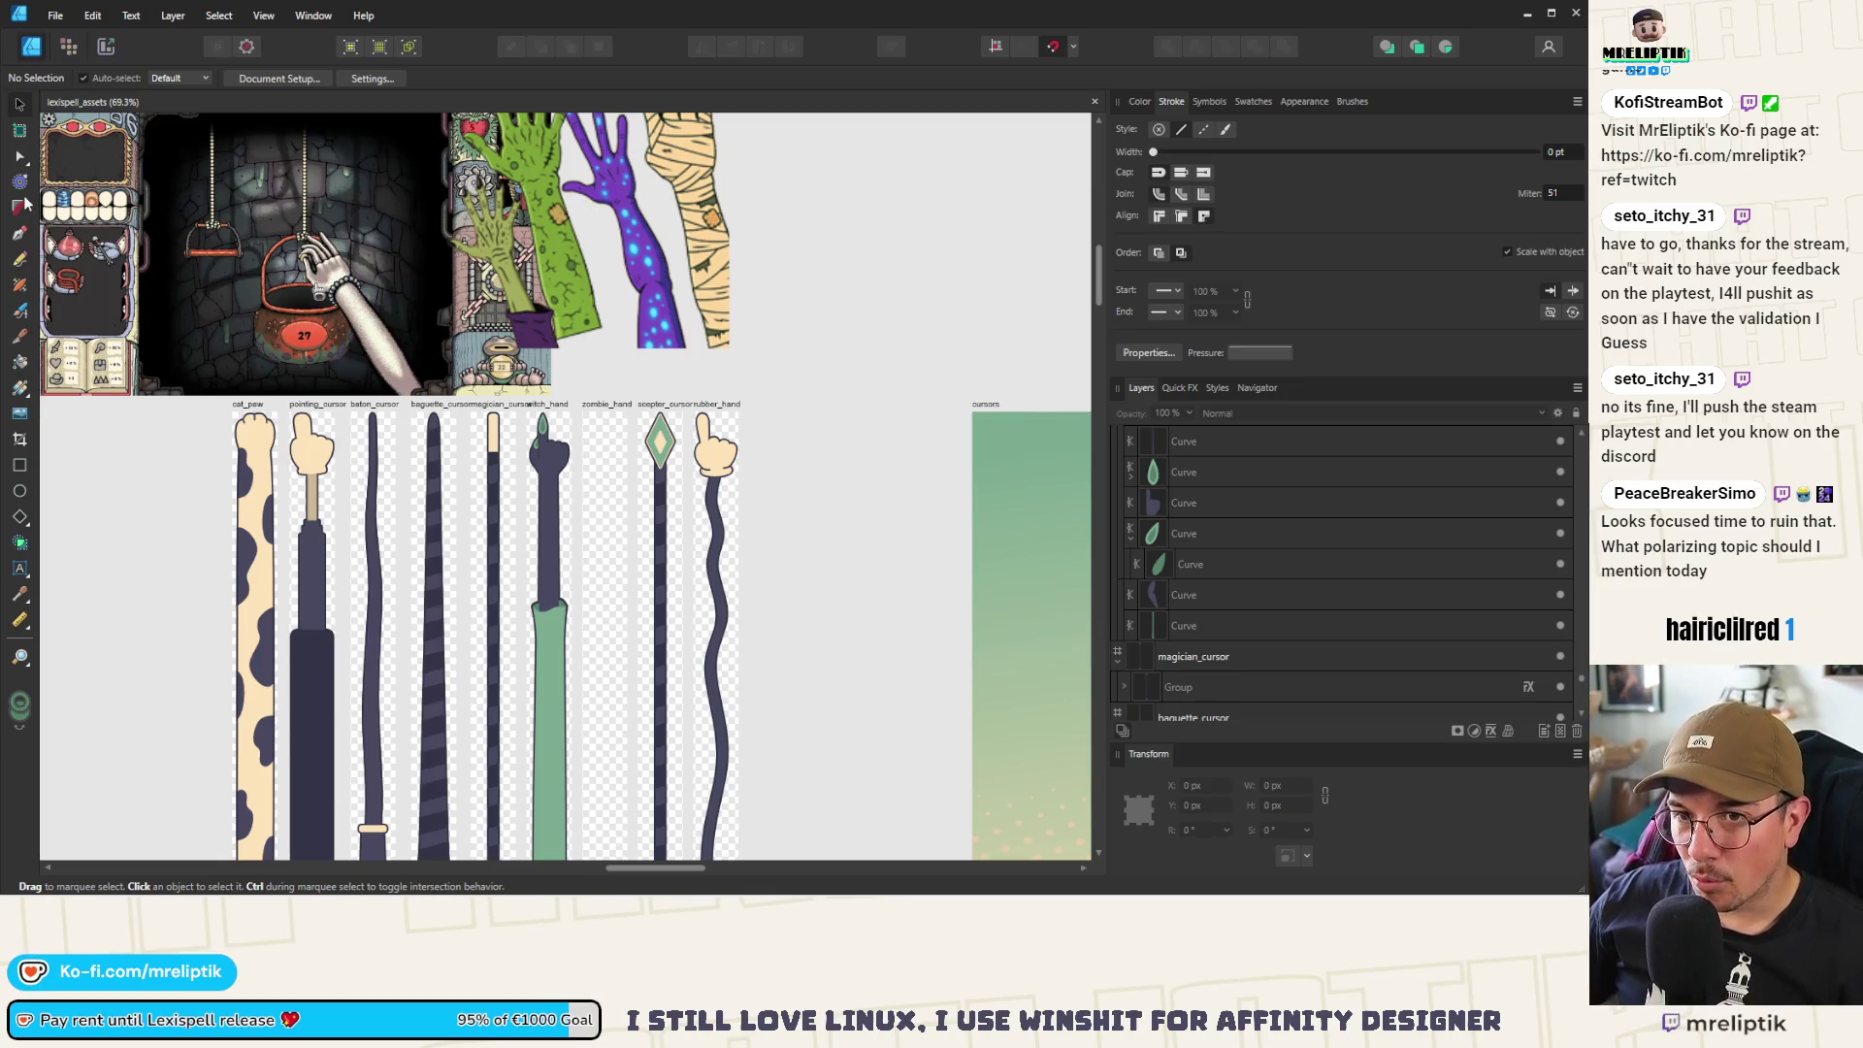
click(19, 491)
scroll(490, 485, up, 6)
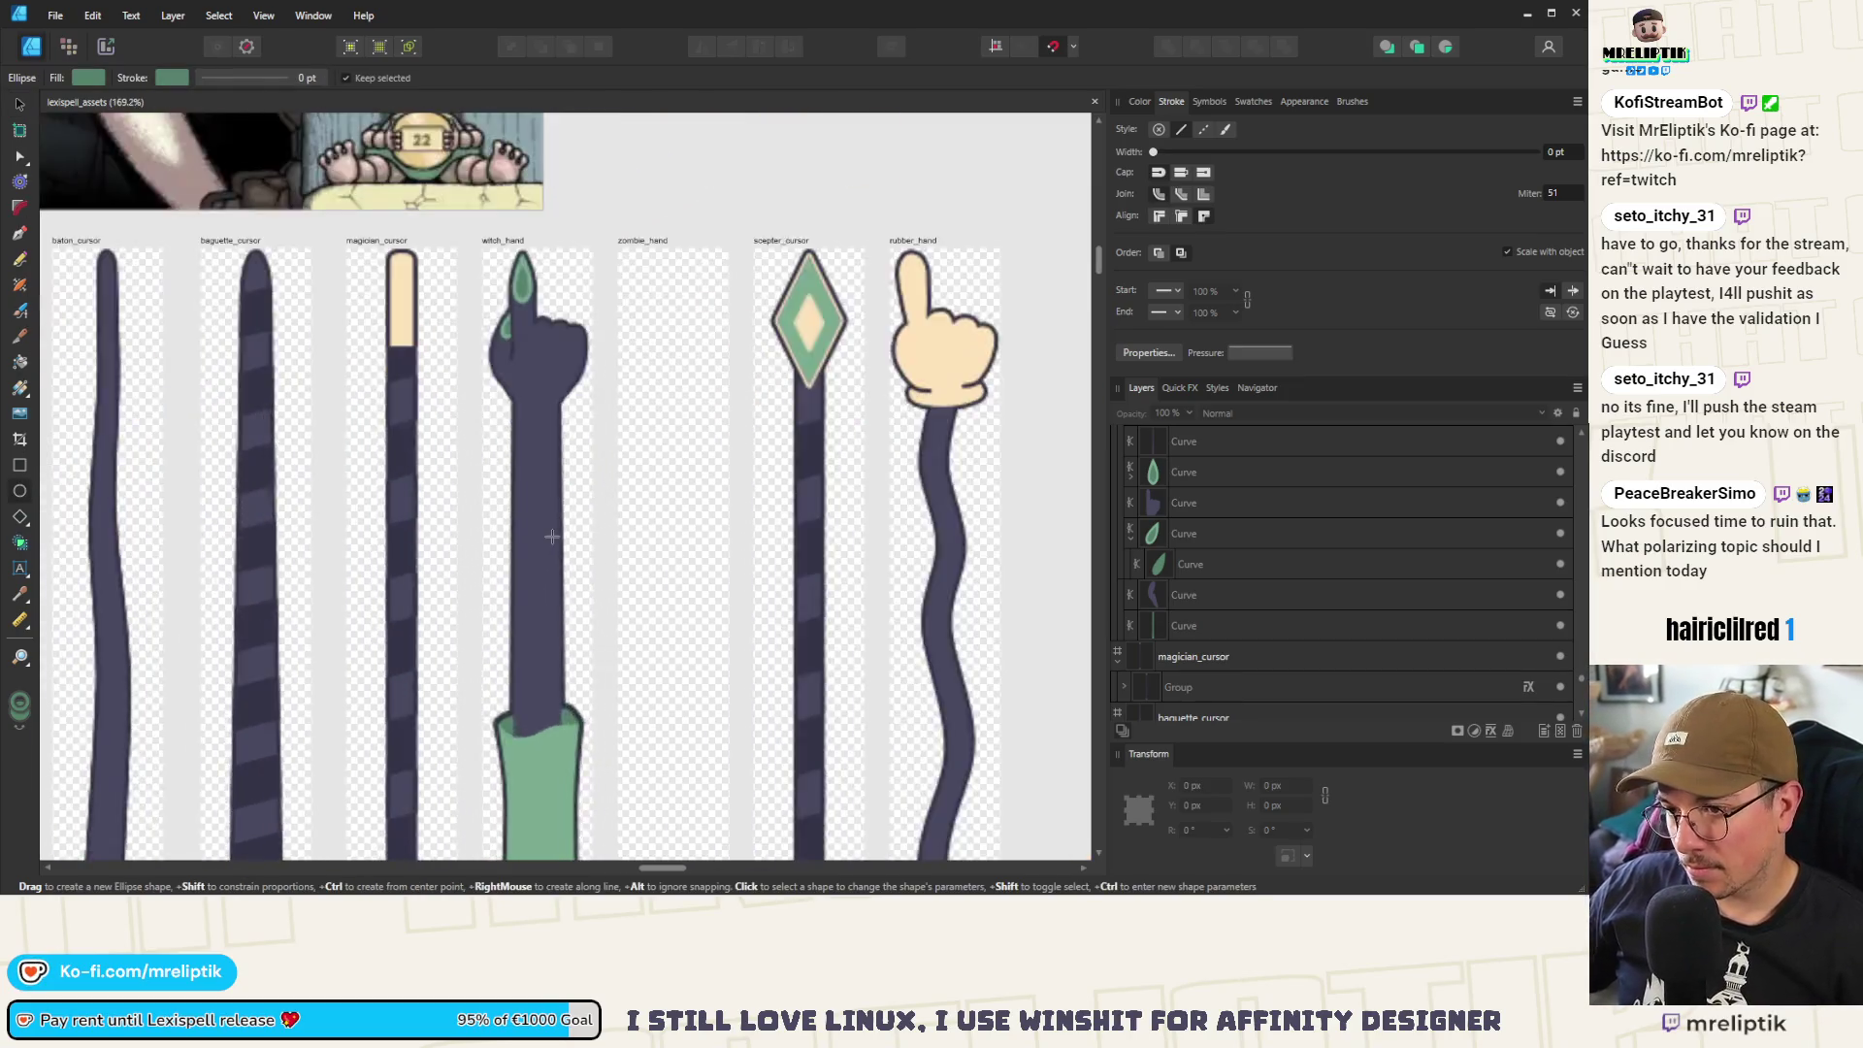
Draw a small green ellipse on the arm, then a freeform green blotch beside it
mouse_move(545, 434)
mouse_down()
mouse_move(587, 531)
mouse_move(576, 498)
mouse_move(525, 464)
mouse_up()
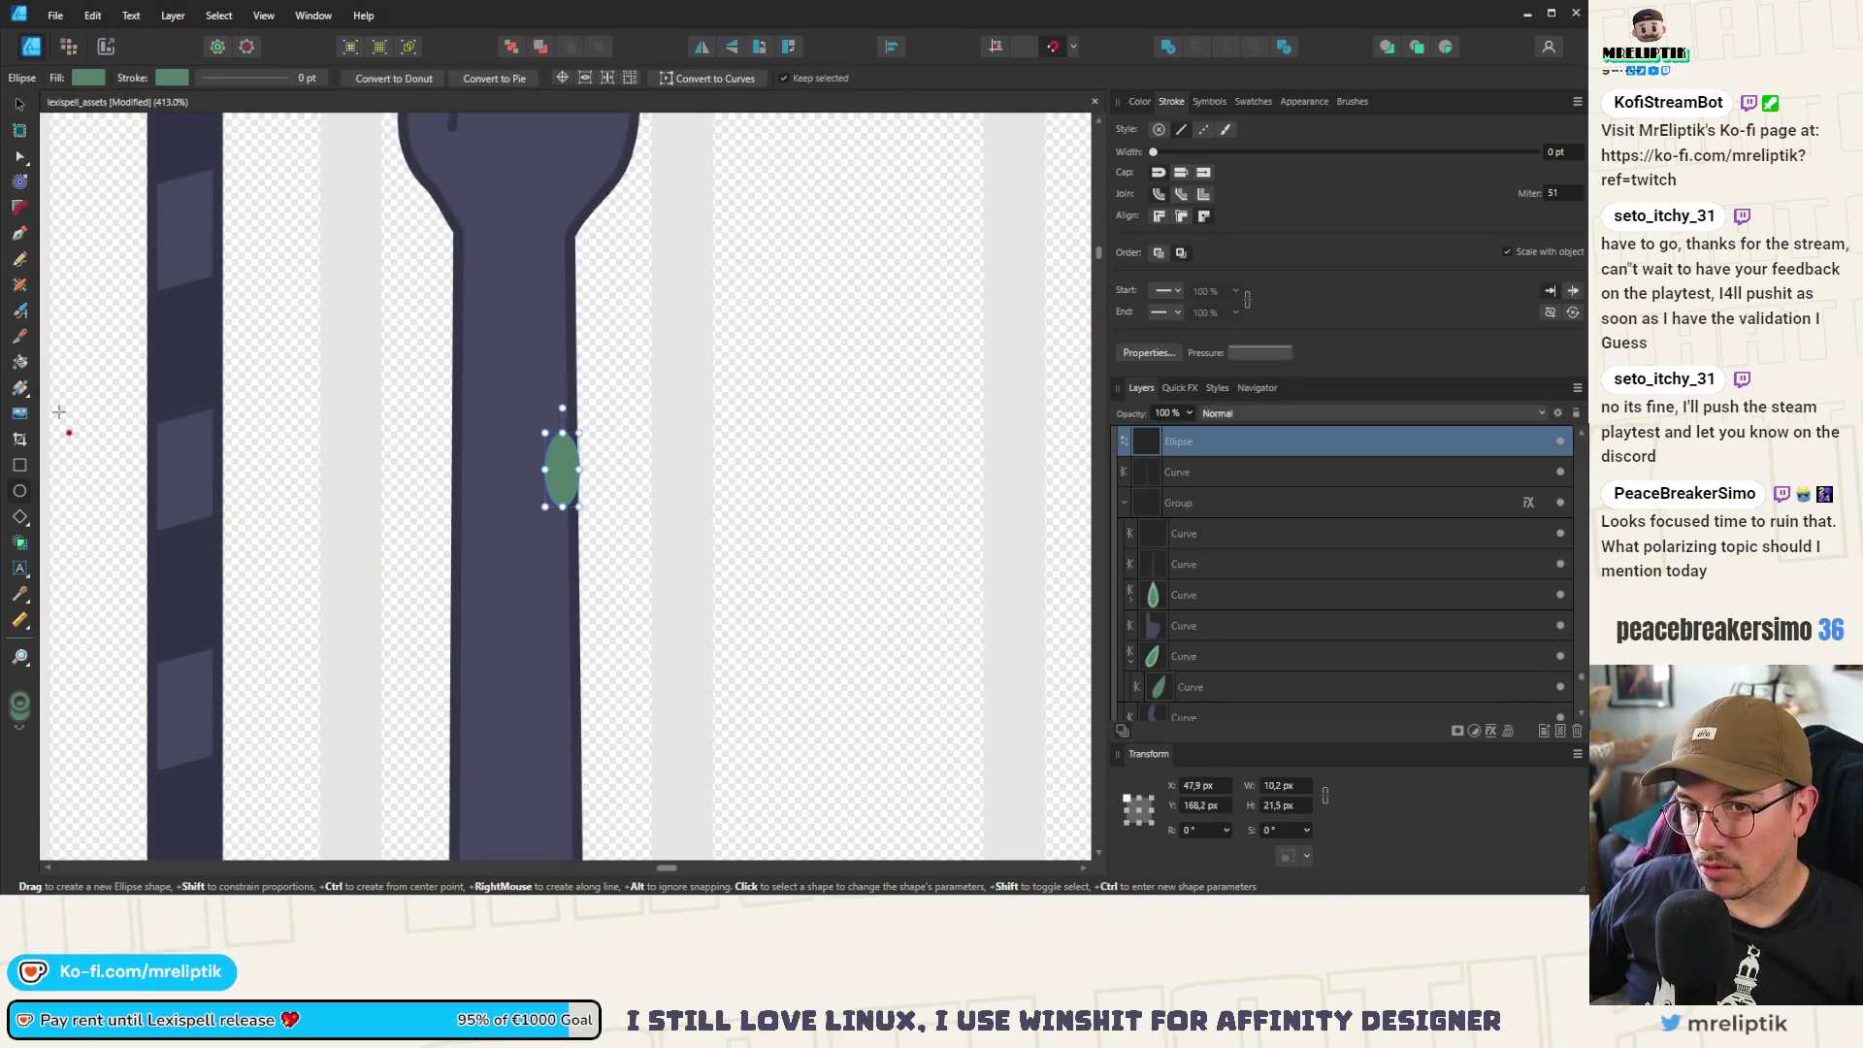
click(20, 238)
scroll(509, 379, up, 5)
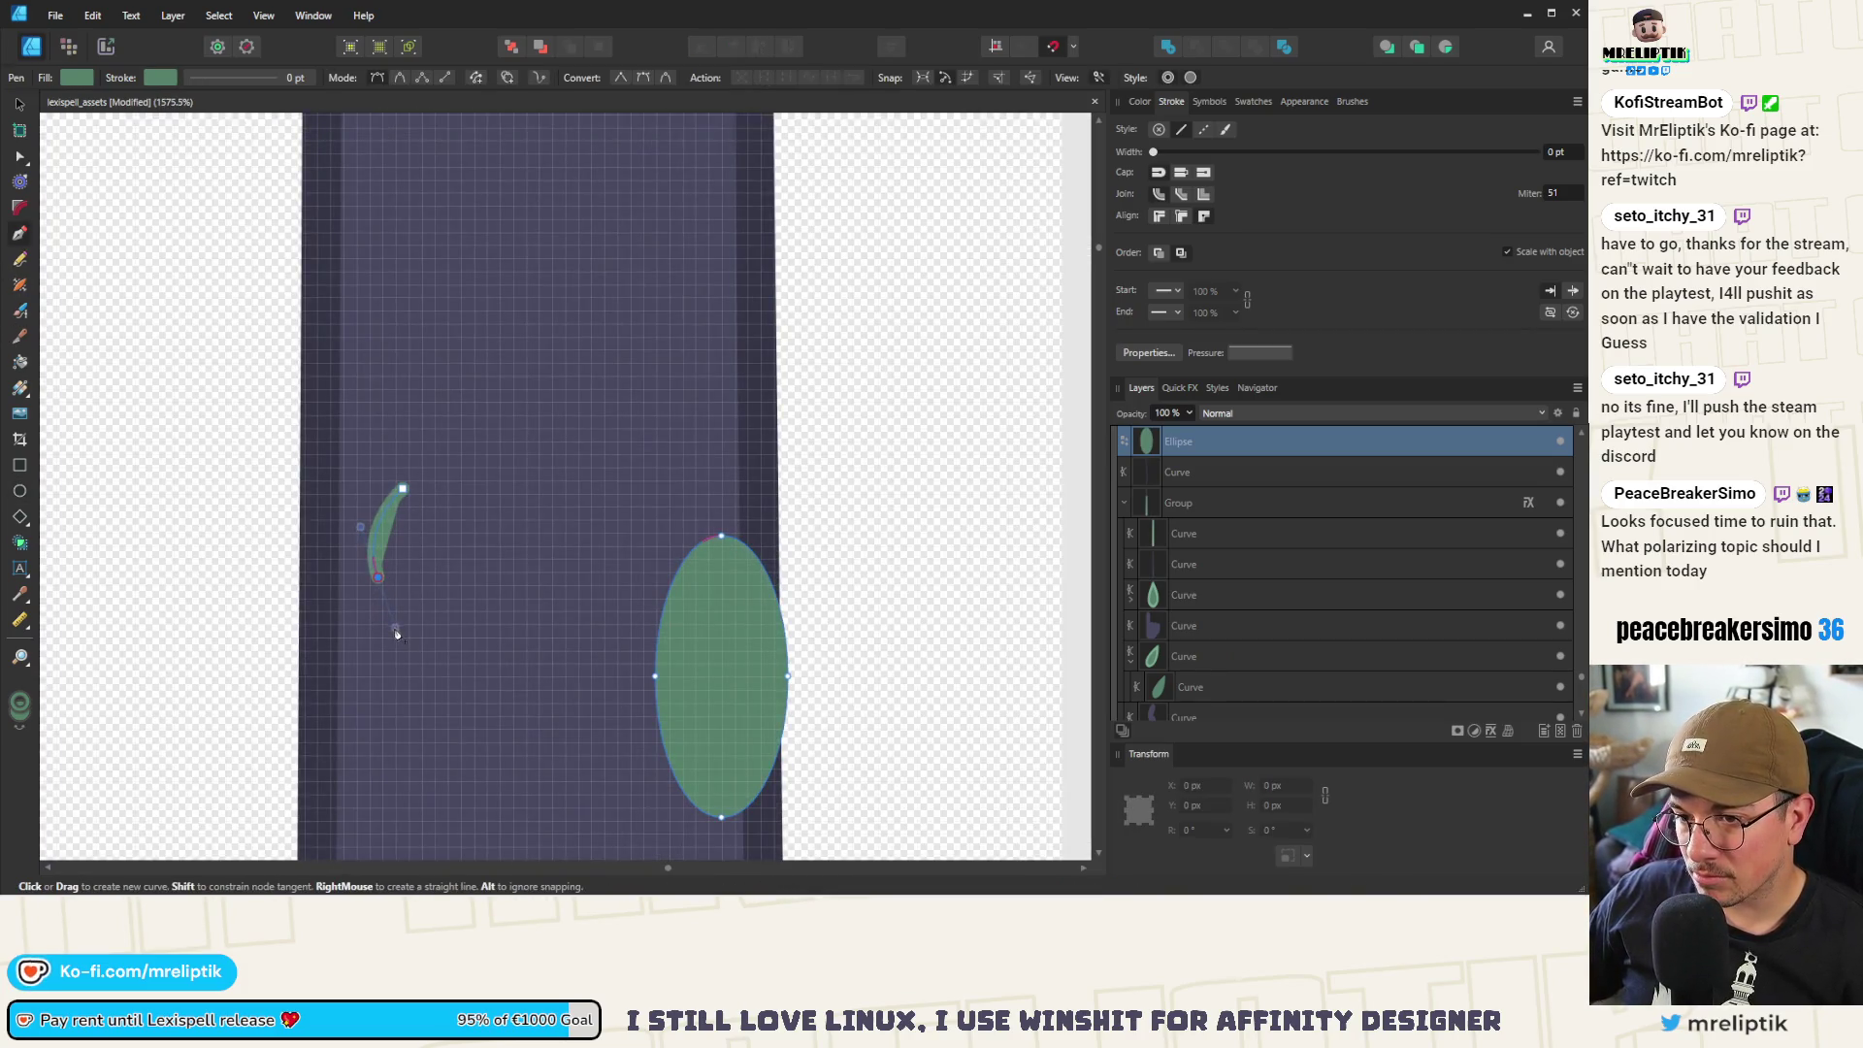
drag(396, 634, 395, 629)
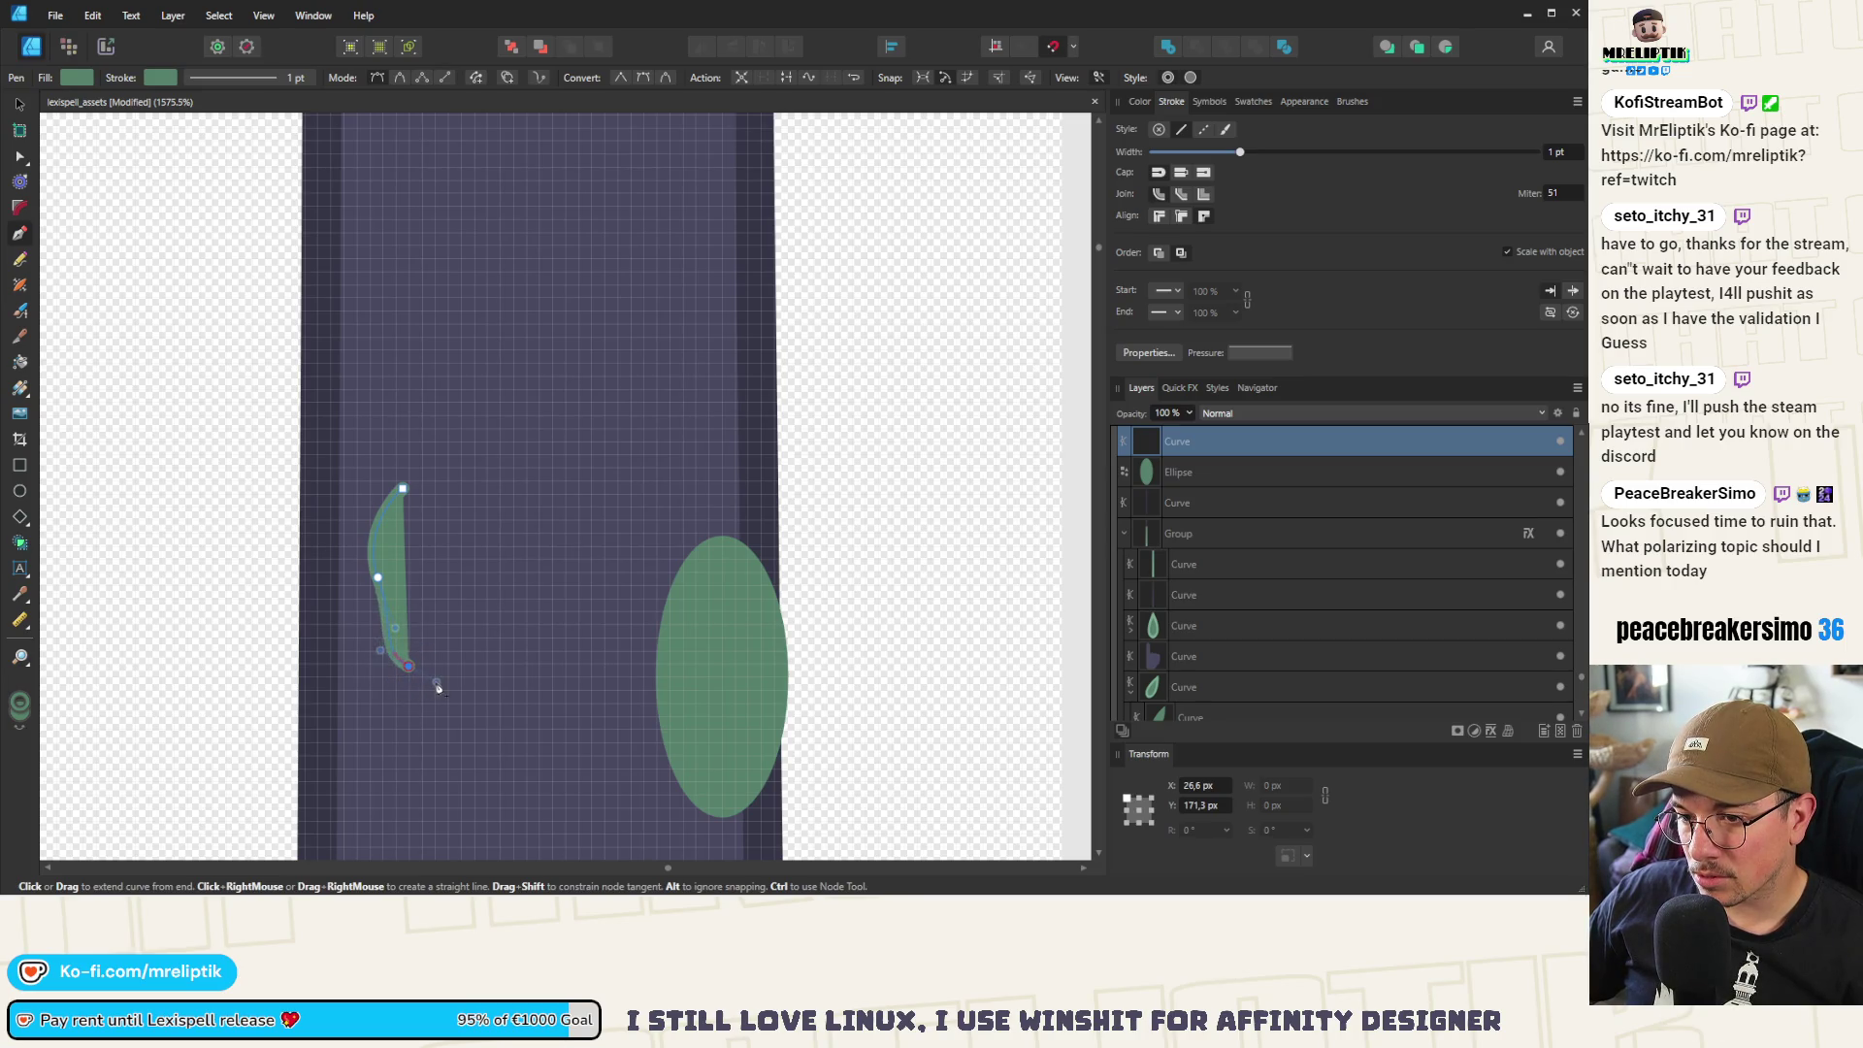
drag(434, 692, 433, 689)
drag(453, 440, 361, 527)
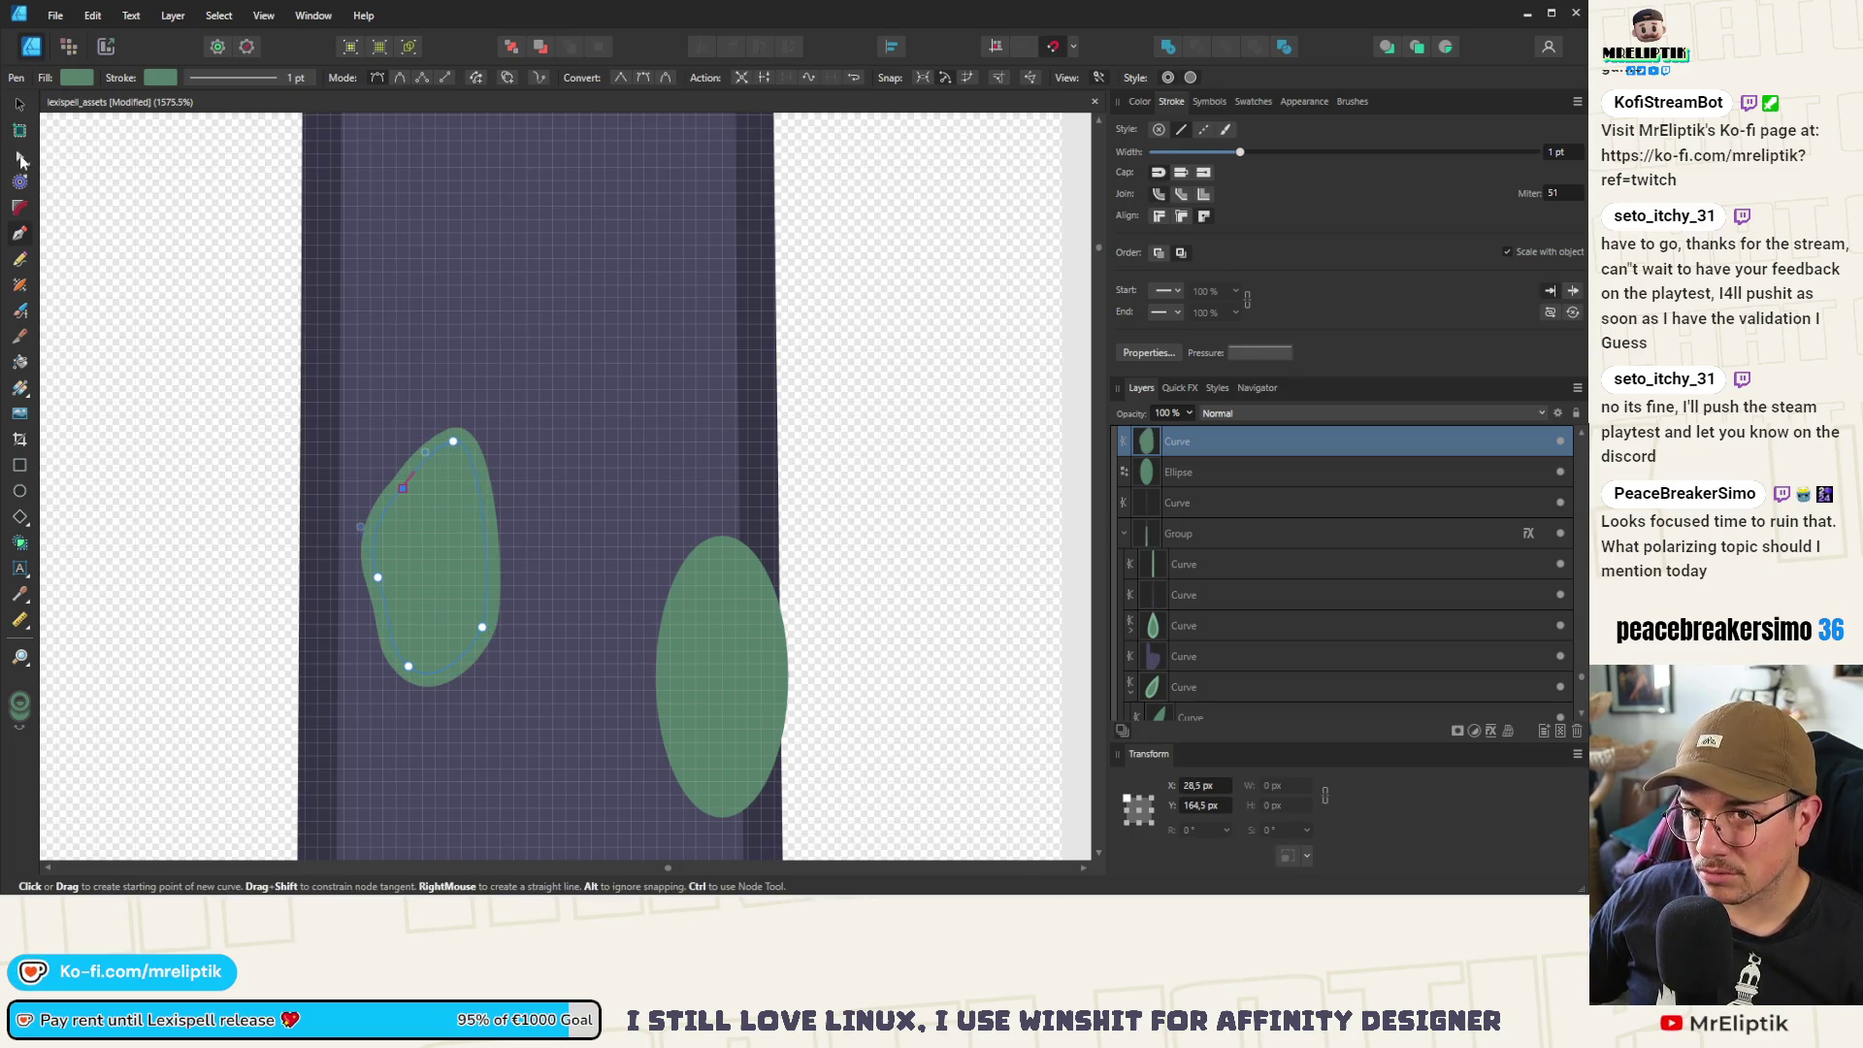
Reshape the blotch's curve at its top node
click(20, 157)
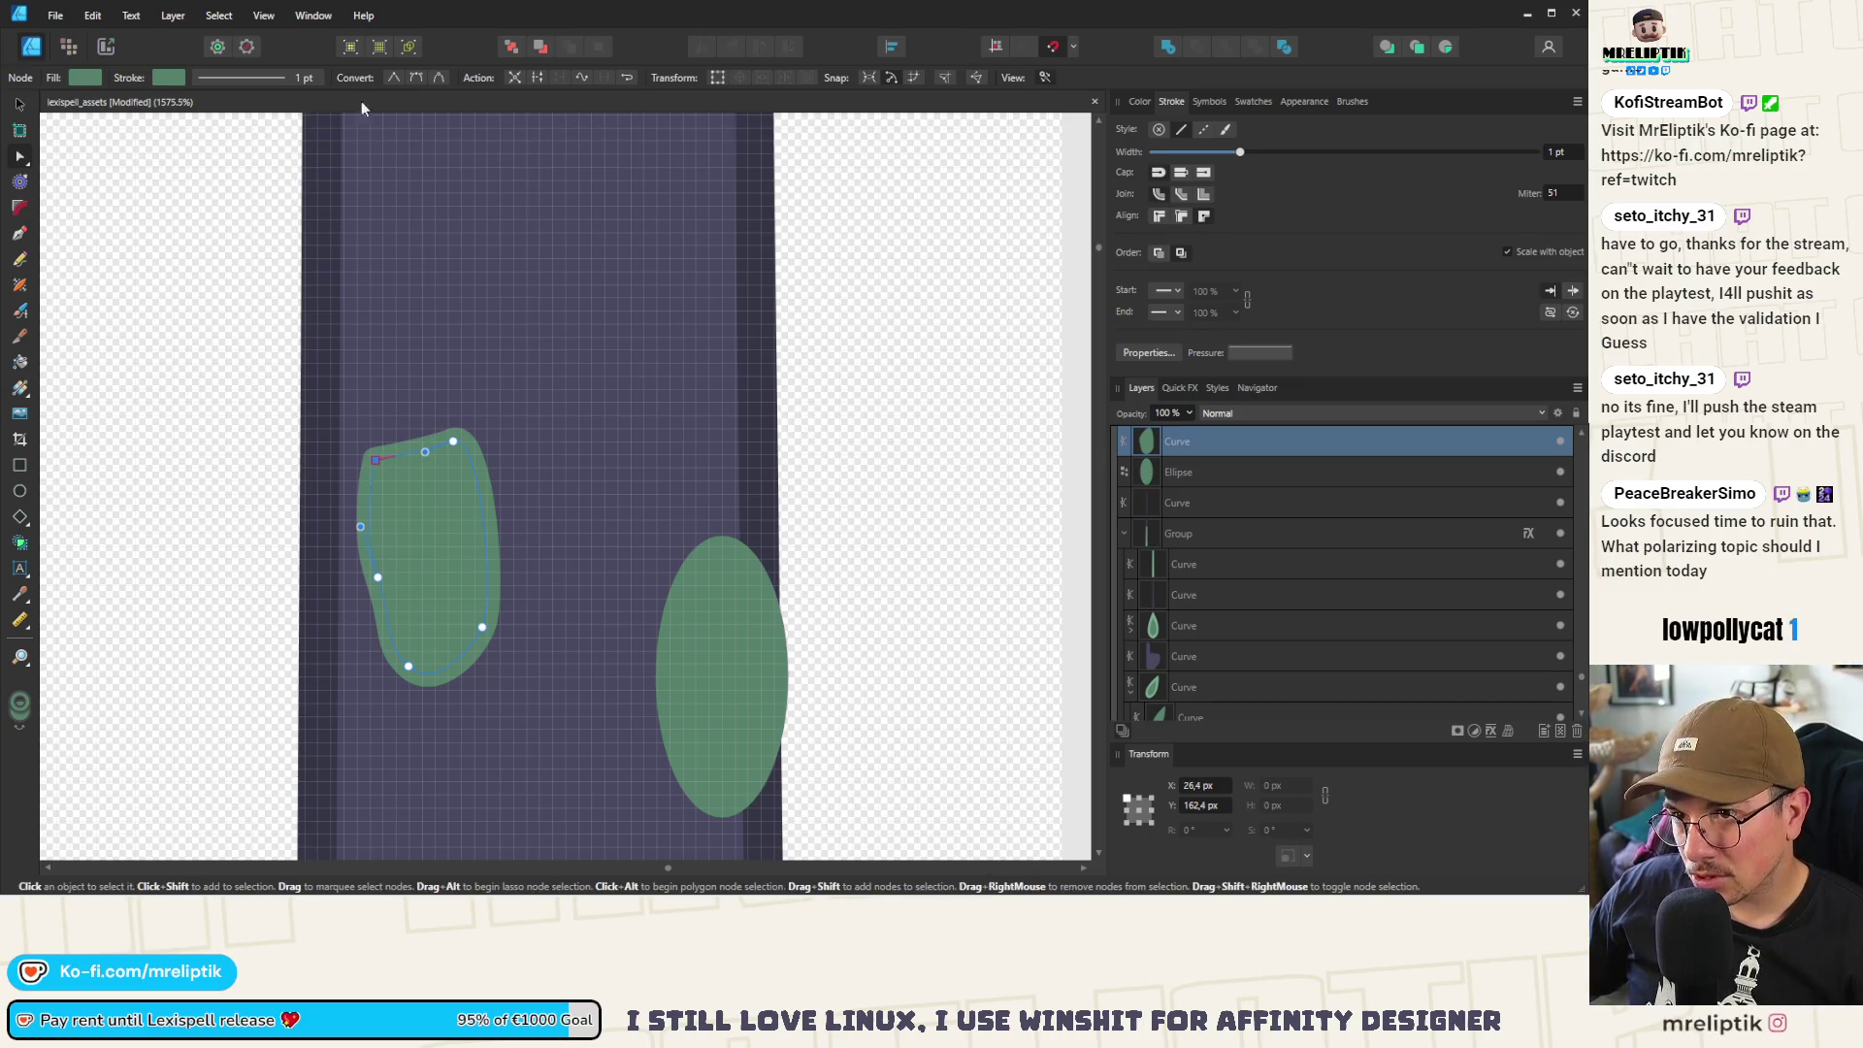
scroll(458, 472, down, 2)
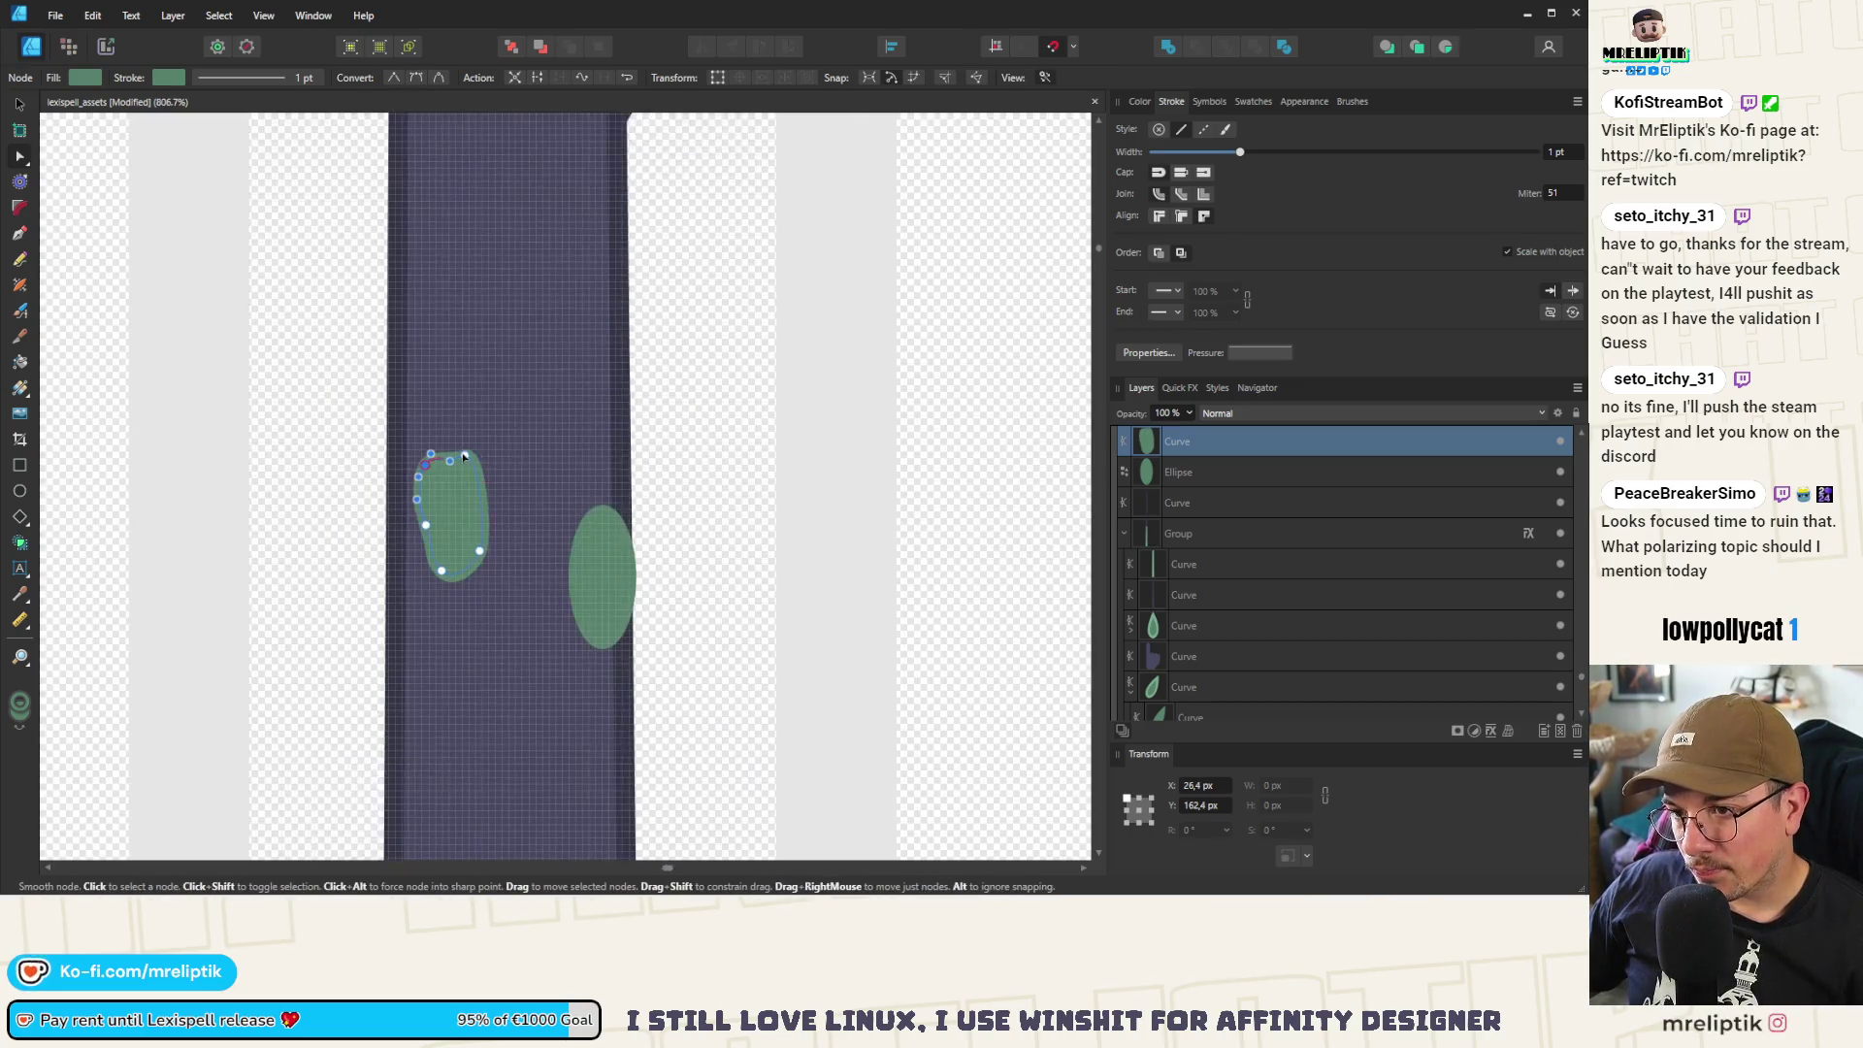
scroll(458, 470, up, 4)
mouse_move(428, 471)
mouse_down()
mouse_move(399, 471)
mouse_move(535, 439)
mouse_up()
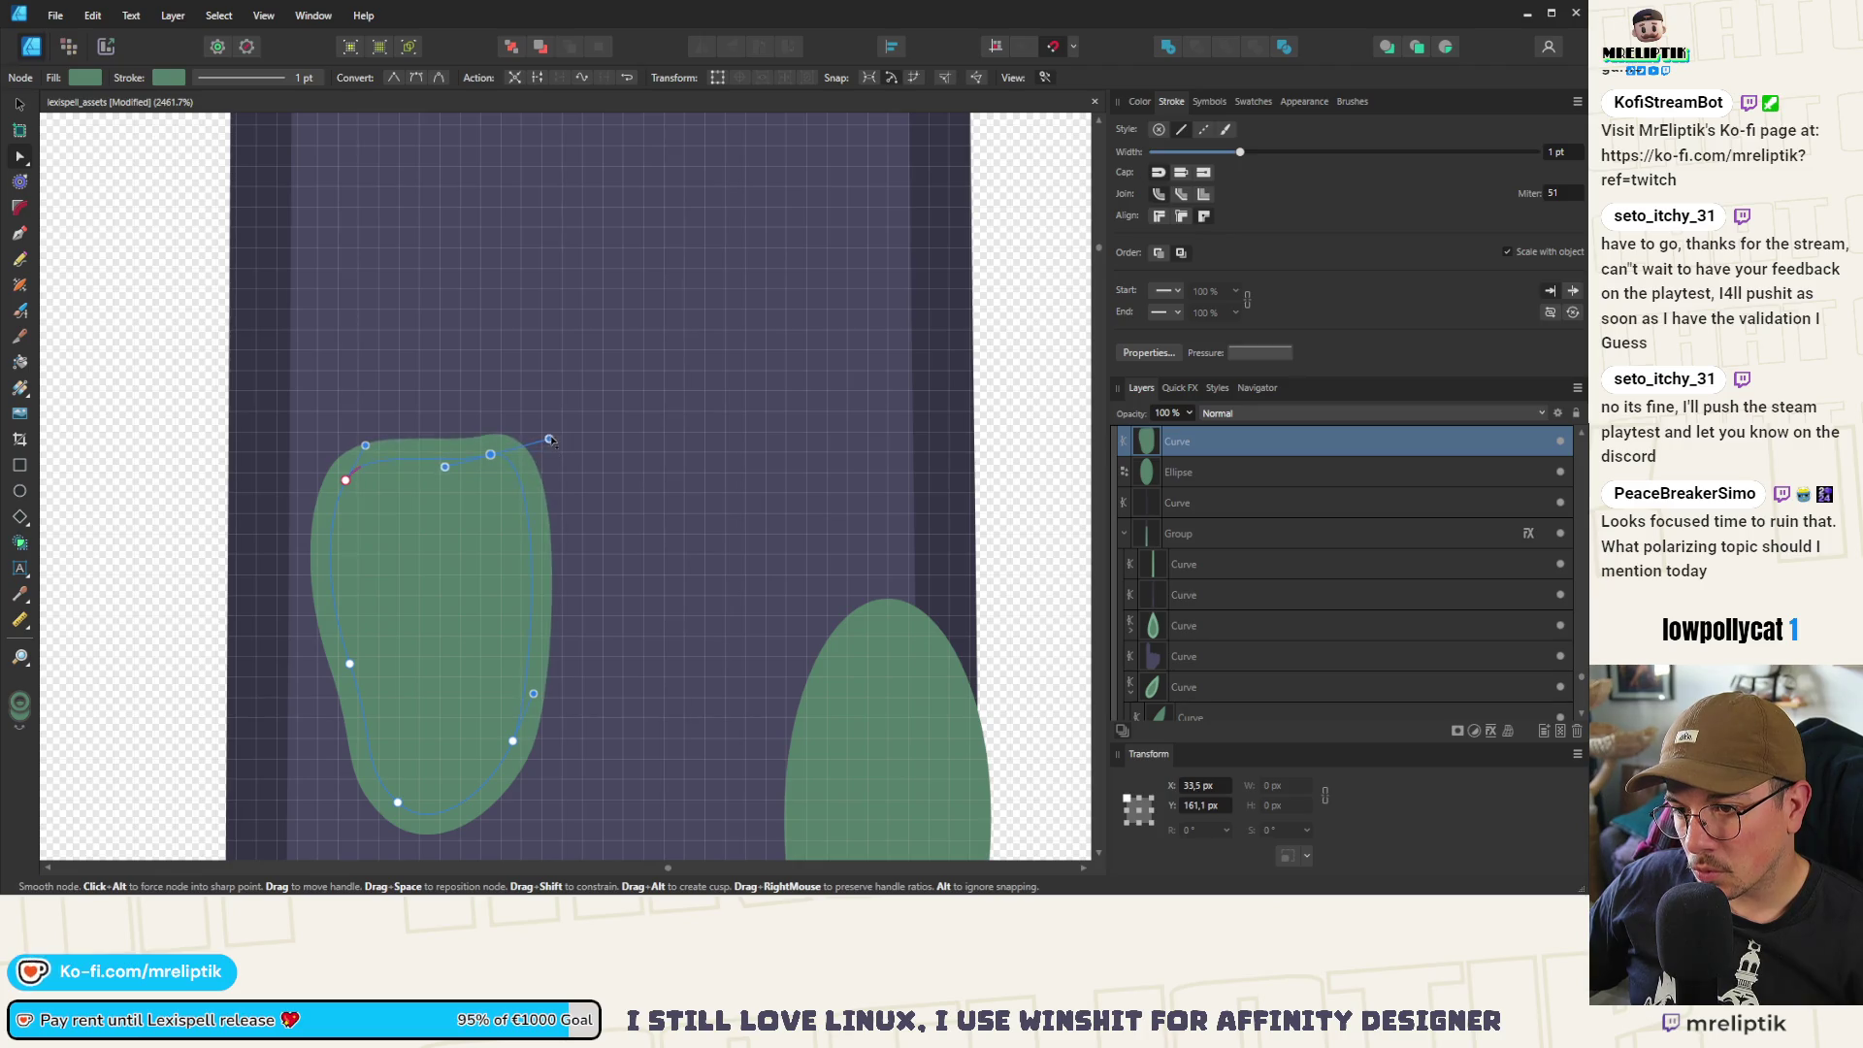
scroll(383, 475, down, 6)
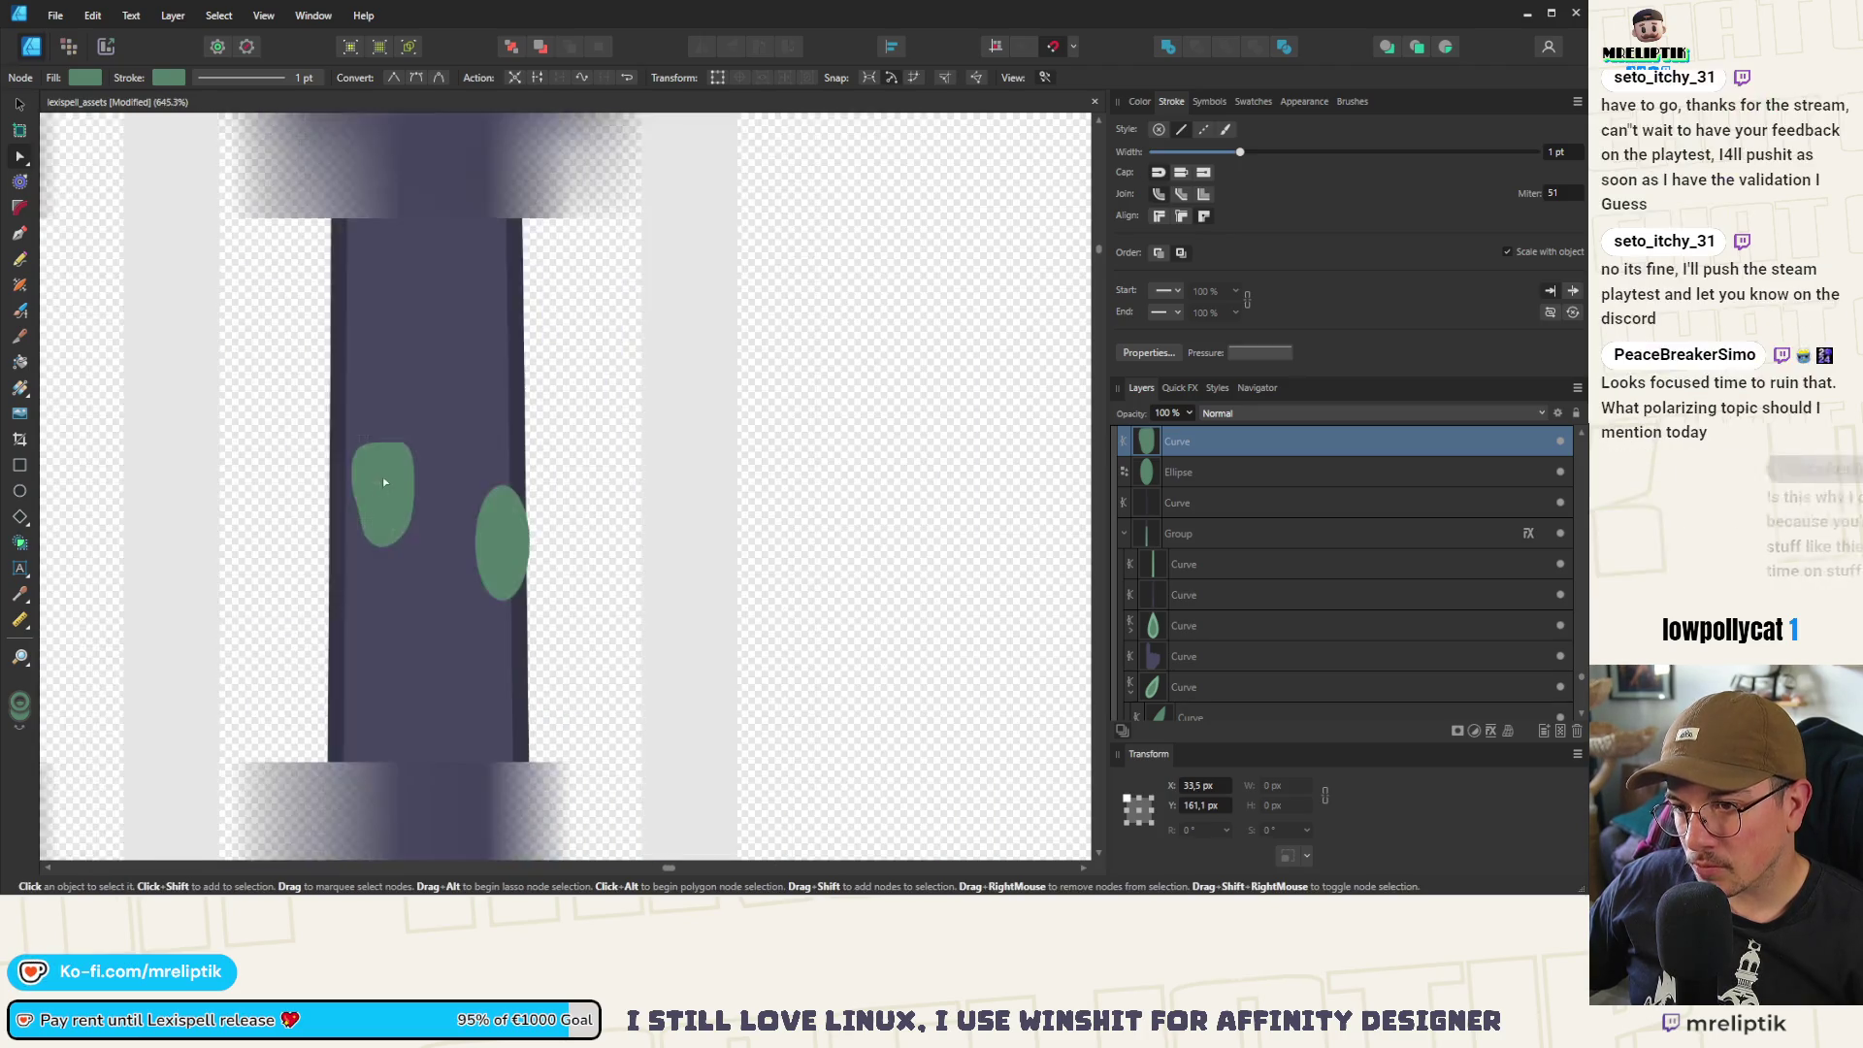
Delete the trial green oval
click(19, 103)
click(492, 530)
key(Delete)
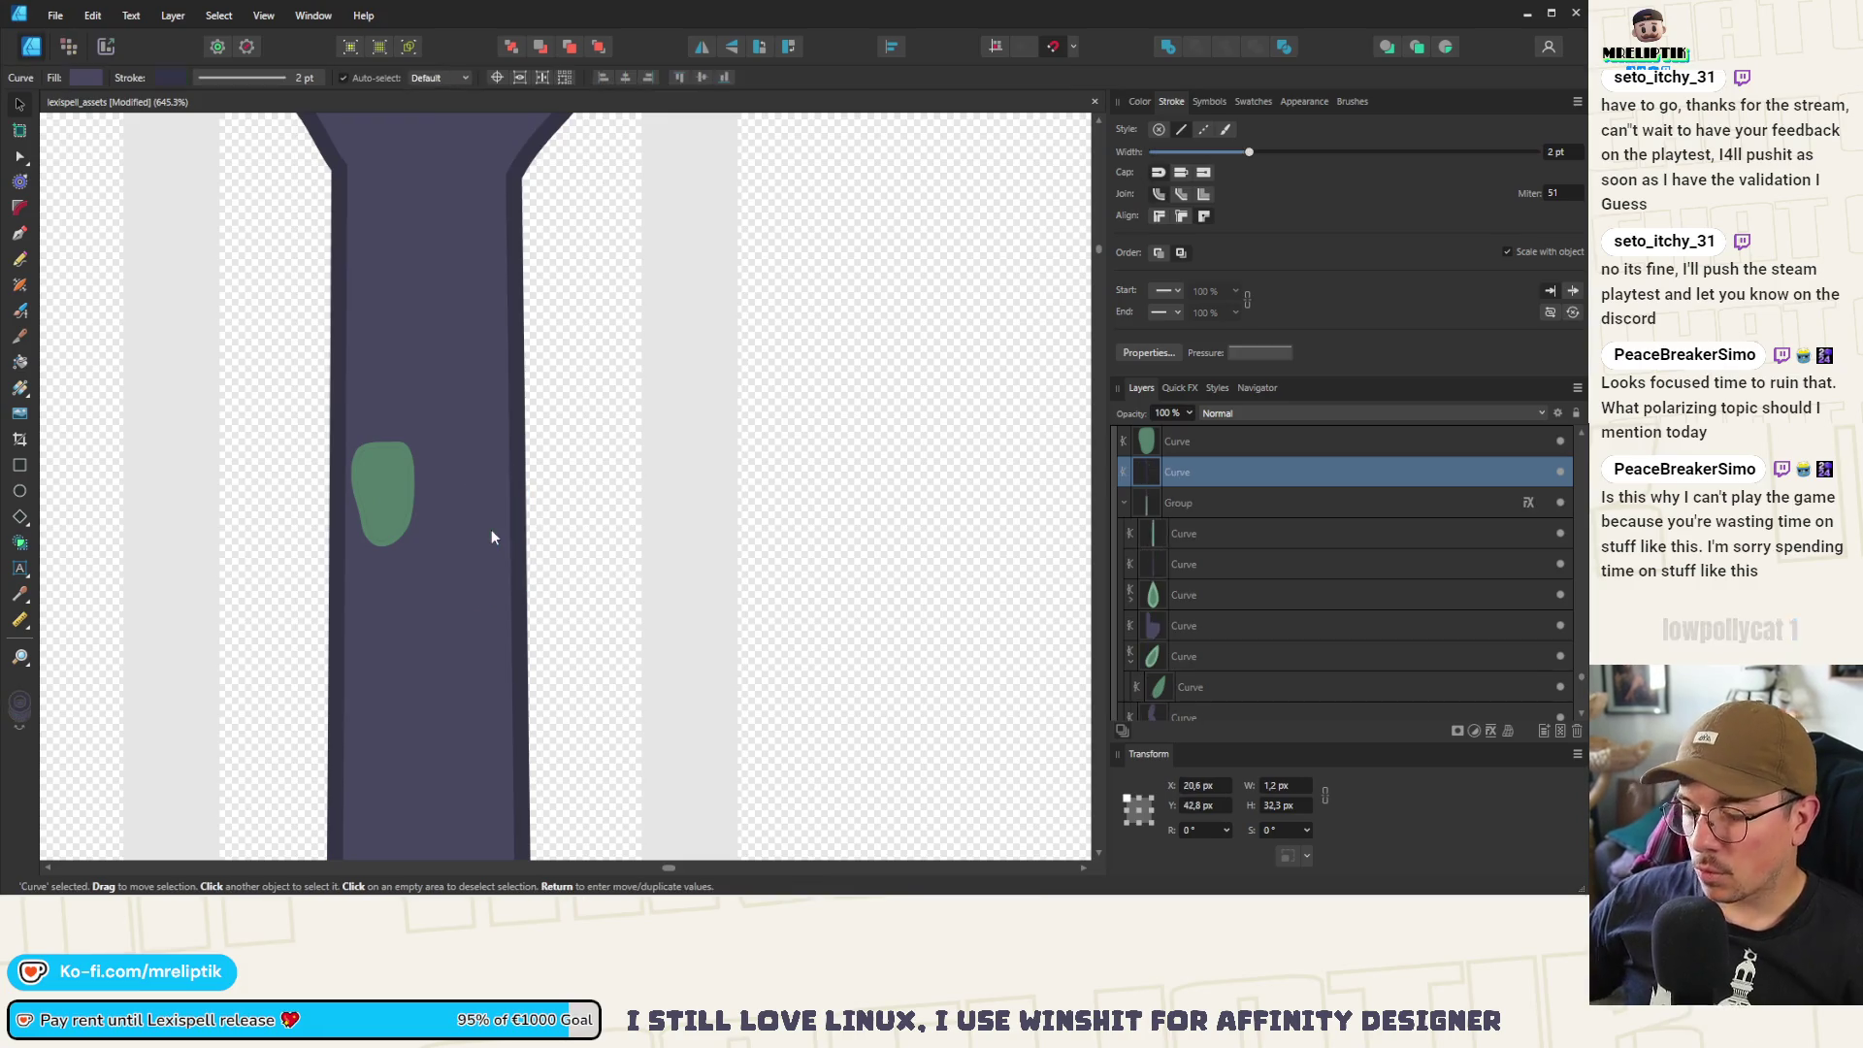
Set the green blotch's stroke to 0 pt and paste it inside the arm's group
click(409, 477)
drag(1238, 152, 1153, 152)
key(ctrl+x)
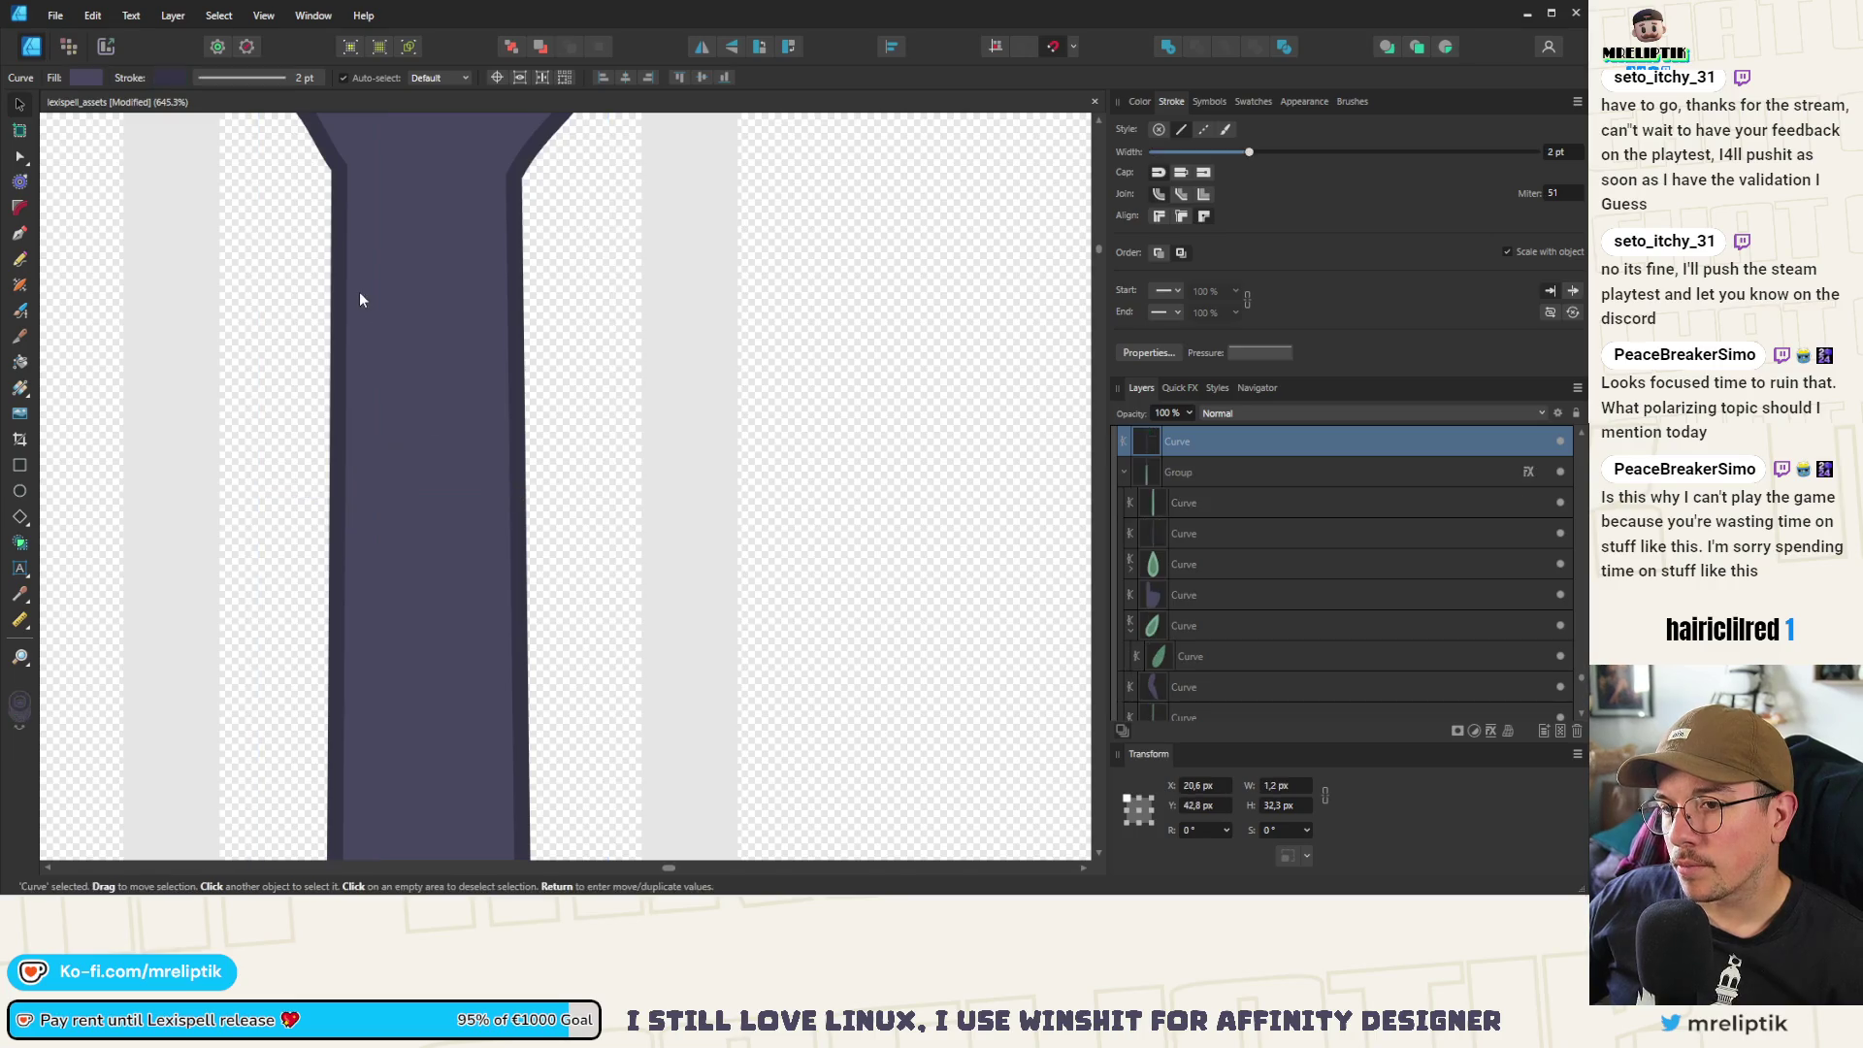
key(ctrl+v)
scroll(357, 325, up, 3)
drag(389, 543, 330, 486)
Duplicate the blotch into rotated copies placed further down the arm
scroll(330, 494, down, 5)
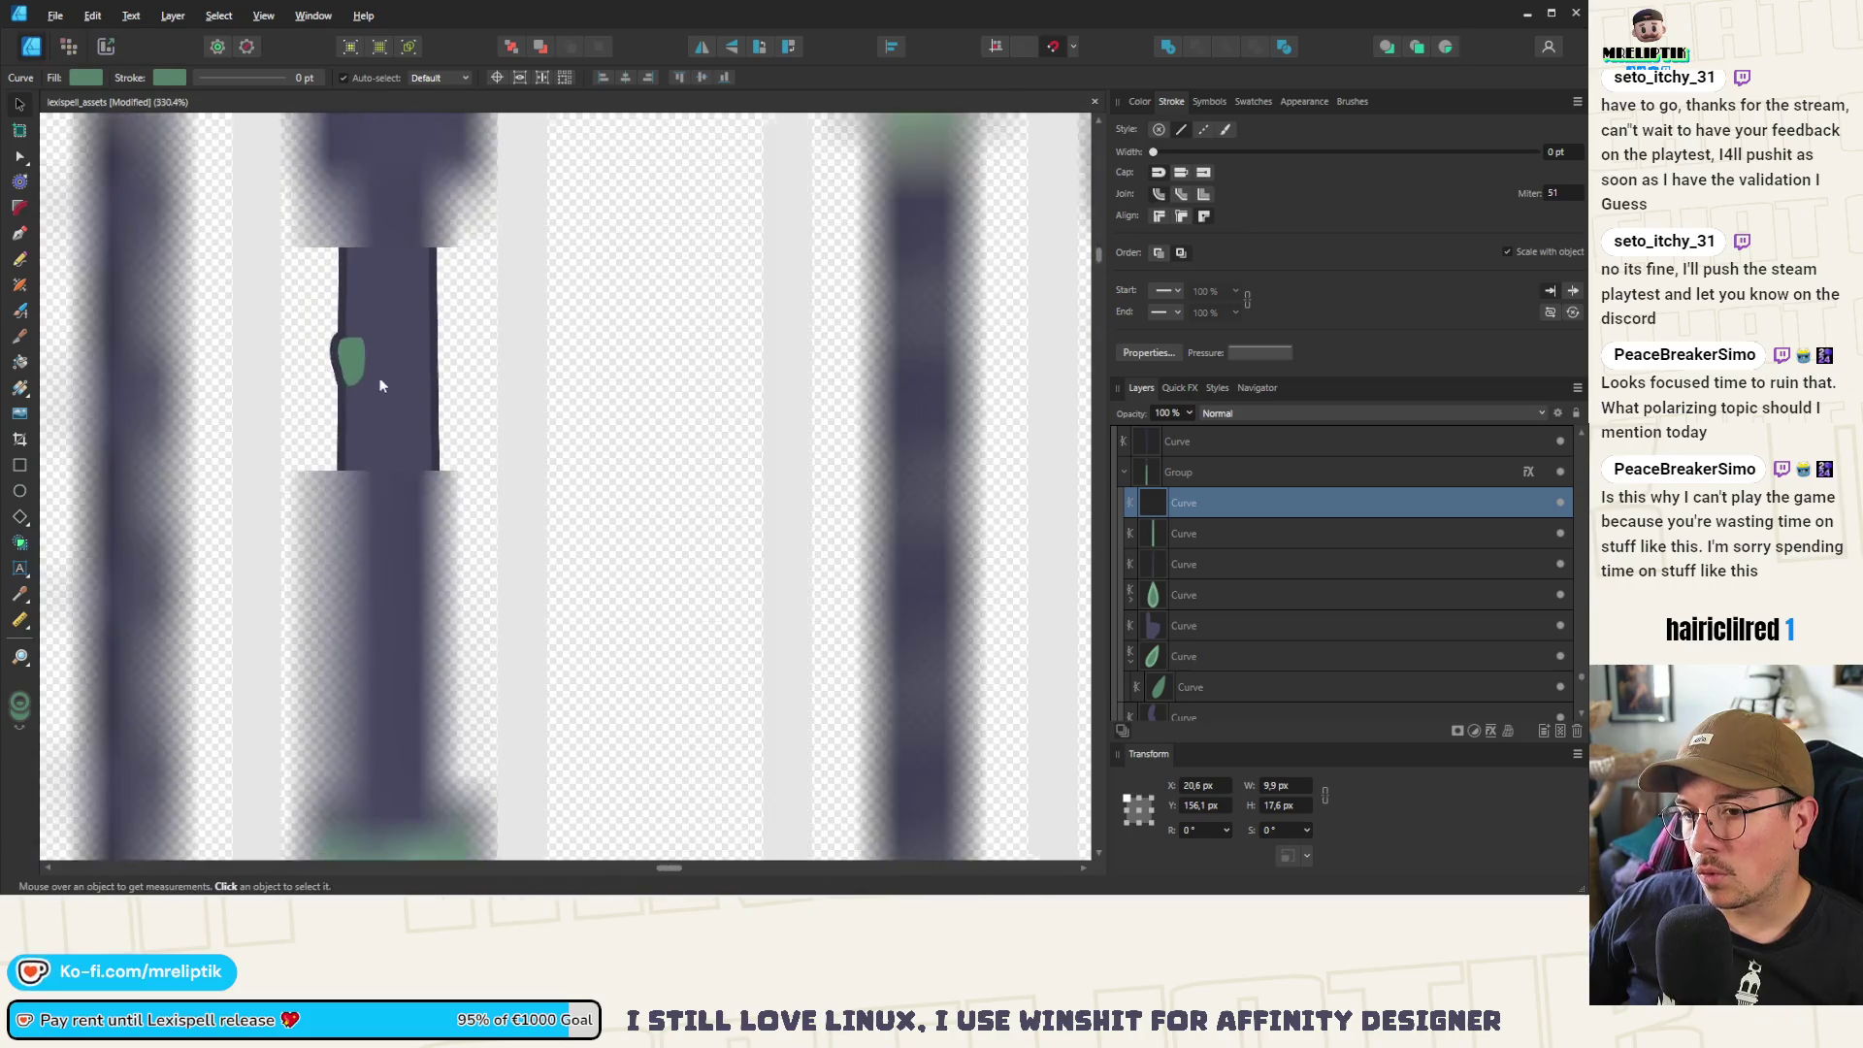
mouse_move(380, 570)
mouse_down()
mouse_move(498, 442)
mouse_move(561, 553)
mouse_move(505, 576)
mouse_up()
scroll(483, 447, up, 4)
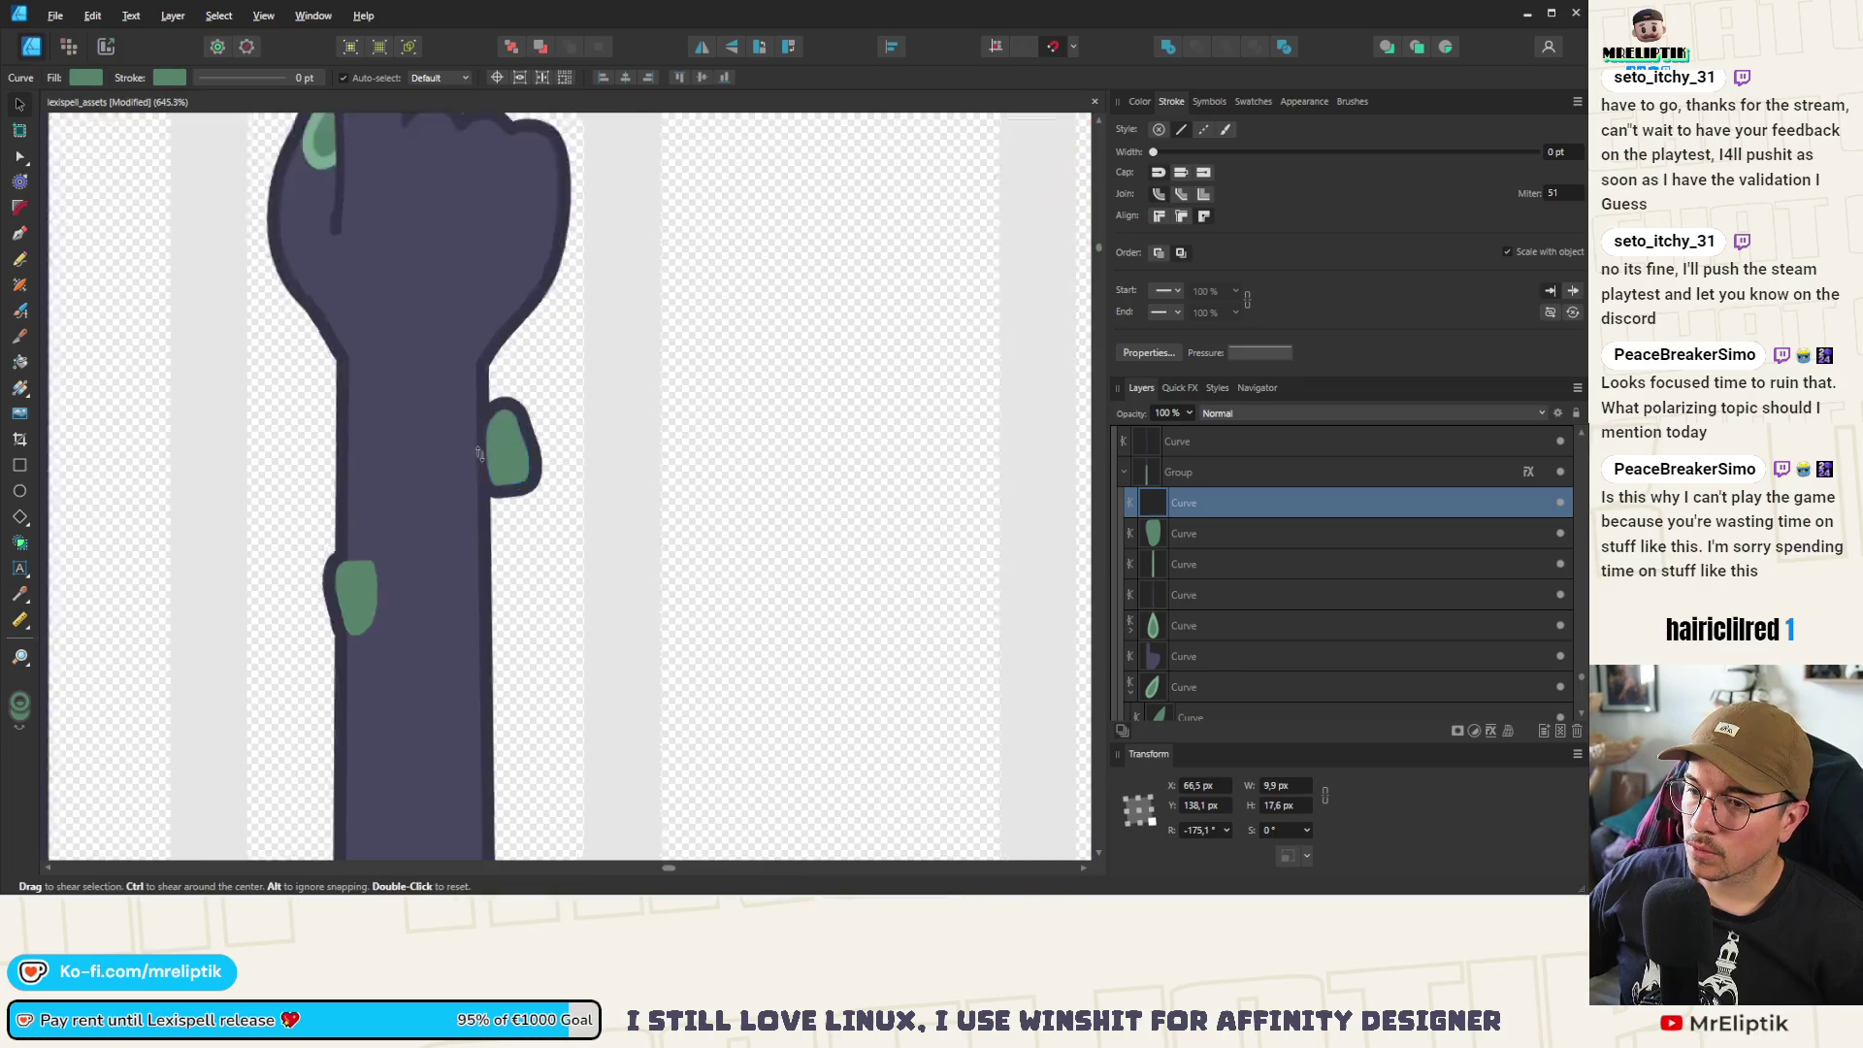
mouse_move(482, 438)
mouse_down()
mouse_move(460, 406)
mouse_move(474, 351)
mouse_move(532, 387)
mouse_move(490, 417)
mouse_up()
scroll(463, 406, down, 1)
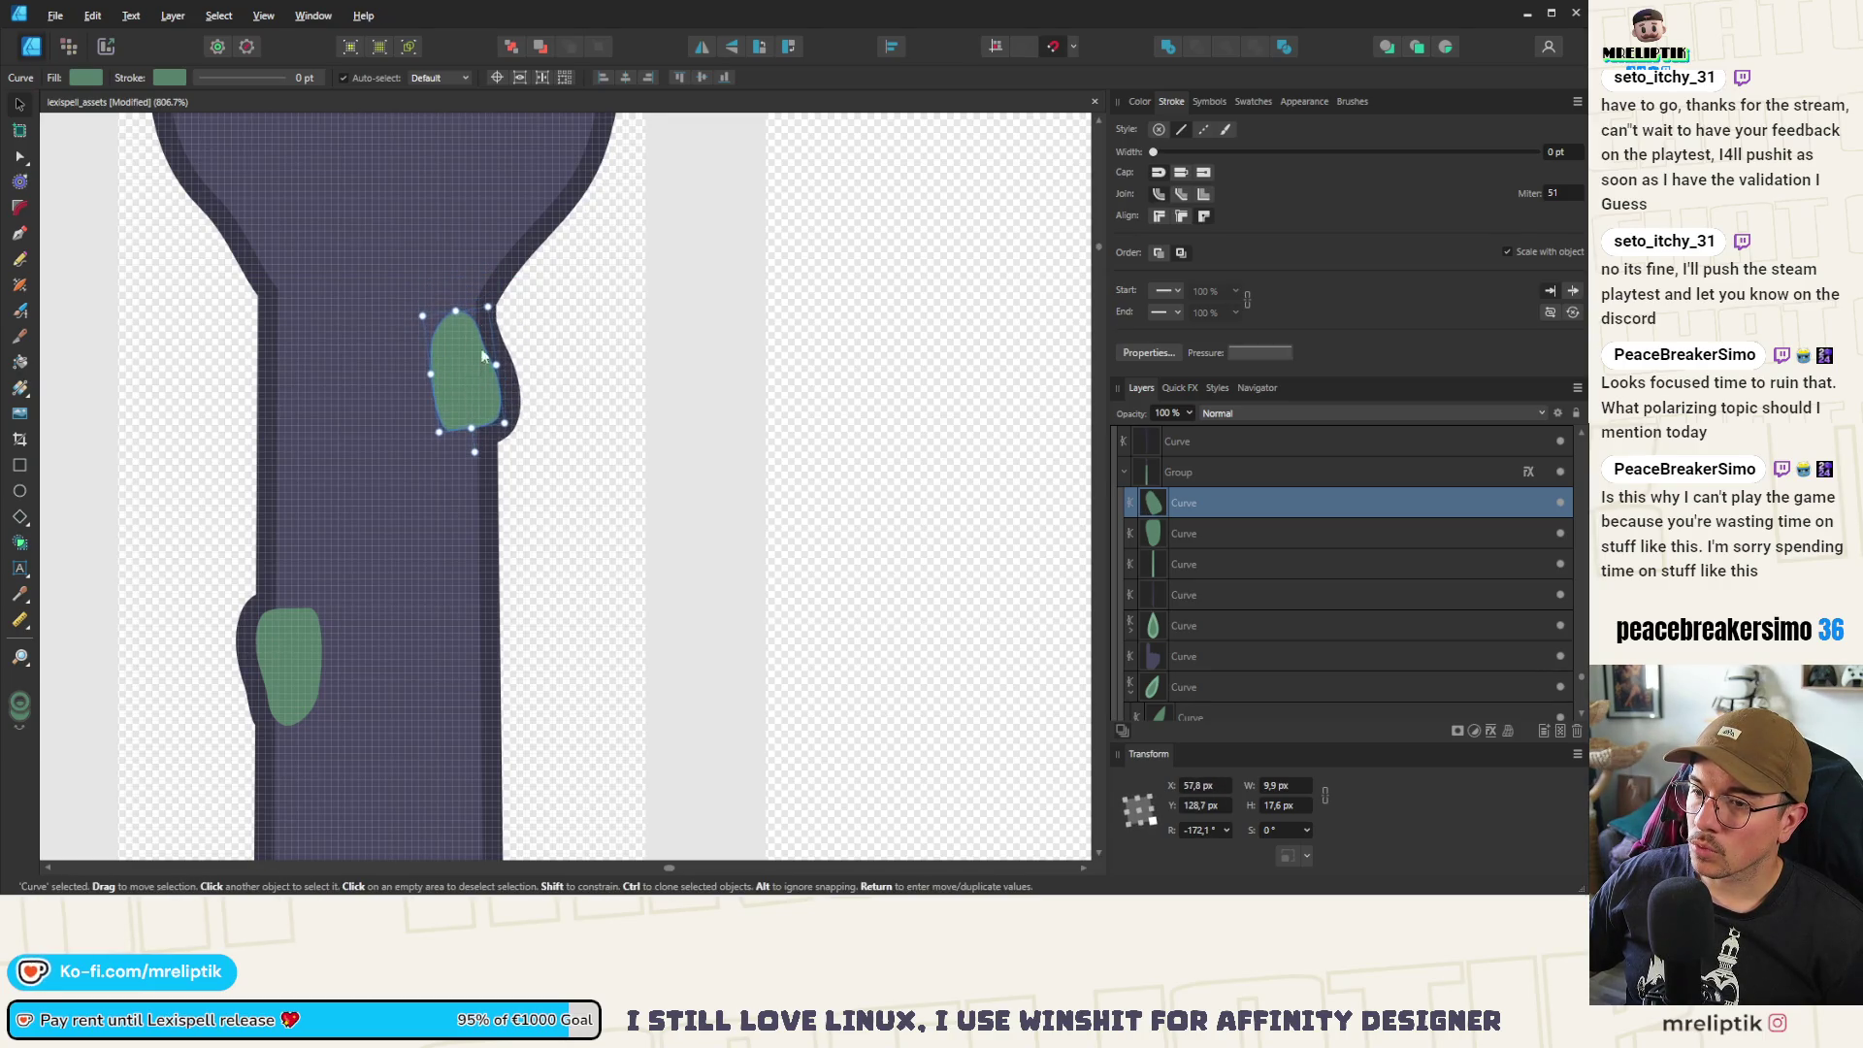
scroll(483, 356, down, 3)
mouse_move(476, 341)
ctrl+mouse_down()
mouse_move(471, 520)
mouse_move(448, 584)
mouse_move(490, 538)
mouse_move(494, 562)
mouse_move(428, 624)
mouse_move(417, 669)
ctrl+mouse_up()
scroll(416, 503, down, 4)
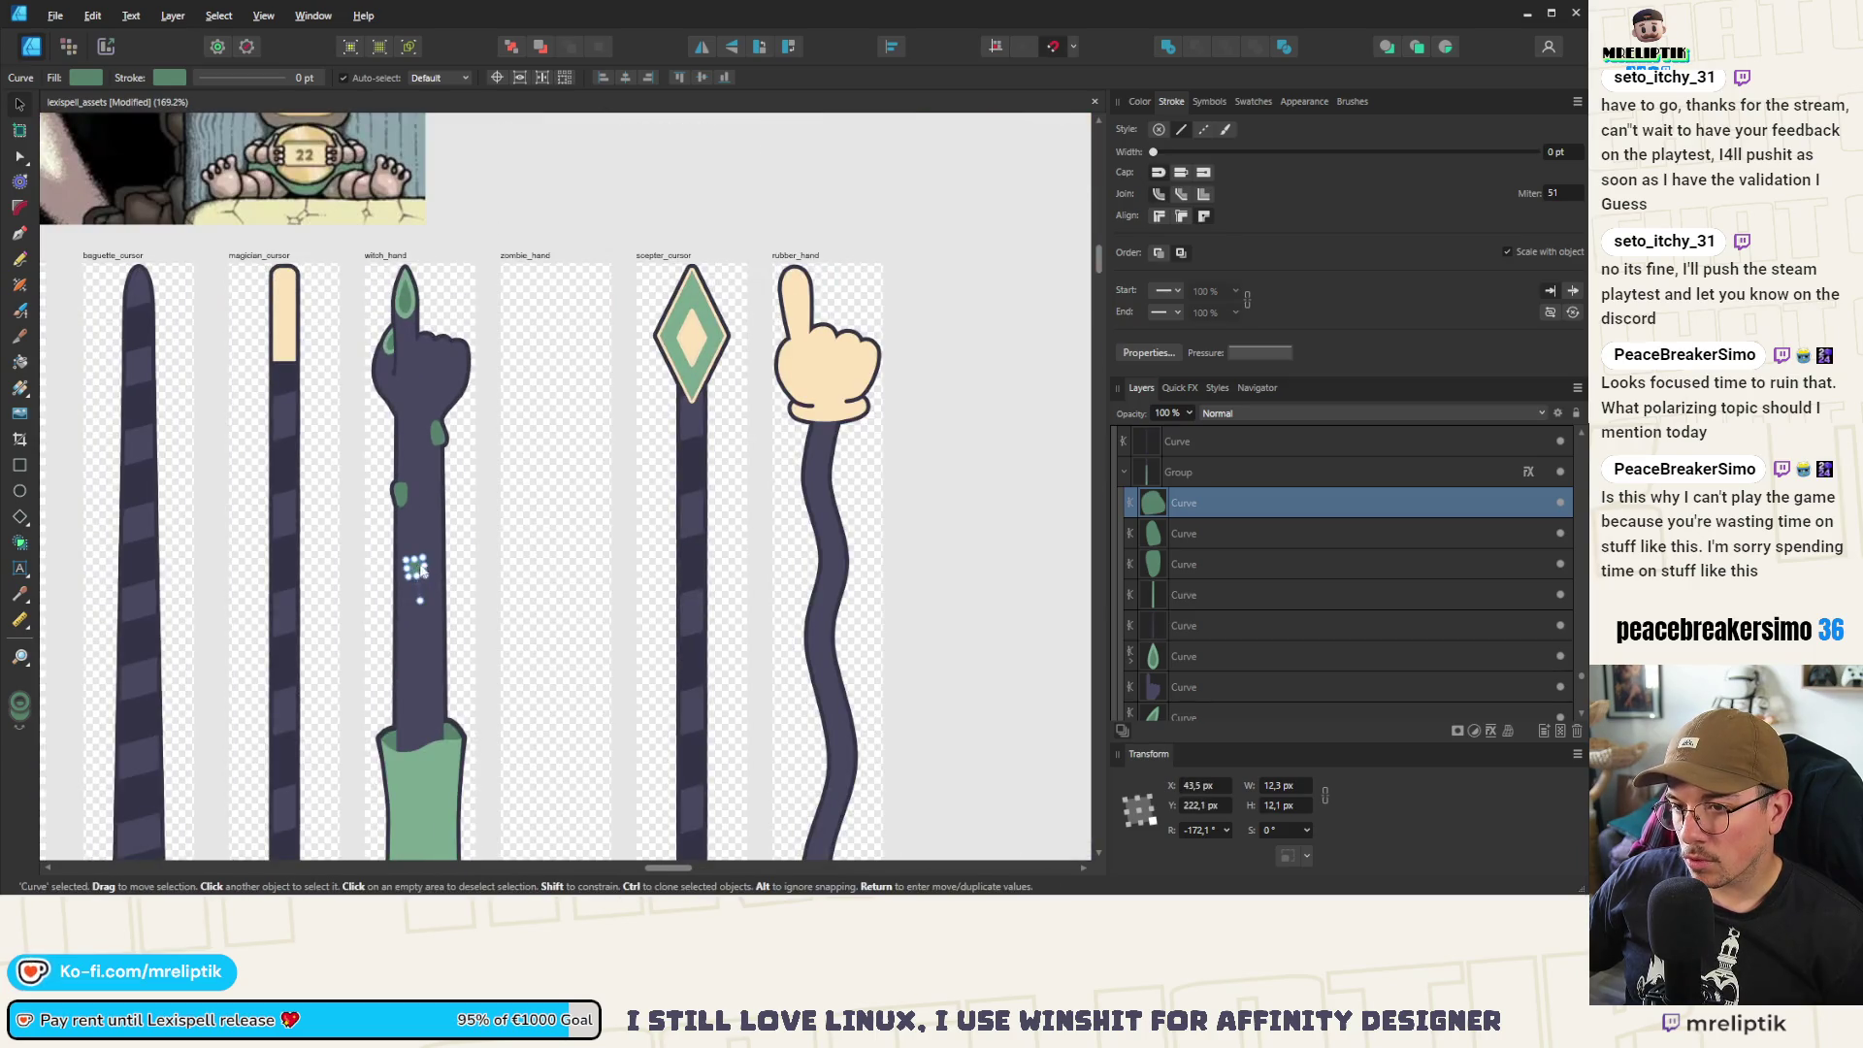
mouse_move(428, 558)
mouse_down()
mouse_move(415, 614)
mouse_move(383, 576)
mouse_move(425, 635)
mouse_up()
scroll(427, 621, up, 3)
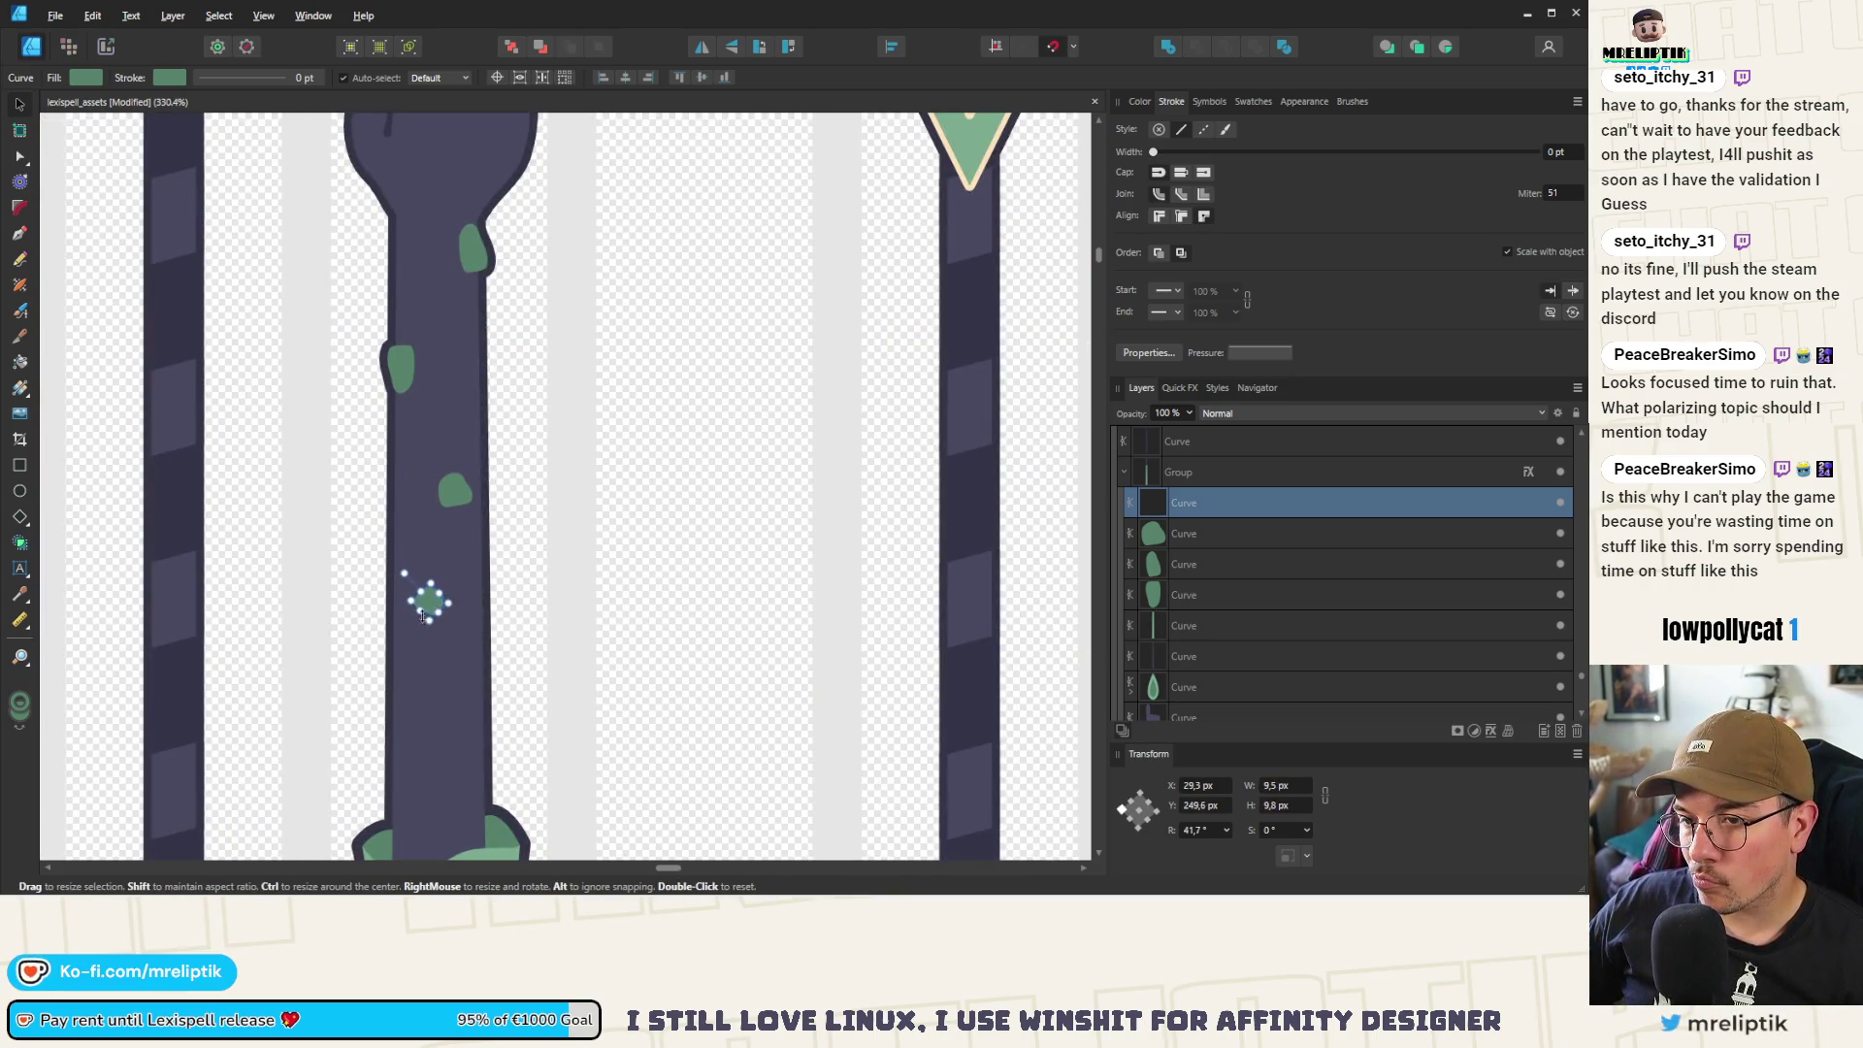
scroll(423, 617, up, 5)
Nudge the blotch's left node slightly down with the Node tool
key(a)
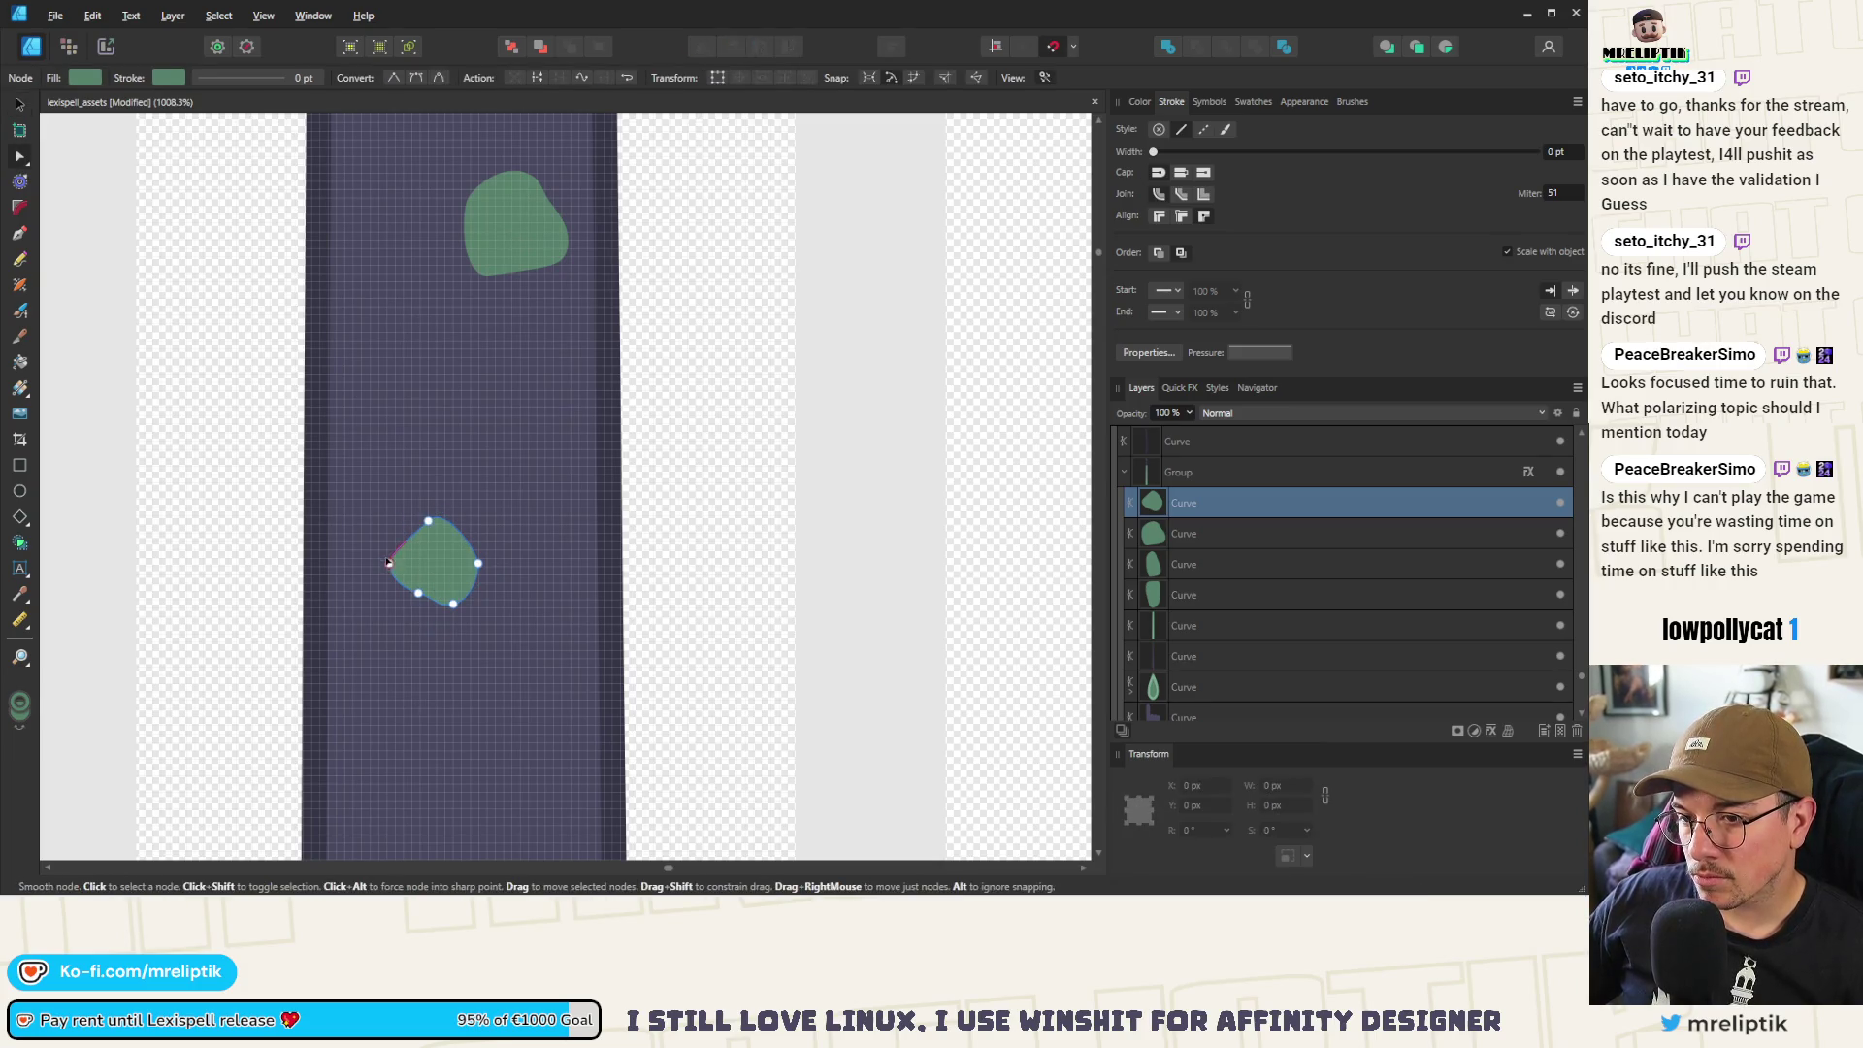
click(388, 561)
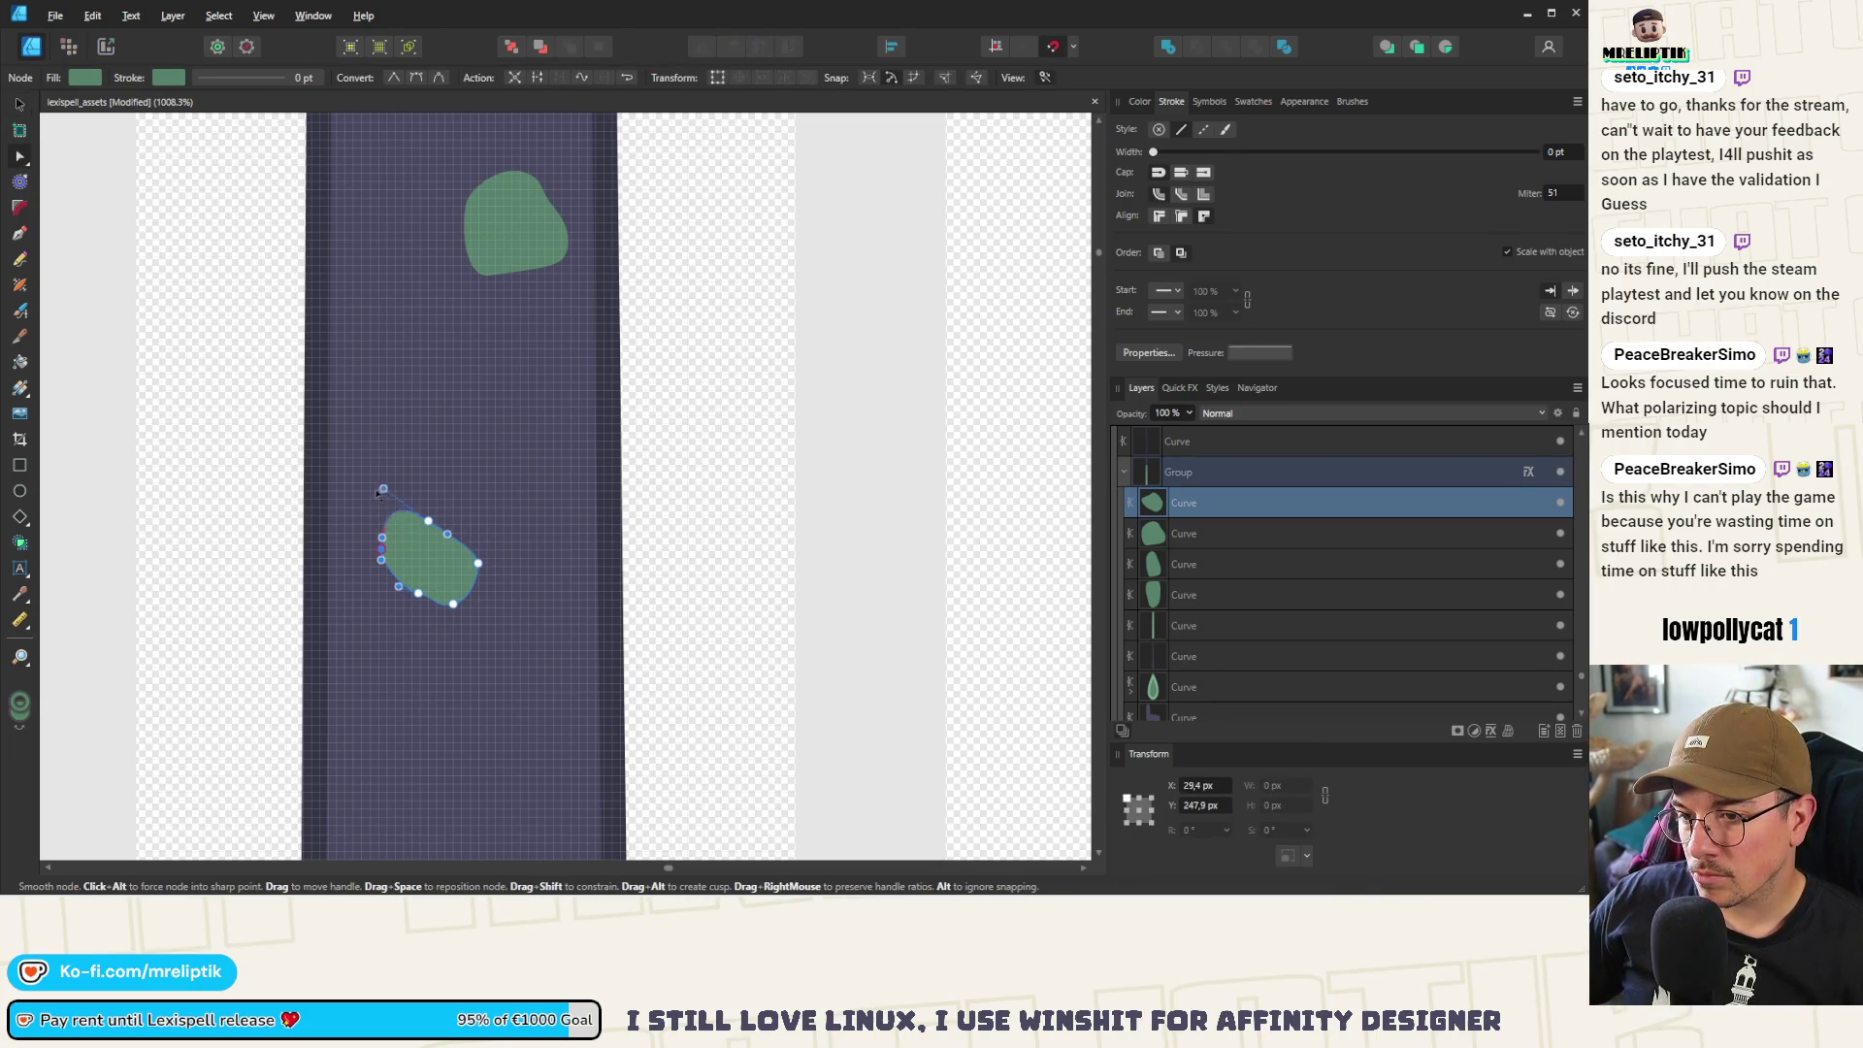
drag(389, 531, 419, 589)
scroll(398, 426, down, 3)
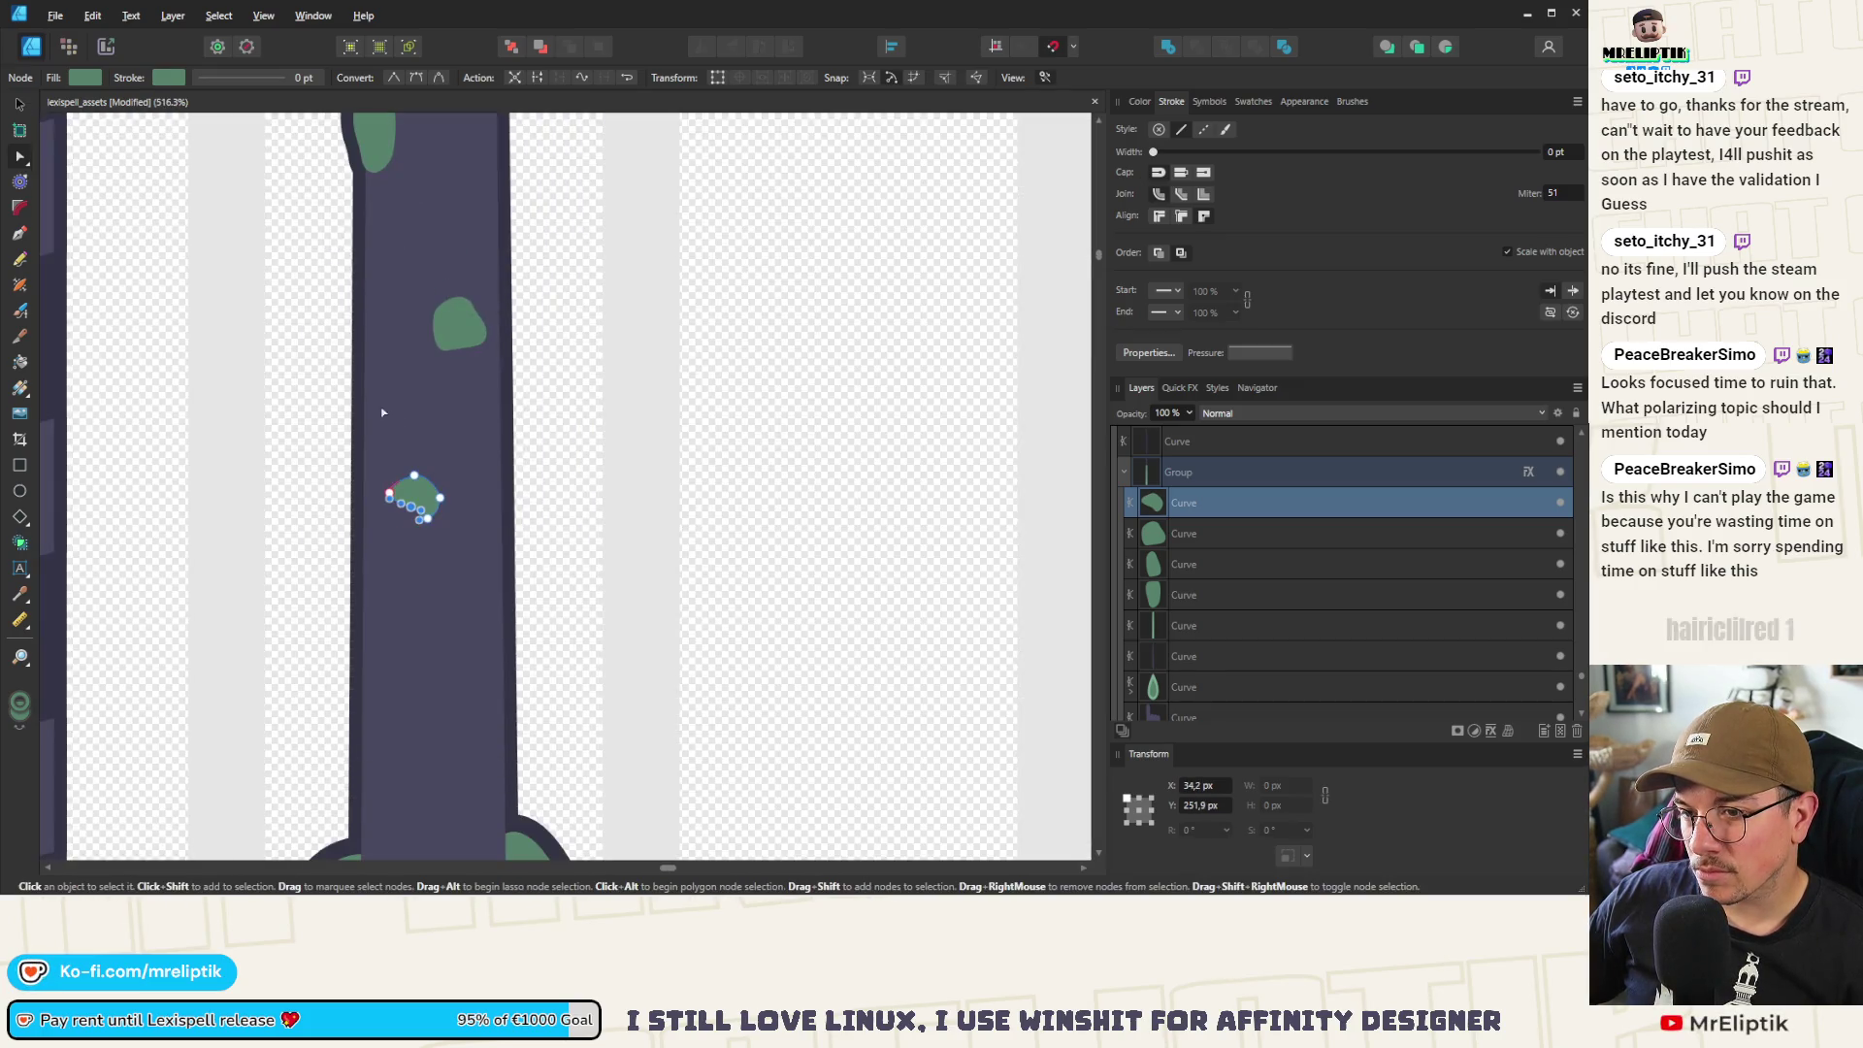
Rotate one blotch, move another down-left, and flip the smaller blotch roughly upside down
click(19, 105)
scroll(471, 485, down, 3)
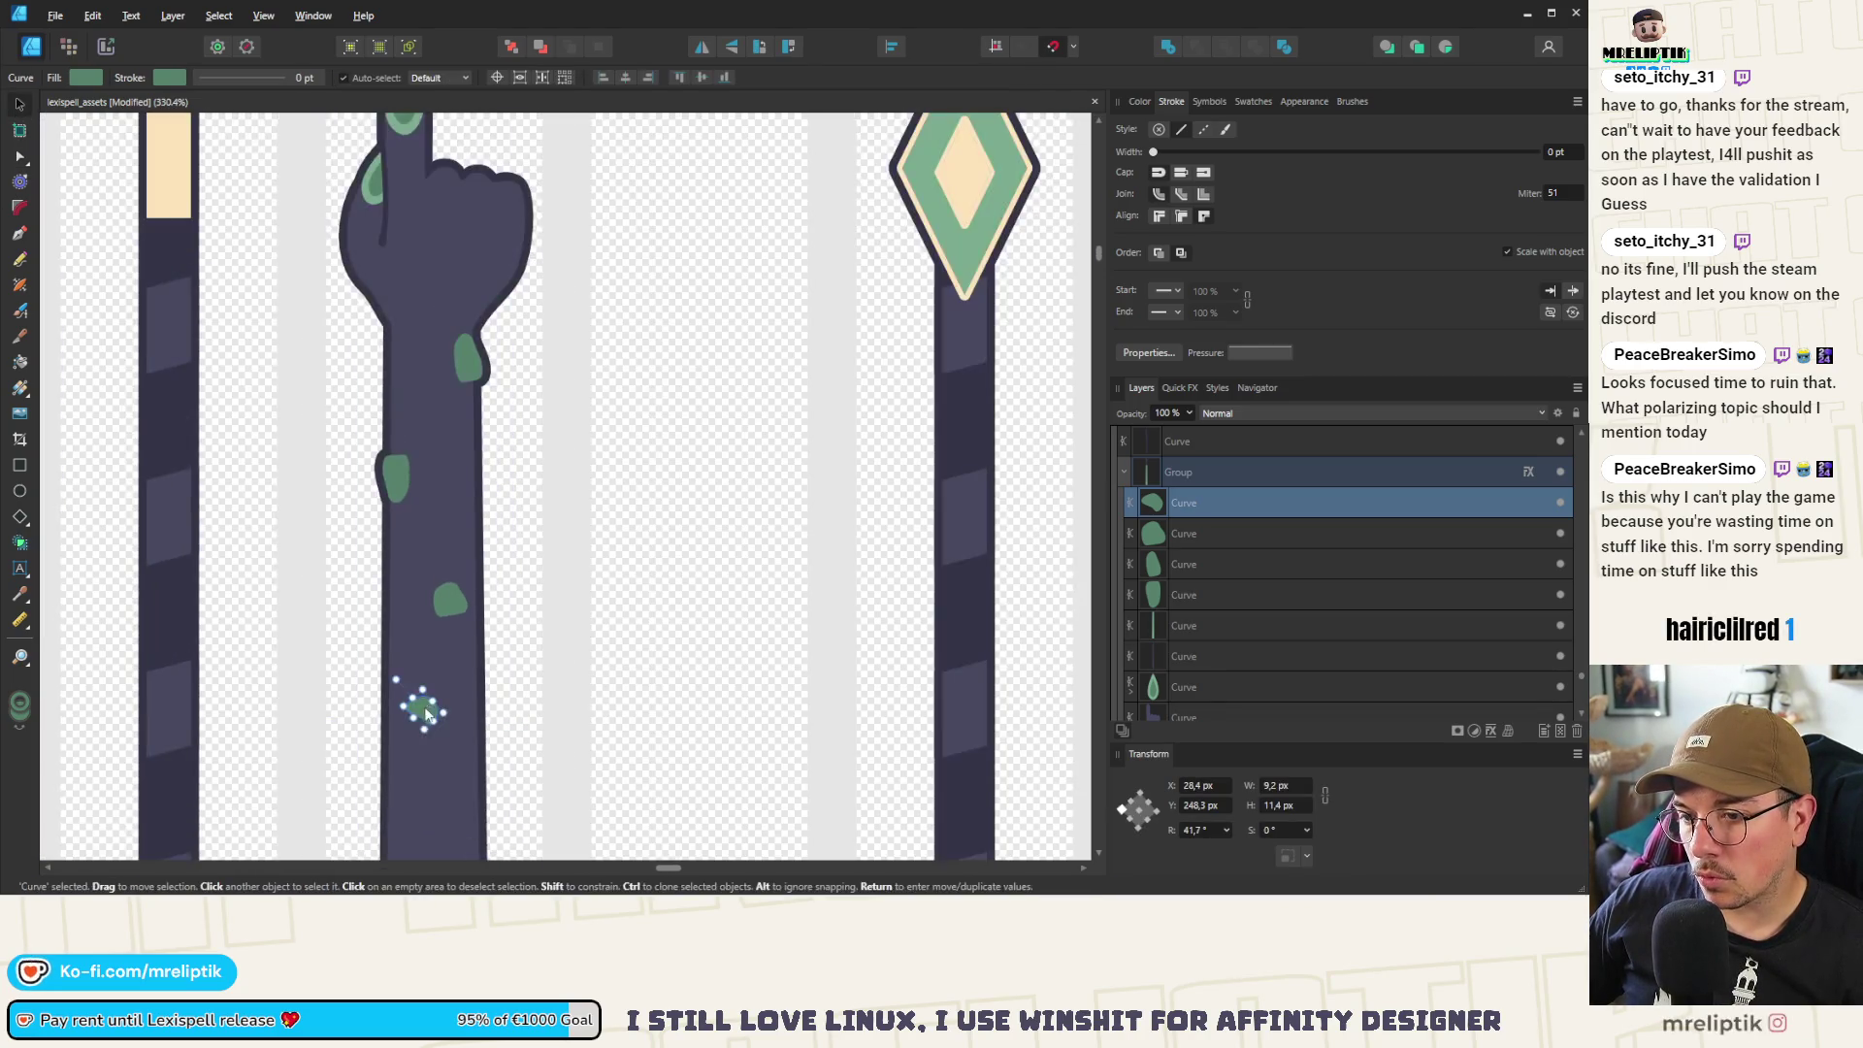
scroll(407, 330, up, 4)
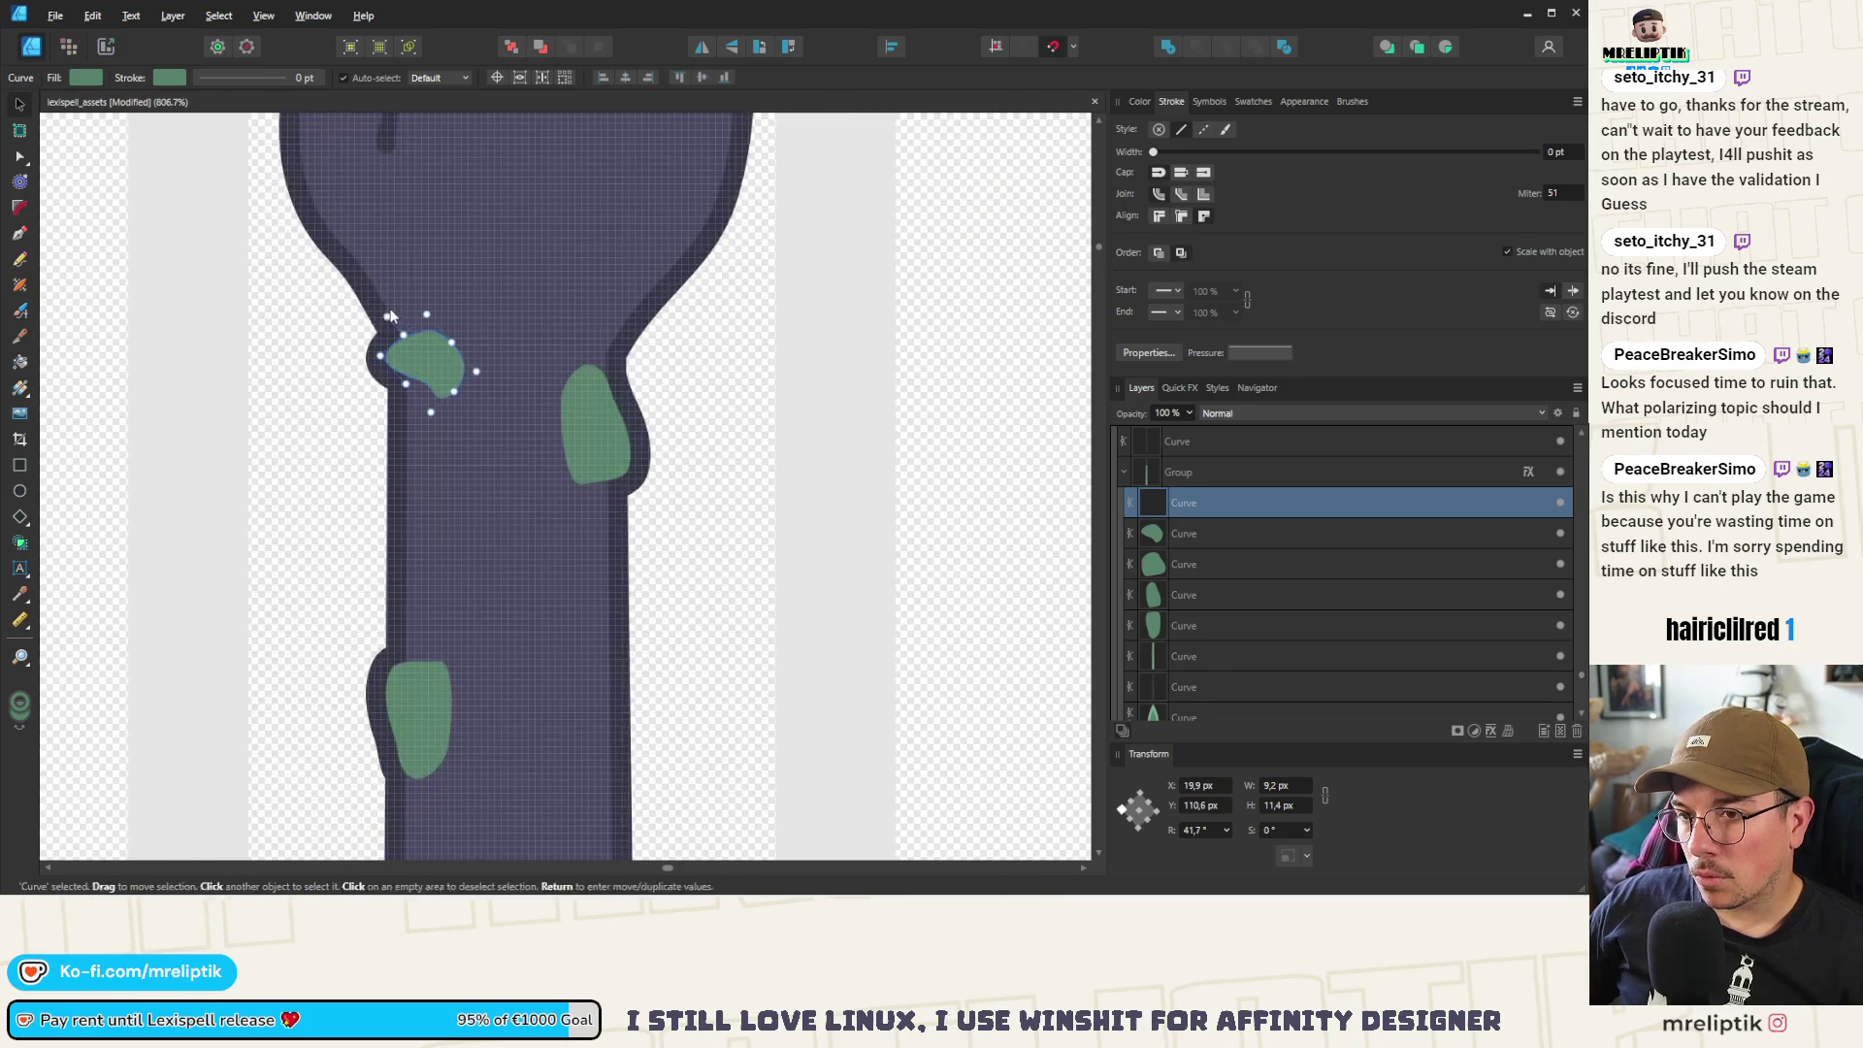
mouse_move(386, 318)
mouse_down()
mouse_move(446, 303)
mouse_move(451, 426)
mouse_move(439, 368)
mouse_move(414, 354)
mouse_up()
scroll(414, 354, down, 10)
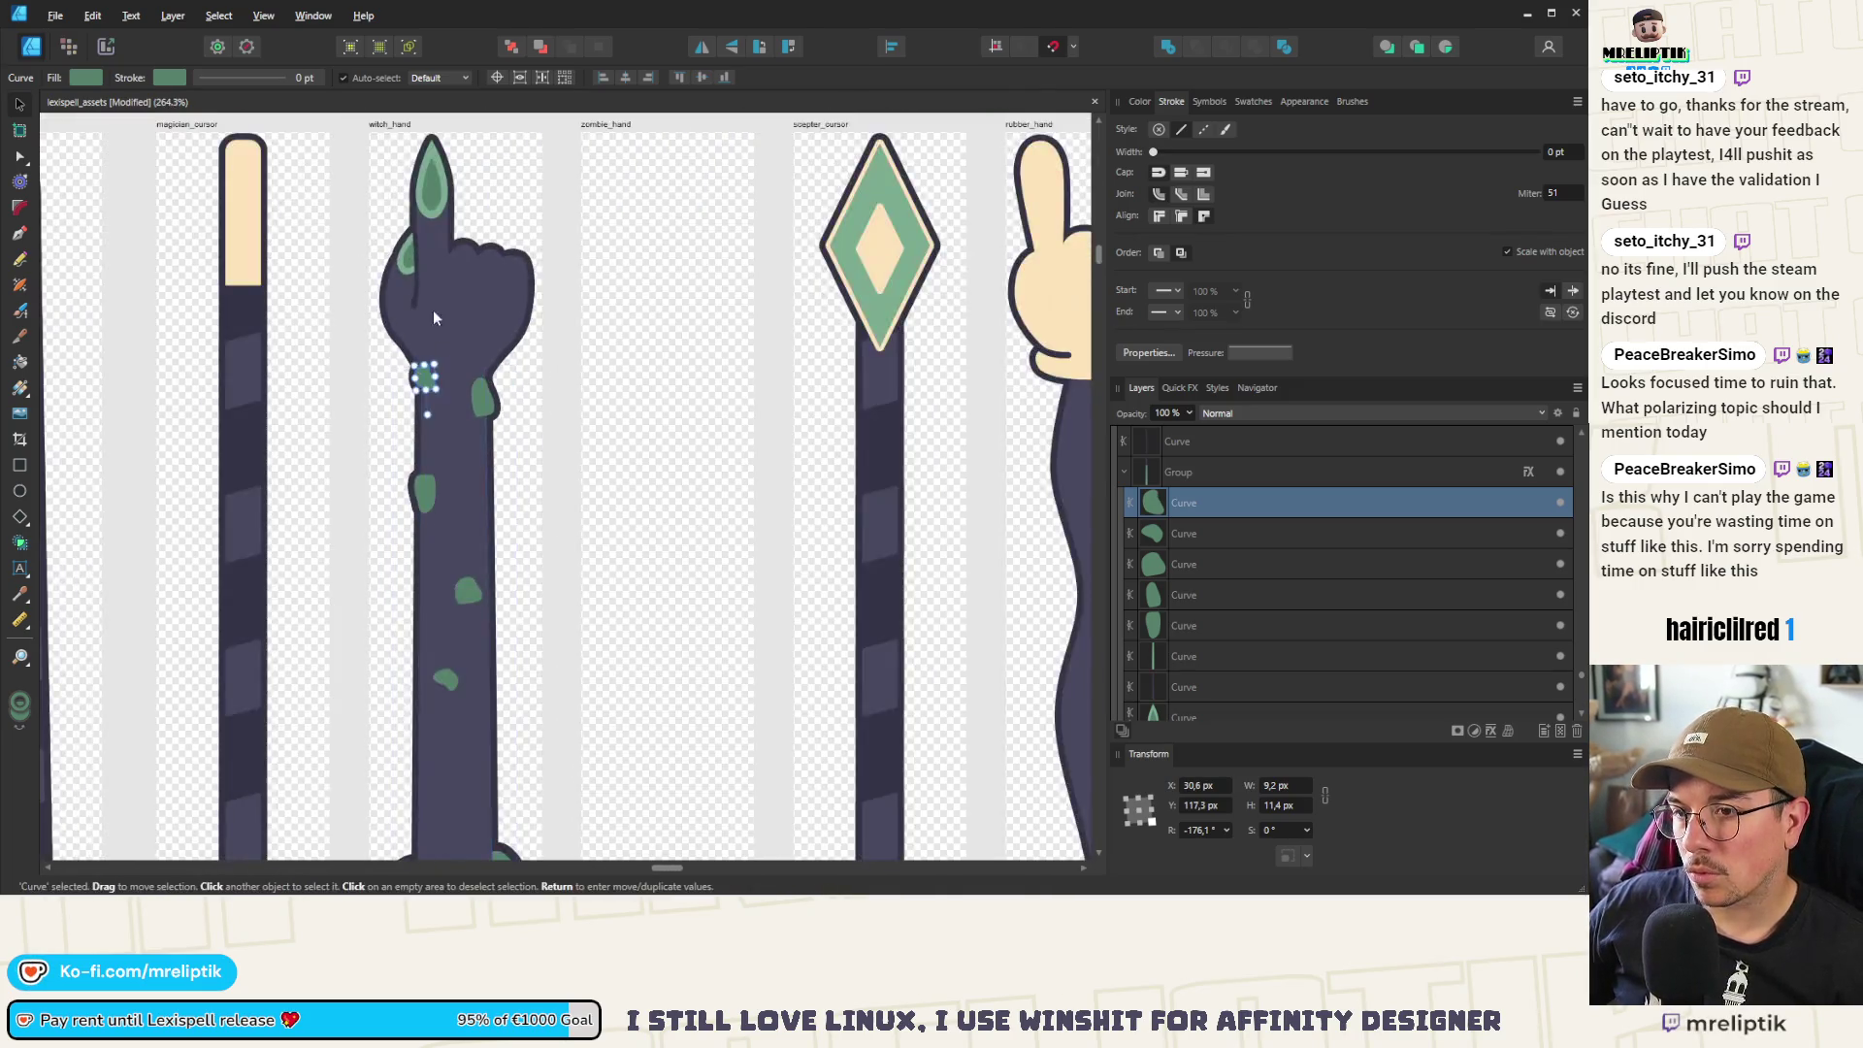
scroll(424, 476, up, 7)
drag(518, 312, 466, 383)
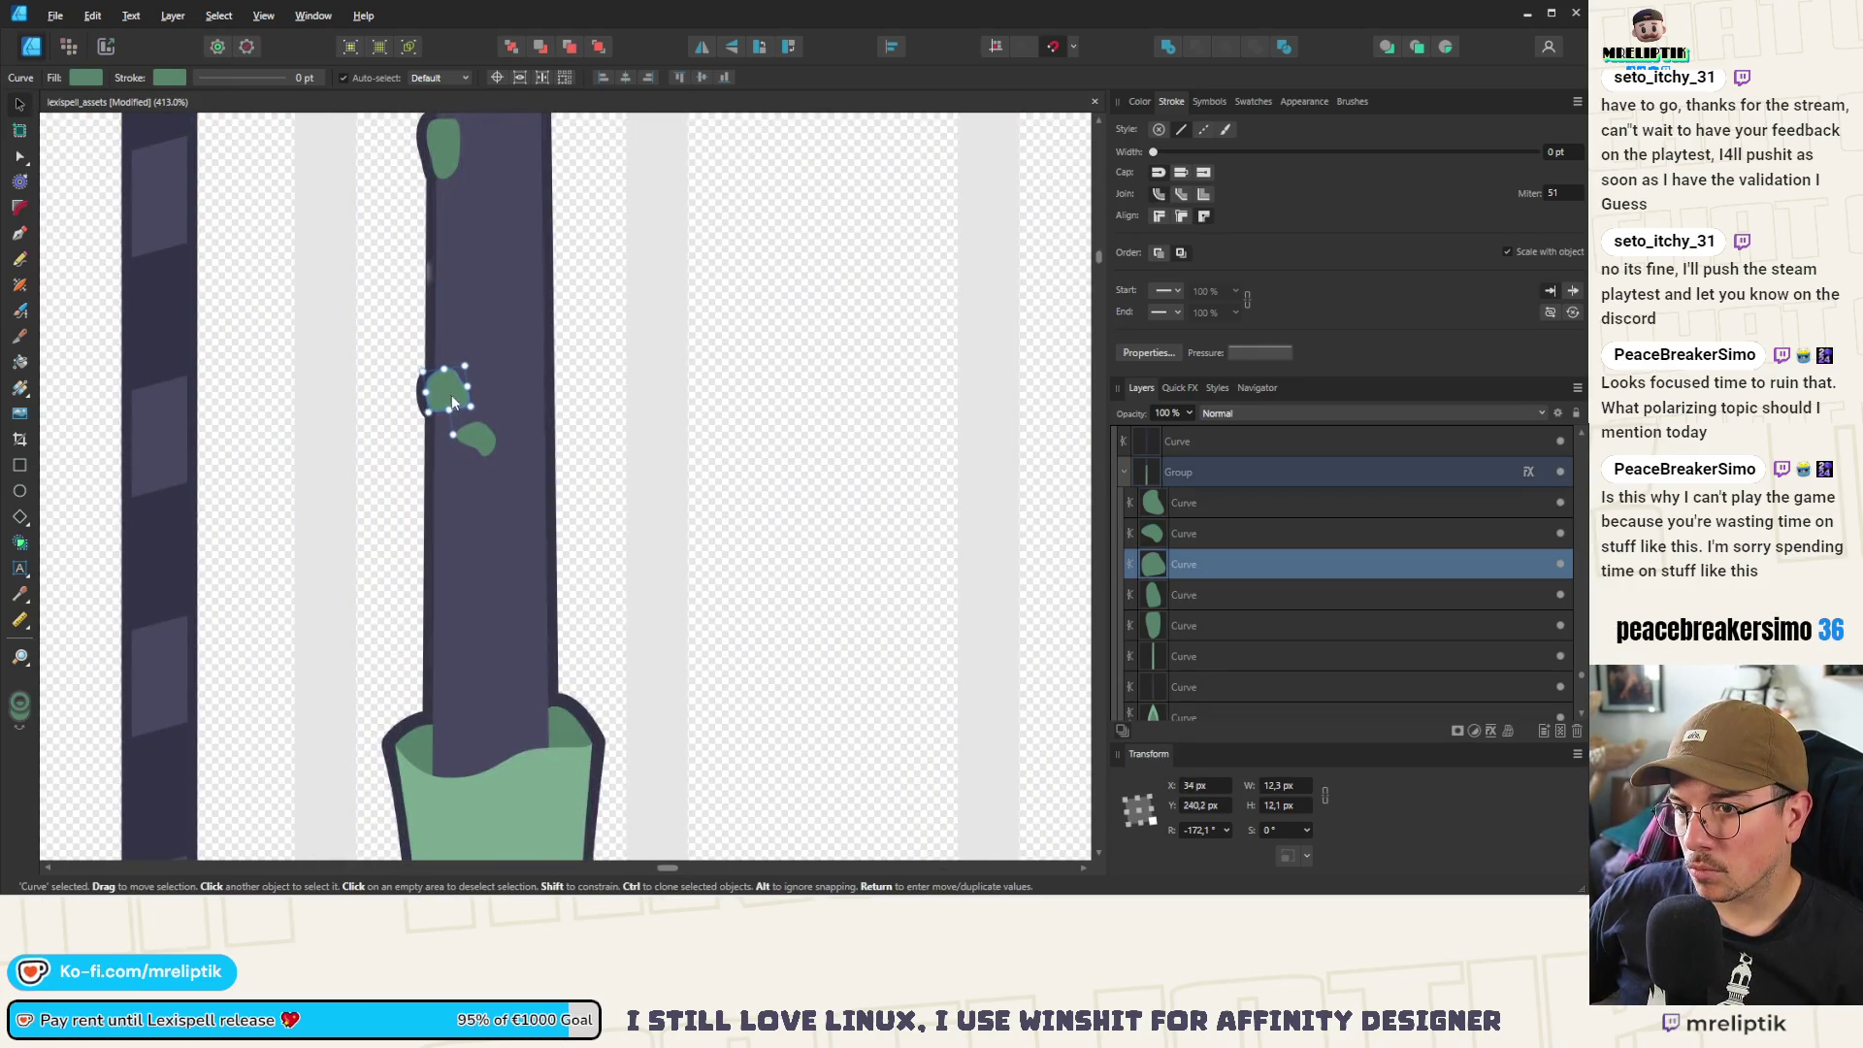
click(486, 442)
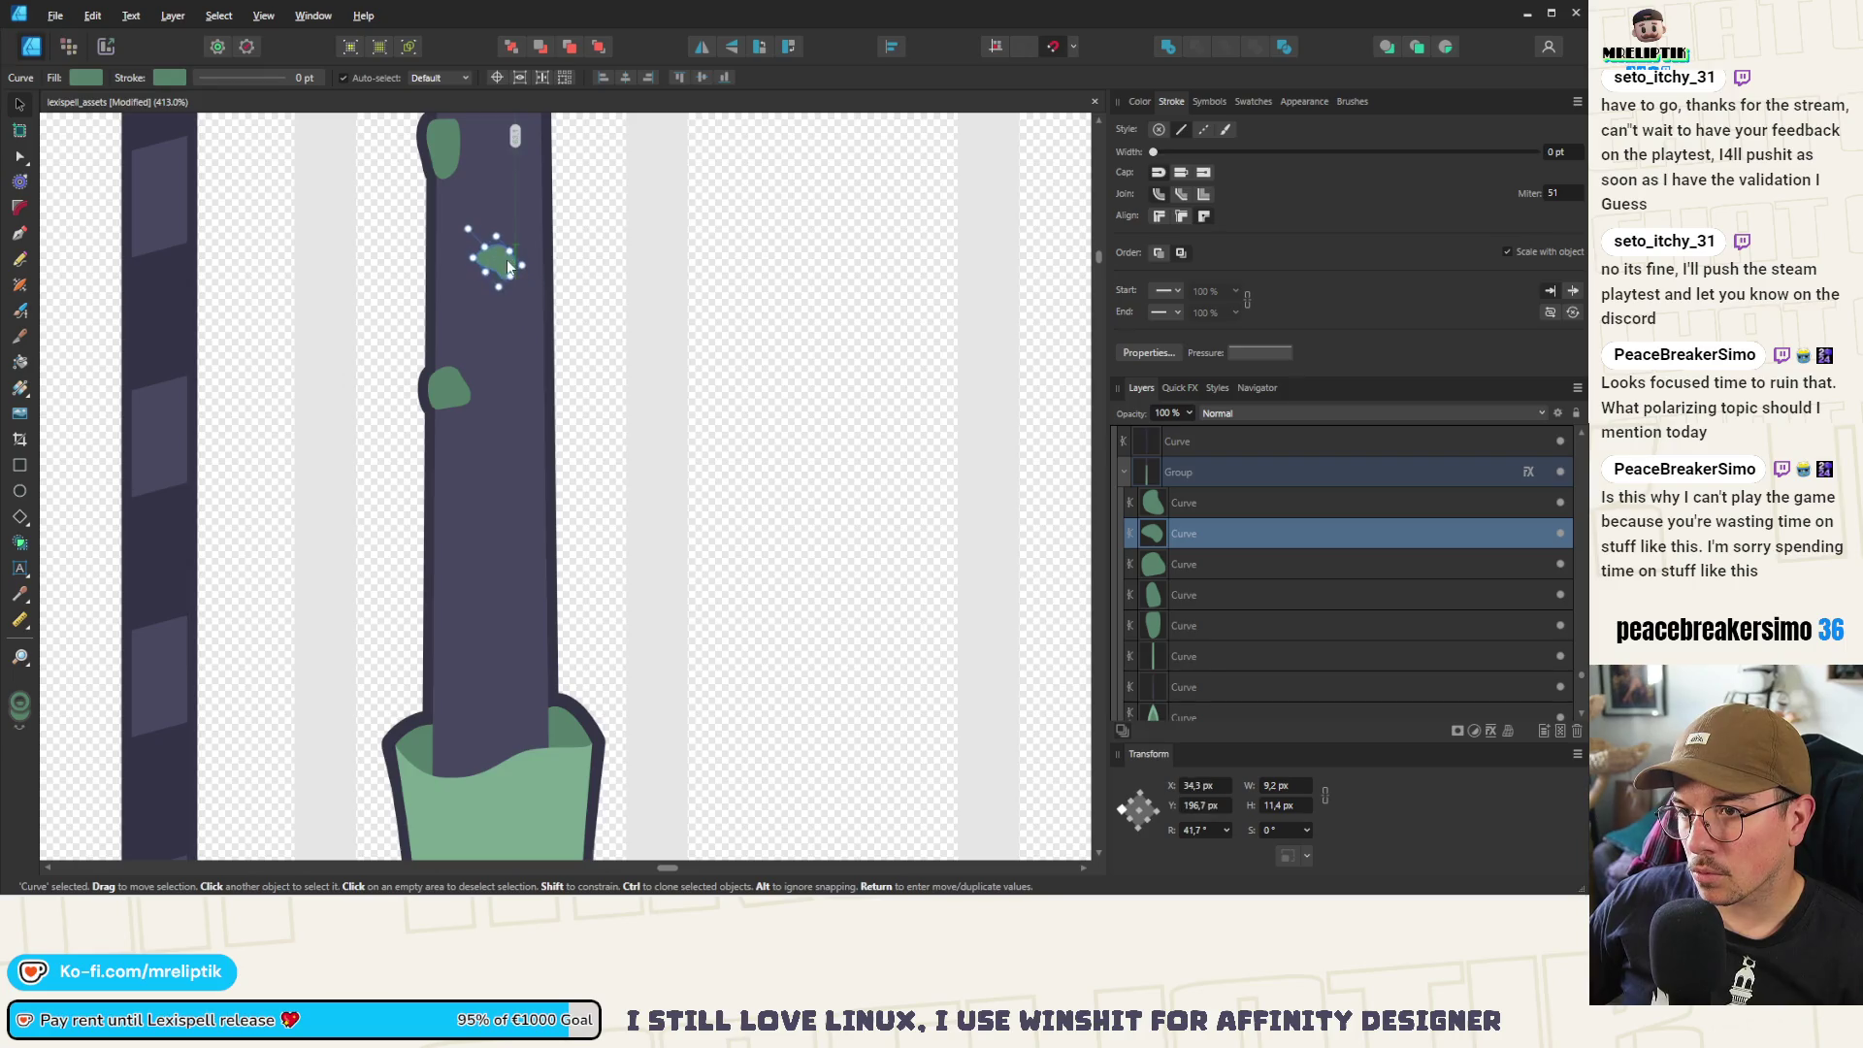
drag(484, 342, 541, 457)
drag(512, 376, 526, 392)
Tilt a blotch a few degrees and move another higher up the arm
scroll(525, 392, up, 12)
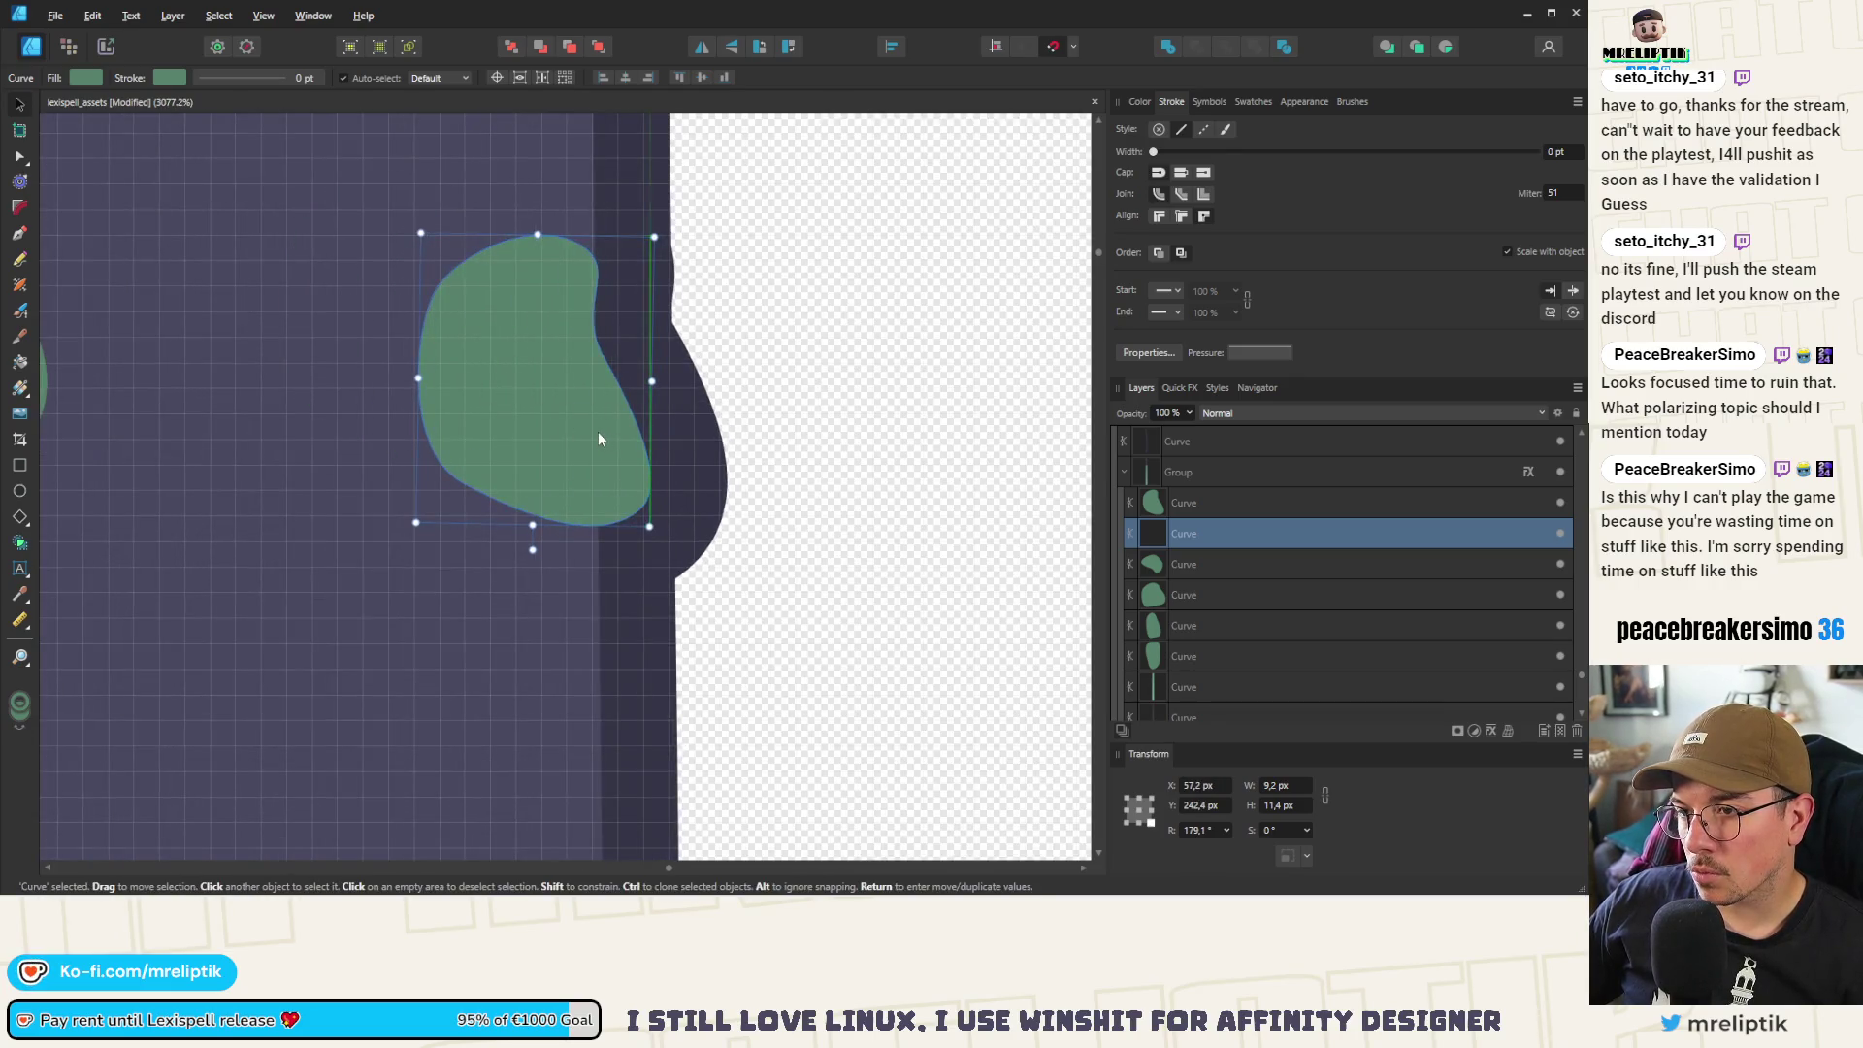
scroll(598, 431, down, 10)
scroll(553, 318, up, 8)
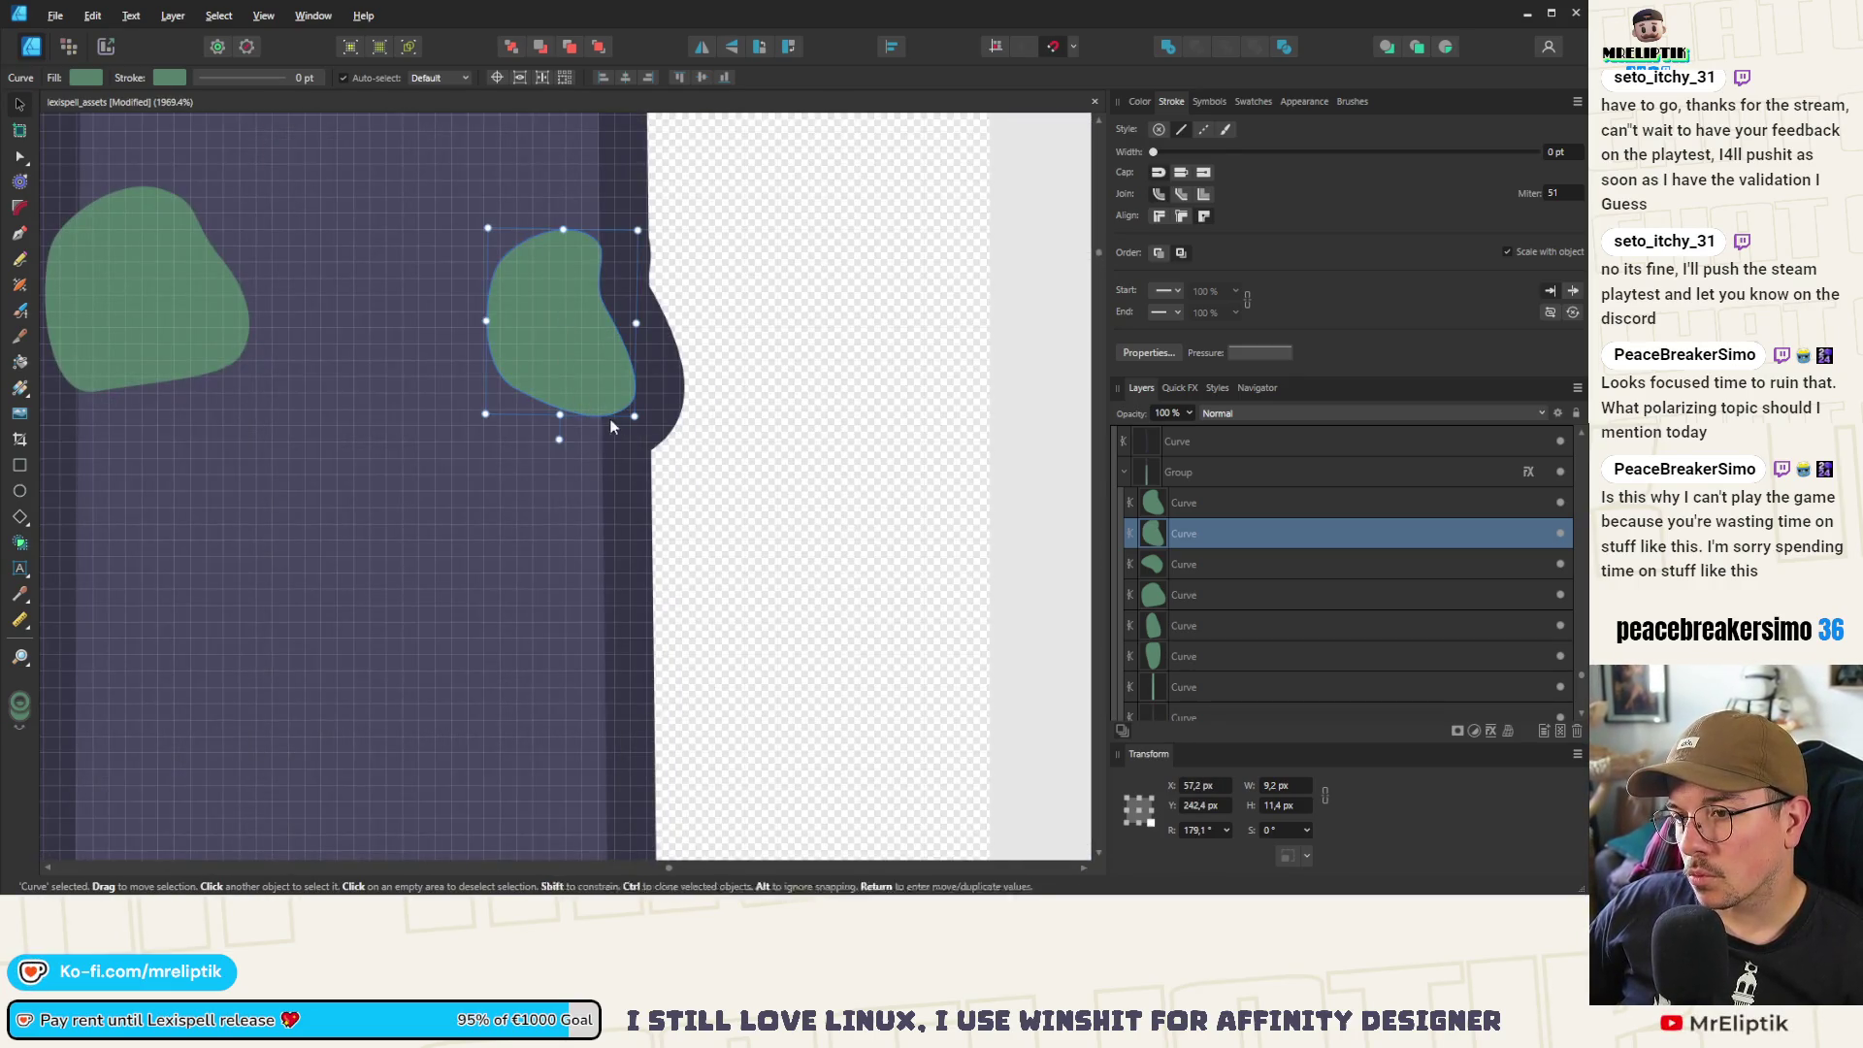
drag(609, 417, 582, 363)
scroll(573, 320, down, 8)
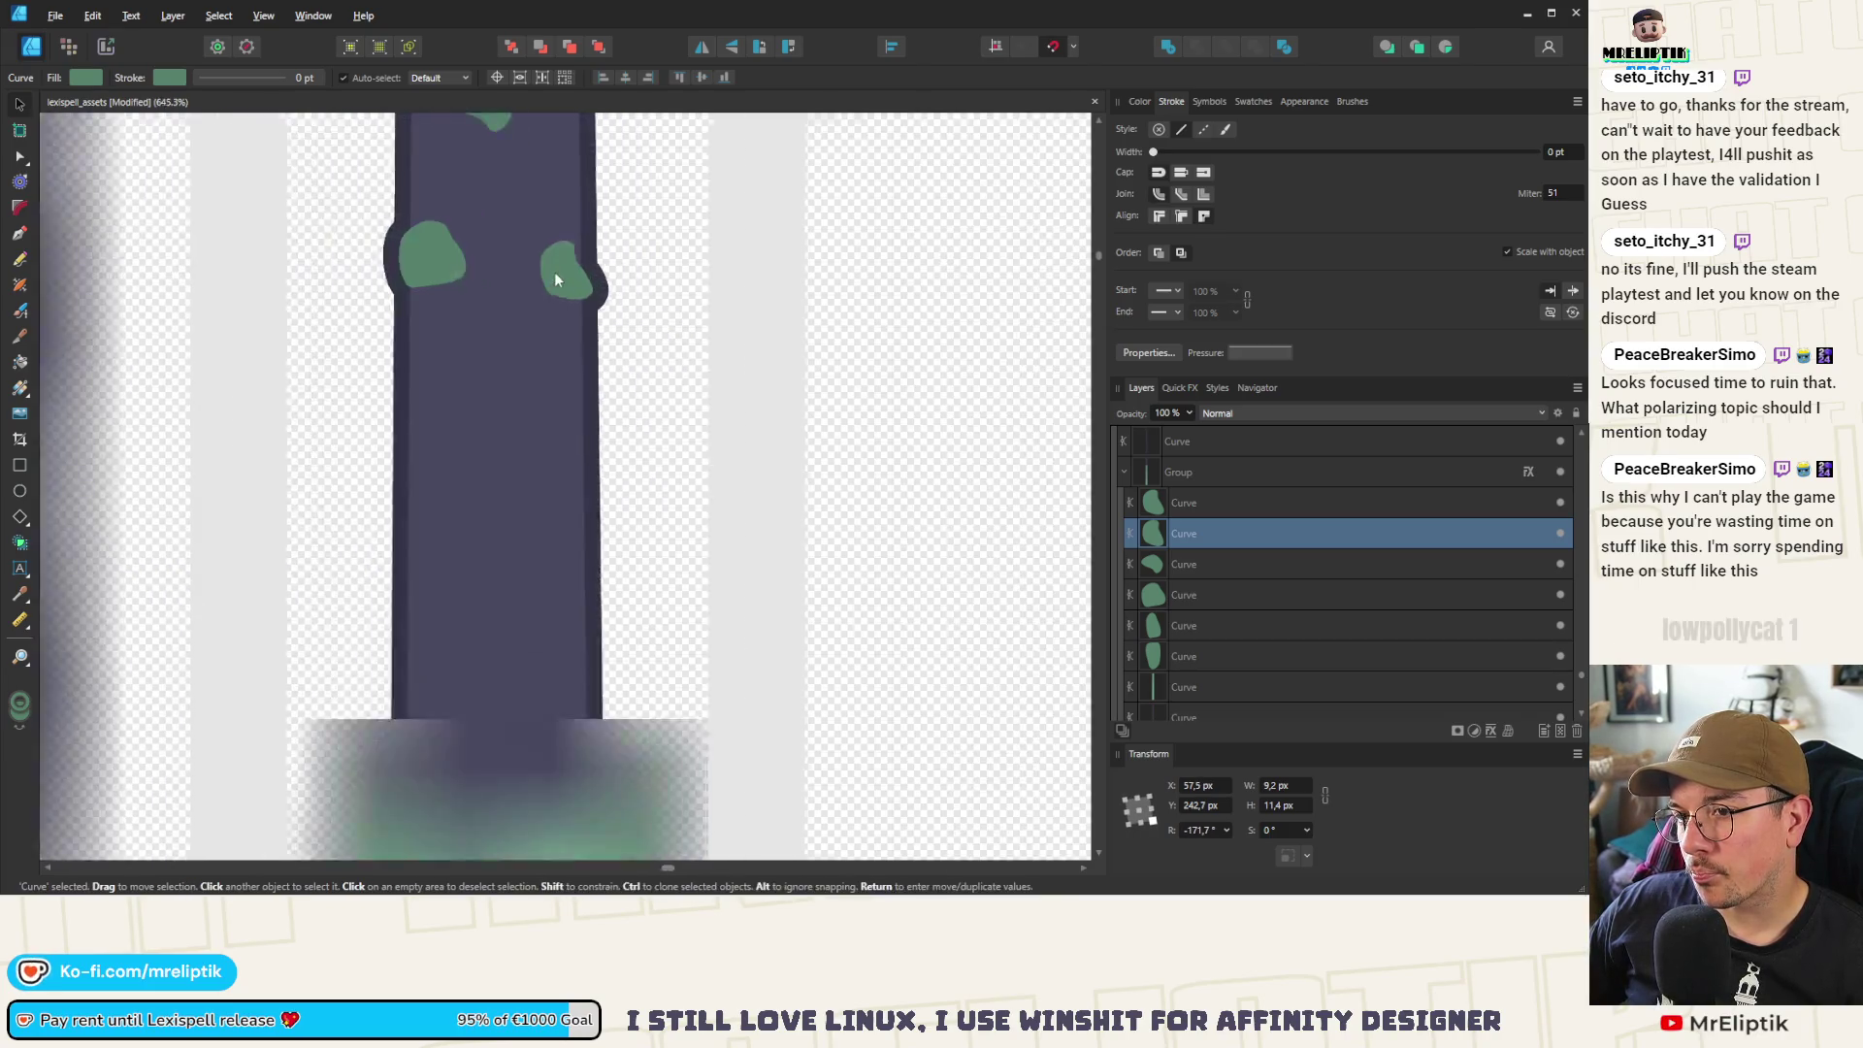
scroll(539, 272, up, 3)
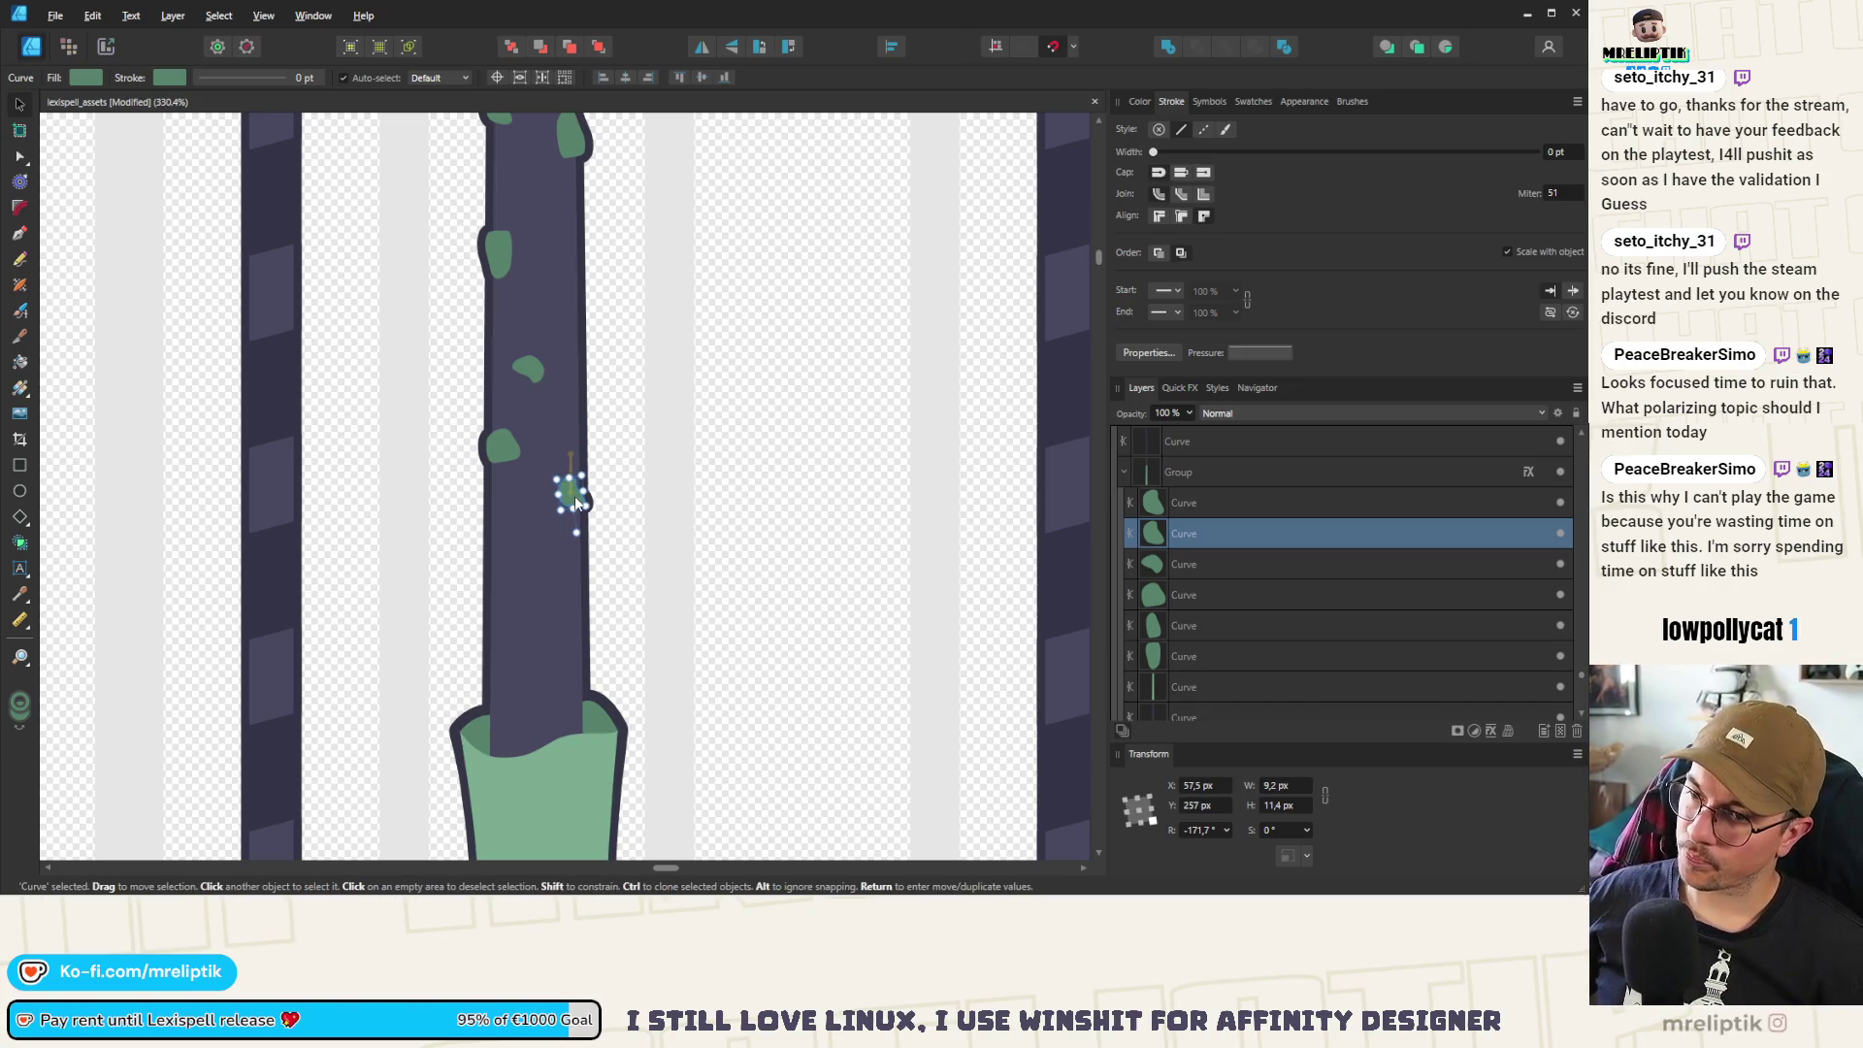
scroll(573, 503, up, 2)
drag(508, 304, 546, 252)
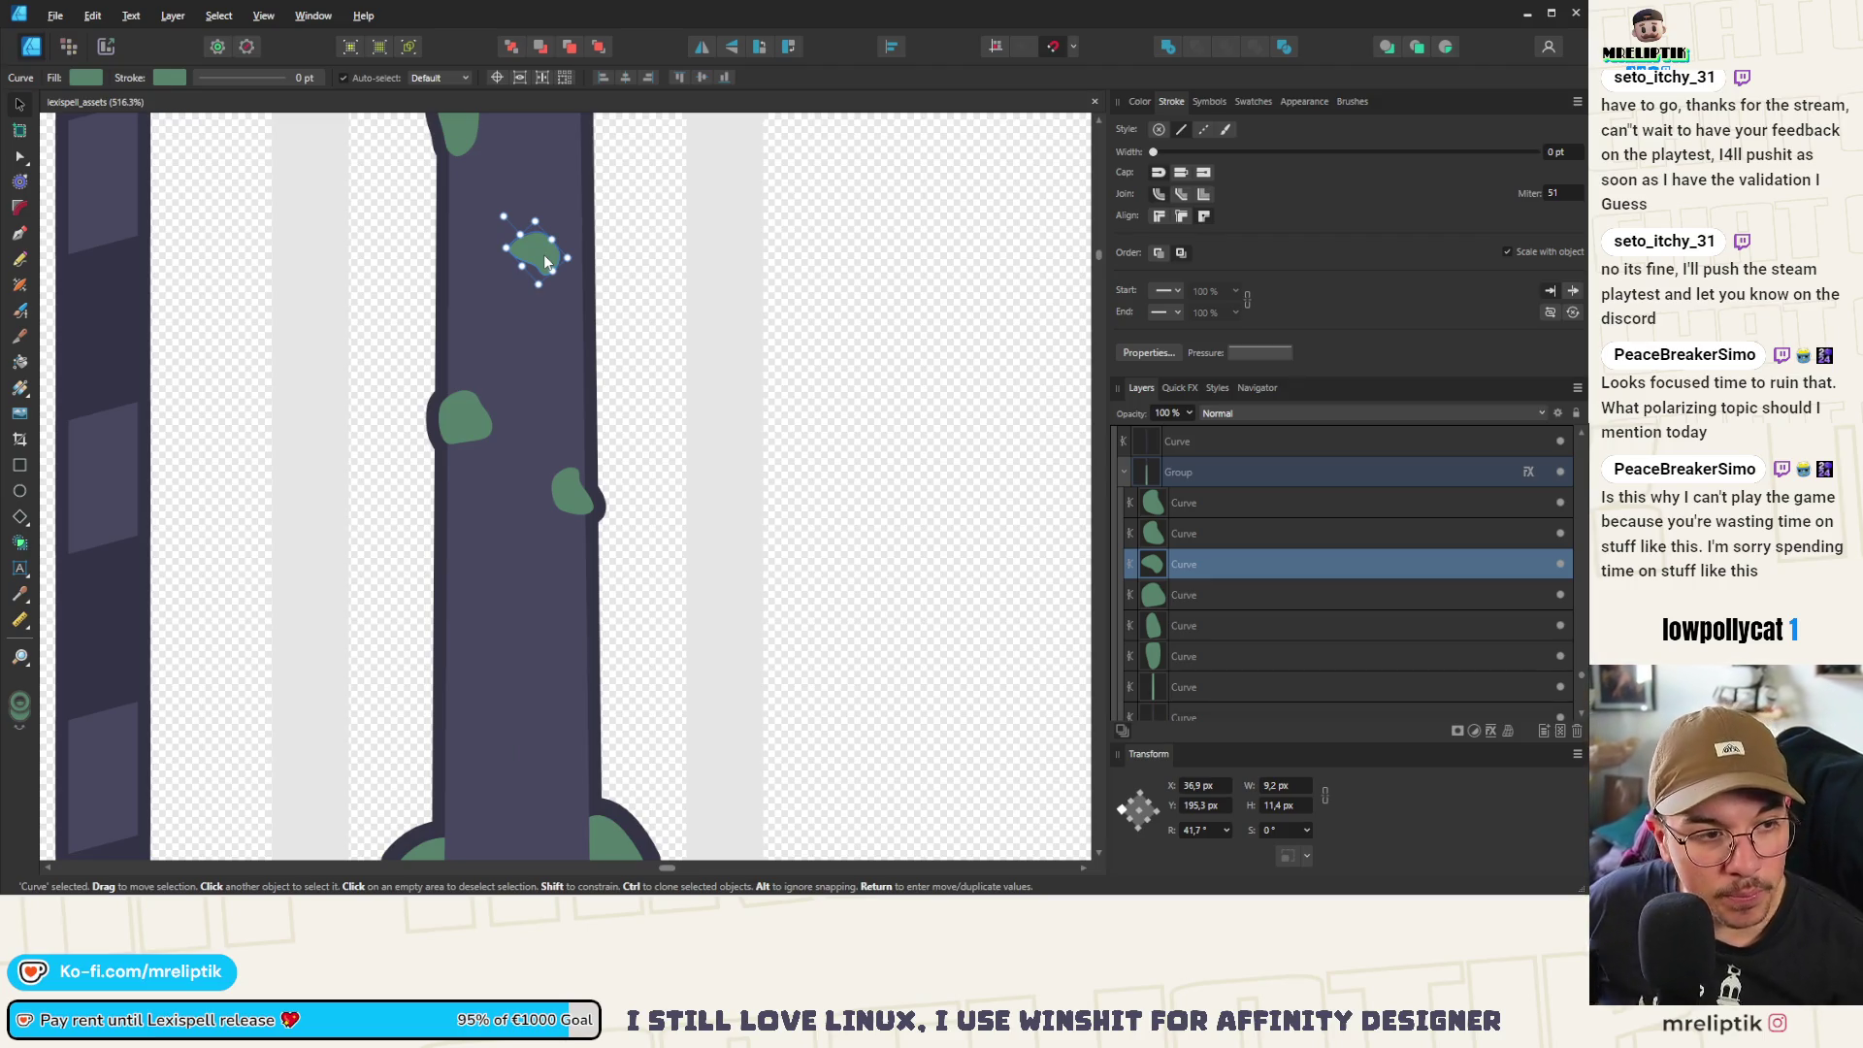
mouse_move(435, 894)
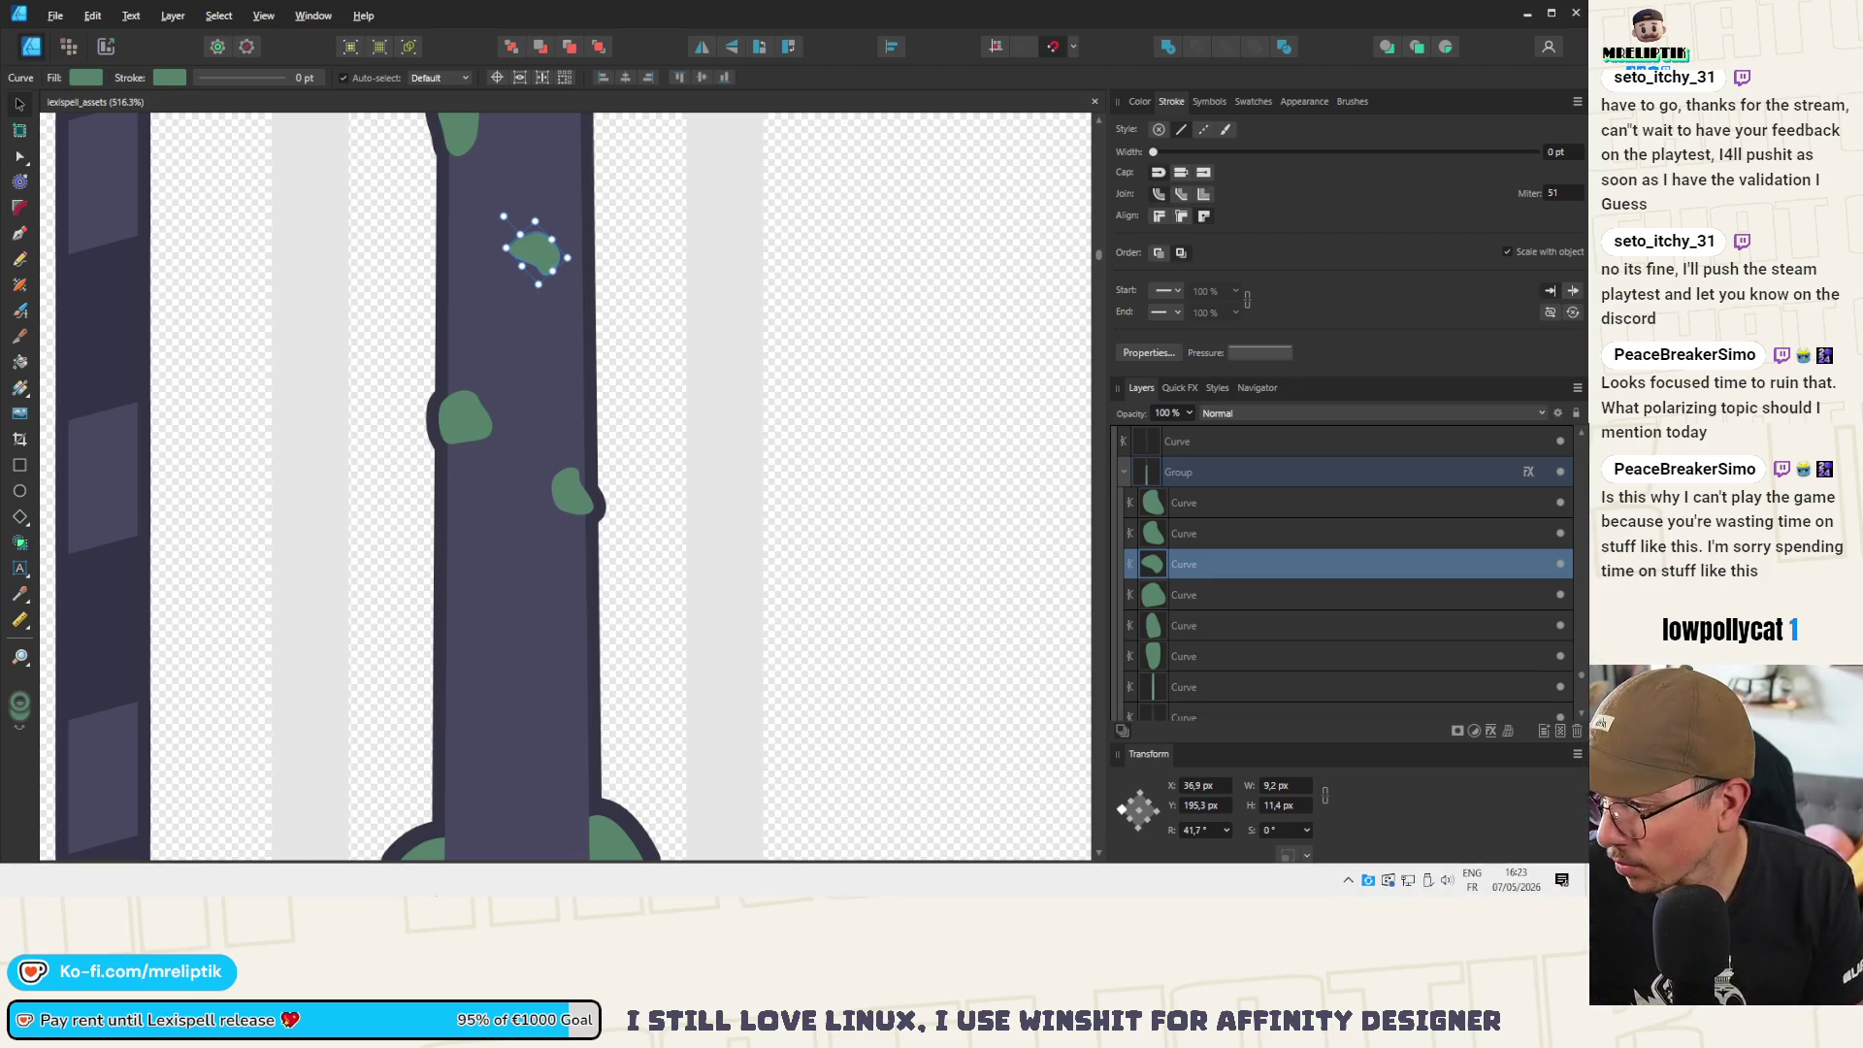
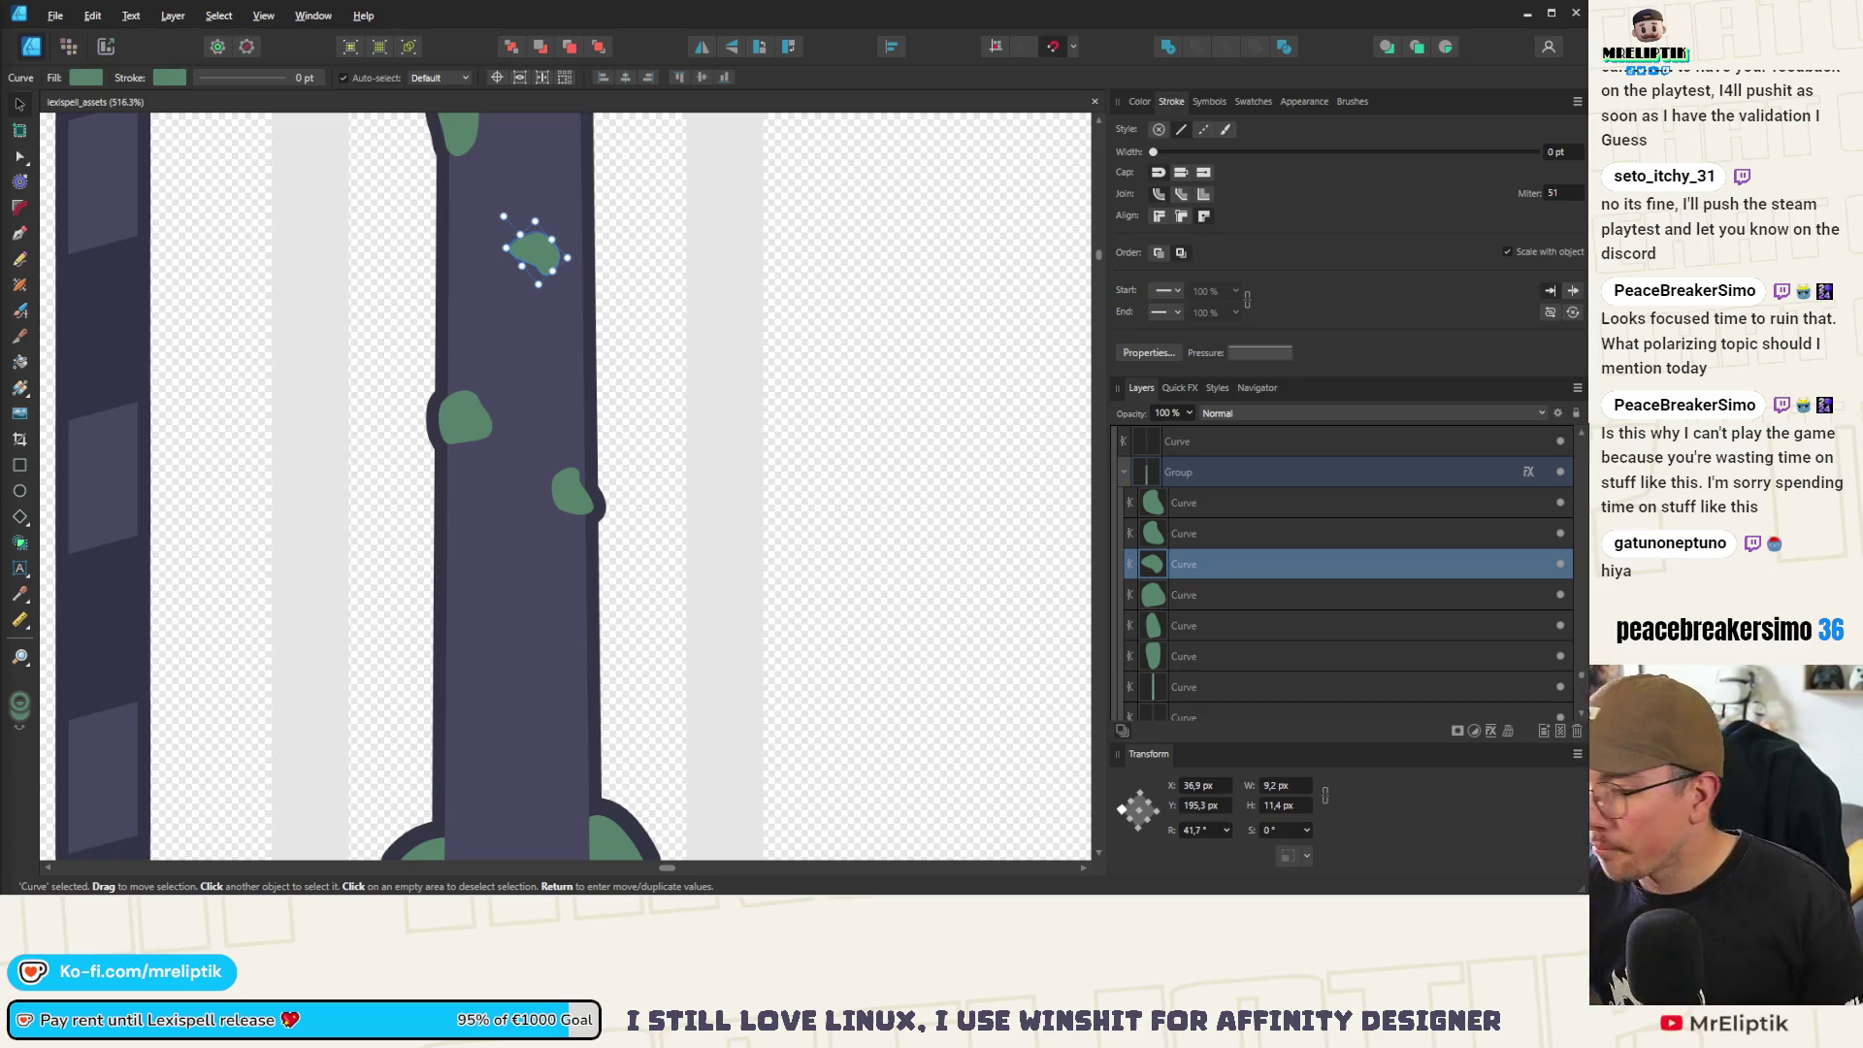
Enlarge the green arm spot, tilt it to a shallower angle, and nudge it slightly left
scroll(584, 288, down, 5)
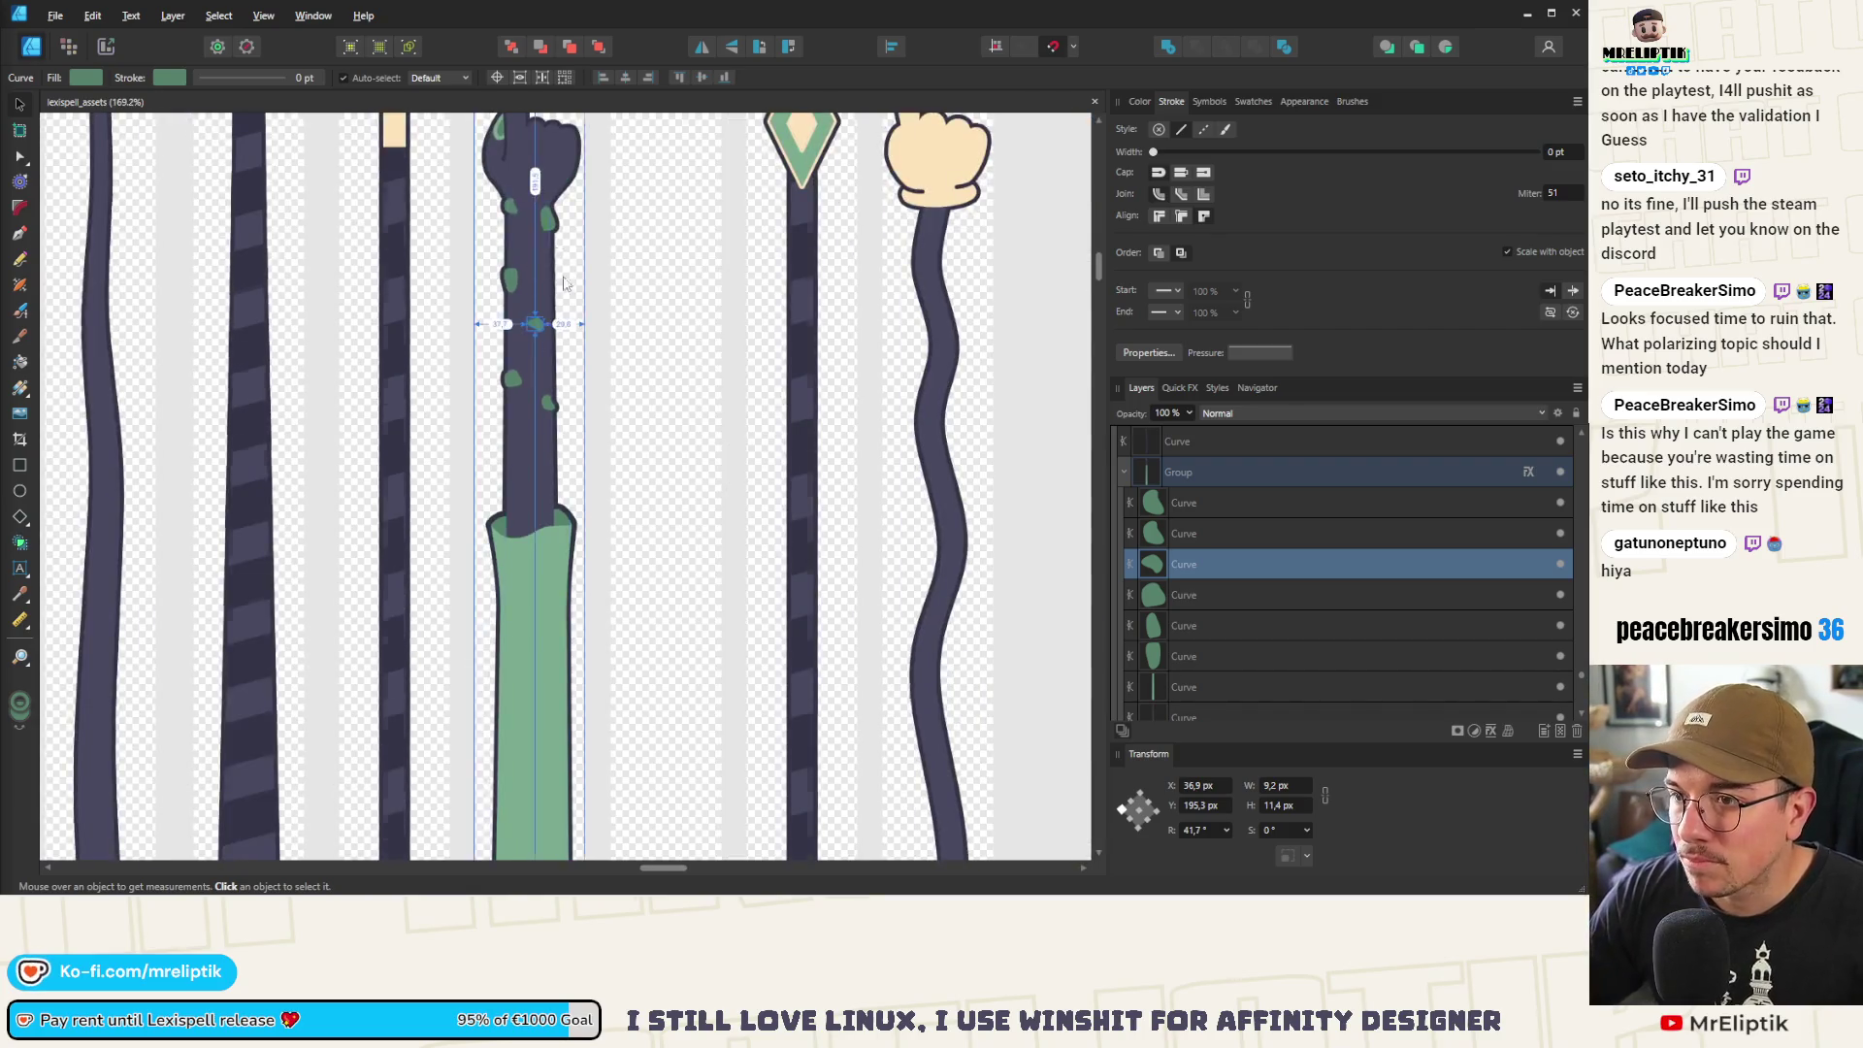
scroll(532, 418, up, 5)
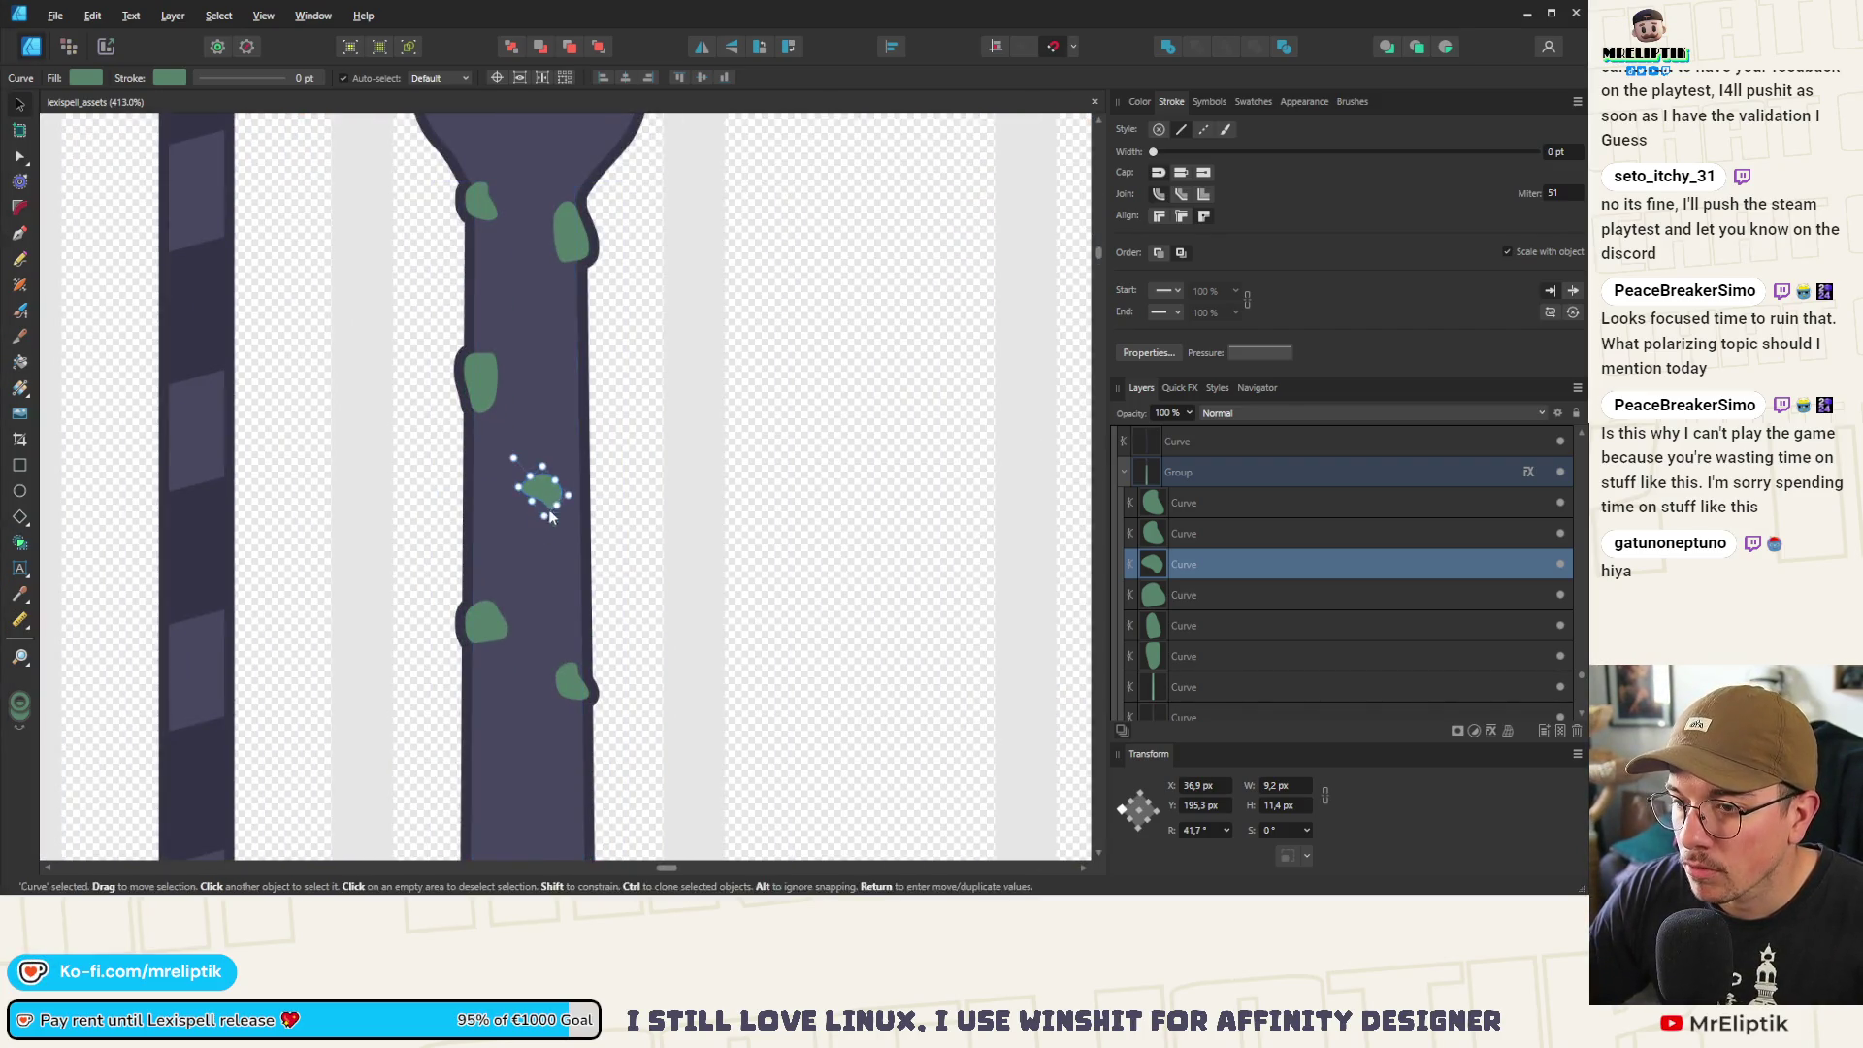
drag(558, 508, 556, 542)
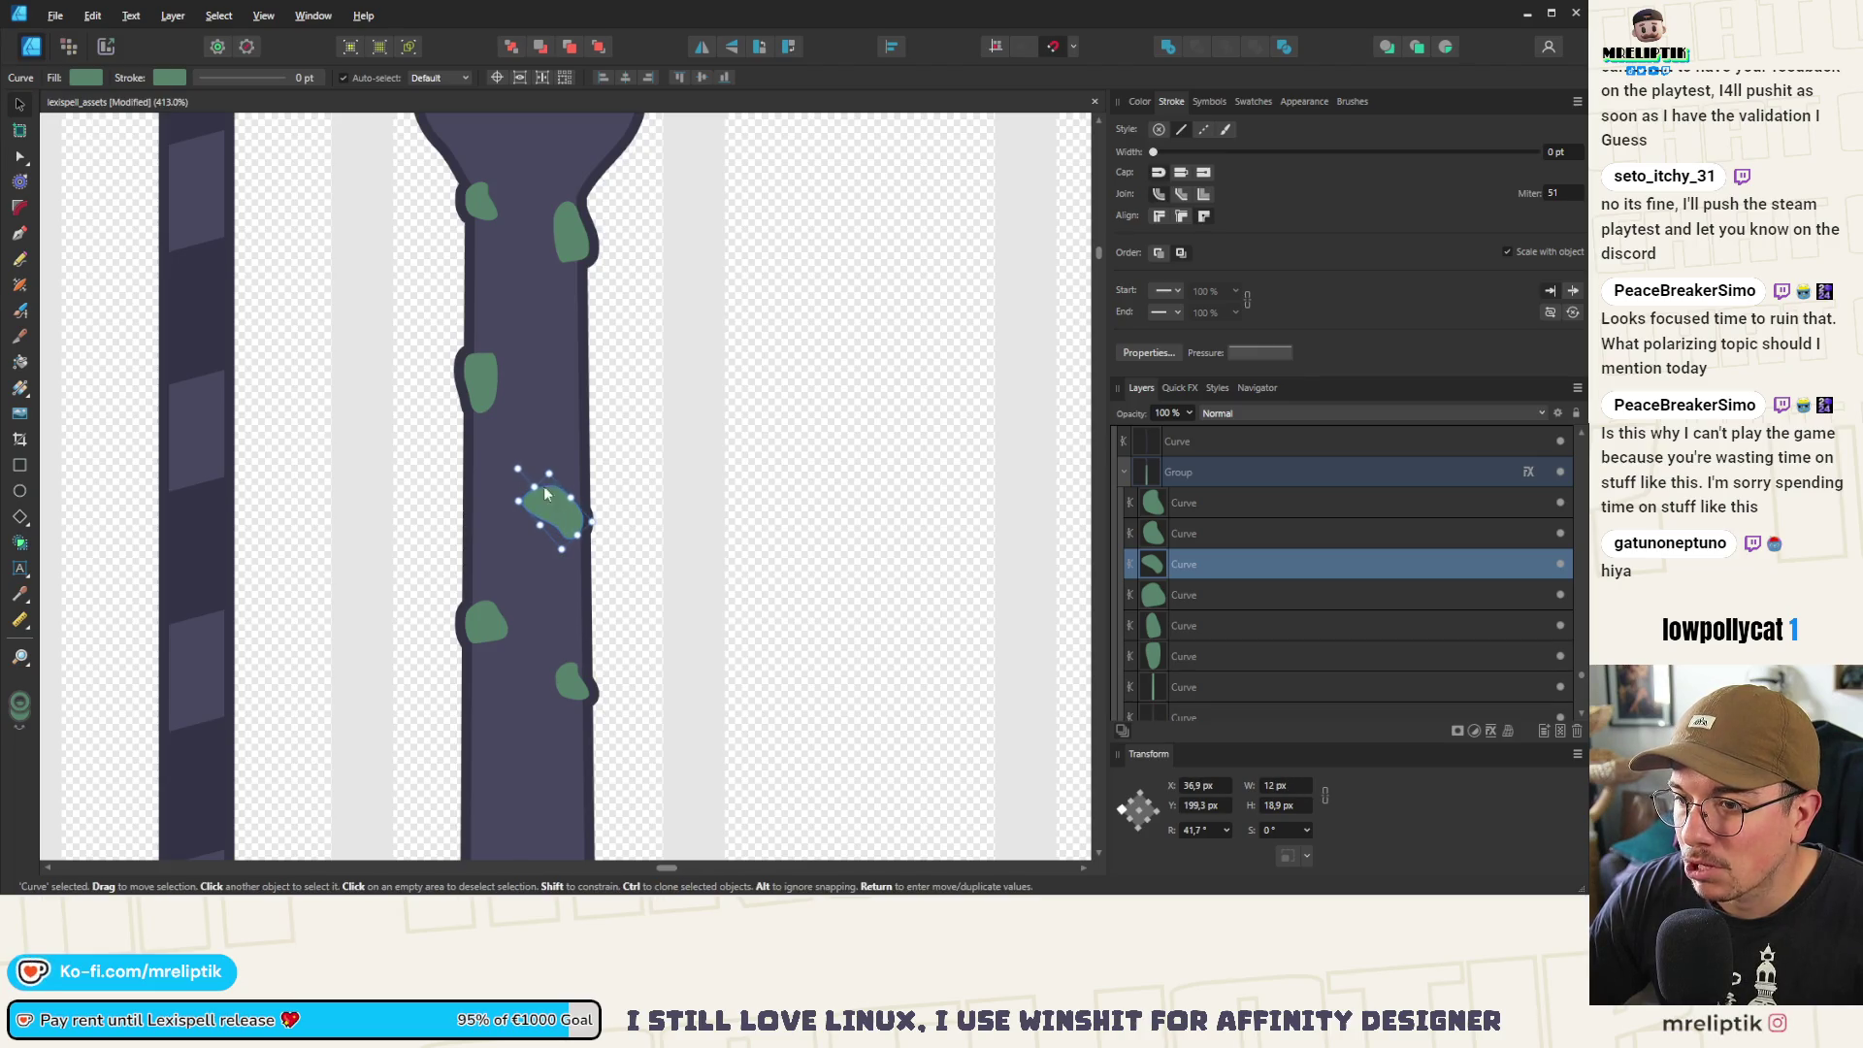
drag(512, 460, 529, 452)
drag(557, 512, 549, 510)
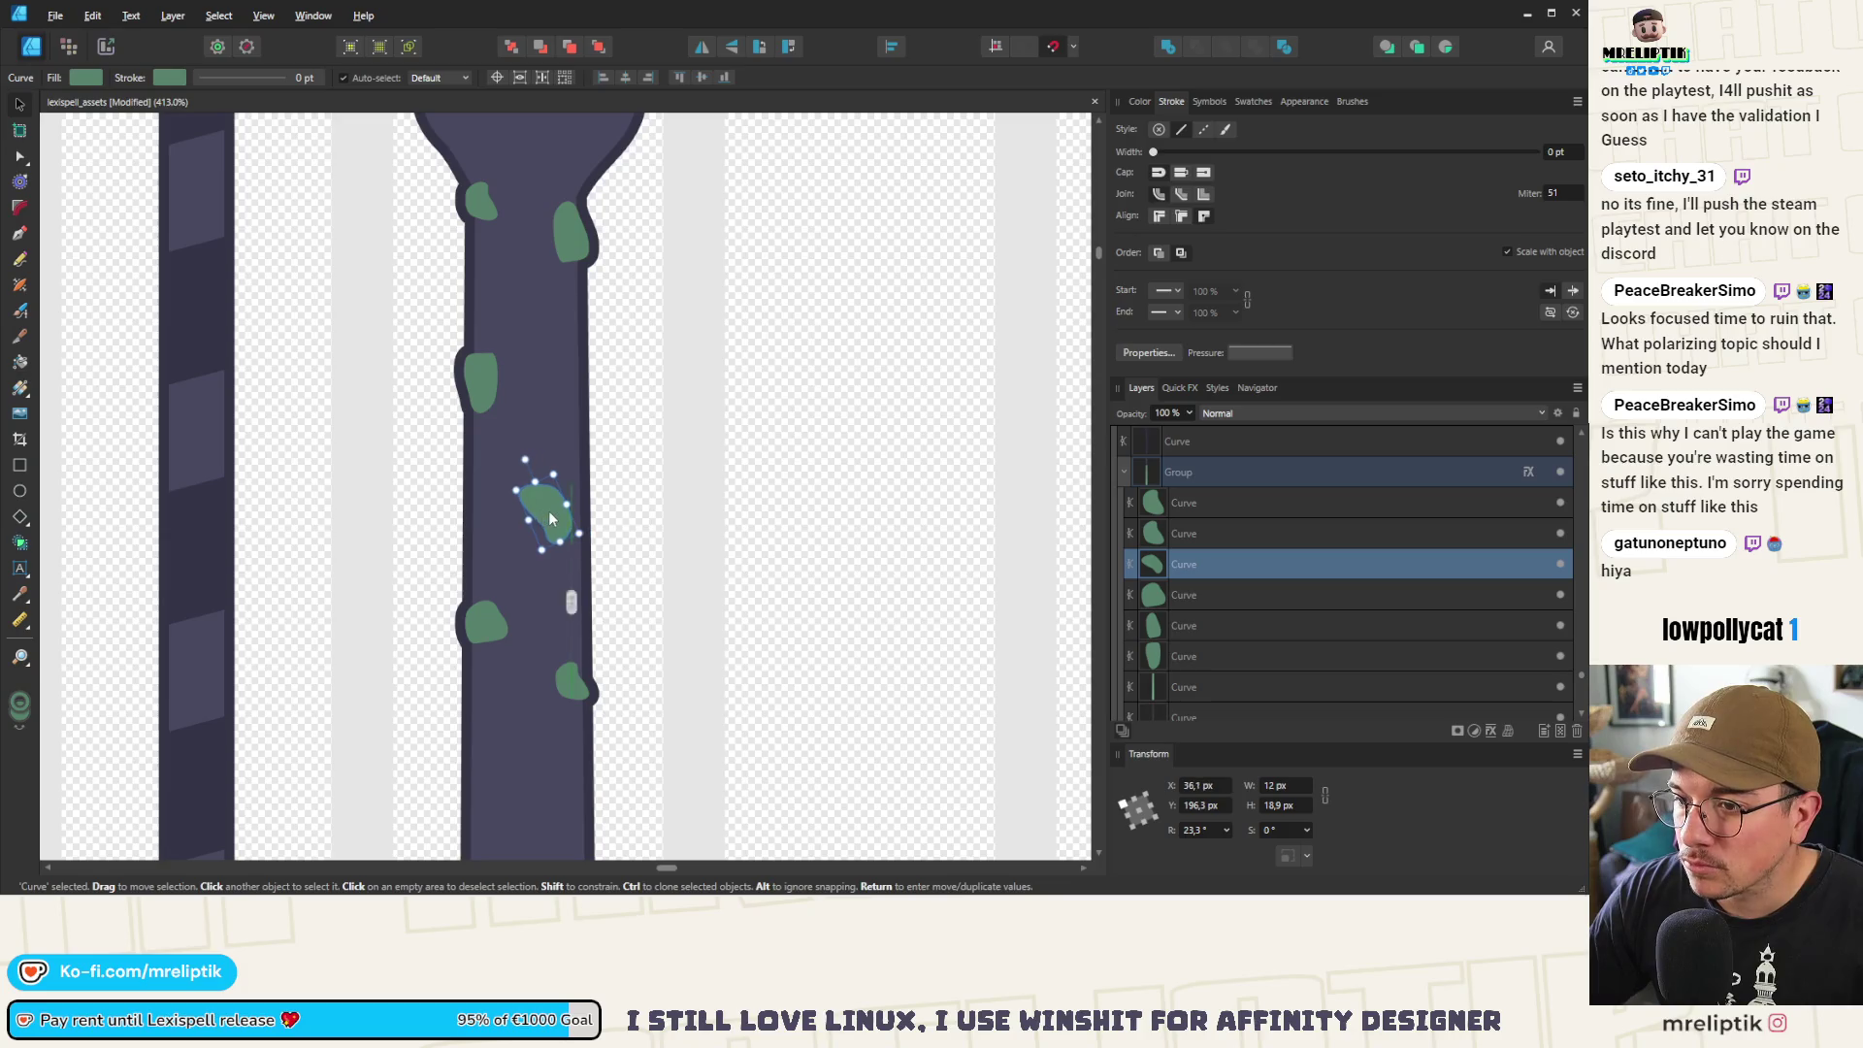
scroll(549, 510, down, 2)
scroll(544, 495, up, 1)
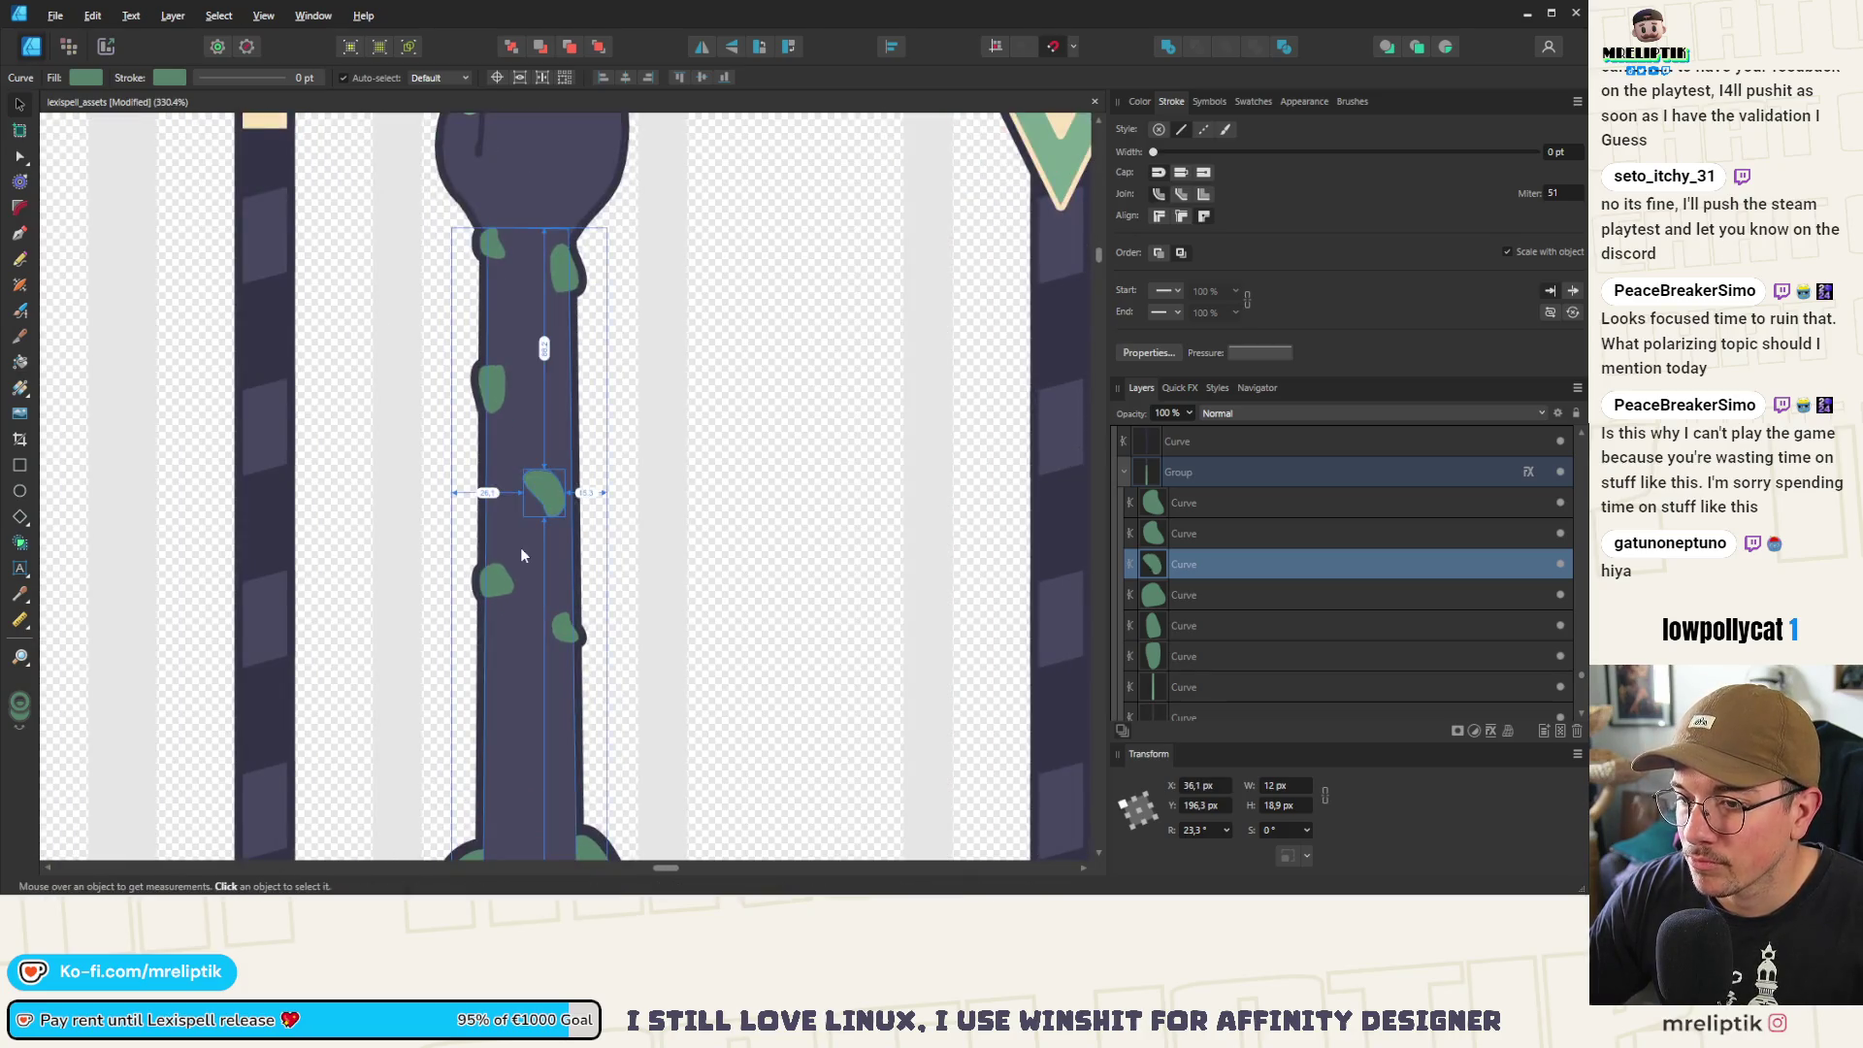
Place a rotated copy of the spot lower and move another green spot down near the cuff
mouse_move(547, 485)
mouse_down()
mouse_move(474, 747)
mouse_move(517, 742)
mouse_move(498, 748)
mouse_up()
scroll(498, 748, down, 2)
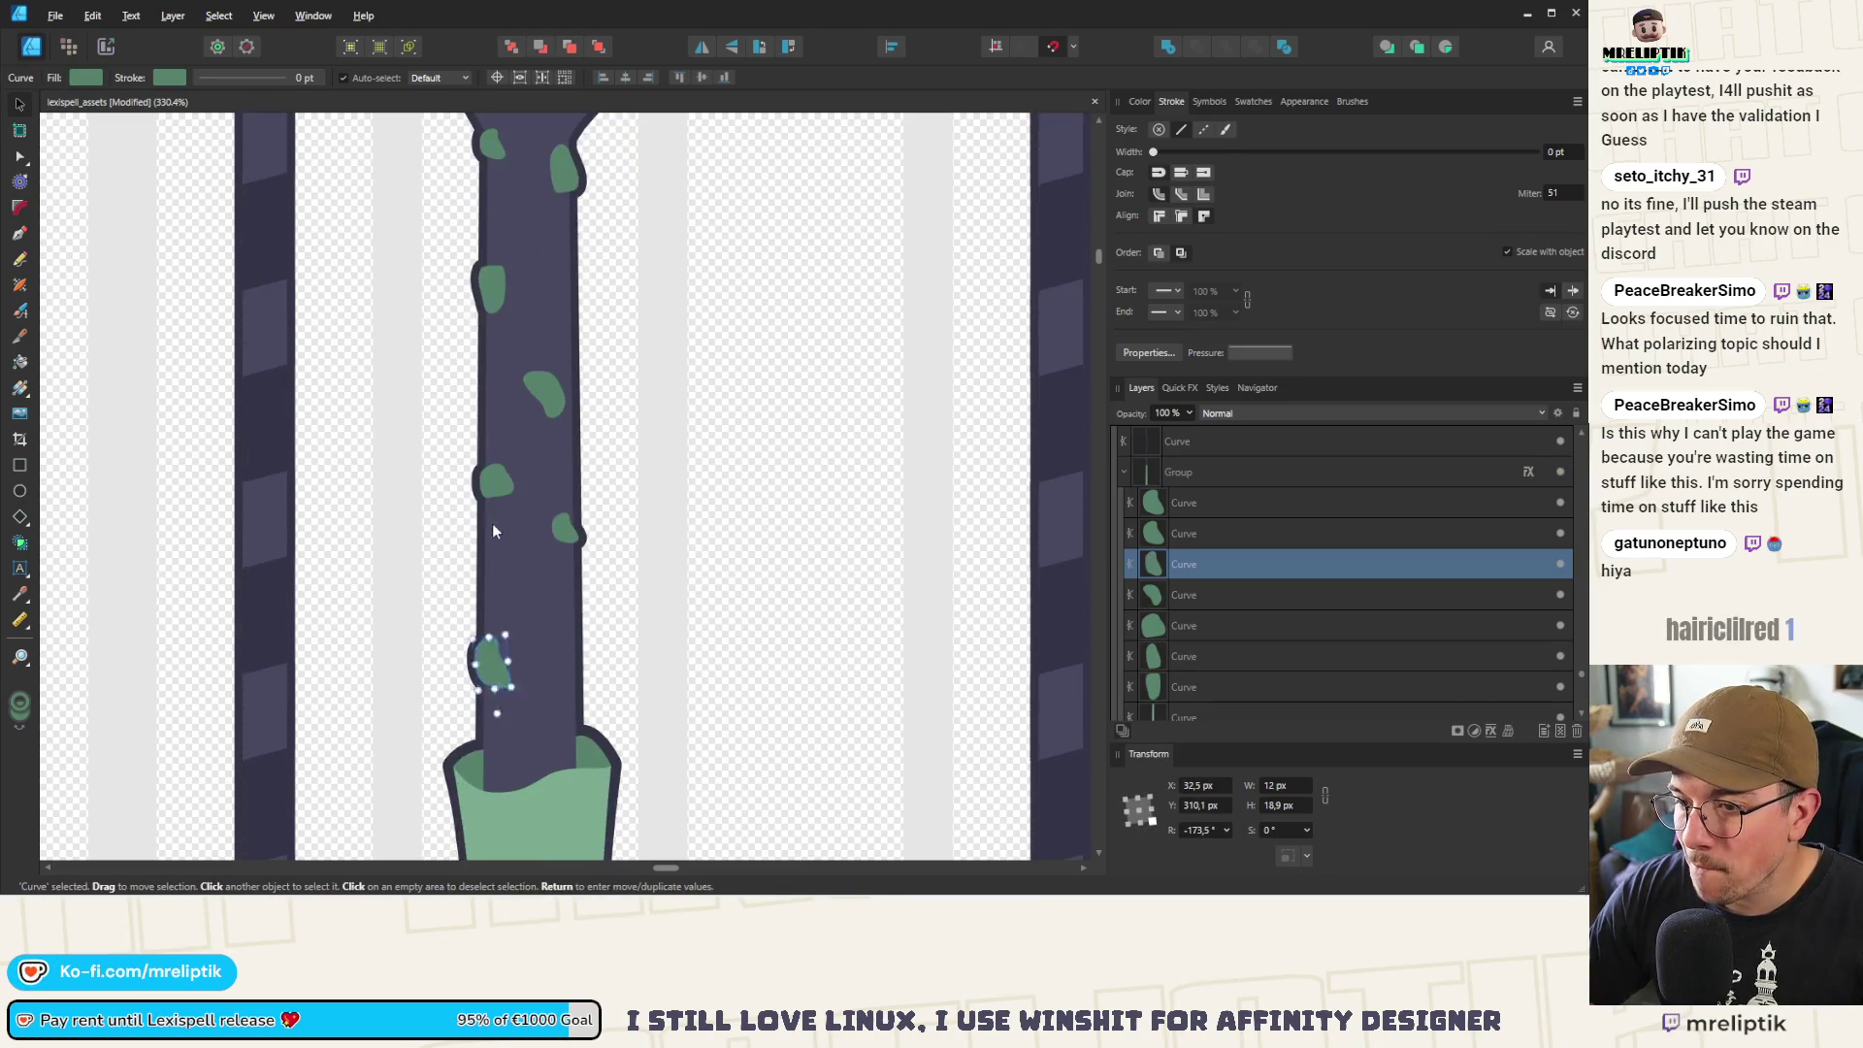
click(499, 478)
click(495, 291)
mouse_move(499, 307)
mouse_down()
mouse_move(580, 633)
mouse_move(570, 732)
mouse_up()
scroll(457, 554, down, 5)
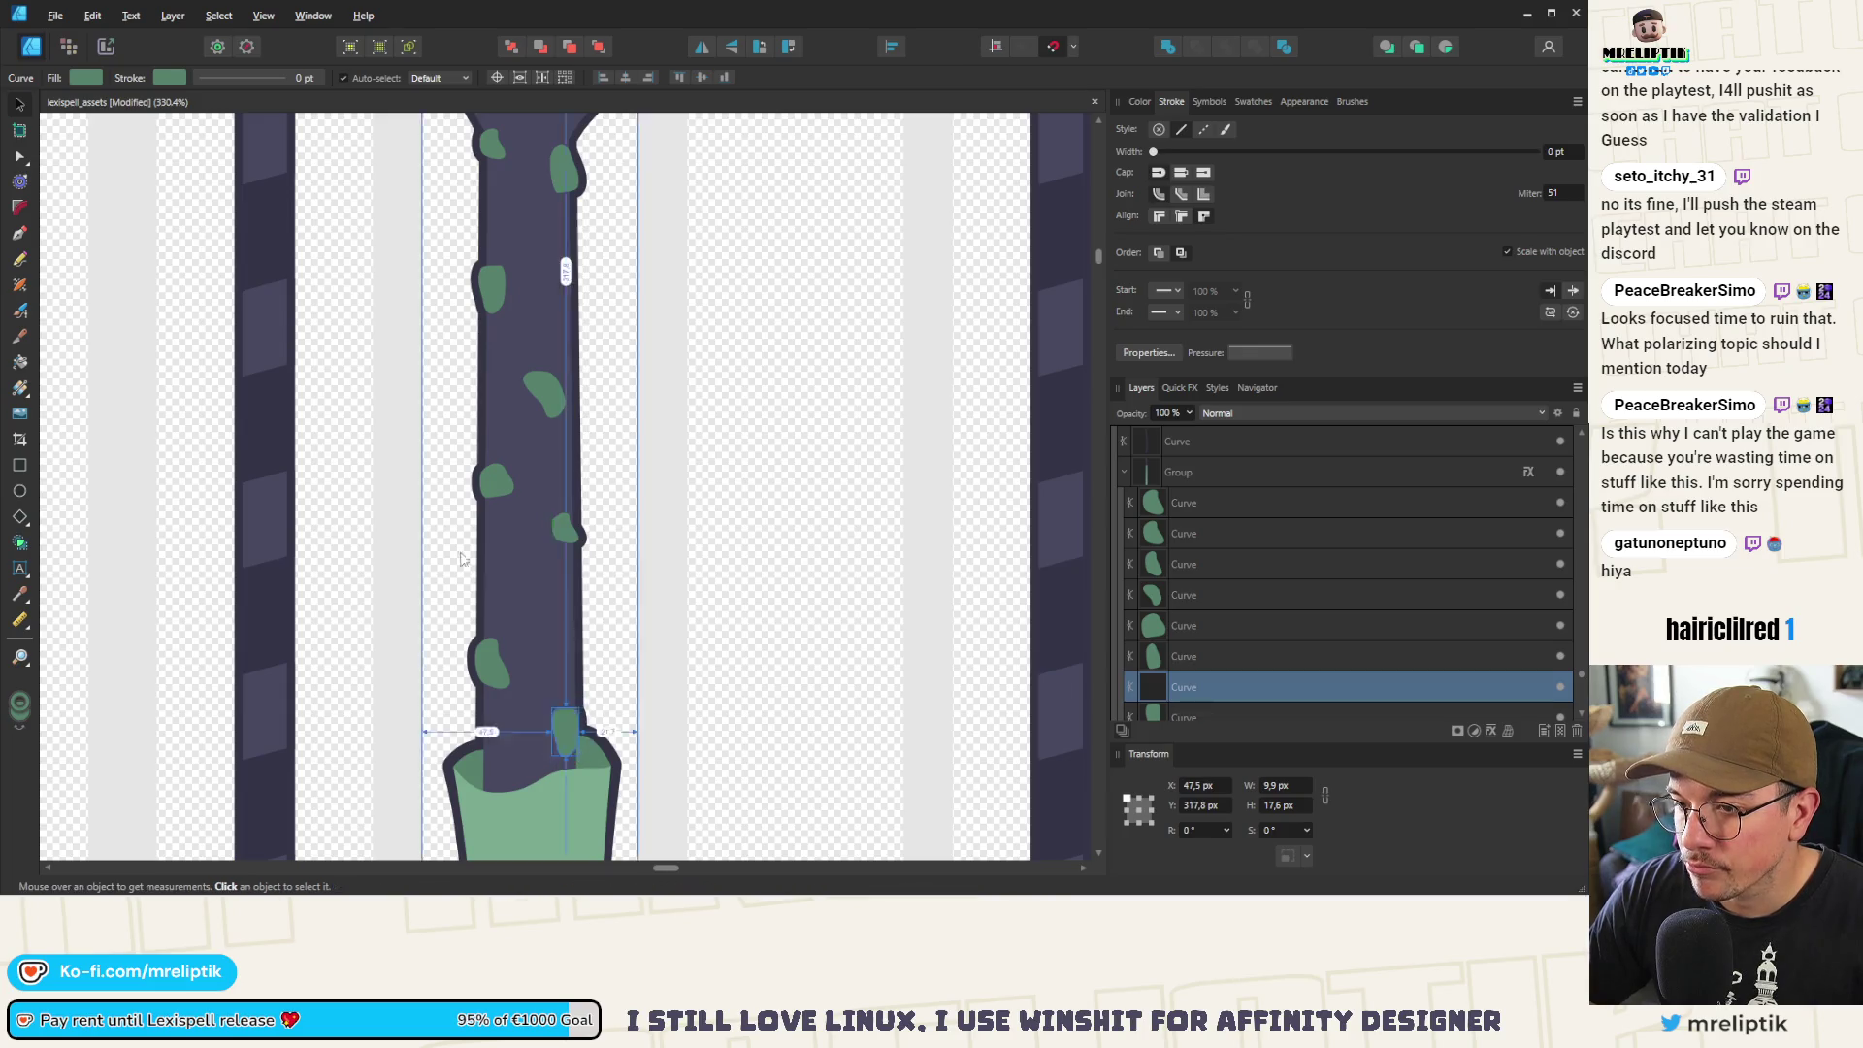
scroll(457, 555, up, 8)
click(462, 476)
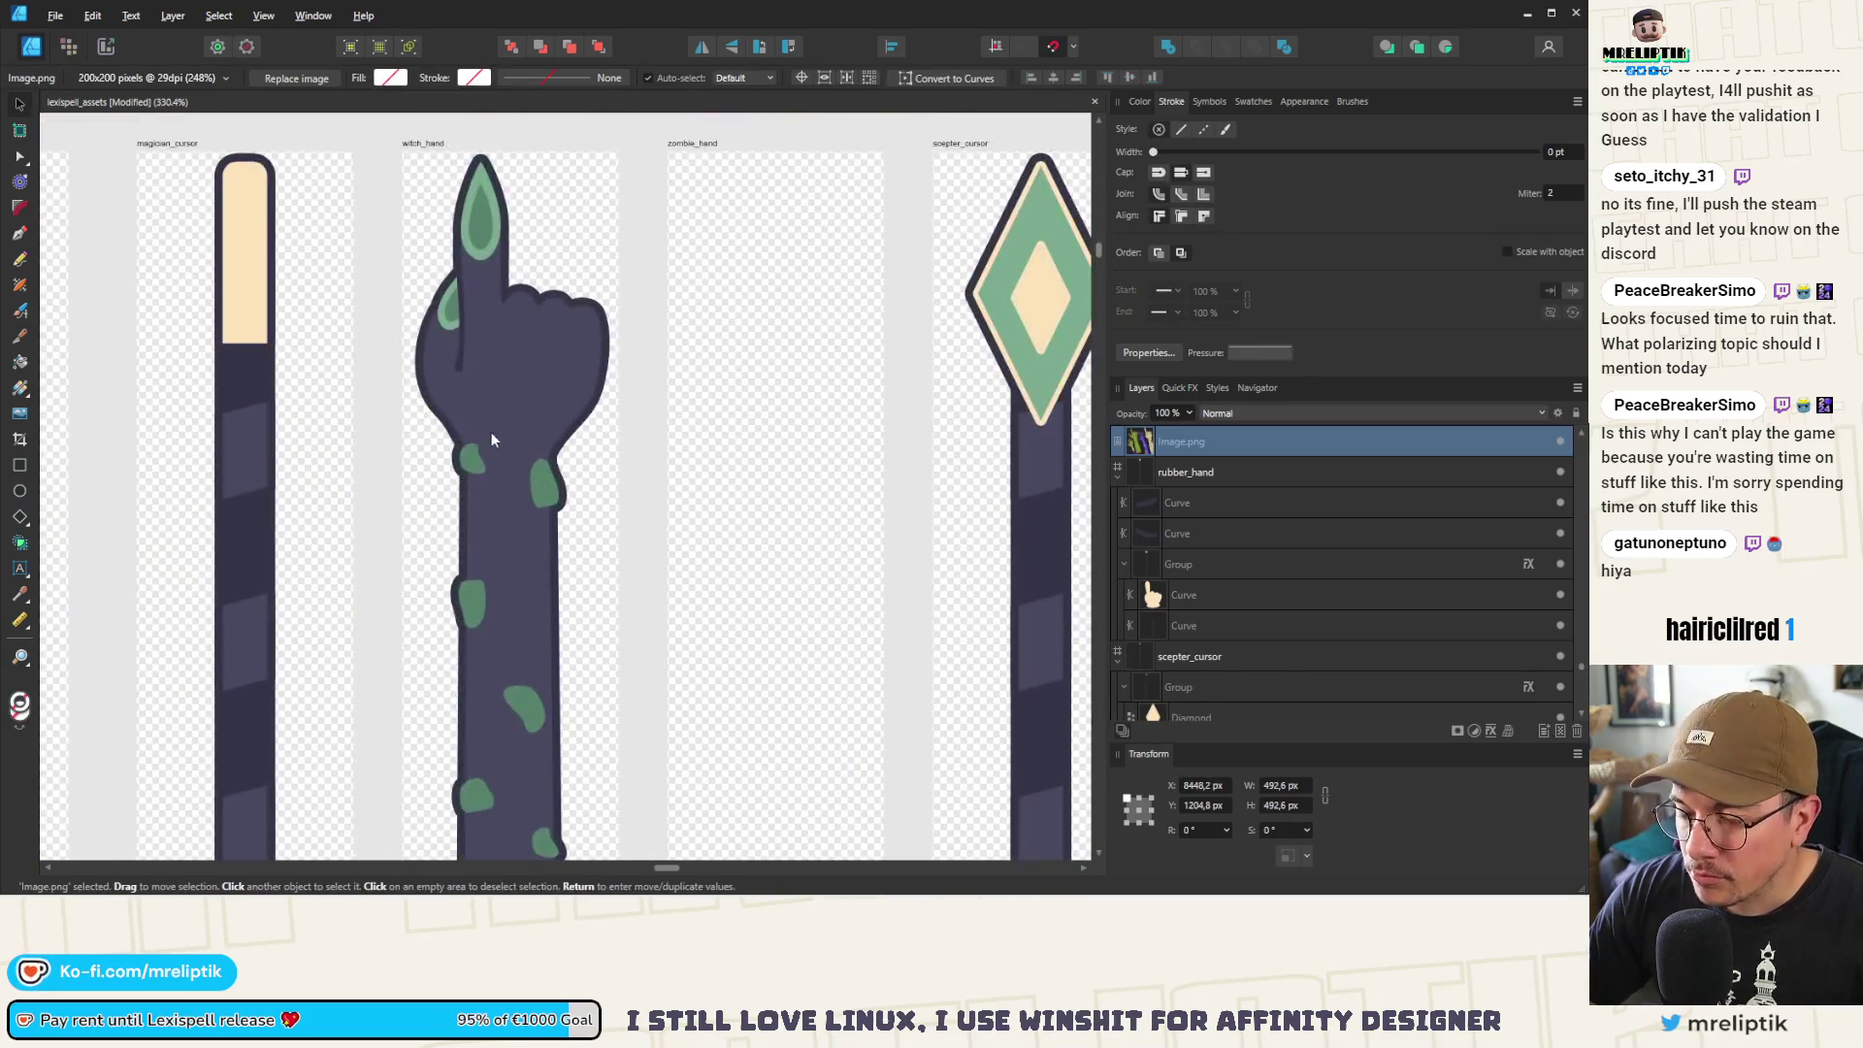
Move the green wrist spot onto the palm and rotate it
scroll(475, 504, down, 3)
click(487, 537)
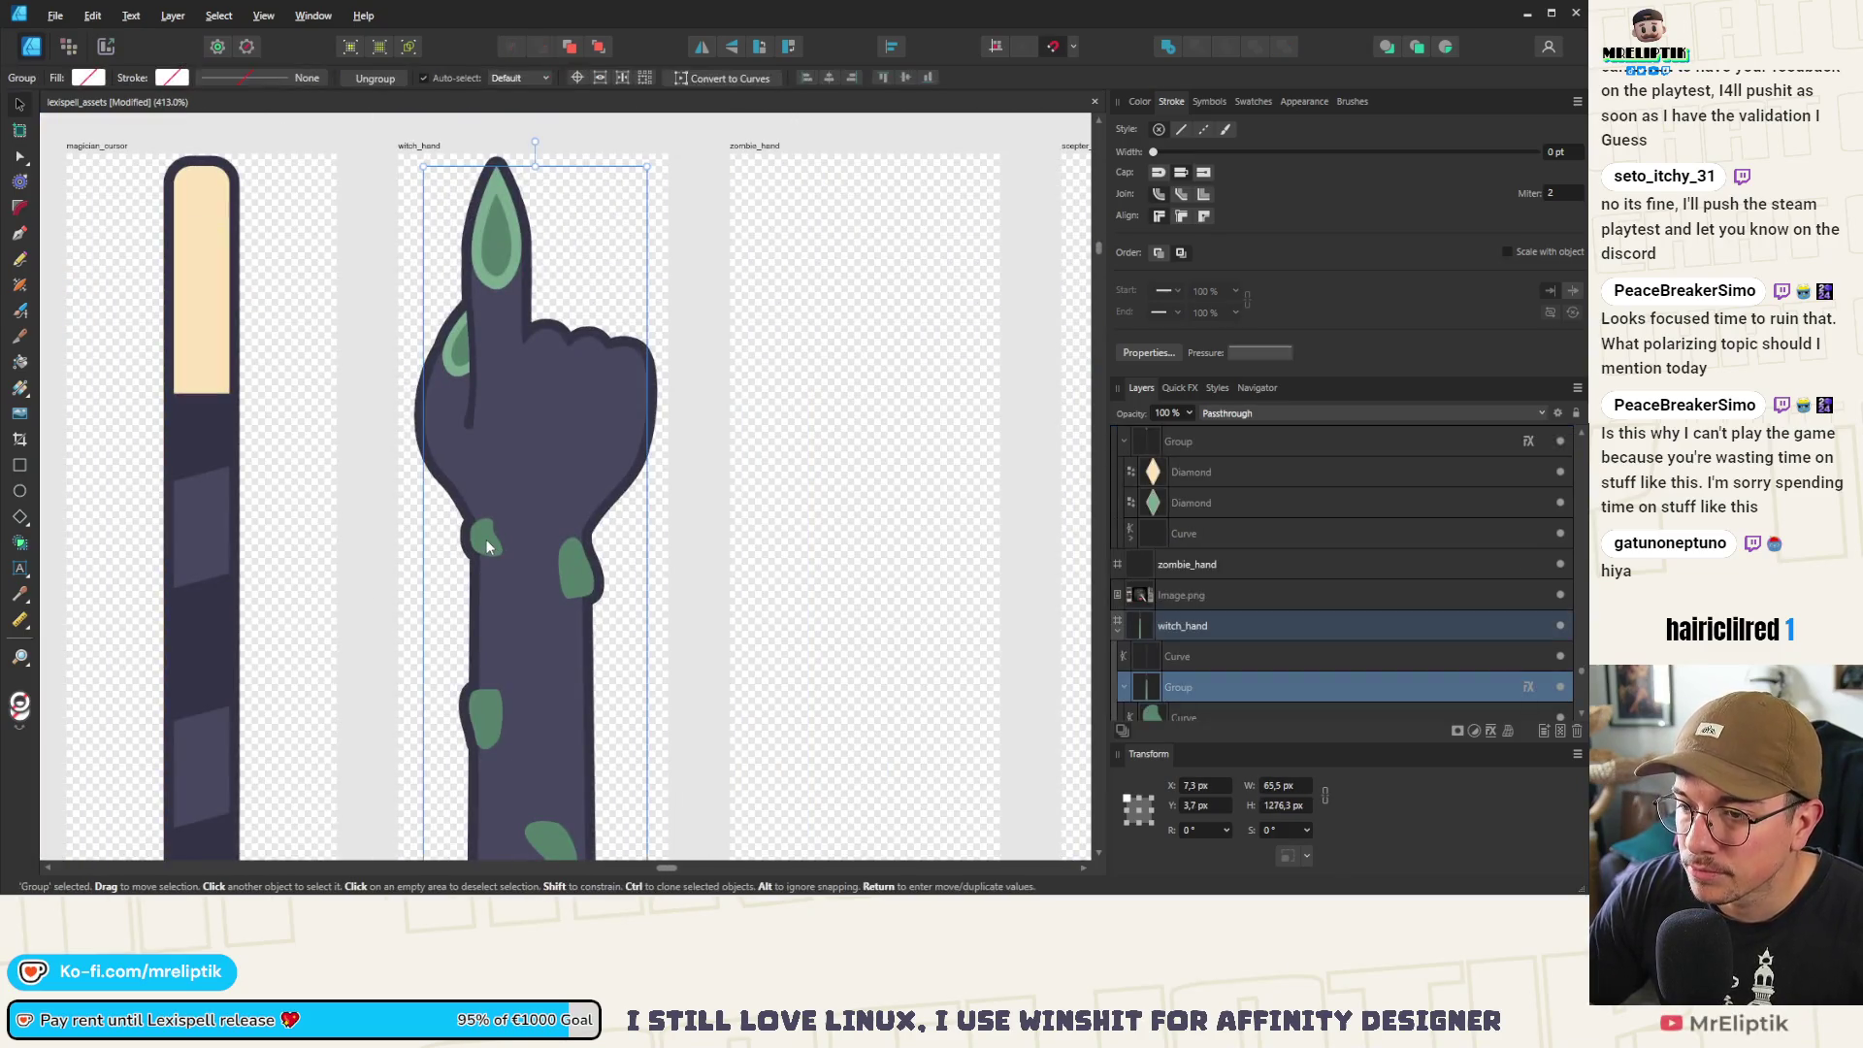
click(495, 555)
drag(496, 558, 602, 427)
scroll(565, 455, up, 3)
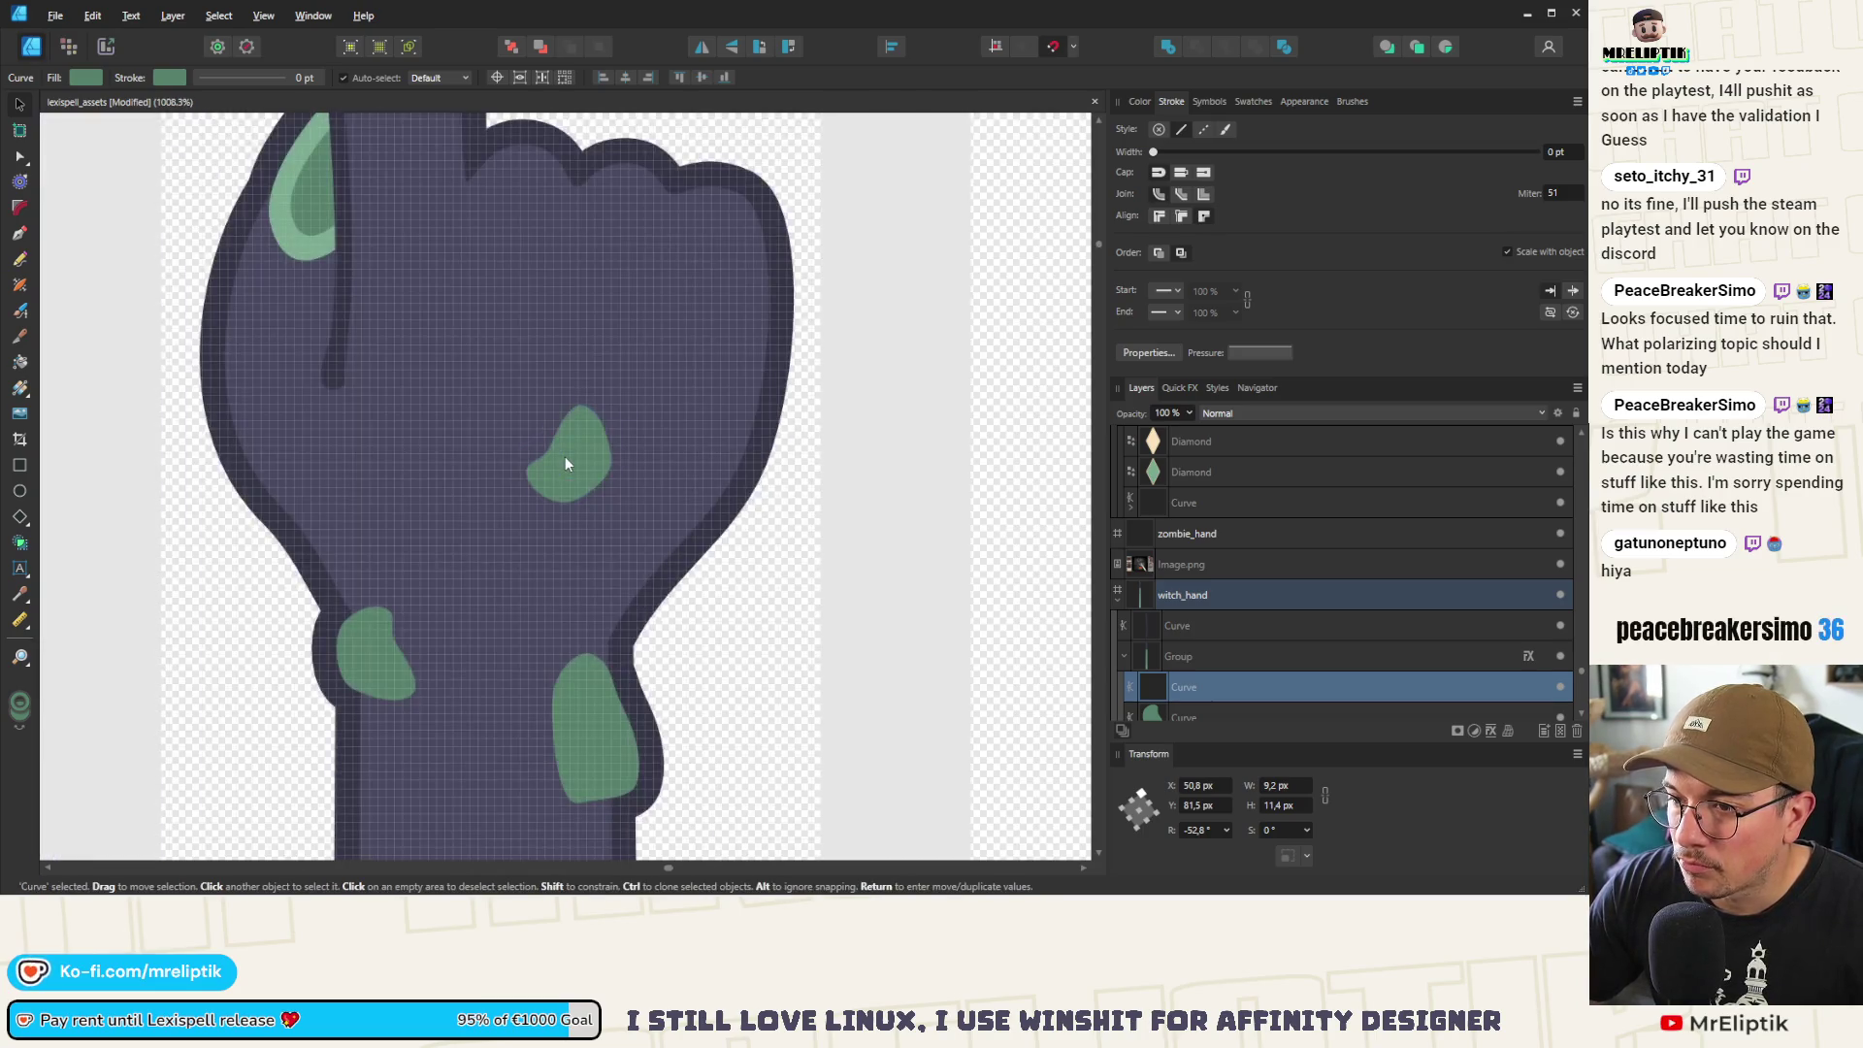
Add a node on the spot's left edge with the Node tool, then deselect it
key(a)
click(542, 438)
click(526, 461)
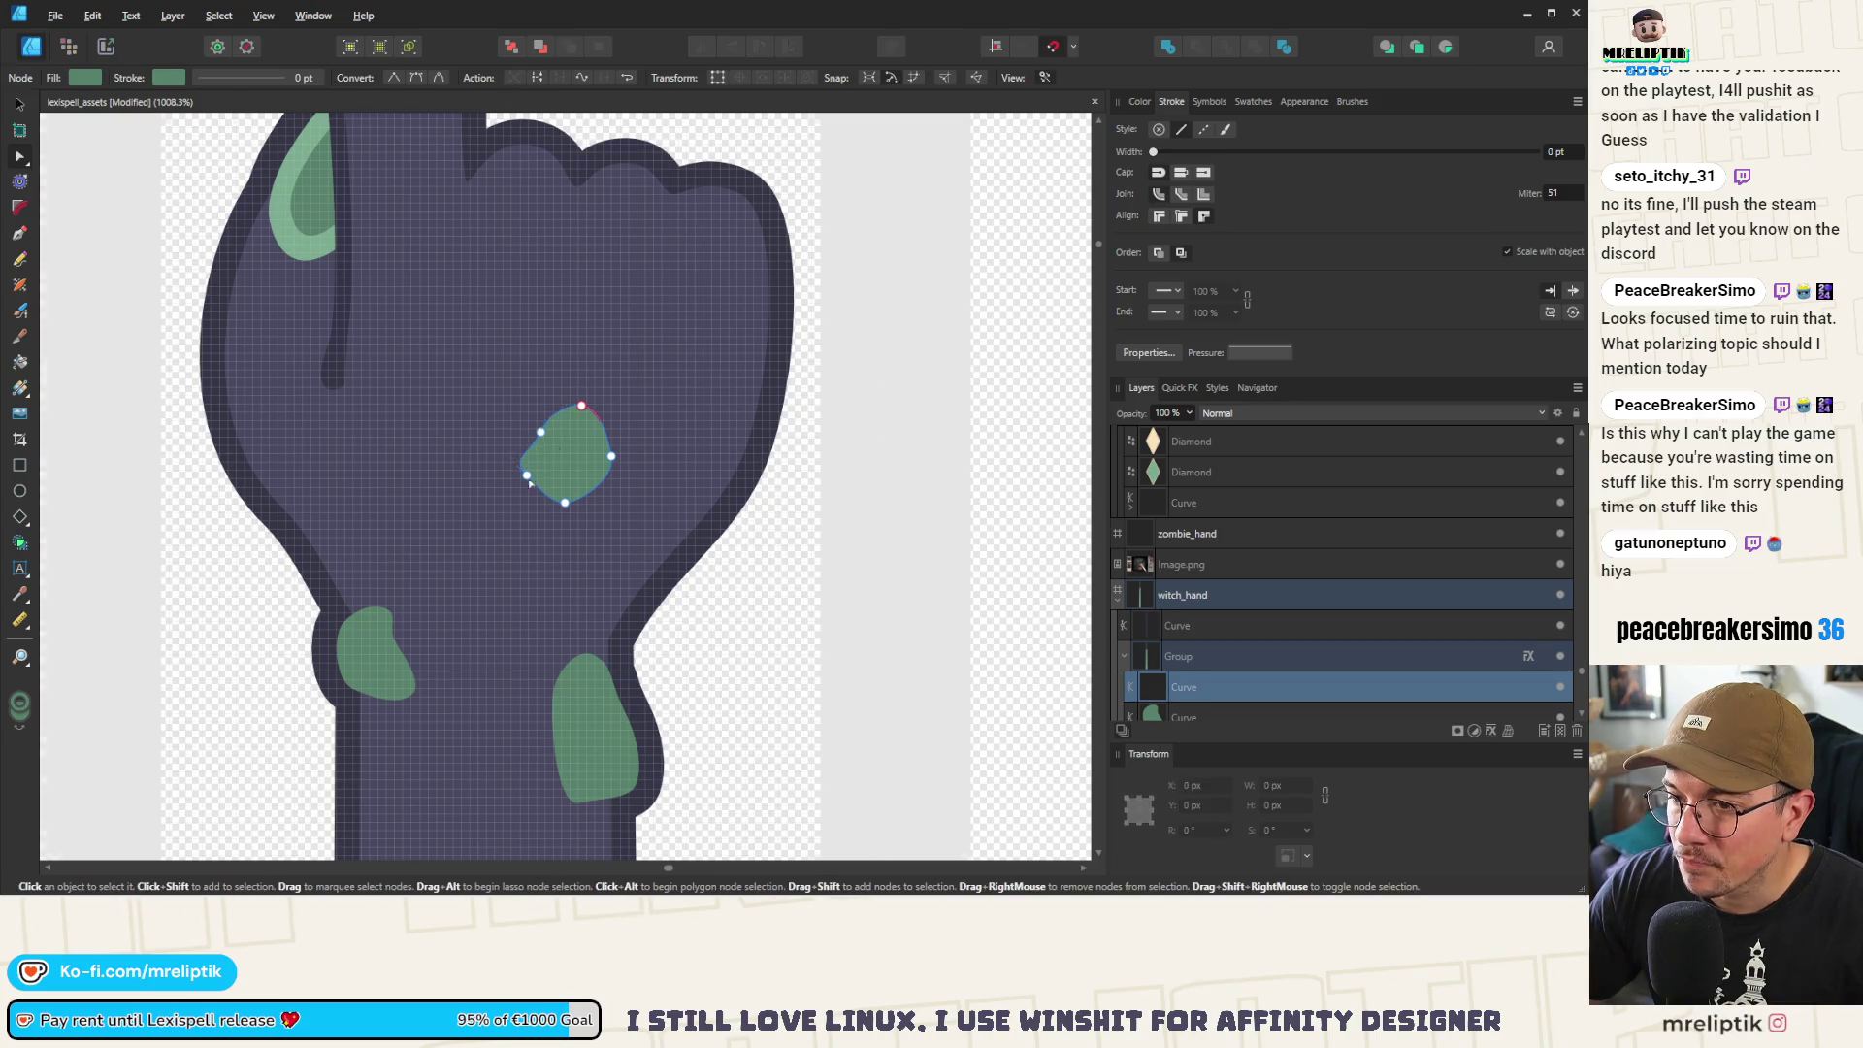
scroll(510, 462, down, 8)
click(601, 270)
Move a green hand spot toward the hand's right edge, then undo the stray duplicate
click(20, 107)
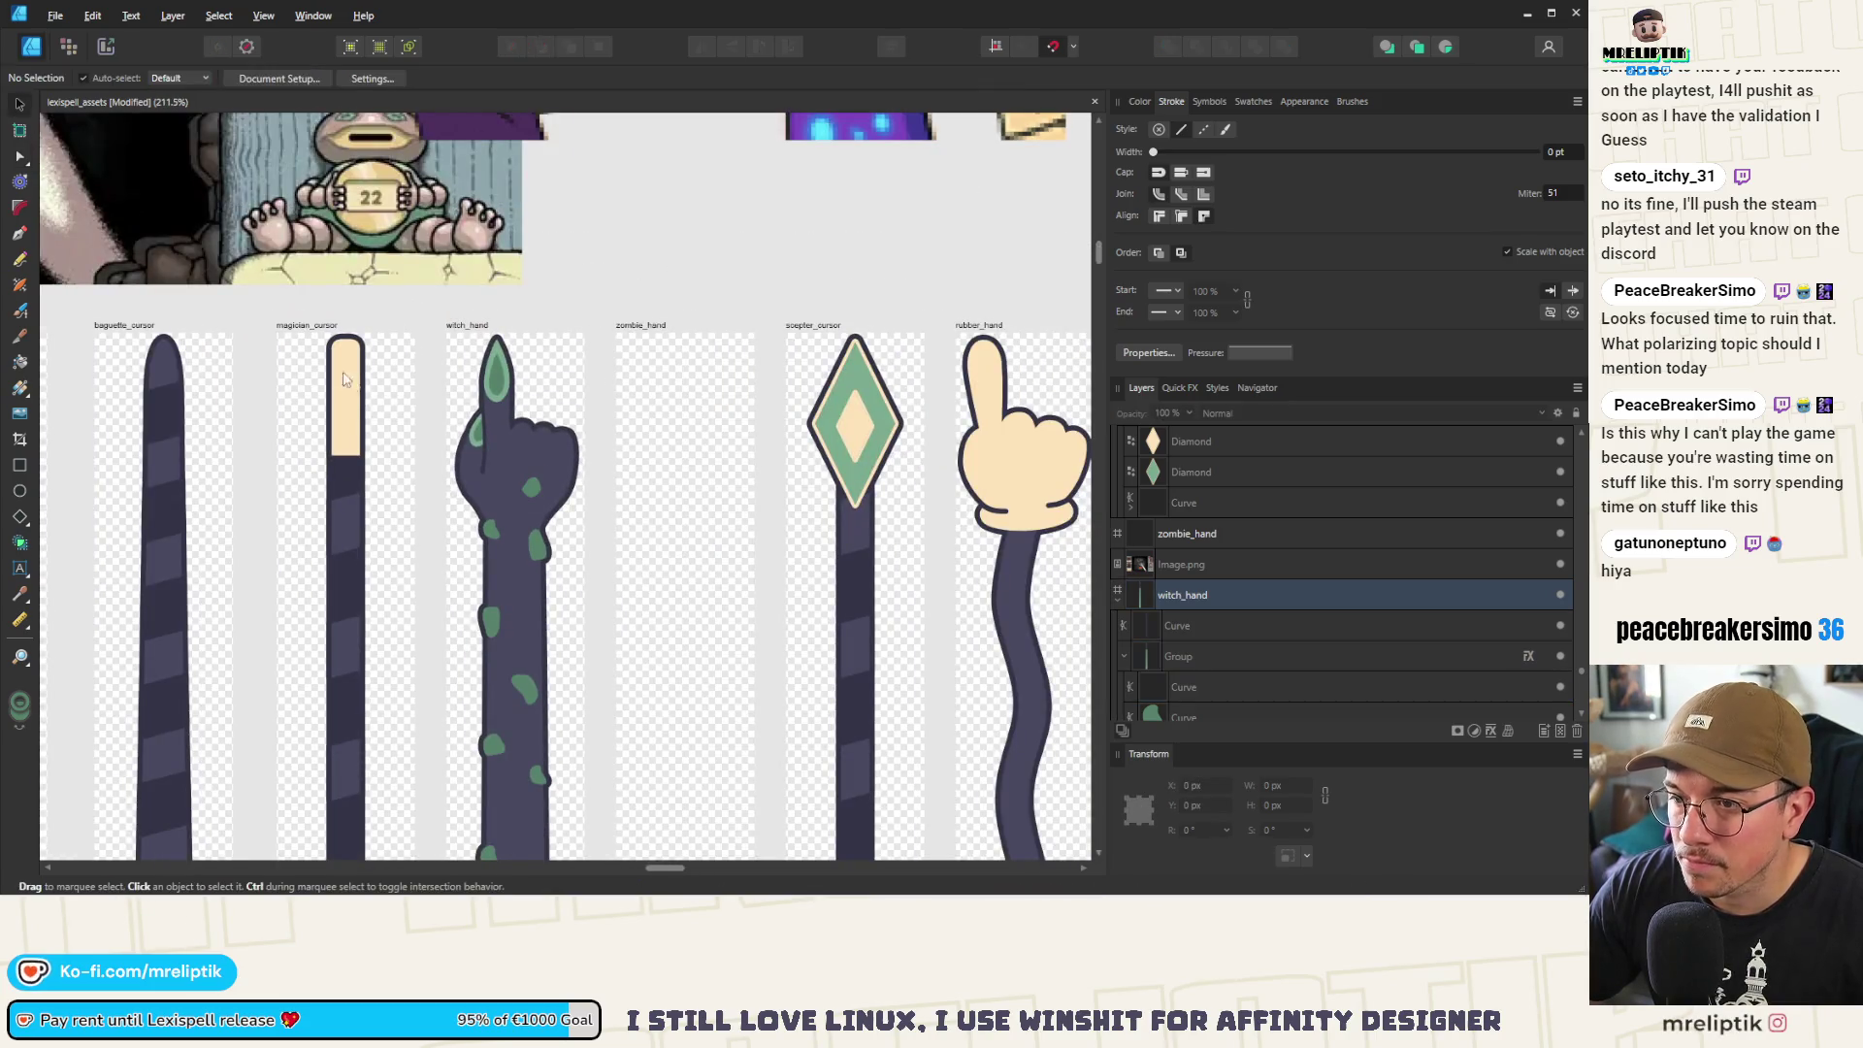
scroll(684, 570, up, 3)
click(690, 582)
double_click(691, 582)
mouse_move(692, 583)
mouse_down()
mouse_move(747, 590)
mouse_move(656, 581)
mouse_up()
key(ctrl+z)
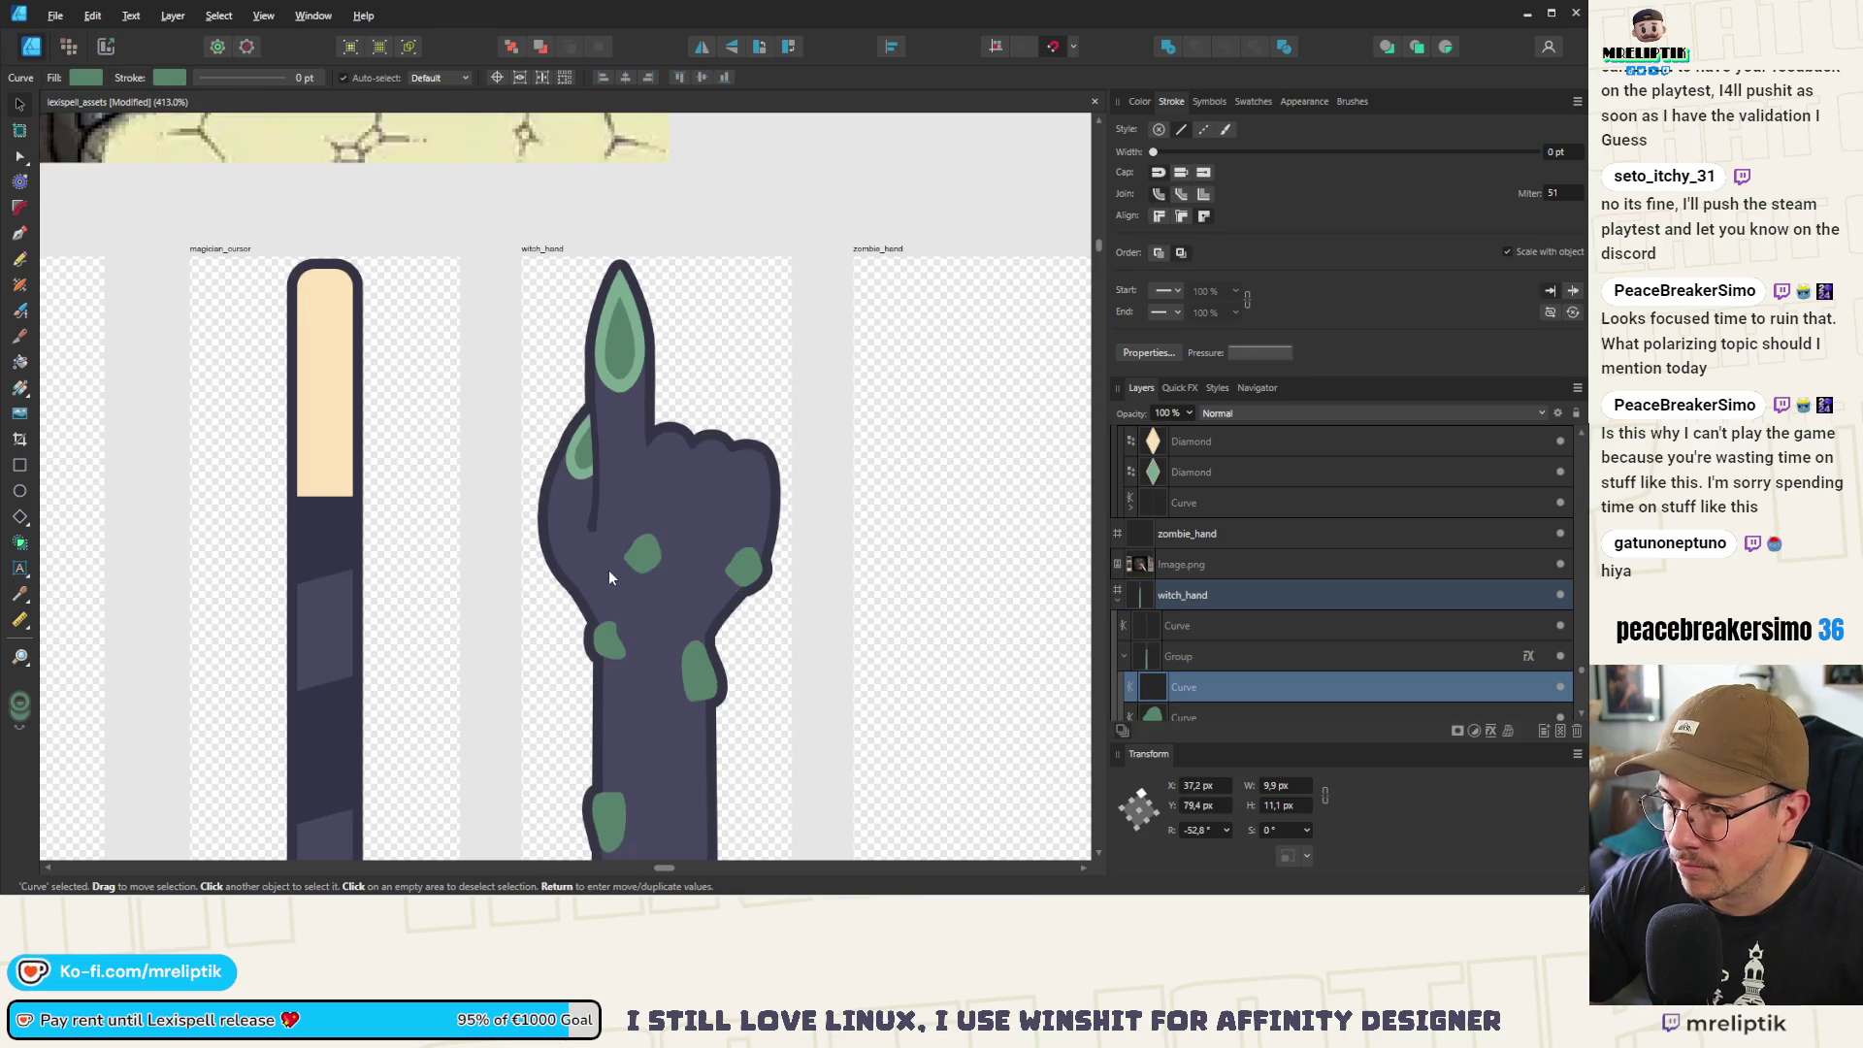
scroll(608, 569, down, 4)
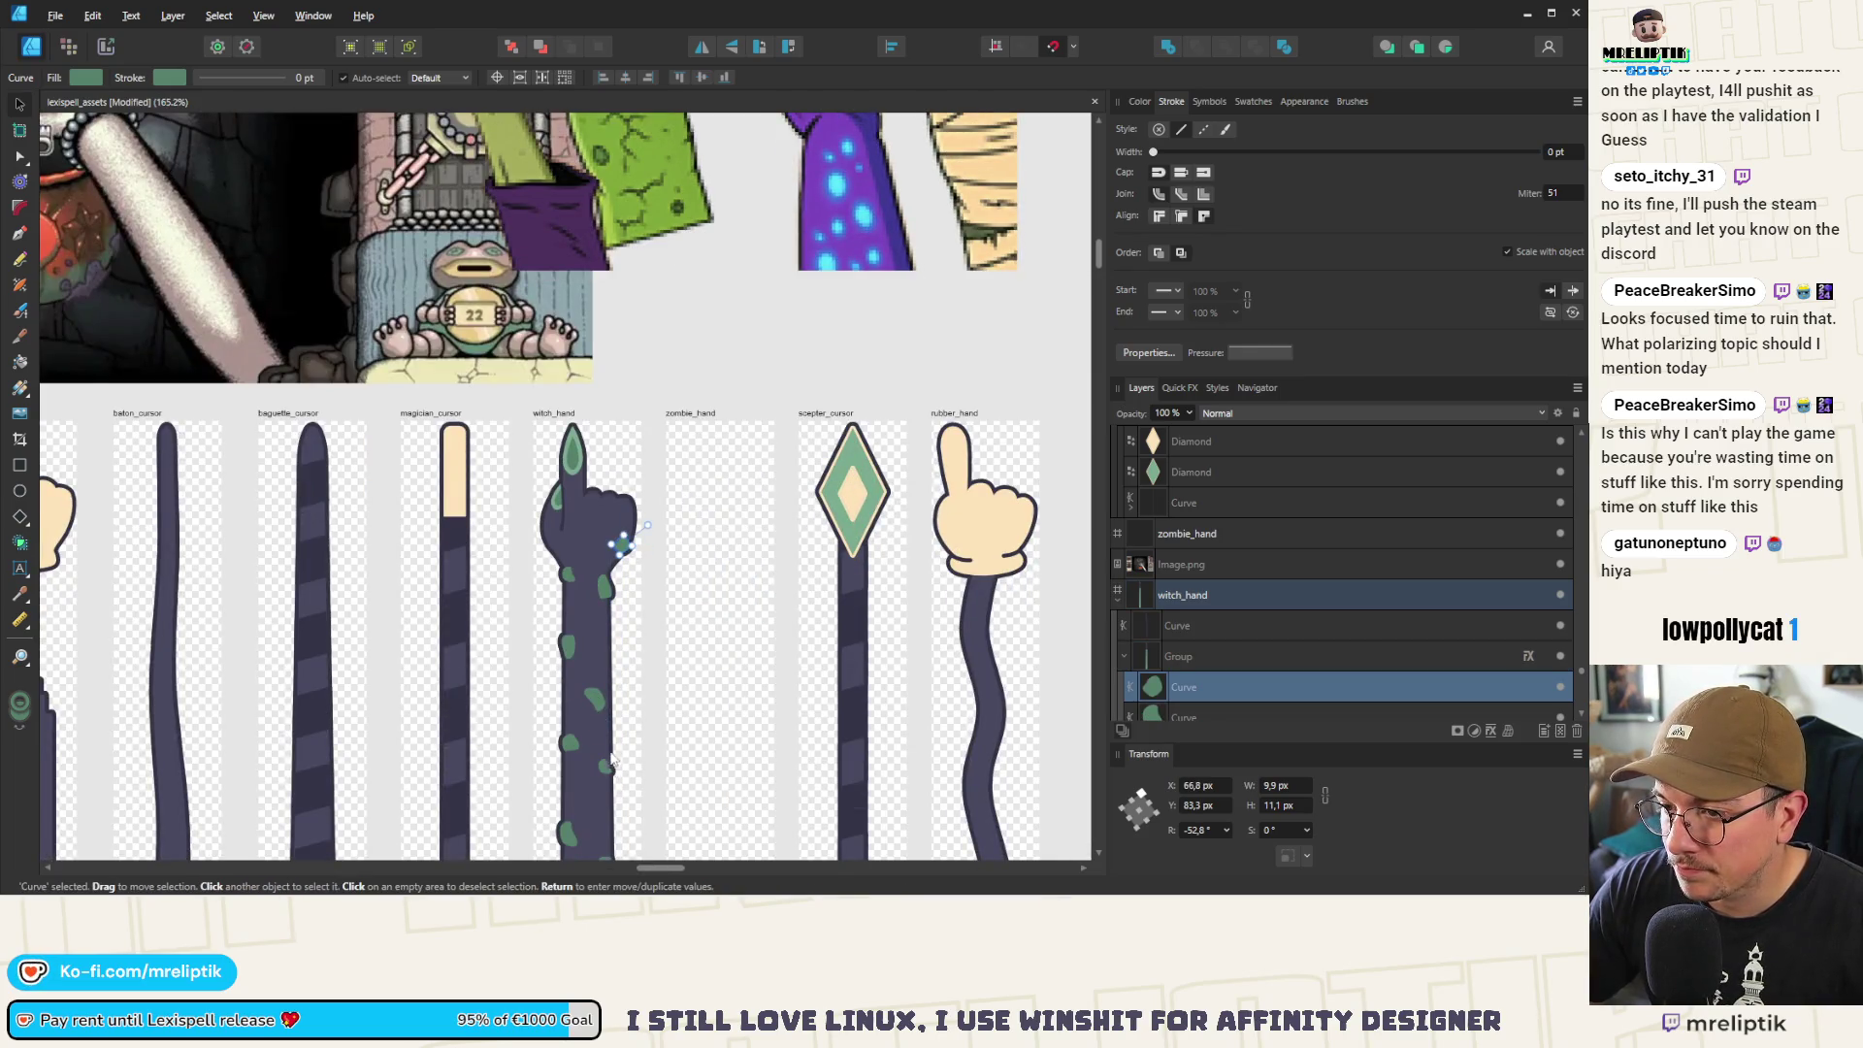
Shrink the green palm spot and shift it down-right with a tilt
click(586, 533)
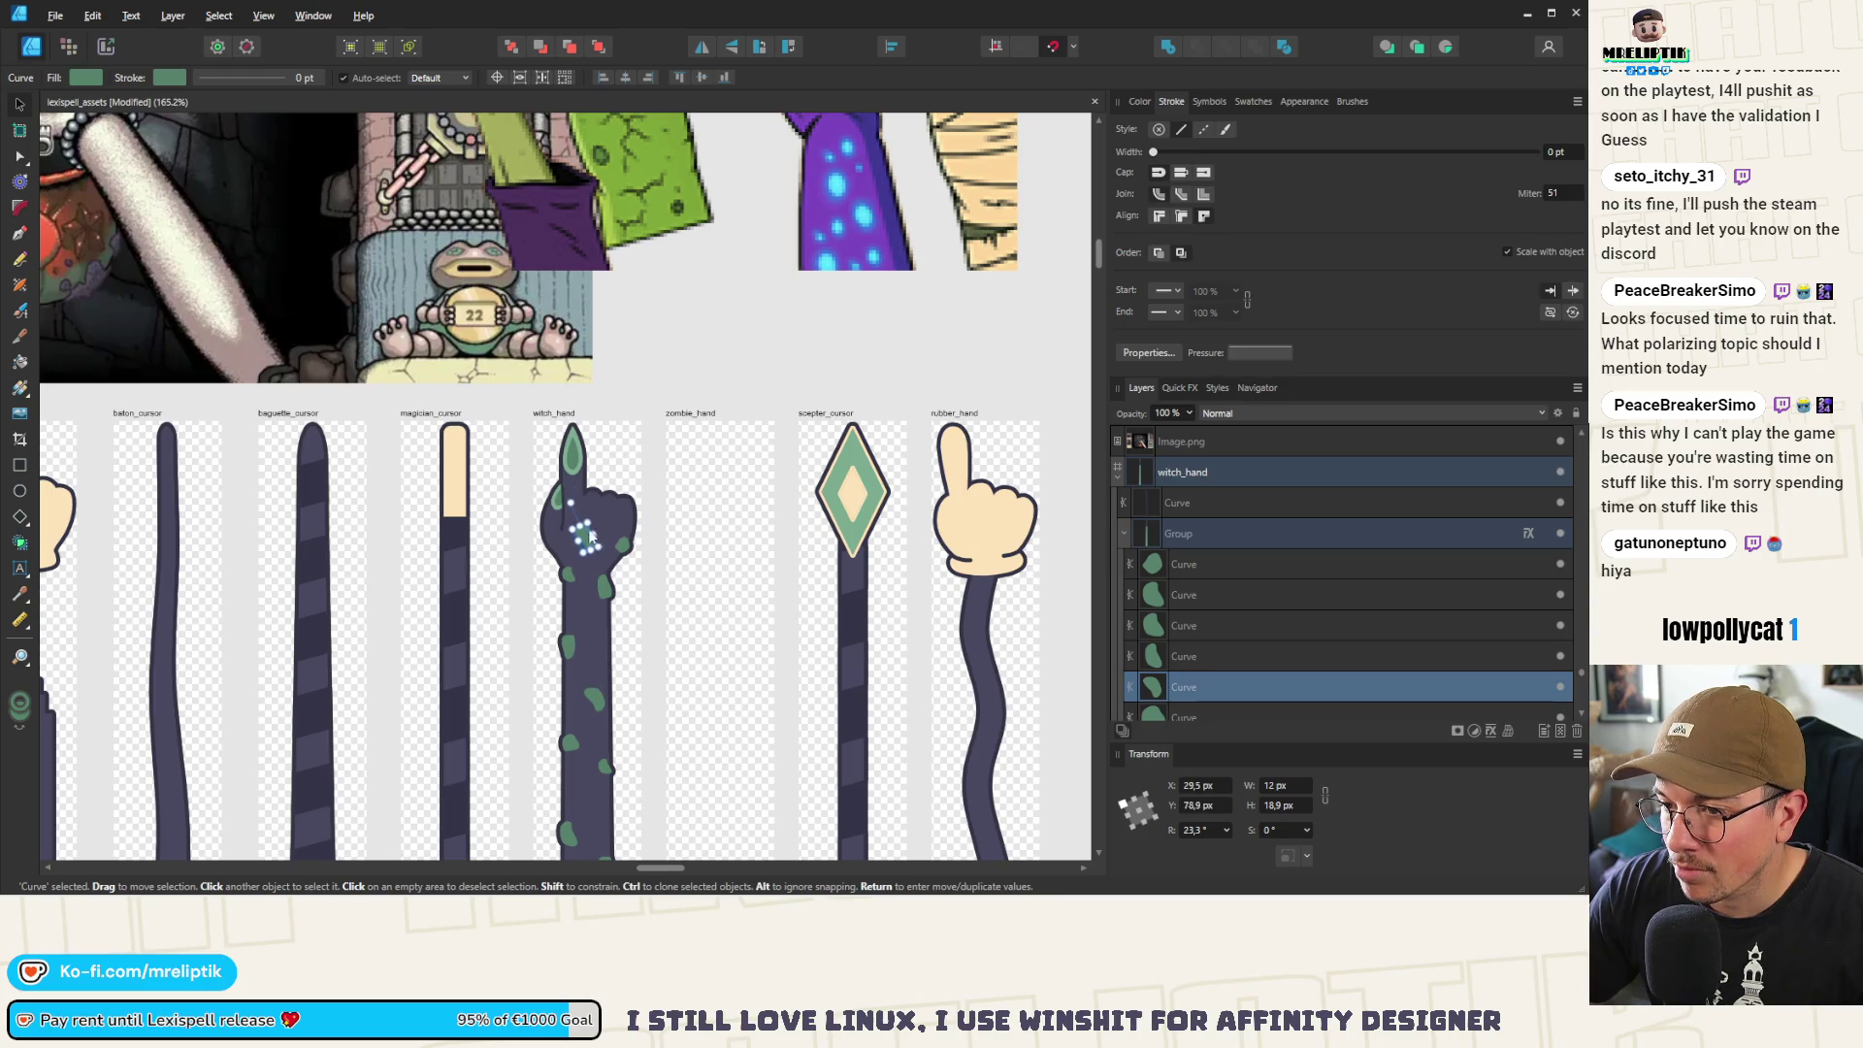
scroll(594, 544, up, 5)
mouse_move(632, 628)
mouse_down()
mouse_move(591, 584)
mouse_move(596, 555)
mouse_move(571, 587)
mouse_up()
drag(540, 510, 572, 503)
scroll(572, 502, down, 5)
click(405, 431)
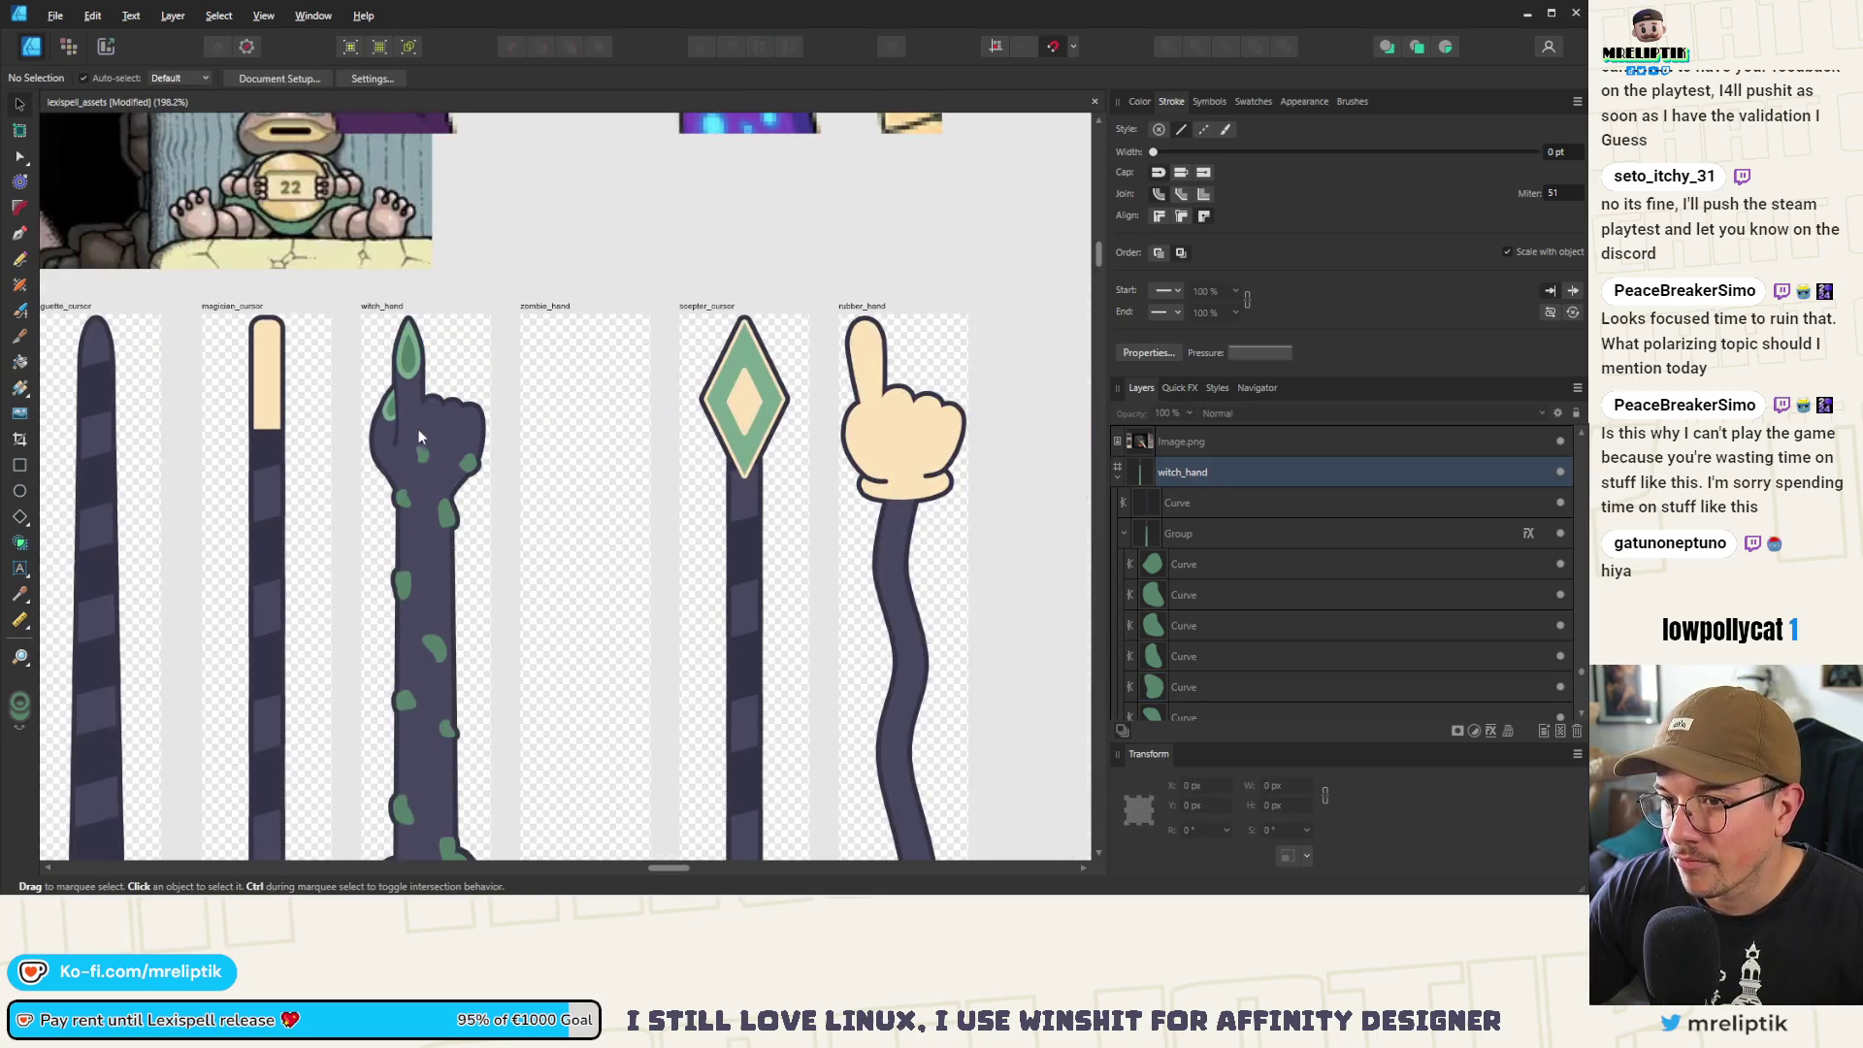
scroll(425, 480, up, 2)
Select the green palm spot and a second spot, then pick a single arm spot
click(425, 475)
double_click(425, 474)
shift+click(388, 562)
scroll(481, 415, down, 3)
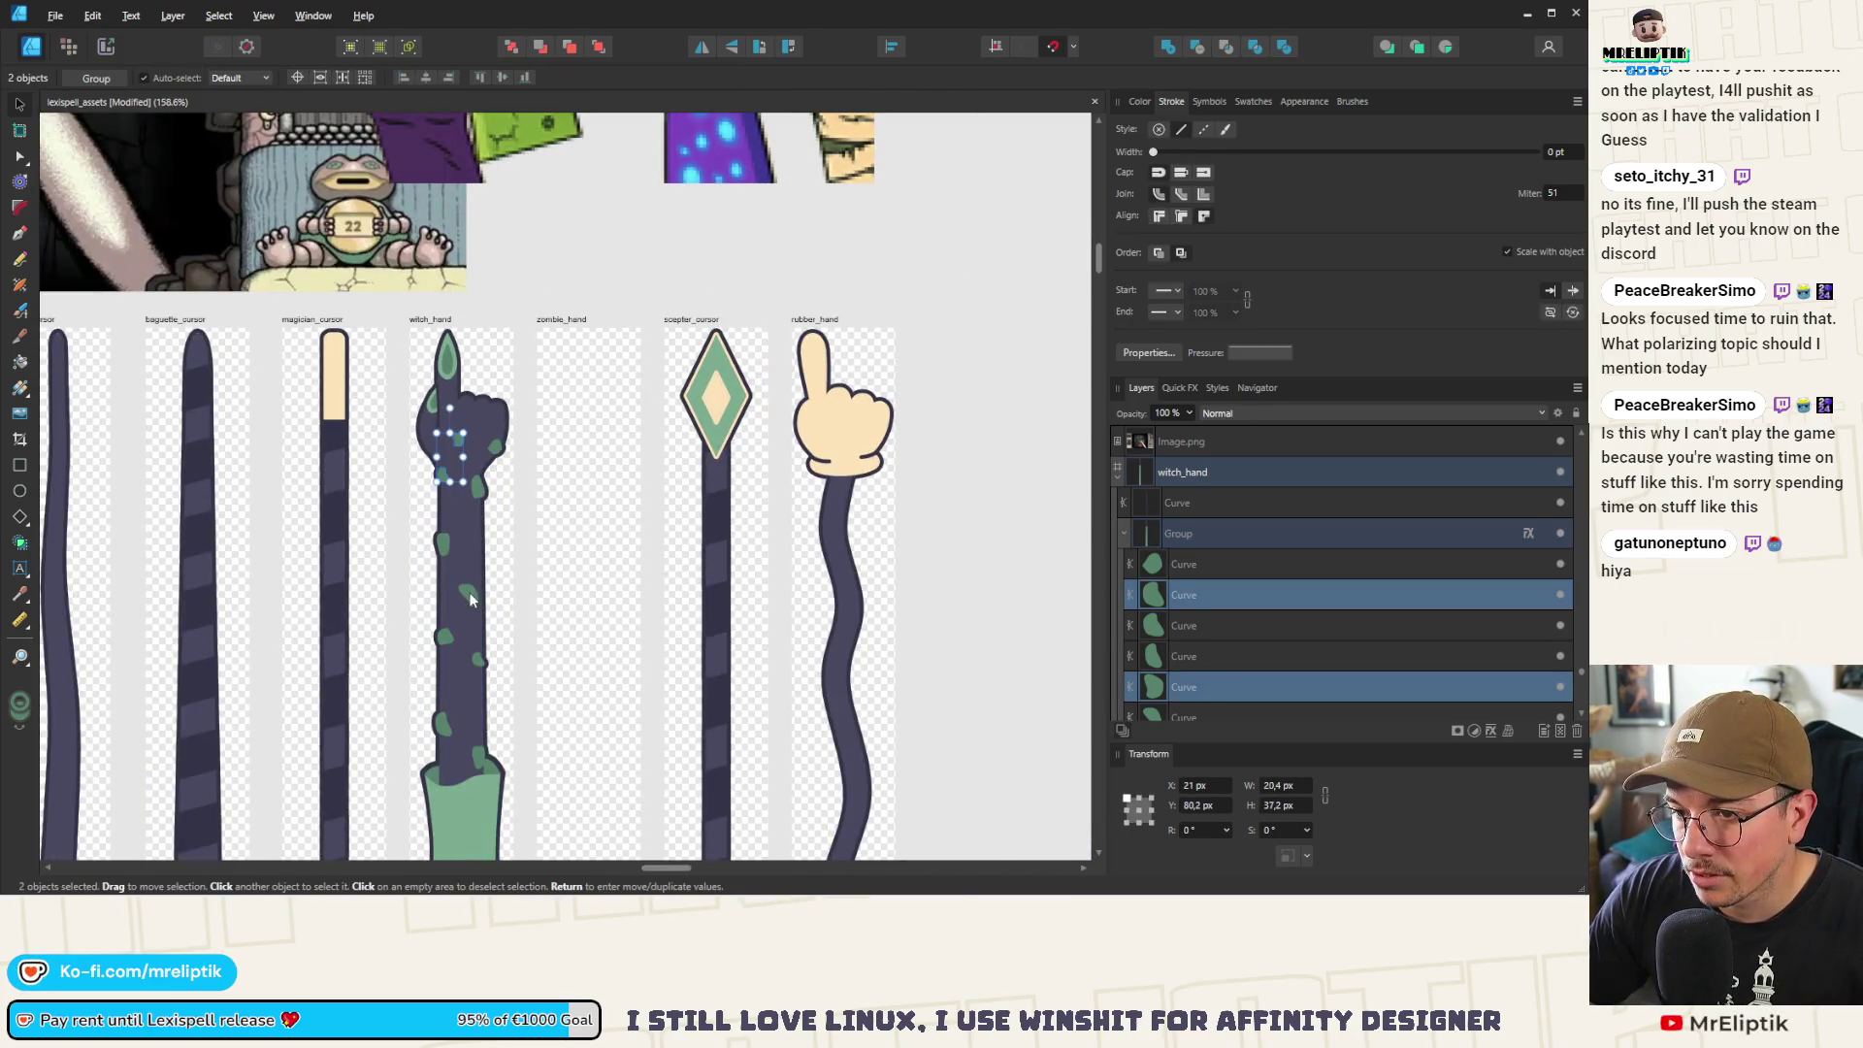
click(469, 592)
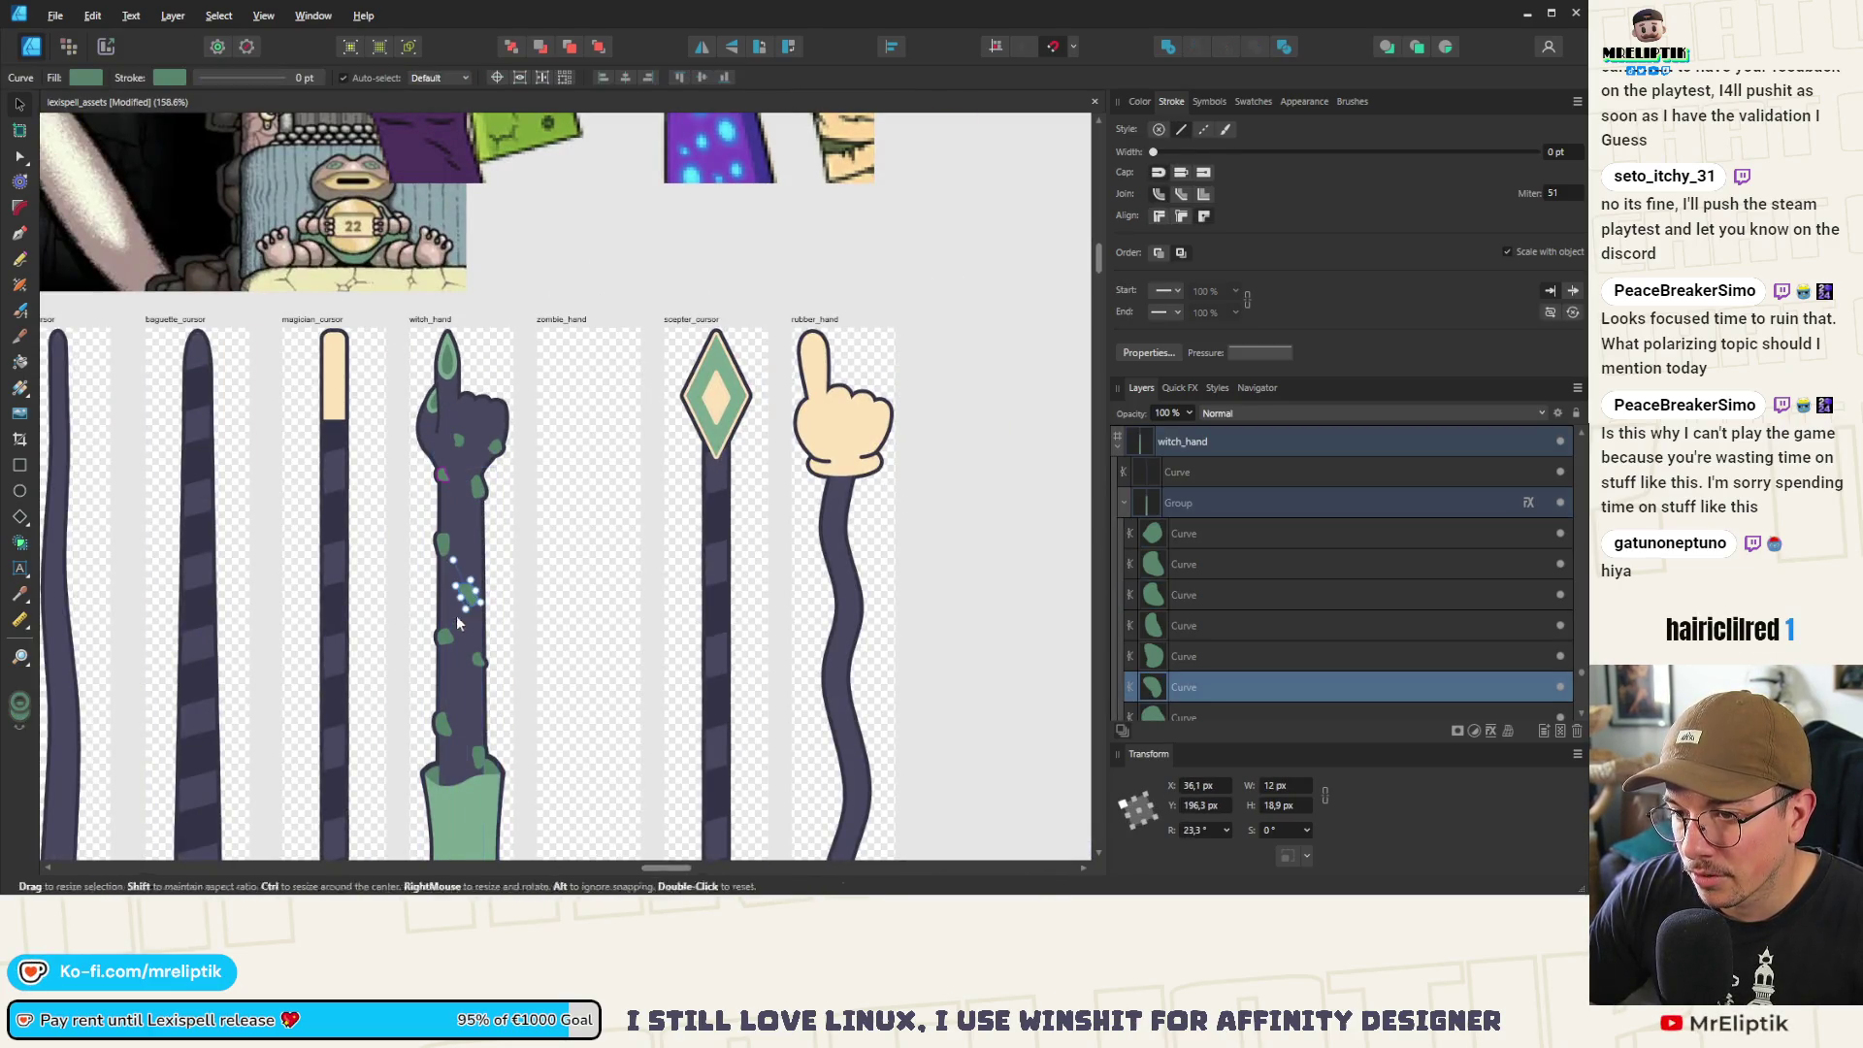
Fill the cuff-side spot and two more arm spots with the rubber hand's cream colour via the eyedropper
click(442, 724)
click(1140, 102)
mouse_move(1169, 139)
mouse_down()
mouse_move(686, 403)
mouse_move(830, 433)
mouse_move(819, 448)
mouse_up()
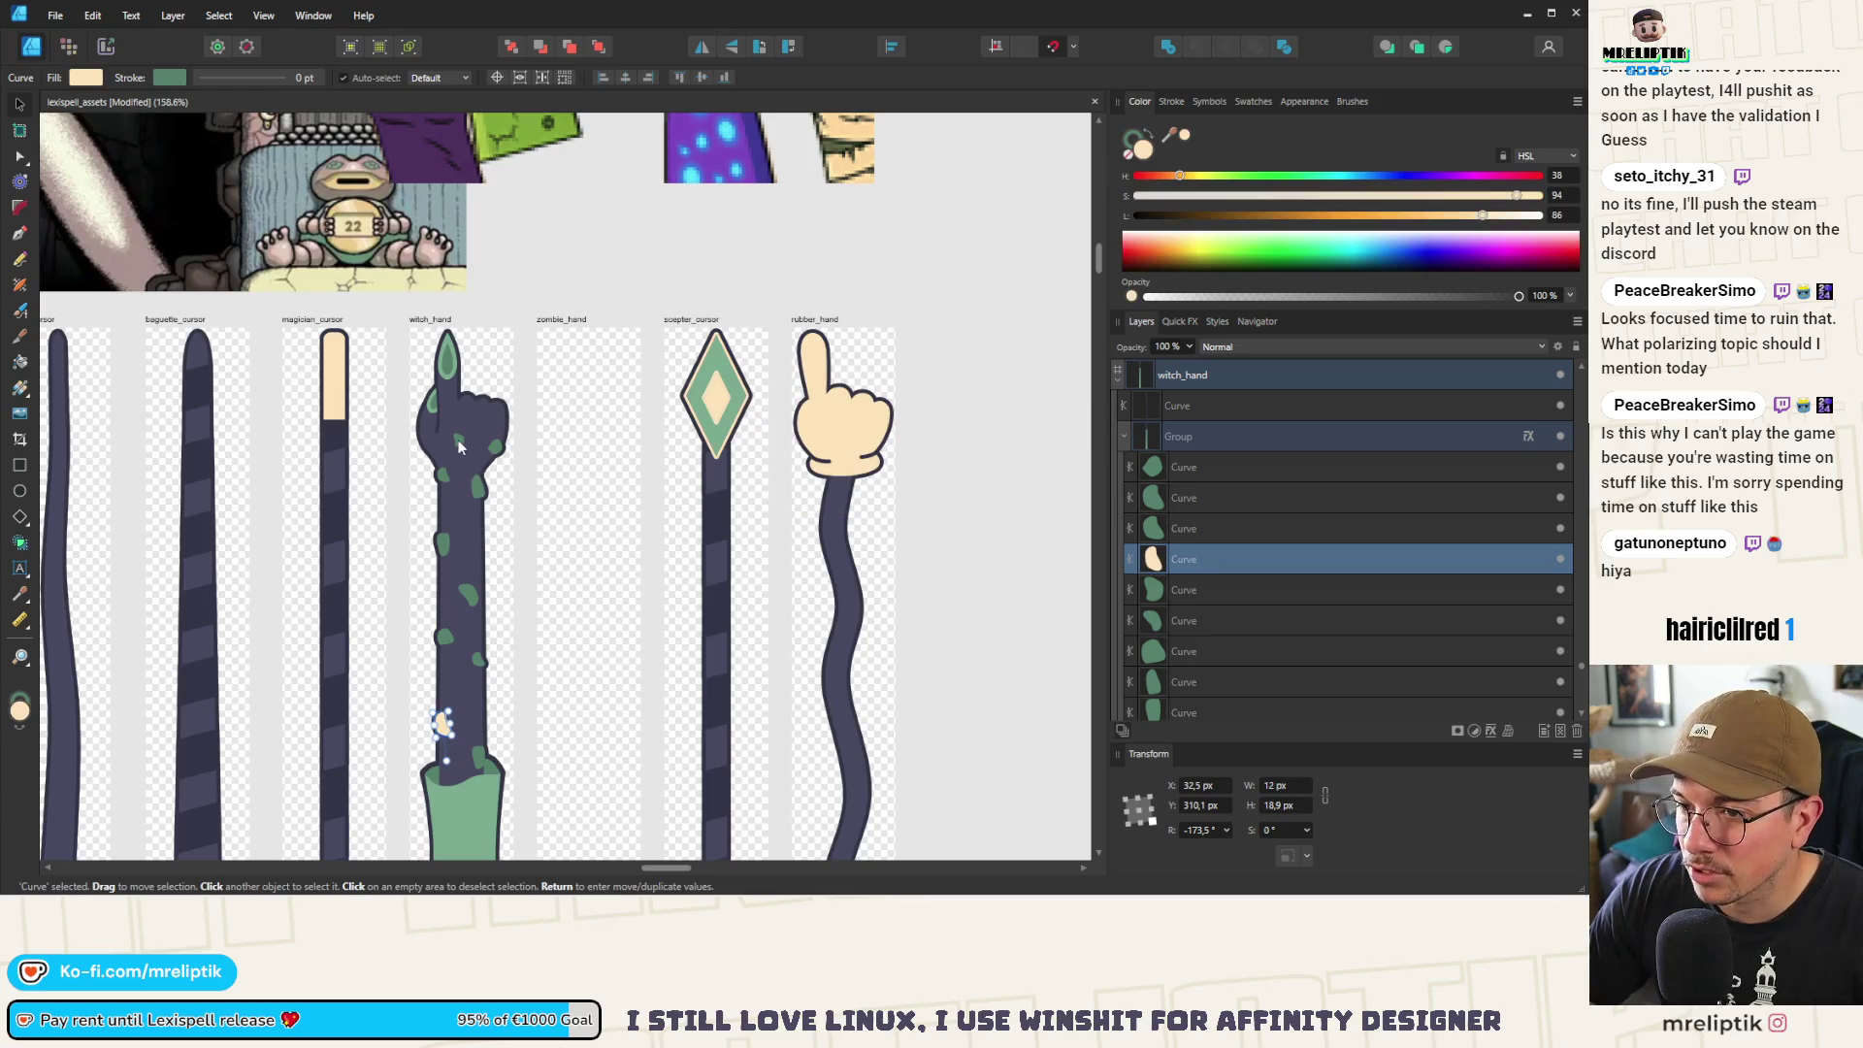
shift+click(460, 445)
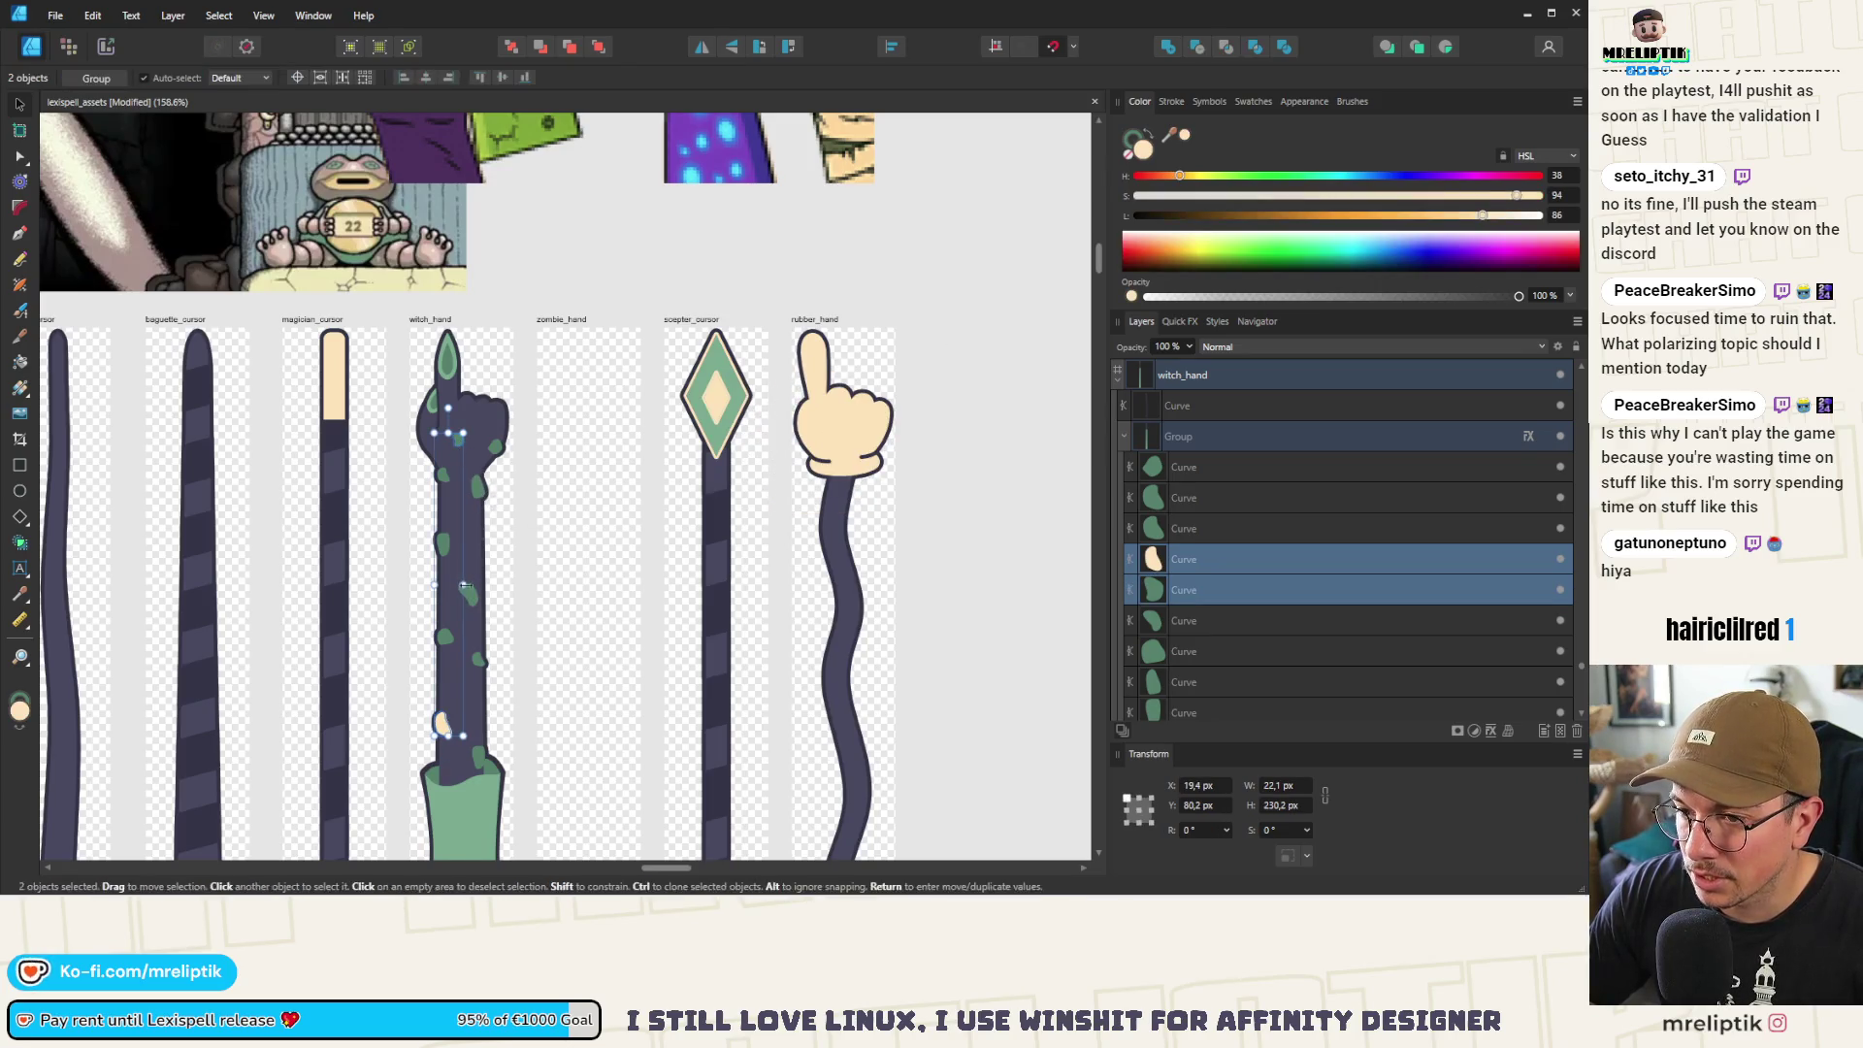
shift+click(478, 490)
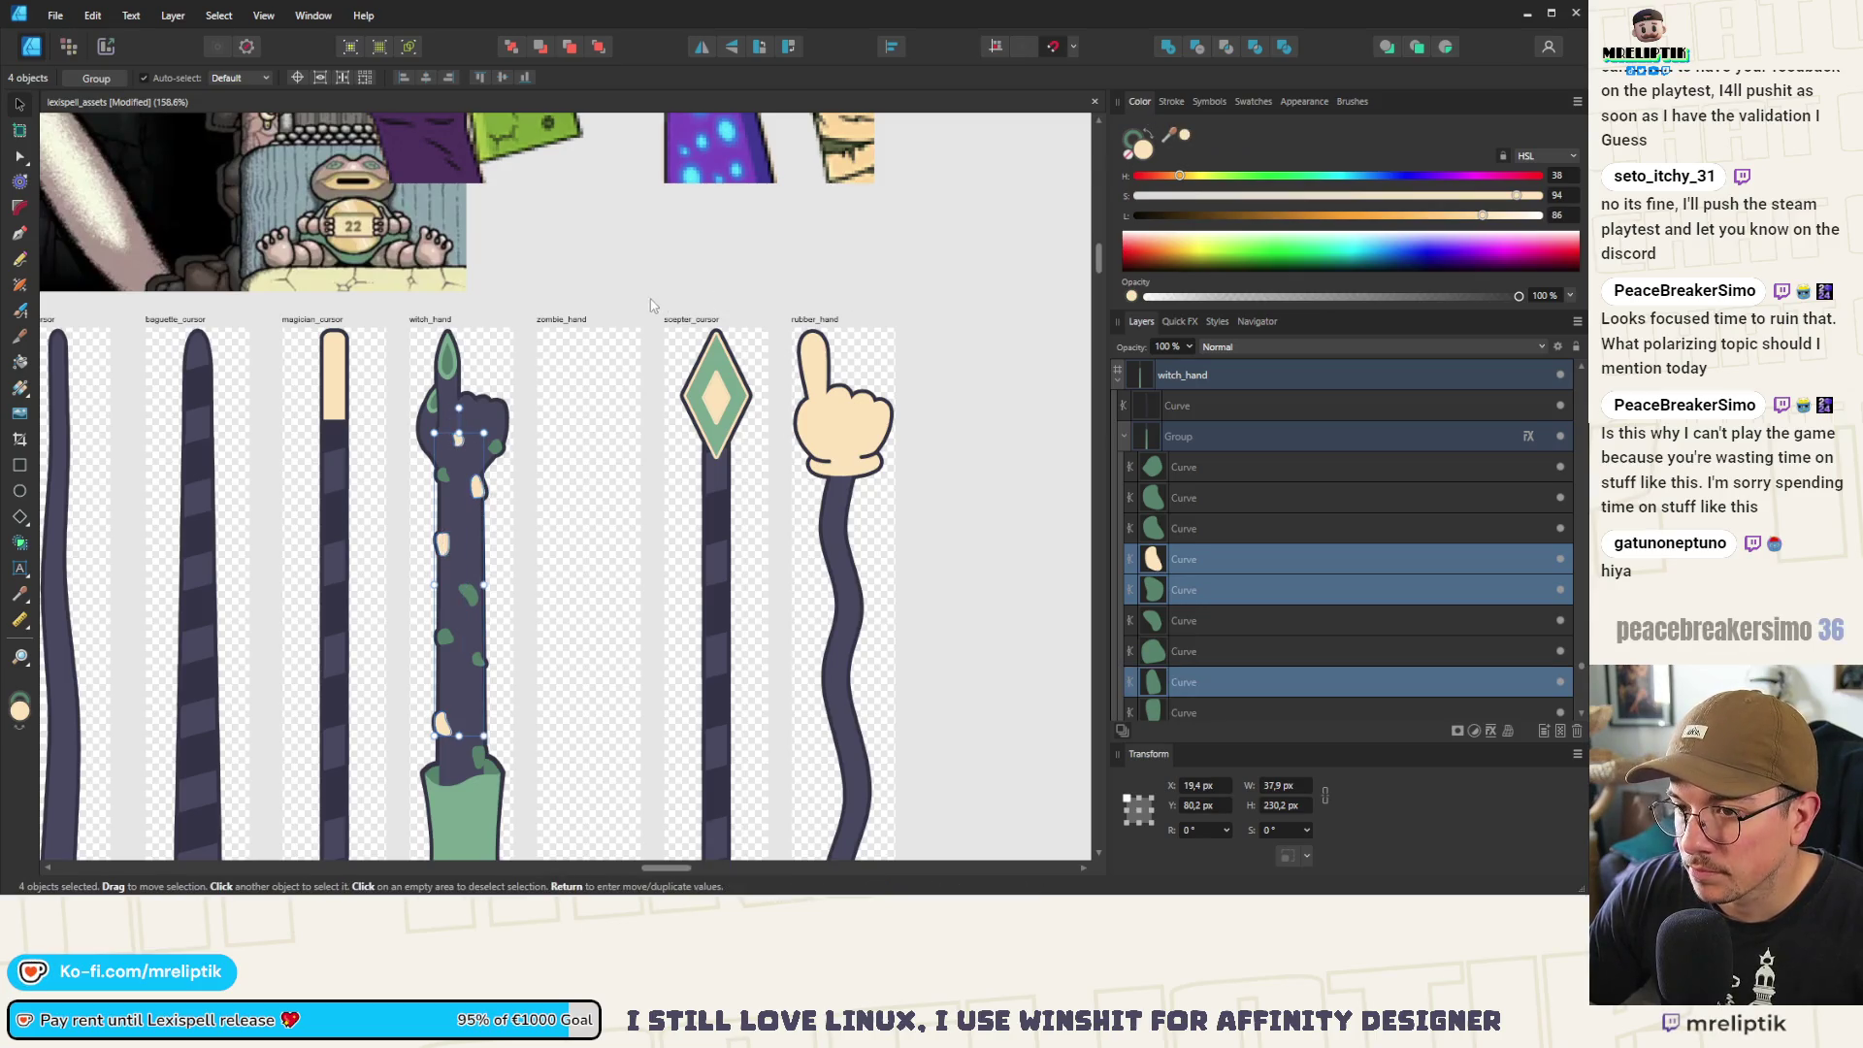
click(464, 302)
scroll(462, 282, down, 3)
scroll(461, 282, up, 3)
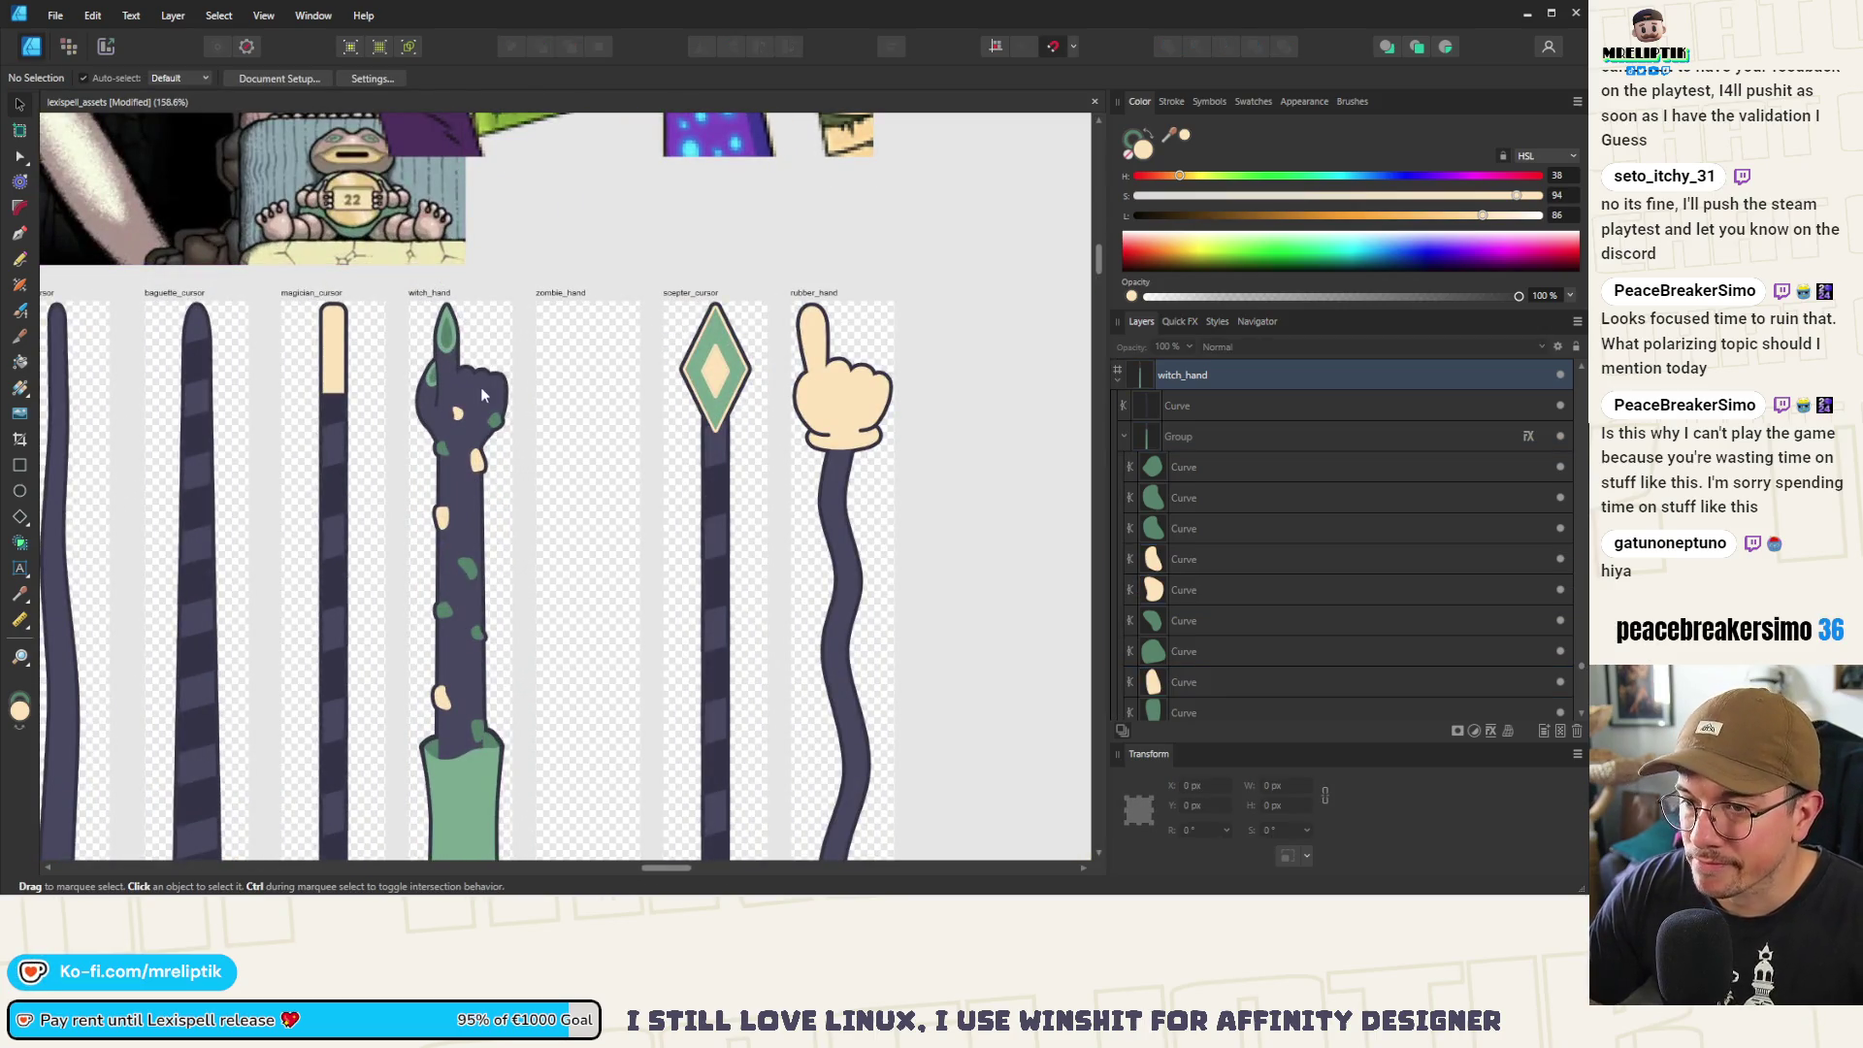
scroll(482, 394, up, 2)
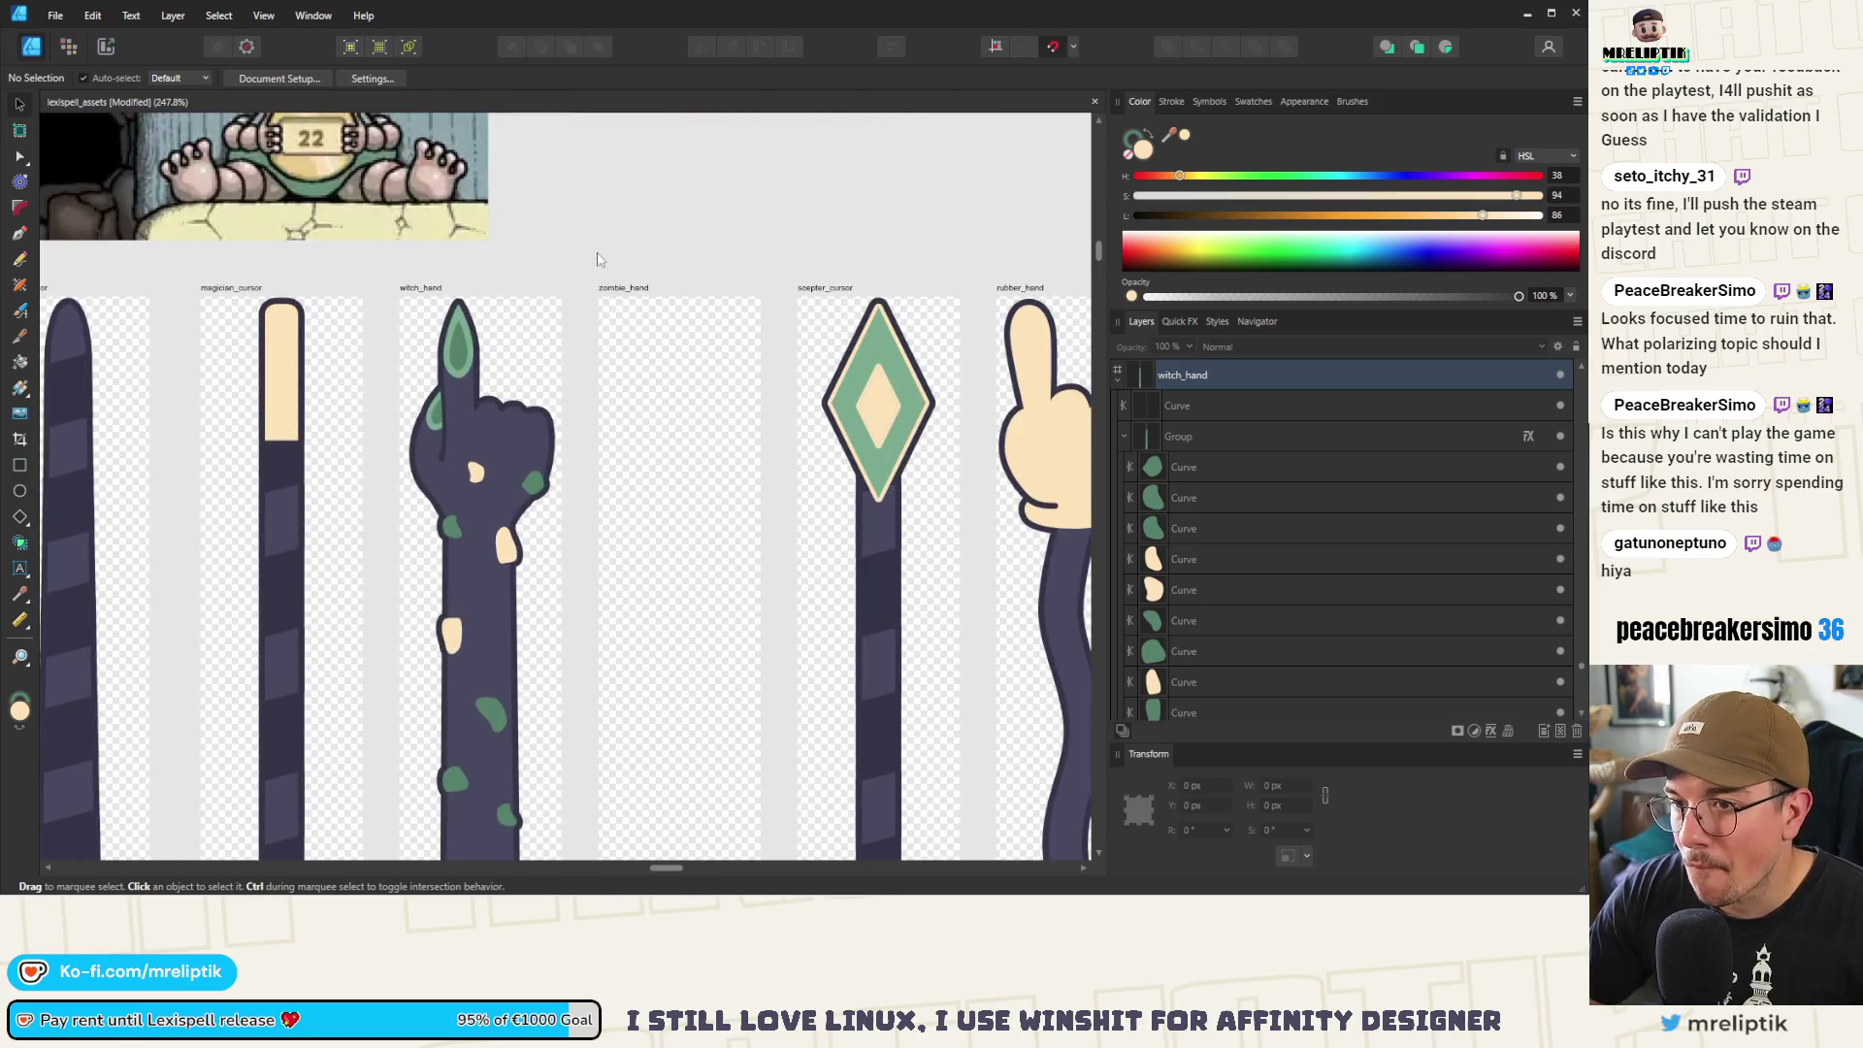
scroll(579, 307, down, 2)
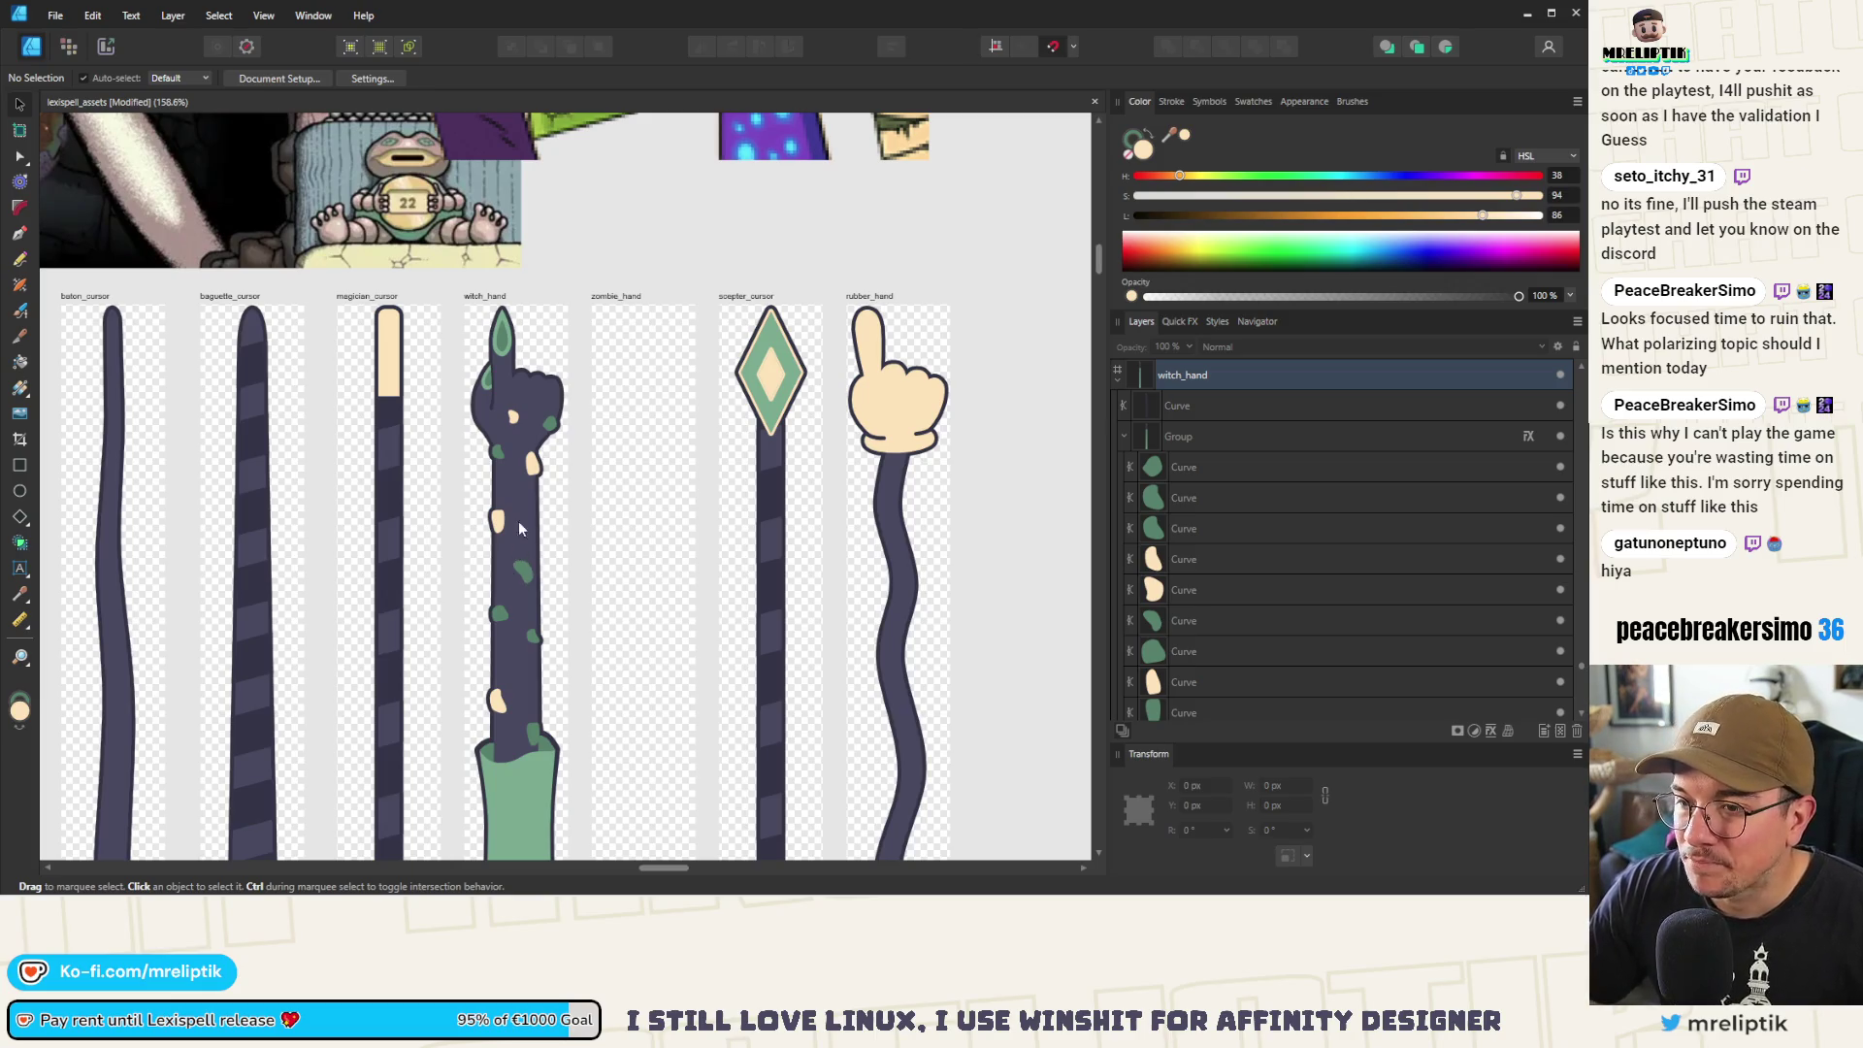
scroll(502, 437, down, 3)
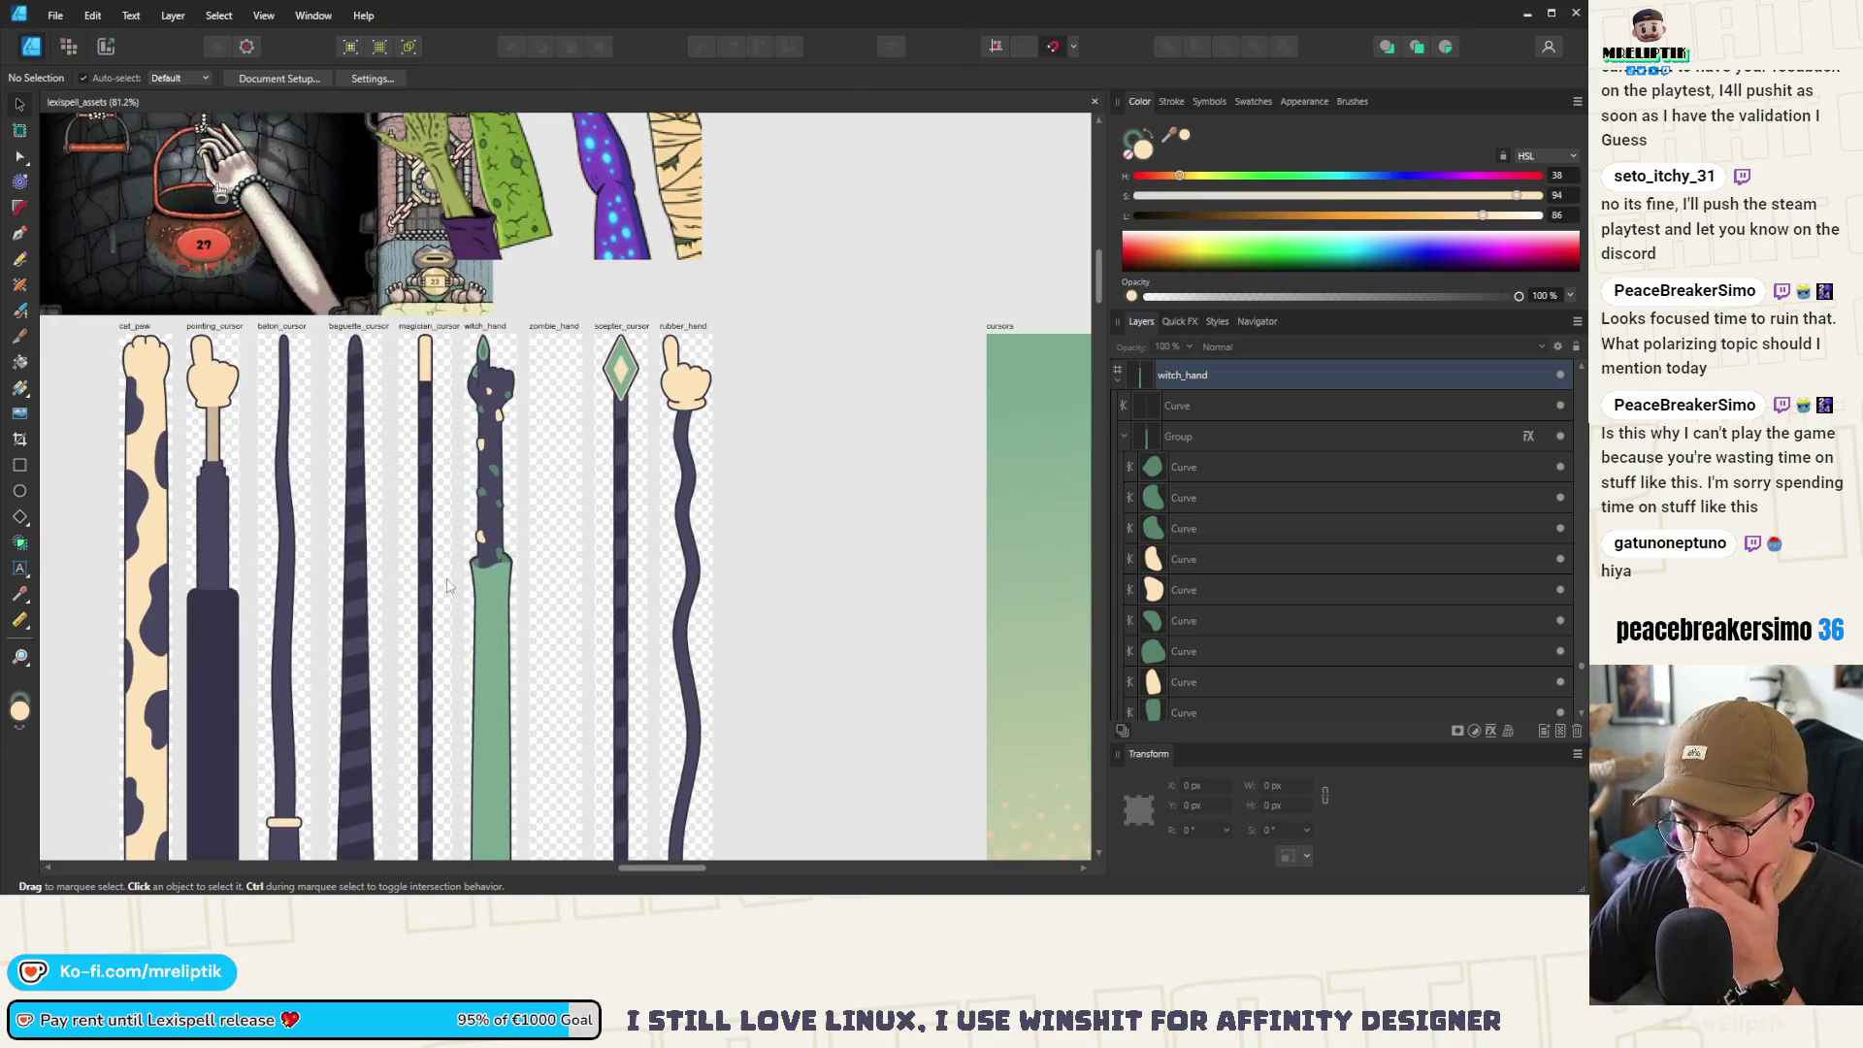
Zoom around the witch_hand, selecting its green cuff and then deselecting the arm stem
scroll(456, 540, down, 3)
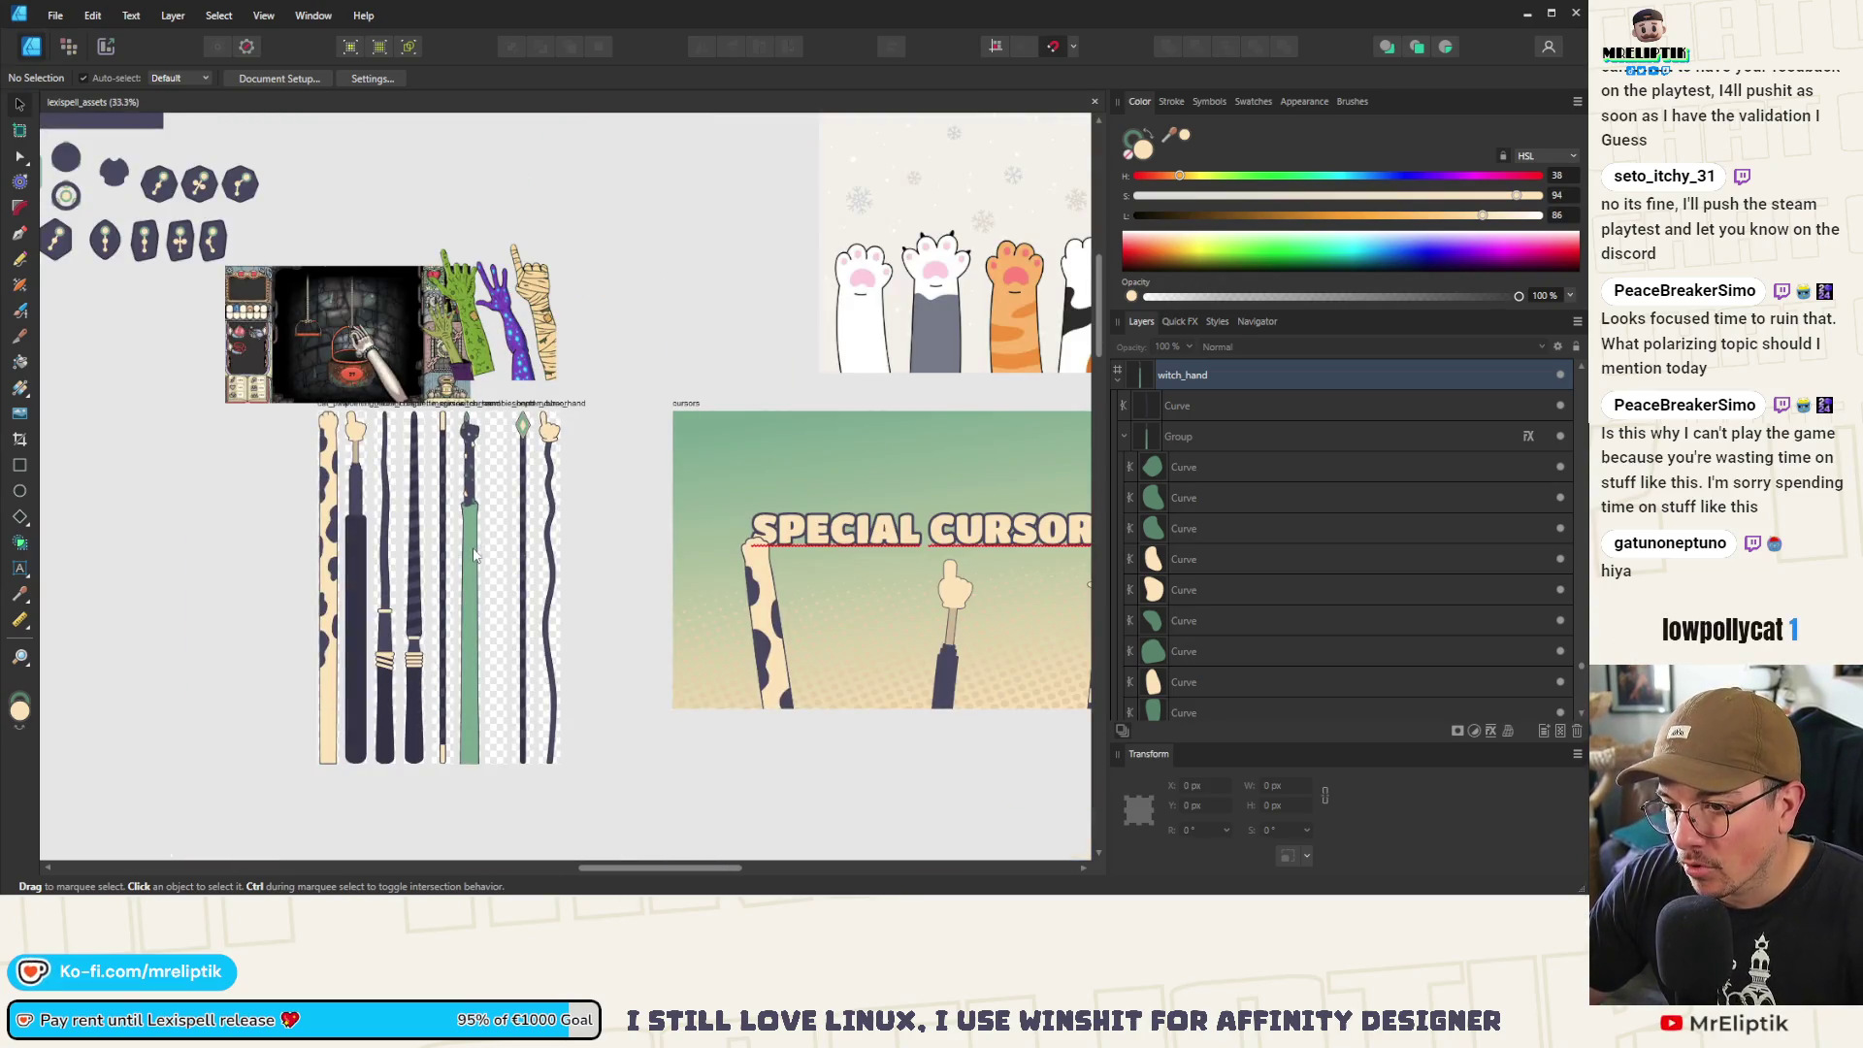
scroll(467, 475, up, 3)
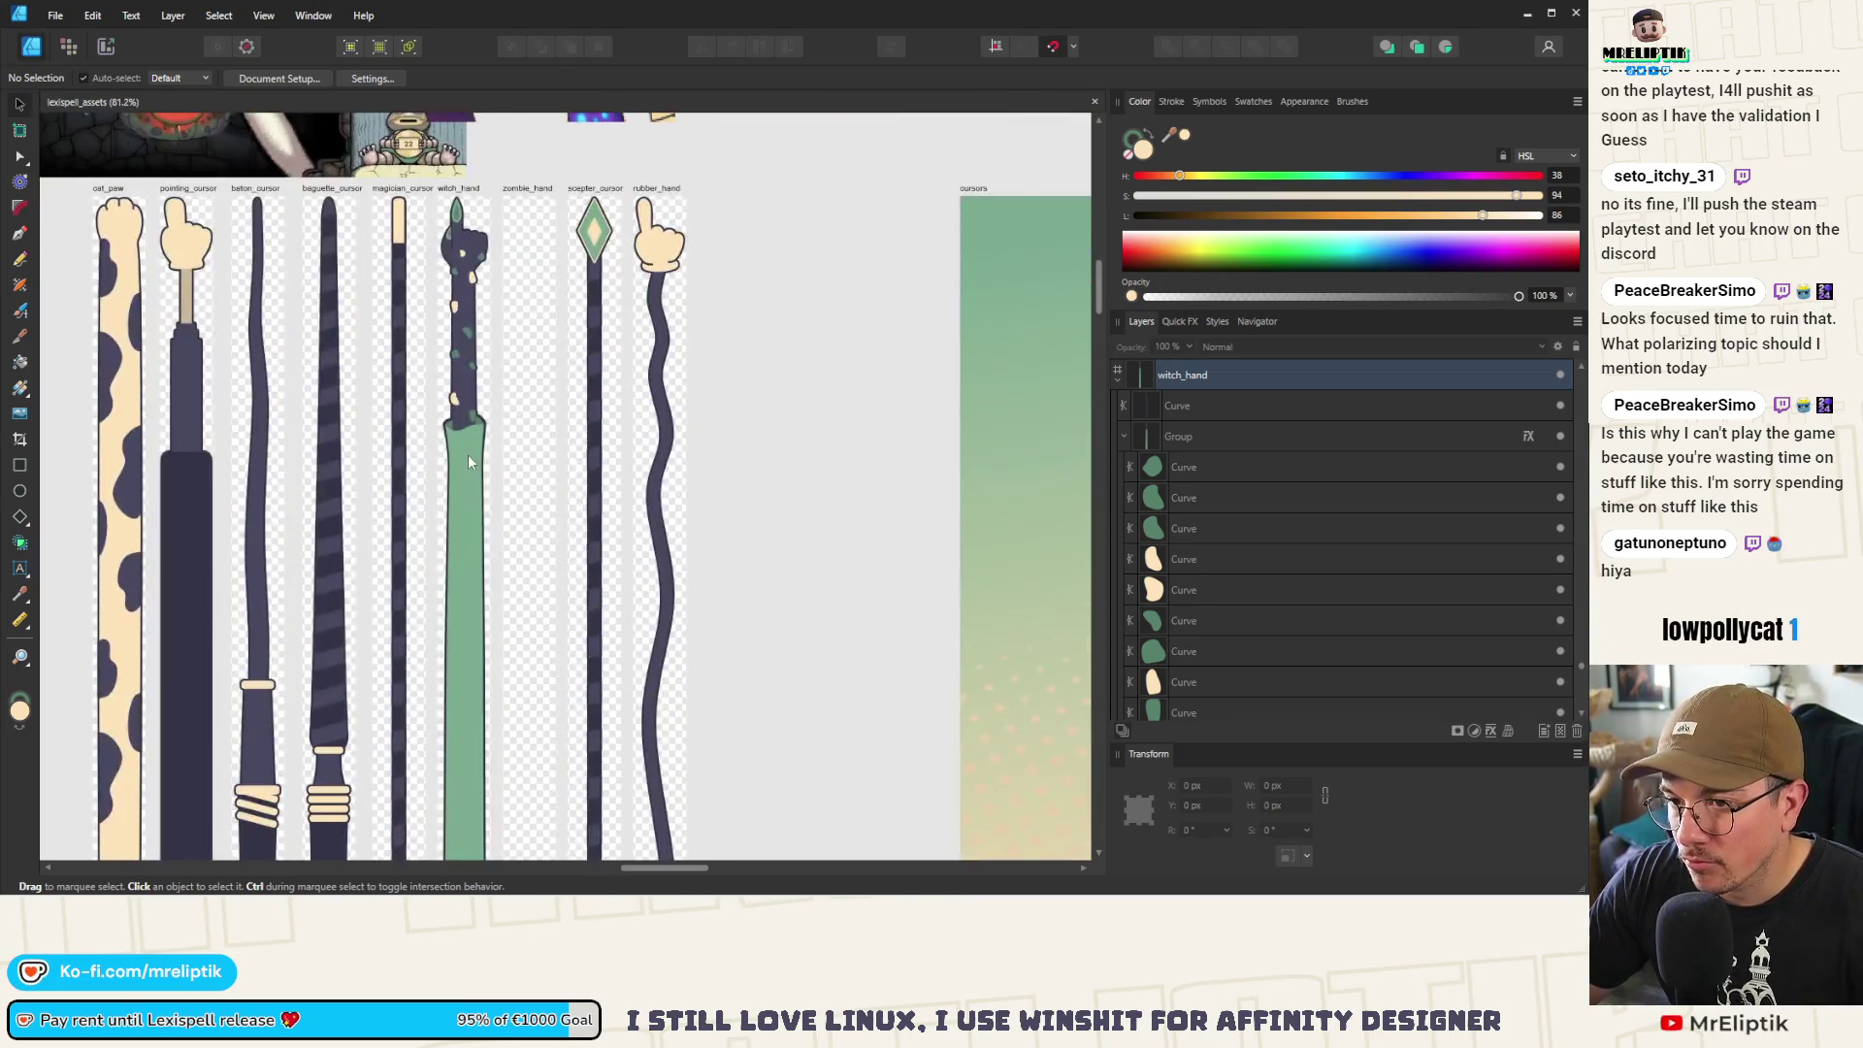
click(467, 455)
scroll(468, 458, up, 2)
scroll(468, 458, up, 2)
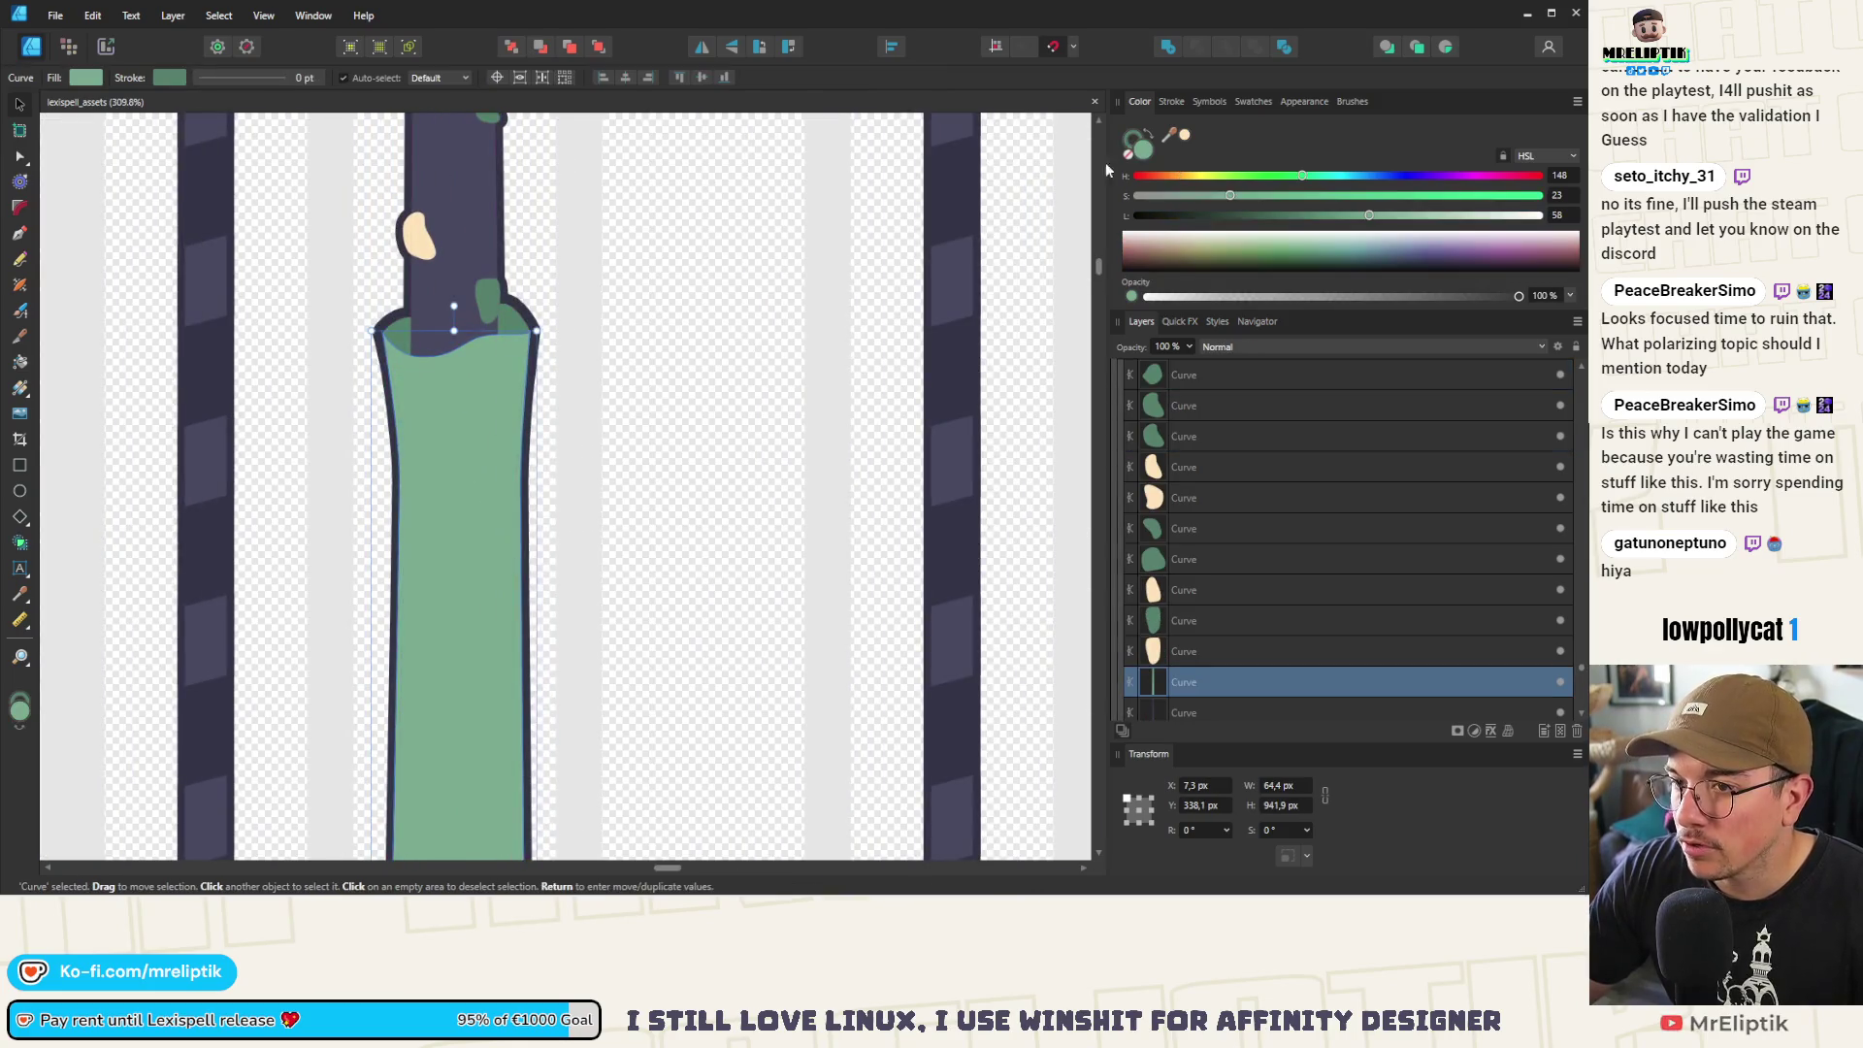
scroll(465, 437, down, 5)
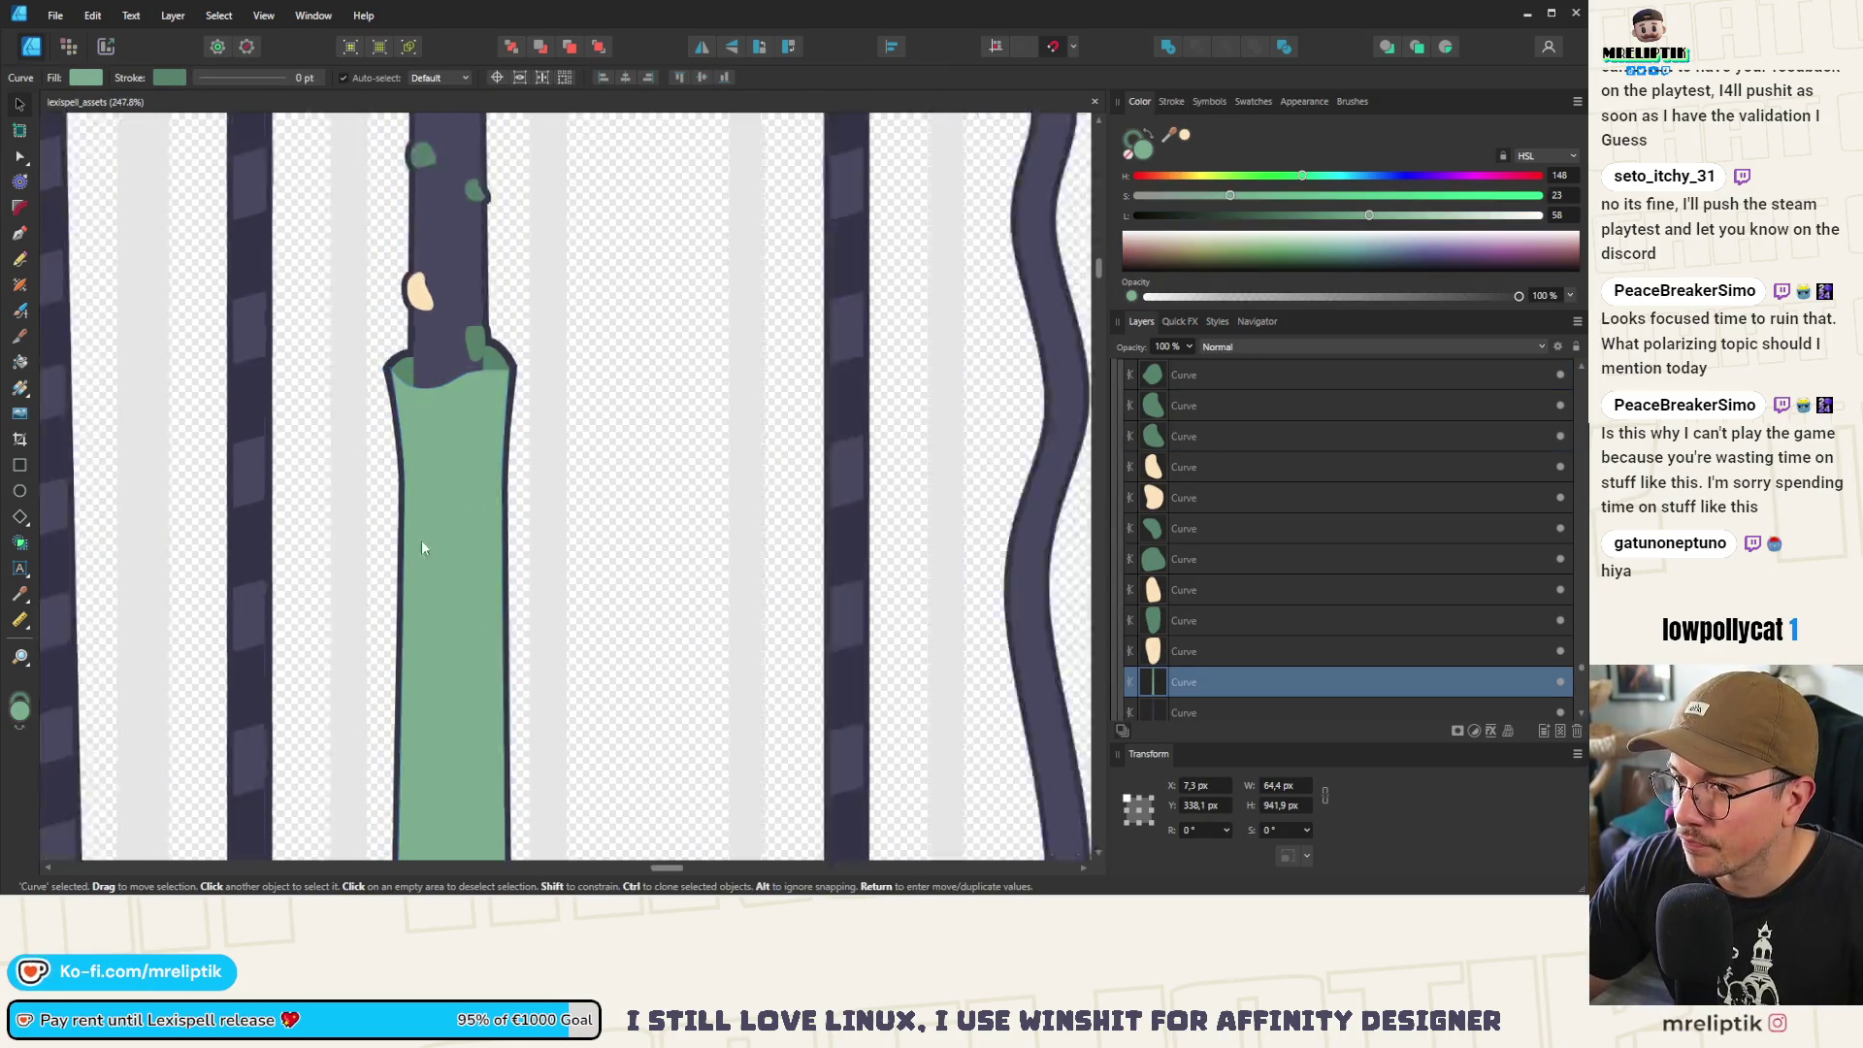
scroll(521, 273, up, 3)
click(521, 274)
Zoom out to the full cursor sheet and copy the whole witch hand artwork
scroll(412, 336, up, 3)
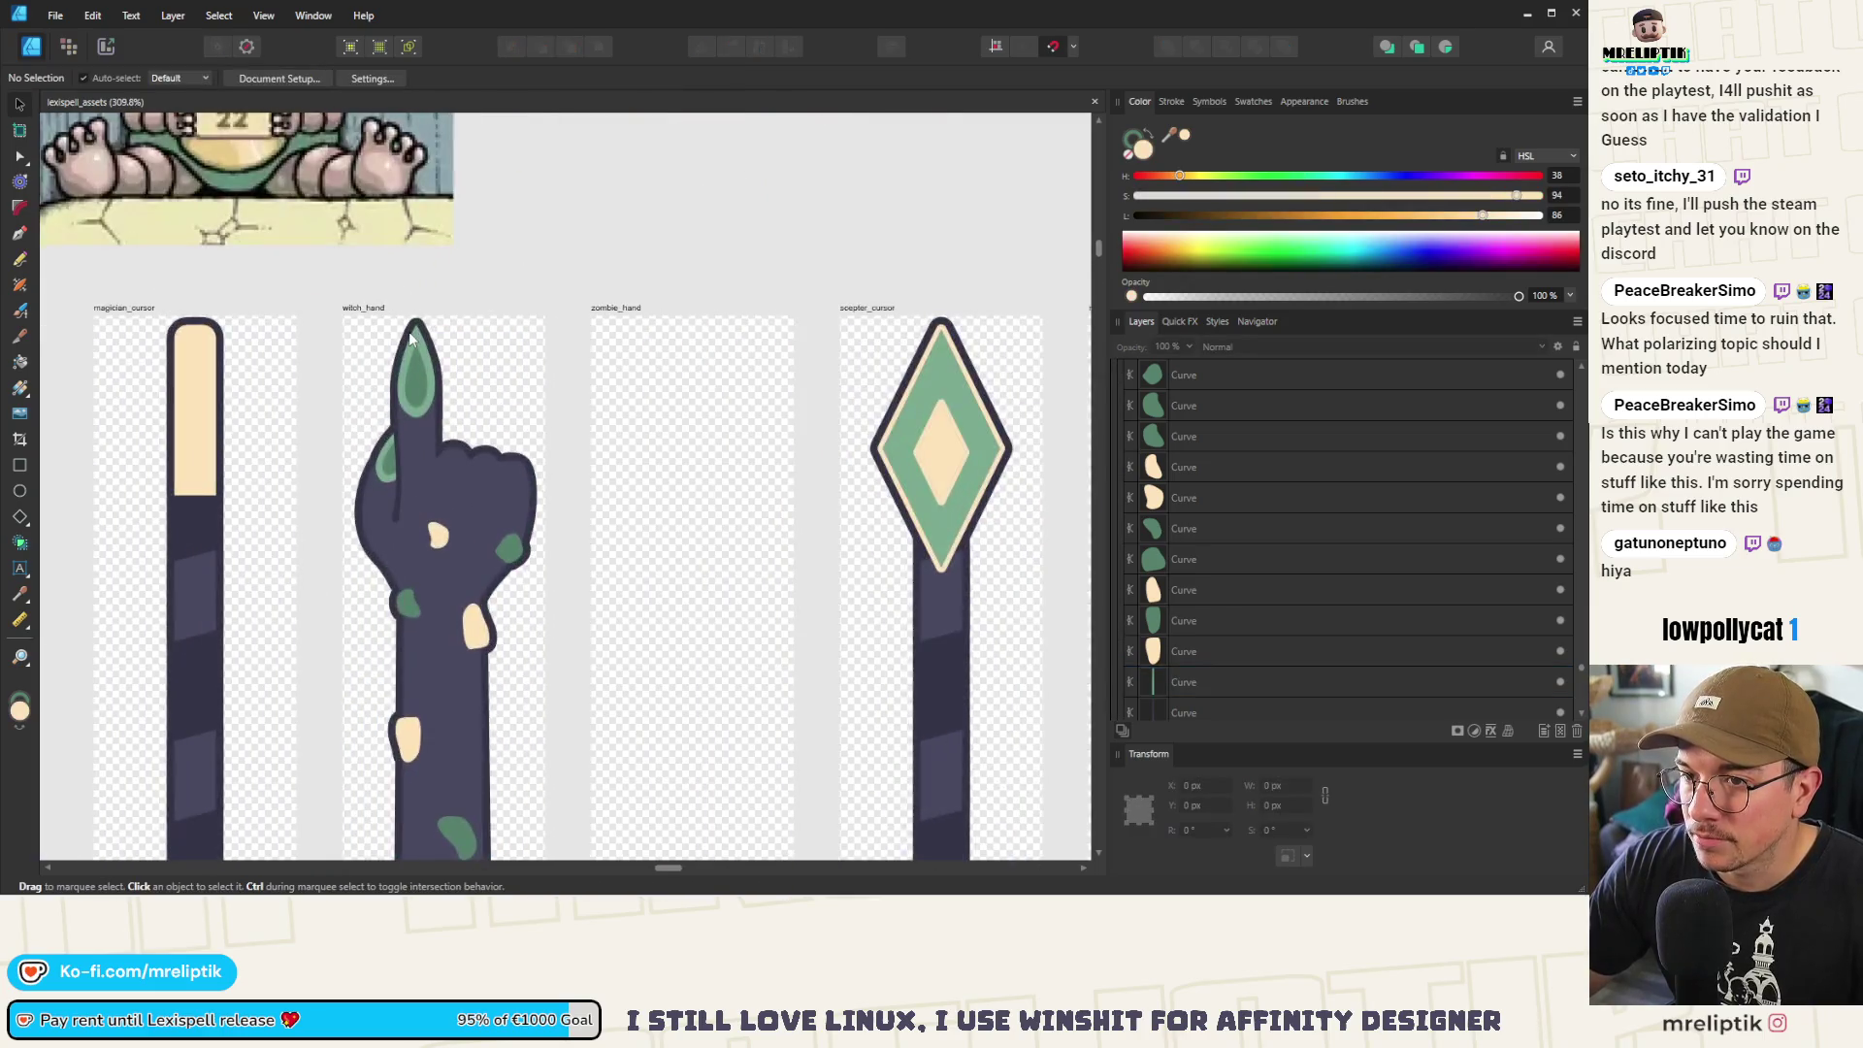
scroll(414, 361, up, 4)
scroll(289, 349, down, 3)
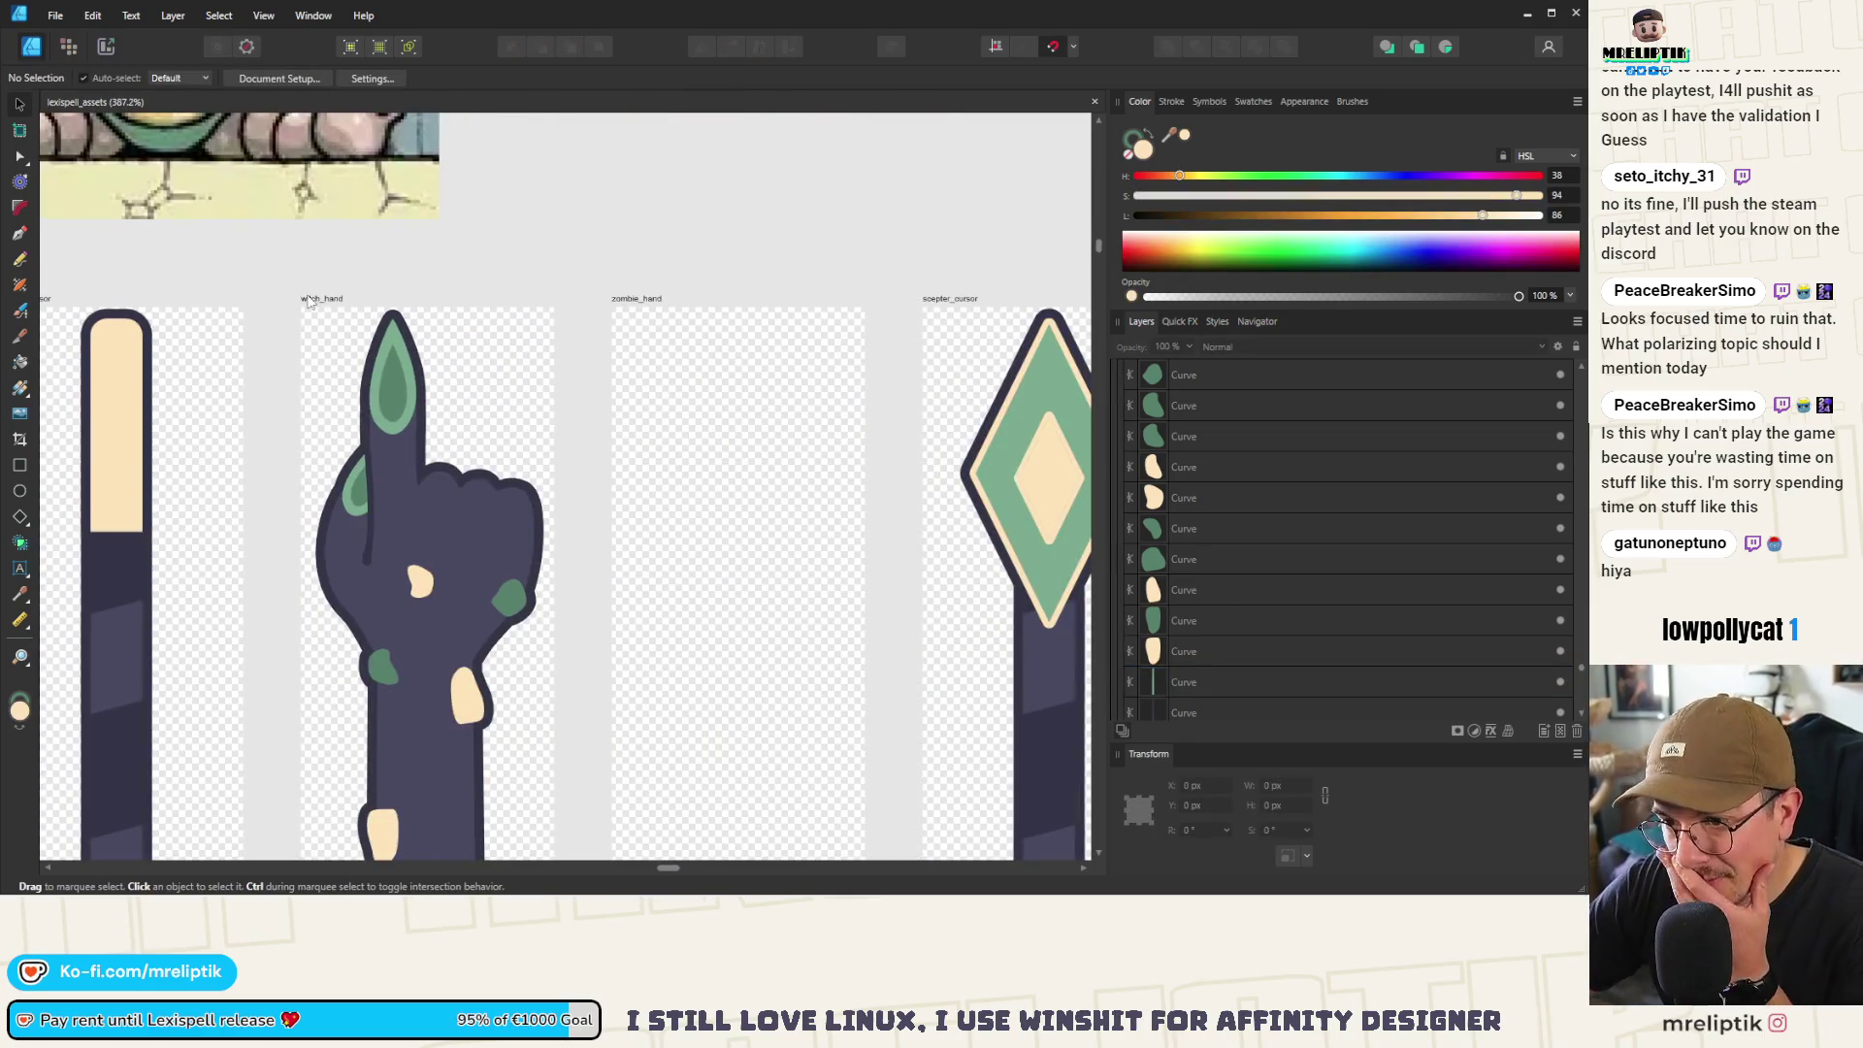
scroll(337, 420, down, 6)
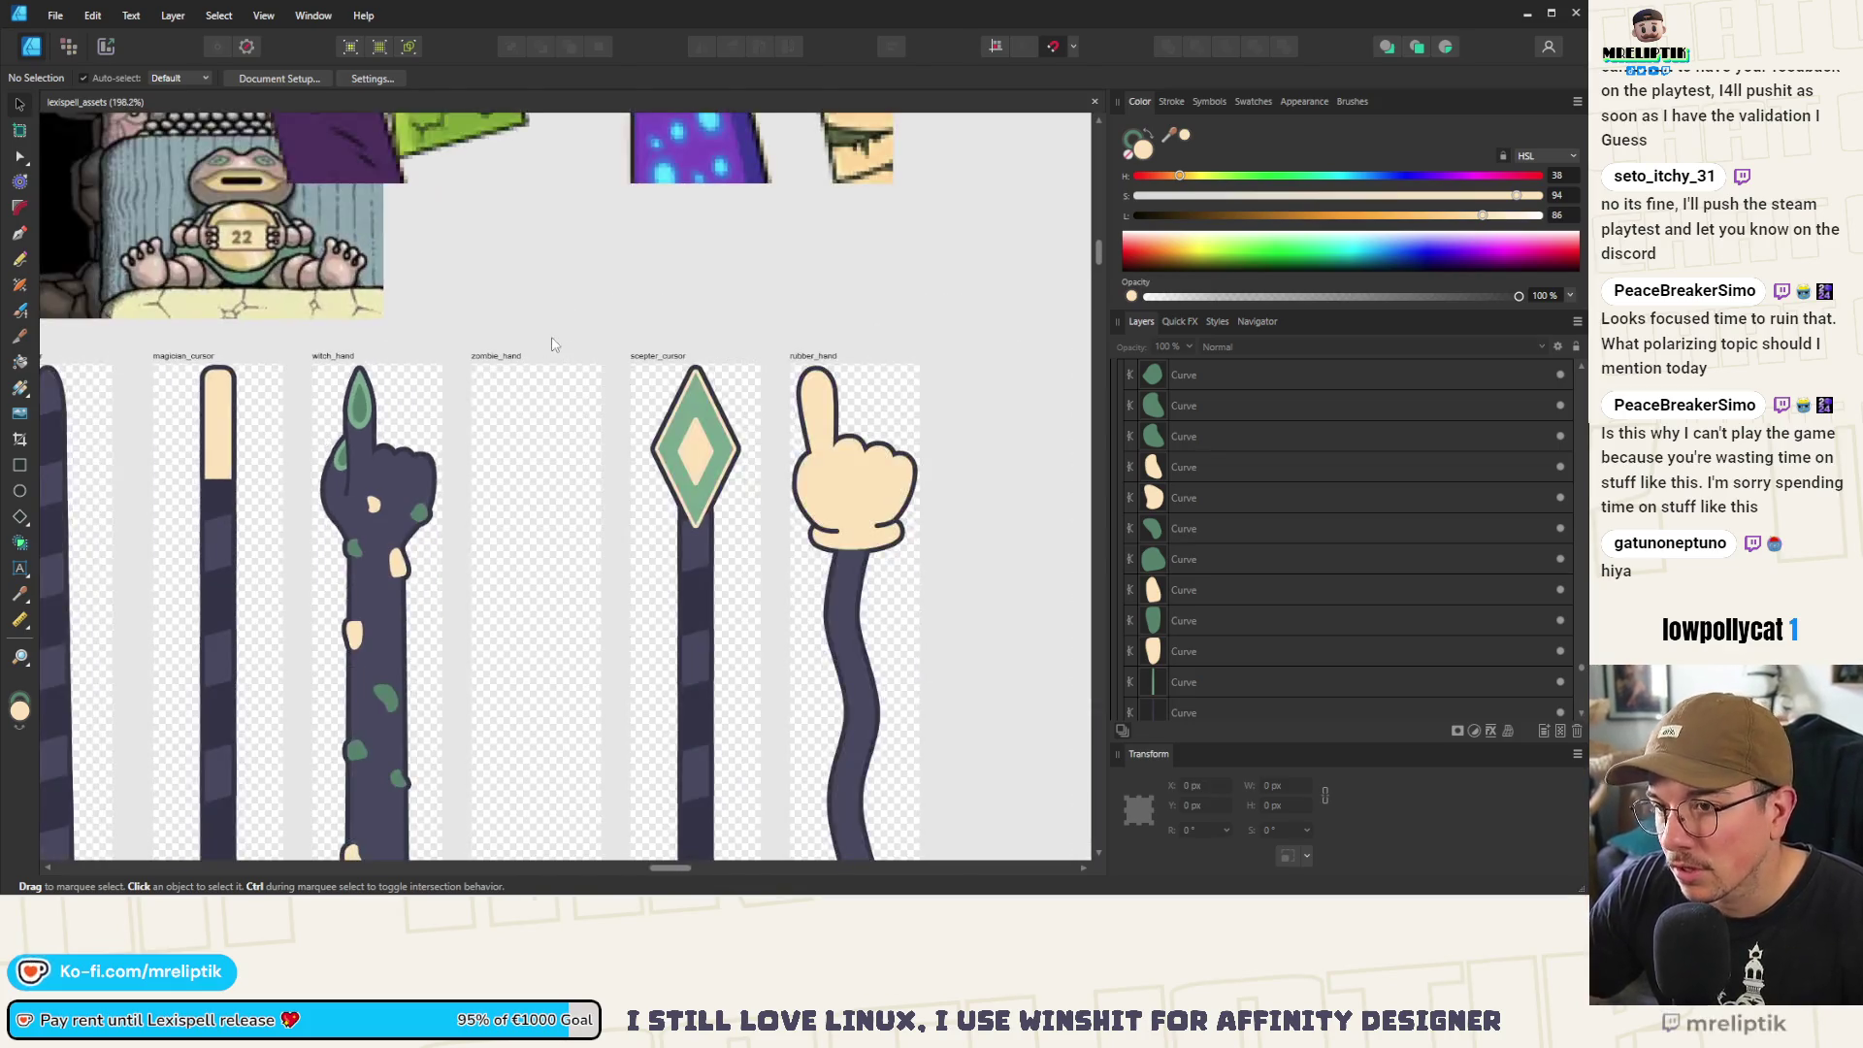
scroll(505, 415, up, 2)
scroll(505, 415, down, 2)
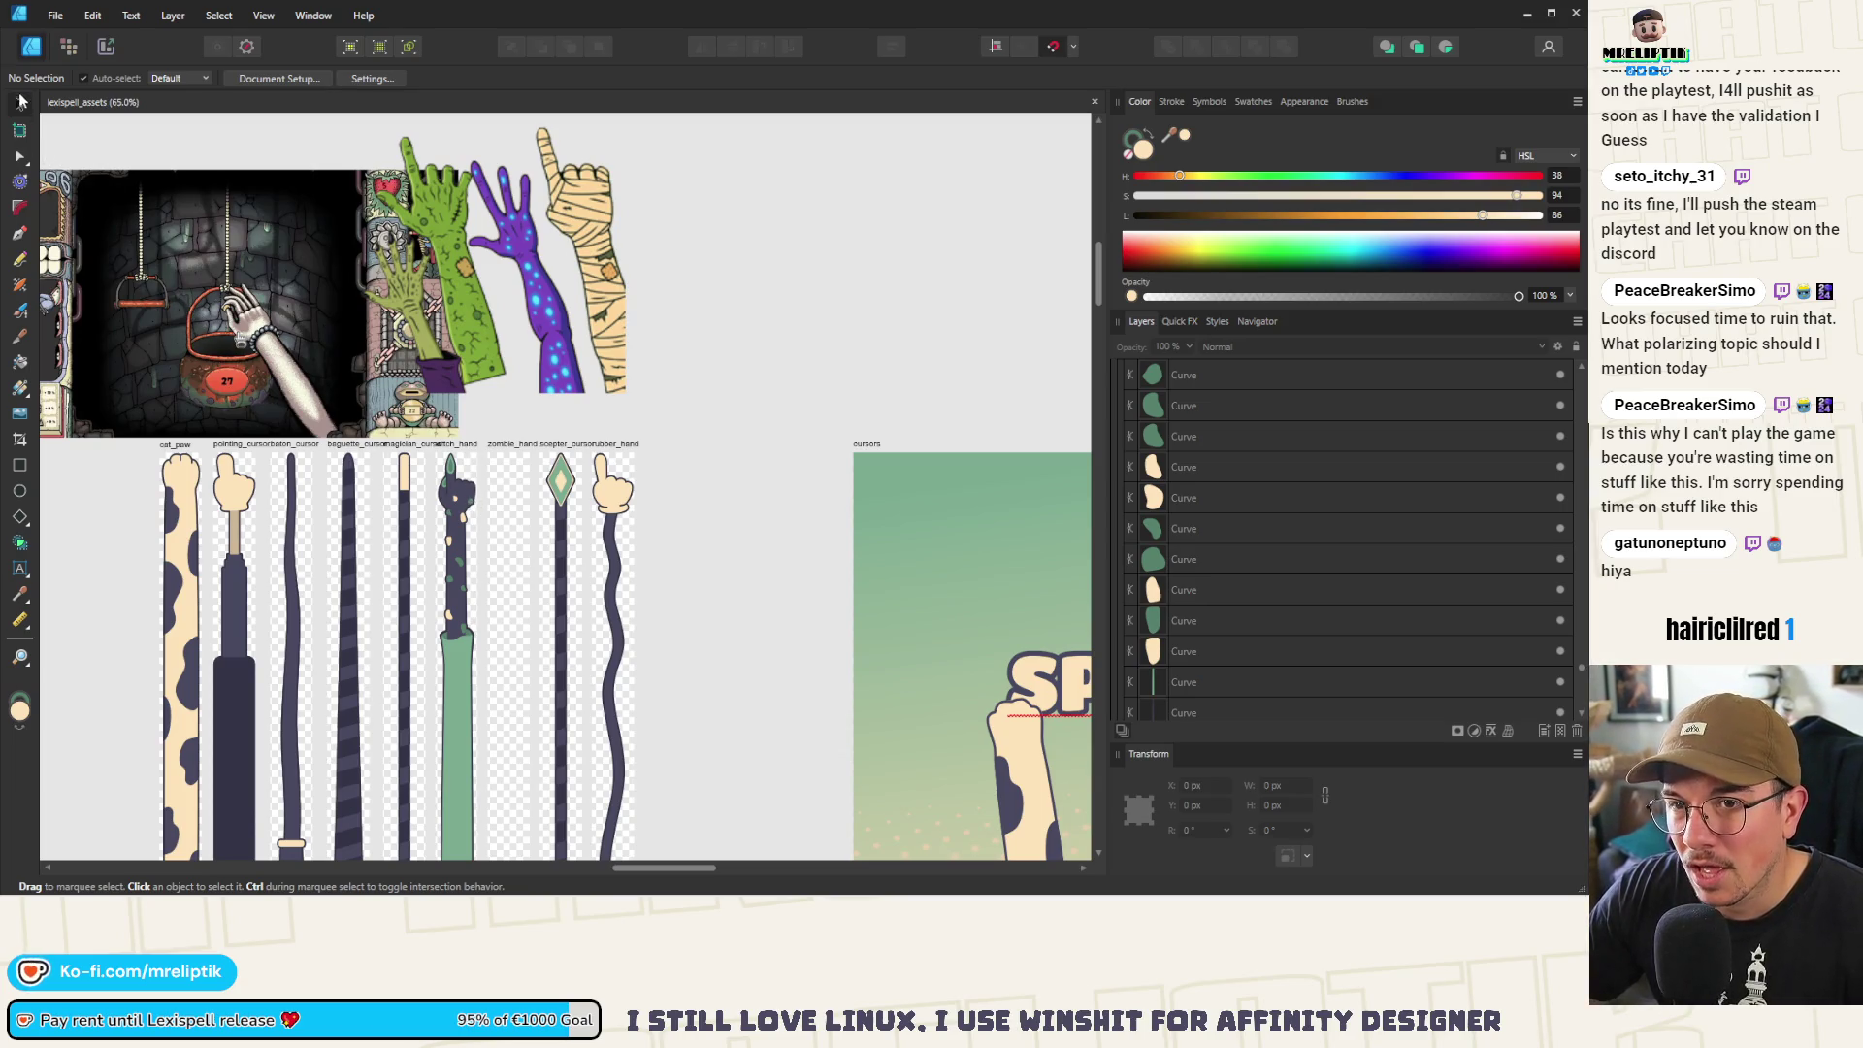
click(465, 542)
key(ctrl+c)
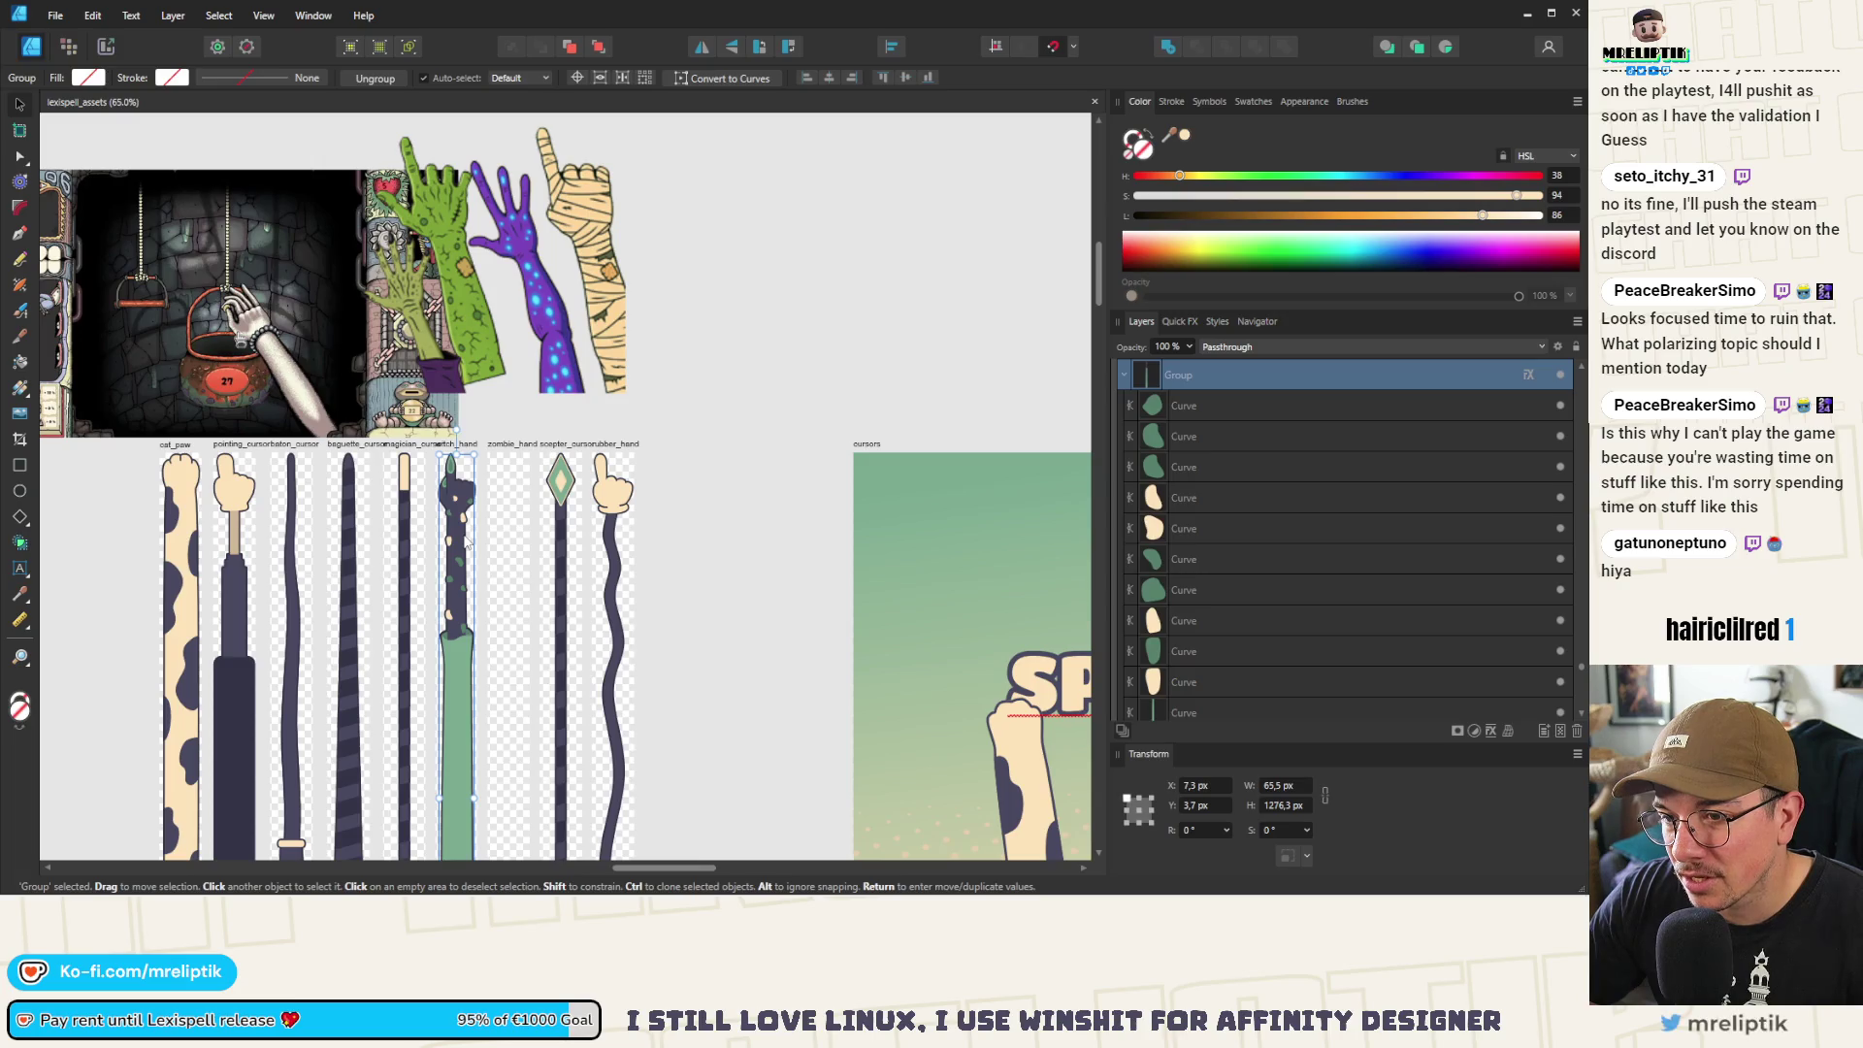
Paste the witch hand into the empty zombie_hand artboard and save the document
click(508, 443)
key(ctrl+v)
click(521, 434)
key(ctrl+s)
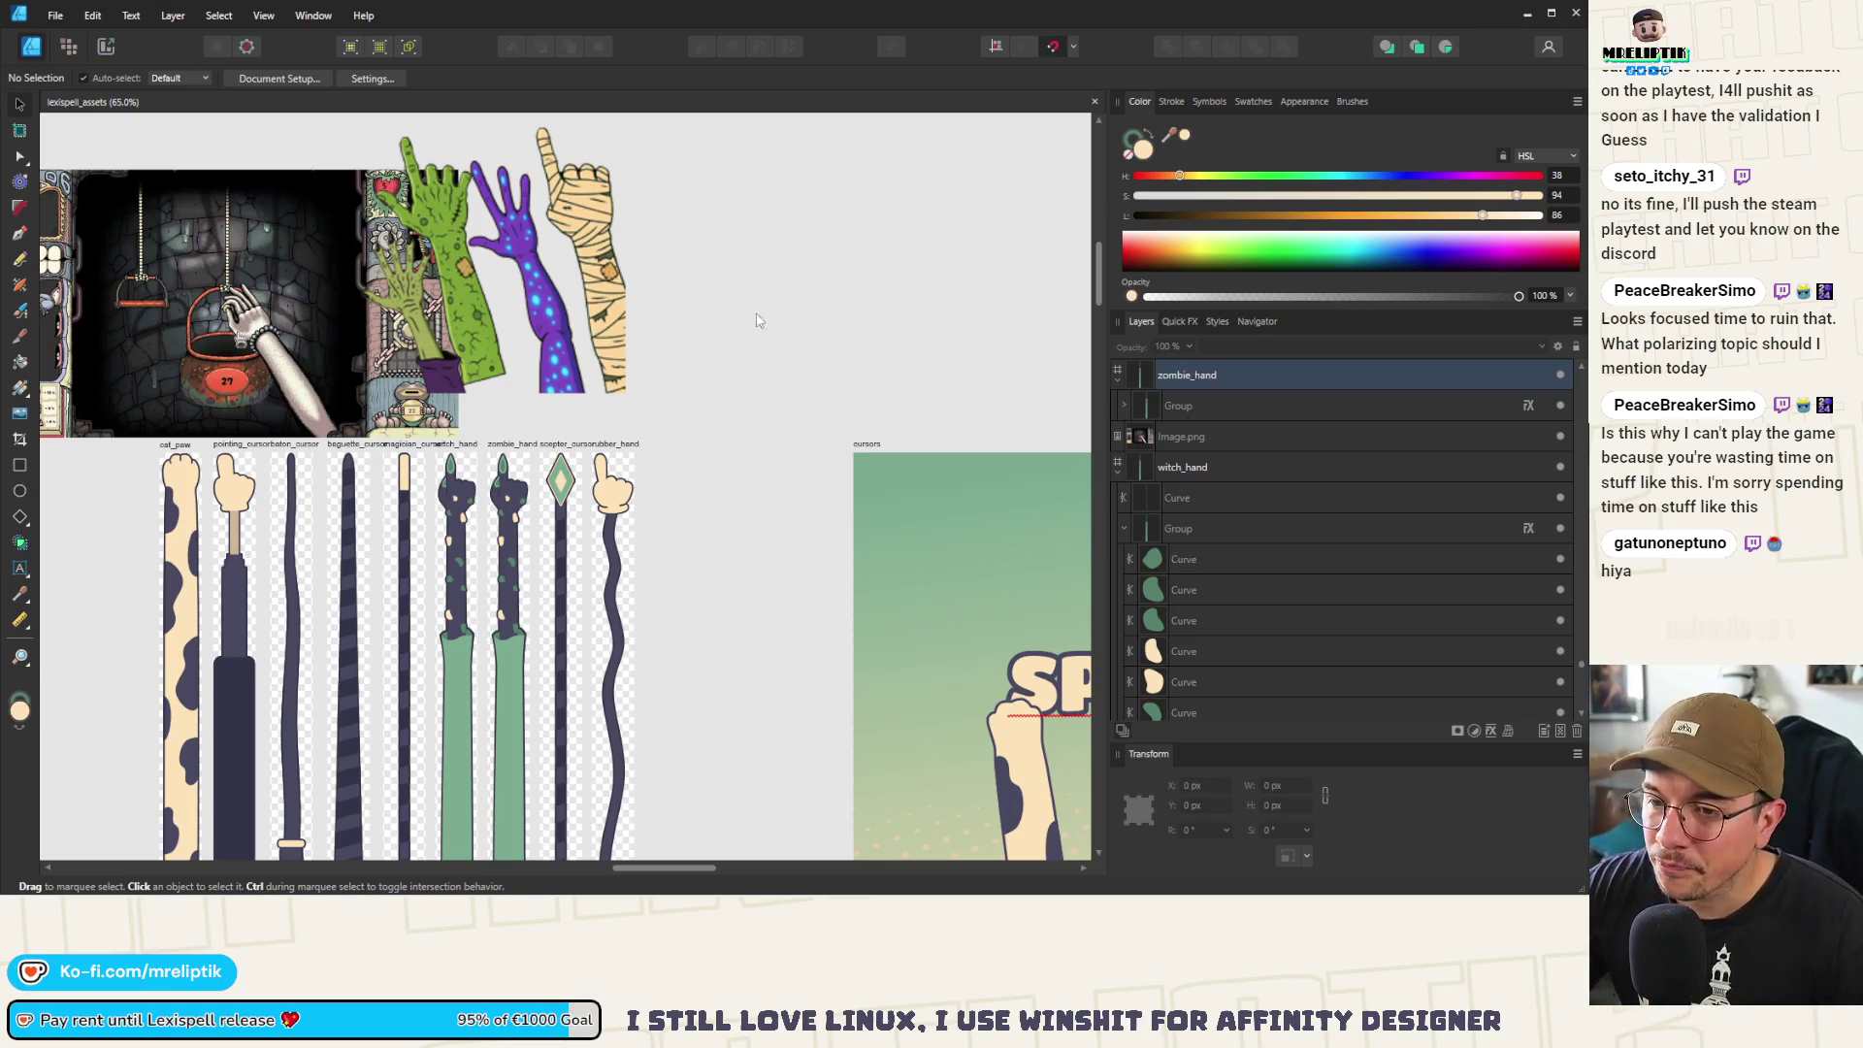
Delete the Image.png reference screenshot above the cursors
scroll(449, 682, down, 3)
scroll(449, 682, left, 3)
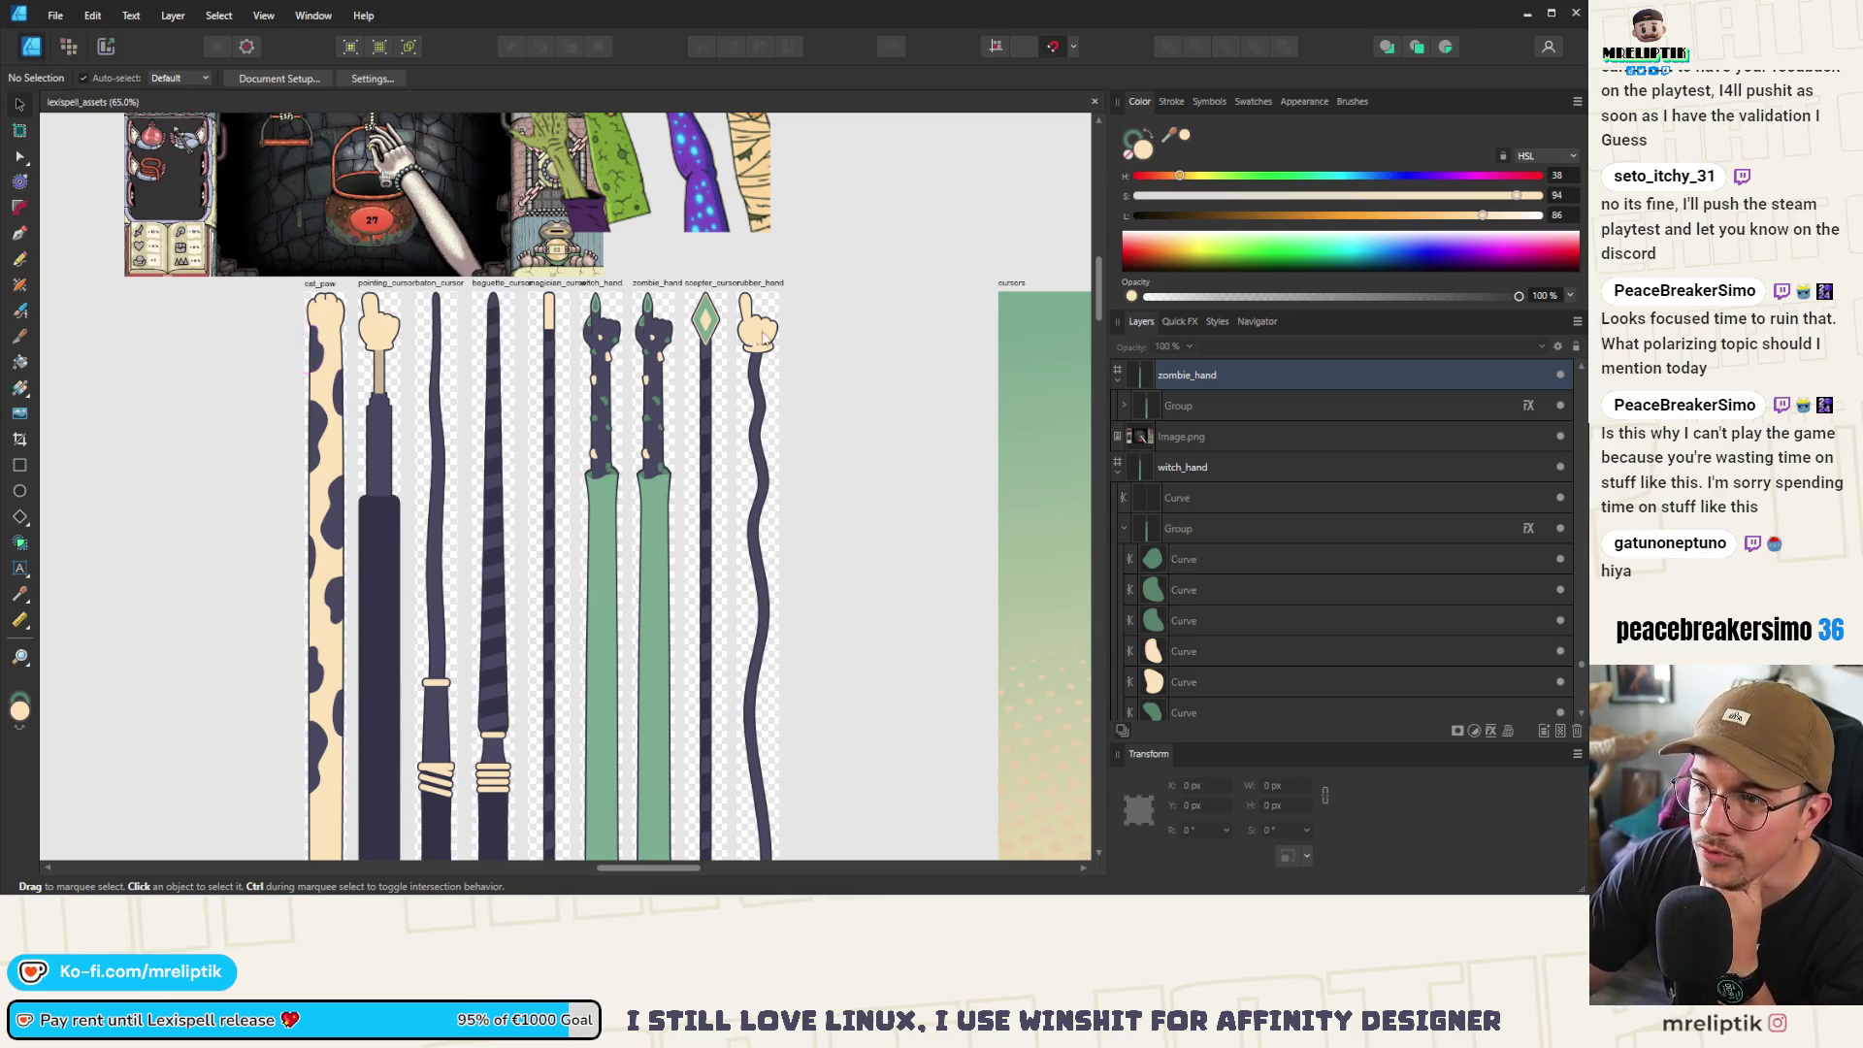
scroll(805, 319, up, 2)
scroll(805, 318, left, 1)
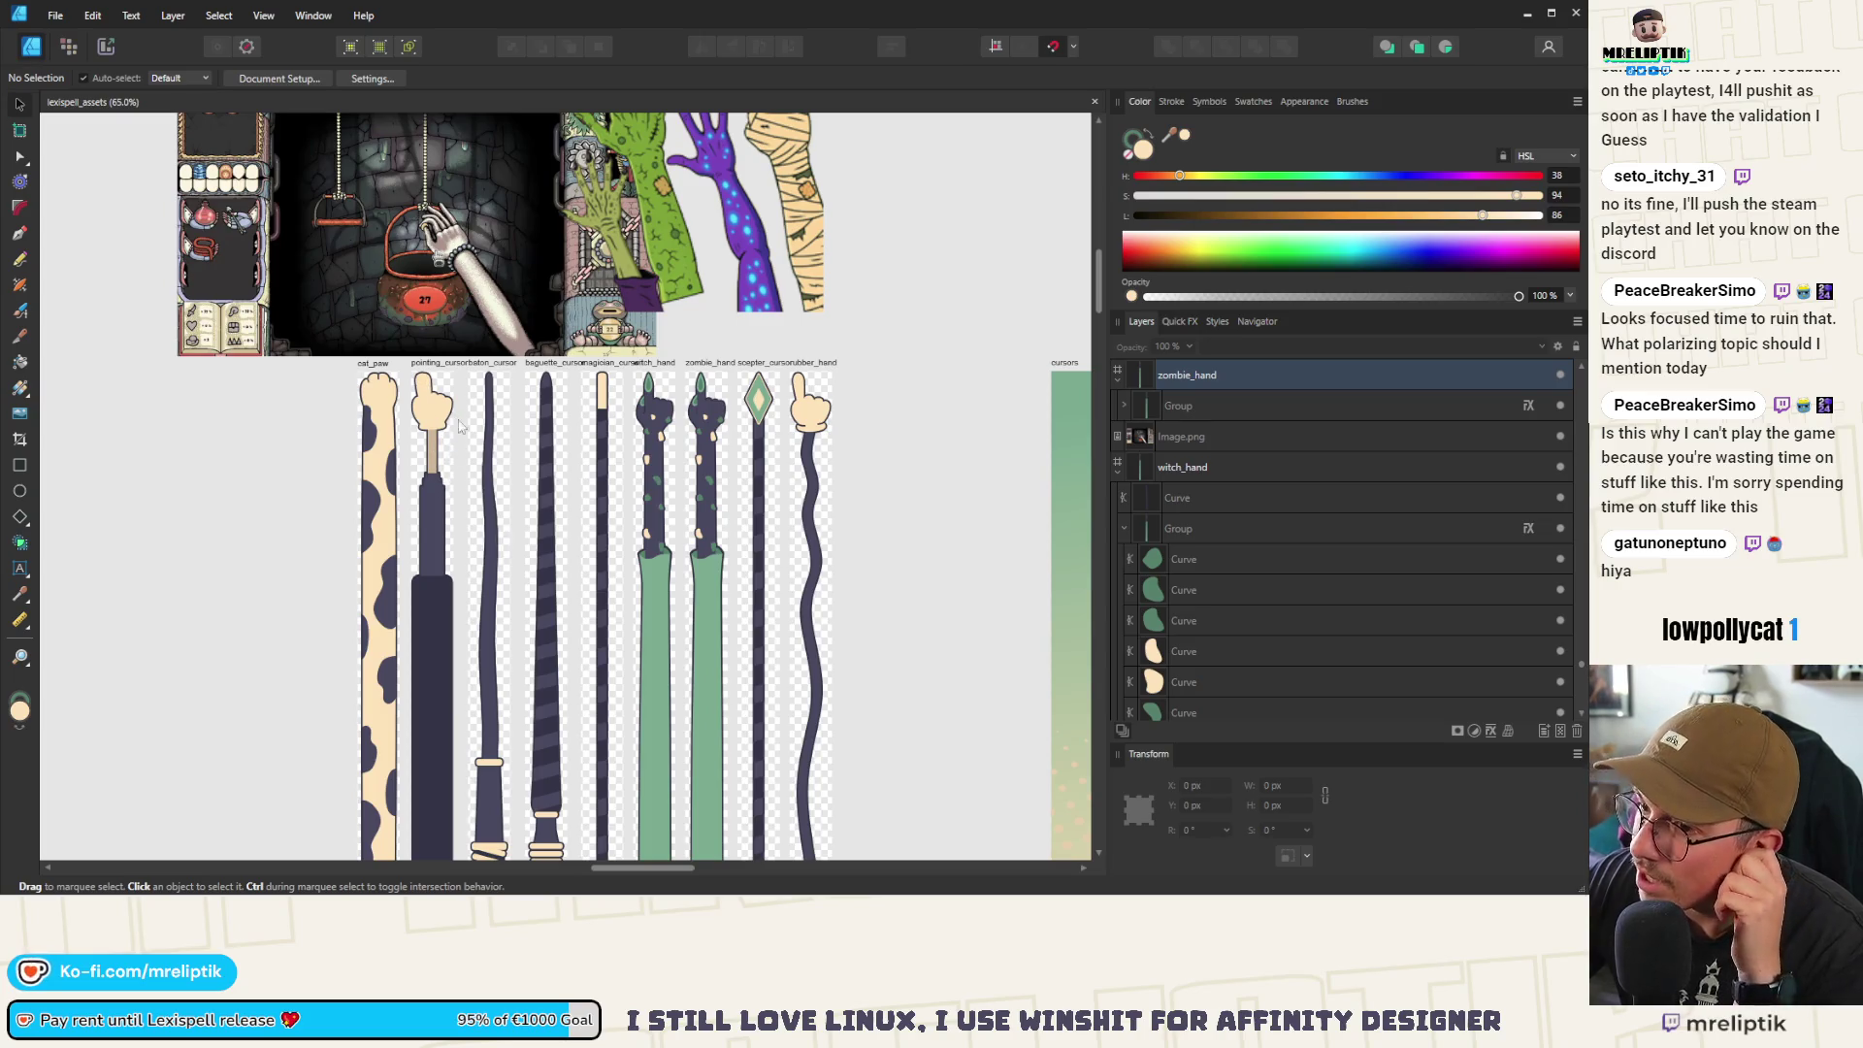
scroll(709, 354, up, 2)
scroll(709, 354, left, 1)
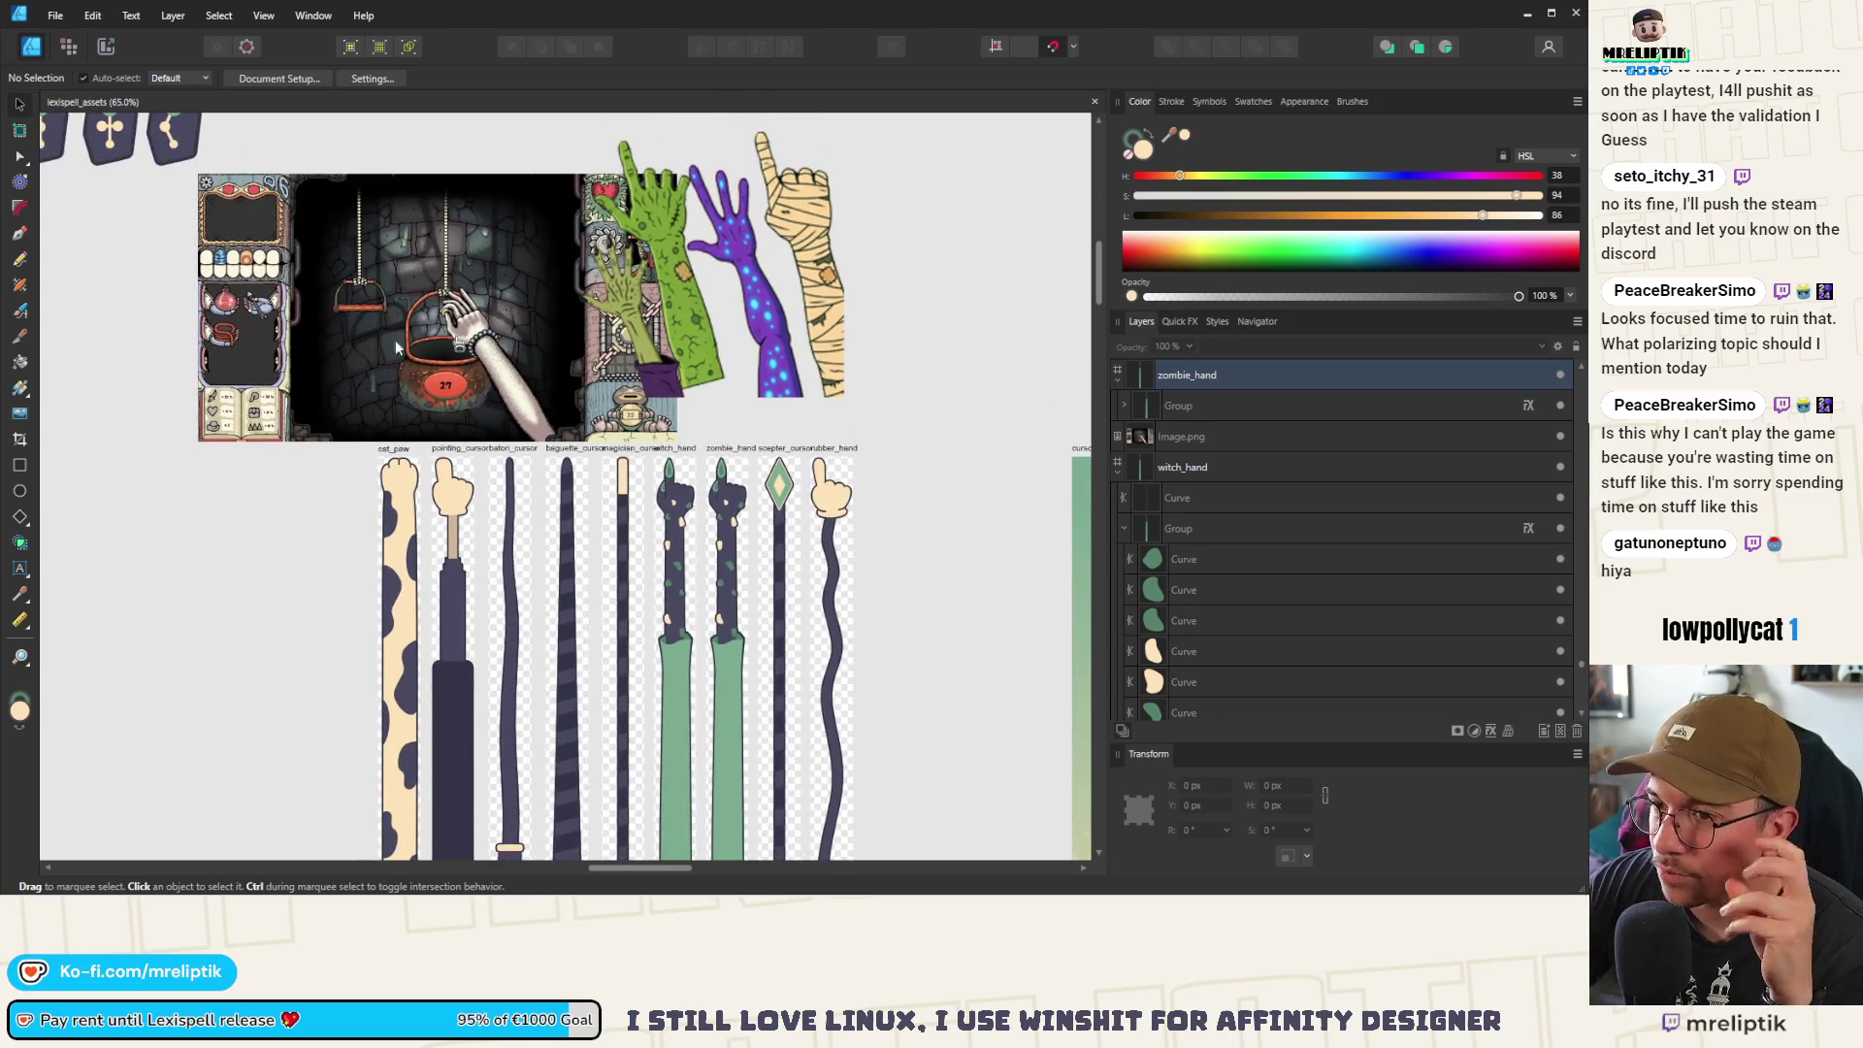
click(340, 331)
key(Delete)
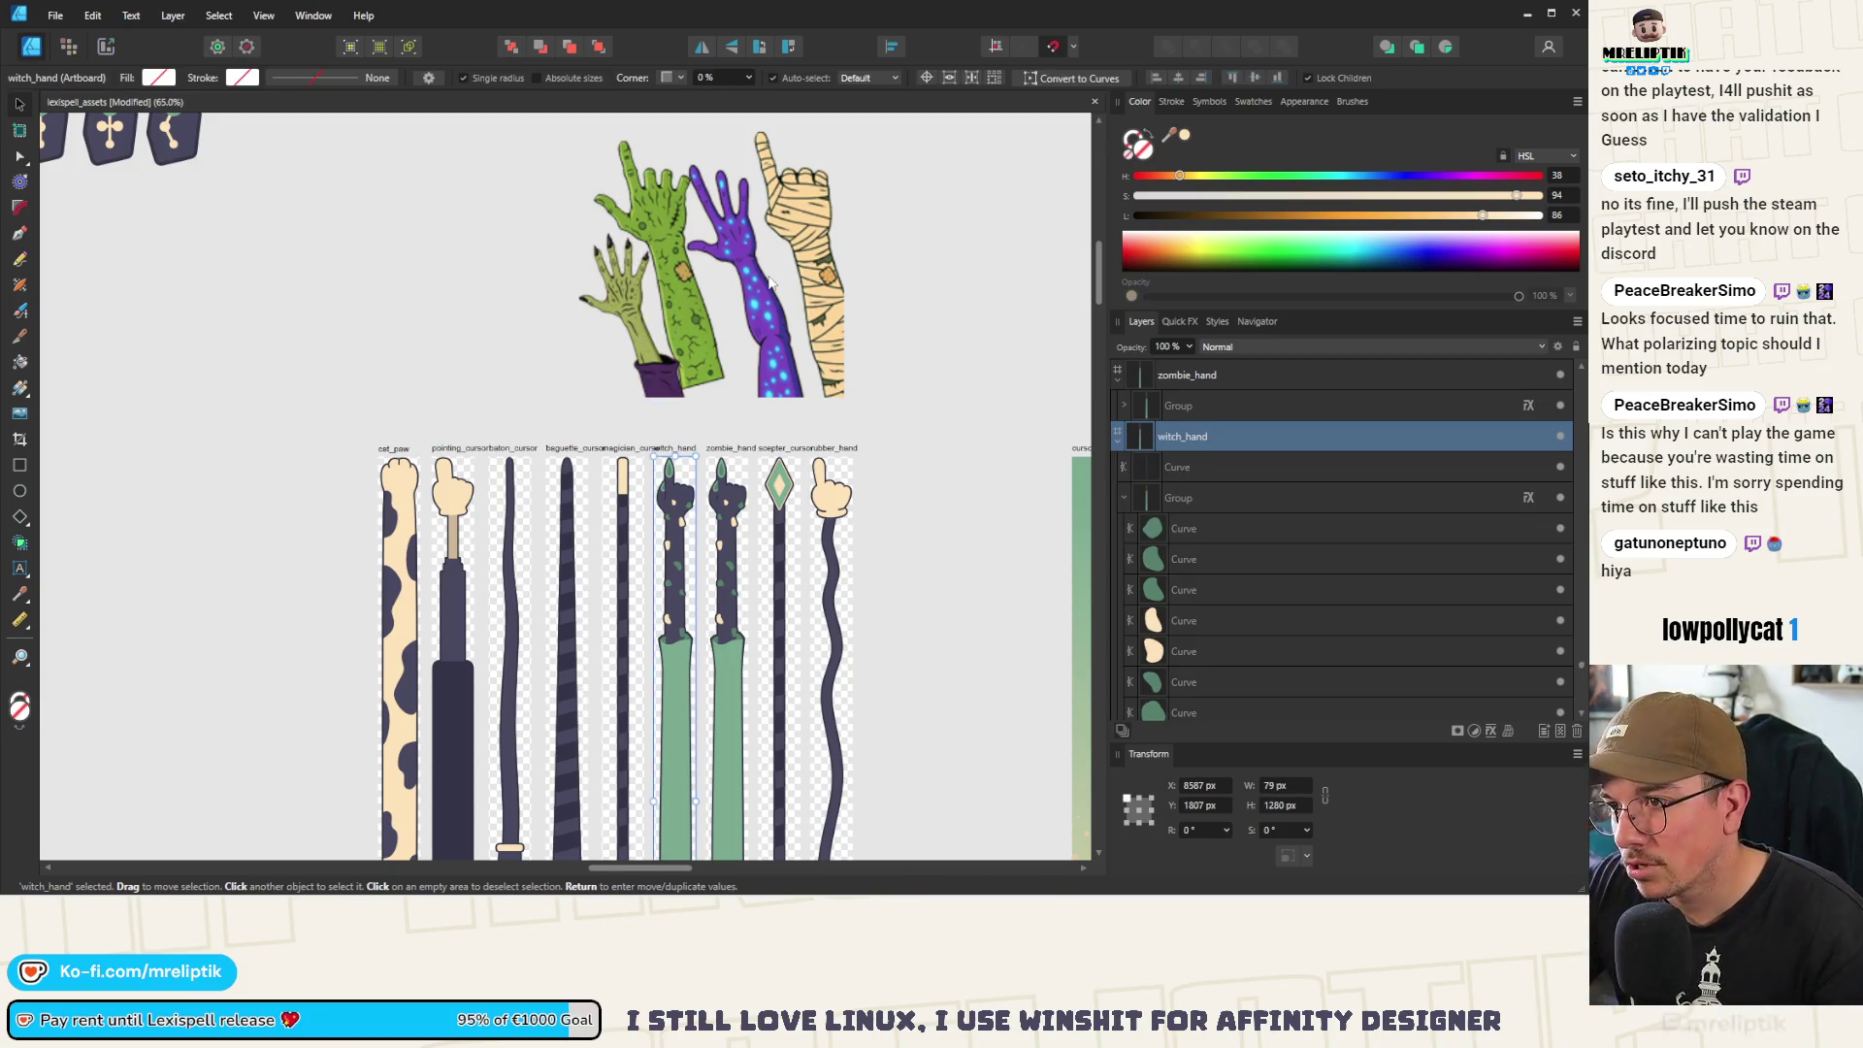
Delete the green fingernail from the zombie hand's index finger
scroll(272, 232, down, 3)
scroll(273, 232, right, 5)
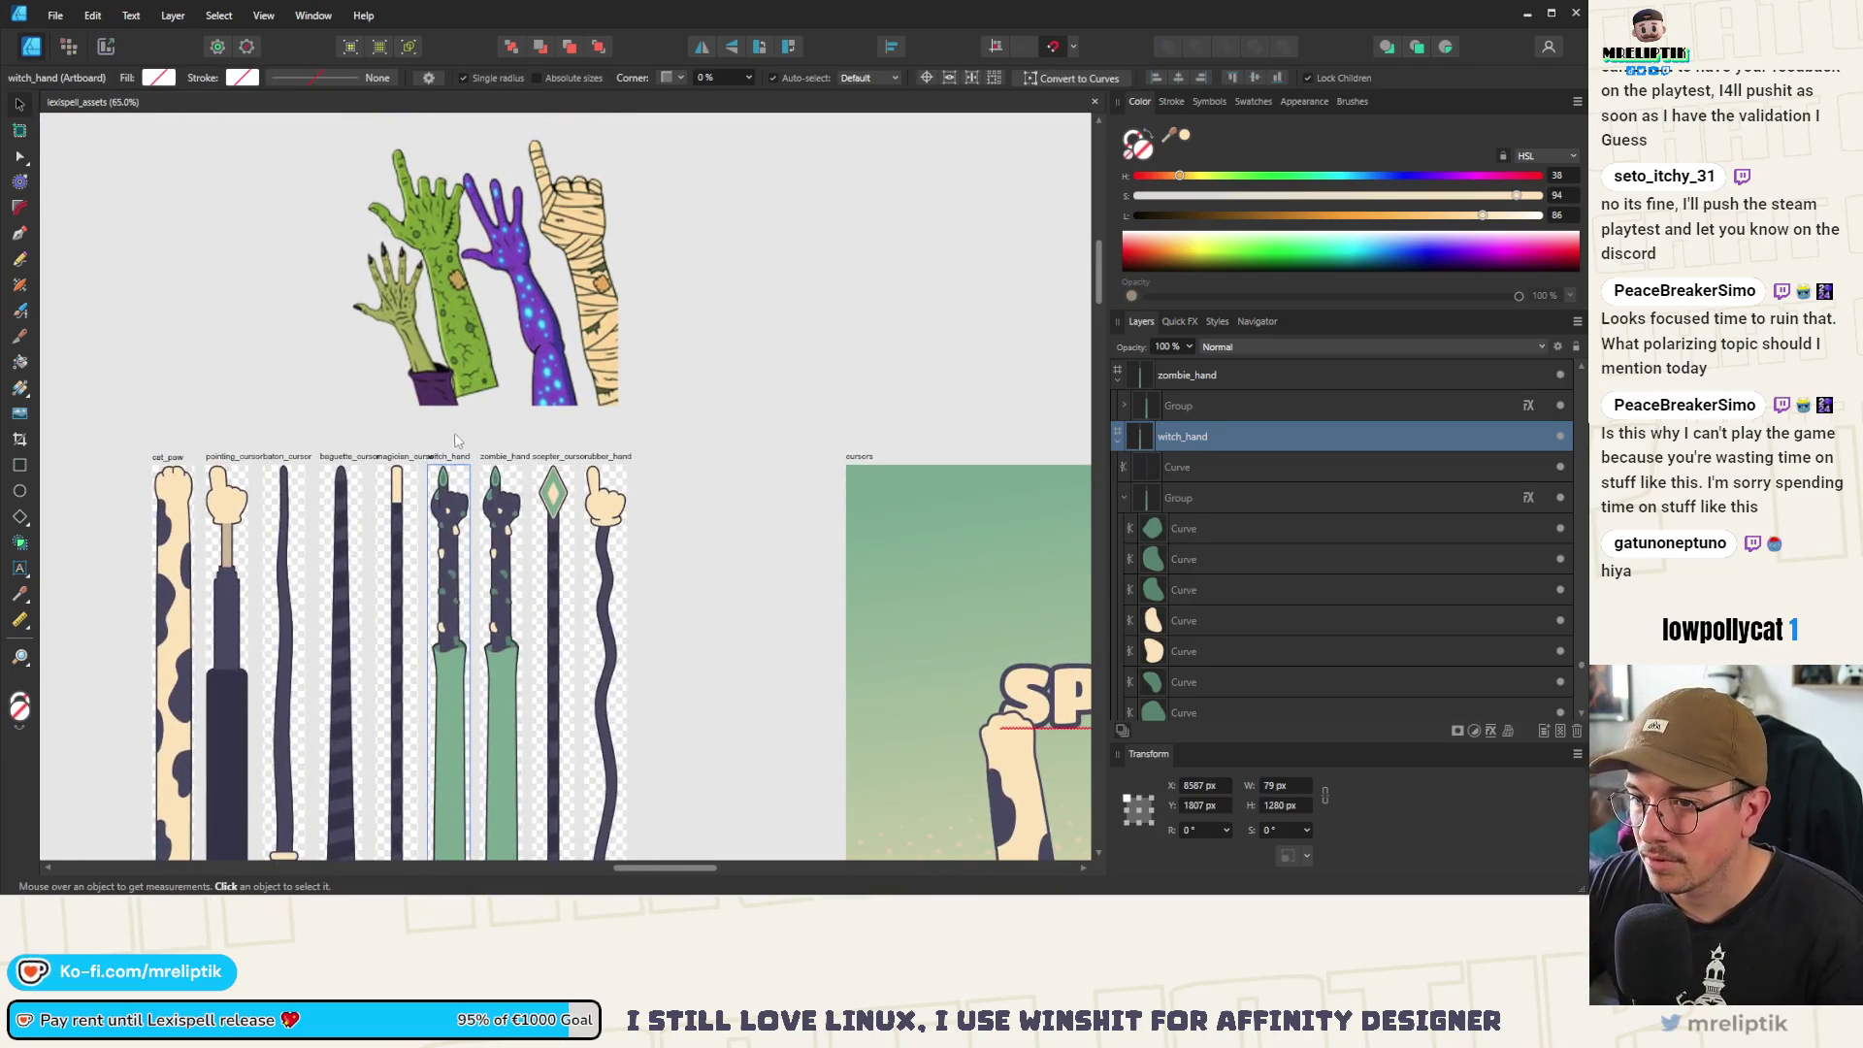
scroll(481, 284, up, 4)
scroll(514, 505, up, 6)
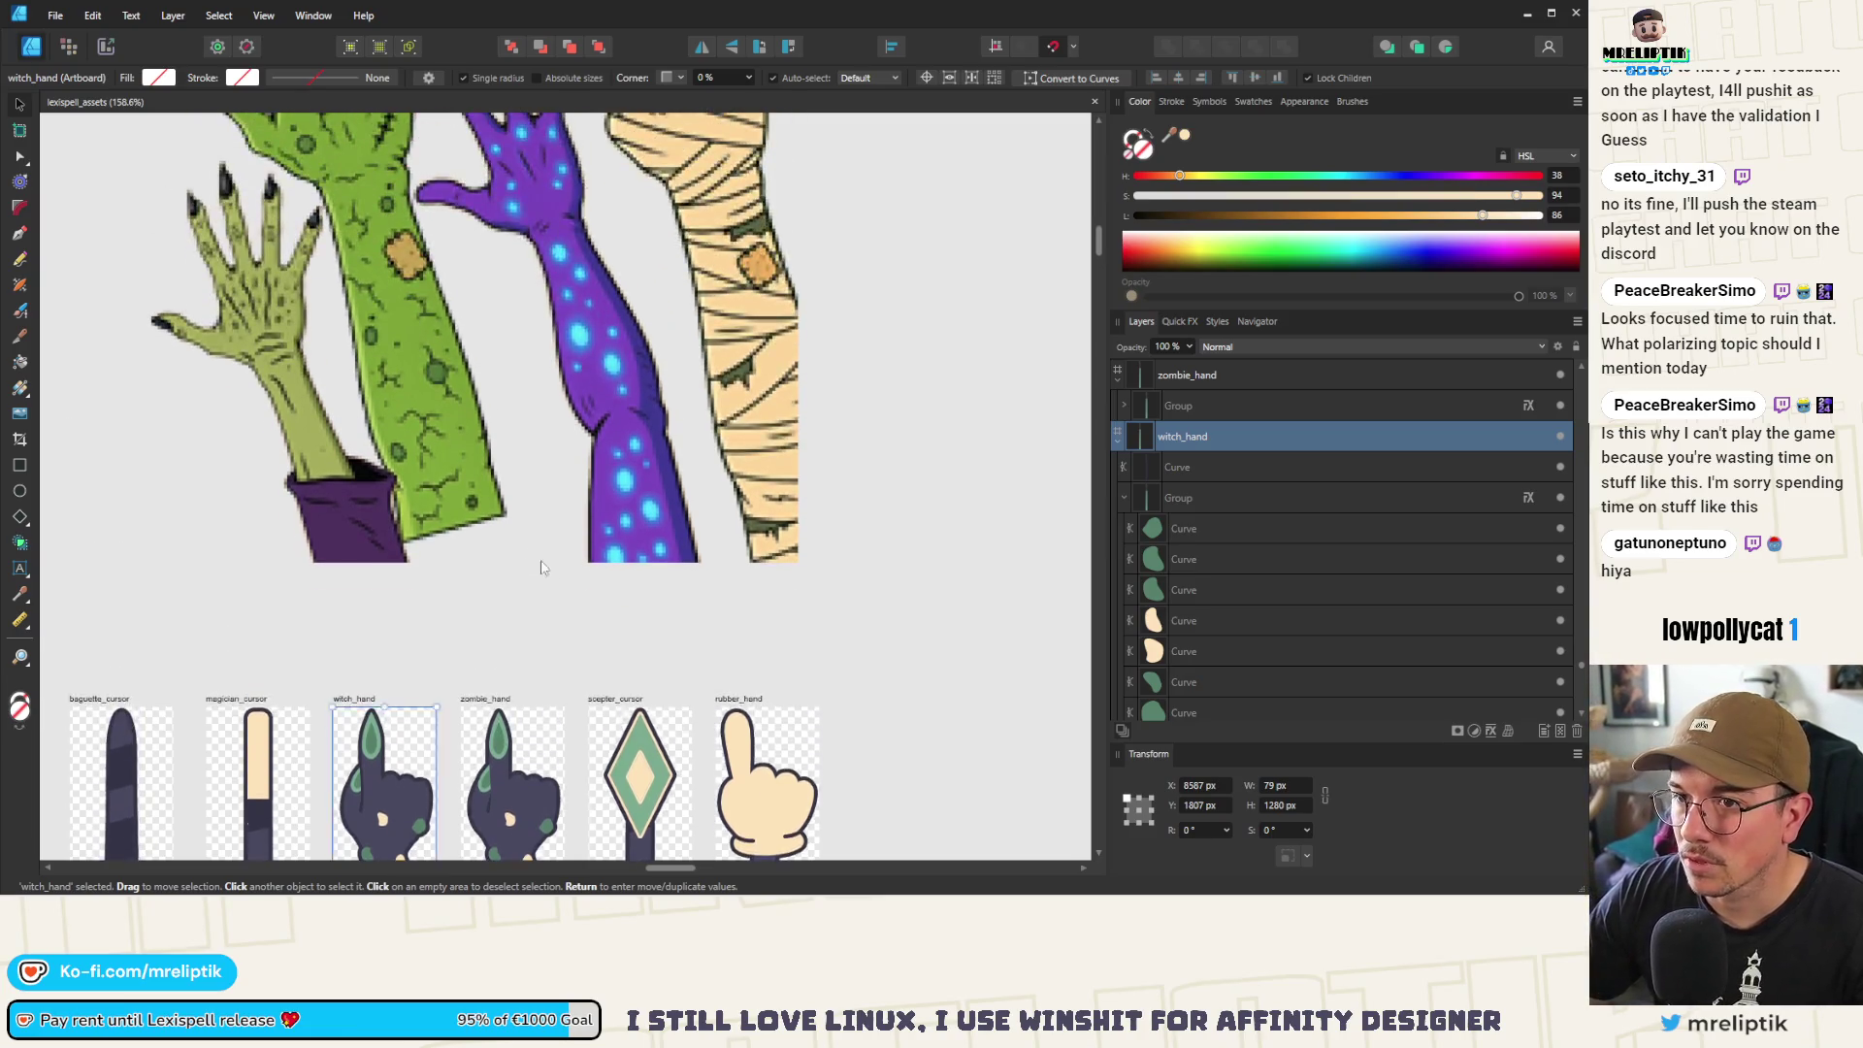
scroll(524, 541, down, 5)
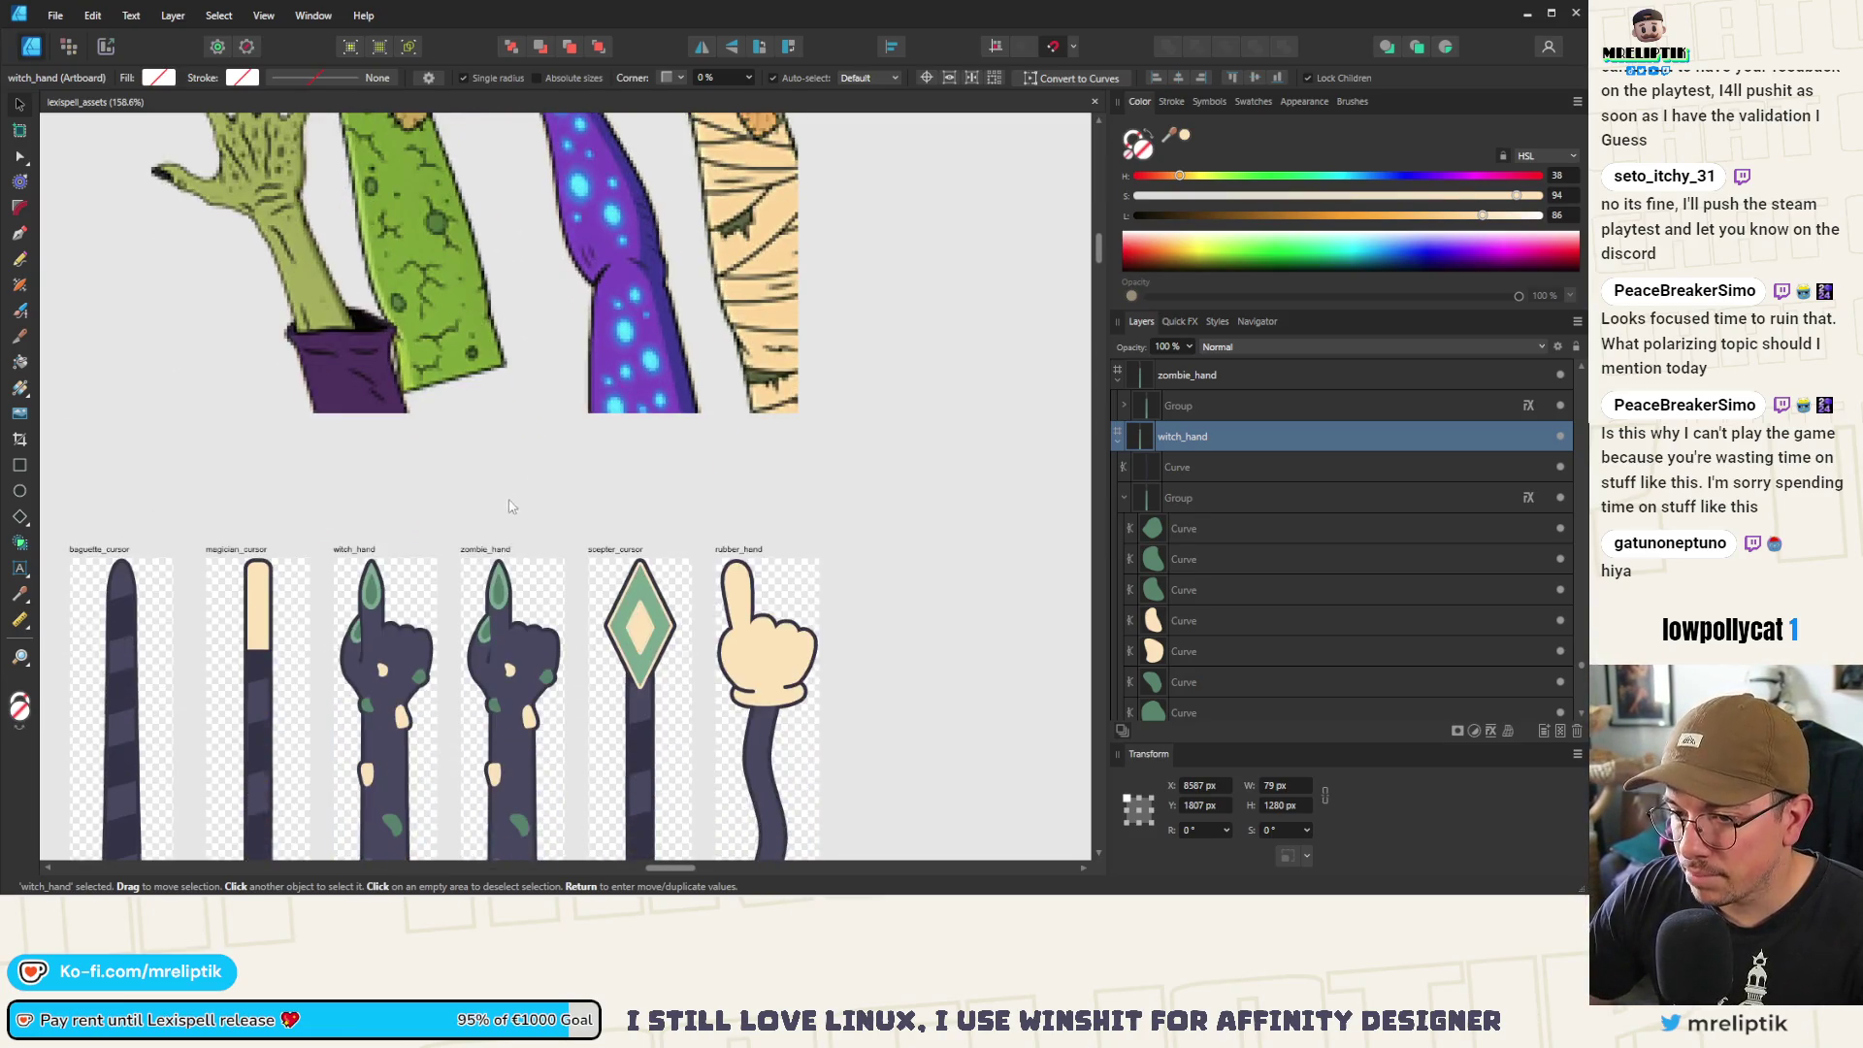
scroll(498, 602, up, 6)
click(497, 562)
scroll(496, 572, down, 3)
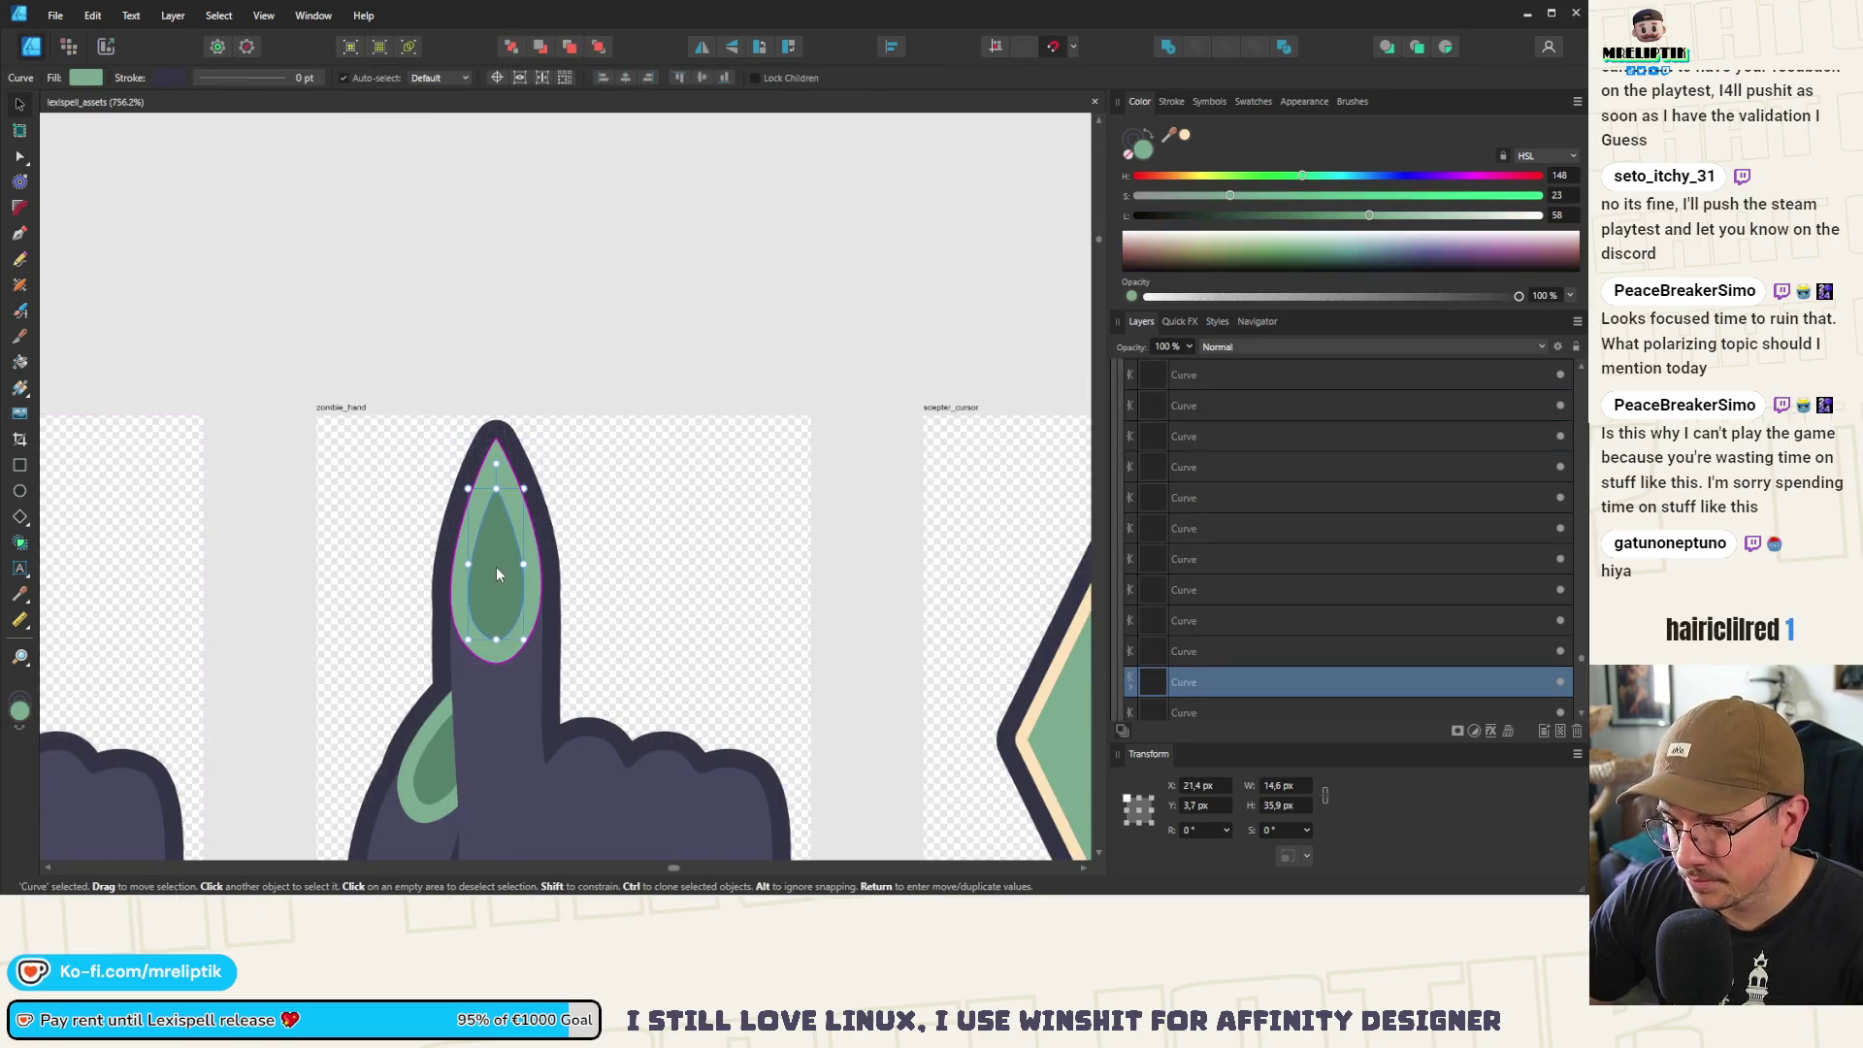
click(497, 567)
key(Delete)
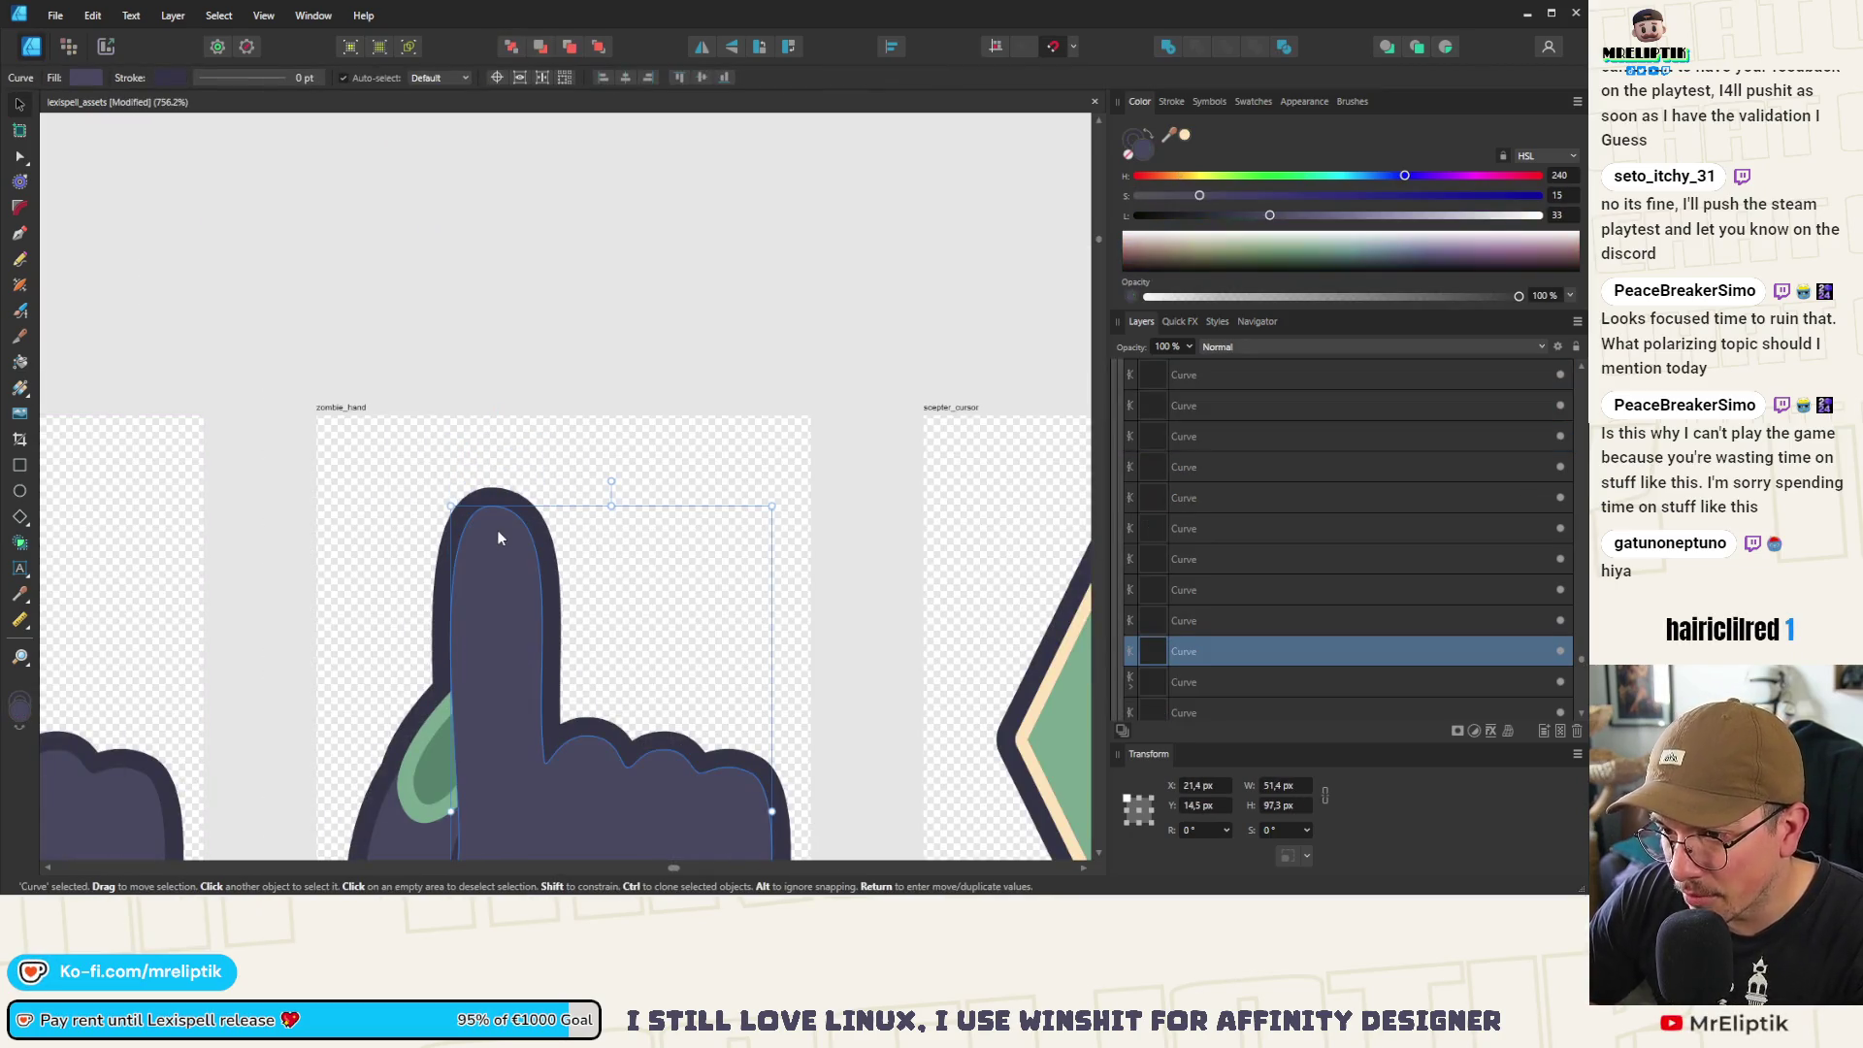
Raise the fingertip node and add a right-edge node pulled up and to the right
scroll(497, 529, down, 4)
scroll(493, 553, up, 3)
key(a)
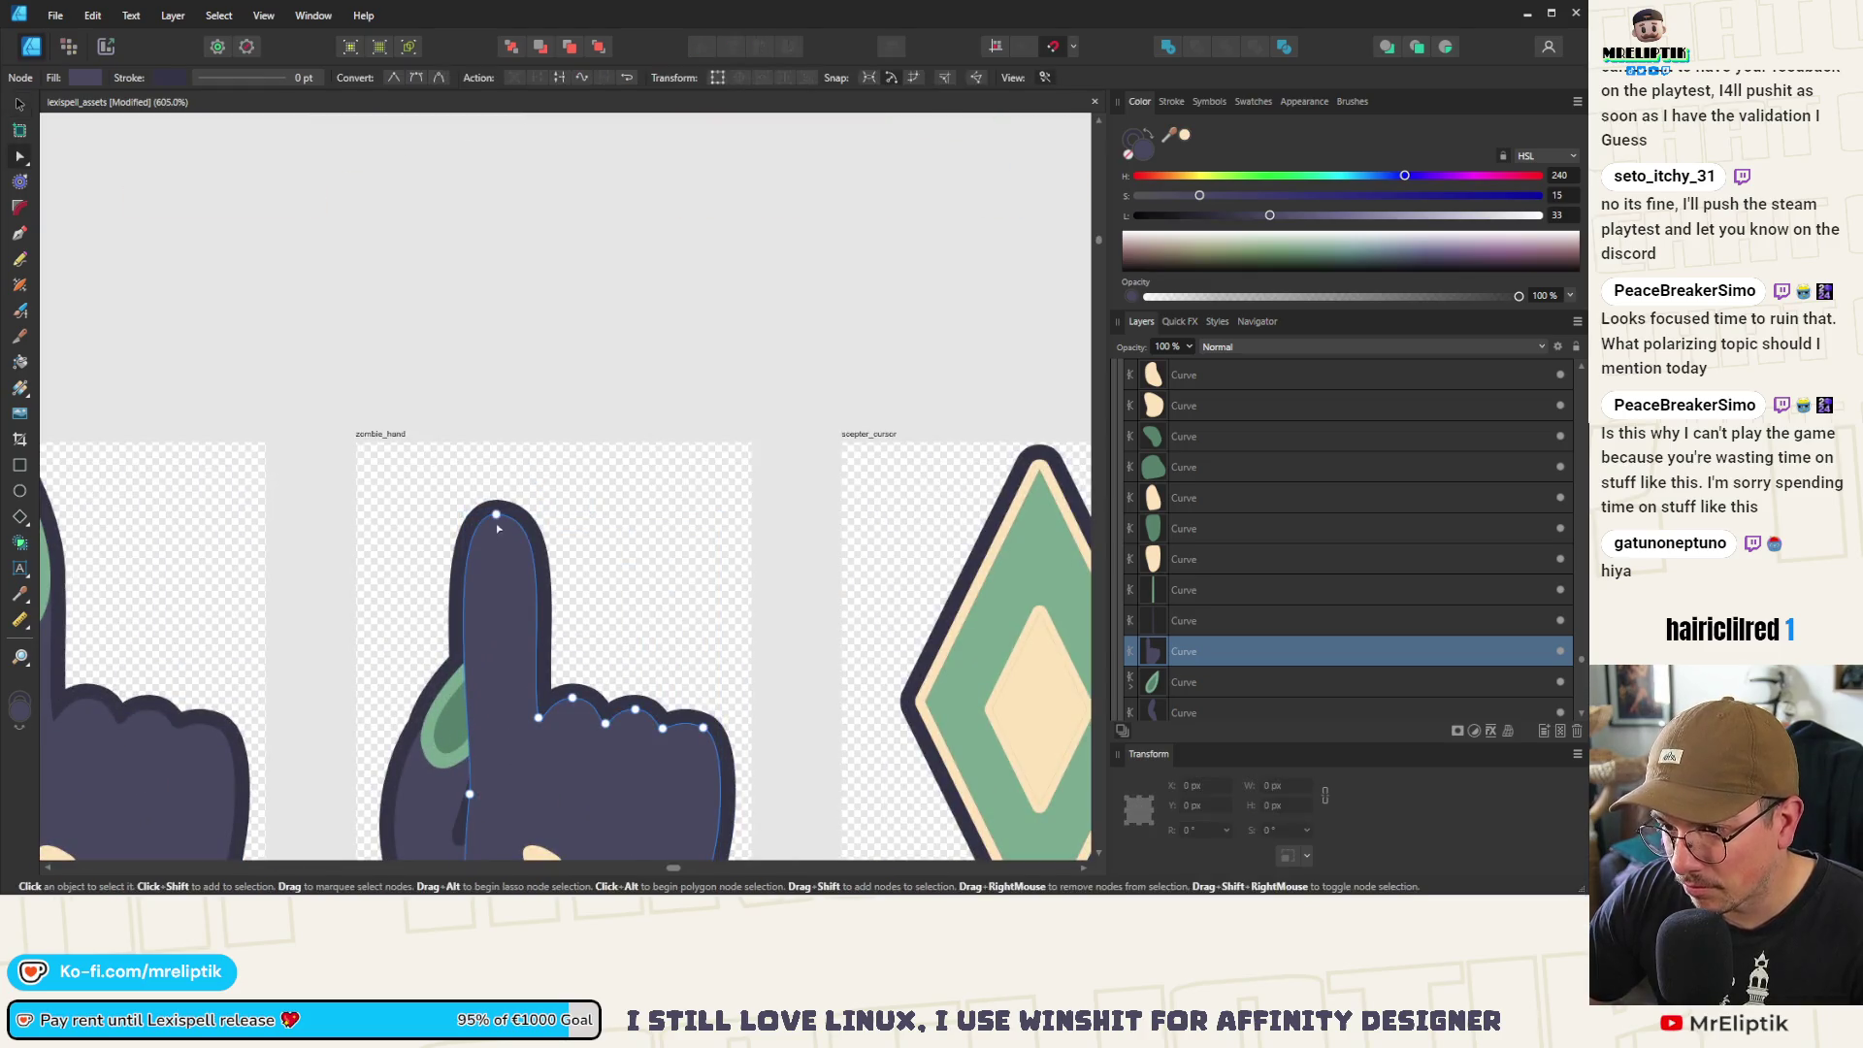
click(497, 480)
drag(497, 479, 496, 475)
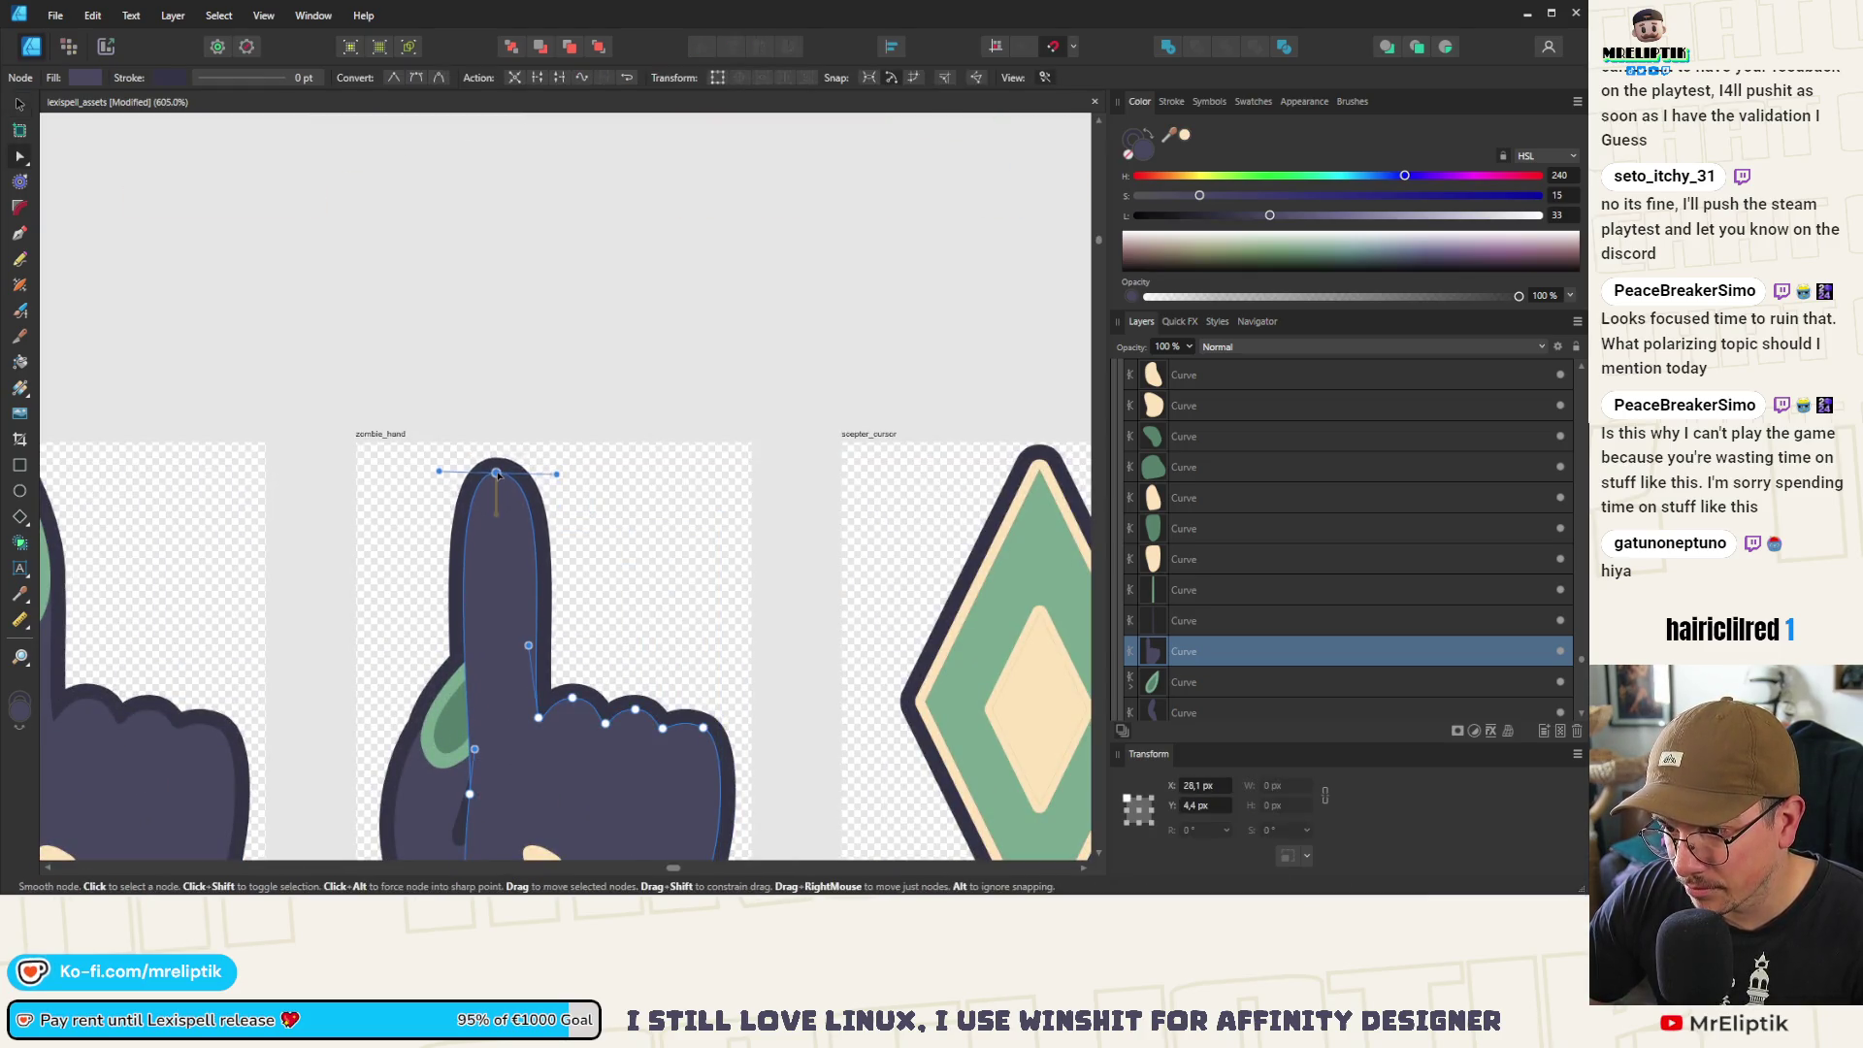
click(527, 611)
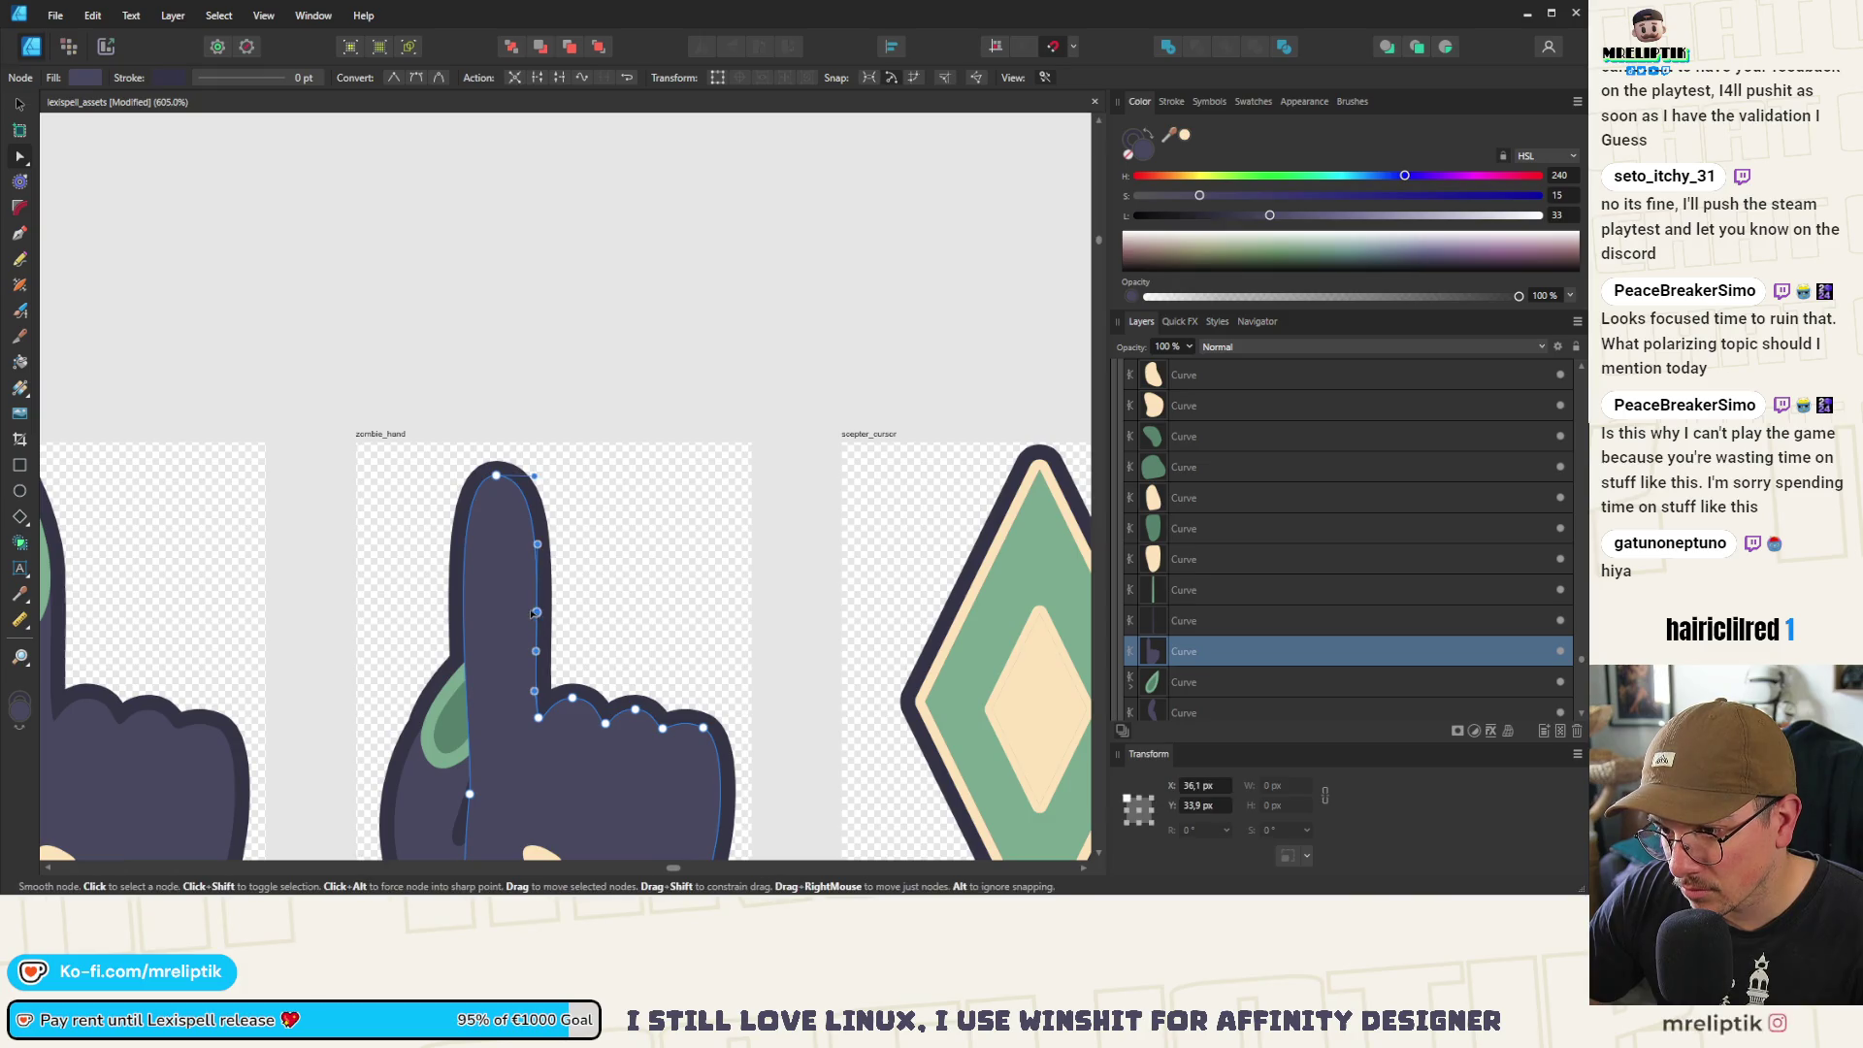
drag(527, 611, 525, 610)
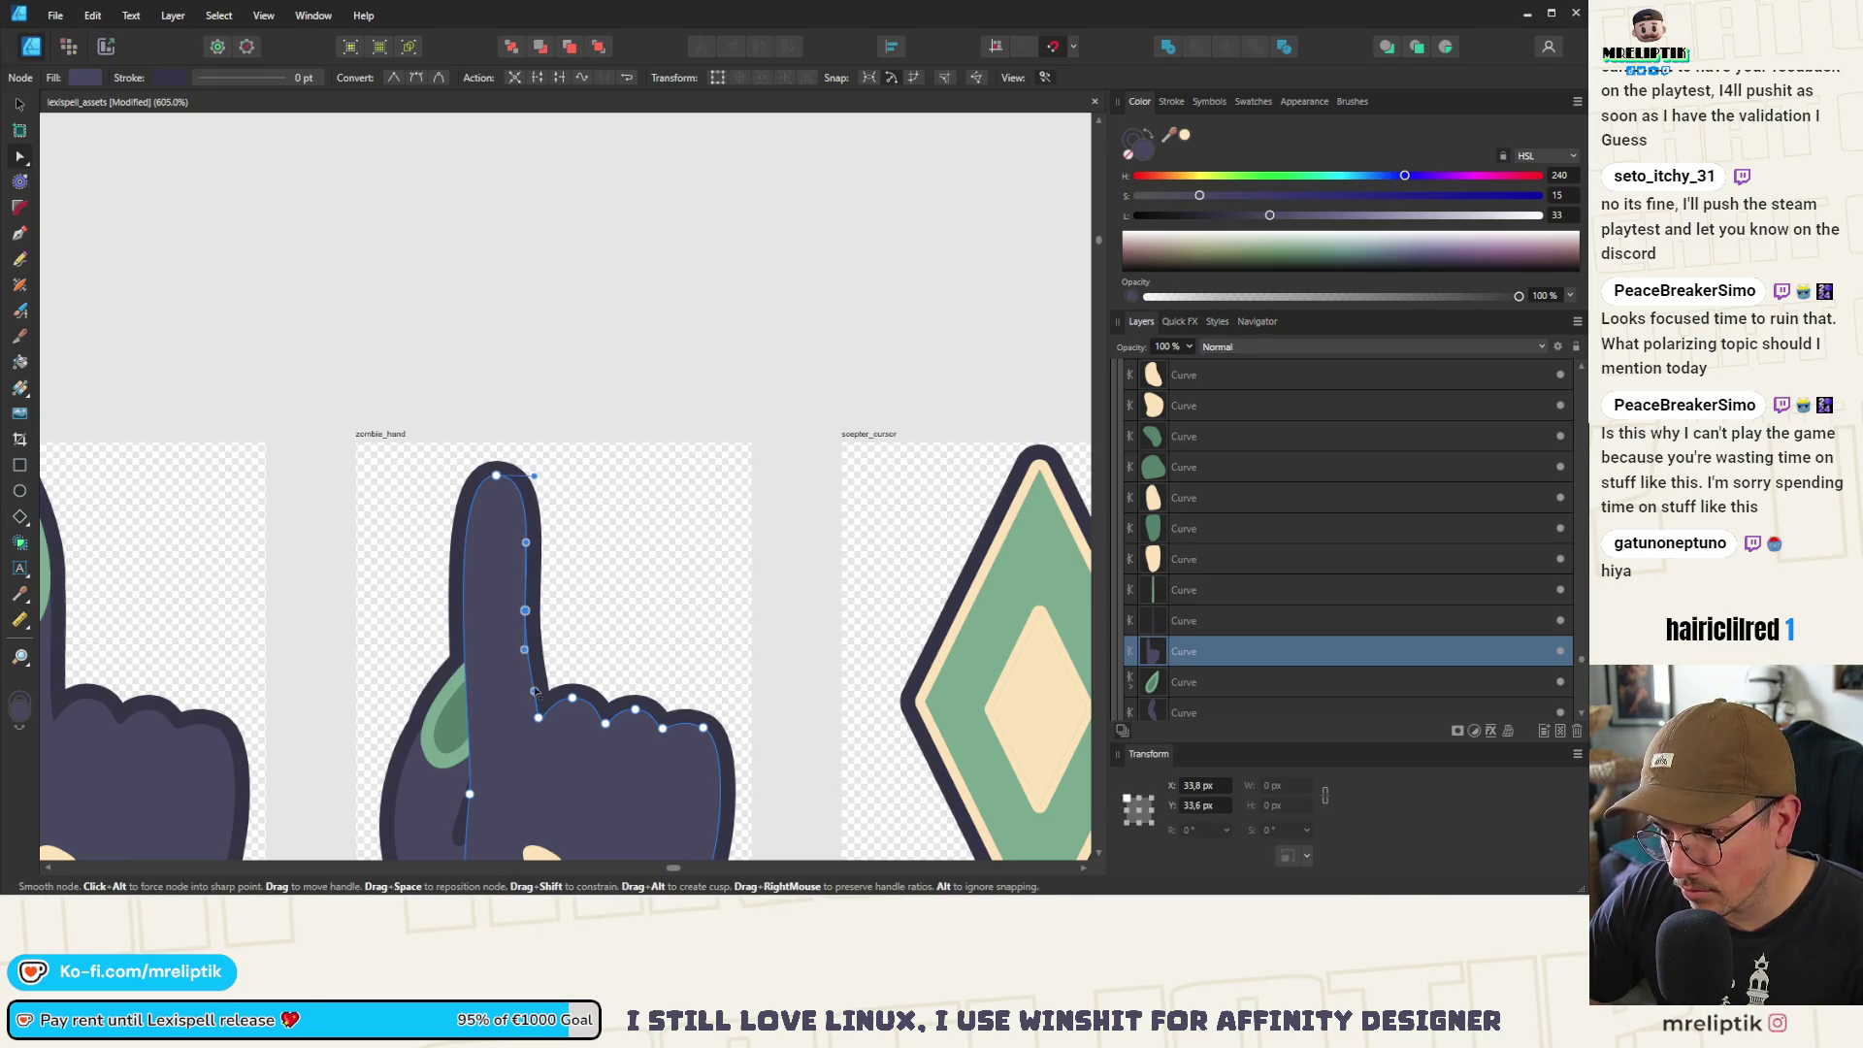
drag(524, 610, 529, 590)
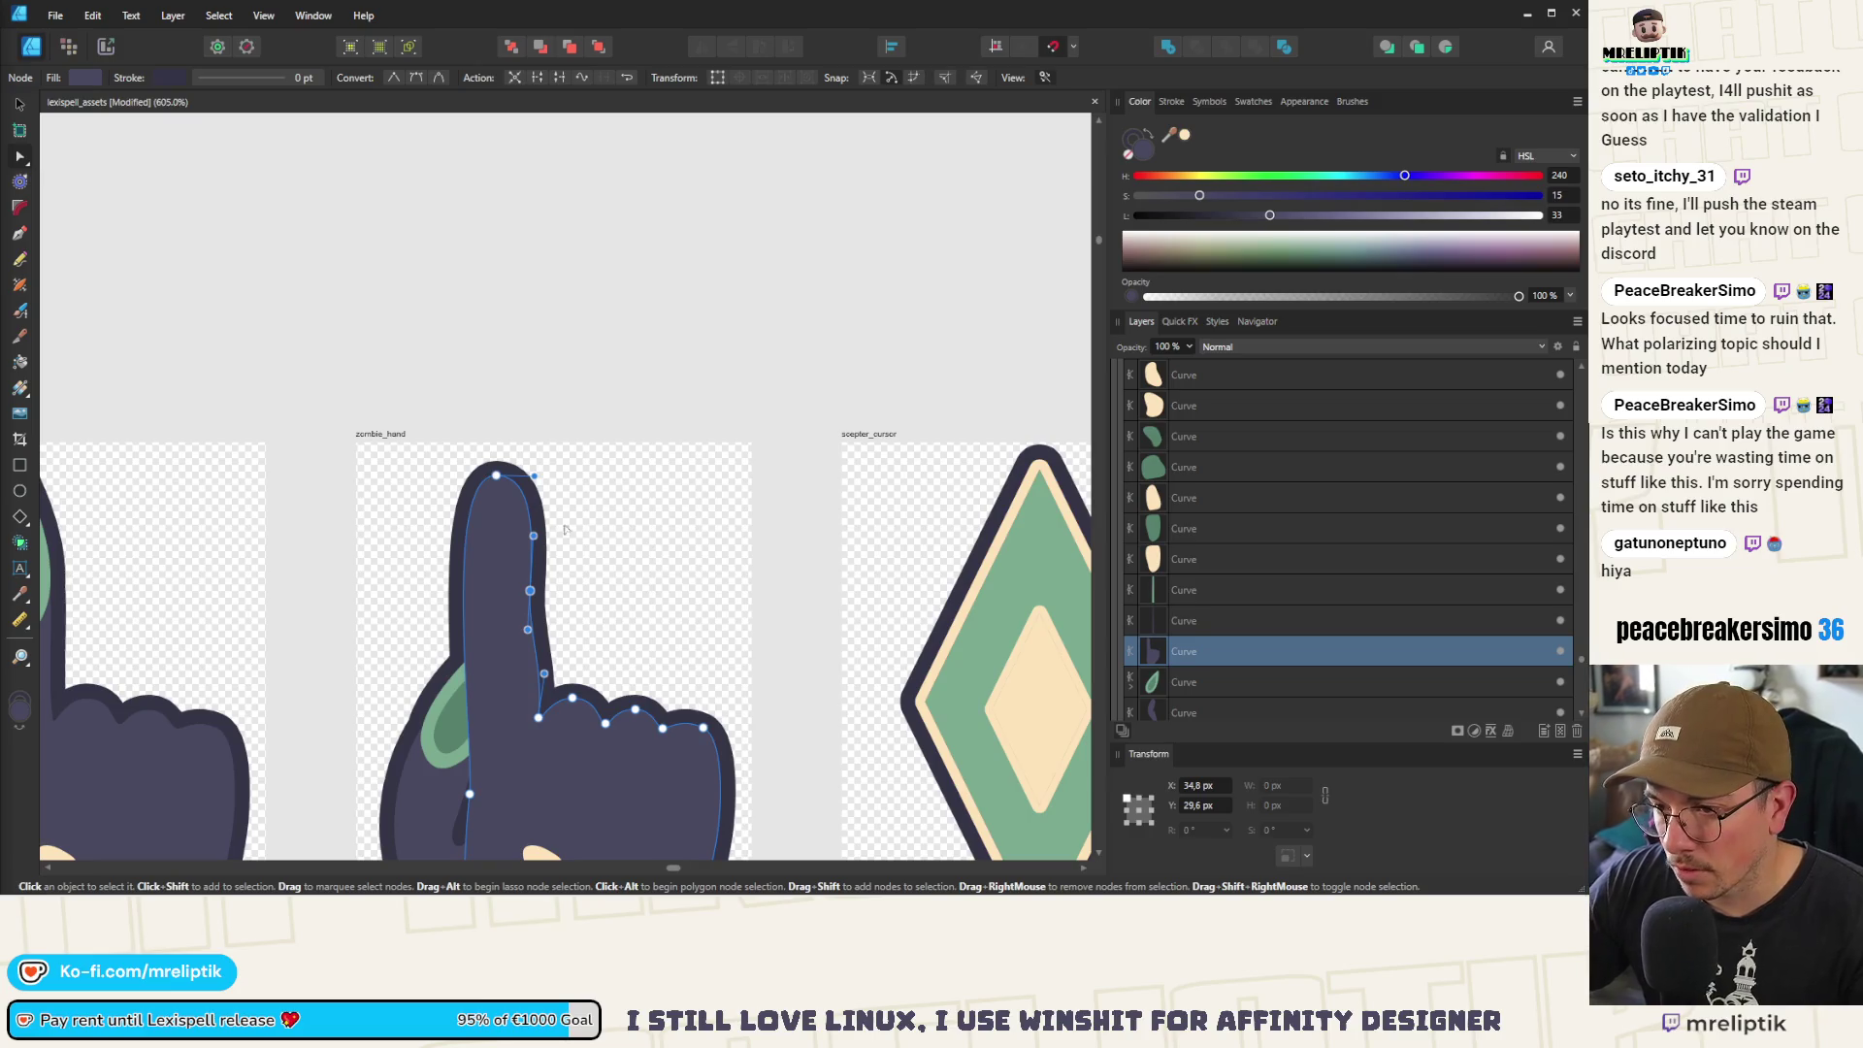
Pull the finger's left-edge nodes outward
scroll(539, 621, up, 3)
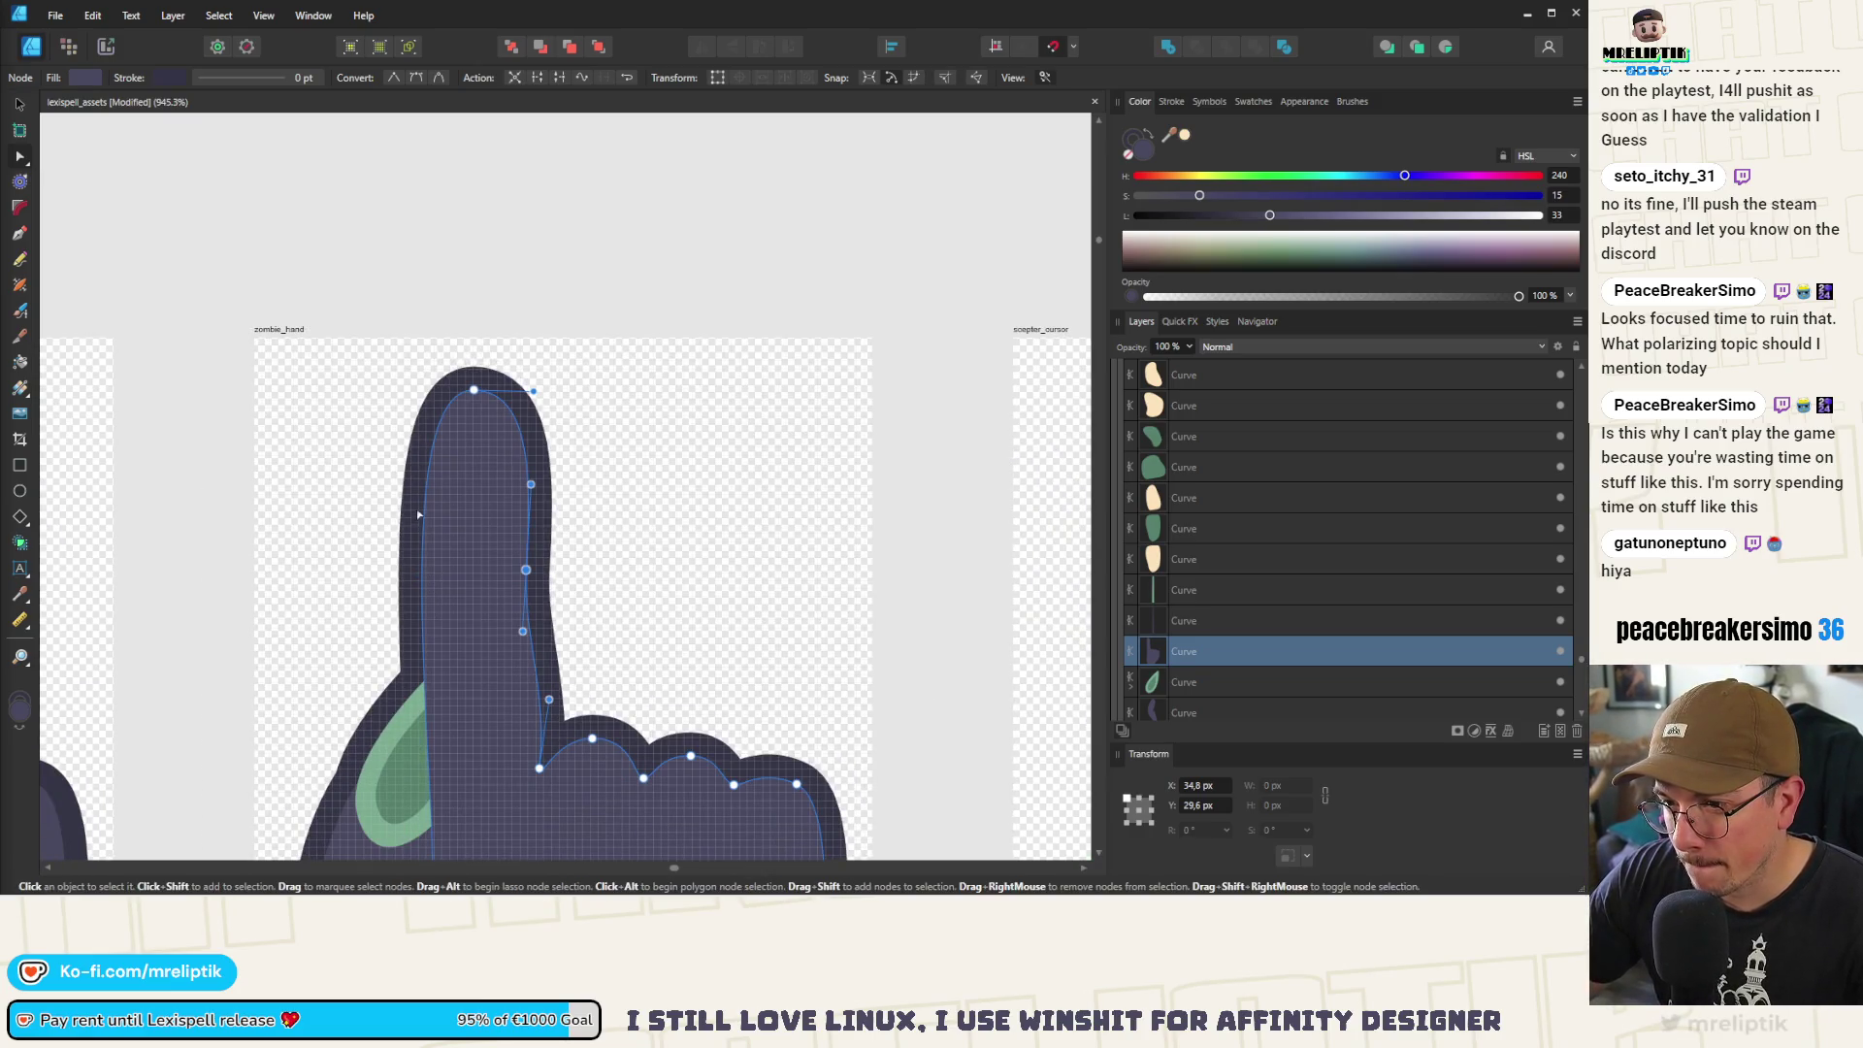
click(420, 582)
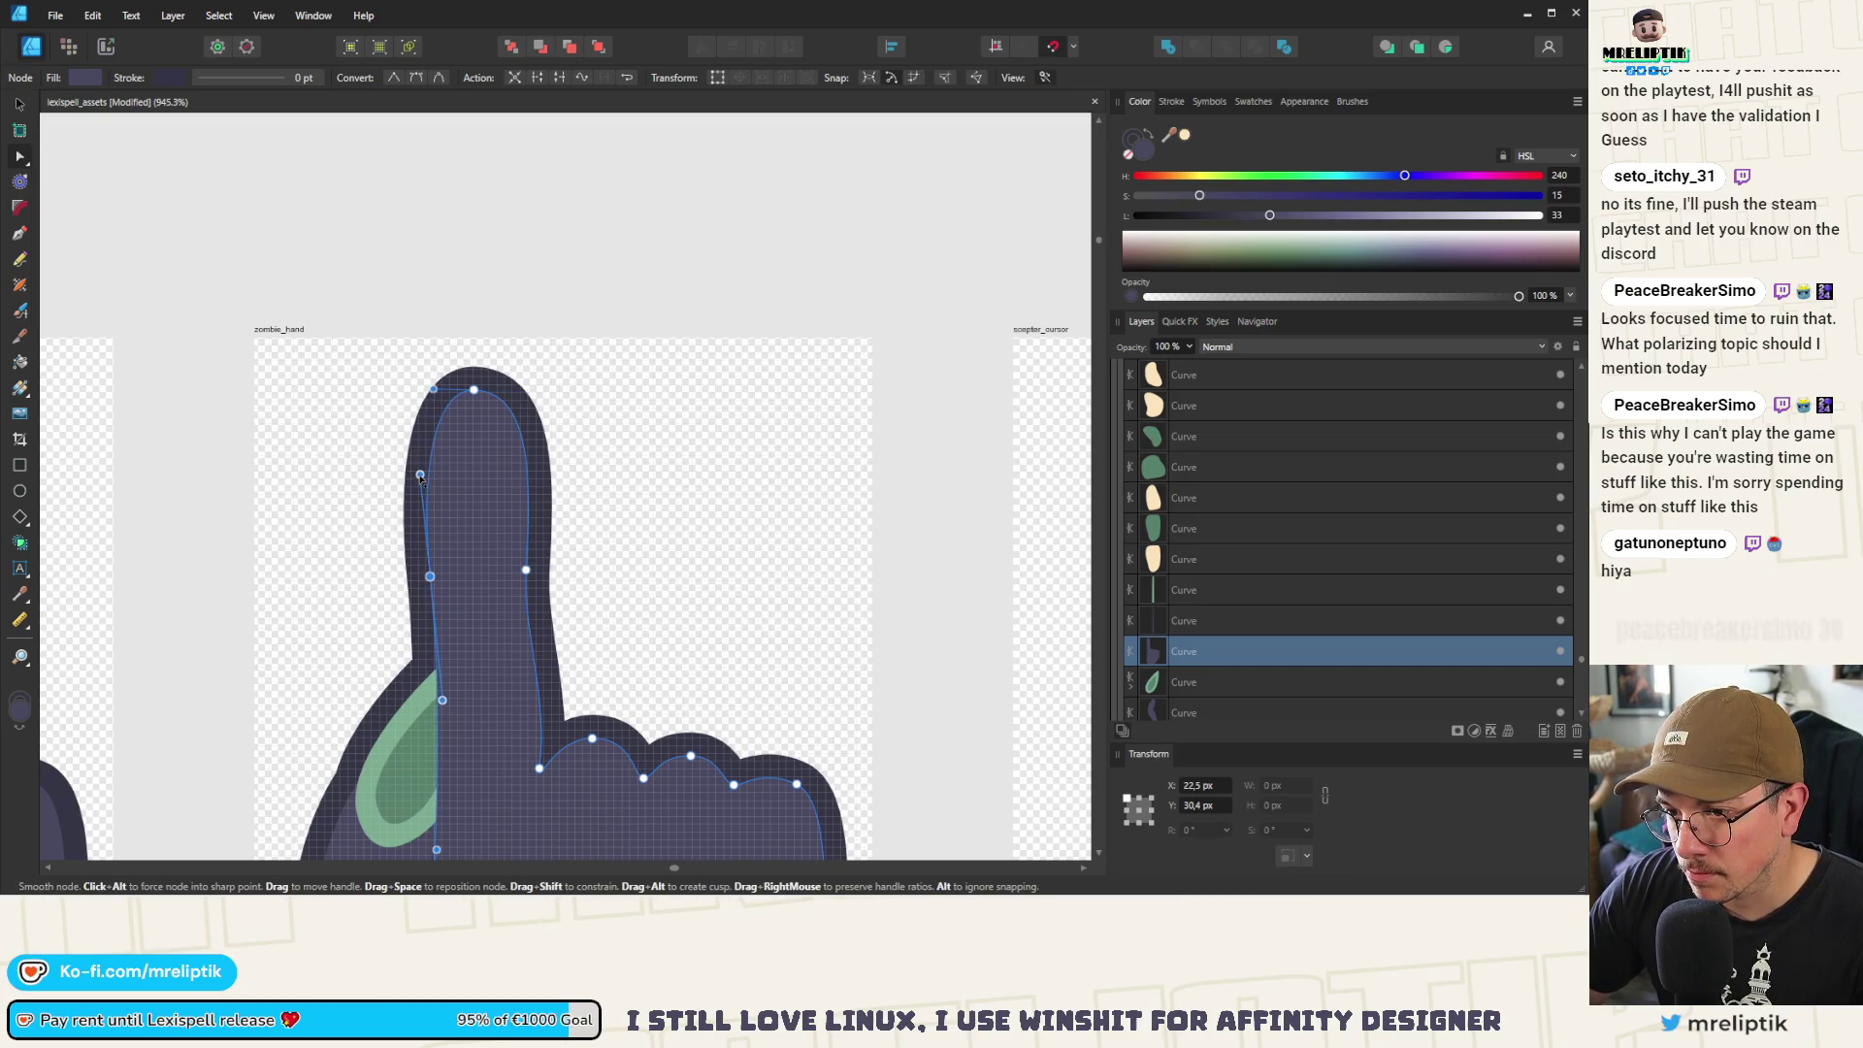
scroll(432, 576, down, 1)
drag(440, 708, 427, 698)
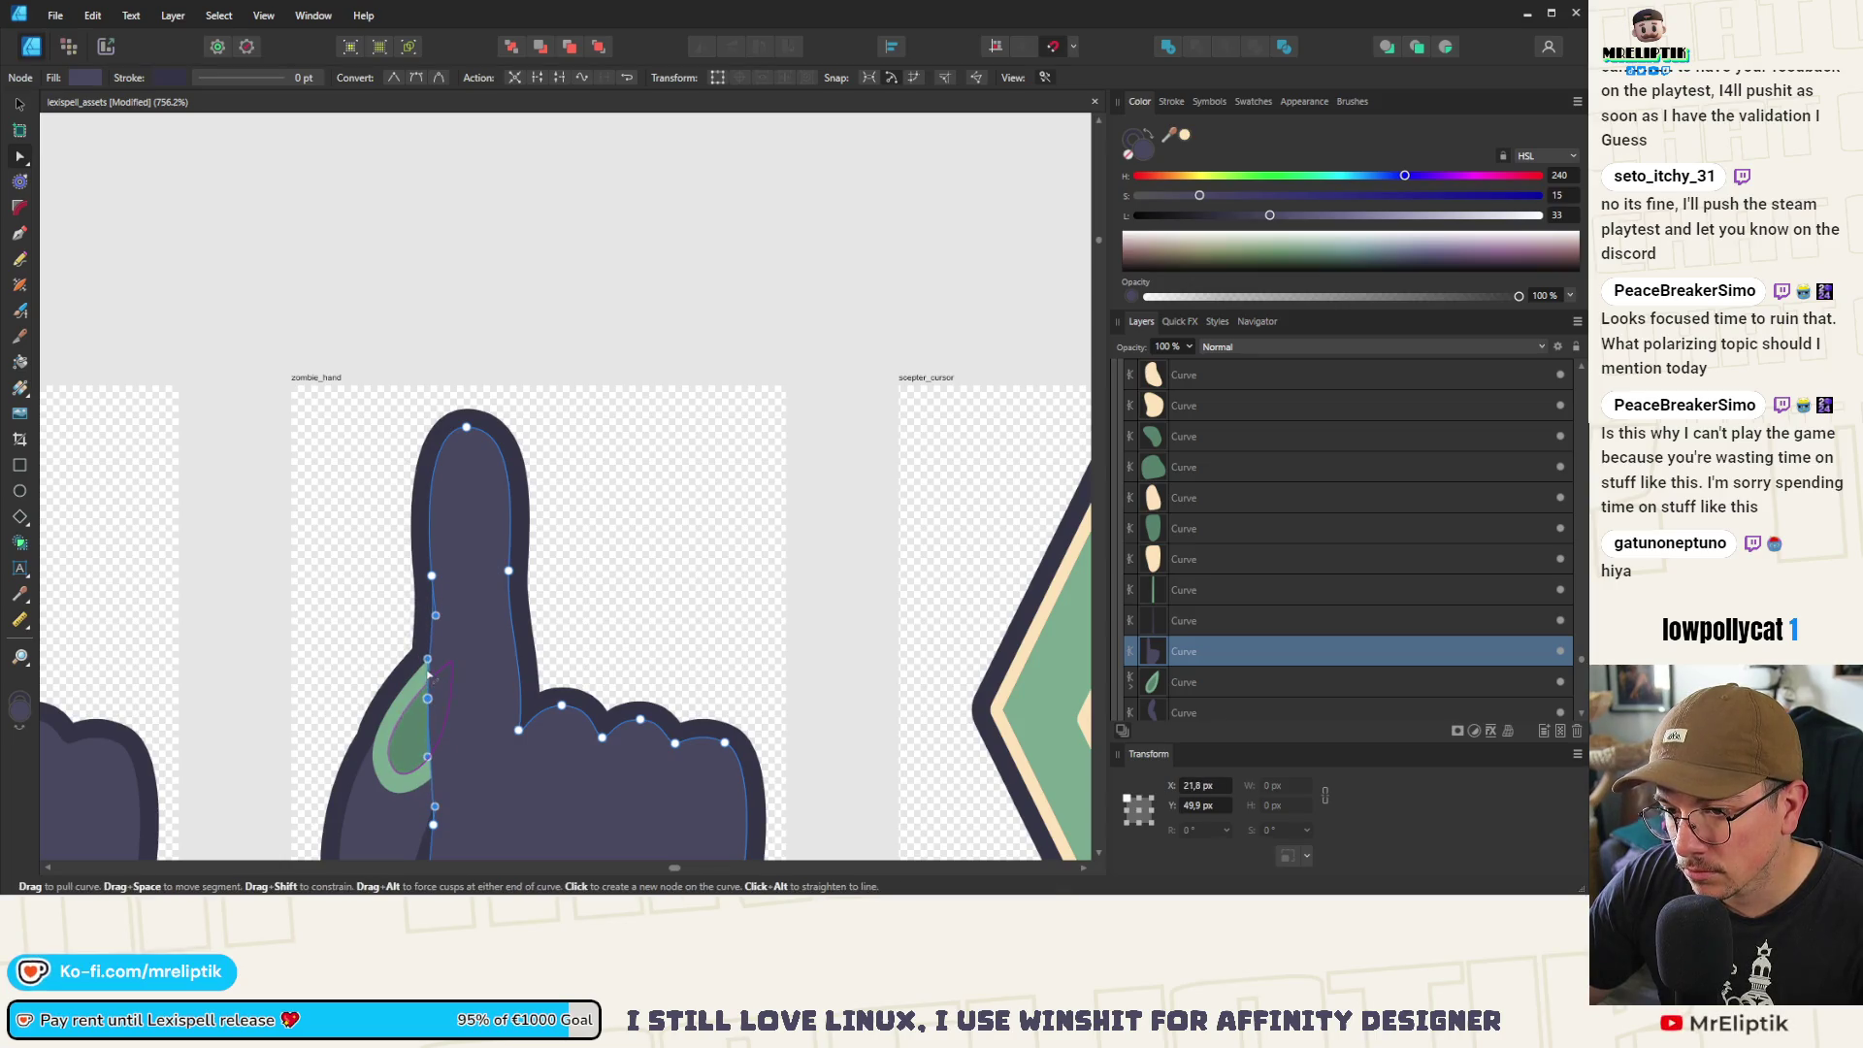
scroll(424, 643, down, 10)
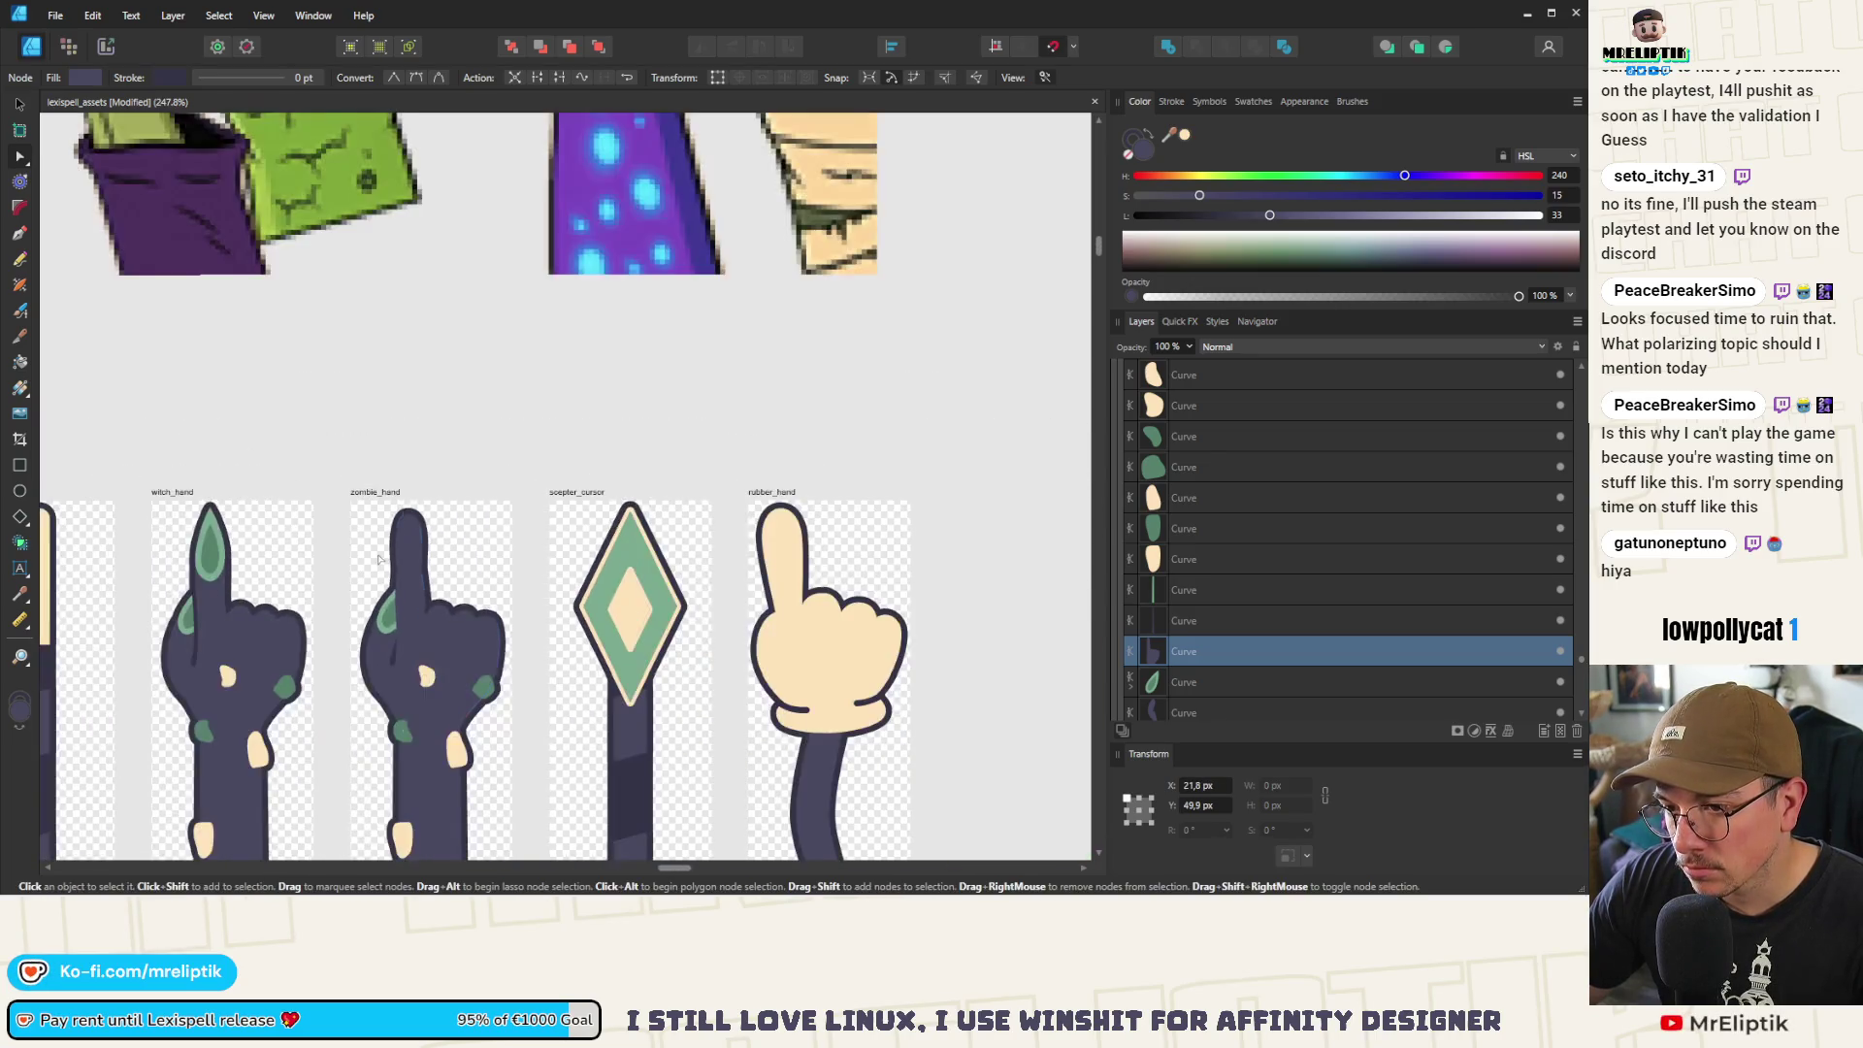
Nudge a left-edge node of the zombie finger slightly down and left, undoing an over-wide move
scroll(424, 491, up, 5)
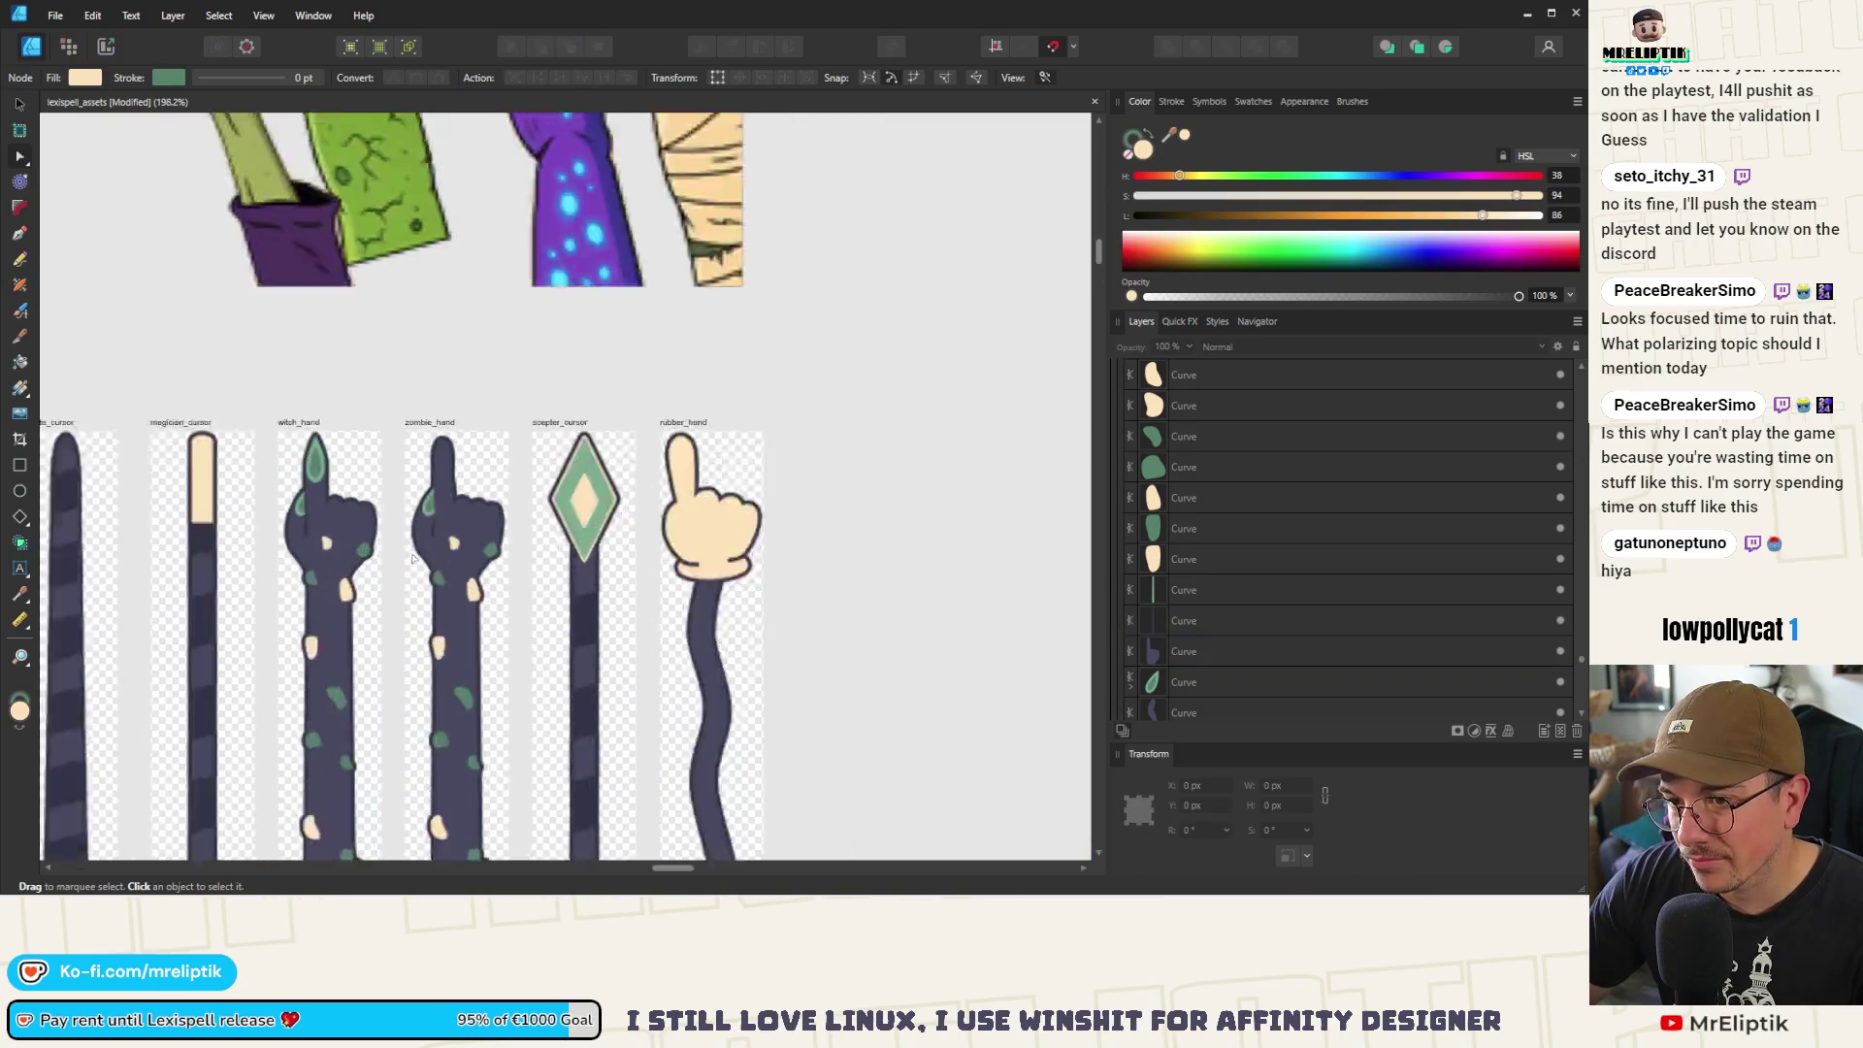
click(436, 502)
scroll(436, 502, up, 2)
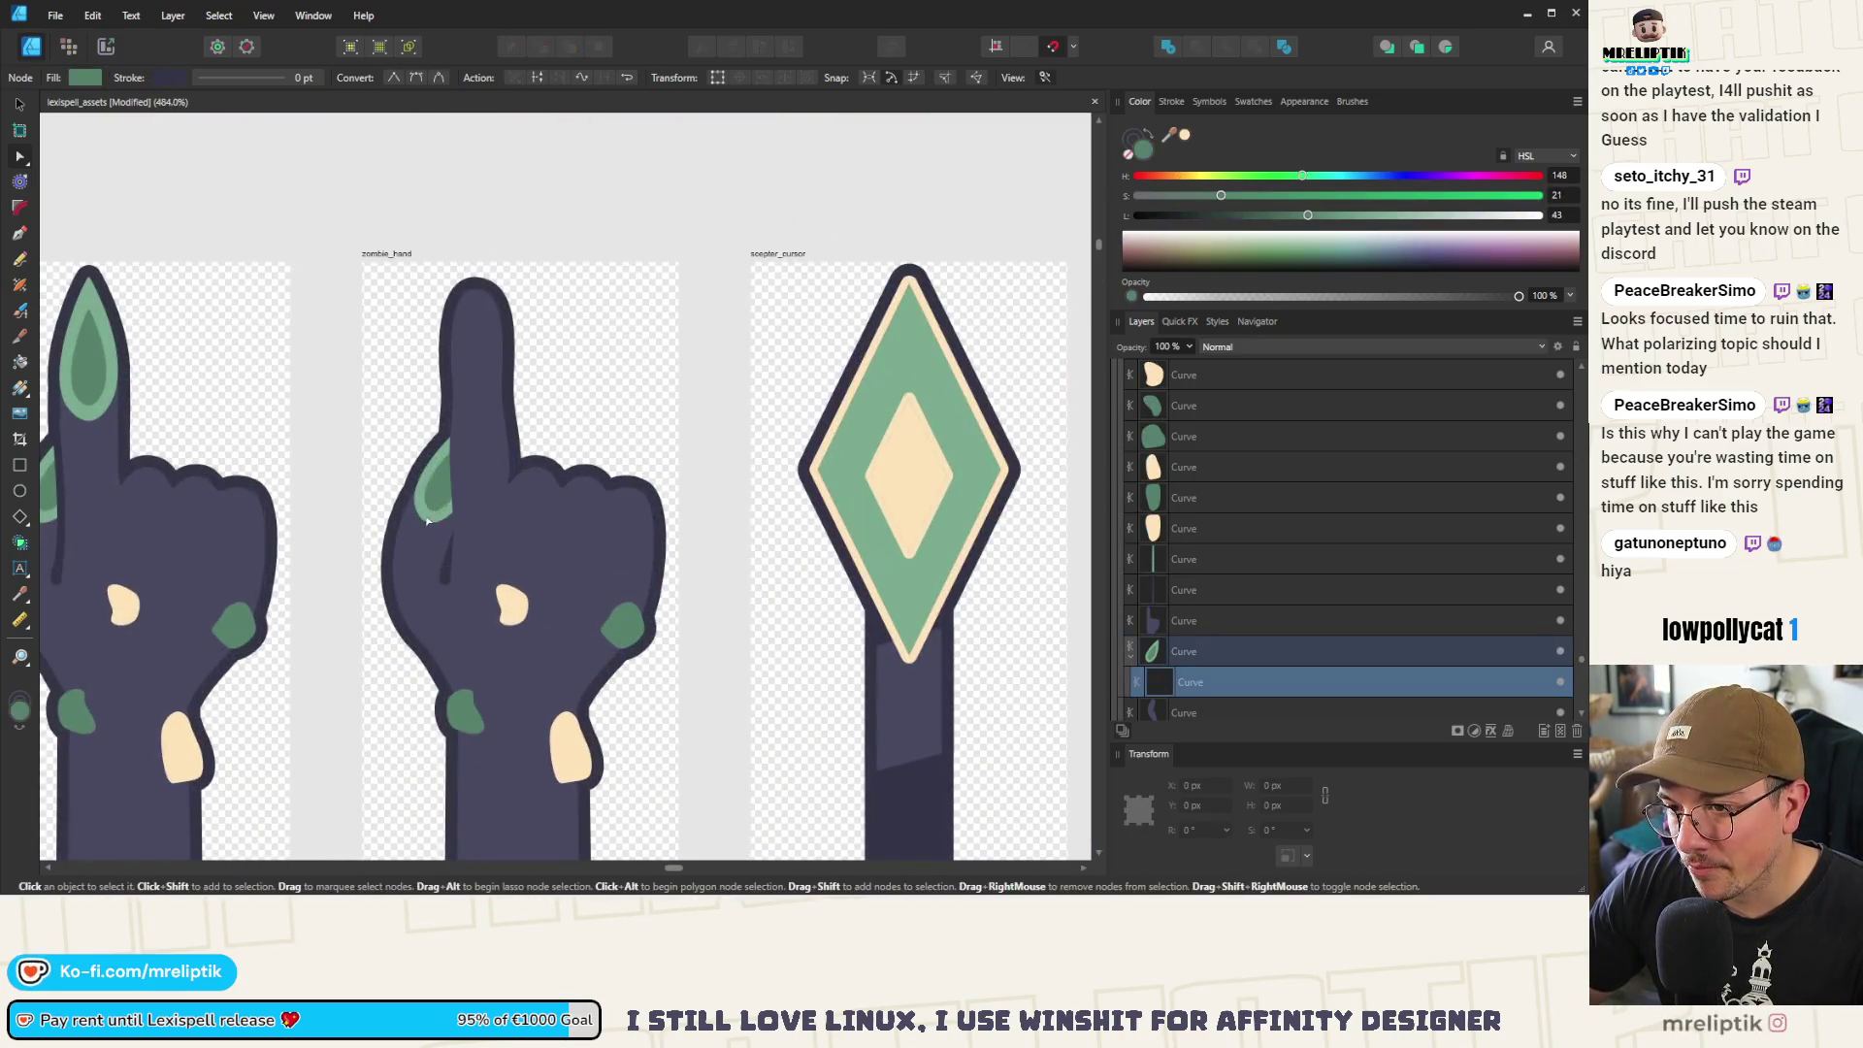
scroll(462, 516, up, 3)
click(462, 536)
click(458, 556)
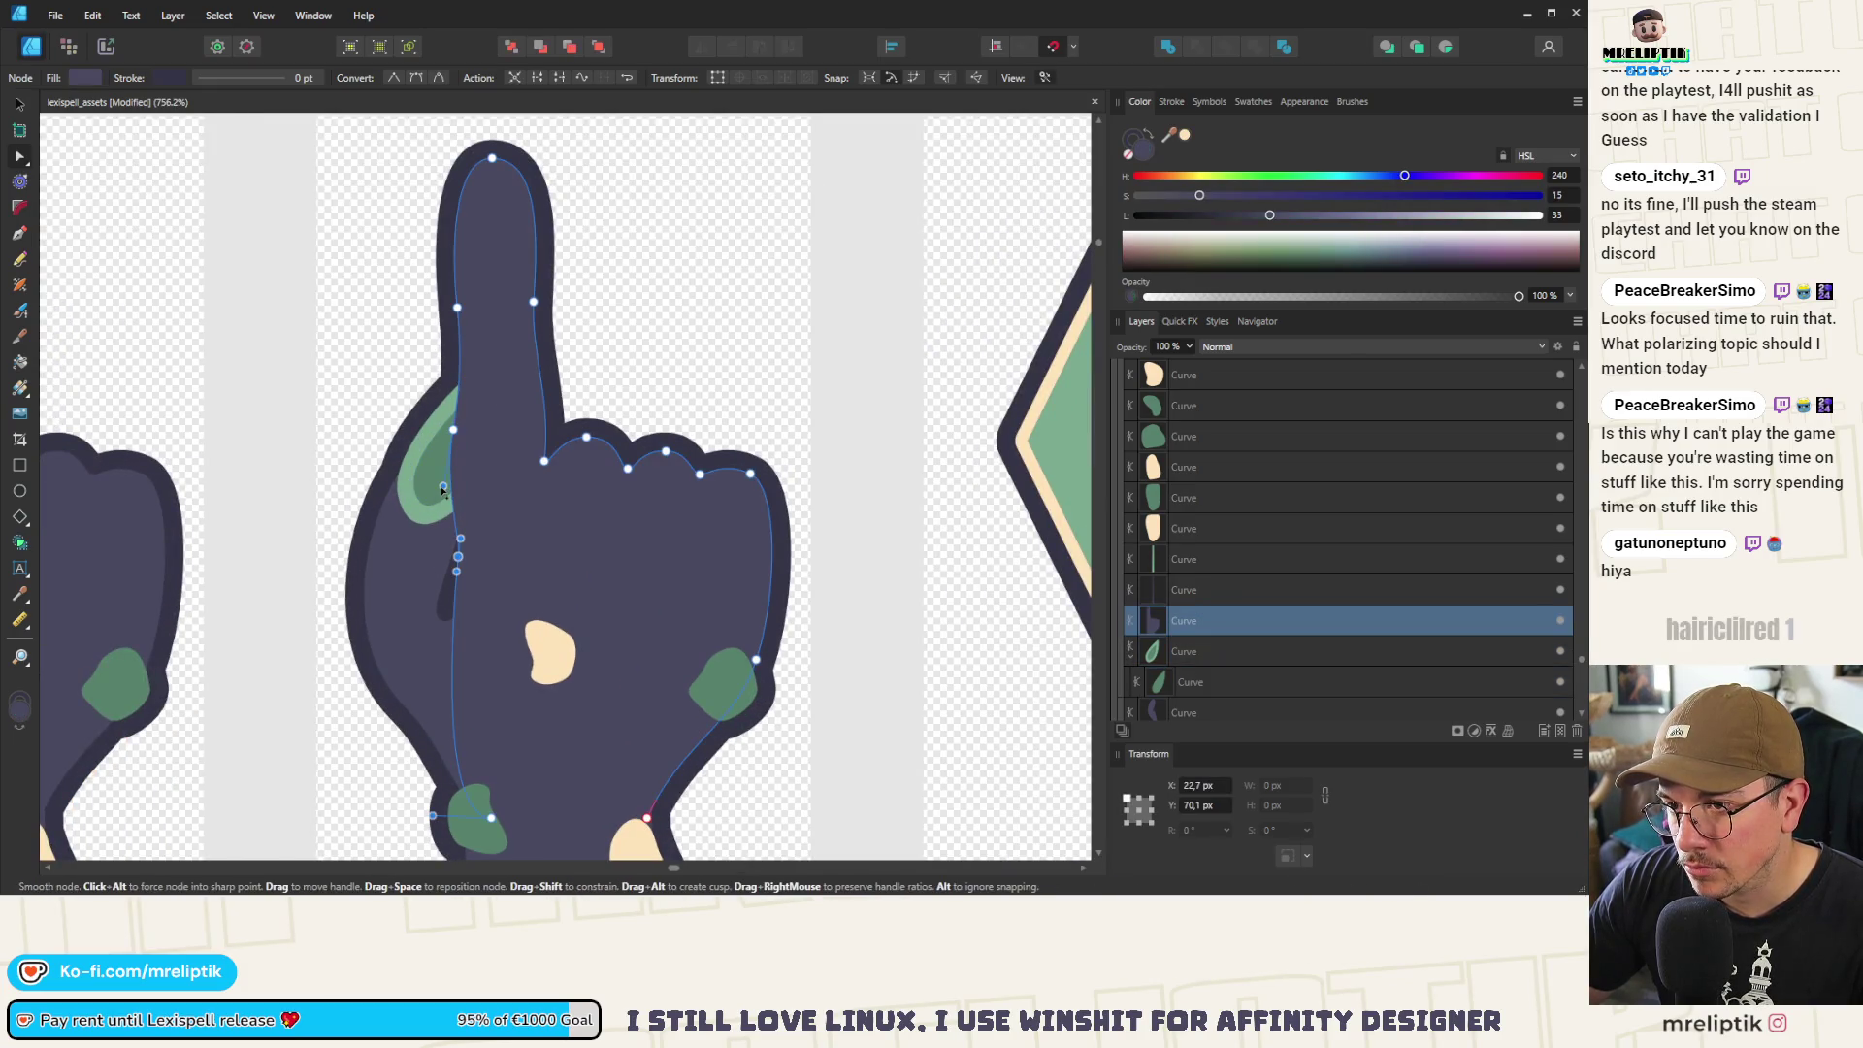
drag(458, 556, 441, 561)
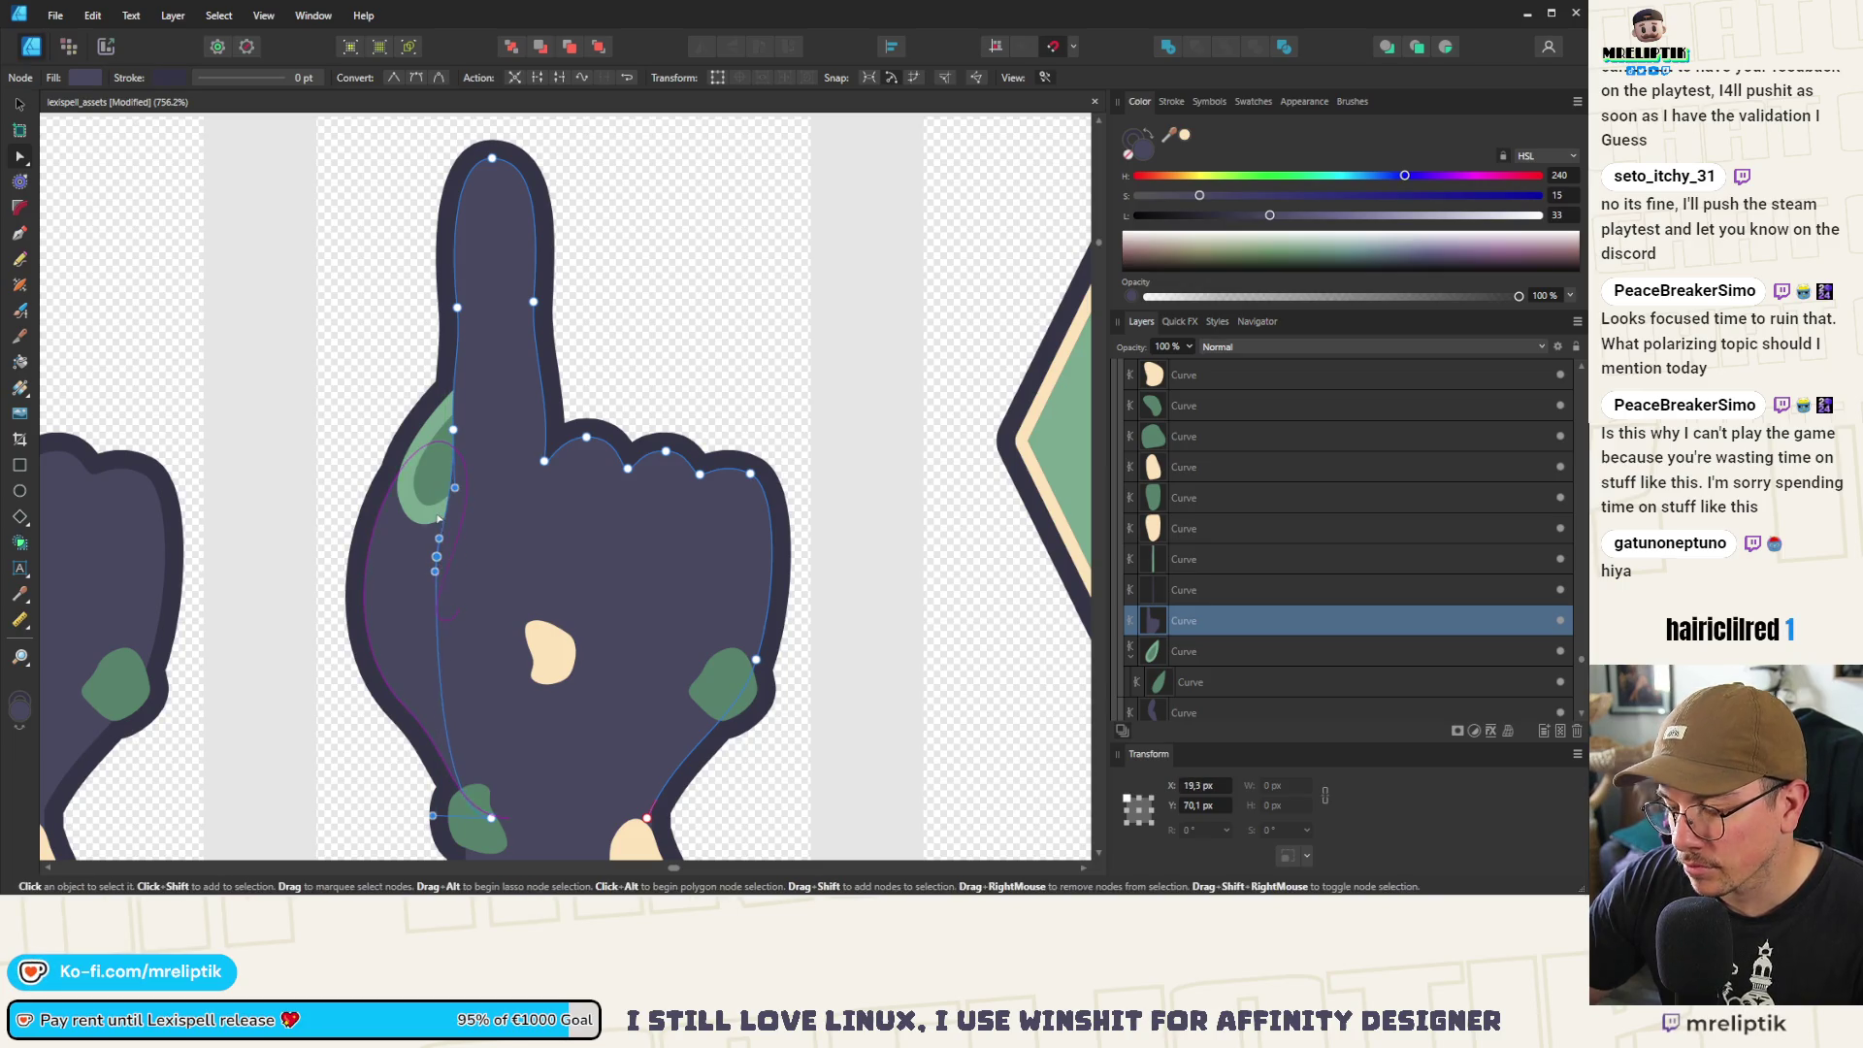
key(ctrl+z)
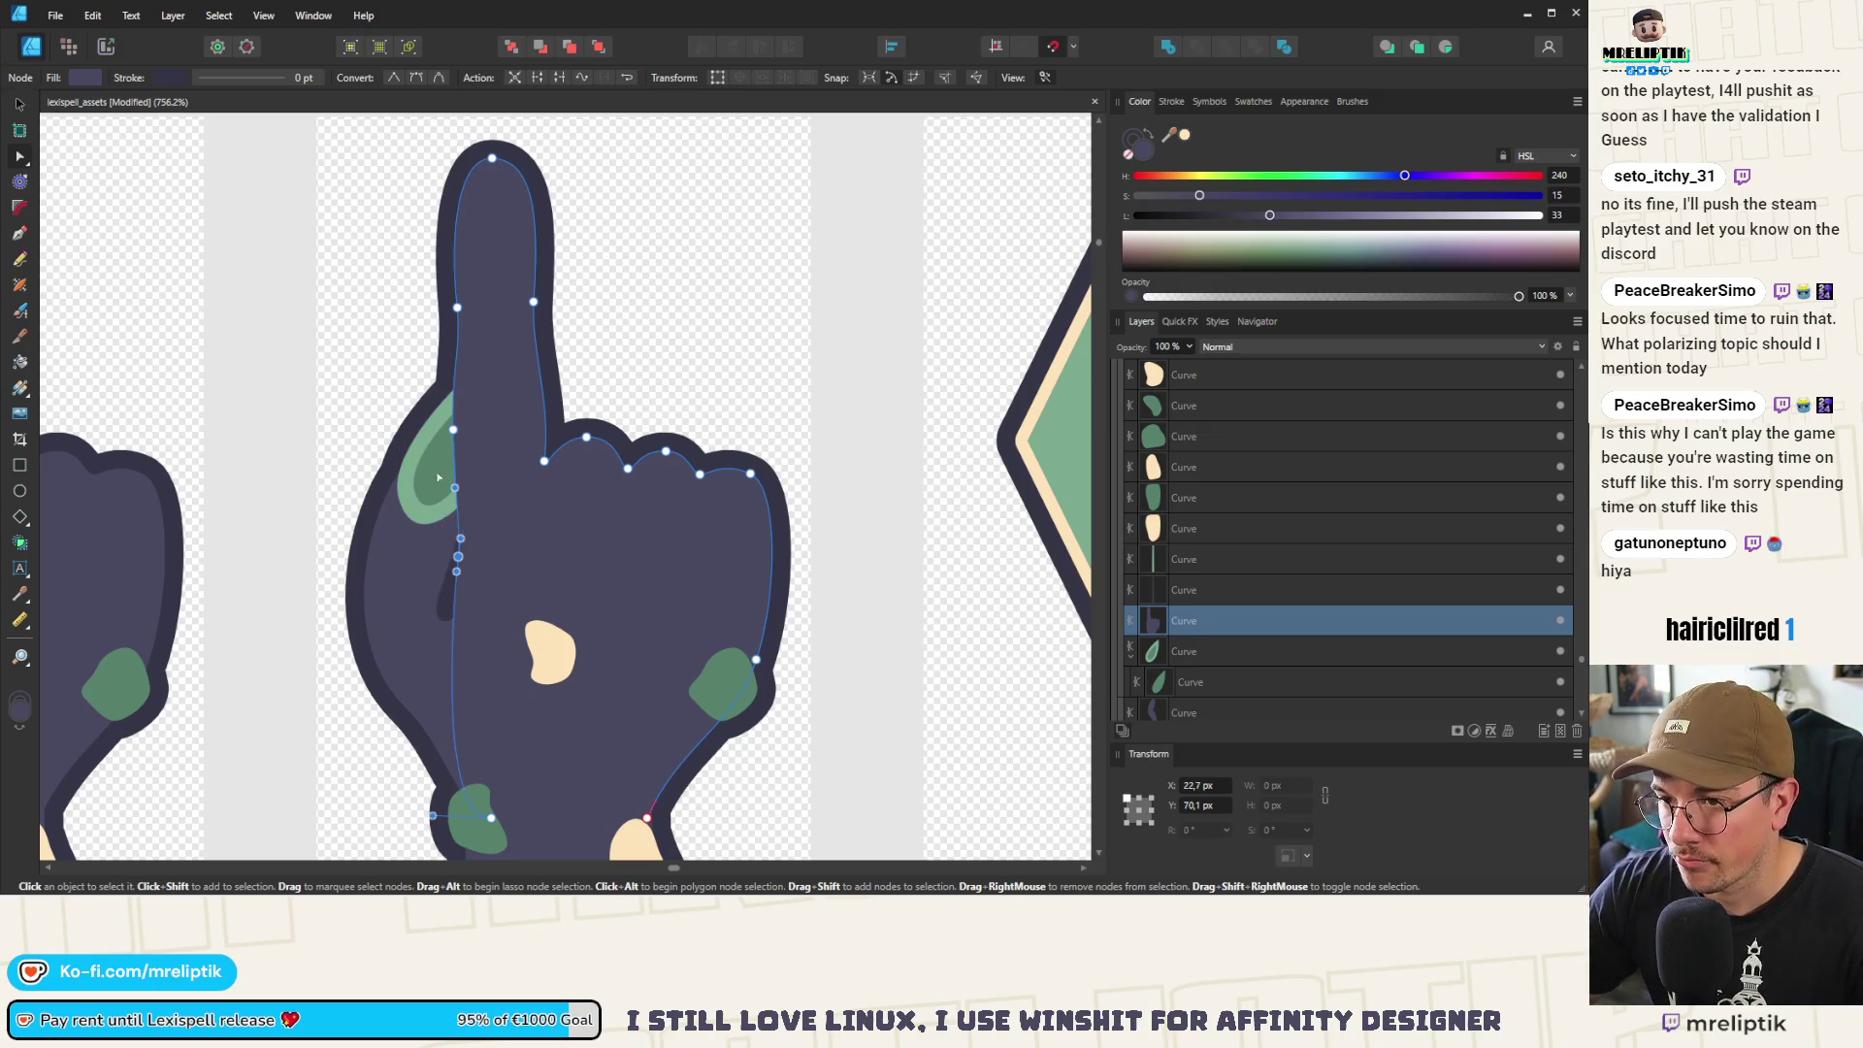
scroll(447, 447, up, 1)
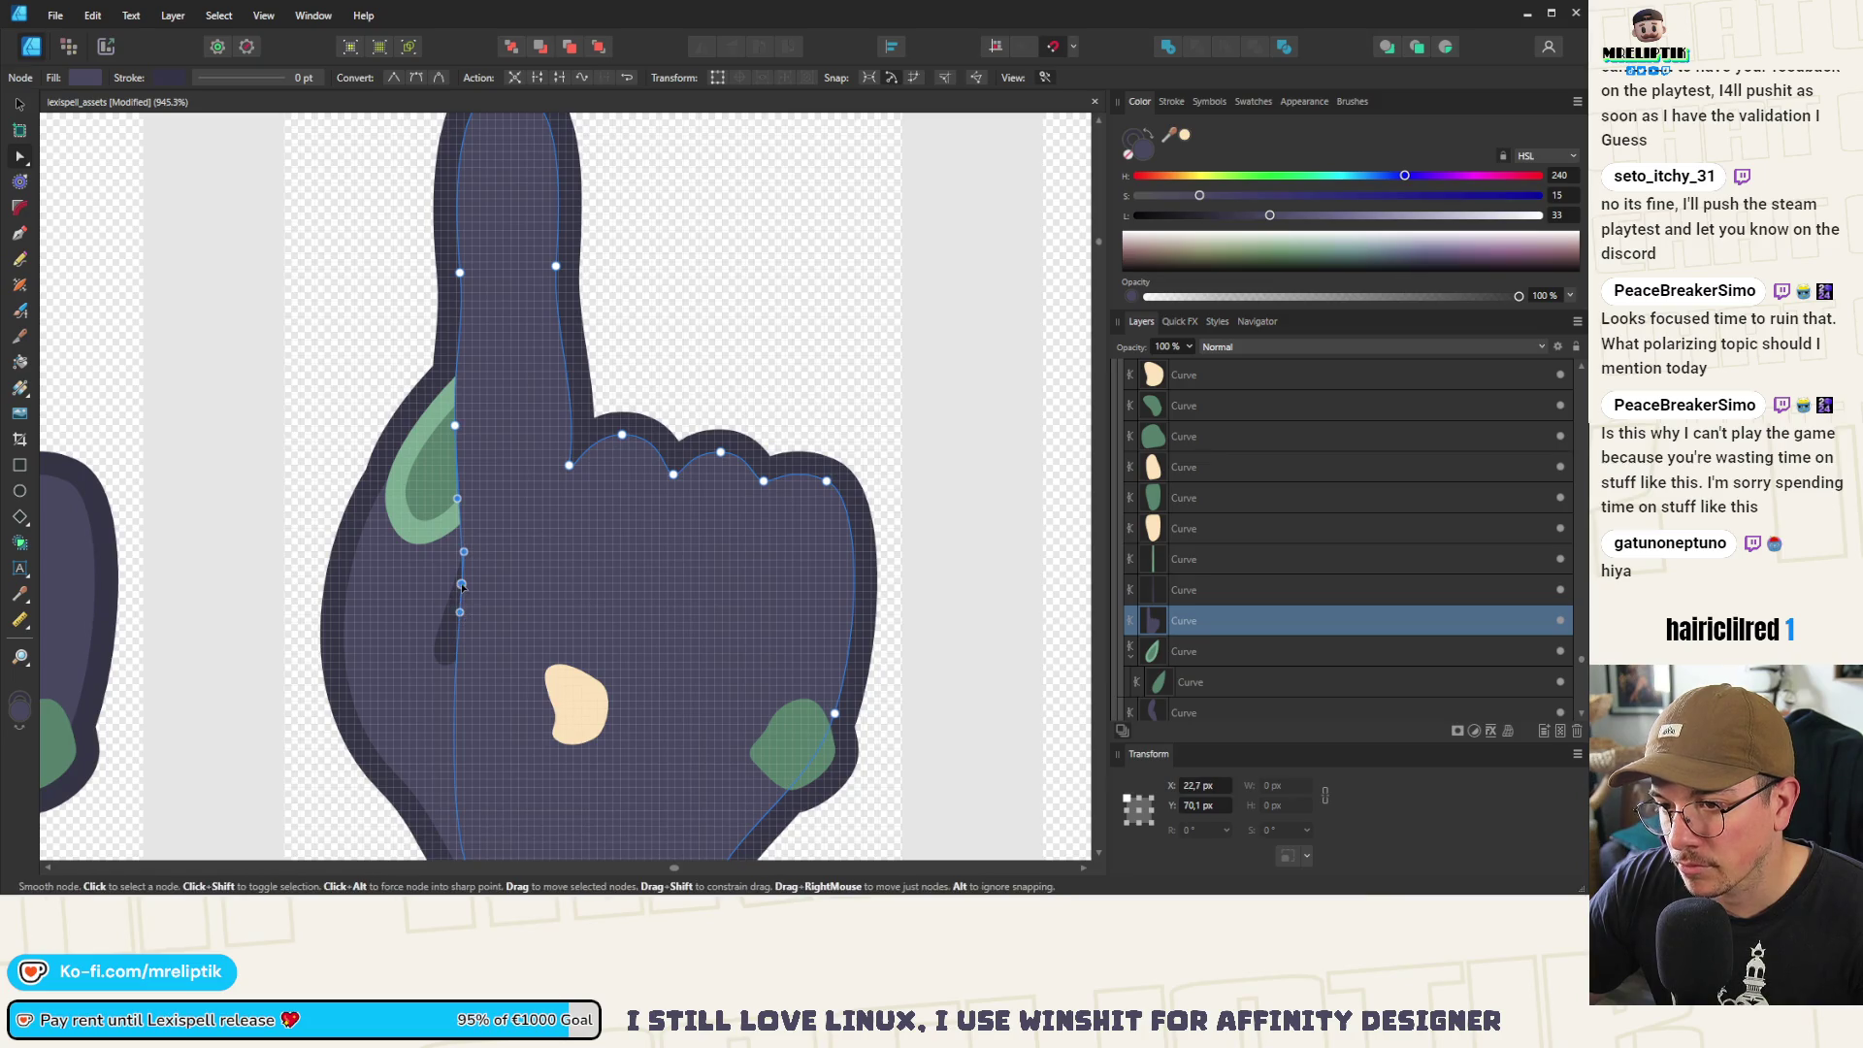
drag(458, 585, 456, 590)
scroll(457, 591, down, 5)
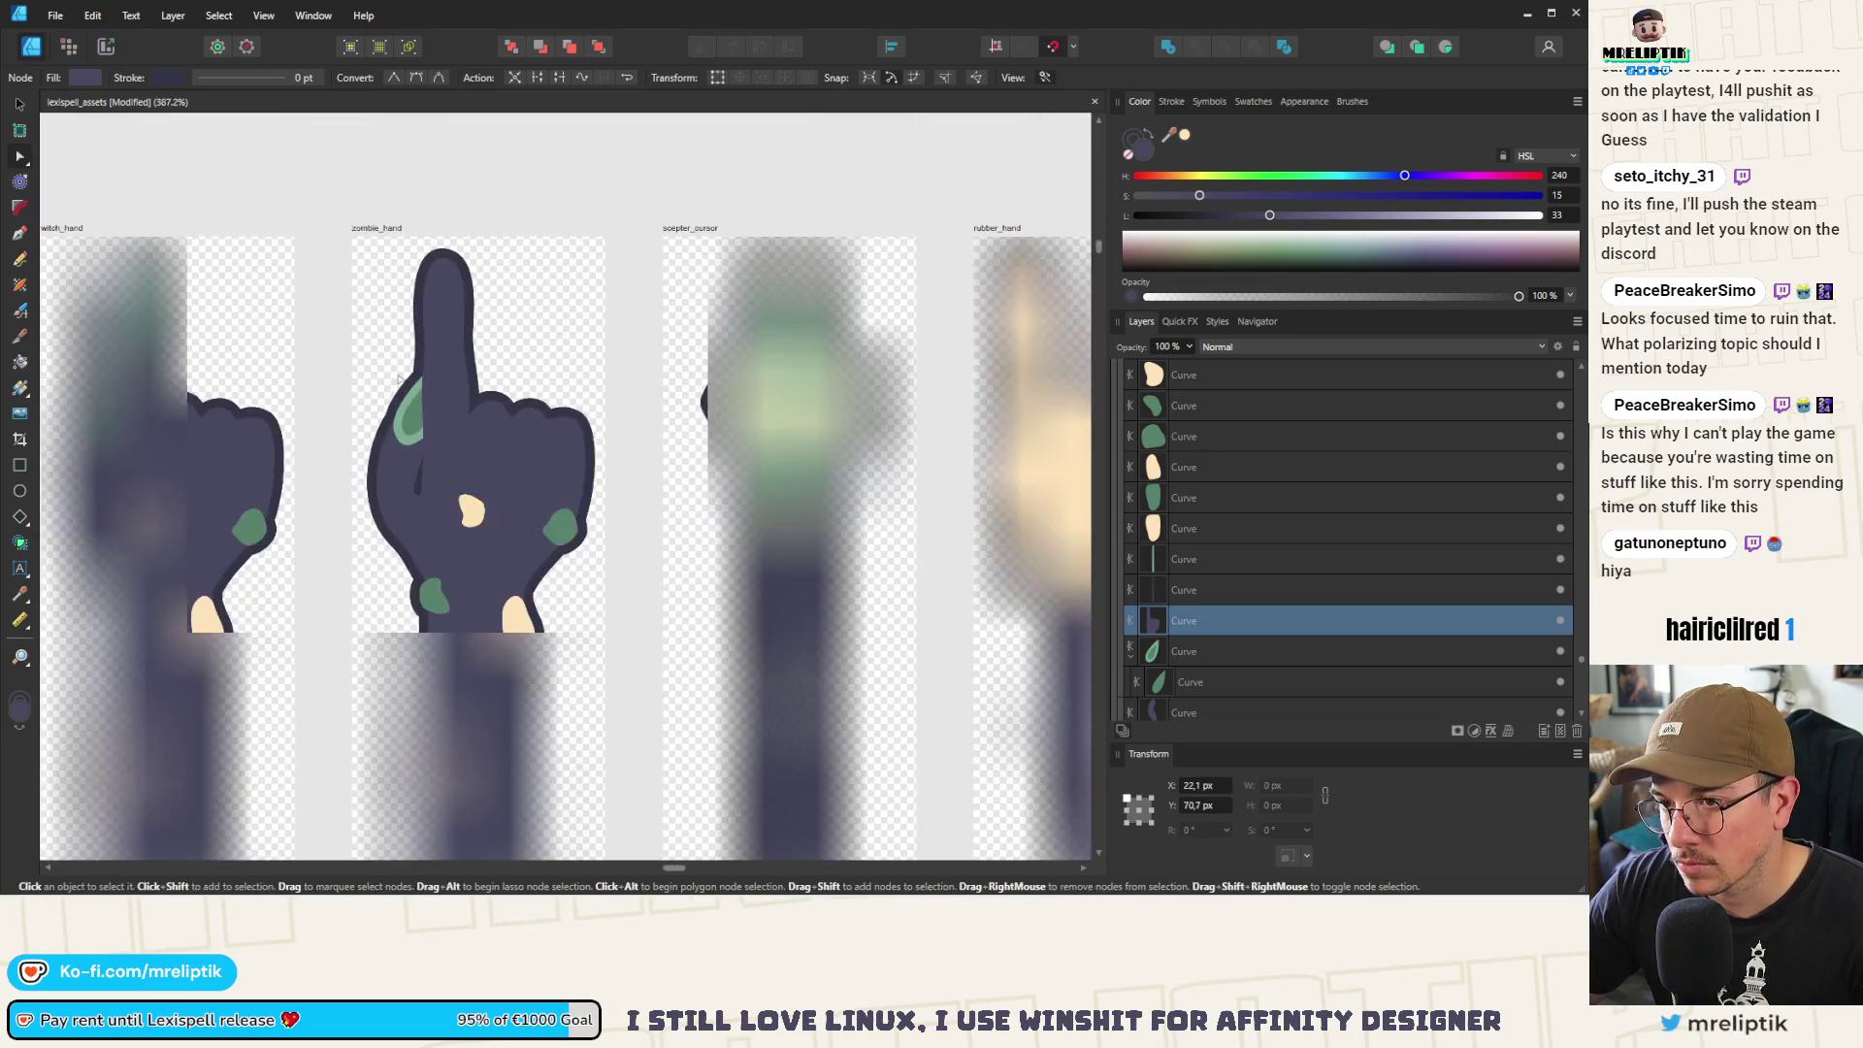
Delete the green patch from the zombie hand's raised finger
click(401, 405)
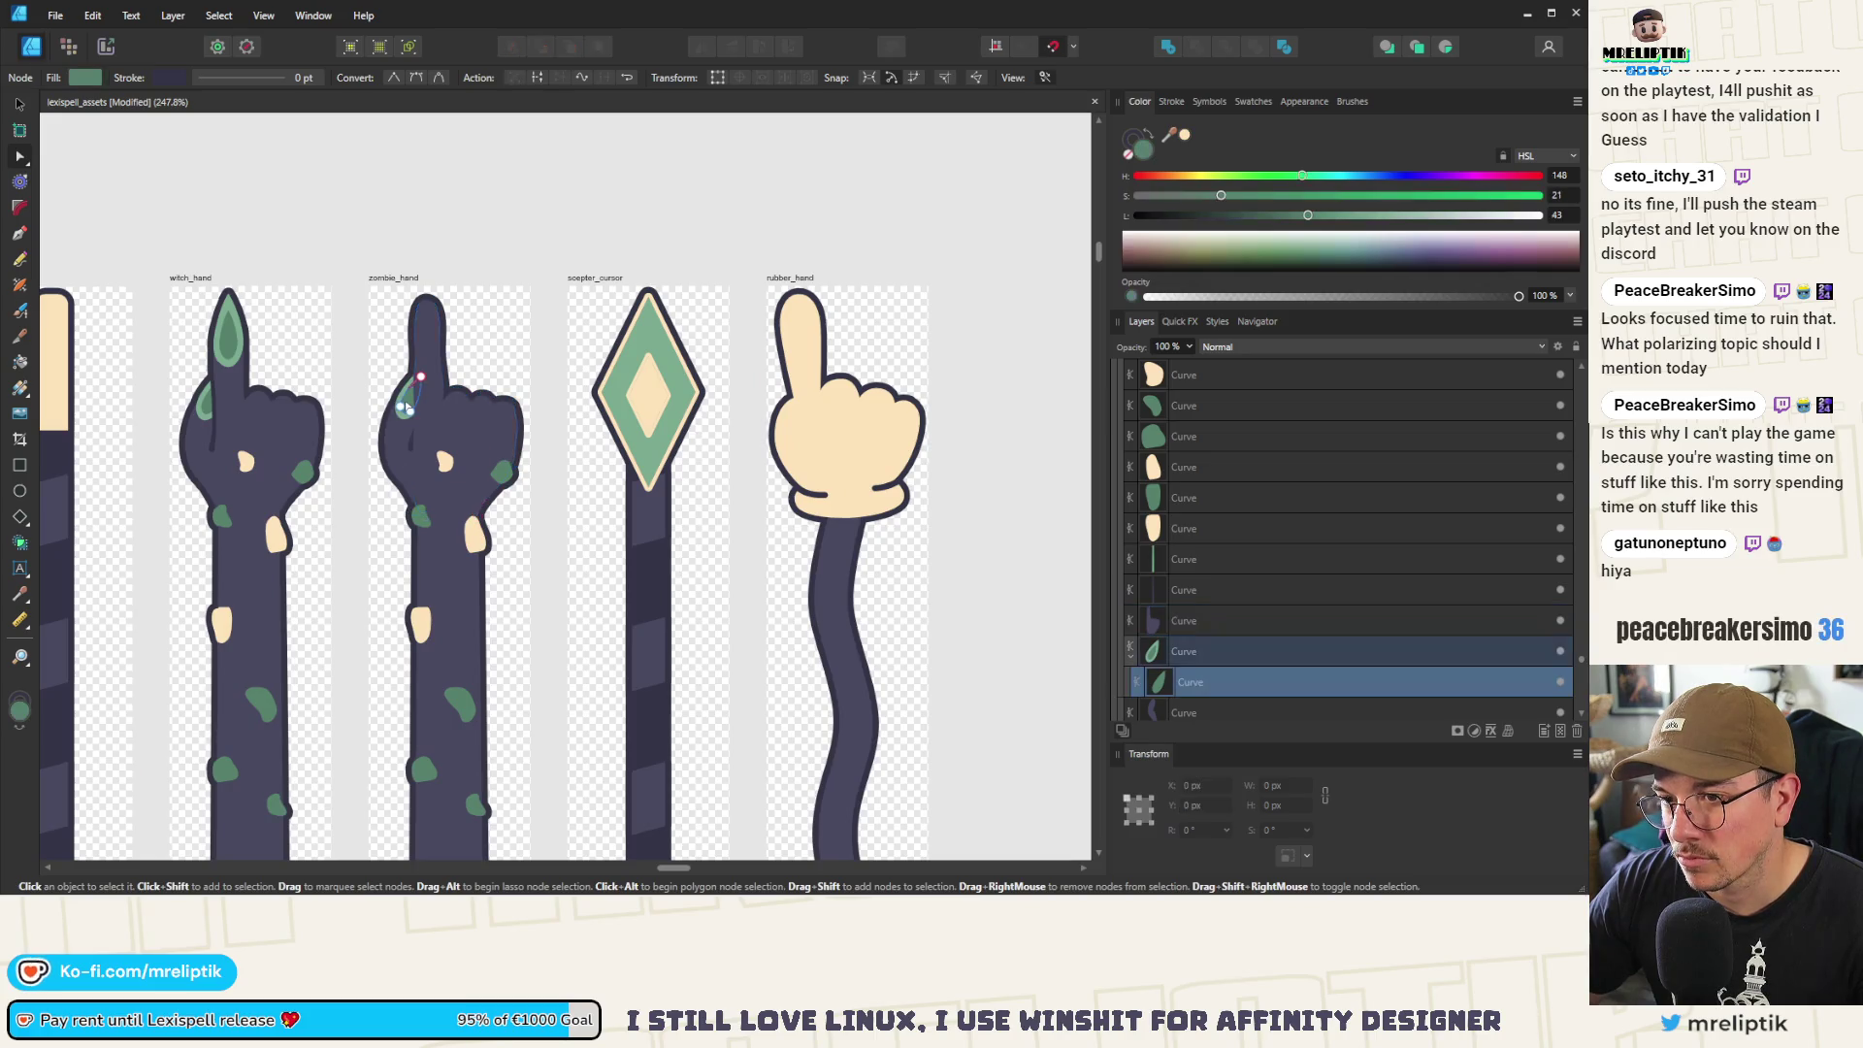
key(Delete)
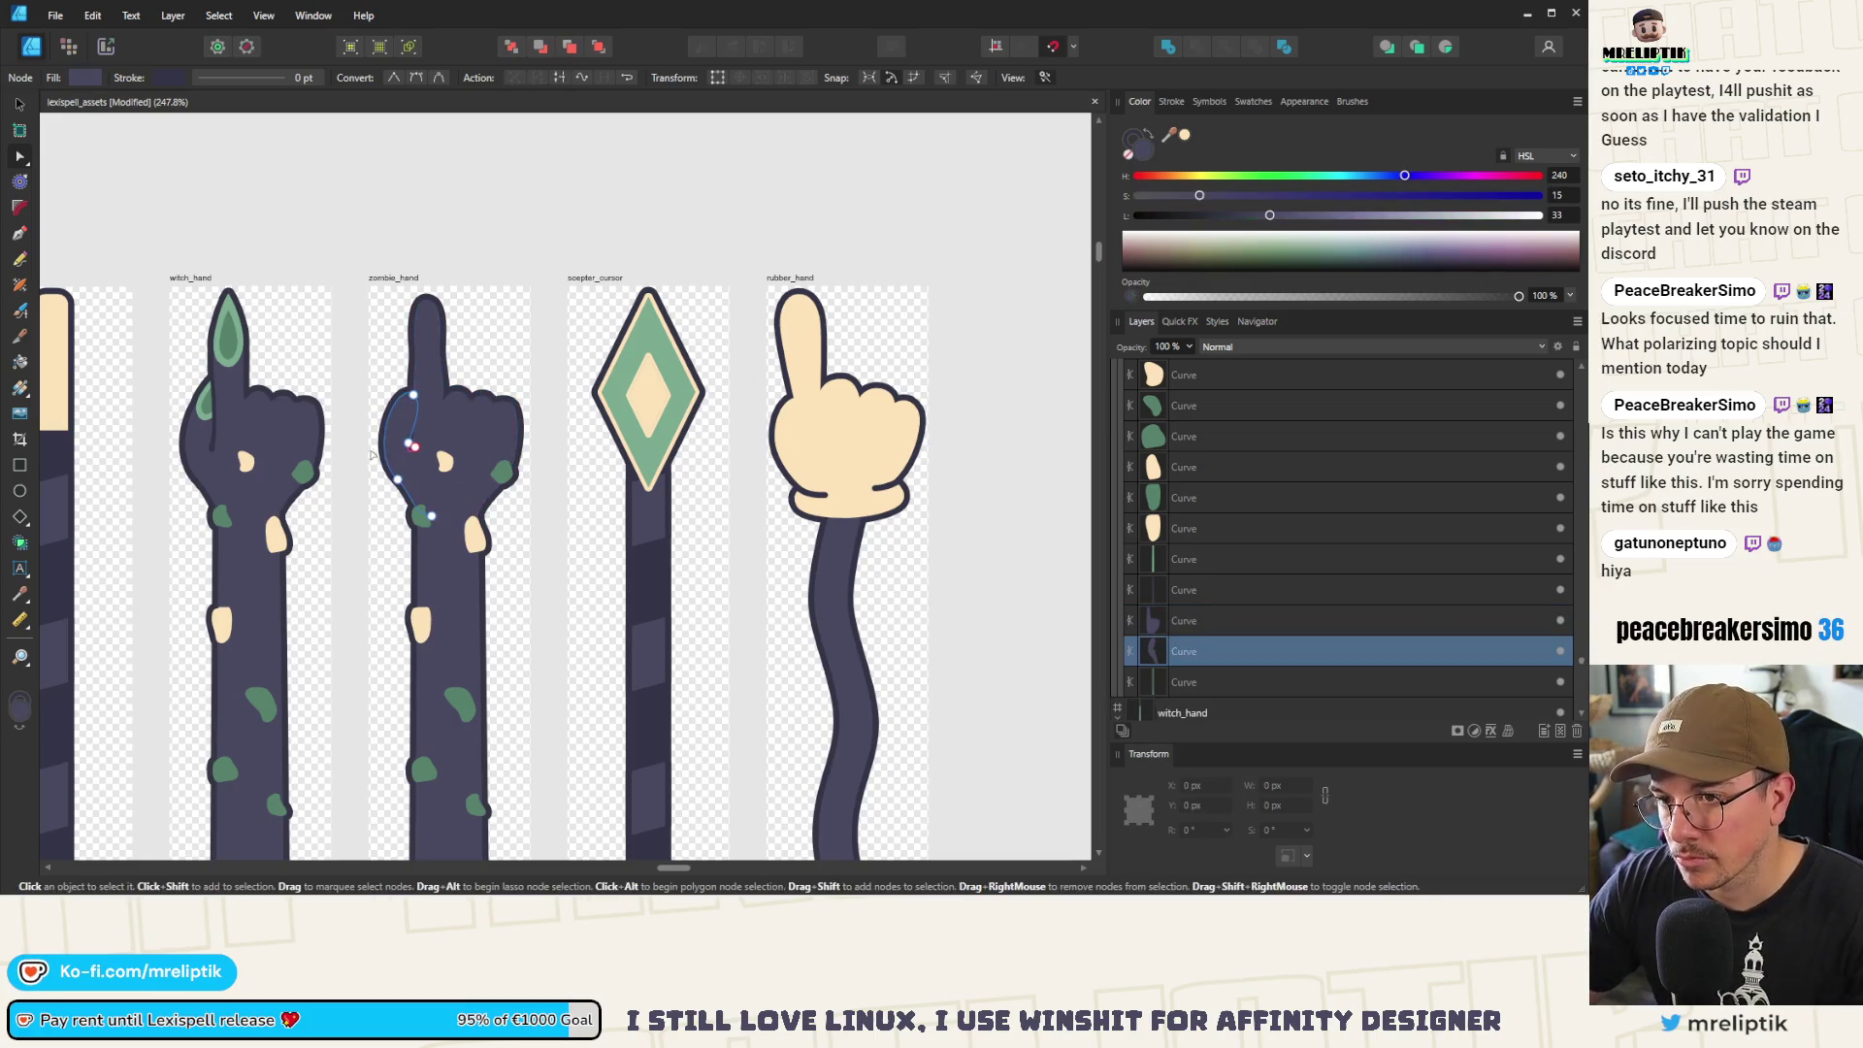
scroll(400, 394, up, 5)
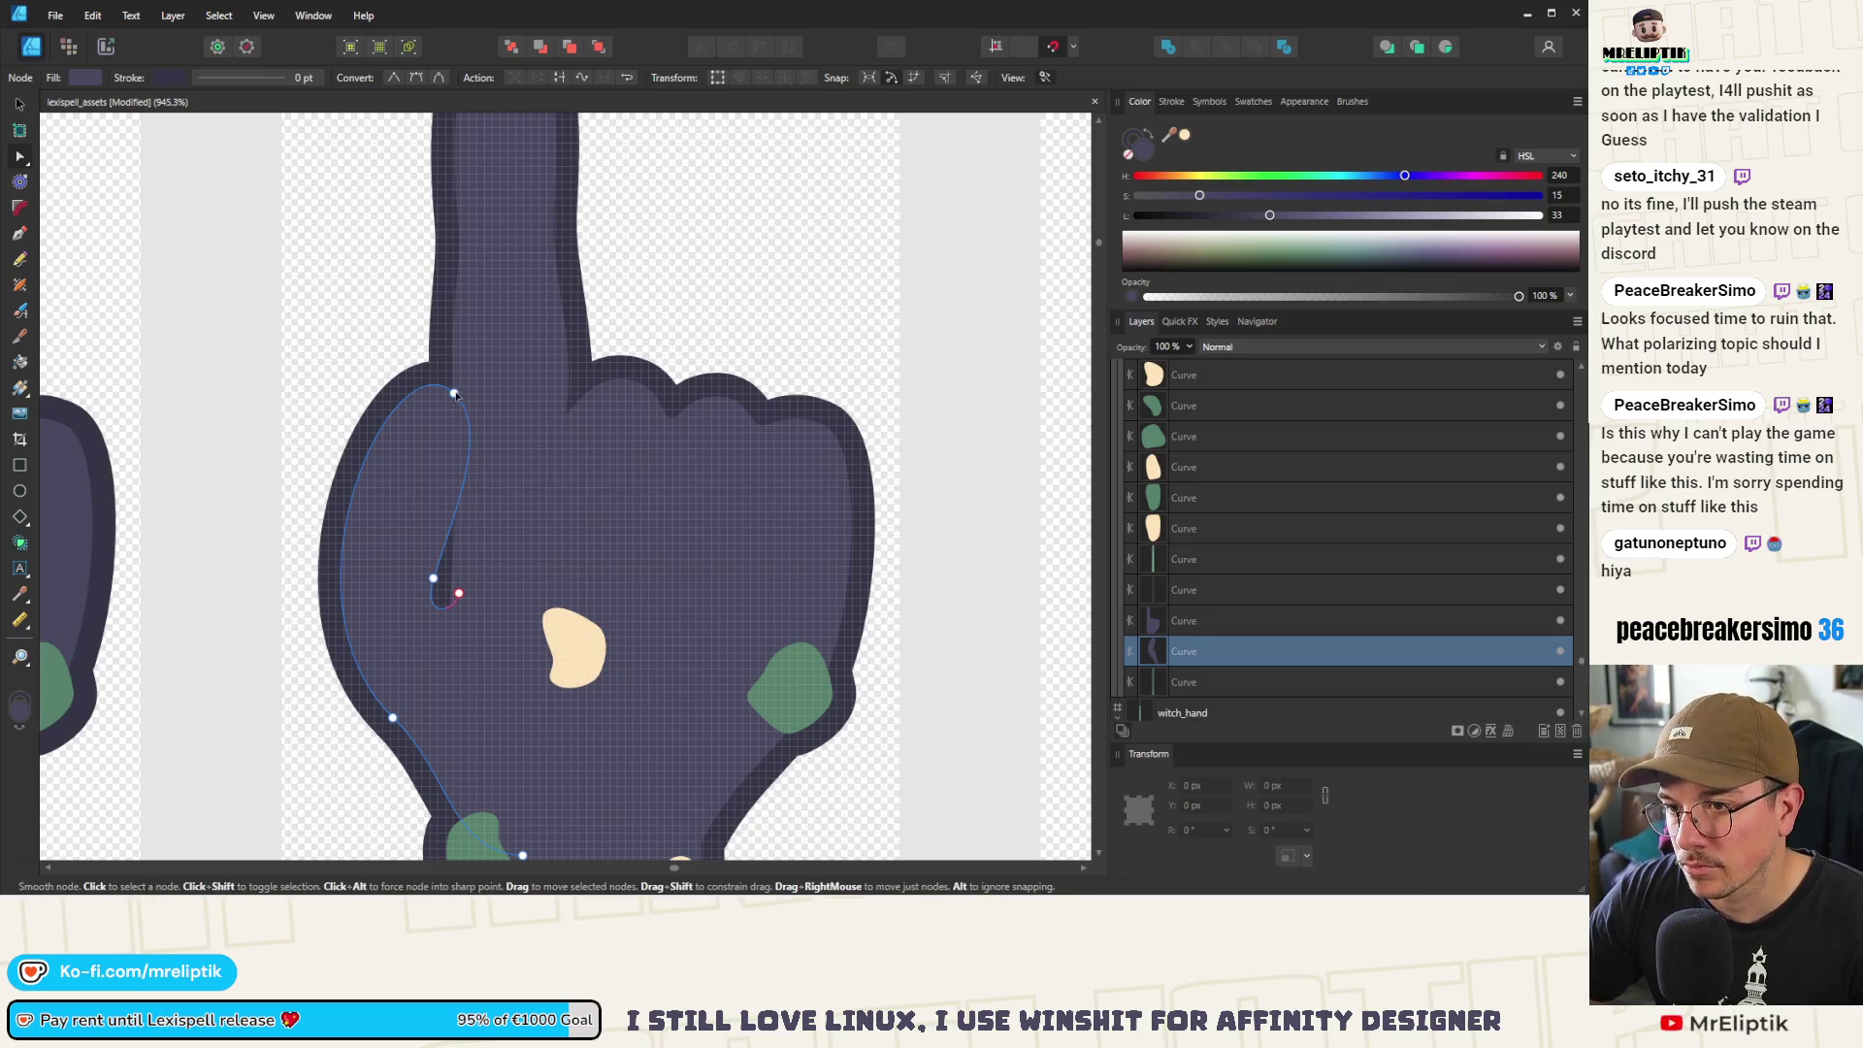
click(462, 398)
scroll(418, 344, down, 8)
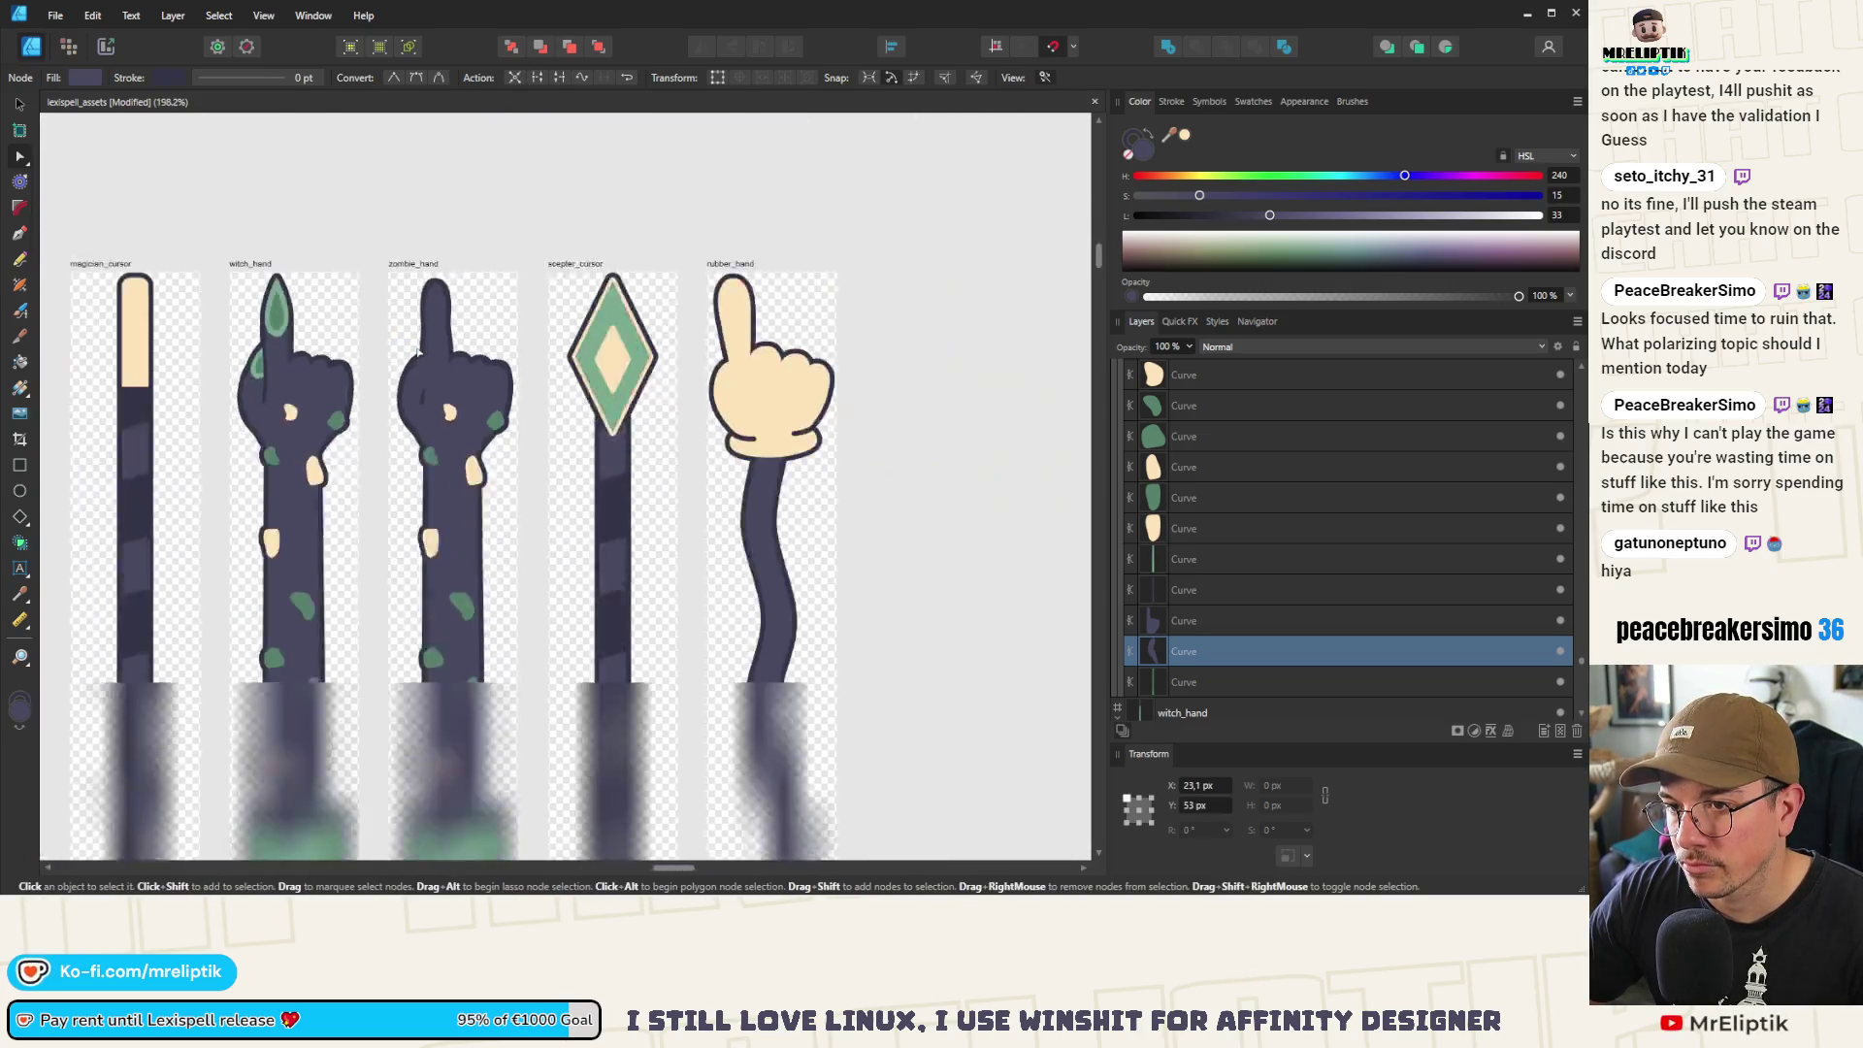
click(415, 341)
Pull a finger-edge node down and smooth the curve of the finger's left edge
scroll(415, 342, up, 6)
click(423, 408)
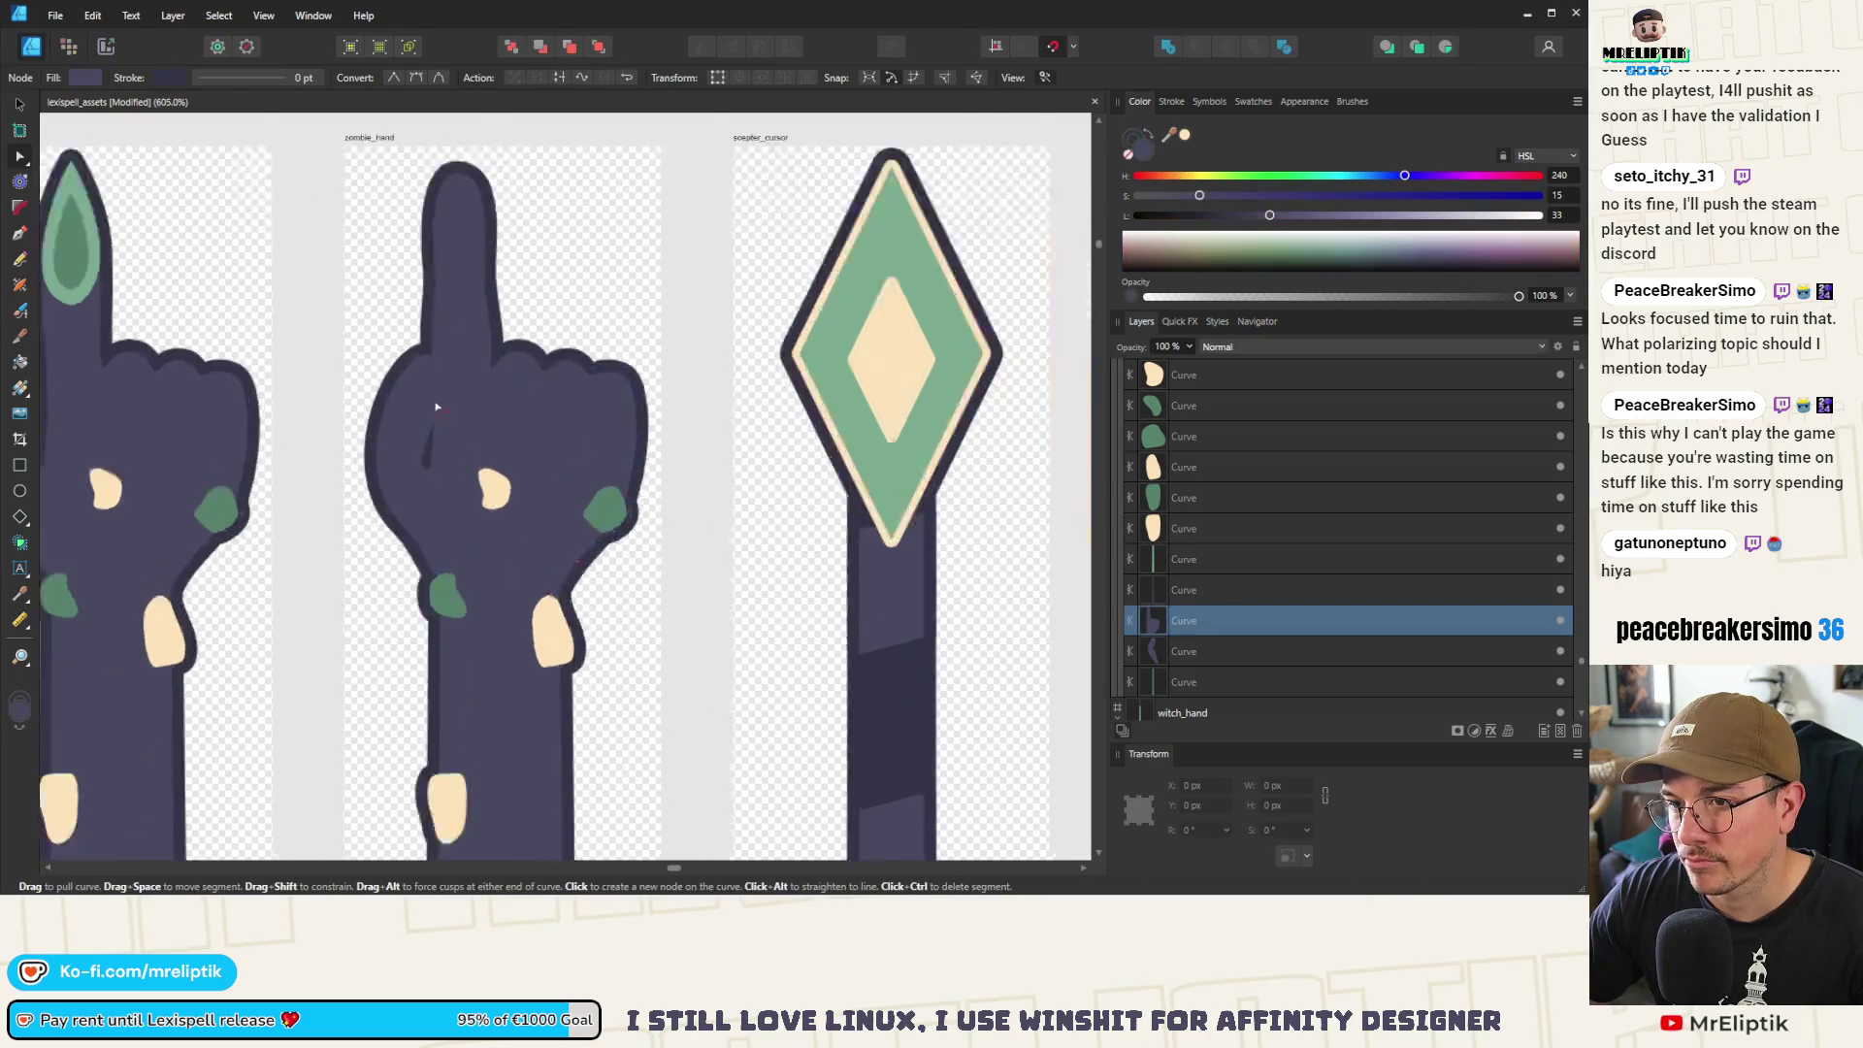
drag(428, 438, 426, 445)
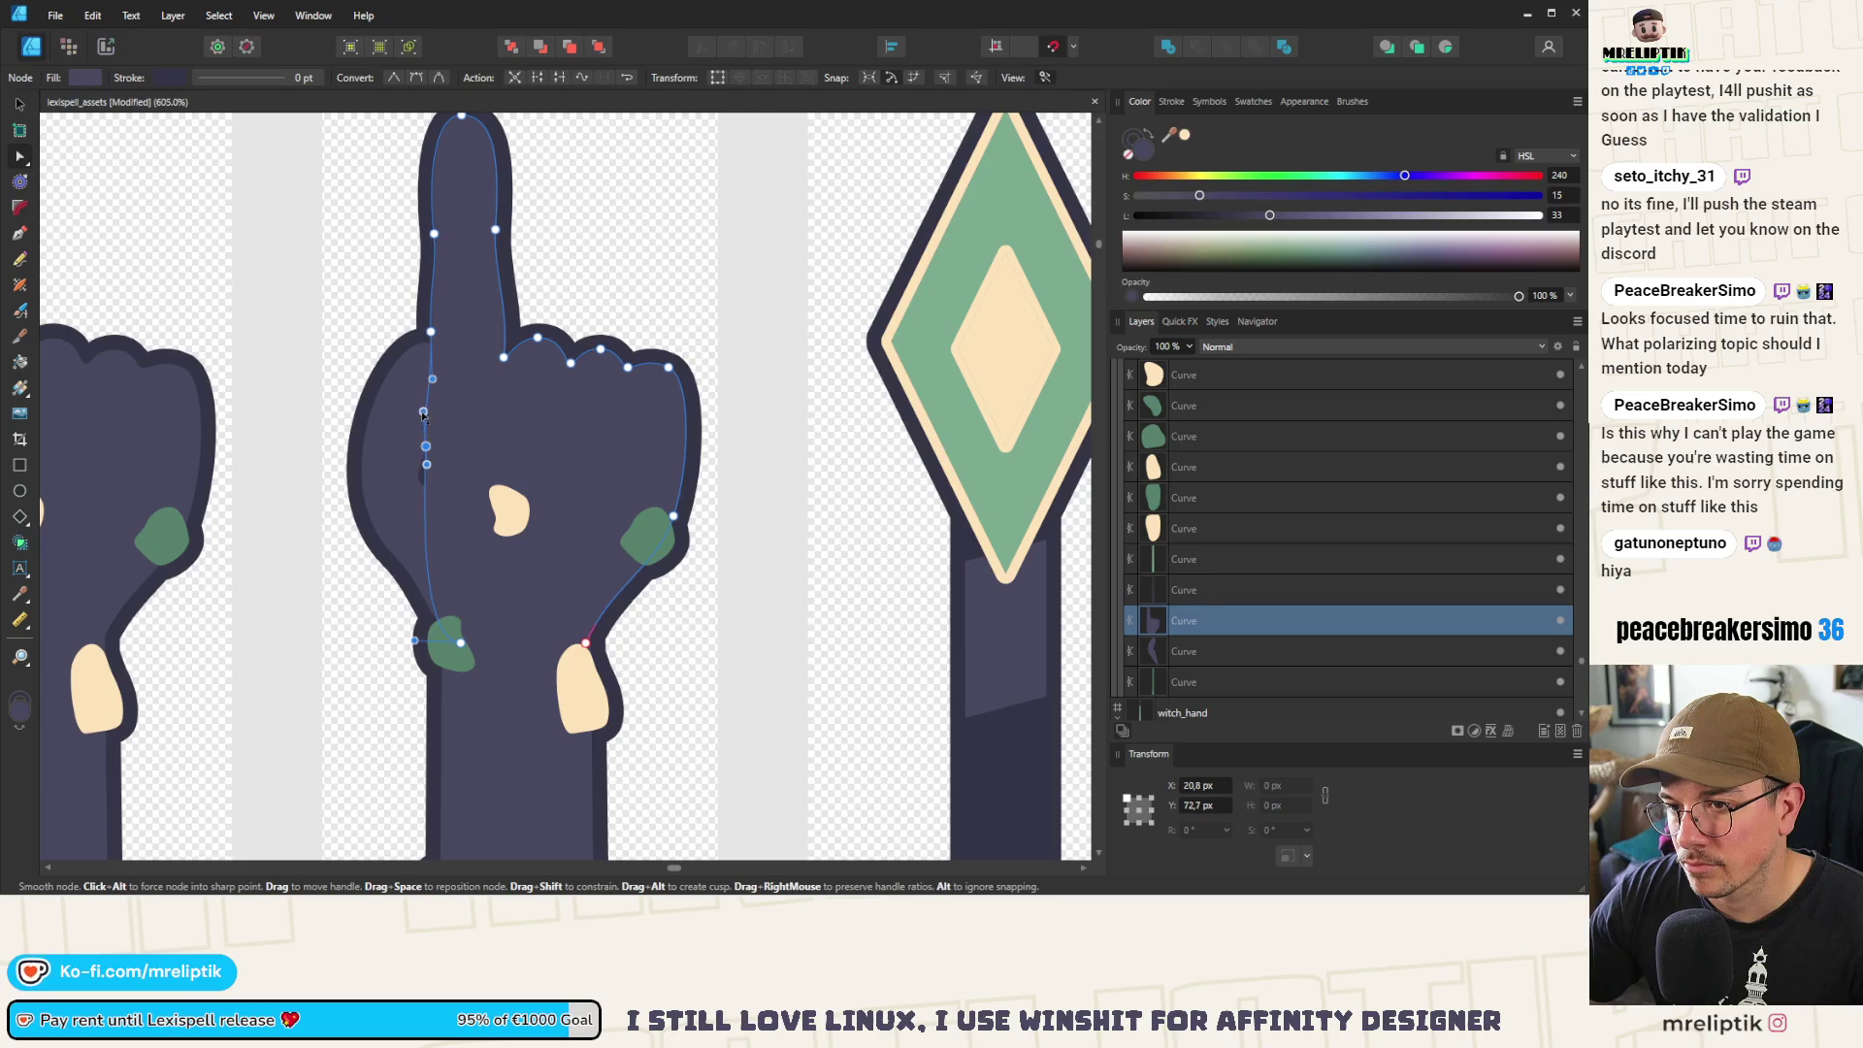
drag(432, 379, 428, 379)
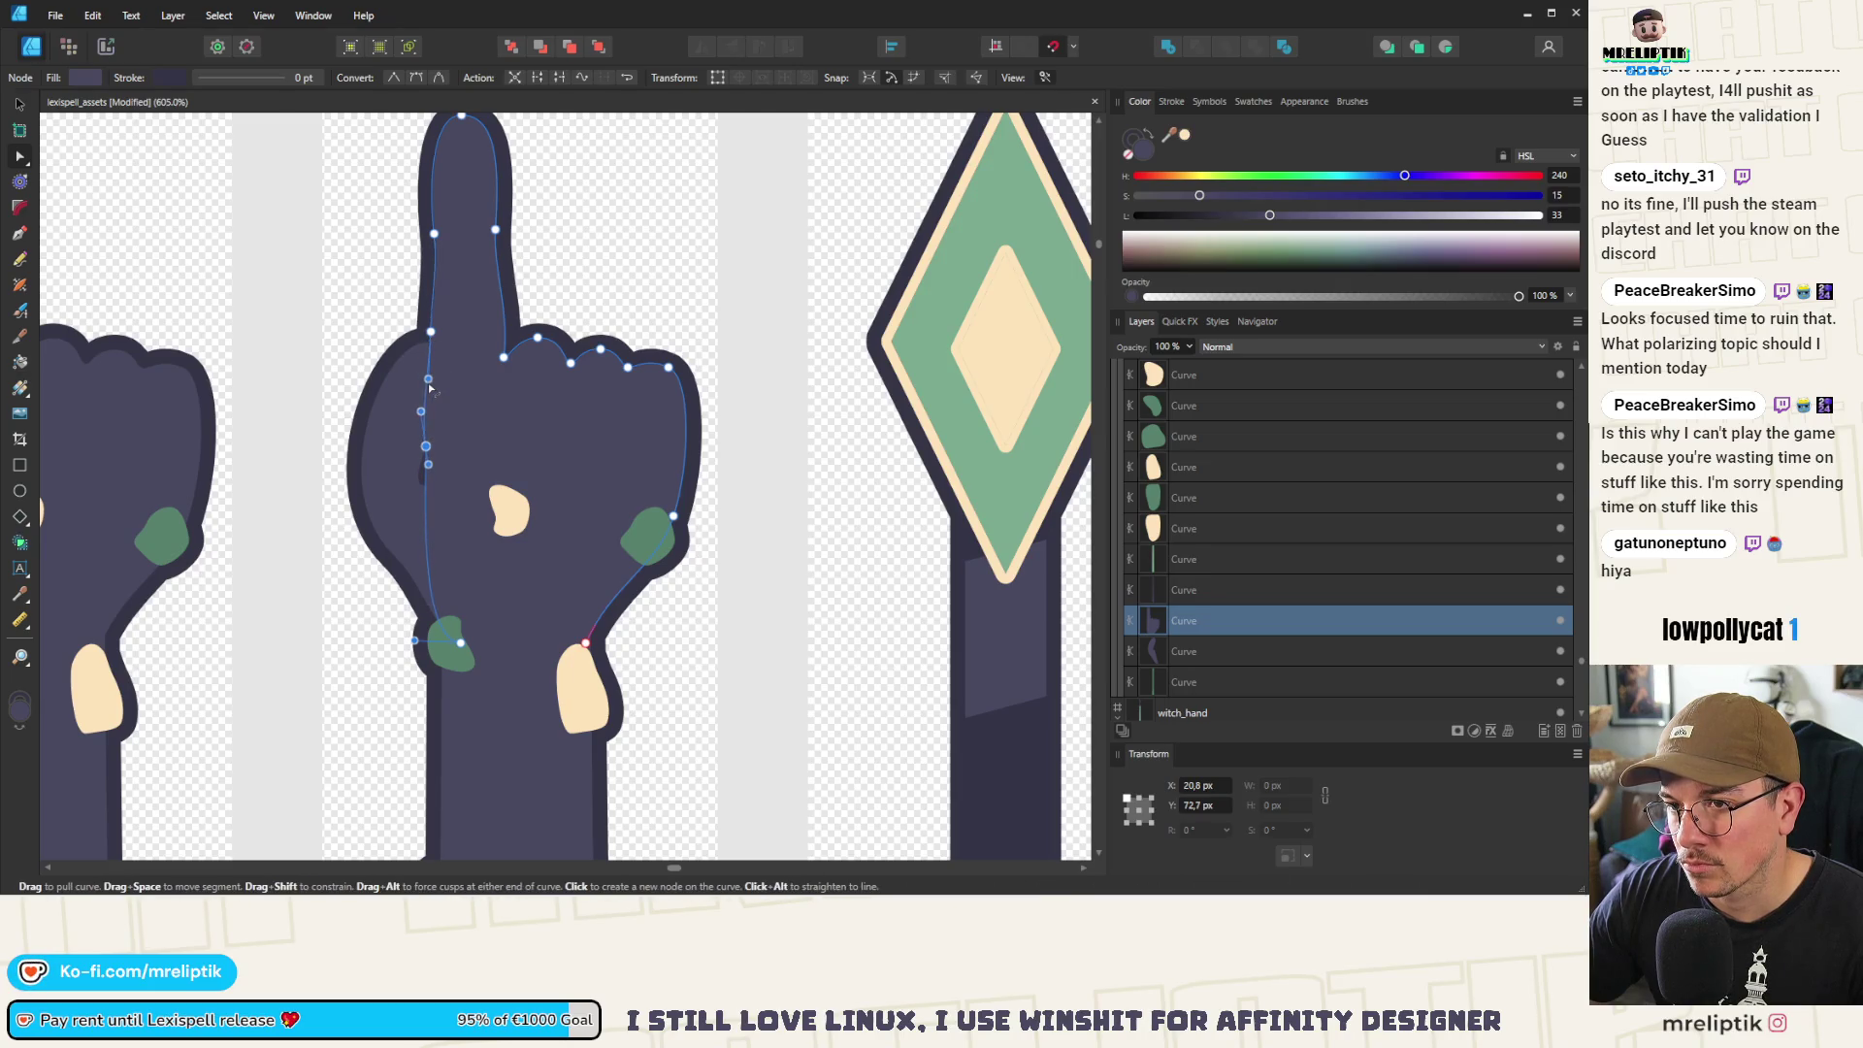
click(430, 333)
scroll(424, 307, down, 2)
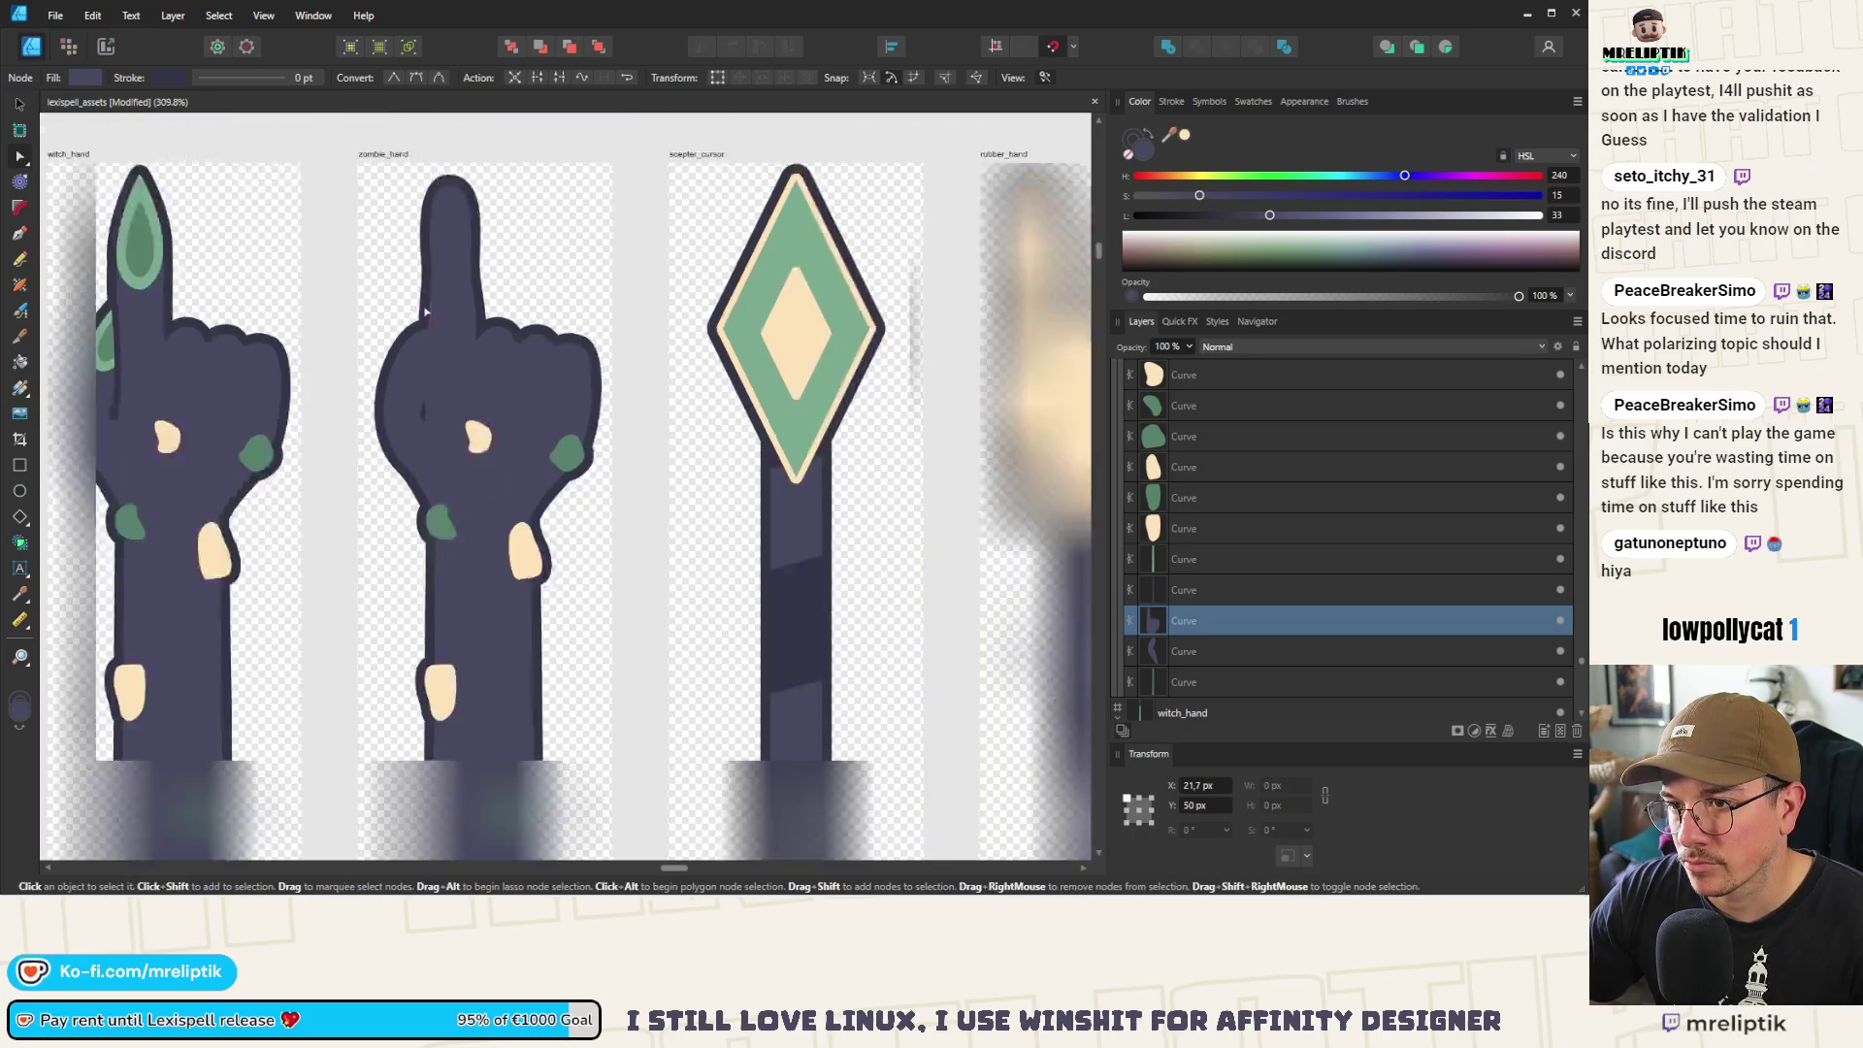
scroll(466, 203, down, 2)
scroll(516, 338, up, 4)
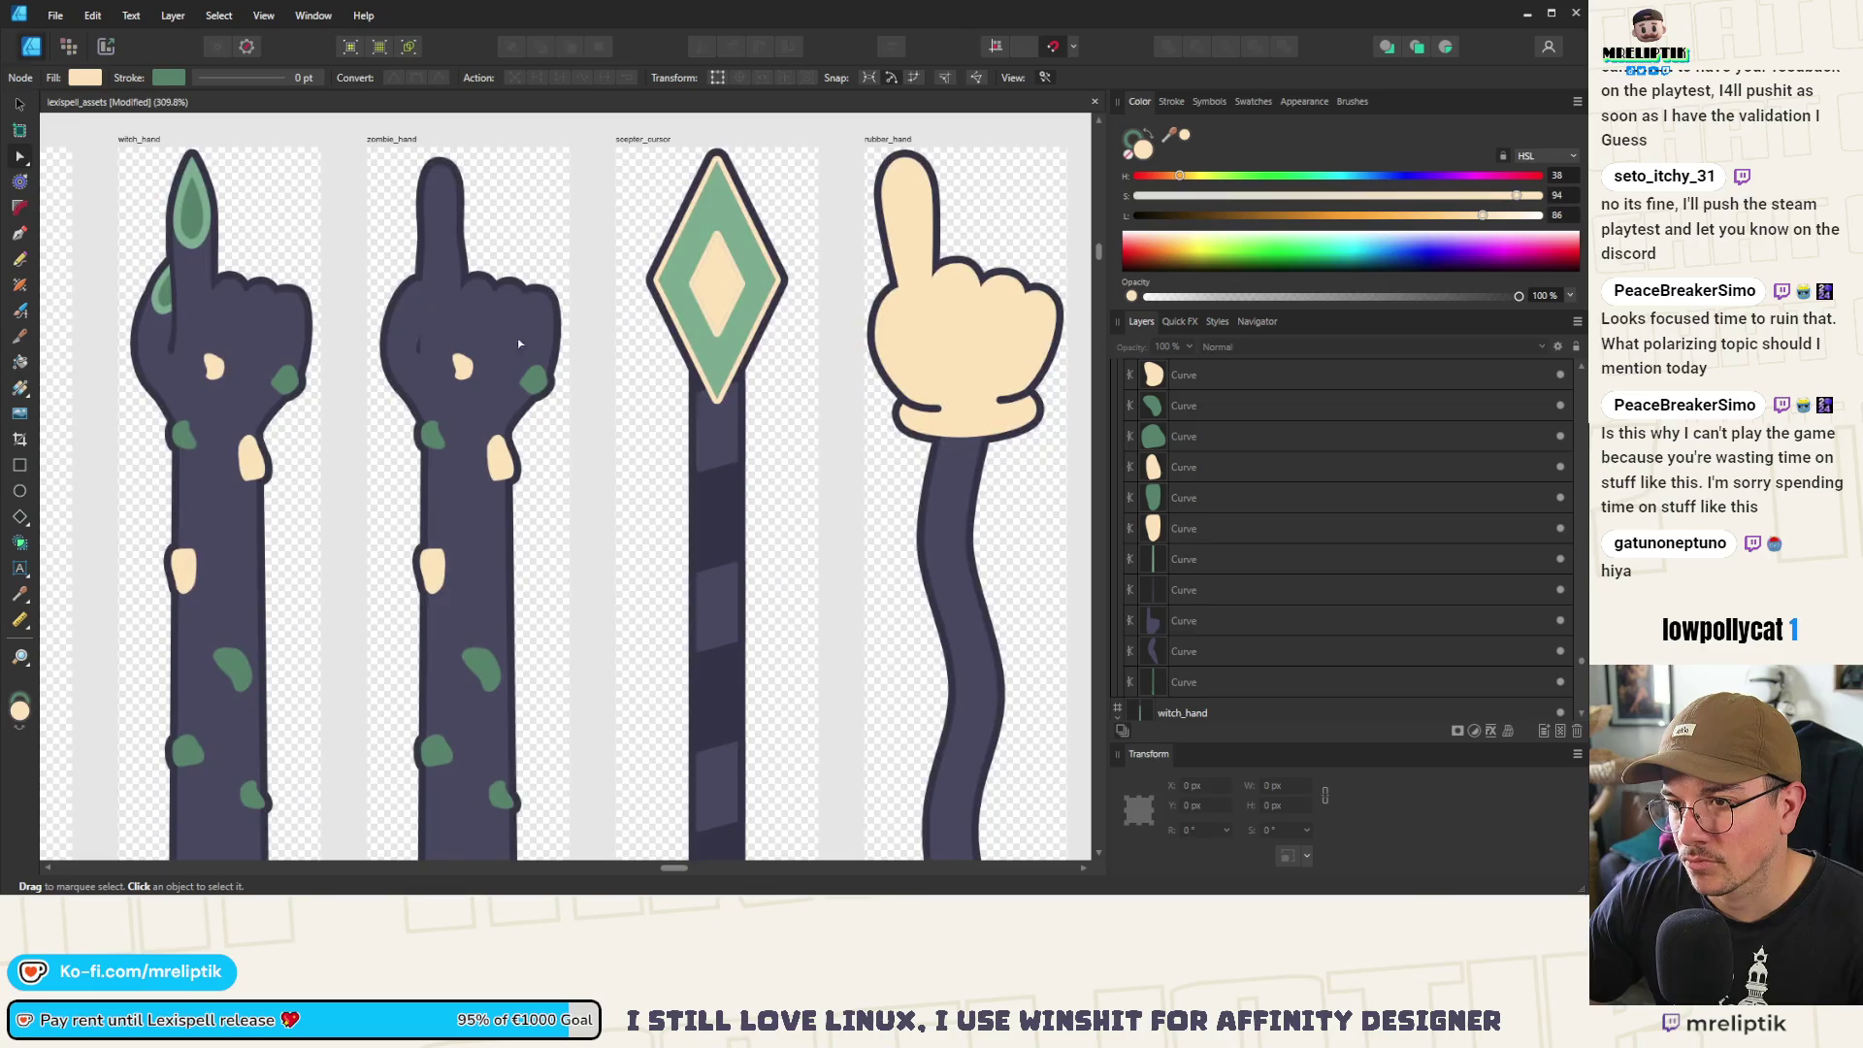
scroll(522, 304, up, 2)
scroll(533, 365, down, 5)
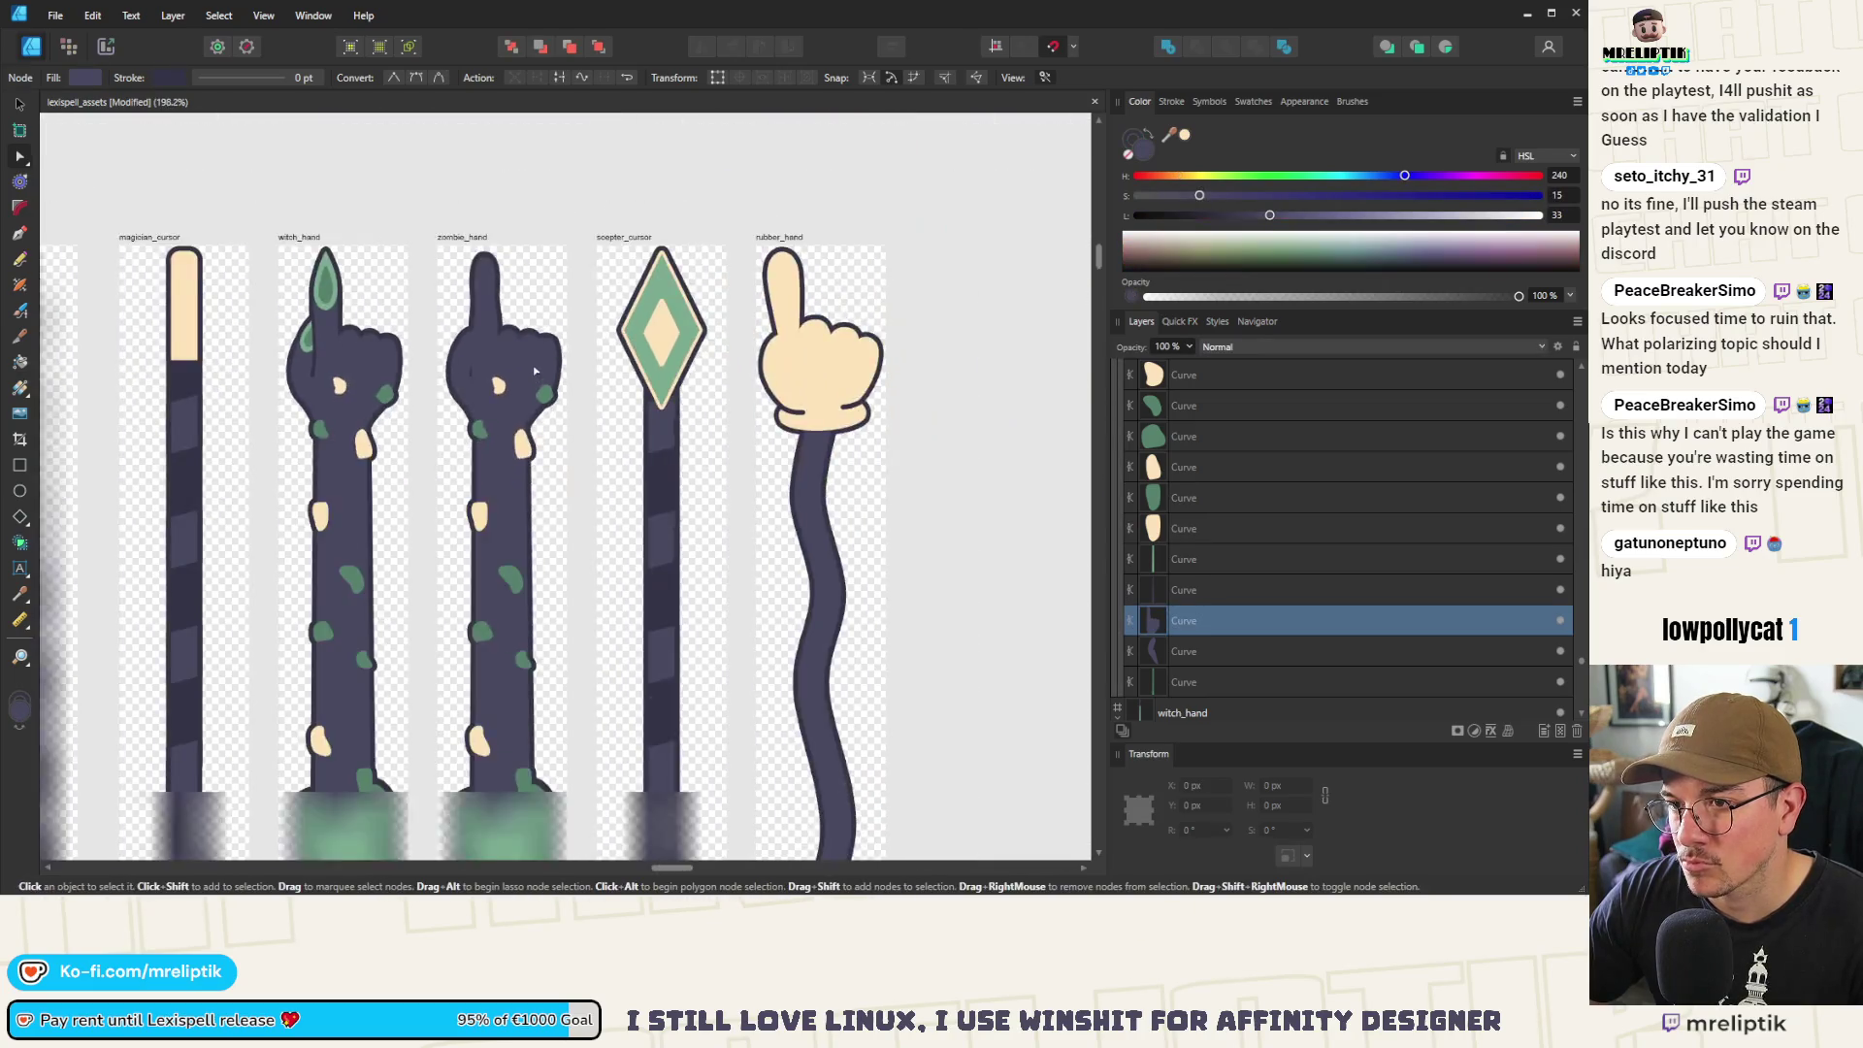
scroll(524, 429, down, 5)
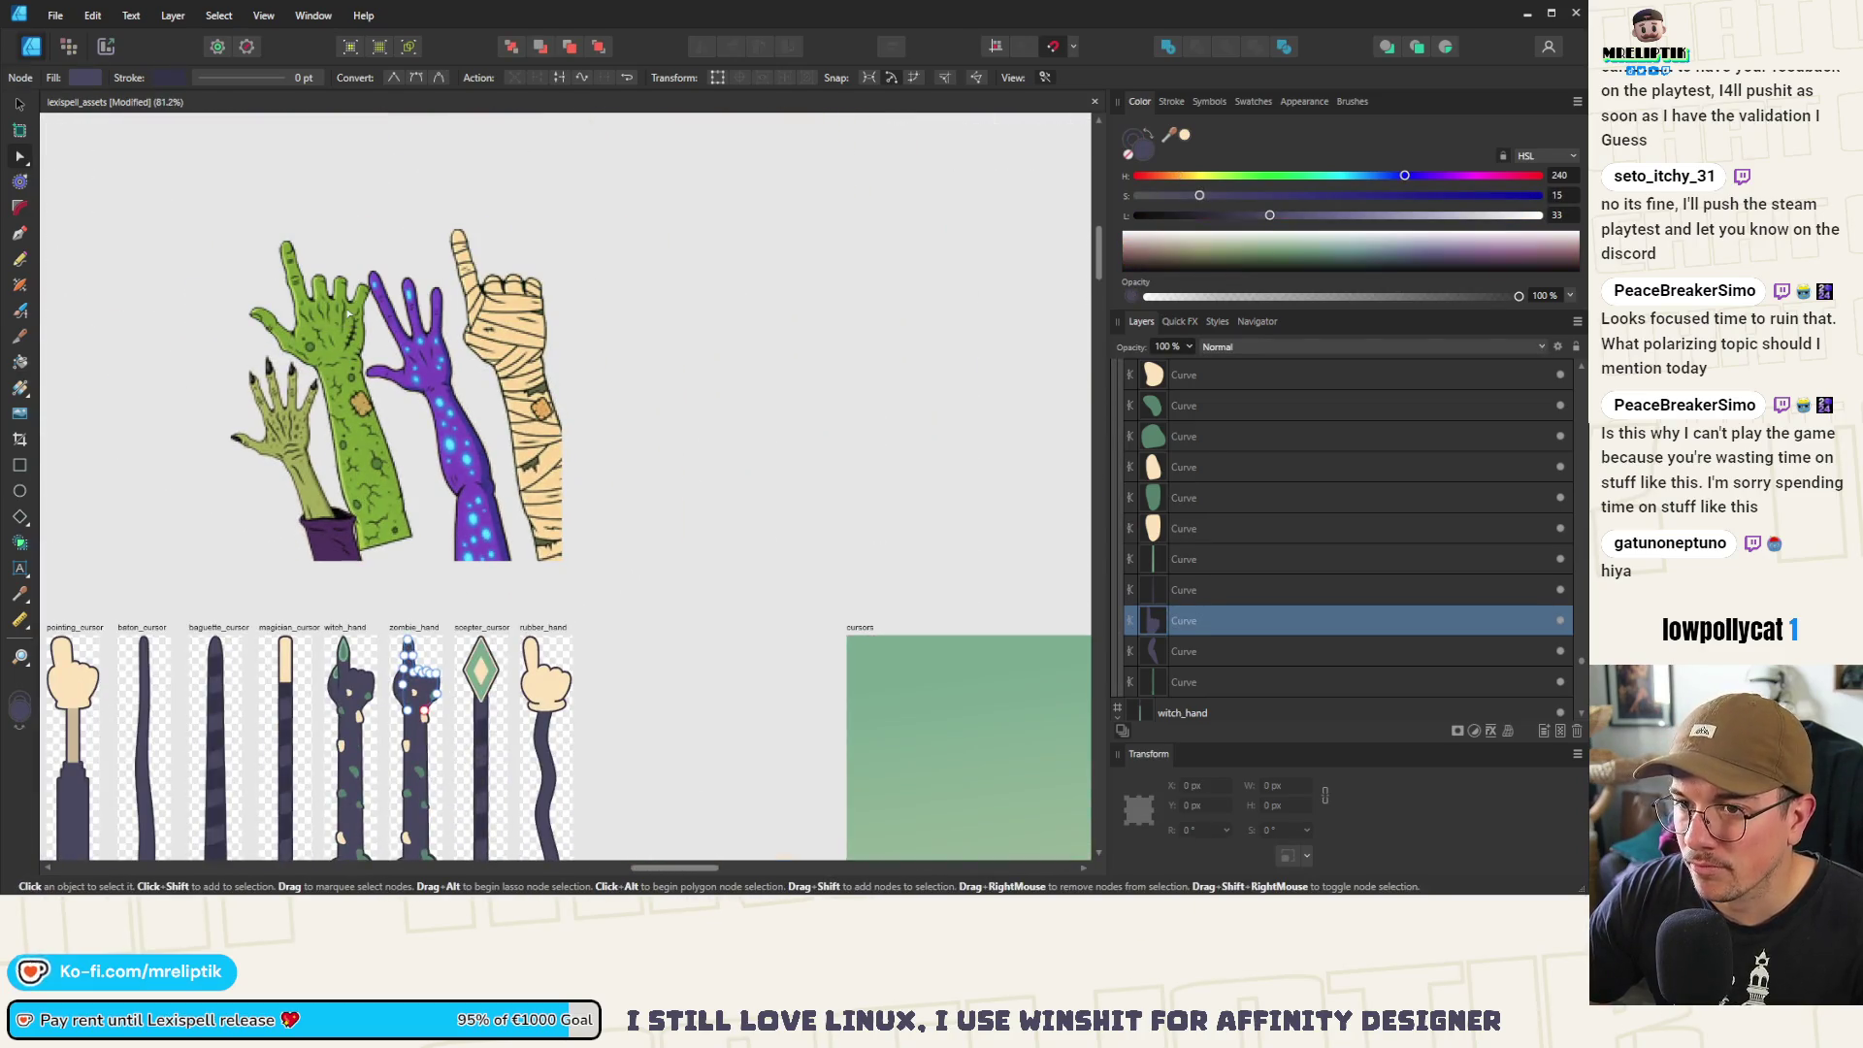
scroll(448, 646, up, 12)
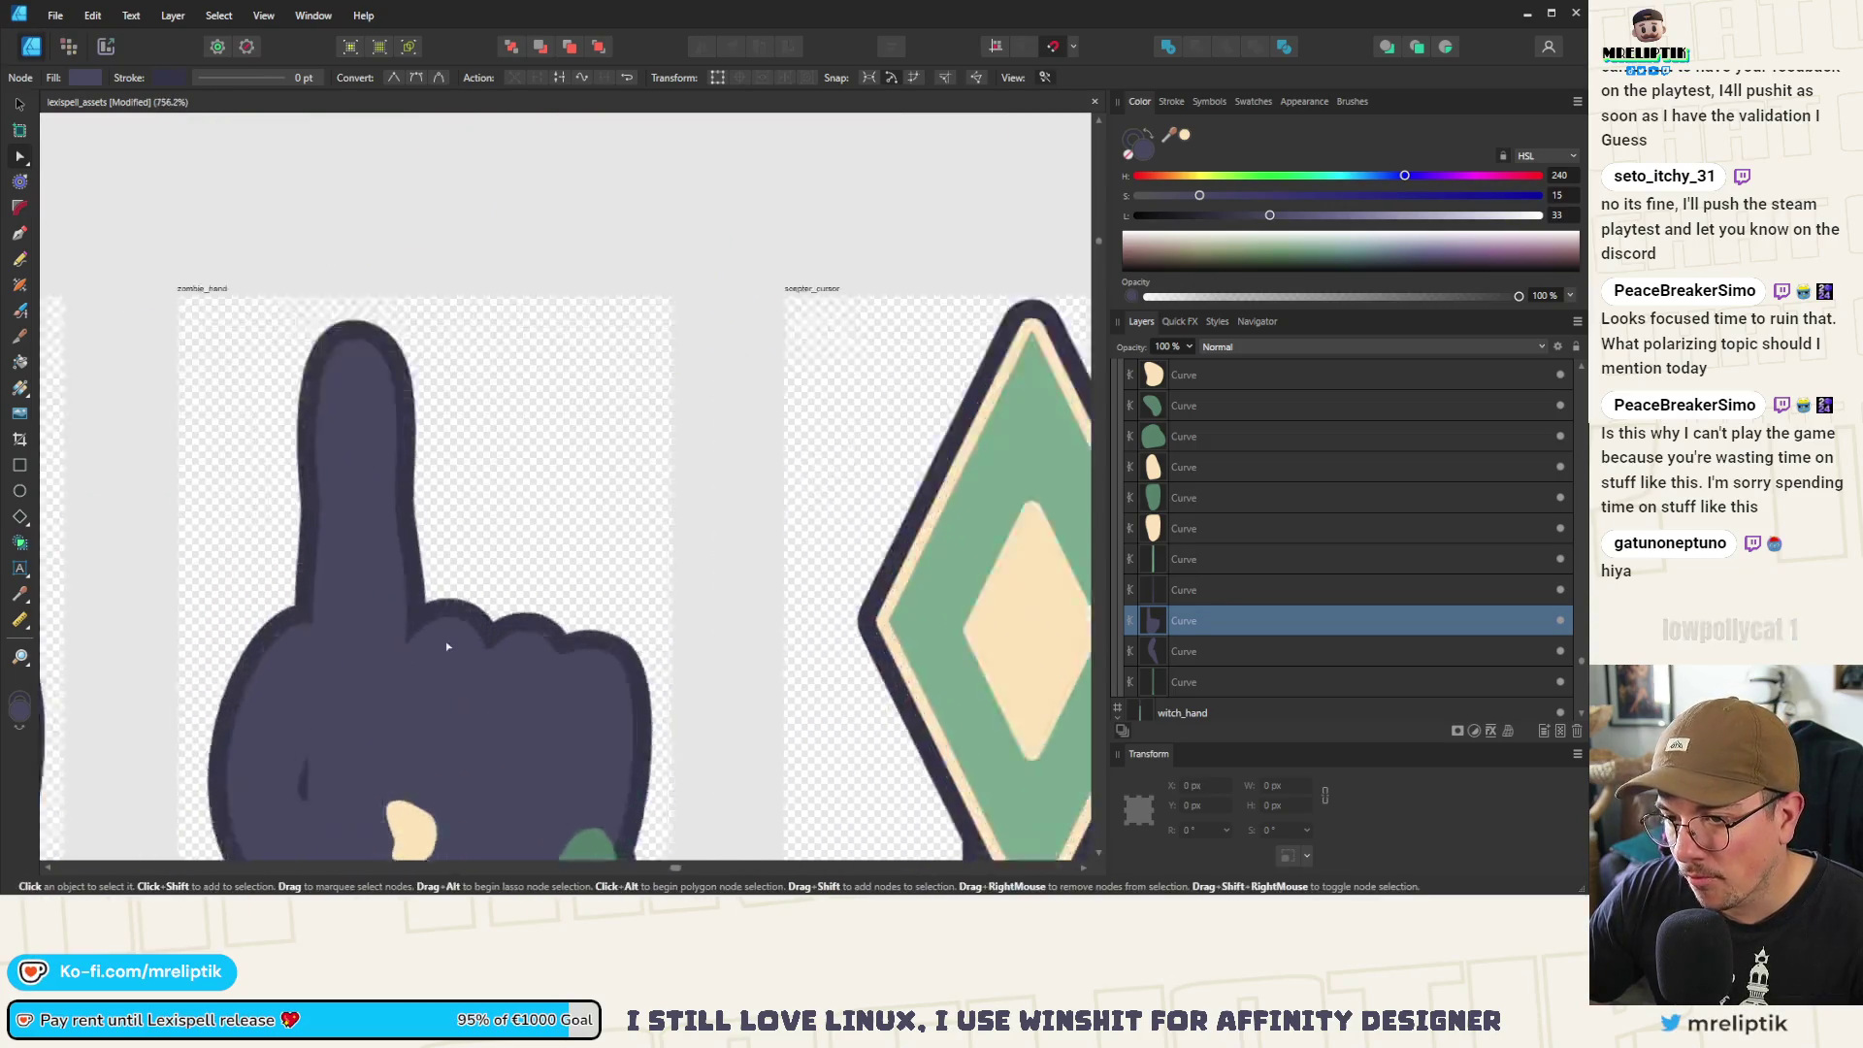
Raise the first two knuckle nodes on the hand outline and widen the knuckle curve rightward
scroll(445, 640, up, 1)
click(446, 641)
mouse_move(451, 613)
mouse_down()
mouse_move(465, 548)
mouse_move(510, 549)
mouse_move(454, 559)
mouse_up()
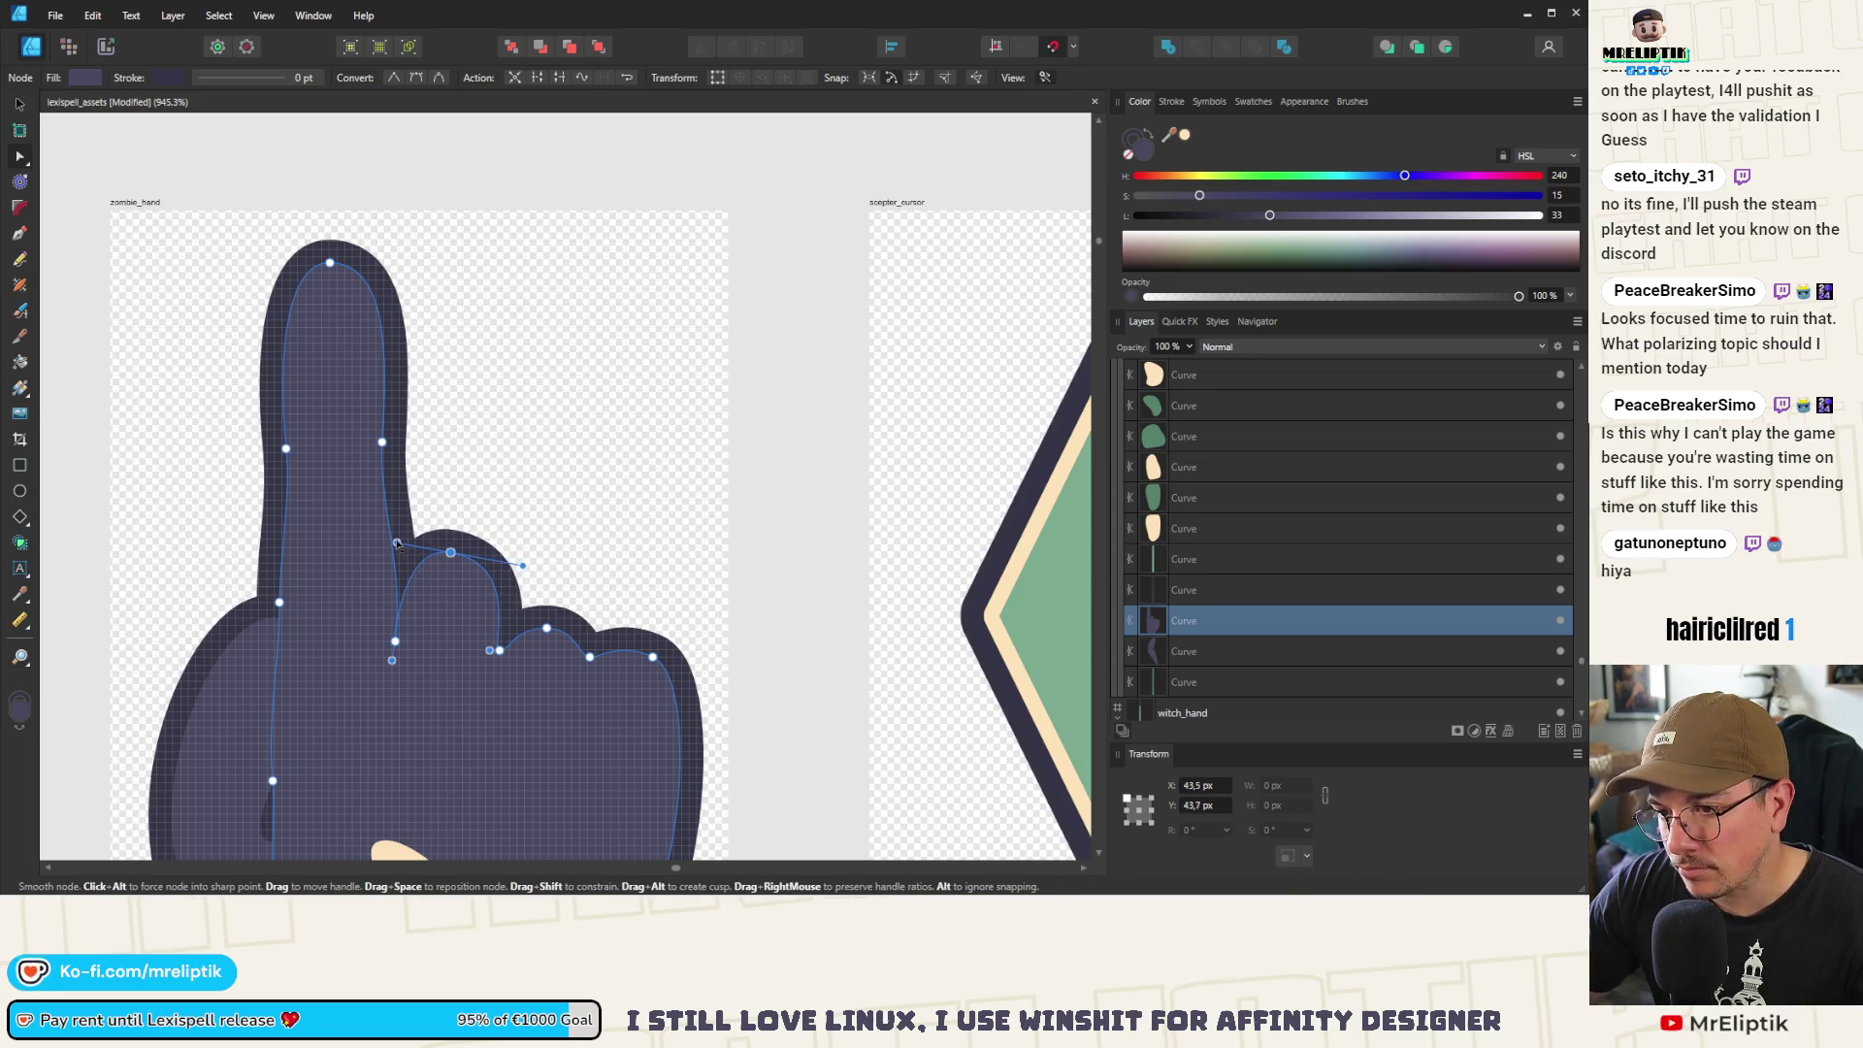
mouse_move(546, 627)
mouse_down()
mouse_move(560, 588)
mouse_move(524, 584)
mouse_up()
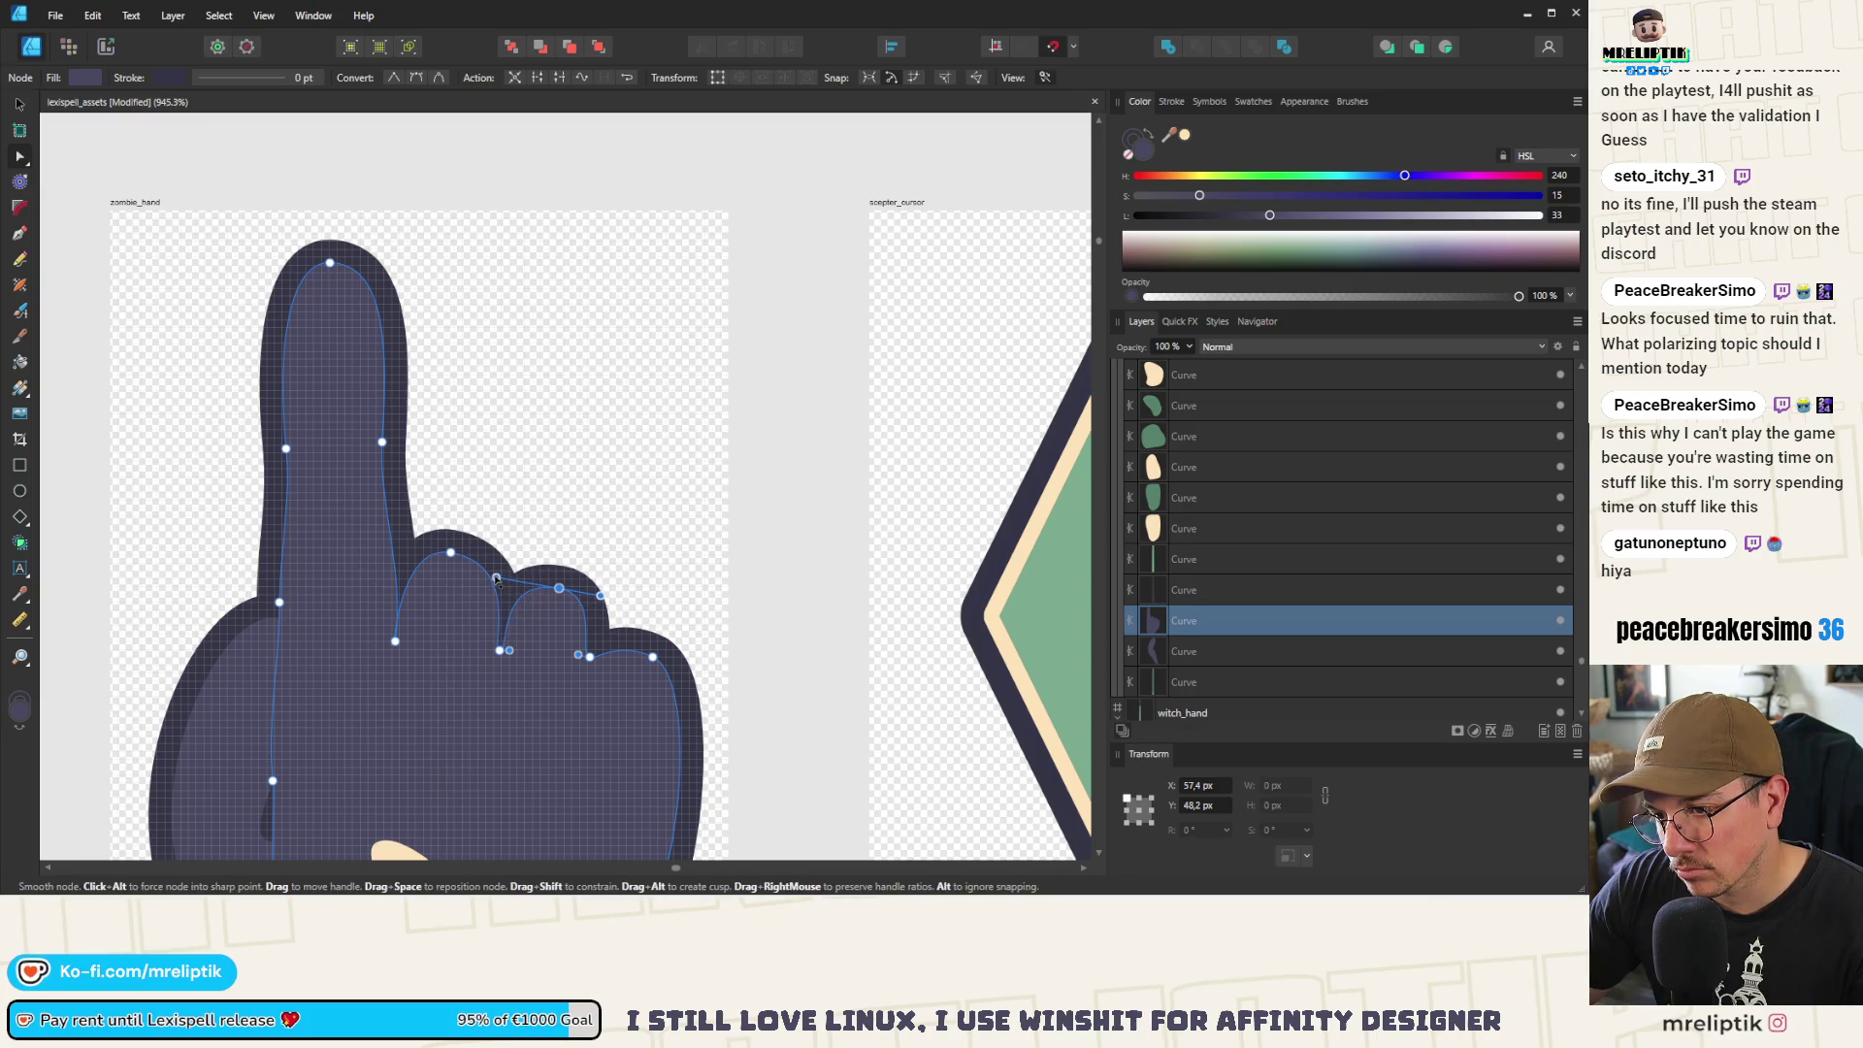
mouse_move(600, 592)
mouse_down()
mouse_move(624, 595)
mouse_move(553, 590)
mouse_up()
click(451, 553)
drag(454, 559, 457, 565)
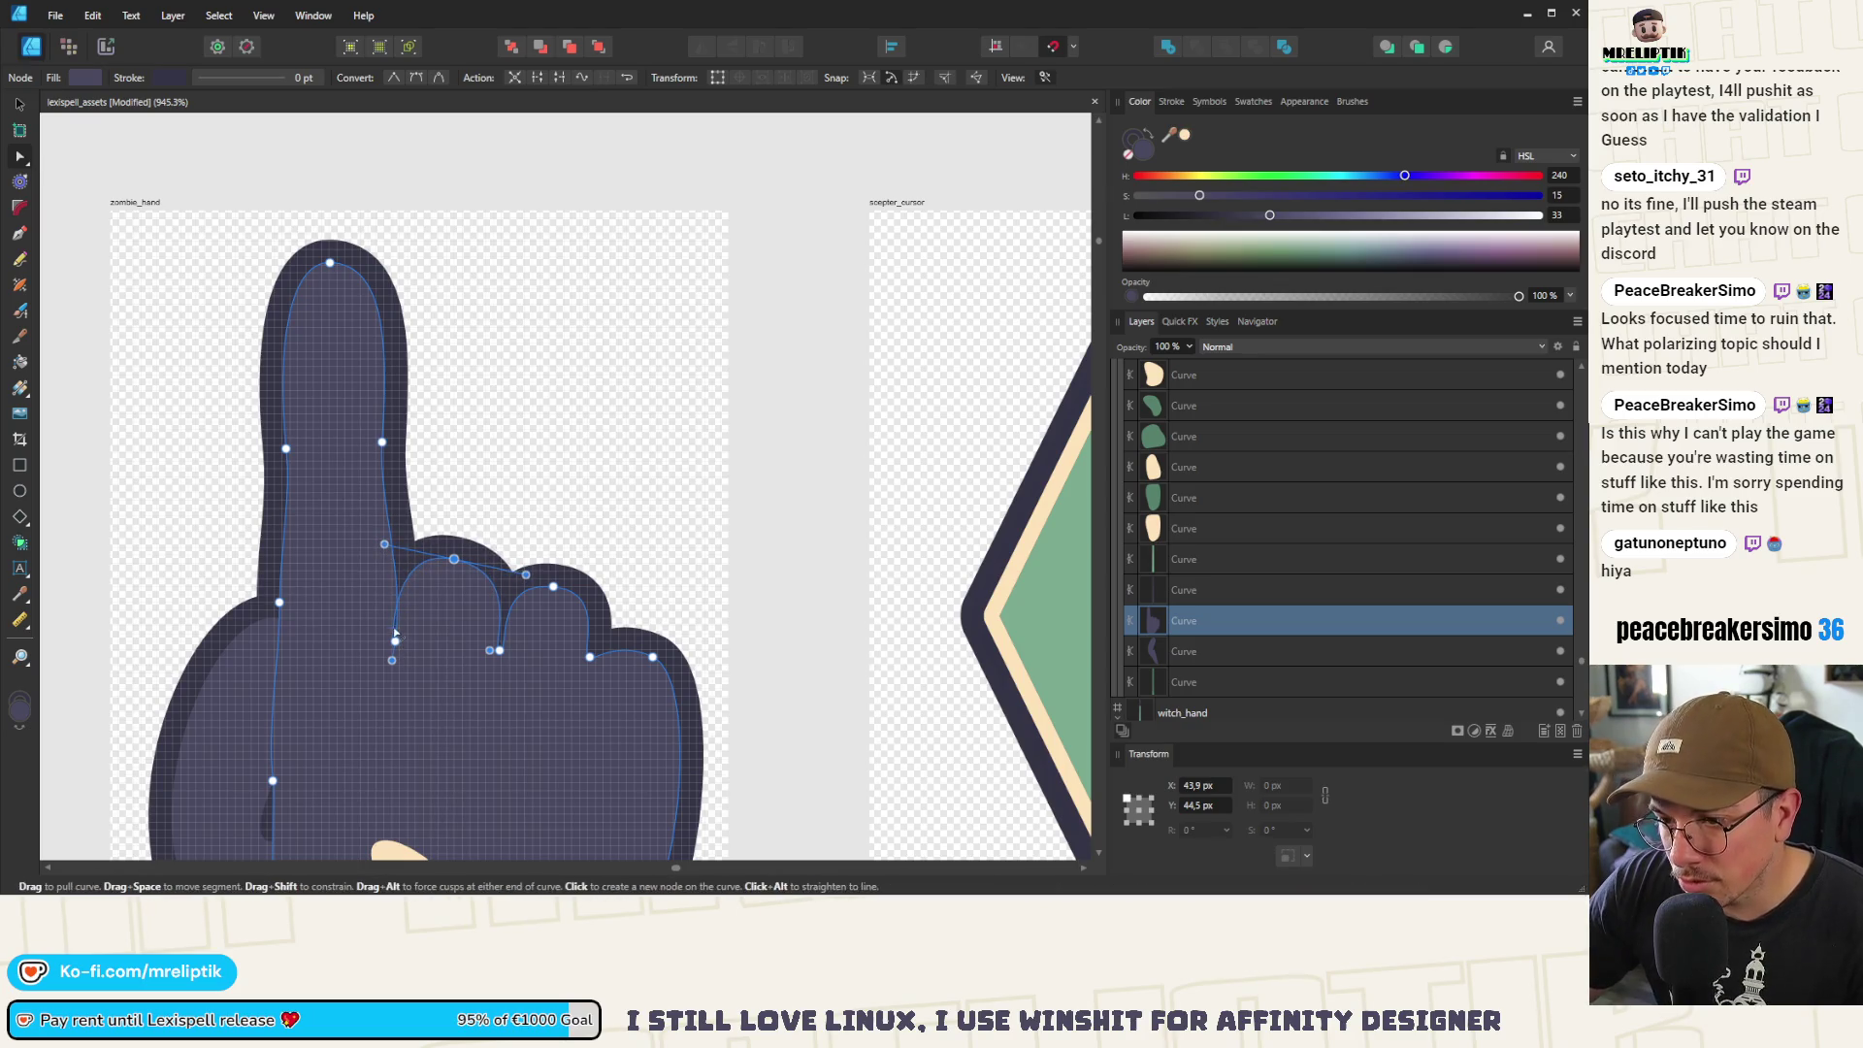
drag(456, 561, 464, 560)
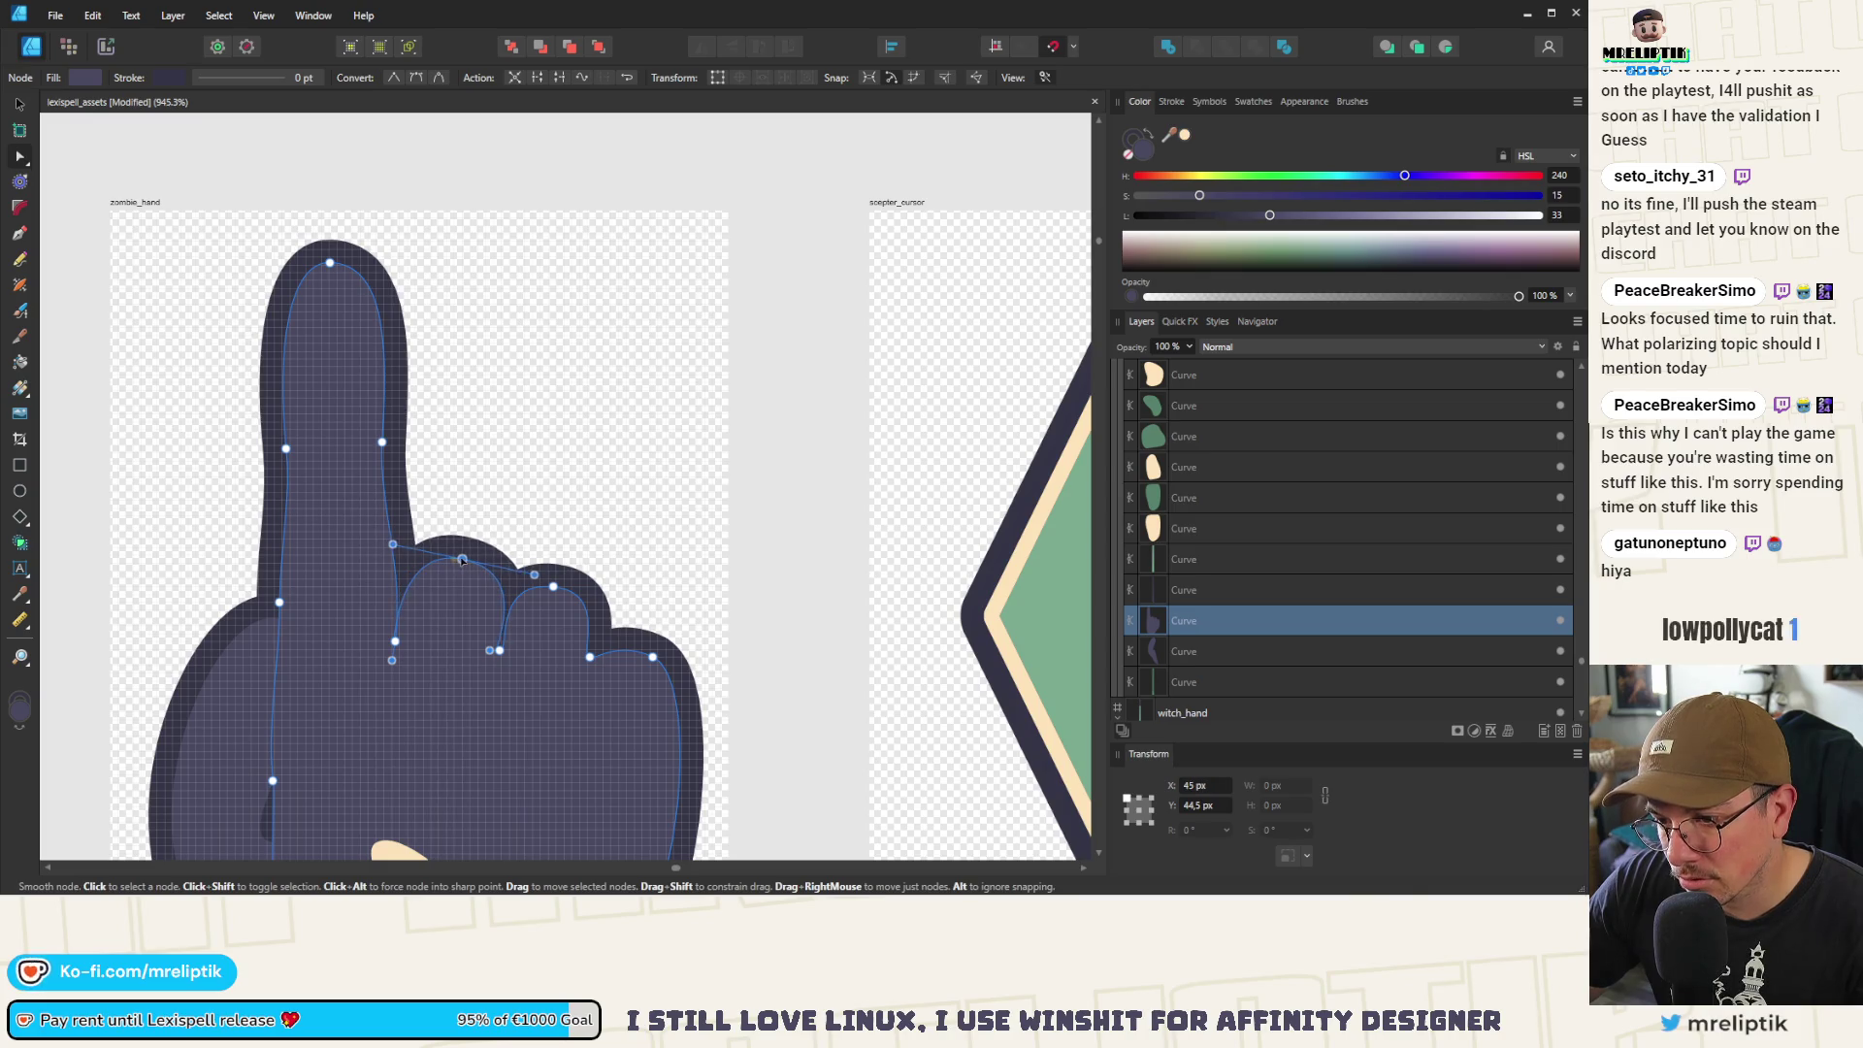
Reshape the curve beside the index finger, then make the next knuckle node sharp and reshape the second knuckle
click(396, 641)
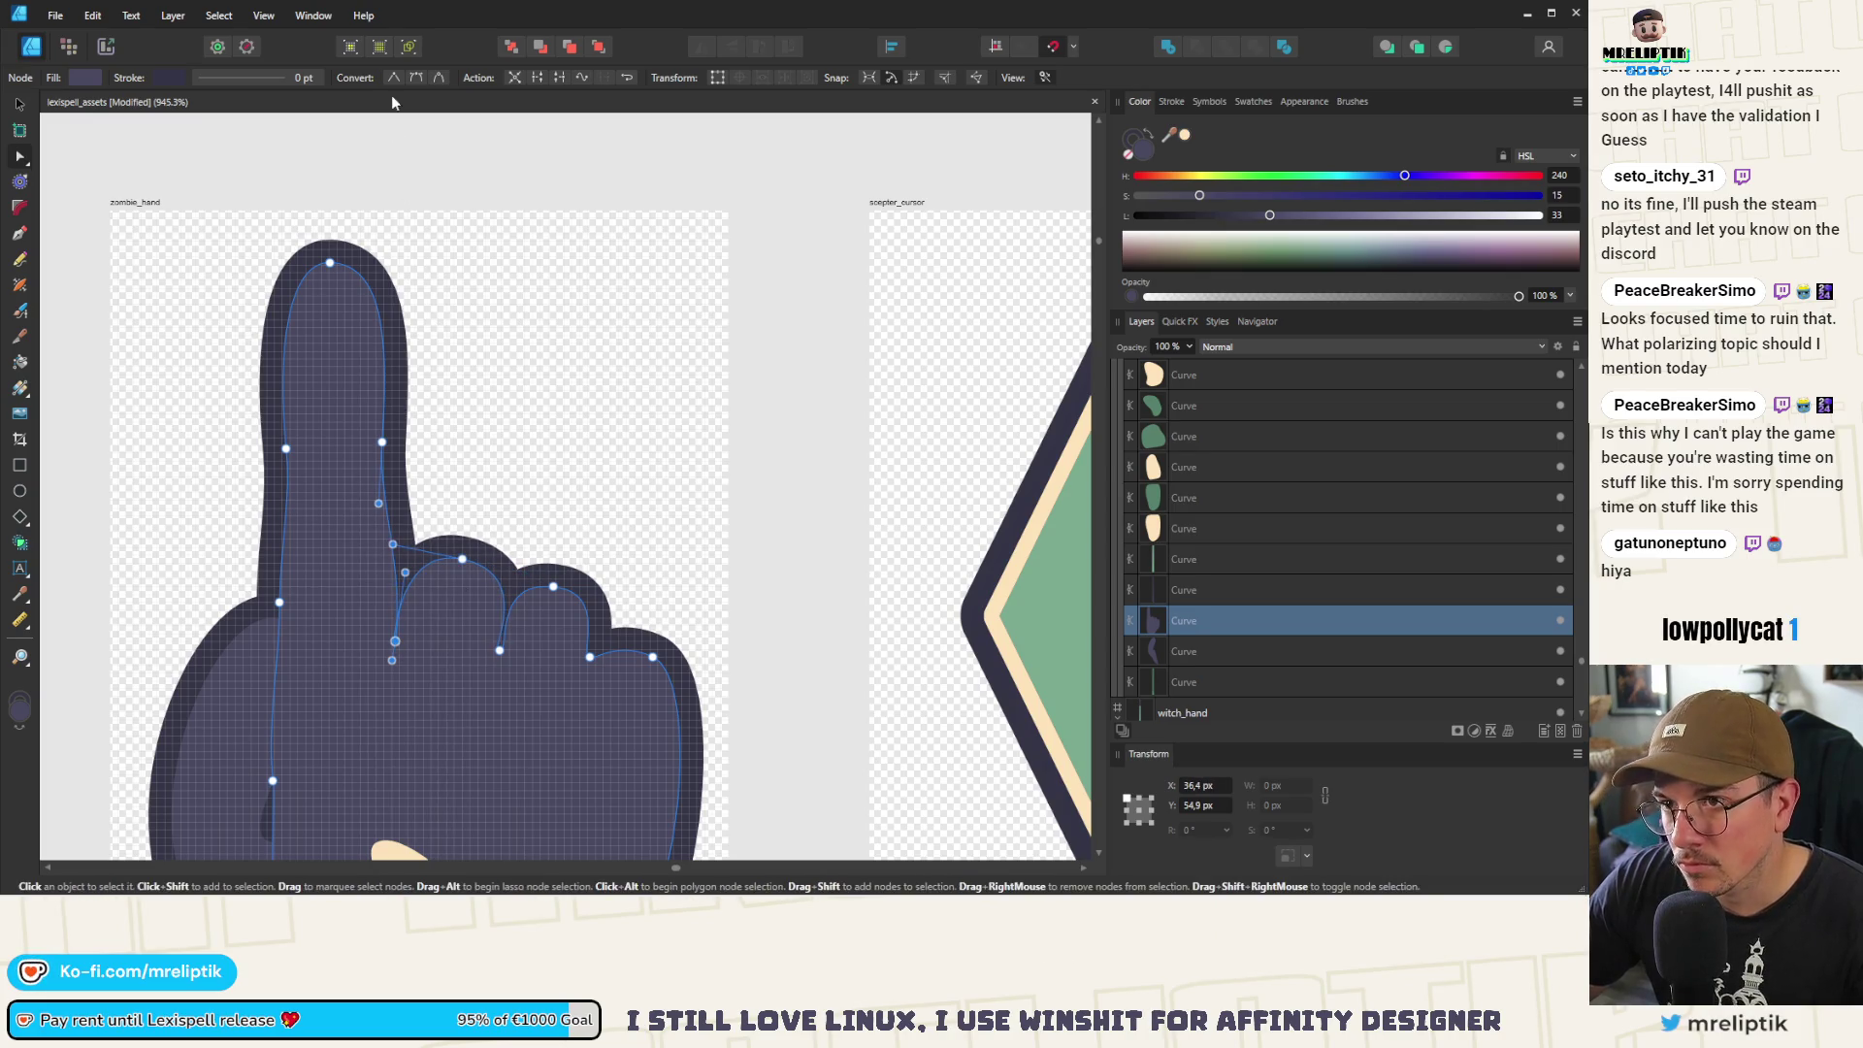
scroll(445, 573, up, 2)
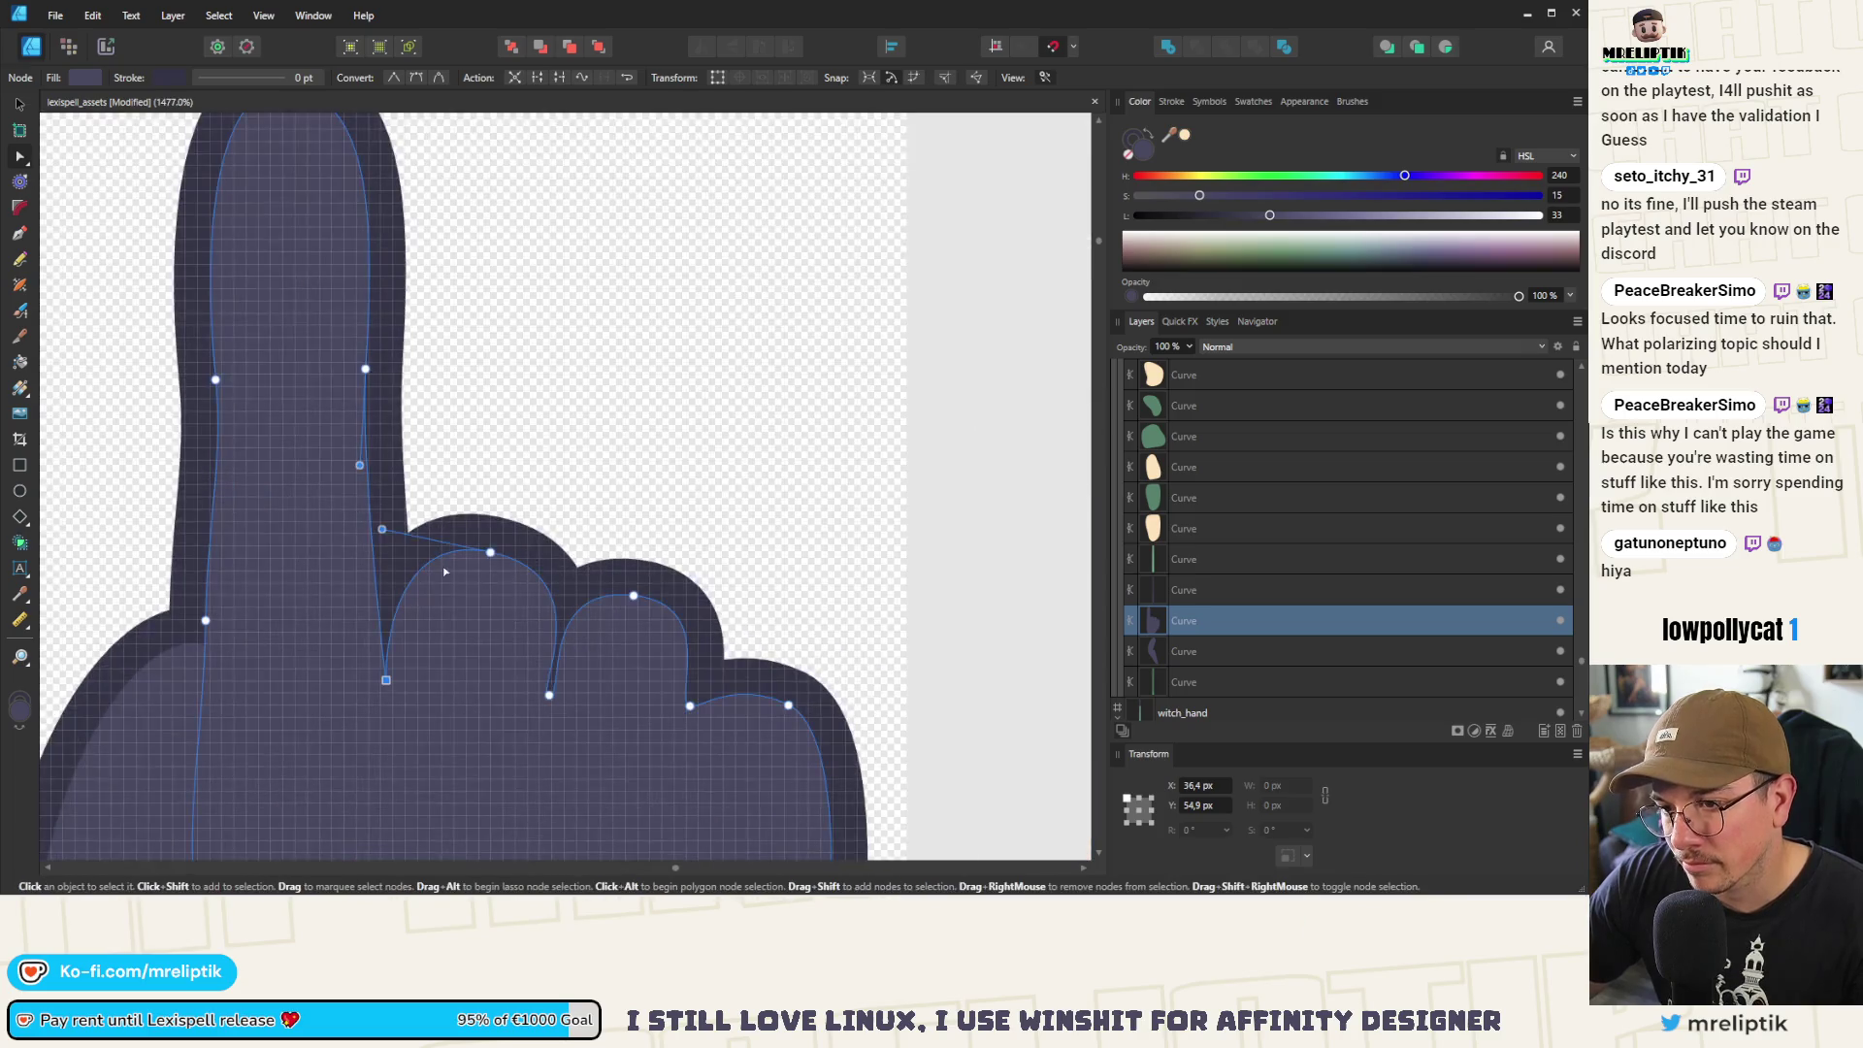
drag(382, 529, 366, 535)
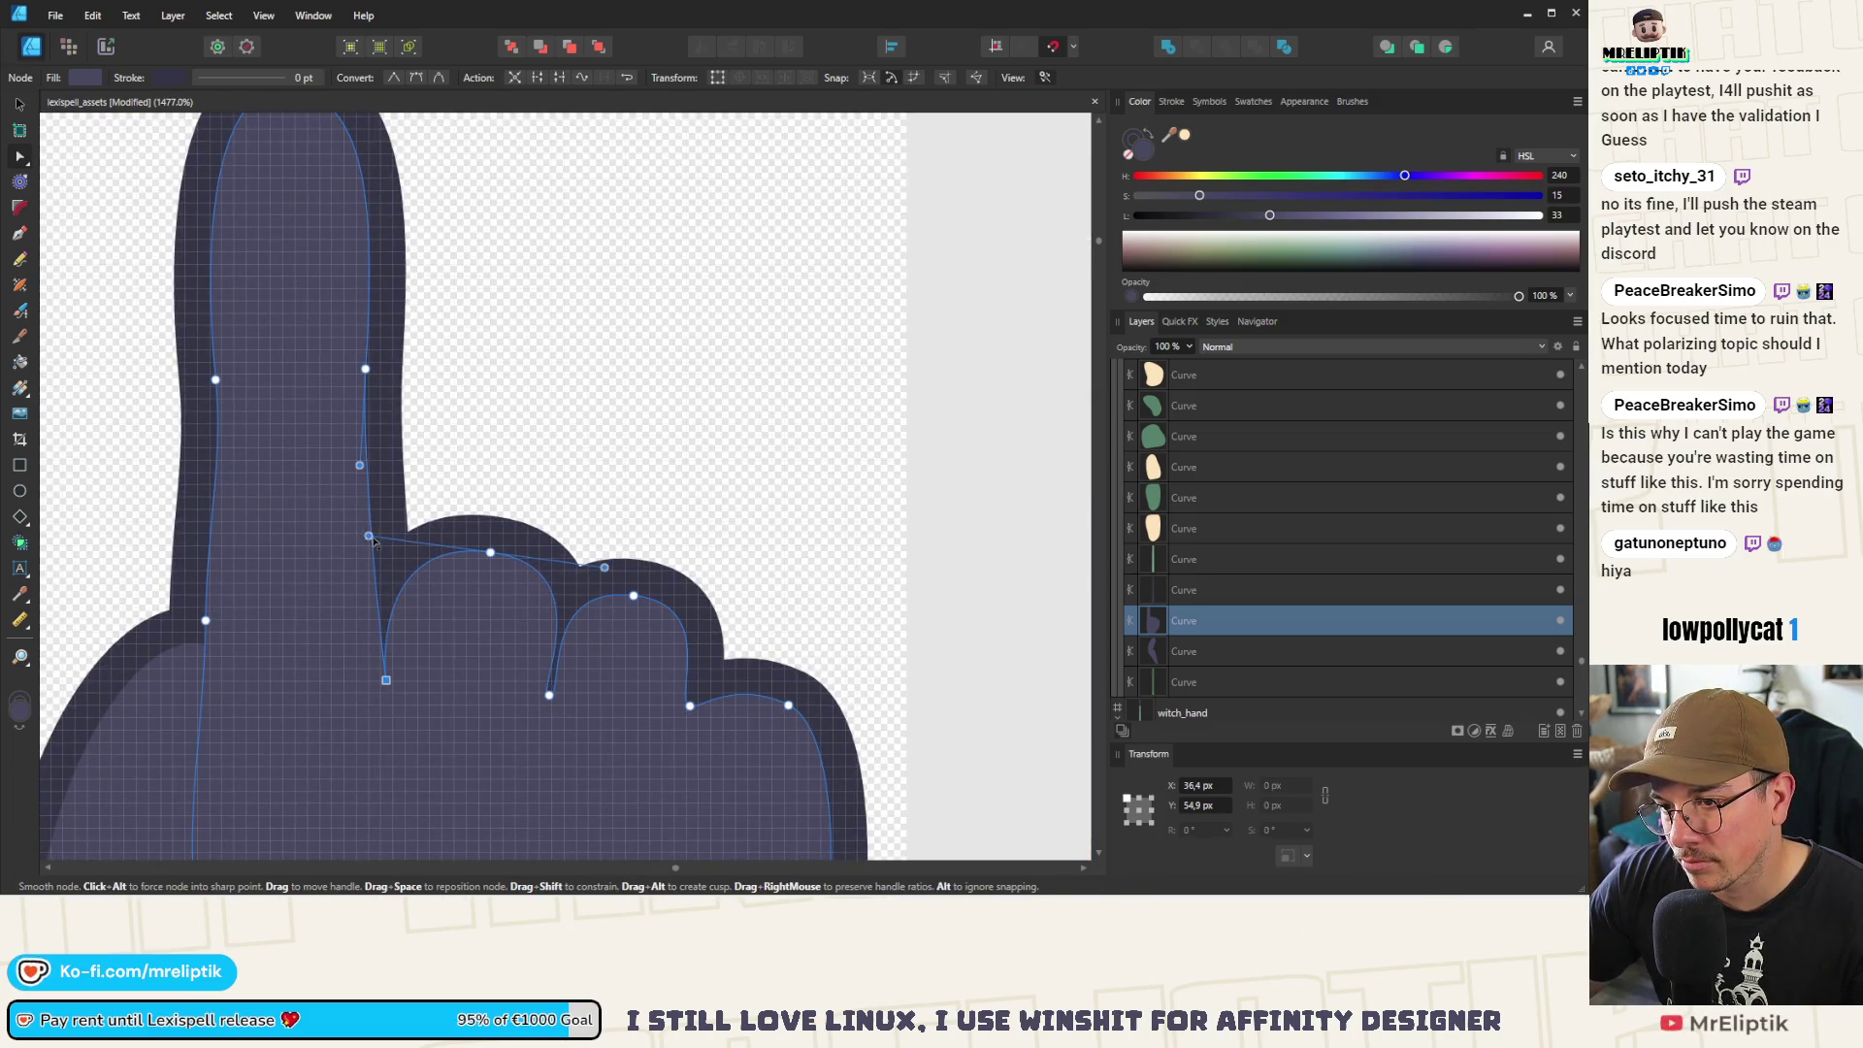
click(549, 695)
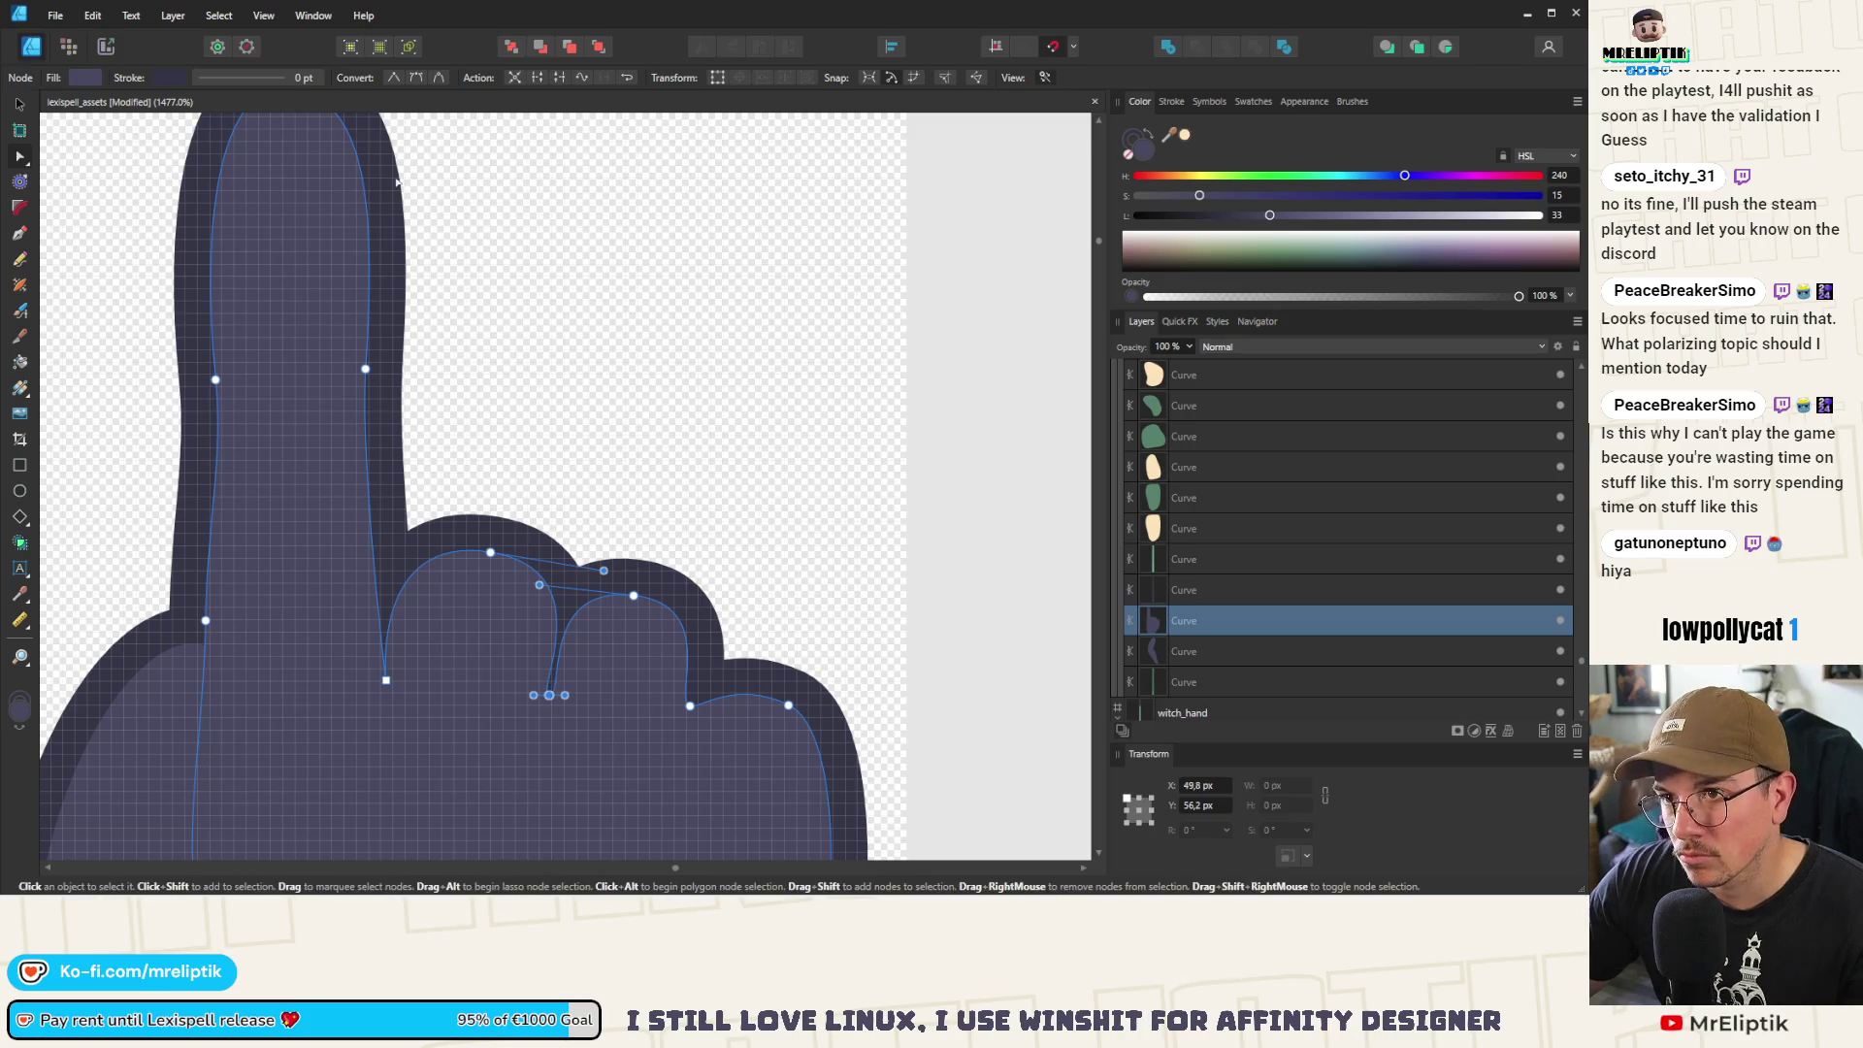
click(398, 80)
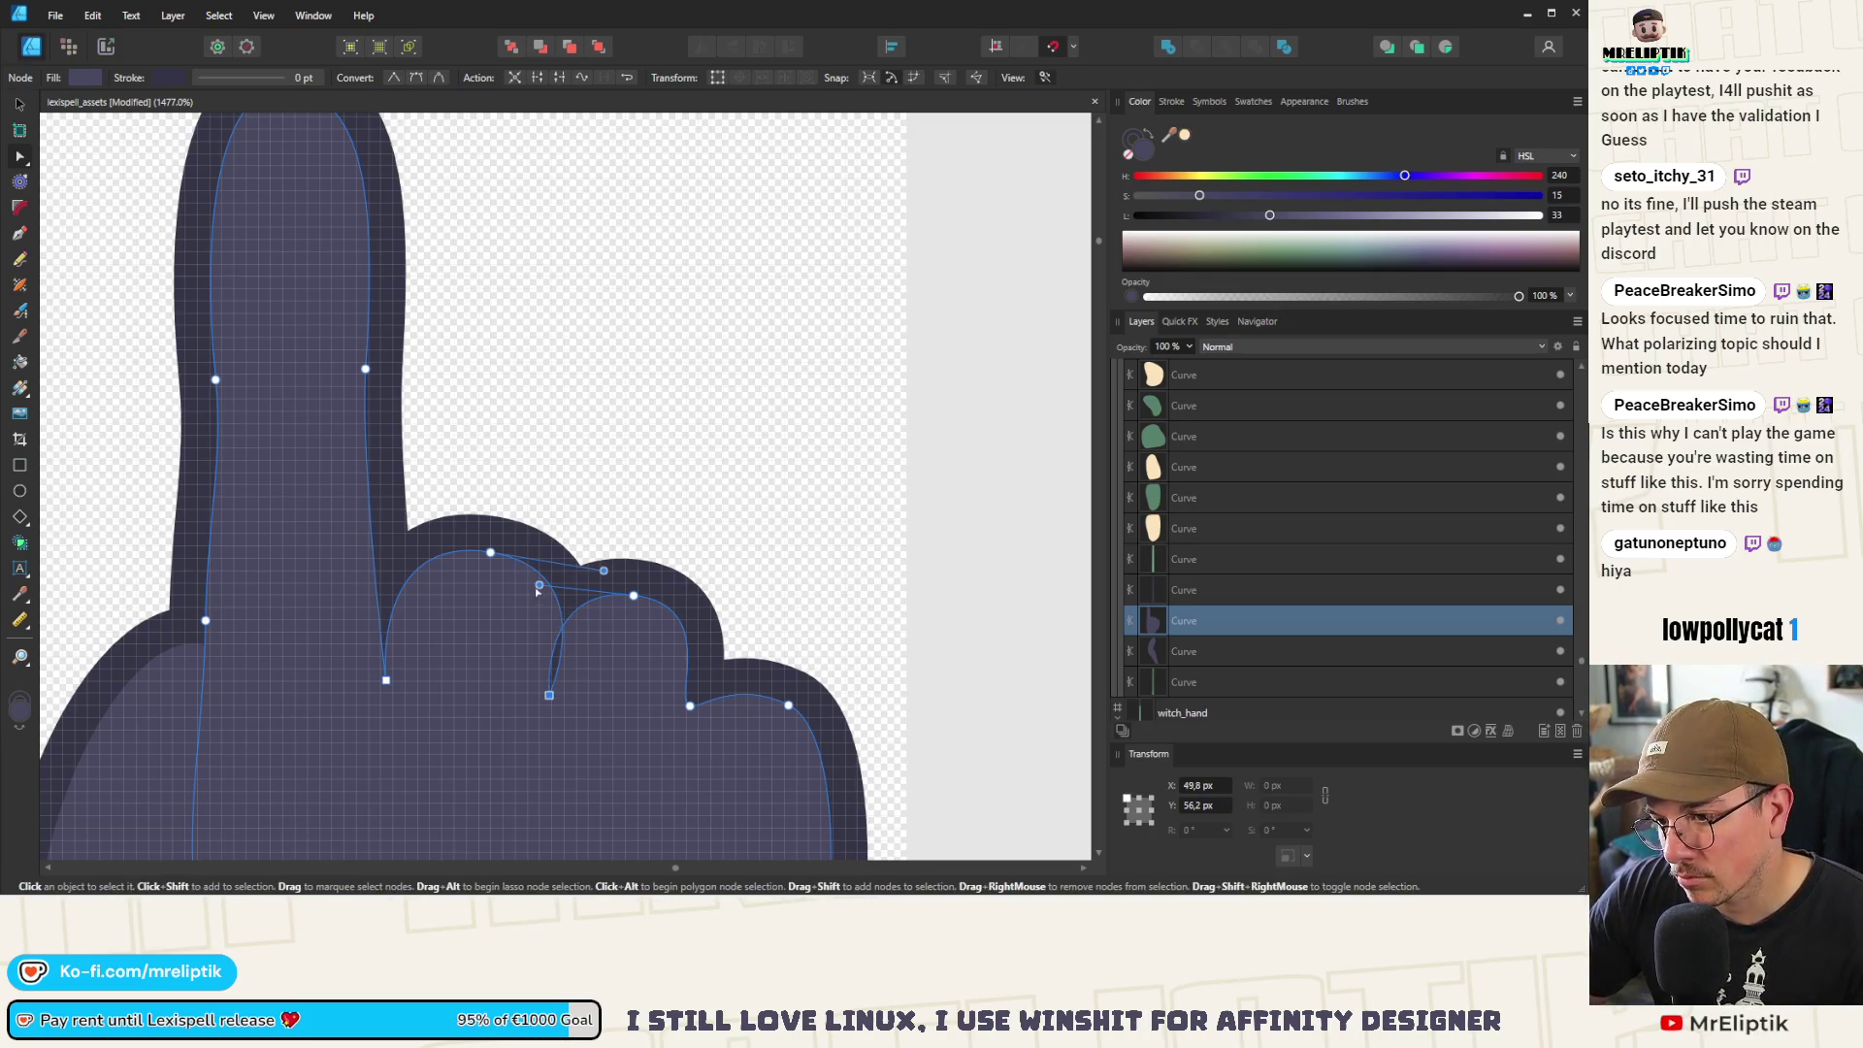
mouse_move(563, 586)
mouse_down()
mouse_move(546, 585)
mouse_move(597, 569)
mouse_move(461, 550)
mouse_move(478, 545)
mouse_up()
Add a node at the knuckles' right end and reshape the fingertip's right edge
click(683, 716)
scroll(540, 479, down, 4)
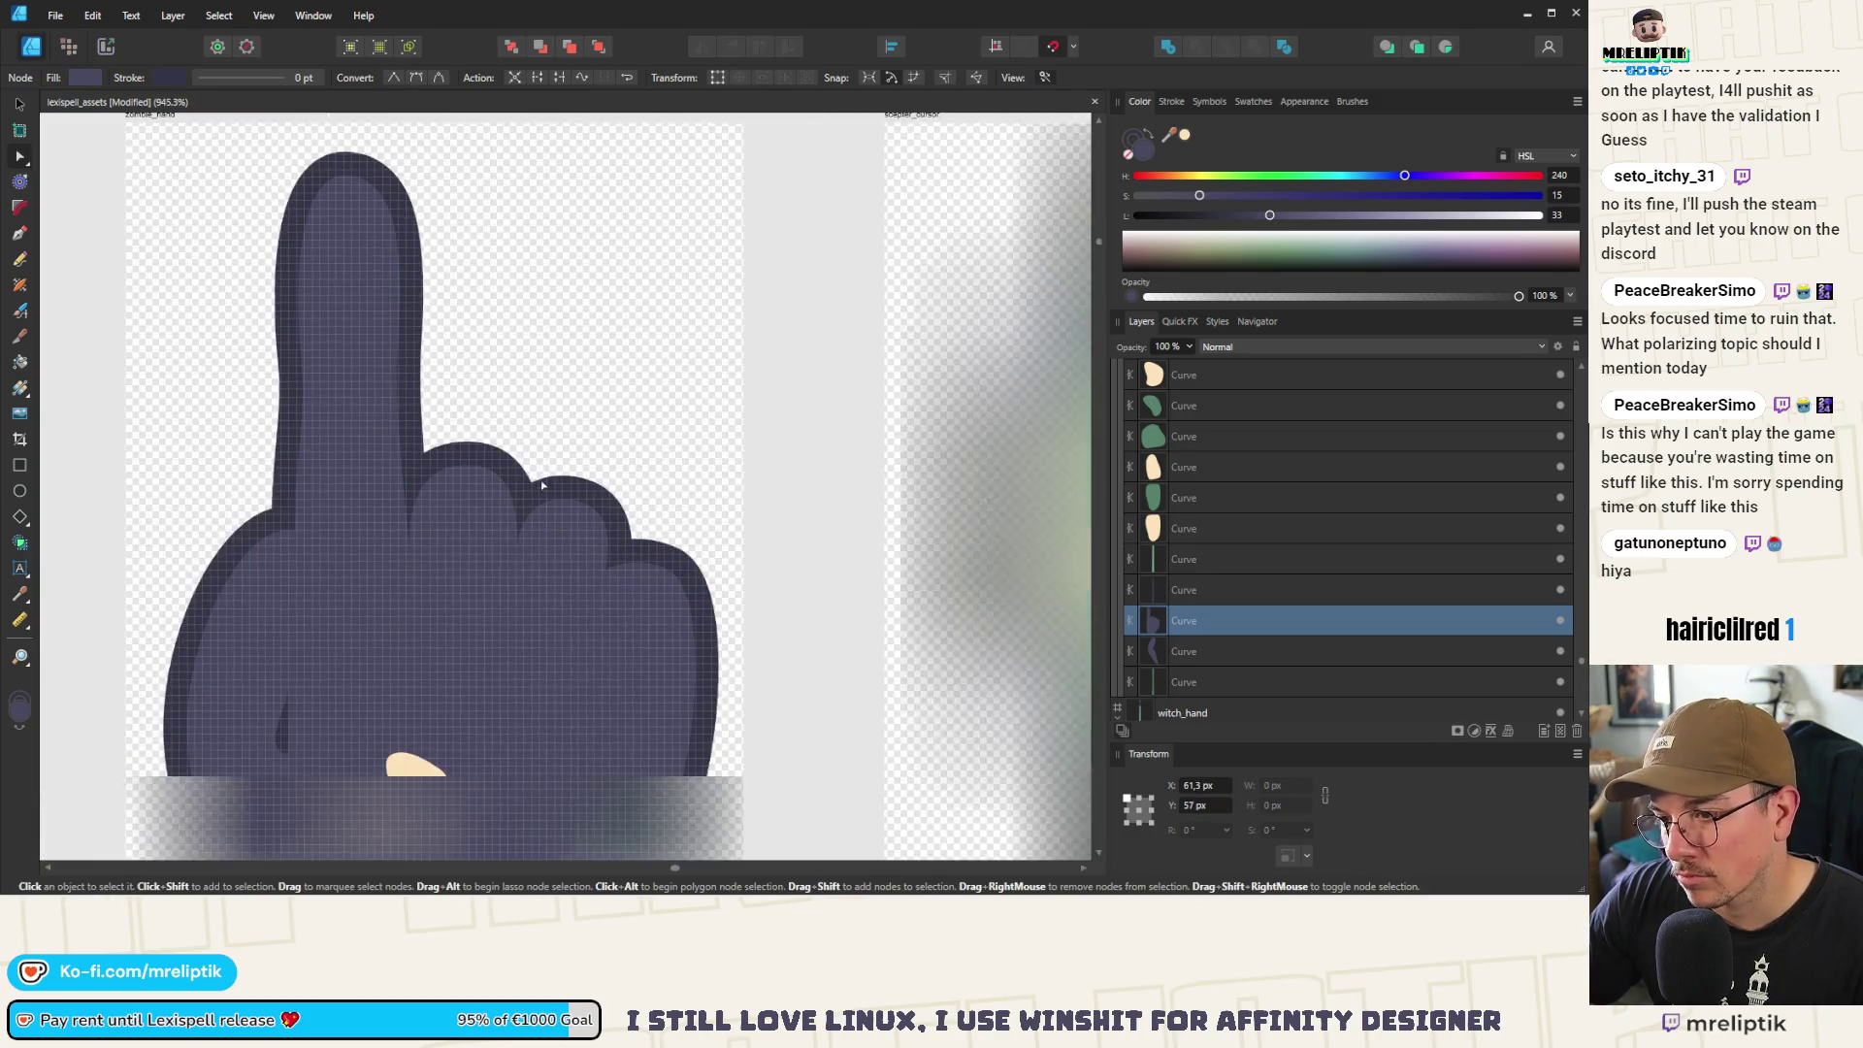
scroll(602, 514, up, 3)
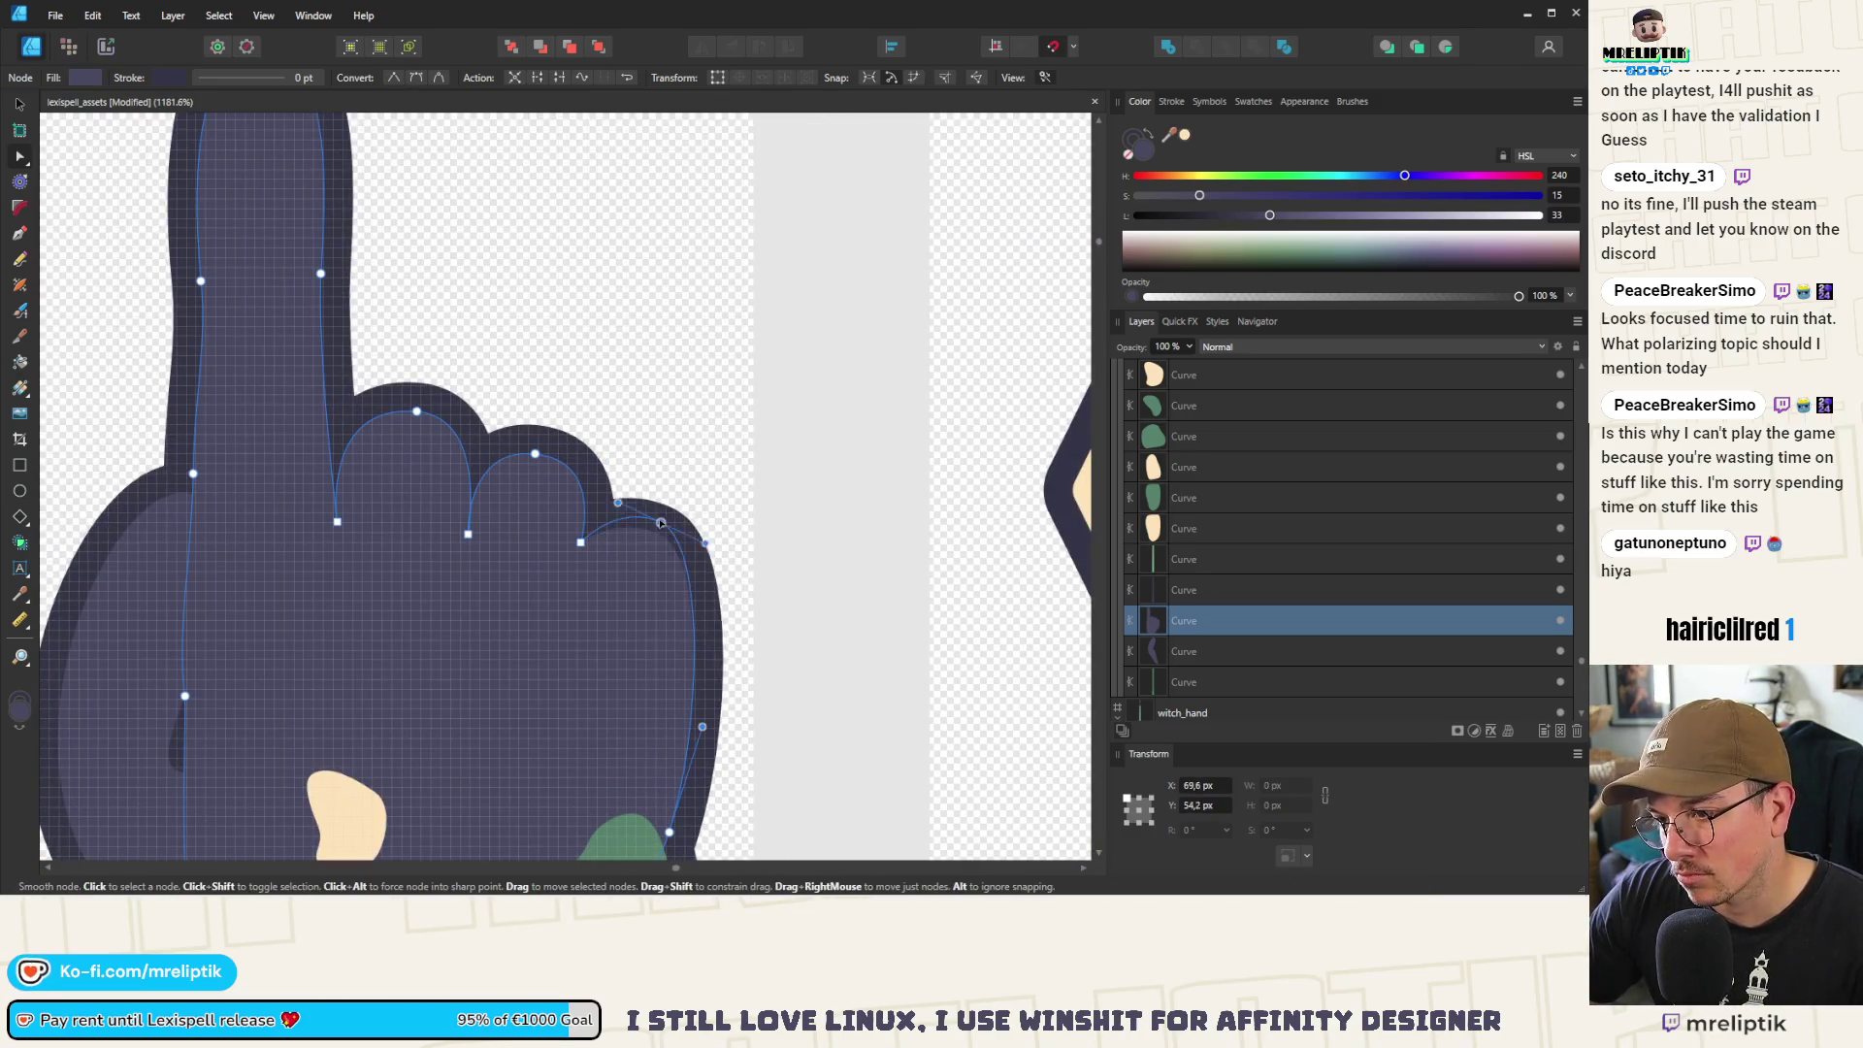
scroll(604, 541, down, 5)
scroll(605, 540, down, 5)
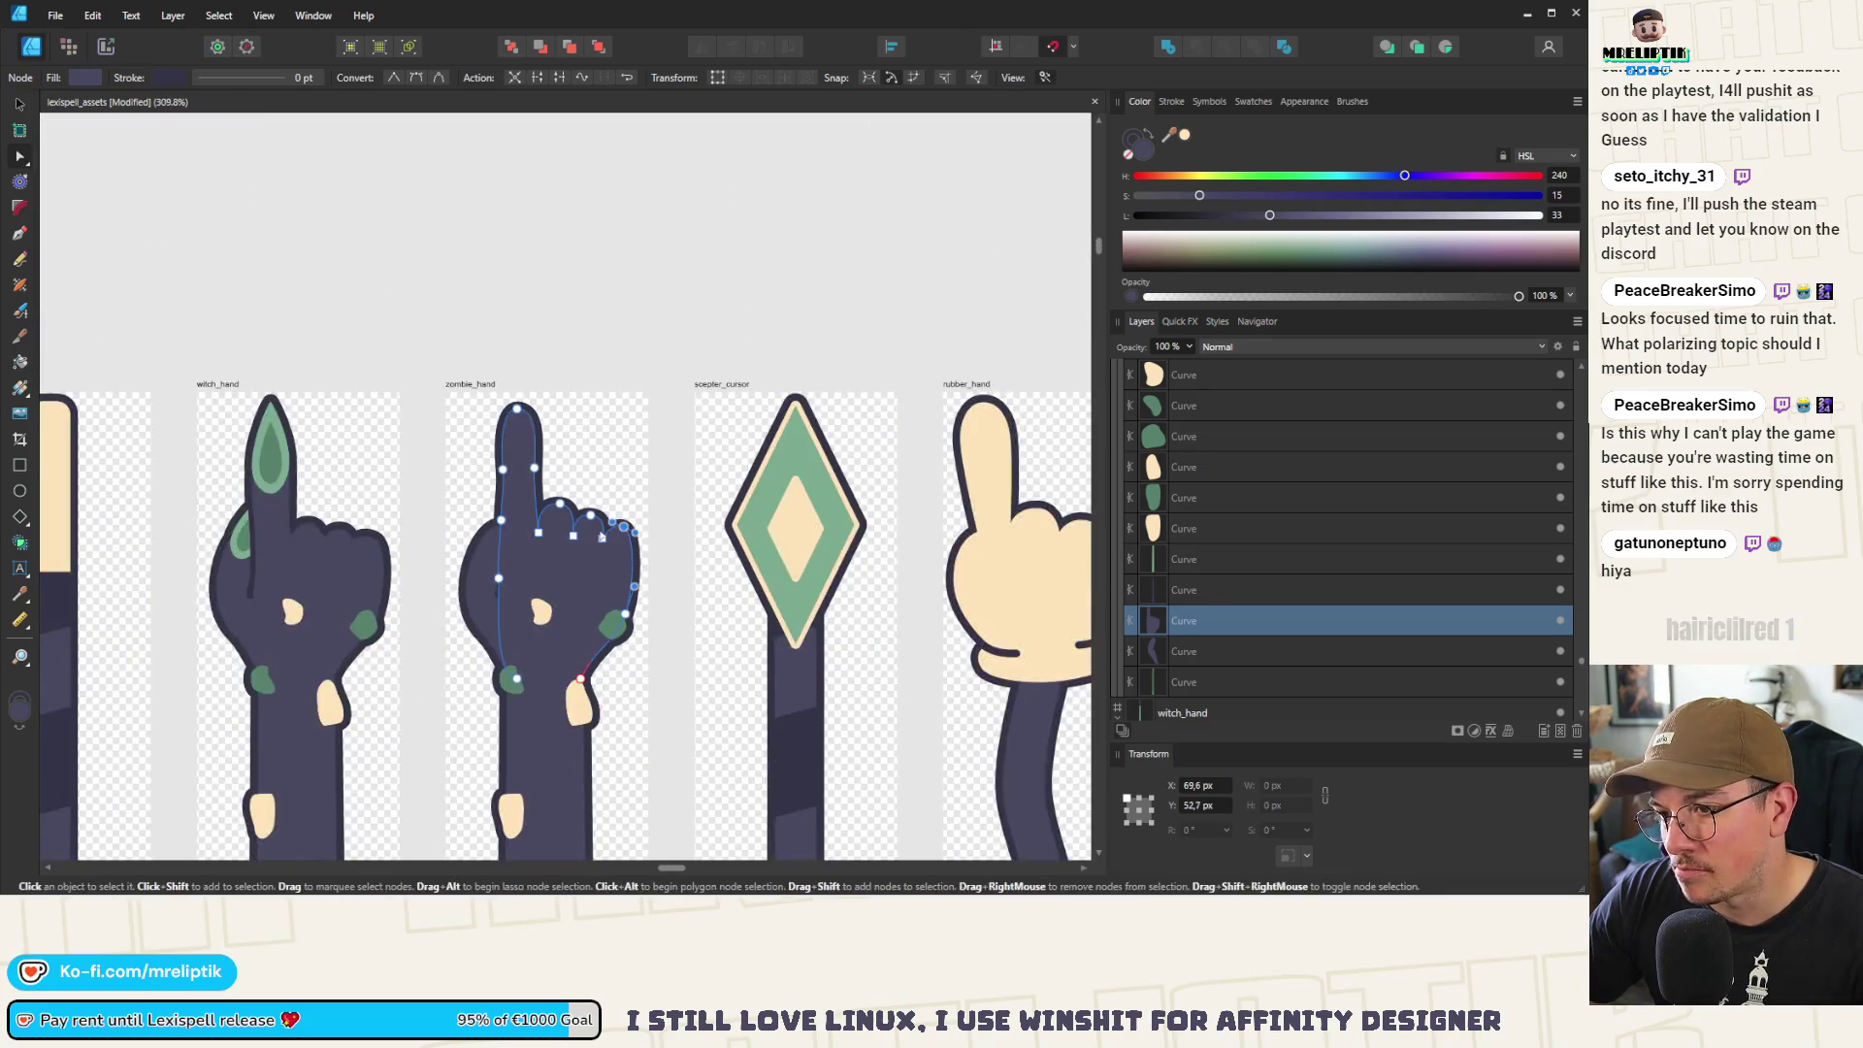
scroll(424, 223, down, 4)
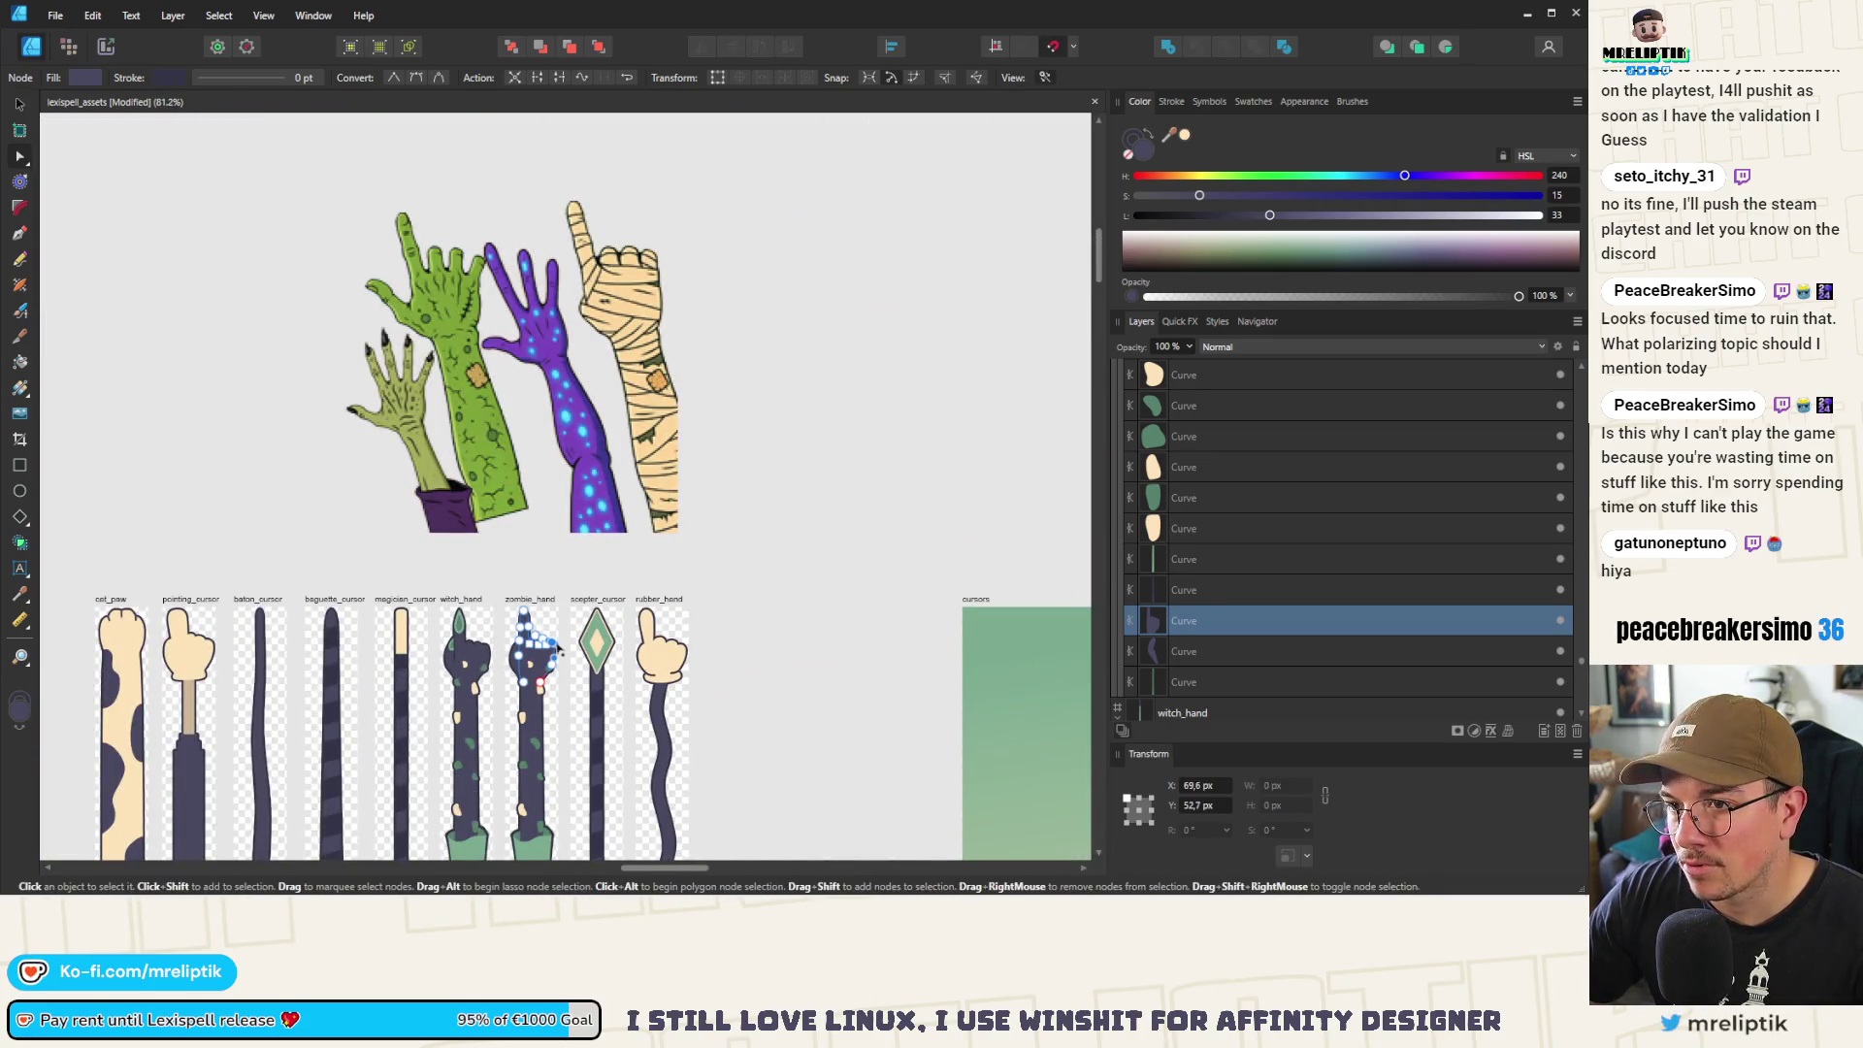
scroll(586, 676, up, 8)
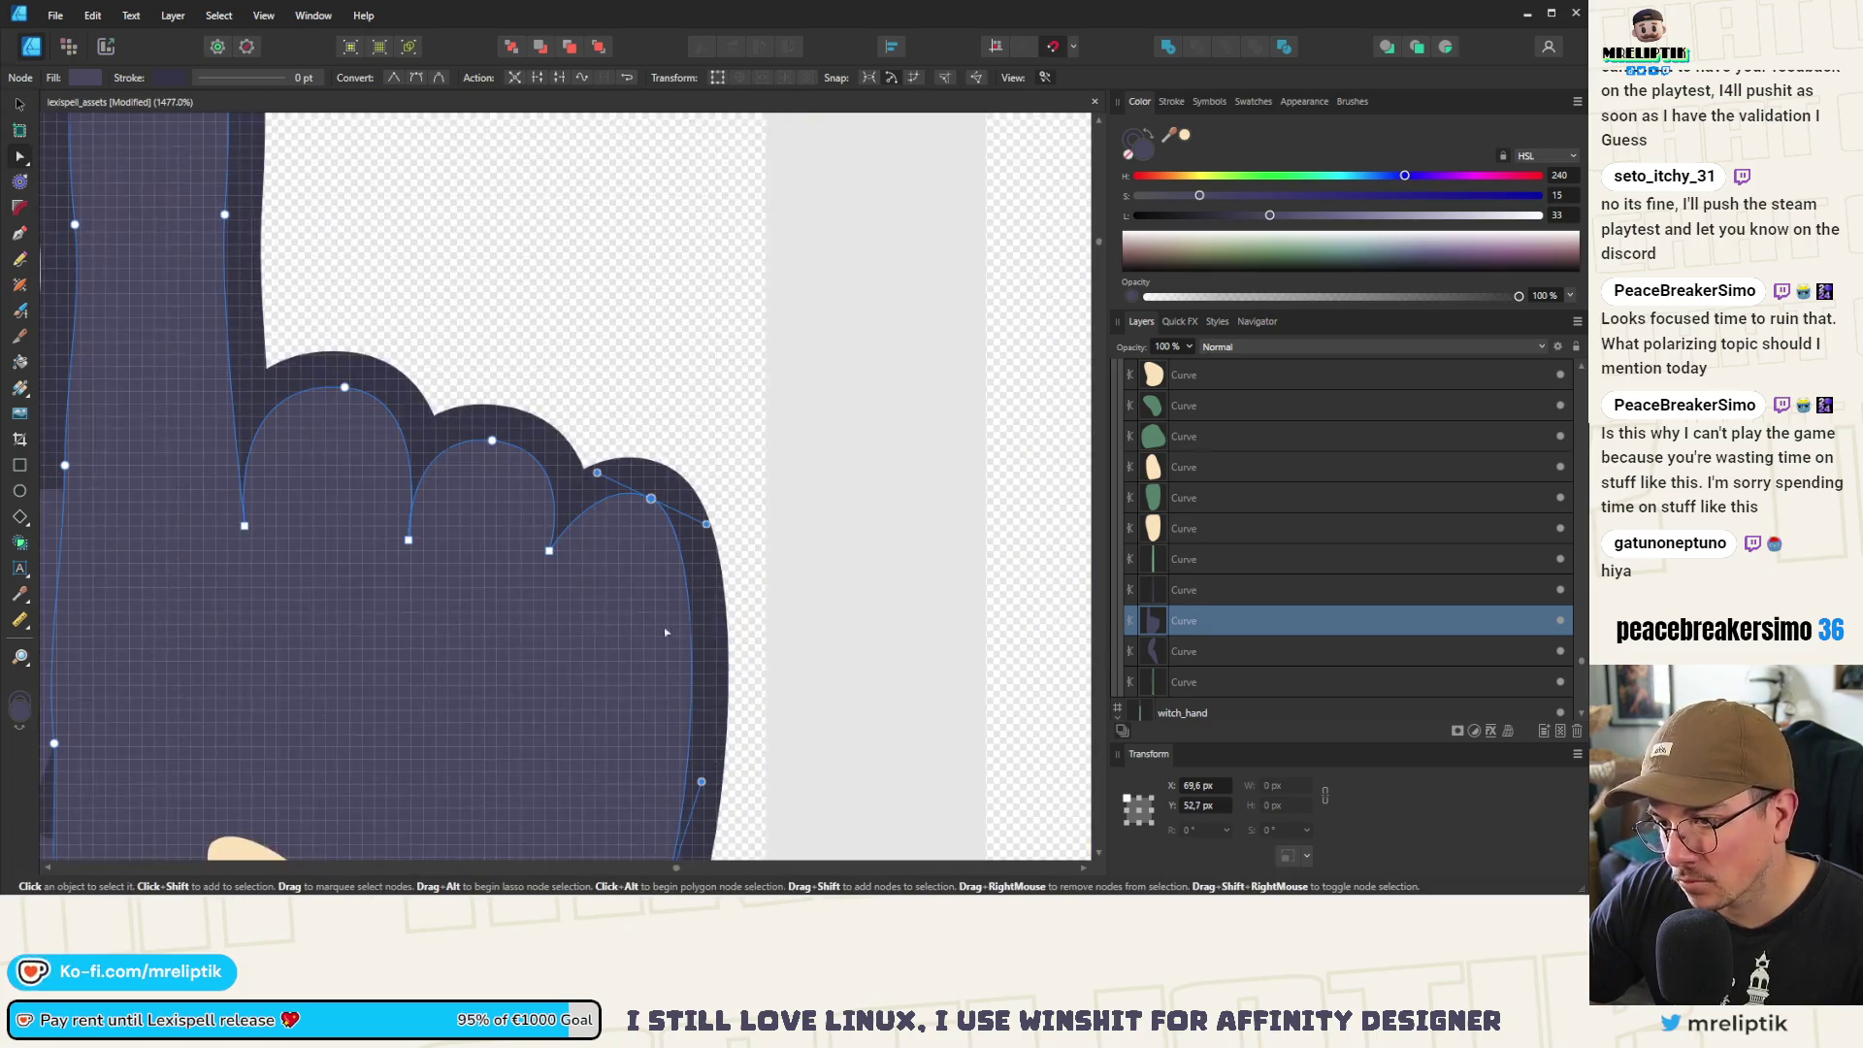
click(690, 609)
drag(684, 617, 669, 618)
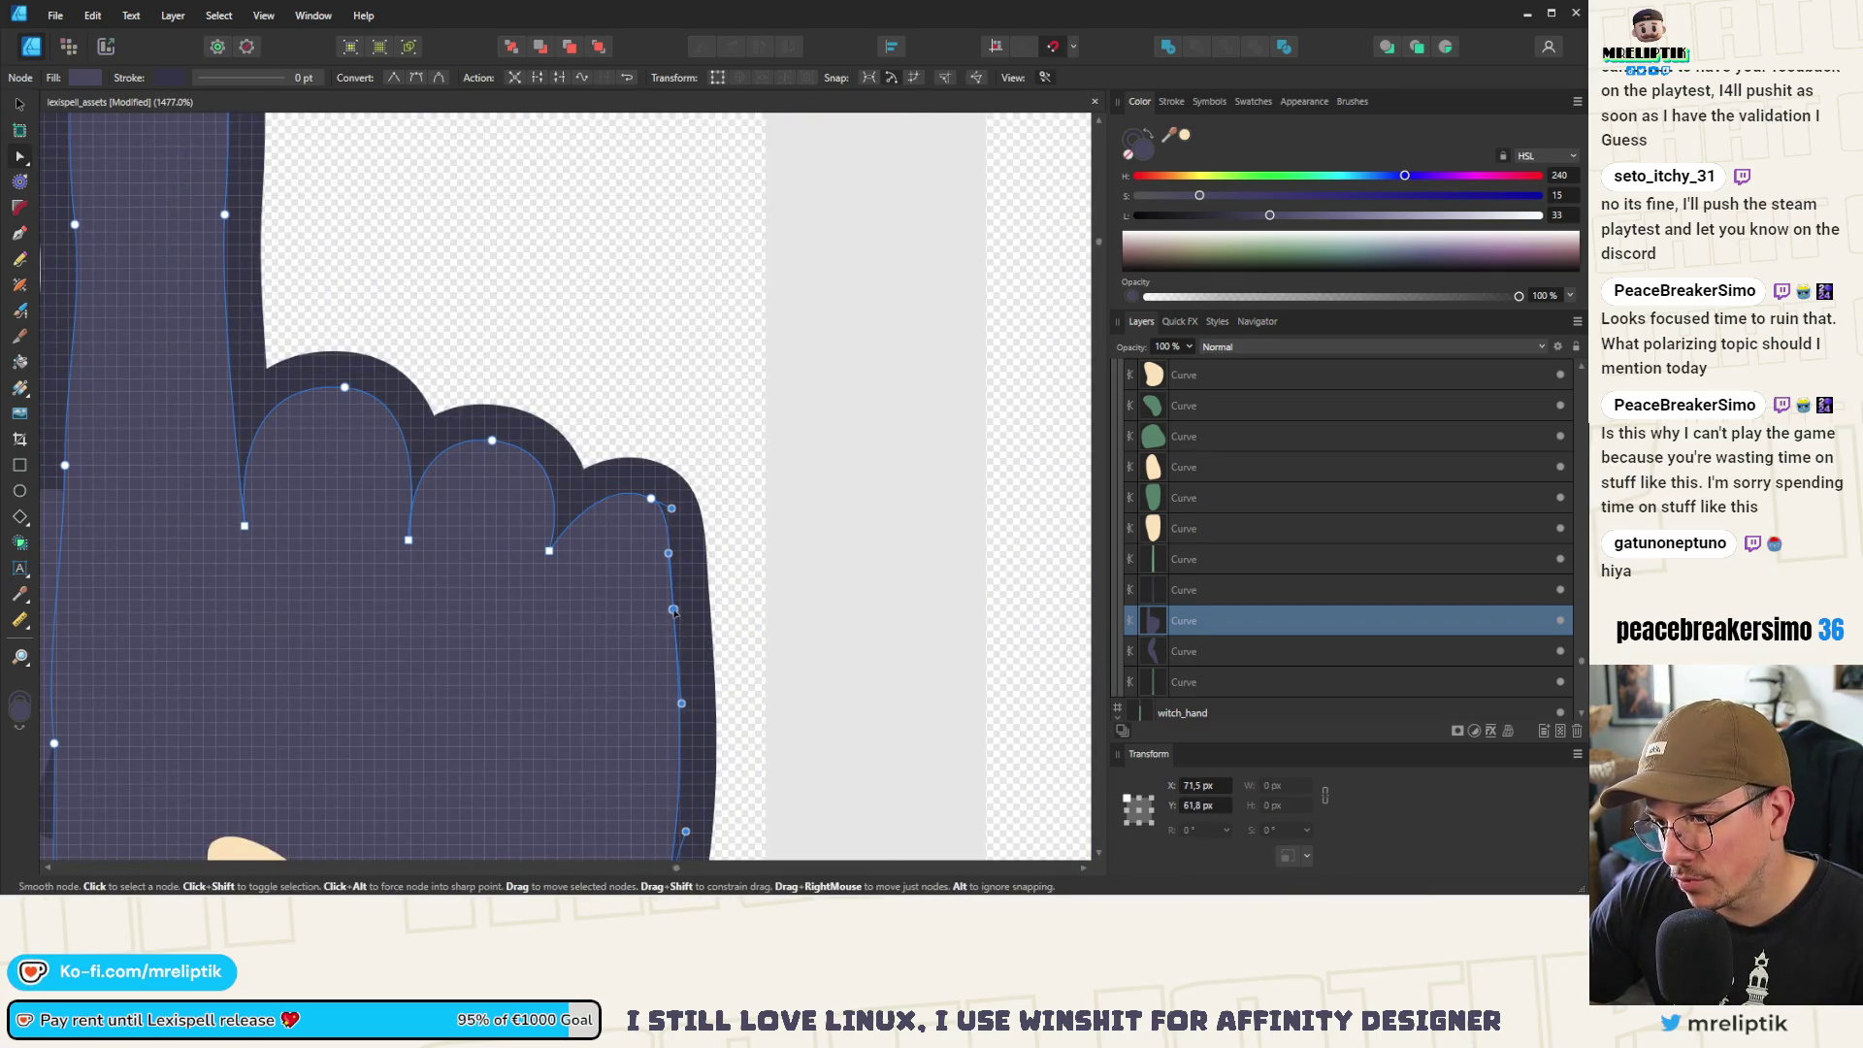
mouse_move(671, 508)
mouse_down()
mouse_move(569, 469)
mouse_move(656, 488)
mouse_move(564, 444)
mouse_up()
drag(655, 494, 654, 507)
Add and raise new knuckle nodes to round the bumps, deleting the old knuckle node
click(492, 442)
scroll(462, 448, up, 2)
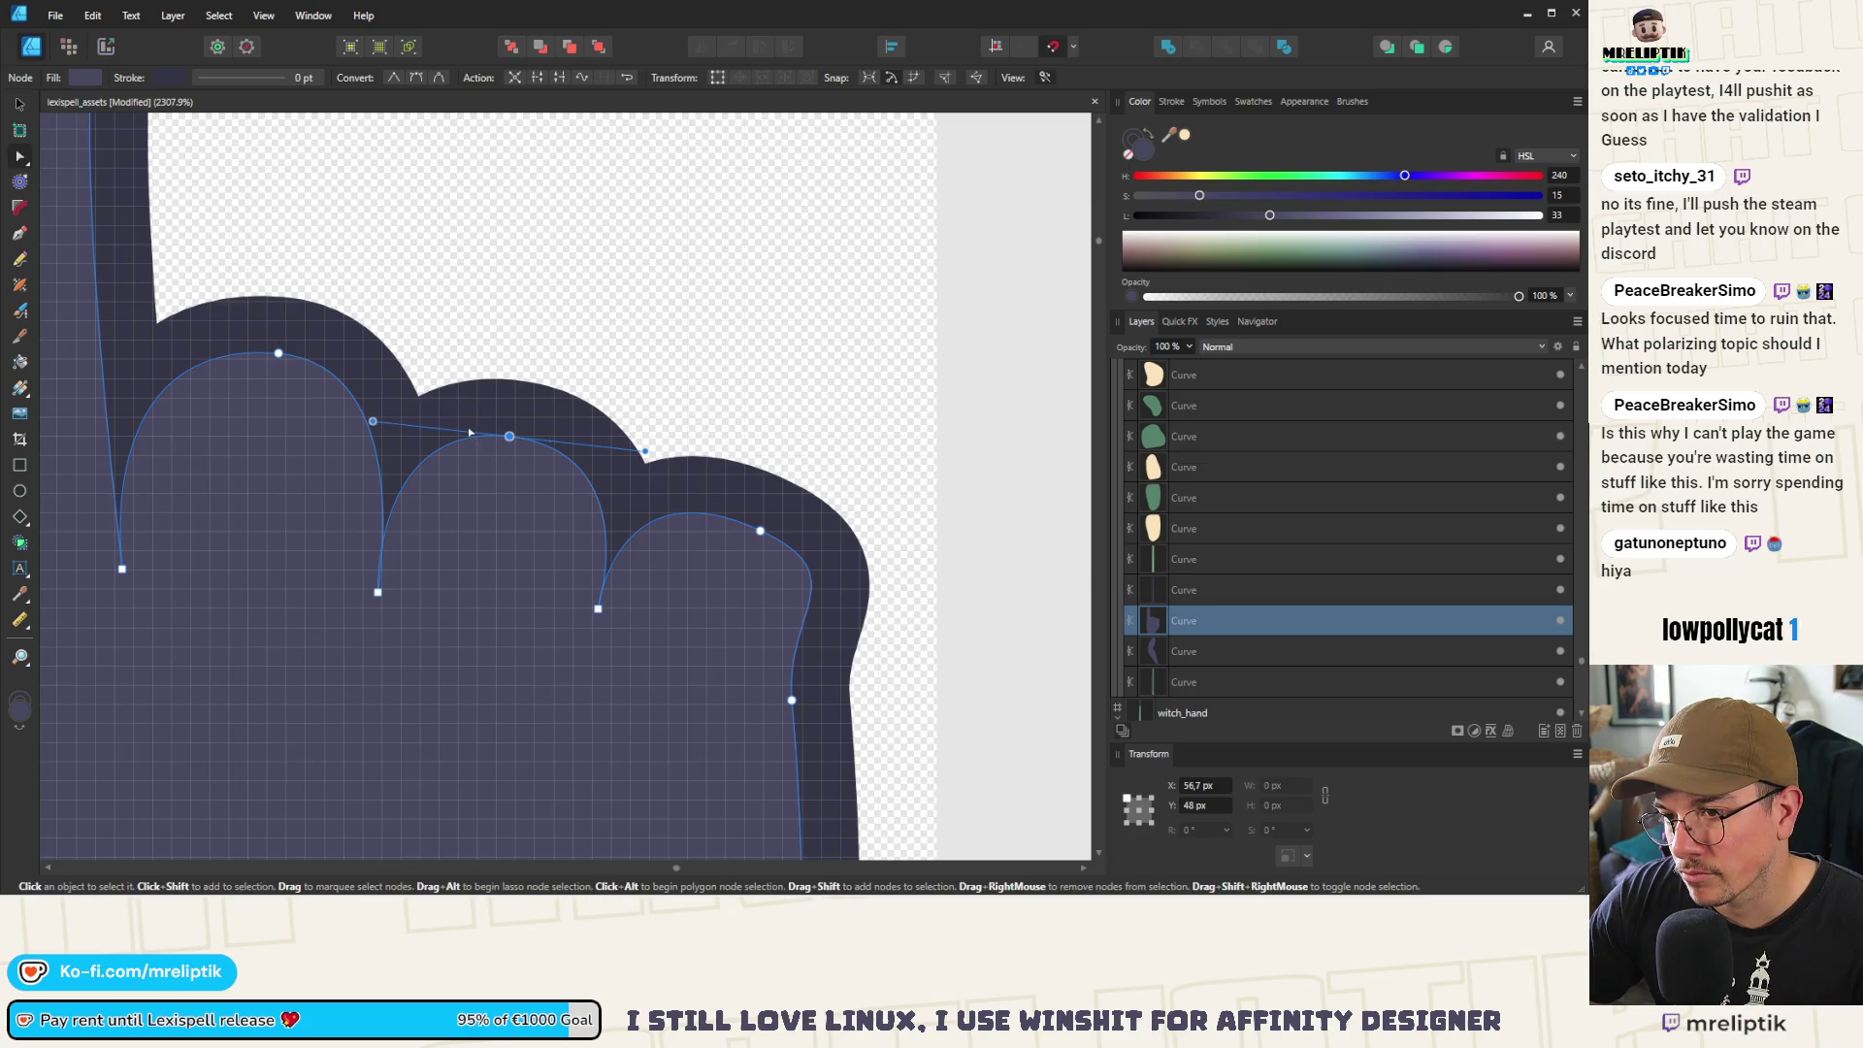
click(509, 435)
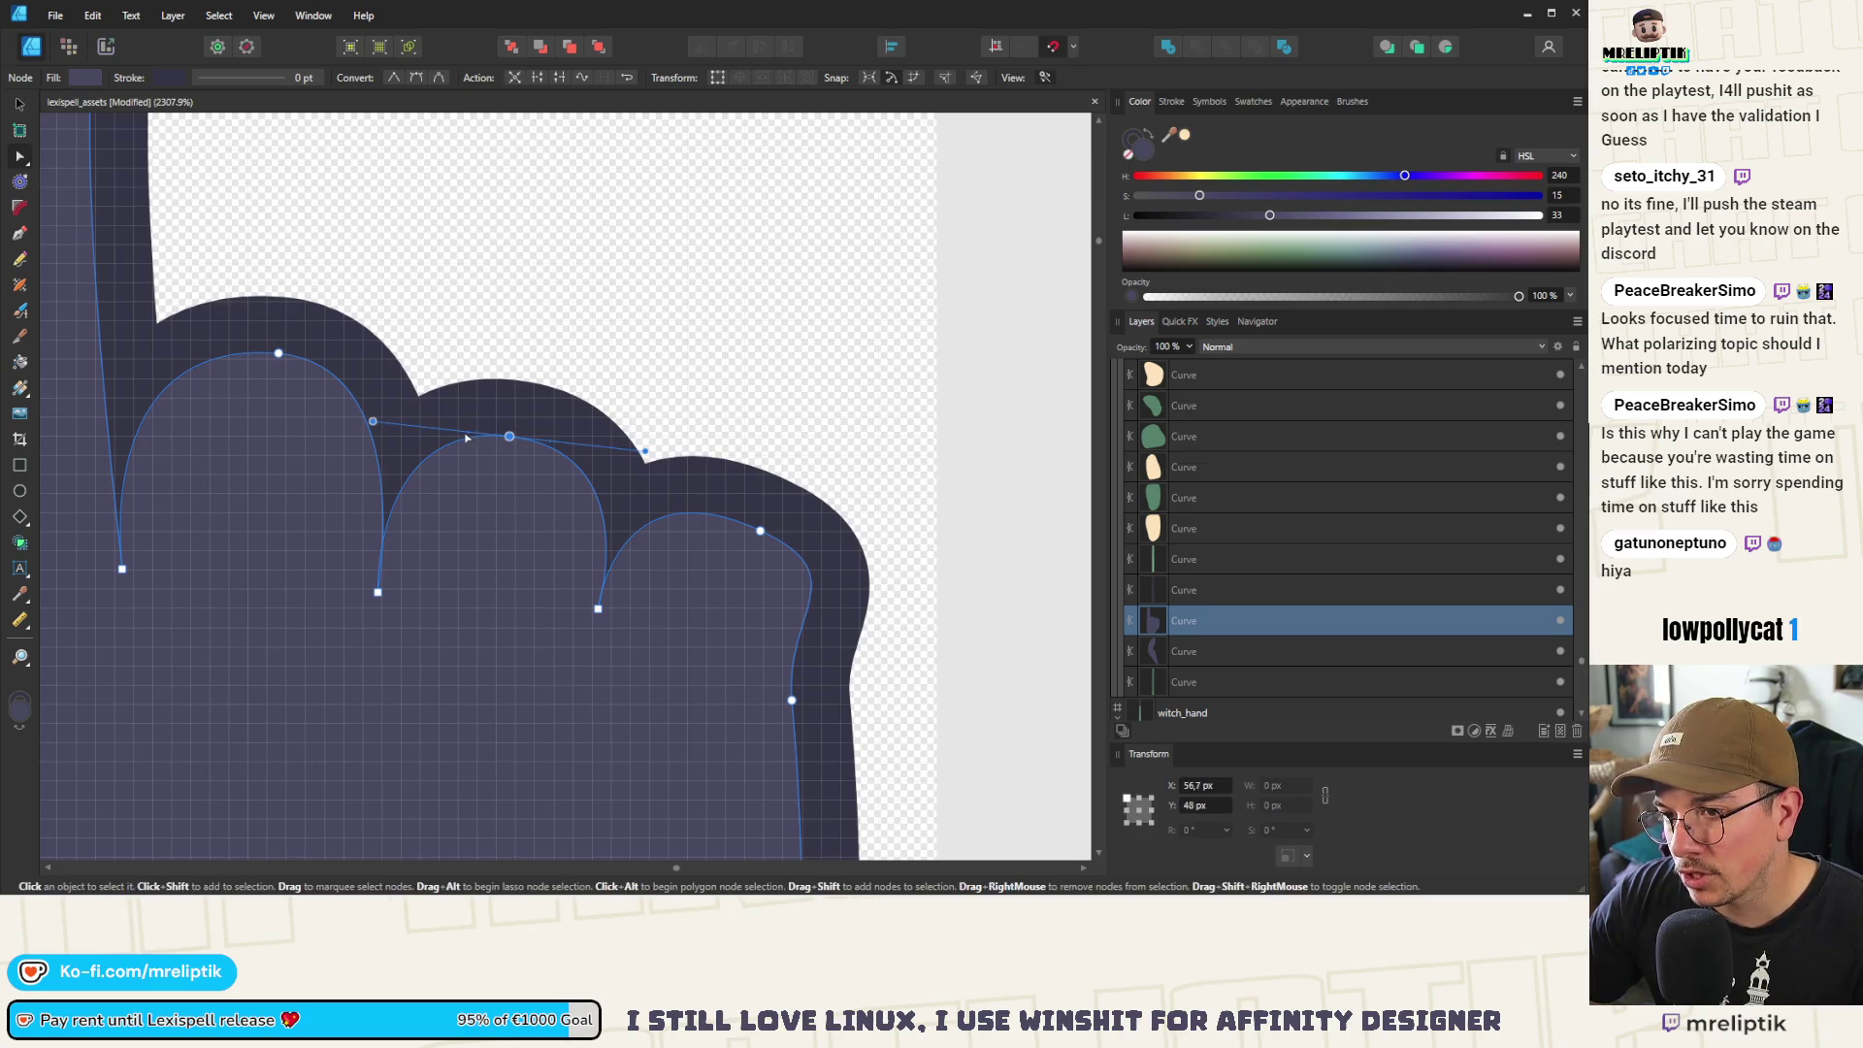
click(449, 445)
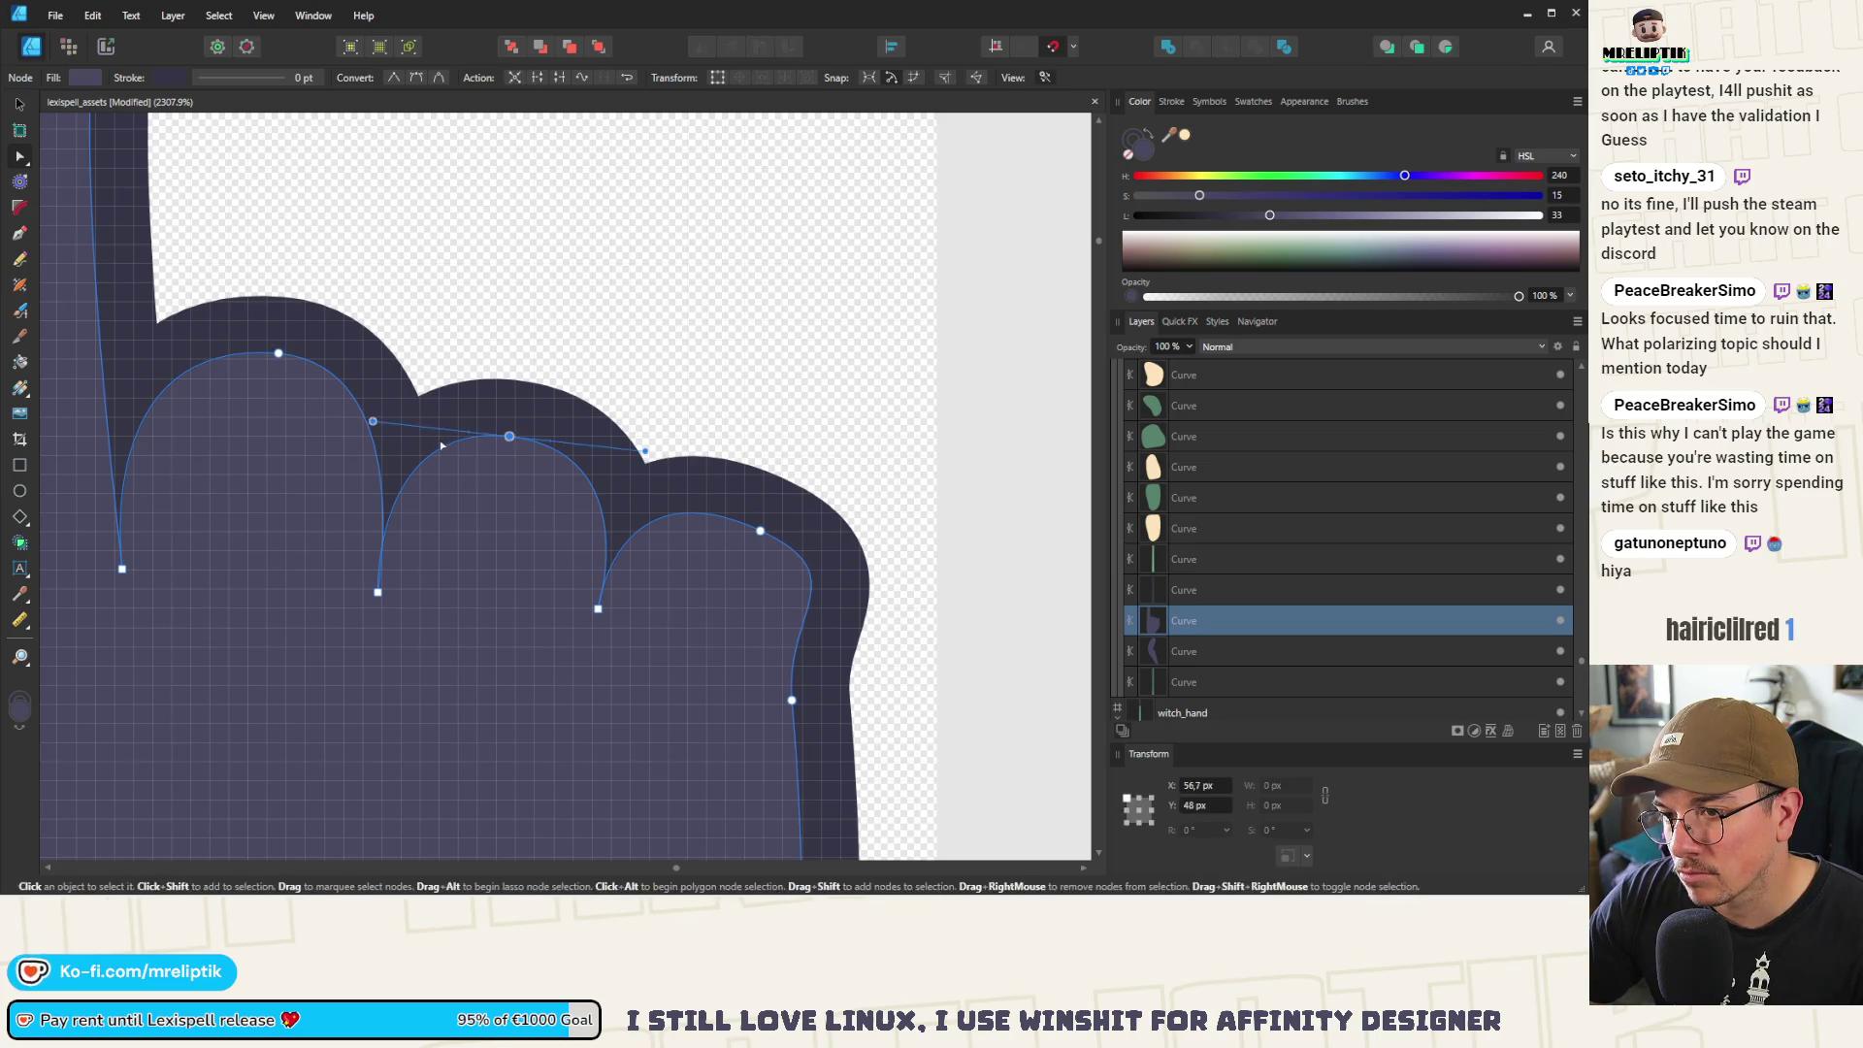
drag(450, 446, 445, 432)
click(588, 466)
key(Delete)
Adjust knuckle nodes and handles to tighten the dips and round the knuckle tops
drag(601, 477, 632, 514)
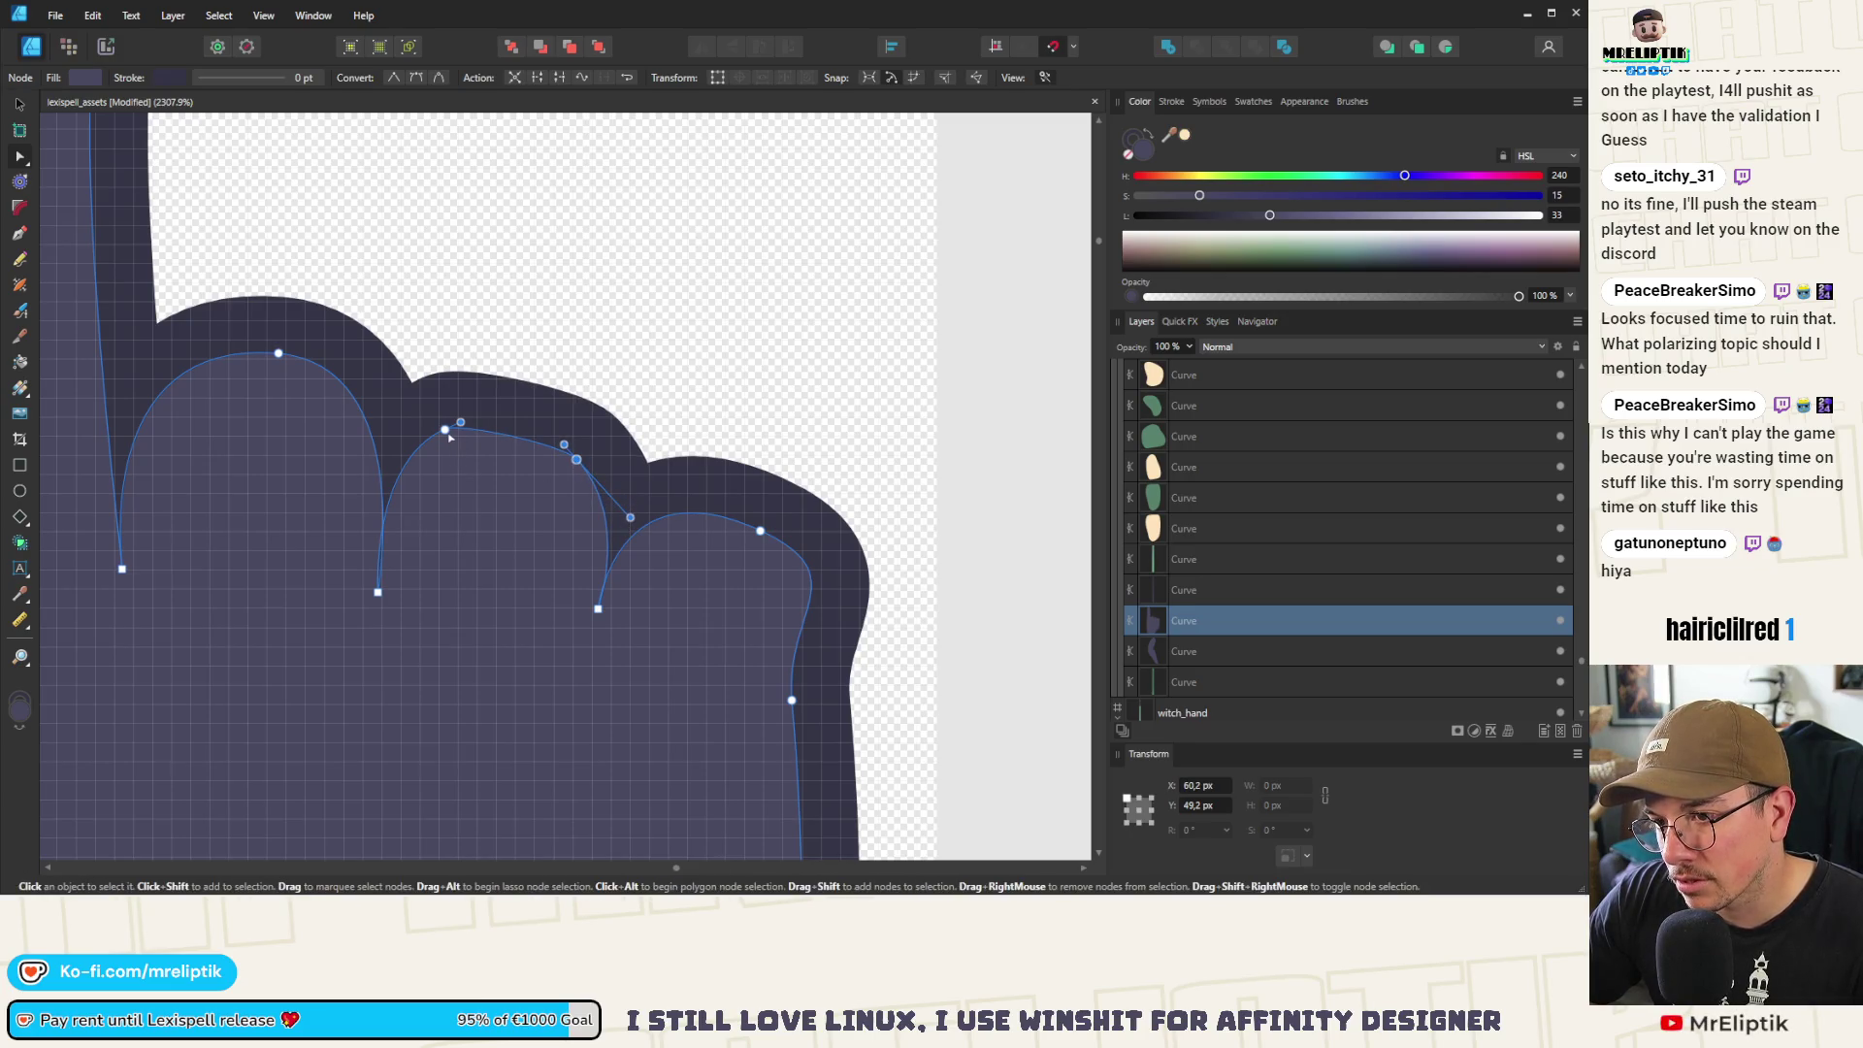
drag(442, 439, 387, 449)
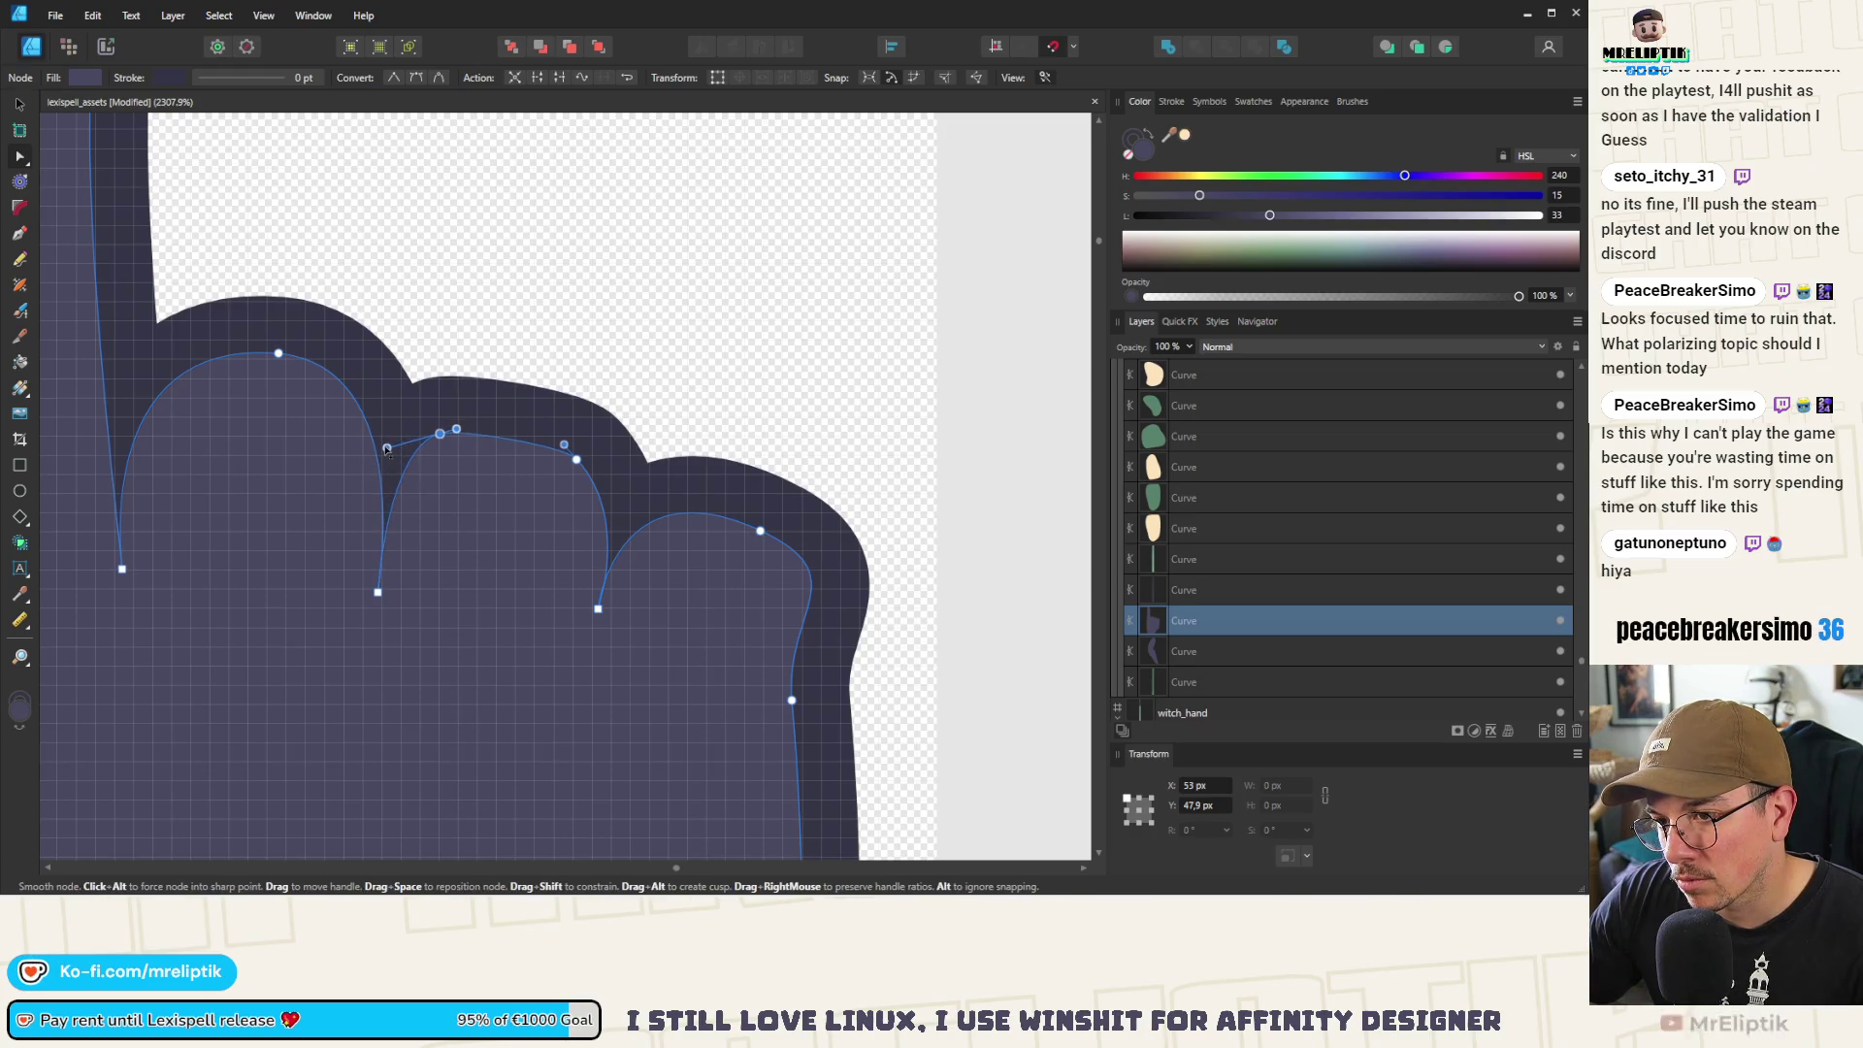
drag(576, 459, 591, 464)
drag(641, 530, 626, 537)
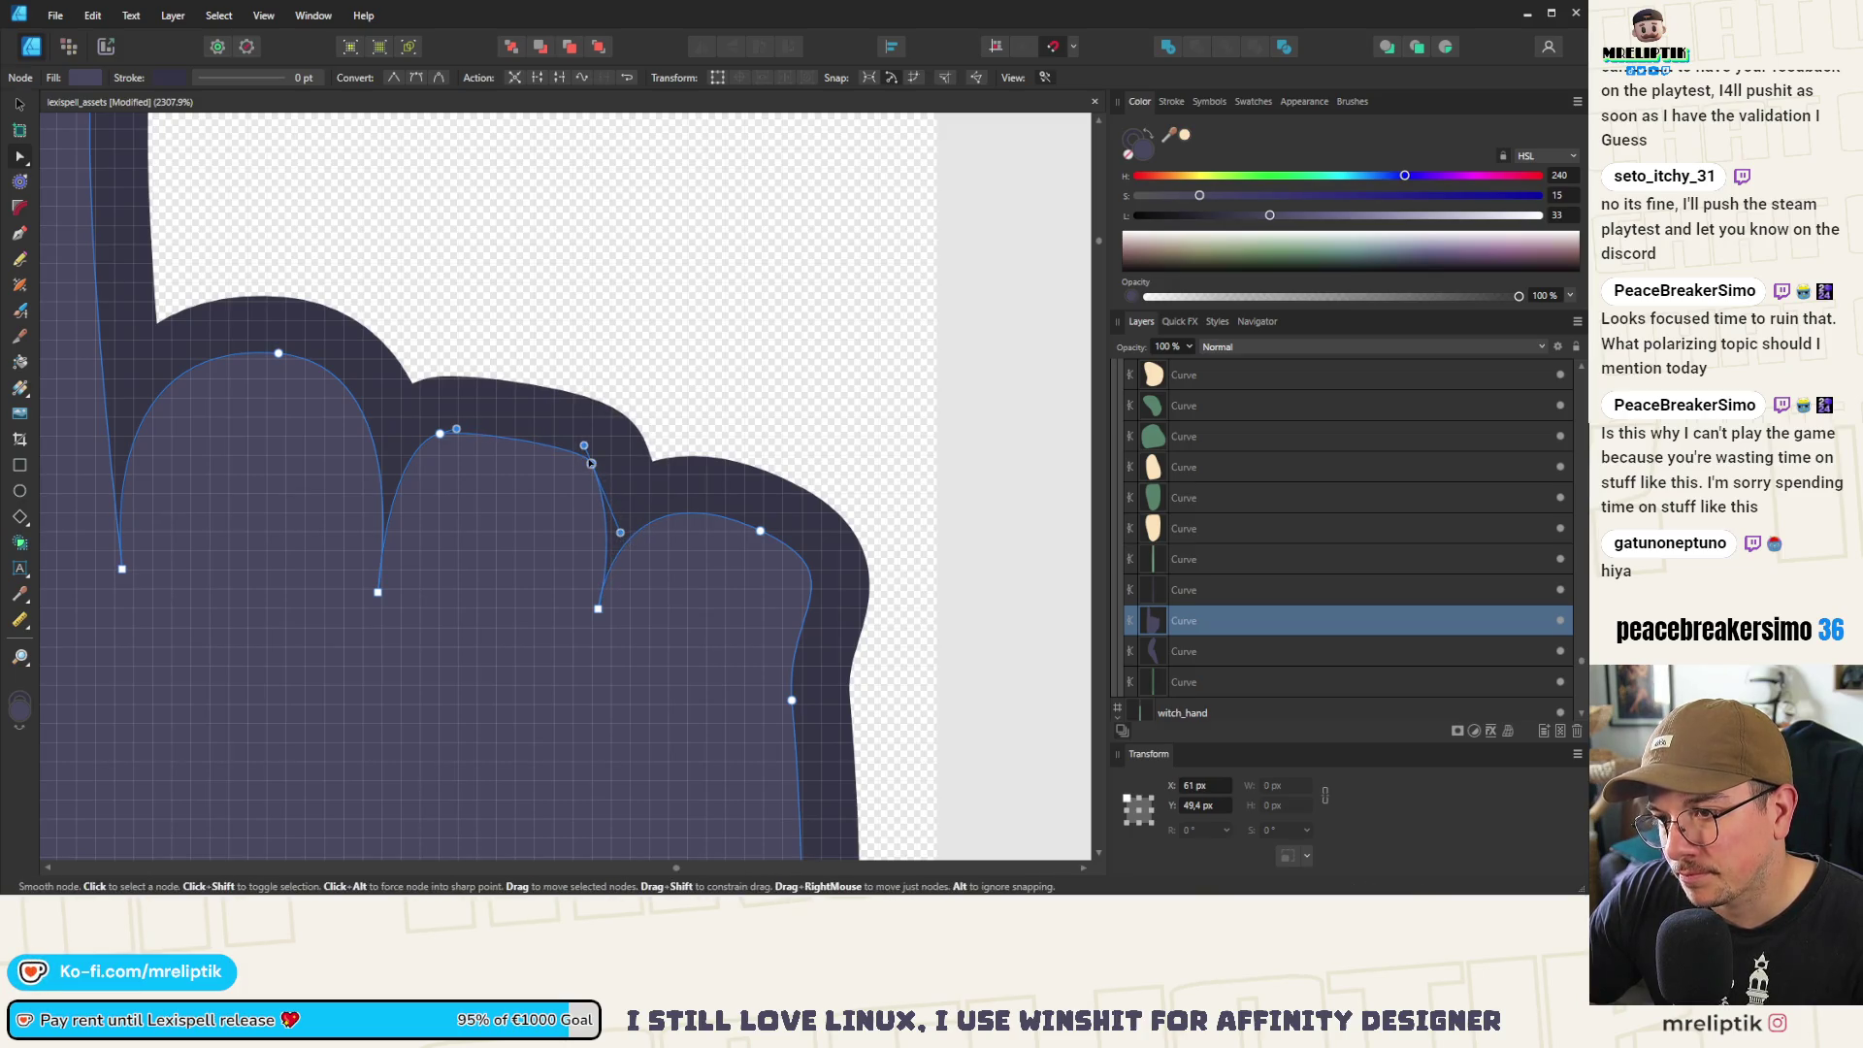
drag(593, 466, 587, 440)
drag(456, 428, 464, 422)
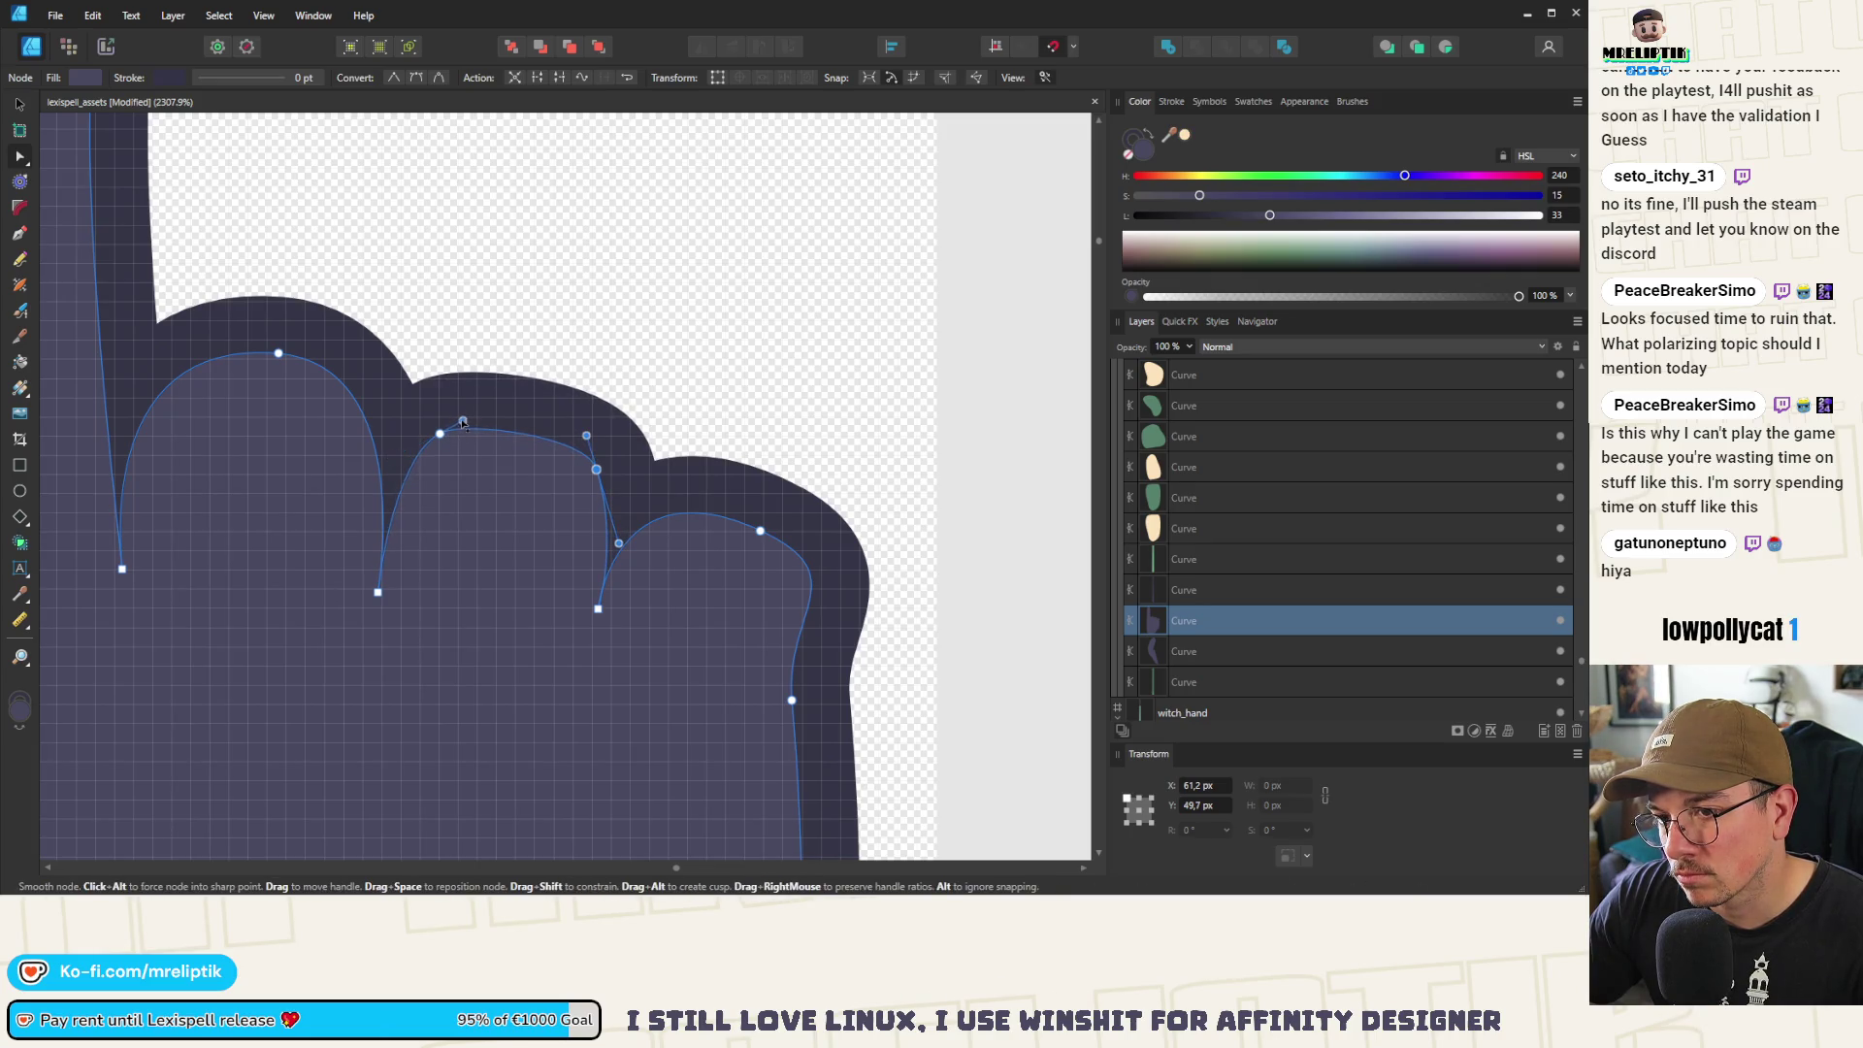
Bend the first knuckle's straight segment into a rounded bump and shape the dip between knuckles
scroll(282, 398, up, 2)
click(283, 398)
drag(199, 466, 191, 443)
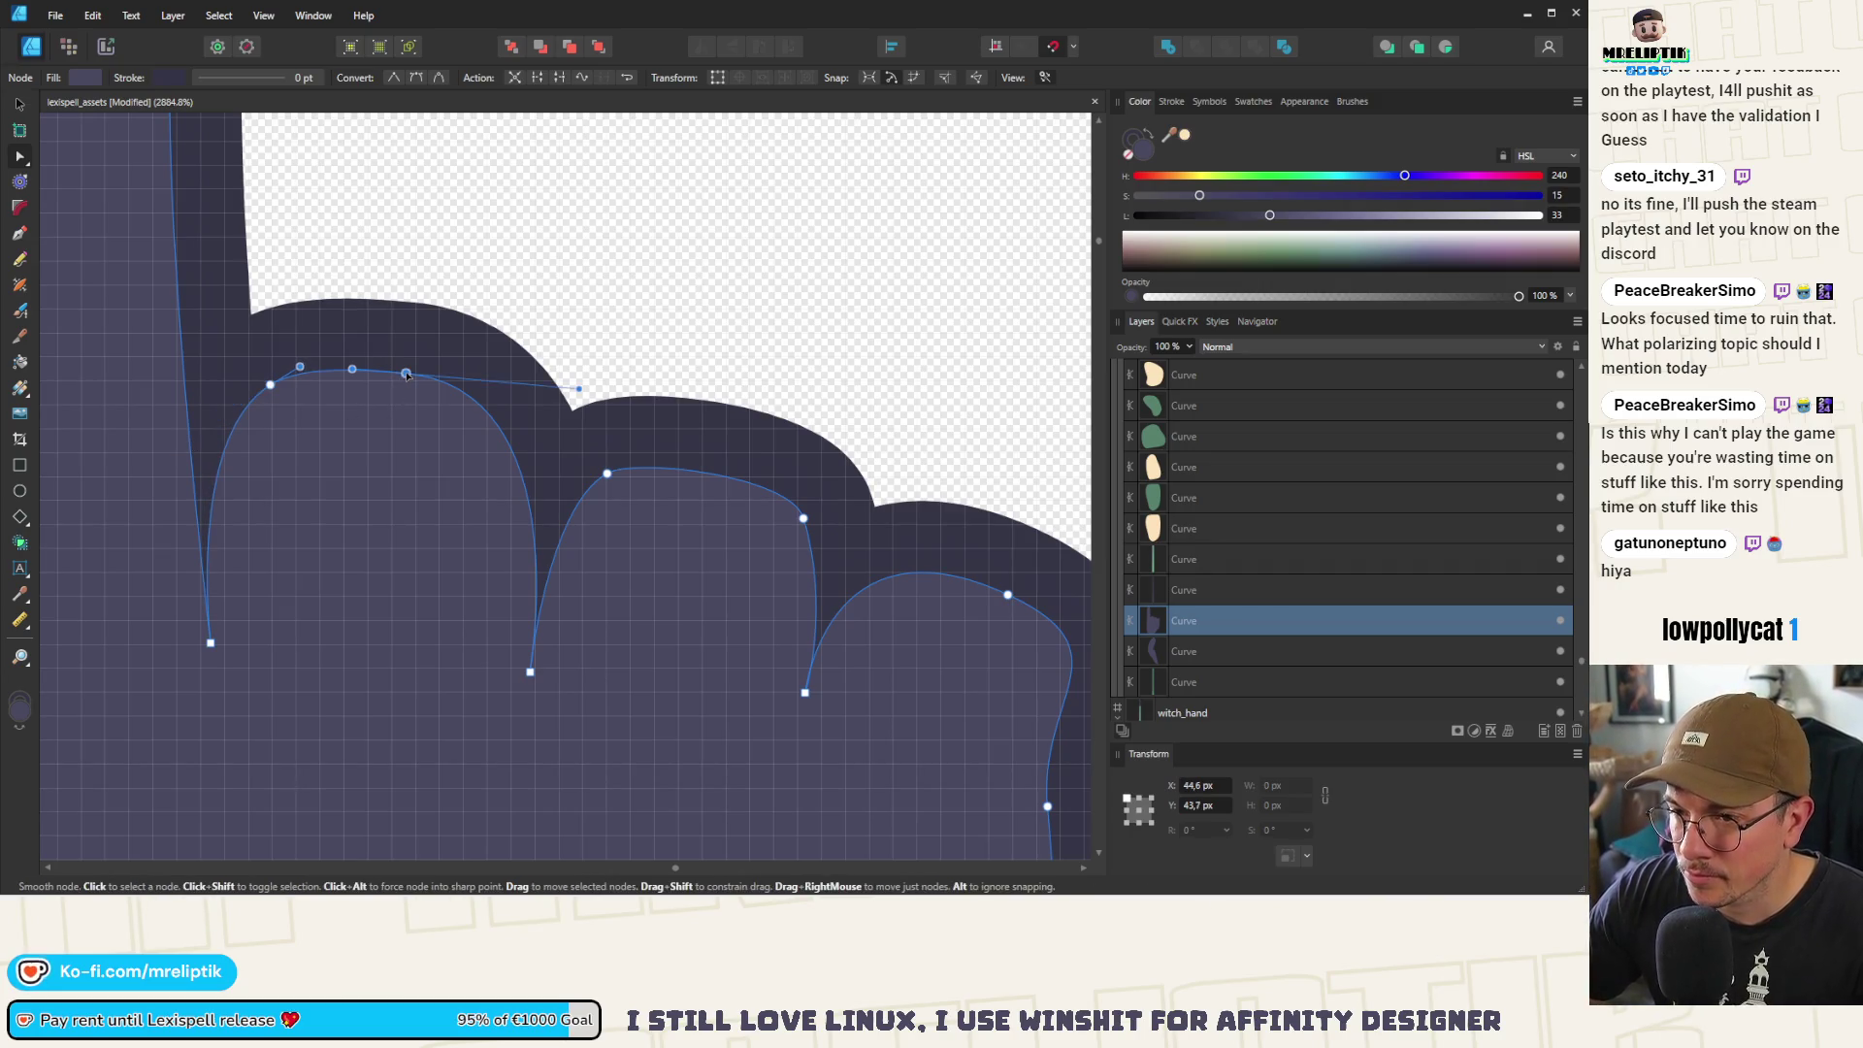
key(Delete)
mouse_move(451, 579)
mouse_down()
mouse_move(485, 427)
mouse_move(507, 417)
mouse_up()
click(503, 415)
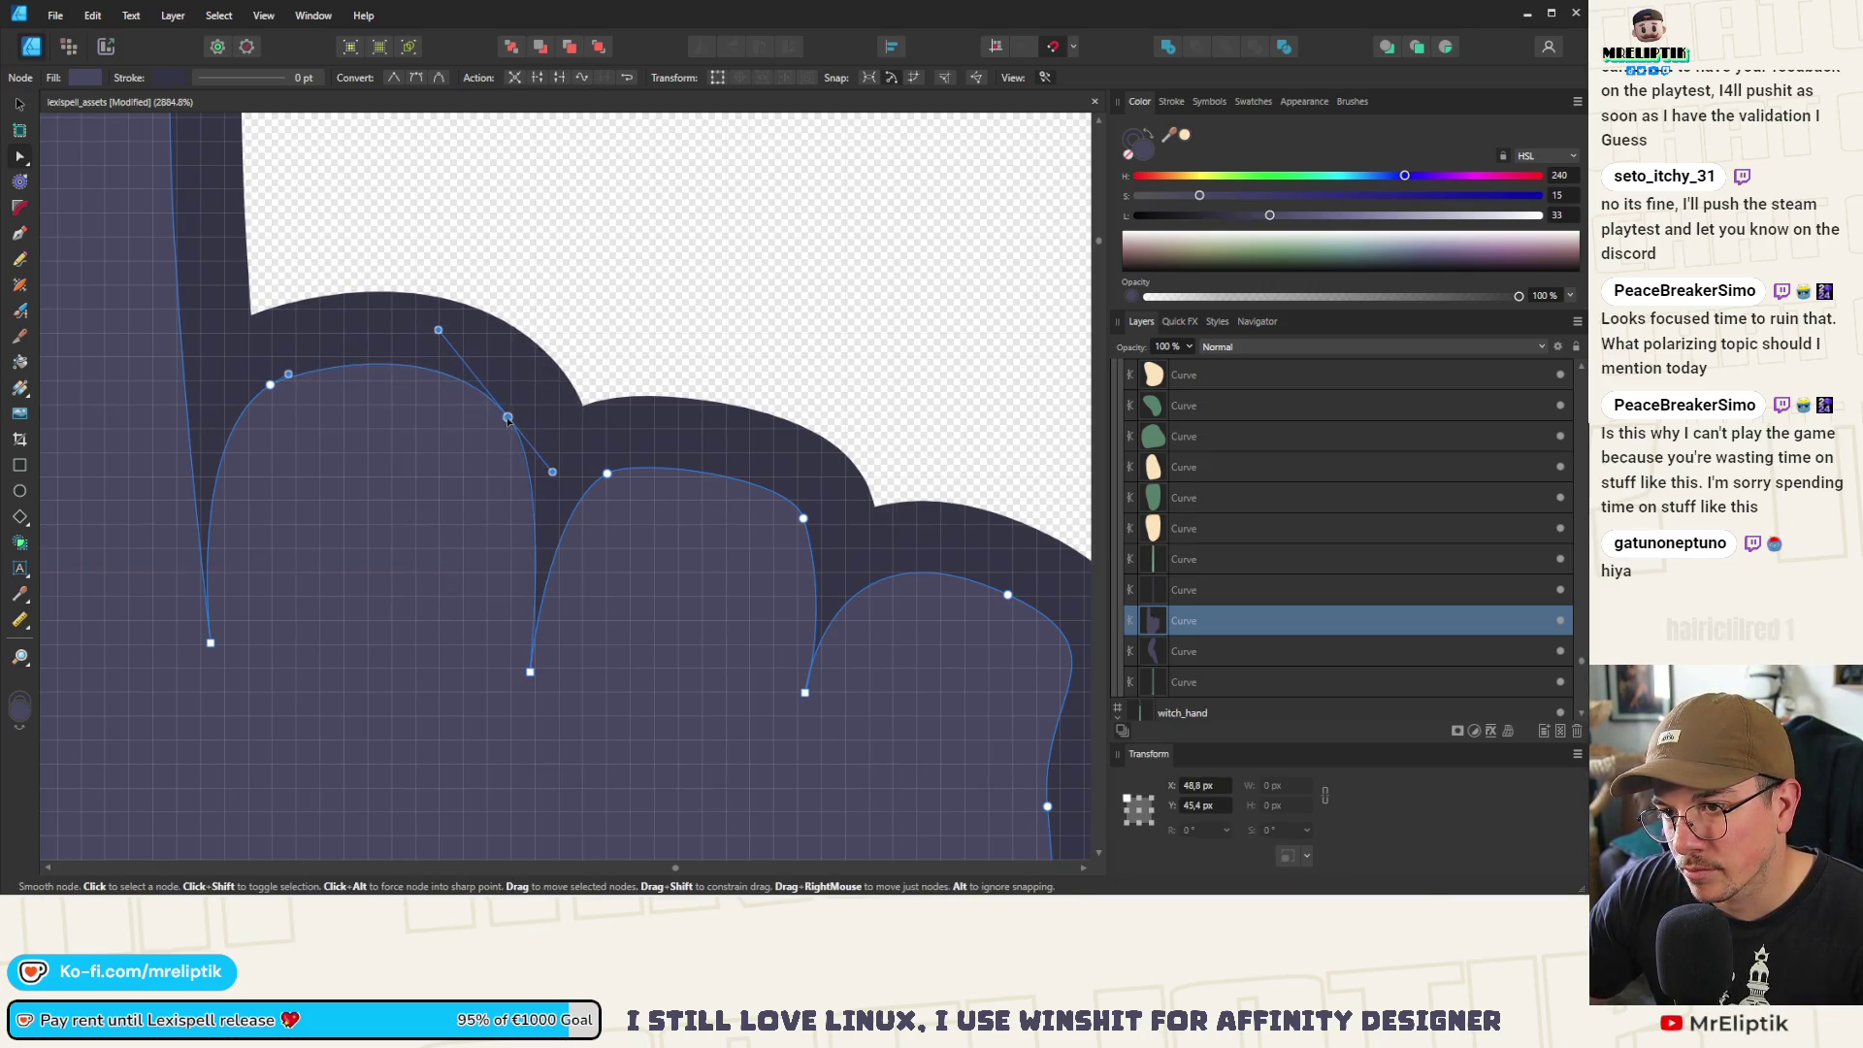
drag(438, 329, 458, 365)
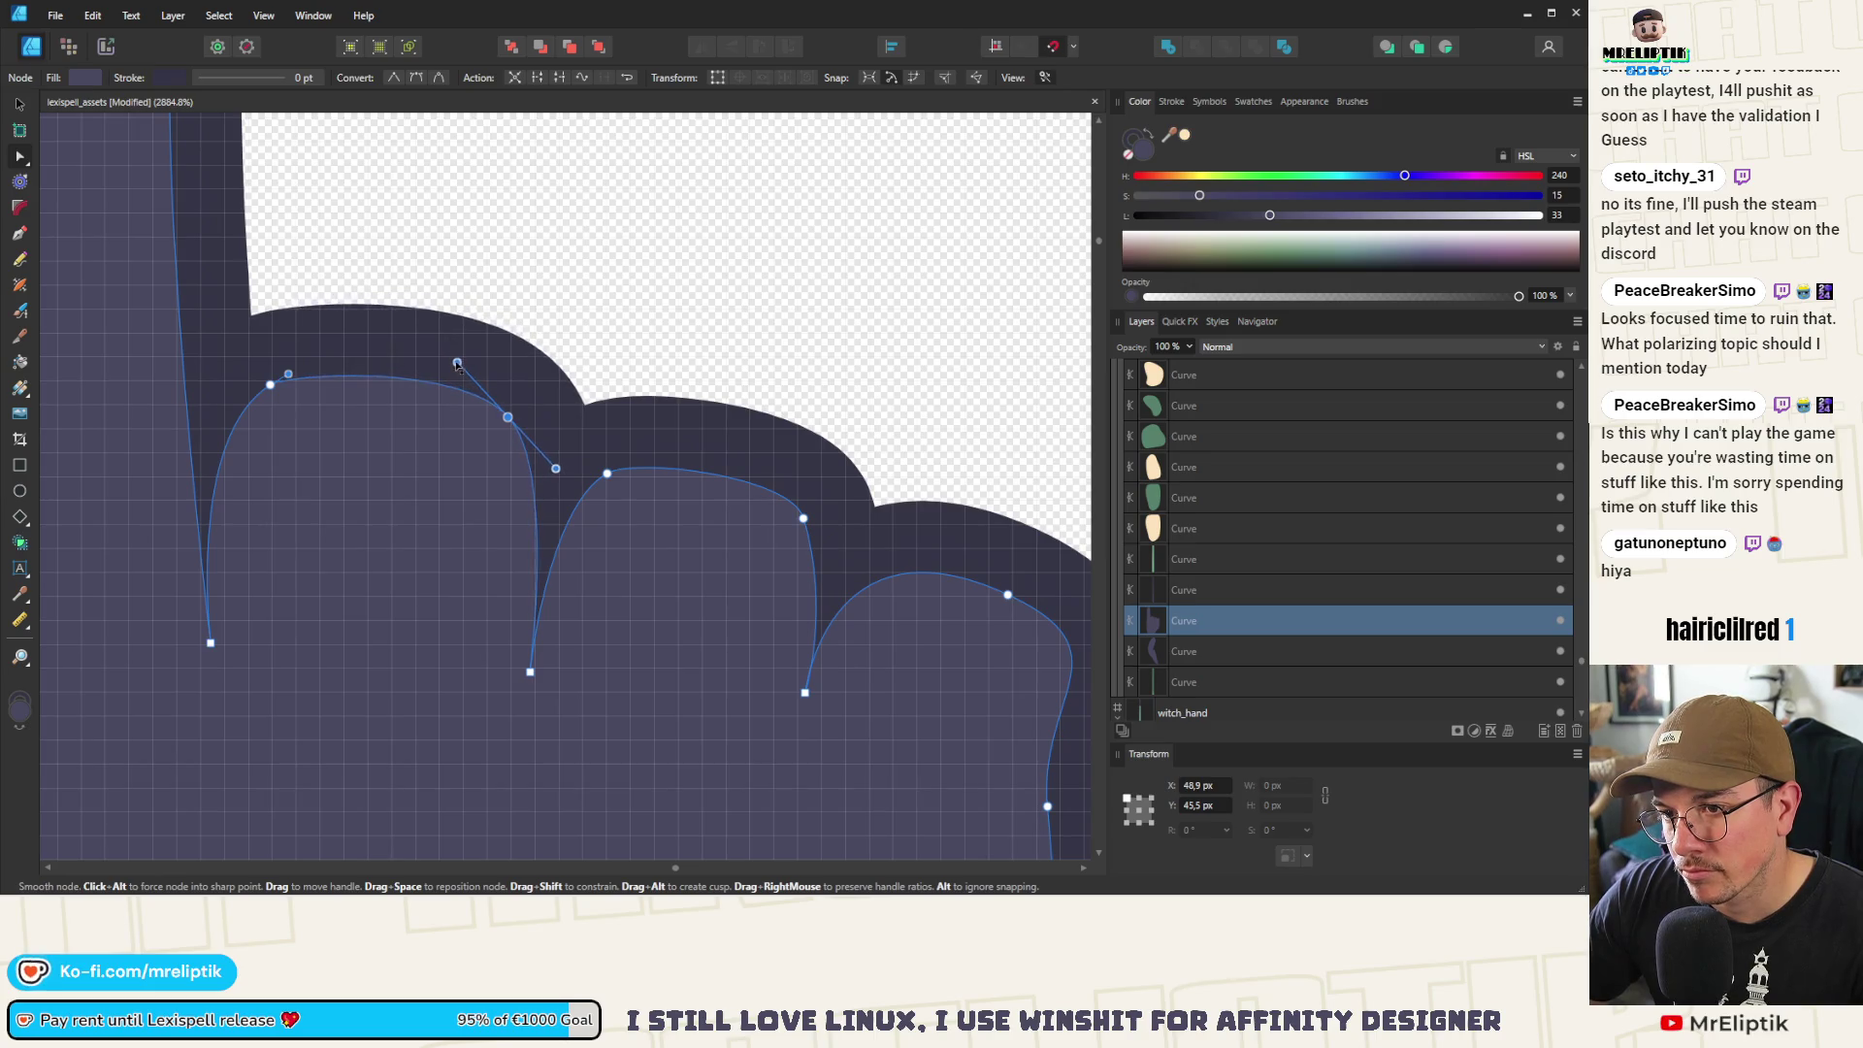
scroll(462, 368, down, 12)
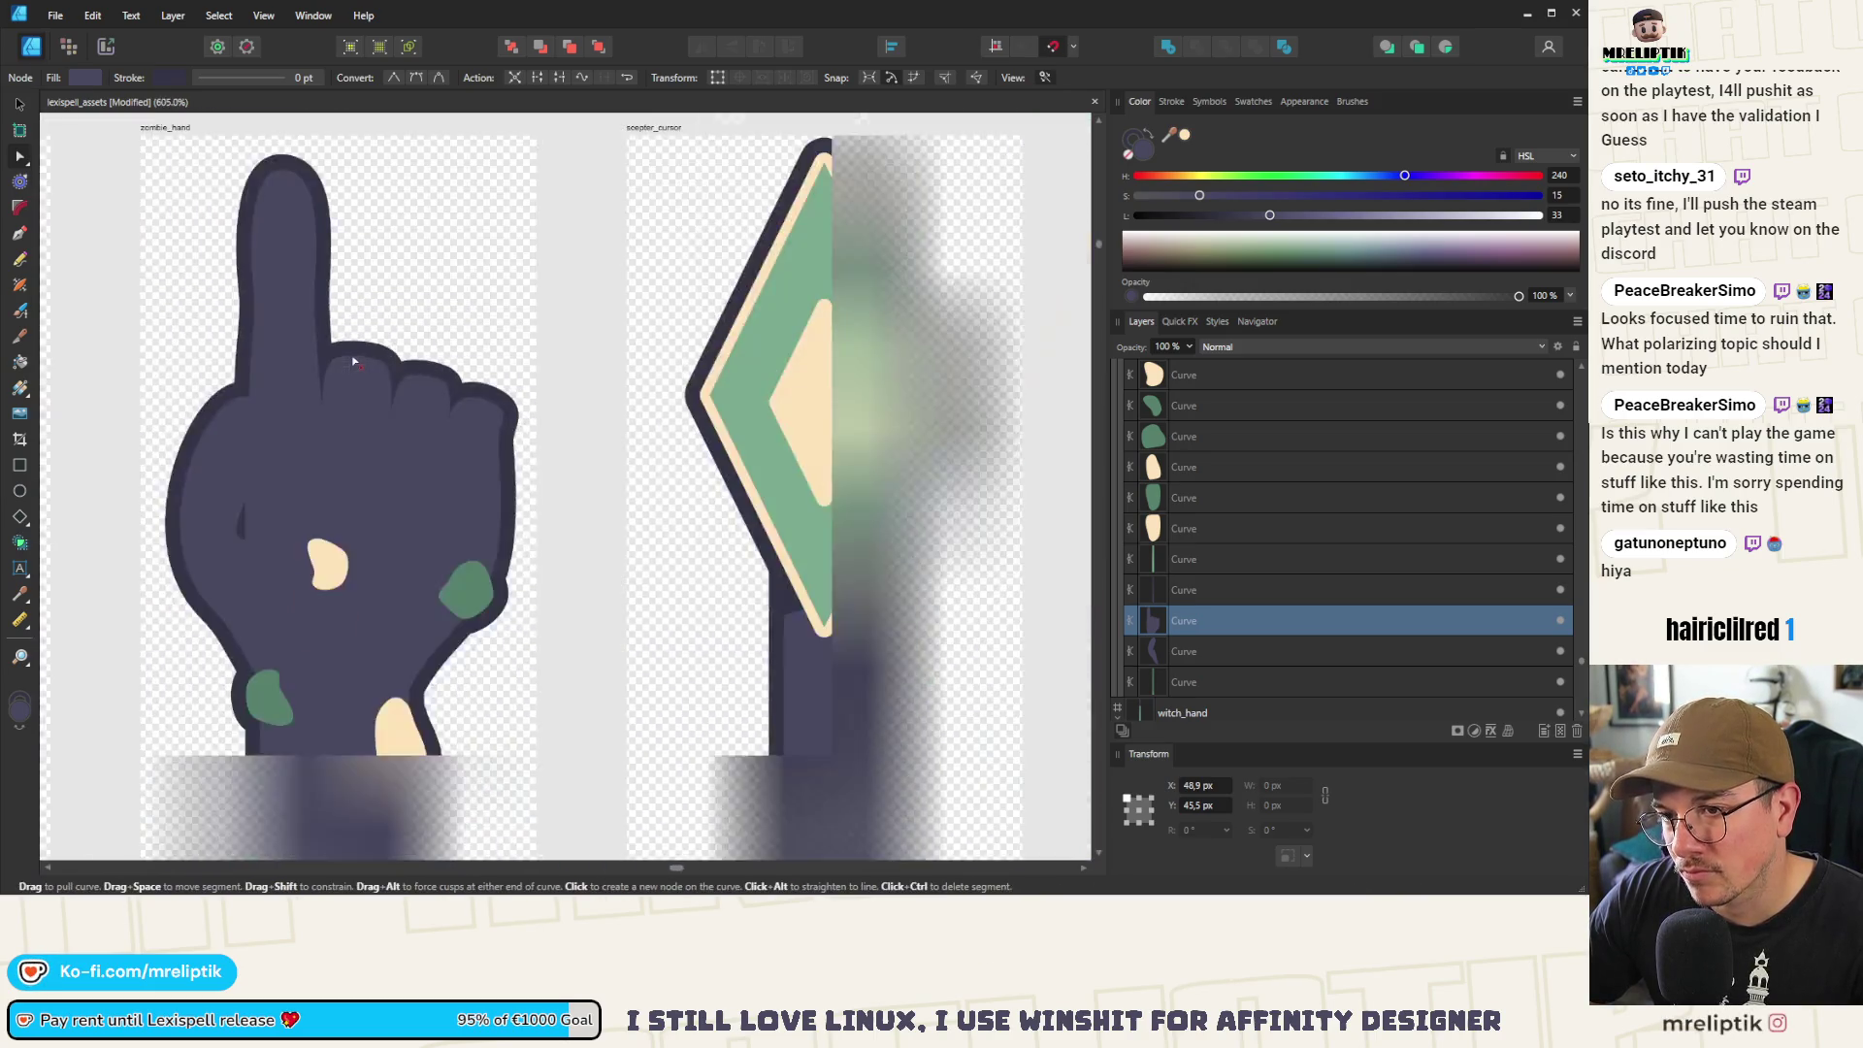
Raise the top node of the pointing finger's inner shading curve
click(399, 262)
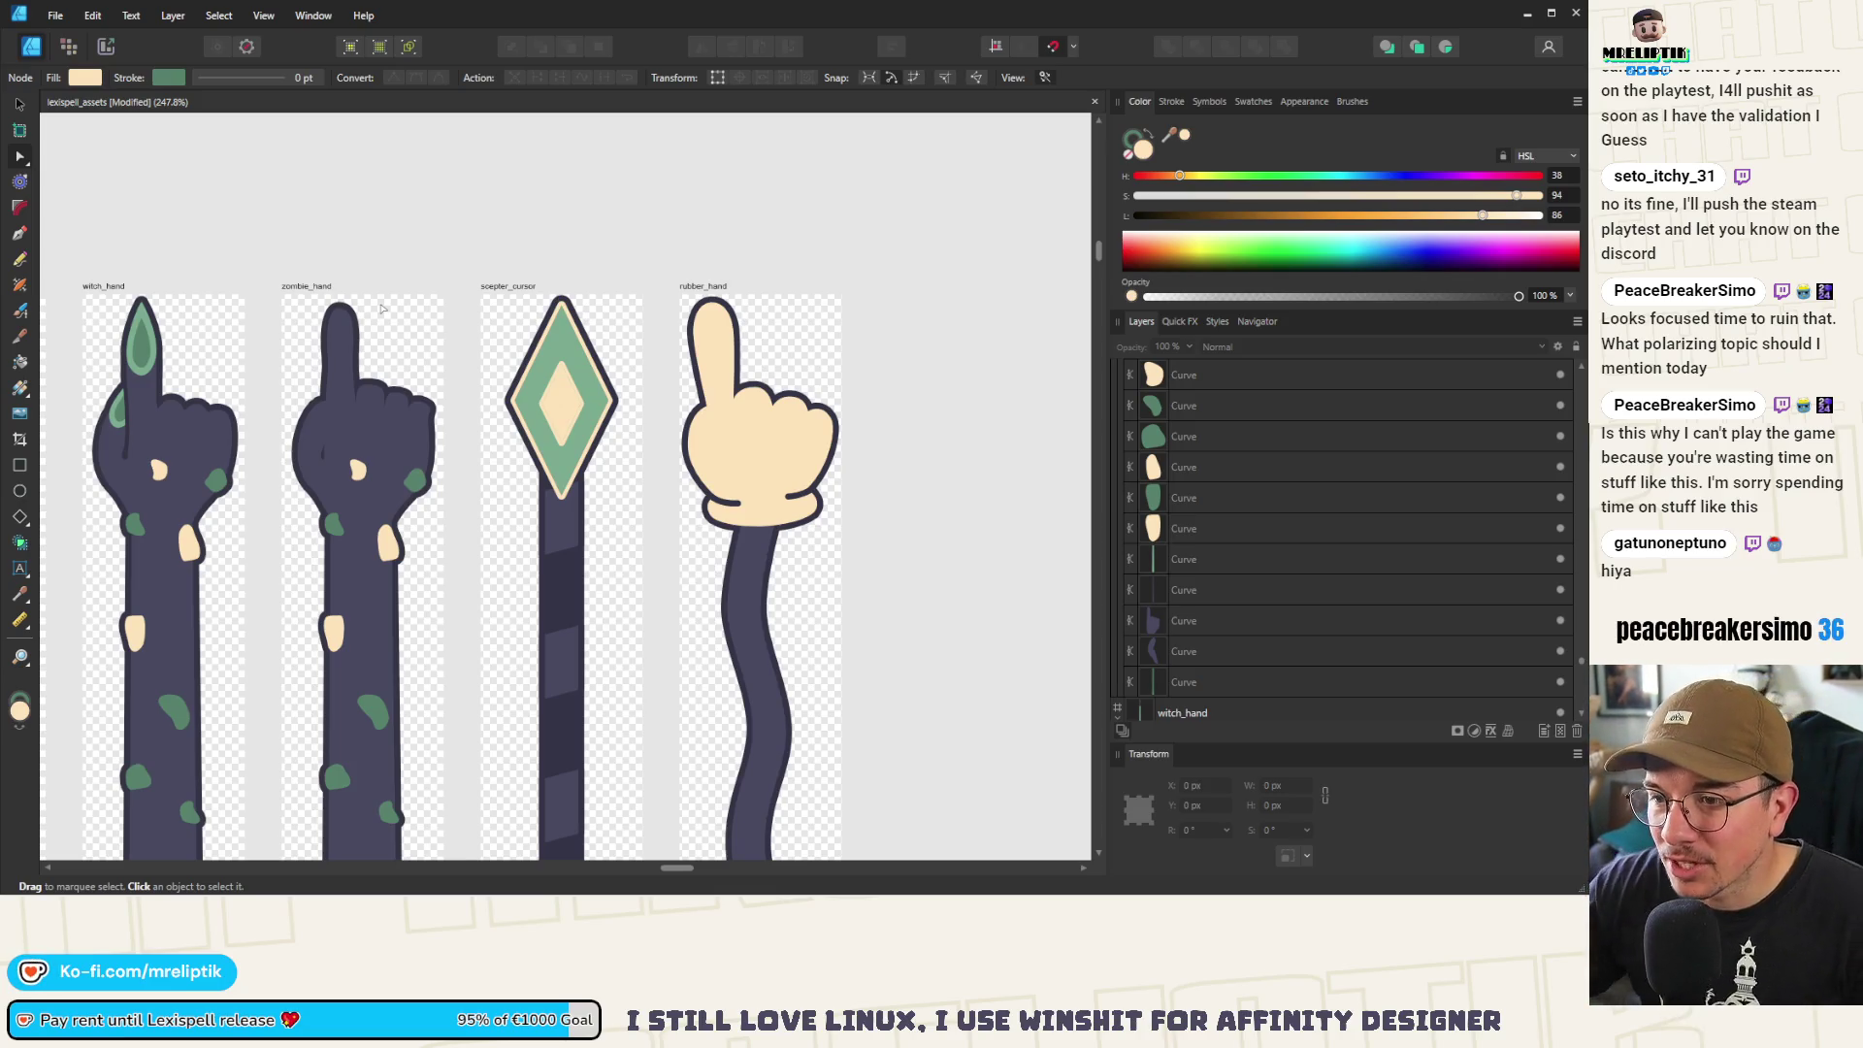
scroll(382, 309, down, 5)
scroll(321, 253, up, 5)
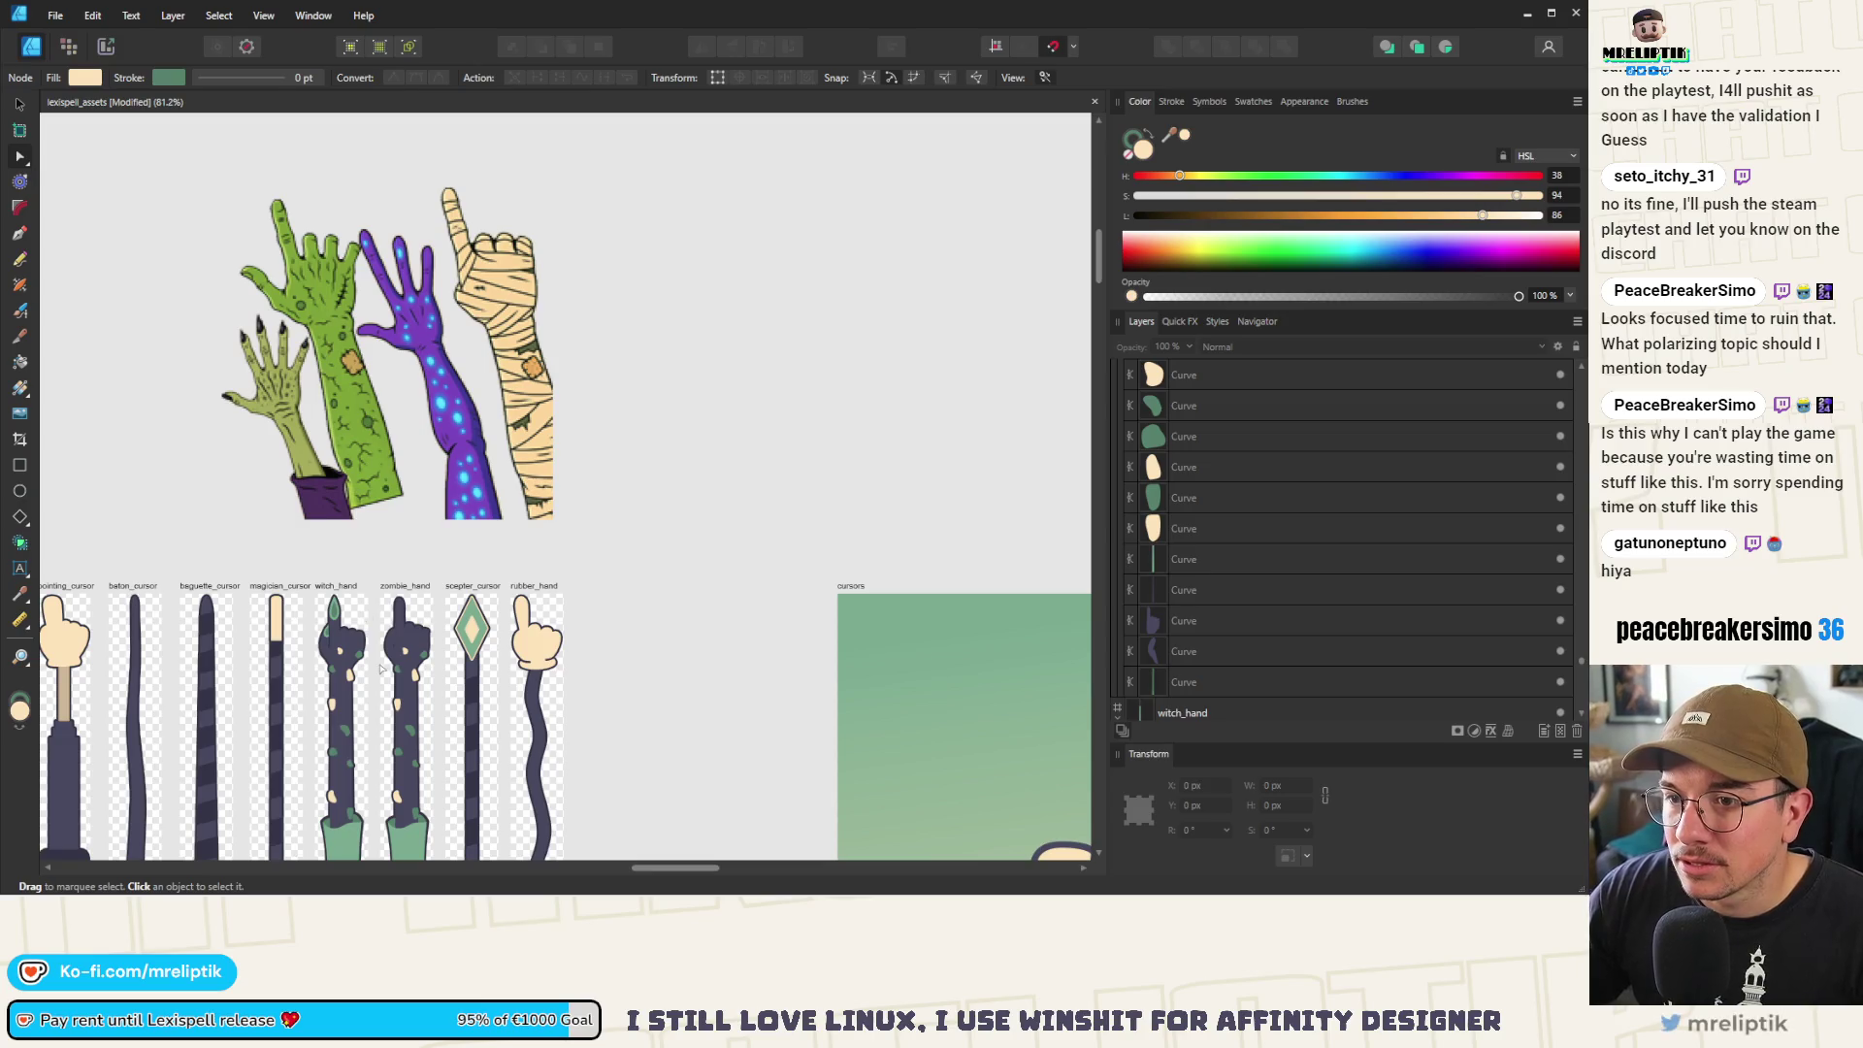
scroll(381, 669, up, 10)
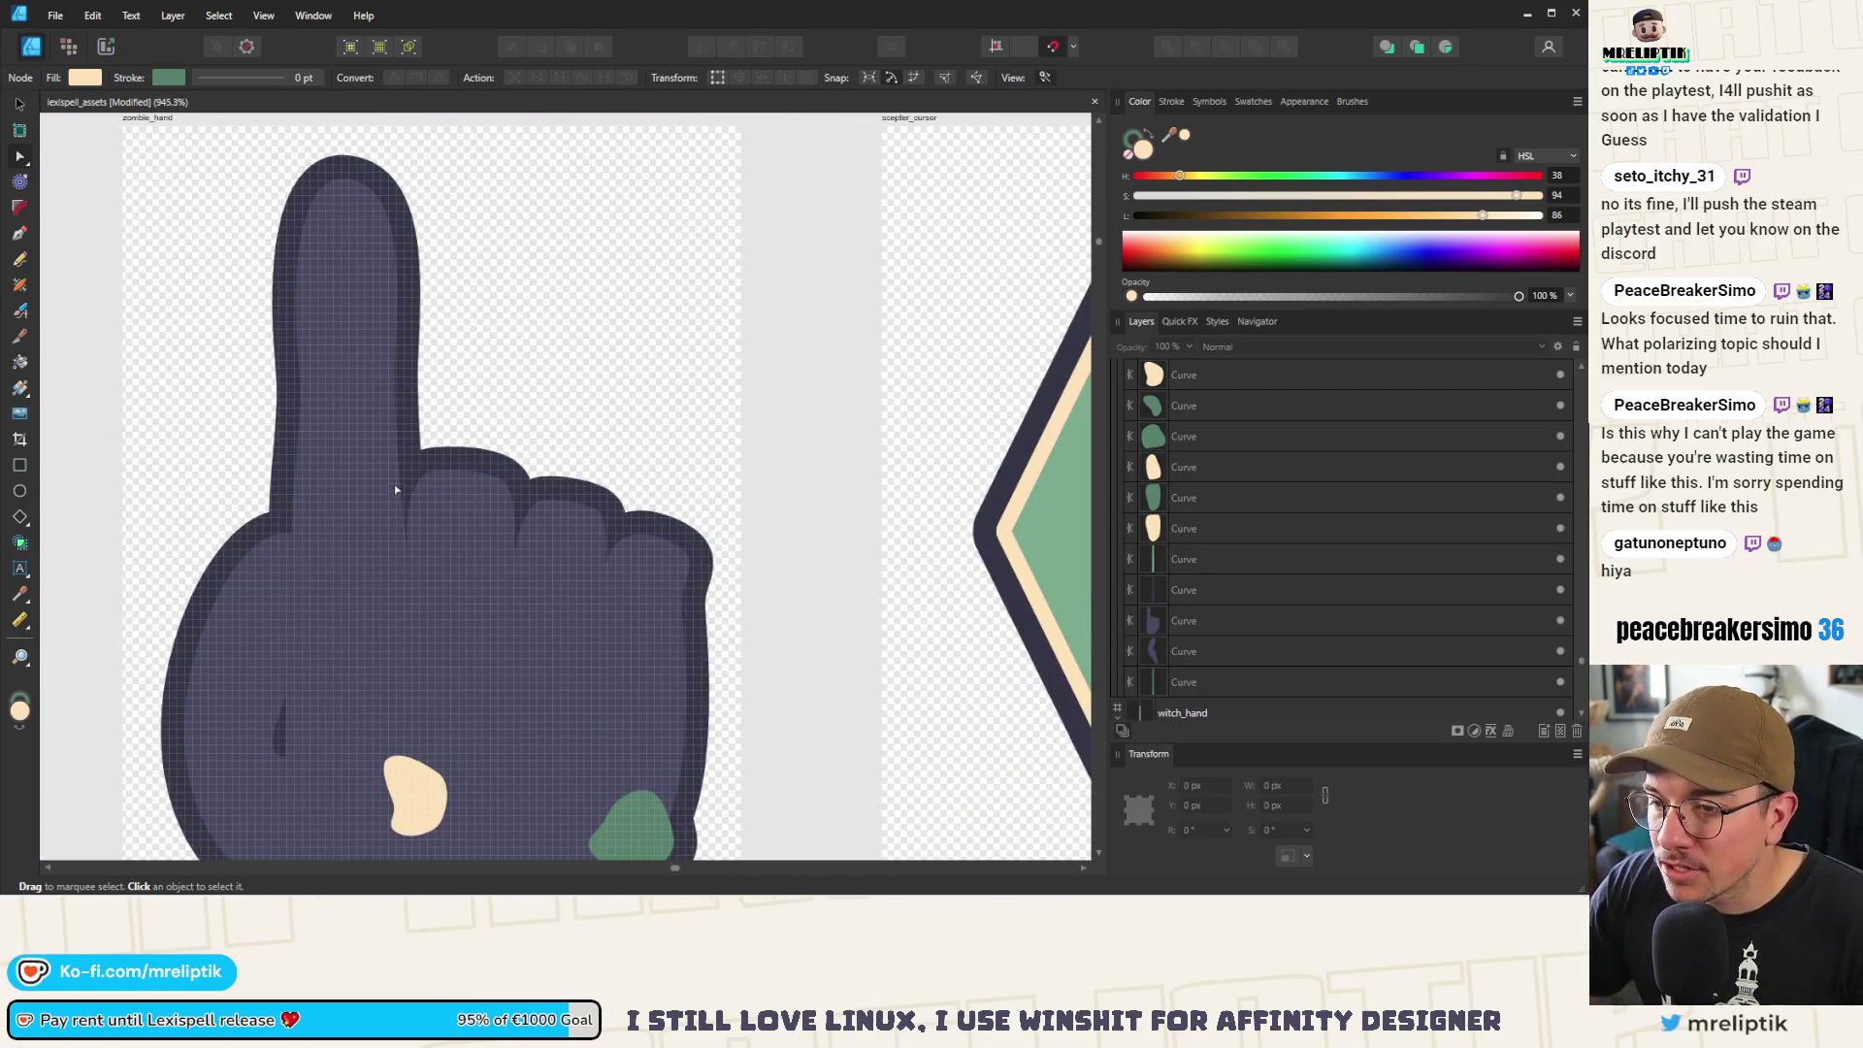
scroll(343, 404, down, 3)
scroll(375, 305, up, 2)
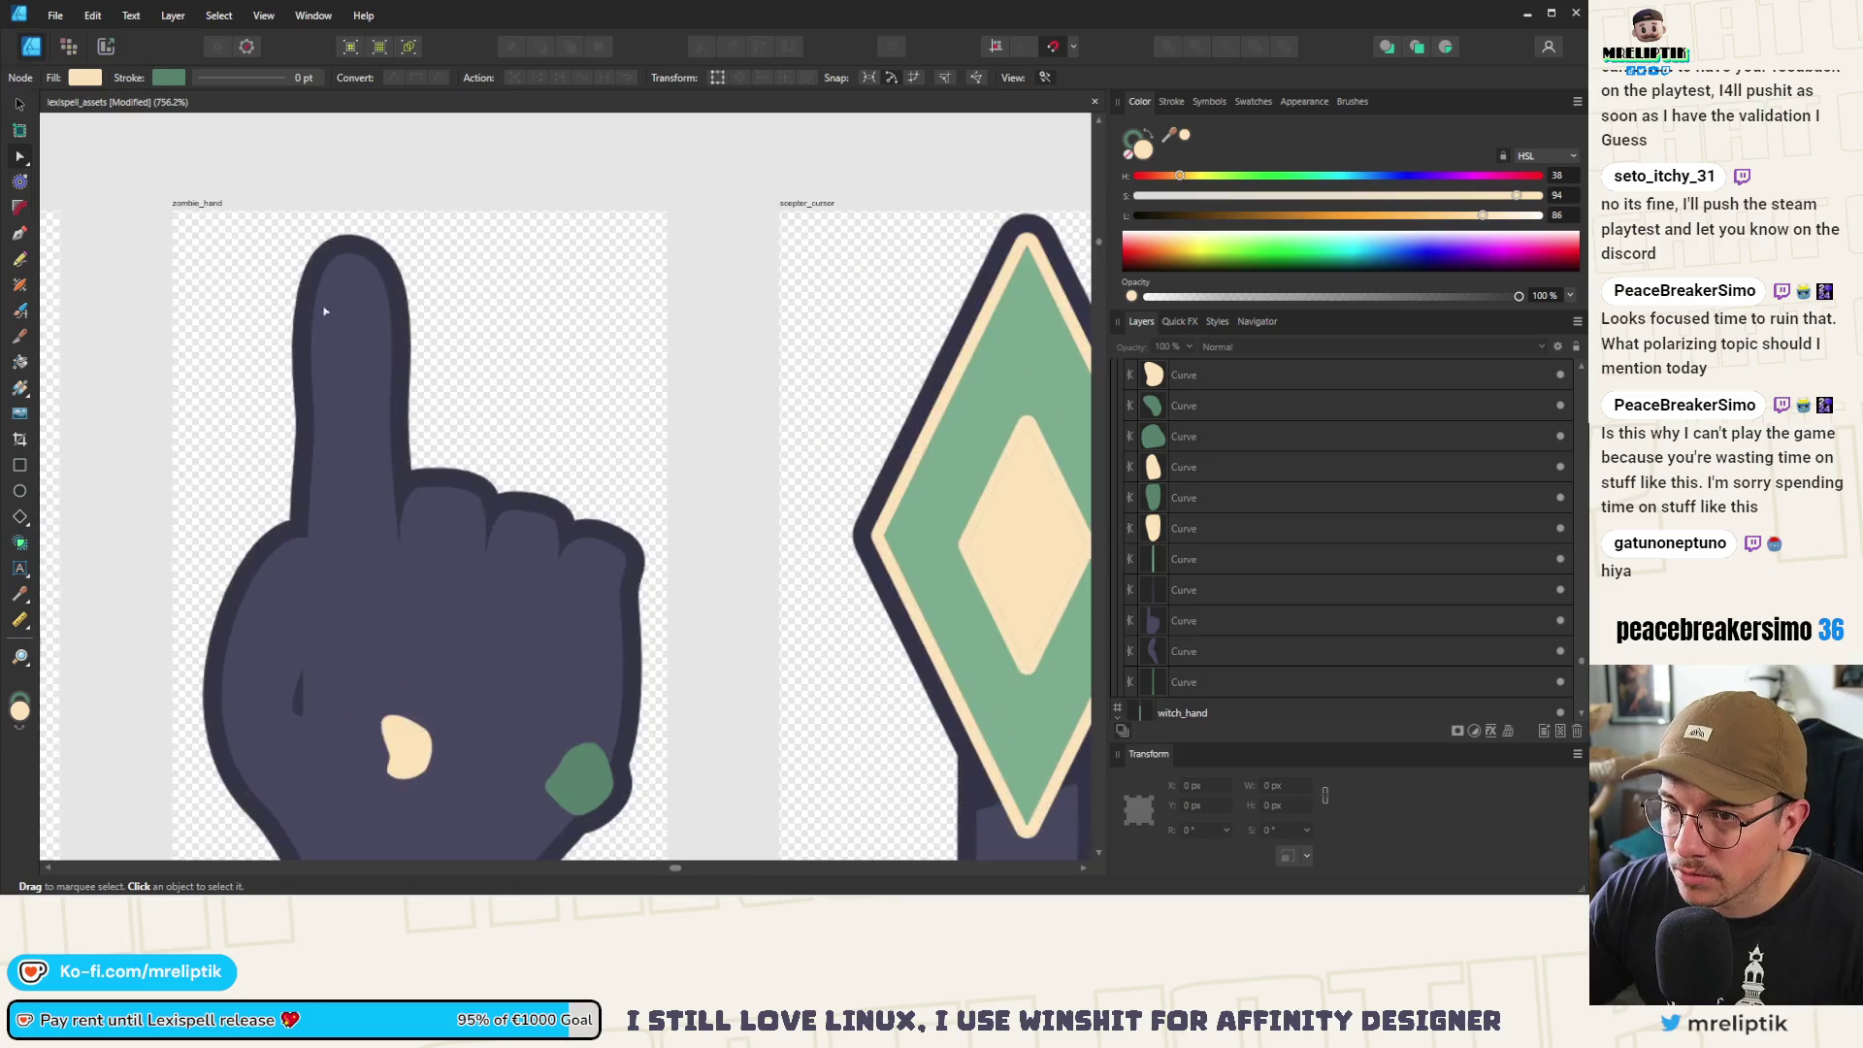
click(321, 299)
scroll(324, 258, up, 4)
drag(384, 265, 369, 225)
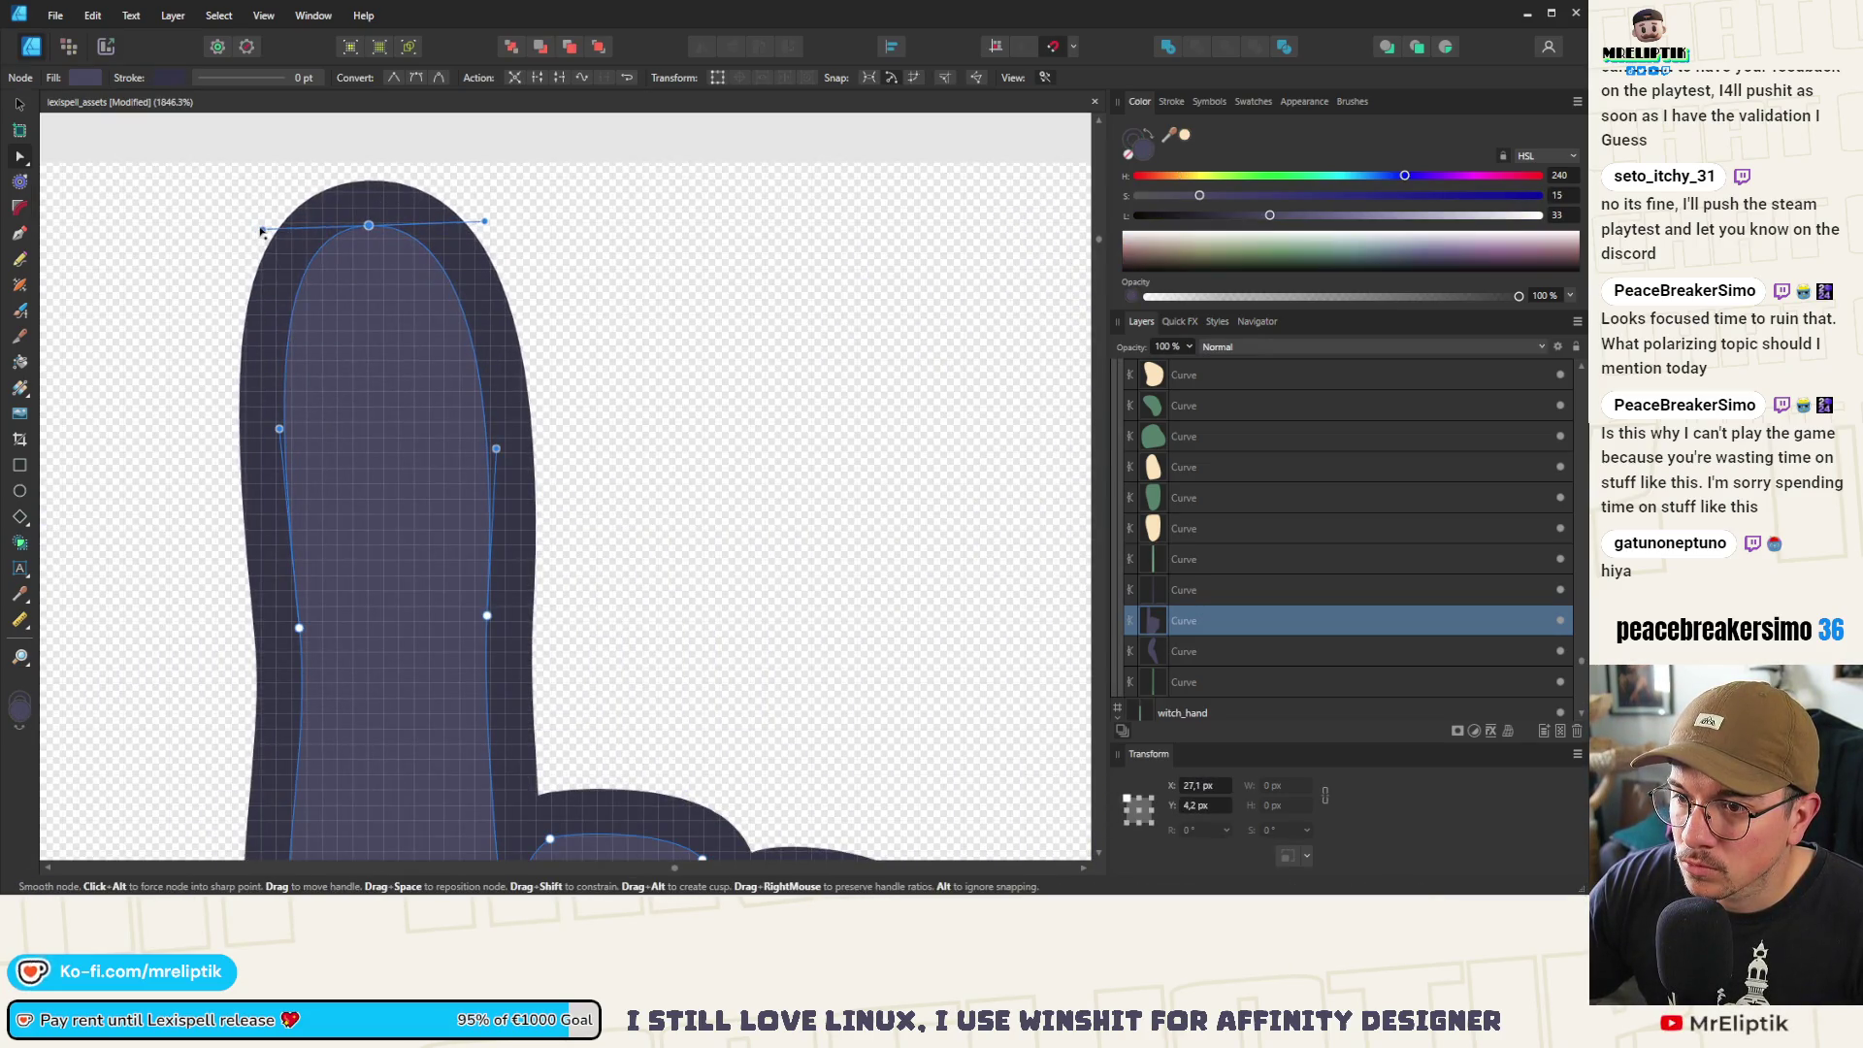
drag(372, 228, 381, 216)
scroll(381, 216, down, 8)
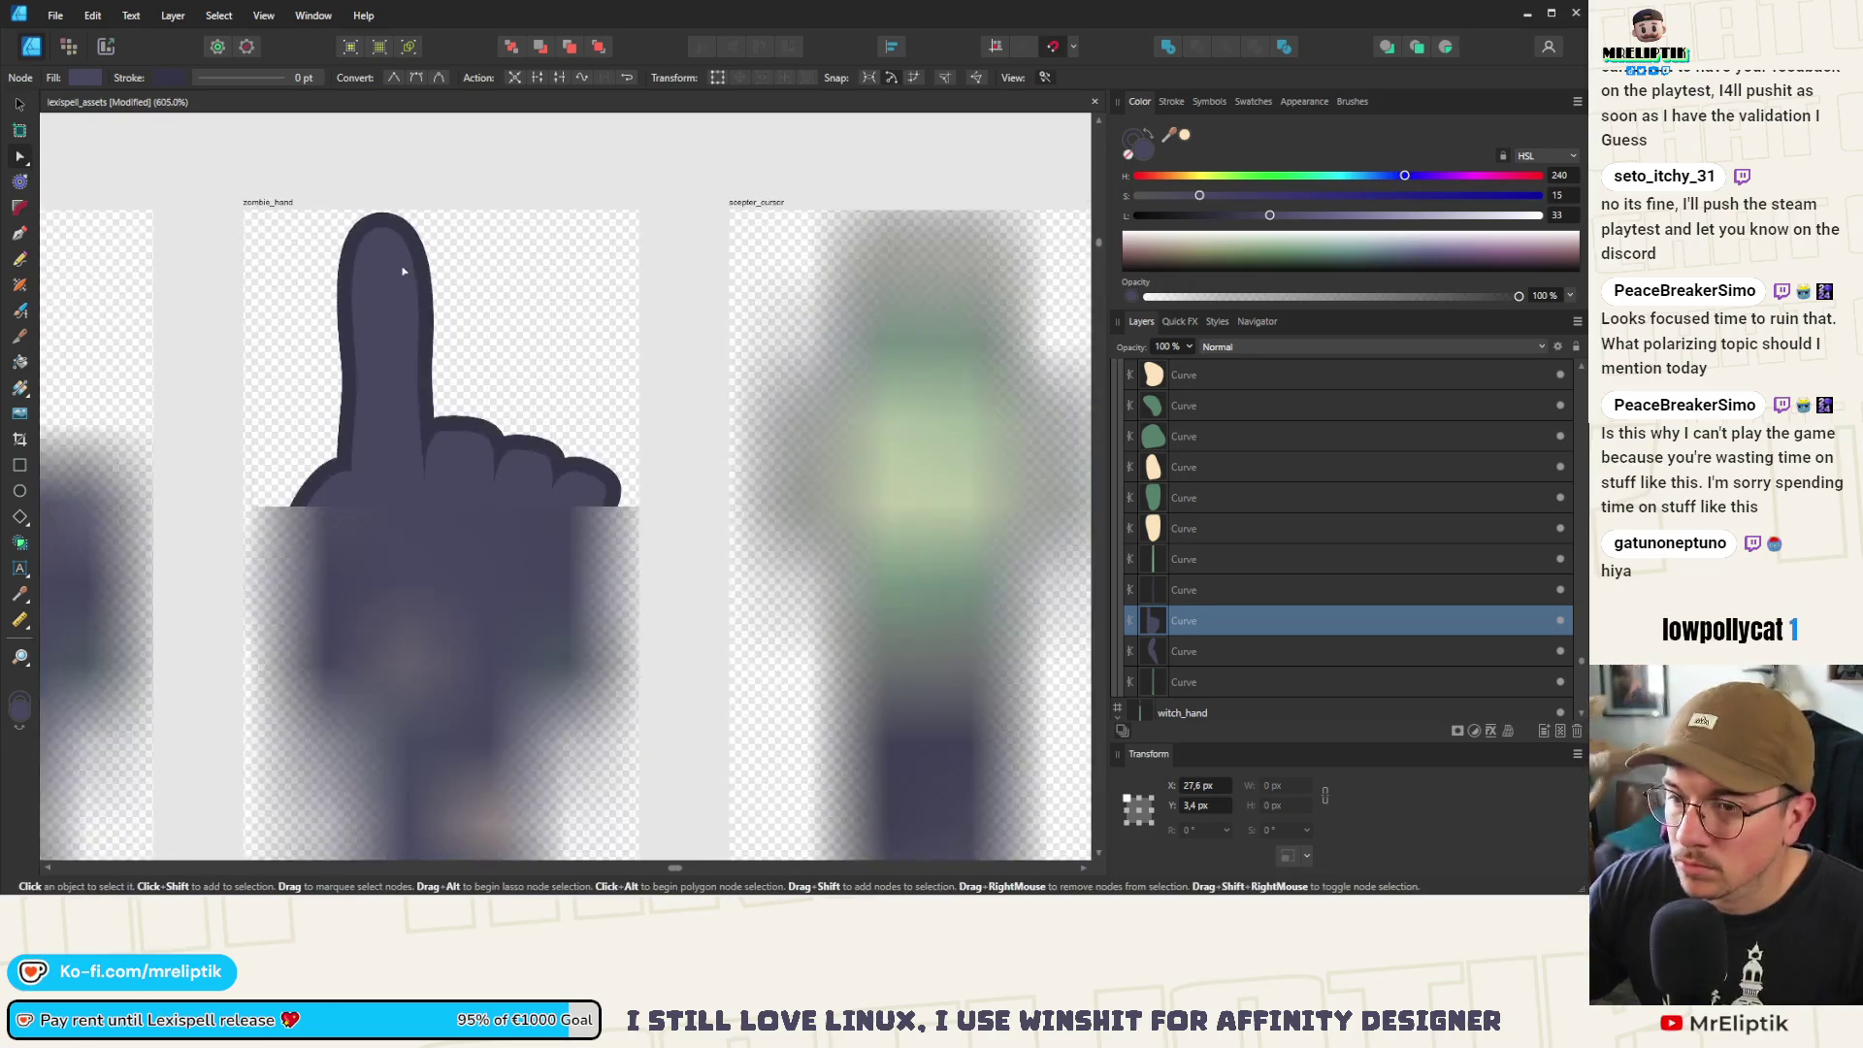
click(396, 244)
Shift the lower node of the thumb crease line to the left, then reselect the hand's inner curve
scroll(409, 273, up, 3)
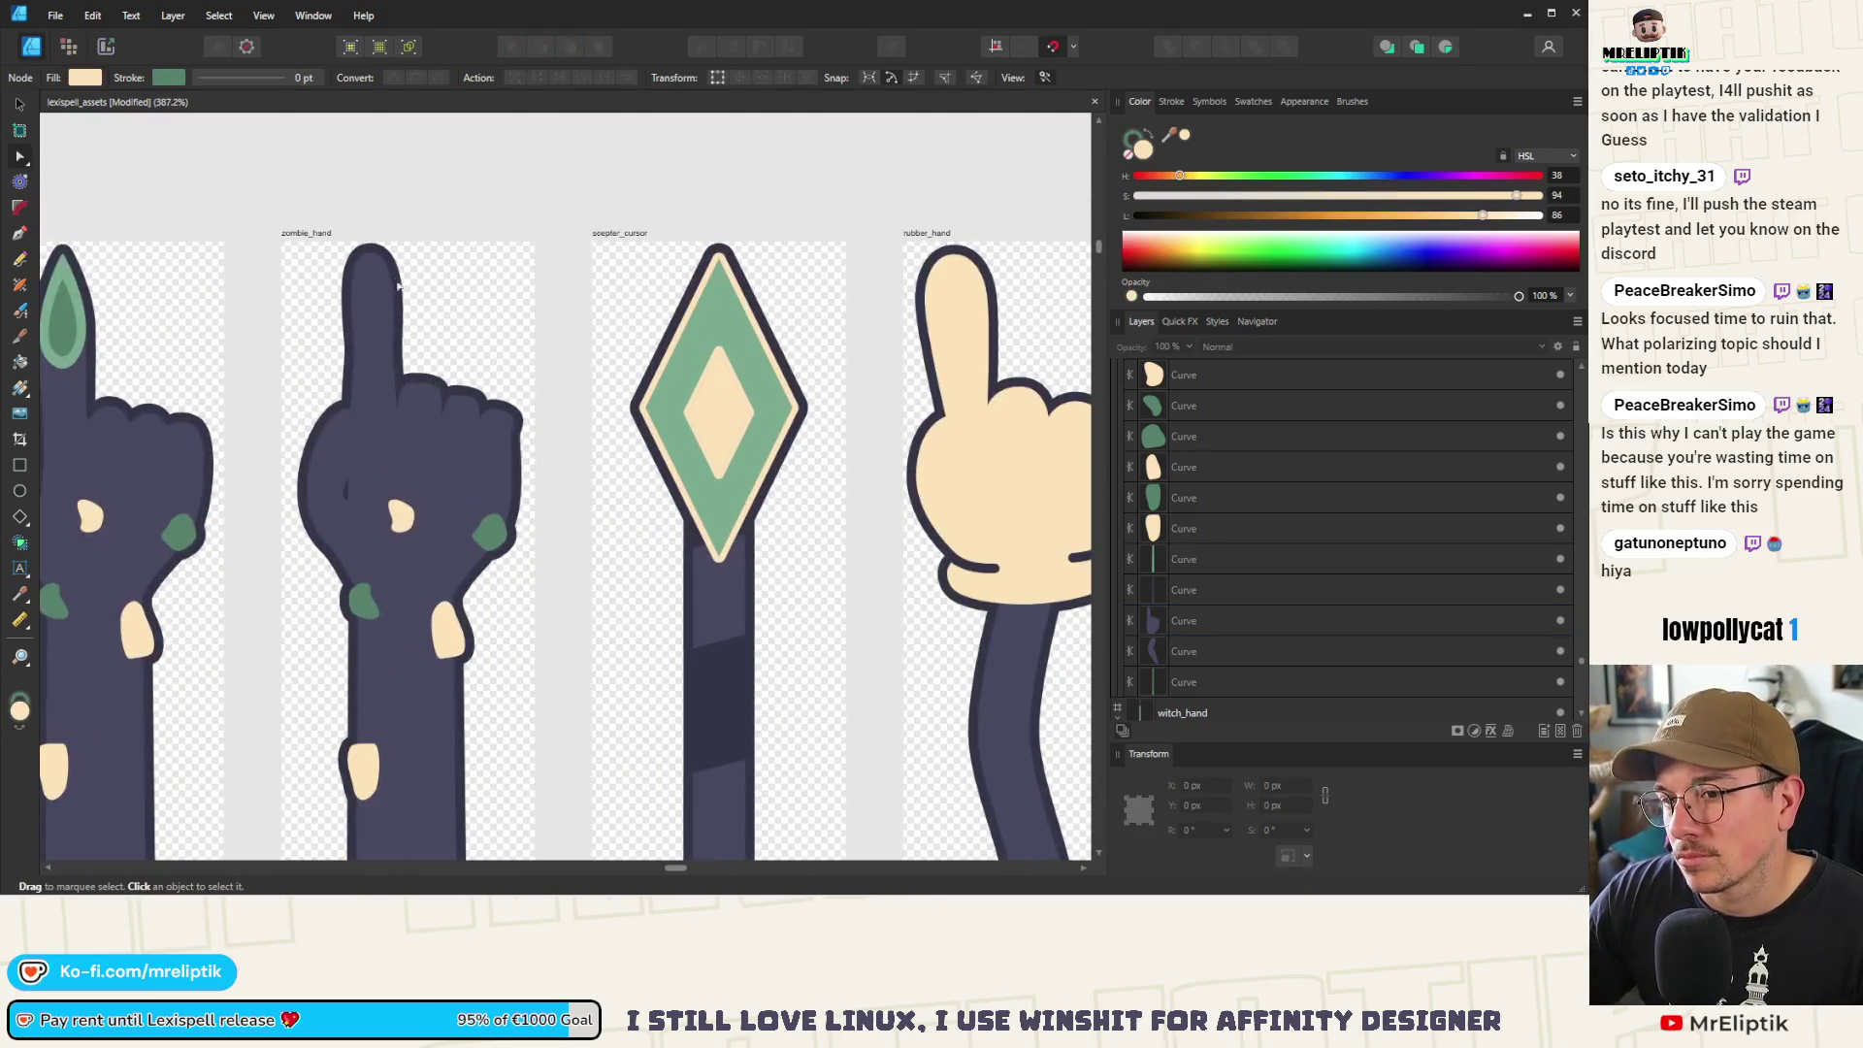
scroll(343, 521, up, 3)
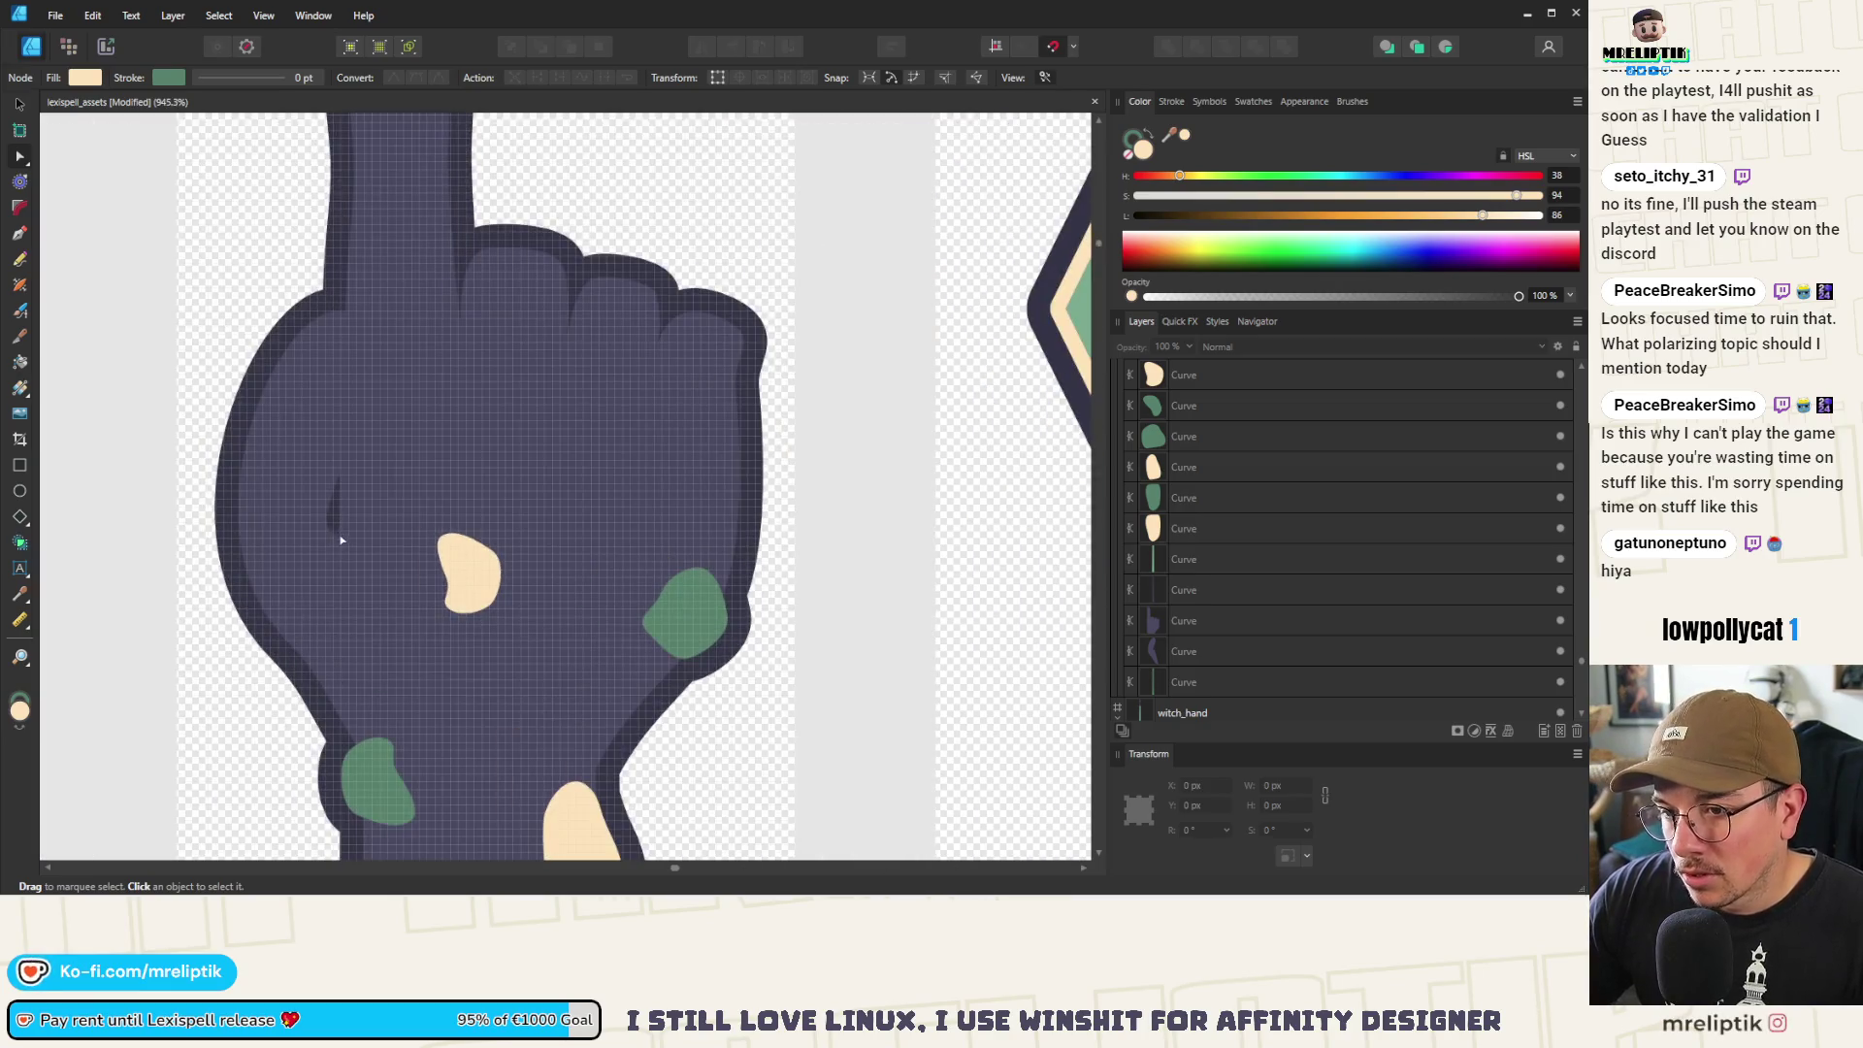
click(346, 536)
mouse_move(325, 499)
mouse_down()
mouse_move(359, 538)
mouse_move(325, 506)
mouse_move(333, 399)
mouse_up()
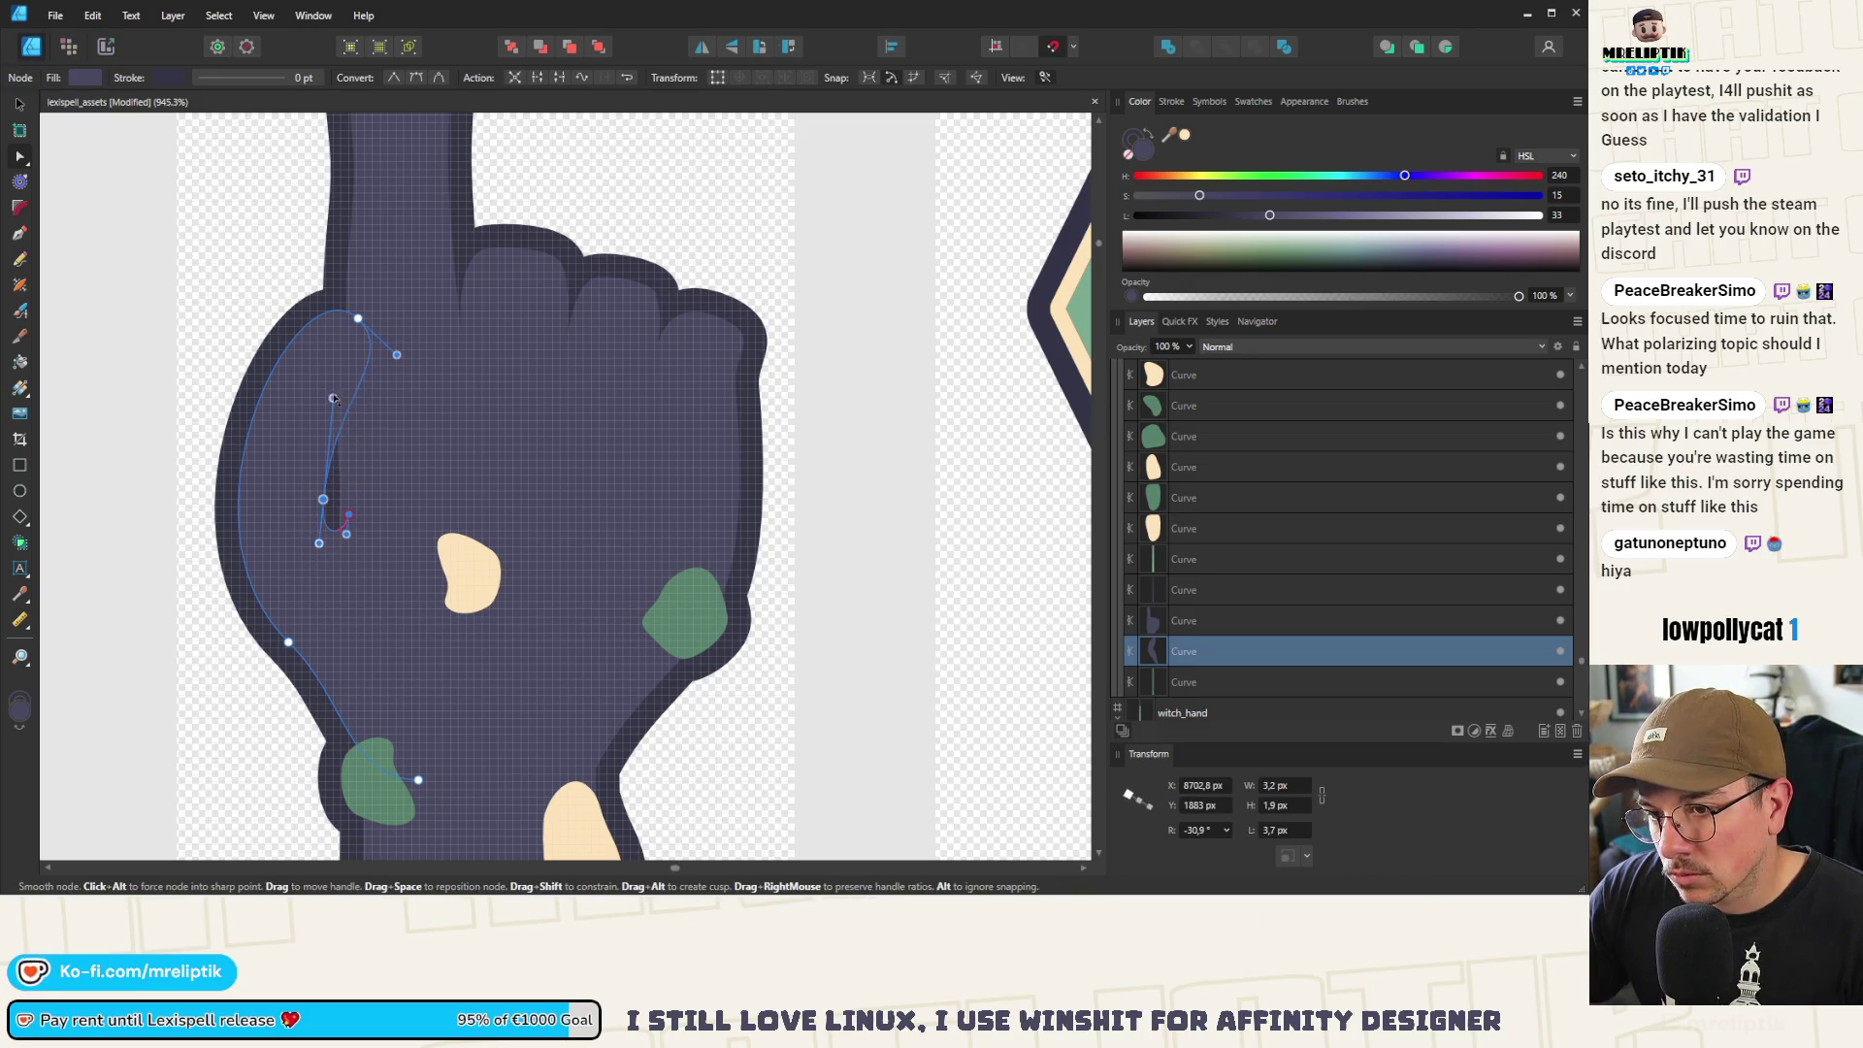
drag(321, 502, 354, 530)
click(344, 520)
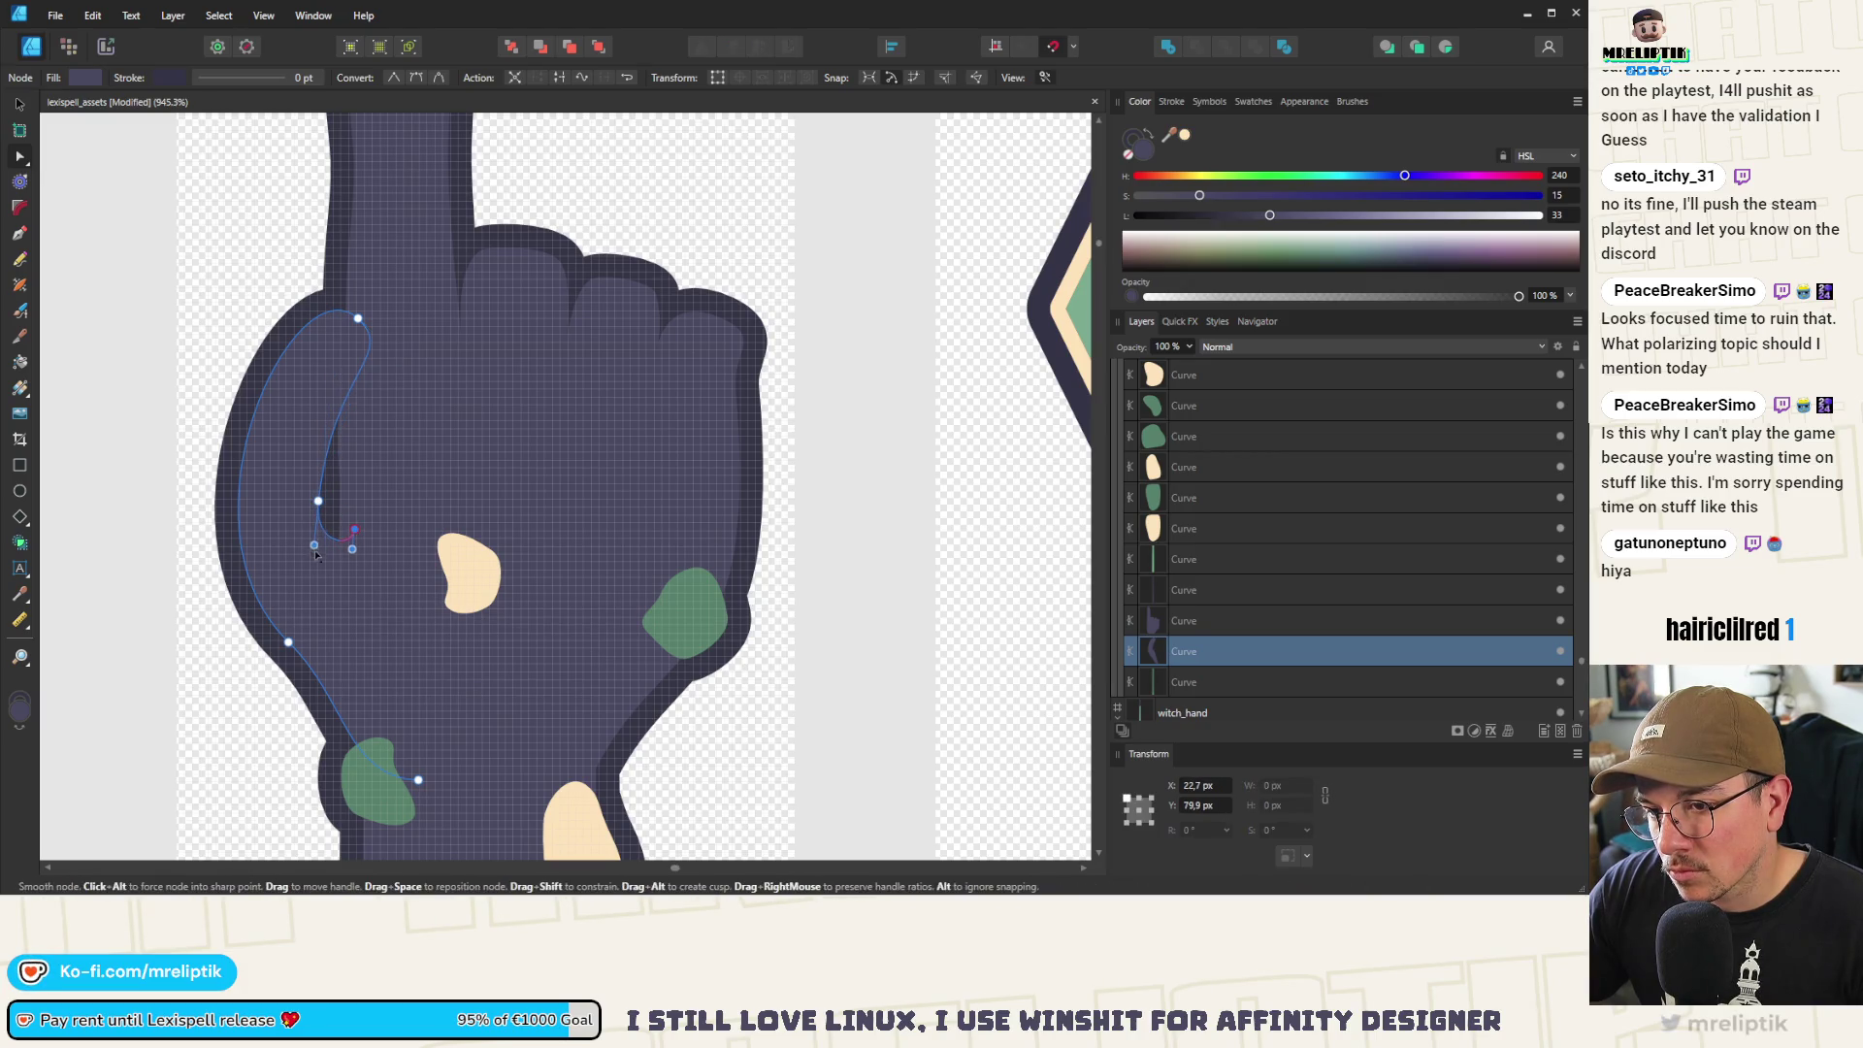
scroll(312, 571, down, 10)
click(287, 342)
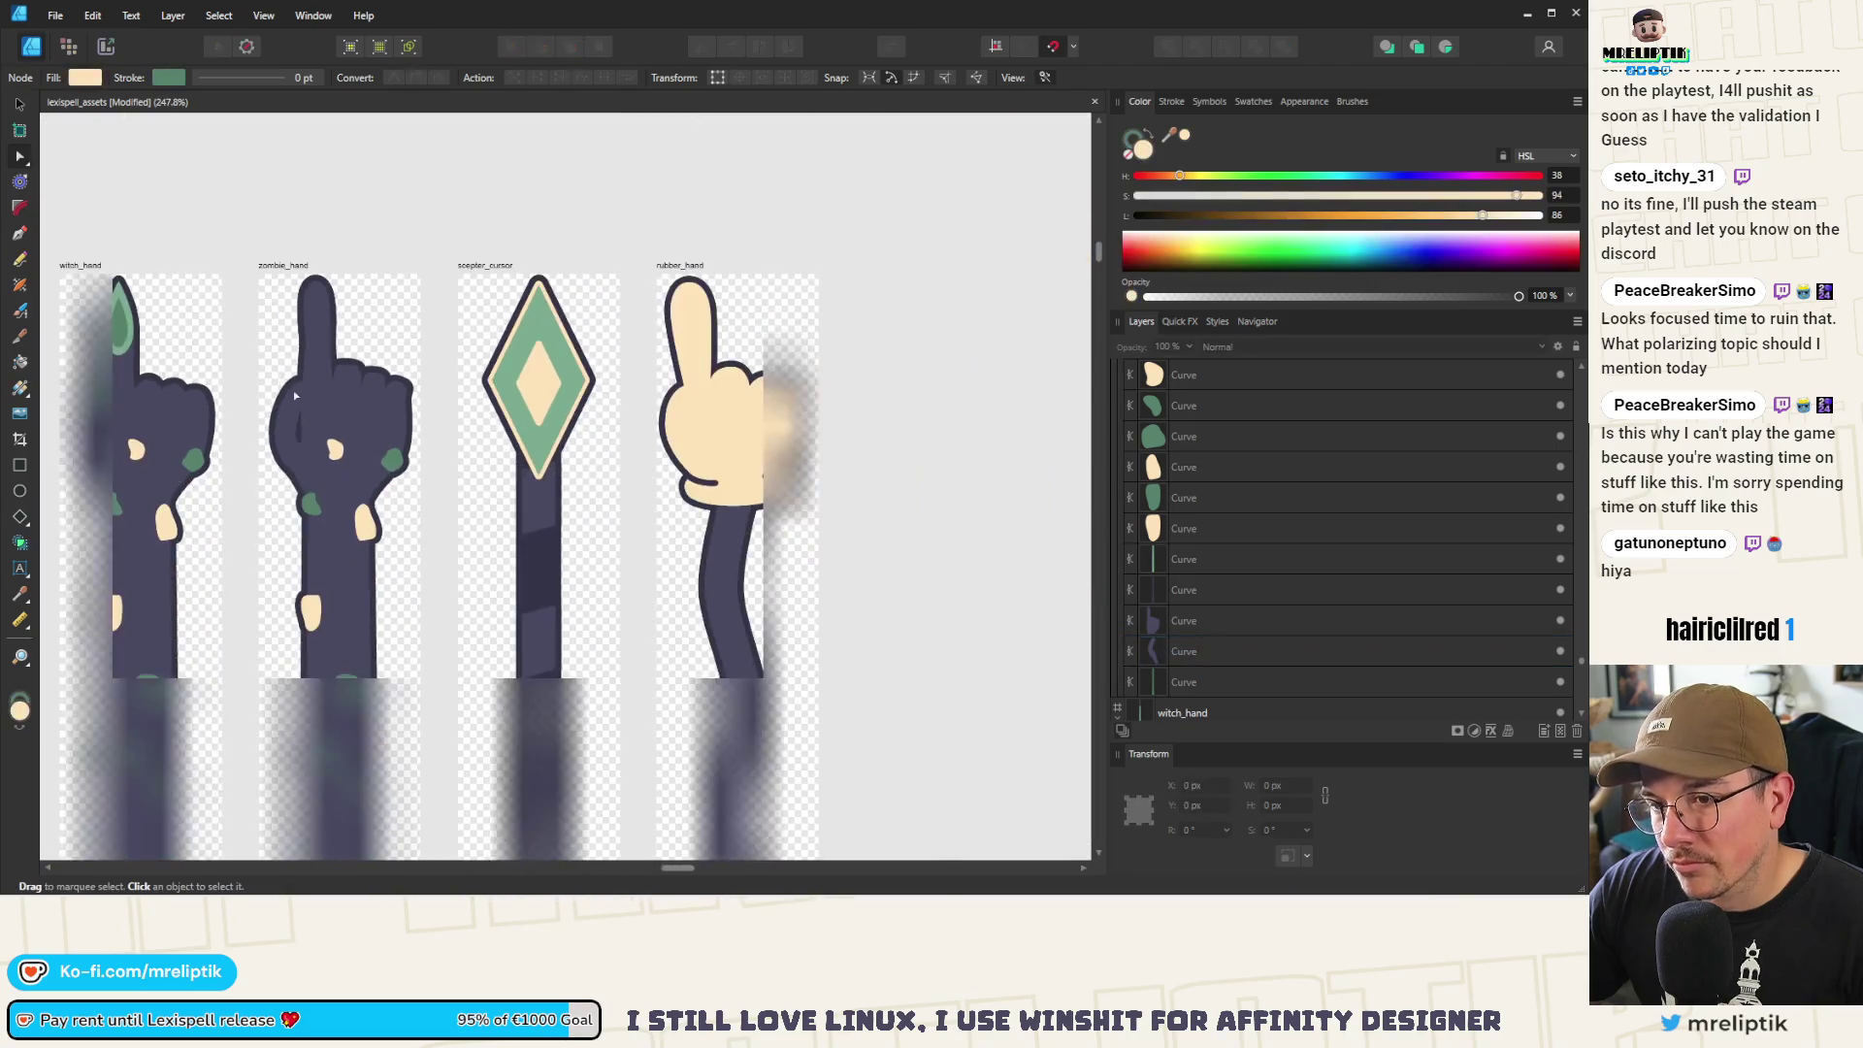
scroll(310, 354, up, 5)
scroll(388, 436, down, 4)
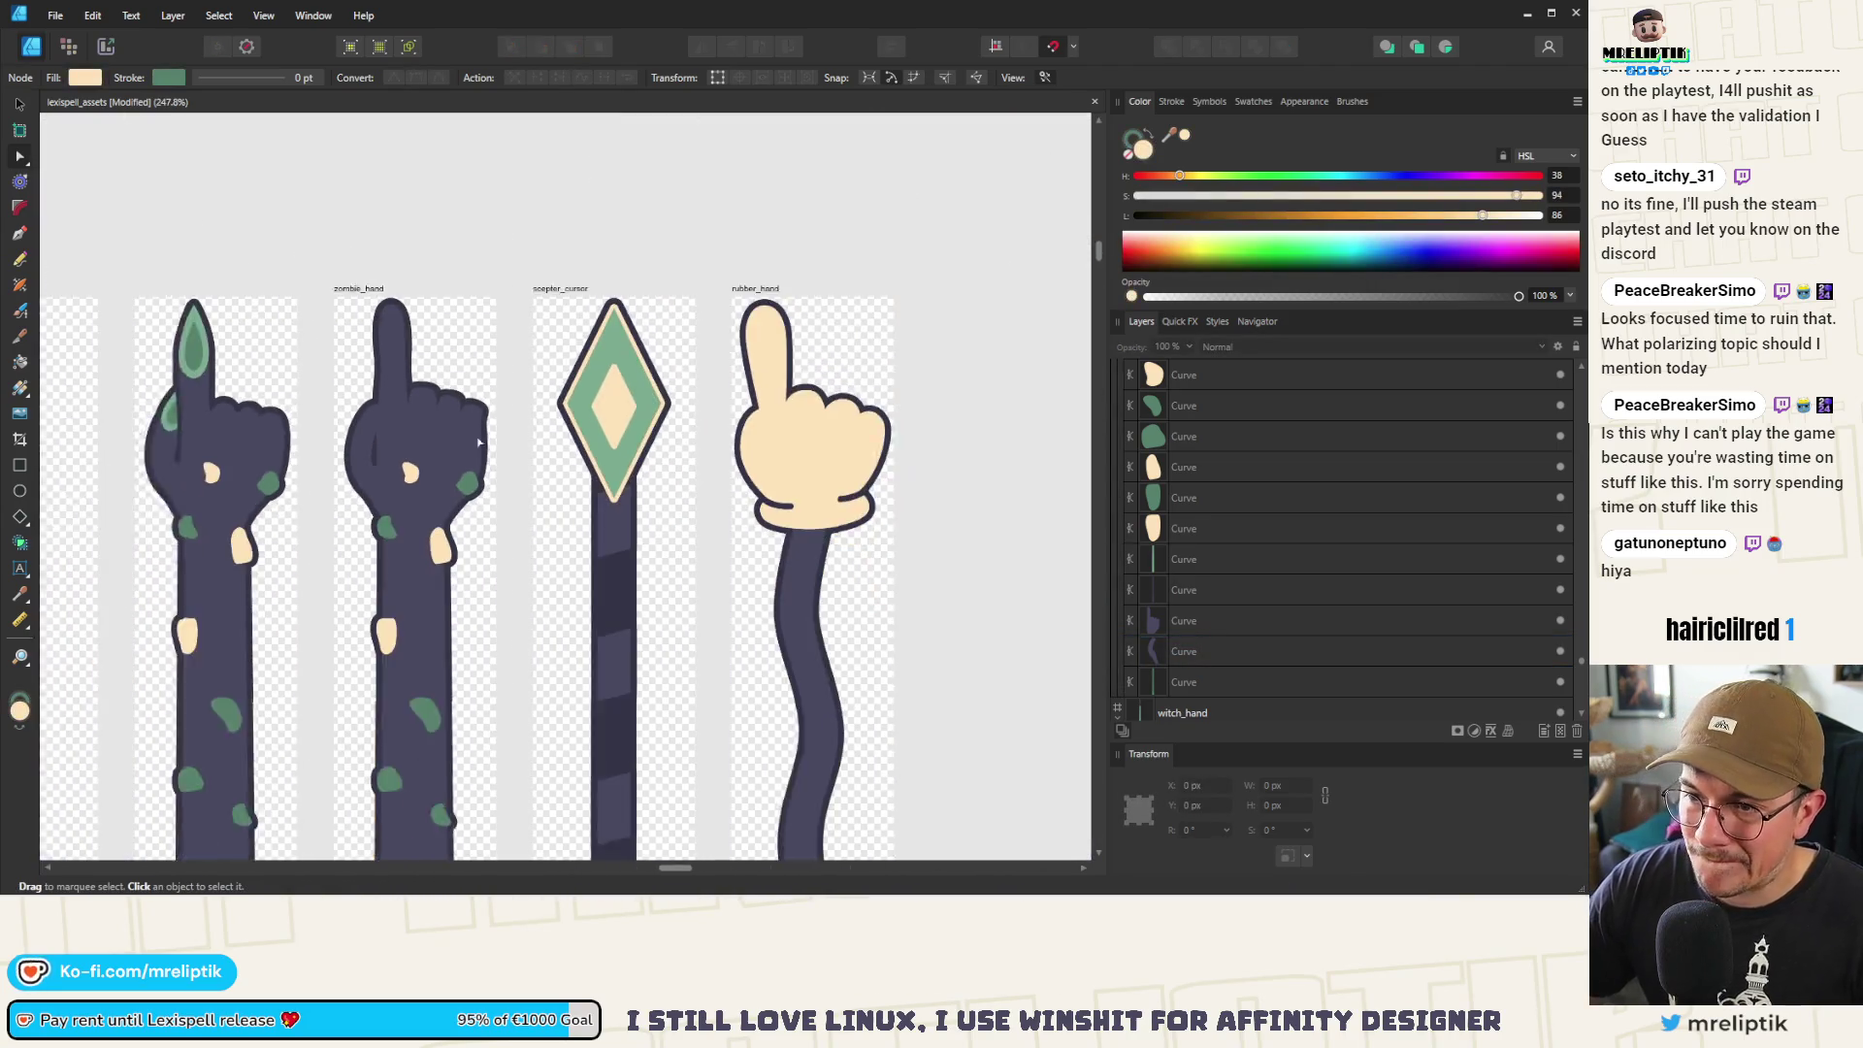
scroll(443, 516, up, 2)
click(443, 516)
scroll(444, 528, up, 2)
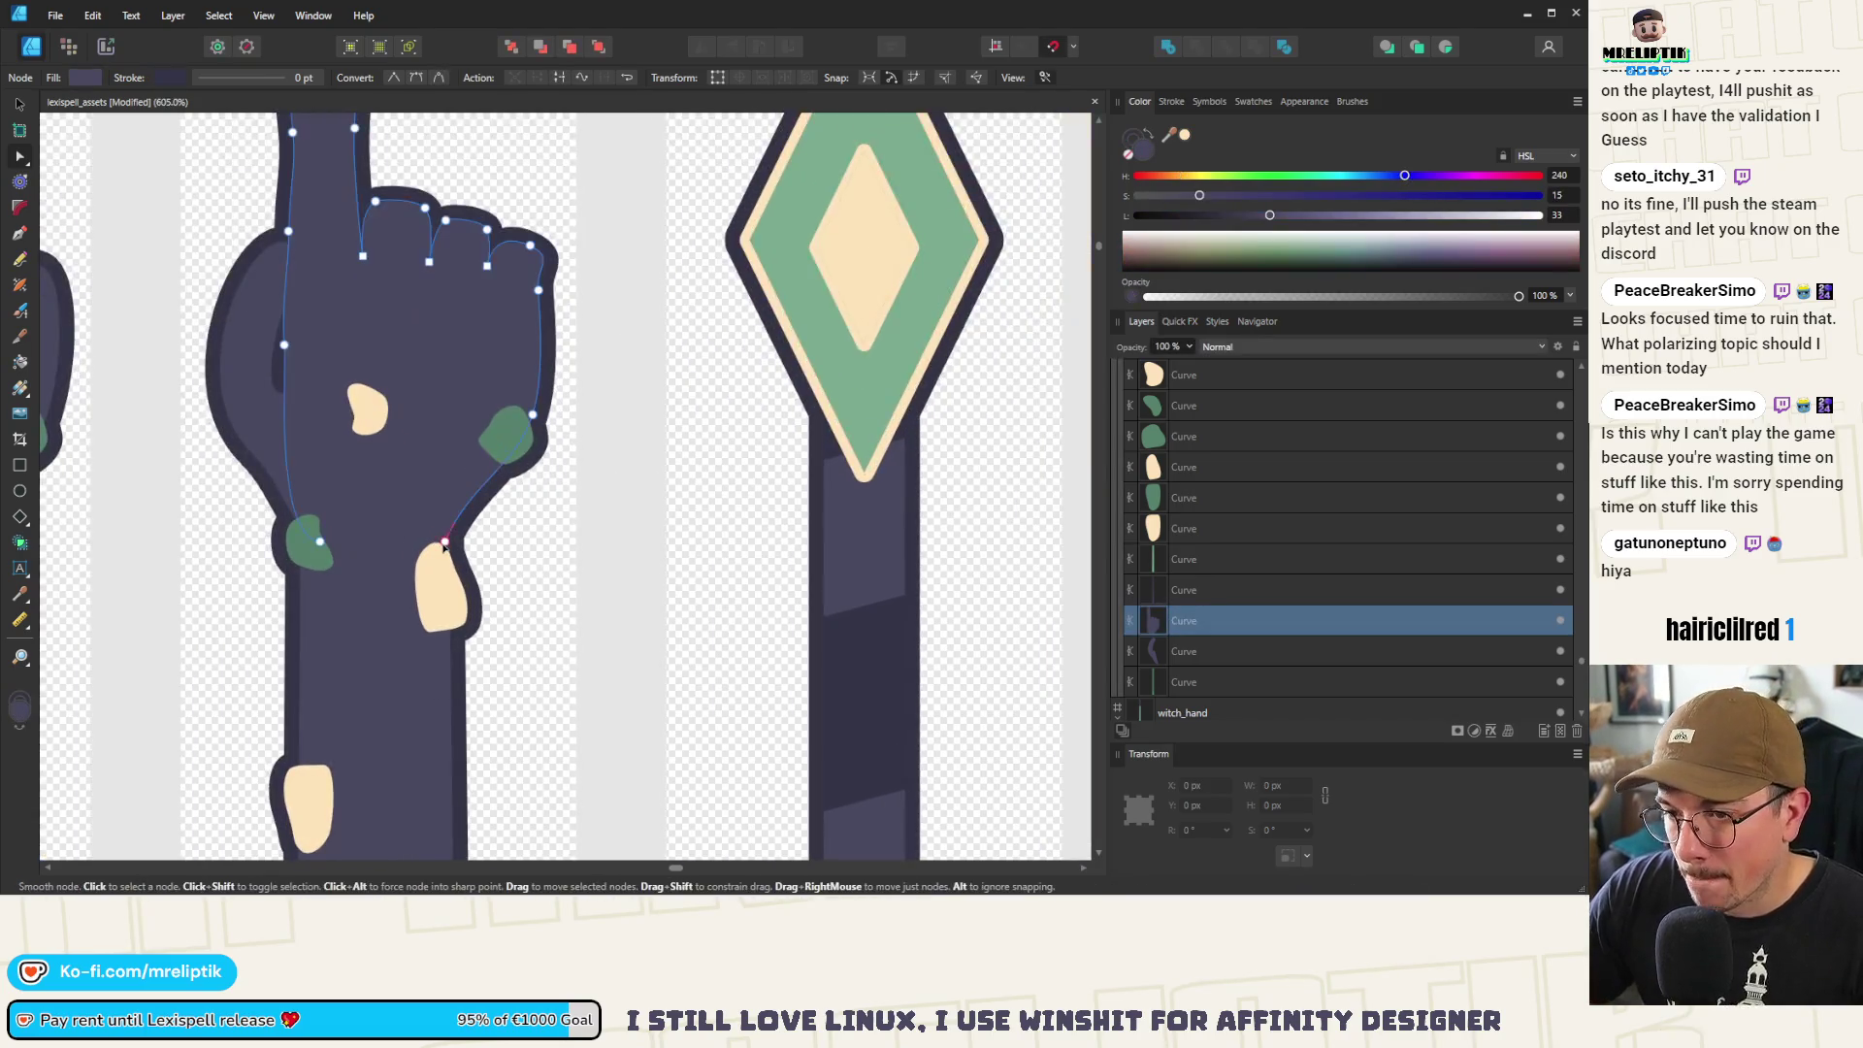
Shift a node on the hand's right side and delete three green spots and the cream wrist spot
mouse_move(451, 542)
mouse_down()
mouse_move(335, 541)
mouse_move(465, 536)
mouse_up()
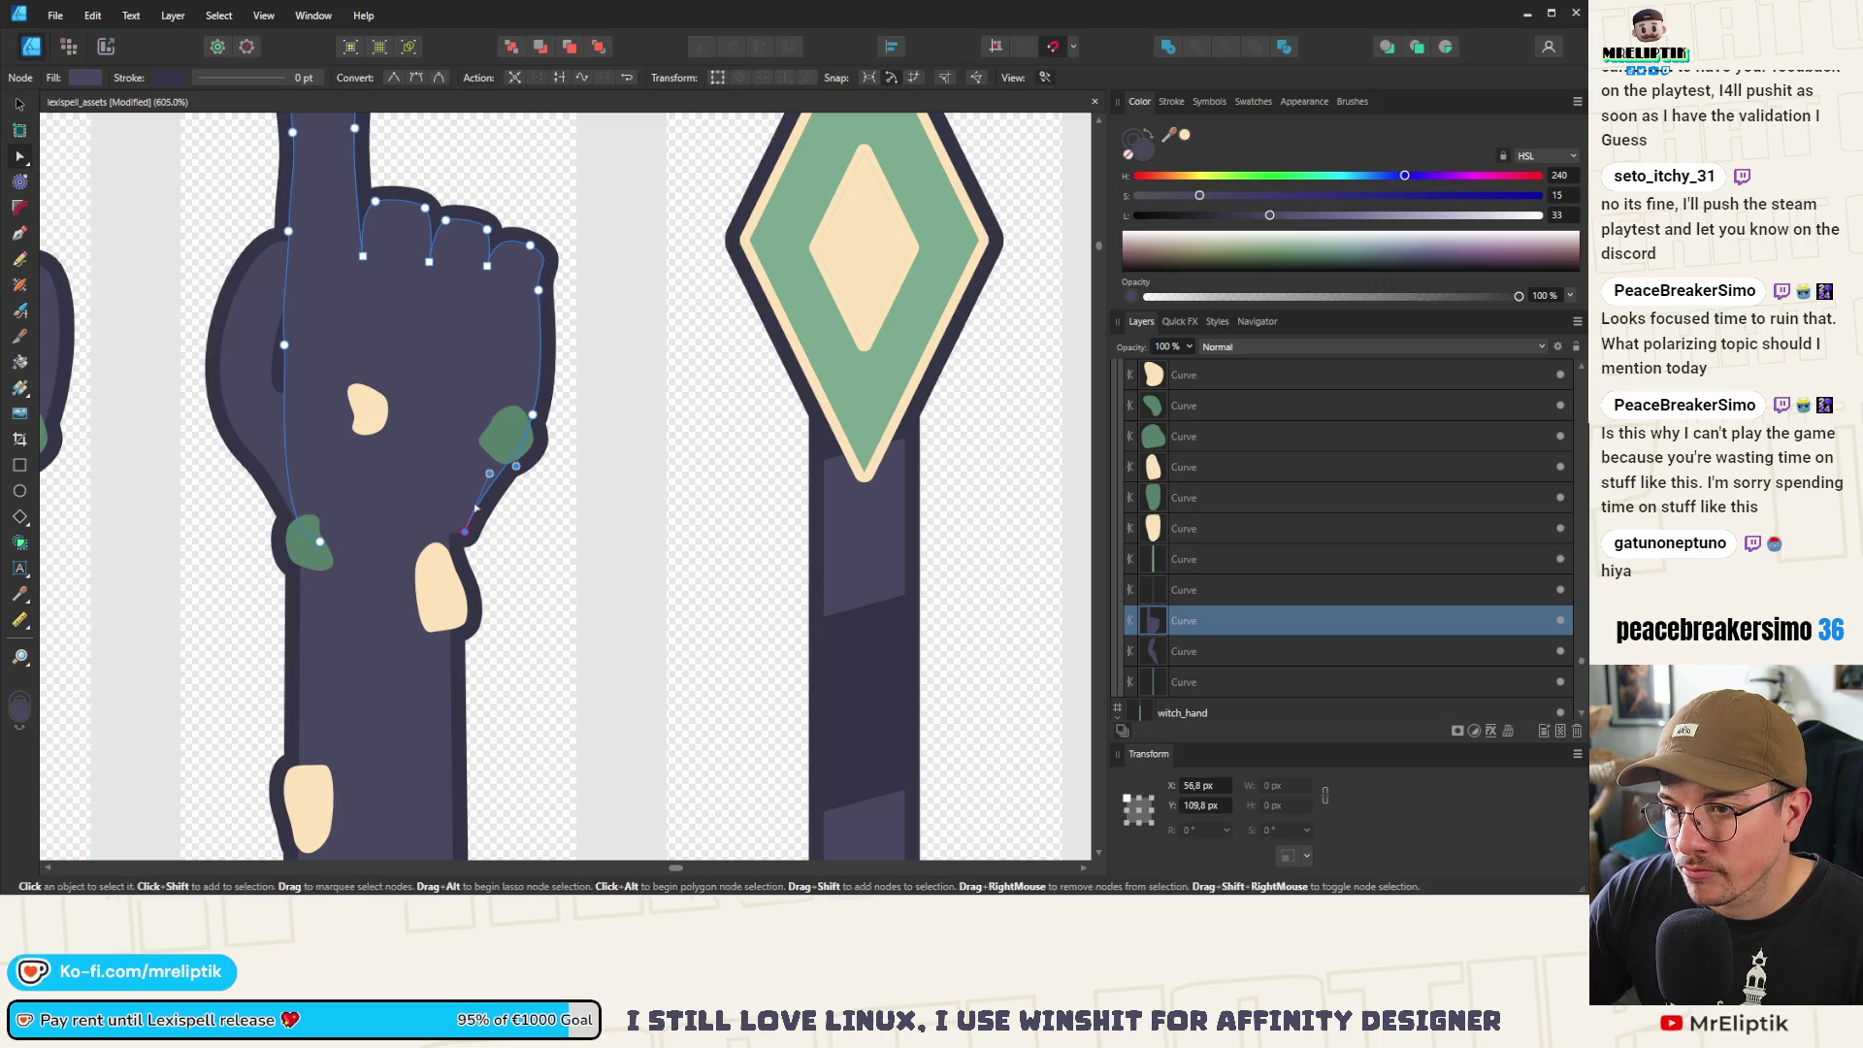
click(511, 447)
key(Delete)
click(367, 407)
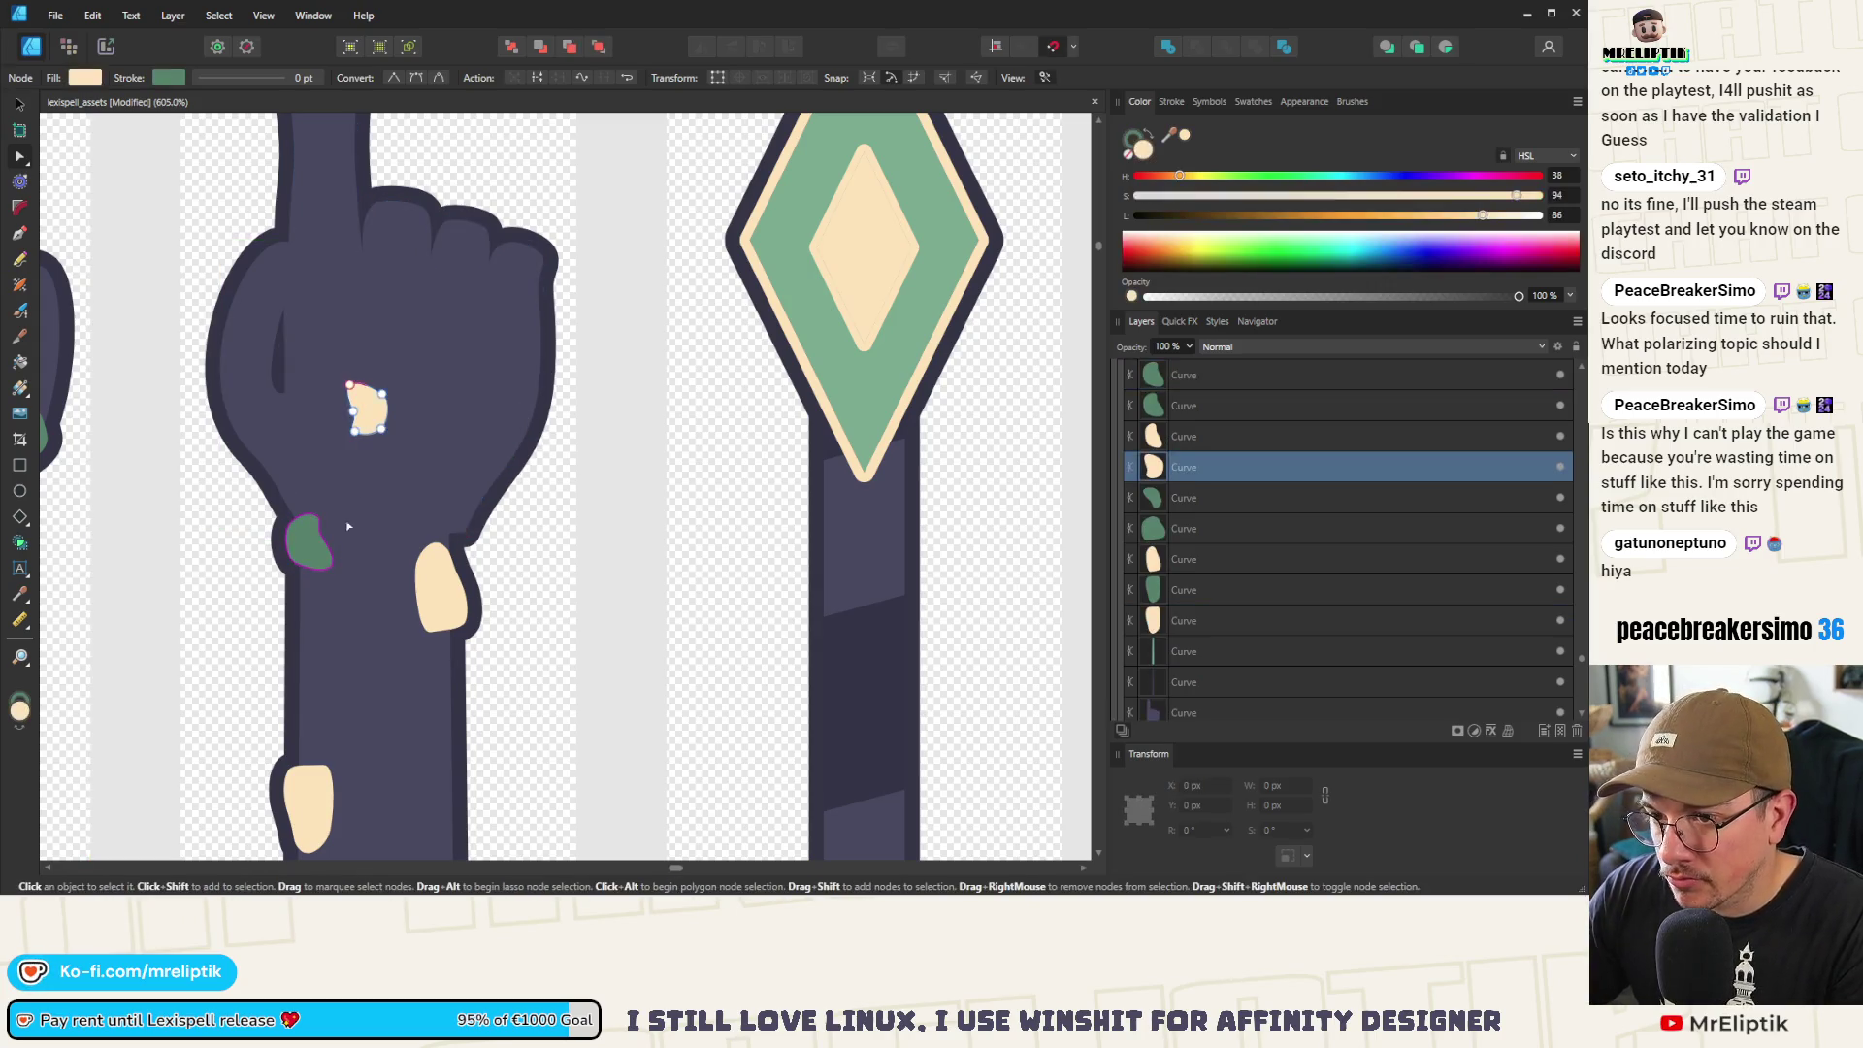
key(Delete)
click(311, 543)
key(Delete)
click(439, 583)
key(Delete)
Nudge the wrist shape's top-right corner so it sits flush against the wrist edge
click(462, 536)
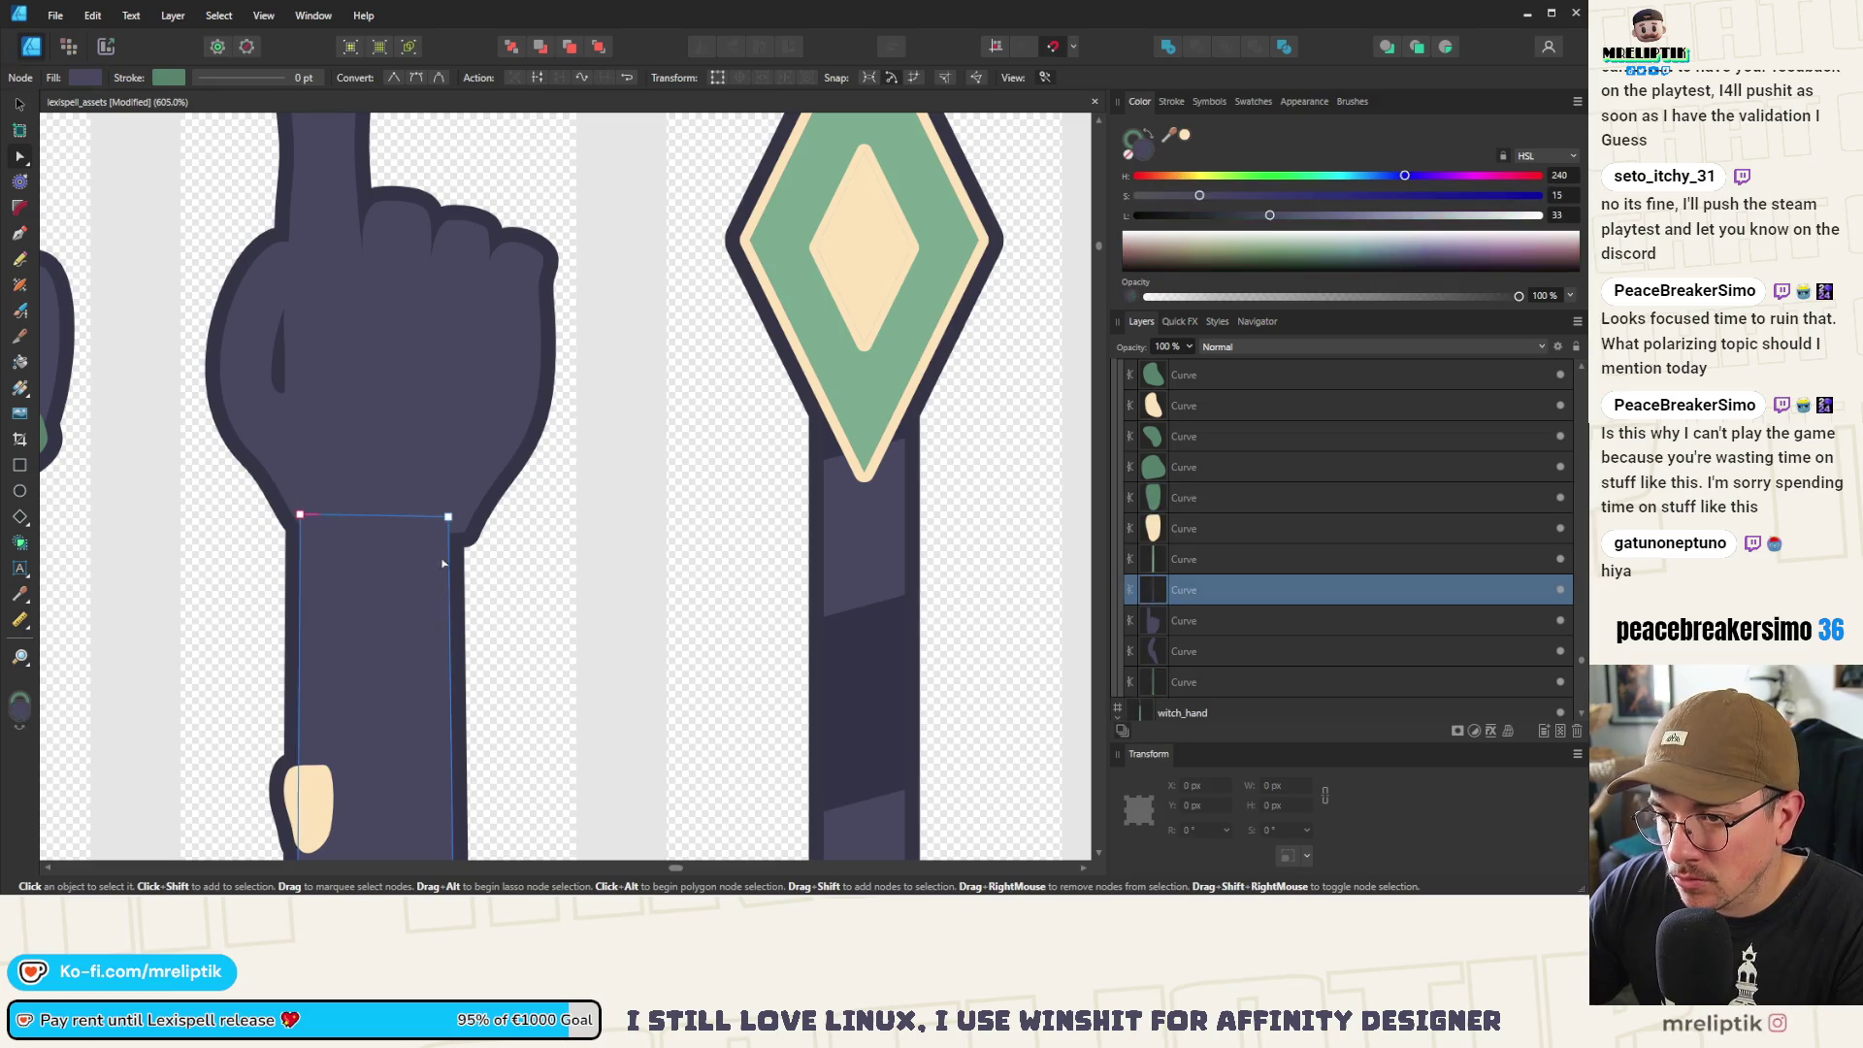
drag(463, 520, 462, 516)
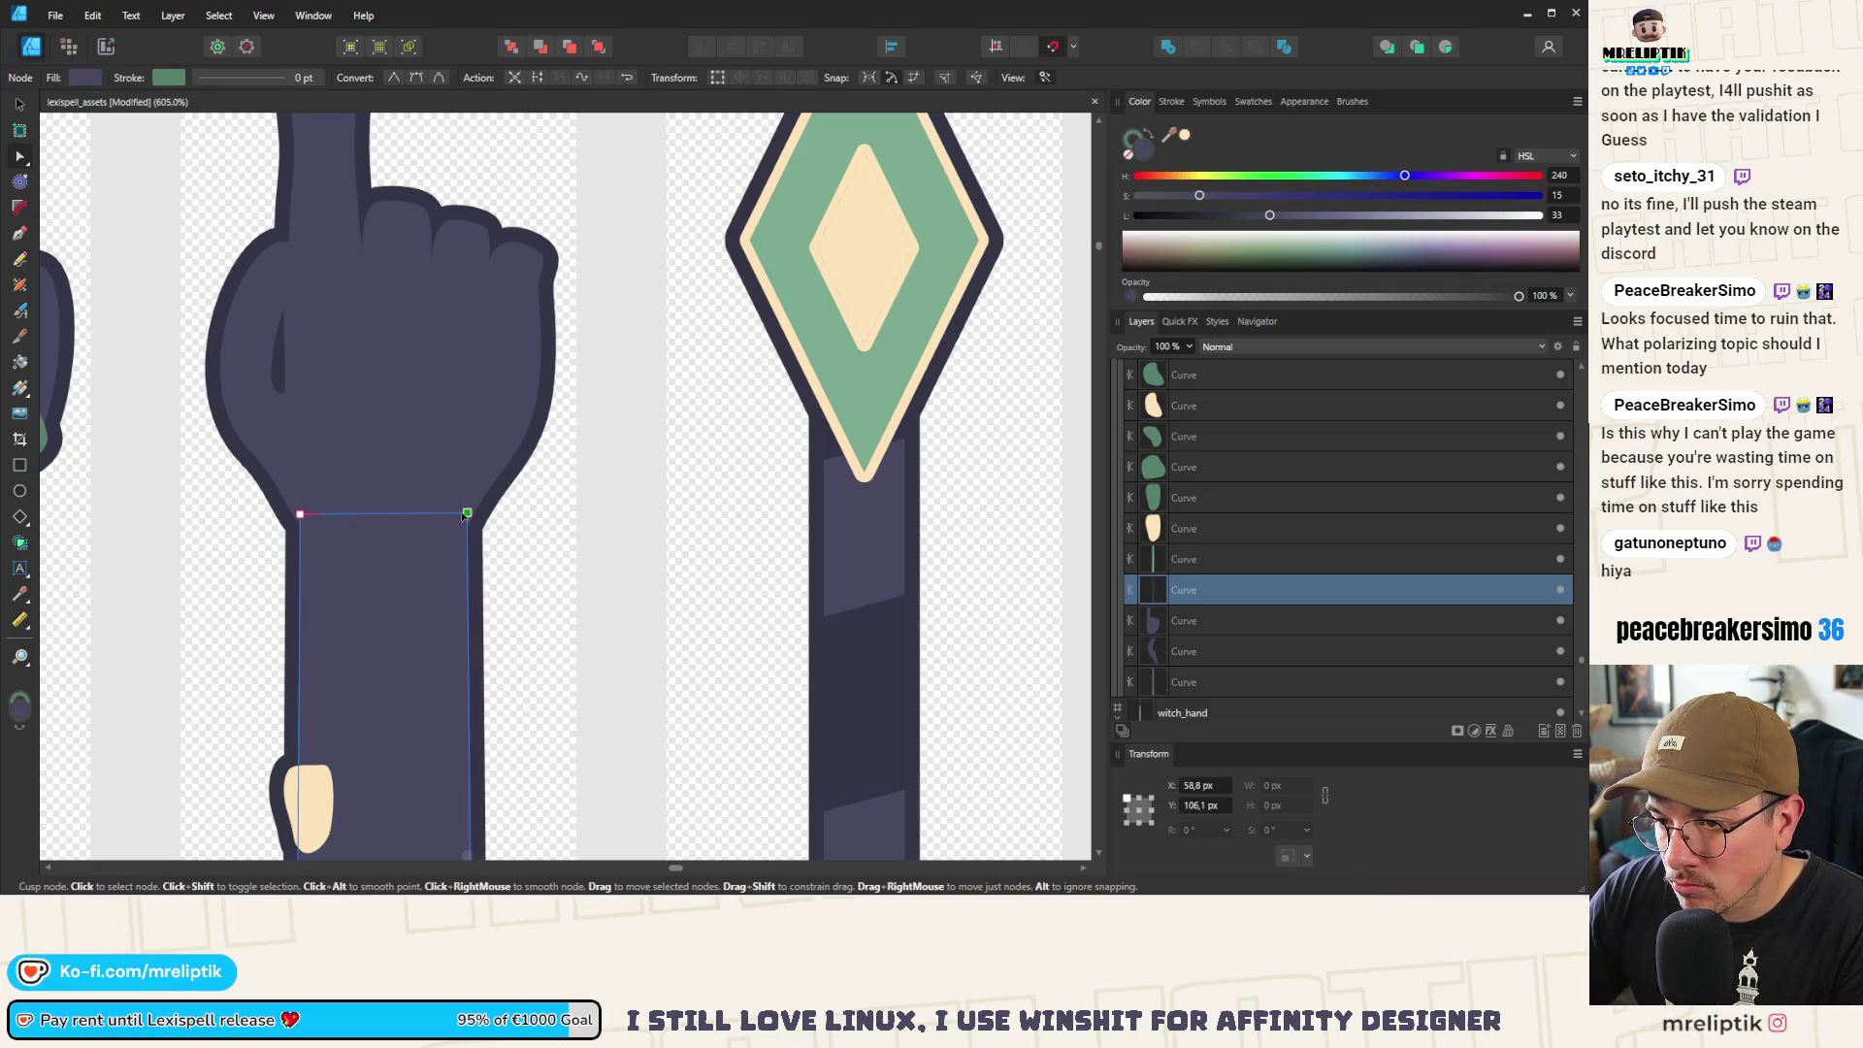
scroll(462, 524, up, 3)
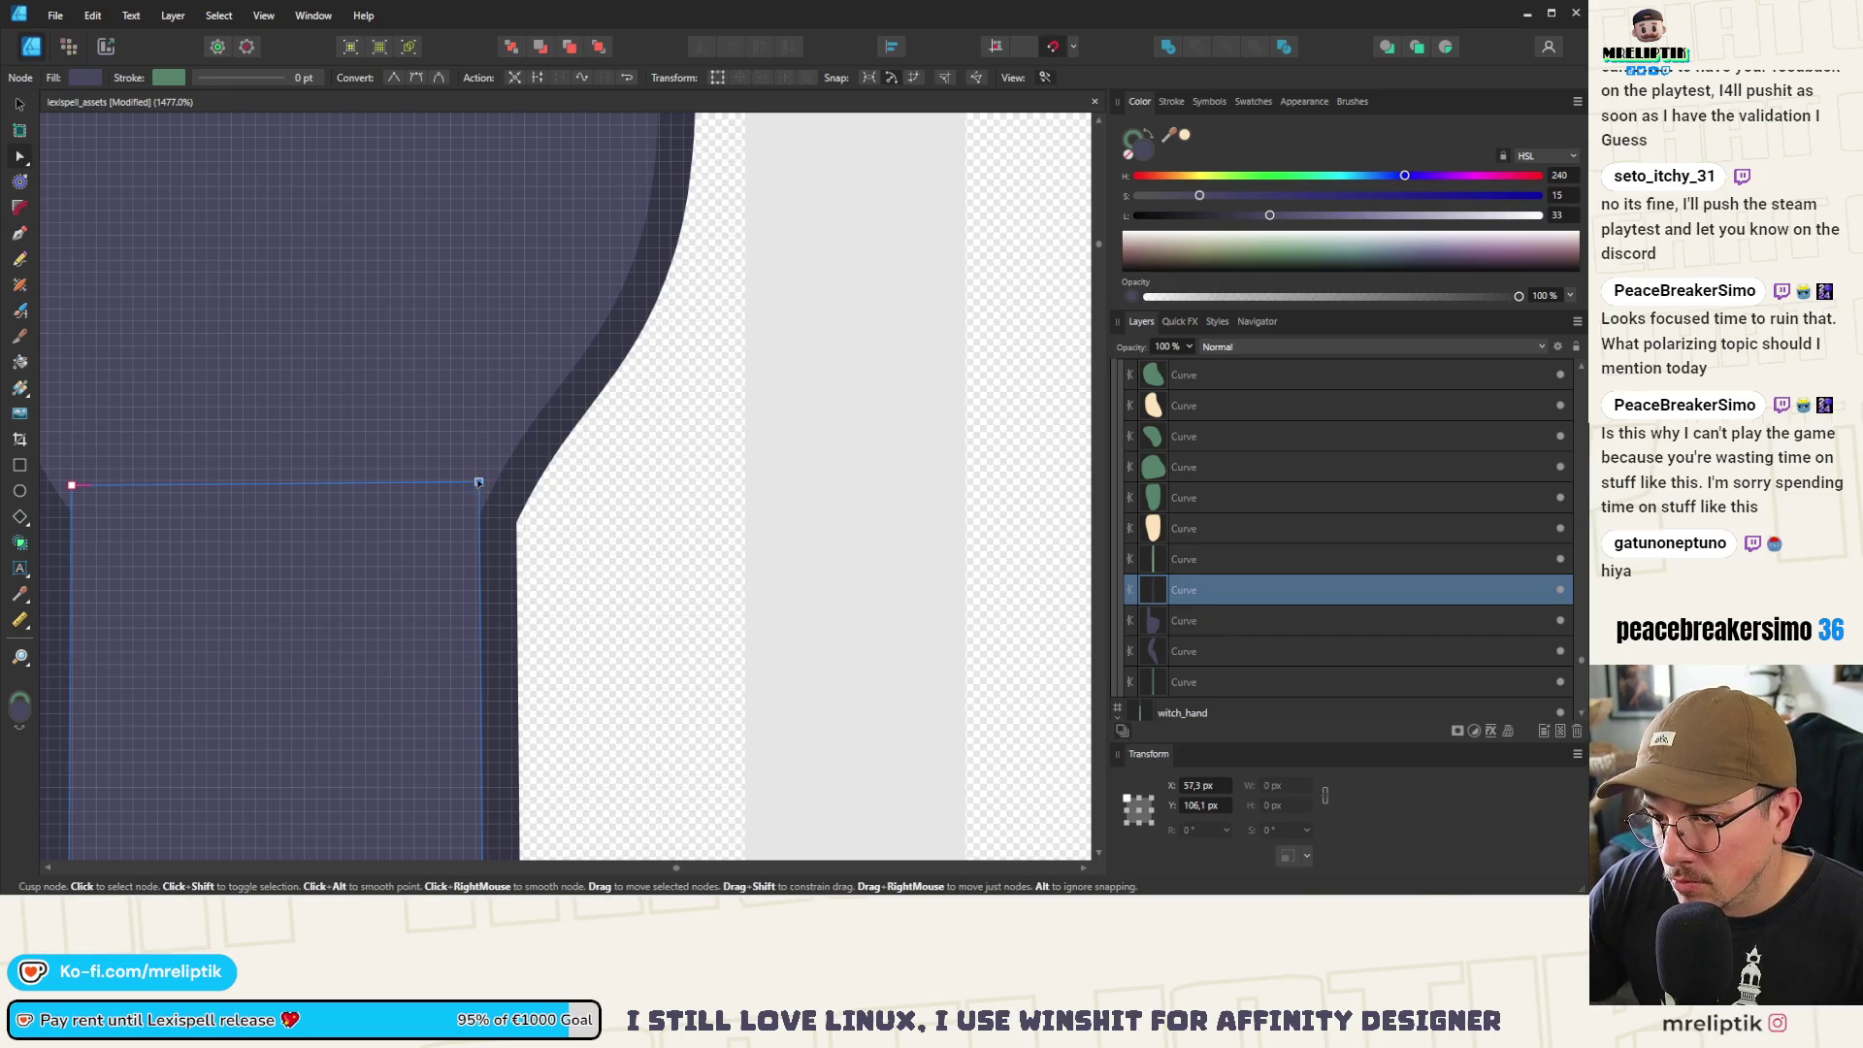
drag(473, 492, 471, 488)
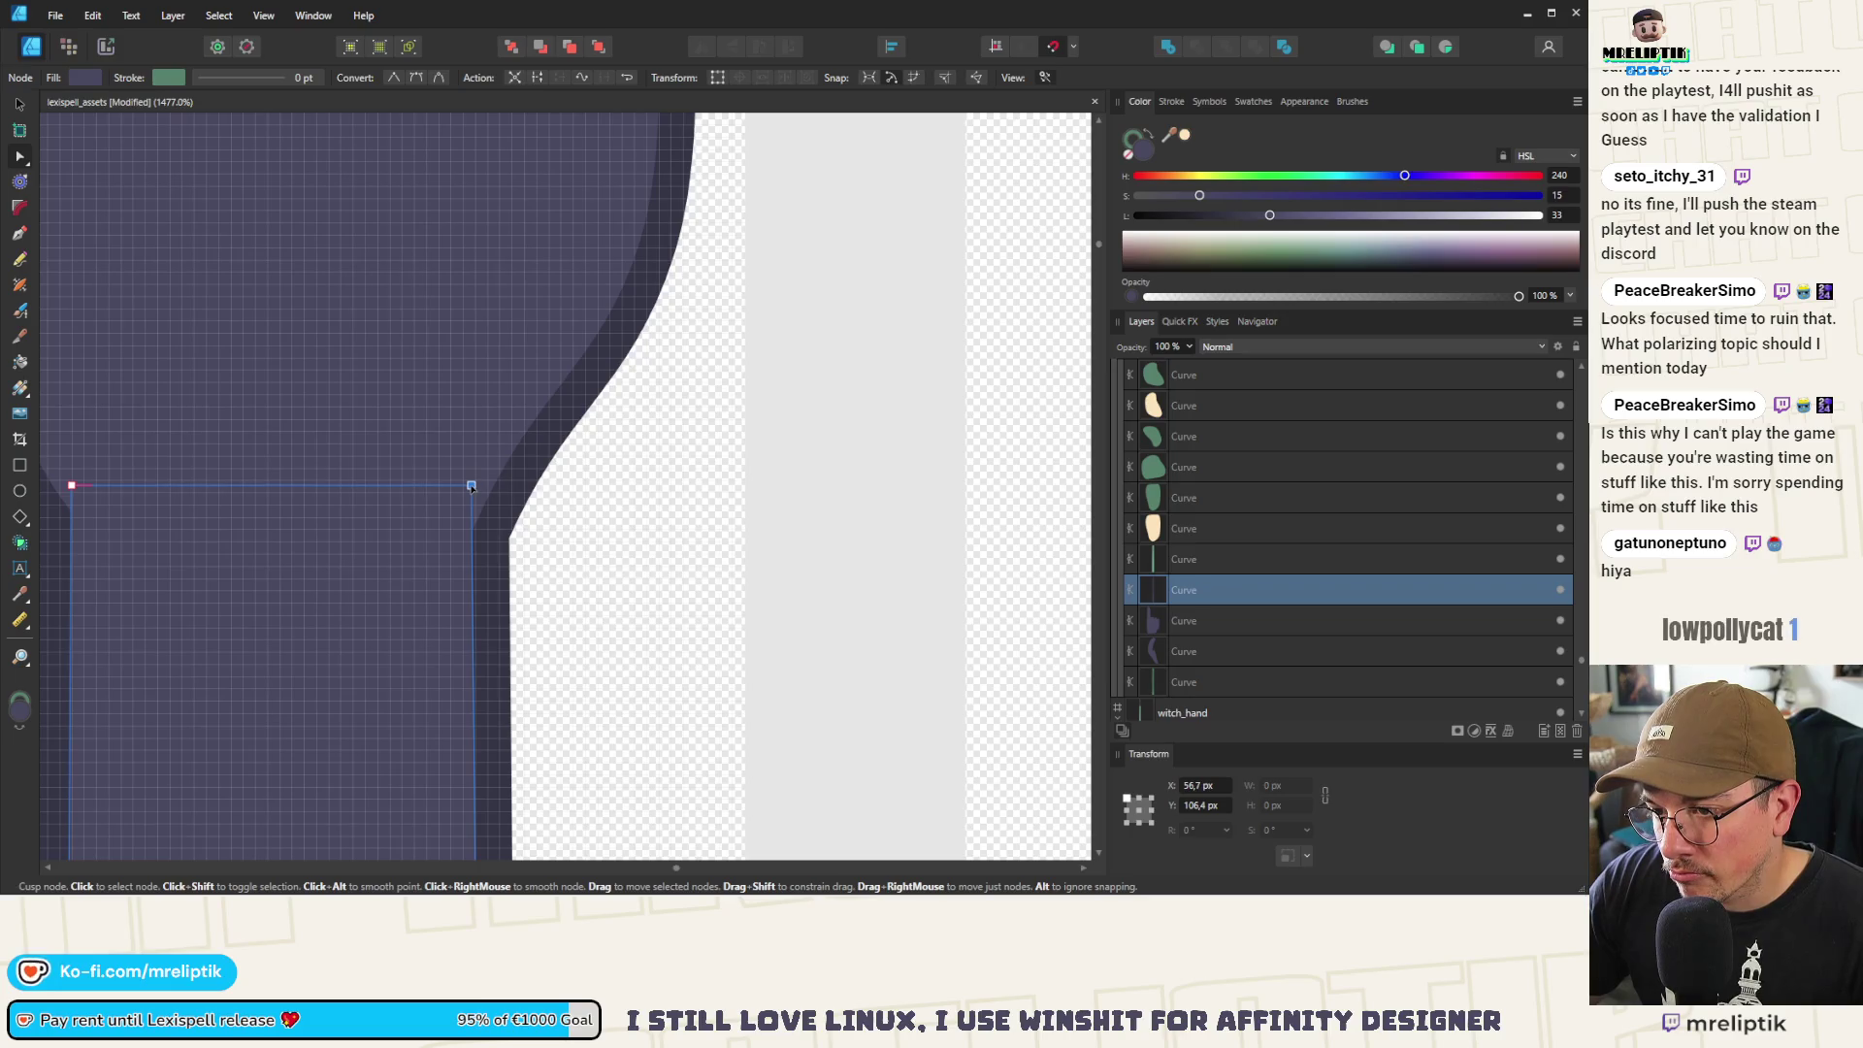
scroll(444, 441, down, 10)
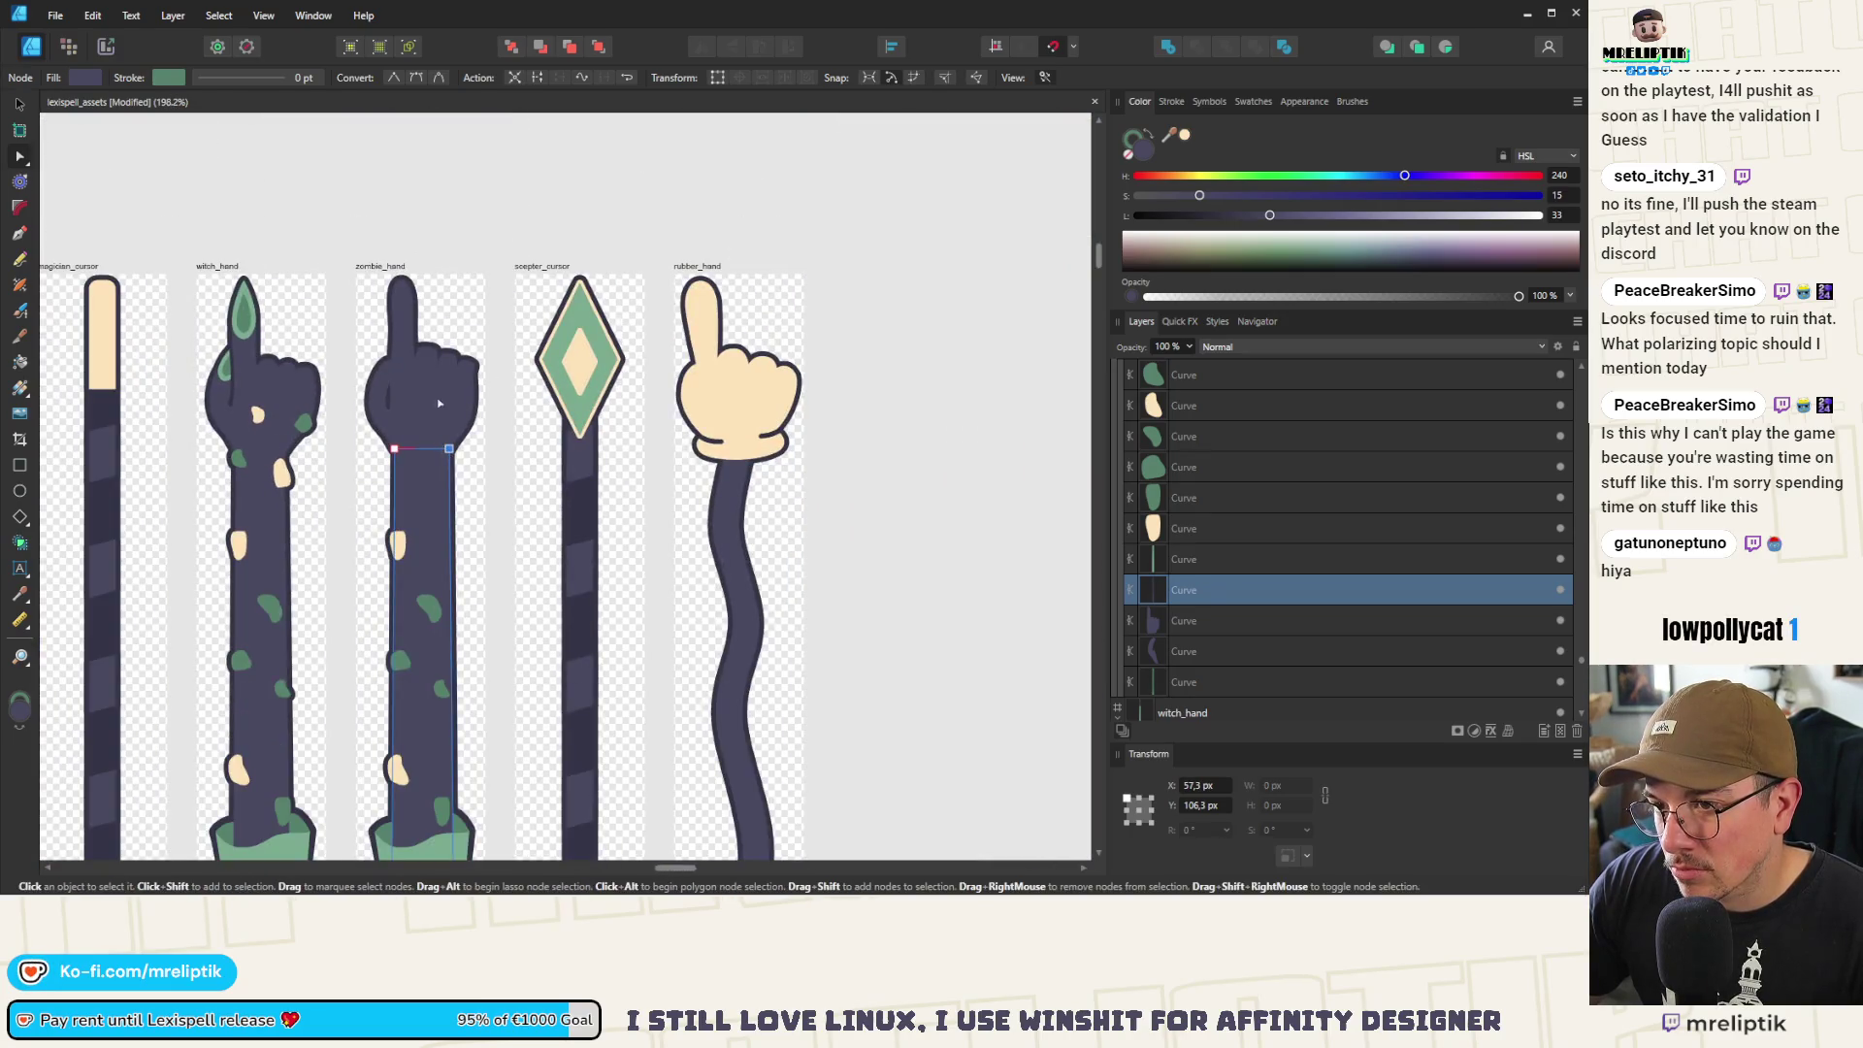
scroll(427, 369, up, 2)
scroll(402, 320, up, 2)
scroll(397, 305, down, 2)
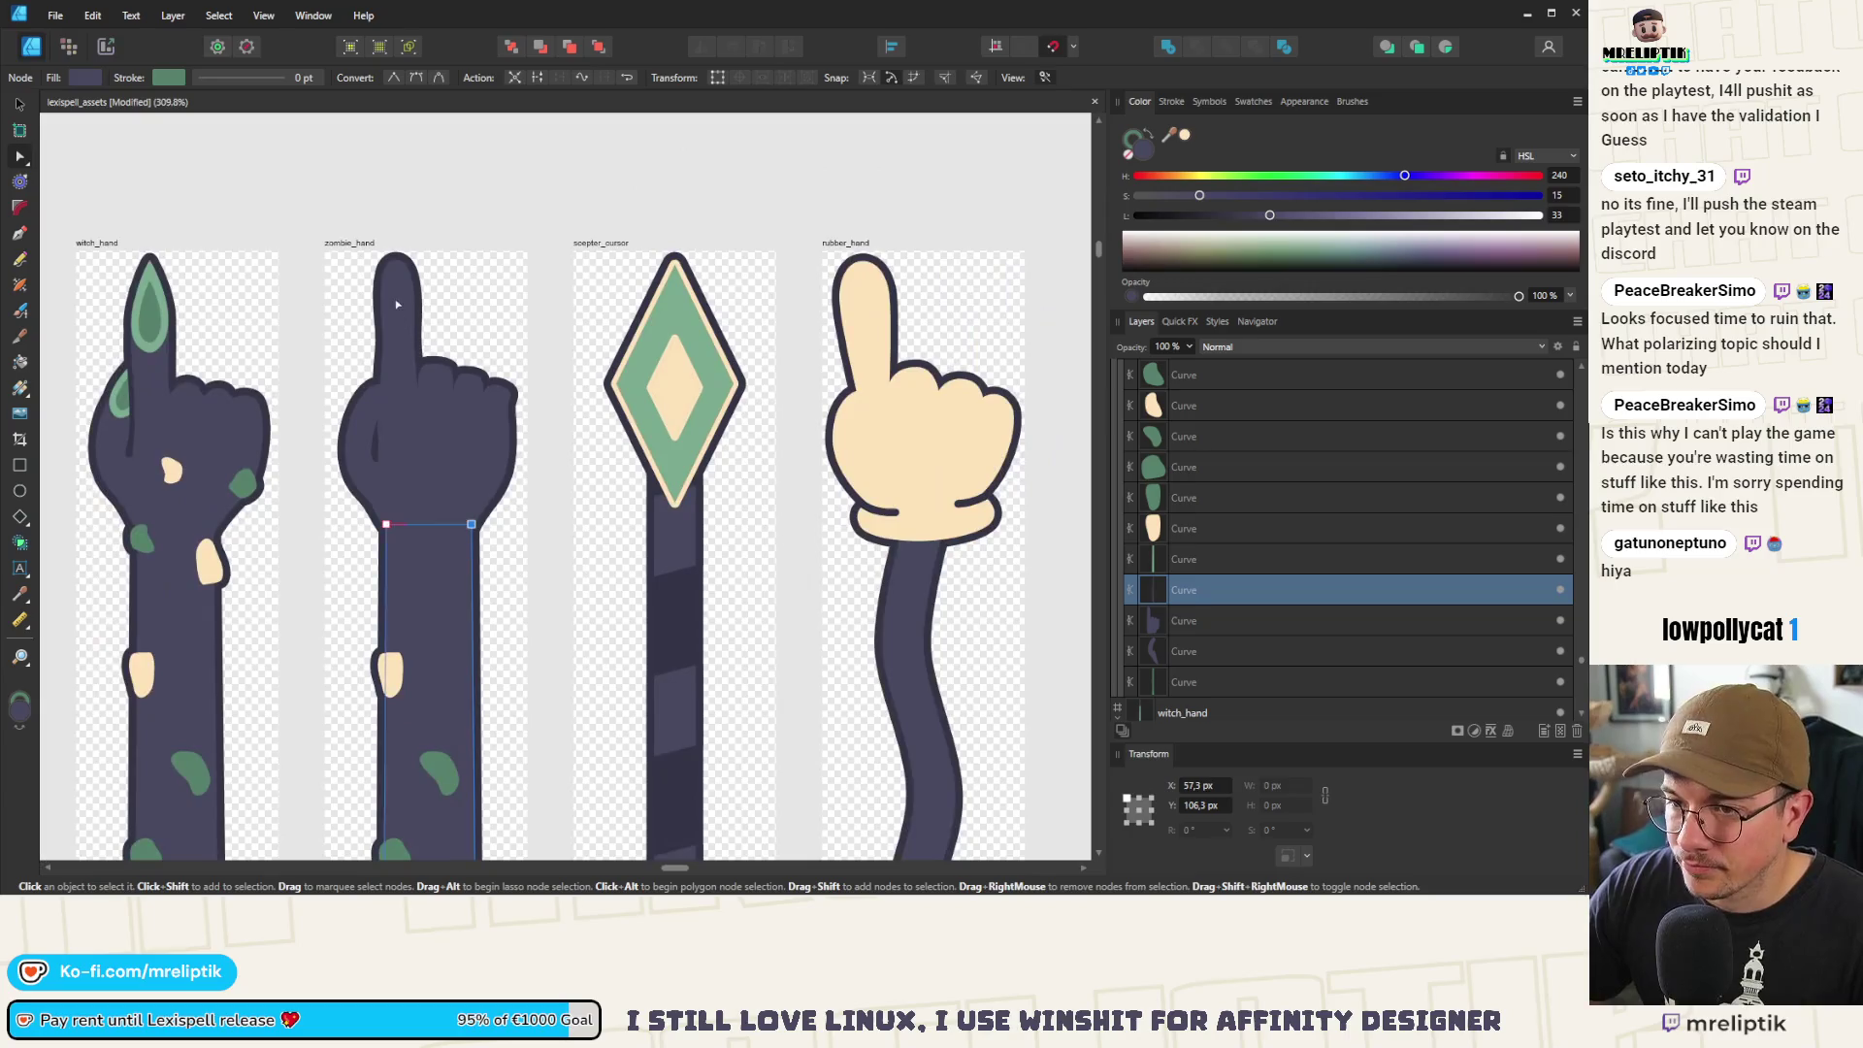
scroll(403, 365, up, 2)
click(404, 326)
Add a node on the top knuckle curve, reshape its handle, and pull the last knuckle node outward
scroll(493, 459, down, 3)
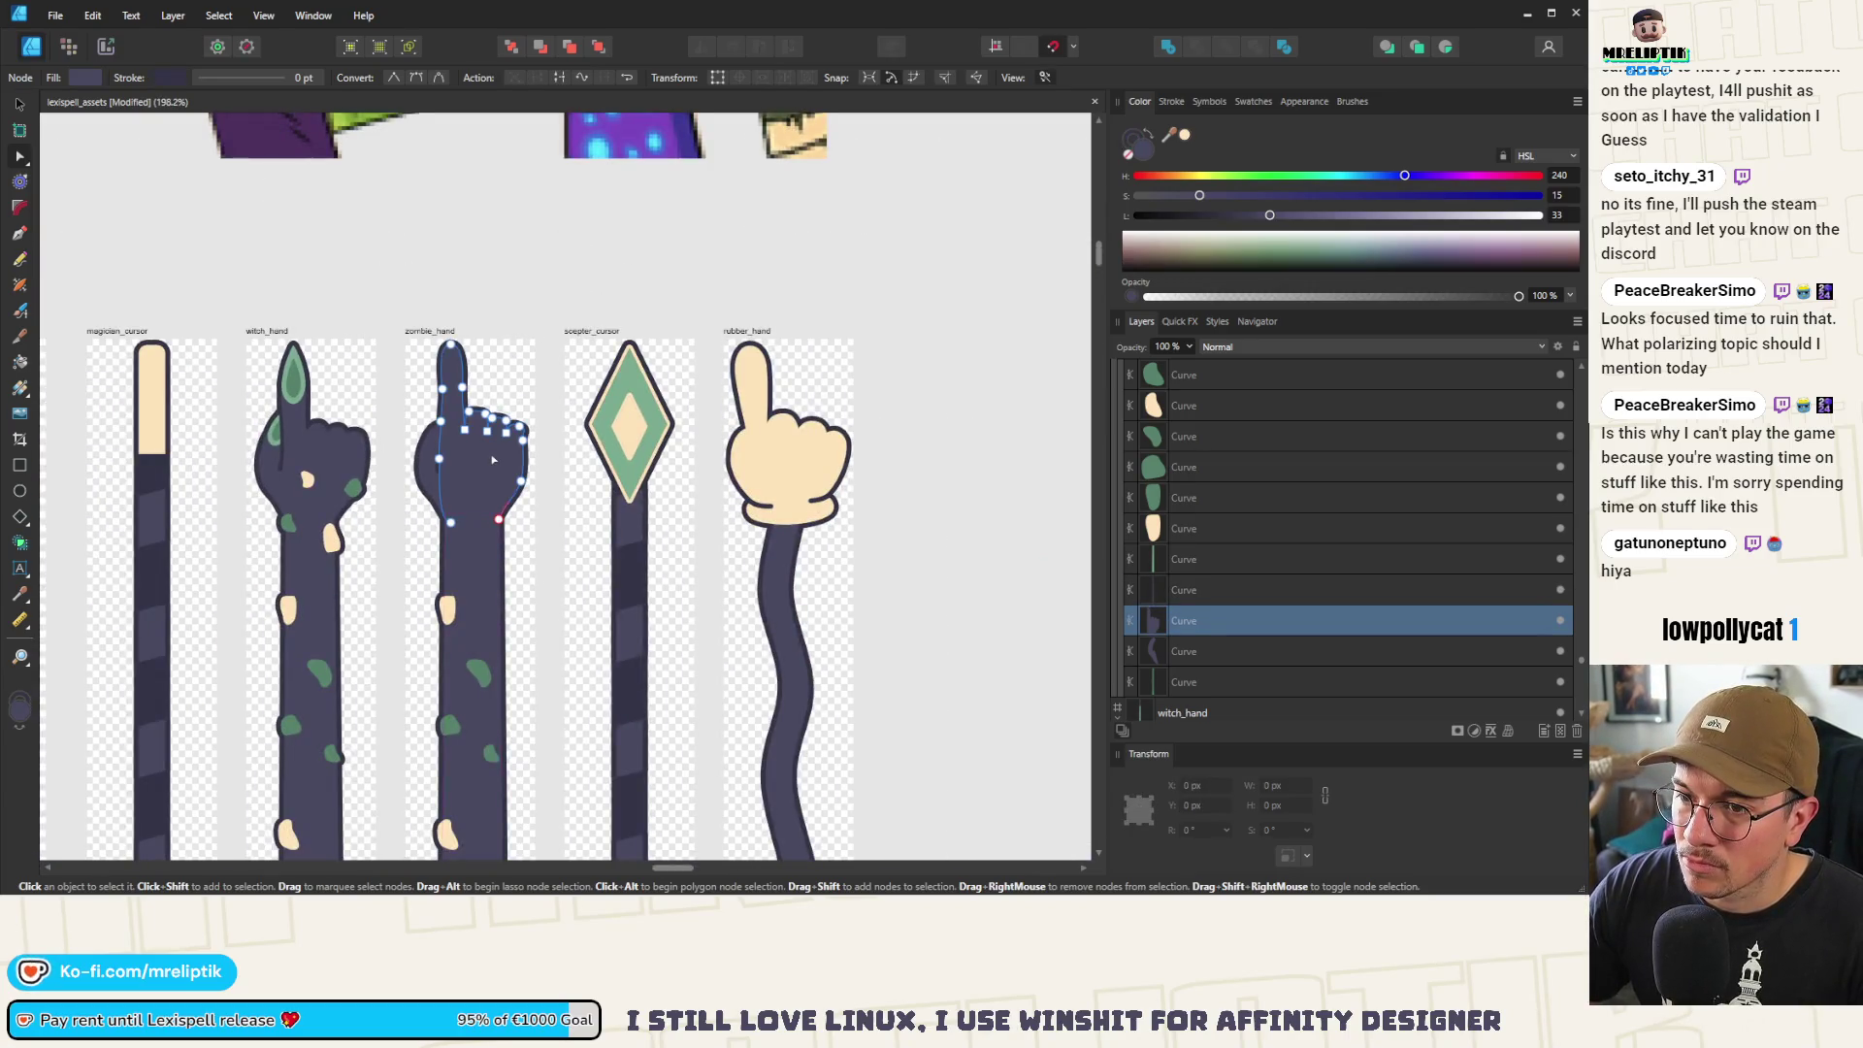
scroll(439, 386, up, 10)
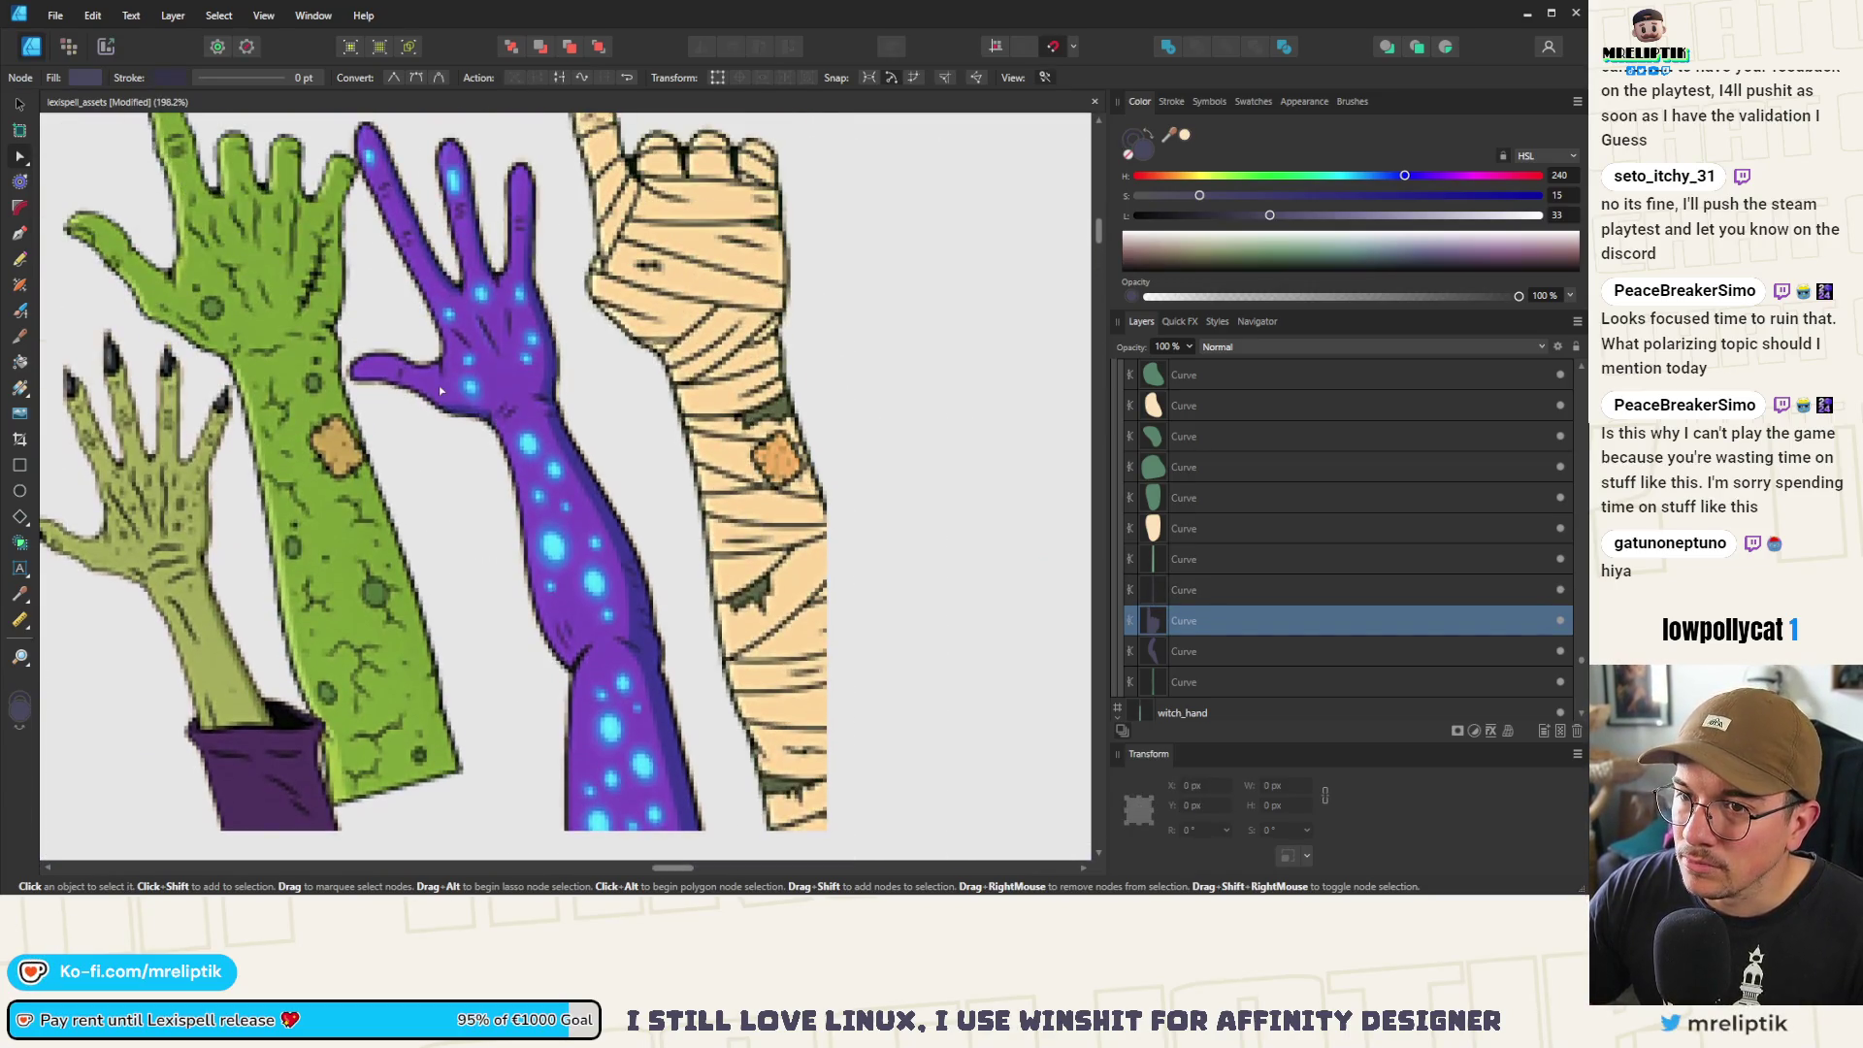
scroll(438, 386, down, 4)
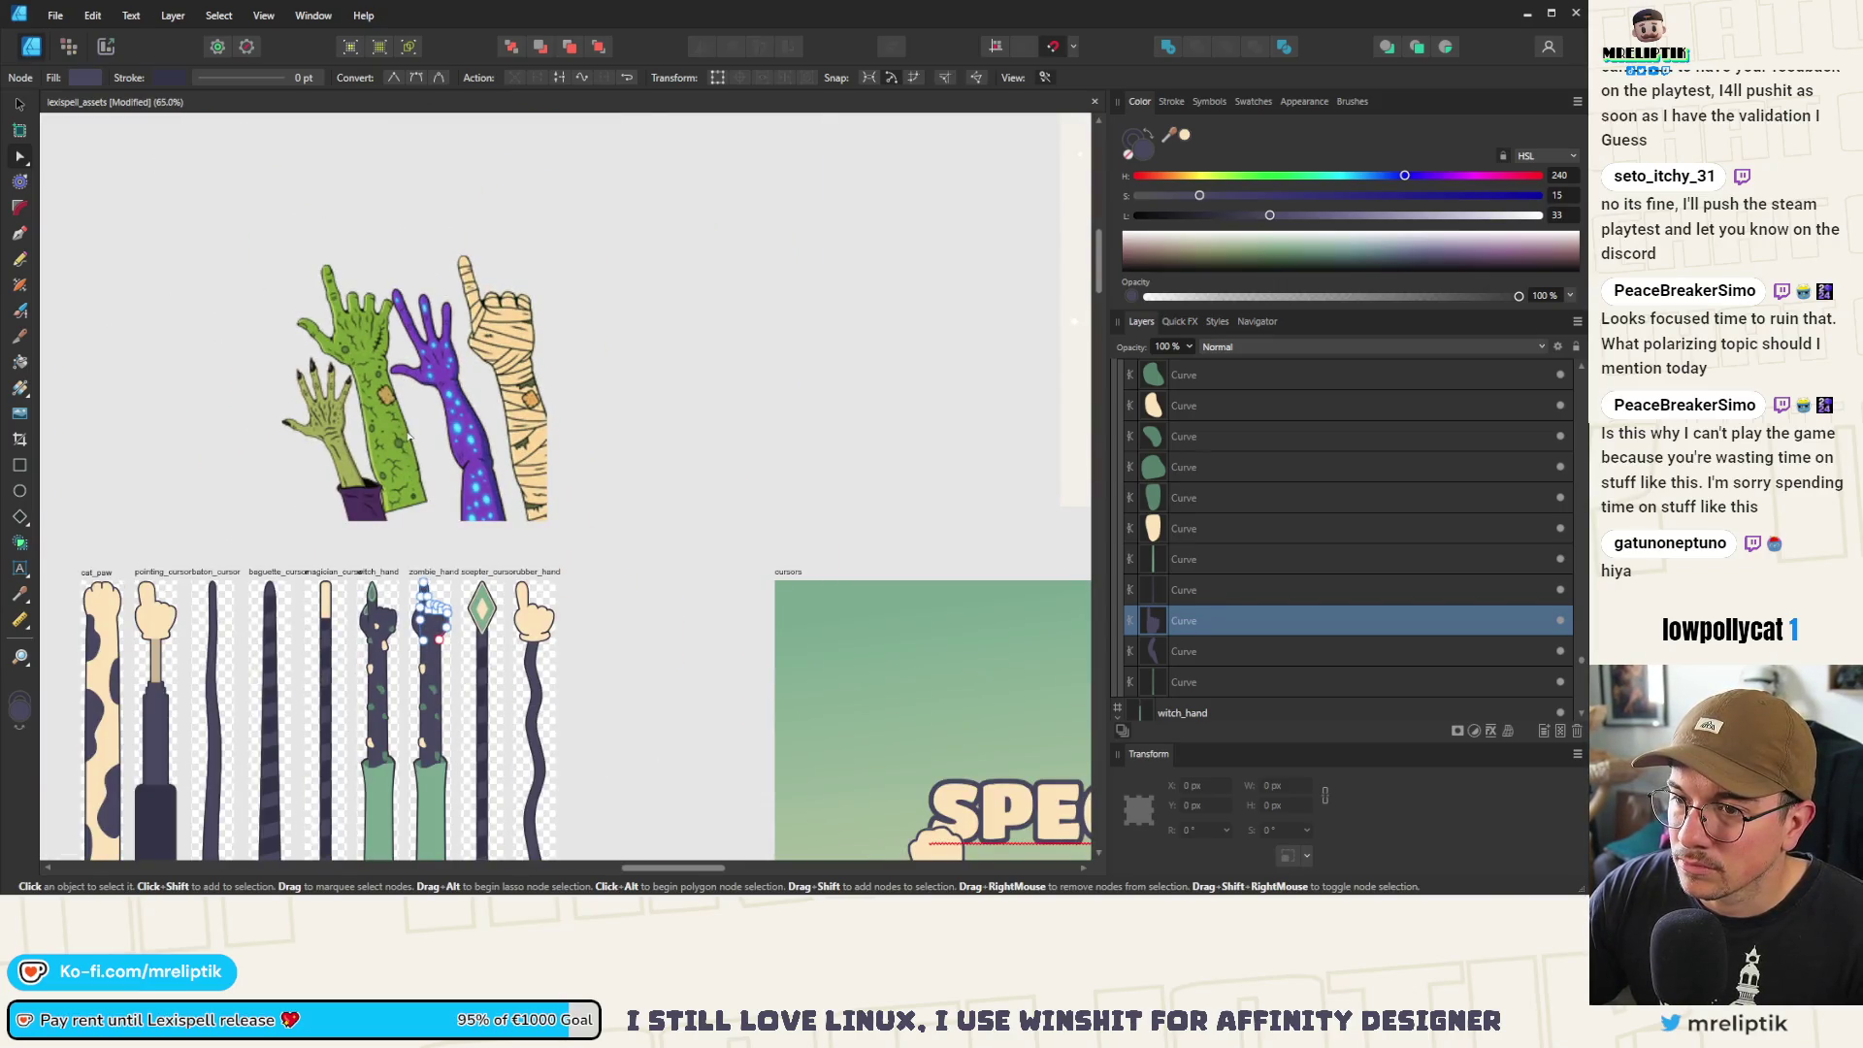
scroll(415, 607, up, 10)
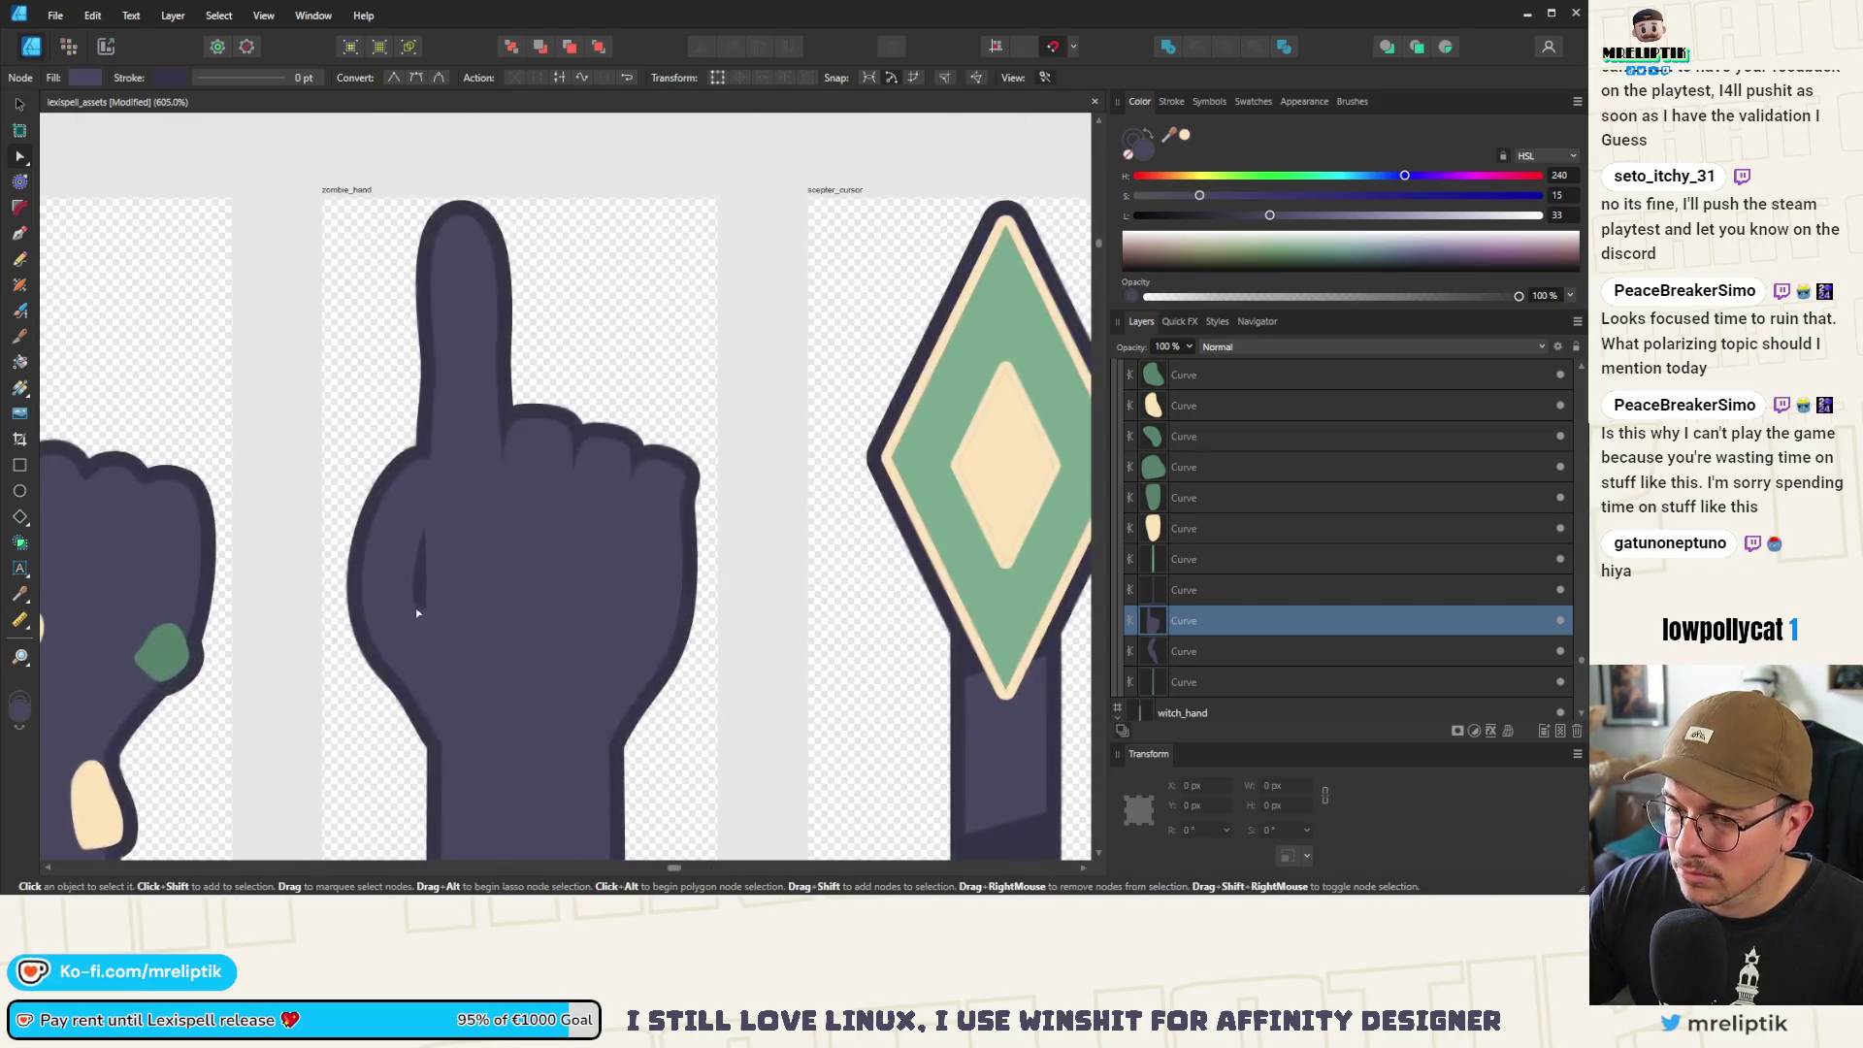
scroll(455, 605, down, 3)
scroll(631, 490, up, 6)
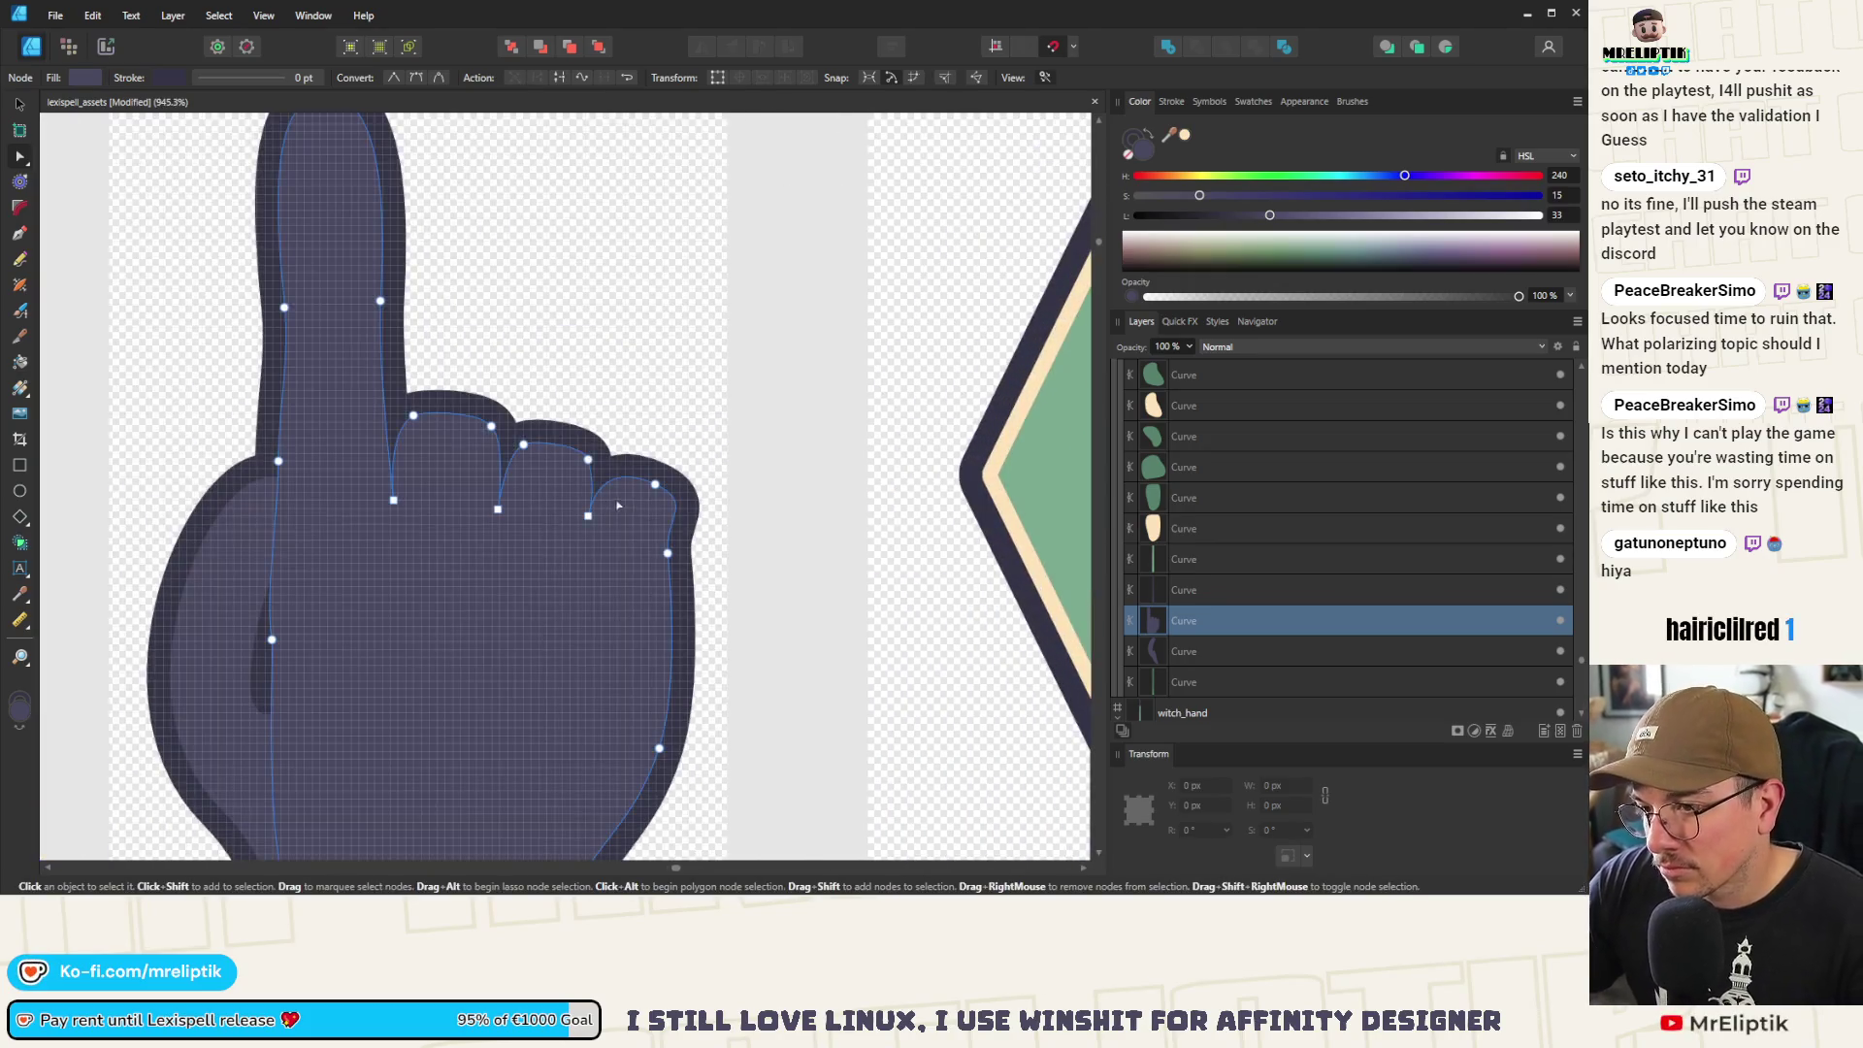
click(602, 453)
drag(562, 453, 519, 456)
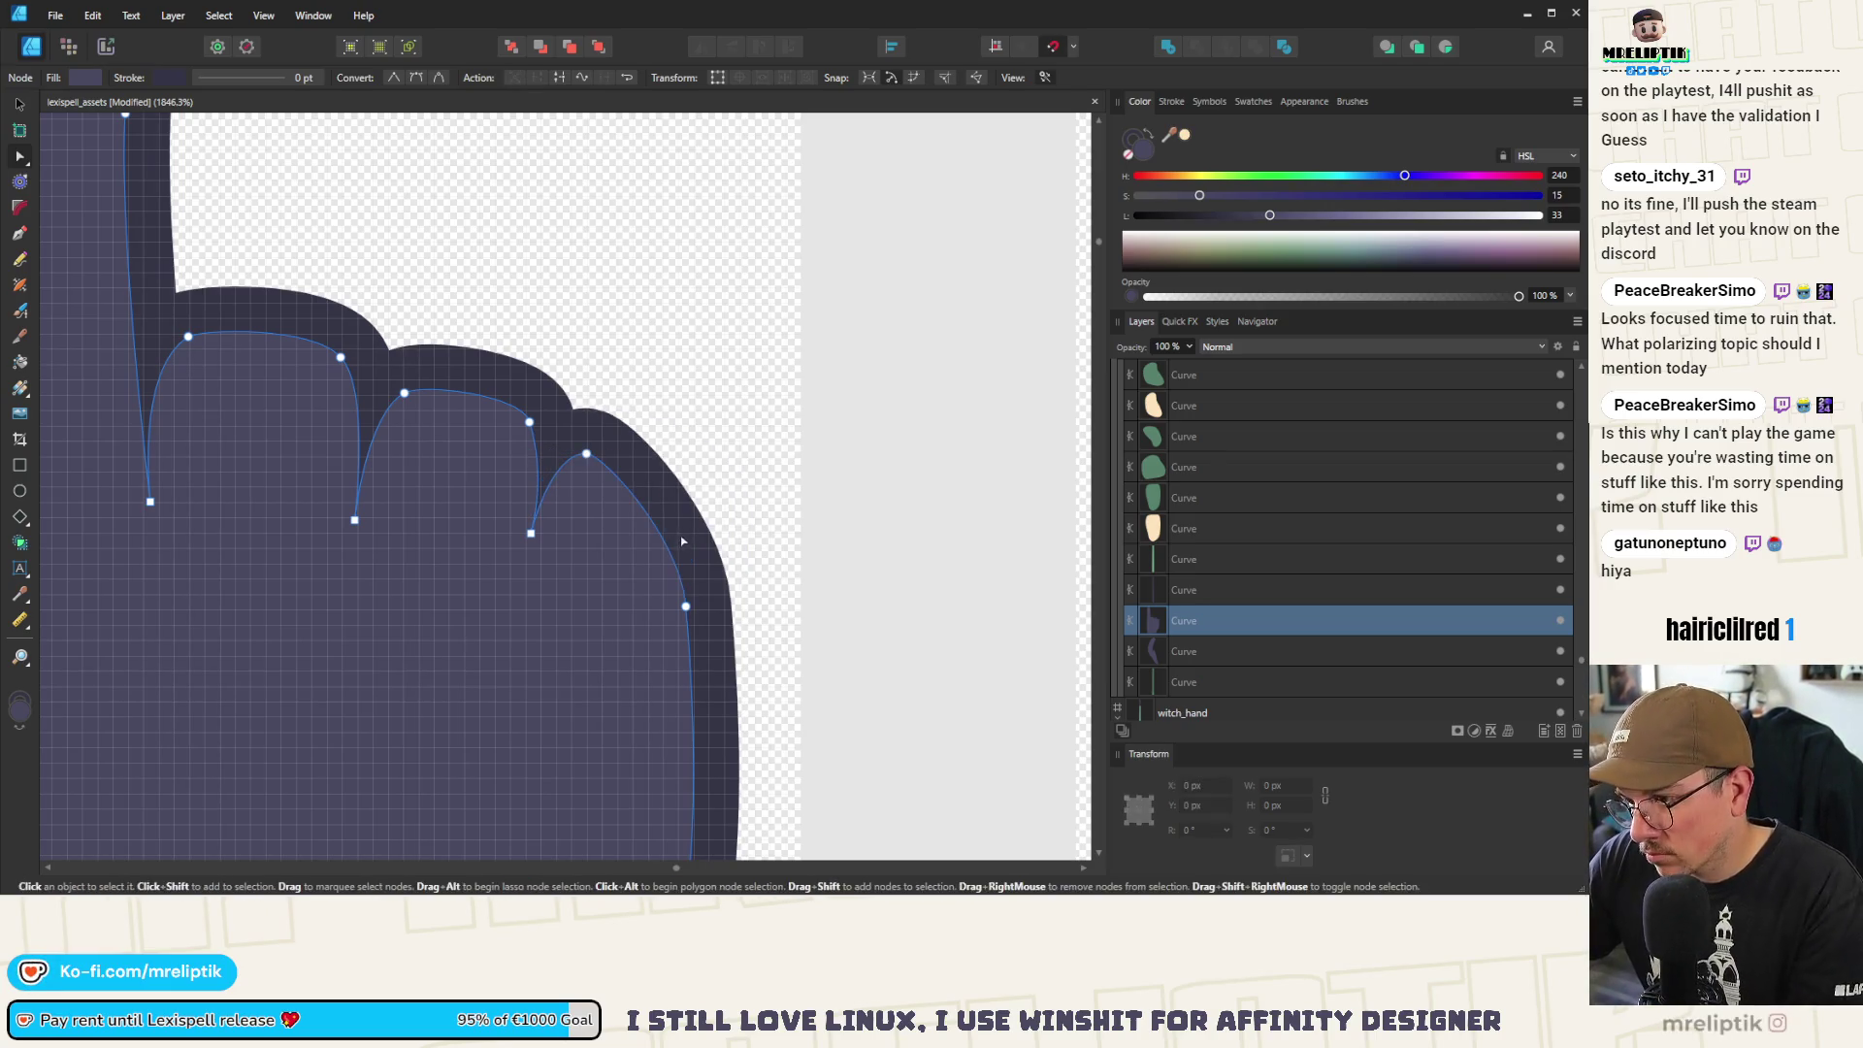
drag(660, 471, 692, 502)
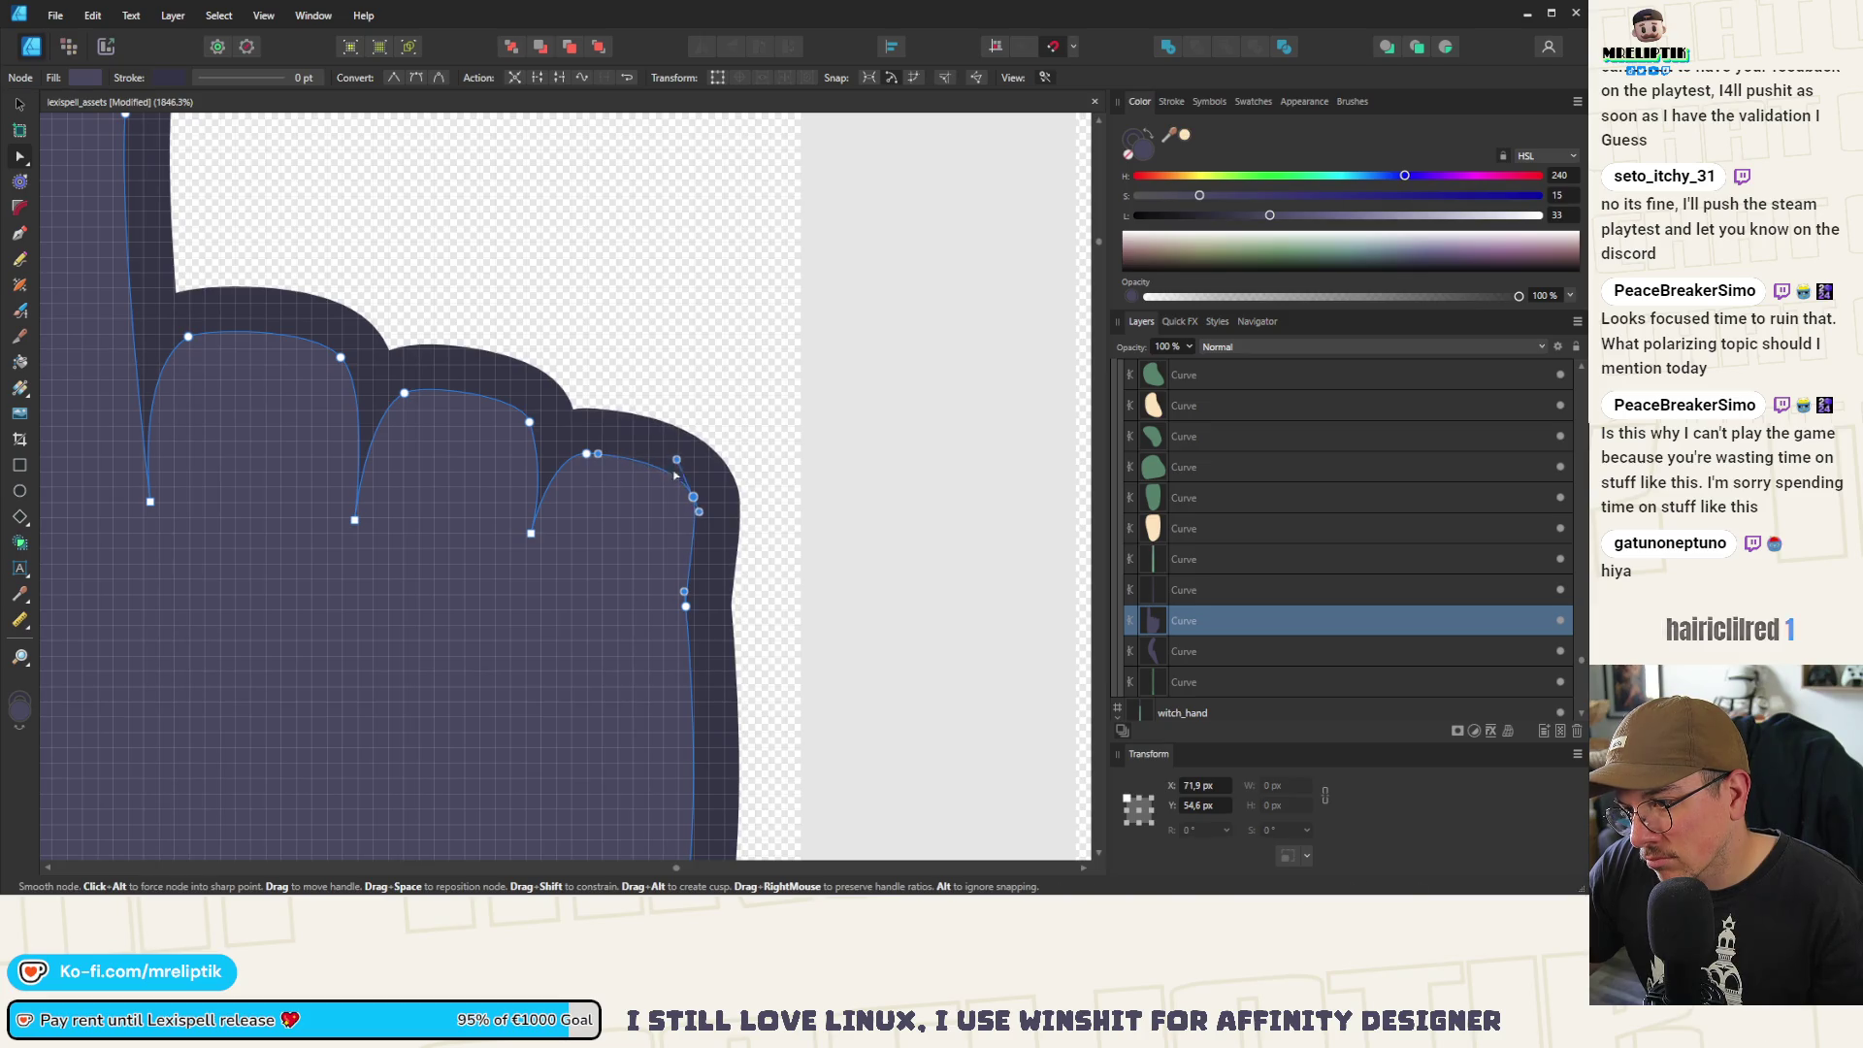
Save the file and draw a cream oval over the knuckles with the Ellipse tool (M)
scroll(677, 474, down, 10)
scroll(585, 613, down, 2)
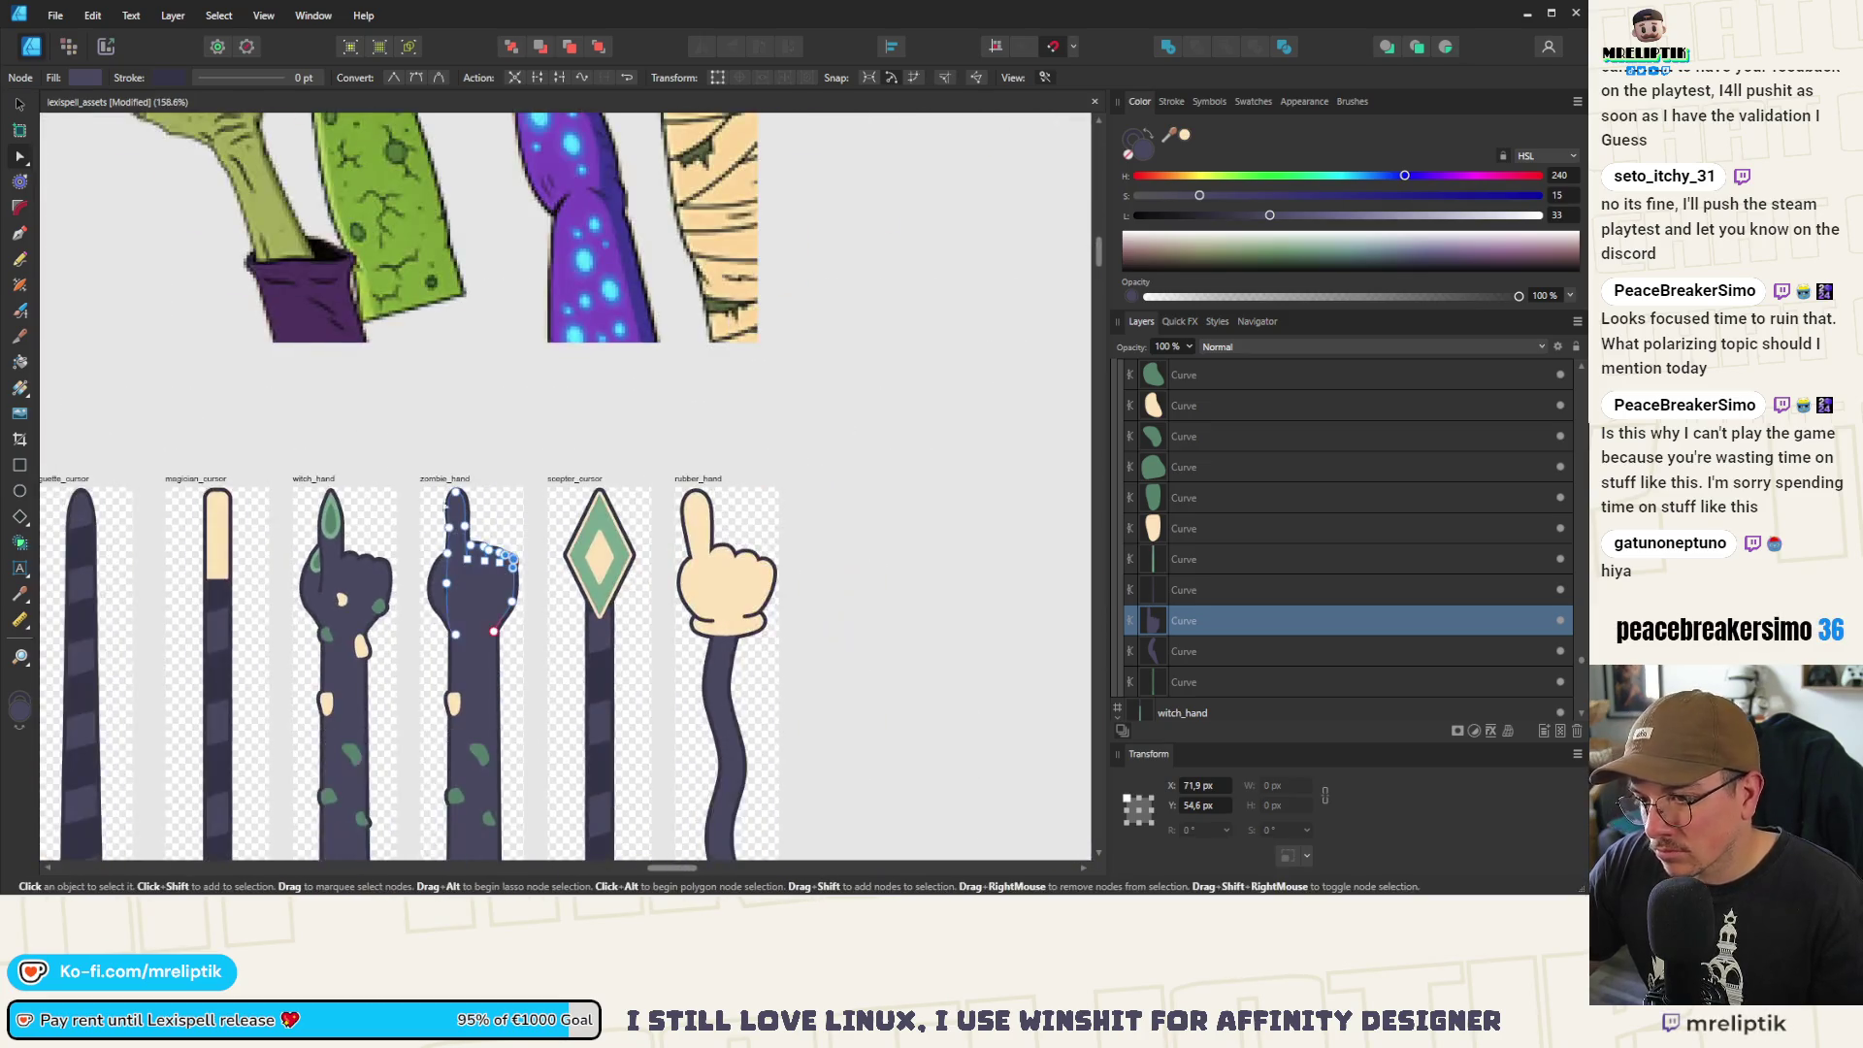
click(478, 417)
scroll(471, 558, up, 5)
key(ctrl+s)
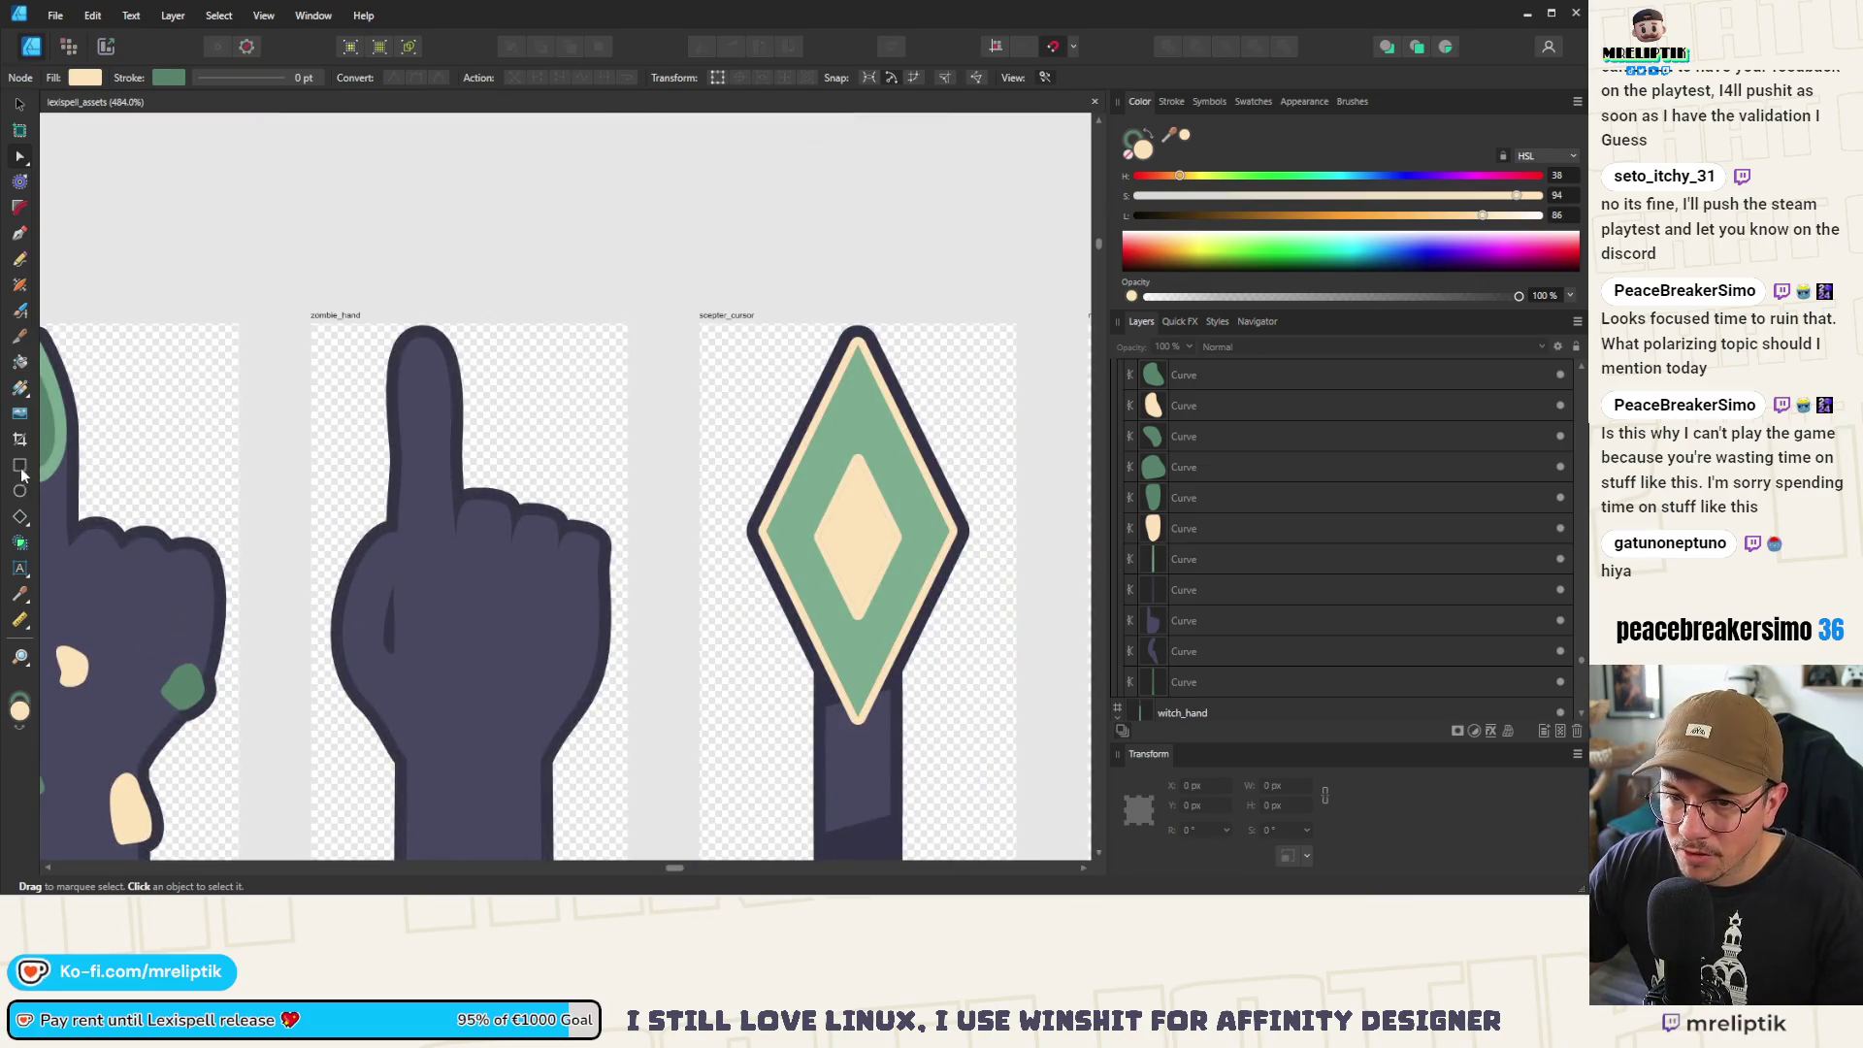
key(m)
scroll(449, 511, up, 5)
mouse_move(417, 482)
mouse_down()
mouse_move(572, 543)
mouse_move(557, 560)
mouse_up()
Place the cream oval on the knuckles' top edge inside the hand shape and tilt it slightly
drag(487, 458, 505, 463)
key(ctrl+z)
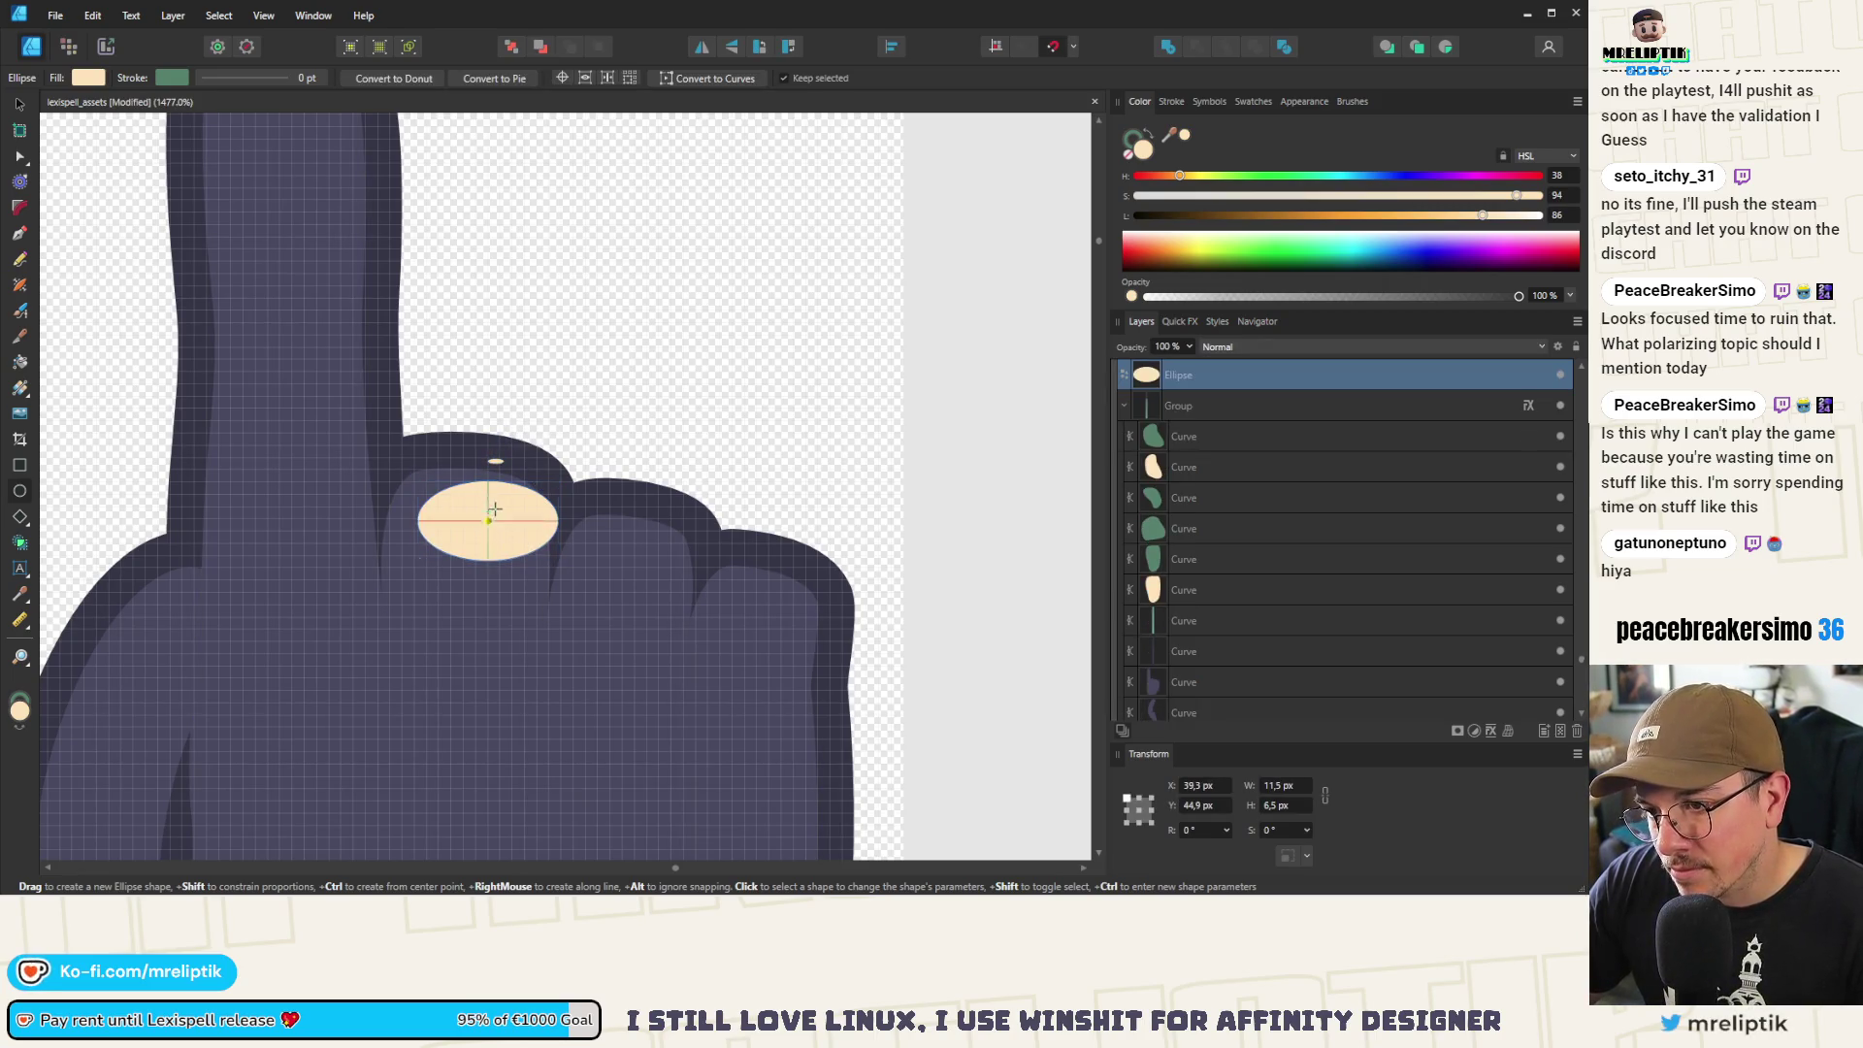
click(17, 105)
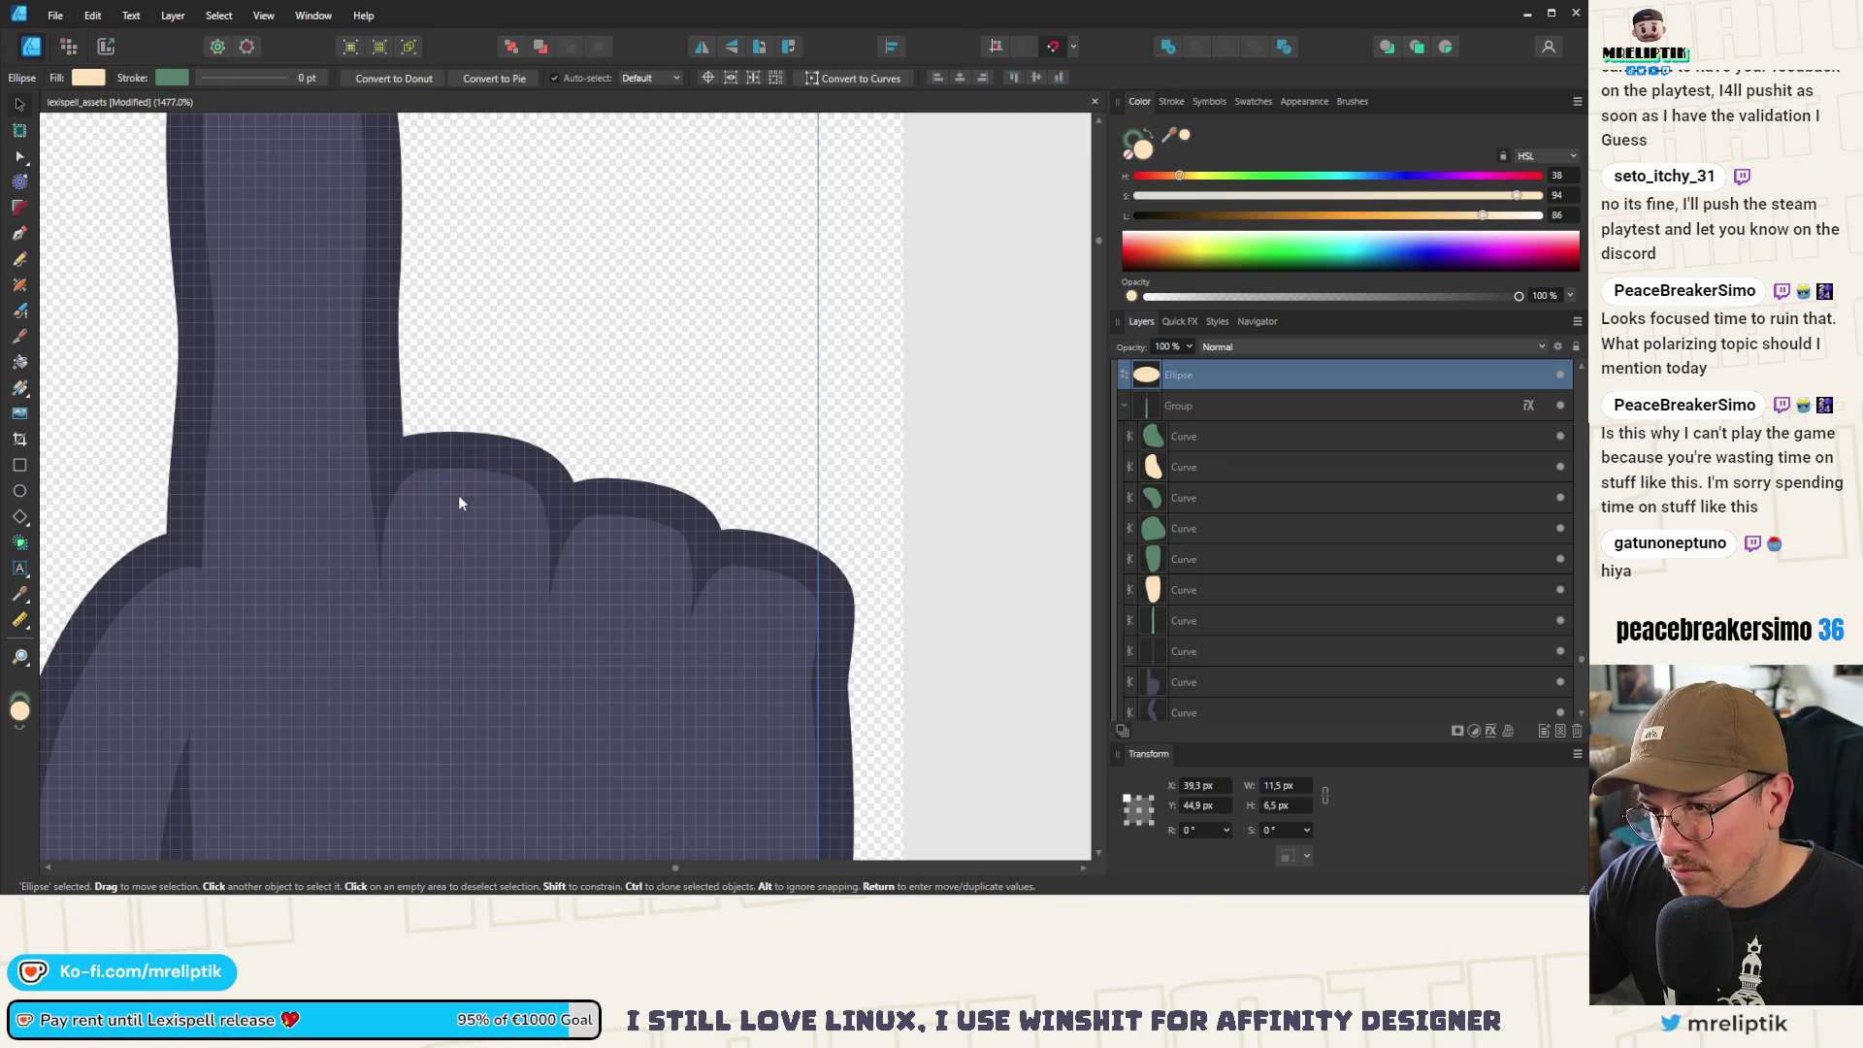
drag(520, 558, 495, 514)
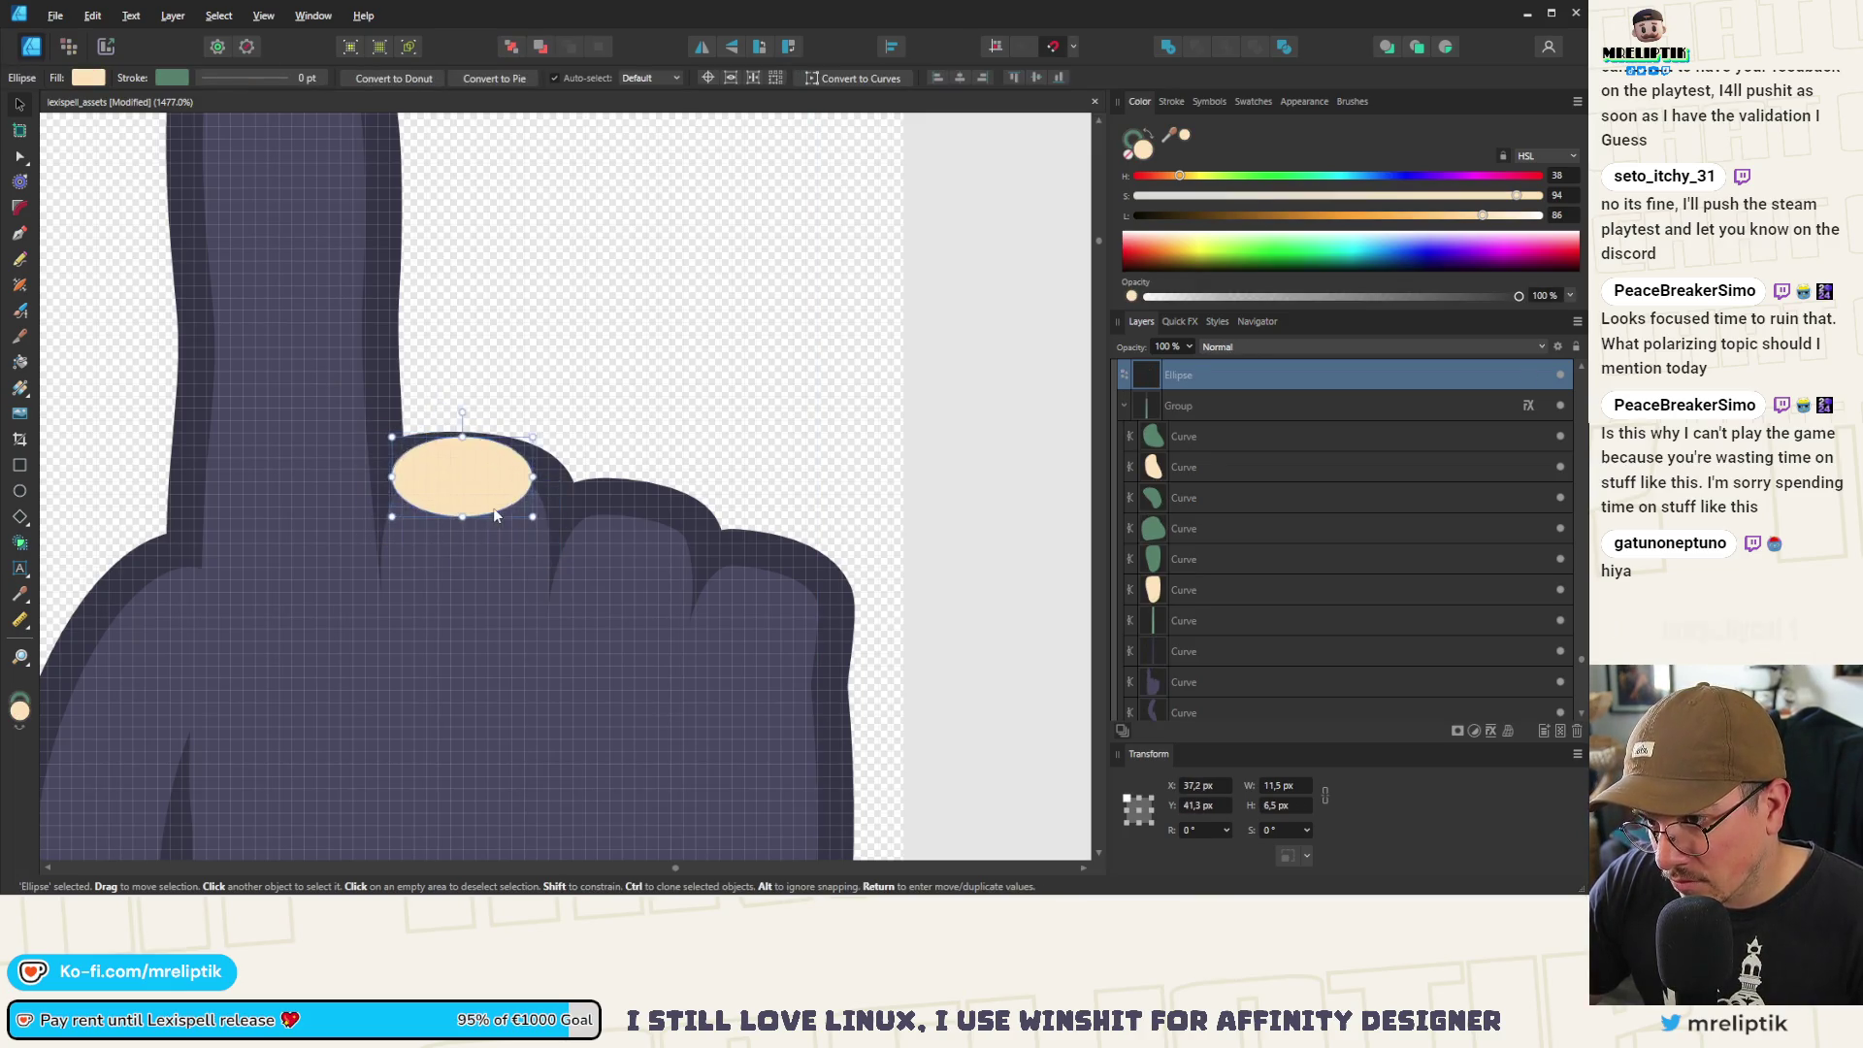
key(Delete)
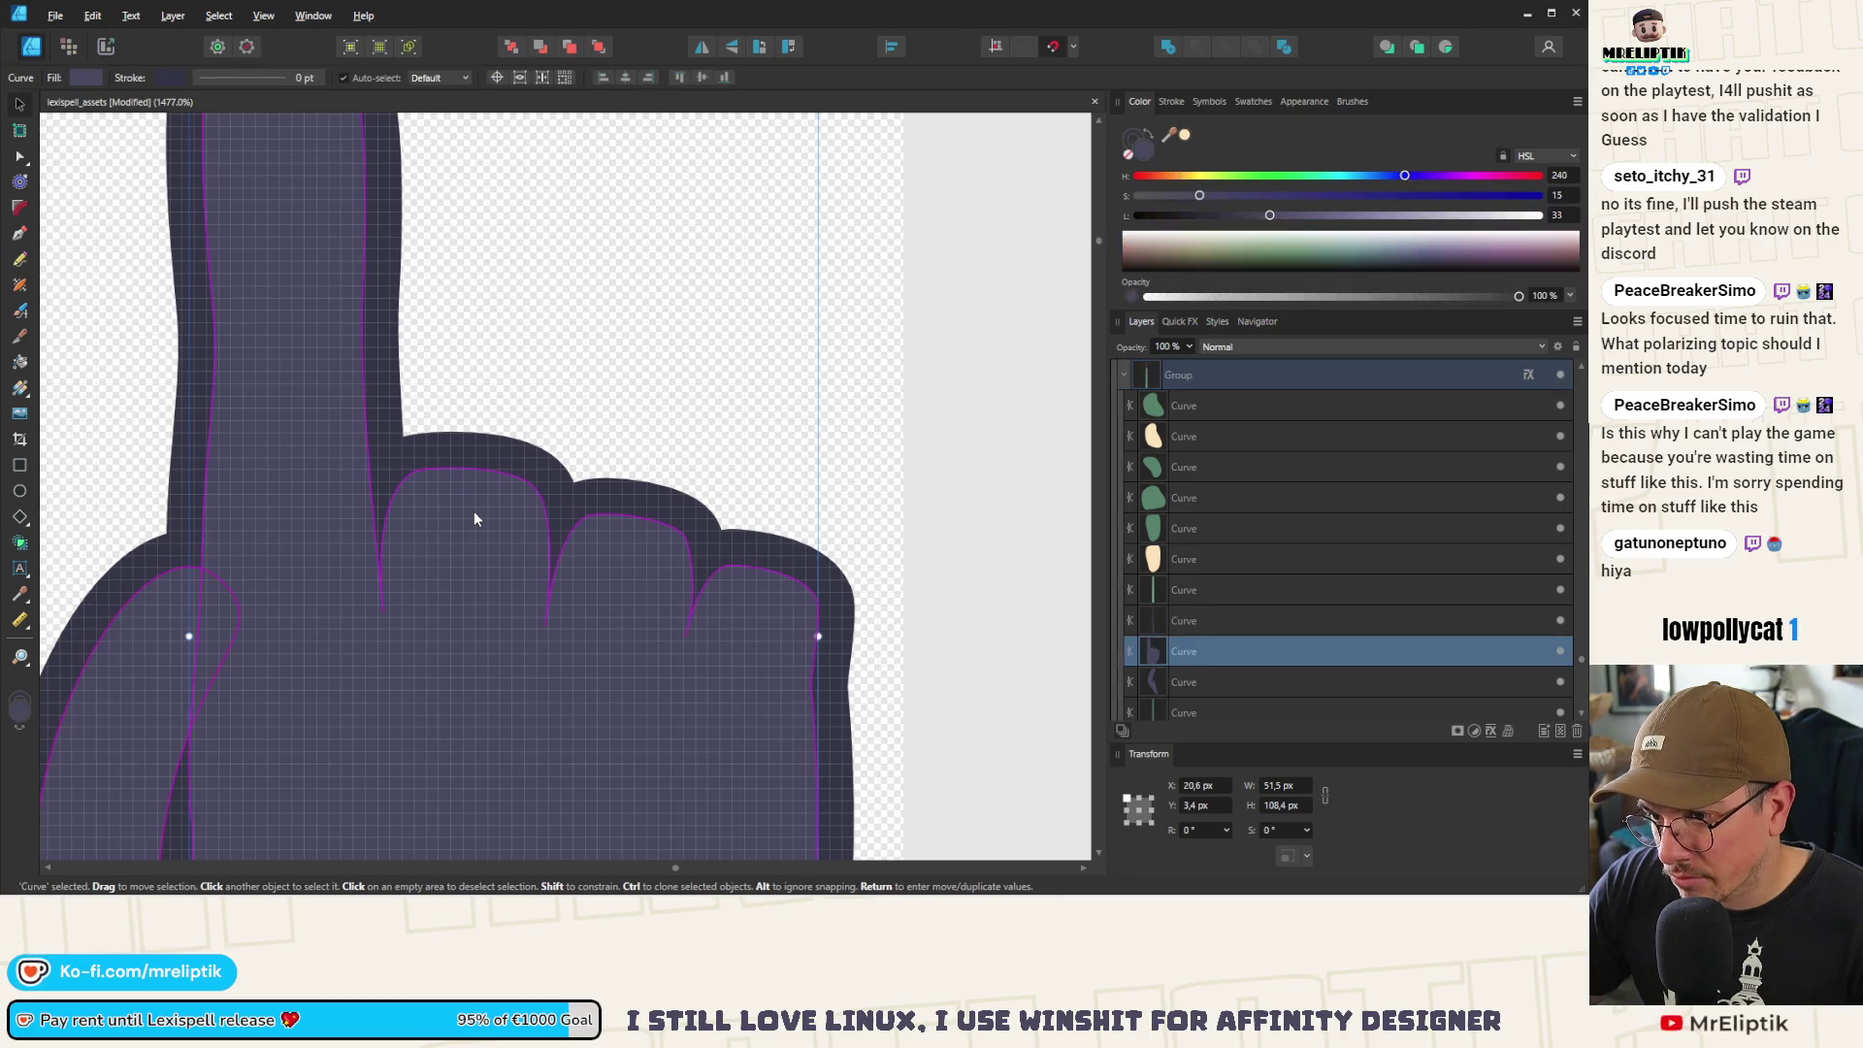
key(ctrl+z)
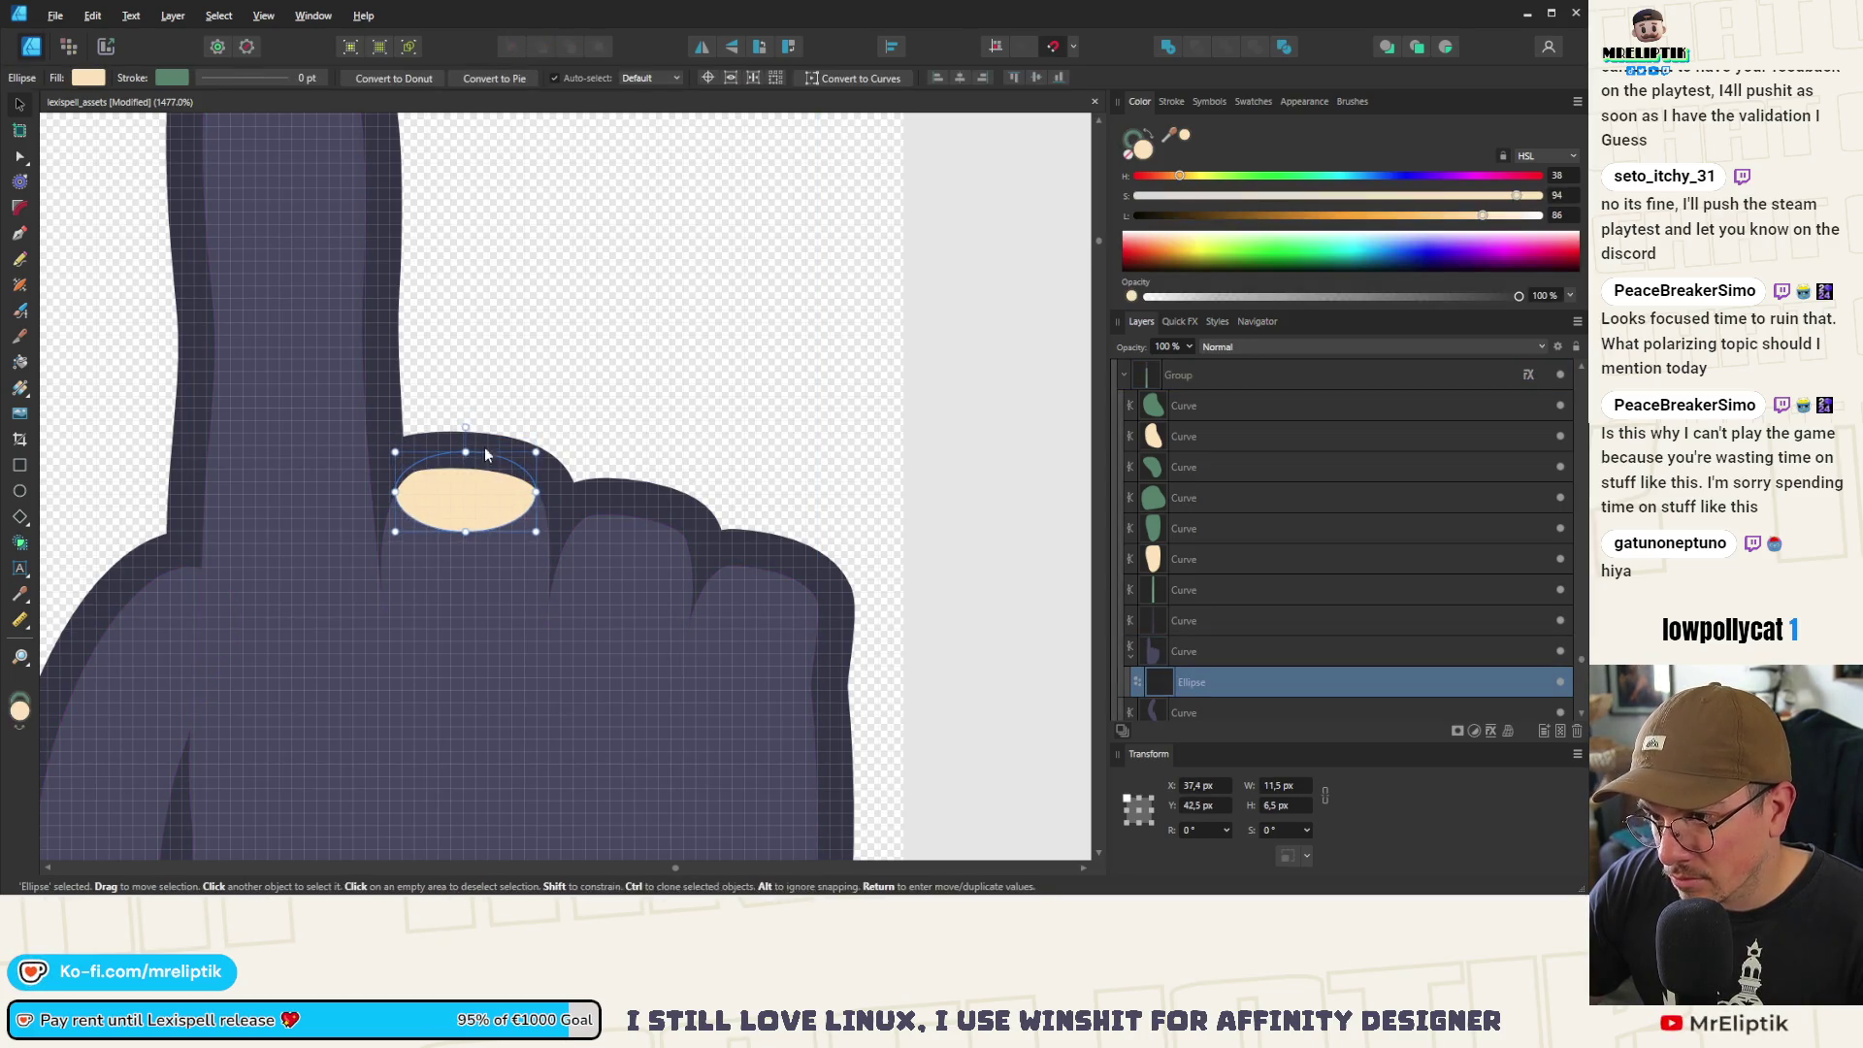
drag(466, 427, 482, 420)
mouse_move(491, 506)
mouse_down()
mouse_move(512, 498)
mouse_move(458, 498)
mouse_move(549, 444)
mouse_move(548, 473)
mouse_move(465, 432)
mouse_move(487, 424)
mouse_move(466, 503)
mouse_up()
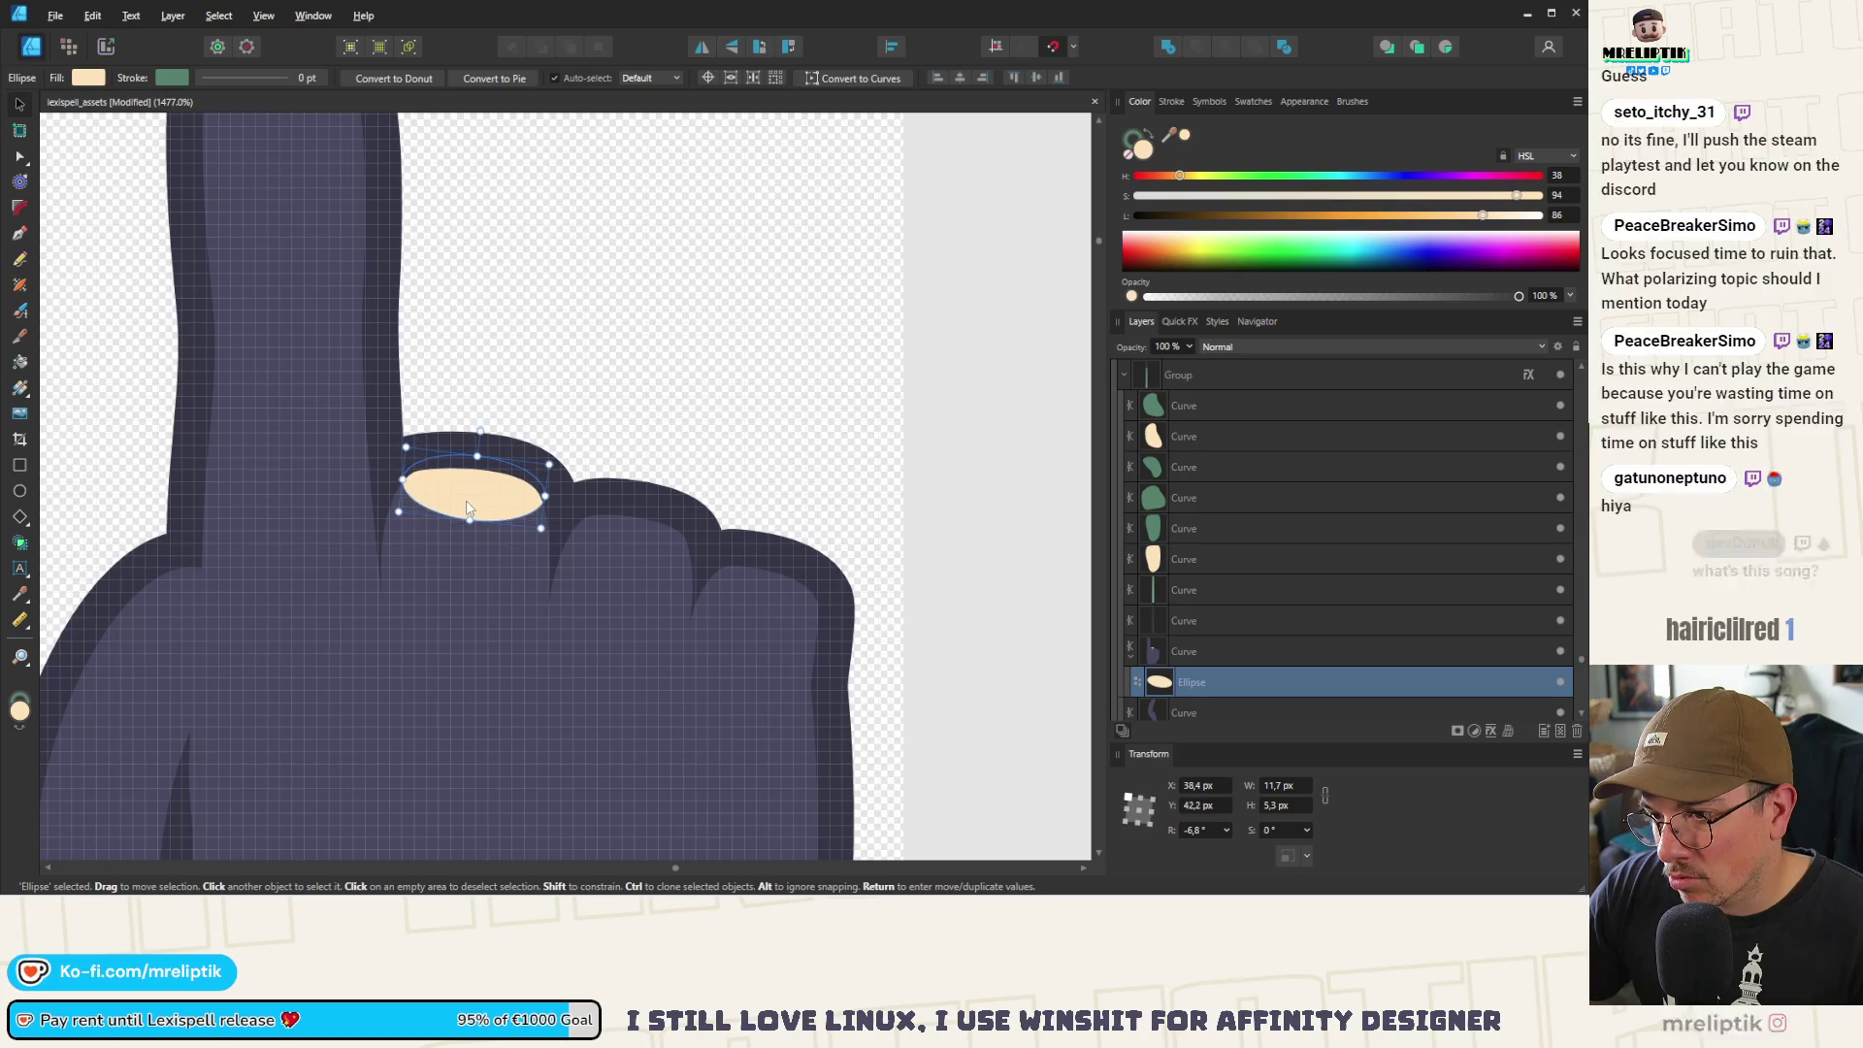
Duplicate the cream oval, shrink the copy, and fill it with the hand's dark purple
scroll(456, 456, down, 8)
key(ctrl+d)
scroll(449, 447, down, 3)
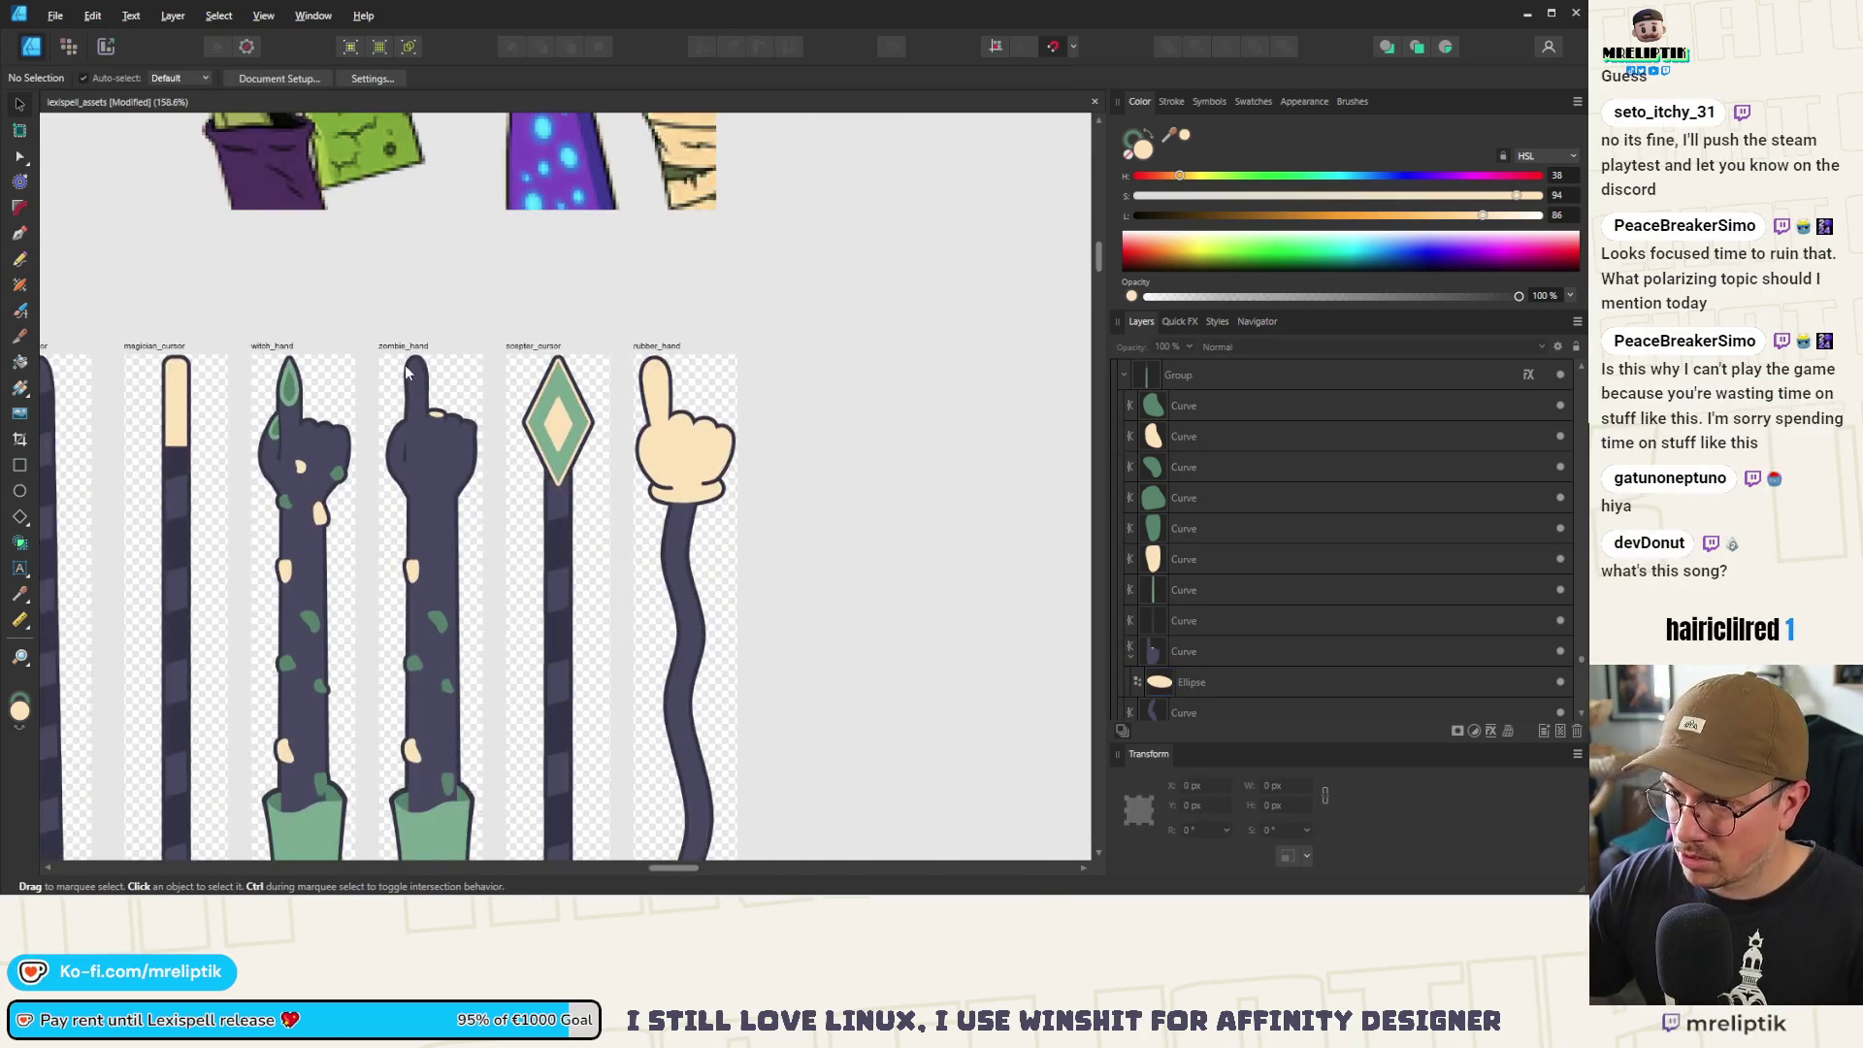
scroll(451, 435, up, 8)
click(483, 504)
scroll(485, 499, up, 8)
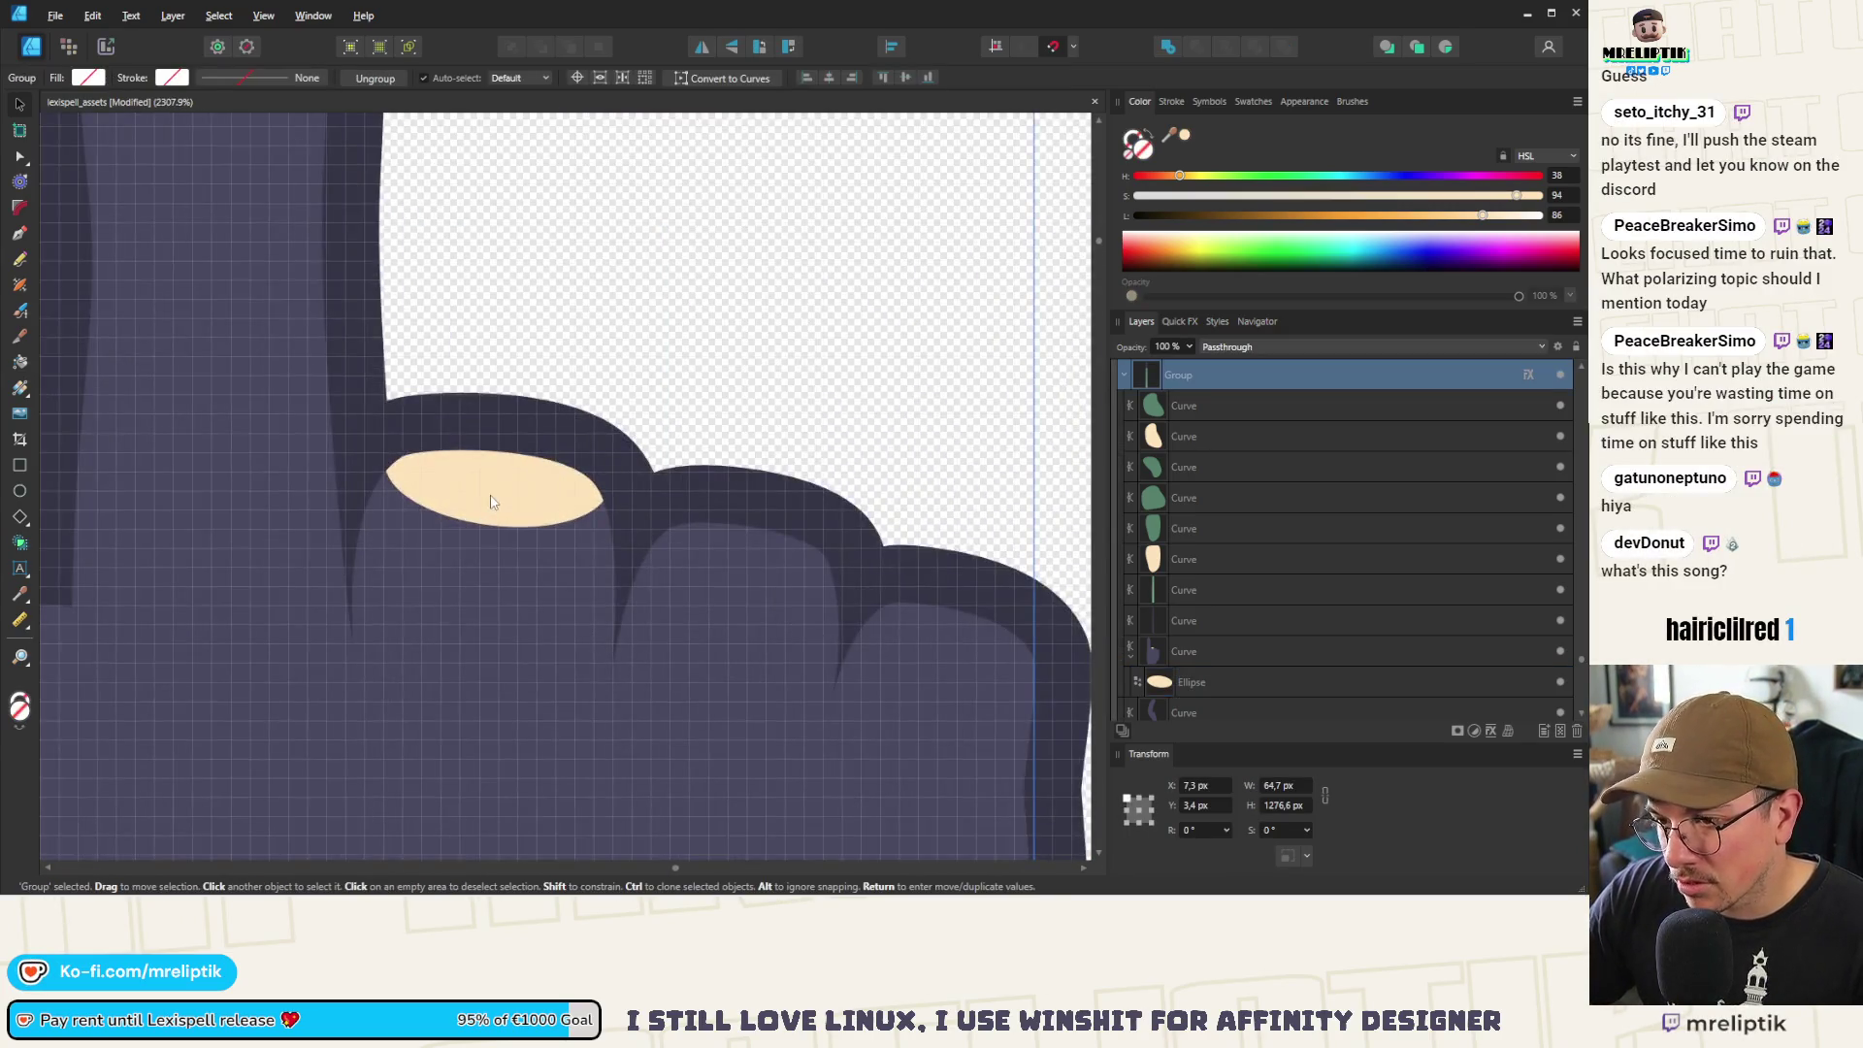
click(501, 491)
double_click(505, 490)
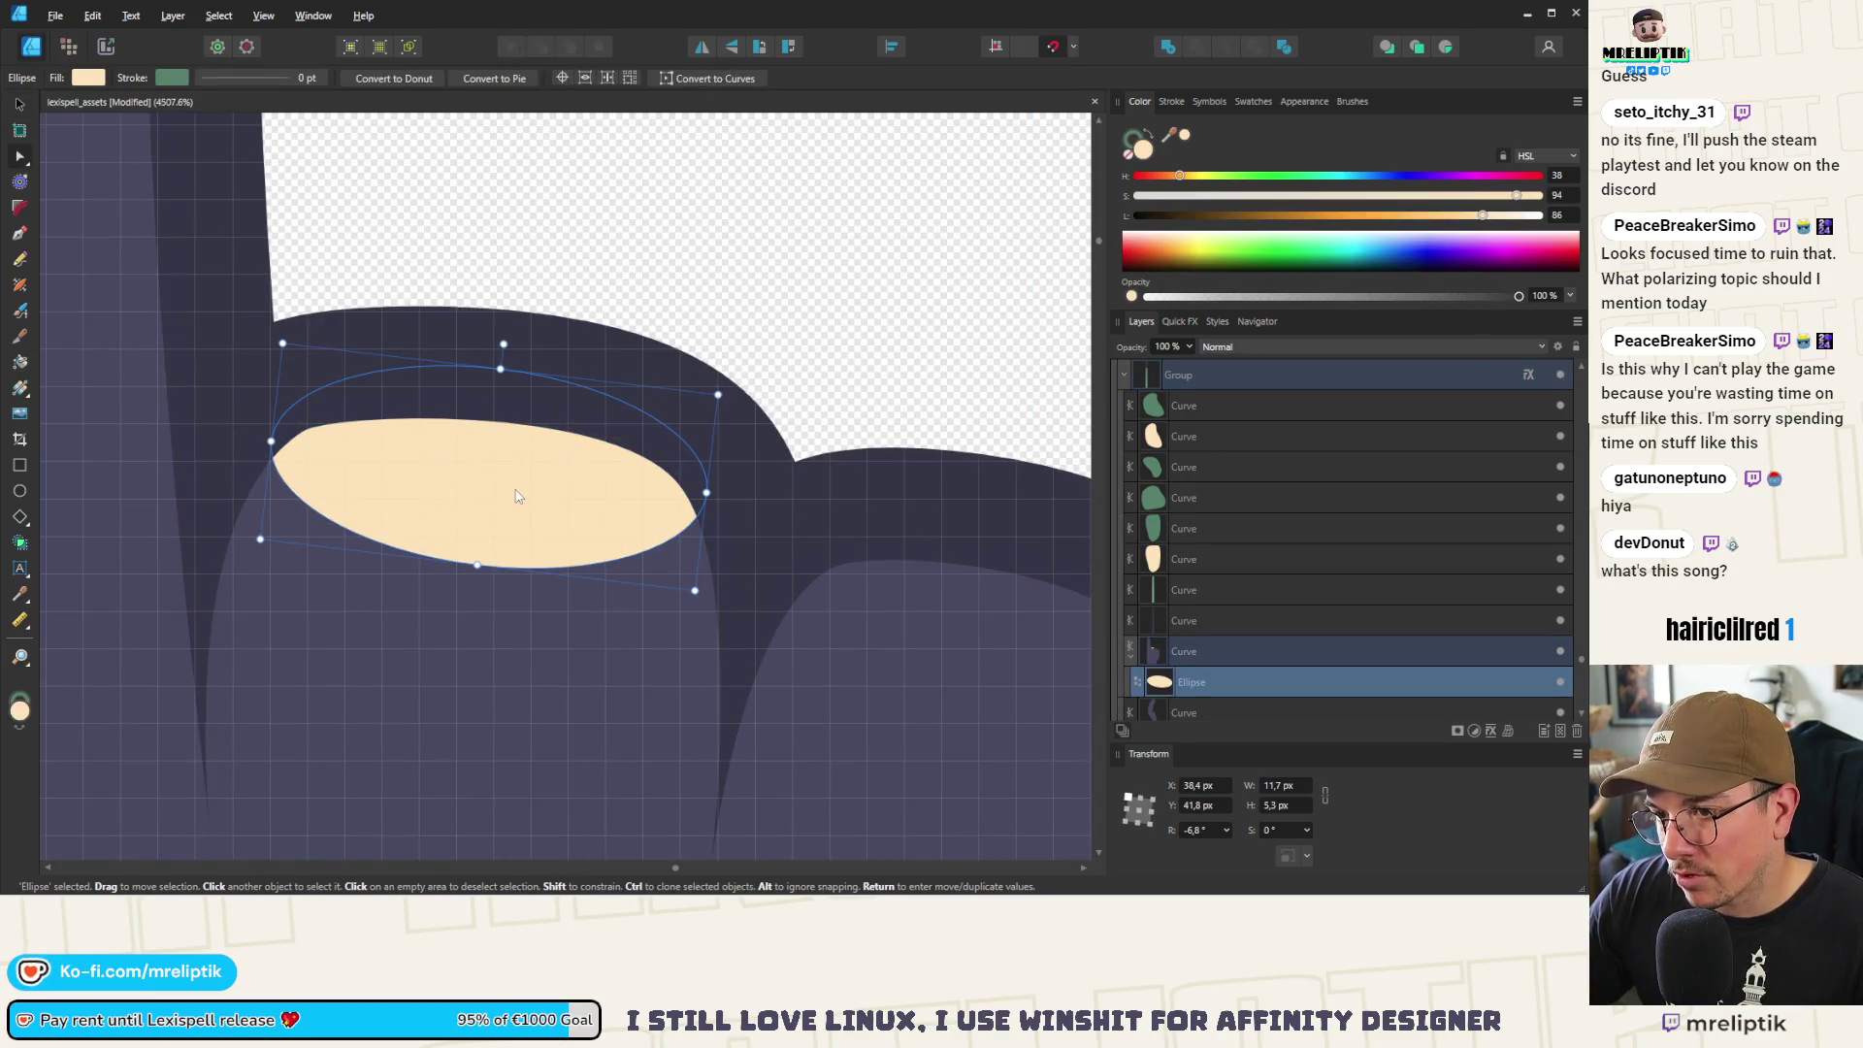
key(ctrl+j)
mouse_move(718, 394)
mouse_down()
mouse_move(563, 420)
mouse_move(557, 445)
mouse_up()
mouse_move(1169, 134)
mouse_down()
mouse_move(461, 324)
mouse_move(146, 479)
mouse_up()
scroll(460, 386, down, 10)
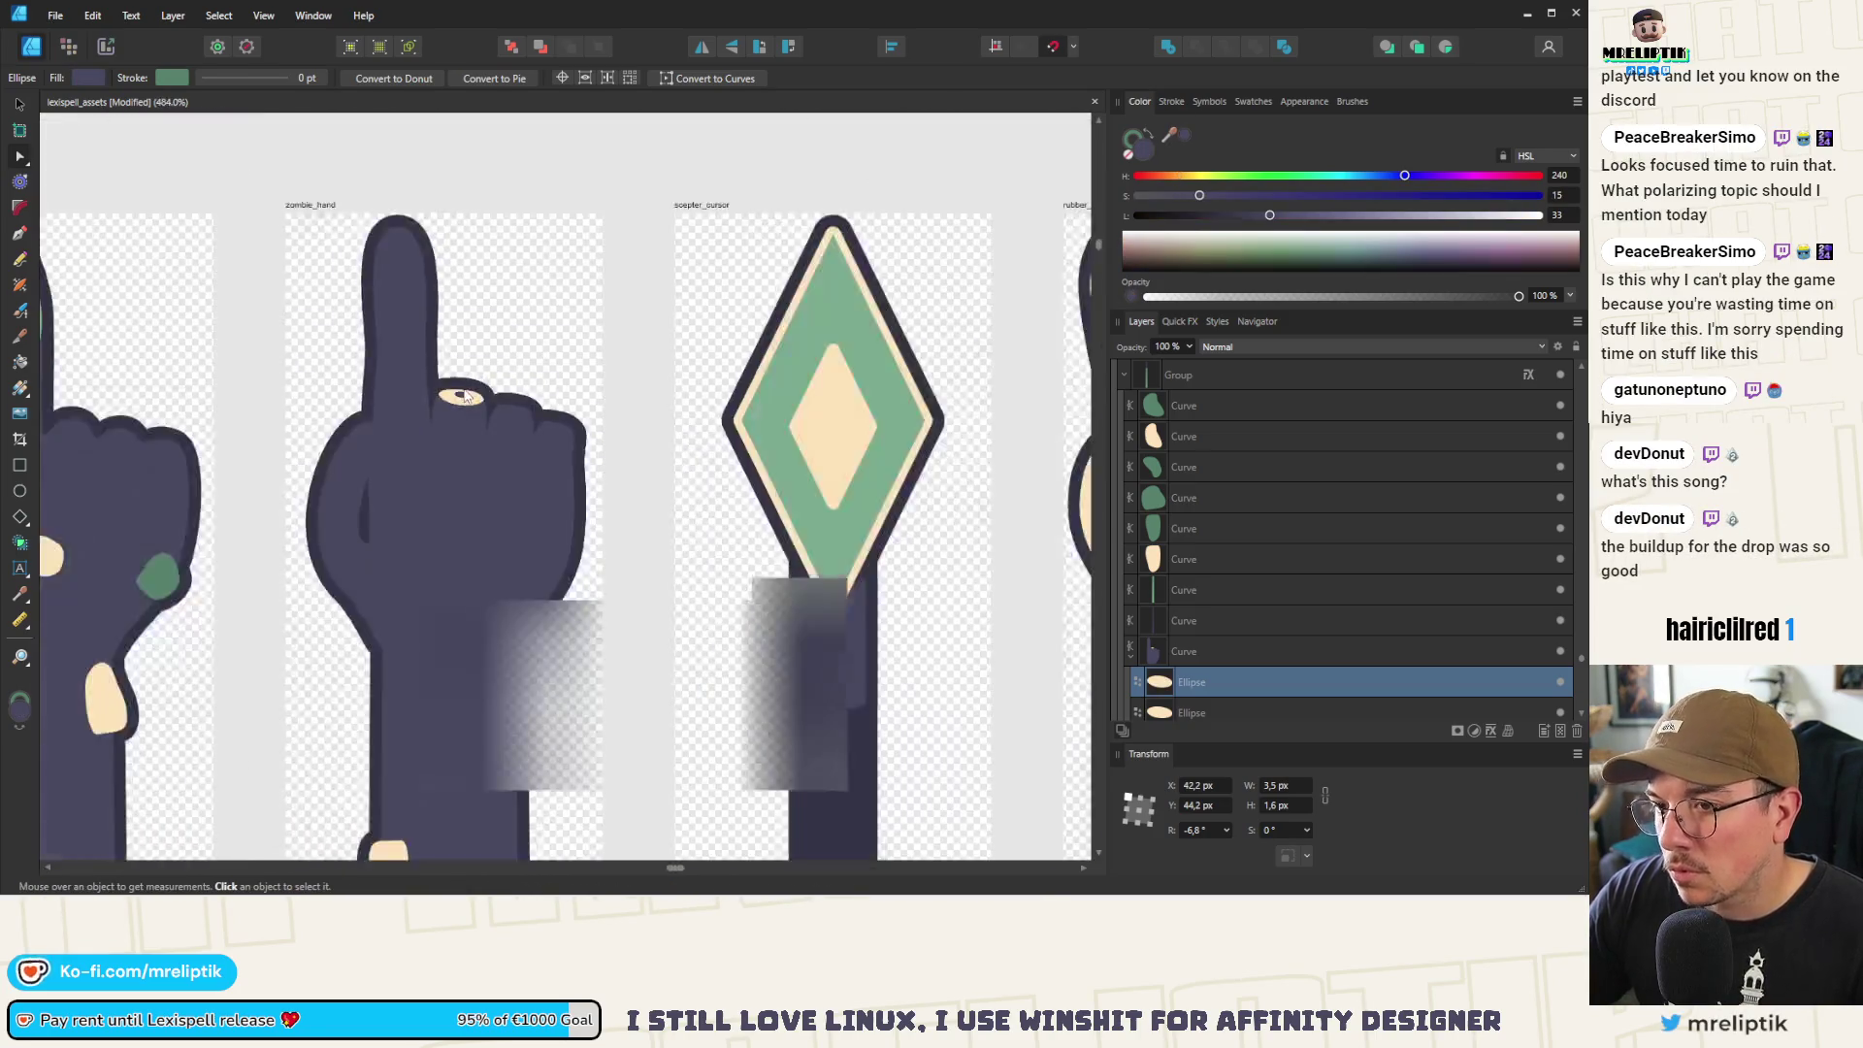
click(520, 205)
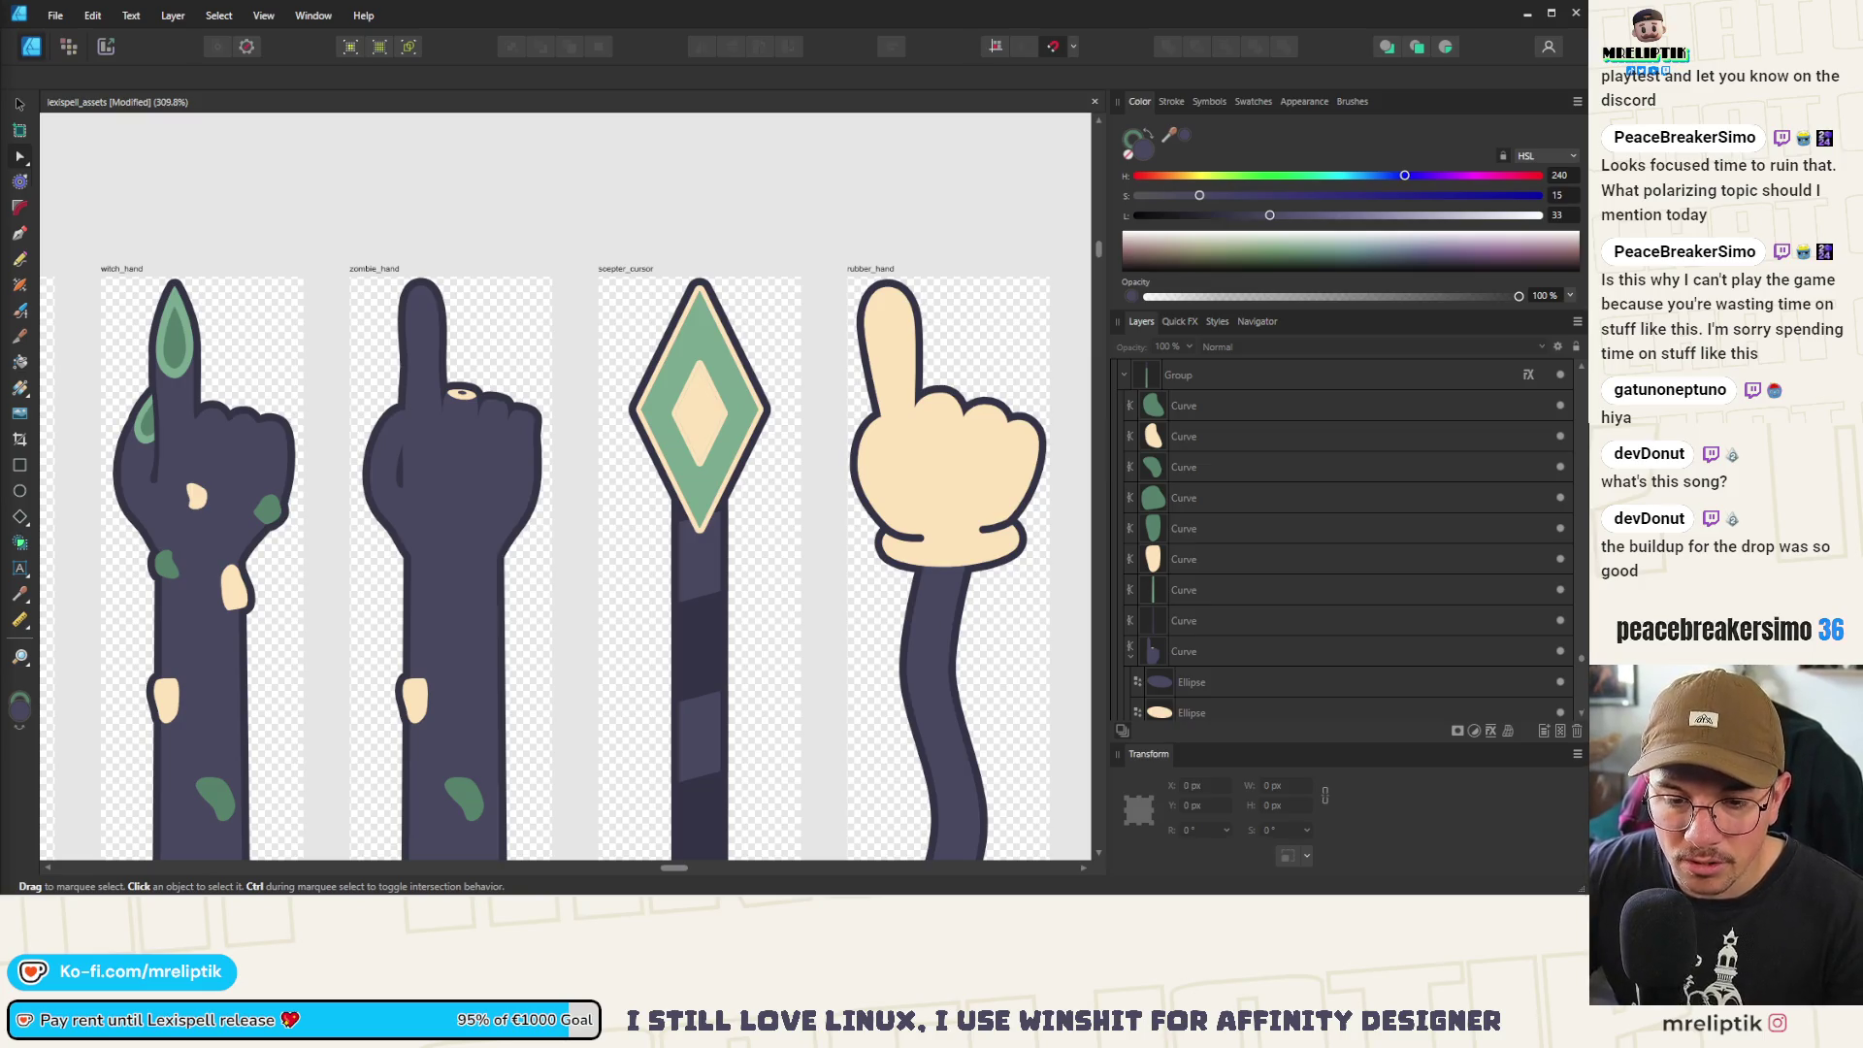
mouse_move(795, 895)
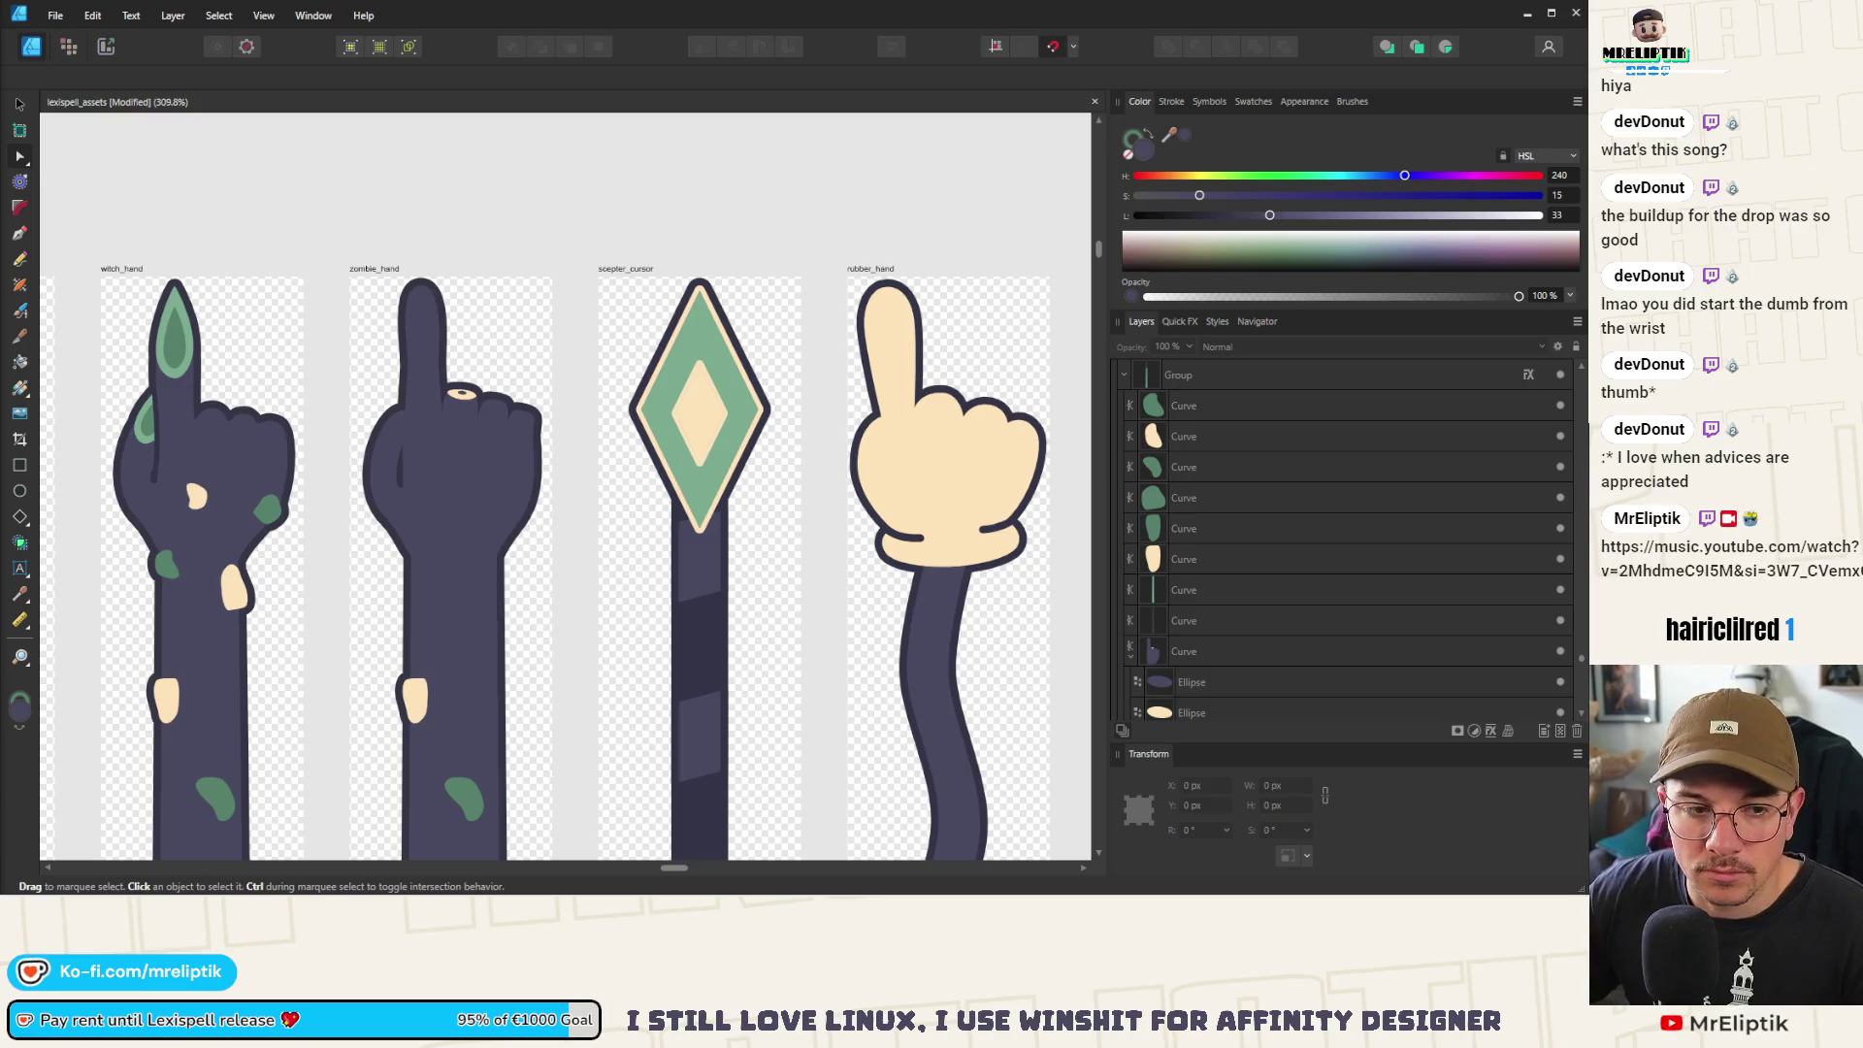
scroll(482, 418, up, 10)
Recolour the oval on the zombie hand to the witch hand's darker spot green
click(374, 331)
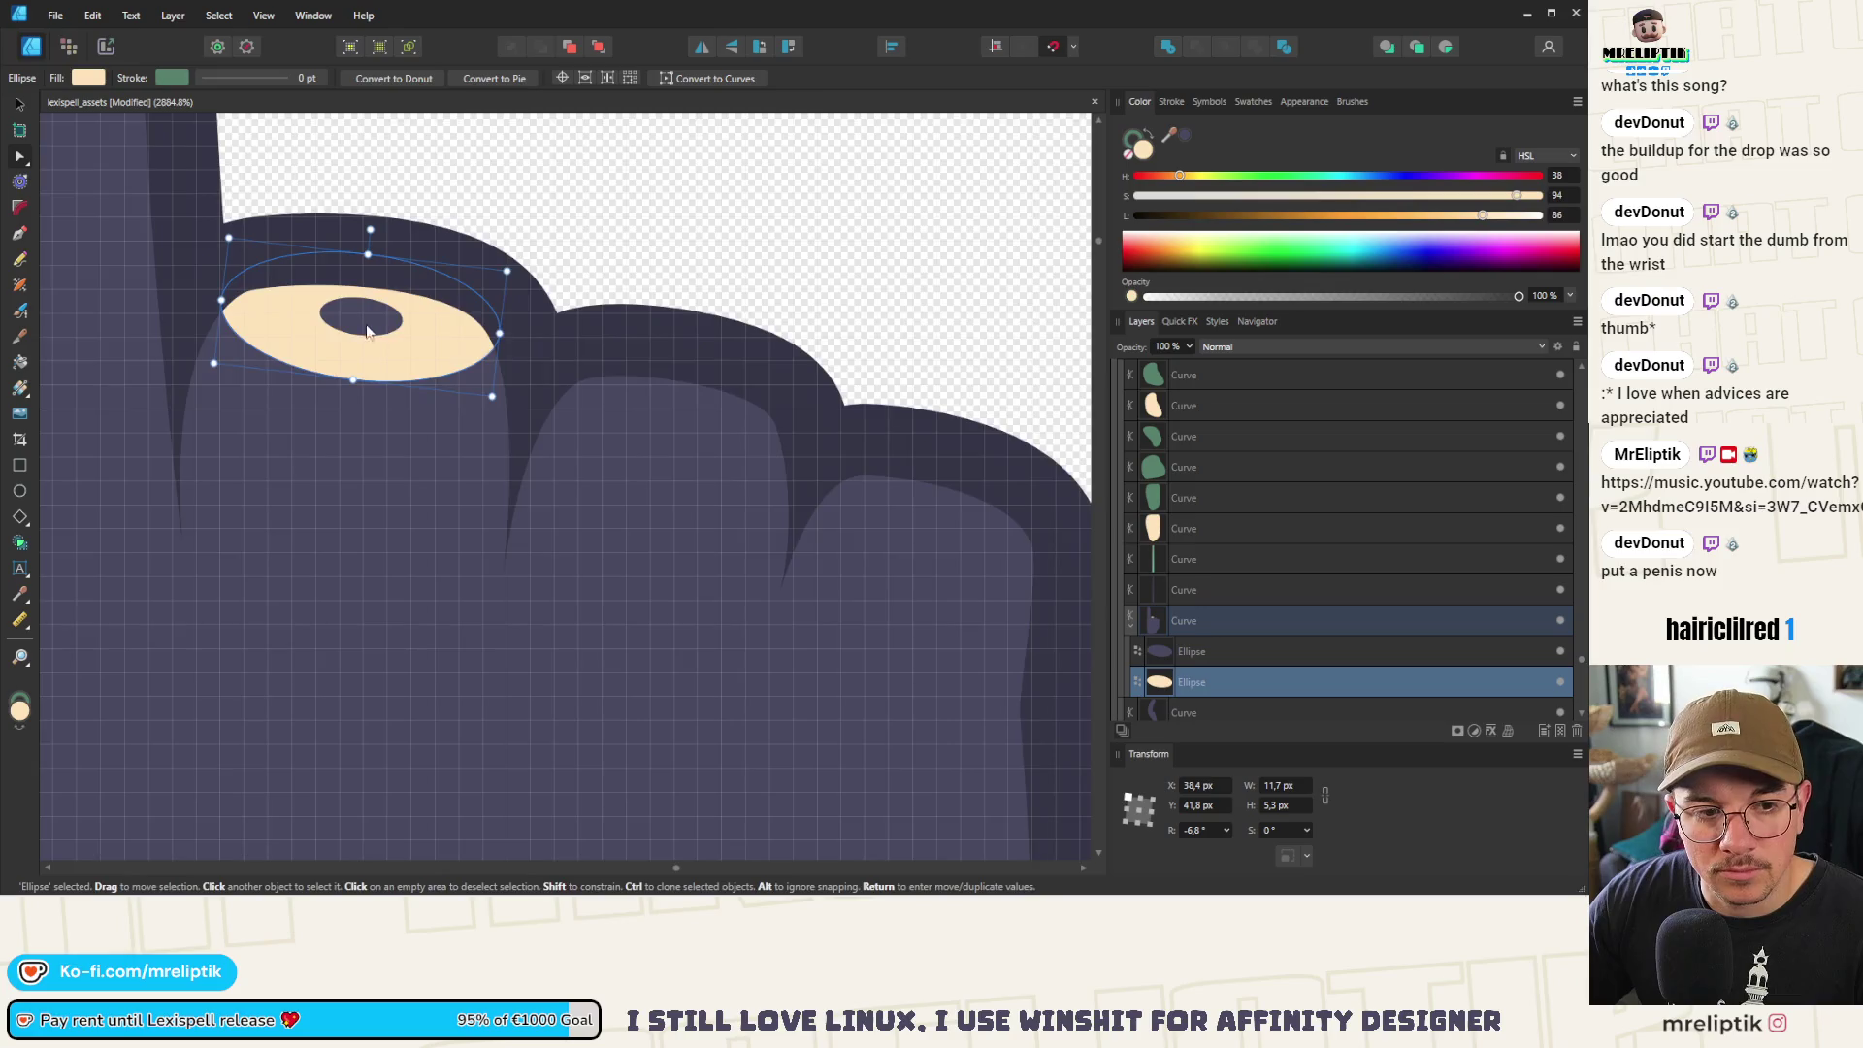
scroll(366, 331, down, 6)
mouse_move(1169, 143)
mouse_down()
mouse_move(1028, 204)
mouse_move(968, 258)
mouse_up()
scroll(405, 364, down, 6)
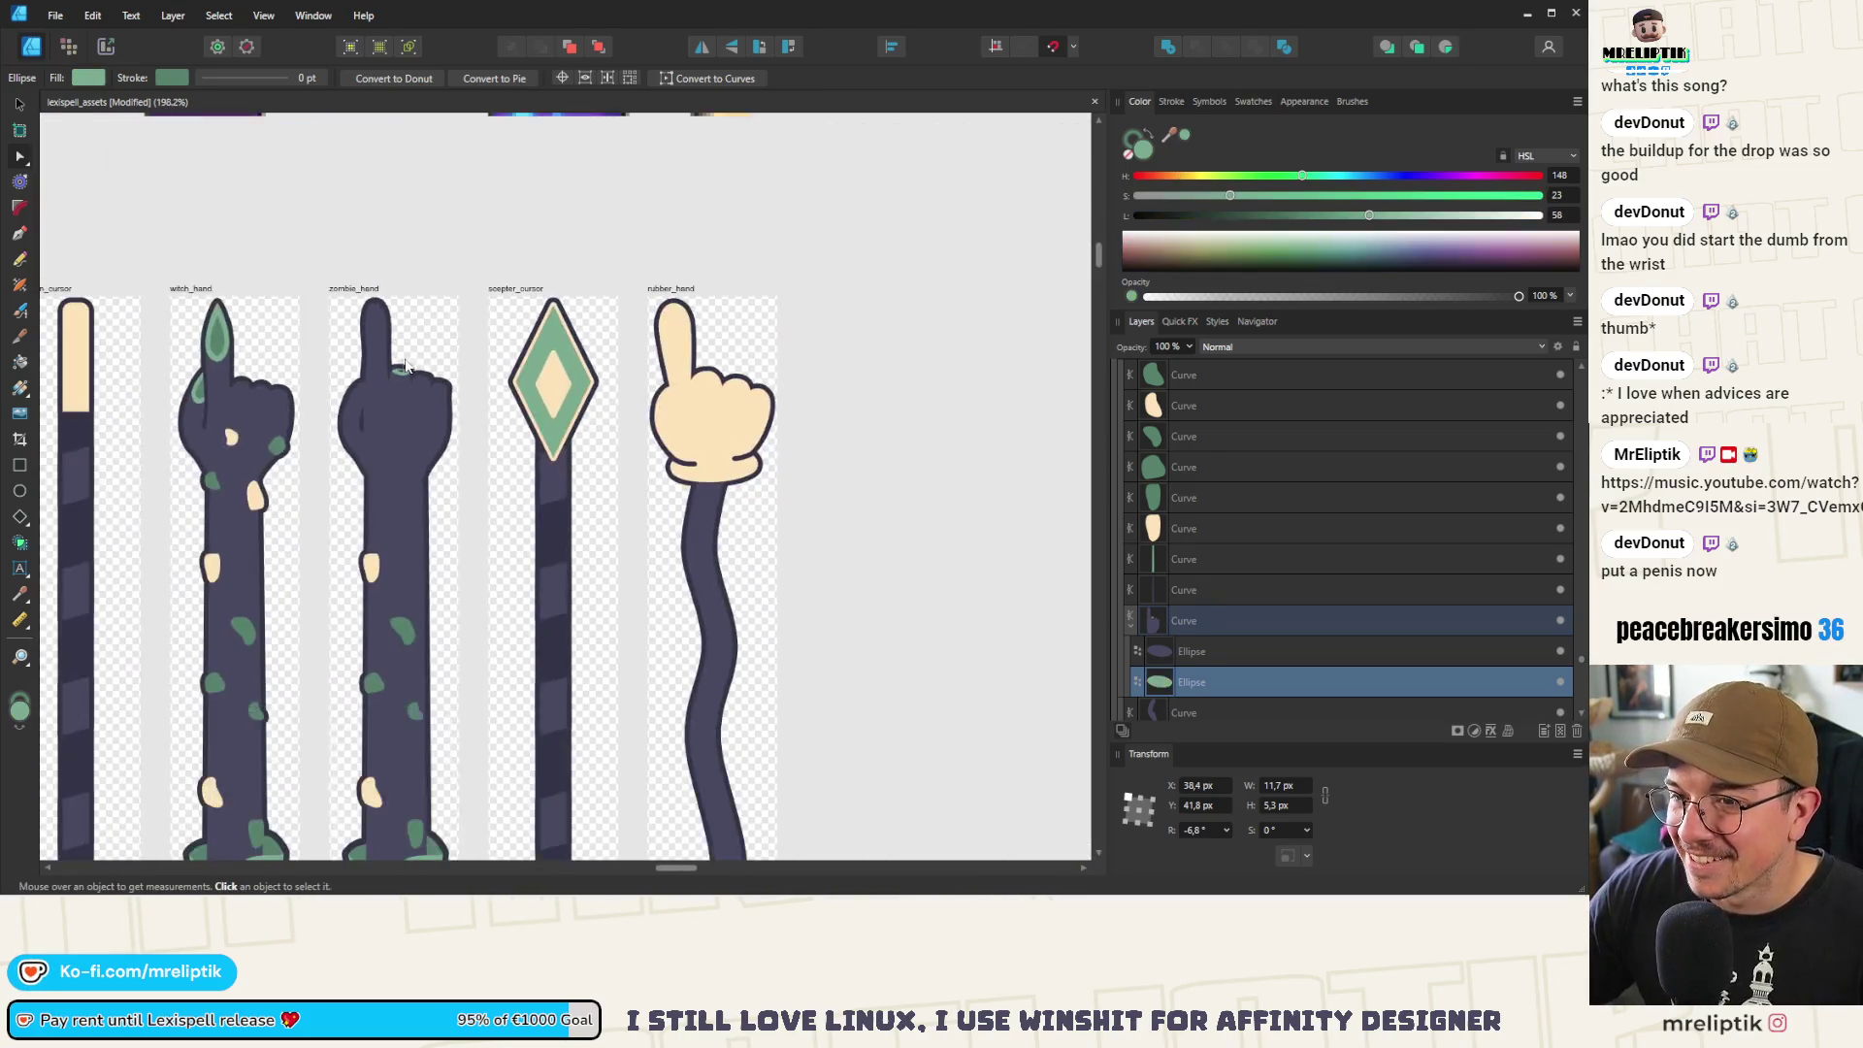
scroll(406, 365, up, 3)
scroll(405, 365, down, 1)
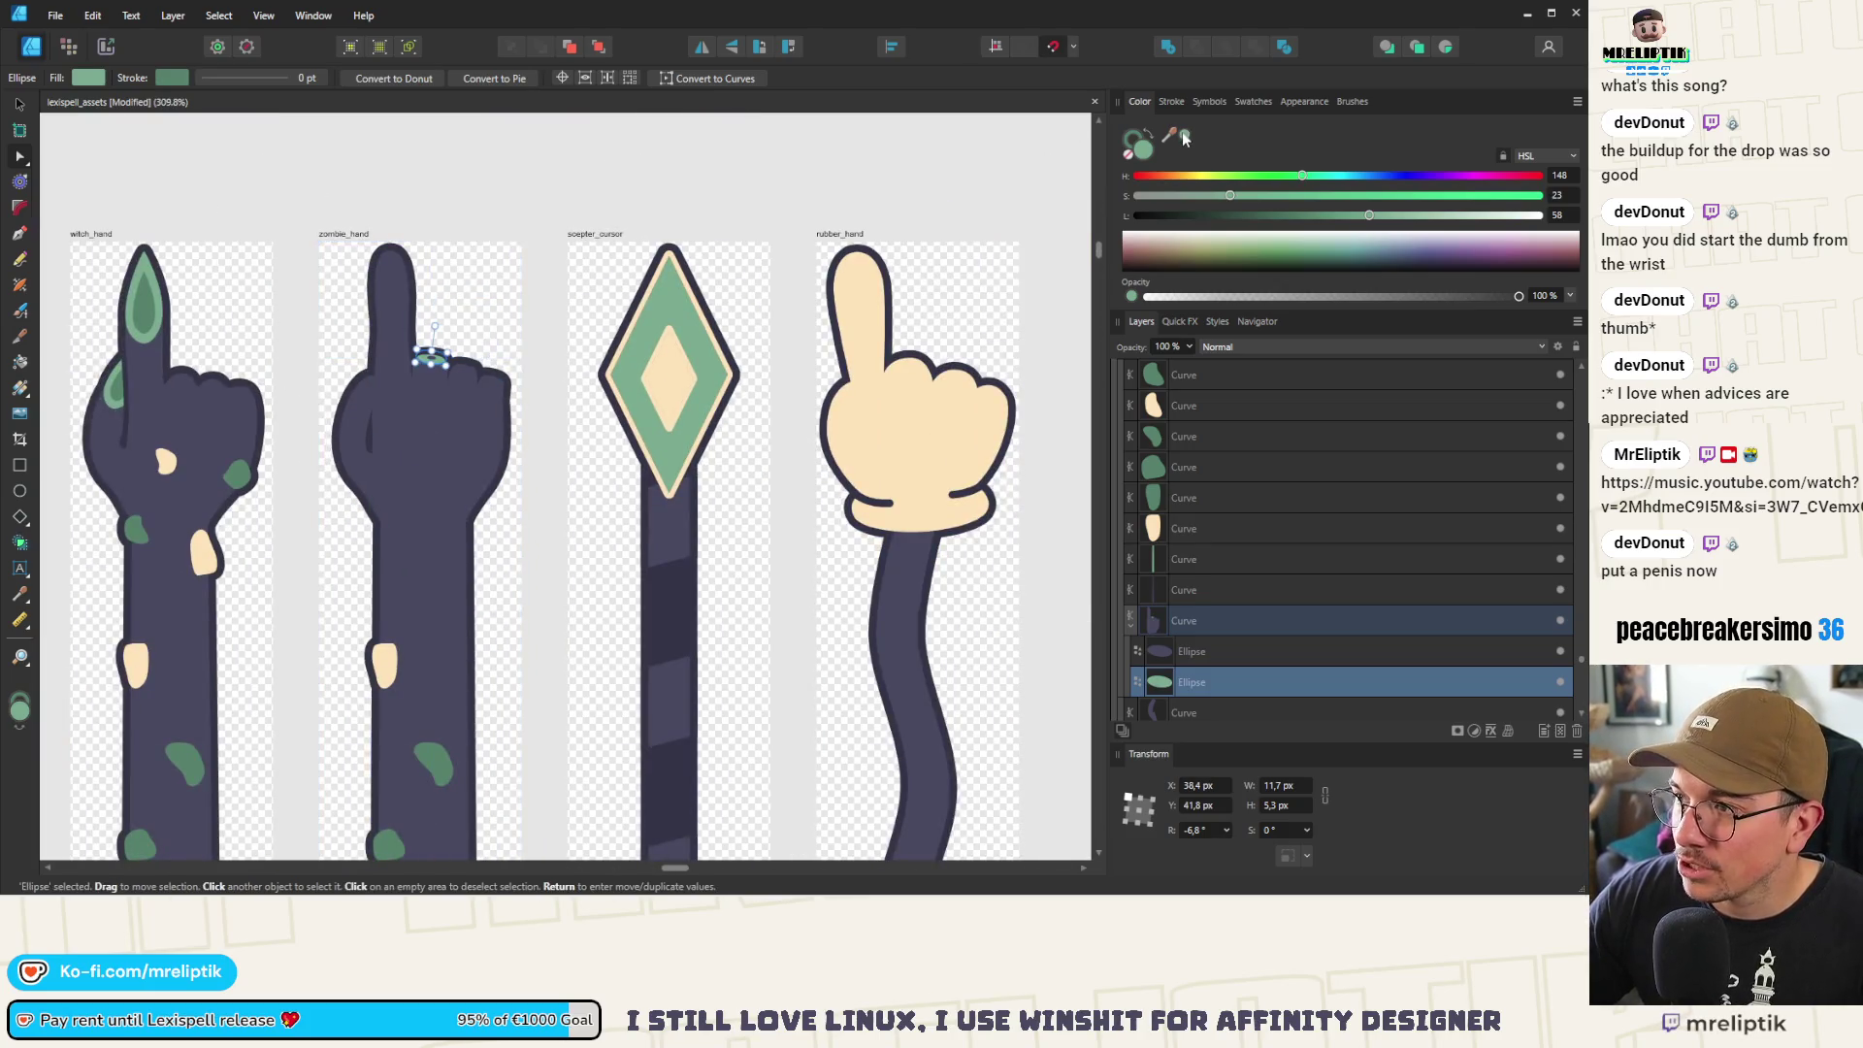
mouse_move(1173, 139)
mouse_down()
mouse_move(200, 520)
mouse_move(238, 473)
mouse_up()
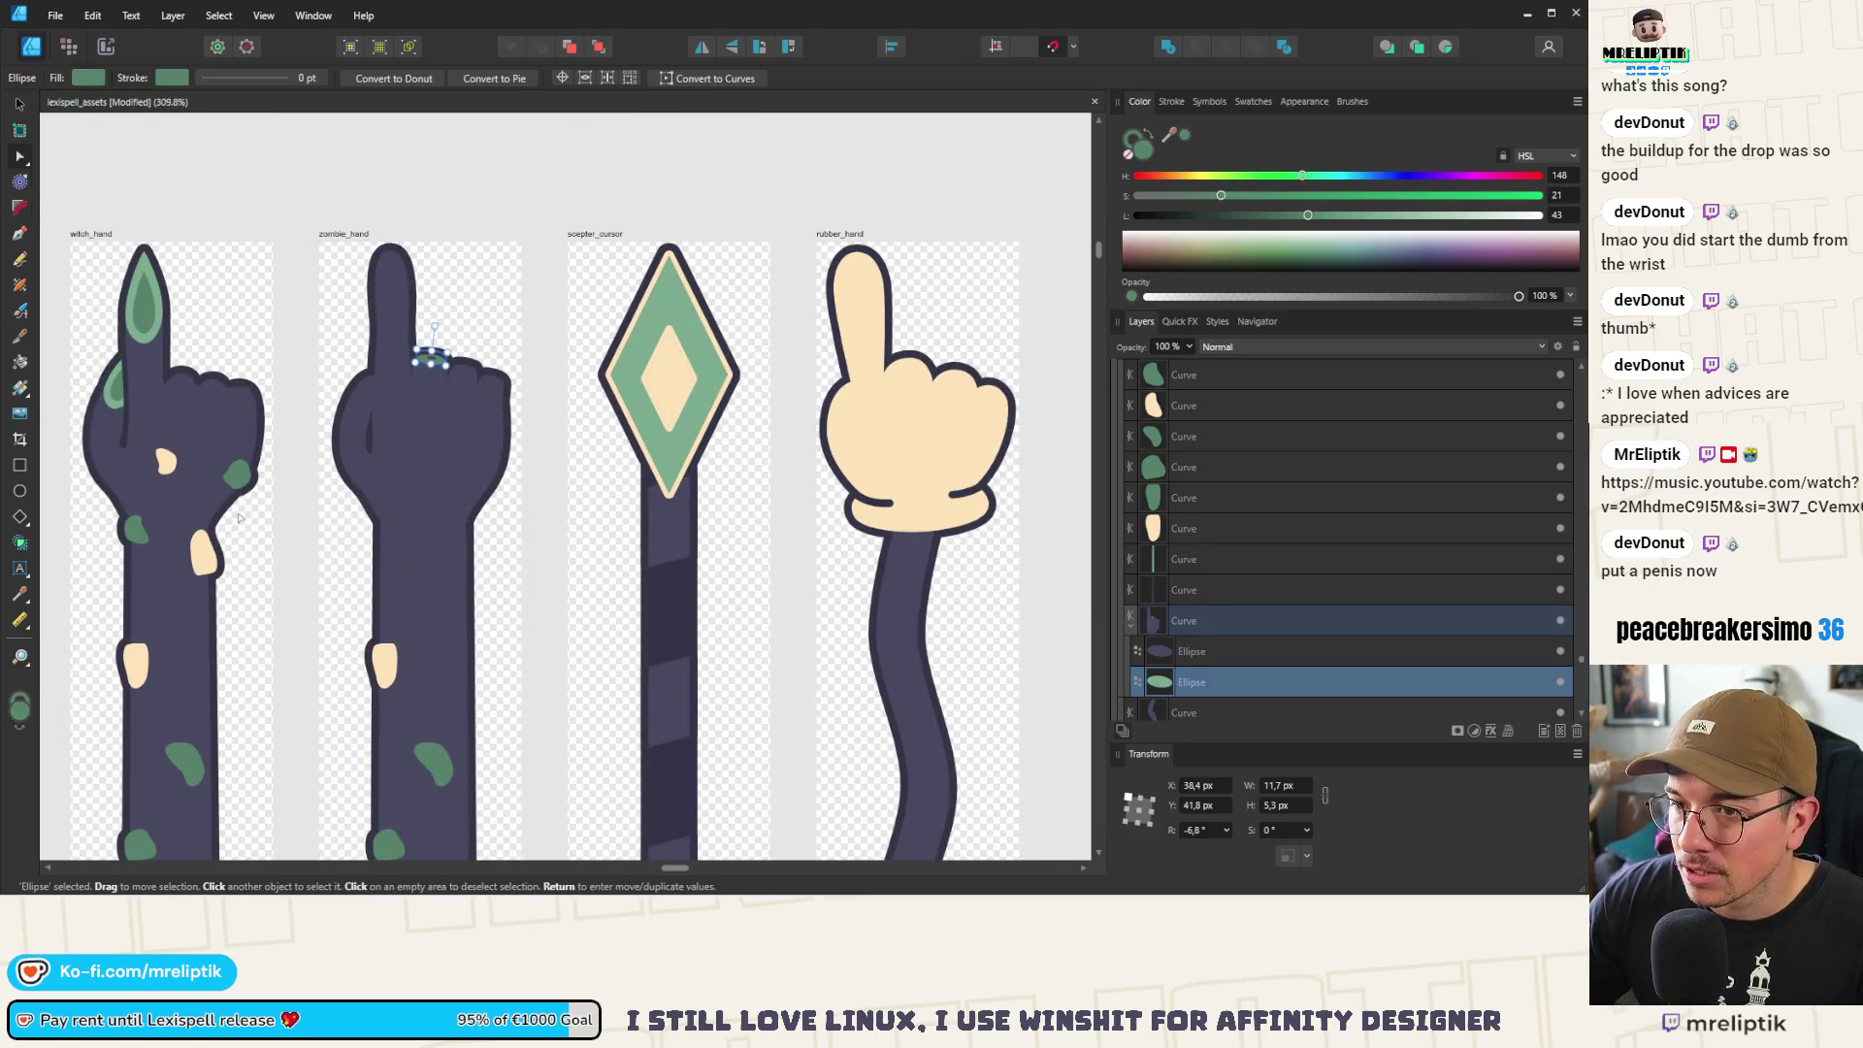
scroll(425, 368, up, 3)
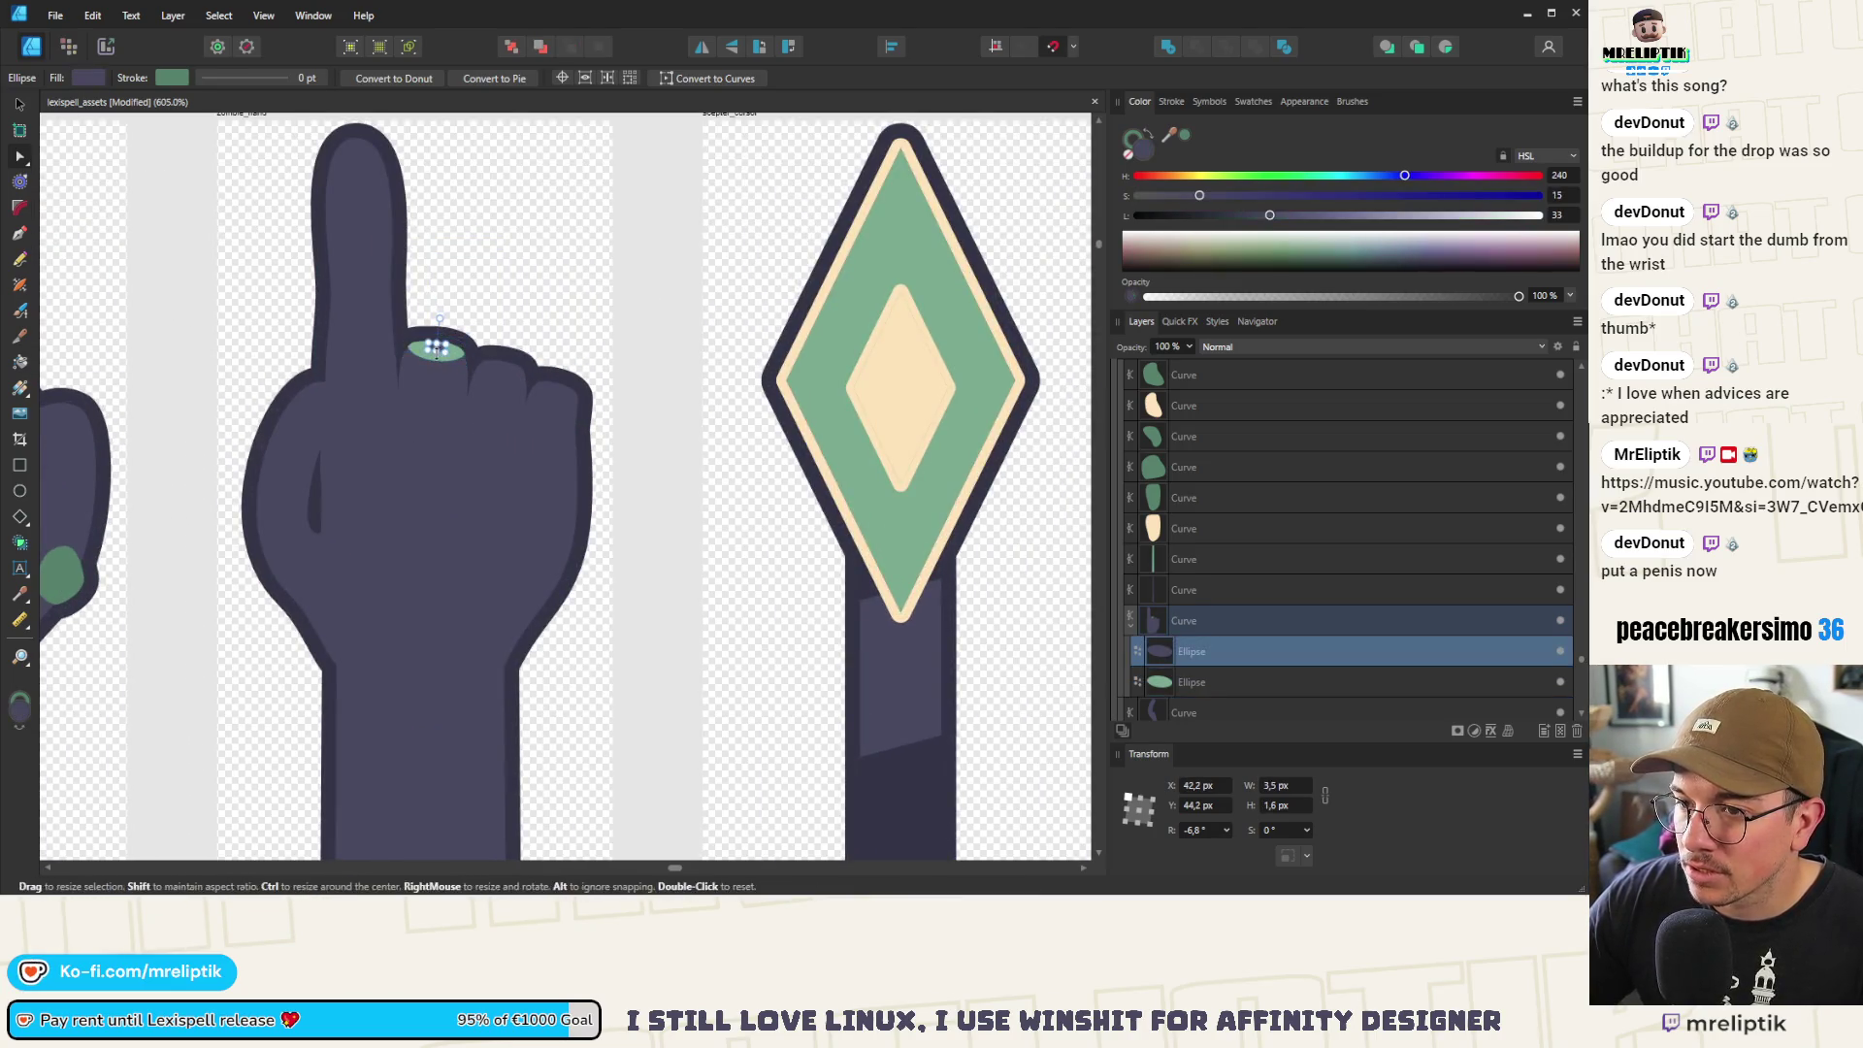
Fill the nail's small inner spot with cream sampled from the sceptre's diamond
click(436, 347)
drag(1171, 136, 902, 378)
key(ctrl+d)
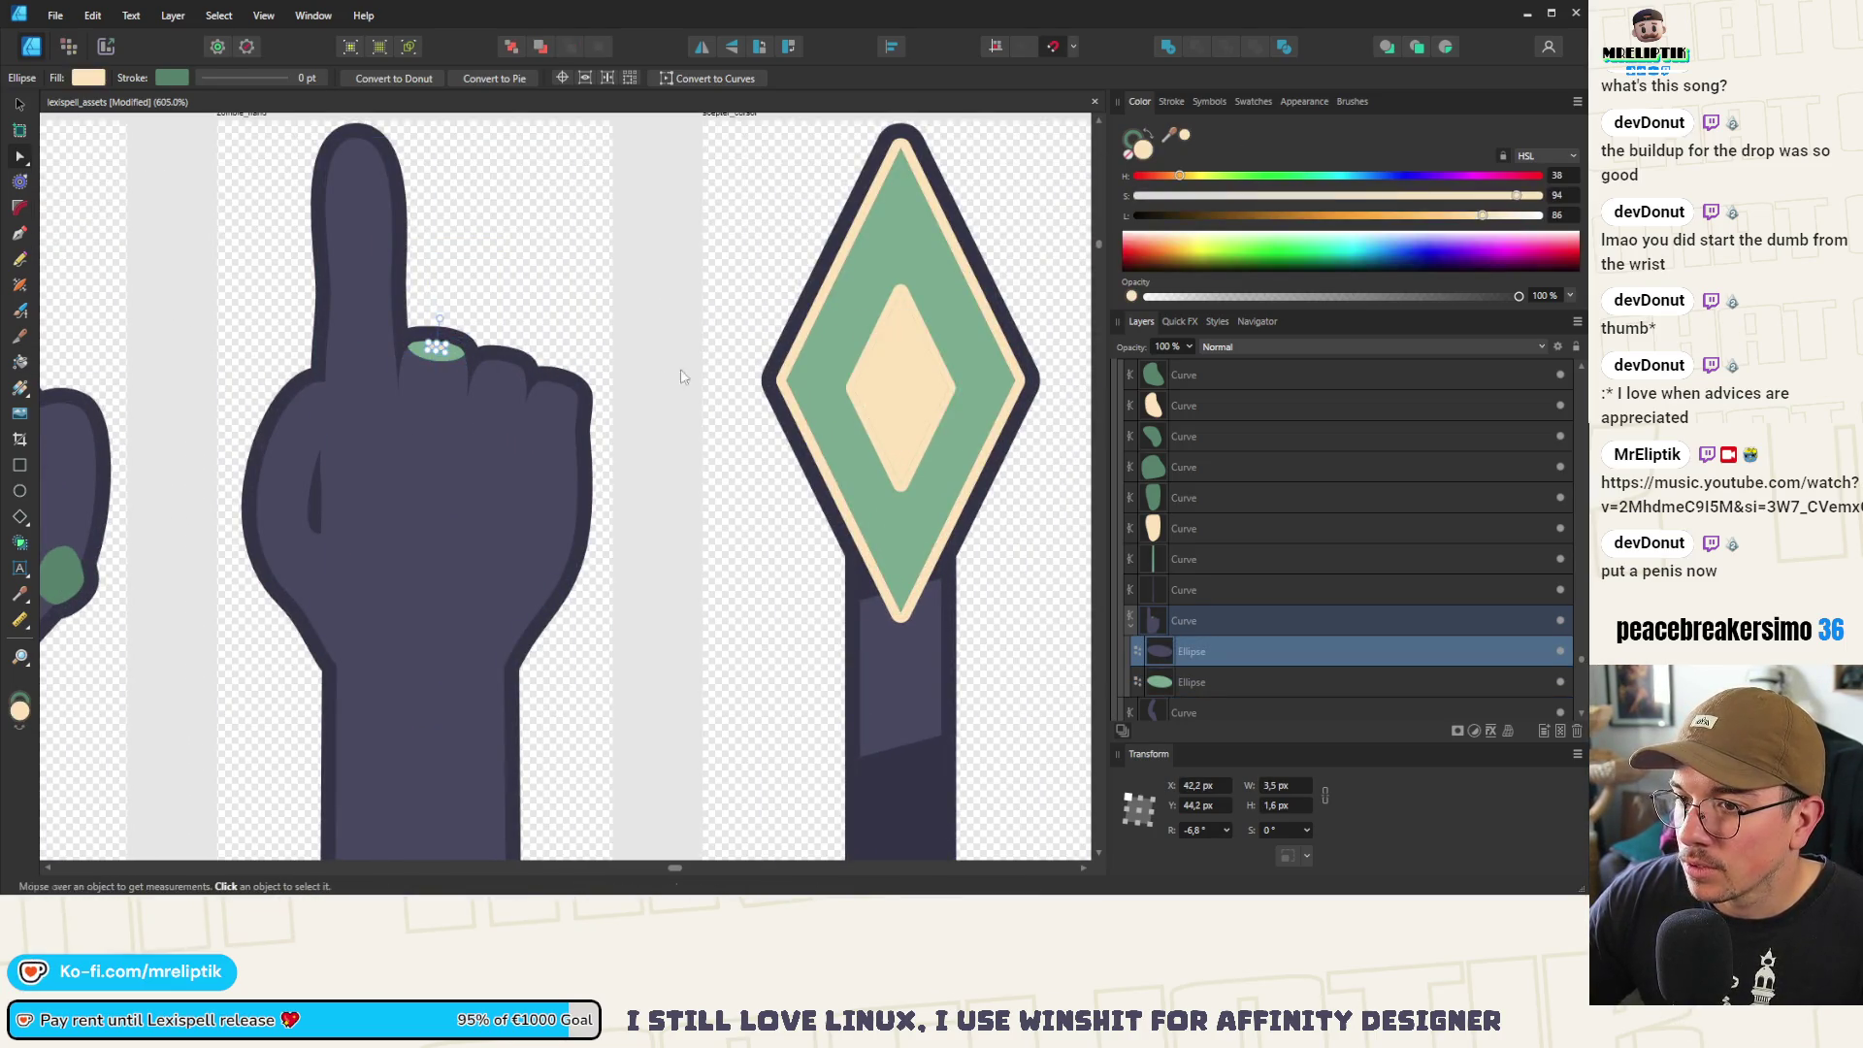
scroll(497, 349, down, 3)
scroll(497, 349, up, 2)
scroll(497, 350, up, 2)
Select the green nail shape and bring up its context menu
click(596, 424)
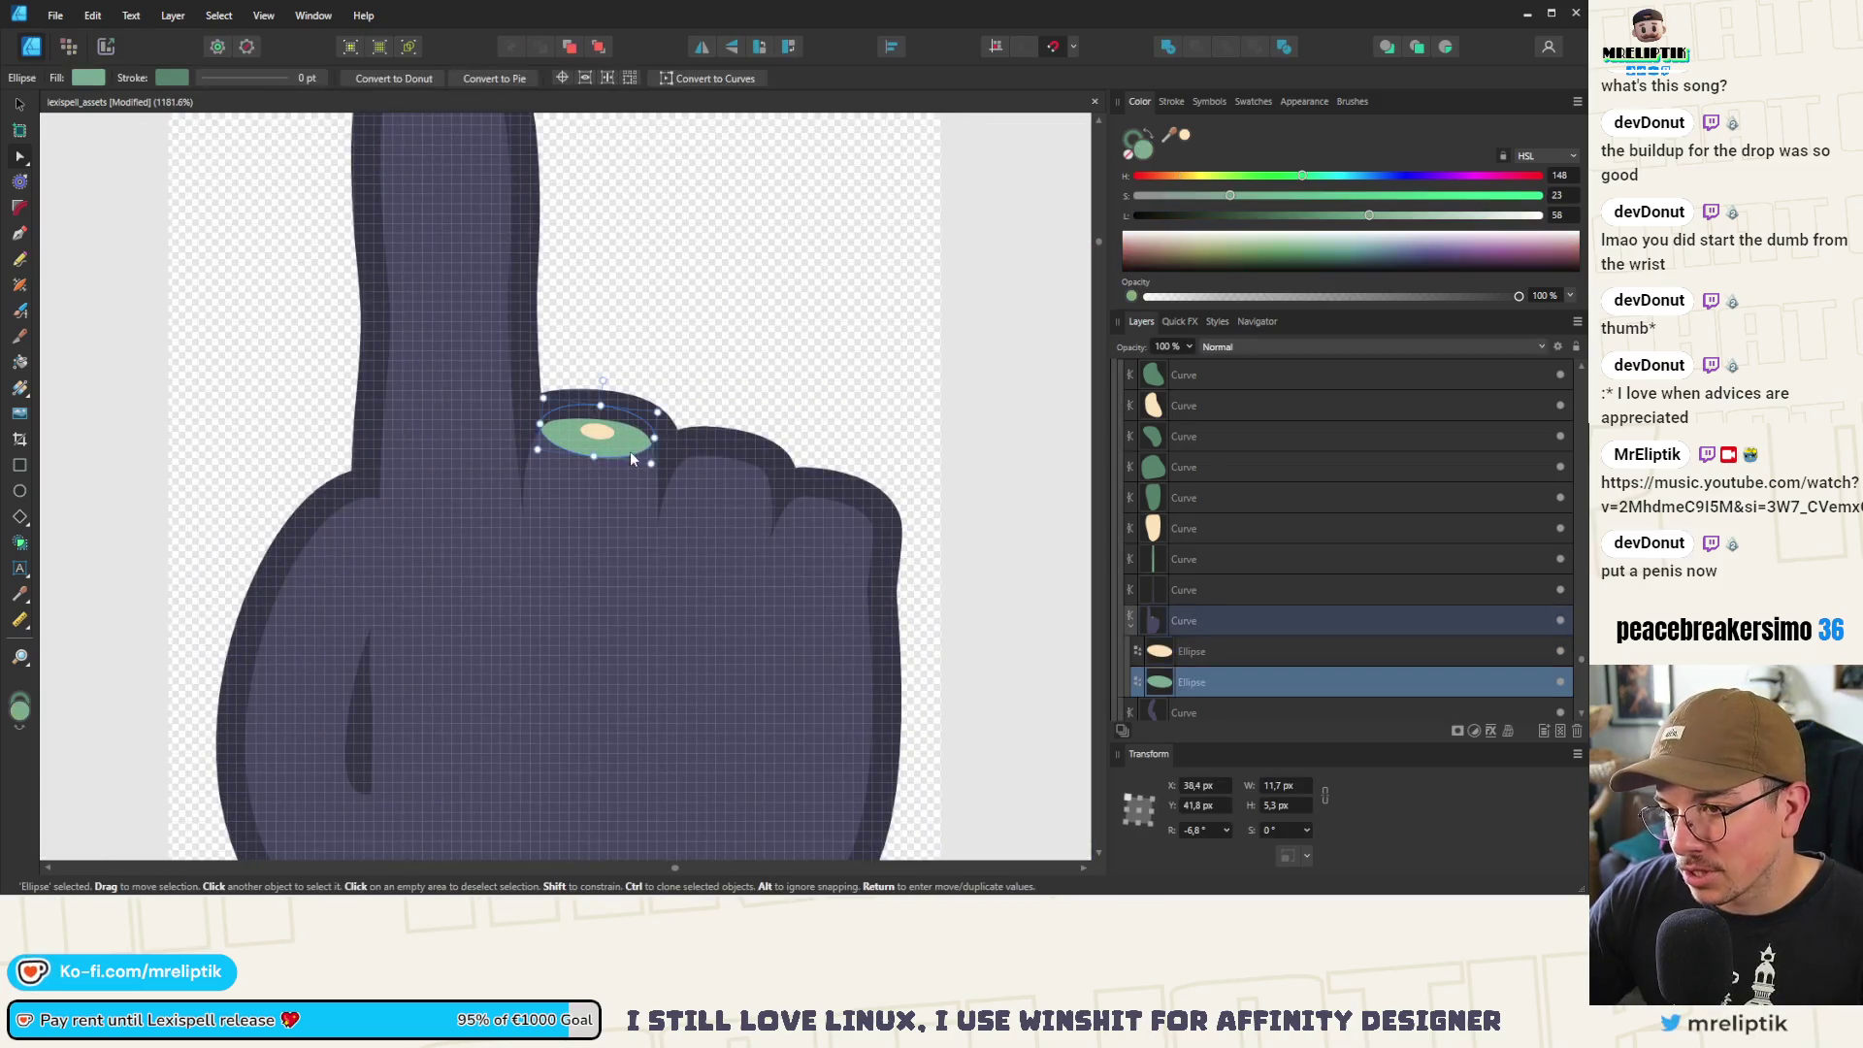
scroll(336, 451, up, 3)
scroll(336, 451, up, 3)
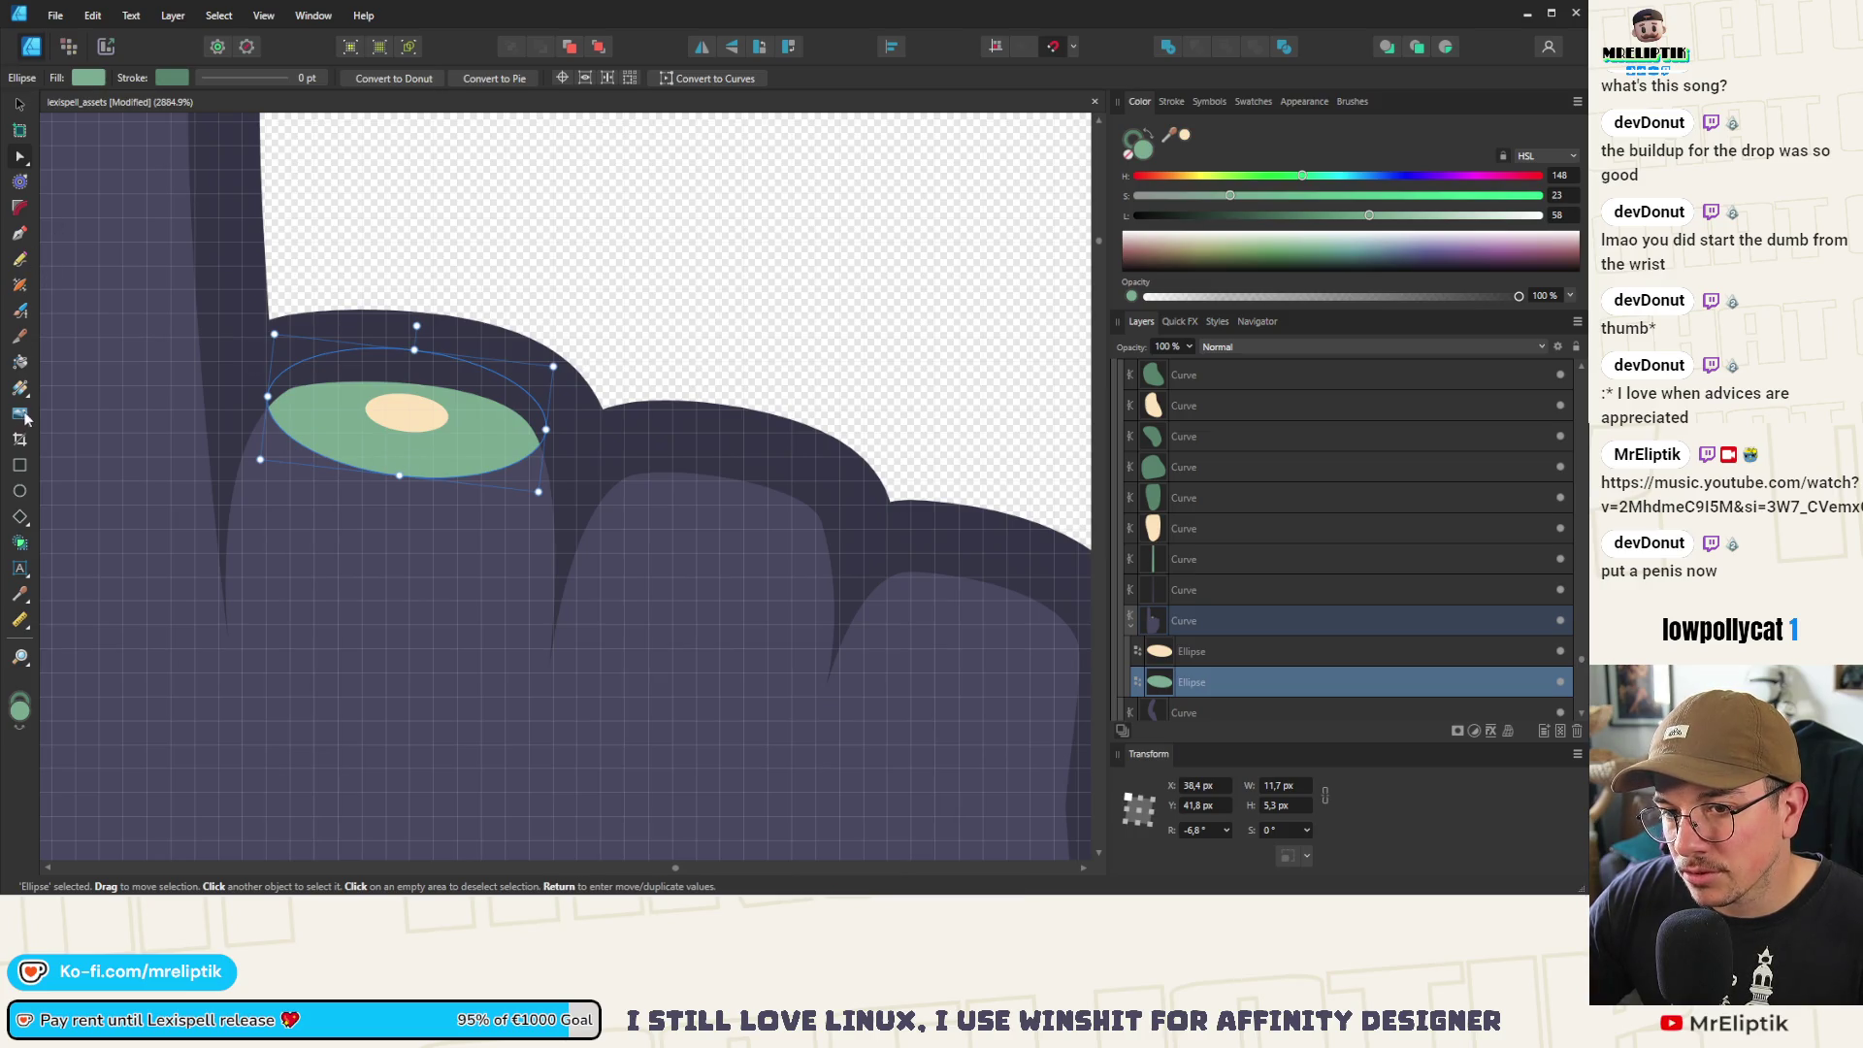
right_click(323, 409)
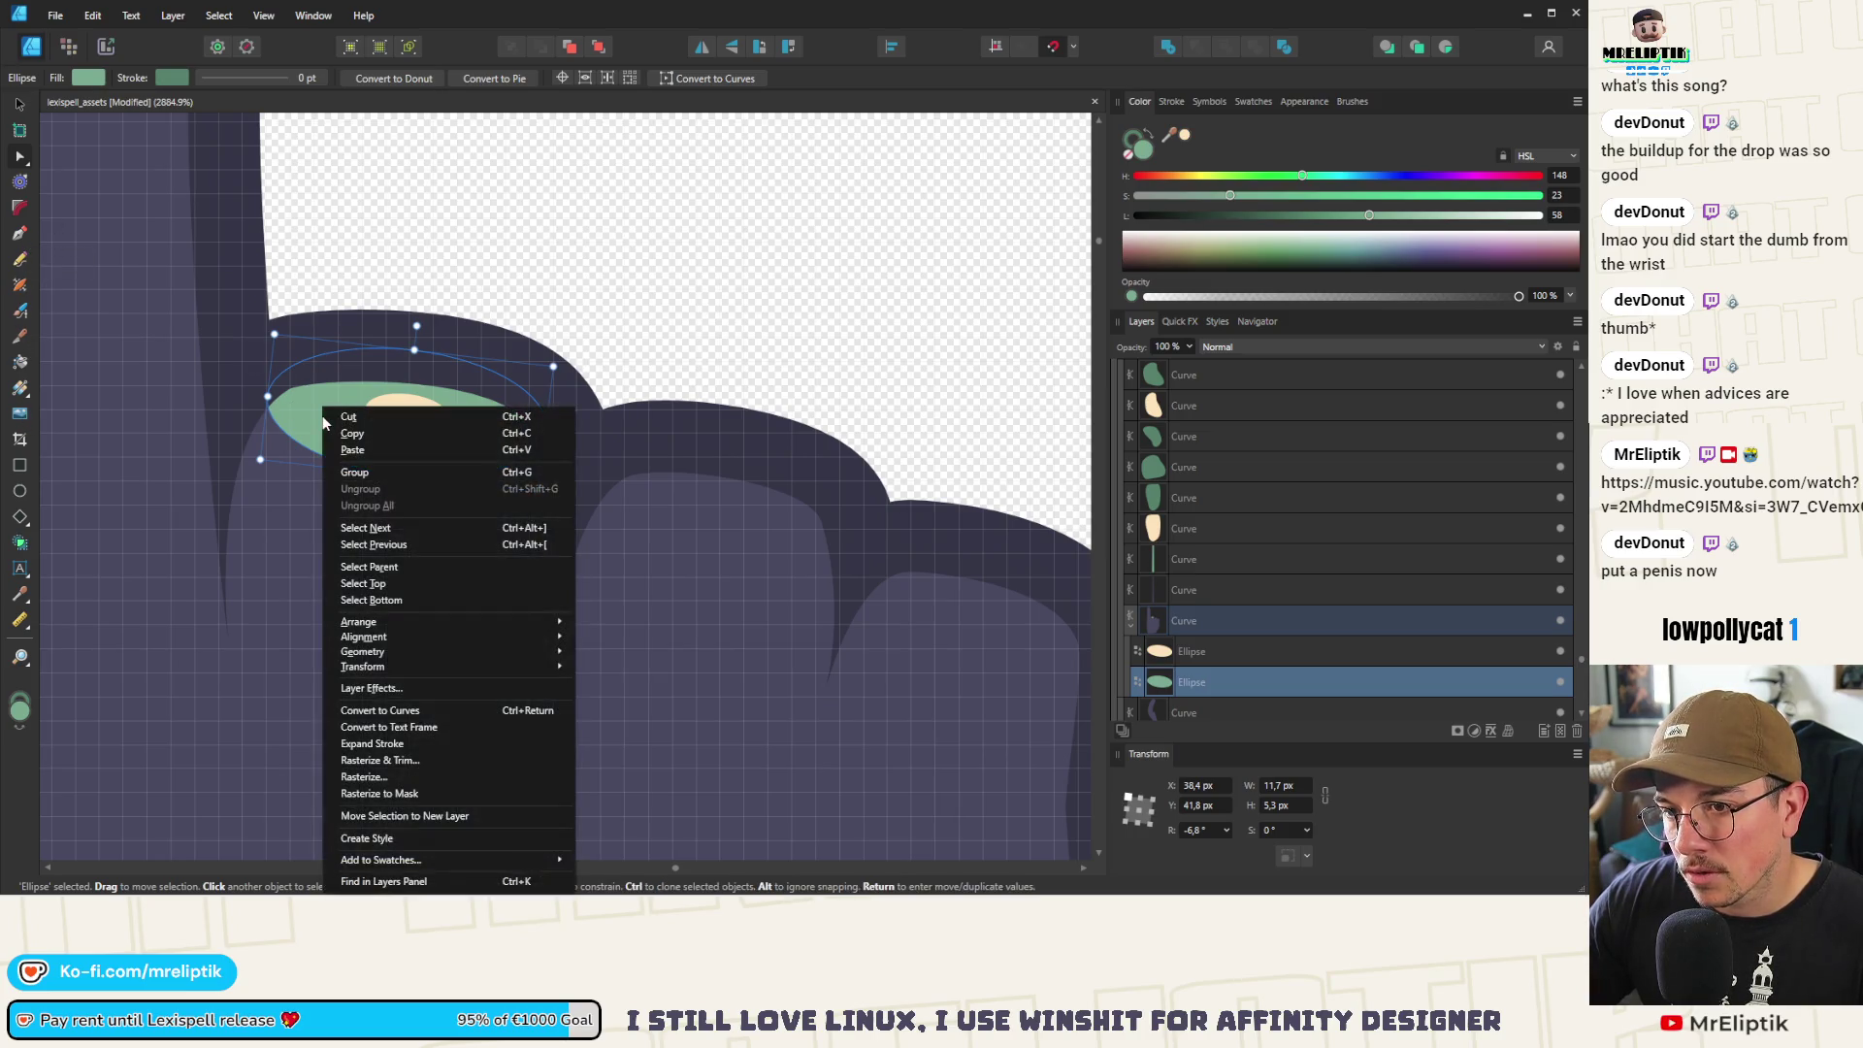
Convert the green nail to curves and drag its left and right points into a nail shape
click(388, 710)
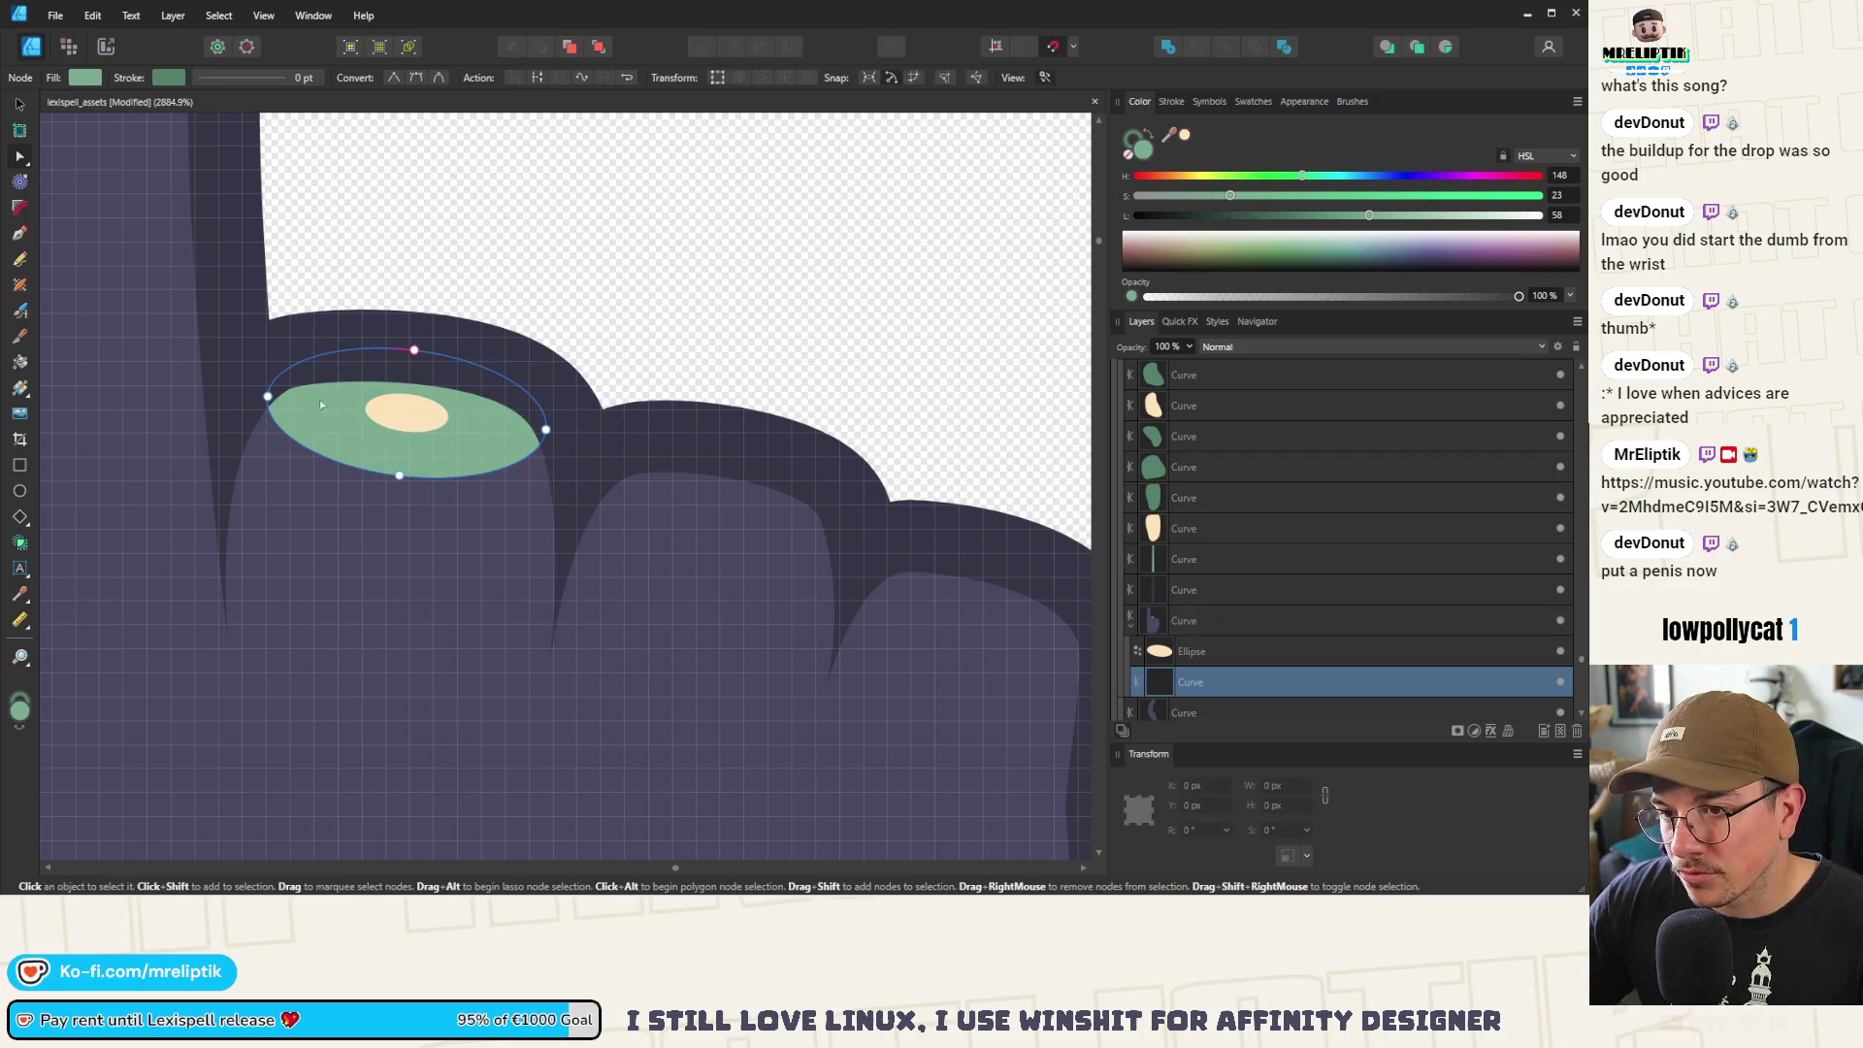
scroll(269, 398, up, 2)
mouse_move(269, 397)
mouse_down()
mouse_move(302, 383)
mouse_move(244, 475)
mouse_up()
drag(330, 336, 321, 327)
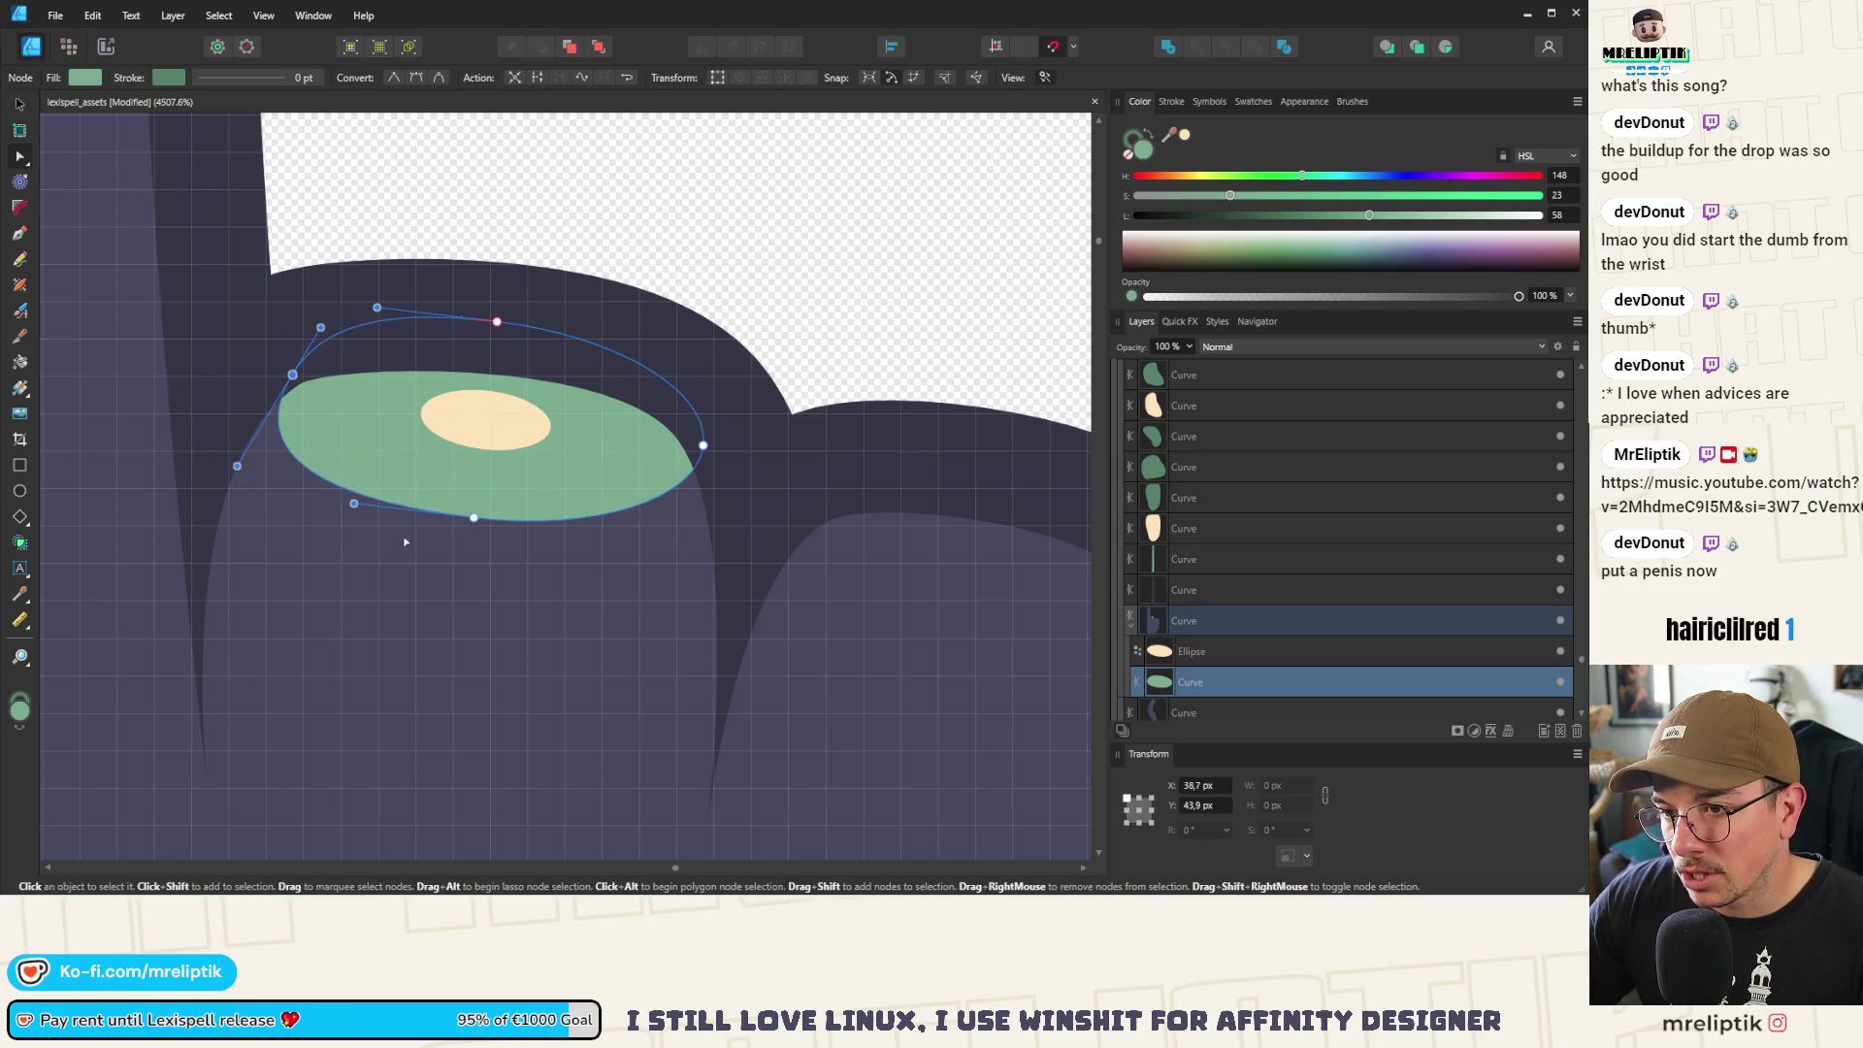
drag(705, 447, 674, 448)
scroll(351, 287, down, 6)
scroll(347, 298, down, 2)
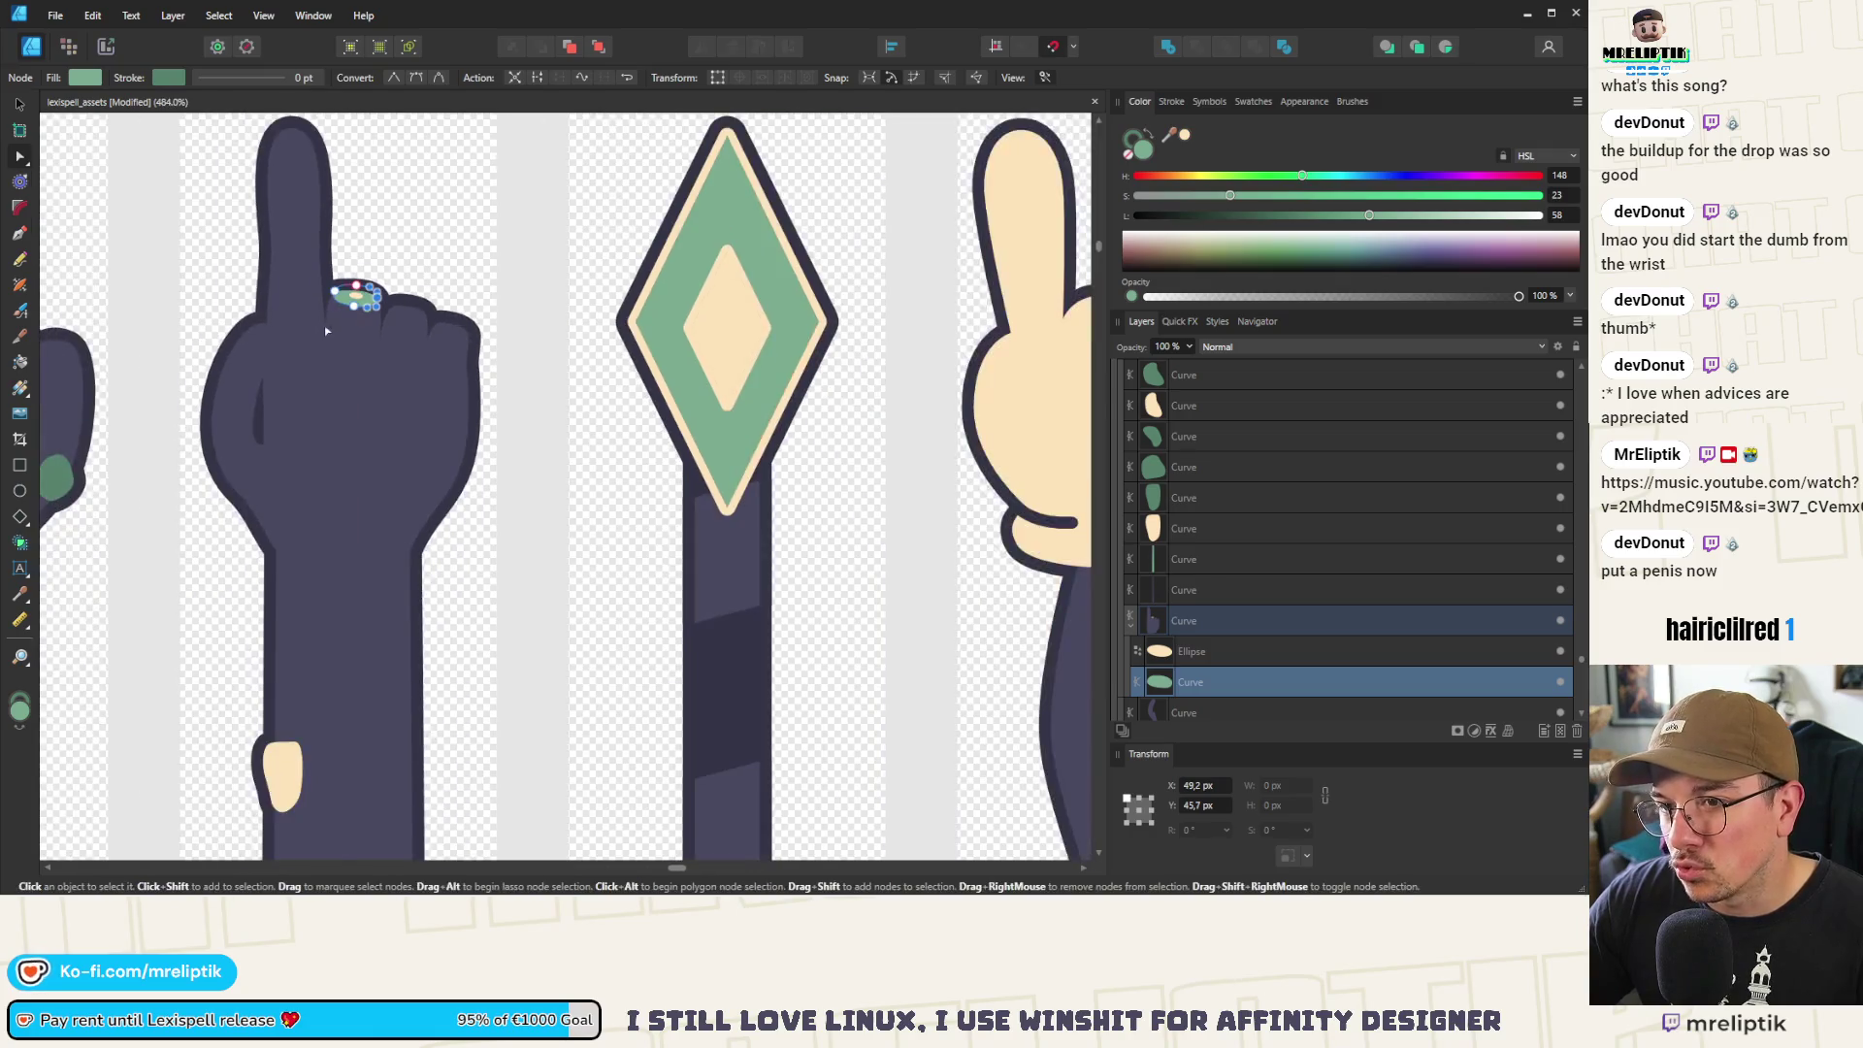
Group the reshaped nail together with its cream spot
click(19, 105)
scroll(343, 282, up, 4)
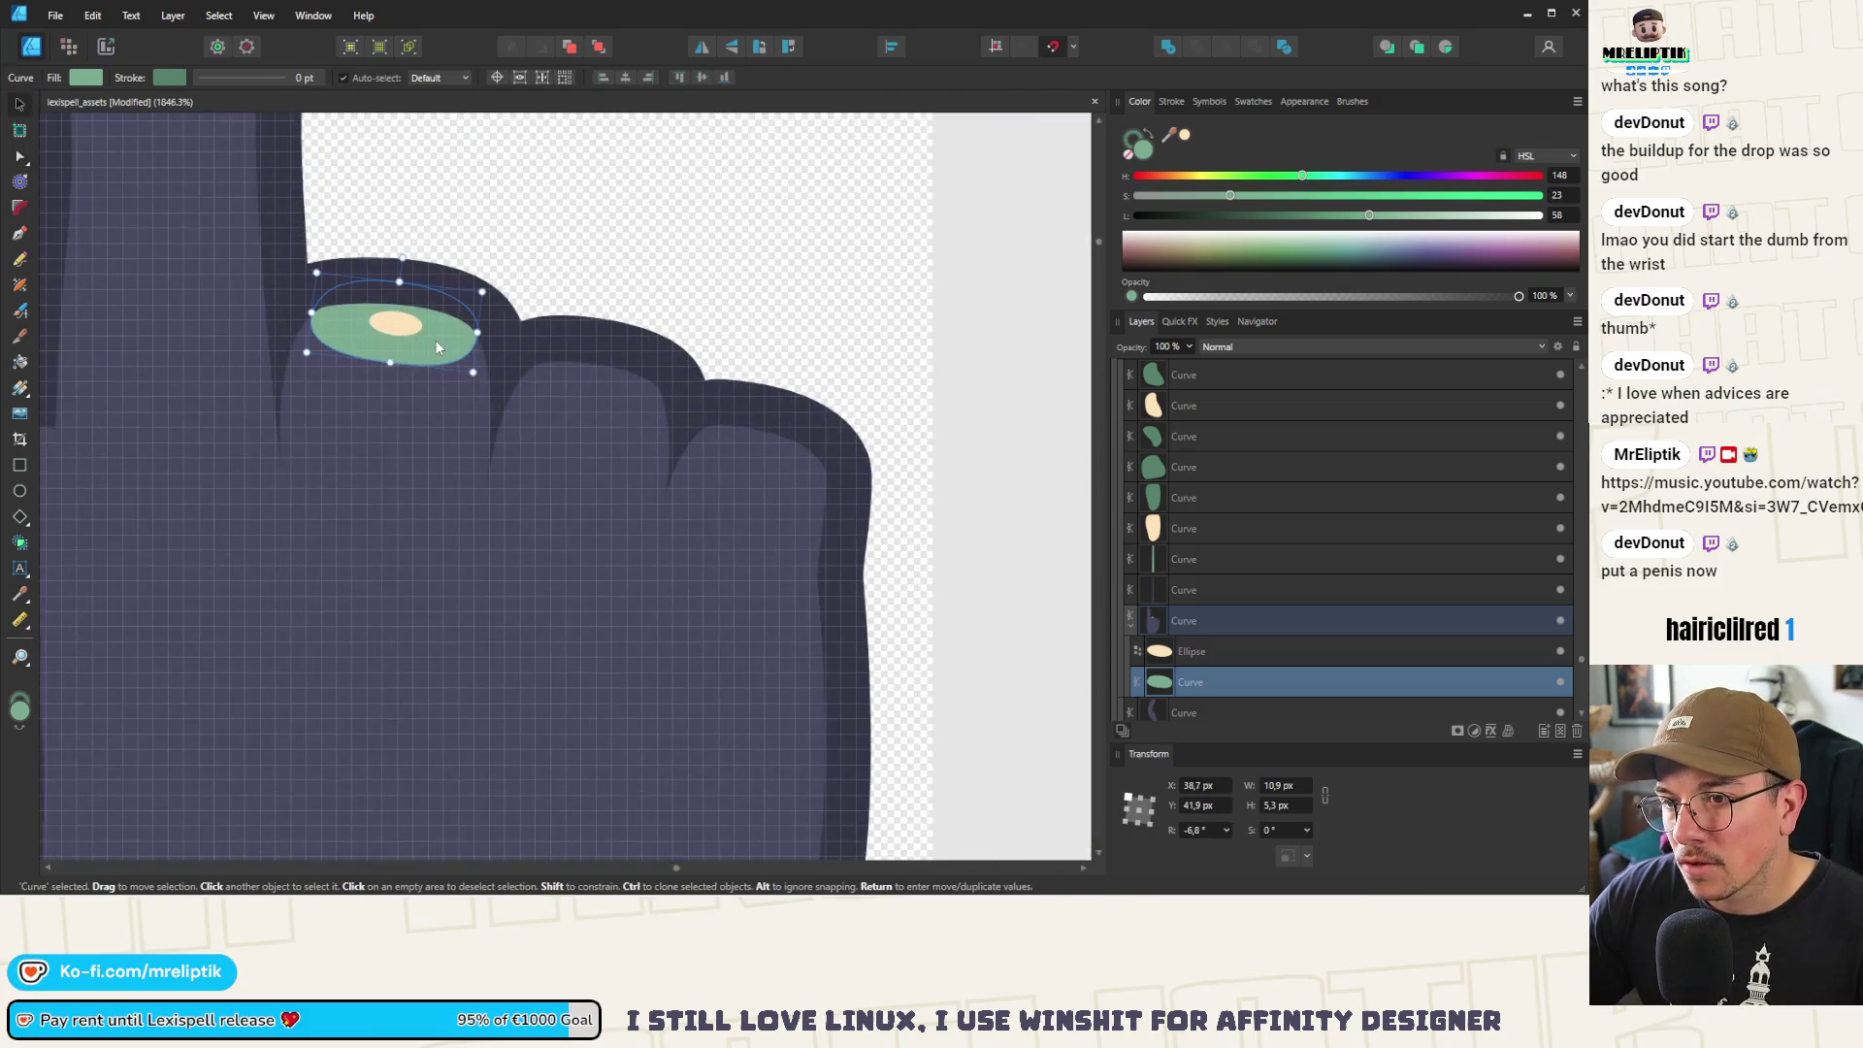
shift+click(394, 325)
key(ctrl+g)
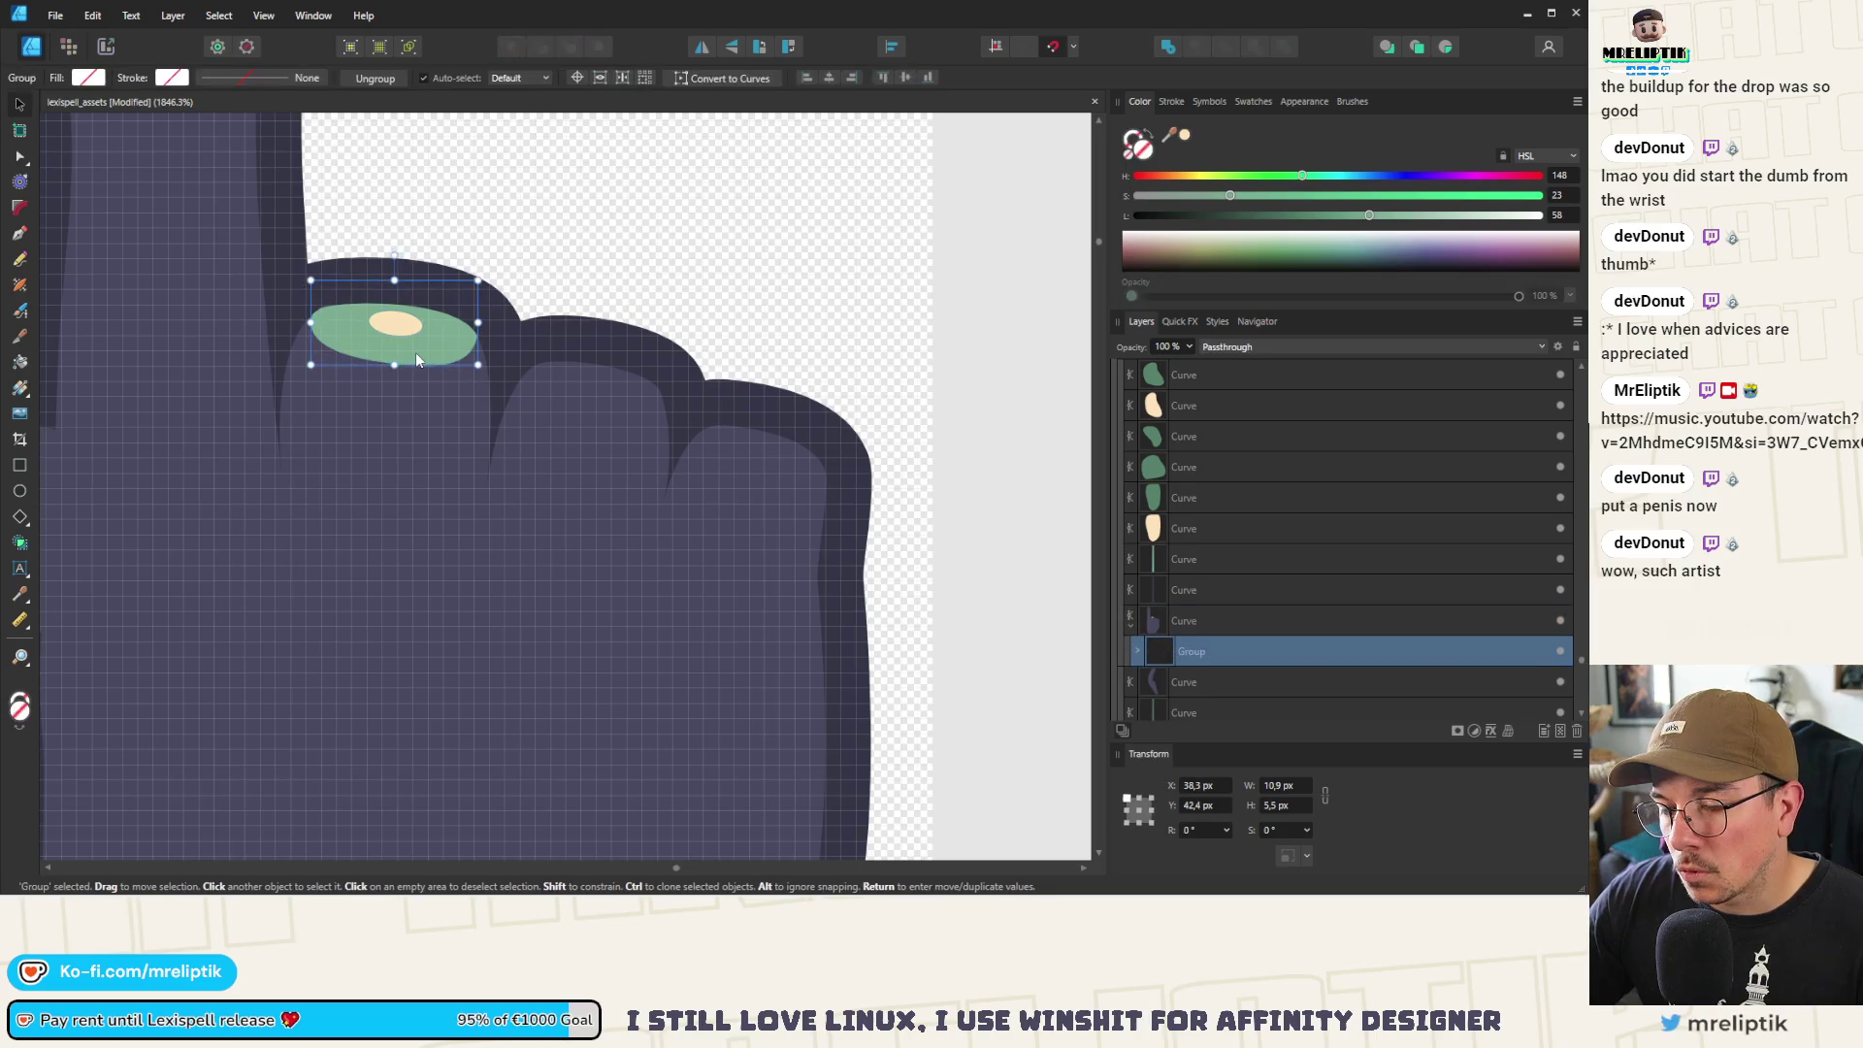
Duplicate the nail onto the second curled finger, shrinking and positioning it to fit
double_click(392, 333)
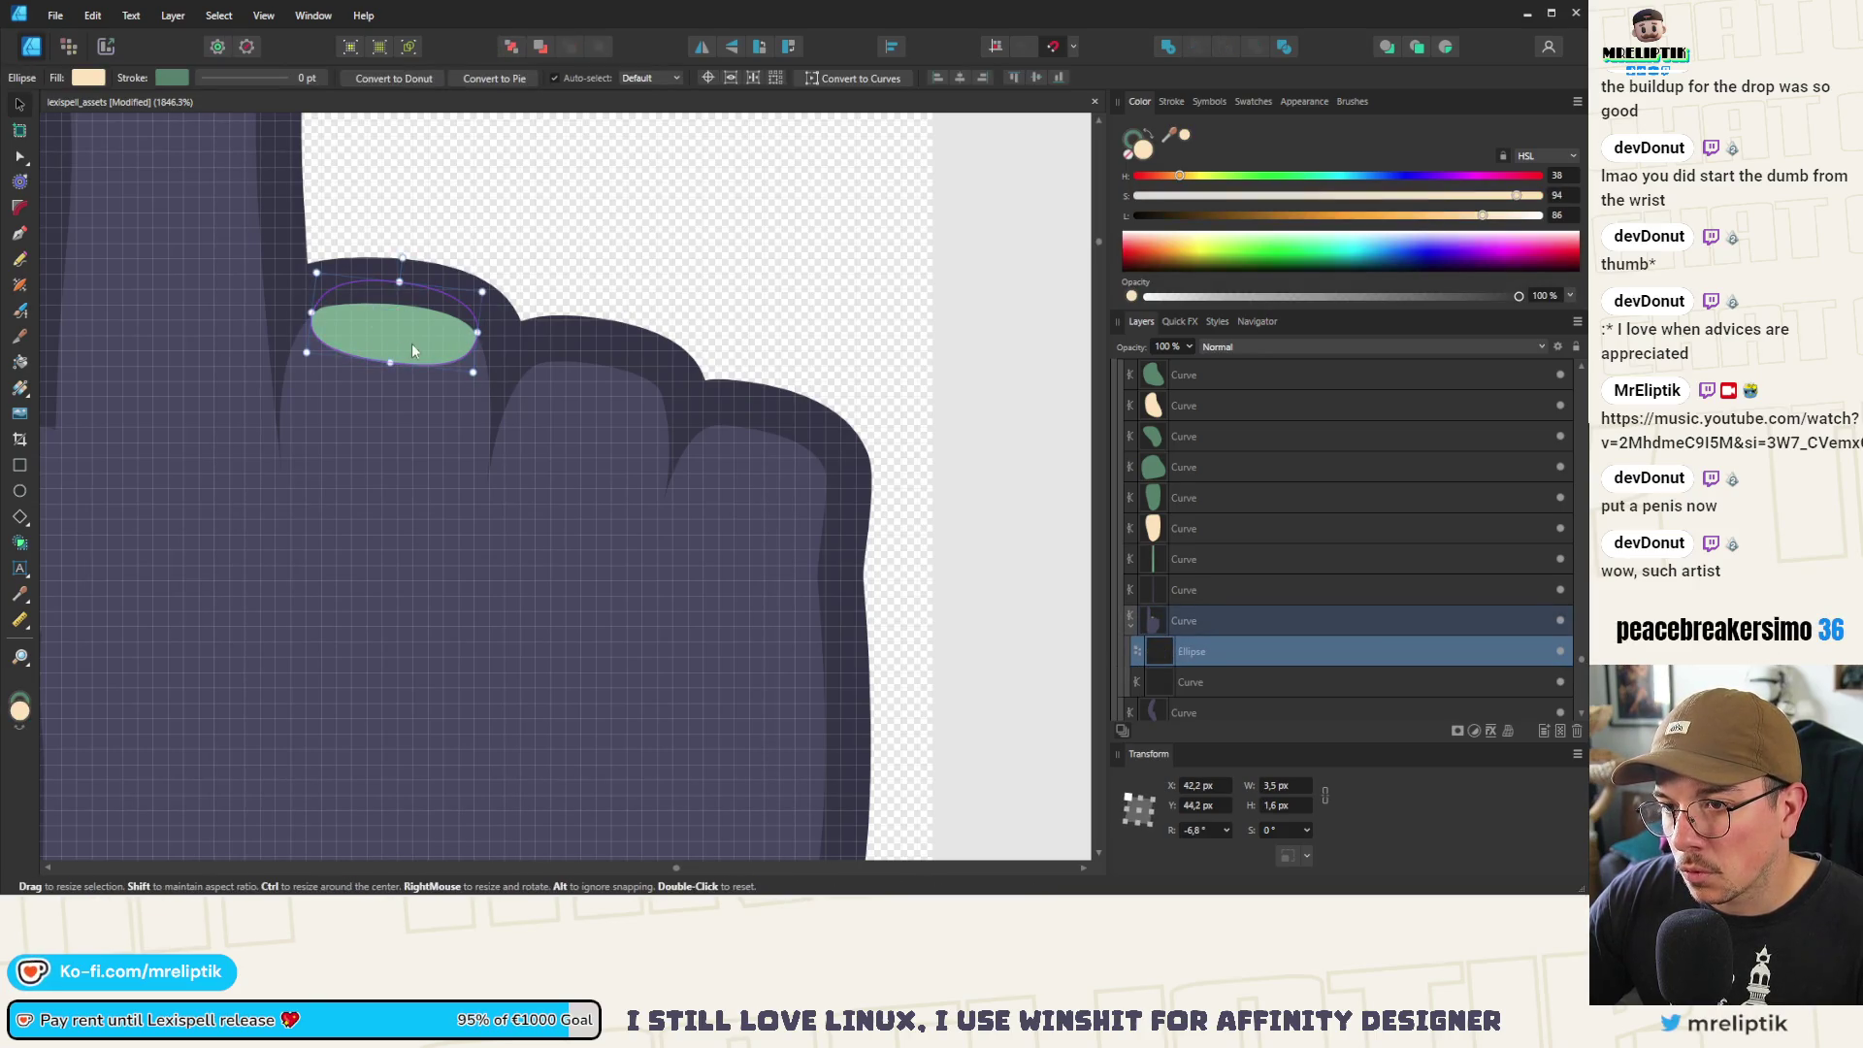
click(429, 352)
click(555, 408)
click(428, 342)
mouse_move(428, 342)
mouse_down()
mouse_move(617, 399)
mouse_move(599, 348)
mouse_move(626, 398)
mouse_up()
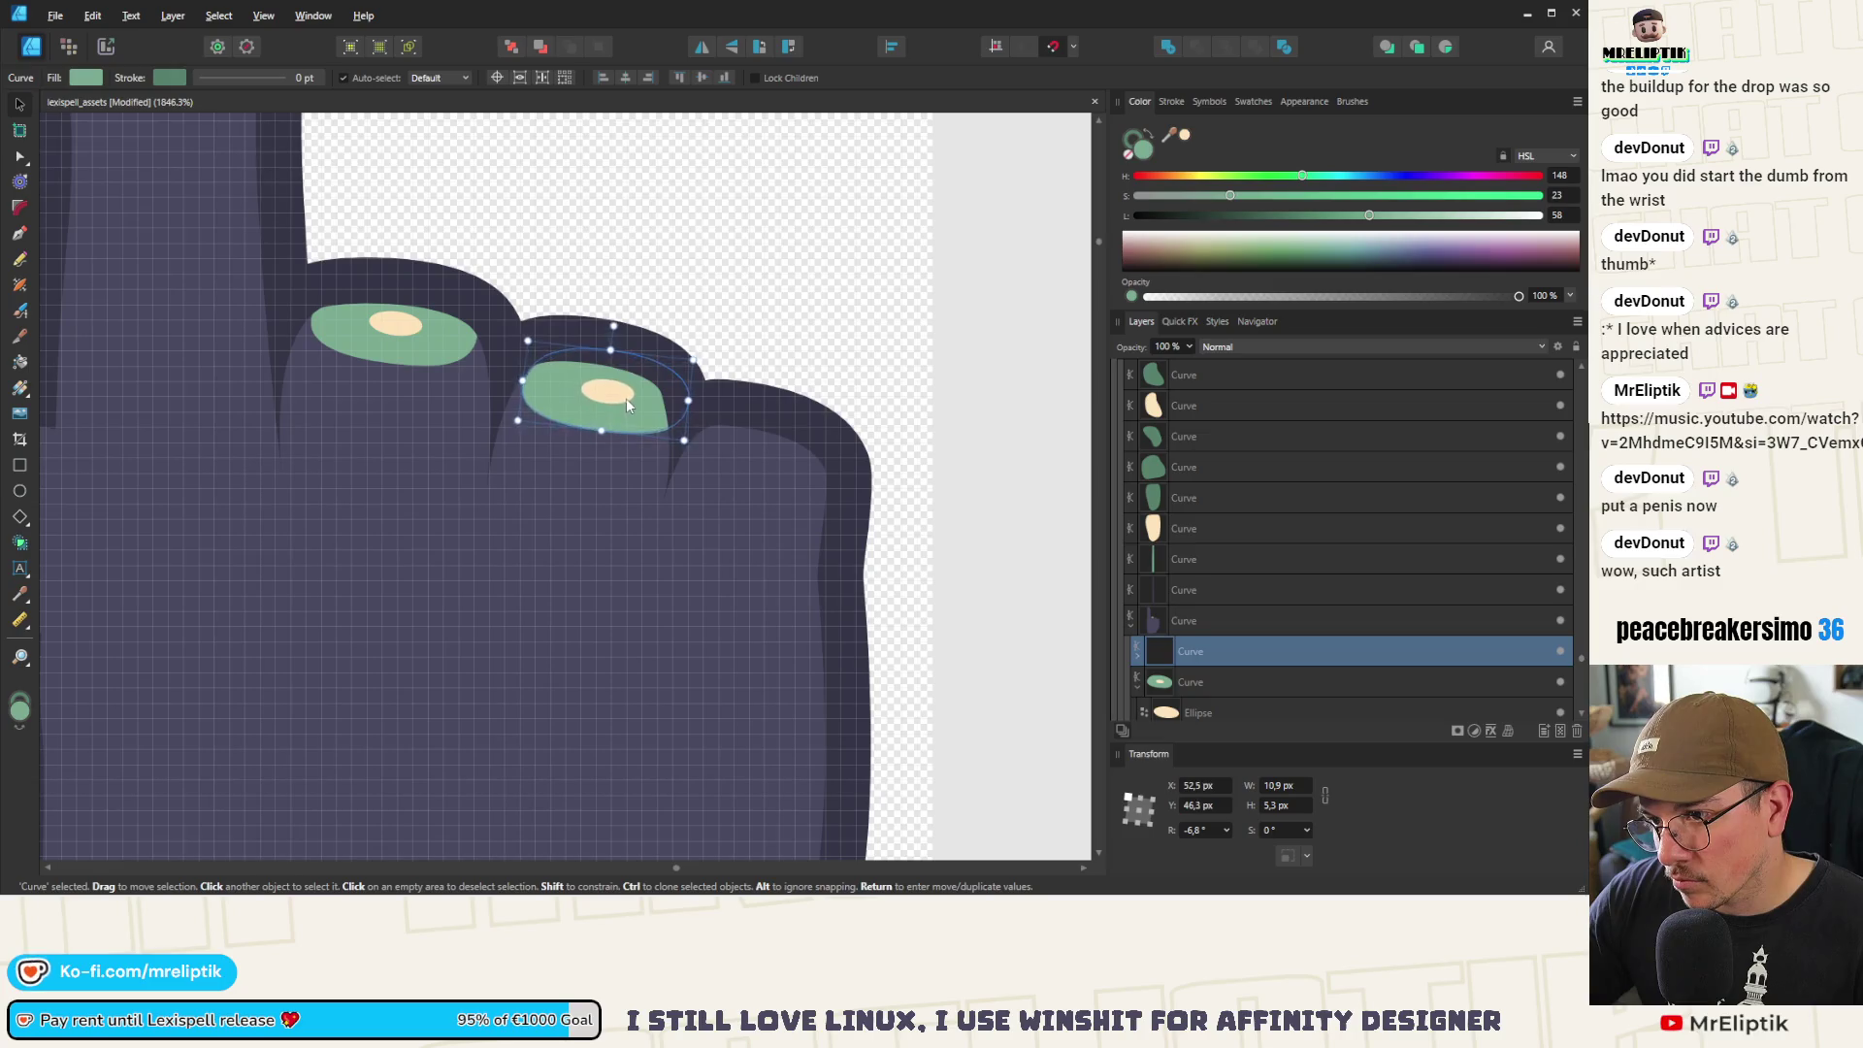
scroll(626, 398, up, 5)
drag(791, 332, 723, 350)
drag(573, 427, 580, 409)
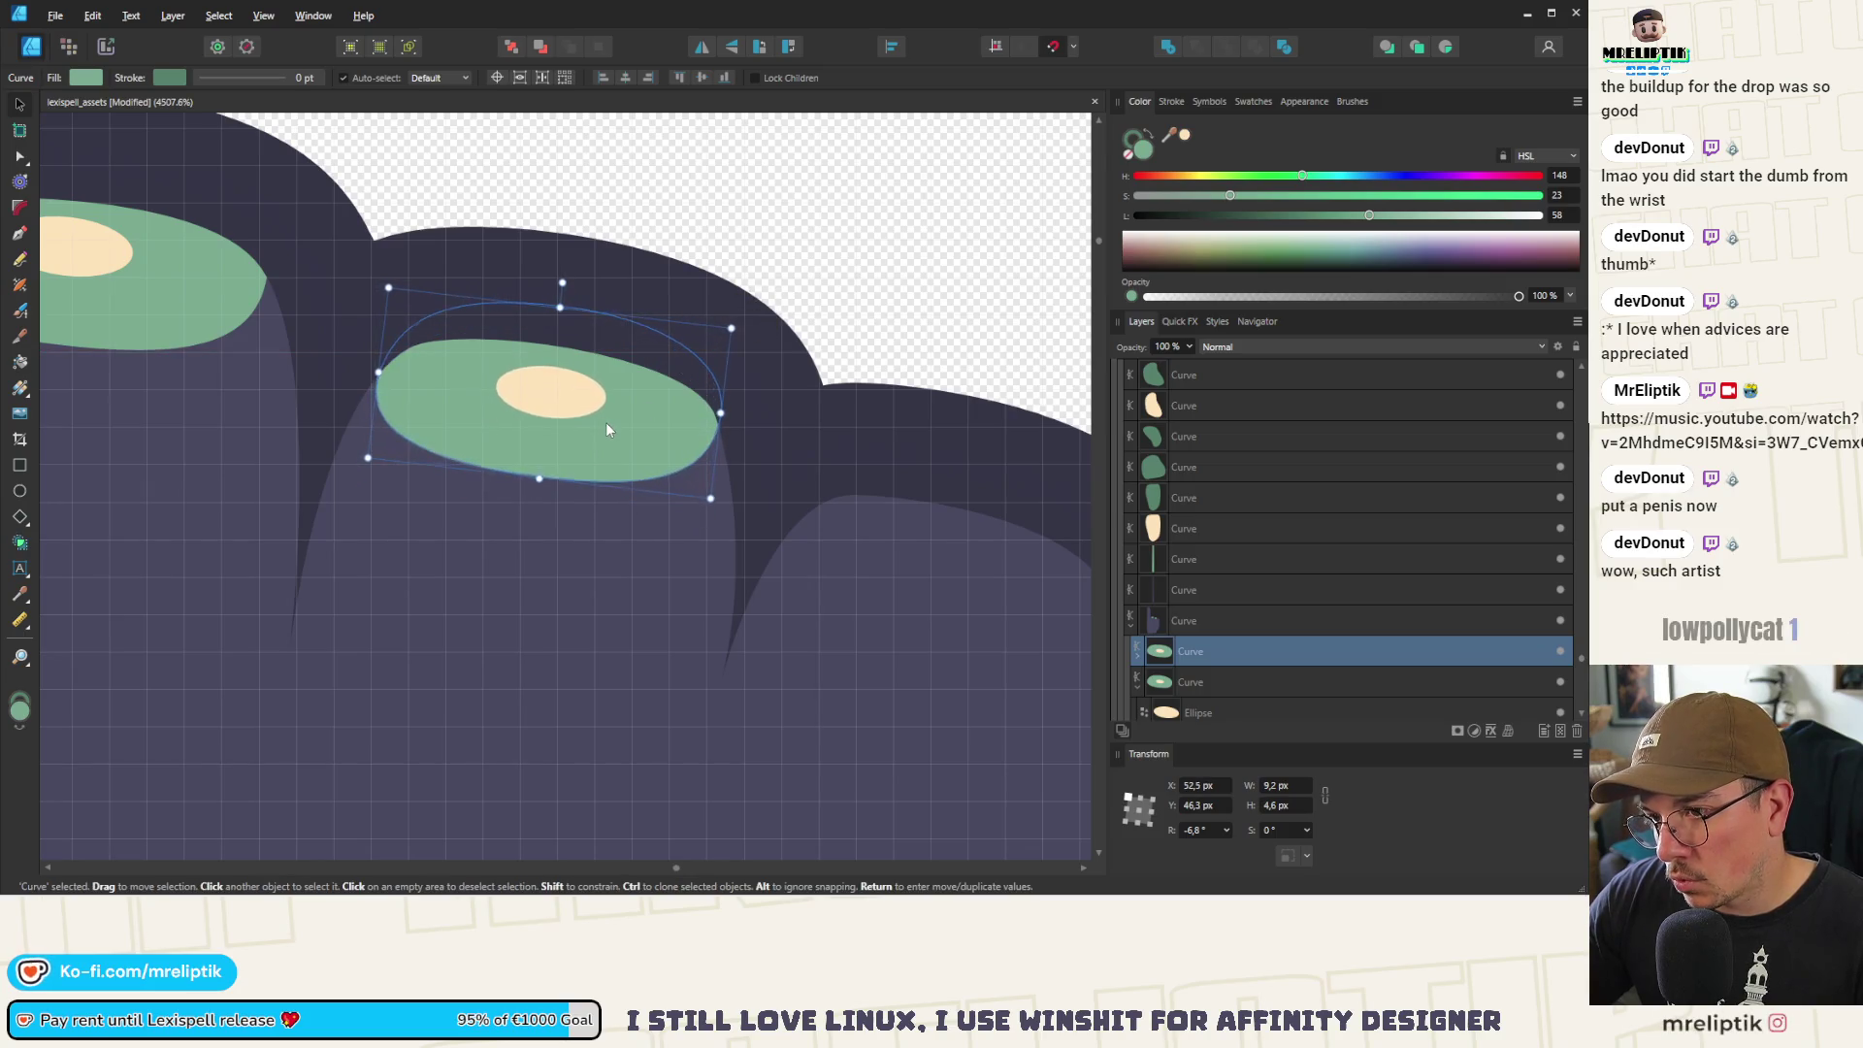
scroll(405, 335, down, 6)
scroll(405, 335, down, 3)
scroll(437, 359, up, 3)
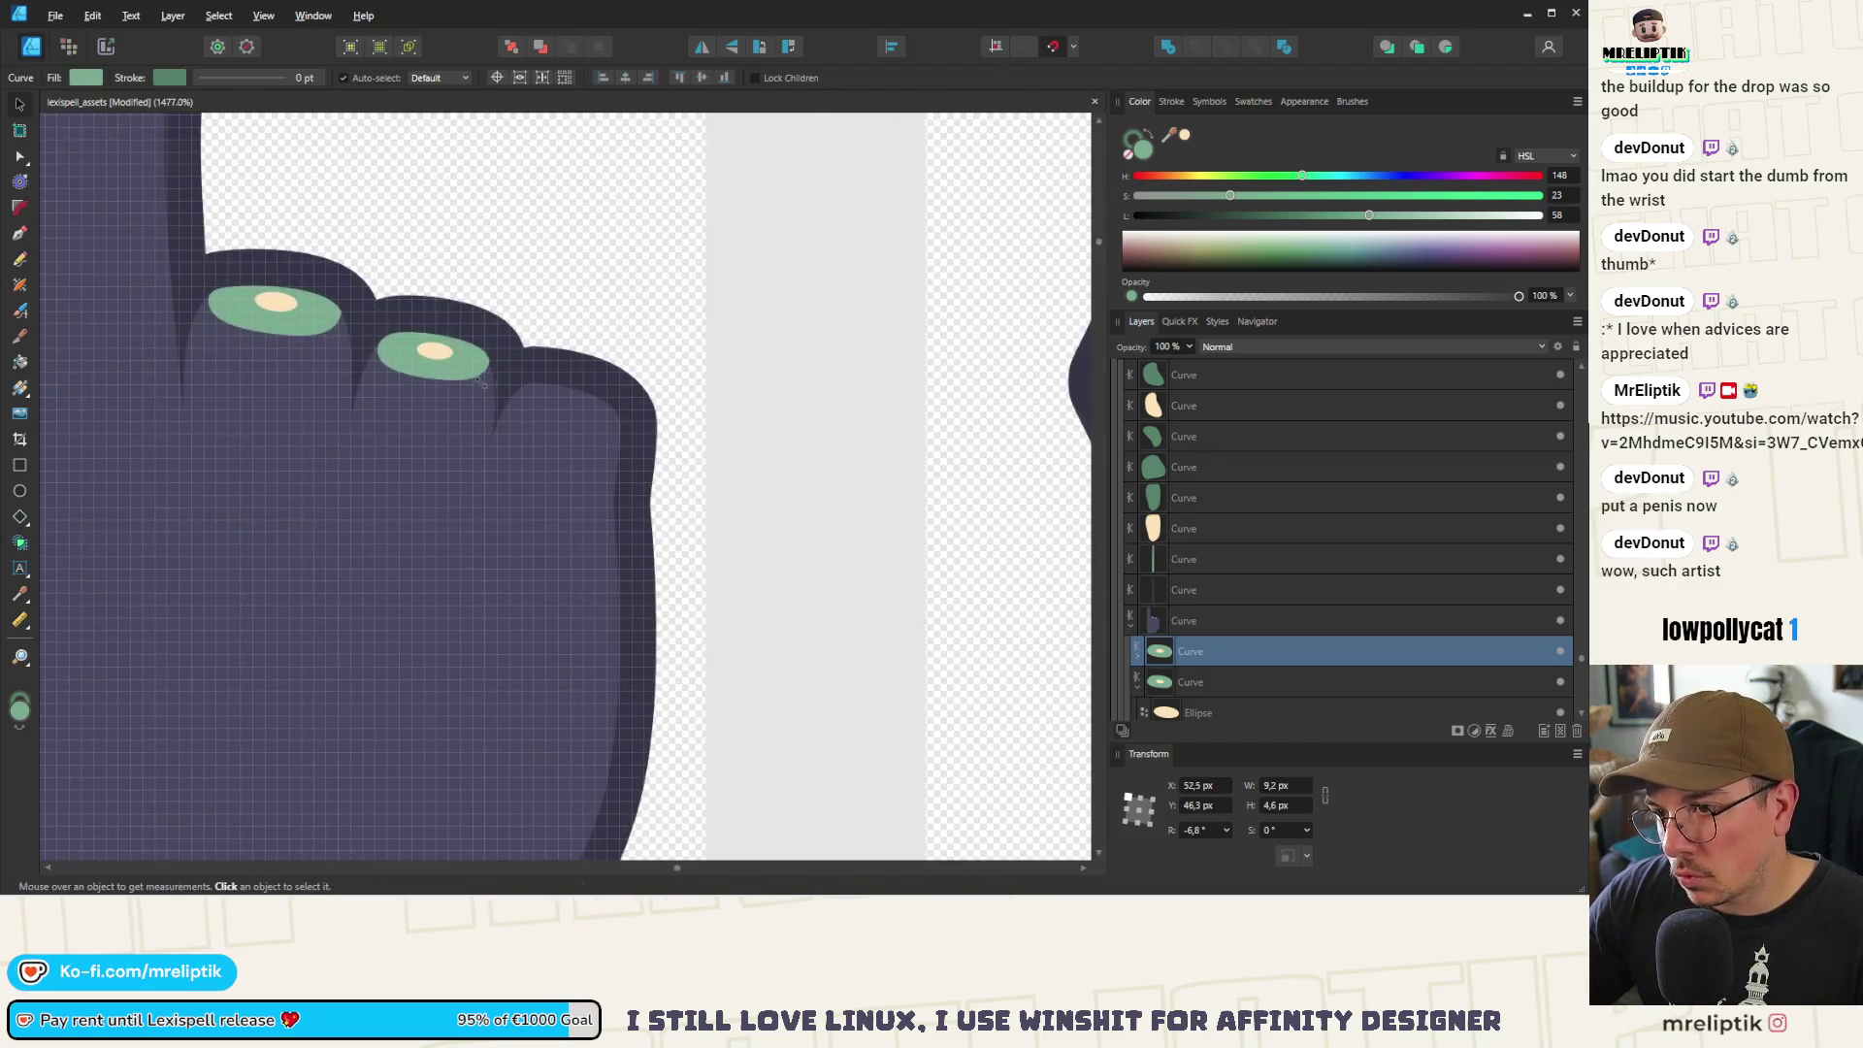
Copy the nail onto the third curled finger, flattening and tilting it along the knuckle
click(473, 380)
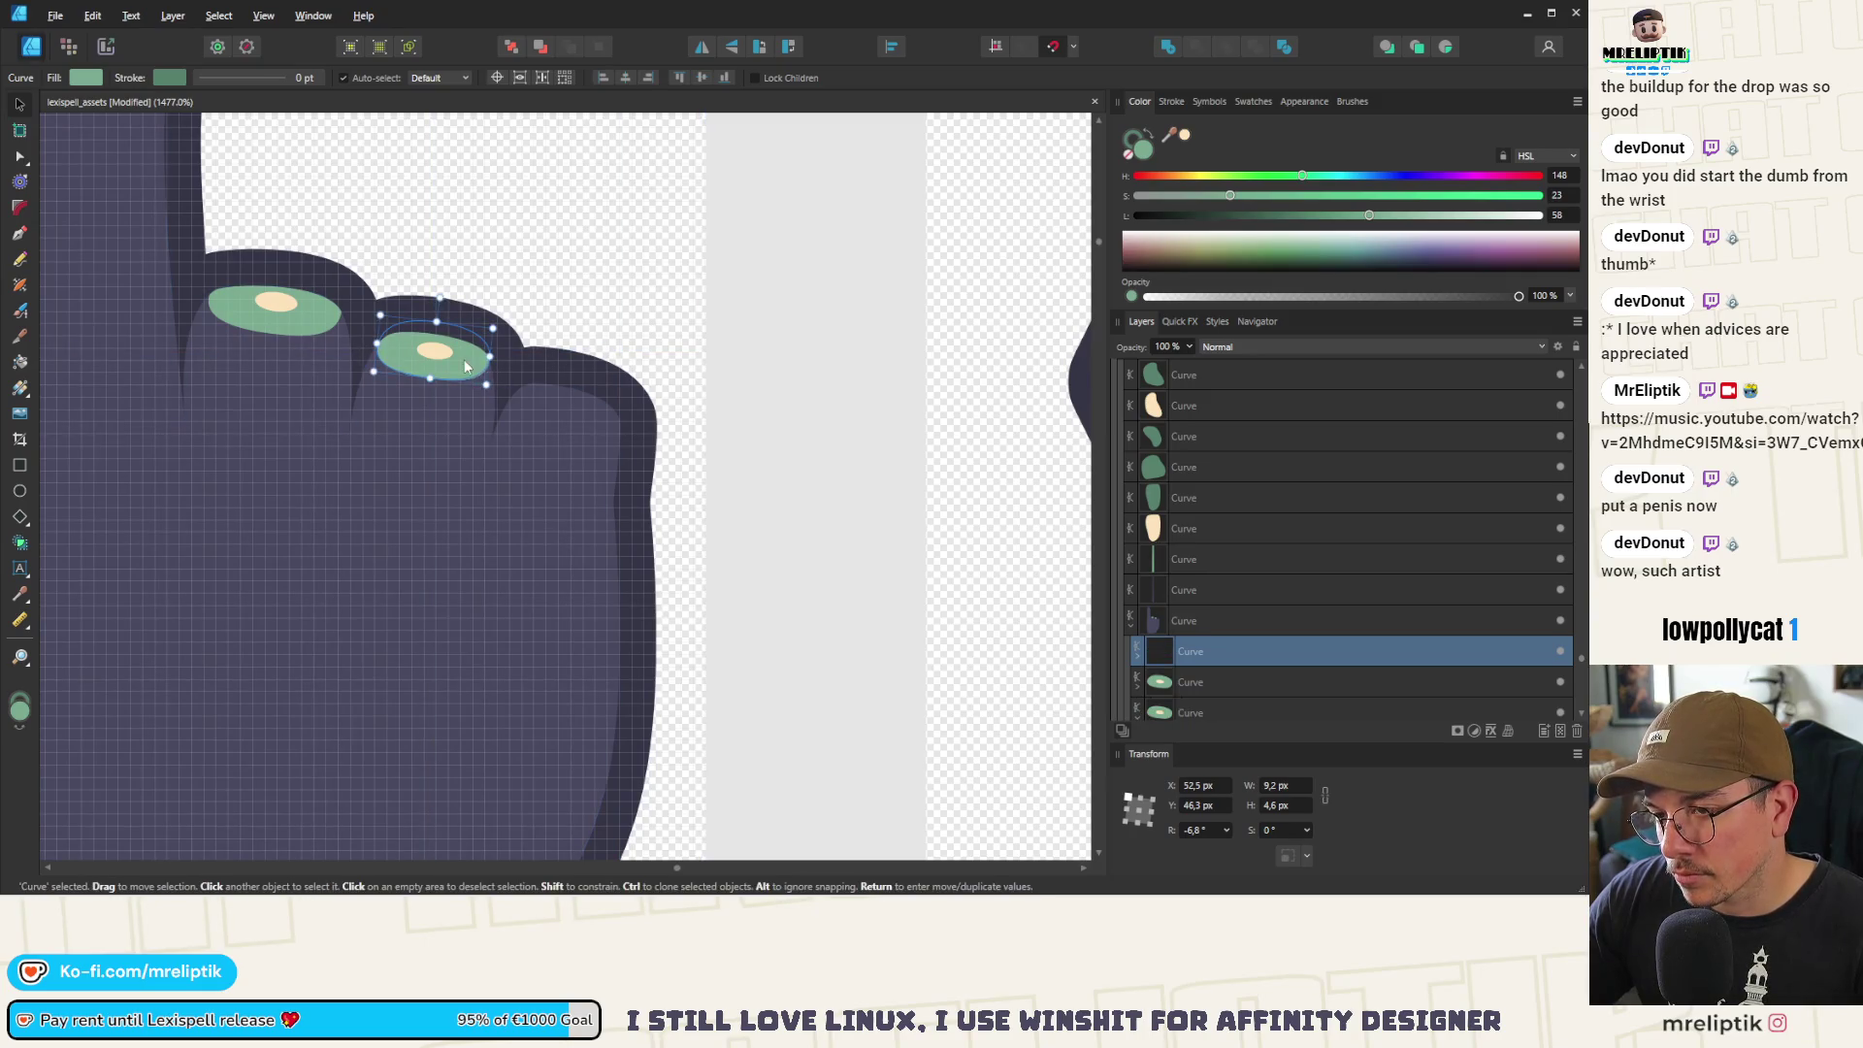
drag(467, 367, 619, 435)
scroll(619, 435, up, 6)
drag(501, 480, 500, 451)
drag(533, 284, 572, 282)
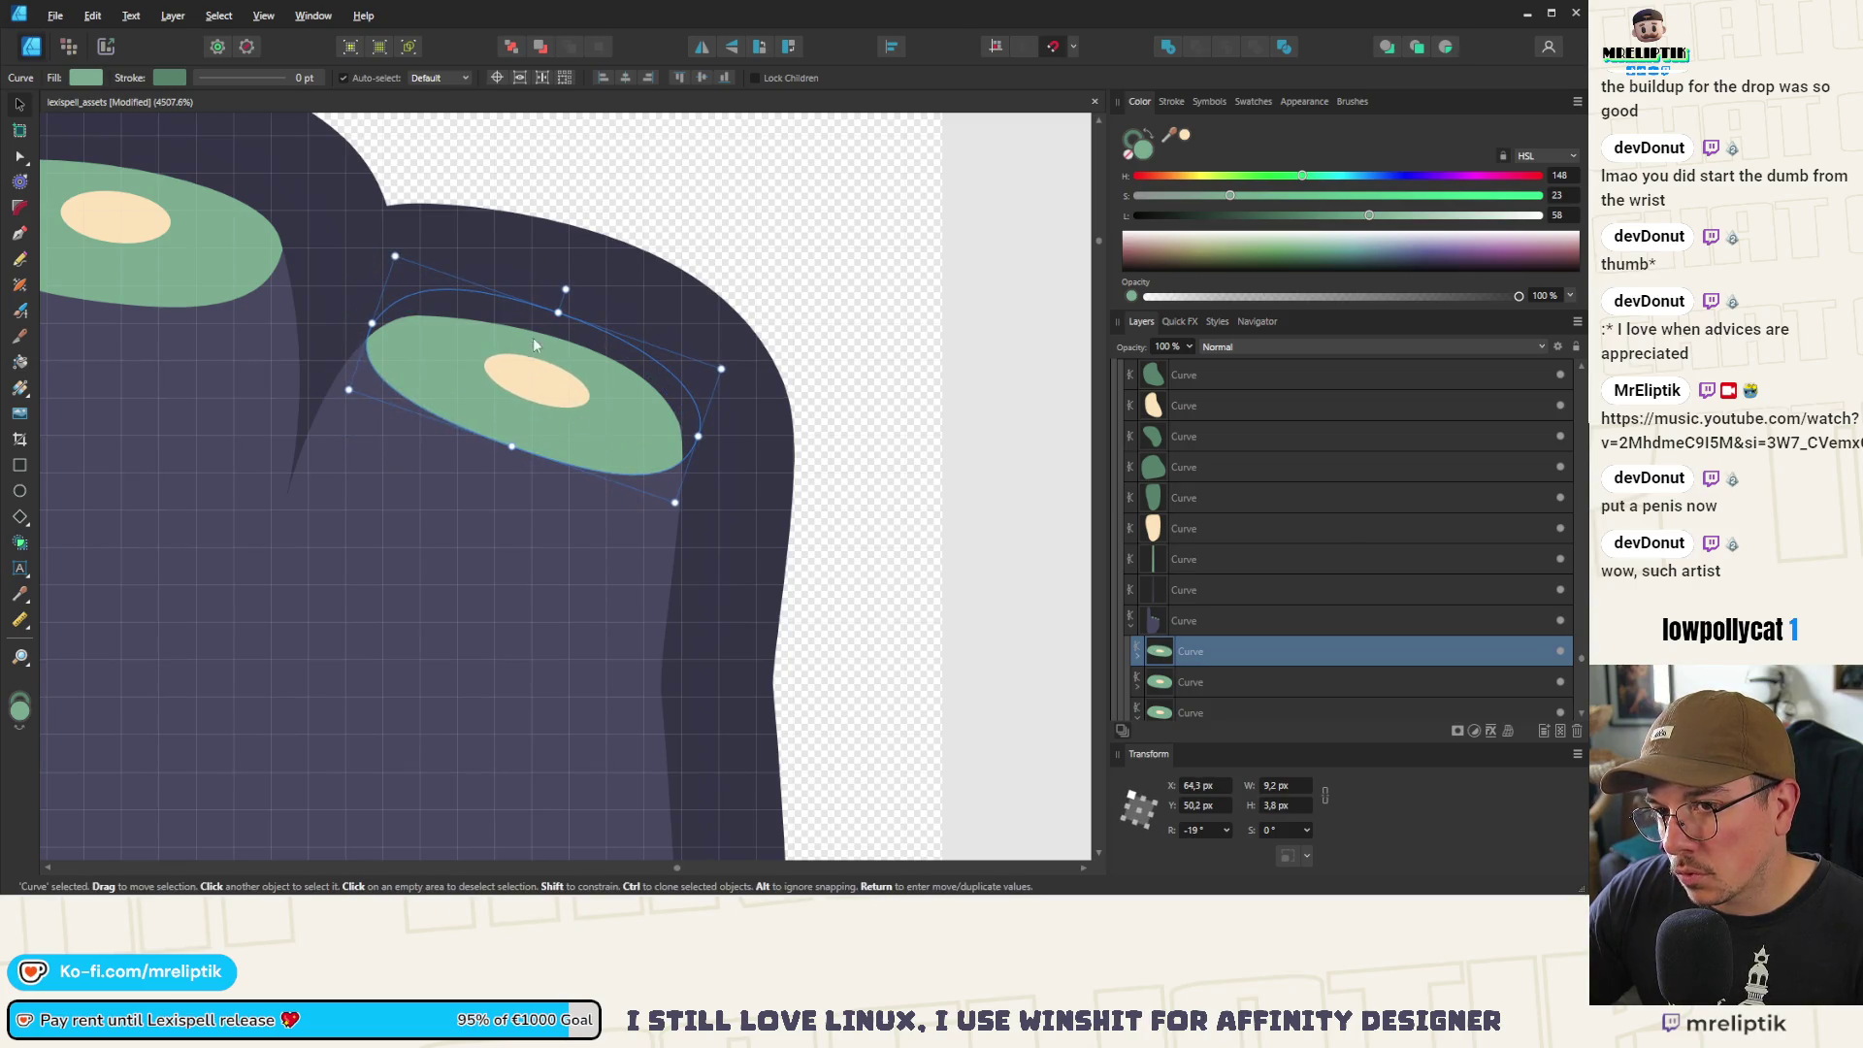
scroll(533, 345, down, 5)
click(420, 390)
scroll(419, 390, up, 5)
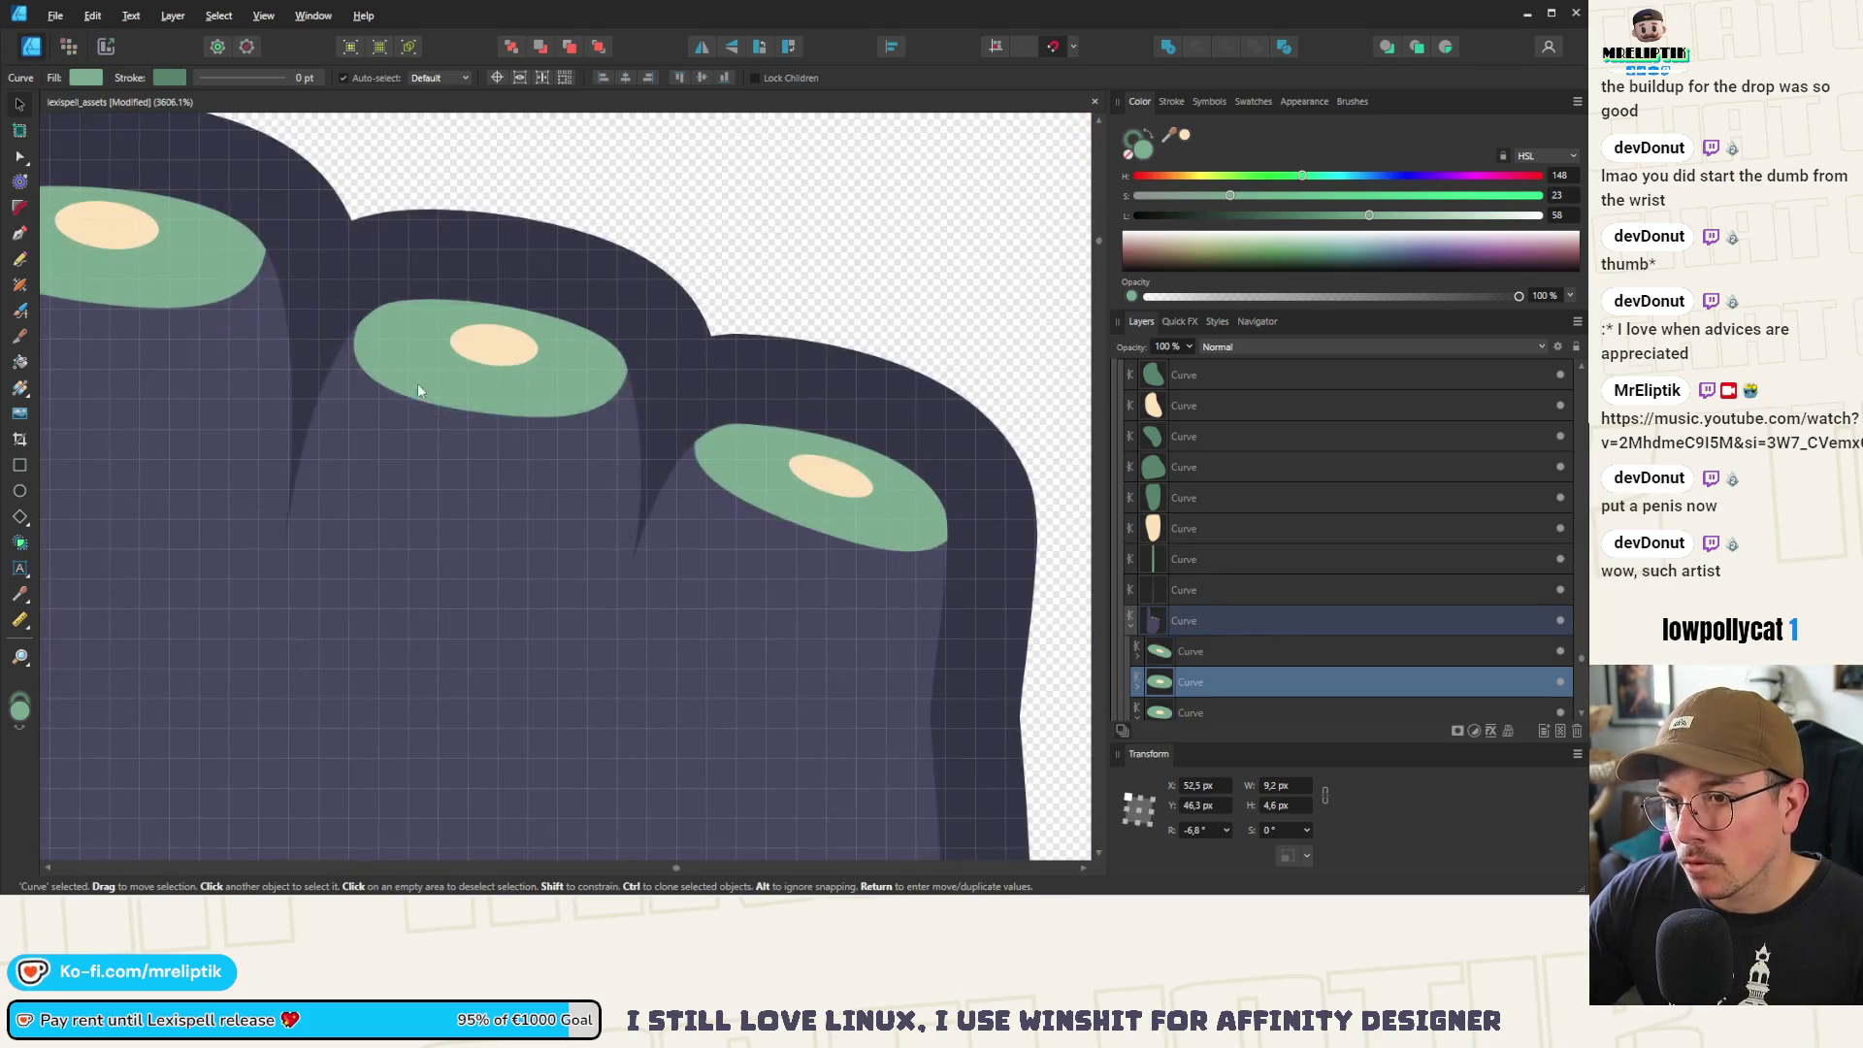
Flatten, tilt and nudge the second finger's nail slightly to the right
drag(486, 417, 485, 395)
drag(502, 247, 496, 251)
scroll(514, 341, up, 2)
drag(464, 384, 476, 386)
Edit the nail's points with the Node tool, adjusting a handle and pulling the right end inward
key(a)
click(303, 279)
drag(243, 364, 230, 370)
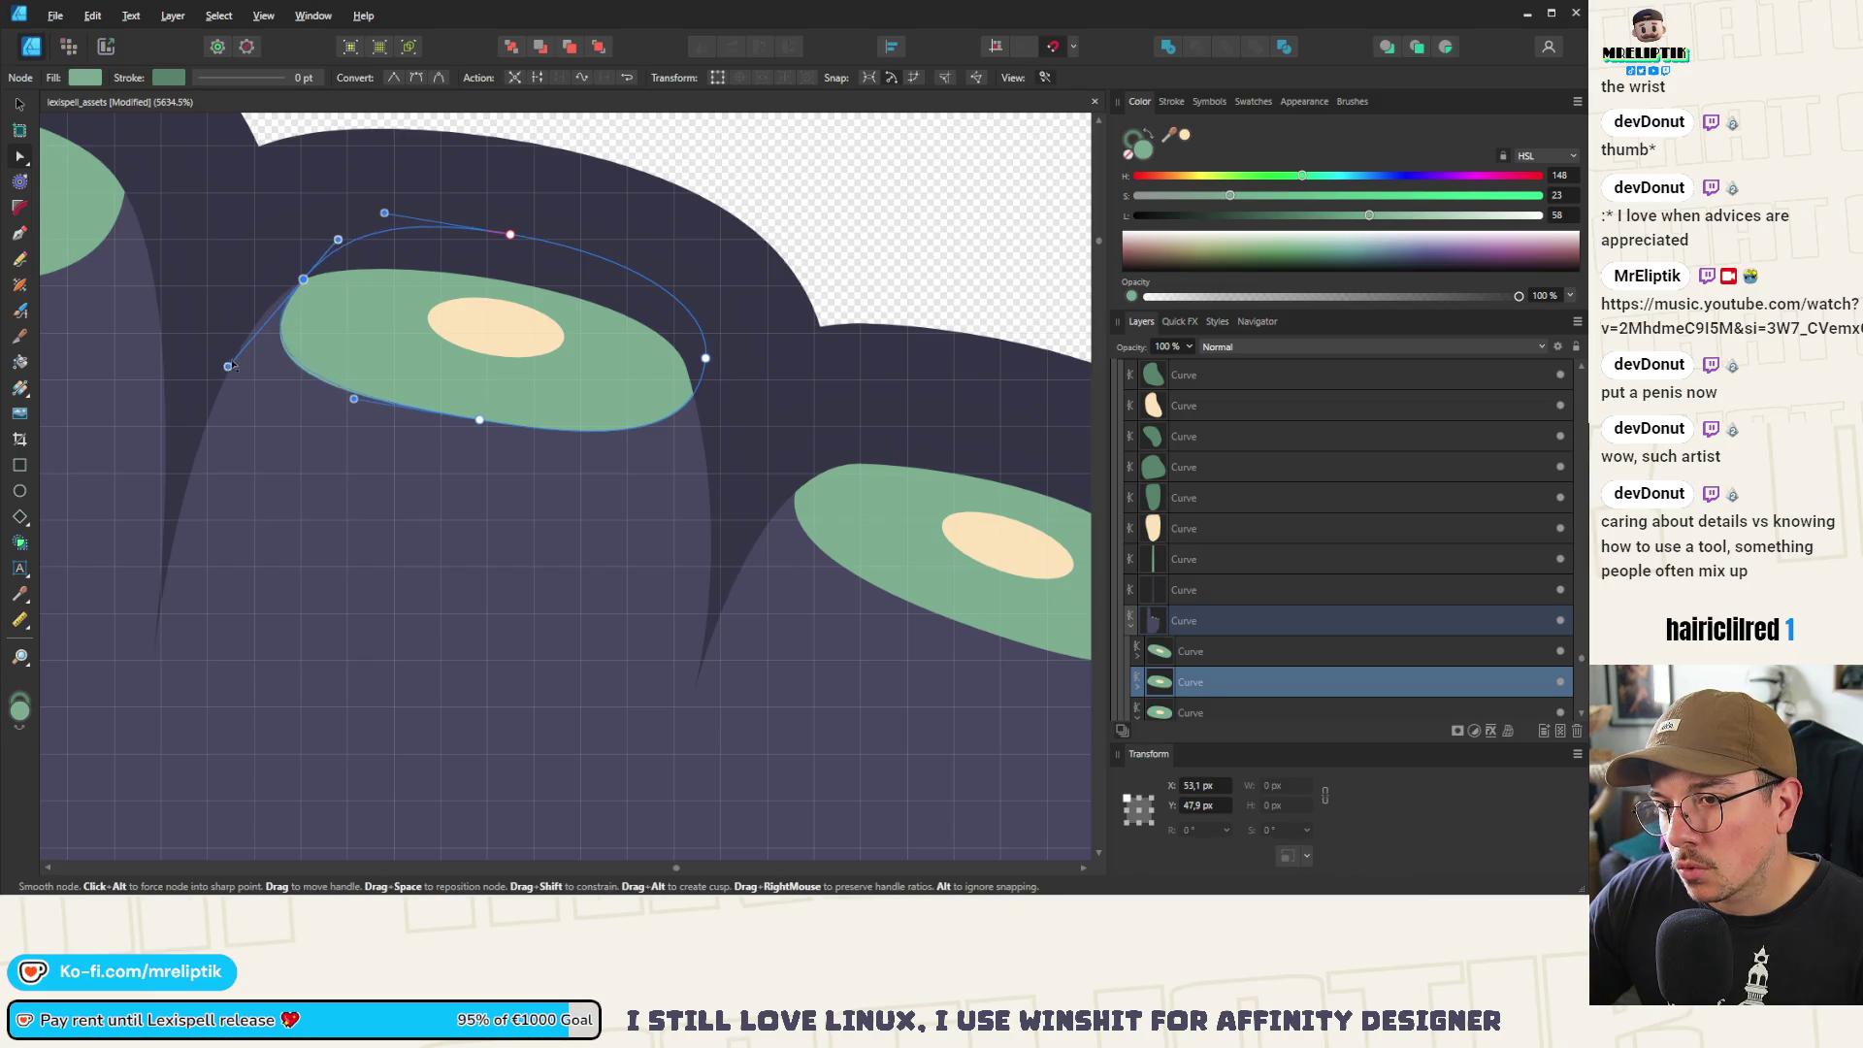
drag(297, 280, 291, 283)
drag(705, 358, 690, 358)
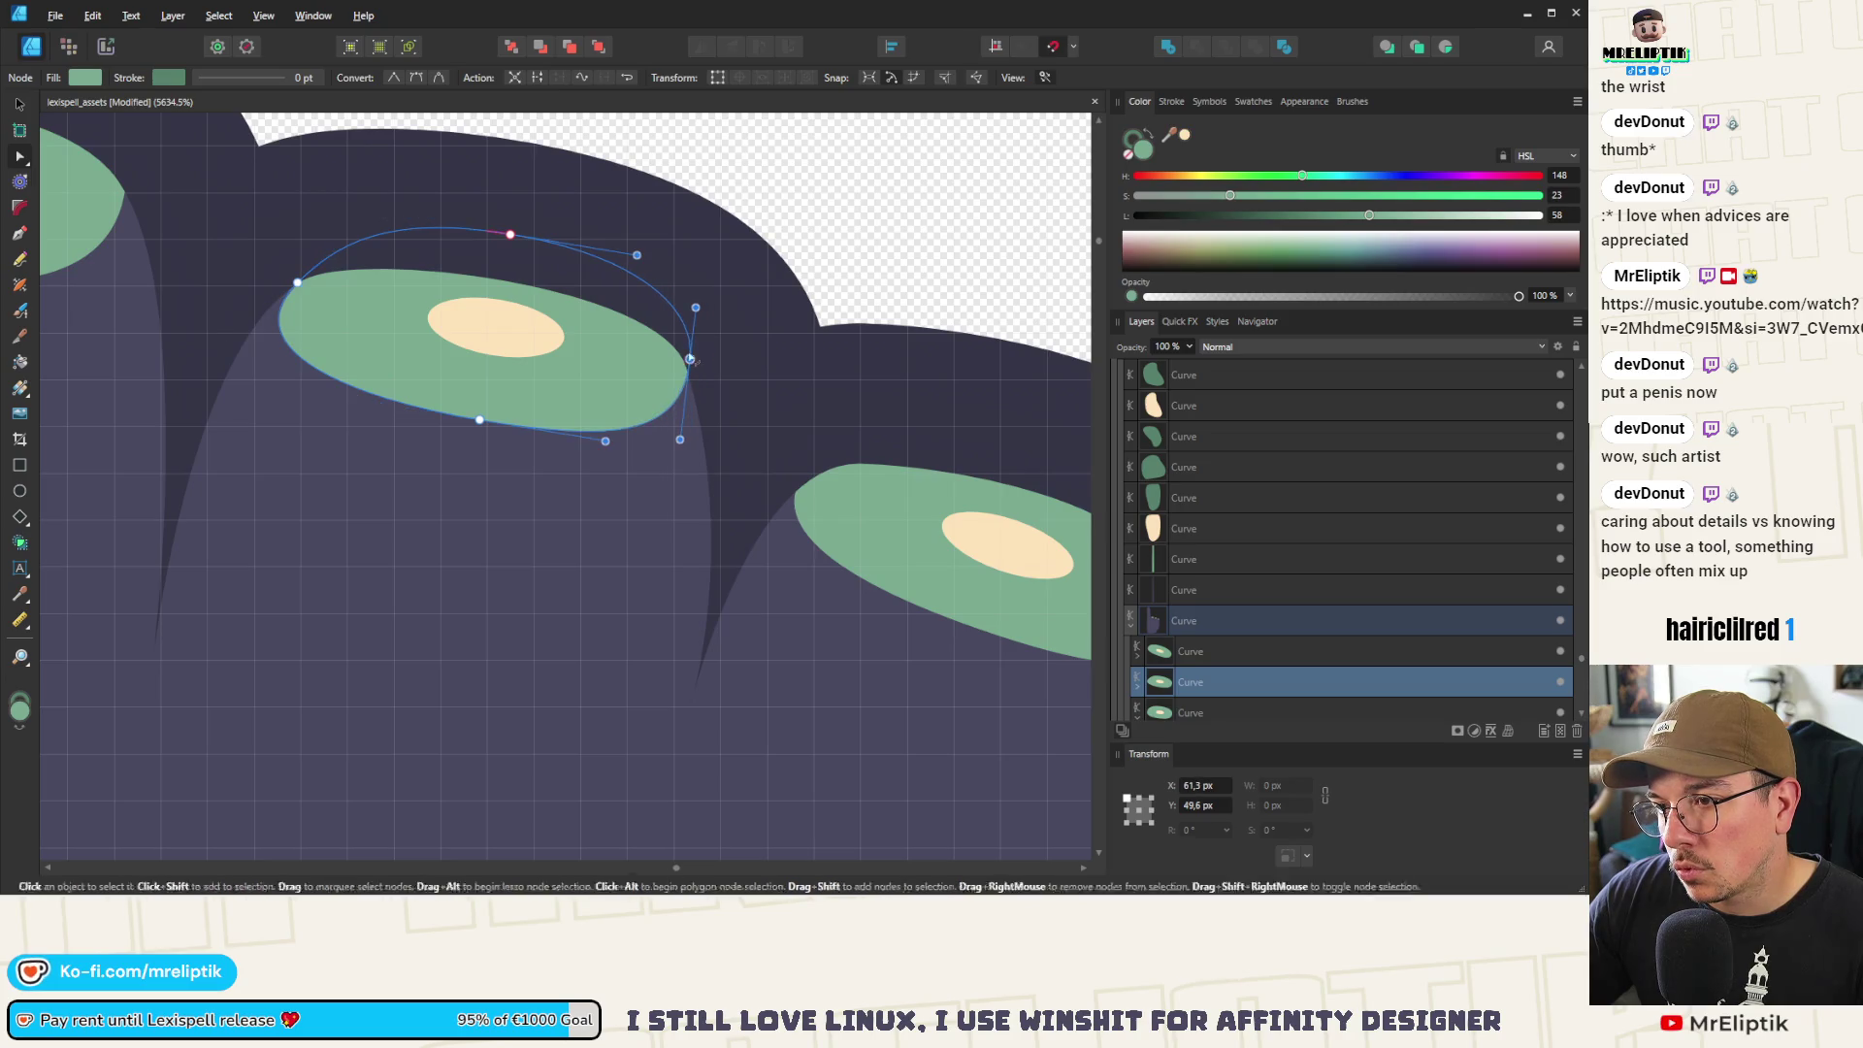
scroll(686, 294, down, 5)
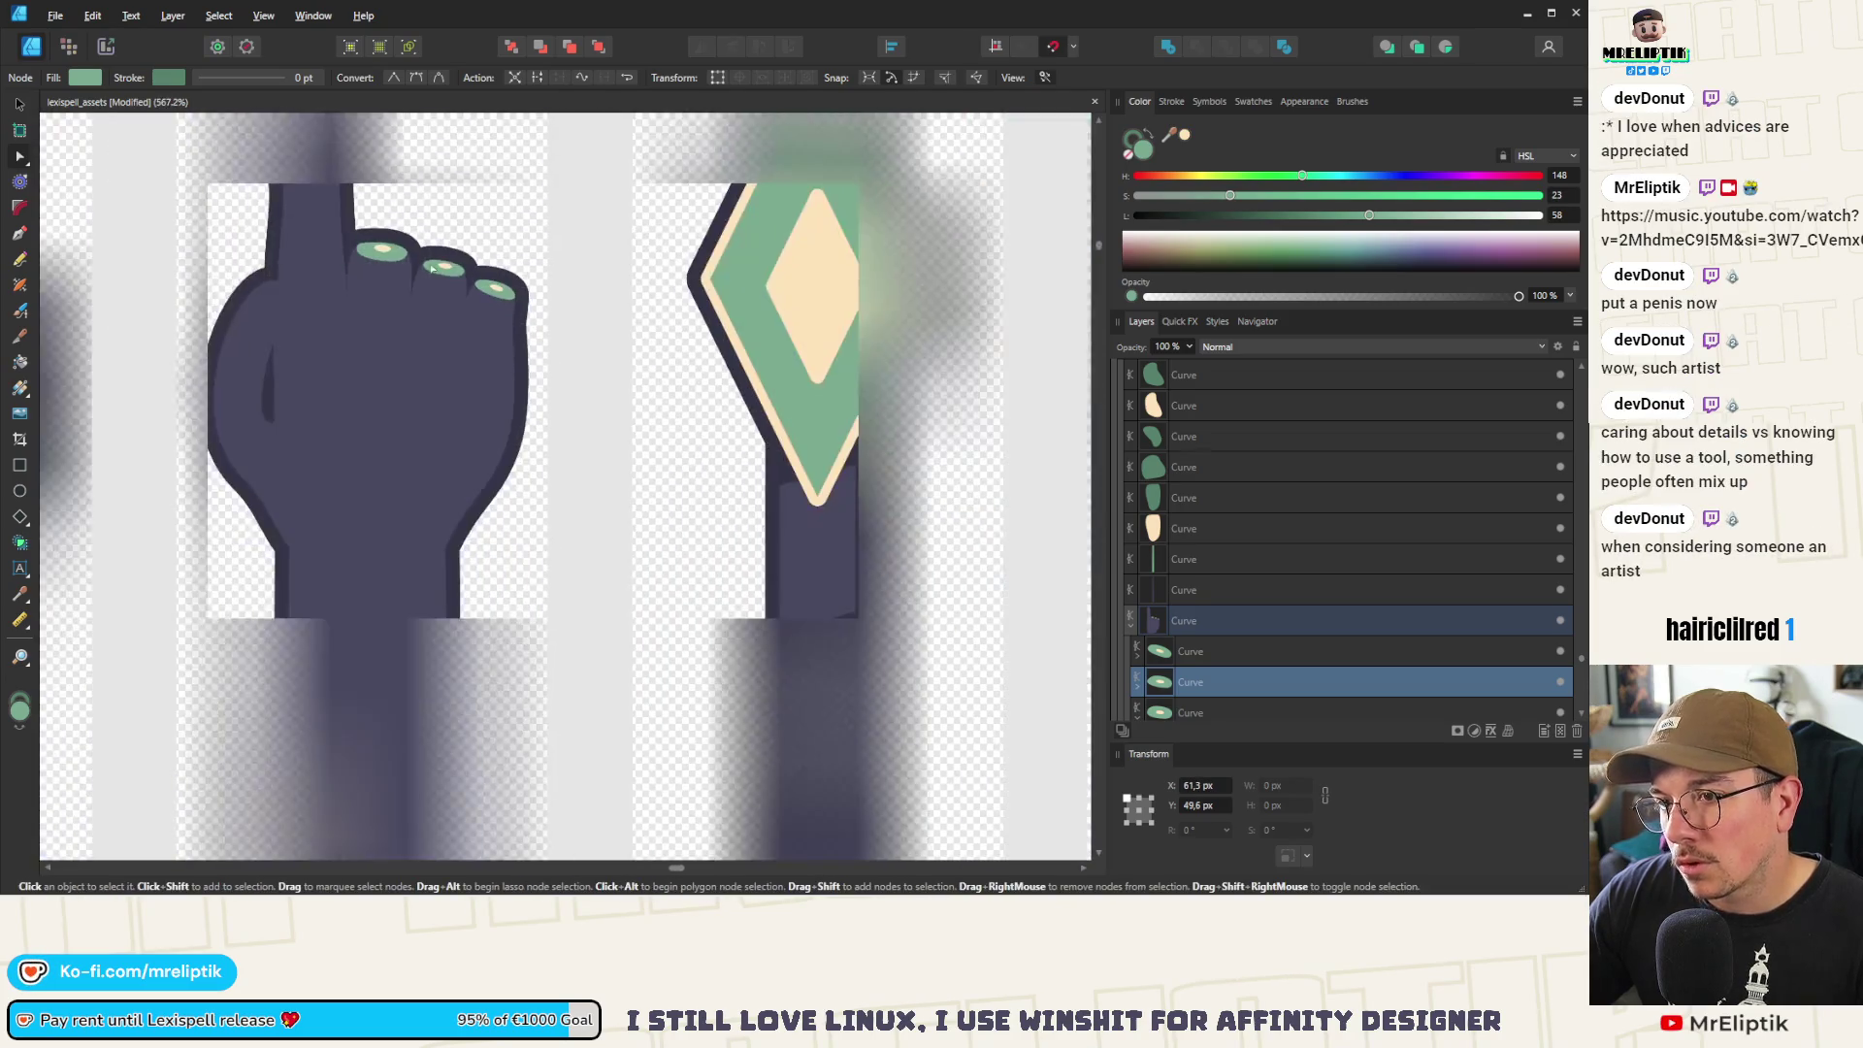
scroll(369, 259, up, 2)
Reshape the first nail's outline and raise its bottom edge slightly
click(364, 247)
scroll(359, 240, up, 4)
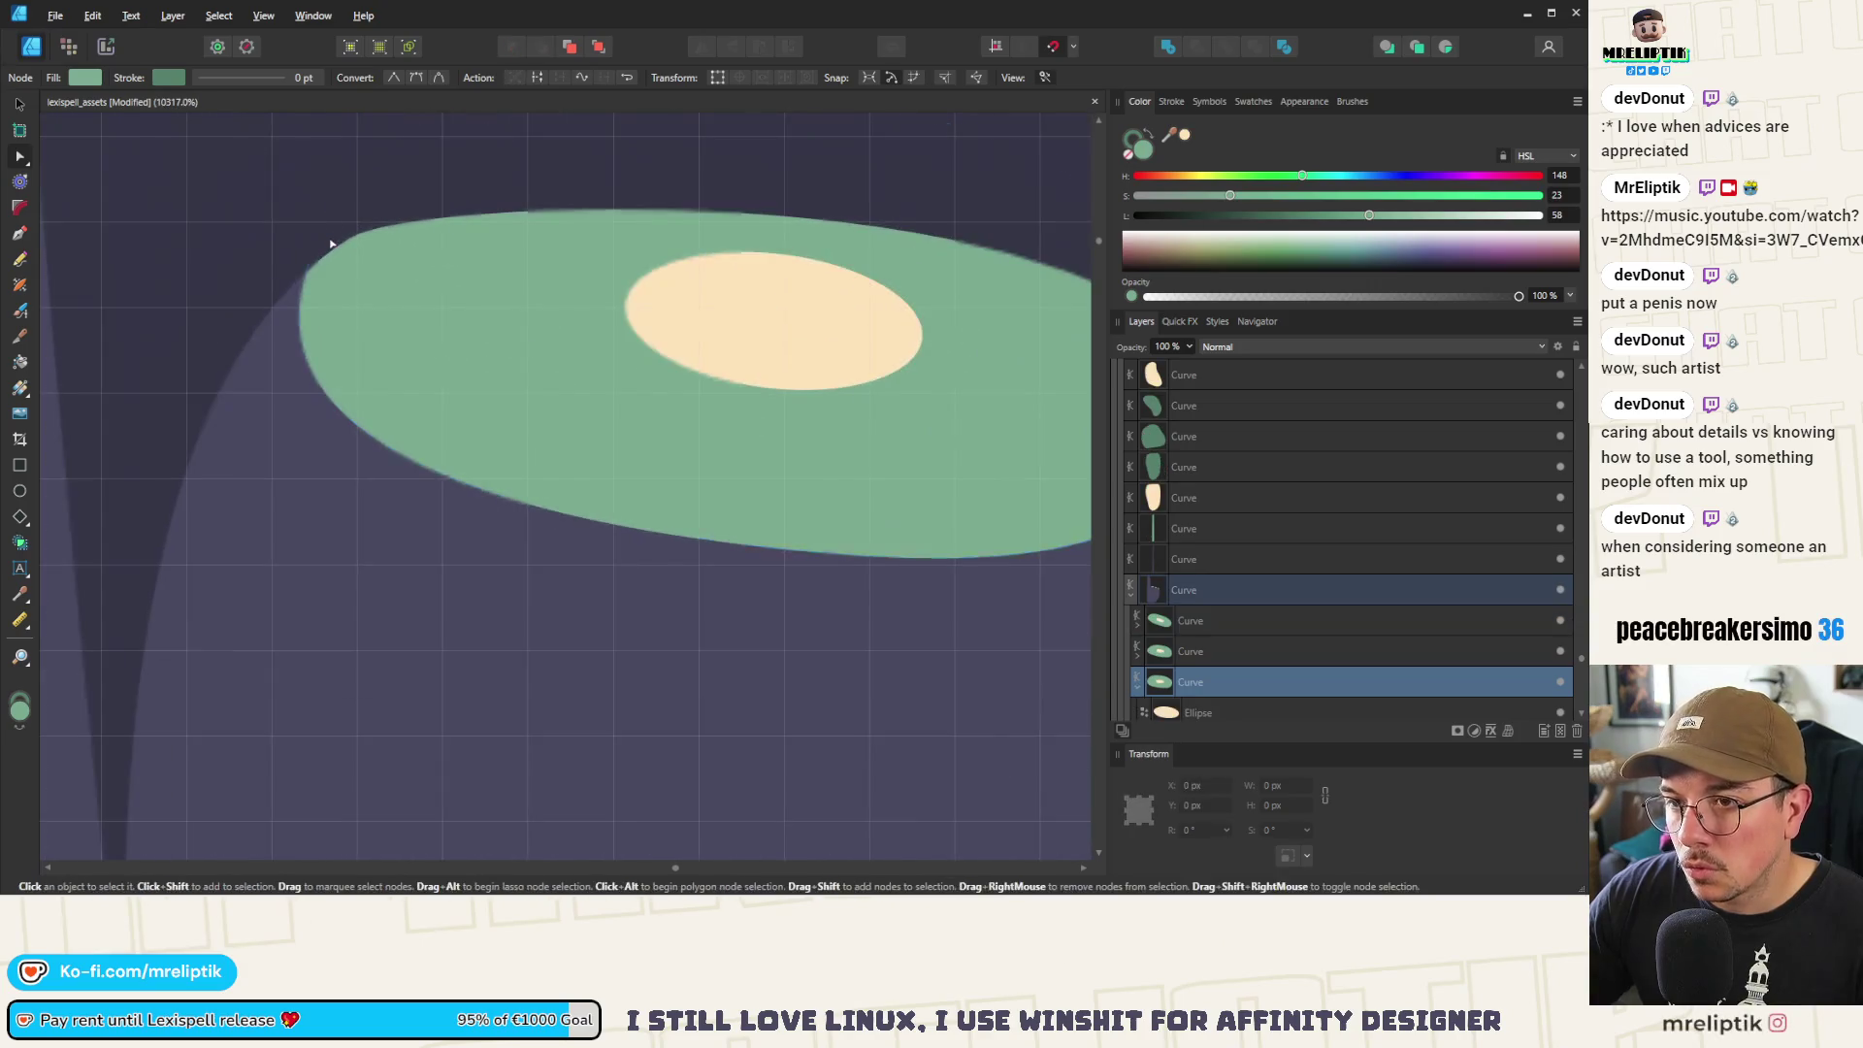
drag(338, 218, 355, 227)
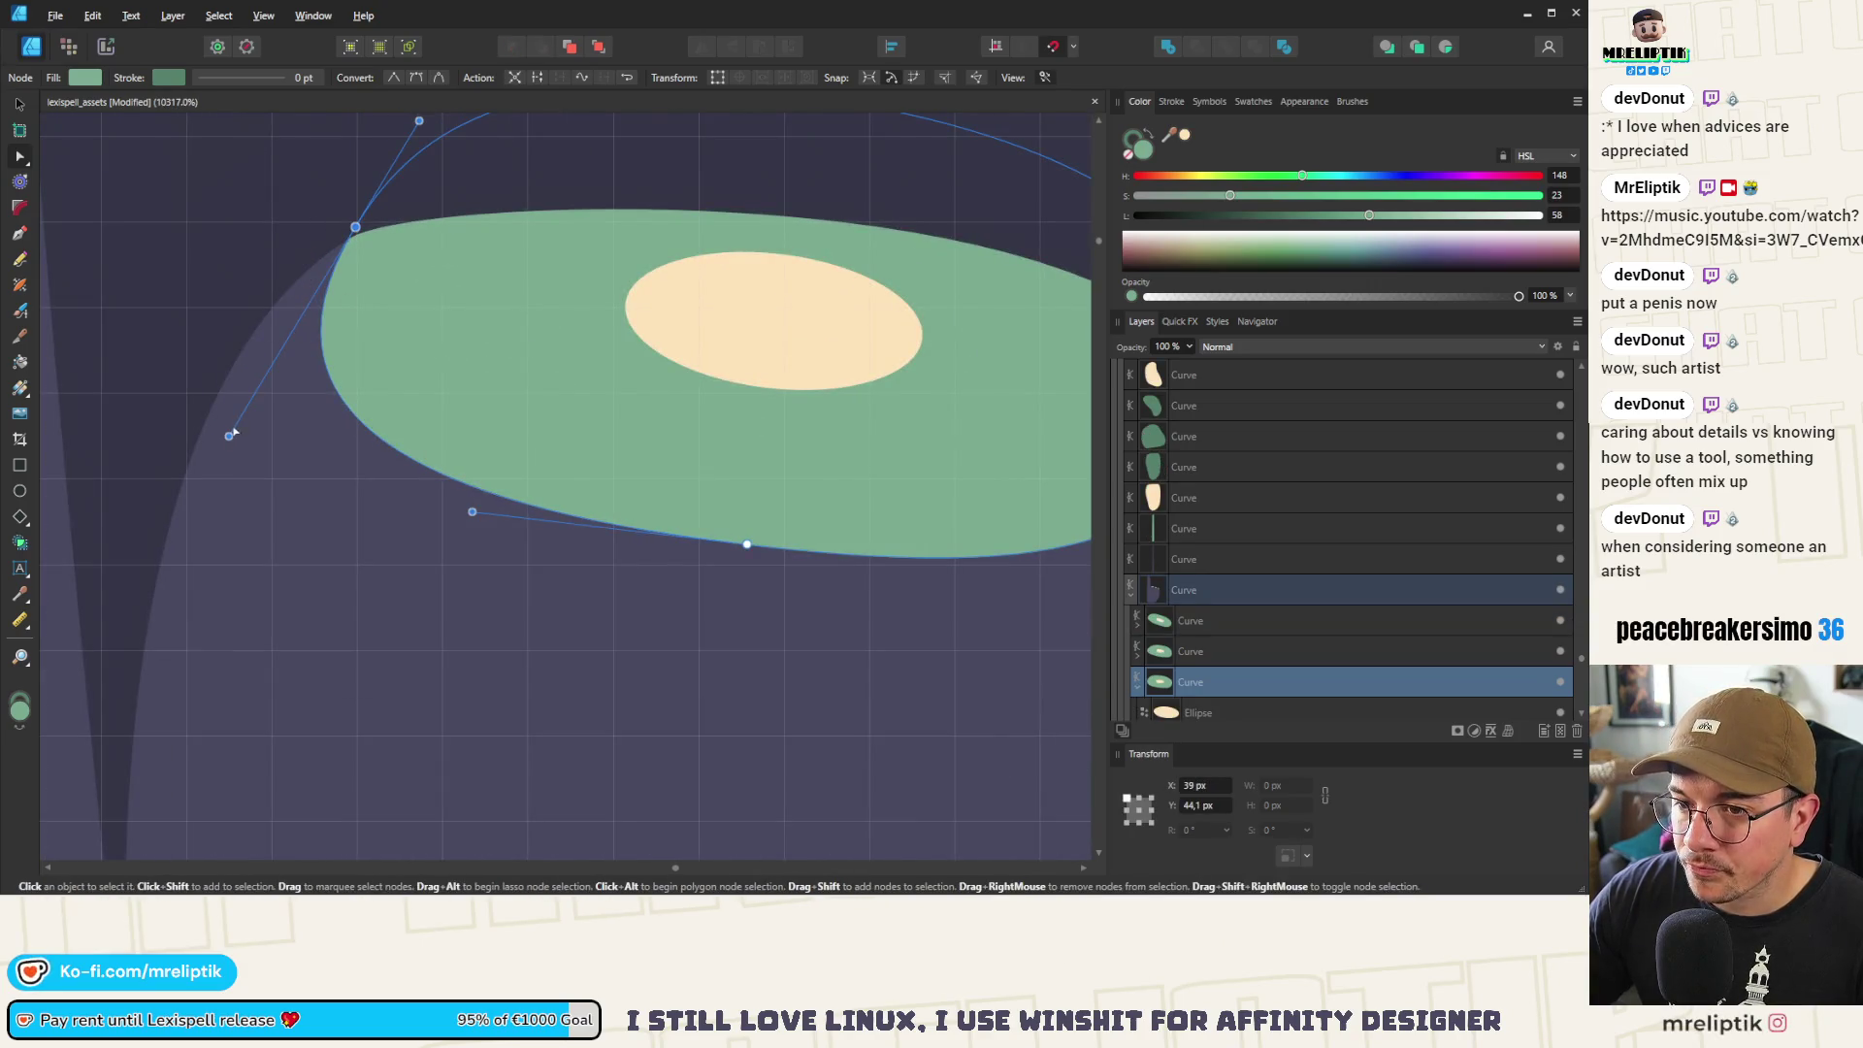
mouse_move(229, 436)
mouse_down()
mouse_move(166, 407)
mouse_move(179, 387)
mouse_up()
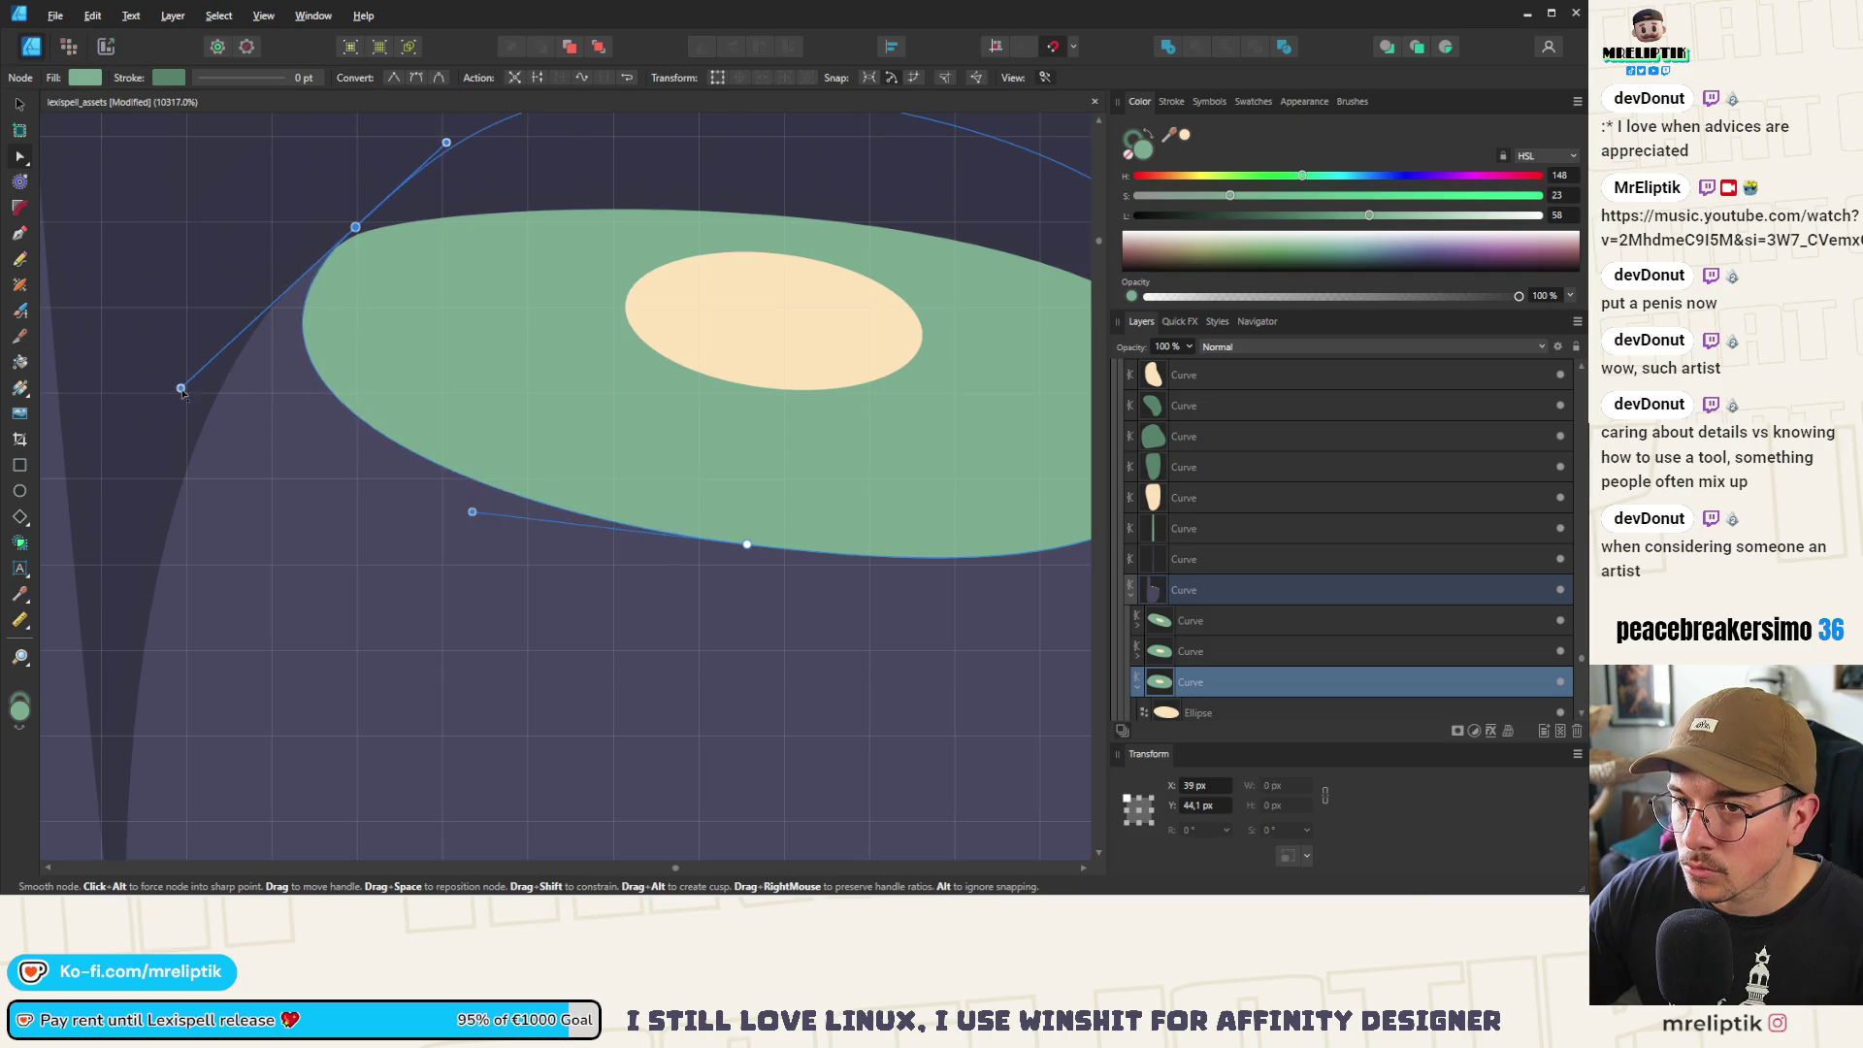
scroll(483, 366, down, 1)
click(503, 428)
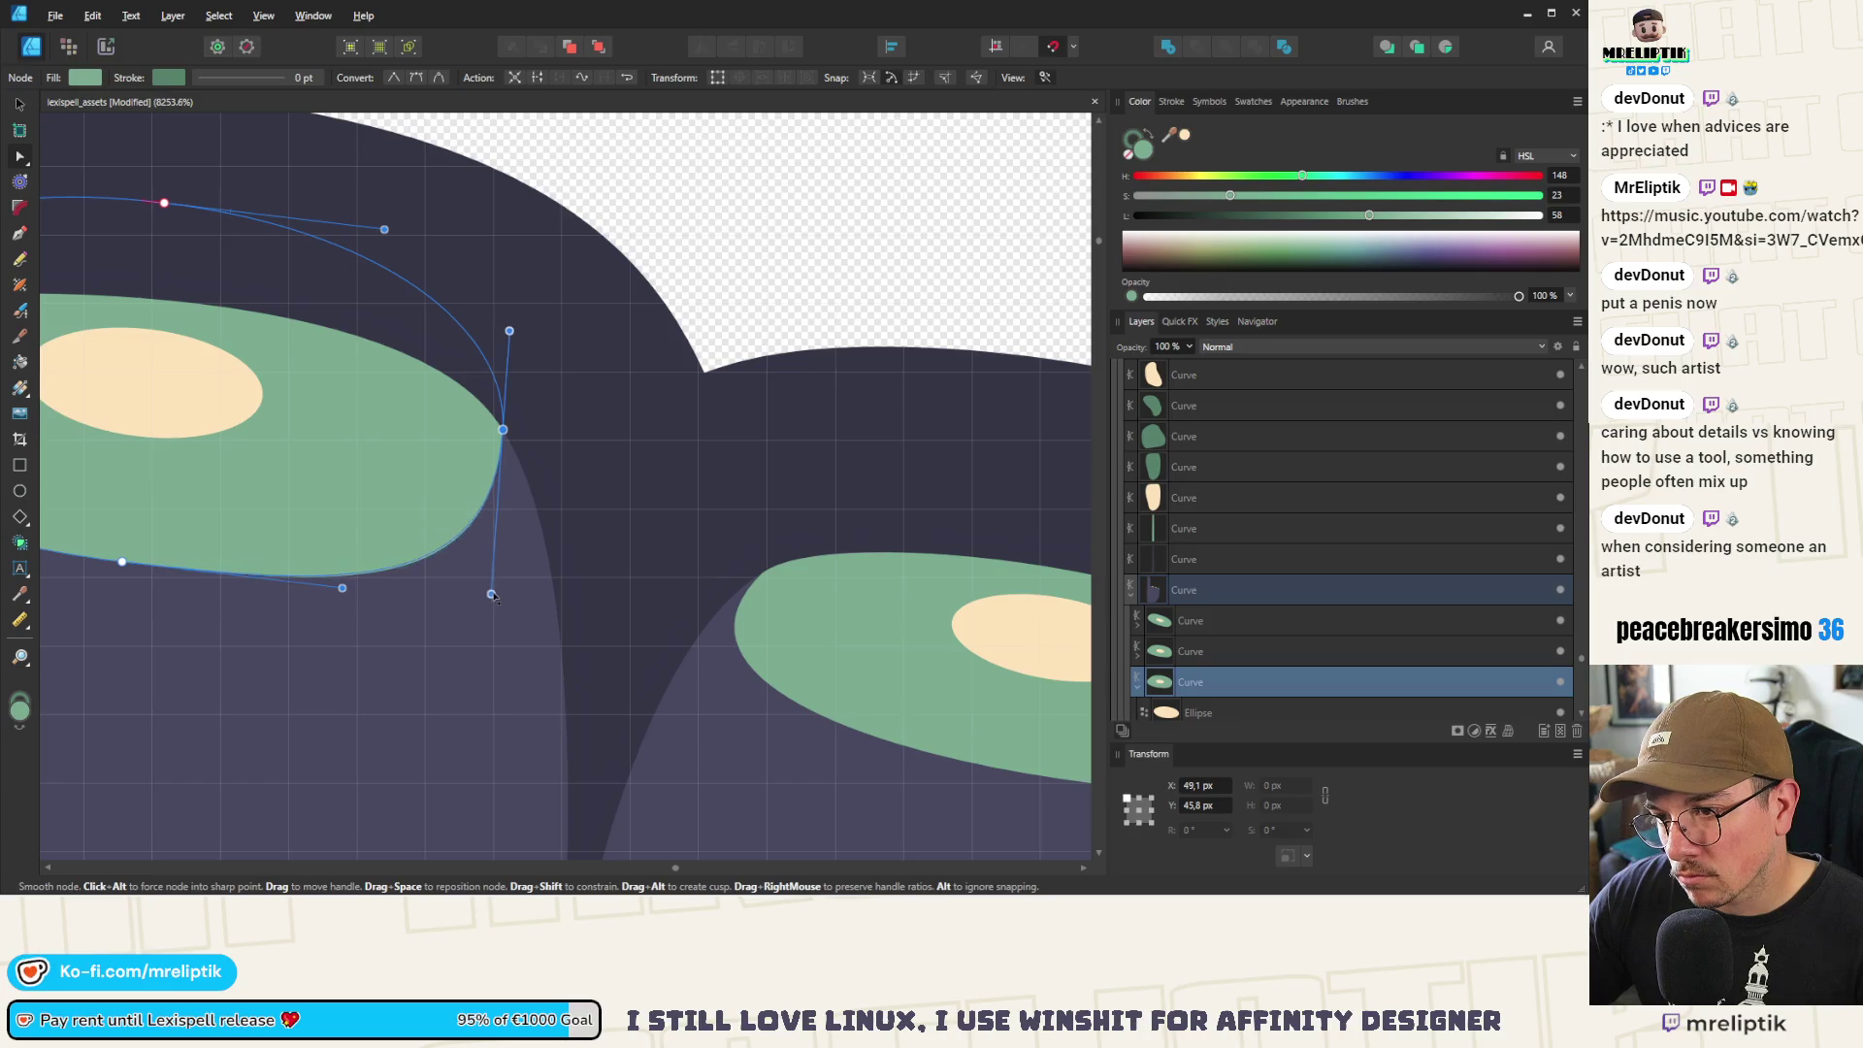
scroll(442, 541, down, 4)
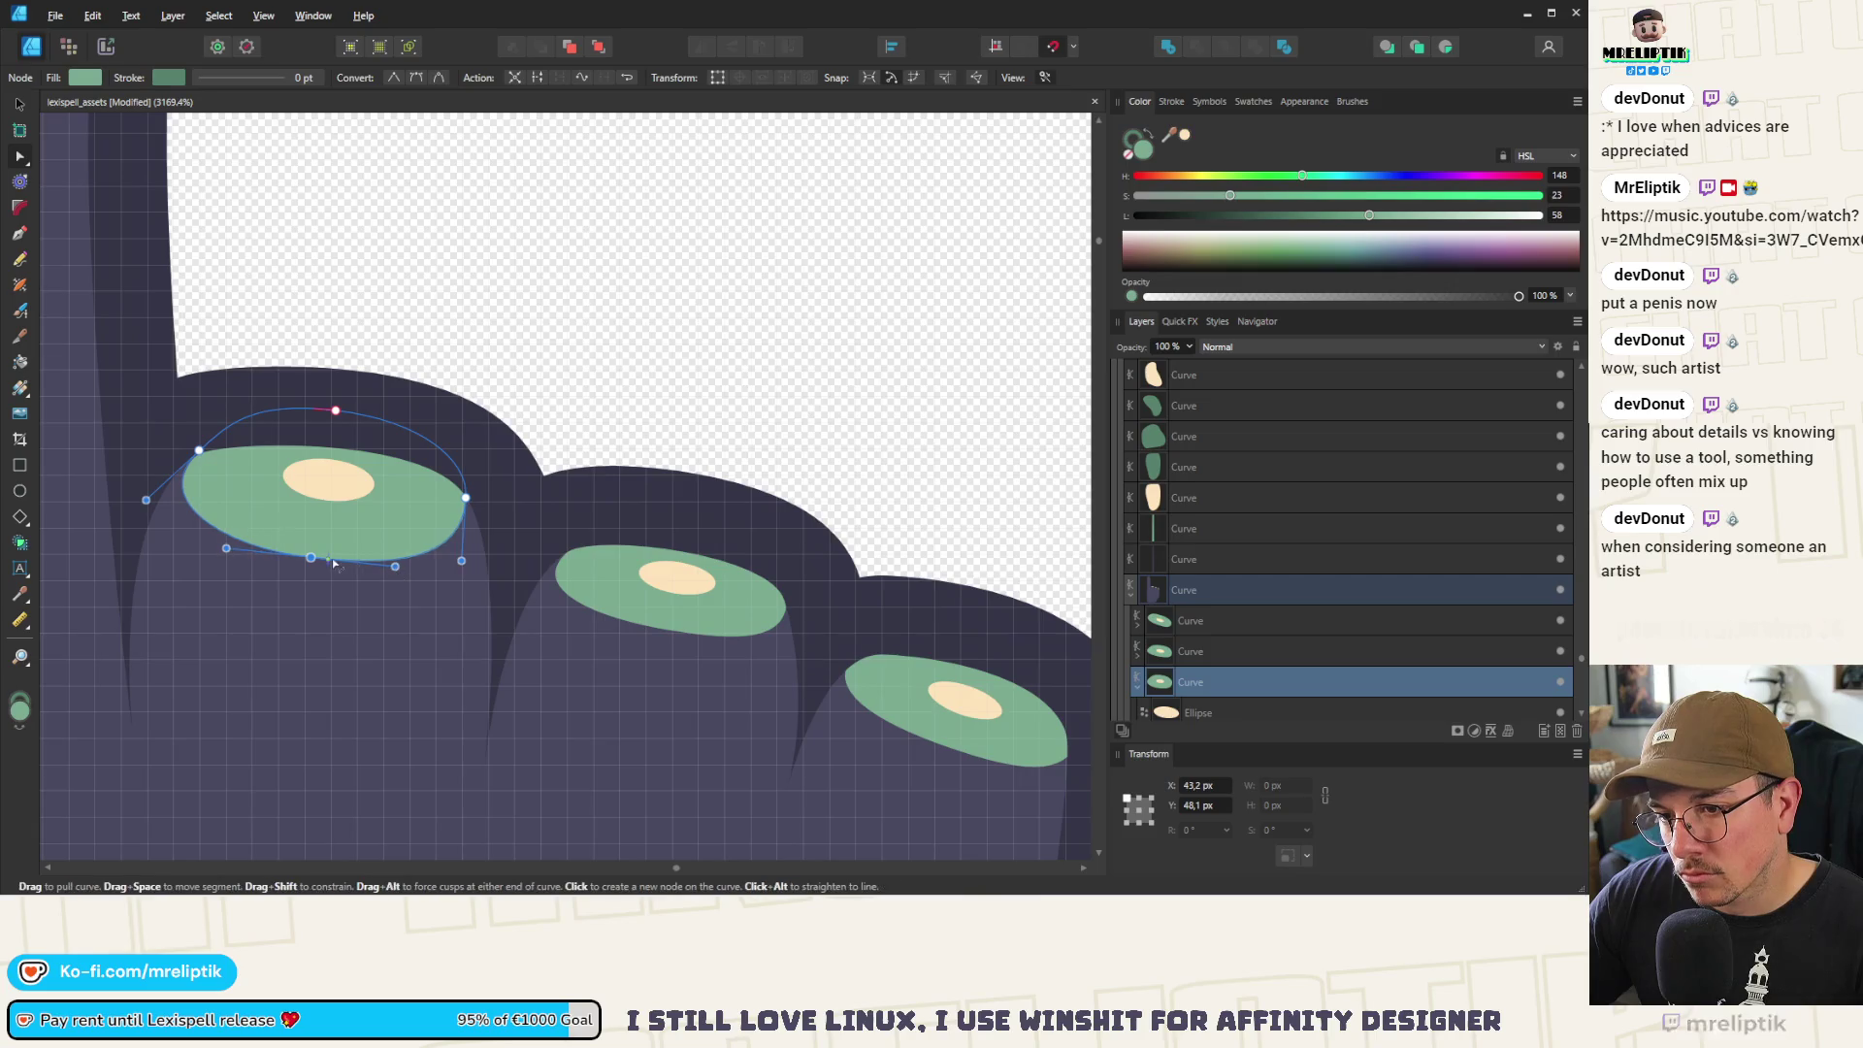
drag(310, 557, 244, 548)
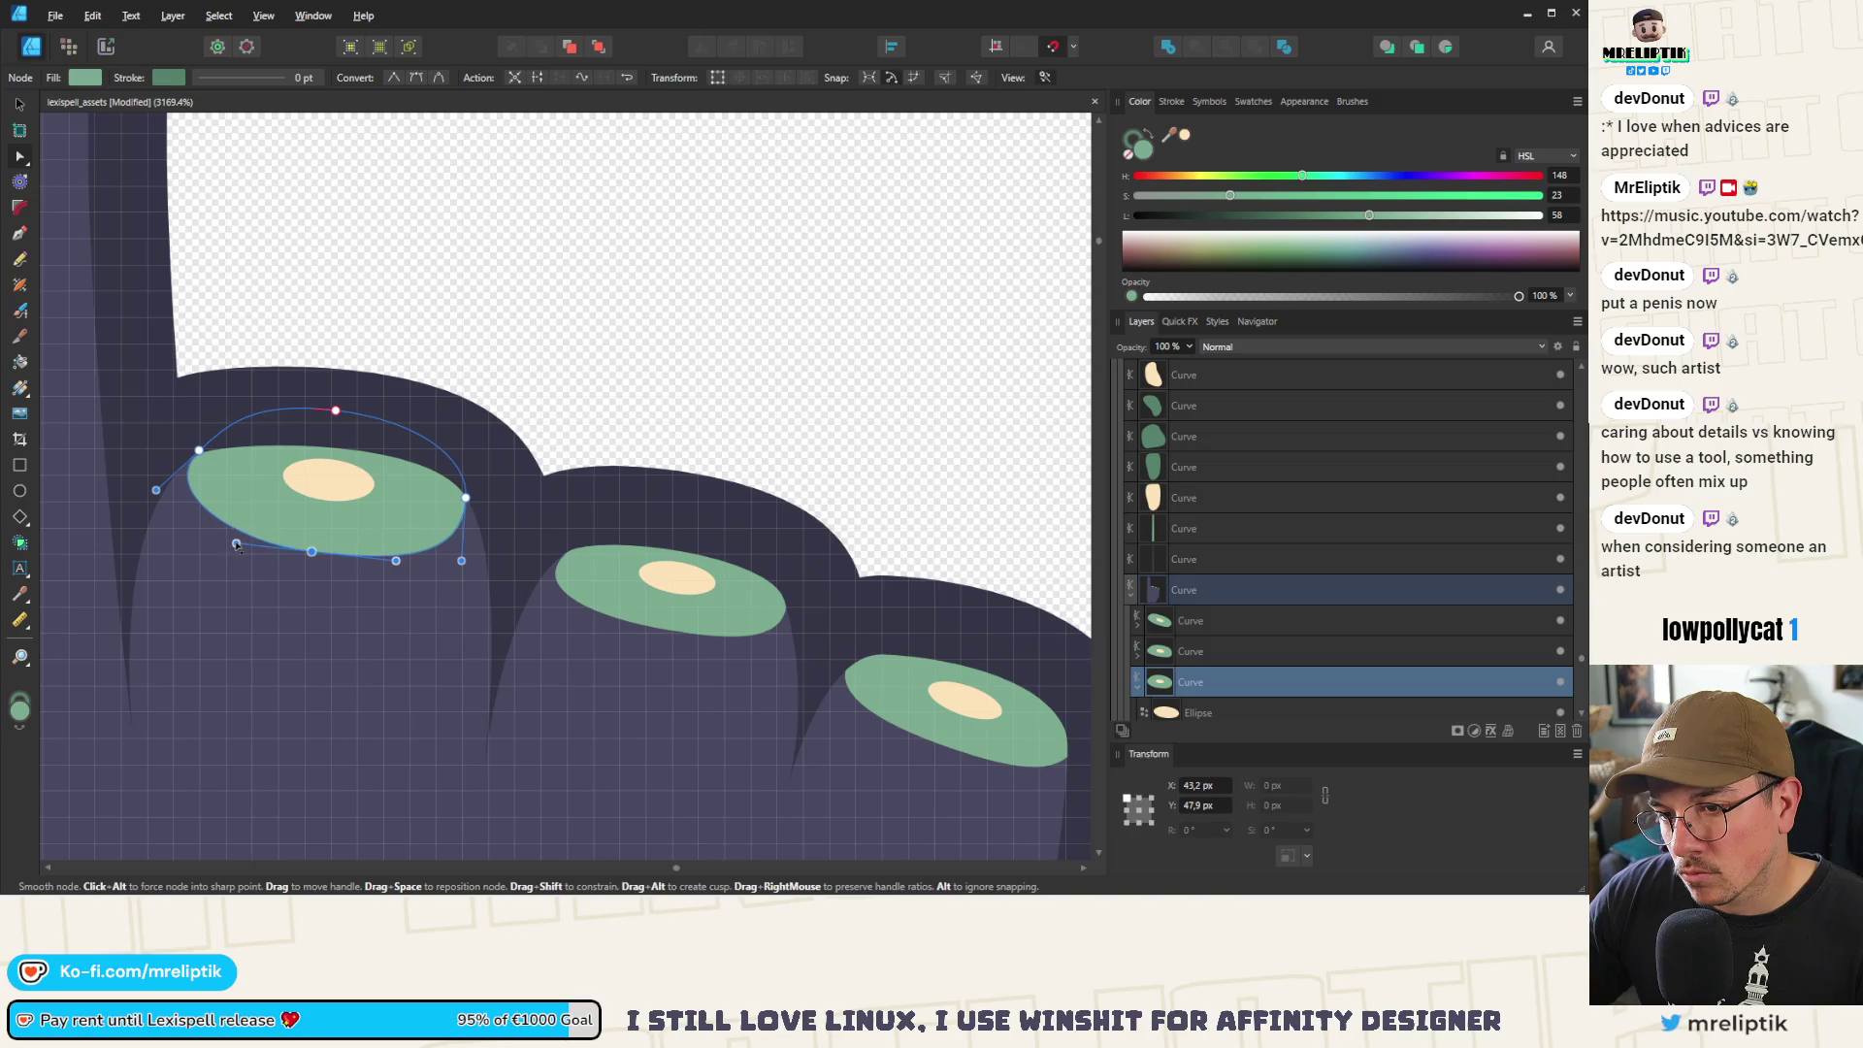
key(Escape)
scroll(264, 494, down, 5)
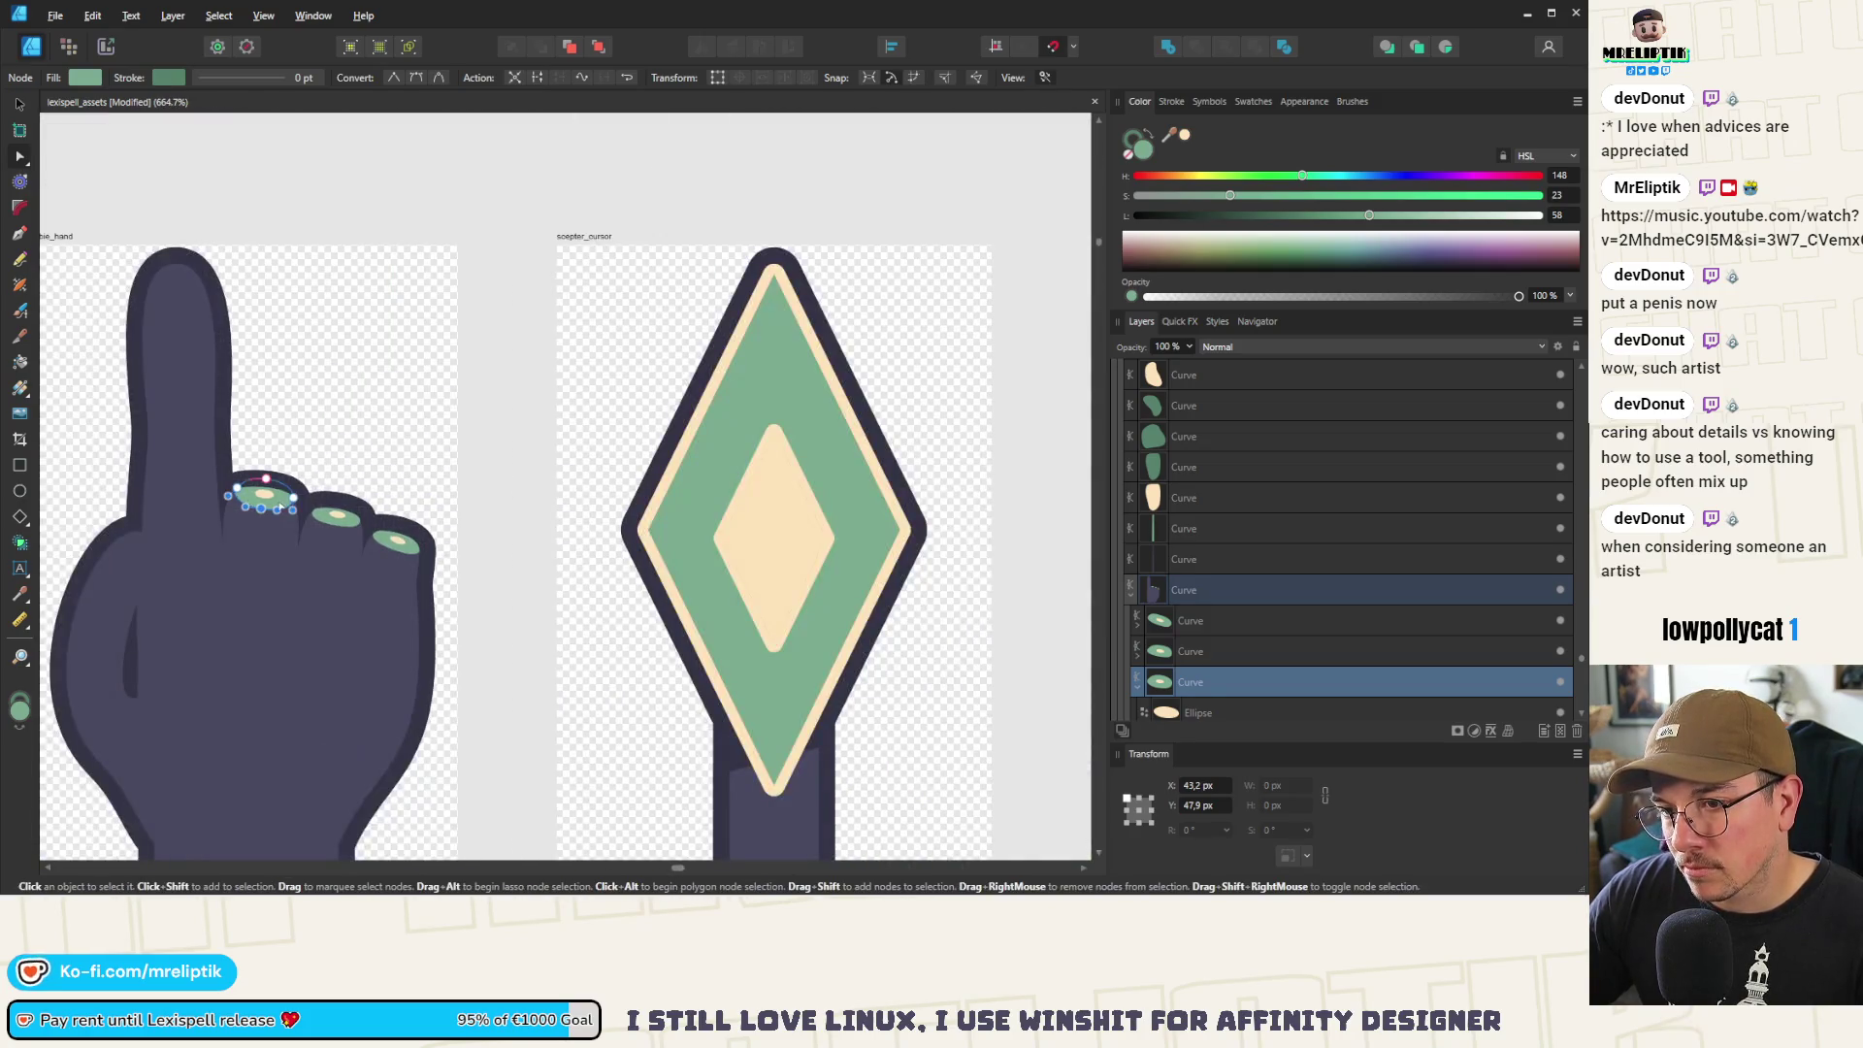
scroll(339, 473, down, 2)
scroll(488, 532, up, 9)
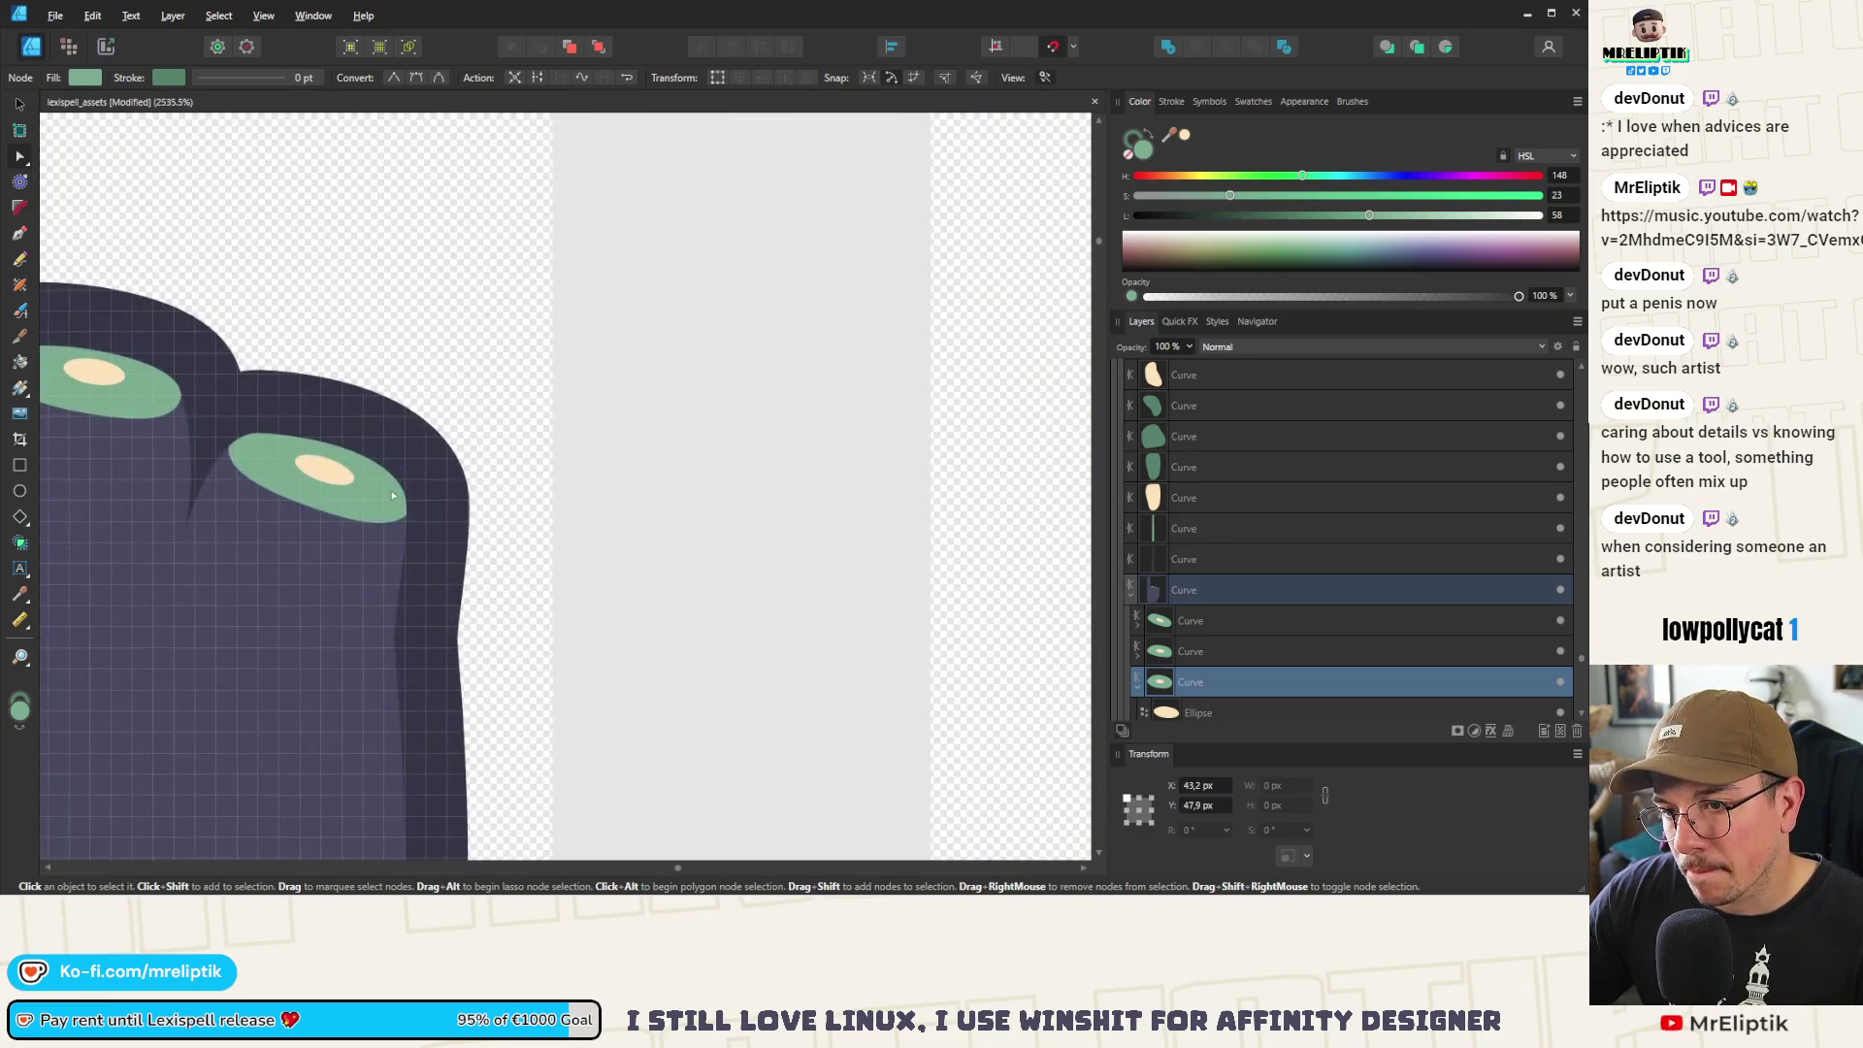
Adjust the third nail's right handle, bottom point and upper-left side
click(488, 532)
click(631, 502)
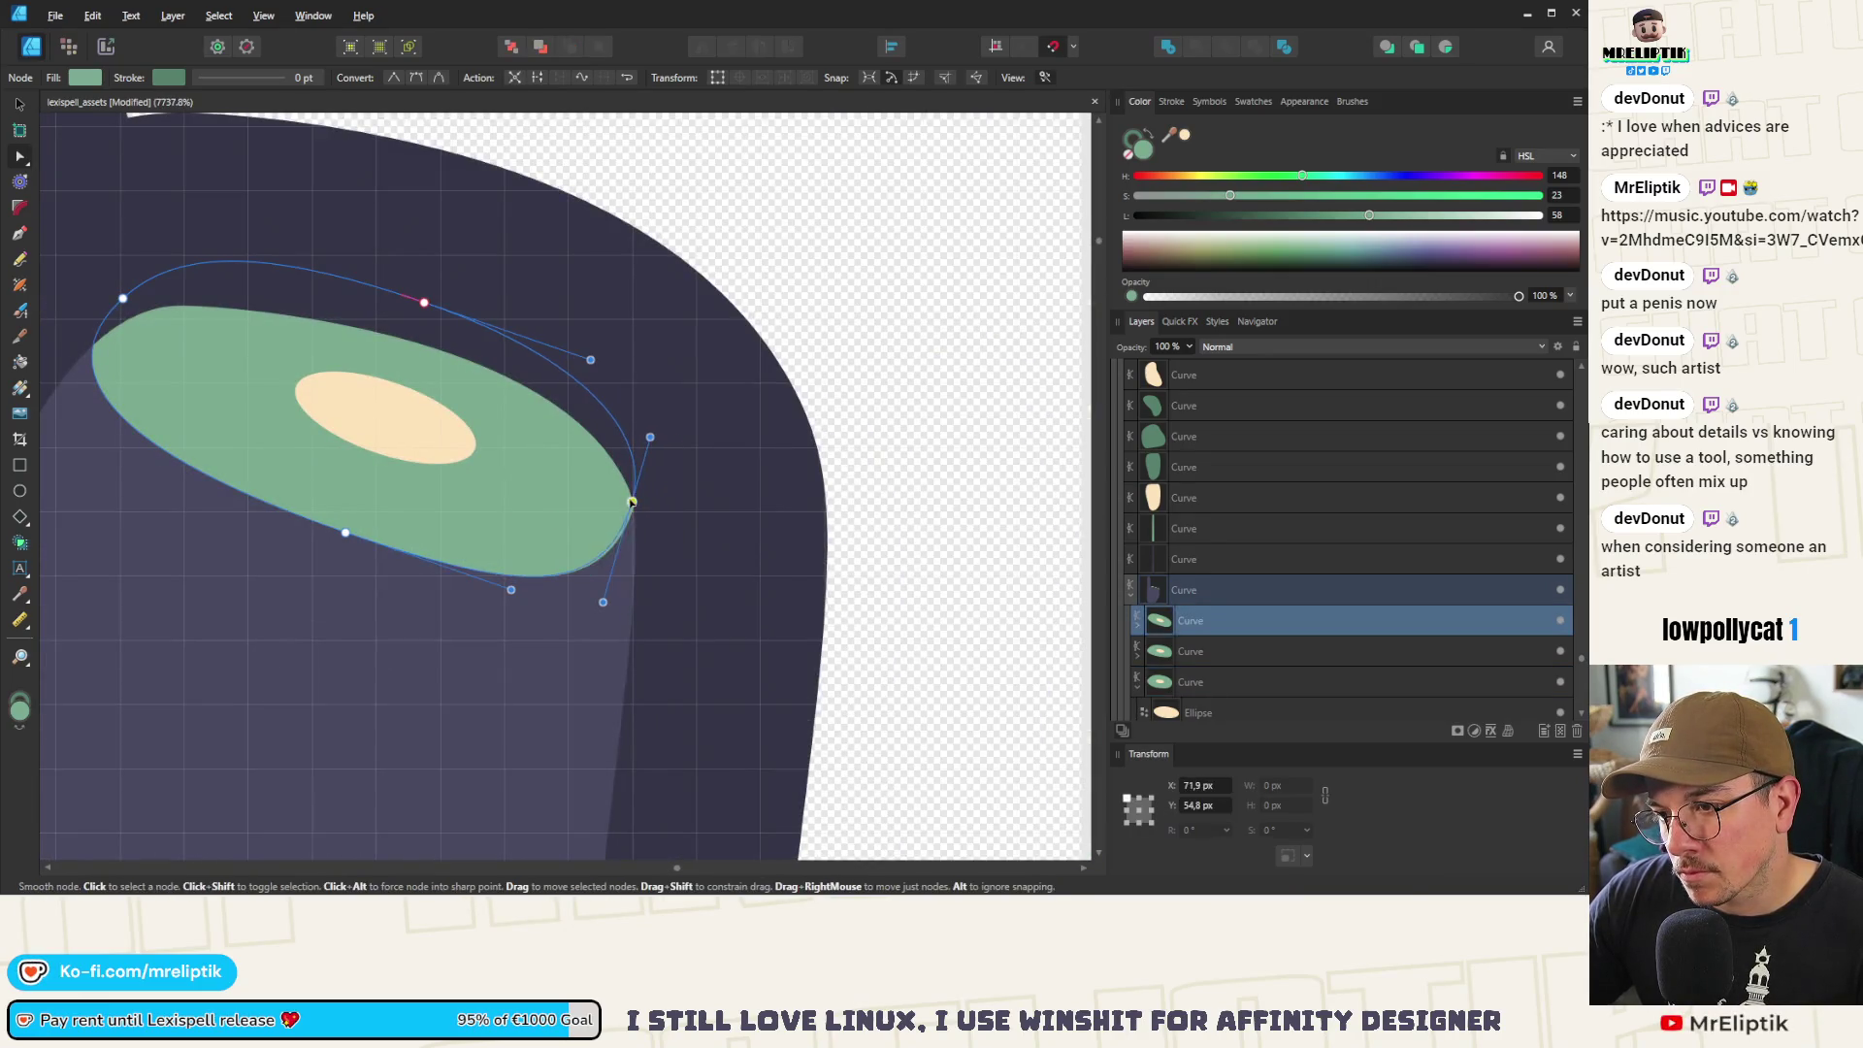
drag(650, 437, 647, 426)
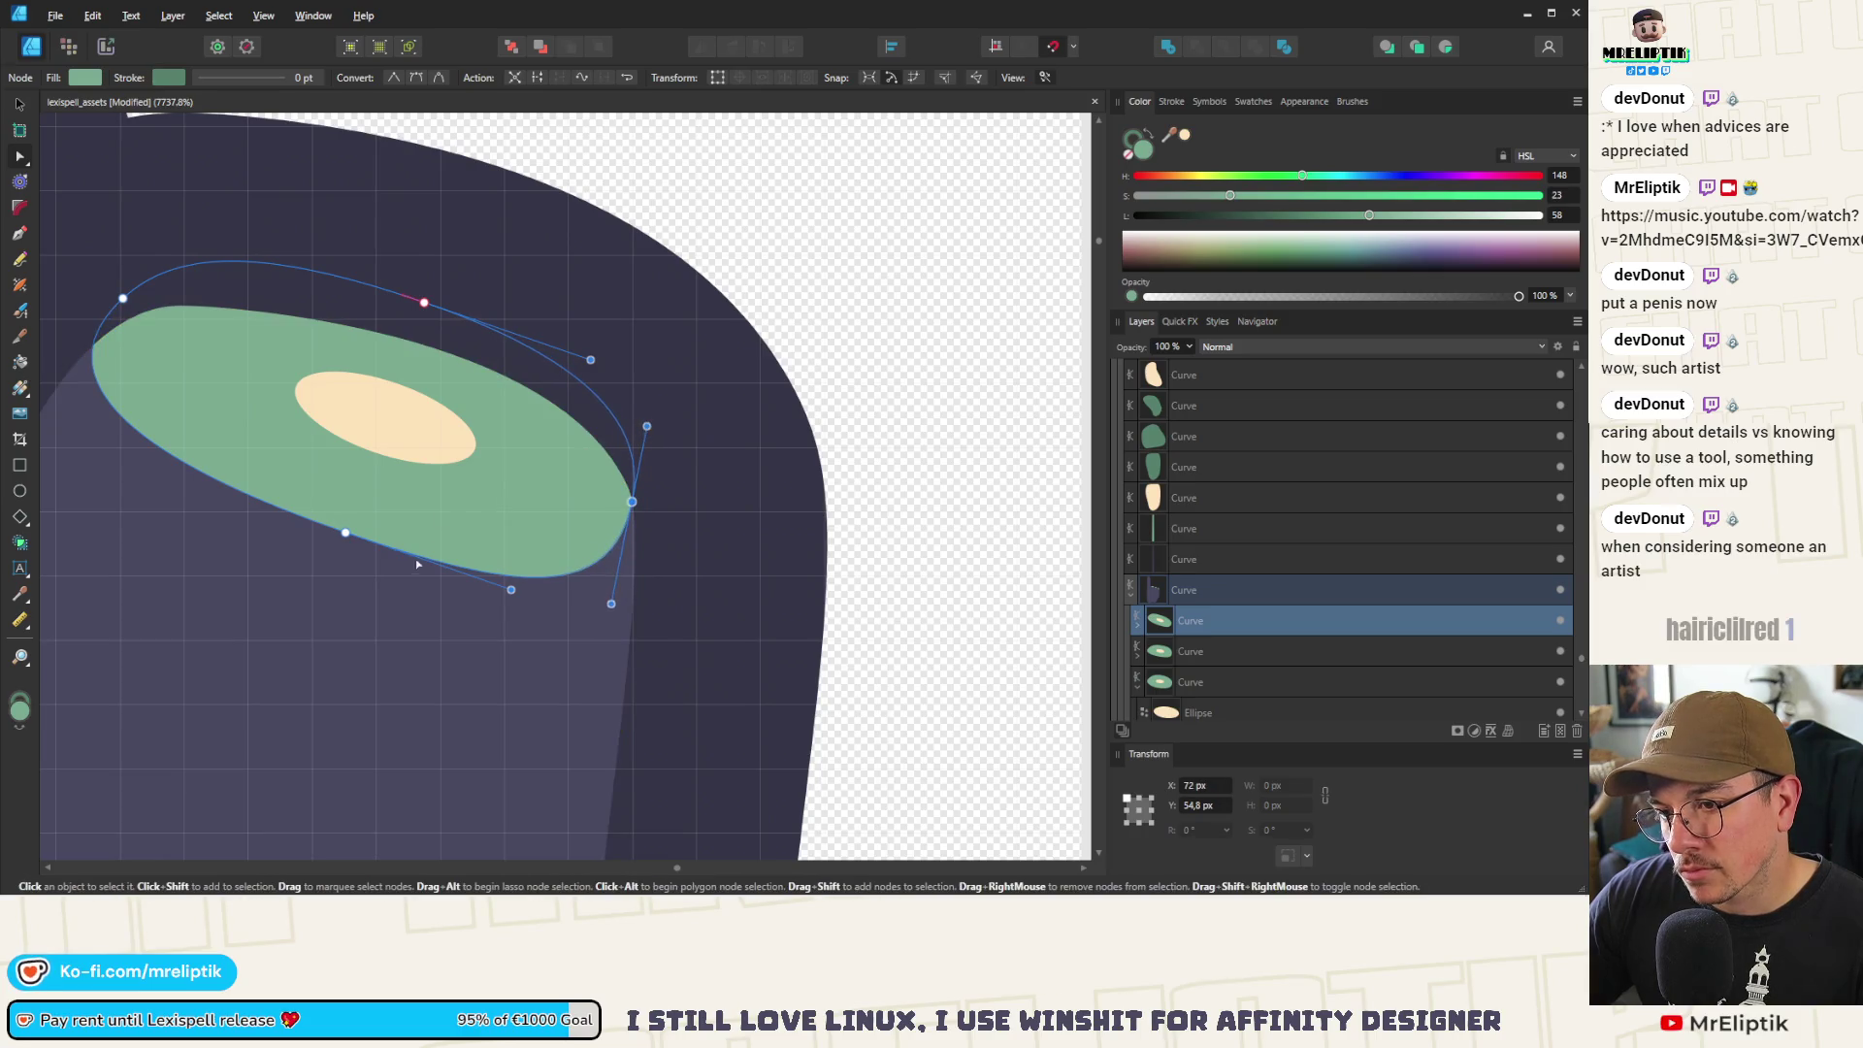
click(345, 533)
drag(346, 534, 336, 542)
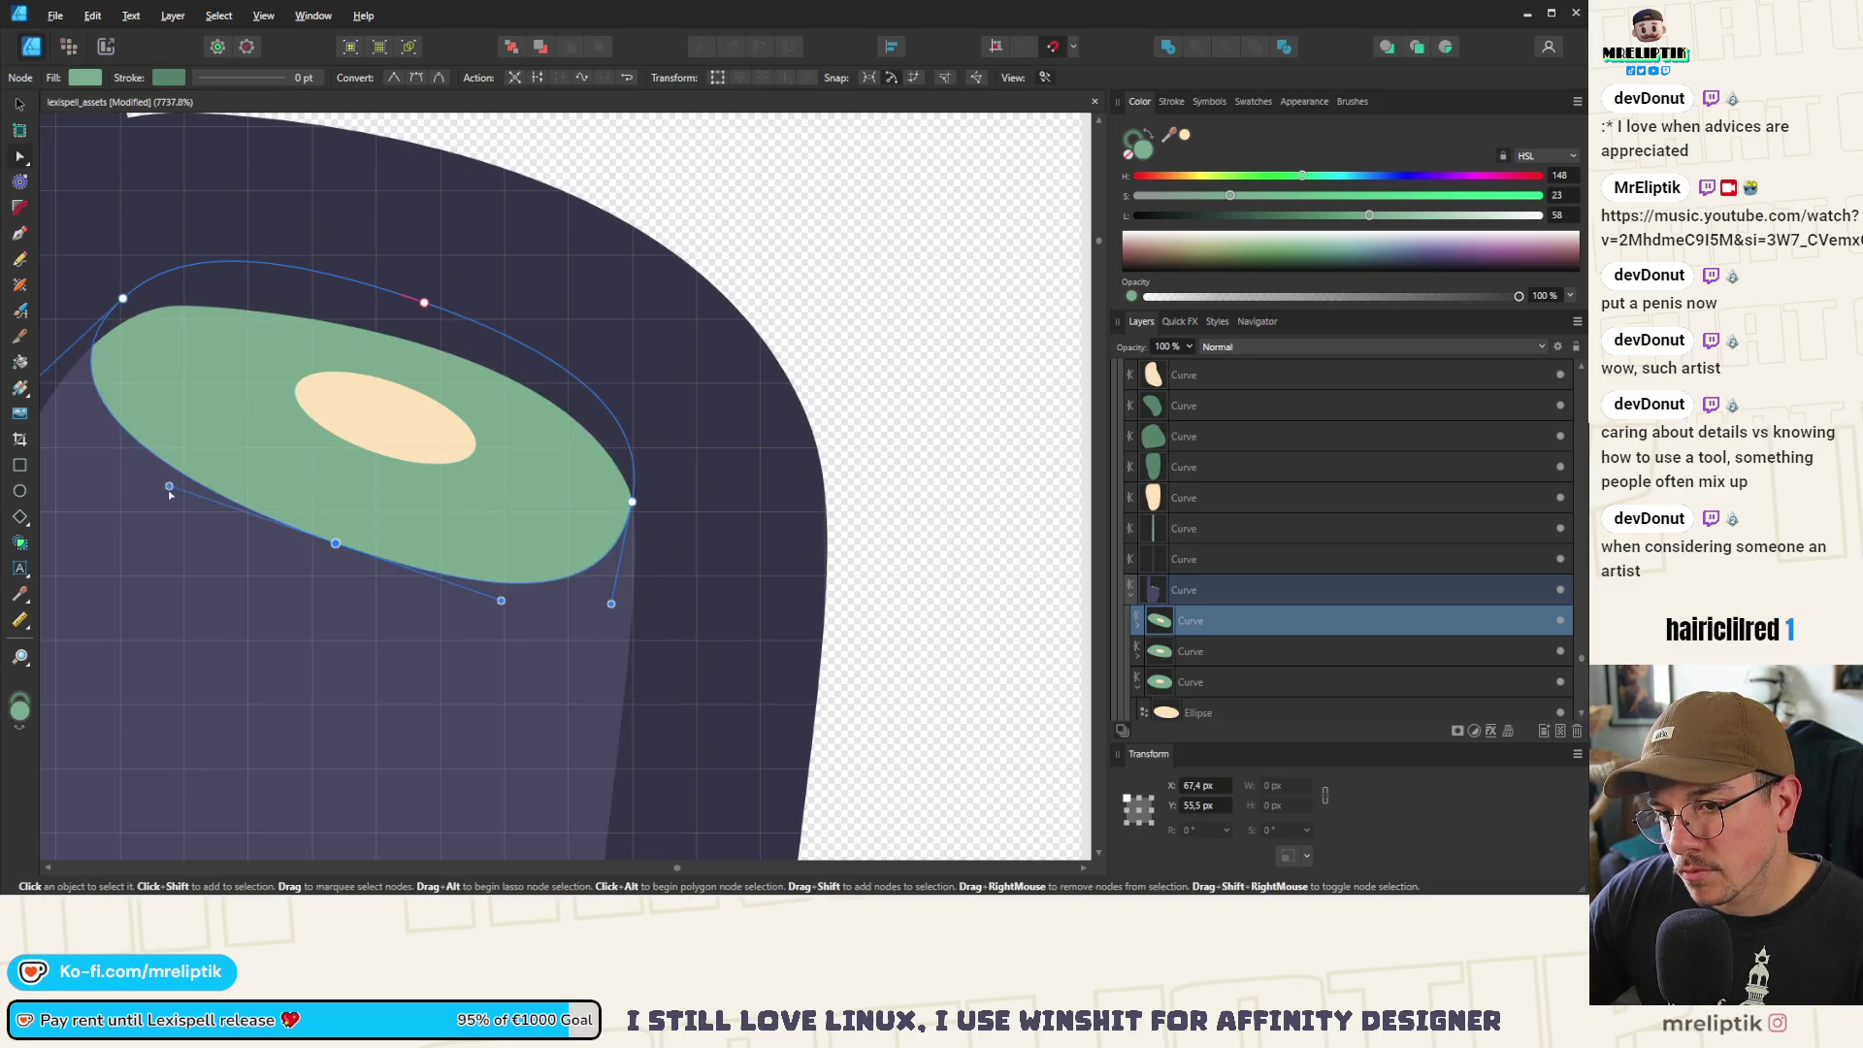
drag(93, 335, 150, 312)
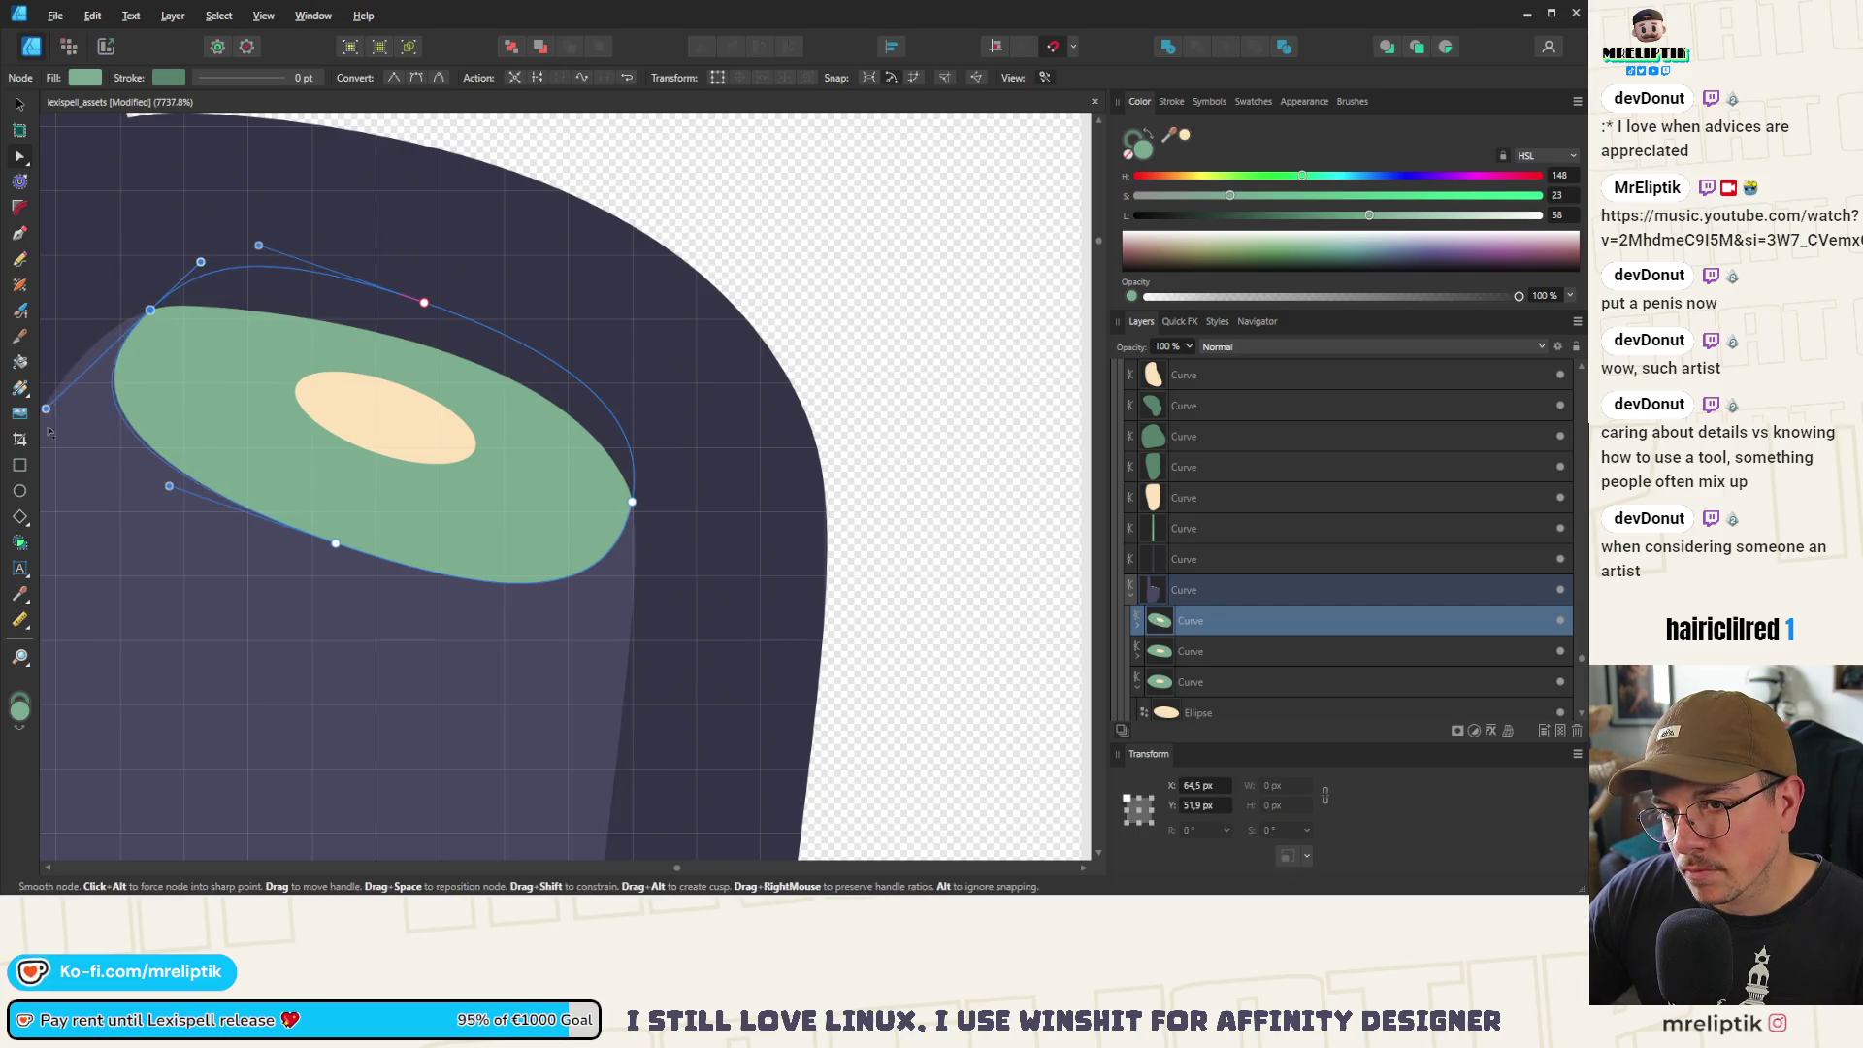
scroll(249, 387, up, 2)
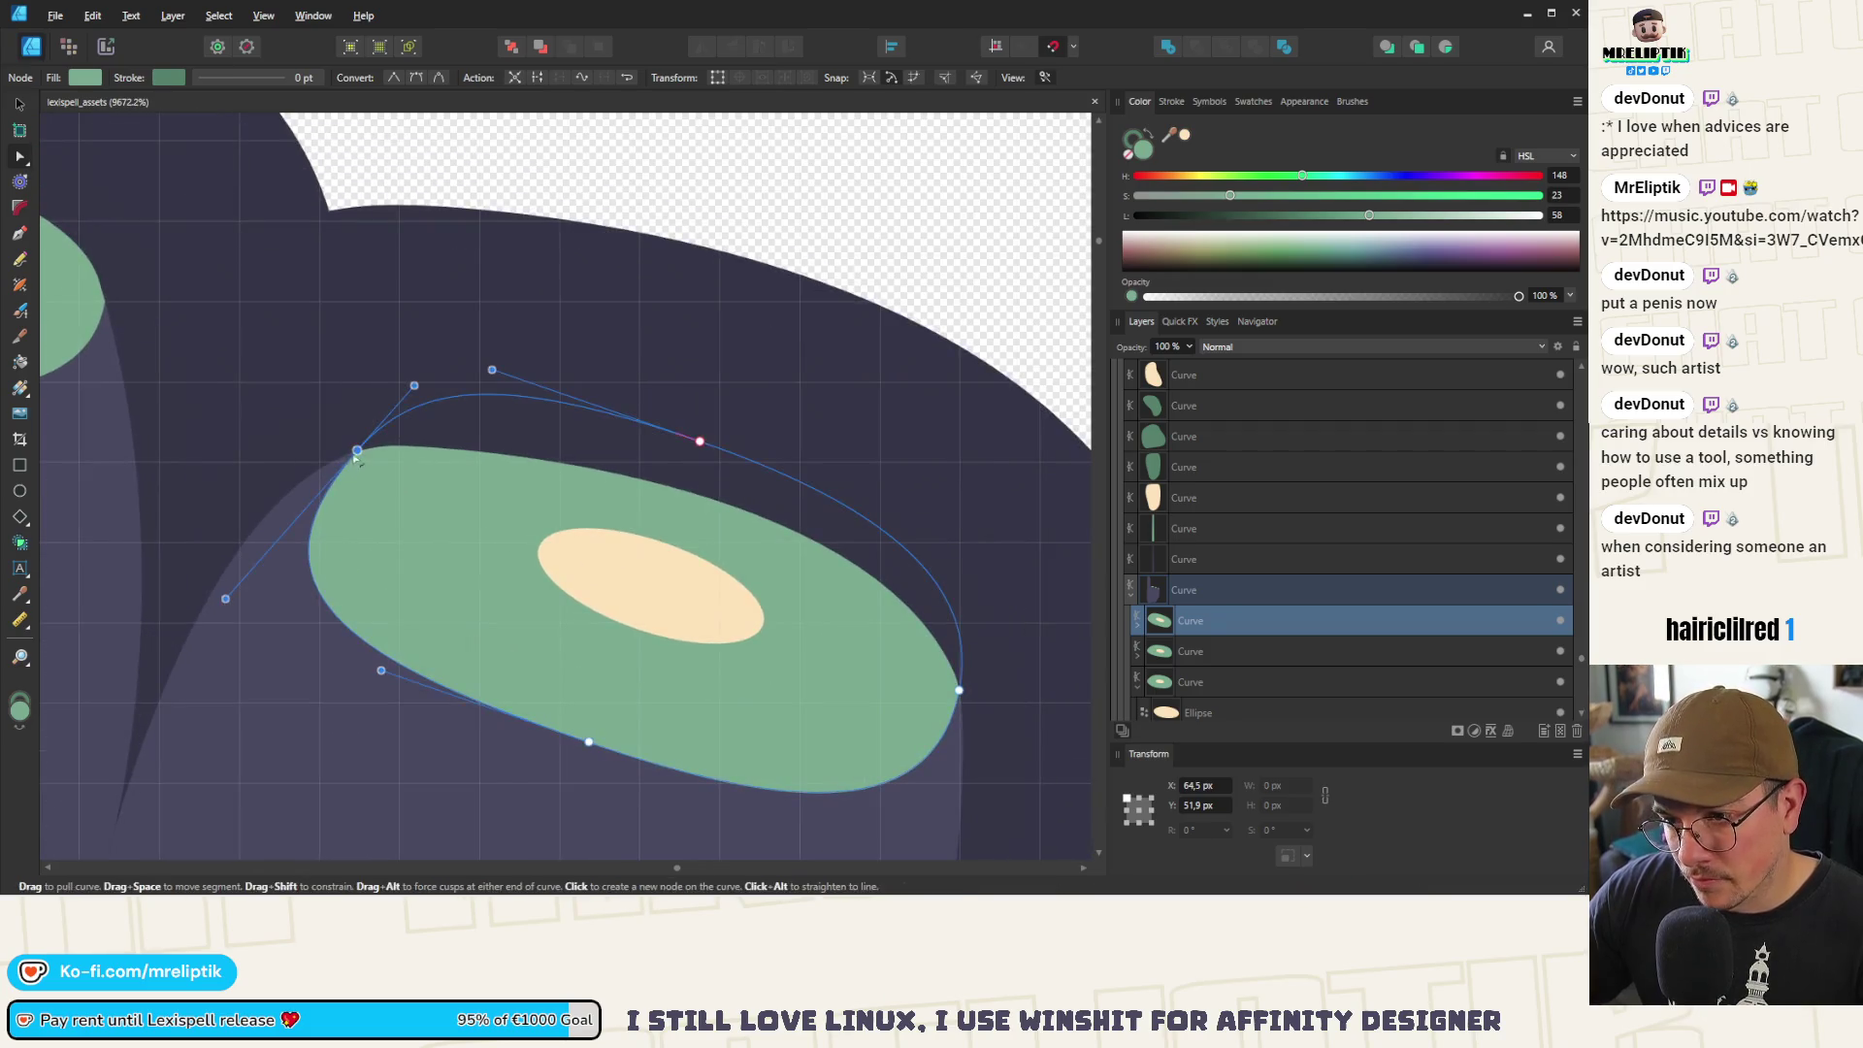
Refine the third nail's upper-left corner and smooth its lower edge curve
drag(218, 601, 204, 545)
scroll(234, 449, down, 3)
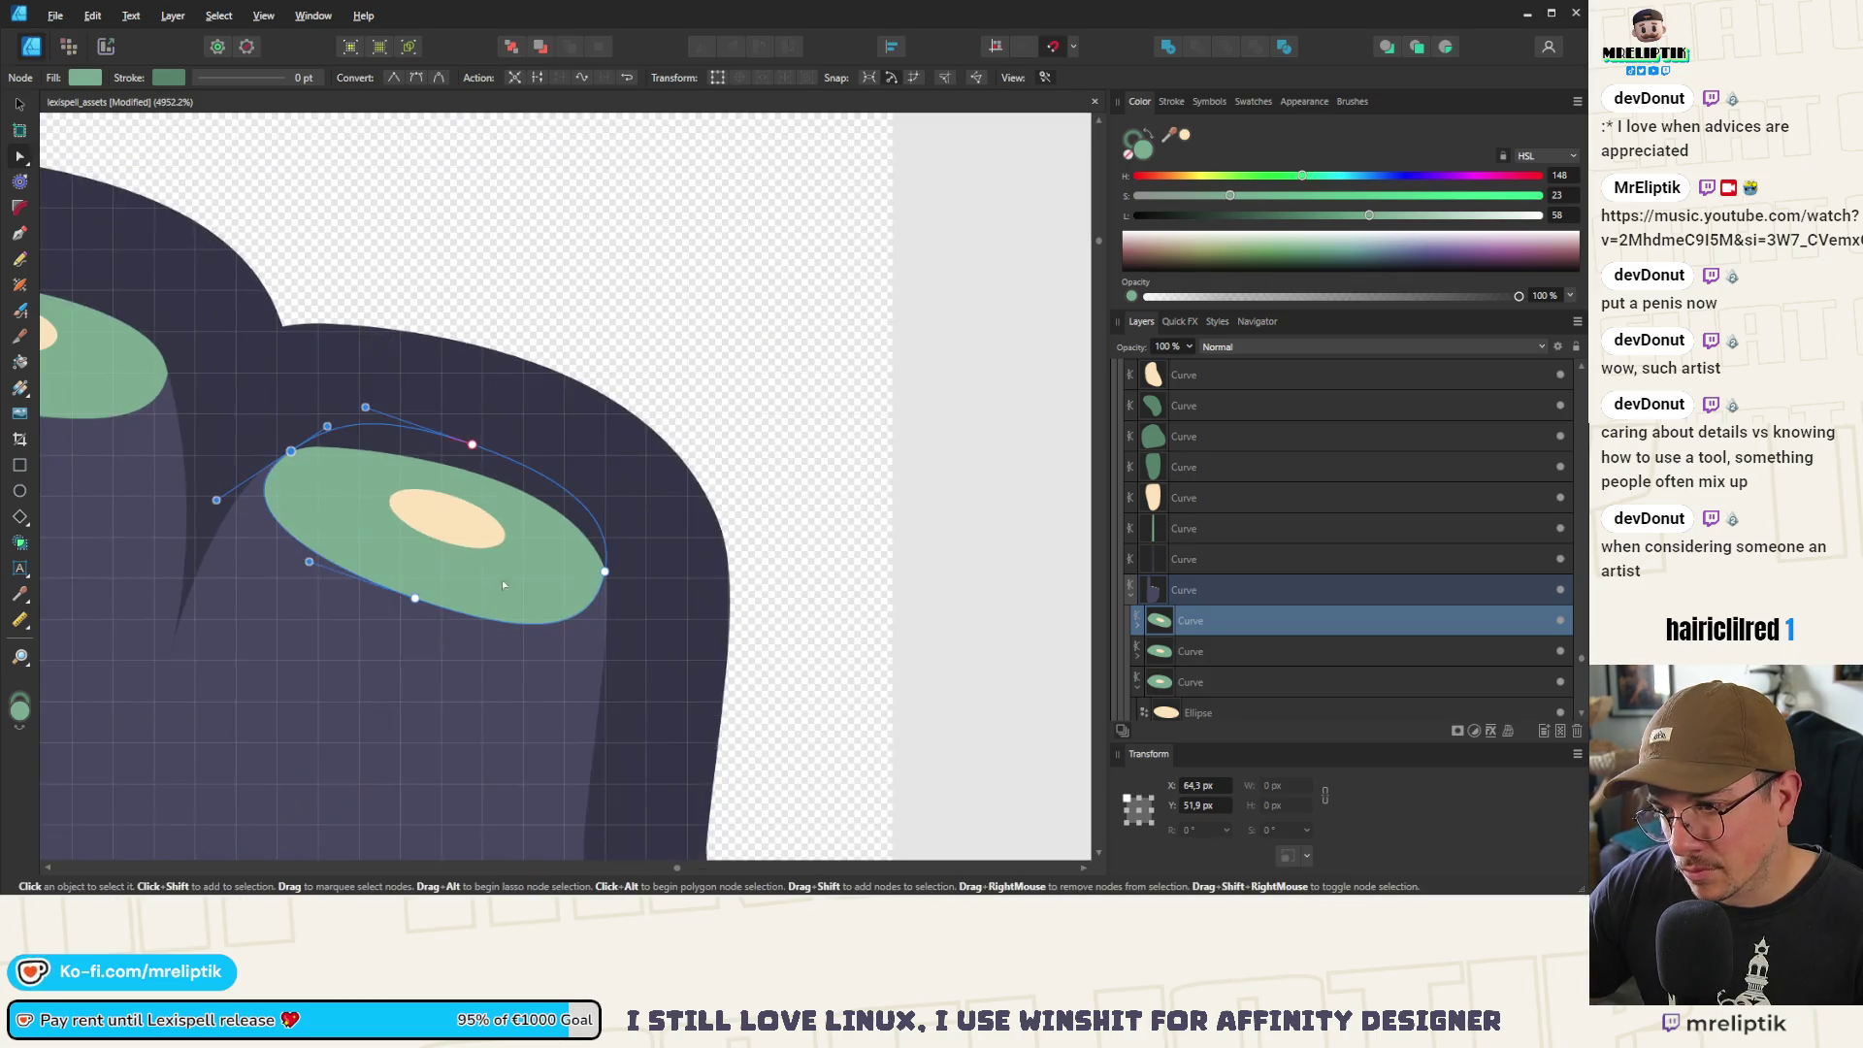
click(603, 572)
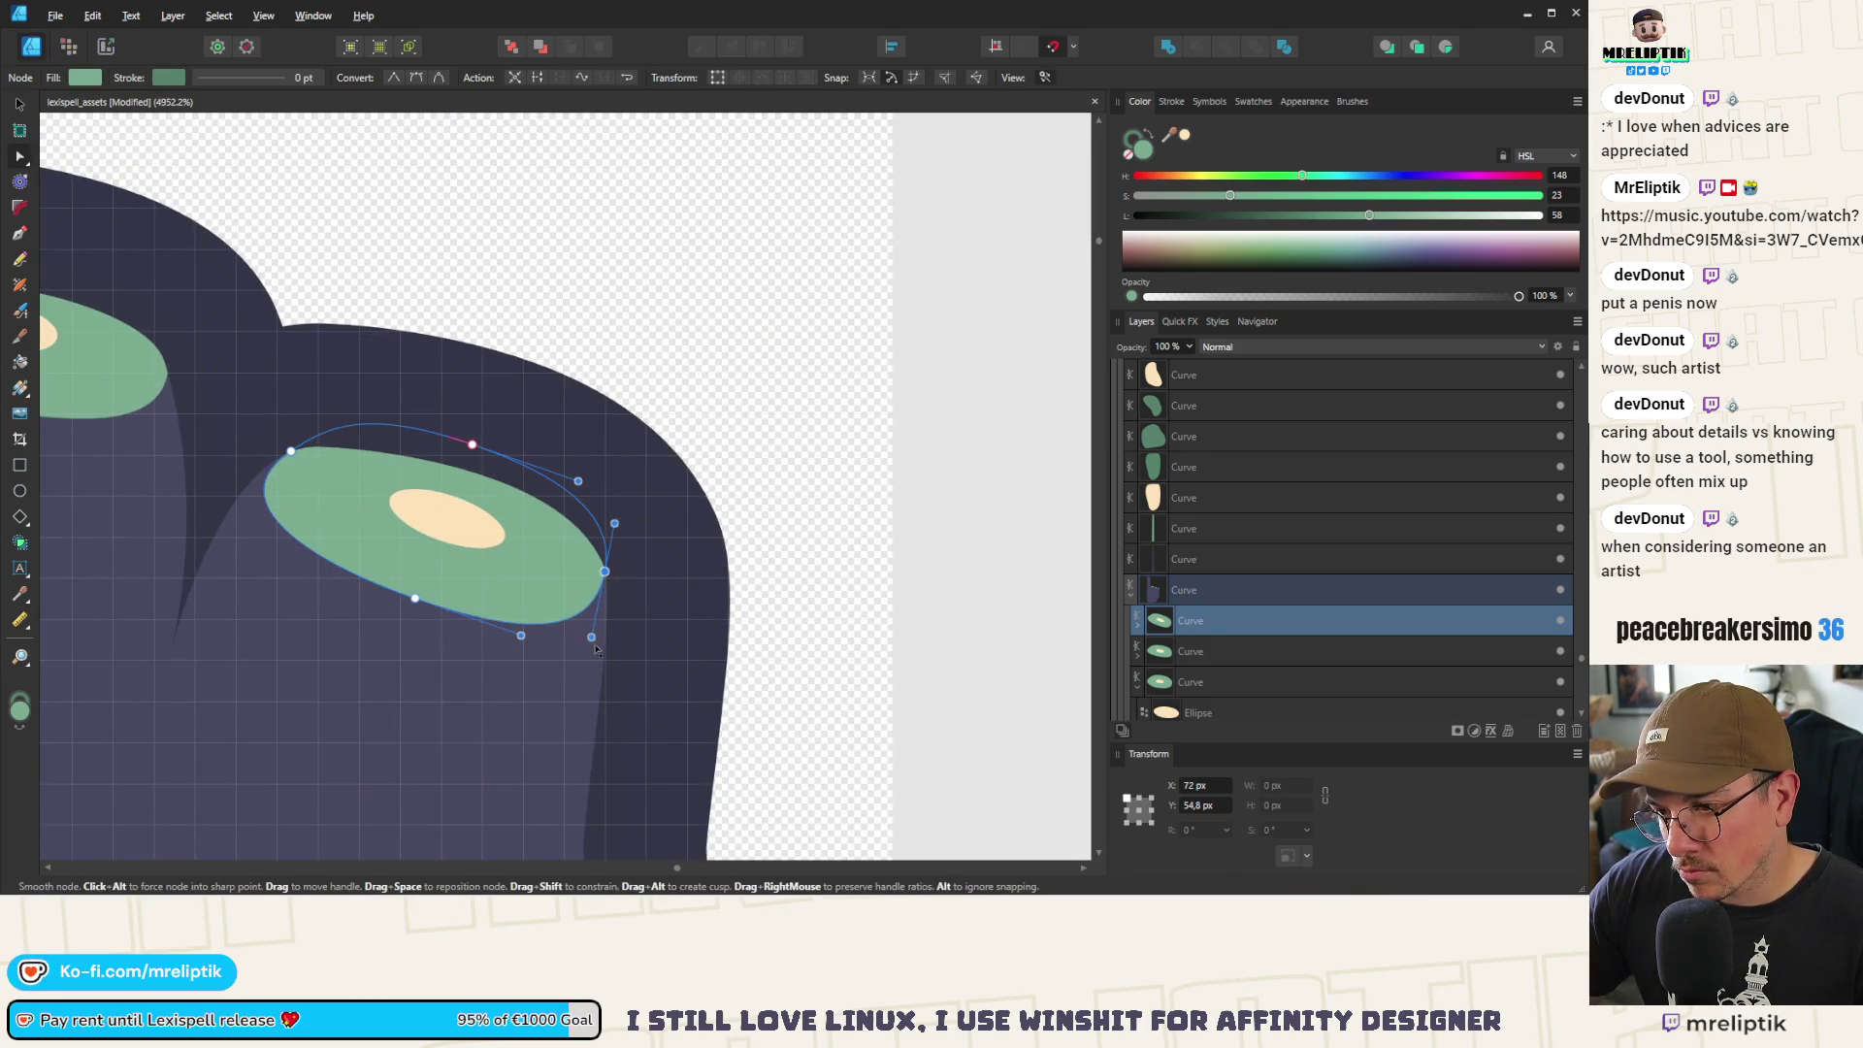
drag(599, 621, 598, 646)
drag(415, 598, 404, 606)
drag(510, 642, 487, 636)
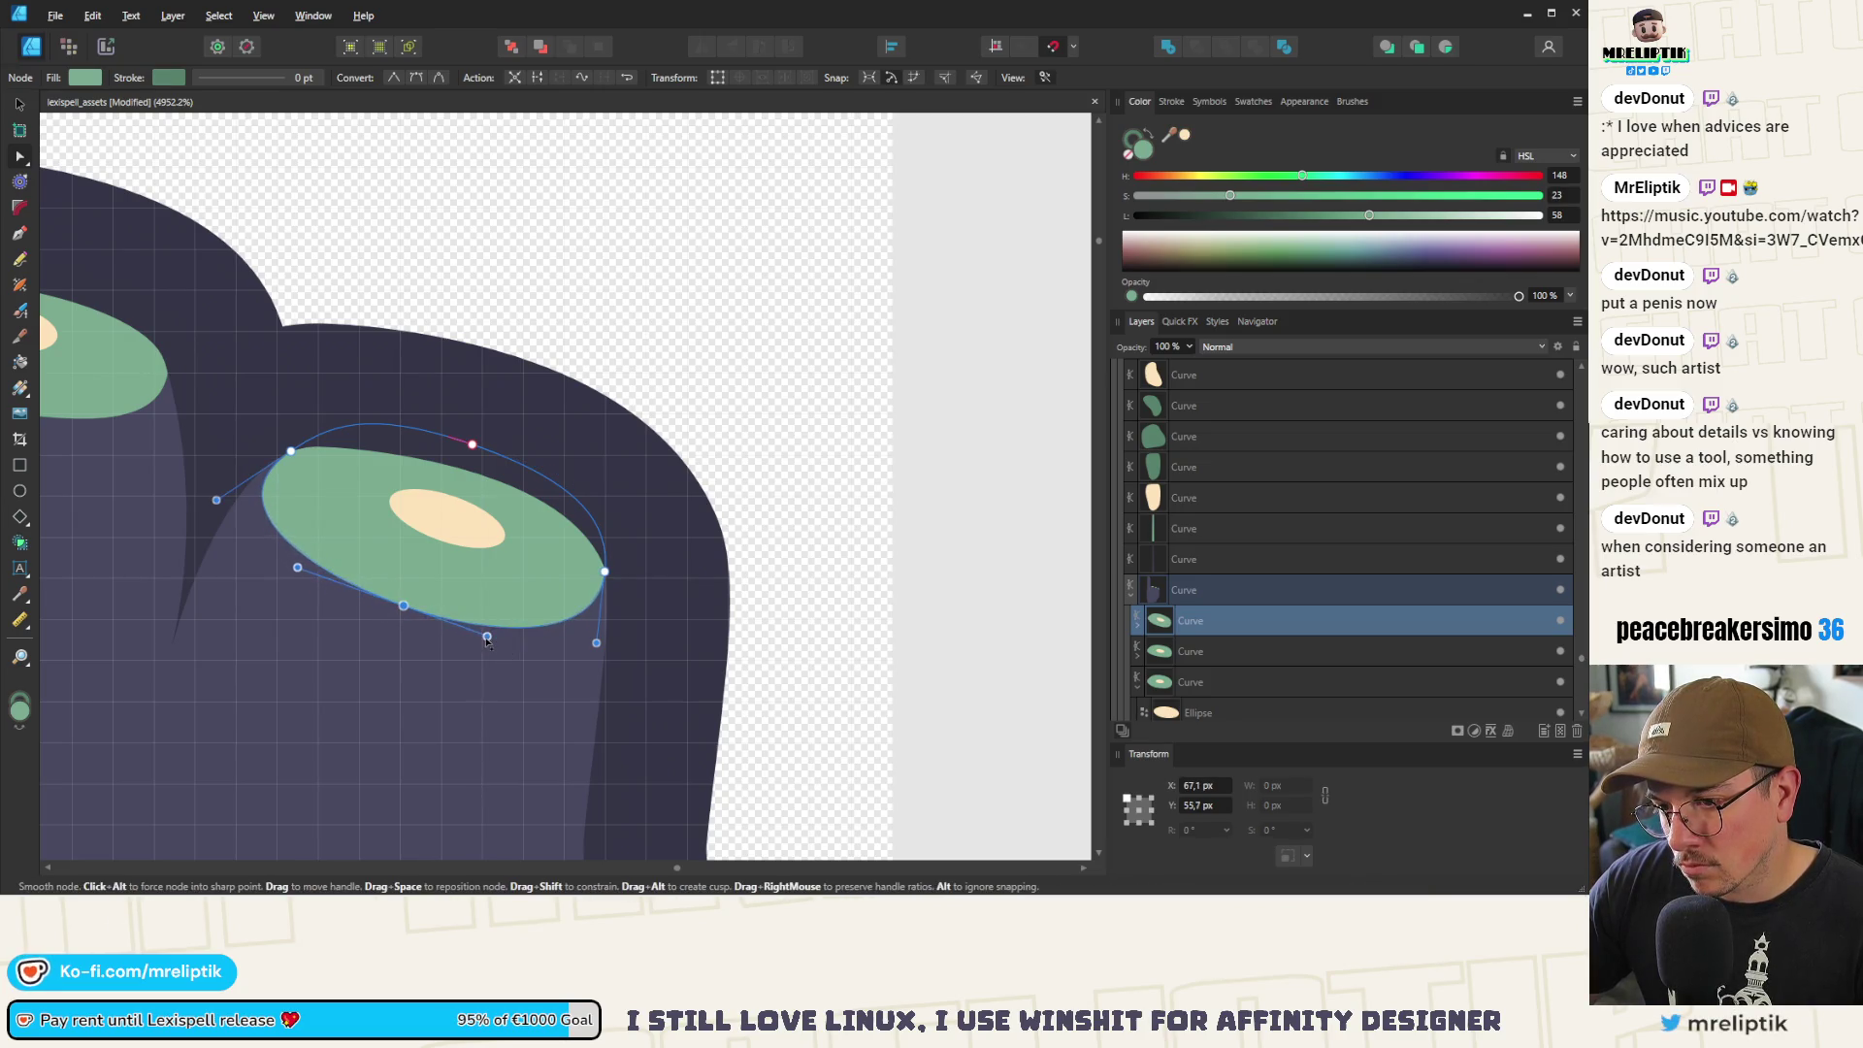
drag(297, 567, 312, 580)
scroll(437, 538, down, 3)
scroll(396, 536, up, 2)
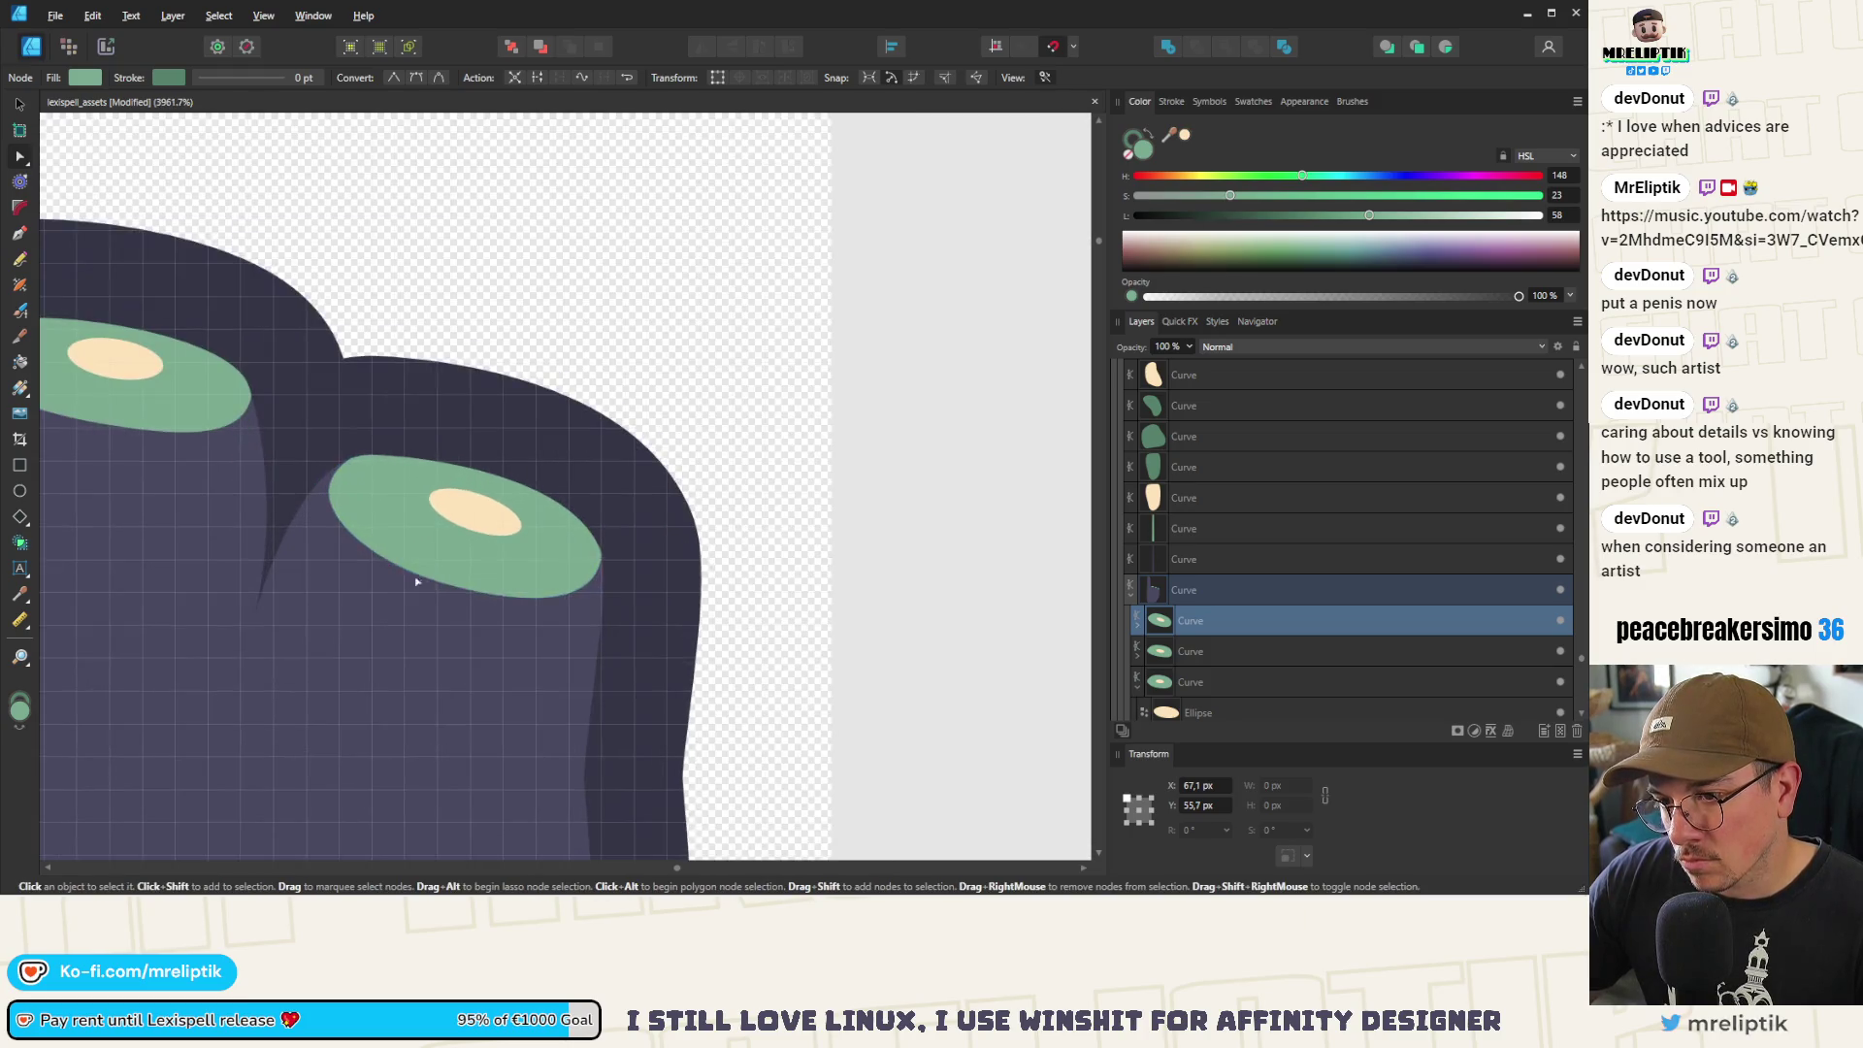
Lift the second nail's bottom point and tighten its left and lower edges
drag(437, 589, 447, 578)
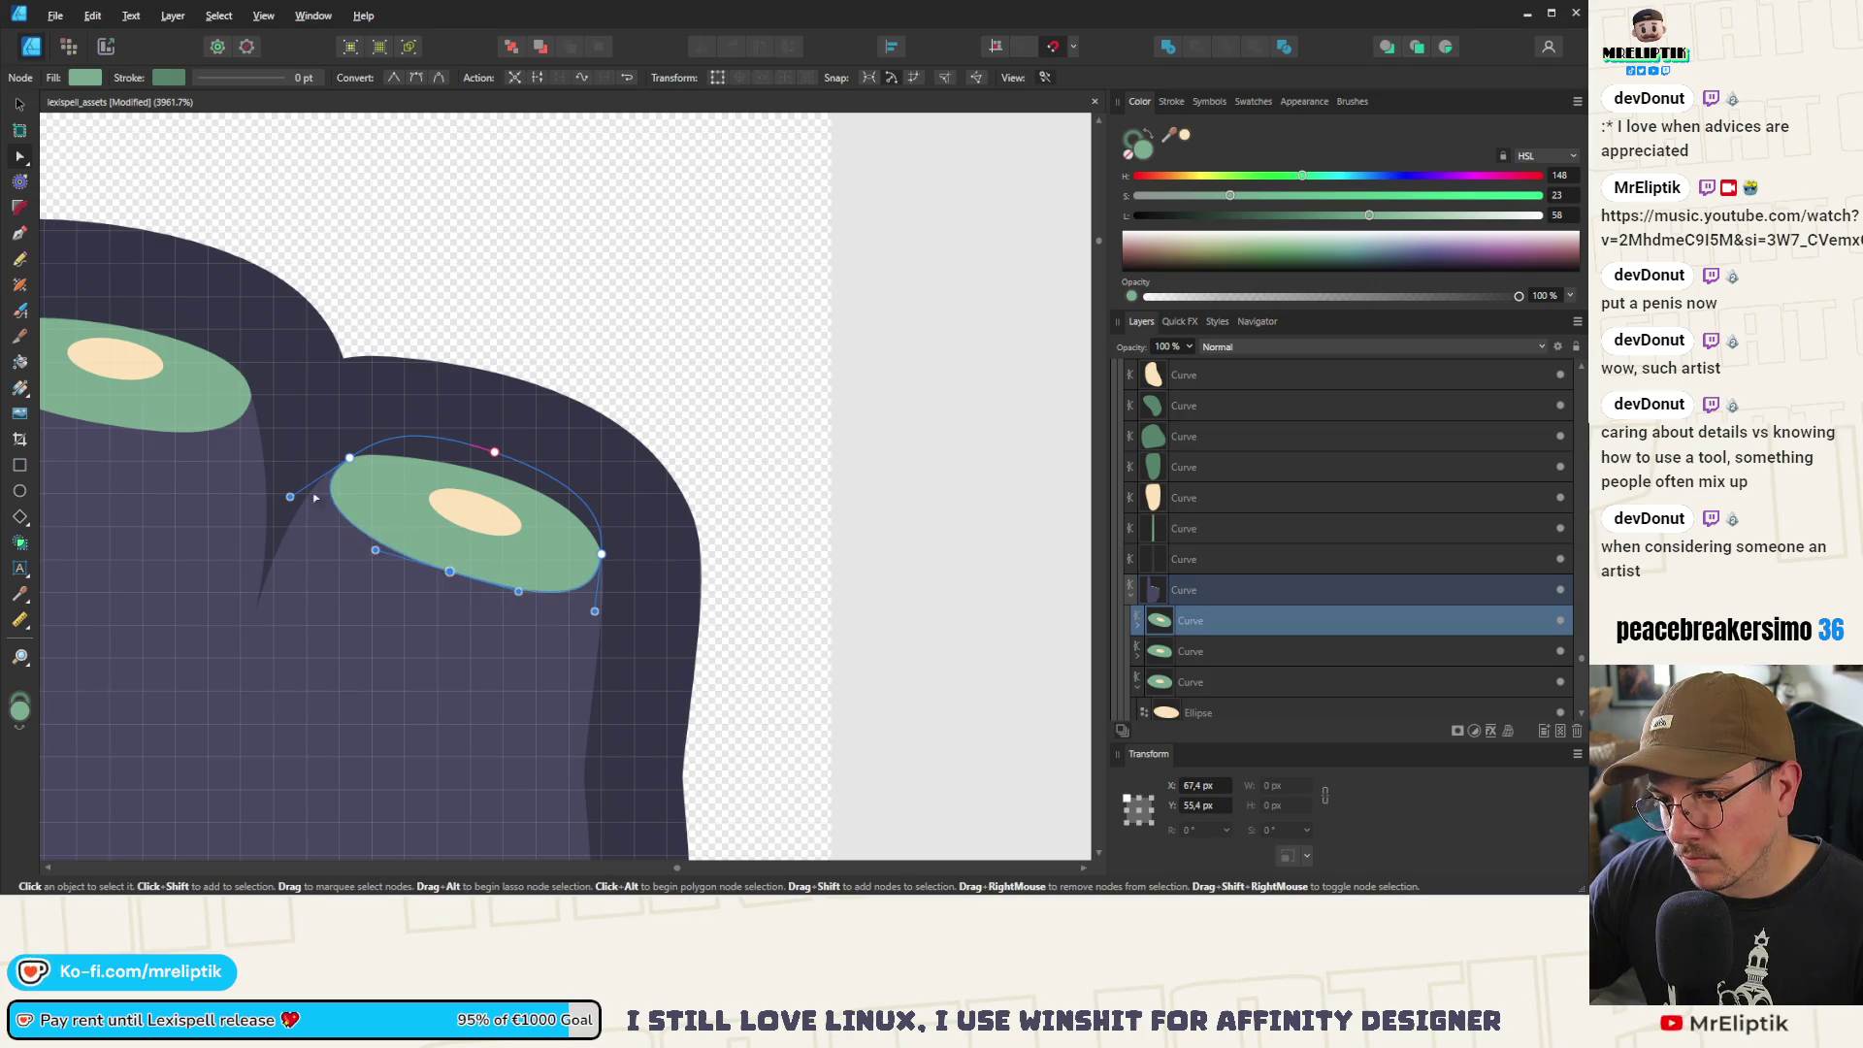
drag(290, 496, 305, 488)
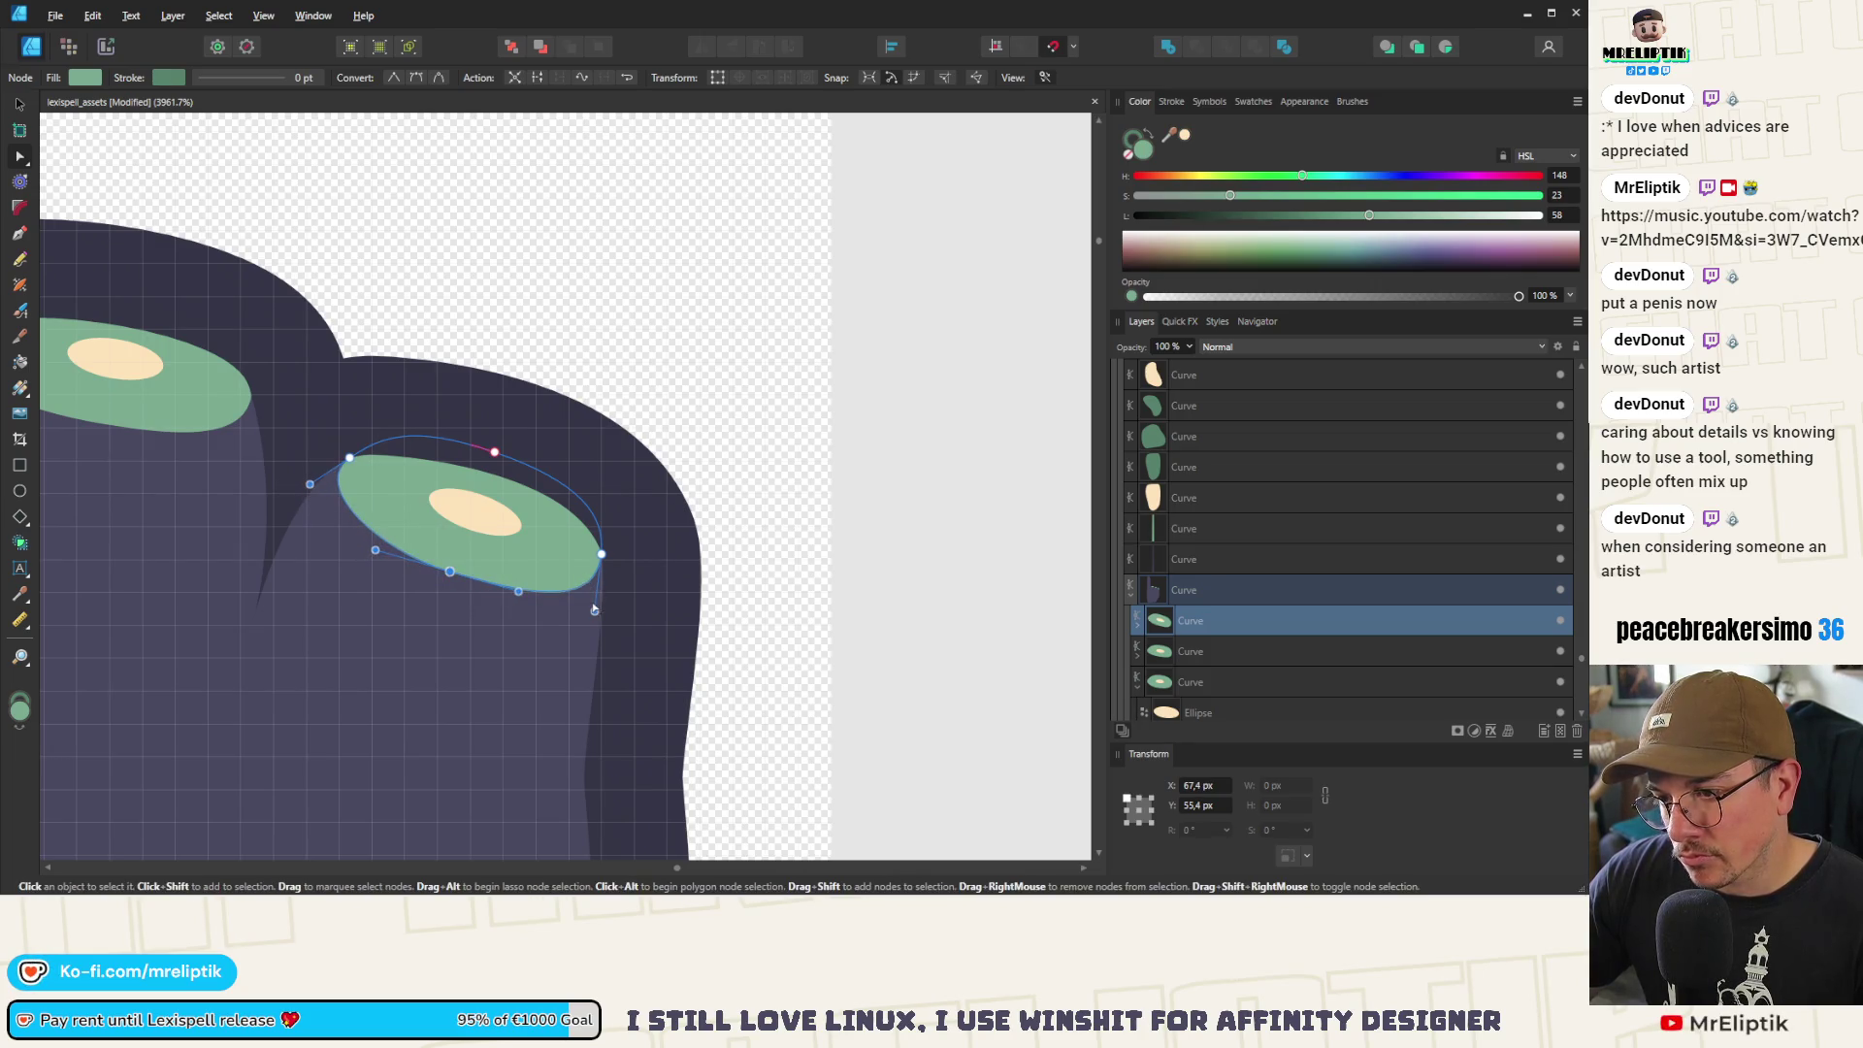
drag(595, 610, 597, 592)
scroll(432, 429, down, 10)
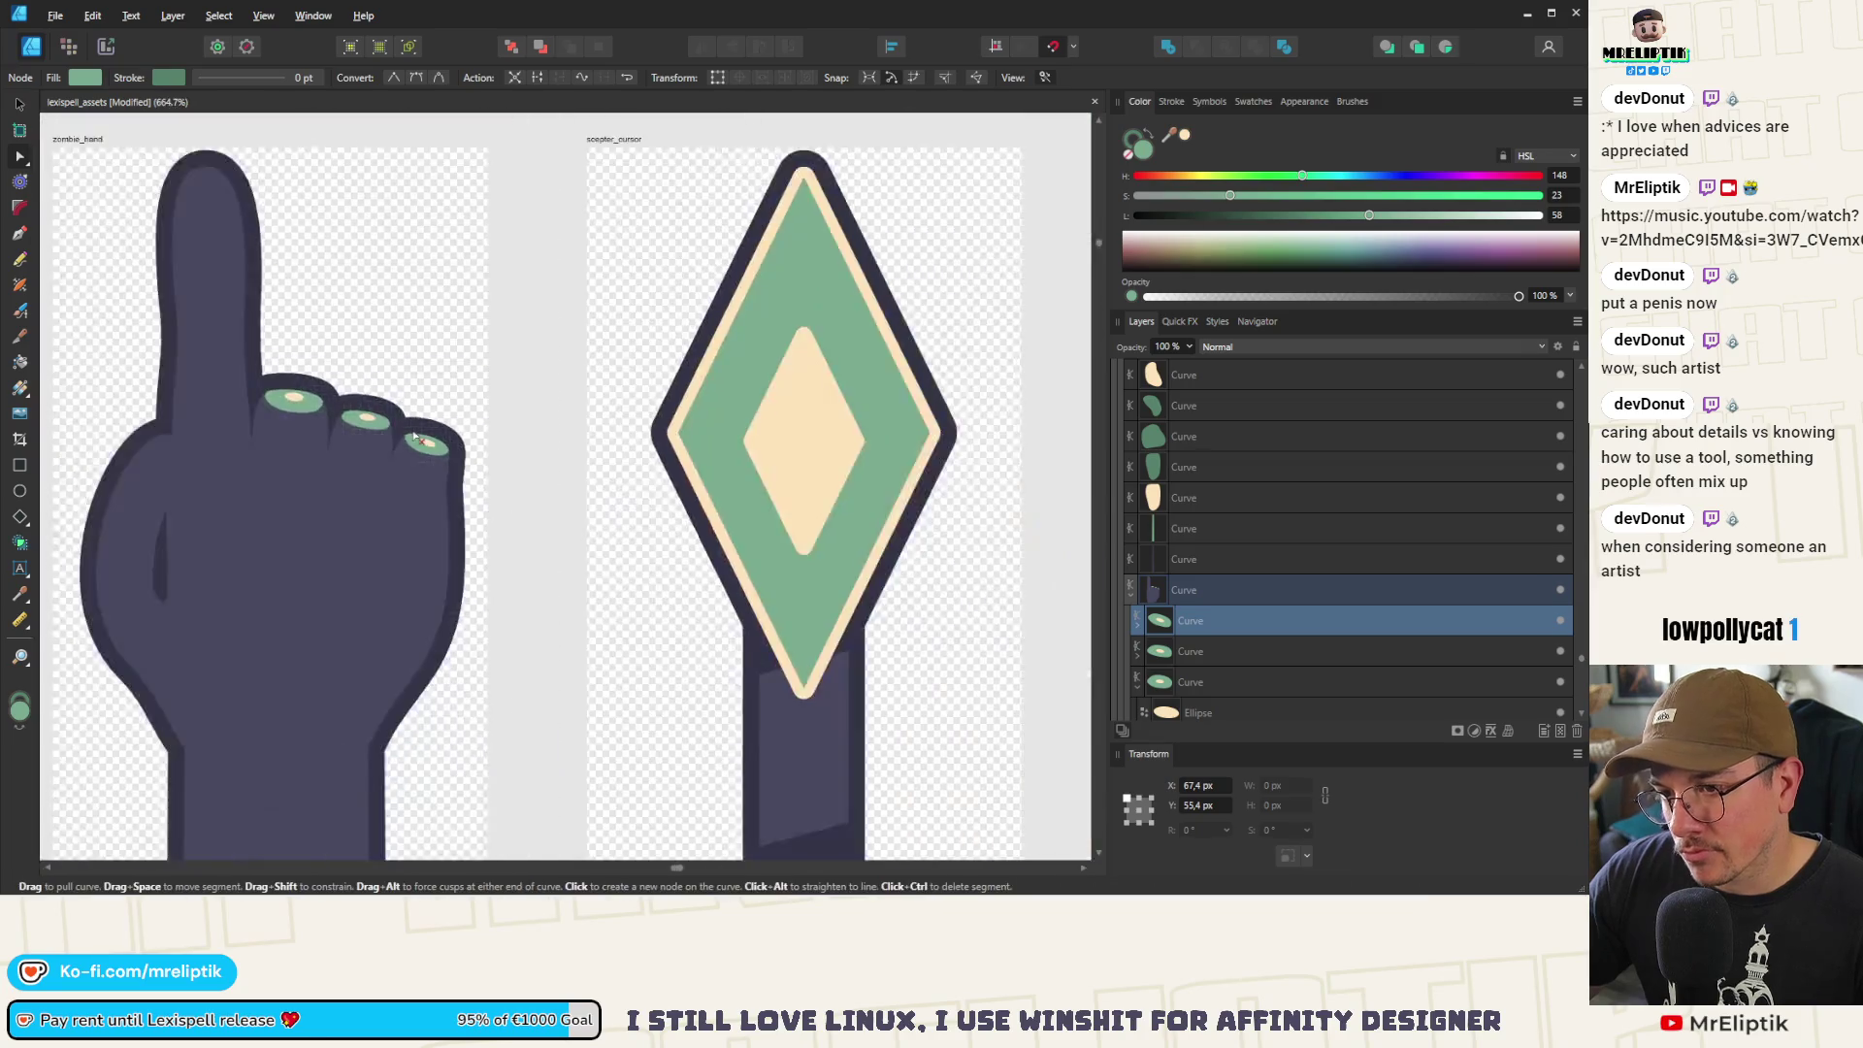
click(404, 207)
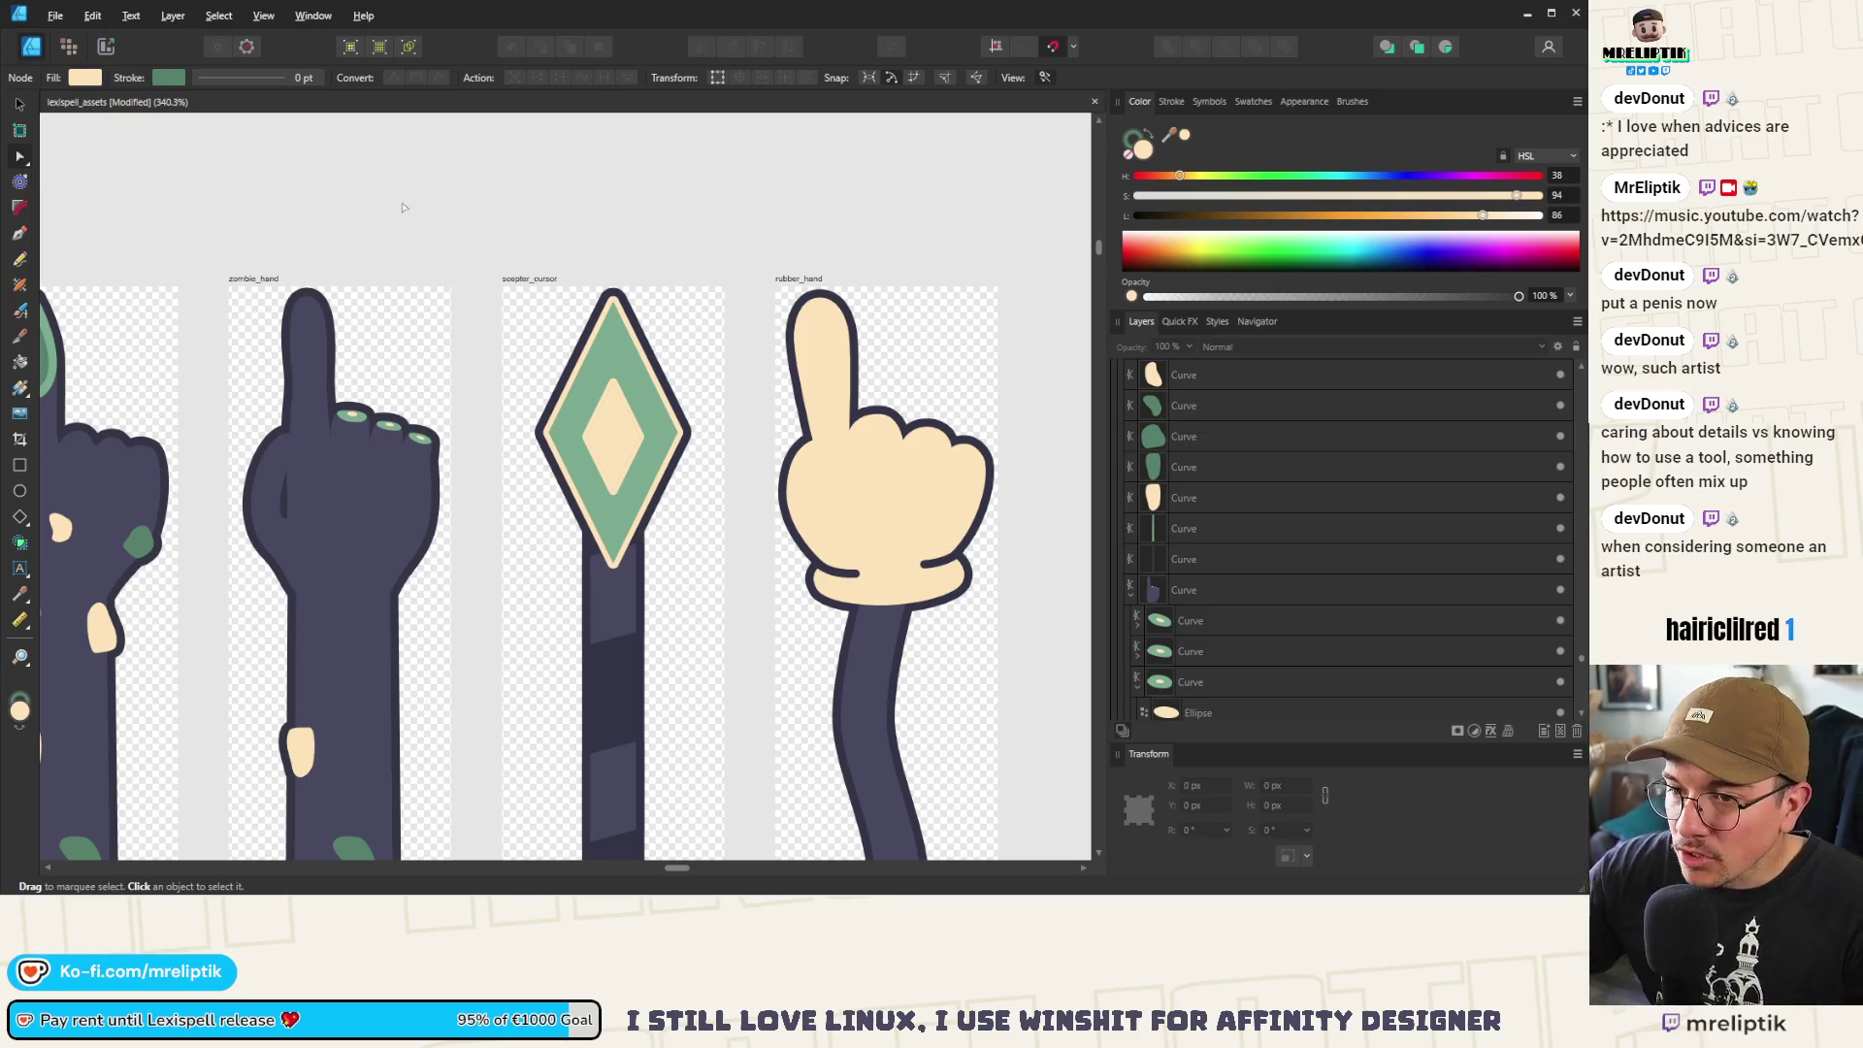
scroll(521, 536, down, 5)
scroll(446, 542, up, 1)
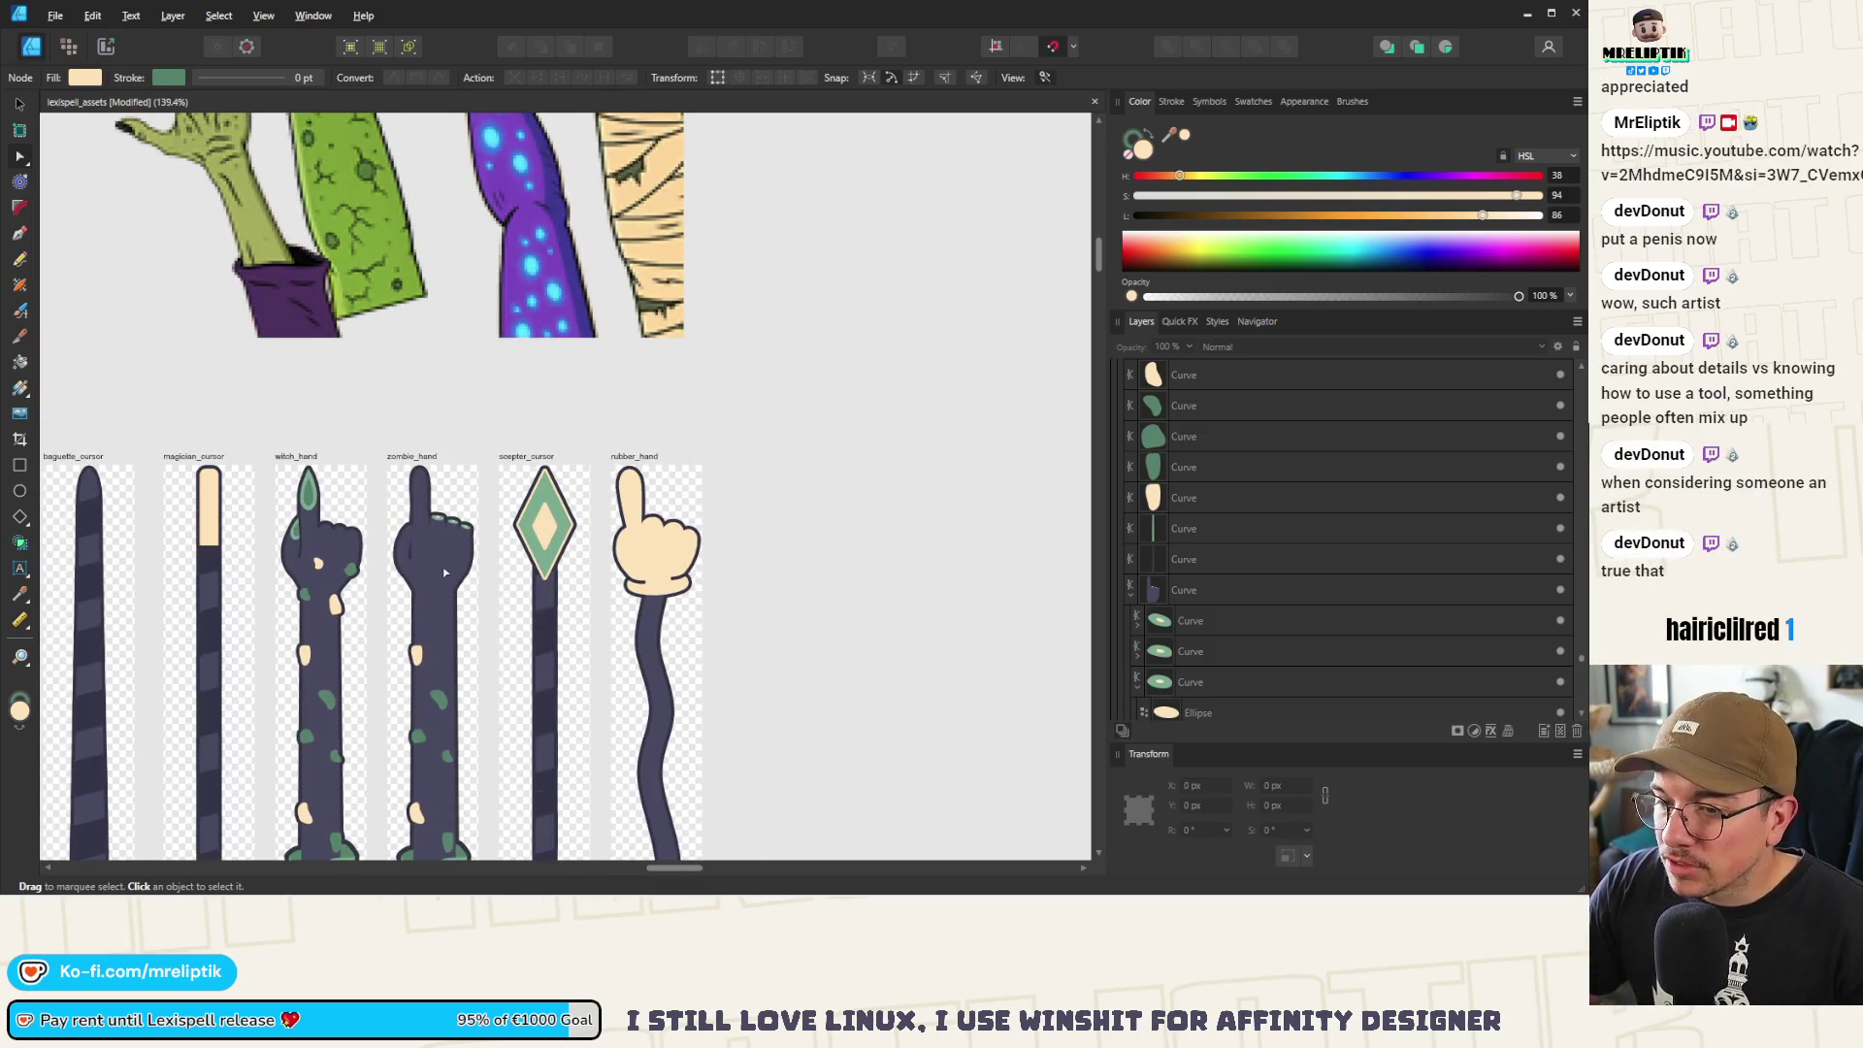
scroll(404, 462, up, 5)
click(403, 463)
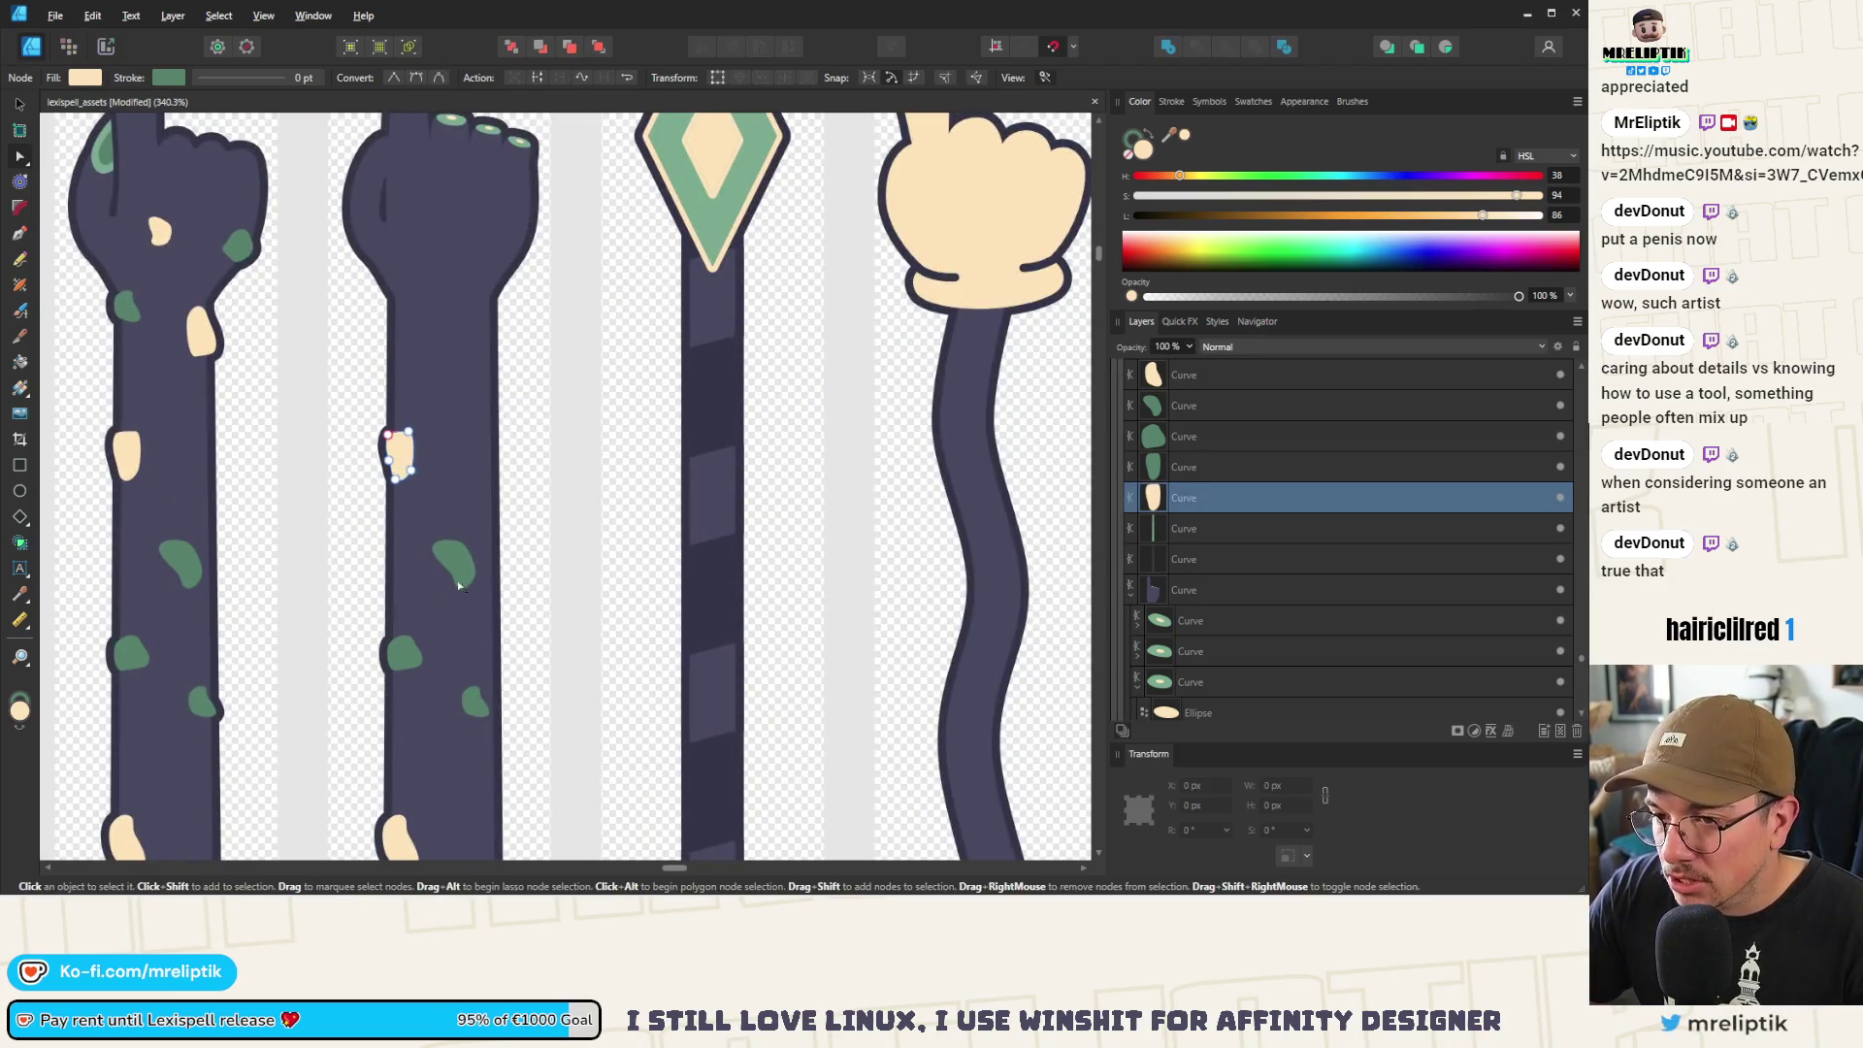
shift+click(451, 561)
shift+click(402, 653)
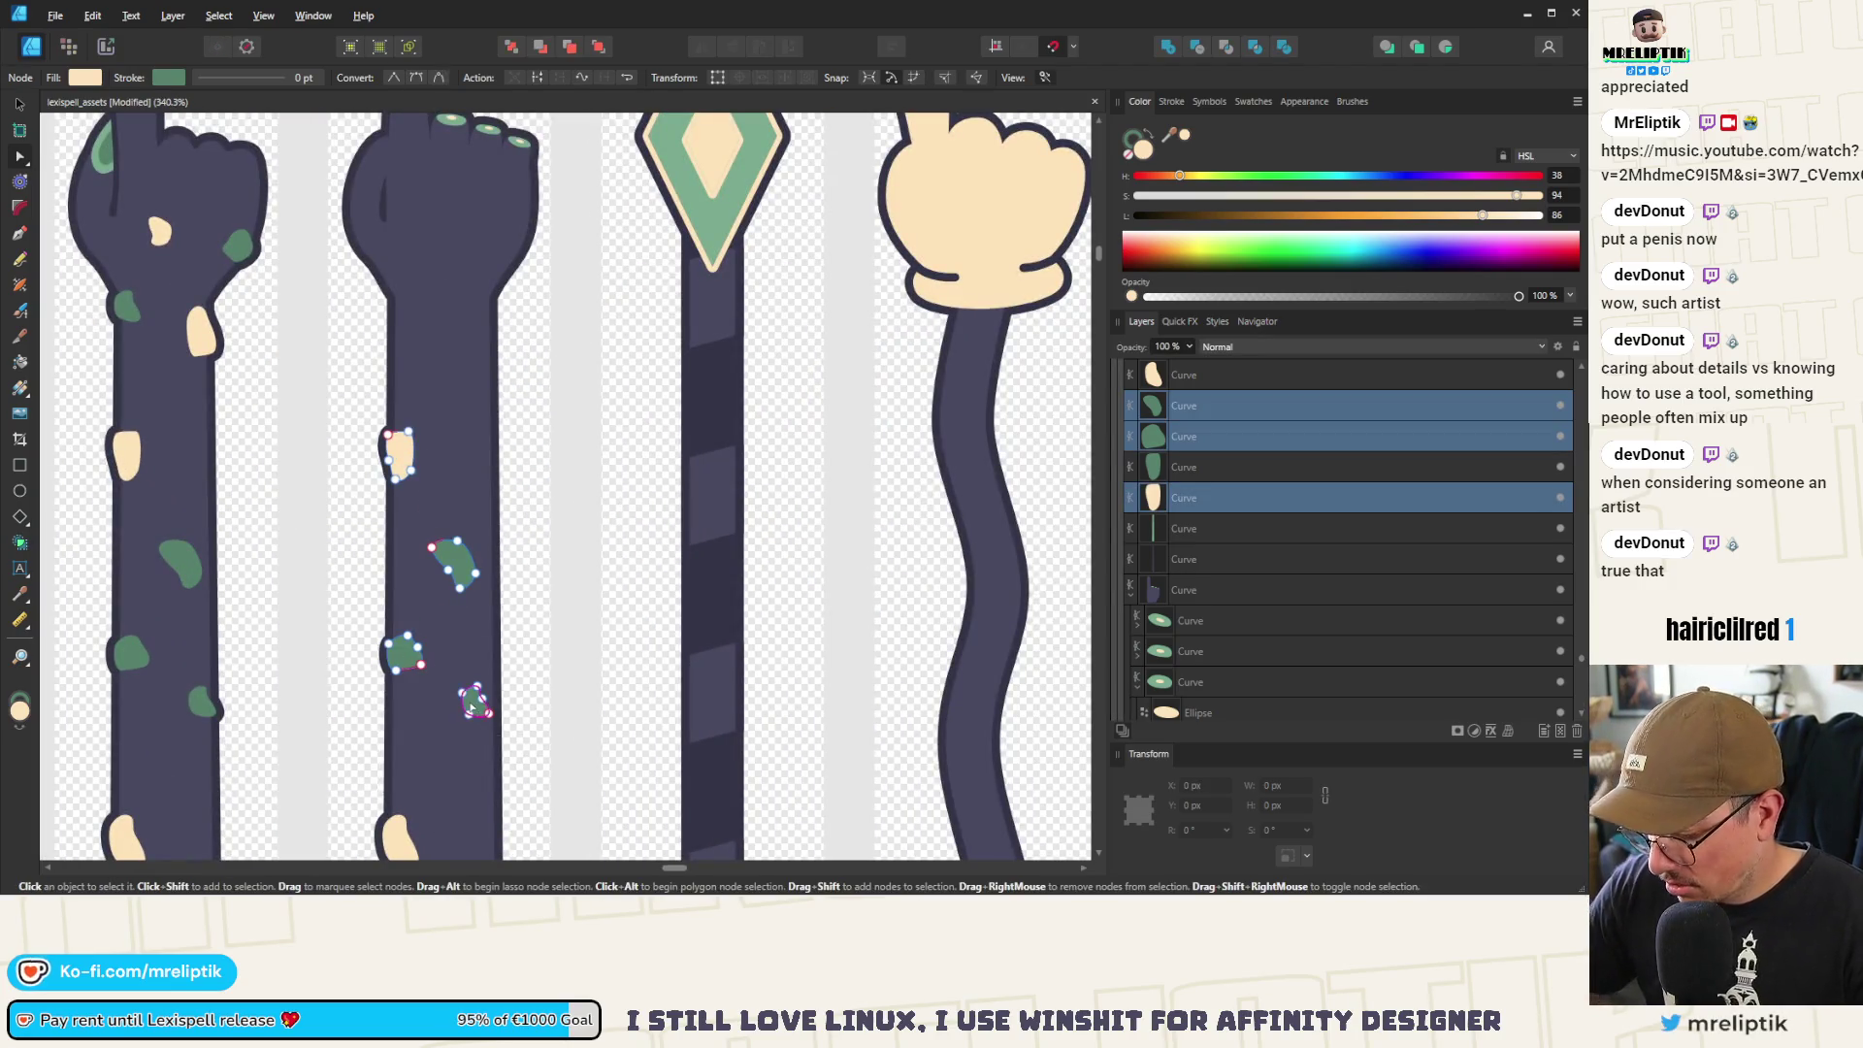
click(470, 707)
scroll(466, 679, down, 5)
scroll(451, 533, up, 6)
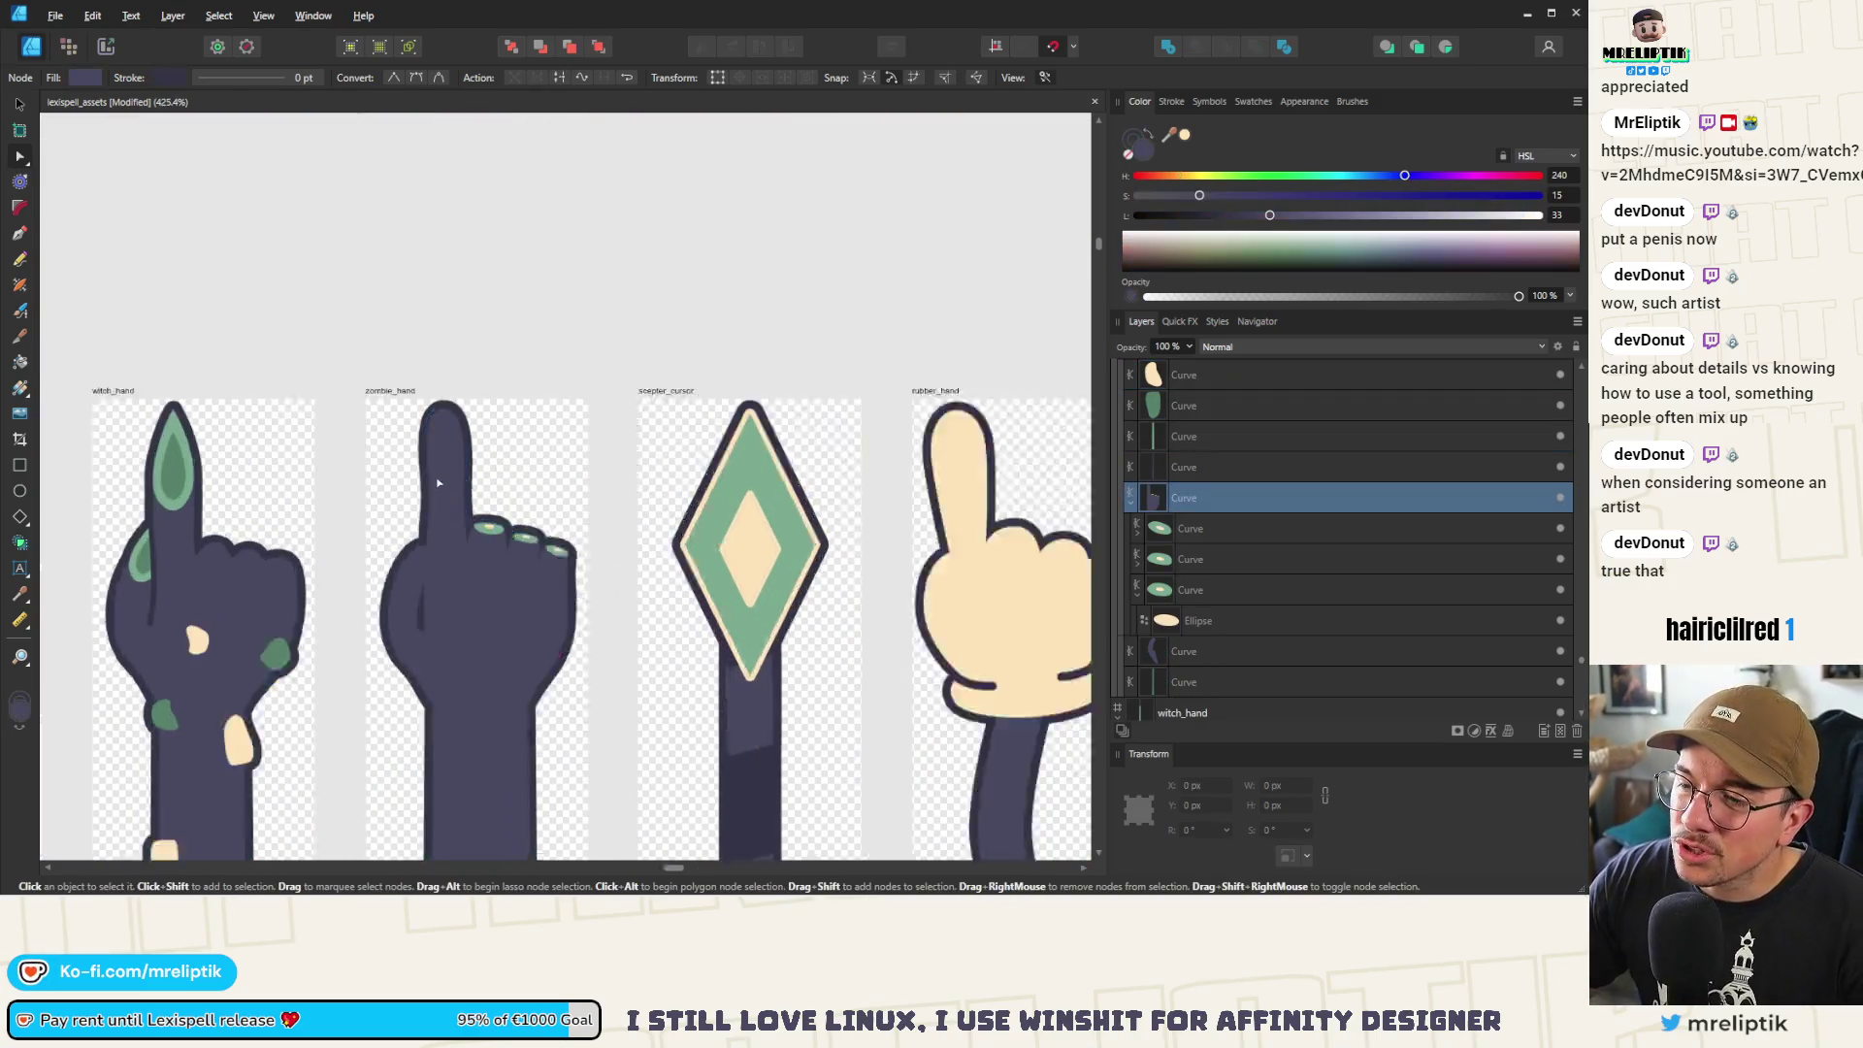
mouse_move(1177, 137)
mouse_down()
mouse_move(78, 524)
mouse_move(115, 490)
mouse_up()
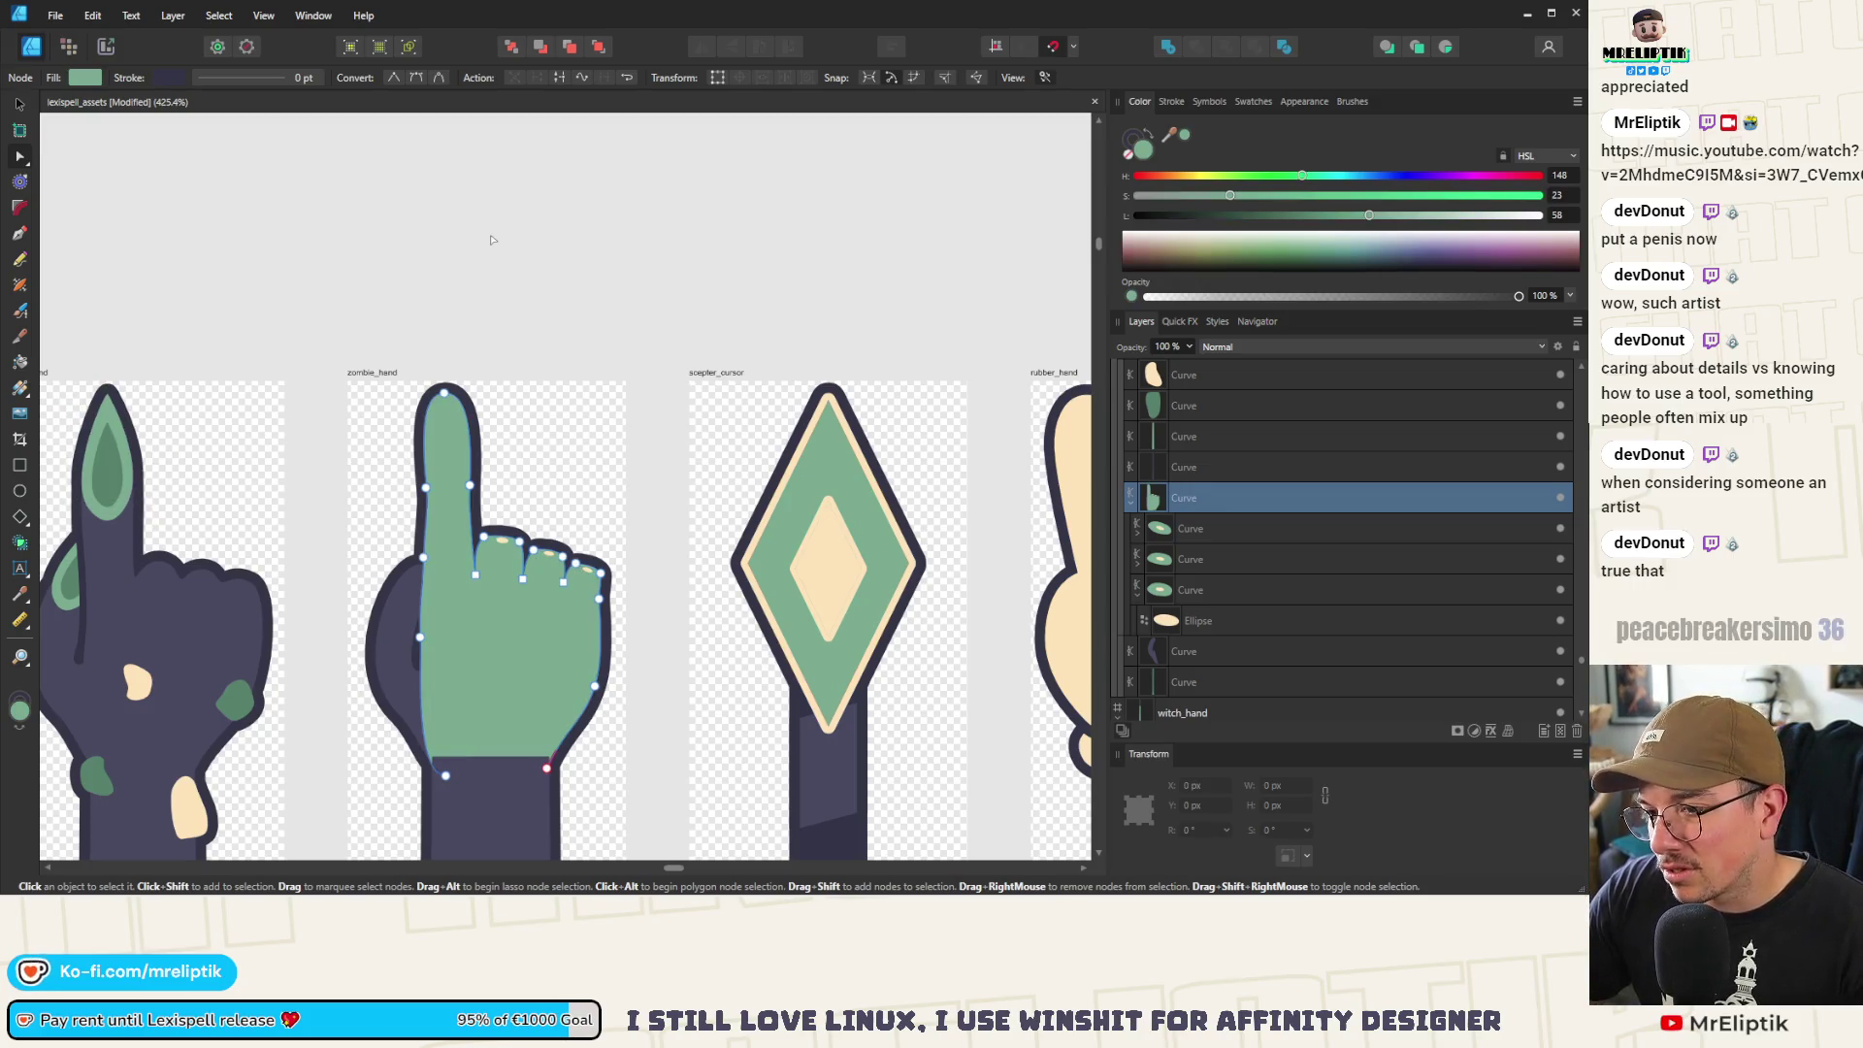
Fill the hand's dark outline piece and the sleeve with the same nail green
click(404, 217)
scroll(393, 303, down, 3)
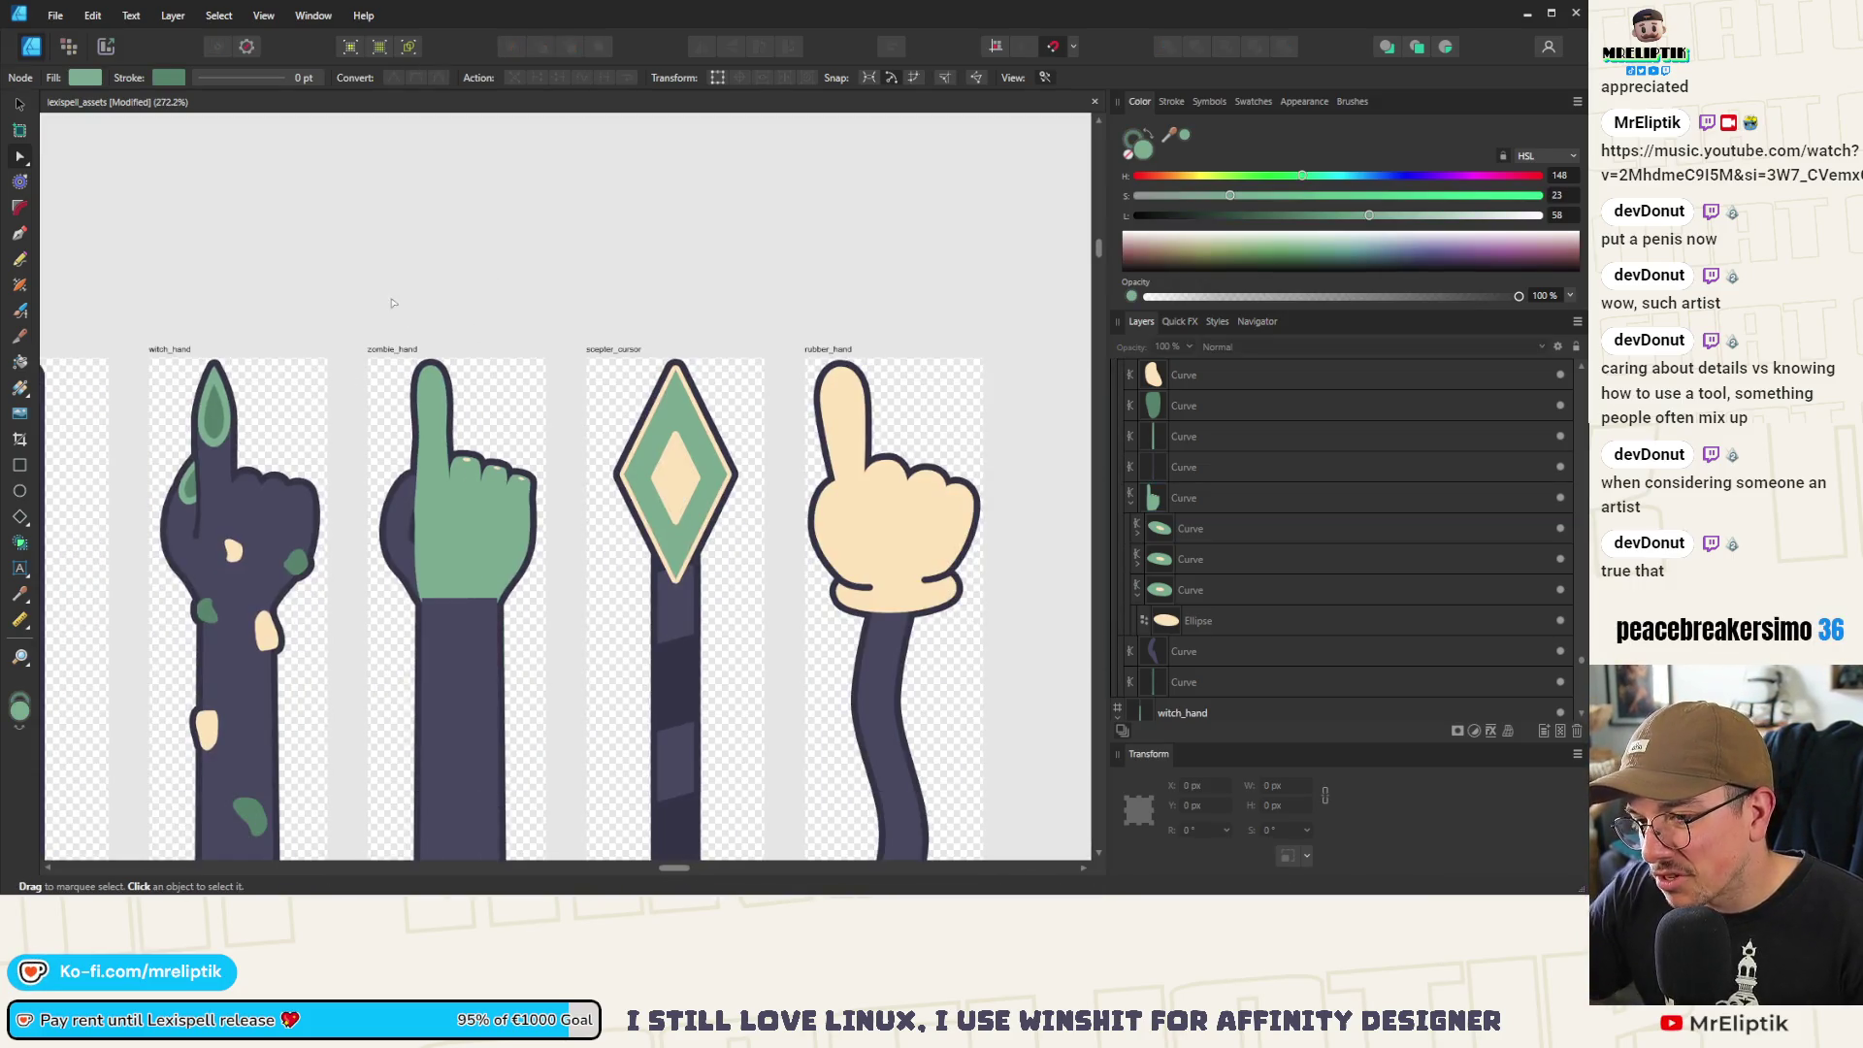
click(398, 507)
click(1186, 138)
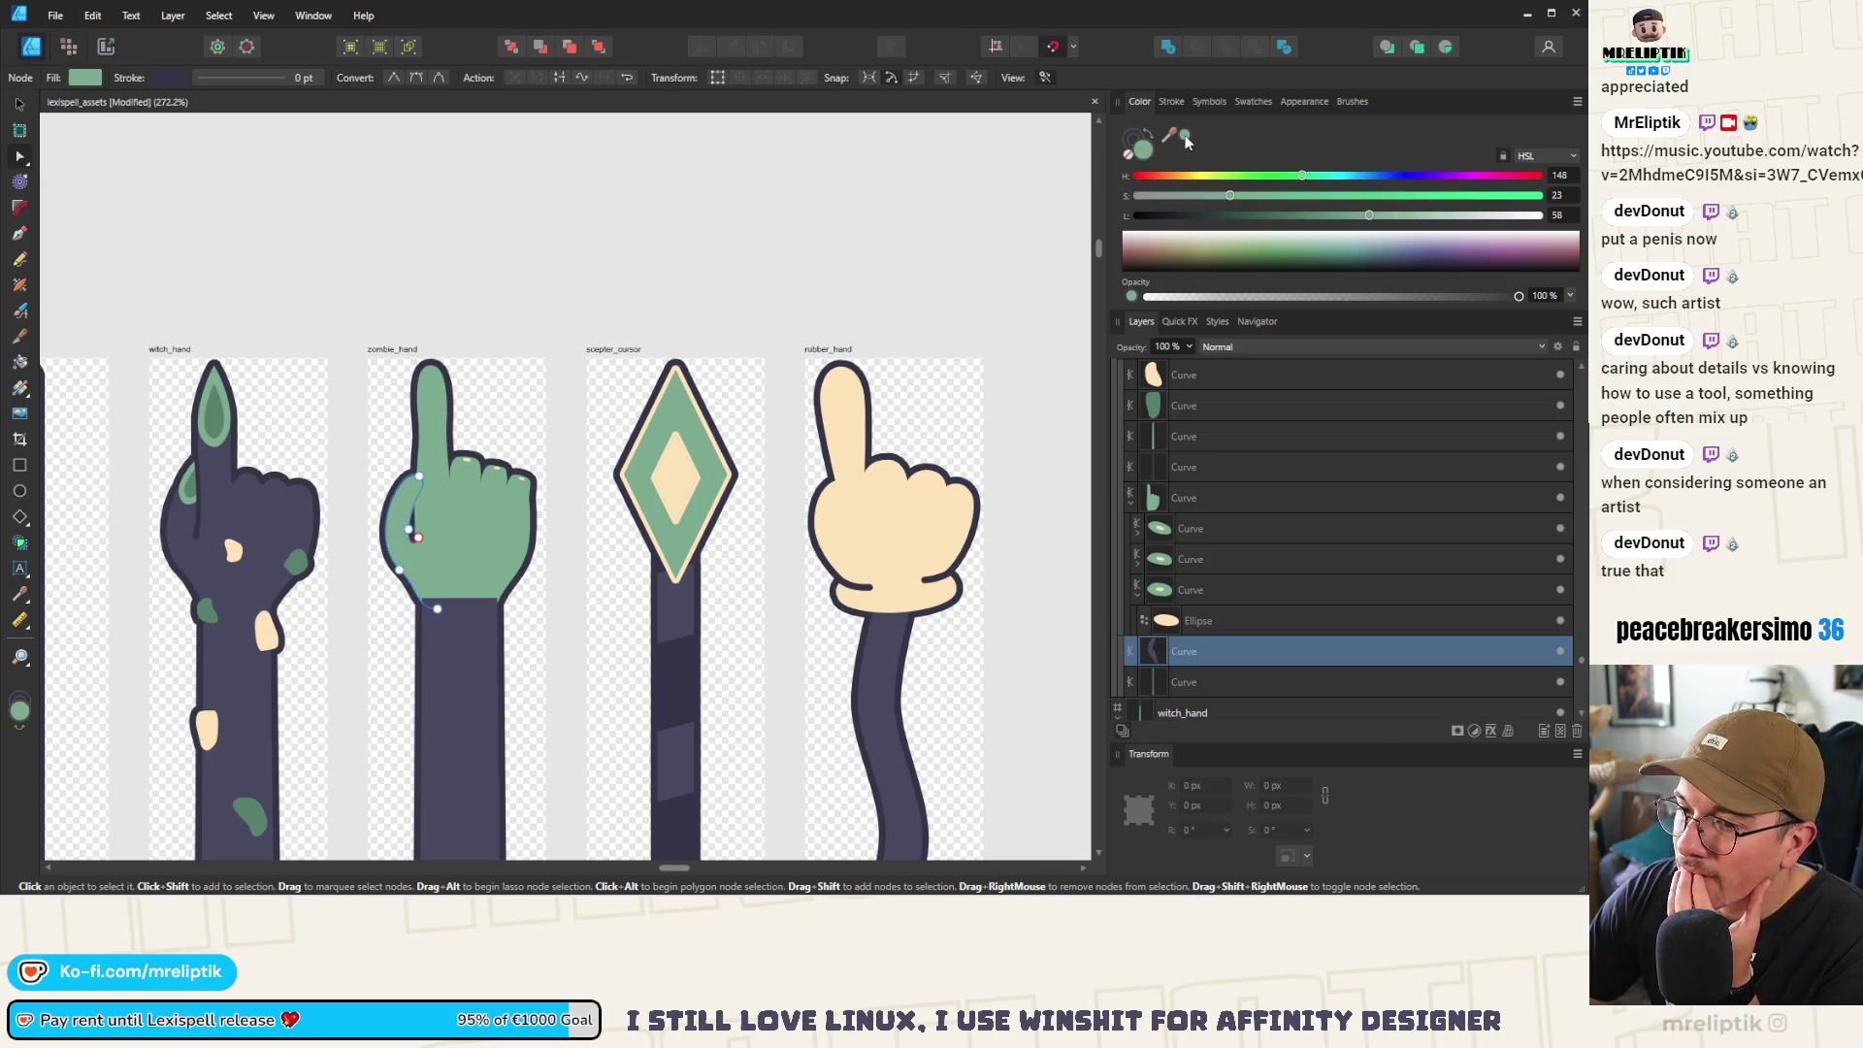
click(517, 210)
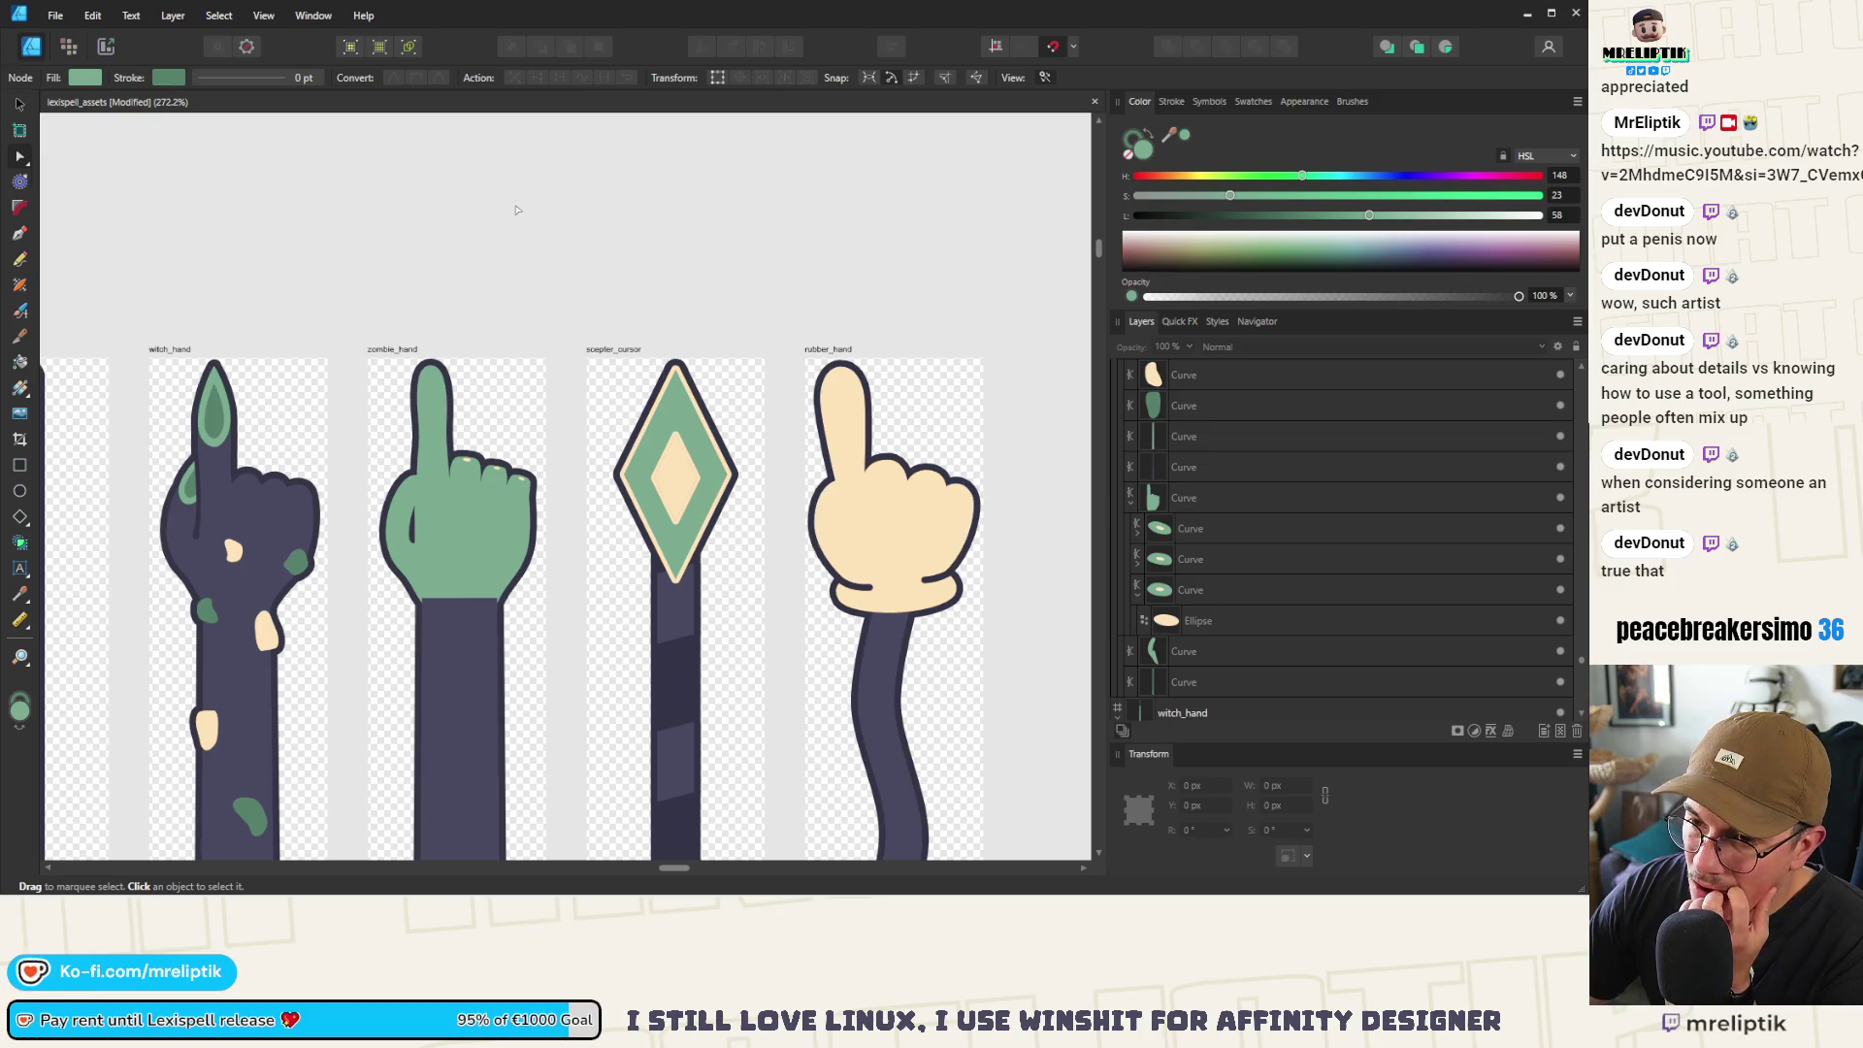
scroll(561, 425, up, 3)
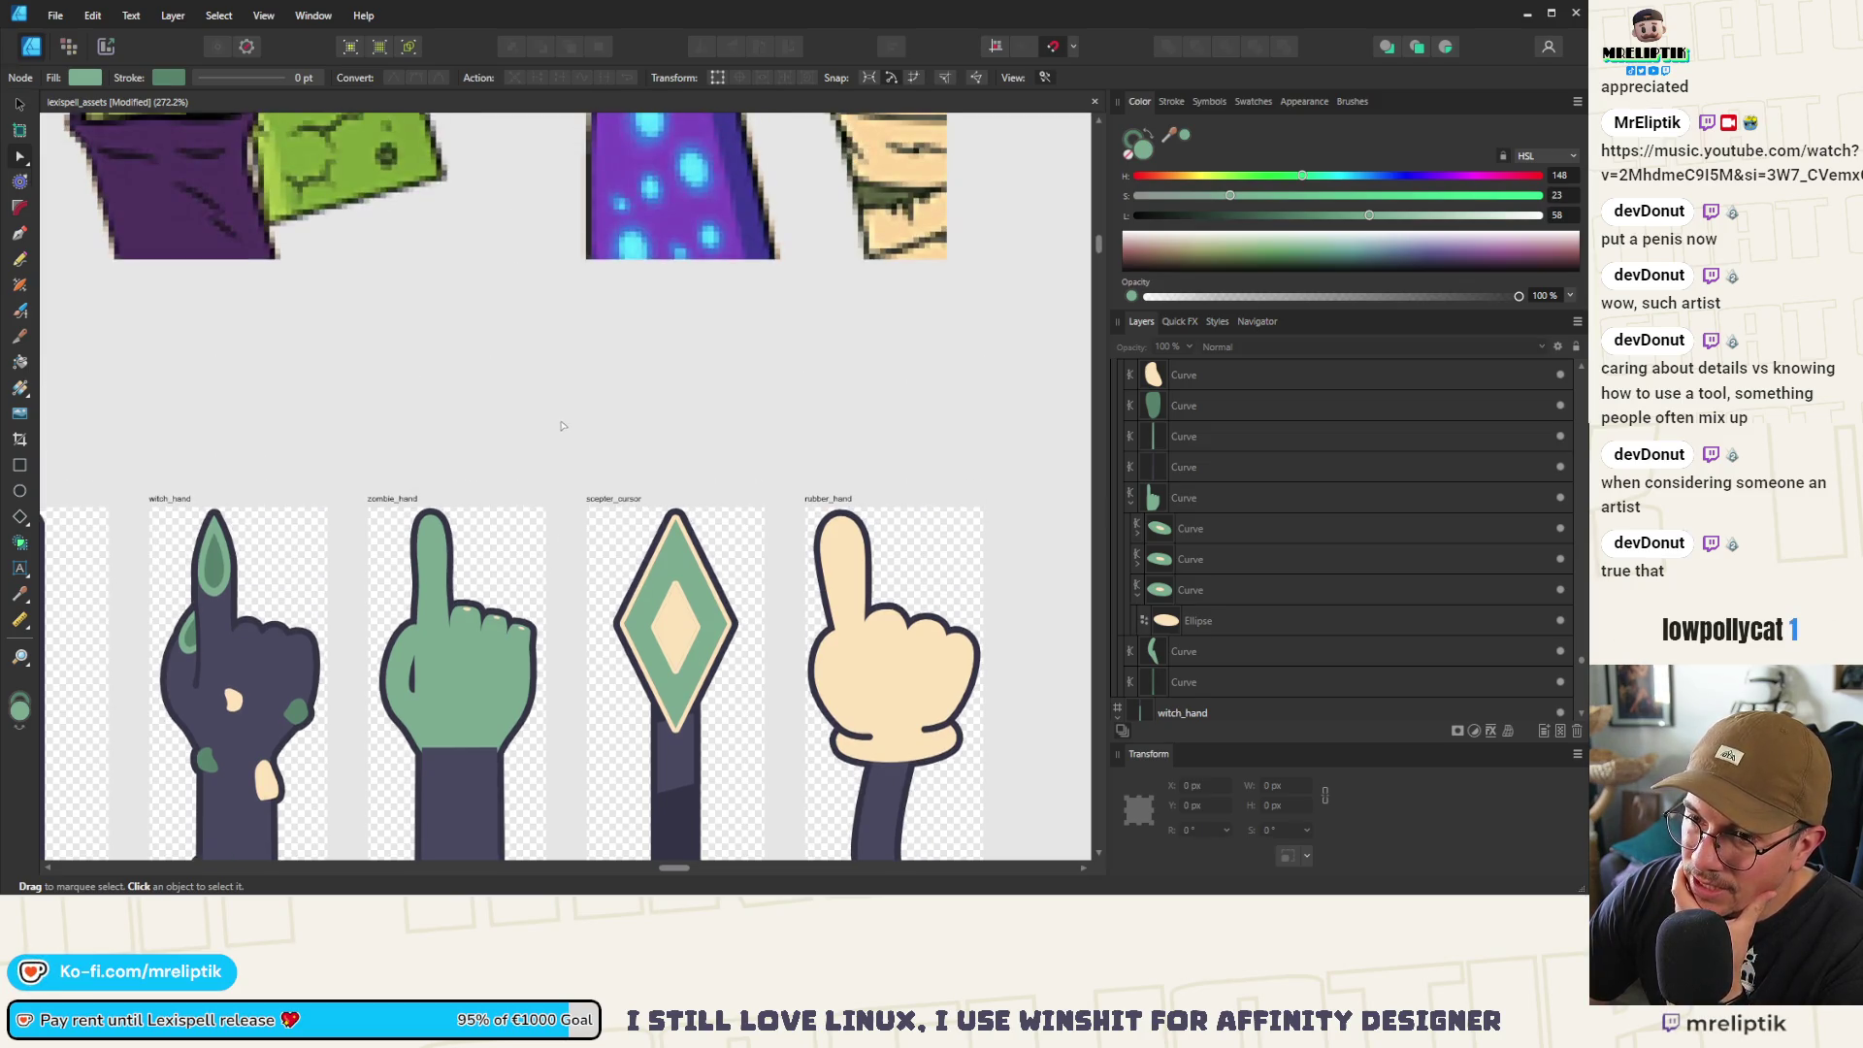
scroll(549, 416, down, 3)
click(485, 631)
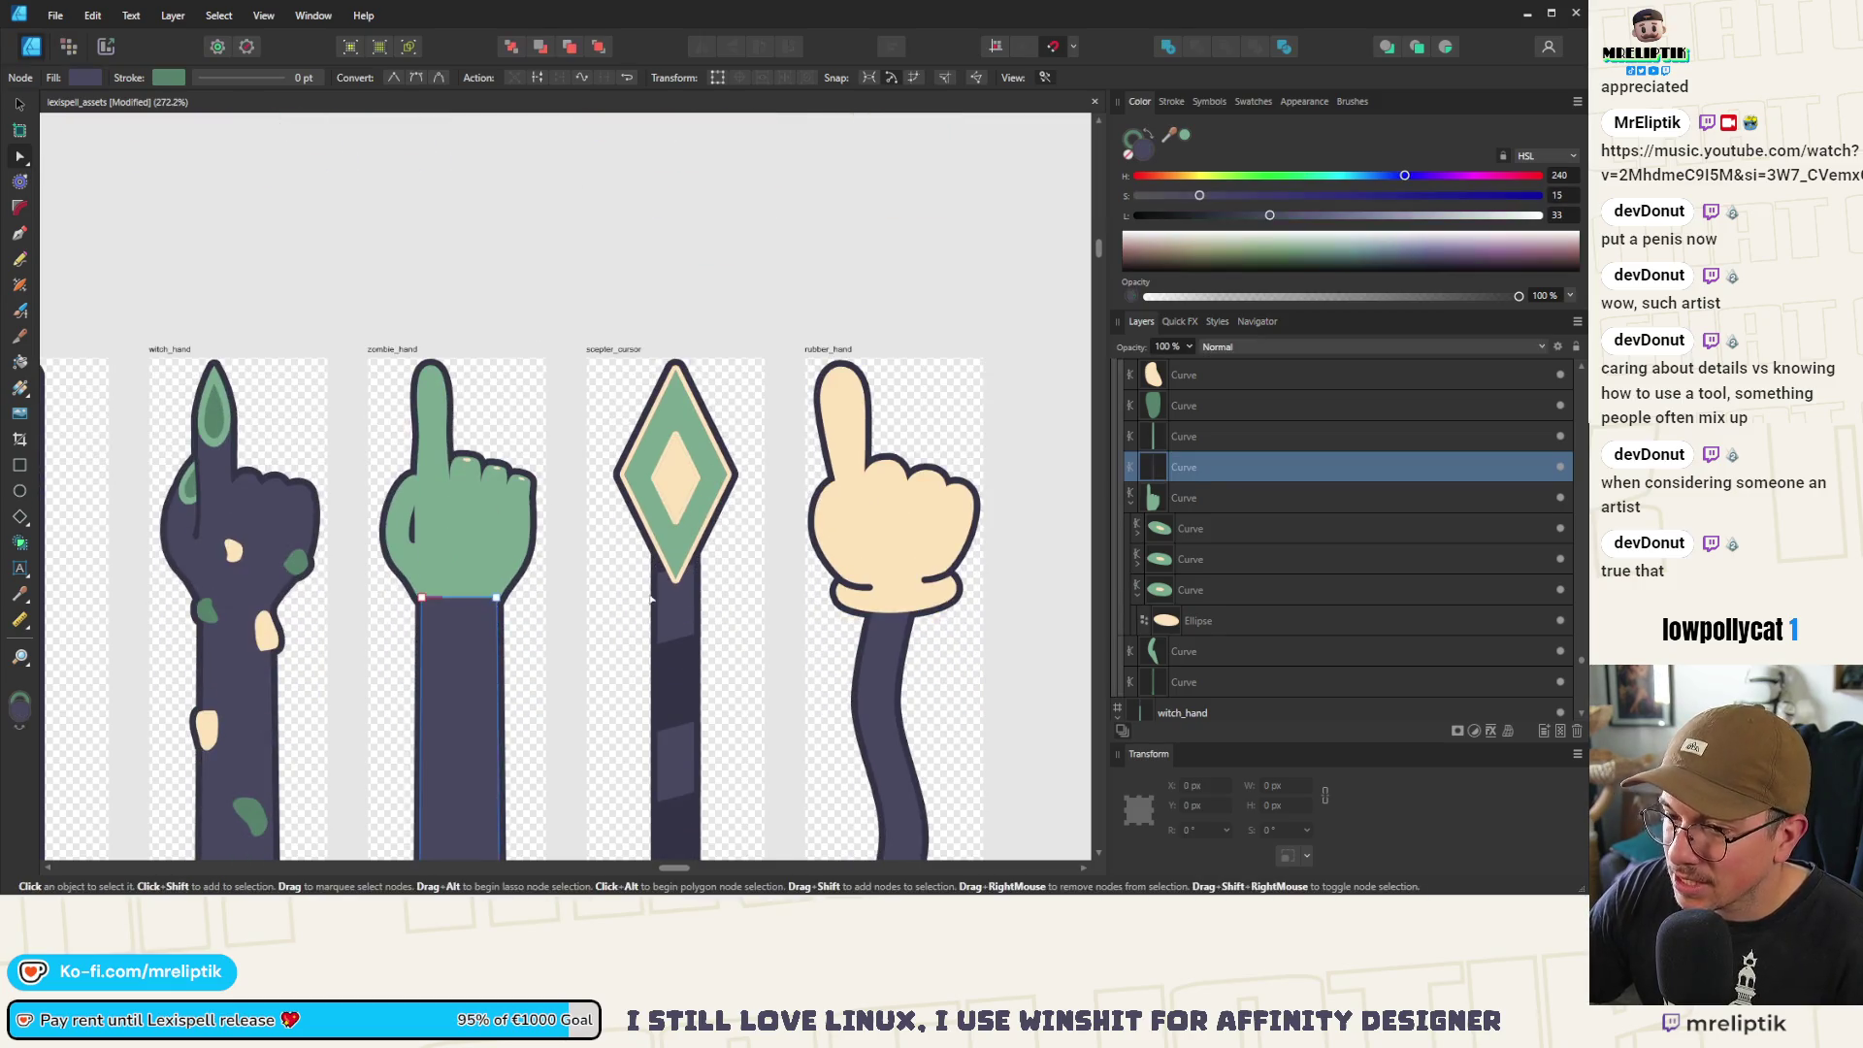
click(1185, 136)
scroll(602, 338, down, 5)
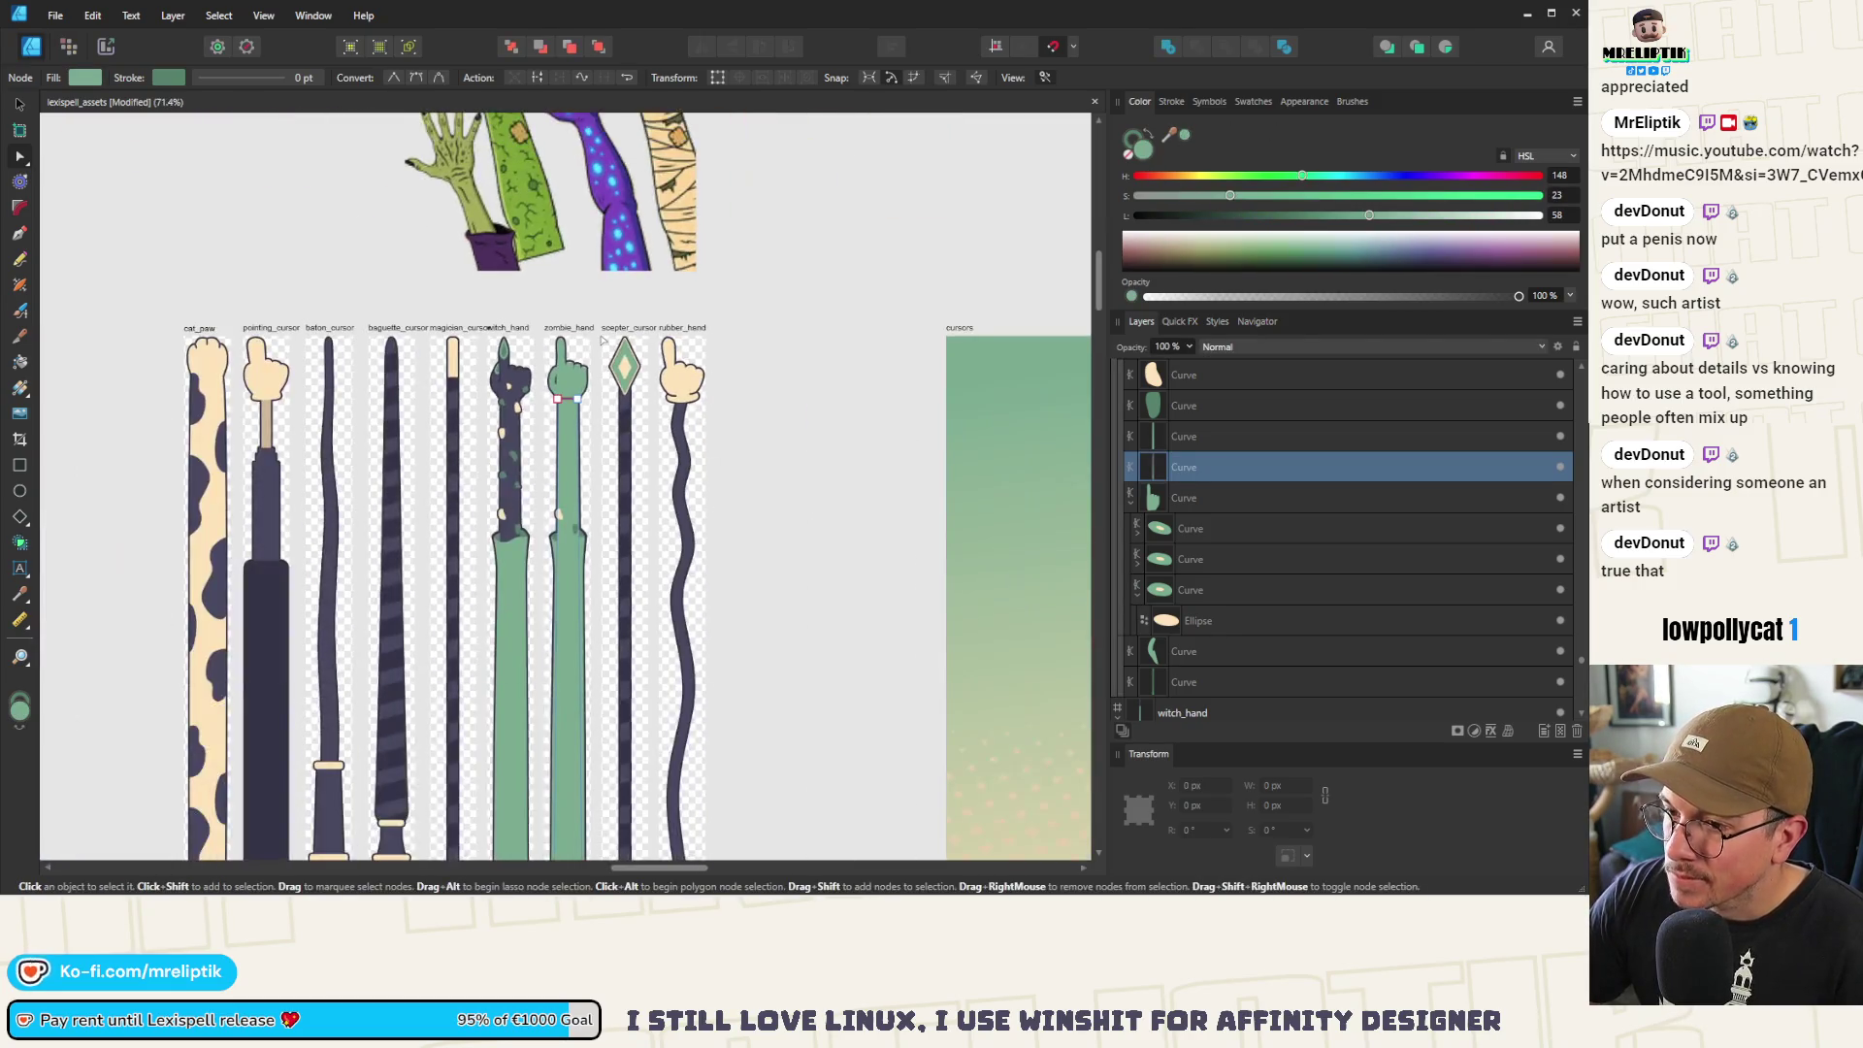
scroll(582, 522, up, 3)
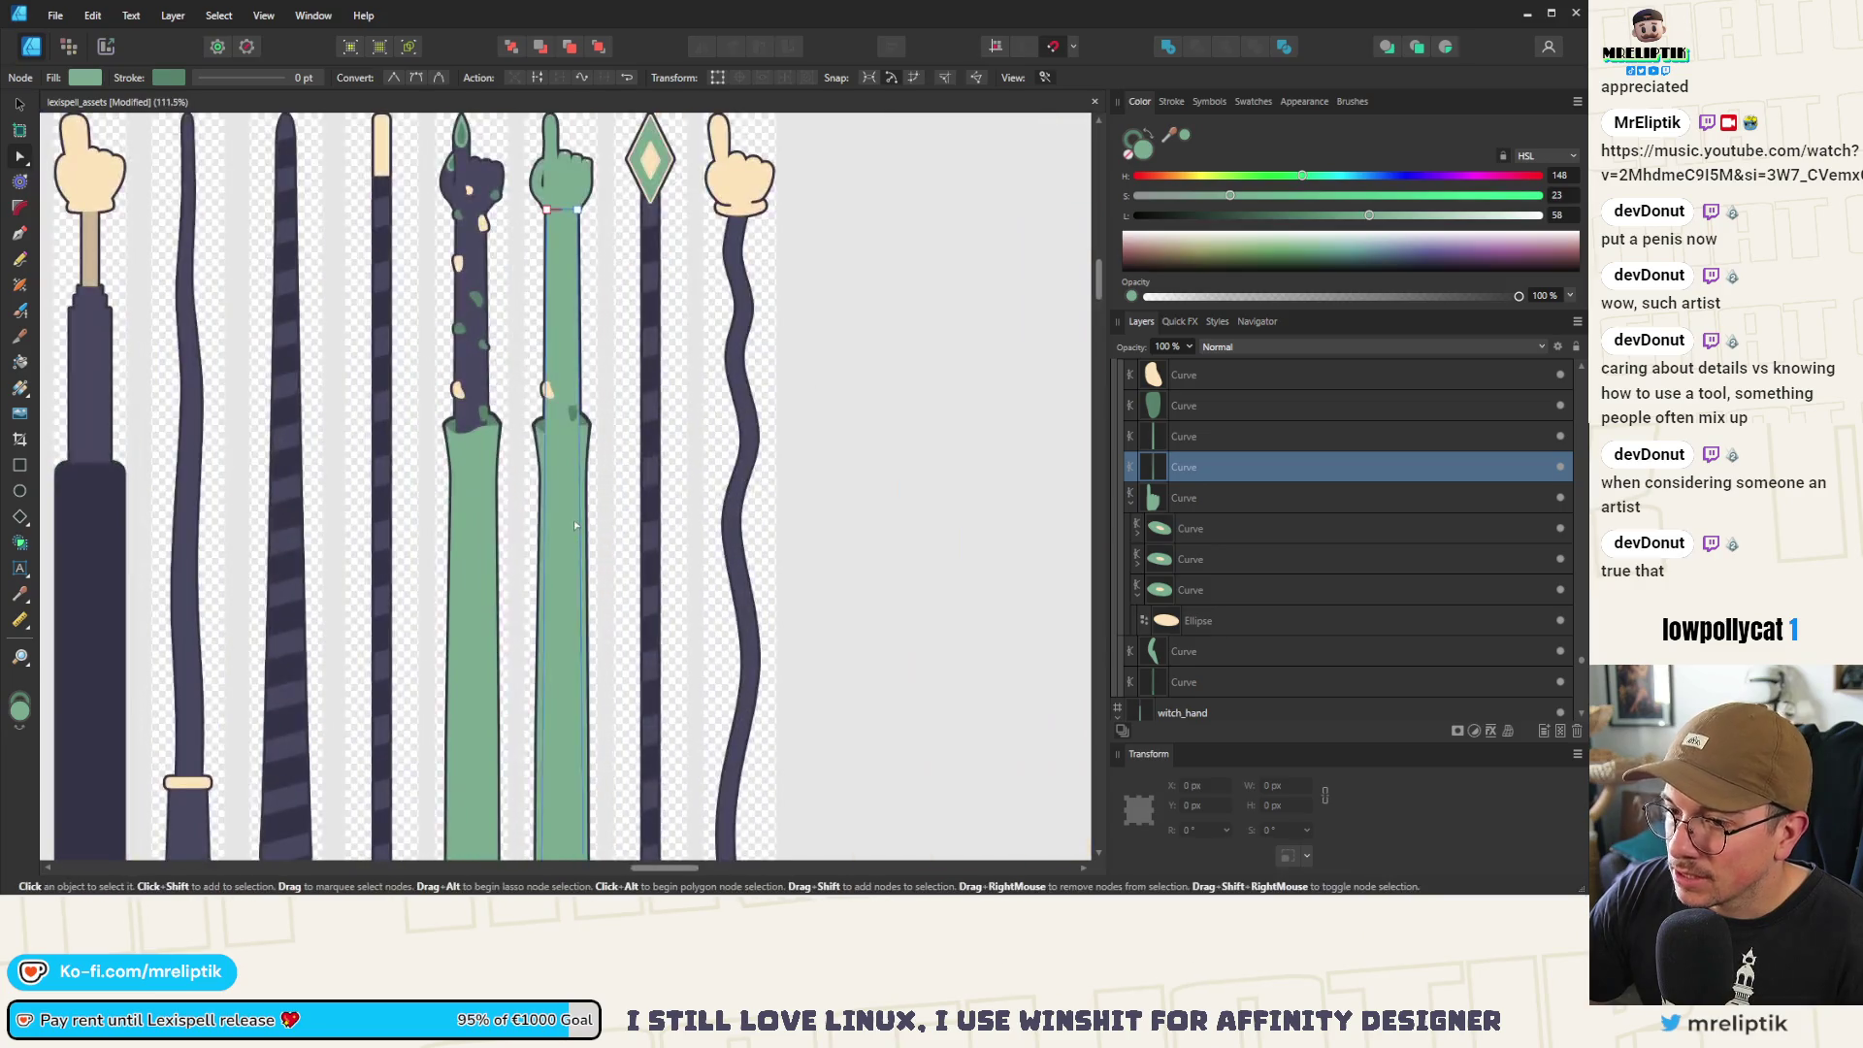
Delete the leftover sleeve pieces and the beige and dark blobs from the arm
click(573, 525)
key(Delete)
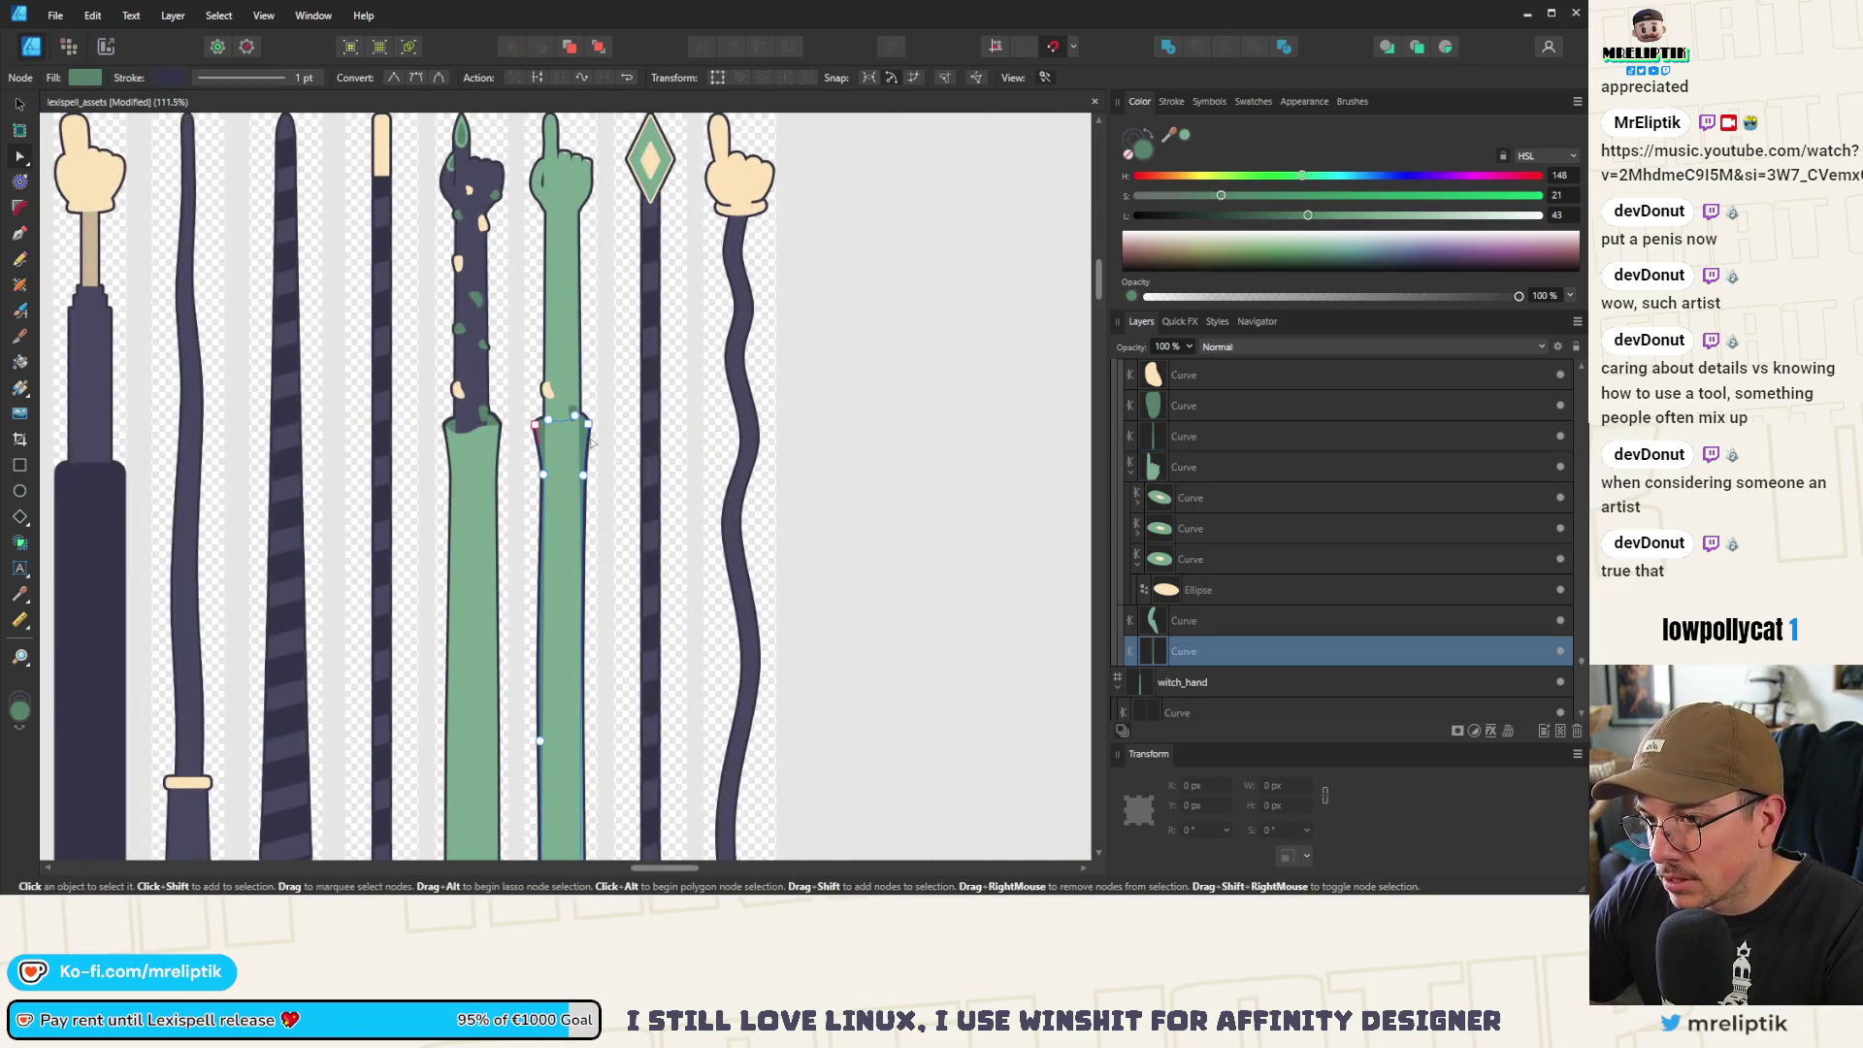
key(Delete)
click(547, 390)
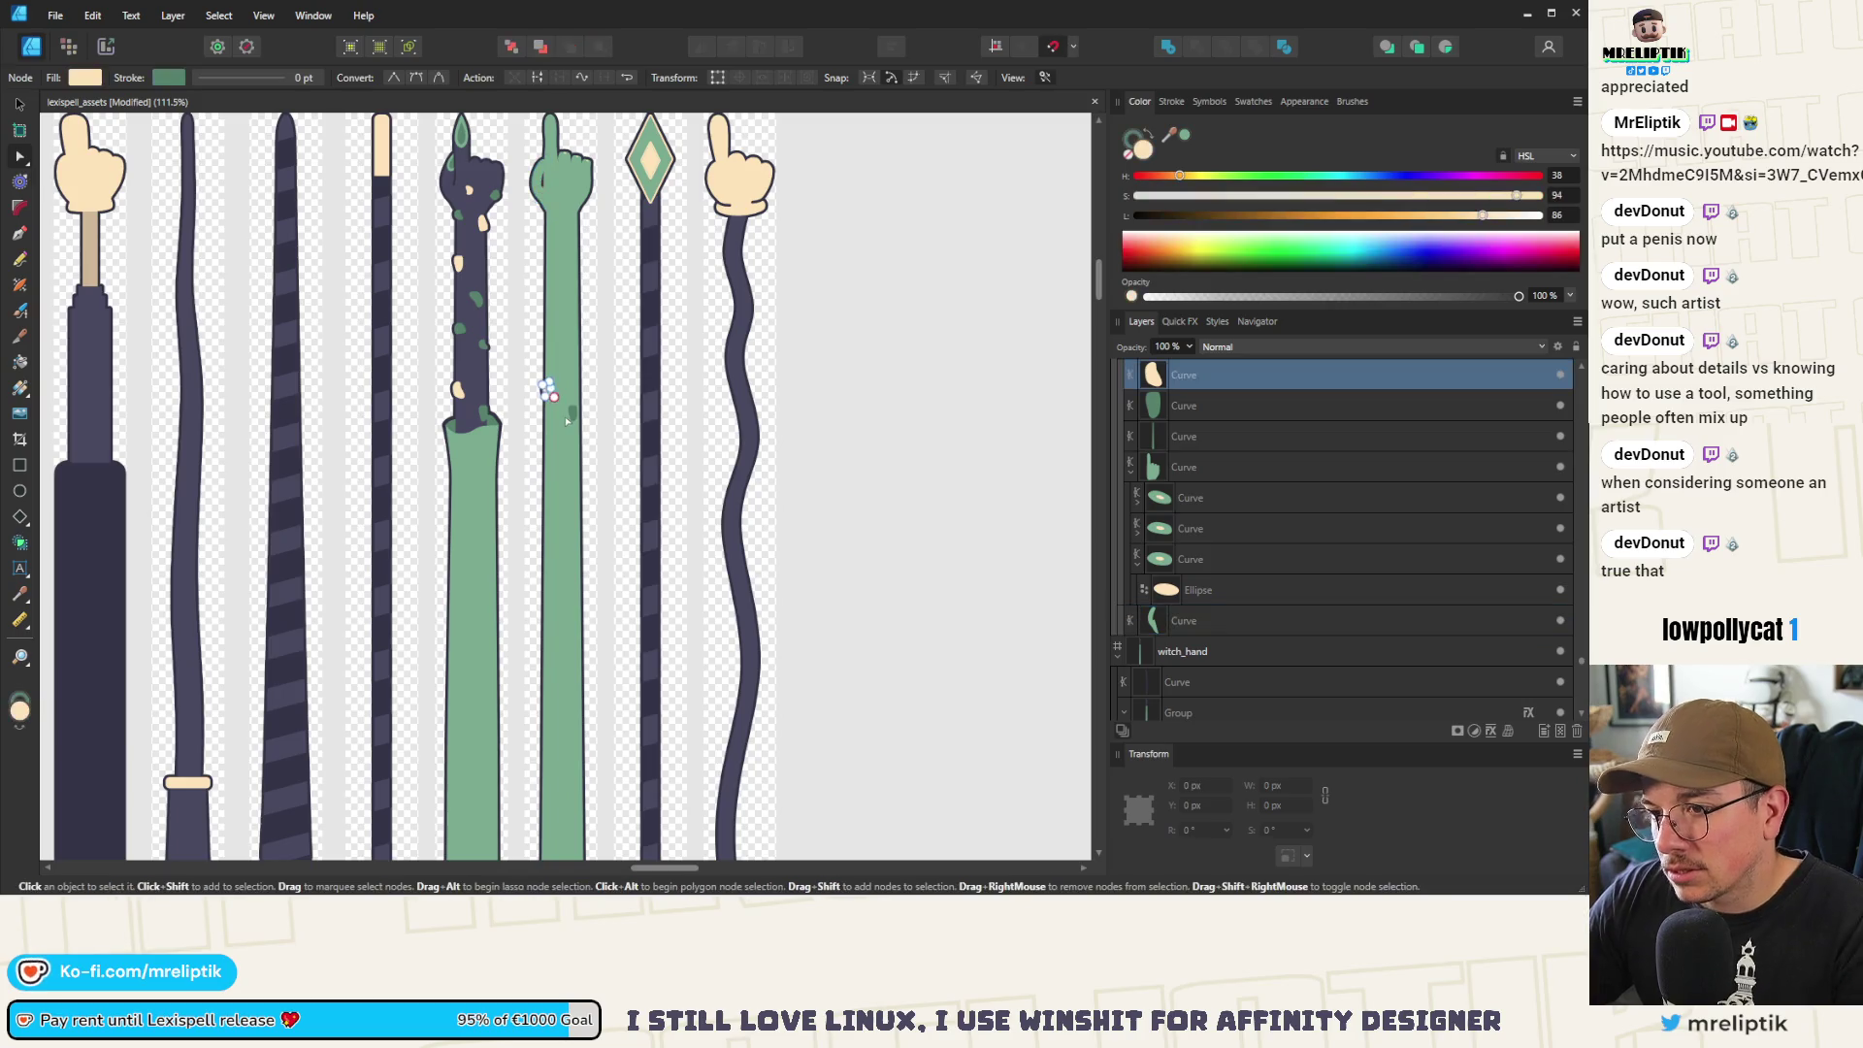
key(Delete)
scroll(572, 413, up, 5)
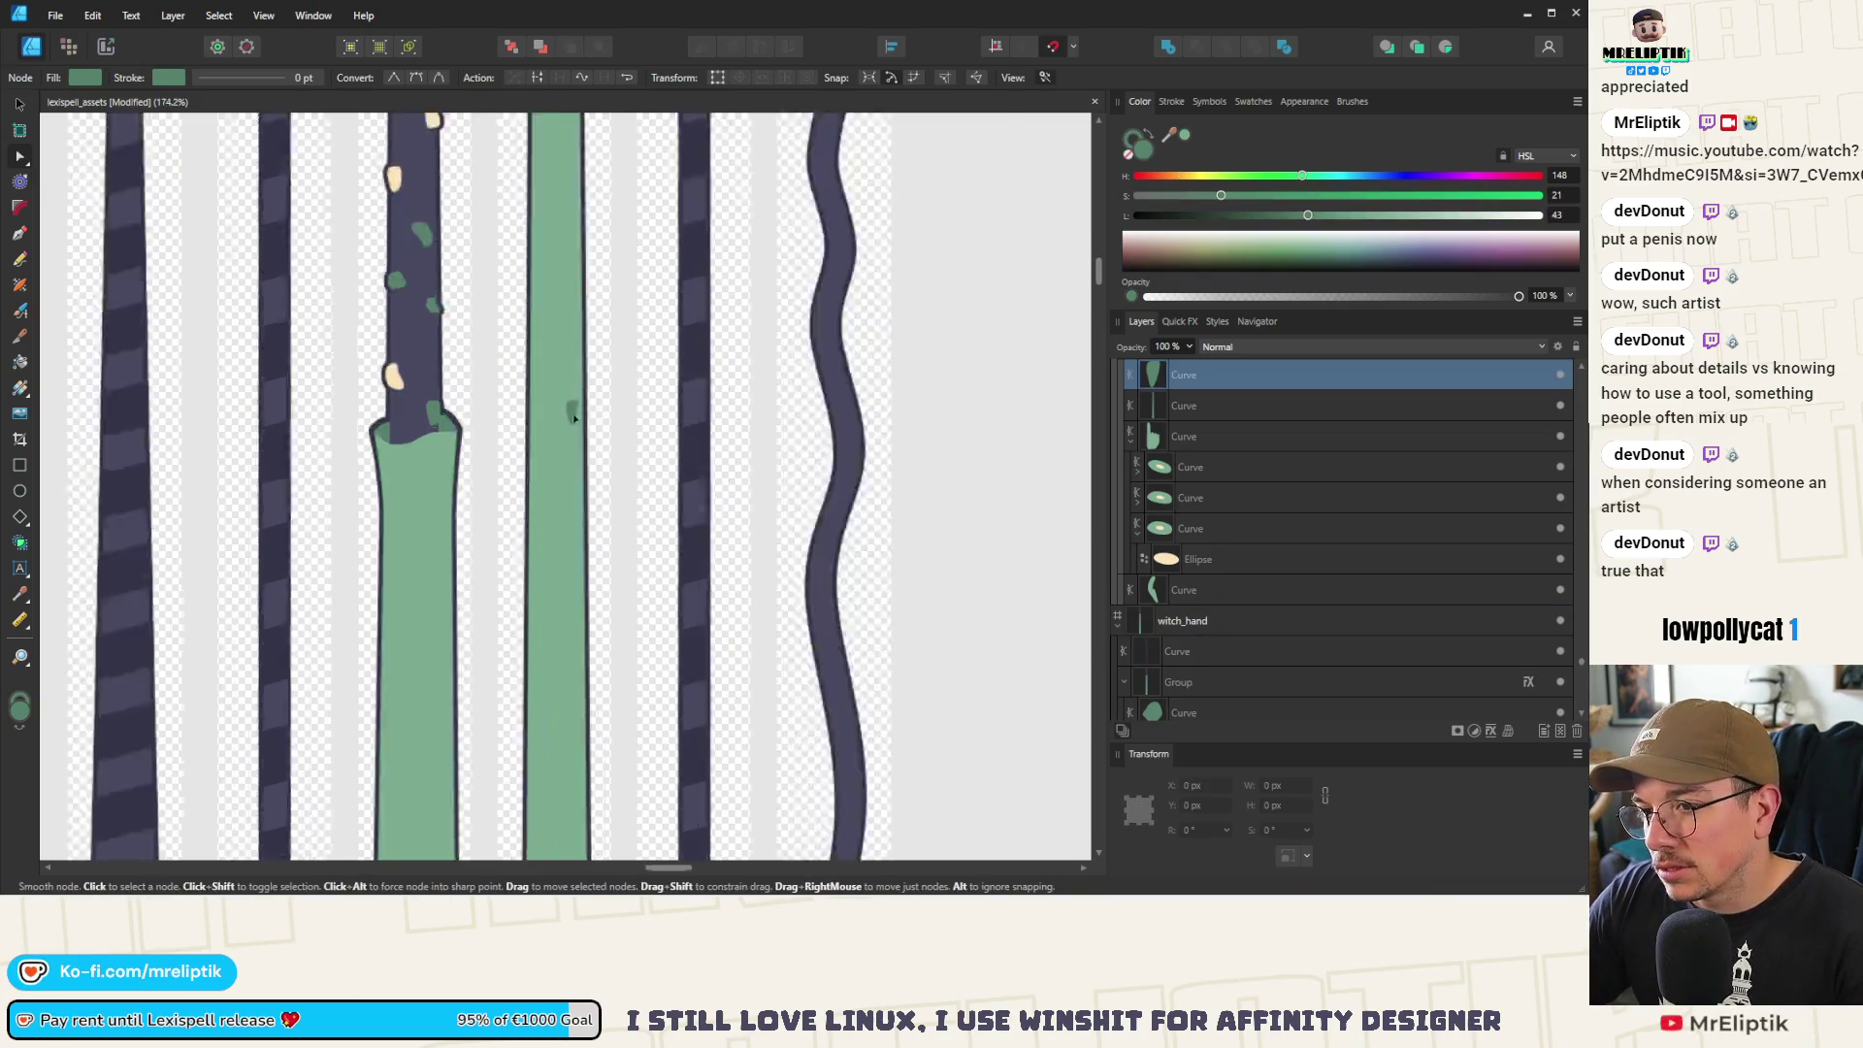
key(Delete)
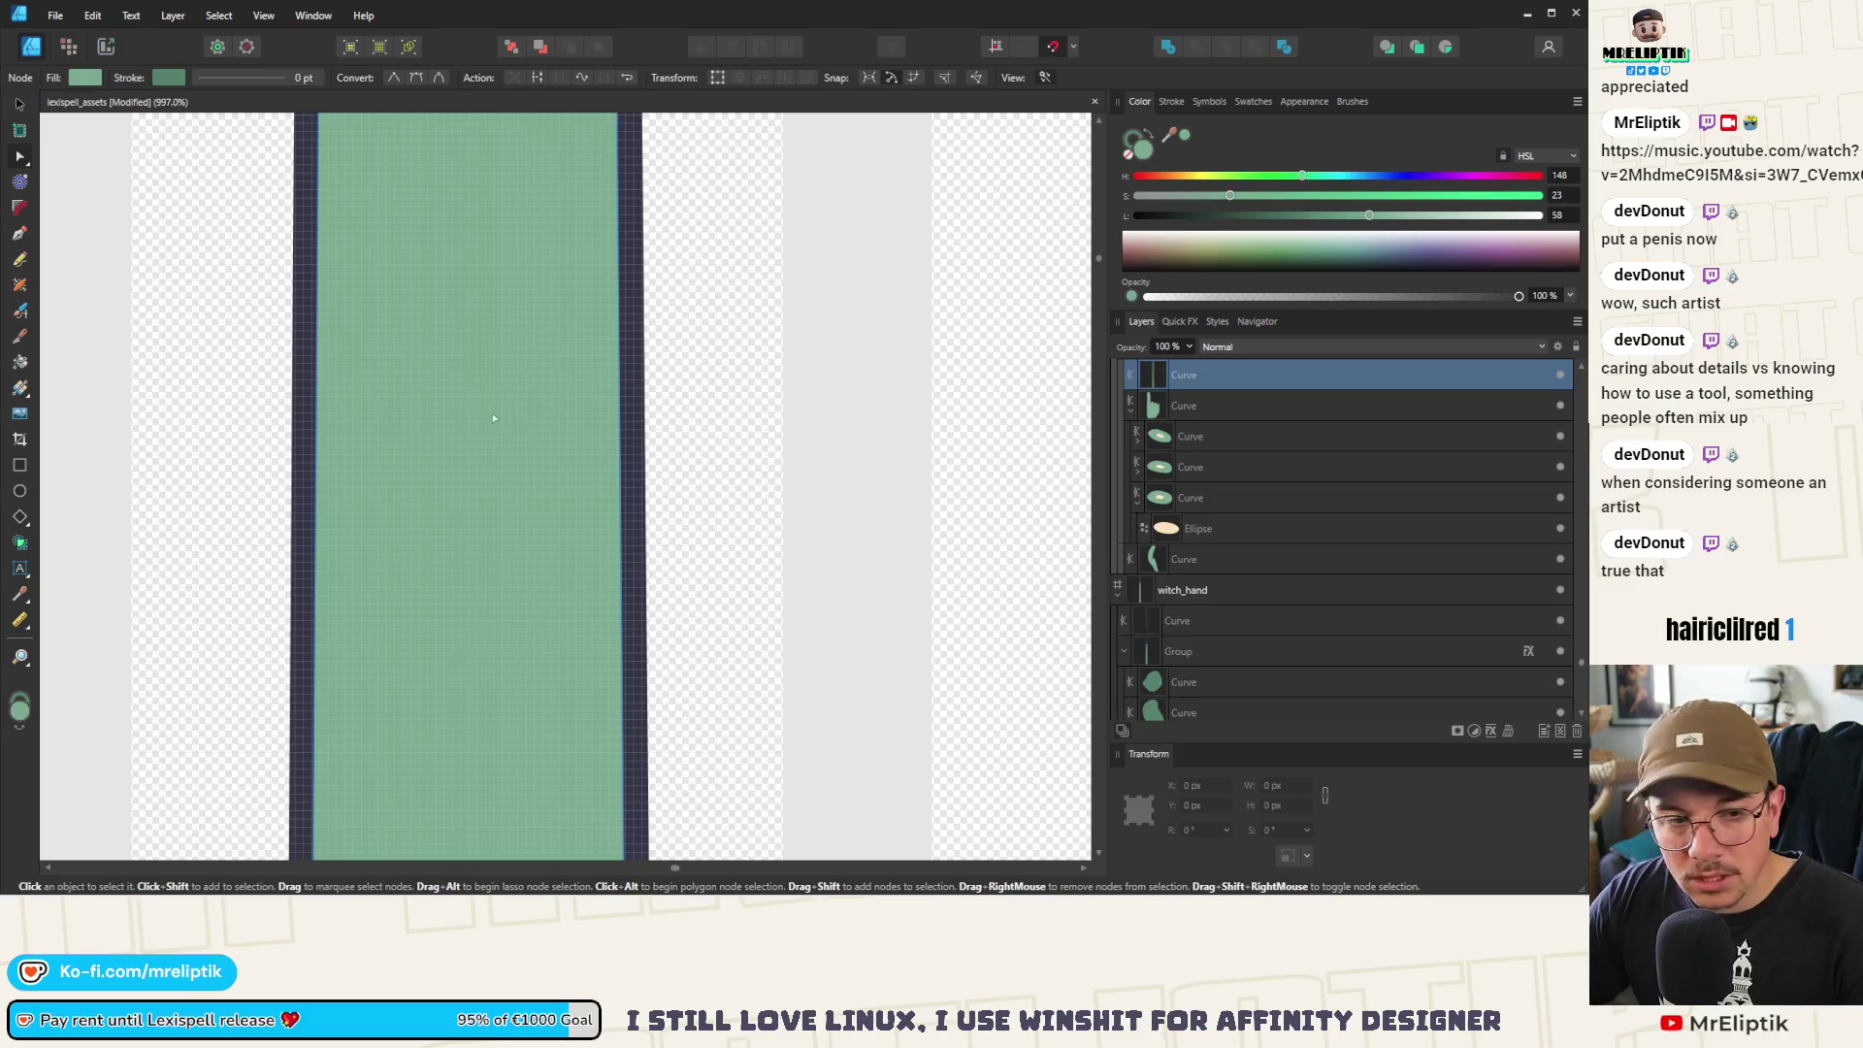
scroll(491, 411, down, 10)
Save the updated asset file
key(ctrl+s)
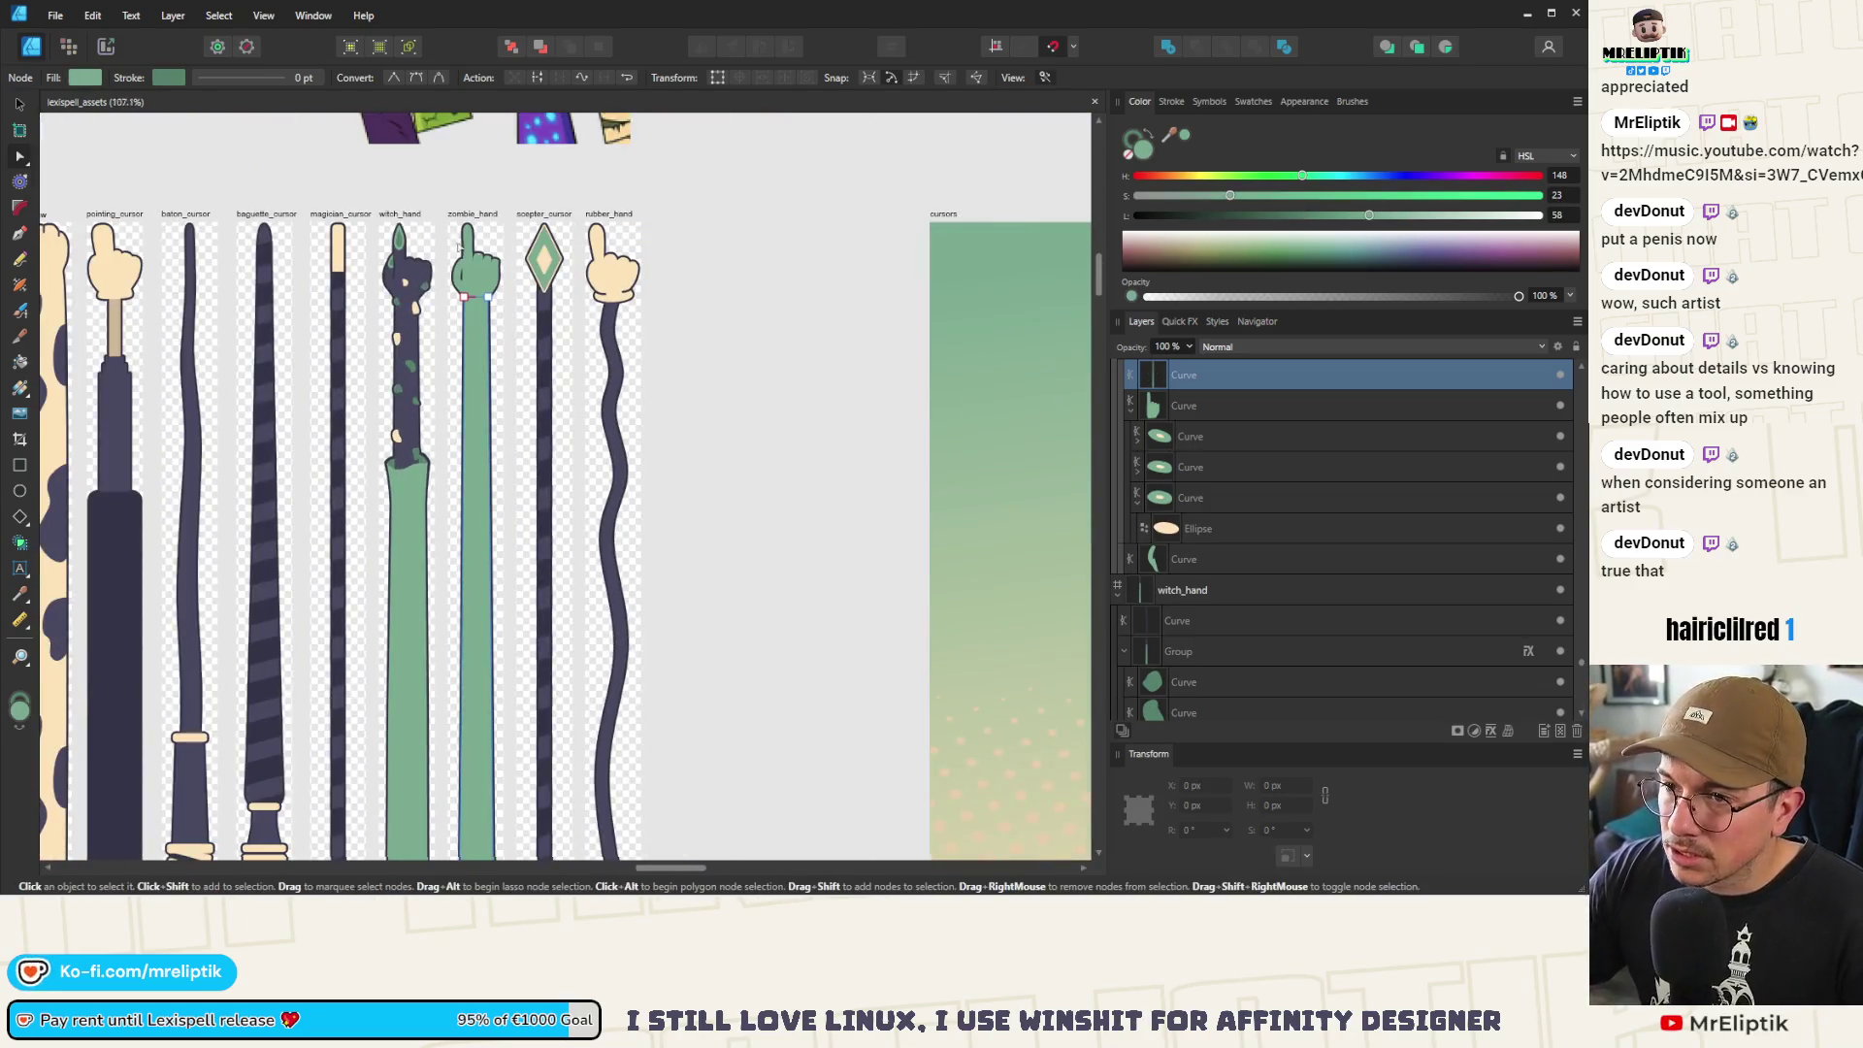
scroll(459, 248, up, 6)
scroll(484, 312, down, 3)
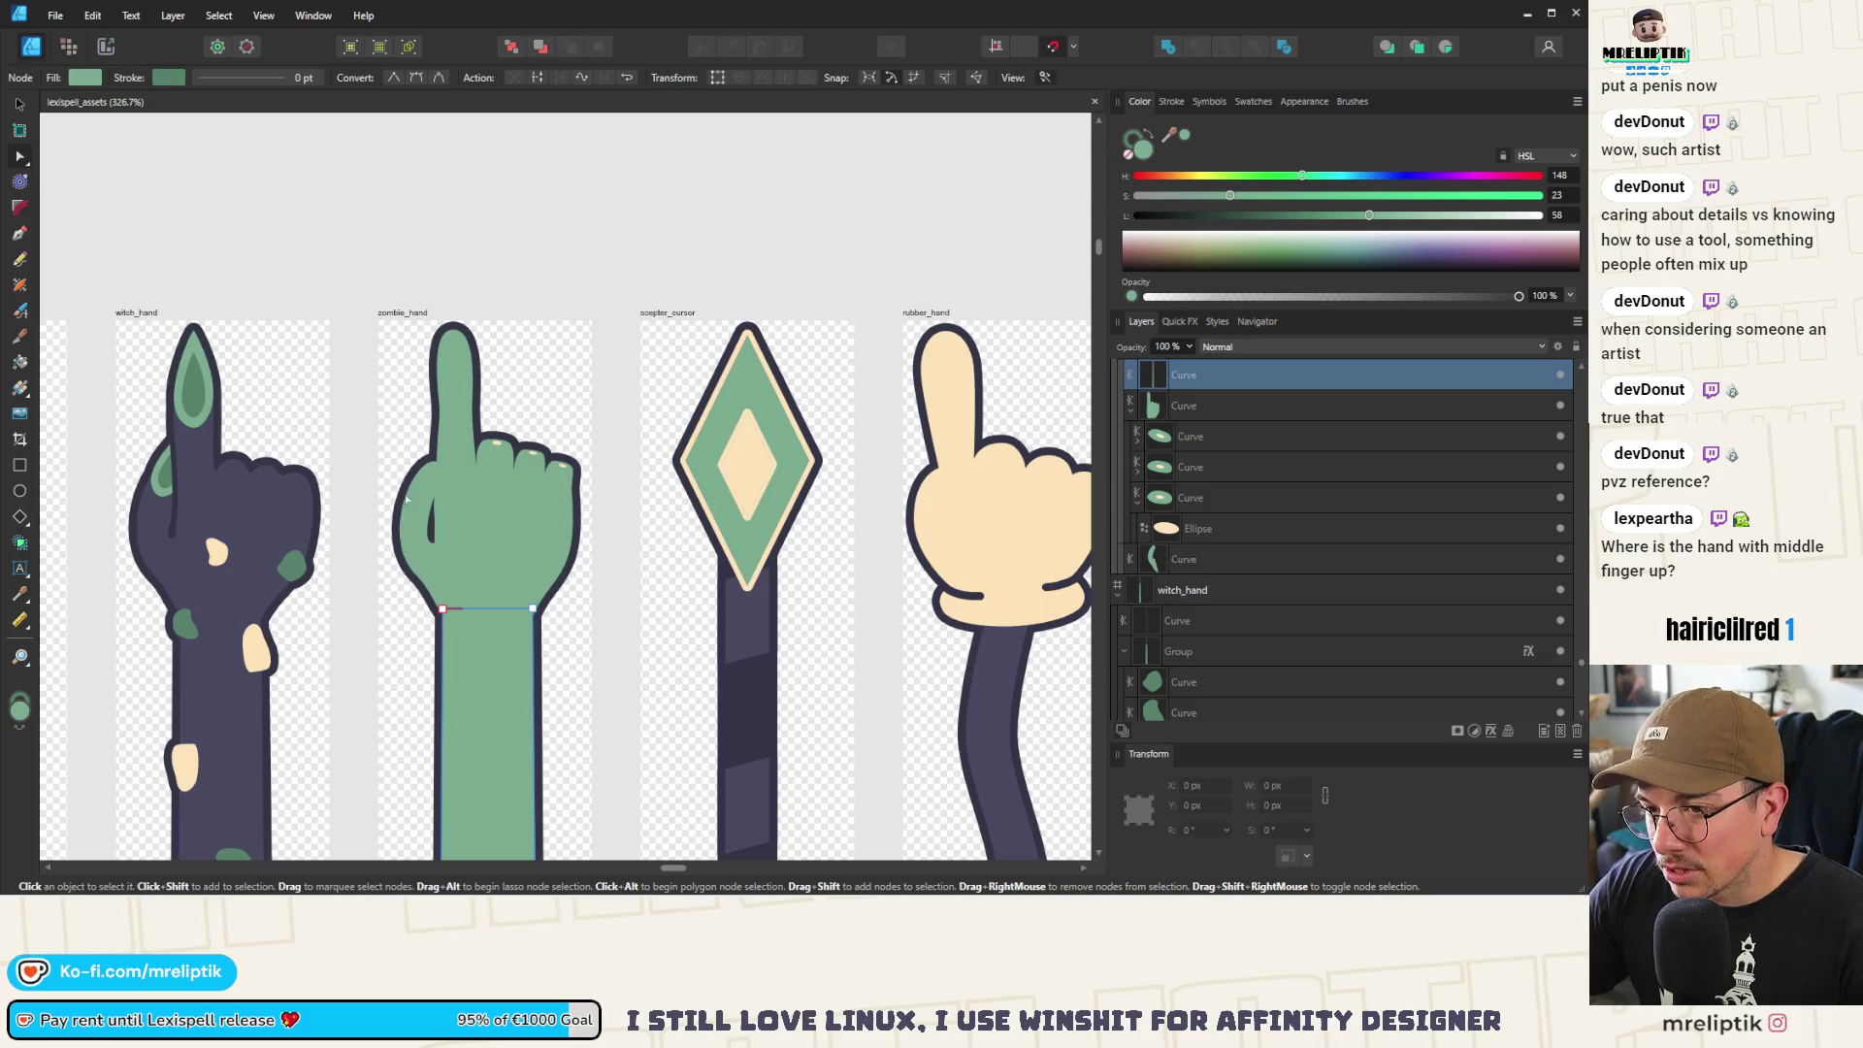
Shift the zombie hand's thumb nodes to the left
scroll(398, 490, up, 3)
click(427, 592)
scroll(466, 631, up, 1)
mouse_move(396, 389)
mouse_down()
mouse_move(545, 774)
mouse_move(523, 705)
mouse_up()
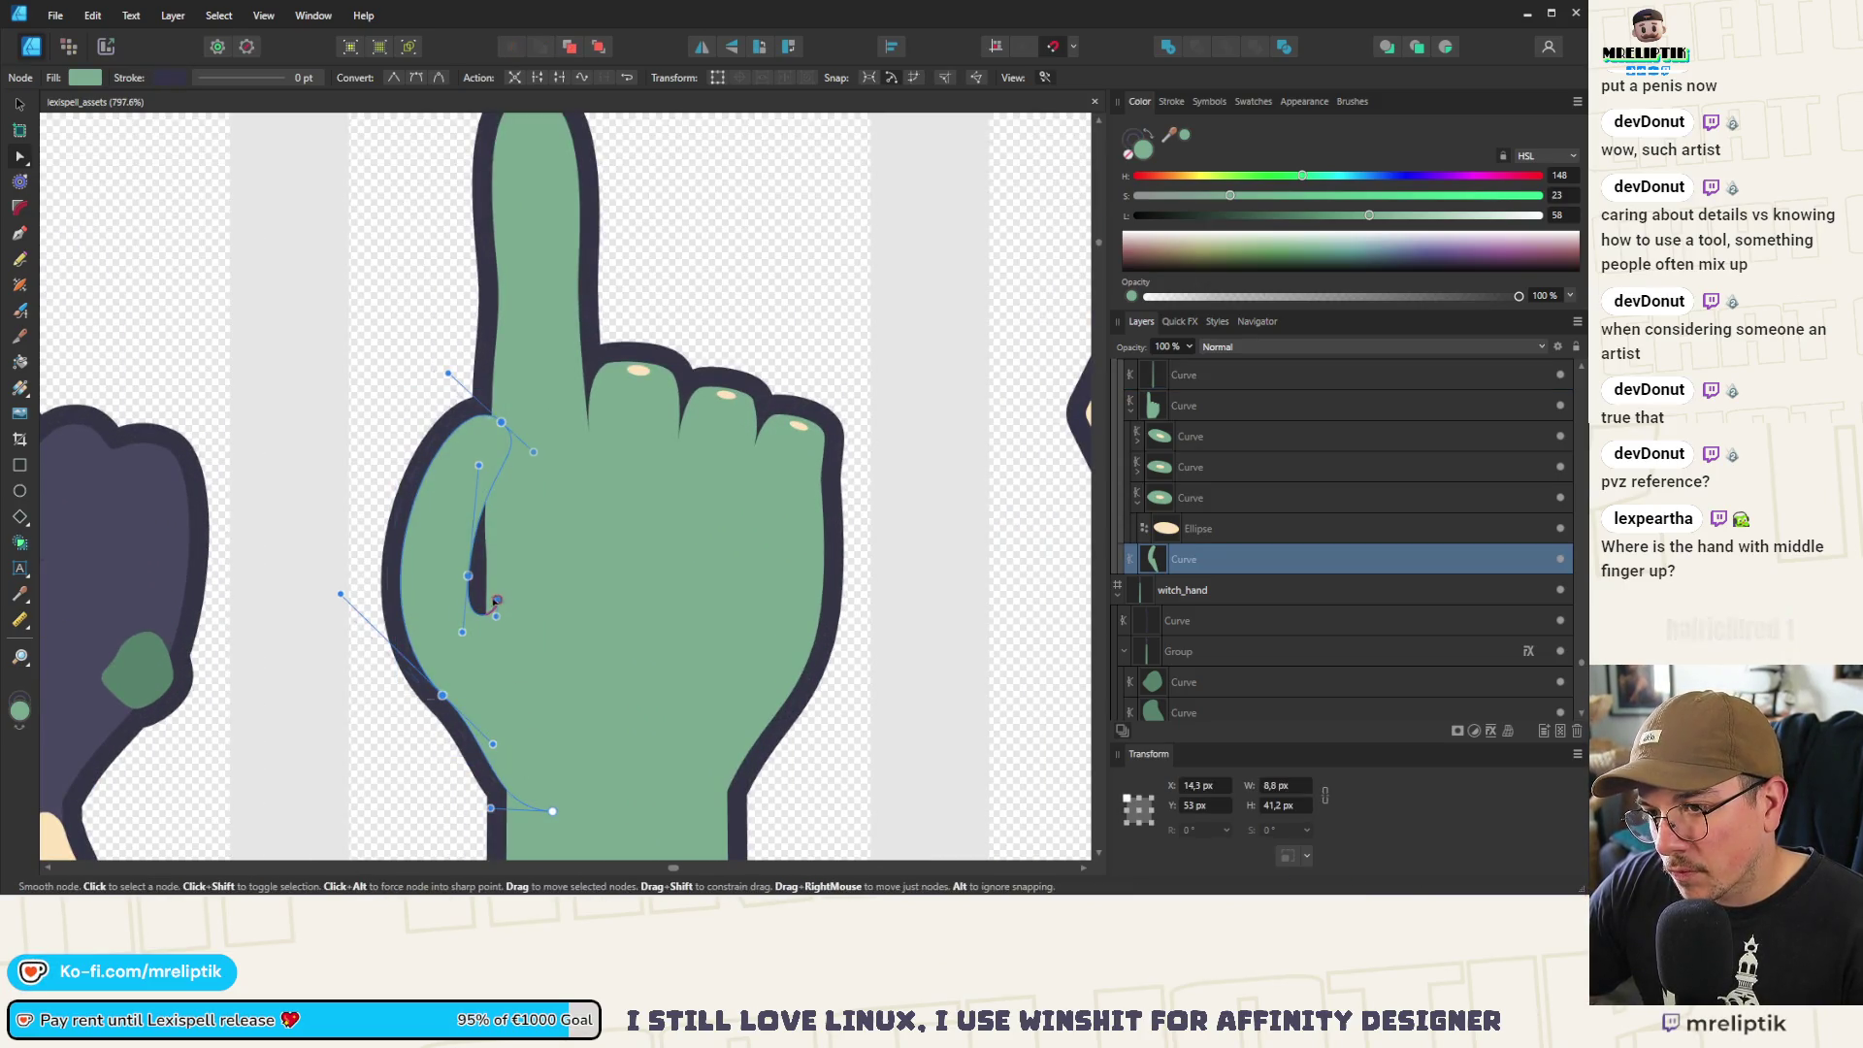
key(Left)
key(Left)
Reshape the main hand outline near the thumb by dragging a node upward
click(494, 515)
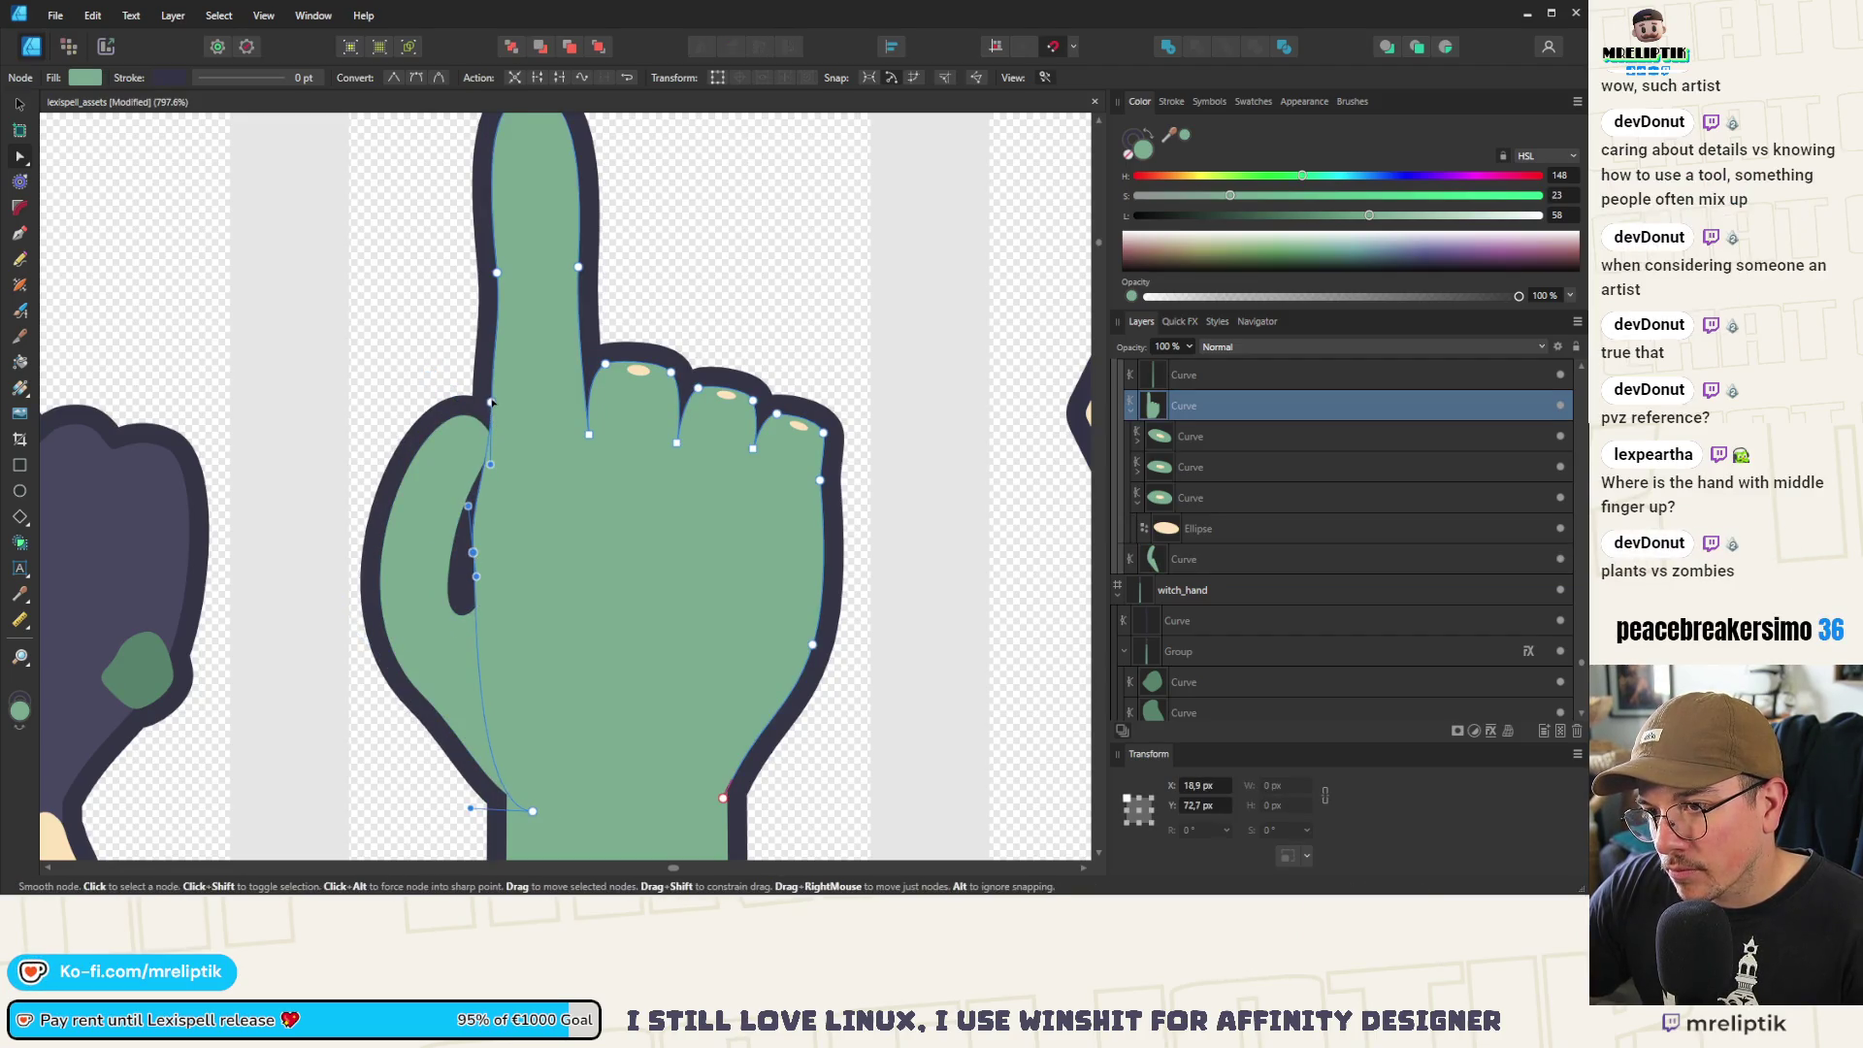
drag(486, 407, 480, 307)
scroll(511, 523, up, 3)
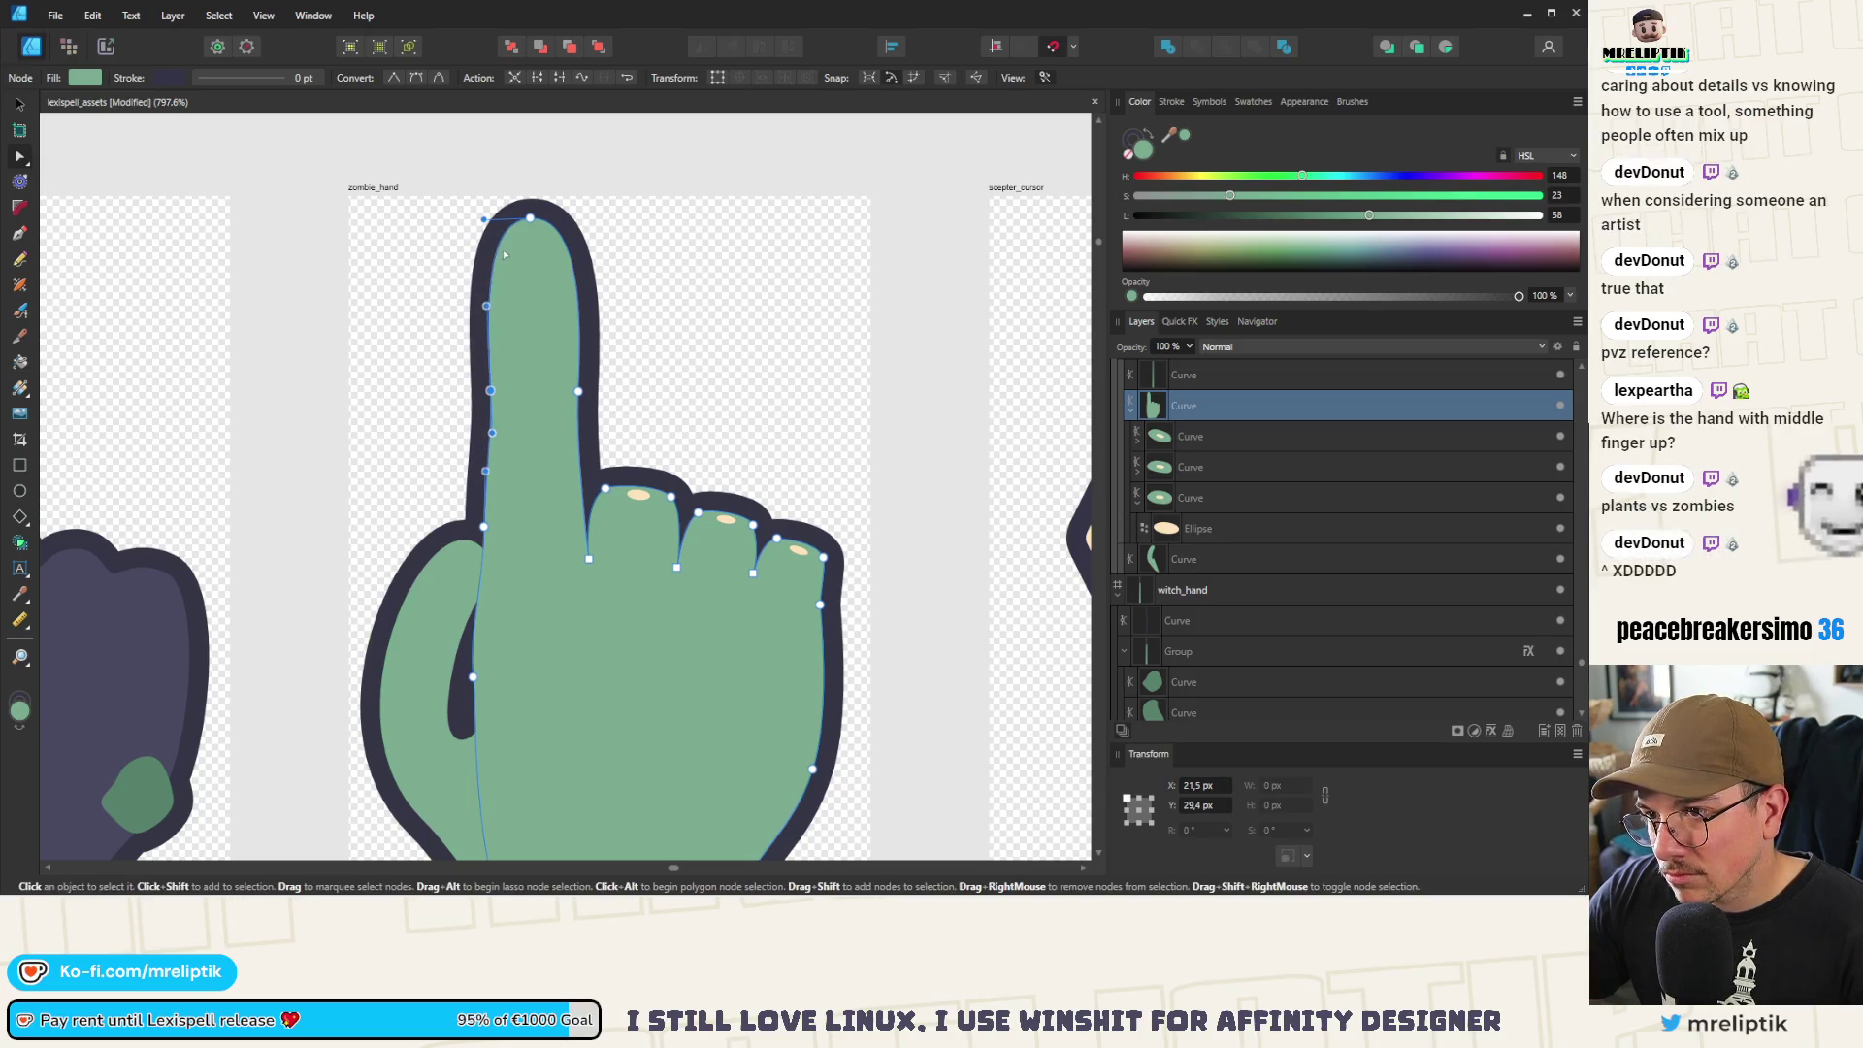
scroll(466, 367, down, 5)
scroll(465, 367, down, 2)
key(ctrl+d)
scroll(465, 378, up, 5)
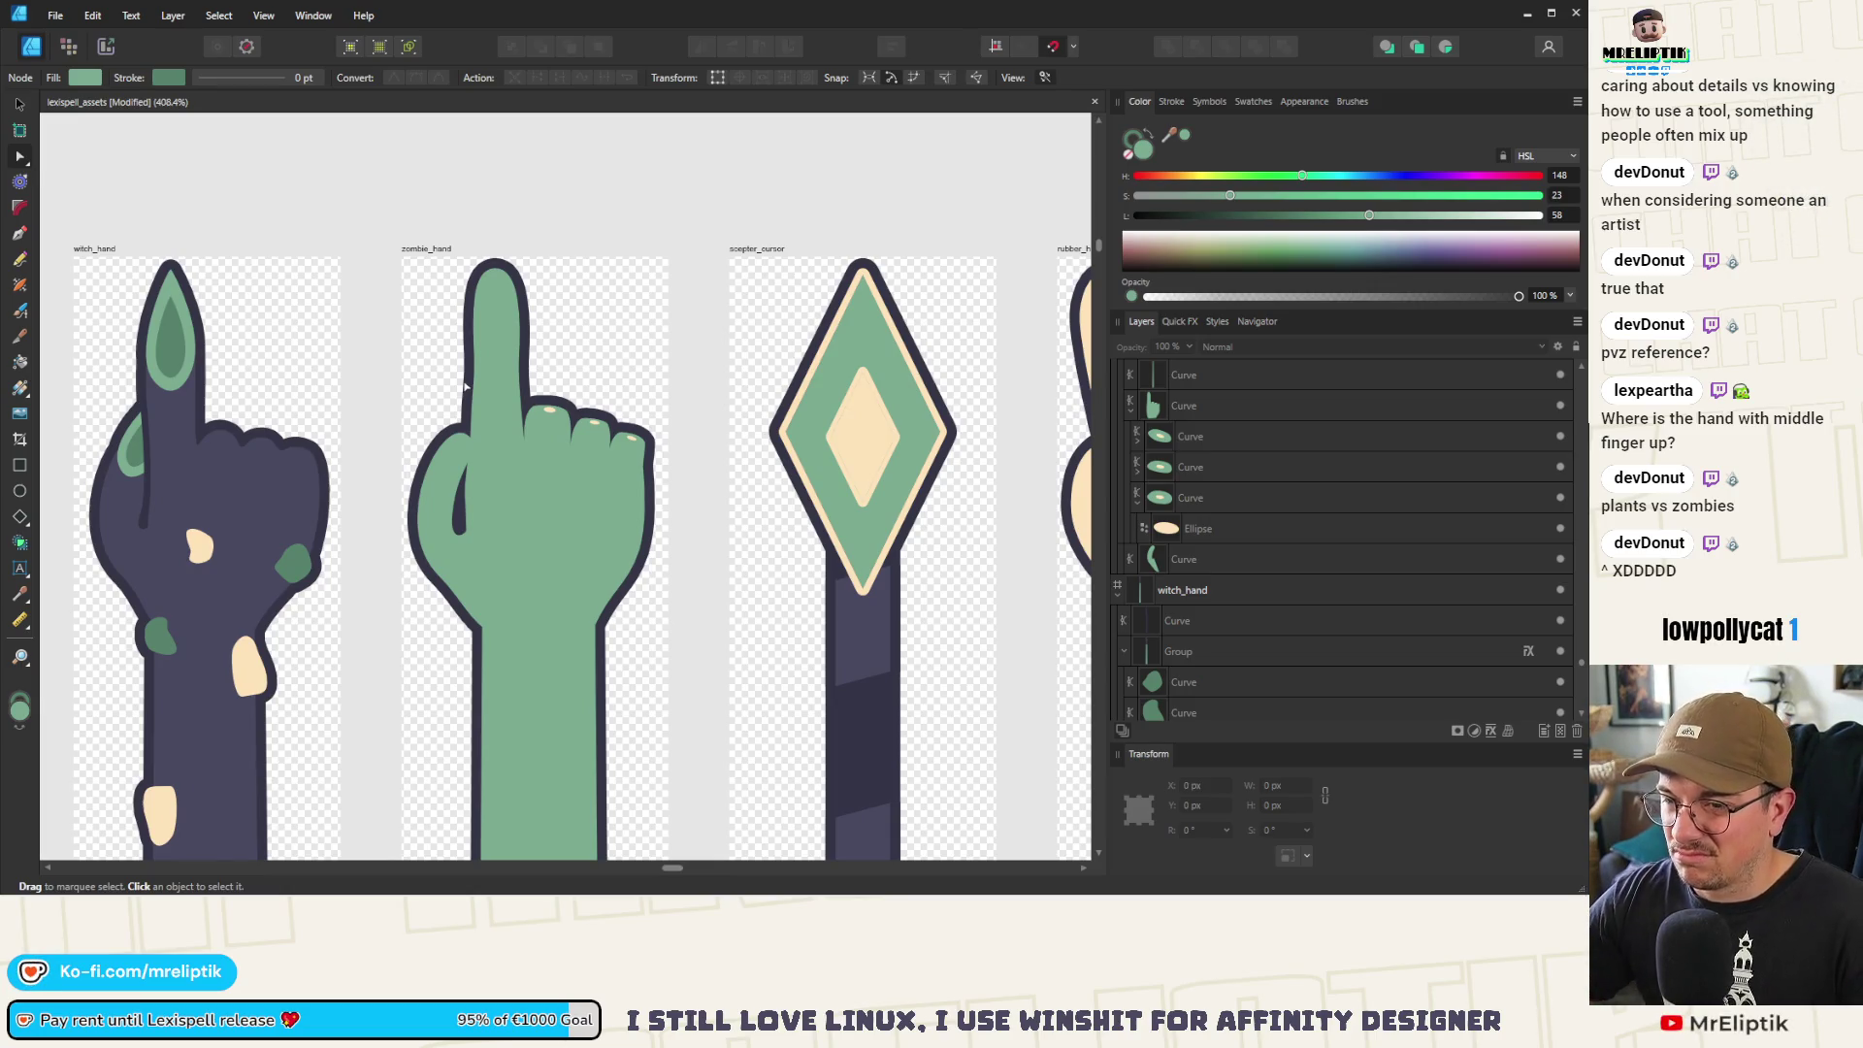
scroll(466, 386, up, 5)
Reshape the thumb crease line, adding a node and bending its upper and lower ends
click(410, 555)
scroll(411, 556, up, 1)
drag(485, 465, 369, 587)
drag(432, 524, 413, 472)
click(429, 302)
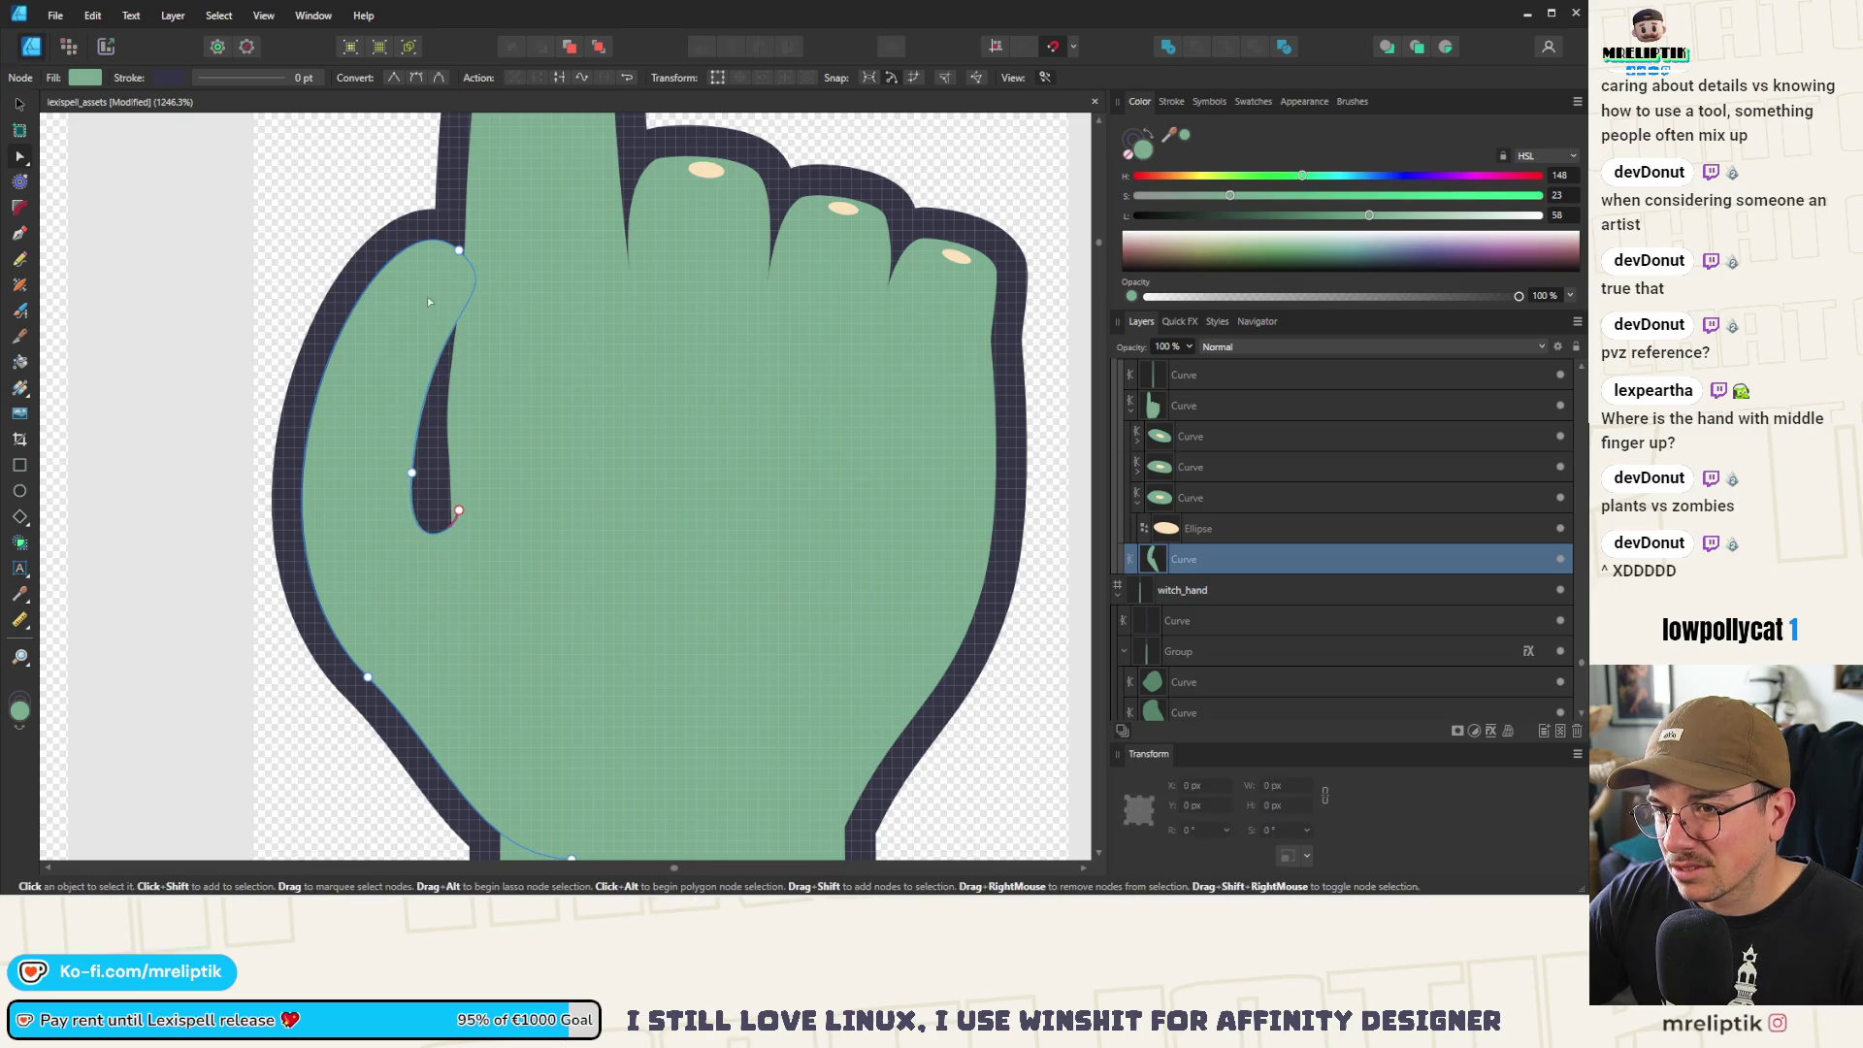
click(430, 347)
drag(432, 349, 430, 345)
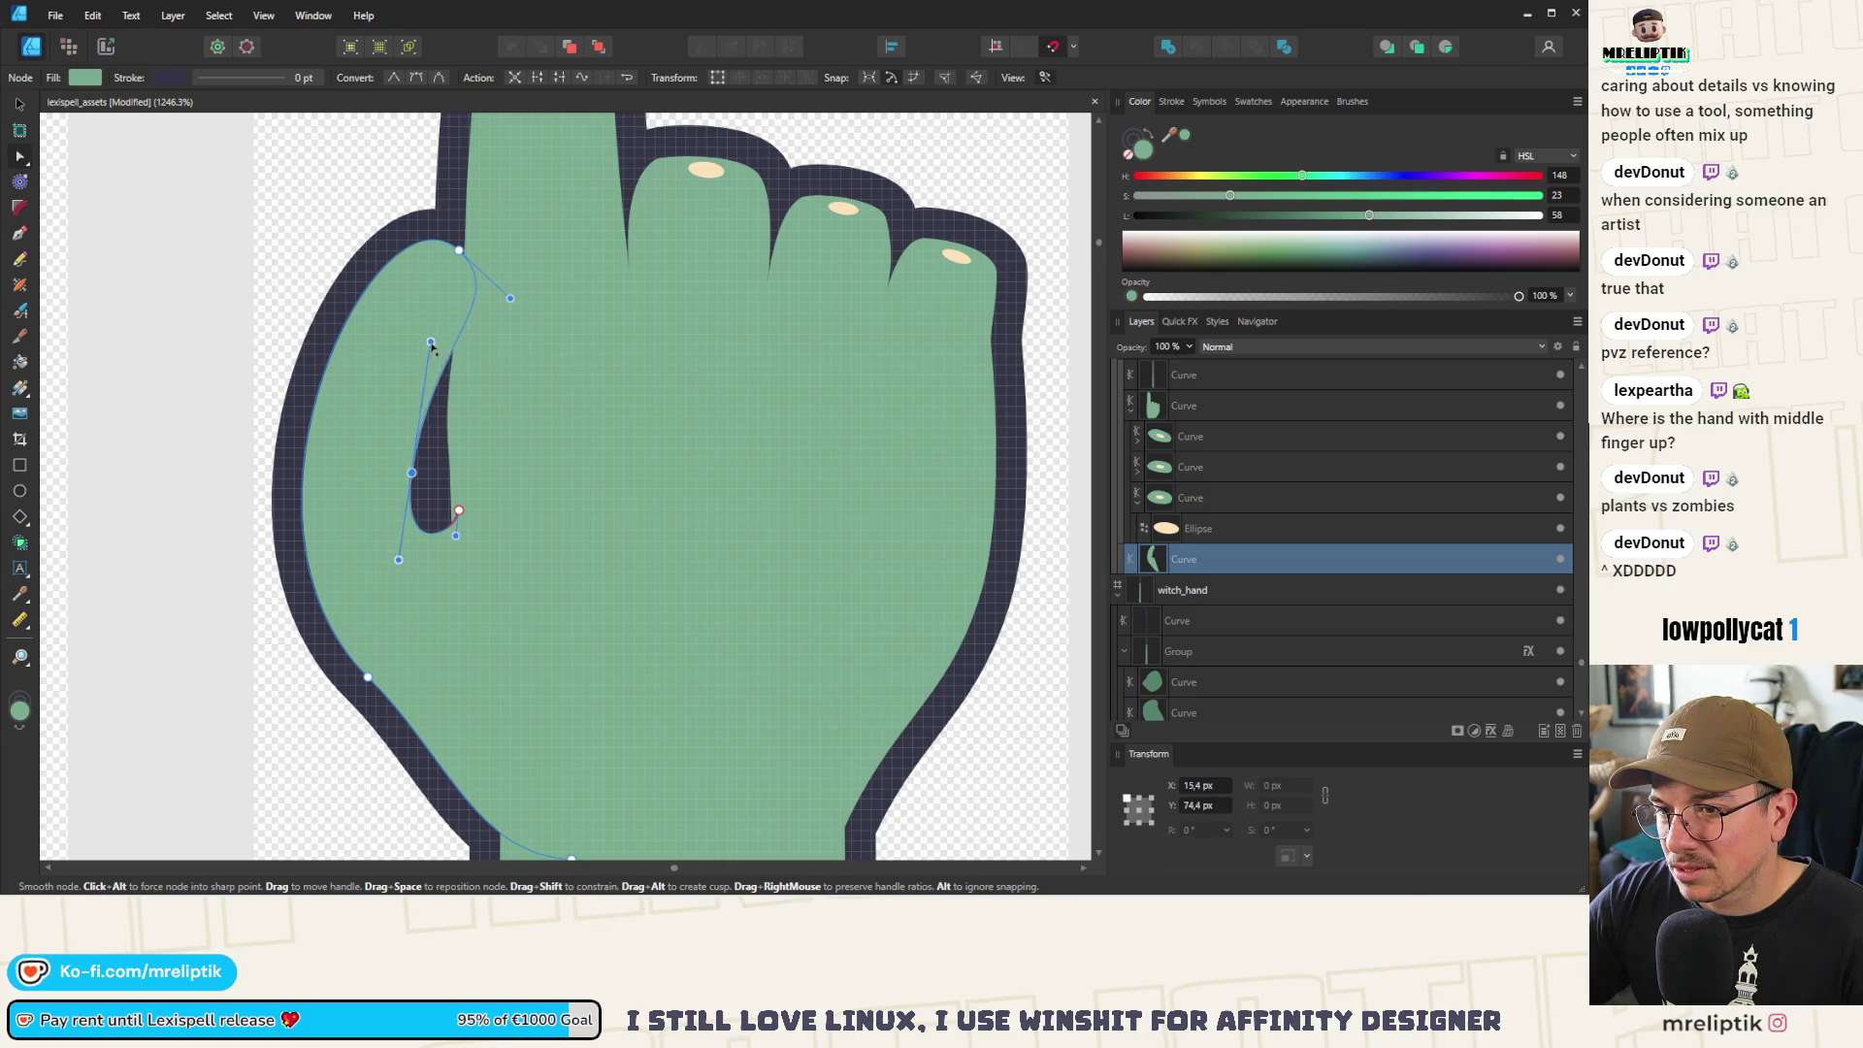
drag(398, 559, 405, 519)
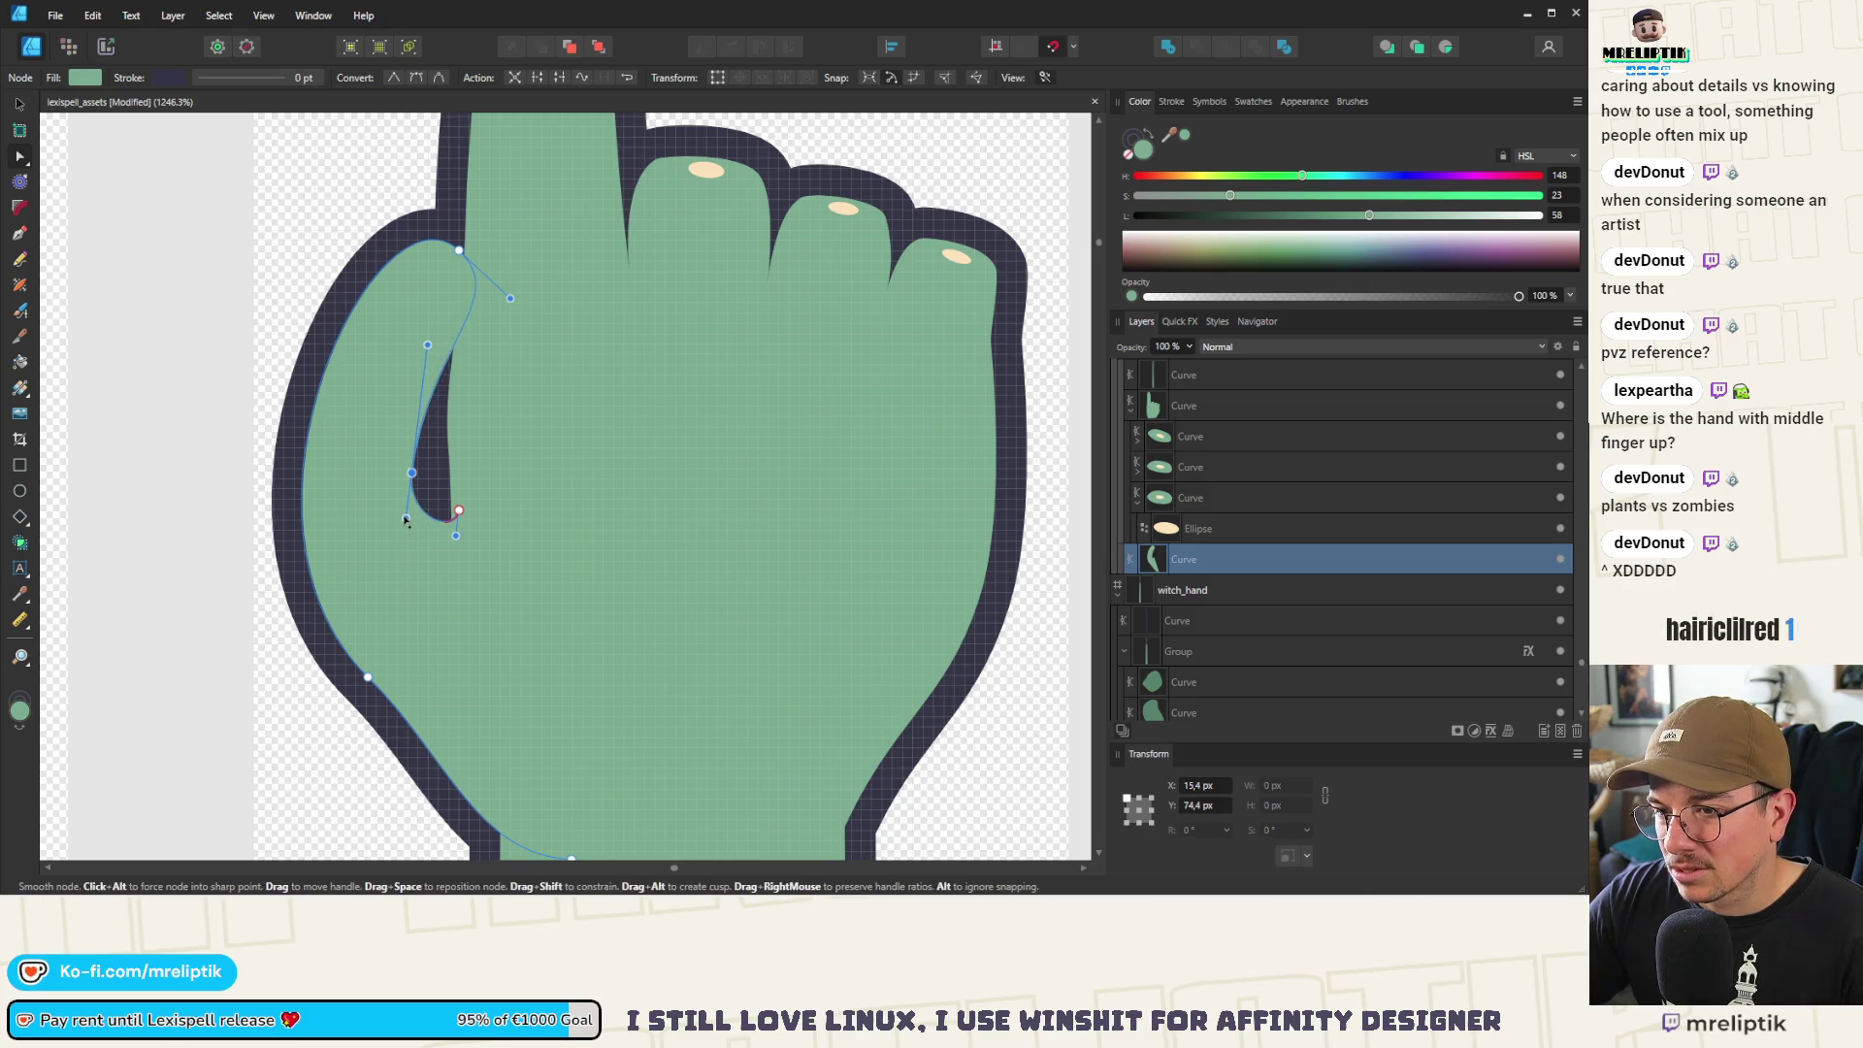
scroll(406, 519, down, 5)
key(ctrl+d)
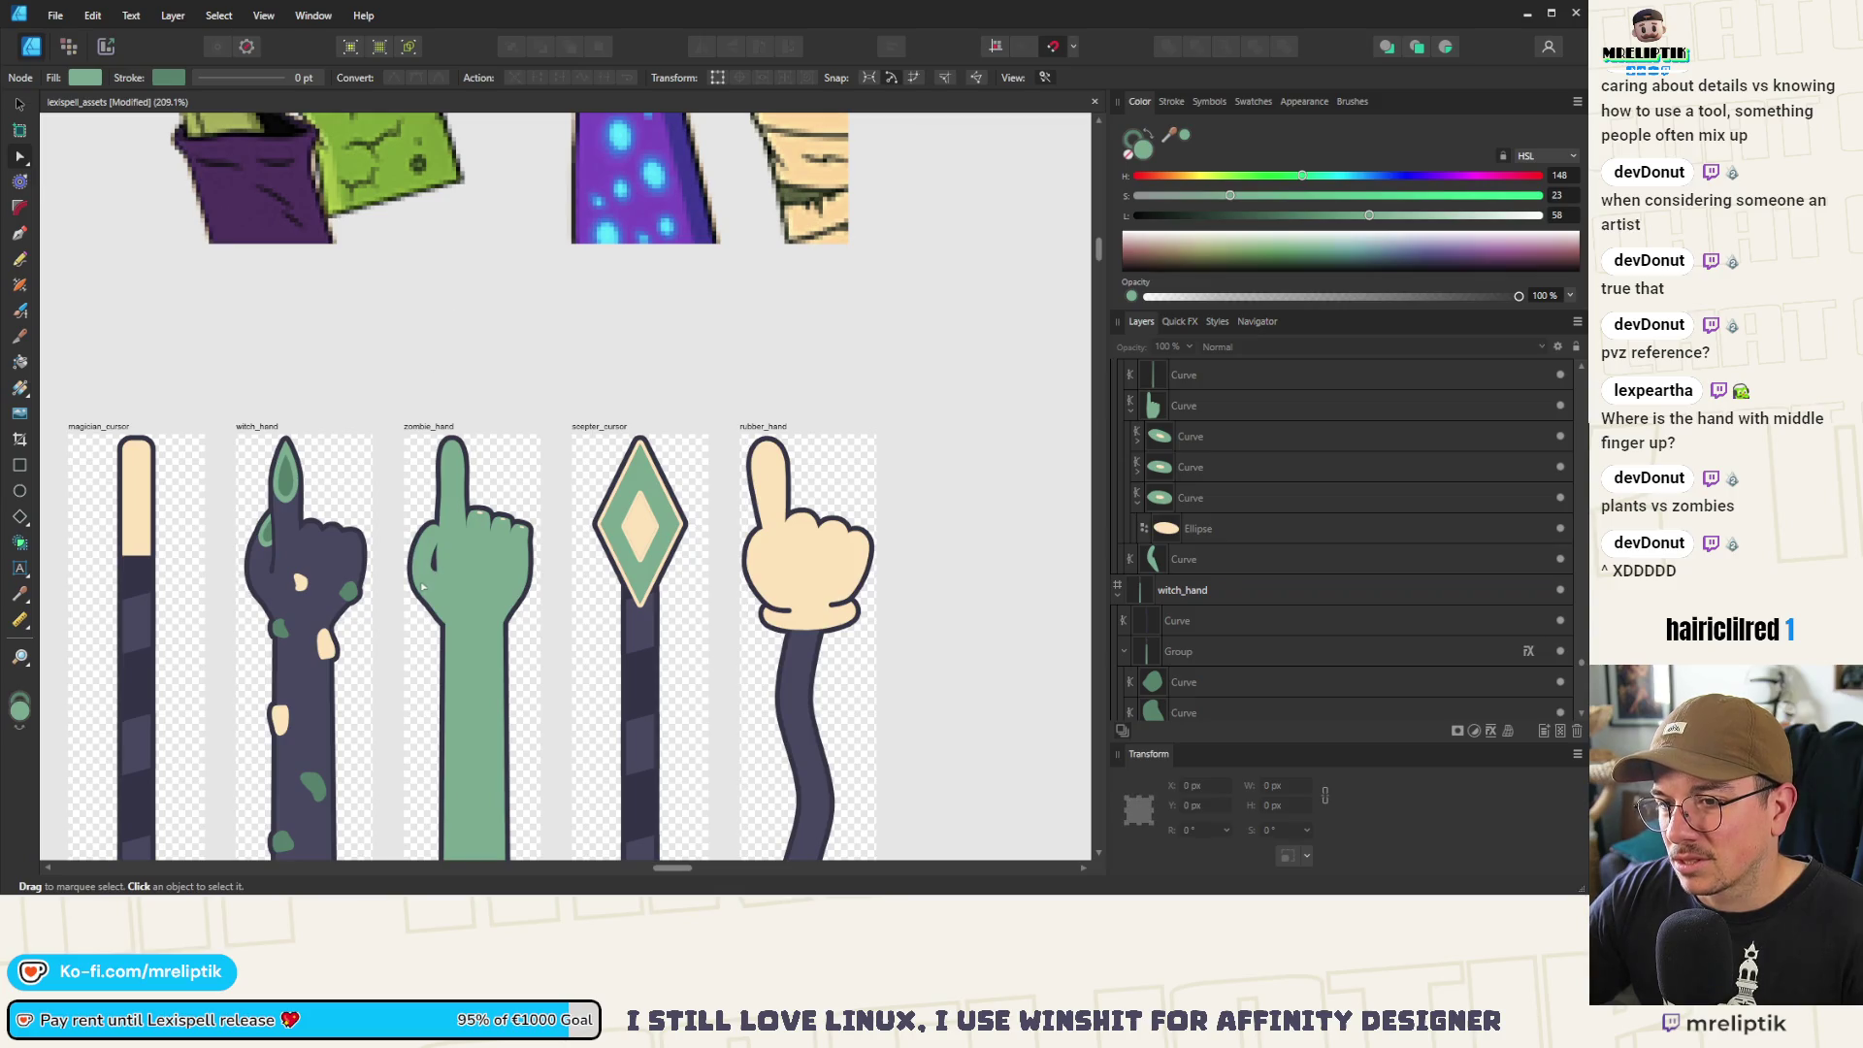
Move the zombie hand's arm top-left corner slightly to the left
scroll(422, 586, up, 4)
click(448, 631)
key(ctrl+d)
scroll(441, 381, down, 4)
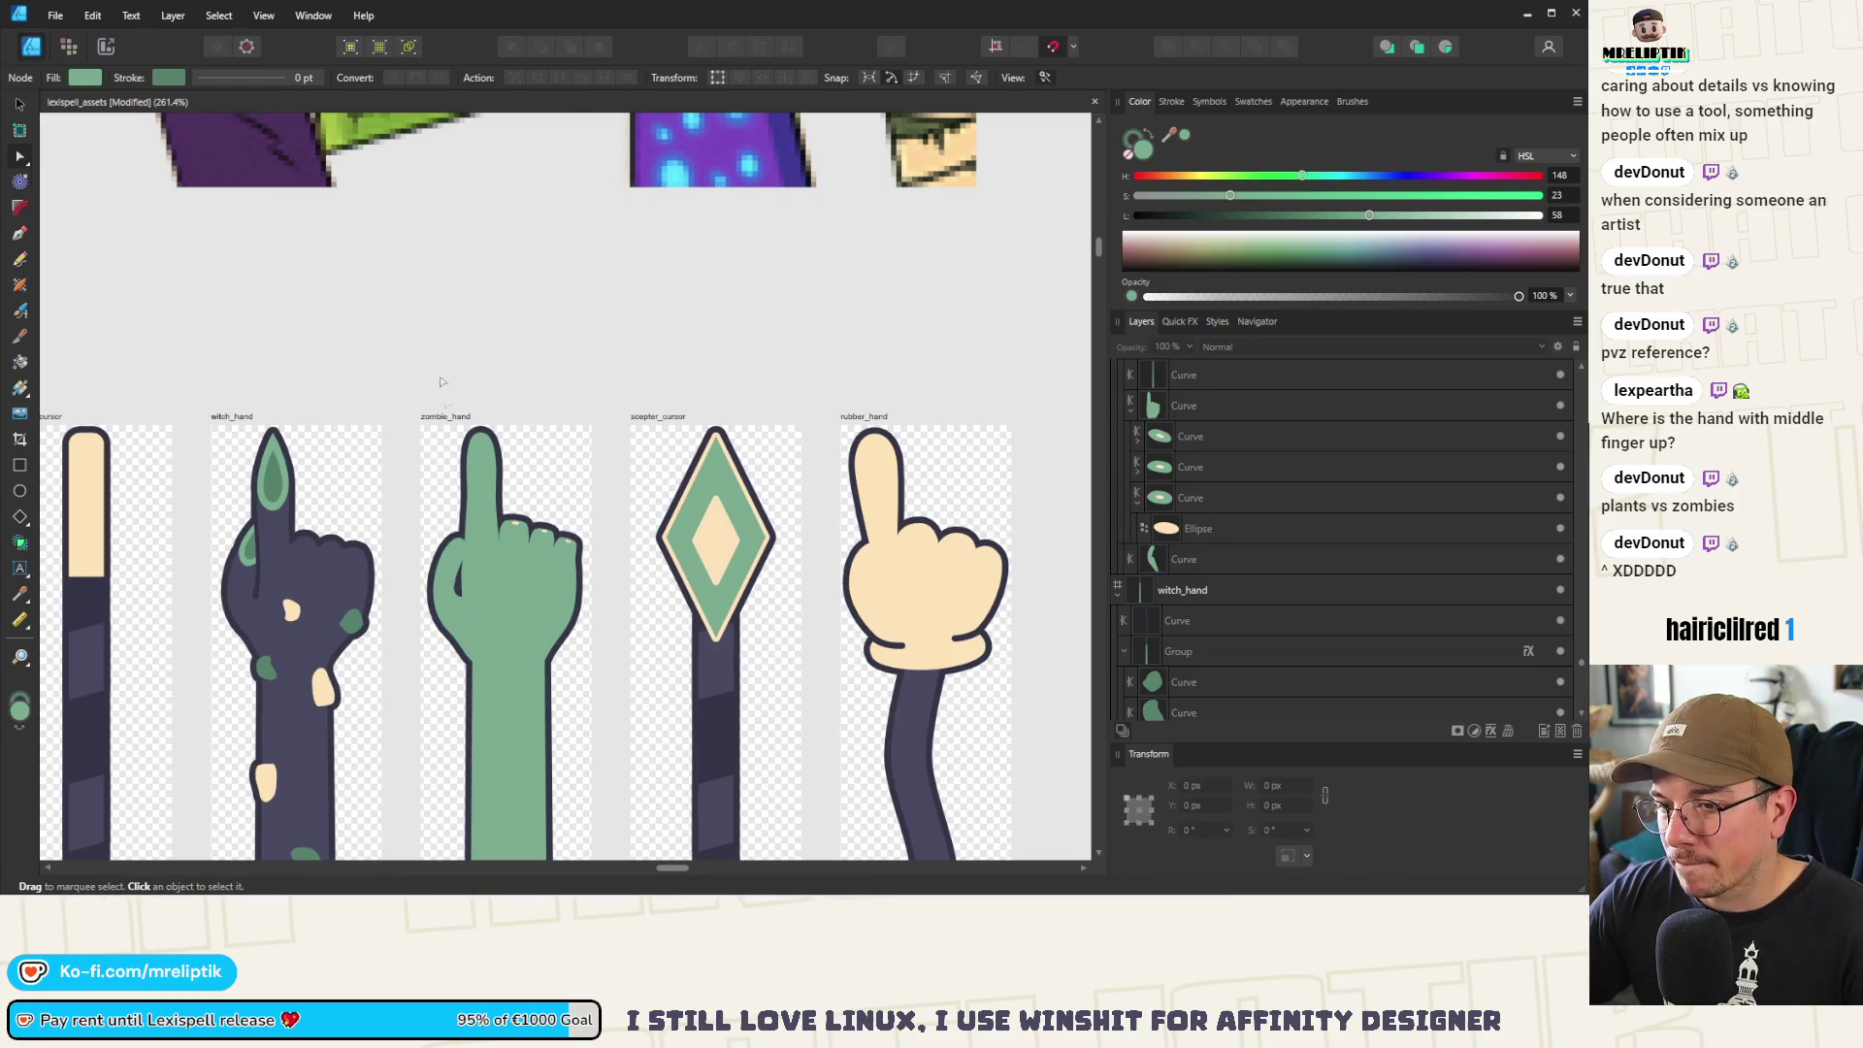
click(486, 715)
scroll(472, 660, up, 4)
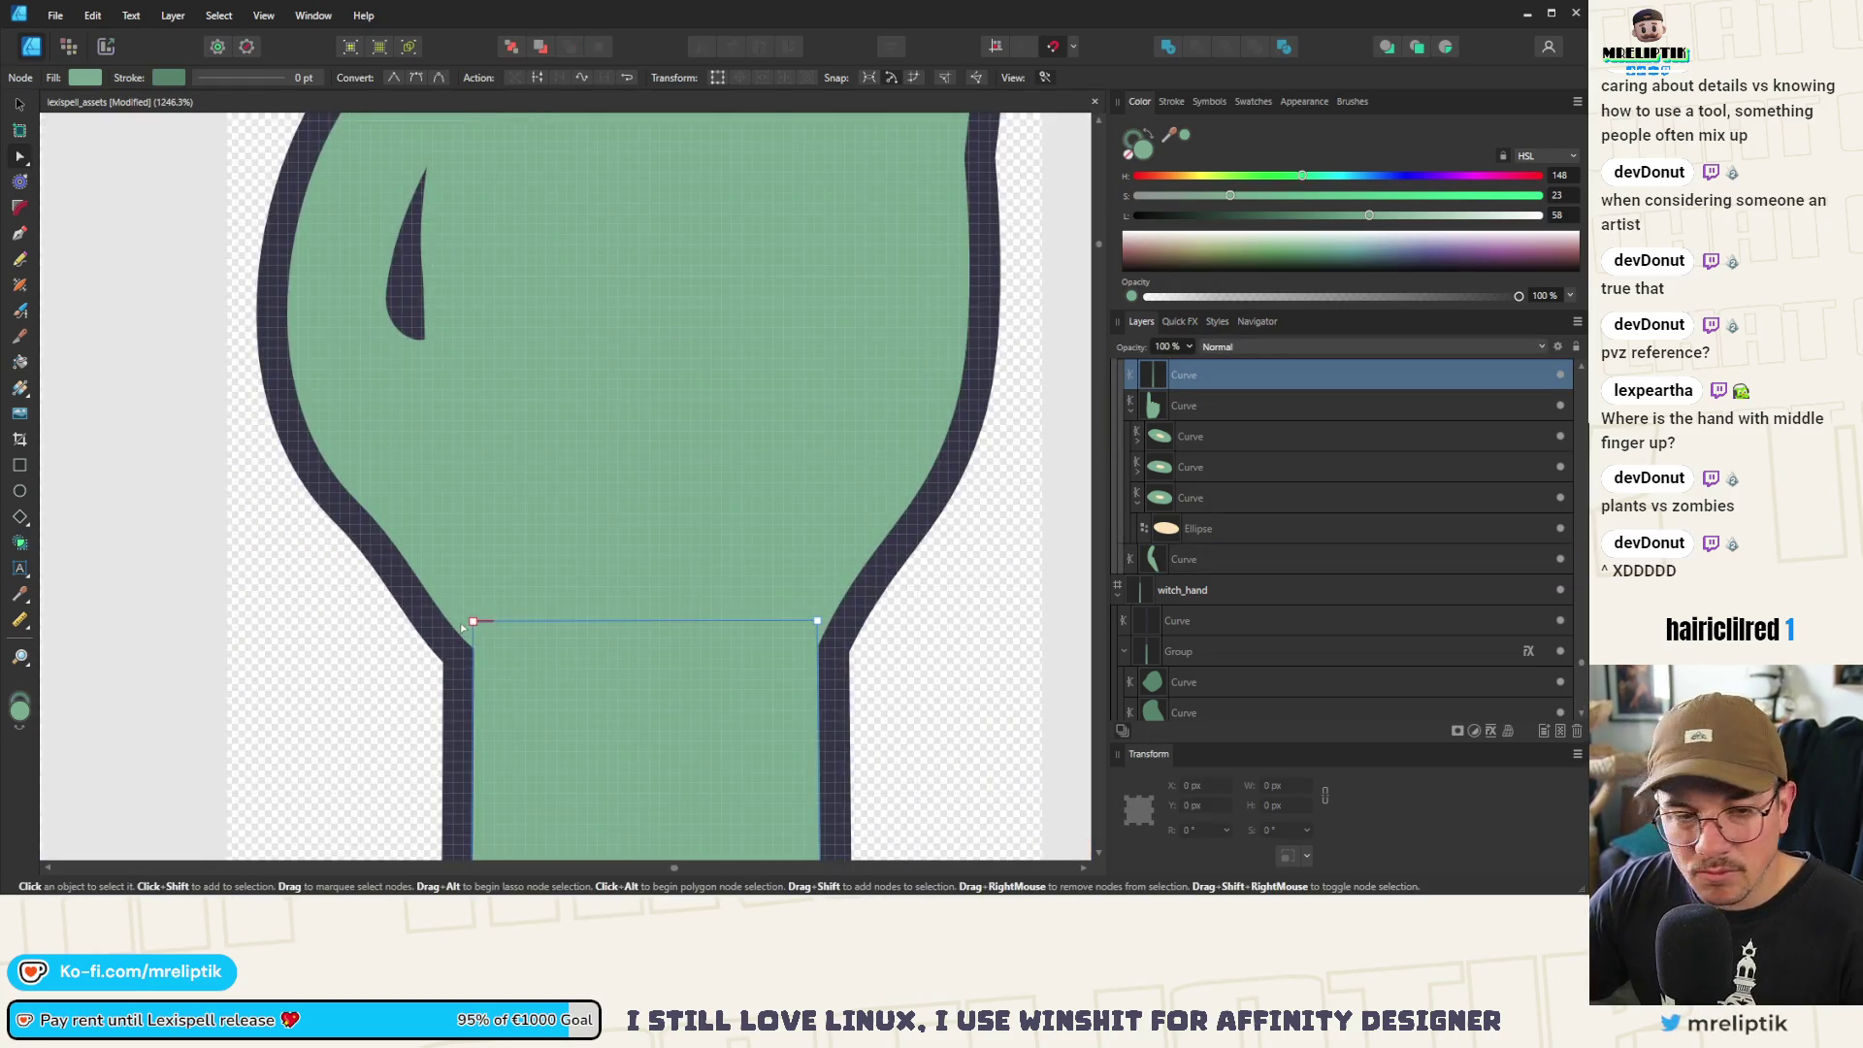
scroll(462, 629, up, 1)
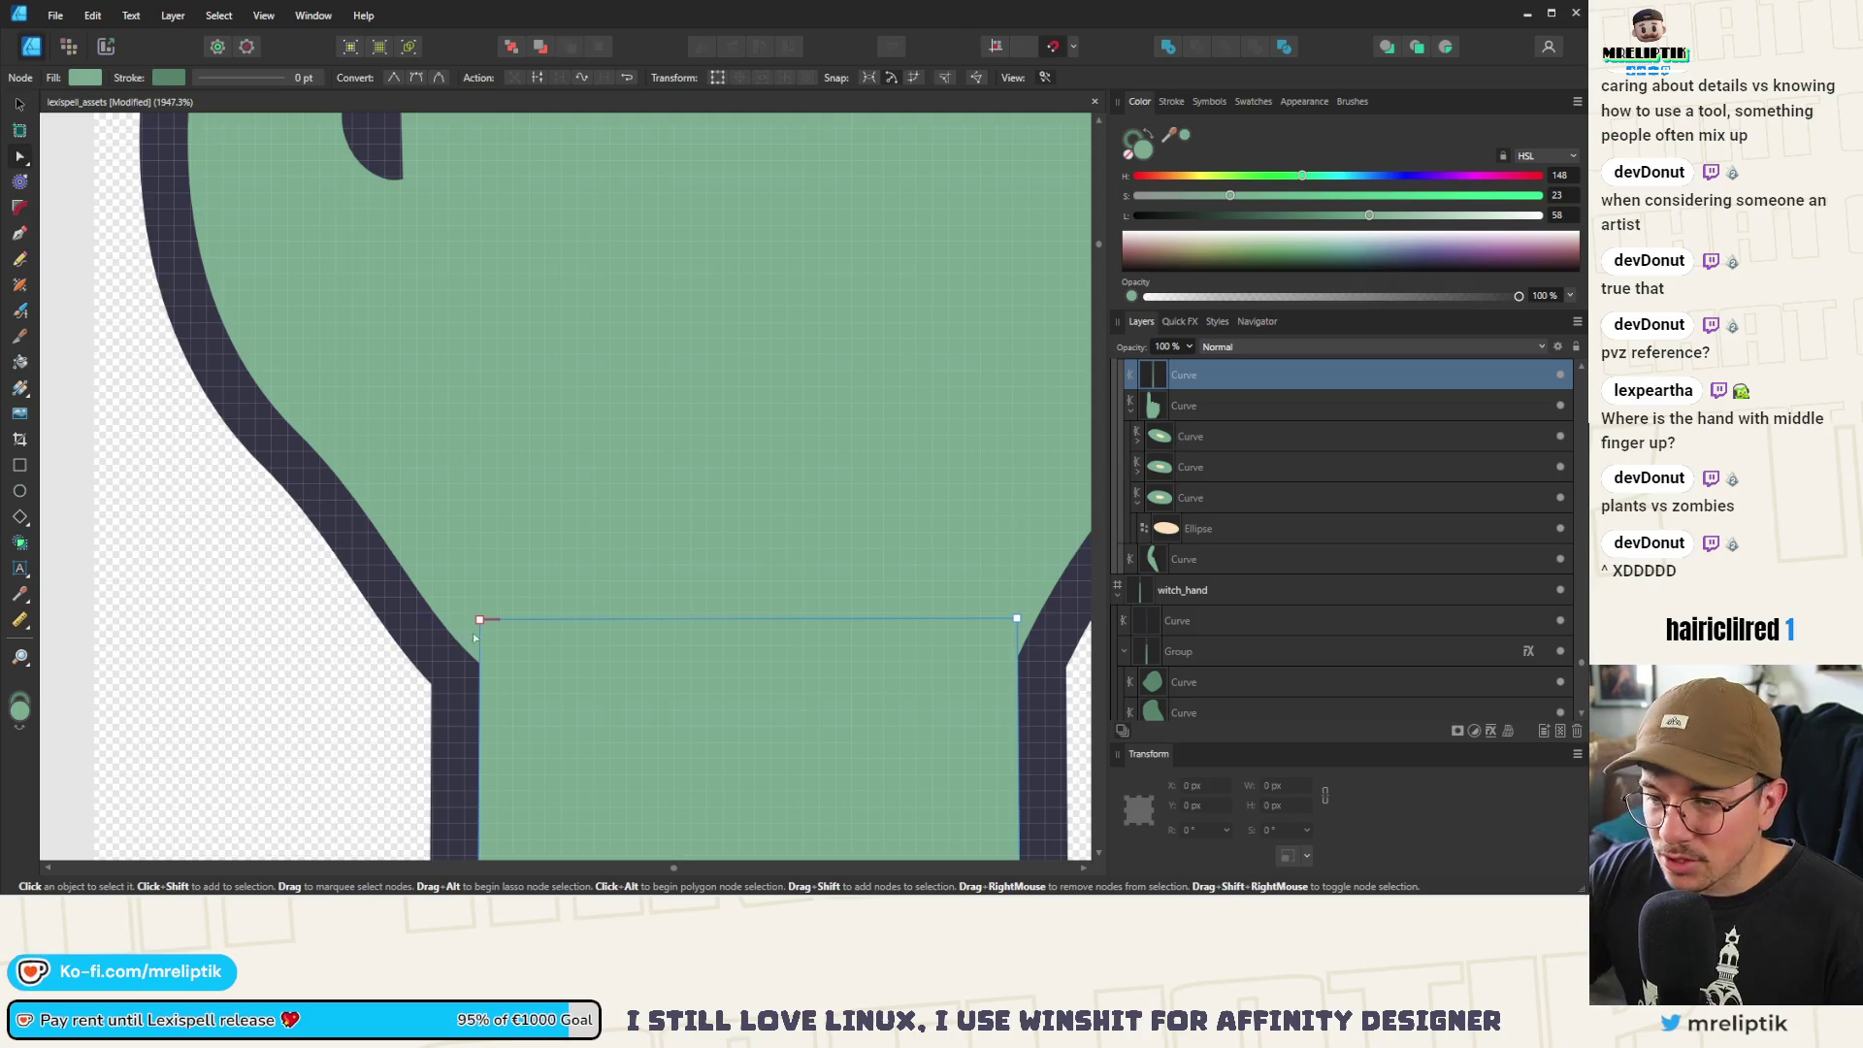
drag(479, 619, 438, 626)
key(Escape)
scroll(427, 561, down, 10)
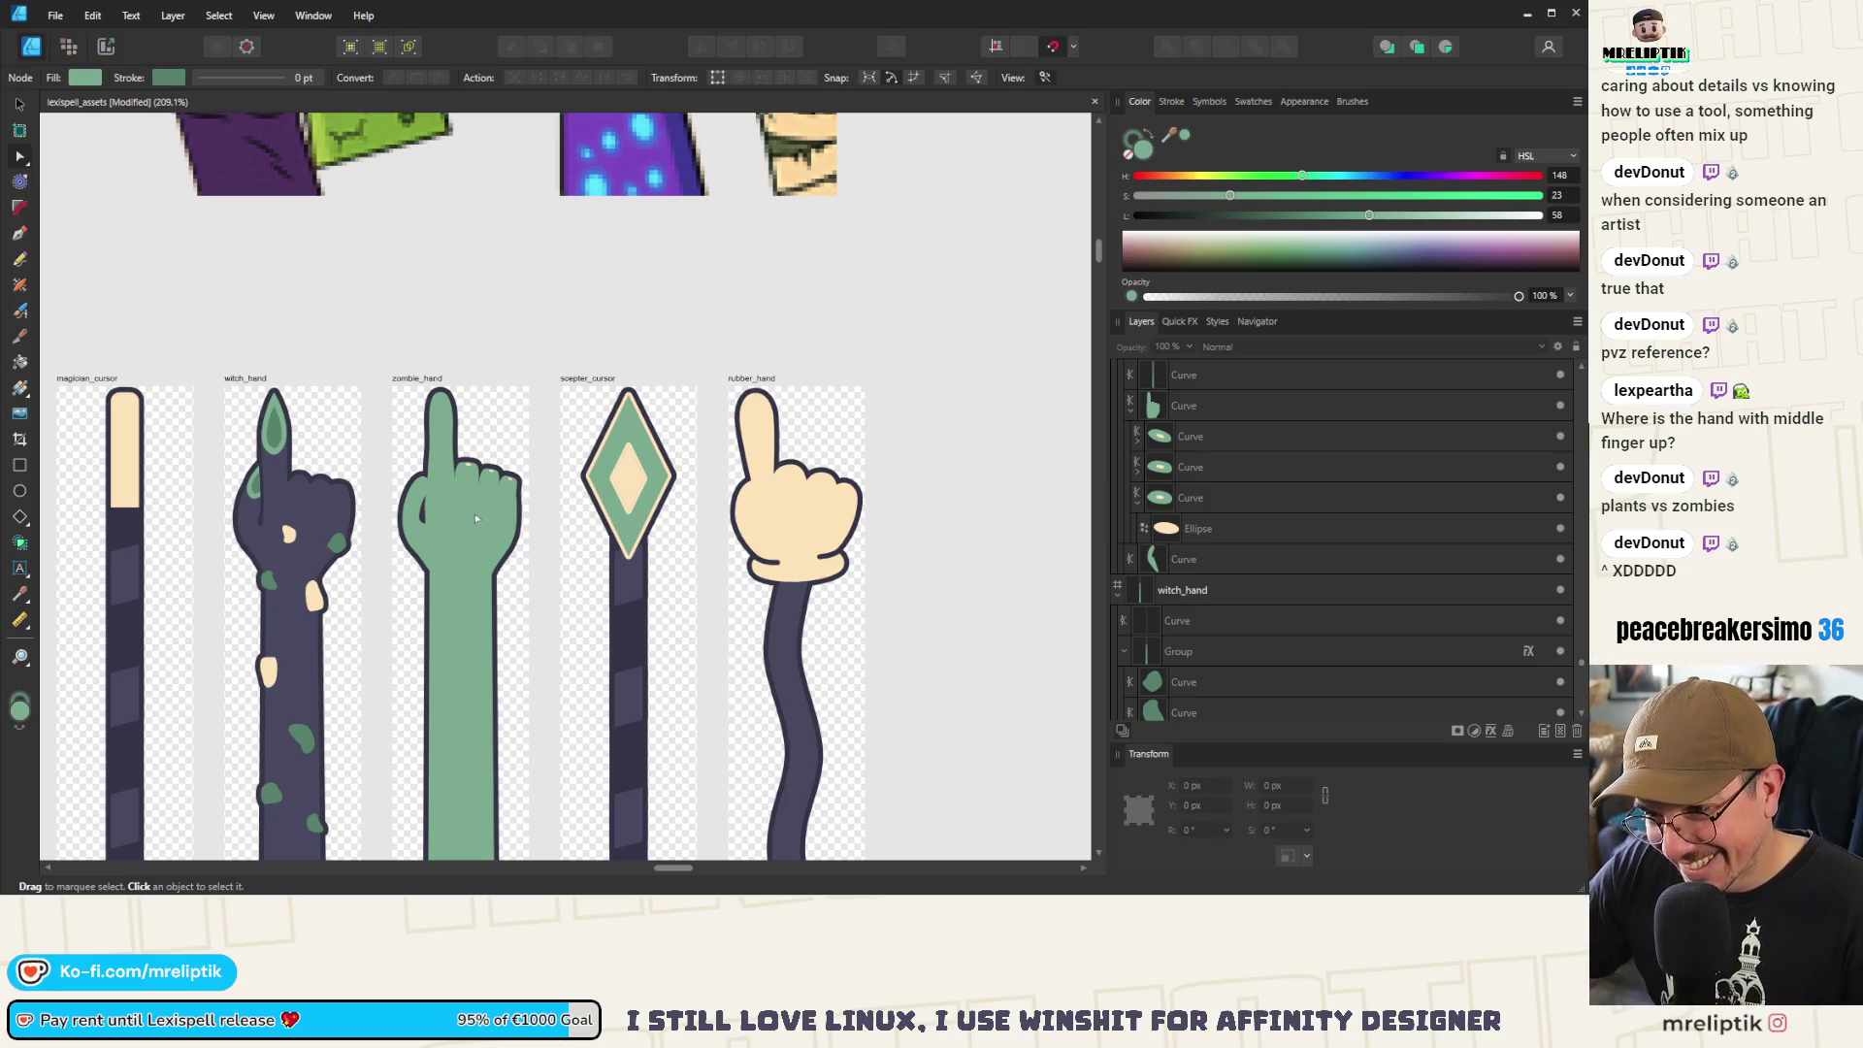
scroll(472, 488, up, 10)
Select the point at the hand's finger valley, then return to whole-shape selection
click(517, 586)
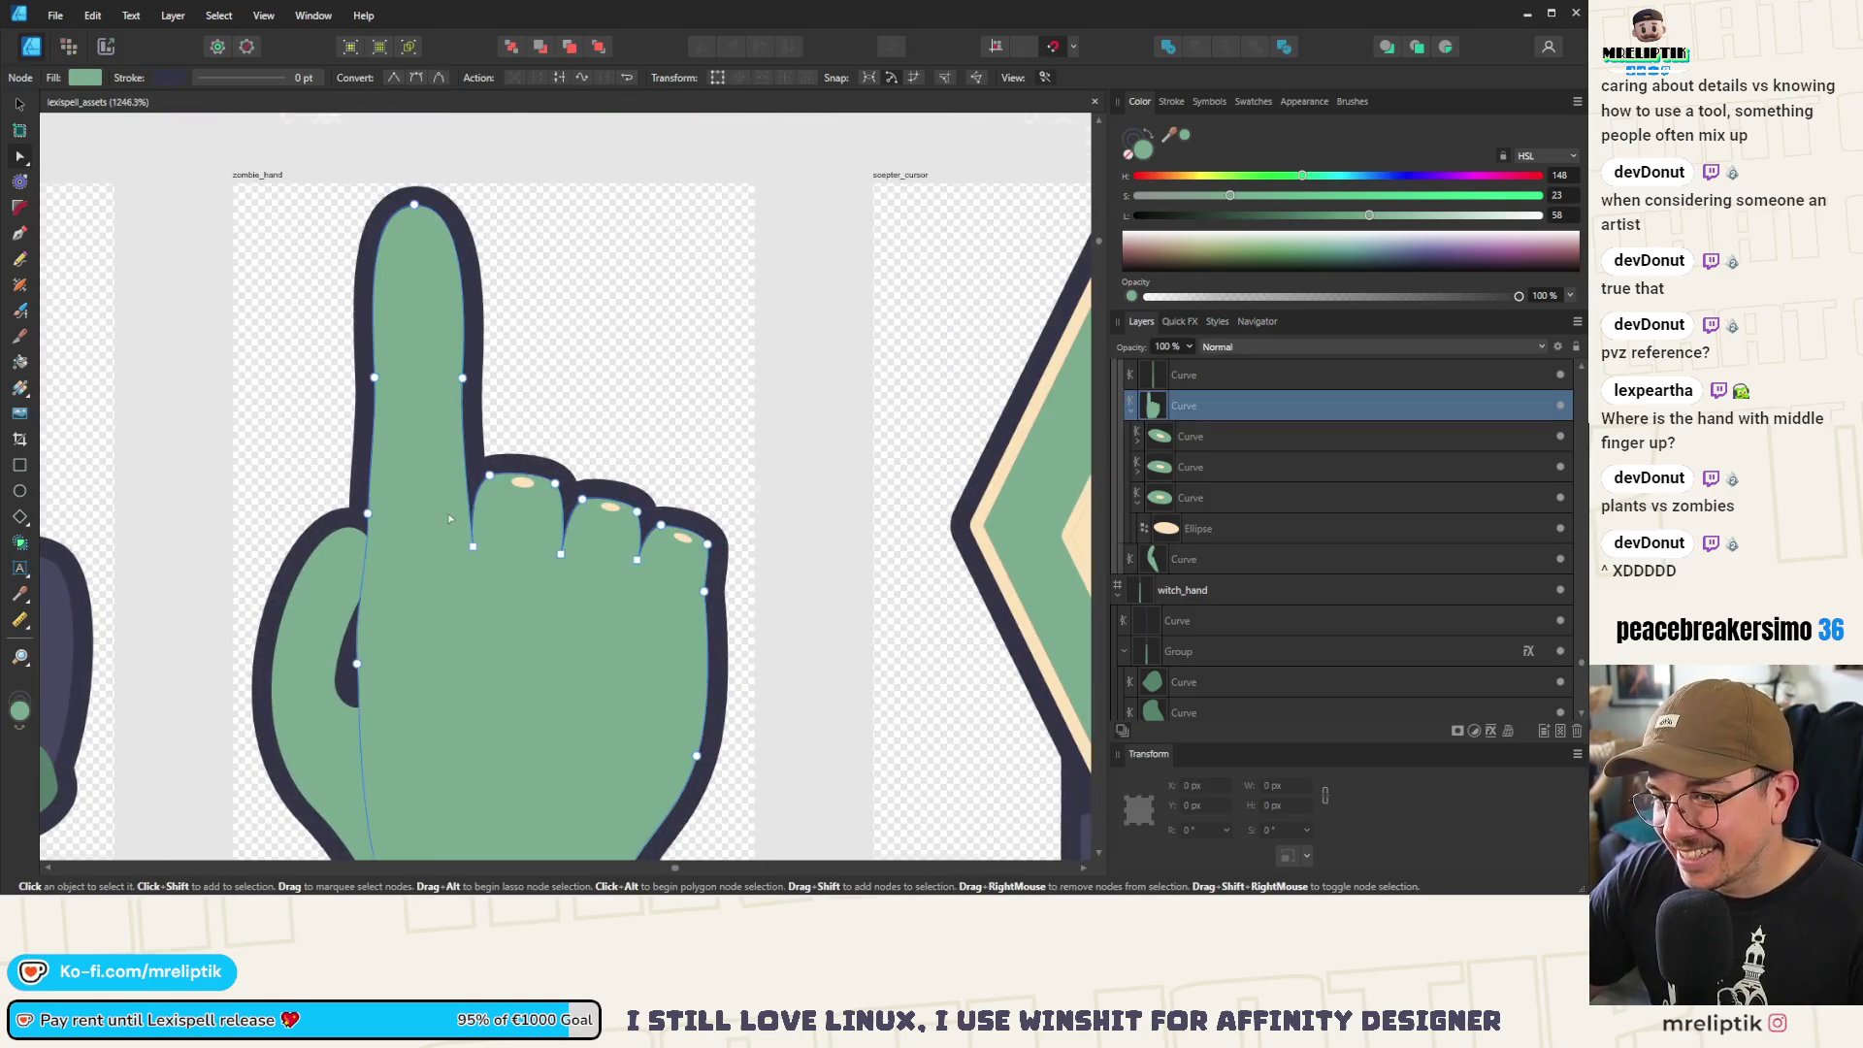
click(509, 590)
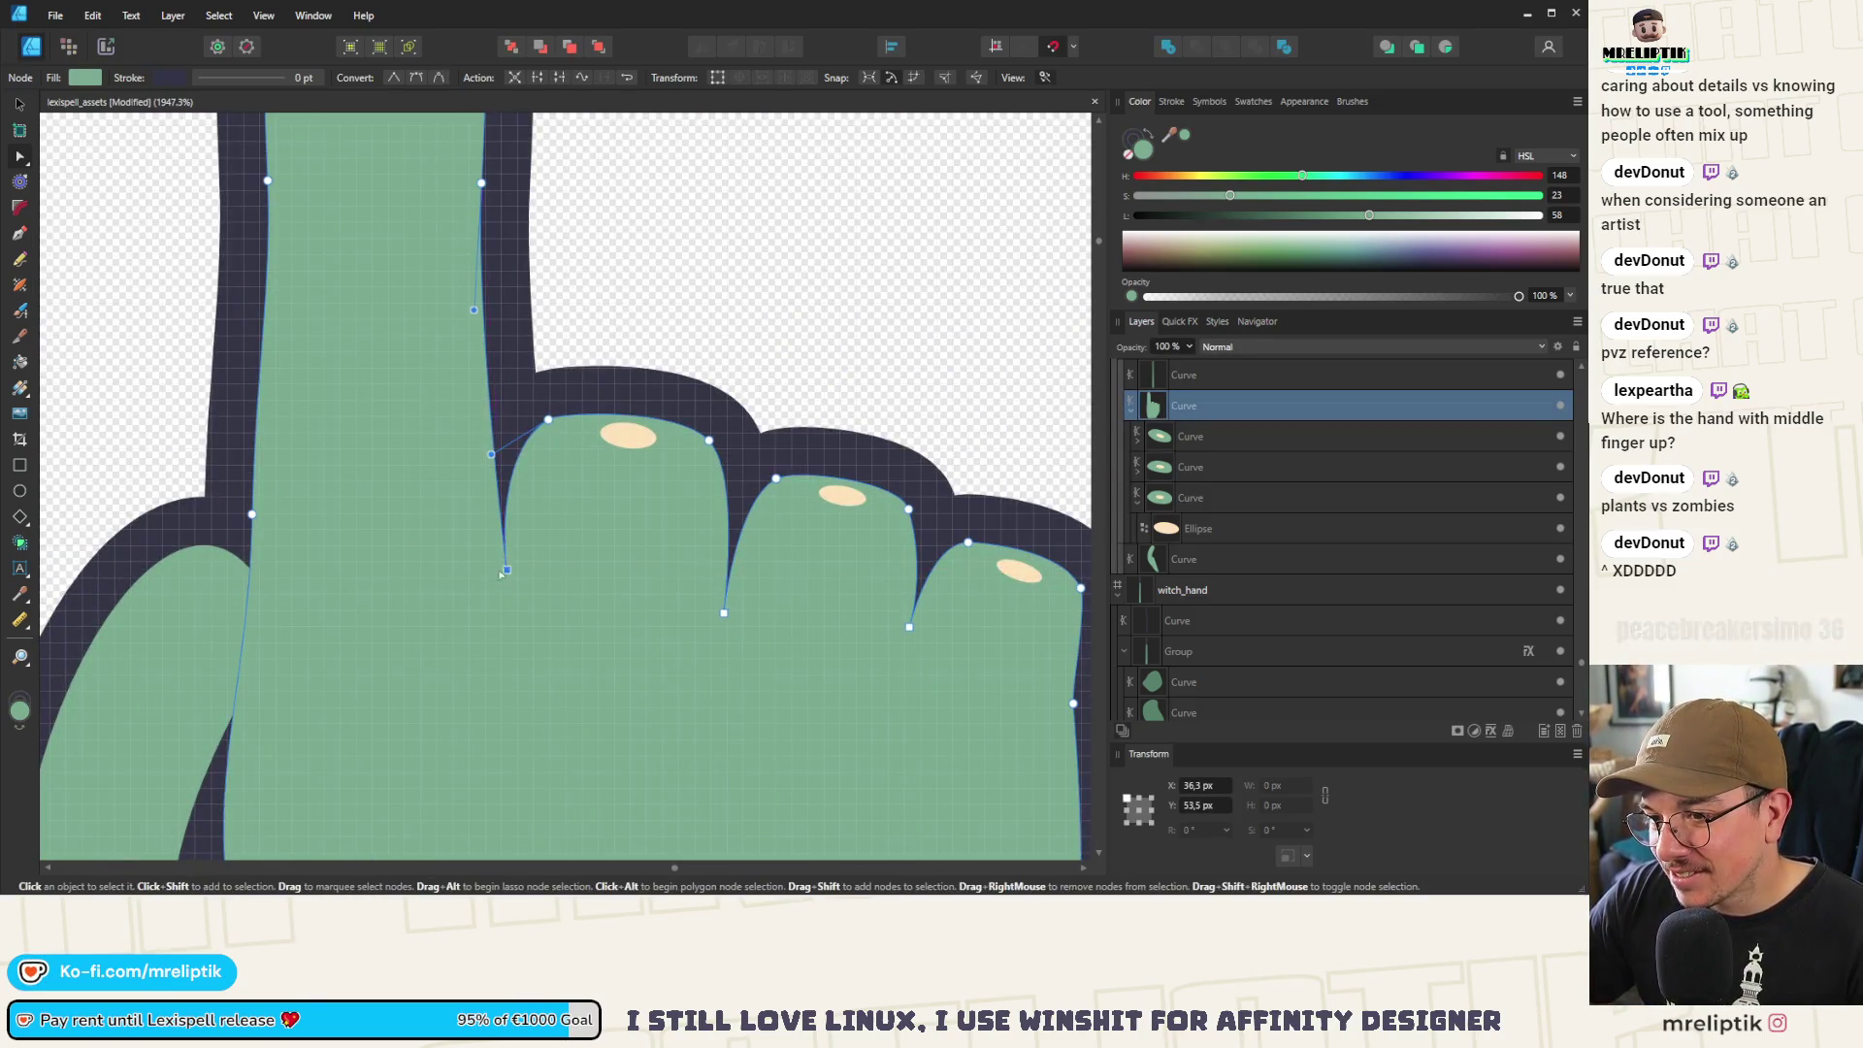
scroll(487, 533, down, 2)
scroll(487, 533, down, 5)
key(v)
scroll(505, 499, up, 7)
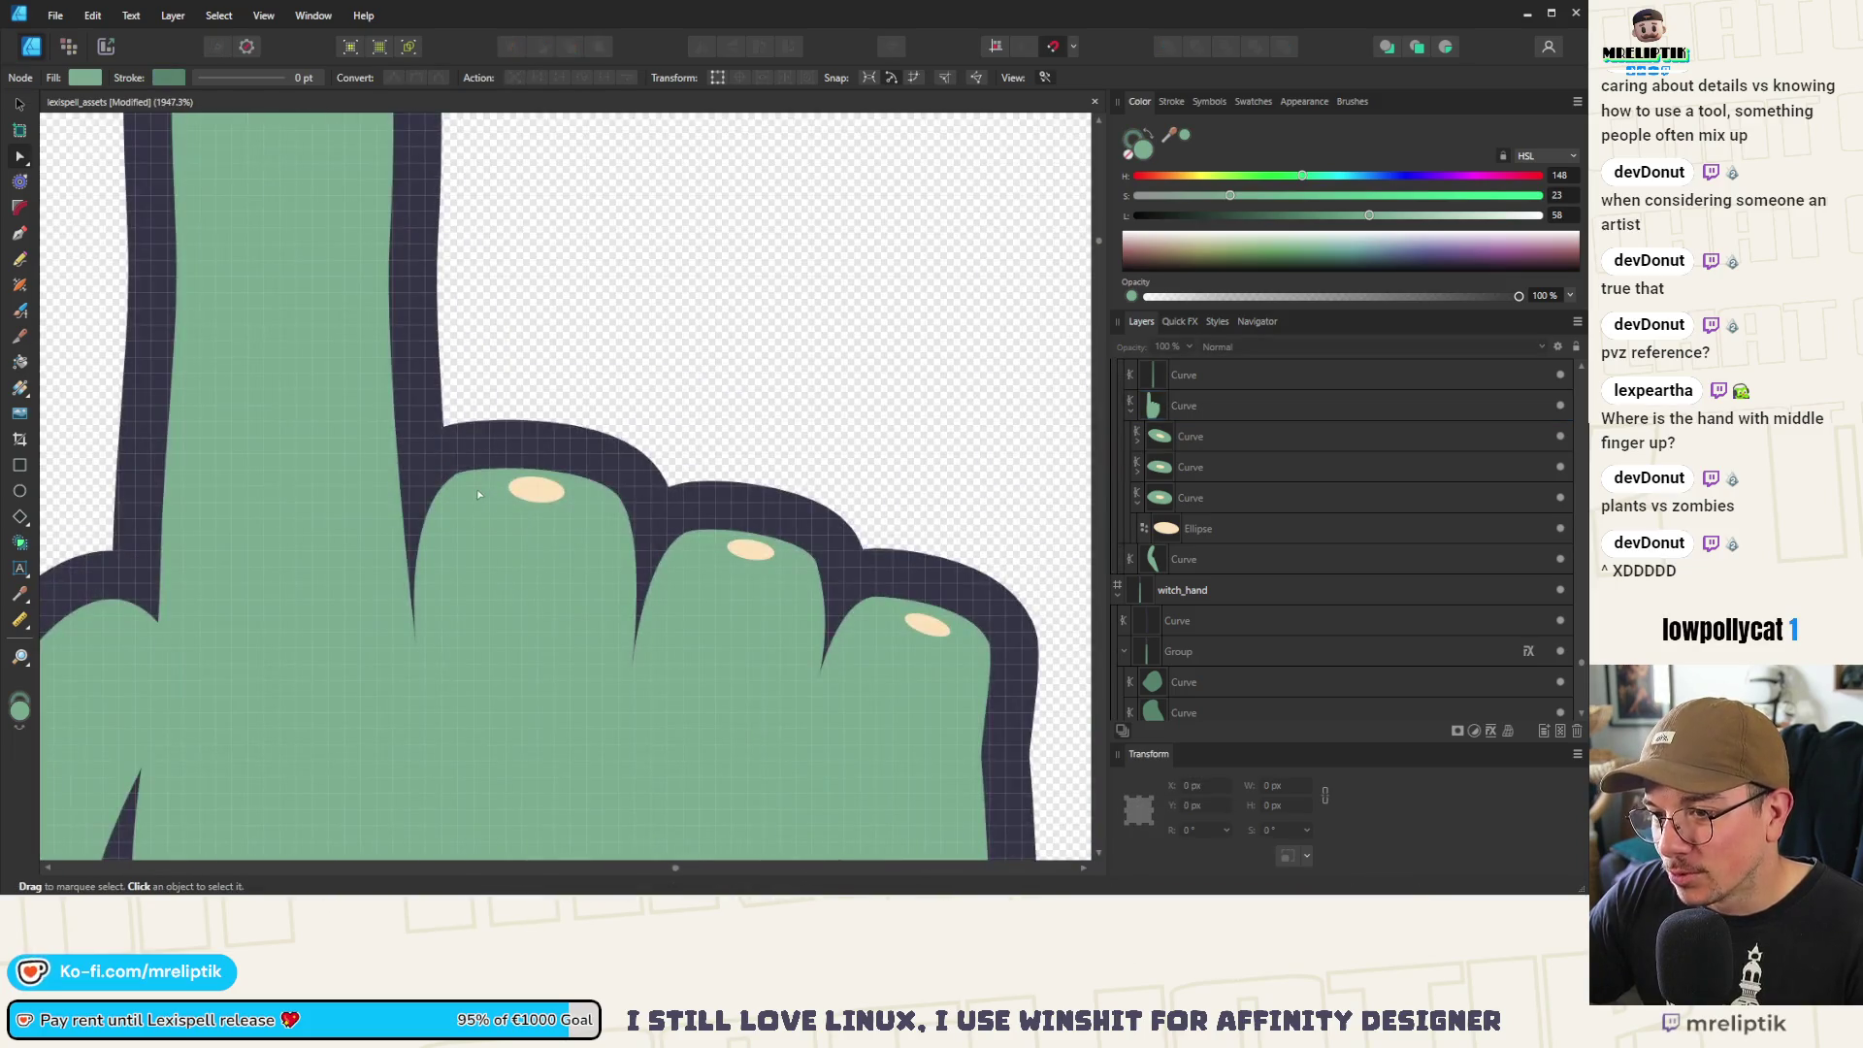
Give the first fingernail shading shape a sampled darker green
click(482, 505)
key(ctrl+minus)
key(ctrl+minus)
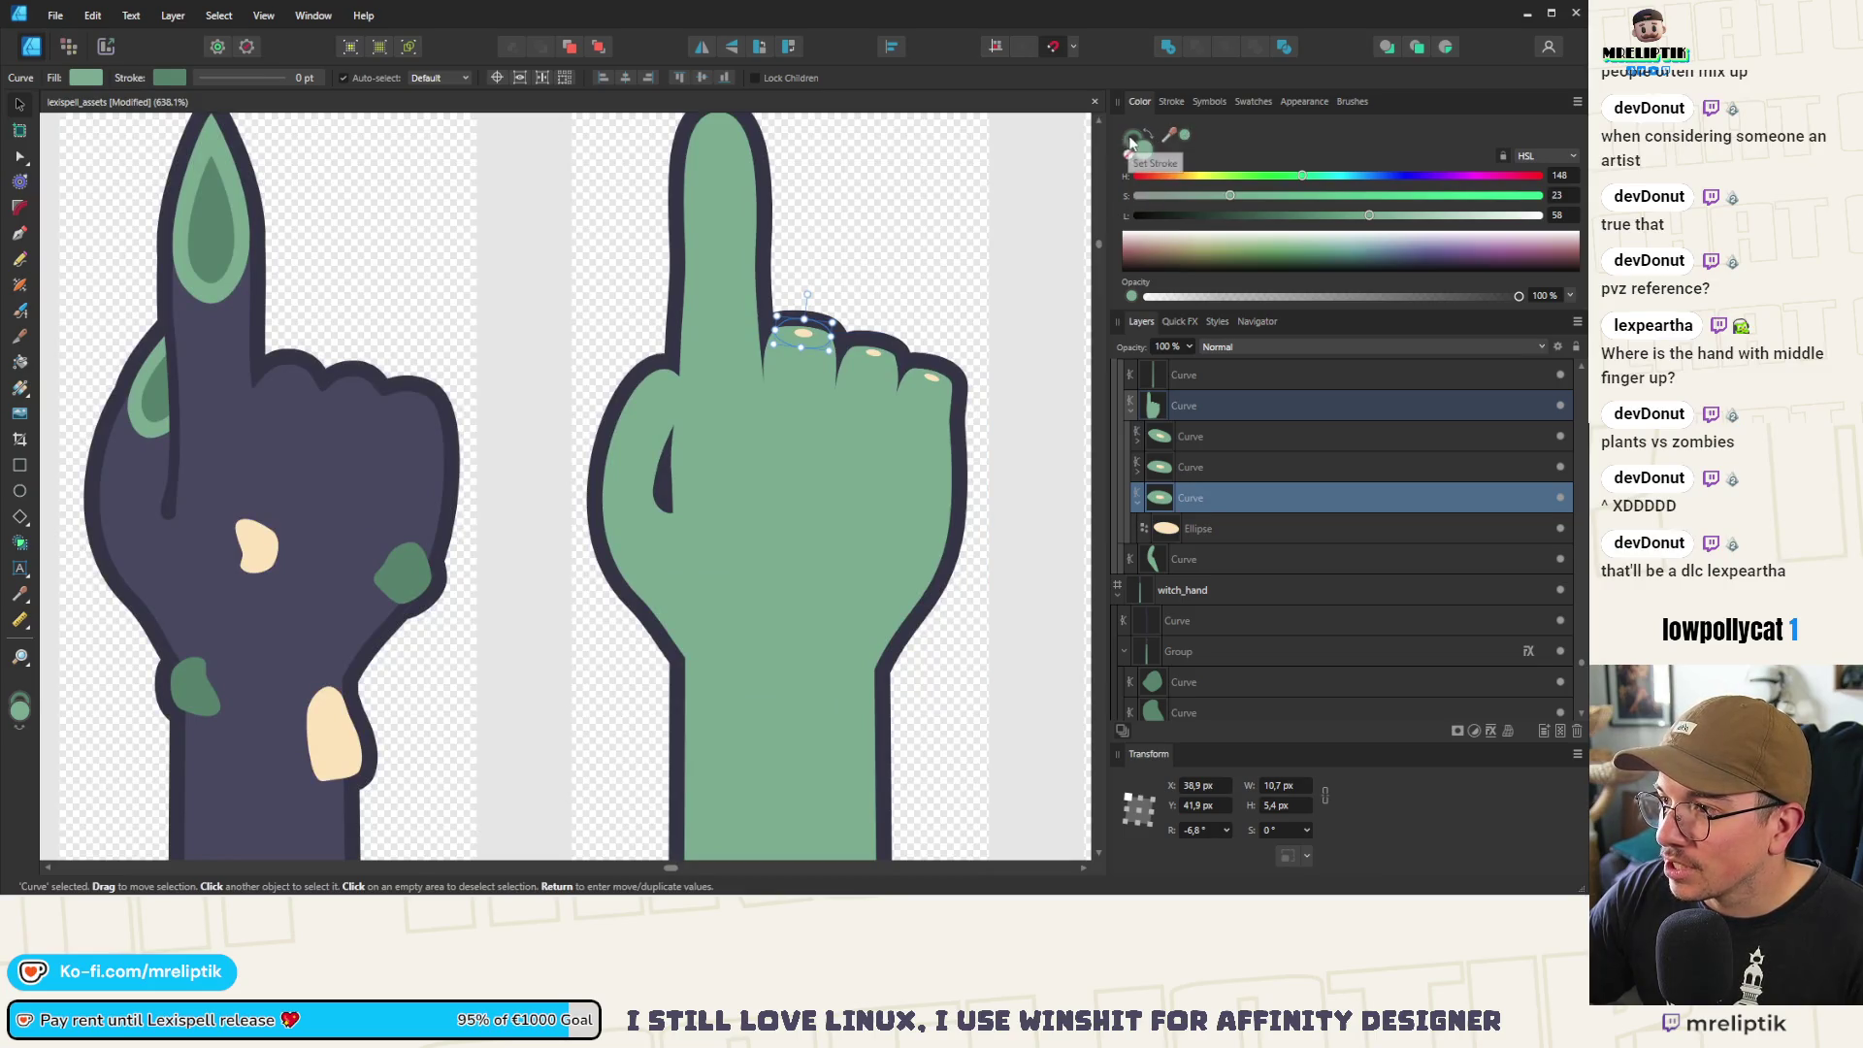
scroll(1084, 170, down, 2)
scroll(1085, 171, up, 4)
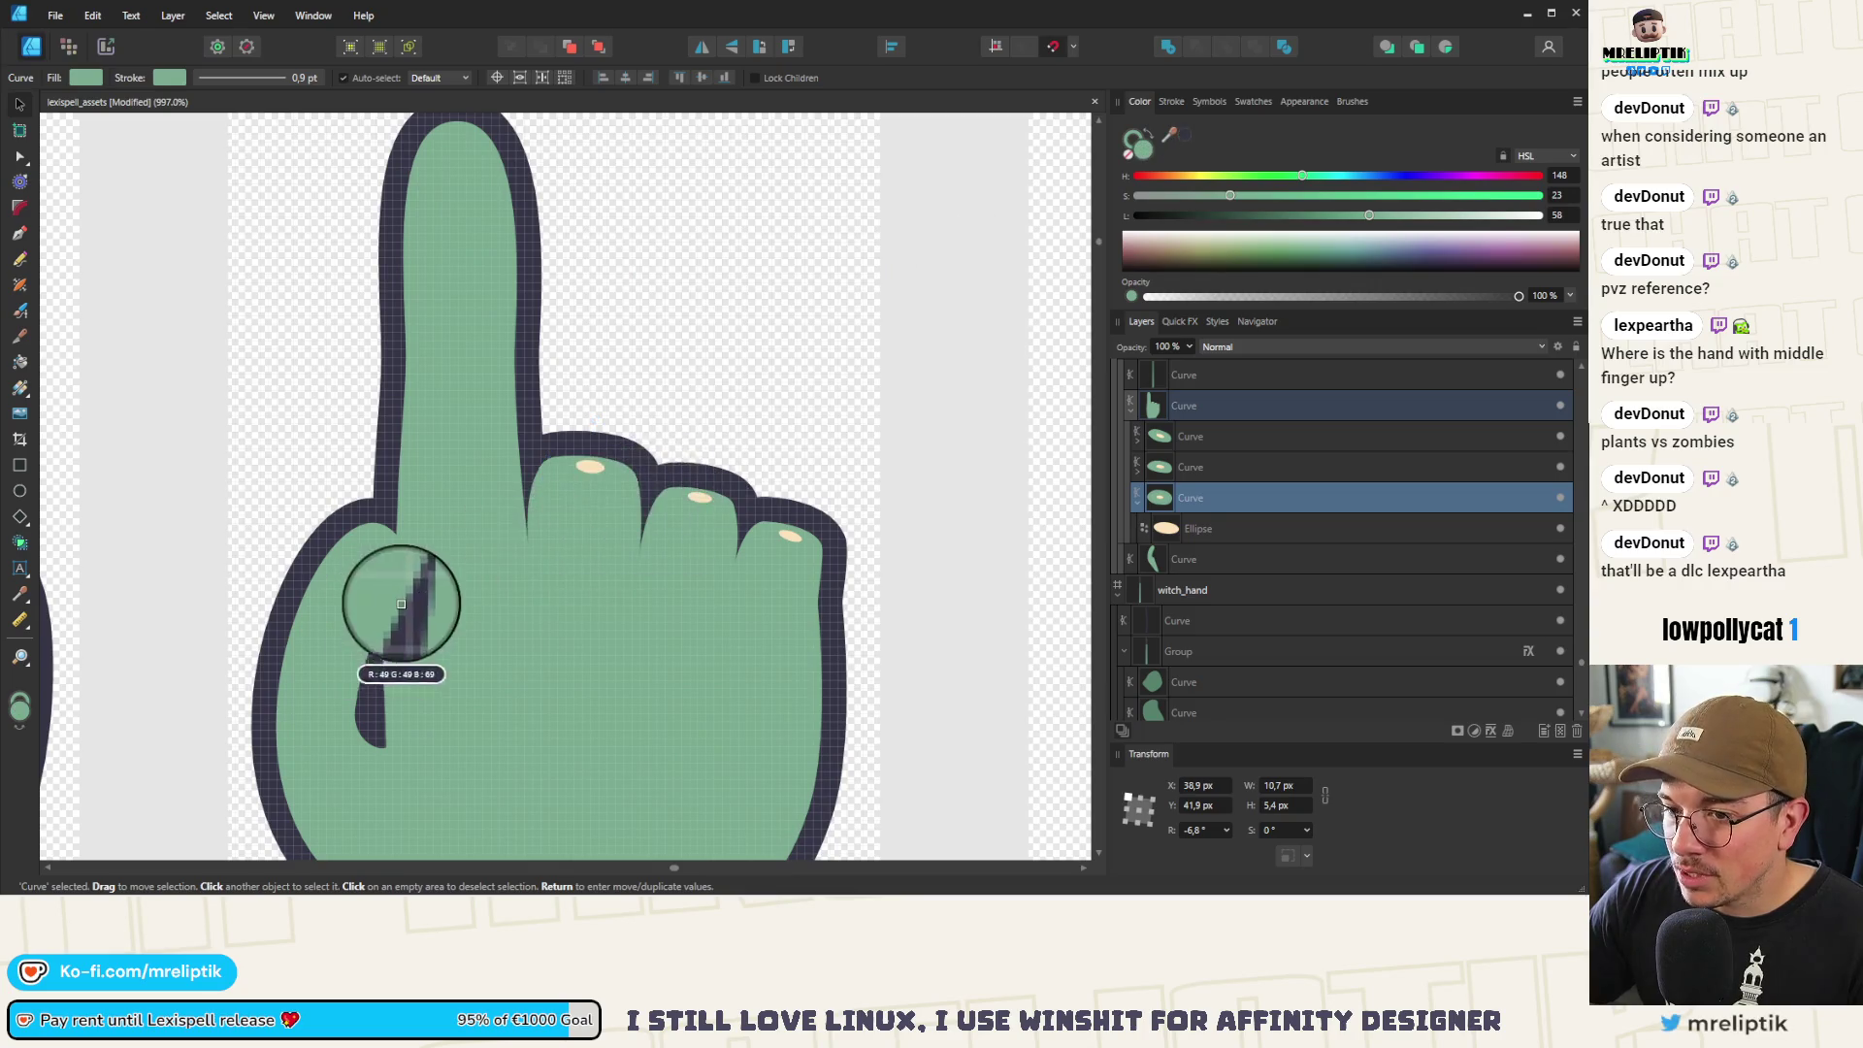
scroll(573, 548, down, 3)
scroll(658, 550, down, 1)
drag(1165, 145, 291, 466)
scroll(598, 546, up, 3)
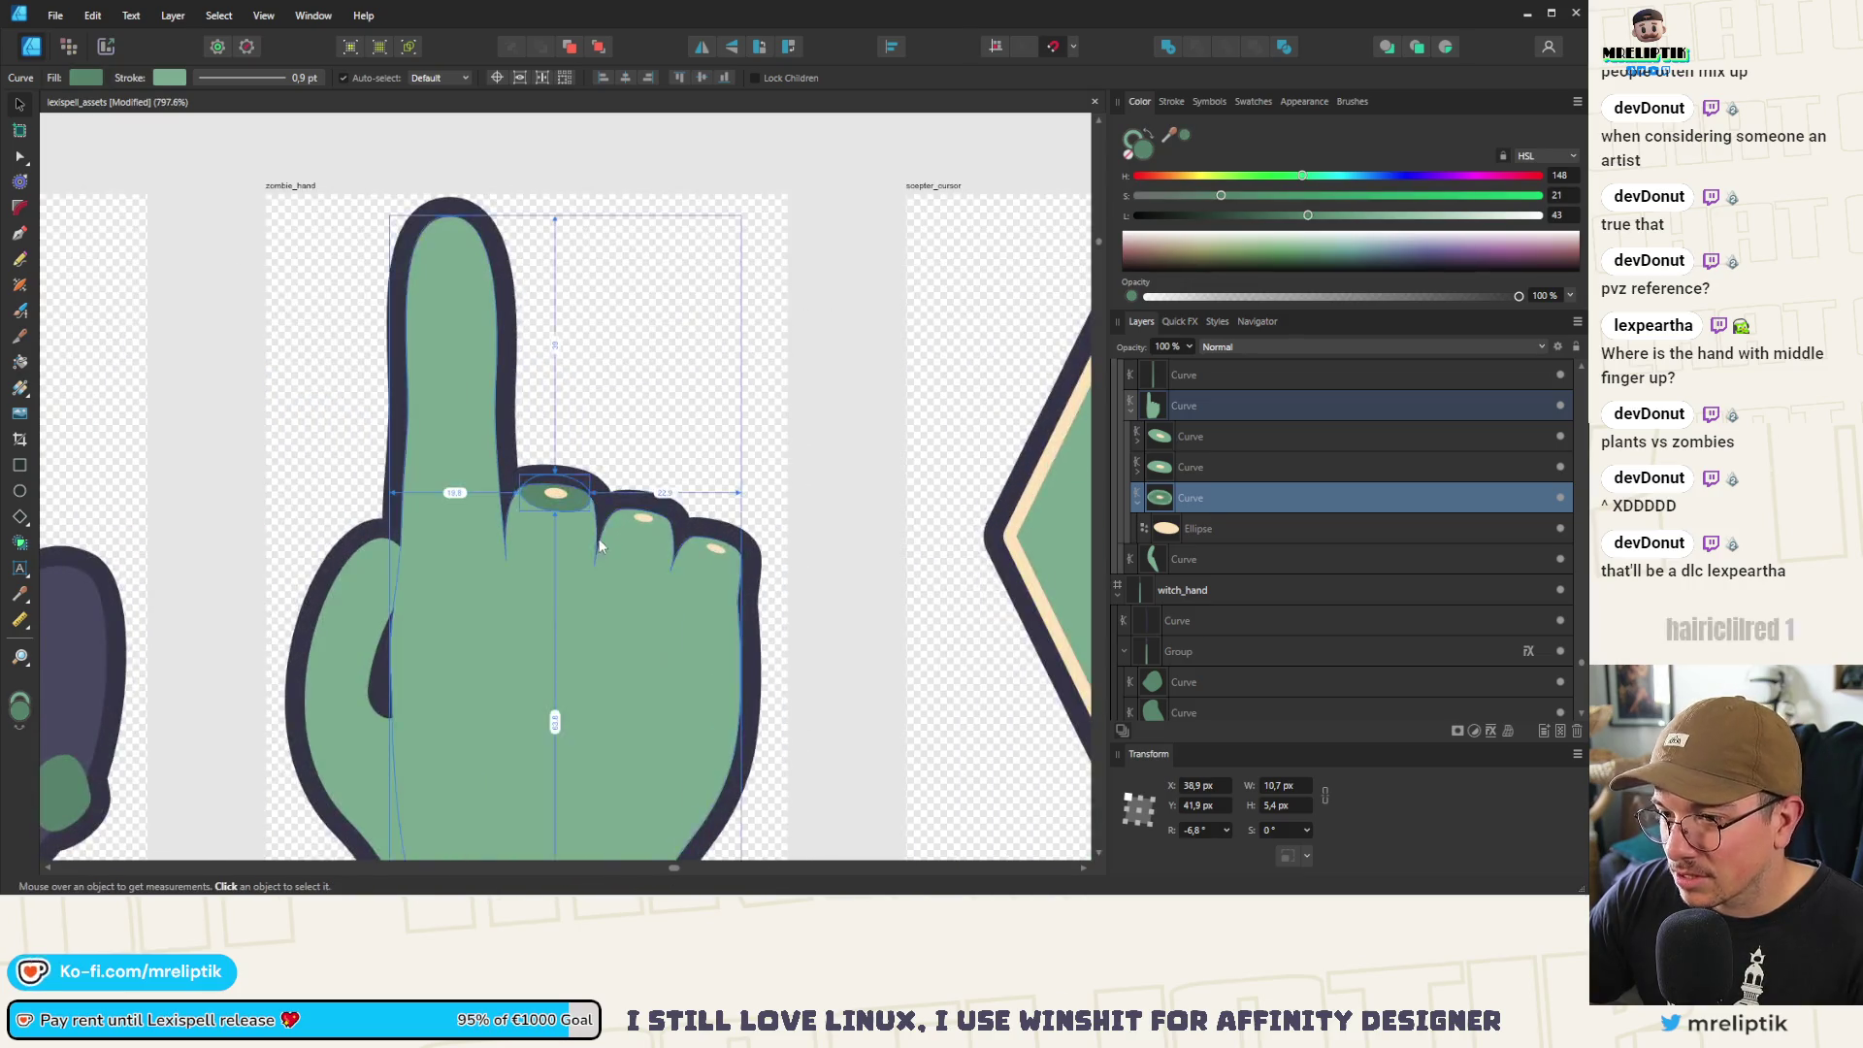
scroll(599, 546, up, 3)
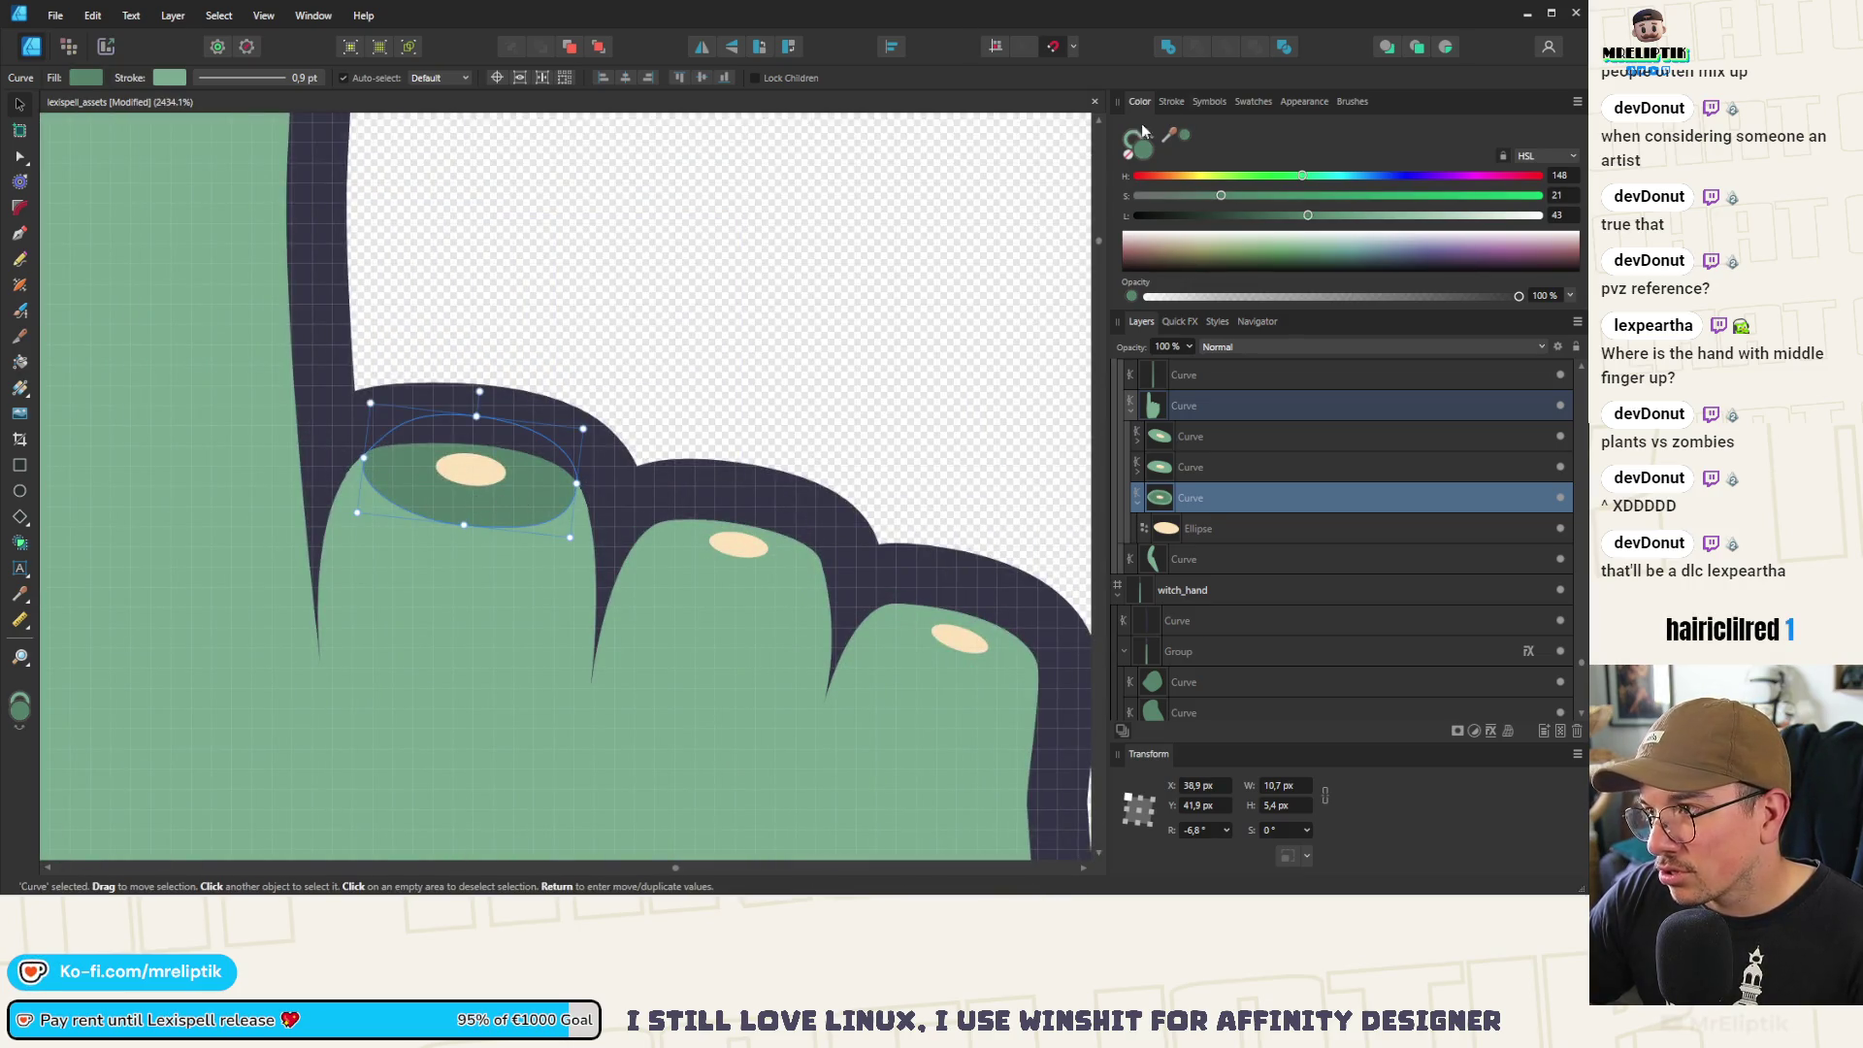
Thin the nail outline to 0.5 pt and apply the darker green to the second and third nails
click(1171, 101)
drag(1213, 153, 1162, 151)
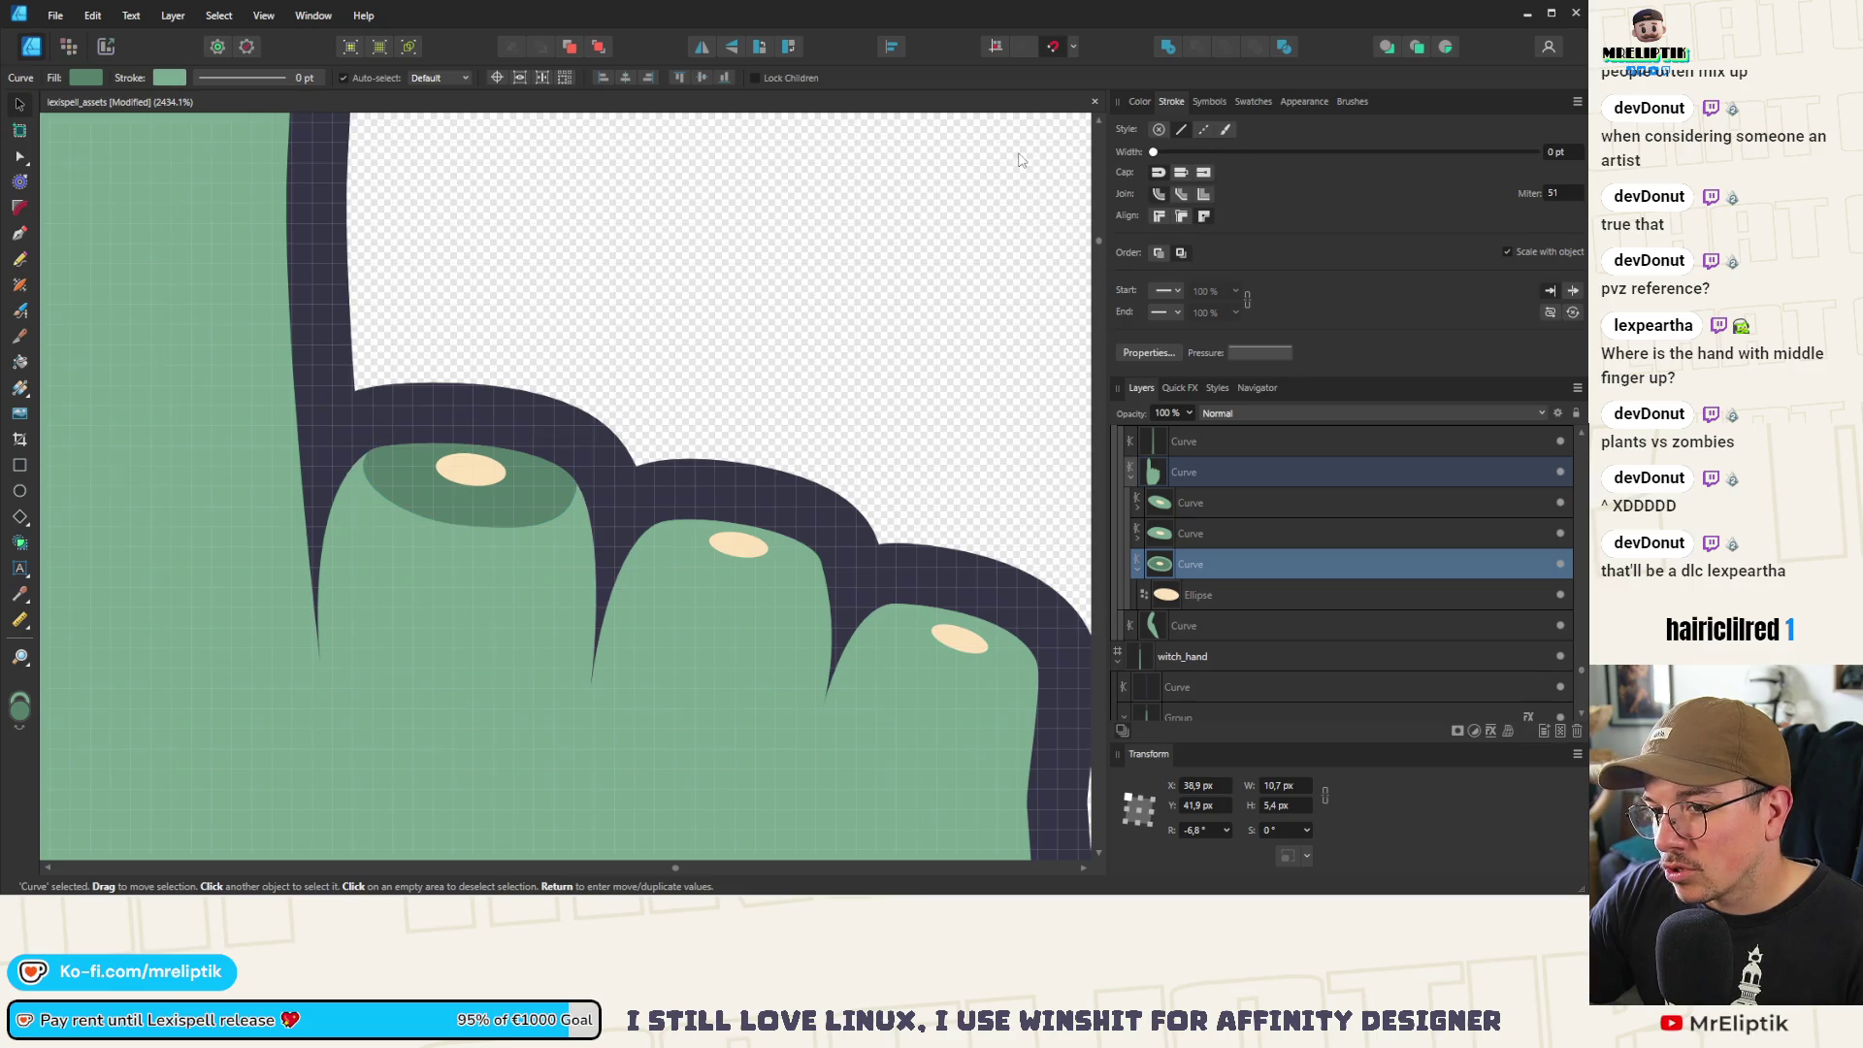
click(681, 548)
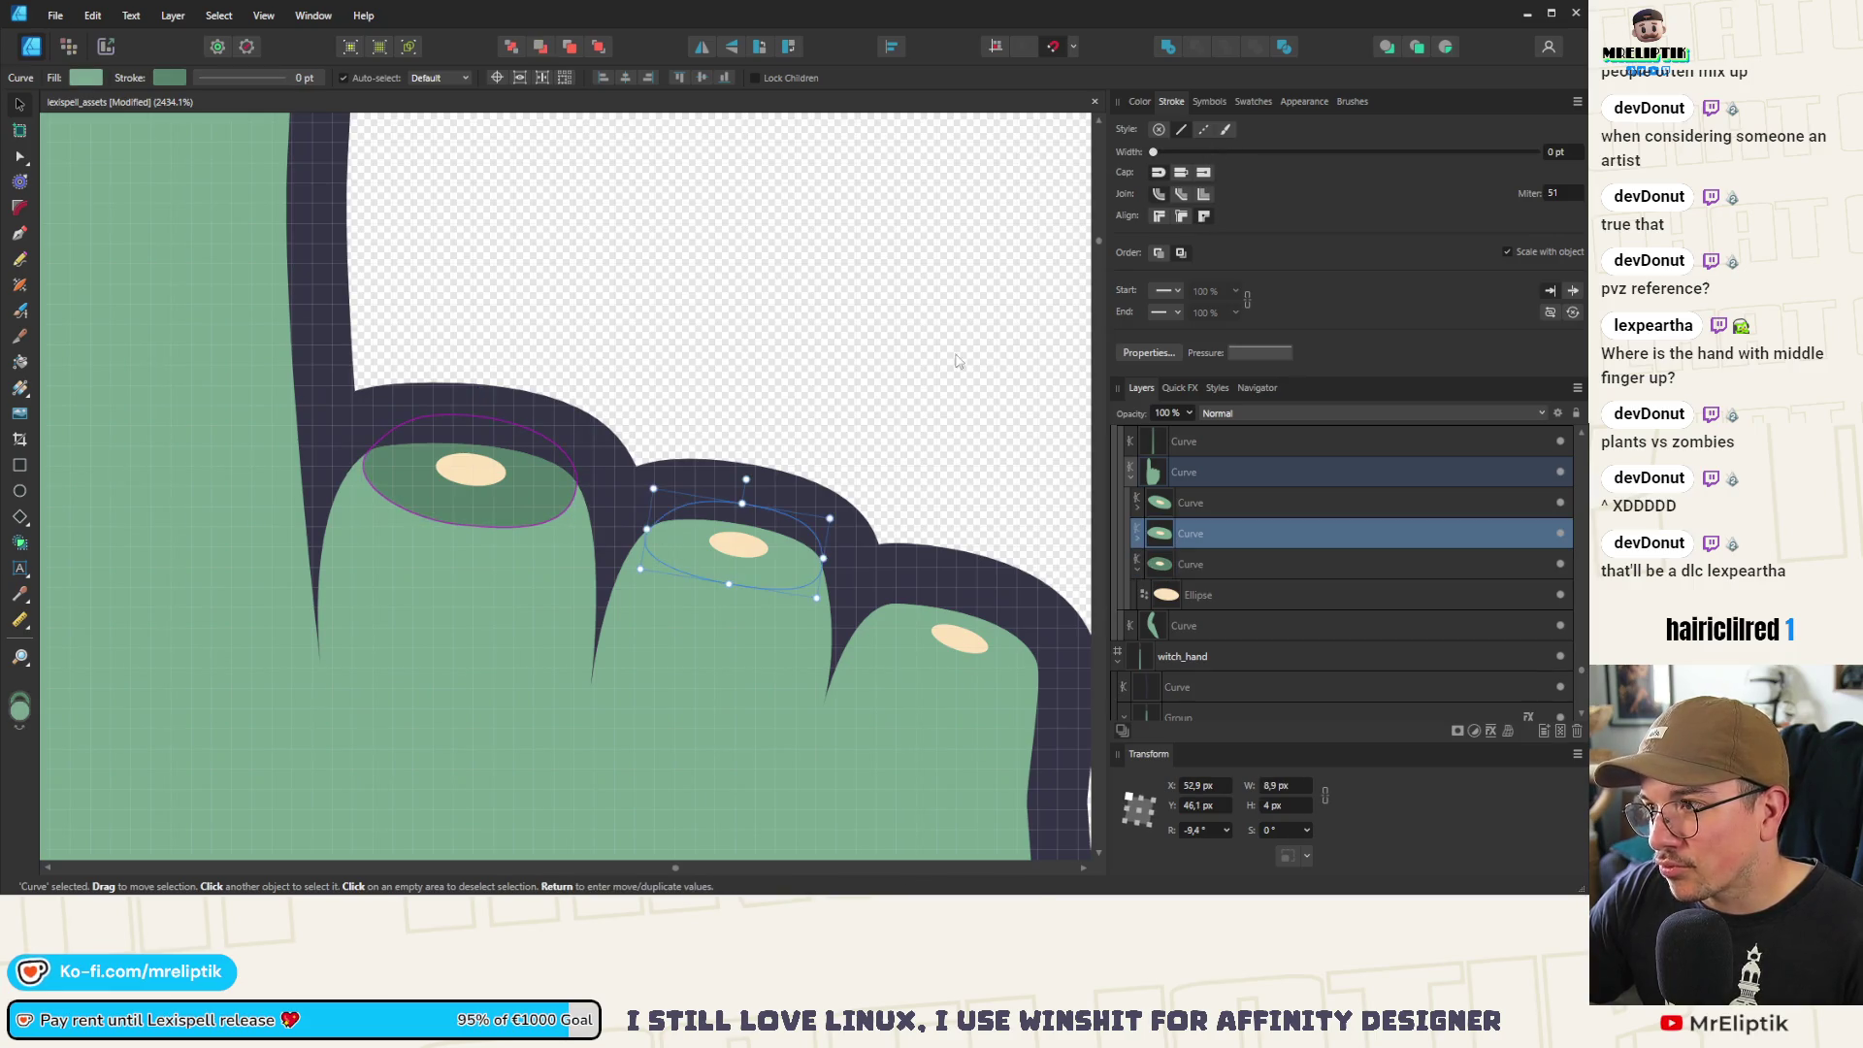
click(1140, 101)
shift+click(906, 631)
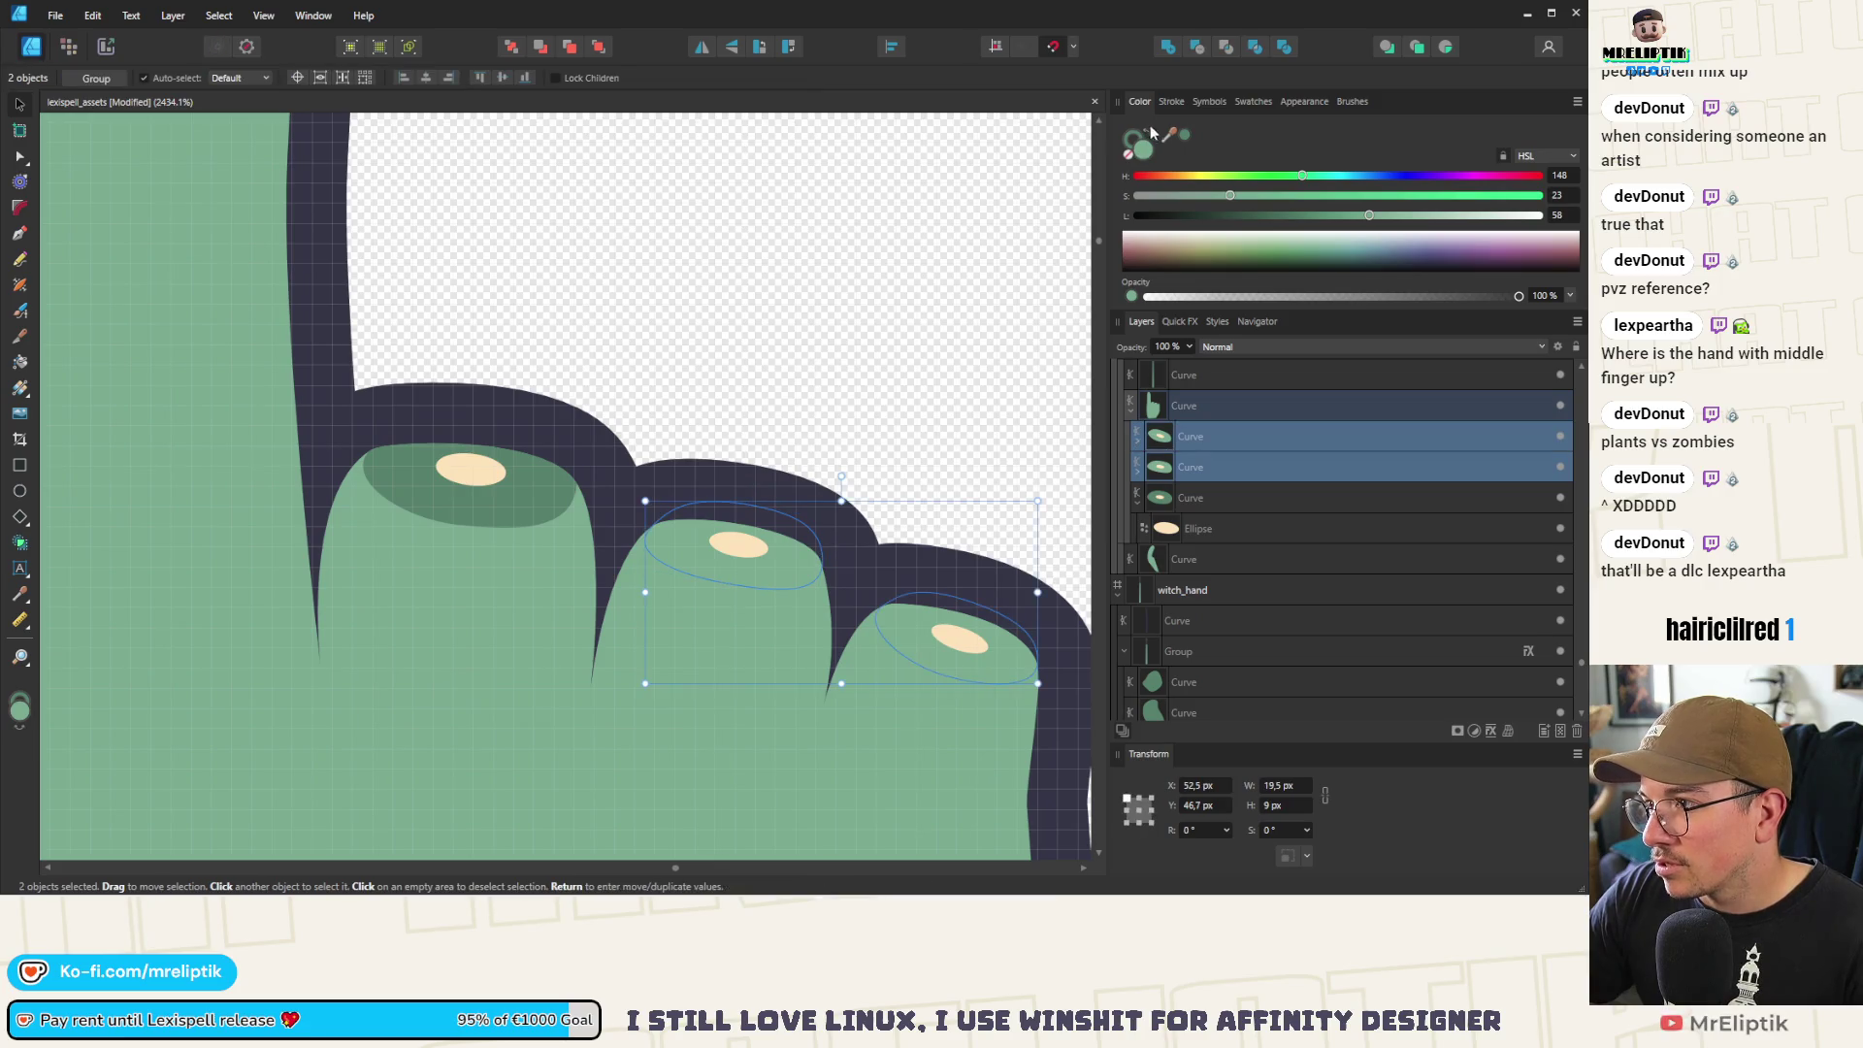
click(1185, 136)
key(ctrl+d)
Select the whole zombie_hand group
scroll(571, 403, down, 8)
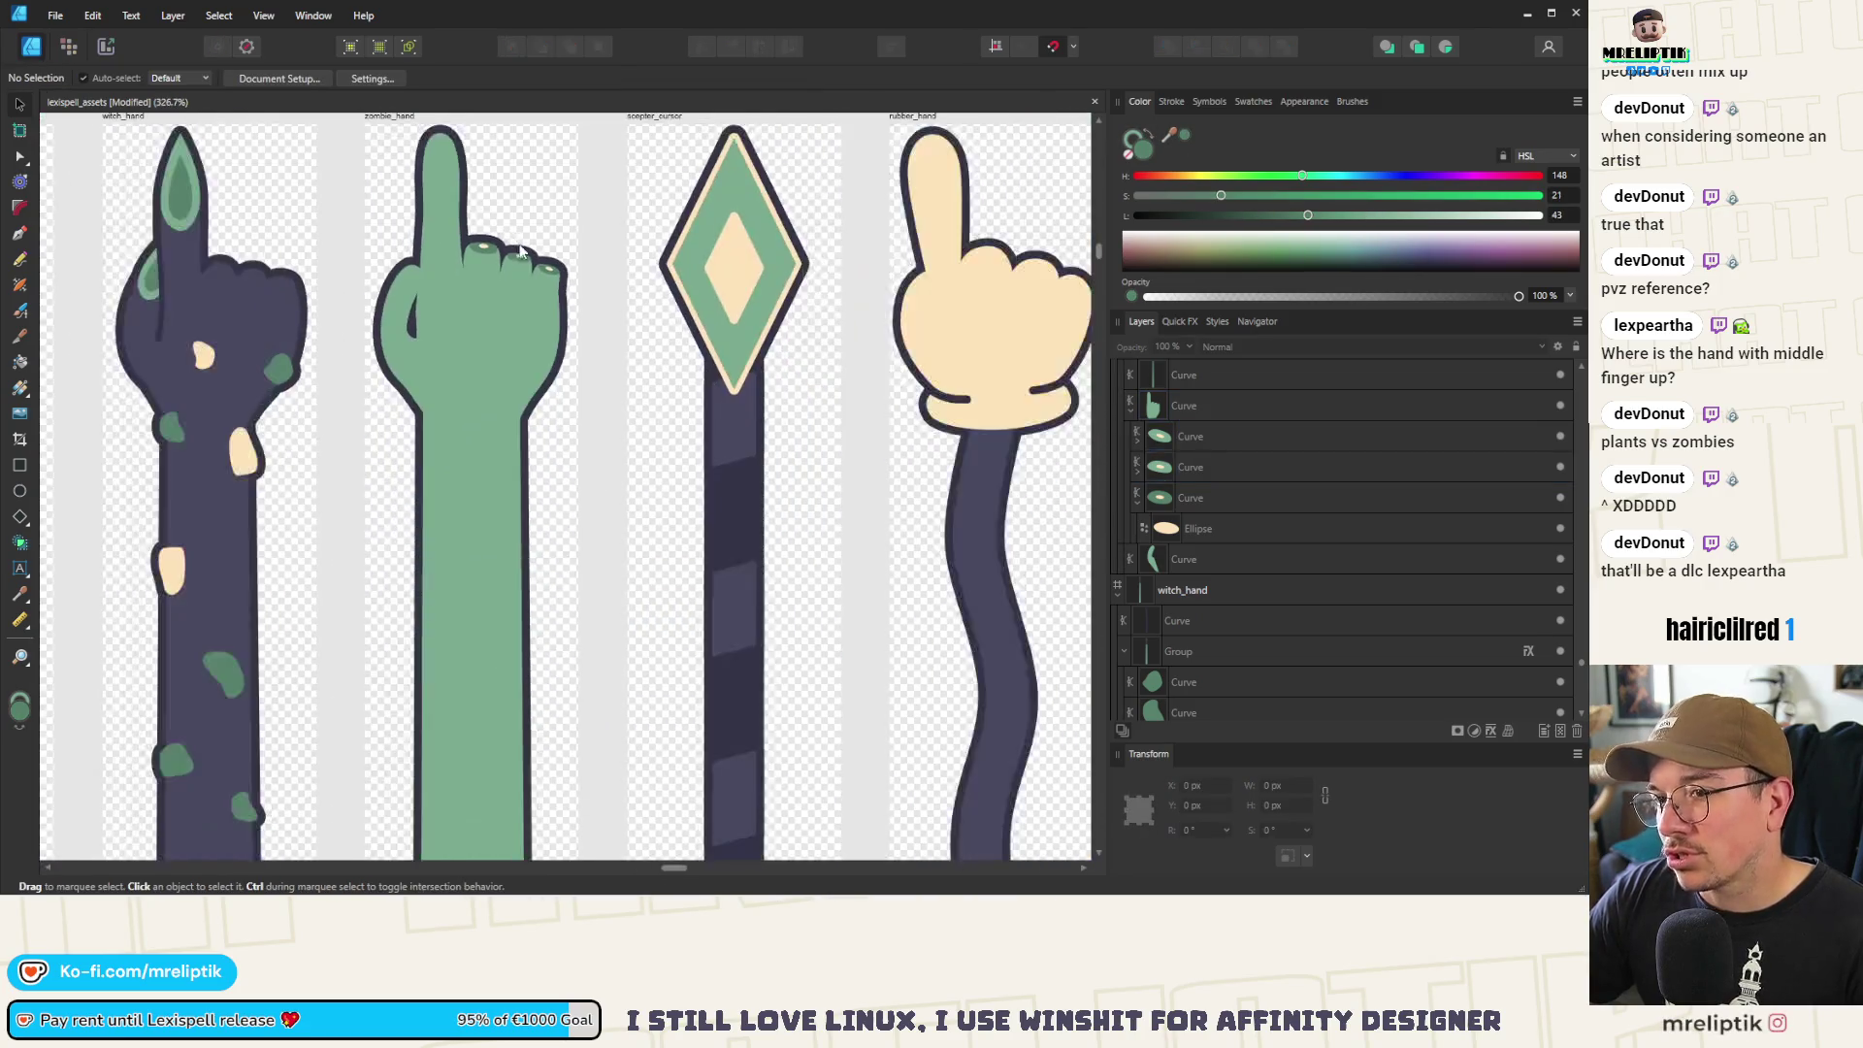
scroll(563, 388, down, 1)
scroll(515, 391, down, 2)
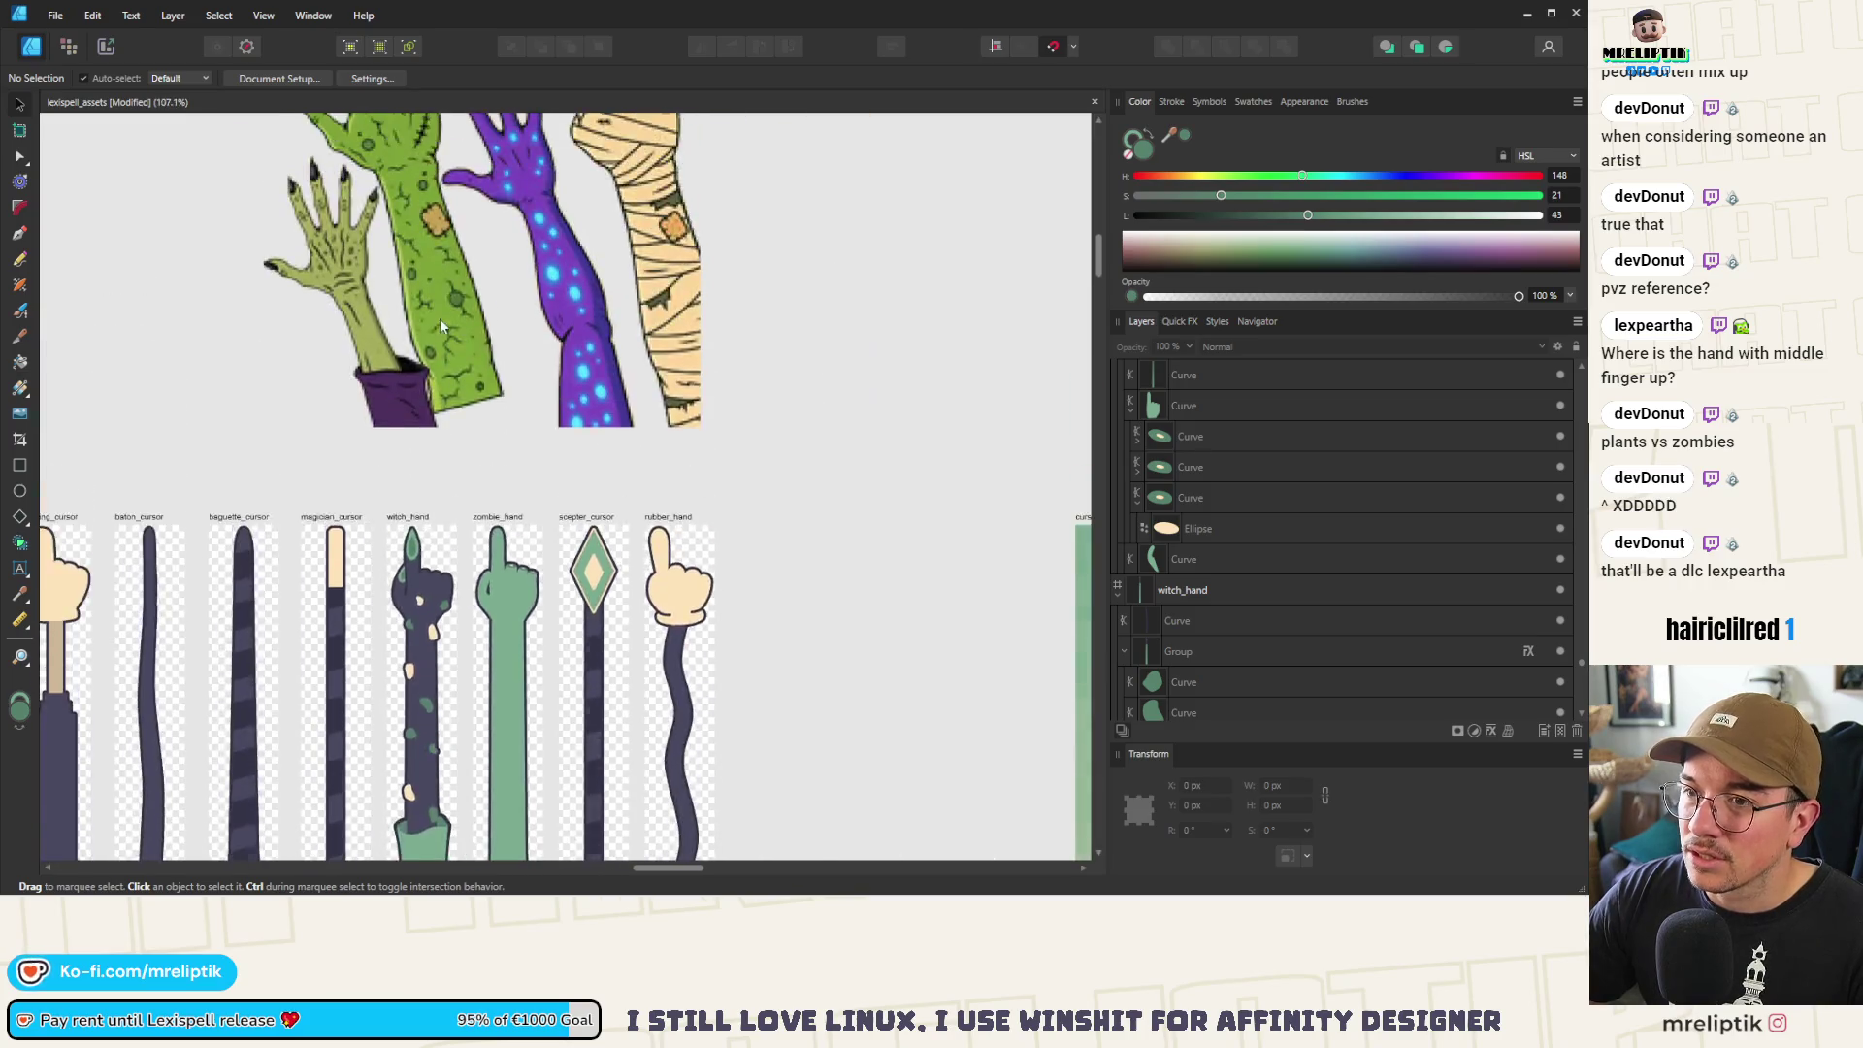
scroll(479, 594, up, 1)
scroll(479, 594, up, 3)
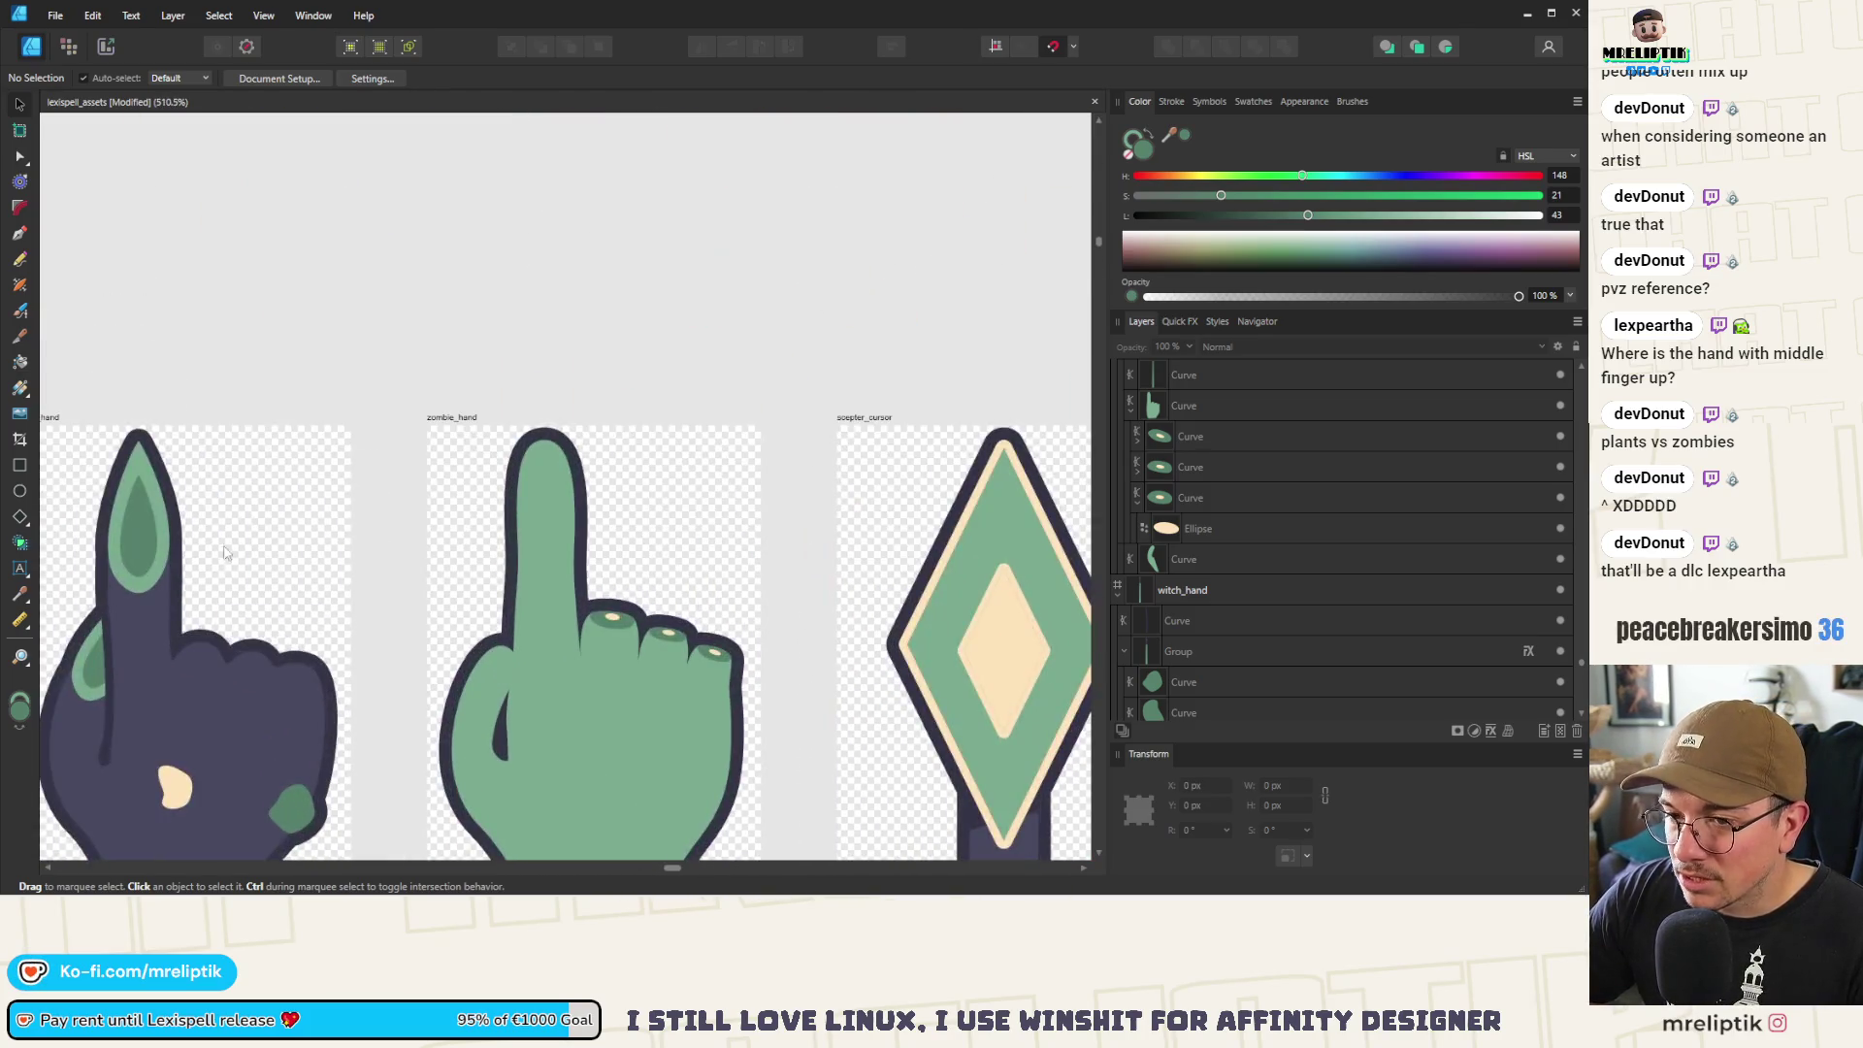
scroll(539, 451, up, 2)
click(545, 454)
scroll(548, 455, up, 3)
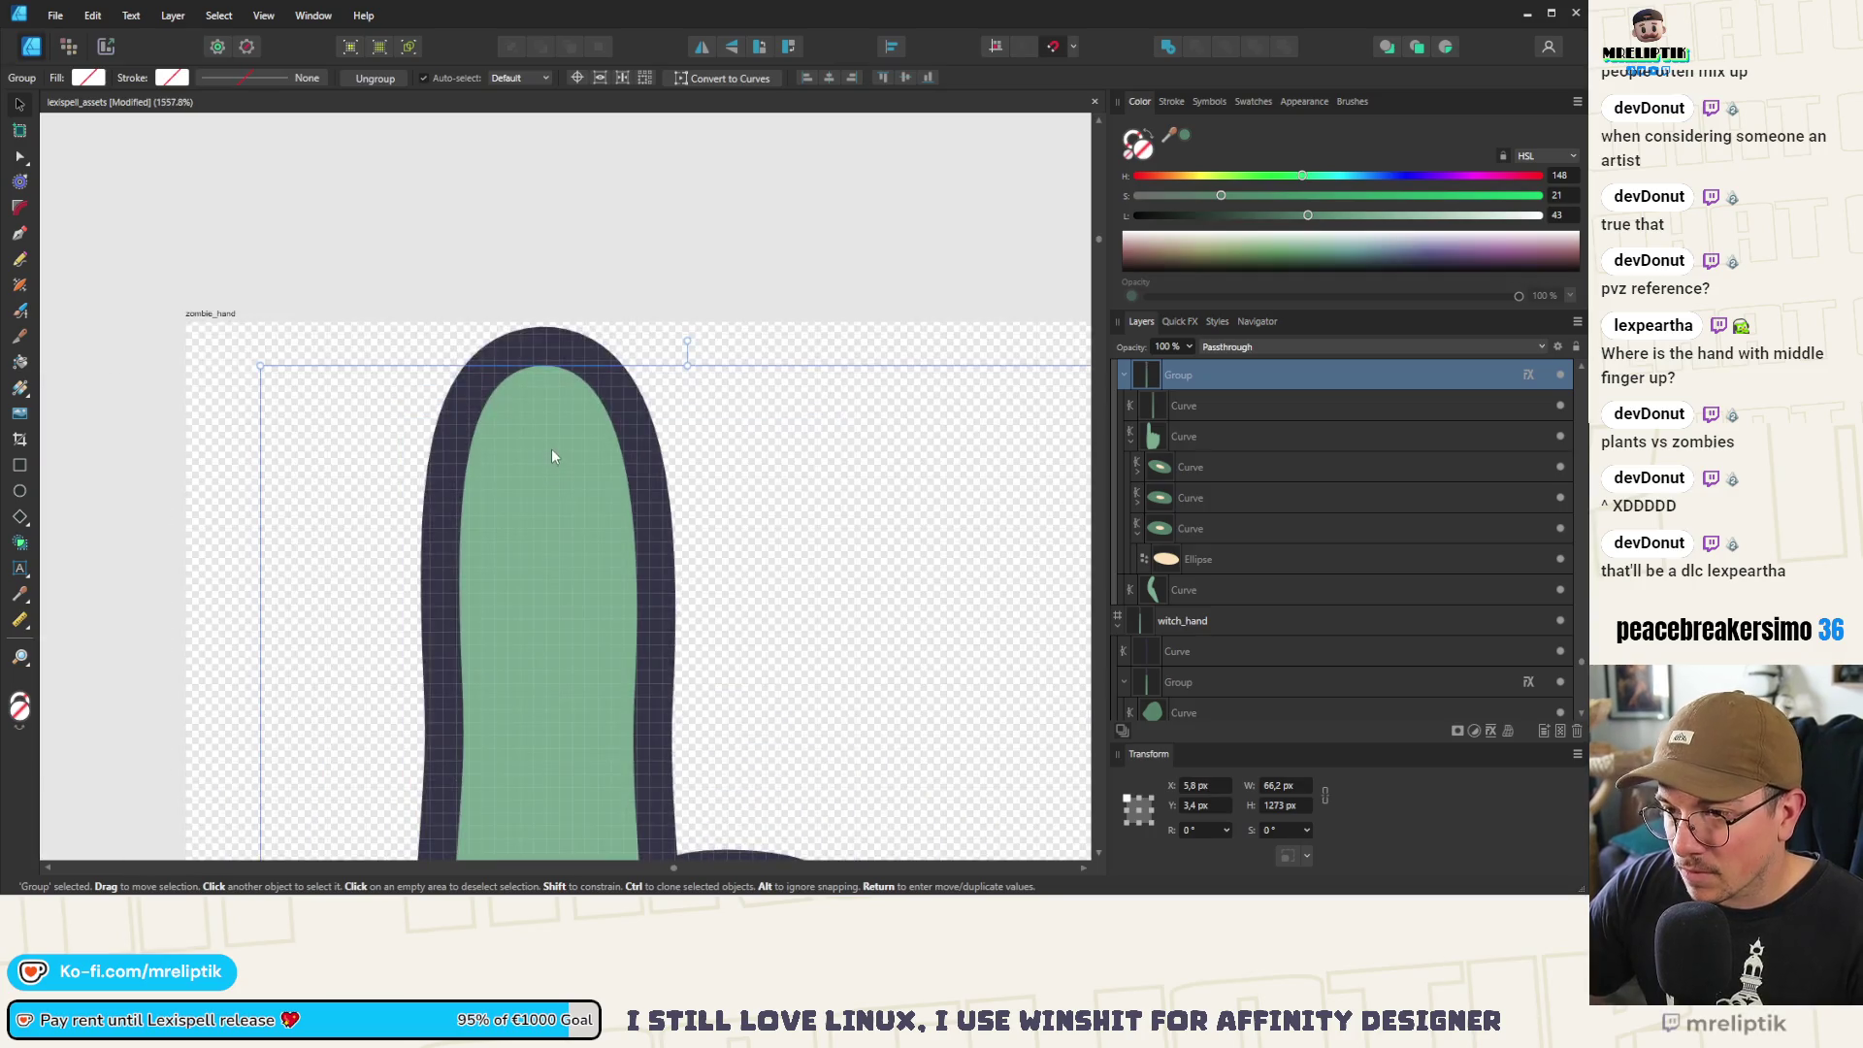
Draw a closed nail shape with the Pen tool on the index fingertip
click(19, 235)
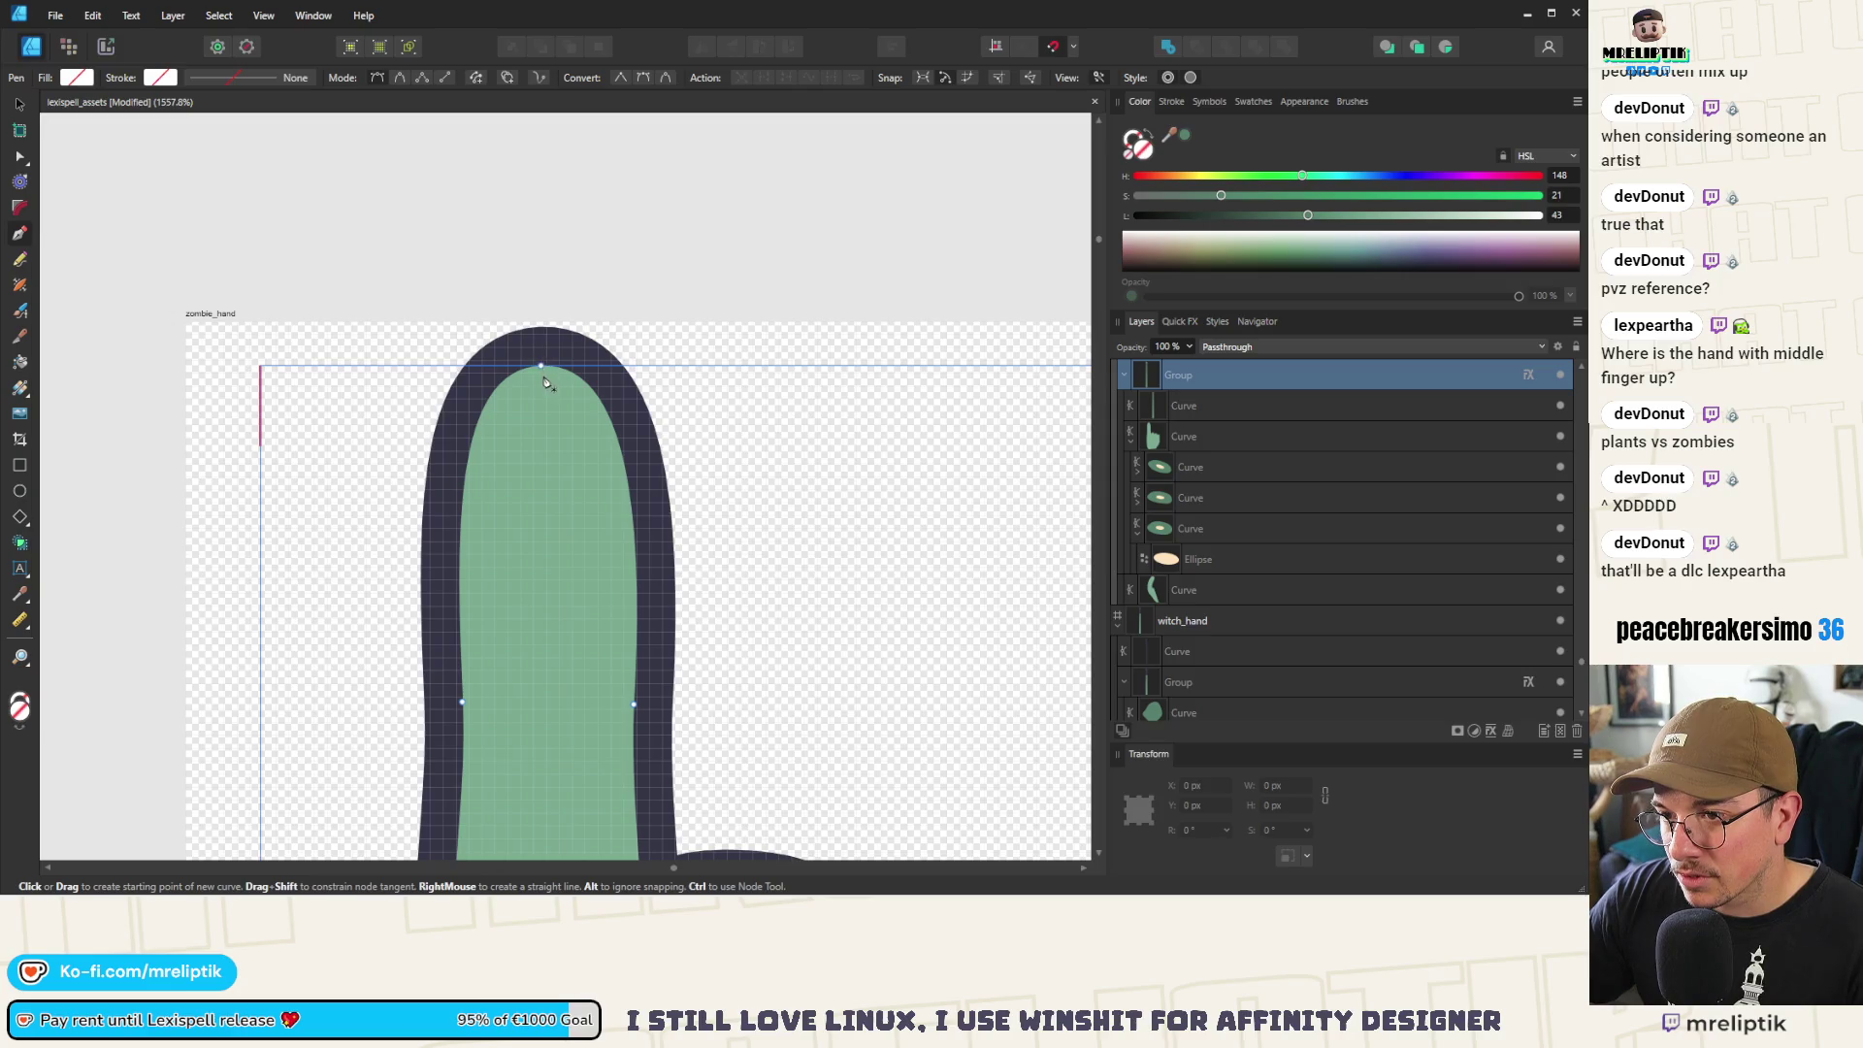
click(542, 374)
drag(496, 401, 475, 502)
key(Escape)
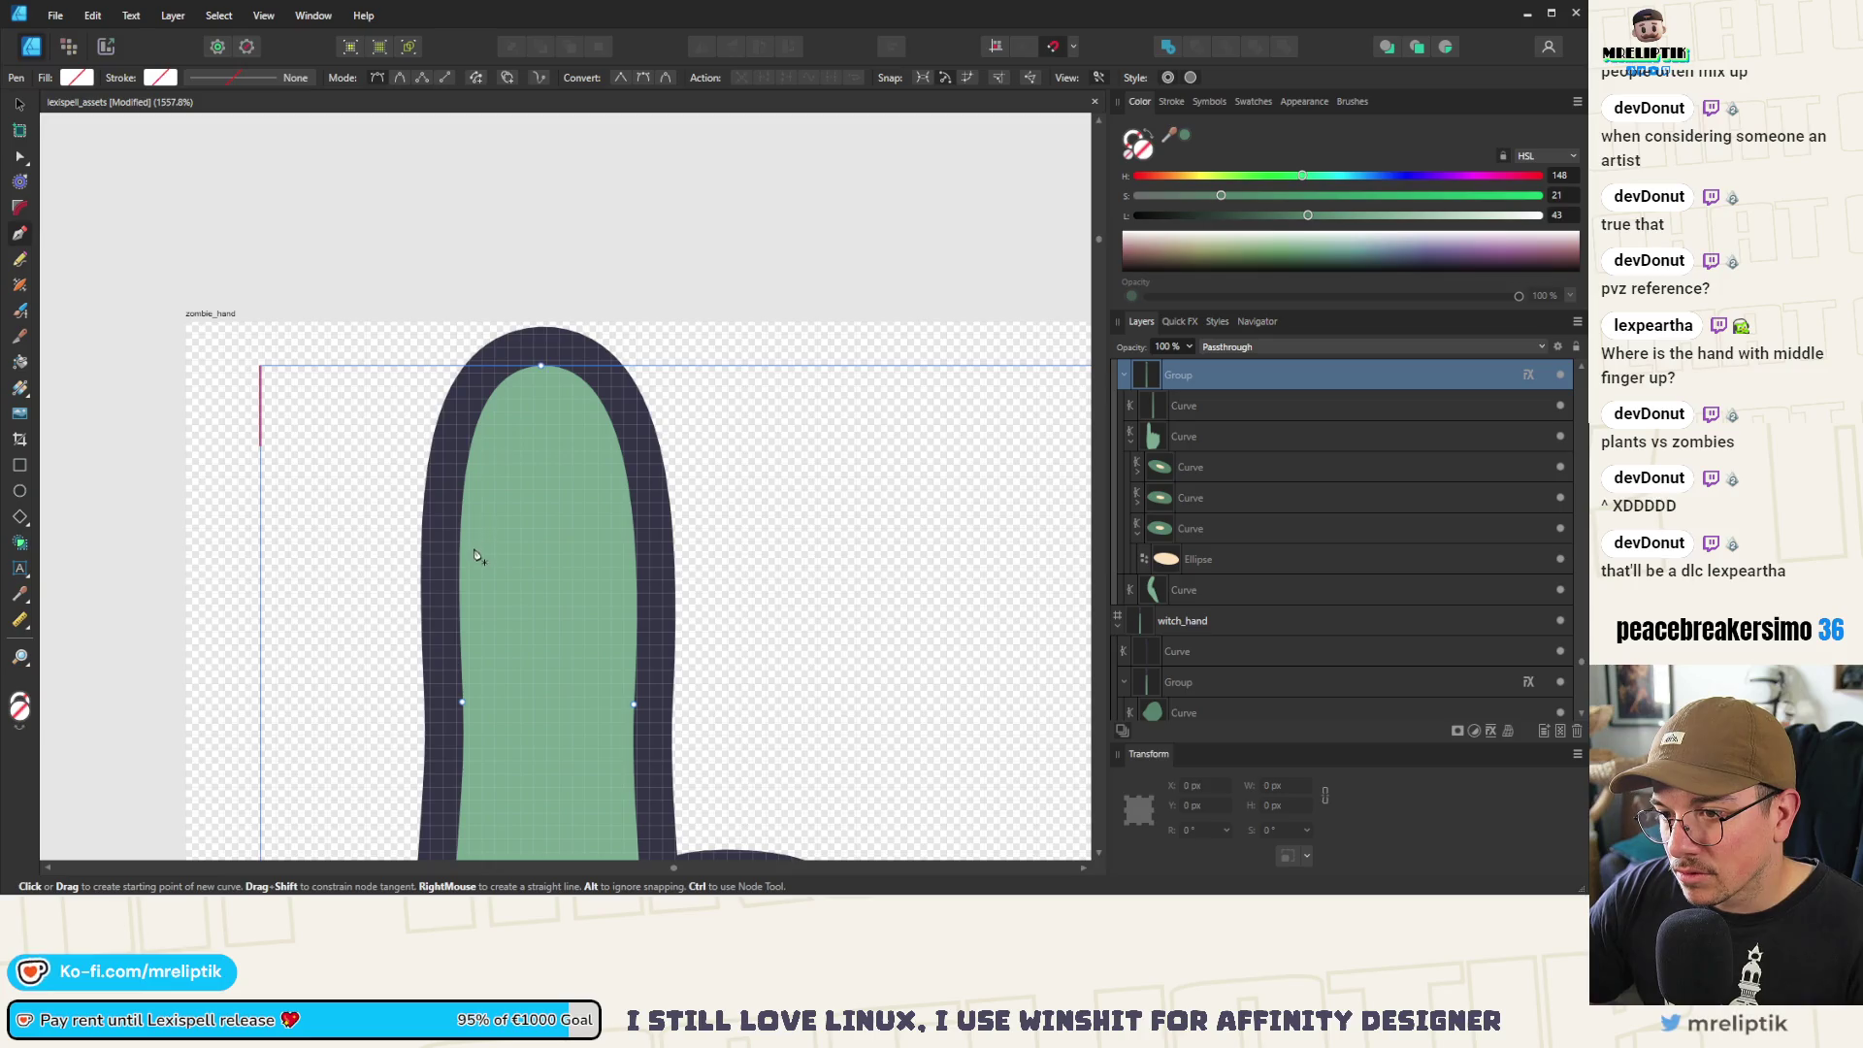
click(470, 589)
drag(558, 379, 612, 370)
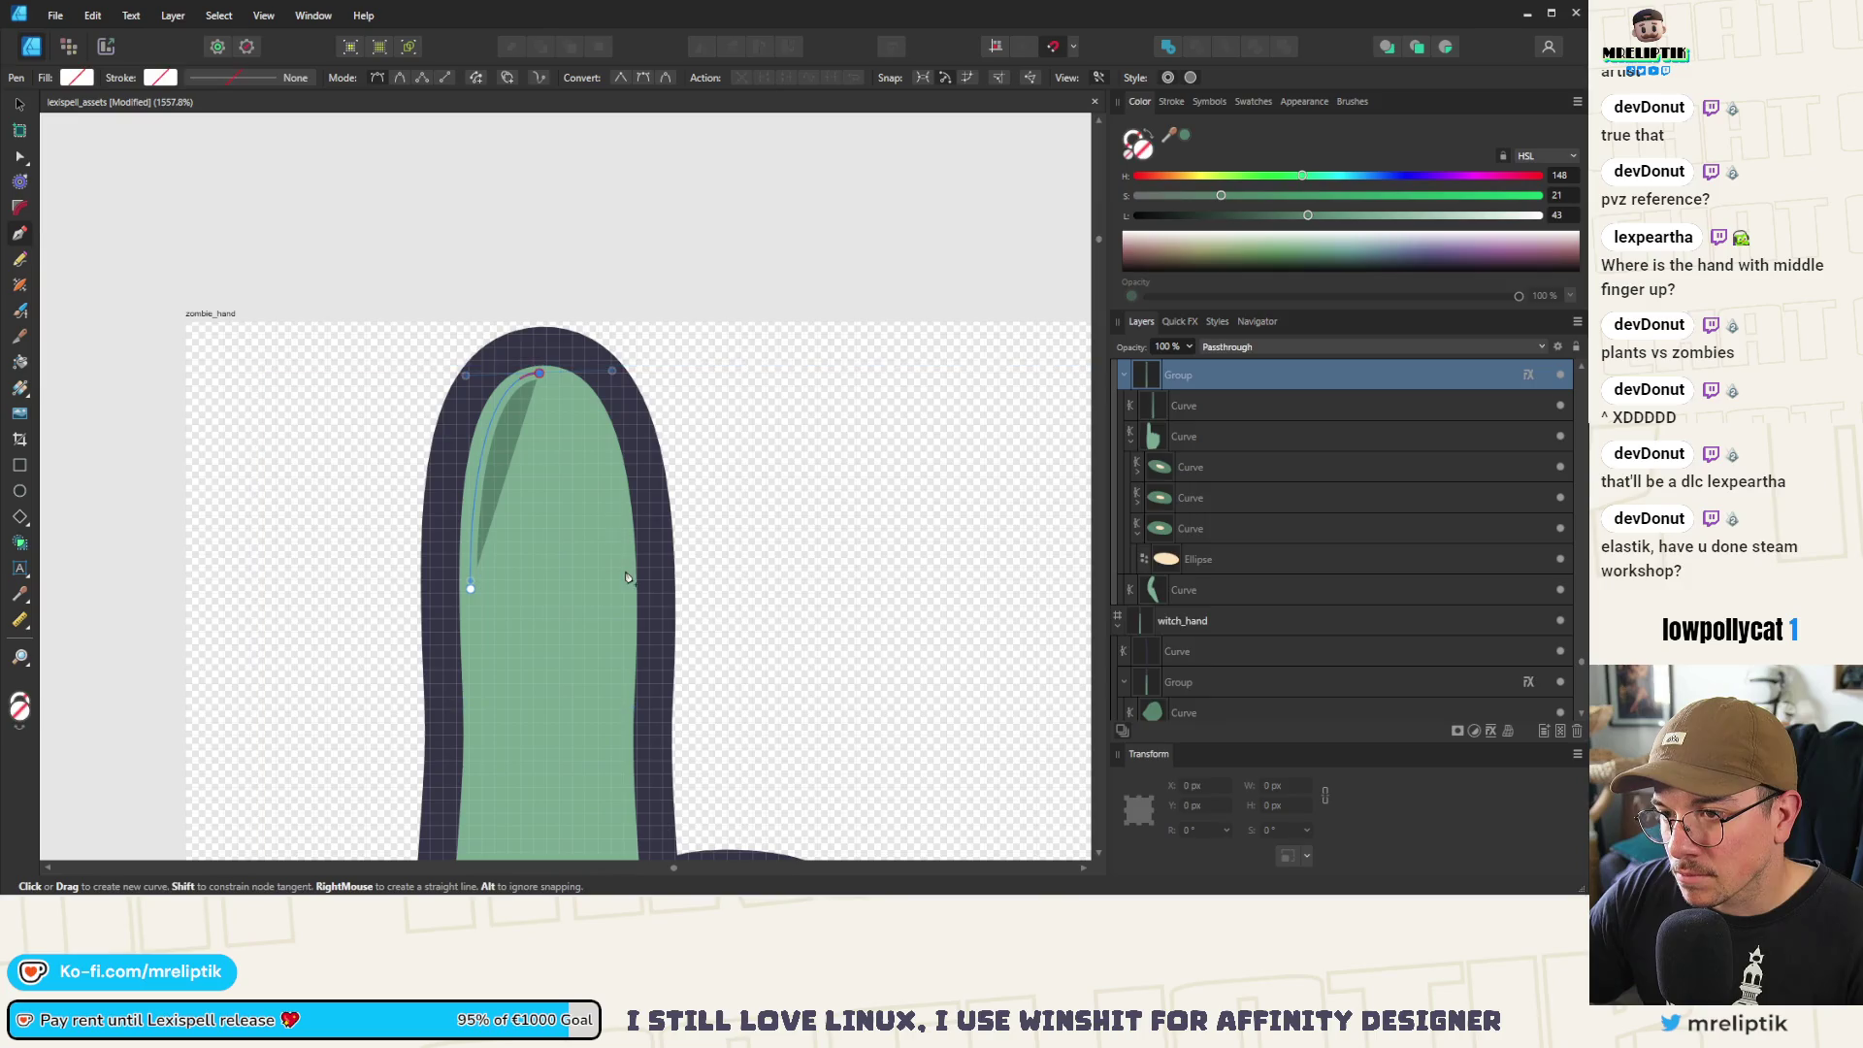
click(619, 577)
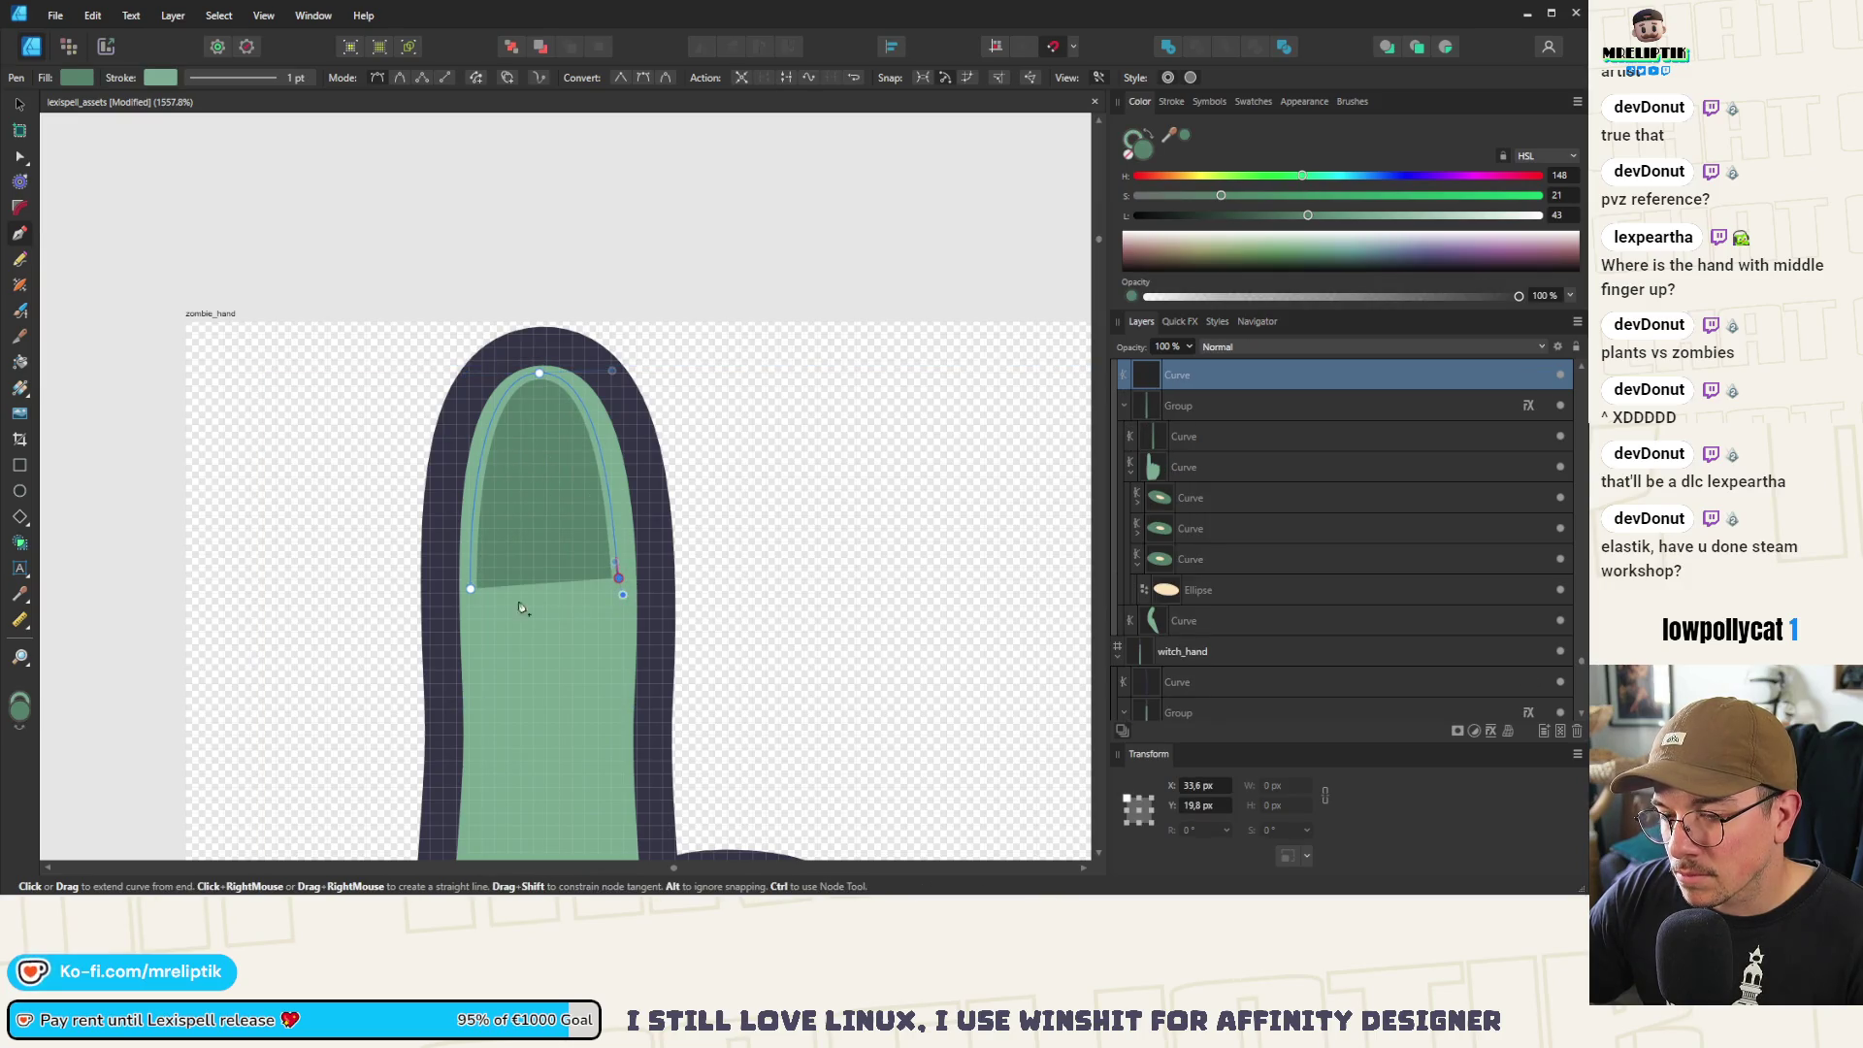
click(470, 589)
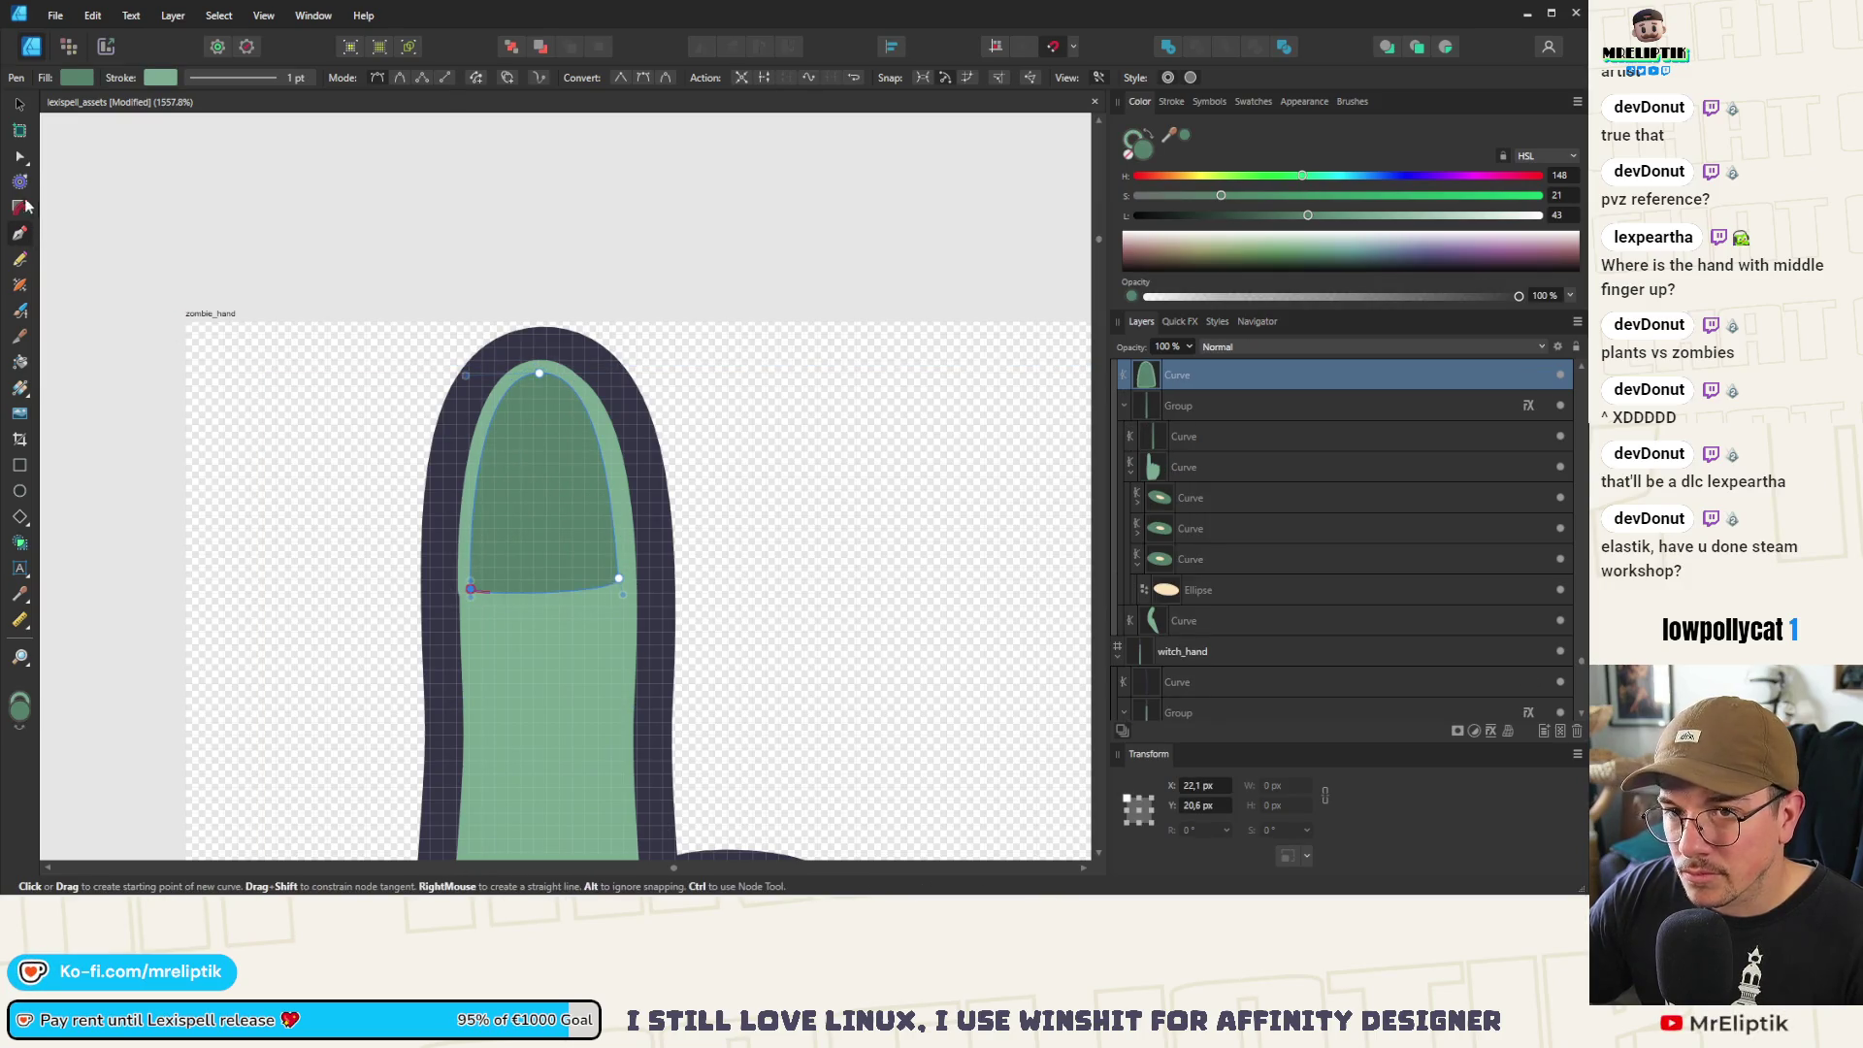
Nudge the nail's bottom-left corner right and reduce its outline to 0 pt
scroll(471, 589, down, 2)
scroll(471, 589, up, 4)
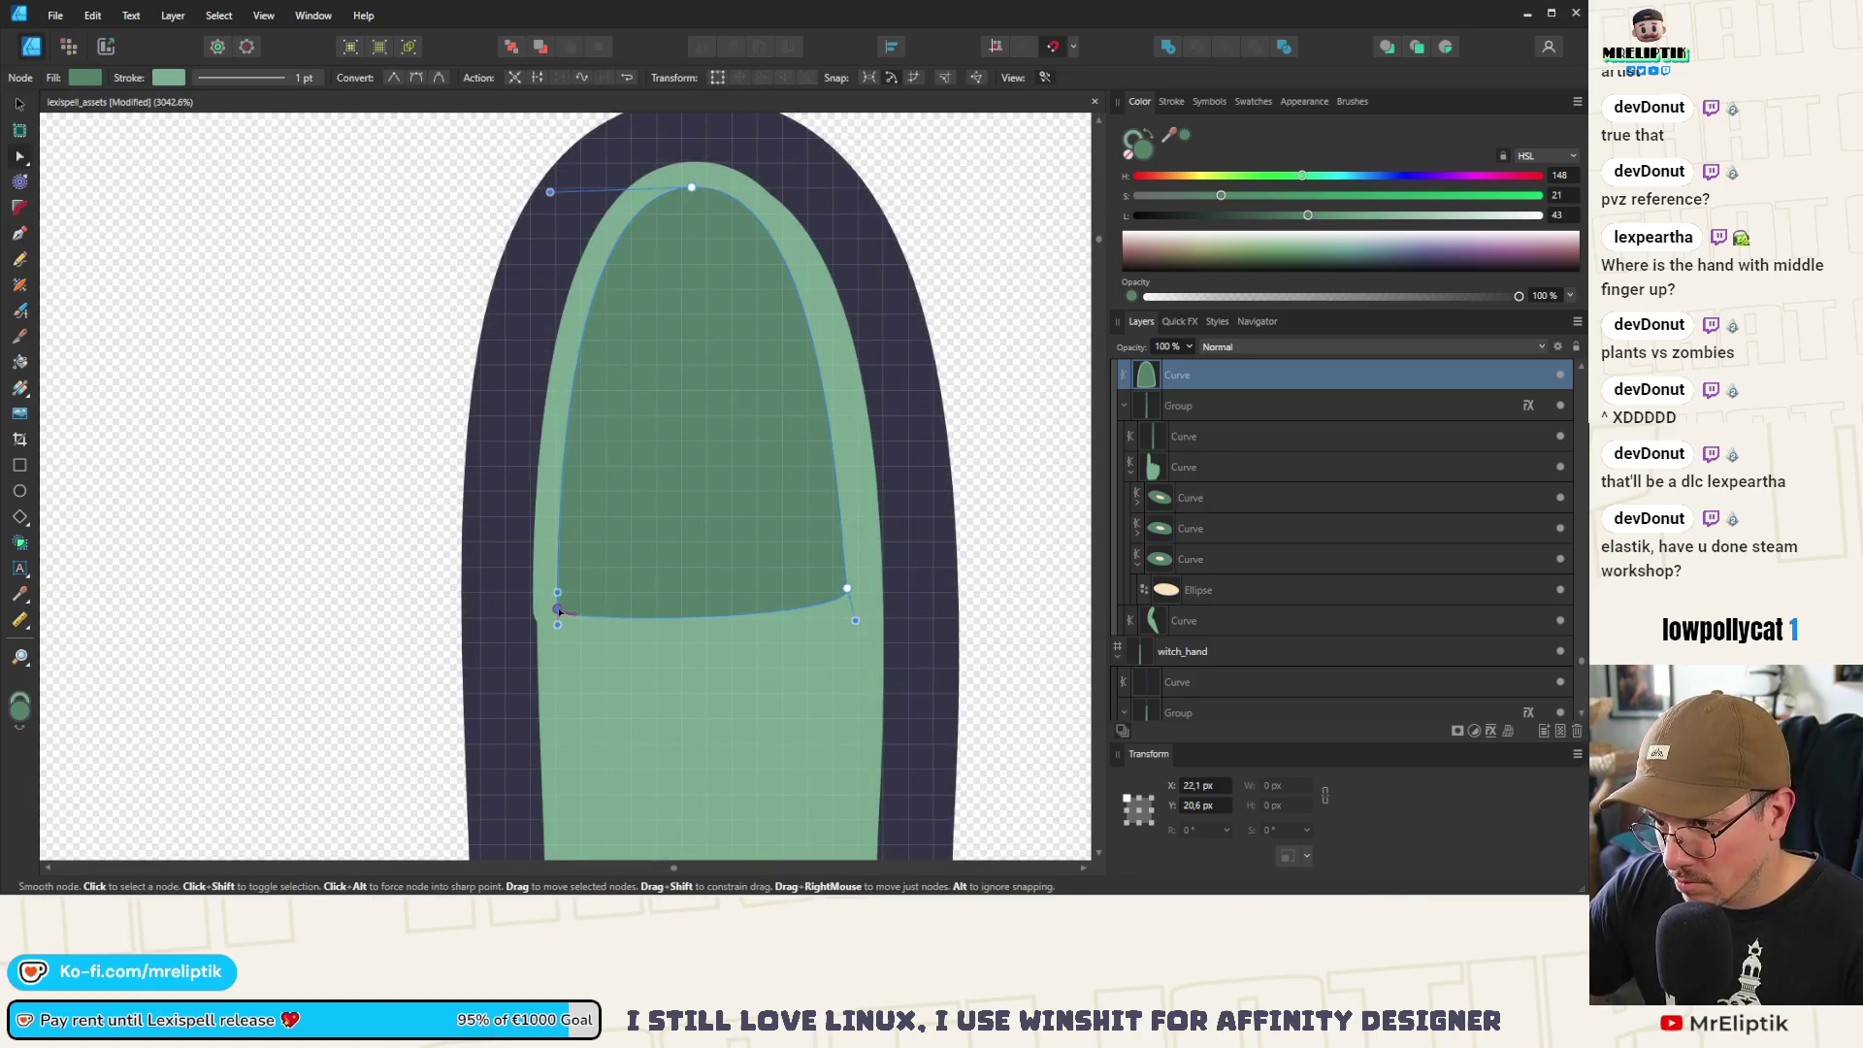
drag(558, 609, 567, 612)
click(1171, 101)
drag(1185, 153, 1141, 155)
scroll(574, 404, down, 5)
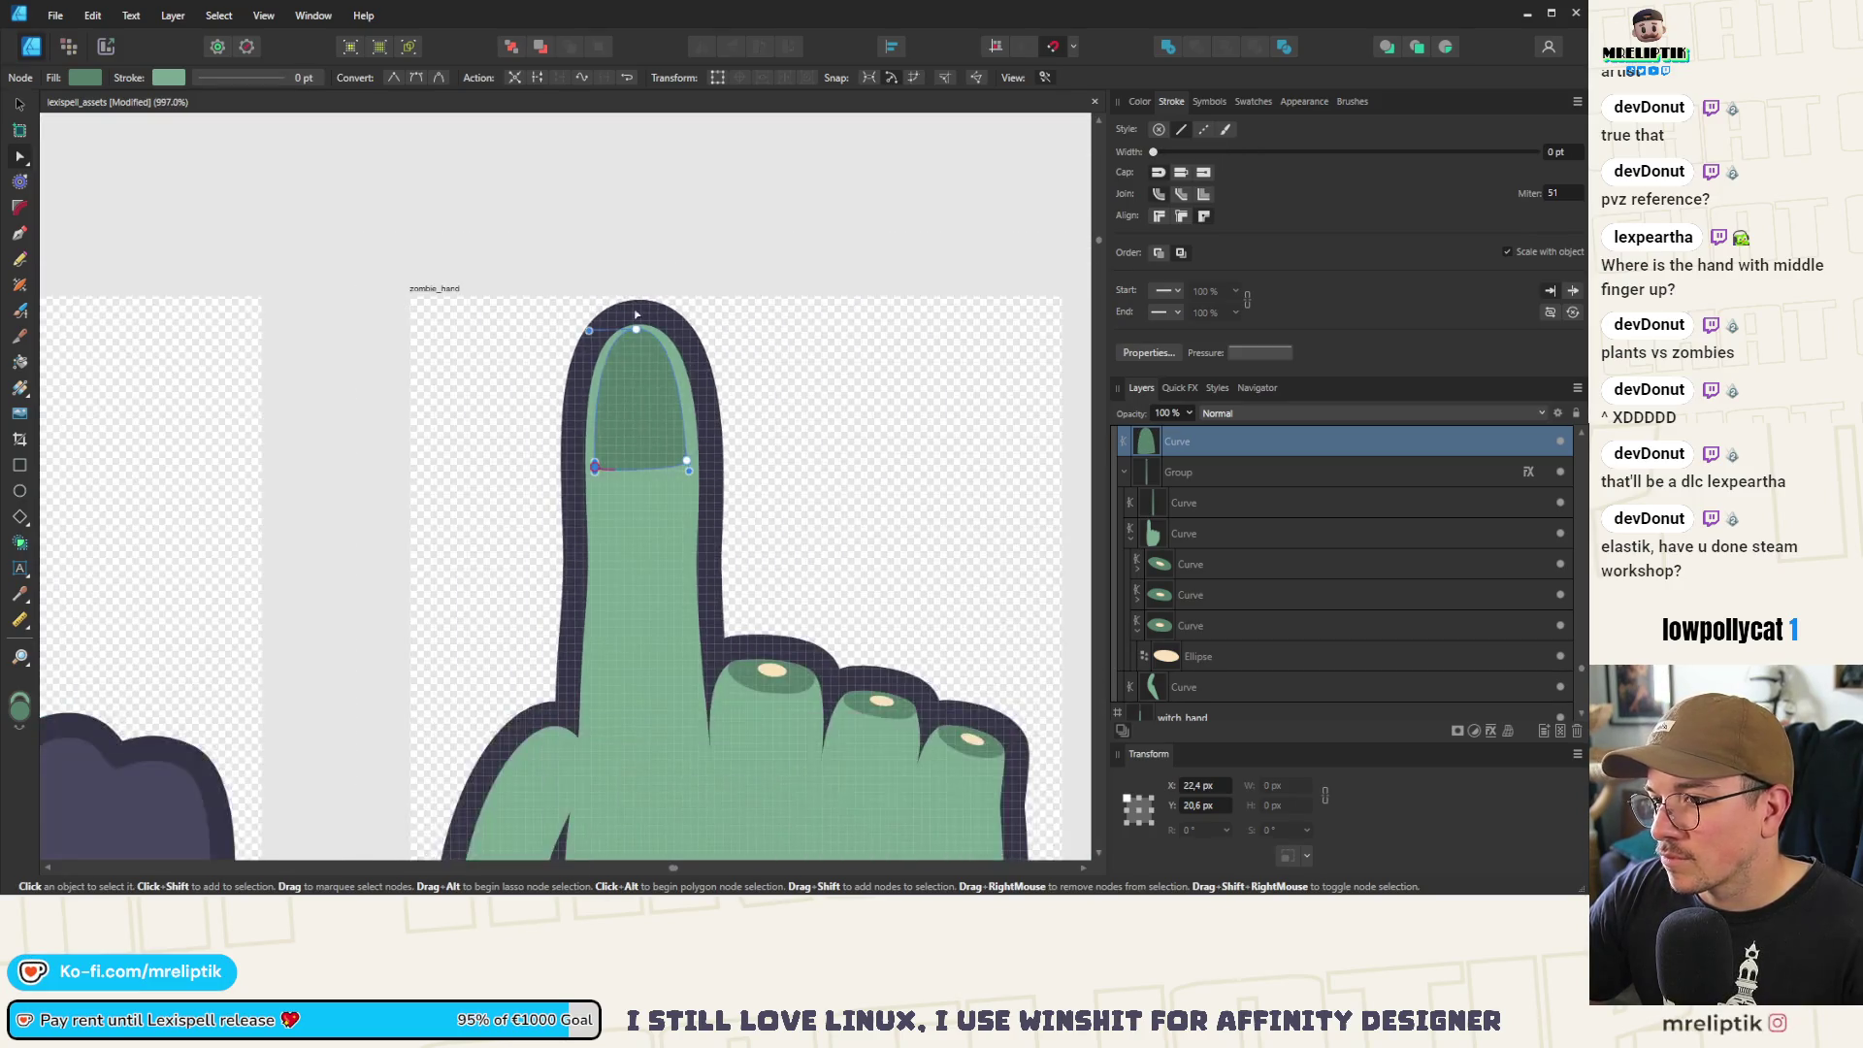
scroll(625, 342, up, 4)
Widen the nail tip's curve, round its lower corners, and raise its bottom edge
click(642, 350)
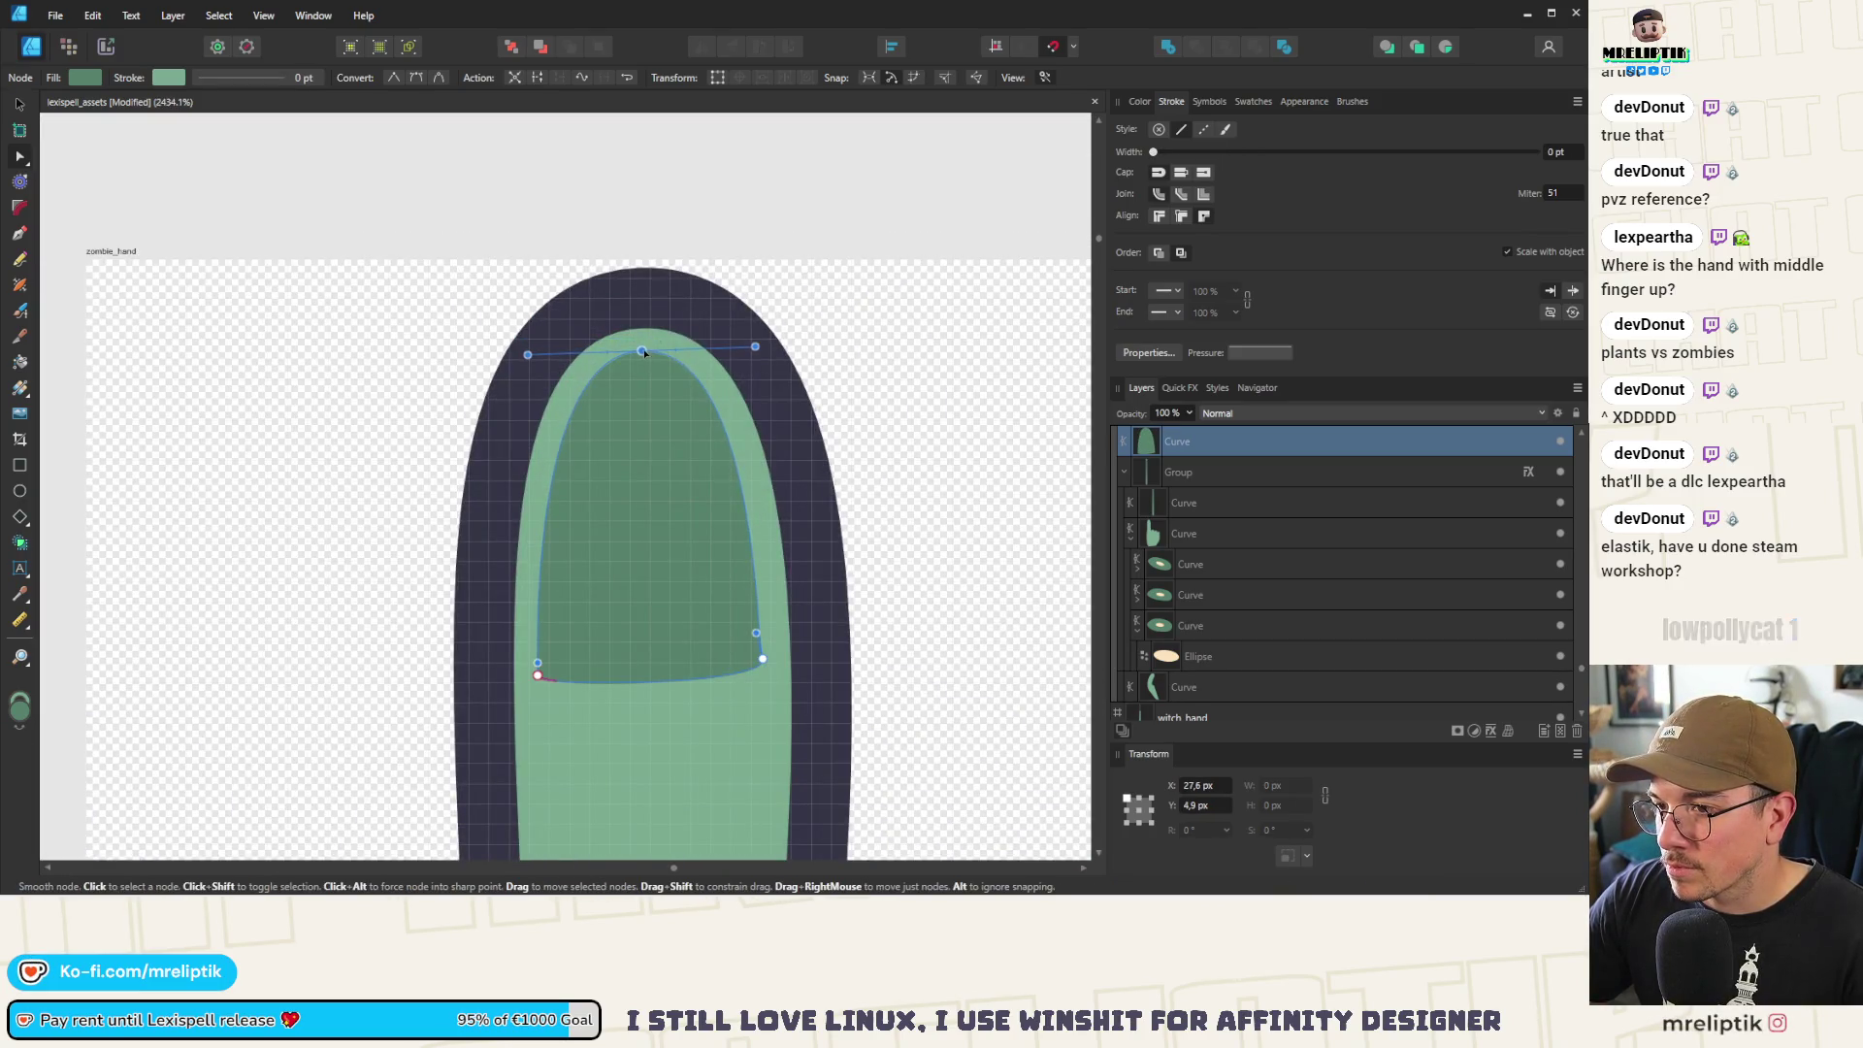
drag(756, 346, 772, 348)
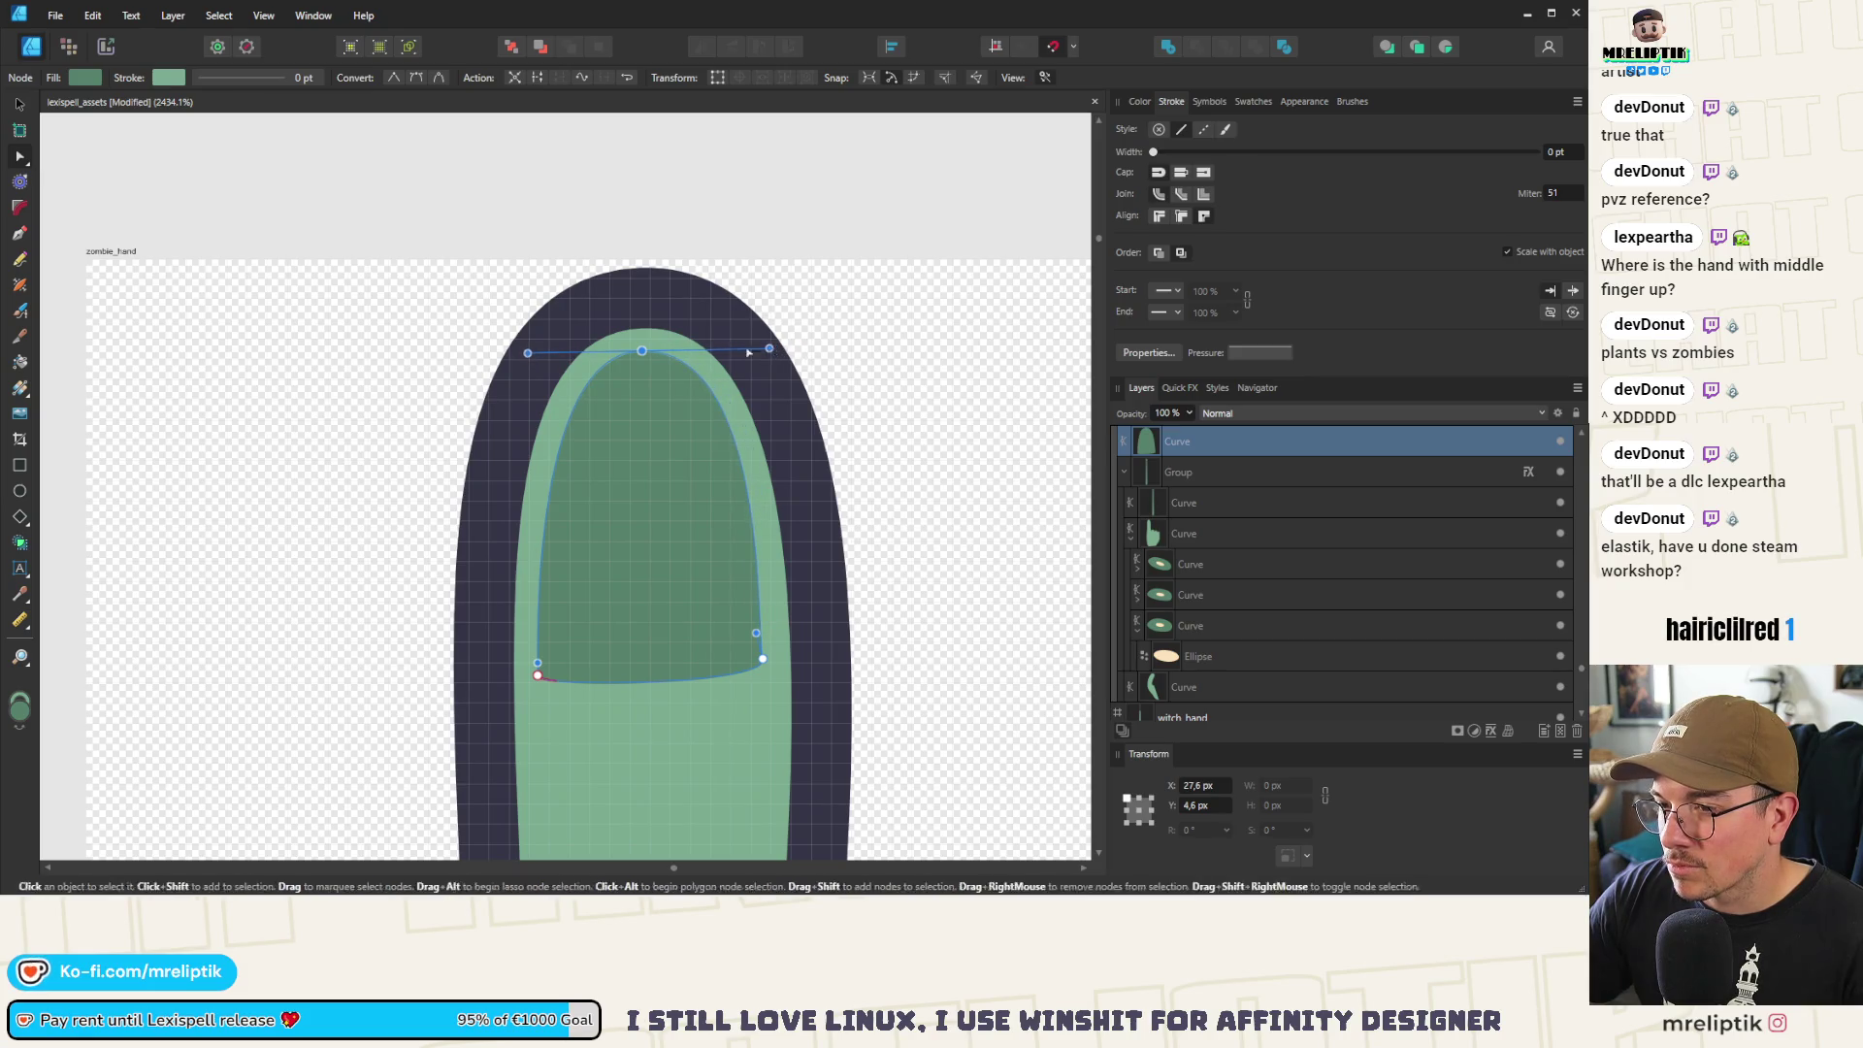
scroll(510, 533, down, 3)
scroll(600, 541, up, 4)
click(662, 518)
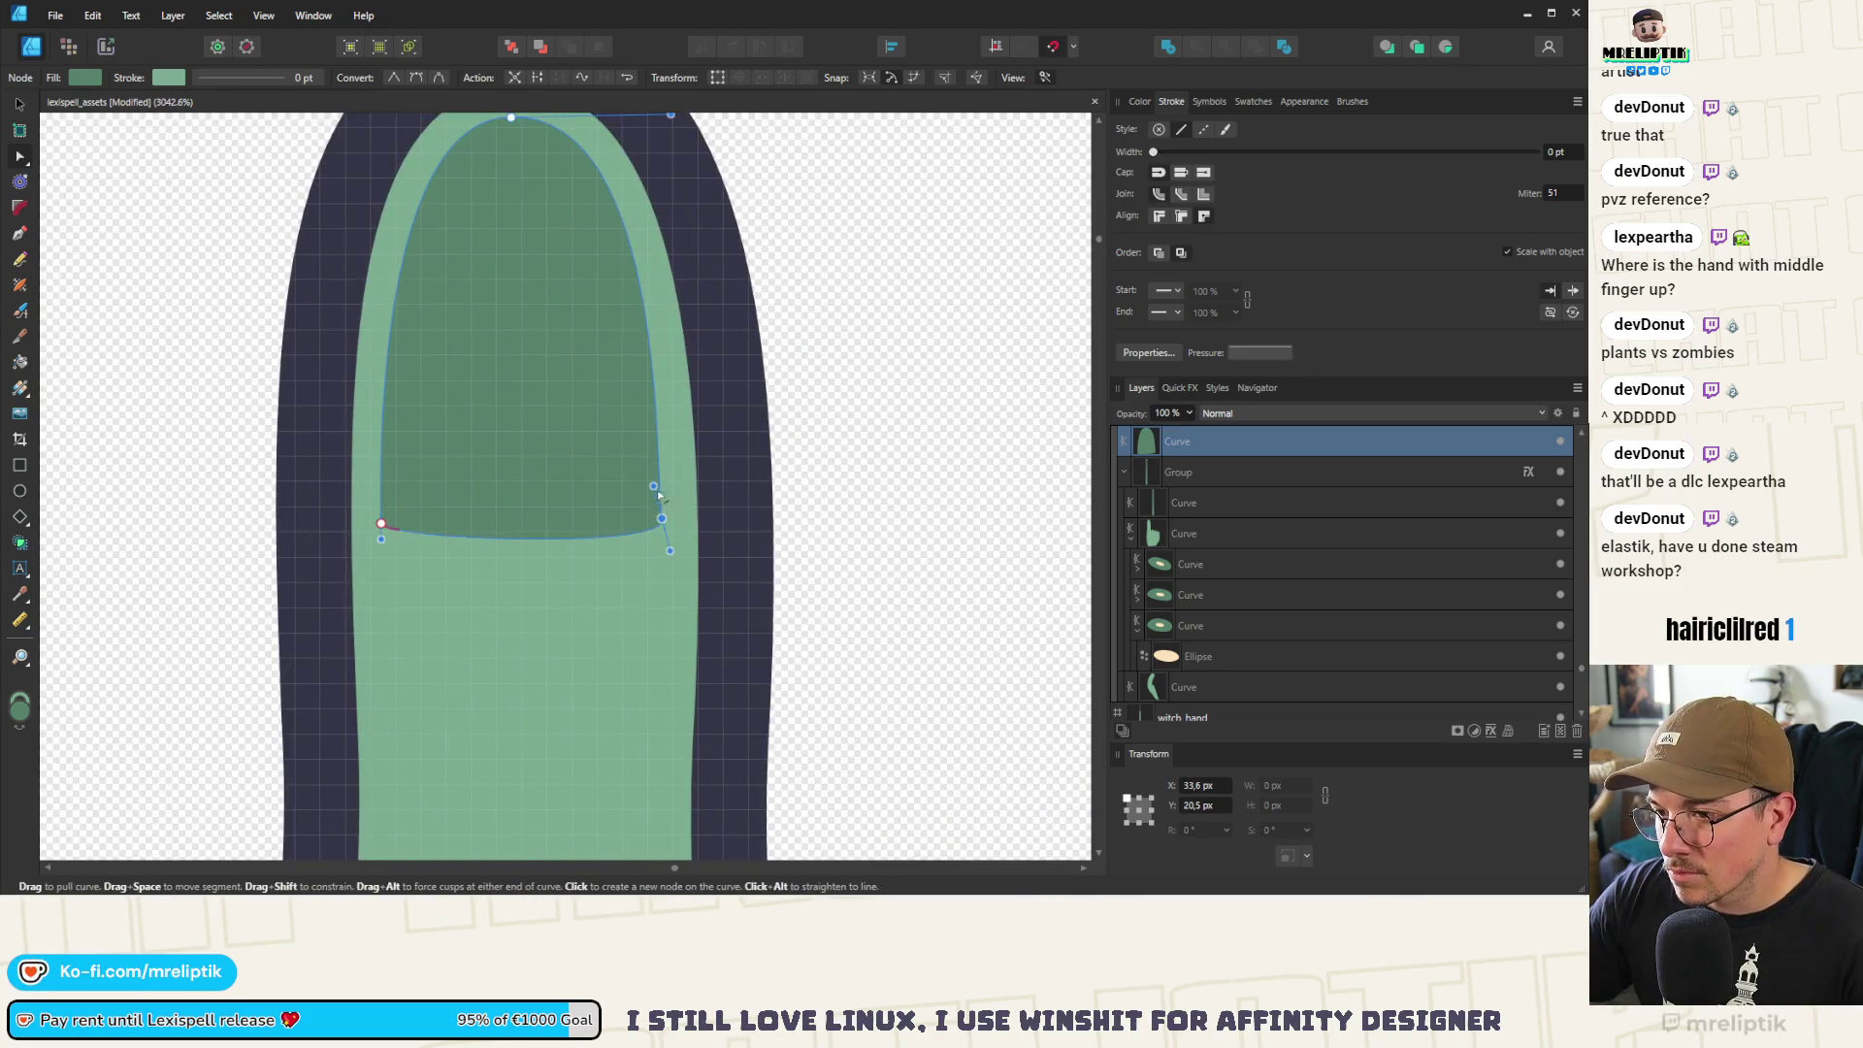
click(381, 522)
drag(381, 540, 391, 565)
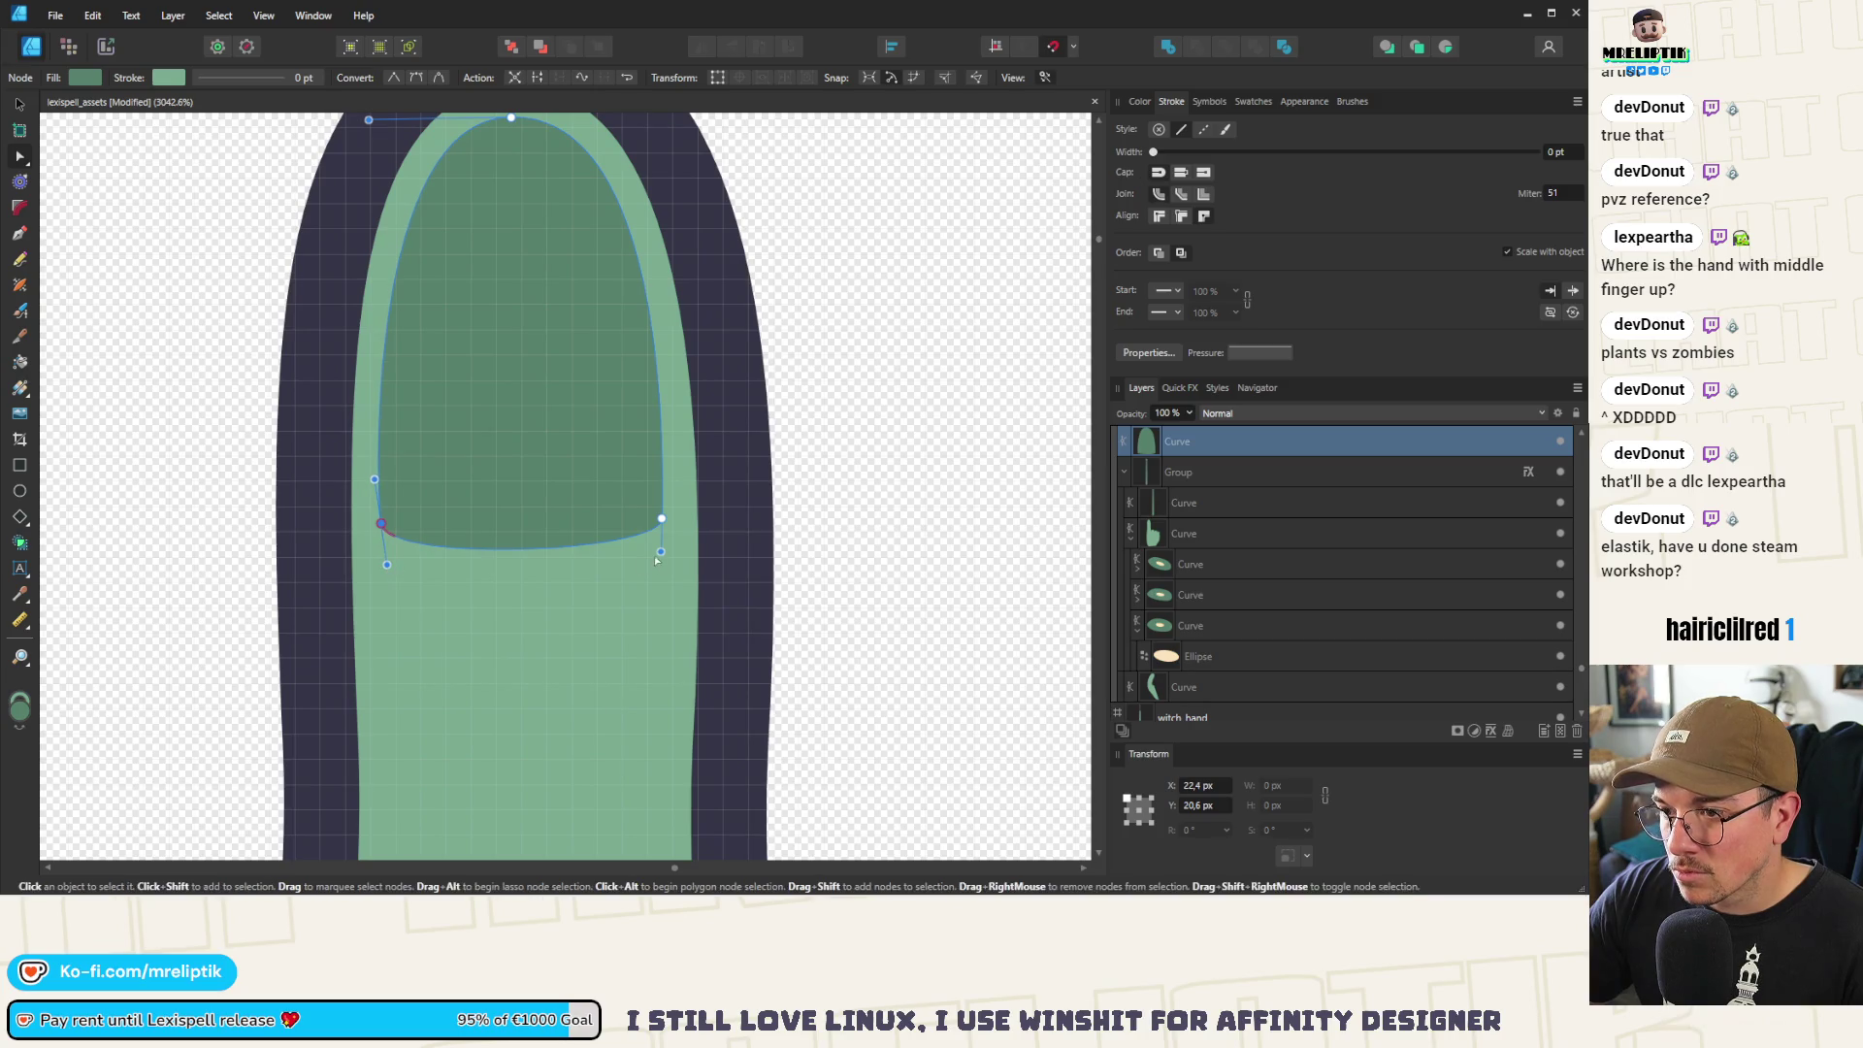
drag(660, 551, 653, 572)
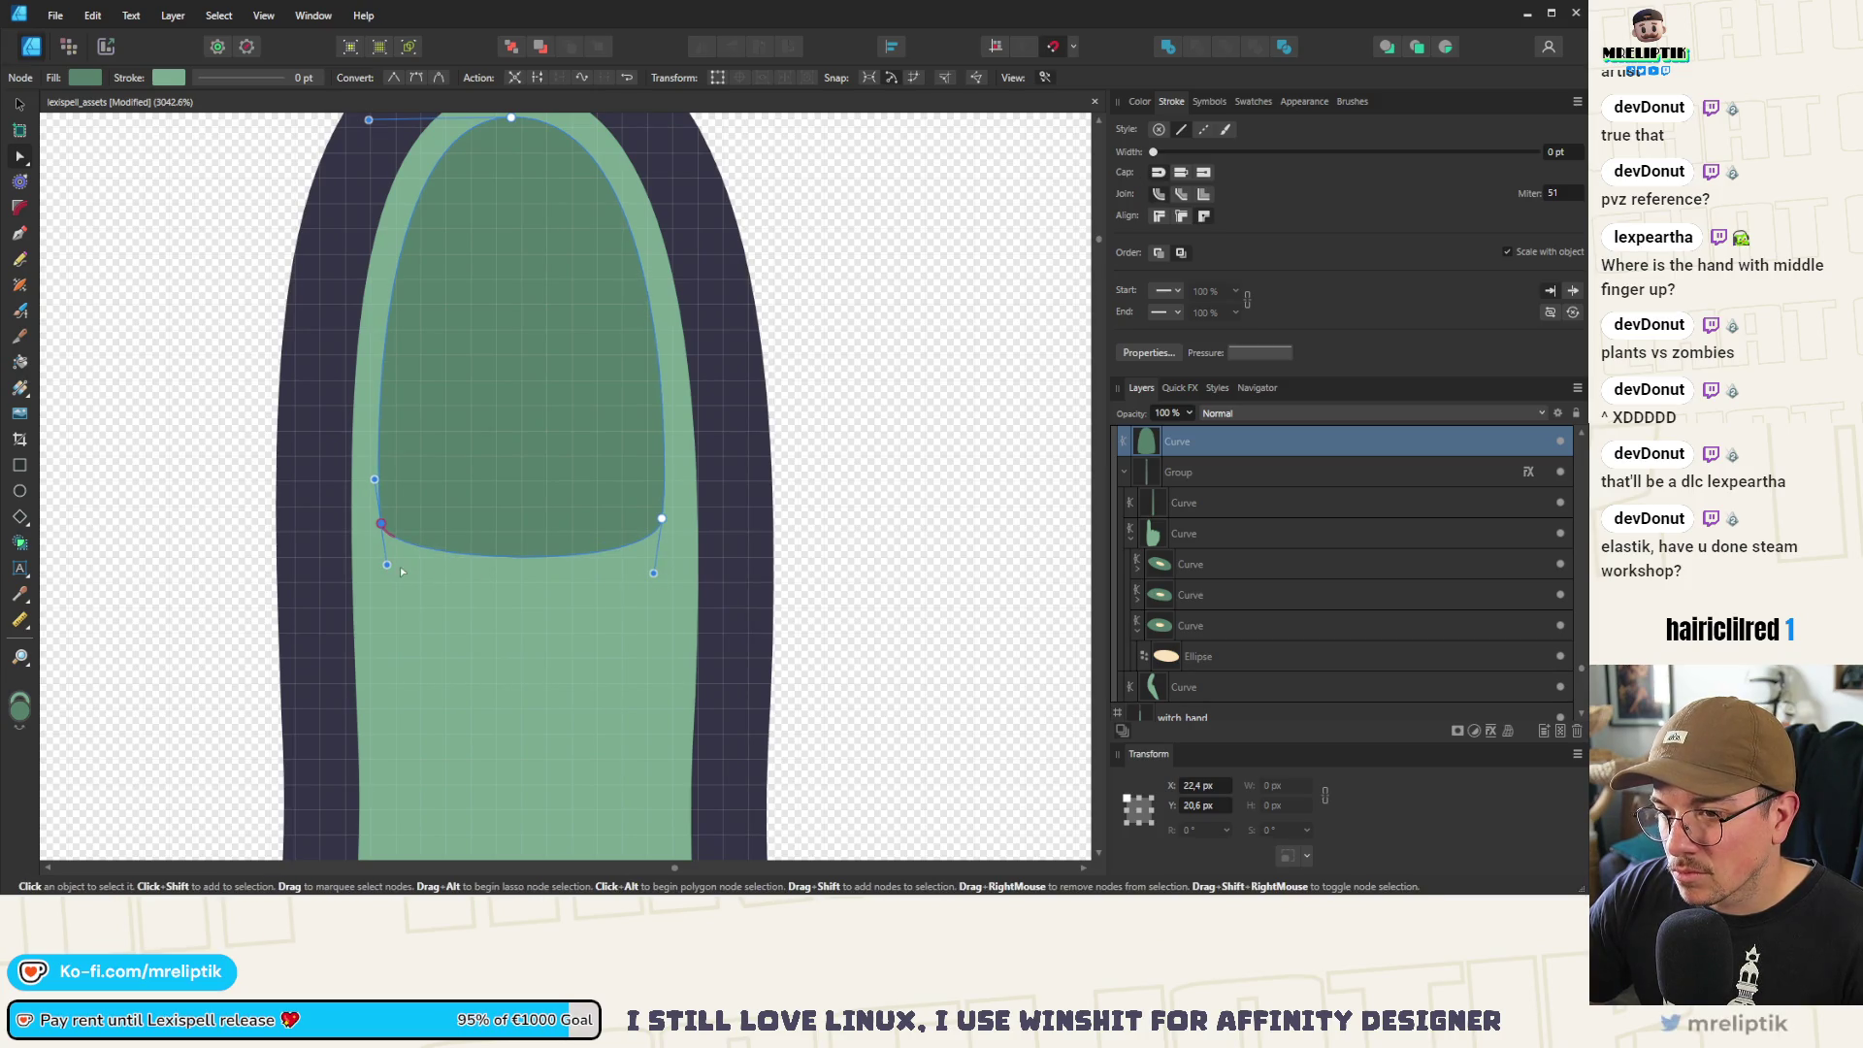
scroll(454, 481, down, 10)
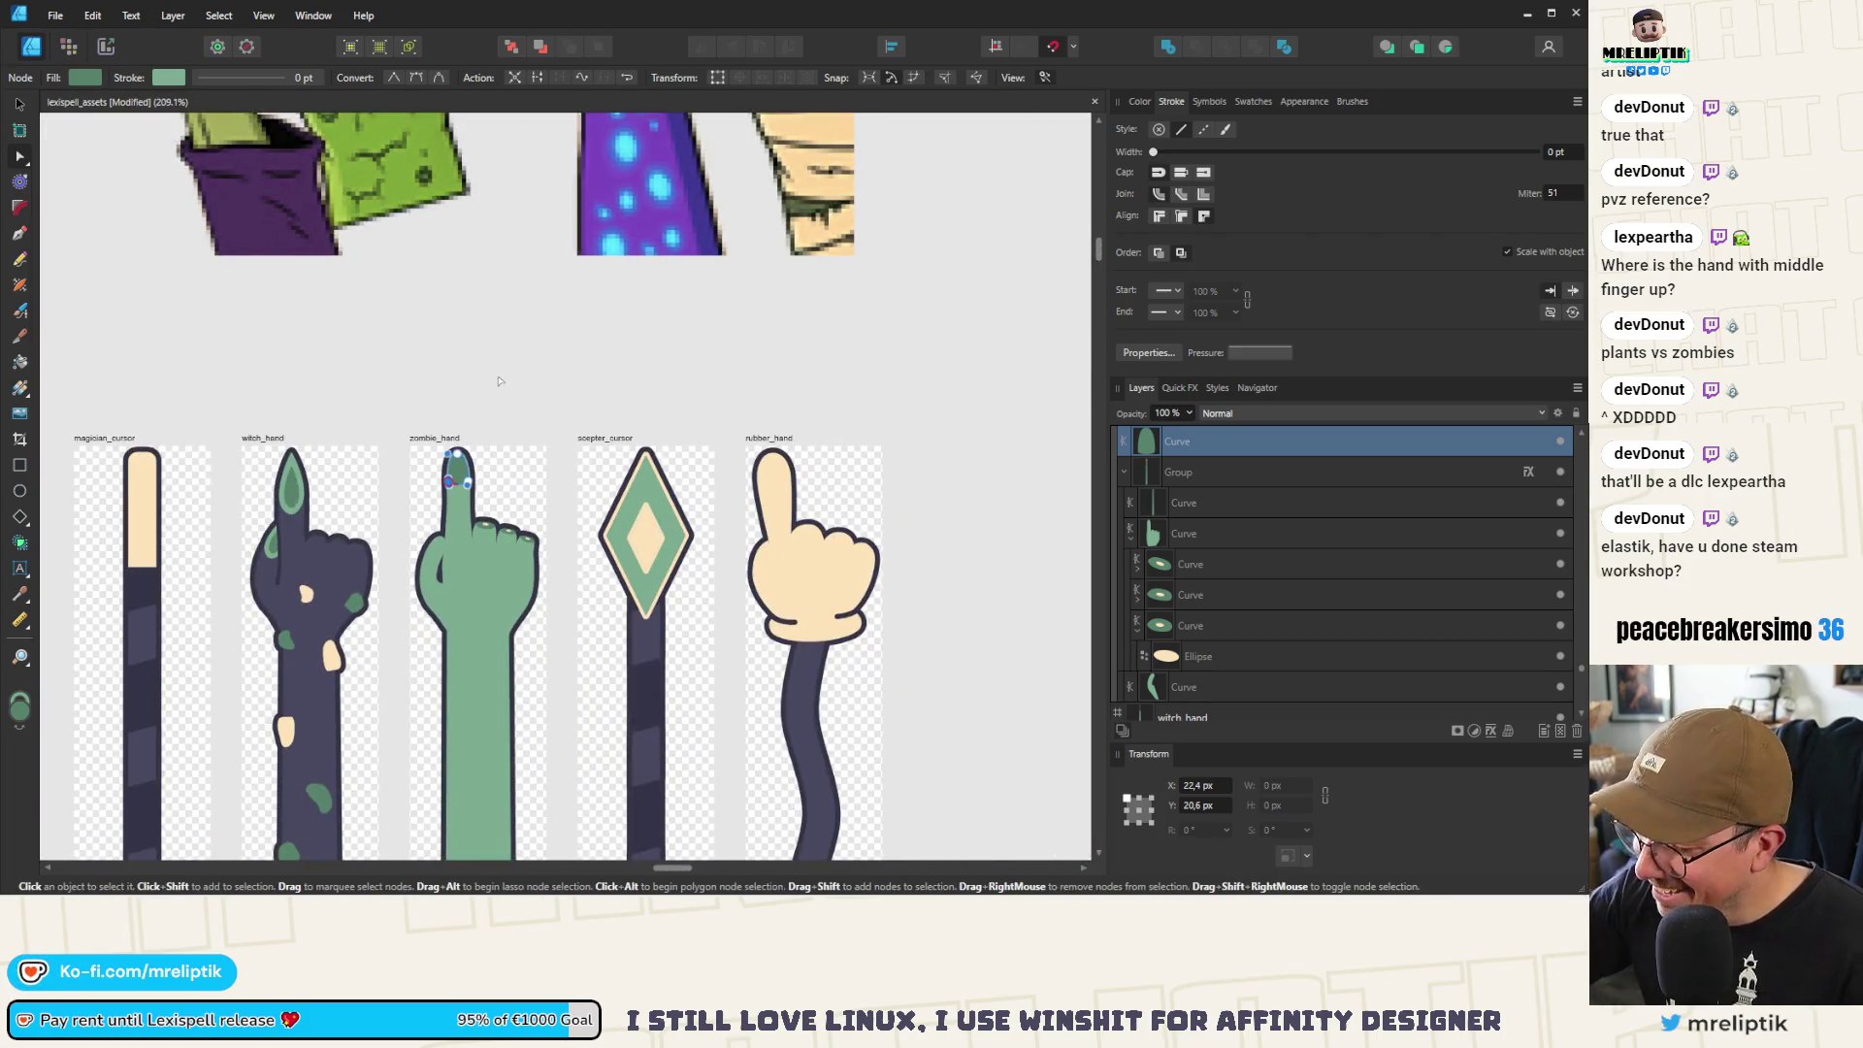
scroll(454, 469, up, 8)
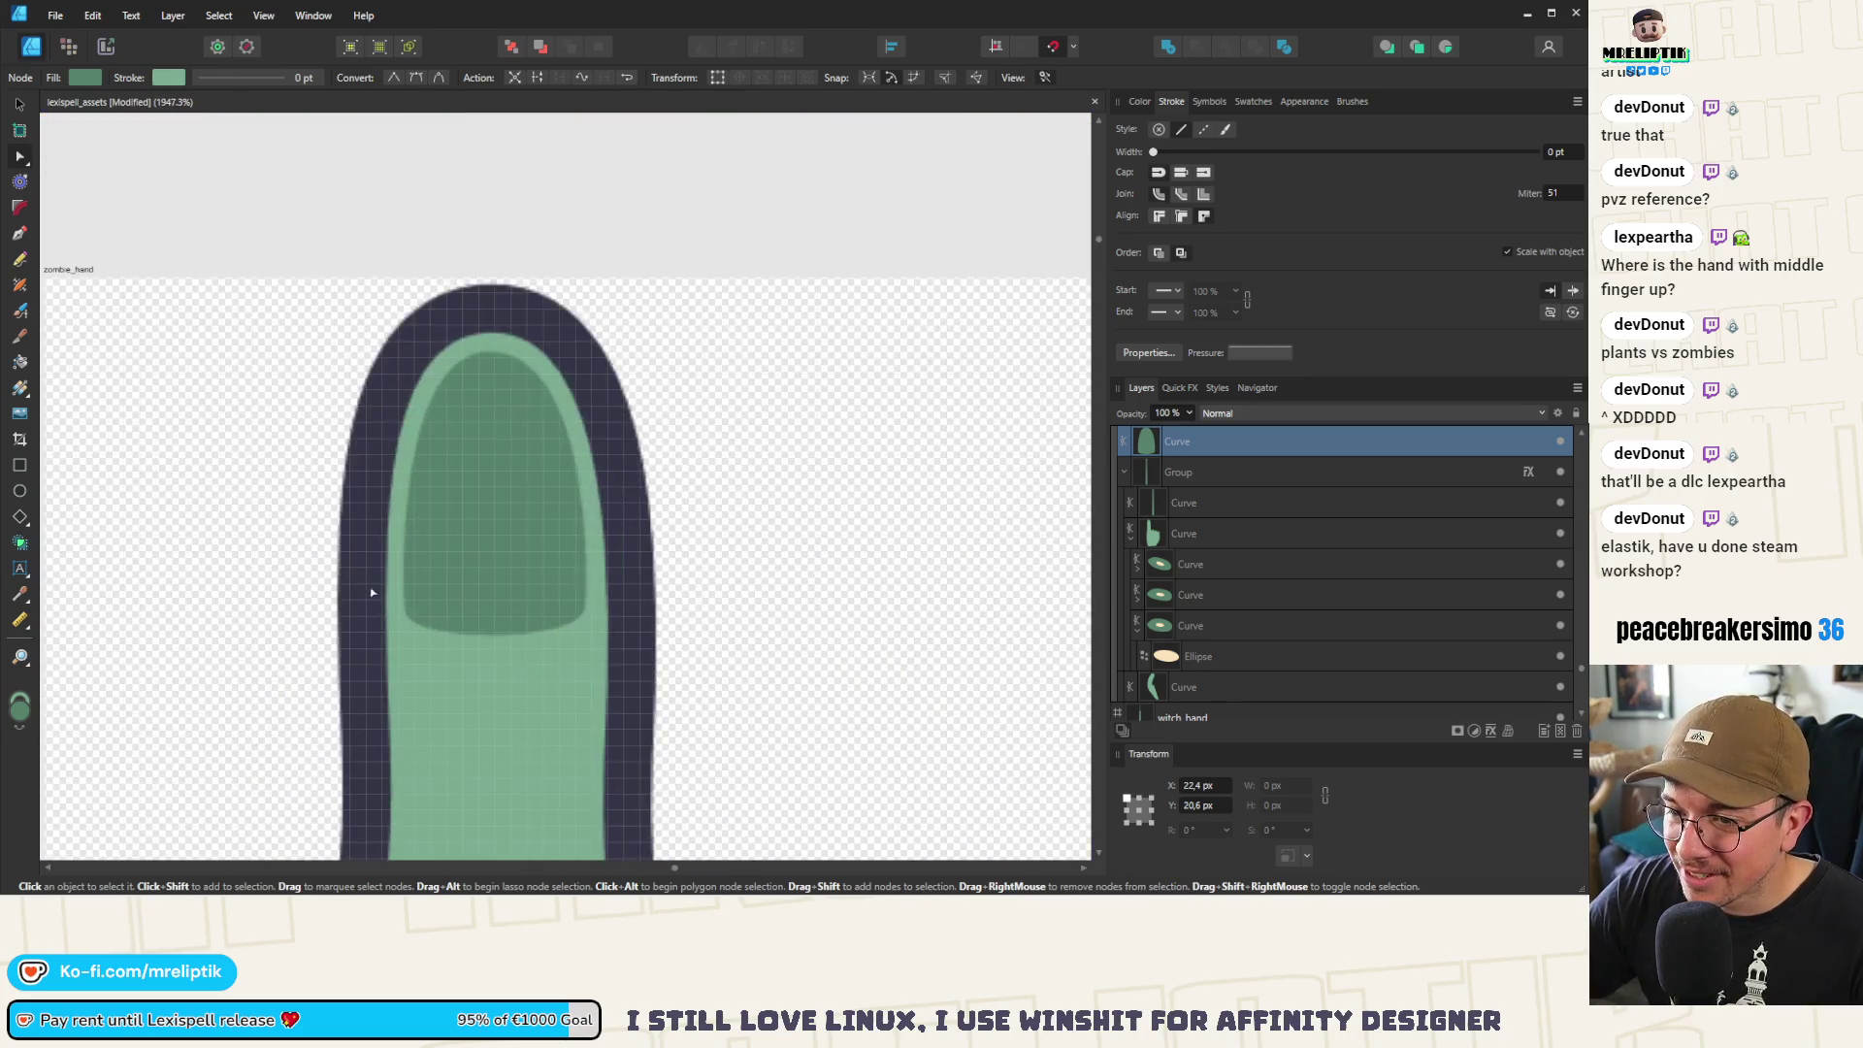
drag(585, 609, 590, 533)
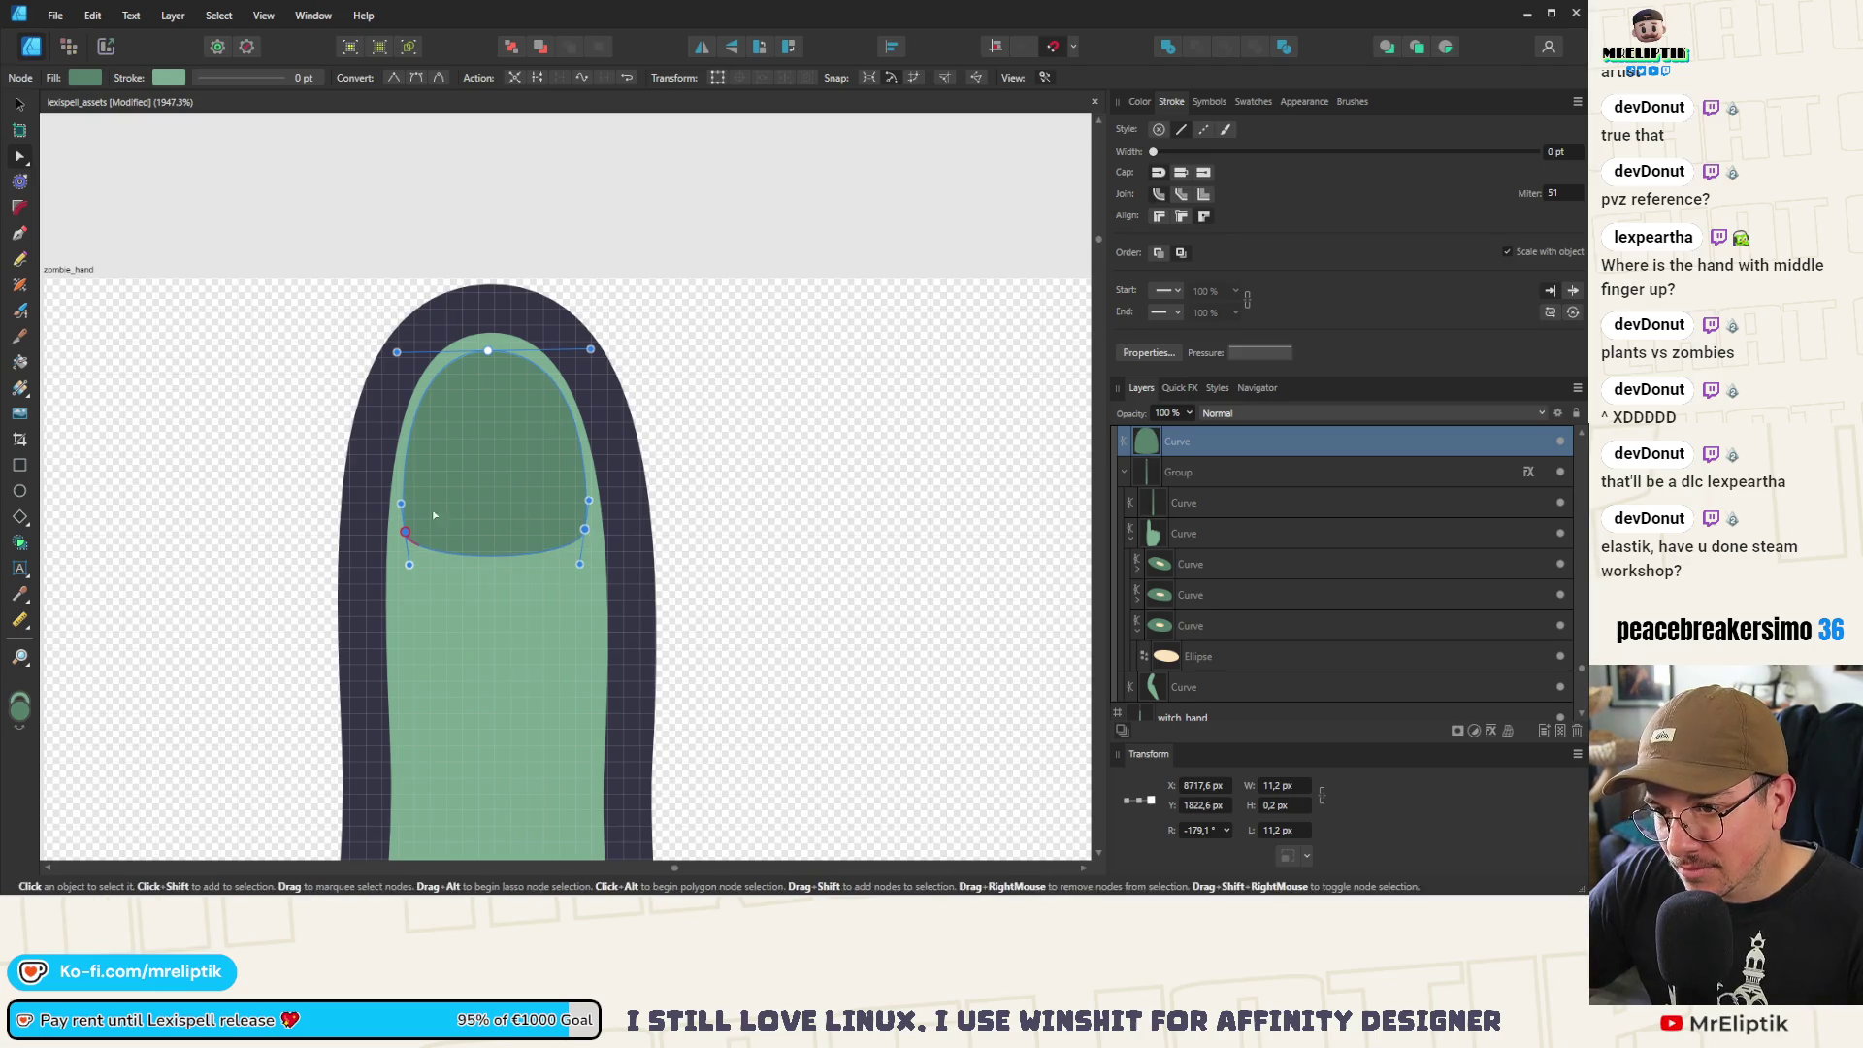
Make the curve of the nail's tip symmetrical
click(397, 353)
drag(401, 355, 591, 353)
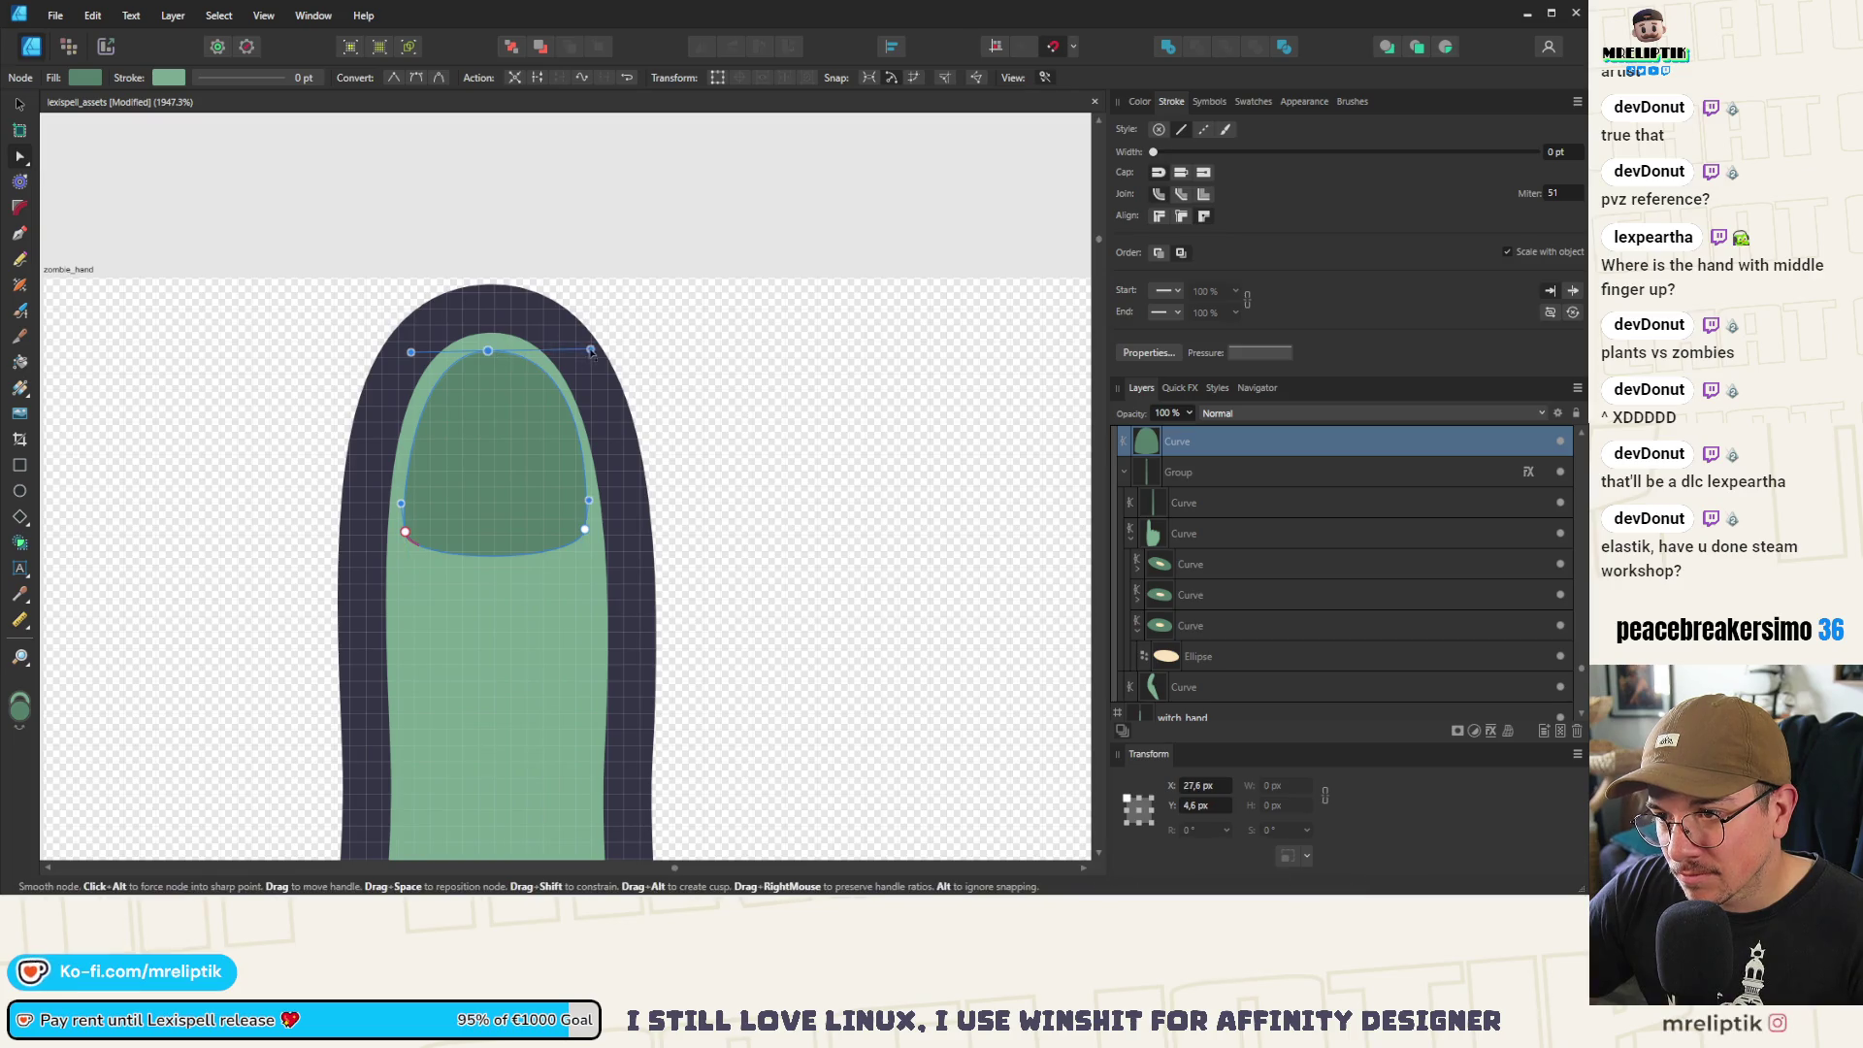
scroll(449, 333, down, 5)
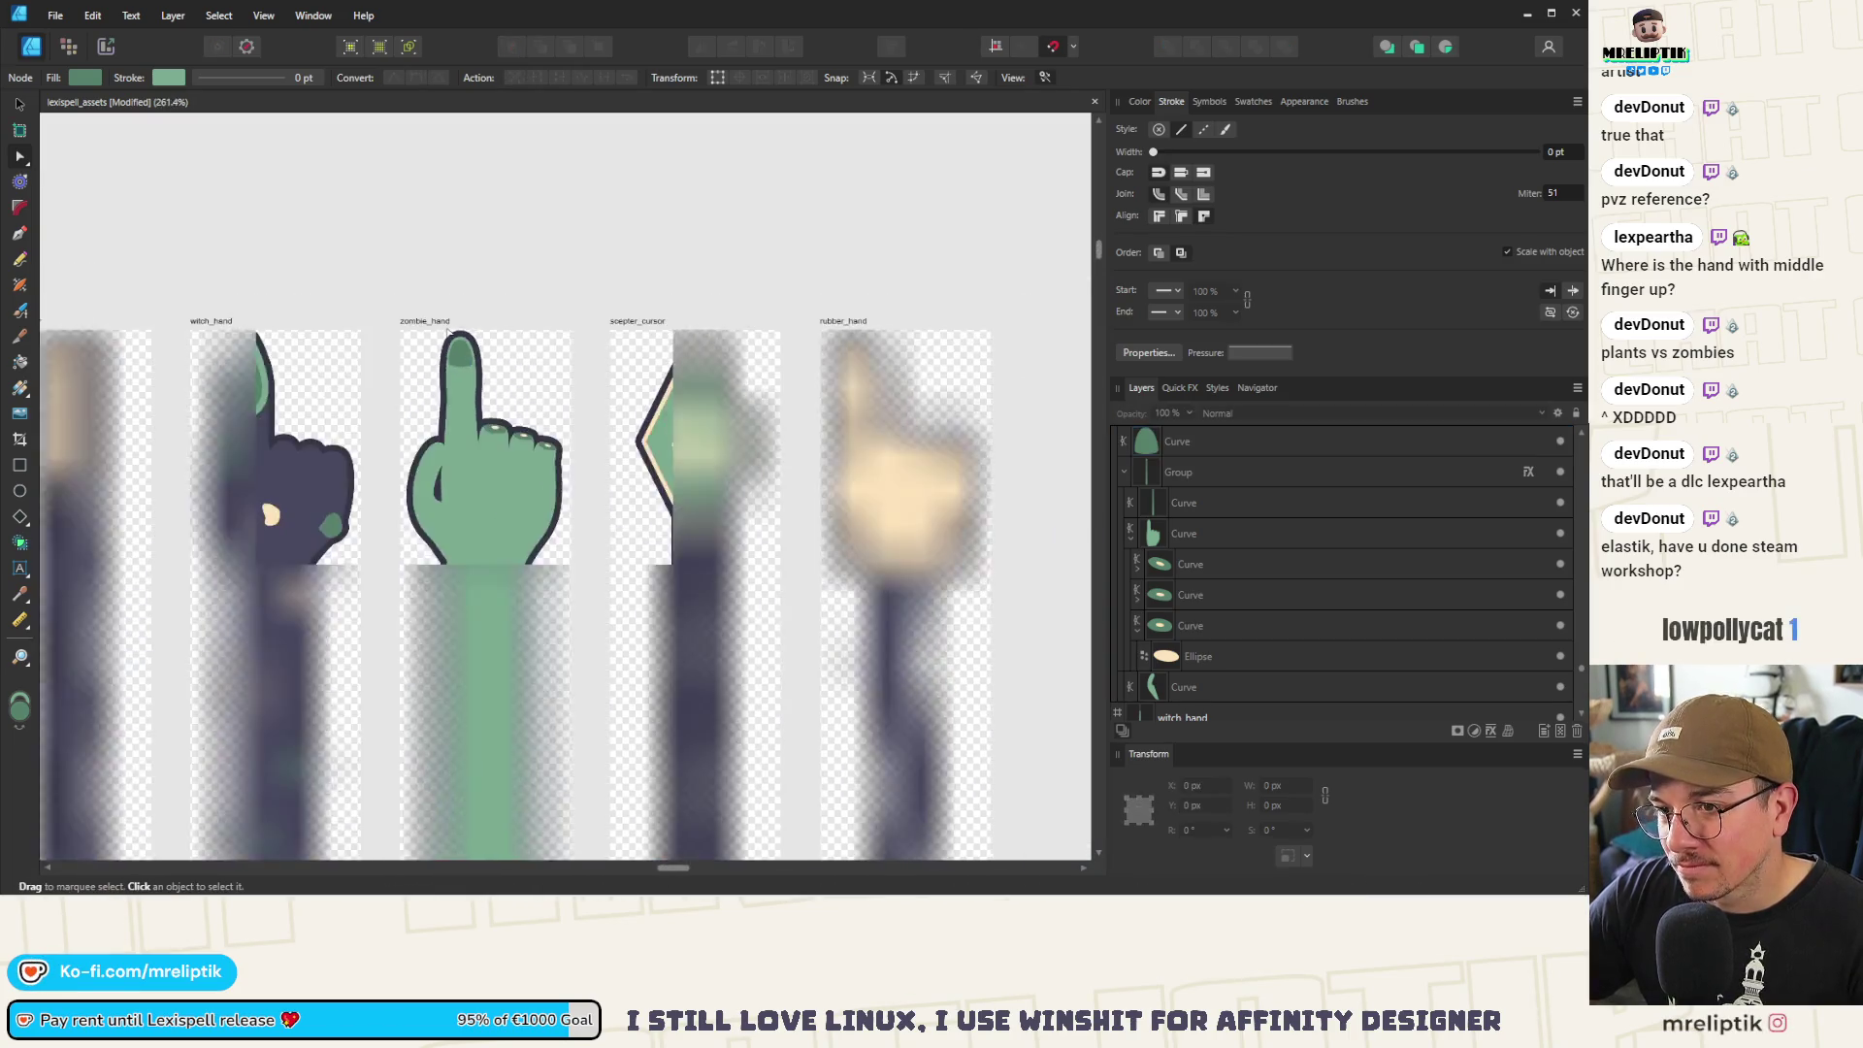
scroll(449, 333, down, 2)
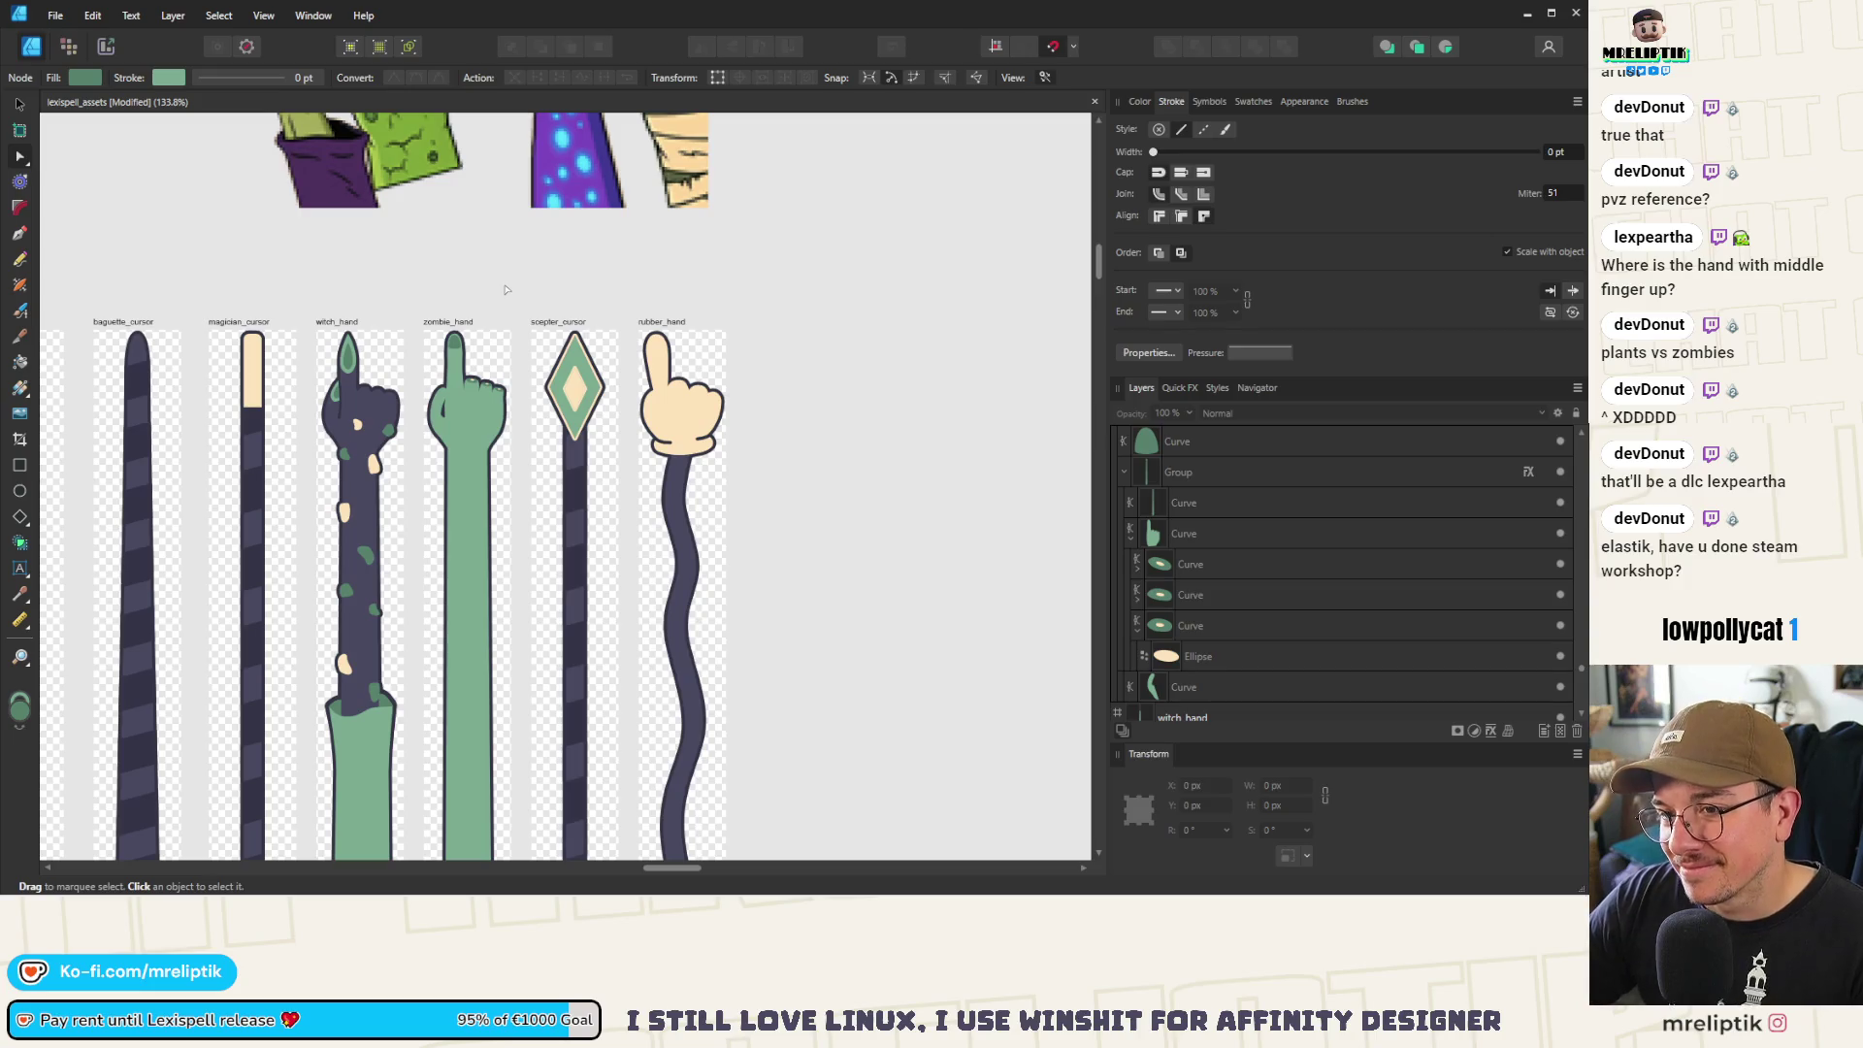
scroll(505, 289, down, 3)
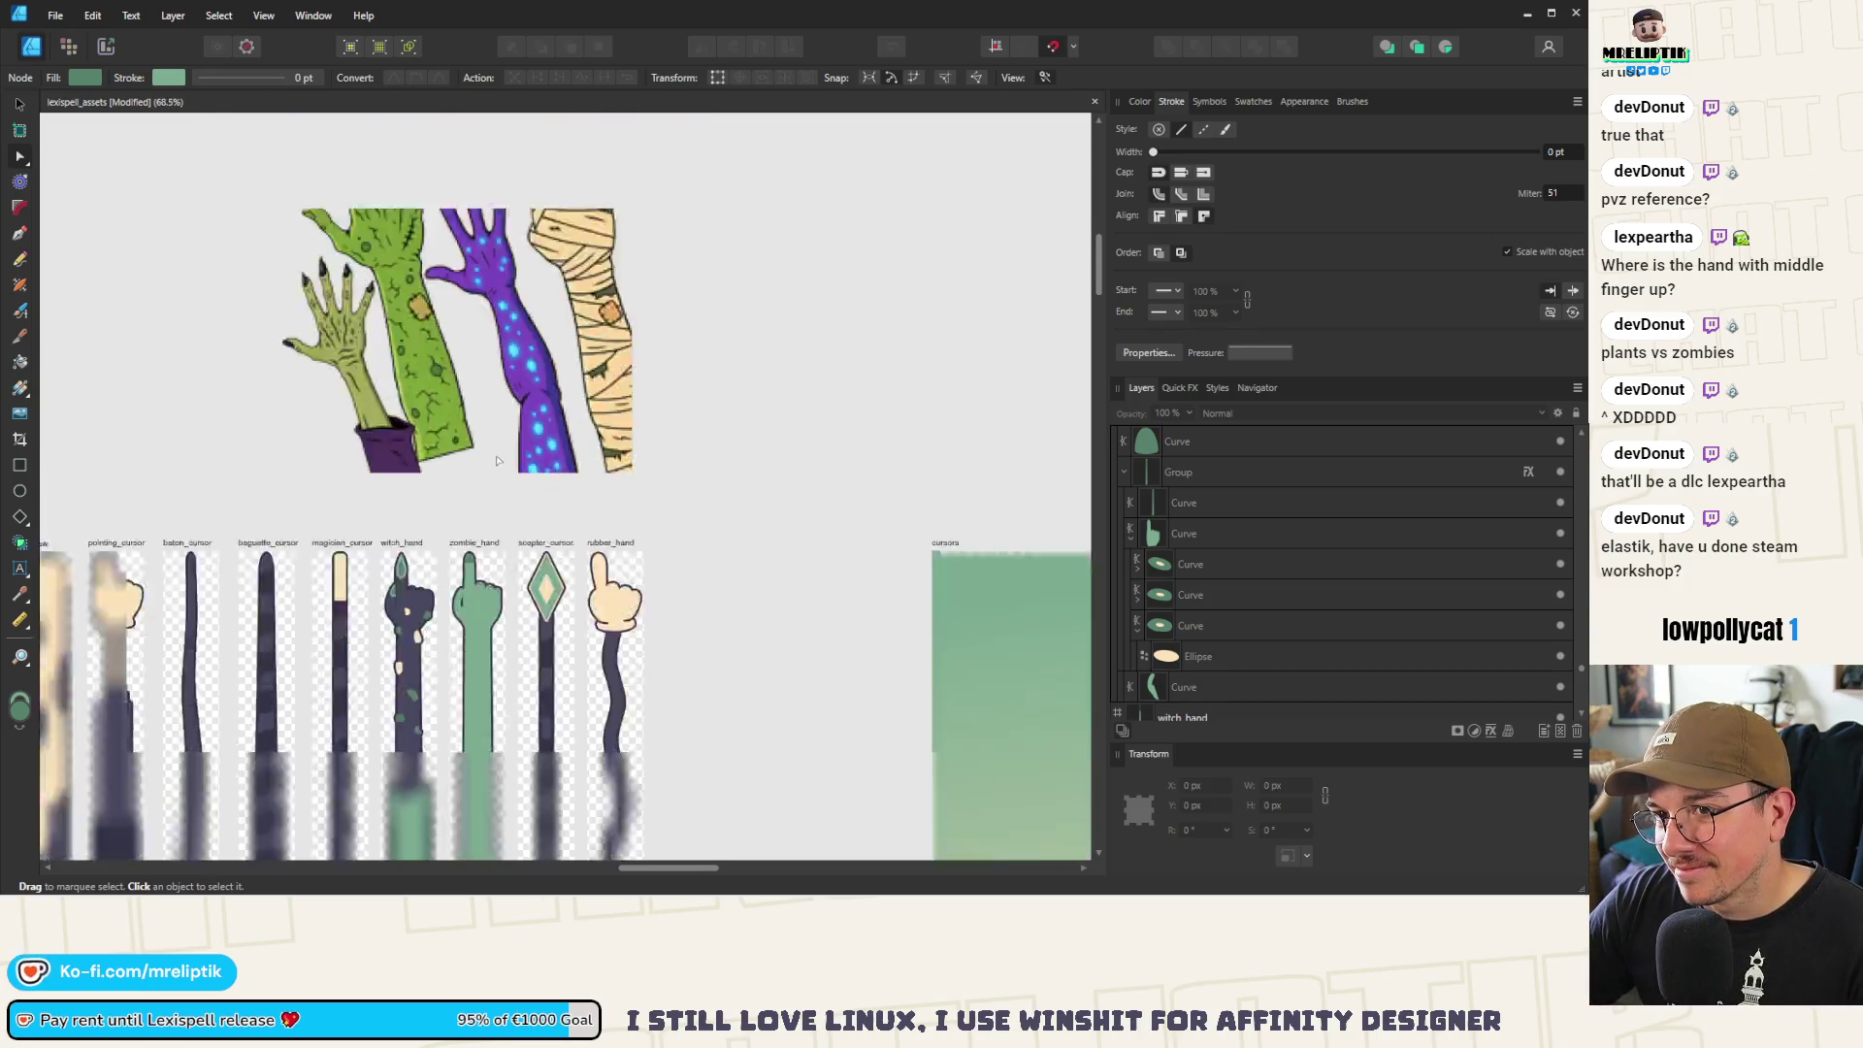
scroll(476, 582, up, 5)
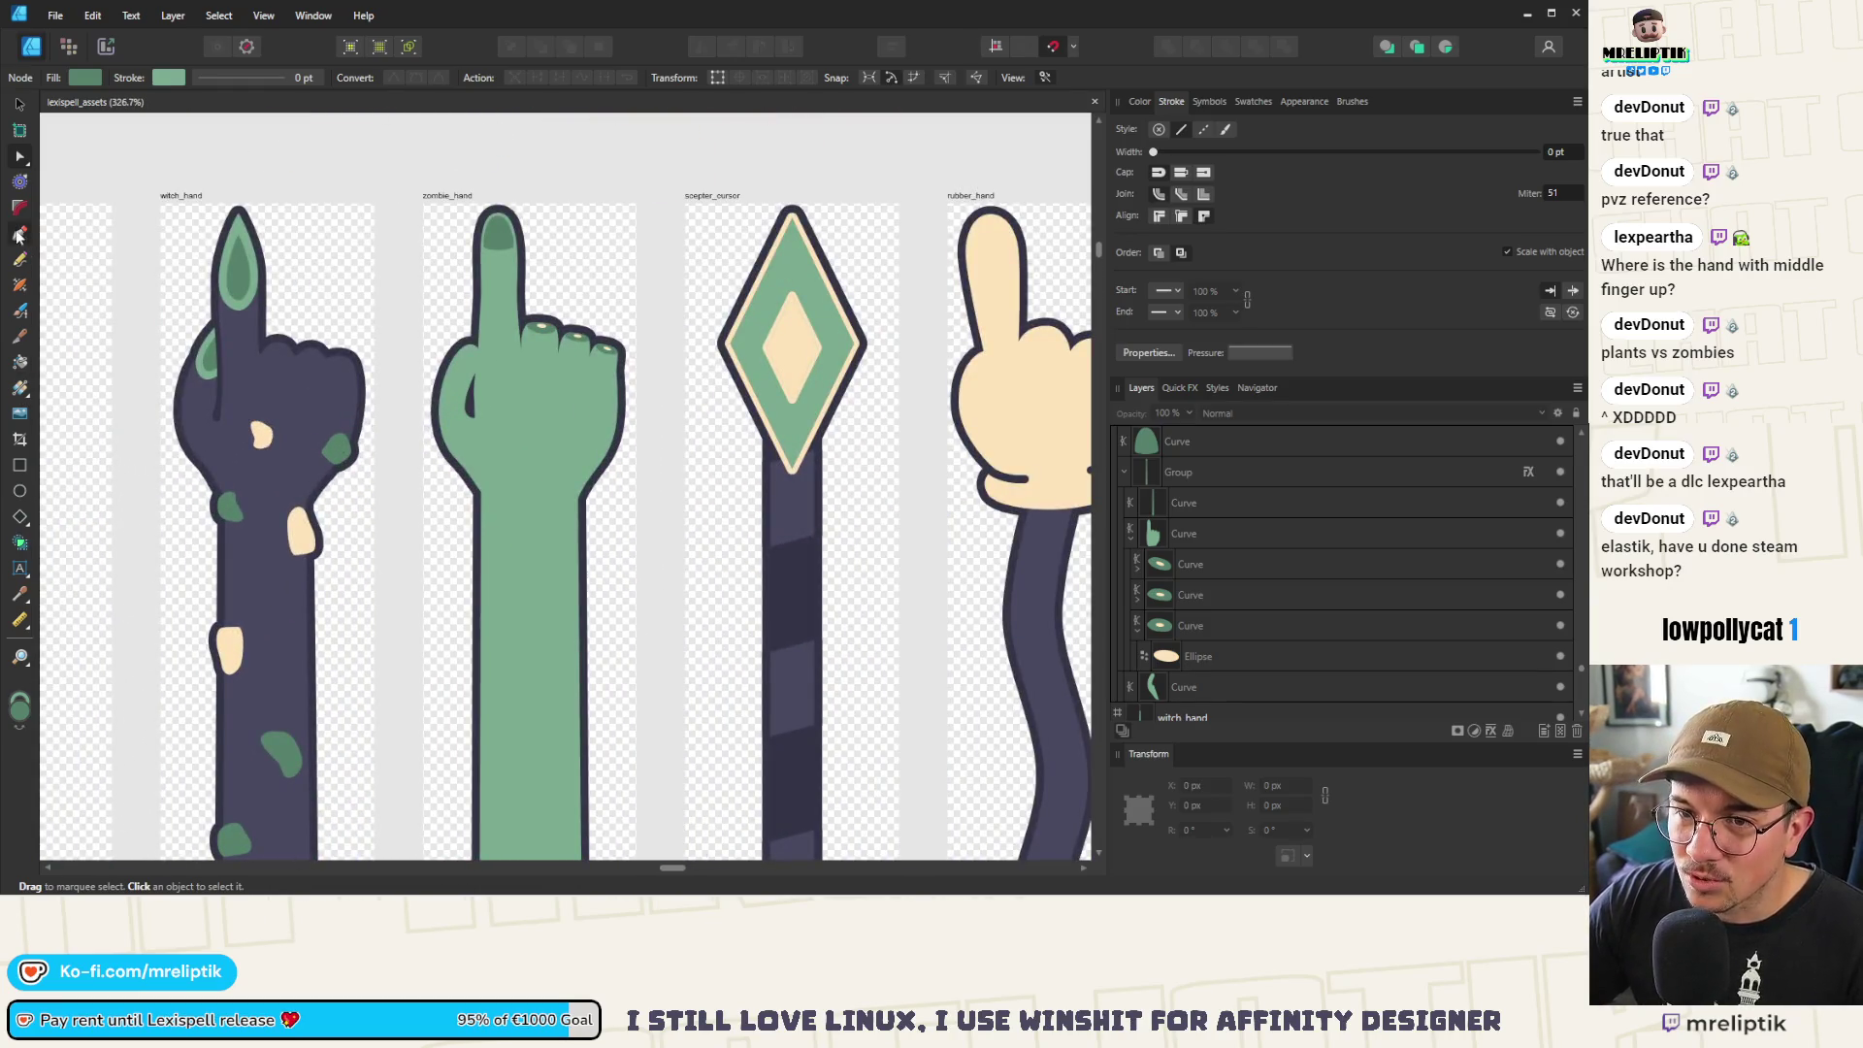
Draw a five-point zigzag crack path down the arm with the Pen tool
click(18, 234)
scroll(500, 544, up, 2)
click(459, 493)
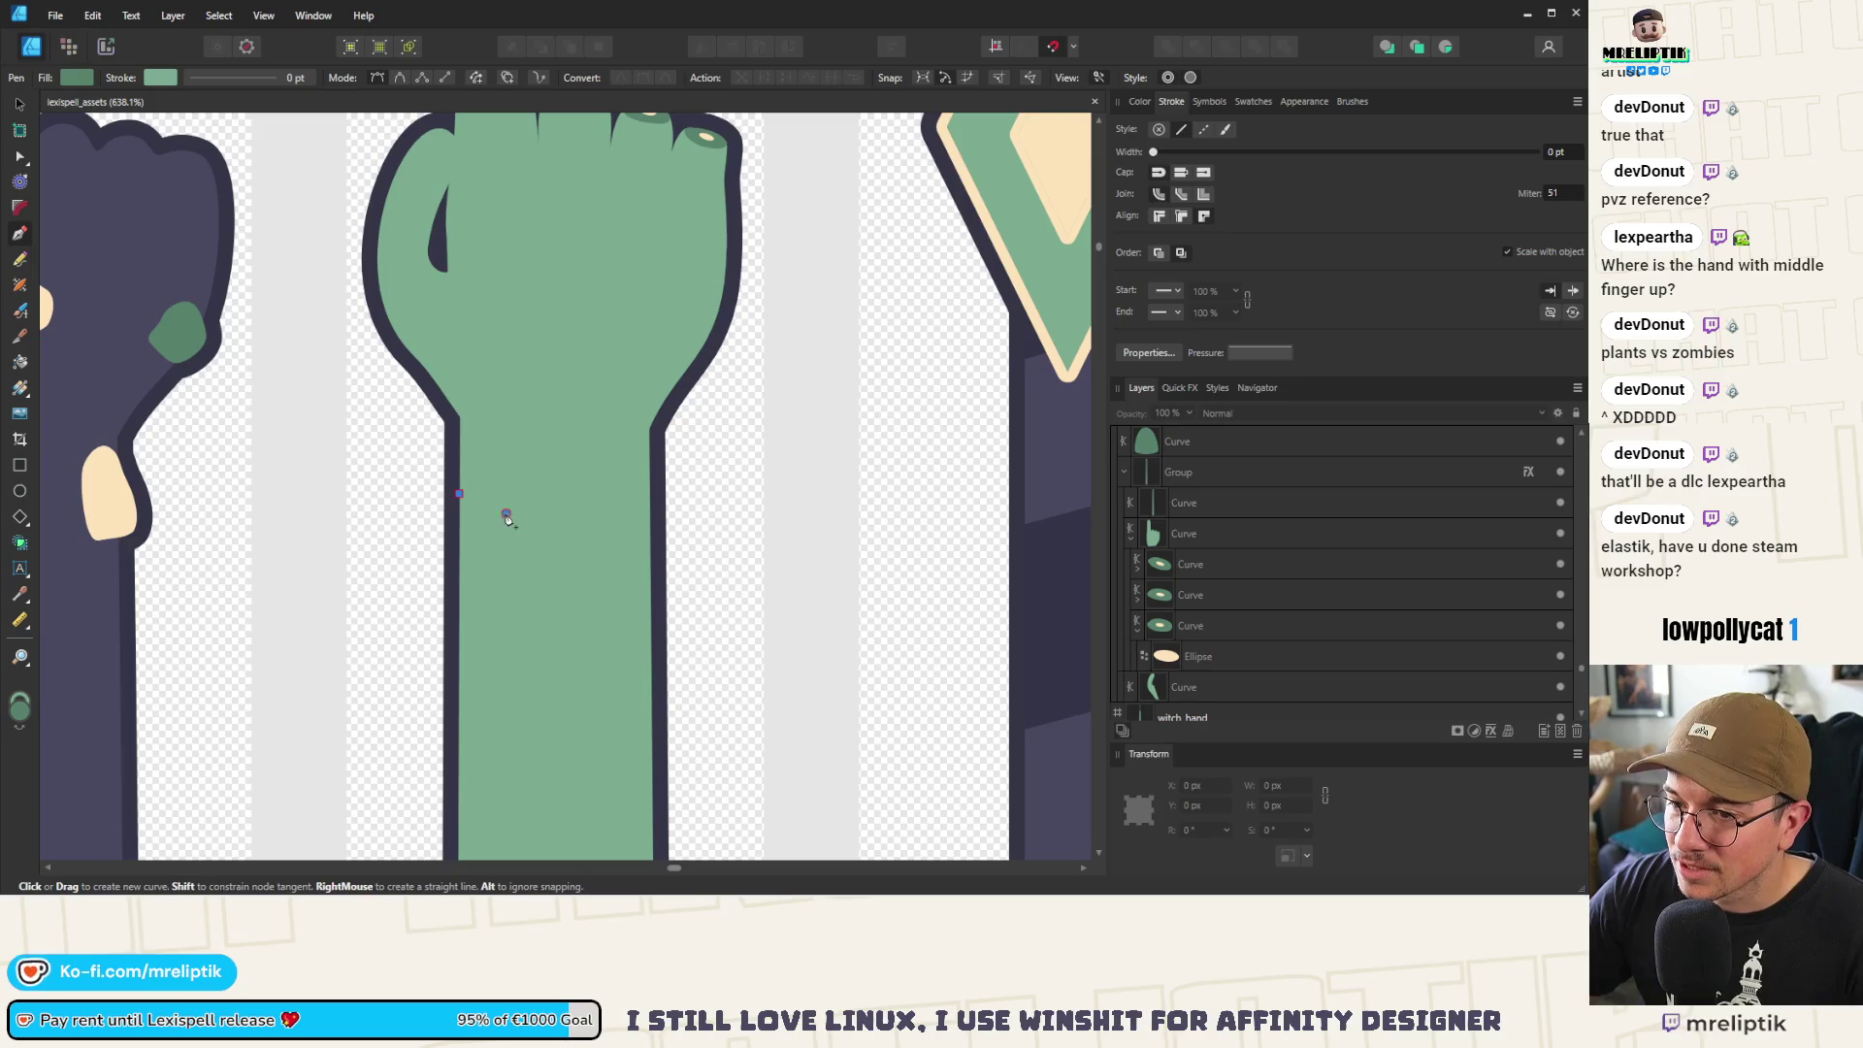
click(497, 527)
click(487, 558)
scroll(515, 640, down, 2)
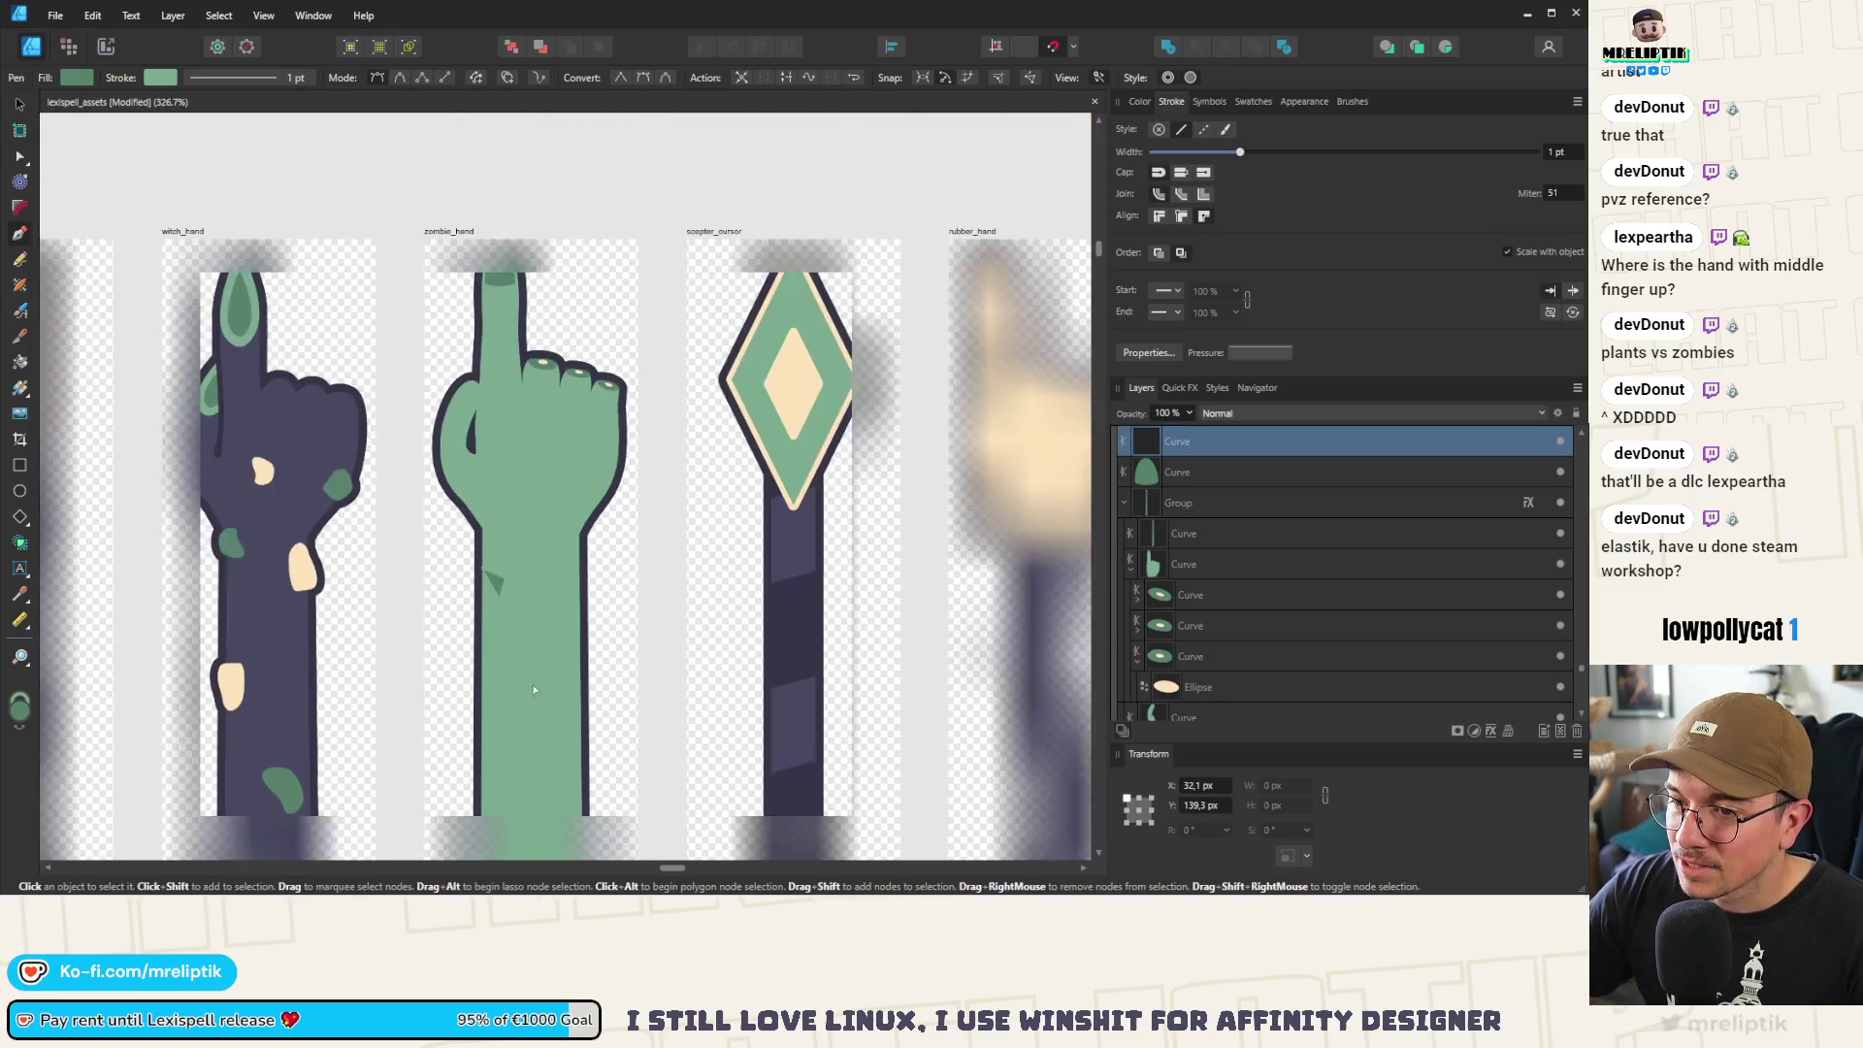
scroll(534, 690, down, 3)
scroll(502, 291, up, 1)
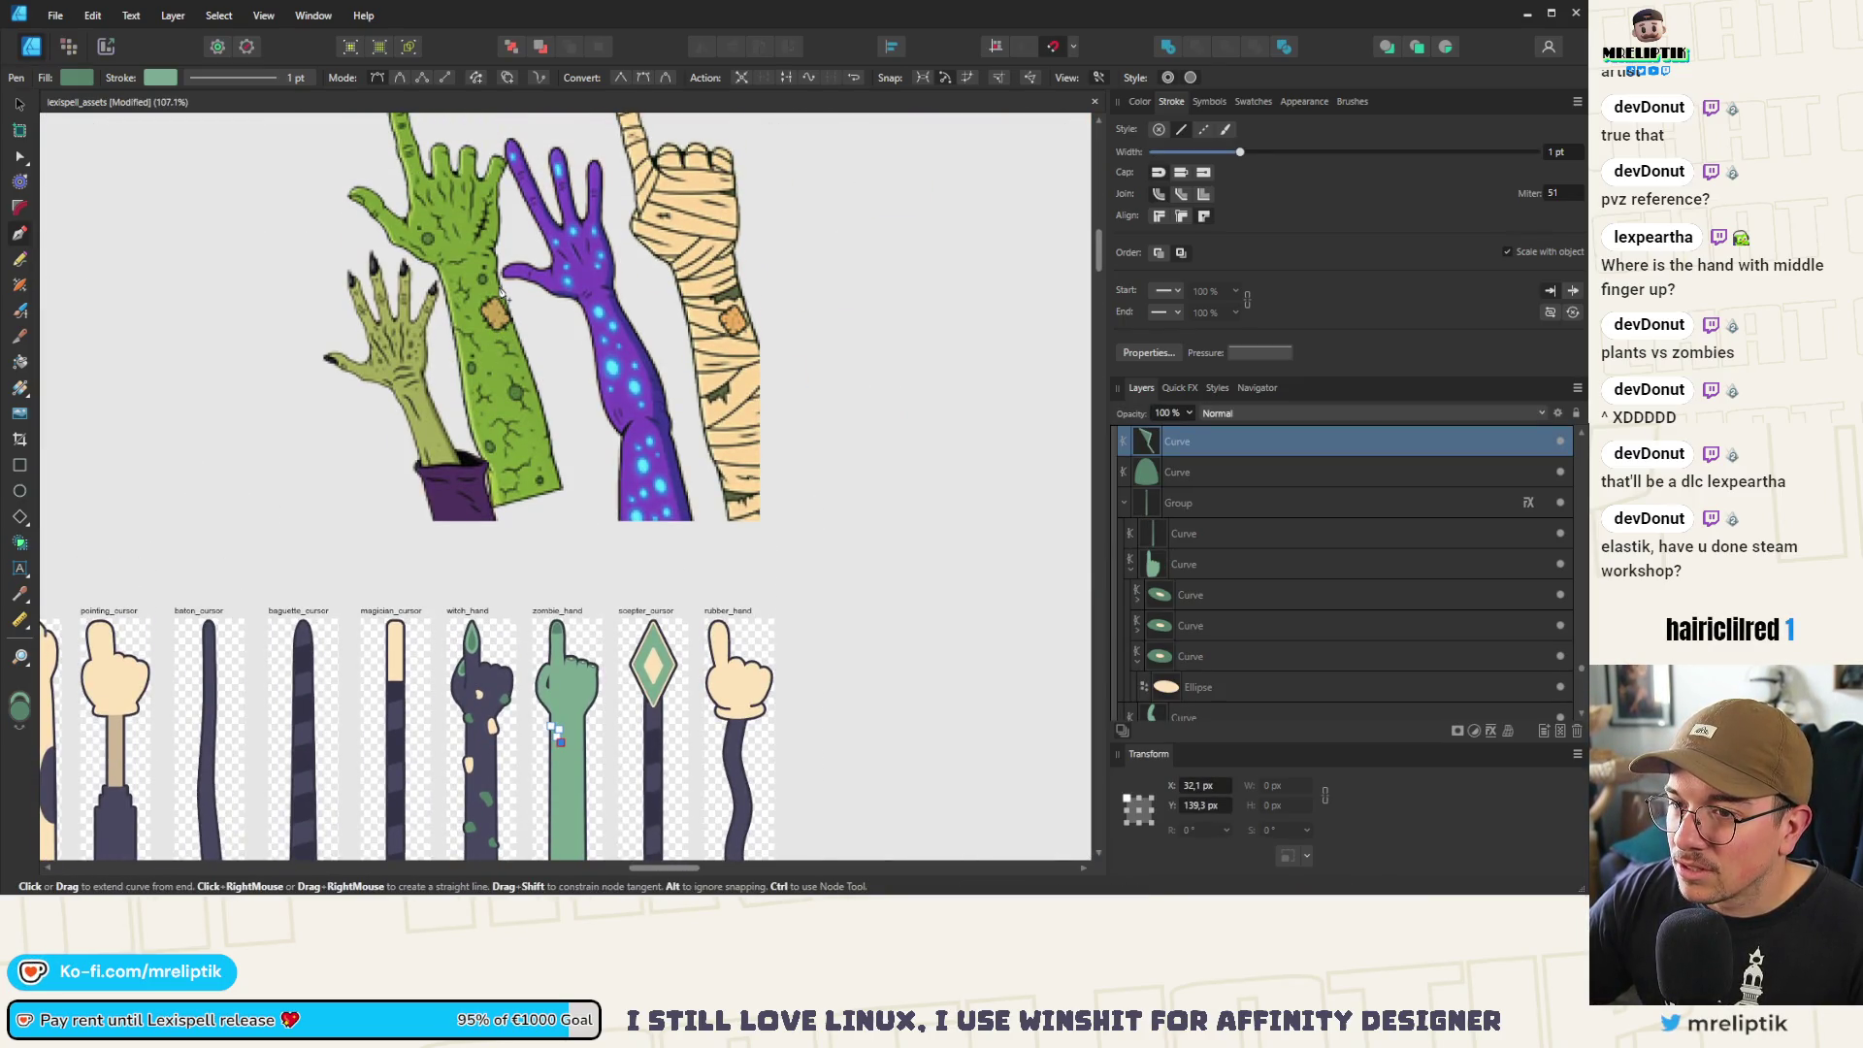
scroll(524, 485, down, 2)
scroll(558, 515, up, 6)
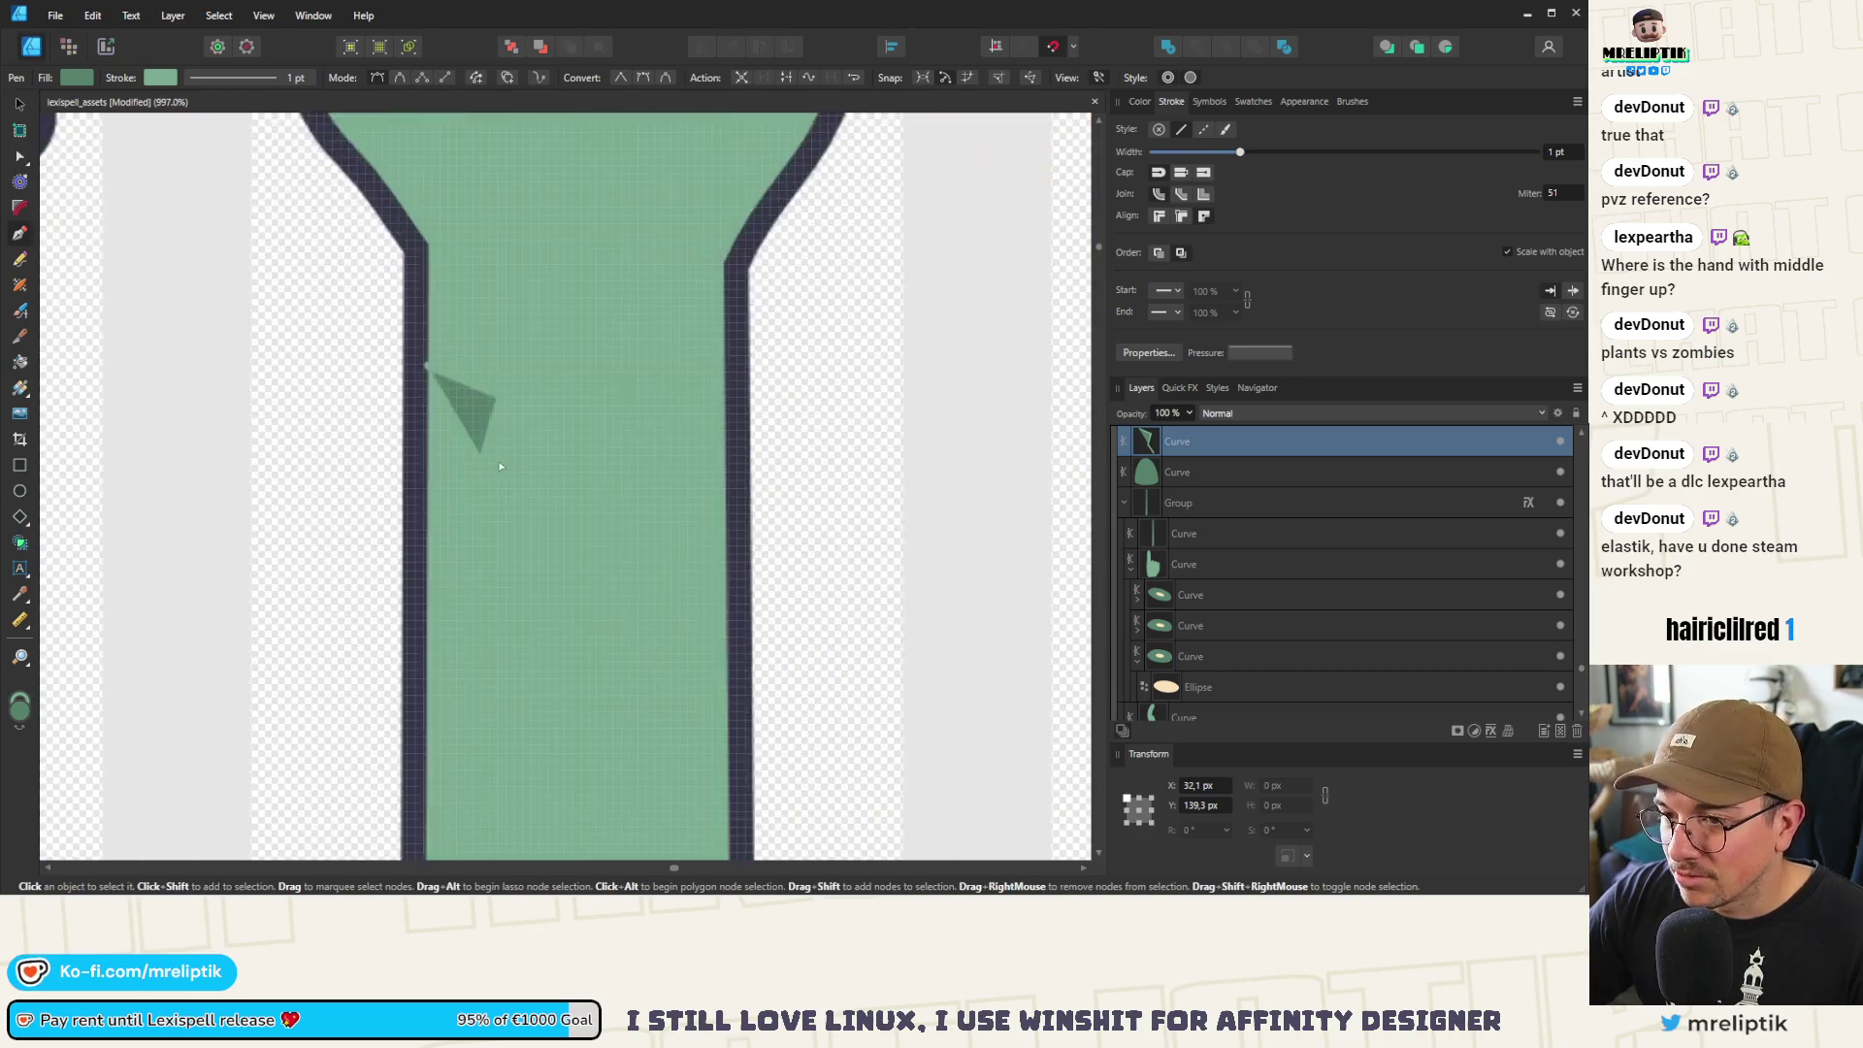
click(571, 535)
click(576, 599)
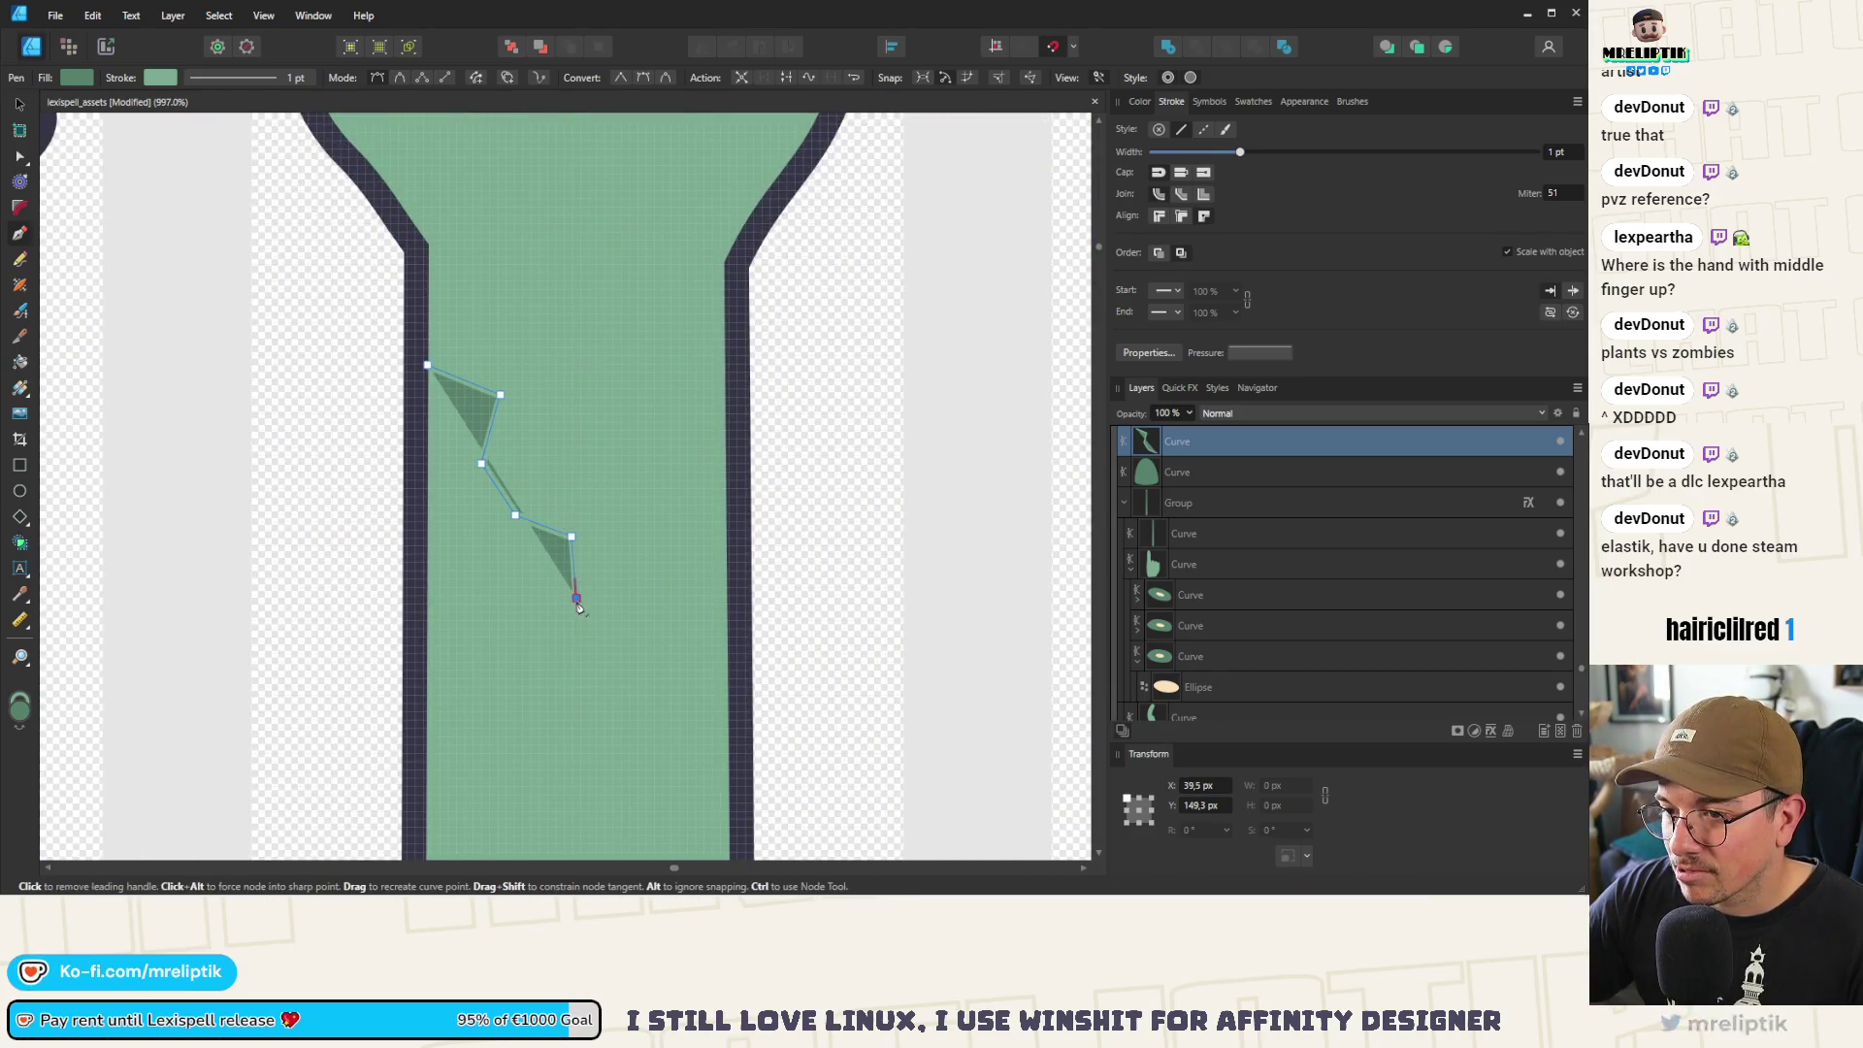
Remove the crack's fill by setting its opacity to 0%
click(1154, 101)
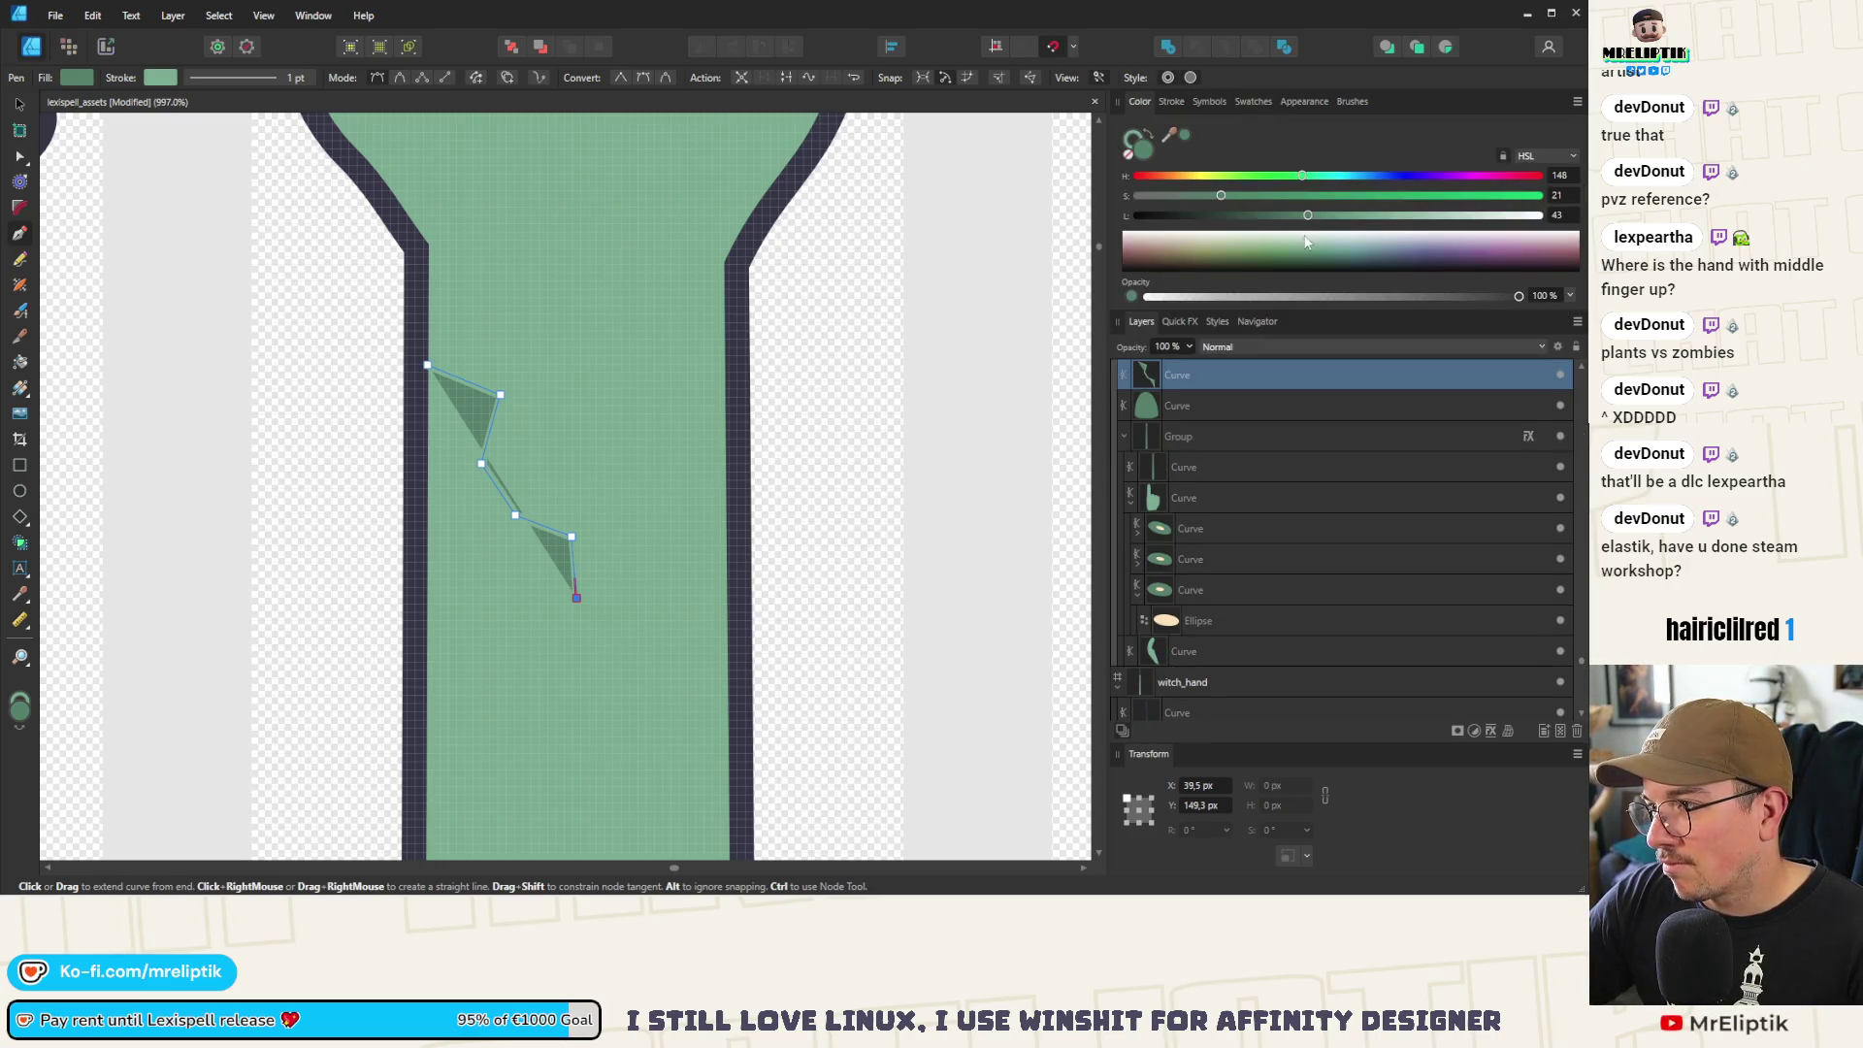
drag(1514, 298, 976, 322)
click(1174, 101)
click(1140, 103)
click(1134, 137)
key(ctrl+minus)
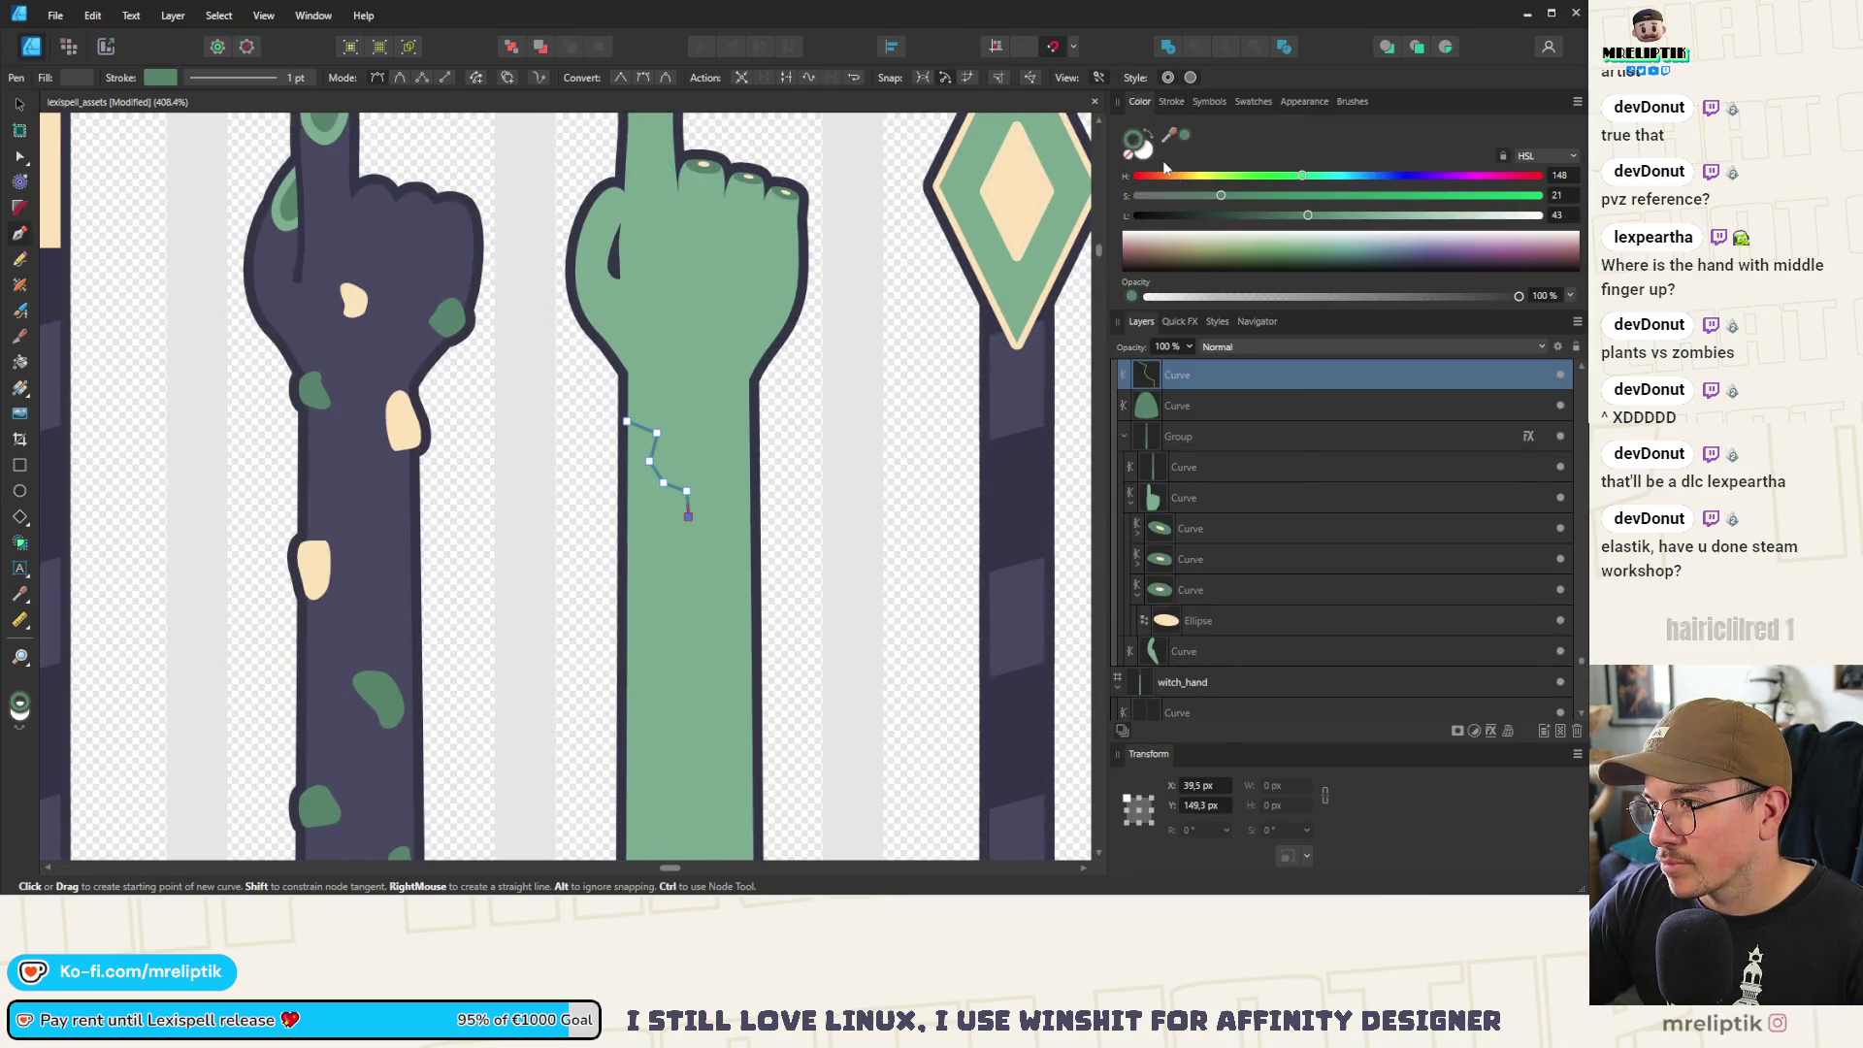
Set the crack line's stroke width to 3 pt
click(1171, 101)
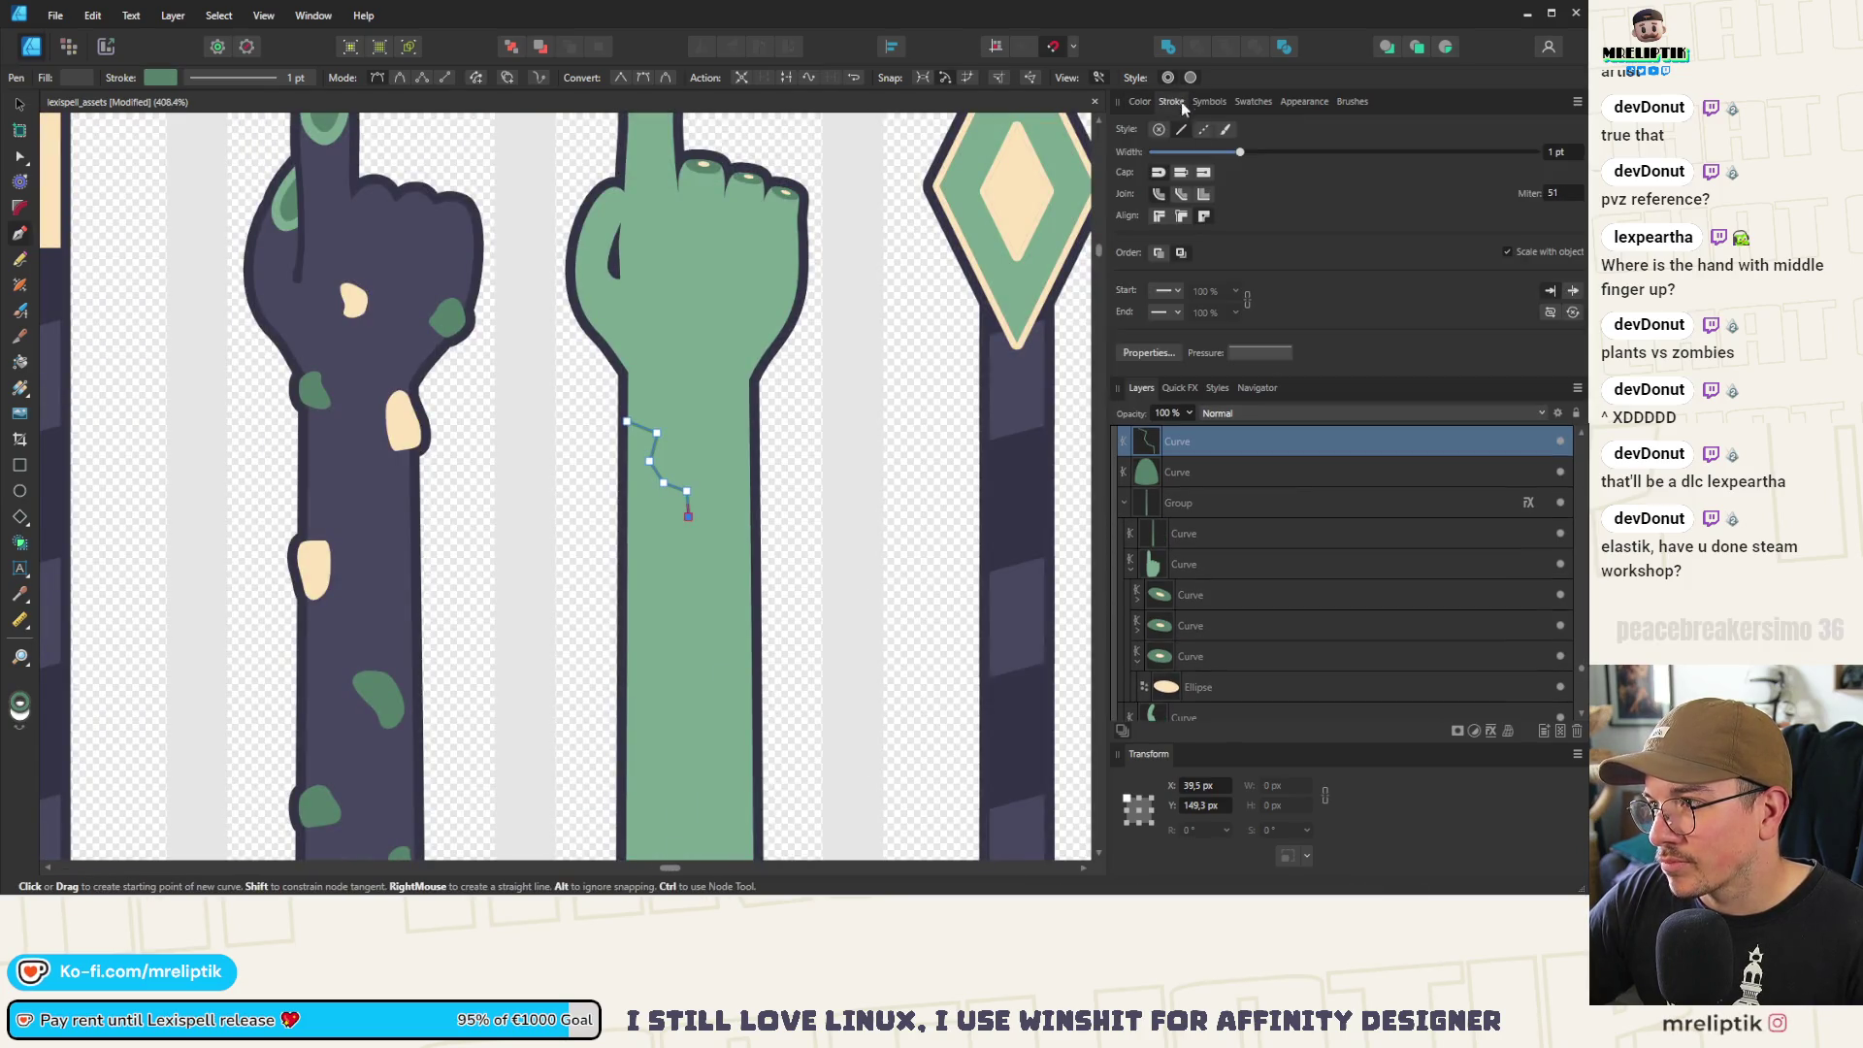
click(1558, 153)
text(3)
key(Return)
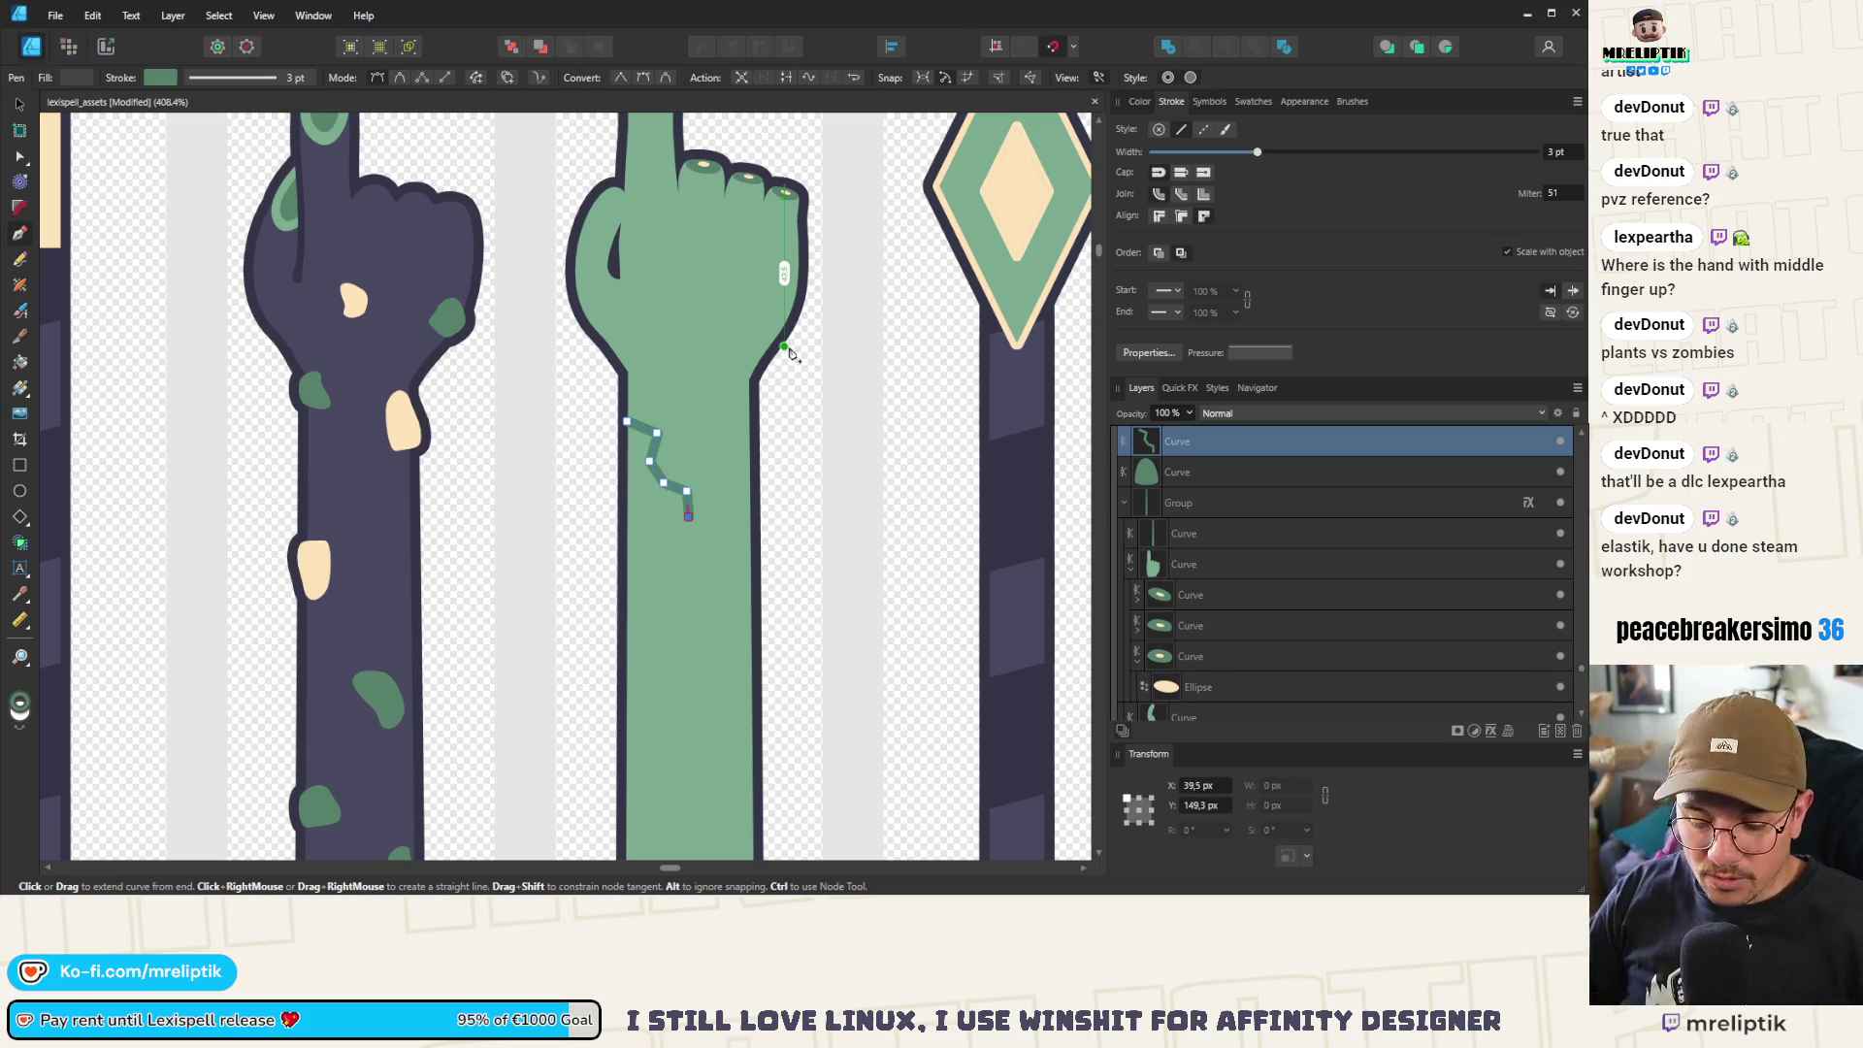
scroll(679, 504, down, 5)
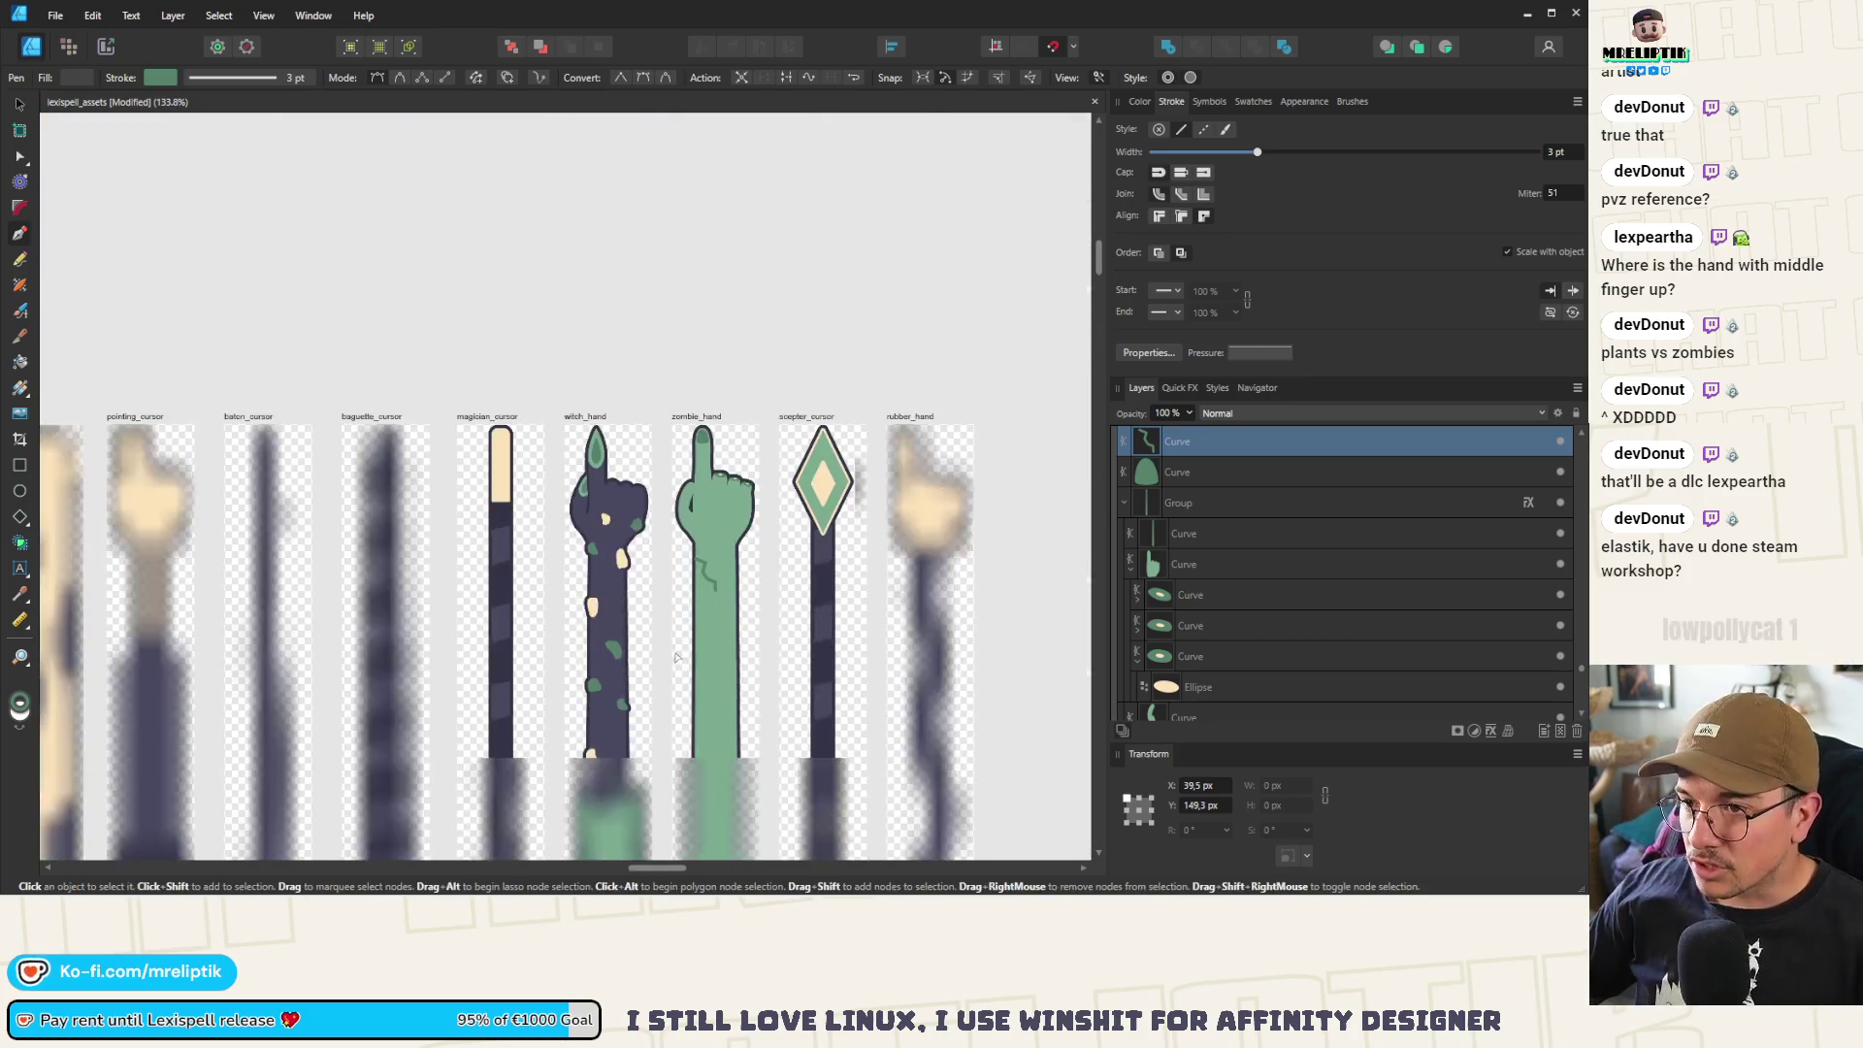
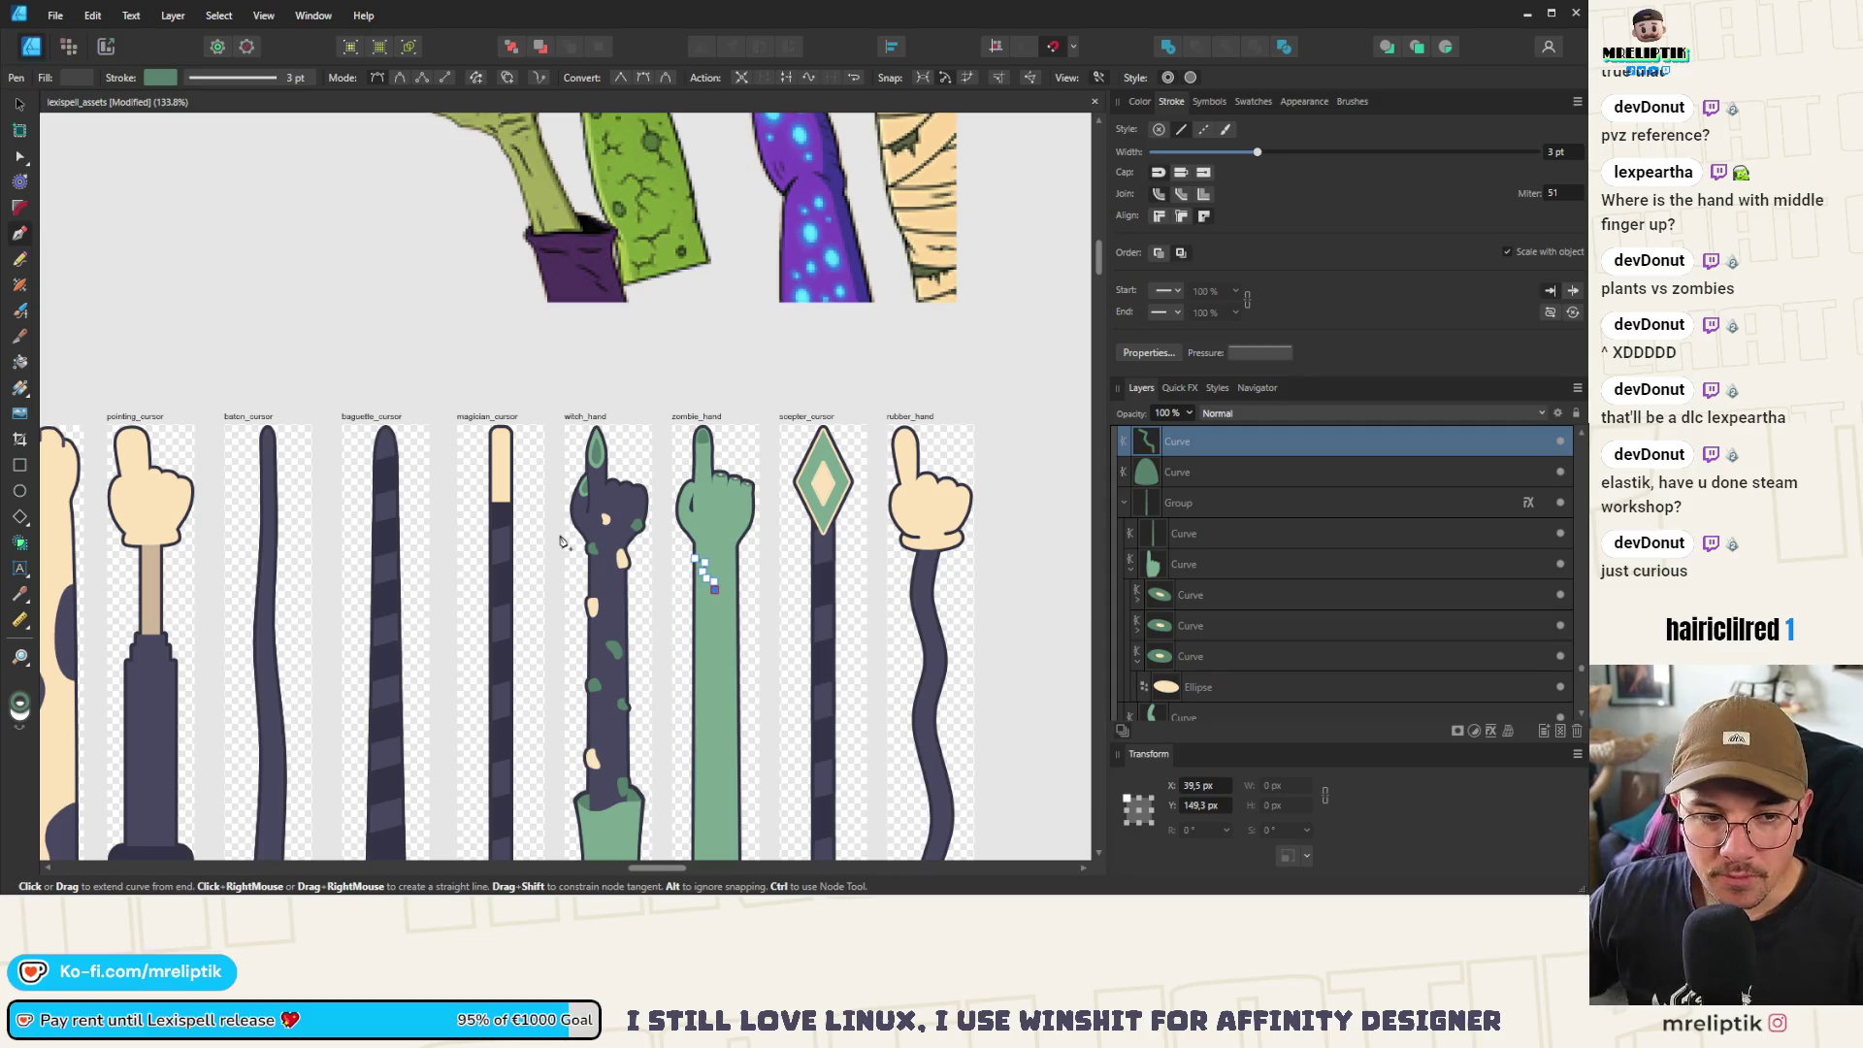
Move the forearm crack curve down the layer stack into the zombie hand's group
scroll(560, 541, down, 3)
scroll(391, 545, up, 4)
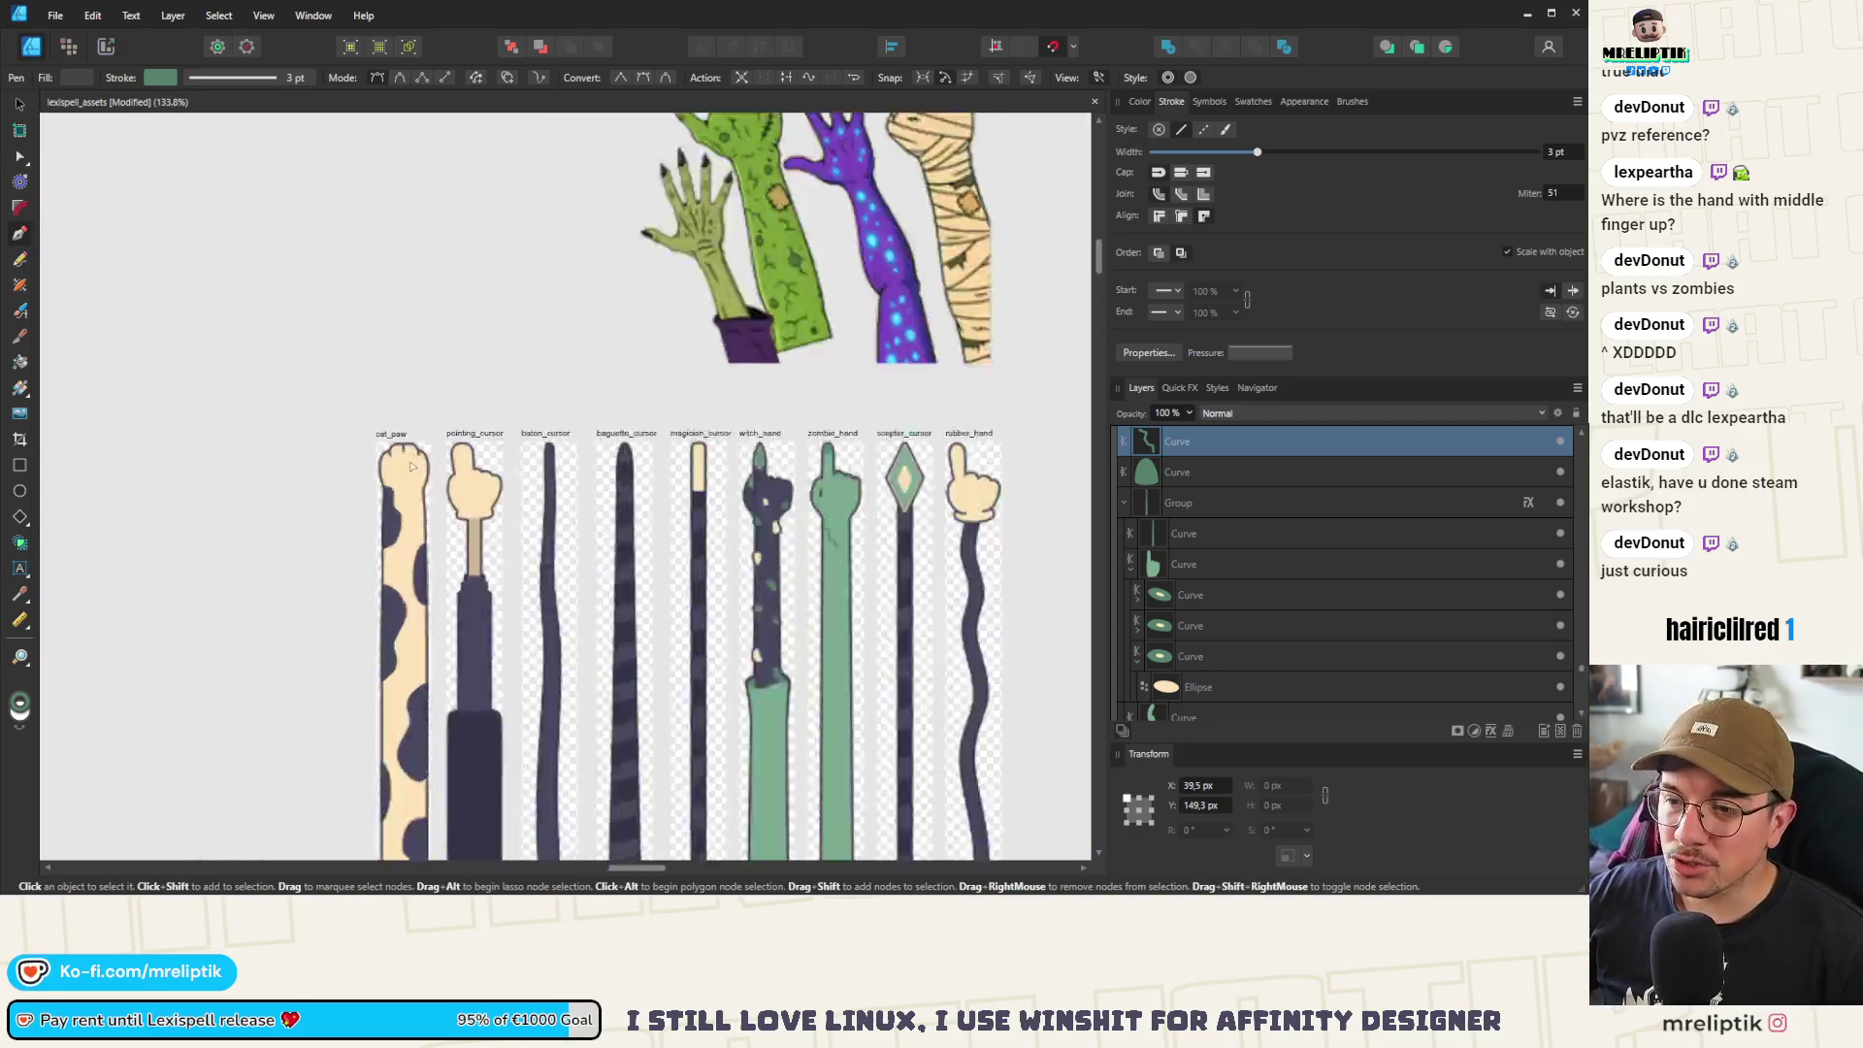
scroll(436, 449, down, 5)
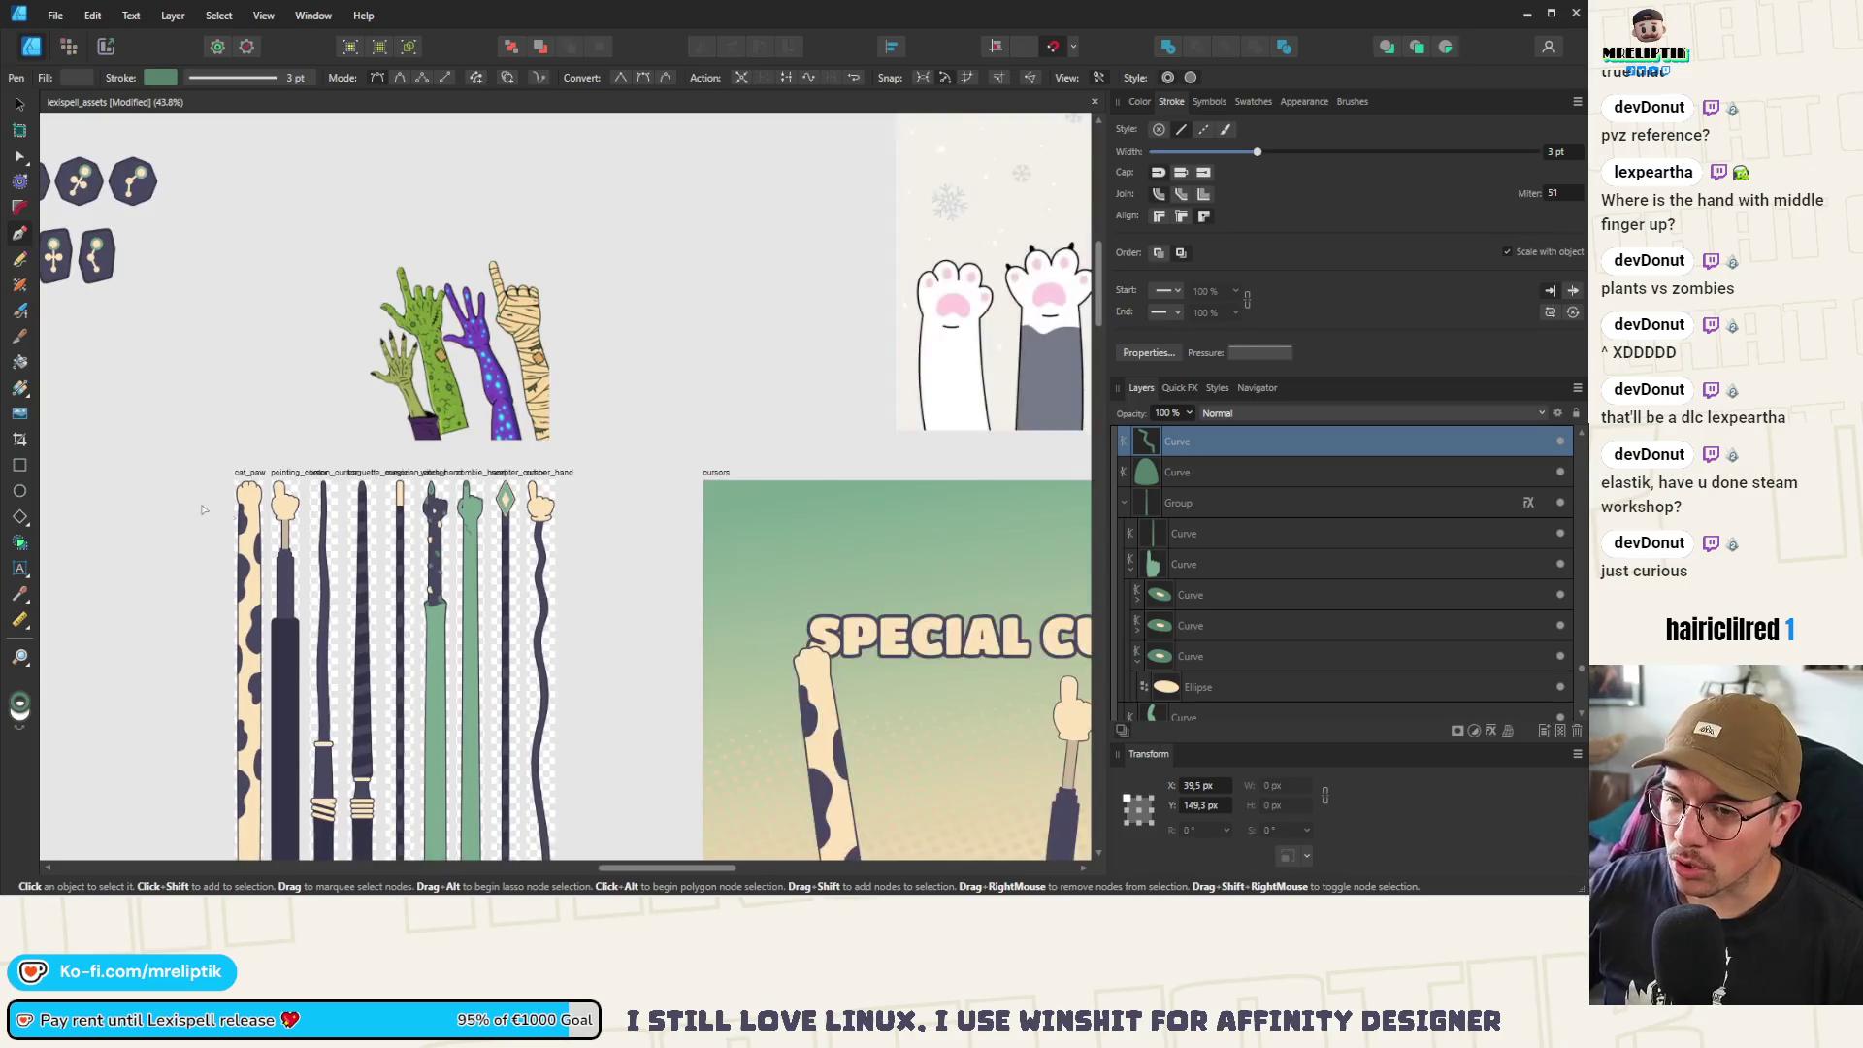
scroll(461, 535, up, 5)
scroll(462, 534, up, 2)
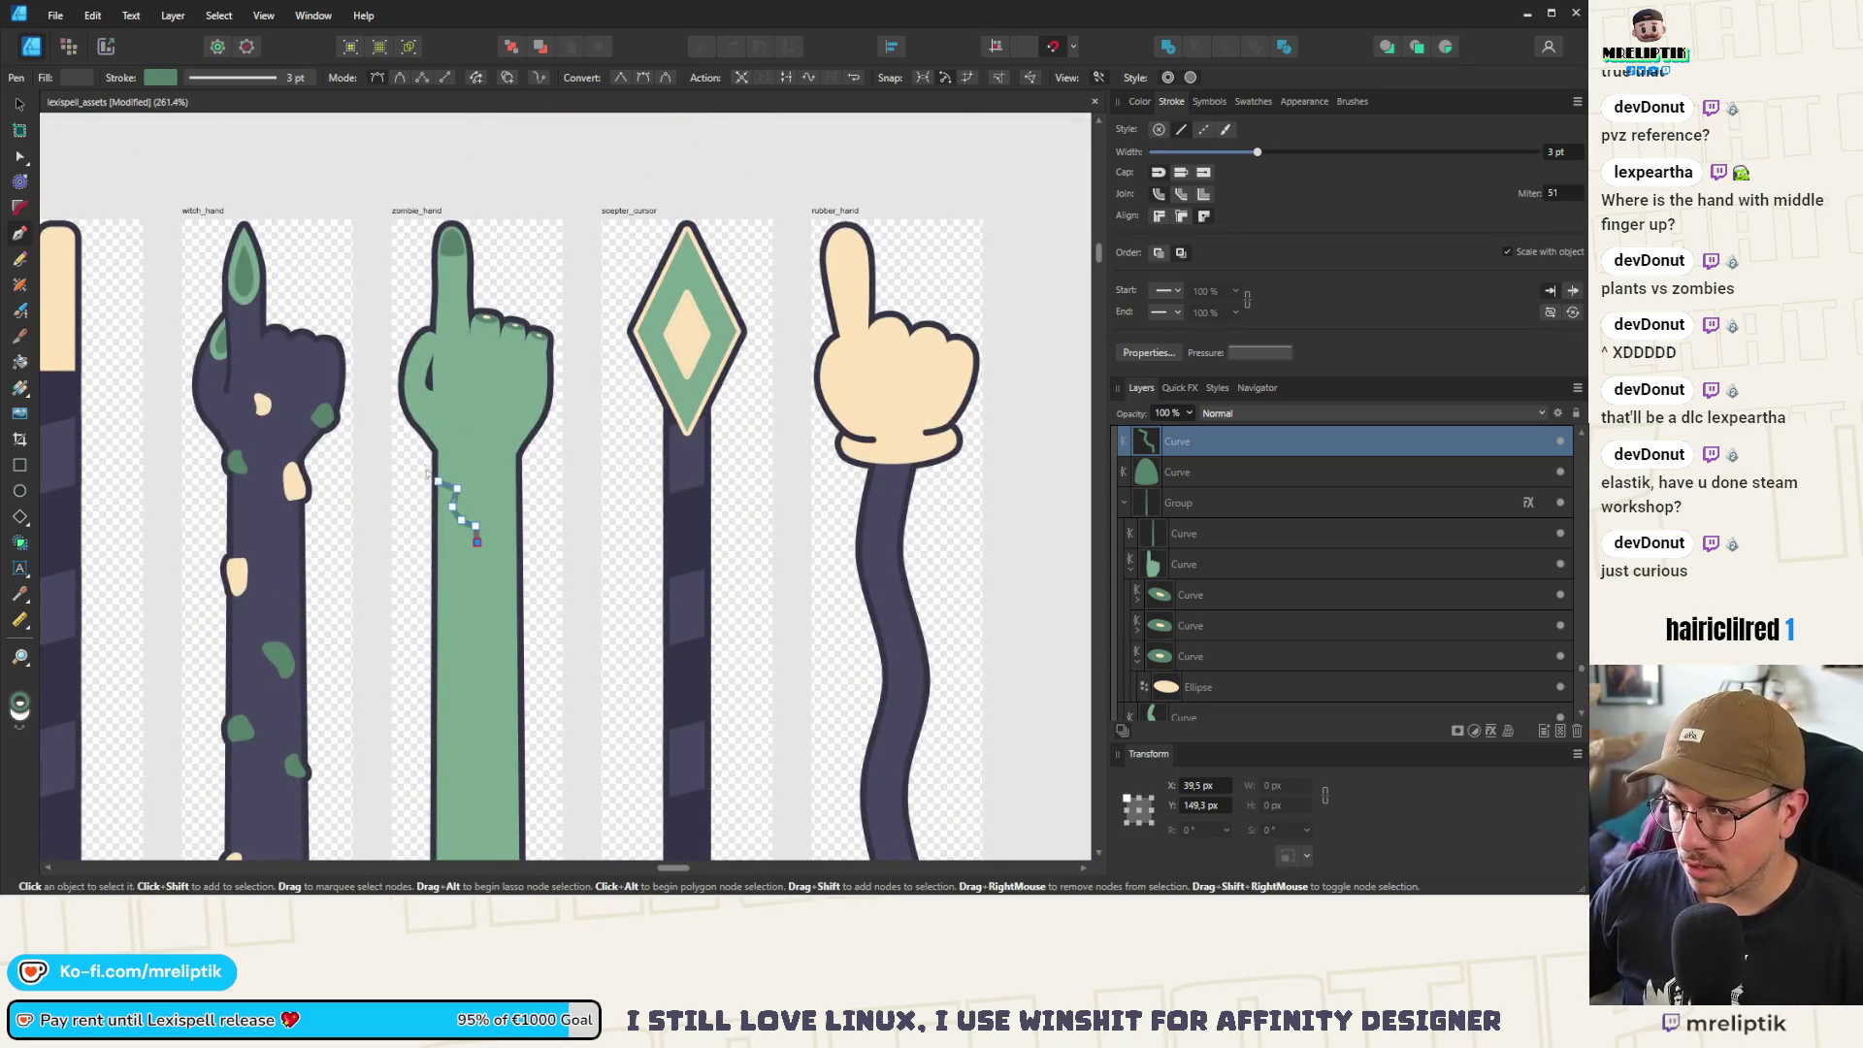
scroll(463, 514, up, 4)
click(21, 106)
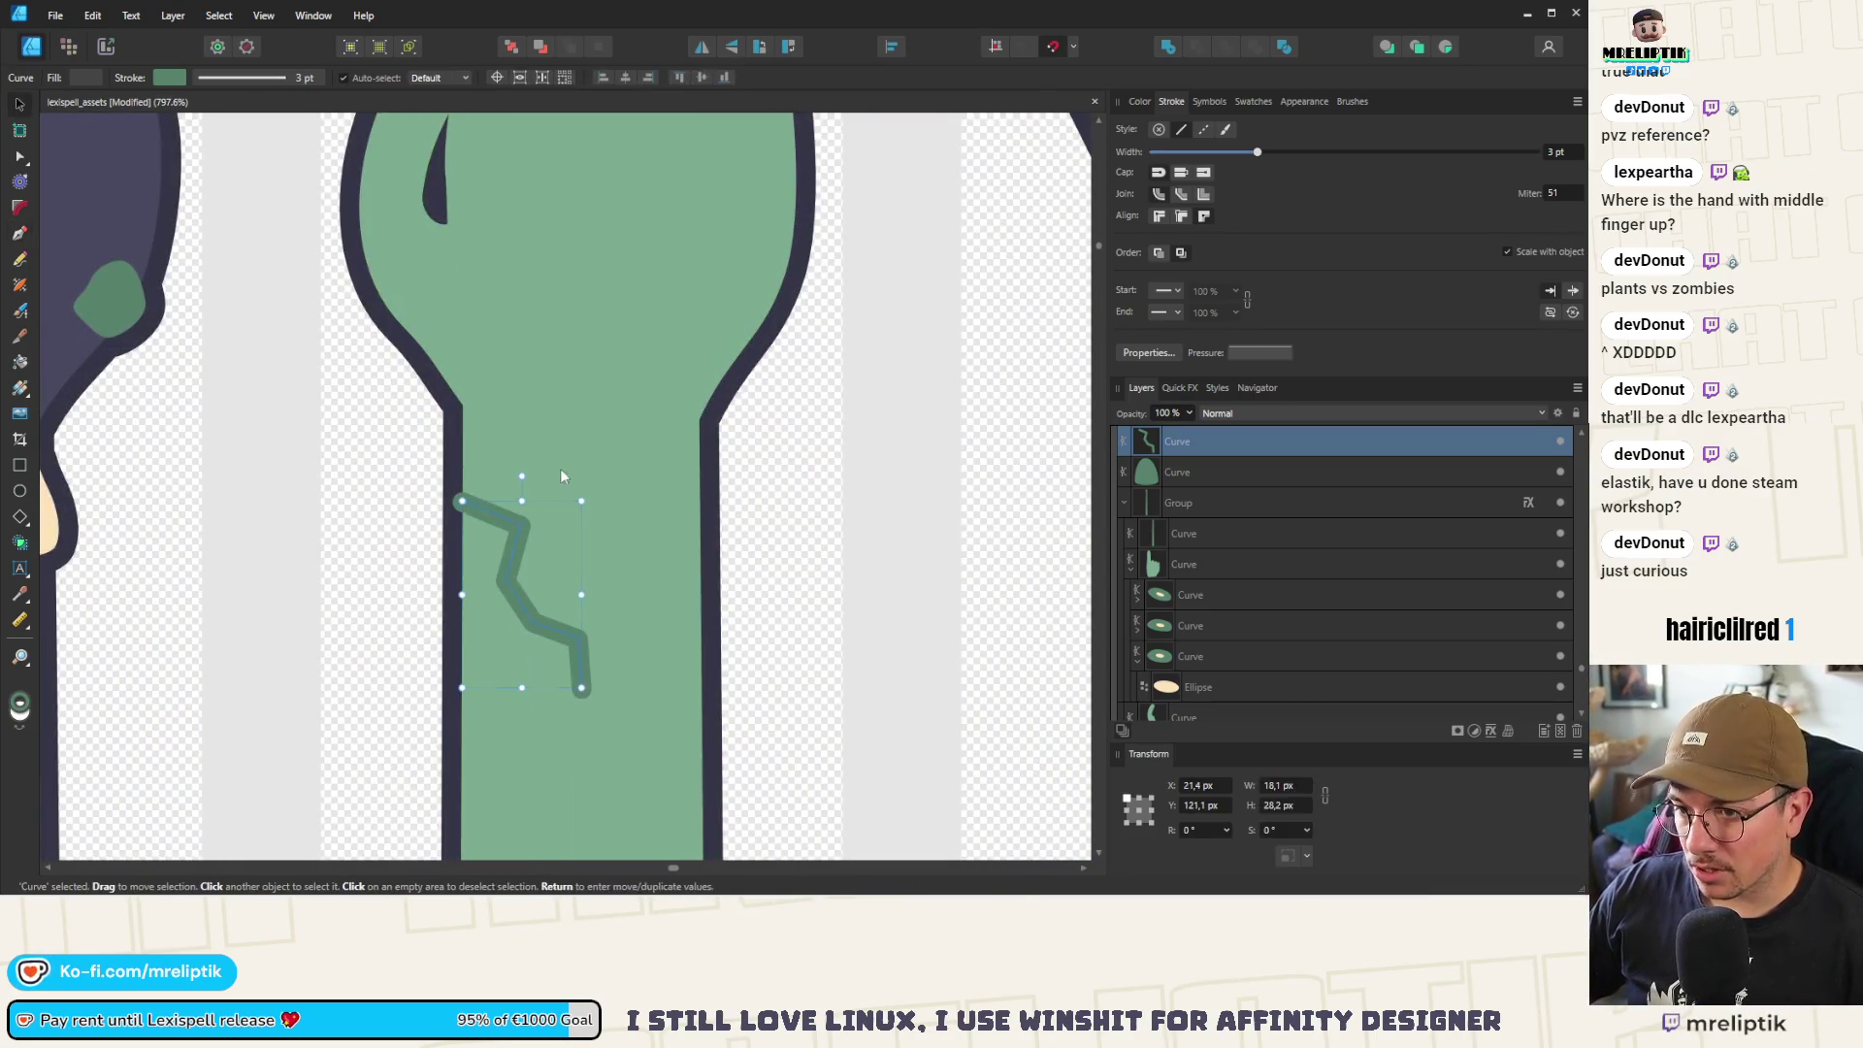
key(ctrl+bracketleft)
key(ctrl+bracketleft)
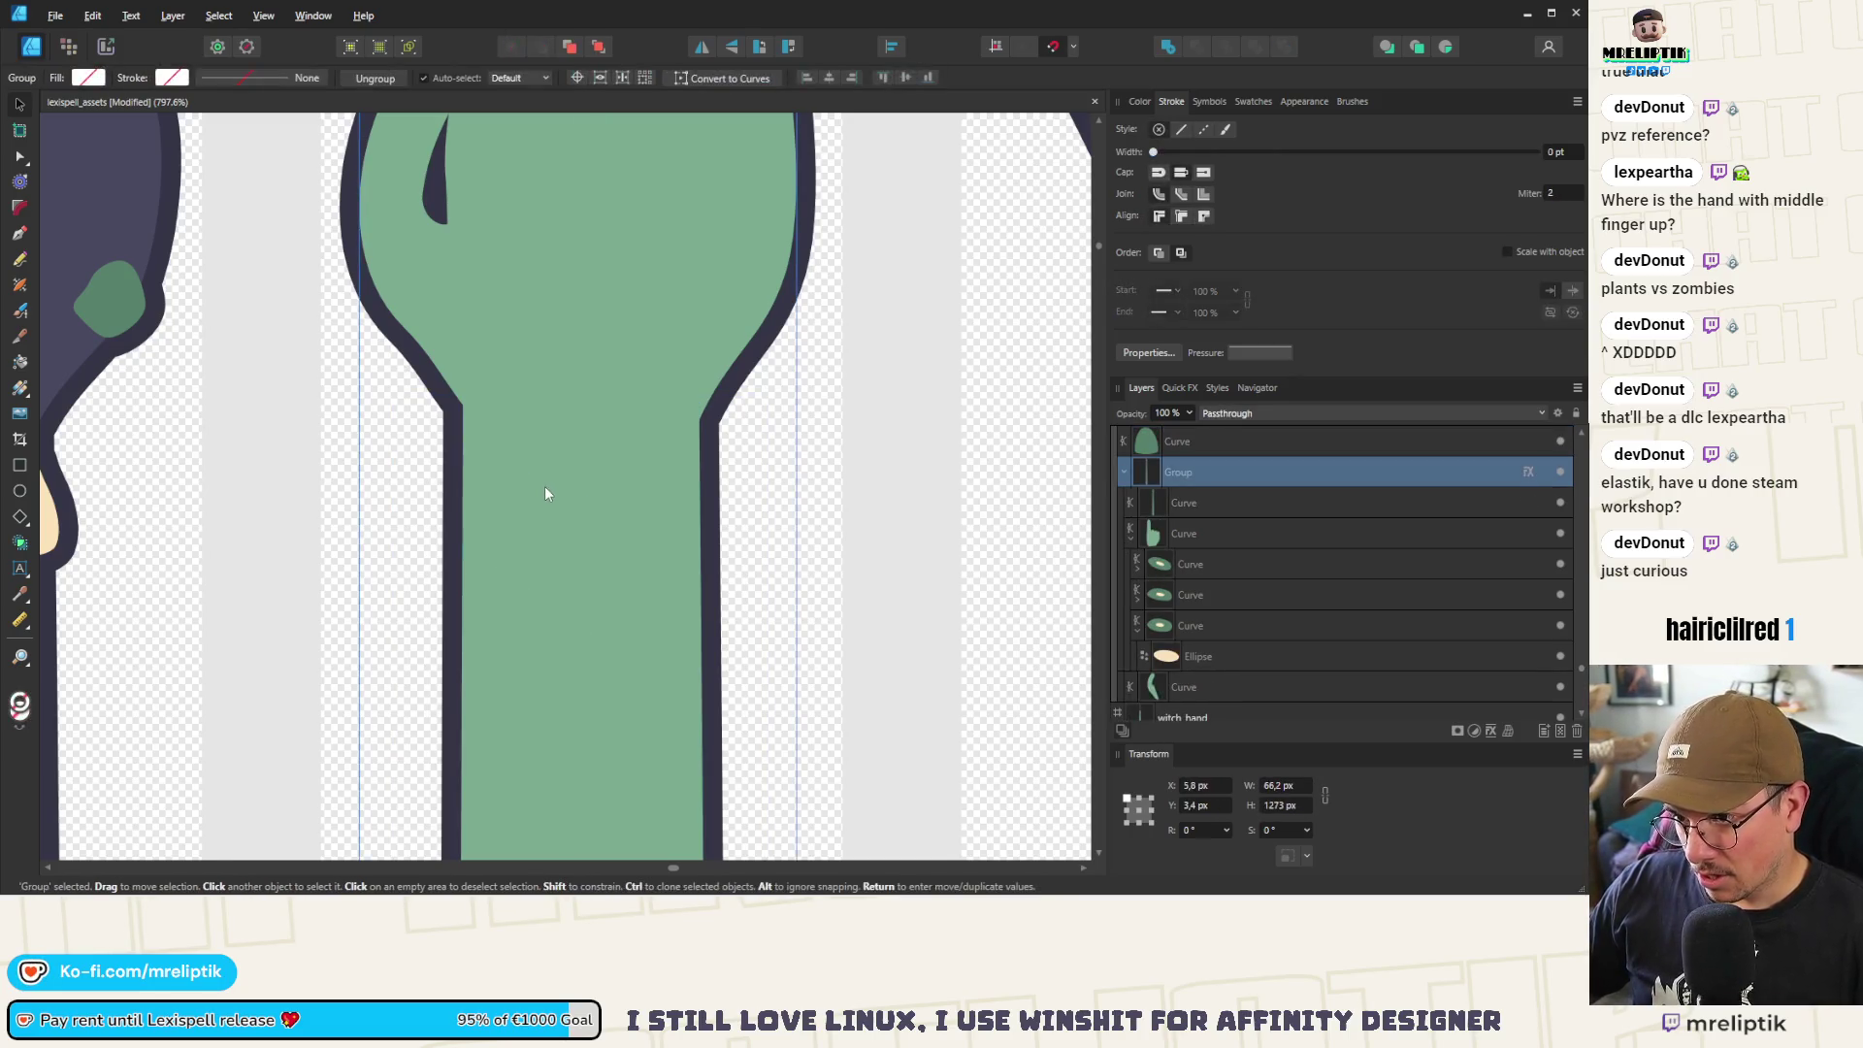
key(ctrl+bracketright)
click(23, 157)
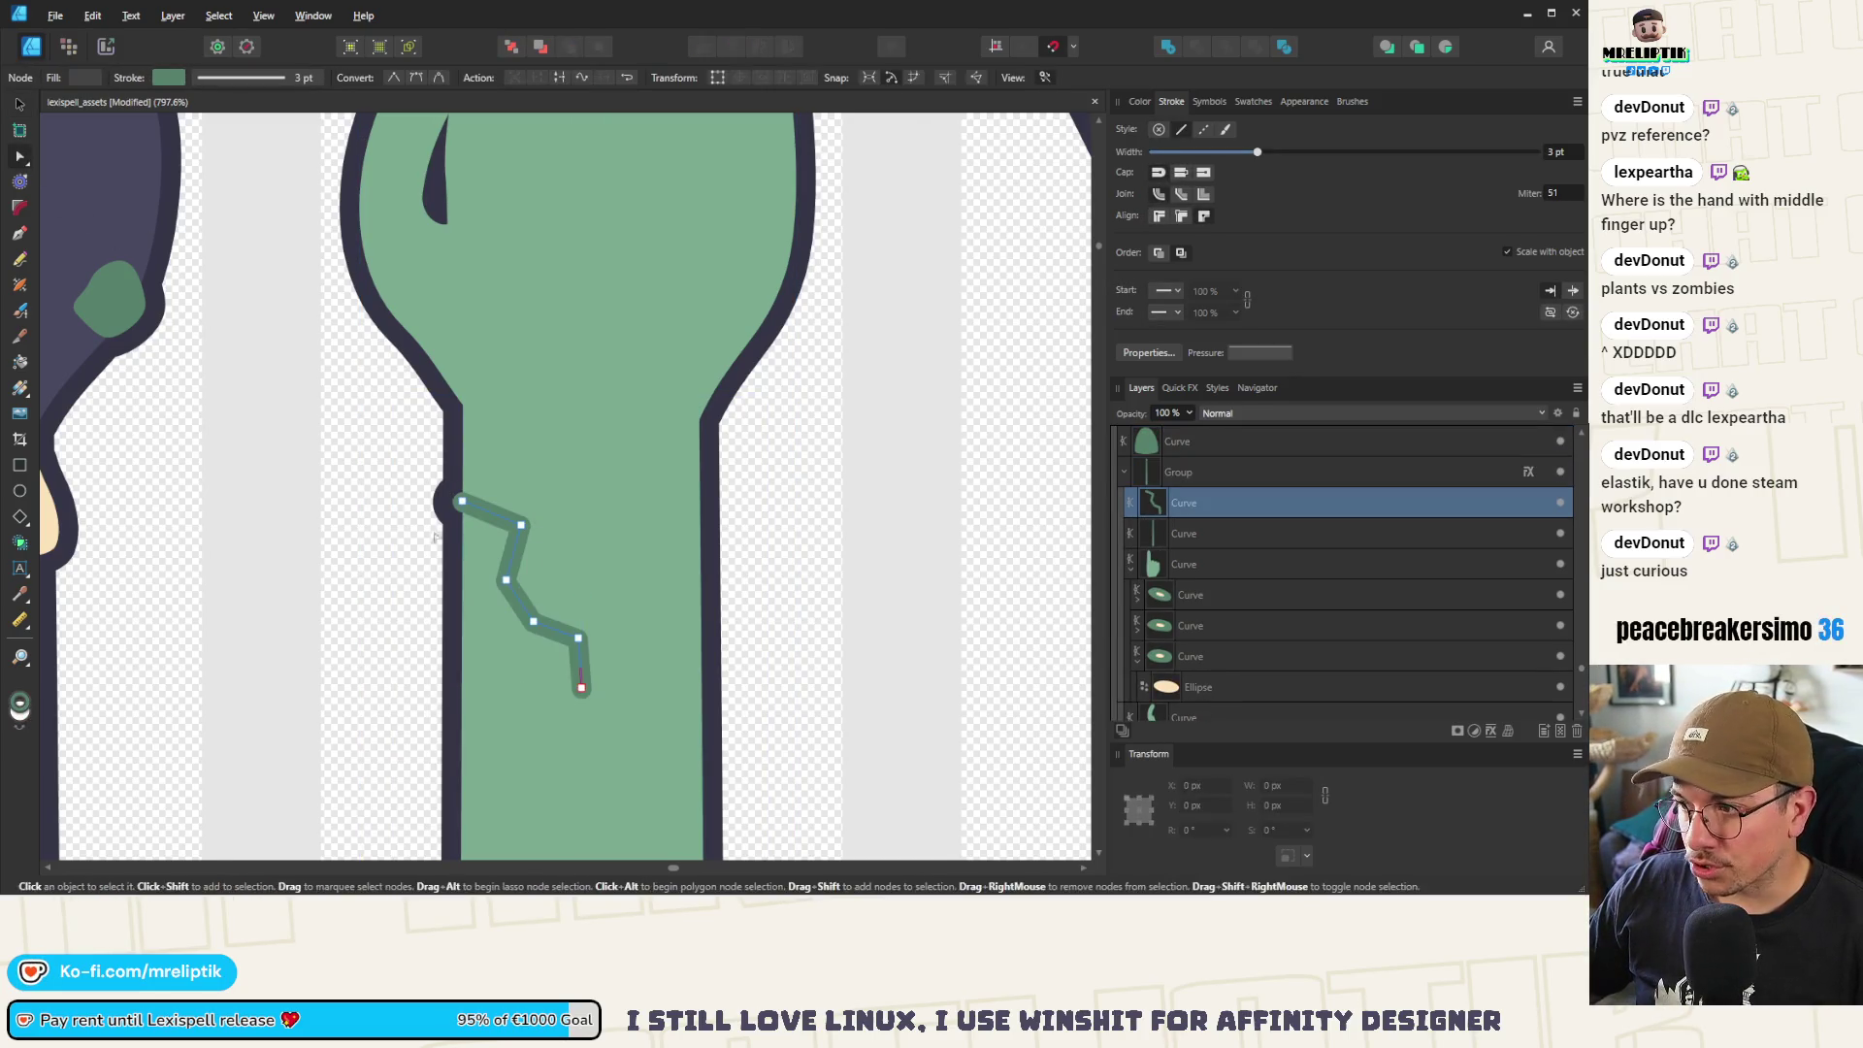
key(ctrl+bracketleft)
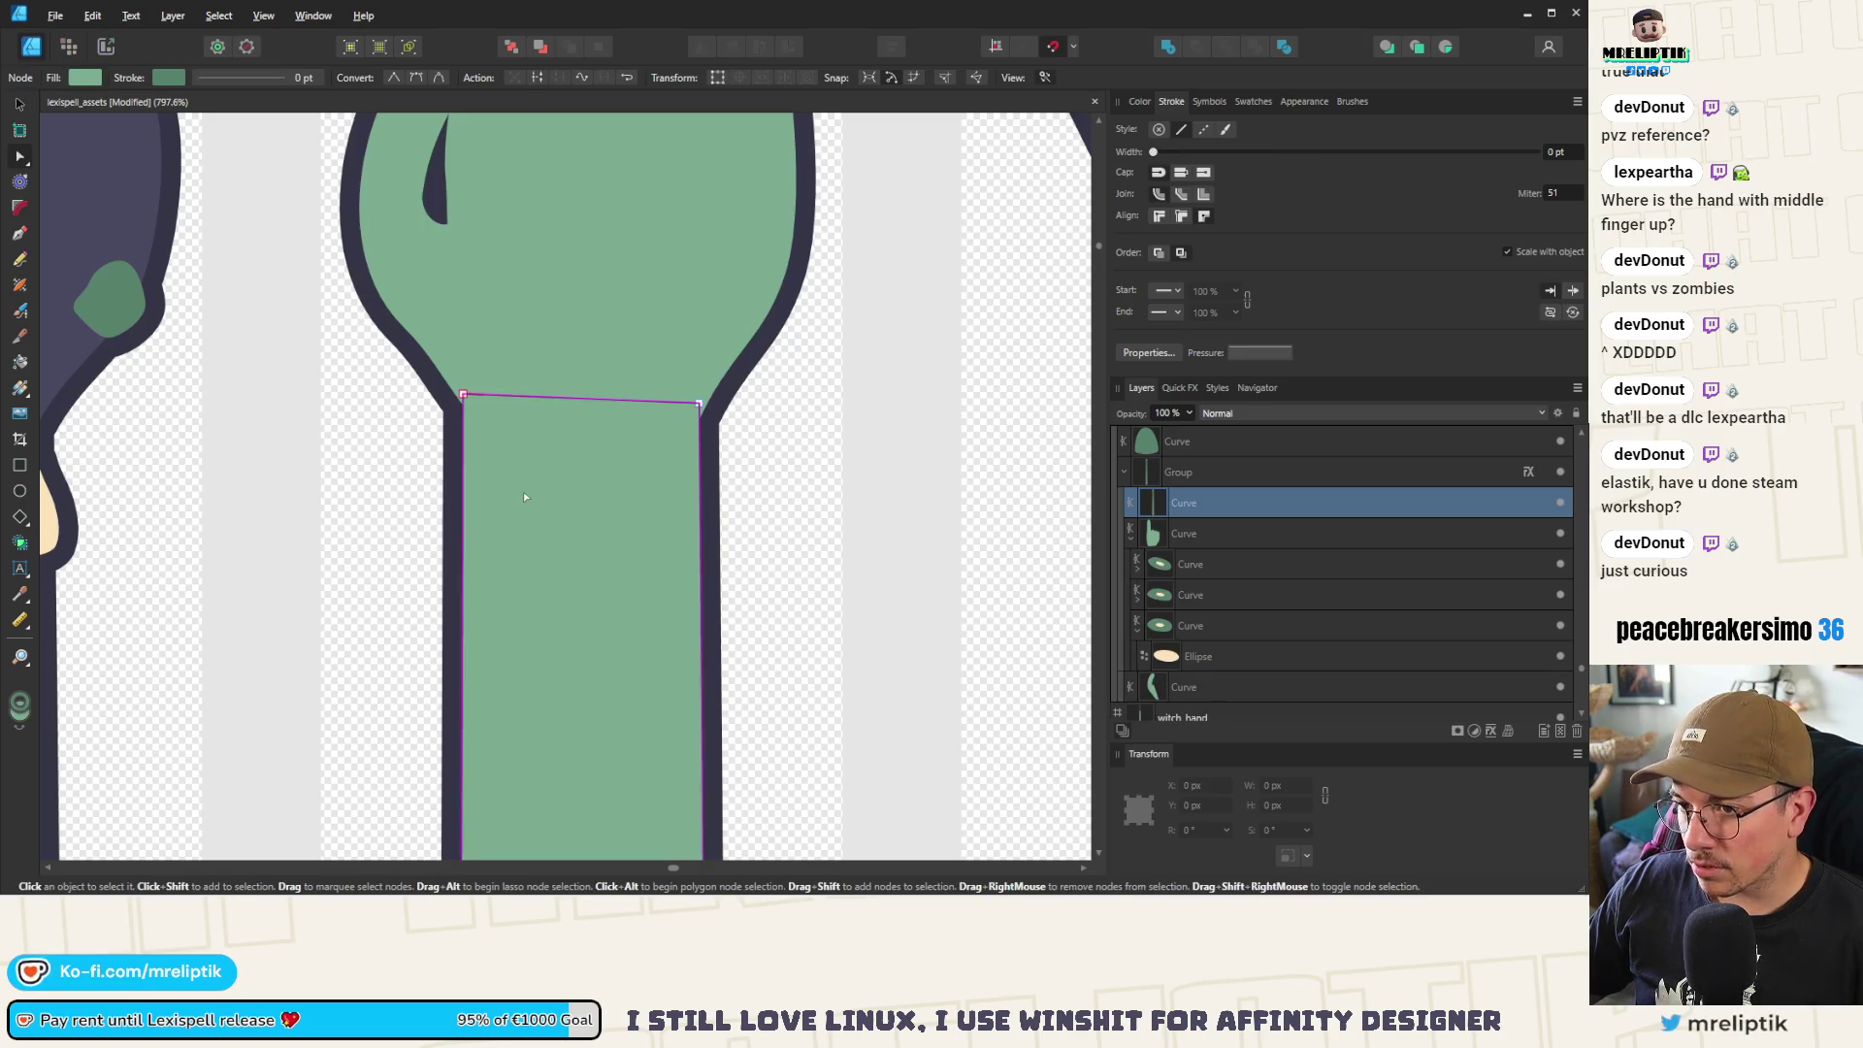
key(ctrl+bracketright)
Delete the crack's last nodes to shorten it
scroll(465, 509, up, 3)
click(444, 463)
click(573, 540)
scroll(528, 515, down, 3)
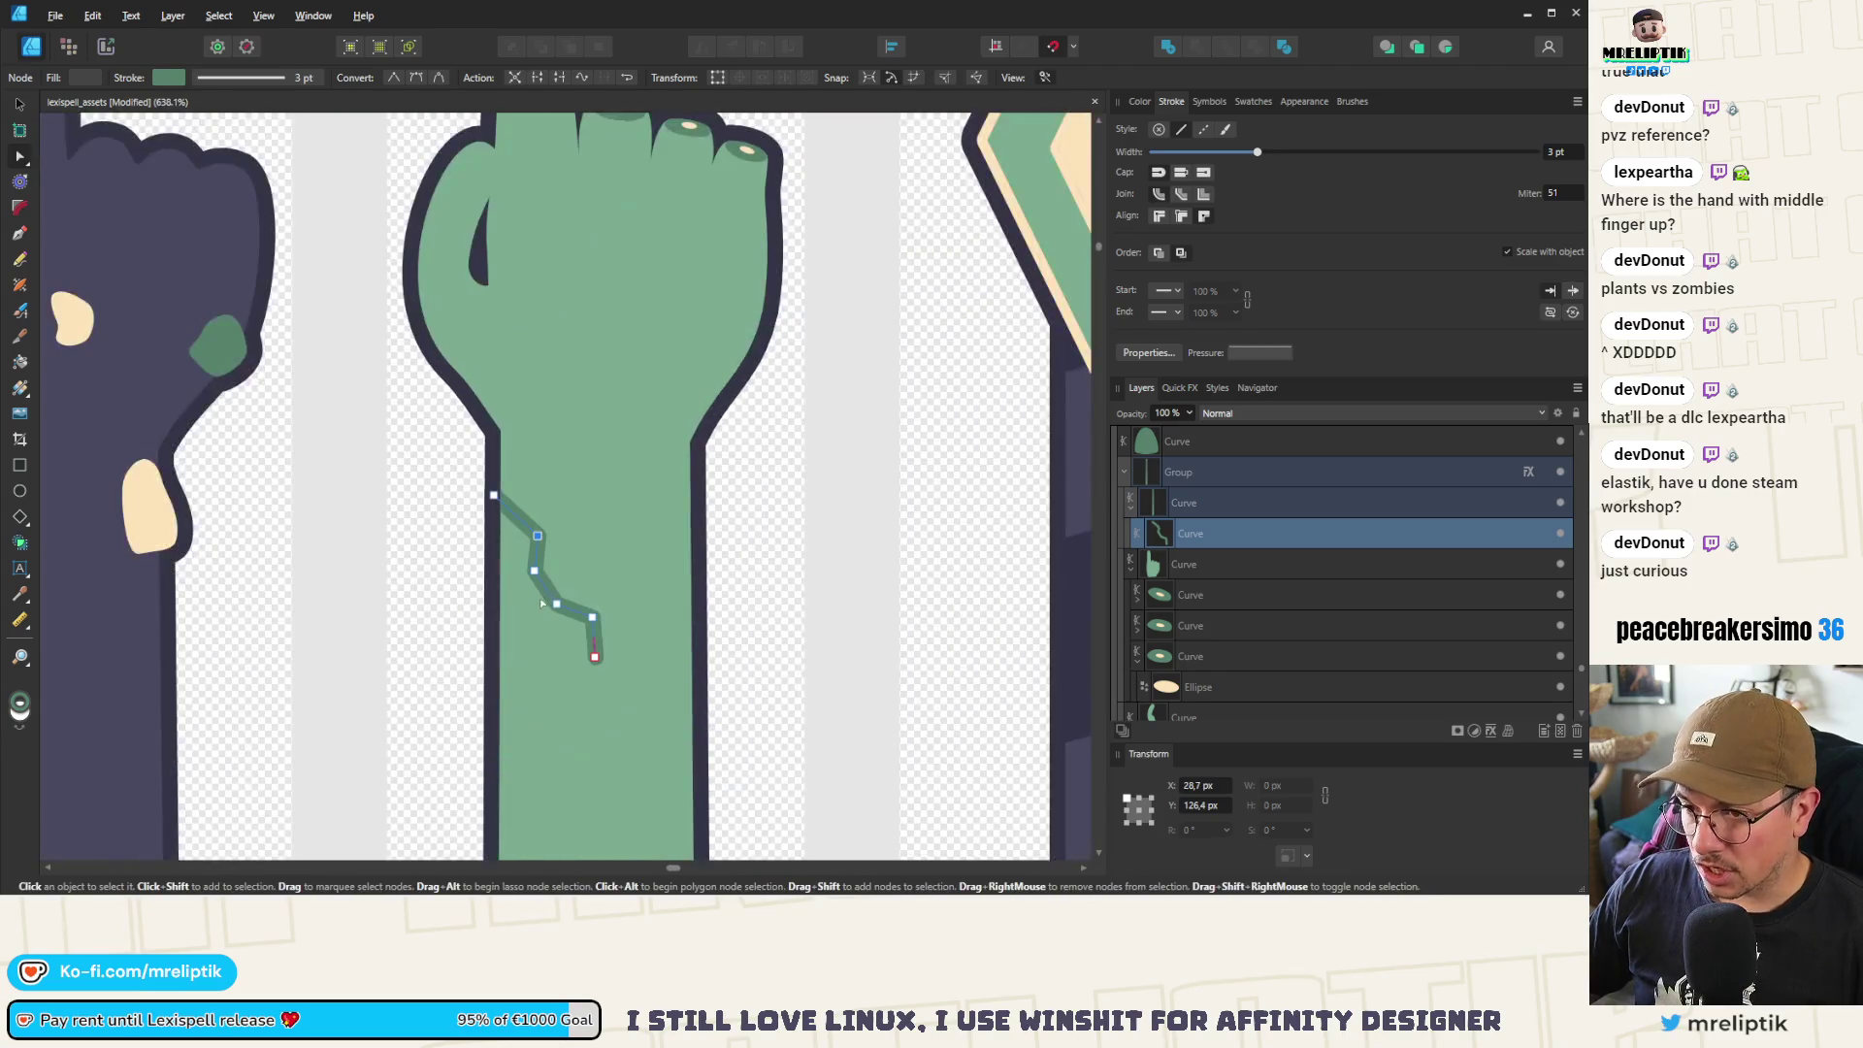
key(Delete)
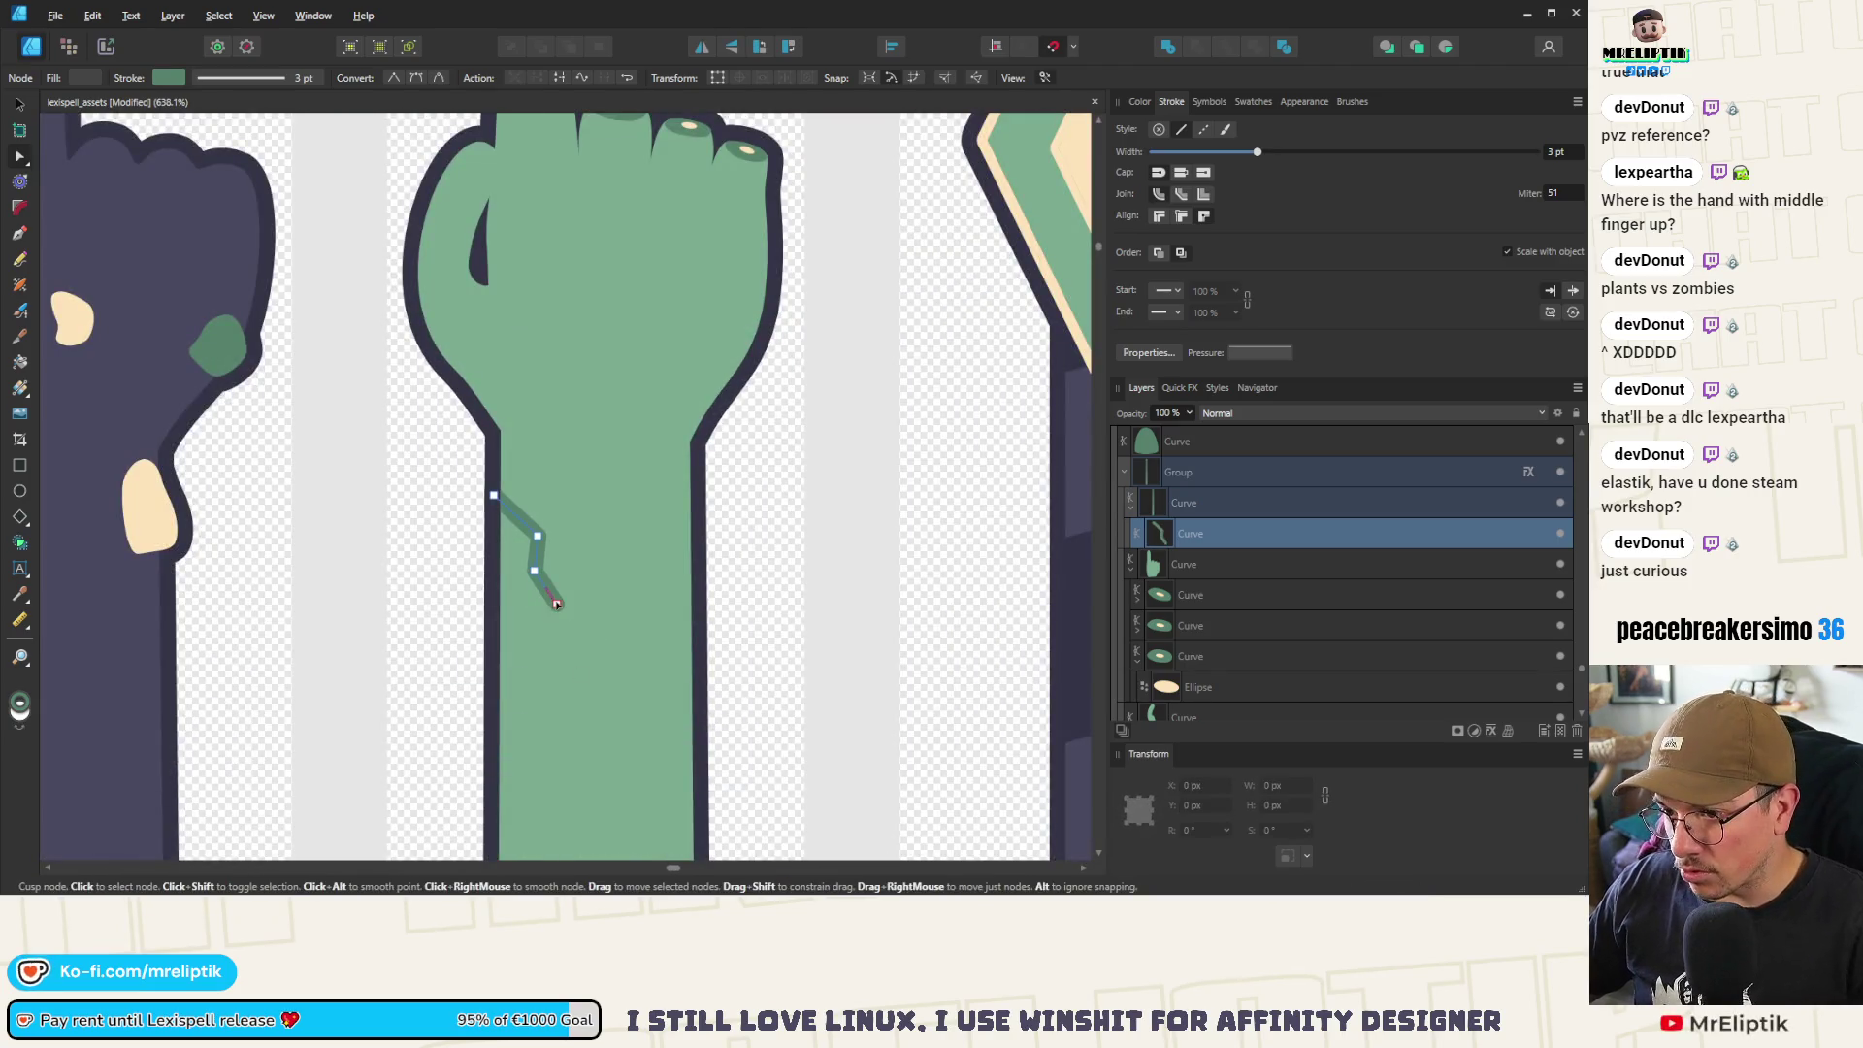
Convert the crack's two middle nodes to Smooth so it becomes a wavy vein
scroll(479, 539, down, 5)
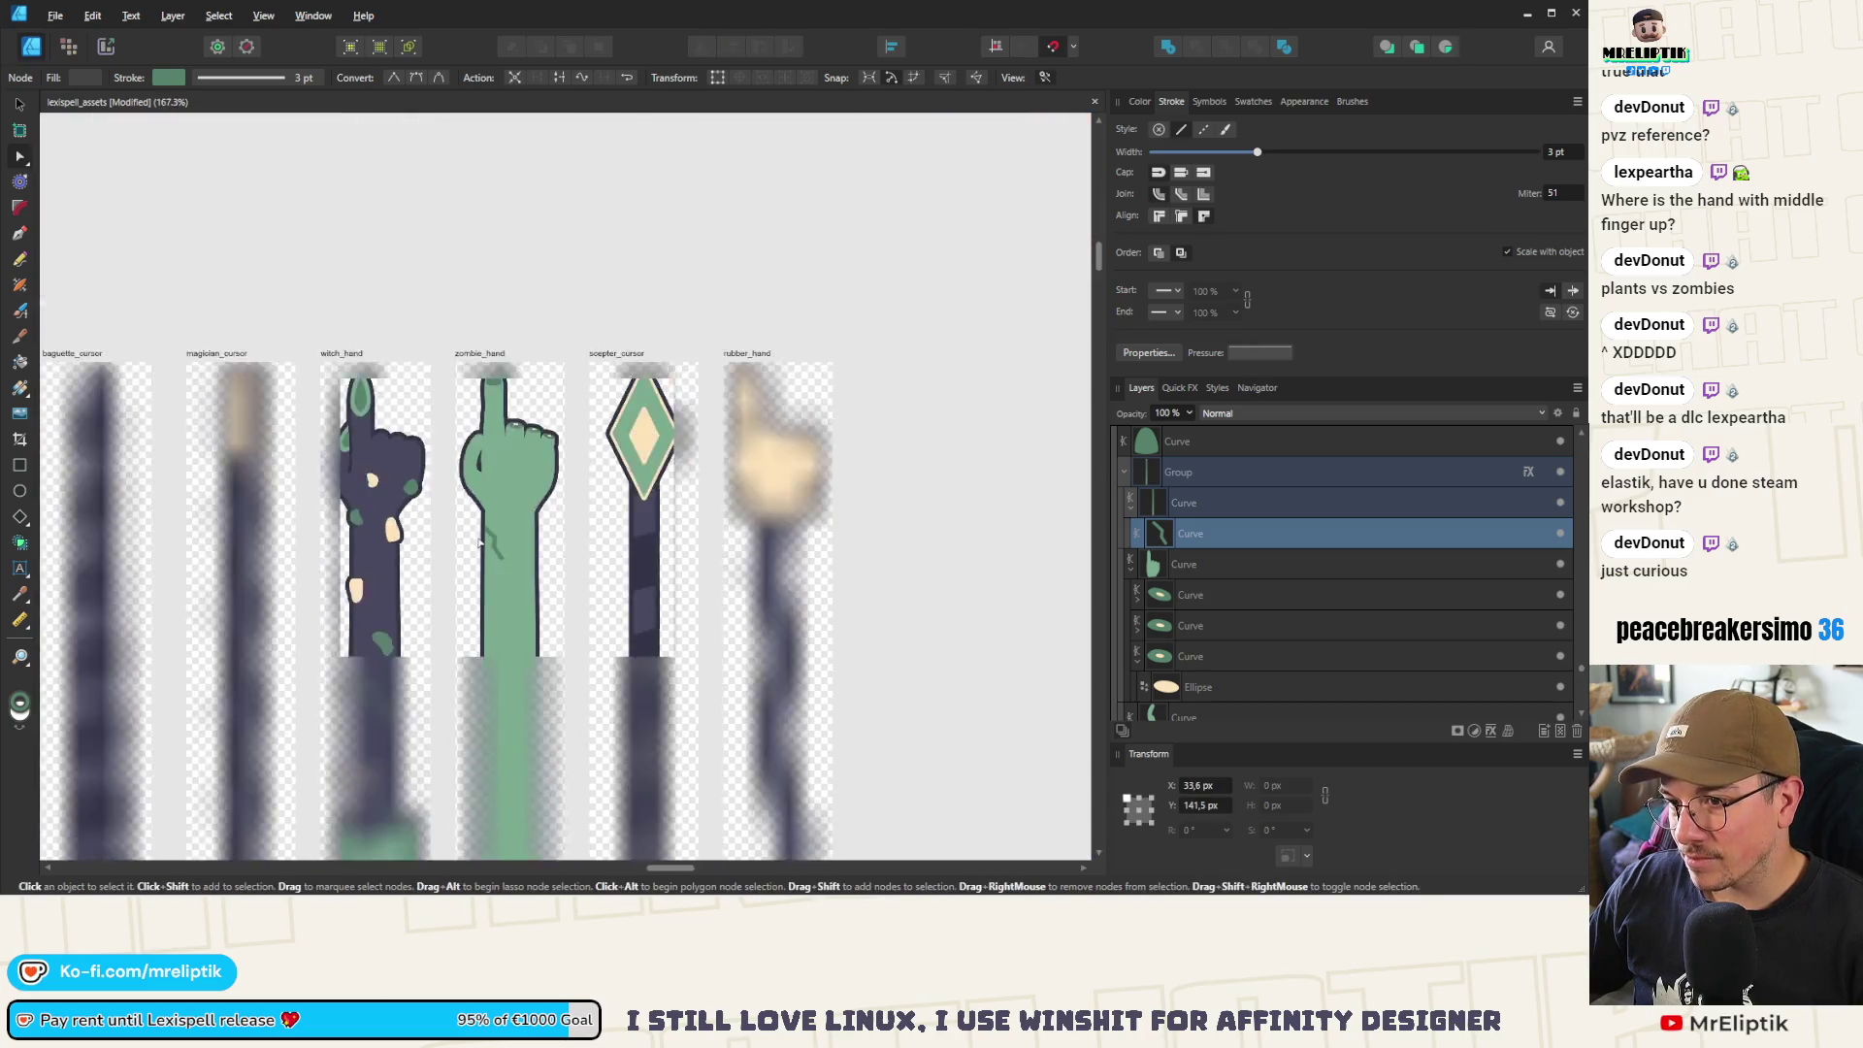
scroll(479, 538, up, 3)
scroll(472, 351, down, 3)
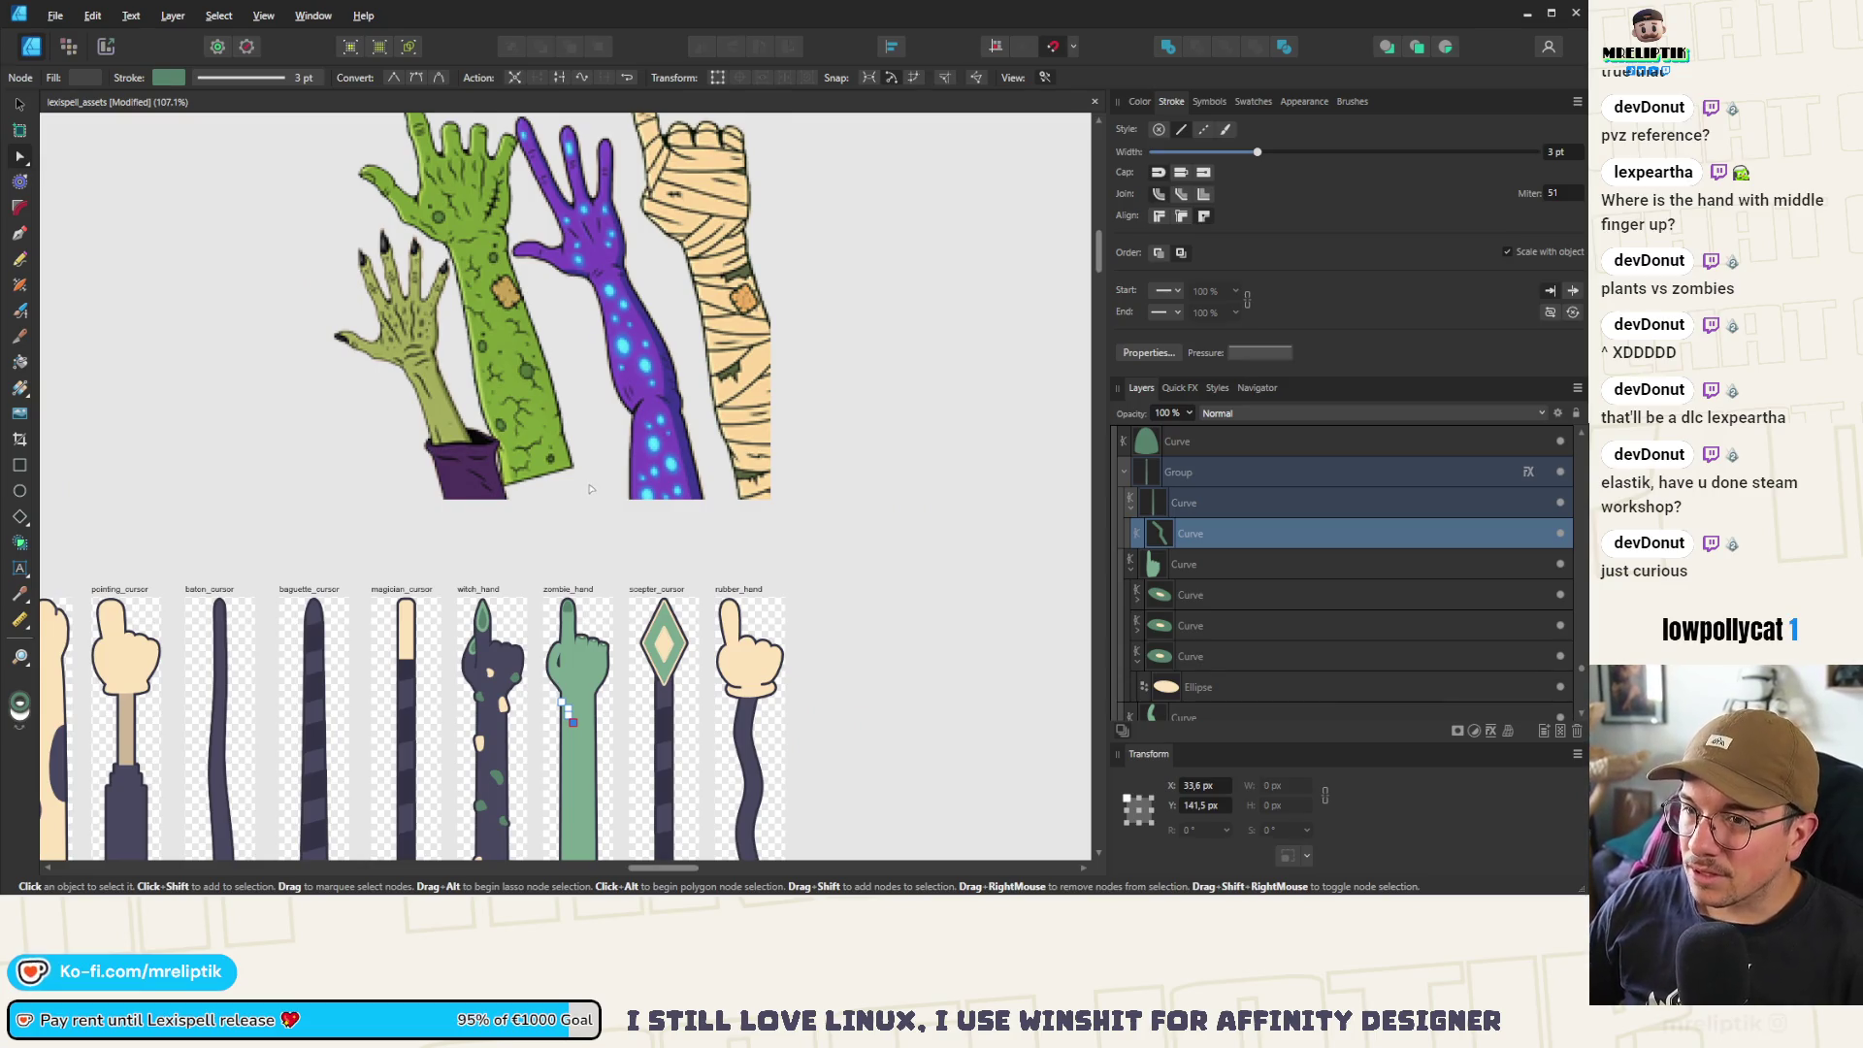
scroll(571, 706, up, 6)
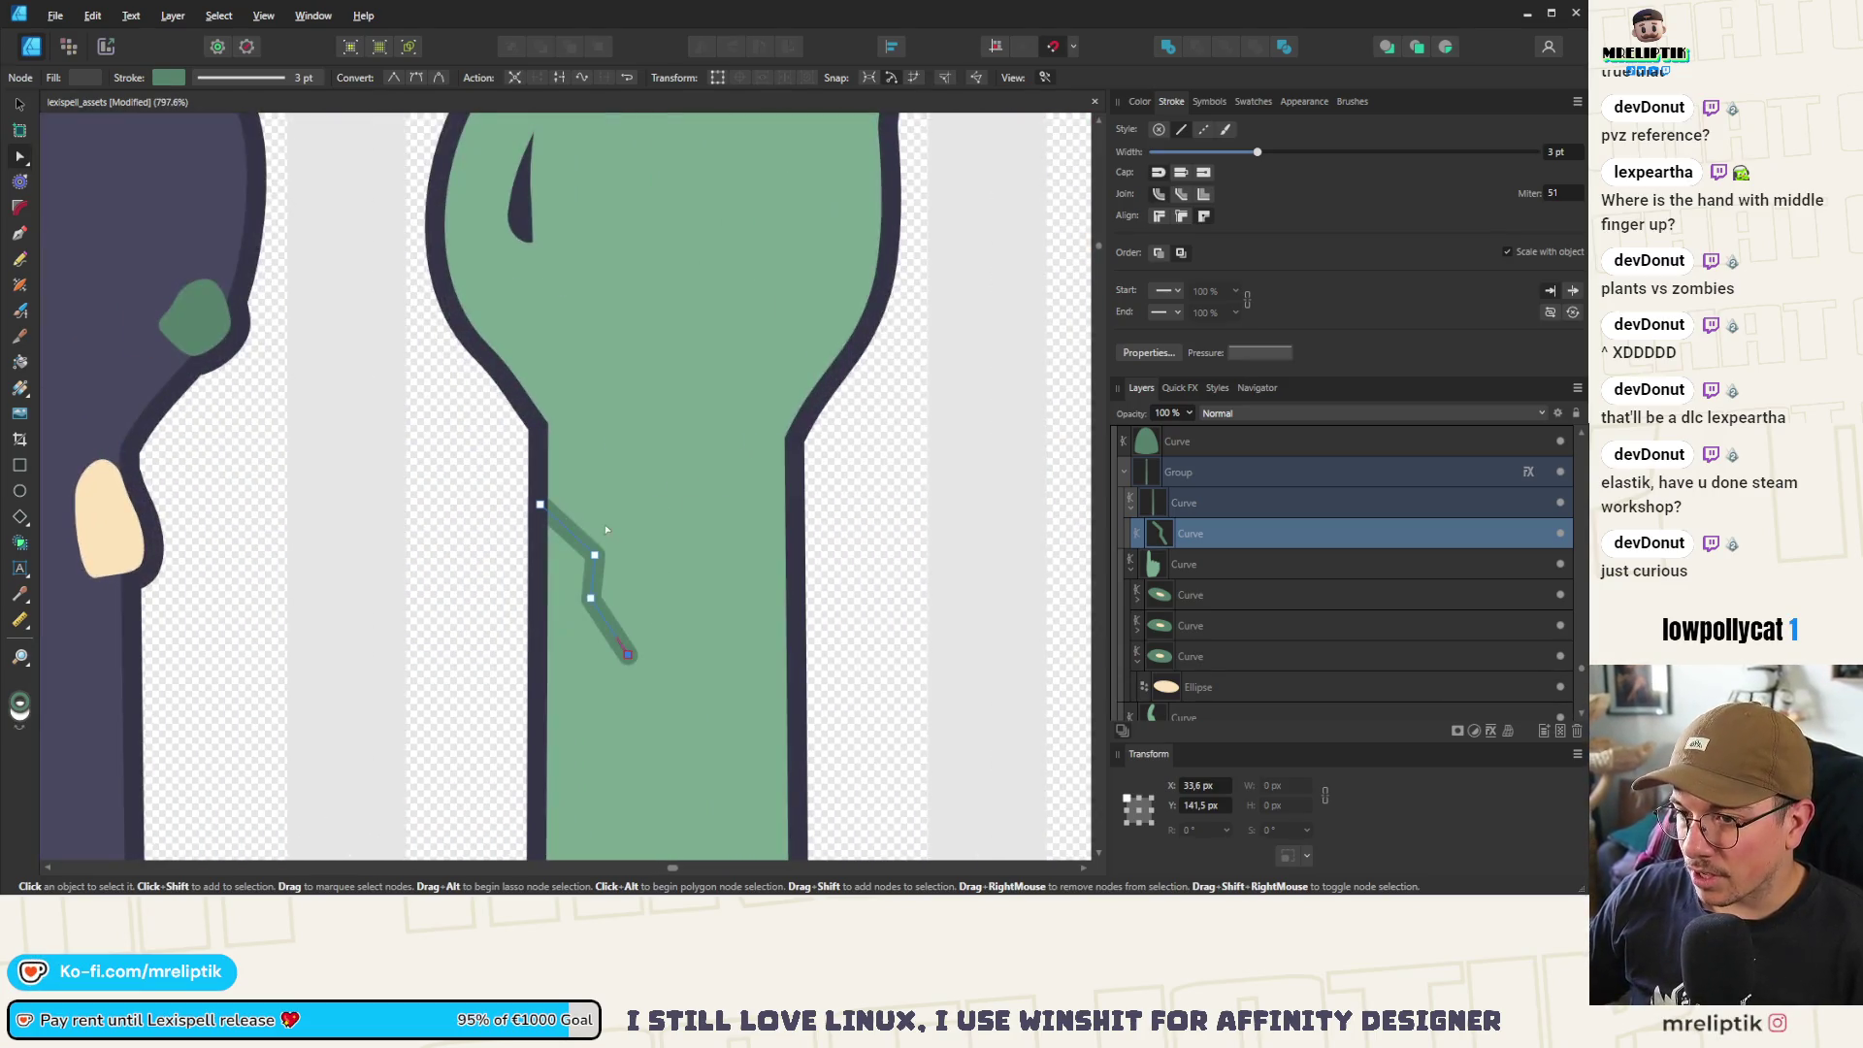
scroll(553, 544, down, 3)
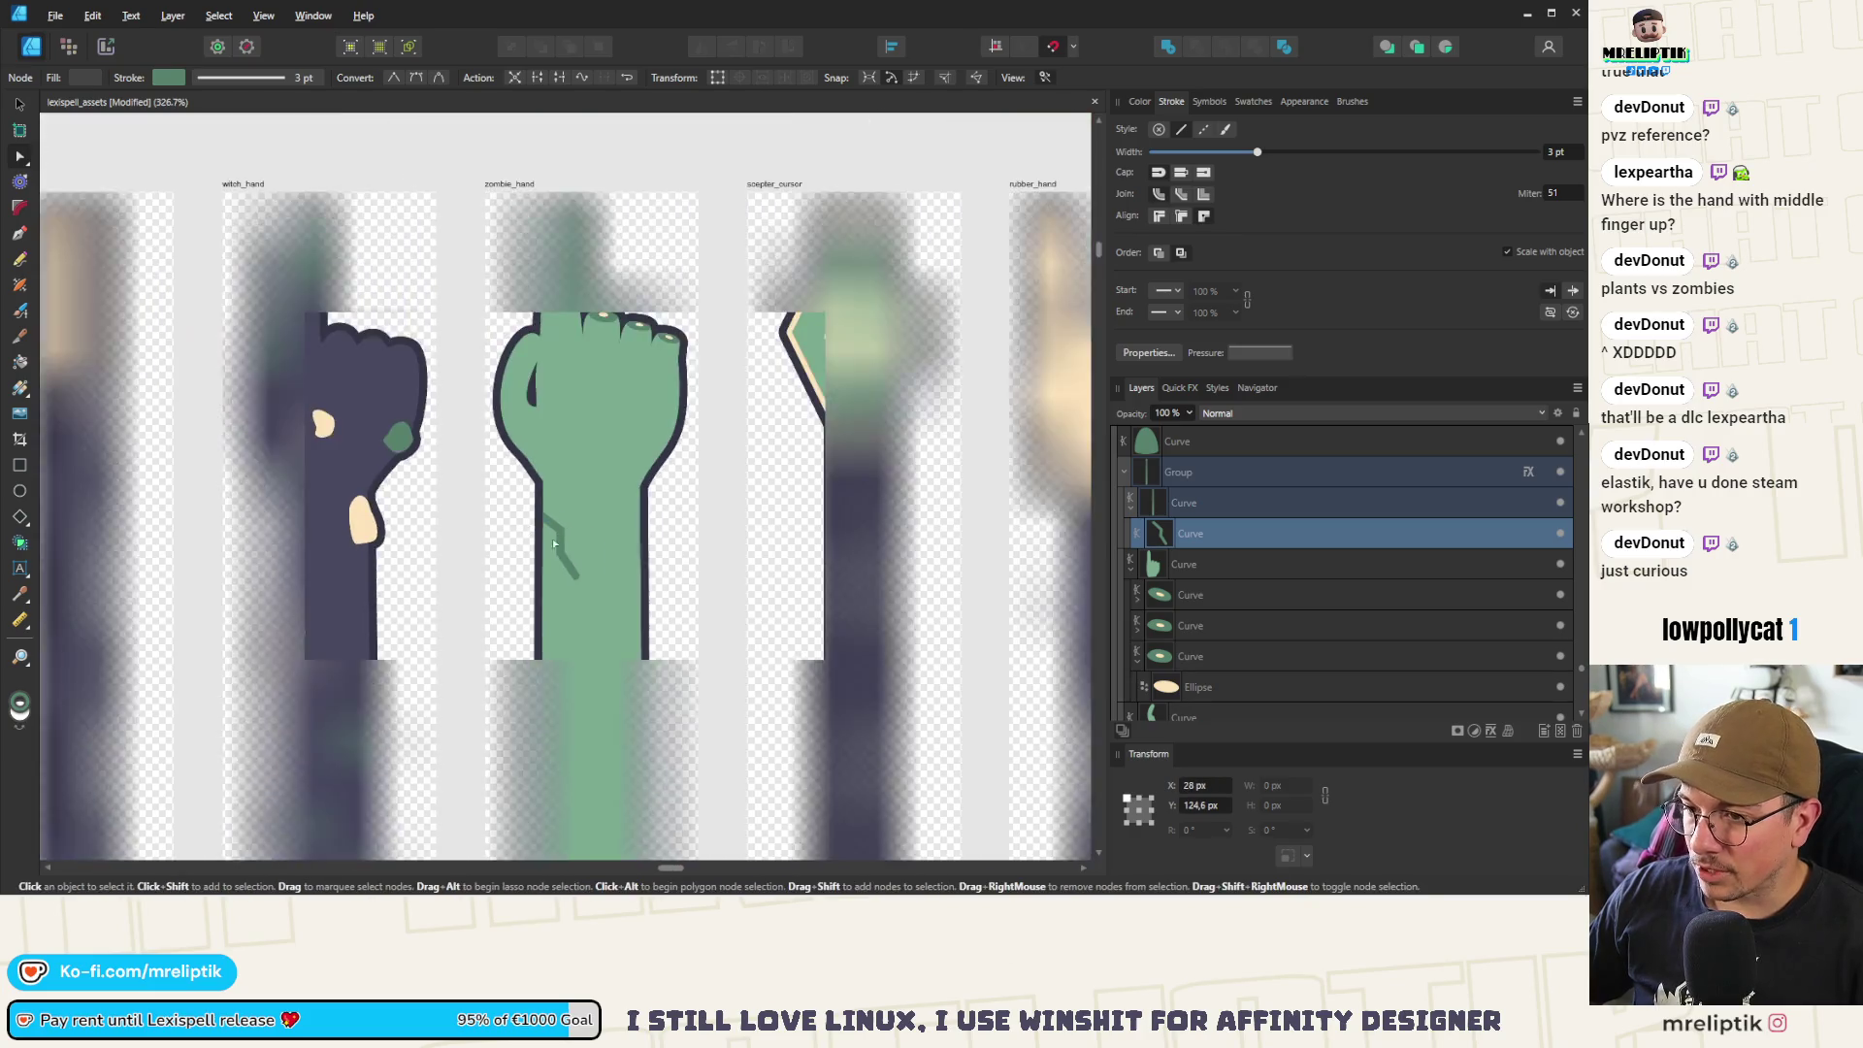
scroll(562, 551, up, 4)
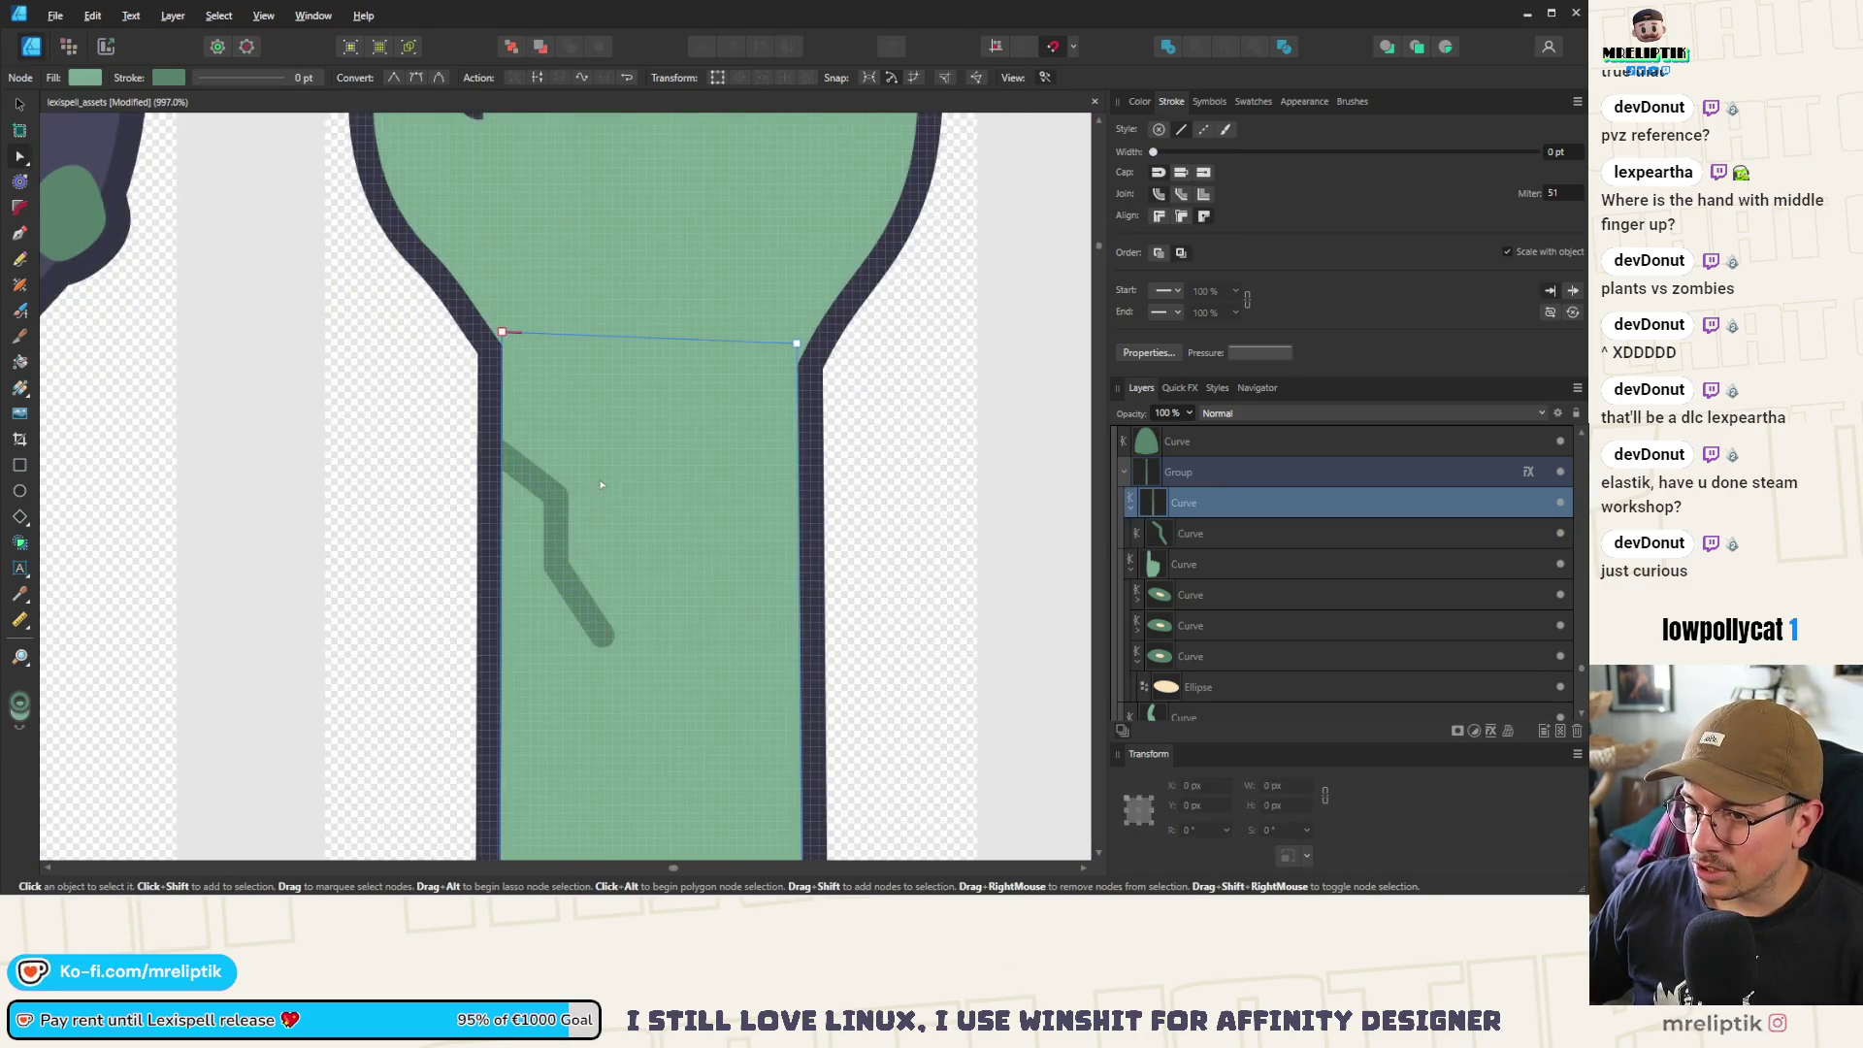
drag(574, 582, 536, 480)
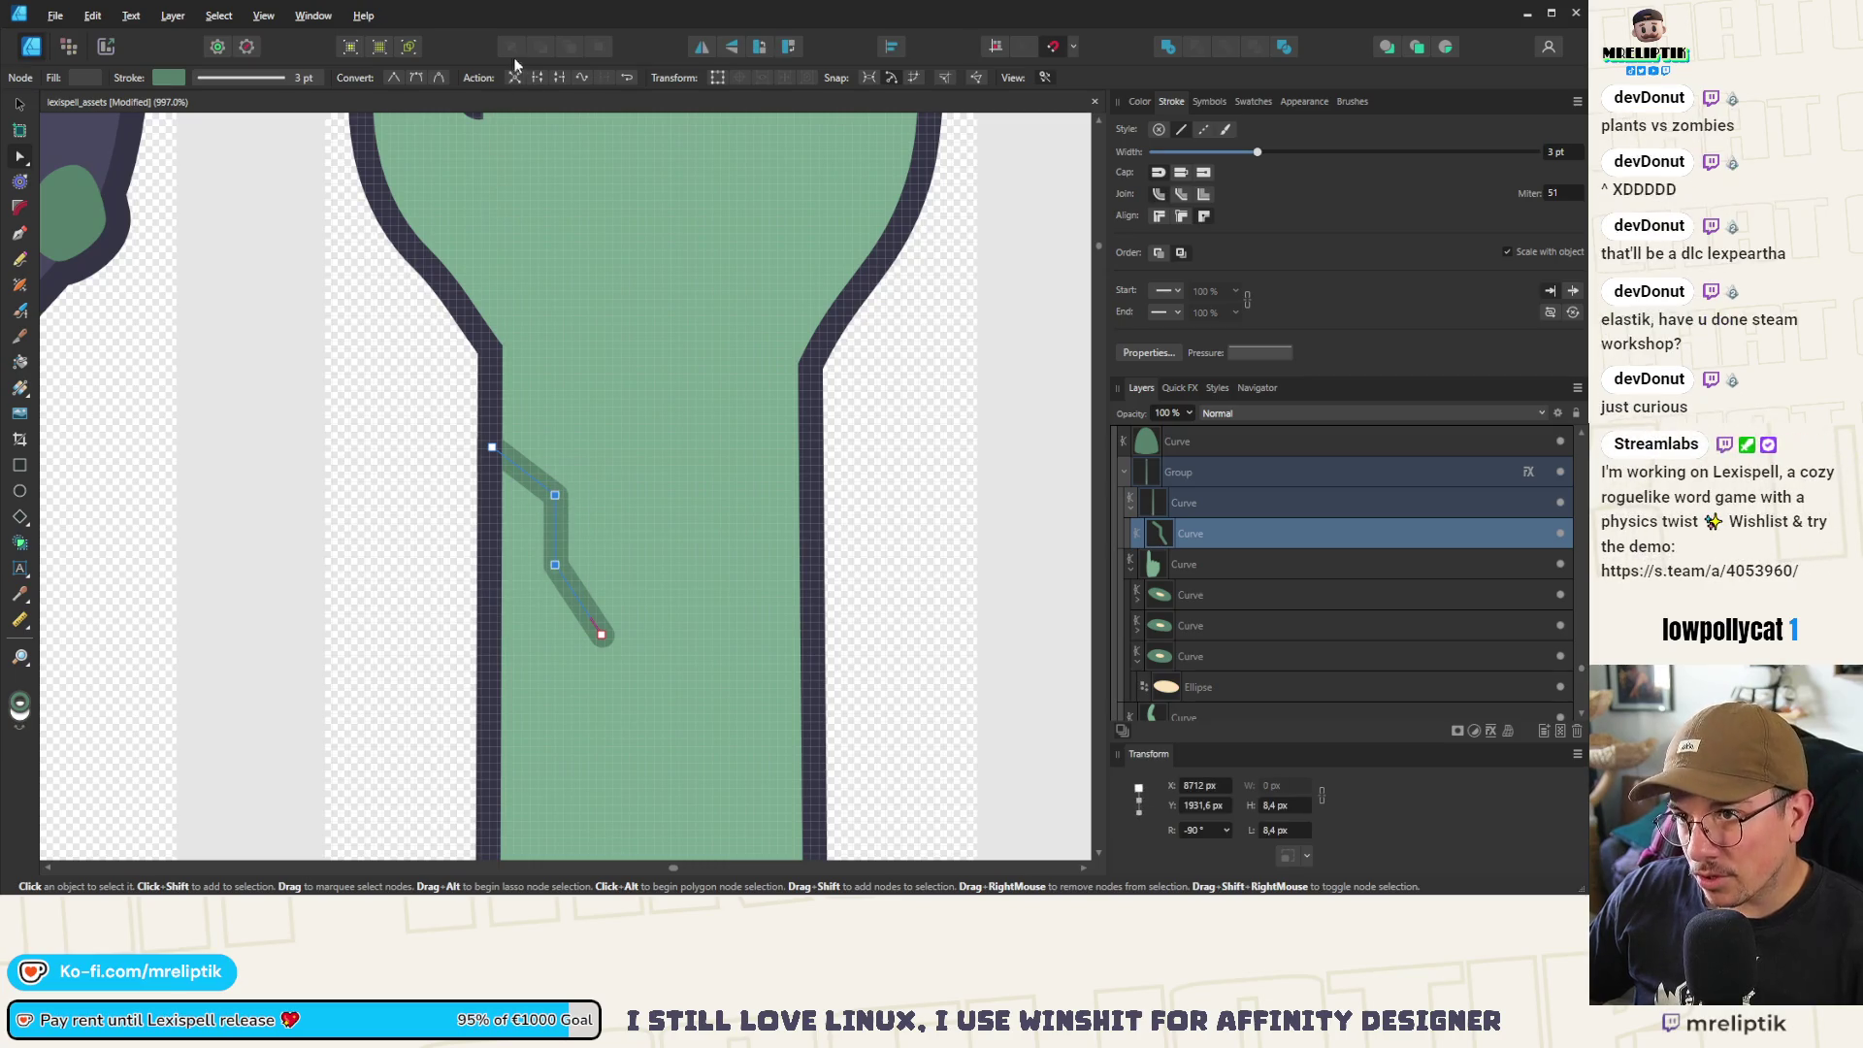
click(415, 77)
Drag the wavy vein's end node up and left to reposition it
scroll(498, 466, down, 6)
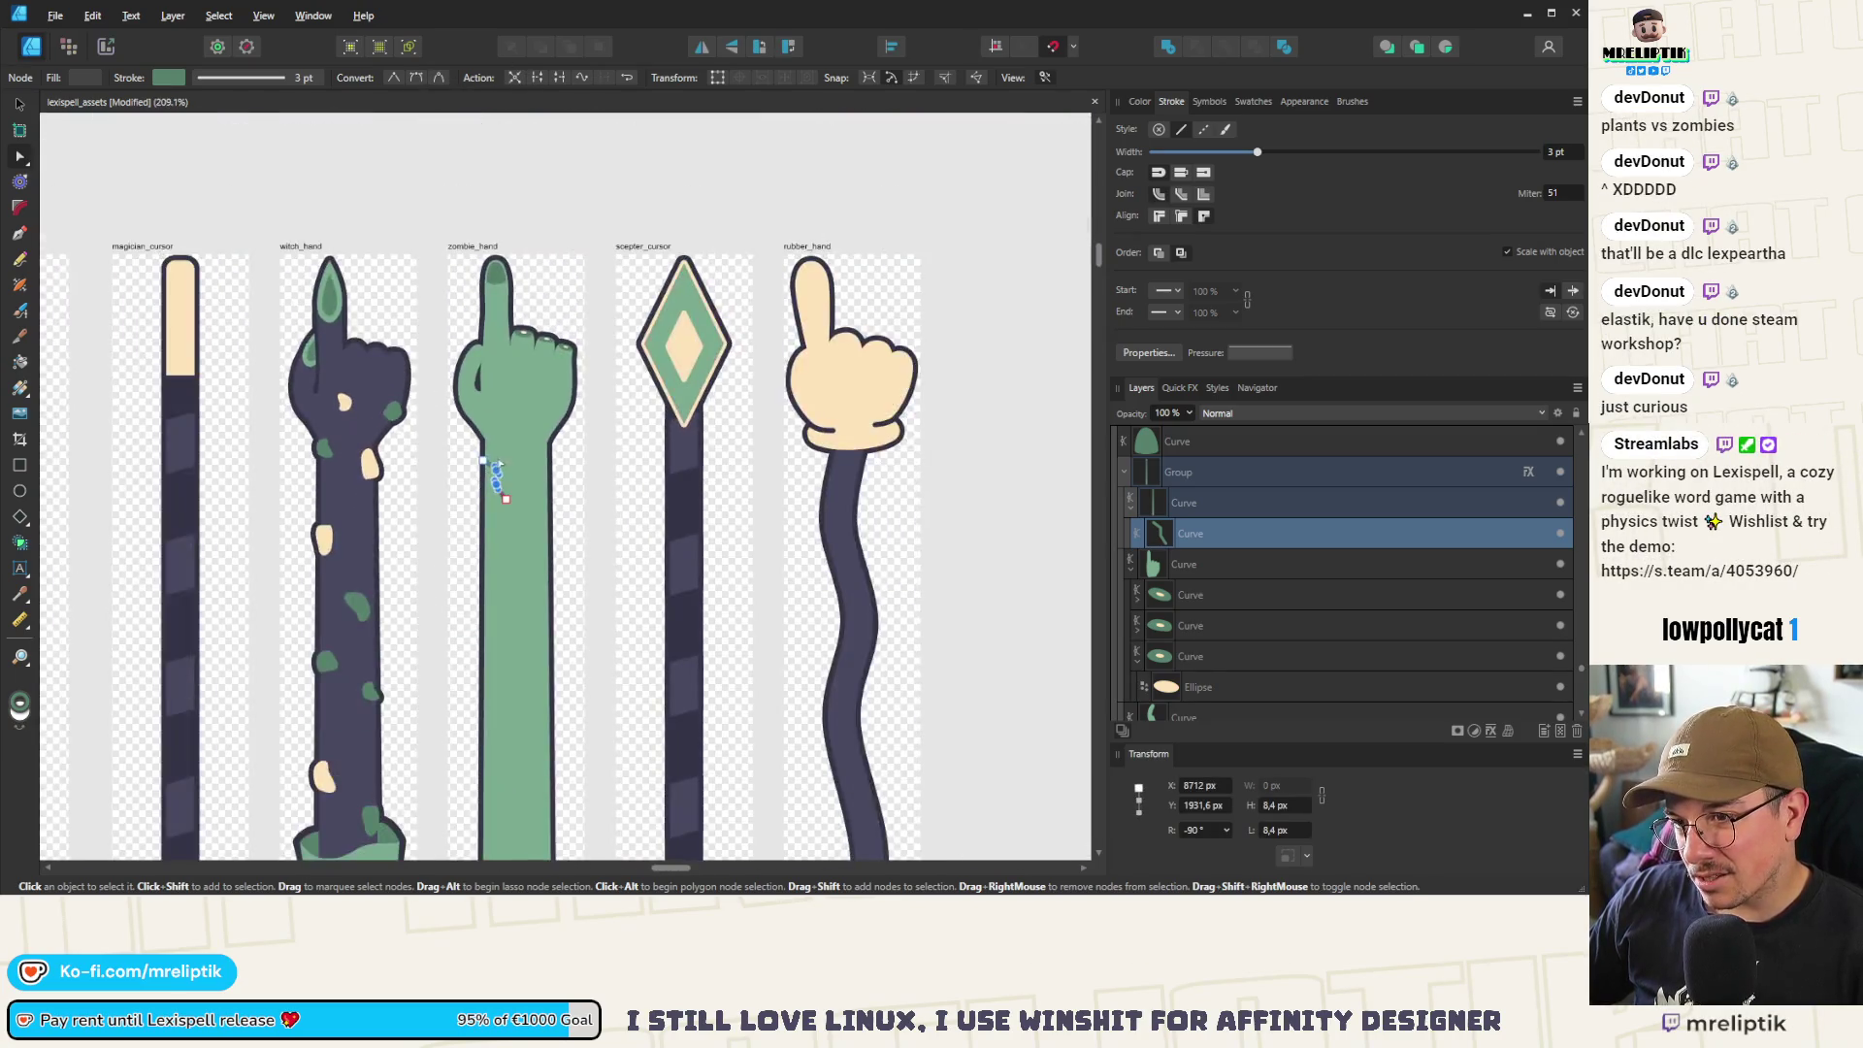
scroll(508, 500, up, 7)
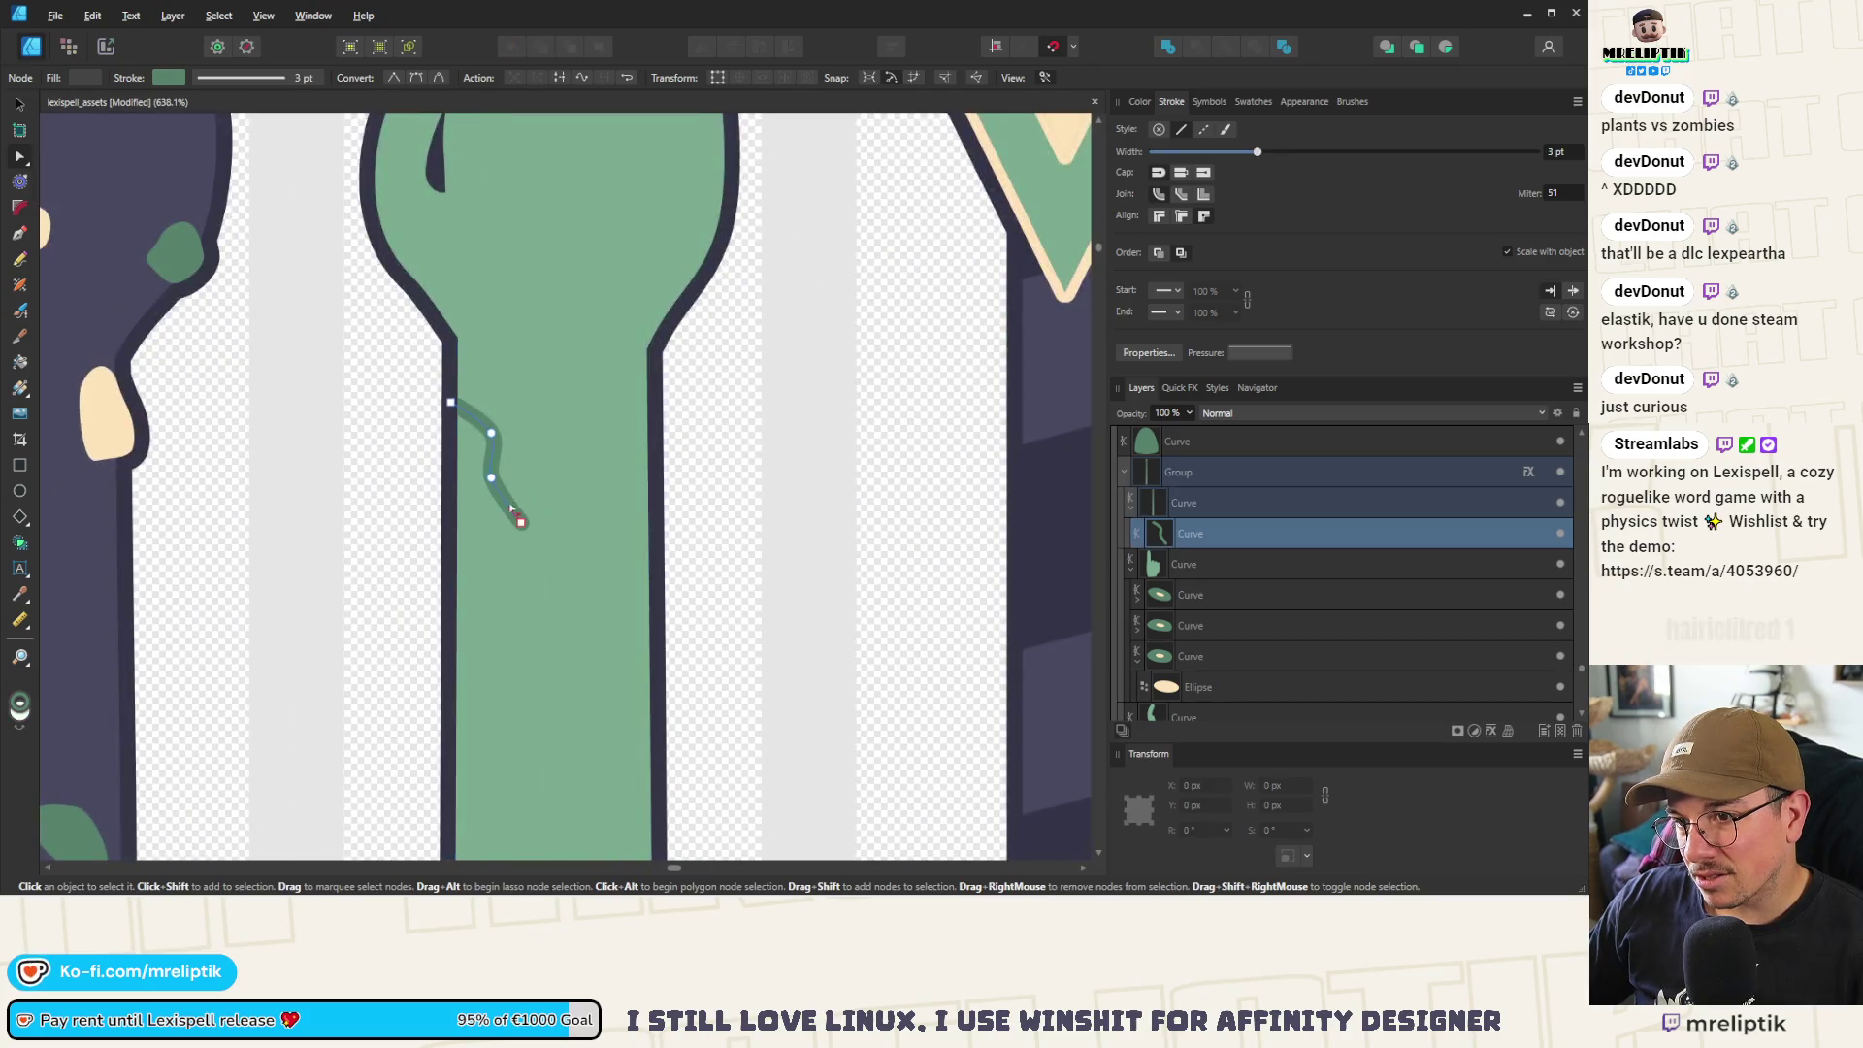
click(540, 504)
mouse_move(541, 503)
mouse_down()
mouse_move(491, 475)
mouse_move(515, 440)
mouse_move(544, 485)
mouse_move(487, 464)
mouse_up()
scroll(373, 491, down, 7)
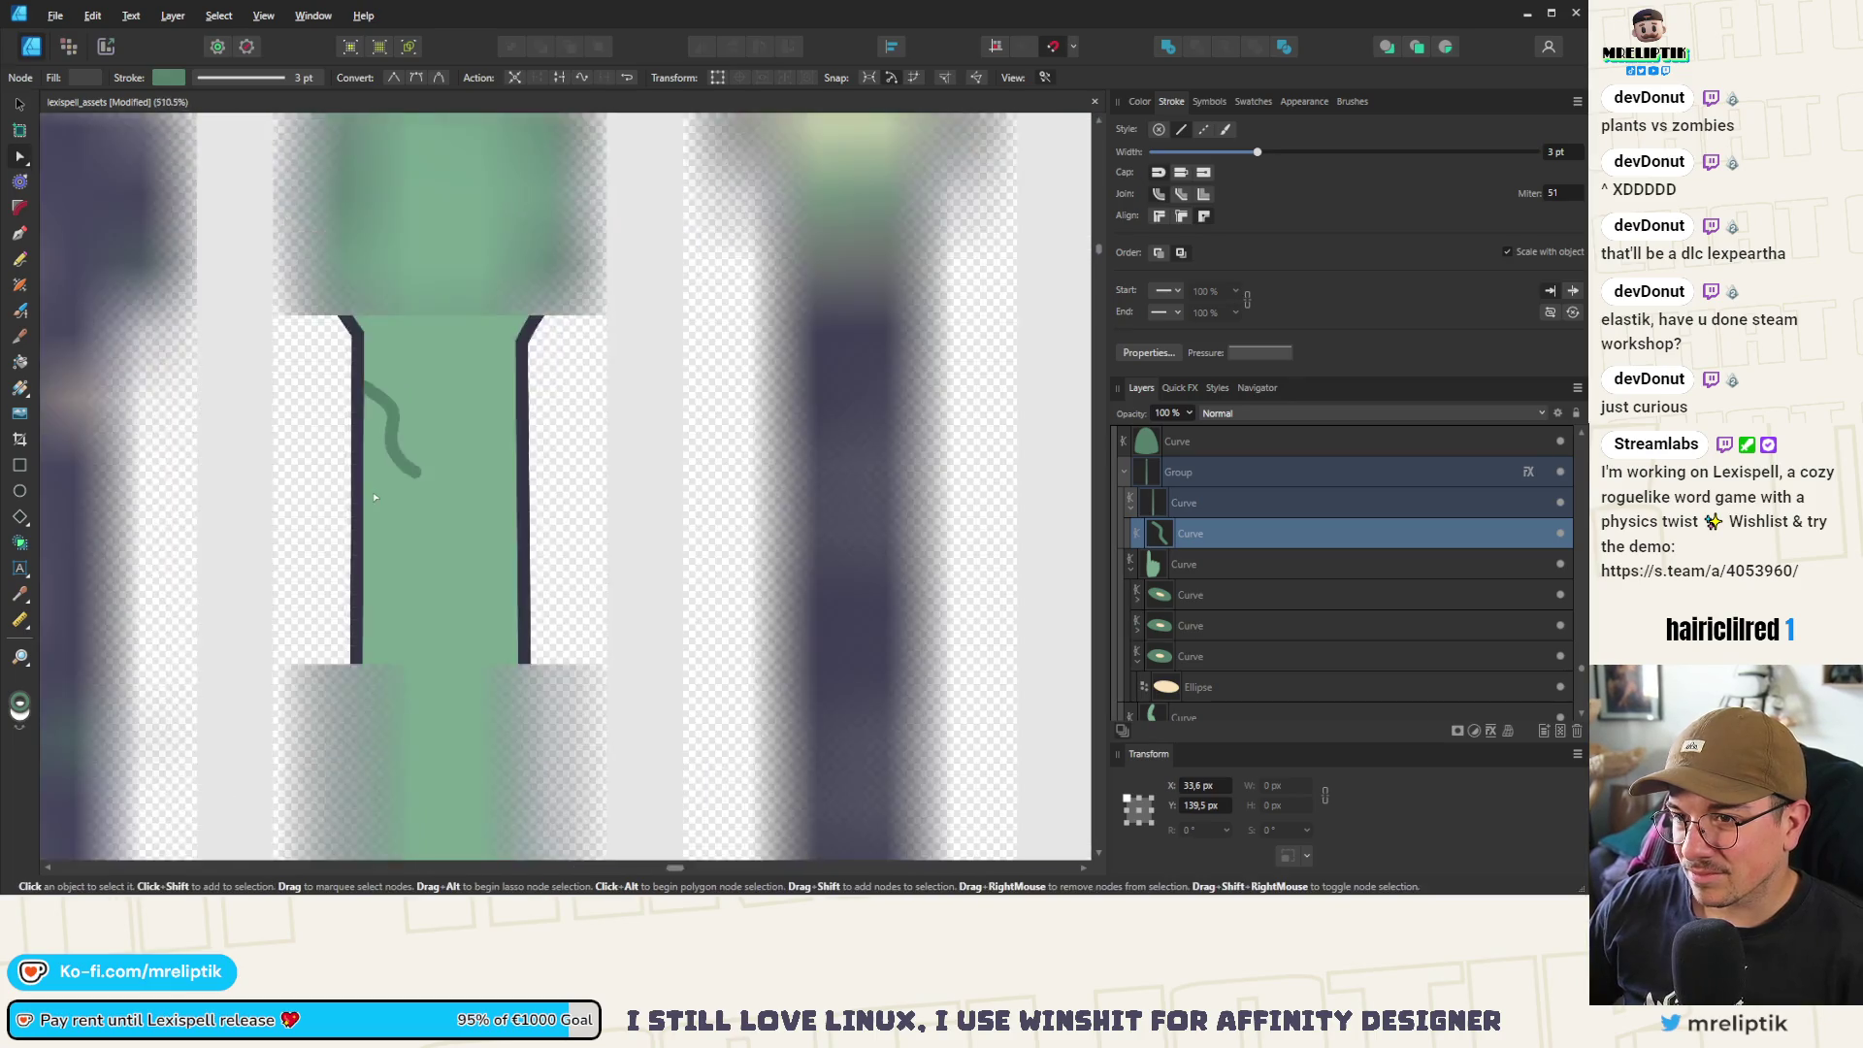
scroll(379, 439, up, 6)
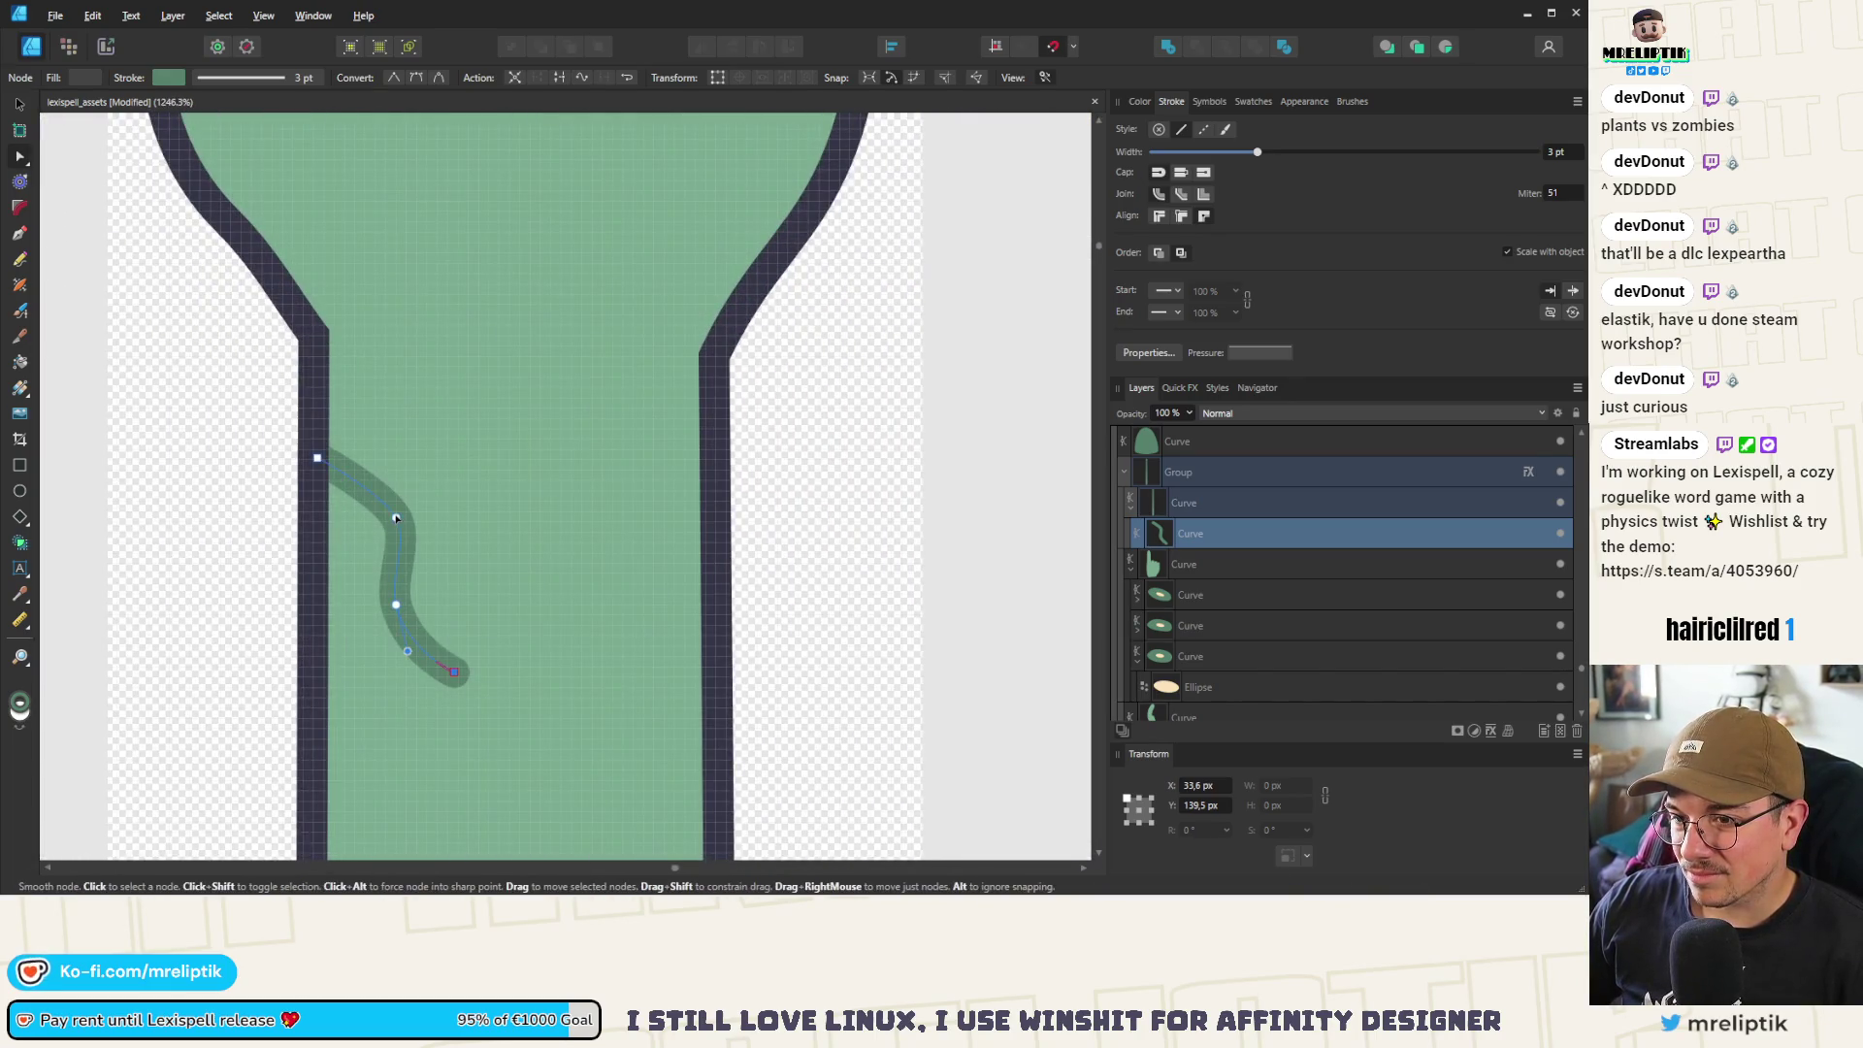
scroll(348, 425, down, 7)
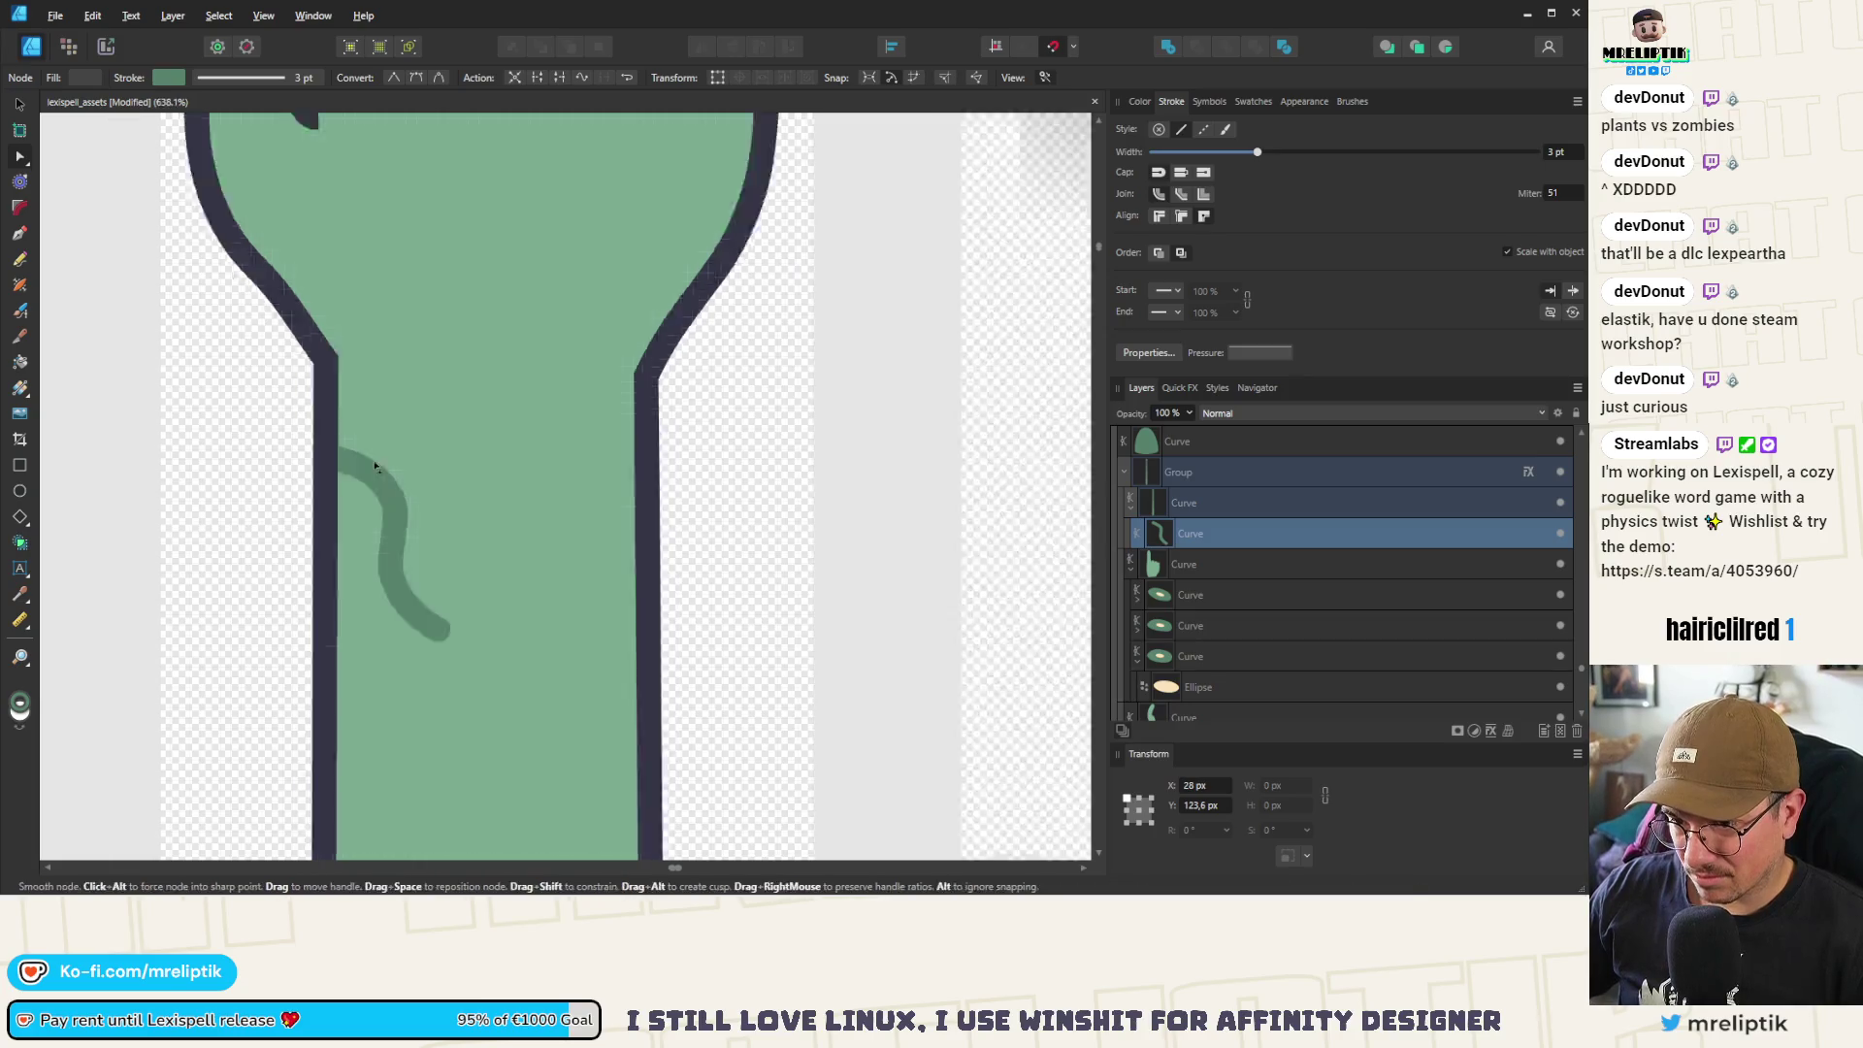
Move the small crease curve up onto the hand
key(v)
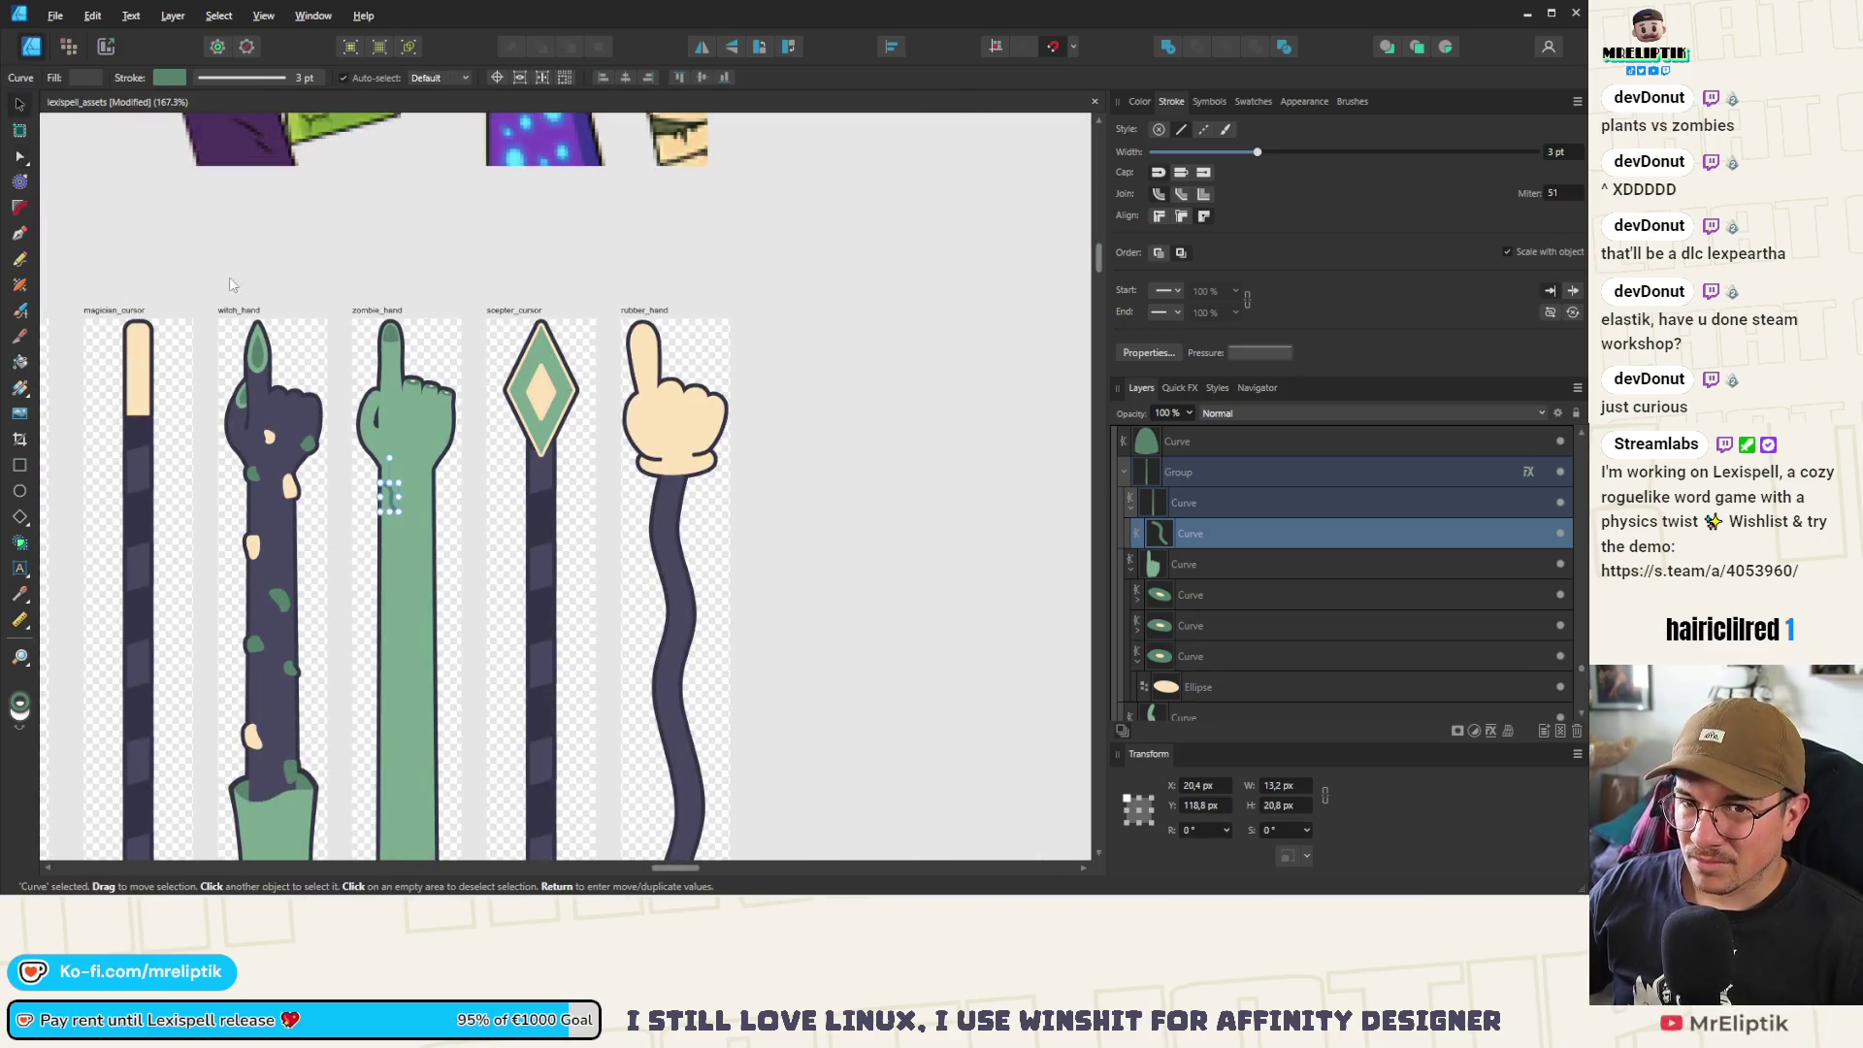
scroll(378, 437, up, 2)
drag(423, 543, 460, 406)
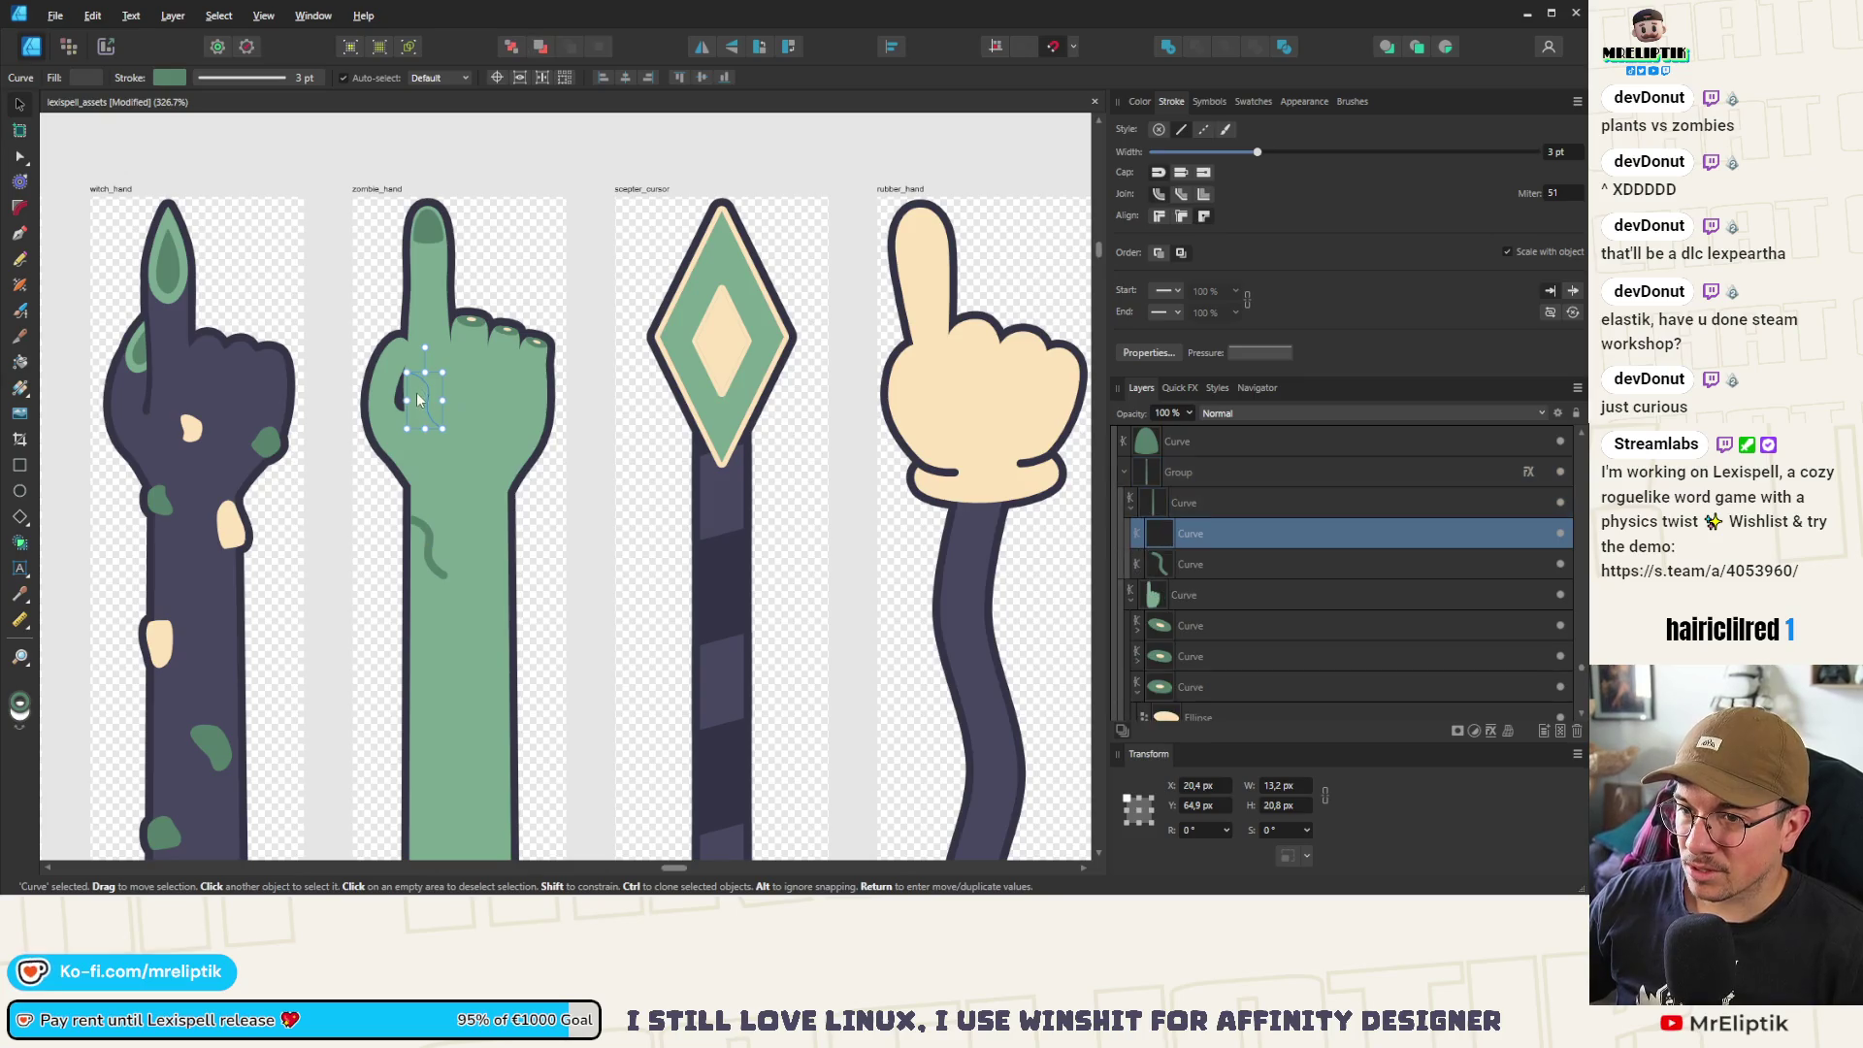
click(460, 400)
click(466, 409)
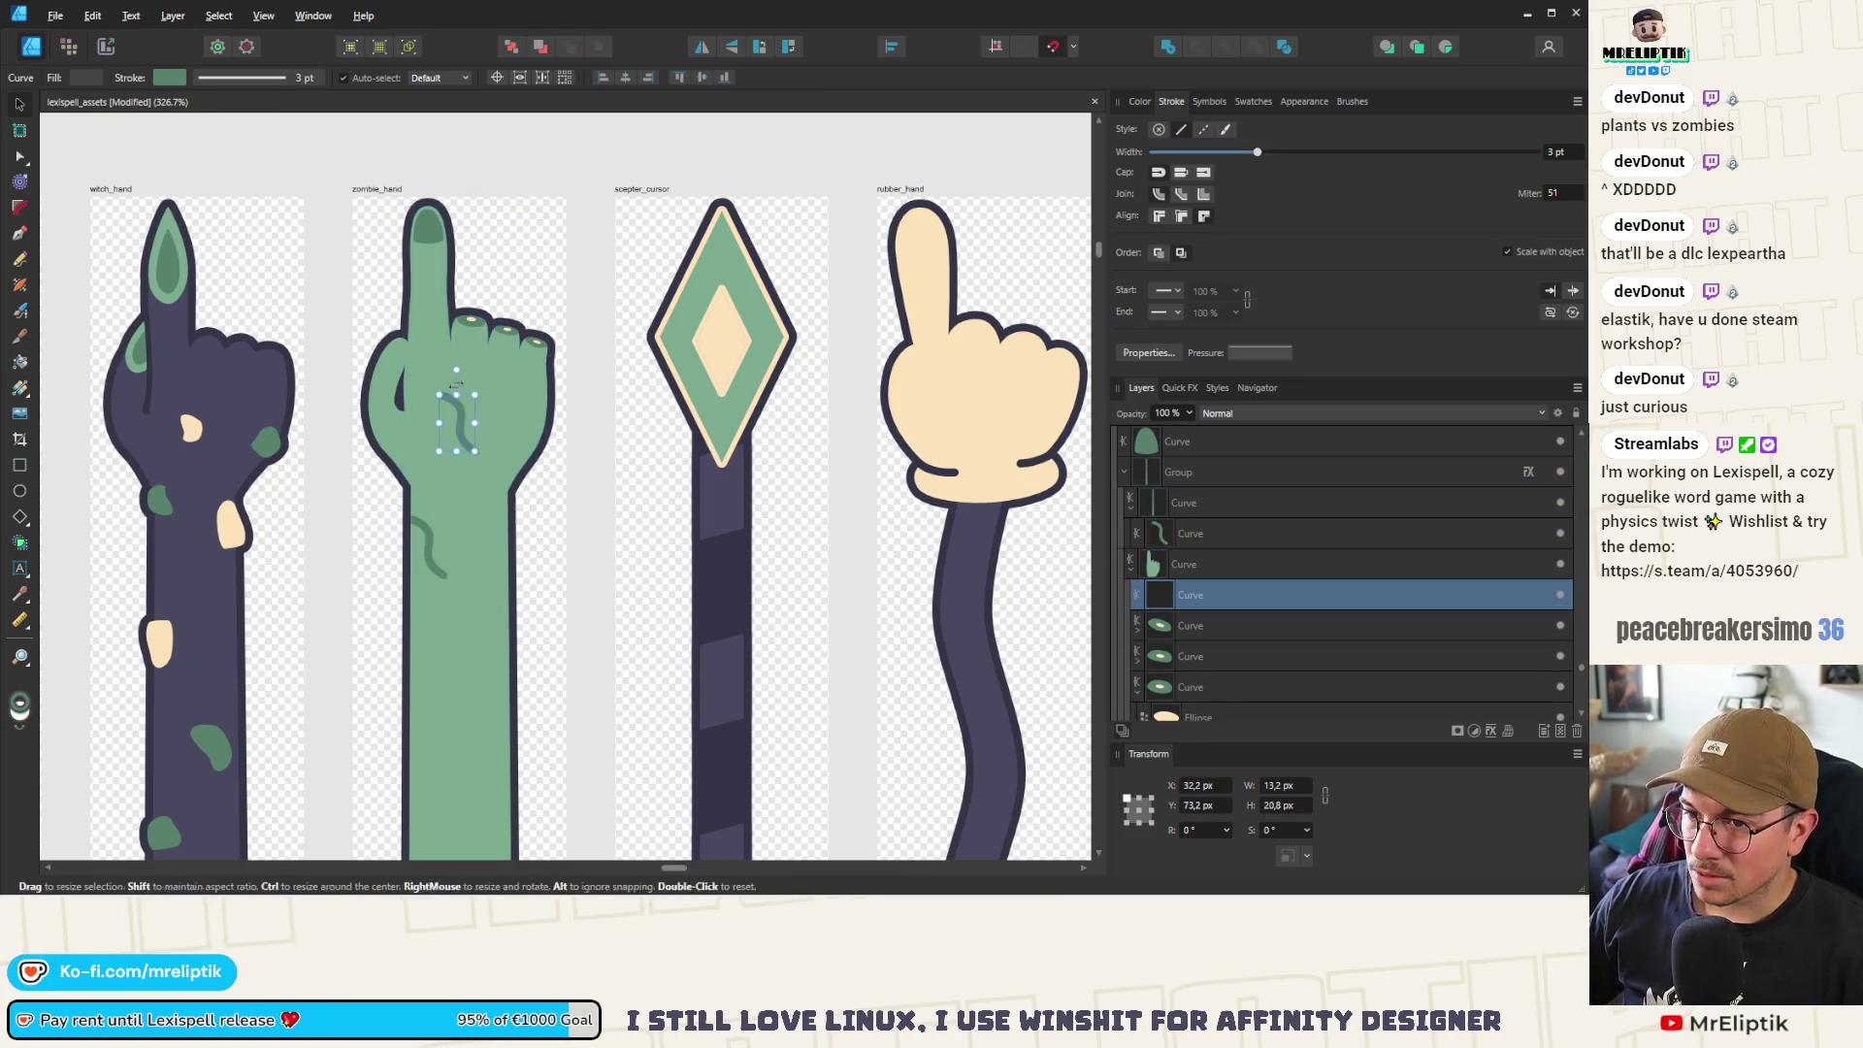
mouse_move(472, 417)
mouse_down()
mouse_move(509, 440)
mouse_move(527, 407)
mouse_move(521, 453)
mouse_move(453, 434)
mouse_move(441, 374)
mouse_move(408, 481)
mouse_move(384, 378)
mouse_up()
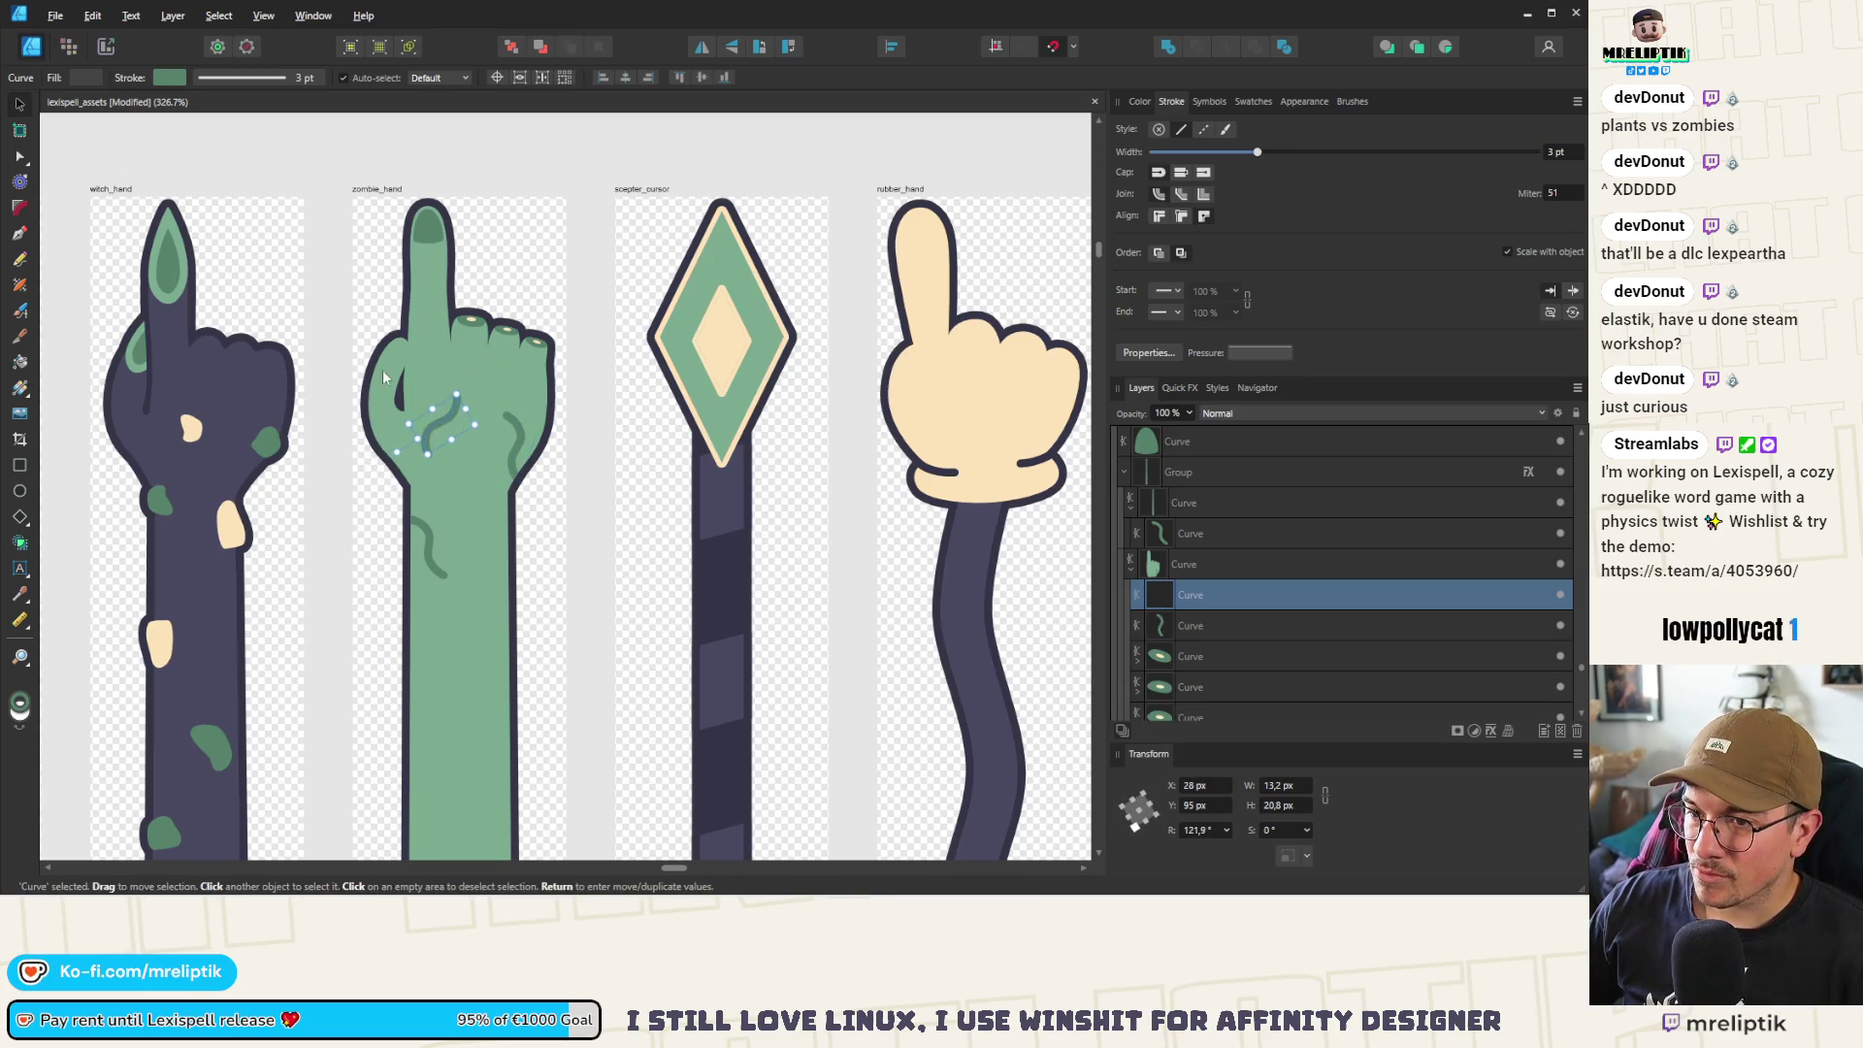
Rotate the crease steeper and move it to the index finger's base
scroll(385, 377, down, 6)
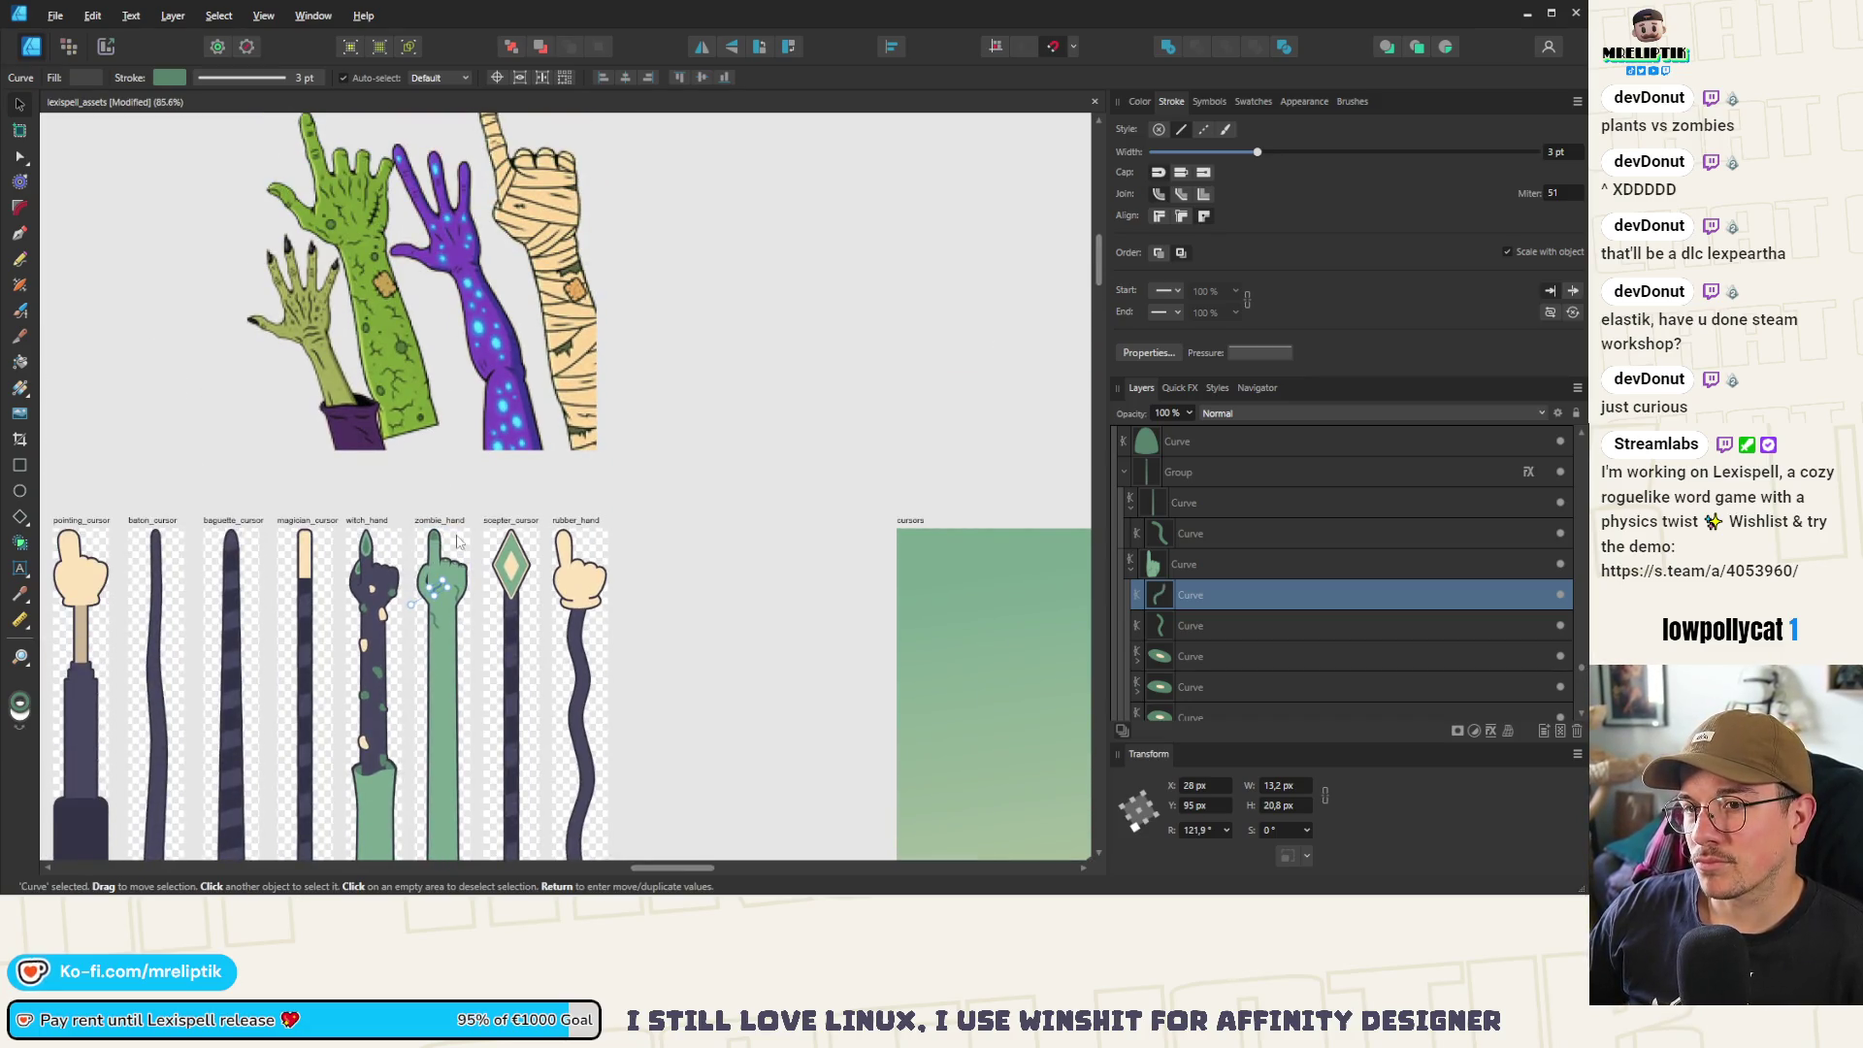
scroll(458, 540, up, 5)
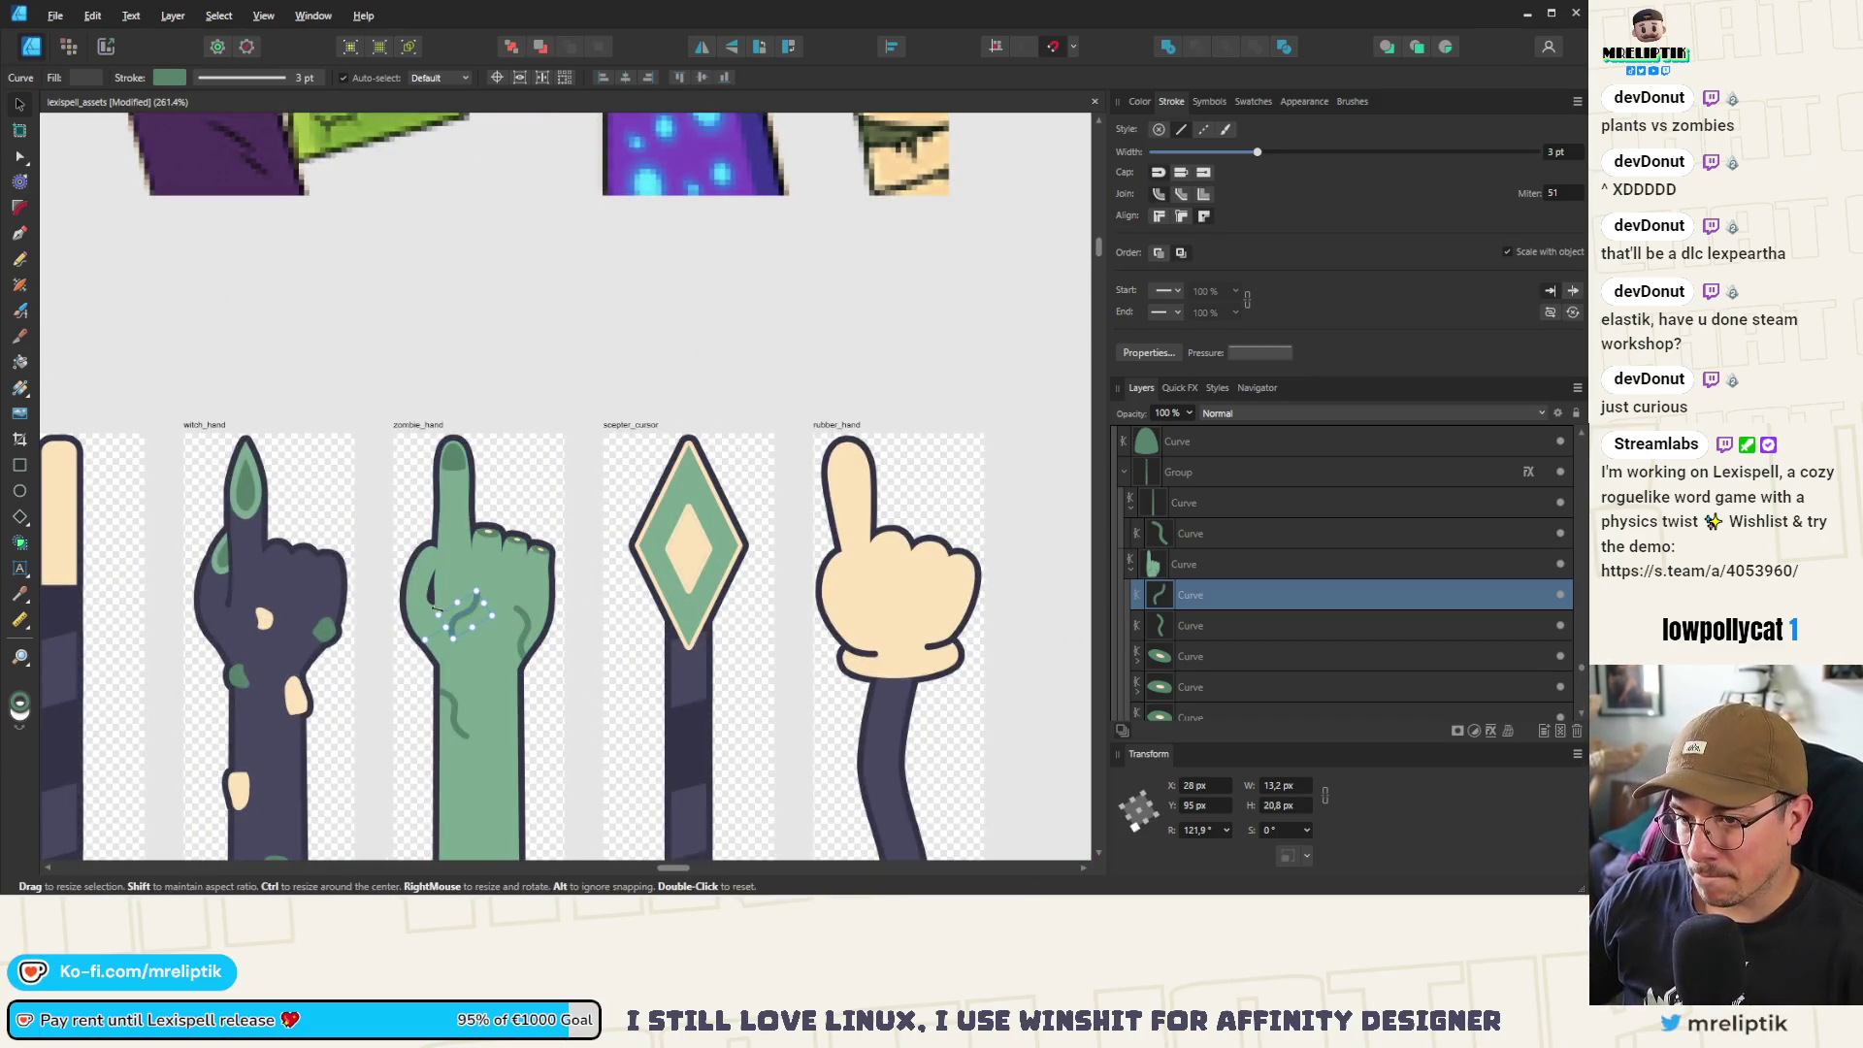
drag(433, 603, 478, 603)
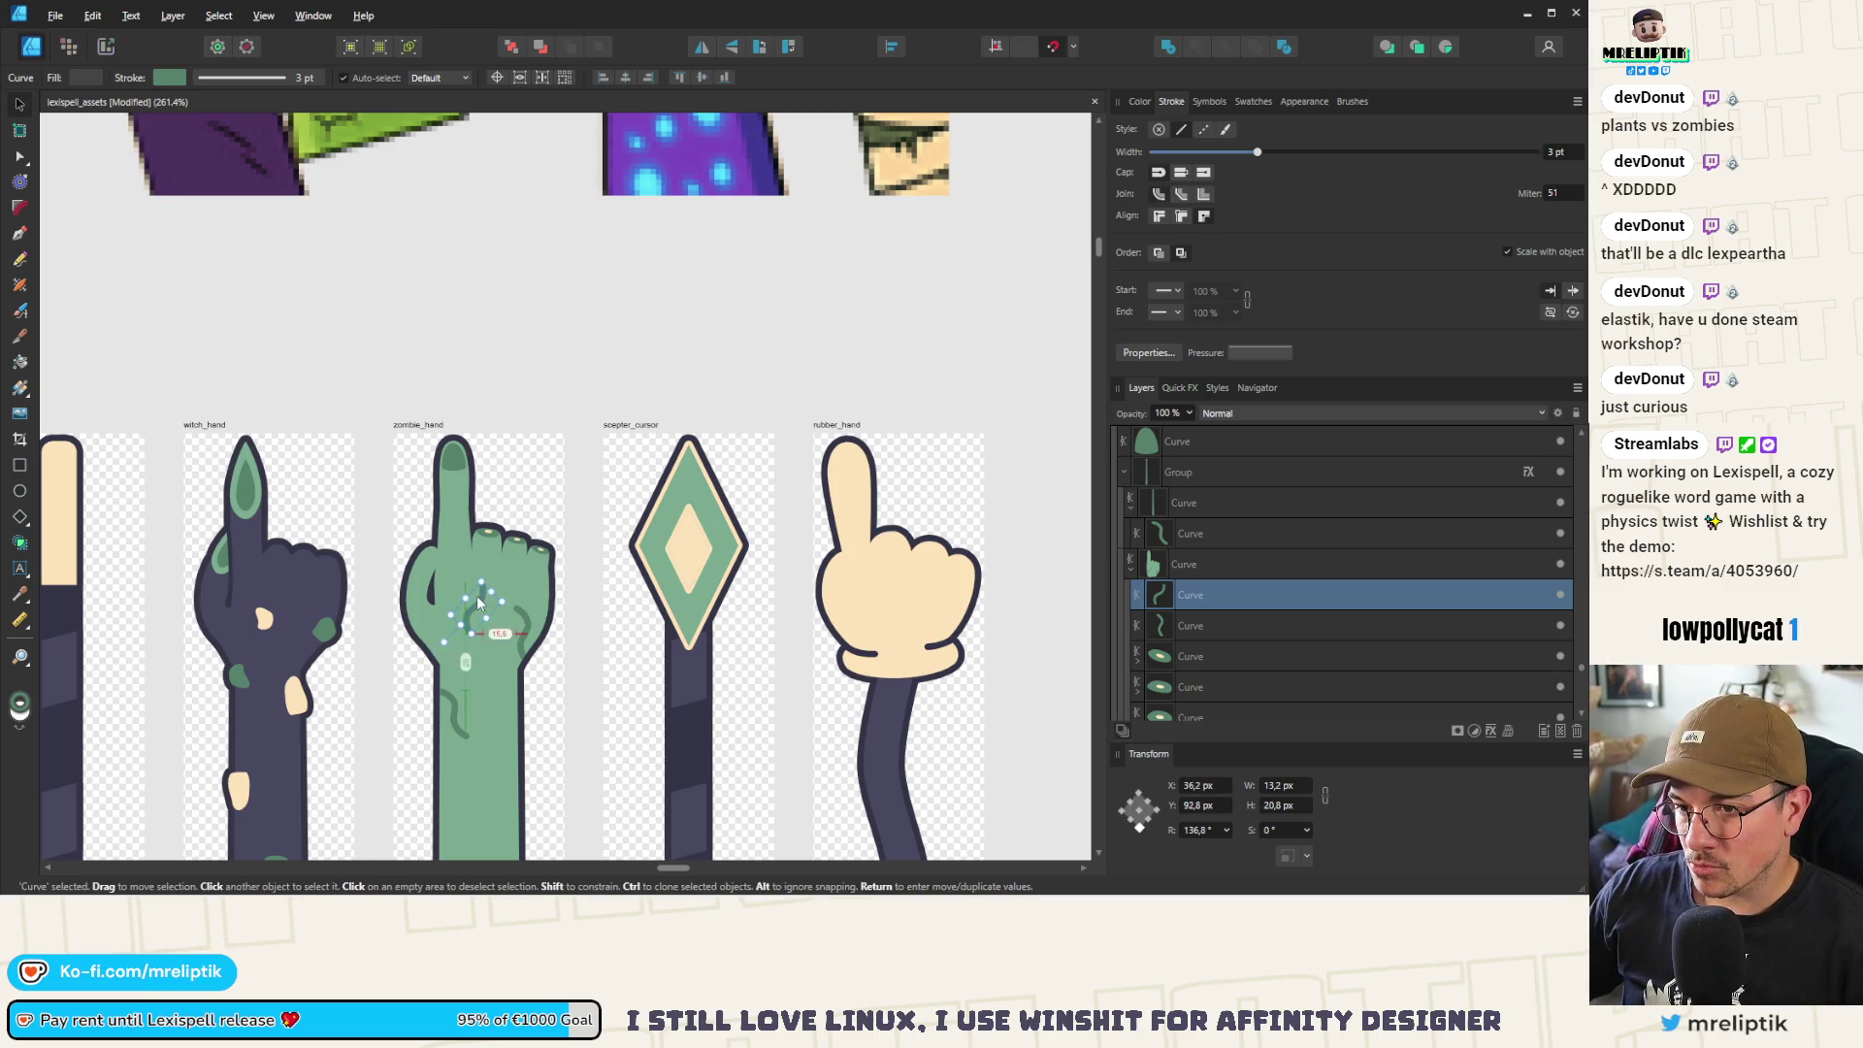
scroll(478, 603, down, 3)
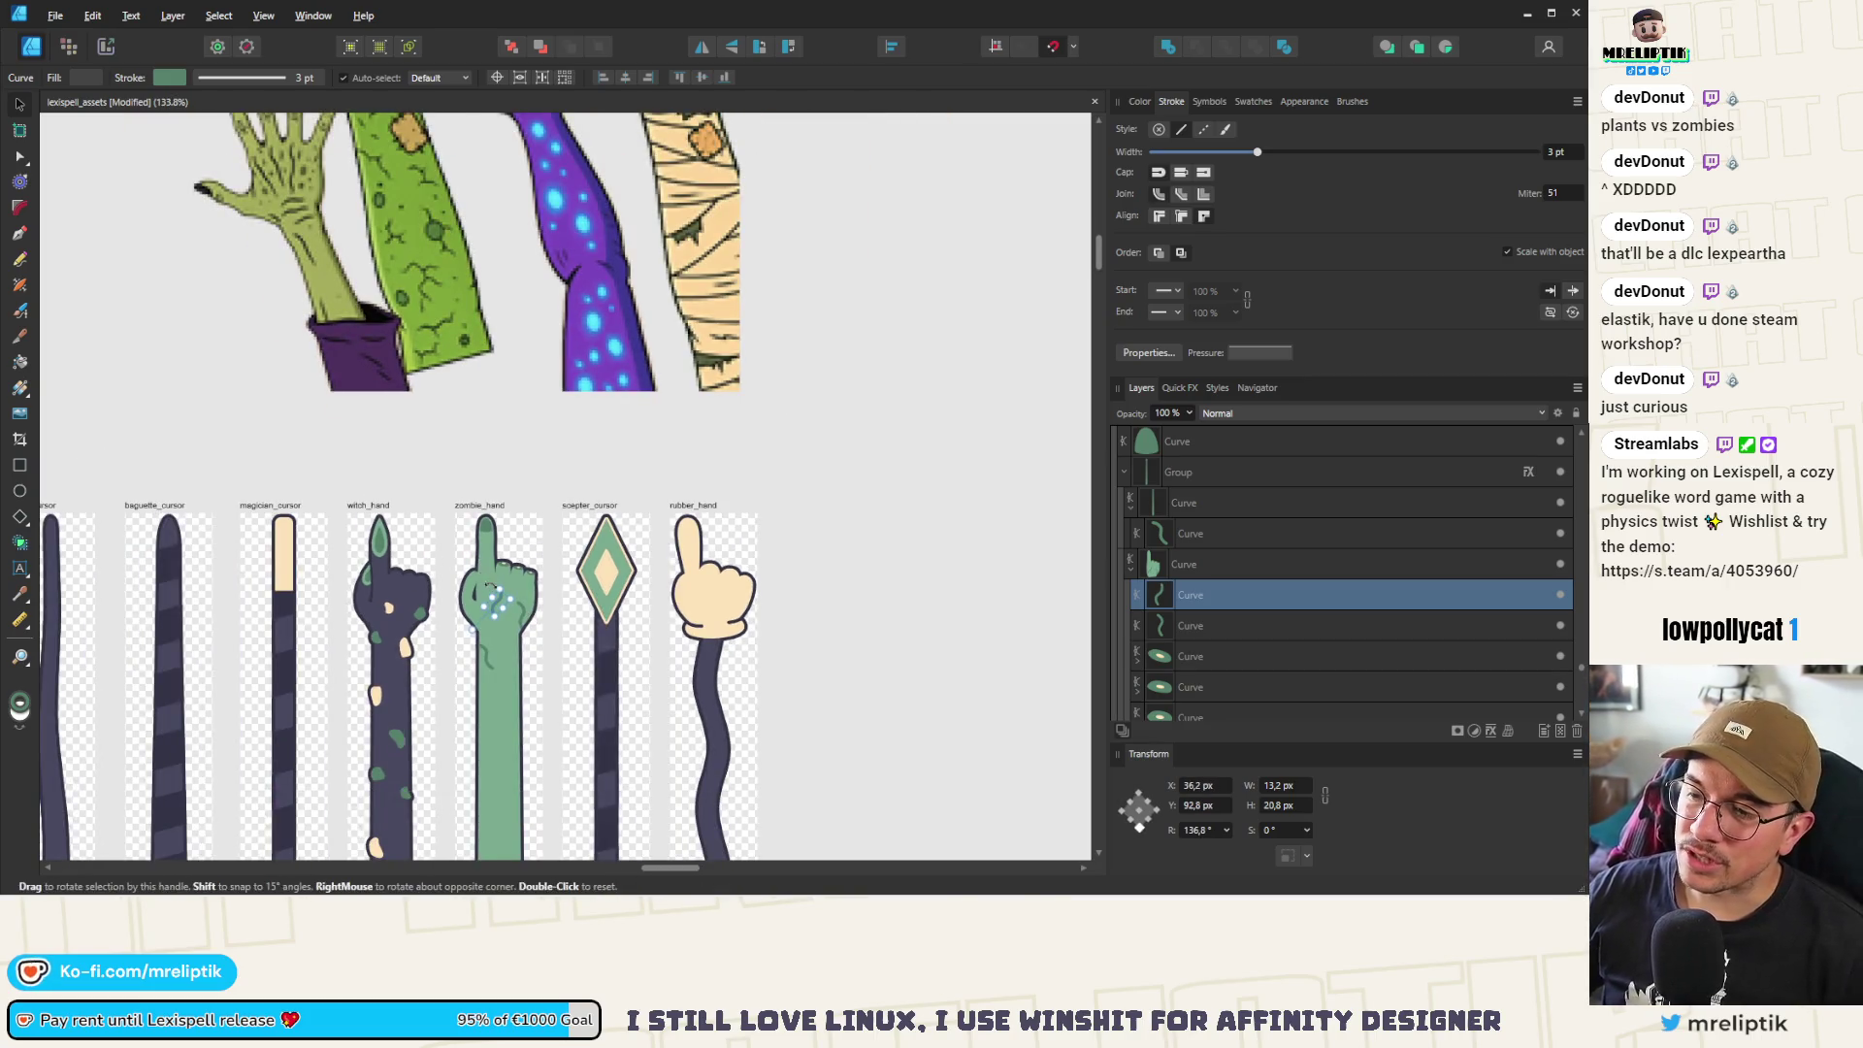
scroll(491, 594, up, 4)
drag(510, 604, 485, 503)
scroll(485, 503, up, 5)
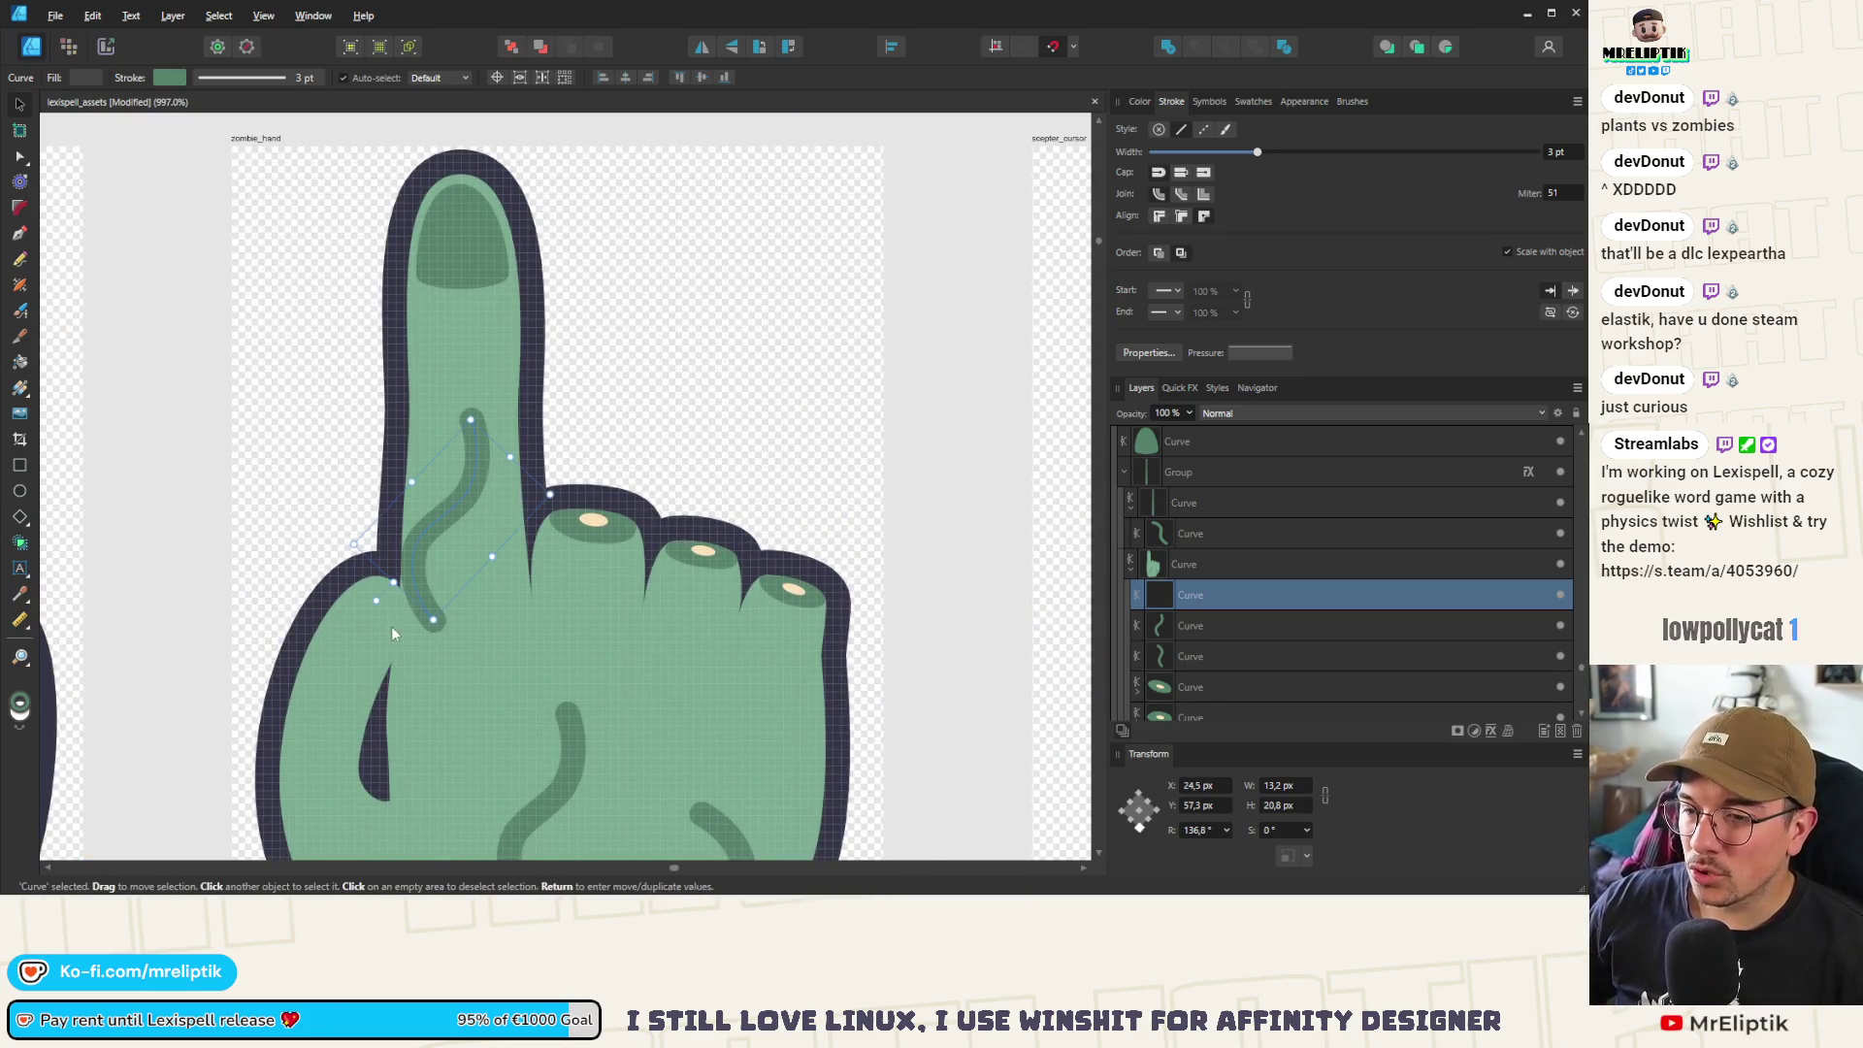
Delete the crease curve's lower end nodes
key(a)
click(436, 604)
key(Delete)
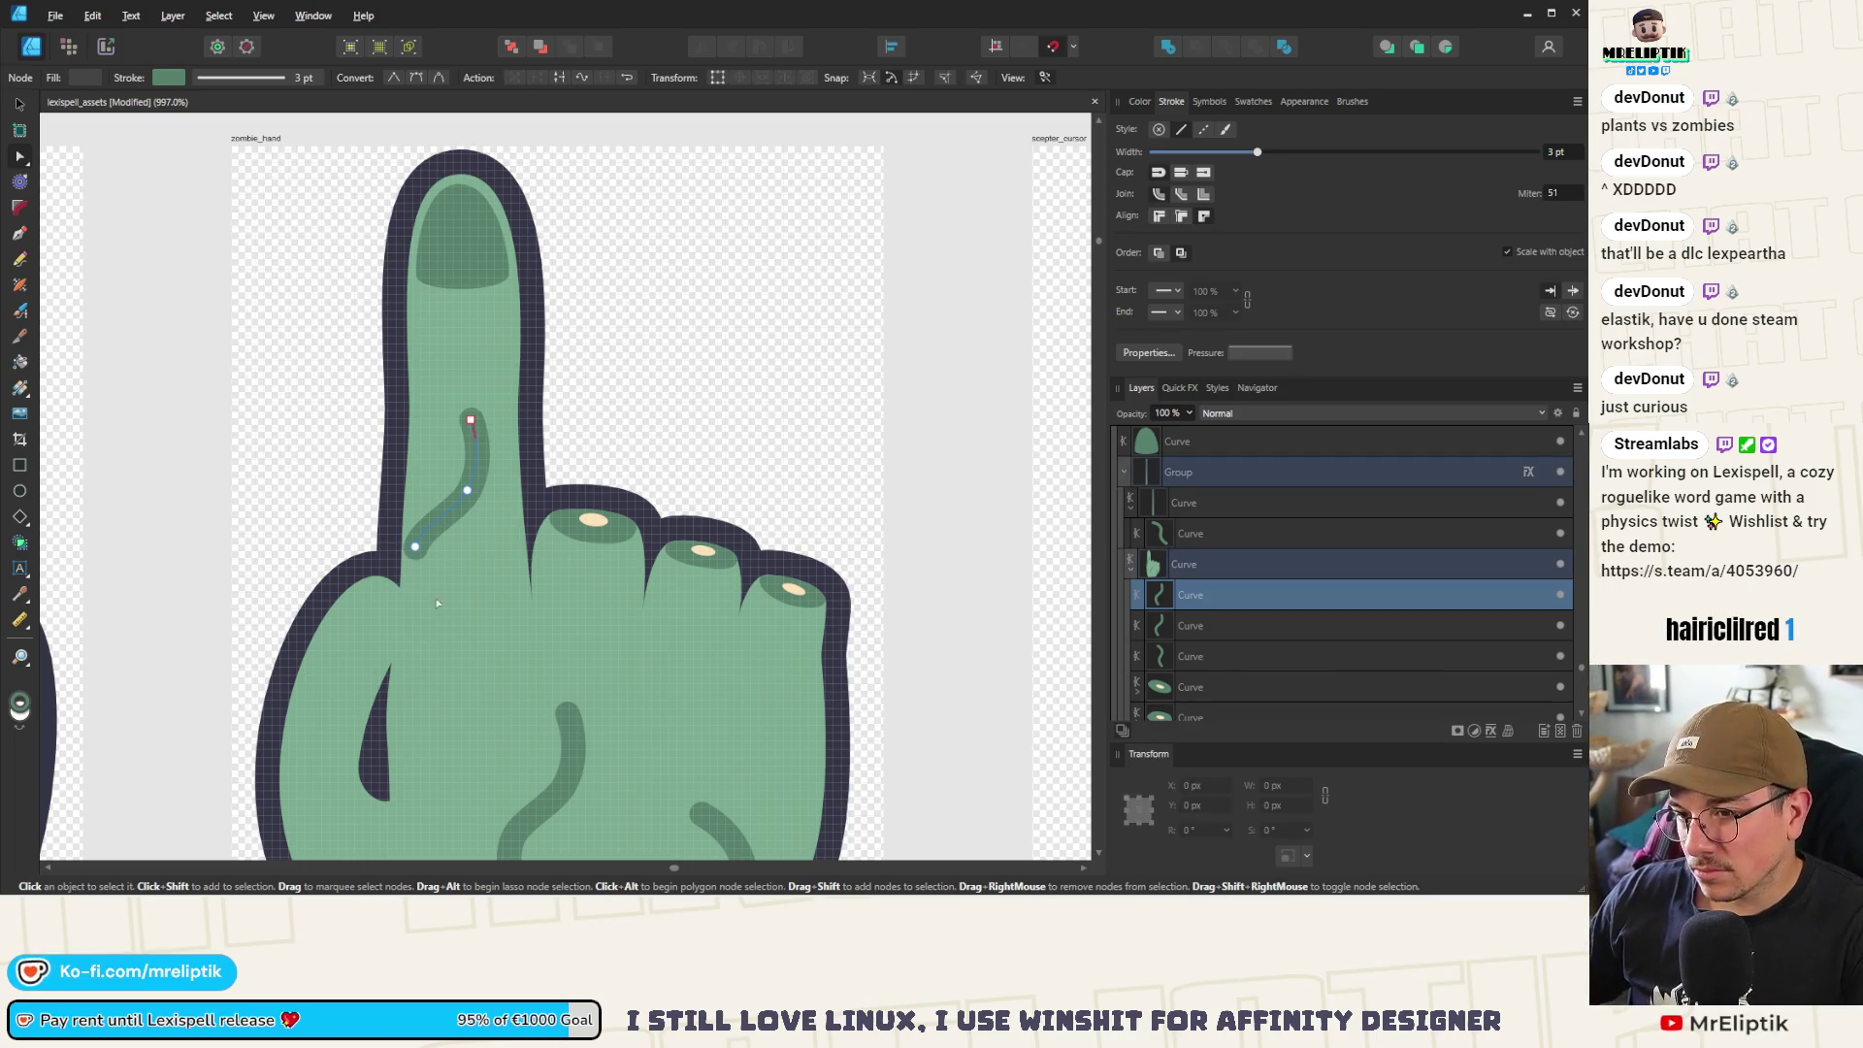
click(438, 546)
key(Delete)
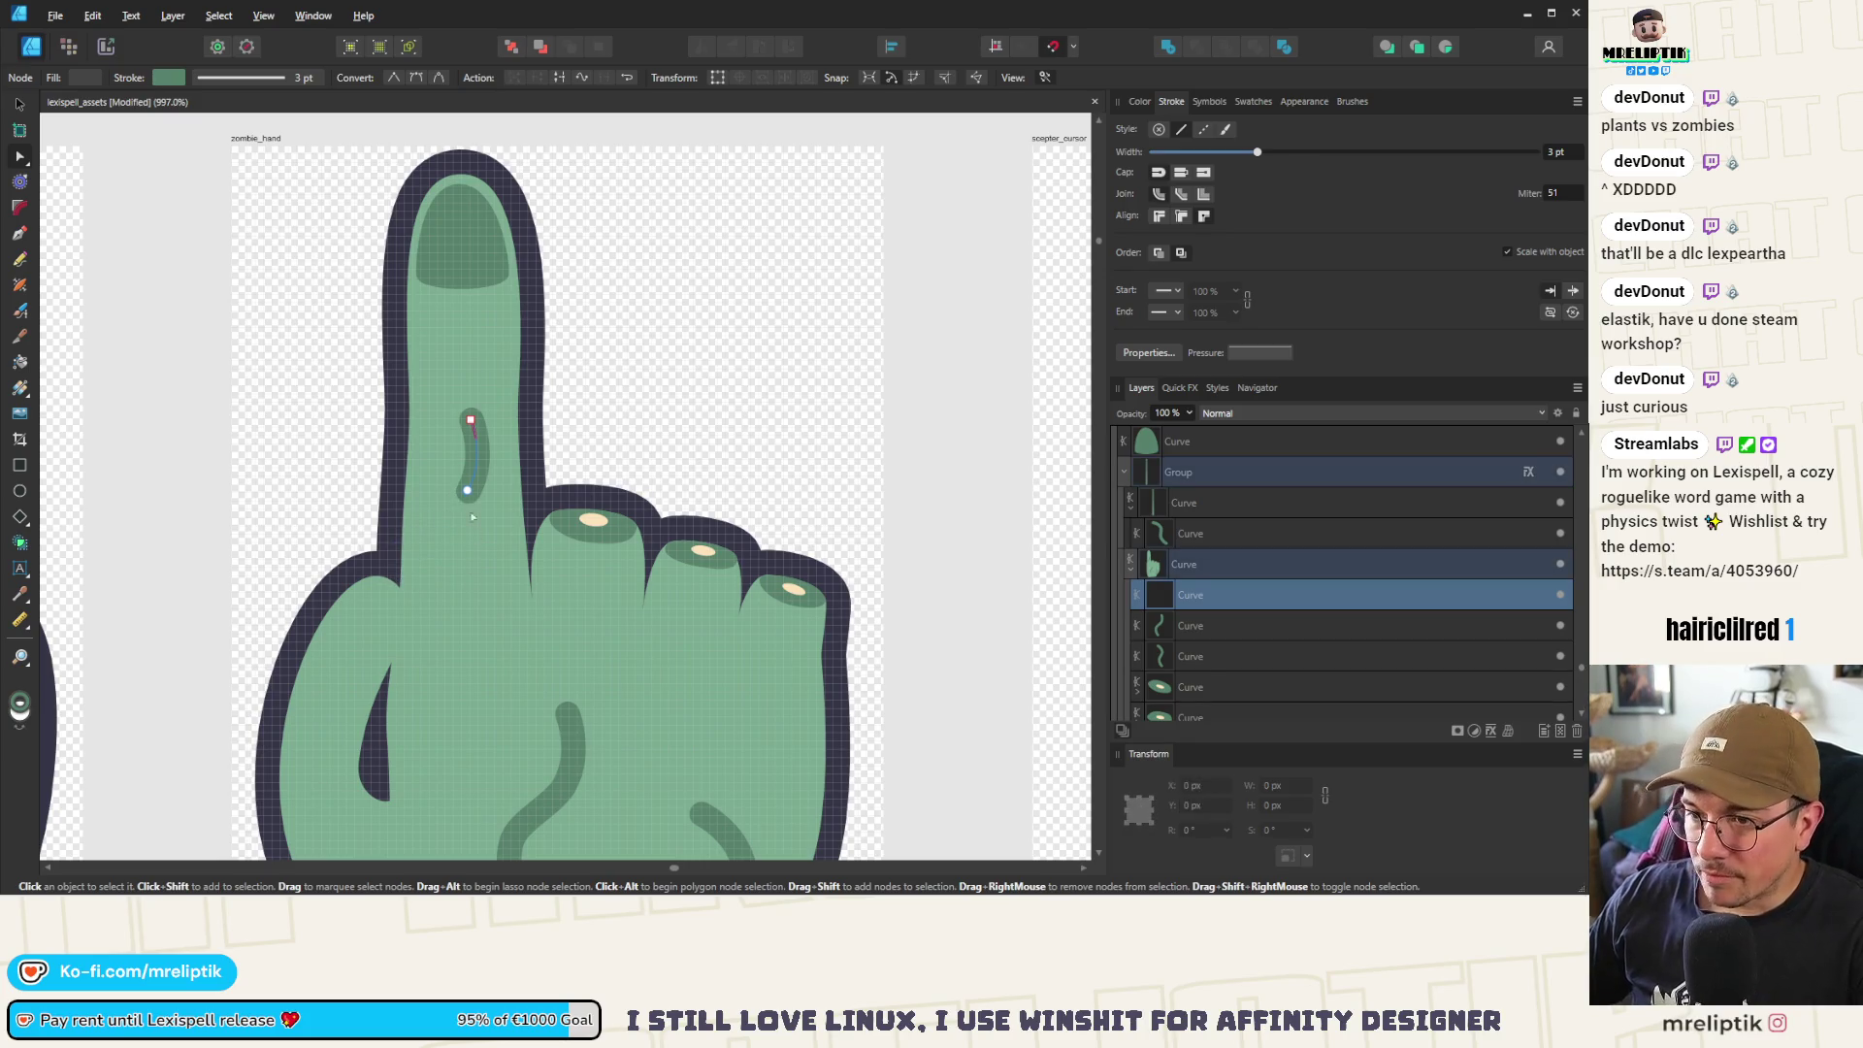
Rotate the crease to about -112.2° across the finger and enlarge it slightly
key(v)
mouse_move(480, 497)
mouse_down()
mouse_move(501, 447)
mouse_move(454, 462)
mouse_up()
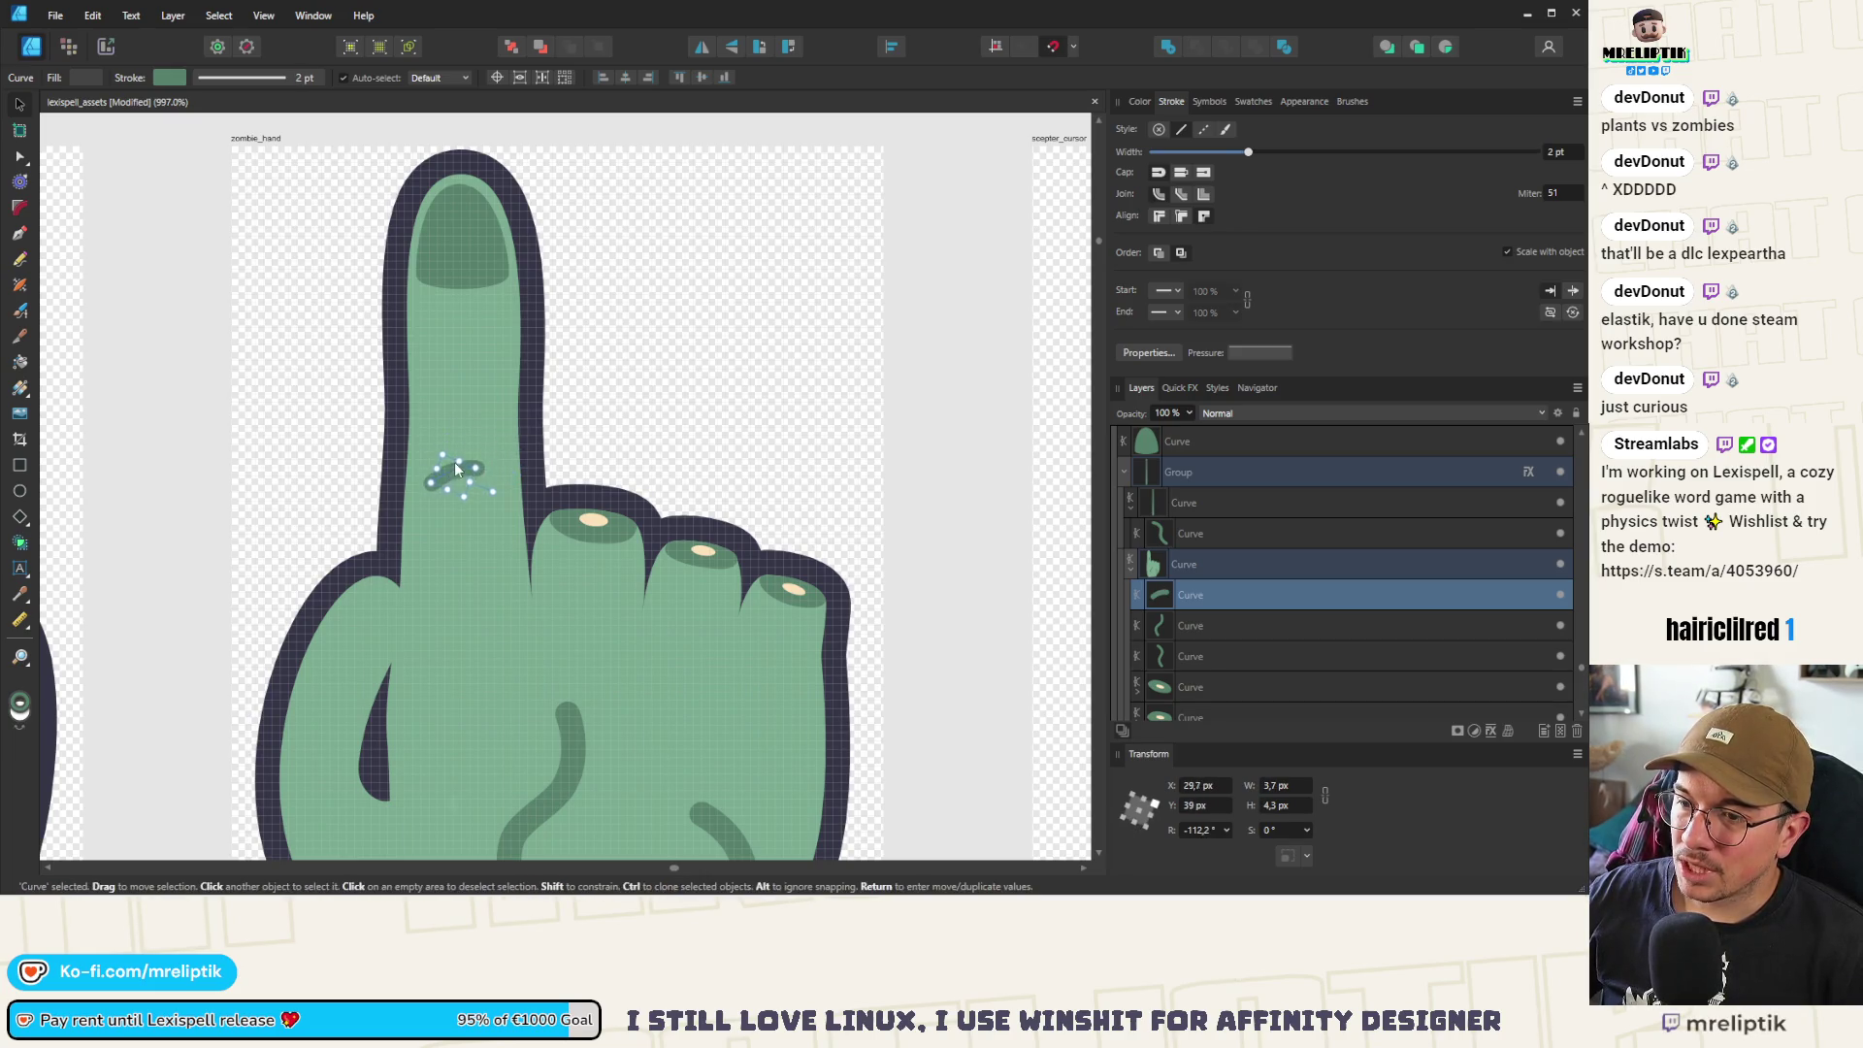
scroll(454, 464, down, 5)
scroll(454, 485, down, 1)
scroll(456, 489, up, 6)
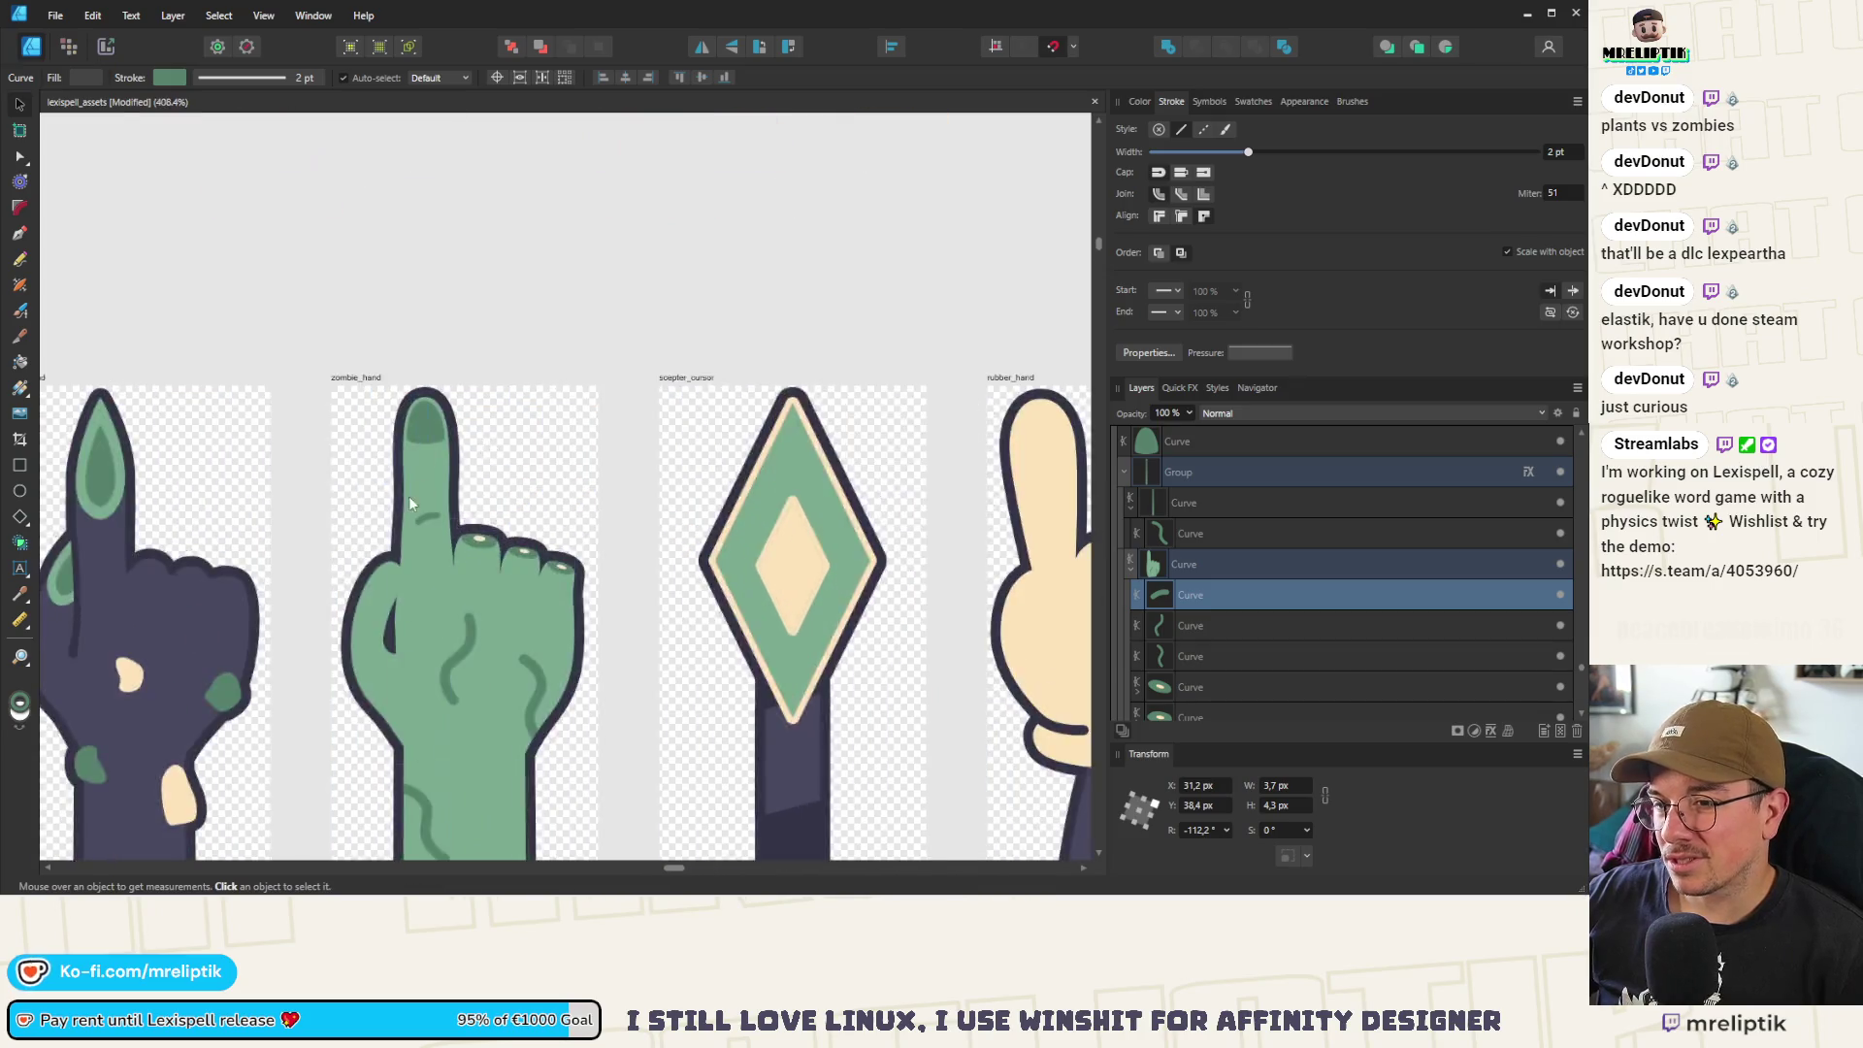
drag(469, 518, 484, 501)
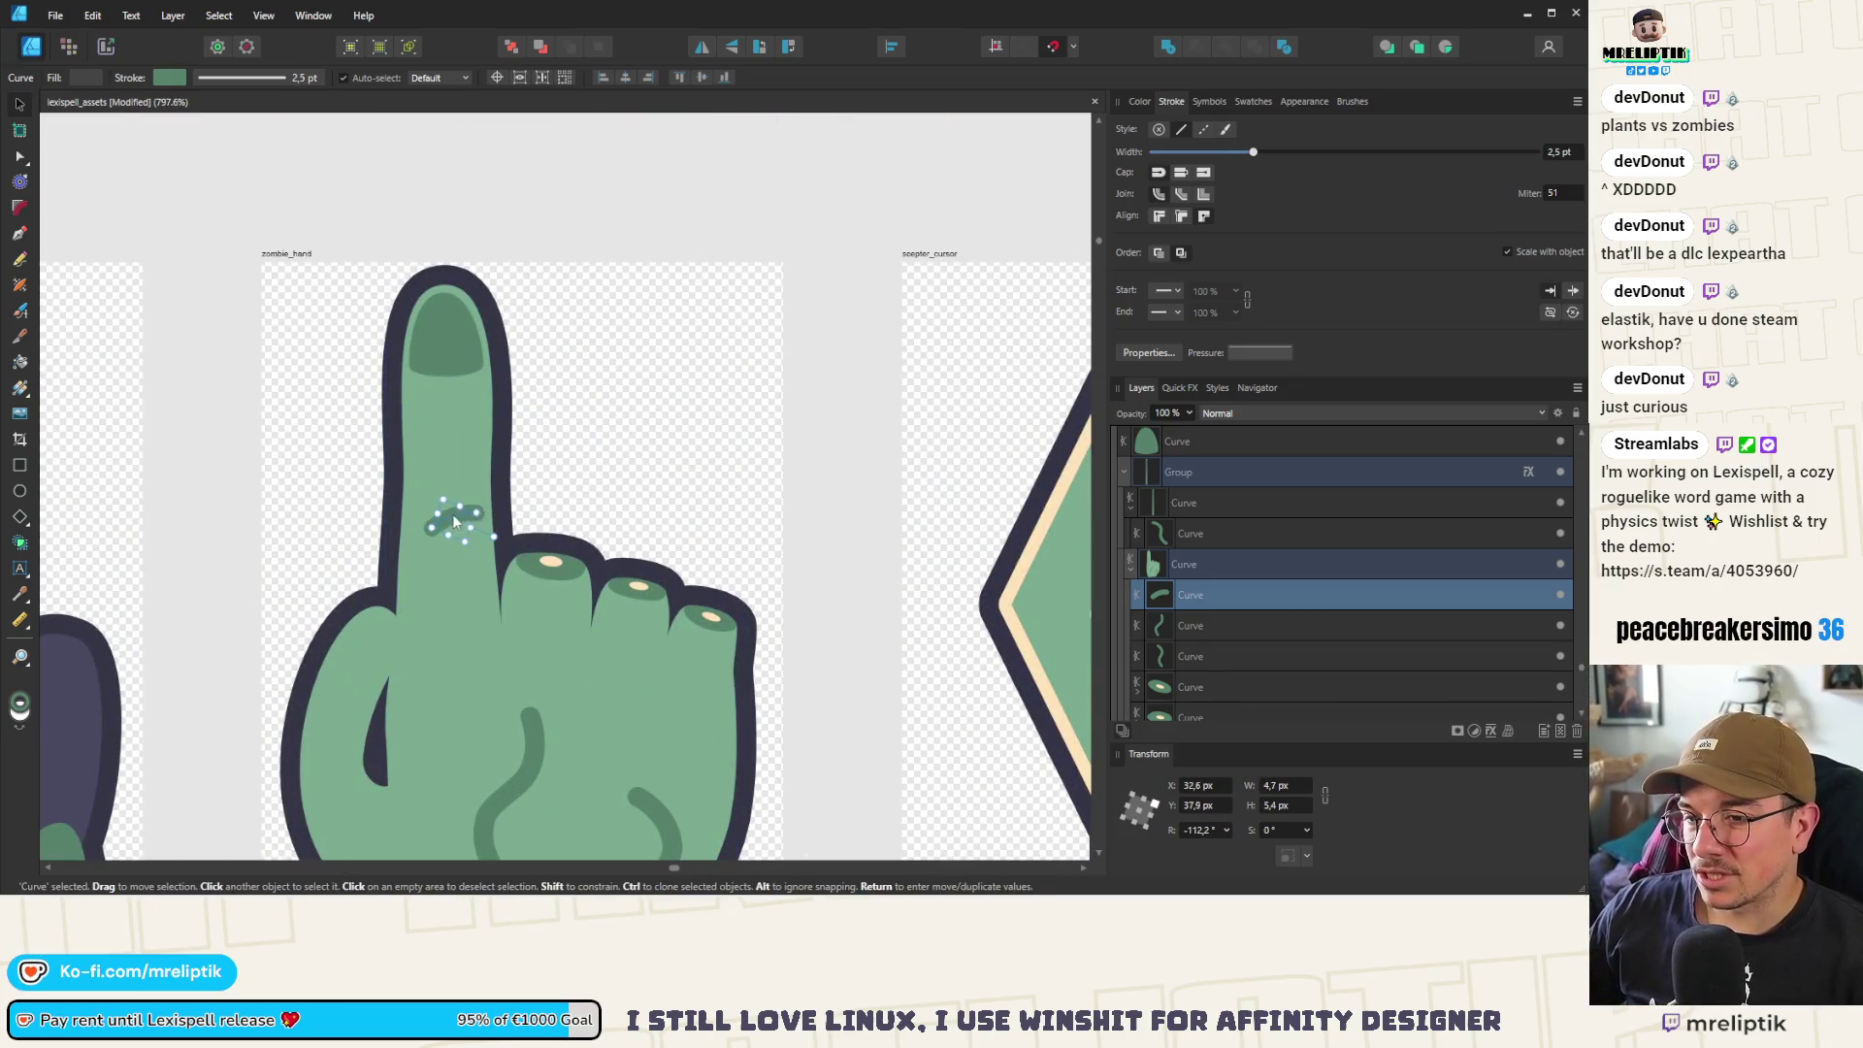
scroll(448, 520, down, 6)
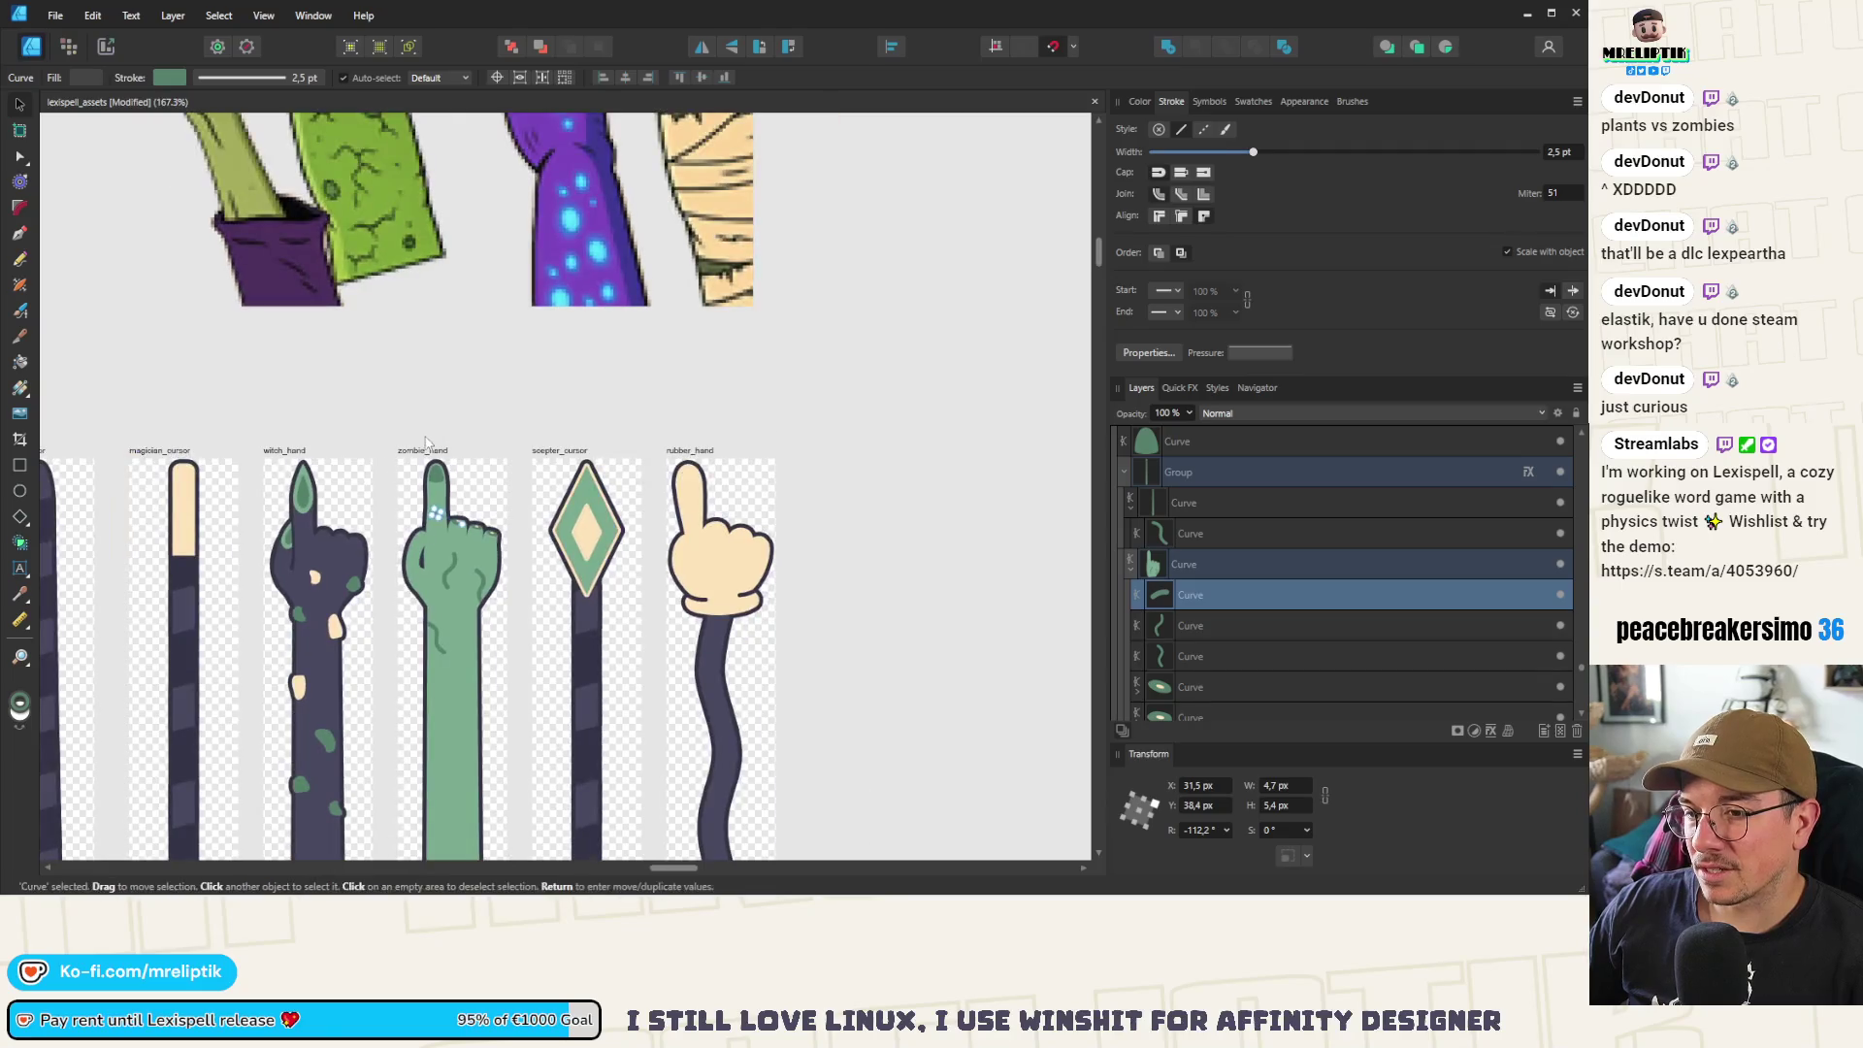
click(425, 438)
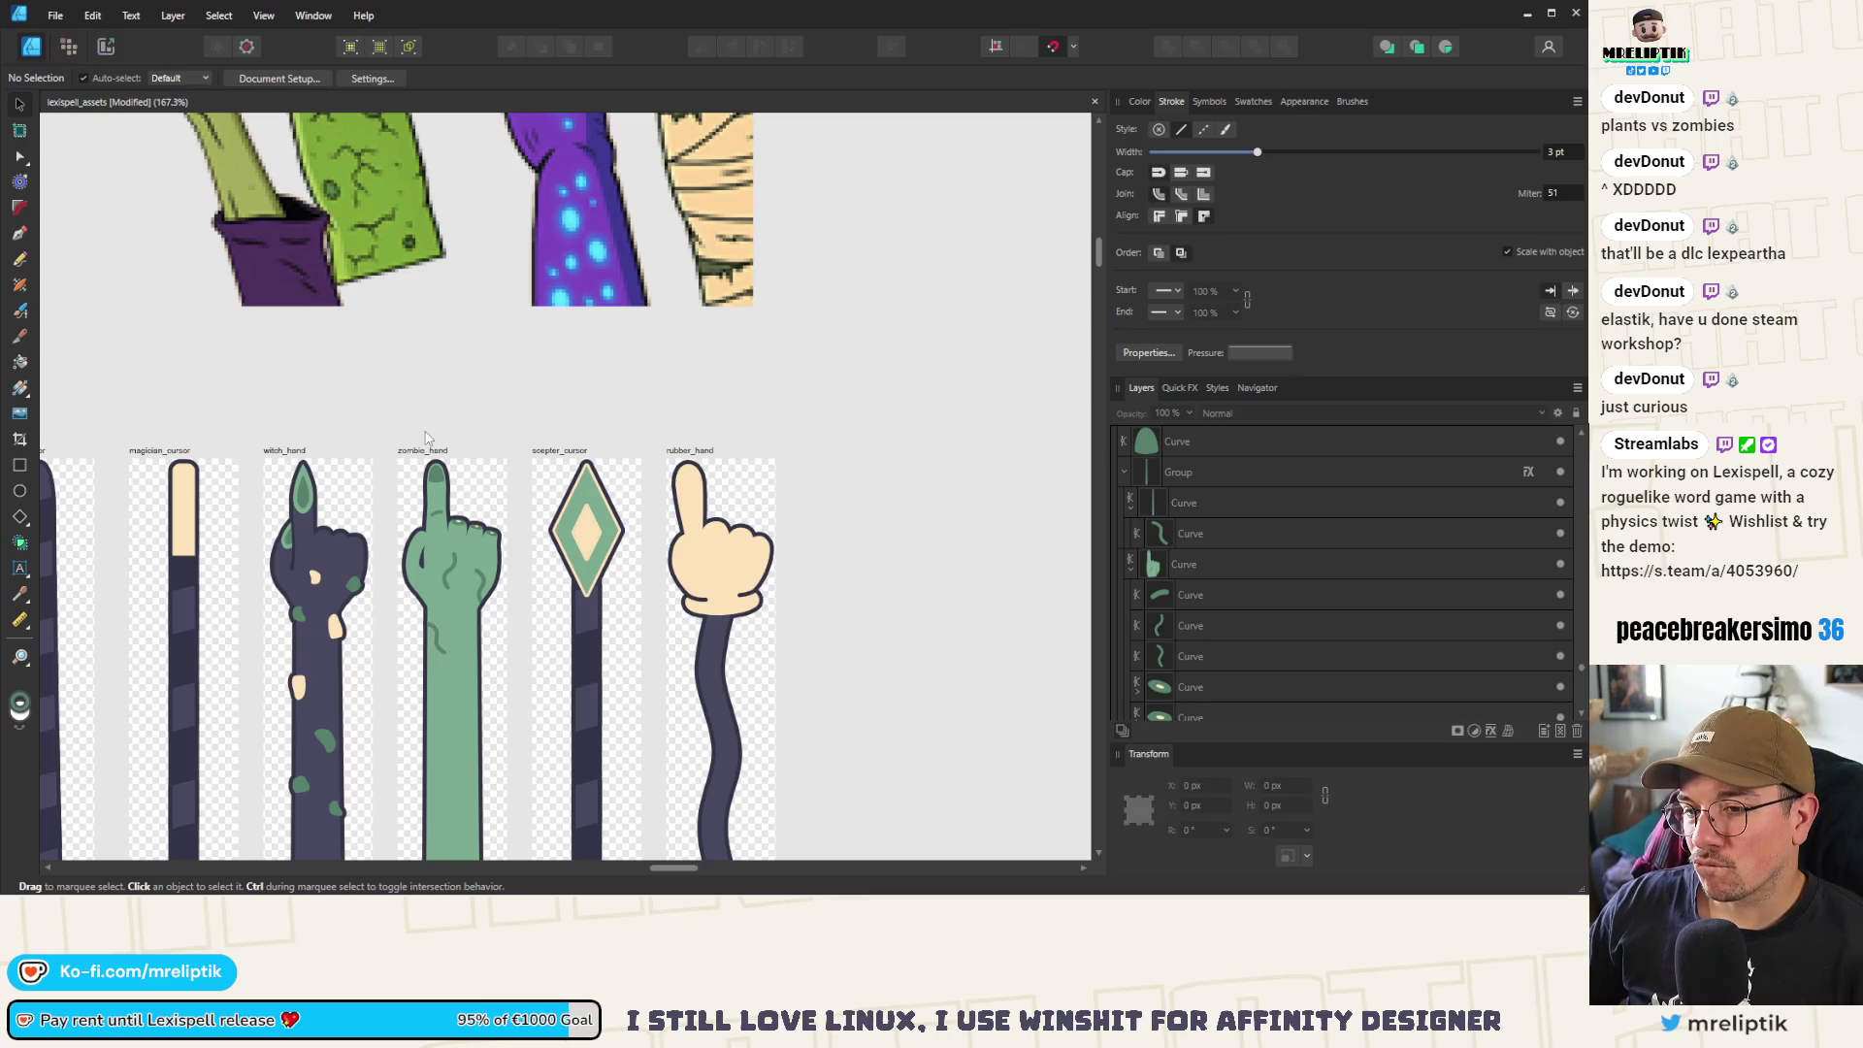
Flip the wiggly vein on the hand horizontally
scroll(443, 603, up, 1)
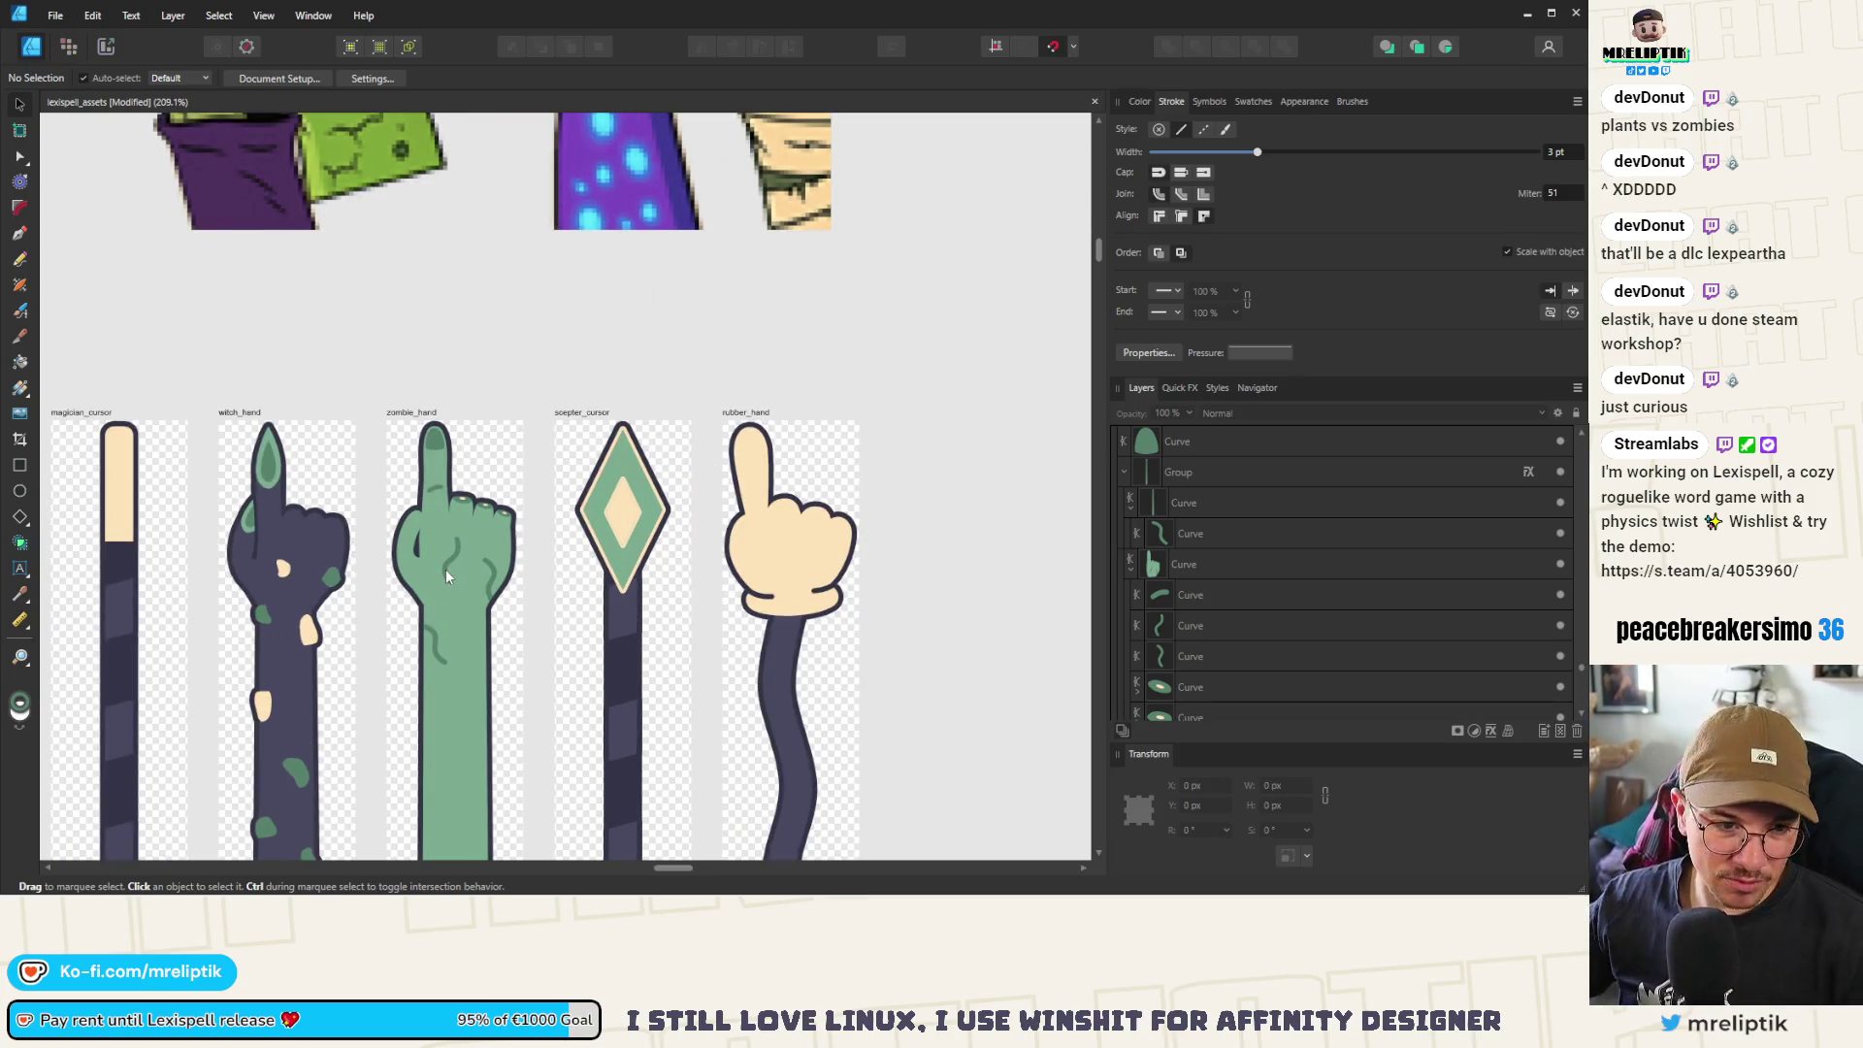
scroll(446, 568, up, 1)
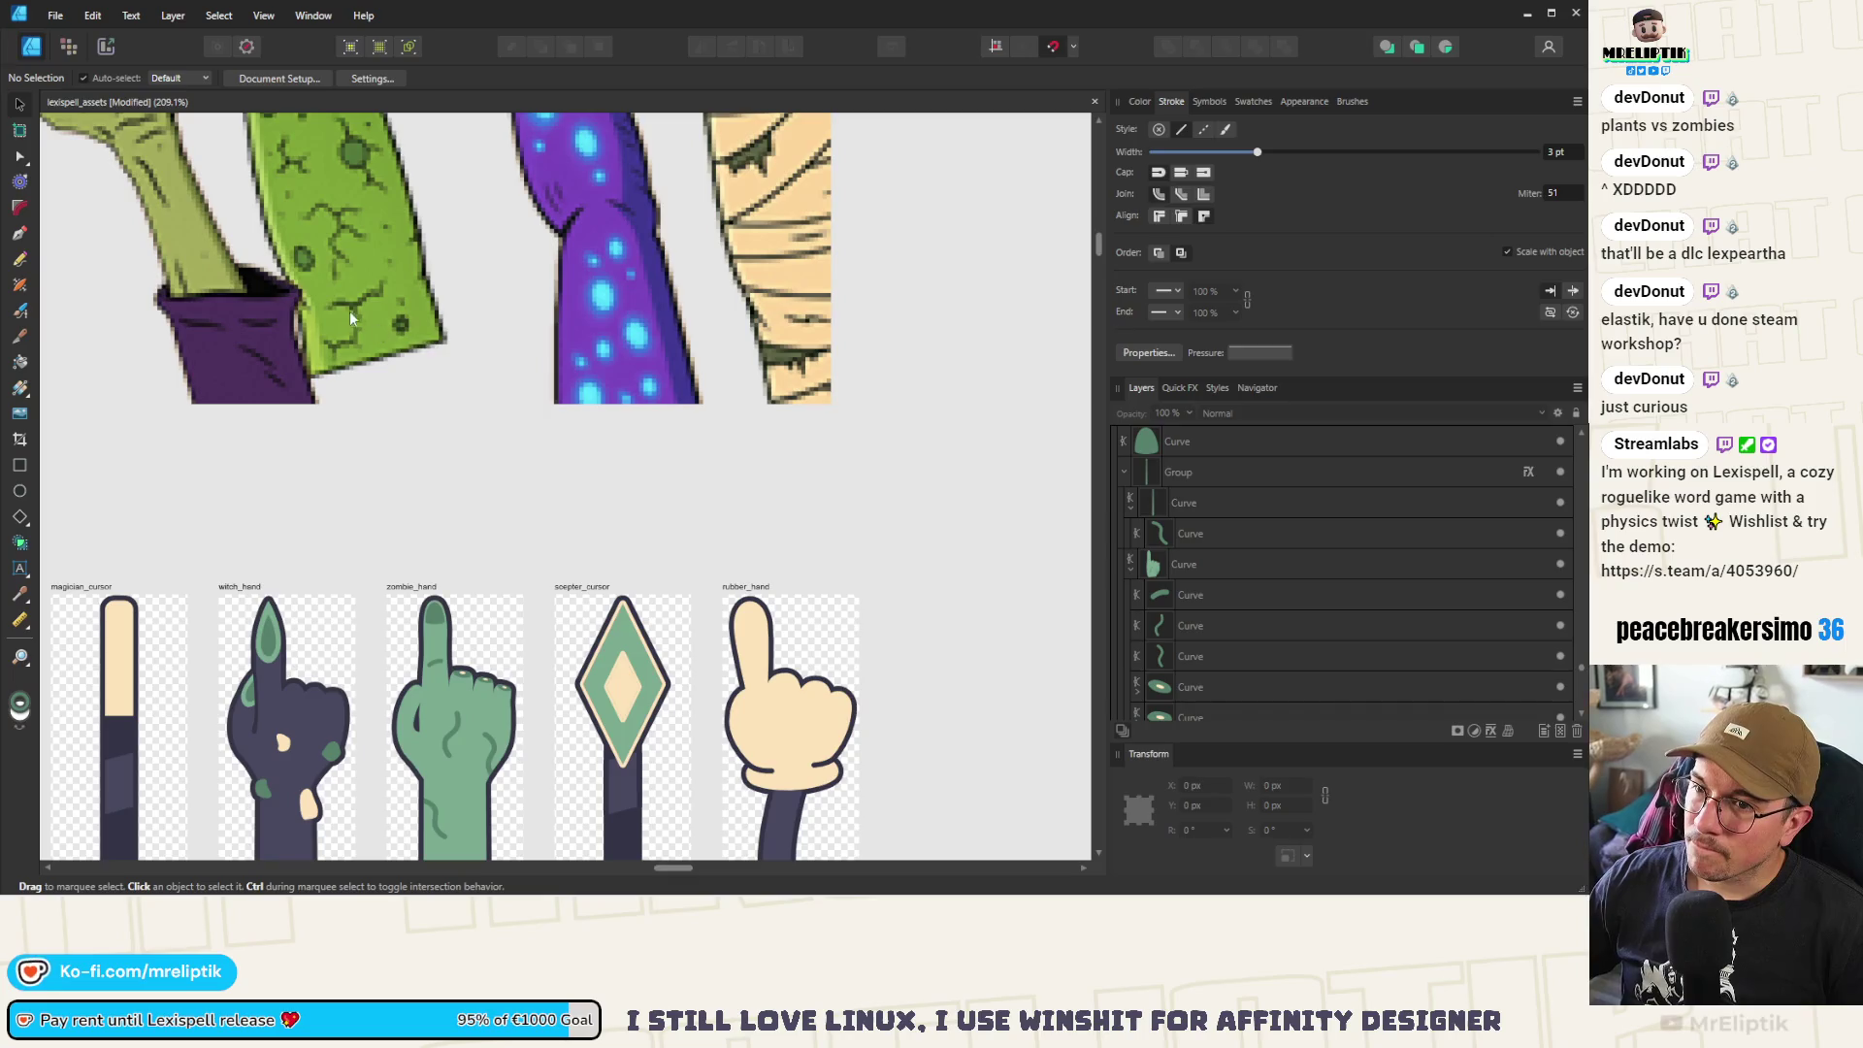
scroll(412, 526, up, 7)
click(476, 623)
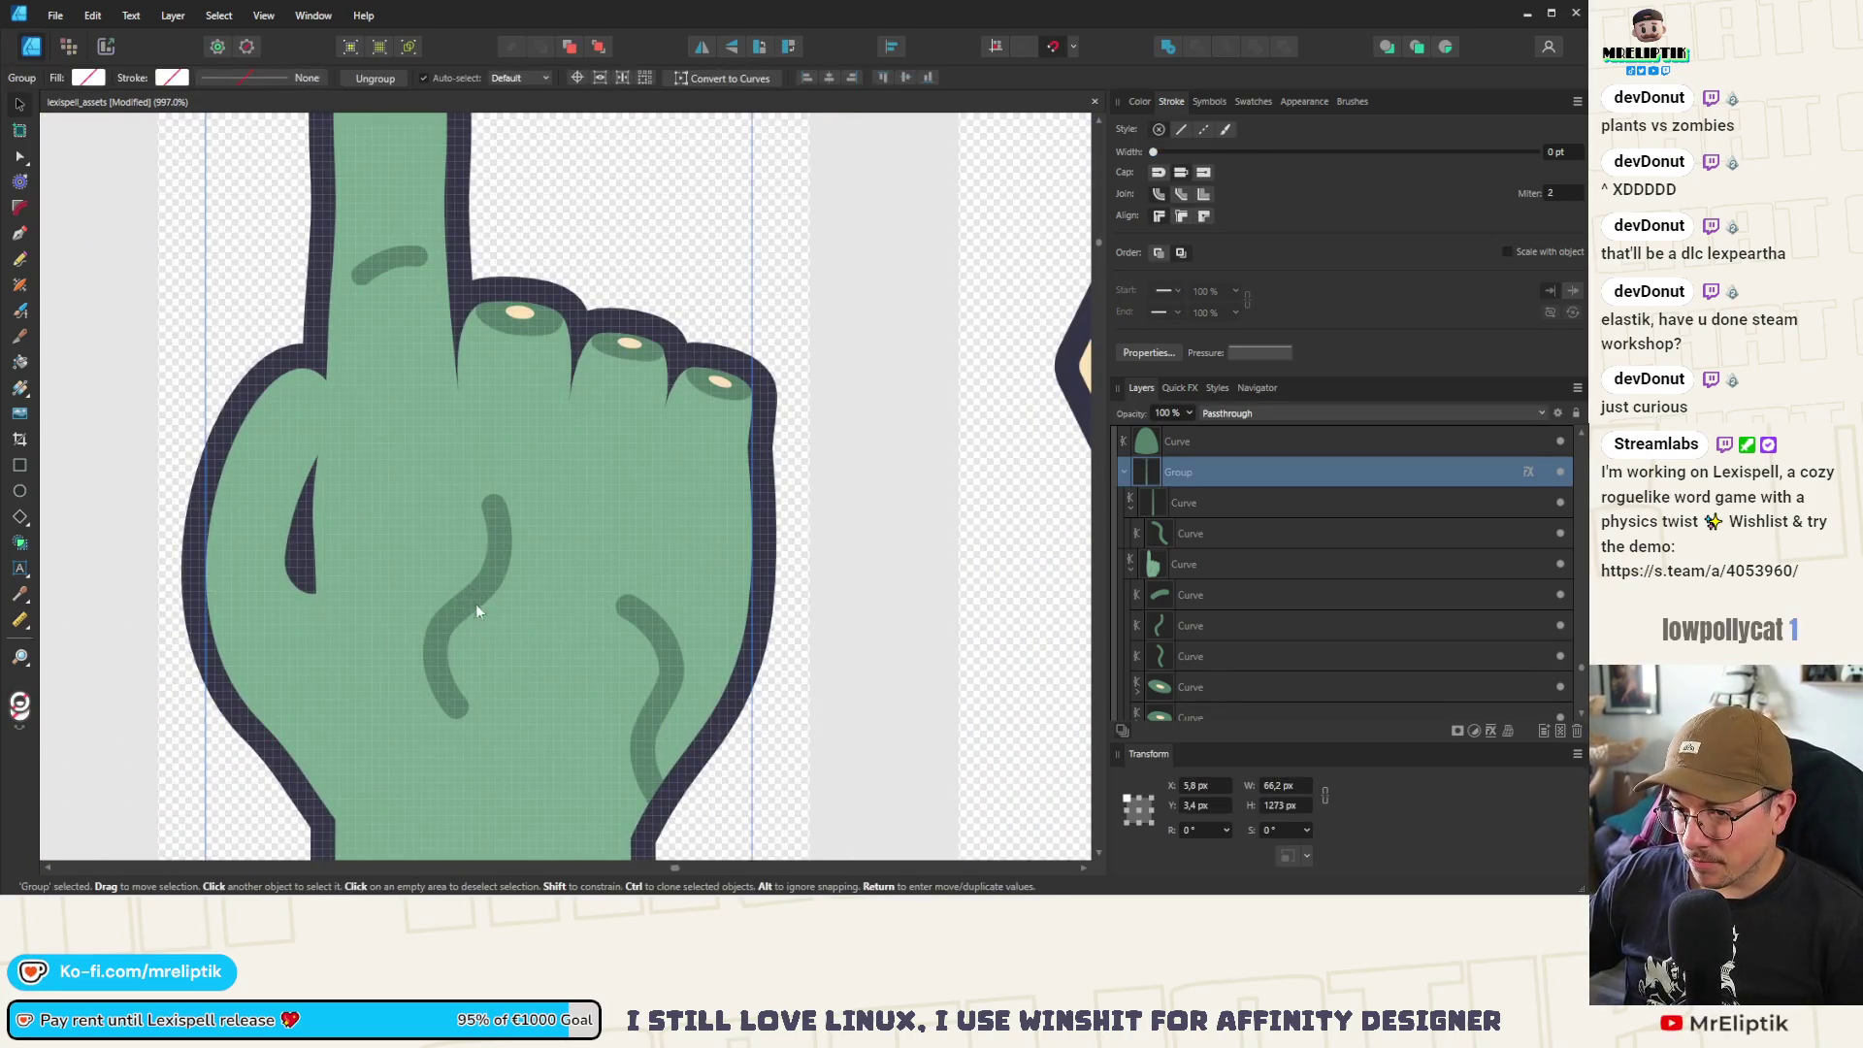
click(476, 609)
click(467, 591)
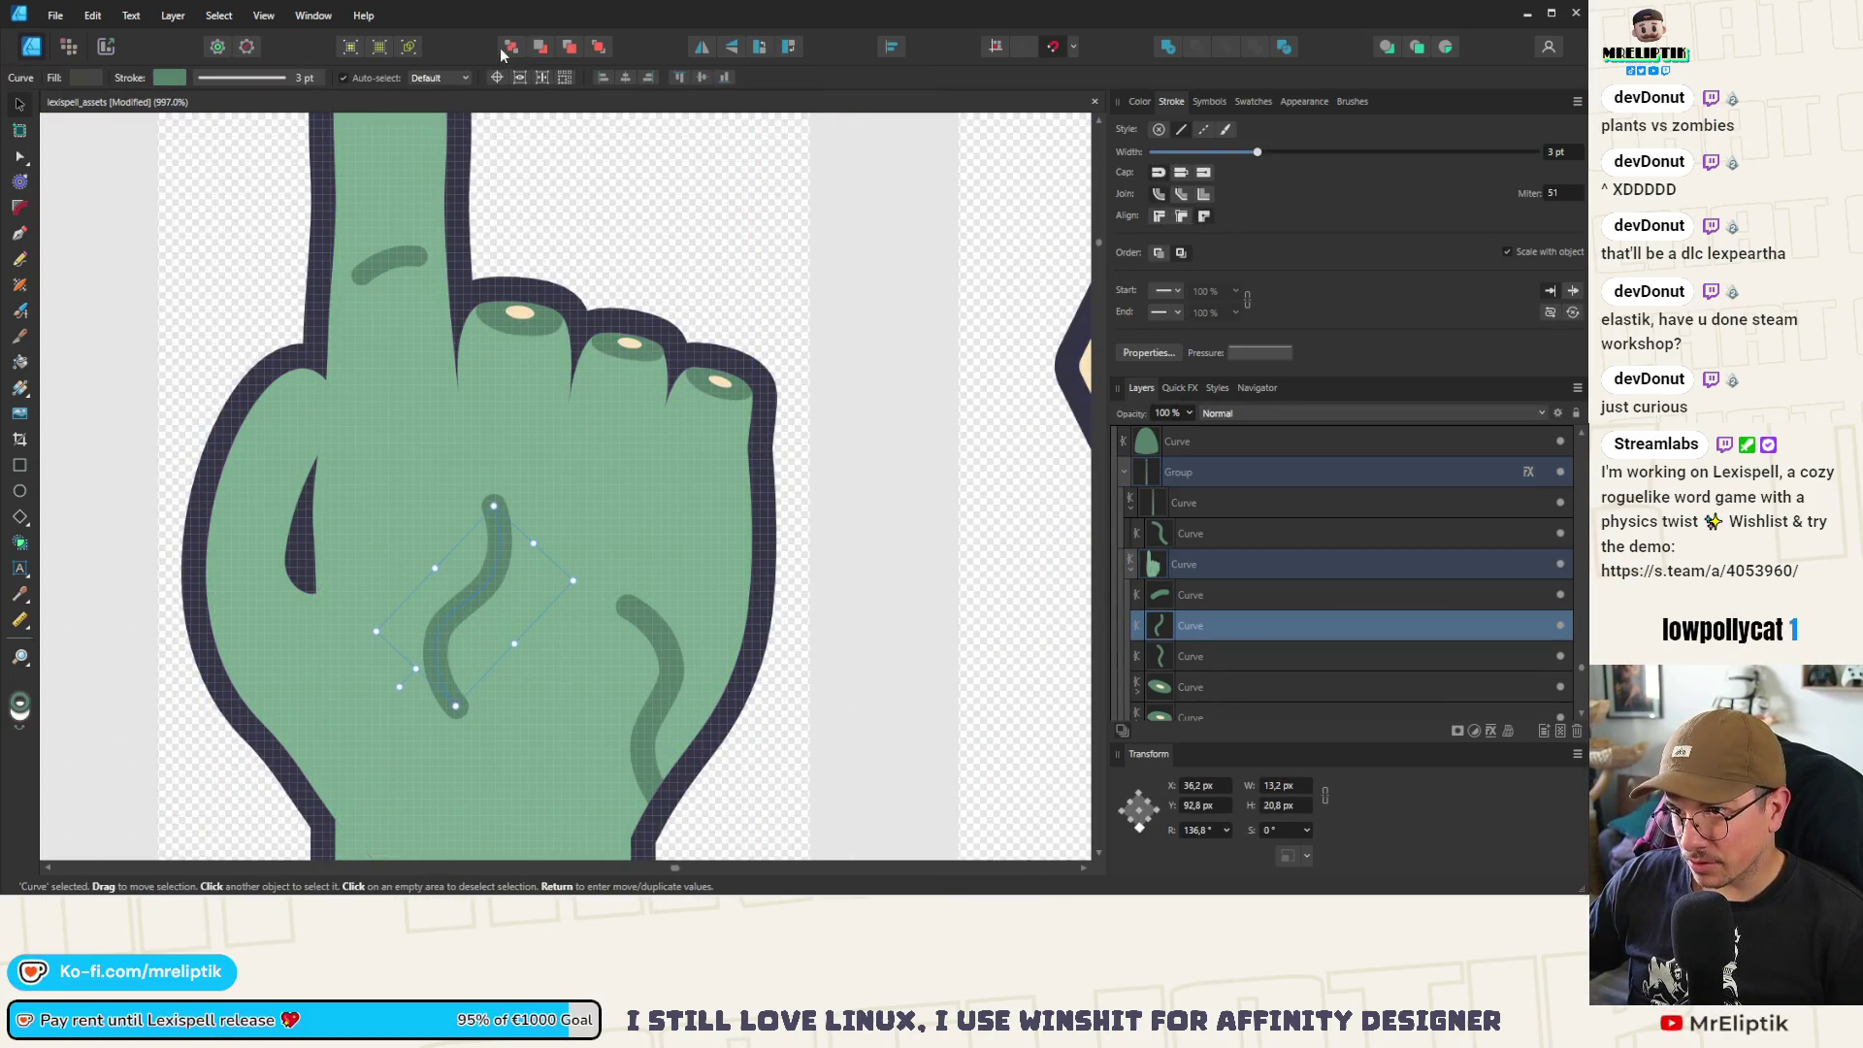
click(702, 47)
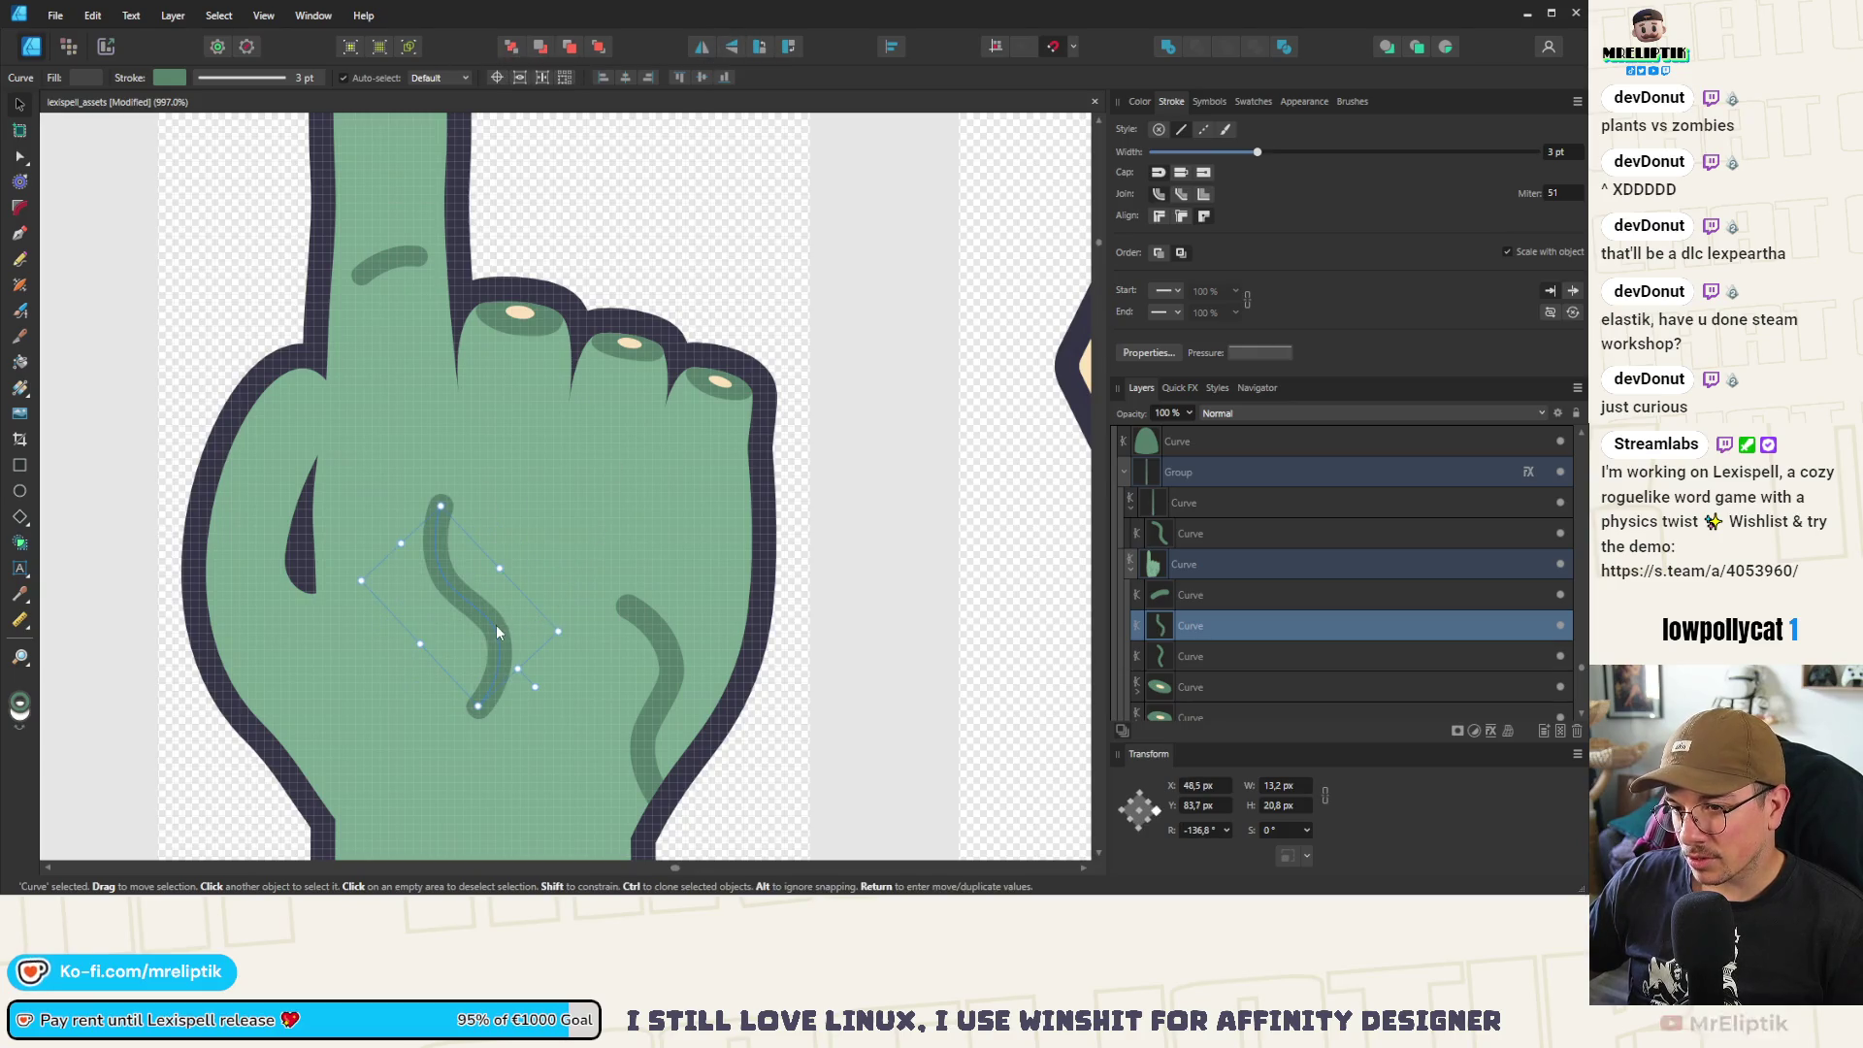
Reshape the vein by pulling its top end and middle bend down, then delete its last nodes
key(a)
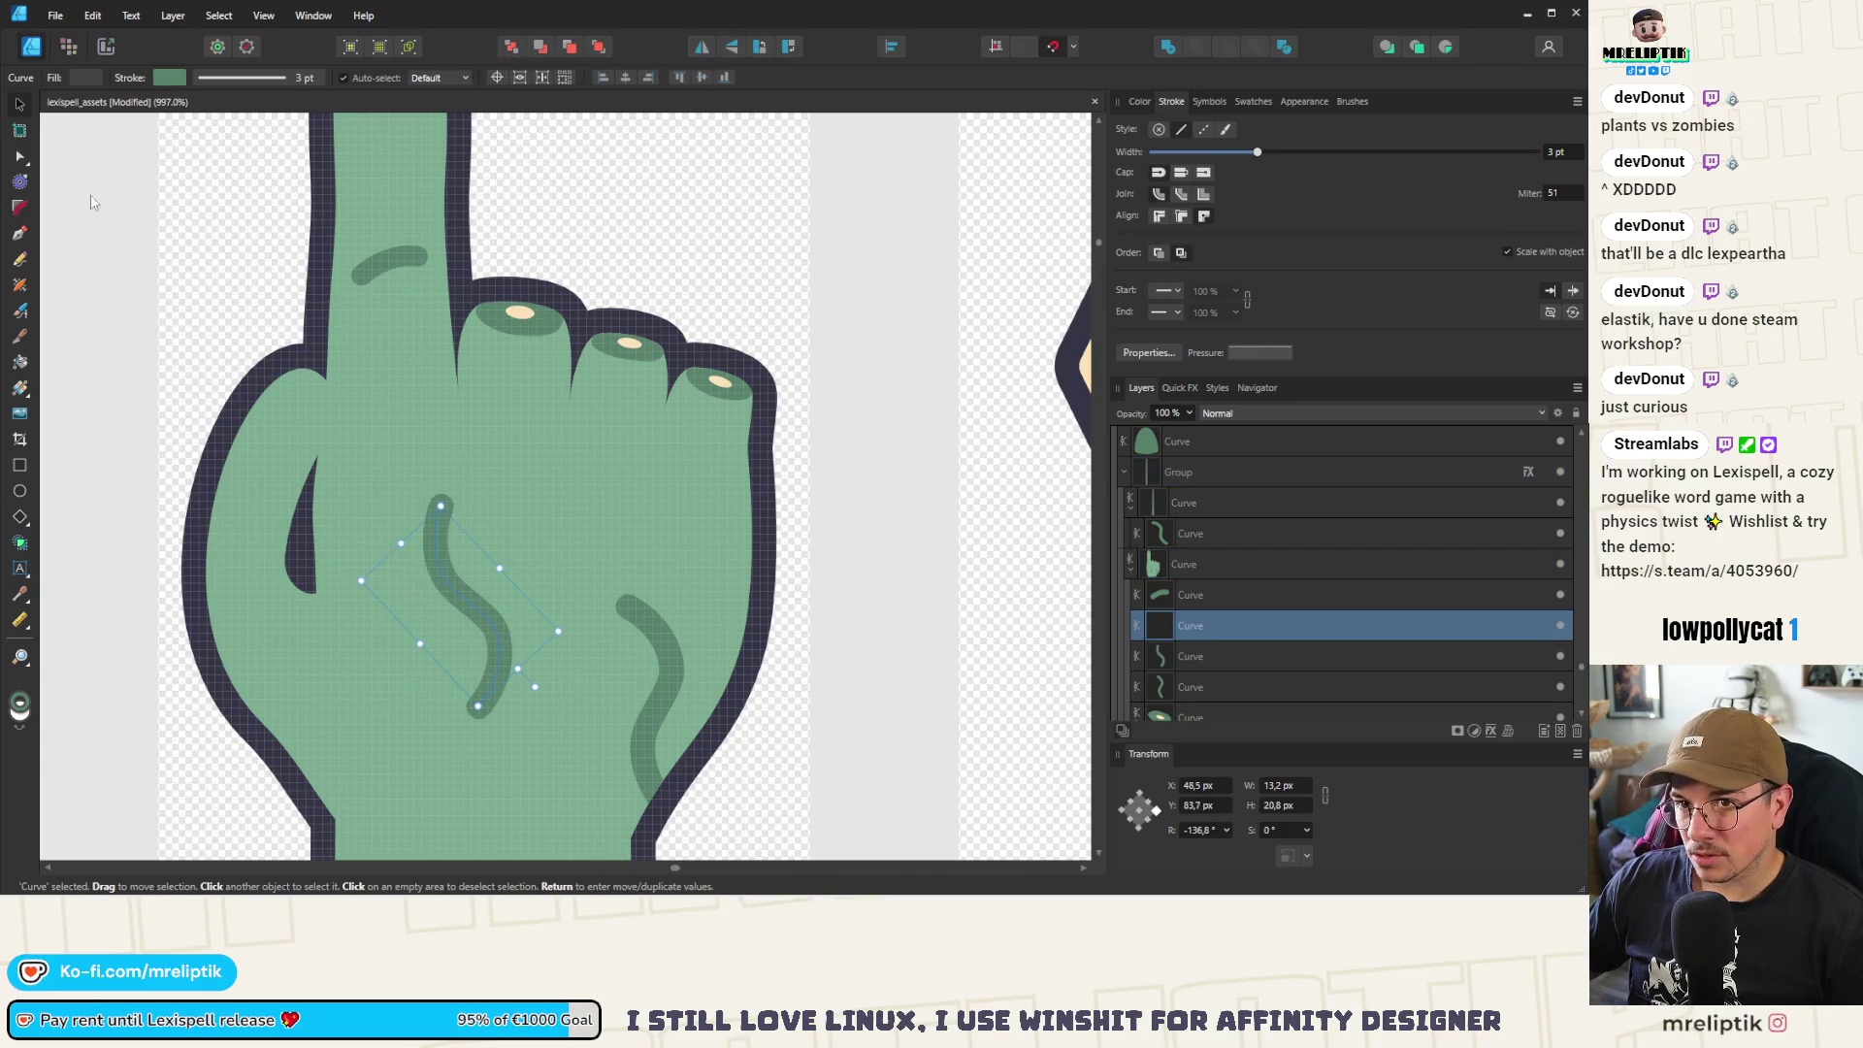
drag(441, 506, 355, 637)
mouse_move(444, 581)
mouse_down()
mouse_move(462, 621)
mouse_move(369, 681)
mouse_move(409, 735)
mouse_up()
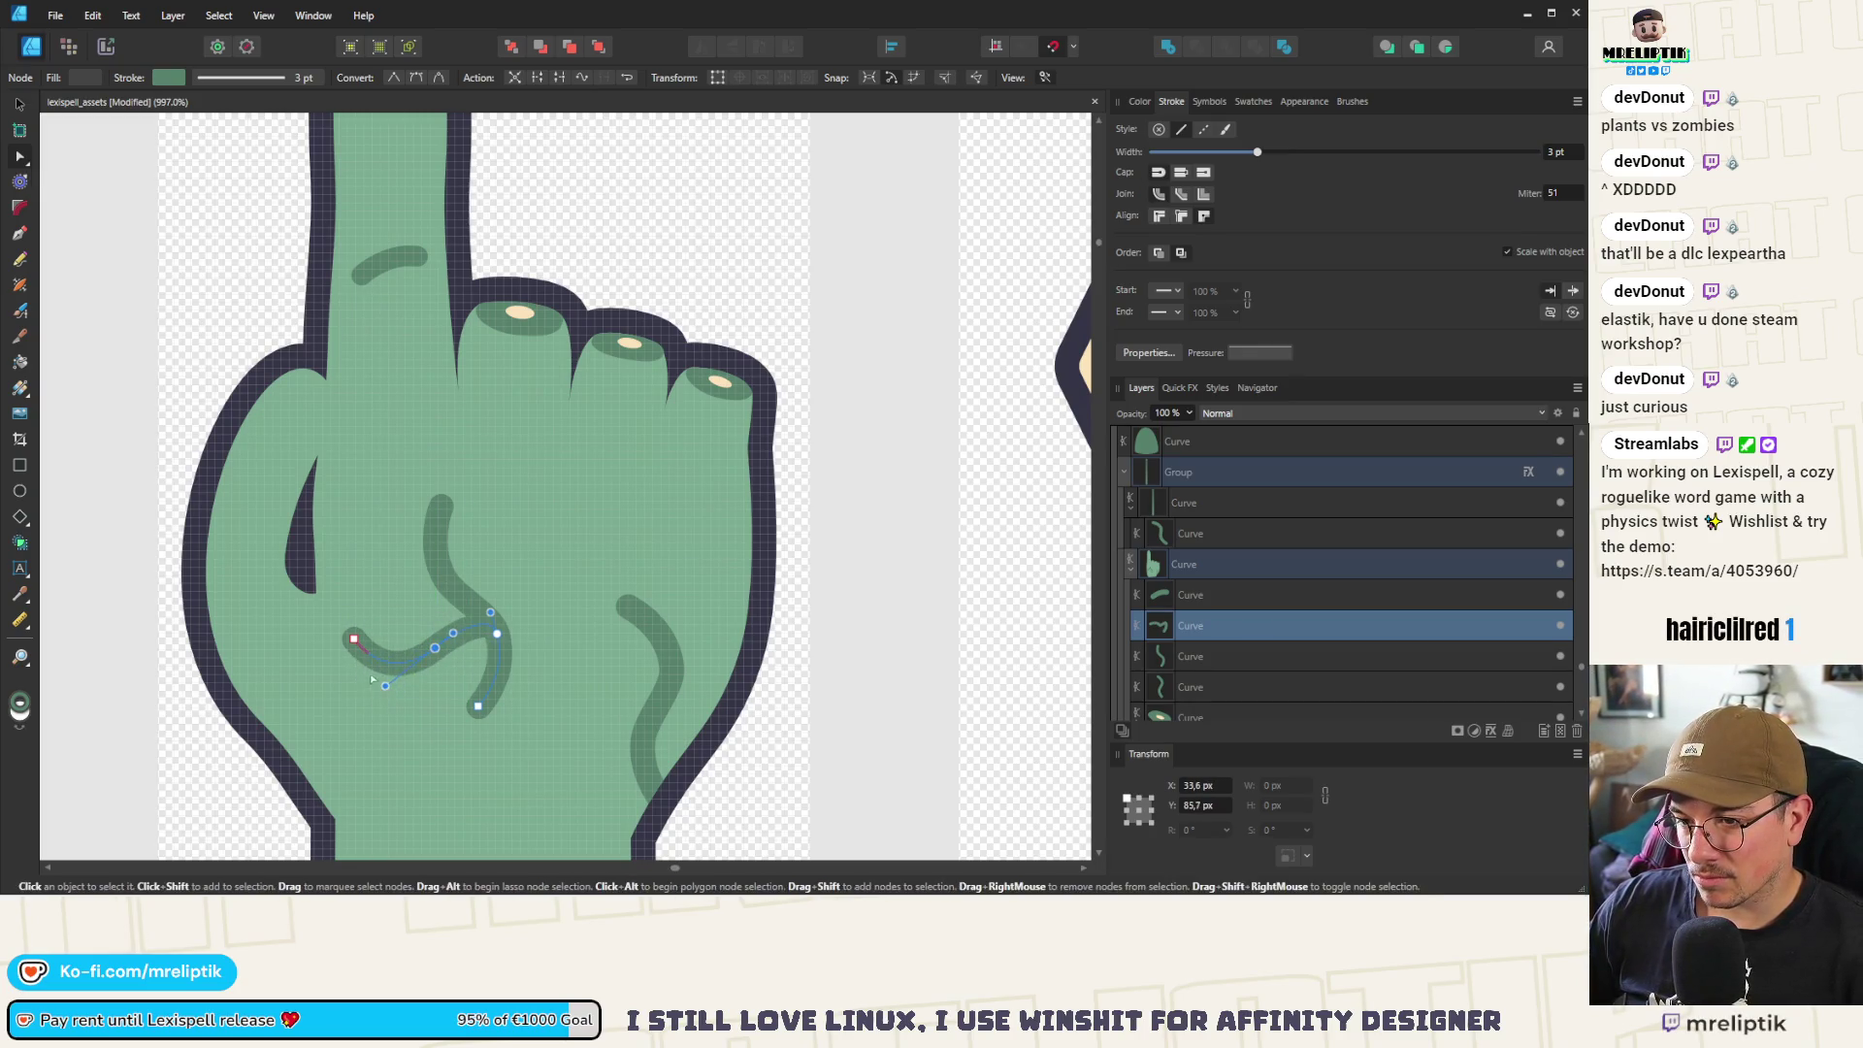
mouse_move(354, 639)
mouse_down()
mouse_move(361, 682)
mouse_move(332, 644)
mouse_move(361, 652)
mouse_up()
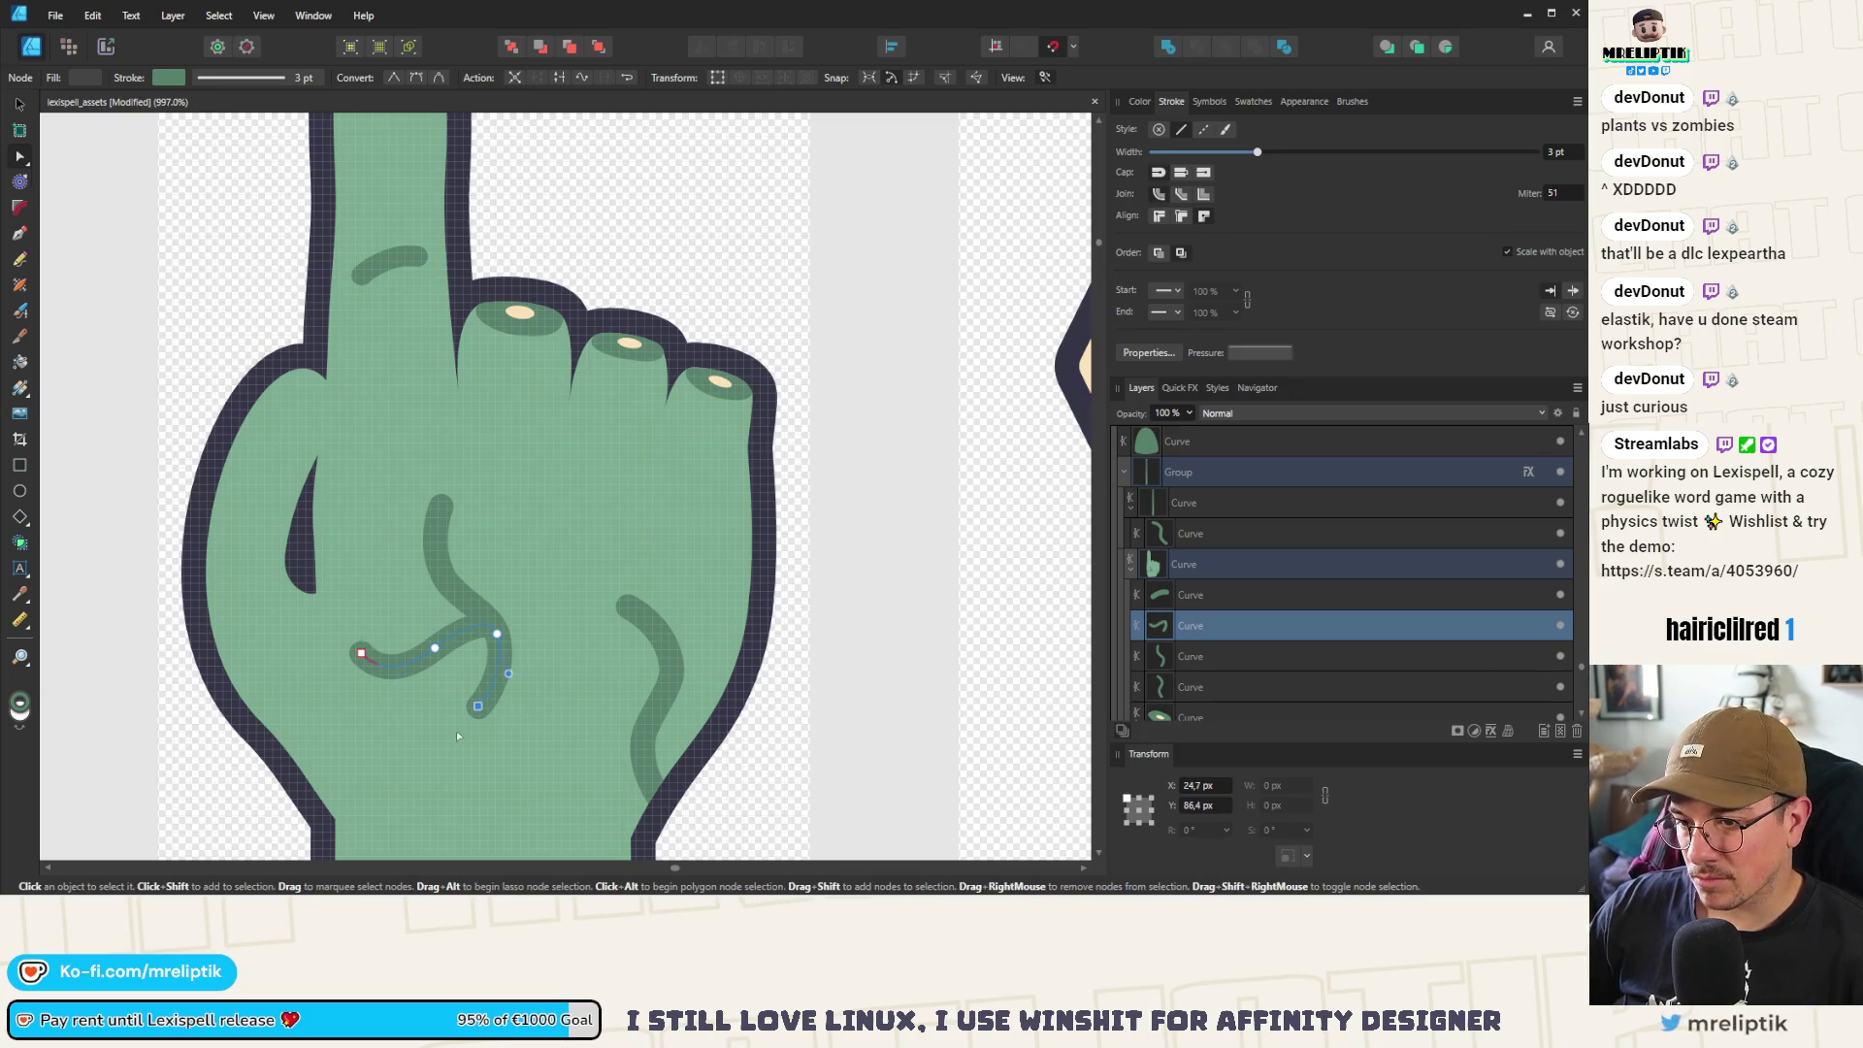
key(Delete)
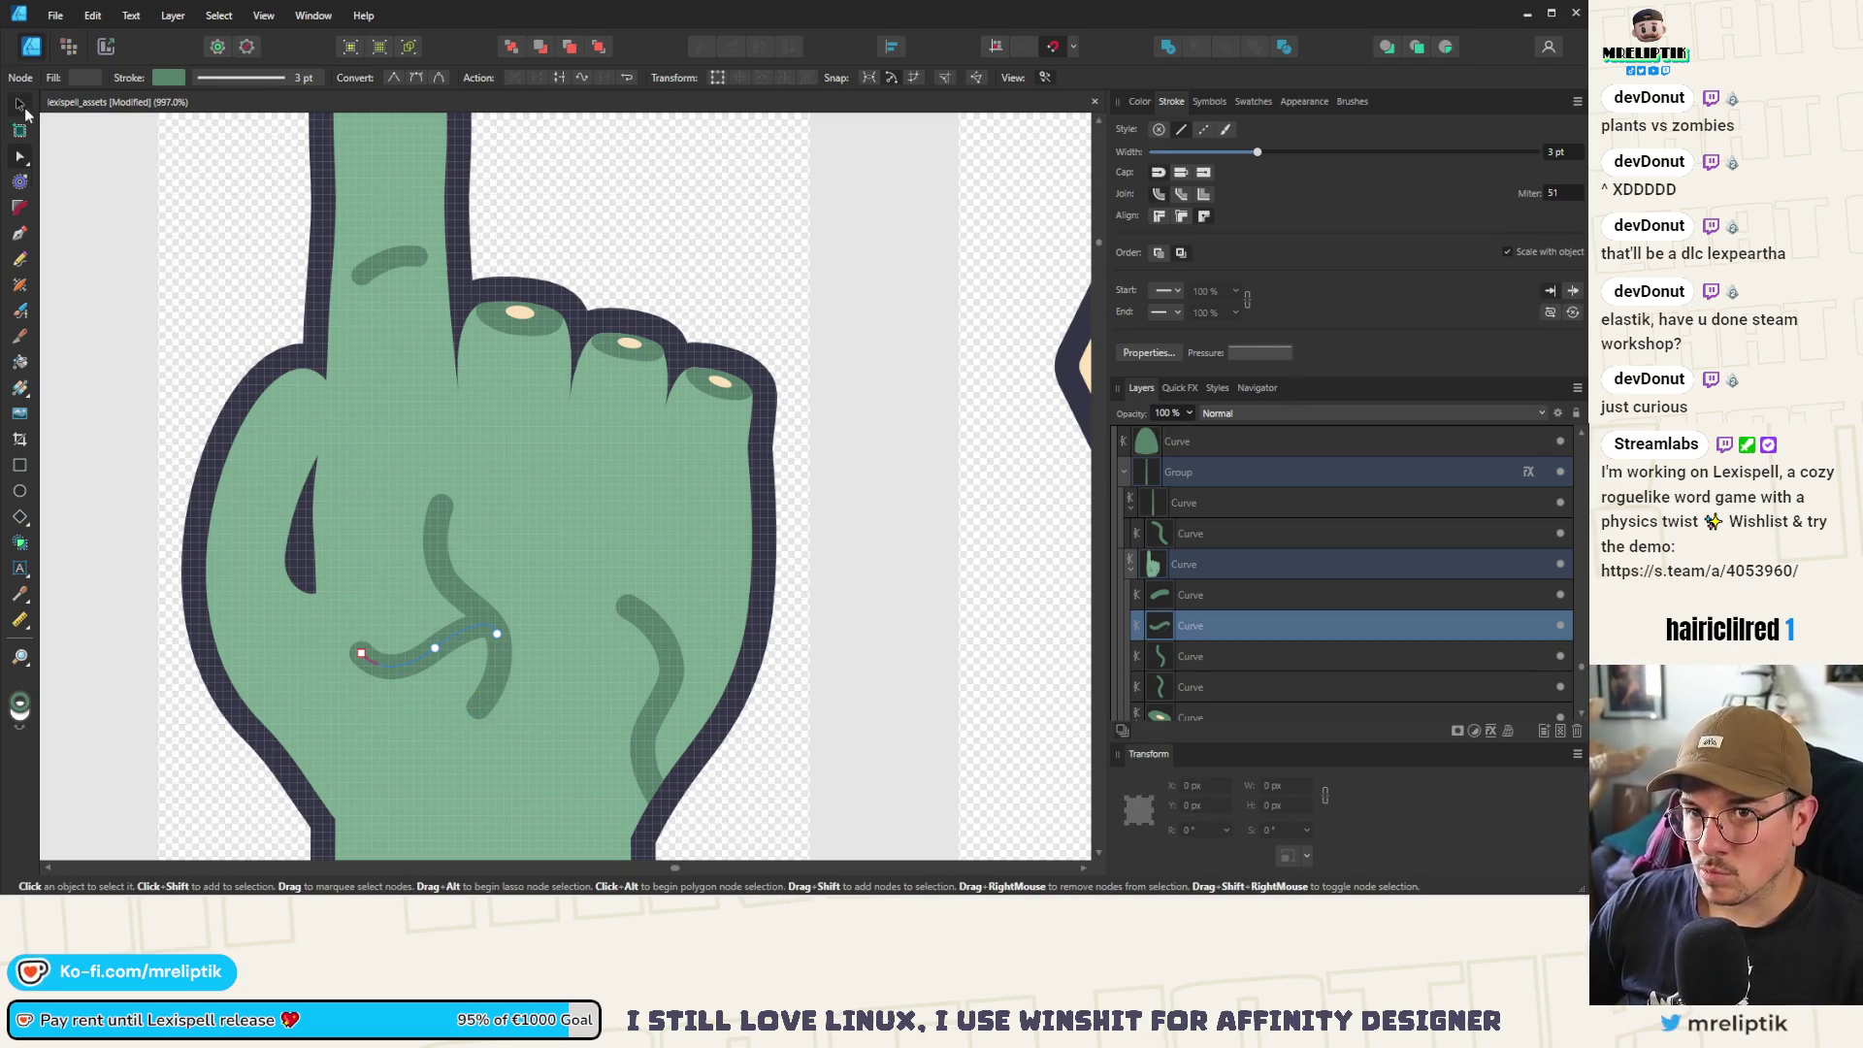
Rotate the wiggly vein and the S-shaped vein together
click(19, 103)
scroll(477, 622, down, 5)
scroll(476, 622, up, 4)
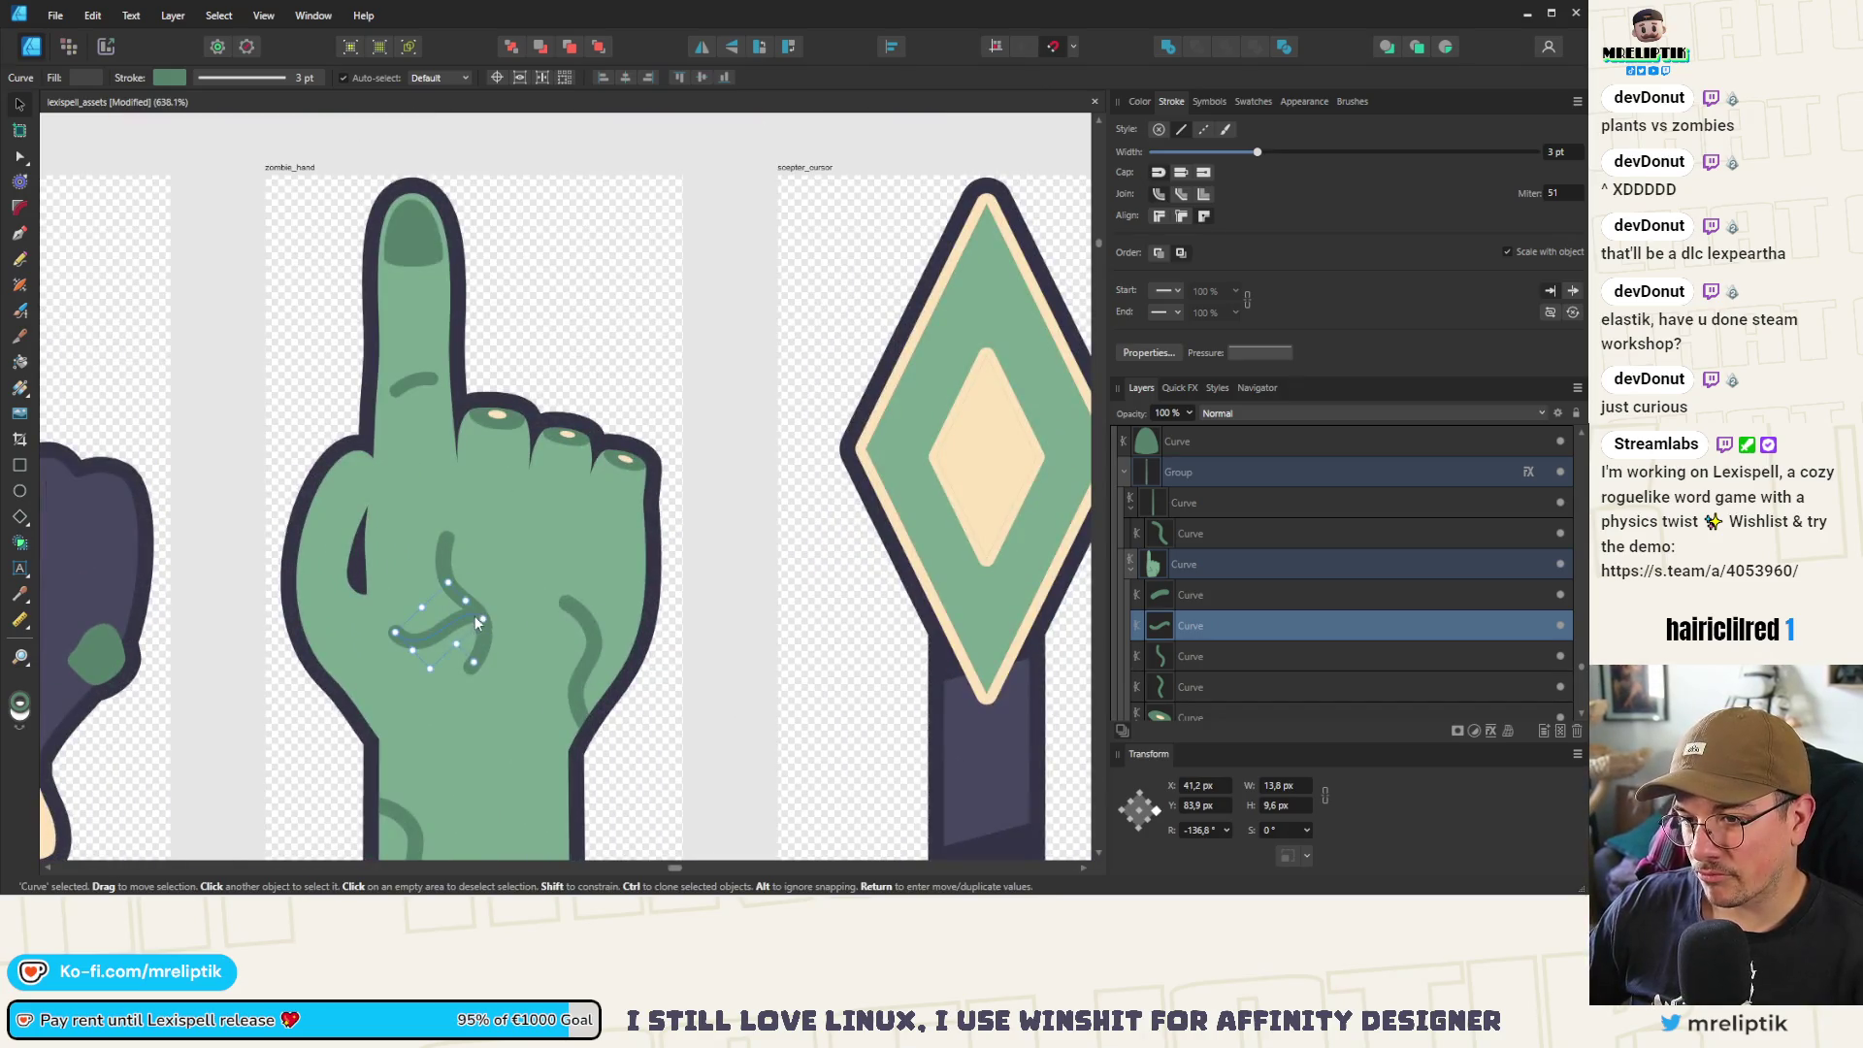
shift+click(456, 578)
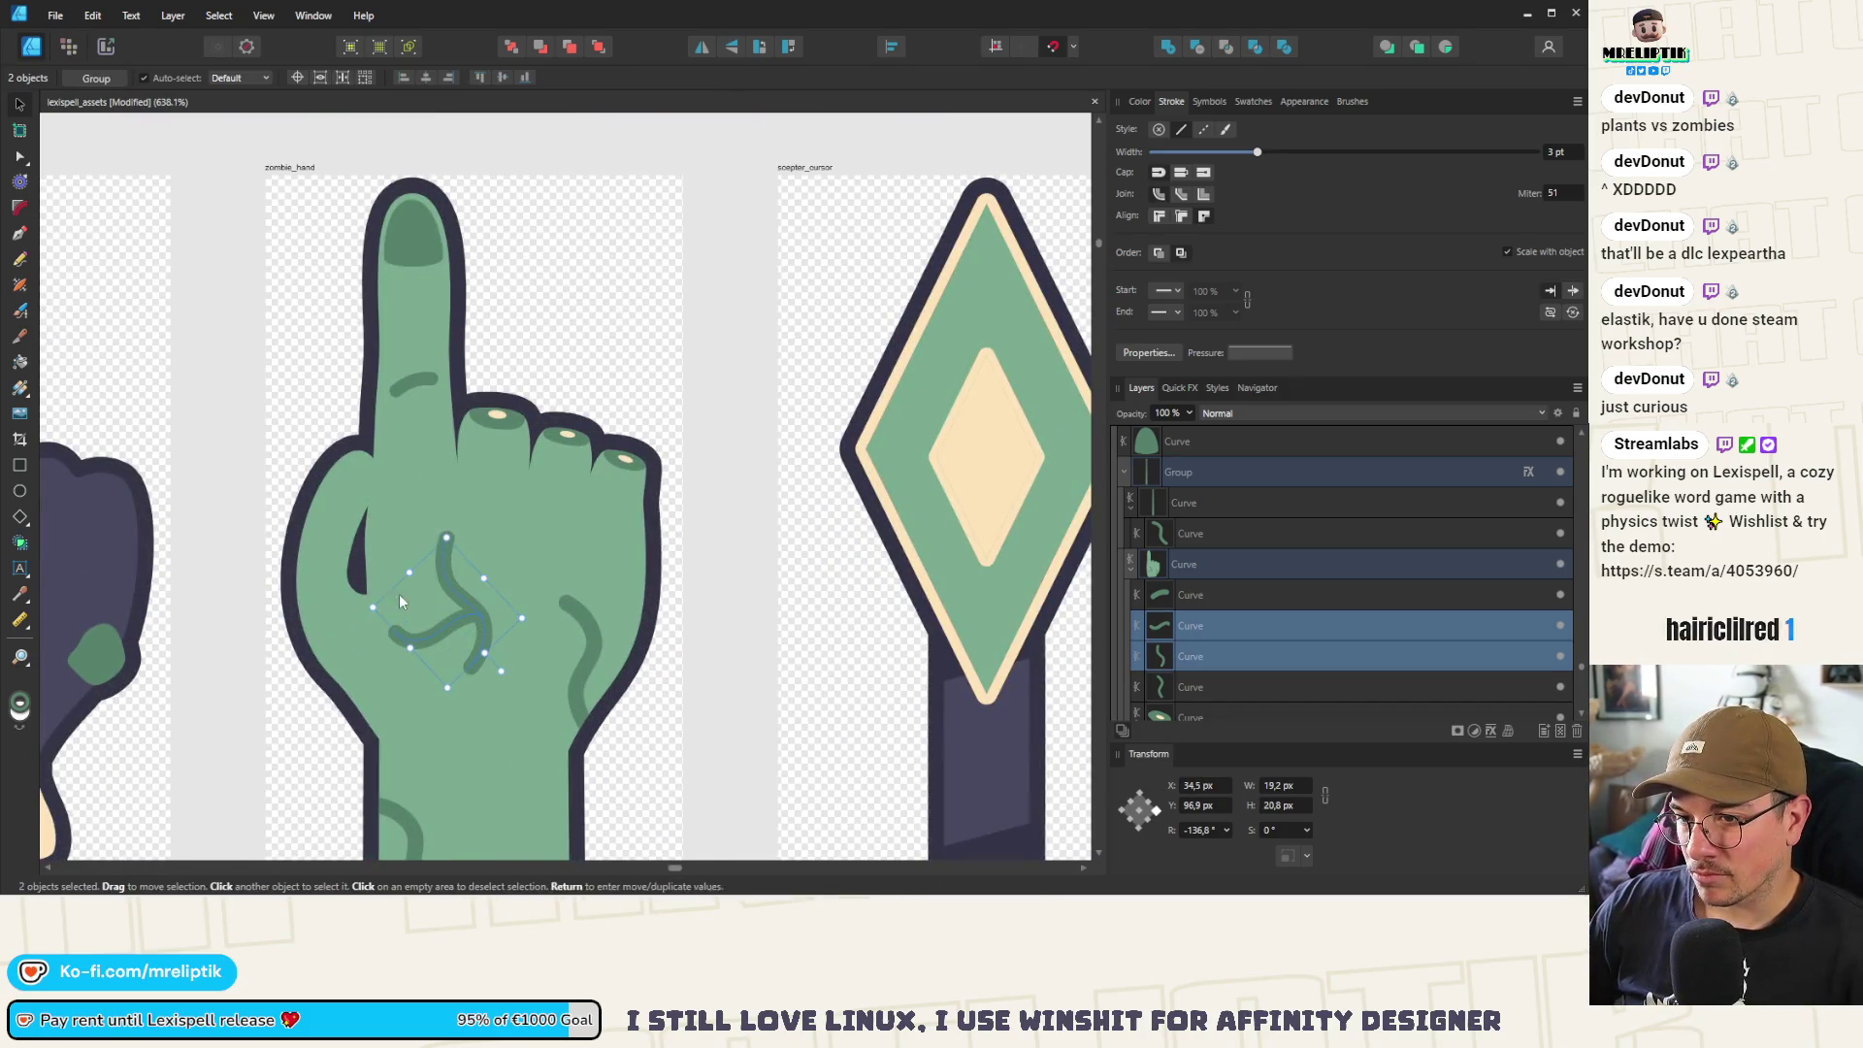
mouse_move(464, 680)
mouse_down()
mouse_move(452, 690)
mouse_move(492, 608)
mouse_up()
scroll(491, 607, down, 5)
scroll(427, 408, down, 3)
click(432, 343)
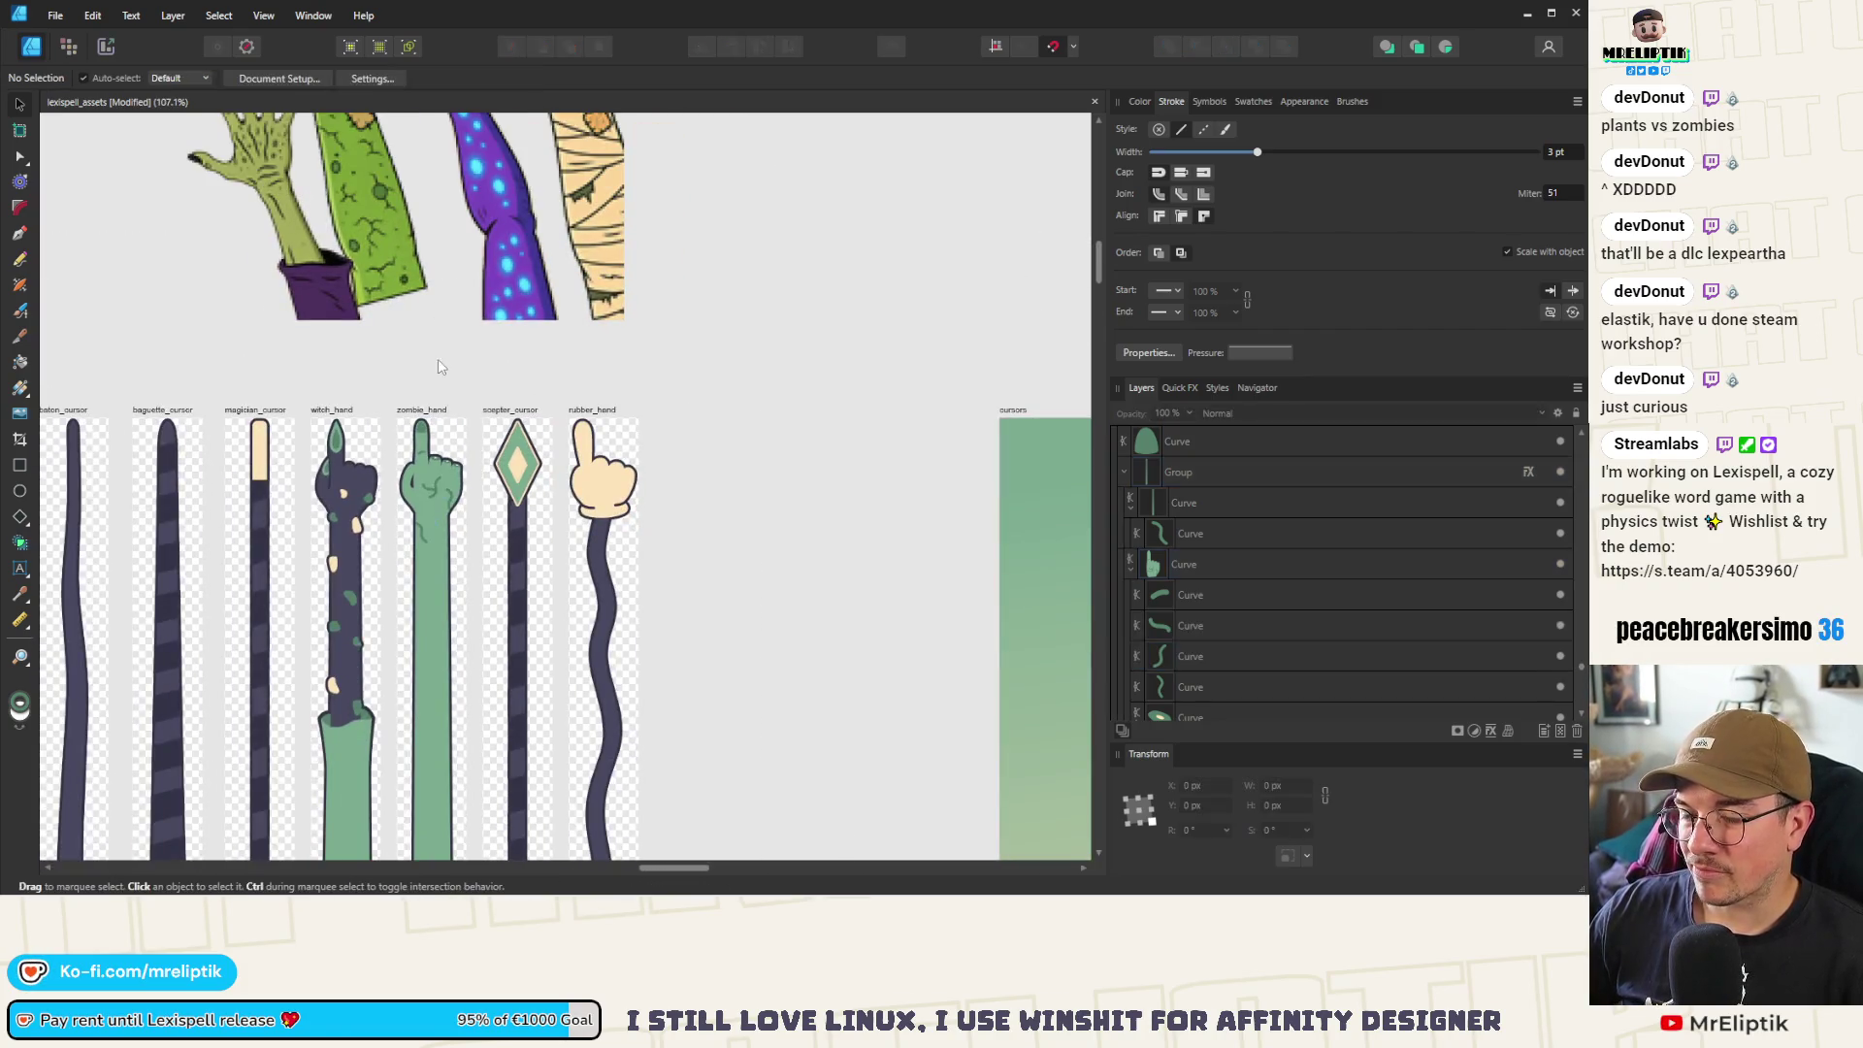
Extend the S-shaped vein's bottom end downward
scroll(438, 539, up, 5)
scroll(483, 478, up, 5)
click(481, 475)
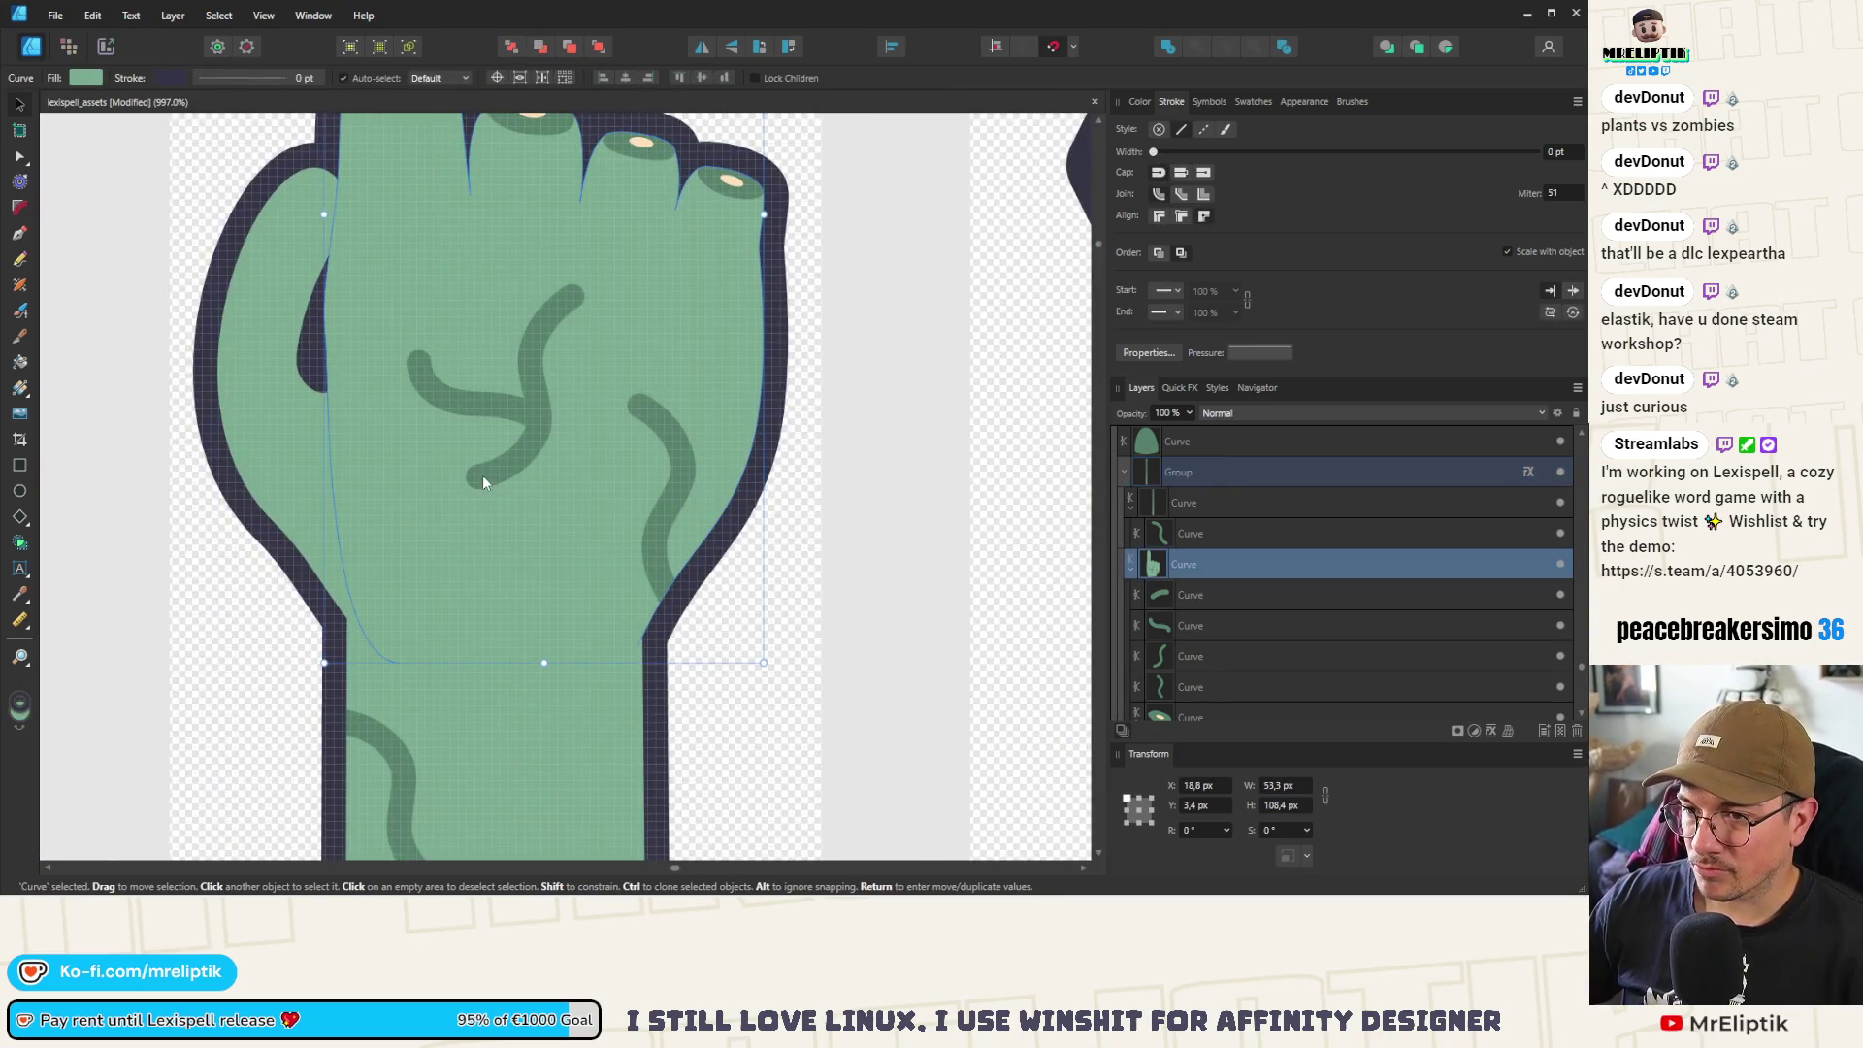
click(475, 482)
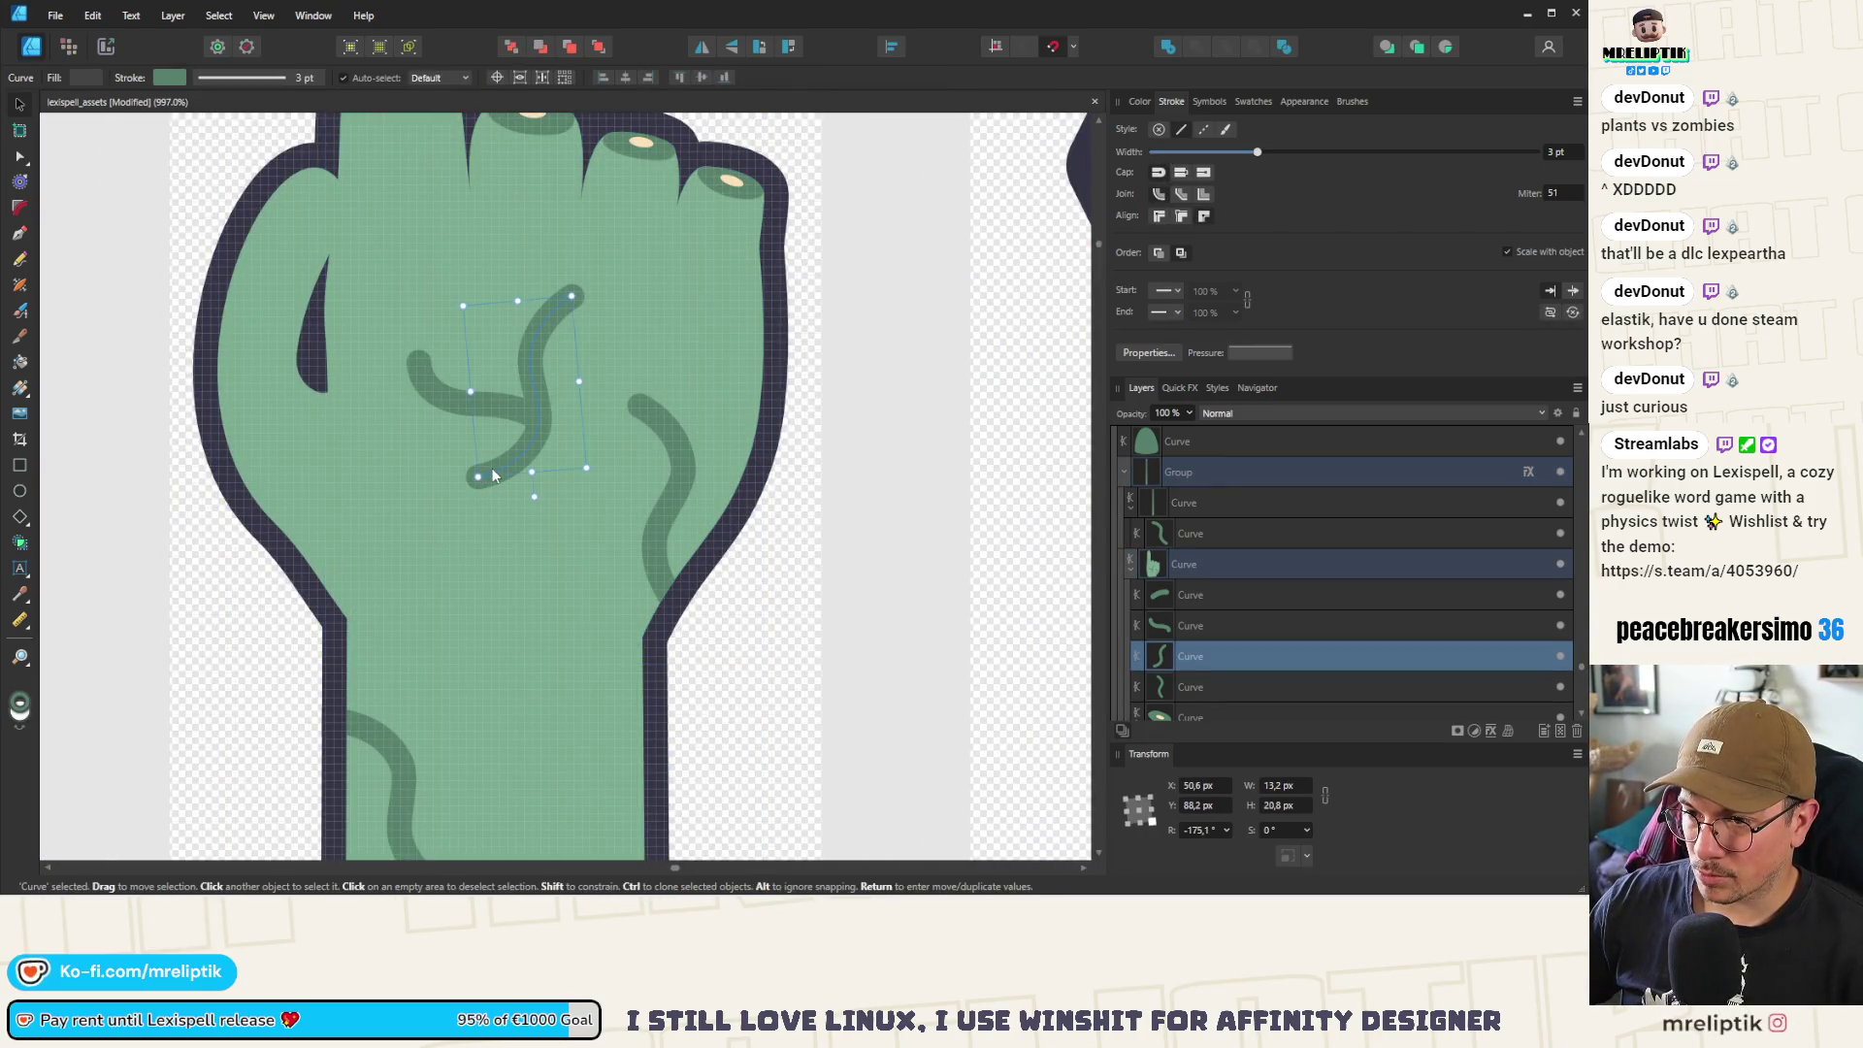
key(a)
drag(478, 481, 508, 541)
scroll(498, 540, down, 8)
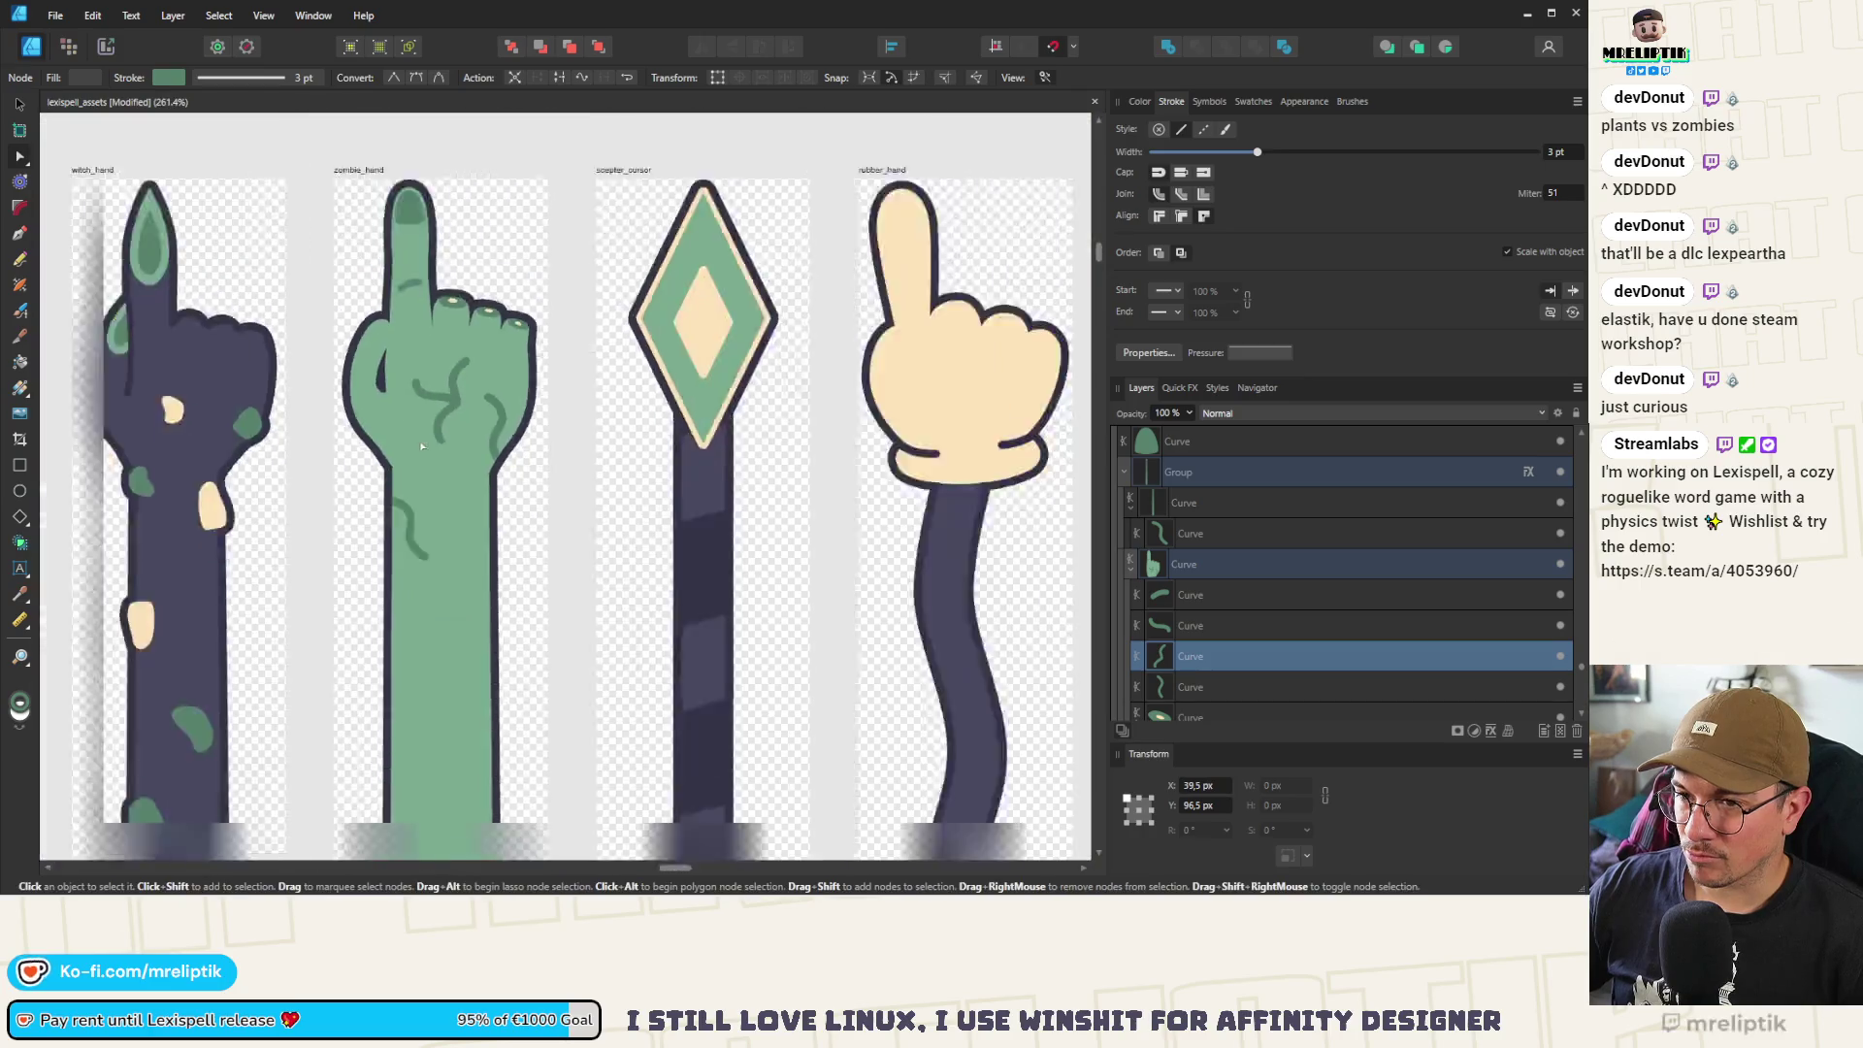
key(ctrl+d)
scroll(444, 429, up, 2)
scroll(456, 490, up, 4)
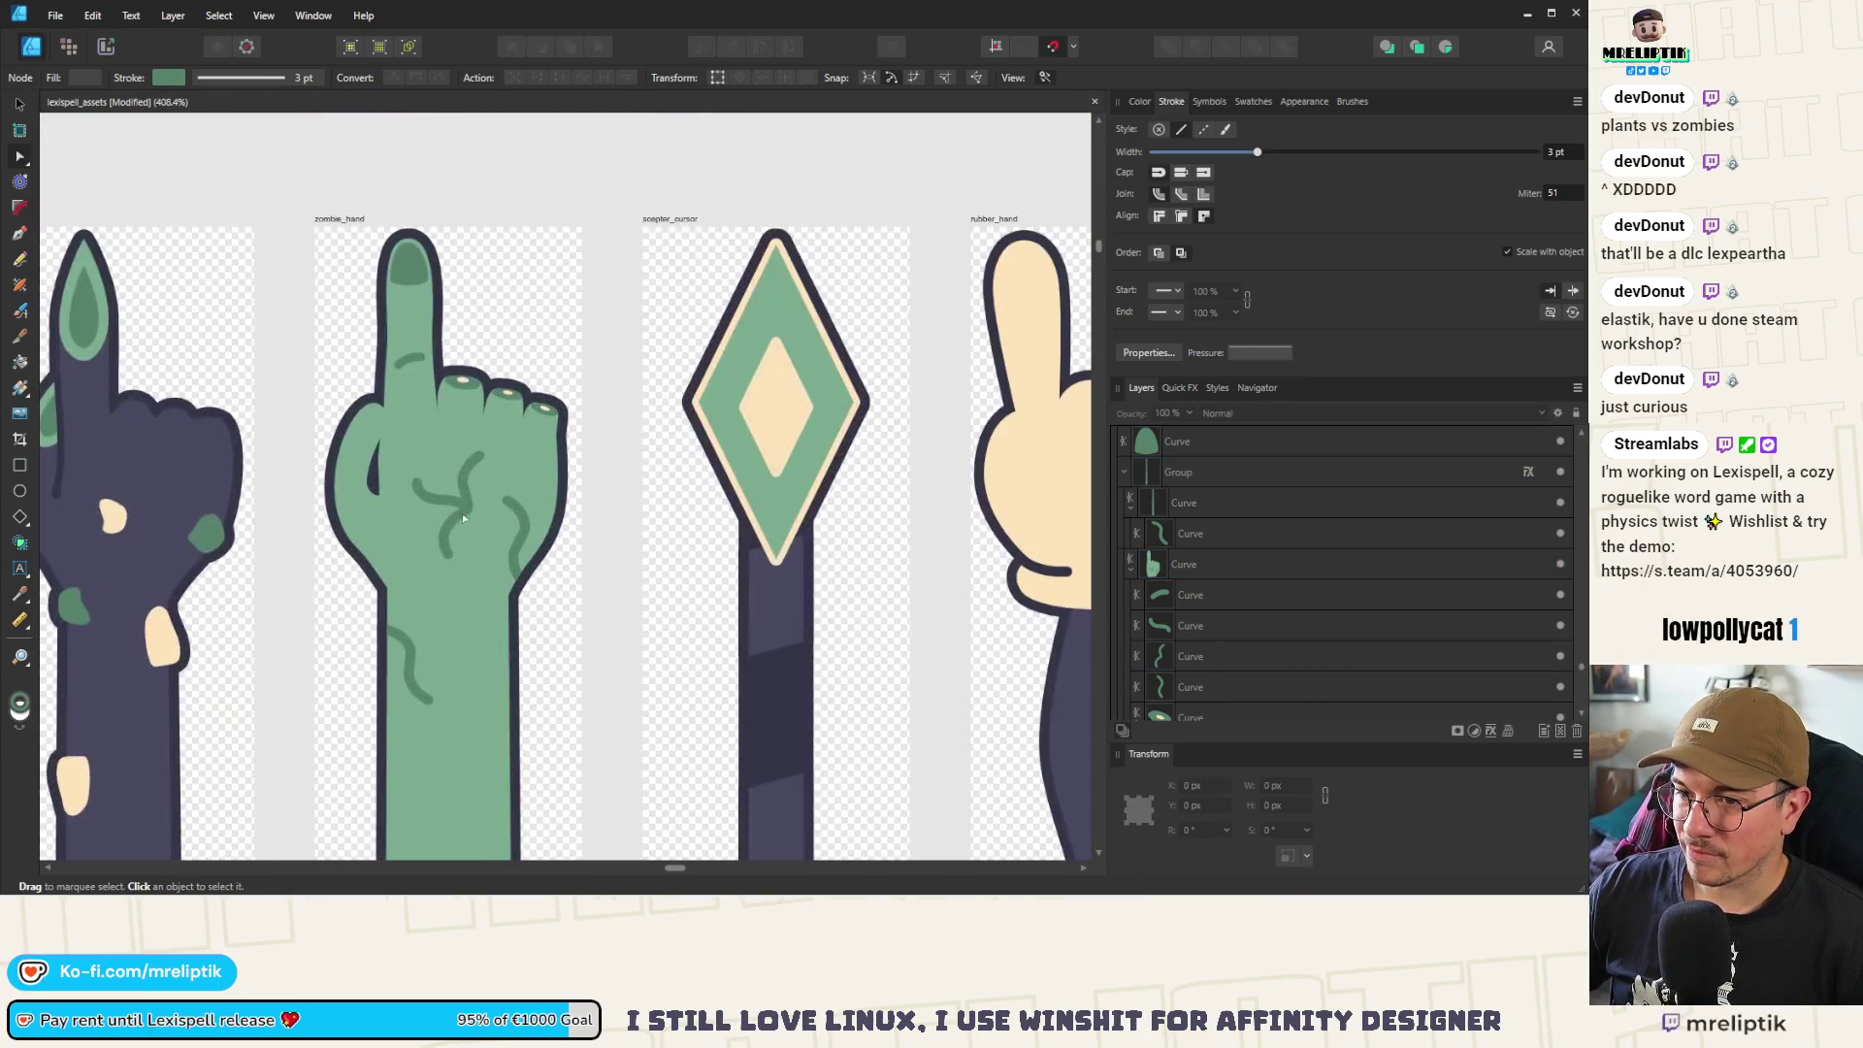
Move both back-of-hand veins up and to the right
click(563, 528)
click(592, 349)
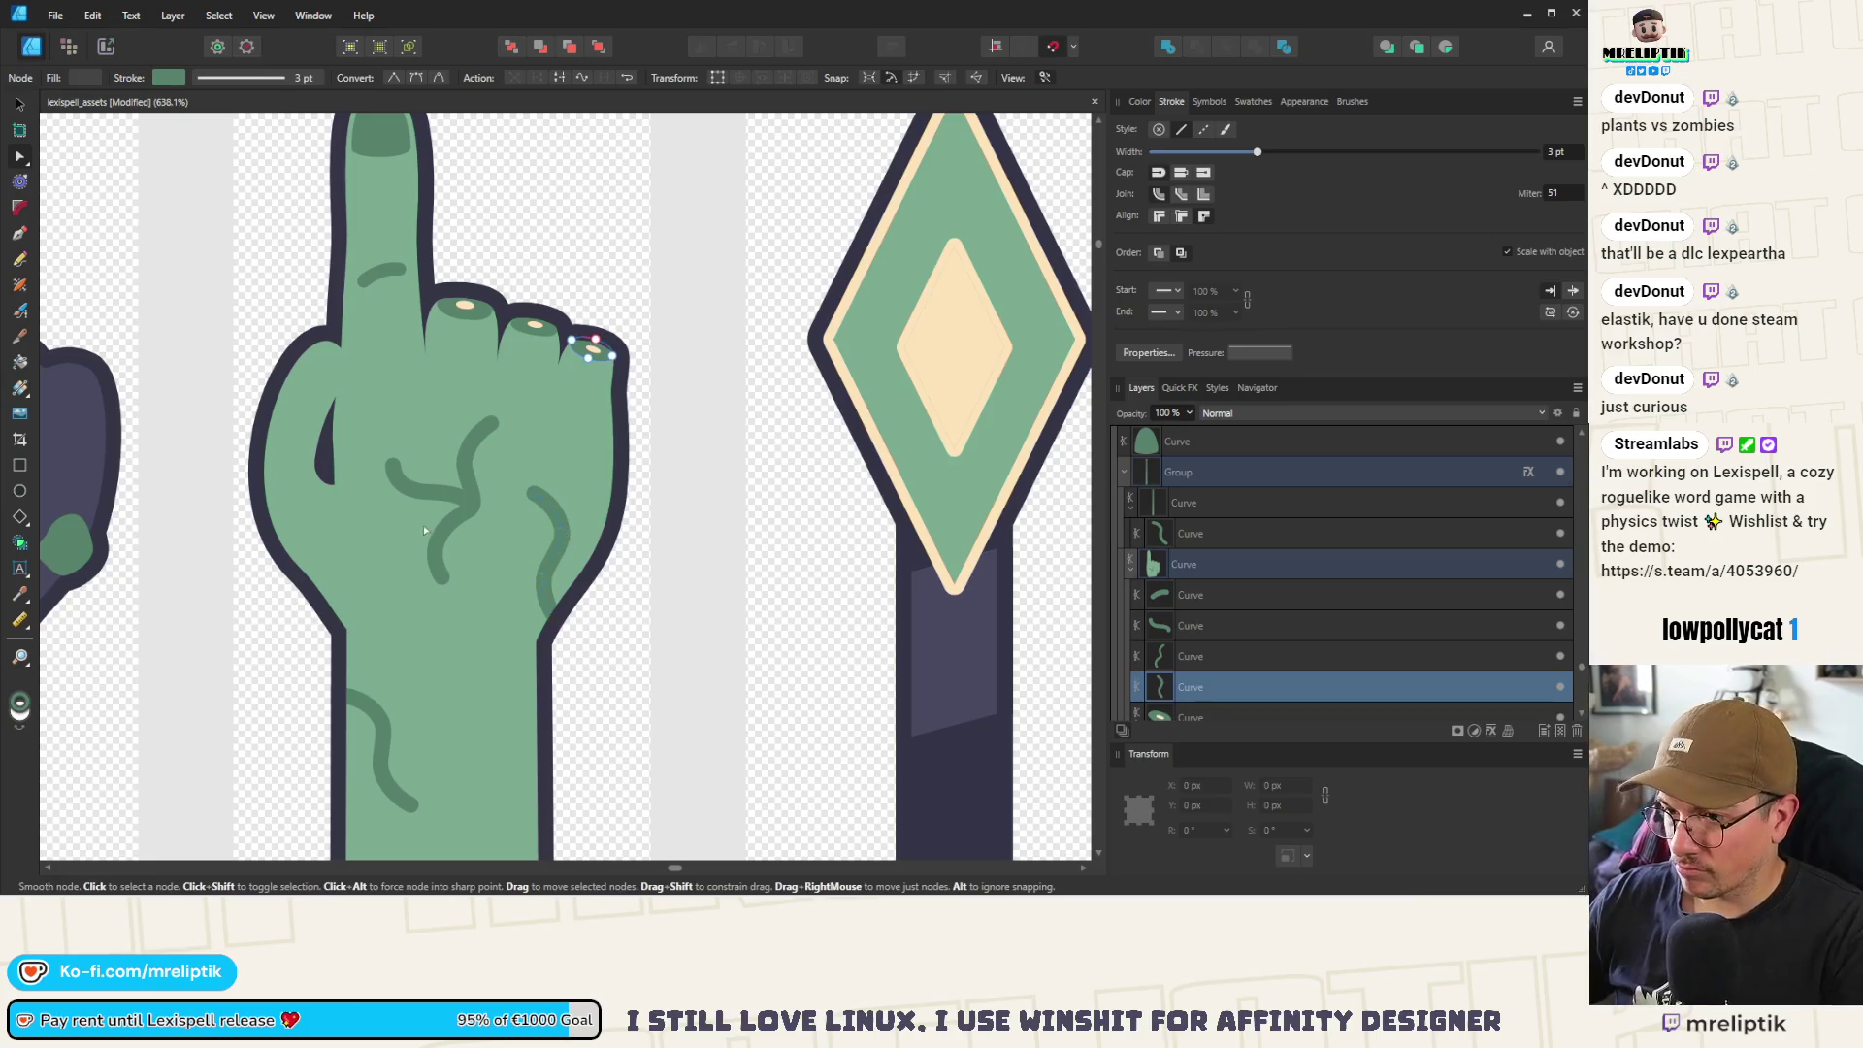
click(463, 486)
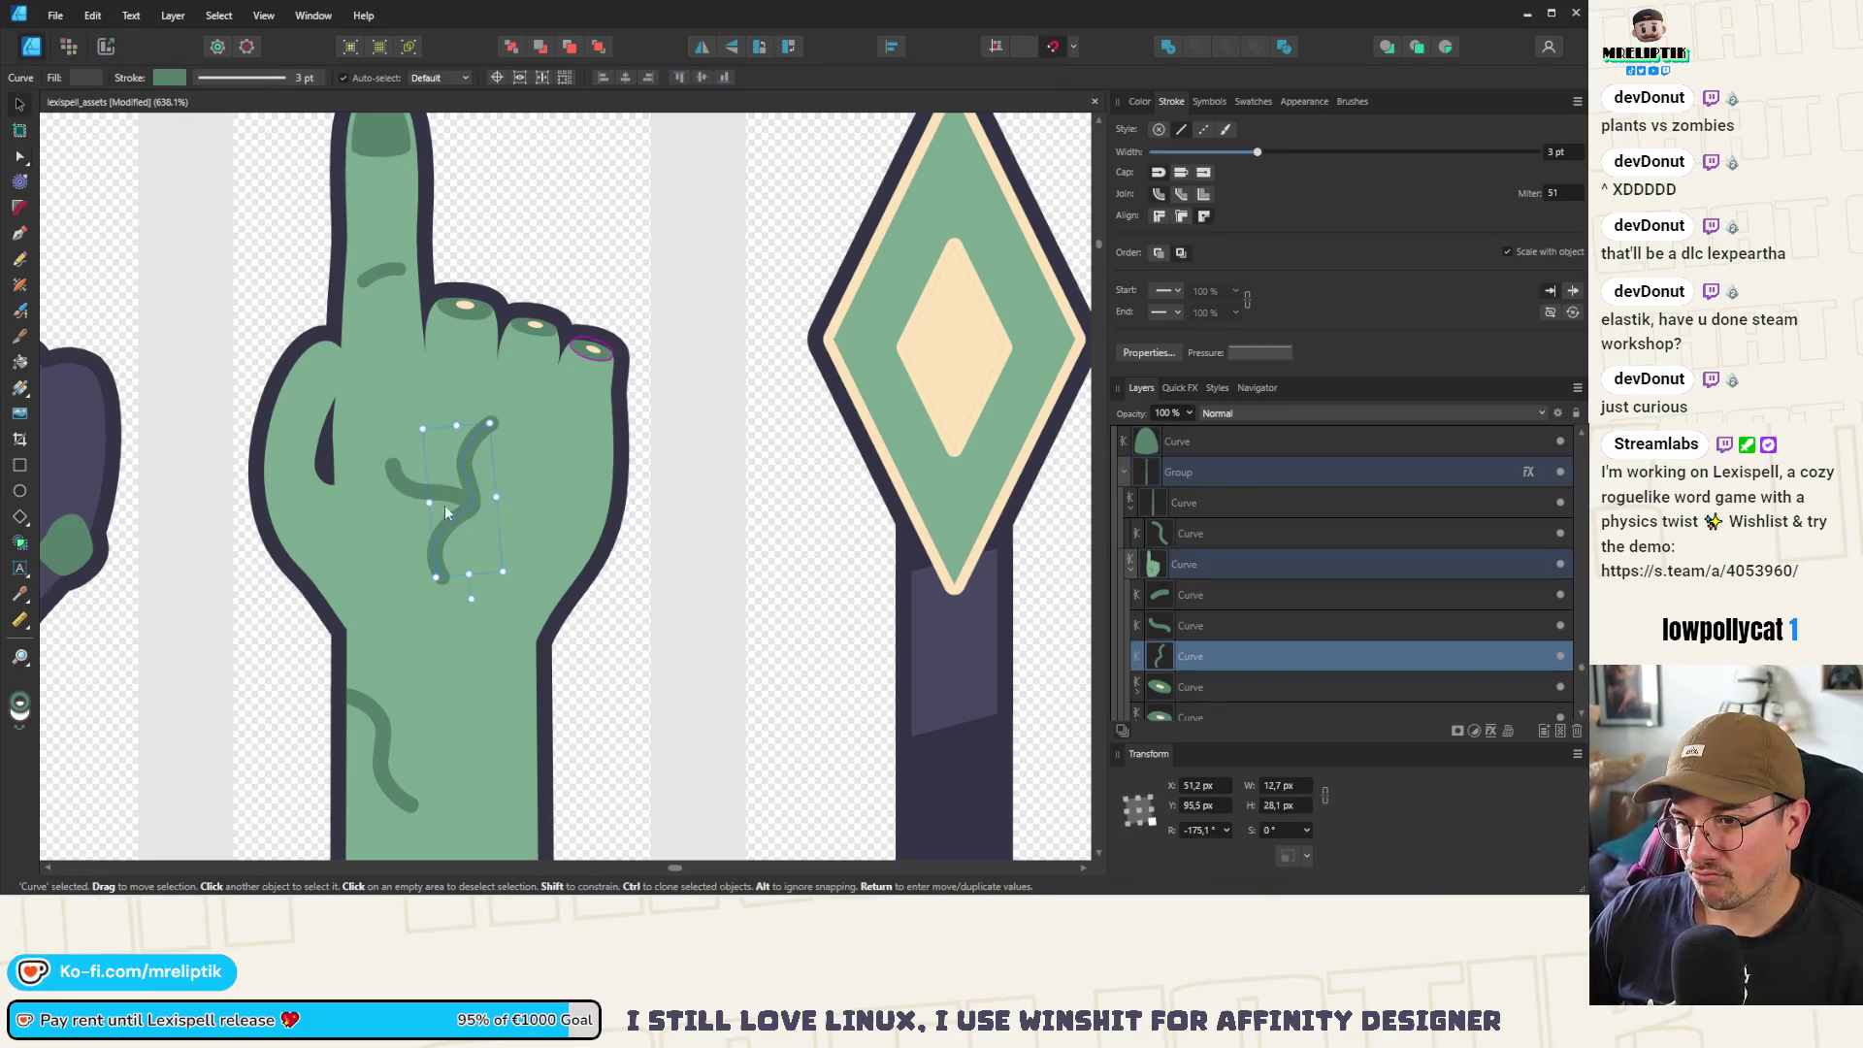
key(v)
shift+click(458, 504)
mouse_move(532, 562)
mouse_down()
mouse_move(580, 539)
mouse_move(532, 505)
mouse_up()
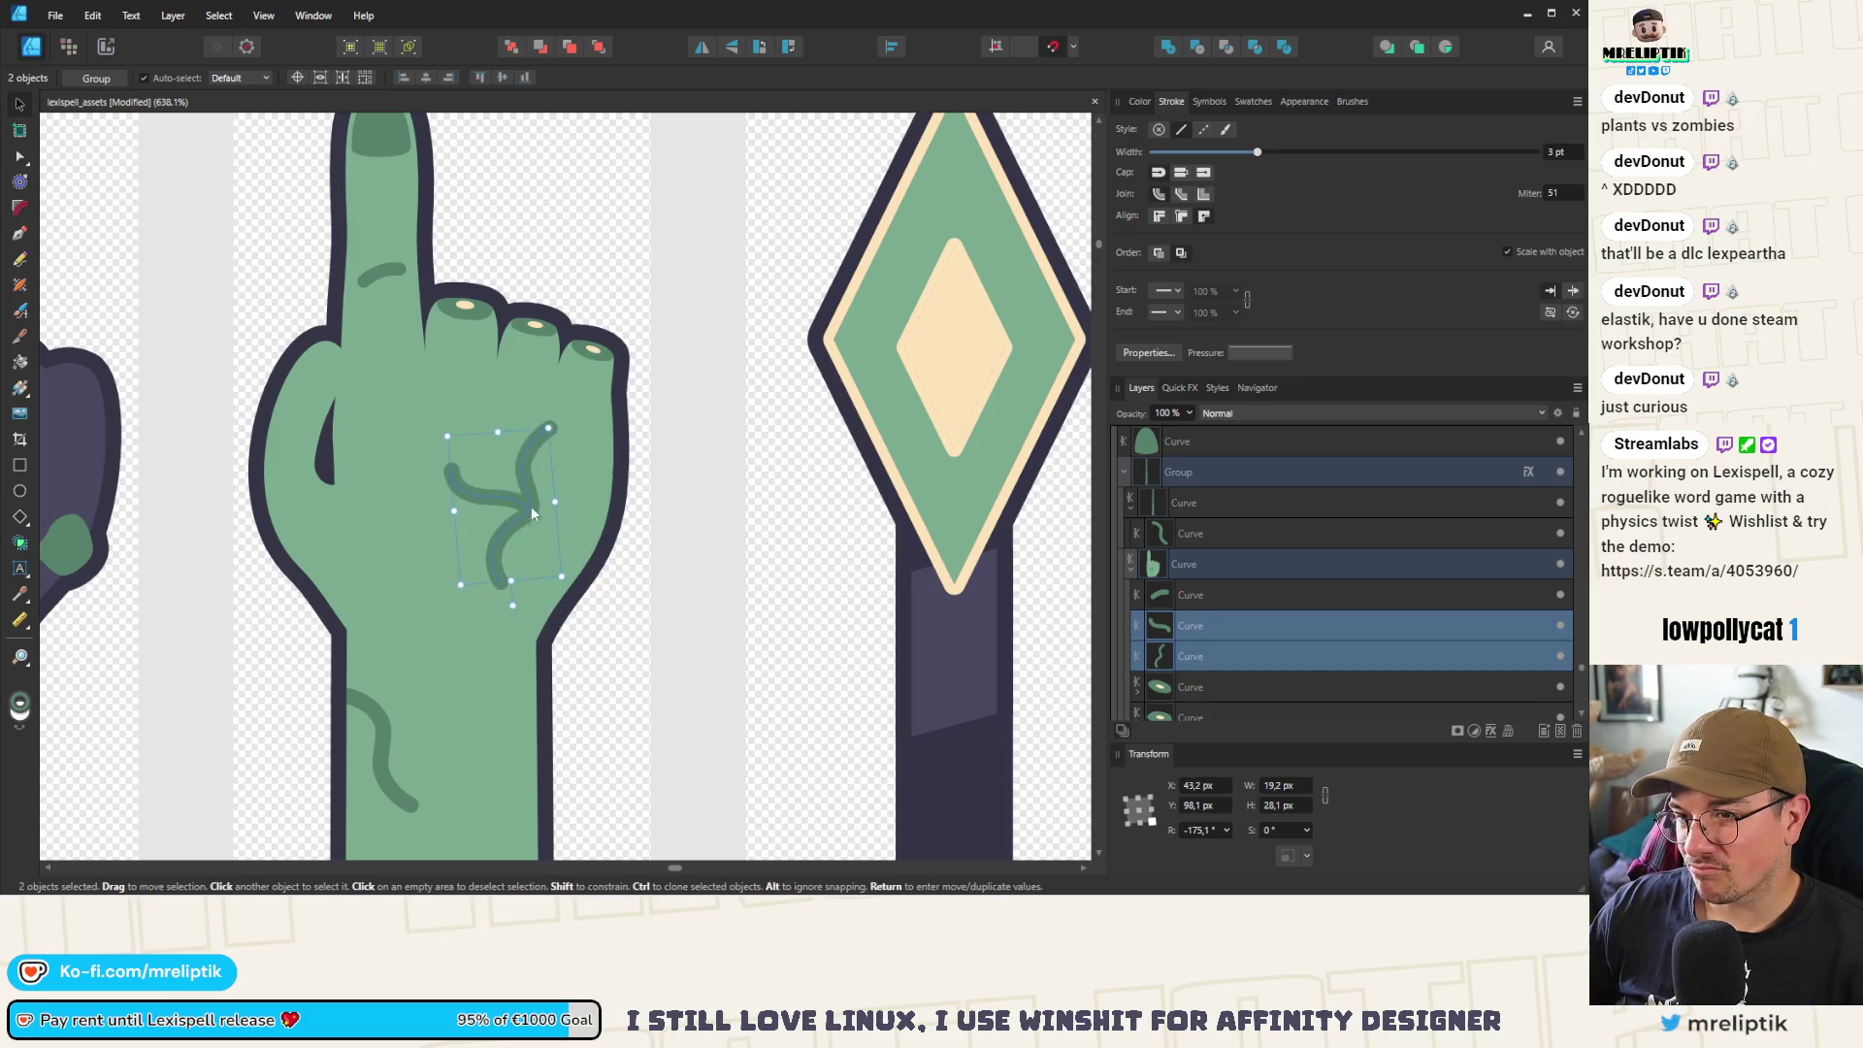
Reshape the S-shaped vein's middle bend
click(530, 507)
key(a)
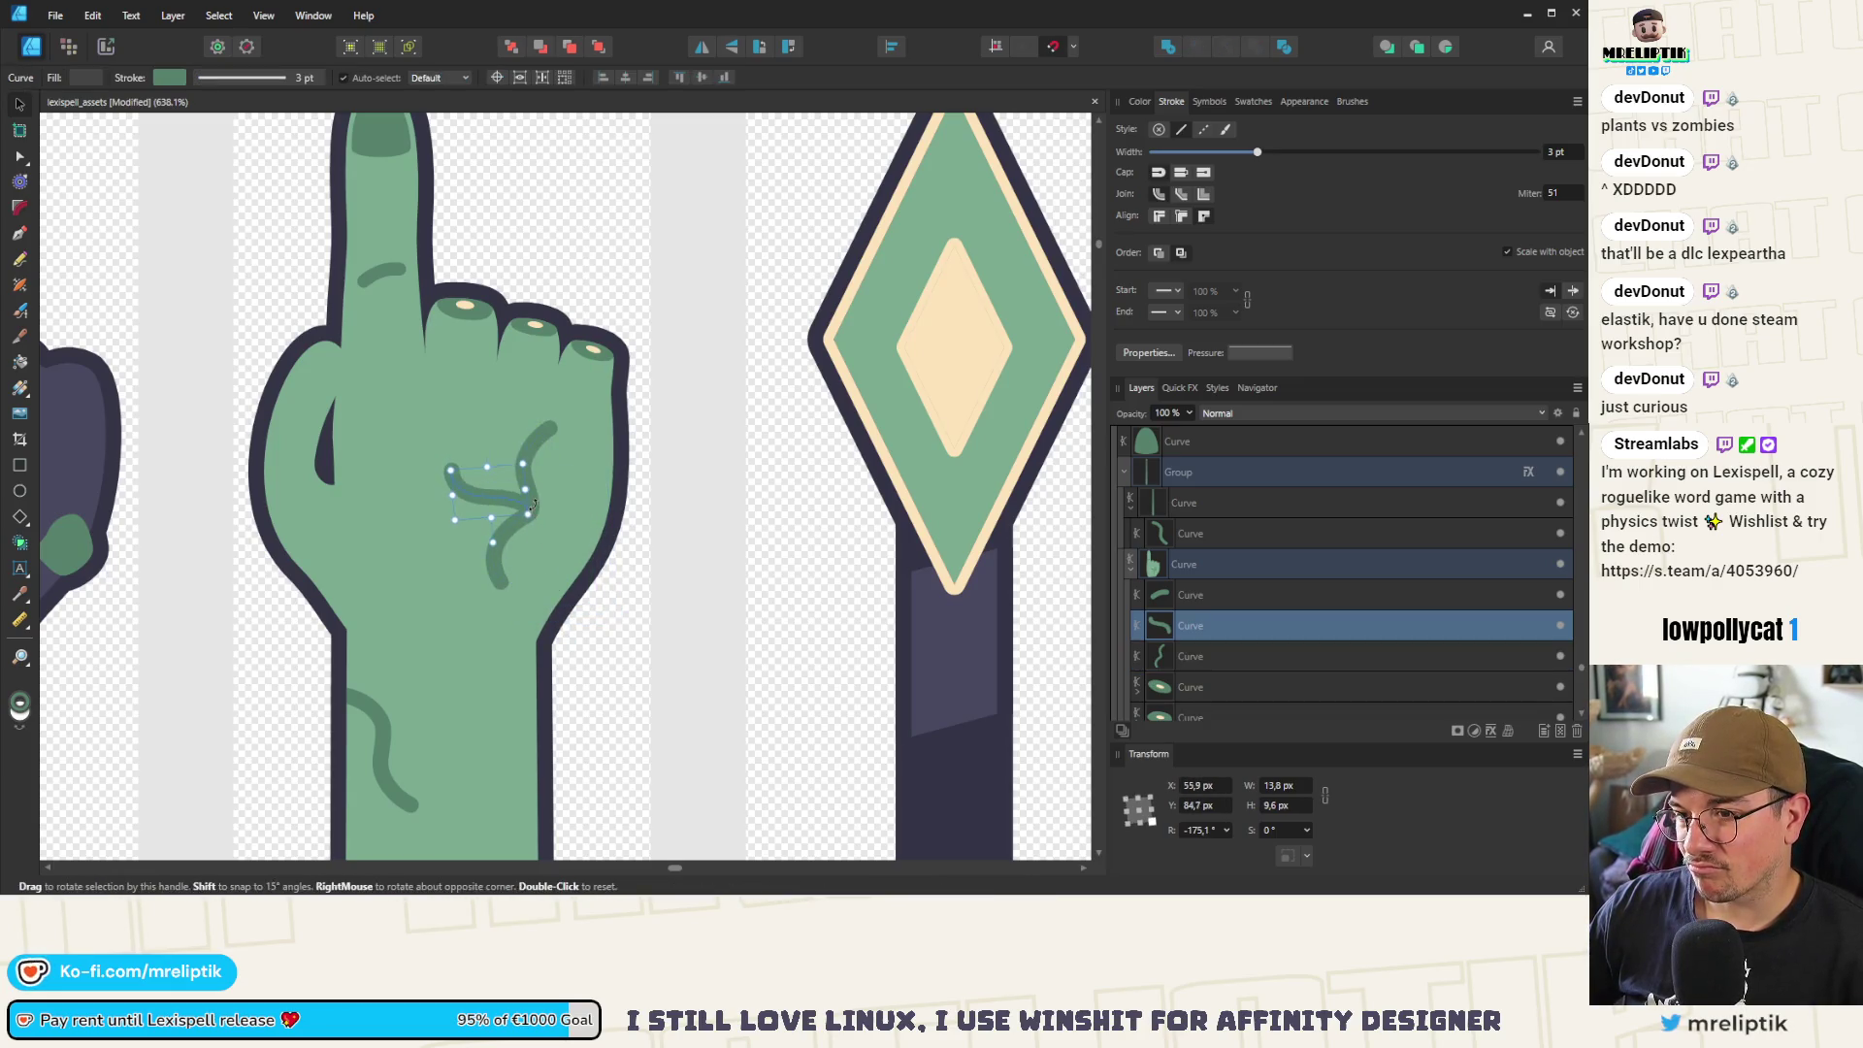
click(536, 510)
mouse_move(525, 514)
mouse_down()
mouse_move(547, 517)
mouse_move(478, 545)
mouse_up()
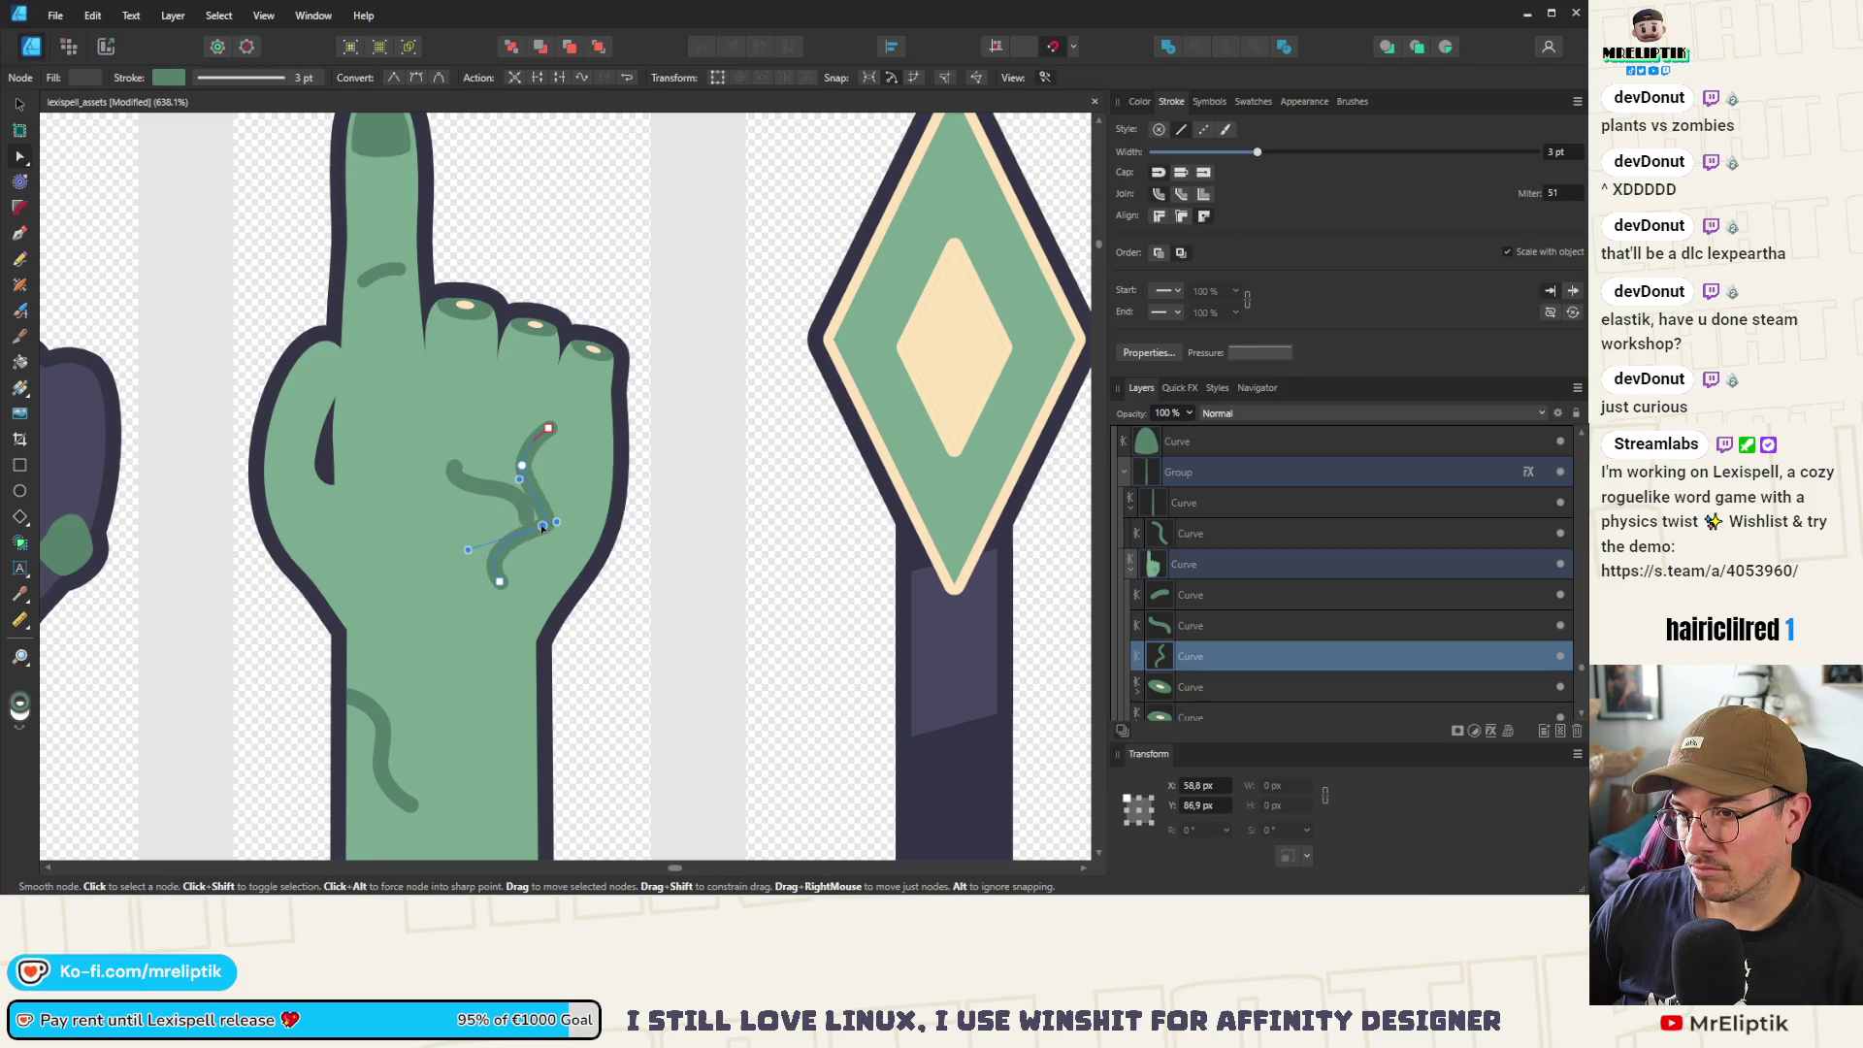
click(509, 501)
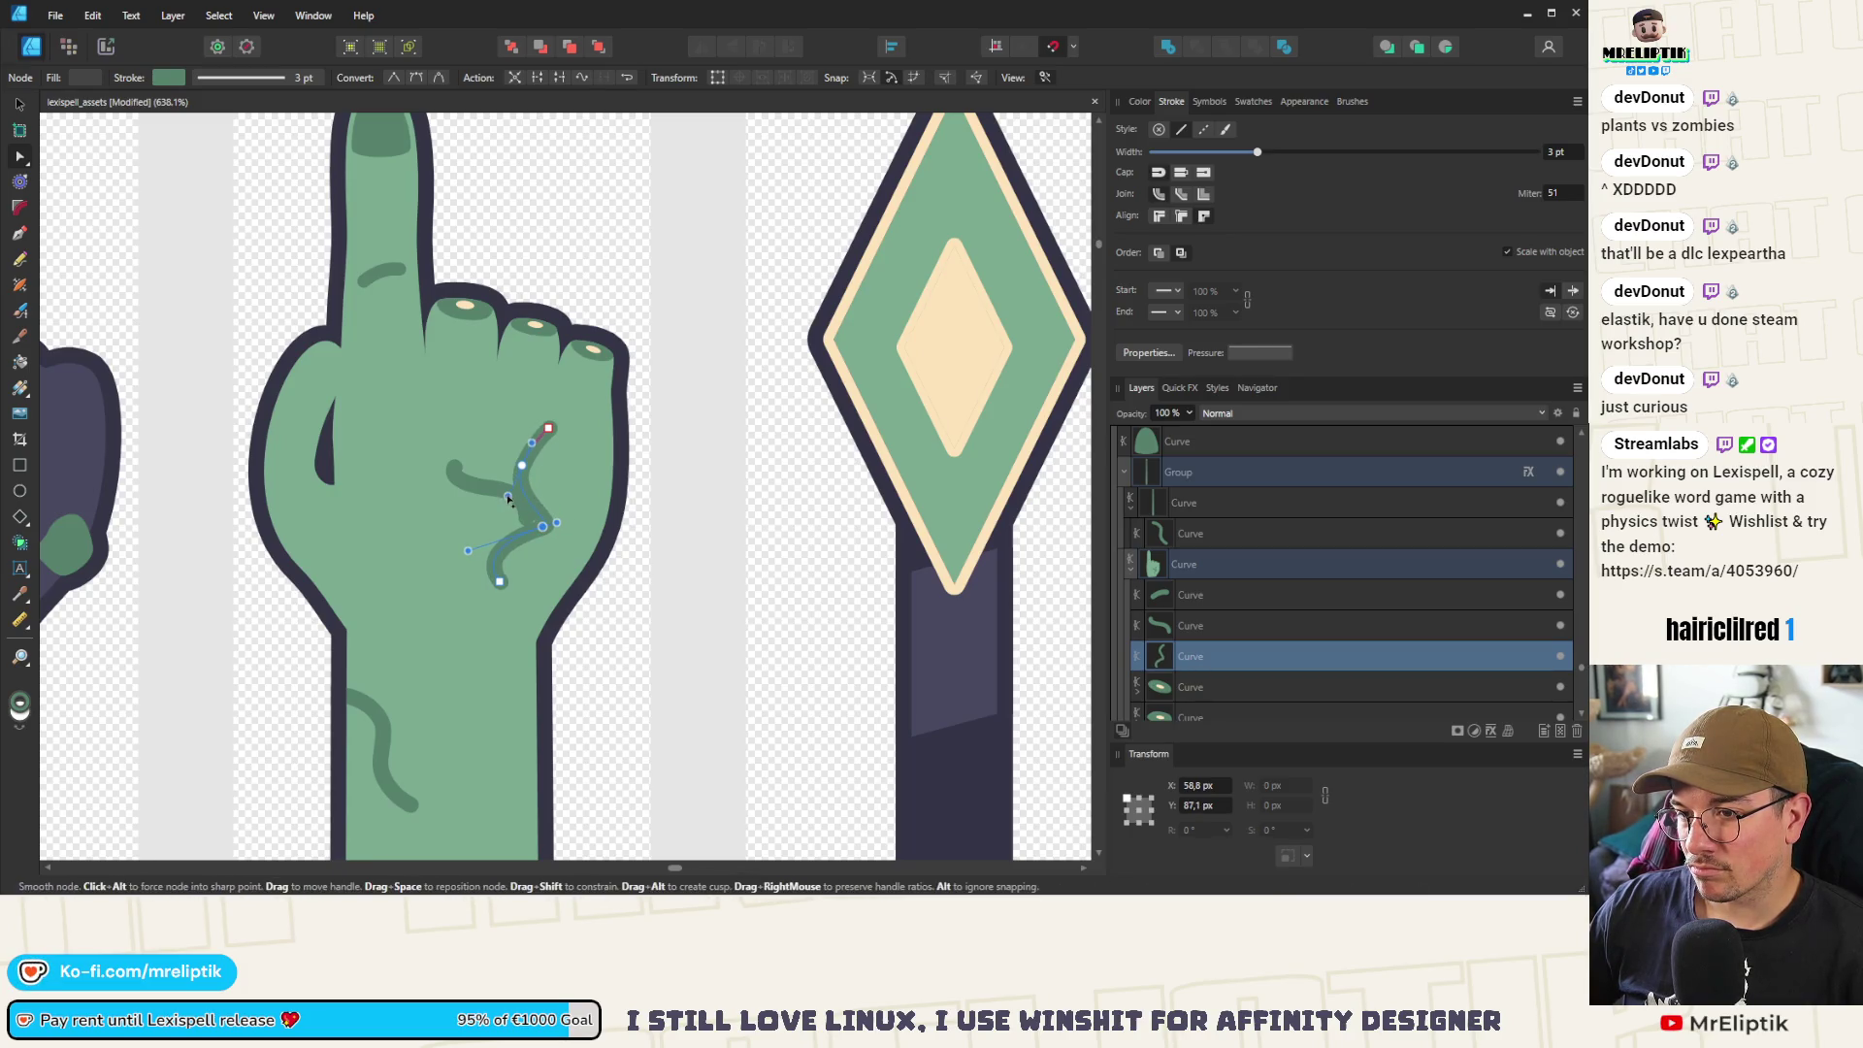
Move the S-shaped vein right and down and rotate it slightly
click(17, 108)
drag(543, 522, 584, 550)
scroll(591, 540, up, 2)
drag(569, 690, 586, 692)
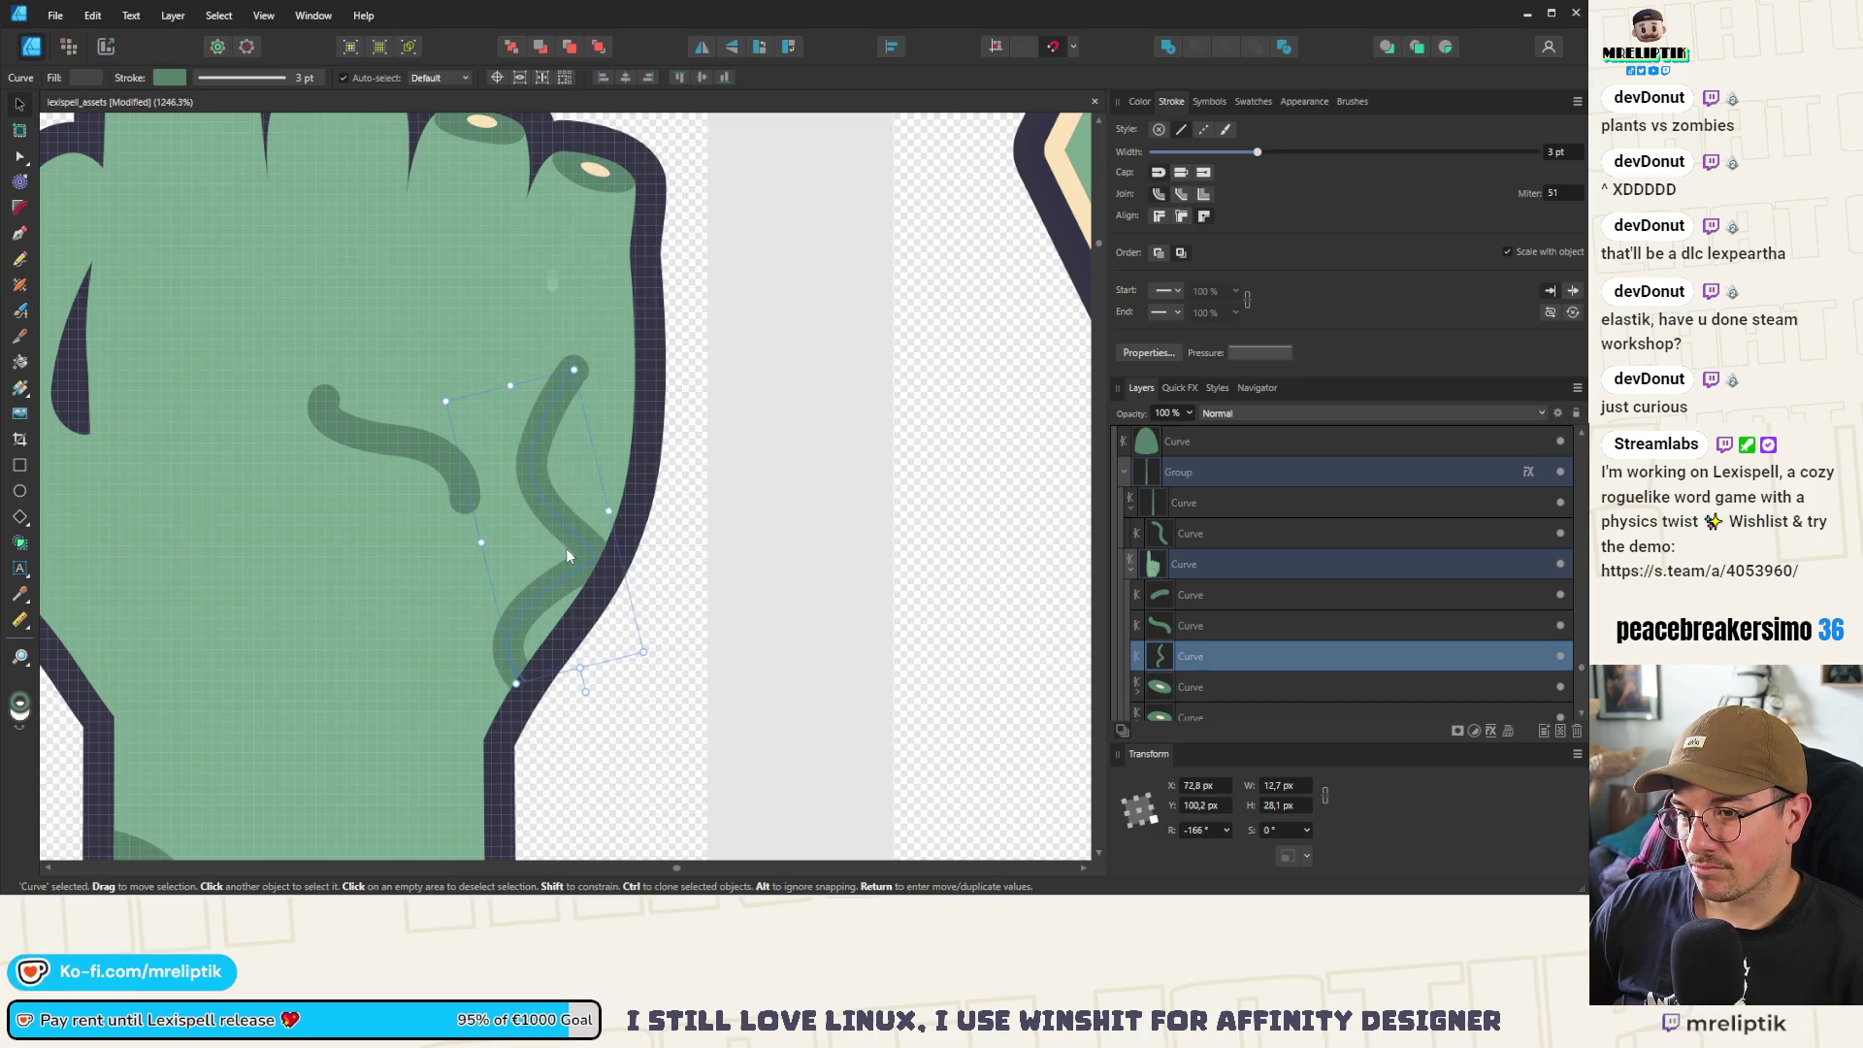
Move the short vein down to meet the S-shaped vein and reshape its end
click(386, 401)
mouse_move(452, 495)
mouse_down()
mouse_move(495, 568)
mouse_move(475, 608)
mouse_up()
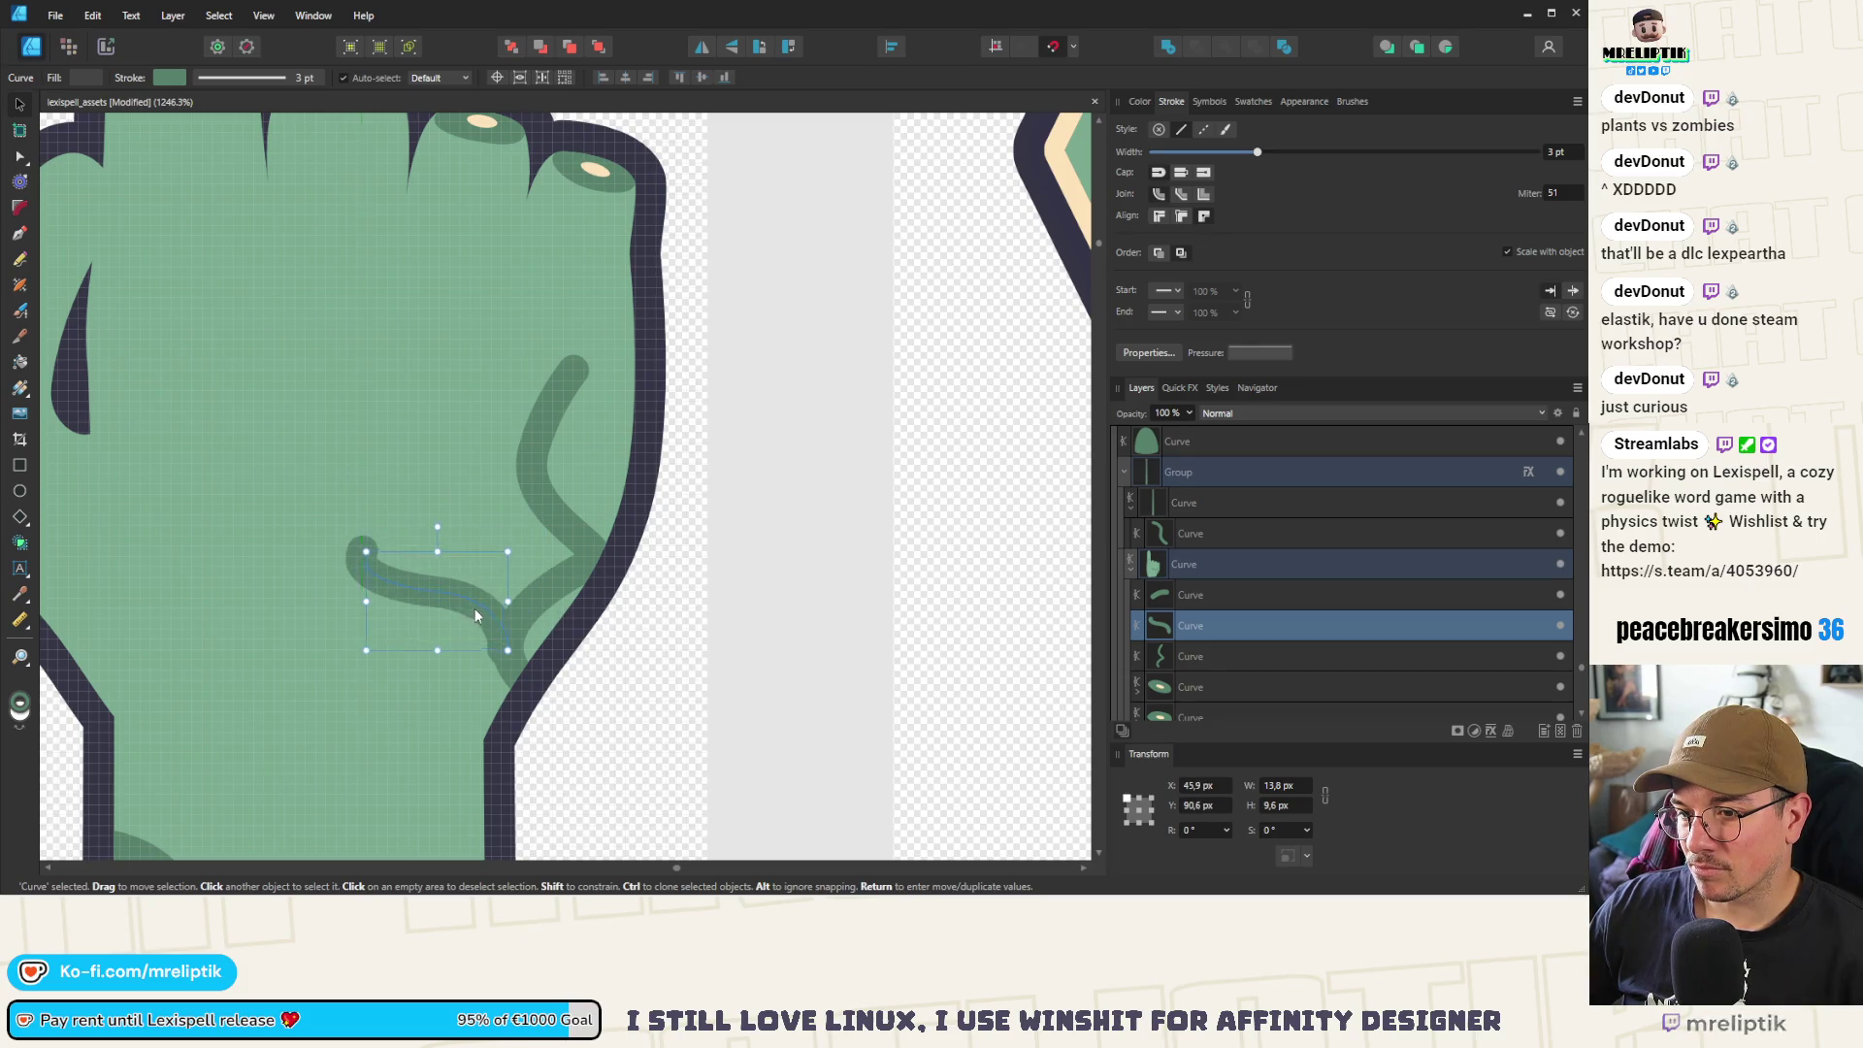
scroll(434, 369, down, 5)
scroll(432, 371, up, 5)
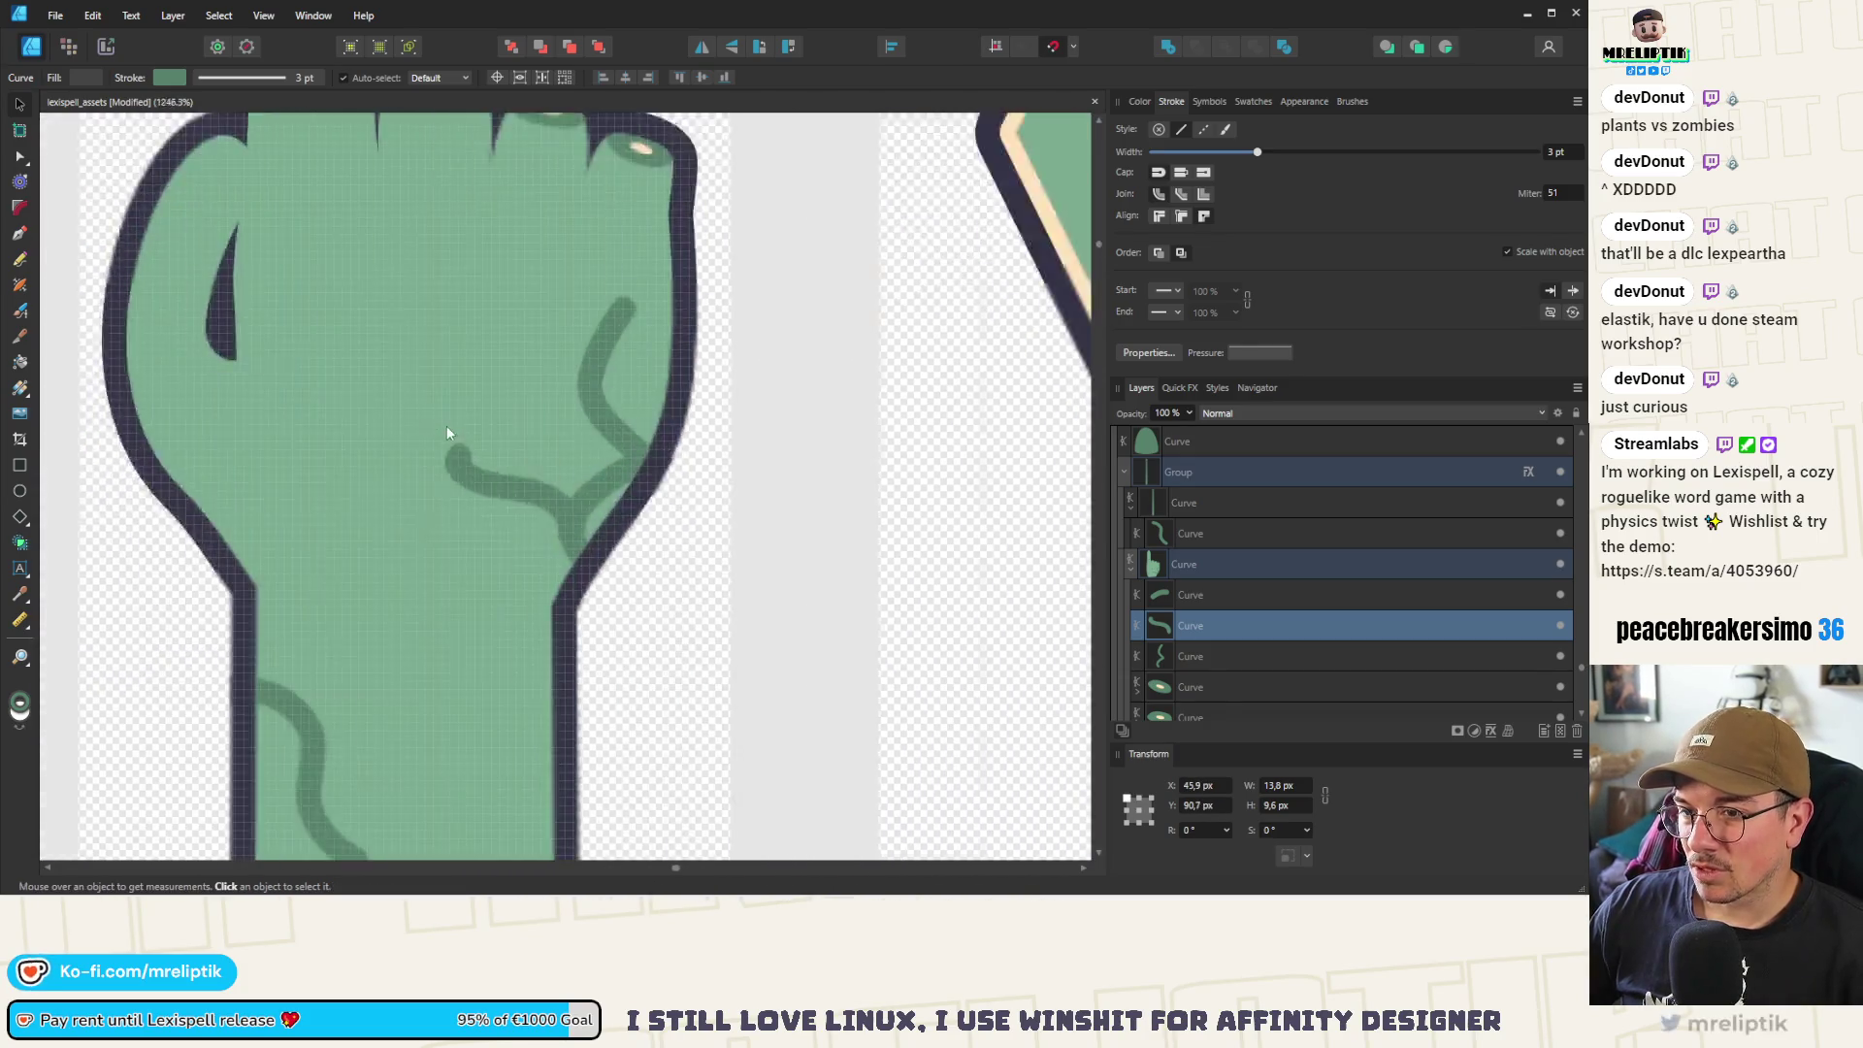
scroll(446, 432, up, 3)
key(a)
mouse_move(470, 474)
mouse_down()
mouse_move(456, 466)
mouse_move(445, 502)
mouse_move(477, 511)
mouse_up()
scroll(441, 379, down, 10)
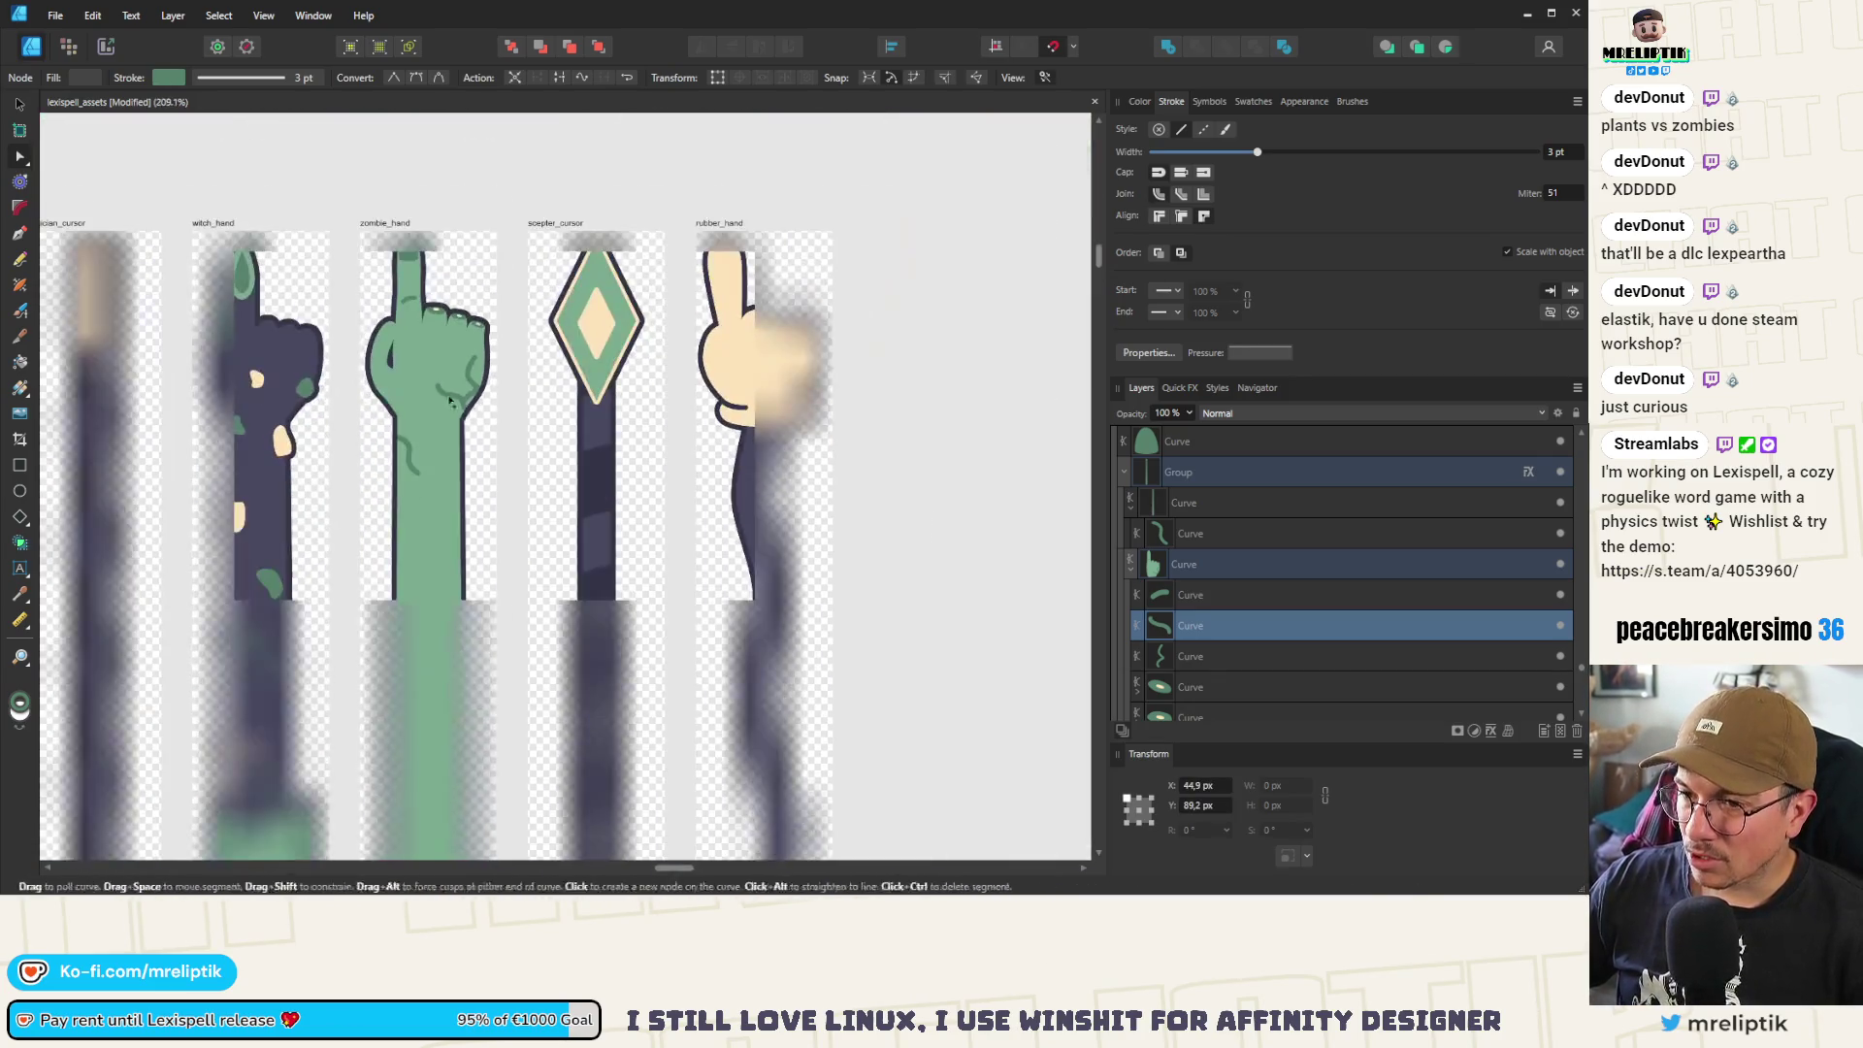
click(486, 188)
scroll(422, 330, up, 3)
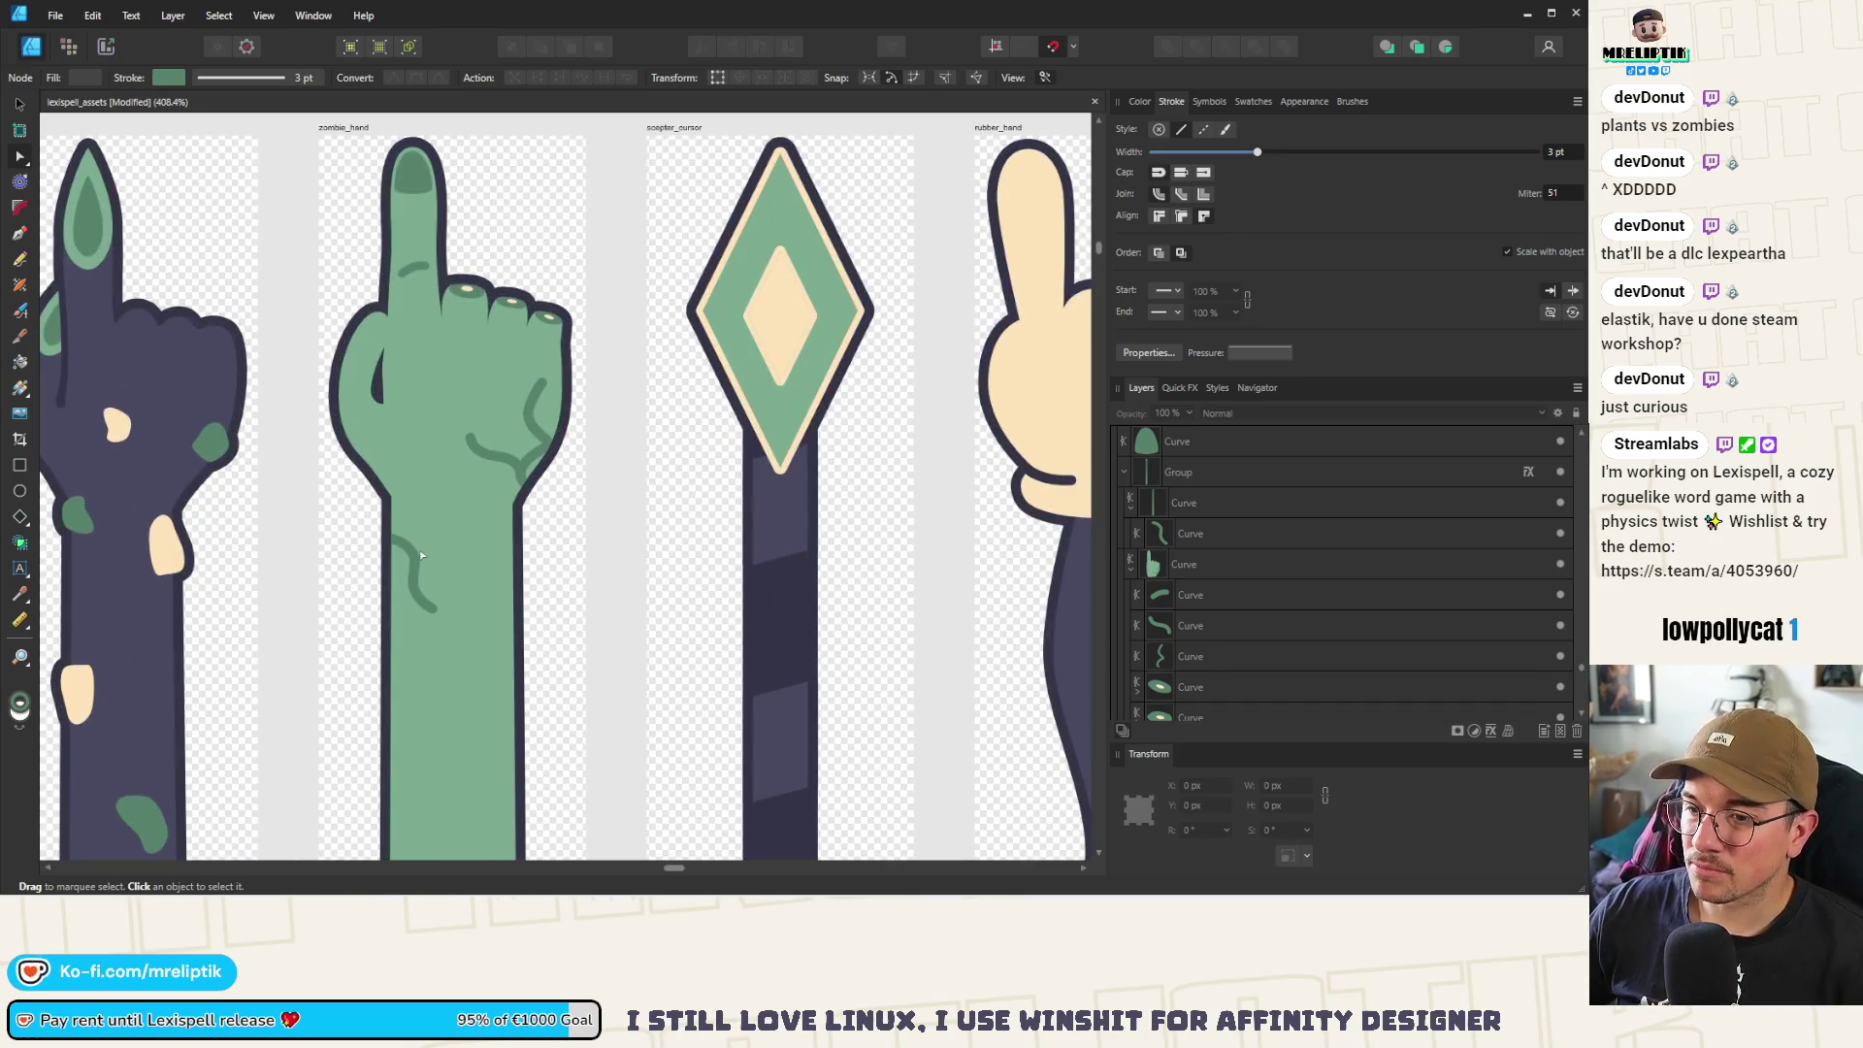
scroll(563, 453, down, 5)
scroll(492, 459, up, 3)
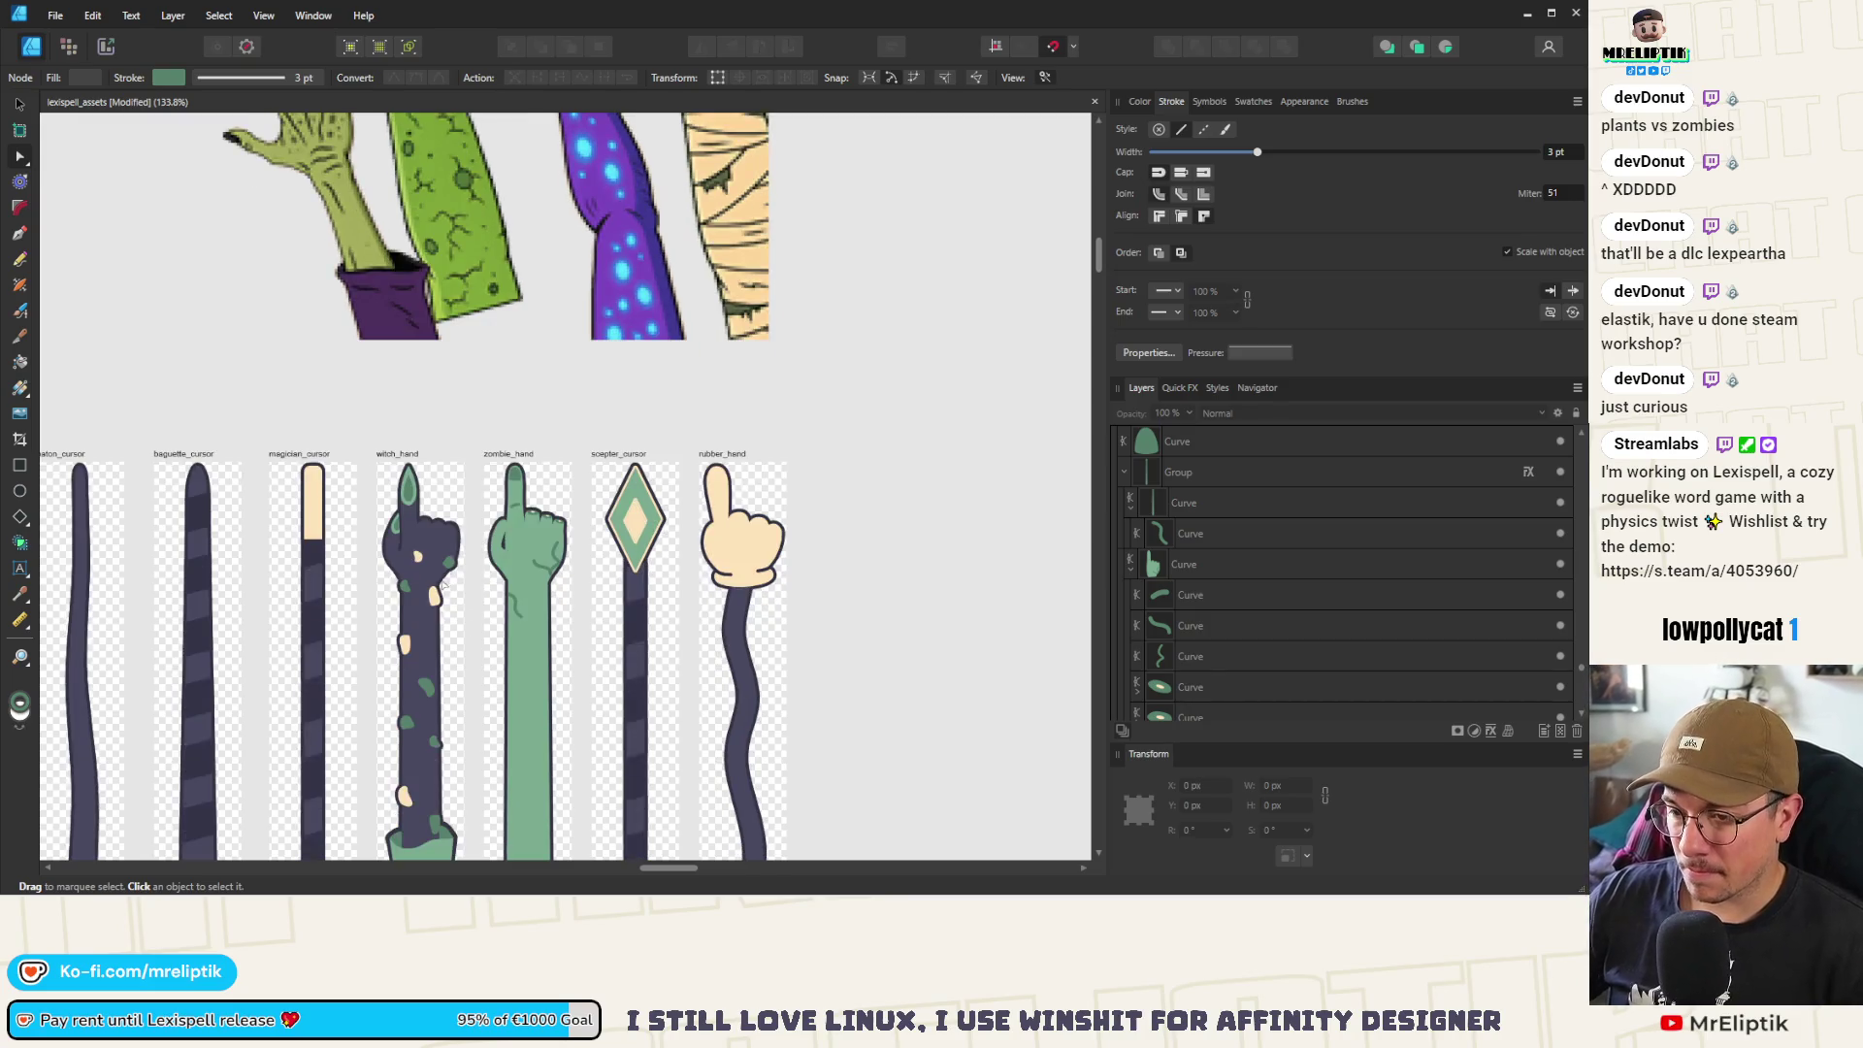
Paste a copy of the witch hand's blotch onto the zombie arm
scroll(451, 598, up, 5)
click(21, 105)
click(461, 225)
double_click(458, 226)
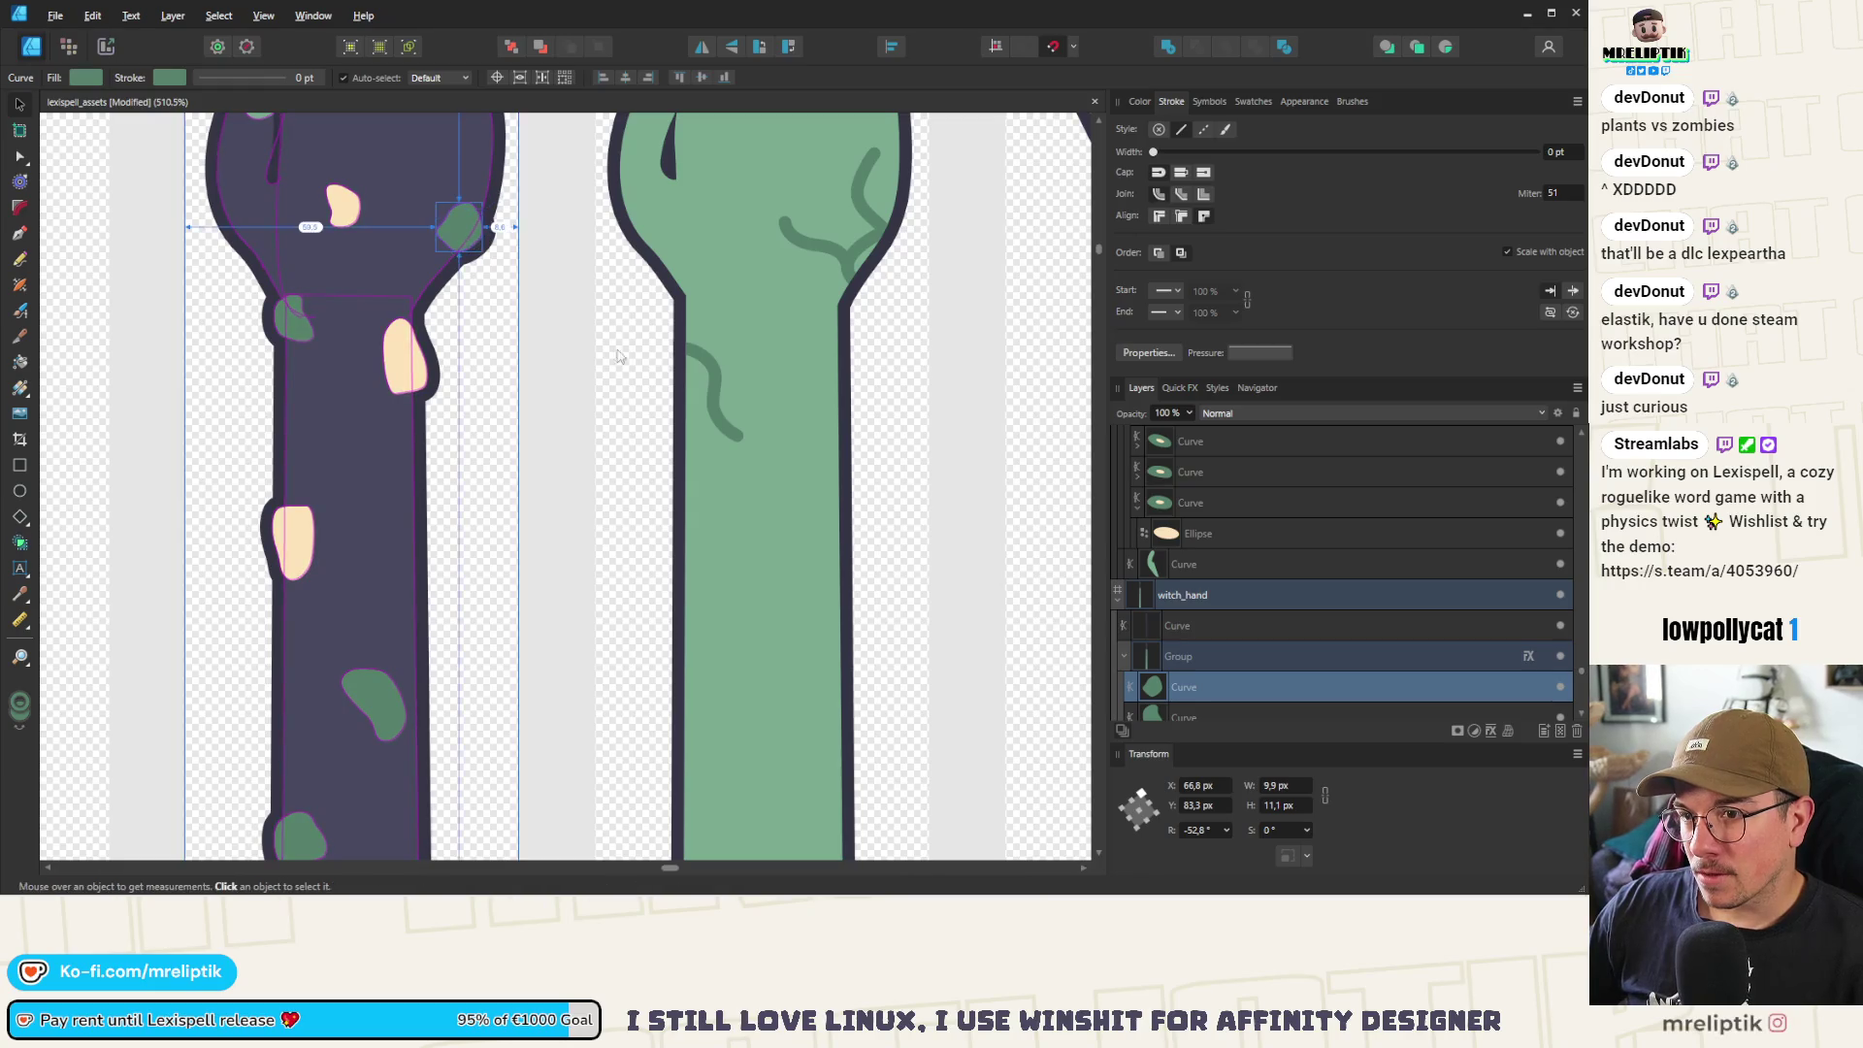
click(735, 239)
key(alt+space)
key(Escape)
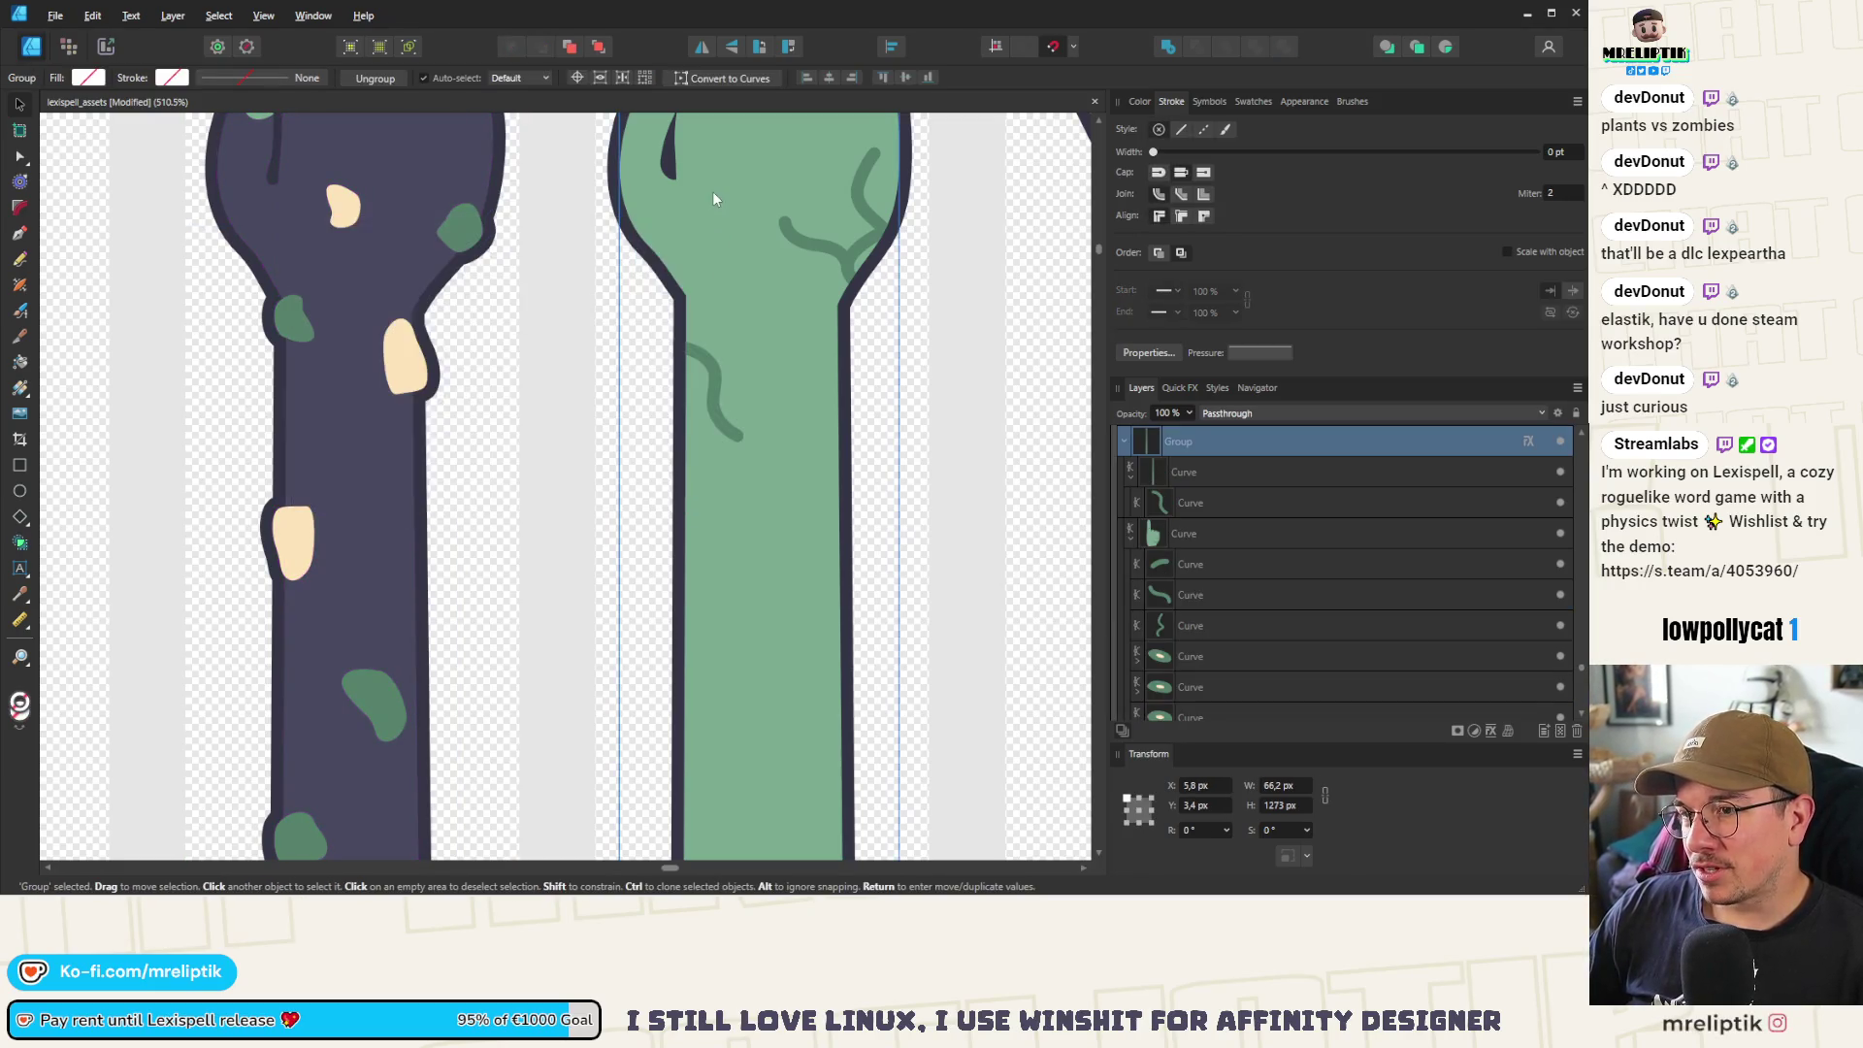
key(ctrl+v)
mouse_move(863, 211)
mouse_down()
mouse_move(738, 314)
mouse_move(726, 346)
mouse_move(759, 543)
mouse_move(731, 528)
mouse_move(729, 551)
mouse_up()
Rotate the pasted blotch nearly upright and stretch it larger and taller
scroll(572, 446, down, 5)
scroll(572, 452, up, 5)
mouse_move(564, 451)
mouse_down()
mouse_move(548, 413)
mouse_move(539, 427)
mouse_up()
mouse_move(548, 499)
mouse_down()
mouse_move(556, 560)
mouse_move(506, 543)
mouse_up()
scroll(401, 395, down, 2)
scroll(401, 395, down, 2)
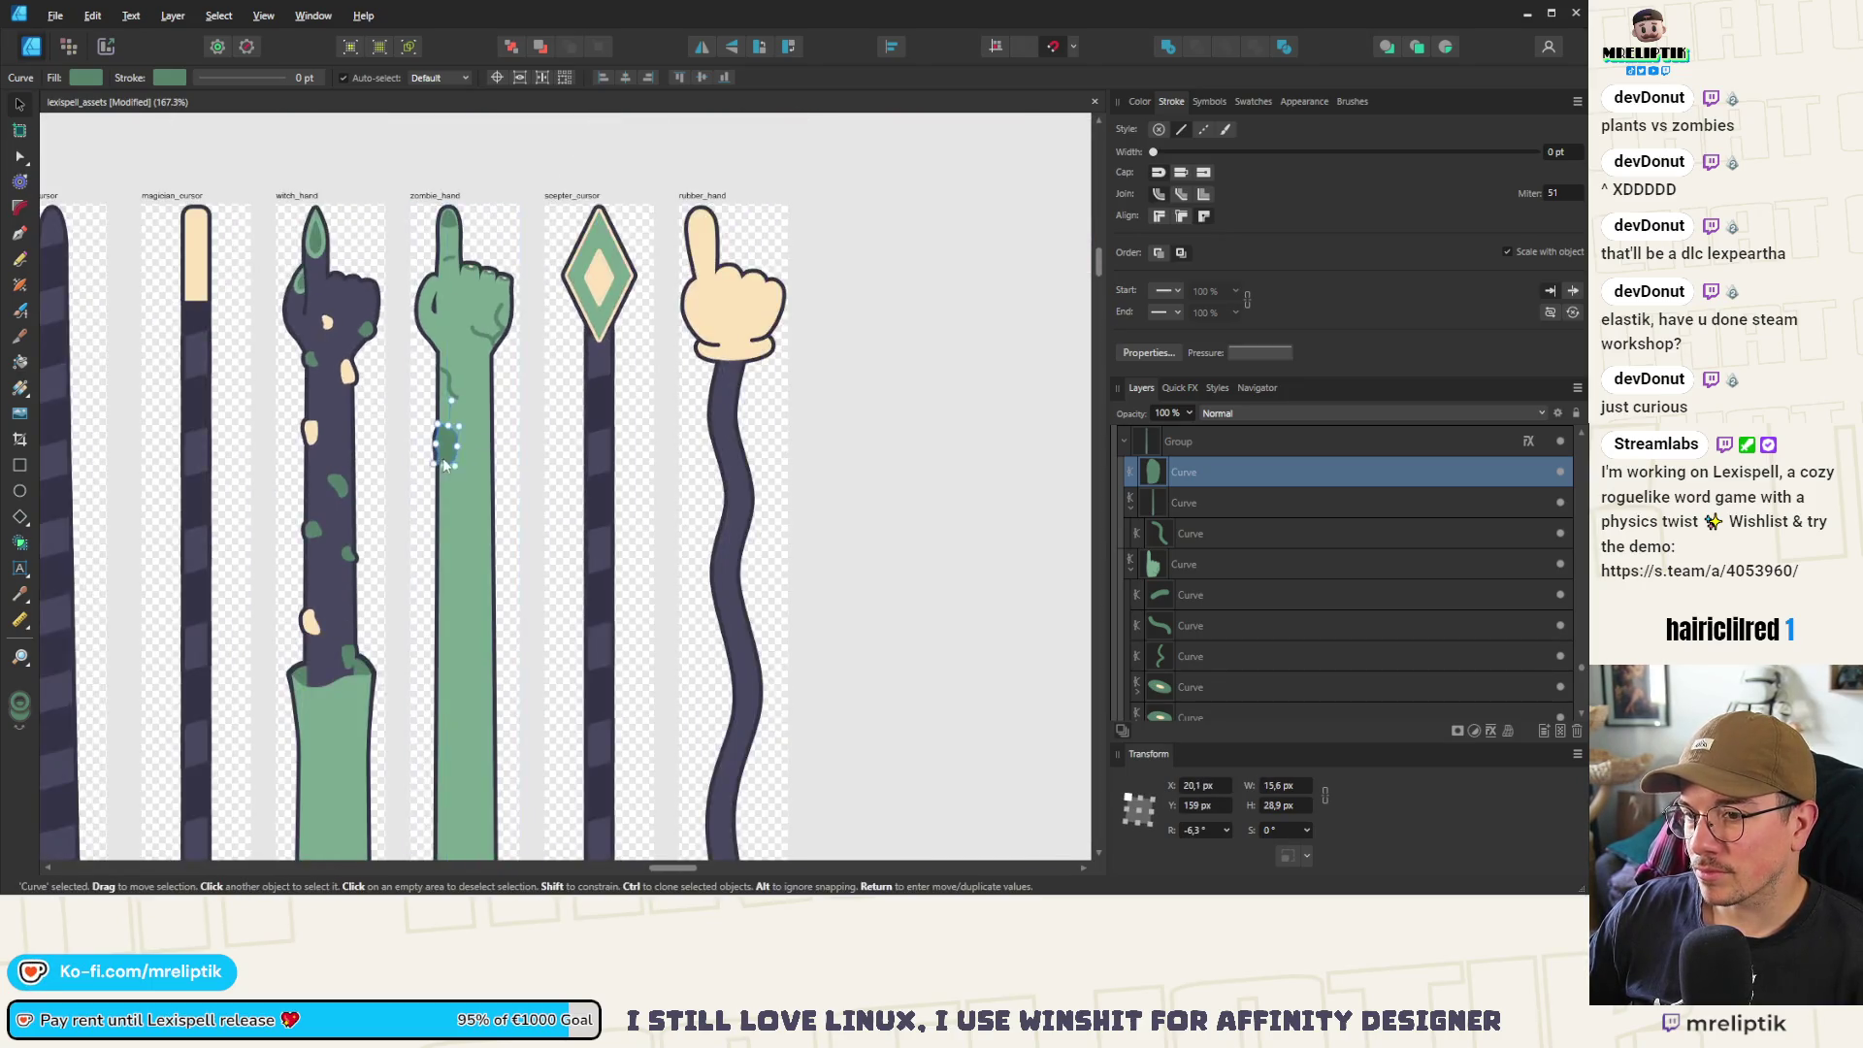
Duplicate the blotch with Ctrl+J and enlarge the copy slightly
key(ctrl+j)
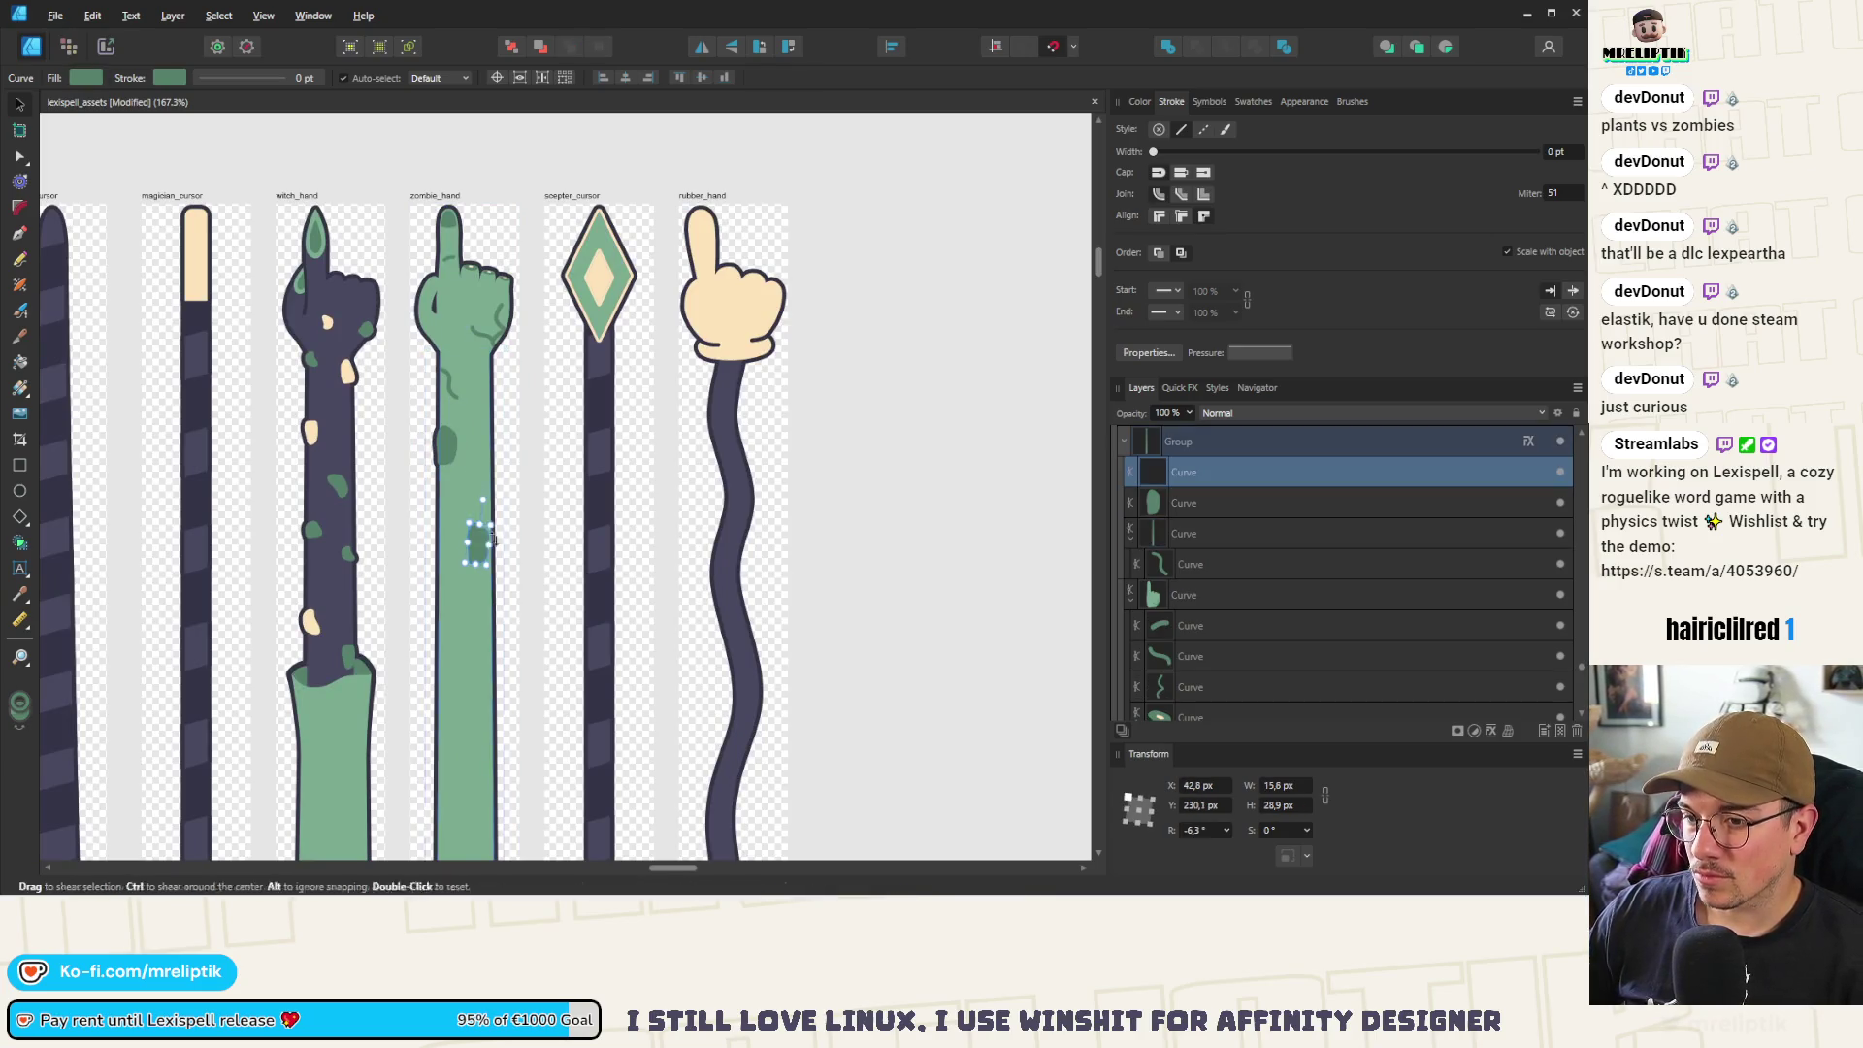
scroll(463, 550, up, 4)
mouse_move(483, 490)
mouse_down()
mouse_move(475, 573)
mouse_move(440, 599)
mouse_move(484, 570)
mouse_up()
click(446, 632)
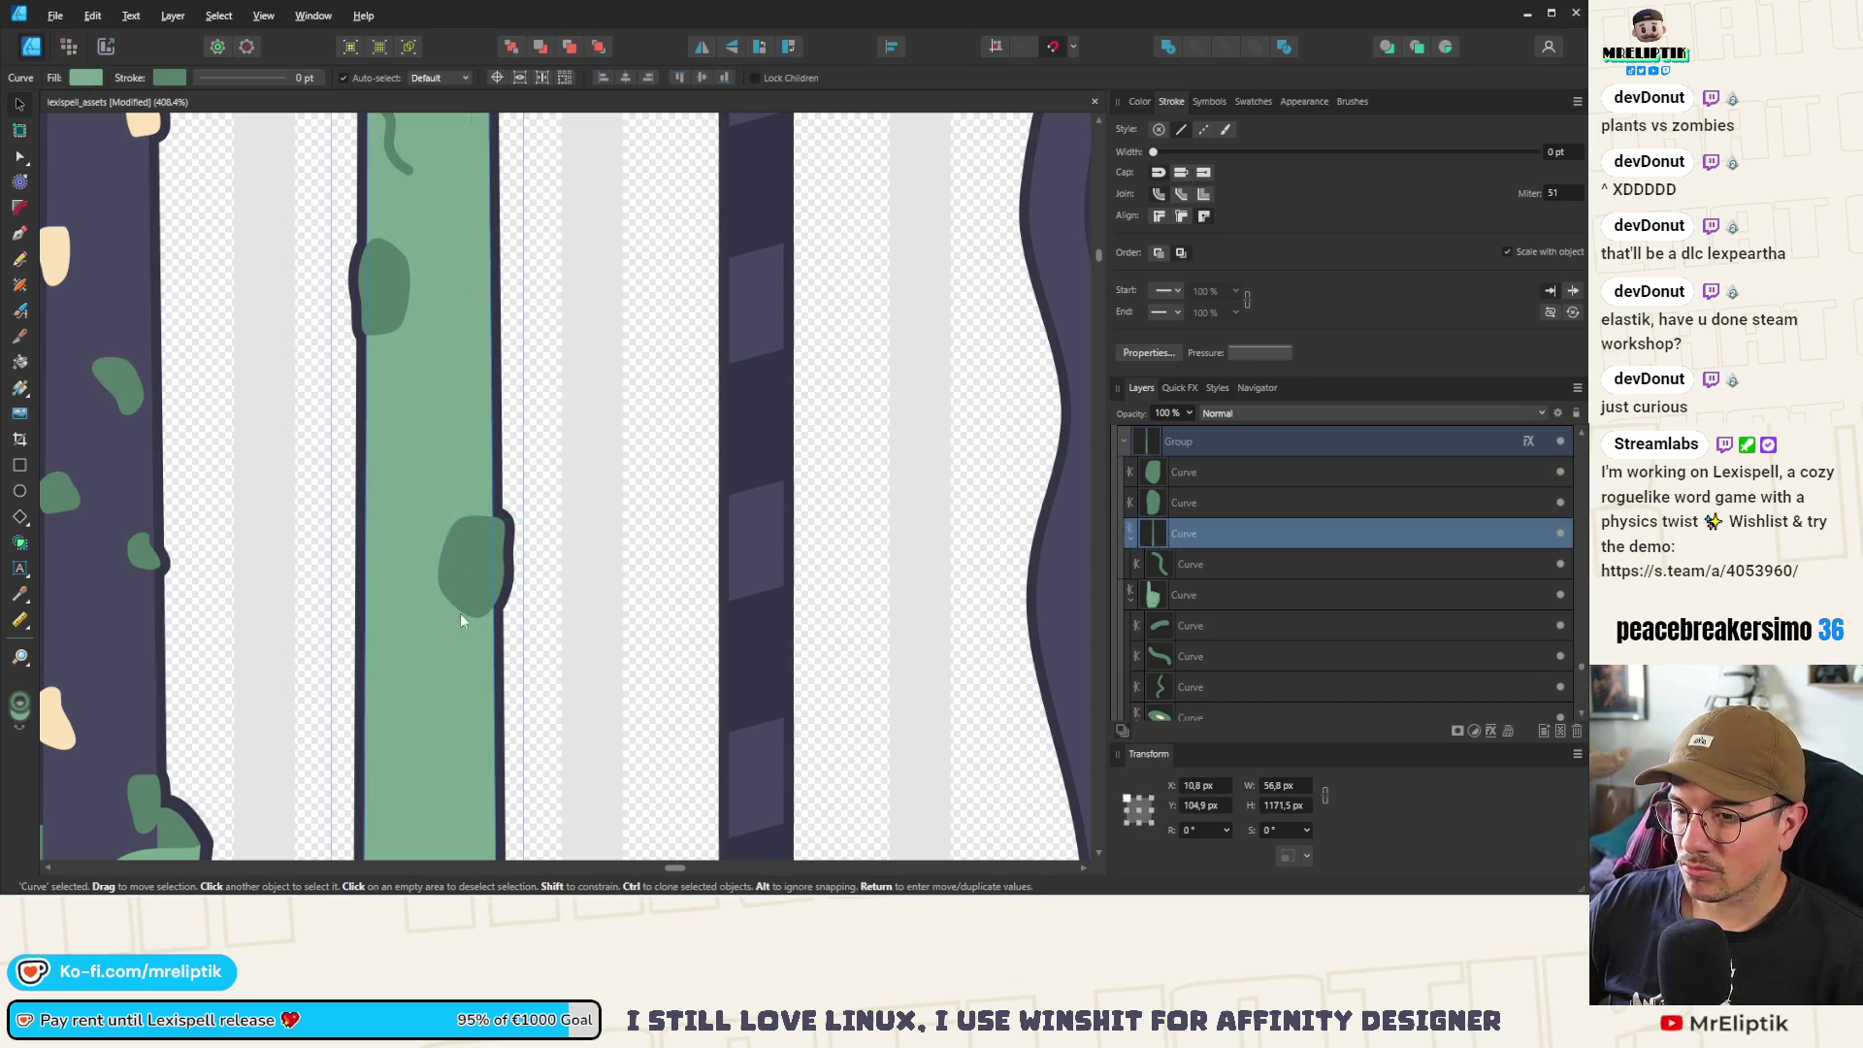
scroll(460, 613, down, 5)
scroll(401, 419, up, 4)
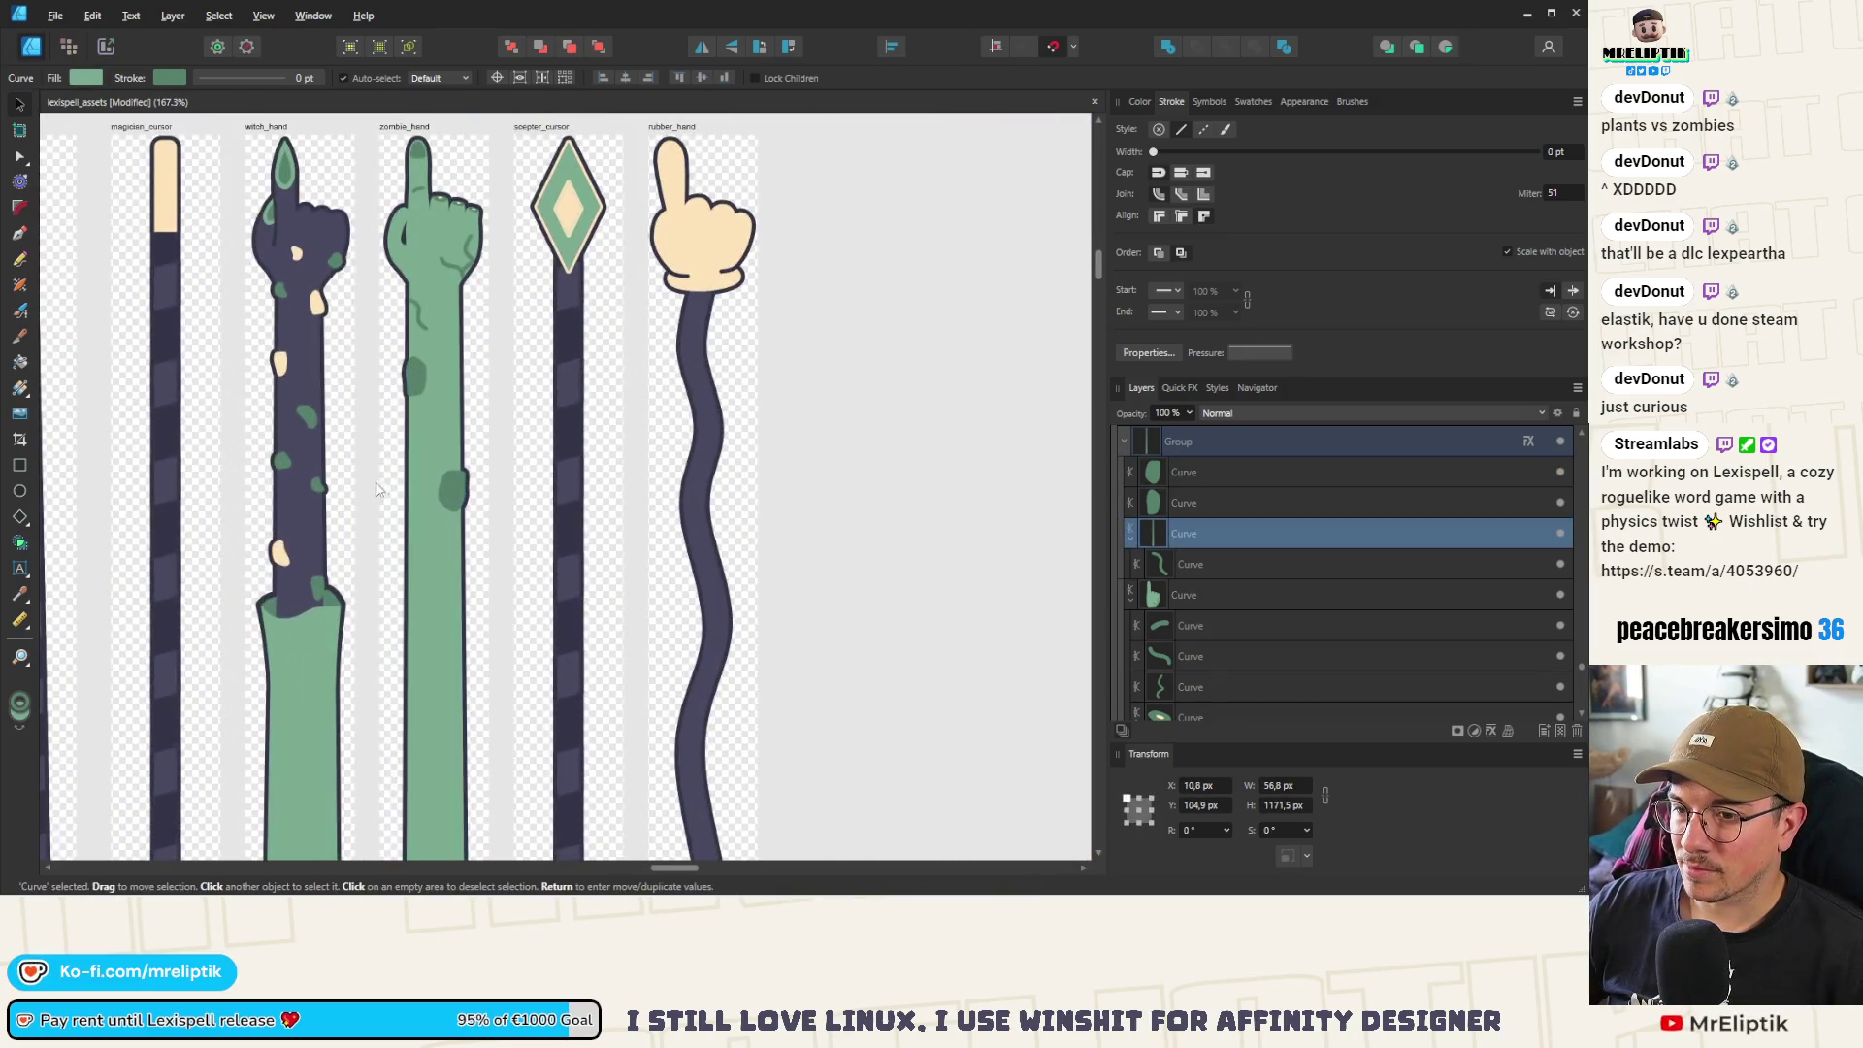
Move the duplicated blotch lower down the forearm and reshape its top with the Node tool
click(454, 491)
drag(438, 575, 415, 681)
scroll(417, 655, up, 5)
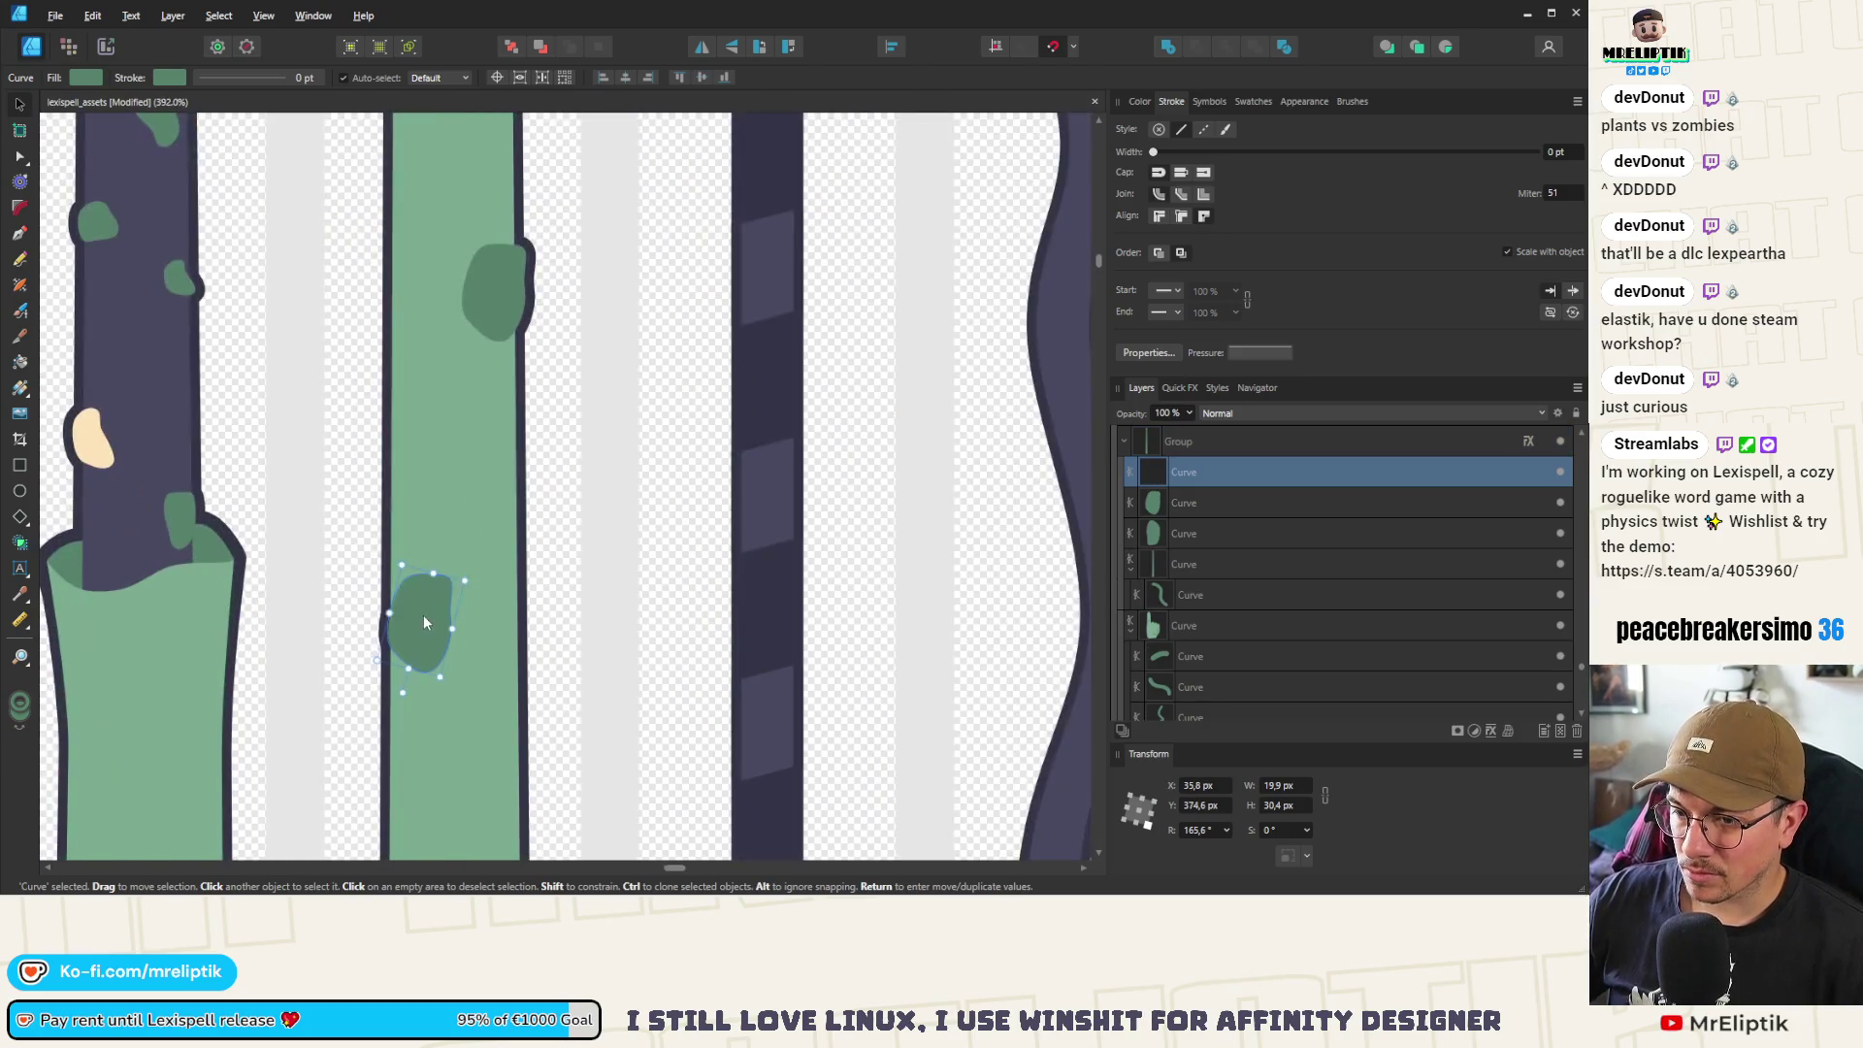
key(a)
click(462, 597)
click(442, 577)
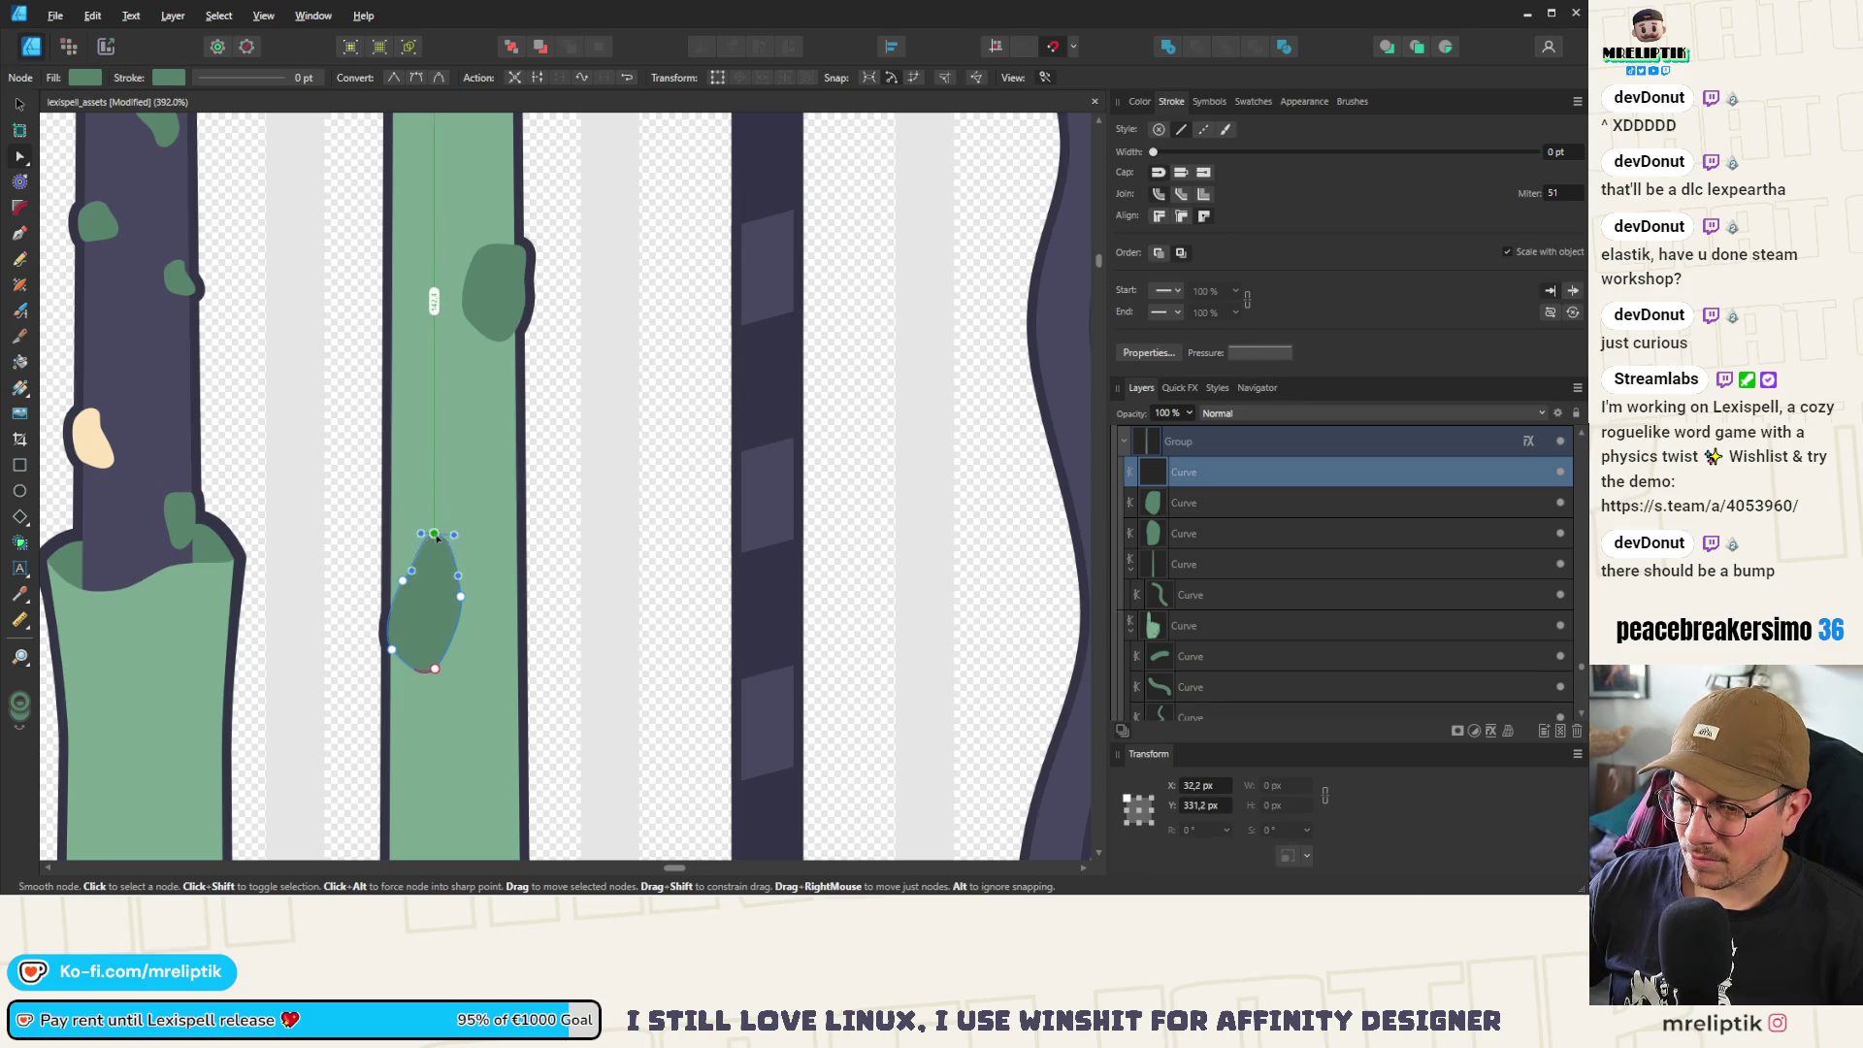
click(403, 581)
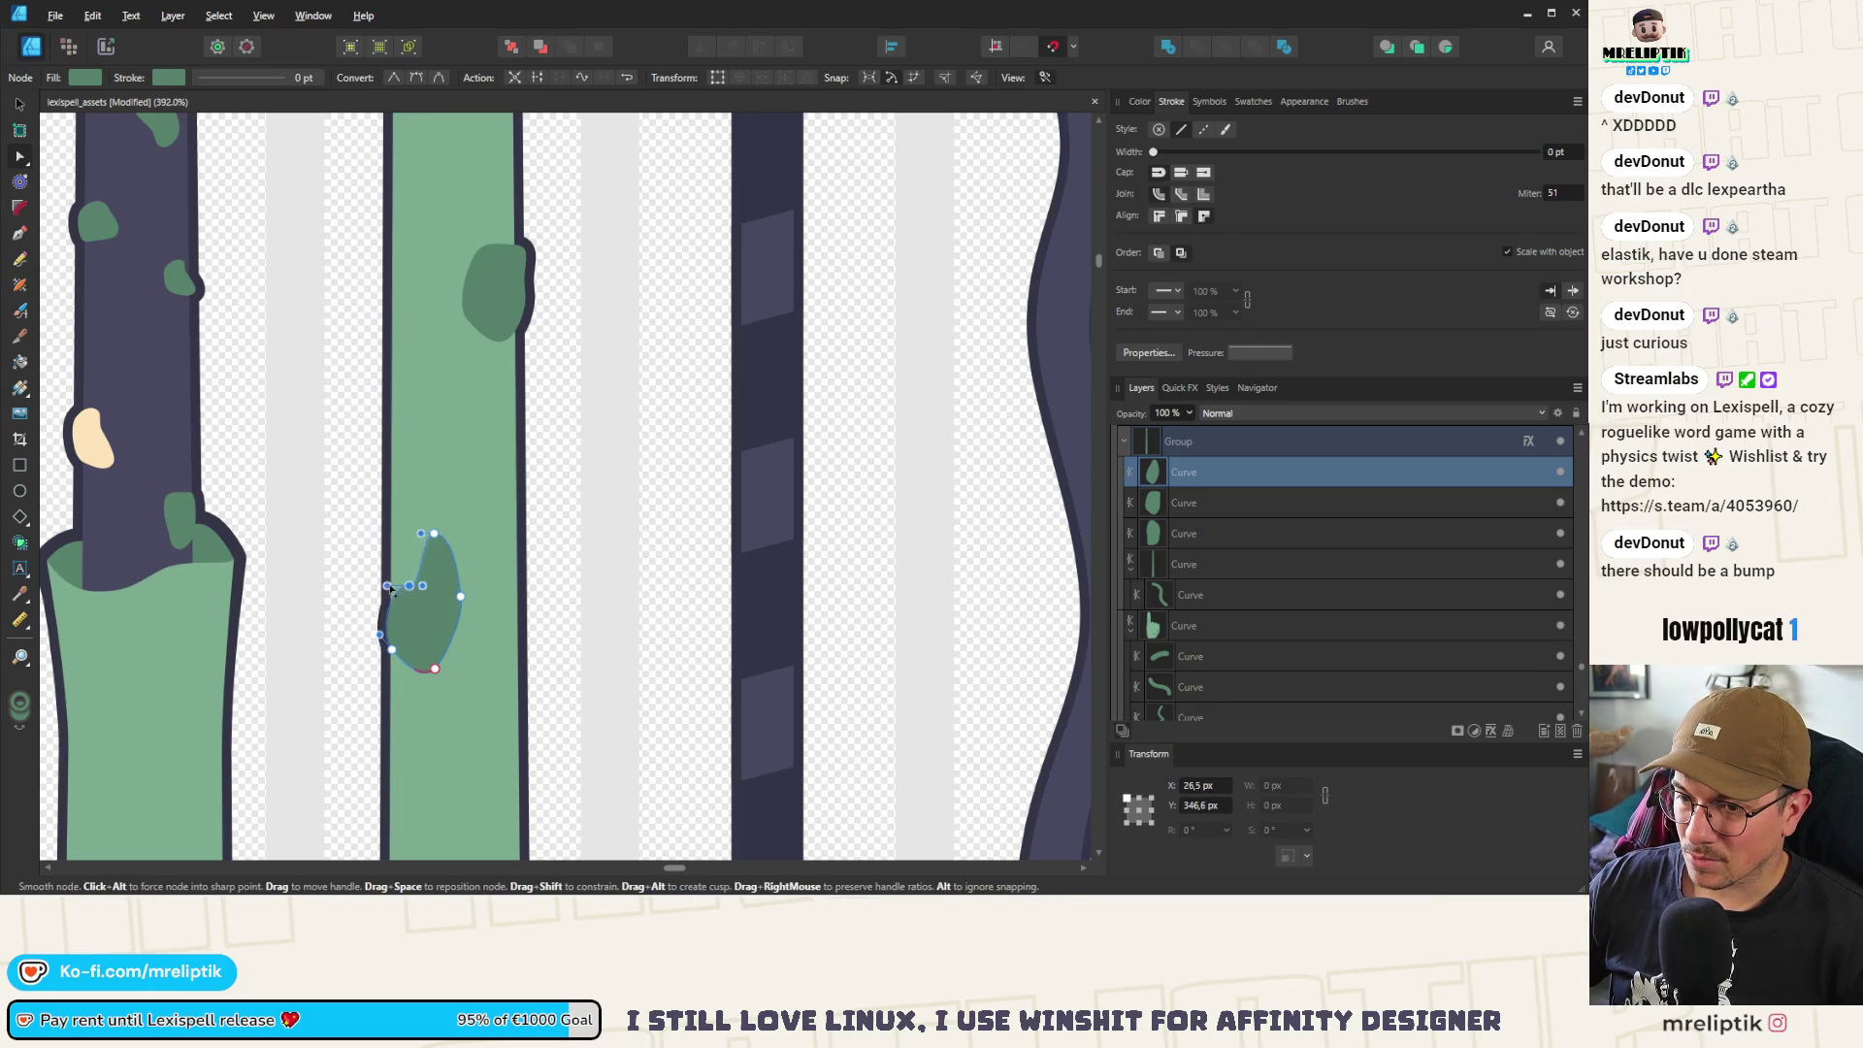
drag(421, 533, 417, 539)
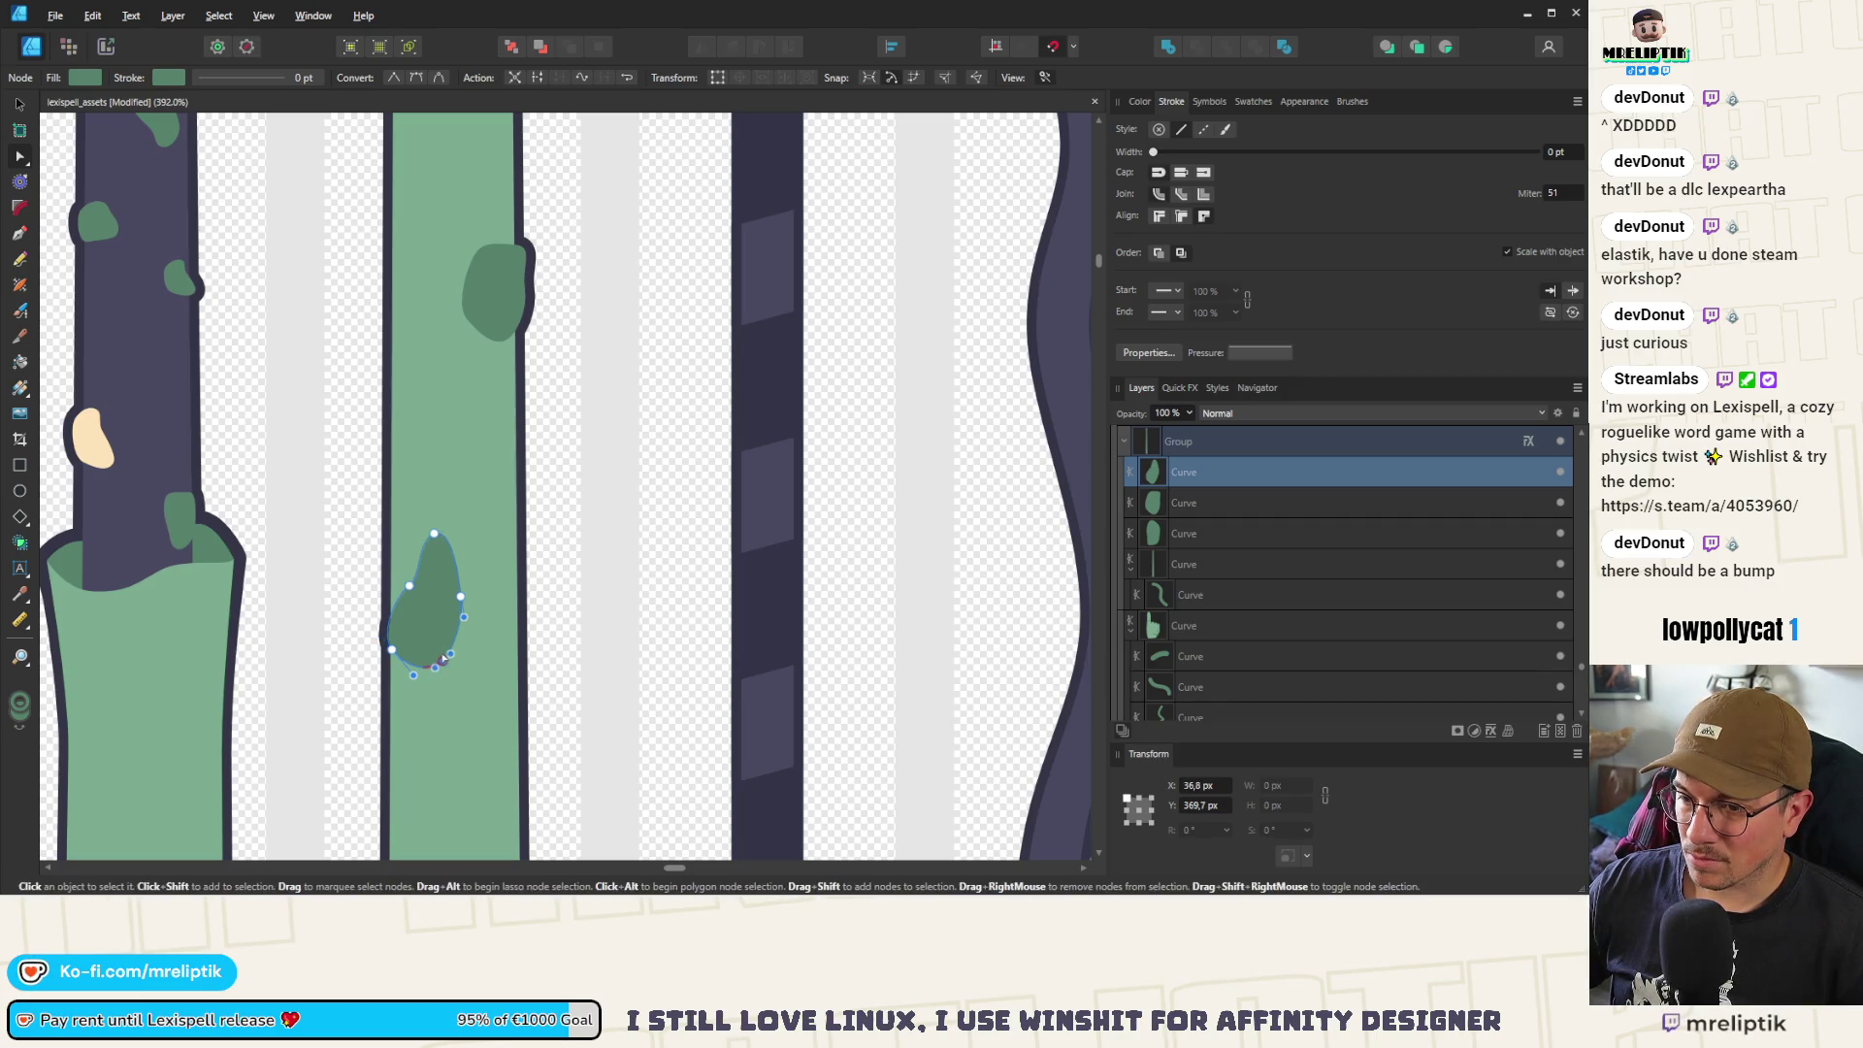
Rotate the lower blotch to a new angle and nudge it slightly down the arm
key(v)
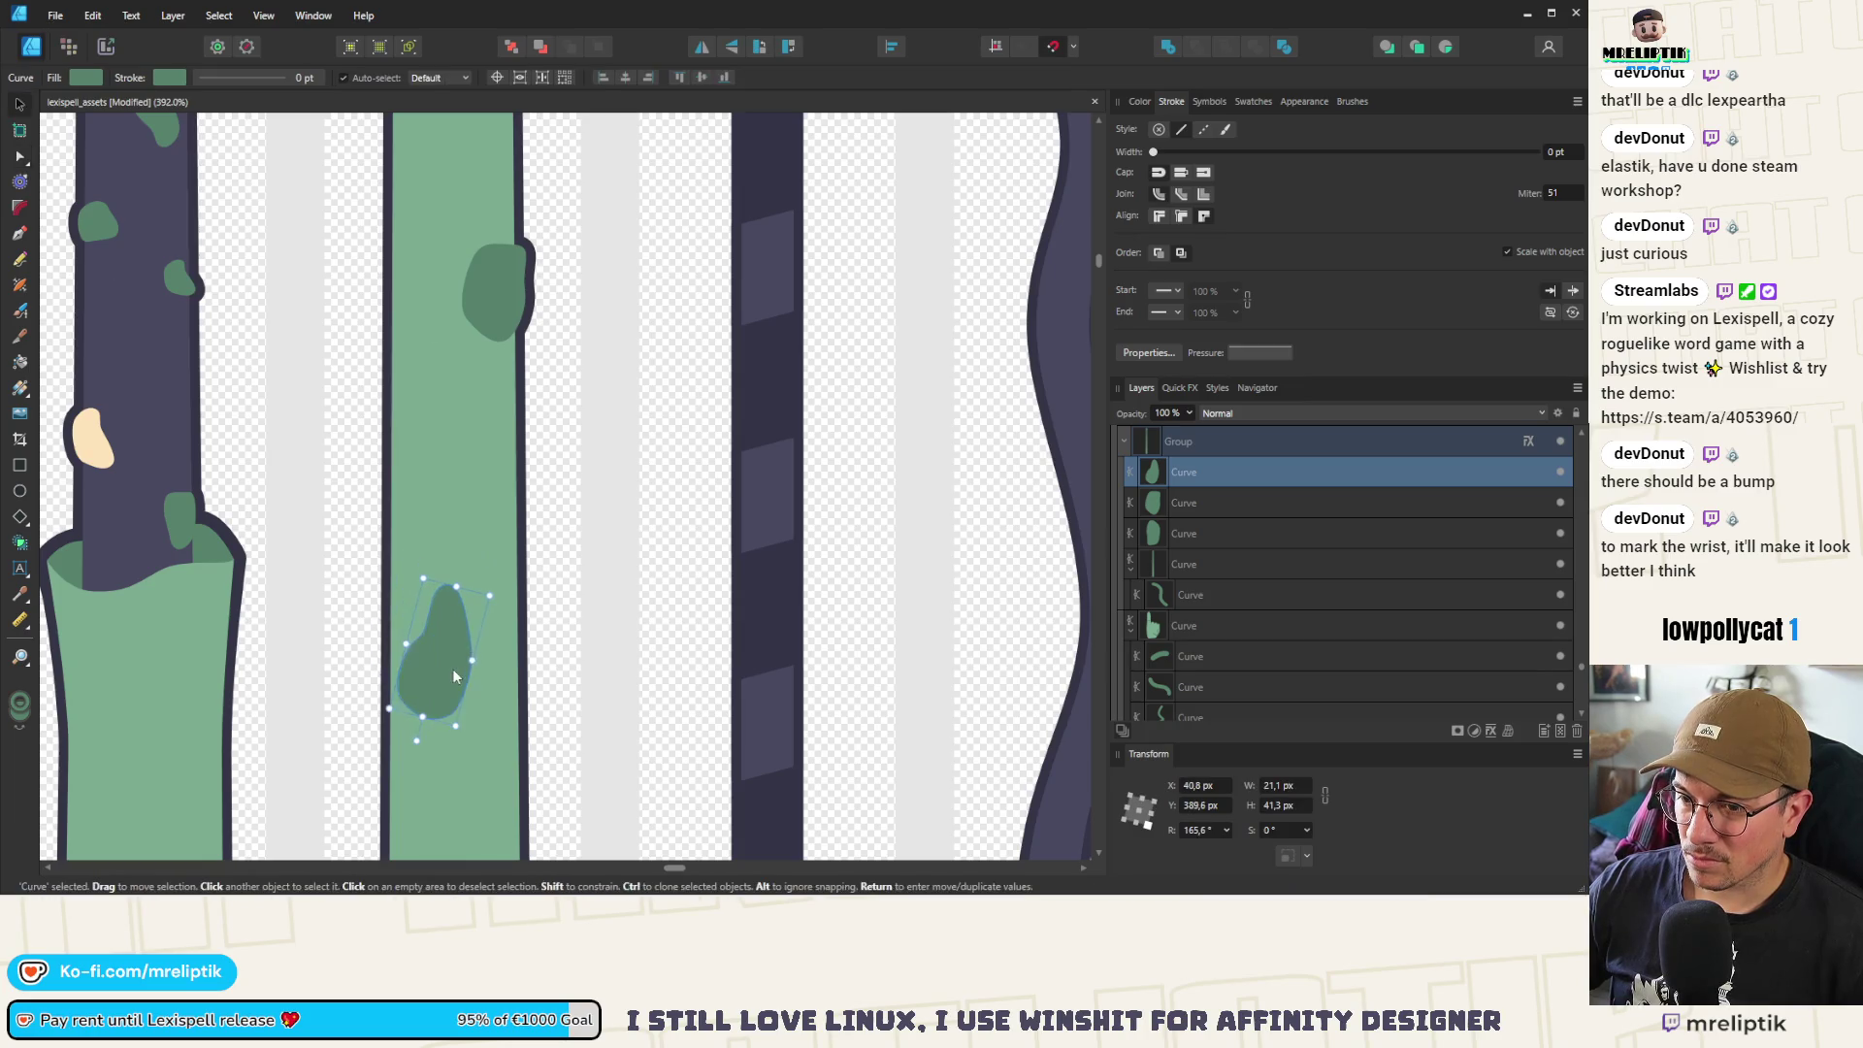
mouse_move(448, 690)
mouse_down()
mouse_move(461, 715)
mouse_move(398, 541)
mouse_move(418, 510)
mouse_move(380, 517)
mouse_up()
scroll(380, 517, down, 10)
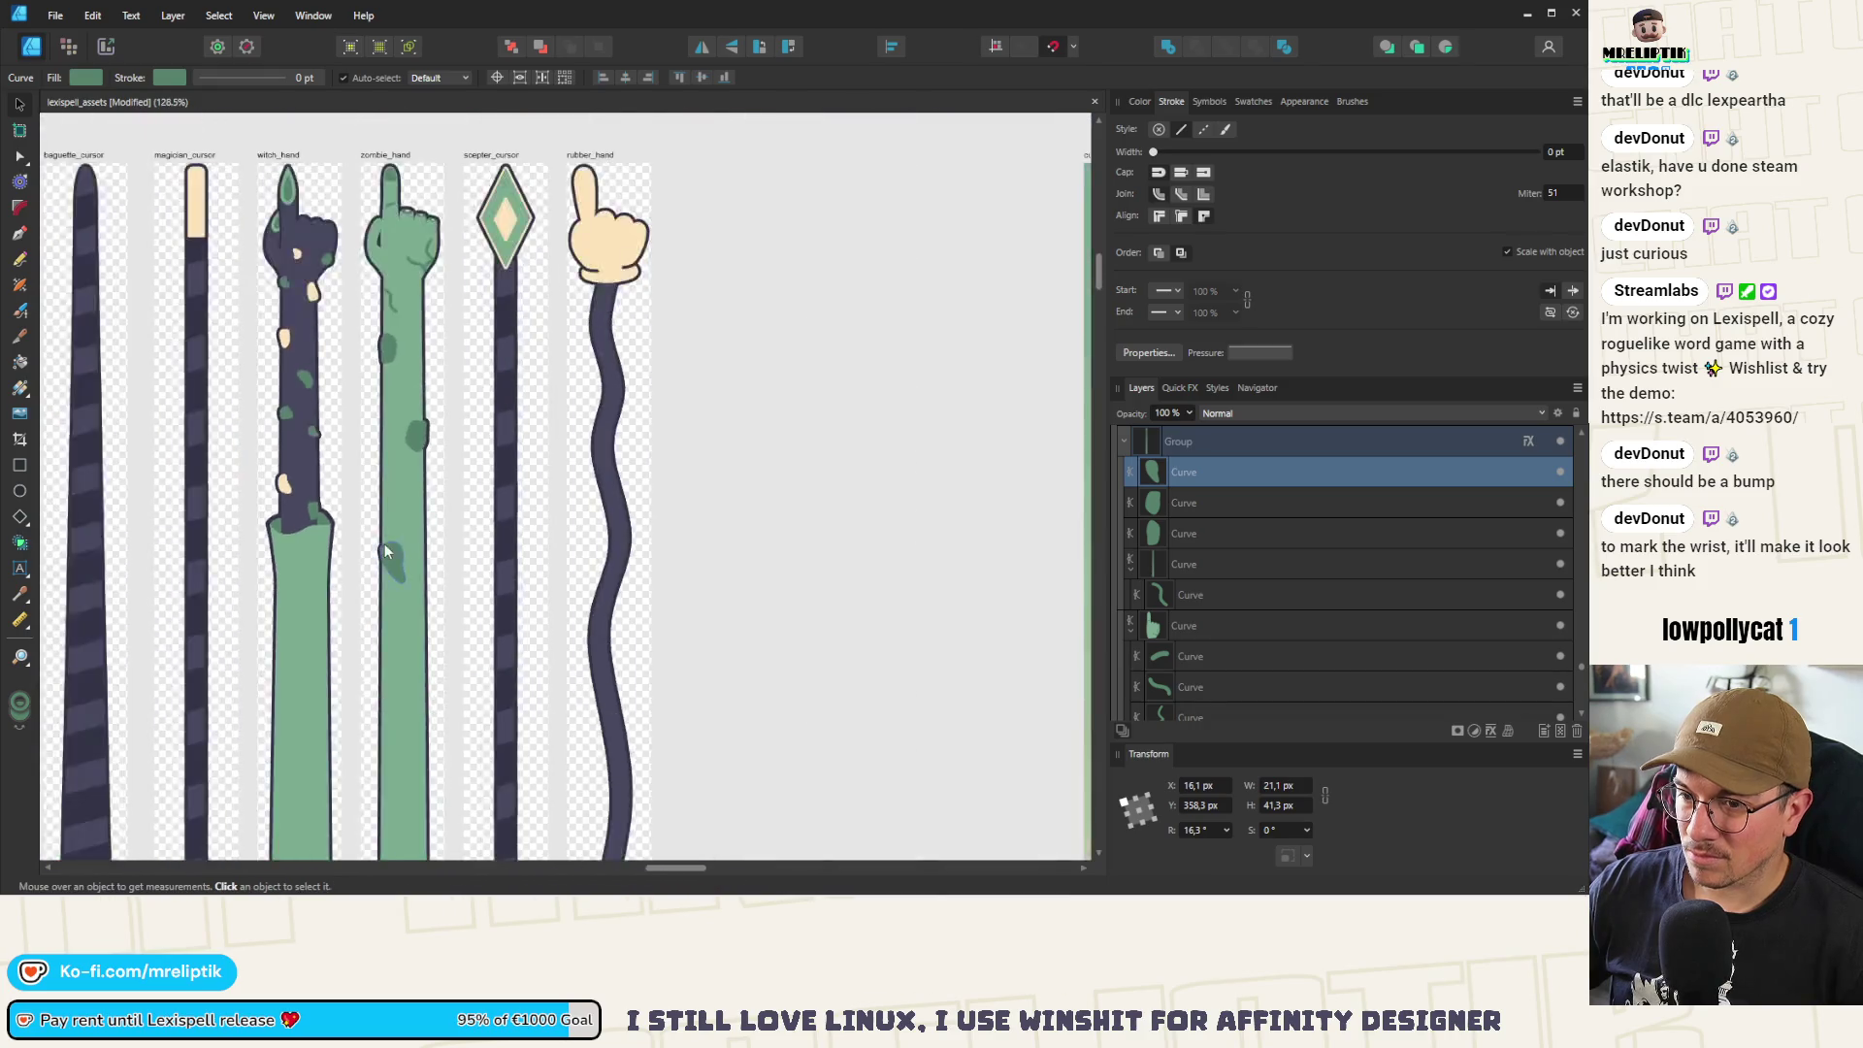
scroll(384, 543, up, 8)
drag(421, 592, 411, 603)
Move the small blotch higher up and to the right along the arm
scroll(411, 604, down, 8)
scroll(386, 514, down, 2)
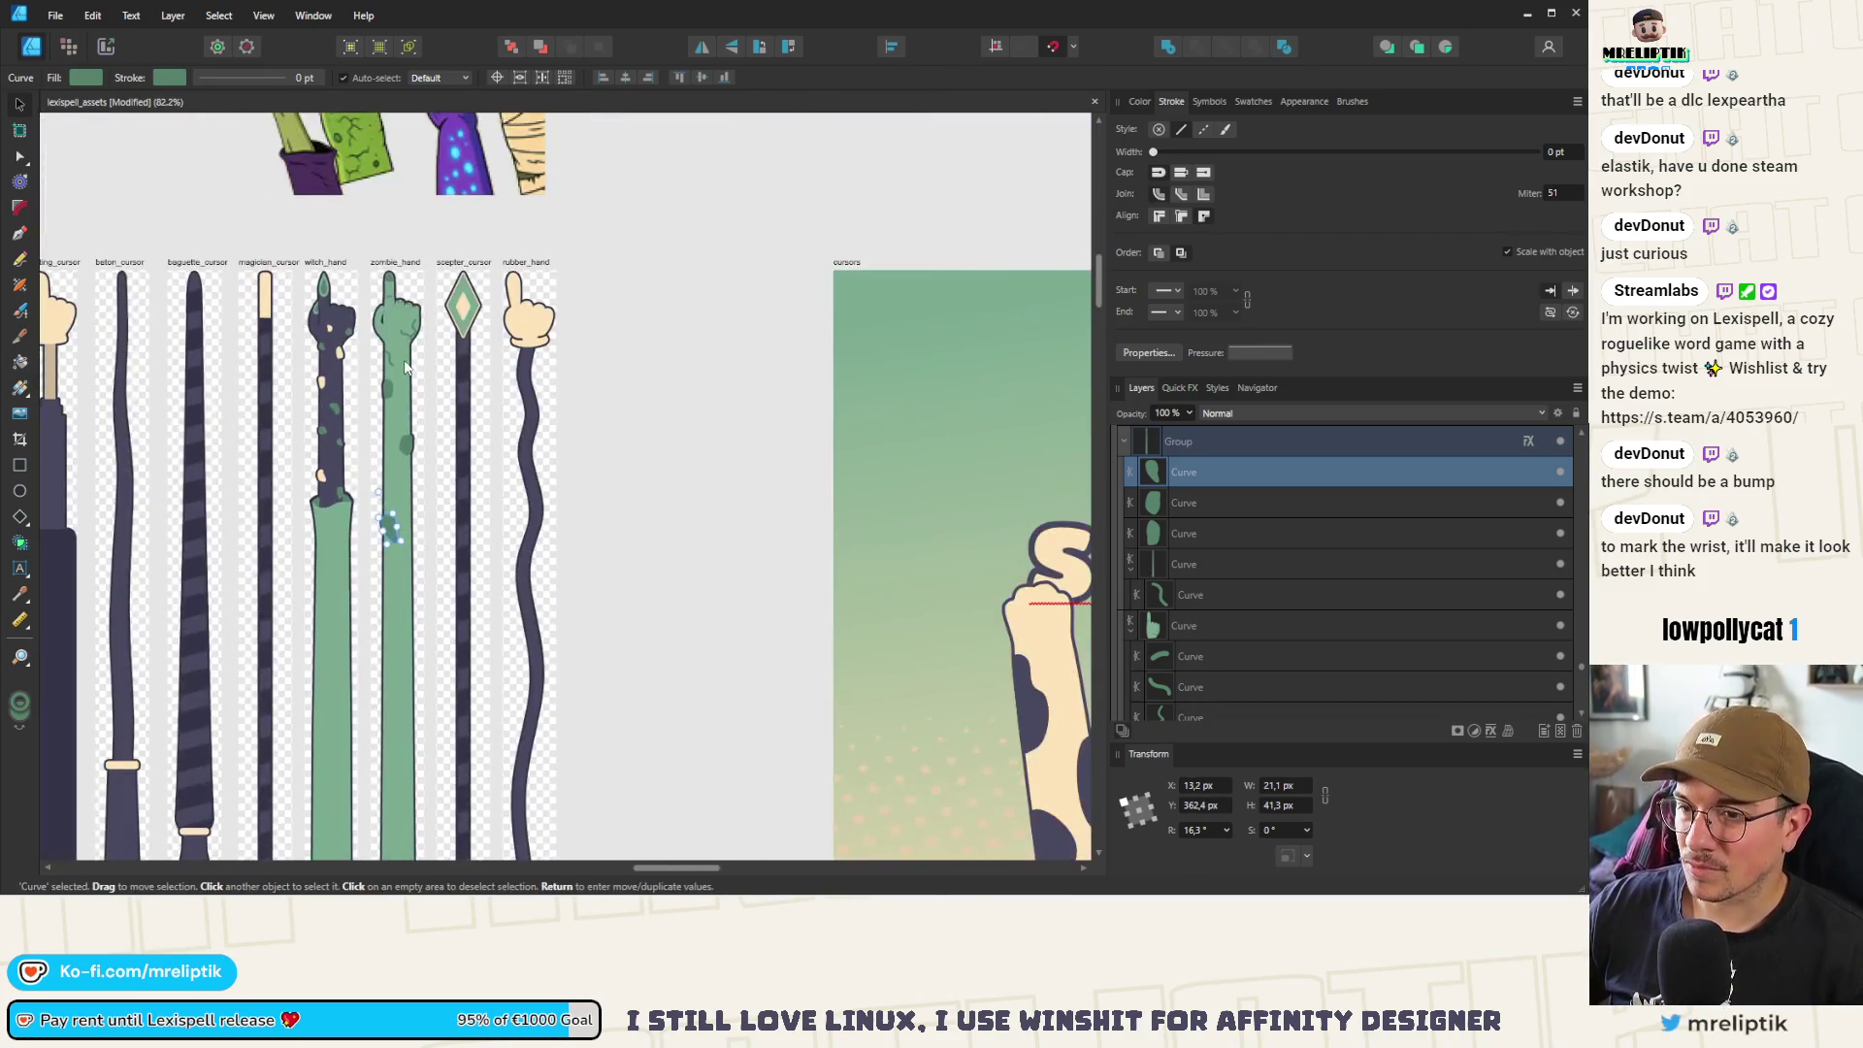
click(391, 393)
scroll(378, 611, up, 5)
drag(415, 655, 470, 534)
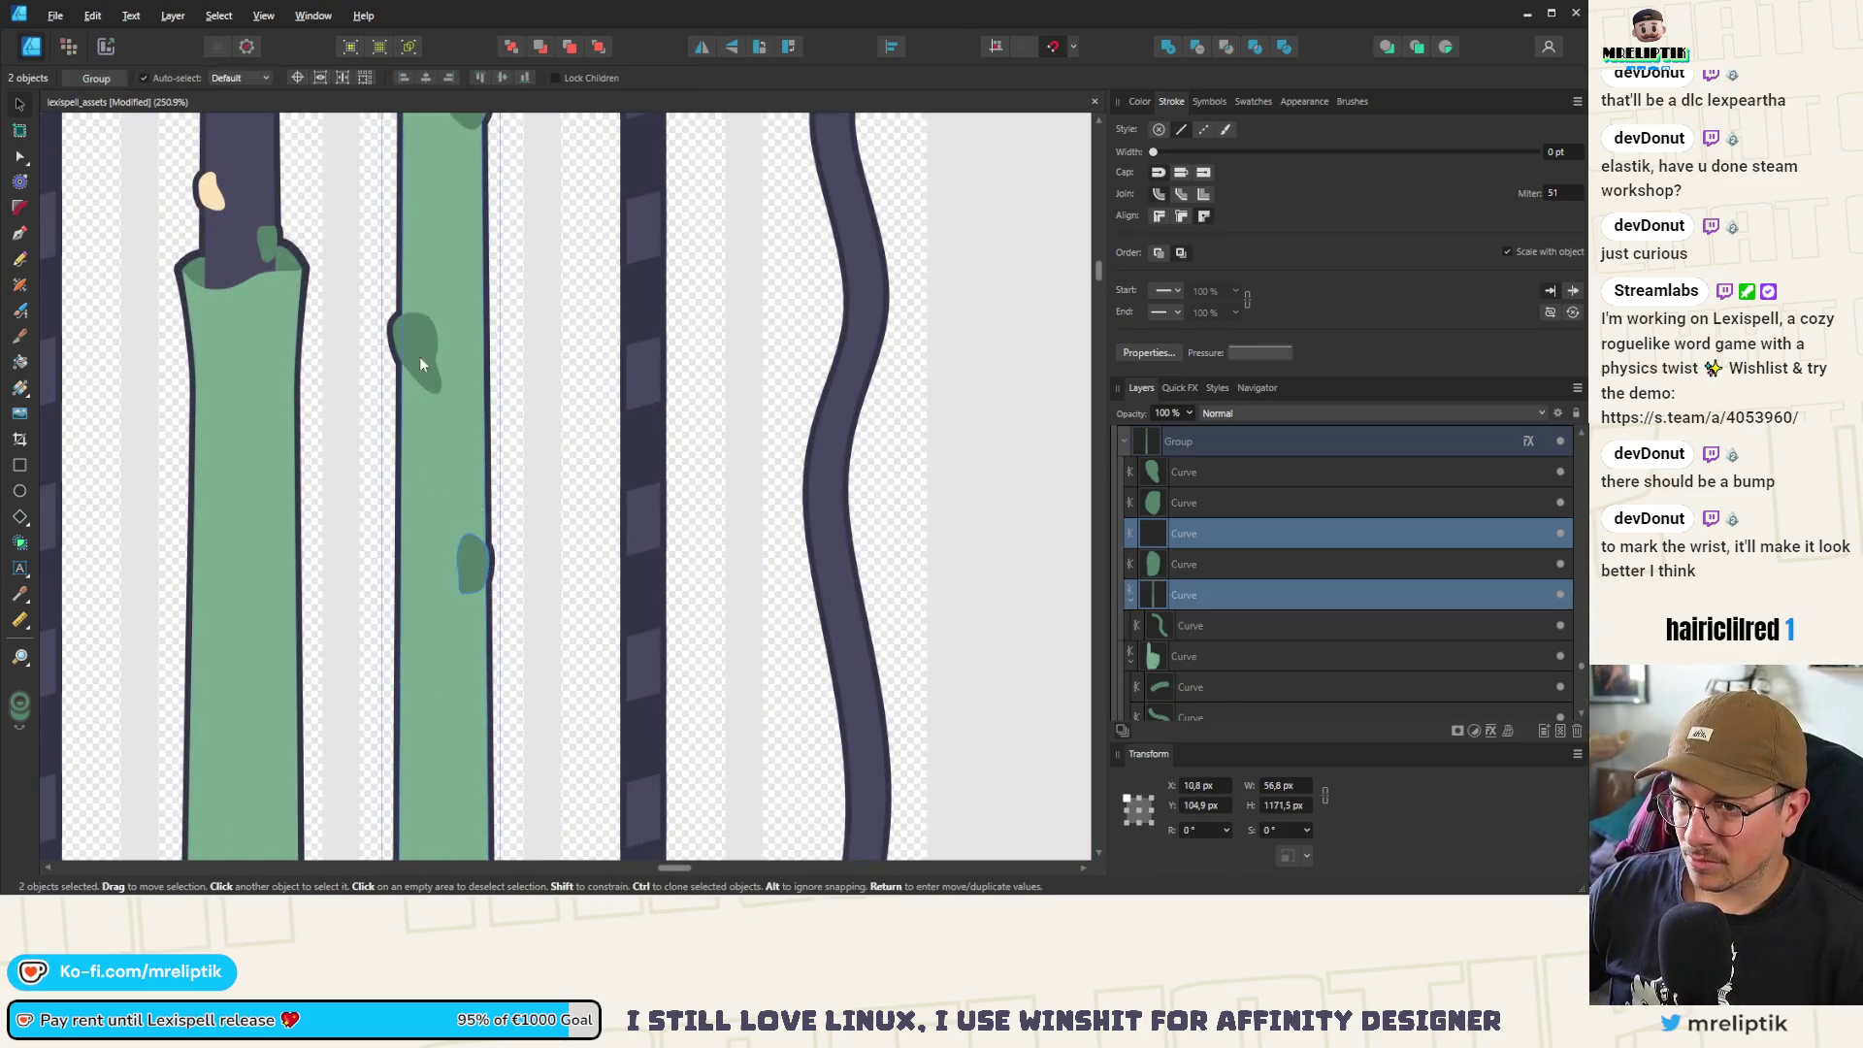
click(425, 357)
Flip the upper and lower blotches vertically and move both further down the arm
shift+click(465, 582)
scroll(462, 526, down, 3)
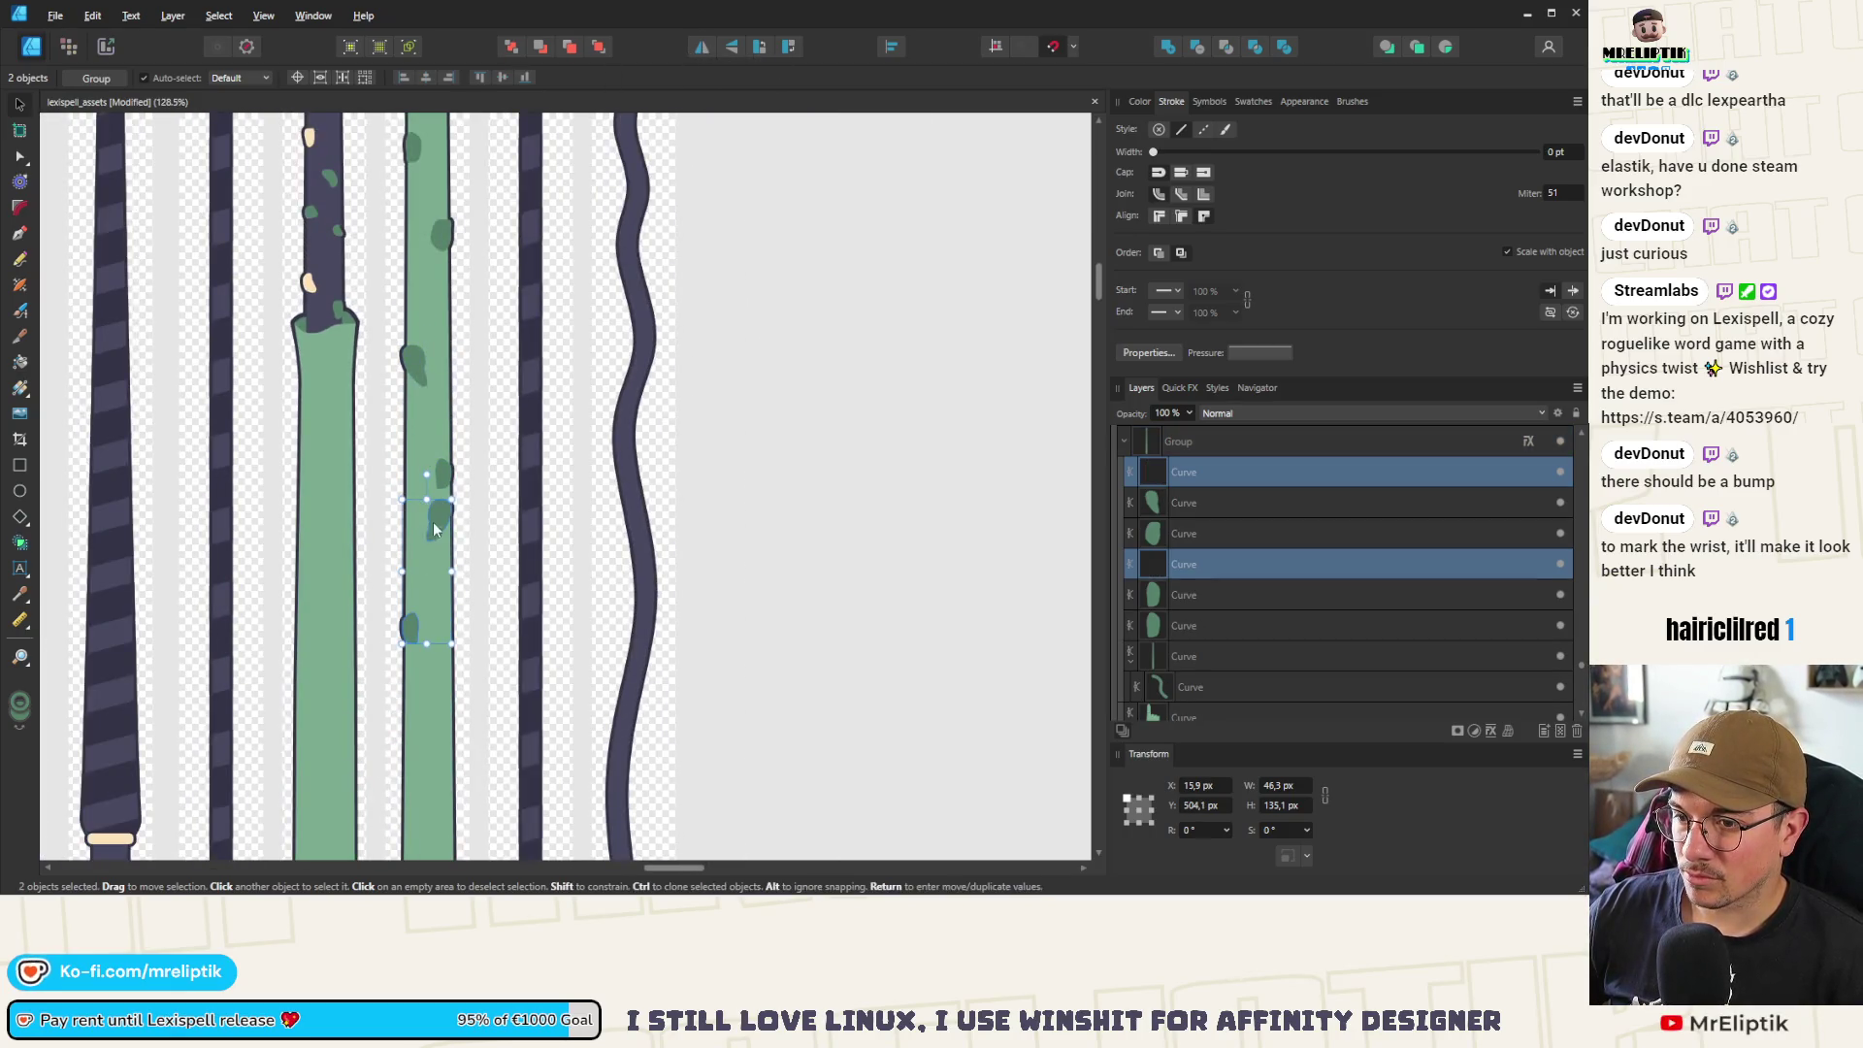
scroll(441, 543, up, 2)
click(734, 47)
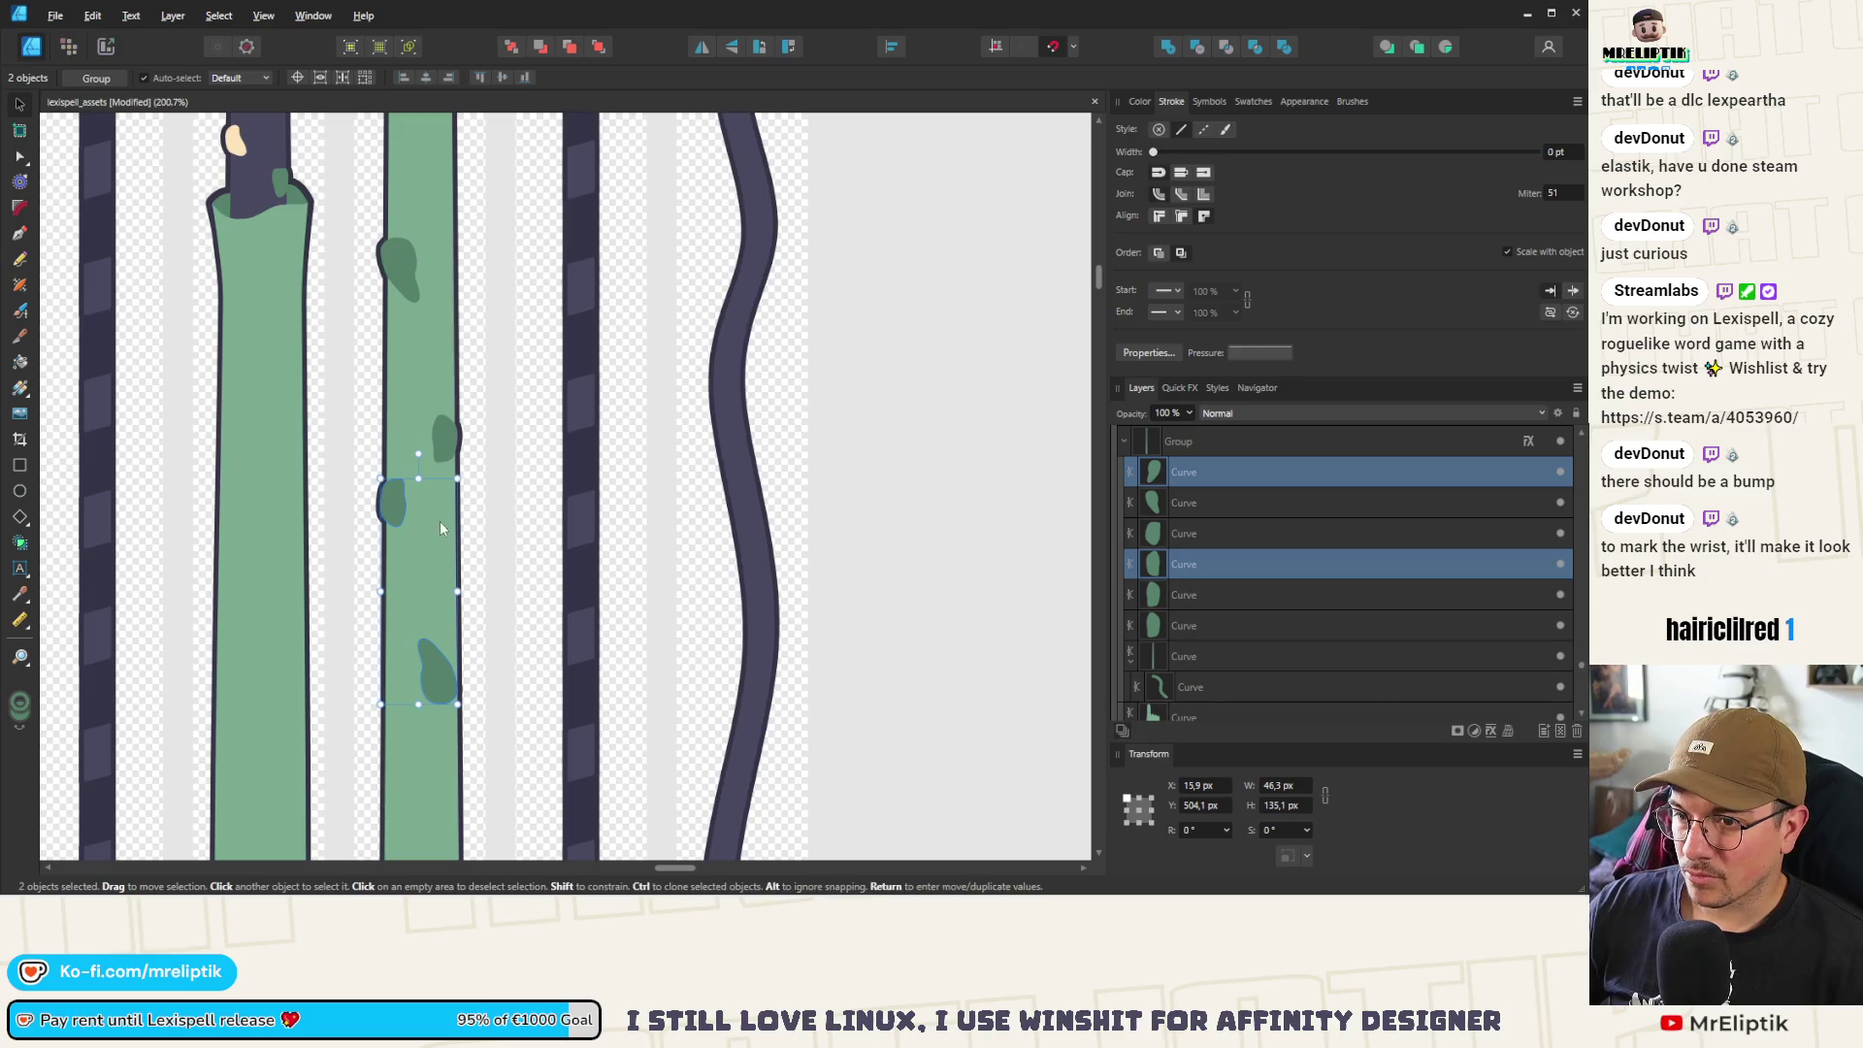
mouse_move(396, 510)
mouse_down()
mouse_move(400, 650)
mouse_move(437, 604)
mouse_move(451, 636)
mouse_move(474, 580)
mouse_move(439, 413)
mouse_up()
Nudge the small left-edge blotch slightly left and down
click(393, 648)
scroll(386, 663, up, 3)
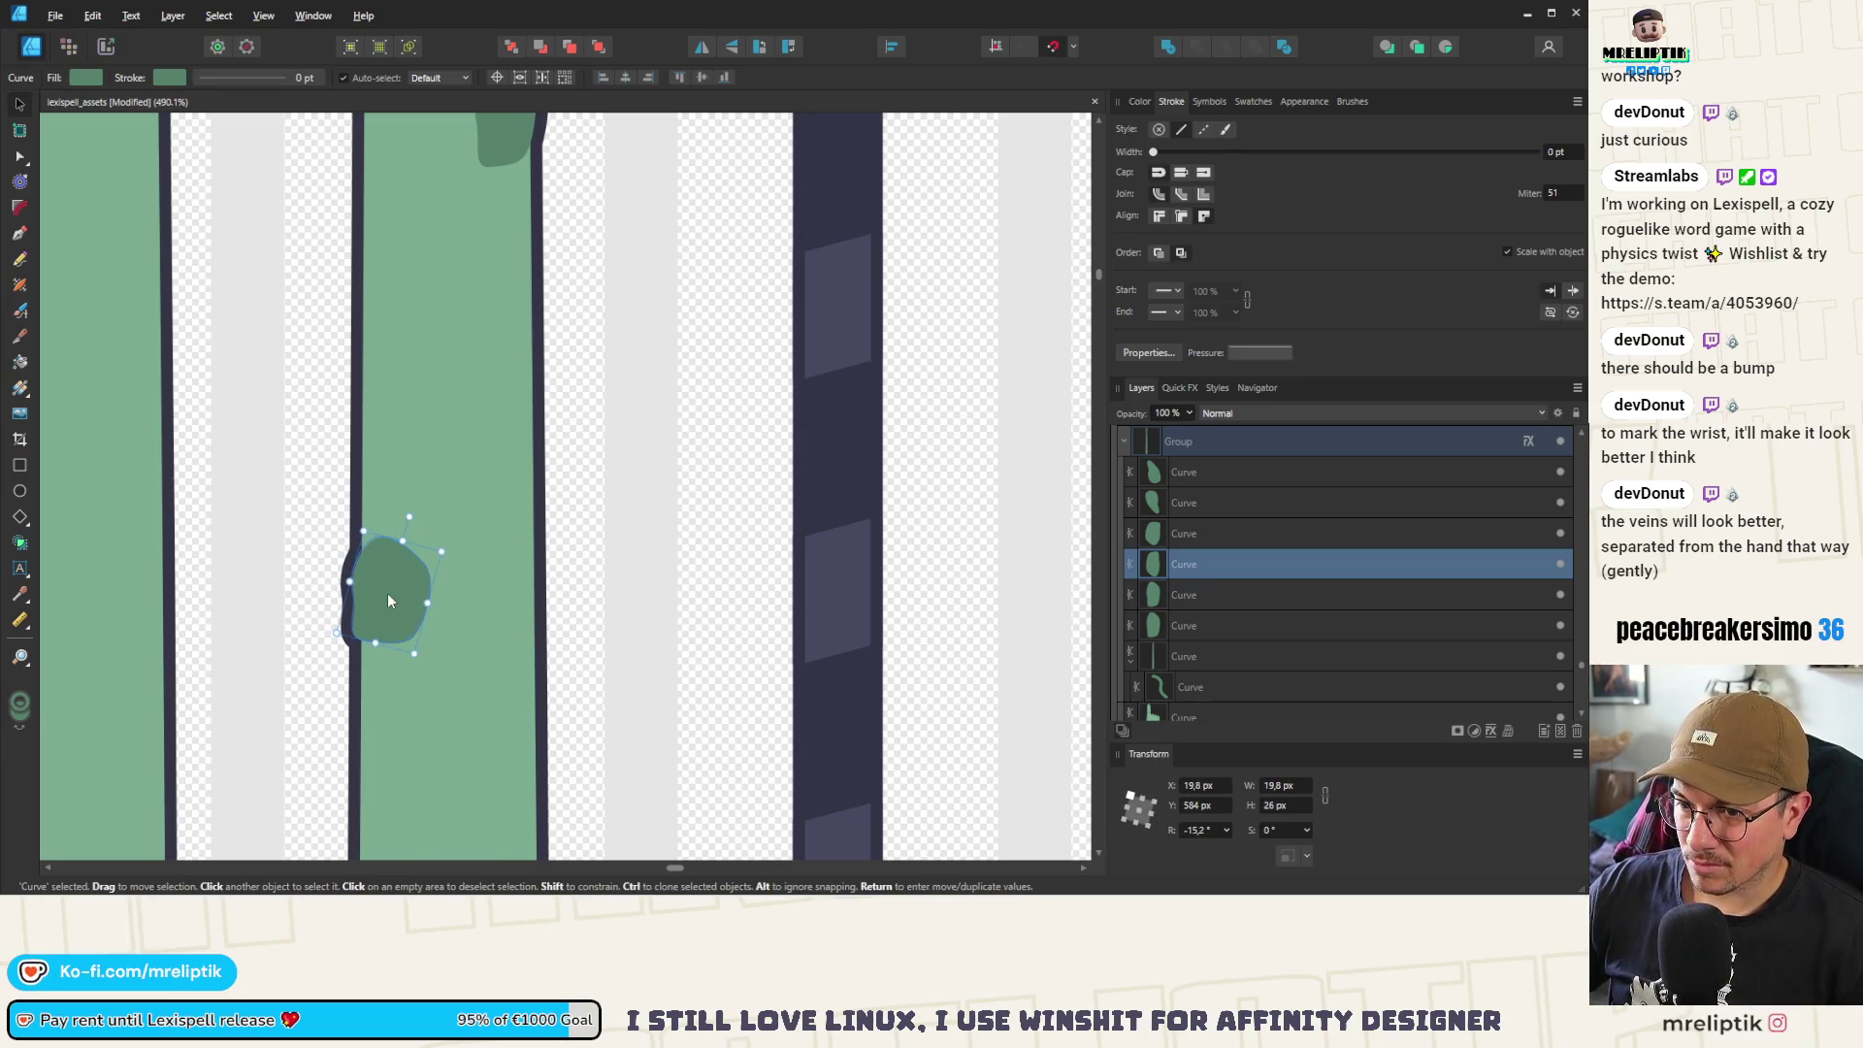
drag(396, 594, 370, 603)
scroll(371, 582, down, 5)
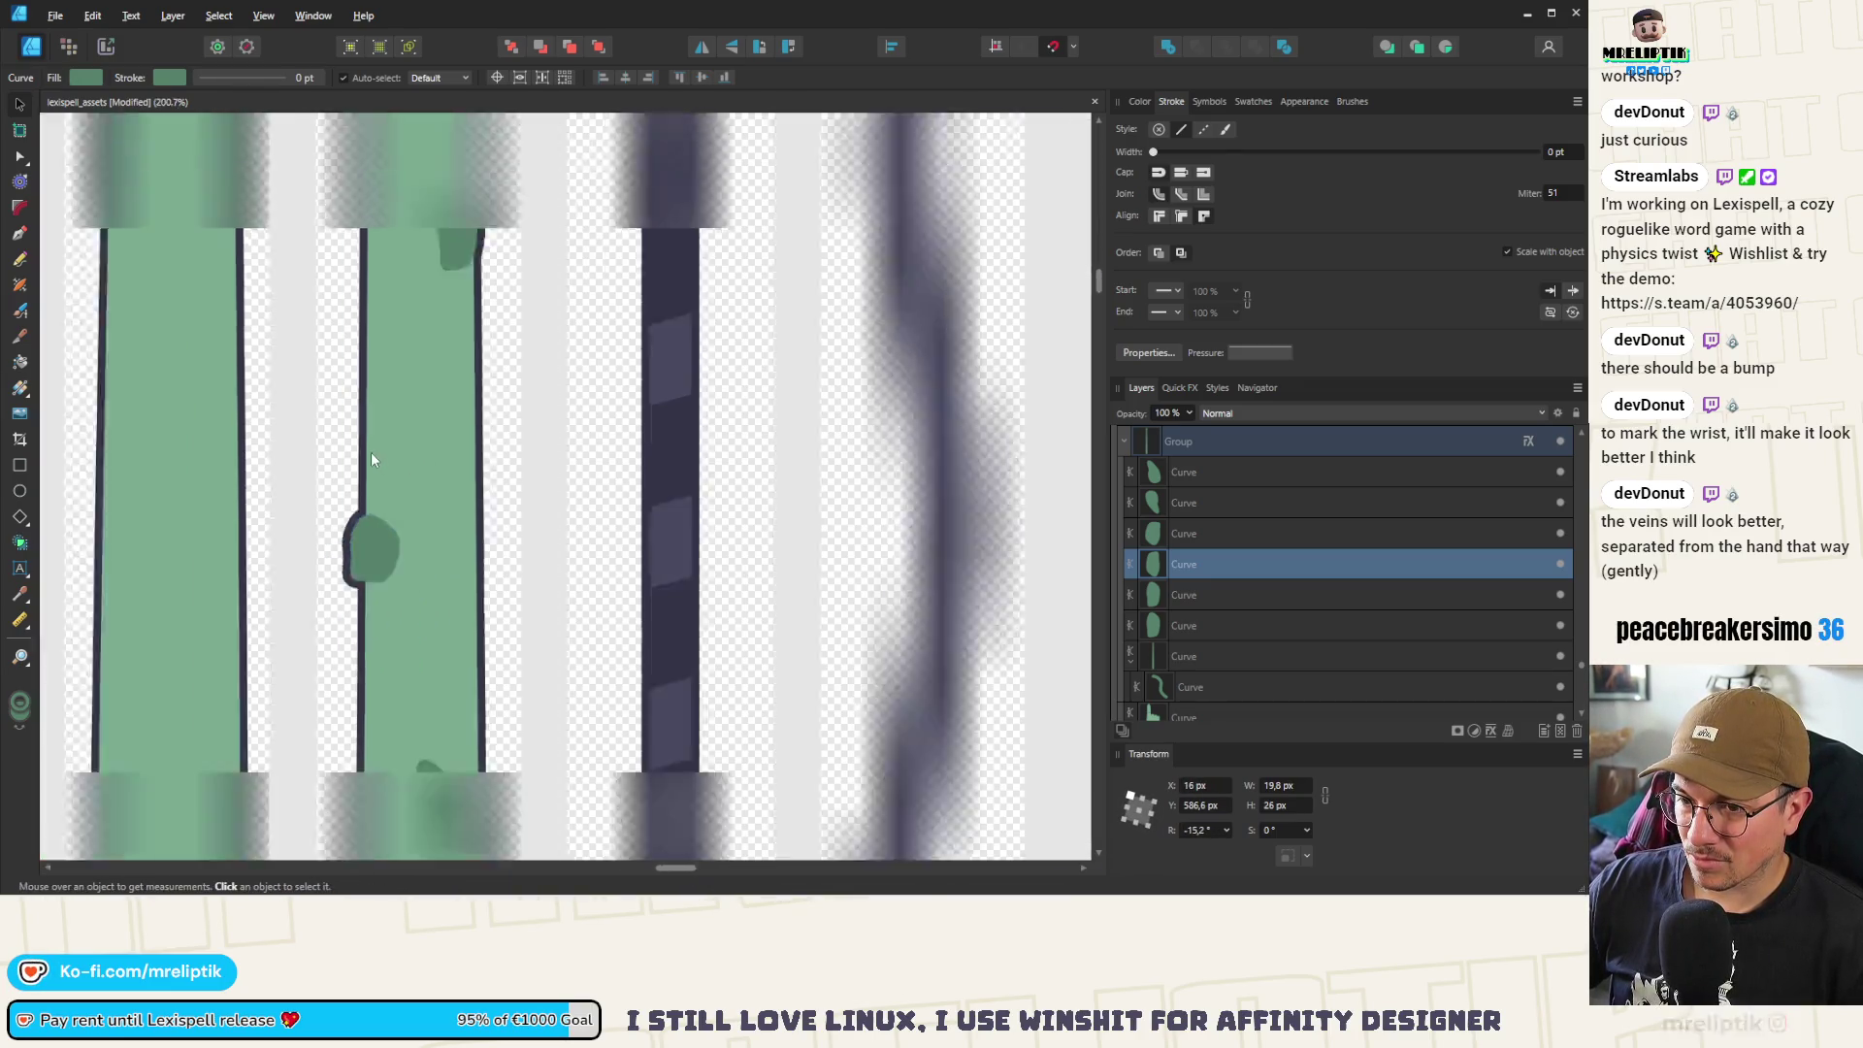
scroll(375, 559, up, 3)
Bulge out the left side of a lower blotch and nudge it slightly down the arm
click(424, 532)
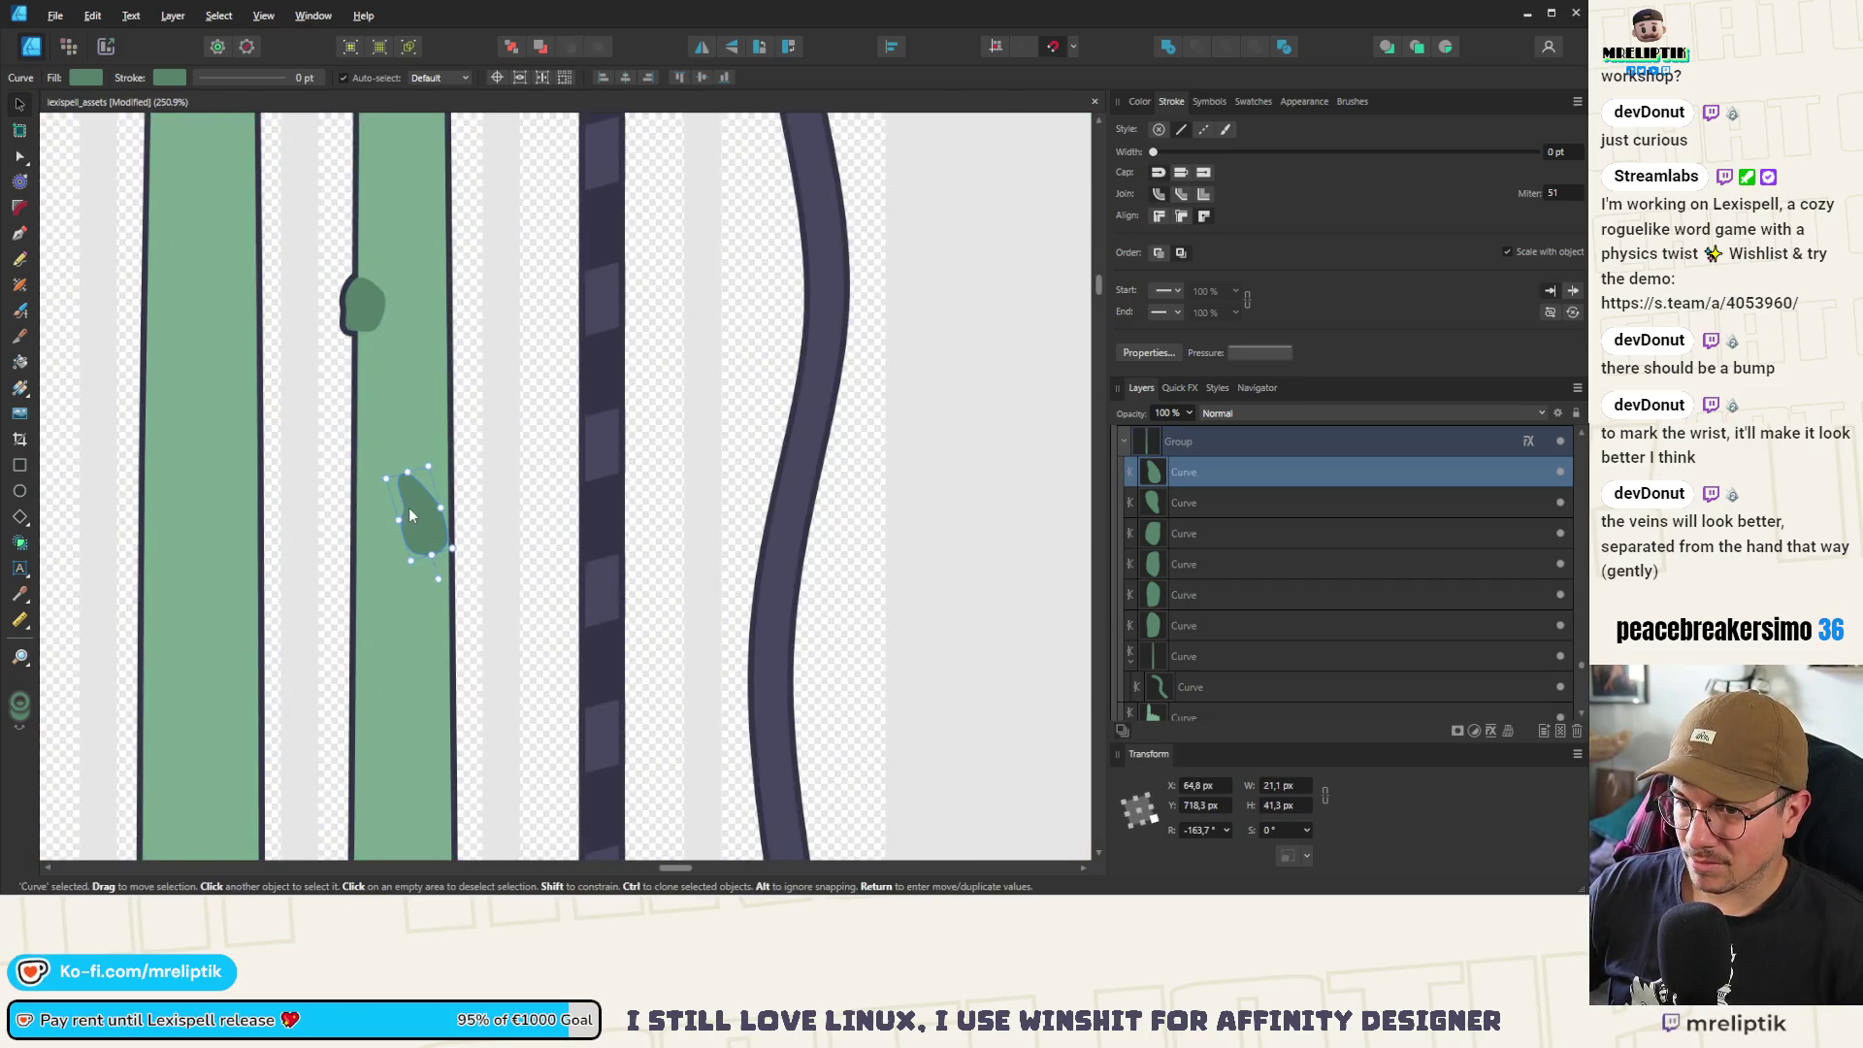
key(a)
drag(399, 520, 385, 525)
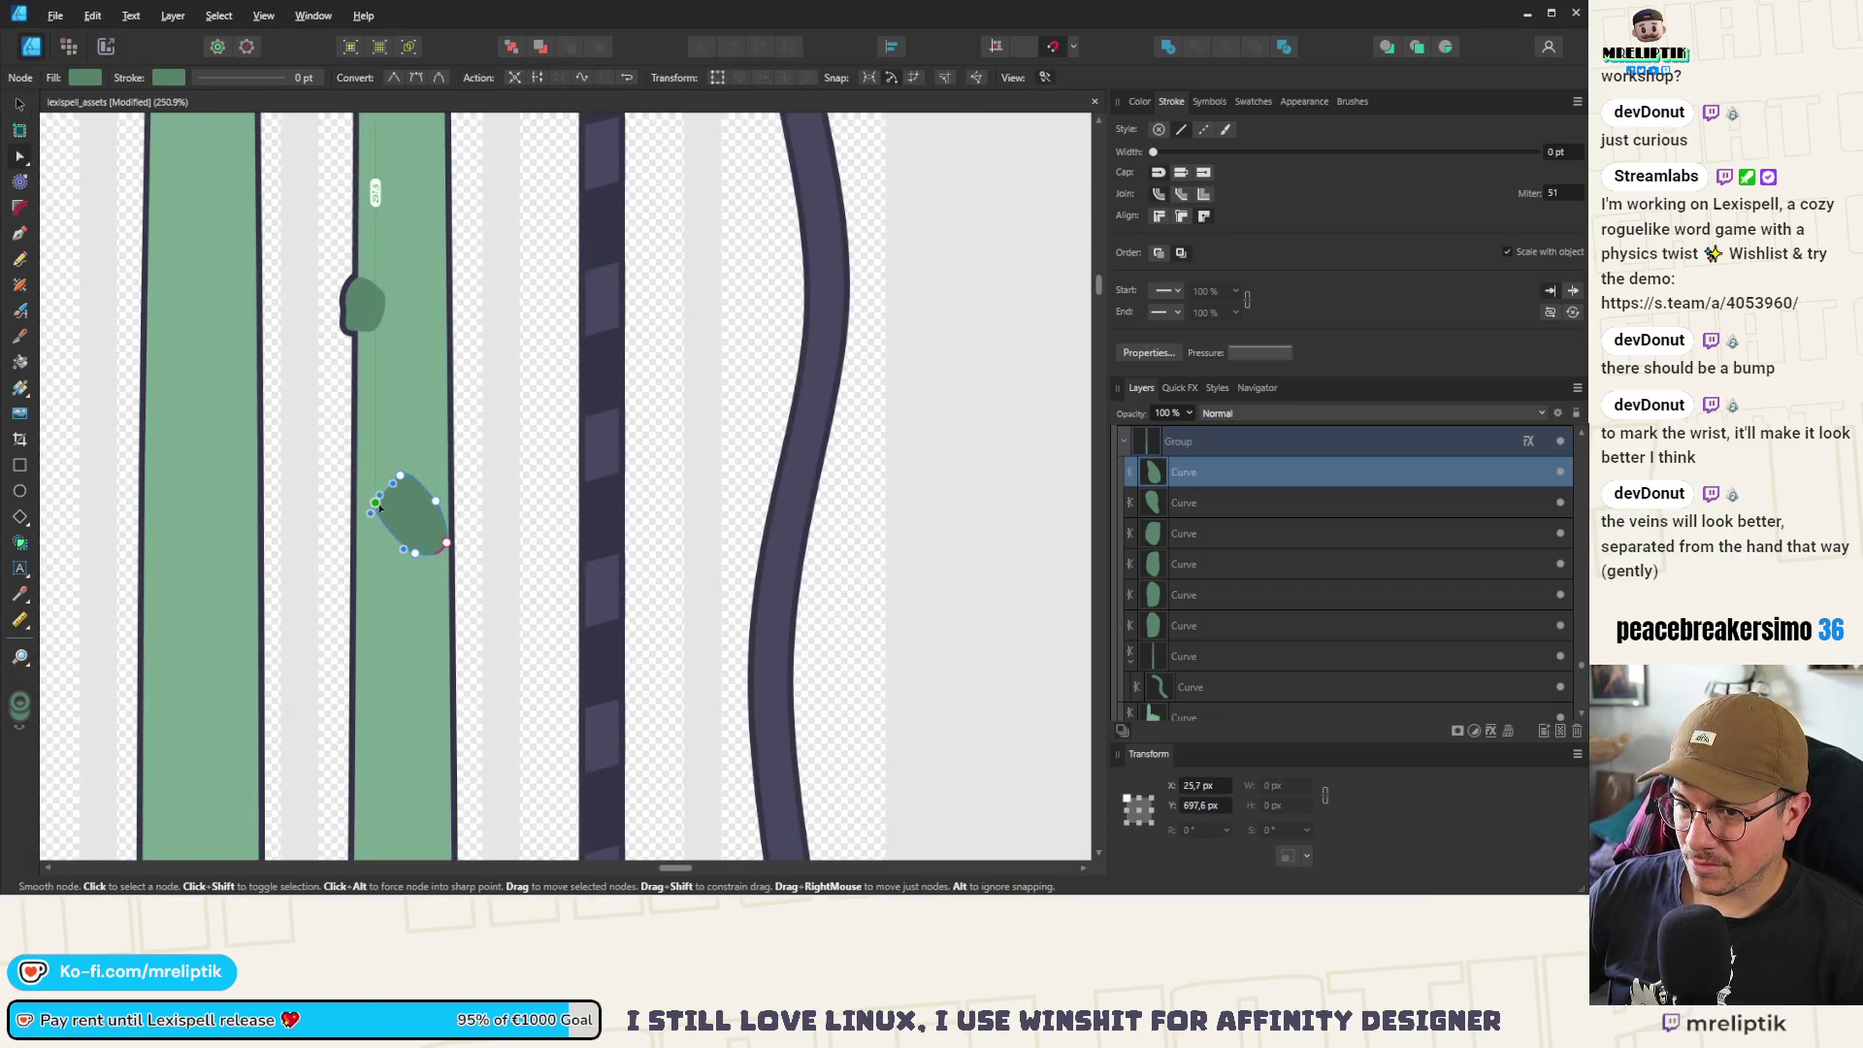
click(401, 477)
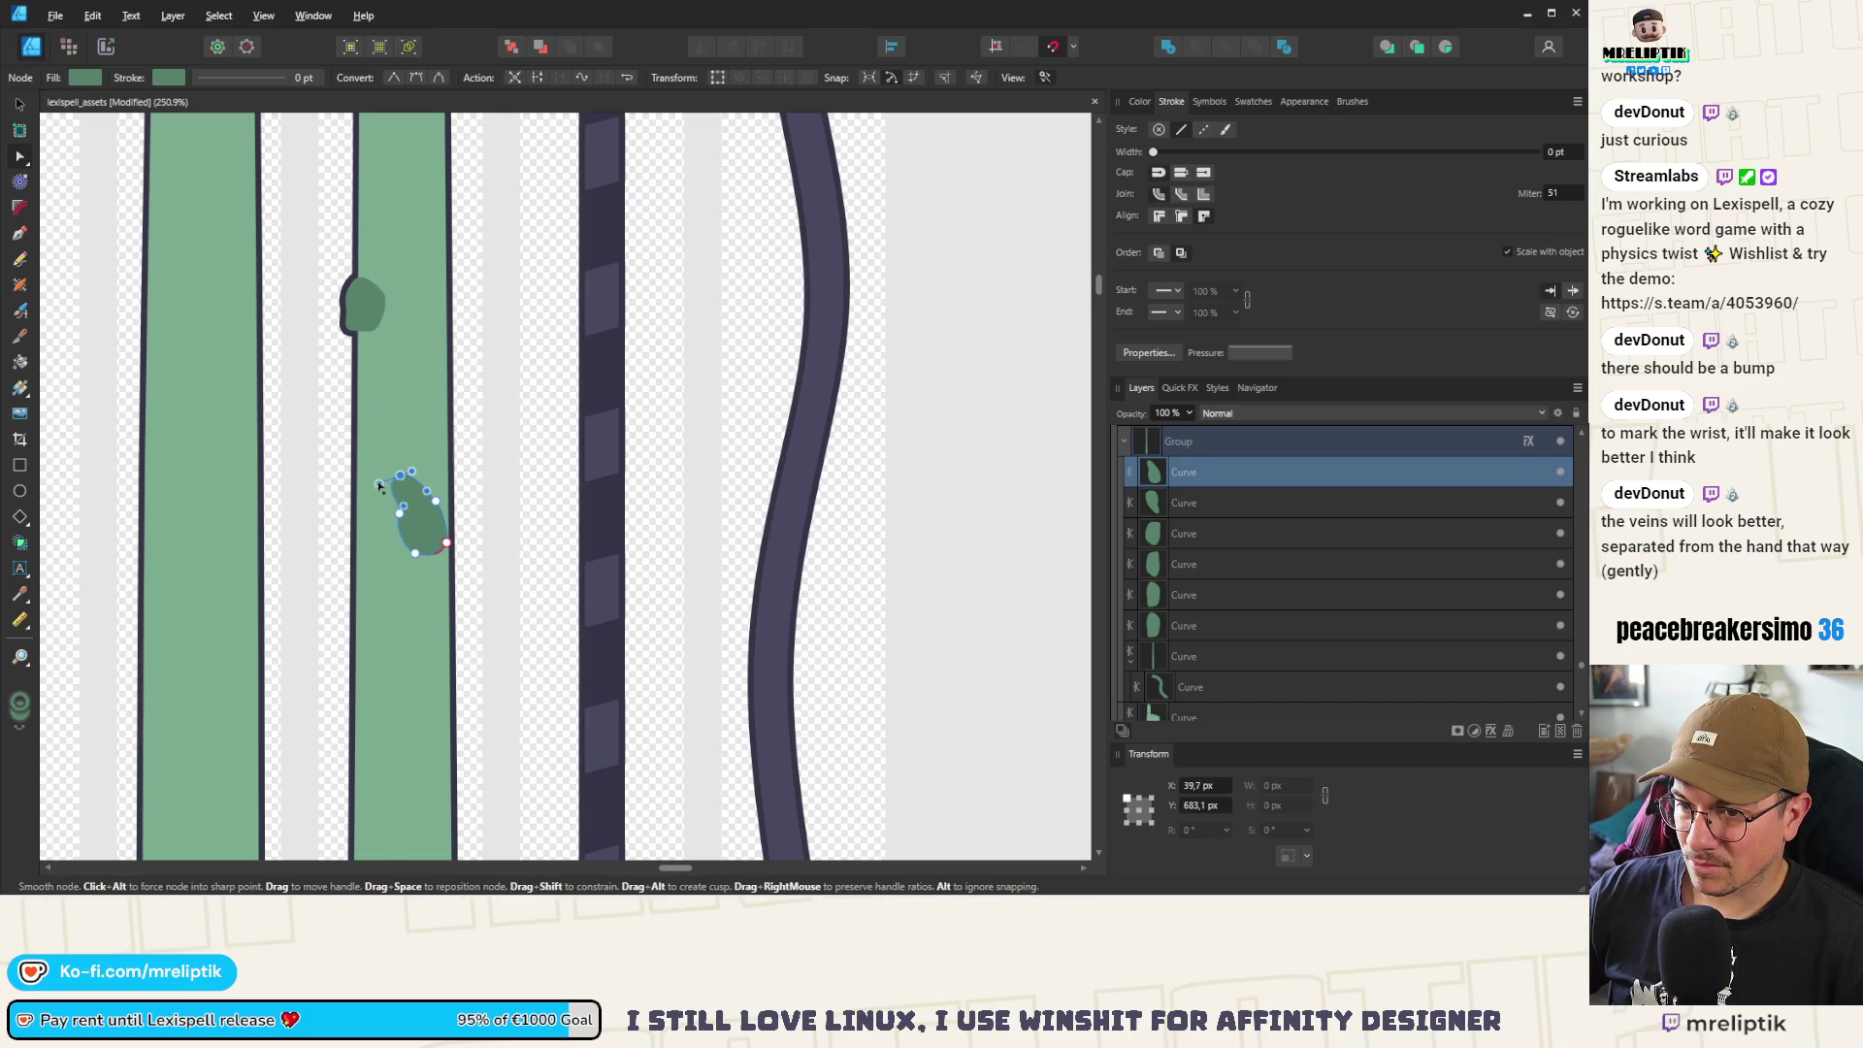
click(414, 478)
scroll(415, 477, down, 4)
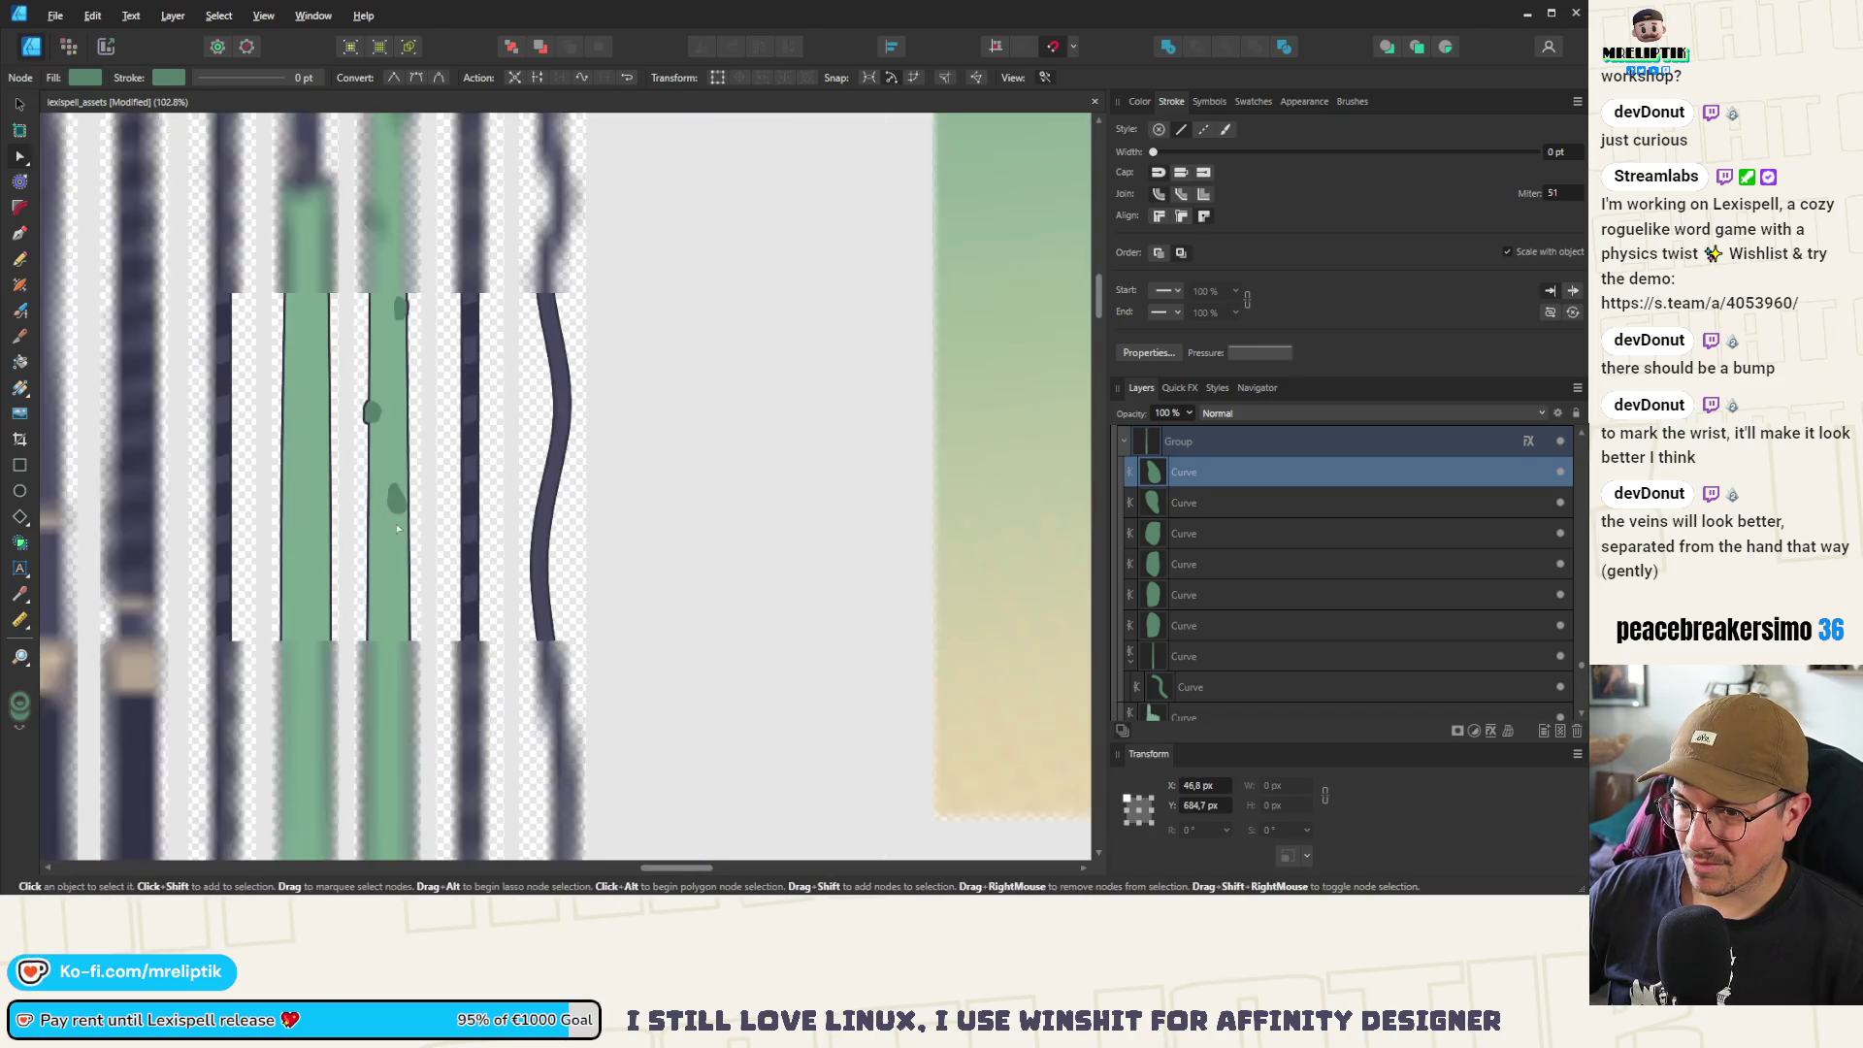
key(v)
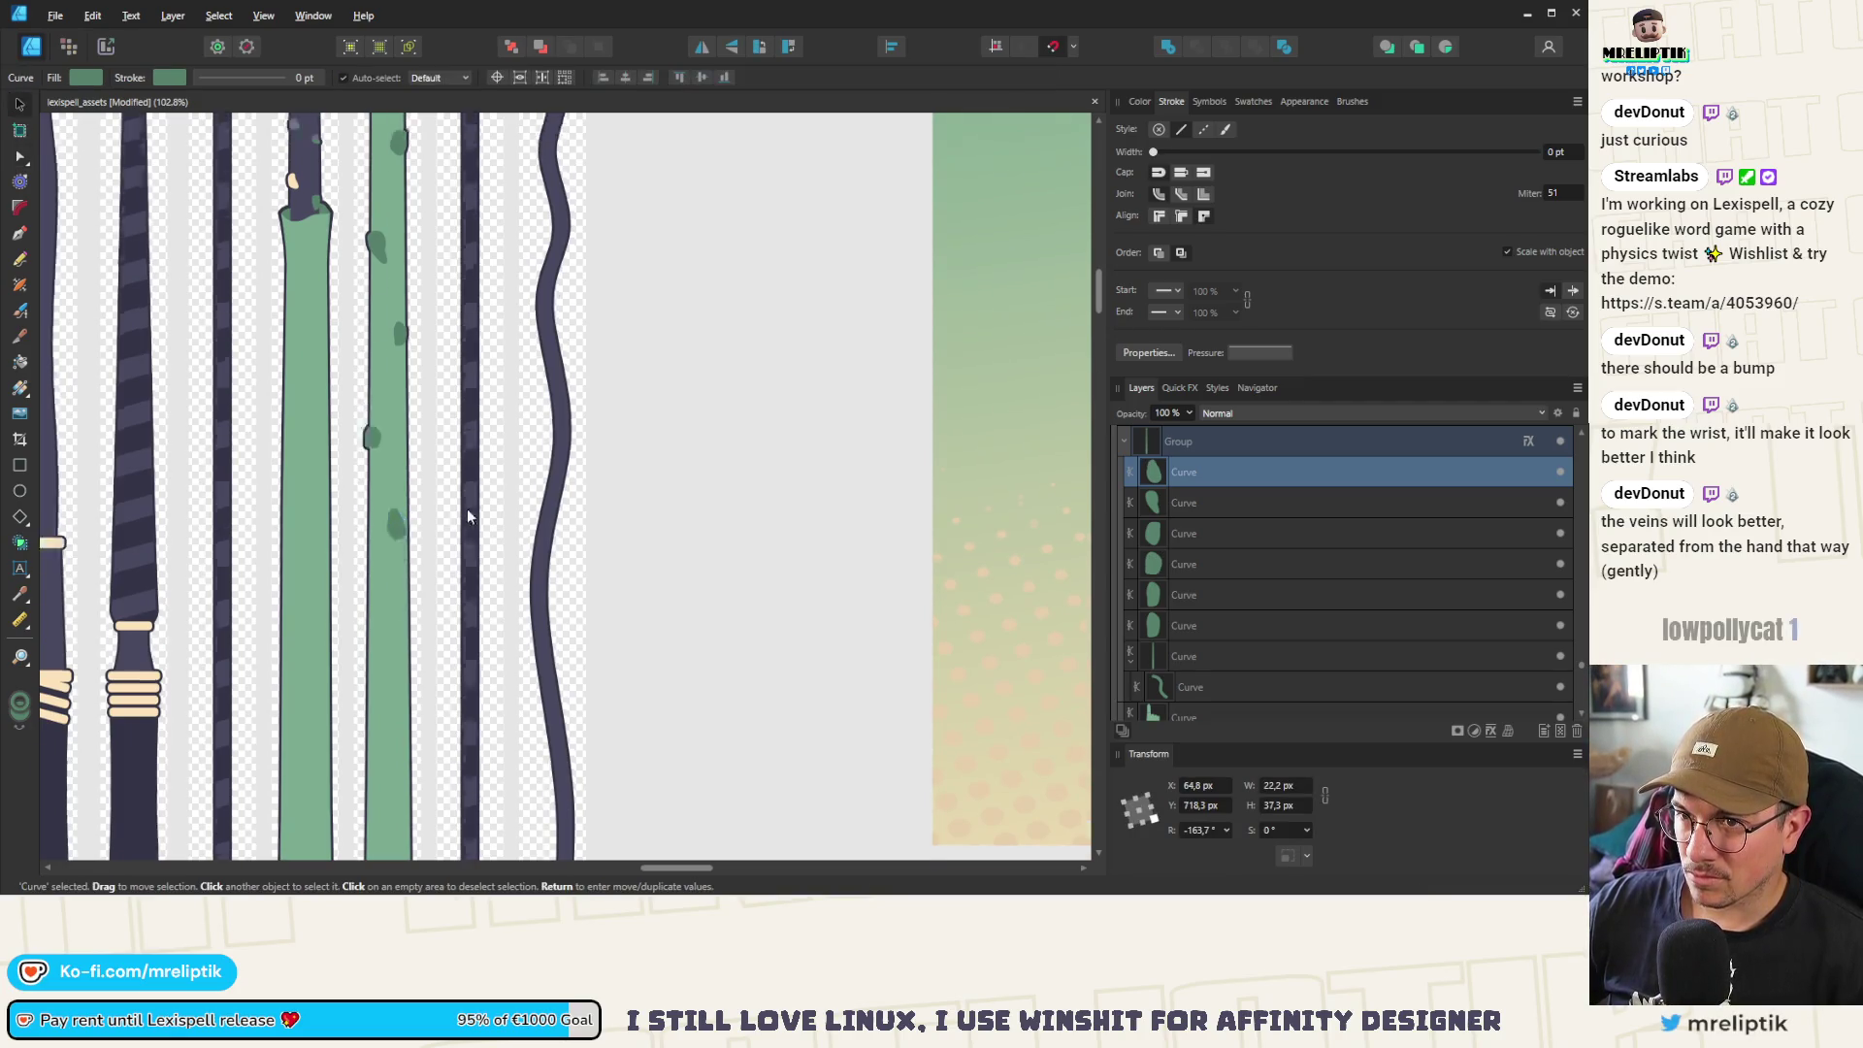
scroll(409, 623, up, 3)
drag(400, 623, 405, 646)
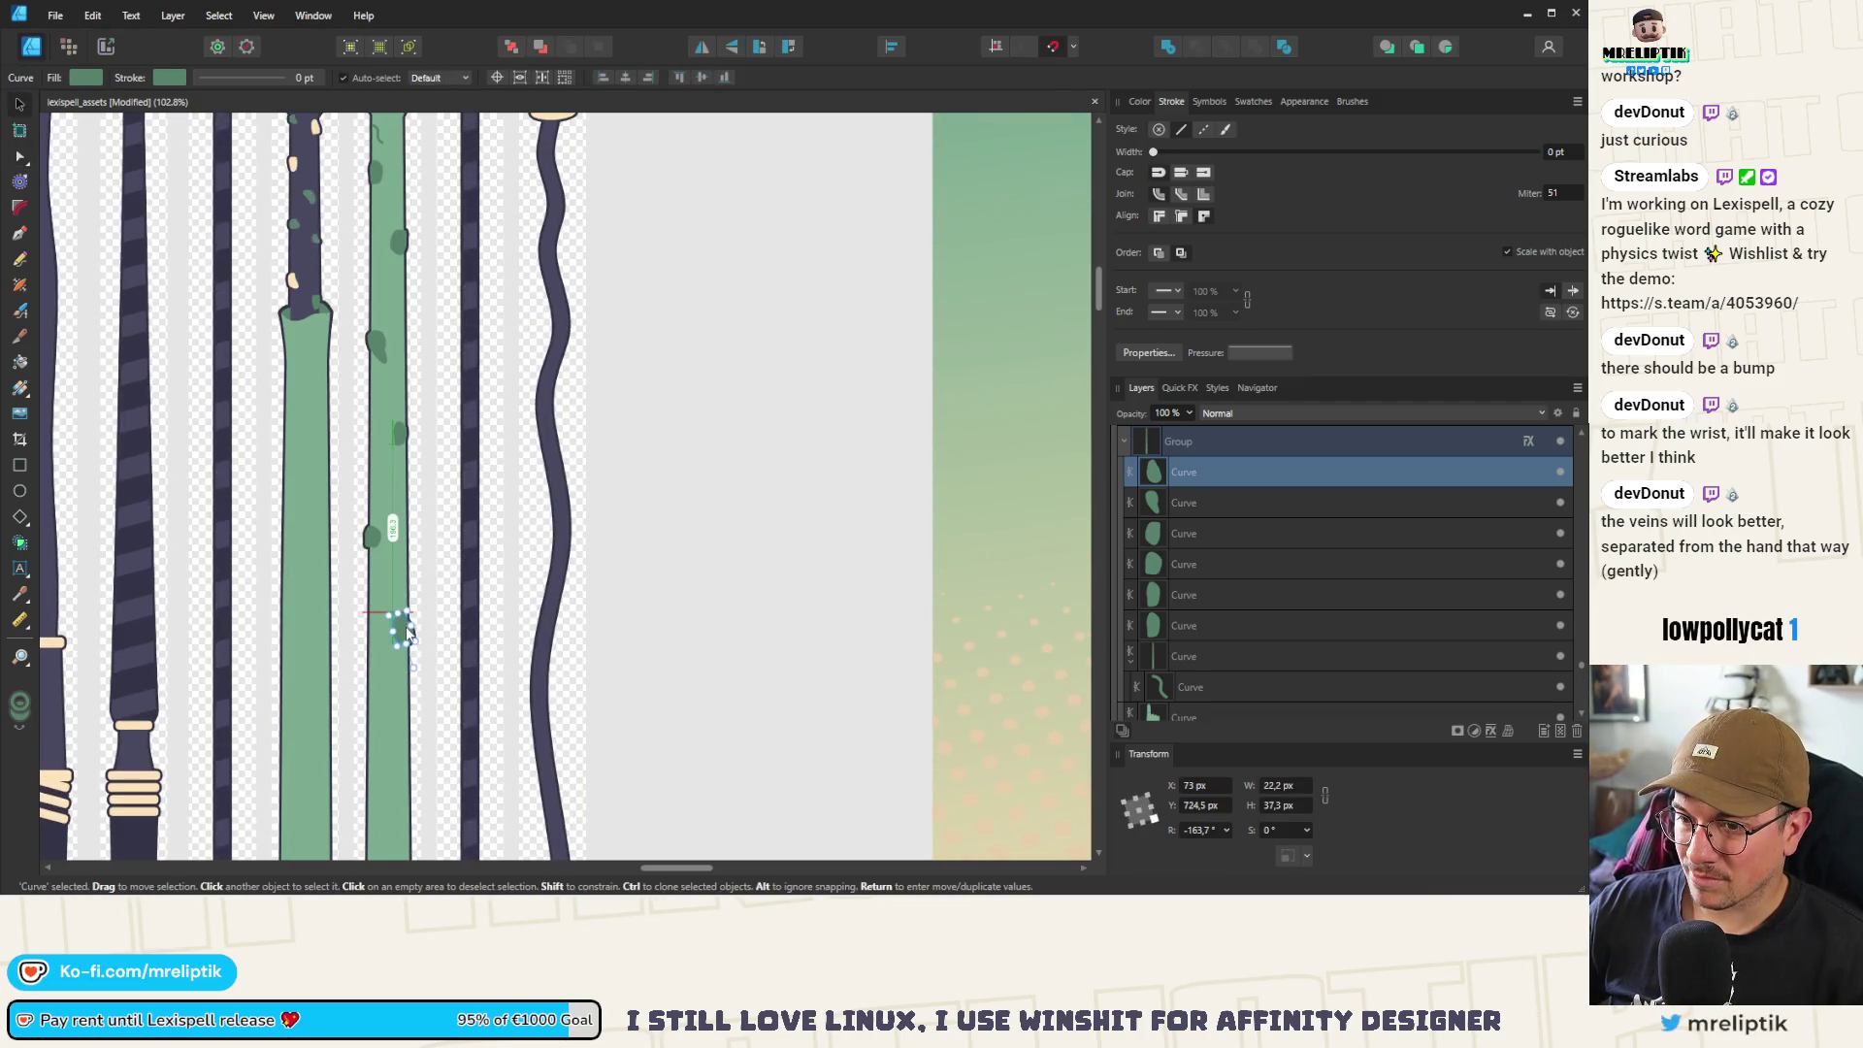
scroll(377, 537, down, 3)
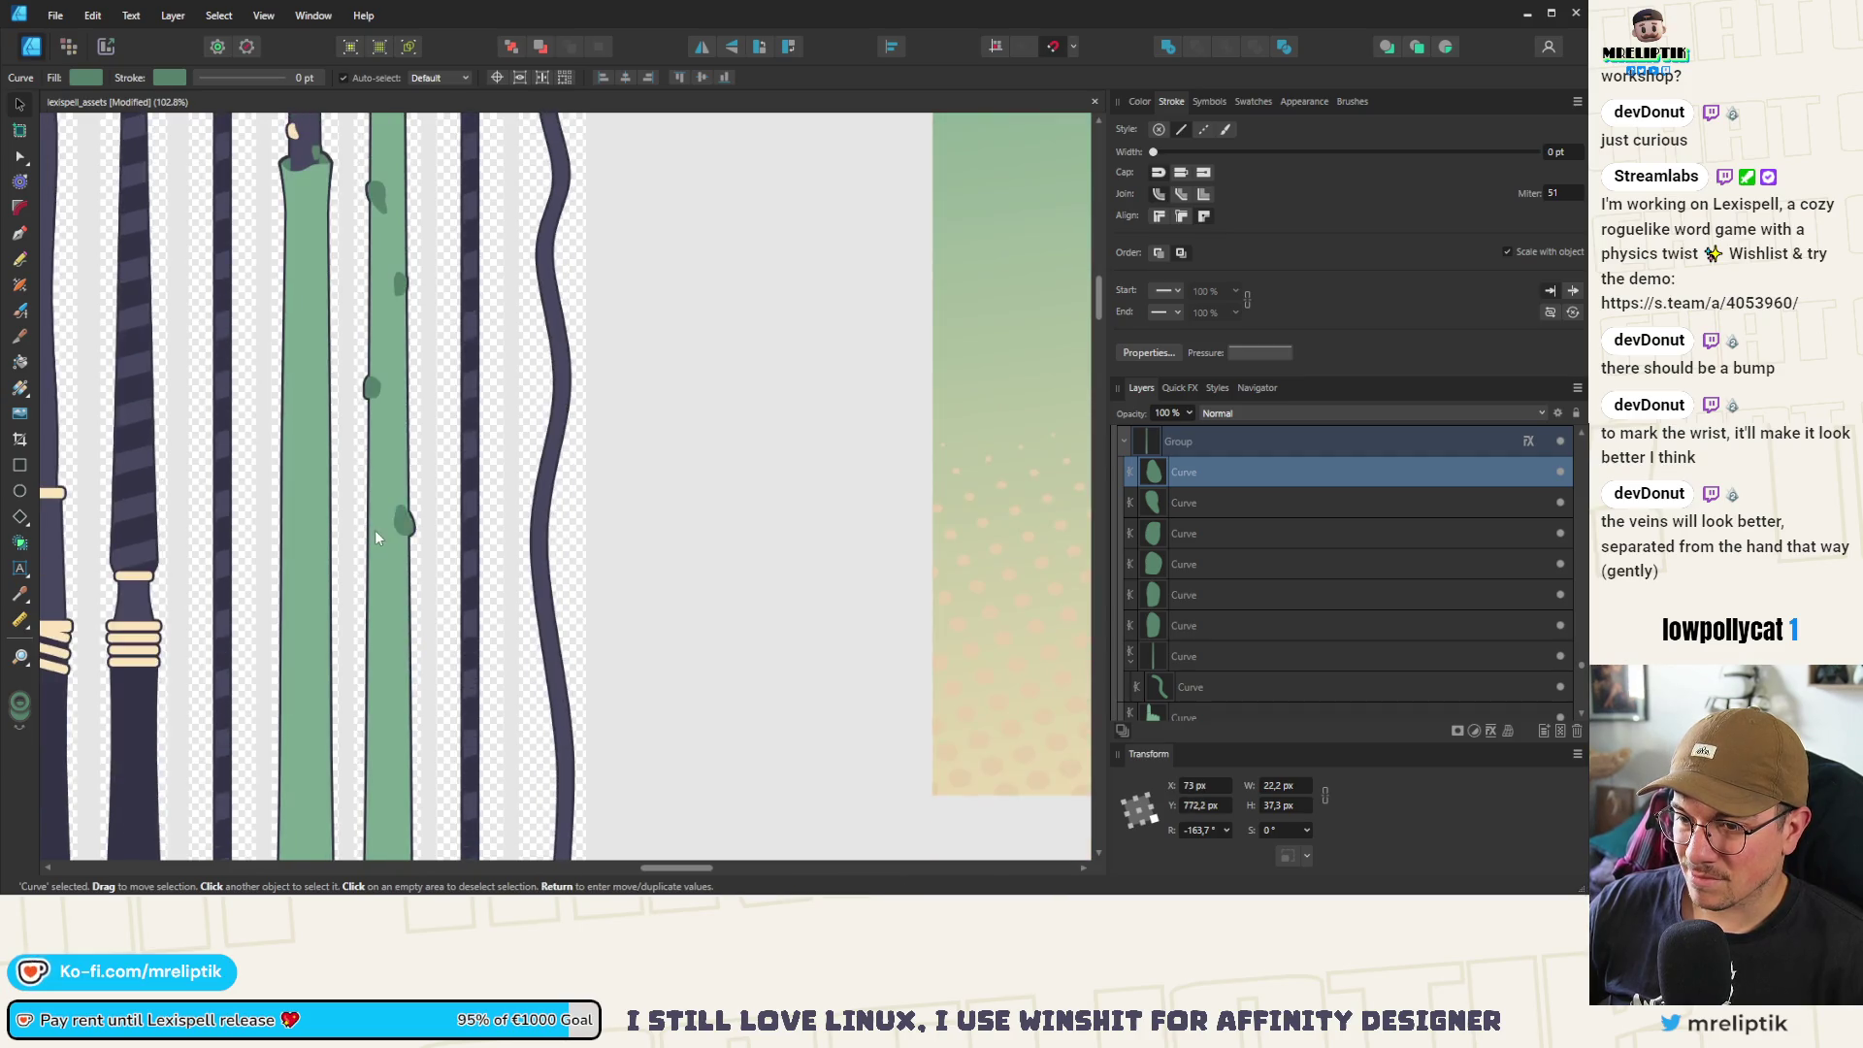
Select the small blotch near the hand and drag it down the arm
shift+click(377, 194)
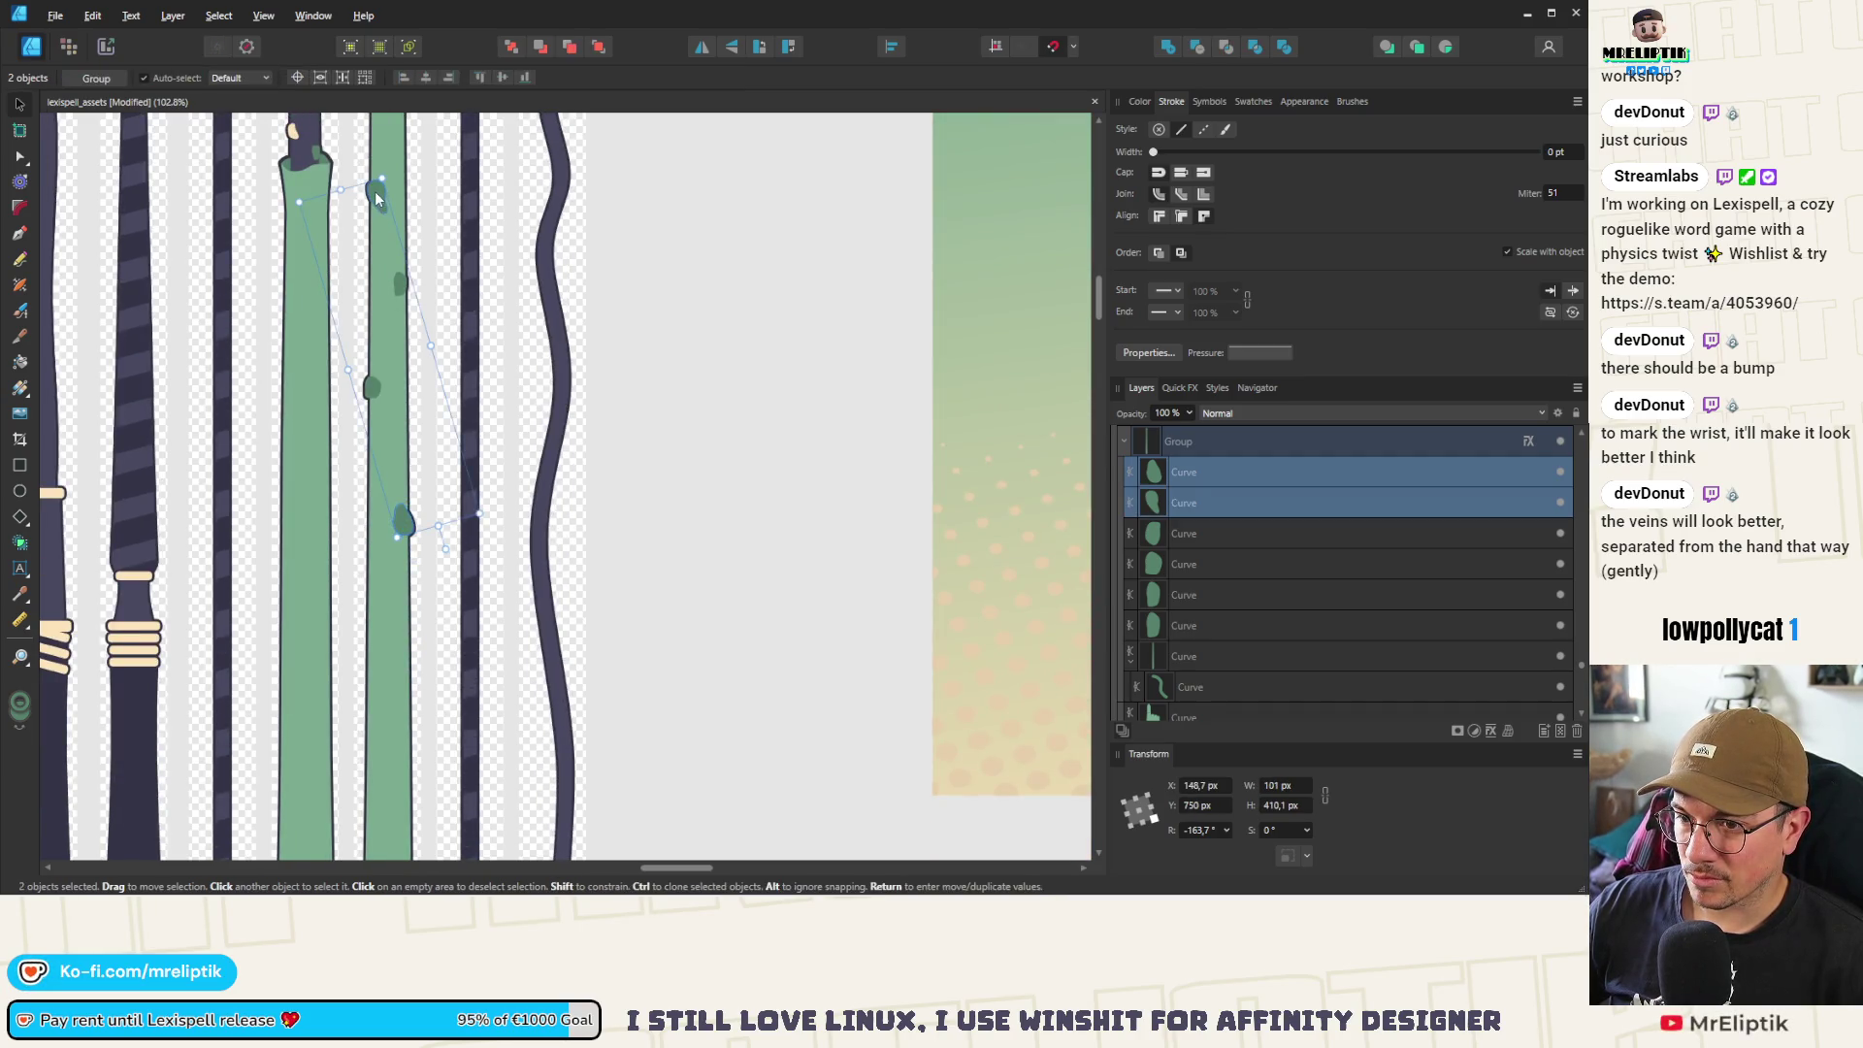
click(401, 282)
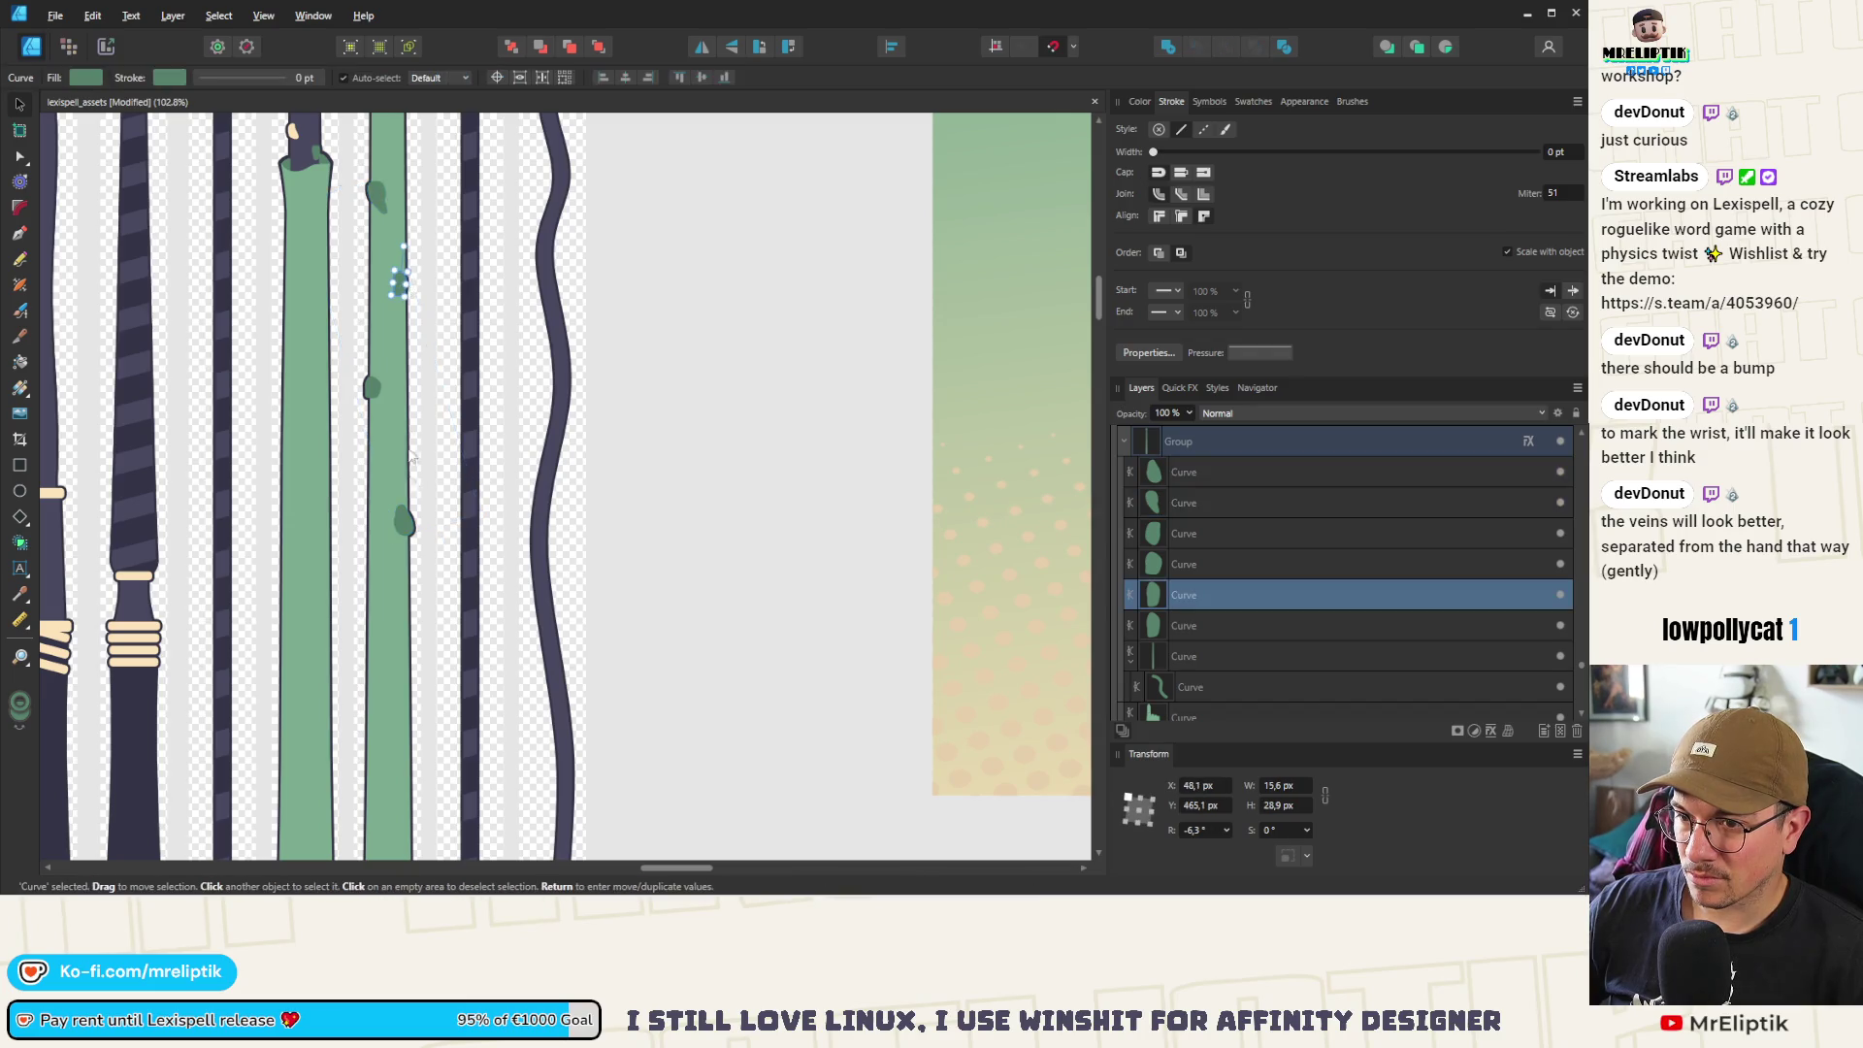
scroll(396, 291, up, 5)
click(378, 273)
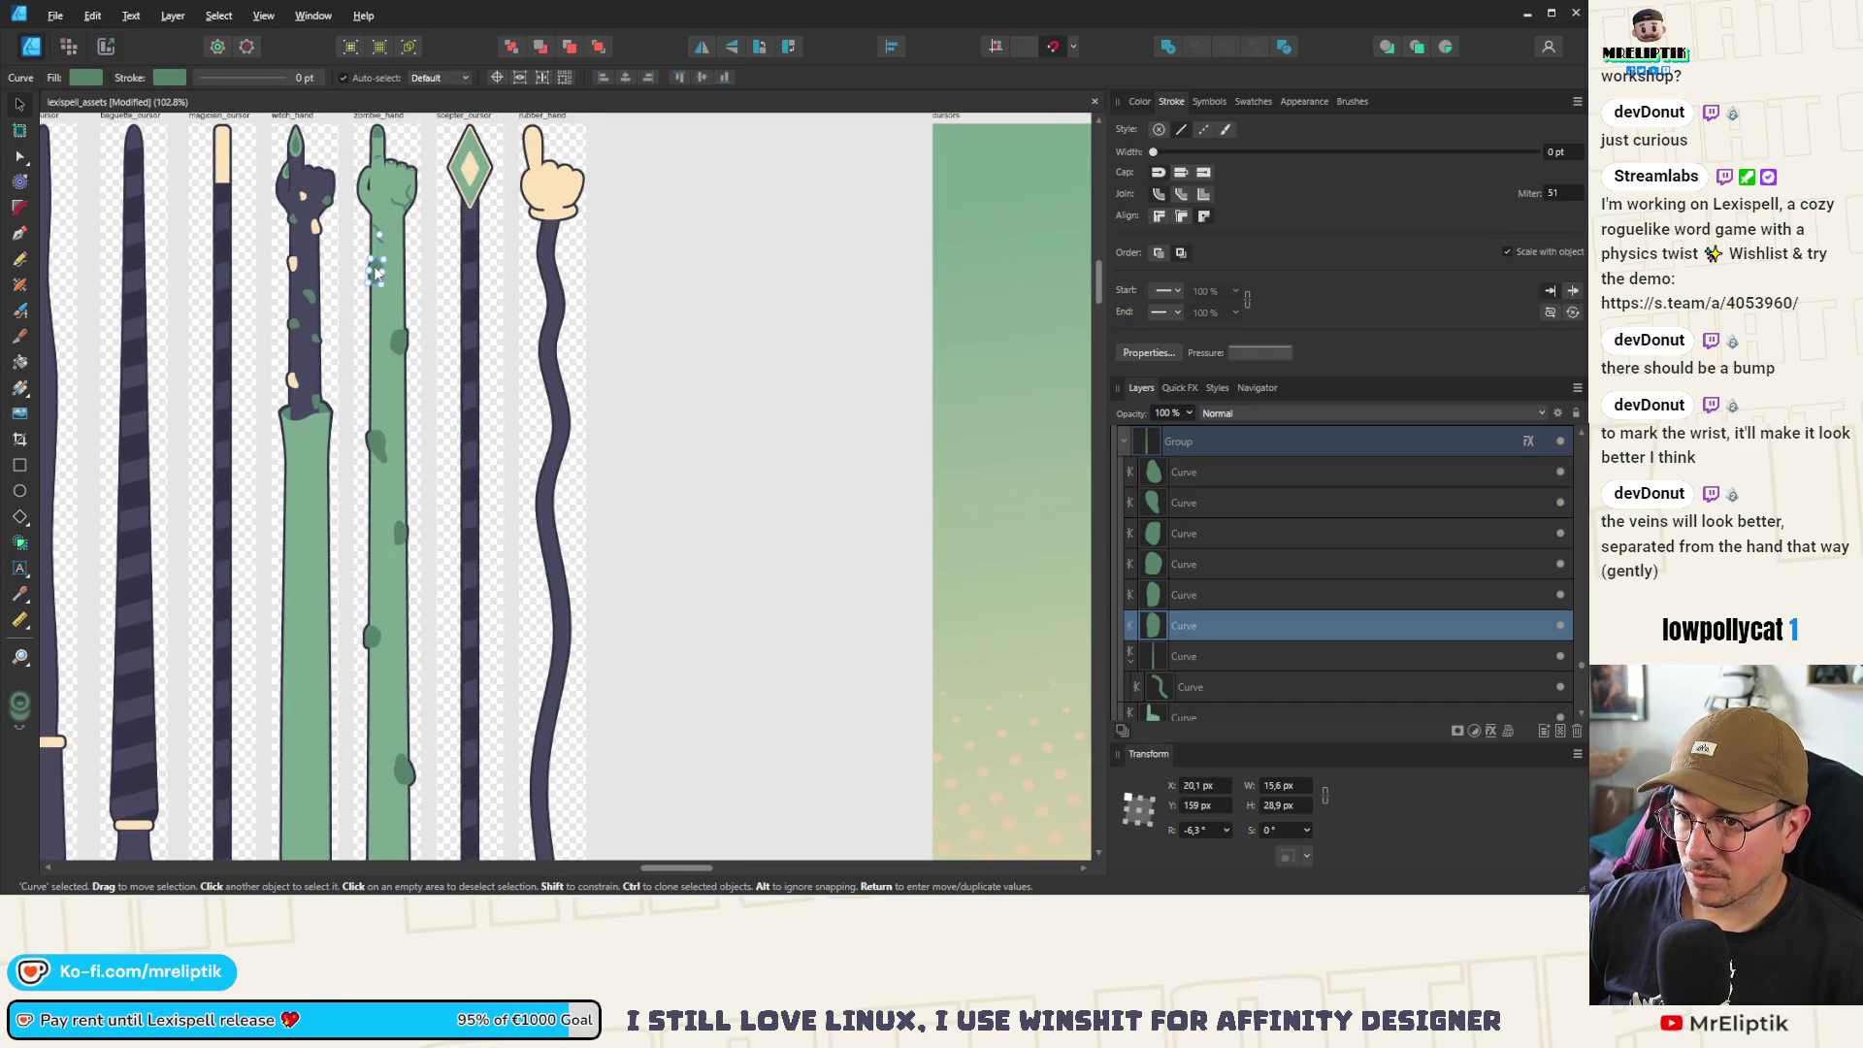
drag(377, 328, 376, 782)
scroll(366, 594, down, 8)
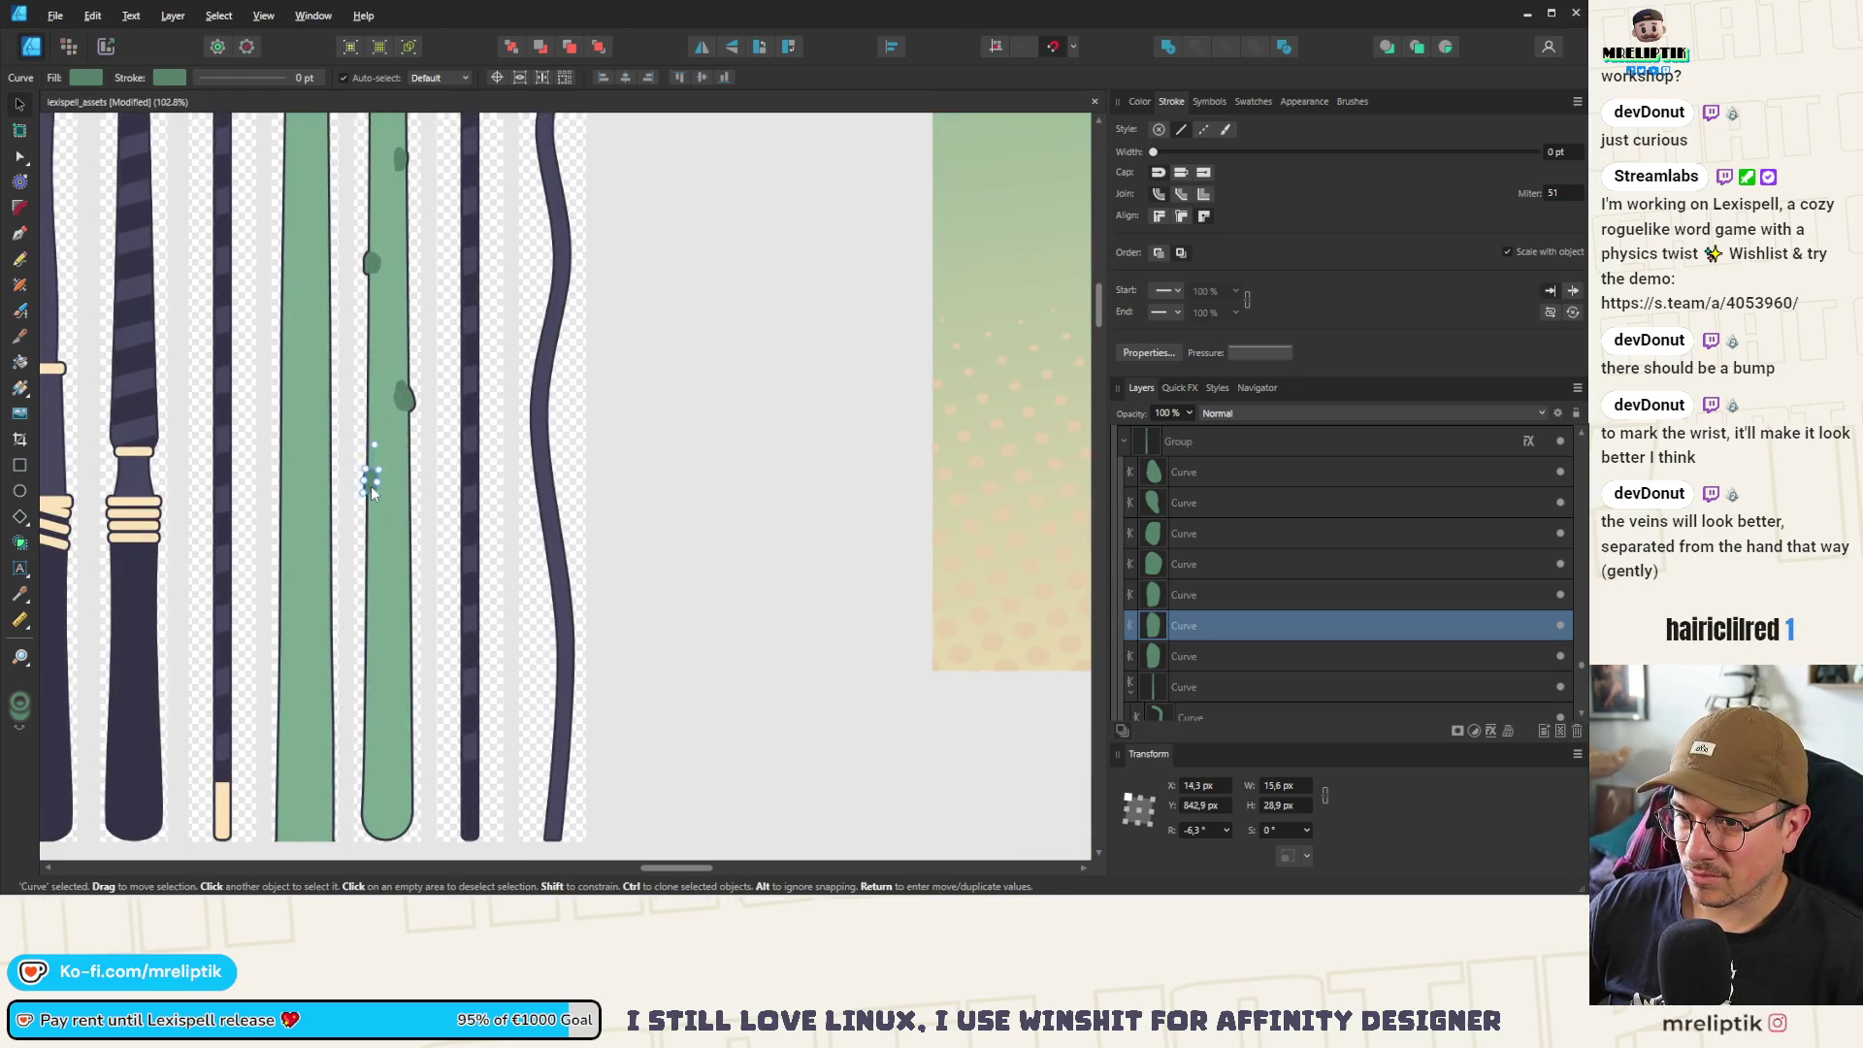
scroll(374, 442, down, 4)
scroll(407, 377, up, 7)
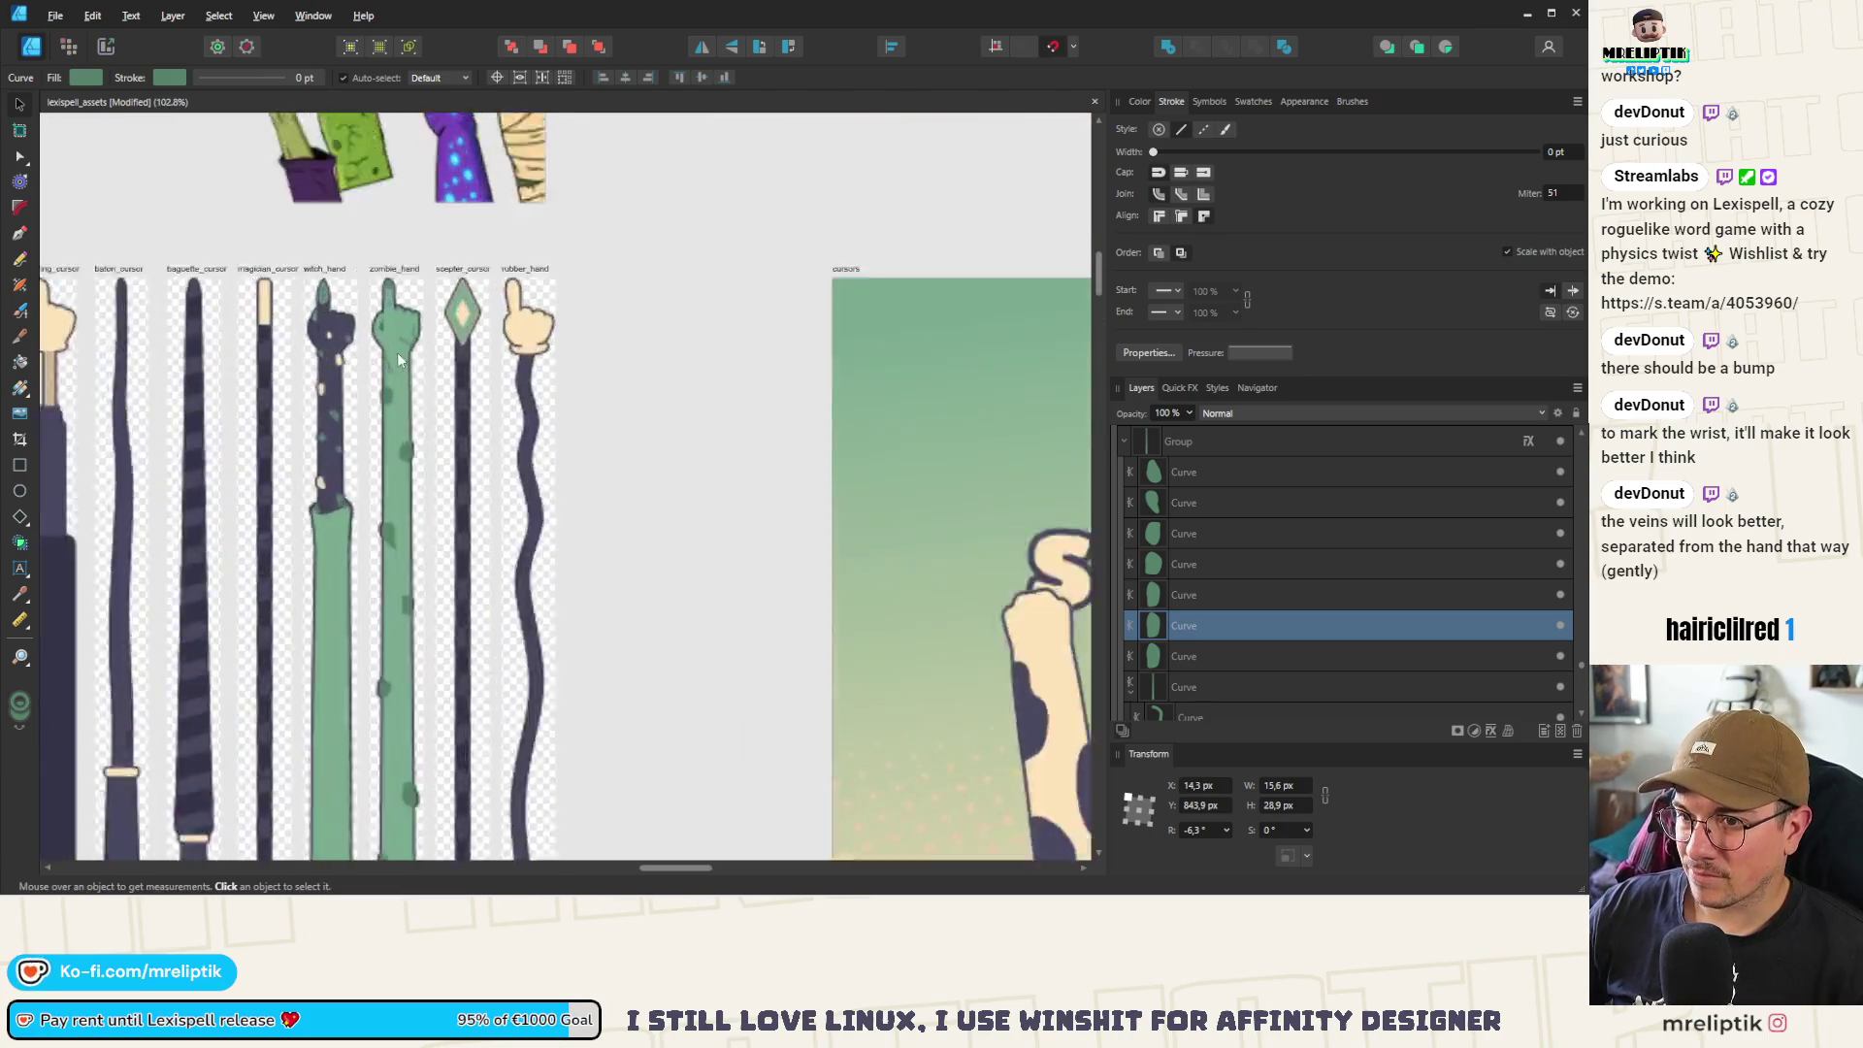
scroll(409, 679, down, 6)
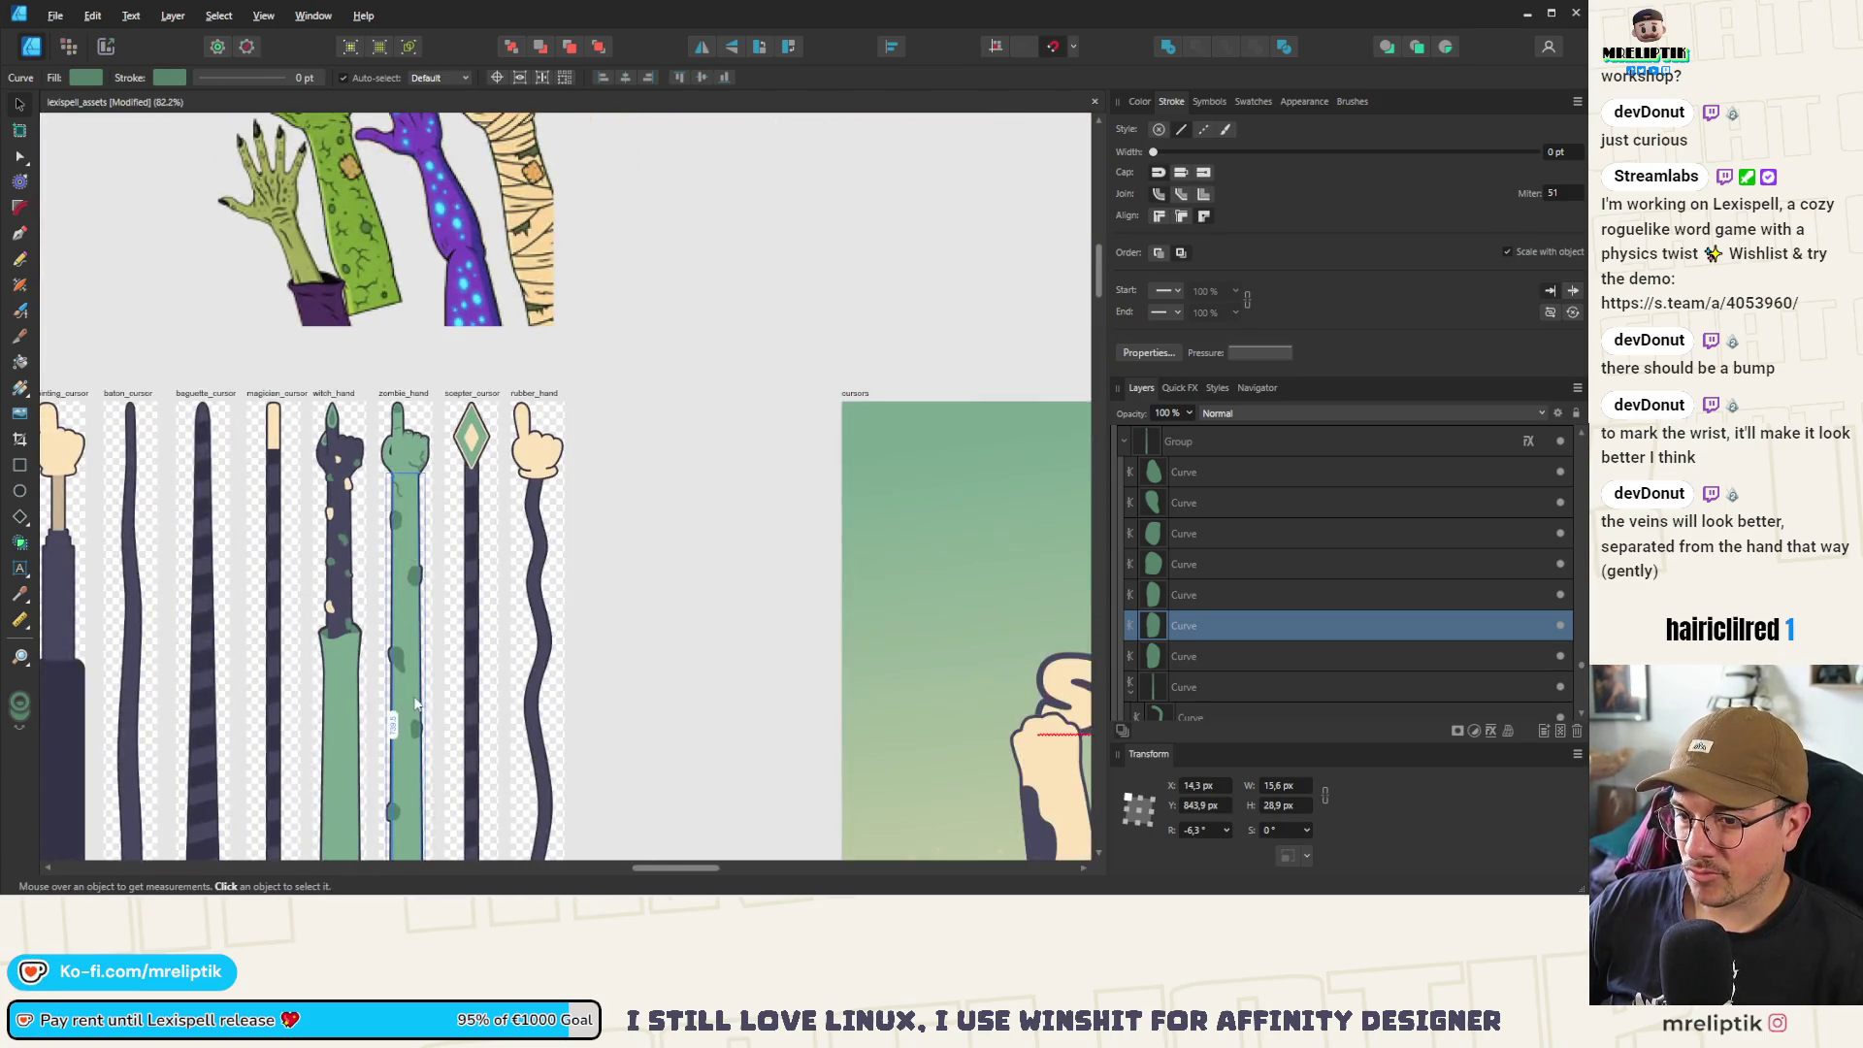
scroll(398, 672, up, 6)
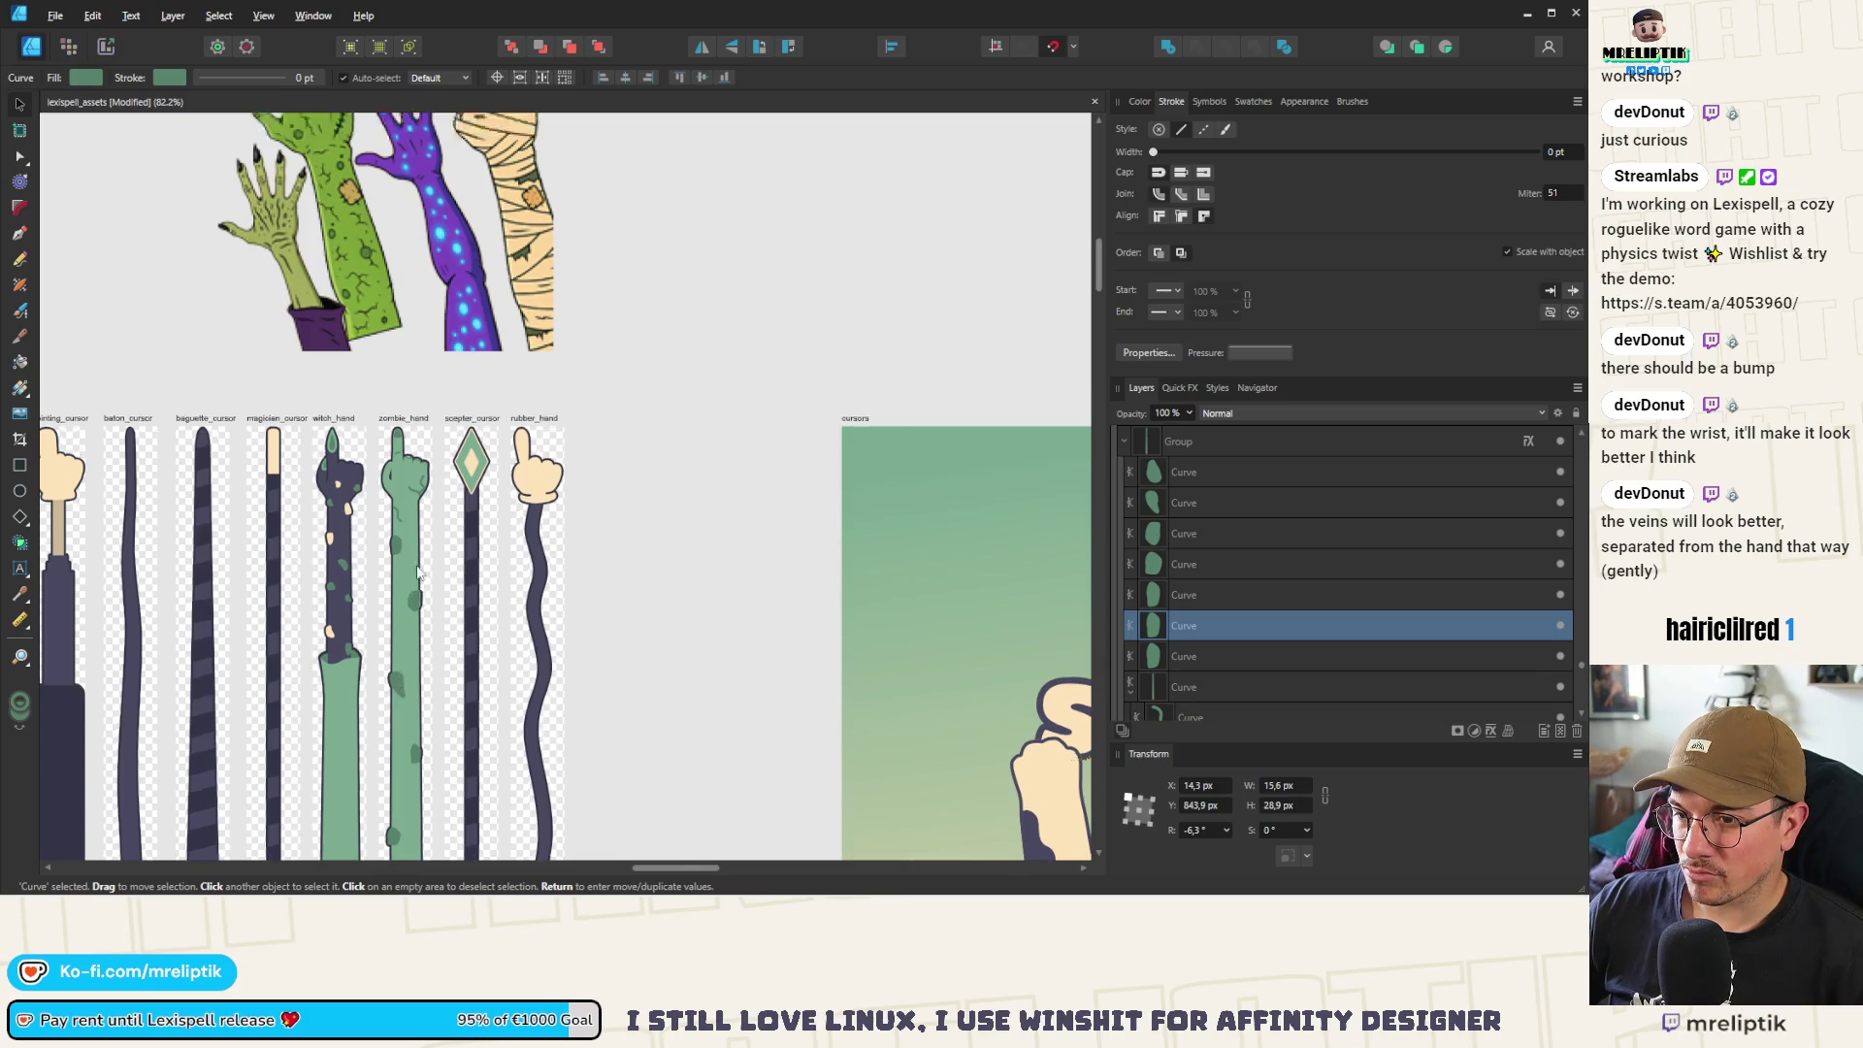
Move a small blotch up the arm and shrink it
click(444, 636)
mouse_move(465, 596)
mouse_down()
mouse_move(494, 553)
mouse_move(447, 466)
mouse_move(474, 474)
mouse_move(417, 516)
mouse_move(348, 524)
mouse_move(334, 640)
mouse_up()
scroll(474, 561, down, 1)
scroll(484, 470, up, 4)
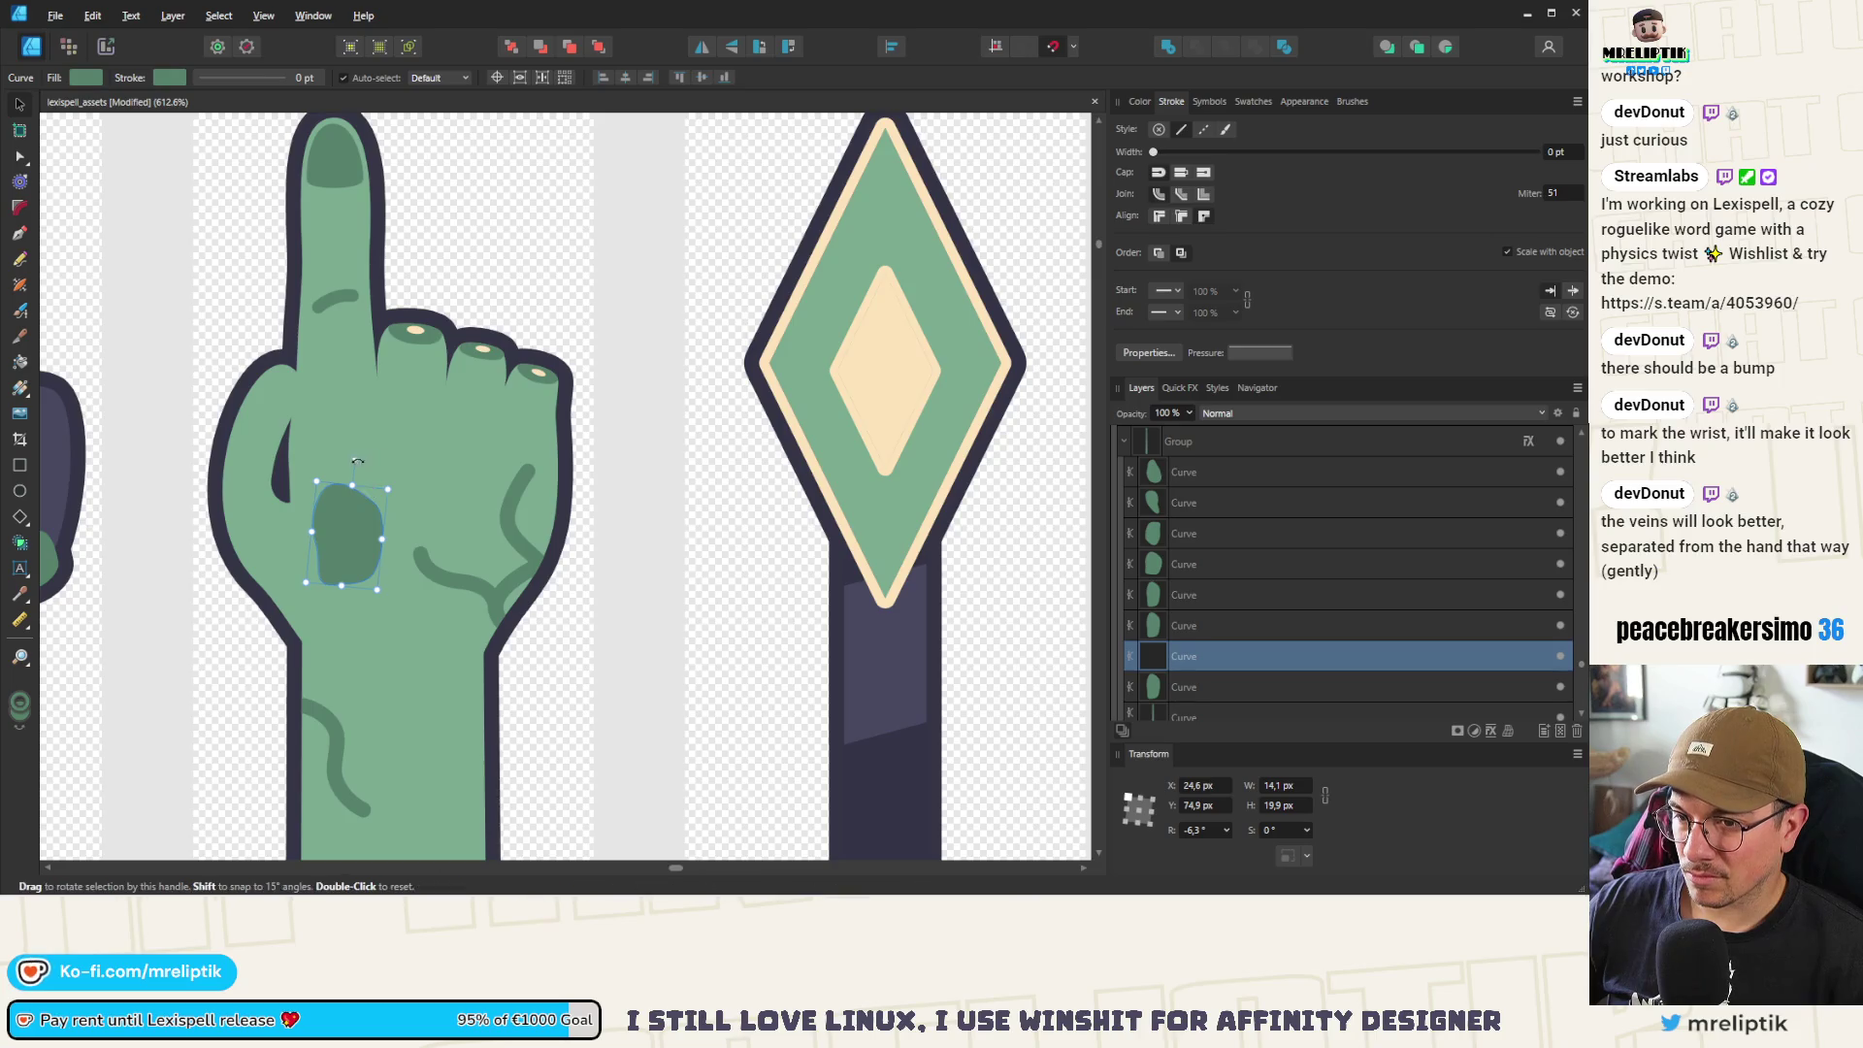
key(ctrl+z)
key(ctrl+z)
key(ctrl+z)
key(ctrl+shift+z)
key(ctrl+shift+z)
key(ctrl+shift+z)
Rotate the blotch on the back of the hand and shrink it slightly
click(357, 512)
mouse_move(347, 459)
mouse_down()
mouse_move(260, 679)
mouse_move(303, 652)
mouse_up()
drag(399, 505, 367, 516)
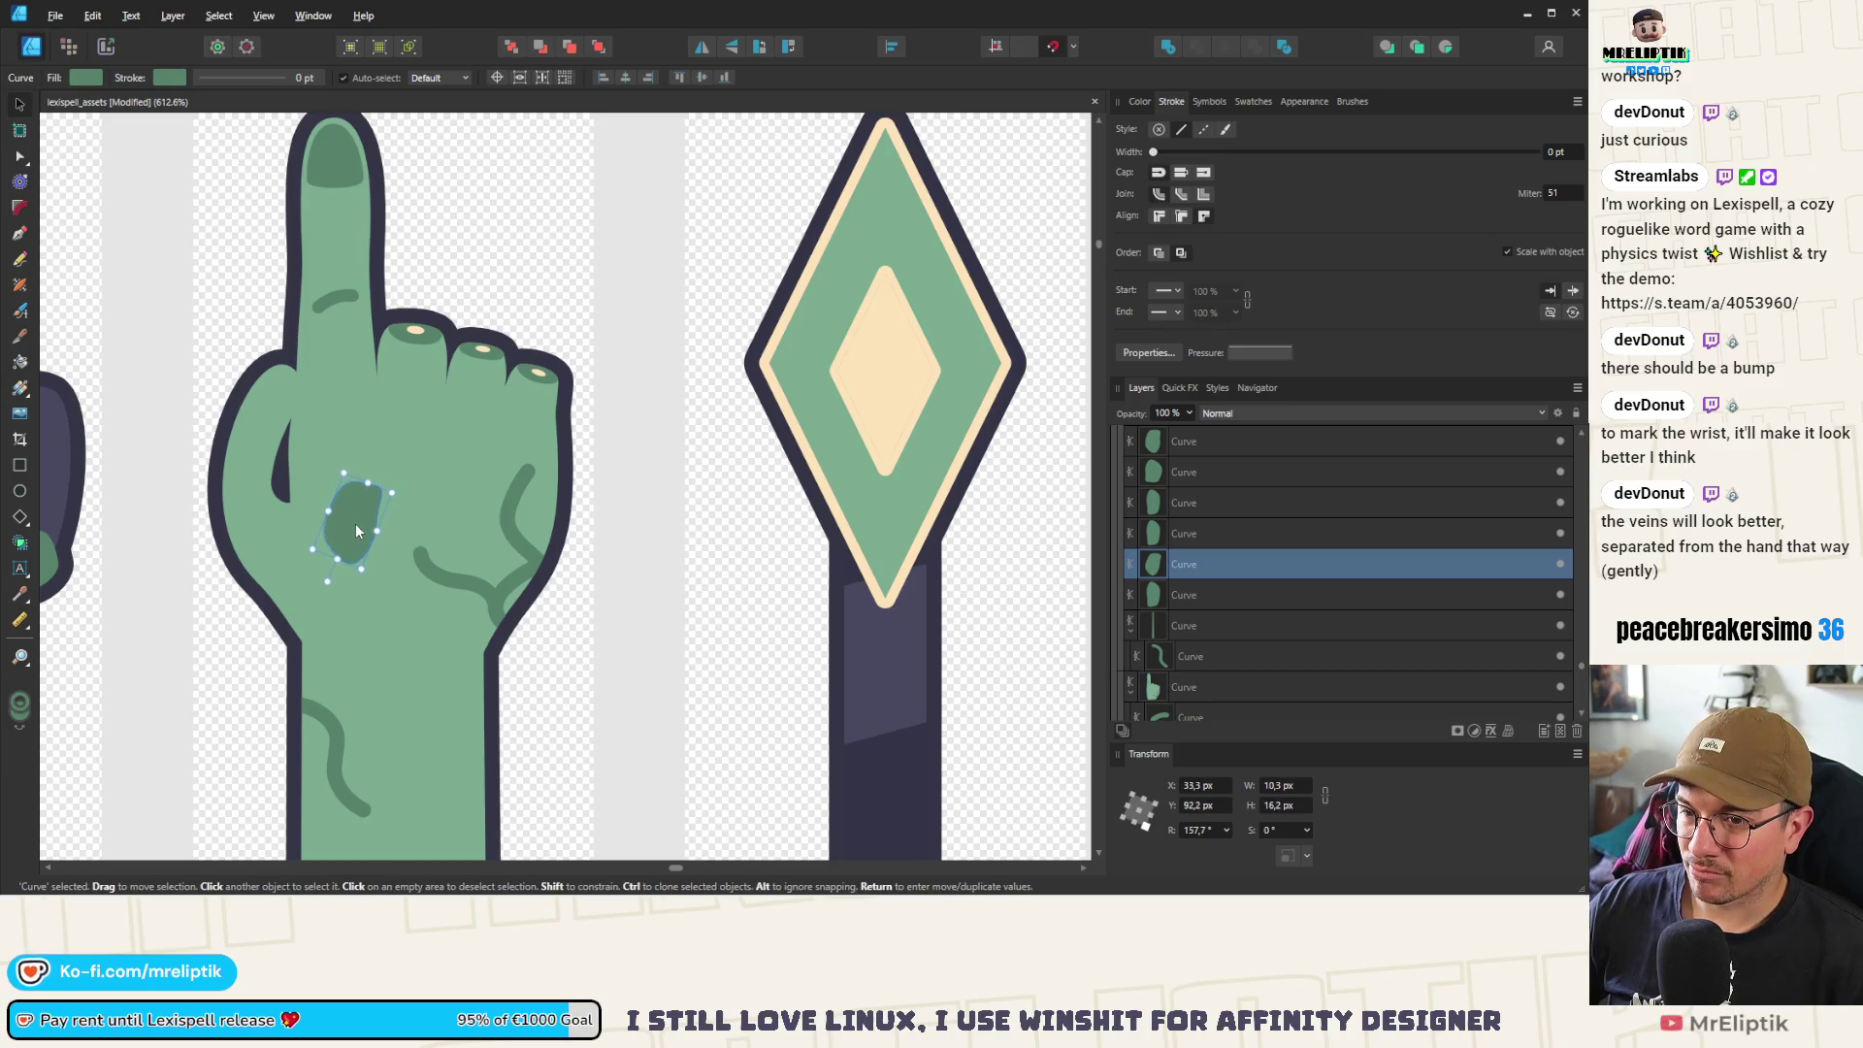
Duplicate that blotch down onto the wrist, then rotate and enlarge the copy
drag(338, 583, 340, 580)
drag(346, 510, 408, 698)
click(369, 702)
click(378, 643)
mouse_move(412, 636)
mouse_down()
mouse_move(459, 651)
mouse_move(443, 662)
mouse_up()
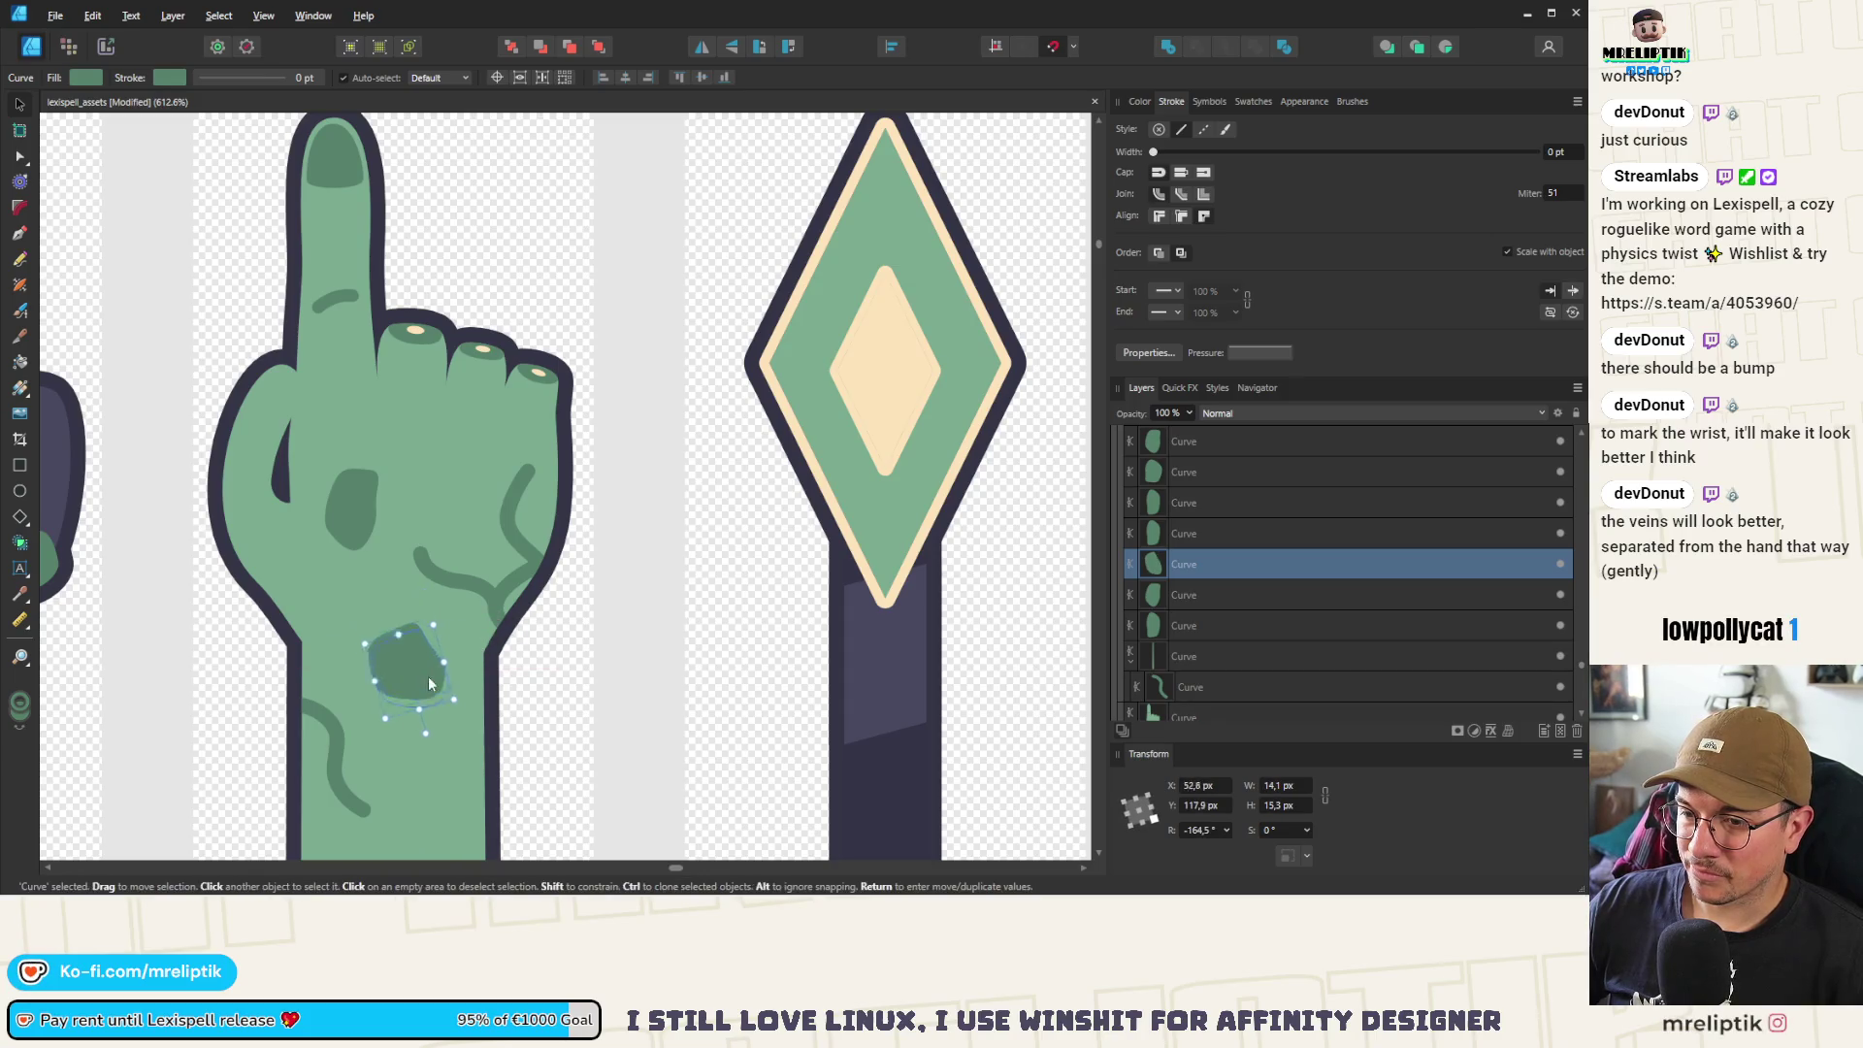
Review the blotch layout along the arm and select a vein curve on the hand
scroll(427, 681, down, 5)
scroll(429, 596, up, 3)
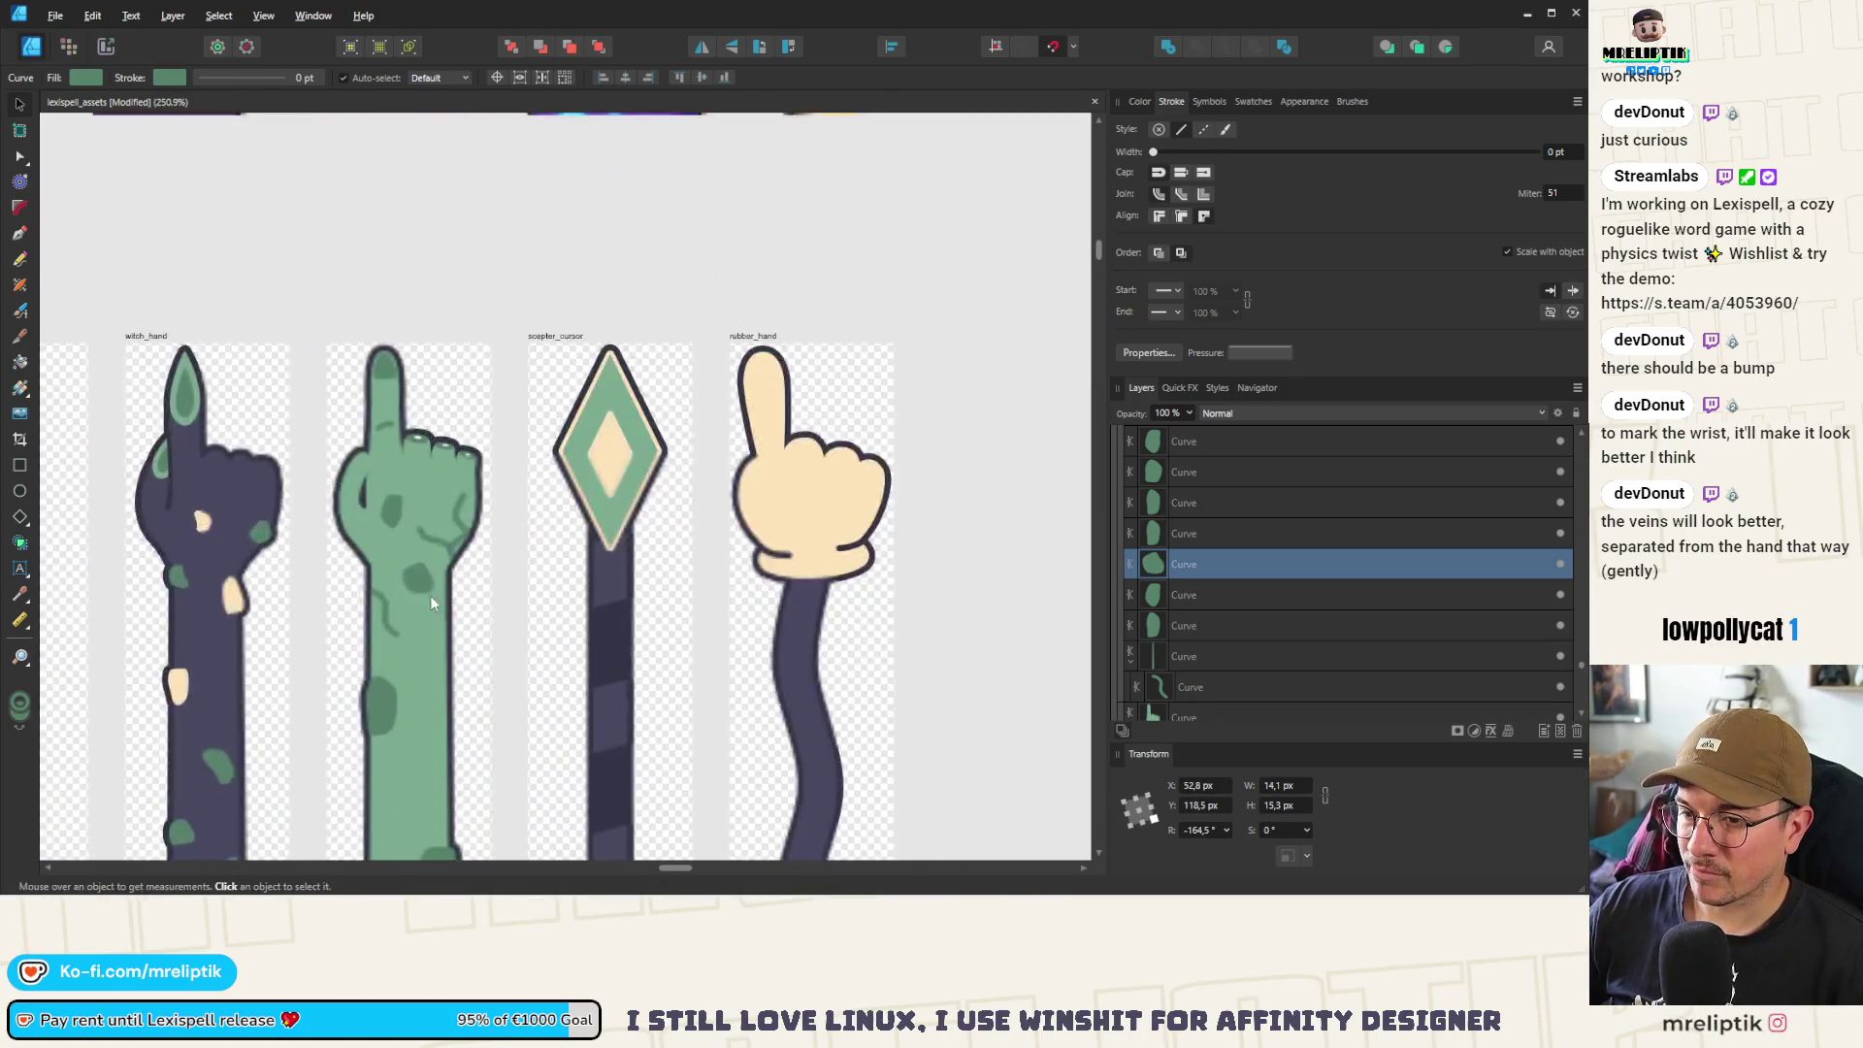
scroll(429, 596, up, 3)
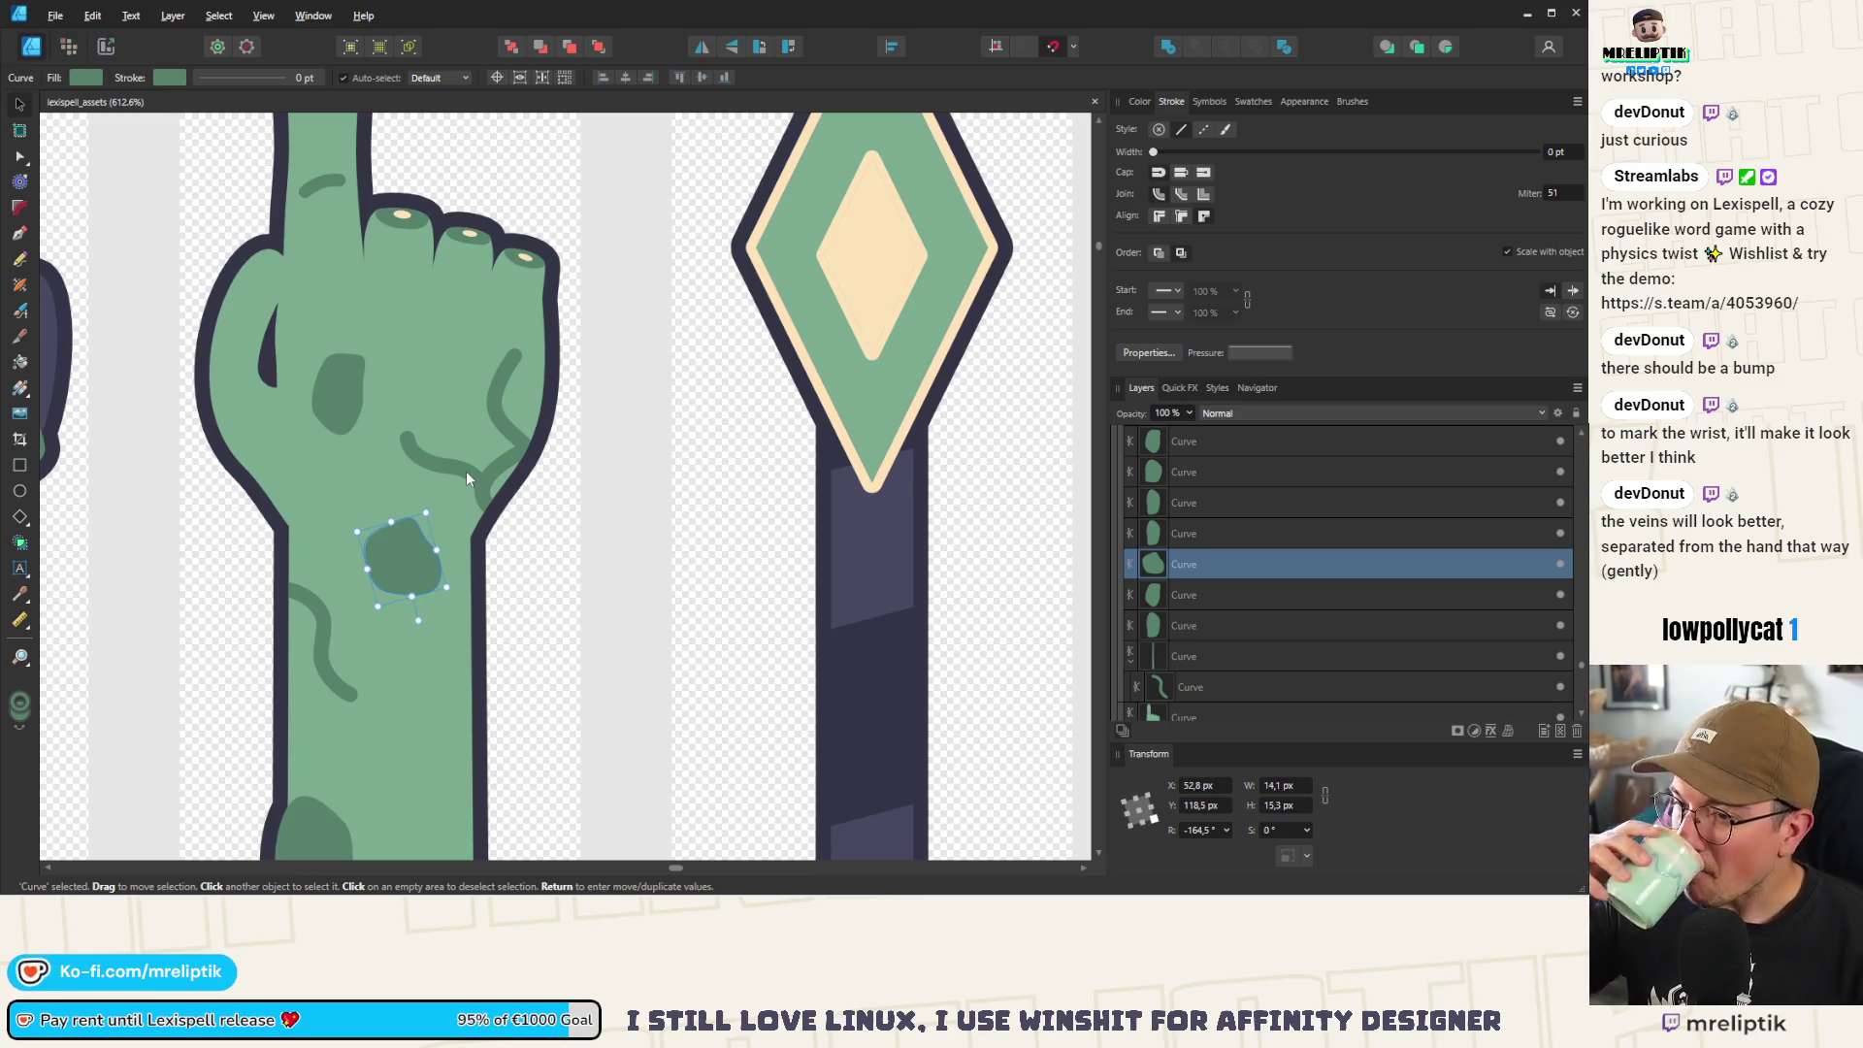
scroll(466, 478, down, 5)
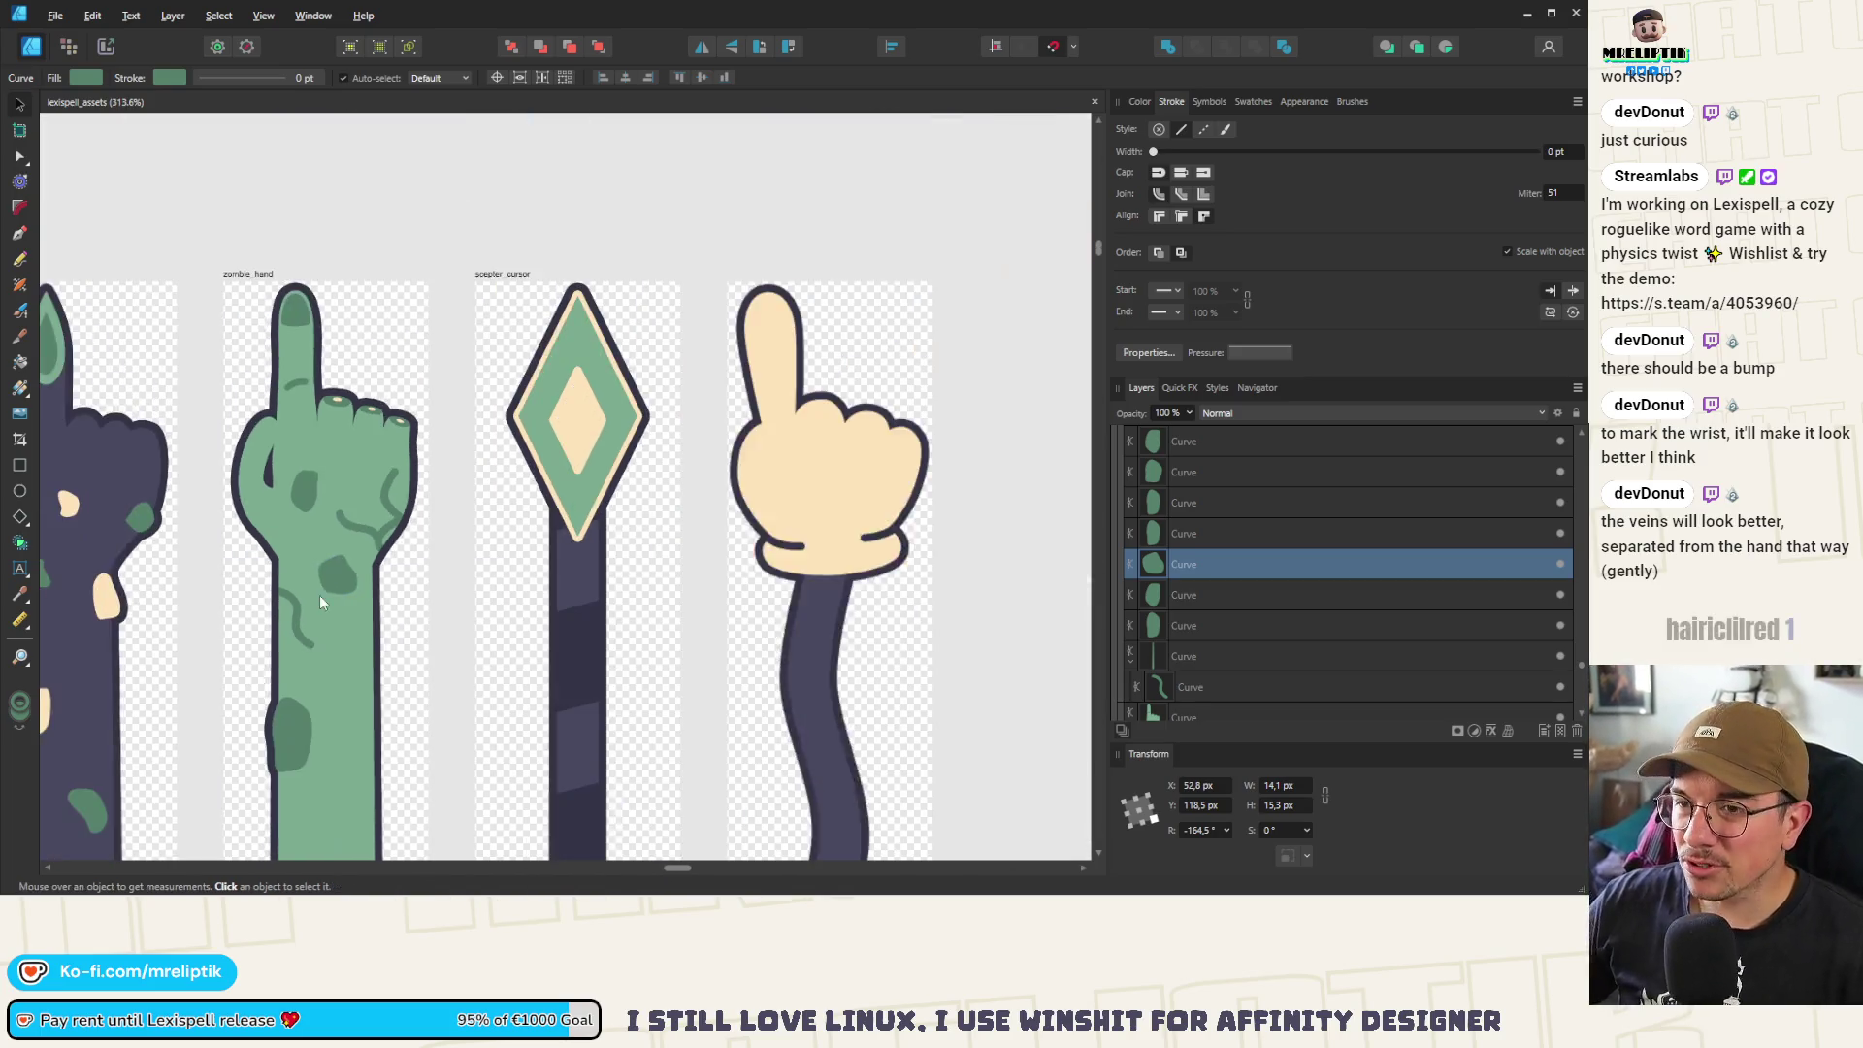
scroll(333, 200, down, 3)
scroll(354, 219, up, 1)
scroll(354, 217, up, 3)
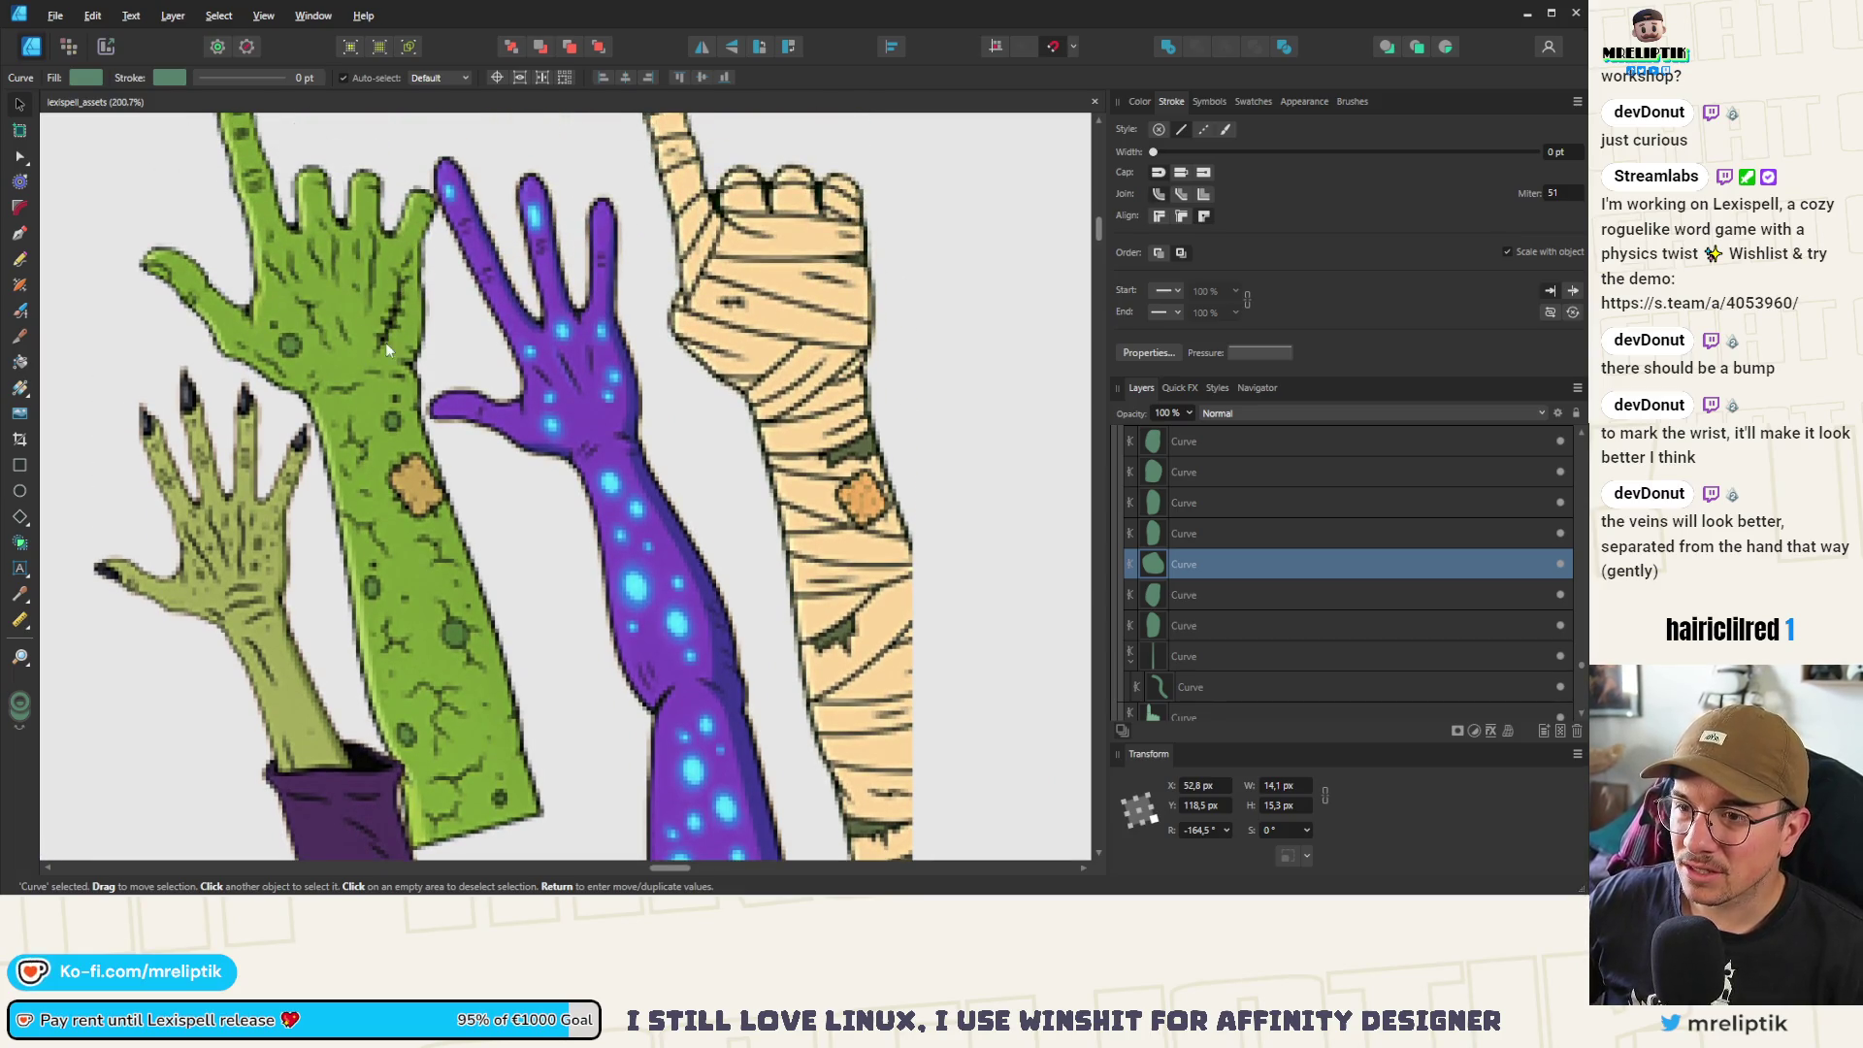
scroll(386, 342, down, 3)
scroll(375, 551, up, 2)
scroll(475, 596, down, 3)
scroll(505, 429, up, 10)
click(527, 400)
scroll(509, 406, up, 2)
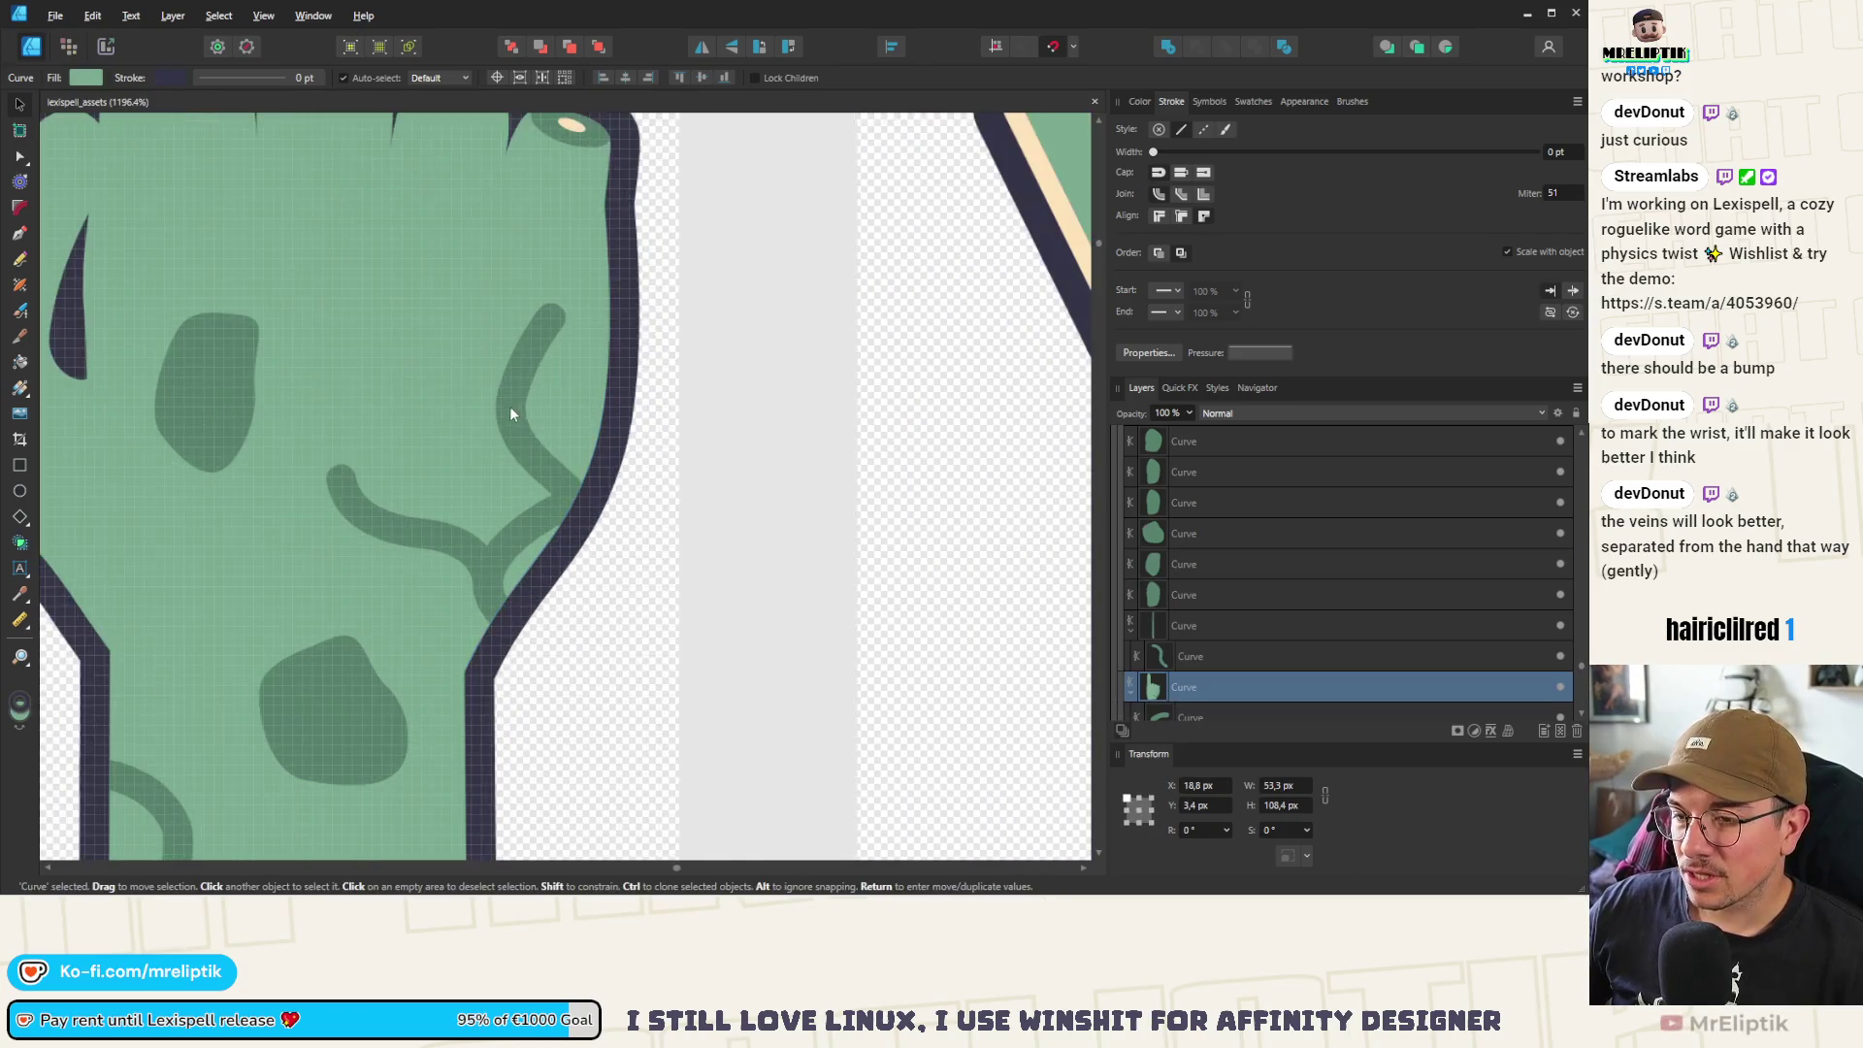
Select the vein near the wrist and mirror it horizontally
scroll(450, 527, down, 5)
click(545, 503)
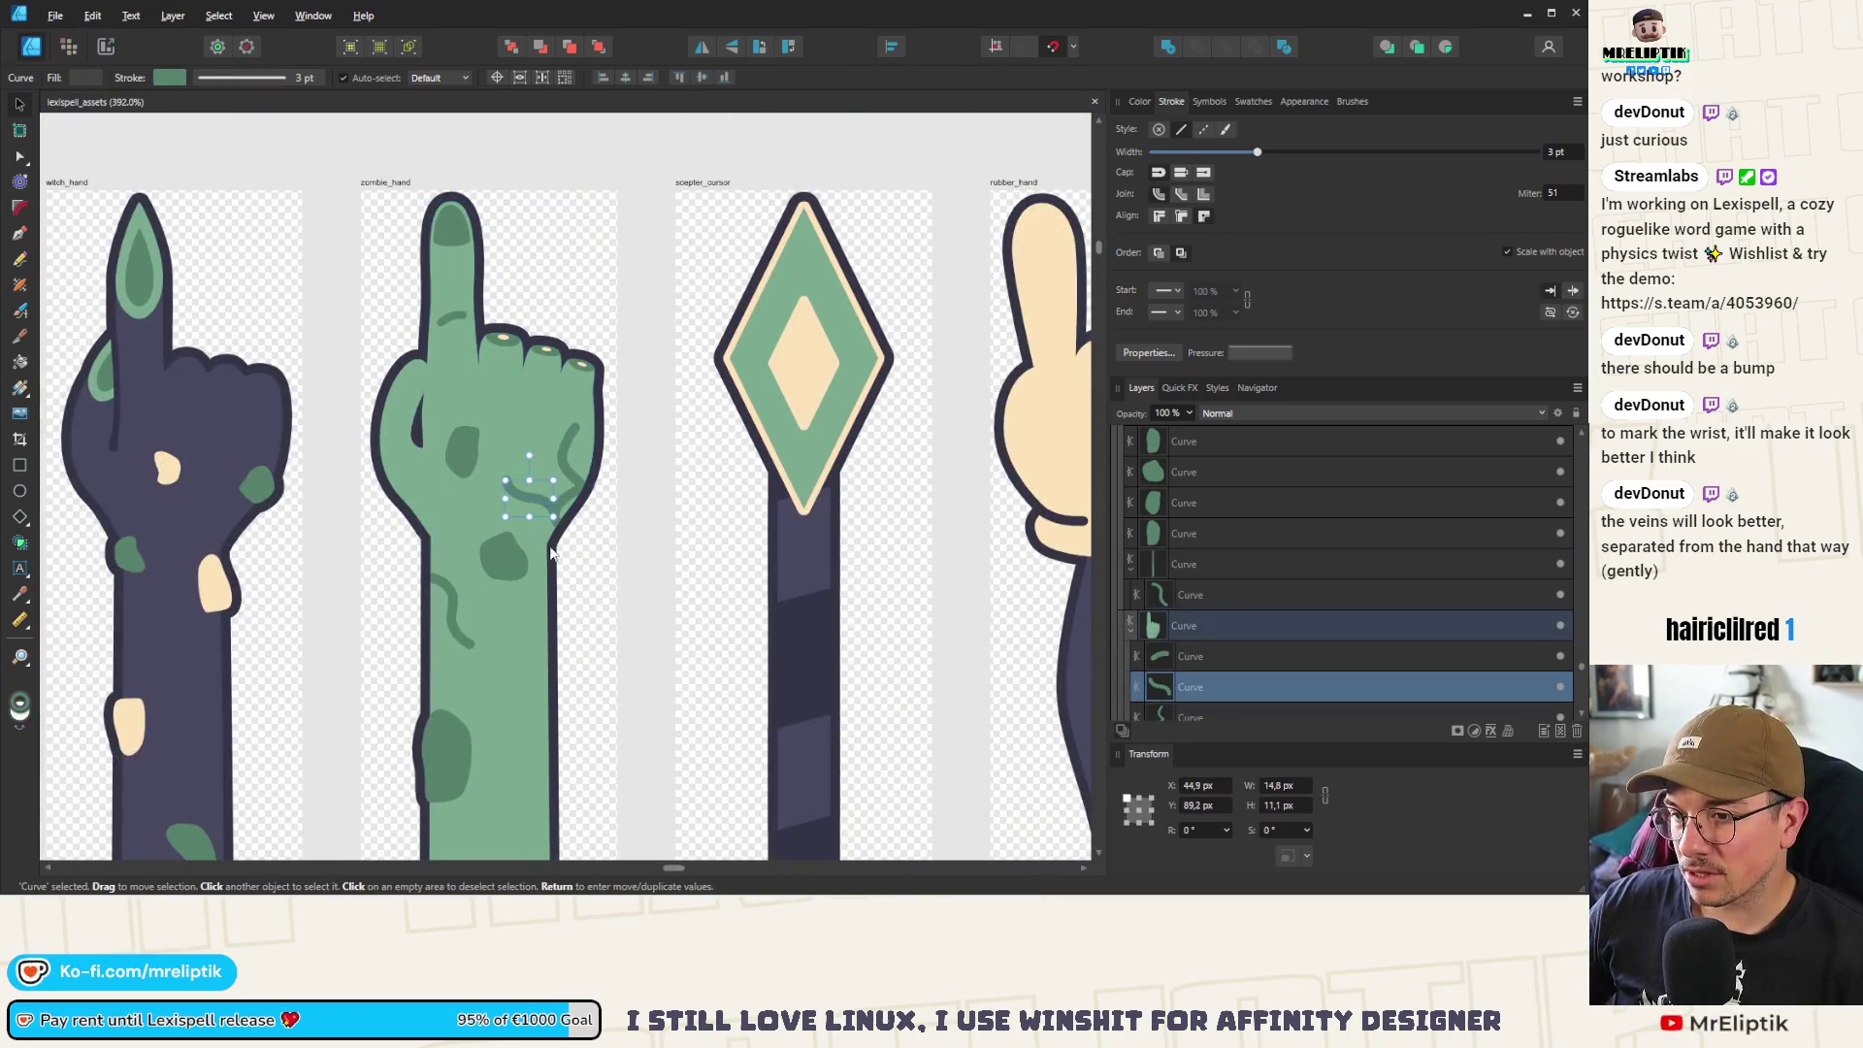
click(450, 607)
scroll(447, 590, up, 4)
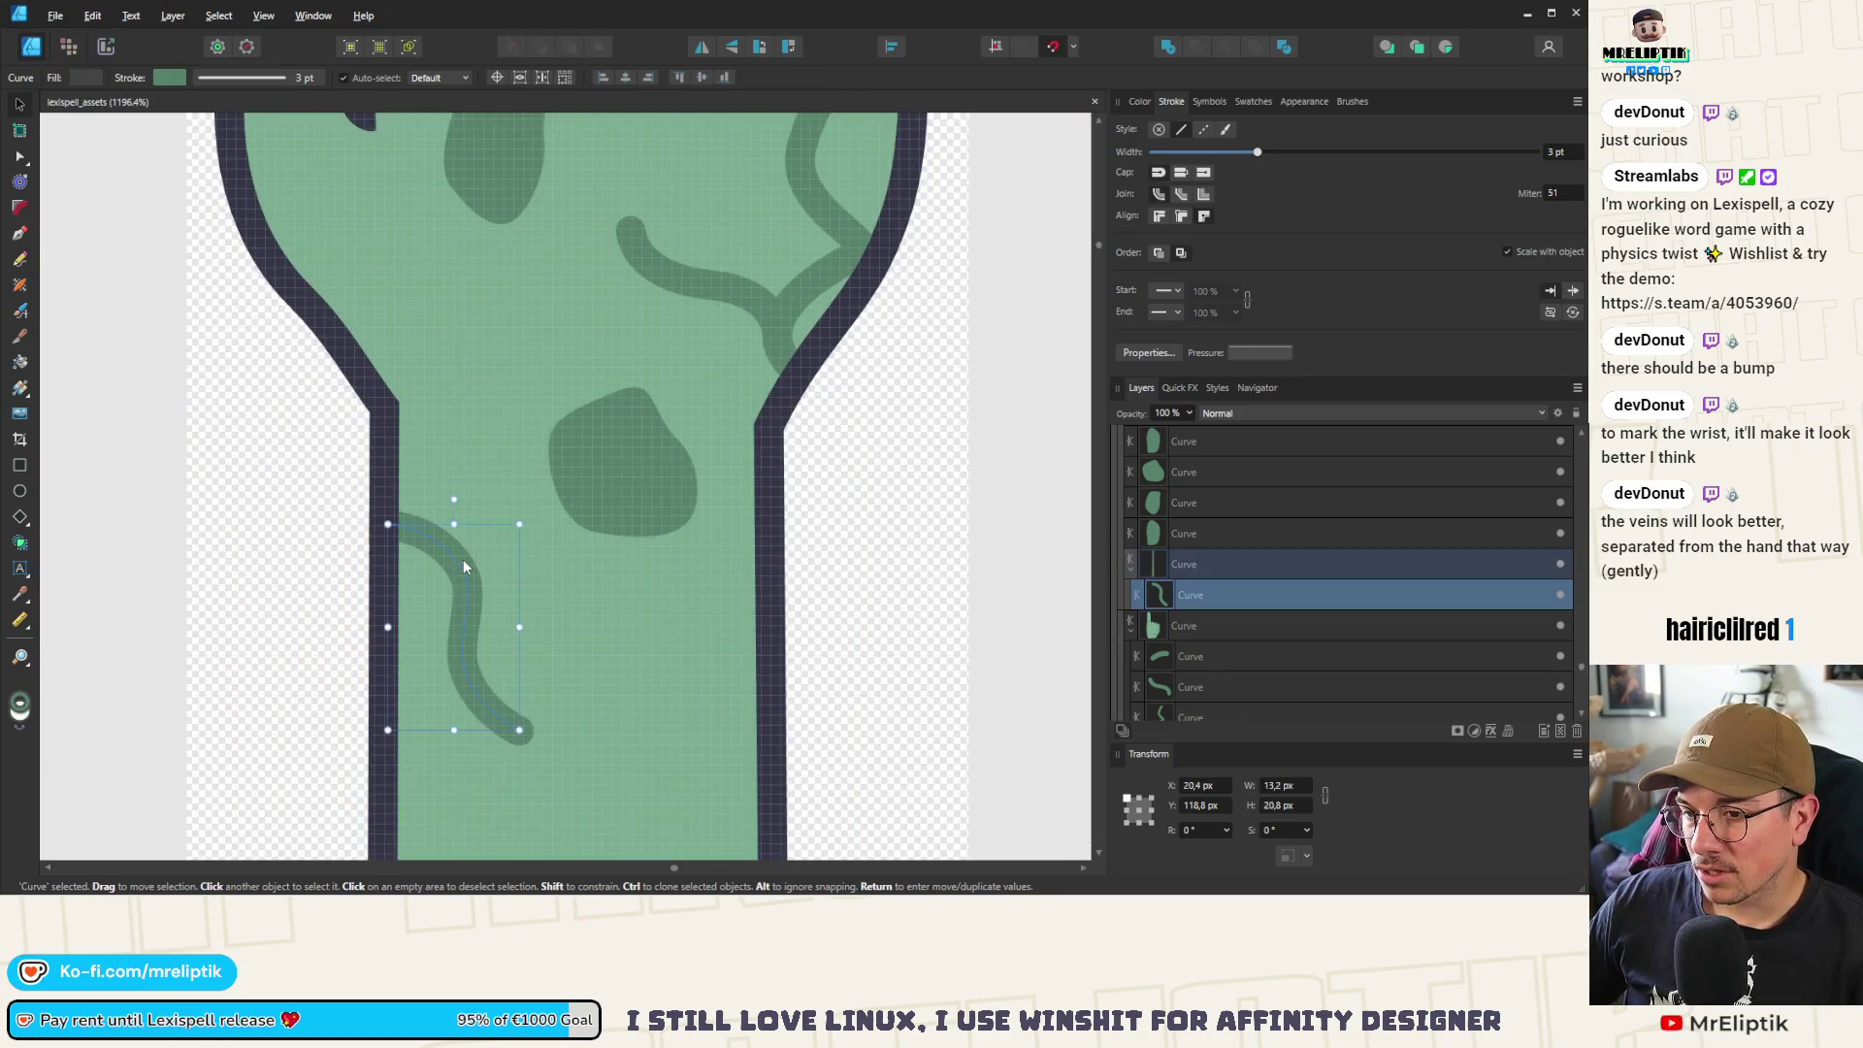
key(Delete)
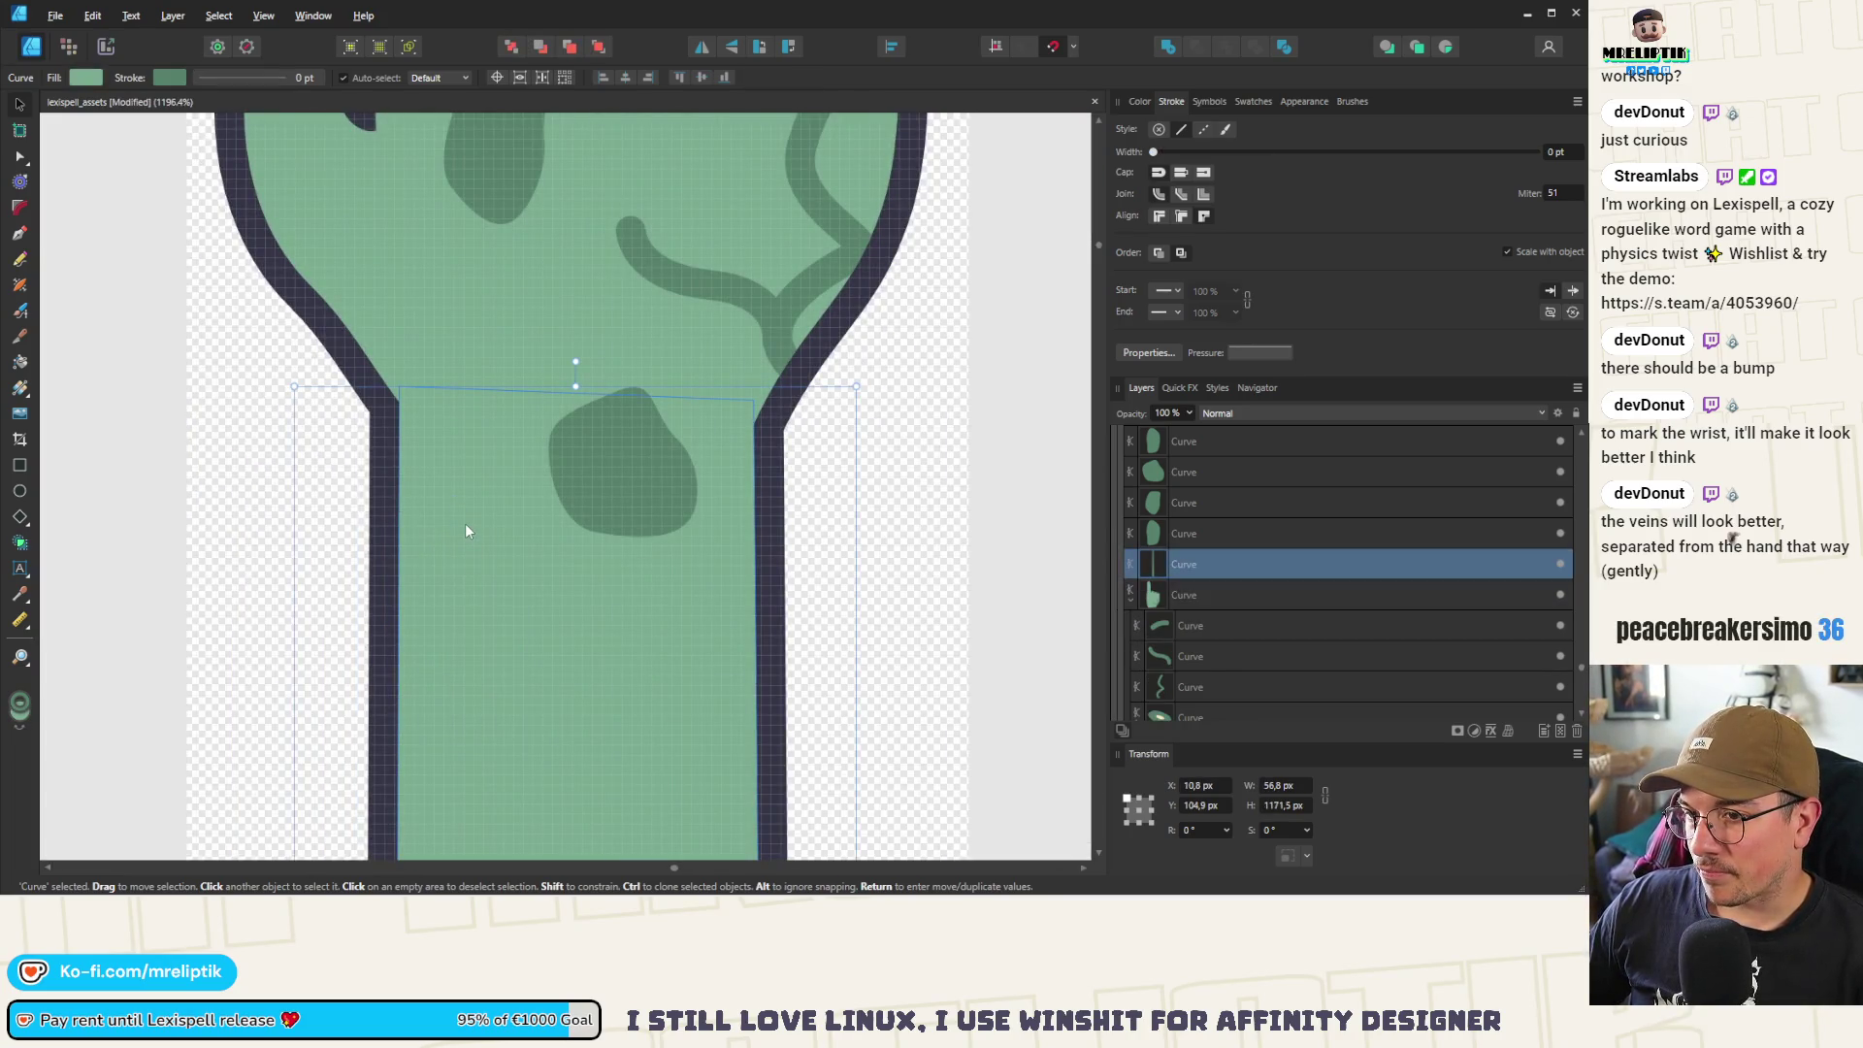
key(ctrl+z)
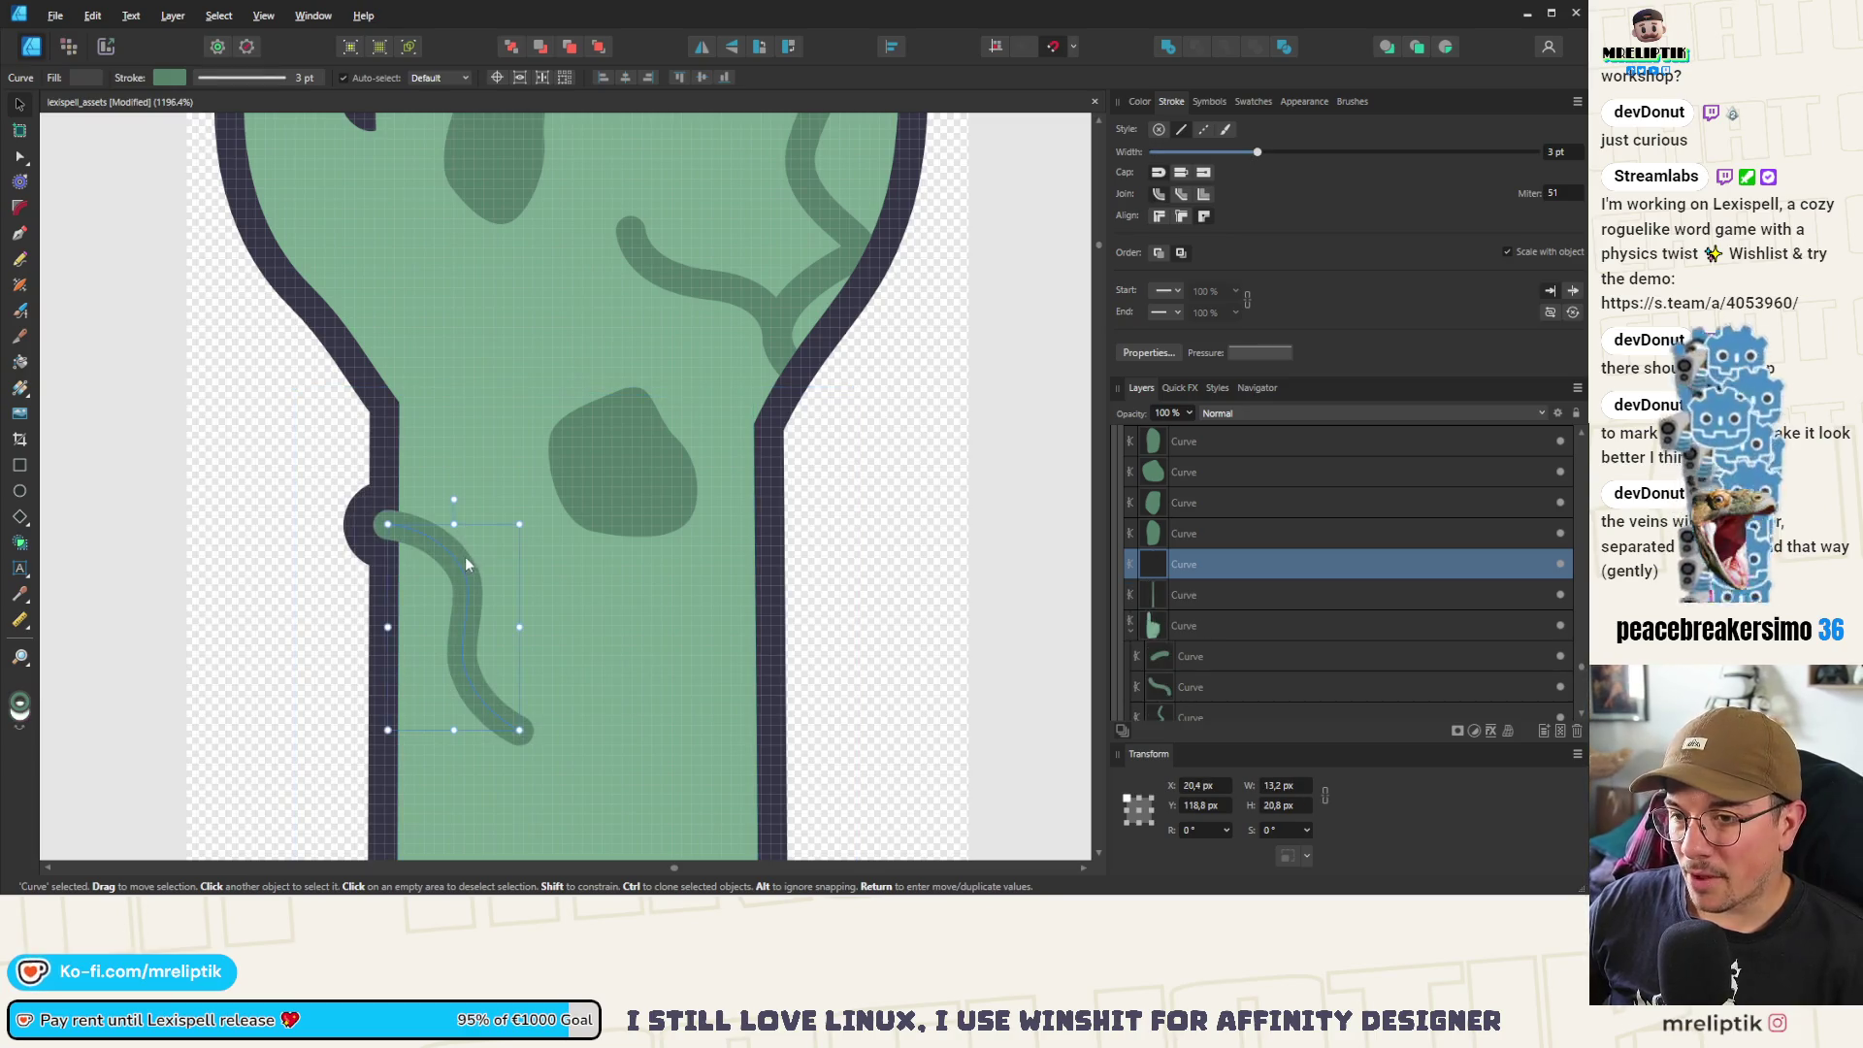
click(702, 47)
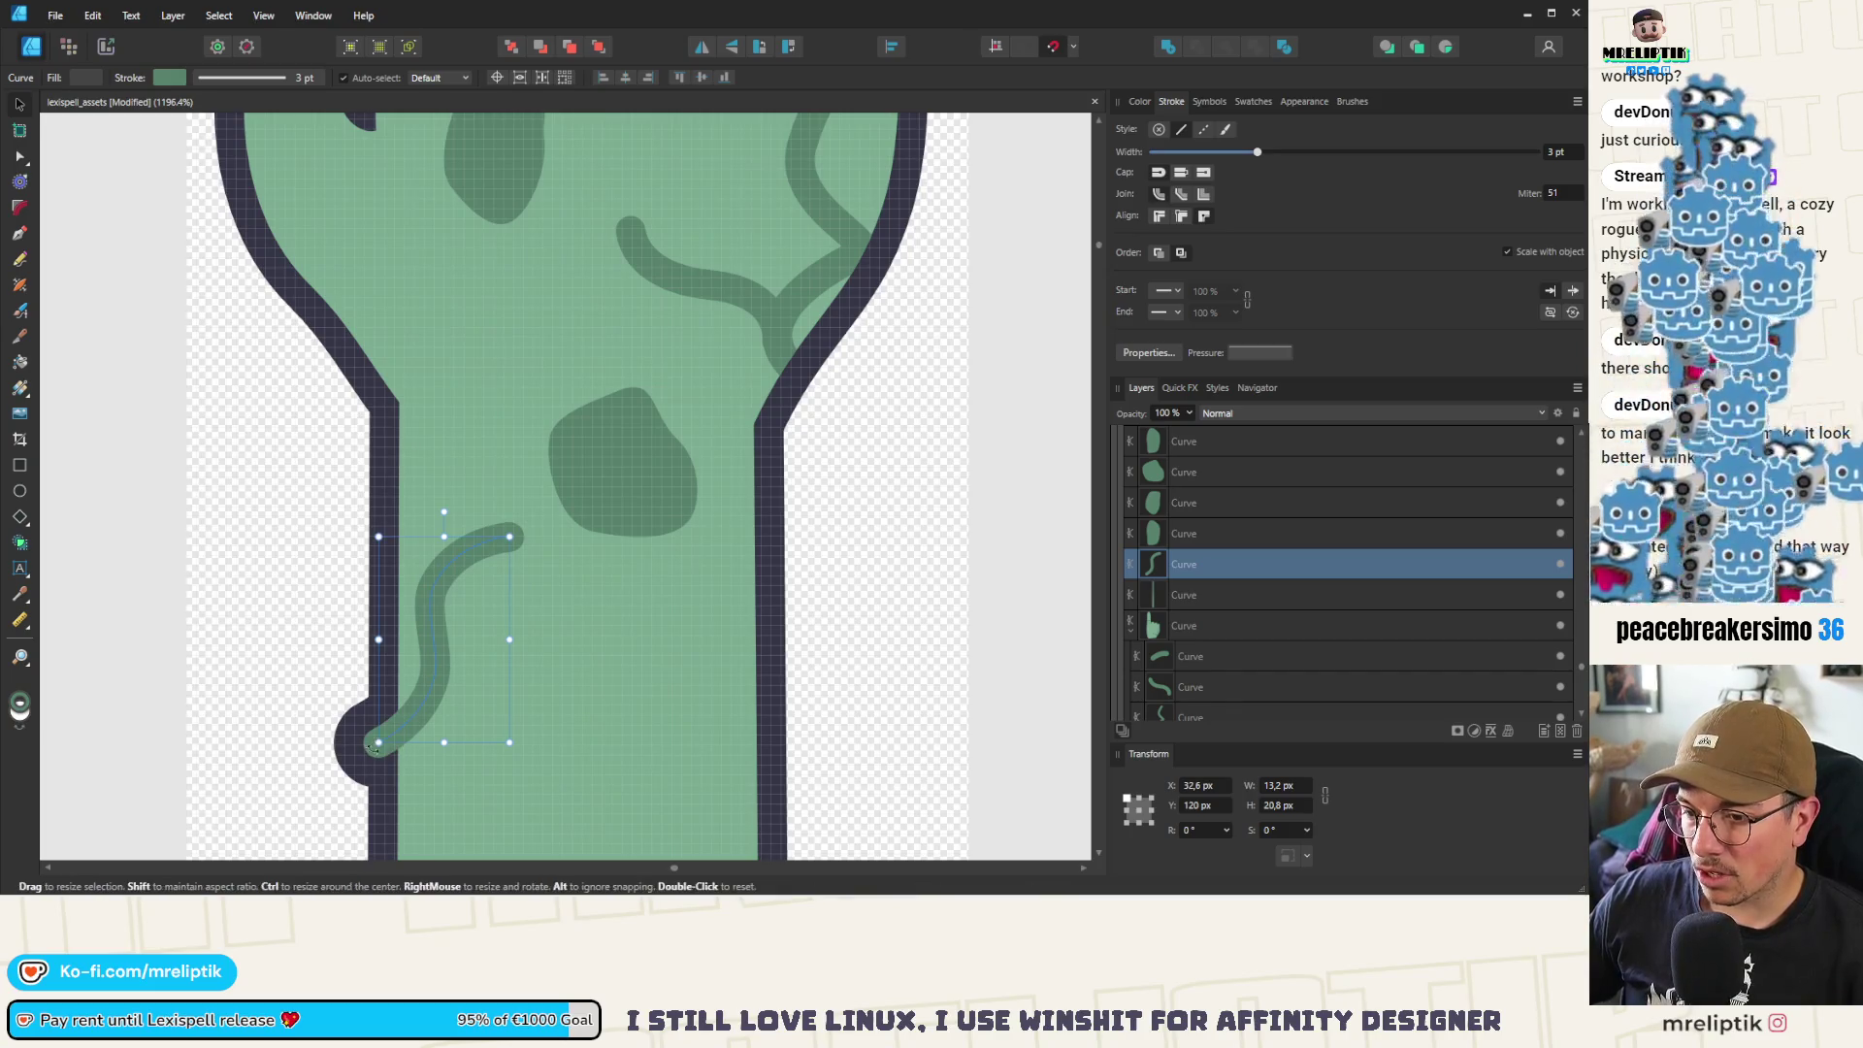
Save, then reshape the vein's nodes: bottom end down-right, middle bulged left, top straightened
key(a)
key(ctrl+s)
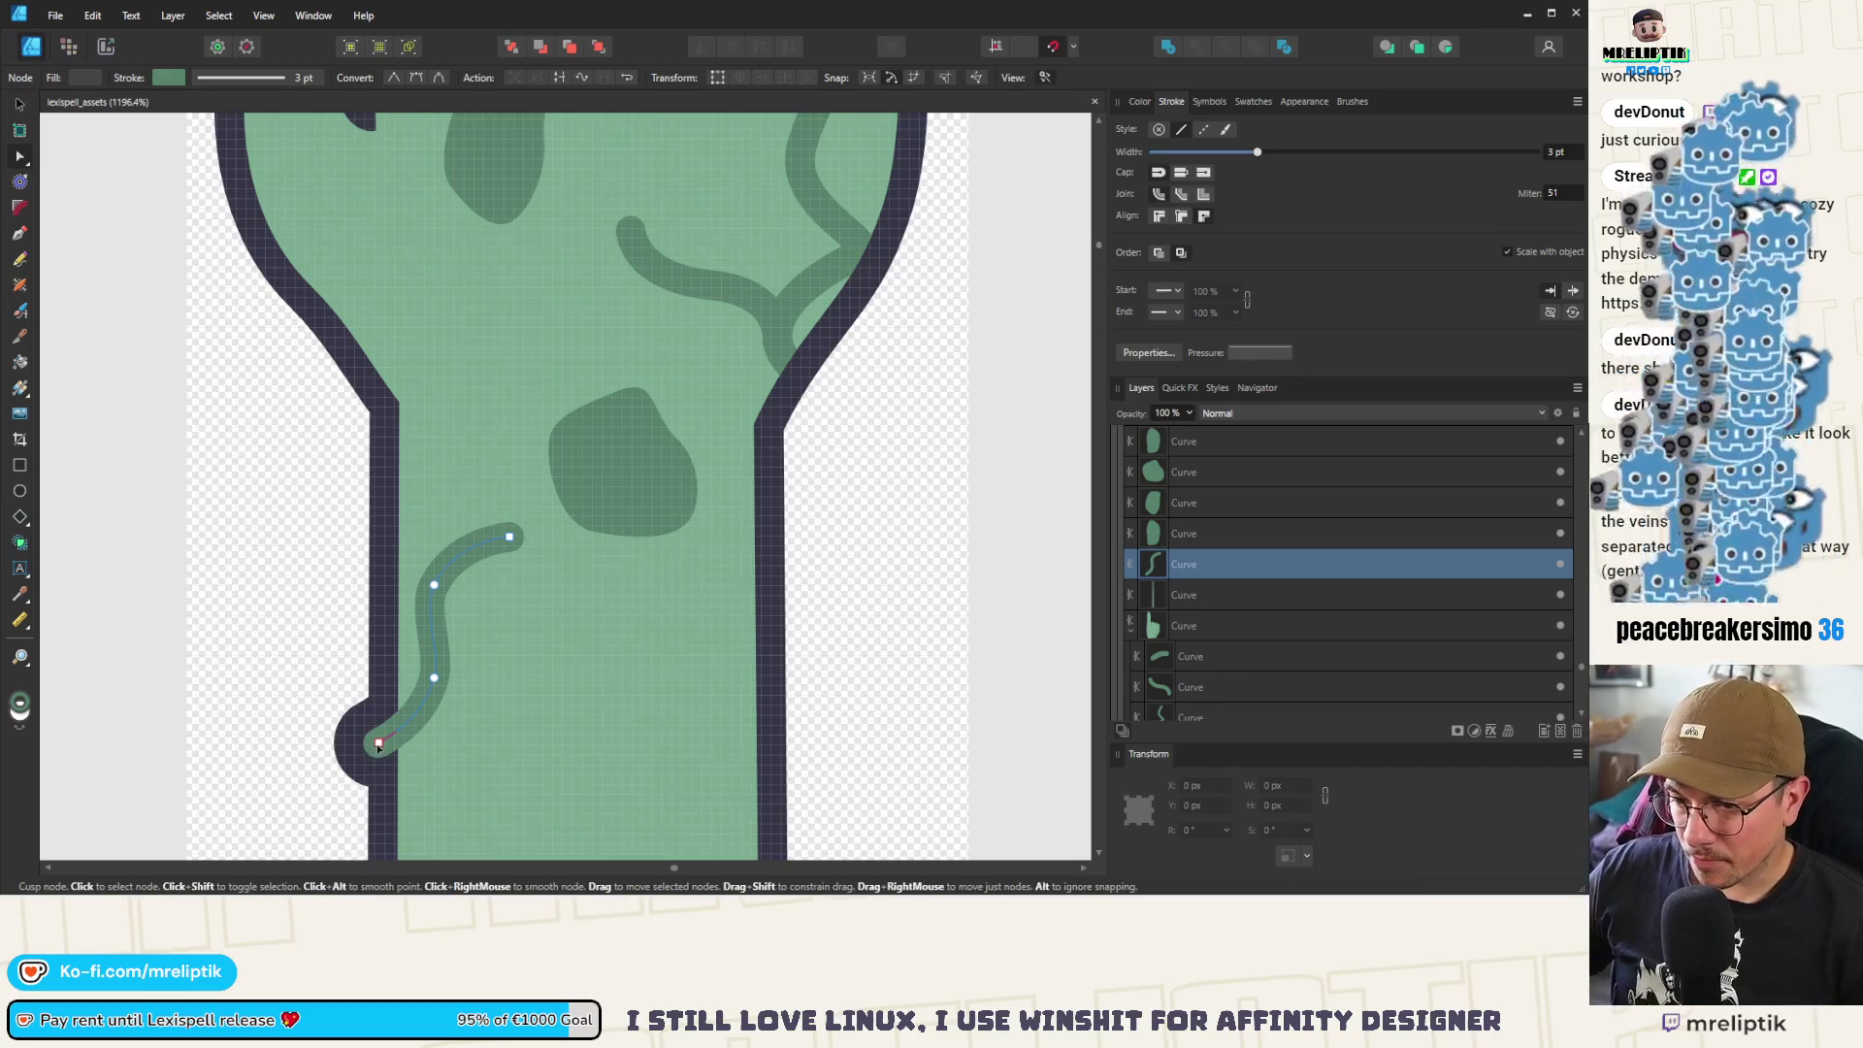
drag(378, 742, 415, 794)
drag(434, 678, 399, 699)
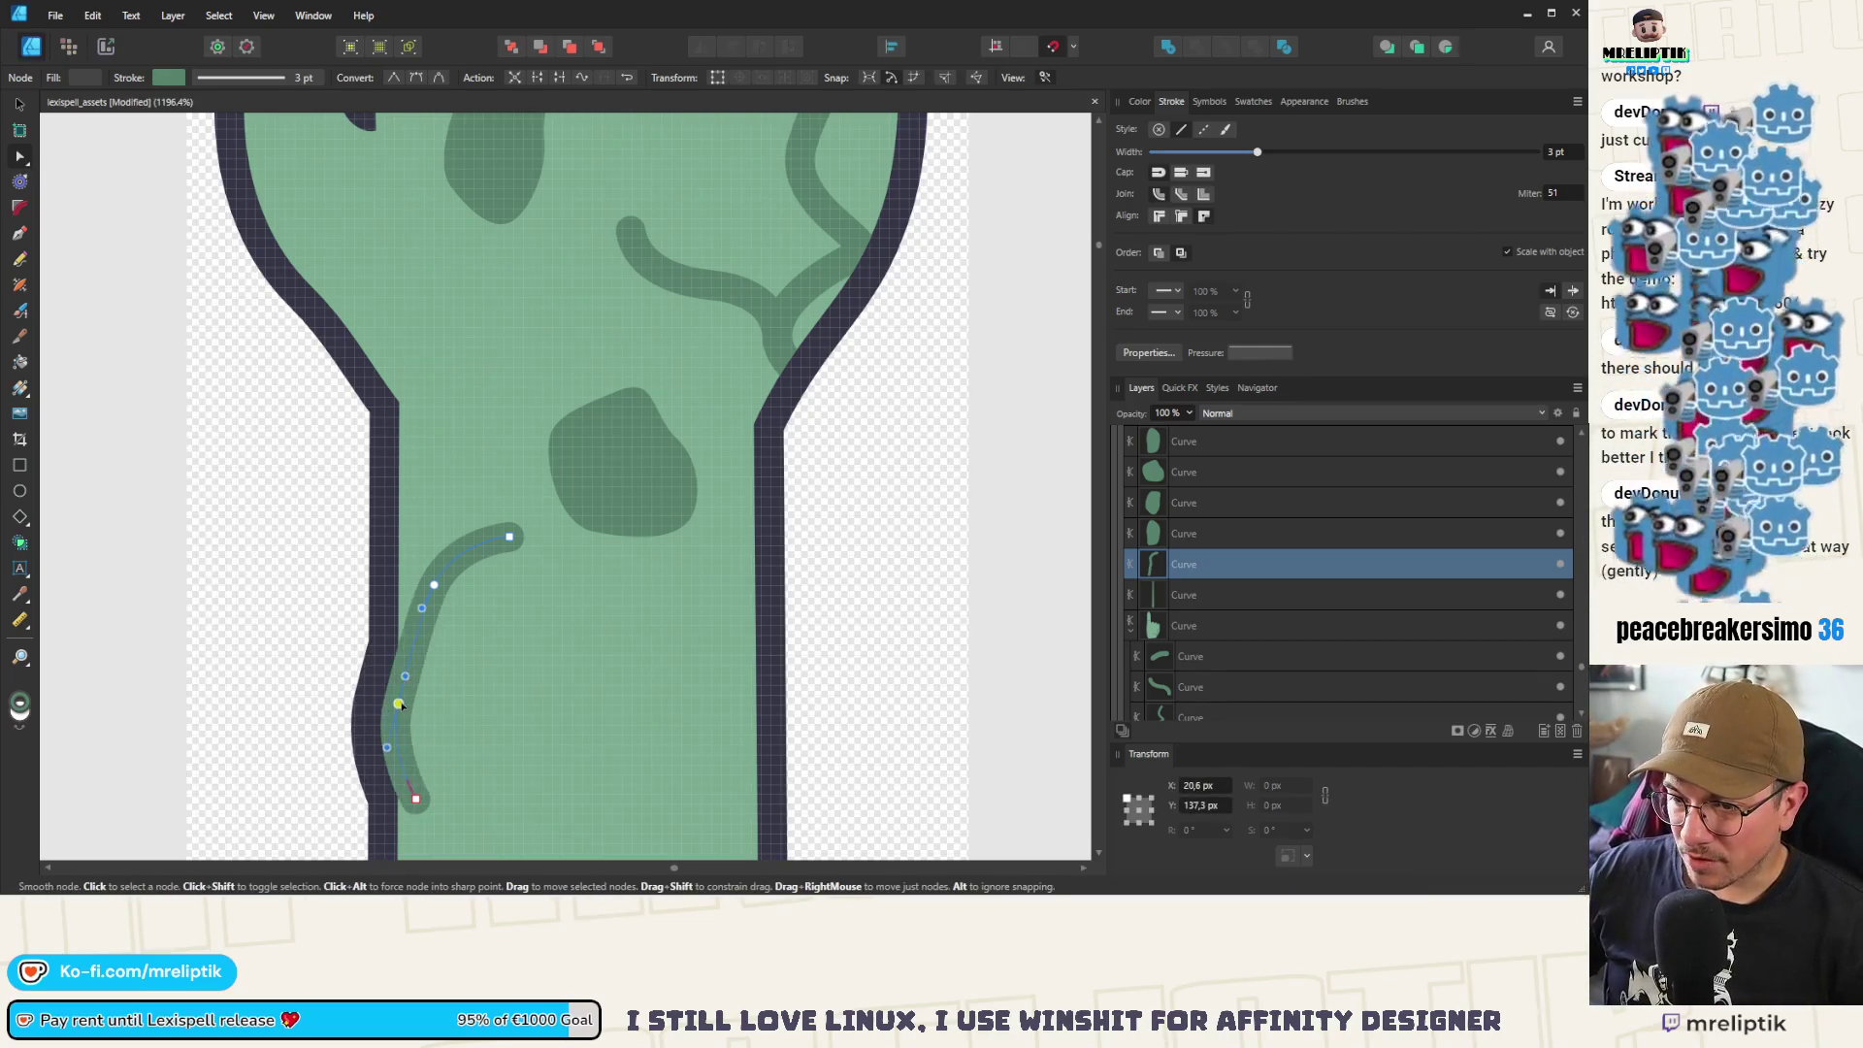
mouse_move(433, 585)
mouse_down()
mouse_move(451, 590)
mouse_move(417, 411)
mouse_move(438, 414)
mouse_up()
drag(452, 585, 466, 573)
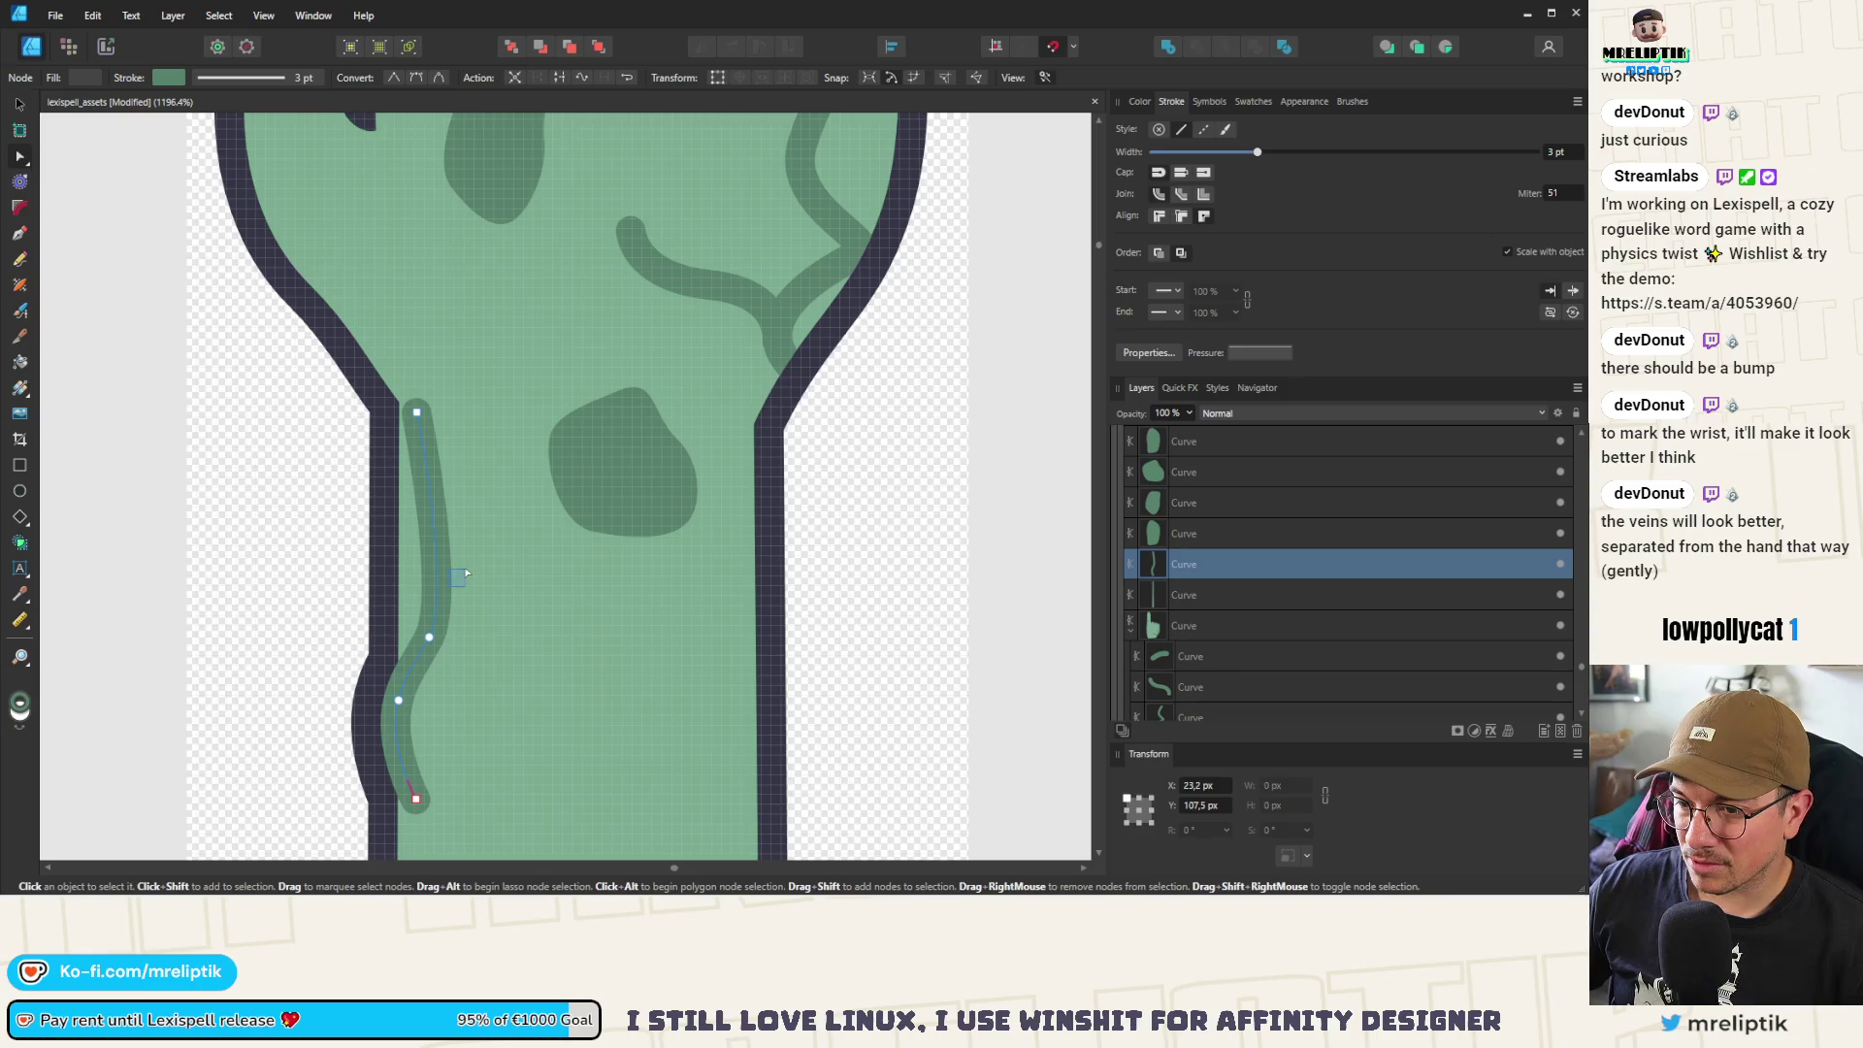
click(429, 636)
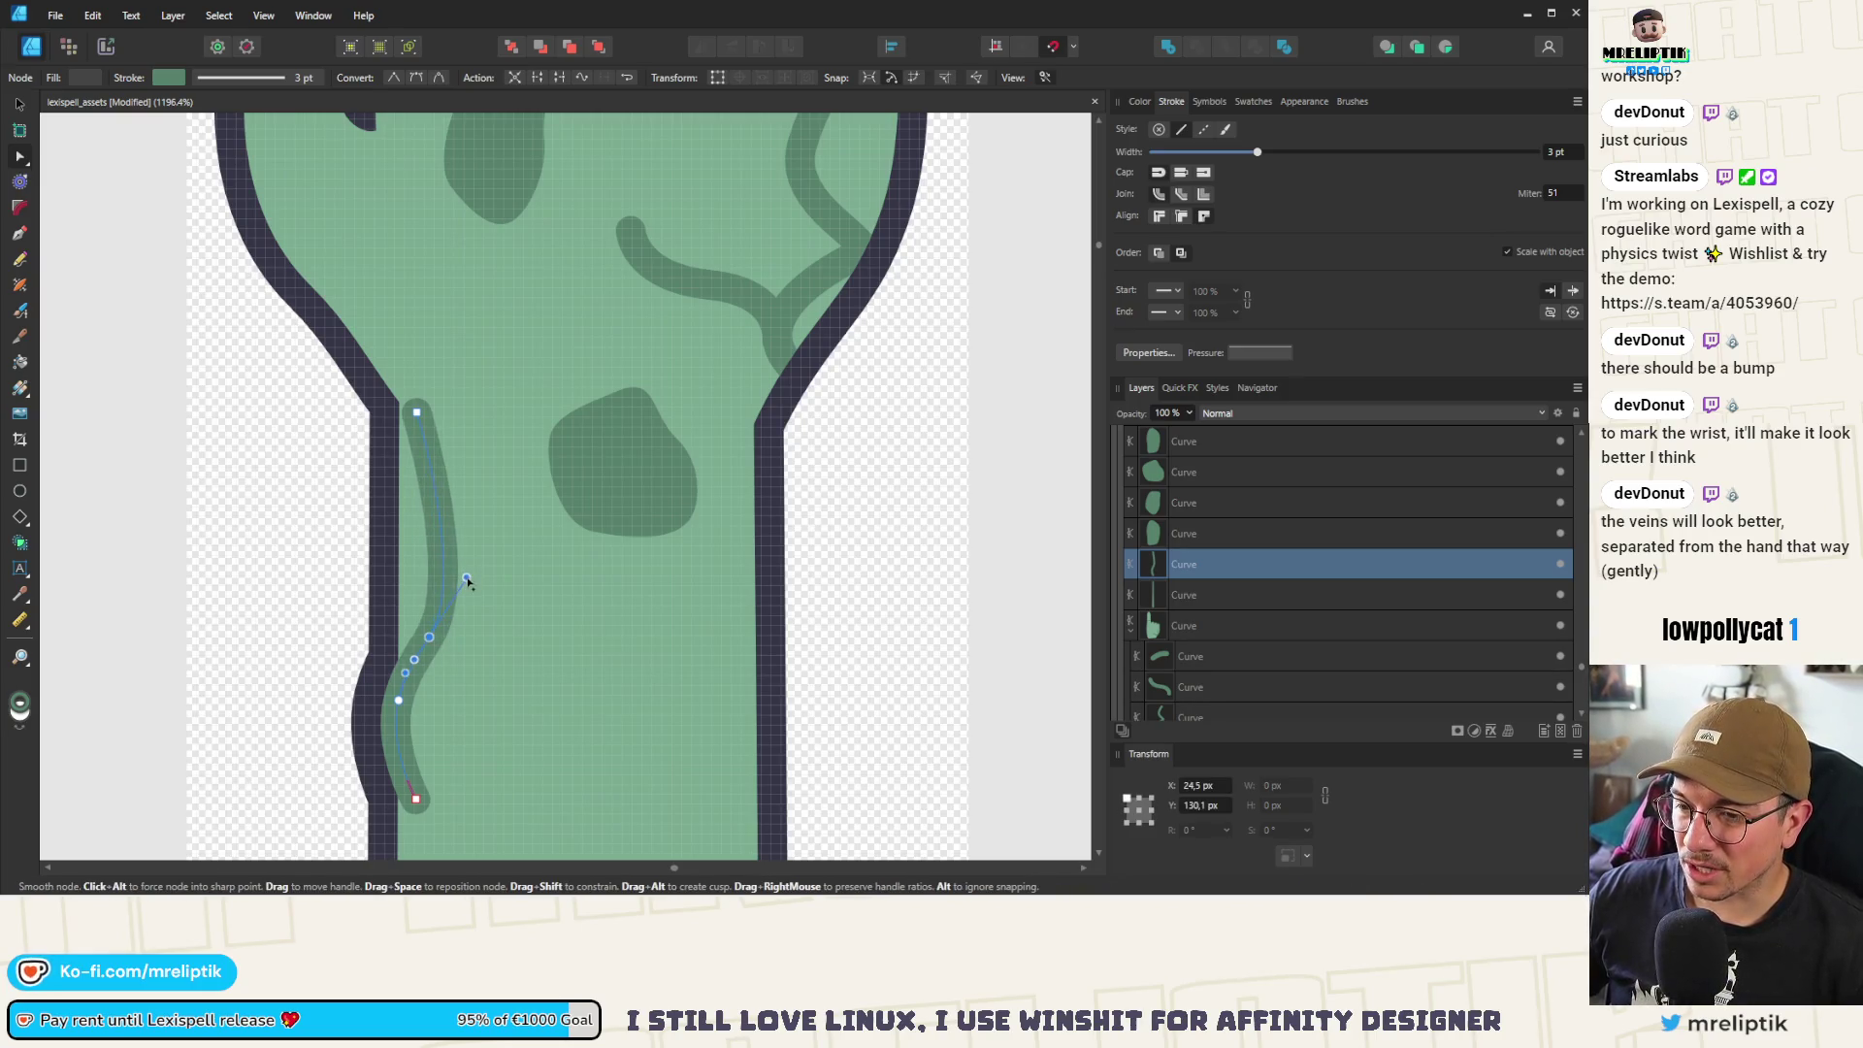
mouse_move(416, 411)
mouse_down()
mouse_move(409, 395)
mouse_move(427, 407)
mouse_up()
Extend the vein's bottom end further down the arm
scroll(379, 444, down, 6)
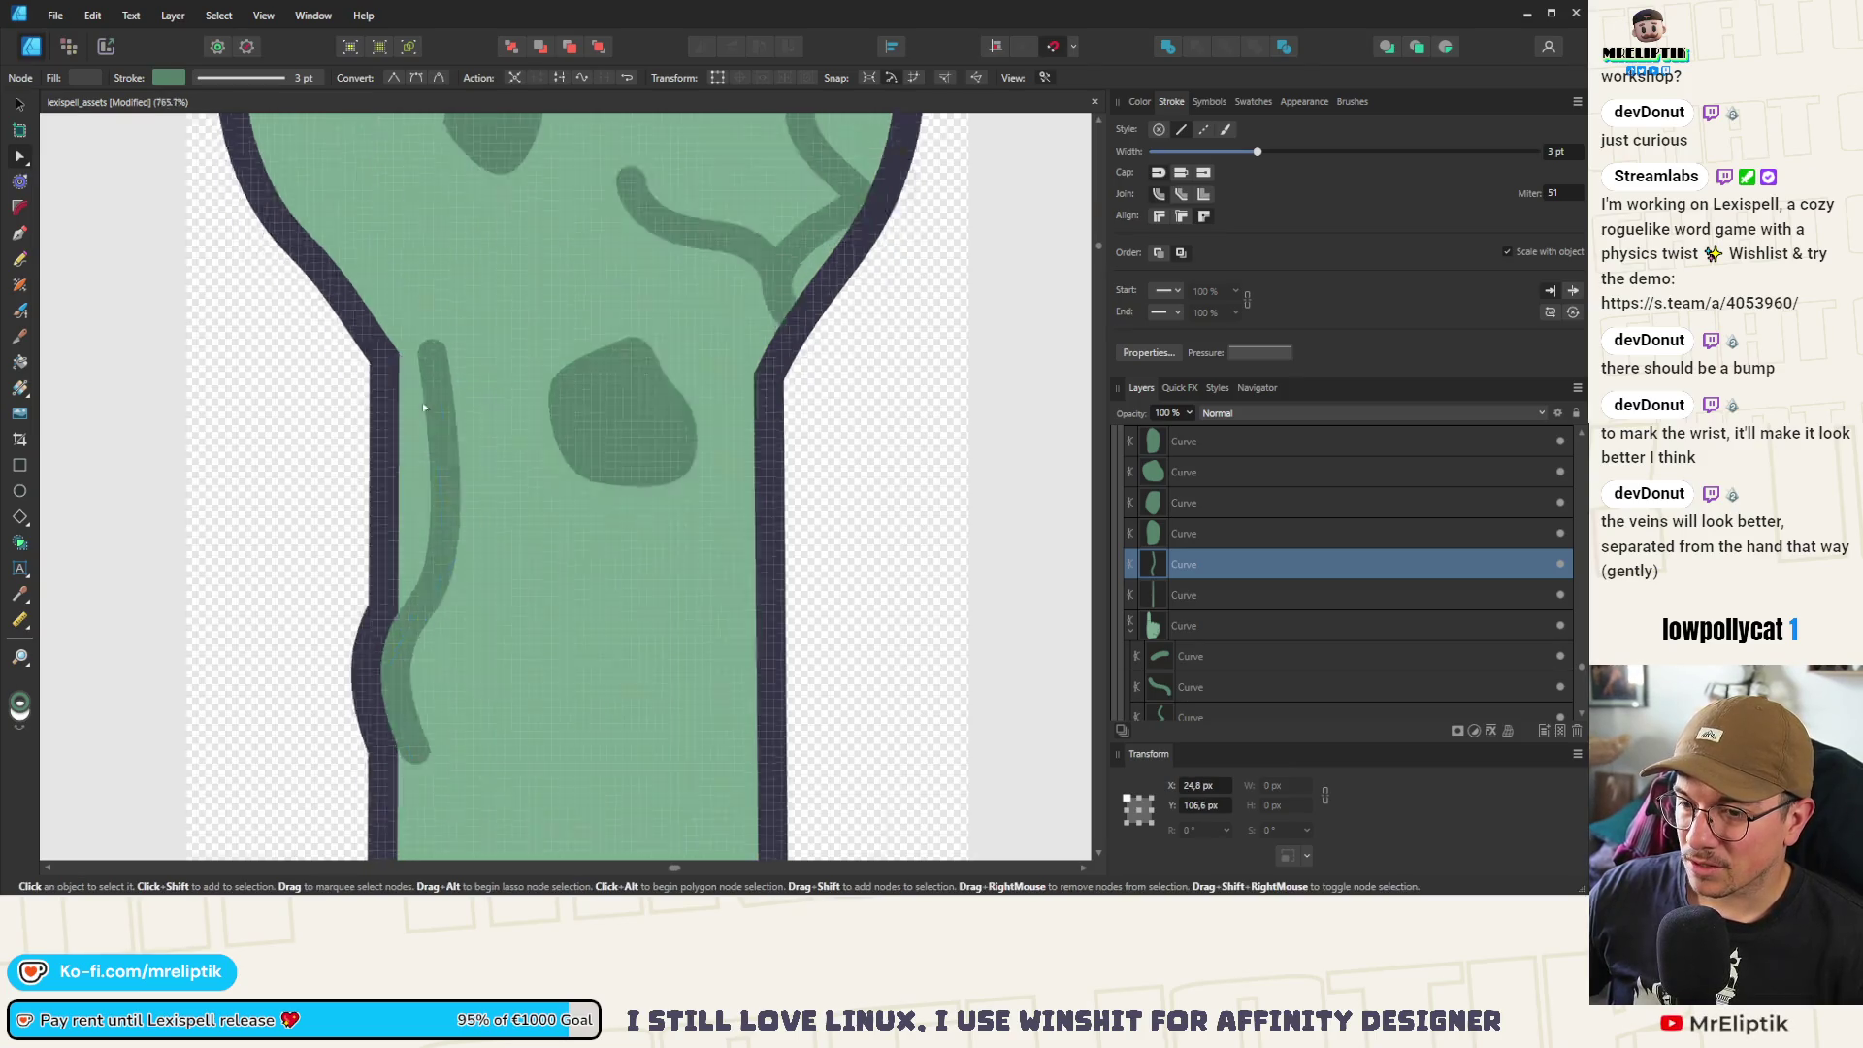
scroll(379, 445, up, 7)
click(456, 575)
drag(456, 575, 451, 742)
scroll(427, 412, down, 4)
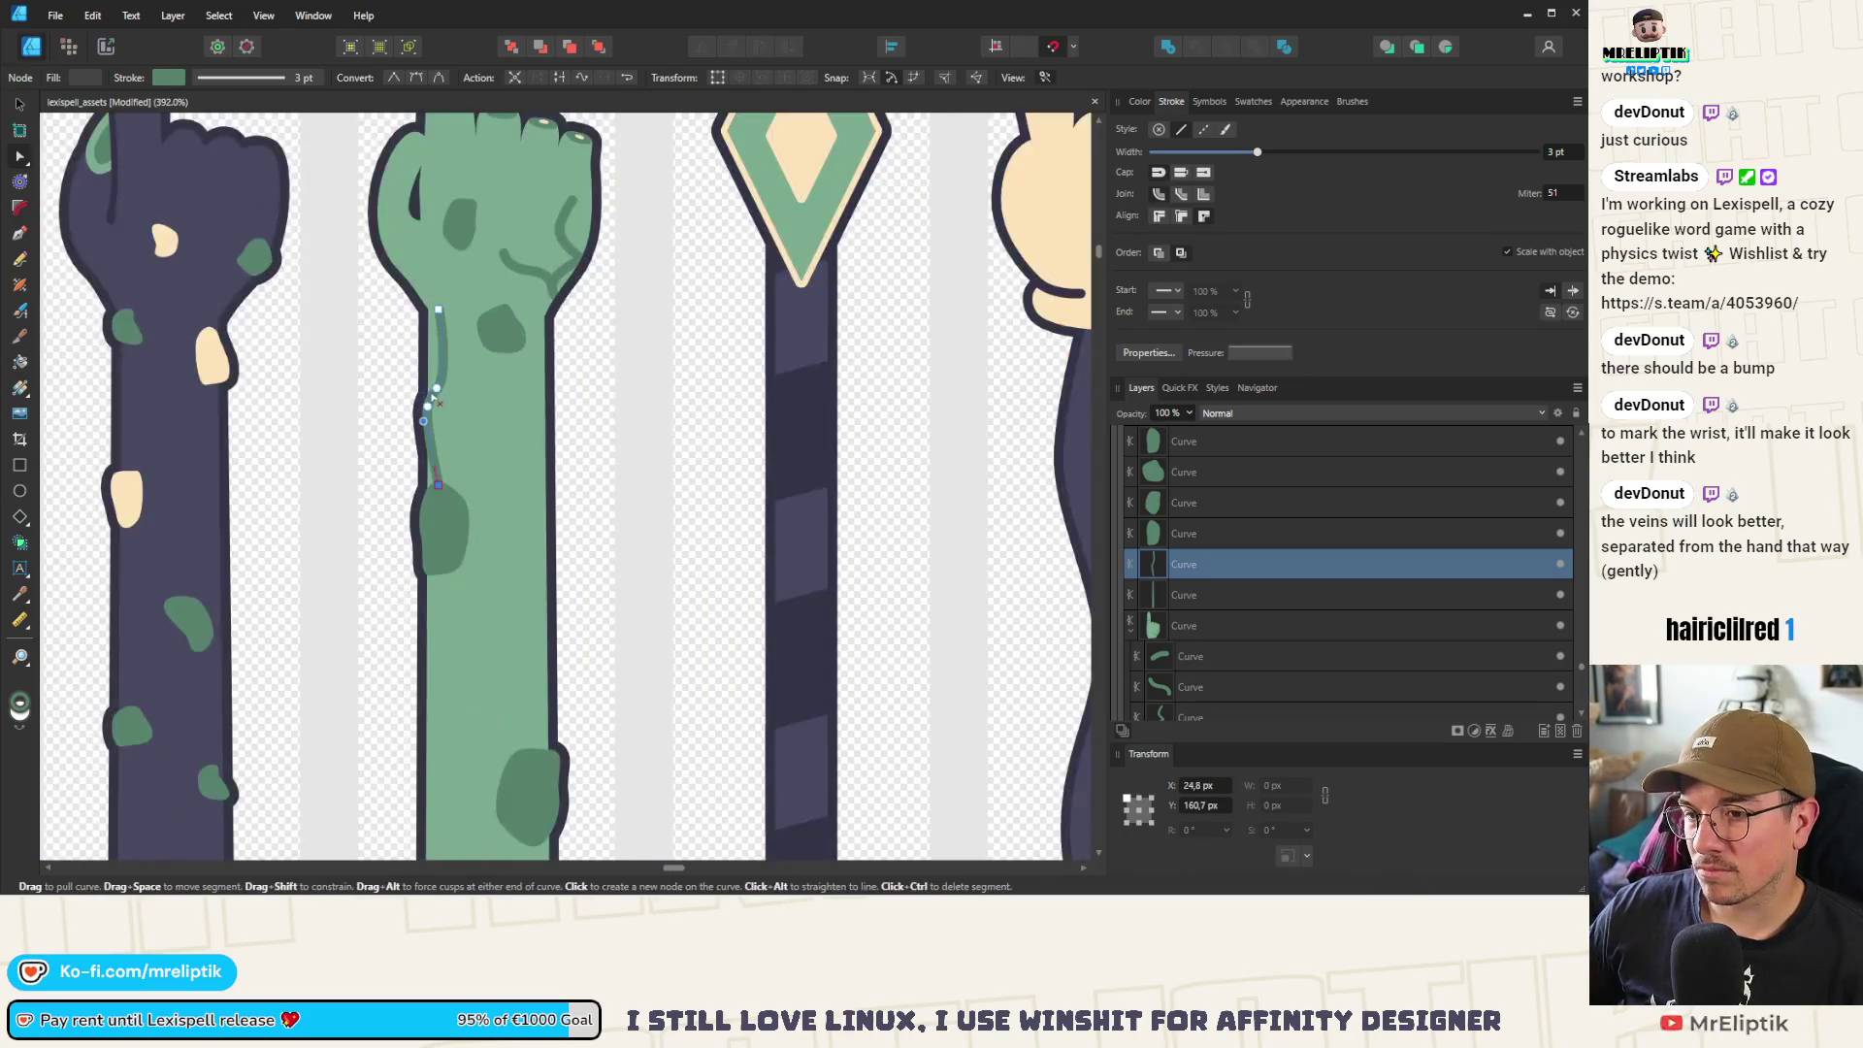
Delete the vein's lower nodes, then delete the whole long arm vein
click(424, 418)
scroll(333, 375, down, 3)
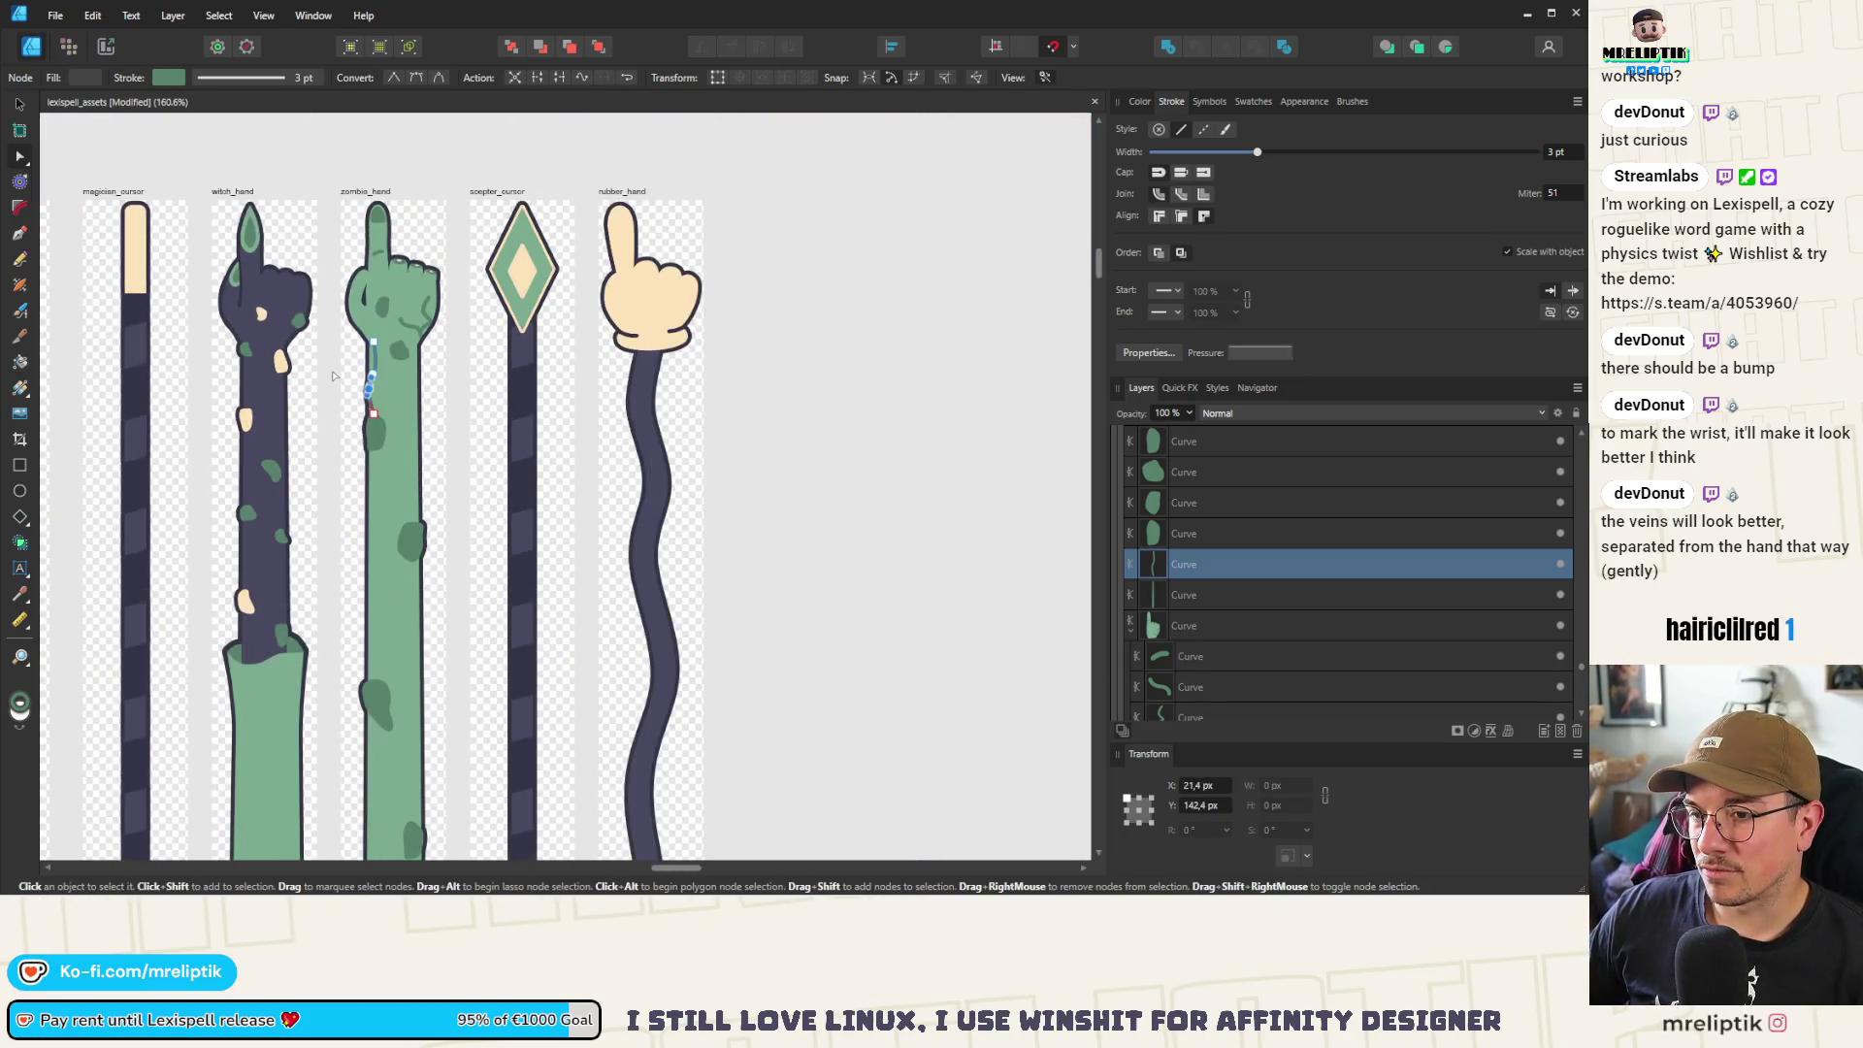
scroll(340, 366, up, 7)
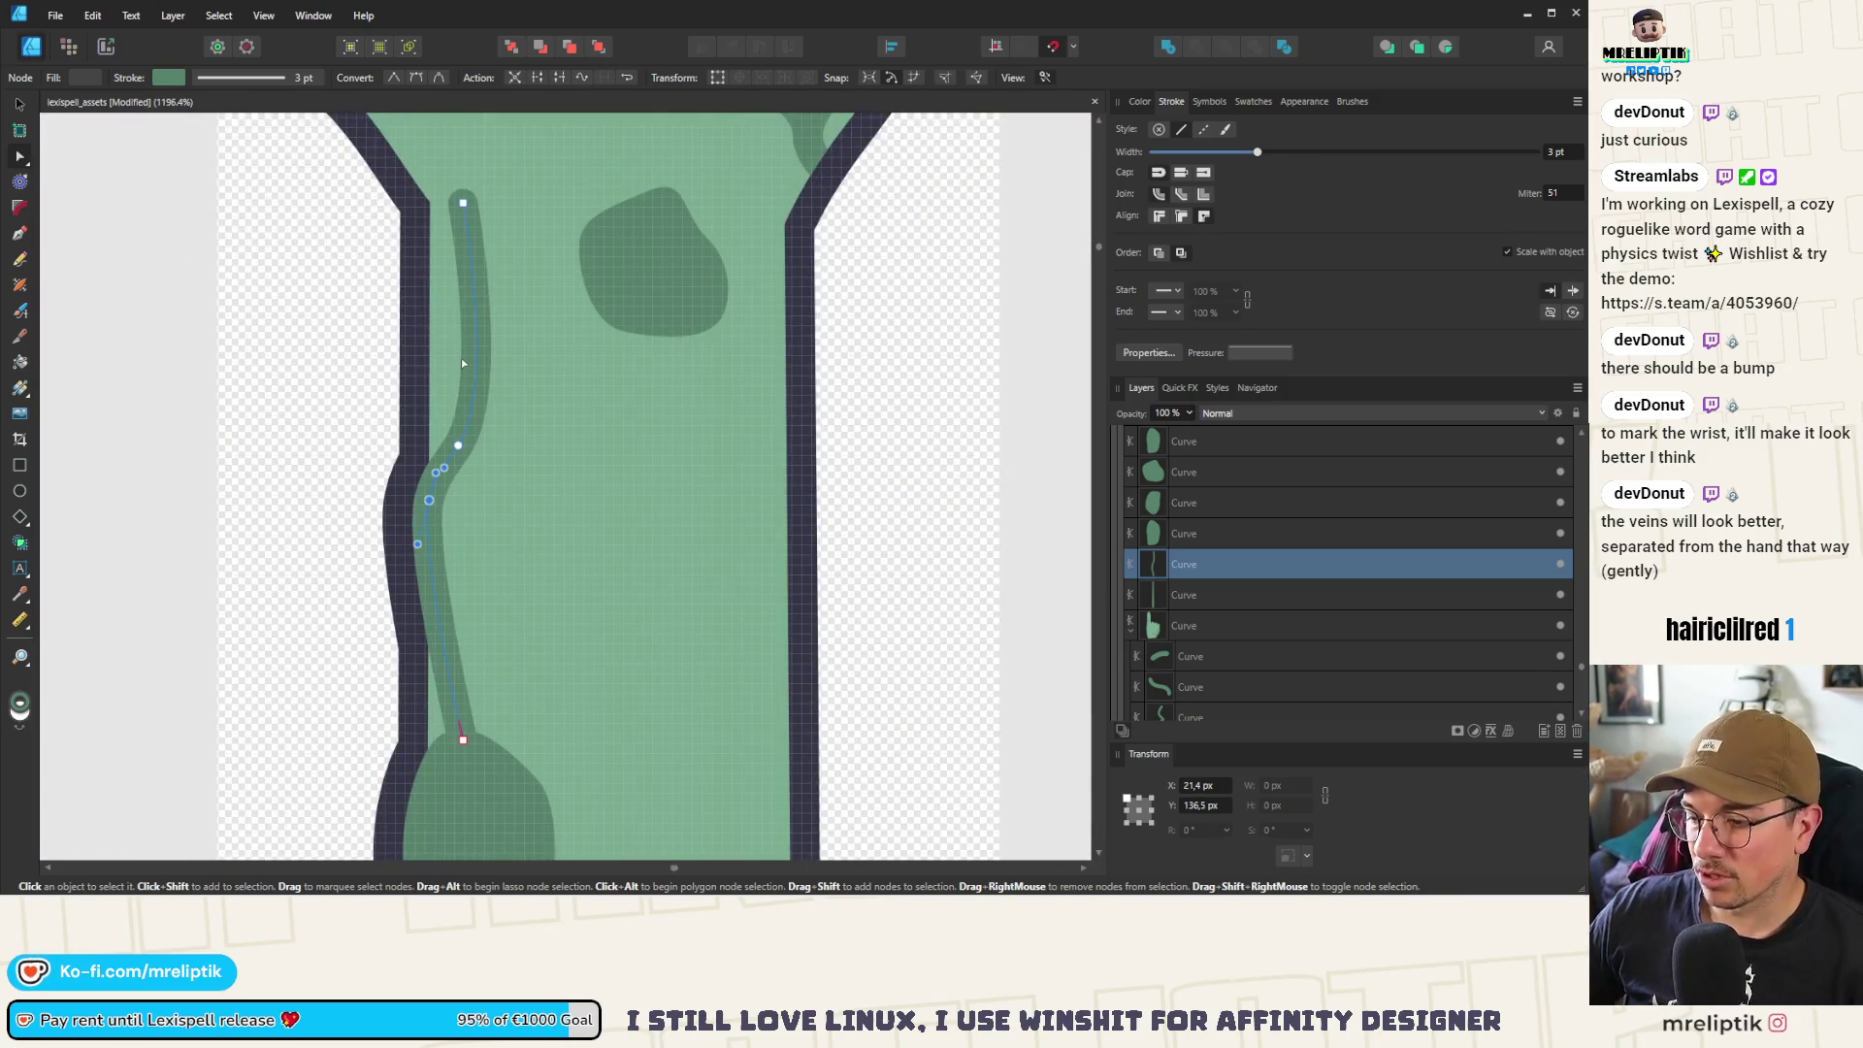
key(Delete)
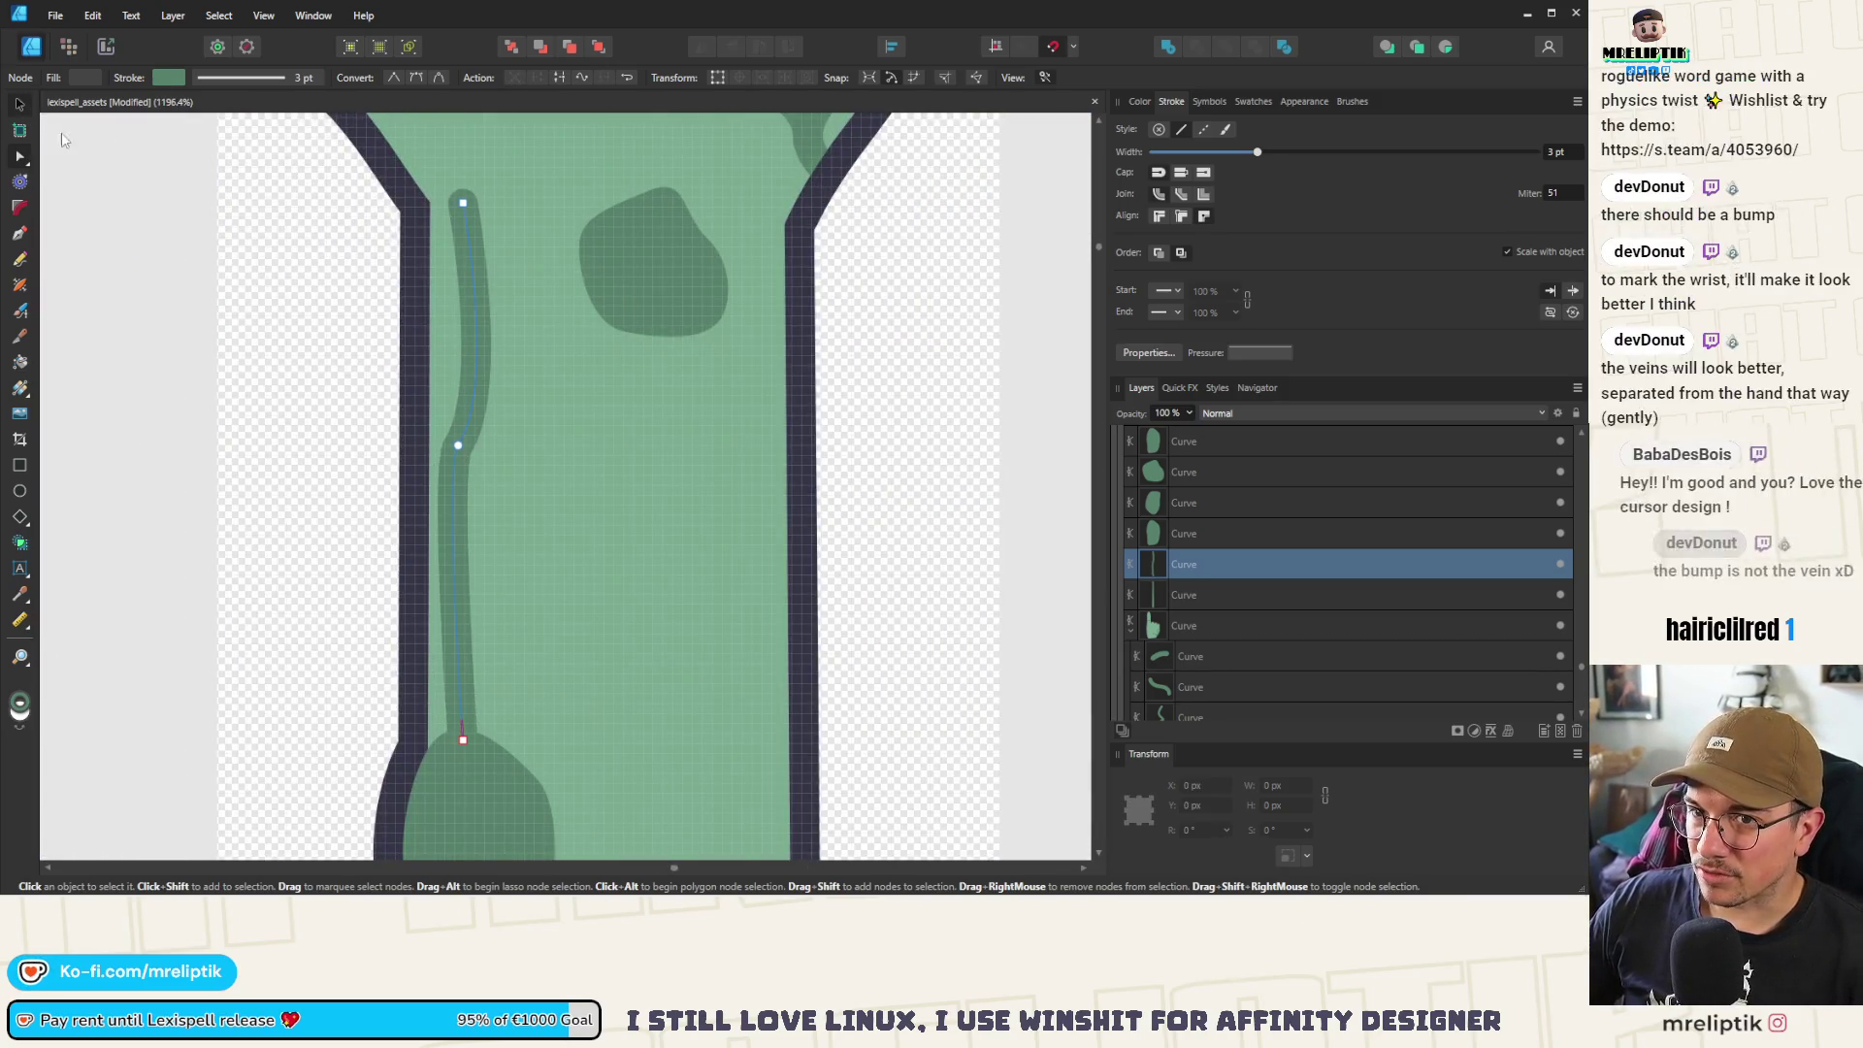
key(v)
key(Delete)
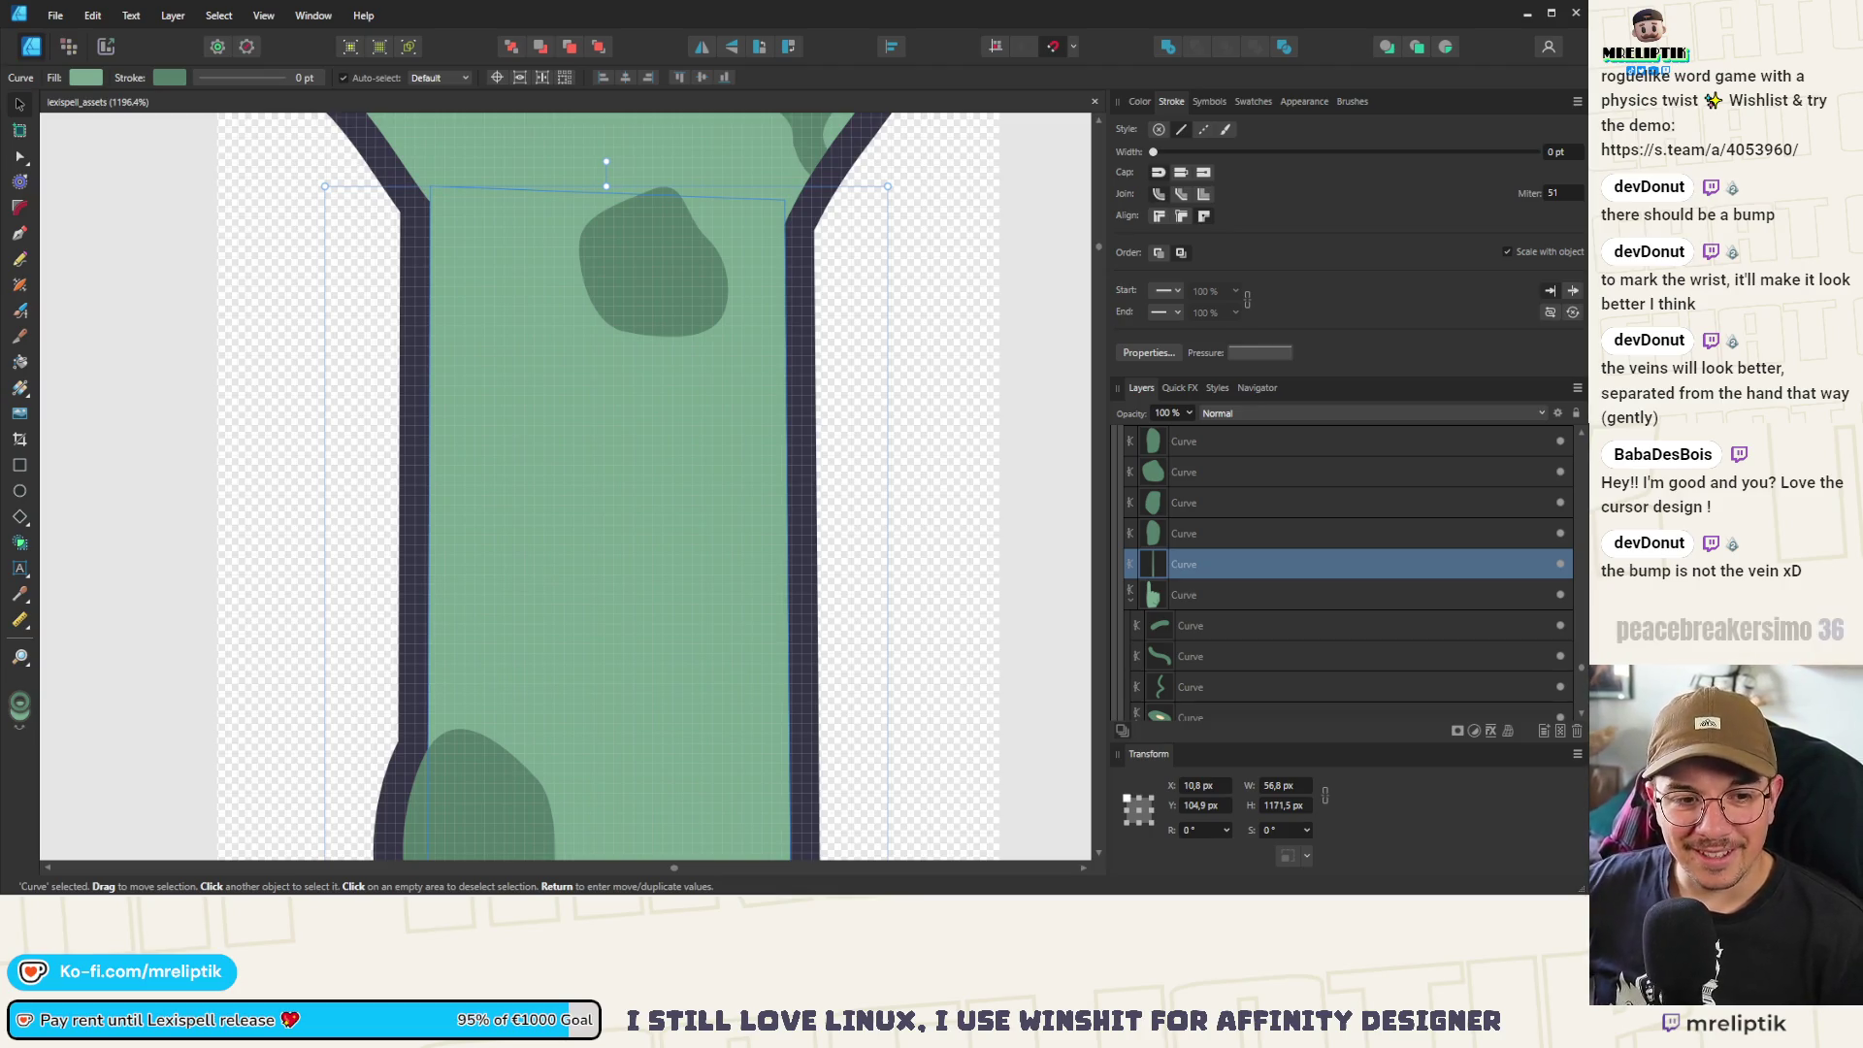
scroll(417, 330, down, 5)
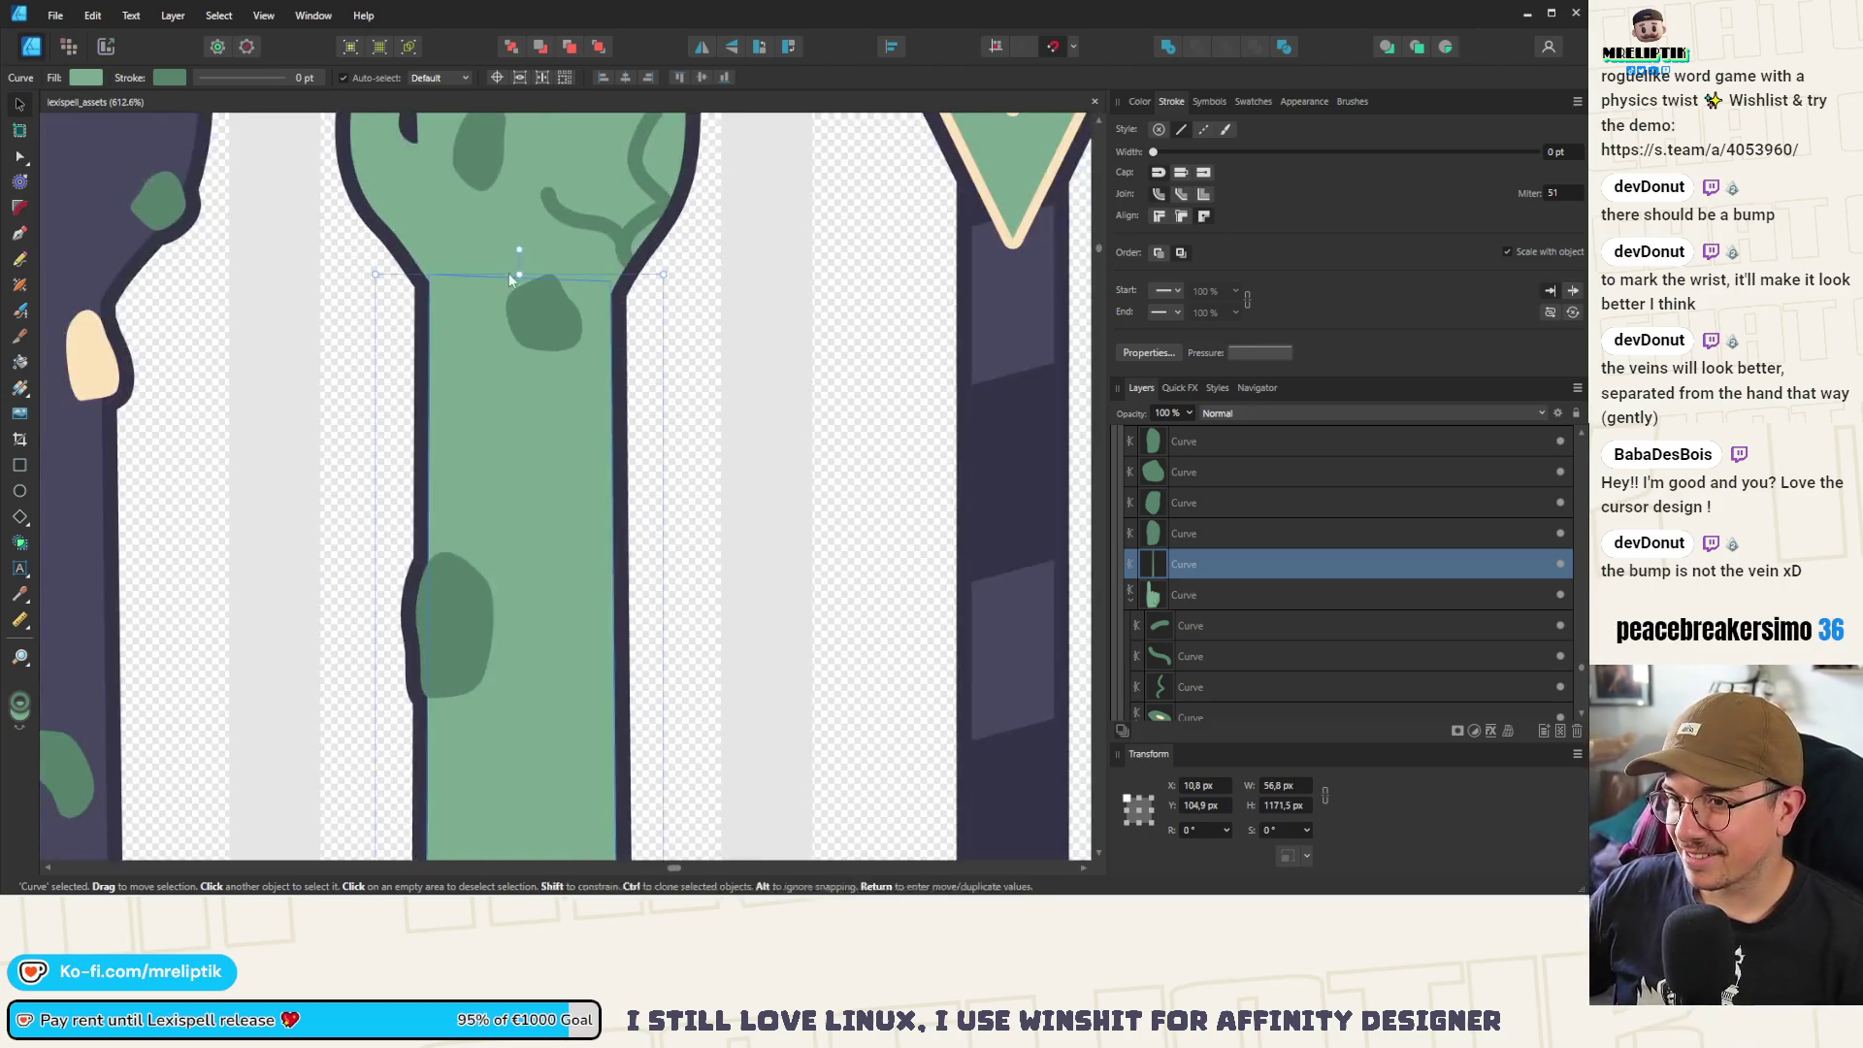
Move the vein curve up onto the back of the hand
scroll(611, 415, up, 5)
click(662, 340)
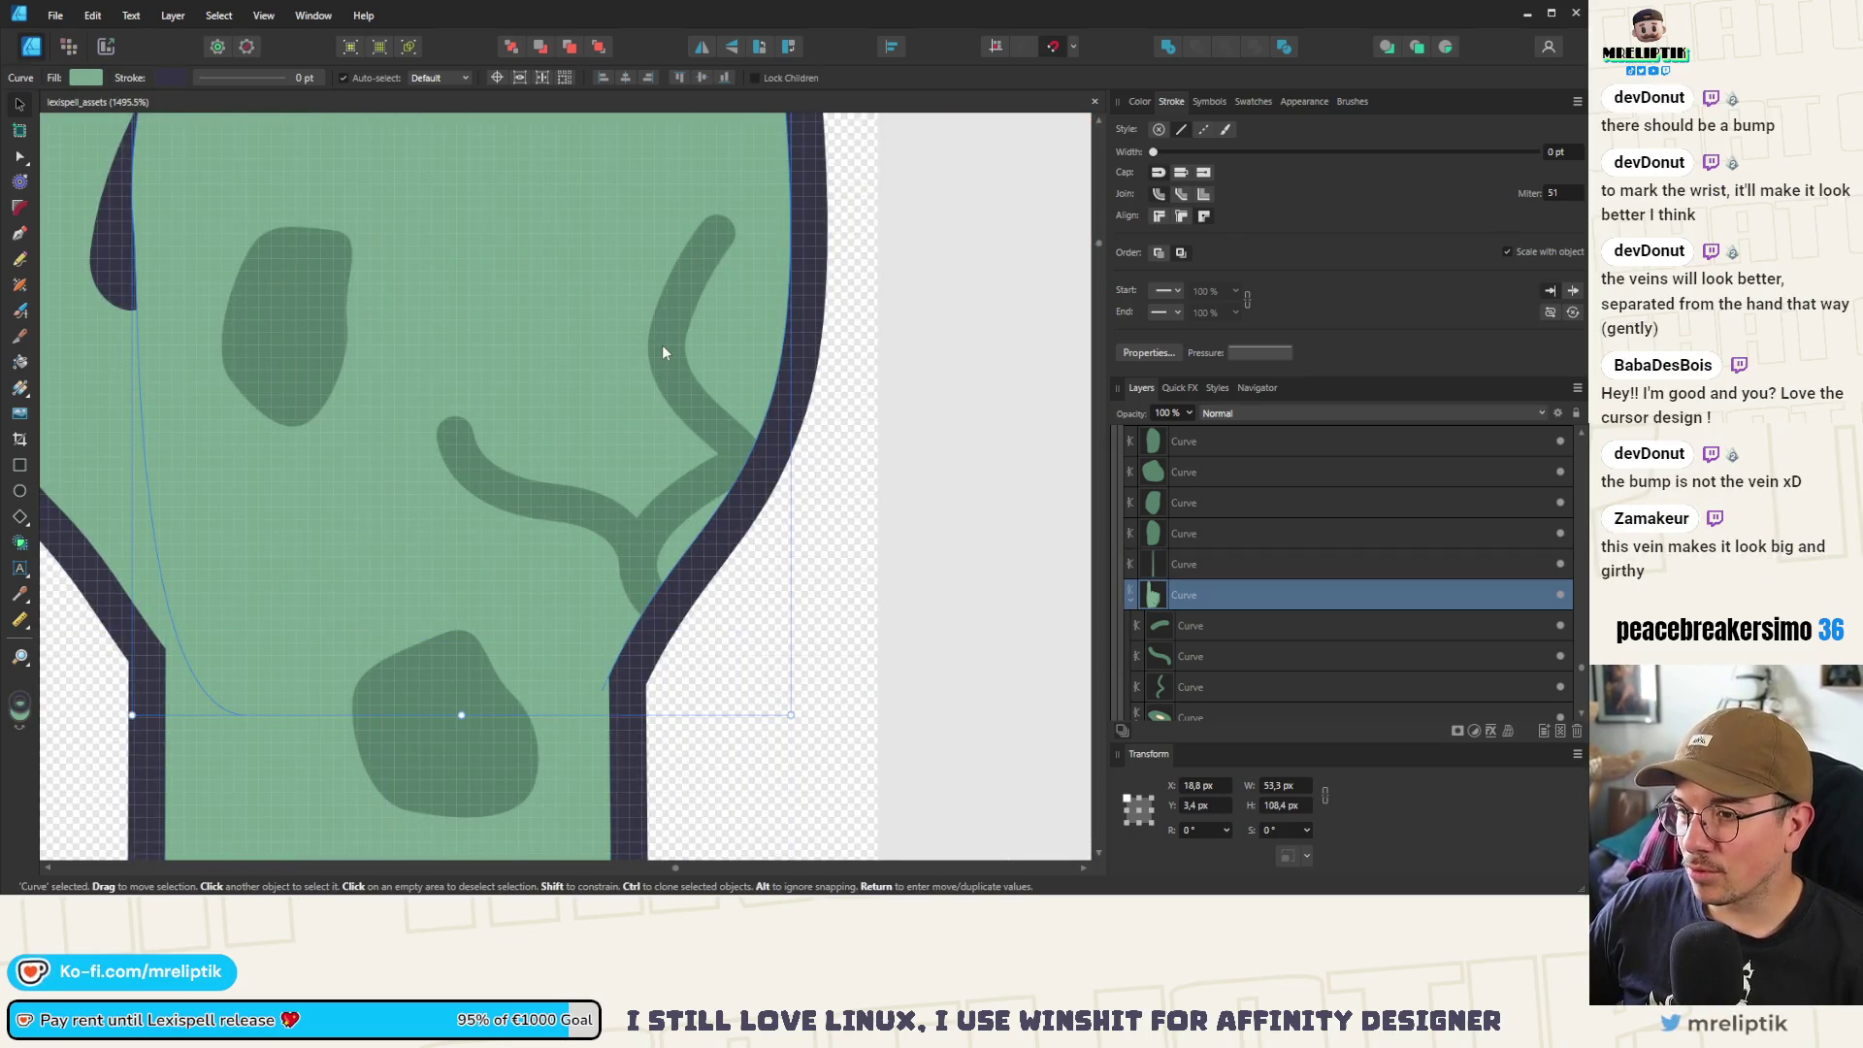
click(680, 359)
drag(687, 368, 585, 336)
key(ctrl+z)
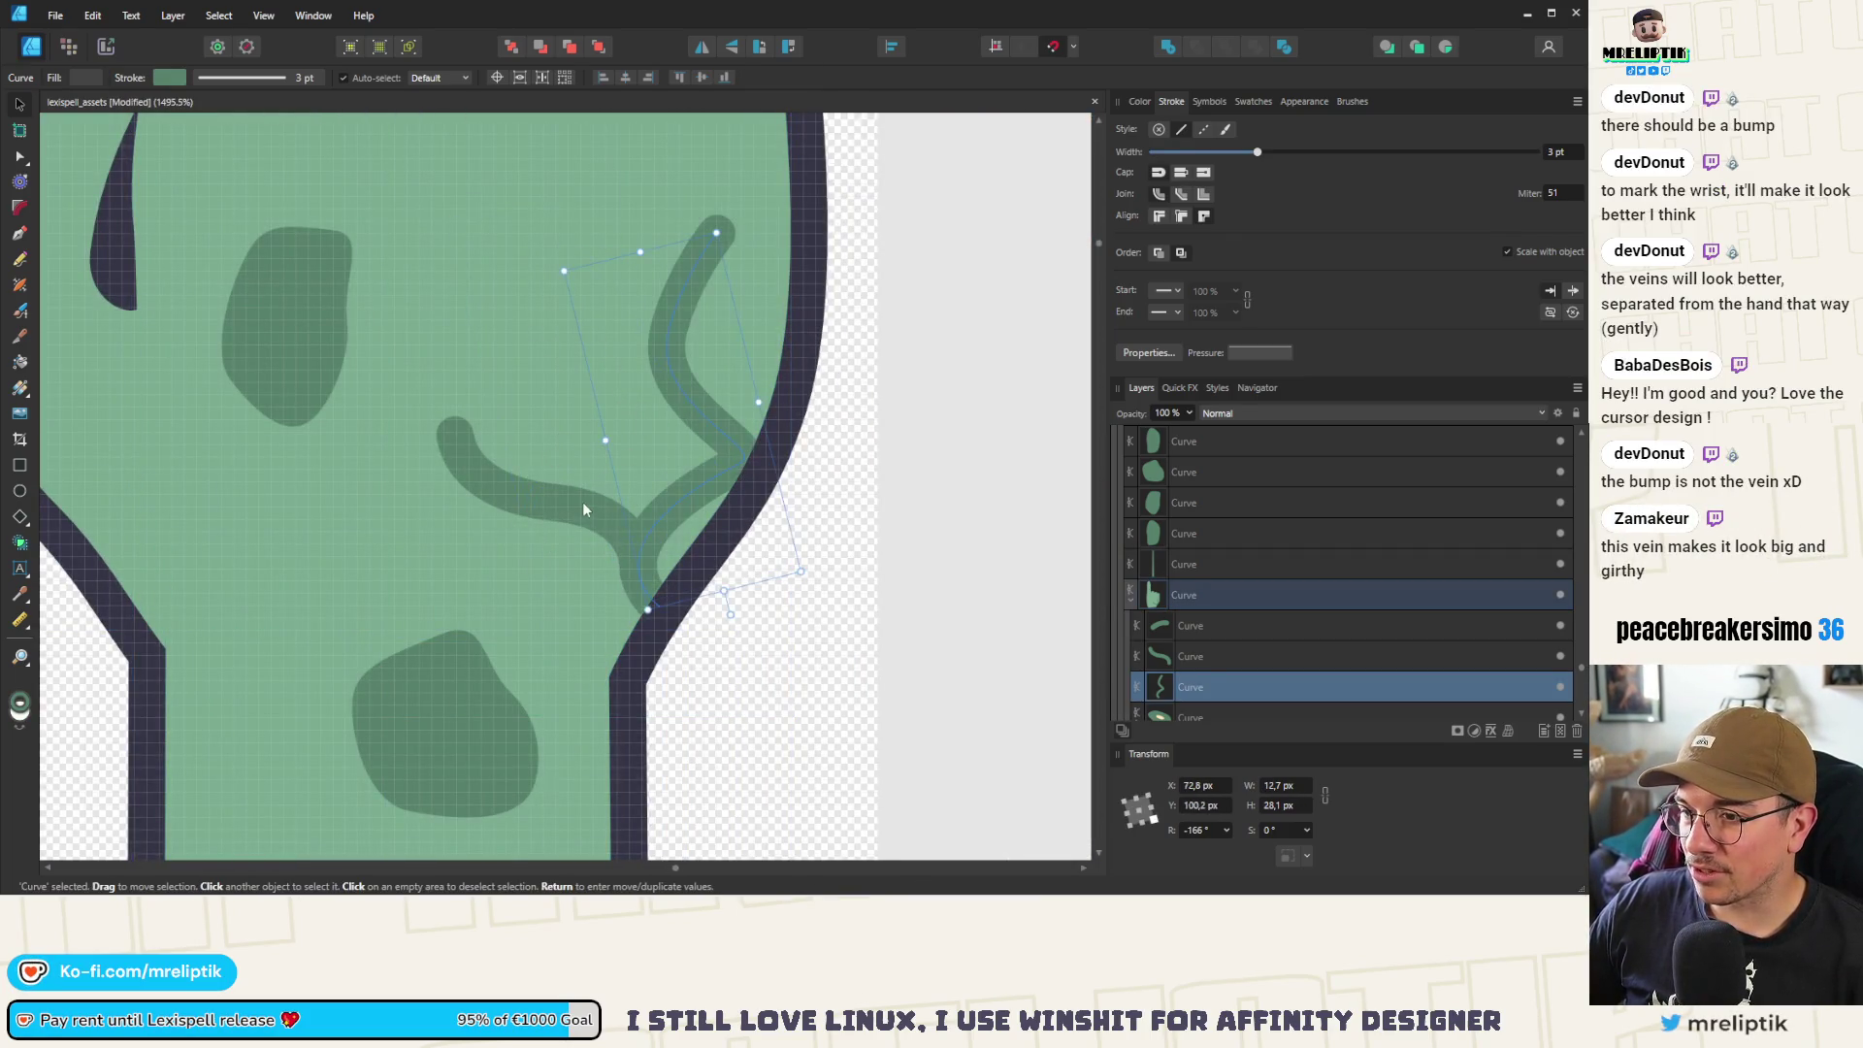
key(Delete)
key(Return)
click(579, 503)
mouse_move(551, 503)
mouse_down()
mouse_move(526, 374)
mouse_move(584, 211)
mouse_move(634, 205)
mouse_move(648, 246)
mouse_up()
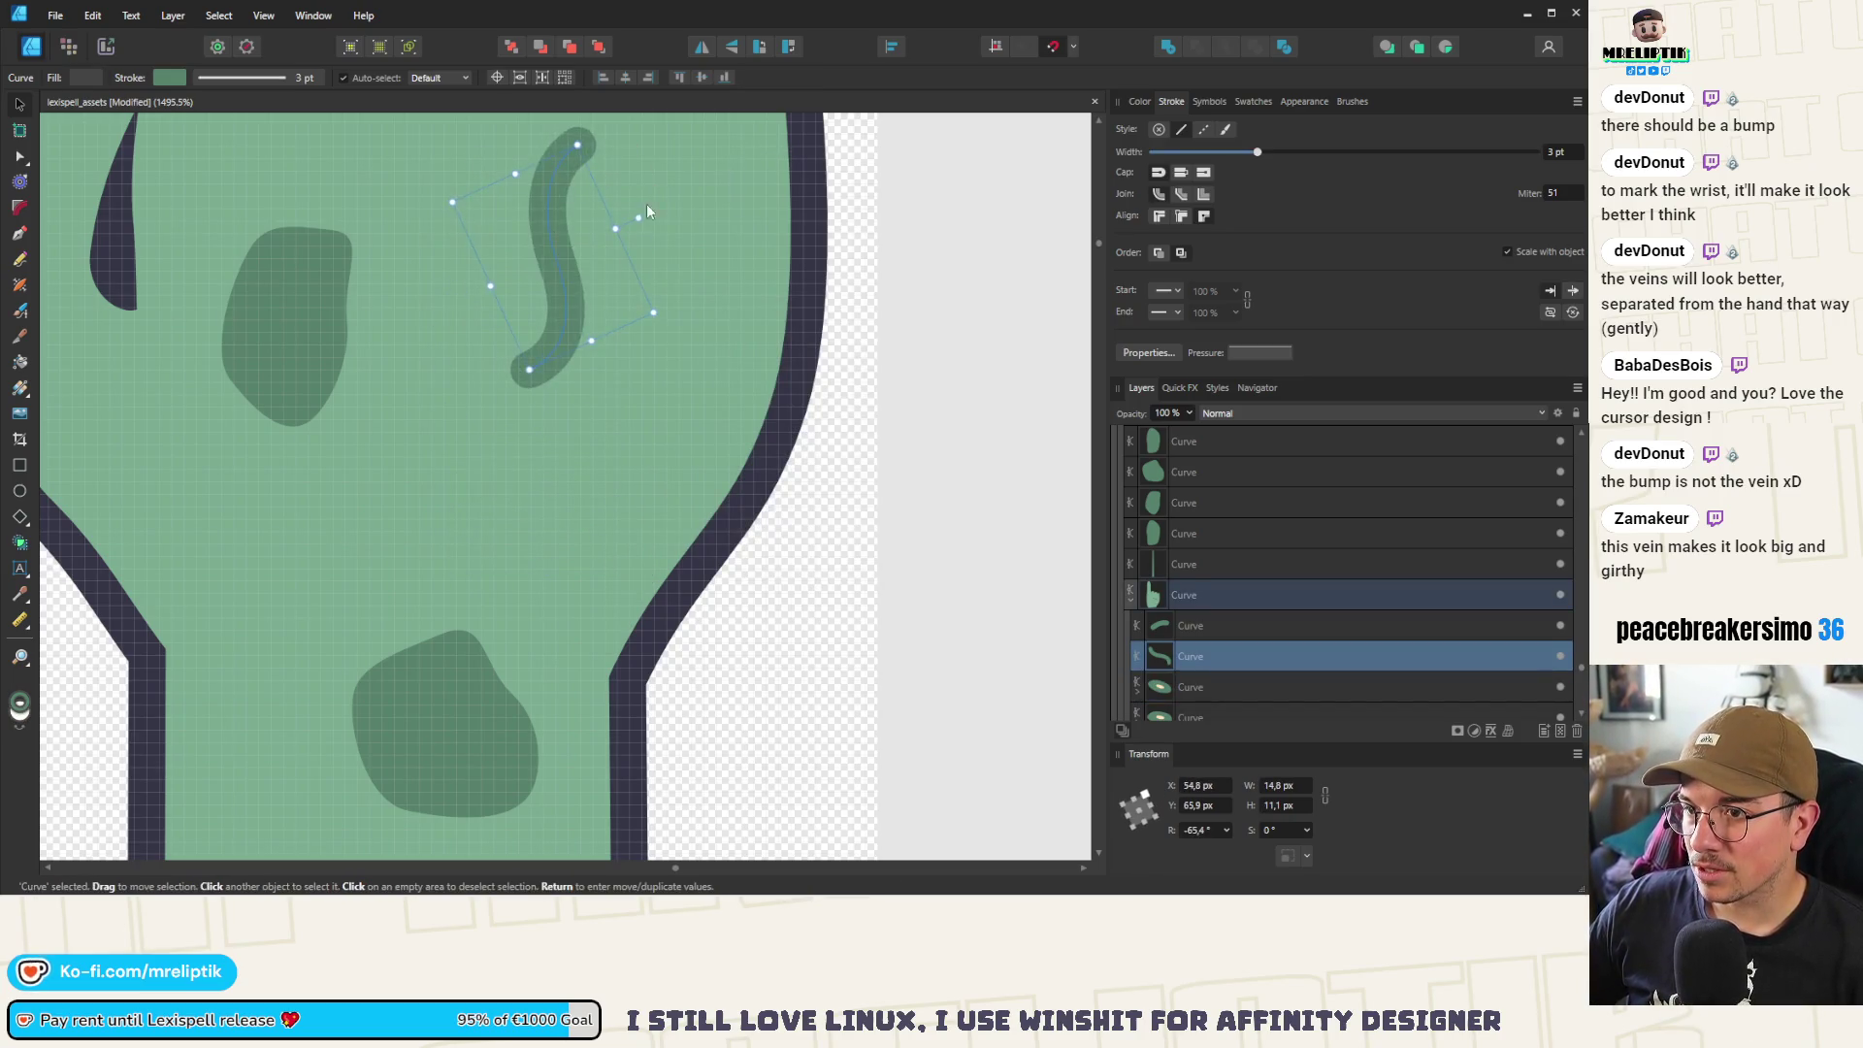
scroll(46, 304, up, 3)
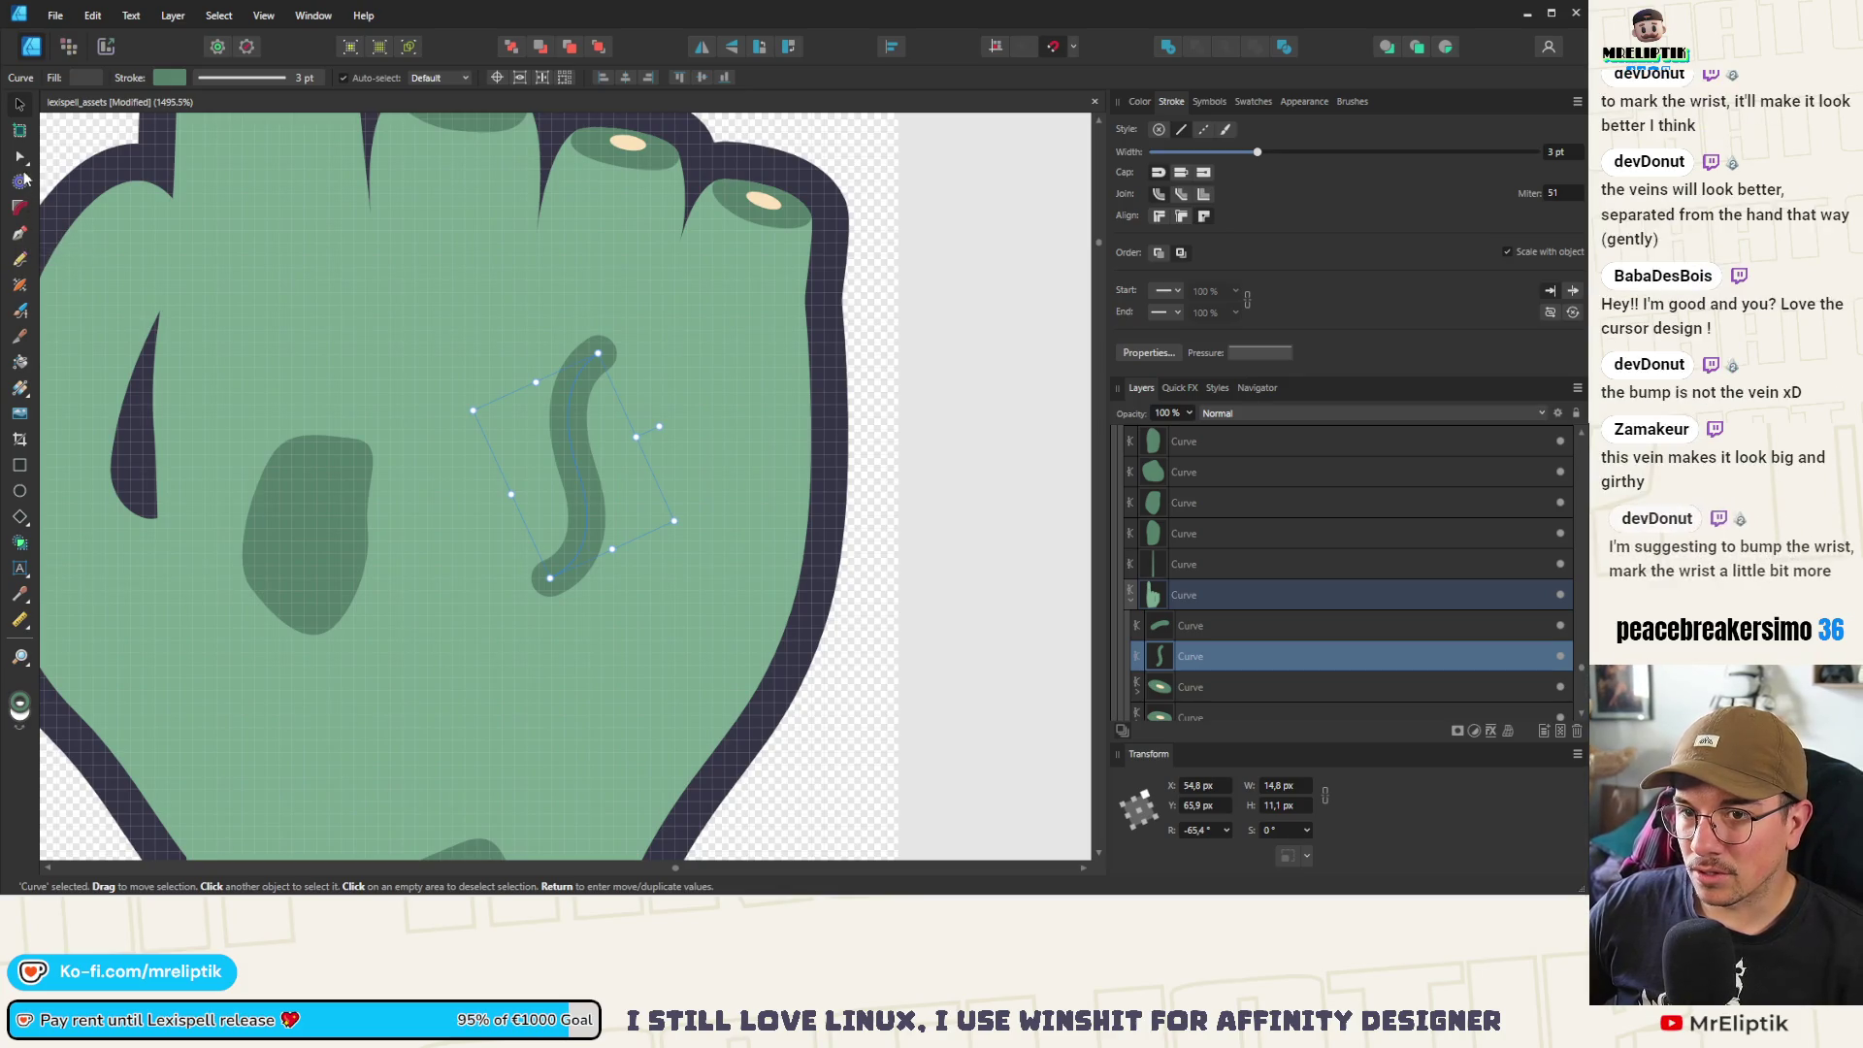
Lengthen the vein downward across the hand and bend its middle into a scar line
click(19, 155)
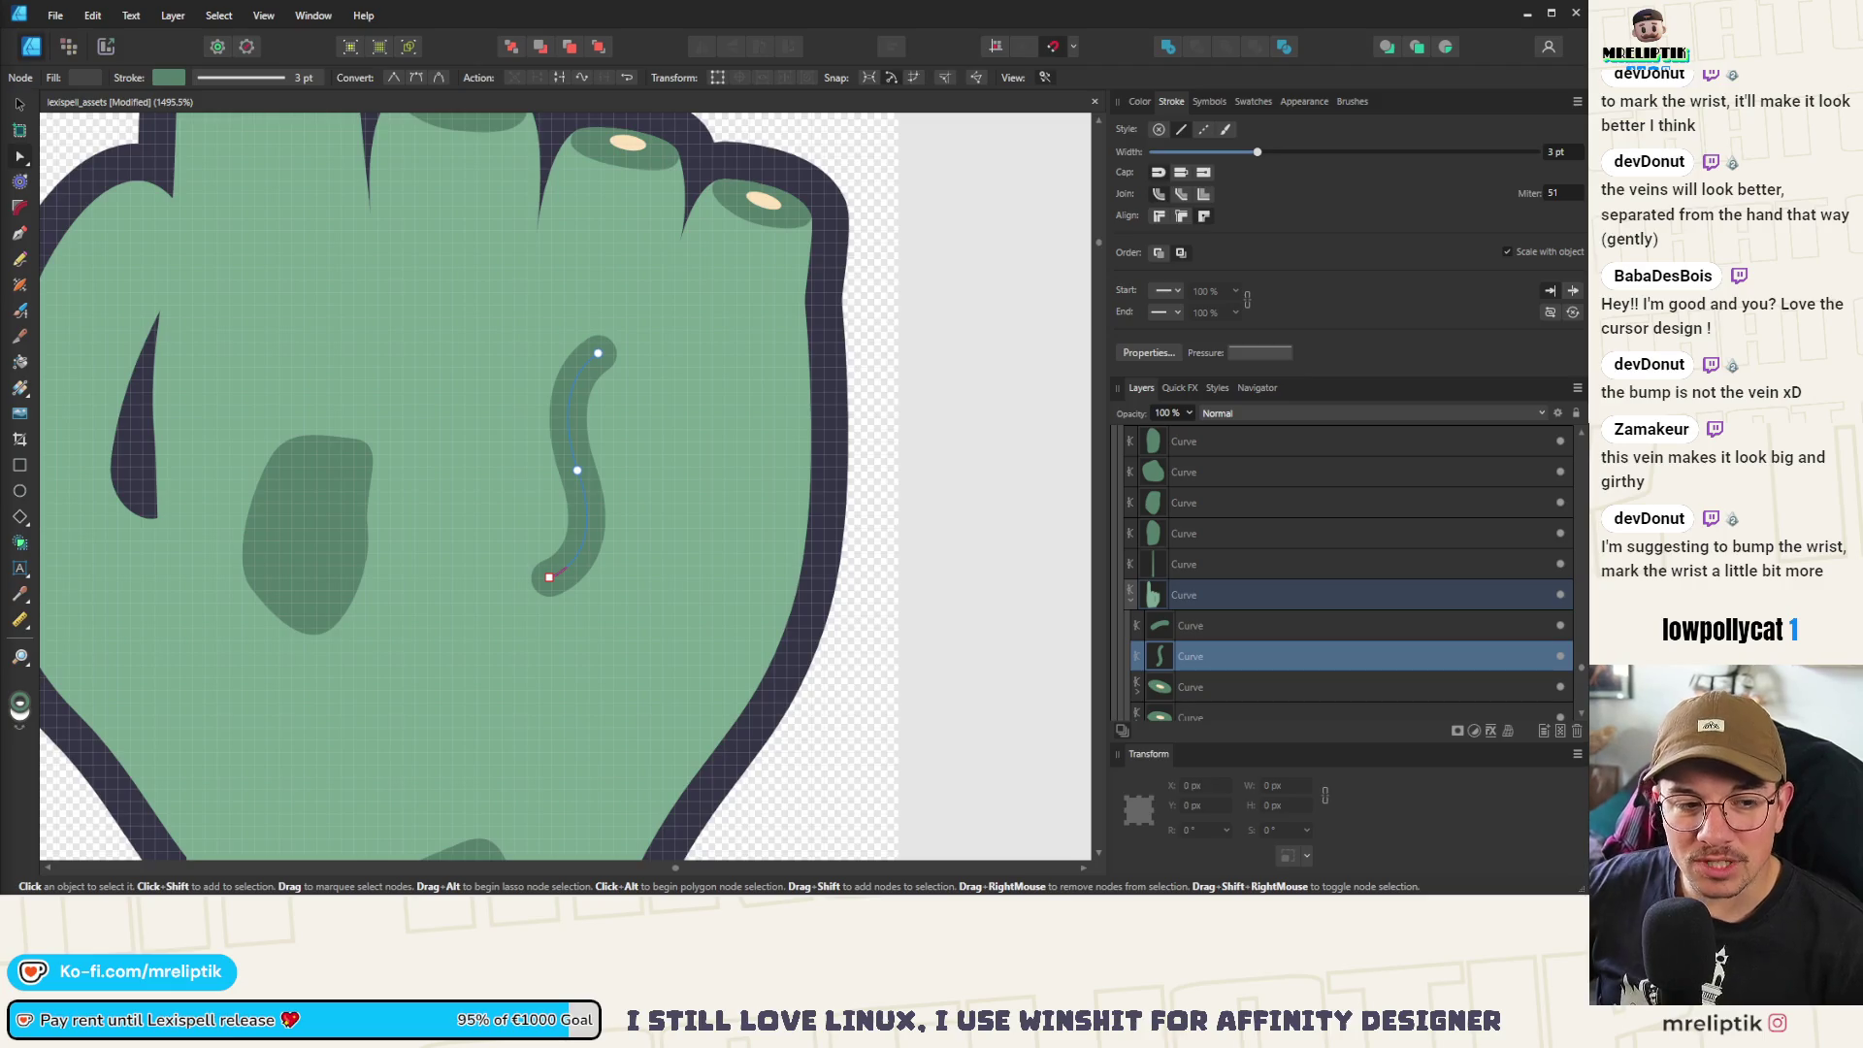
mouse_move(549, 578)
mouse_down()
mouse_move(536, 713)
mouse_move(527, 701)
mouse_move(645, 705)
mouse_move(537, 711)
mouse_up()
drag(579, 476, 554, 469)
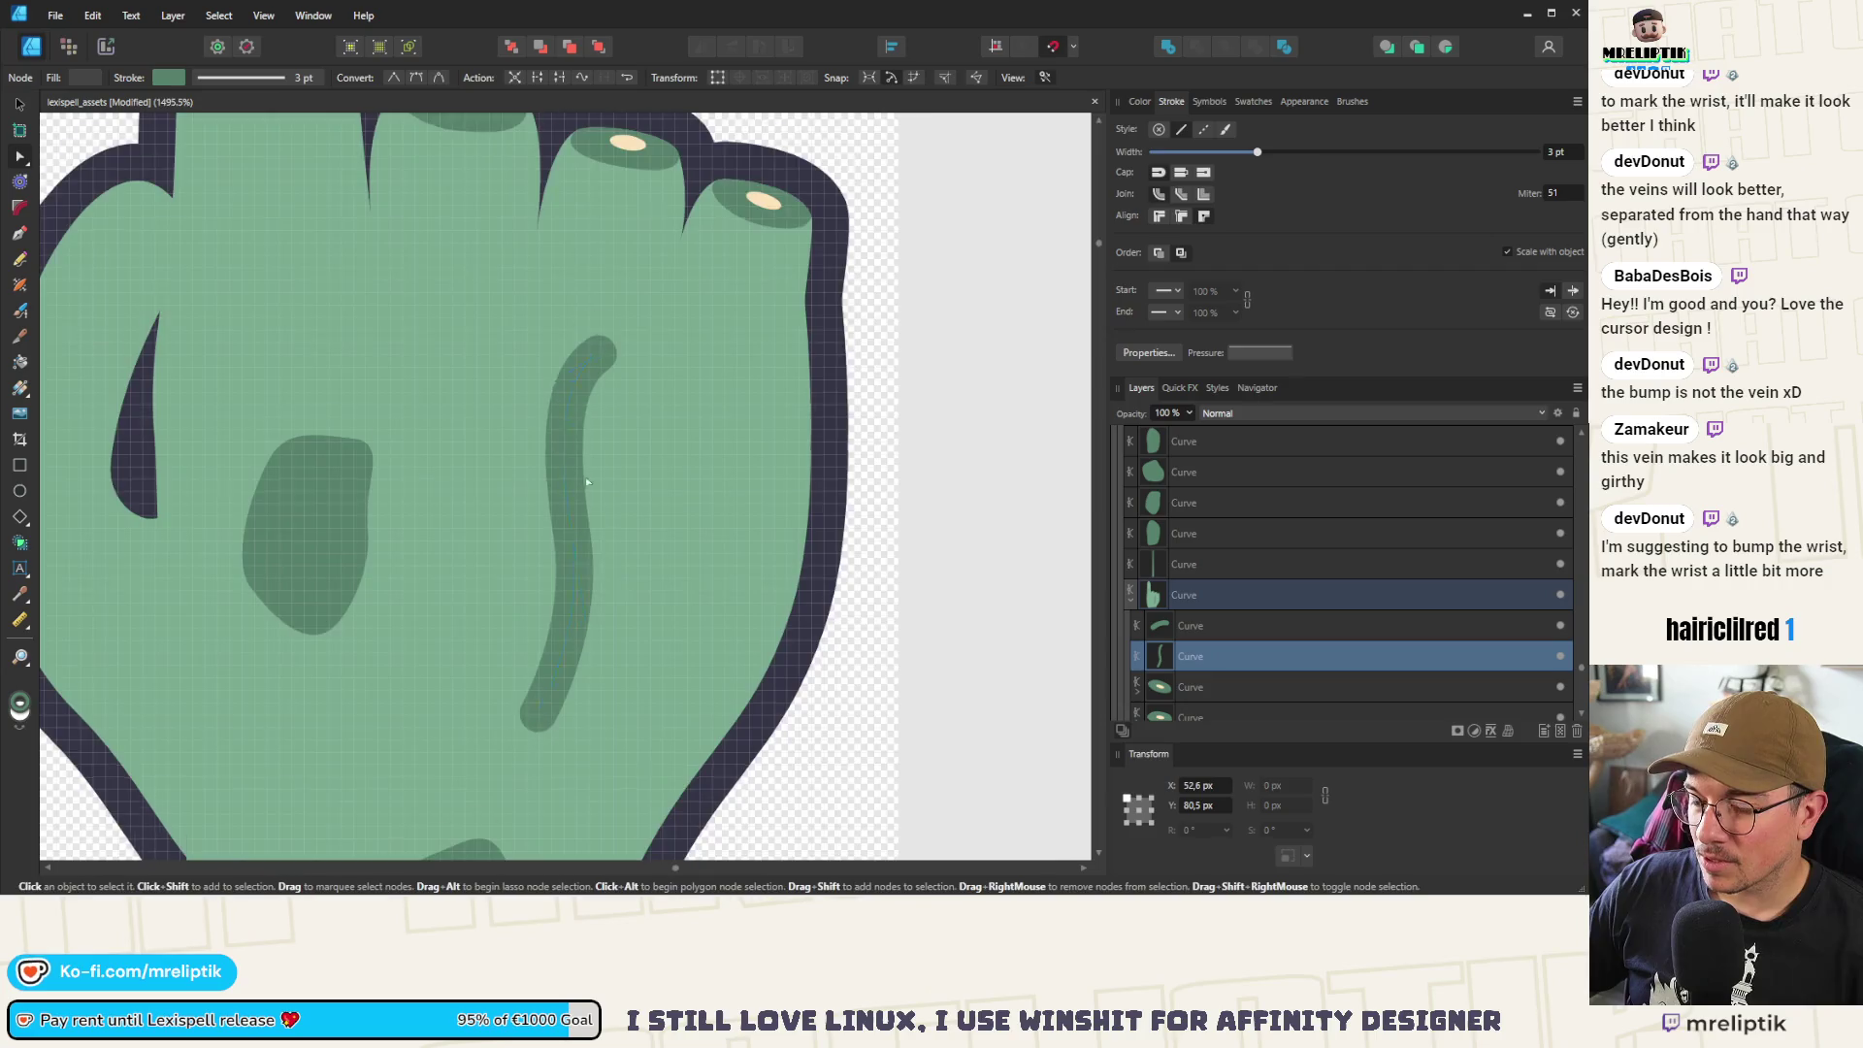
scroll(582, 582, down, 5)
scroll(582, 582, up, 4)
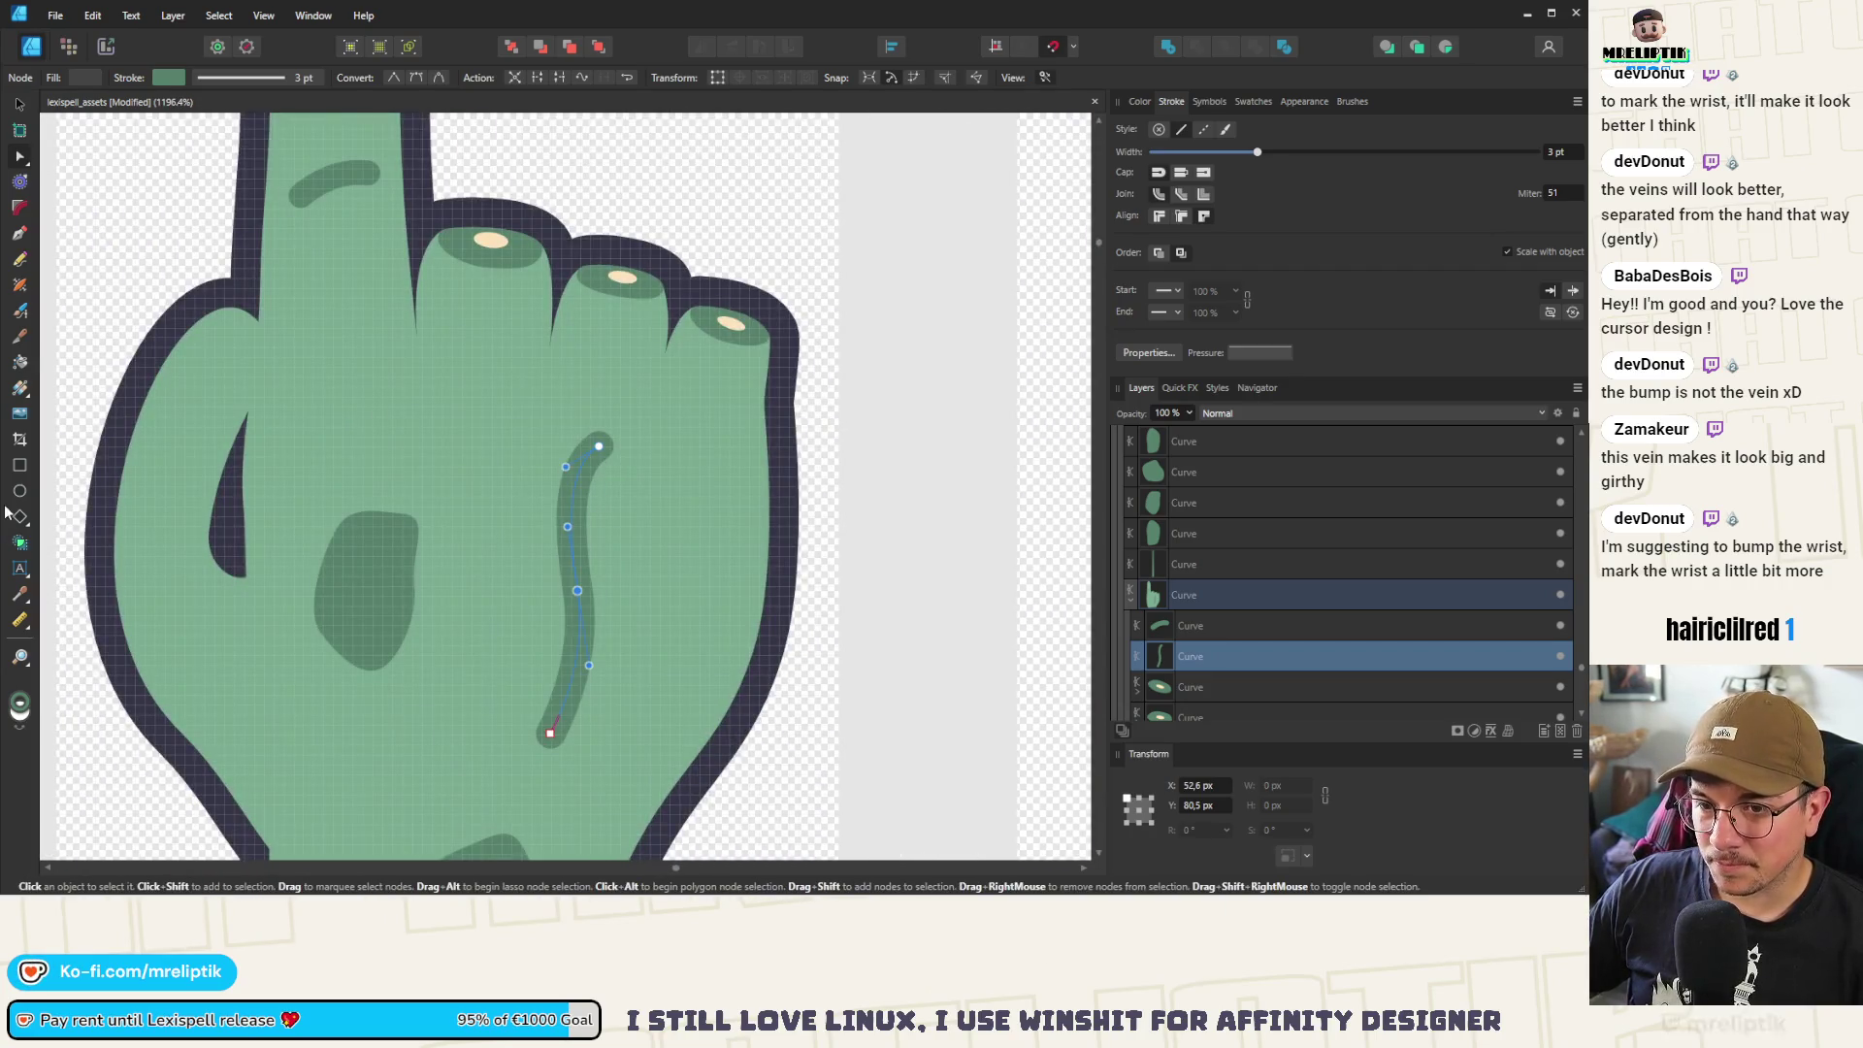
click(19, 103)
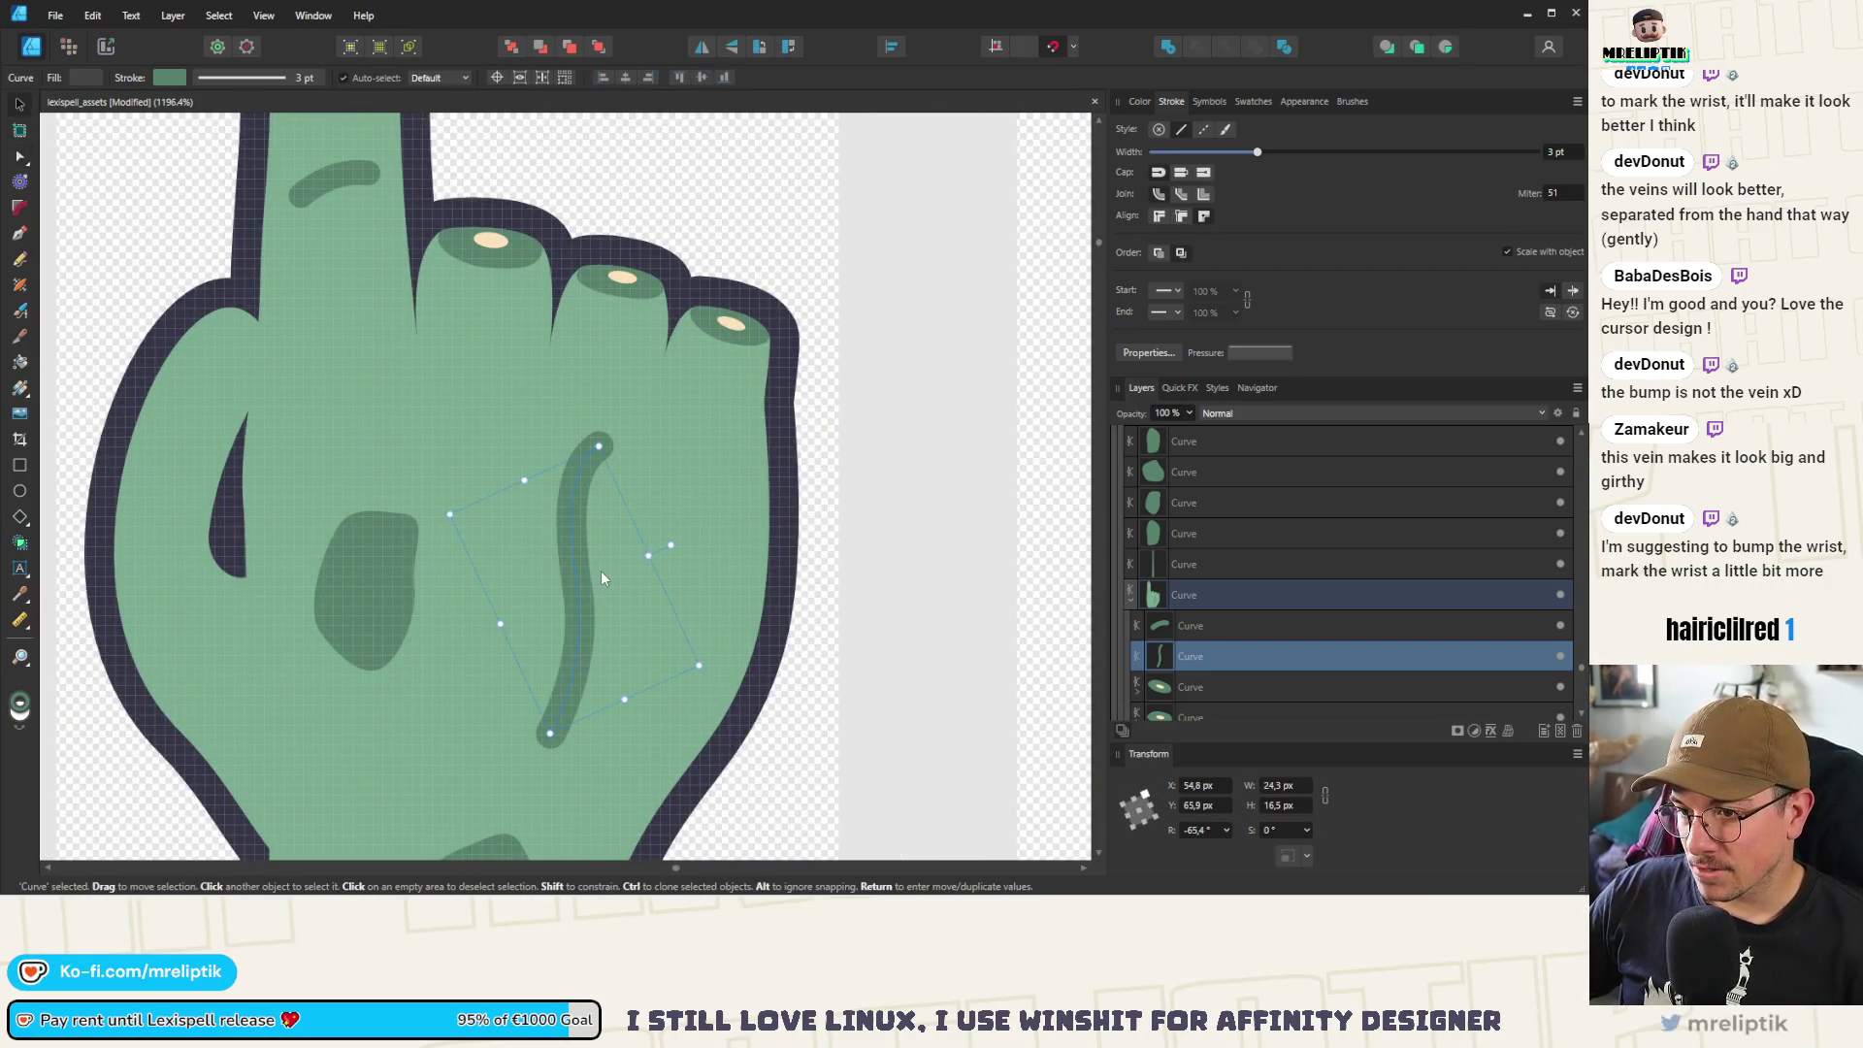
Duplicate the vein with Ctrl+J and rotate the copy to cross the original
key(ctrl+j)
mouse_move(667, 546)
mouse_down()
mouse_move(727, 656)
mouse_move(602, 707)
mouse_up()
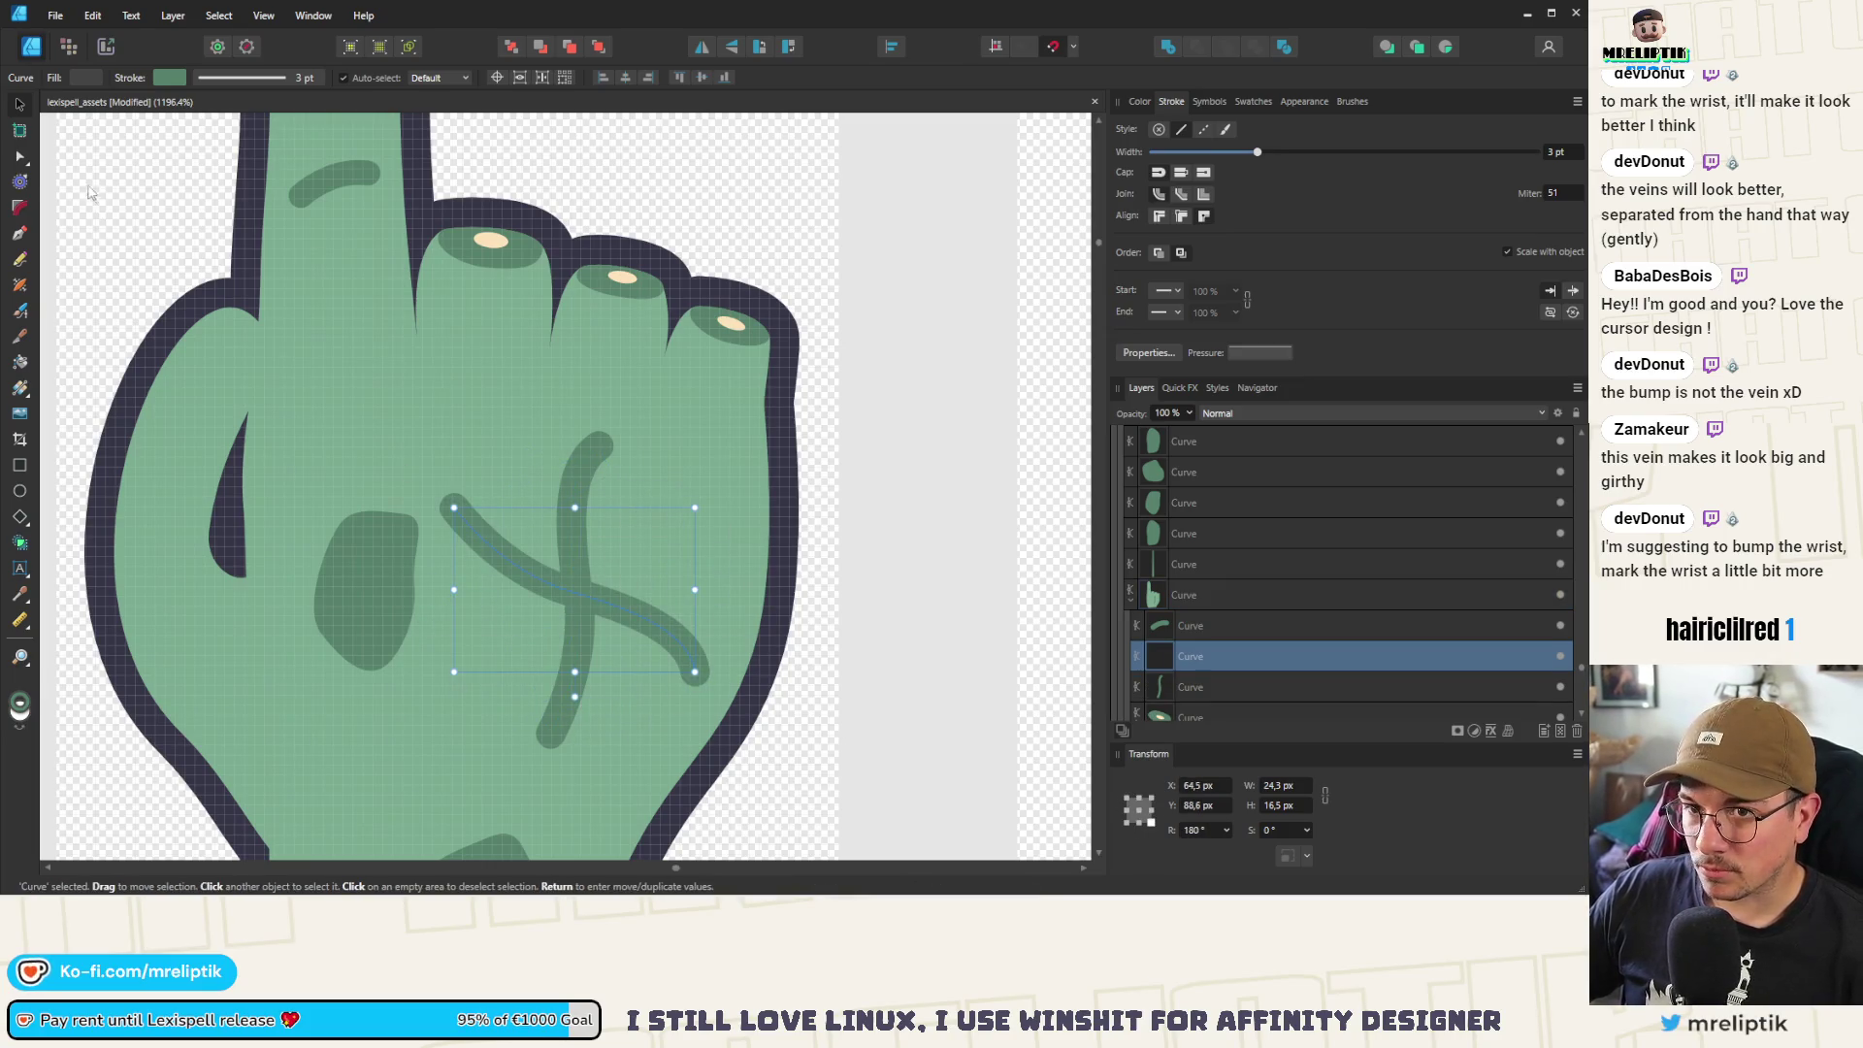
scroll(614, 586, up, 2)
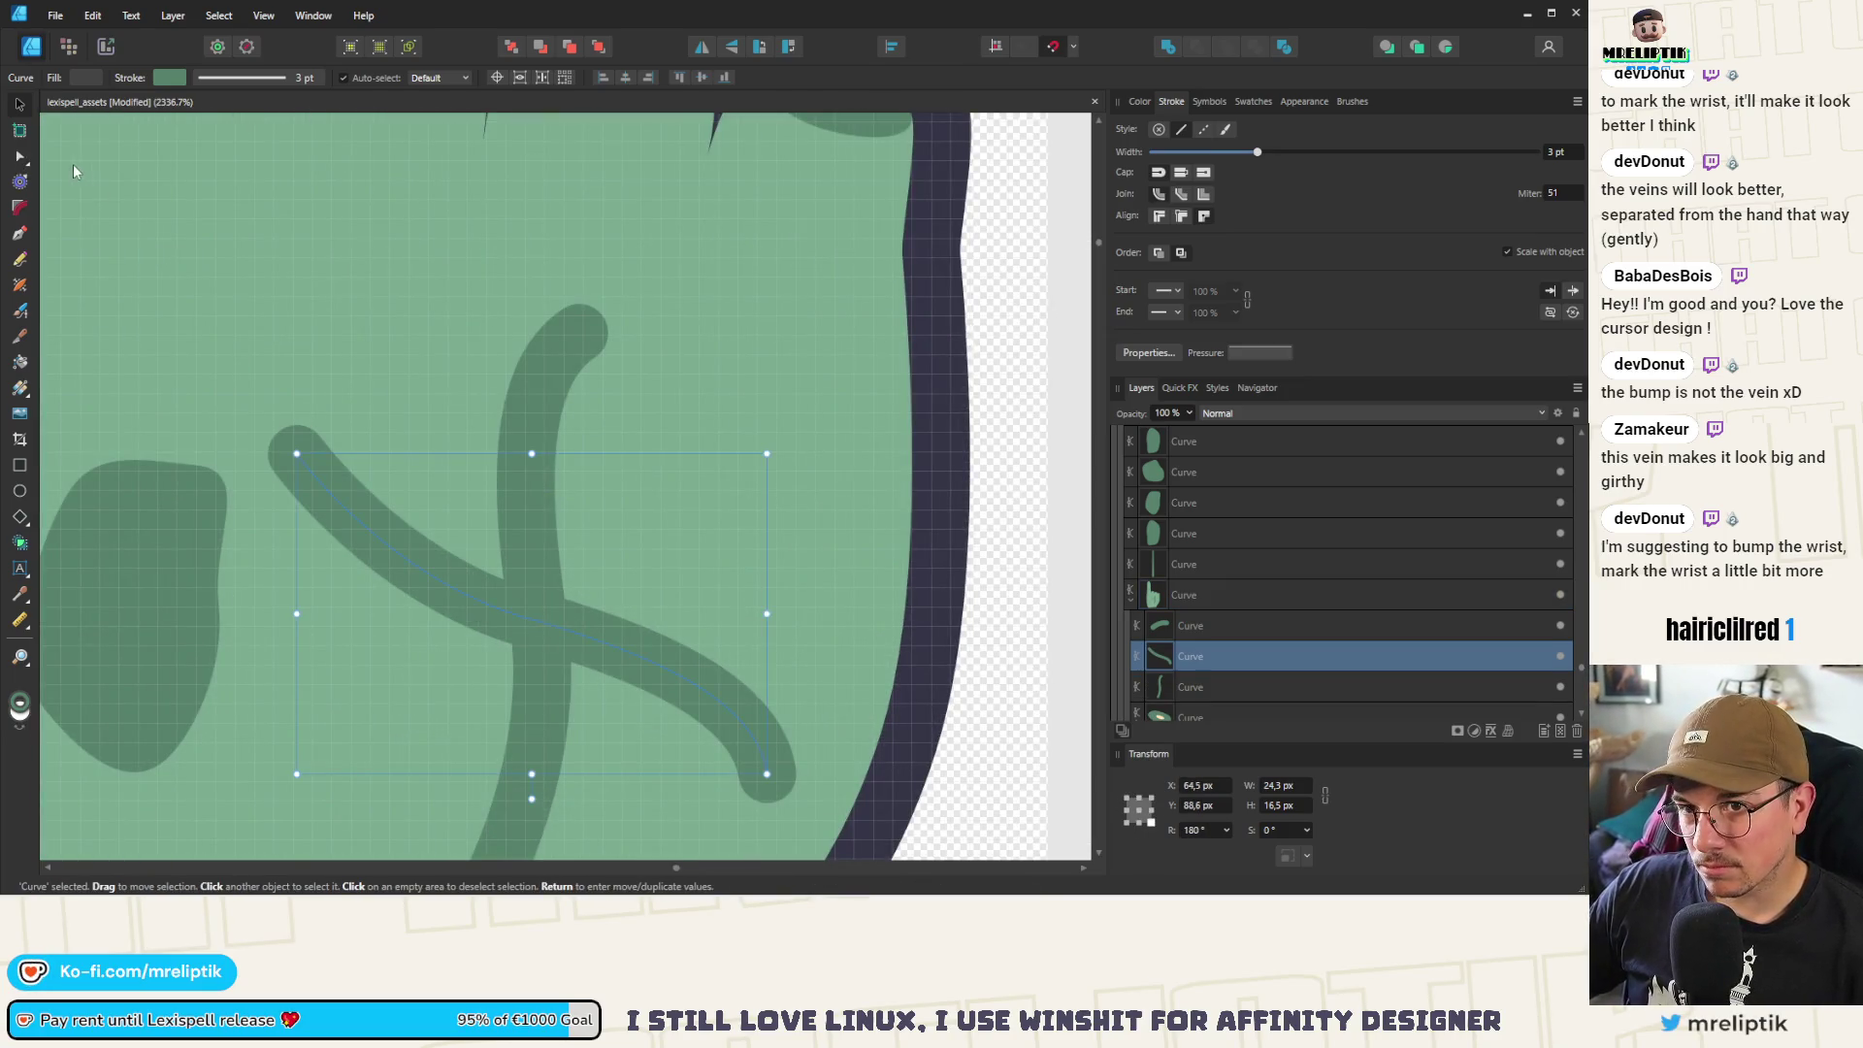
Trim the copy to a short curved hook by removing its middle node and rounding its end
key(a)
drag(479, 668, 480, 667)
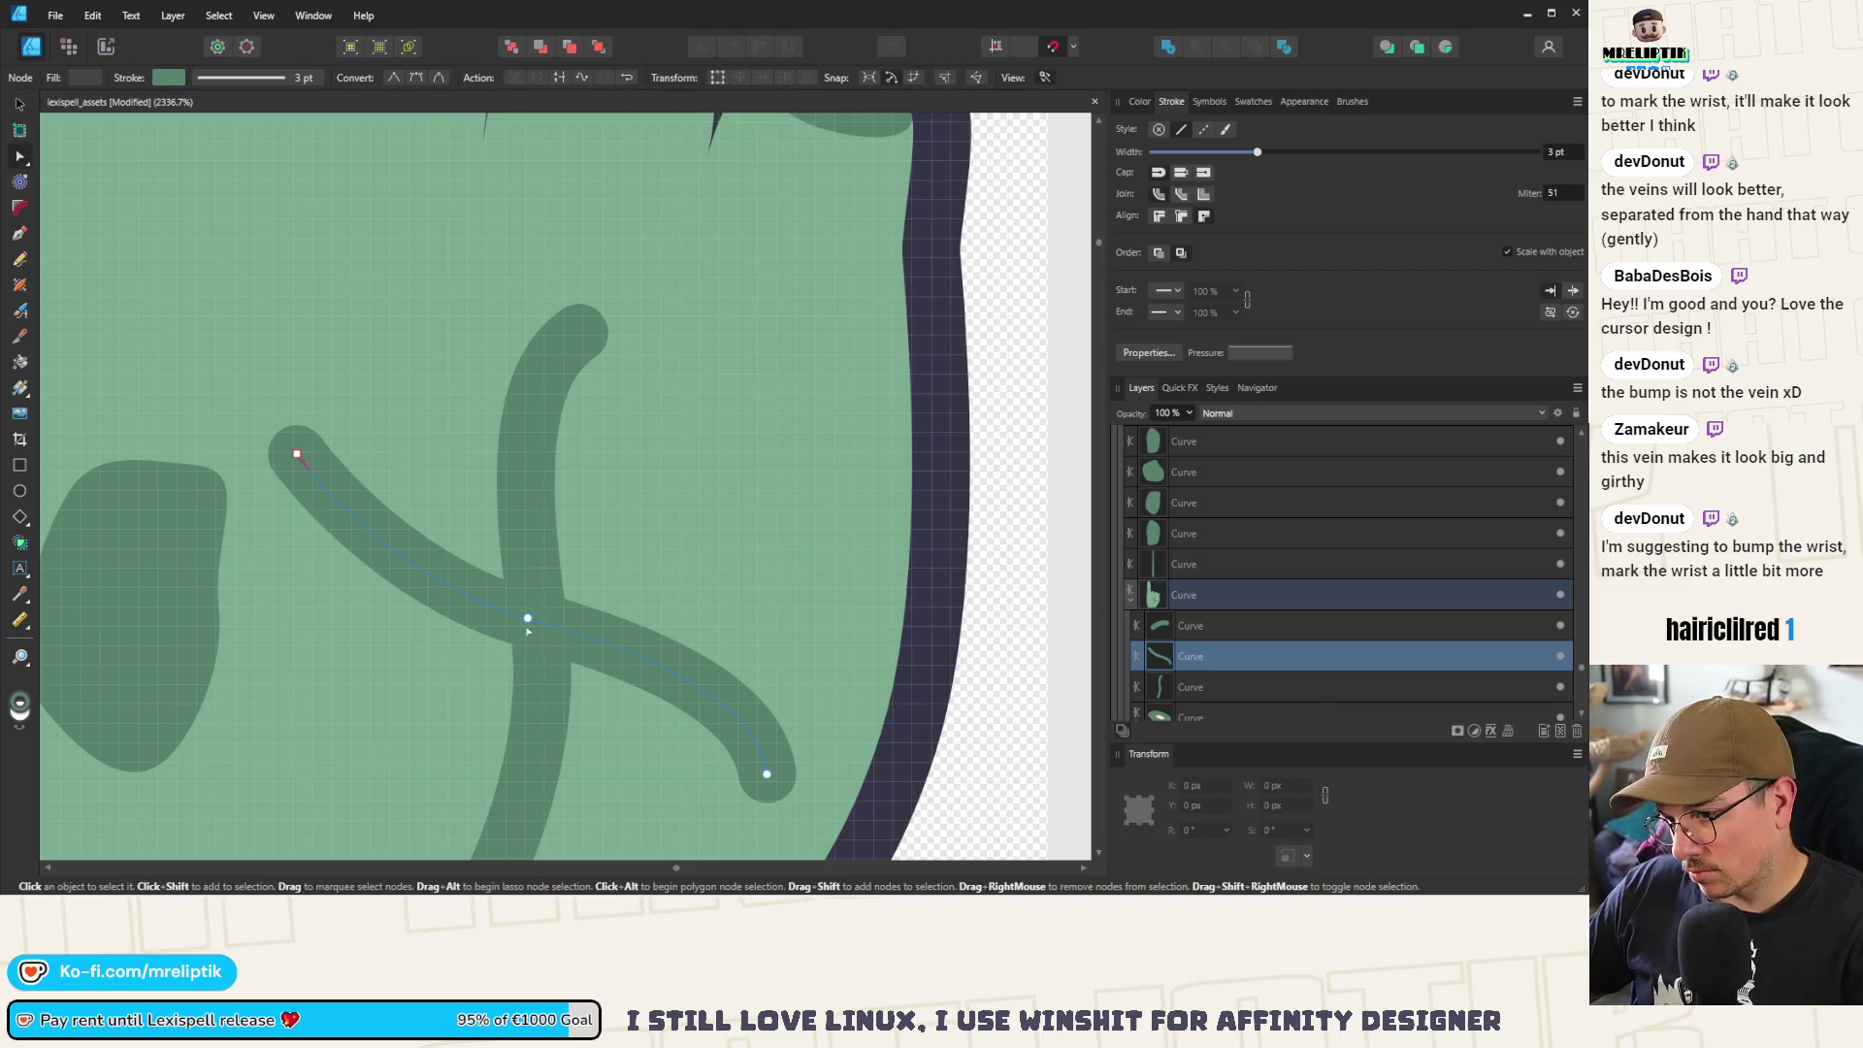
key(Delete)
drag(479, 542, 479, 541)
drag(766, 773, 399, 515)
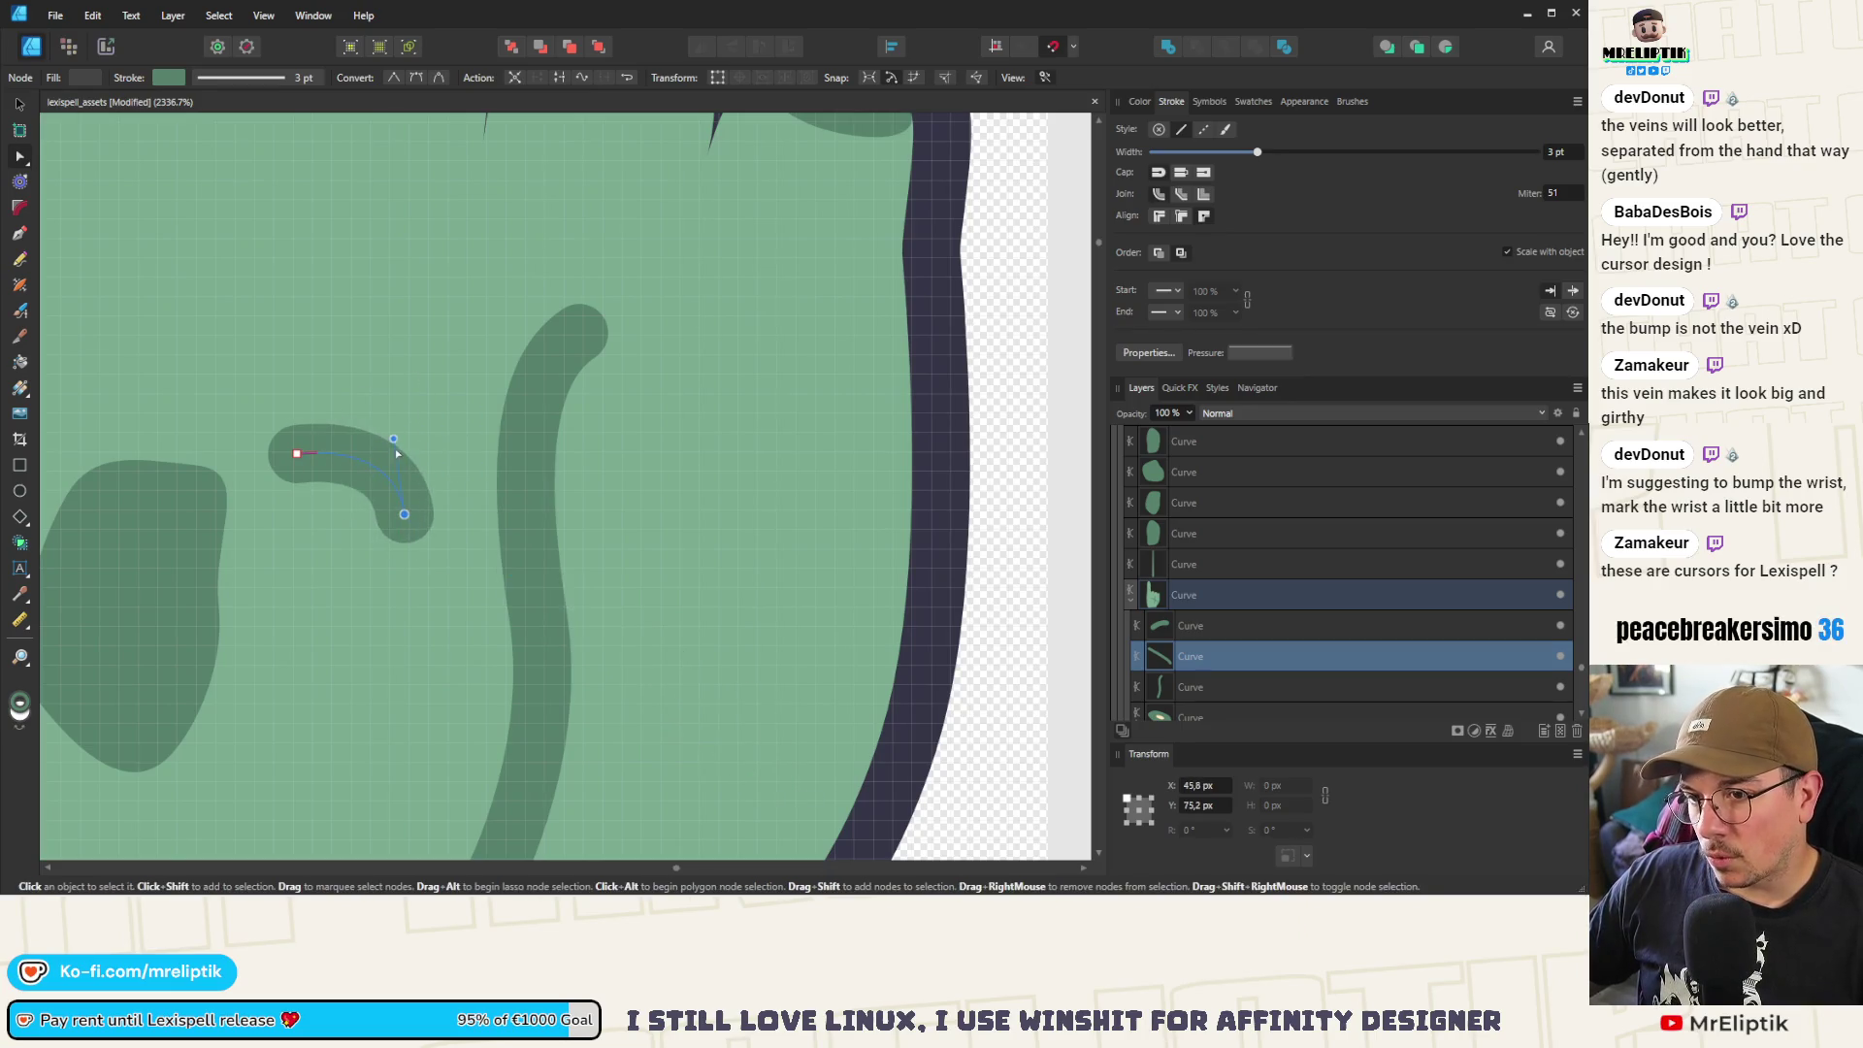
click(361, 445)
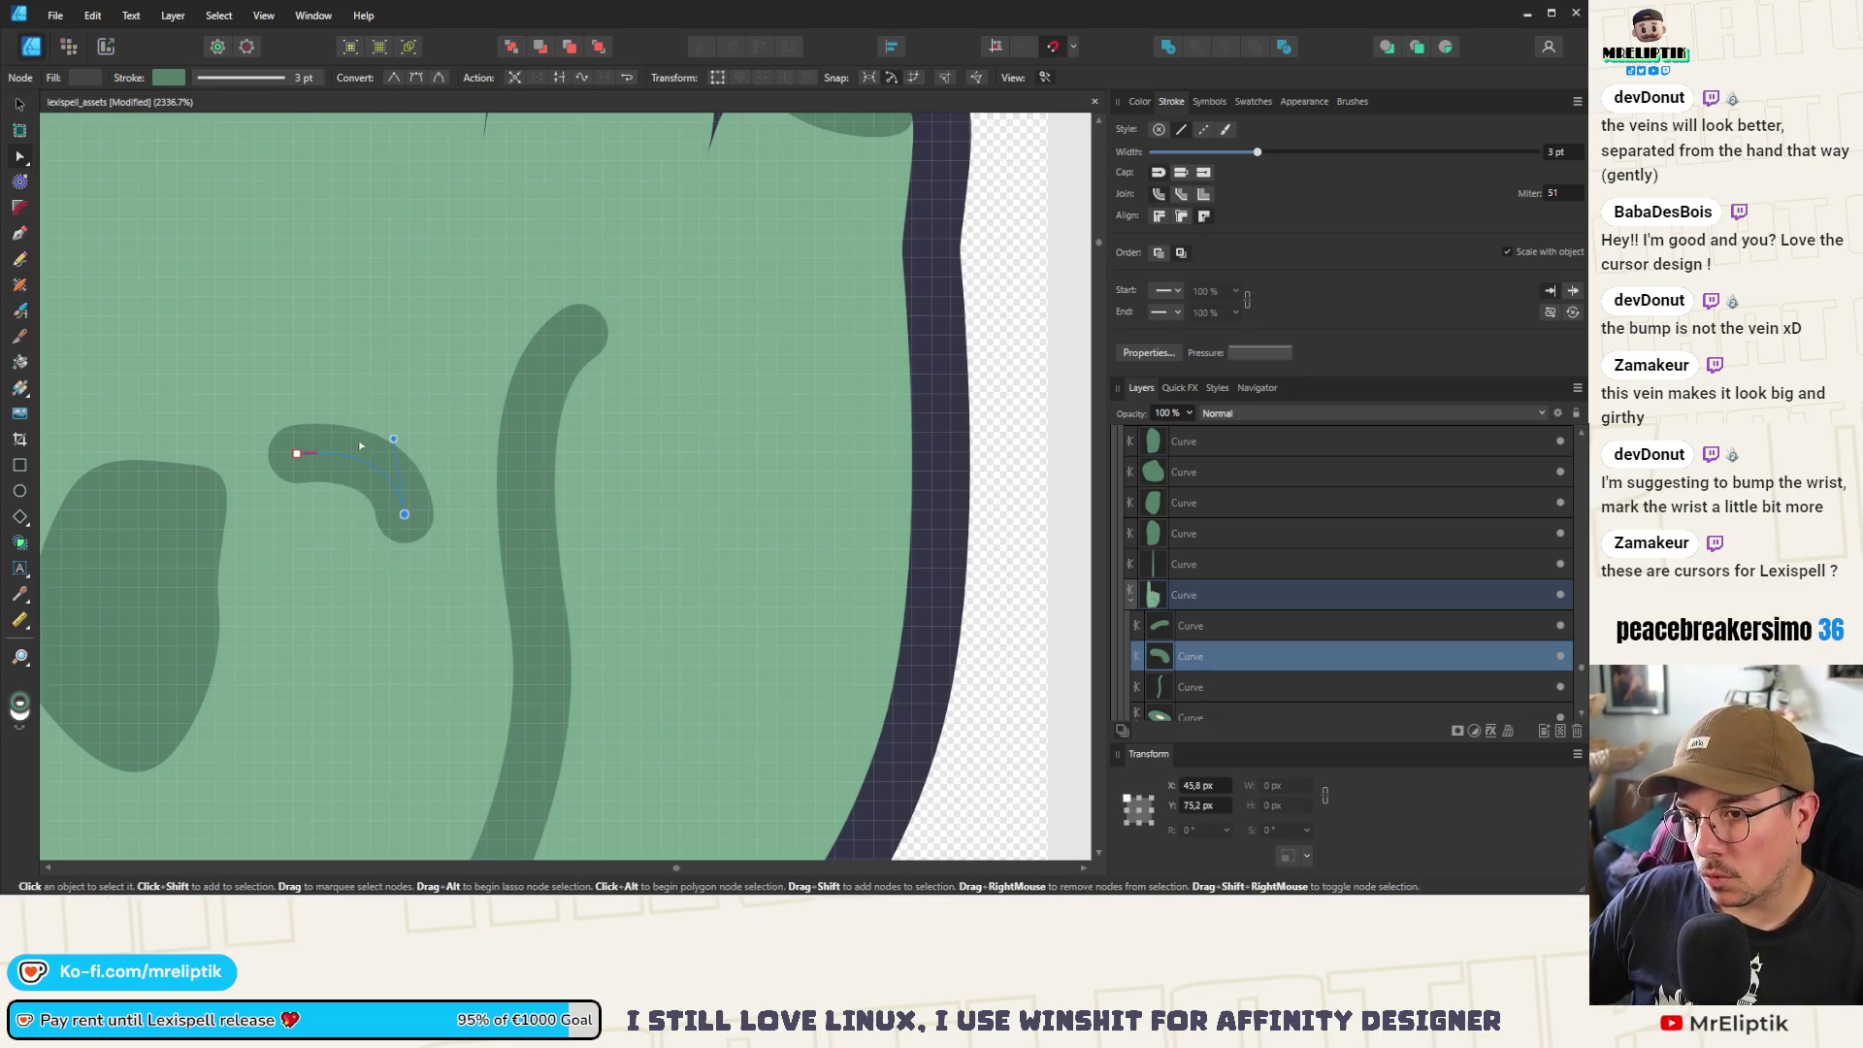
drag(397, 440, 380, 456)
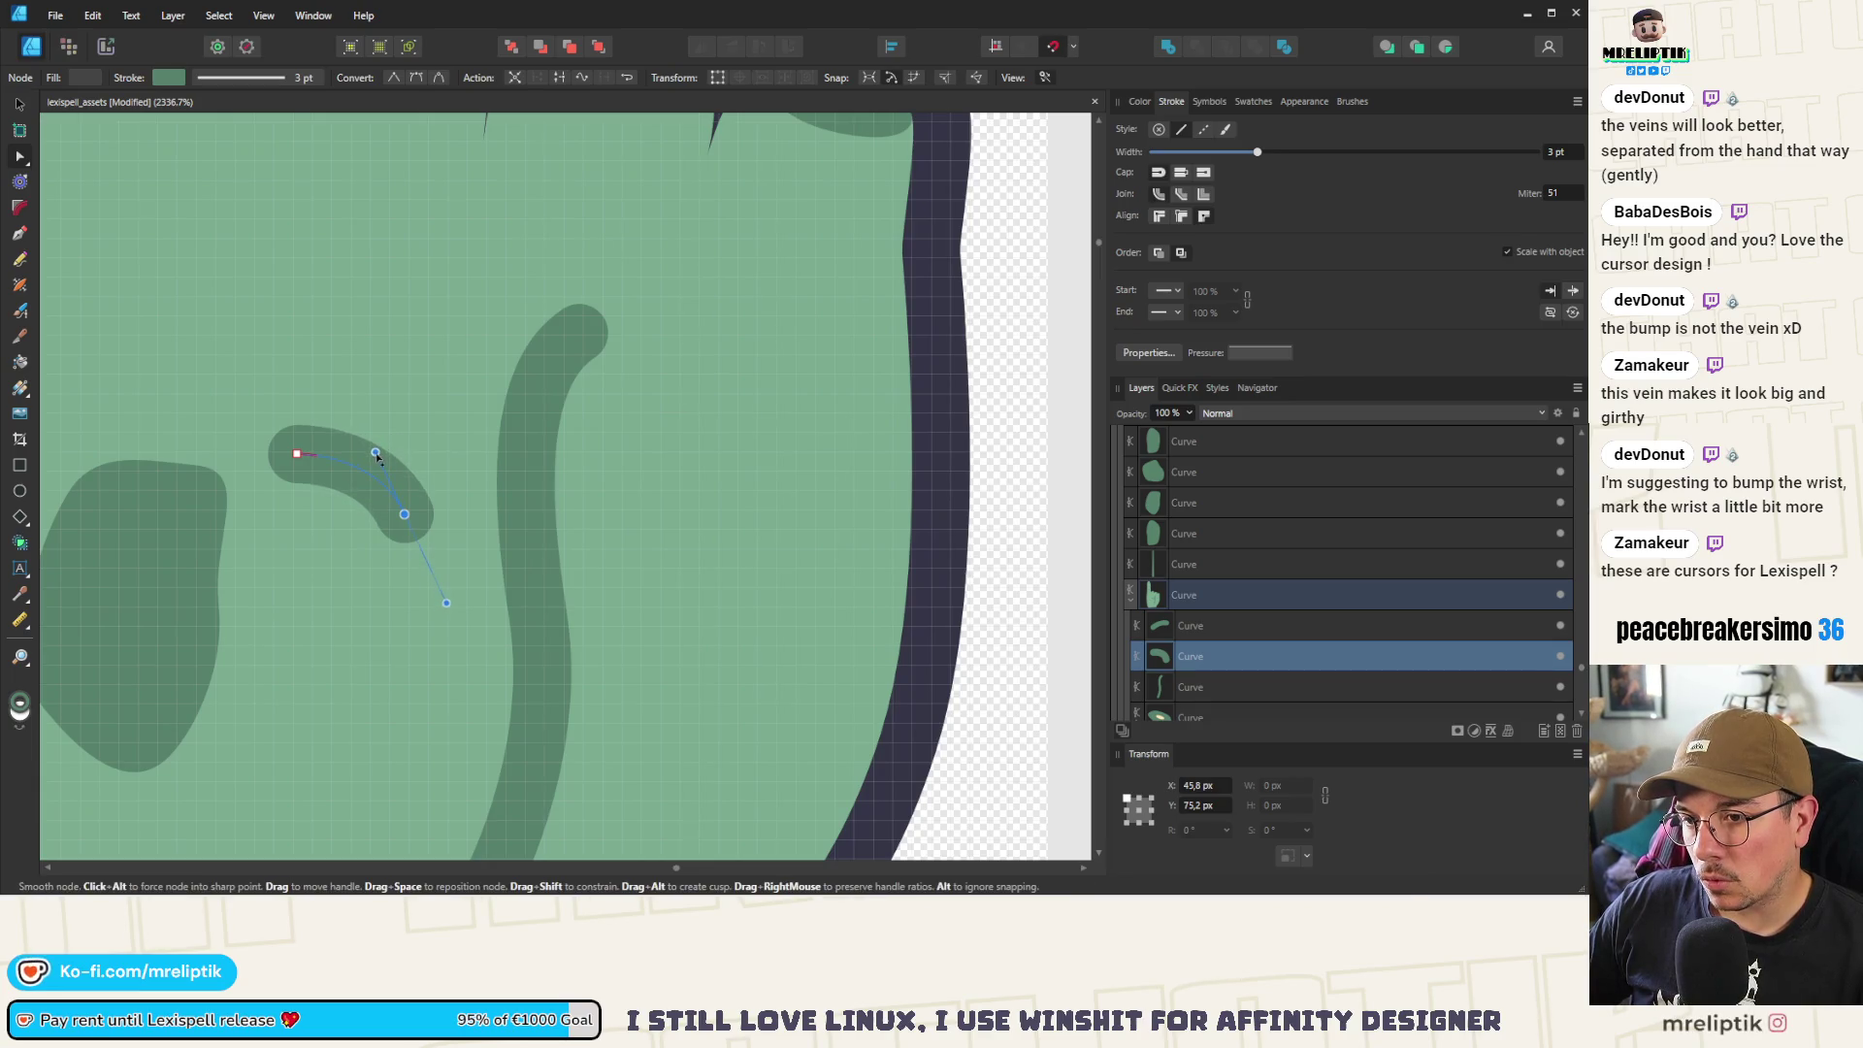
Copy a stitch further down the scar and move another up to the top, tilted
click(19, 109)
scroll(485, 485, down, 2)
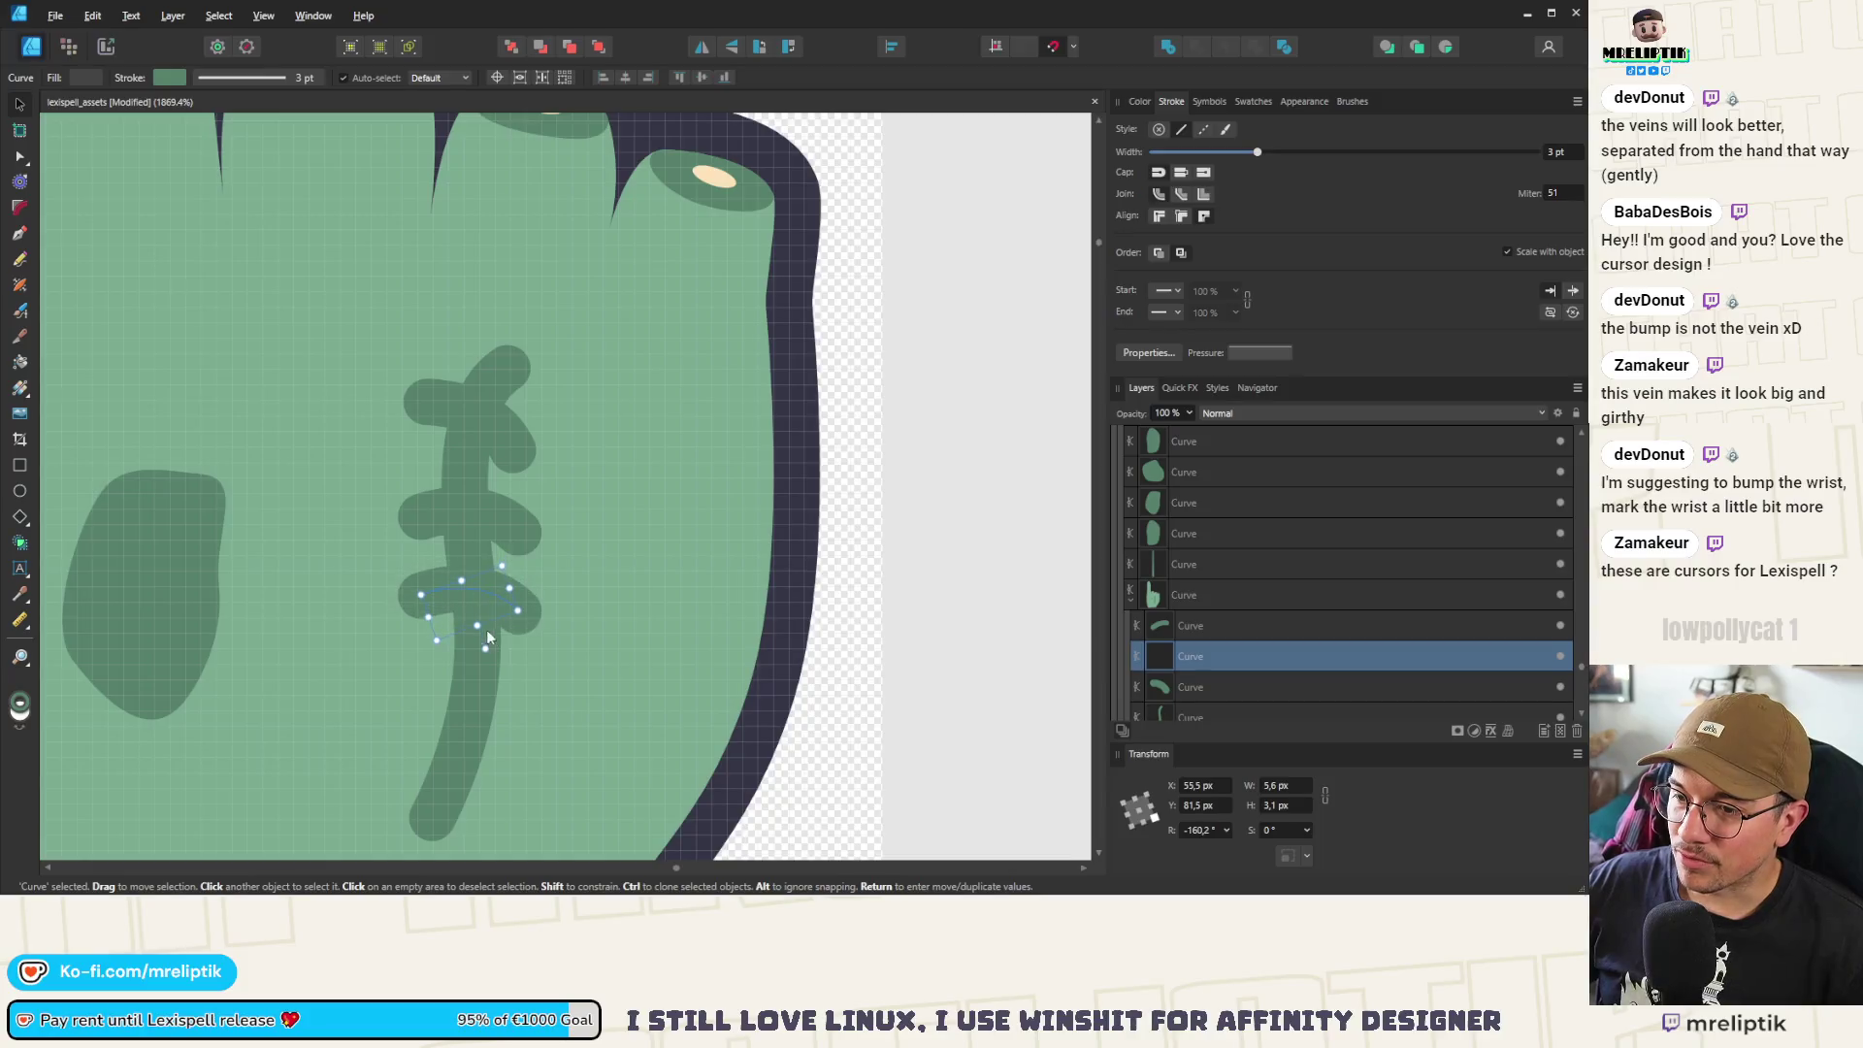
mouse_move(491, 674)
mouse_down()
mouse_move(513, 660)
mouse_move(483, 776)
mouse_move(477, 762)
mouse_up()
scroll(463, 464, down, 2)
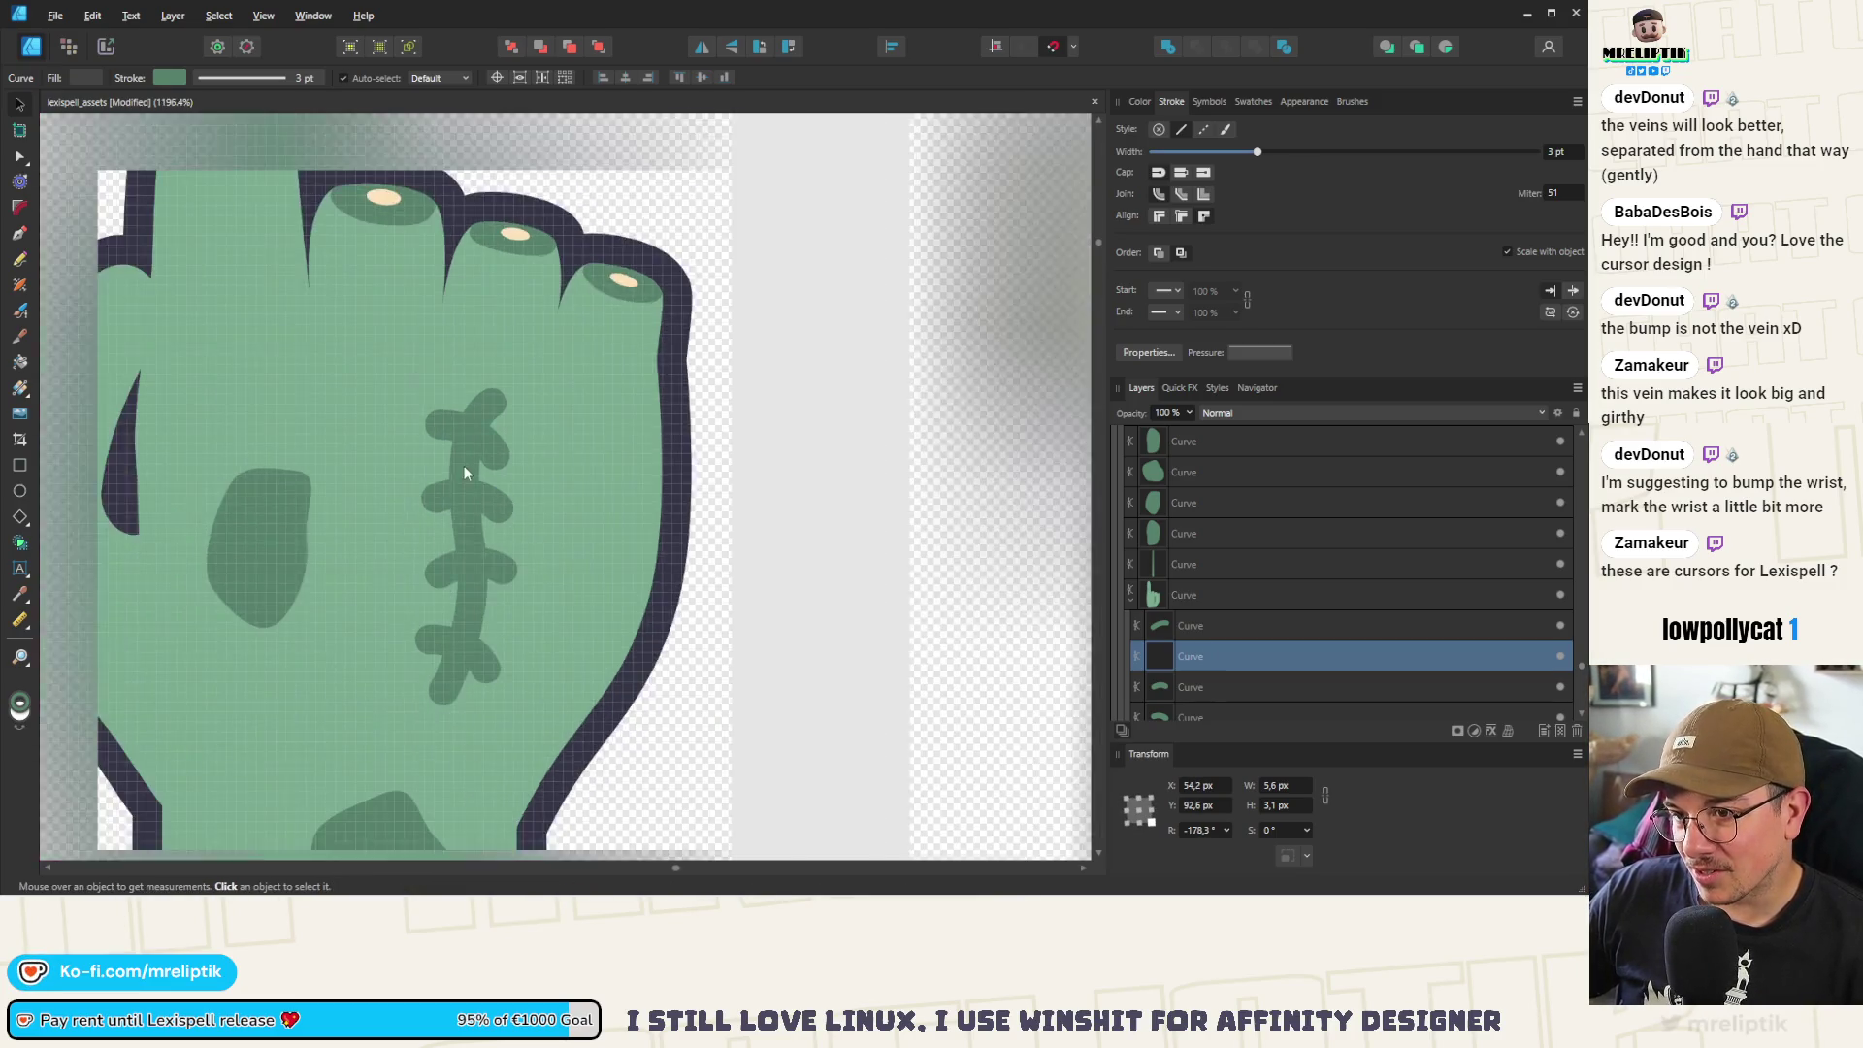
scroll(479, 564, up, 4)
click(466, 561)
mouse_move(469, 390)
mouse_down()
mouse_move(447, 400)
mouse_move(449, 215)
mouse_up()
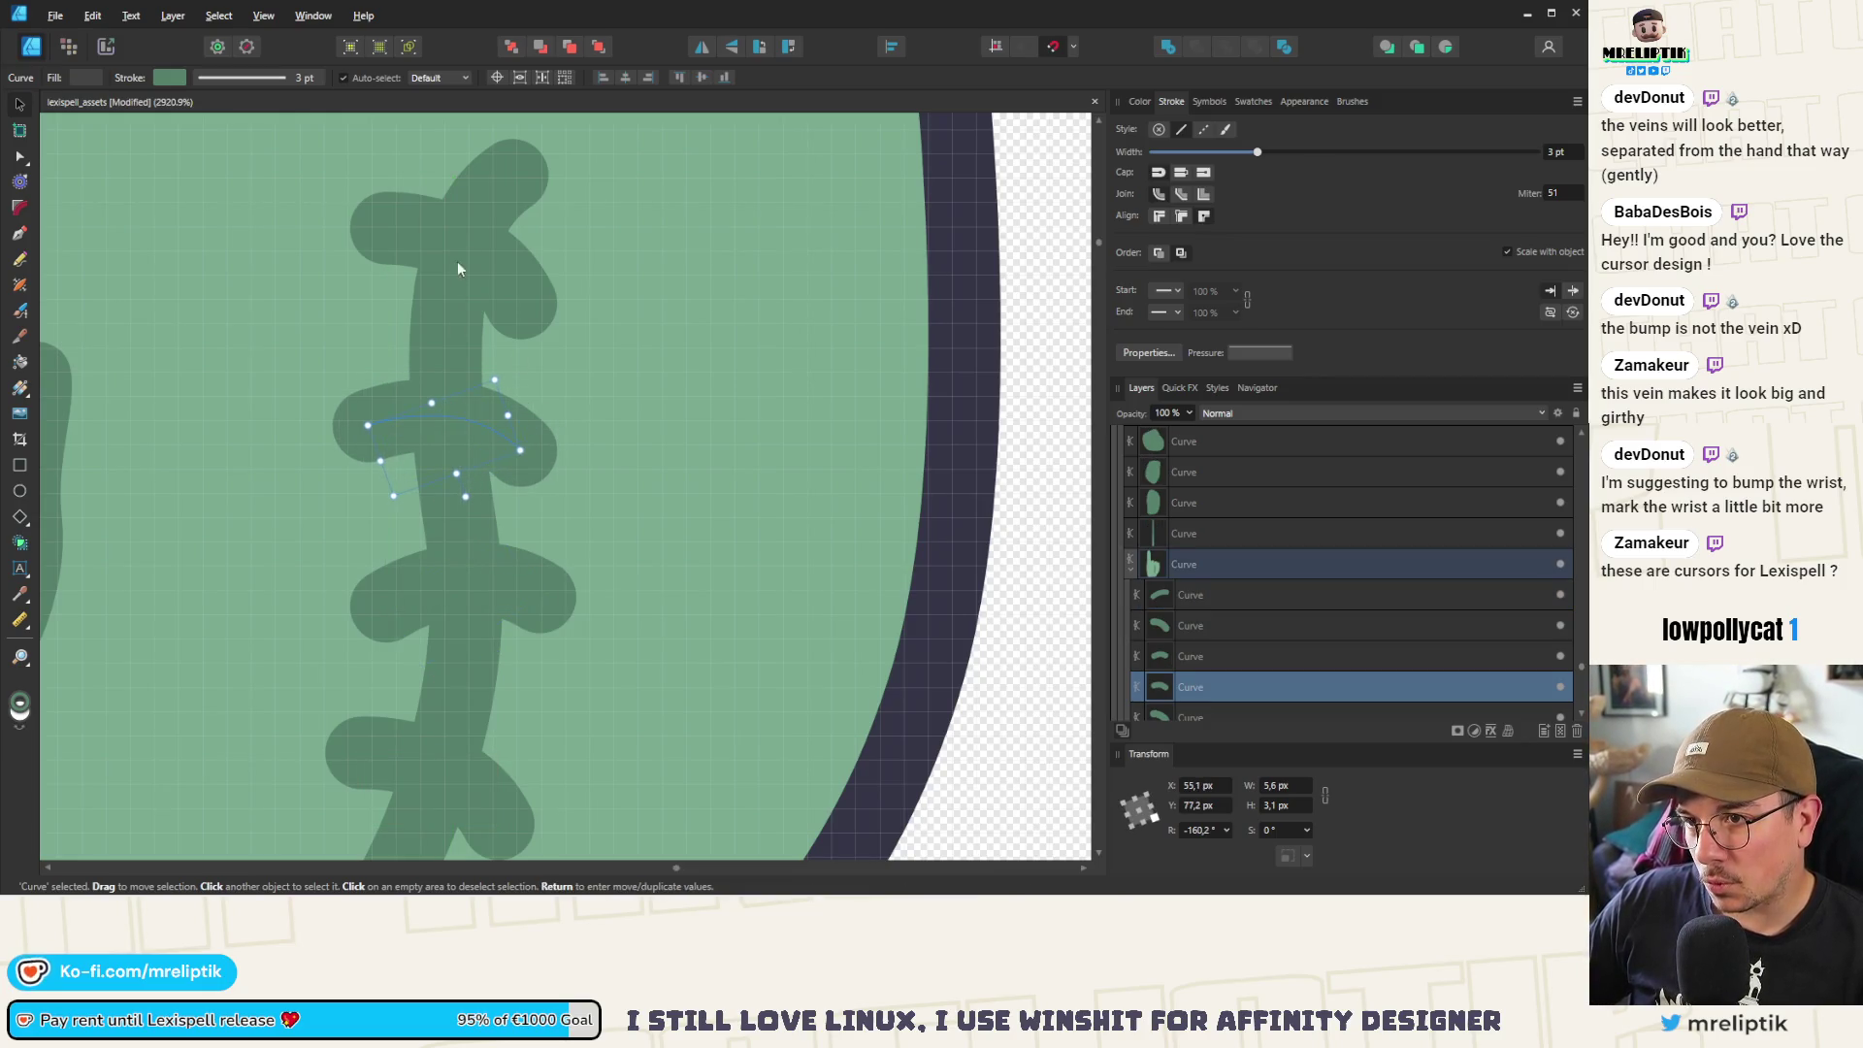
drag(472, 324, 464, 329)
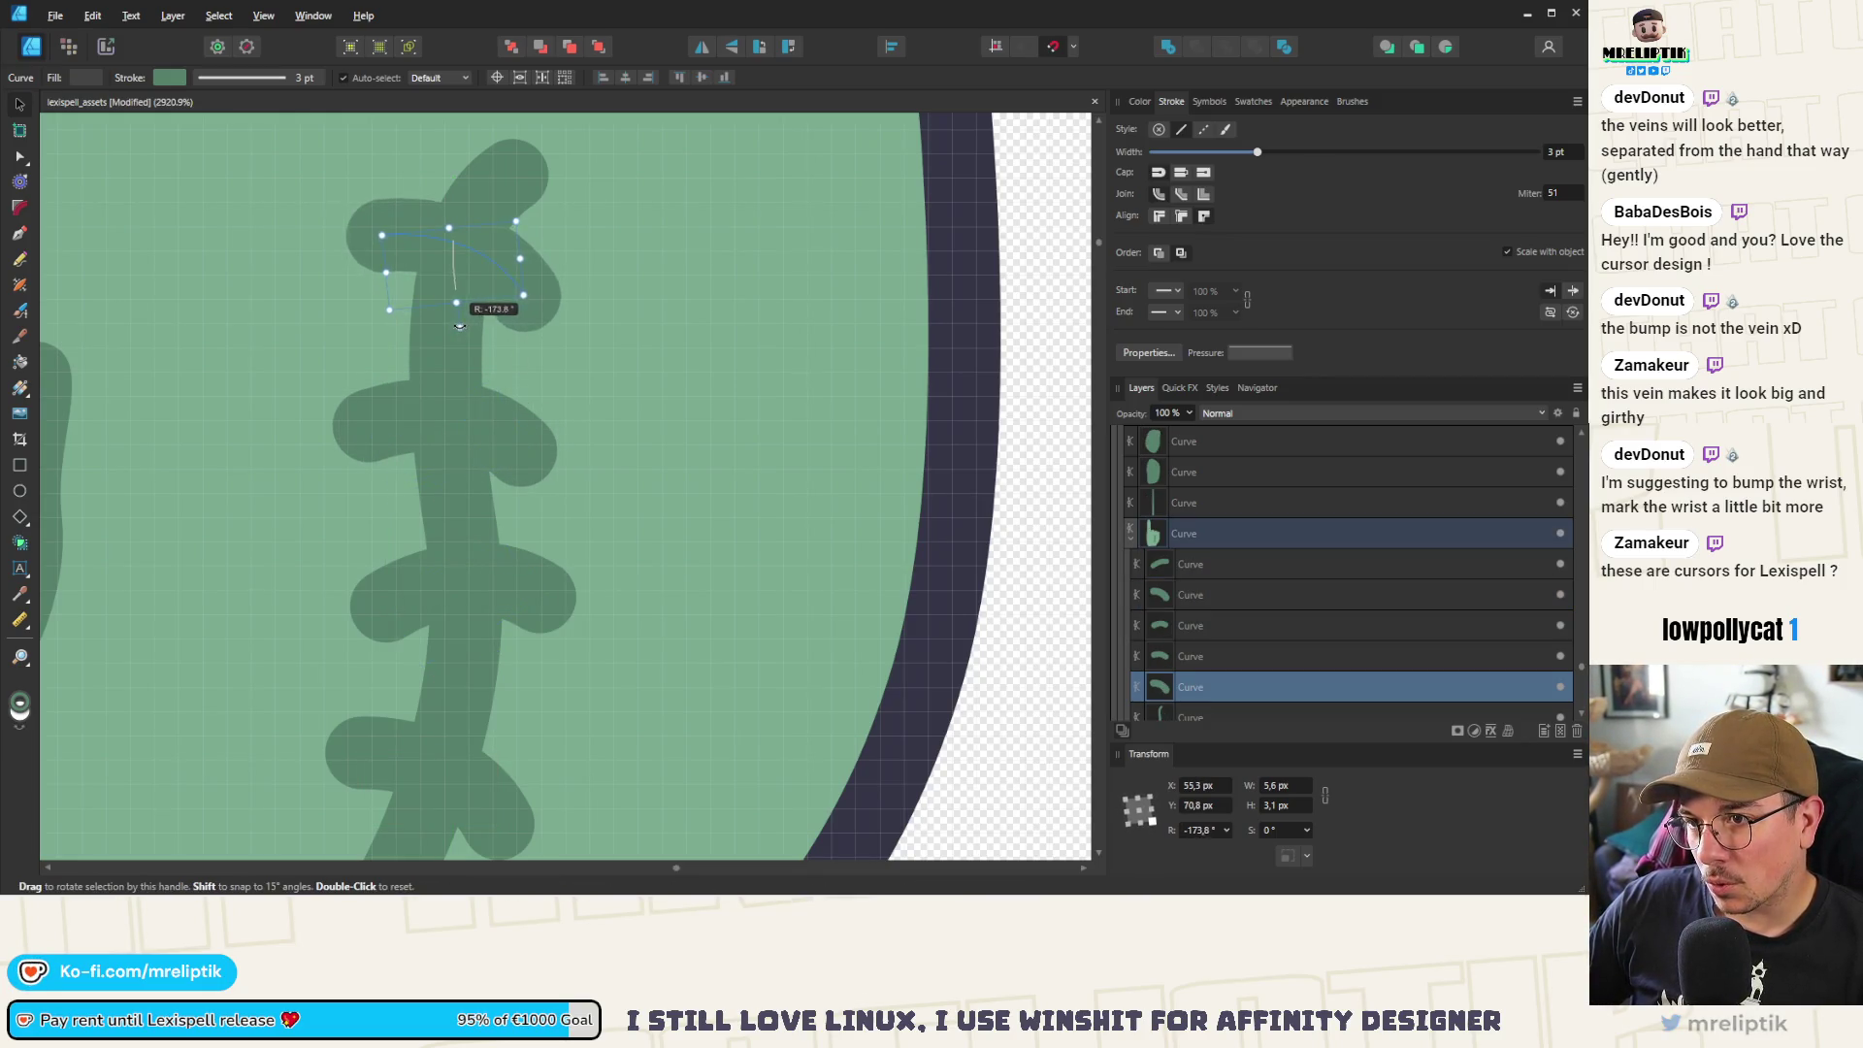
Select all five scar curves and group them with Ctrl+G
scroll(419, 264, down, 3)
shift+click(434, 474)
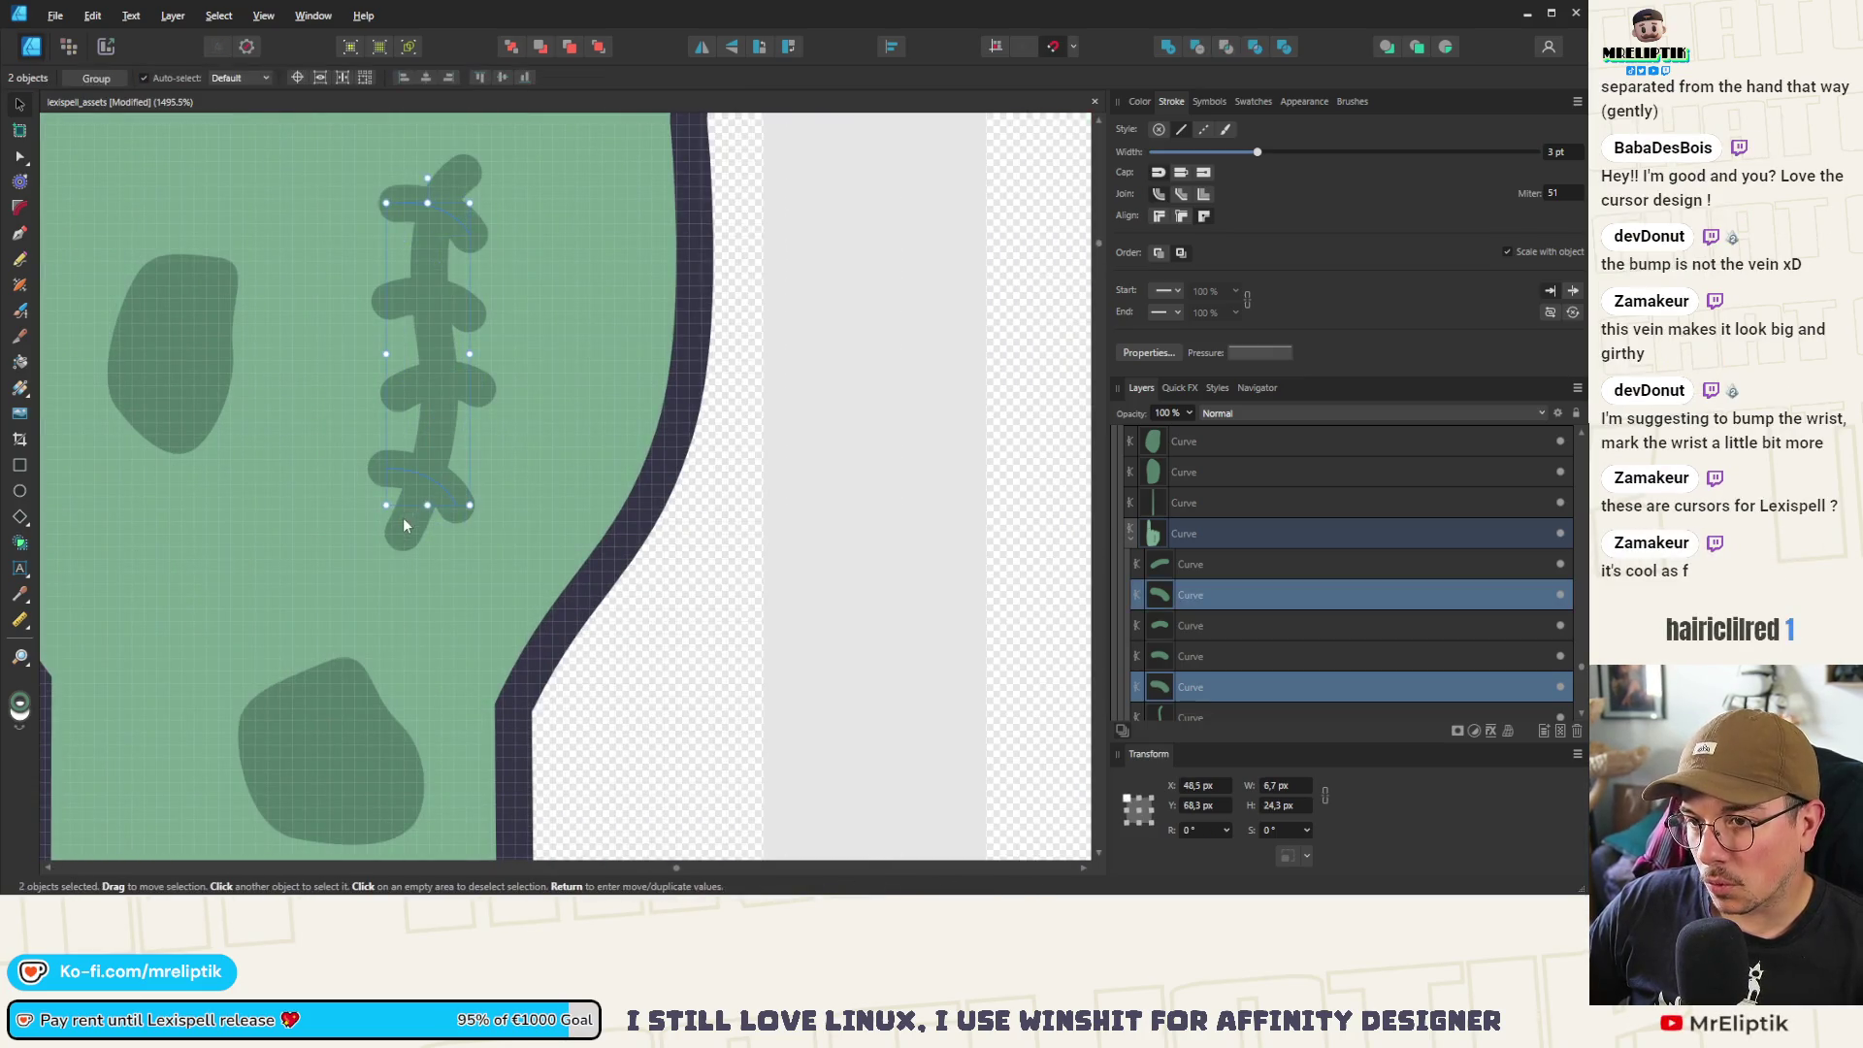
shift+click(404, 516)
shift+click(461, 370)
shift+click(459, 307)
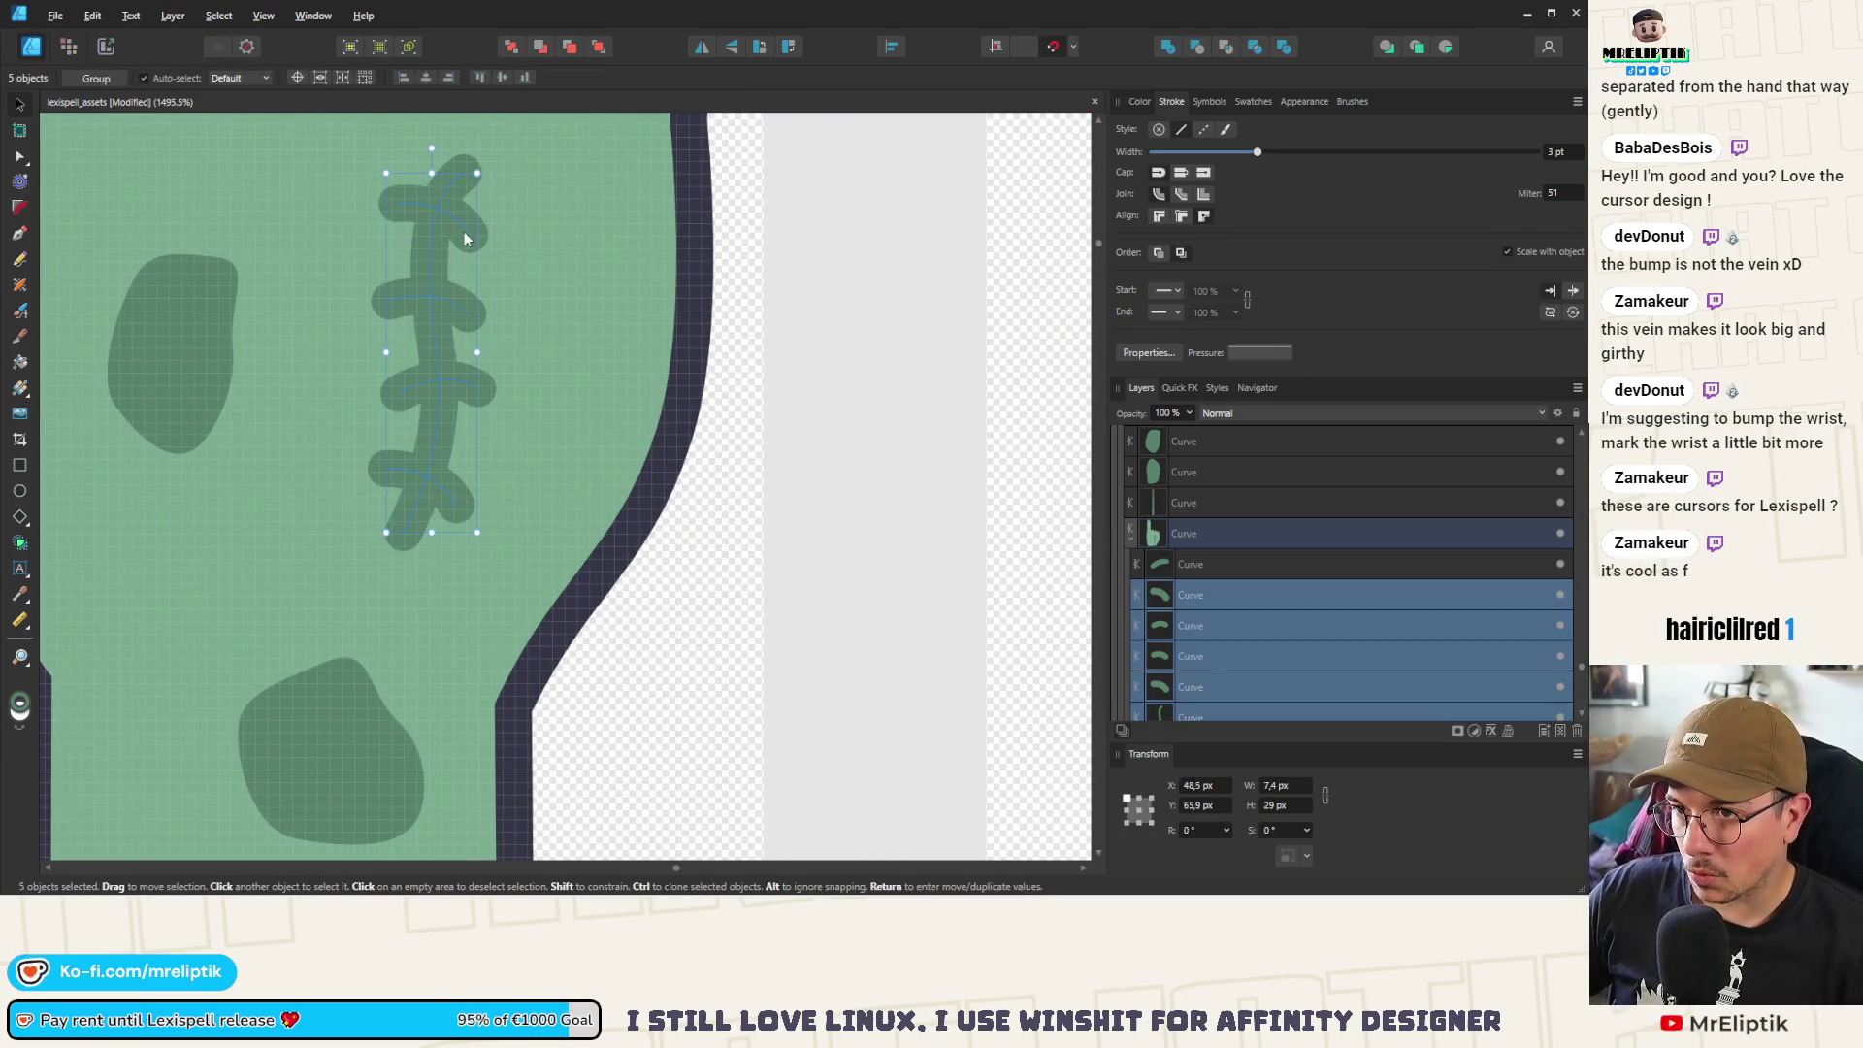
scroll(463, 238, down, 5)
key(ctrl+g)
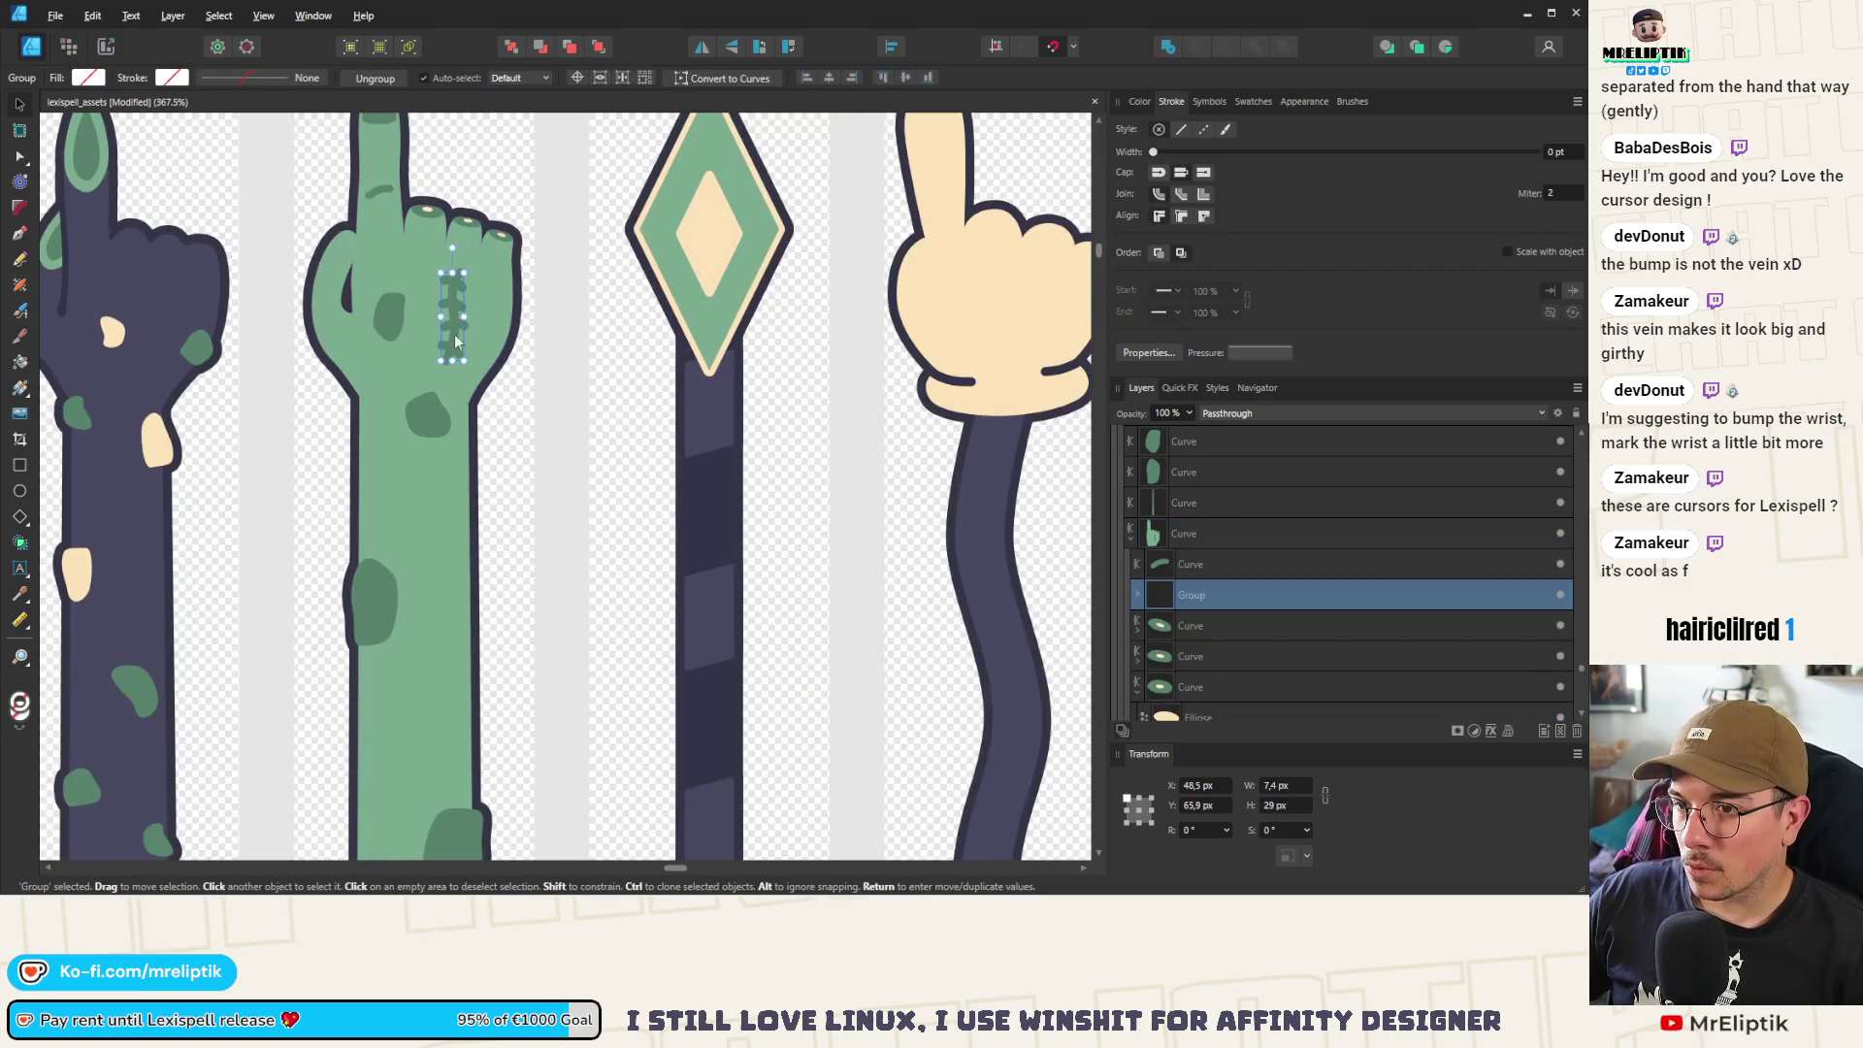
Tilt the stitched scar slightly and nudge it into place on the hand
scroll(456, 341, up, 3)
drag(487, 229, 504, 230)
mouse_move(485, 318)
mouse_down()
mouse_move(514, 322)
mouse_move(490, 306)
mouse_up()
scroll(515, 322, down, 3)
Duplicate the scar, move the copy down the arm, flip it and rotate it to -177.7°
scroll(491, 306, down, 1)
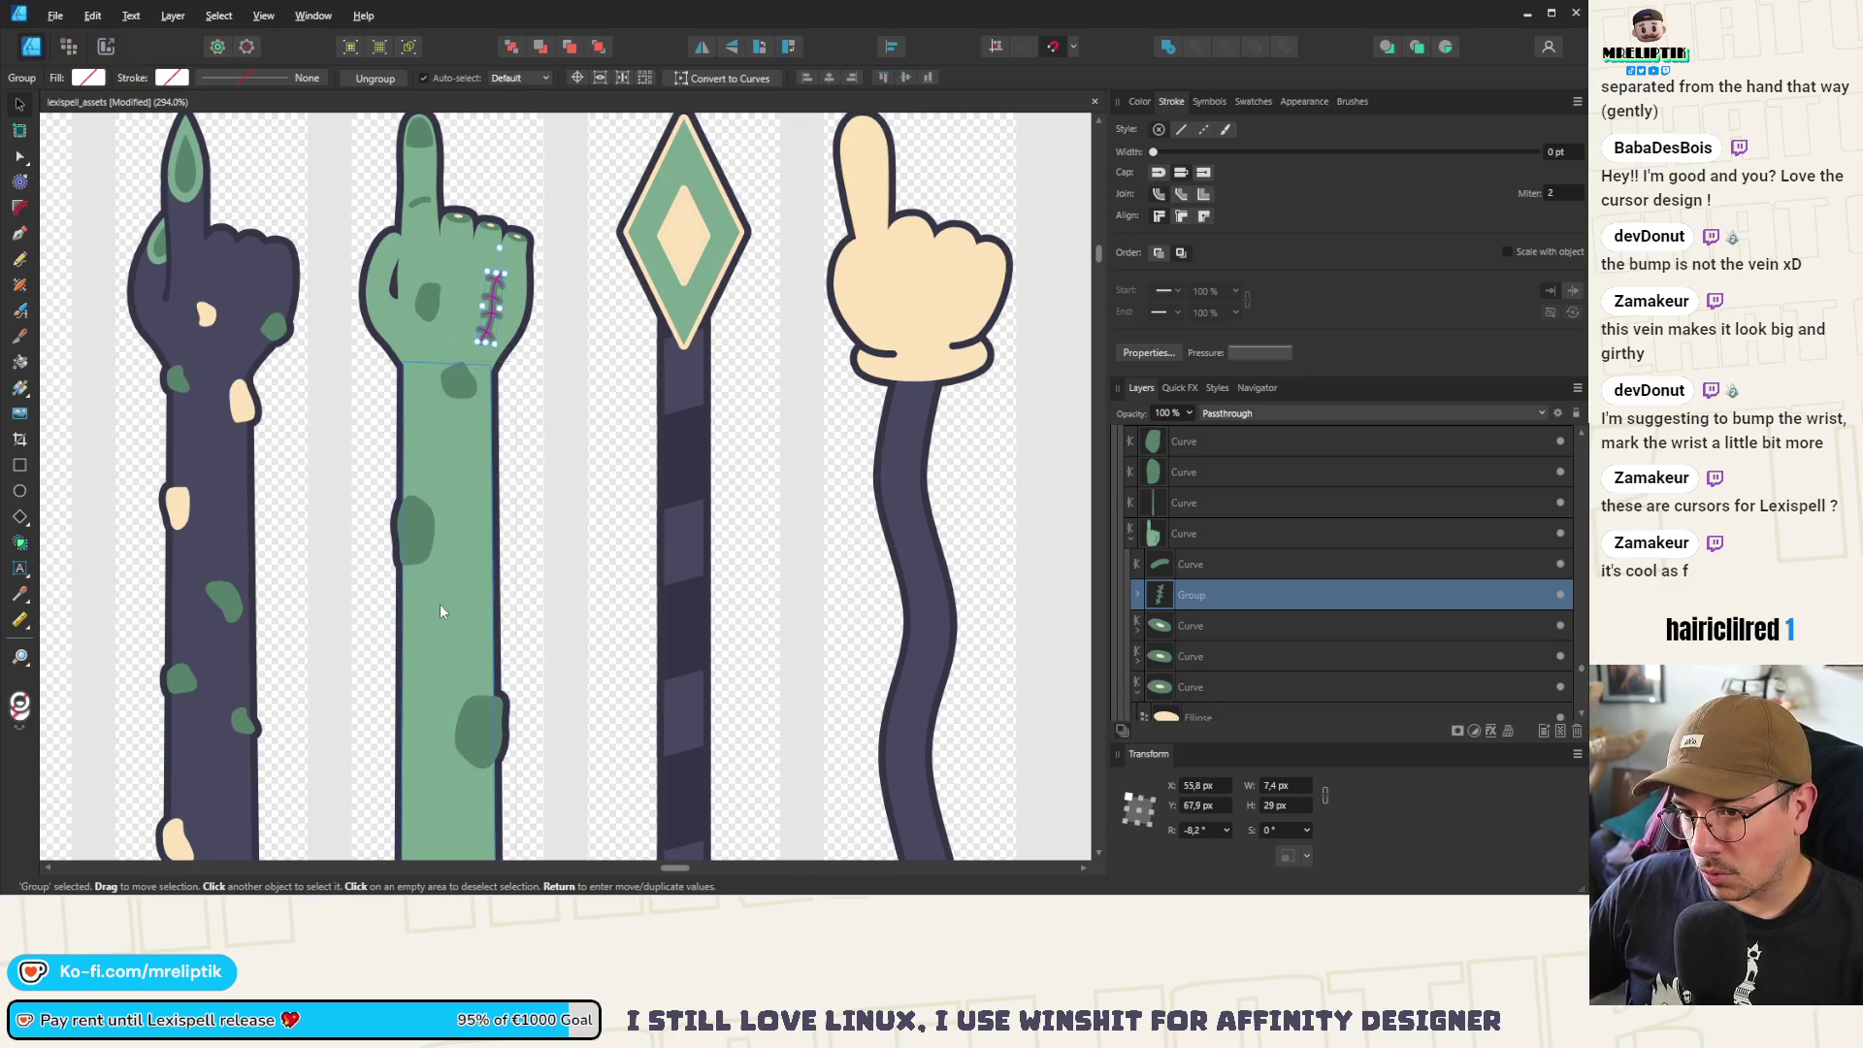
key(ctrl+shift+bracketright)
mouse_move(435, 619)
mouse_down()
mouse_move(436, 666)
mouse_move(430, 580)
mouse_up()
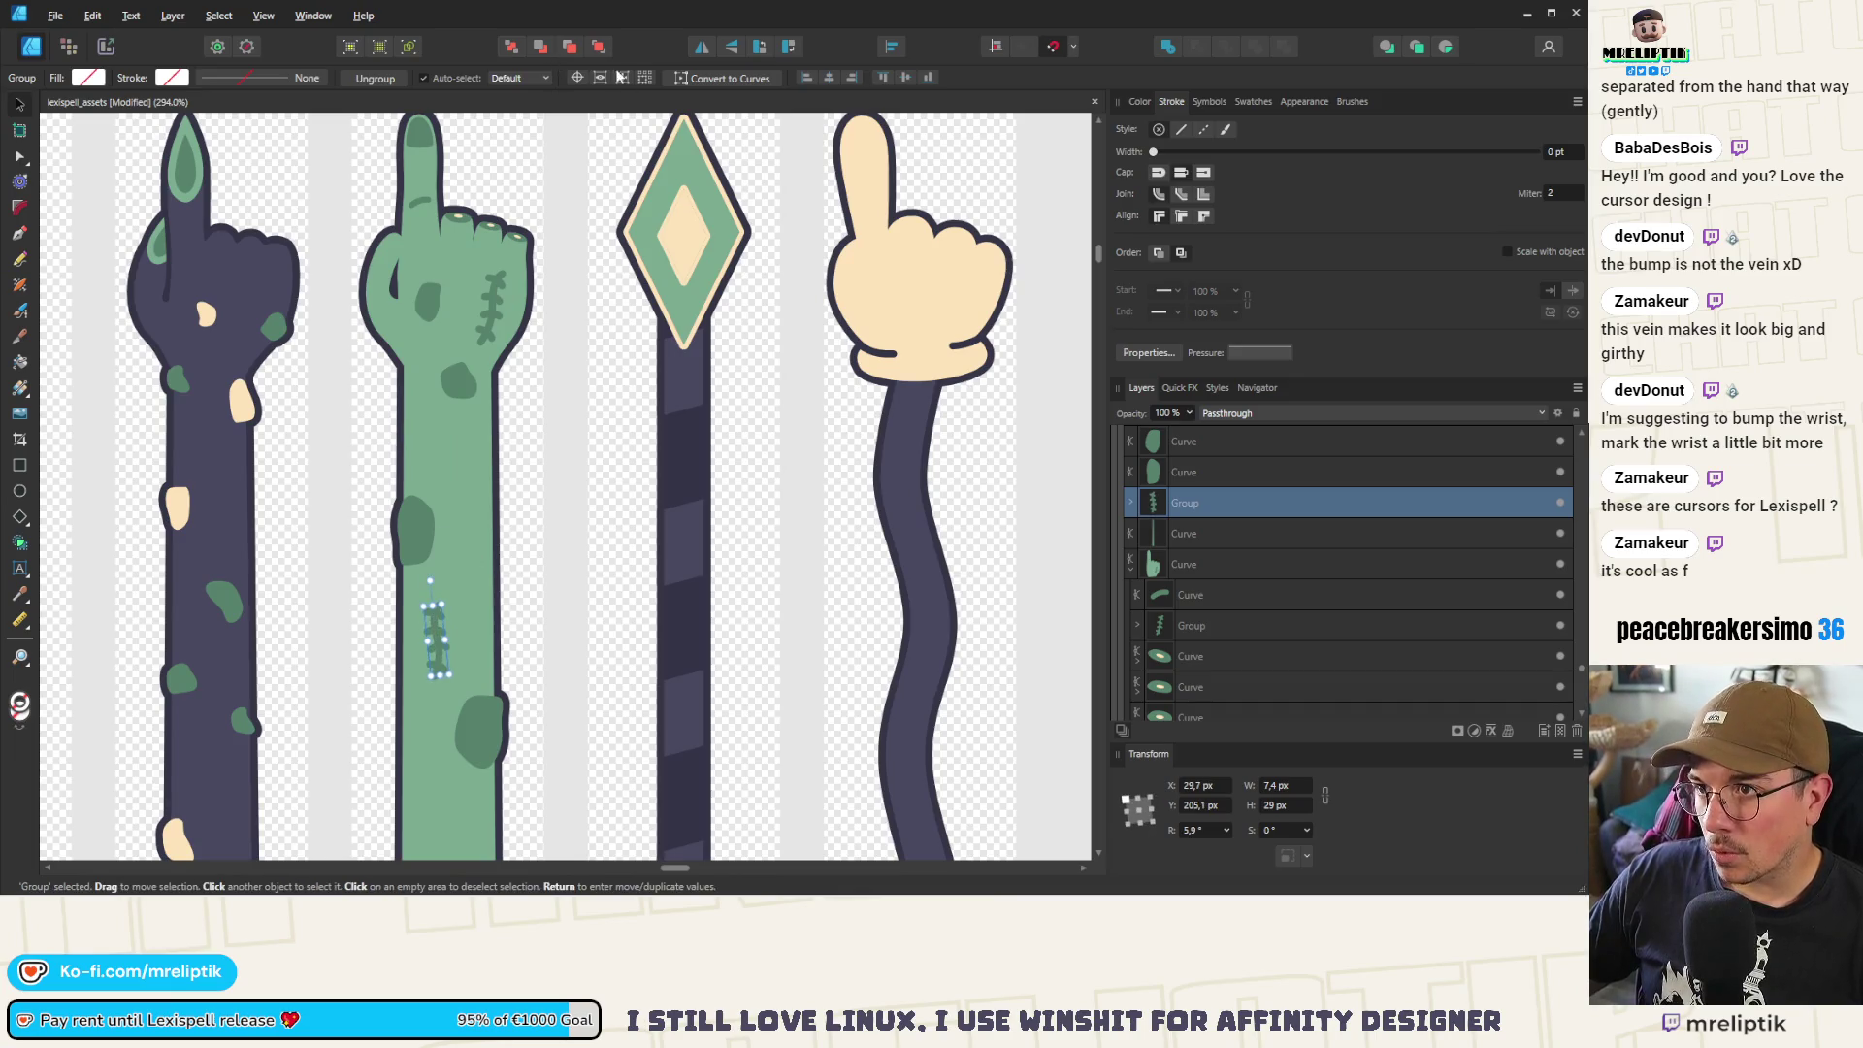
click(705, 49)
mouse_move(430, 700)
mouse_down()
mouse_move(470, 772)
mouse_move(445, 707)
mouse_up()
scroll(442, 651, up, 4)
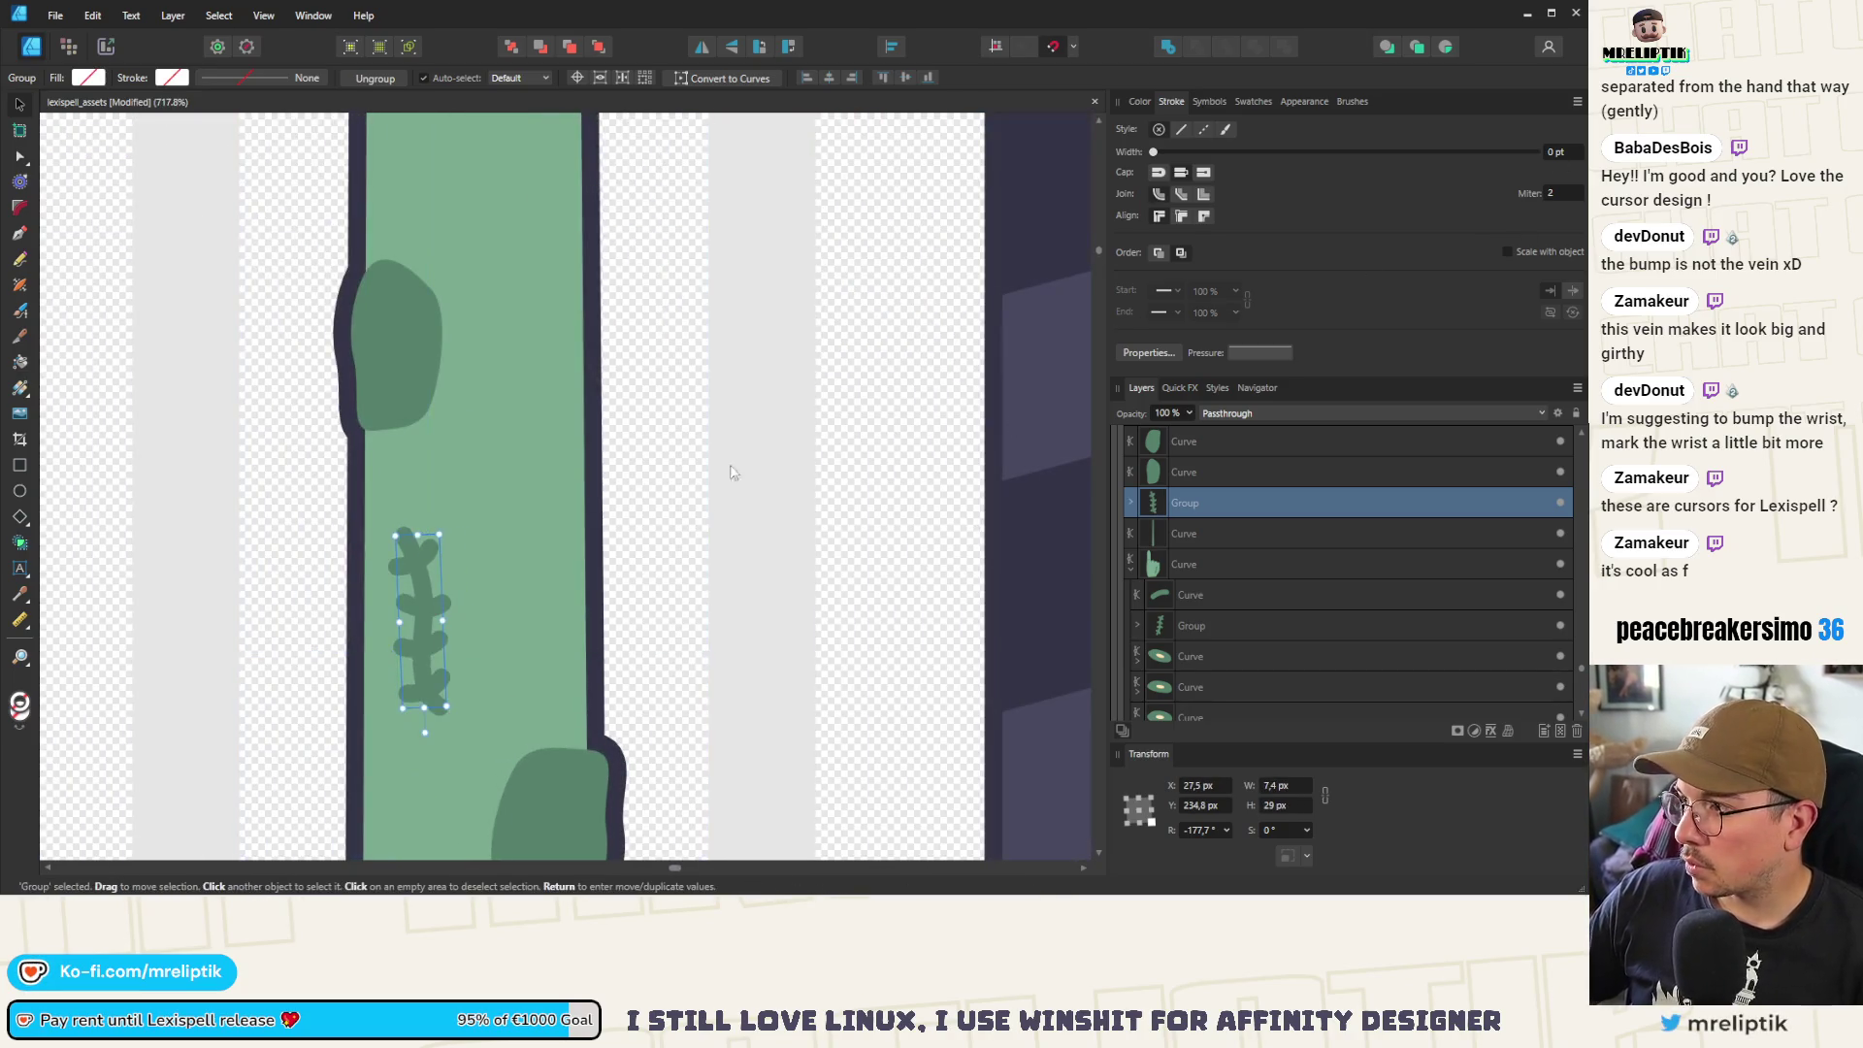
Resize the lower scar's five curves with Scale with object off, then reposition and tilt it
click(1132, 502)
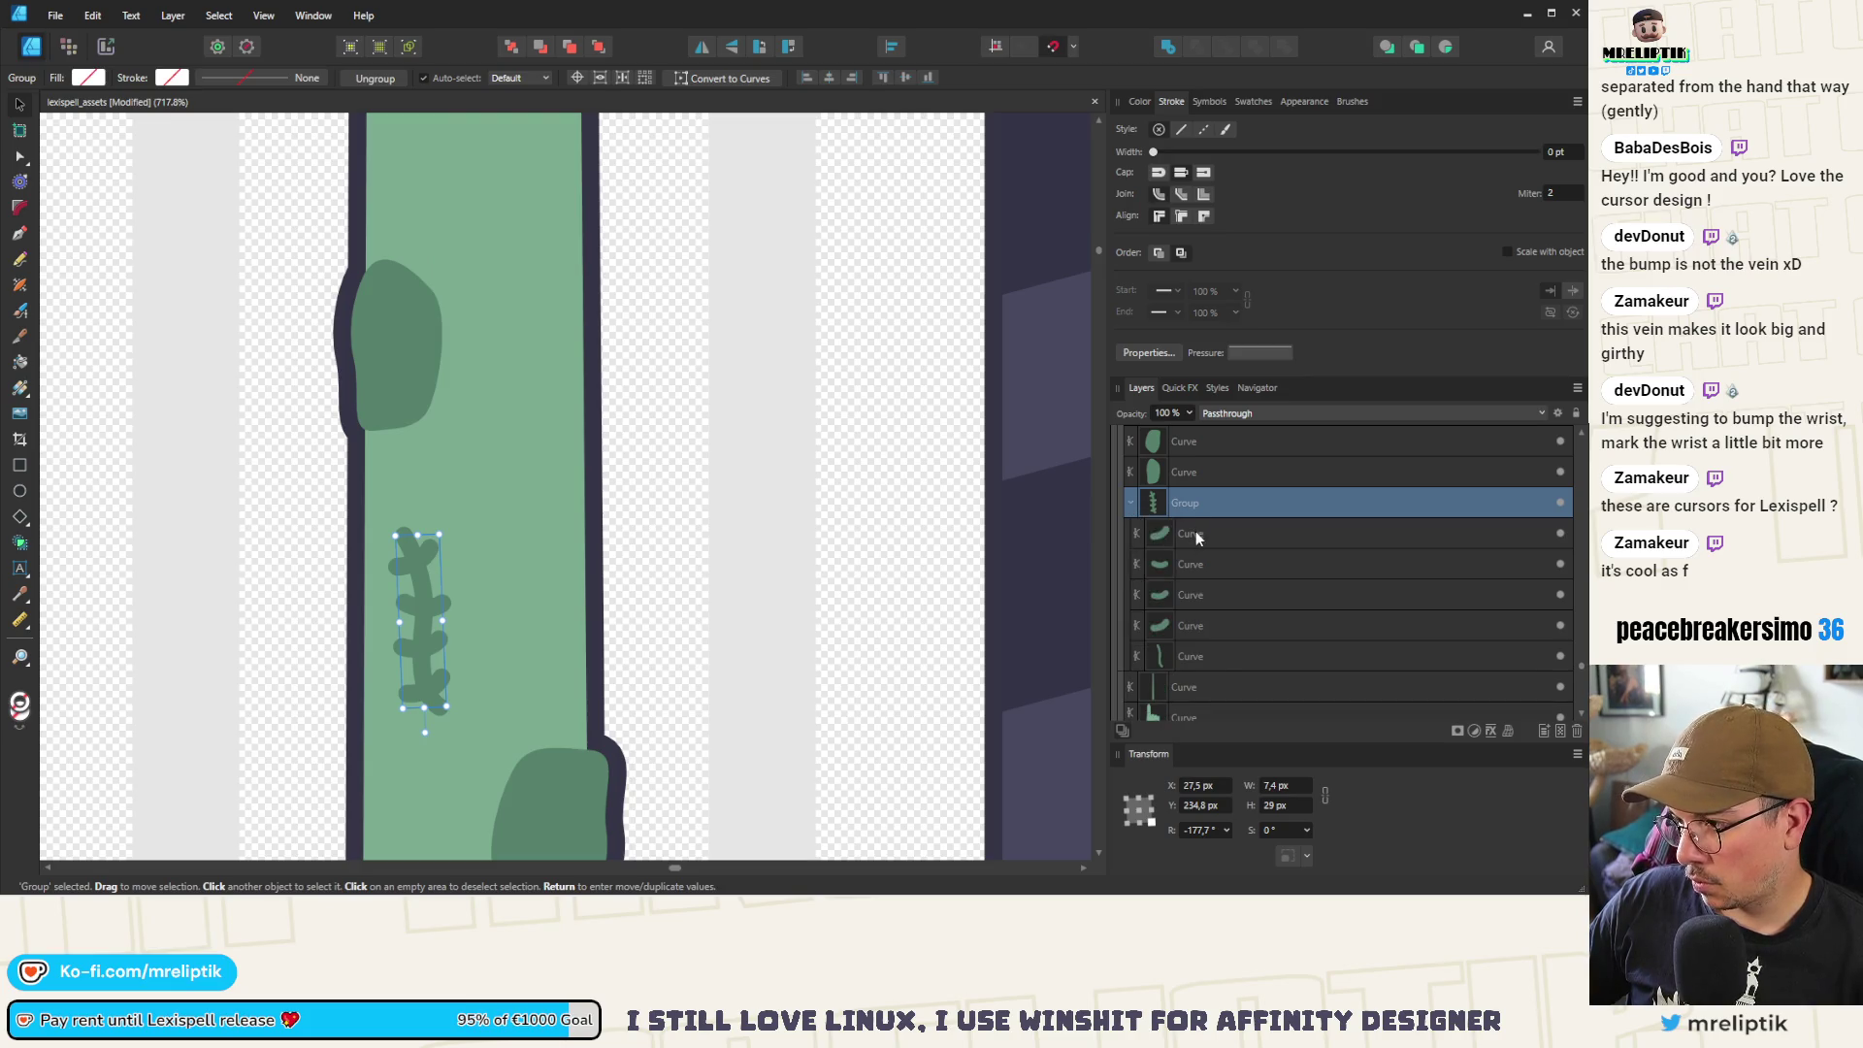
click(1196, 537)
shift+click(1216, 657)
click(1507, 252)
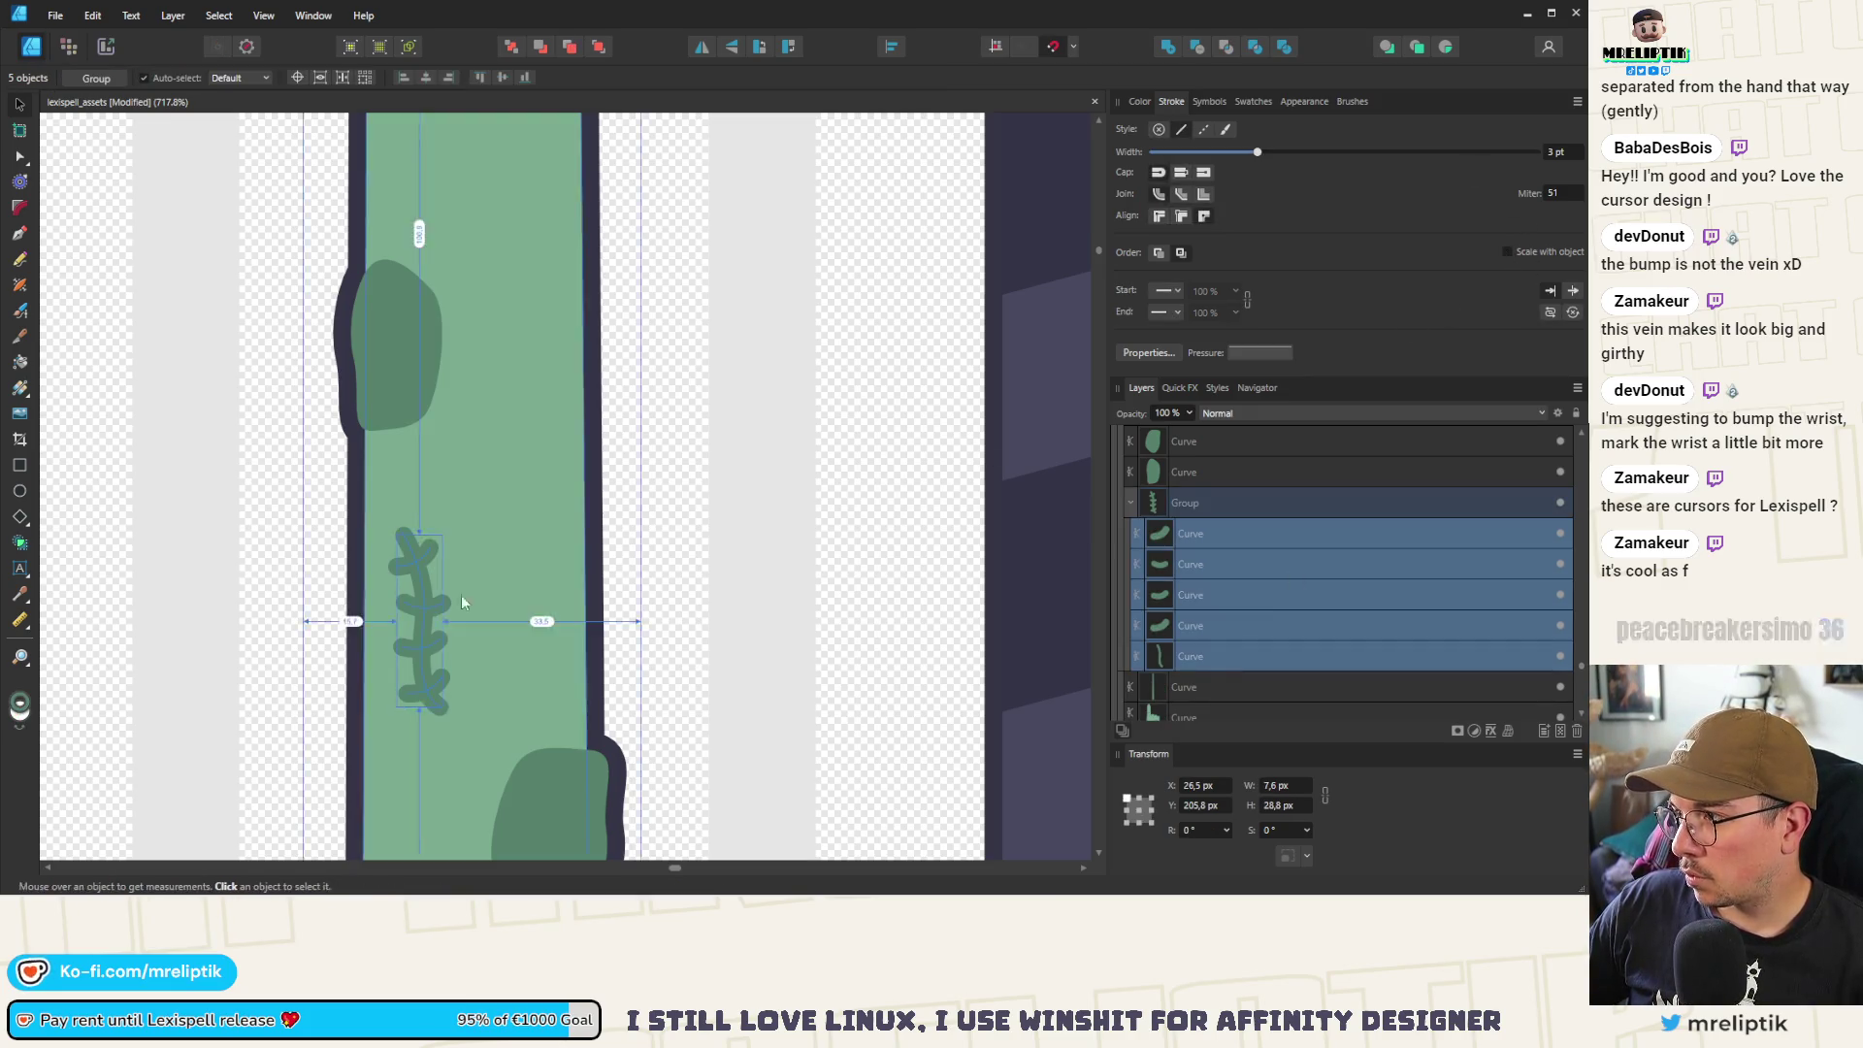
scroll(428, 630, down, 2)
drag(443, 631, 482, 710)
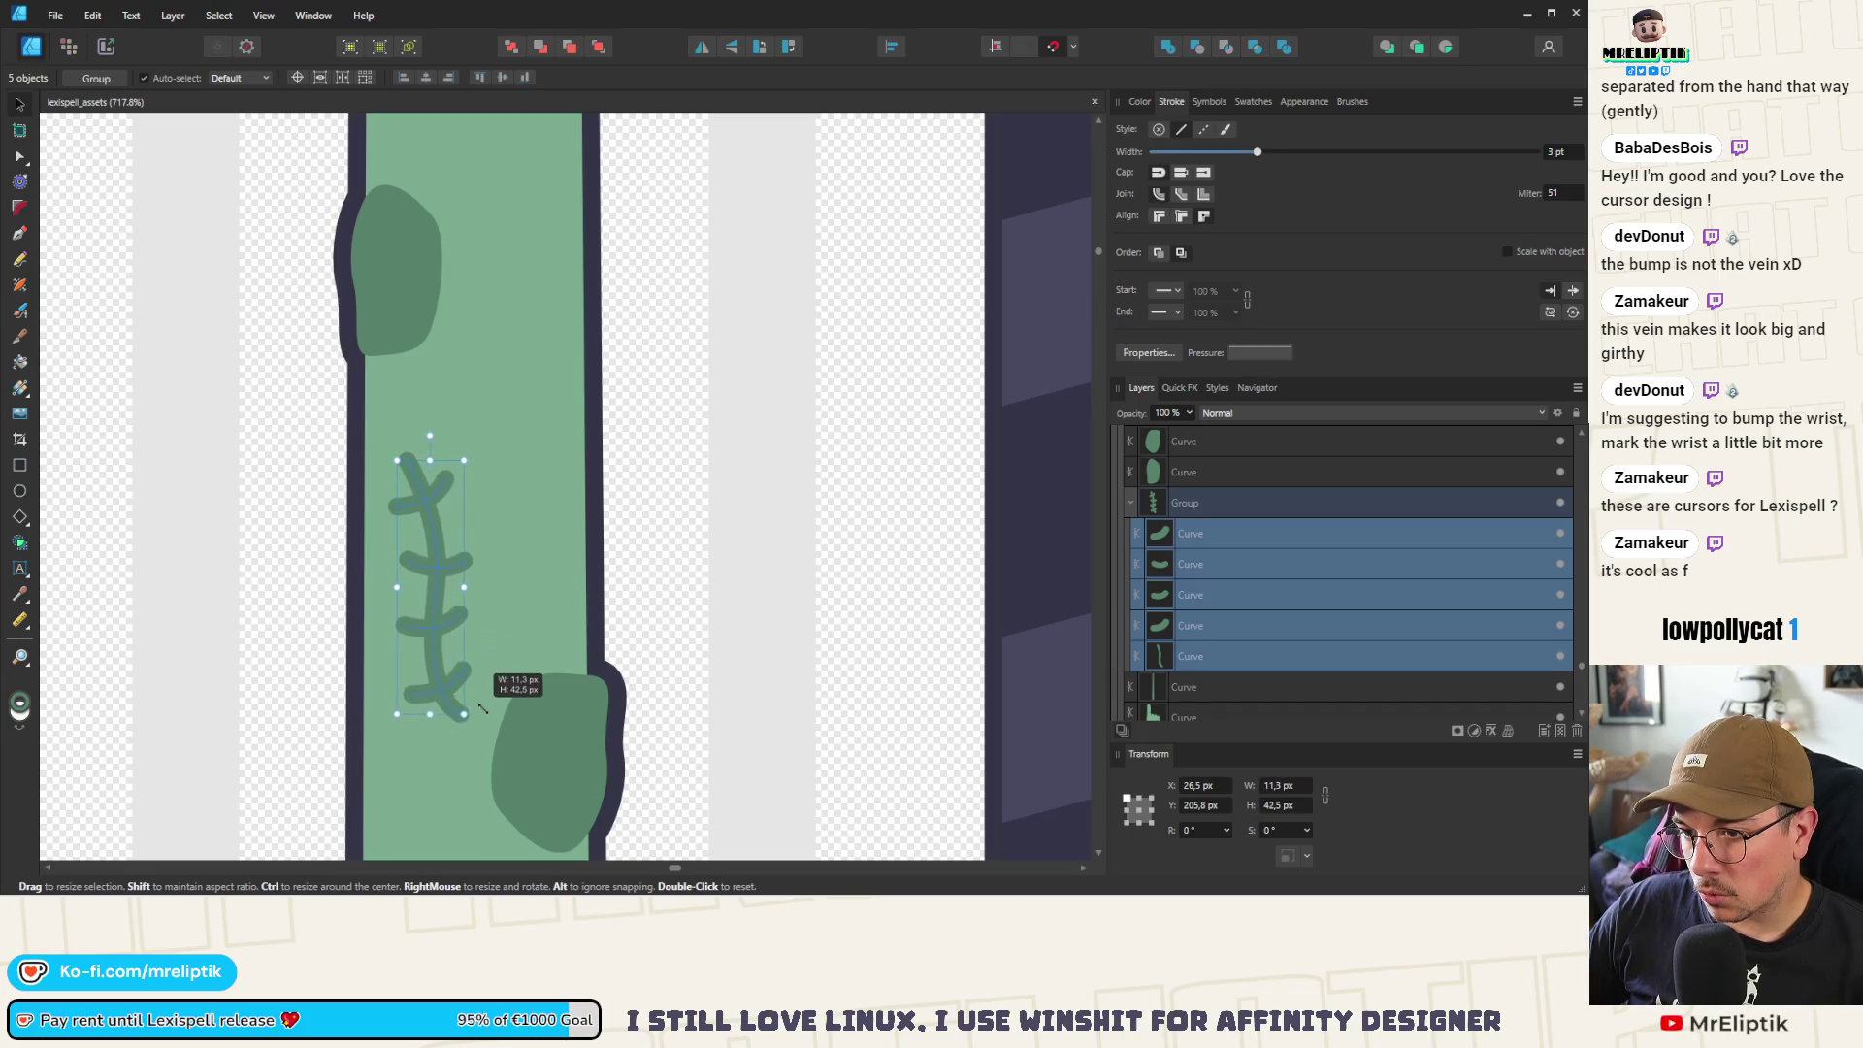
mouse_move(428, 625)
mouse_down()
mouse_move(388, 575)
mouse_move(266, 582)
mouse_move(376, 586)
mouse_move(411, 549)
mouse_up()
drag(402, 377, 415, 378)
drag(408, 509, 412, 537)
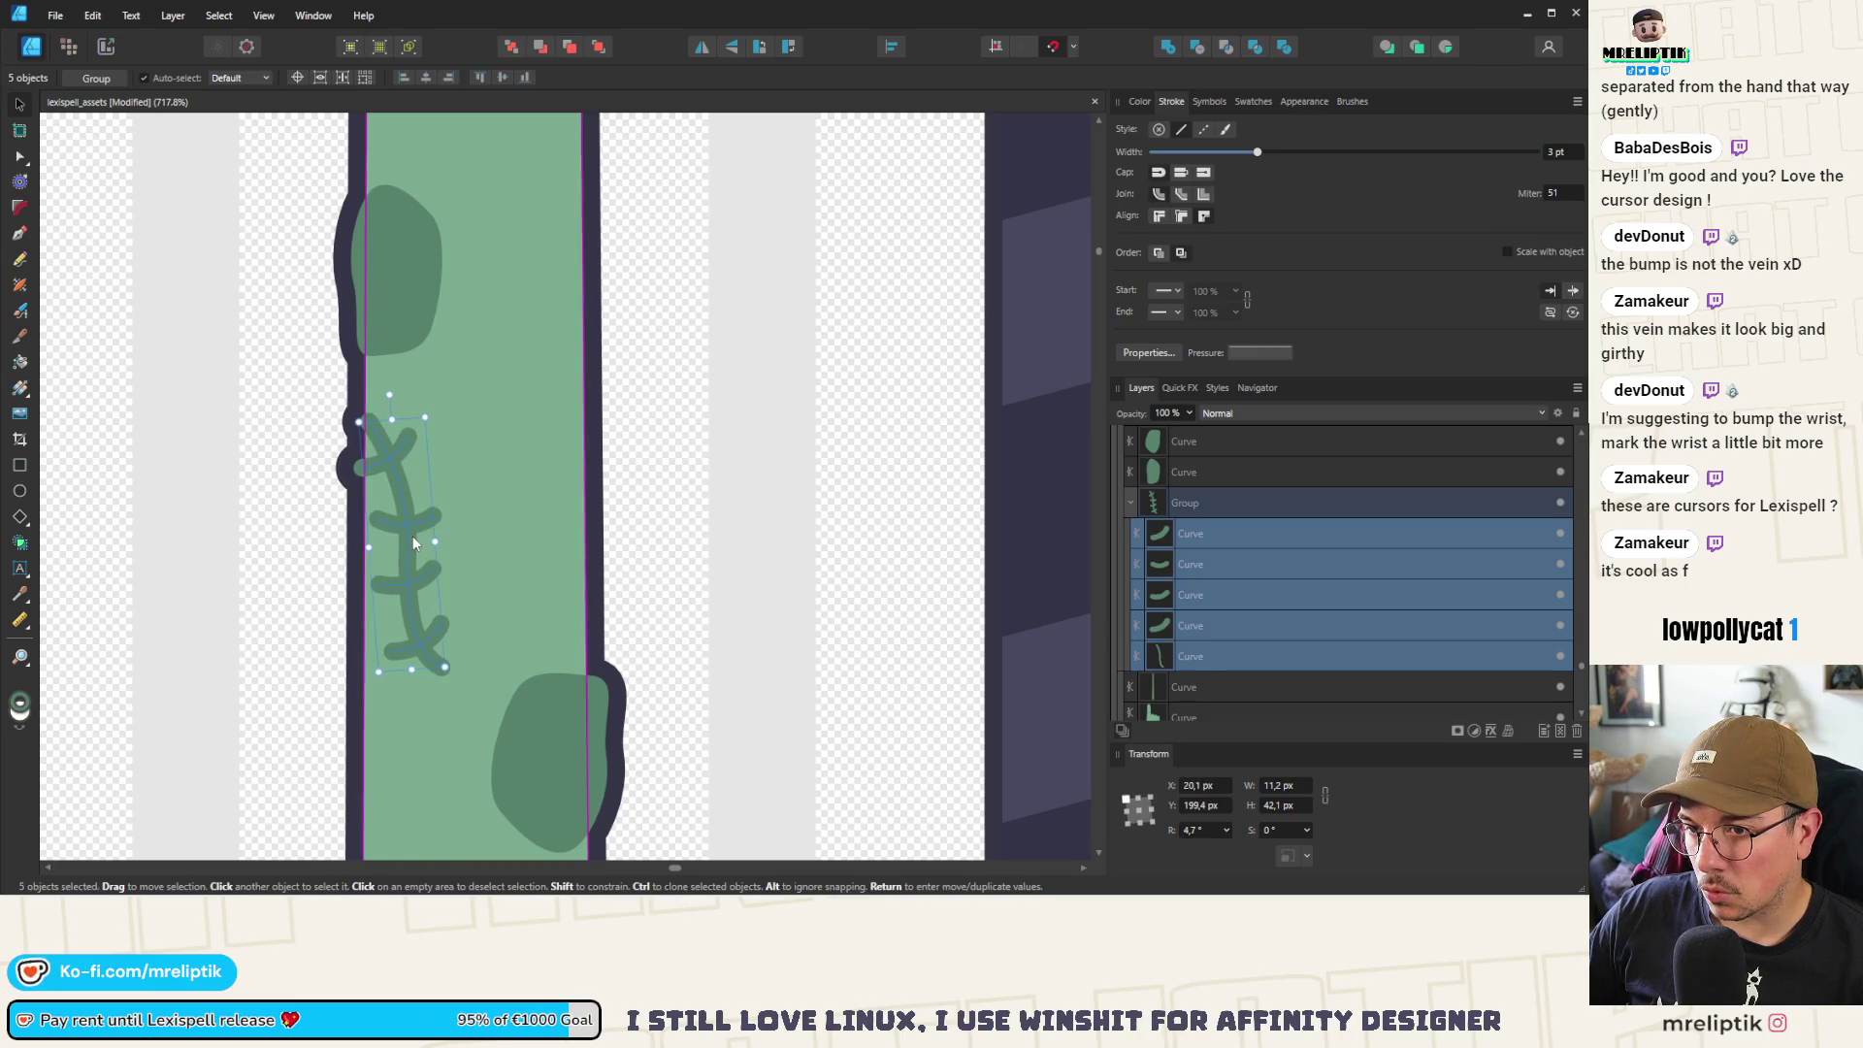
scroll(383, 465, up, 5)
Pull the top stitch's end inside the arm, undo the stem shift, and reselect the scar group
click(392, 503)
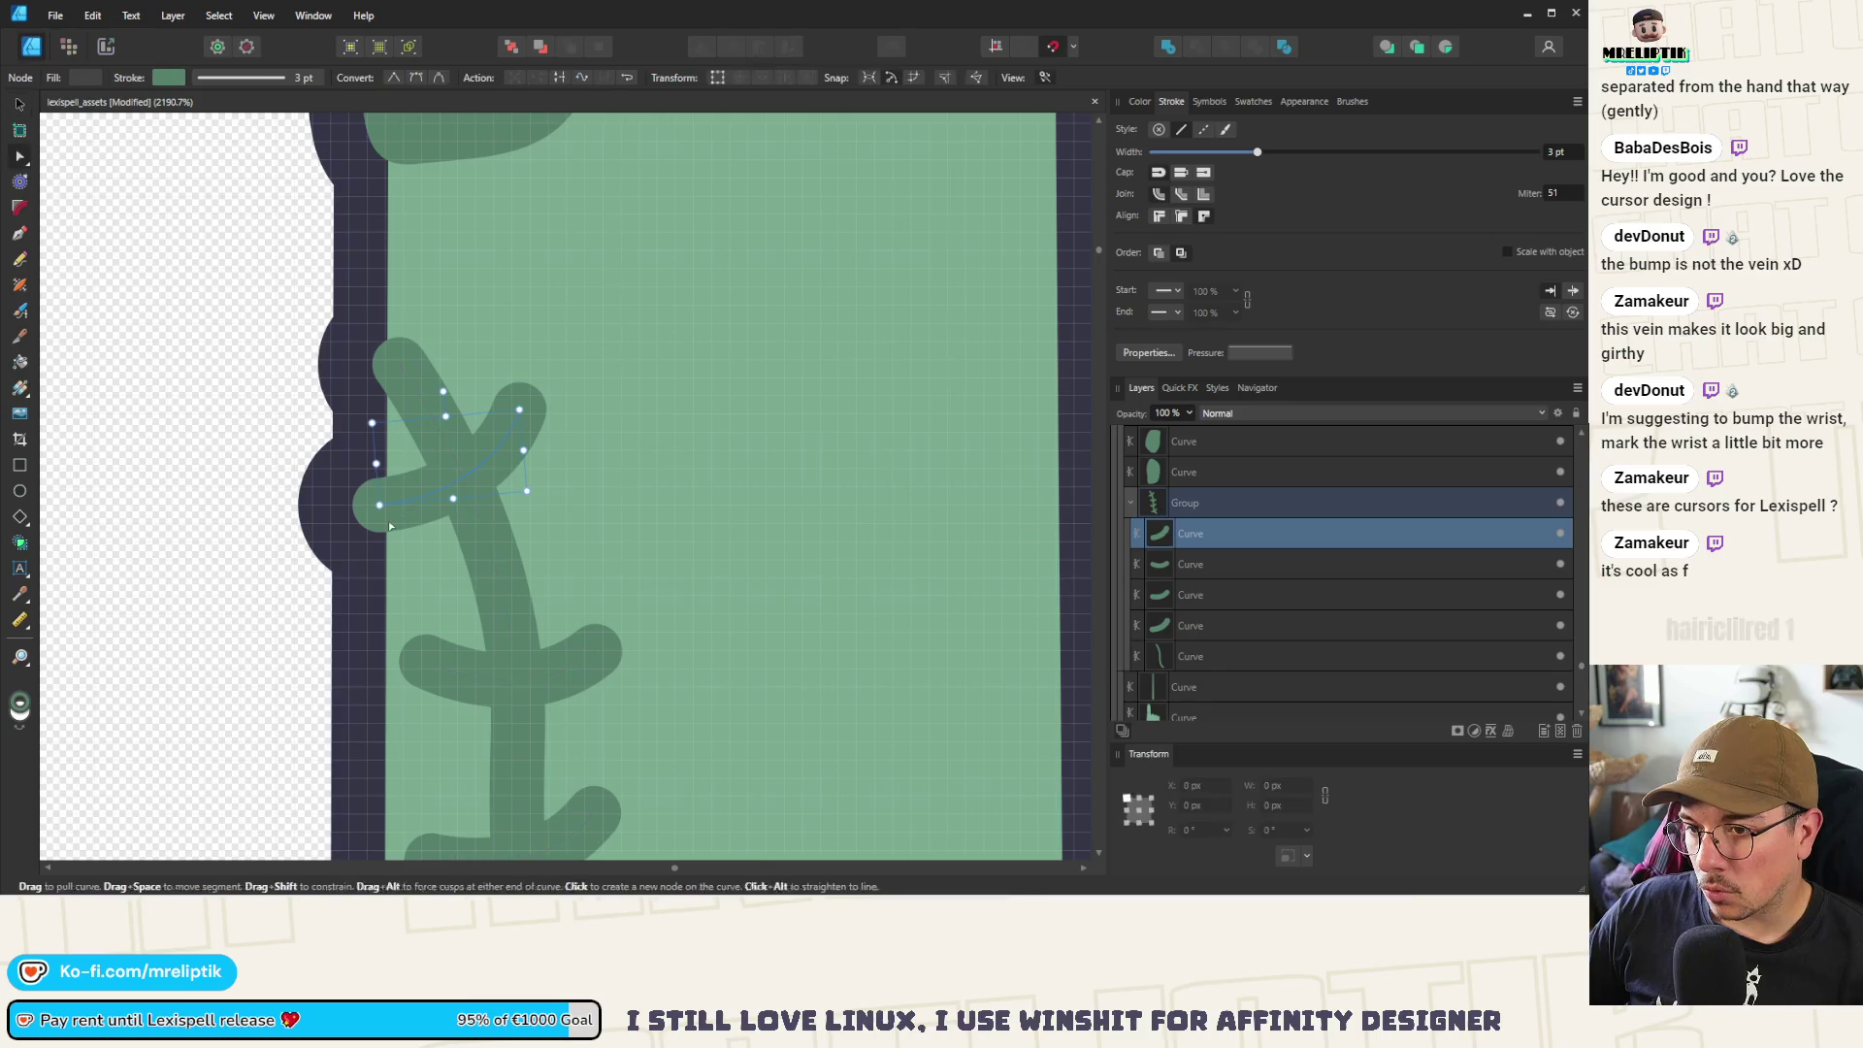
key(a)
mouse_move(379, 505)
mouse_down()
mouse_move(411, 505)
mouse_move(390, 506)
mouse_up()
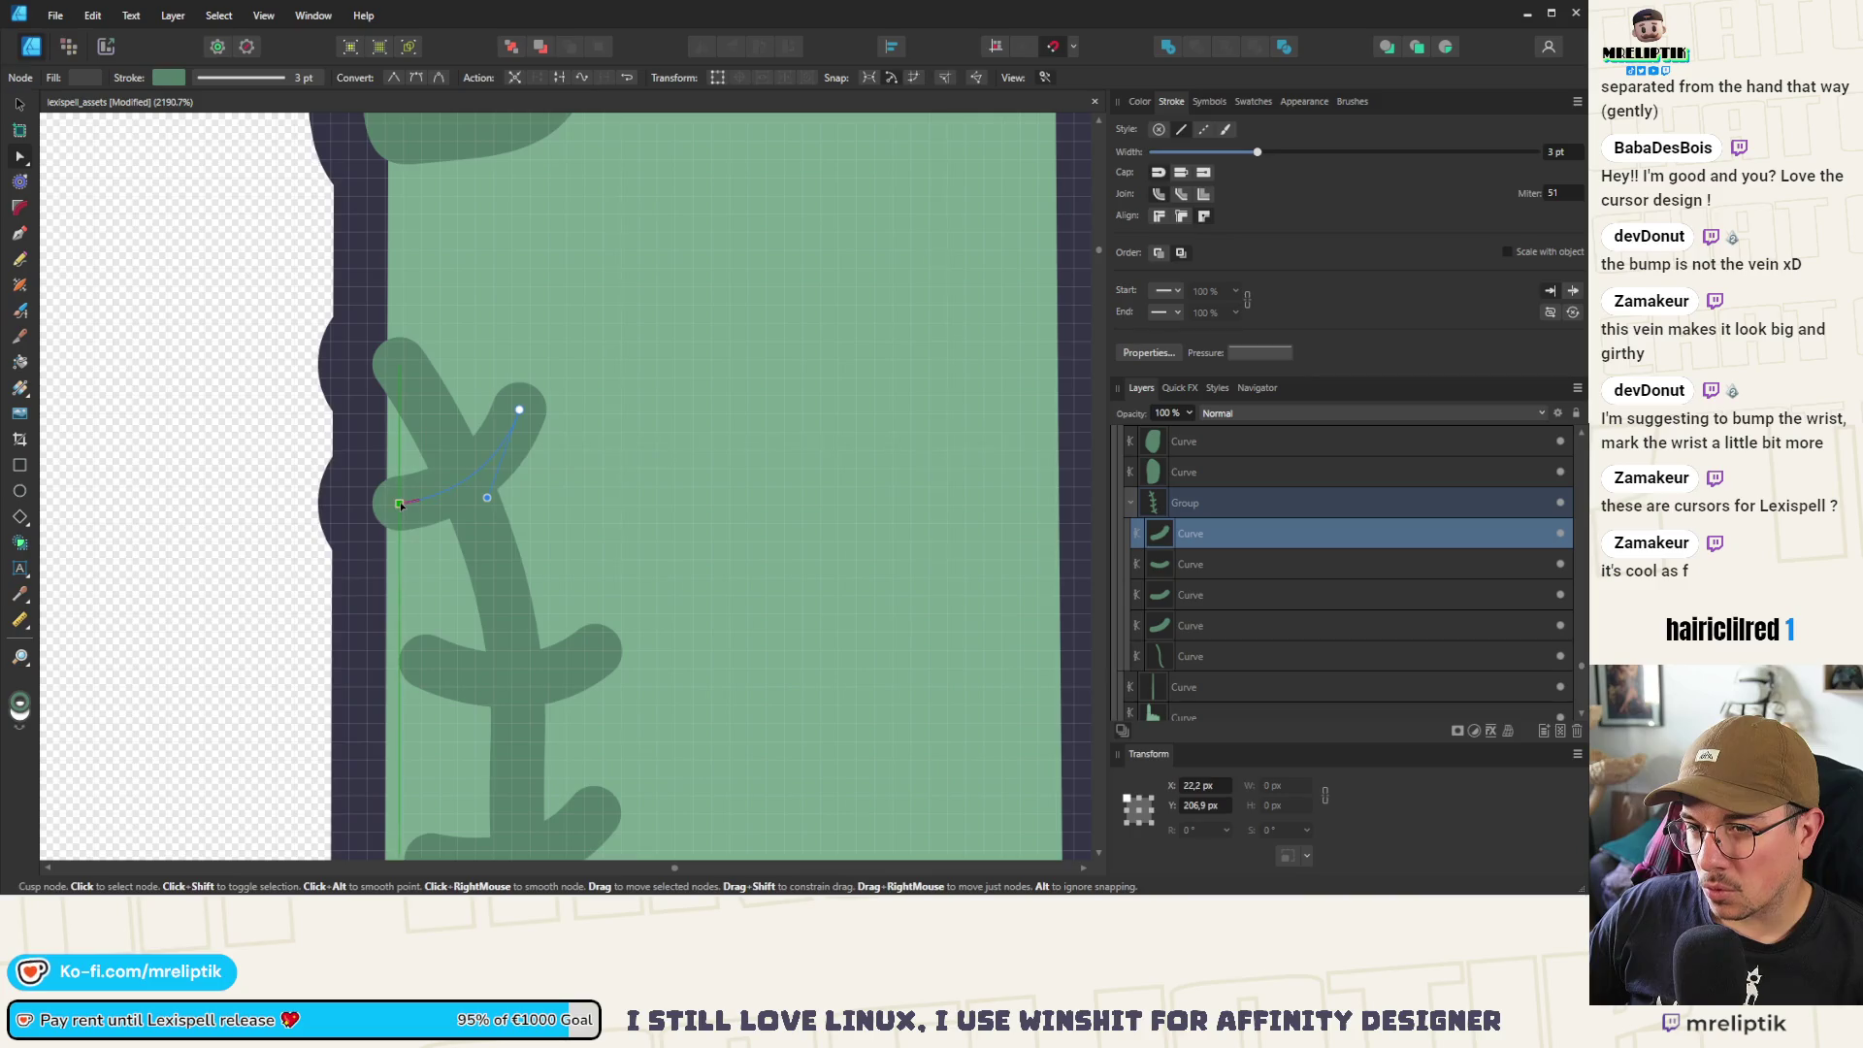
scroll(453, 599, down, 5)
scroll(453, 598, down, 5)
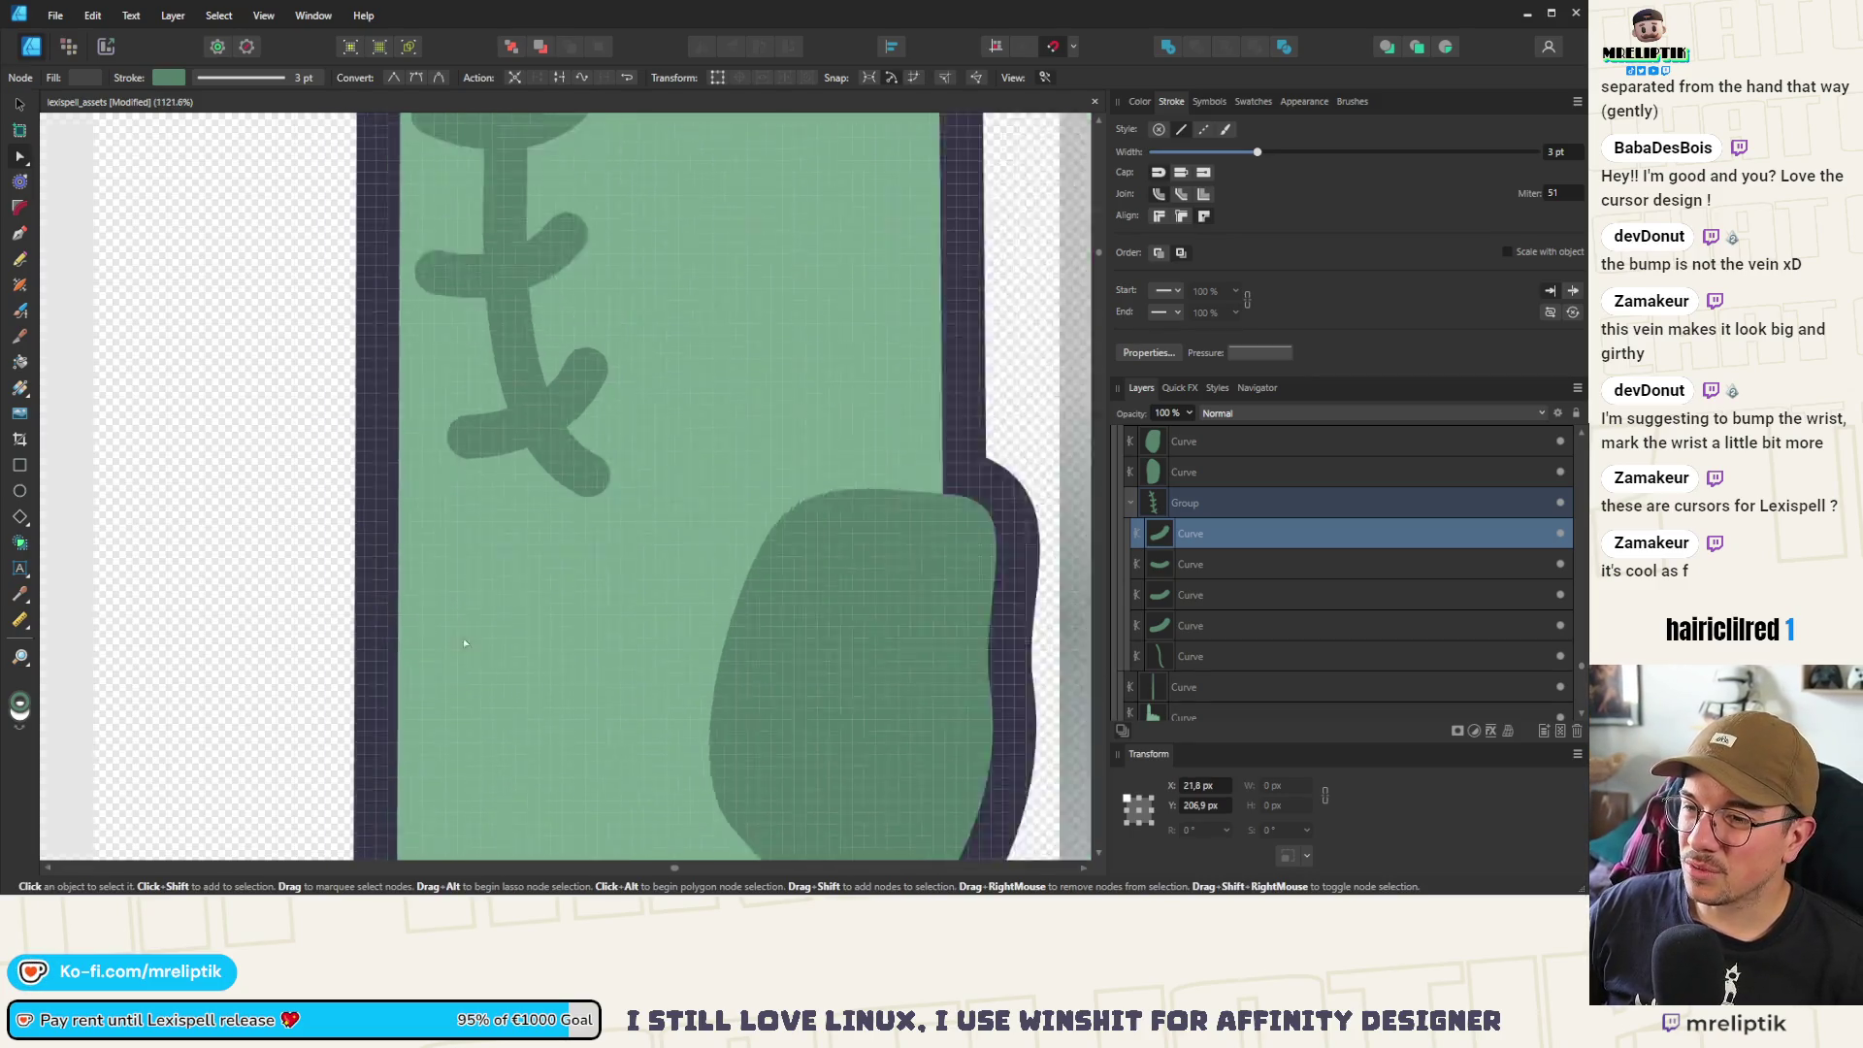
click(15, 103)
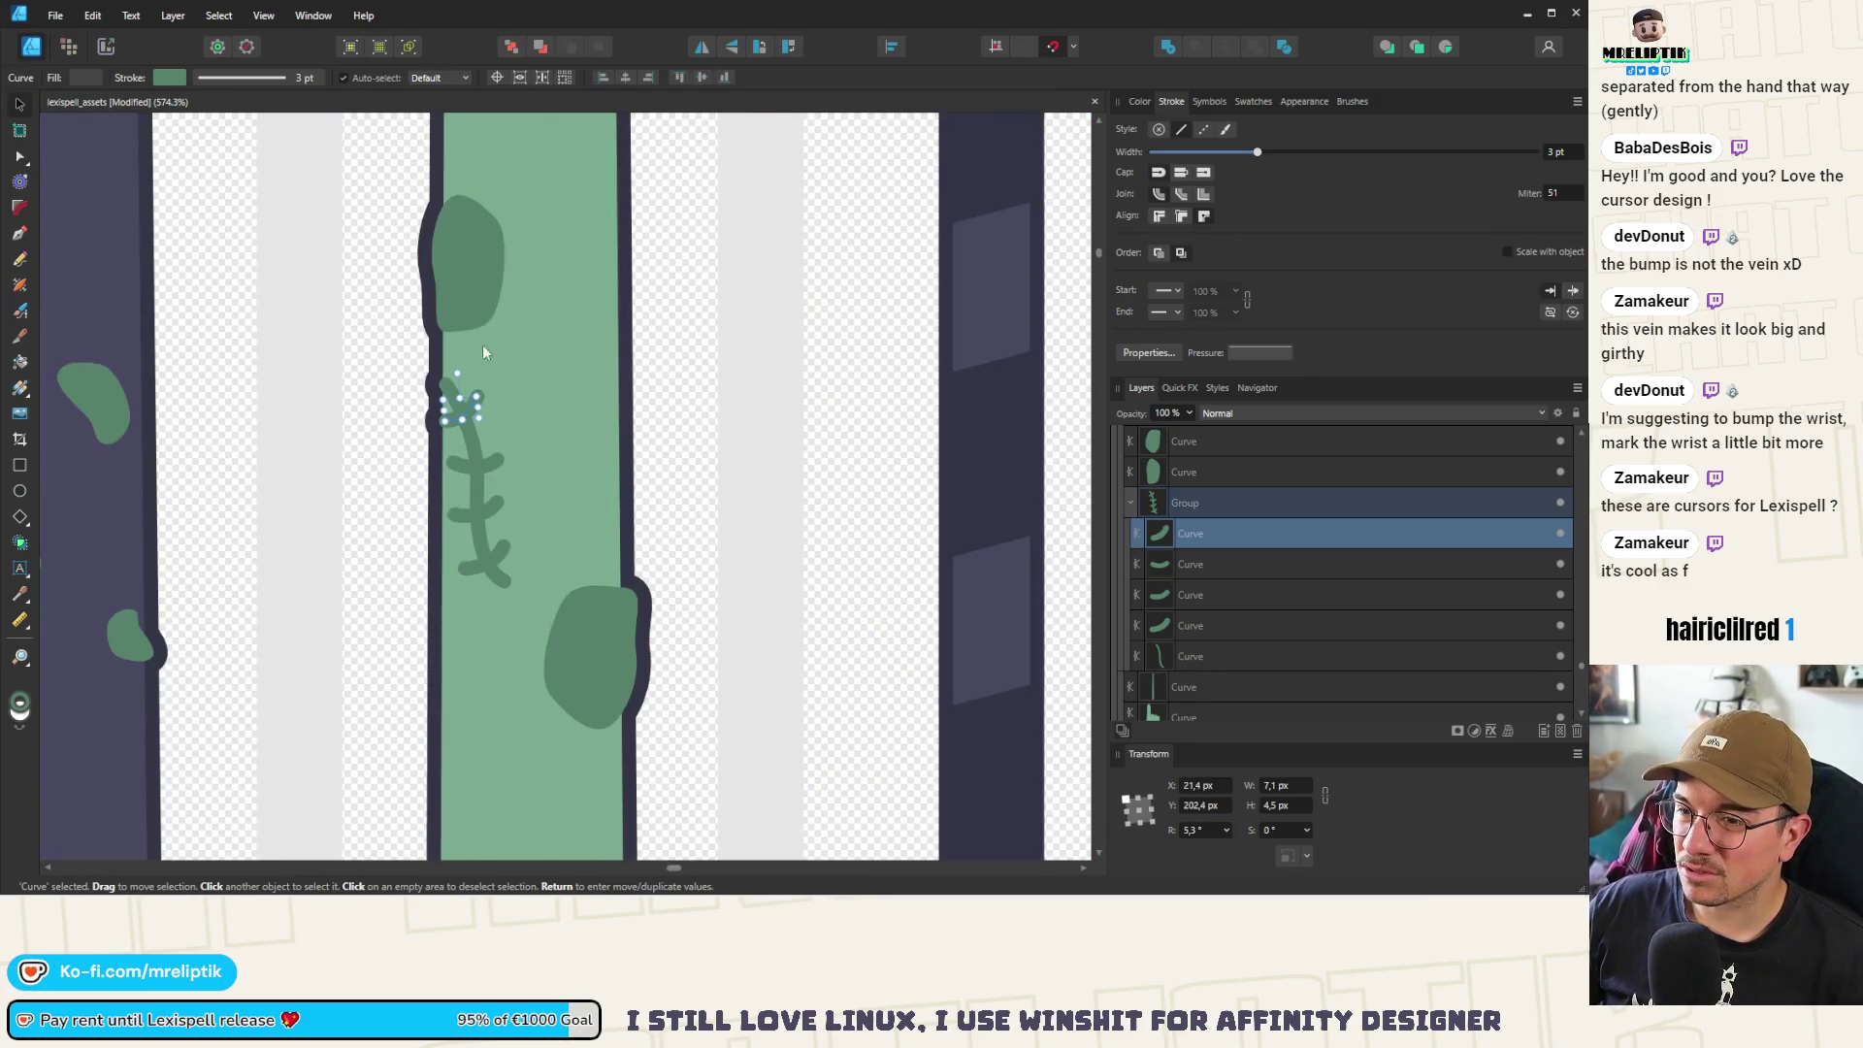
scroll(483, 351, up, 3)
click(415, 502)
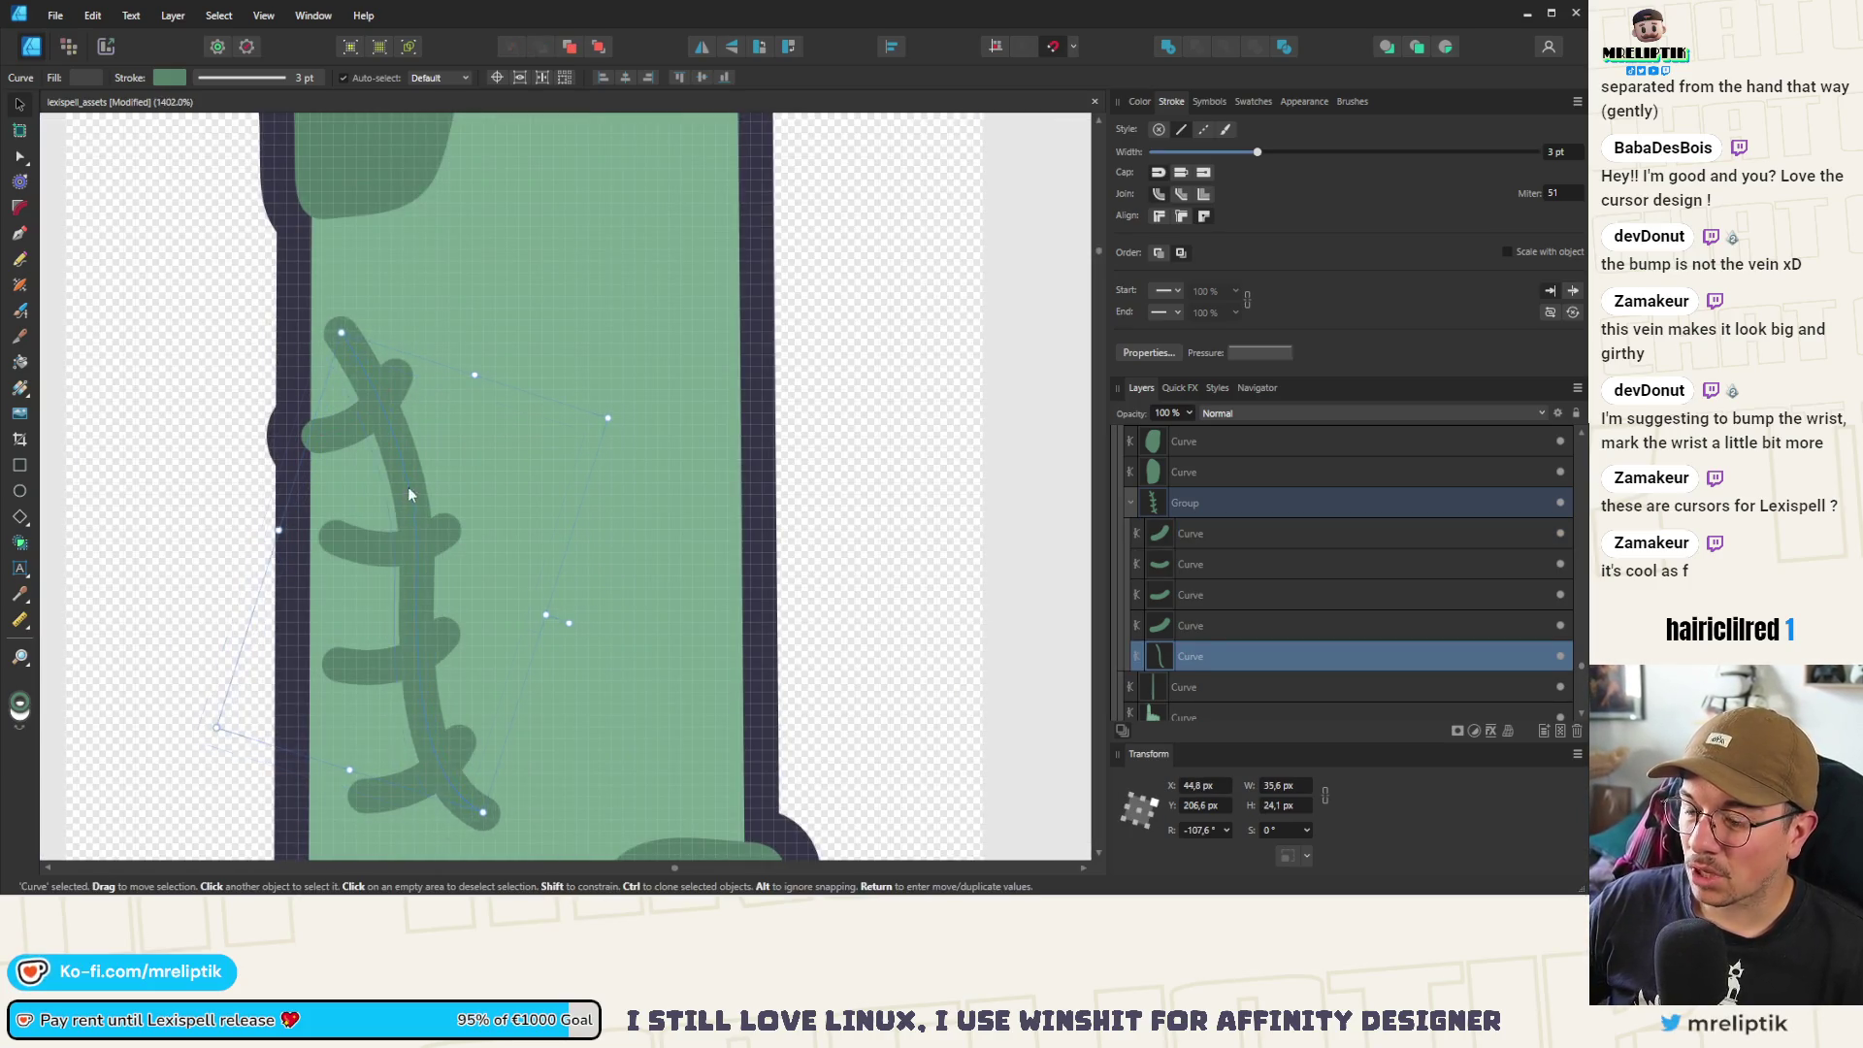
key(ctrl+z)
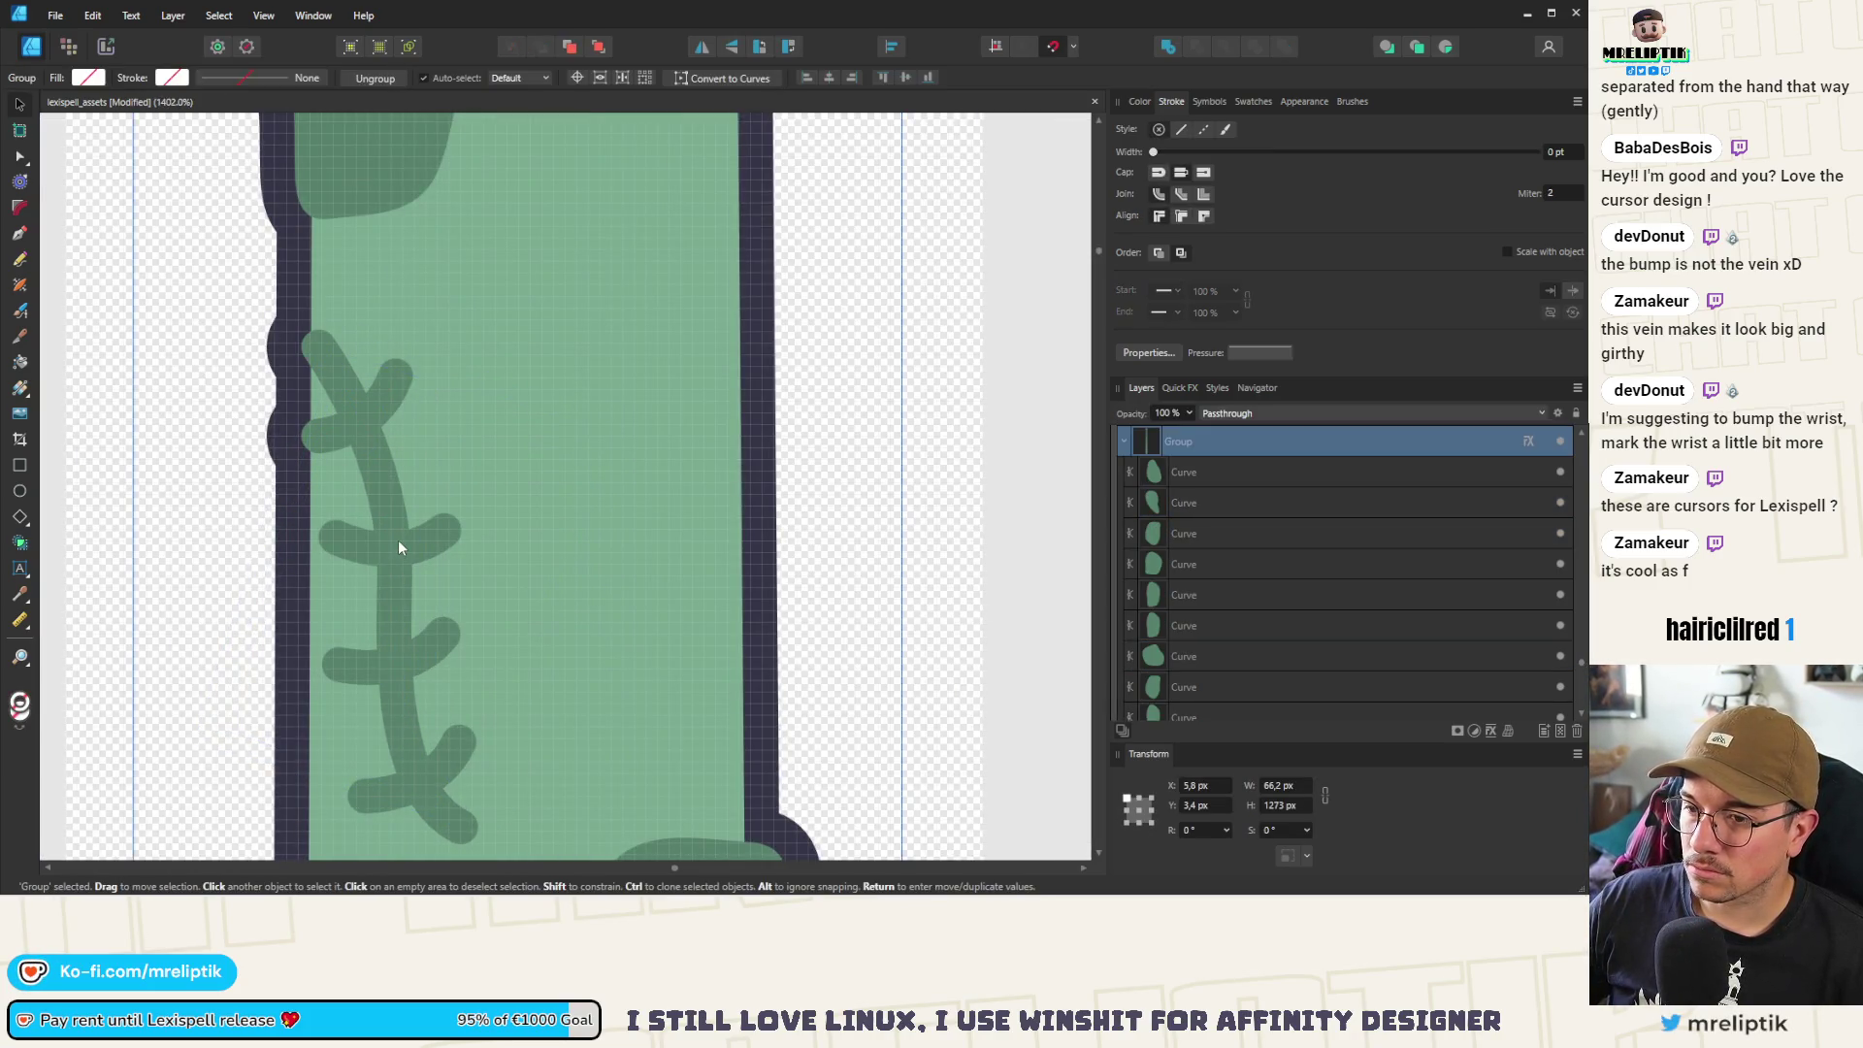
double_click(388, 491)
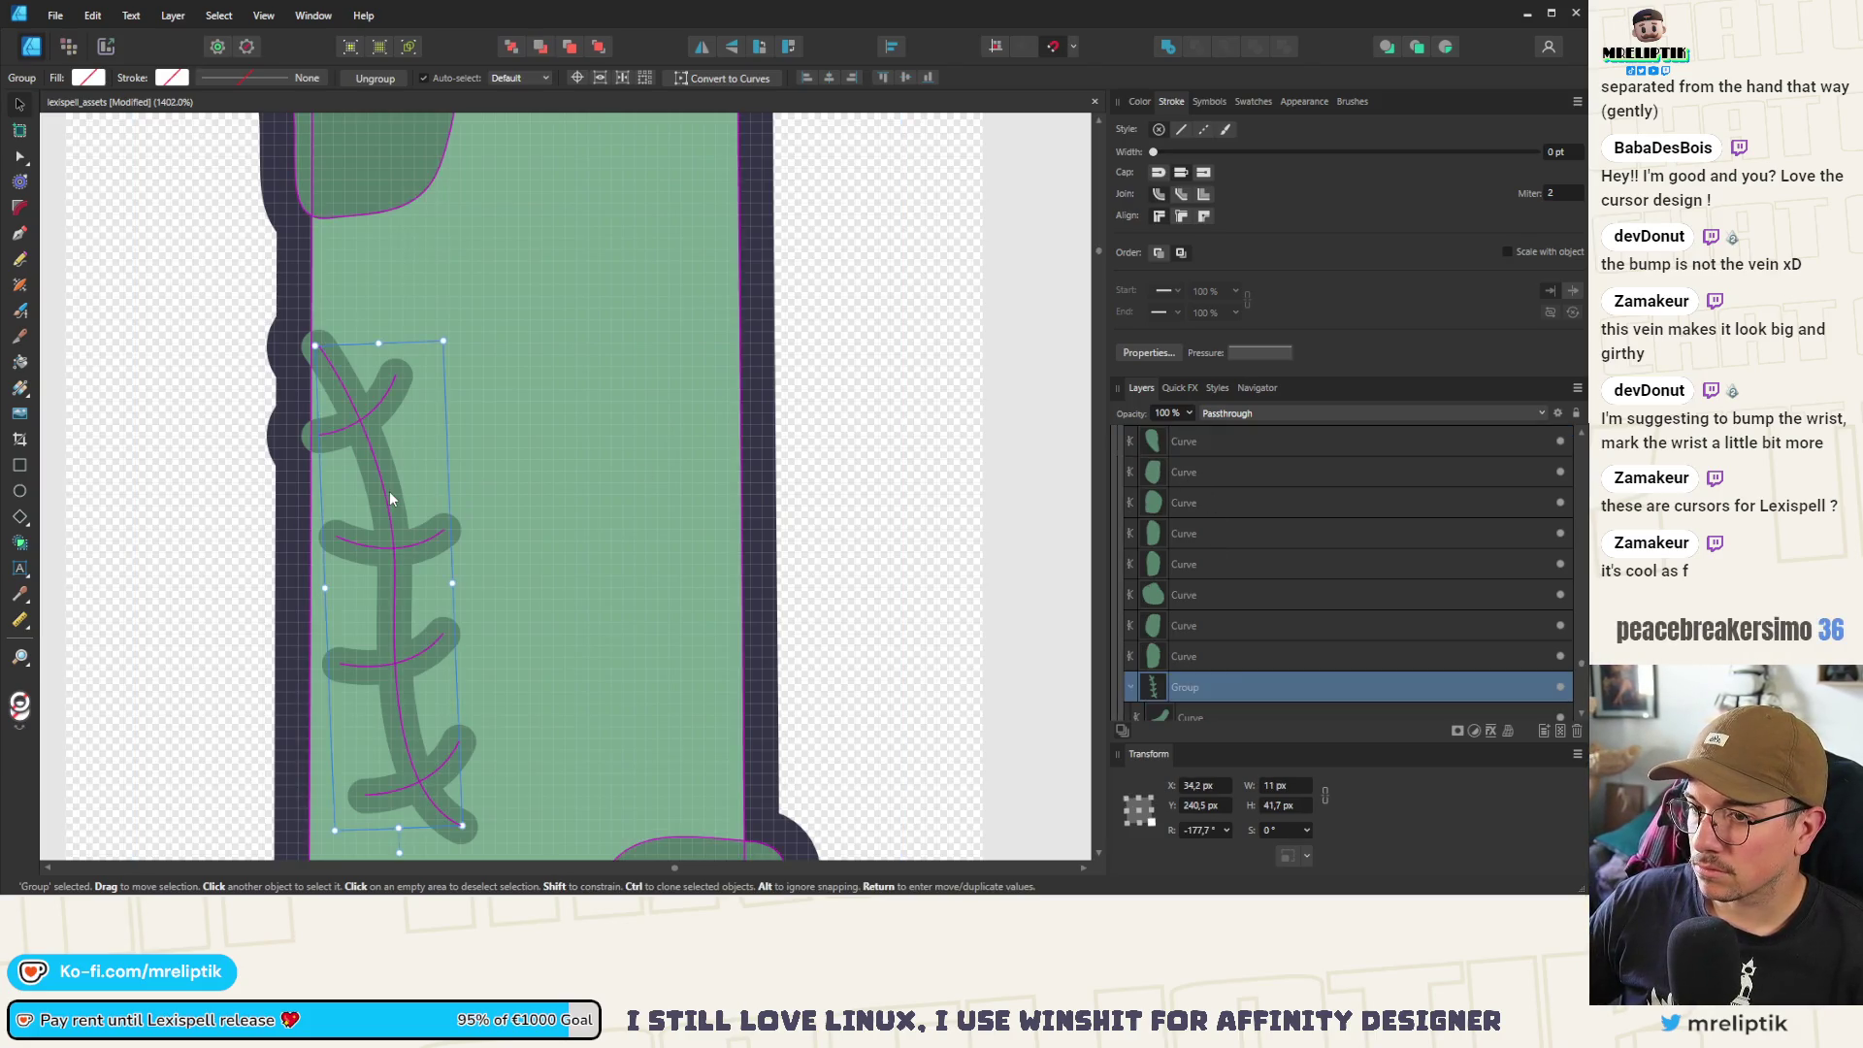
scroll(381, 495, down, 5)
scroll(359, 447, down, 3)
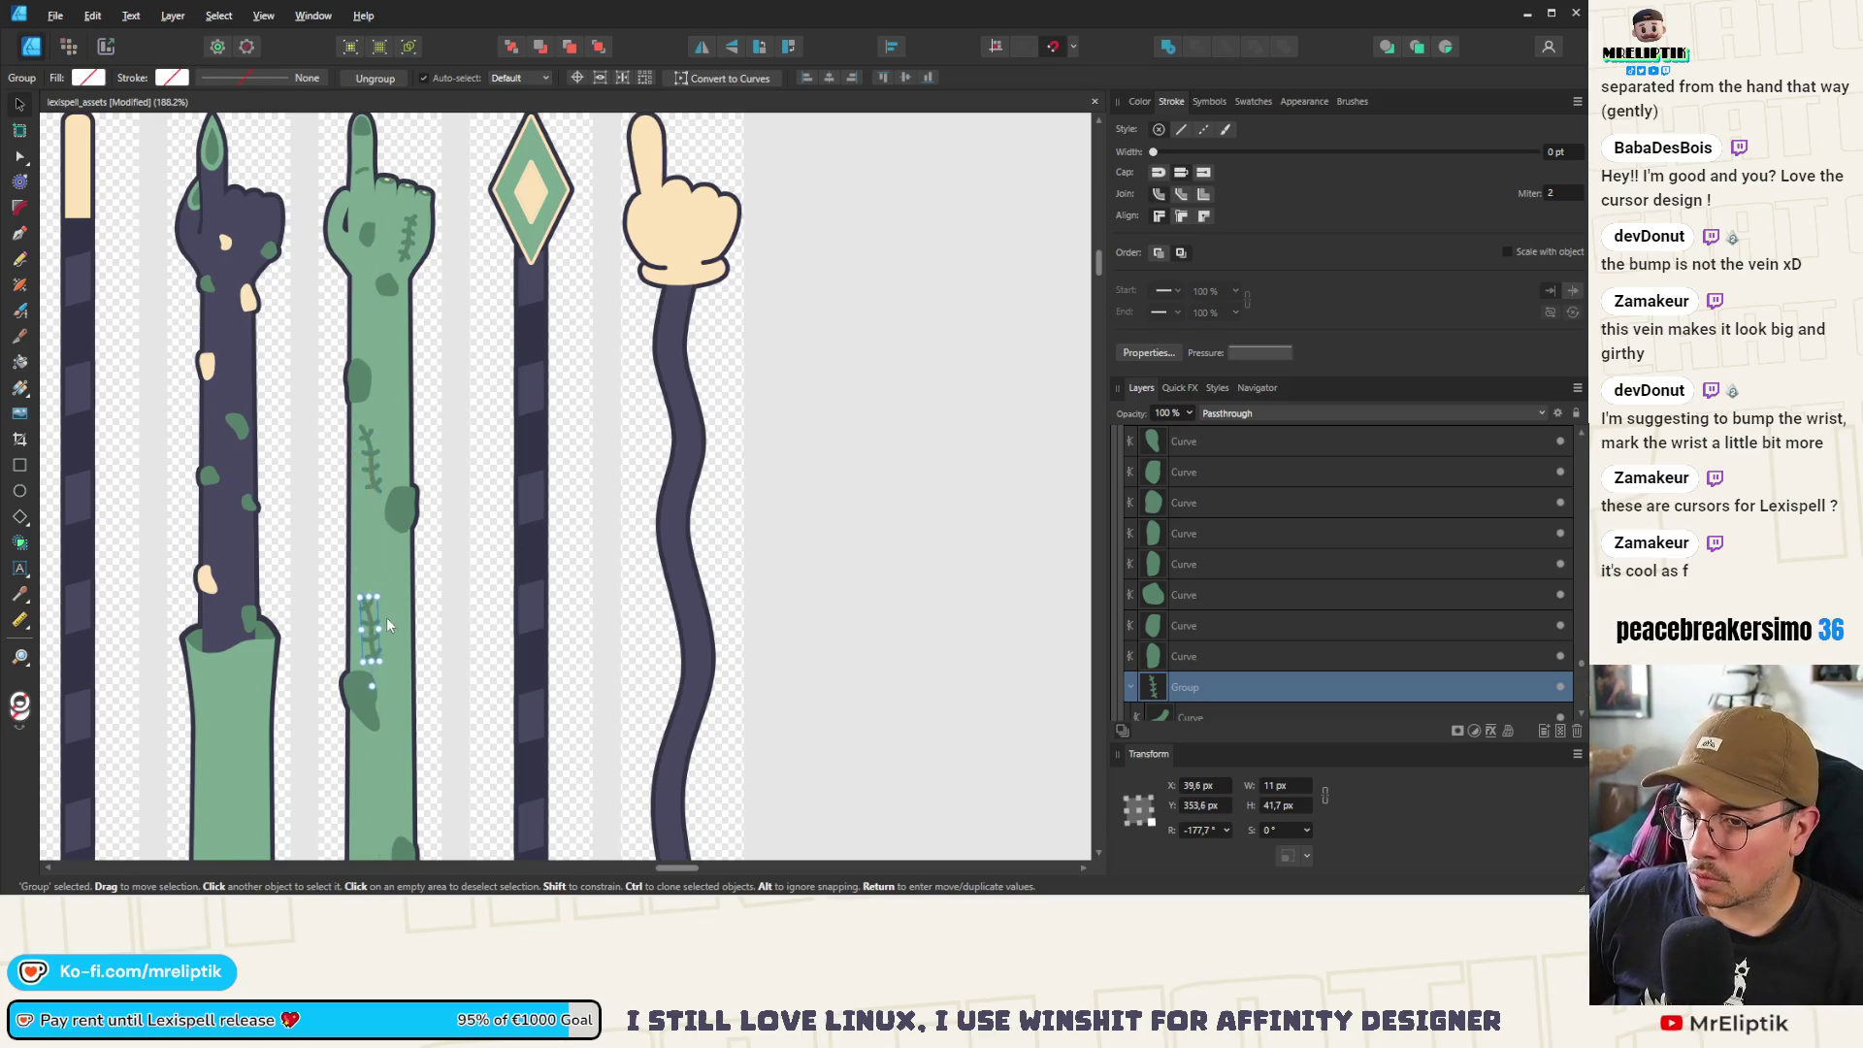
Flip the lower scar vertically and tilt it to about 3°
scroll(387, 624, down, 3)
scroll(386, 582, up, 2)
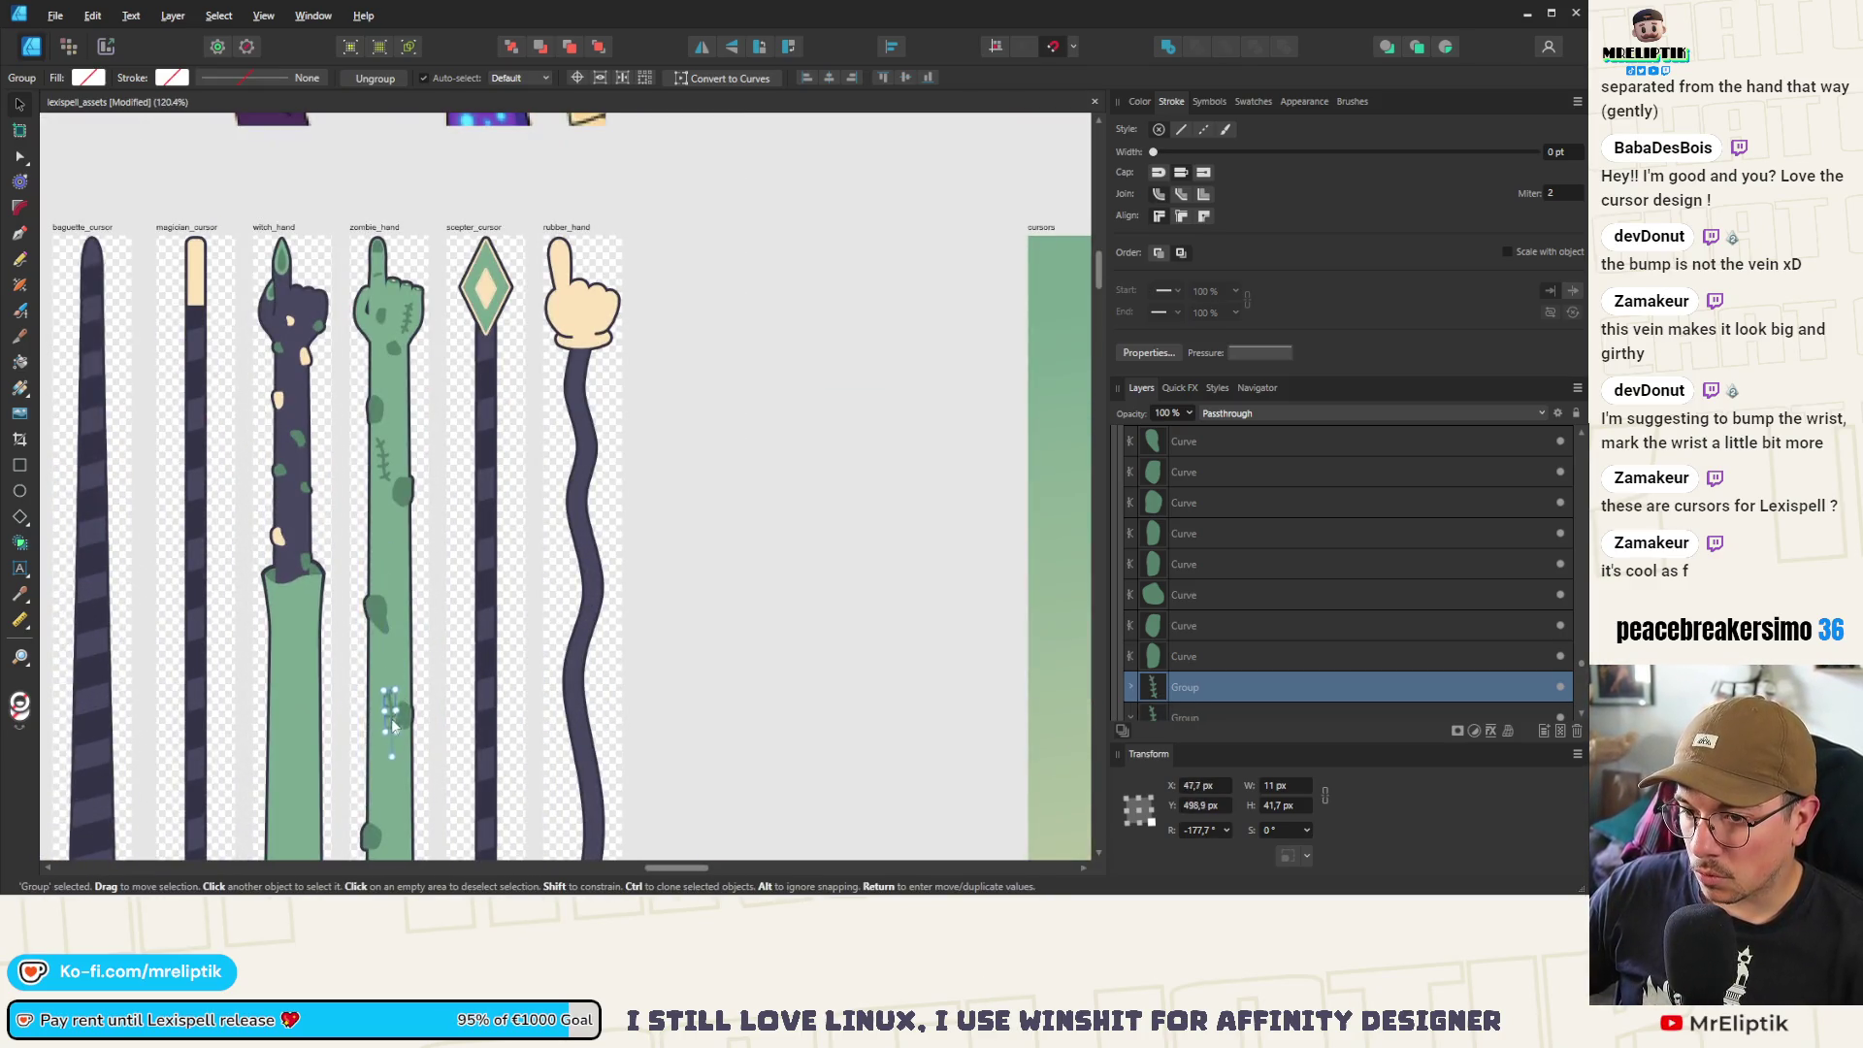
scroll(406, 776, up, 4)
drag(414, 549, 530, 318)
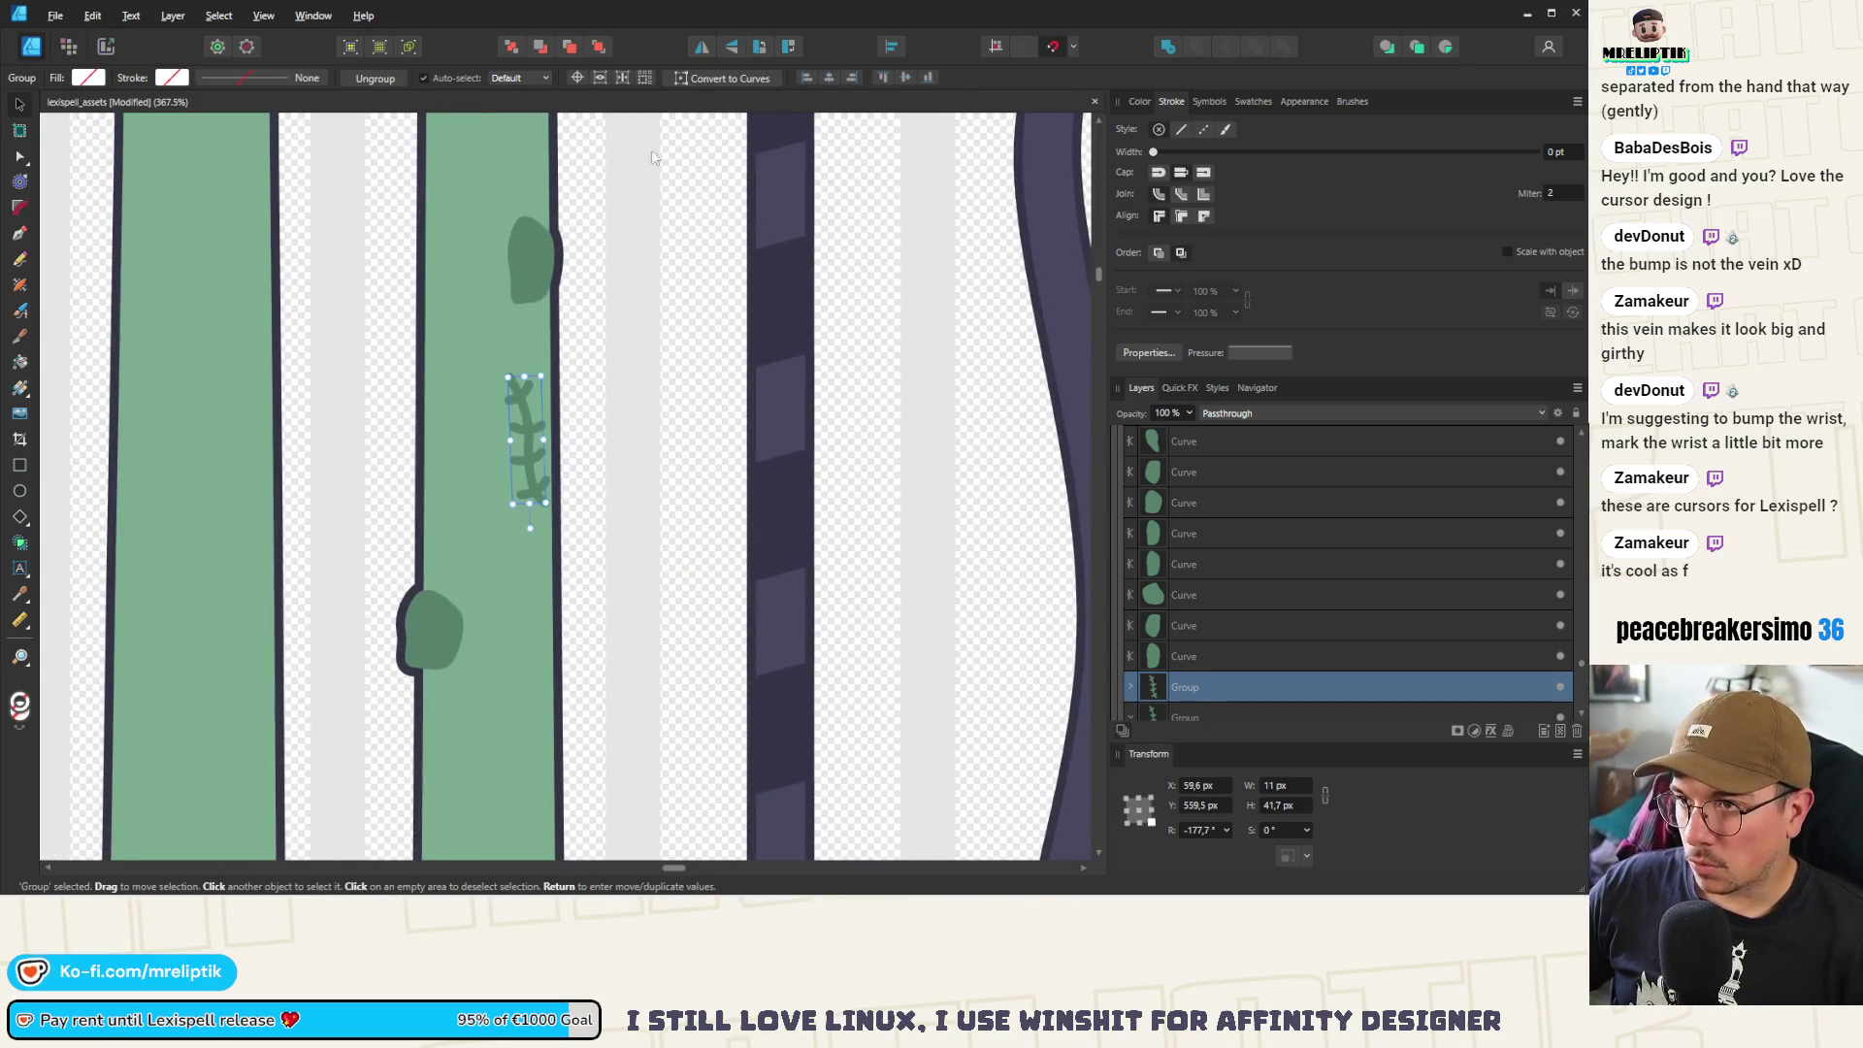
click(734, 48)
drag(521, 457, 521, 472)
drag(527, 374, 513, 369)
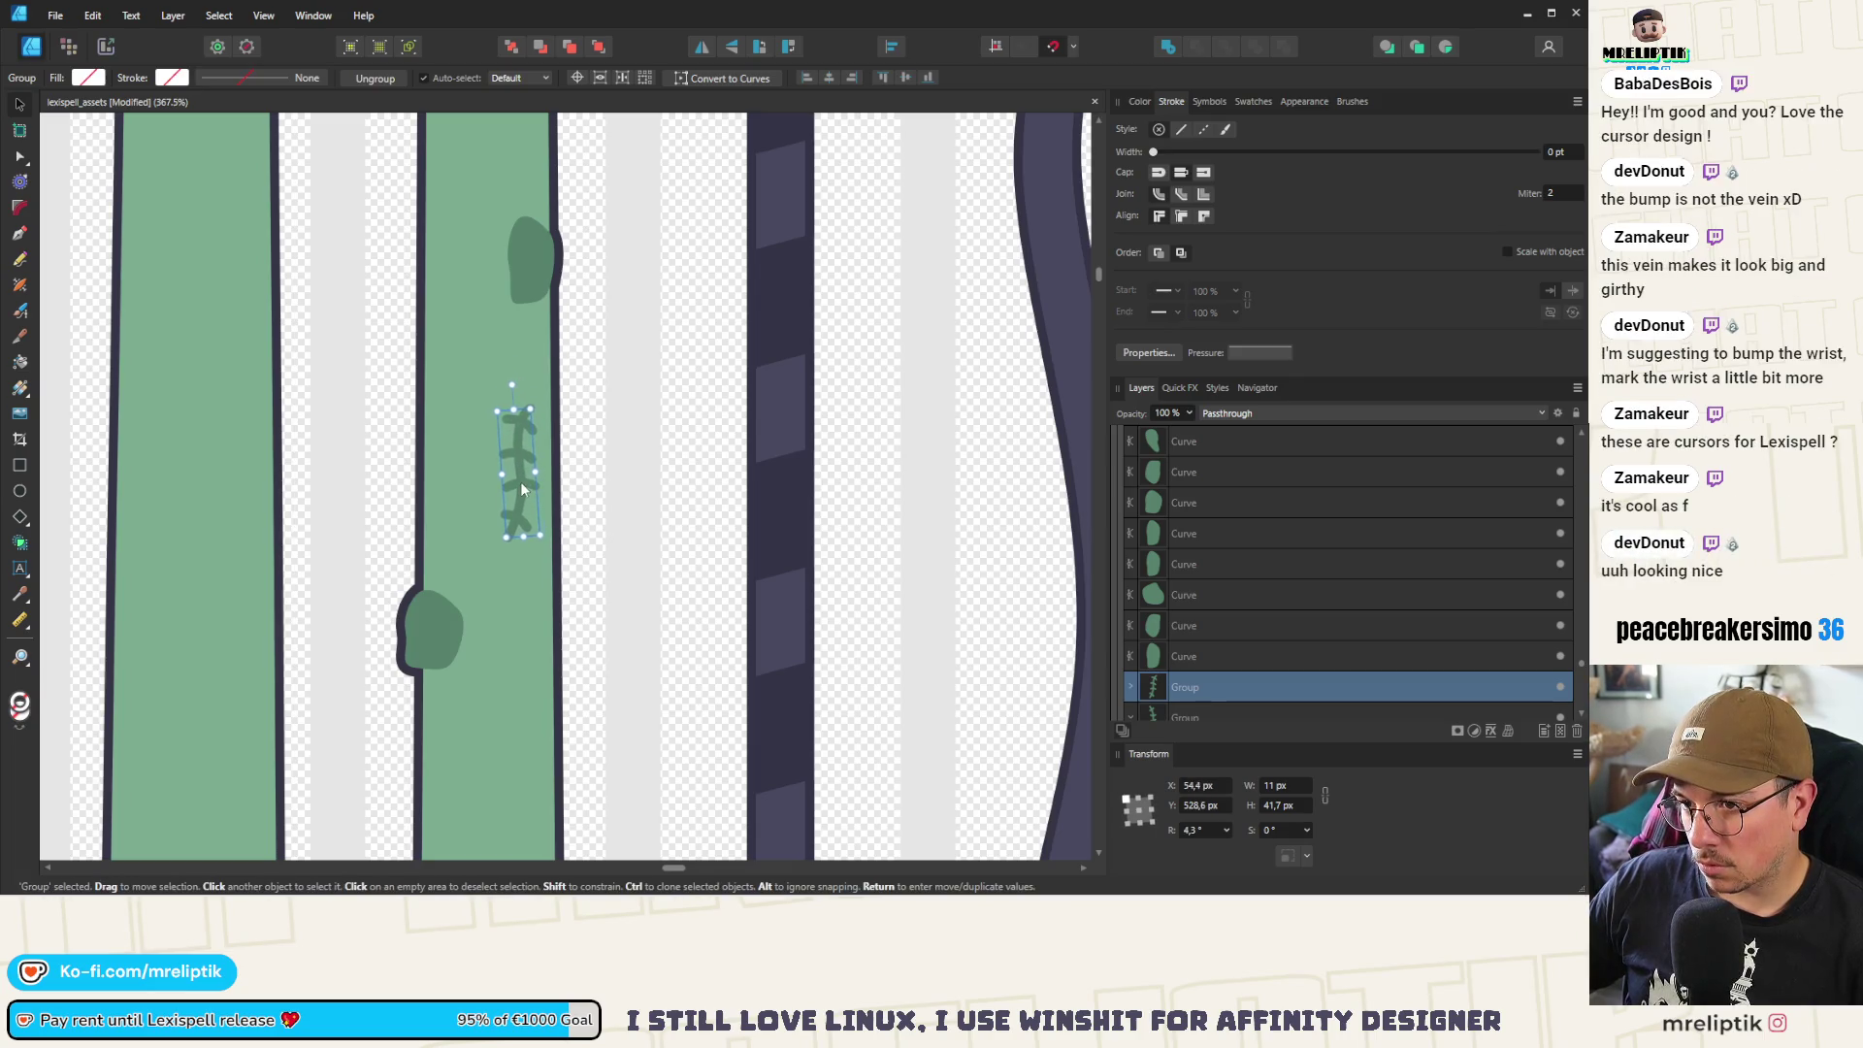
Drag the scar stem's top node up and left to lengthen it, then deselect
scroll(520, 416, up, 5)
double_click(520, 334)
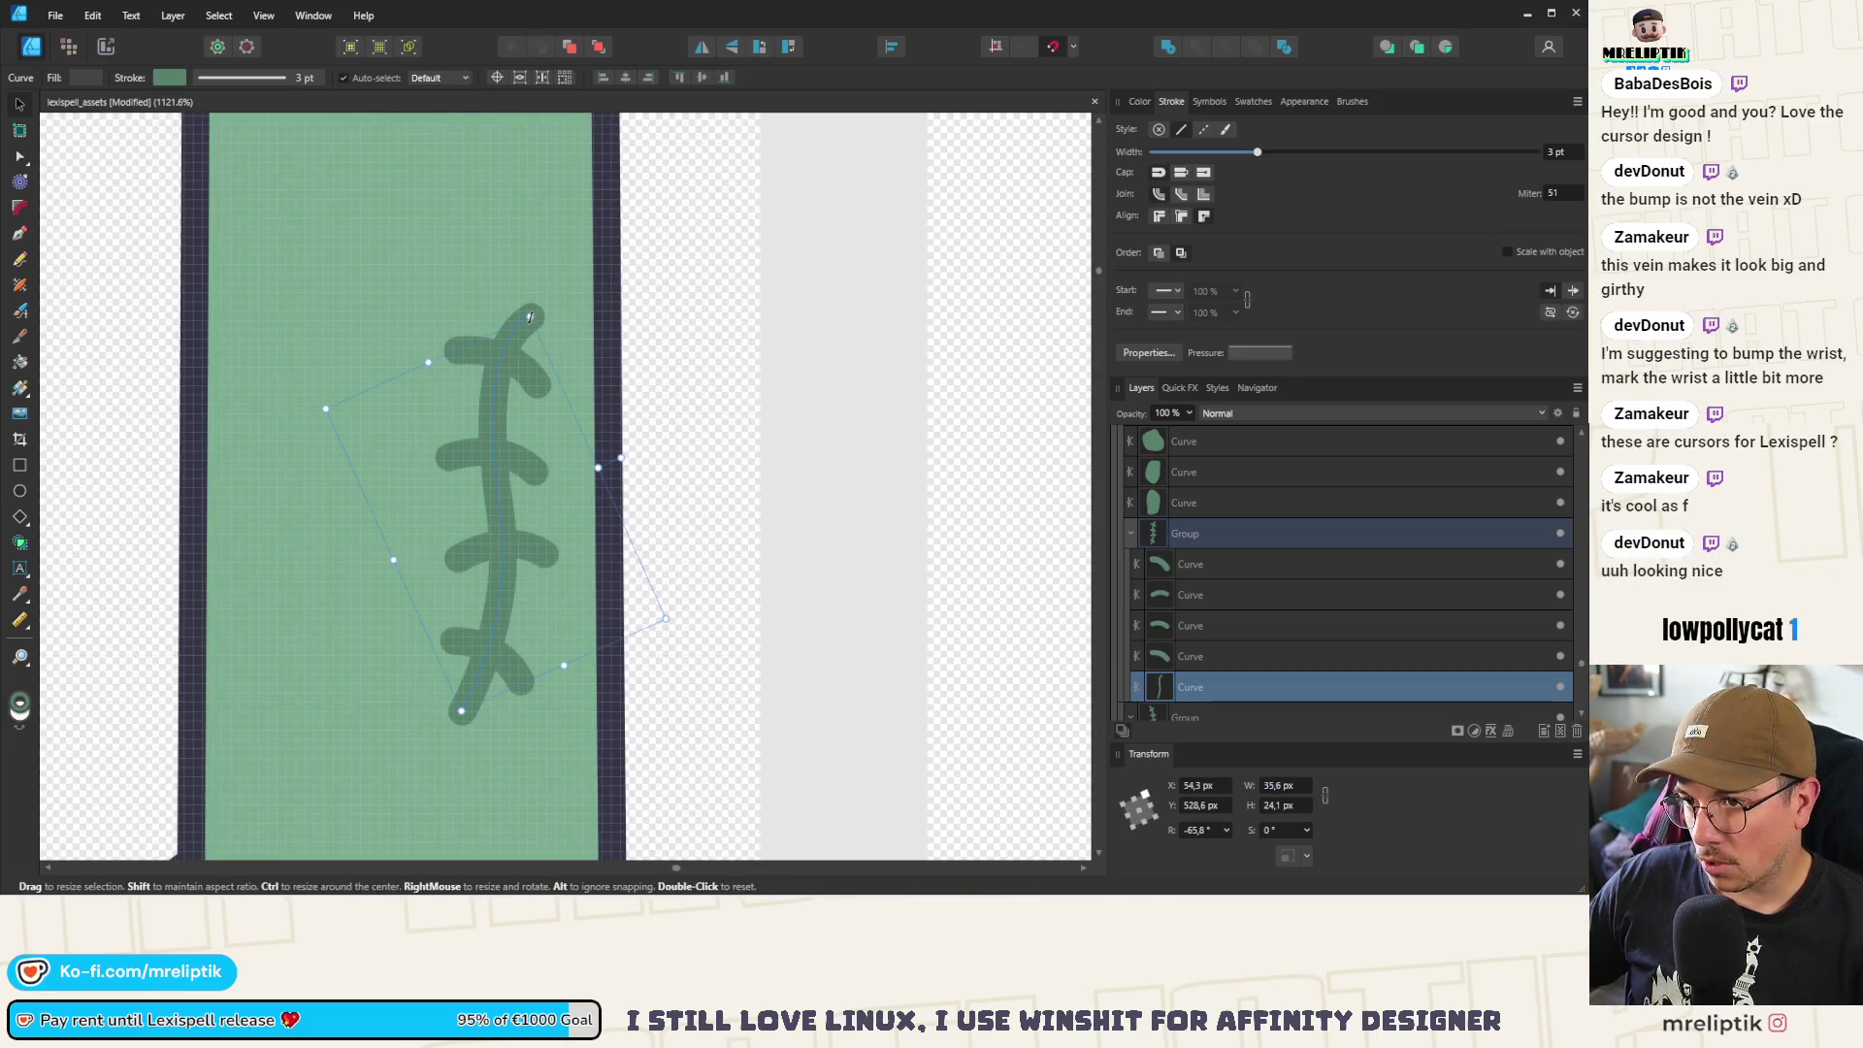
key(a)
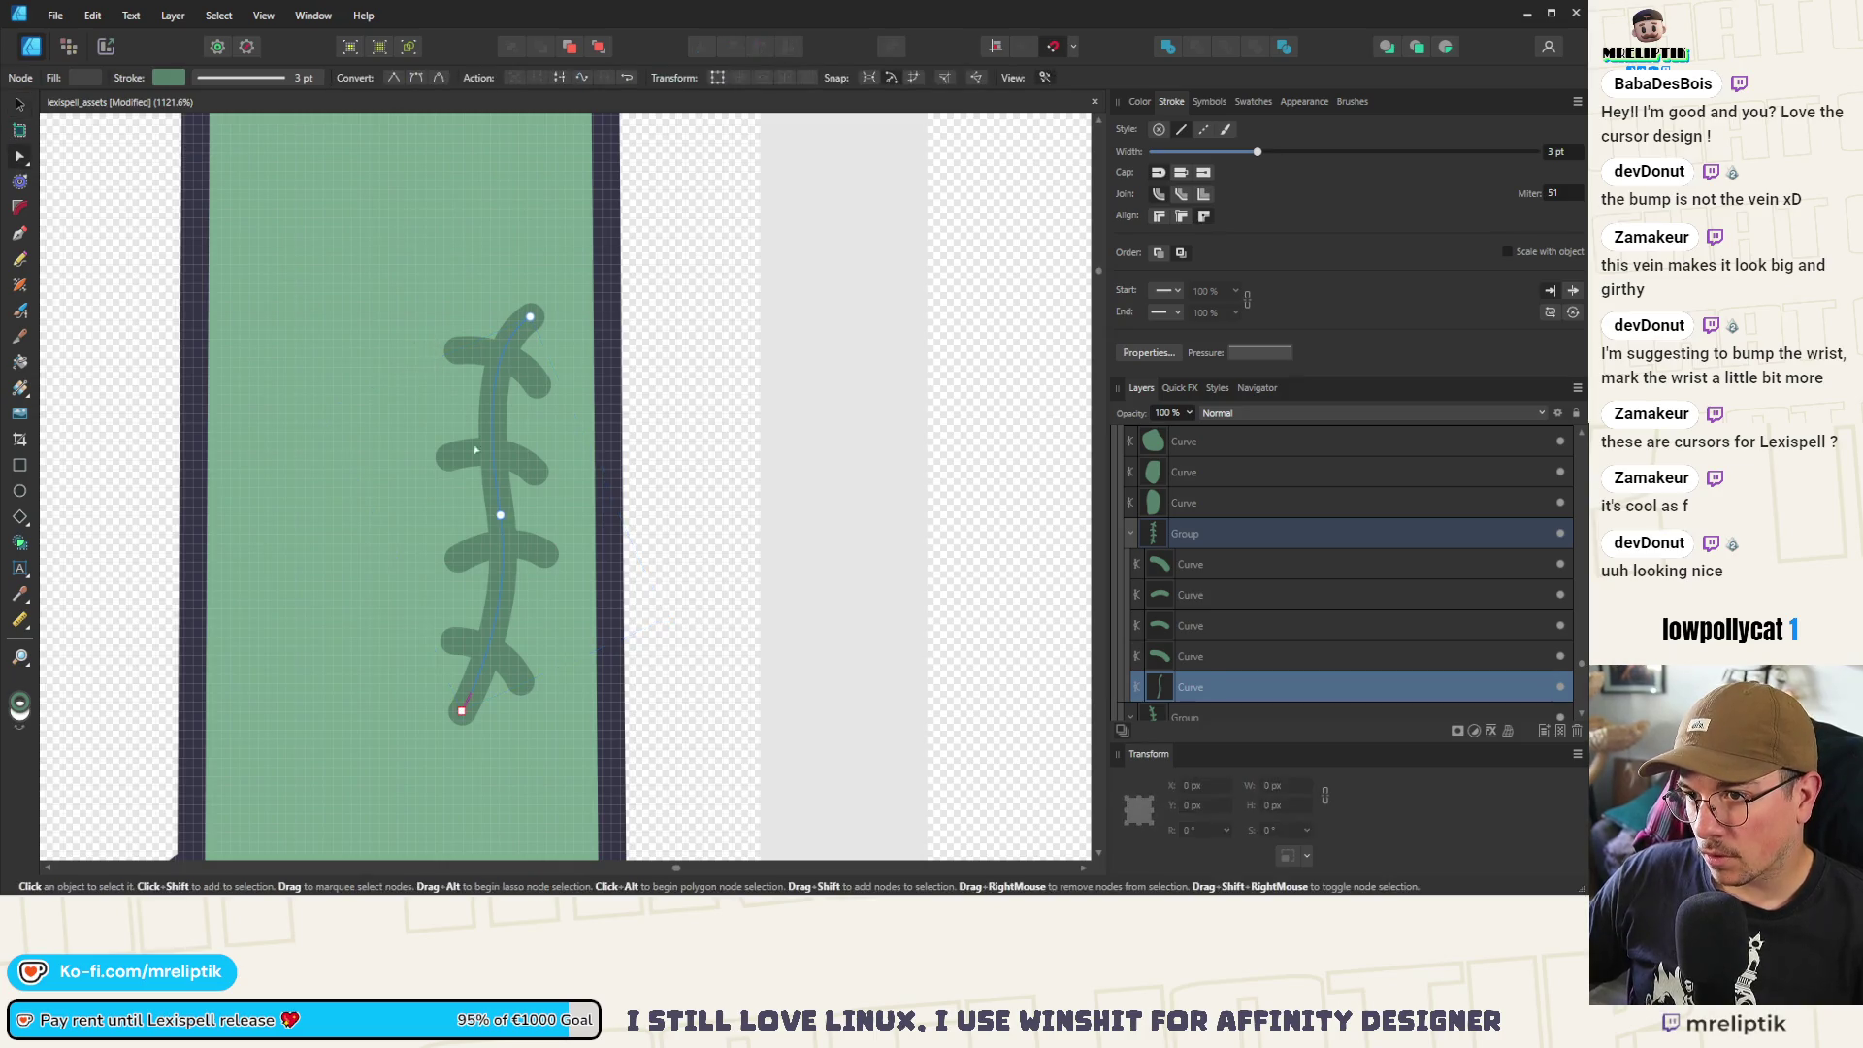
mouse_move(531, 316)
mouse_down()
mouse_move(489, 302)
mouse_move(550, 313)
mouse_up()
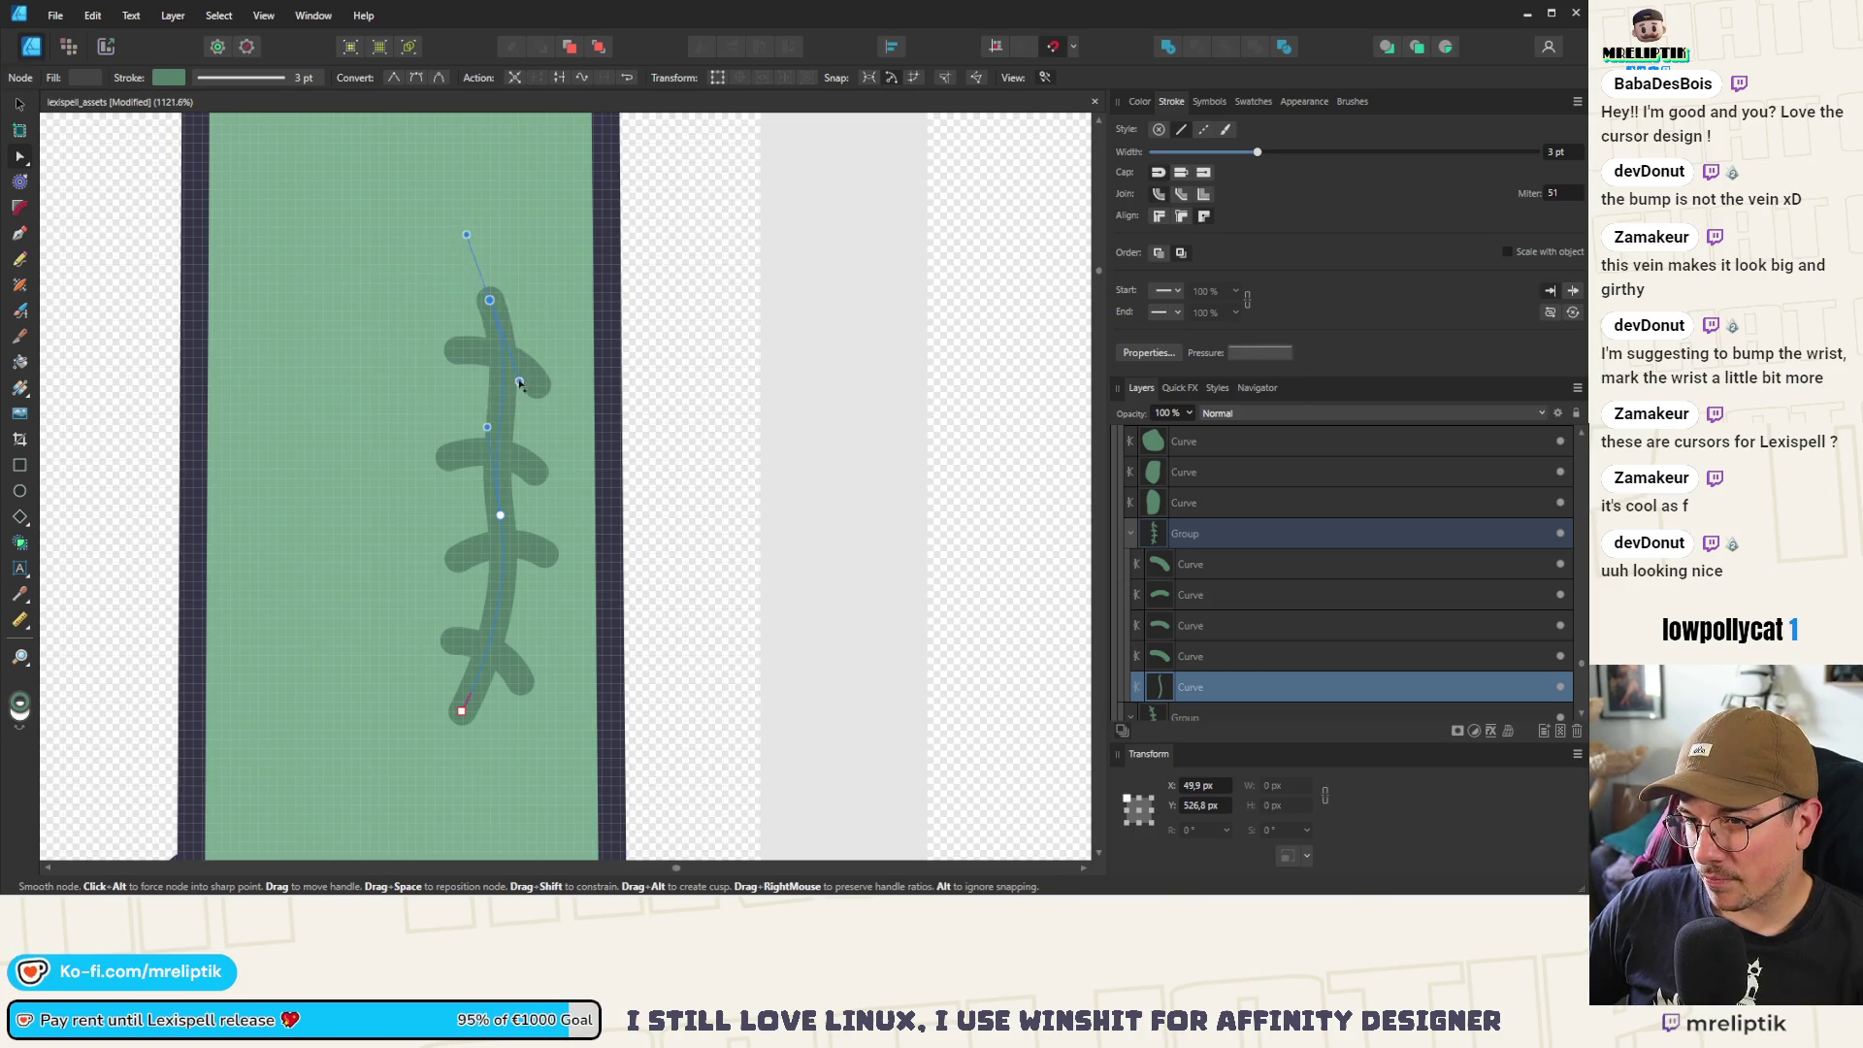
click(532, 379)
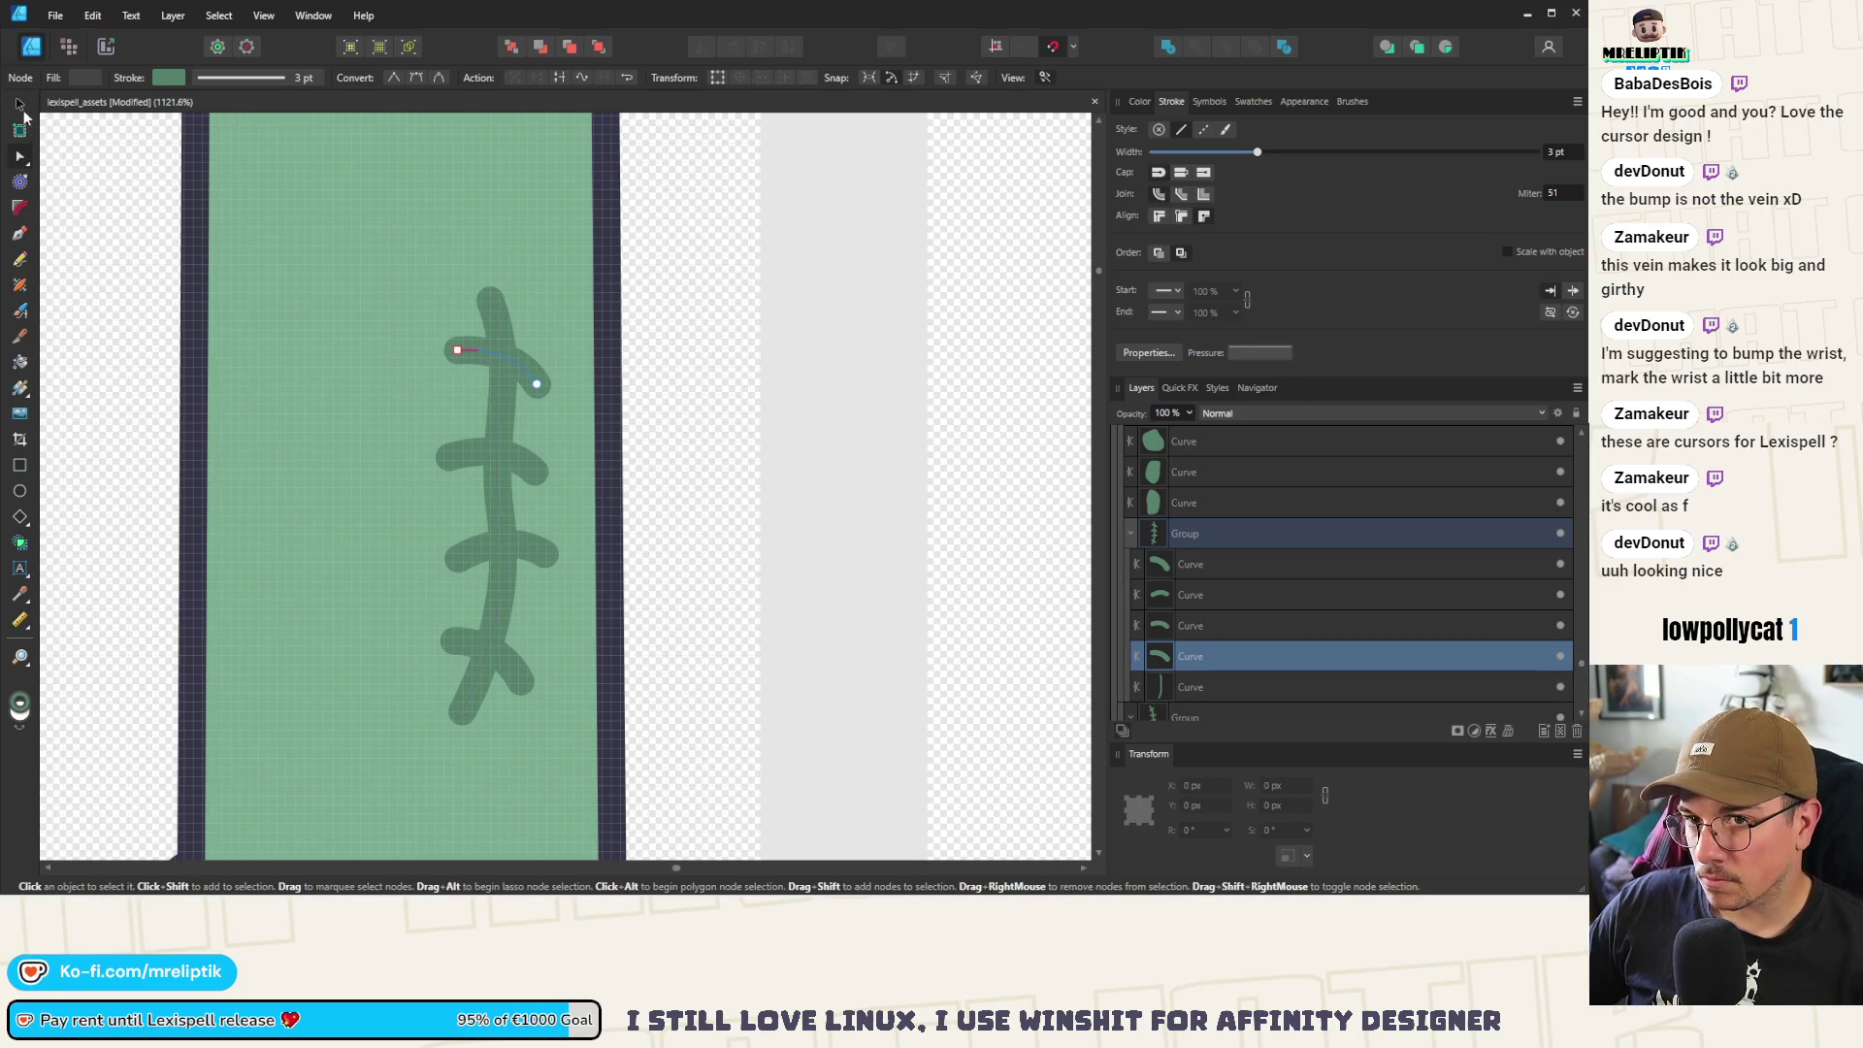
click(21, 106)
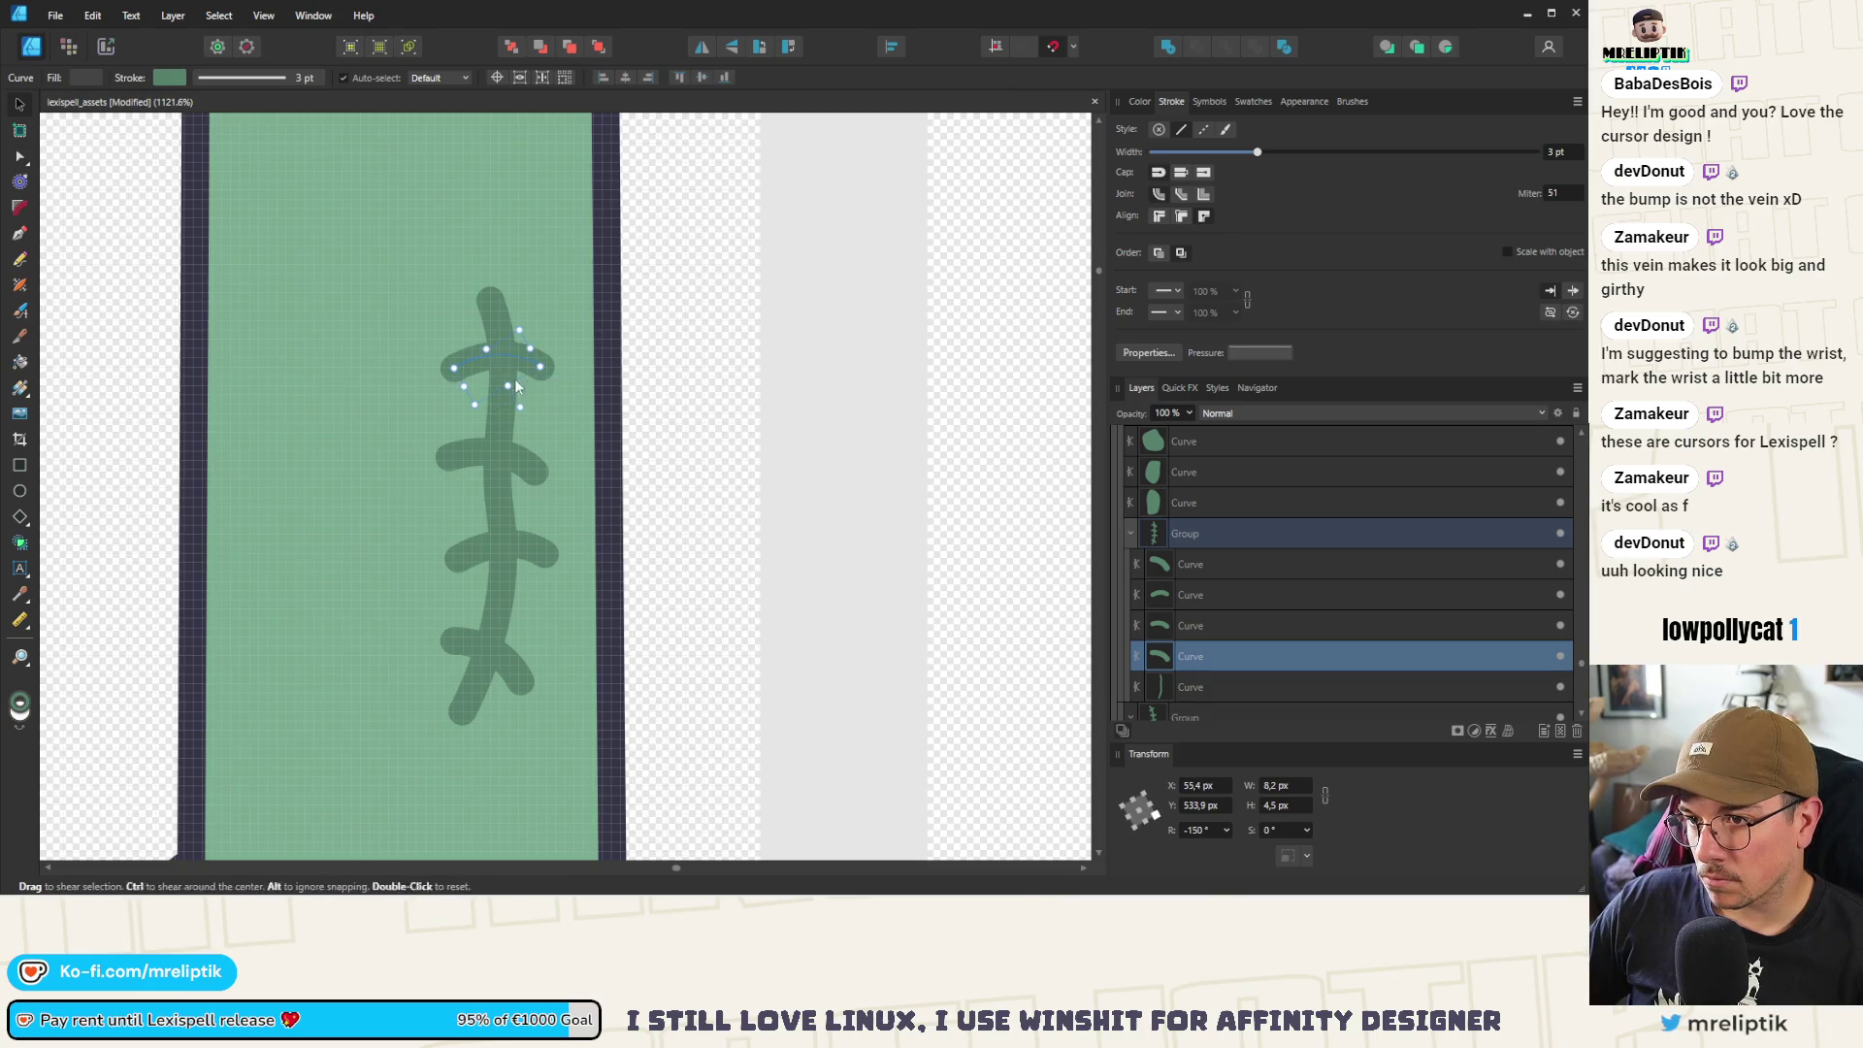
scroll(509, 369, down, 8)
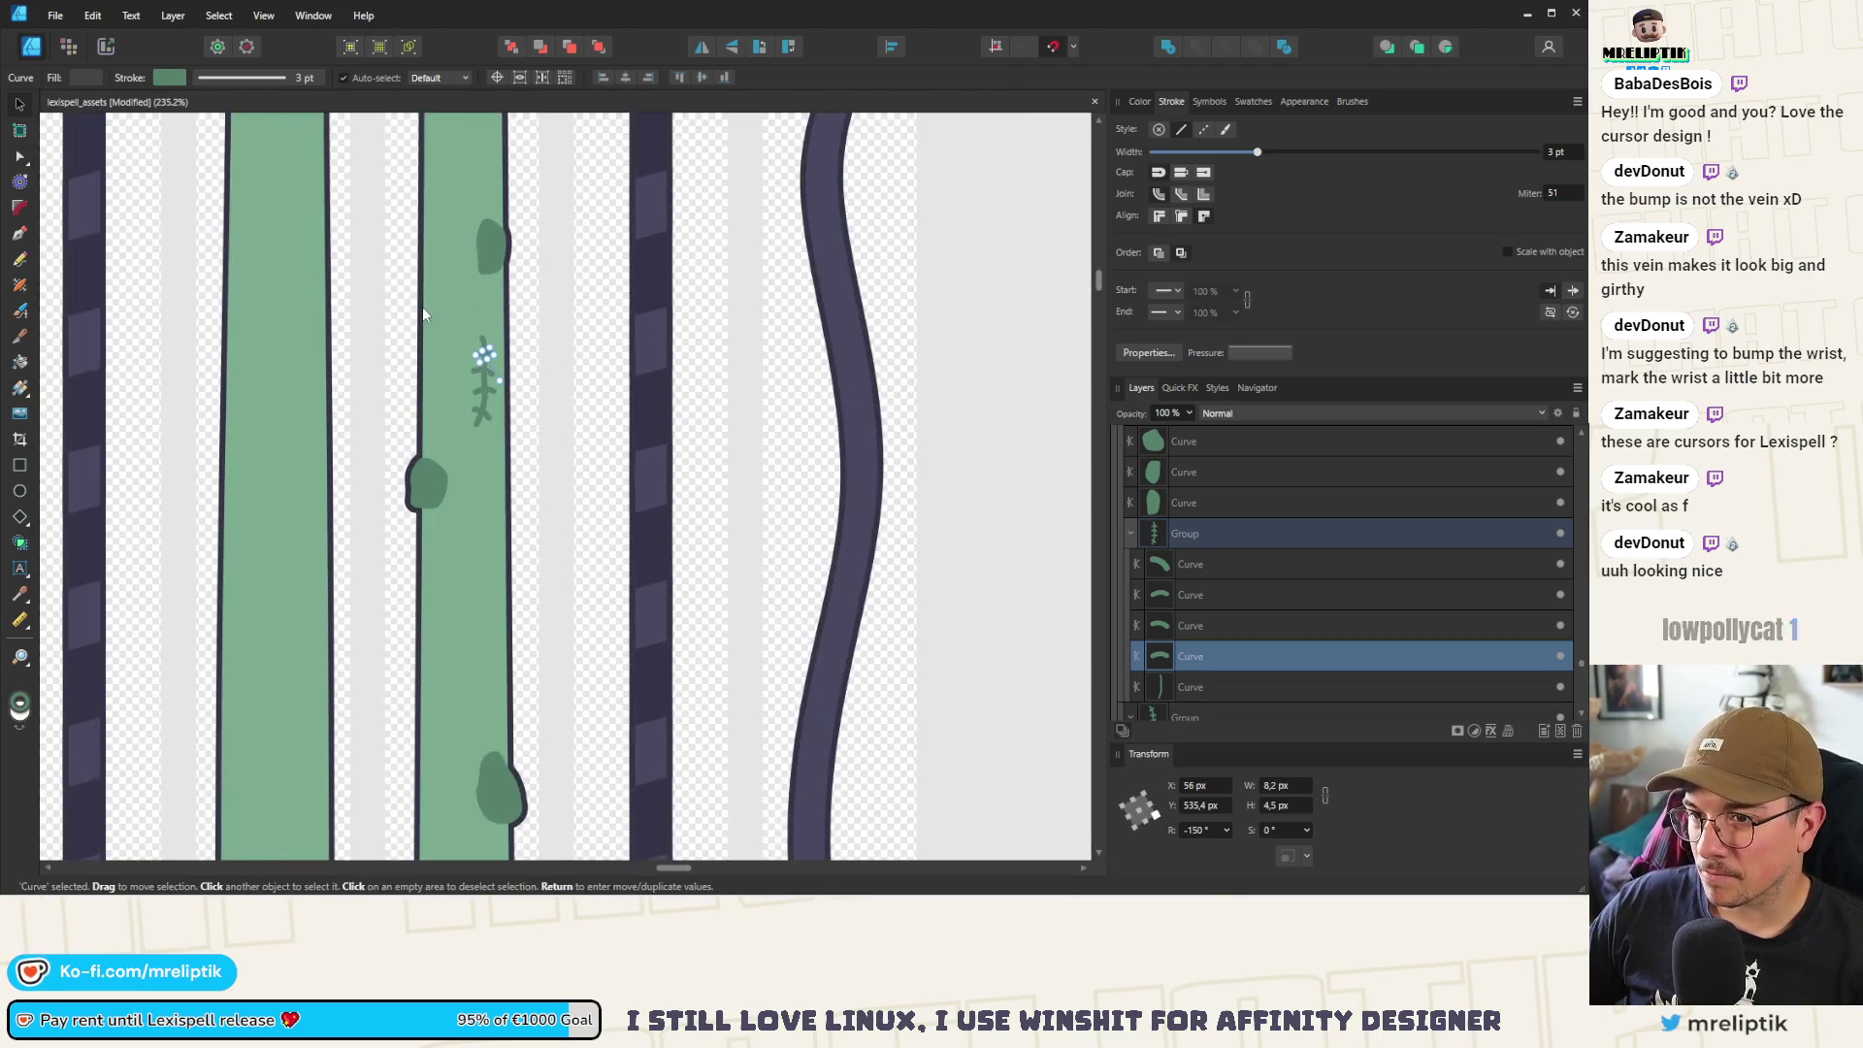
scroll(422, 307, down, 5)
scroll(427, 361, up, 3)
key(ctrl+d)
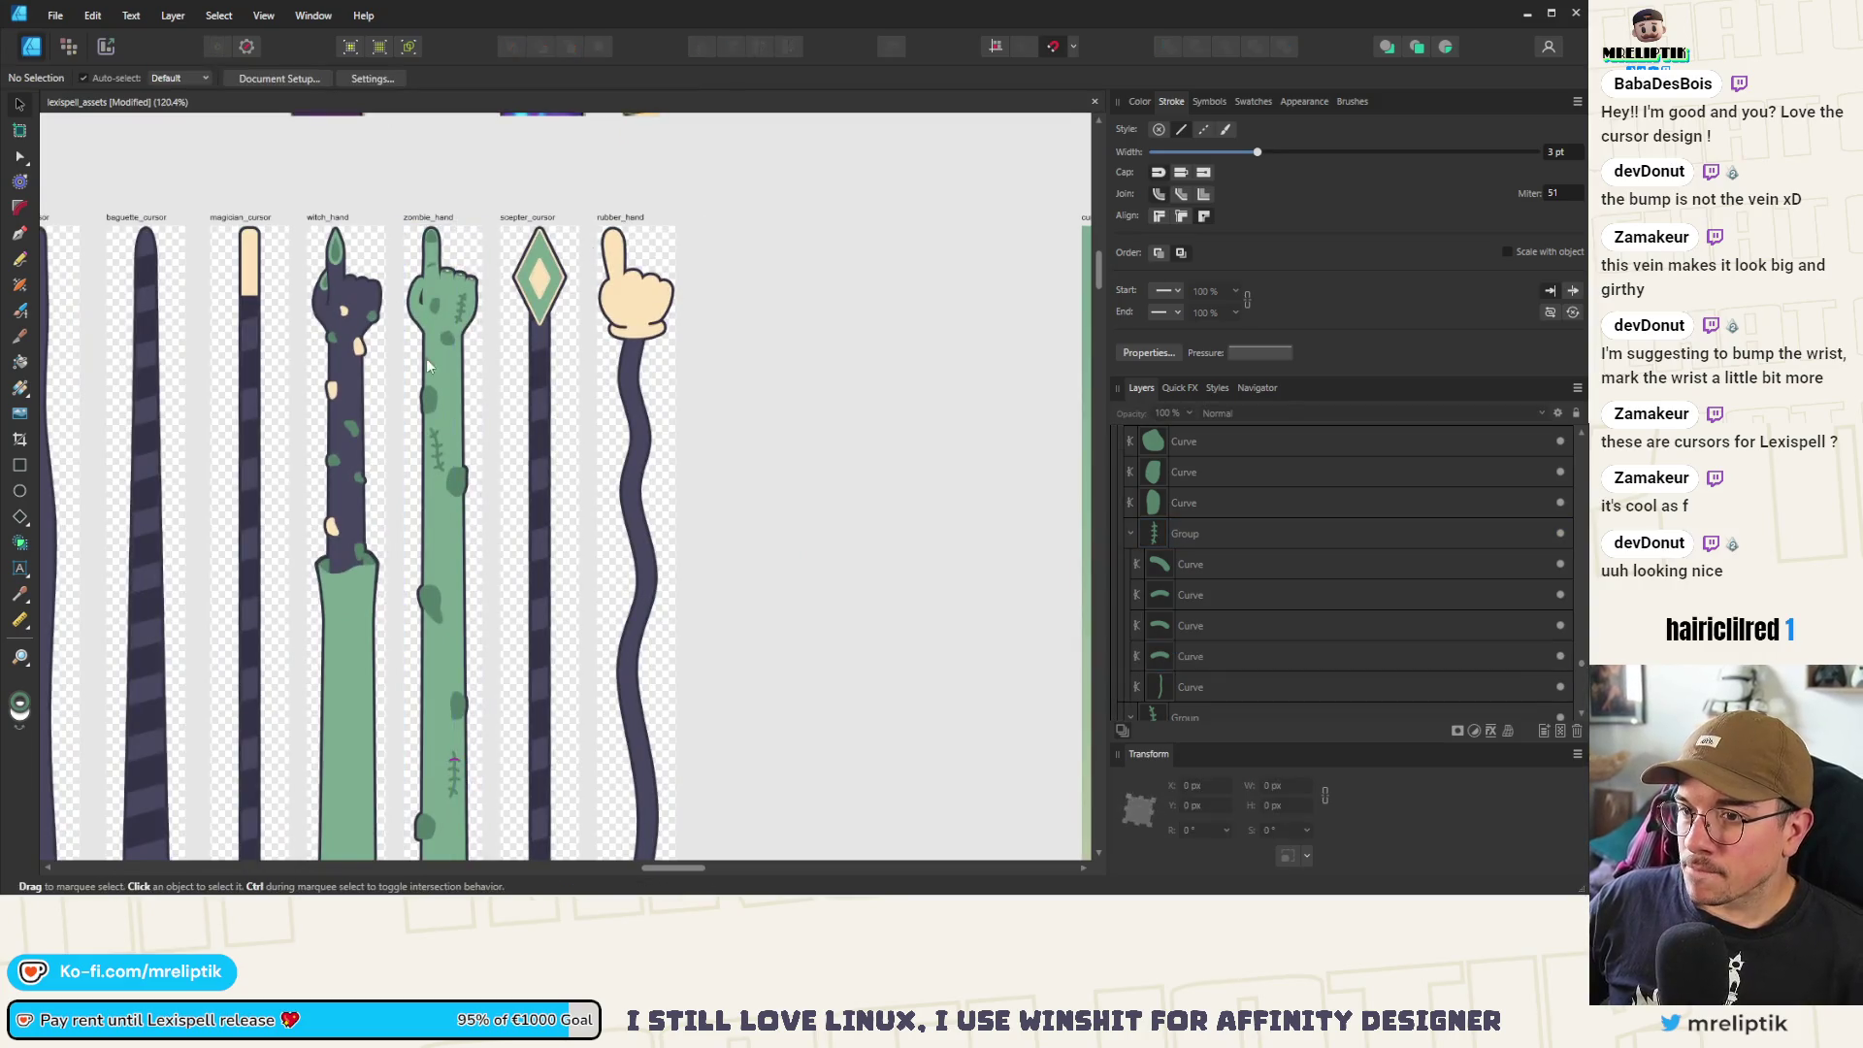
Select the cat paw's three finger-divider lines
scroll(427, 364, up, 5)
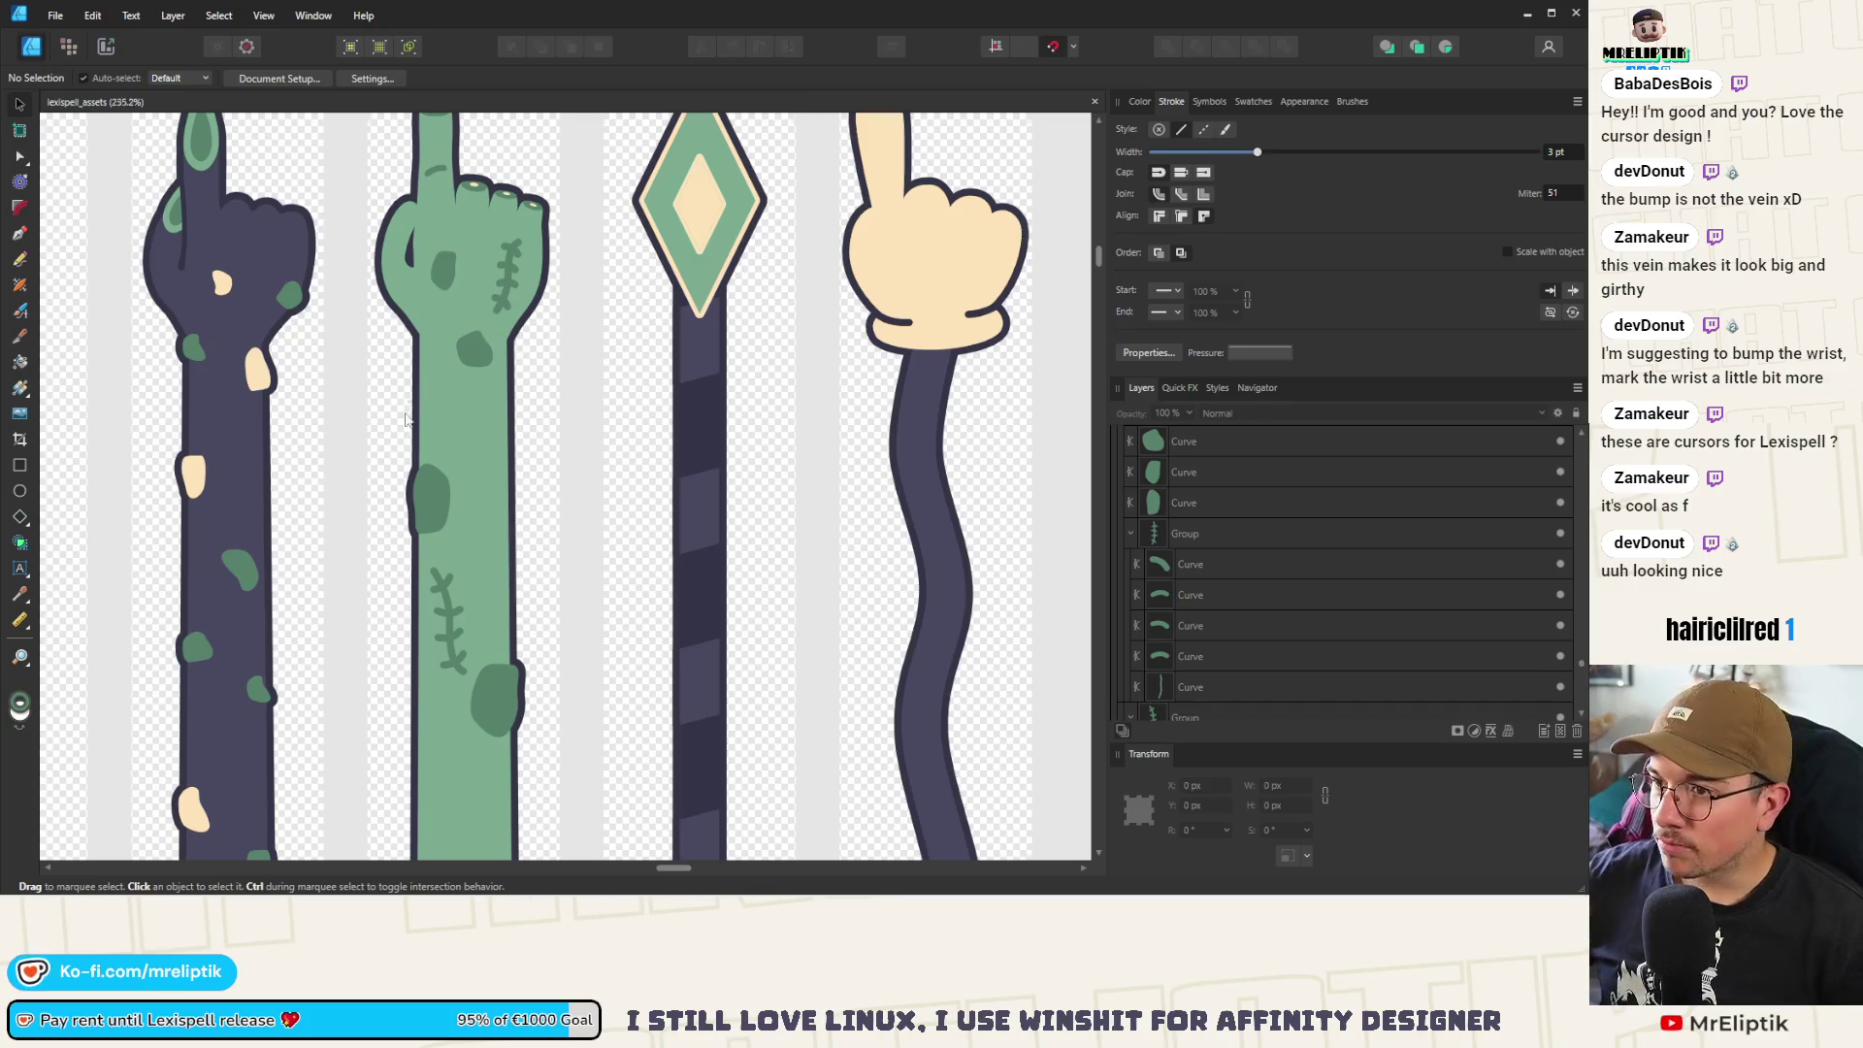
scroll(406, 419, down, 4)
scroll(291, 368, up, 2)
scroll(272, 349, up, 5)
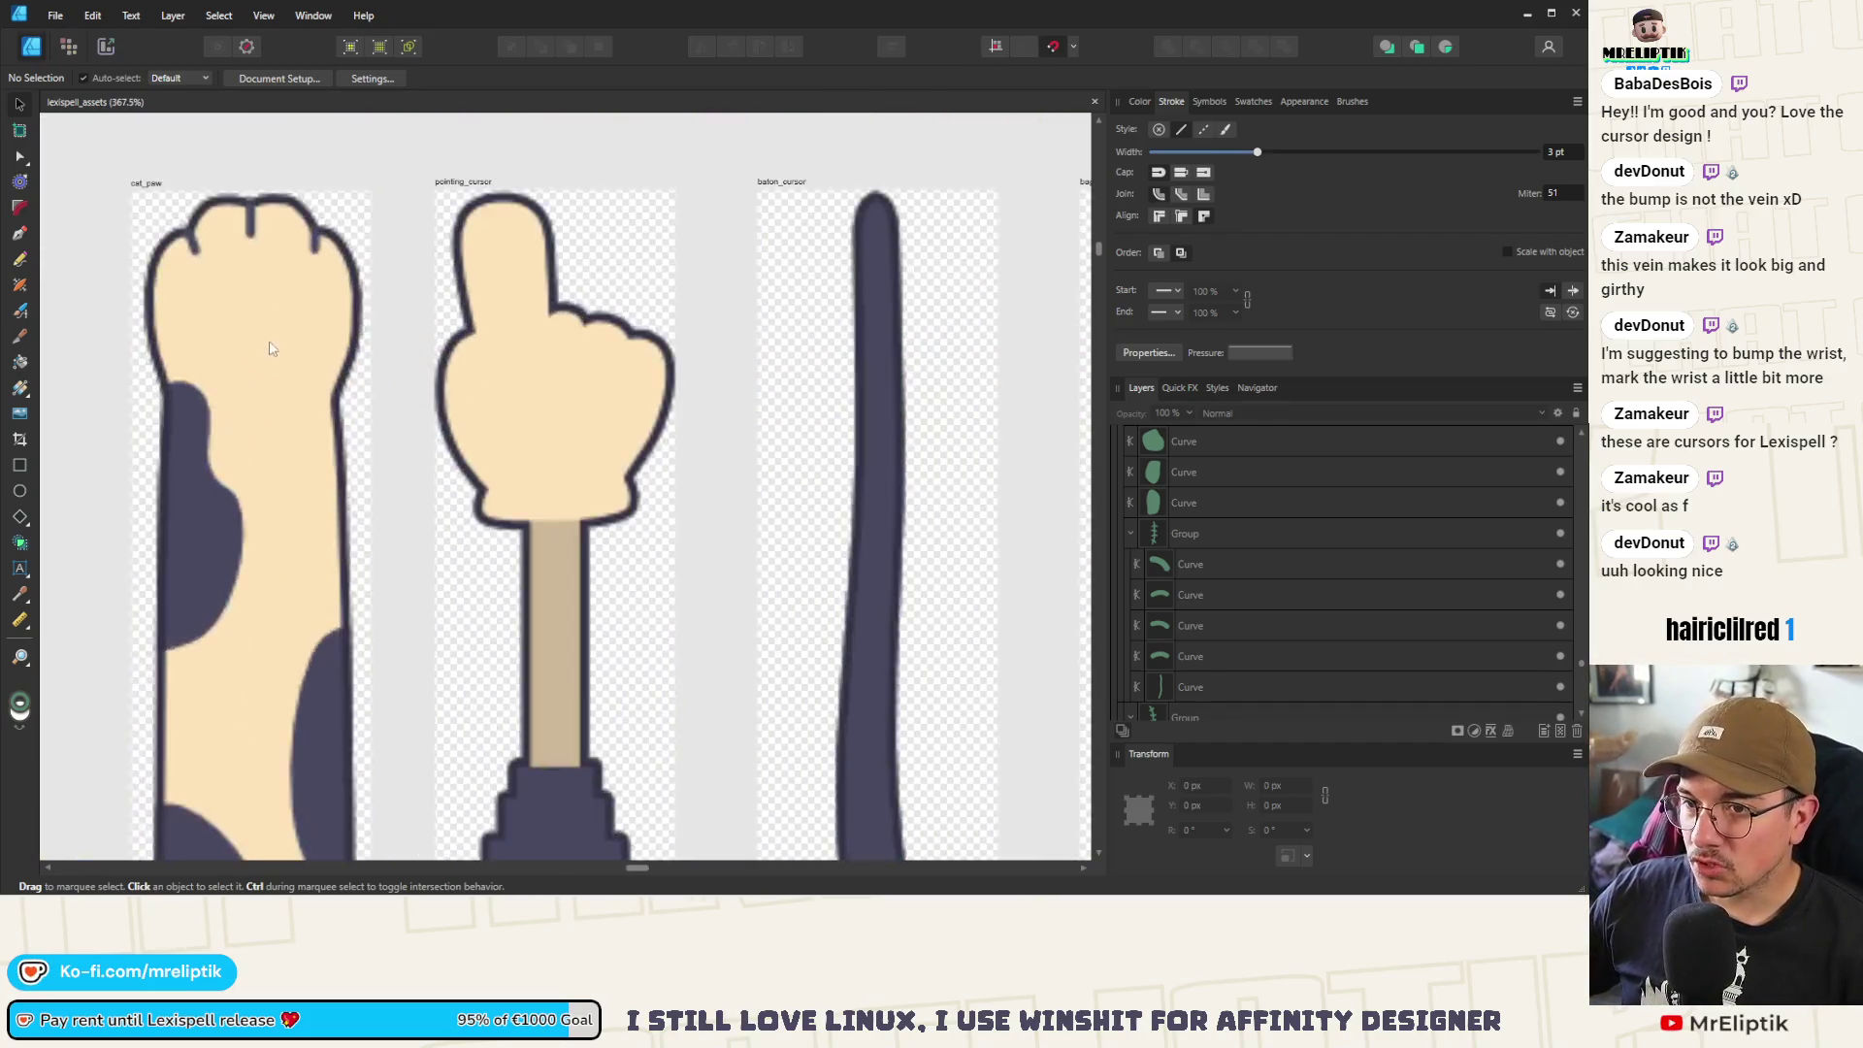
scroll(243, 276, down, 5)
scroll(224, 266, up, 5)
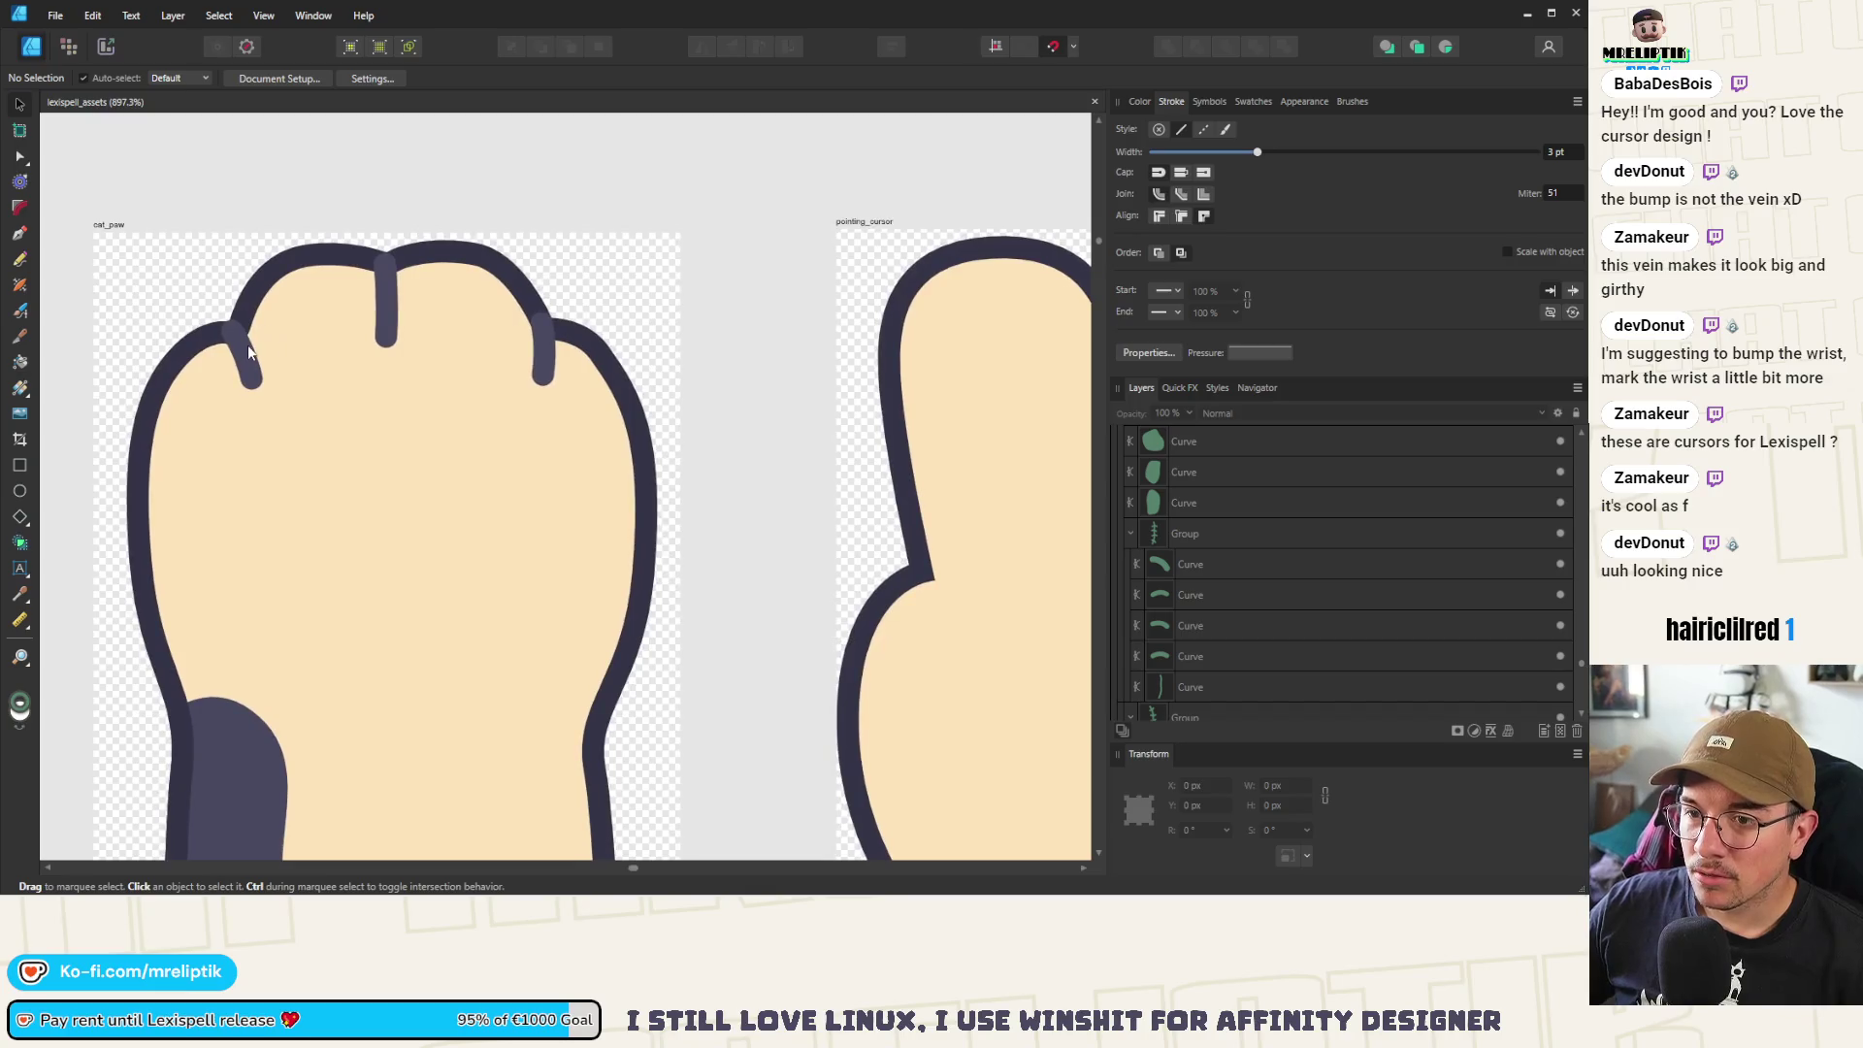
click(247, 346)
scroll(247, 345, up, 3)
shift+click(455, 279)
shift+click(702, 345)
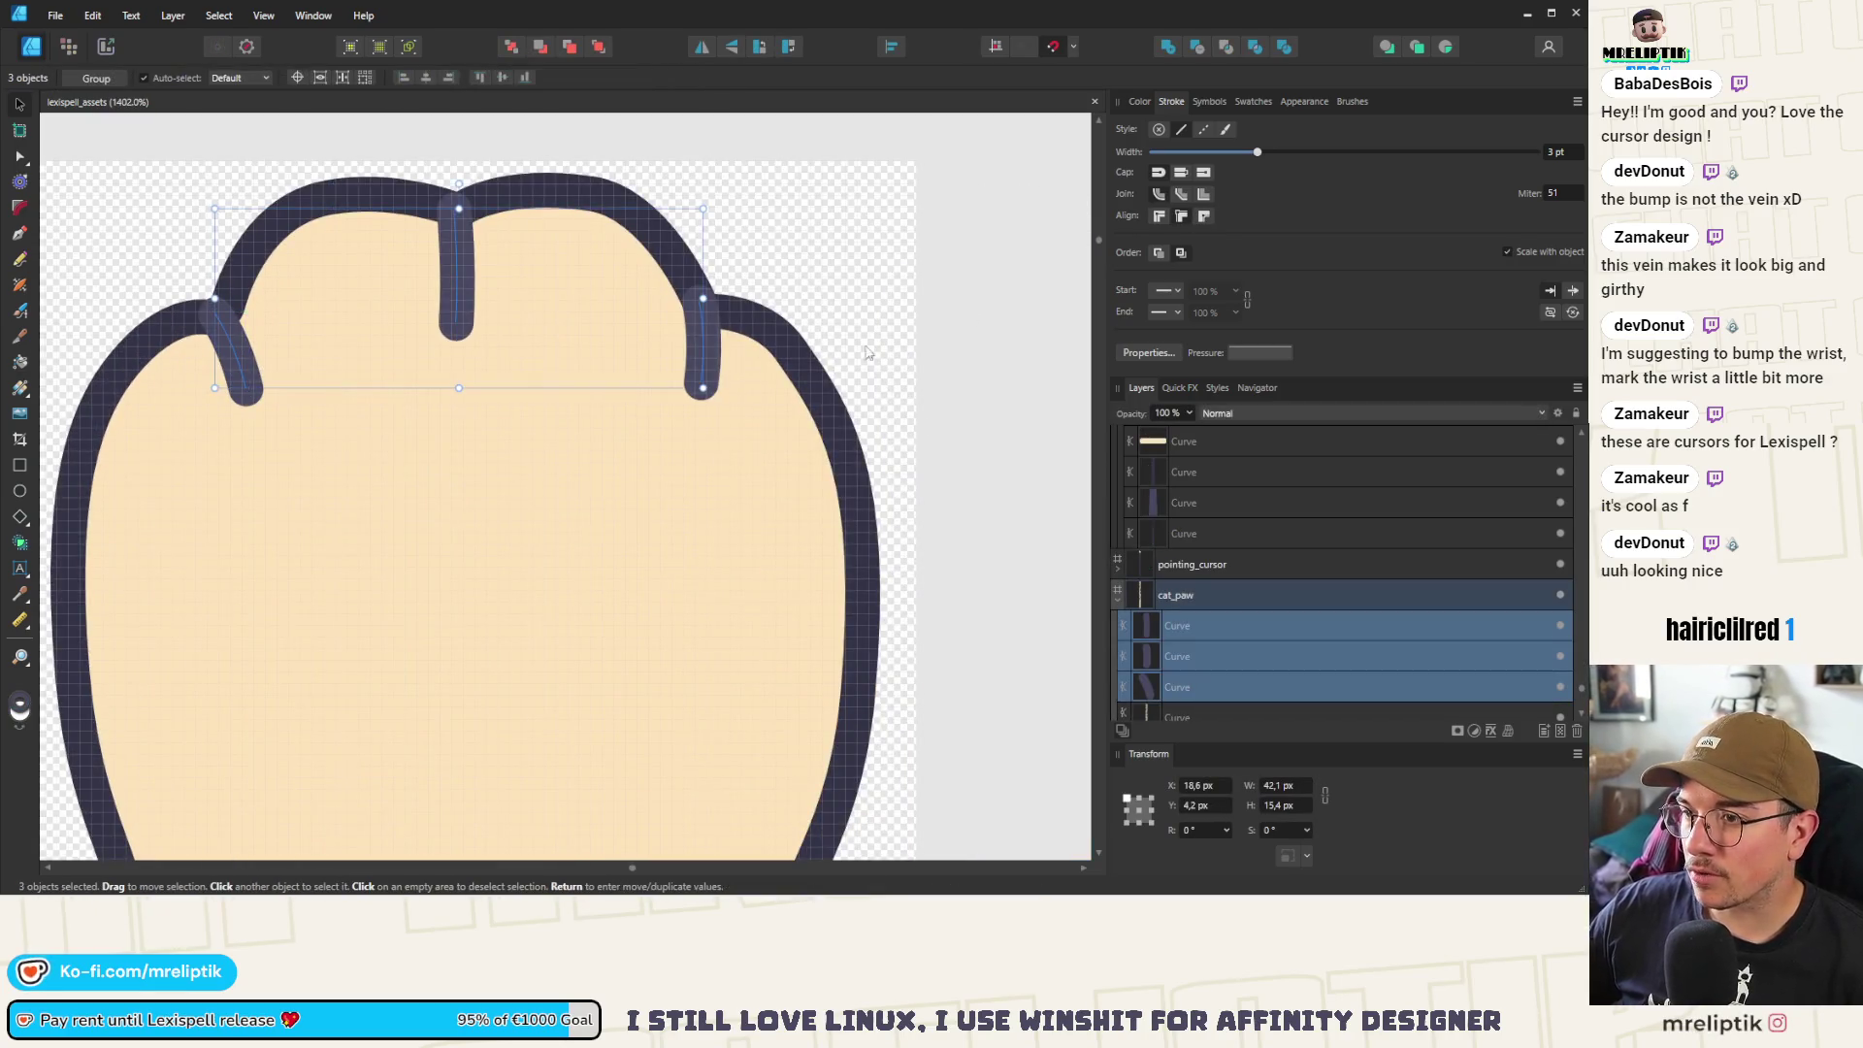
Sample the paw's dark outline colour onto the dividers and deselect
click(1139, 101)
mouse_move(1169, 136)
mouse_down()
mouse_move(582, 194)
mouse_move(233, 315)
mouse_up()
key(ctrl+d)
scroll(233, 316, down, 5)
scroll(233, 315, up, 2)
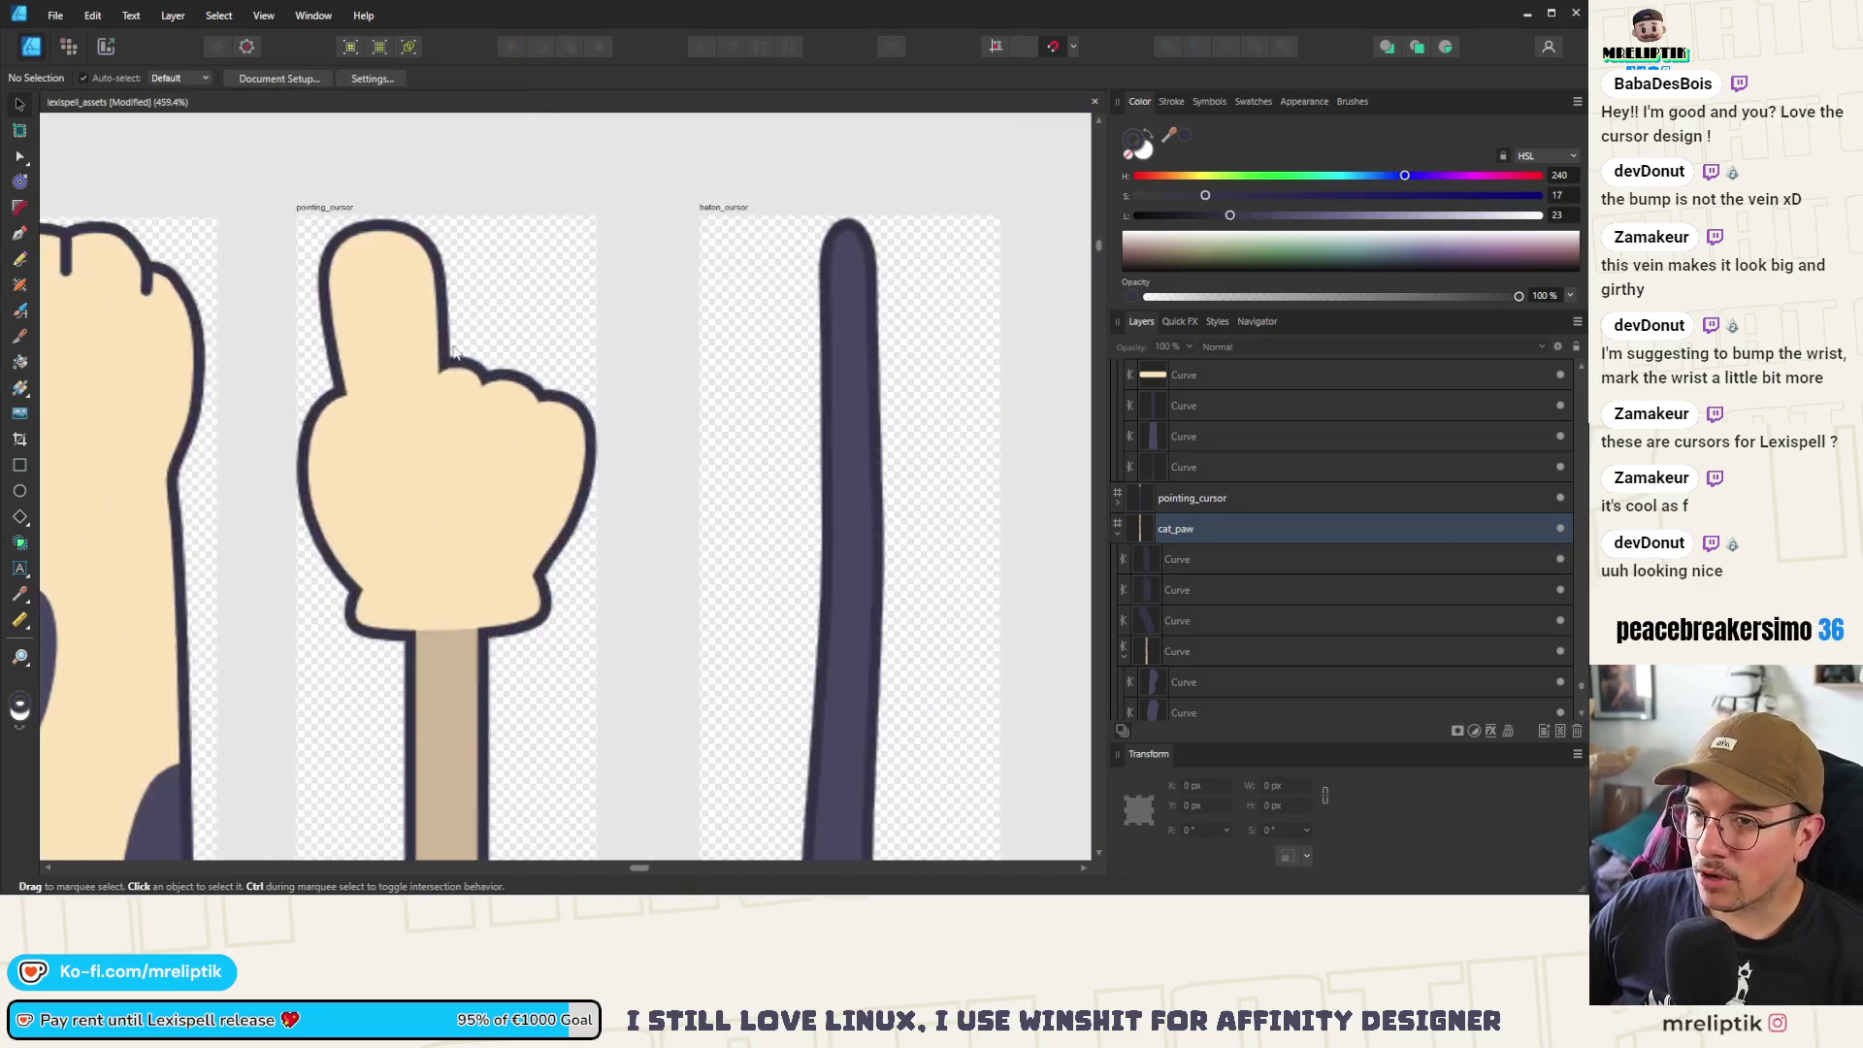
scroll(291, 301, down, 5)
scroll(376, 284, up, 2)
scroll(376, 284, down, 4)
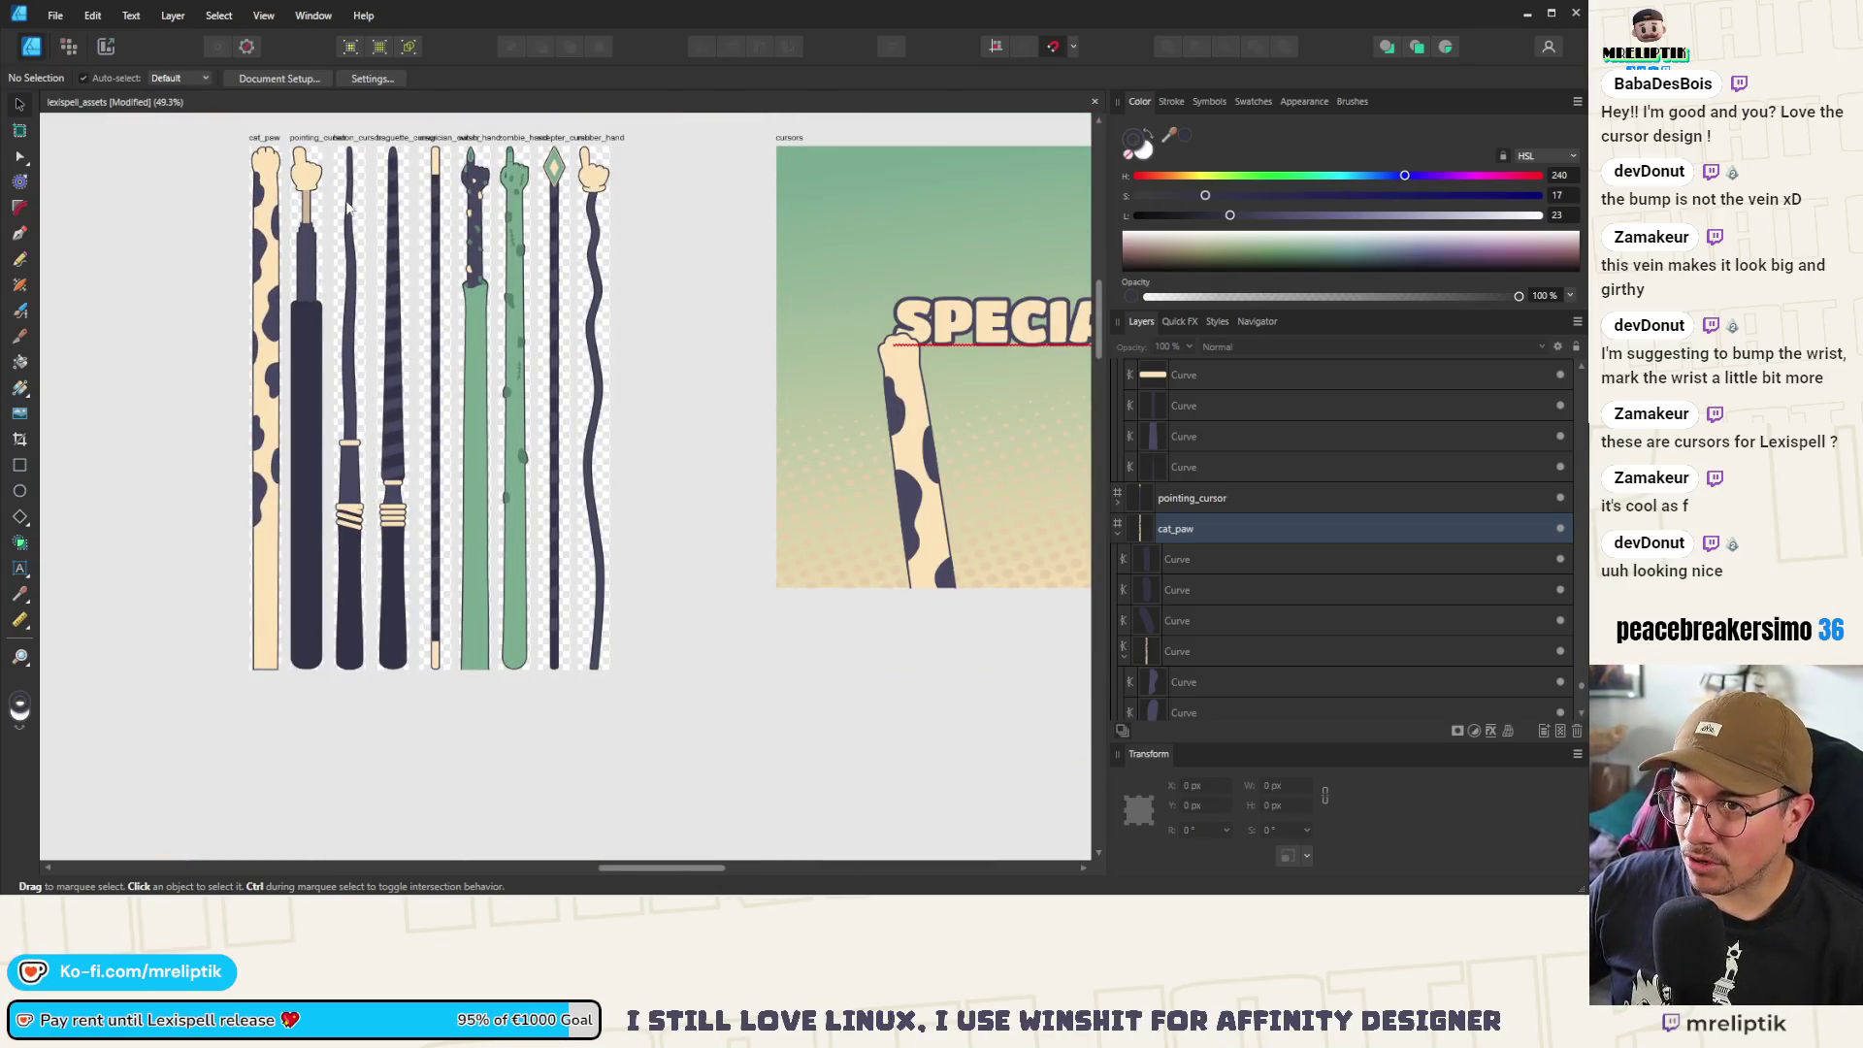
scroll(417, 155, up, 3)
scroll(388, 223, down, 3)
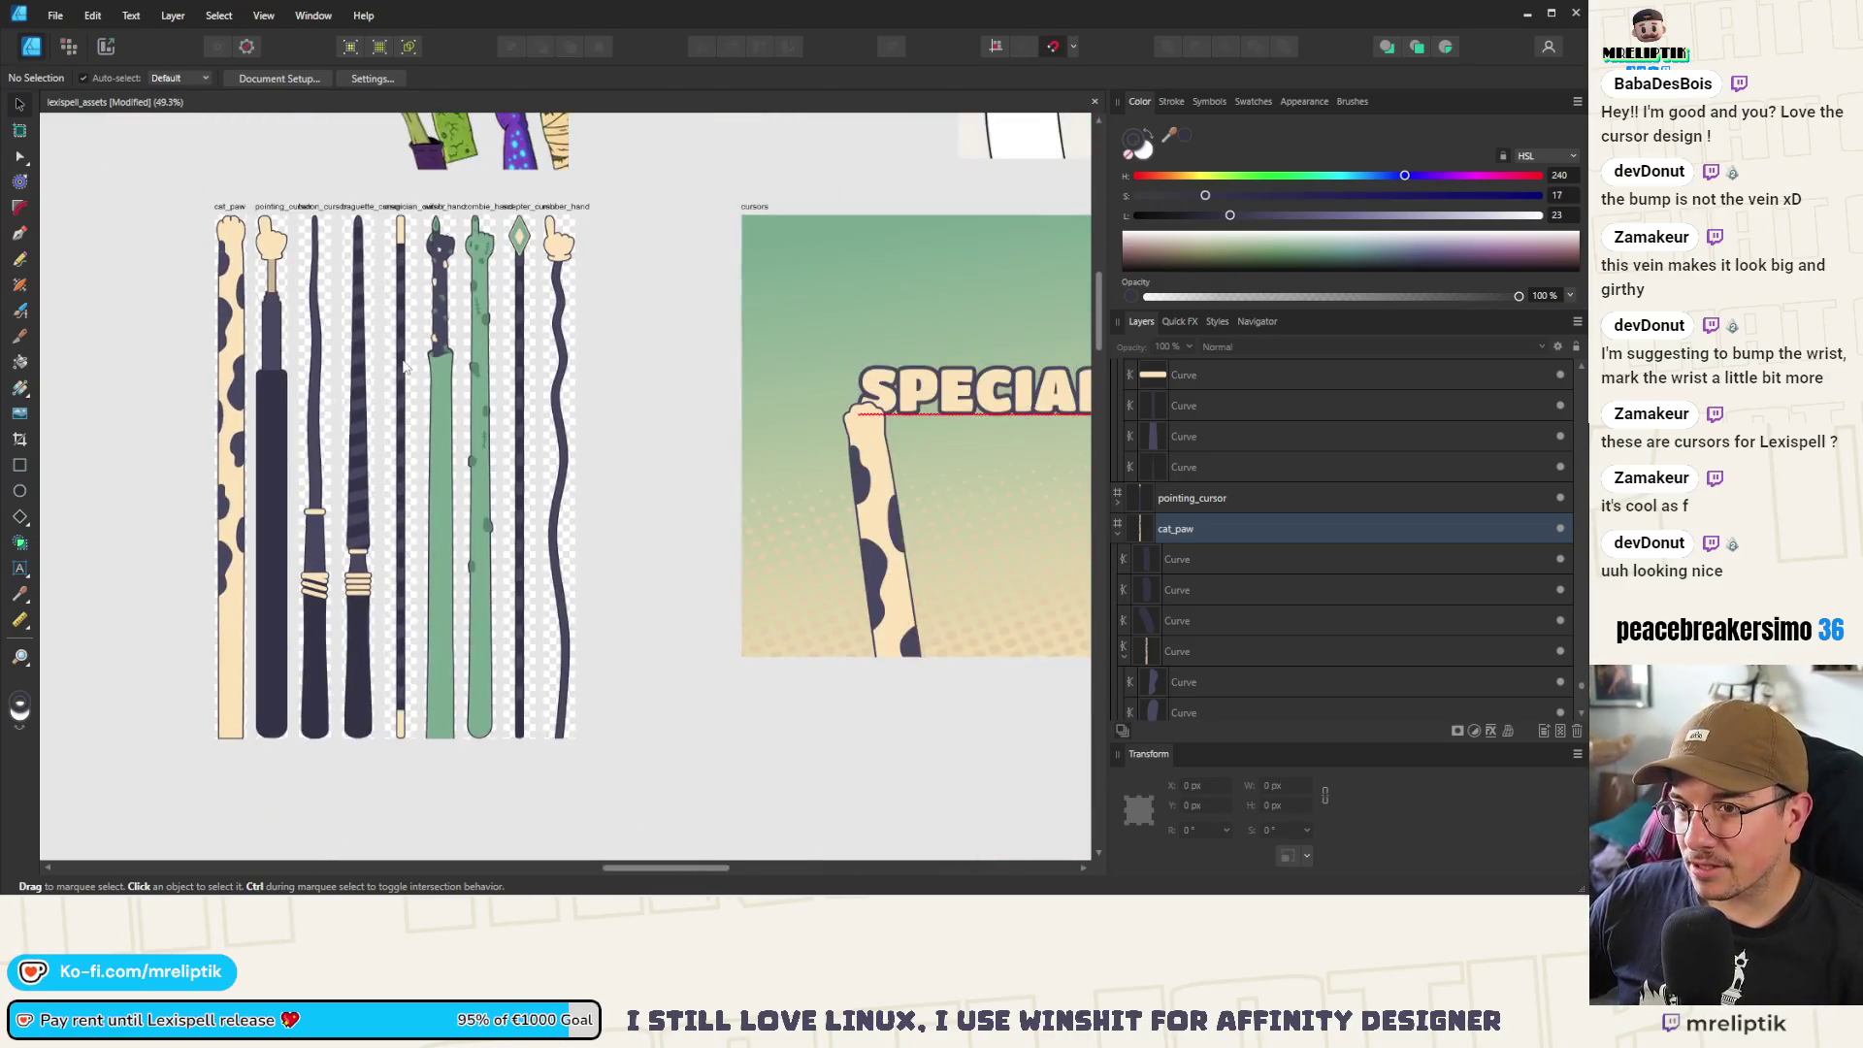
scroll(376, 243, up, 1)
scroll(375, 242, up, 1)
scroll(378, 200, down, 2)
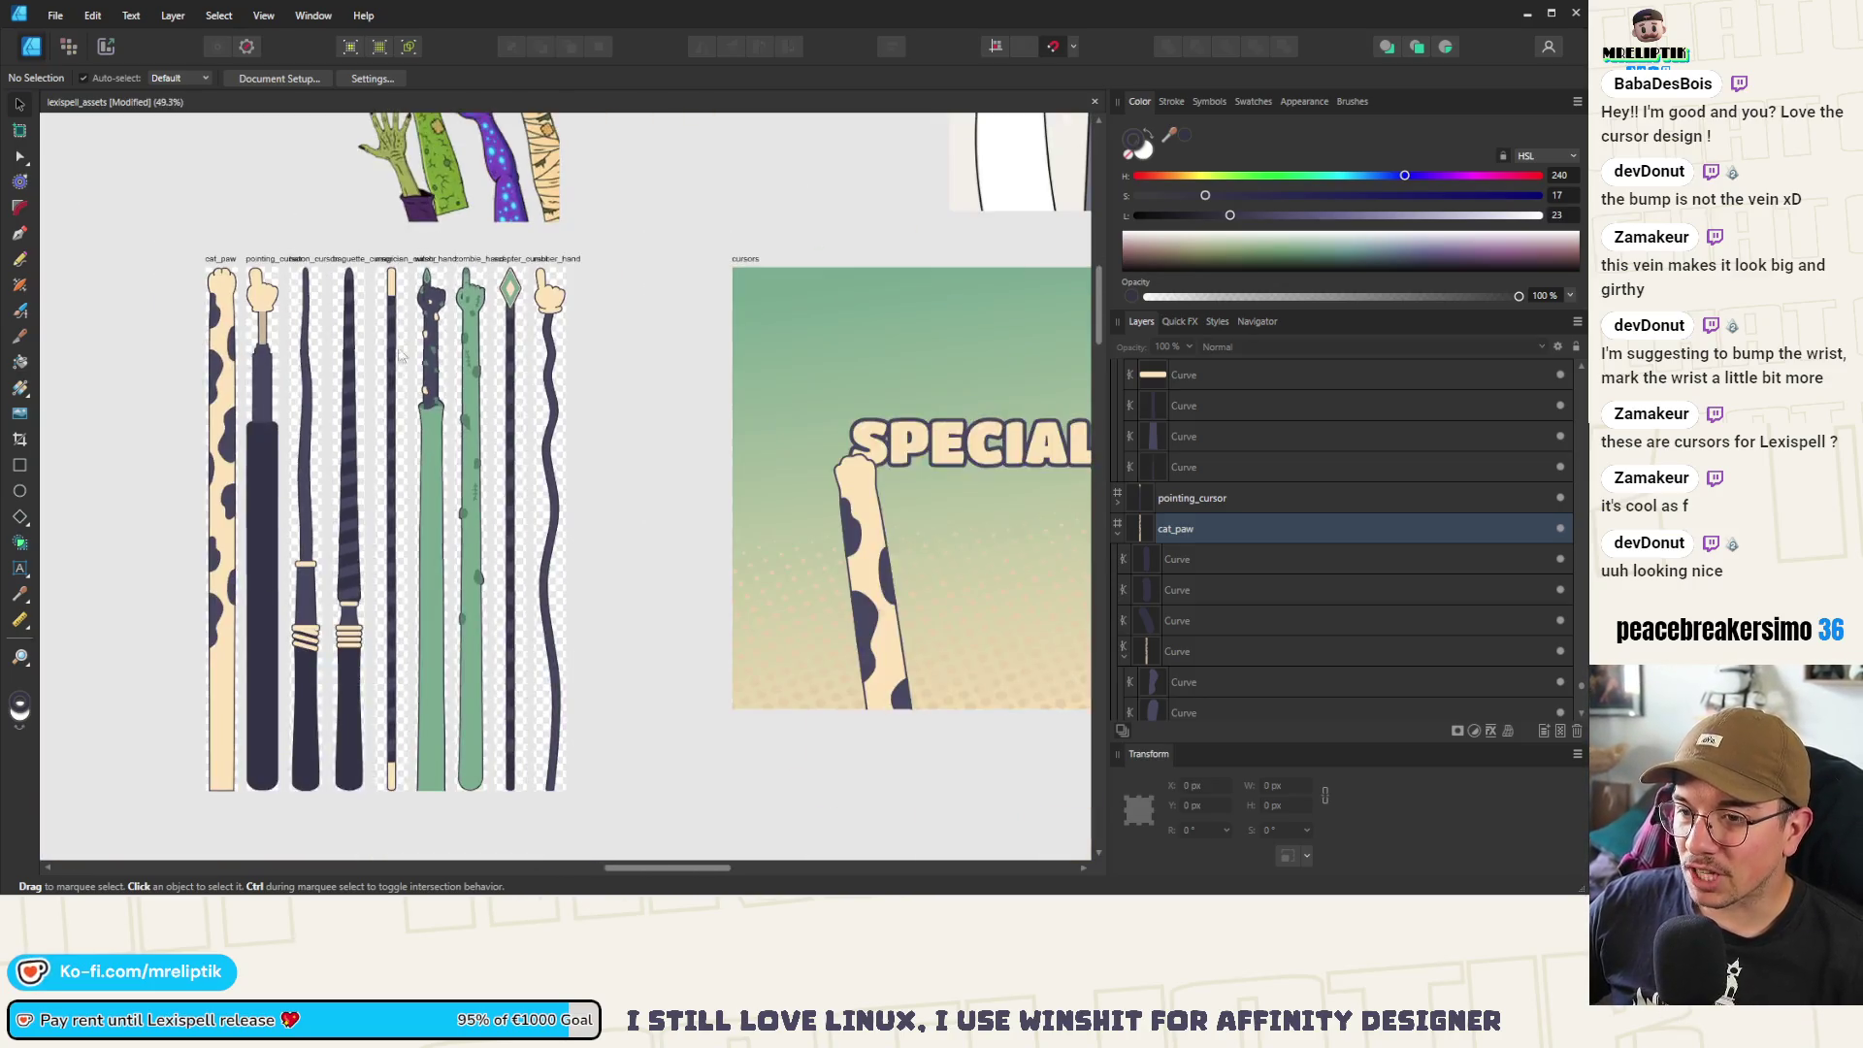
scroll(406, 303, up, 3)
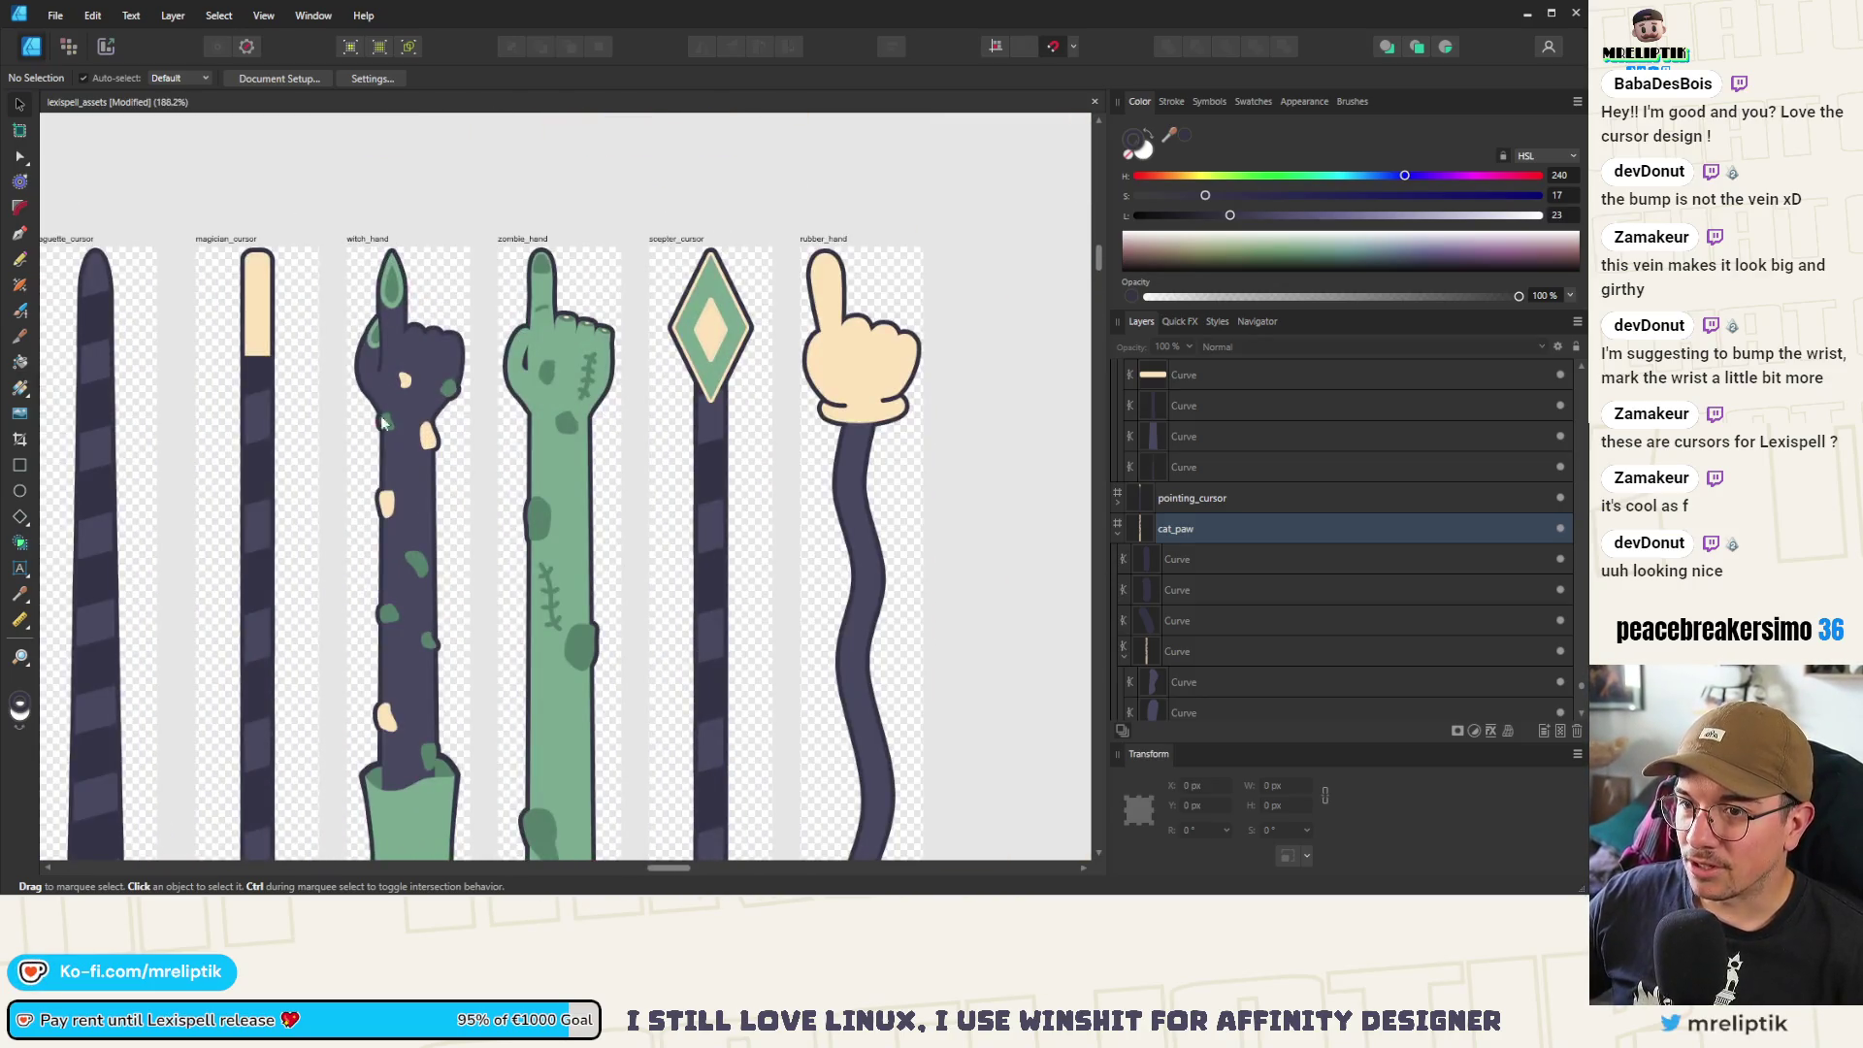
scroll(377, 415, right, 5)
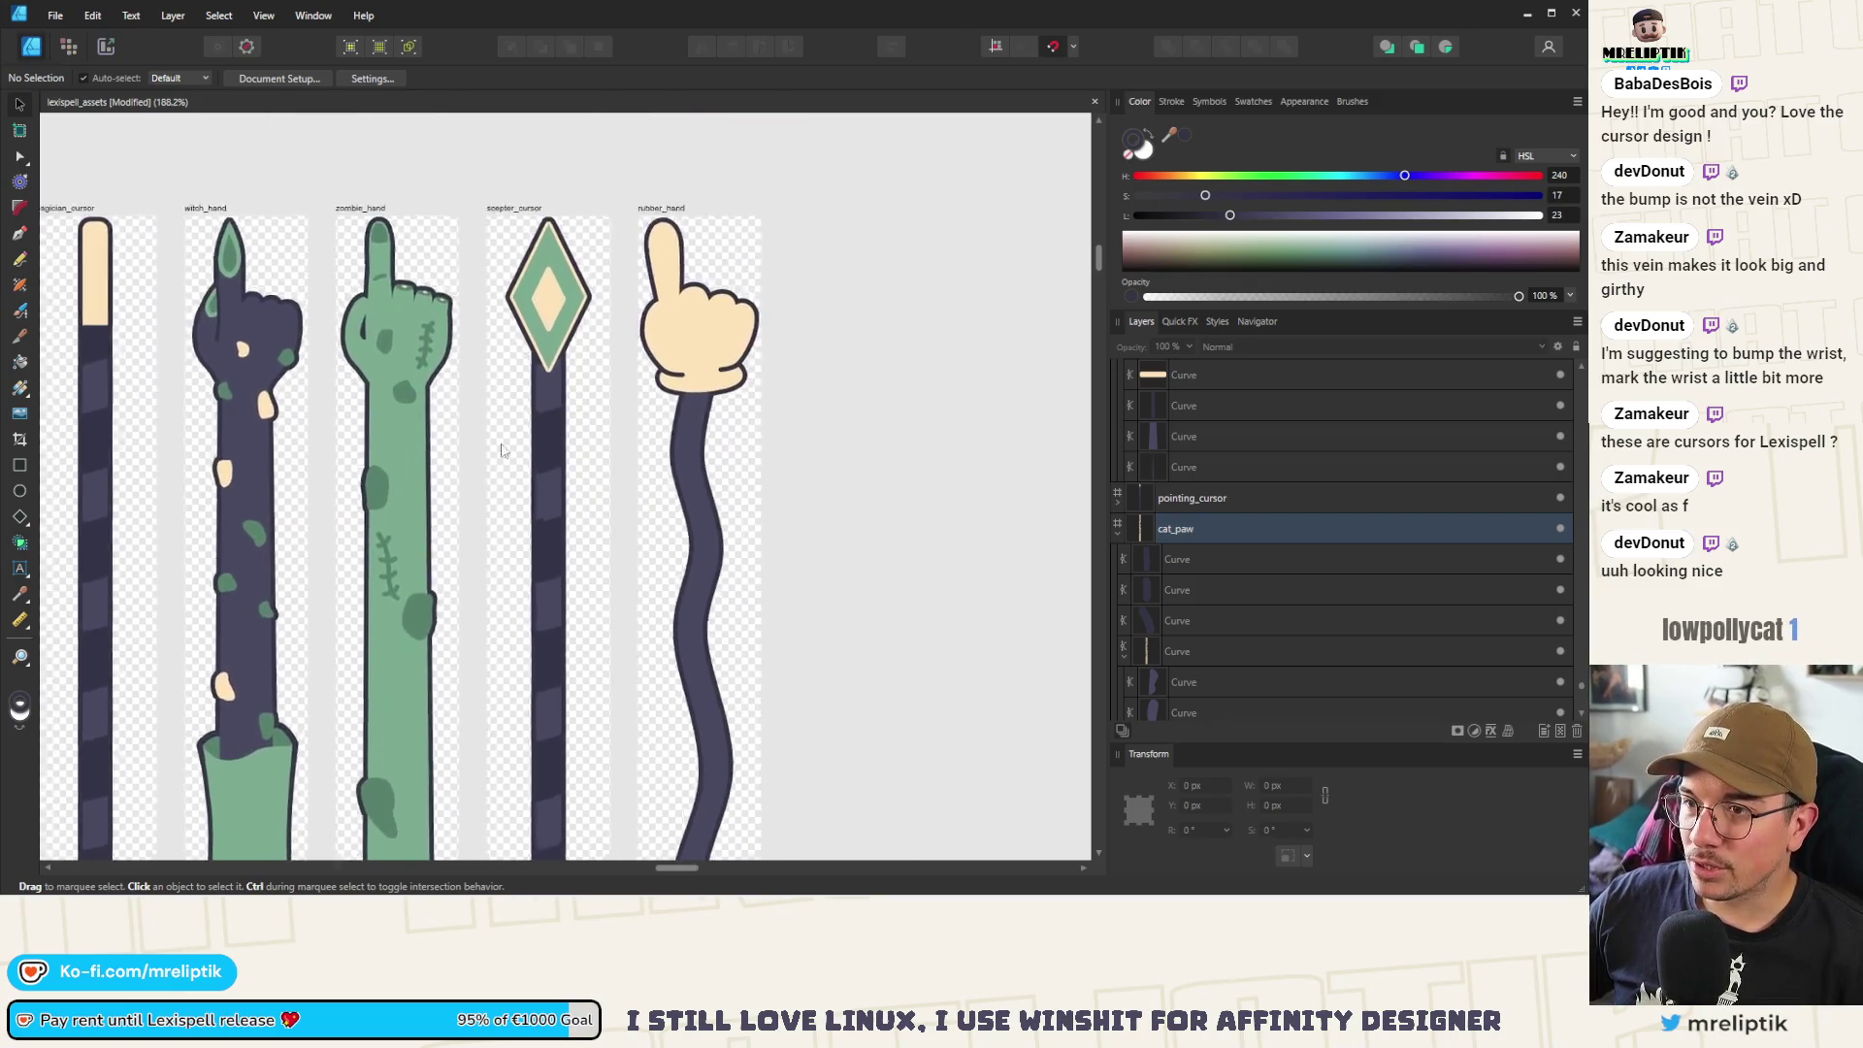
scroll(447, 291, down, 5)
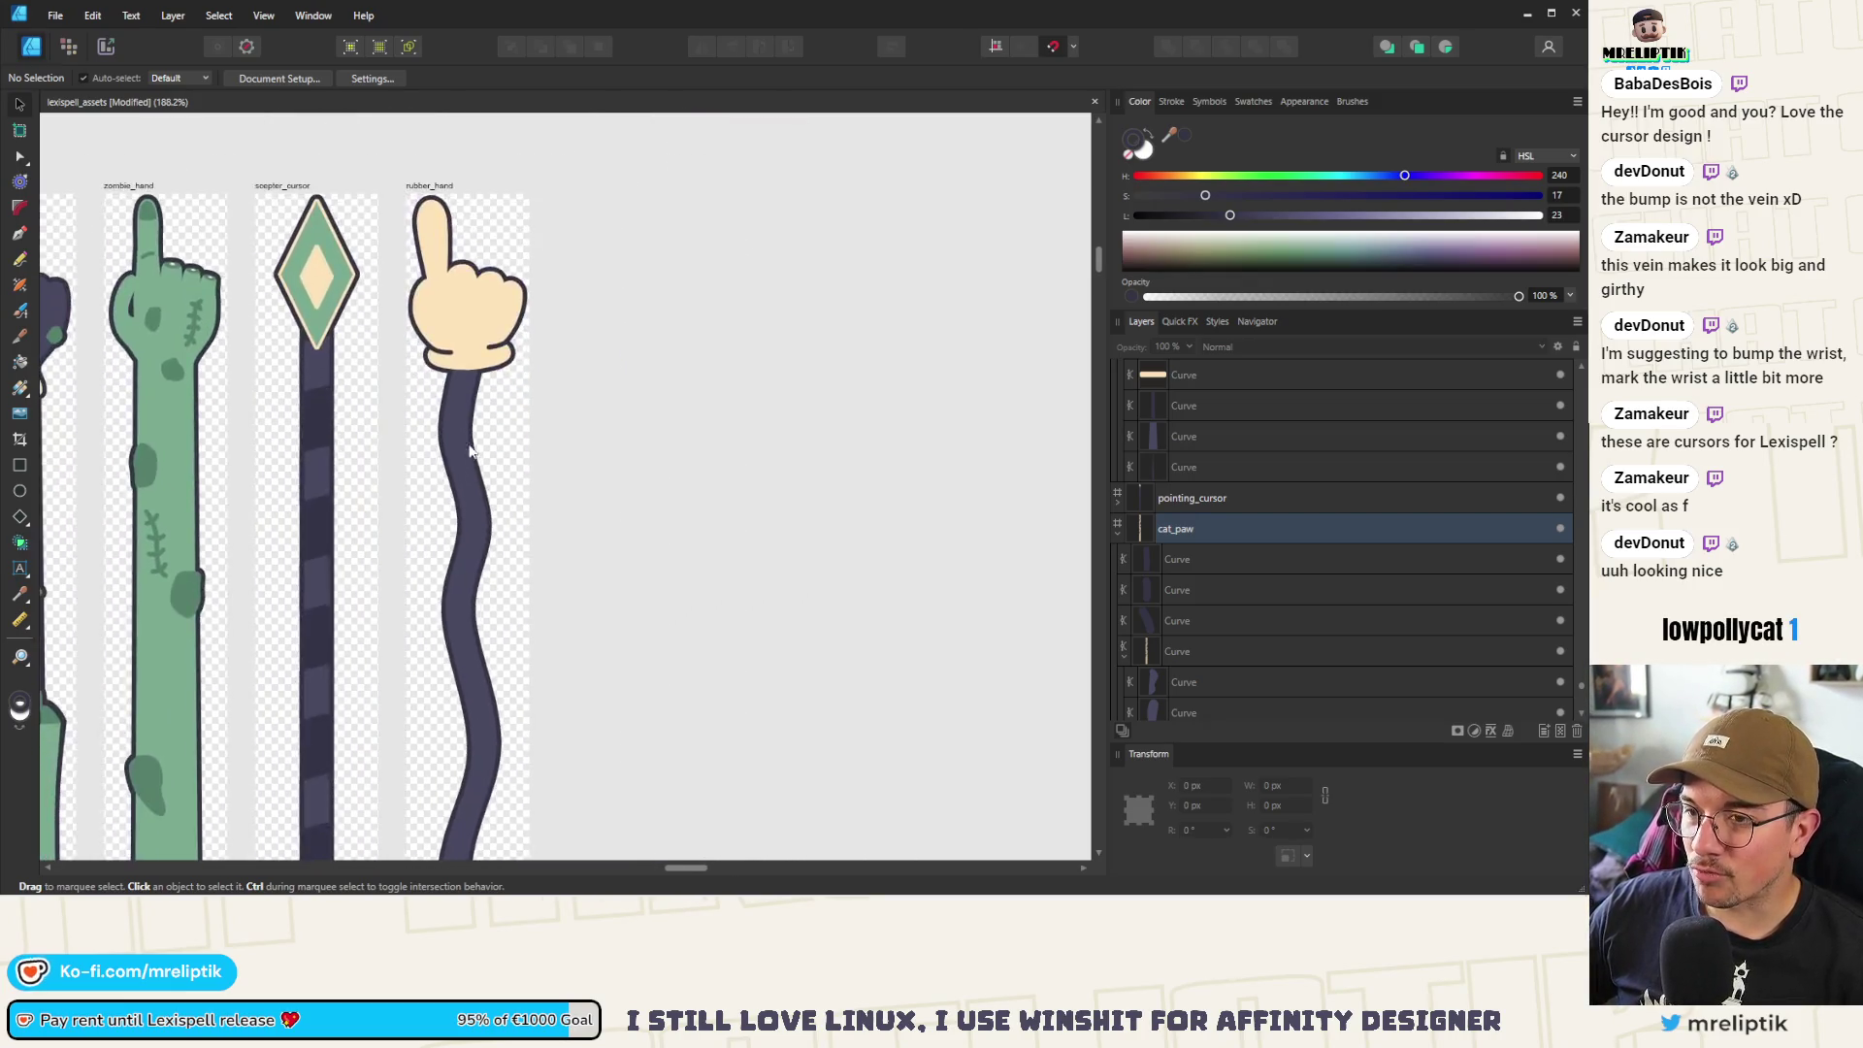
scroll(488, 437, down, 2)
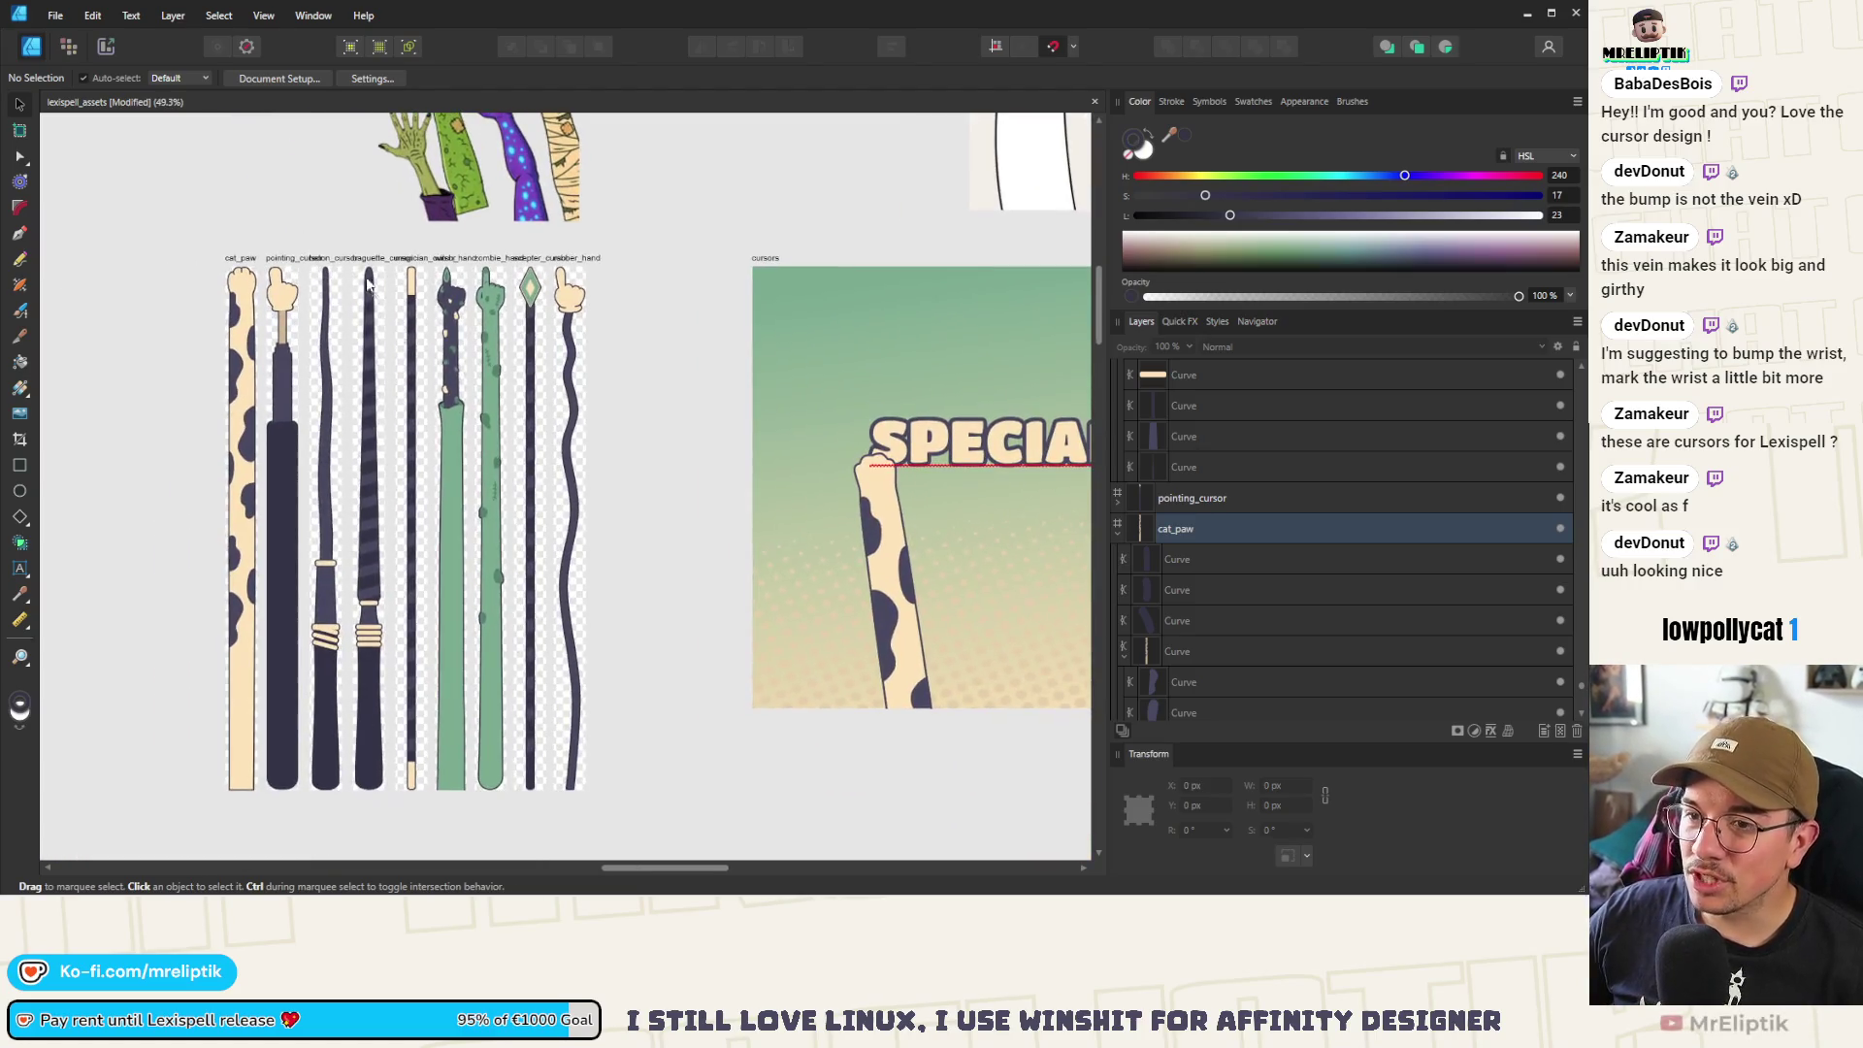
scroll(443, 383, down, 5)
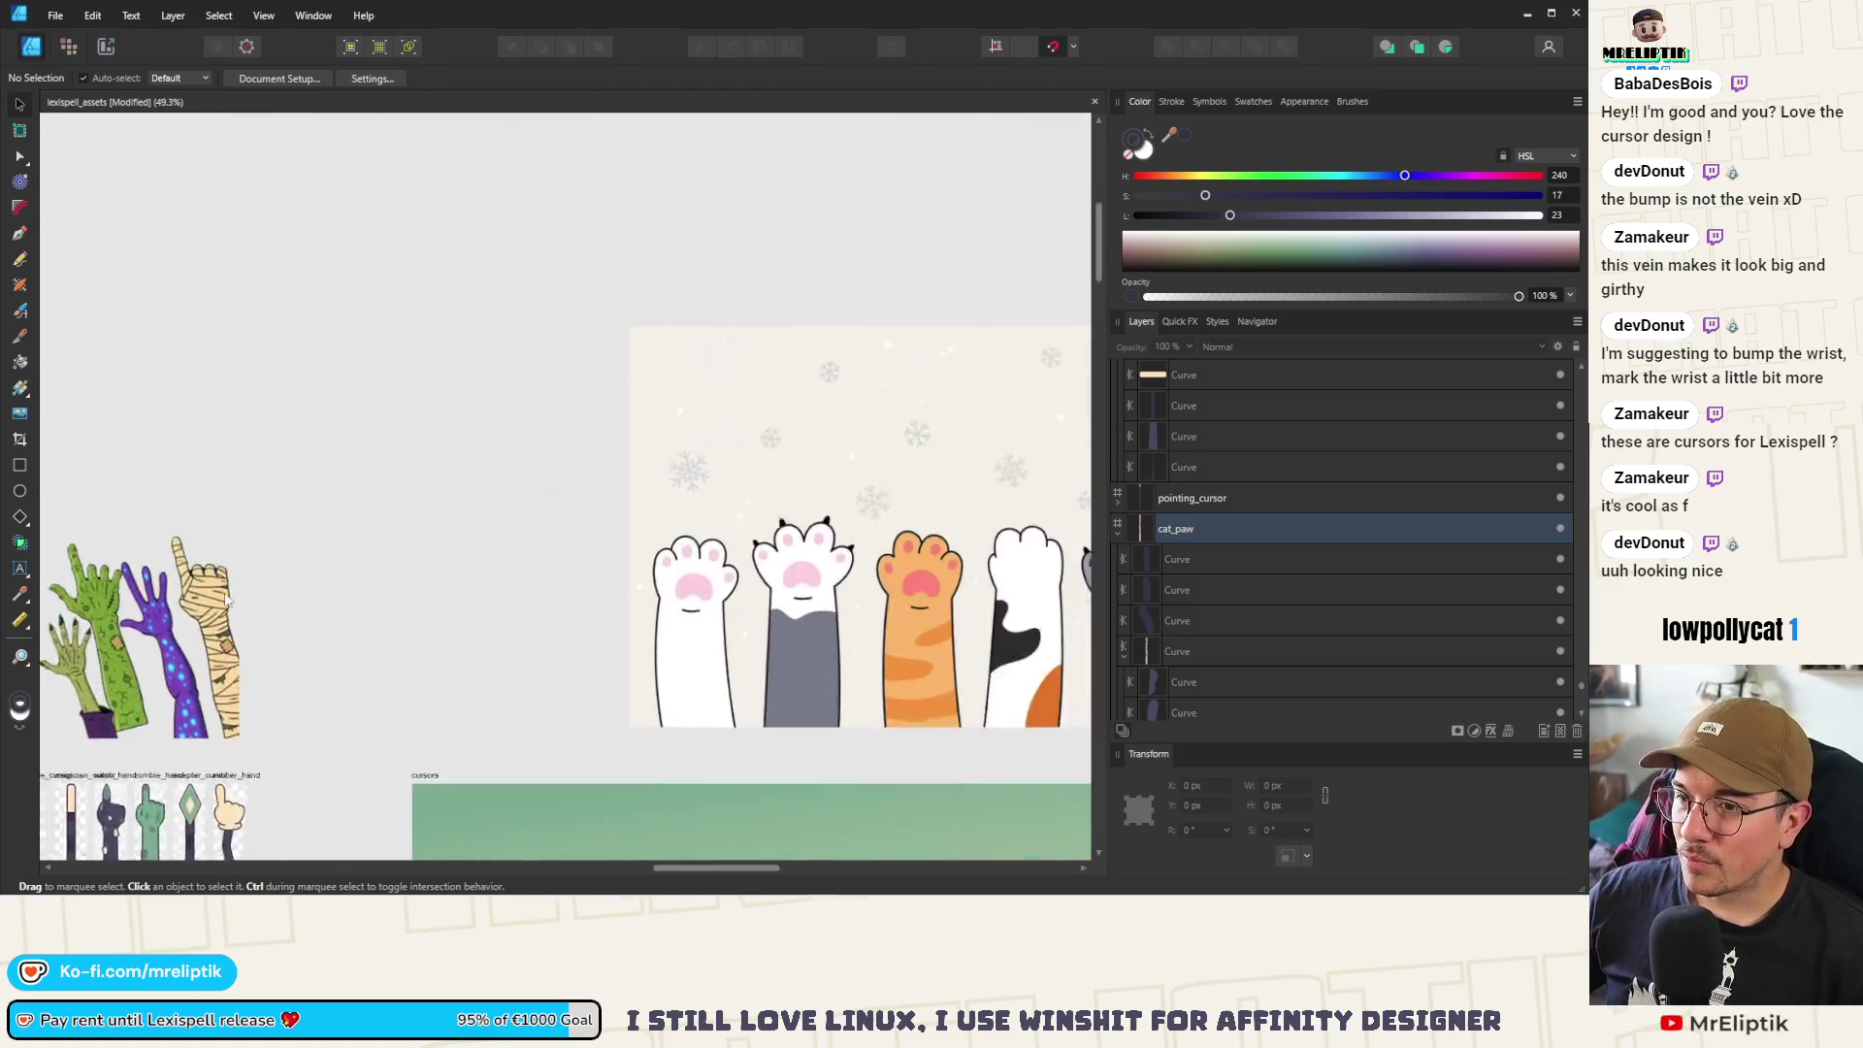
scroll(601, 408, up, 5)
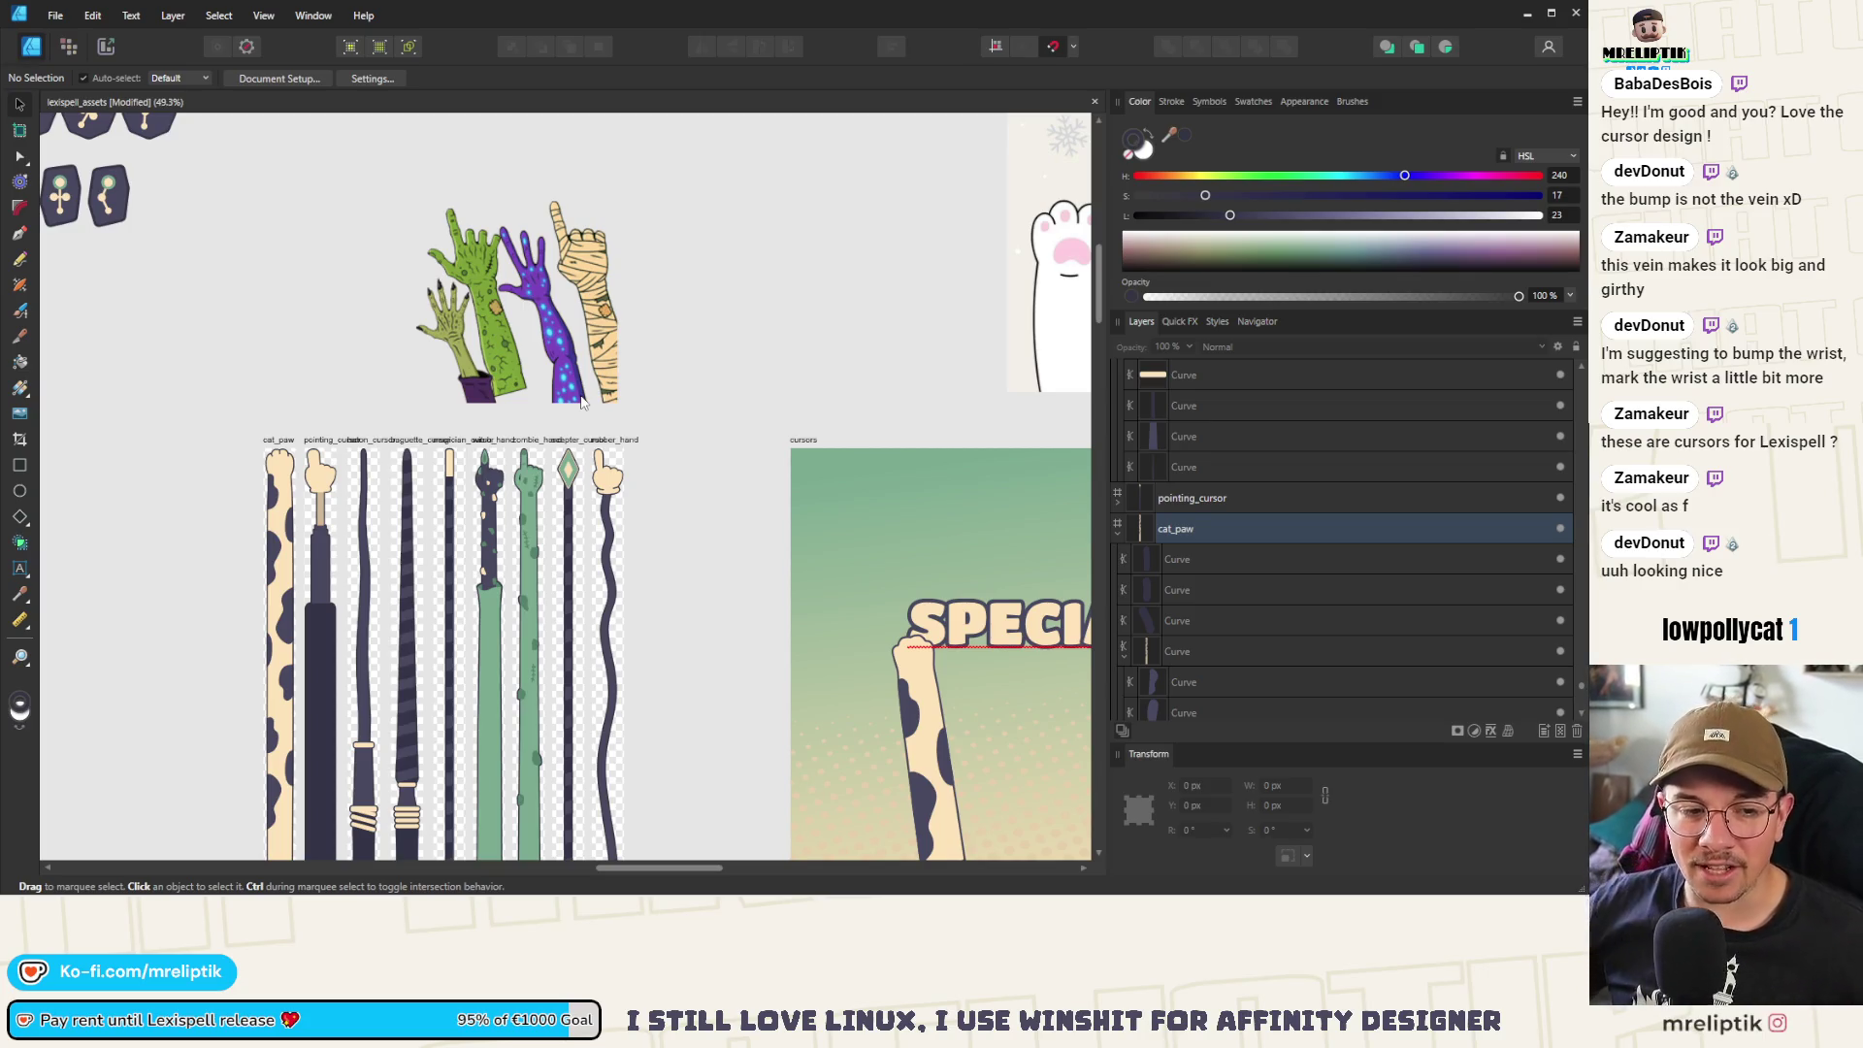
scroll(628, 451, down, 5)
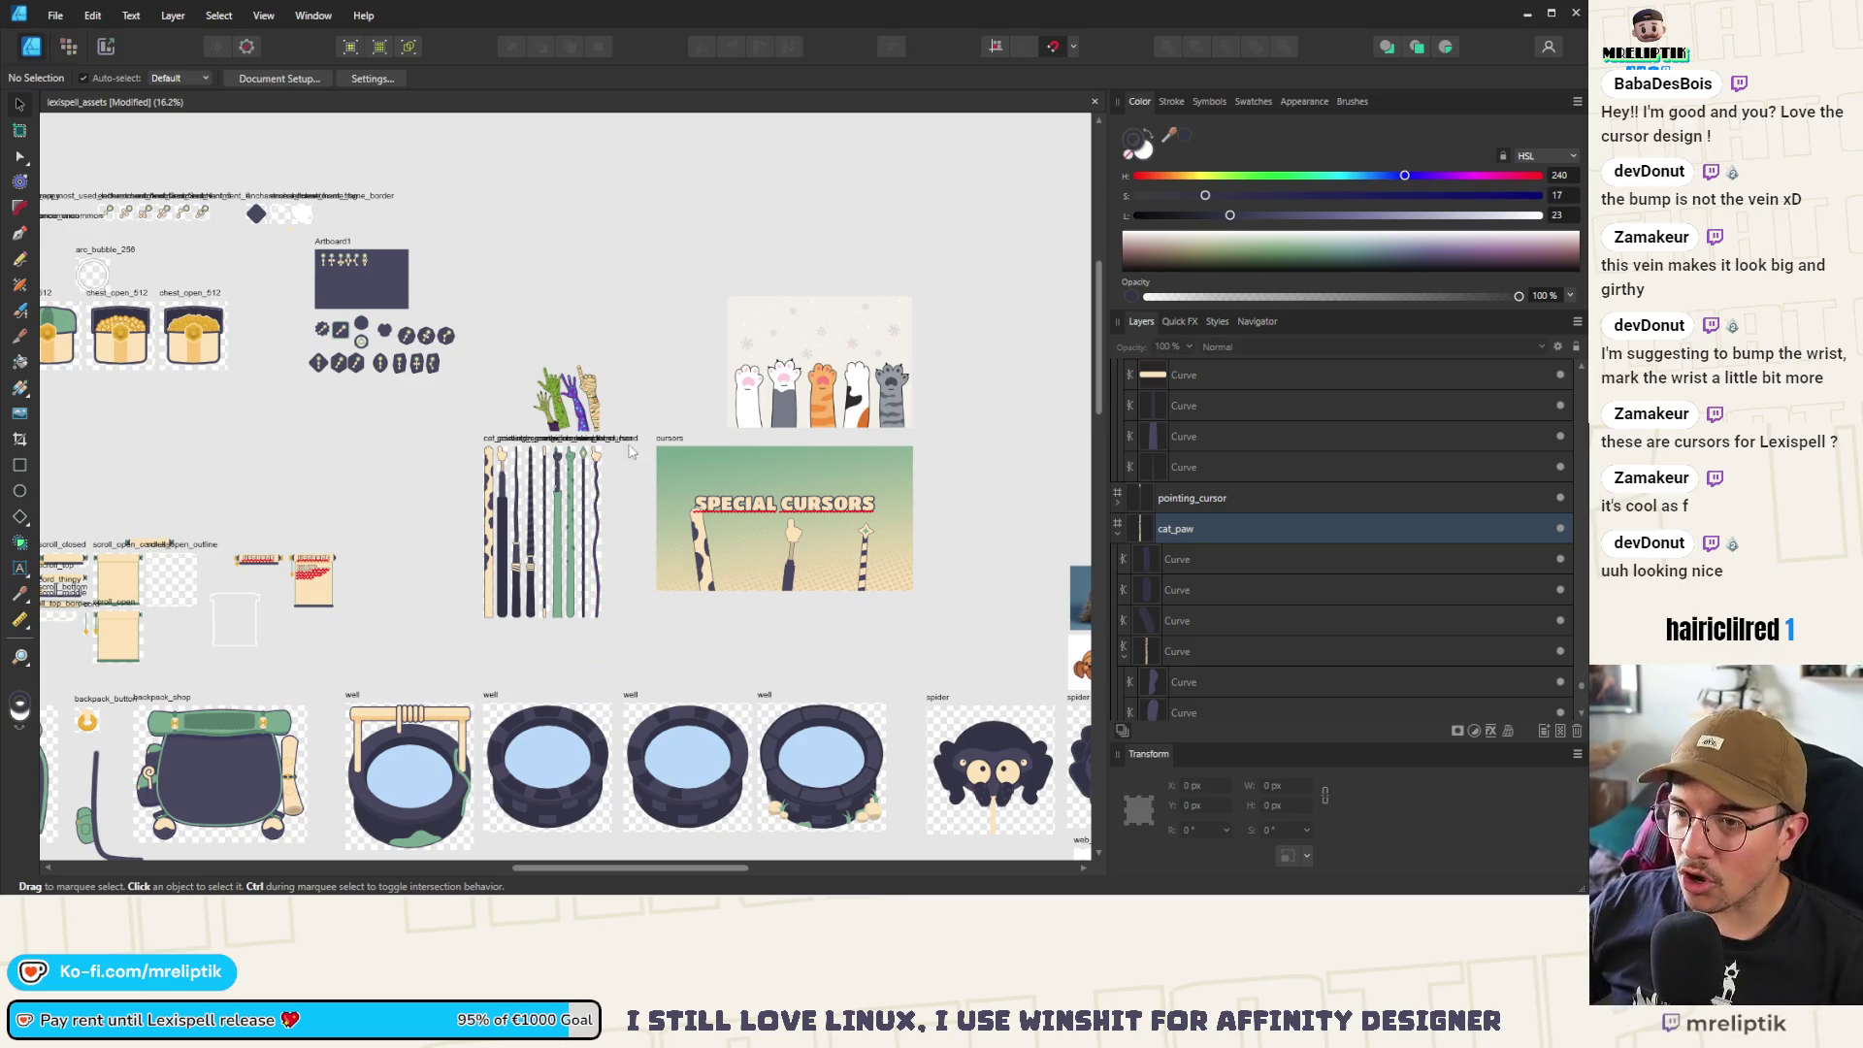
scroll(628, 451, up, 5)
scroll(446, 411, down, 2)
scroll(447, 320, up, 7)
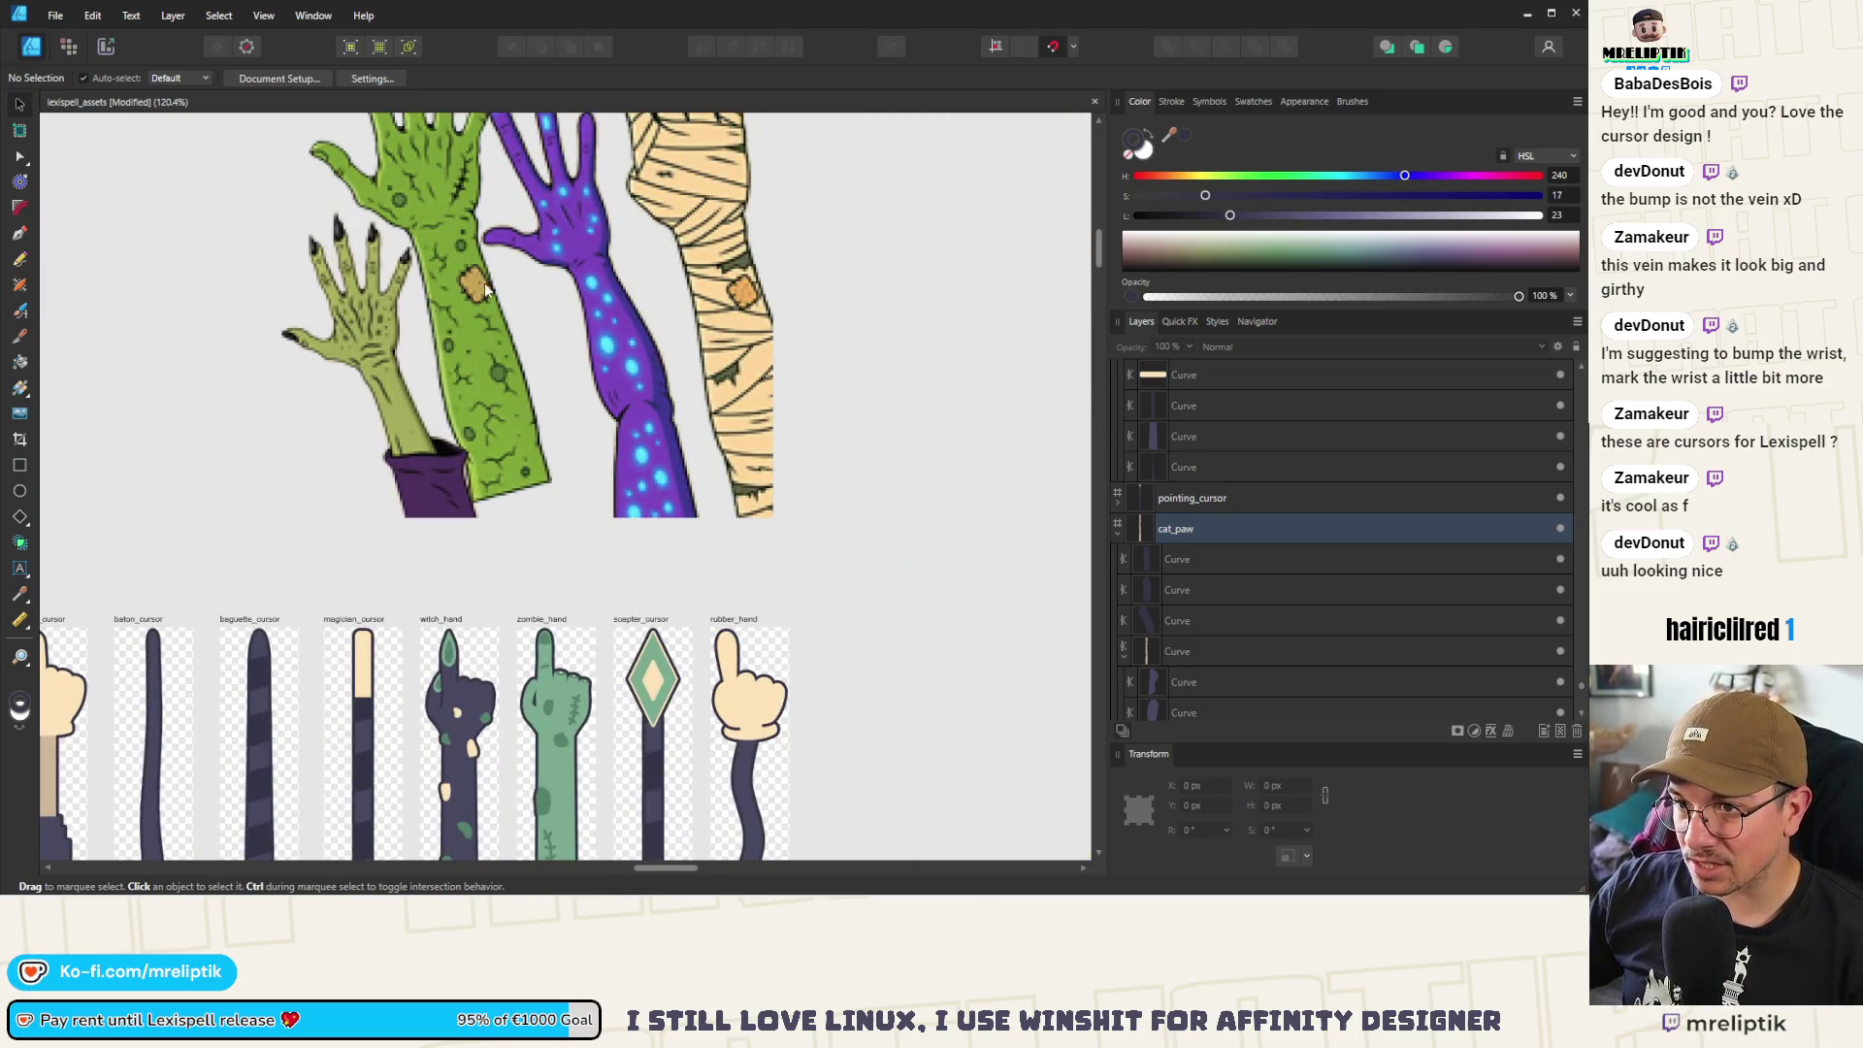
scroll(465, 437, down, 2)
scroll(483, 568, up, 8)
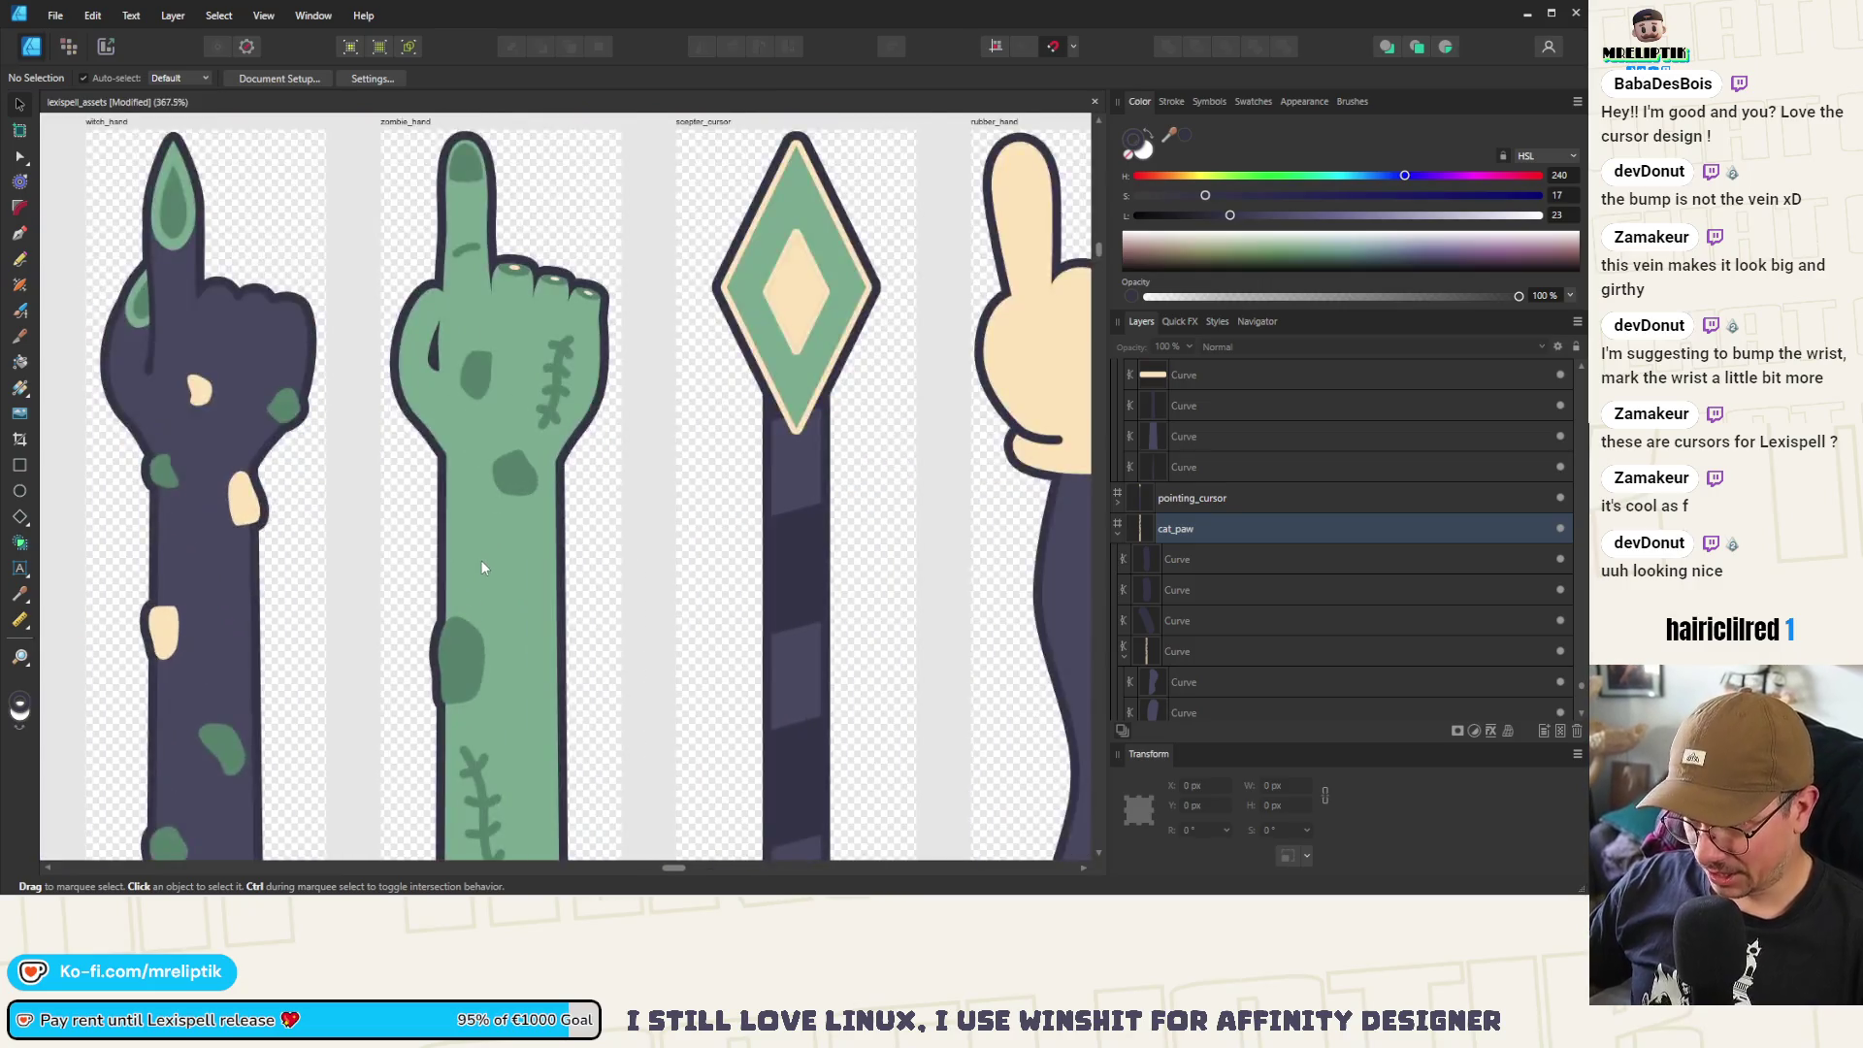
scroll(482, 567, up, 1)
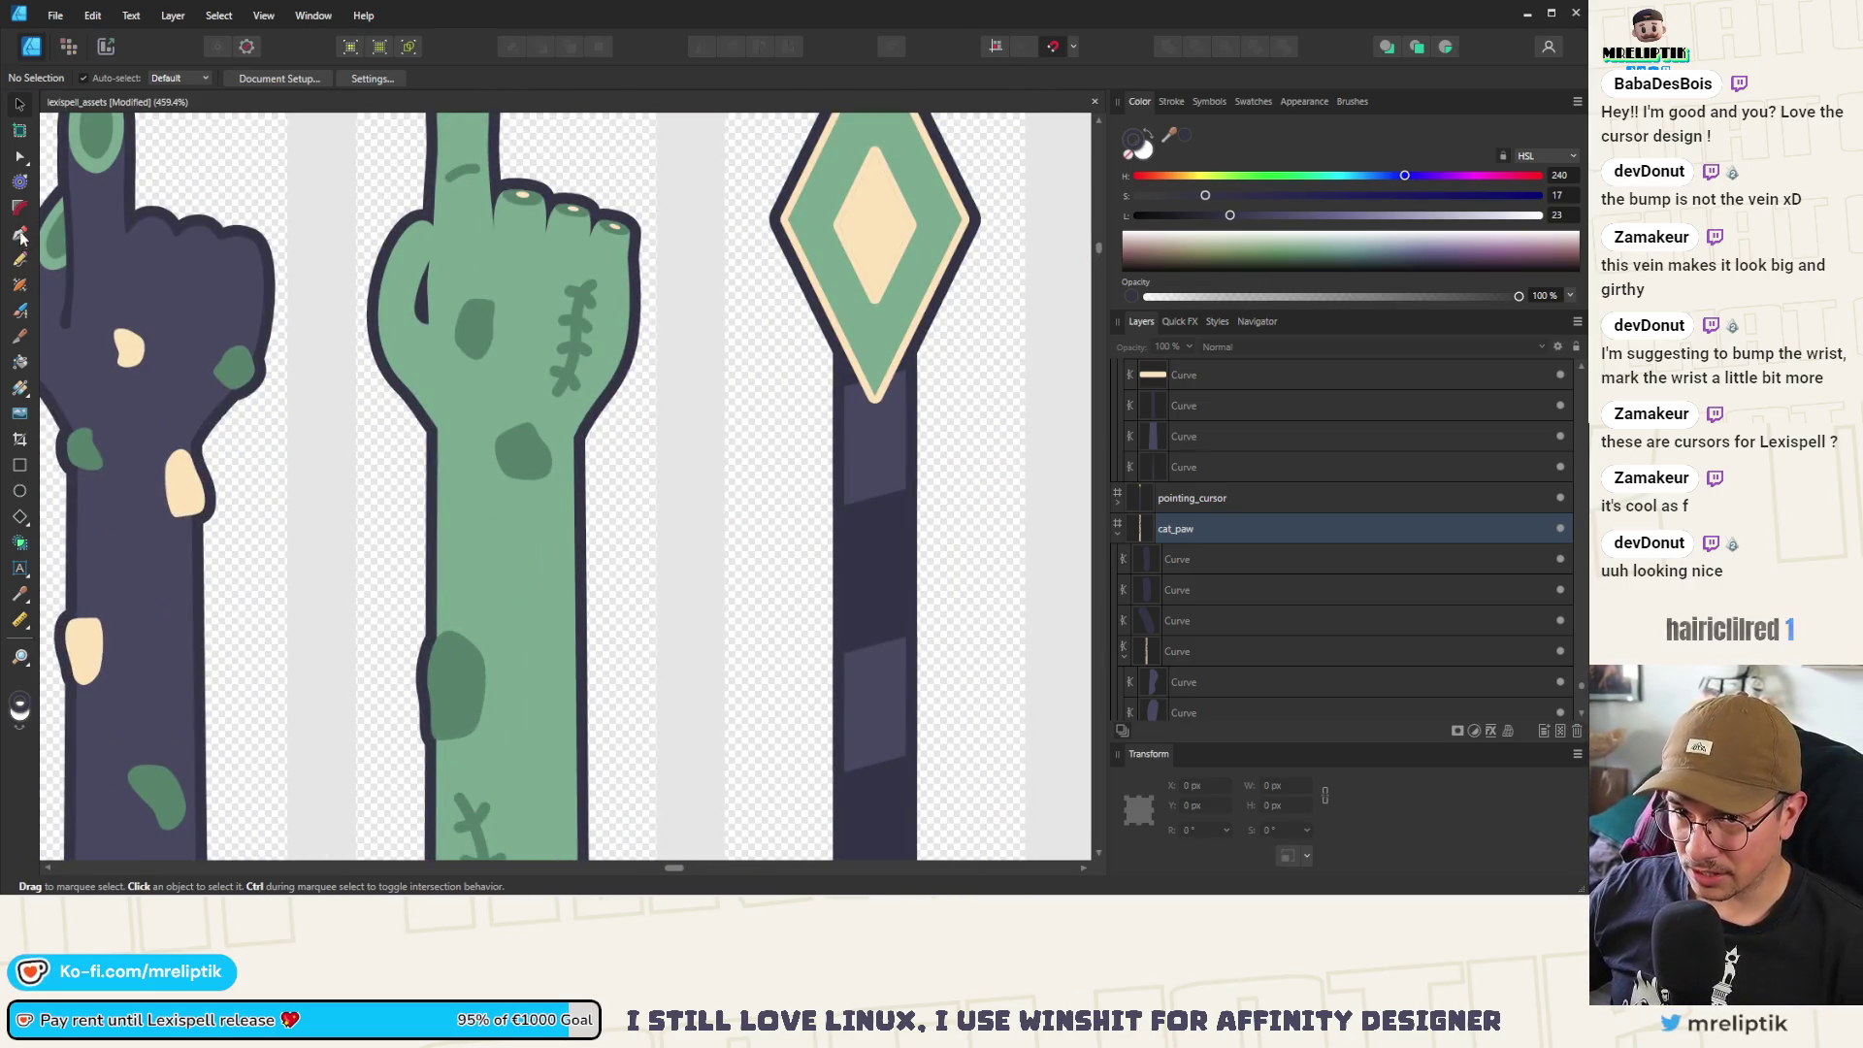
Draw a closed four-sided Pen path on the zombie hand's wrist
click(20, 233)
scroll(417, 524, up, 2)
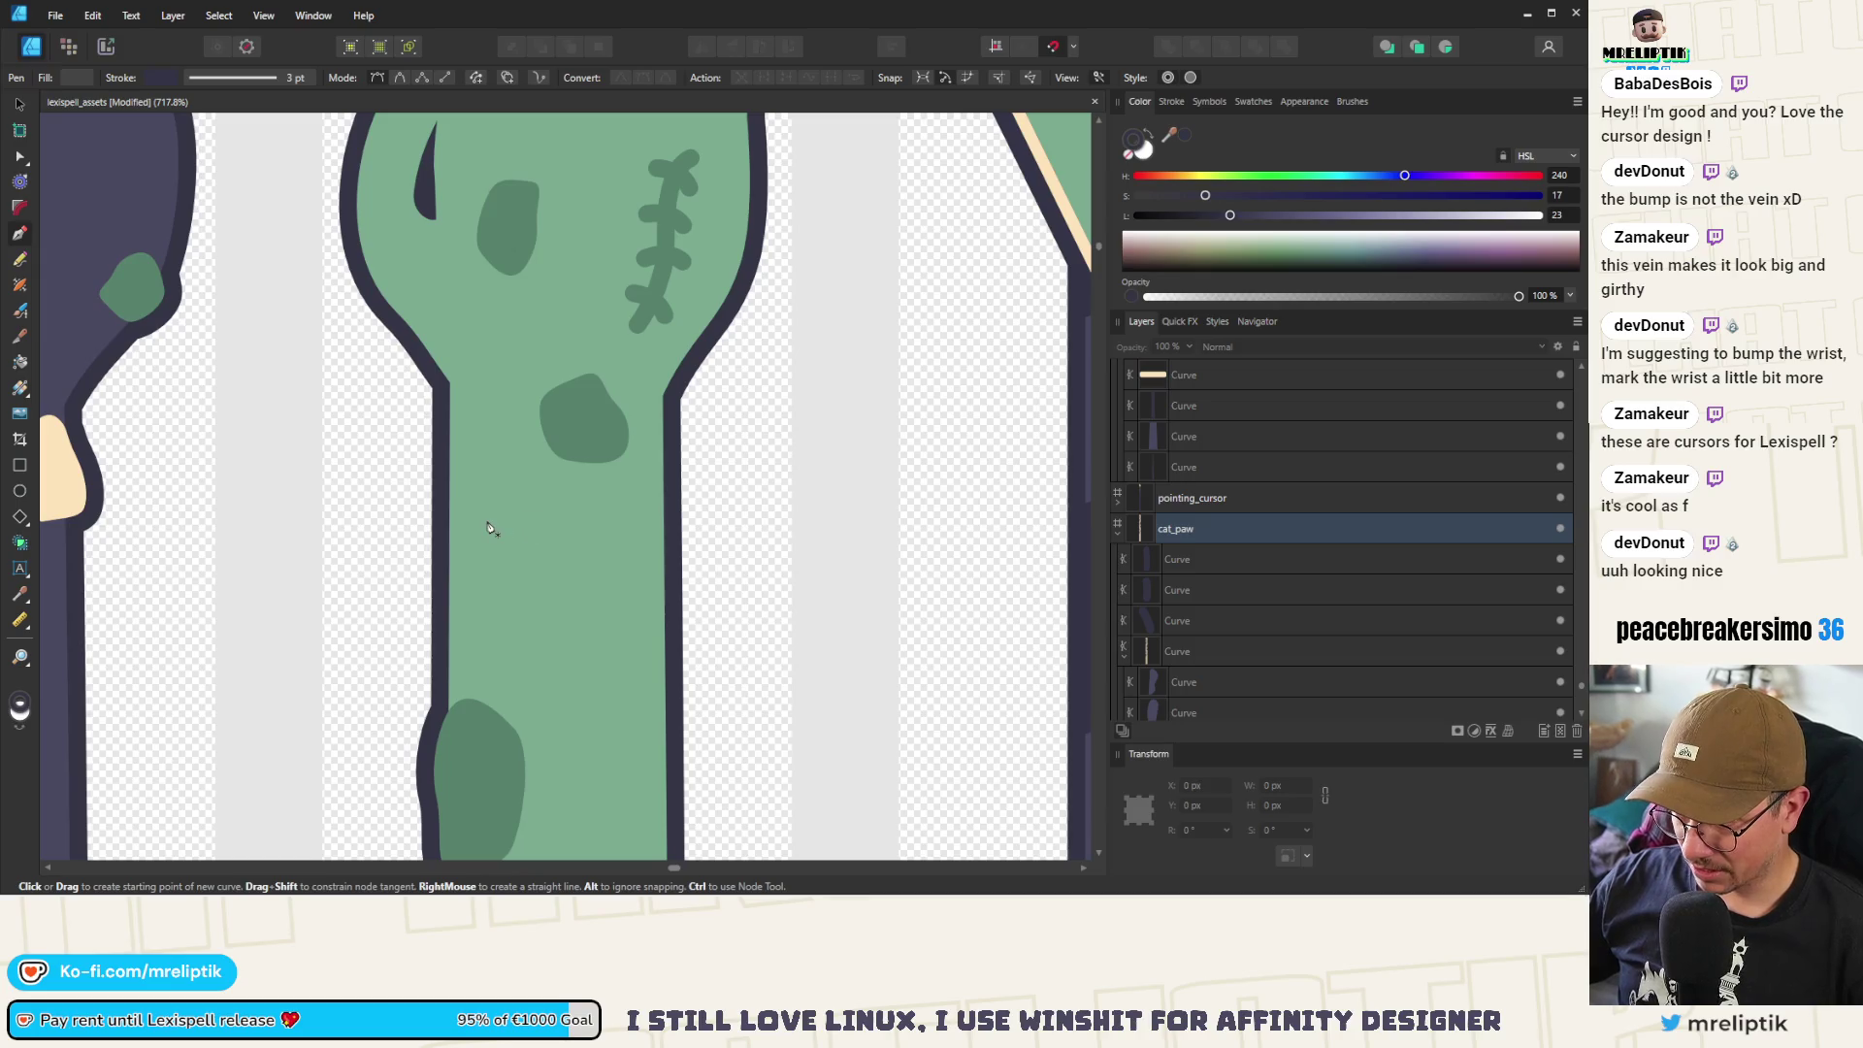
click(487, 521)
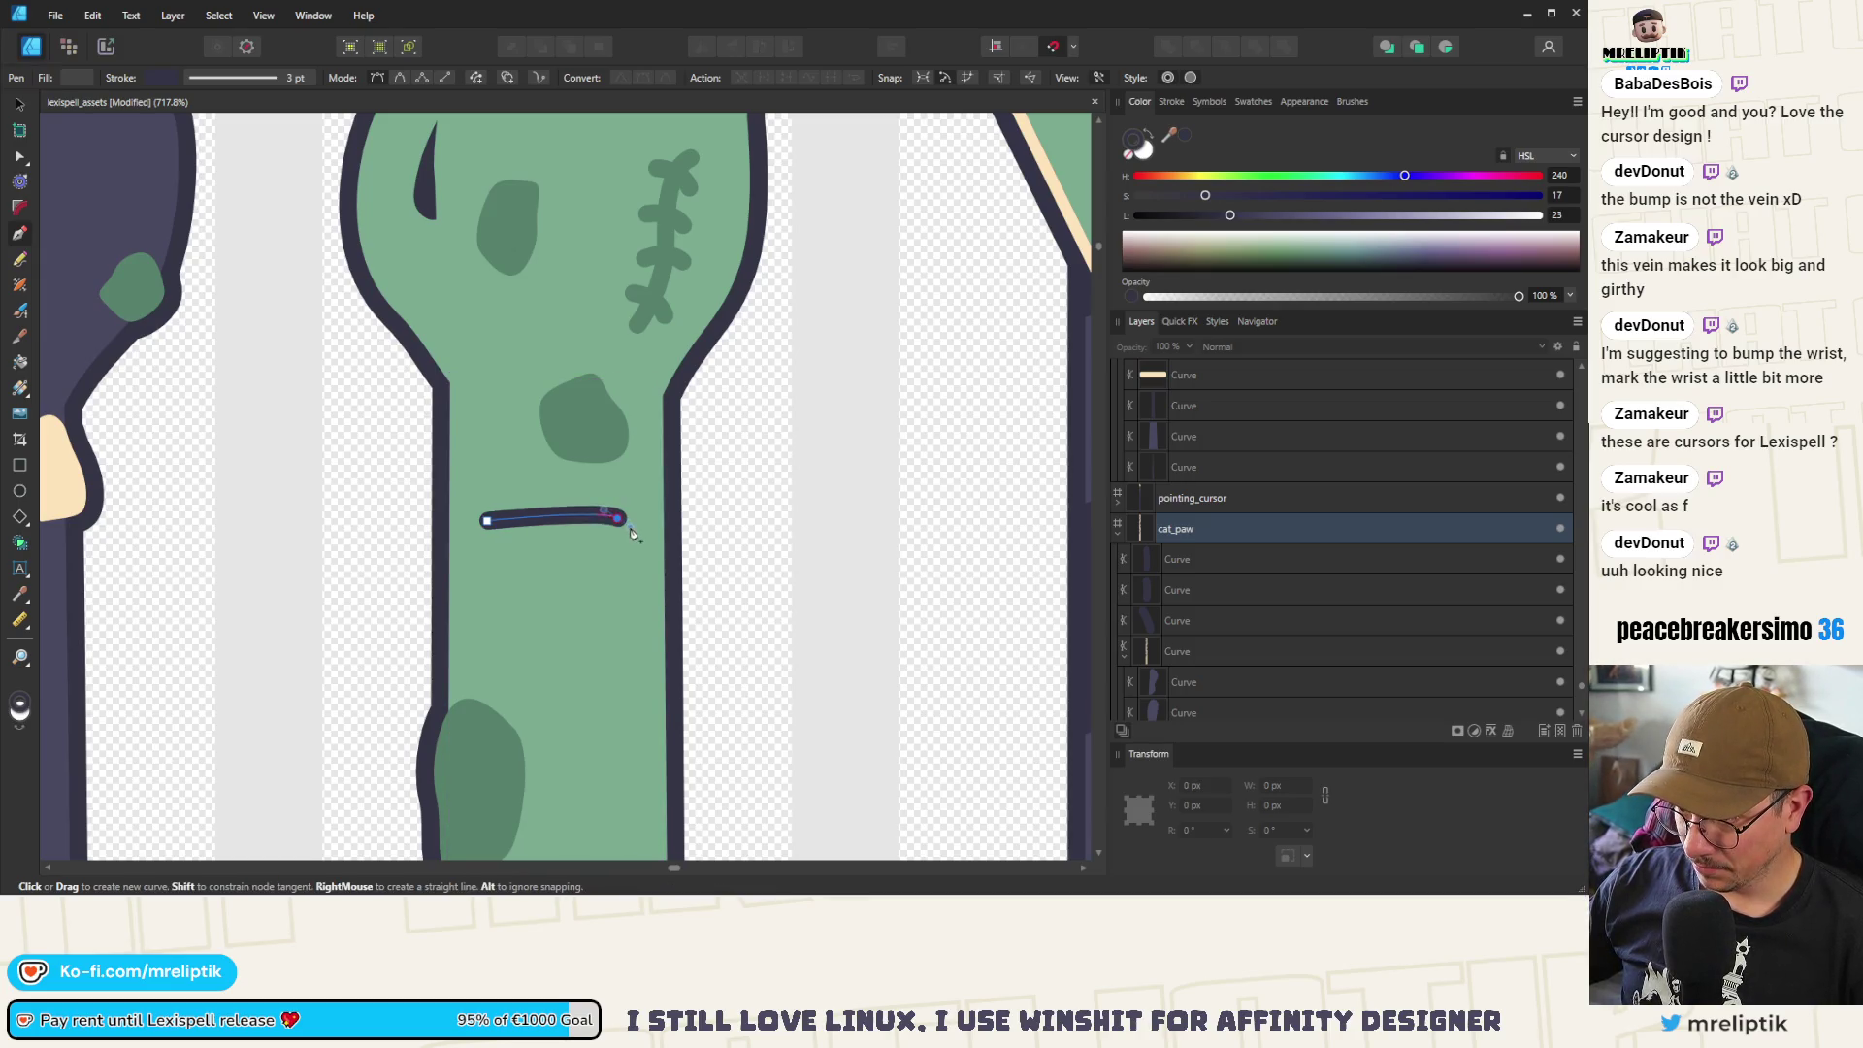
click(614, 689)
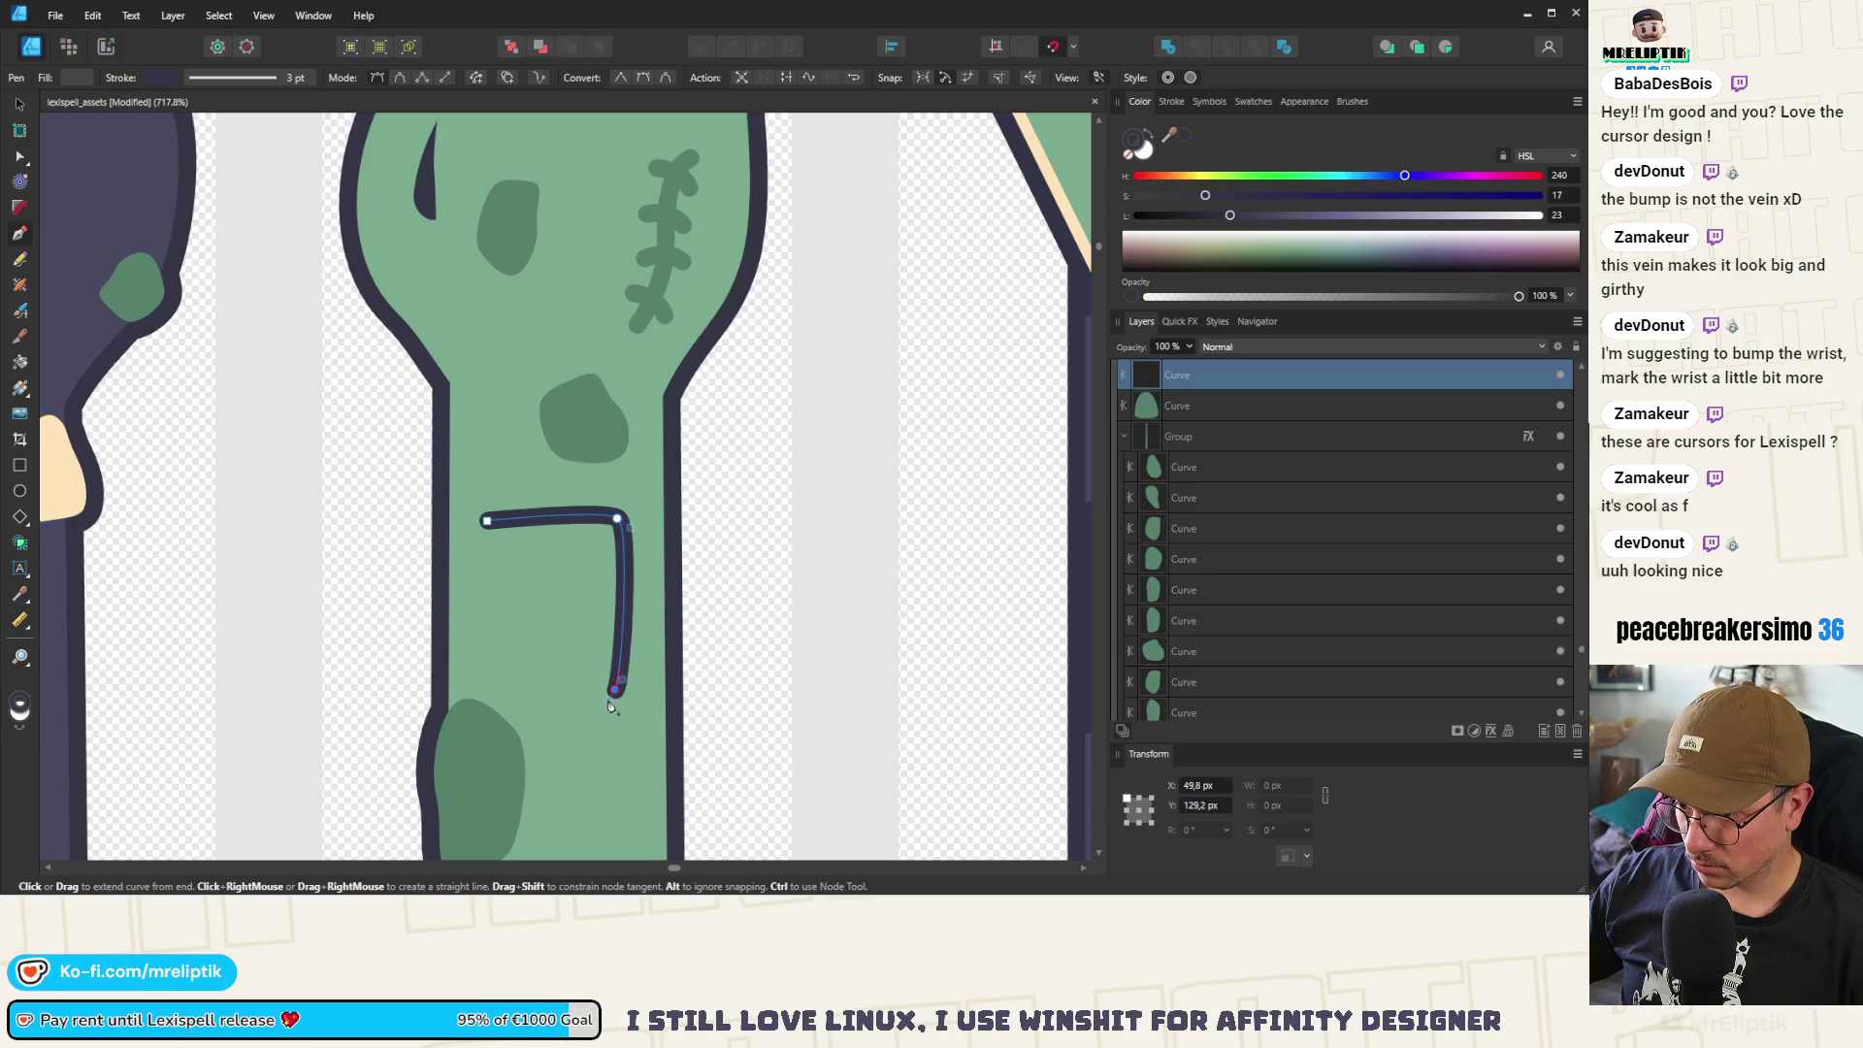
drag(486, 688, 490, 677)
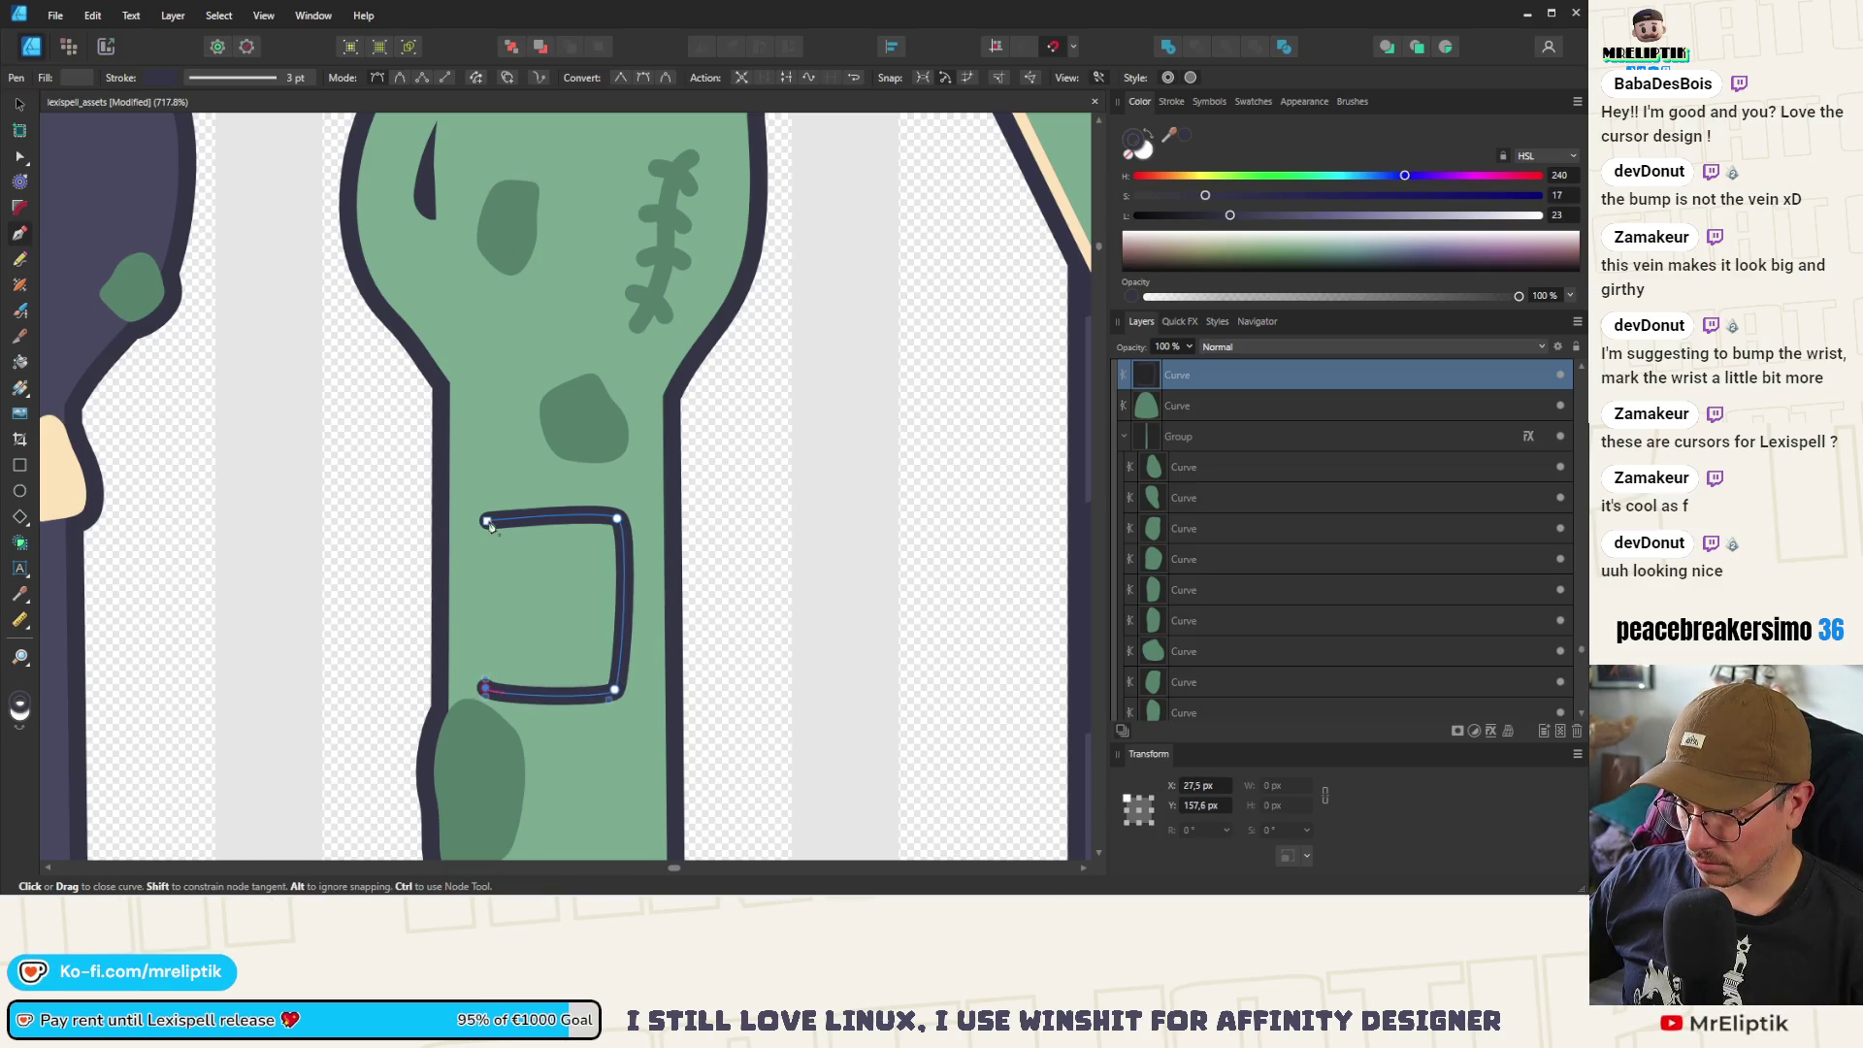
click(487, 521)
Round the patch's top-left corner and reshape its bottom-left node with the Node tool
click(21, 157)
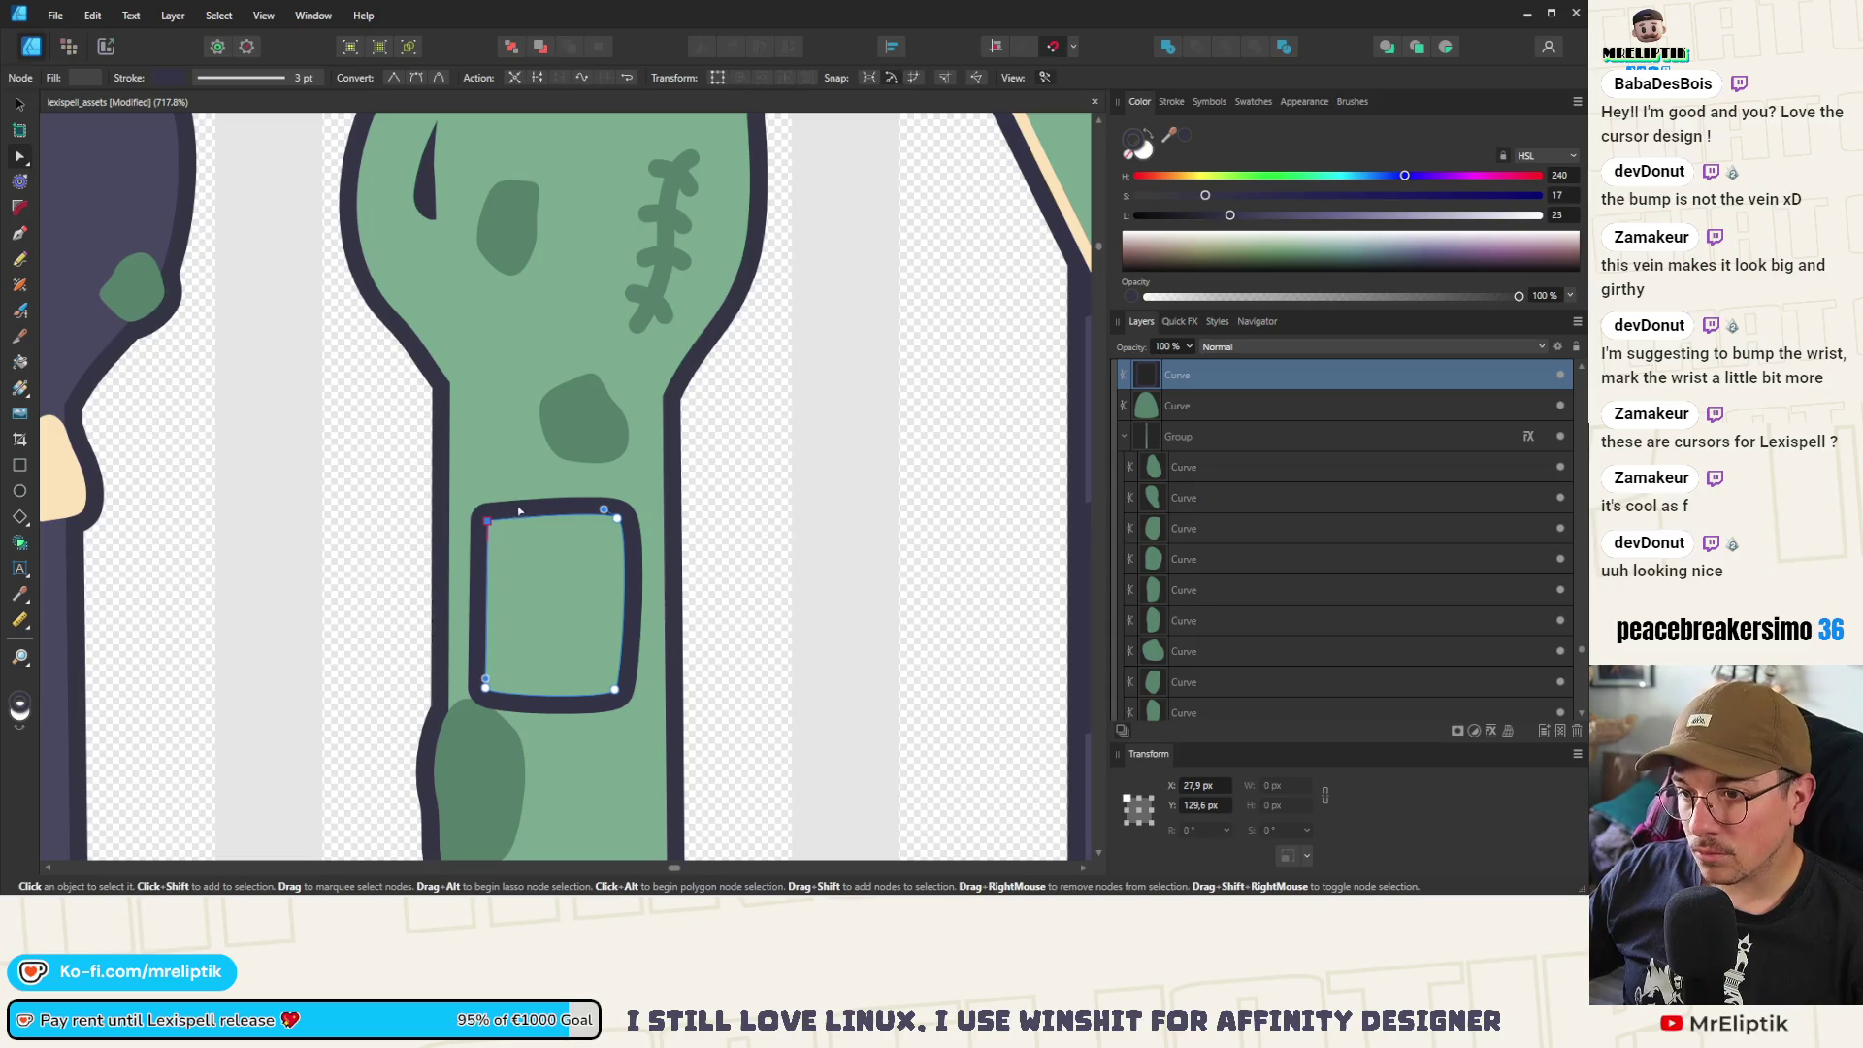
scroll(506, 528, up, 2)
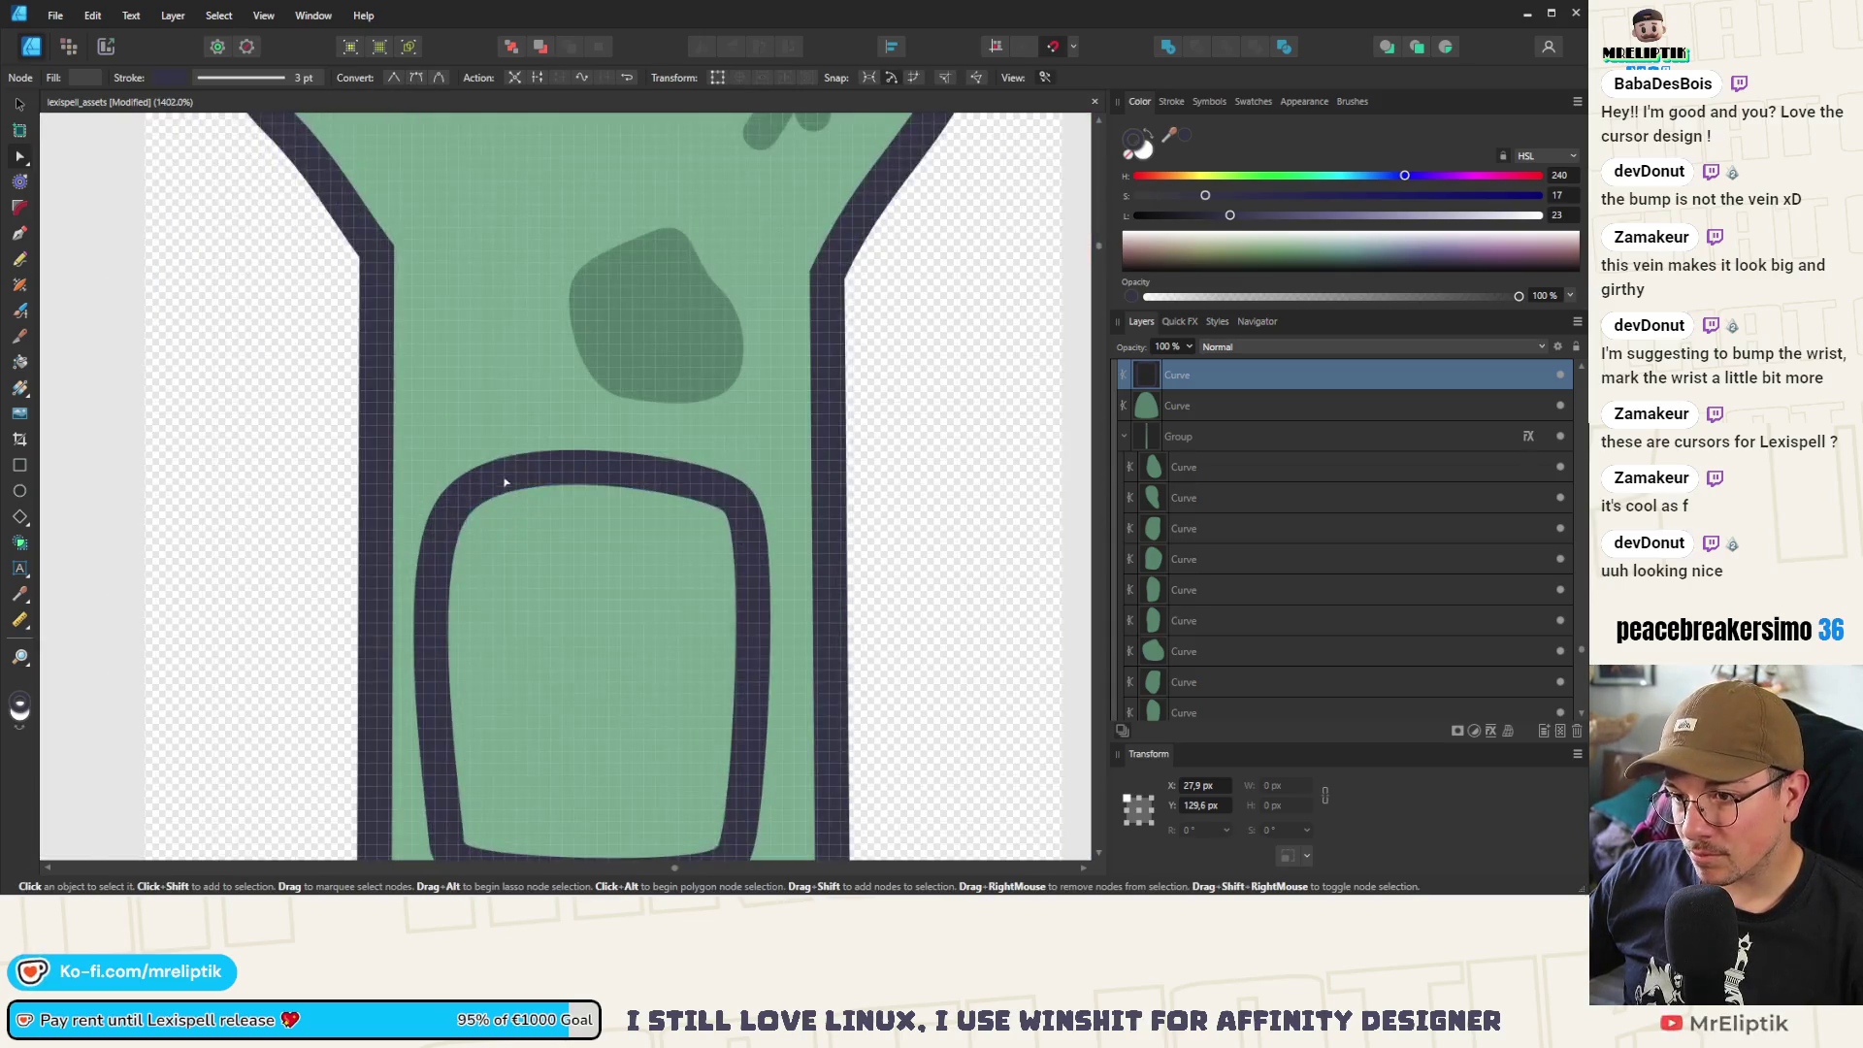
drag(426, 570, 441, 557)
drag(464, 824, 452, 805)
scroll(485, 809, down, 3)
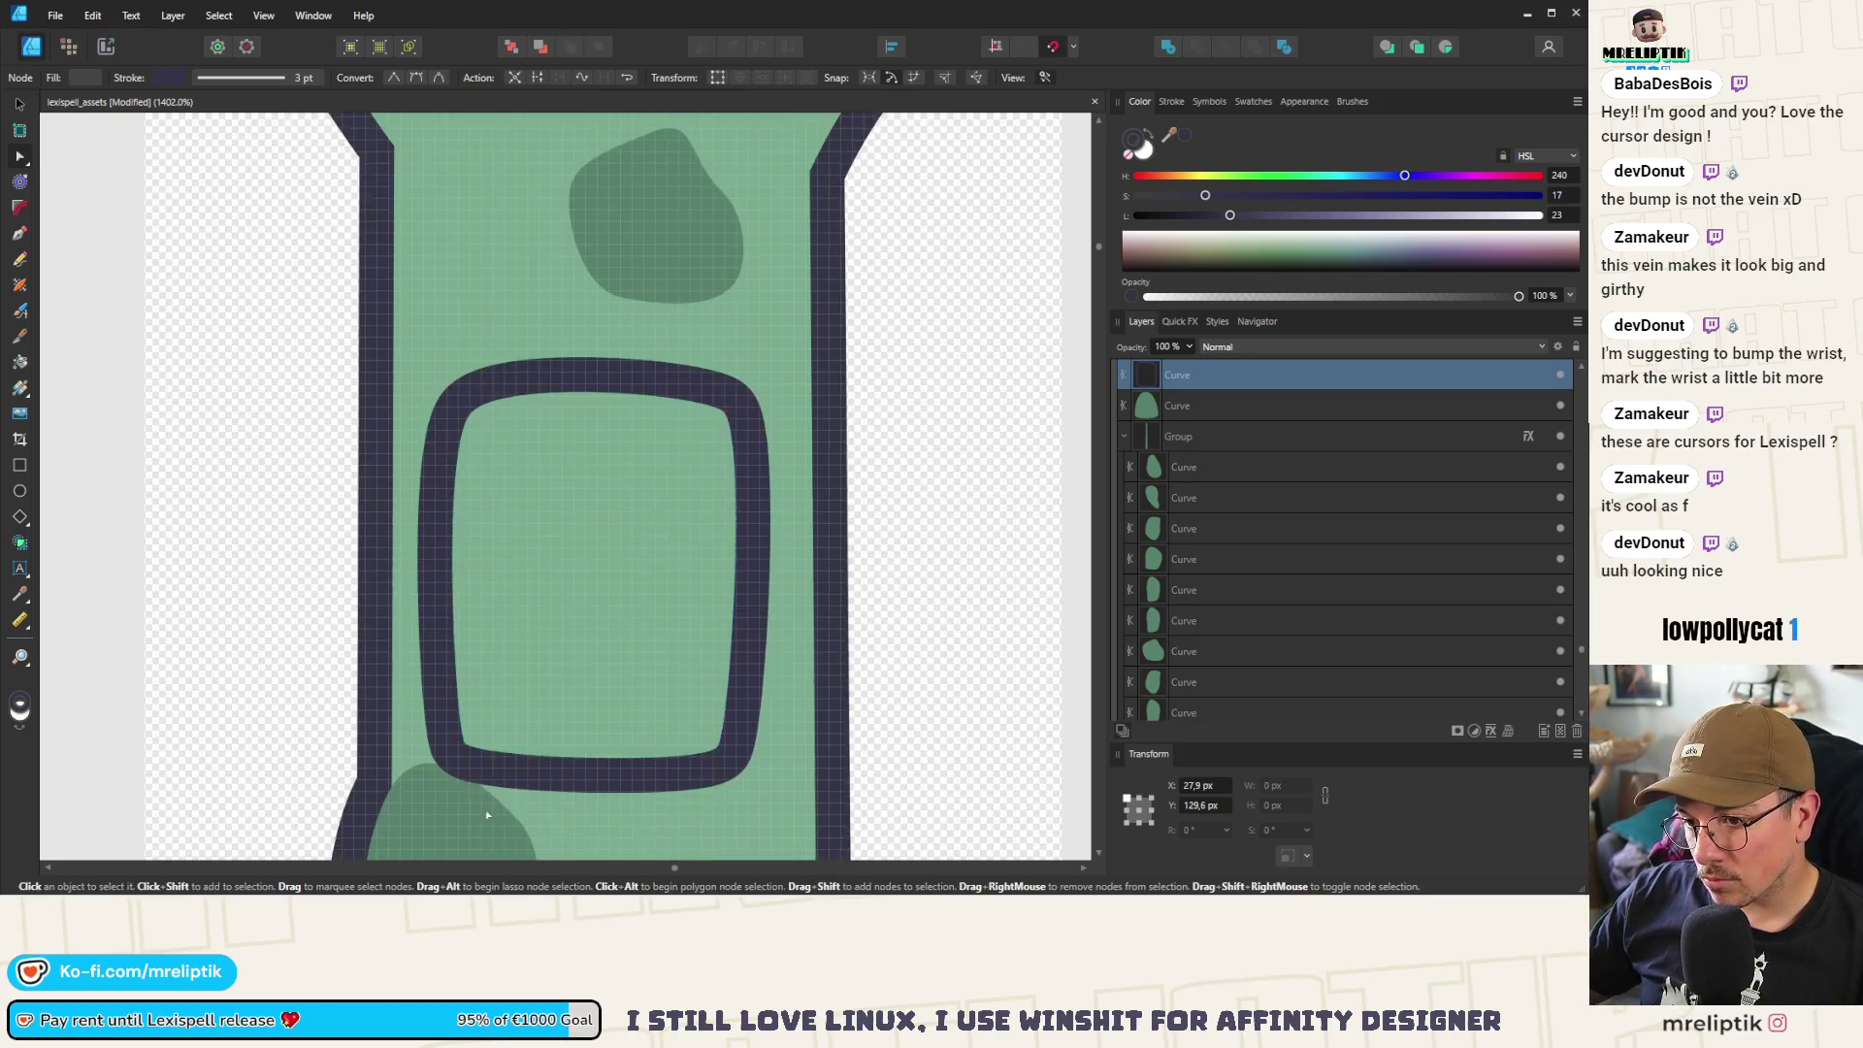
click(464, 706)
drag(587, 720, 587, 724)
scroll(631, 514, down, 5)
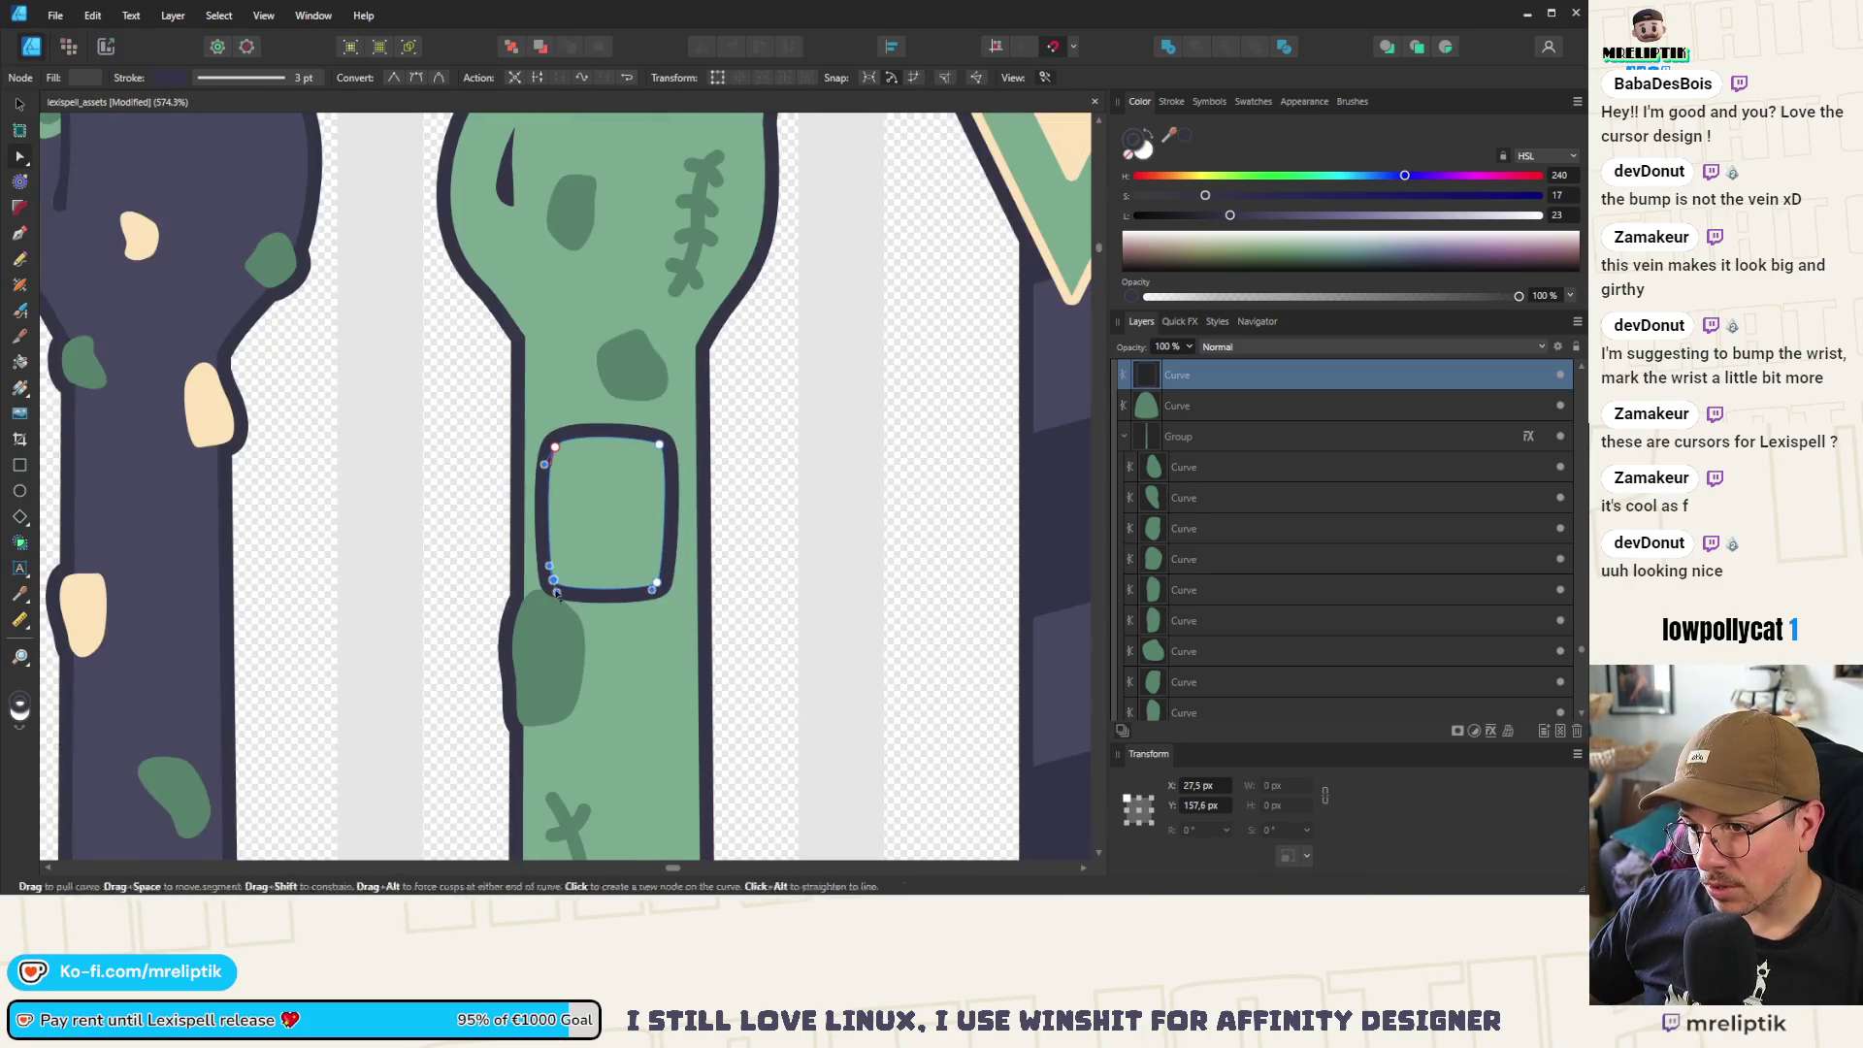
scroll(558, 596, up, 3)
drag(567, 593, 572, 593)
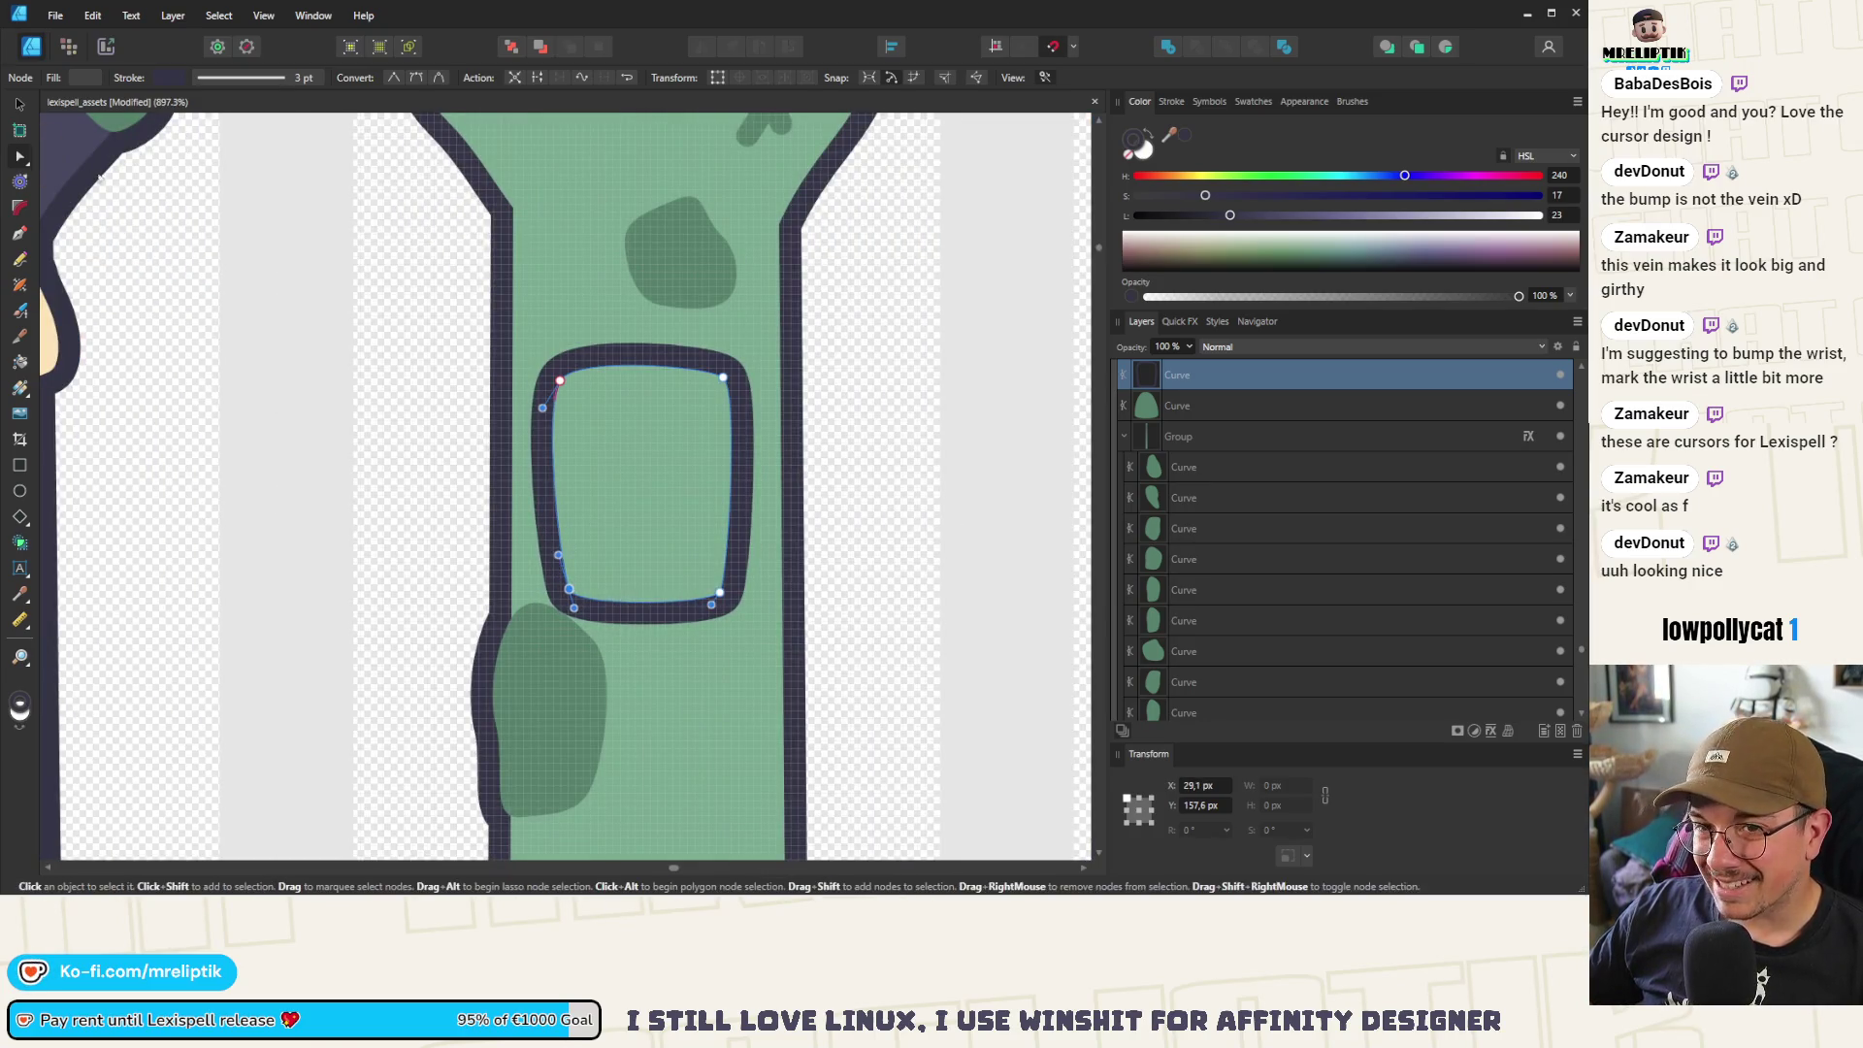
click(15, 104)
scroll(563, 611, down, 3)
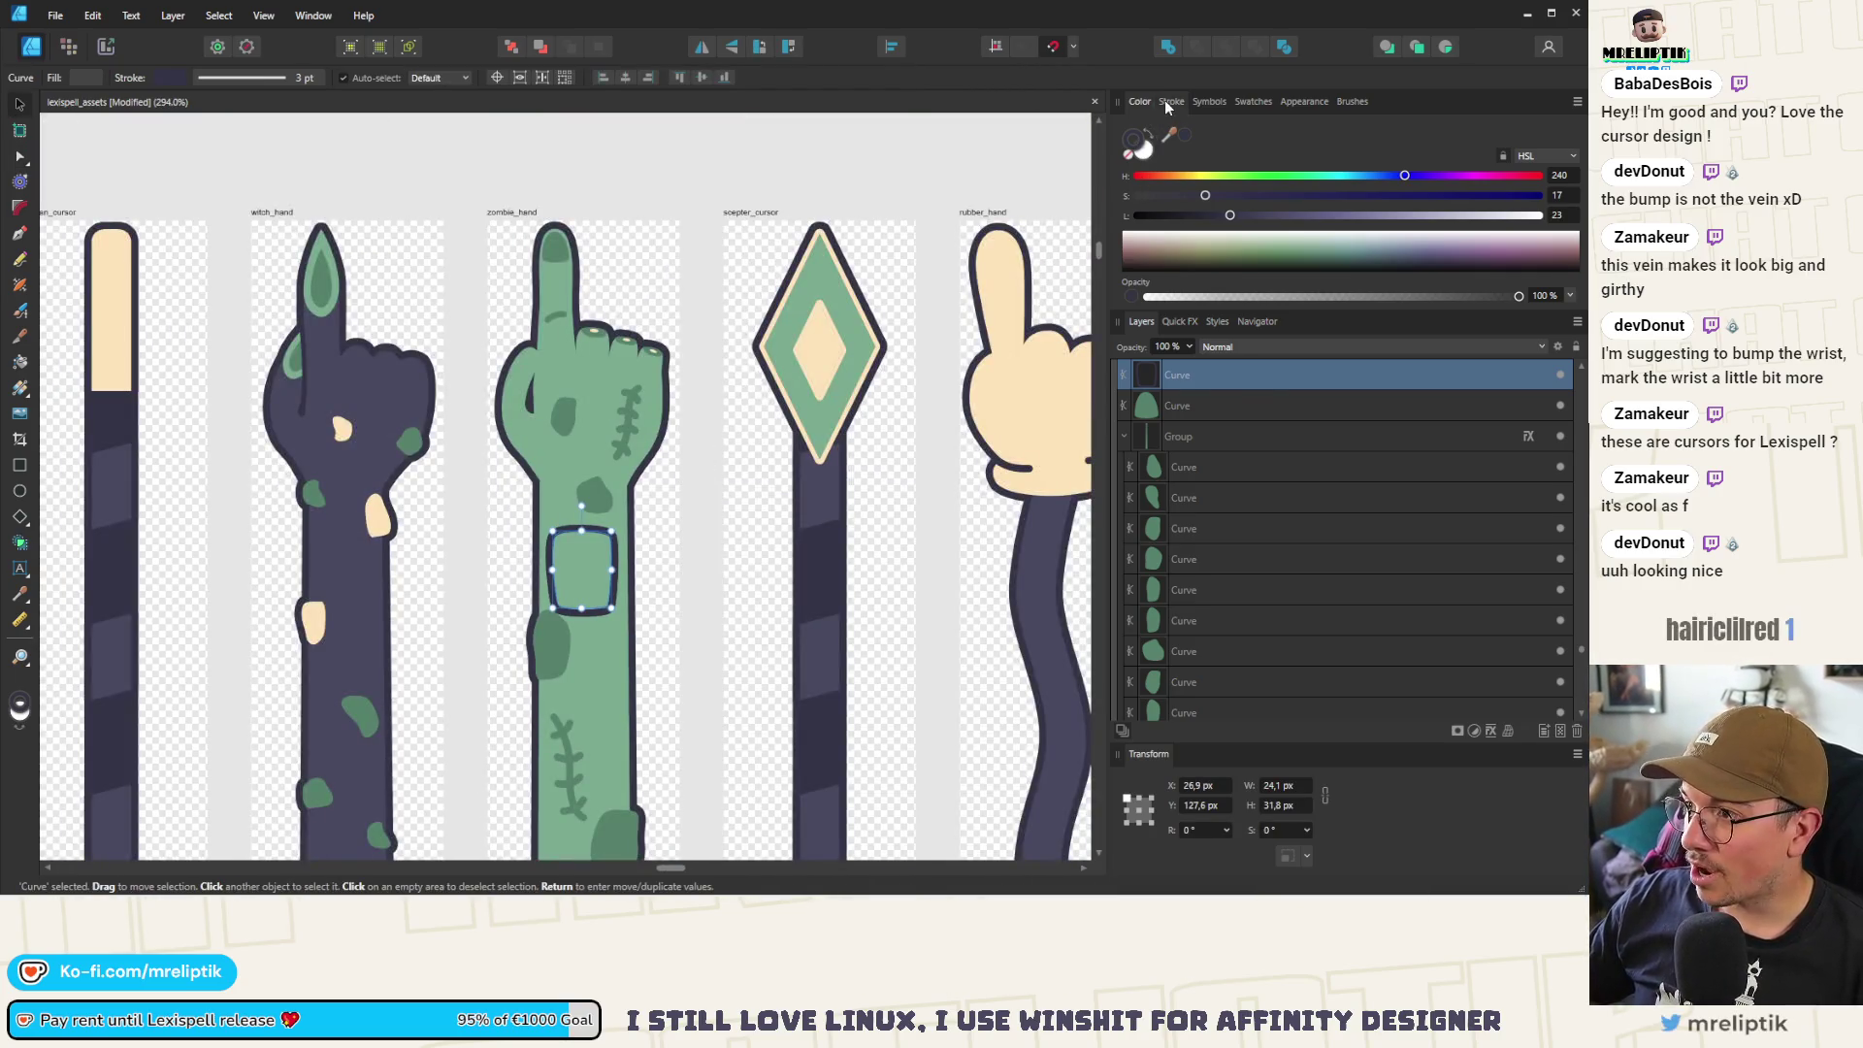
Remove the patch's outline and fill it with cream
click(1170, 102)
drag(1258, 157, 1002, 160)
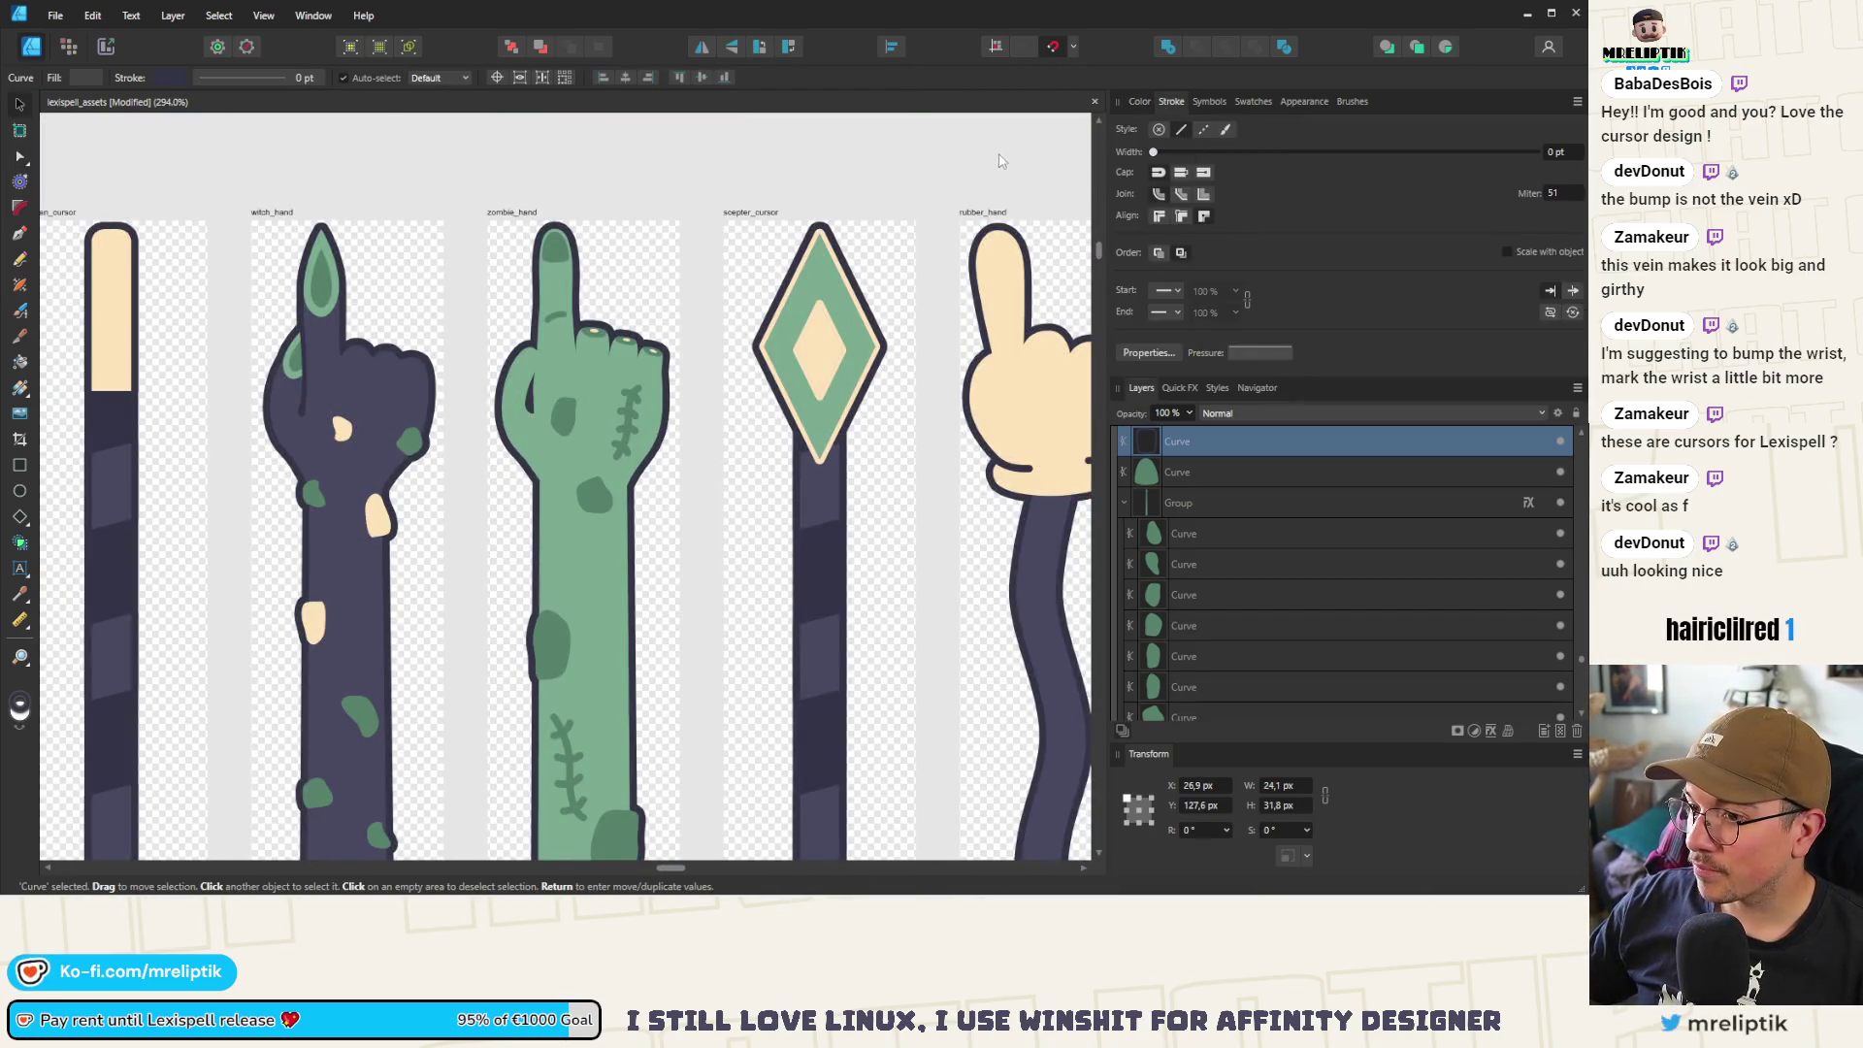
click(1139, 102)
click(571, 557)
click(1184, 134)
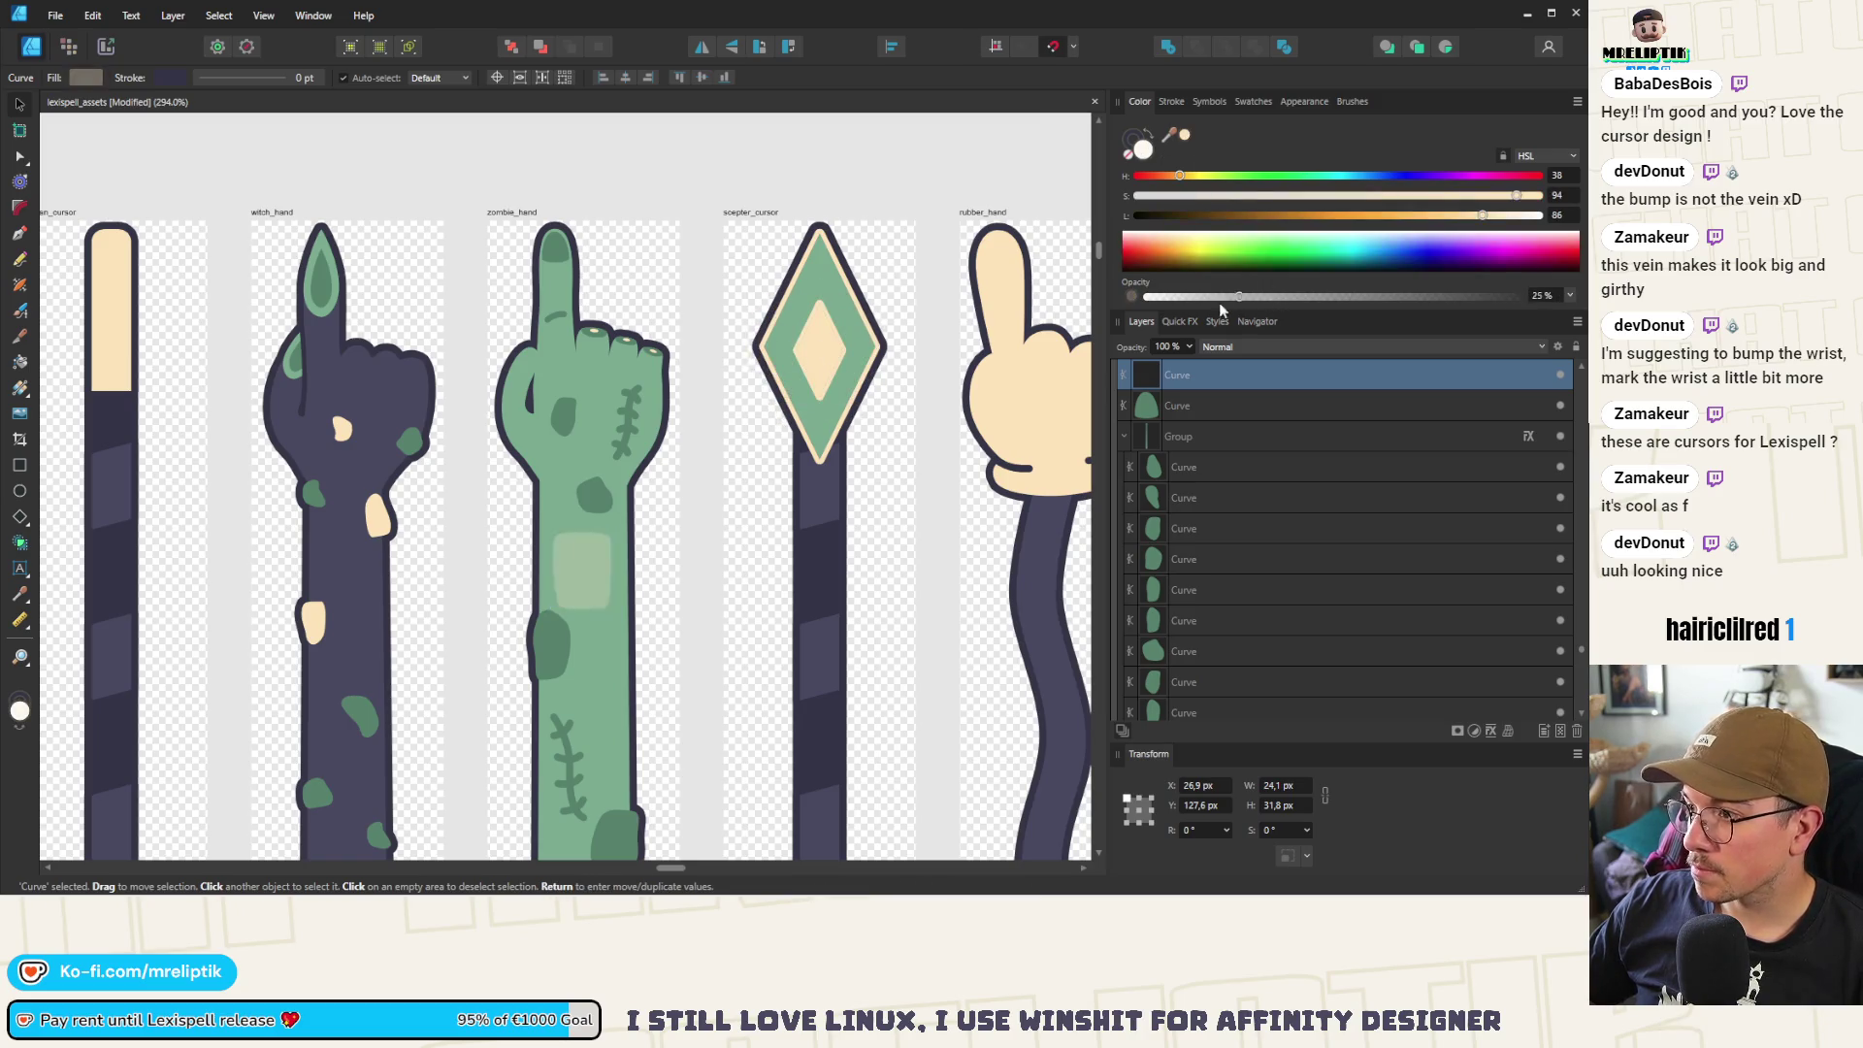
Give the wrist patch a 1 pt outline
scroll(674, 464, down, 5)
scroll(674, 463, up, 2)
scroll(629, 417, down, 2)
scroll(707, 635, up, 5)
scroll(707, 635, up, 3)
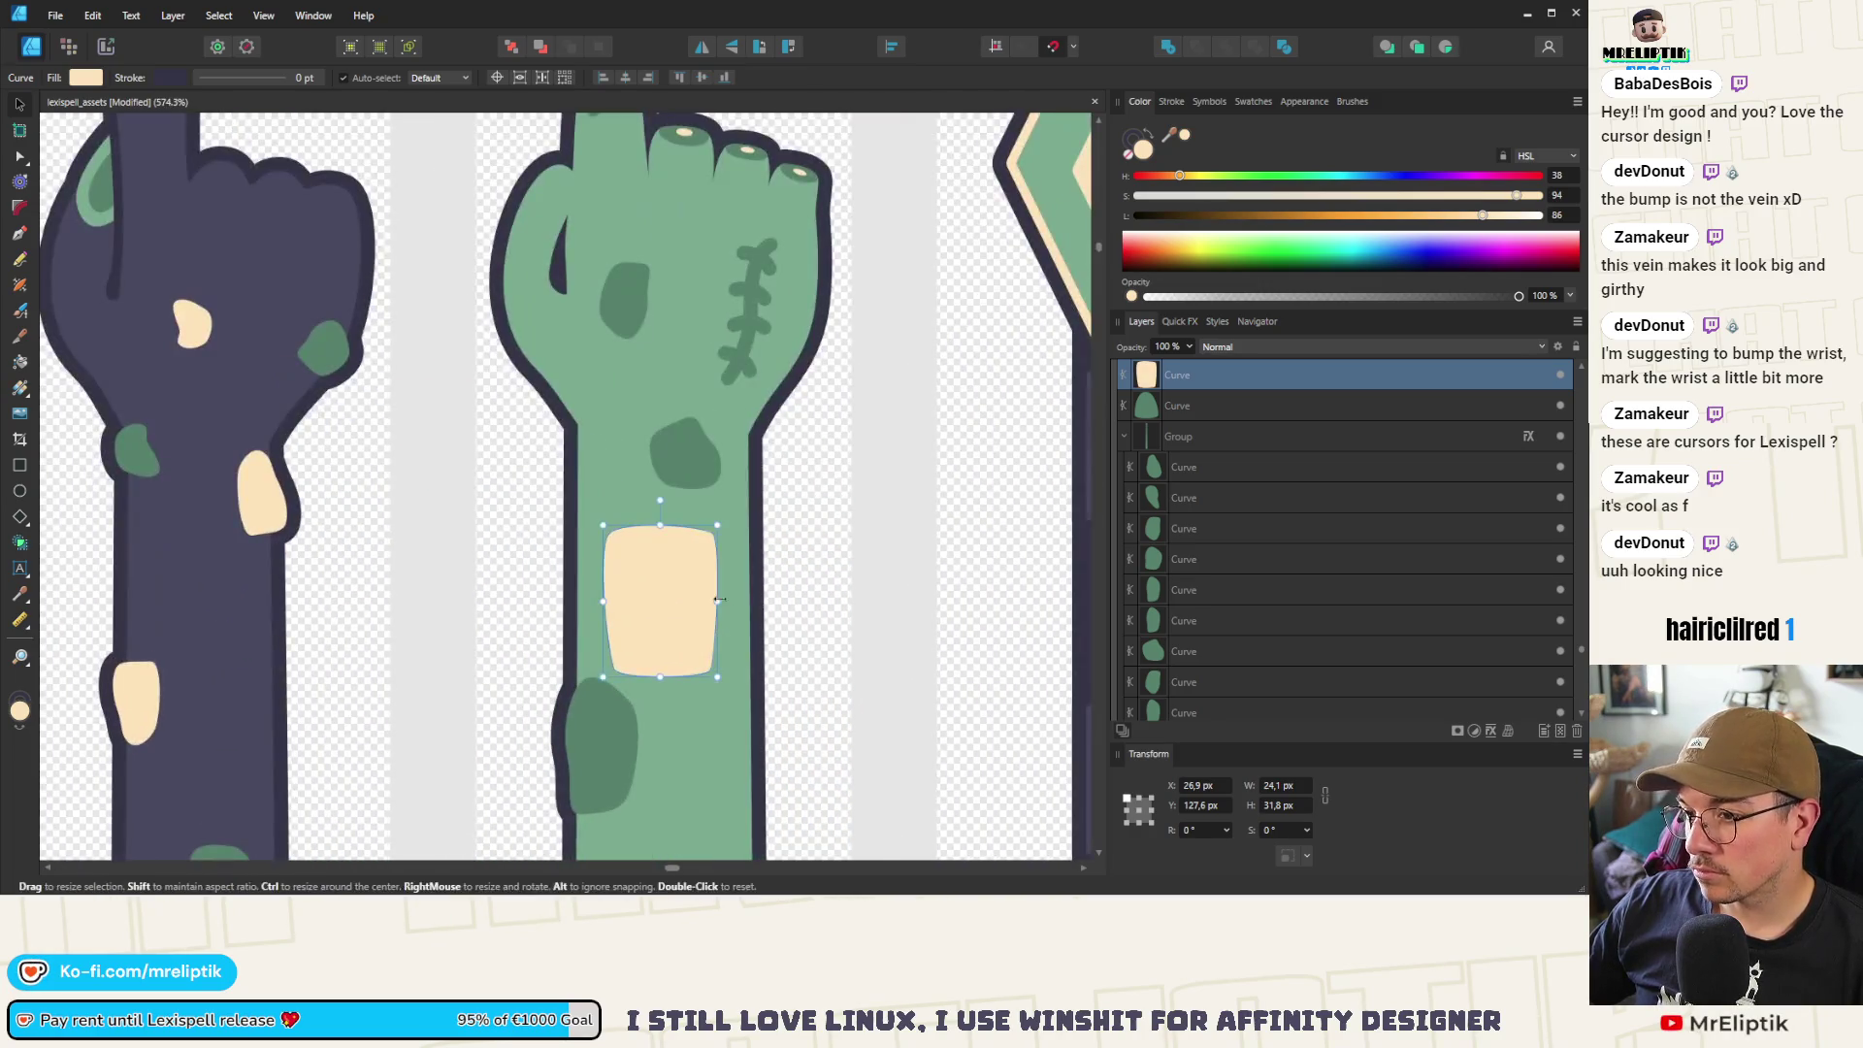
click(1169, 103)
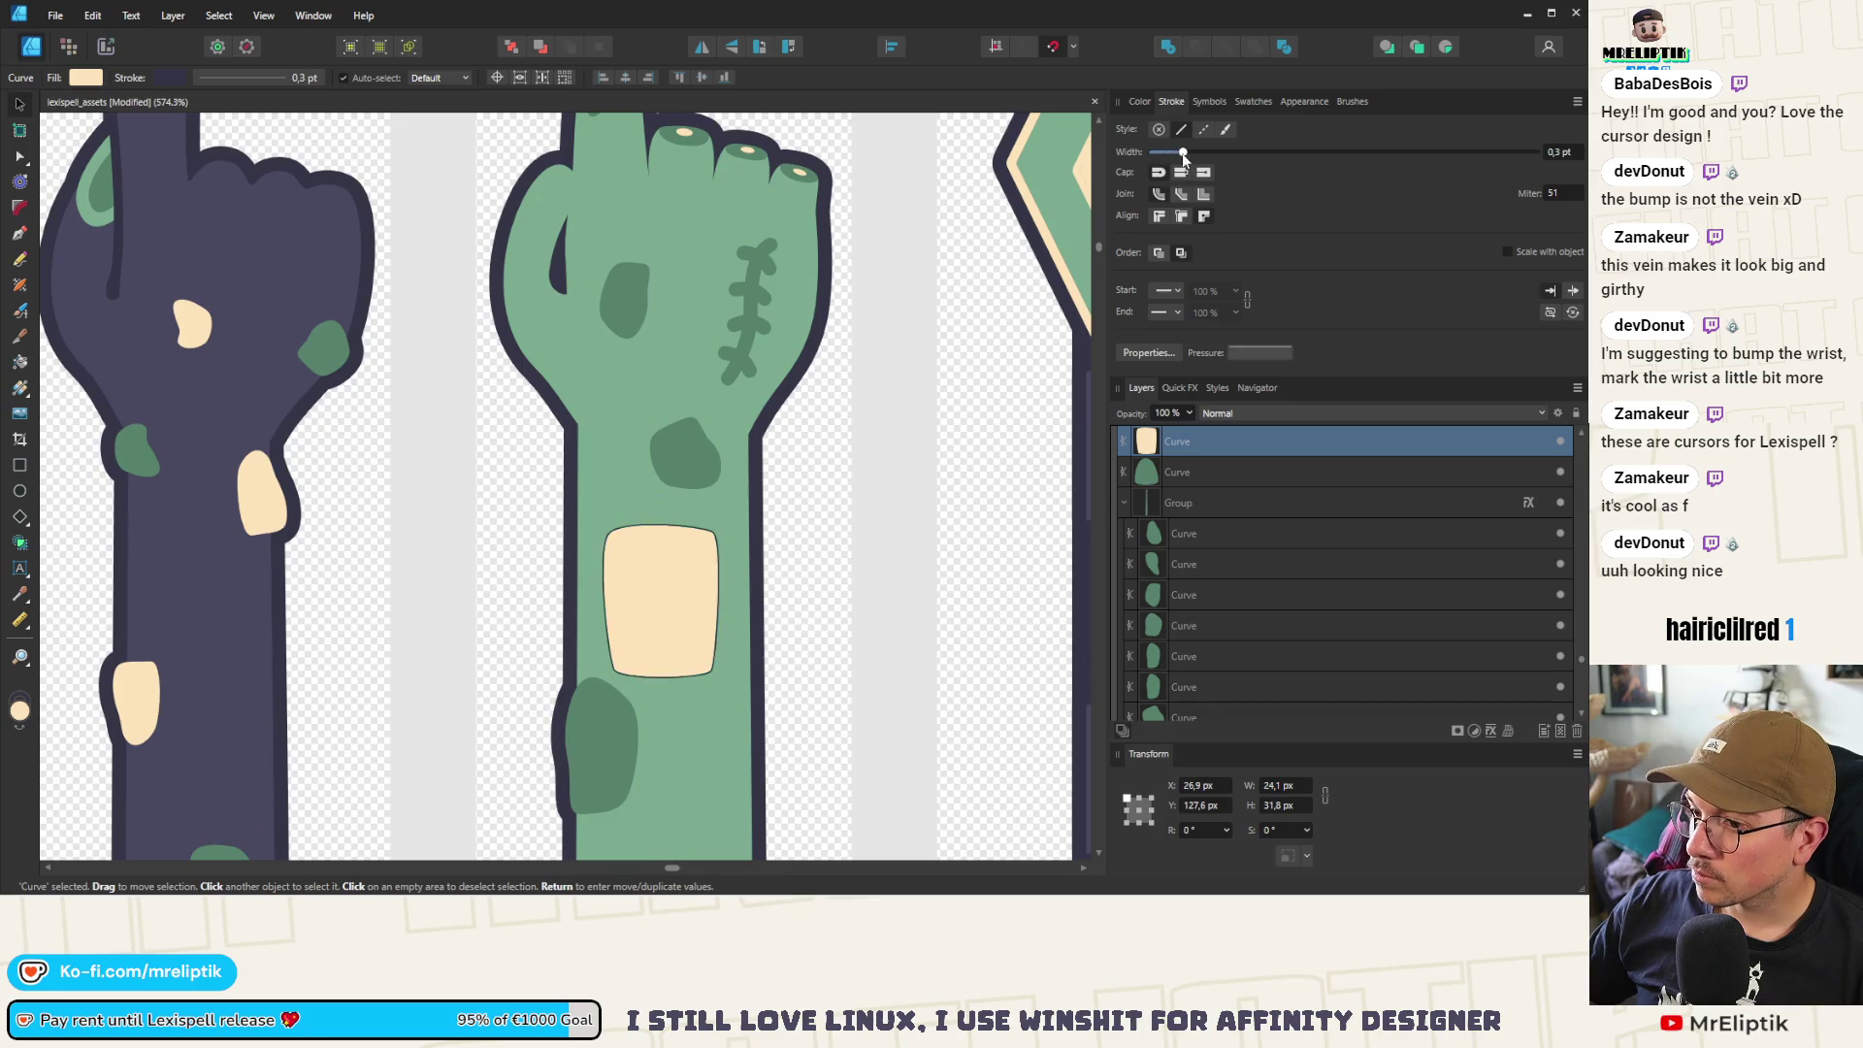
drag(1182, 153, 1185, 153)
text(2)
key(Return)
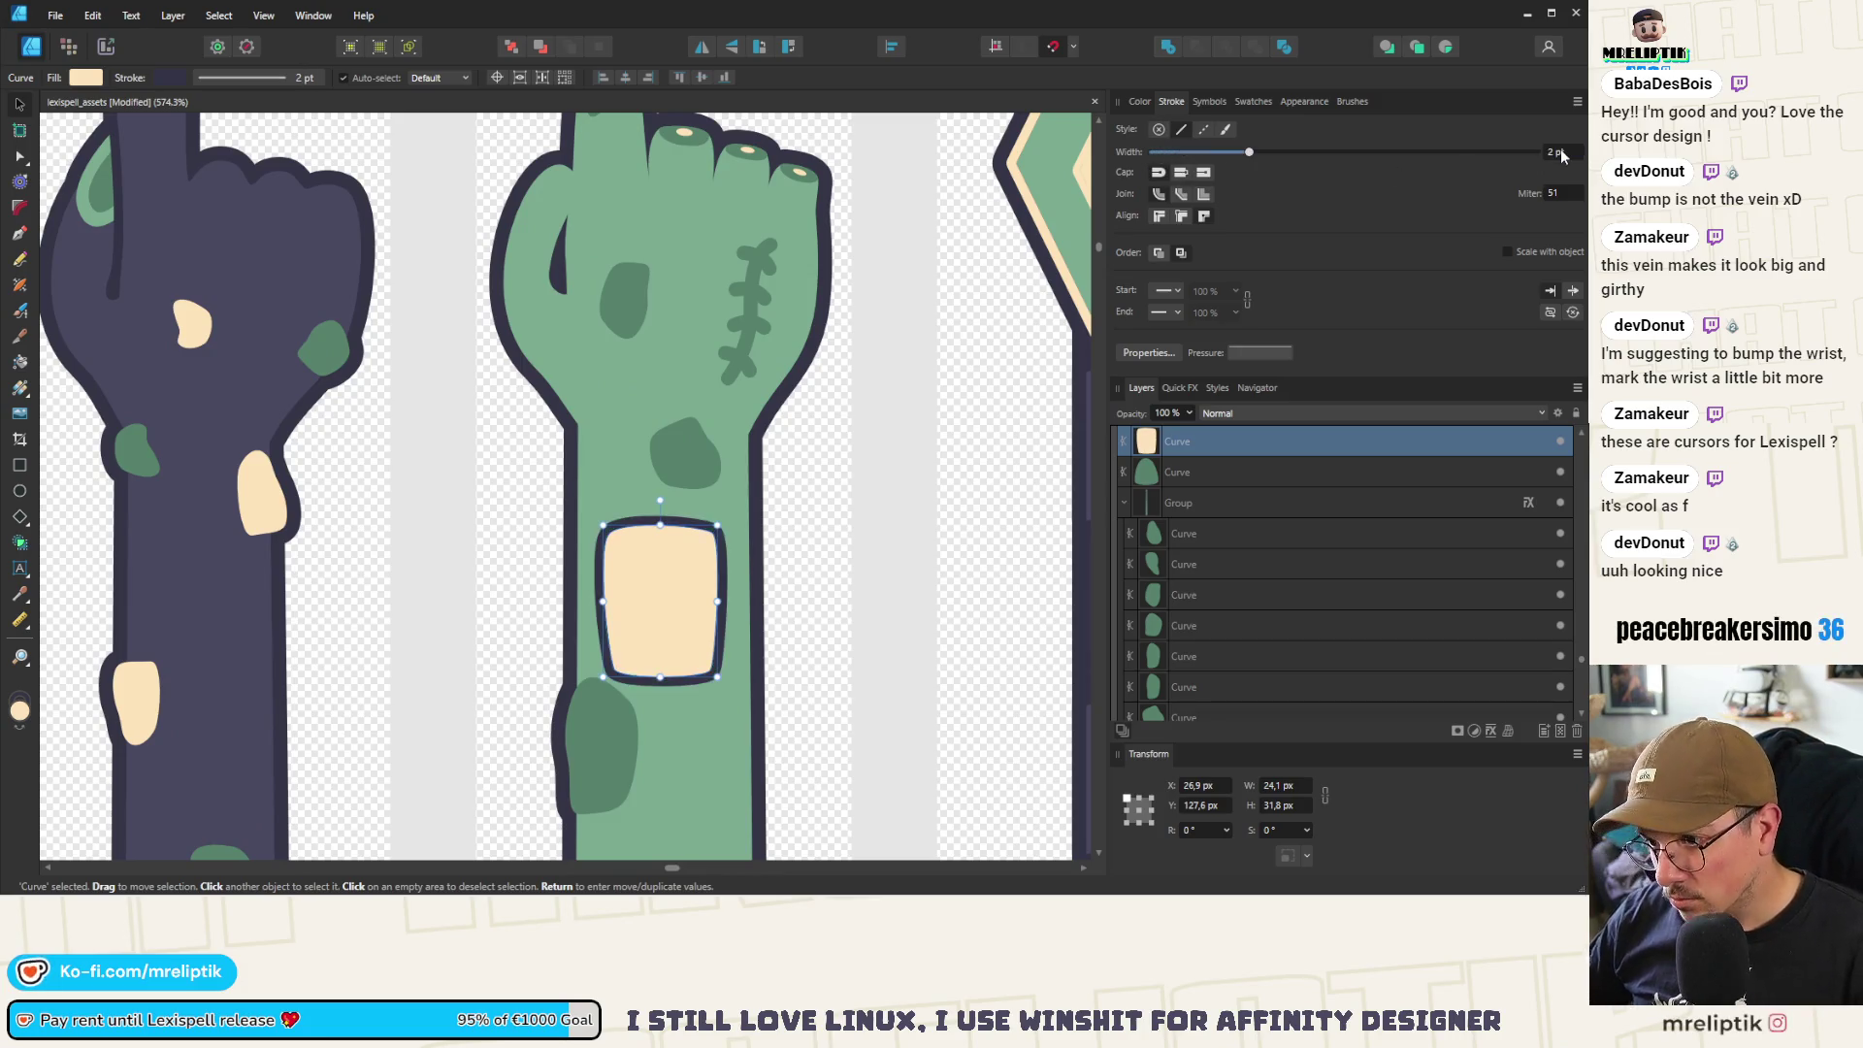
text(1)
key(Return)
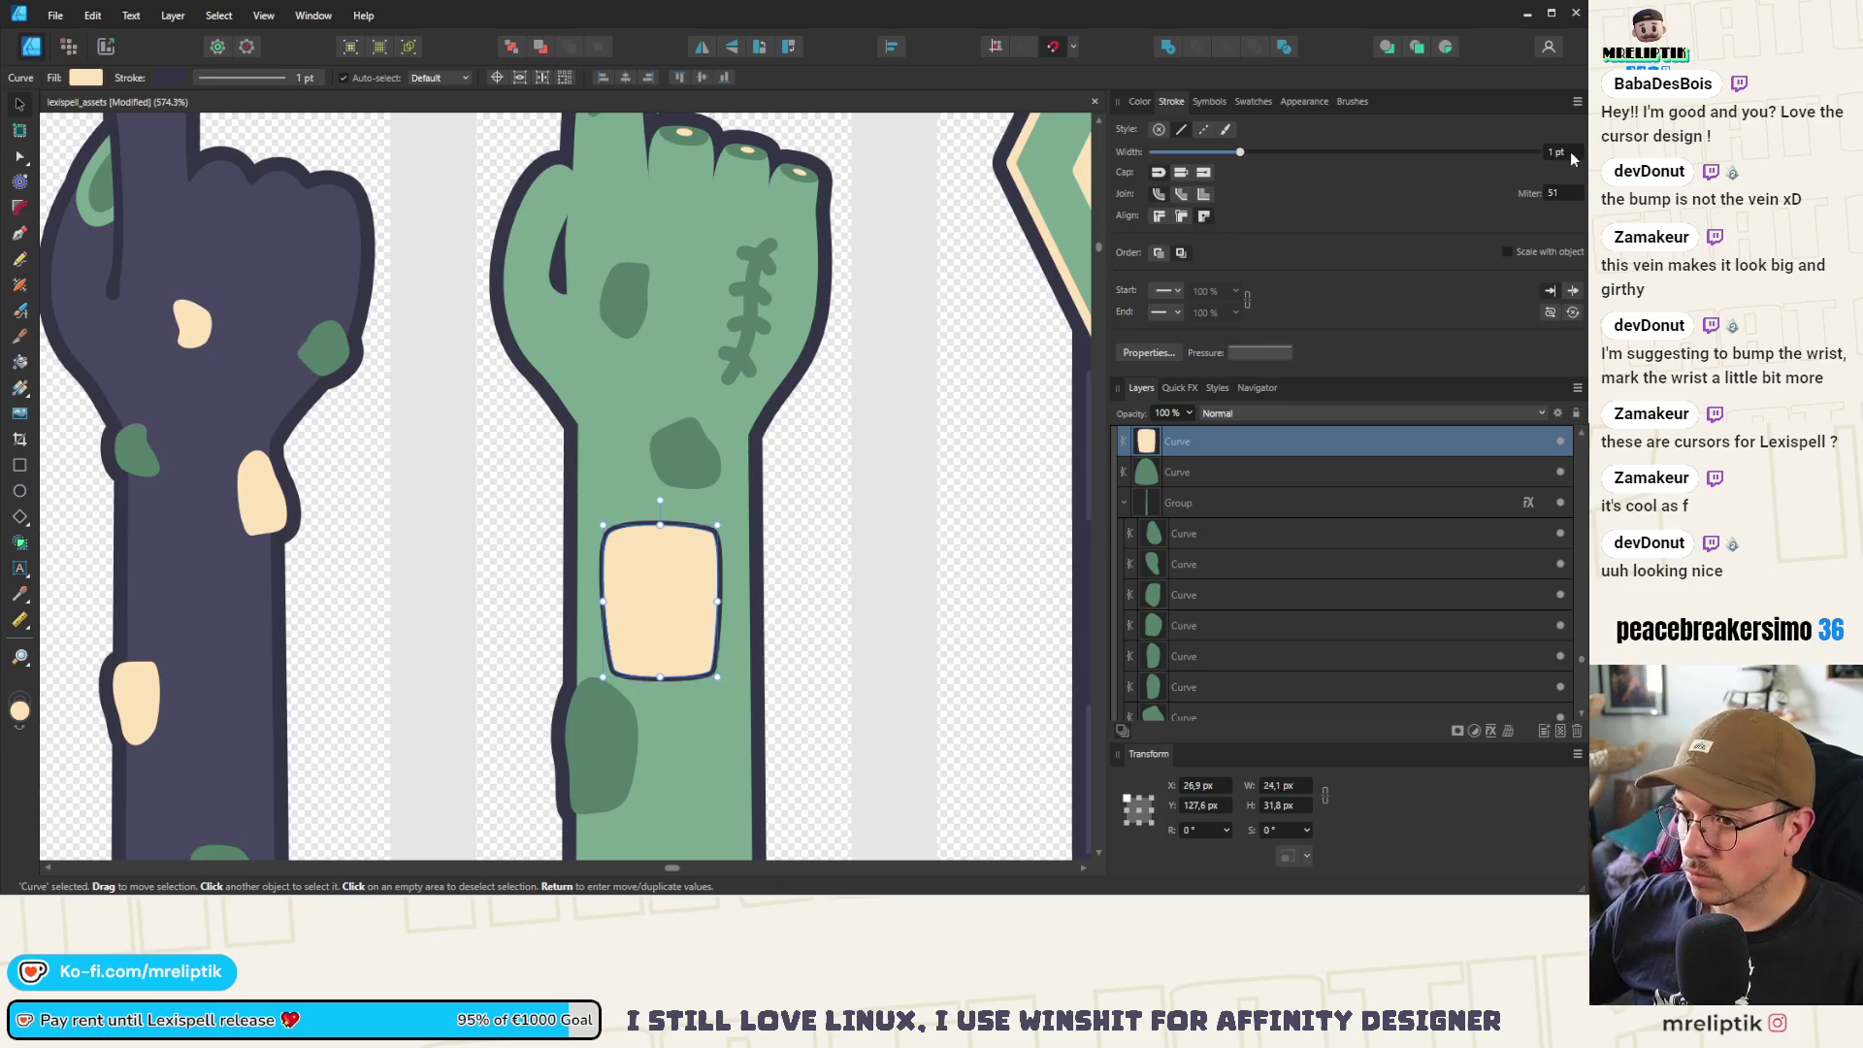
Colour the patch outline with the arm's muted green sampled from the canvas
click(1140, 102)
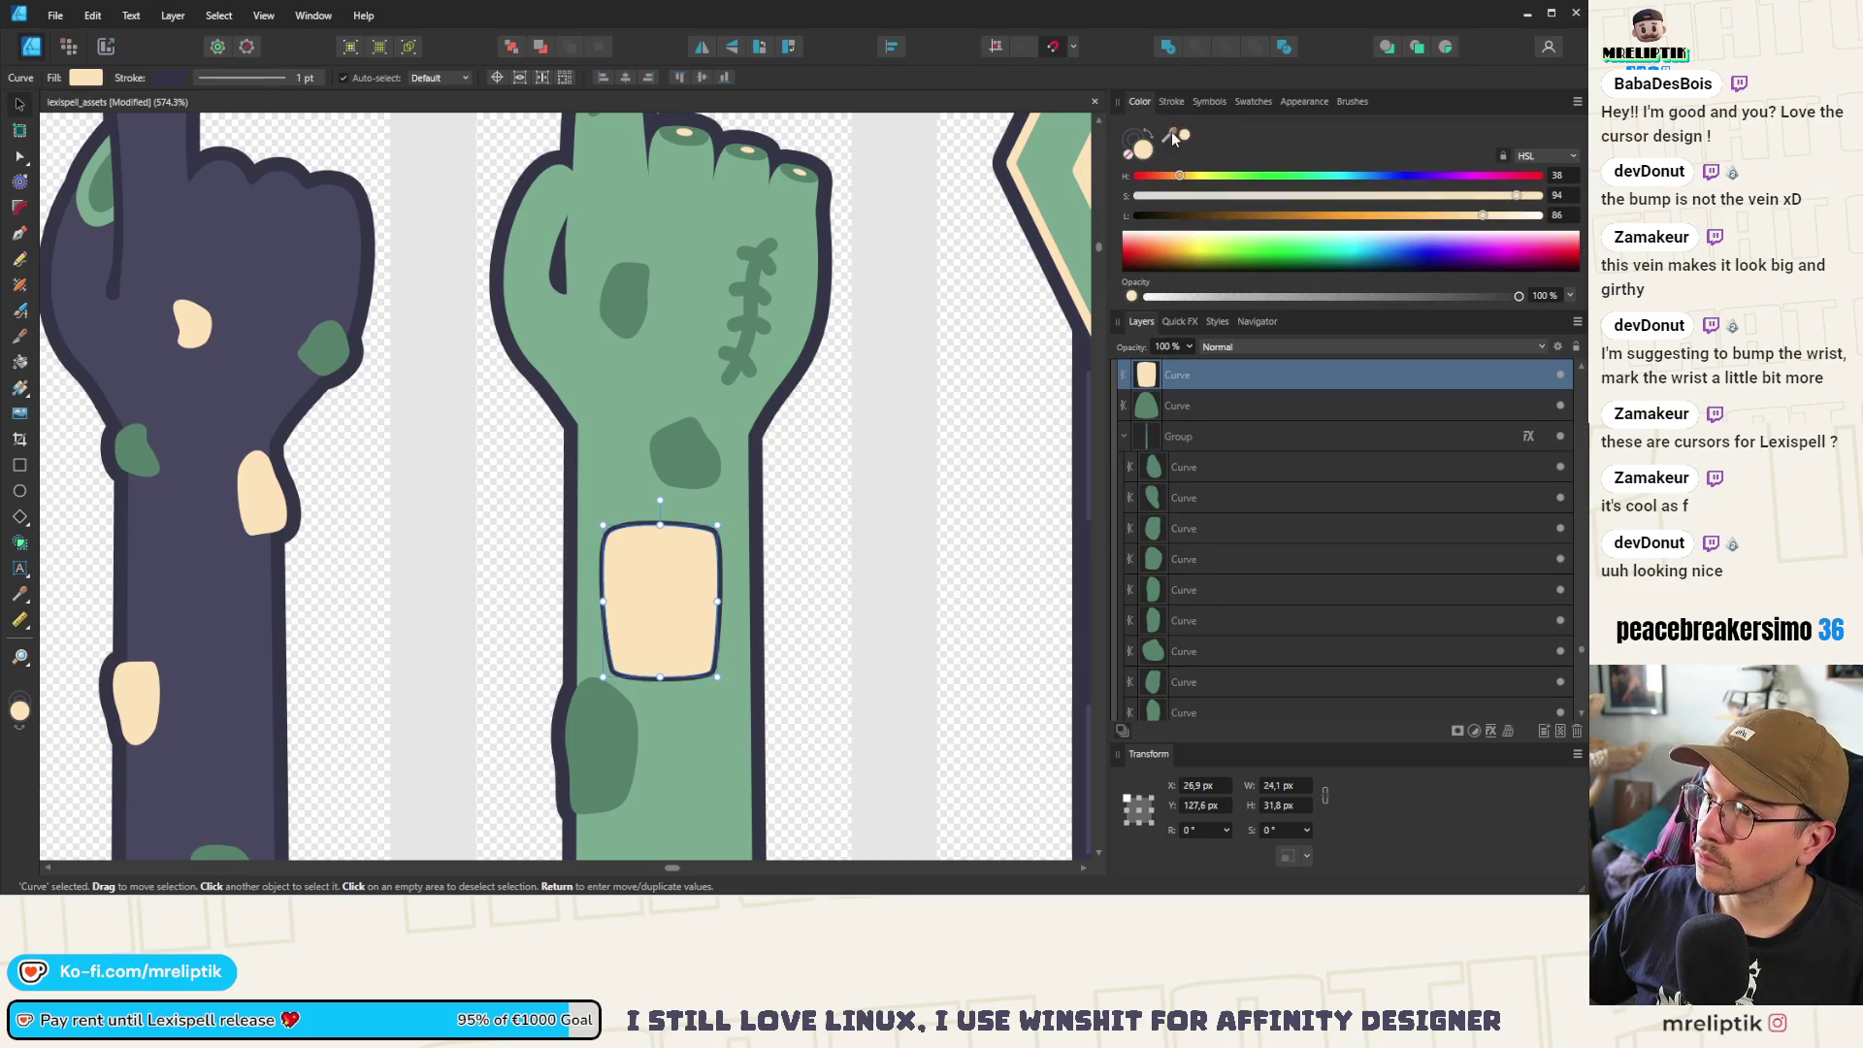
click(1133, 140)
drag(1171, 136, 683, 454)
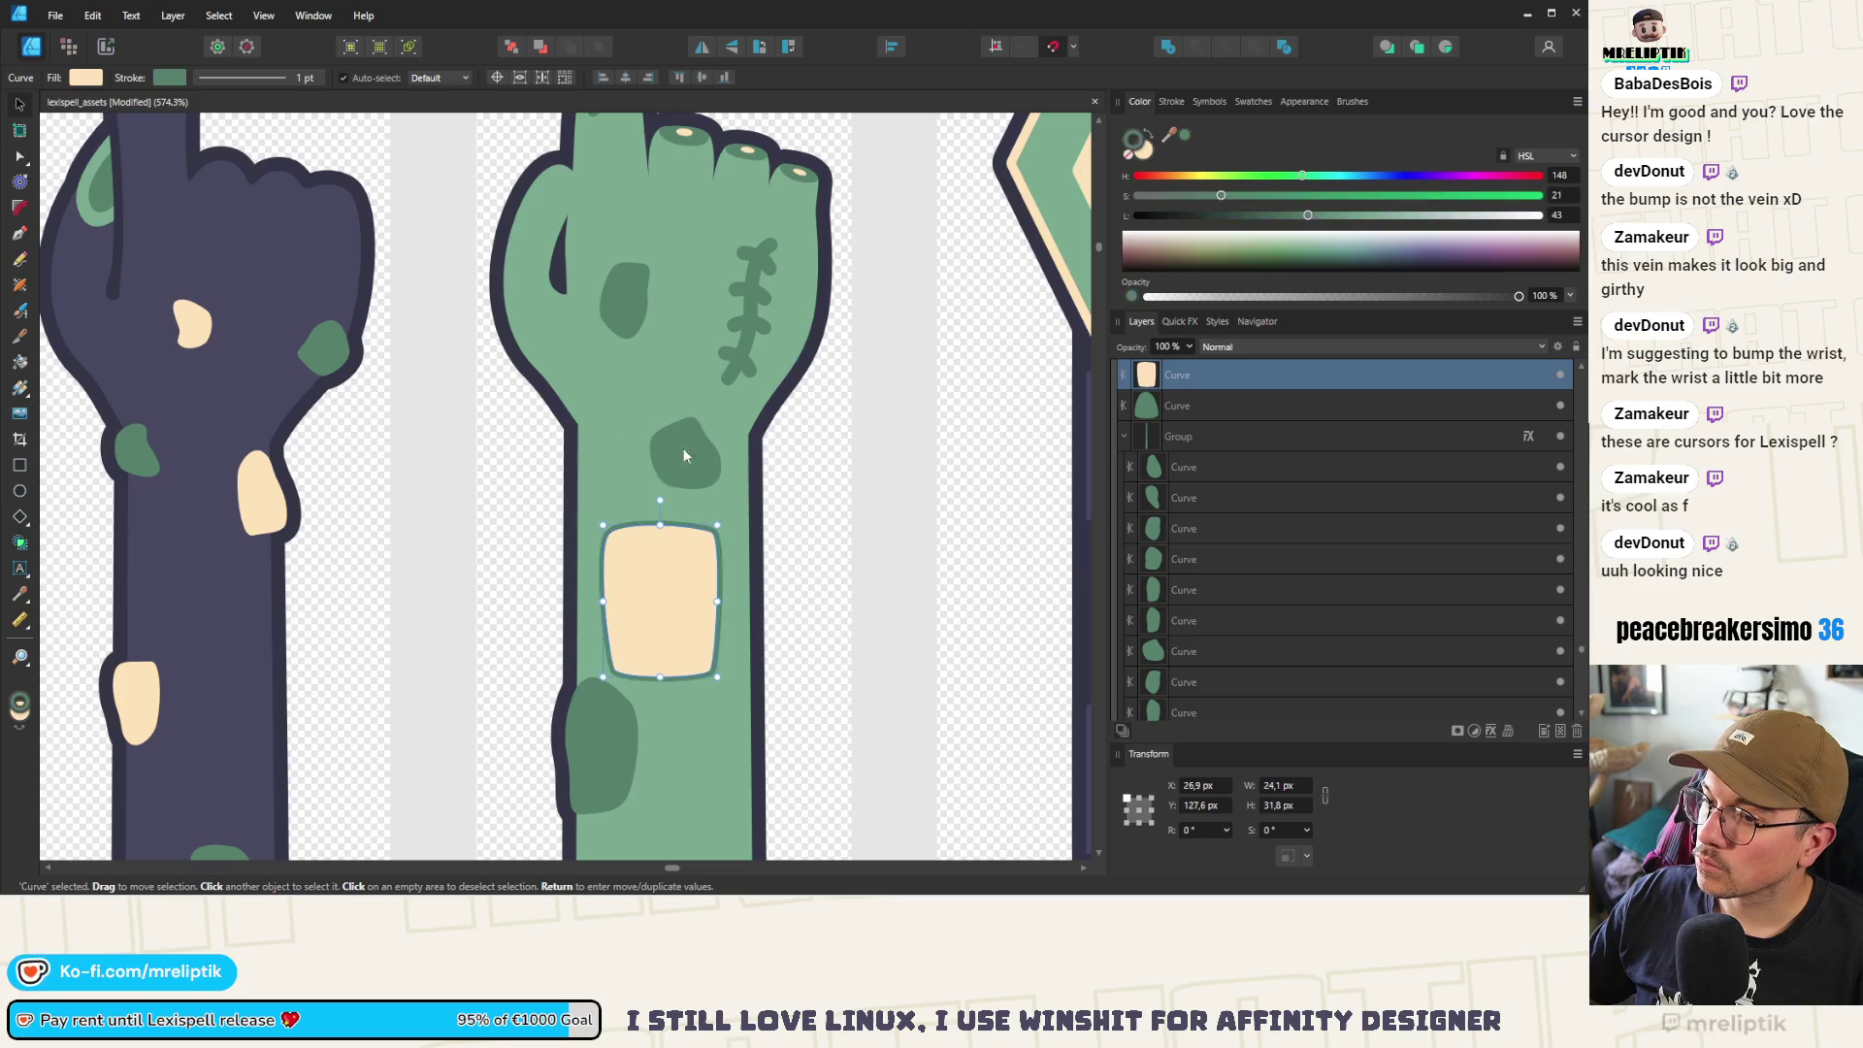
scroll(450, 354, down, 3)
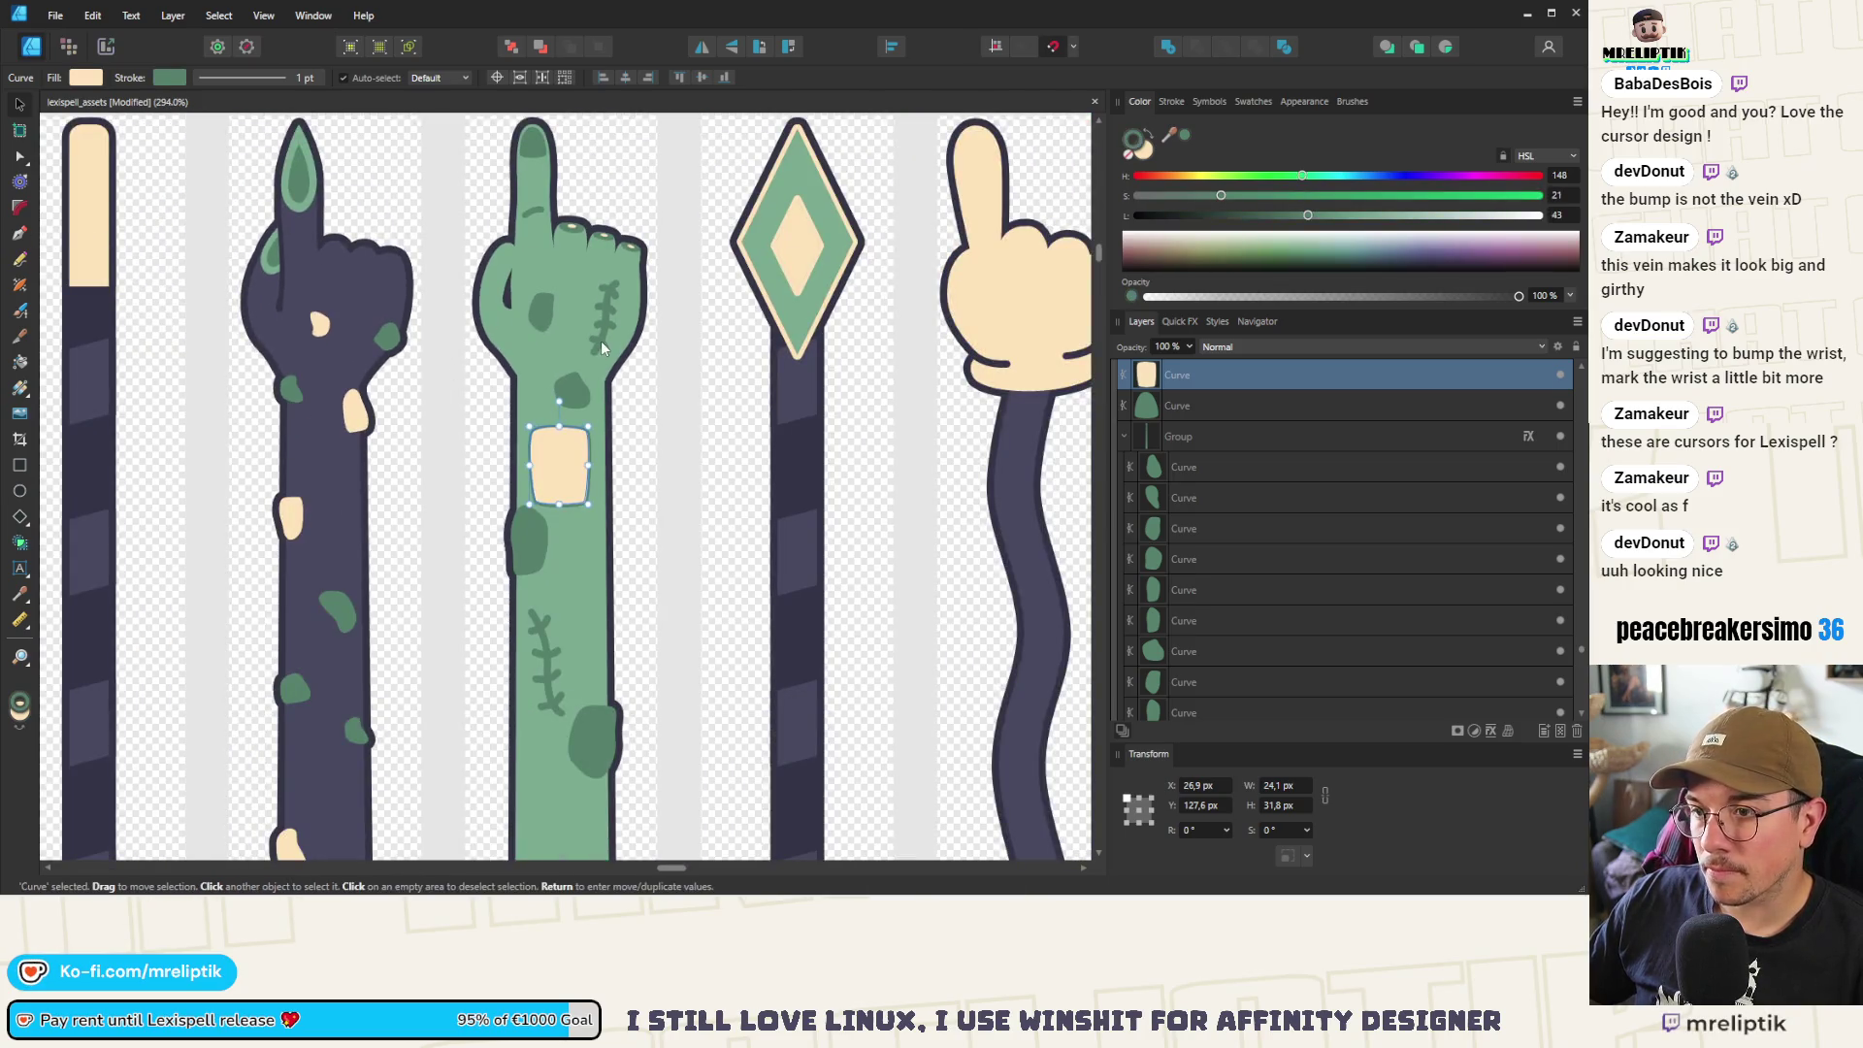
scroll(601, 340, up, 5)
Paste a copy of the stitched scar group over the cream wrist patch
click(604, 336)
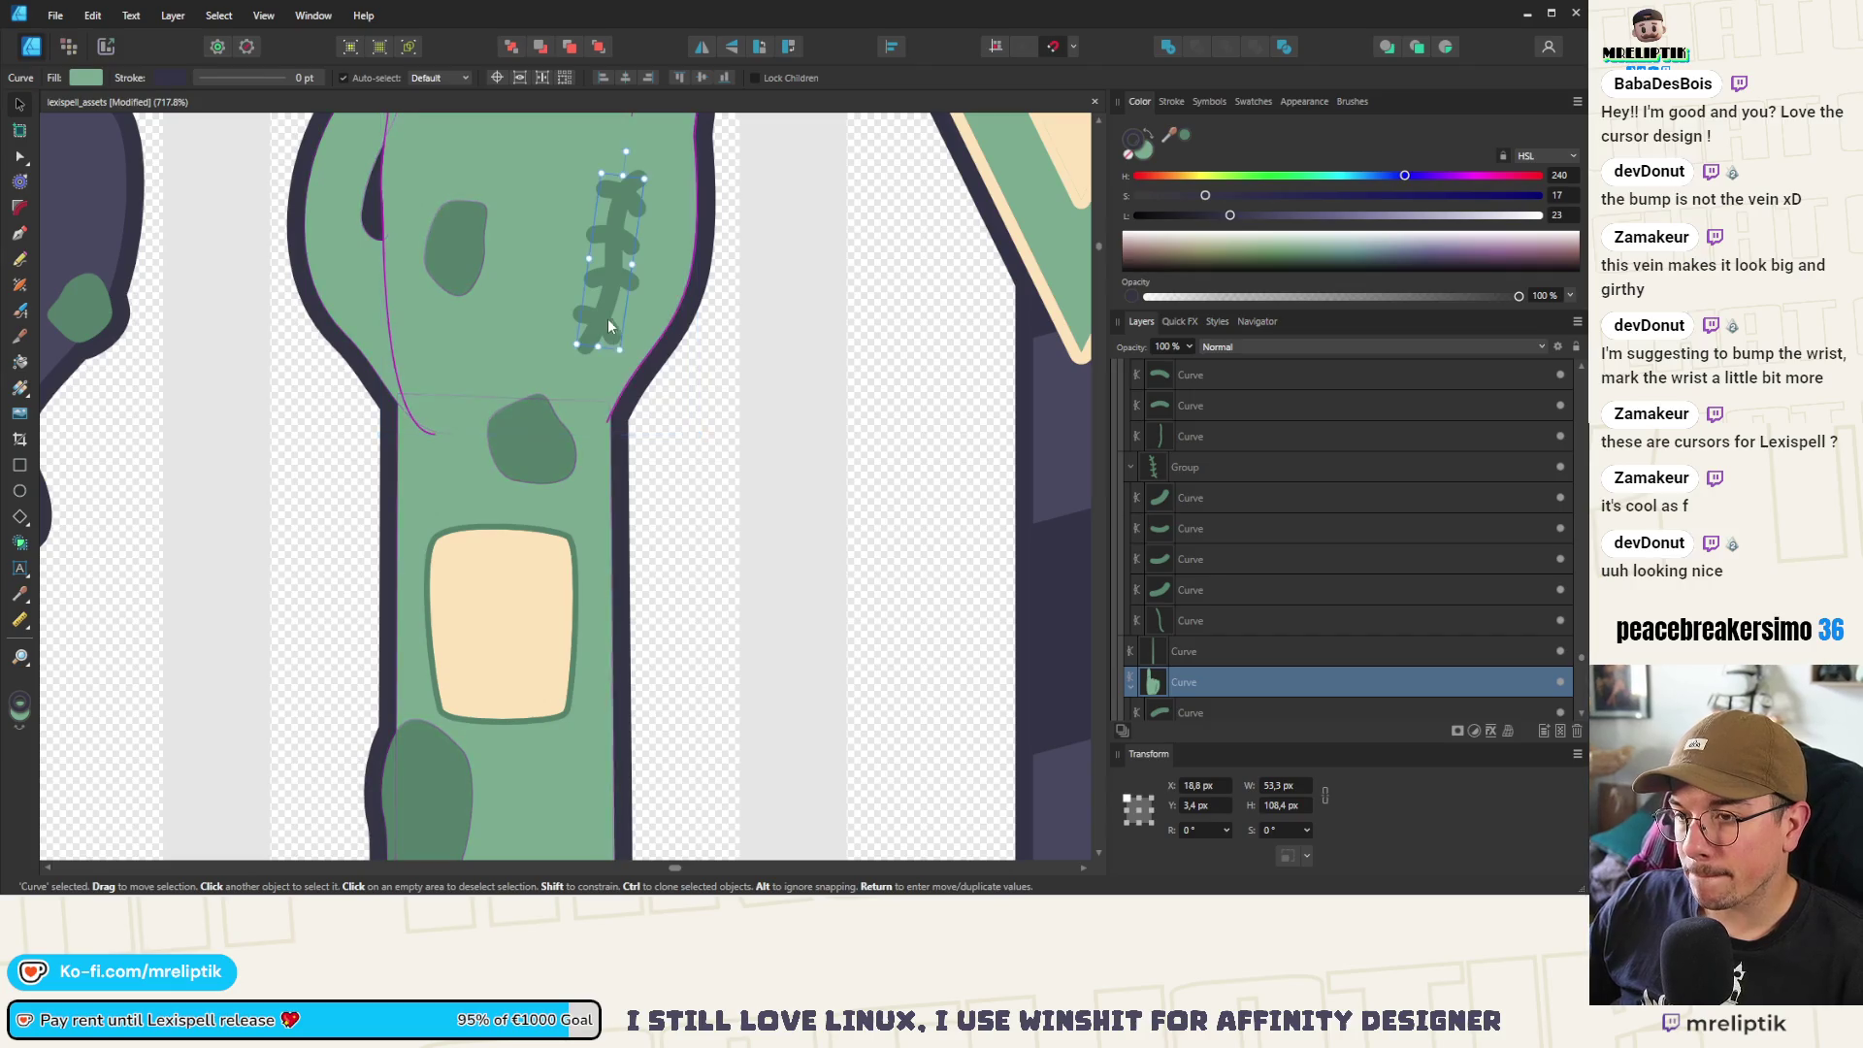
double_click(608, 334)
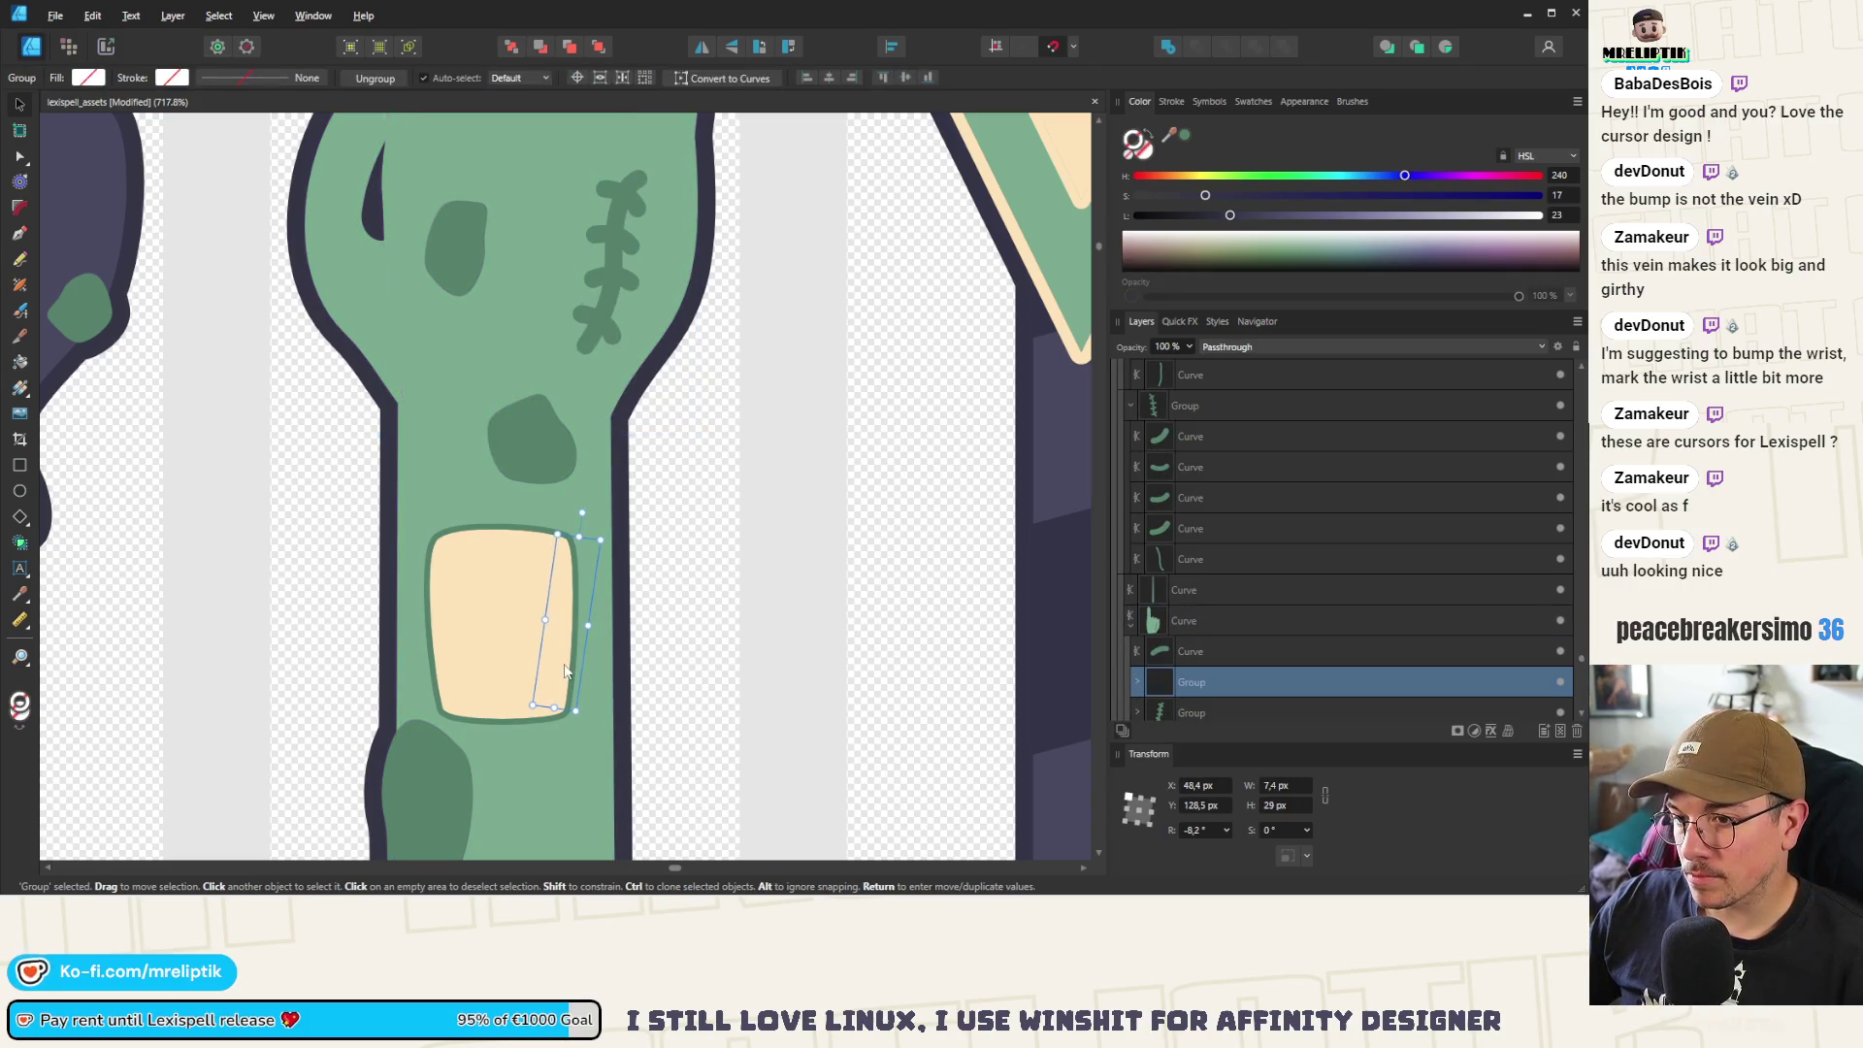
click(517, 574)
key(ctrl+v)
scroll(525, 590, up, 4)
mouse_move(582, 621)
mouse_down()
mouse_move(577, 507)
mouse_move(407, 456)
mouse_move(406, 483)
mouse_move(363, 499)
mouse_move(419, 477)
mouse_up()
double_click(576, 506)
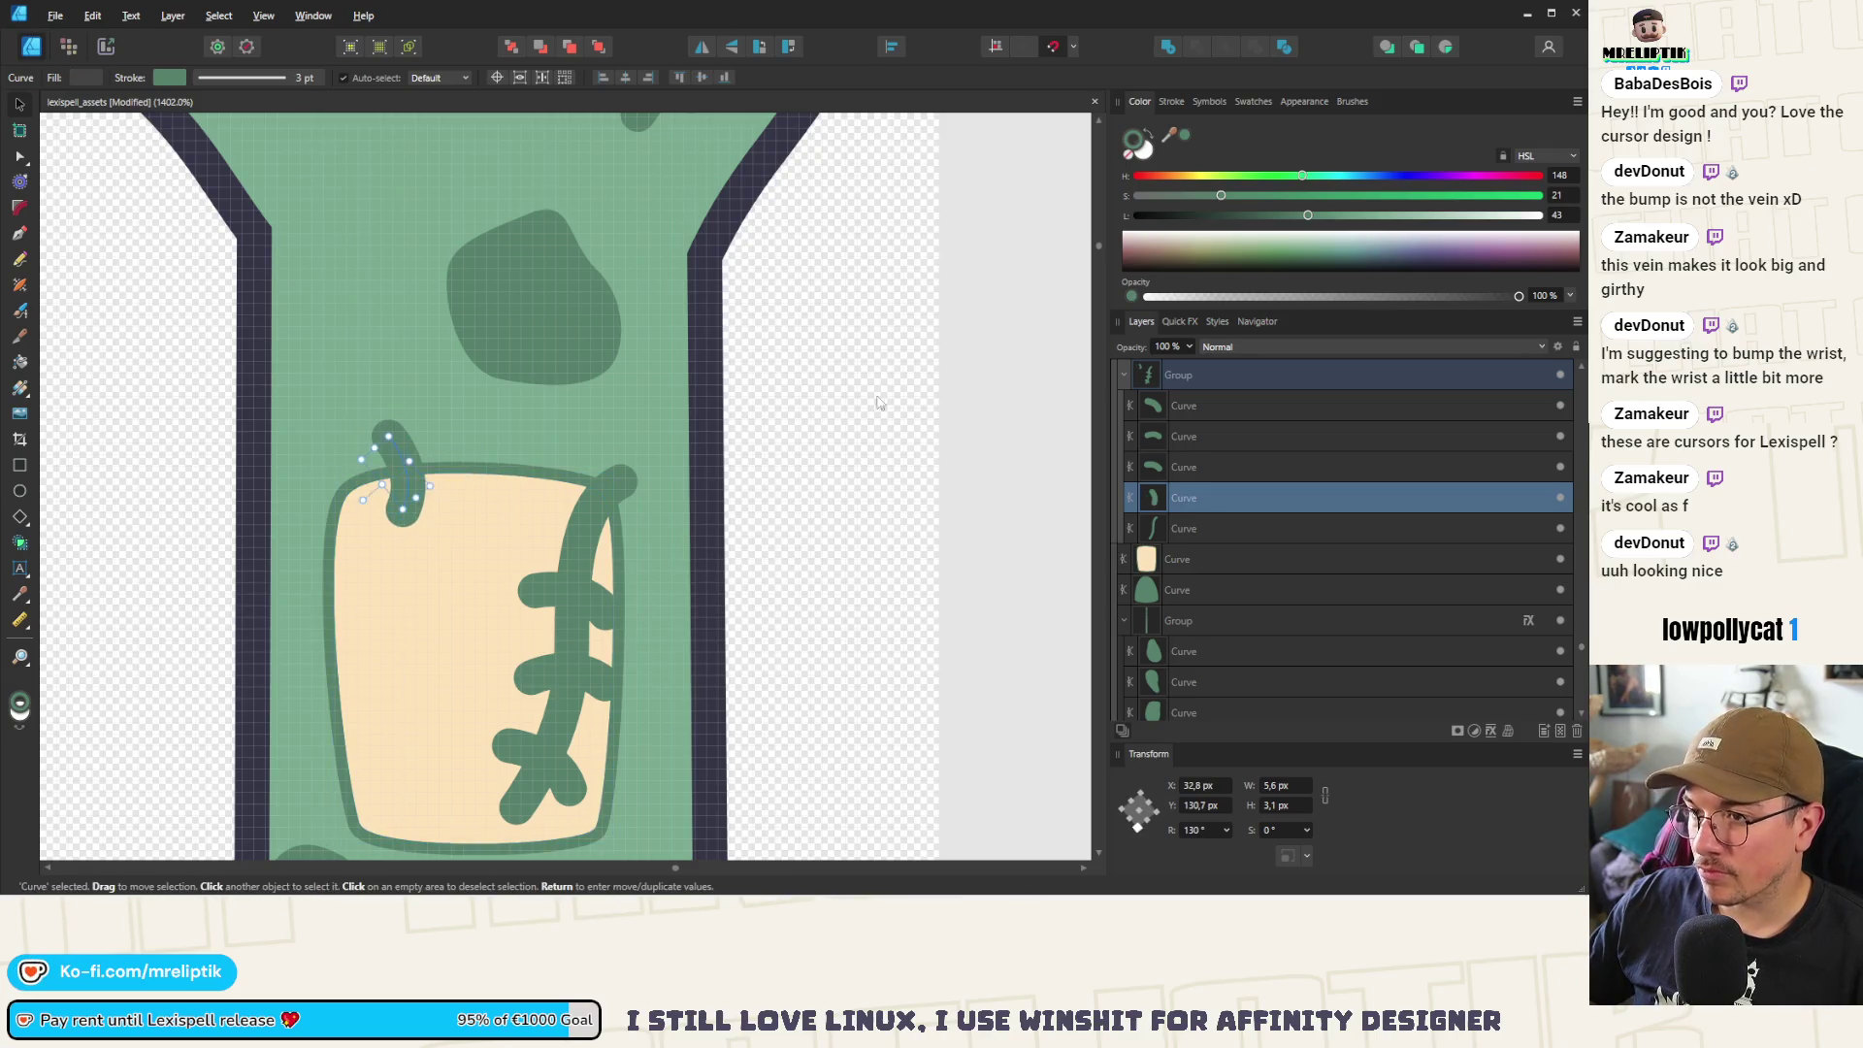
Move individual stitches onto the patch's top and left edges
click(472, 544)
click(1172, 101)
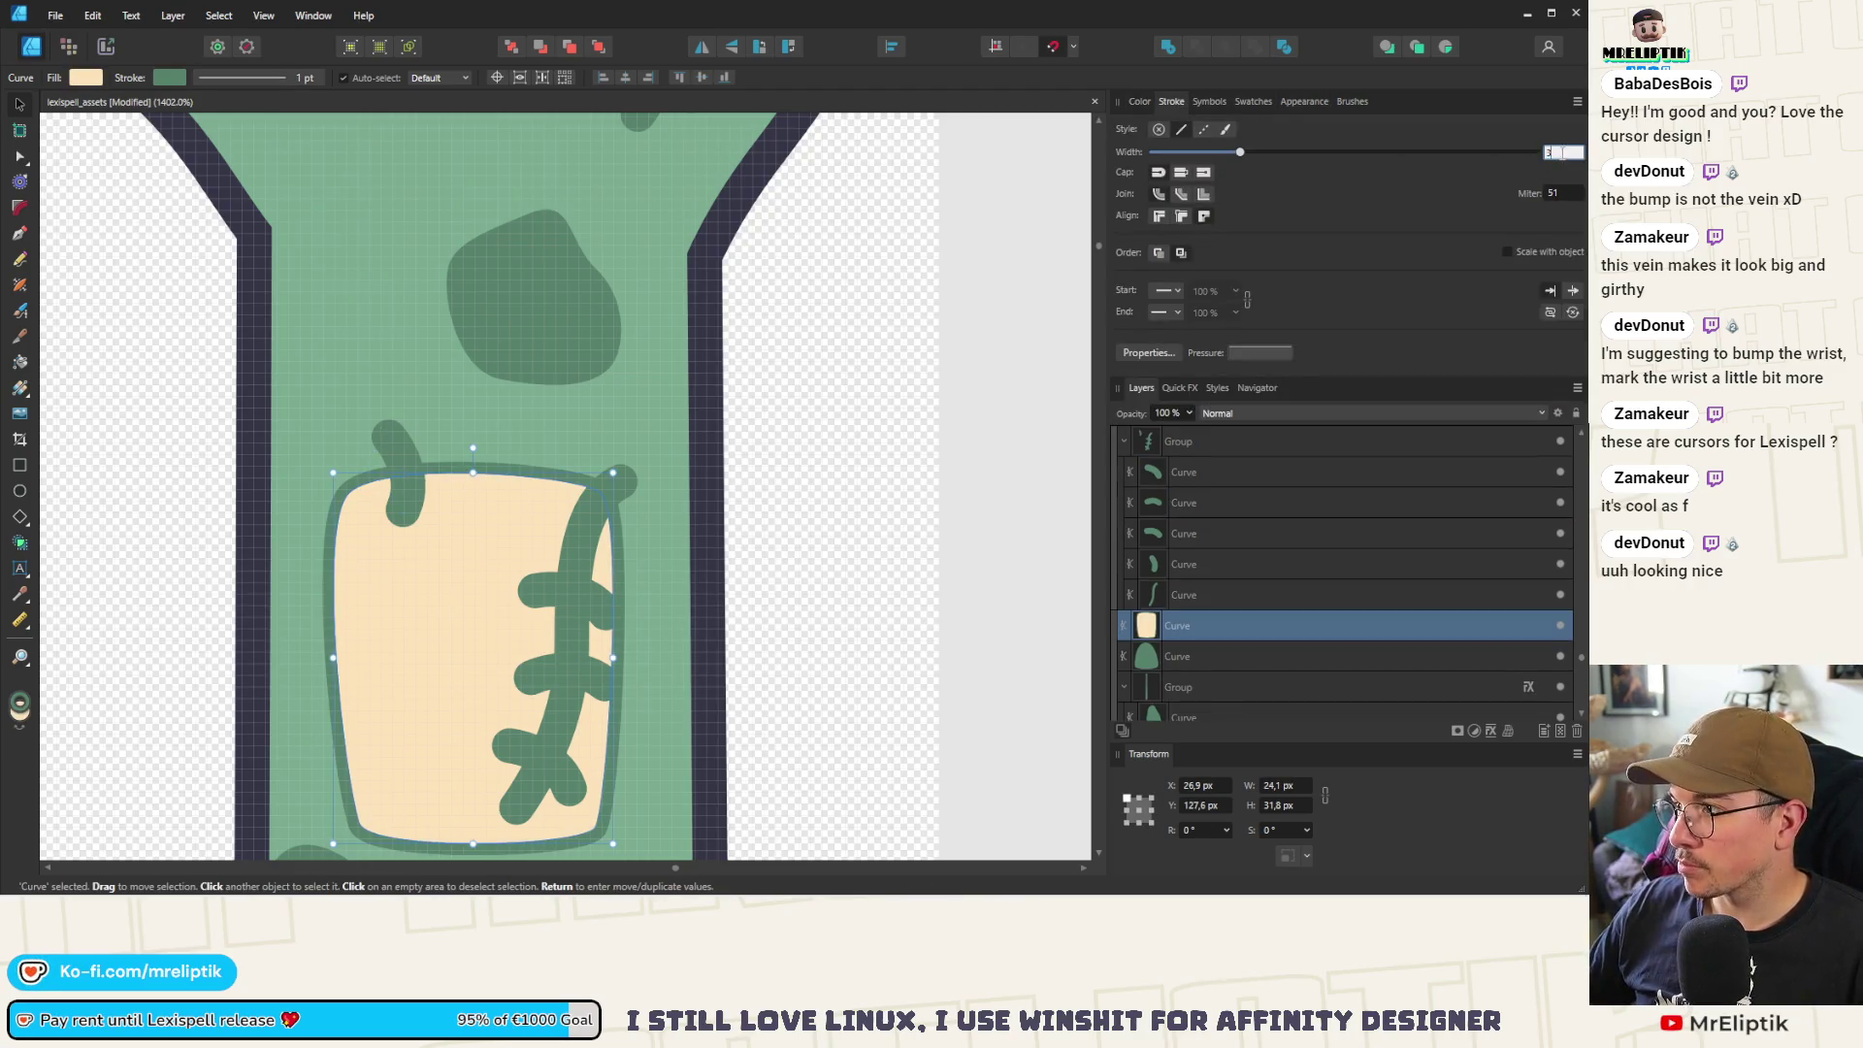
click(398, 485)
scroll(477, 330, up, 2)
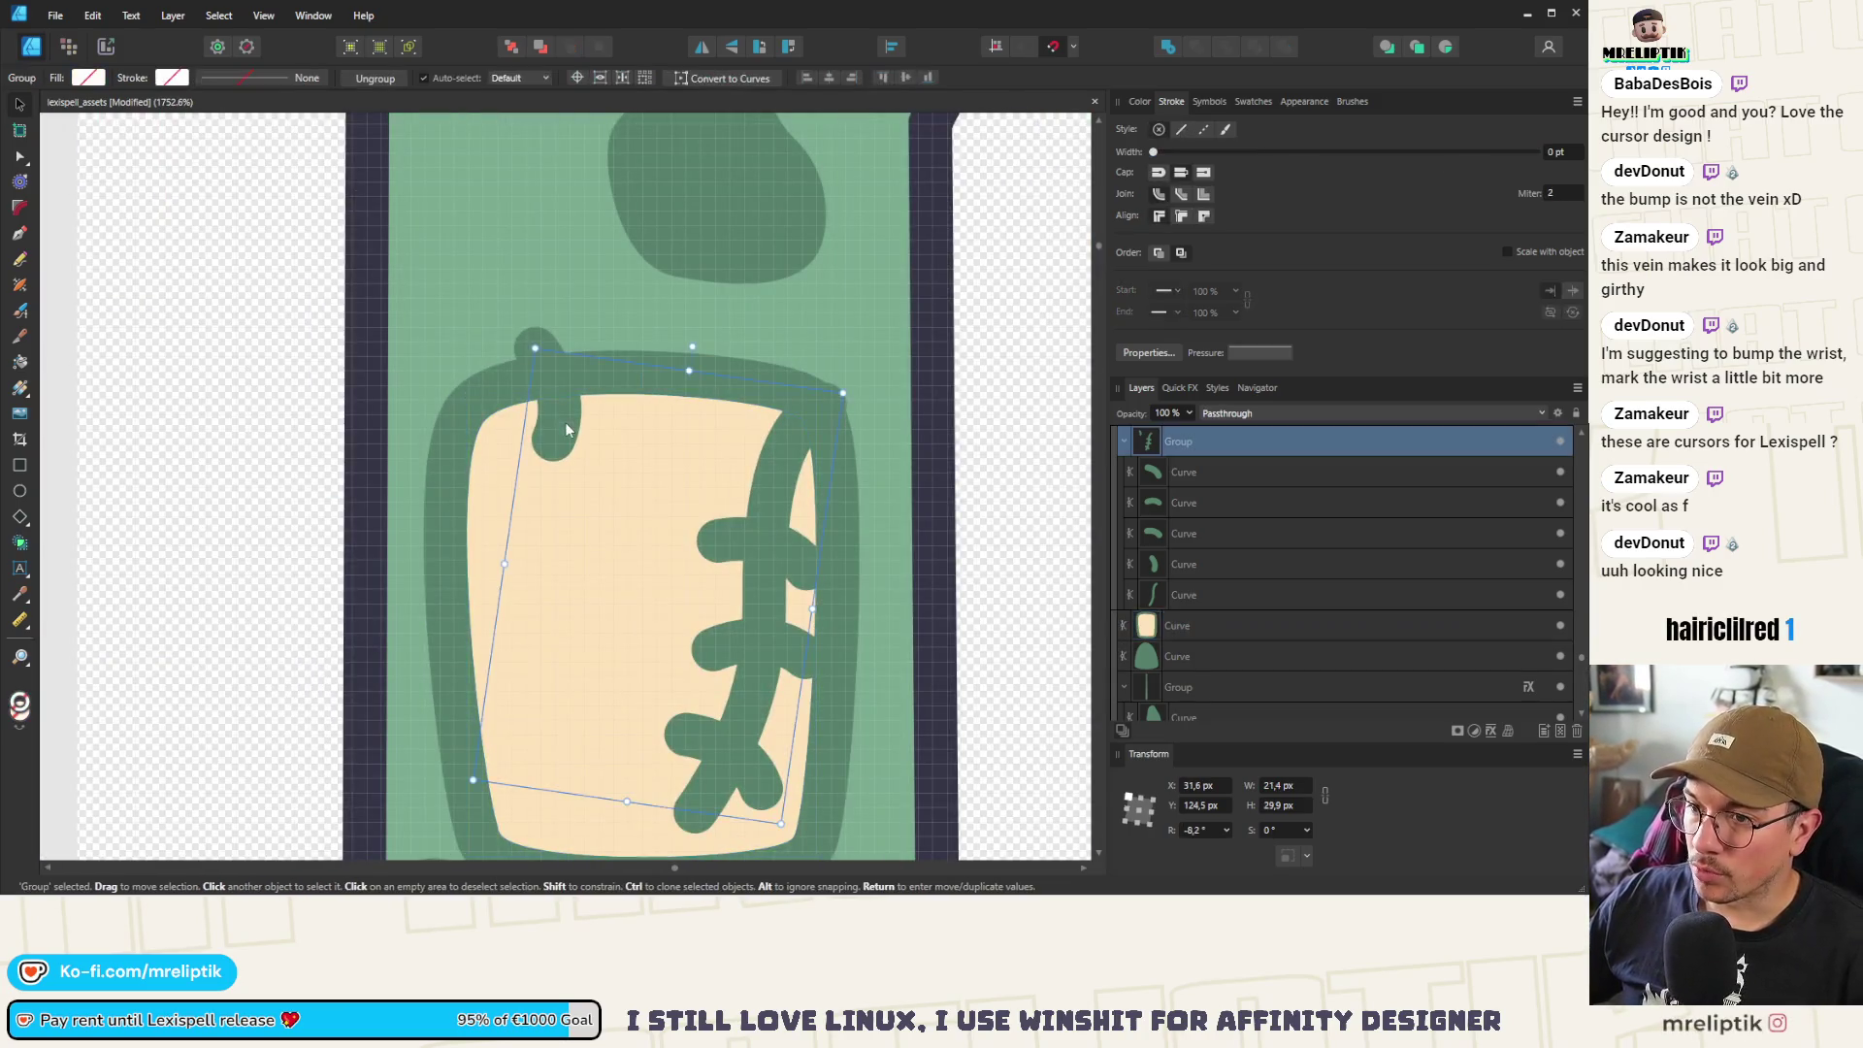
ctrl+click(576, 430)
drag(561, 408, 568, 390)
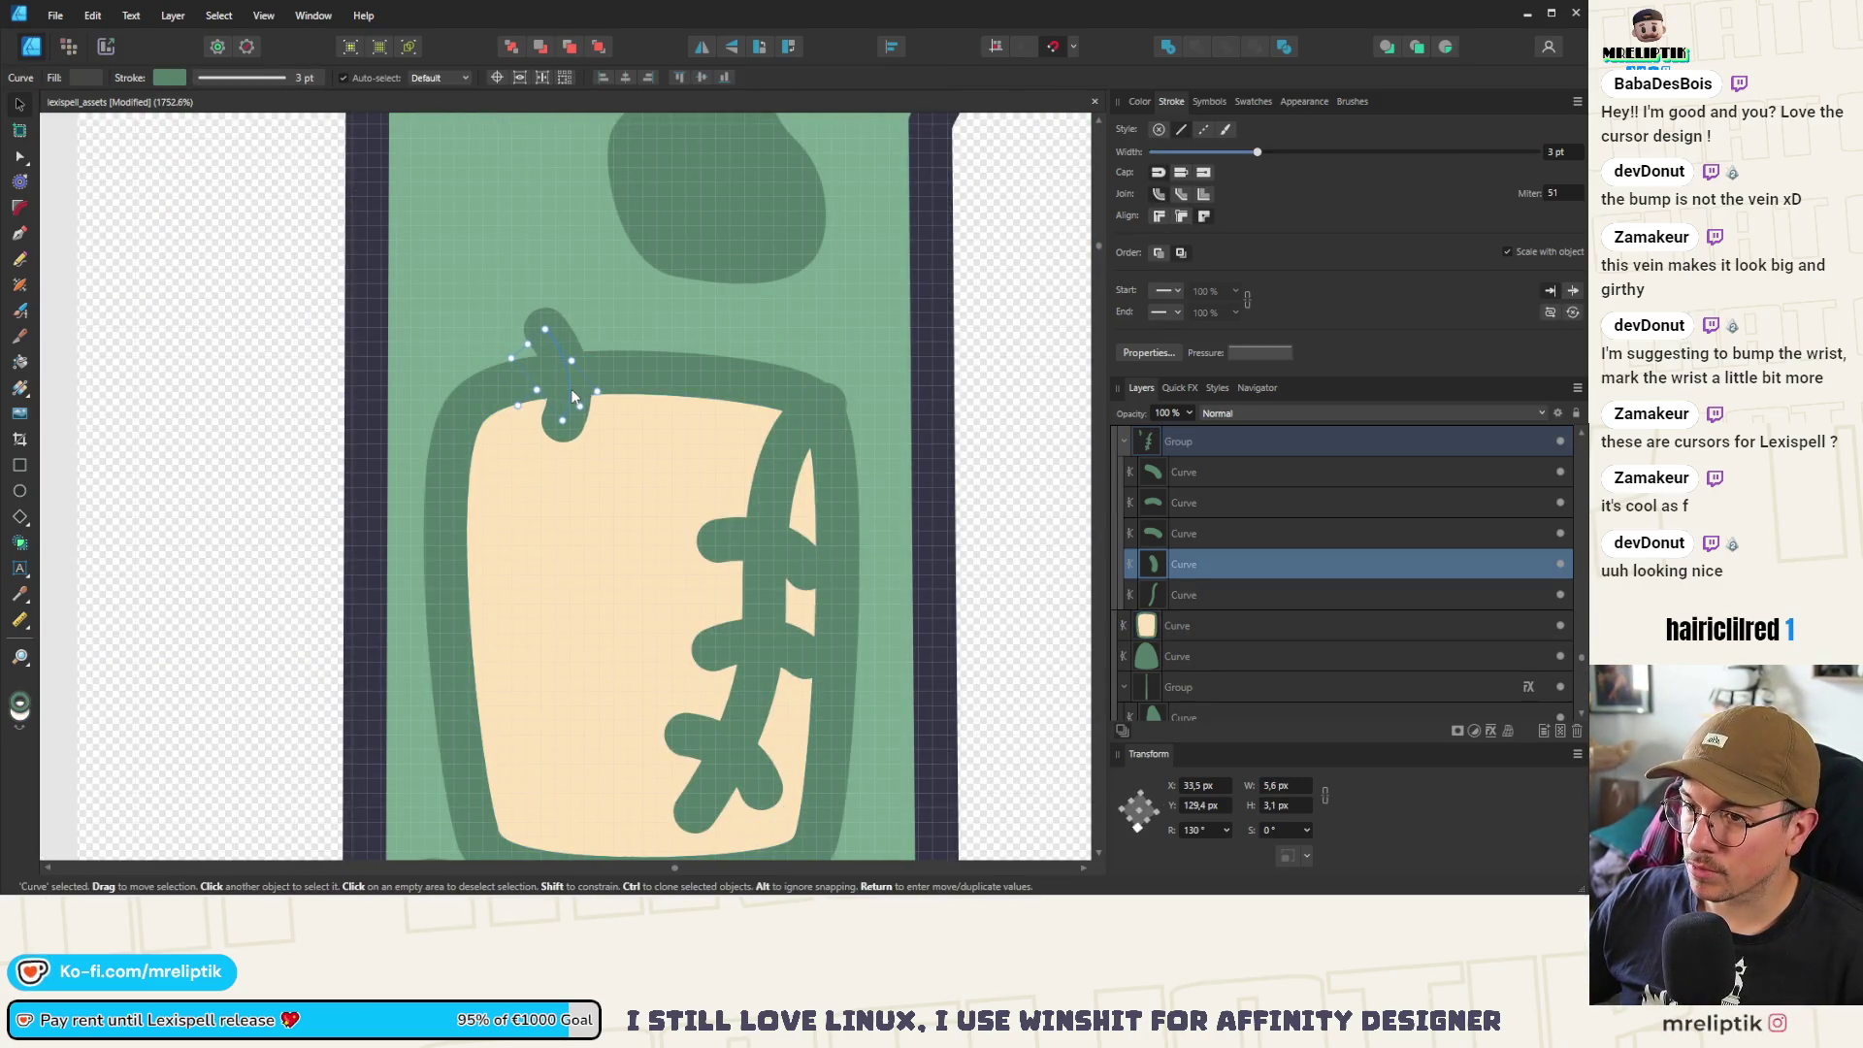
click(747, 530)
mouse_move(782, 558)
mouse_down()
mouse_move(708, 388)
mouse_move(602, 411)
mouse_move(693, 406)
mouse_move(730, 376)
mouse_up()
drag(590, 376, 539, 382)
Drag the five stitch curves beneath the patch in the Layers panel
click(751, 648)
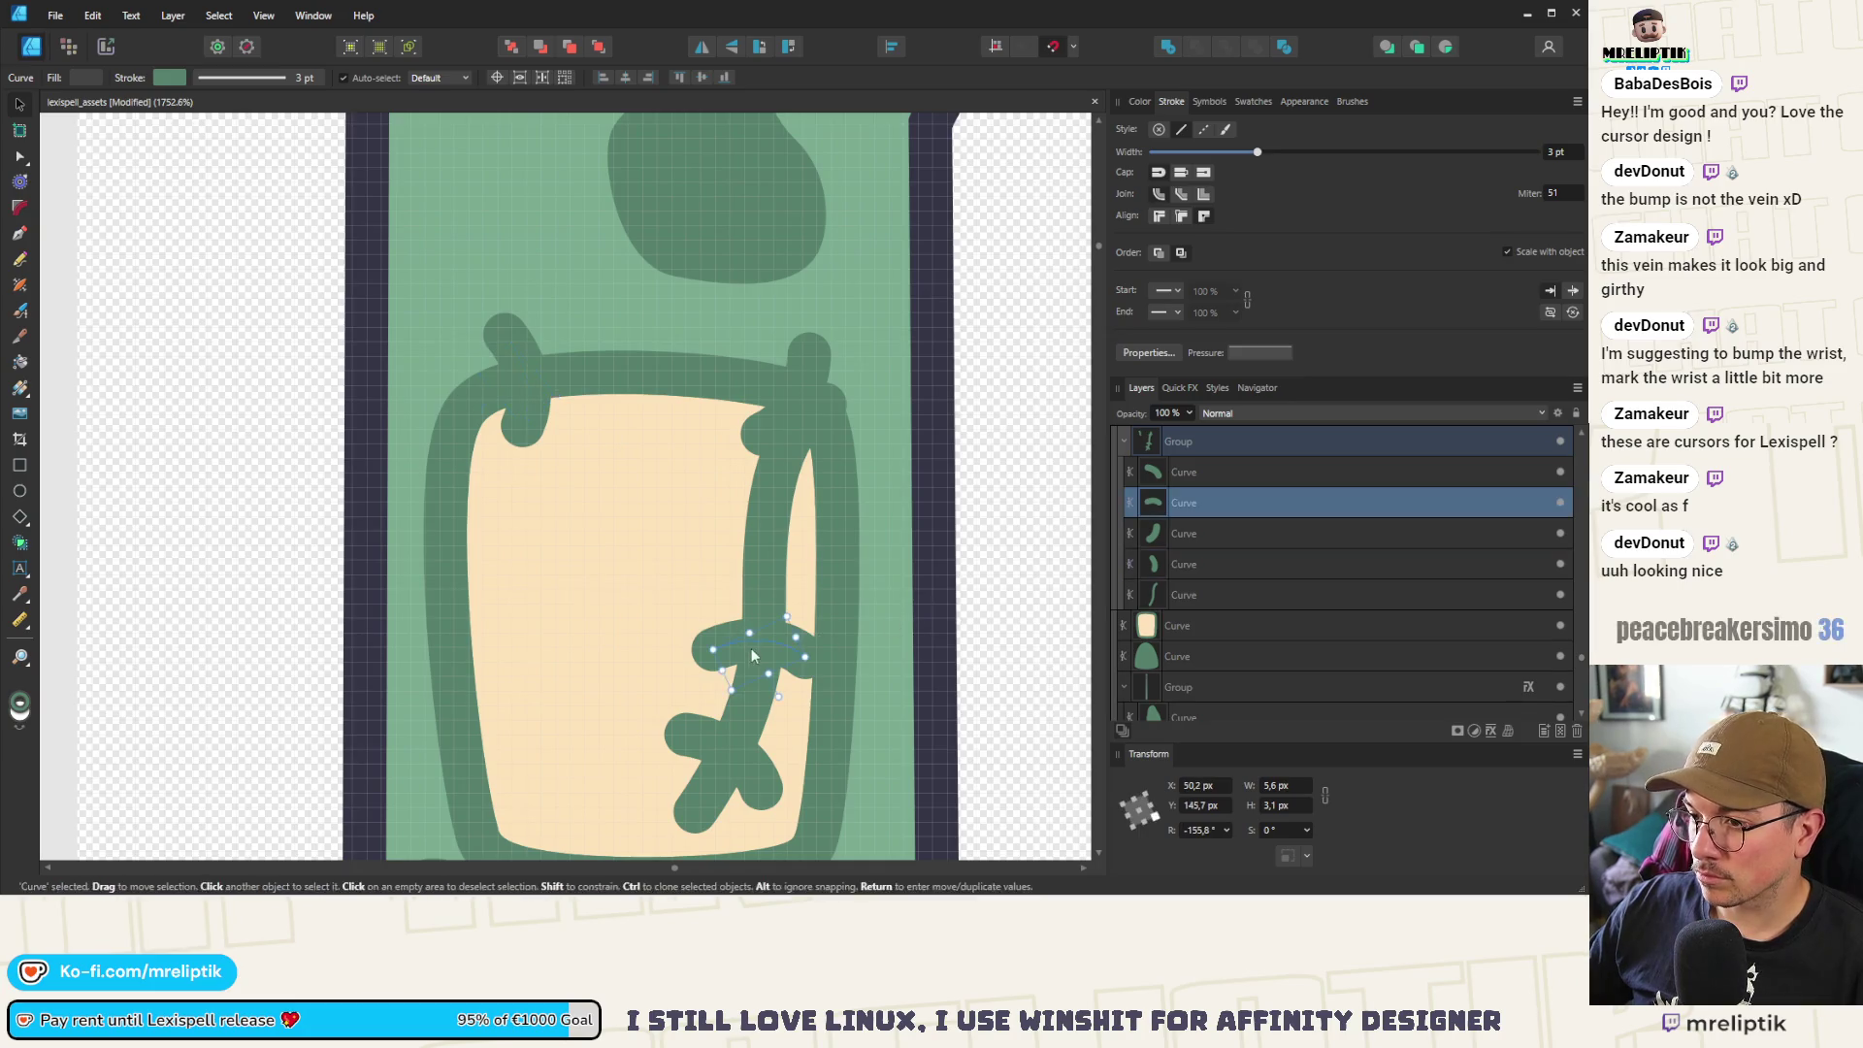
scroll(751, 648, down, 2)
click(1188, 482)
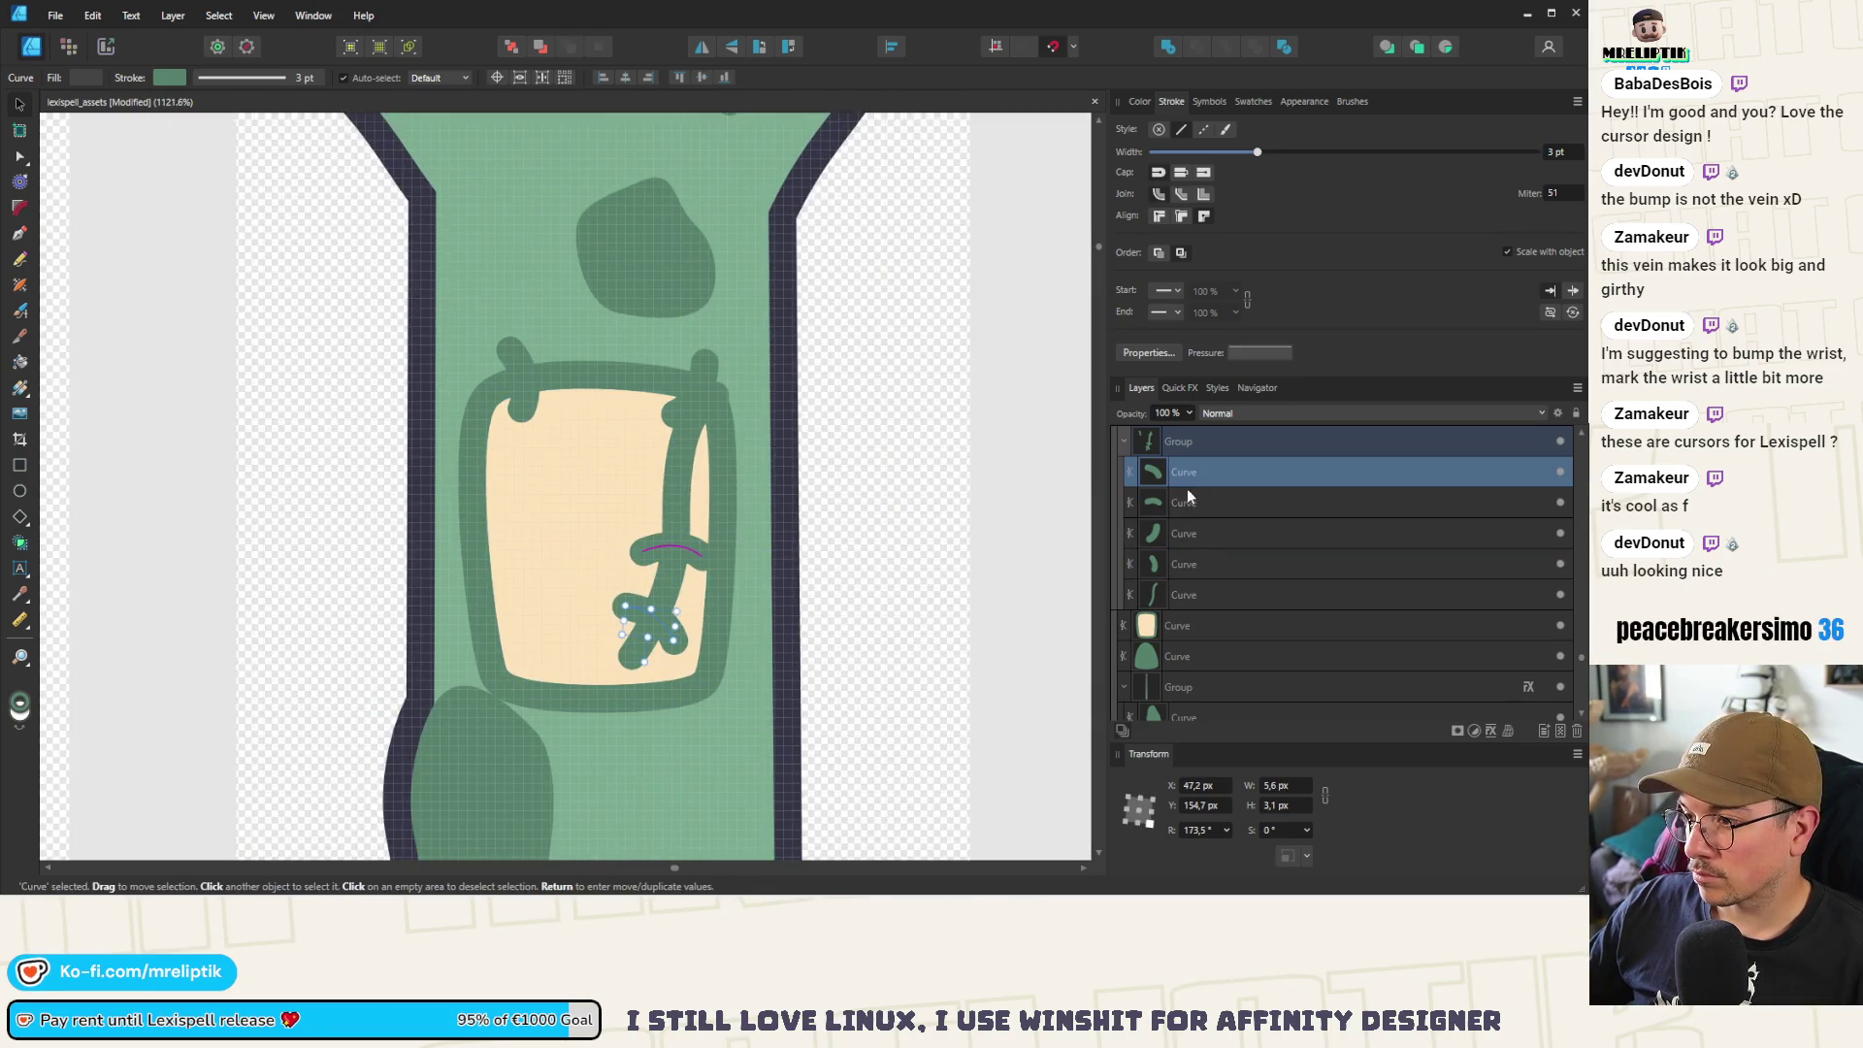
shift+click(1184, 595)
drag(1191, 597, 1193, 654)
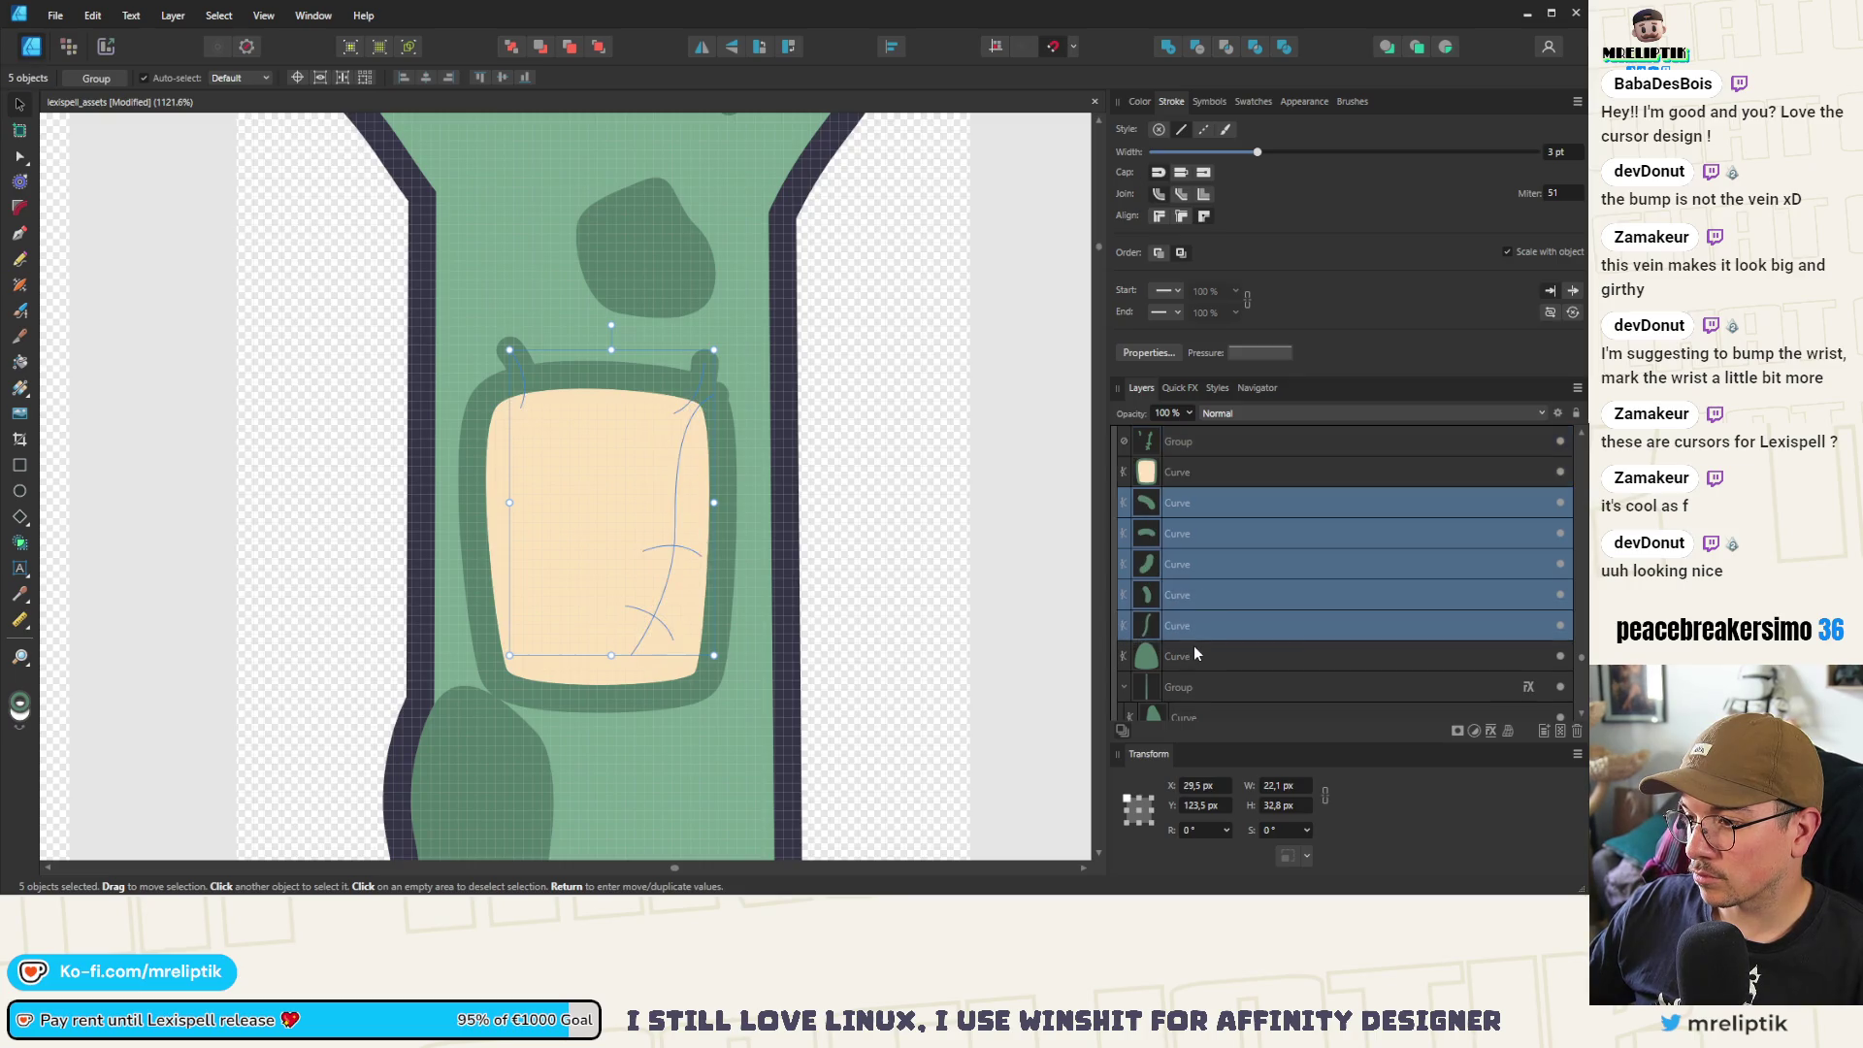
Delete the long scar line beneath the cream wrist patch
click(1175, 452)
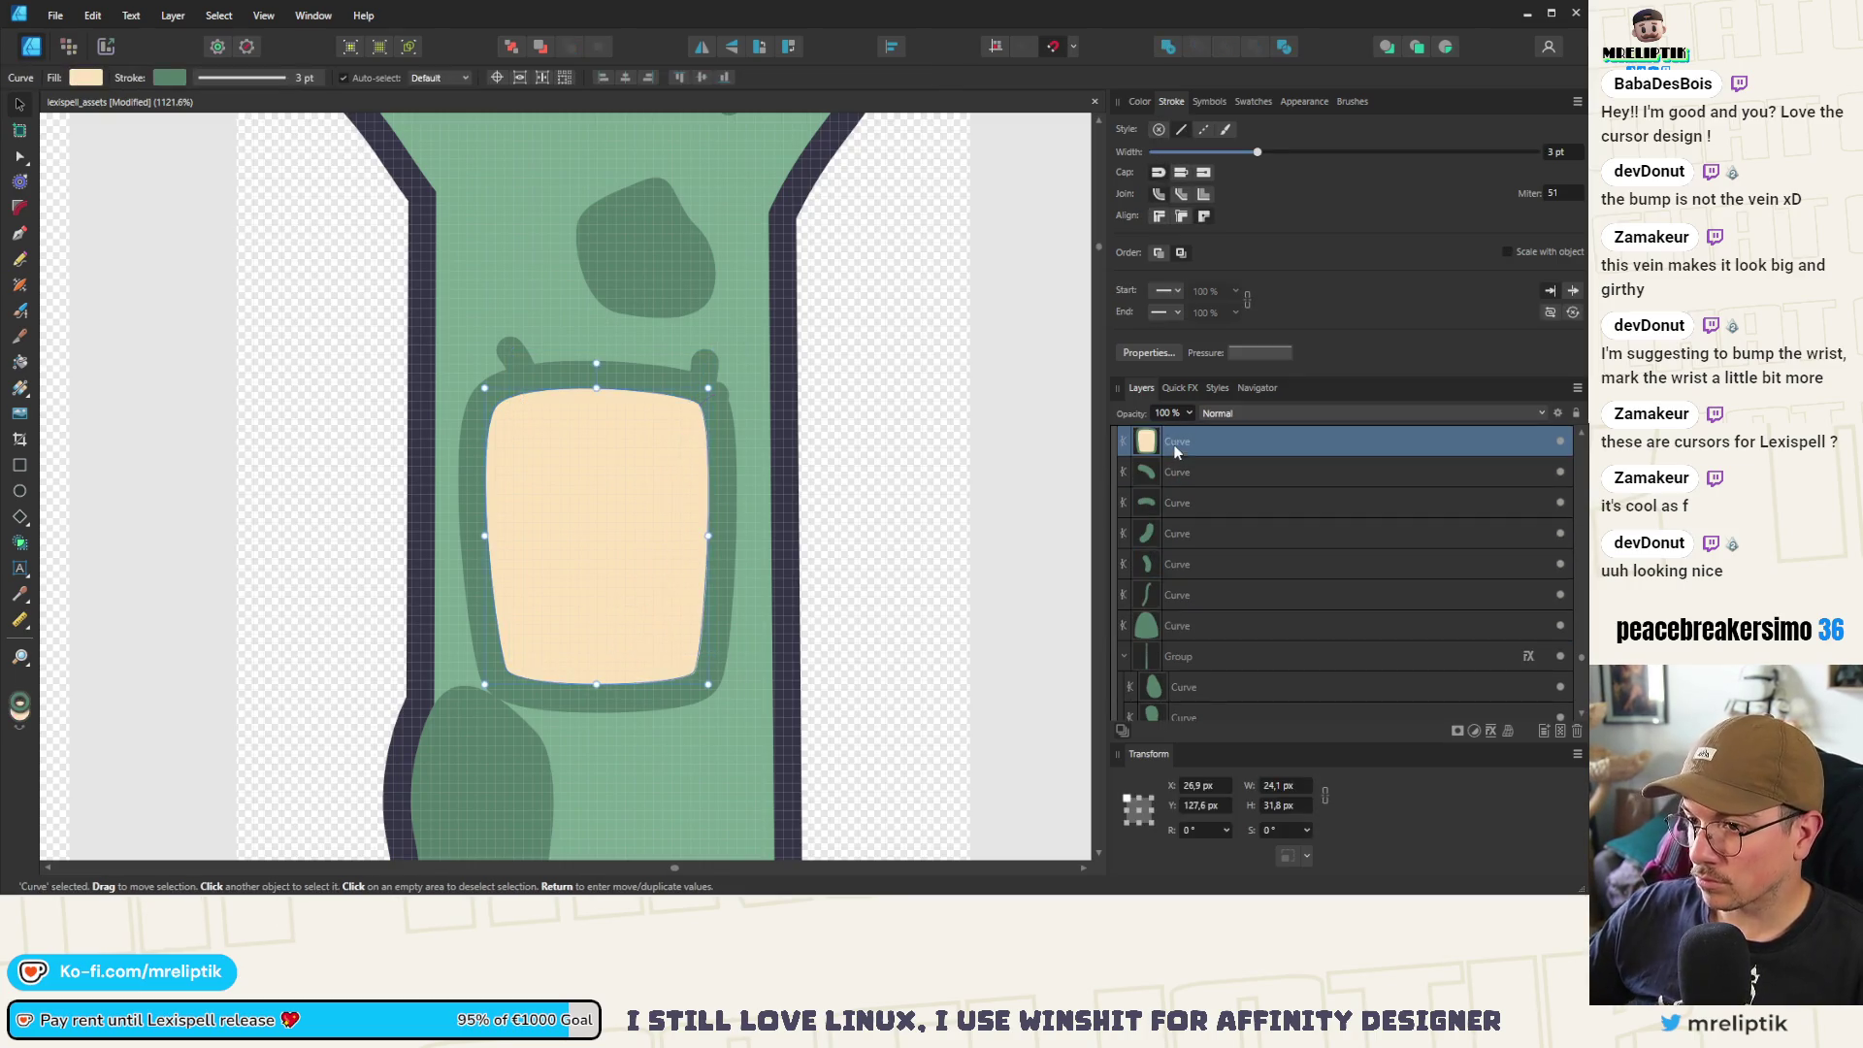
key(alt+bracketleft)
shift+click(1166, 595)
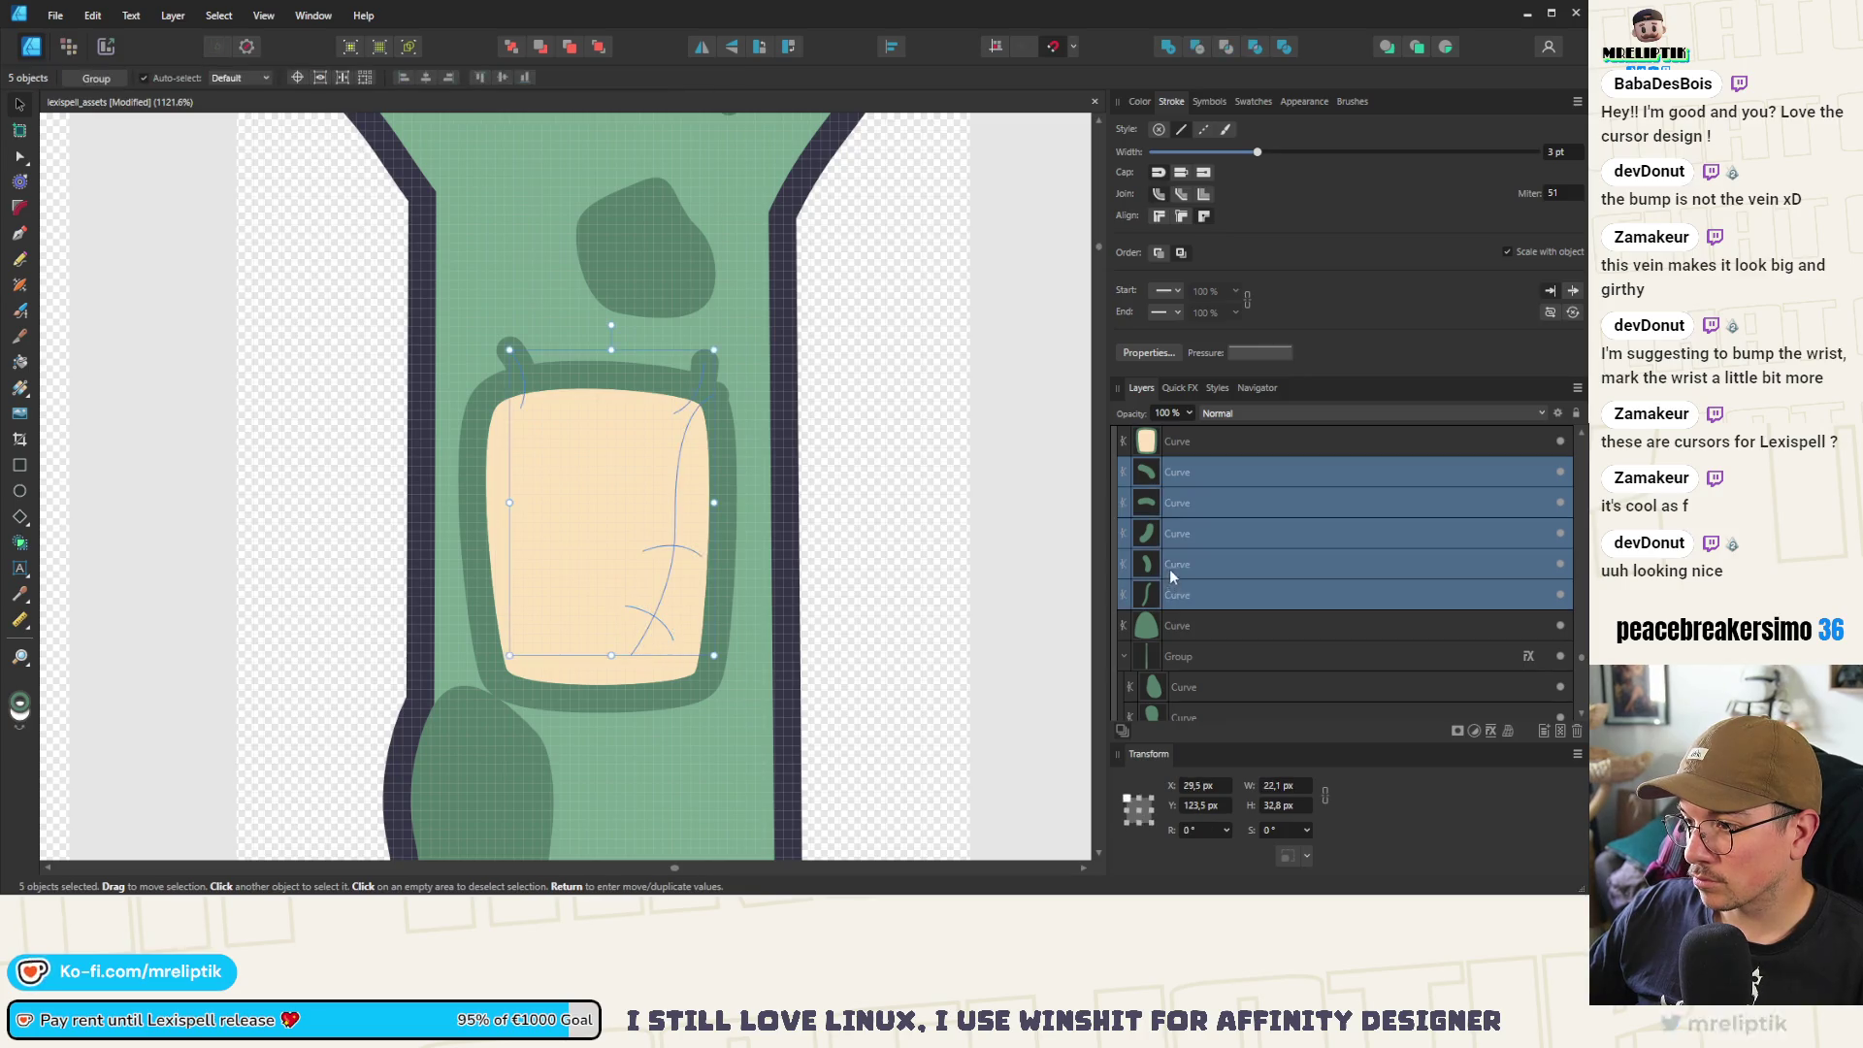
click(1179, 593)
key(Delete)
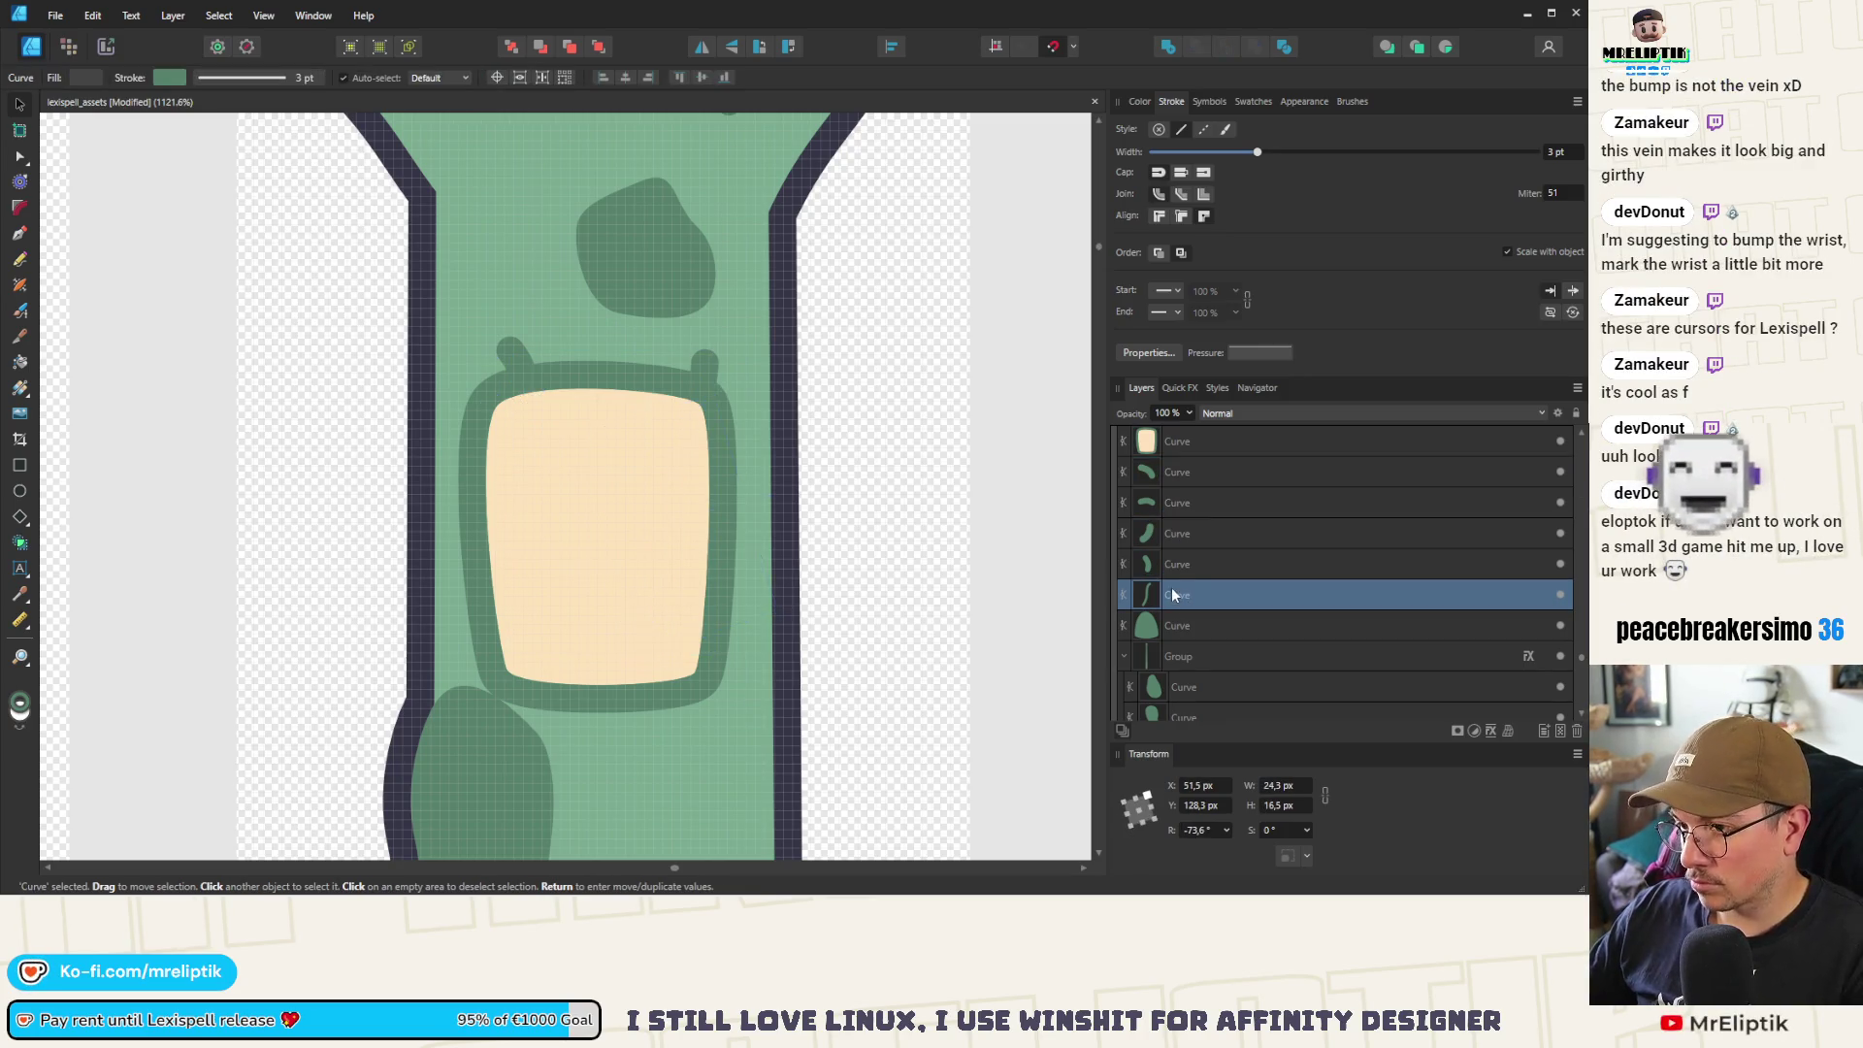
Bring the four stitch curves in front of the patch and group them with it
click(1193, 565)
shift+click(1168, 474)
scroll(1182, 524, up, 1)
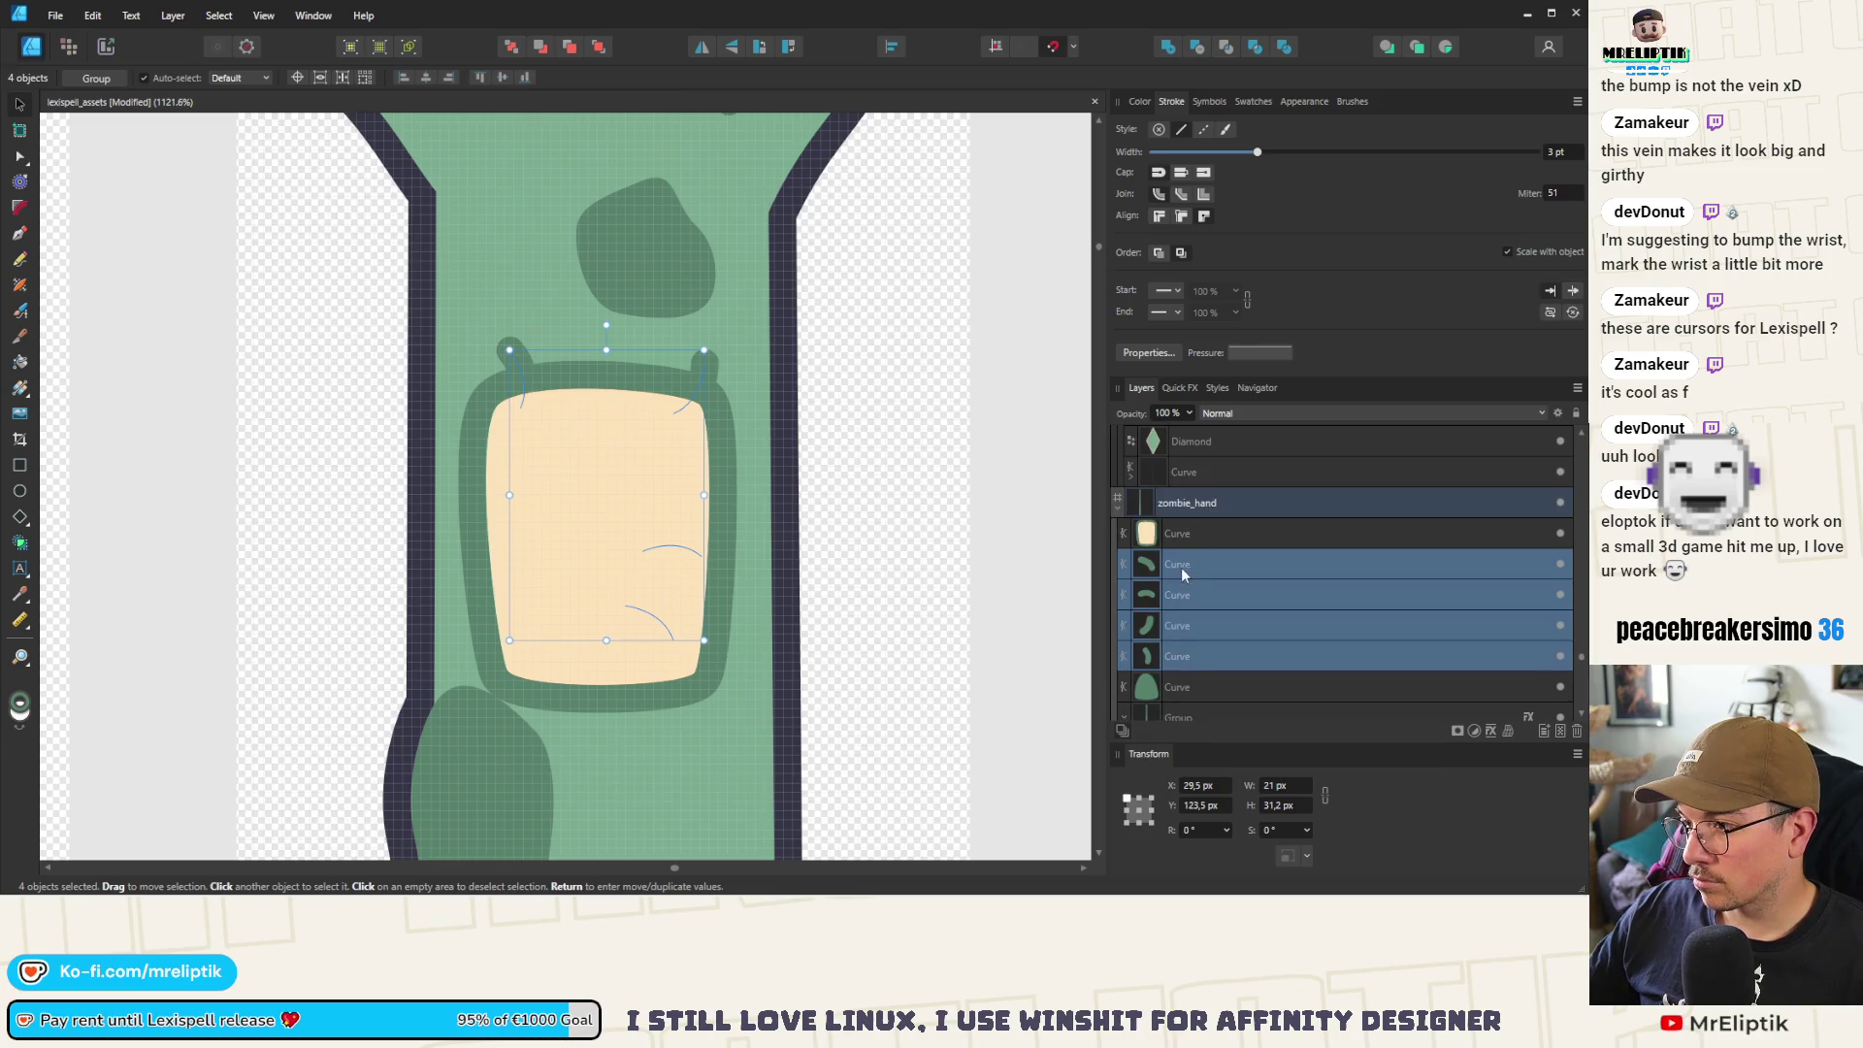
key(ctrl+bracketright)
shift+click(1193, 660)
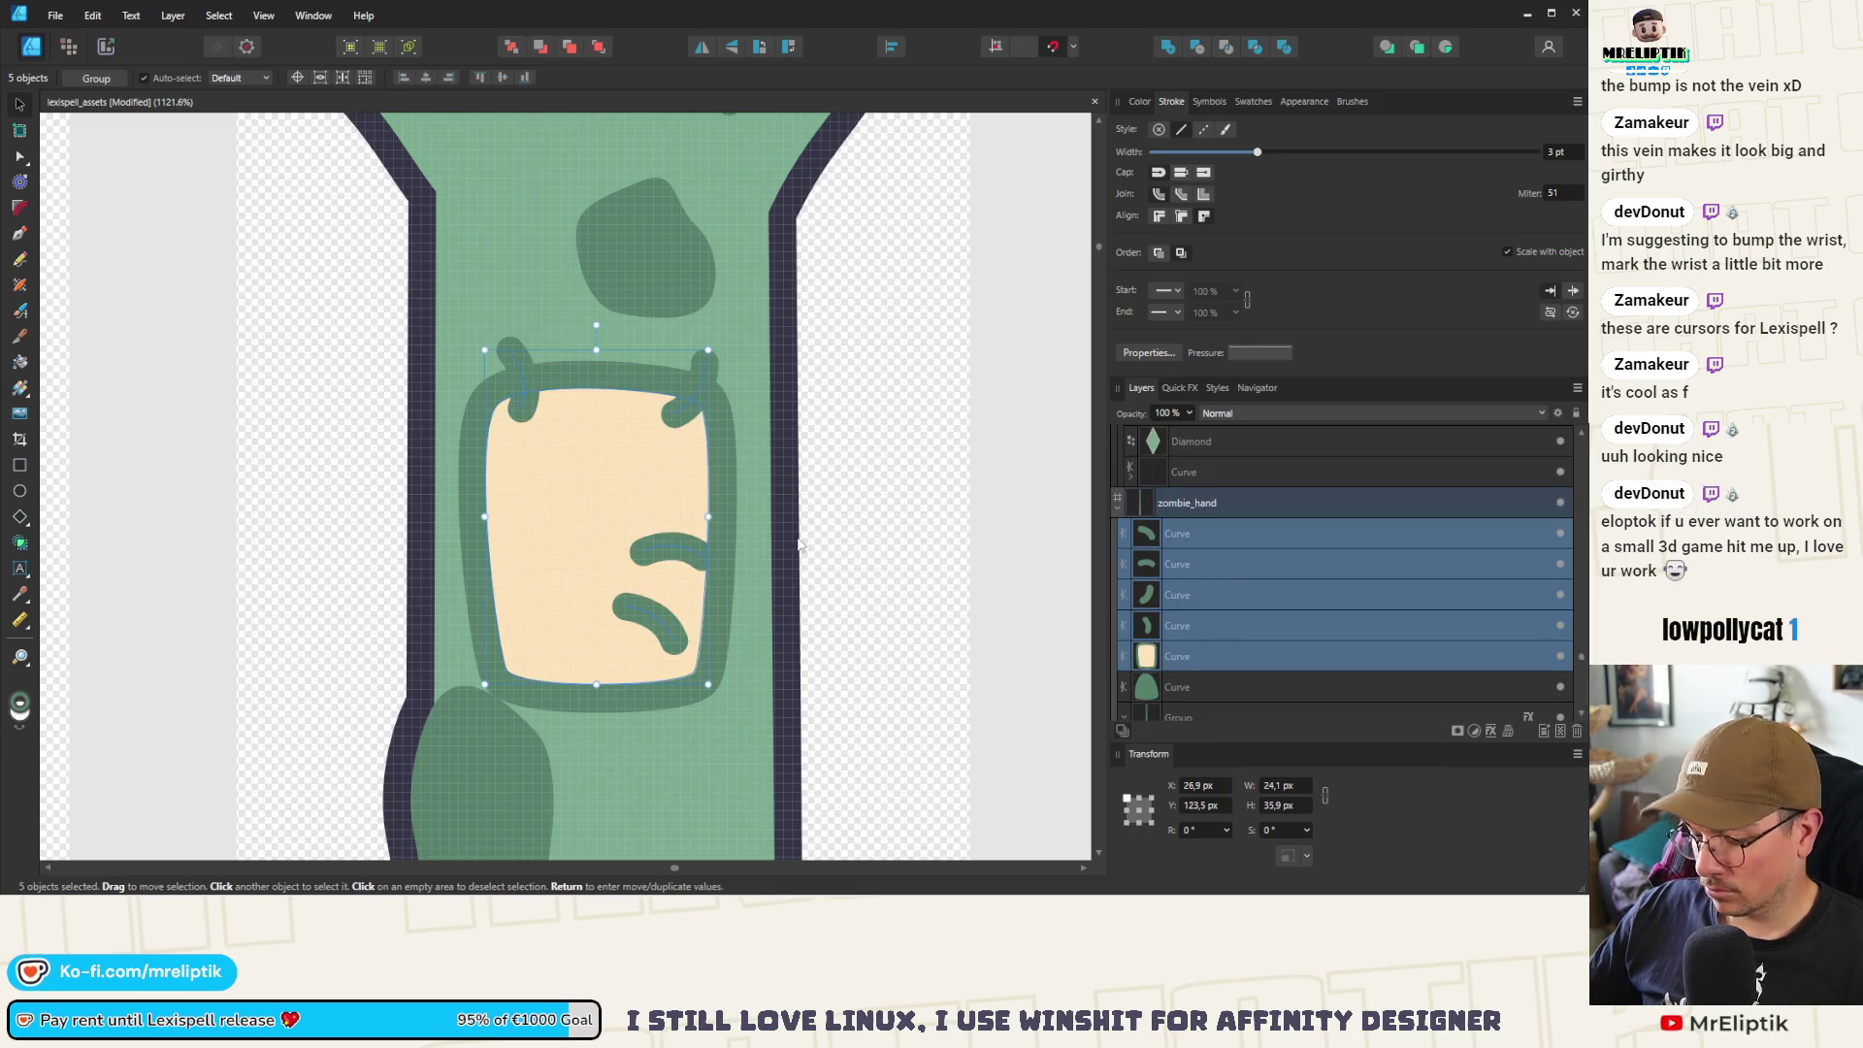
key(ctrl+g)
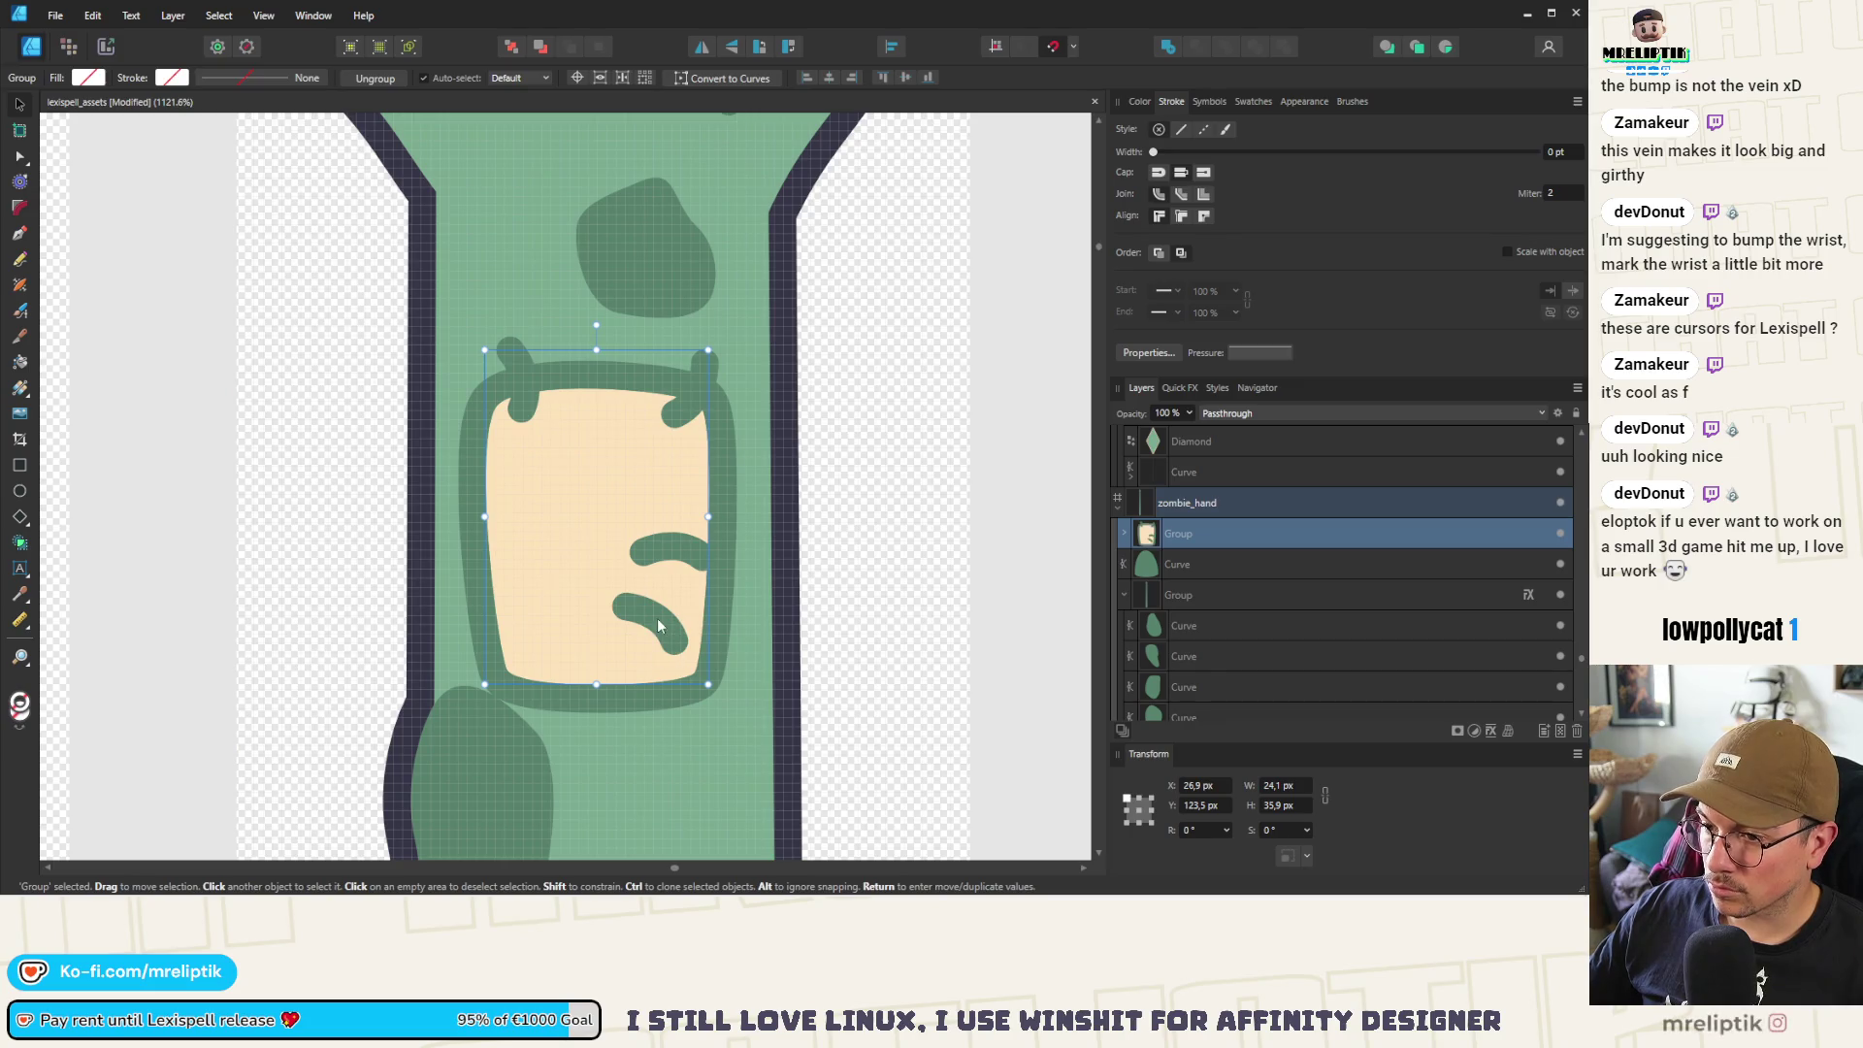
Move and rotate the stitches so they cross the patch's bottom and top-left corners
double_click(671, 667)
mouse_move(672, 668)
mouse_down()
mouse_move(702, 701)
mouse_move(681, 724)
mouse_move(689, 695)
mouse_up()
click(675, 552)
mouse_move(676, 511)
mouse_down()
mouse_move(726, 551)
mouse_move(537, 705)
mouse_up()
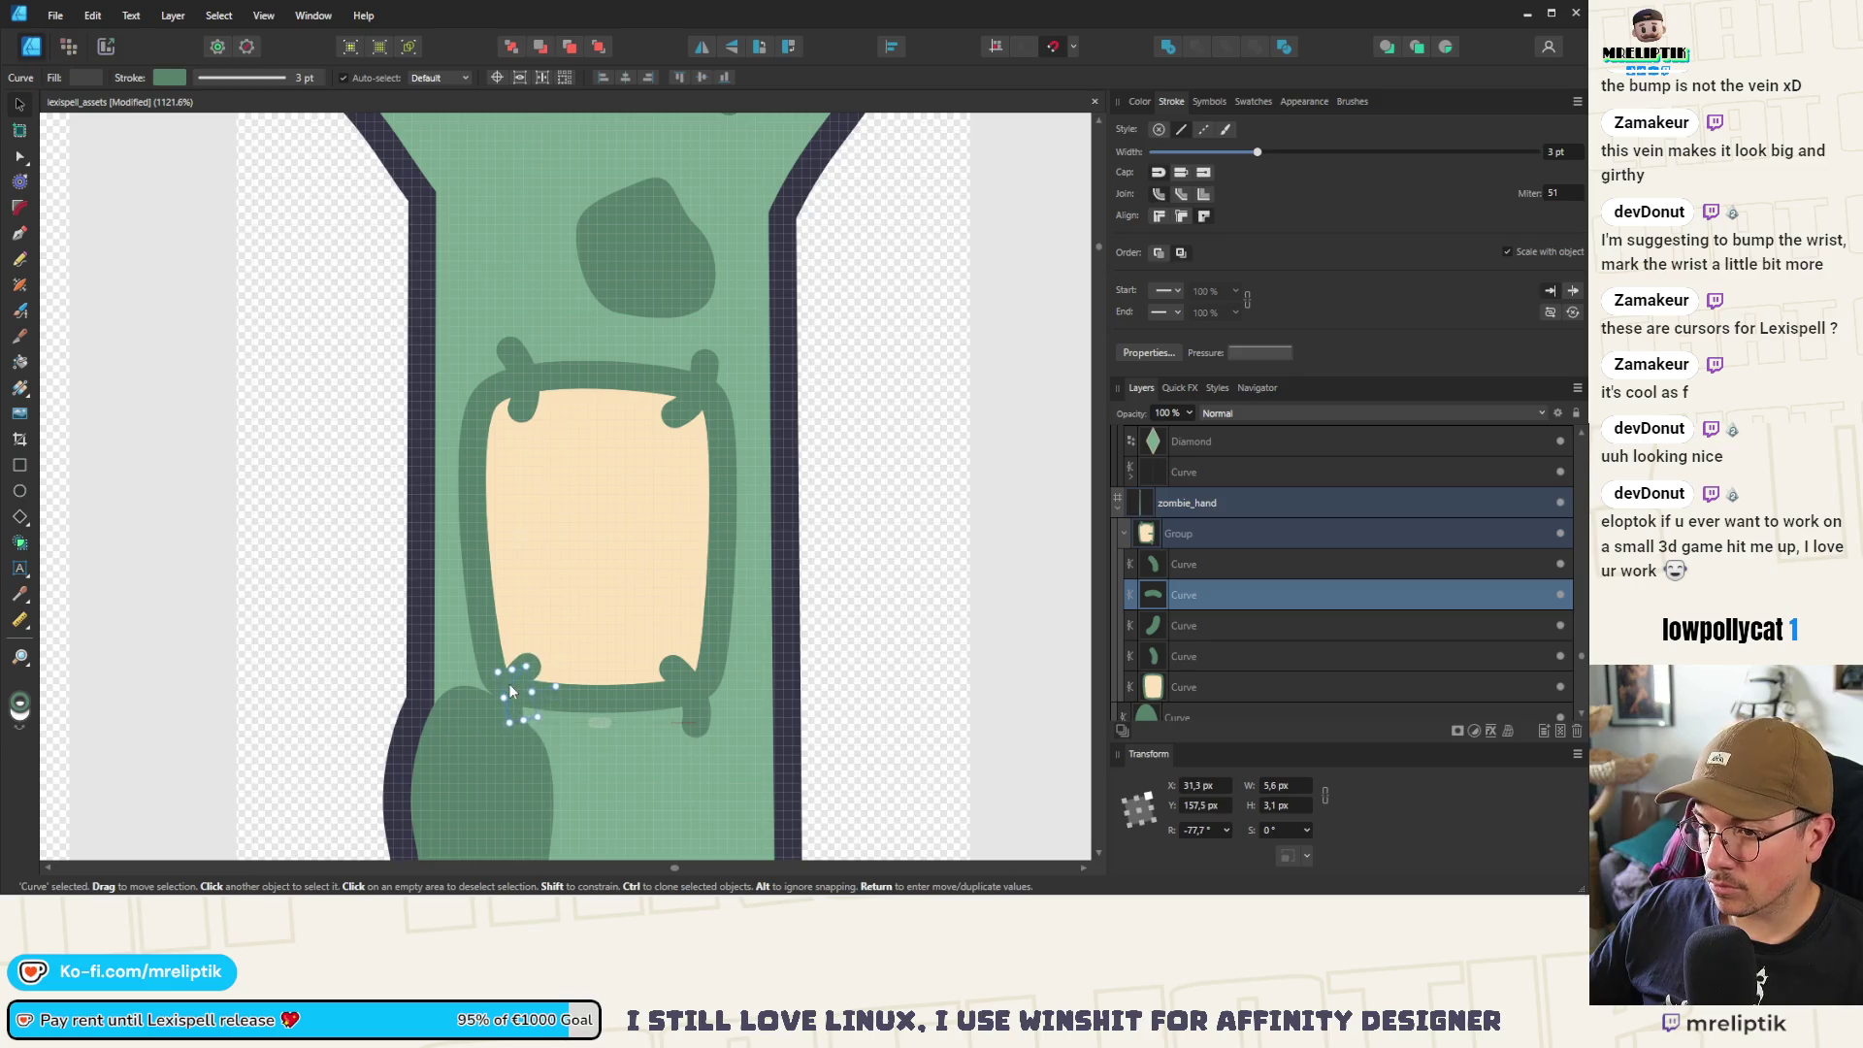
click(514, 373)
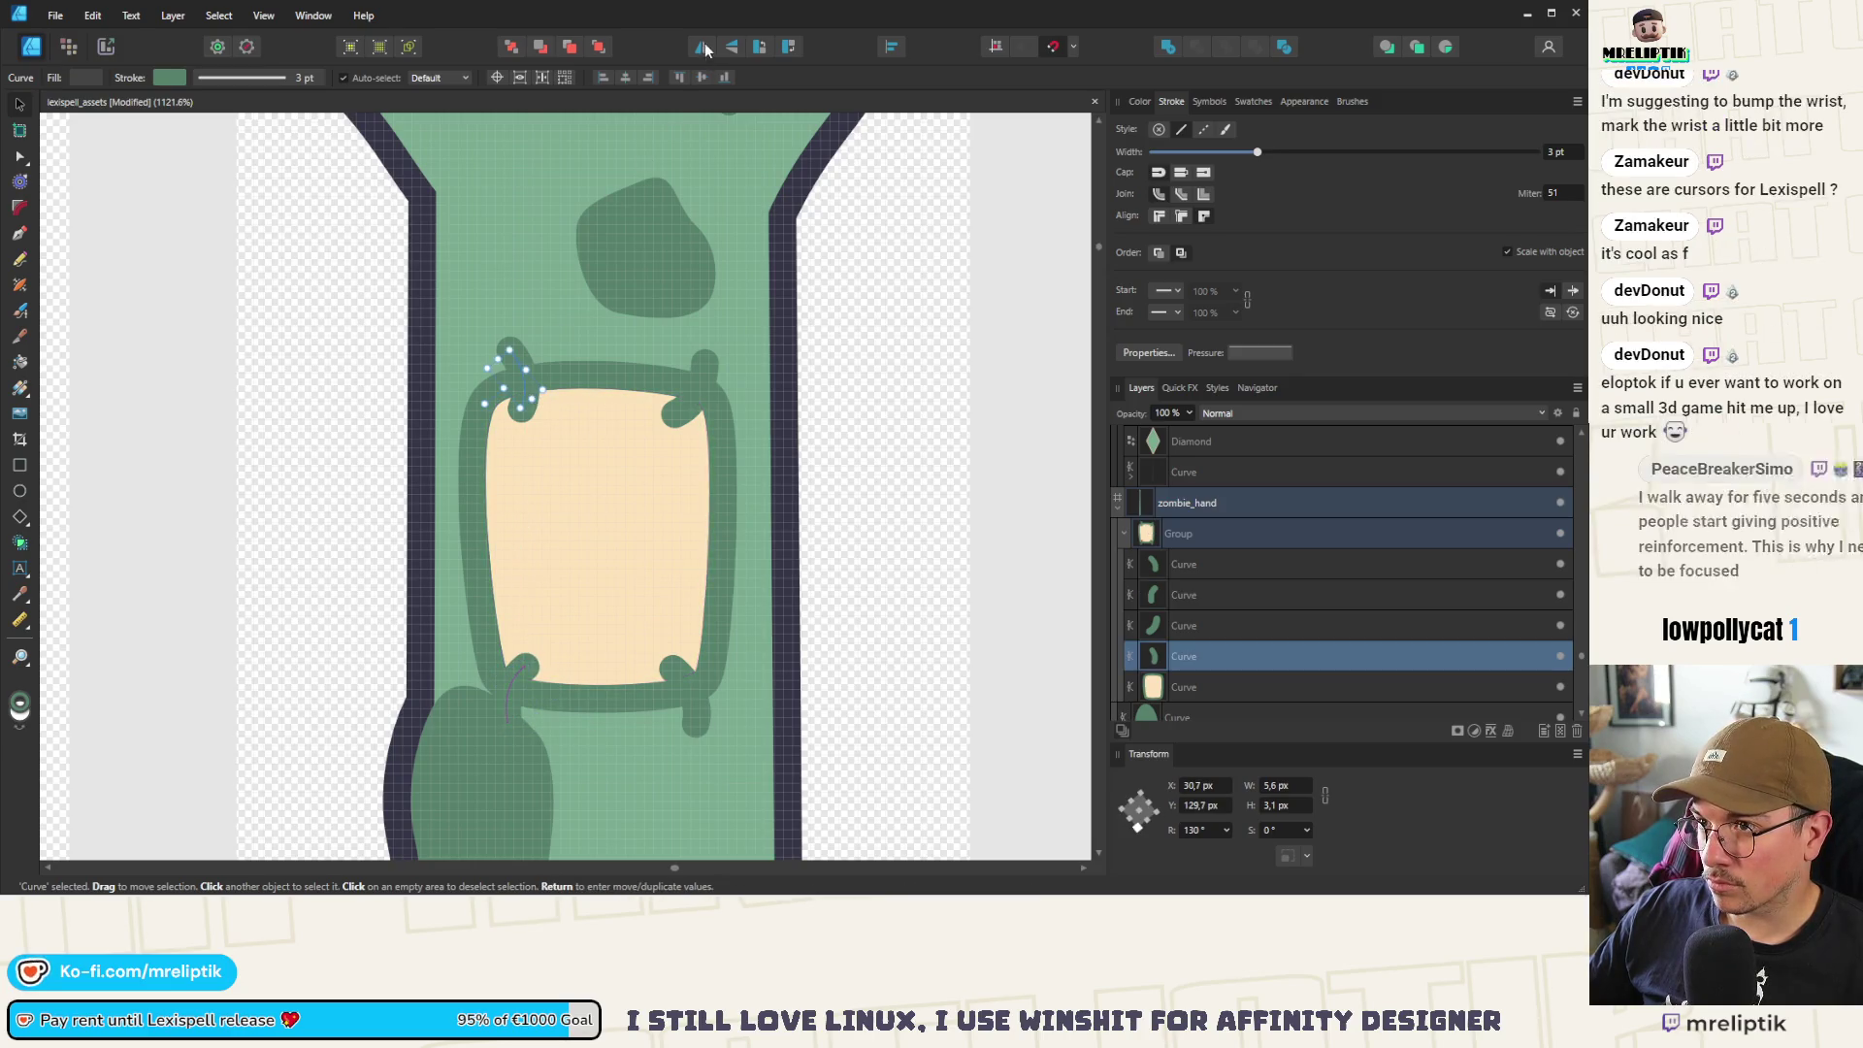
mouse_move(542, 392)
mouse_down()
mouse_move(571, 386)
mouse_move(492, 373)
mouse_up()
click(505, 407)
scroll(505, 408, down, 4)
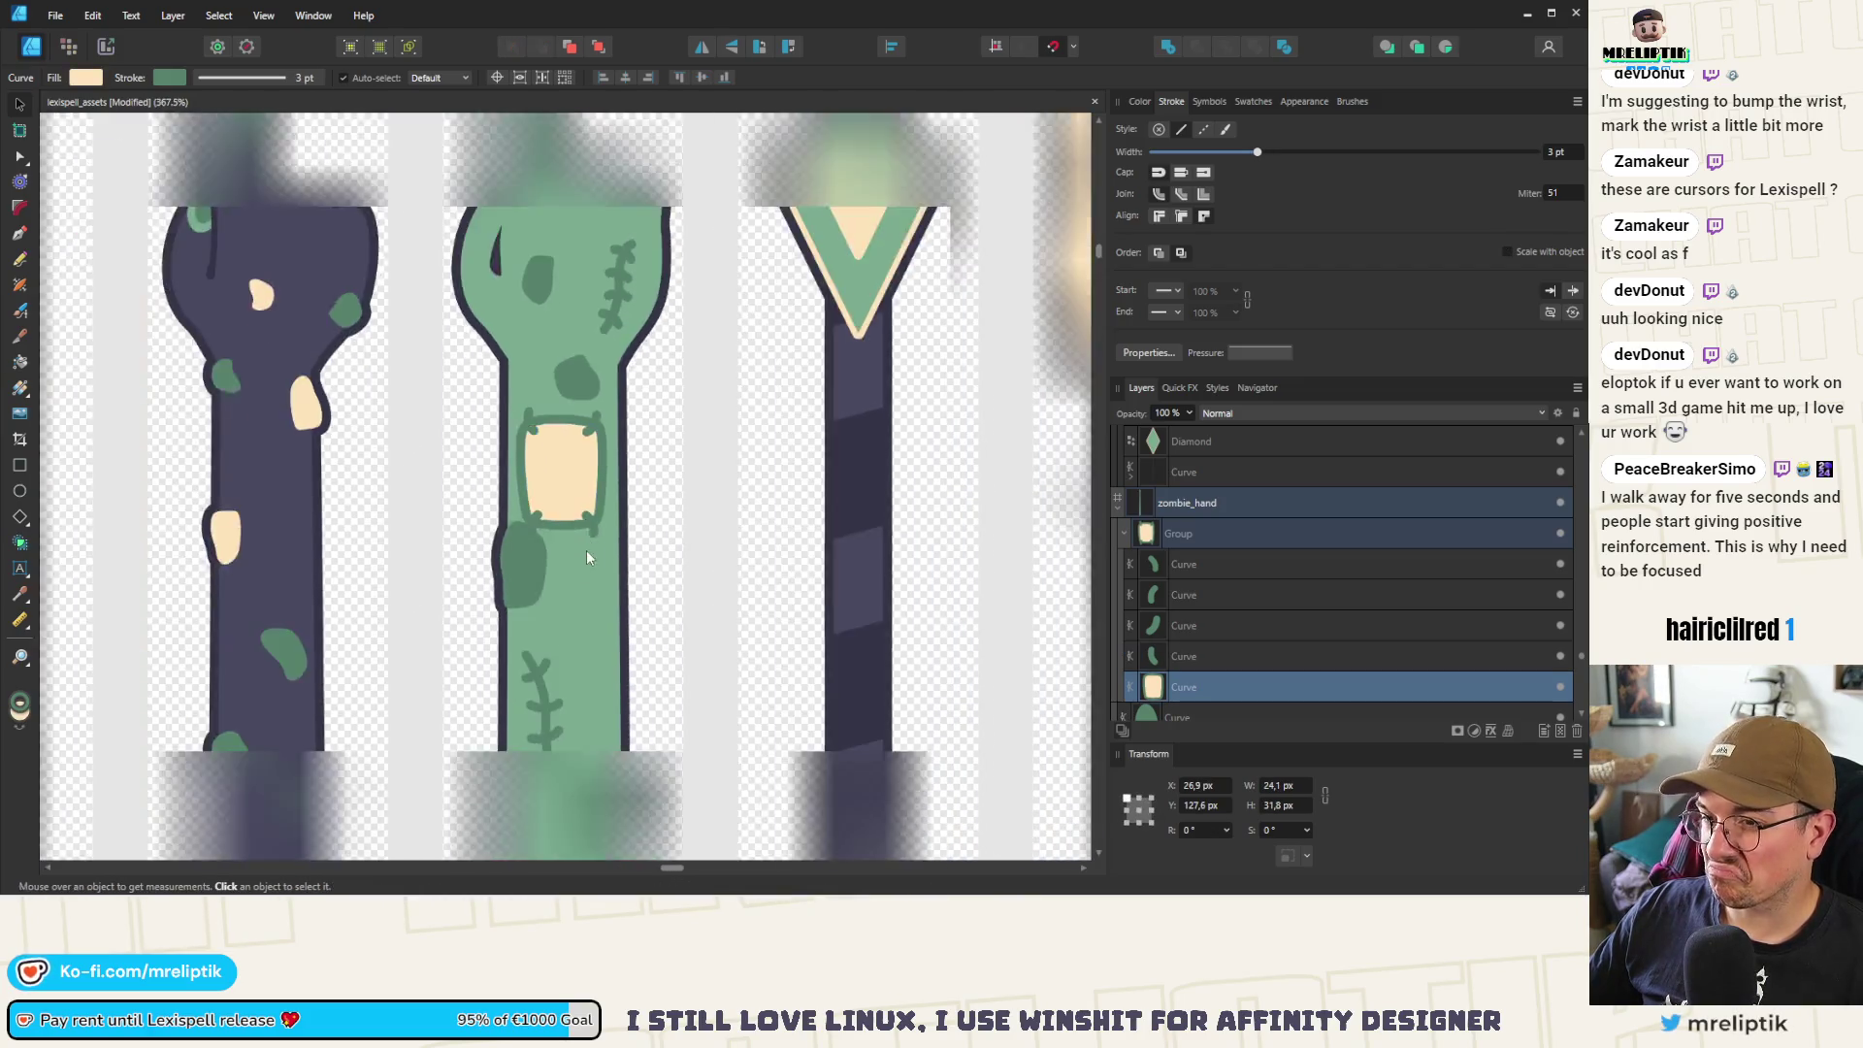
Move the bottom stitch to the patch's left side, angled across the edge
scroll(586, 550, down, 4)
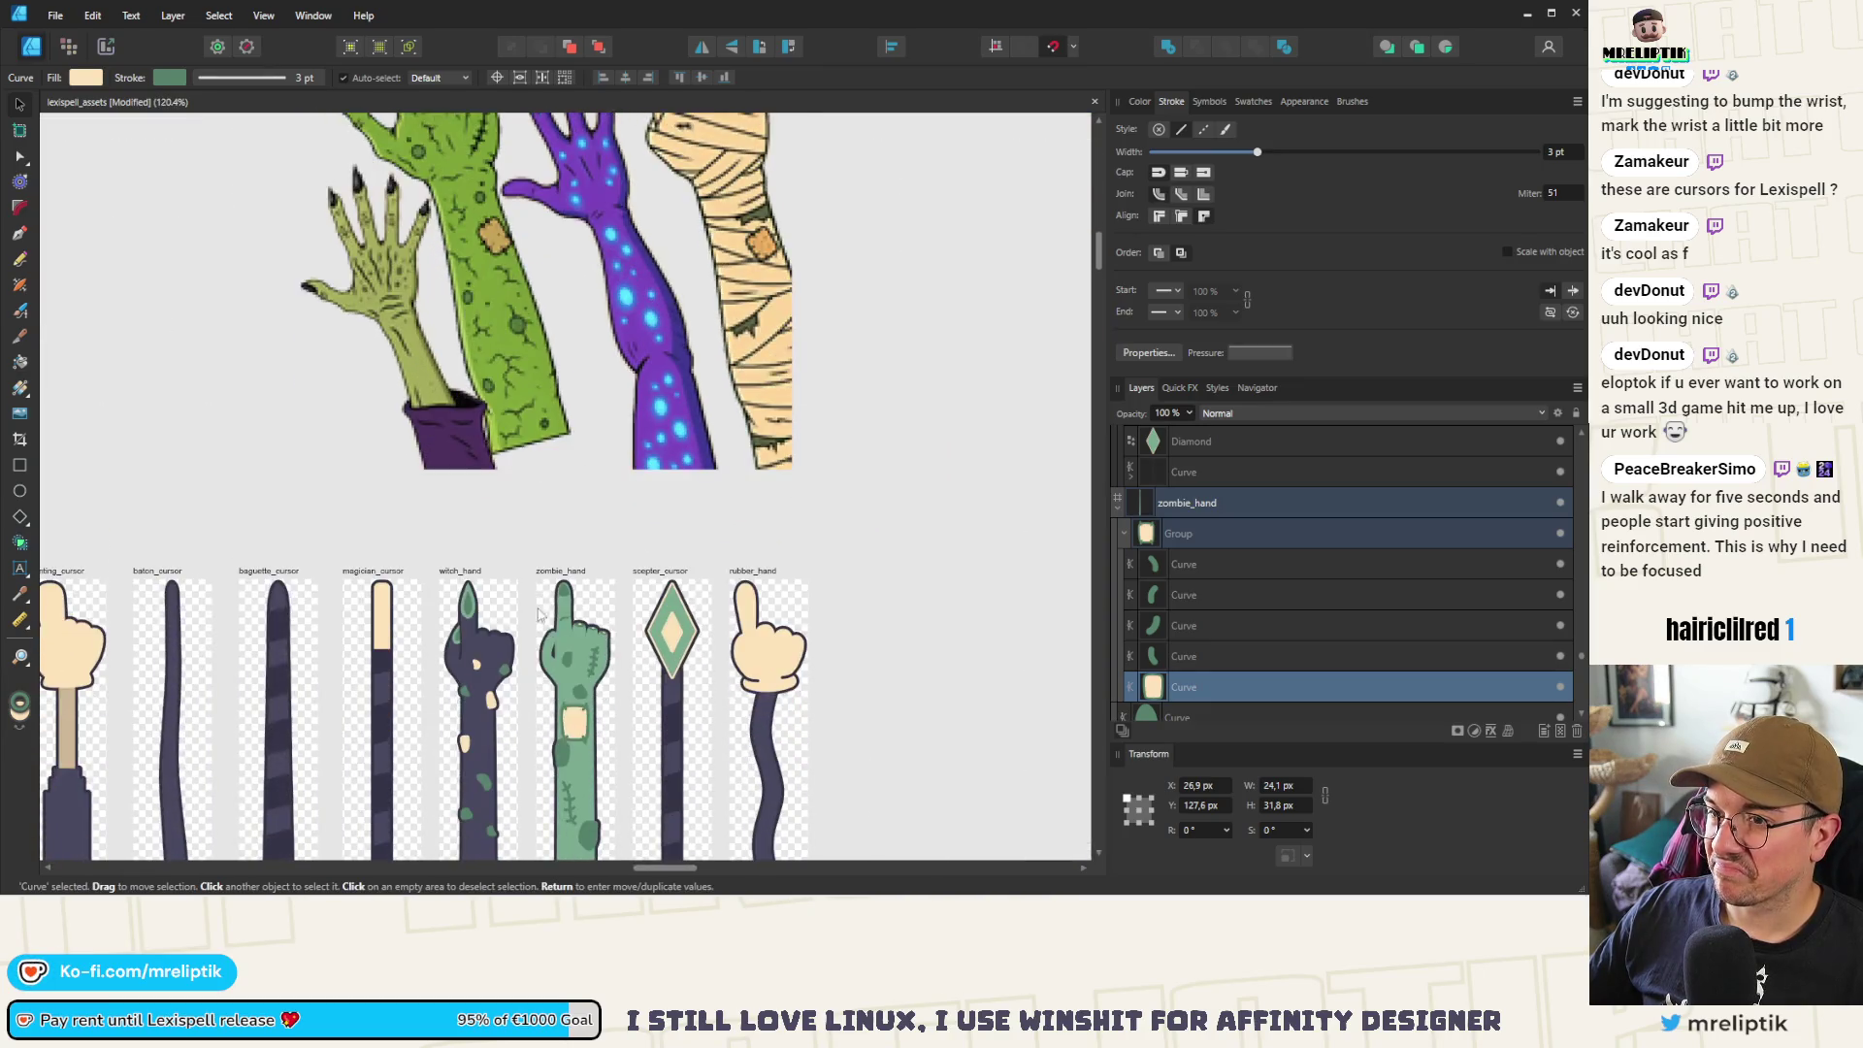
scroll(540, 614, up, 10)
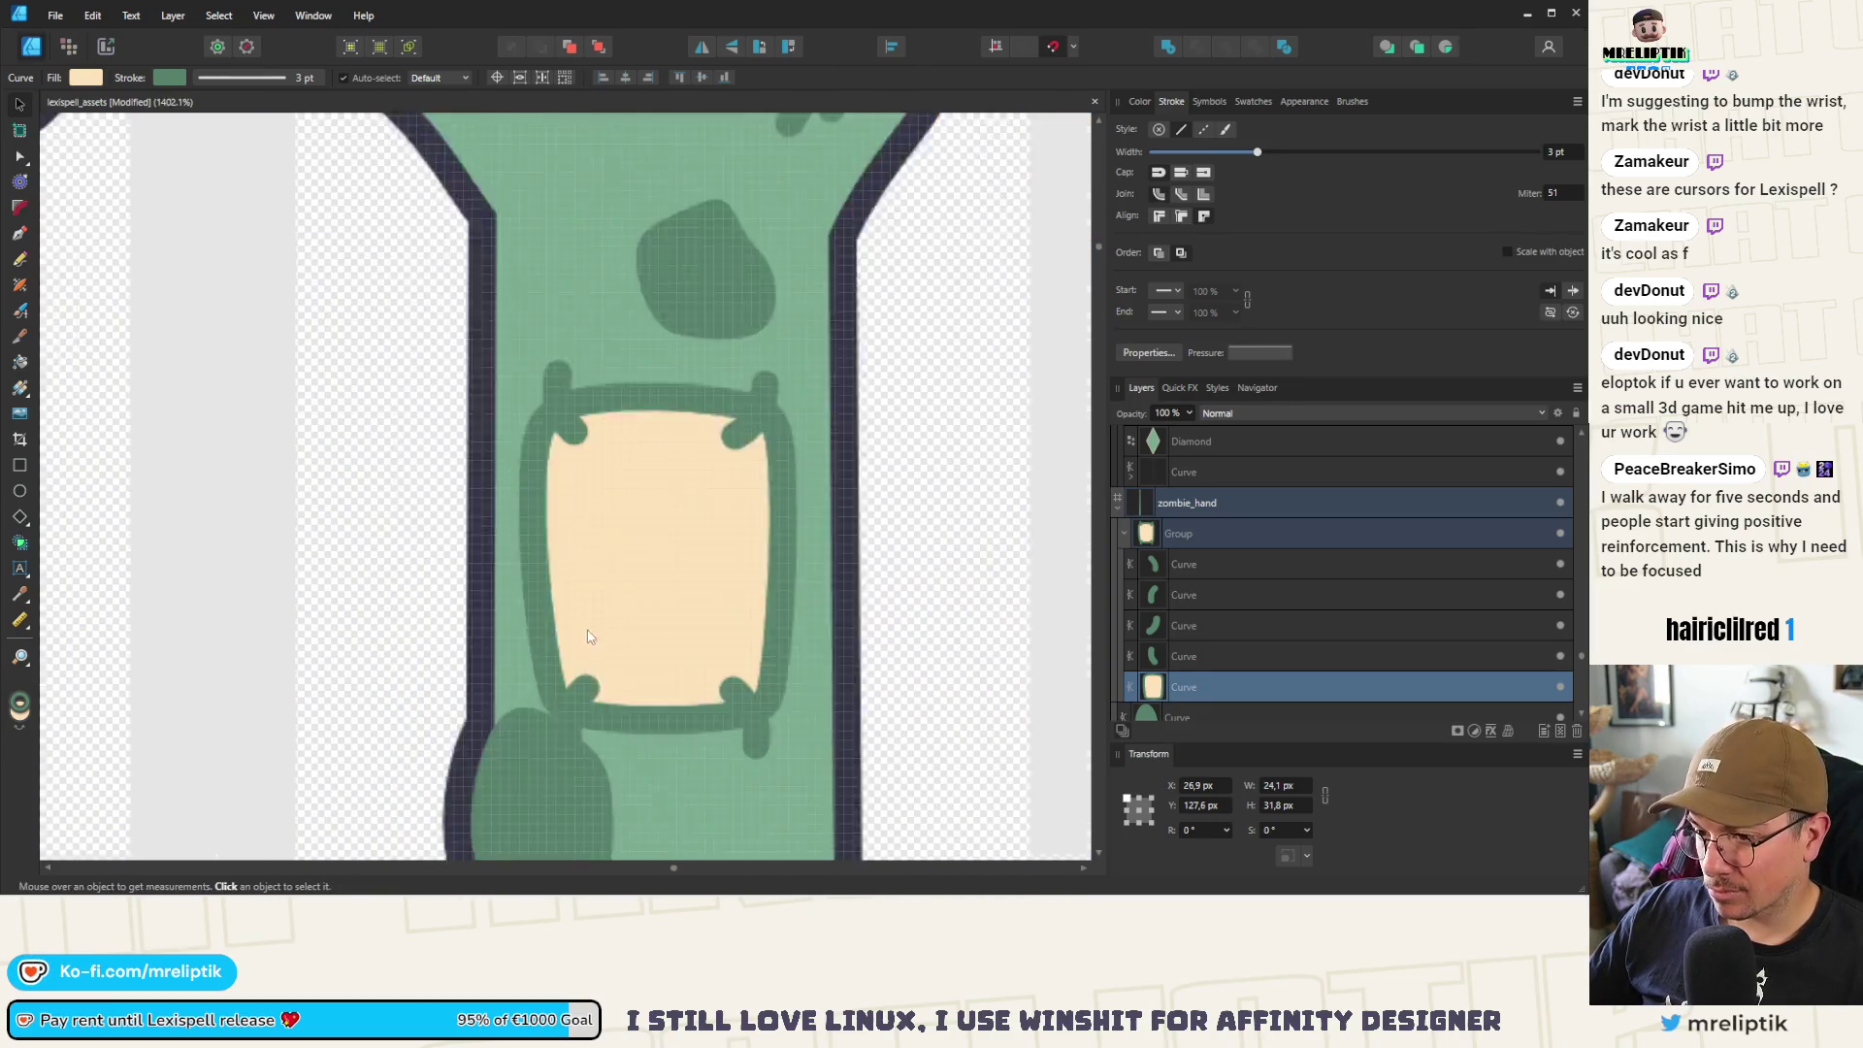
scroll(589, 636, up, 2)
click(640, 776)
drag(672, 755, 675, 747)
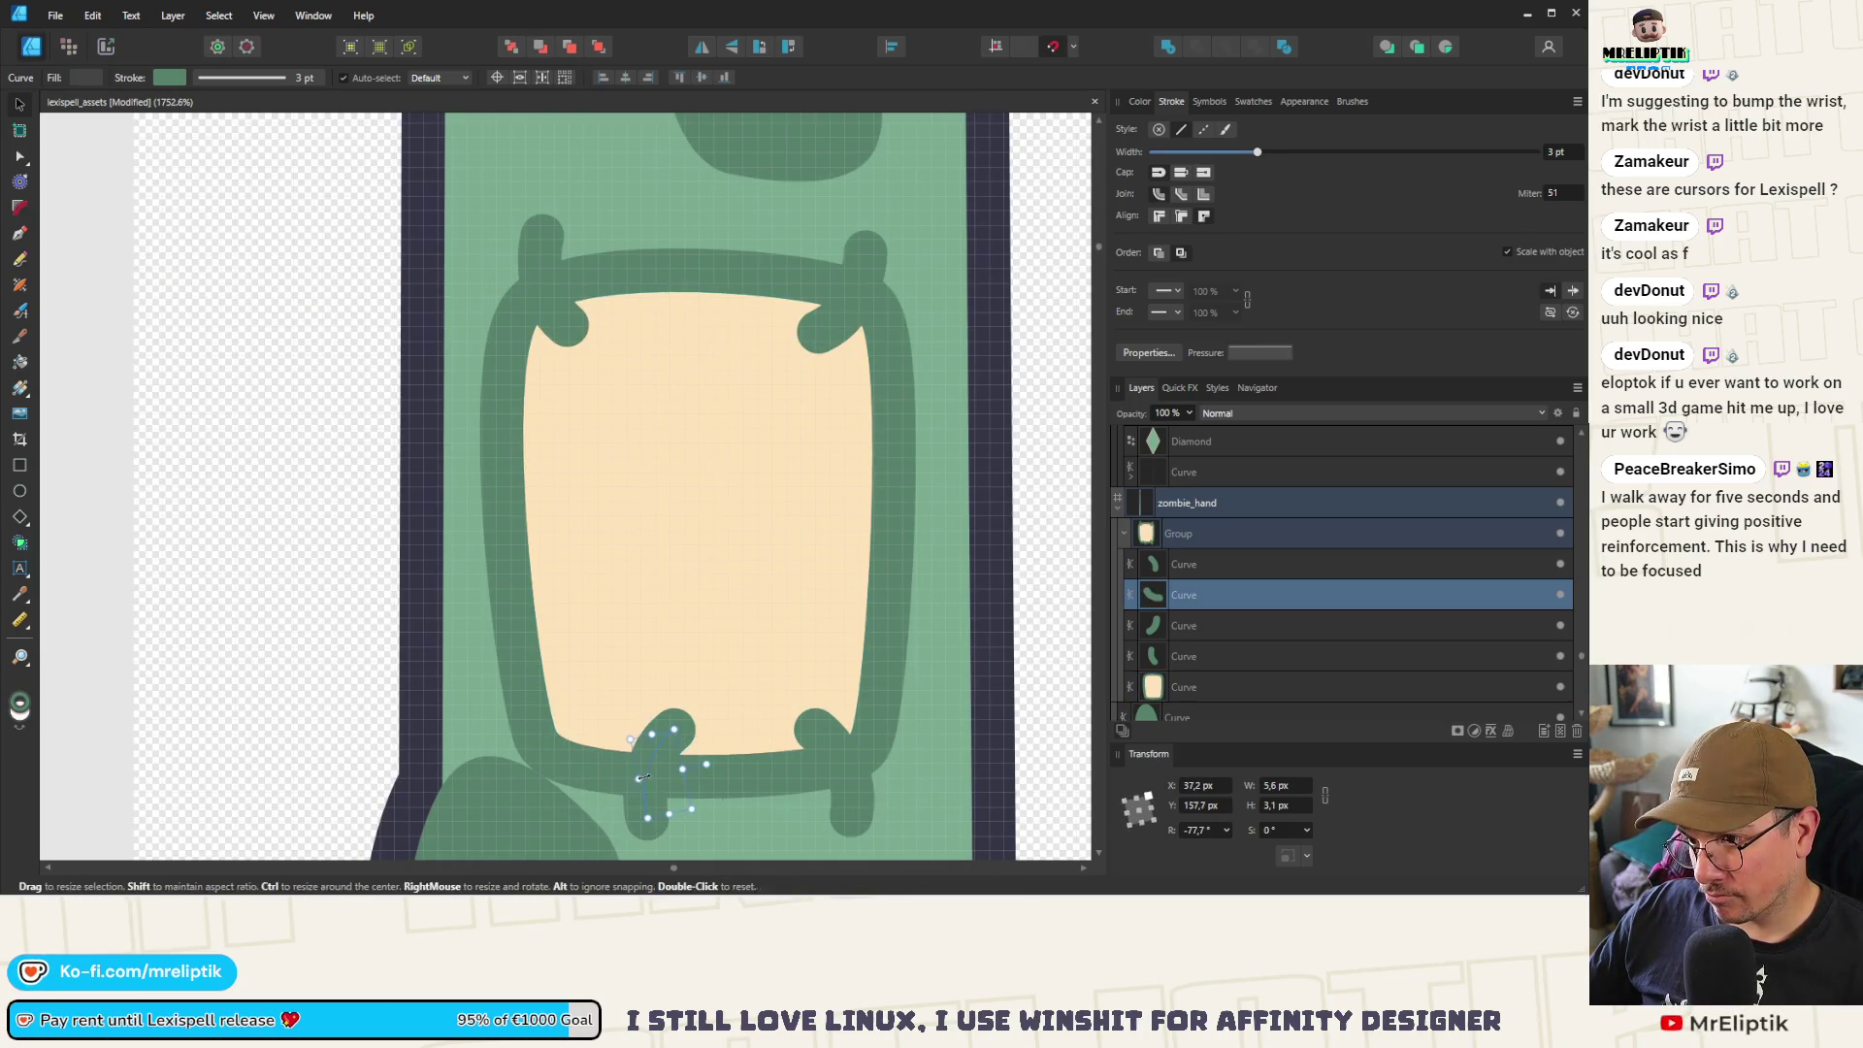
mouse_move(645, 776)
mouse_down()
mouse_move(486, 532)
mouse_move(538, 490)
mouse_move(517, 555)
mouse_move(520, 506)
mouse_up()
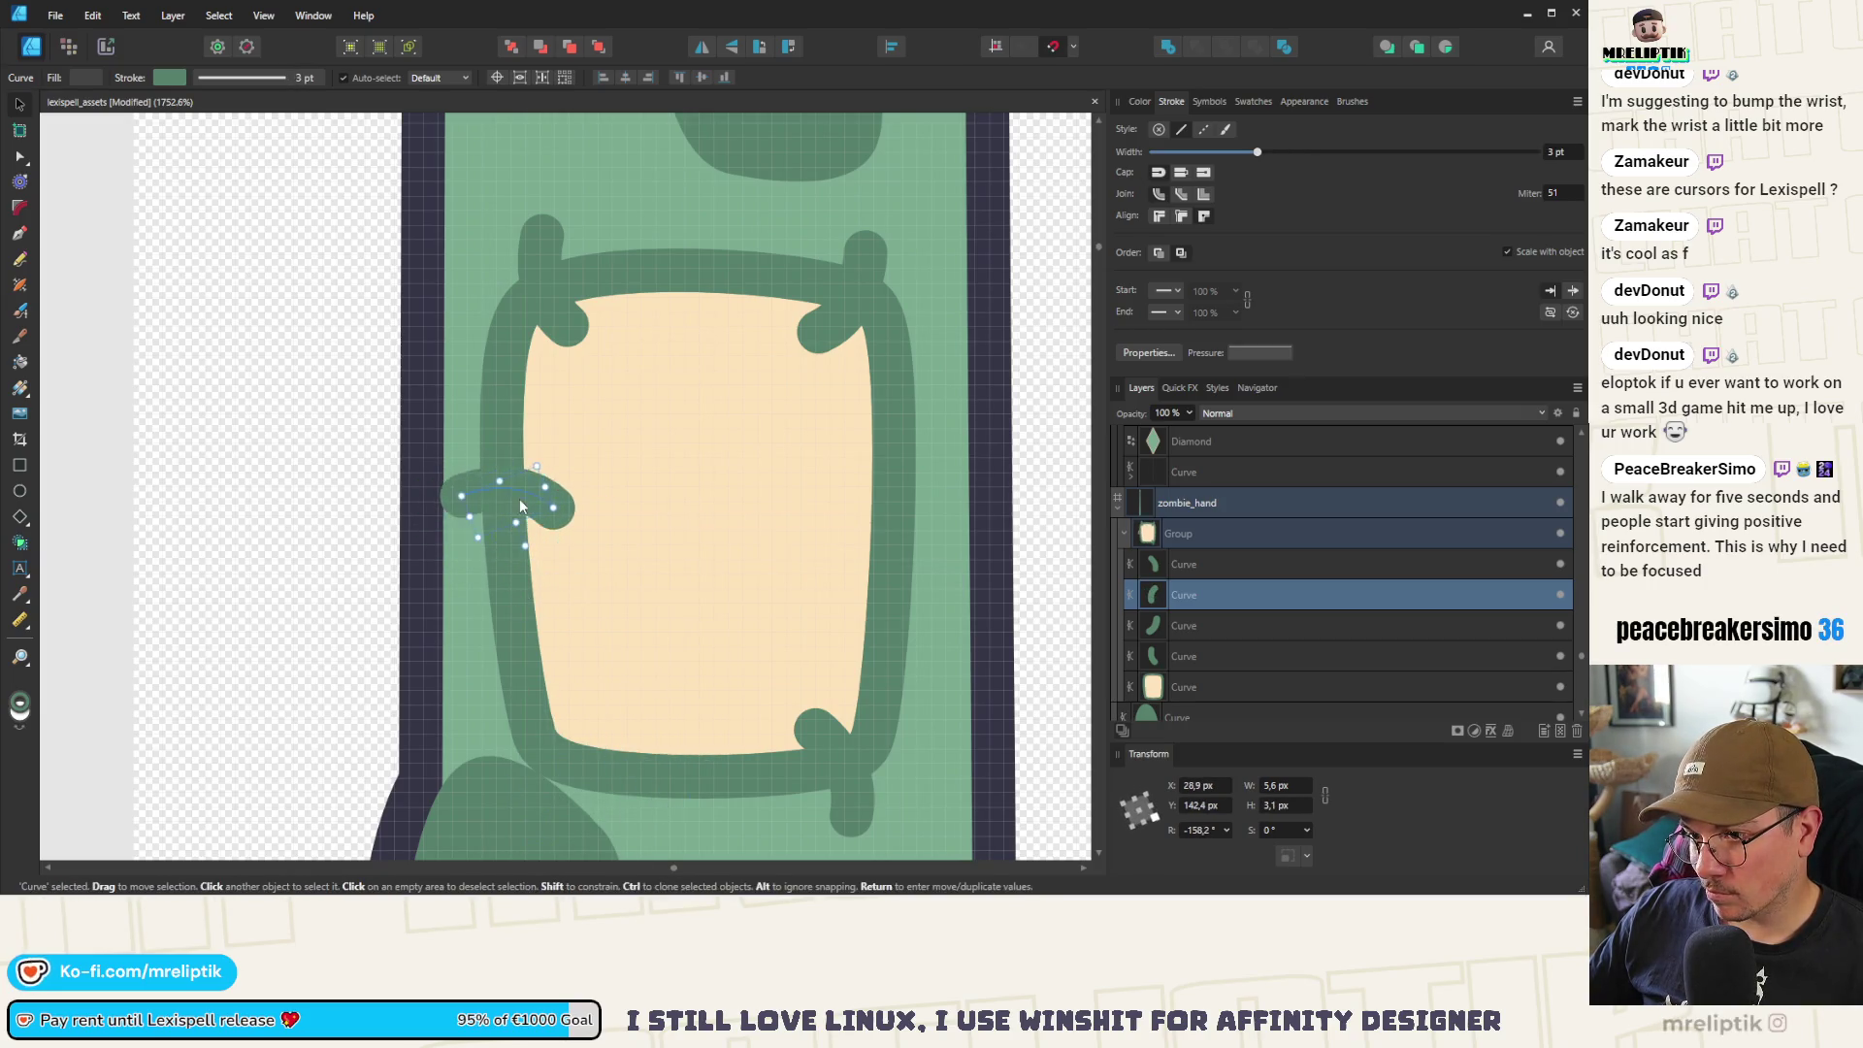
mouse_move(532, 645)
mouse_down()
mouse_move(530, 594)
mouse_move(554, 652)
mouse_up()
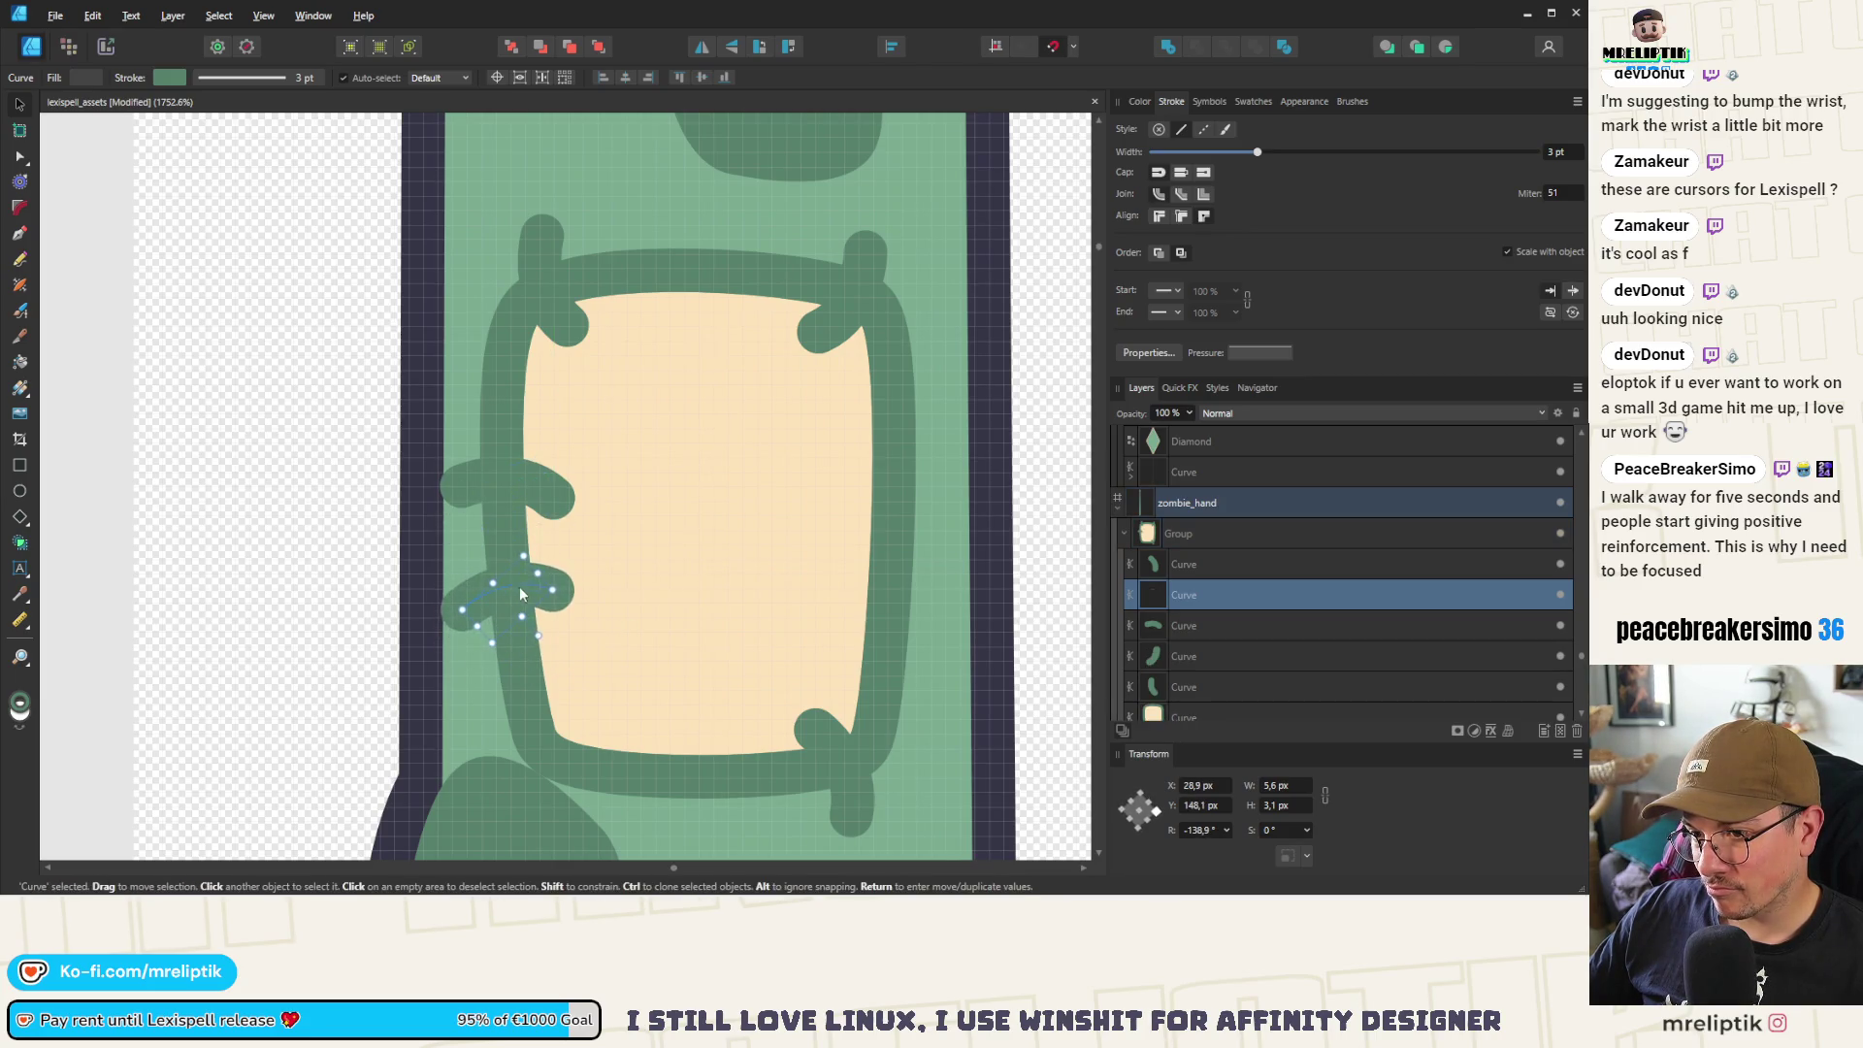
Shift the bottom-right stitches left, rotate the top-right stitch, and slide the top-left one right
drag(852, 804, 772, 813)
drag(819, 730, 742, 730)
click(862, 324)
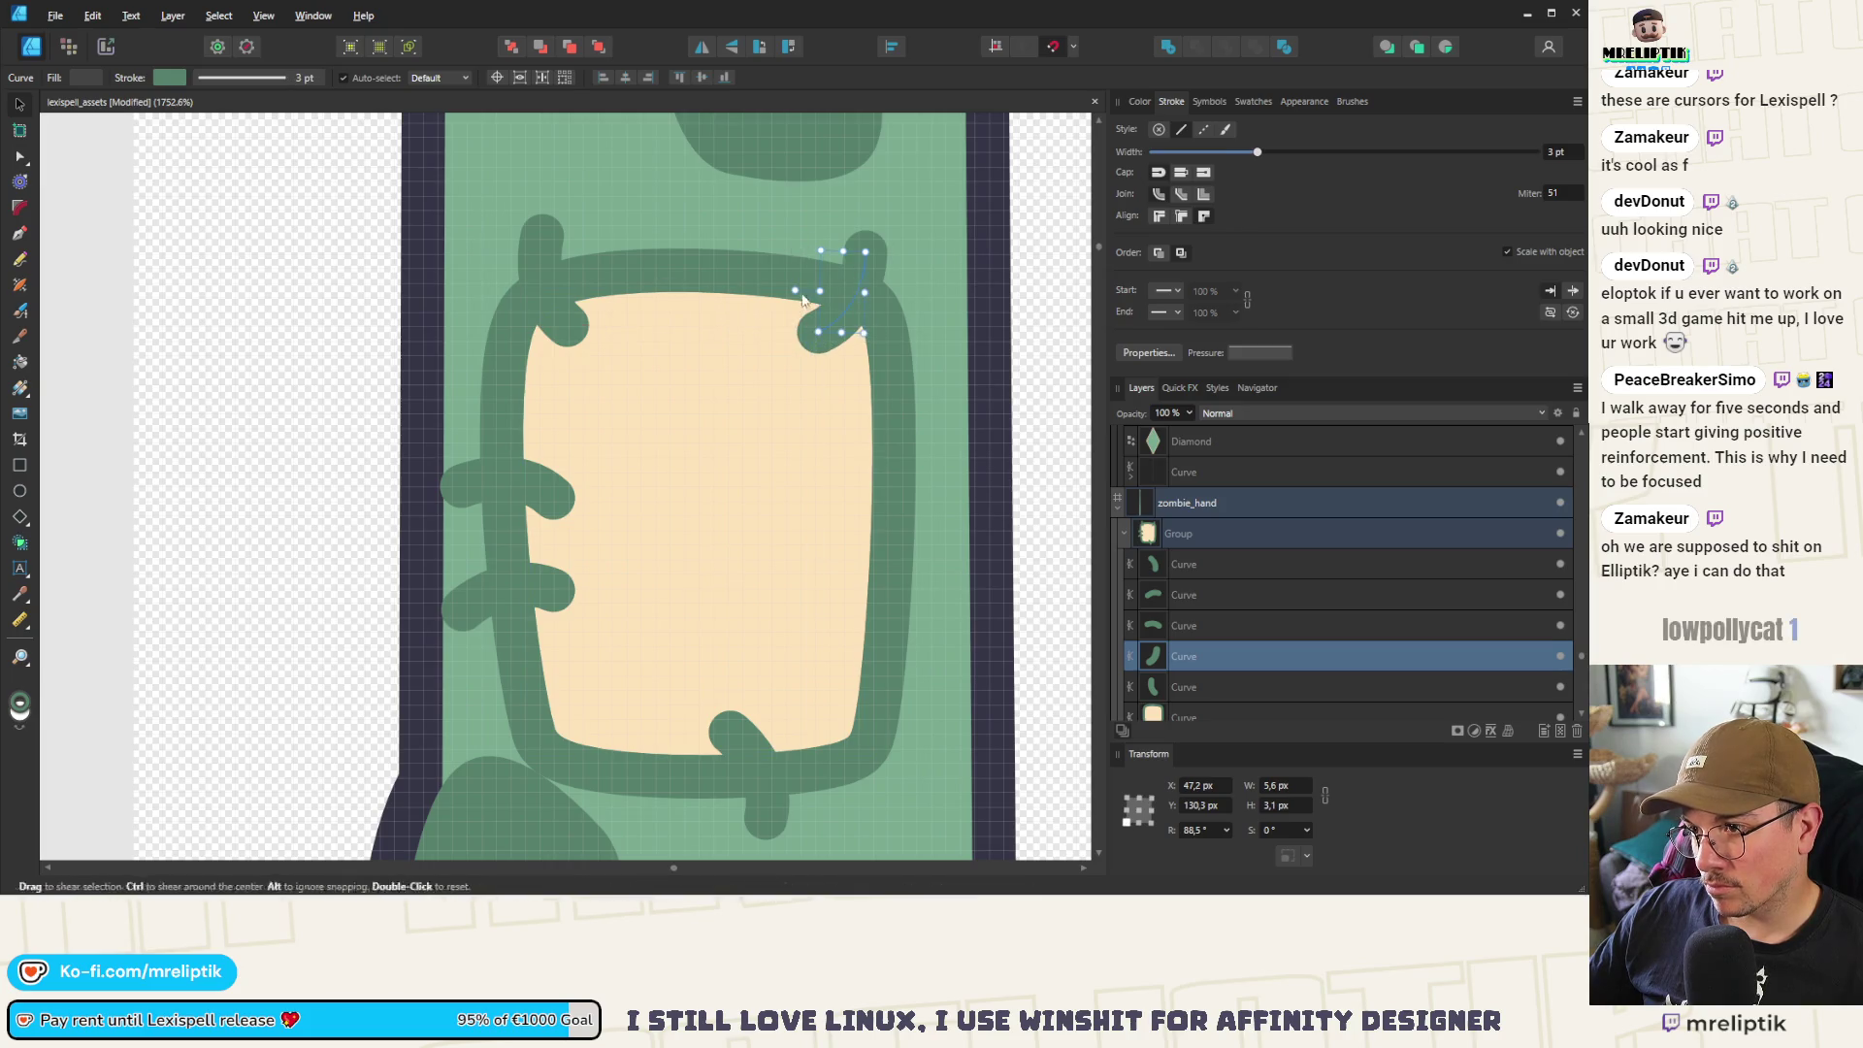
mouse_move(853, 293)
mouse_down()
mouse_move(846, 231)
mouse_move(781, 457)
mouse_move(889, 492)
mouse_up()
drag(546, 299, 624, 296)
Shrink the bandage group to about 22.8 × 27.9 px and save the file
scroll(624, 296, down, 5)
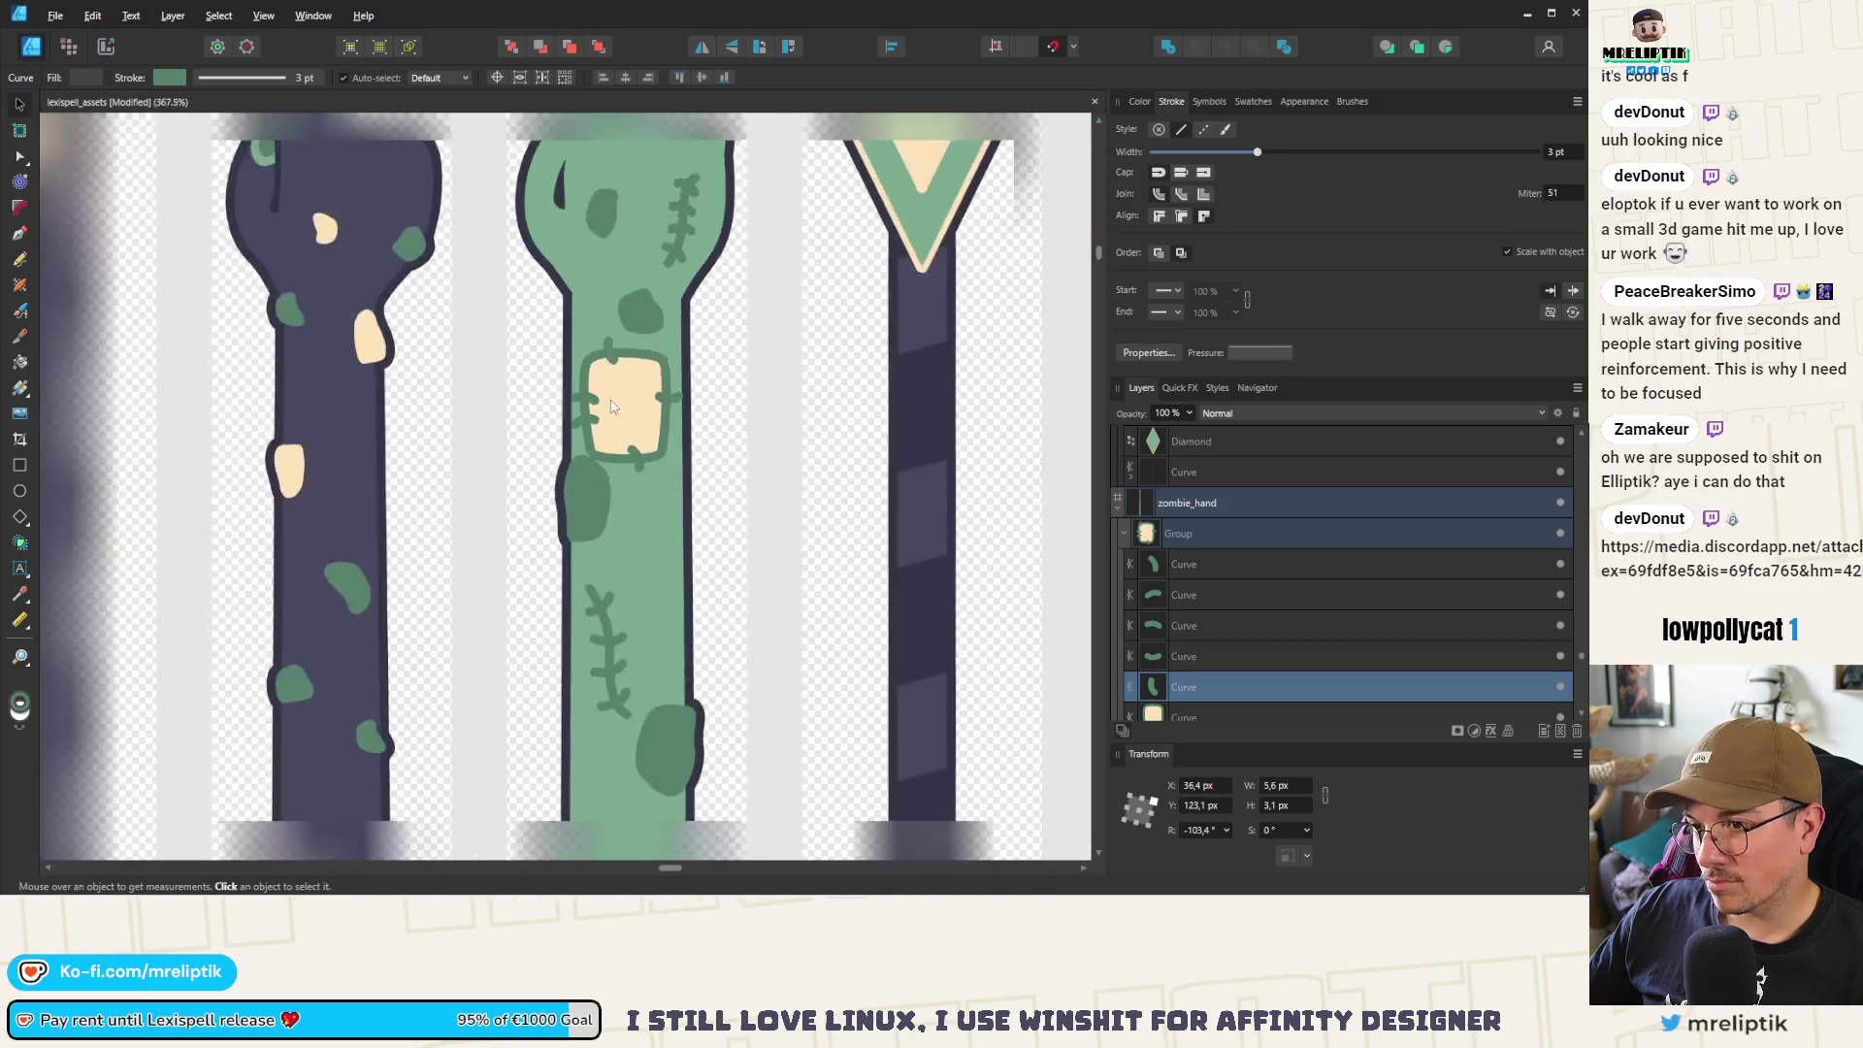
click(645, 388)
scroll(704, 374, up, 3)
mouse_move(704, 375)
mouse_down()
mouse_move(679, 393)
mouse_move(700, 366)
mouse_move(685, 393)
mouse_move(740, 377)
mouse_move(671, 423)
mouse_up()
click(1184, 503)
drag(609, 522, 649, 469)
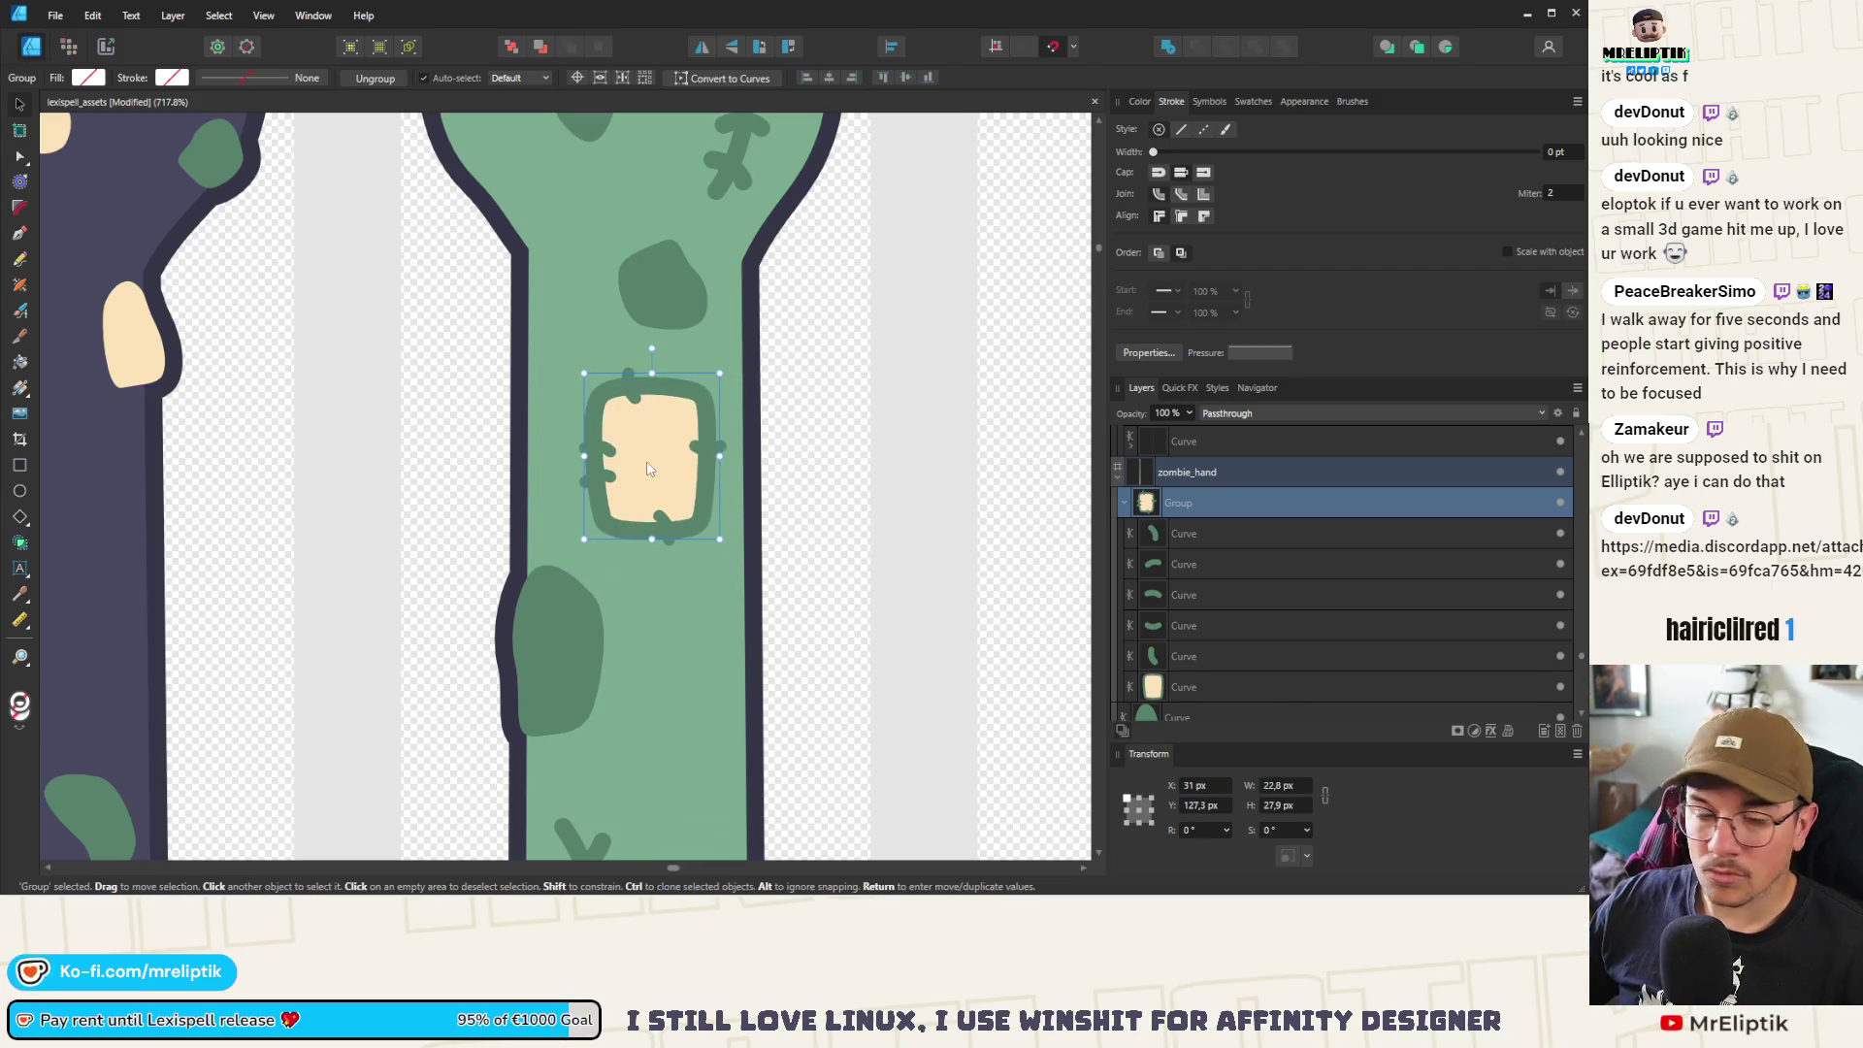
key(ctrl+s)
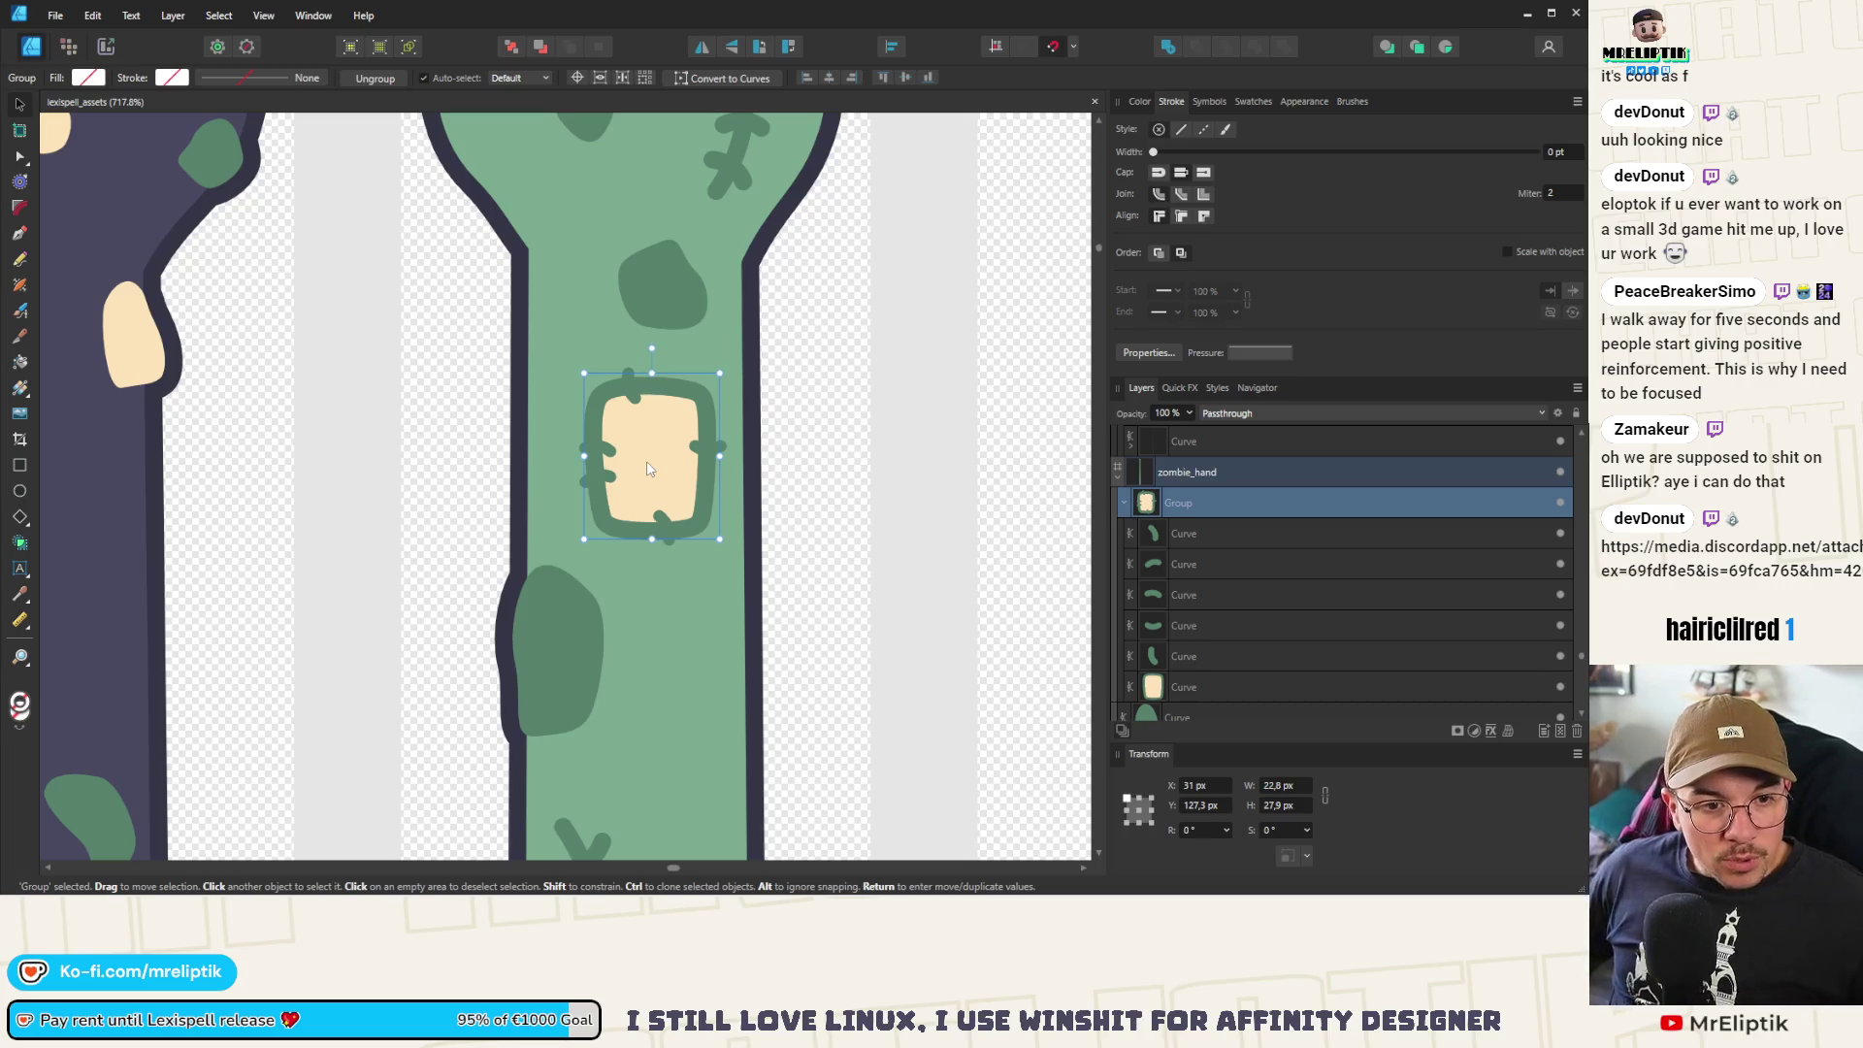
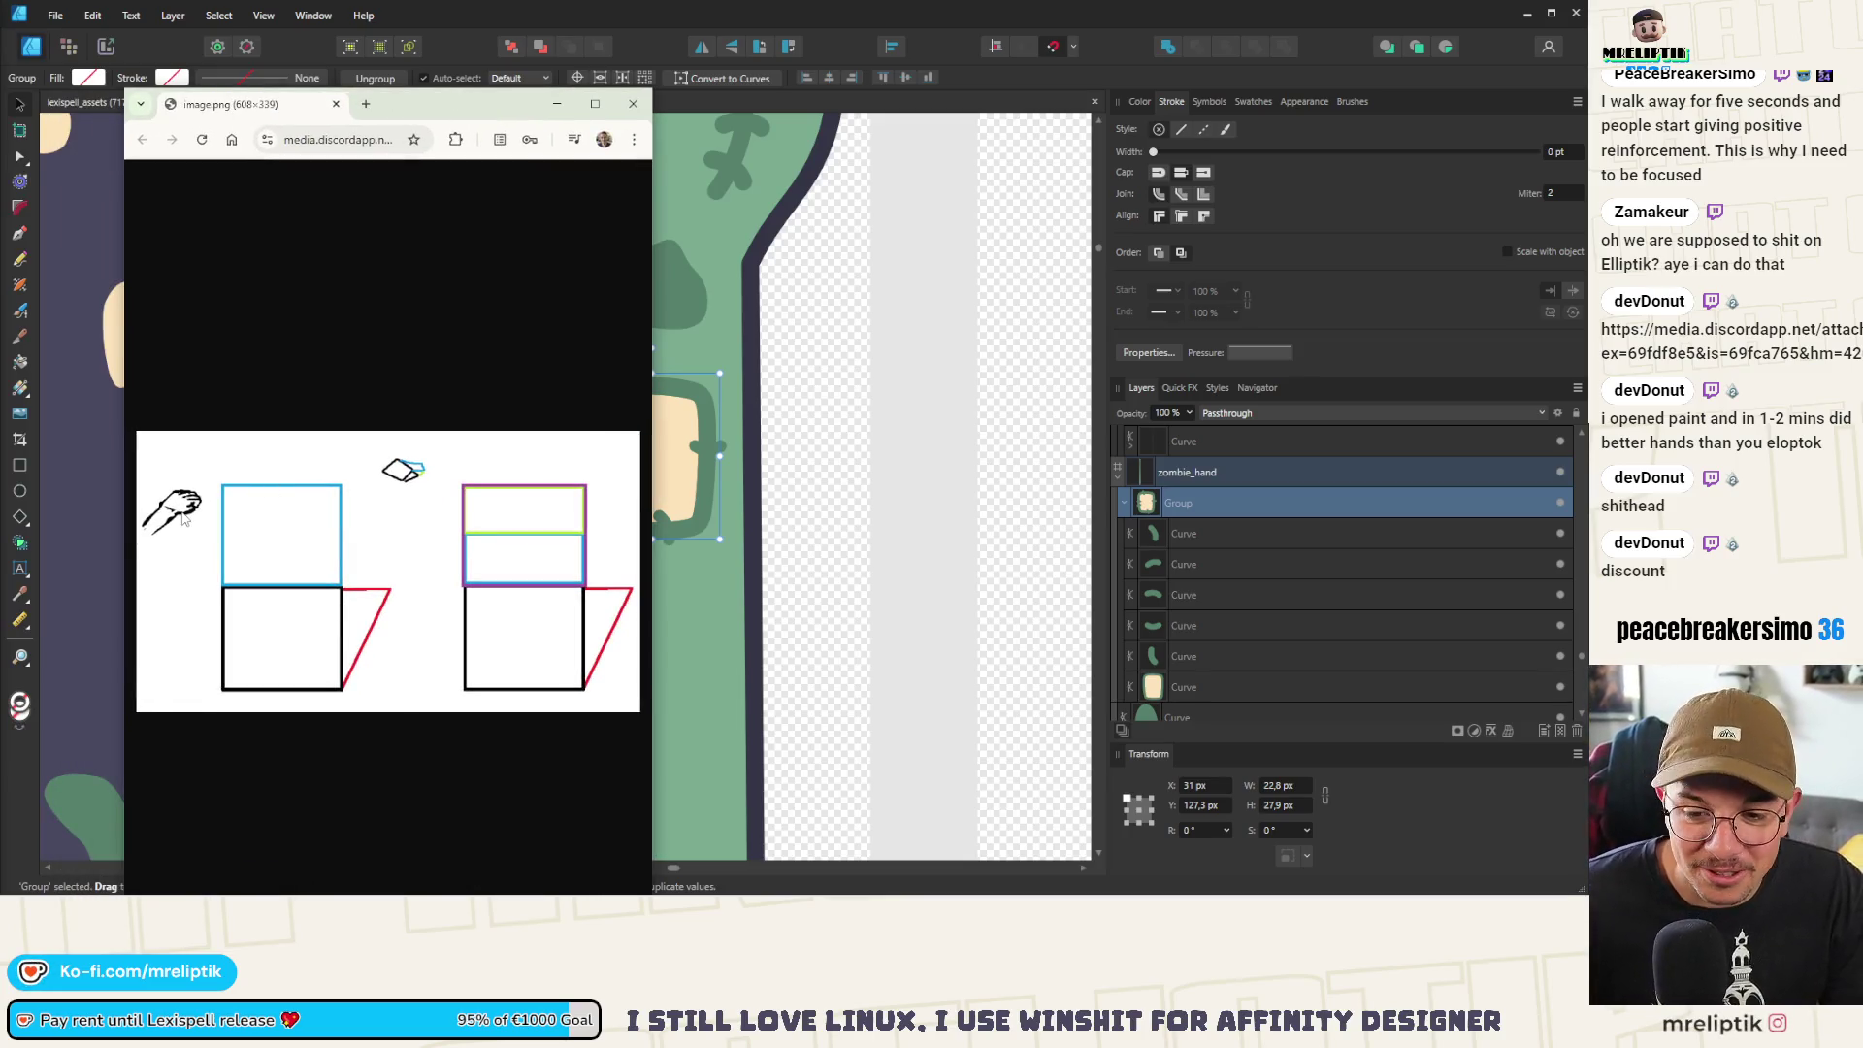
Close the Chrome window showing the Discord reference image
key(ctrl+w)
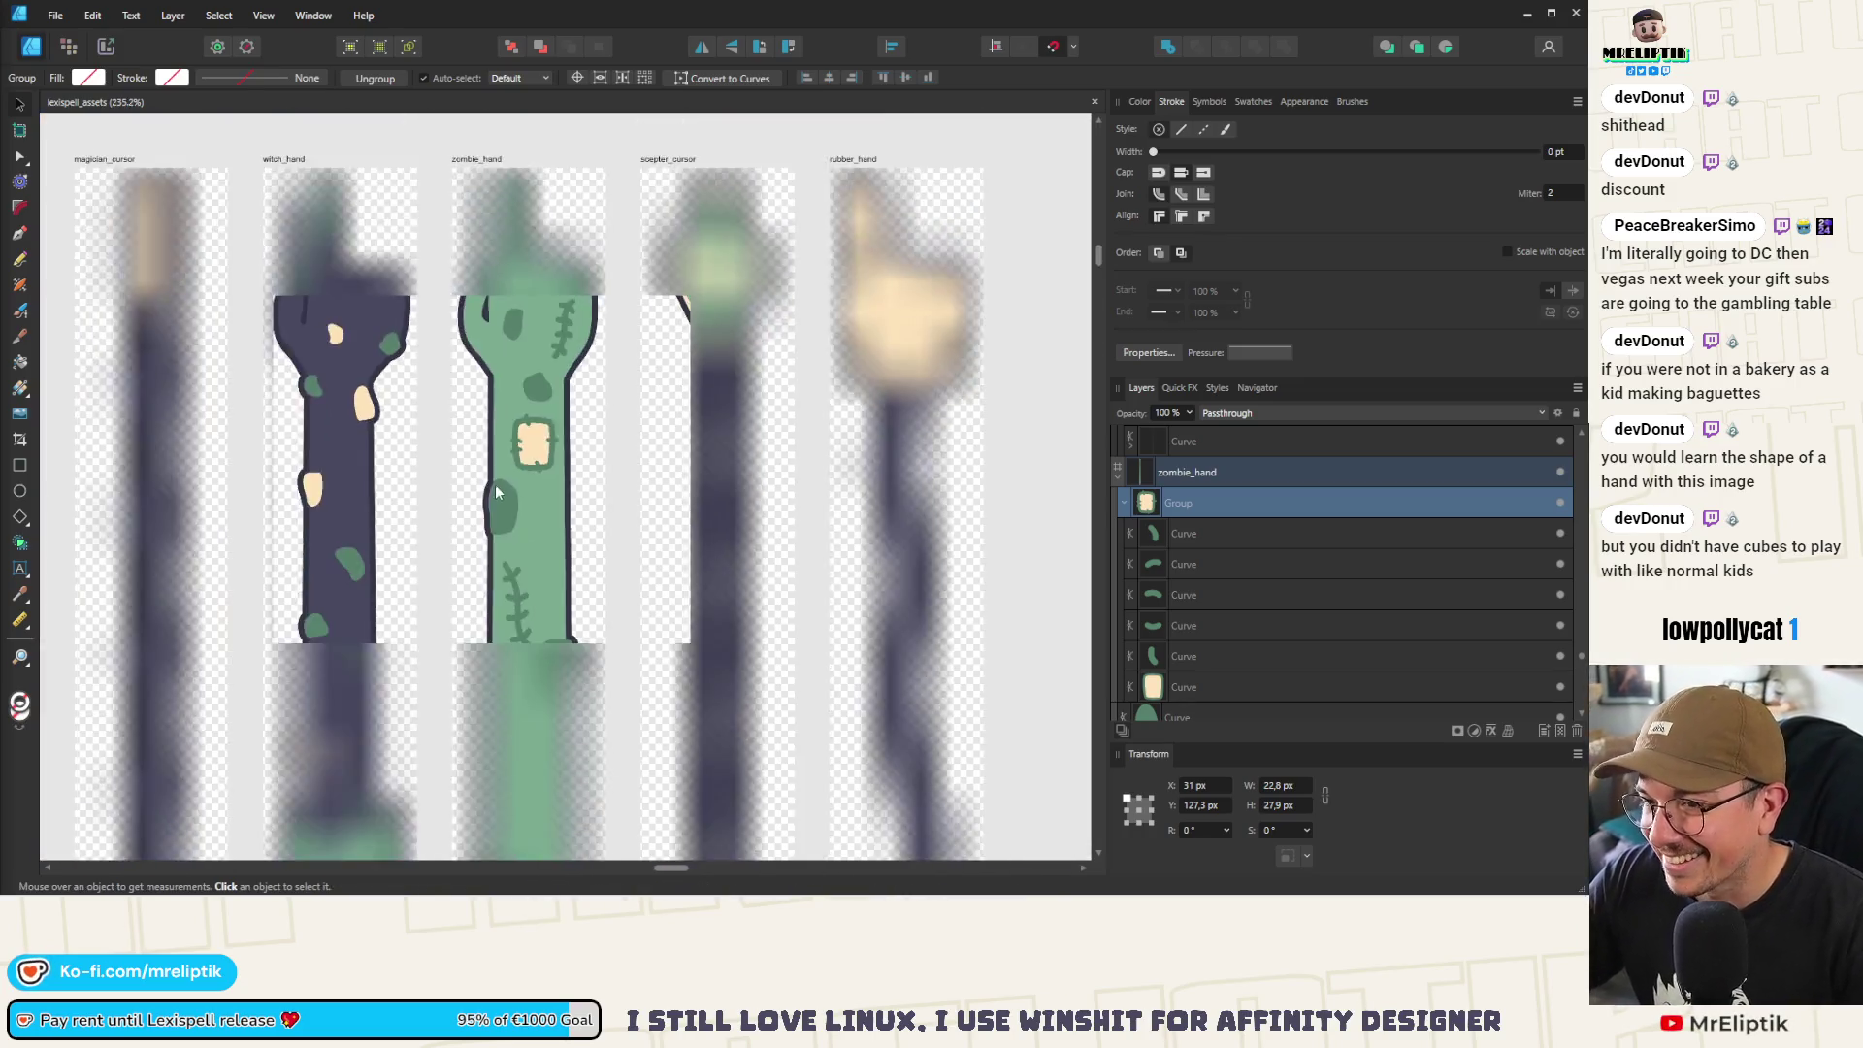
Move the zombie hand's dark-green spot up toward the fingers
scroll(494, 485, down, 5)
scroll(476, 399, up, 5)
scroll(547, 516, down, 3)
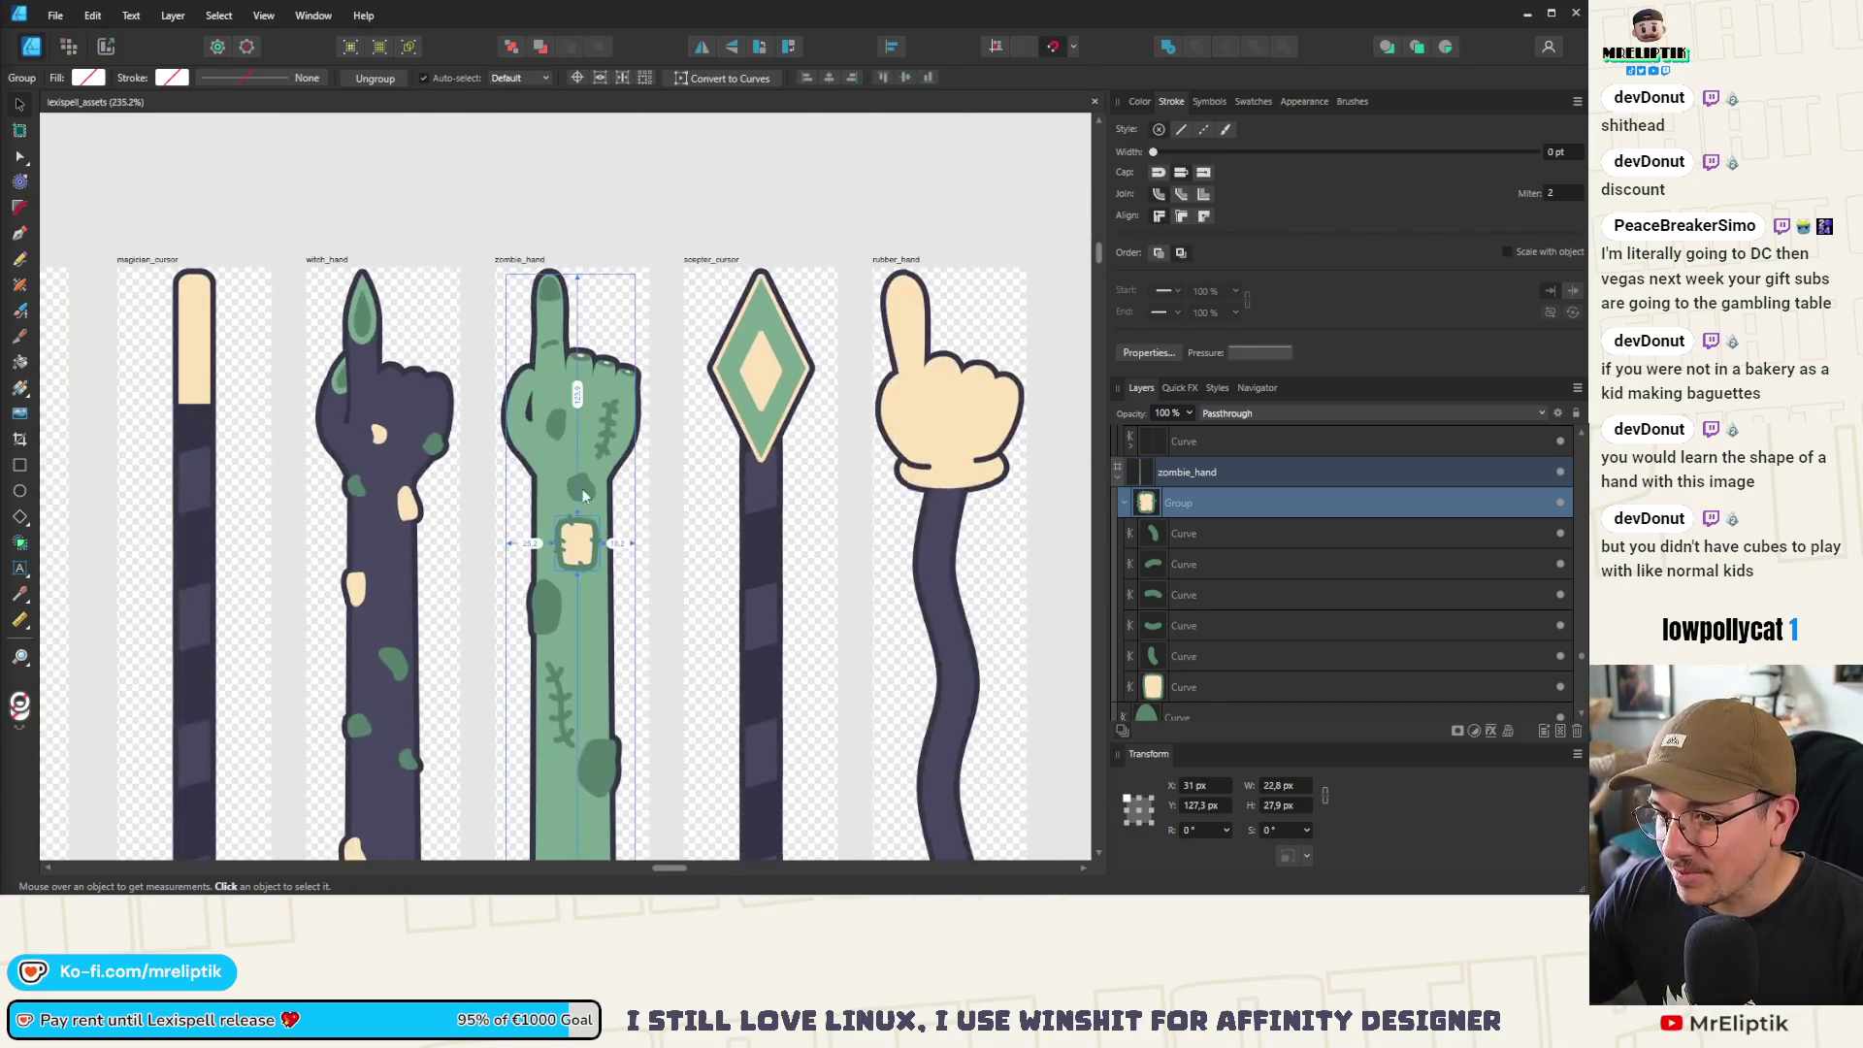
scroll(582, 485, up, 4)
click(603, 472)
double_click(604, 464)
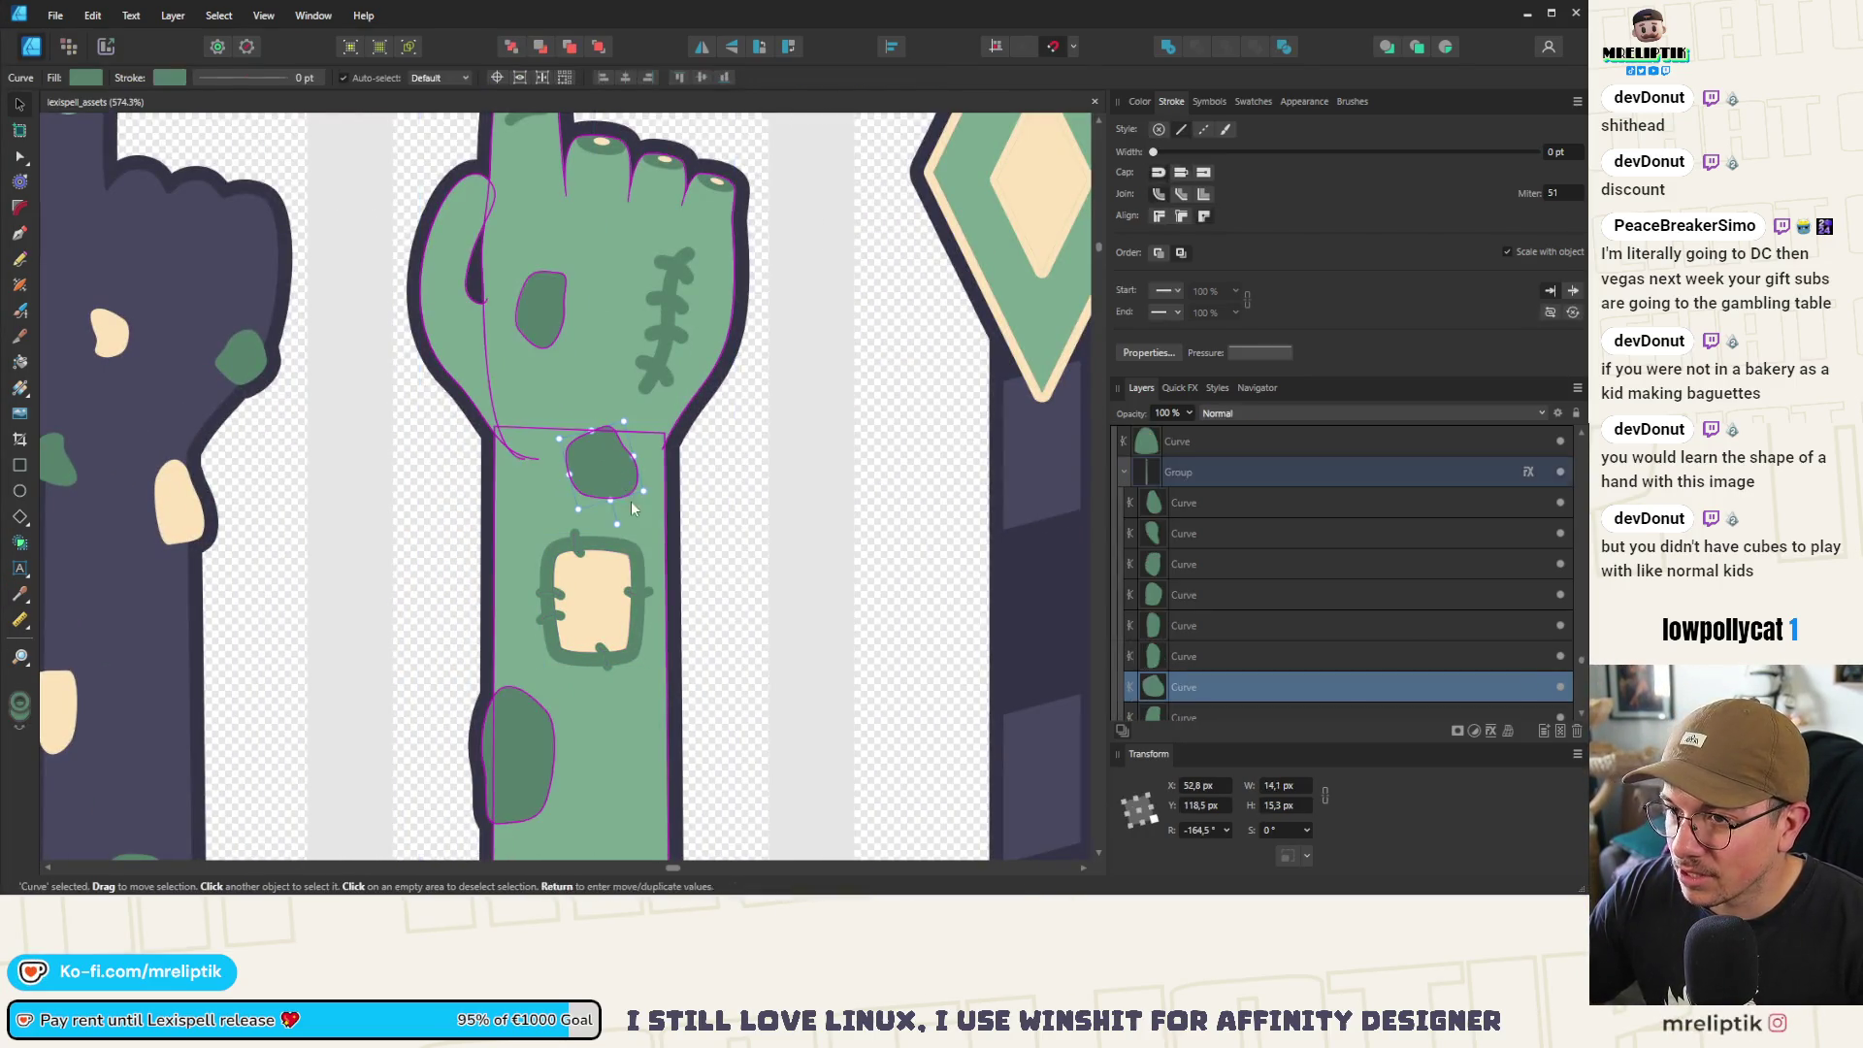
click(549, 303)
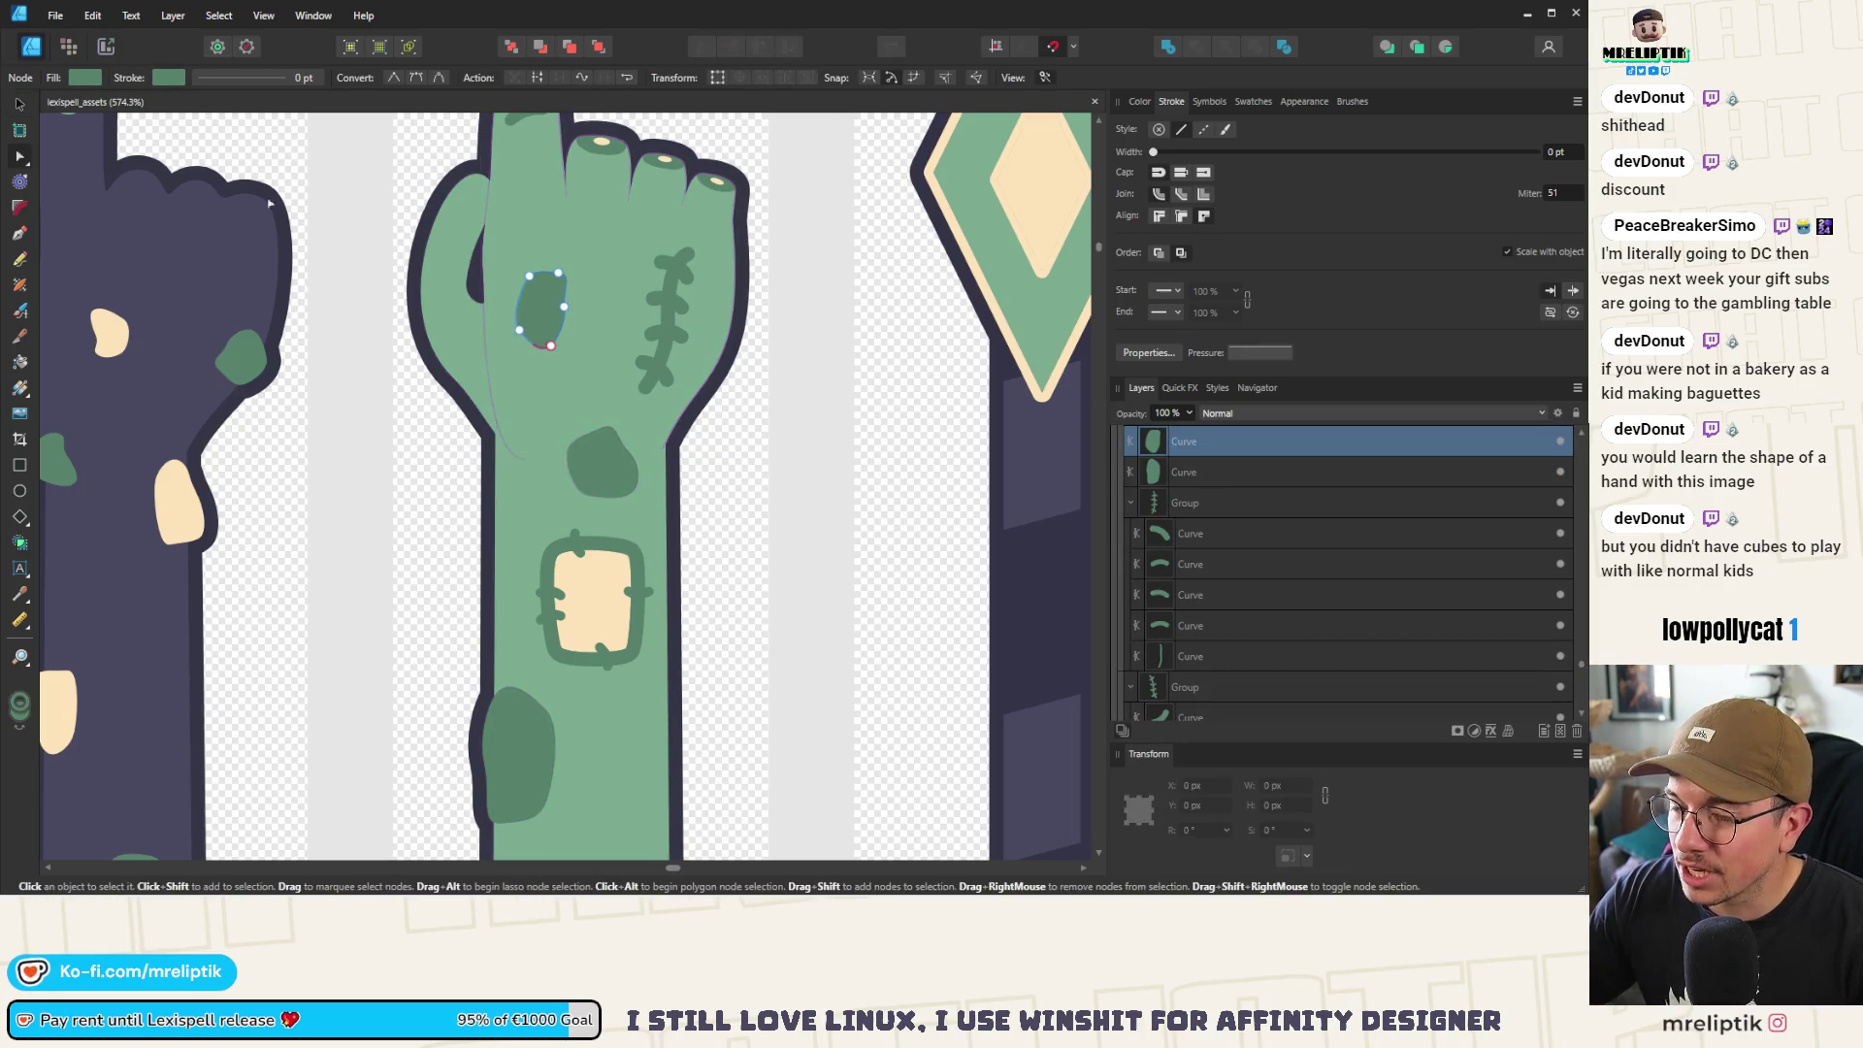
mouse_move(532, 286)
mouse_down()
mouse_move(572, 267)
mouse_move(550, 287)
mouse_up()
Shift the stitch mark down and left, and raise its group in the Layers stacking order
click(660, 332)
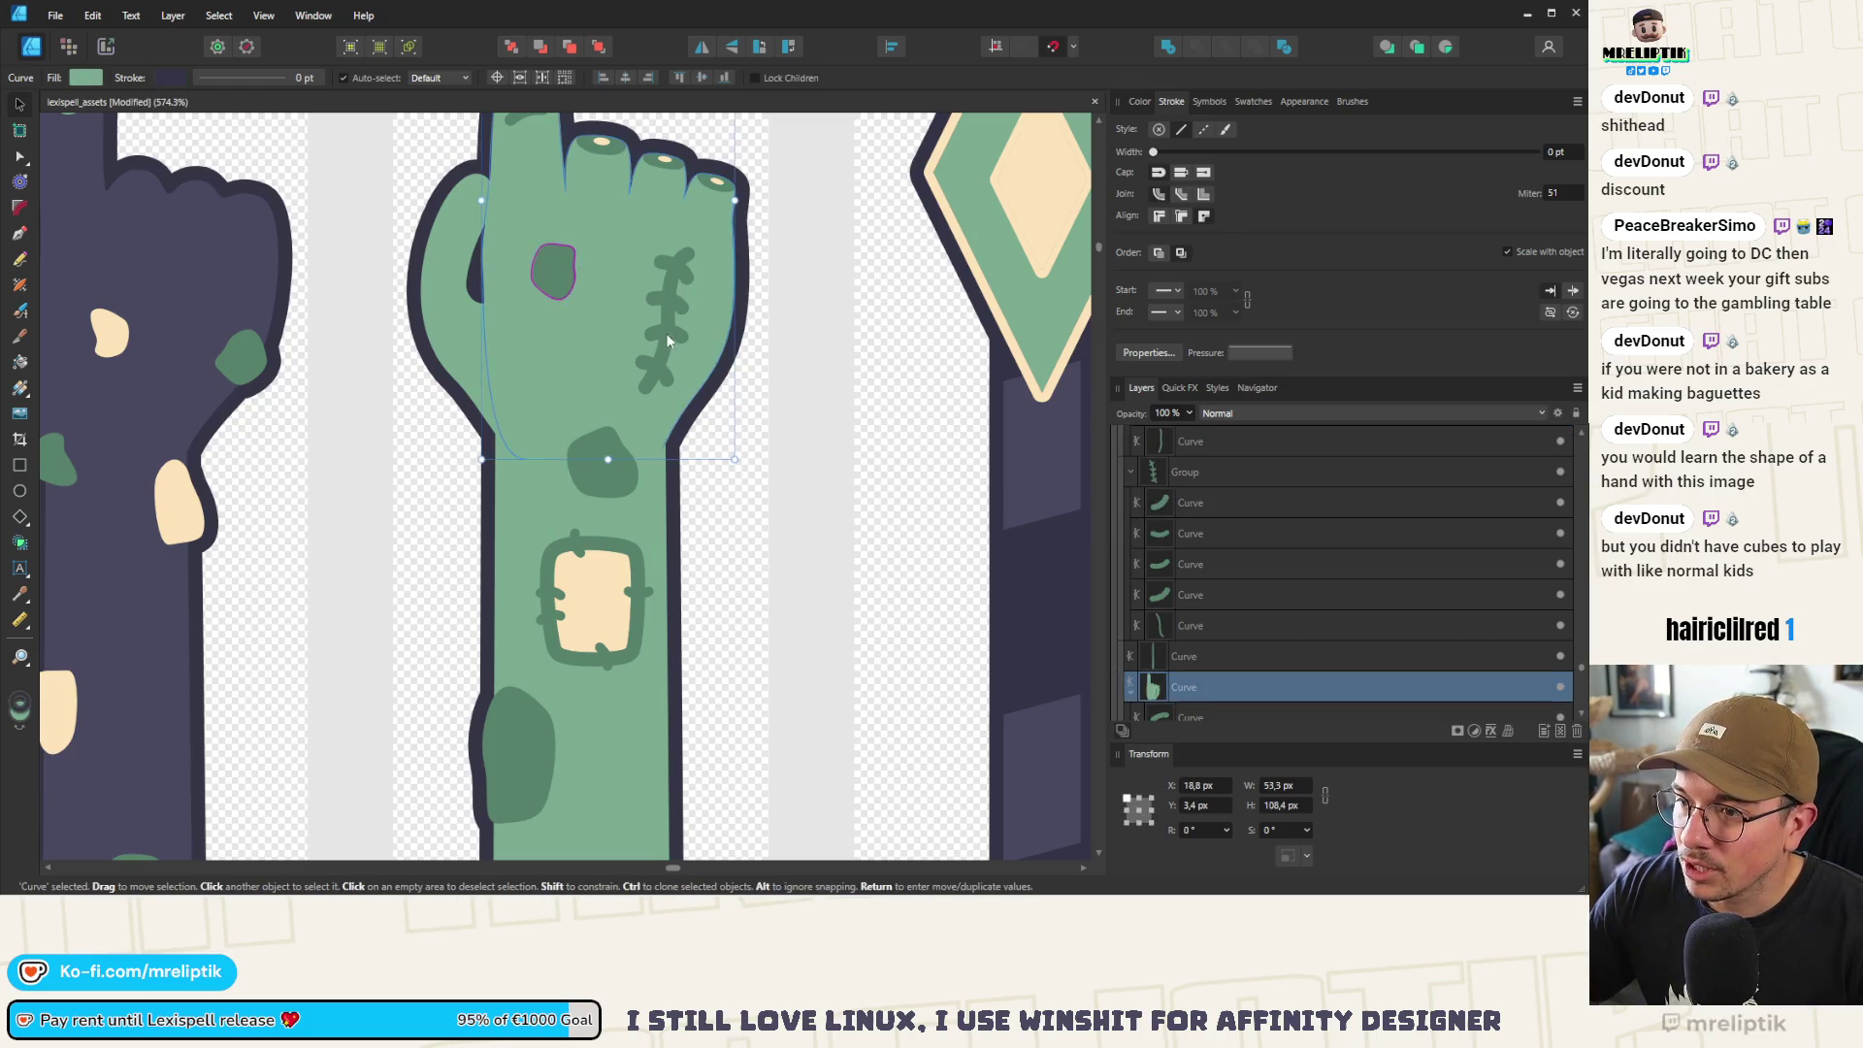
click(667, 330)
drag(674, 356, 649, 405)
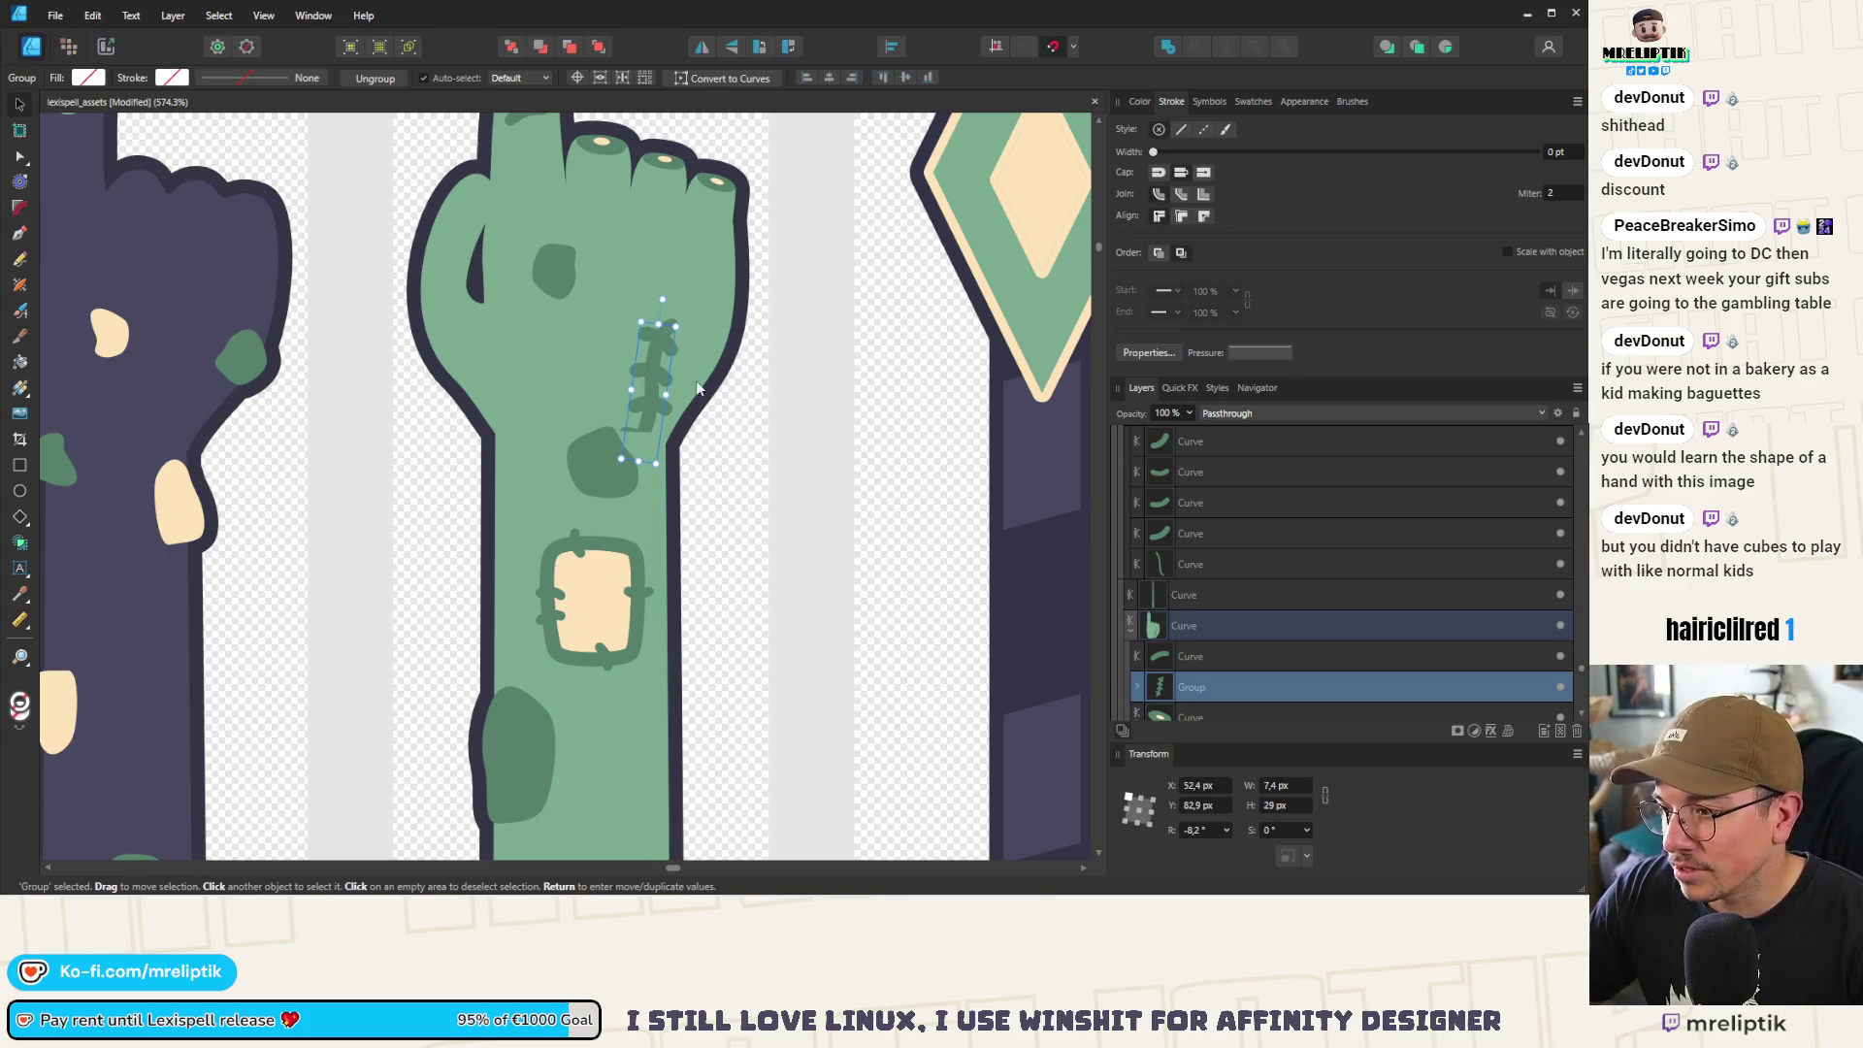
drag(1191, 690, 1210, 609)
click(656, 399)
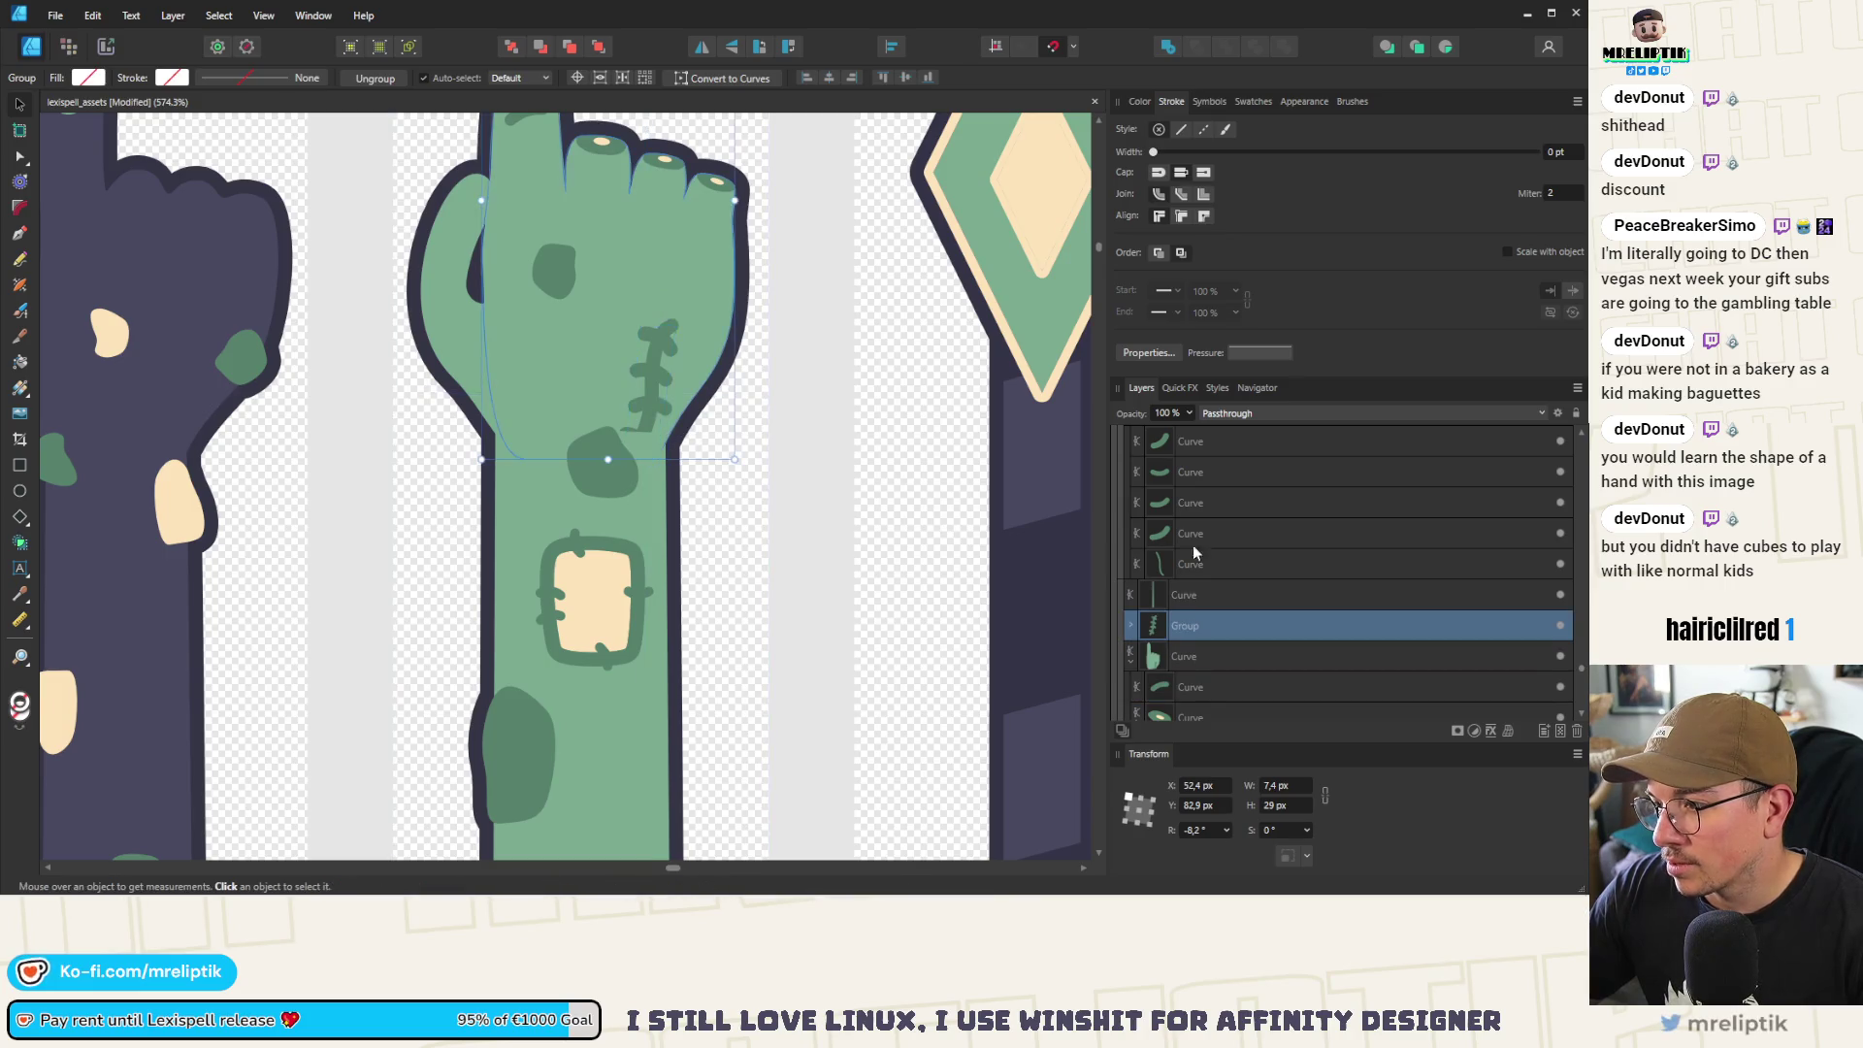
scroll(1202, 538, up, 3)
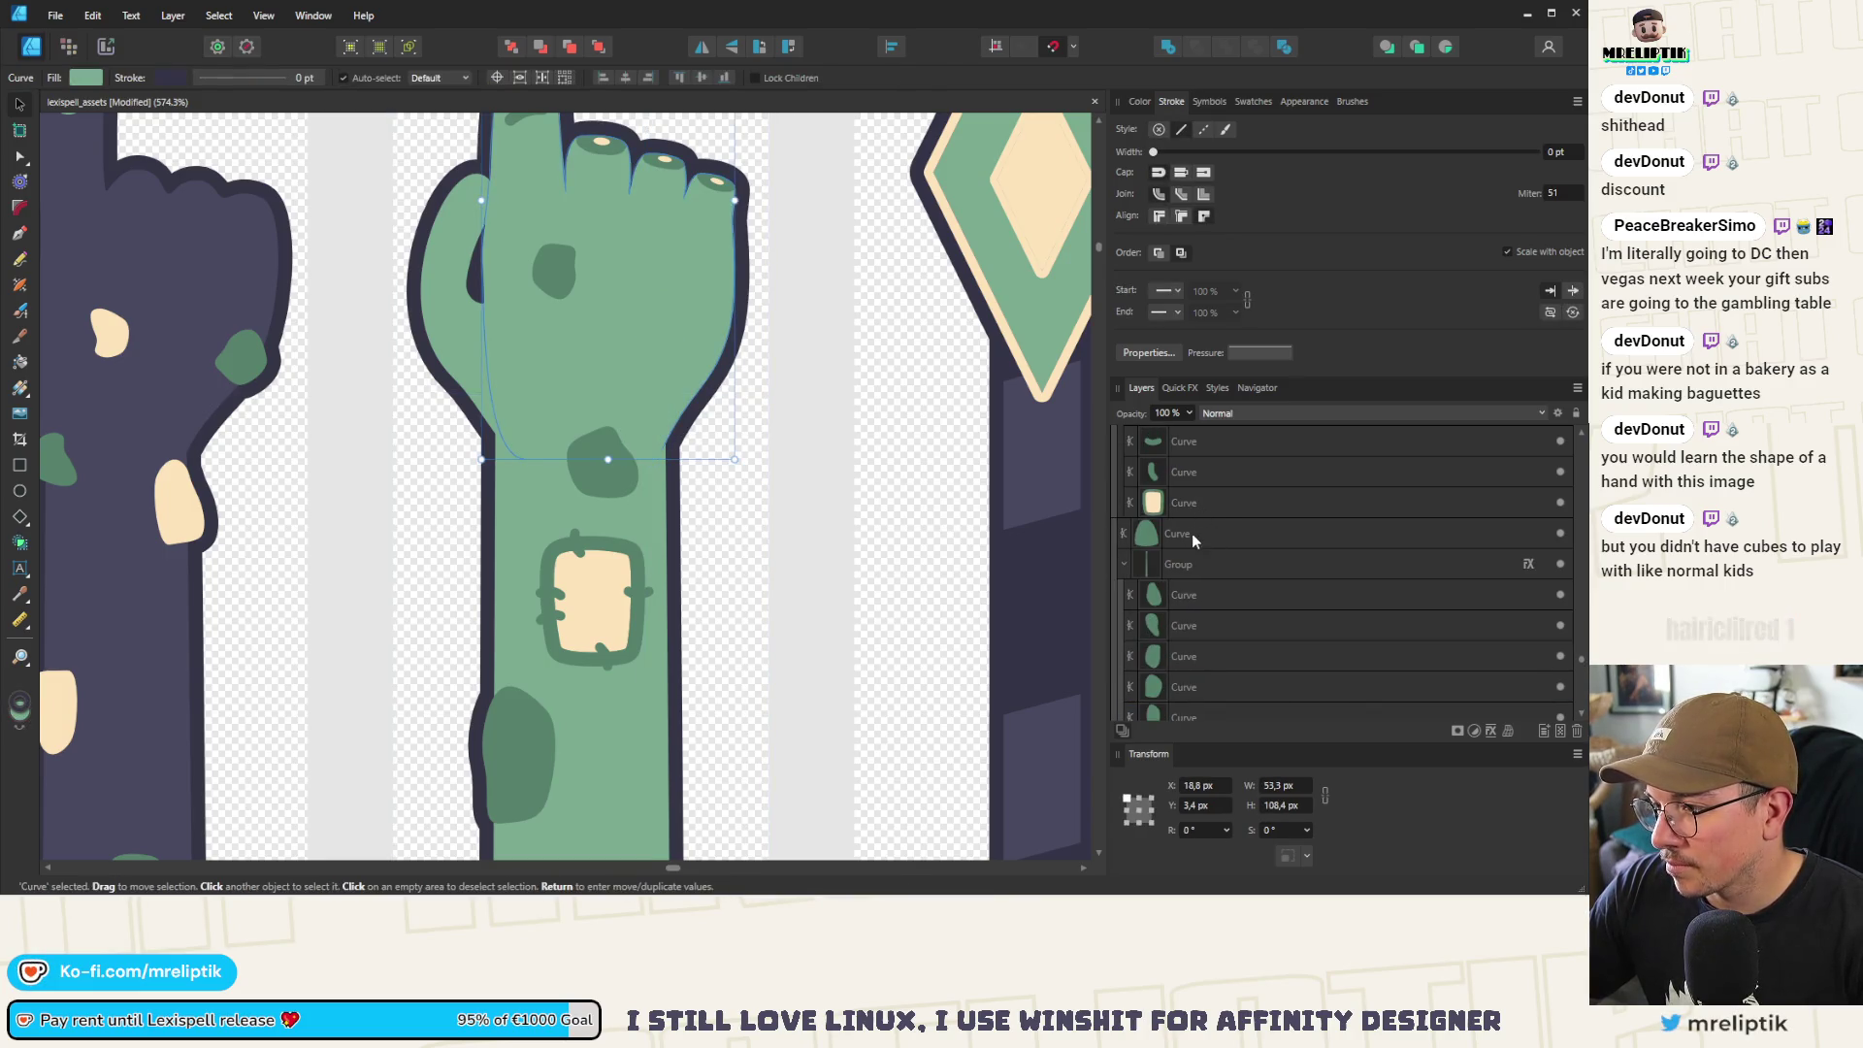
Duplicate the stitch mark and place the copy lower down the forearm
click(1198, 501)
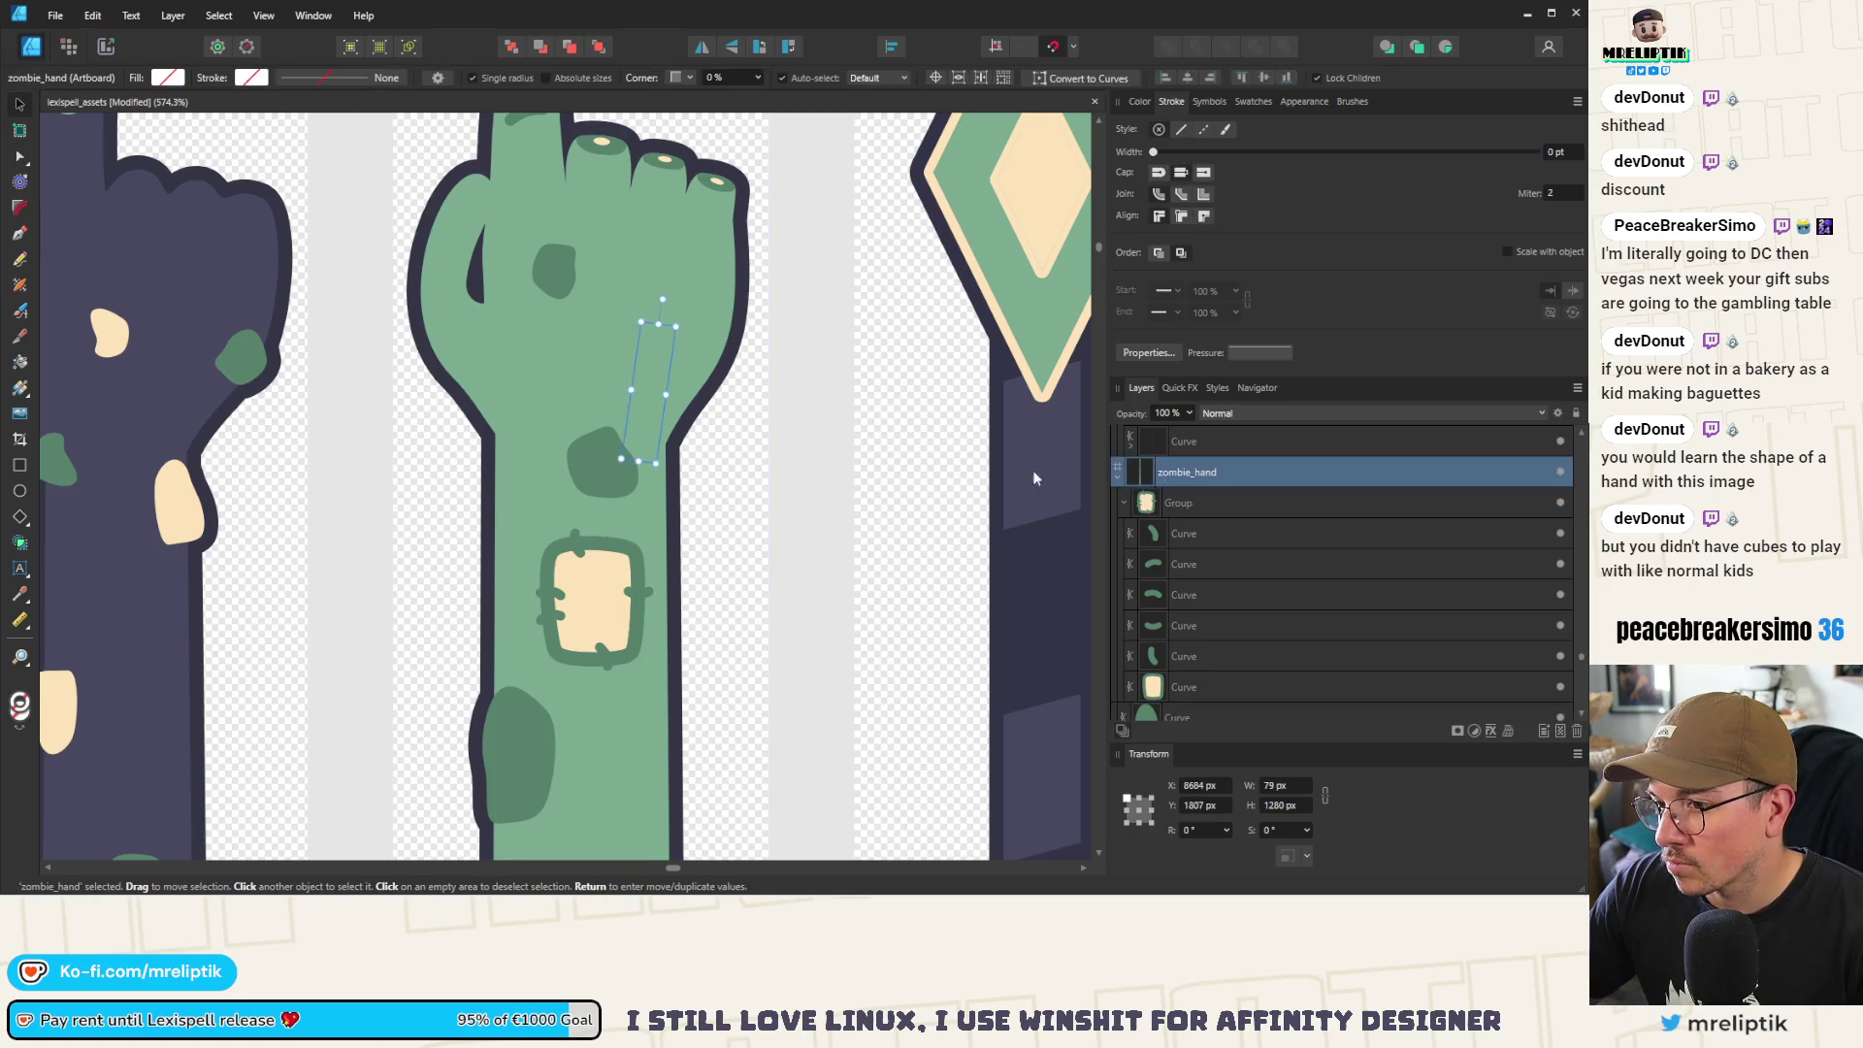
key(ctrl+v)
drag(647, 405, 631, 429)
click(589, 486)
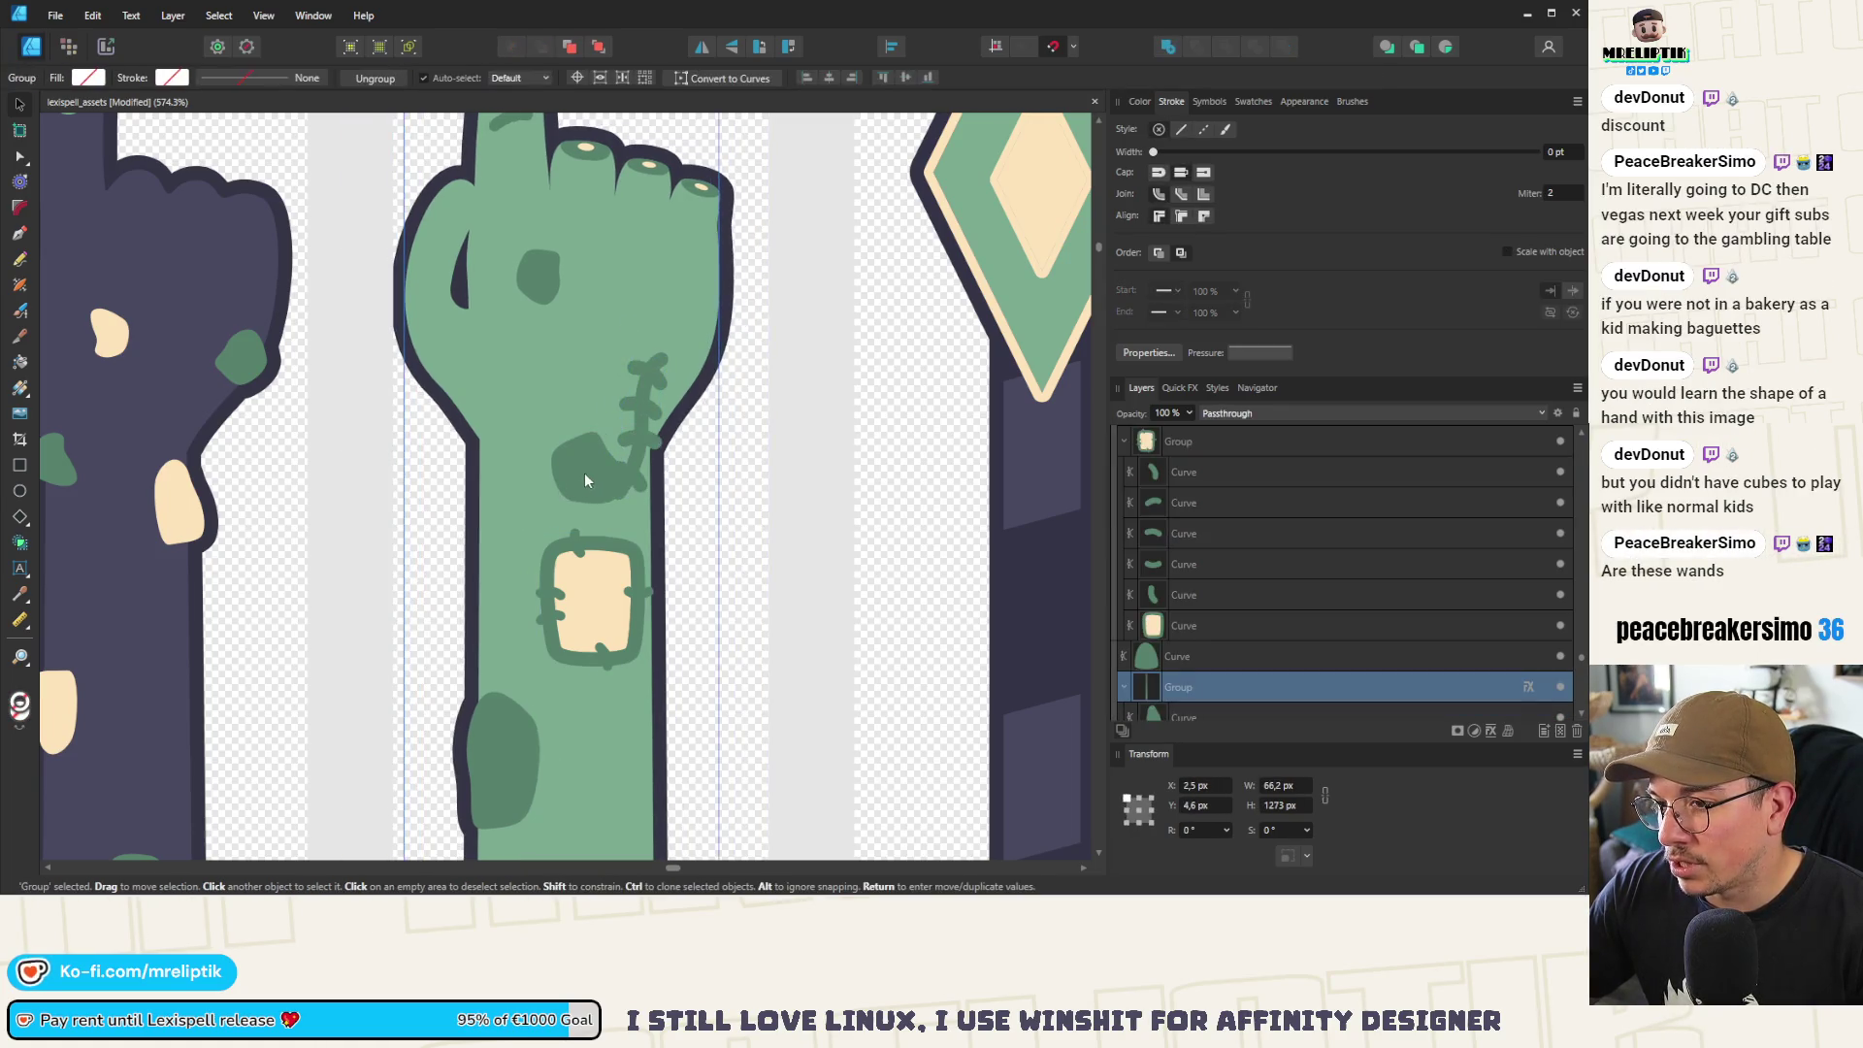
double_click(584, 486)
scroll(540, 502, down, 5)
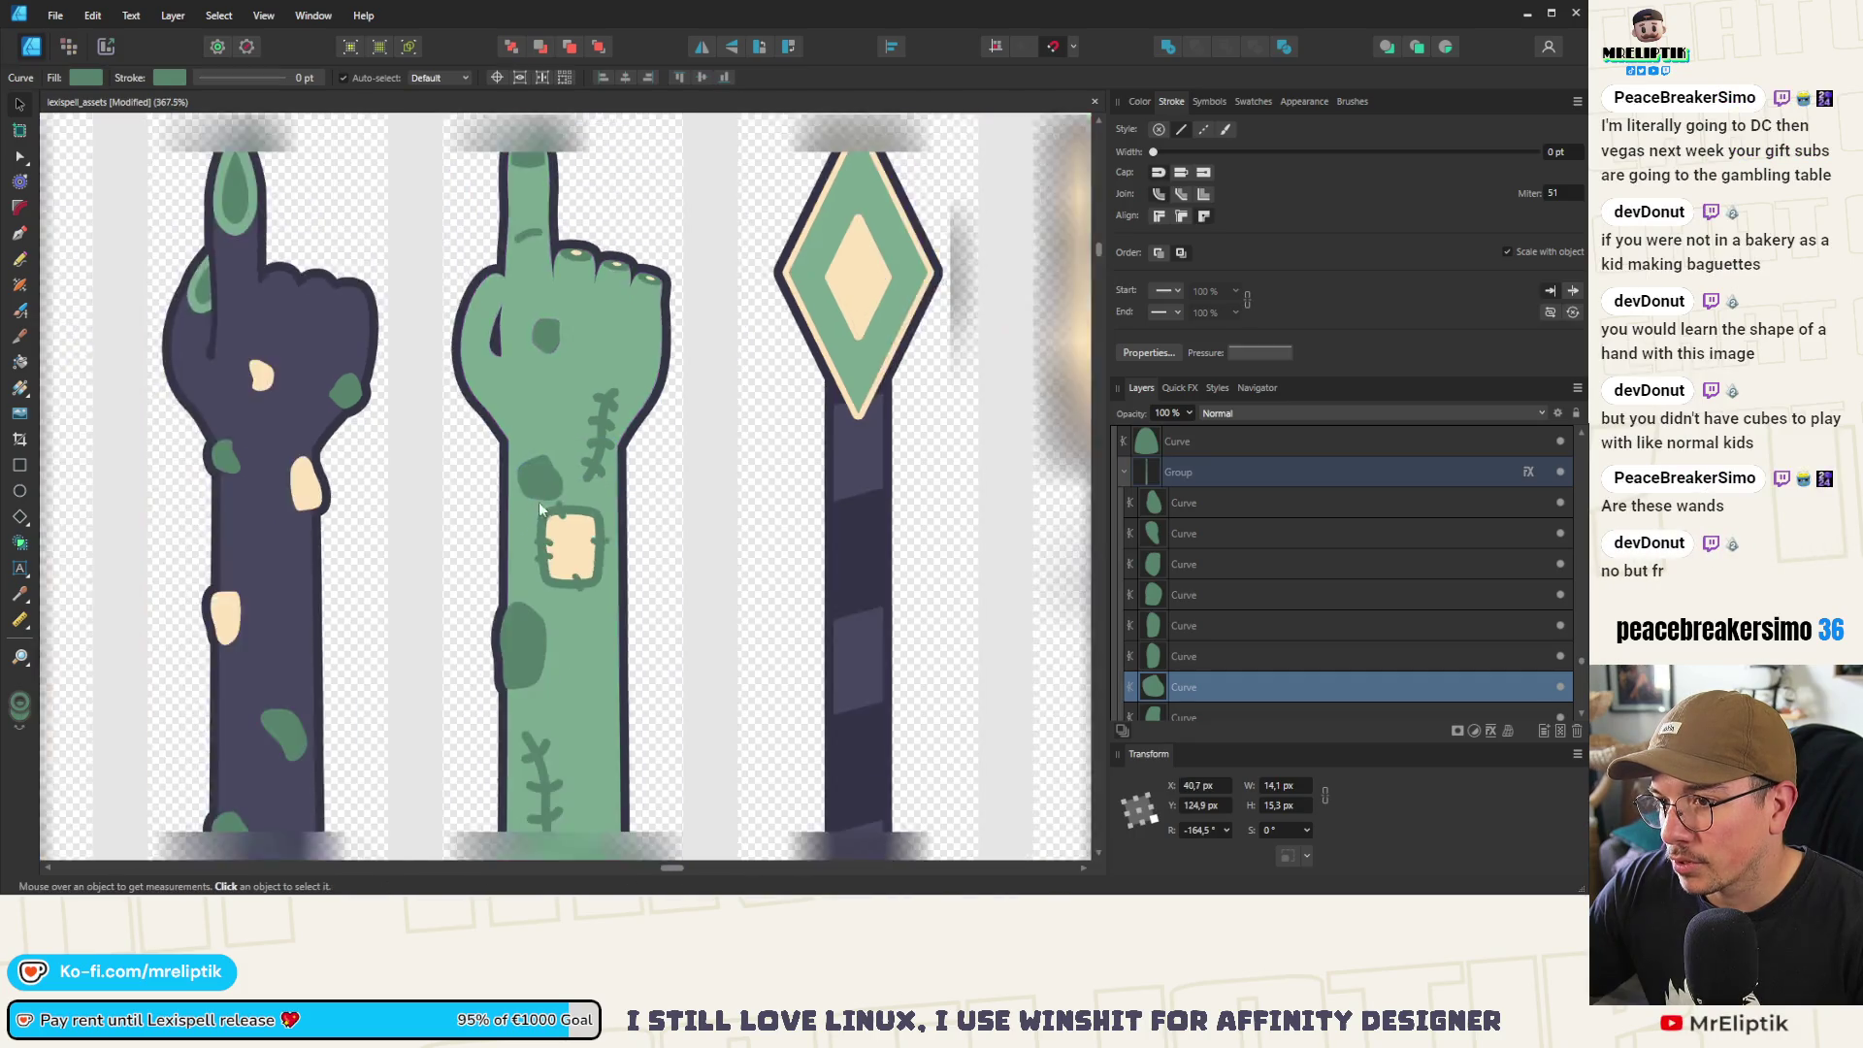
Reposition the stitched beige patch higher and further left on the zombie forearm
scroll(541, 524, up, 4)
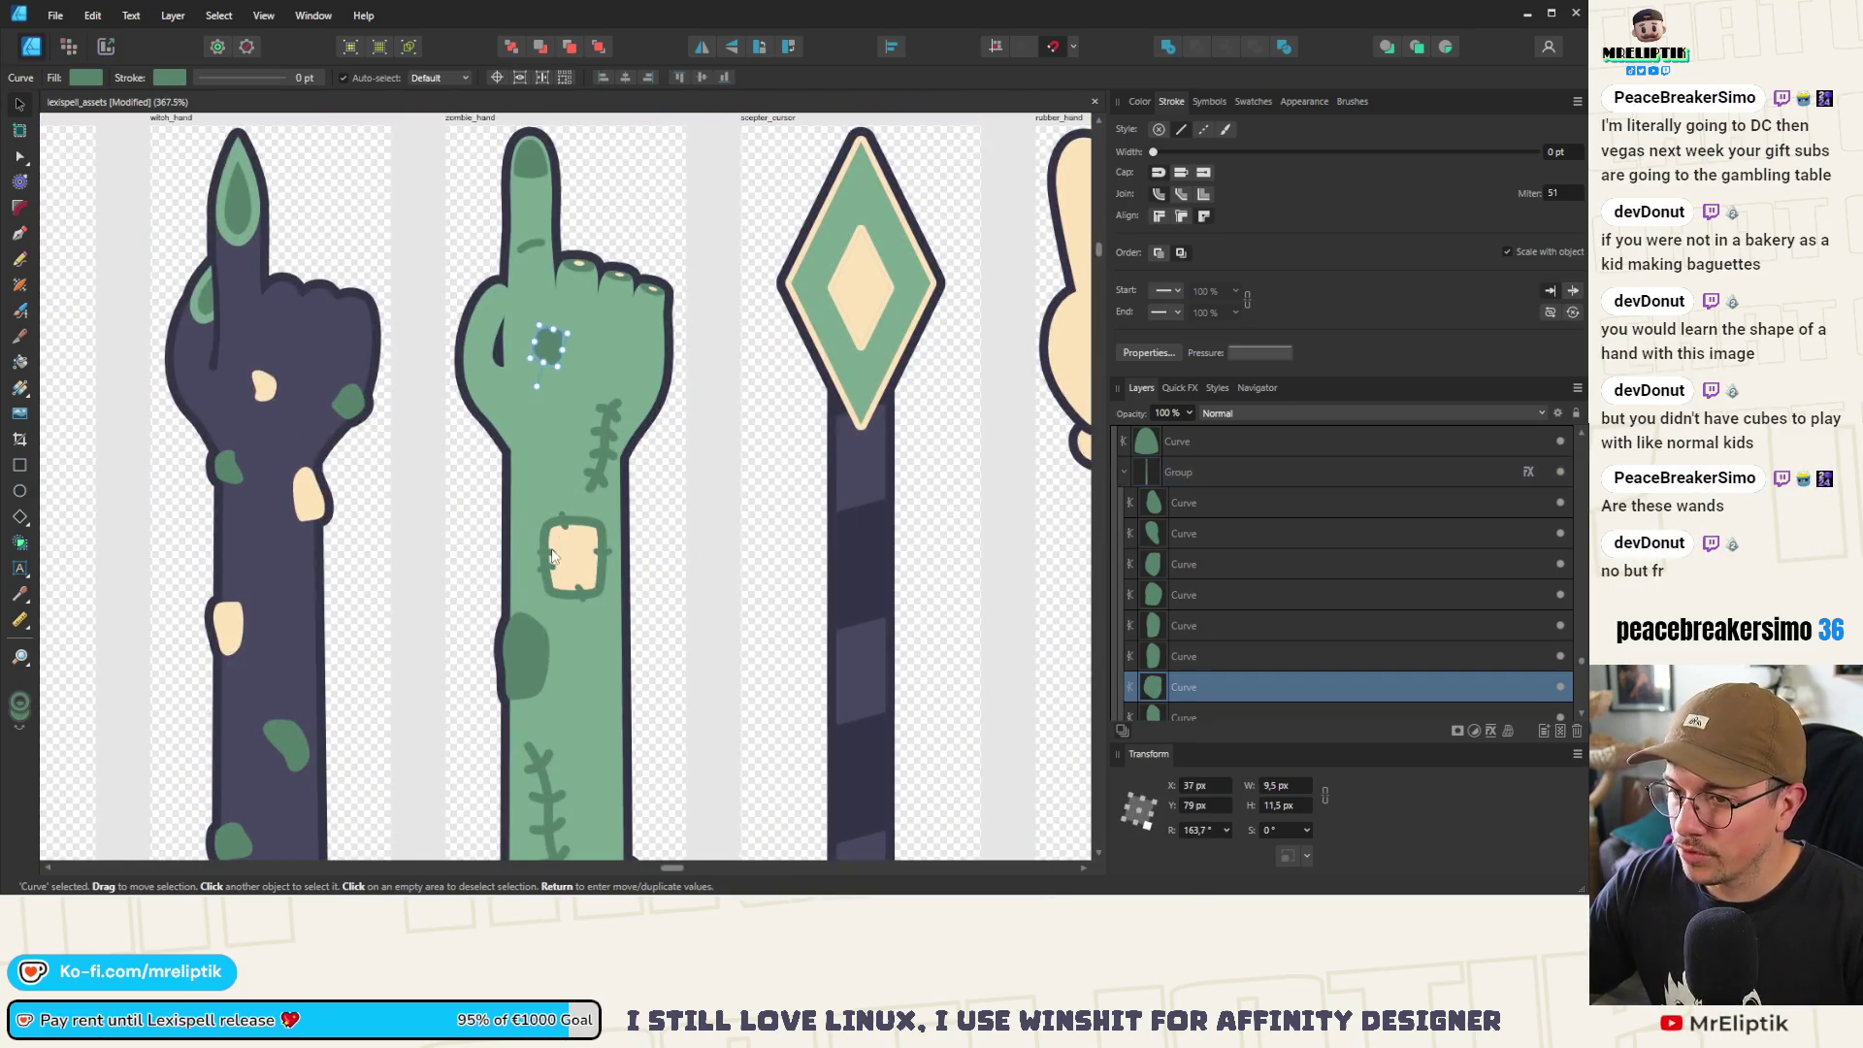
click(573, 577)
mouse_move(573, 578)
mouse_down()
mouse_move(538, 468)
mouse_move(546, 523)
mouse_up()
mouse_move(580, 462)
mouse_down()
mouse_move(591, 448)
mouse_move(581, 462)
mouse_up()
scroll(533, 525, down, 5)
scroll(504, 505, up, 8)
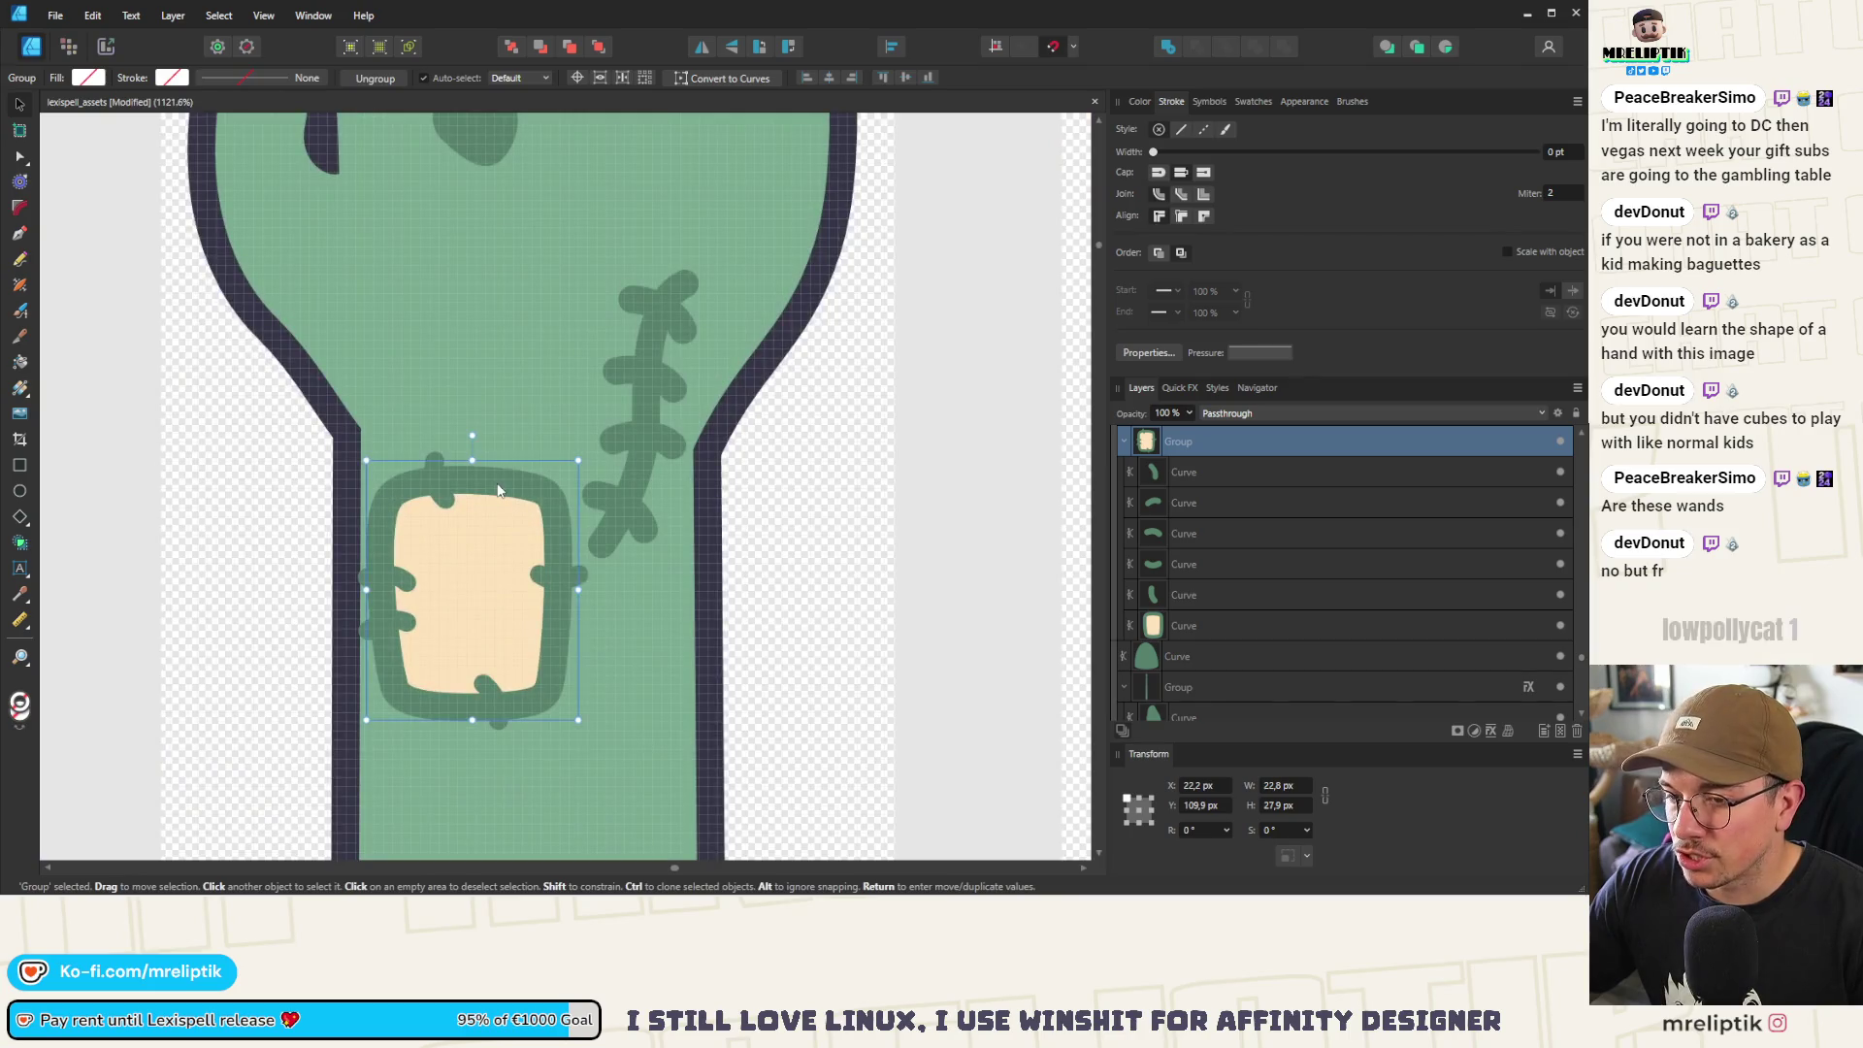
double_click(498, 490)
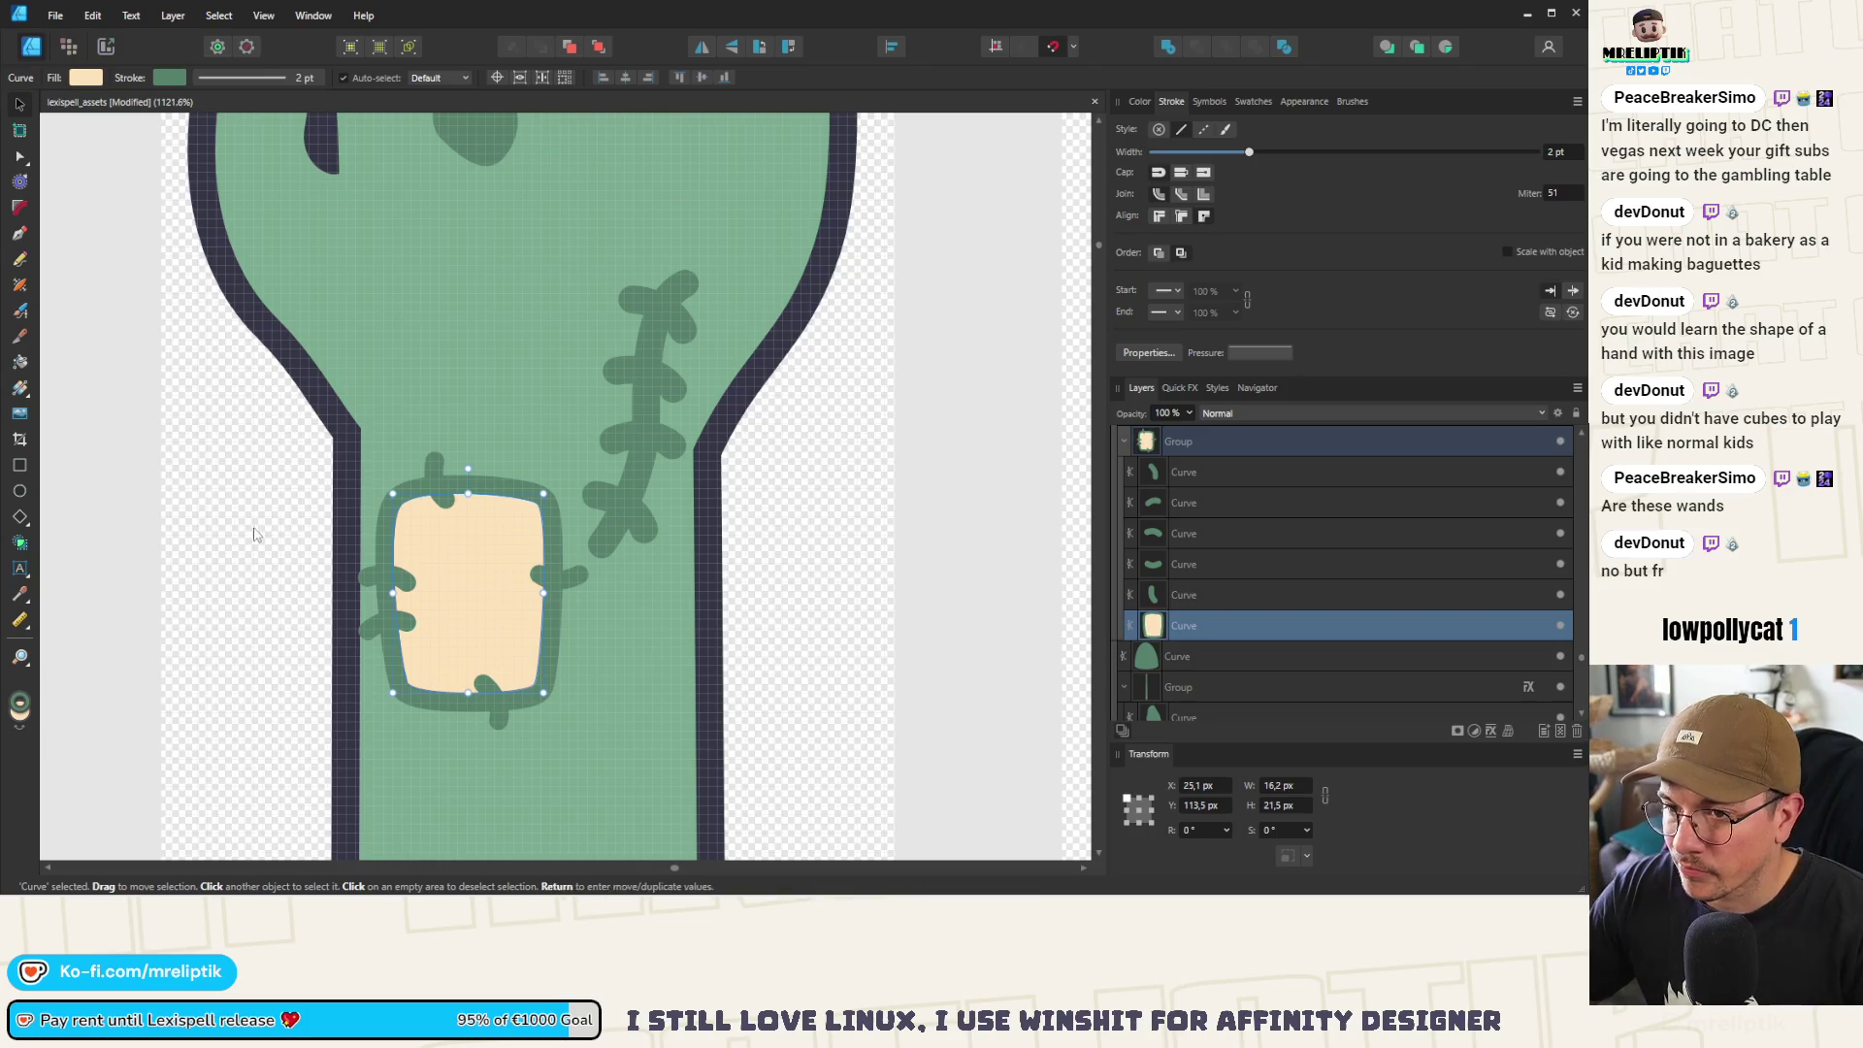
click(466, 555)
scroll(467, 555, down, 3)
mouse_move(497, 595)
mouse_down()
mouse_move(504, 524)
mouse_move(534, 519)
mouse_move(534, 717)
mouse_up()
scroll(517, 669, down, 4)
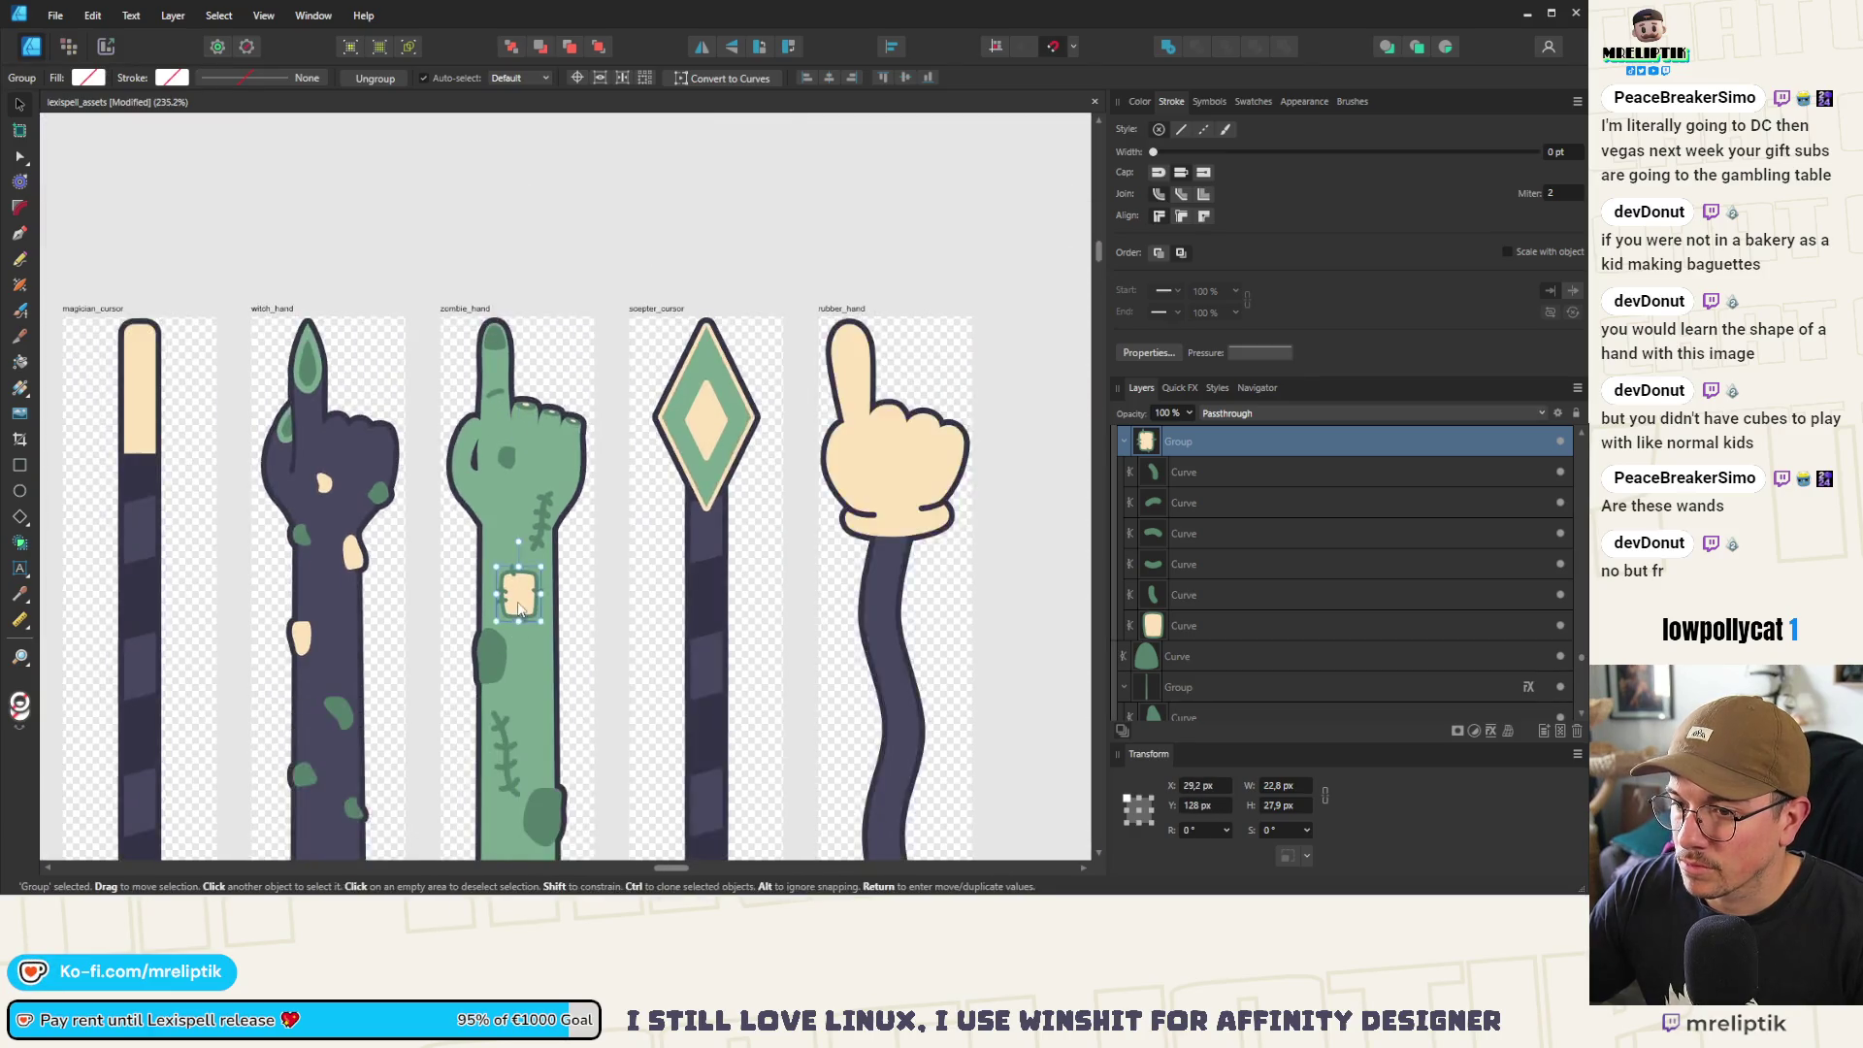
scroll(517, 669, down, 2)
scroll(531, 602, up, 5)
mouse_move(529, 514)
mouse_down()
mouse_move(568, 551)
mouse_move(472, 495)
mouse_up()
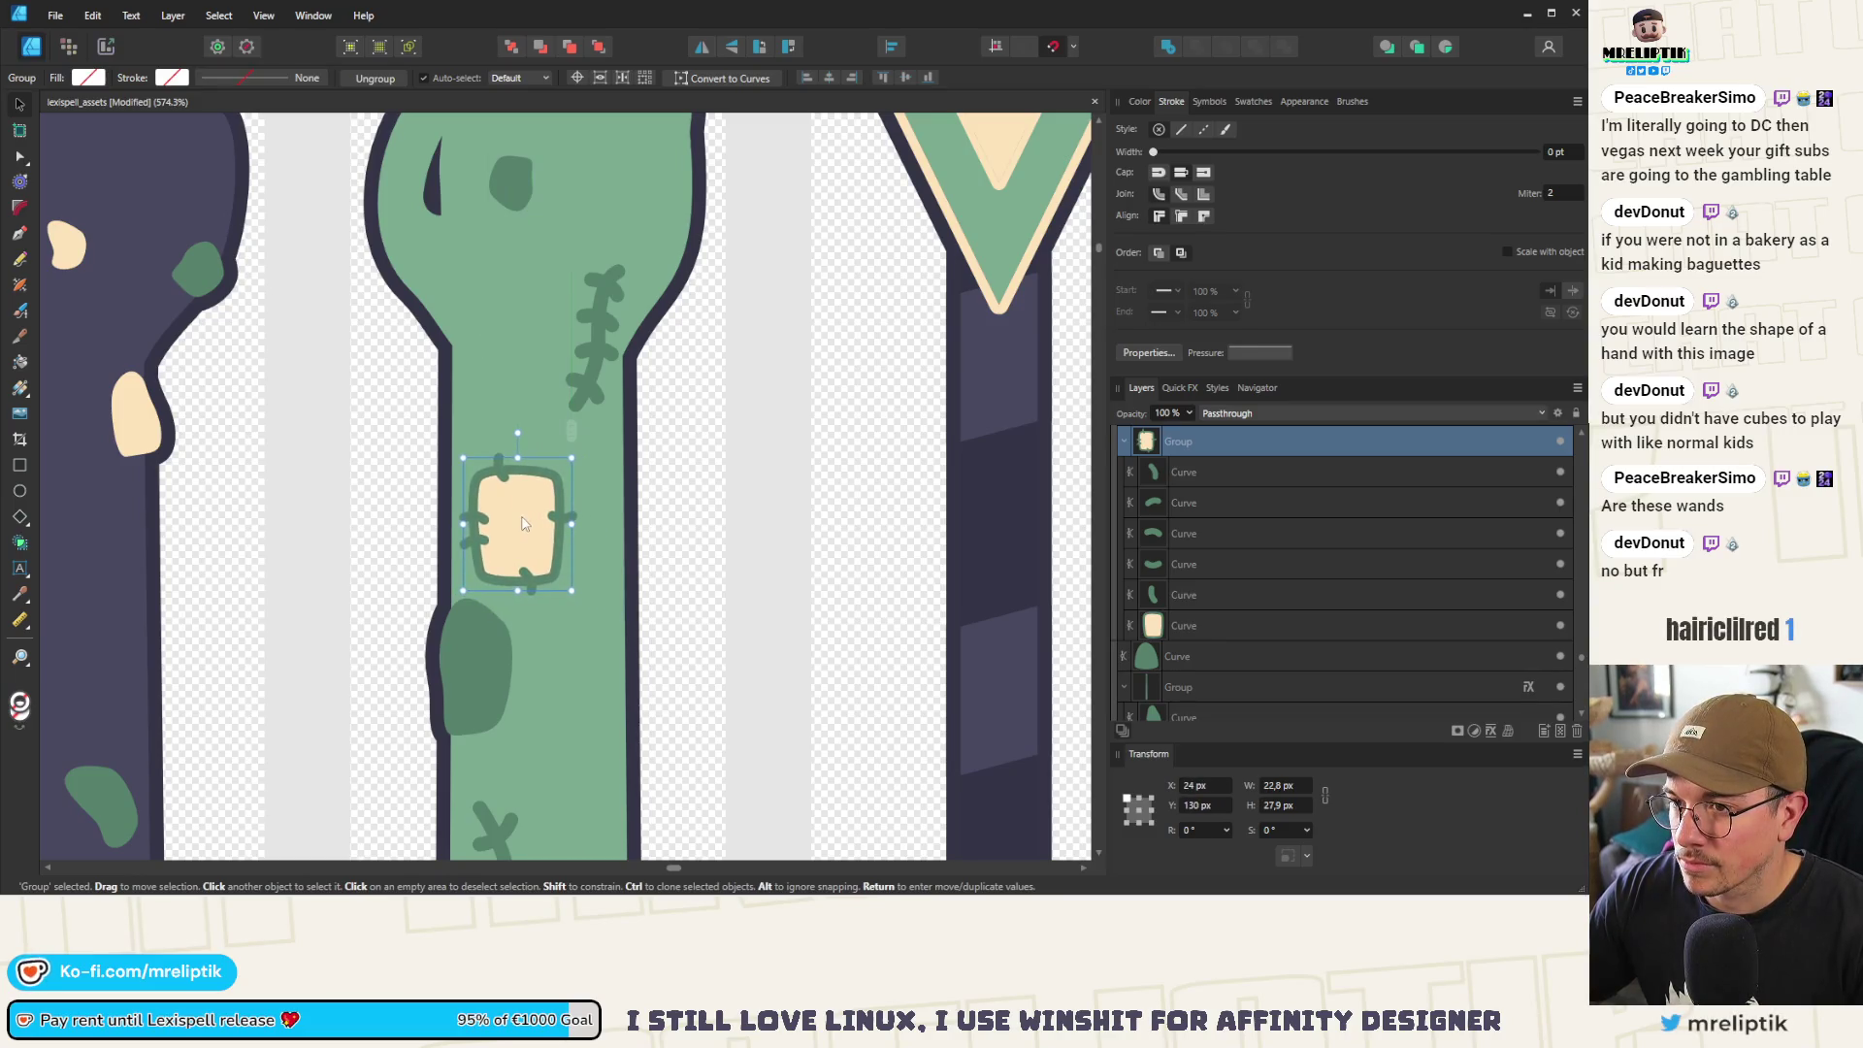
scroll(473, 584, down, 4)
scroll(458, 532, up, 3)
Rotate a dark spot 180° and move it to the arm's right edge
click(458, 532)
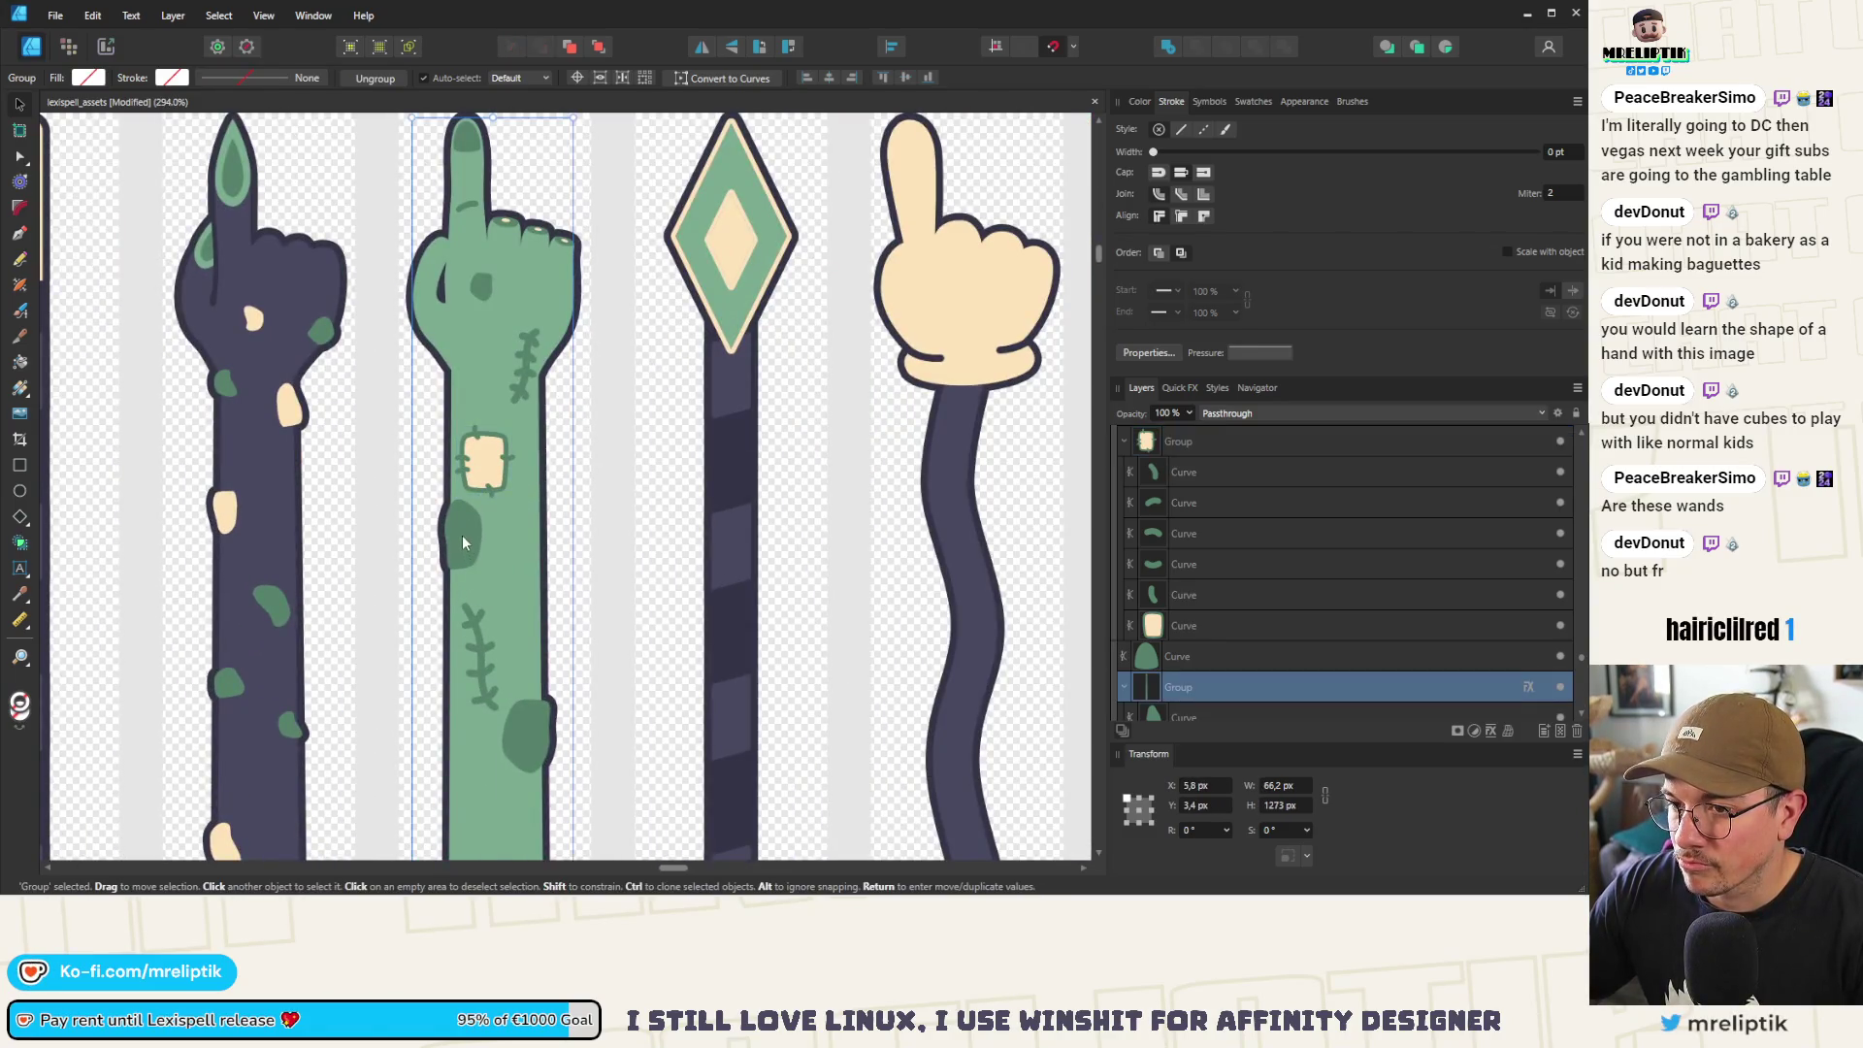
double_click(462, 541)
scroll(462, 541, up, 2)
click(492, 446)
click(471, 504)
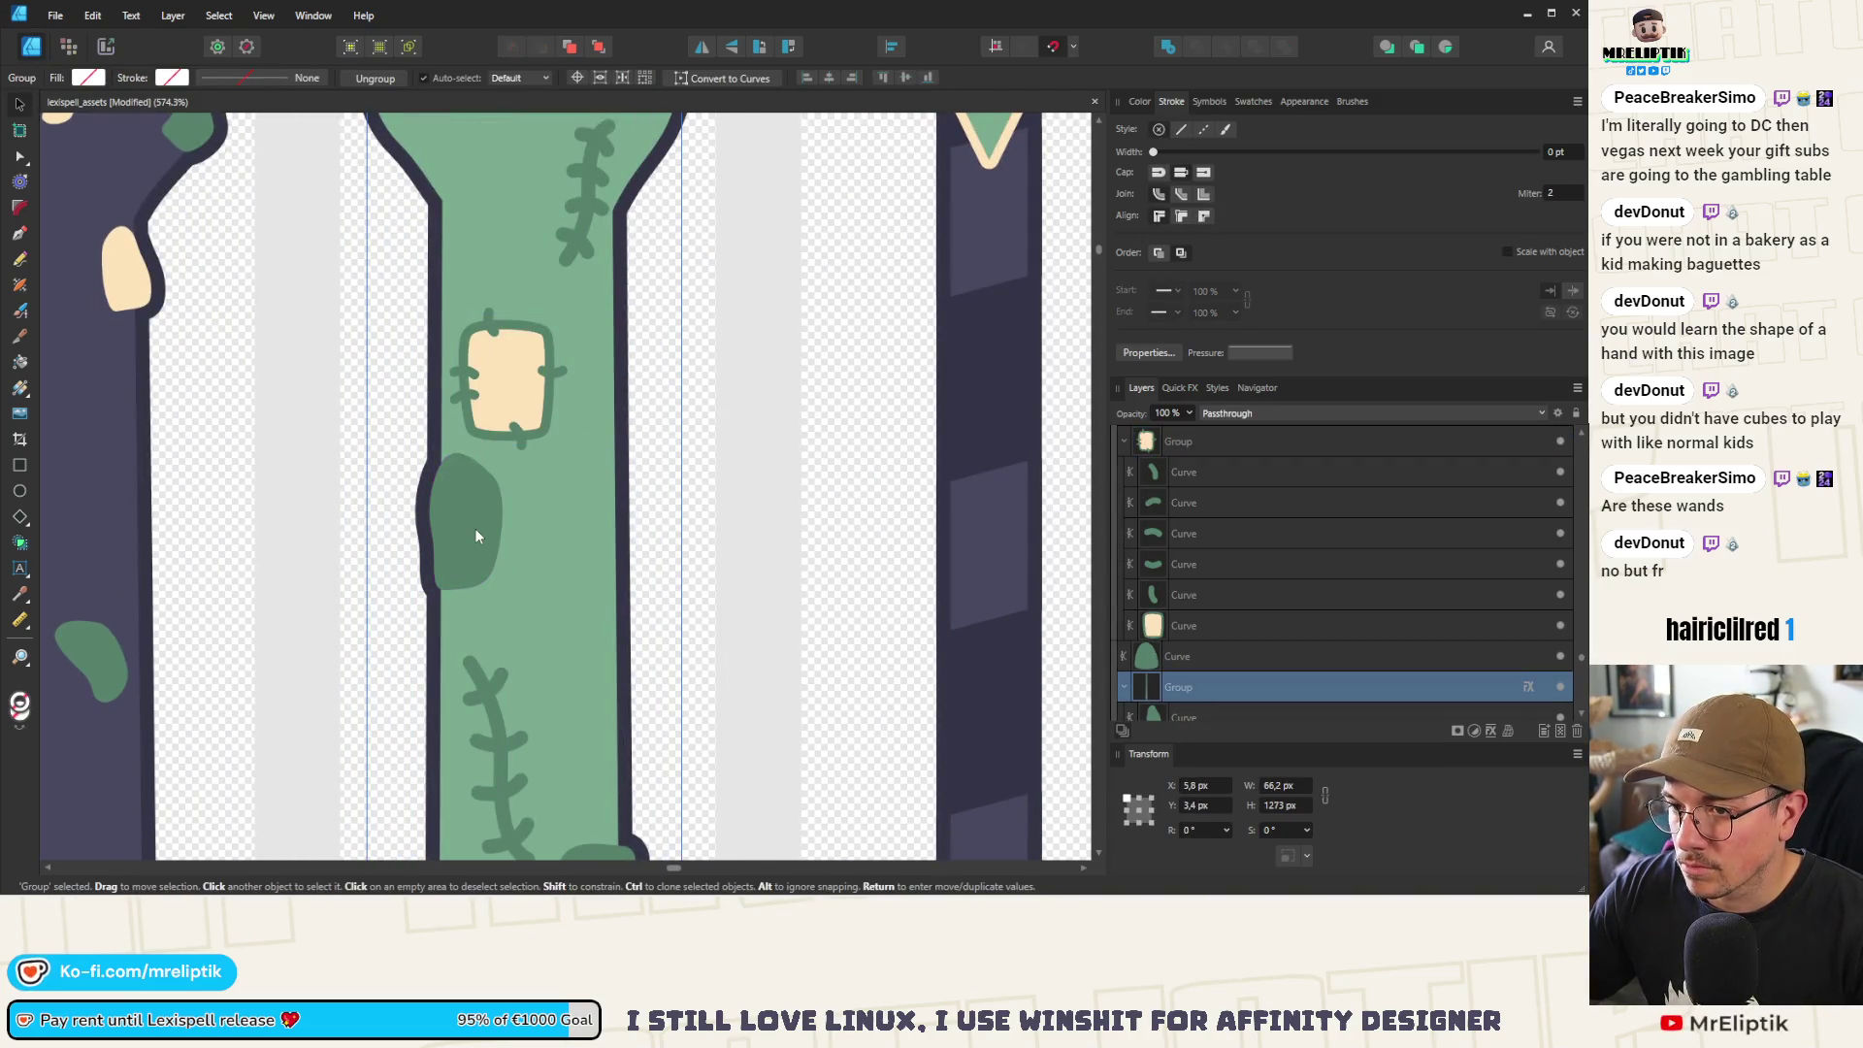
double_click(475, 528)
mouse_move(454, 415)
mouse_down()
mouse_move(546, 685)
mouse_move(471, 639)
mouse_up()
mouse_move(468, 539)
mouse_down()
mouse_move(580, 563)
mouse_move(594, 546)
mouse_up()
scroll(527, 497, down, 4)
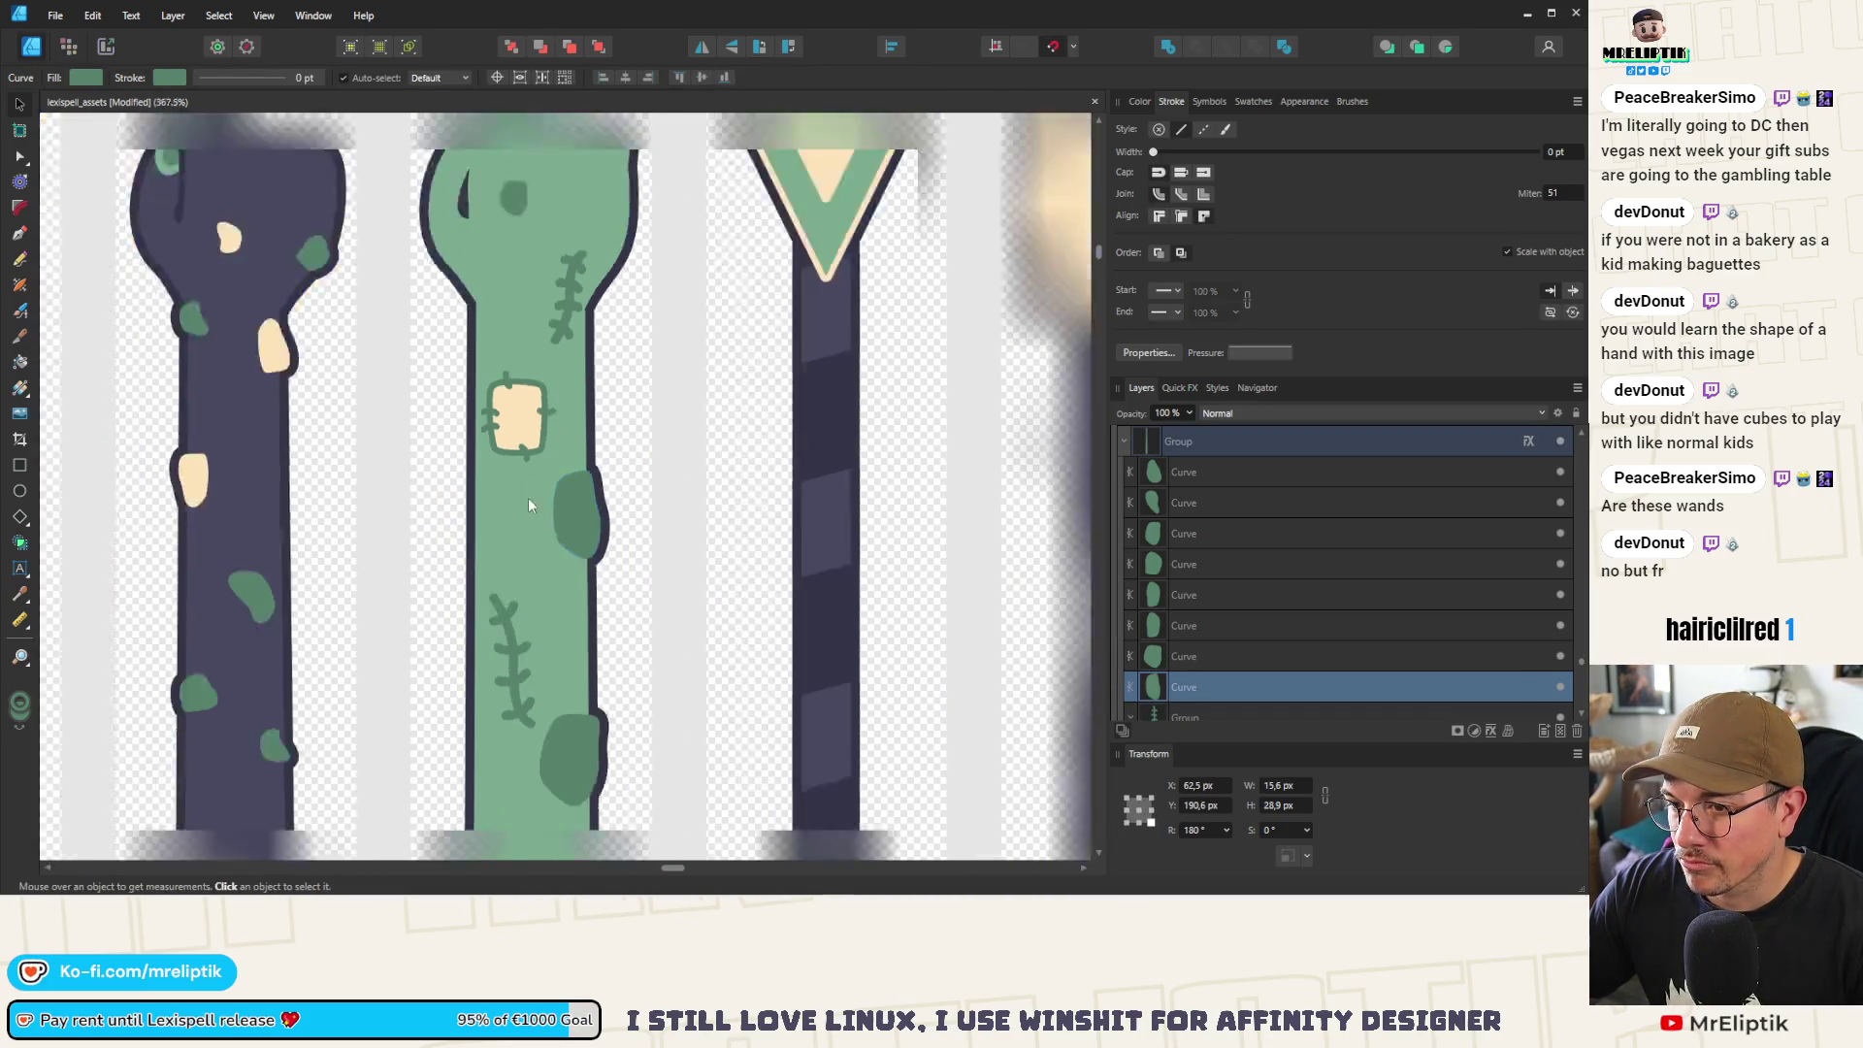
scroll(543, 631, up, 3)
click(563, 719)
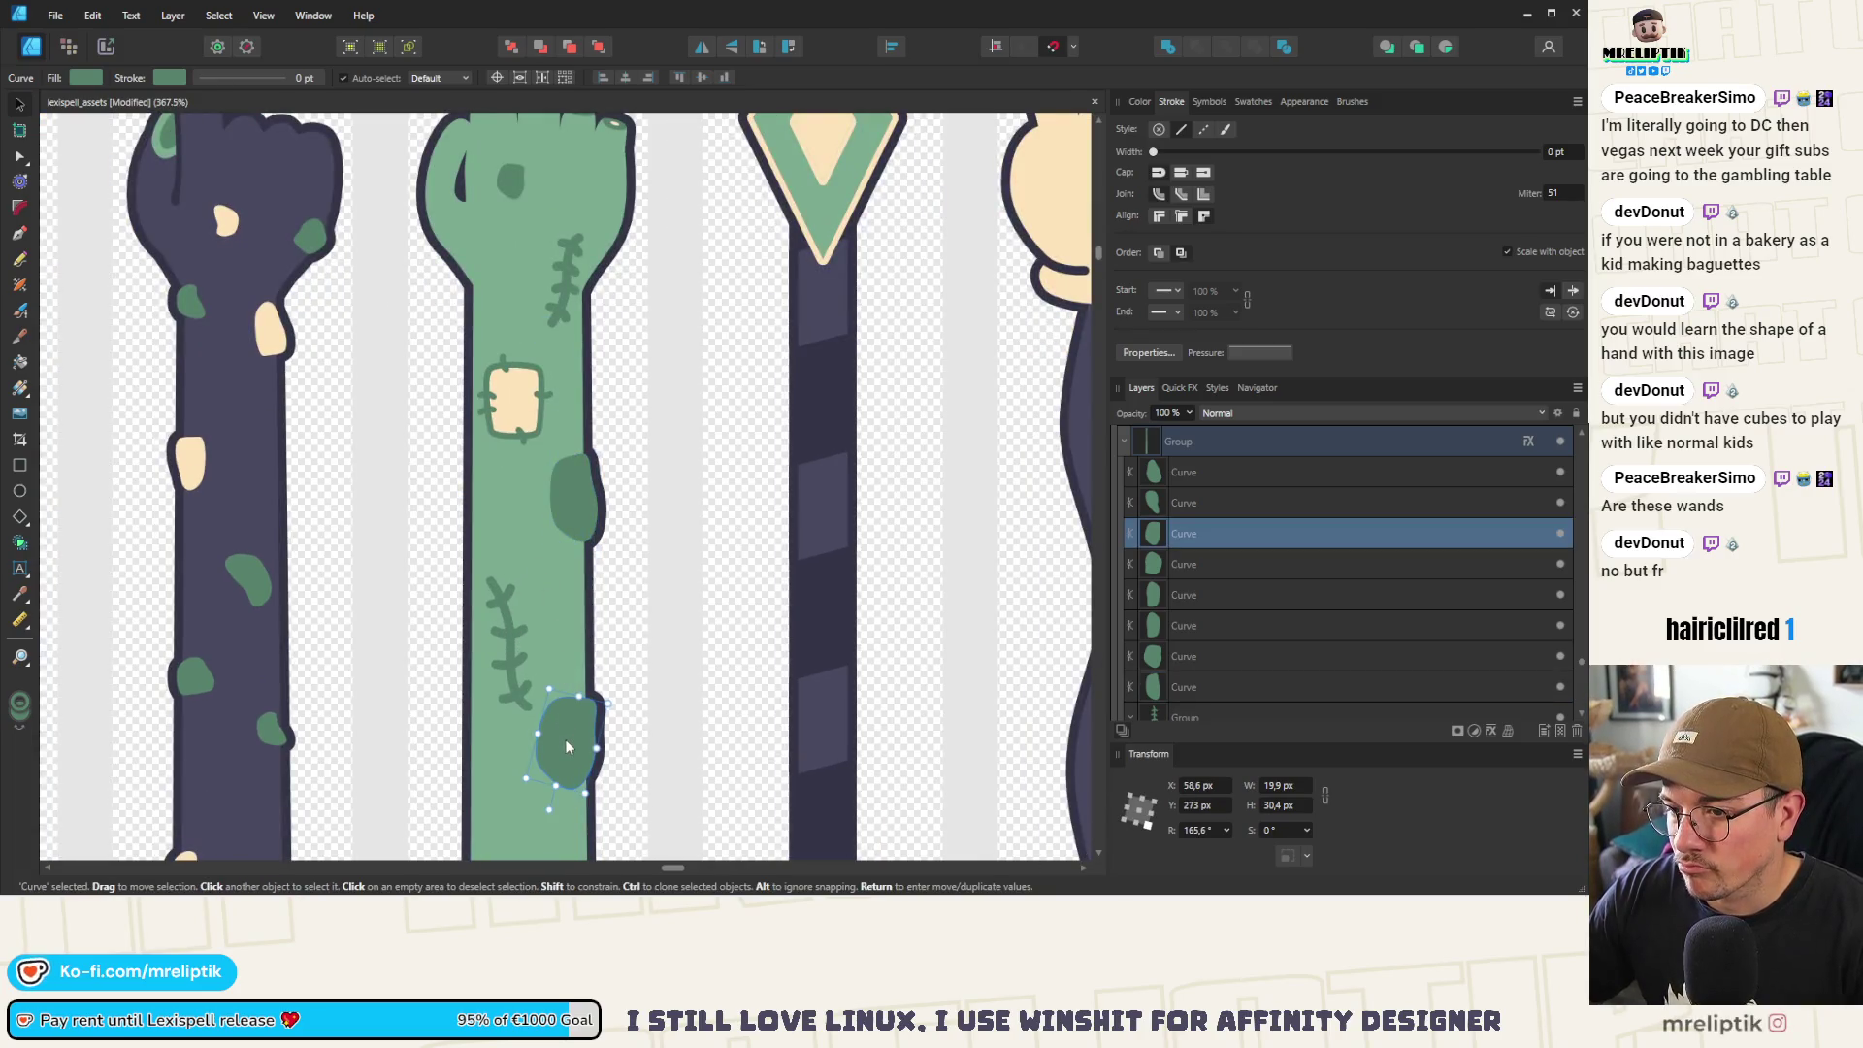
scroll(565, 738, down, 5)
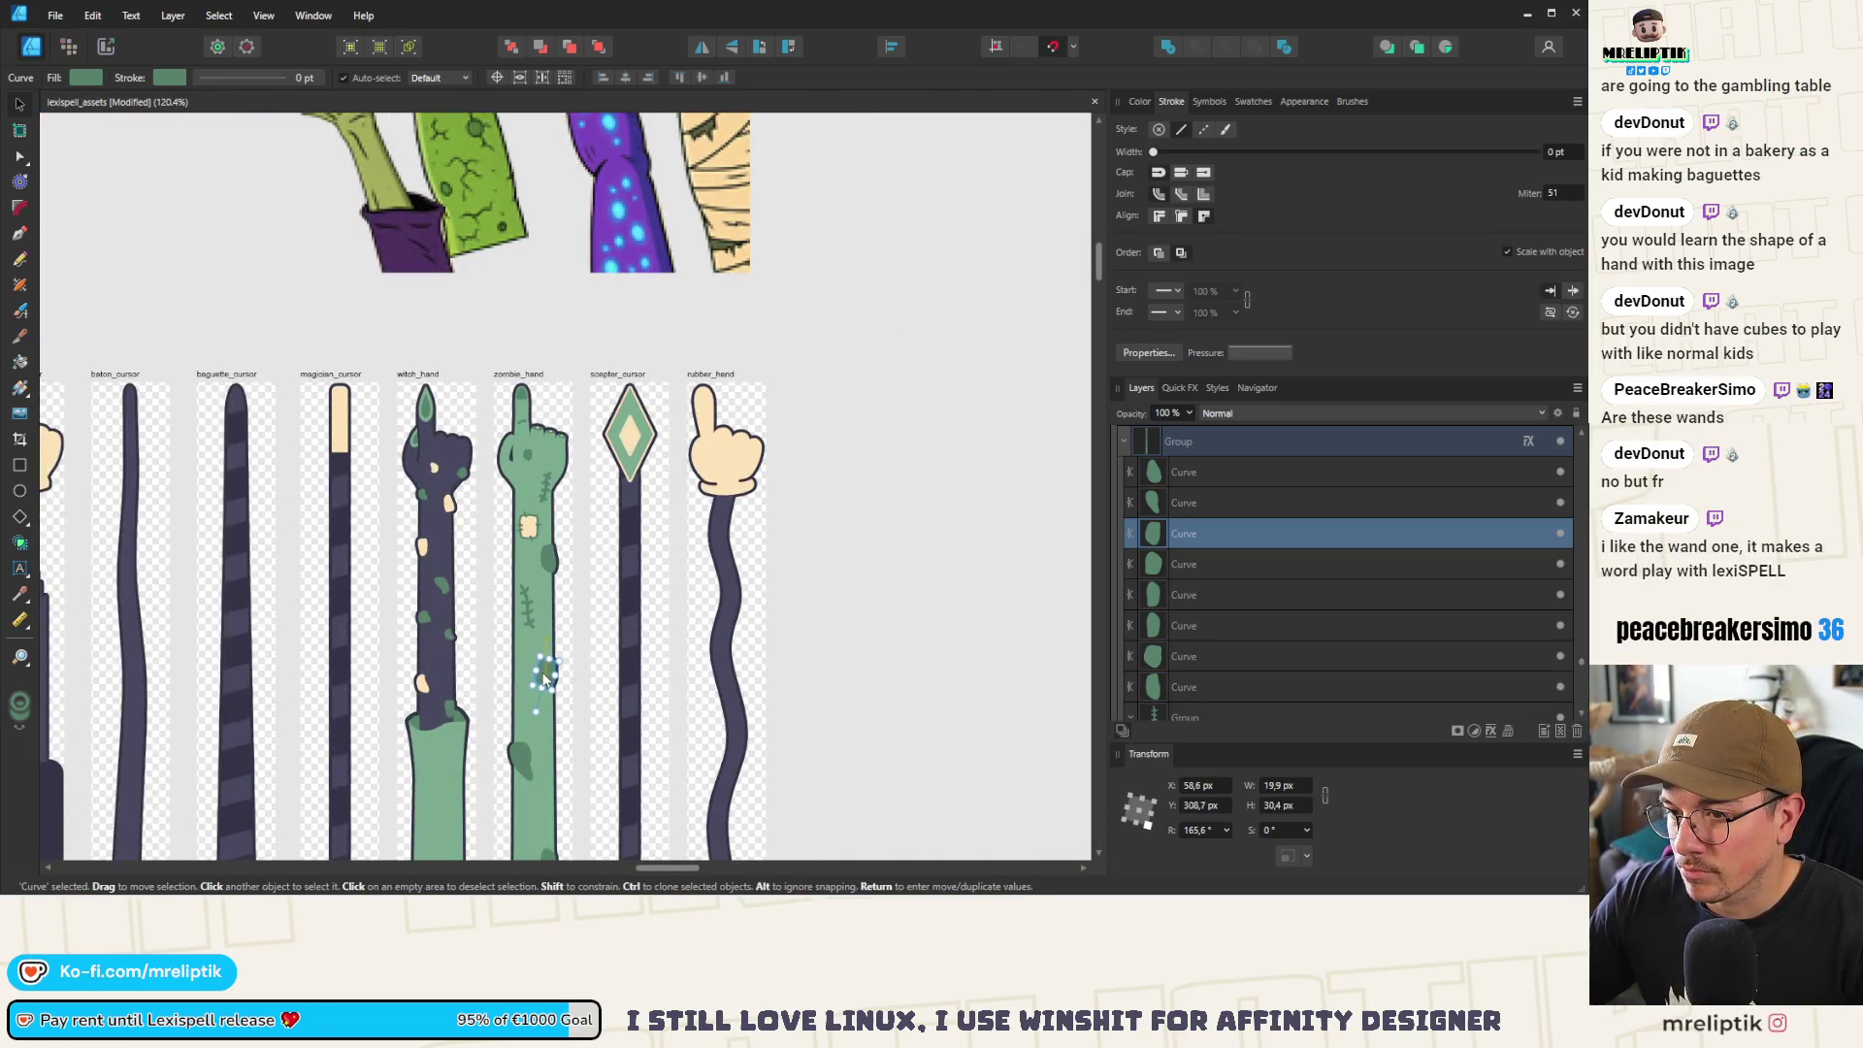
Move the forearm's stitch mark further down the zombie arm
click(529, 616)
scroll(534, 636, up, 3)
mouse_move(524, 594)
mouse_down()
mouse_move(542, 645)
mouse_move(544, 529)
mouse_move(555, 699)
mouse_move(555, 674)
mouse_up()
scroll(542, 640, down, 2)
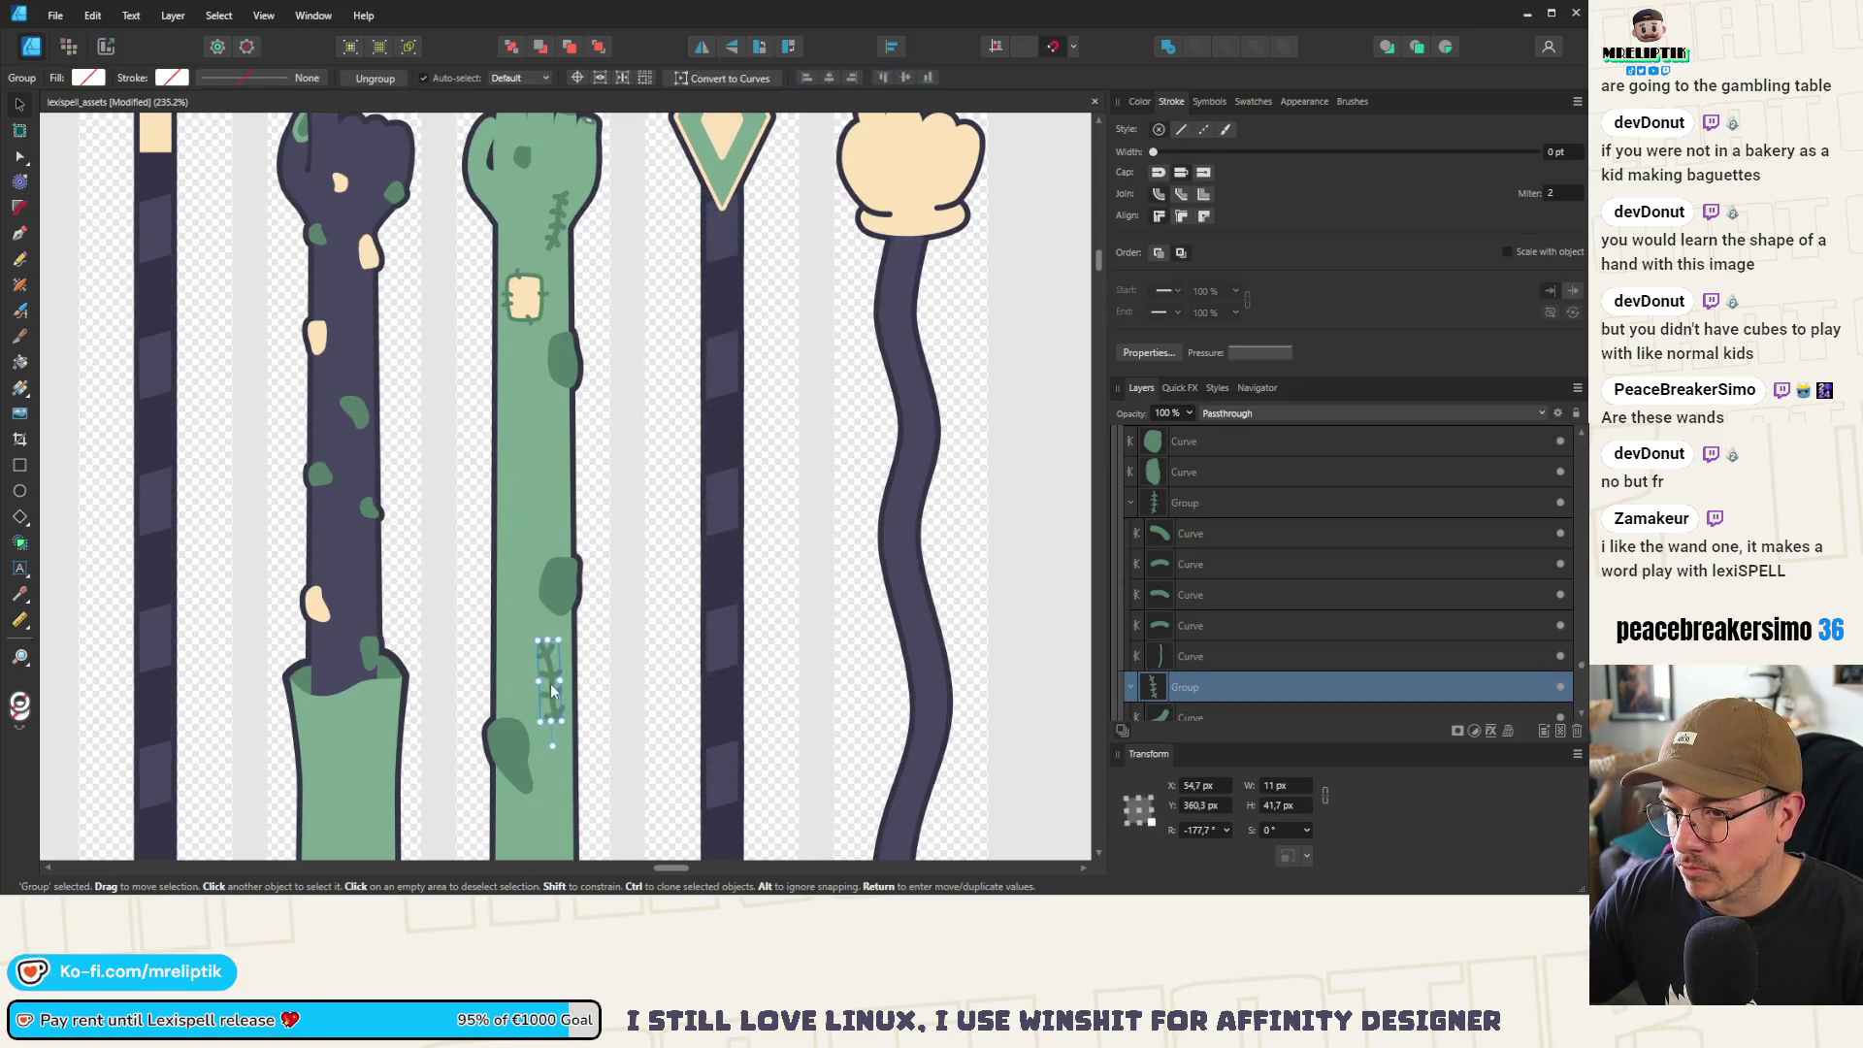
Shrink the nearby green spot, making it wider and shorter
click(555, 604)
mouse_move(564, 602)
mouse_down()
mouse_move(503, 452)
mouse_move(533, 485)
mouse_move(503, 498)
mouse_up()
scroll(501, 490, down, 3)
scroll(580, 463, up, 5)
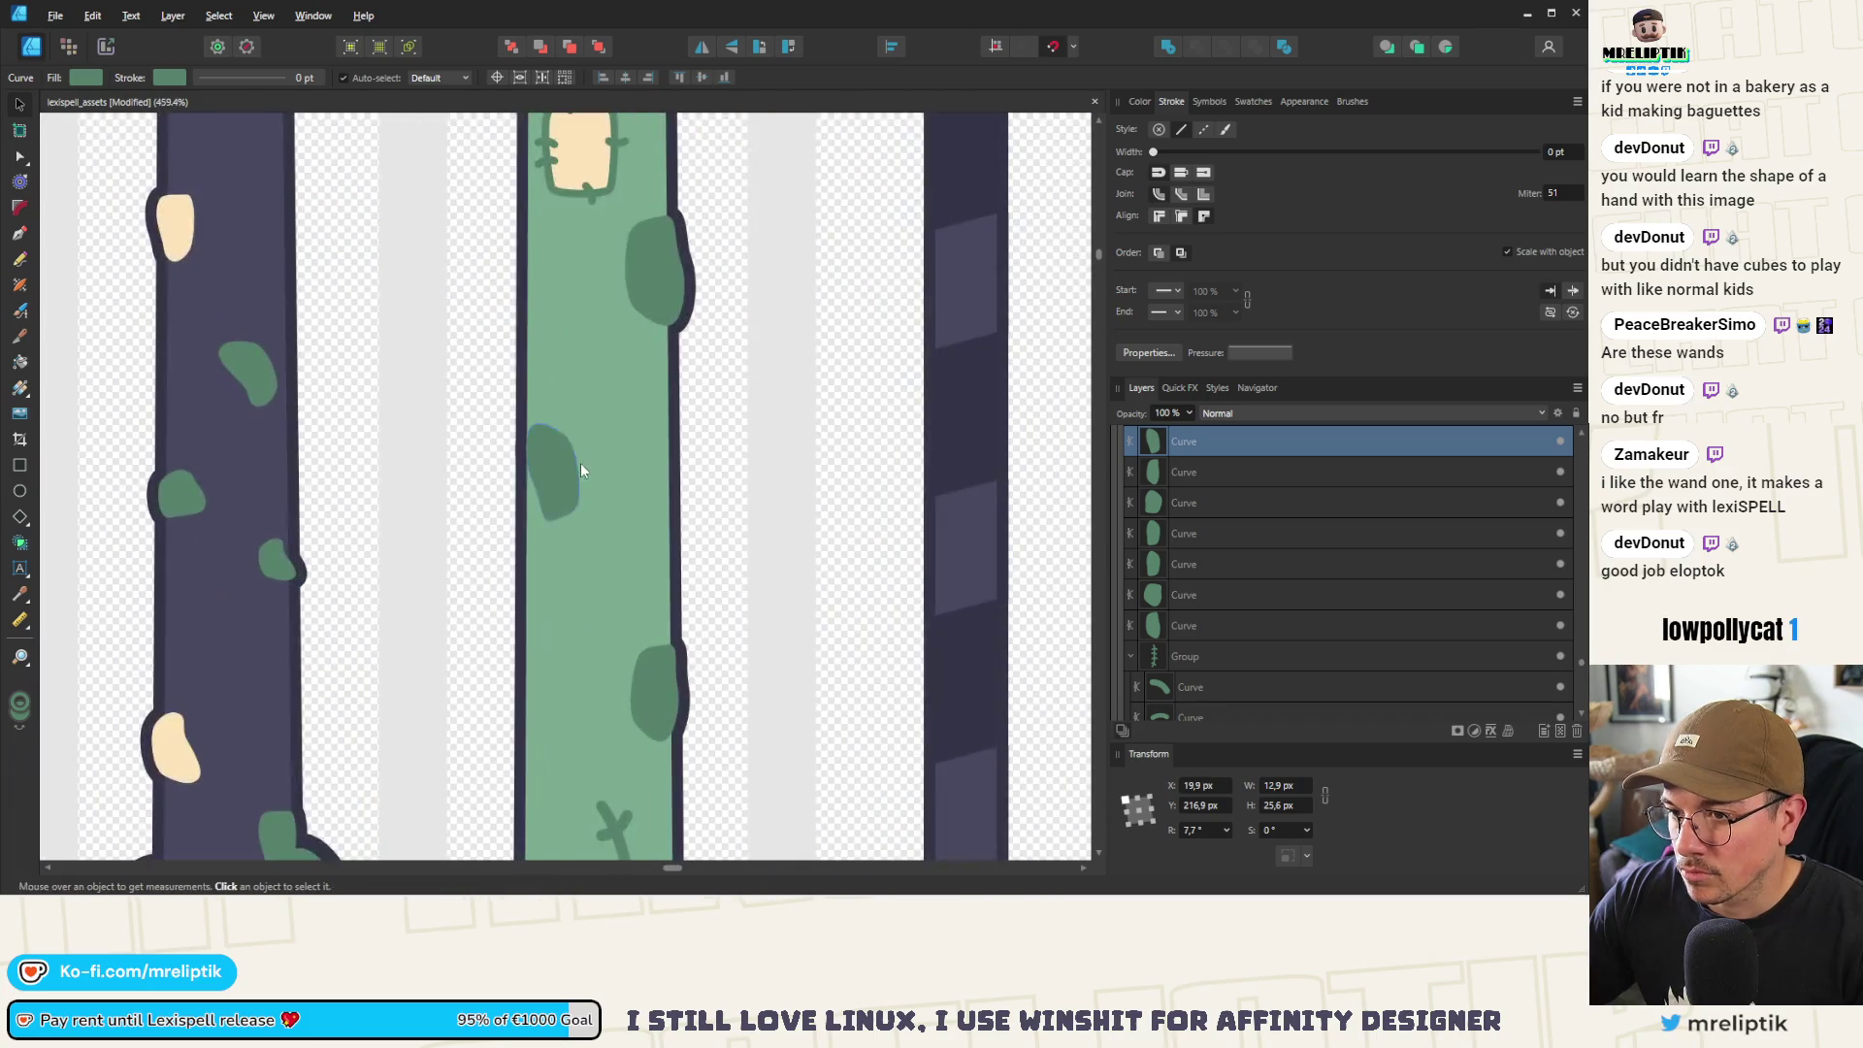
drag(585, 514, 578, 485)
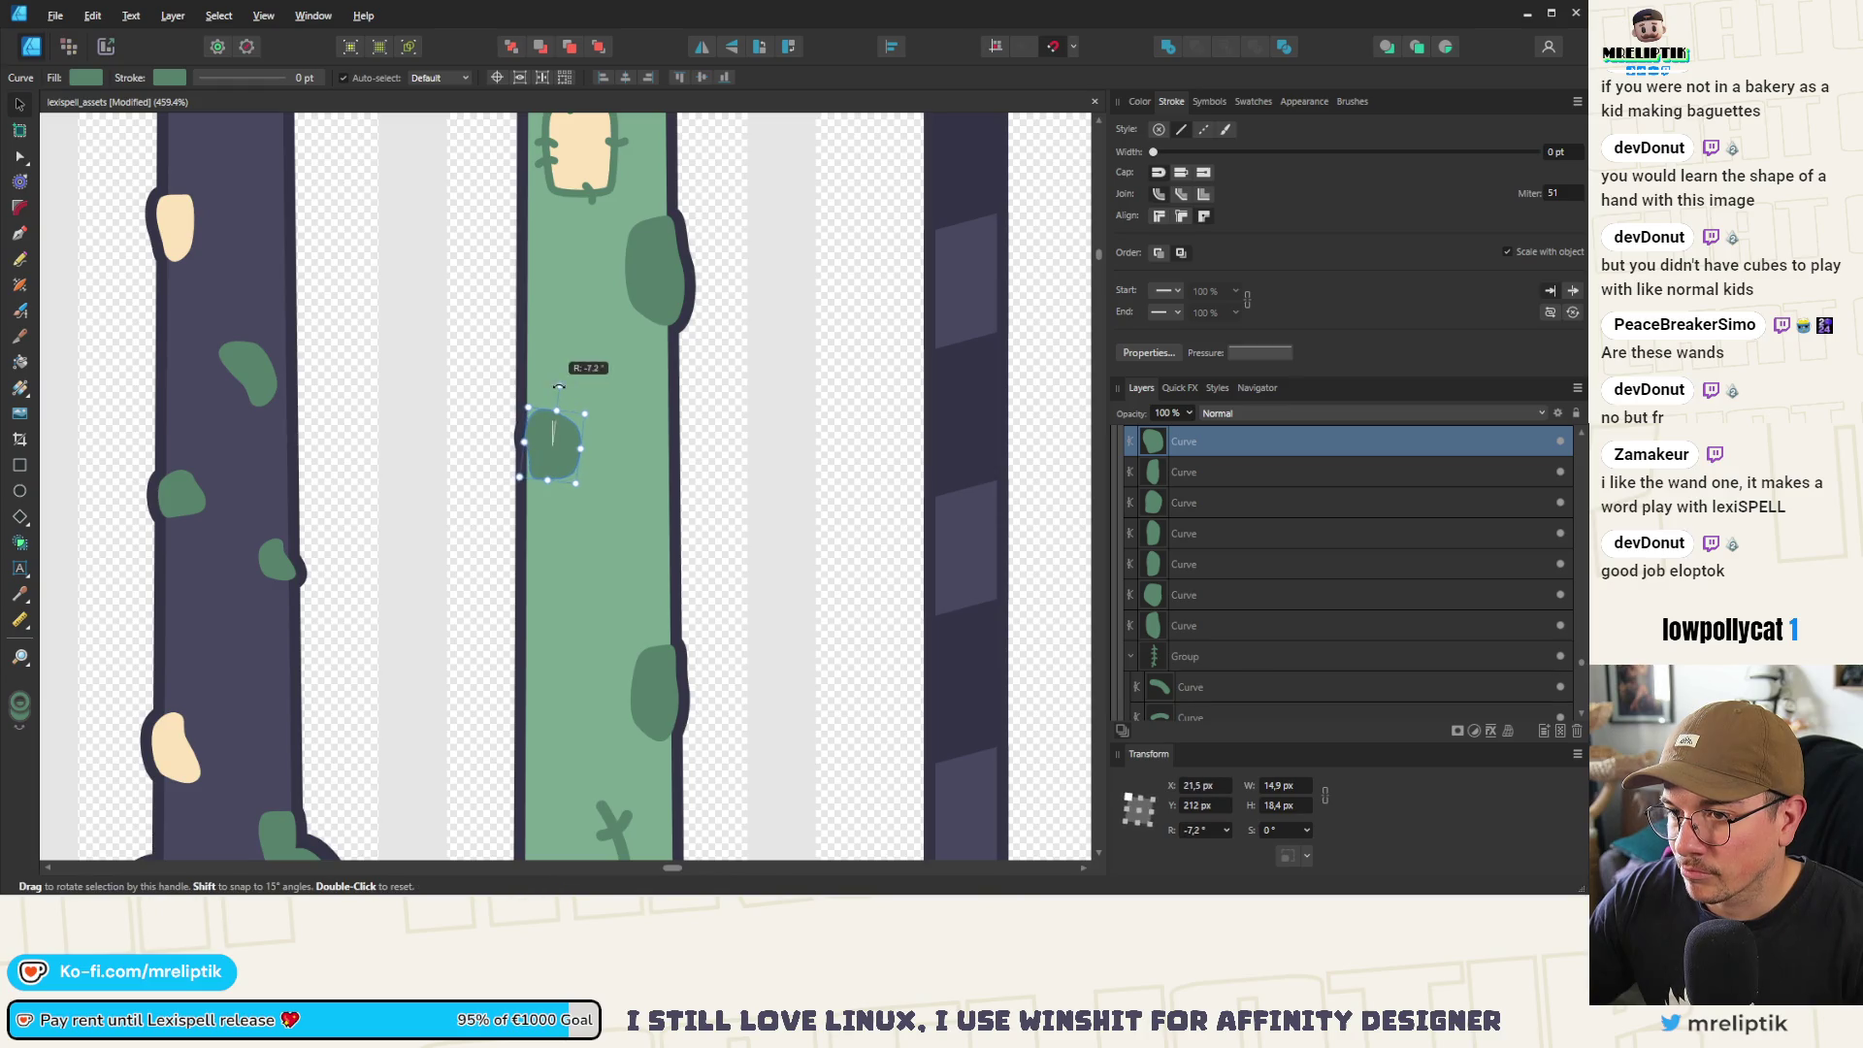
scroll(551, 454, down, 3)
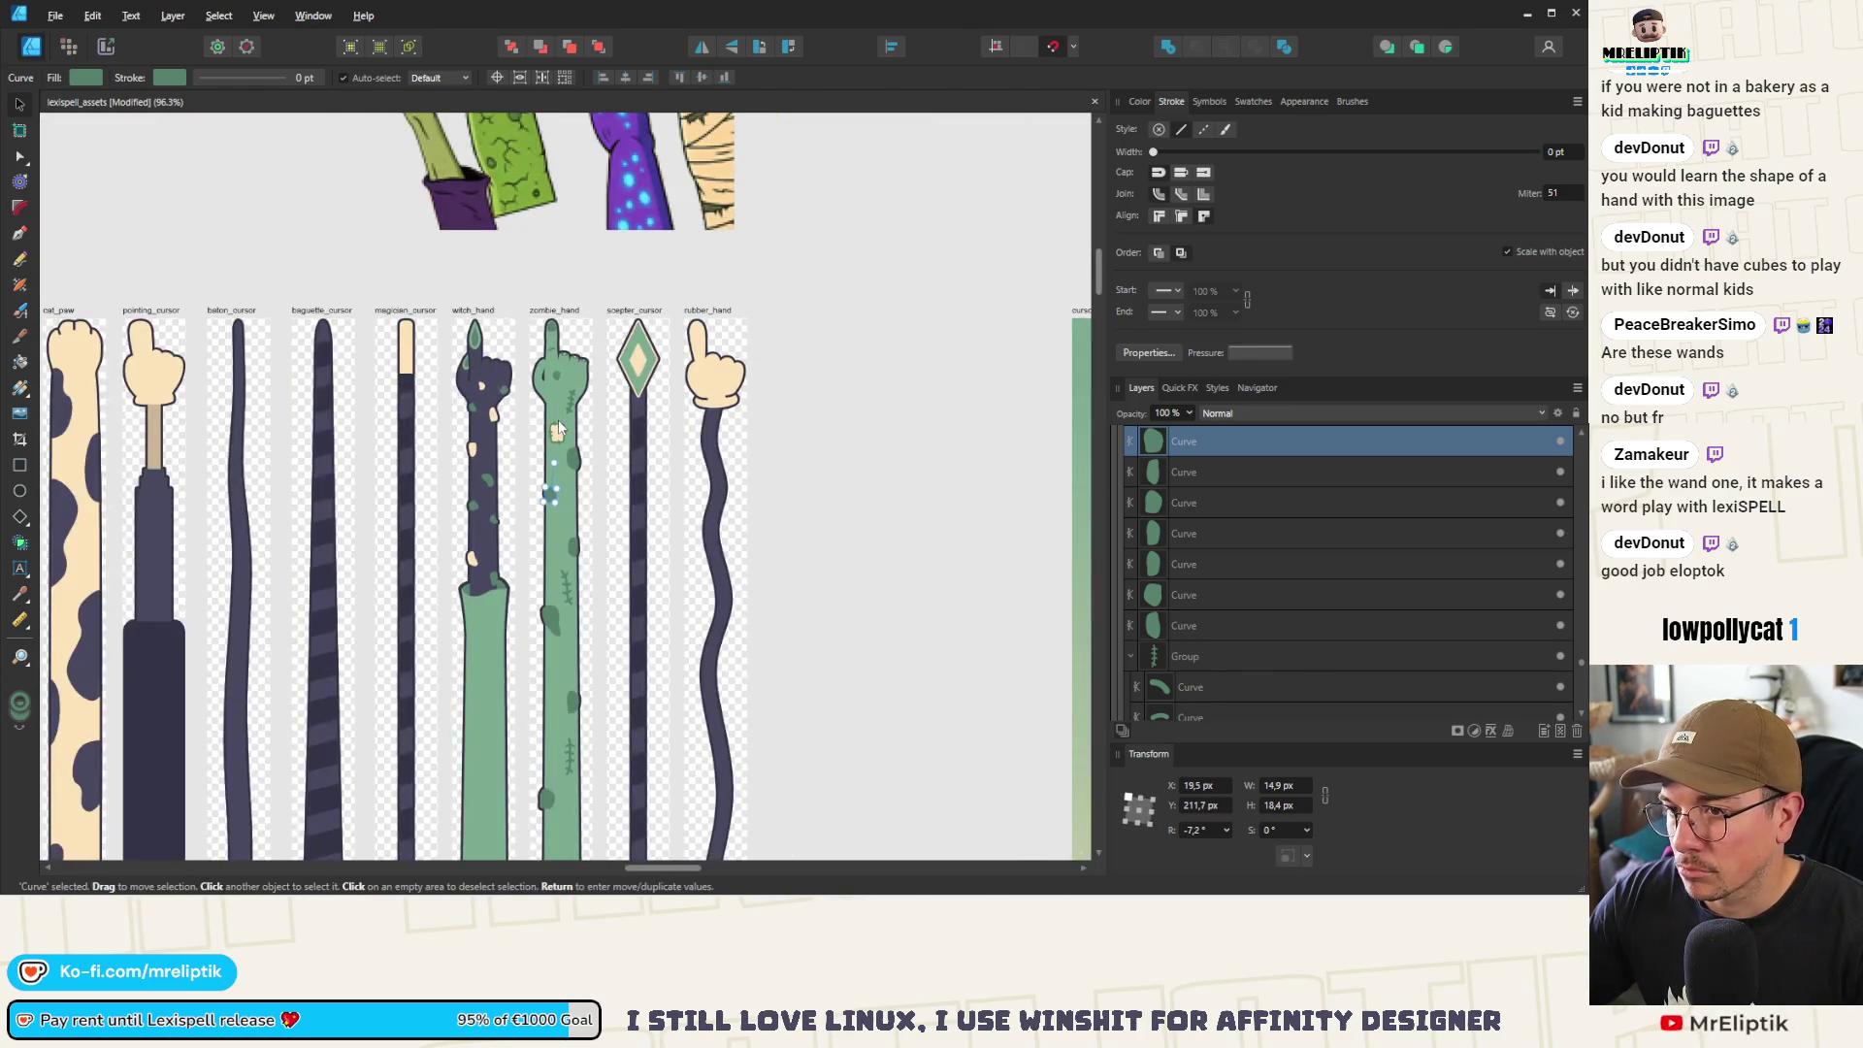
scroll(572, 425, up, 4)
scroll(572, 425, up, 1)
Tilt the hand's stitch mark to about -22° and shift it slightly up and right
click(679, 475)
double_click(679, 485)
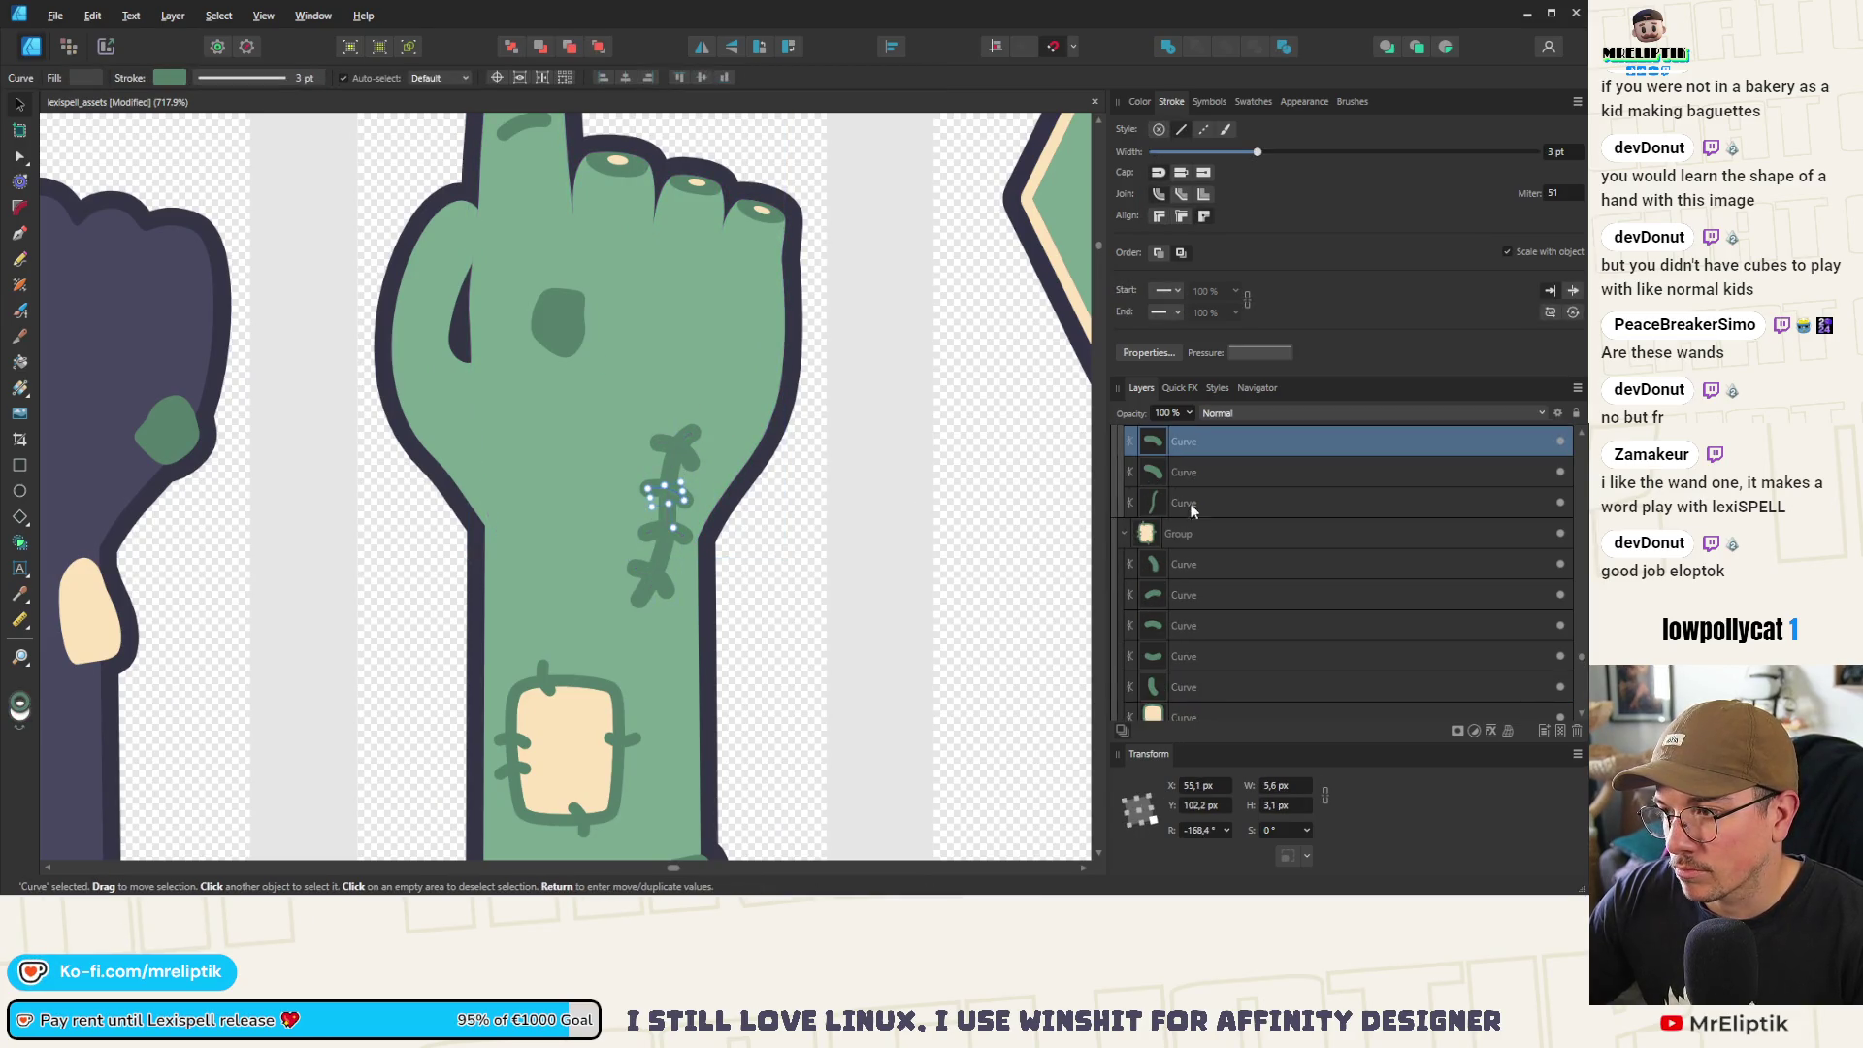
click(1192, 502)
click(670, 465)
drag(708, 402, 723, 398)
drag(693, 515, 645, 473)
scroll(698, 502, down, 3)
scroll(648, 479, up, 2)
scroll(645, 474, down, 2)
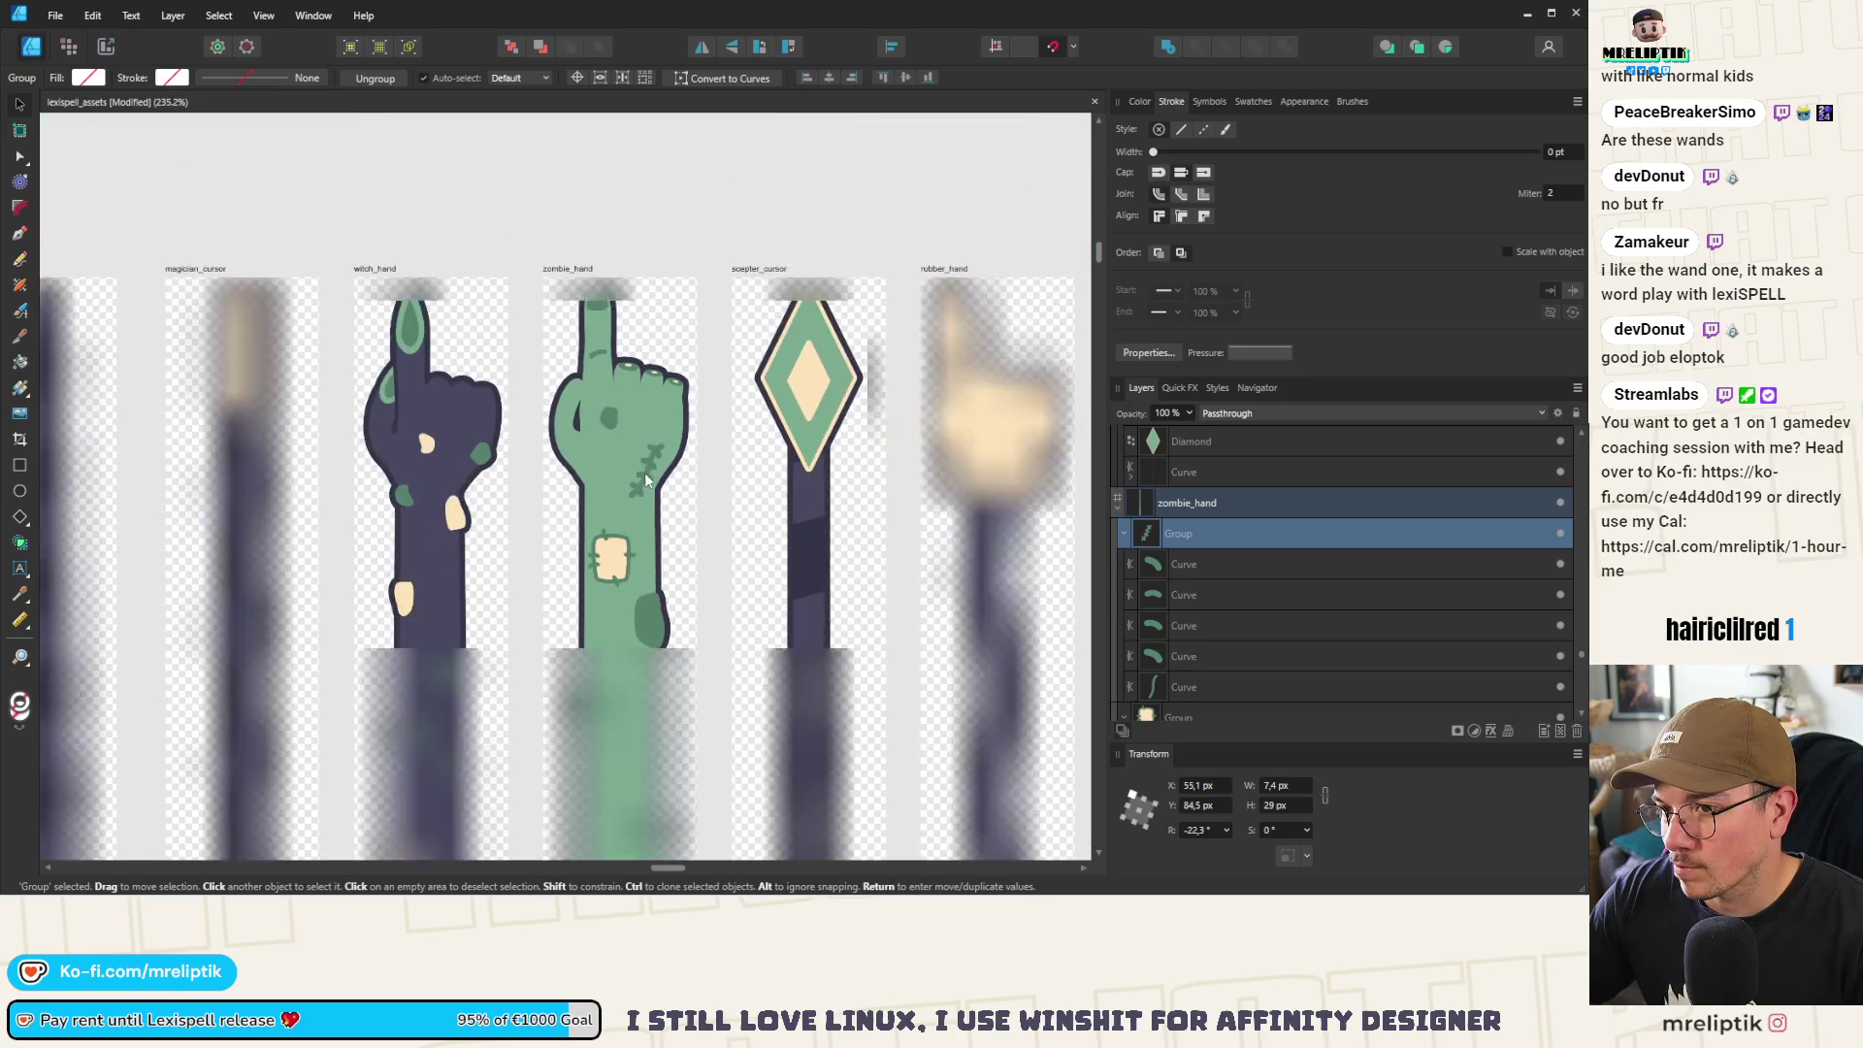
scroll(602, 521, up, 2)
scroll(611, 525, up, 3)
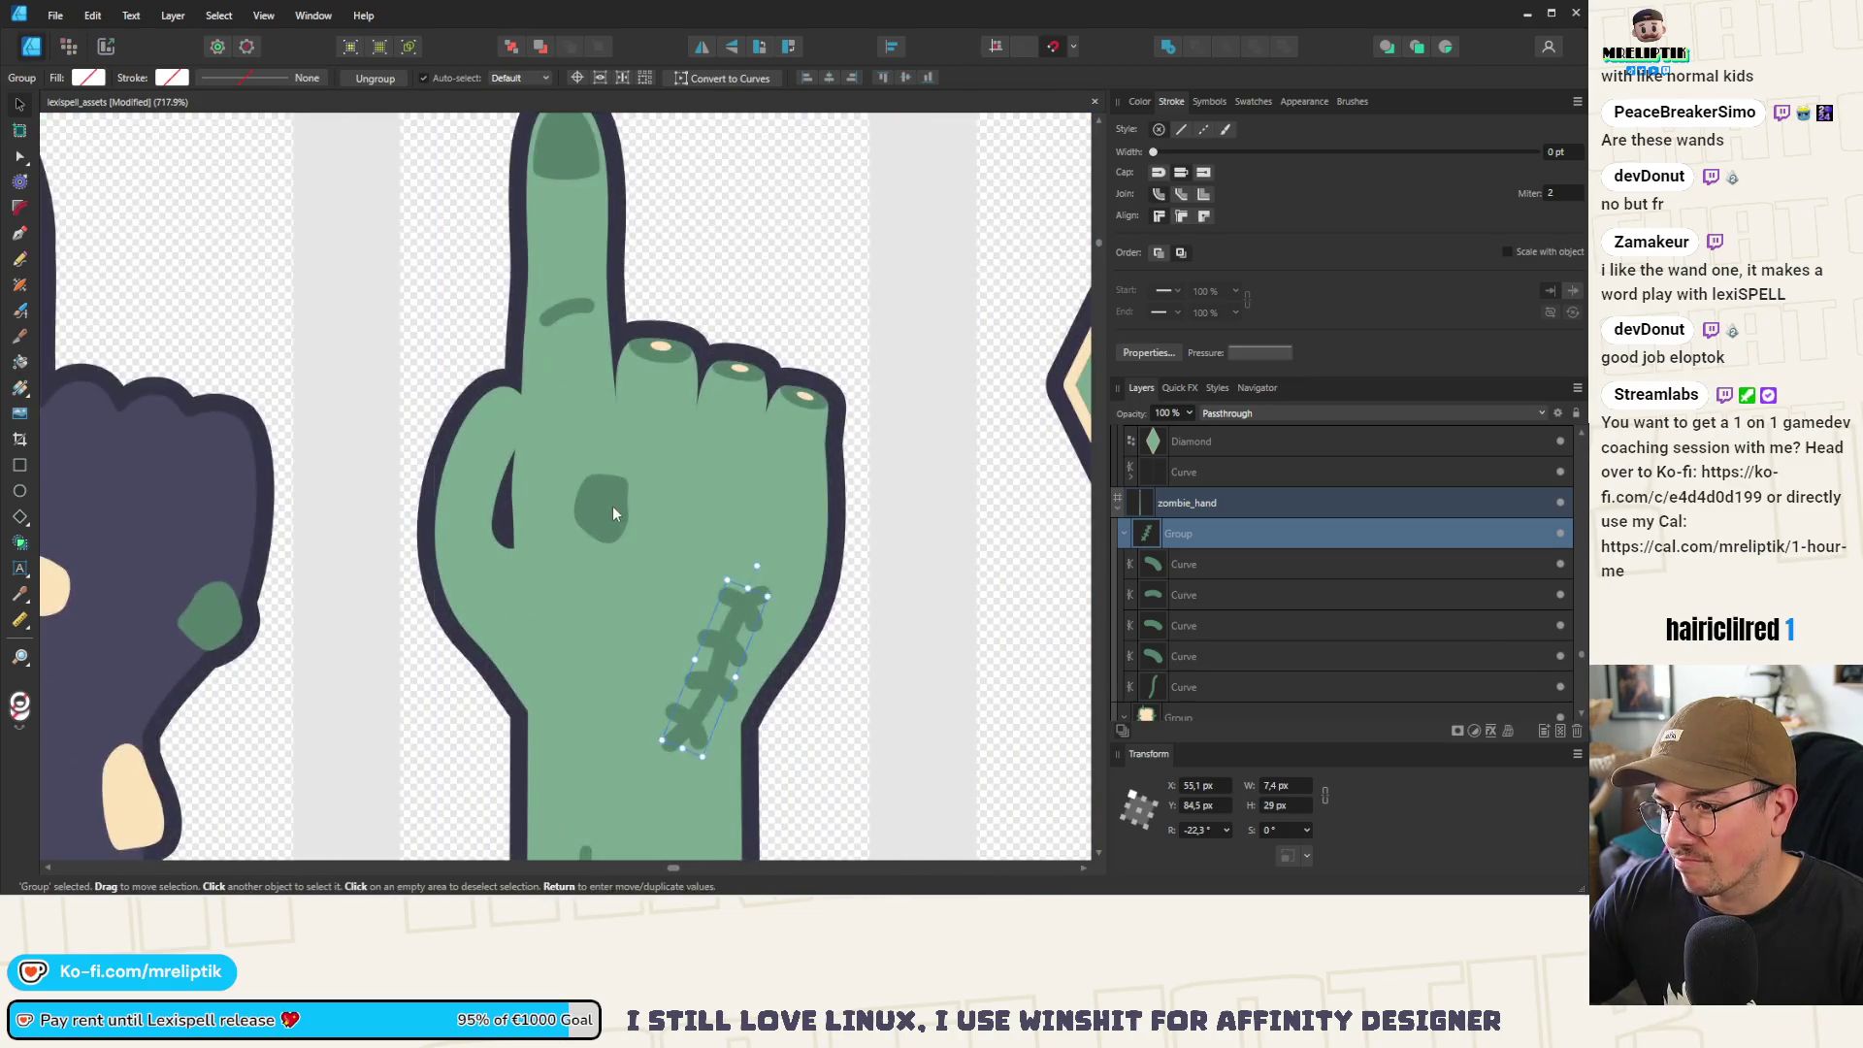
Move the dark spot on the hand to the left and rotate it
click(723, 516)
drag(717, 516, 585, 498)
mouse_move(648, 642)
mouse_down()
mouse_move(667, 584)
mouse_move(584, 702)
mouse_move(664, 660)
mouse_move(640, 599)
mouse_move(584, 710)
mouse_move(778, 511)
mouse_move(757, 475)
mouse_move(591, 698)
mouse_up()
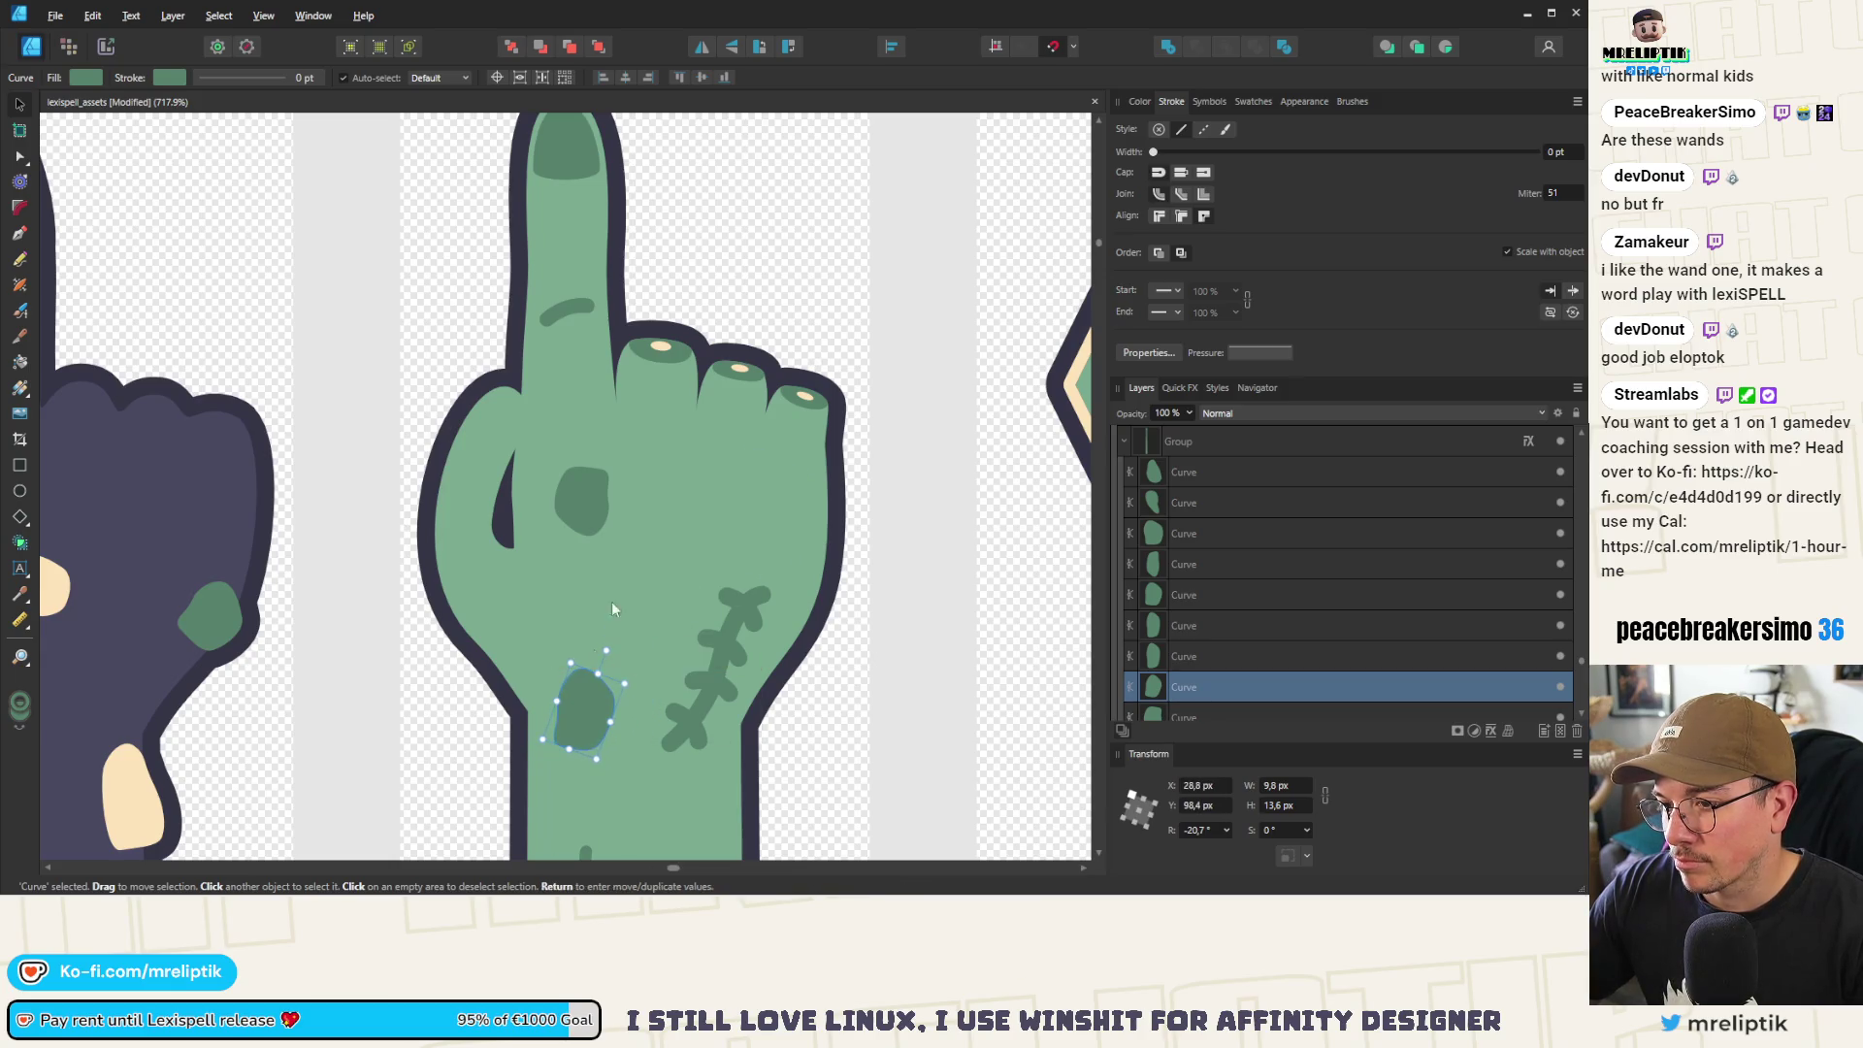
Curve the long stitch line by dragging its node handles with the Node tool
click(721, 648)
drag(721, 648, 747, 613)
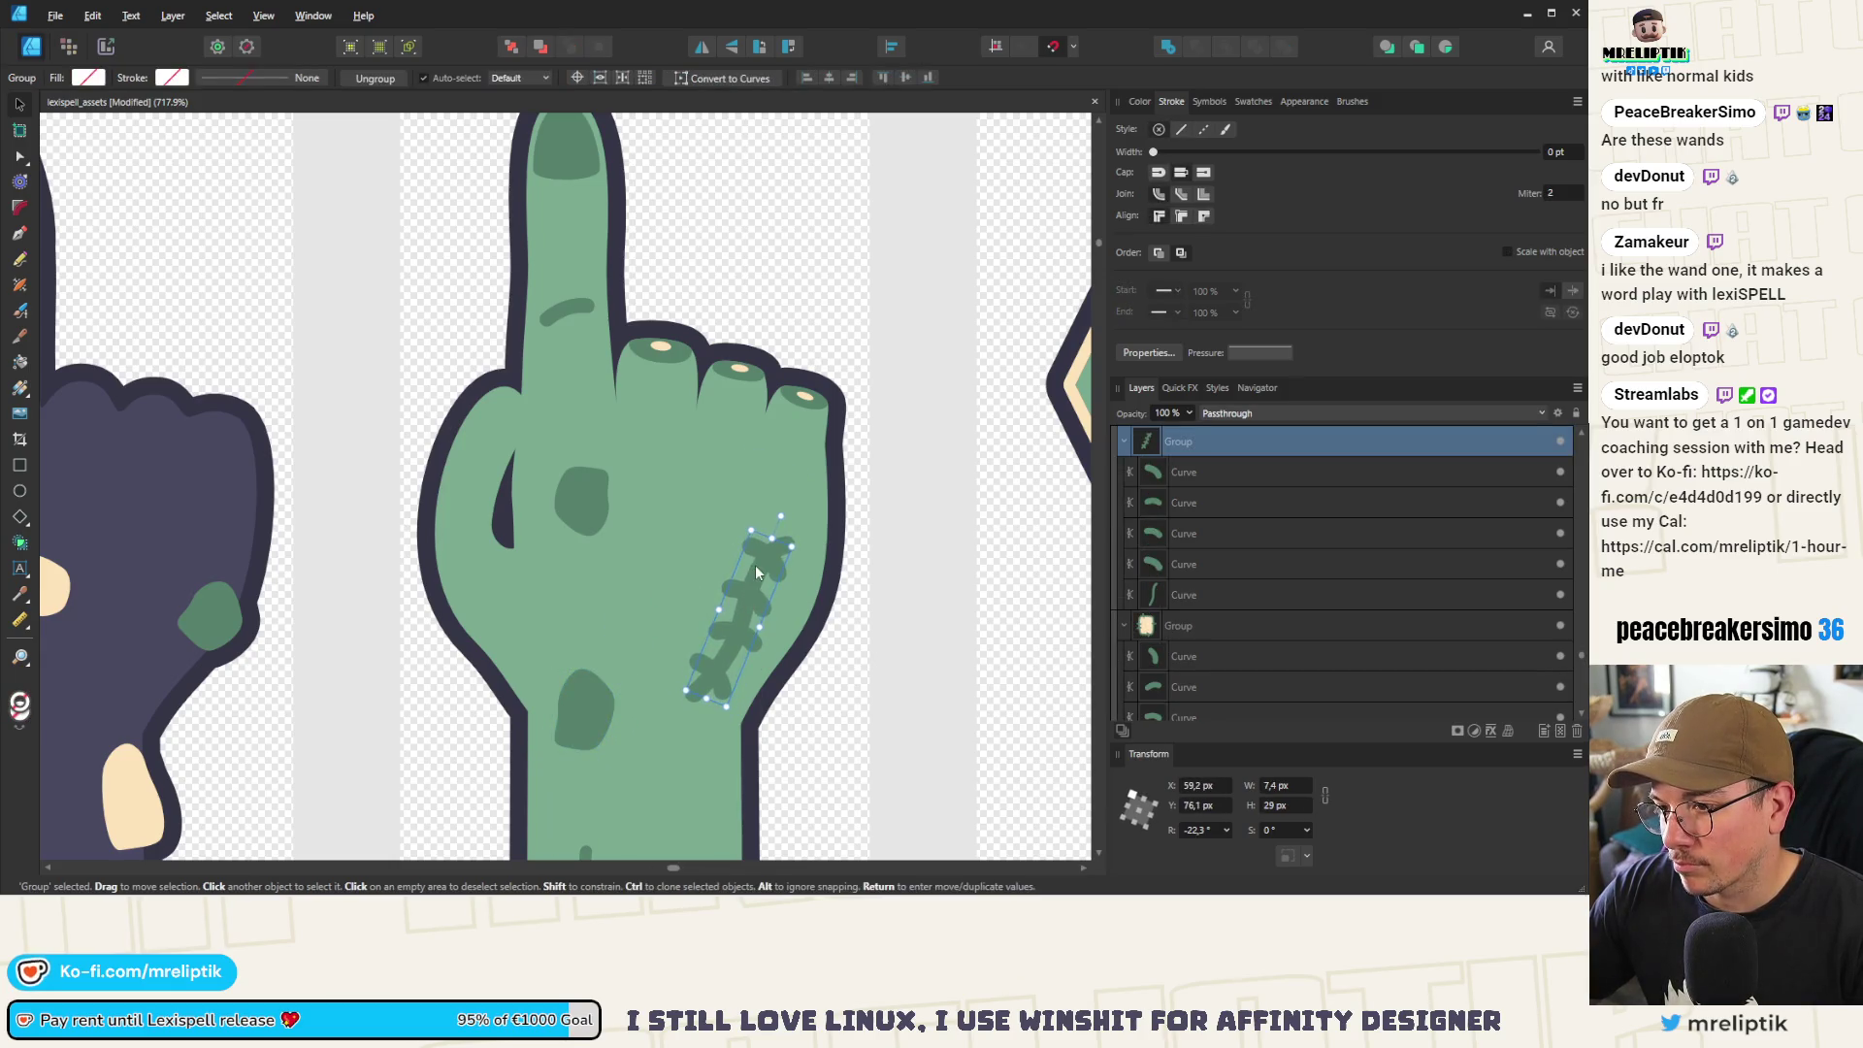
scroll(782, 567, up, 2)
scroll(782, 570, up, 2)
key(a)
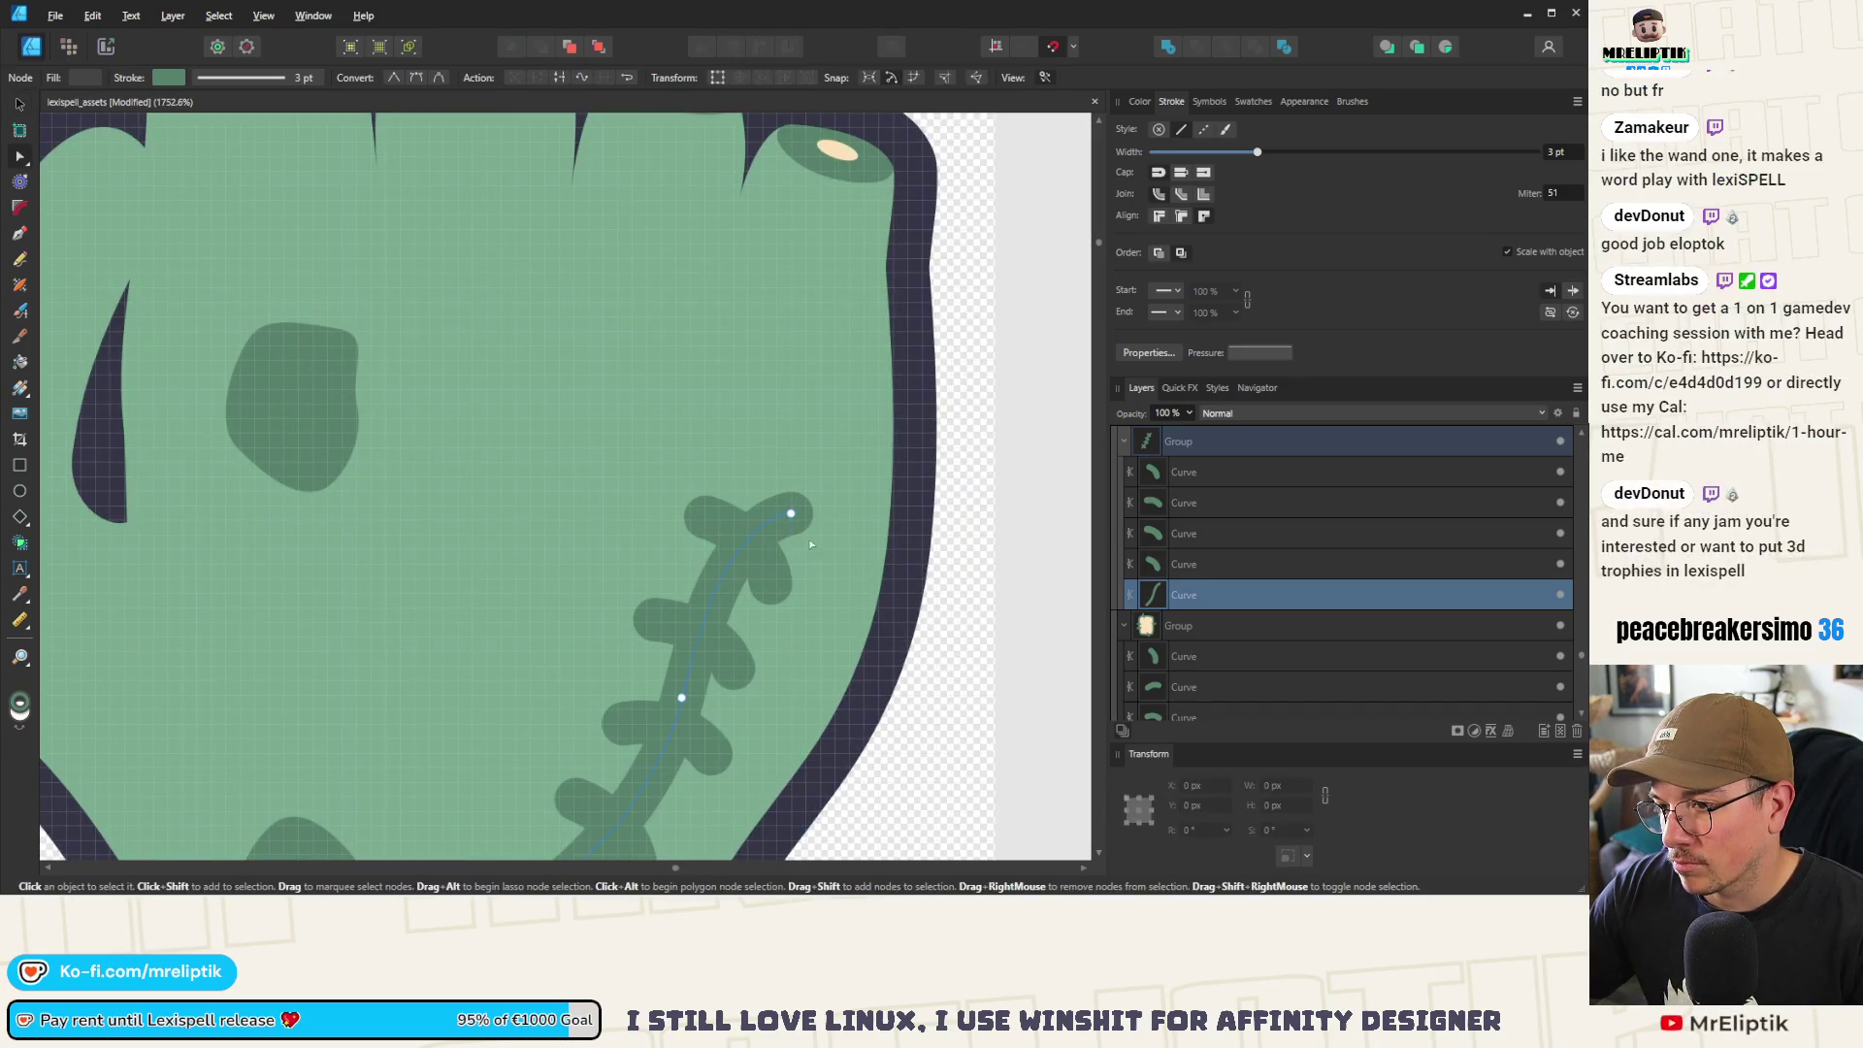
click(791, 515)
mouse_move(792, 515)
mouse_down()
mouse_move(812, 573)
mouse_move(774, 588)
mouse_up()
scroll(670, 686, down, 2)
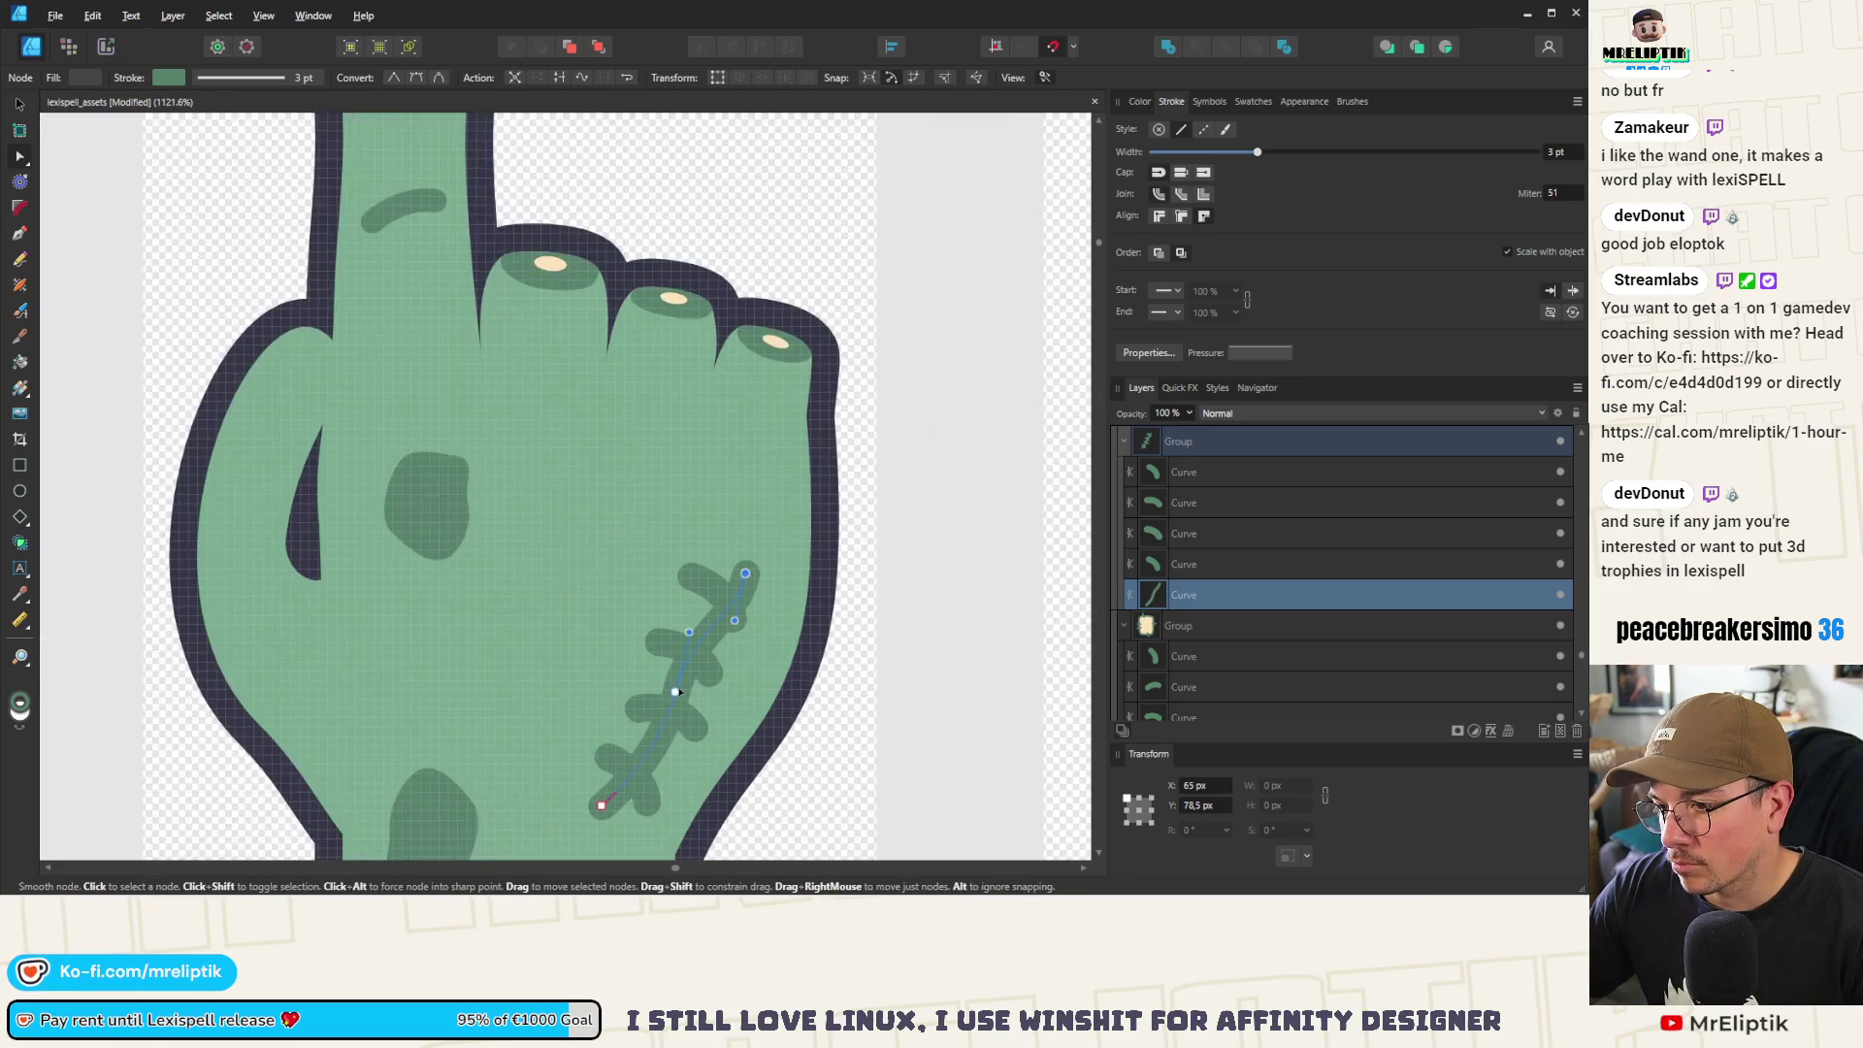
mouse_move(675, 695)
mouse_down()
mouse_move(692, 698)
mouse_move(721, 633)
mouse_up()
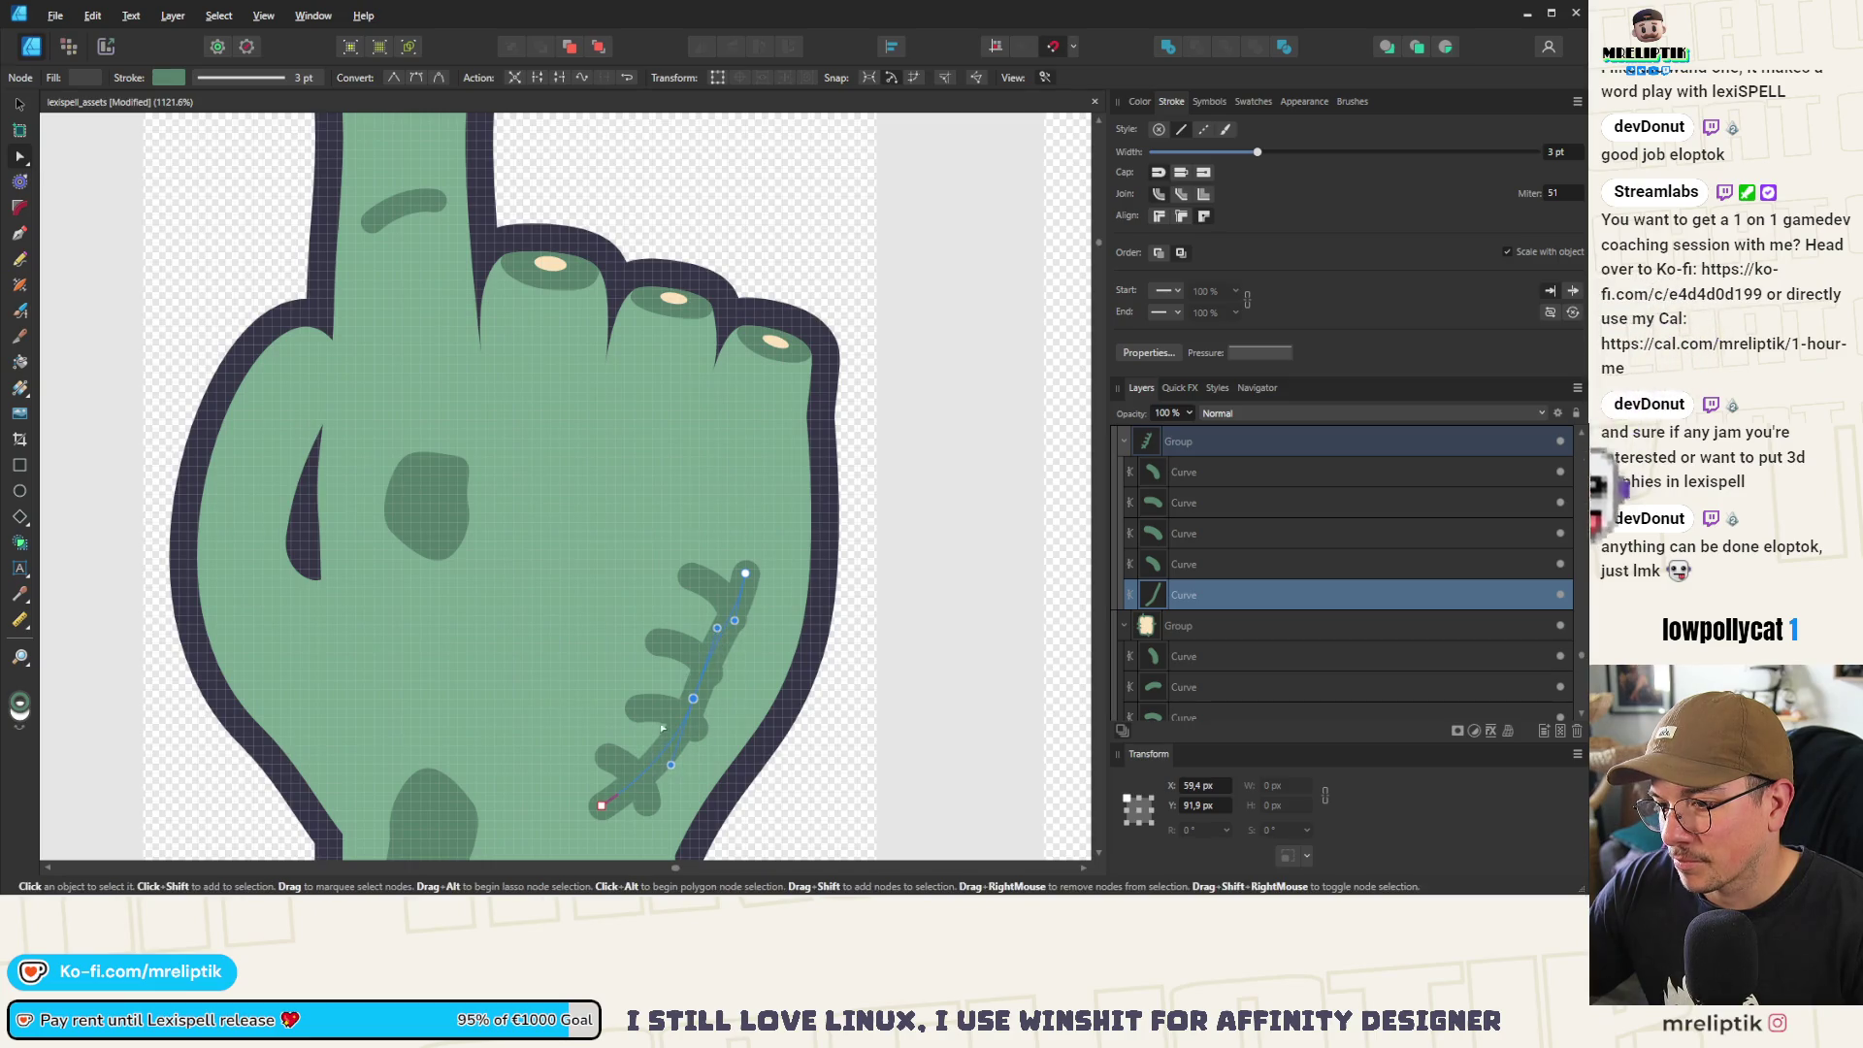
click(664, 717)
scroll(613, 617, down, 3)
scroll(195, 199, up, 3)
click(19, 104)
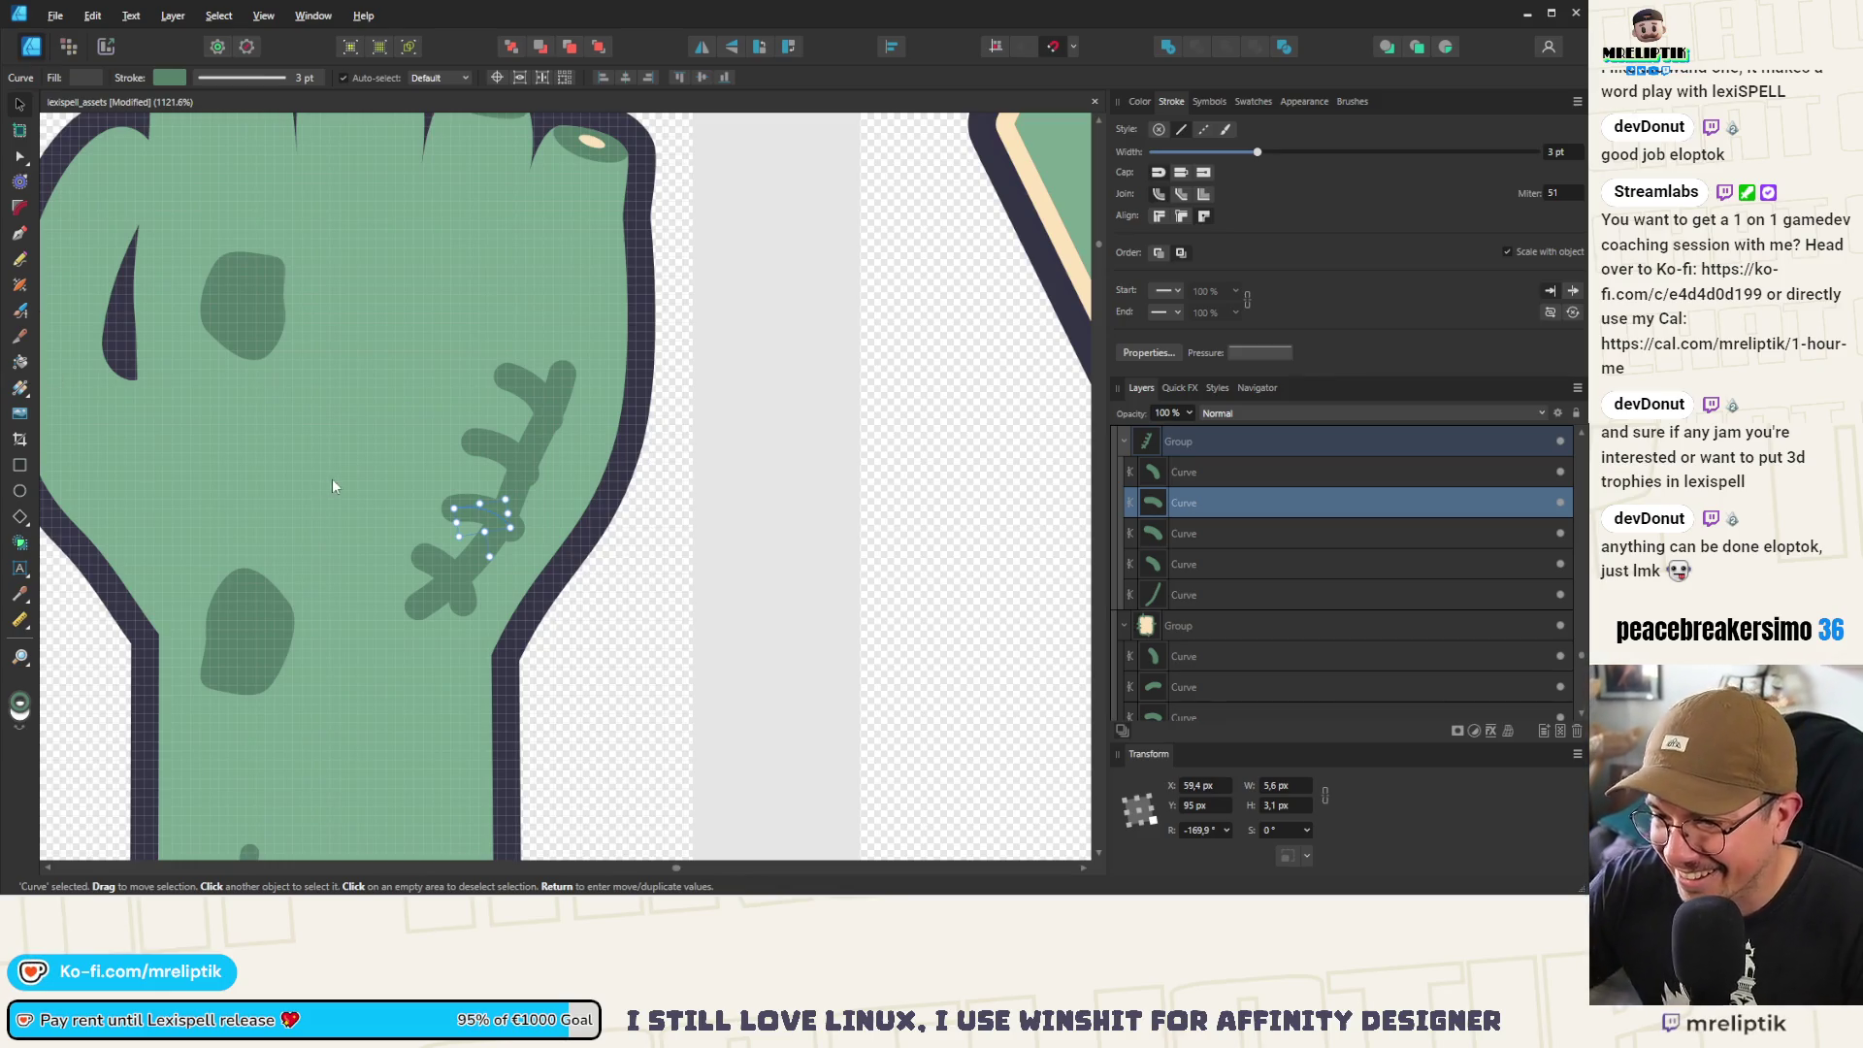
Move and rotate the three cross-stitch marks onto the curved scar line
scroll(422, 493, up, 3)
mouse_move(518, 501)
mouse_down()
mouse_move(547, 529)
mouse_move(521, 590)
mouse_up()
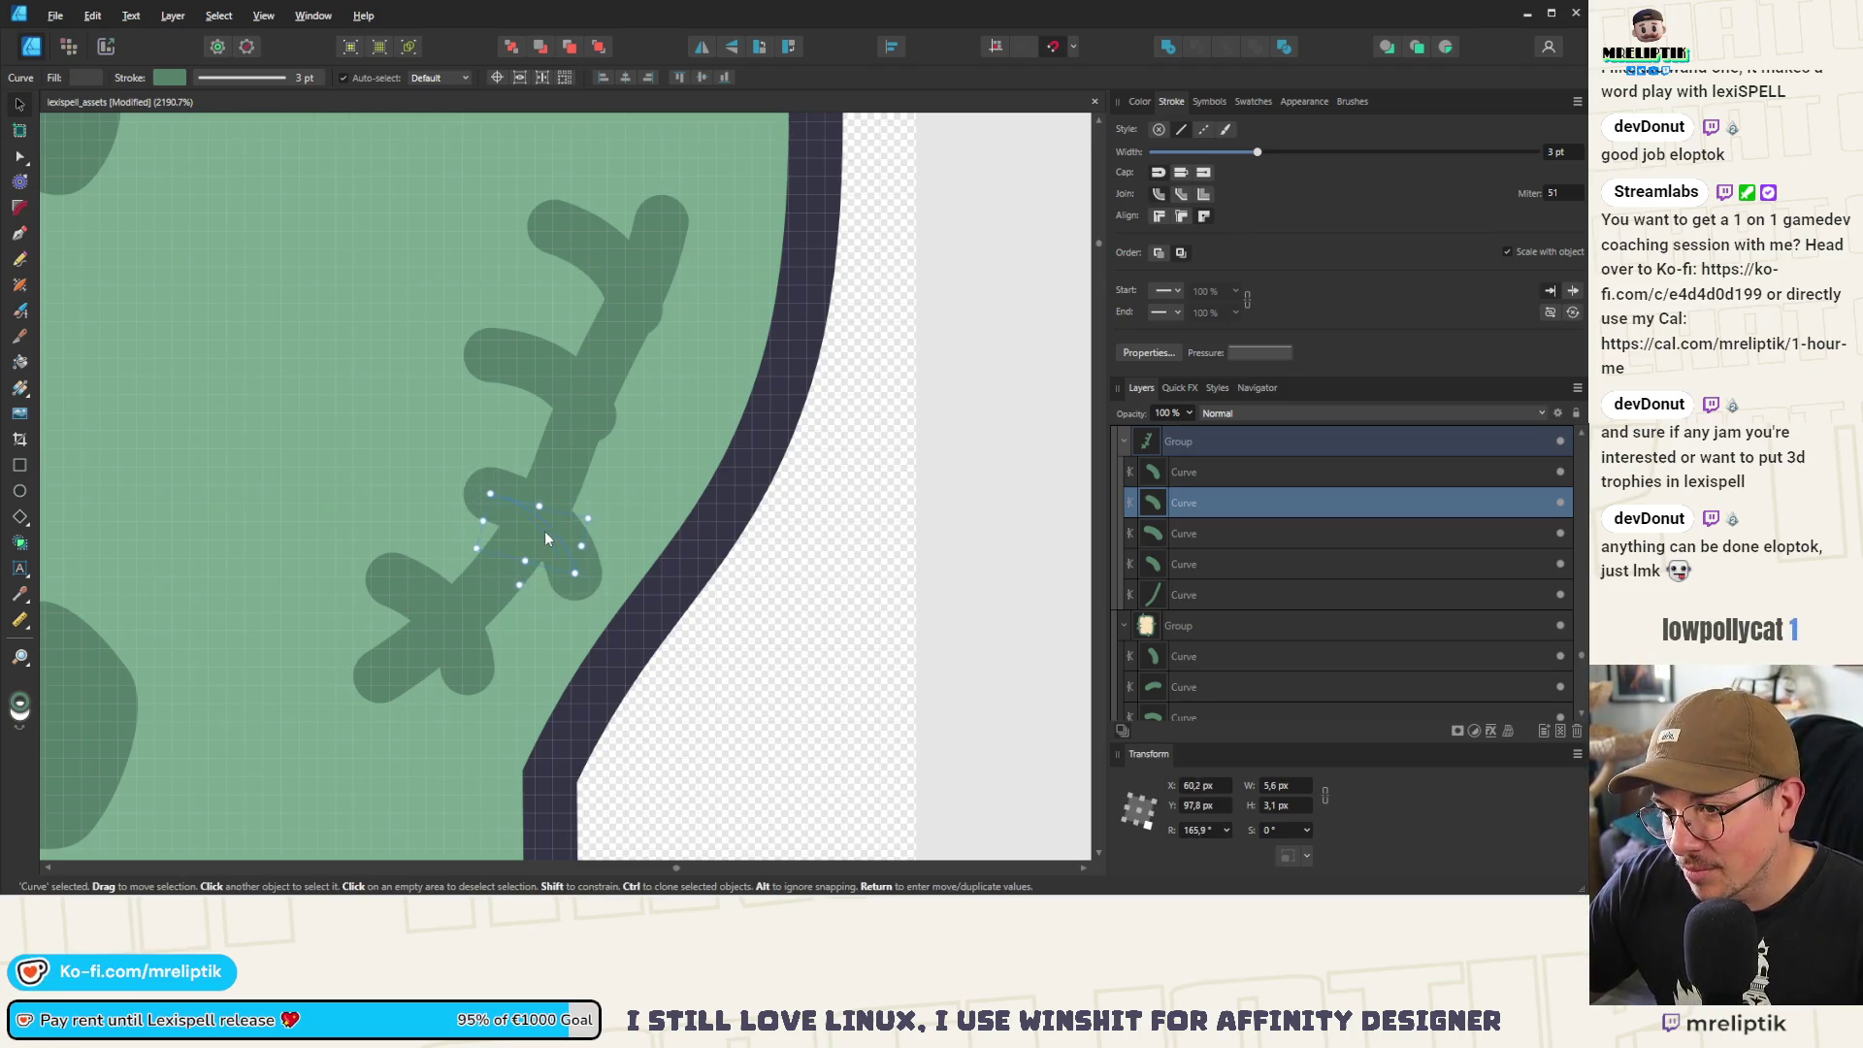
click(570, 385)
mouse_move(571, 385)
mouse_down()
mouse_move(559, 405)
mouse_move(597, 413)
mouse_up()
drag(608, 254, 649, 287)
scroll(604, 266, down, 10)
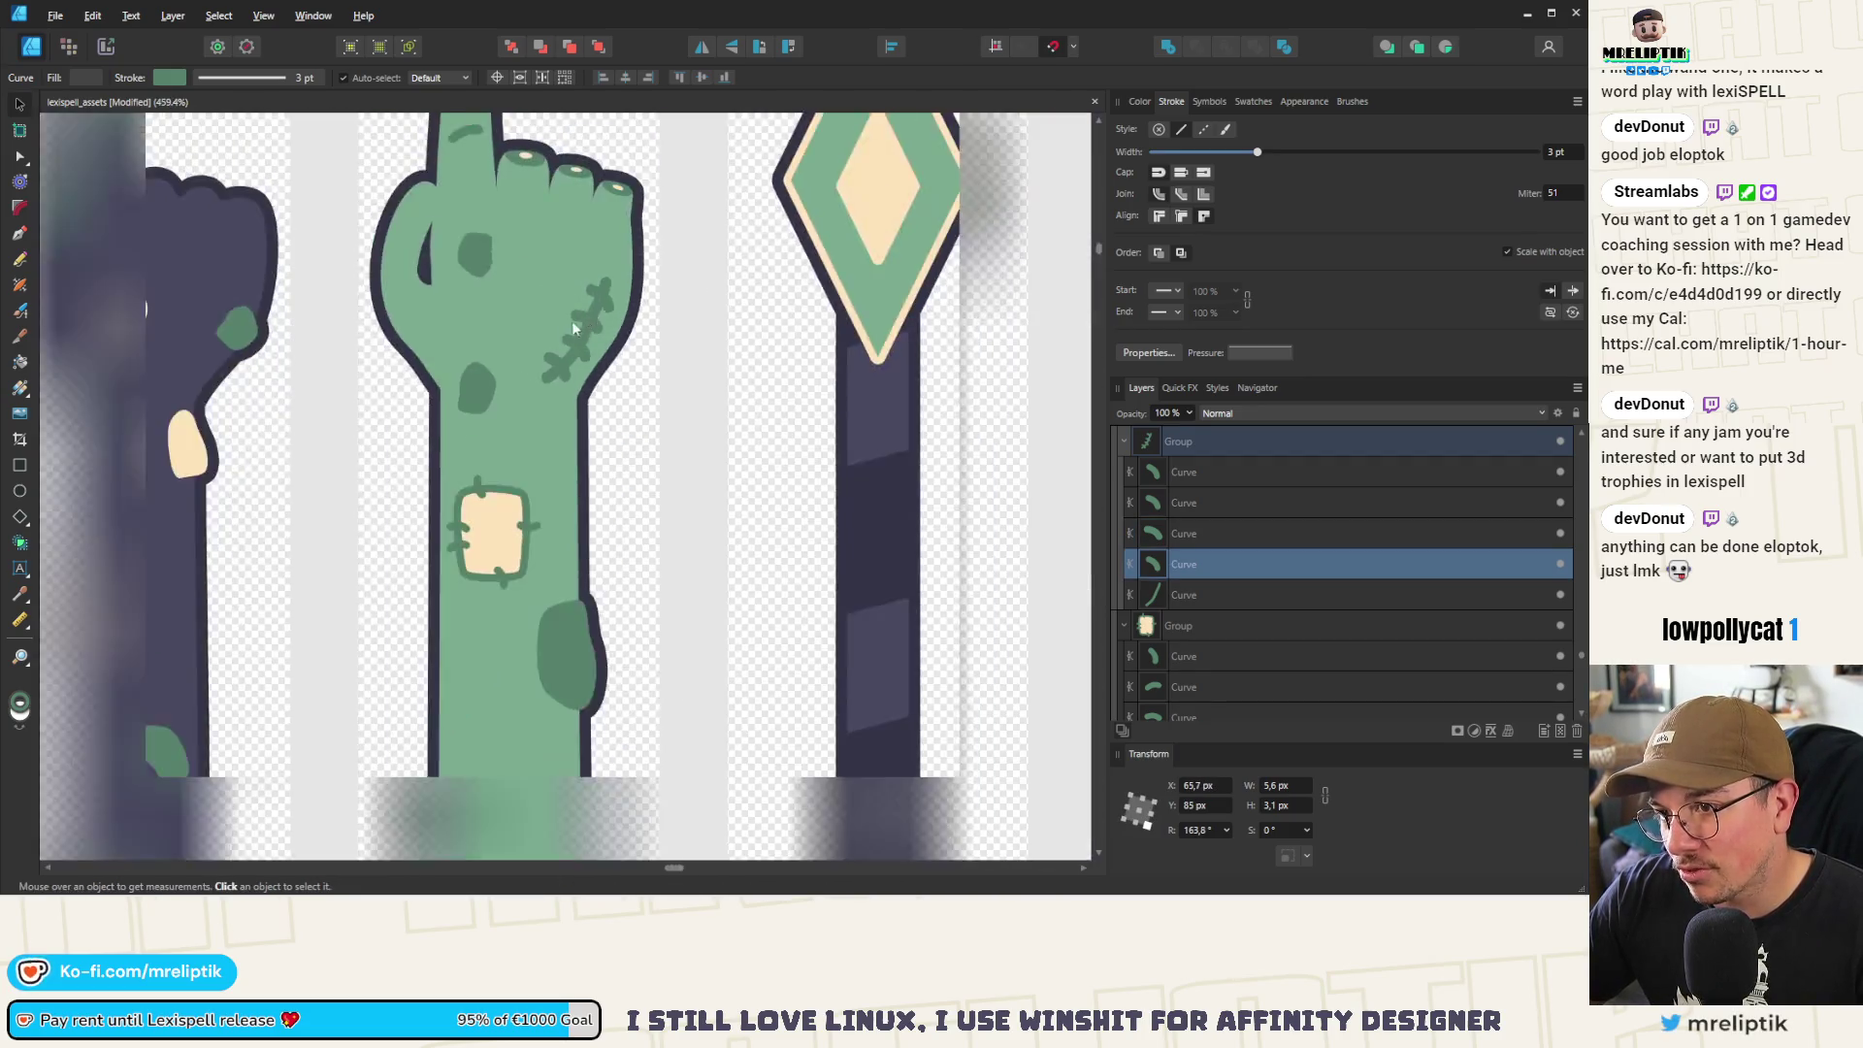
scroll(536, 350, up, 5)
click(519, 393)
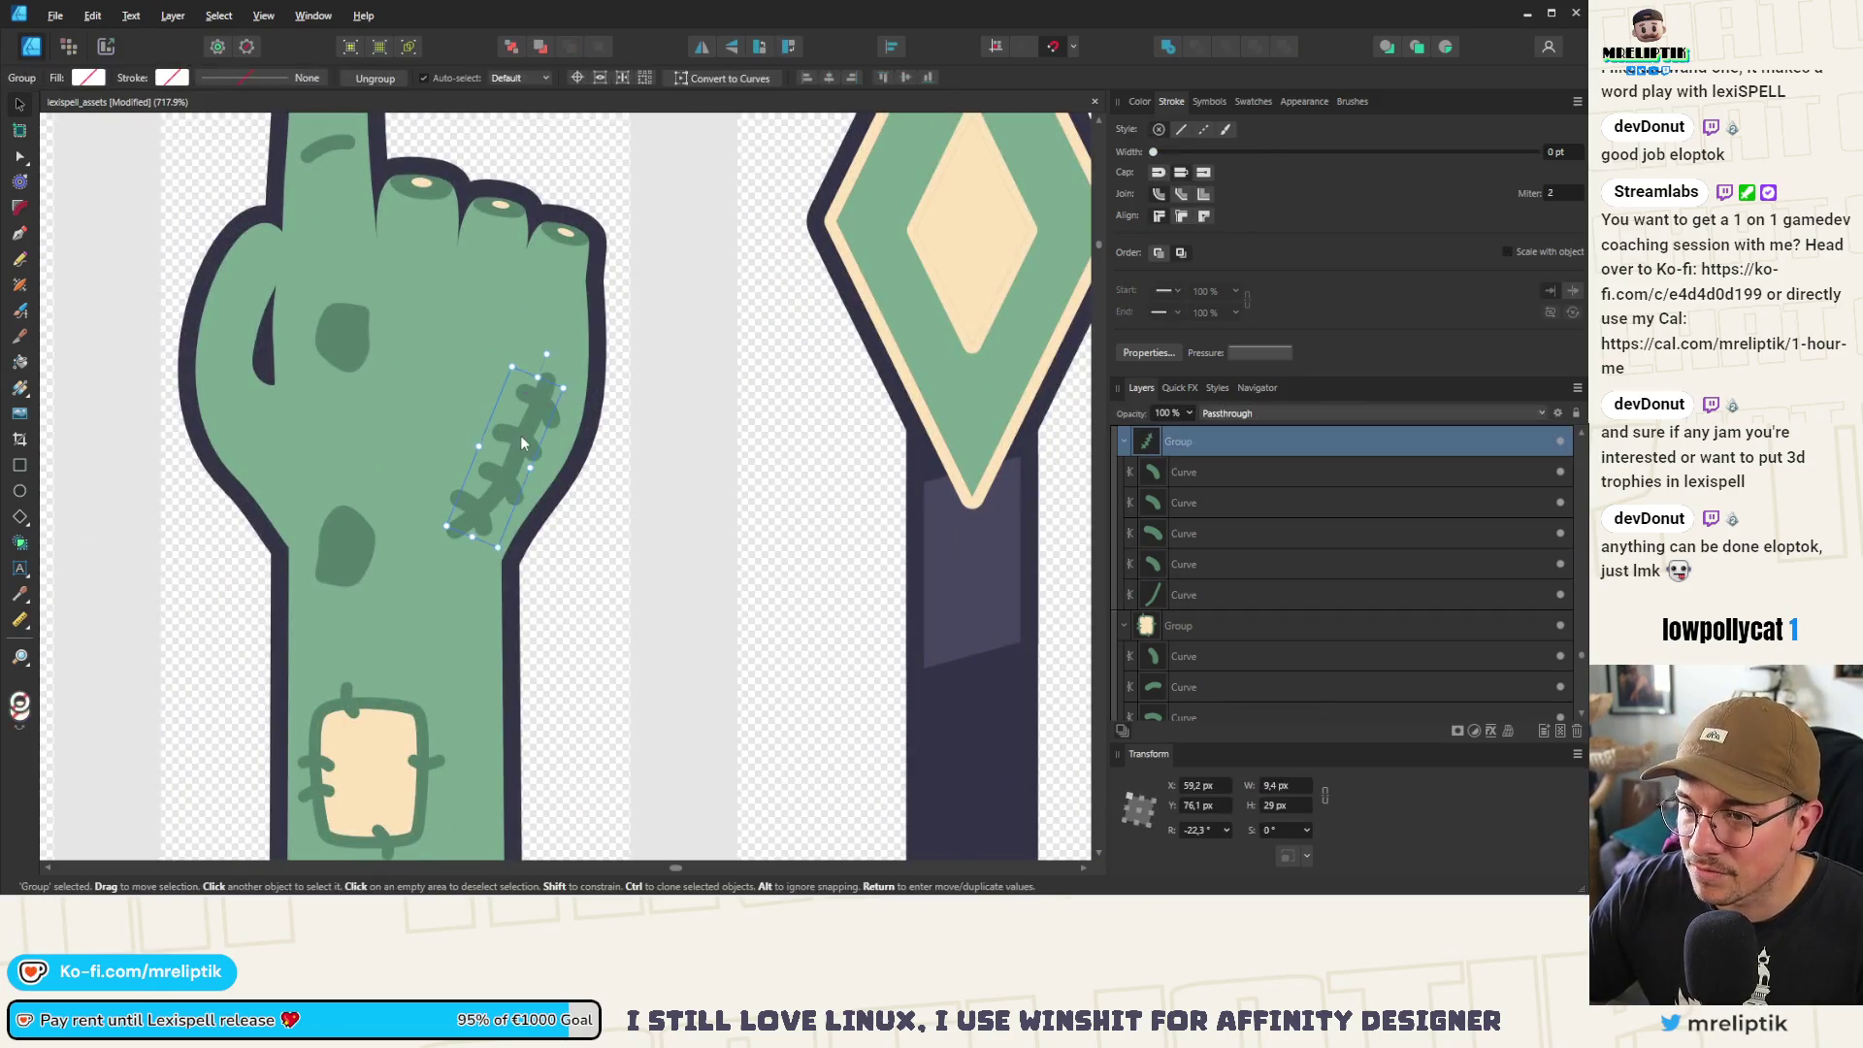
scroll(519, 427, up, 3)
scroll(527, 446, down, 5)
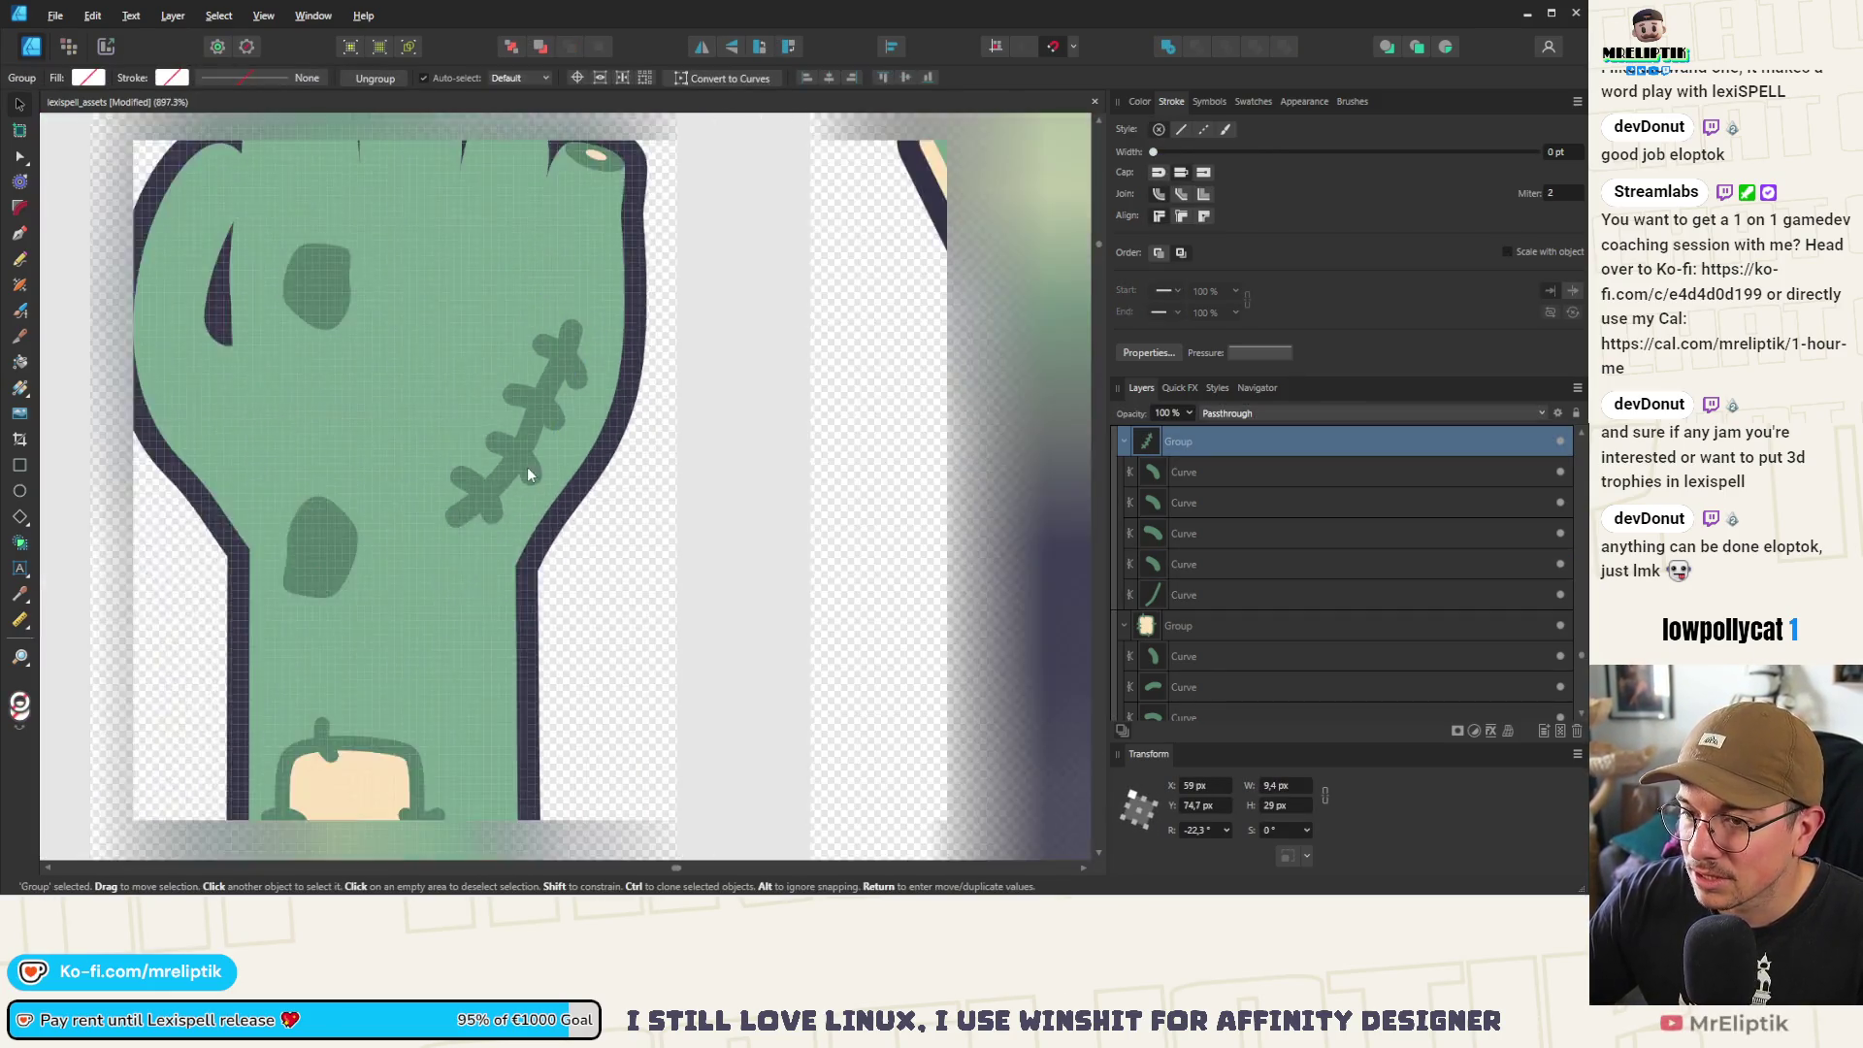
Nudge the dark-green wrist spot toward the arm's left edge
click(419, 533)
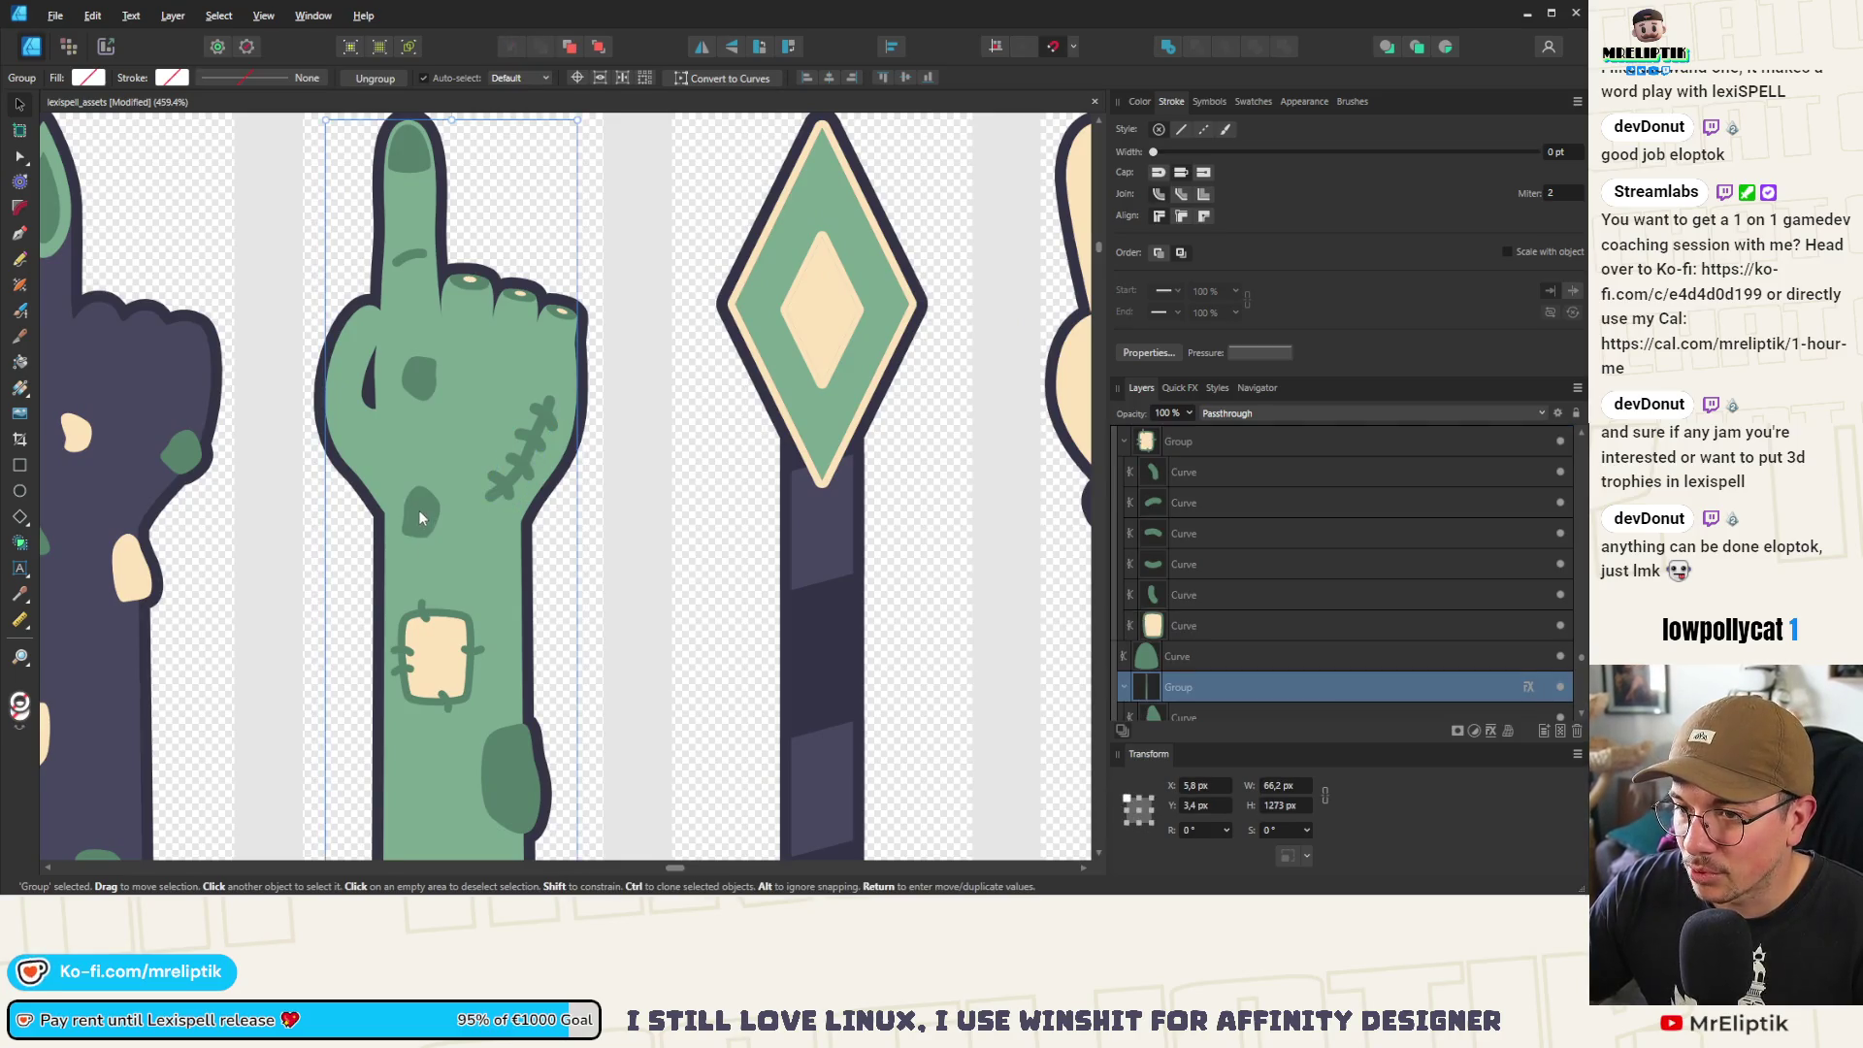
double_click(417, 510)
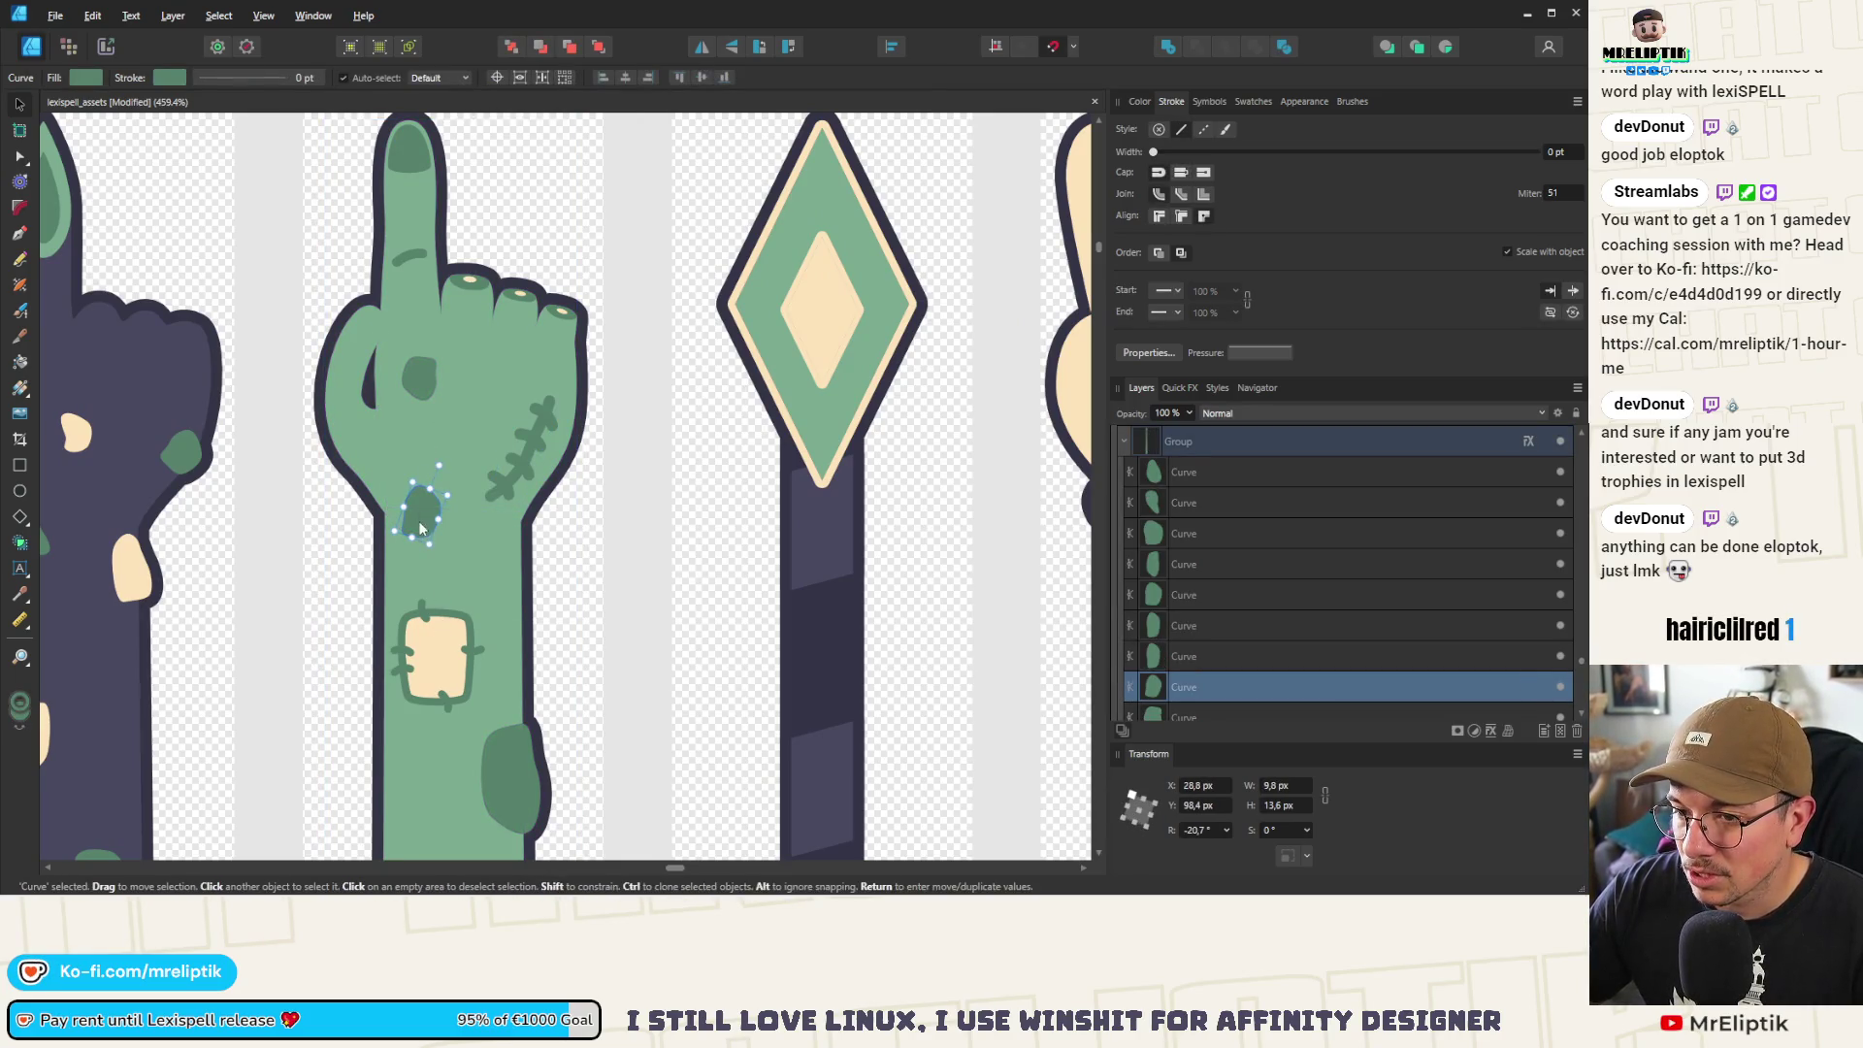
mouse_move(432, 527)
mouse_down()
mouse_move(483, 567)
mouse_move(436, 523)
mouse_move(458, 438)
mouse_move(398, 512)
mouse_move(404, 531)
mouse_up()
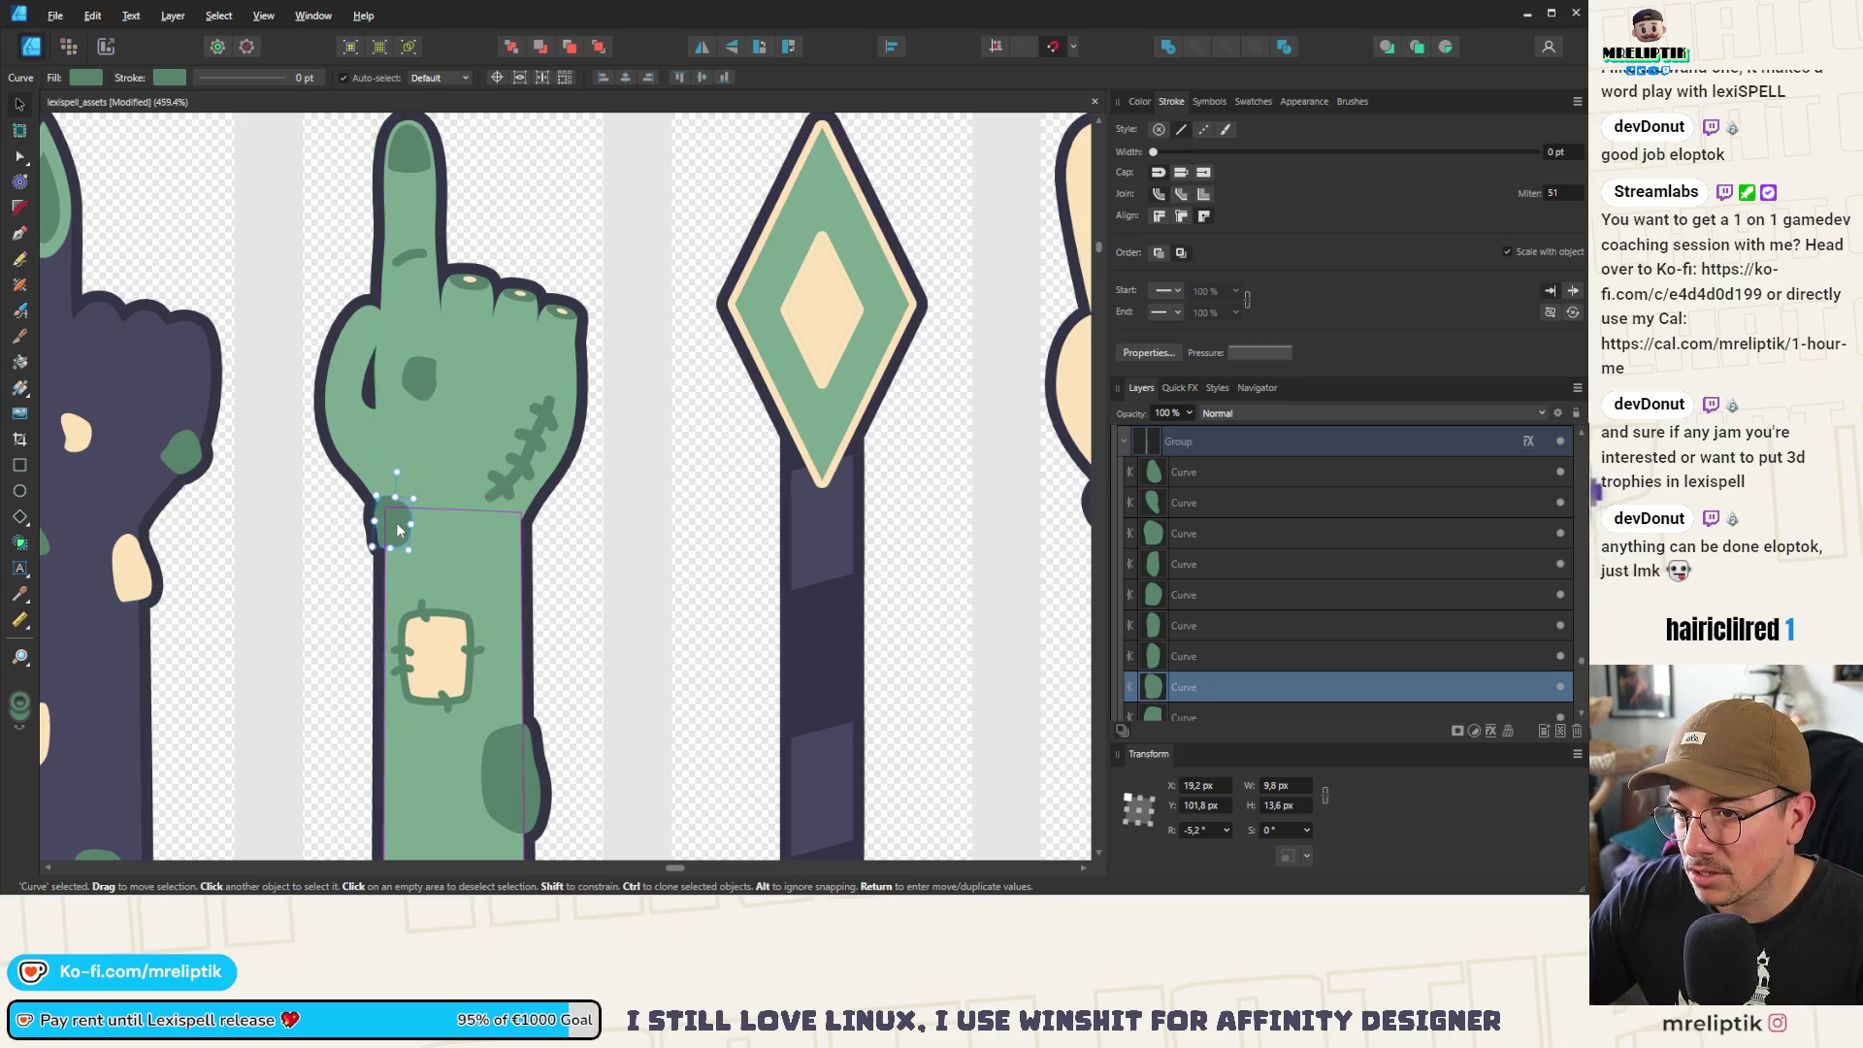
scroll(426, 392, up, 3)
click(427, 379)
scroll(477, 353, down, 10)
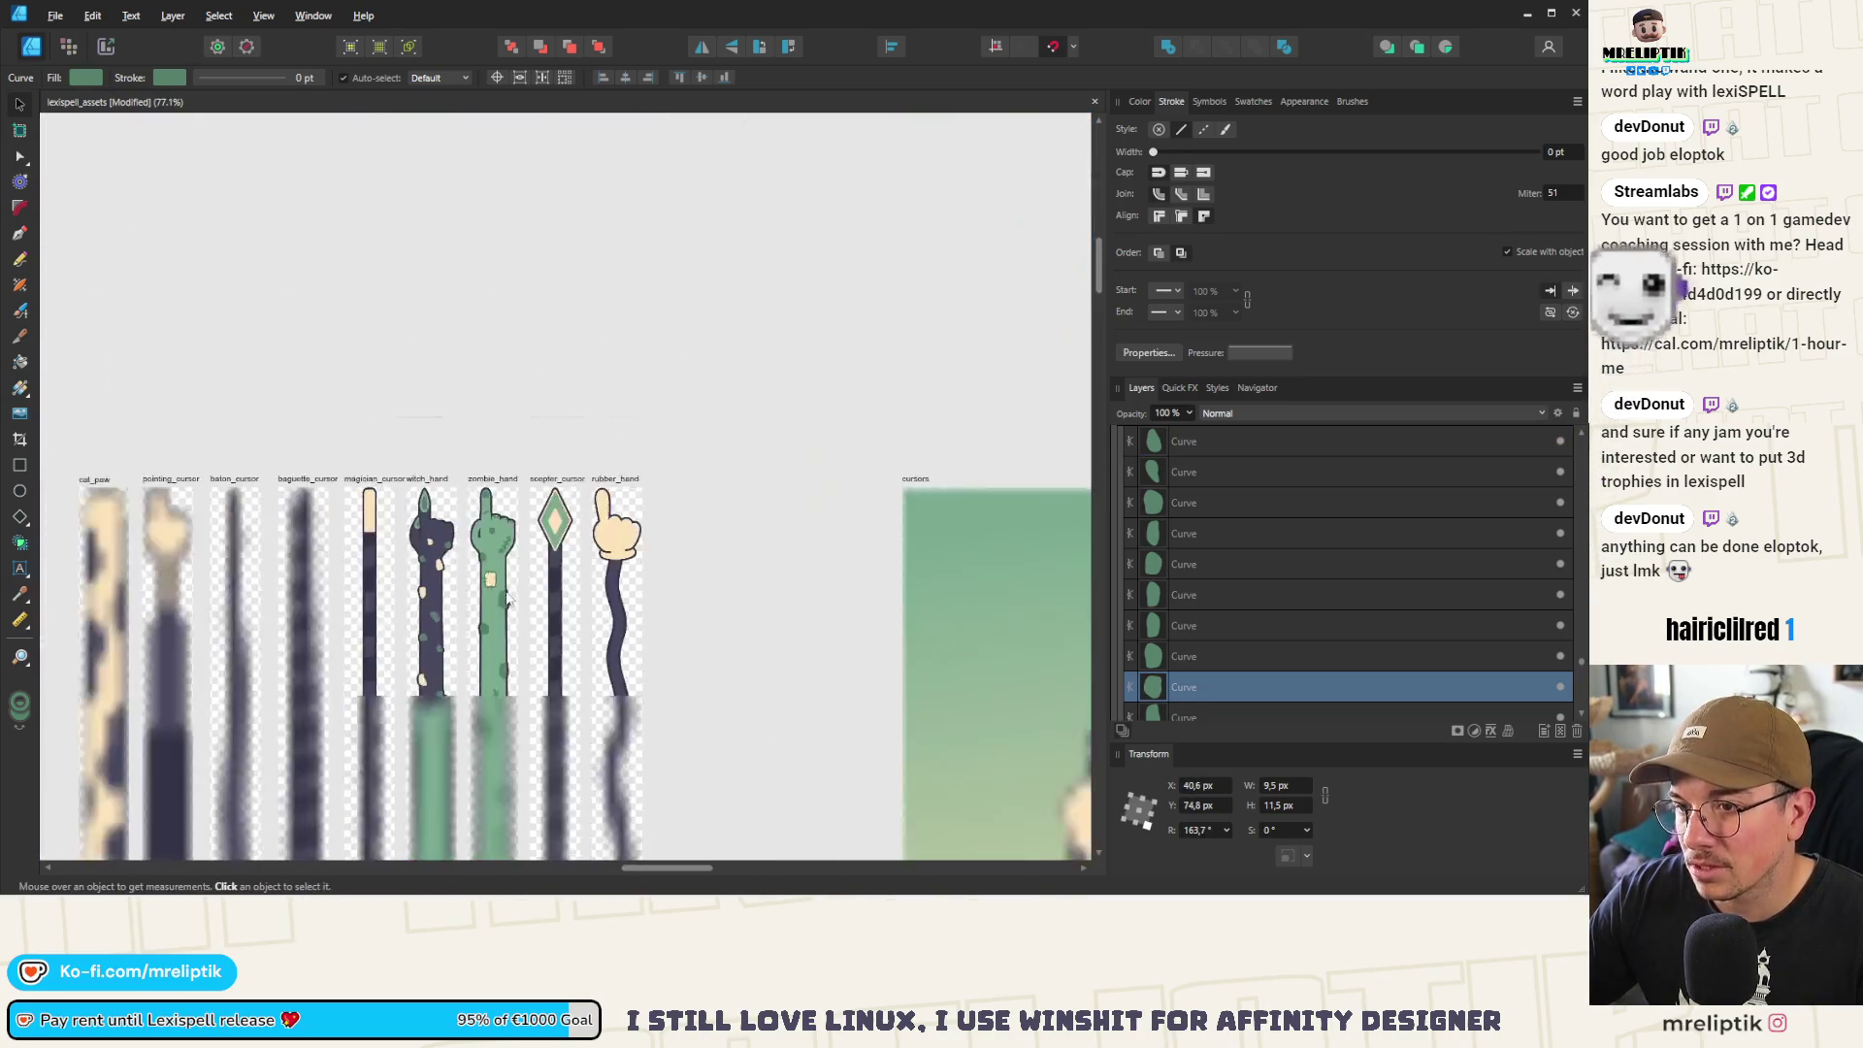
scroll(477, 287, up, 4)
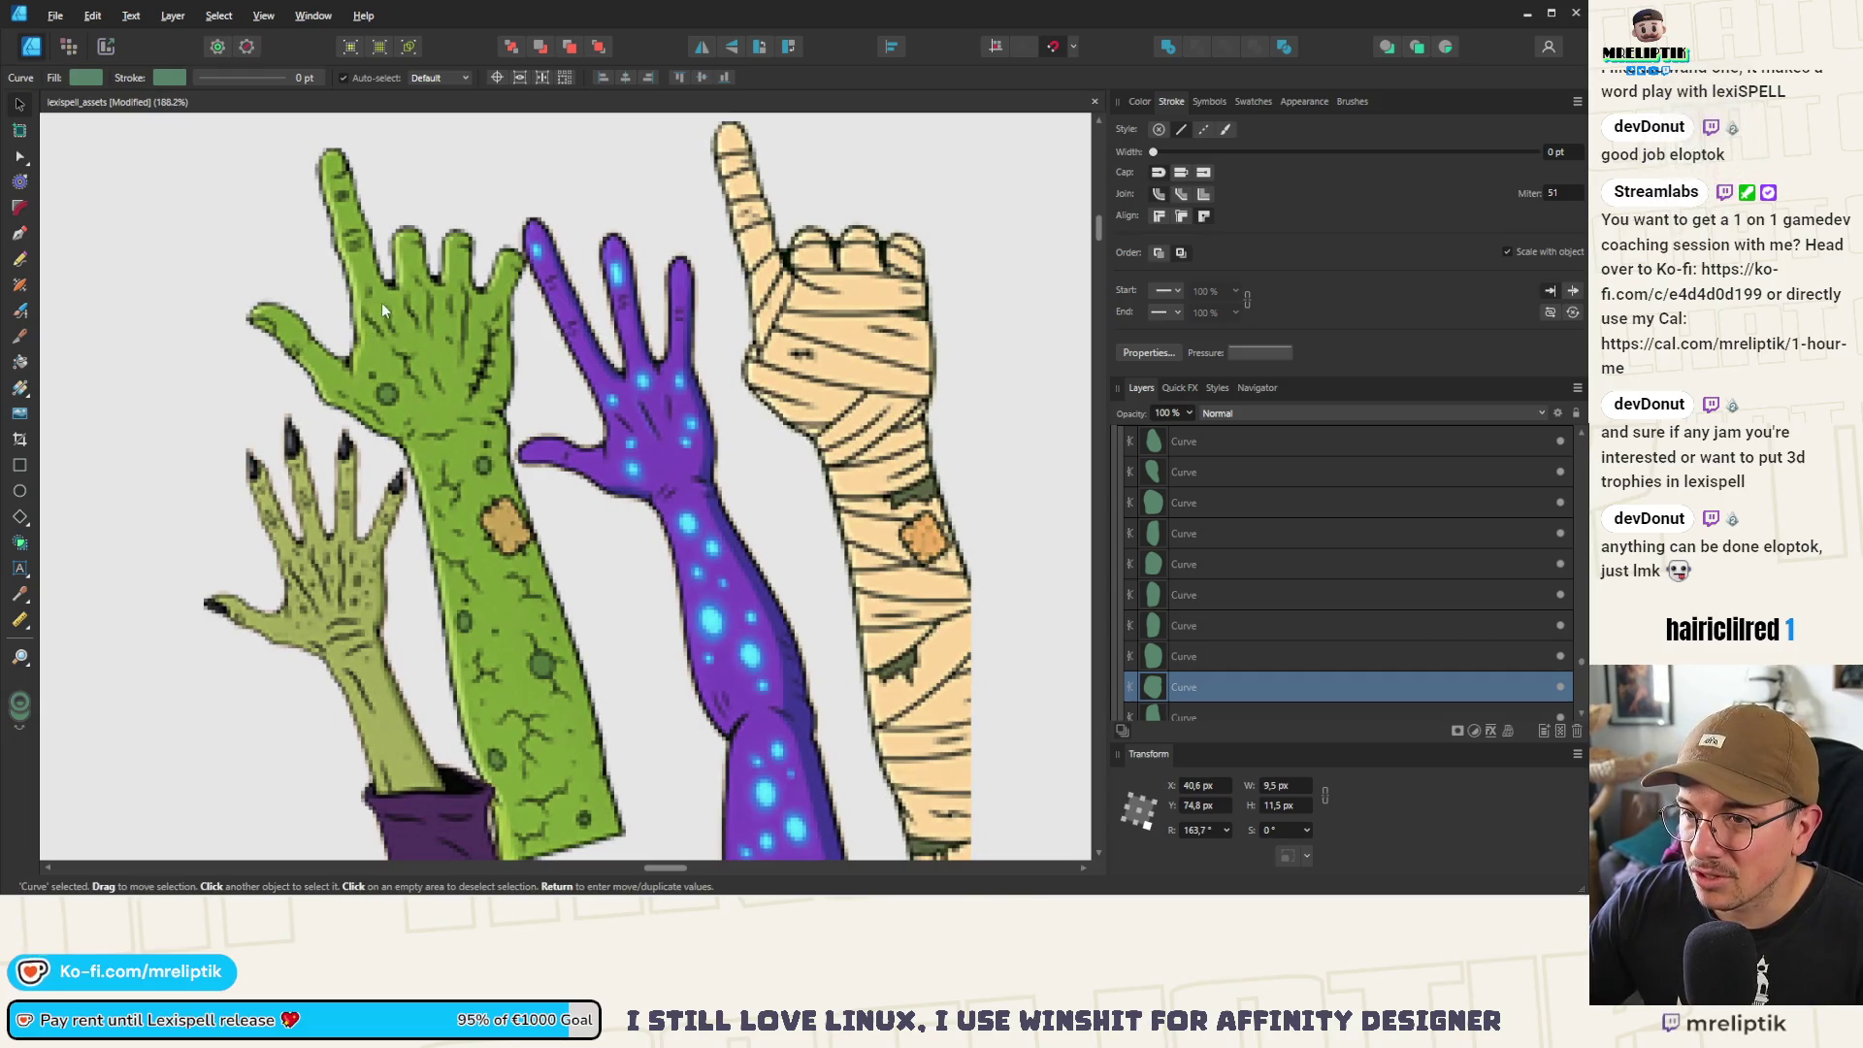
Rotate the raised finger's knuckle mark to stand nearly upright
scroll(392, 393, down, 4)
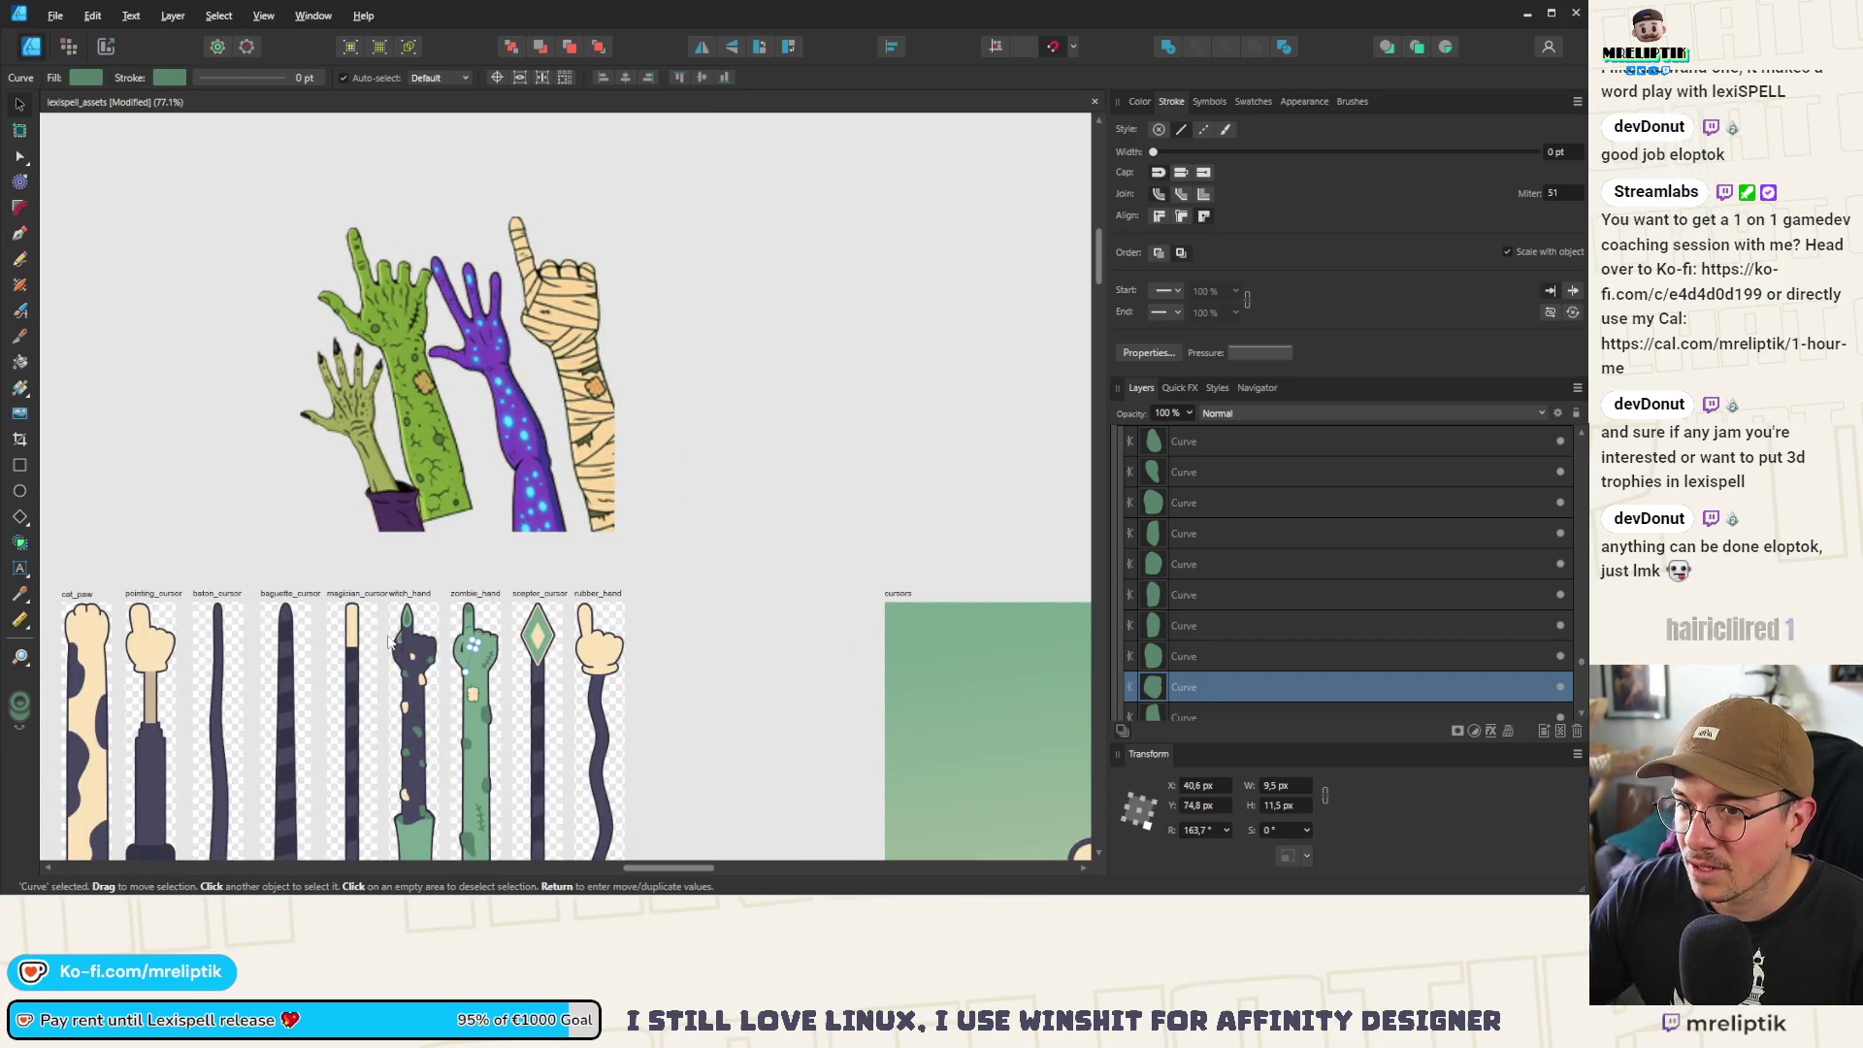
scroll(495, 645, up, 9)
click(421, 657)
click(415, 408)
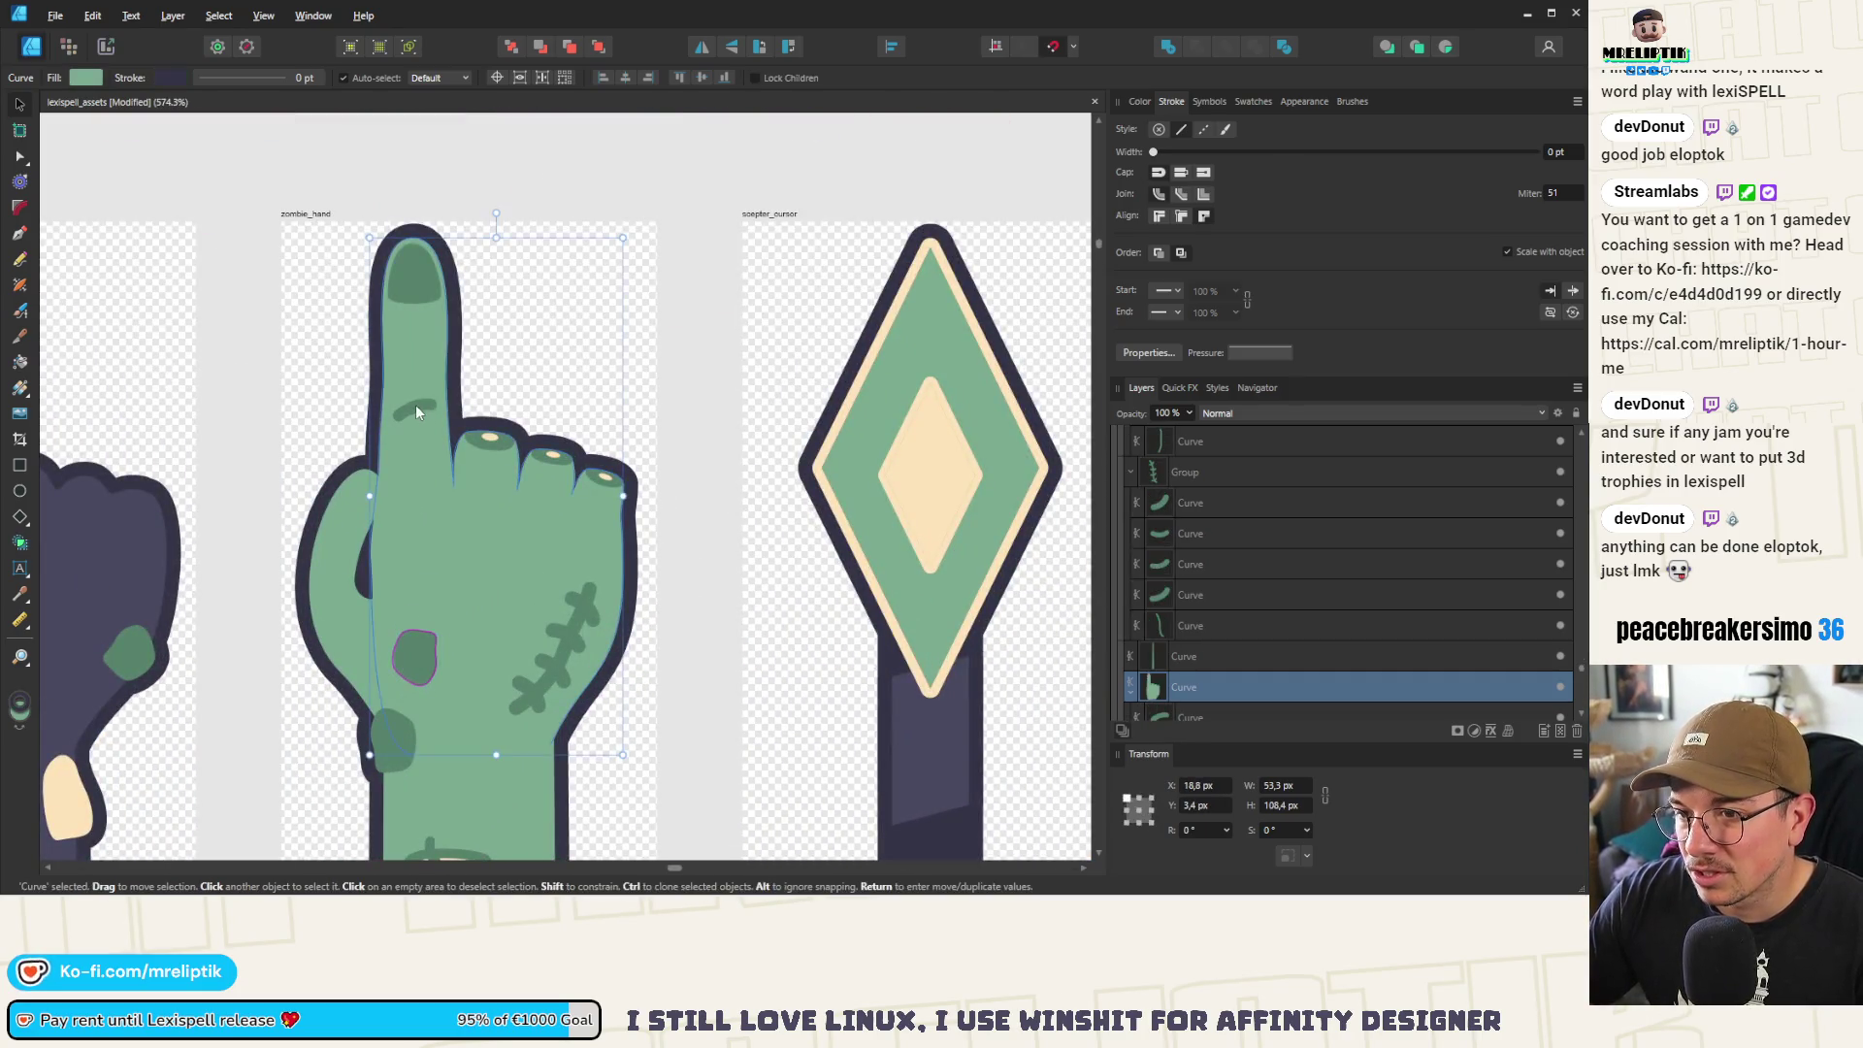
click(415, 401)
scroll(417, 499, up, 2)
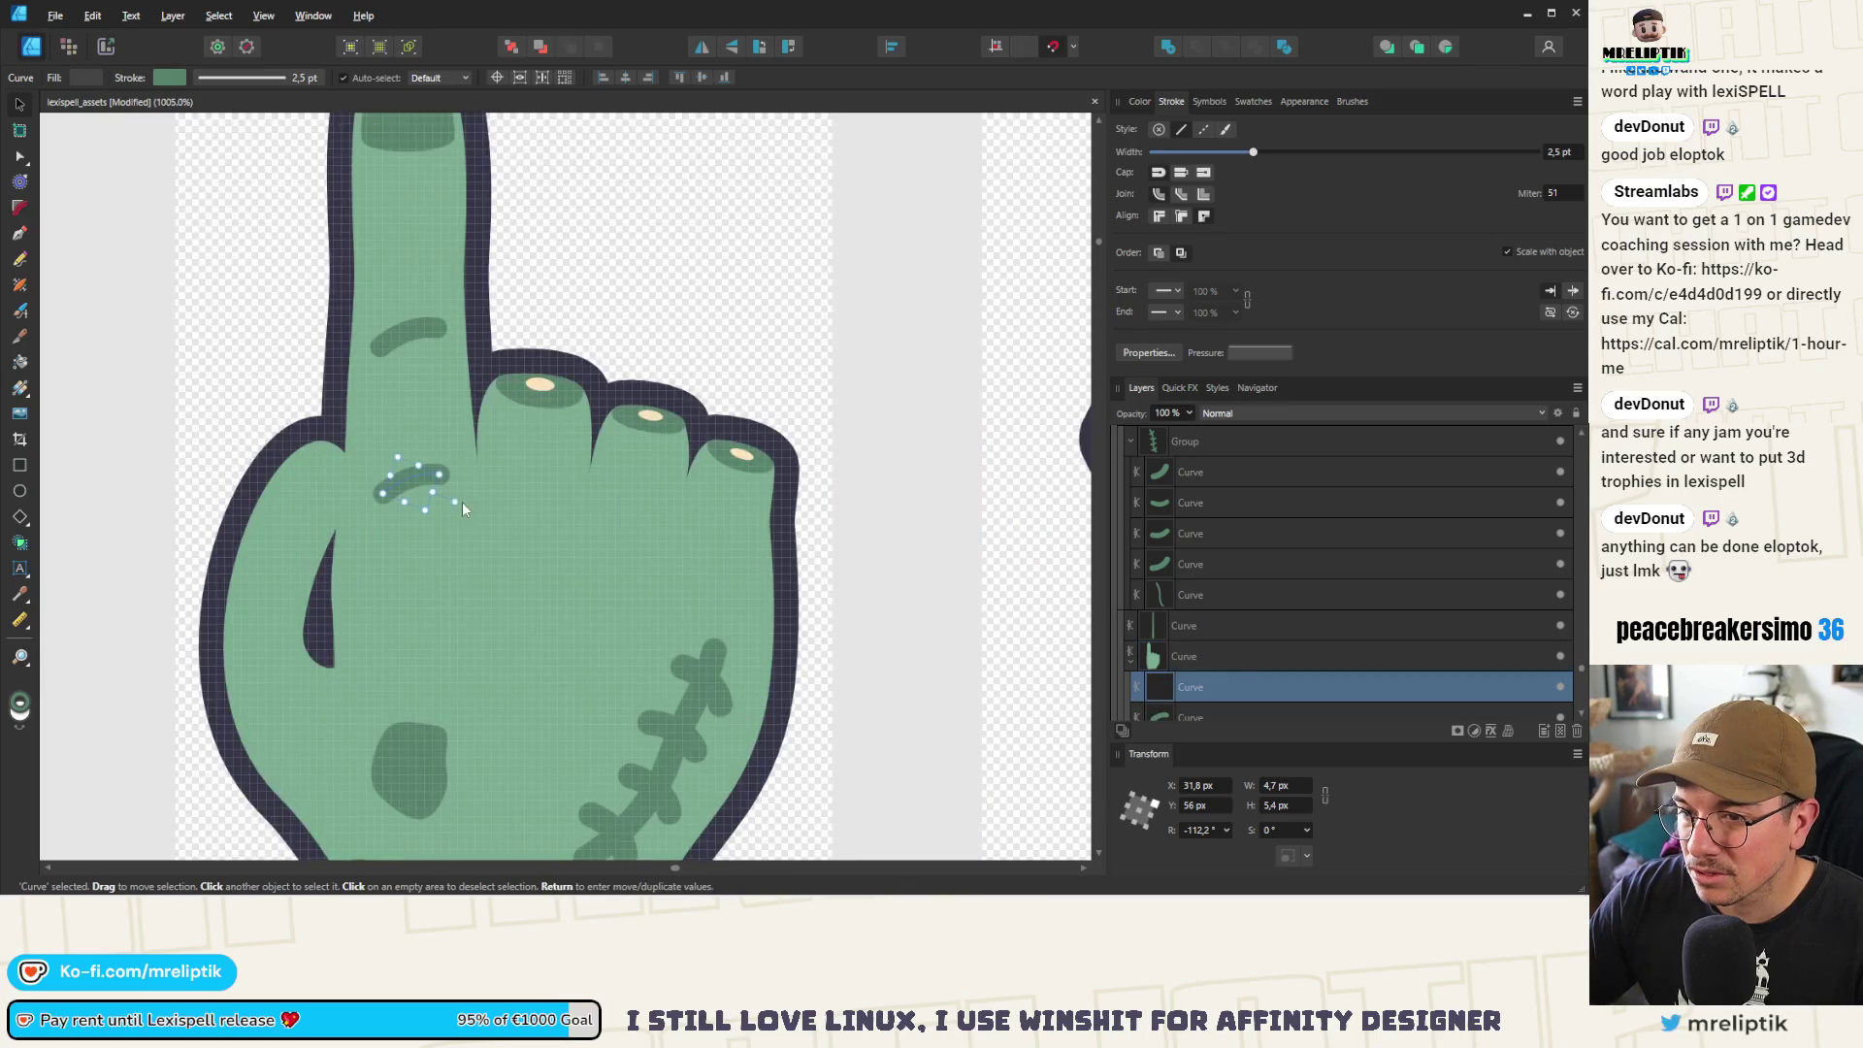
drag(463, 511, 448, 395)
Add a horizontally flipped copy of the knuckle mark beside it and adjust both tilts
mouse_move(410, 482)
mouse_down()
mouse_move(393, 507)
mouse_move(443, 504)
mouse_up()
click(701, 46)
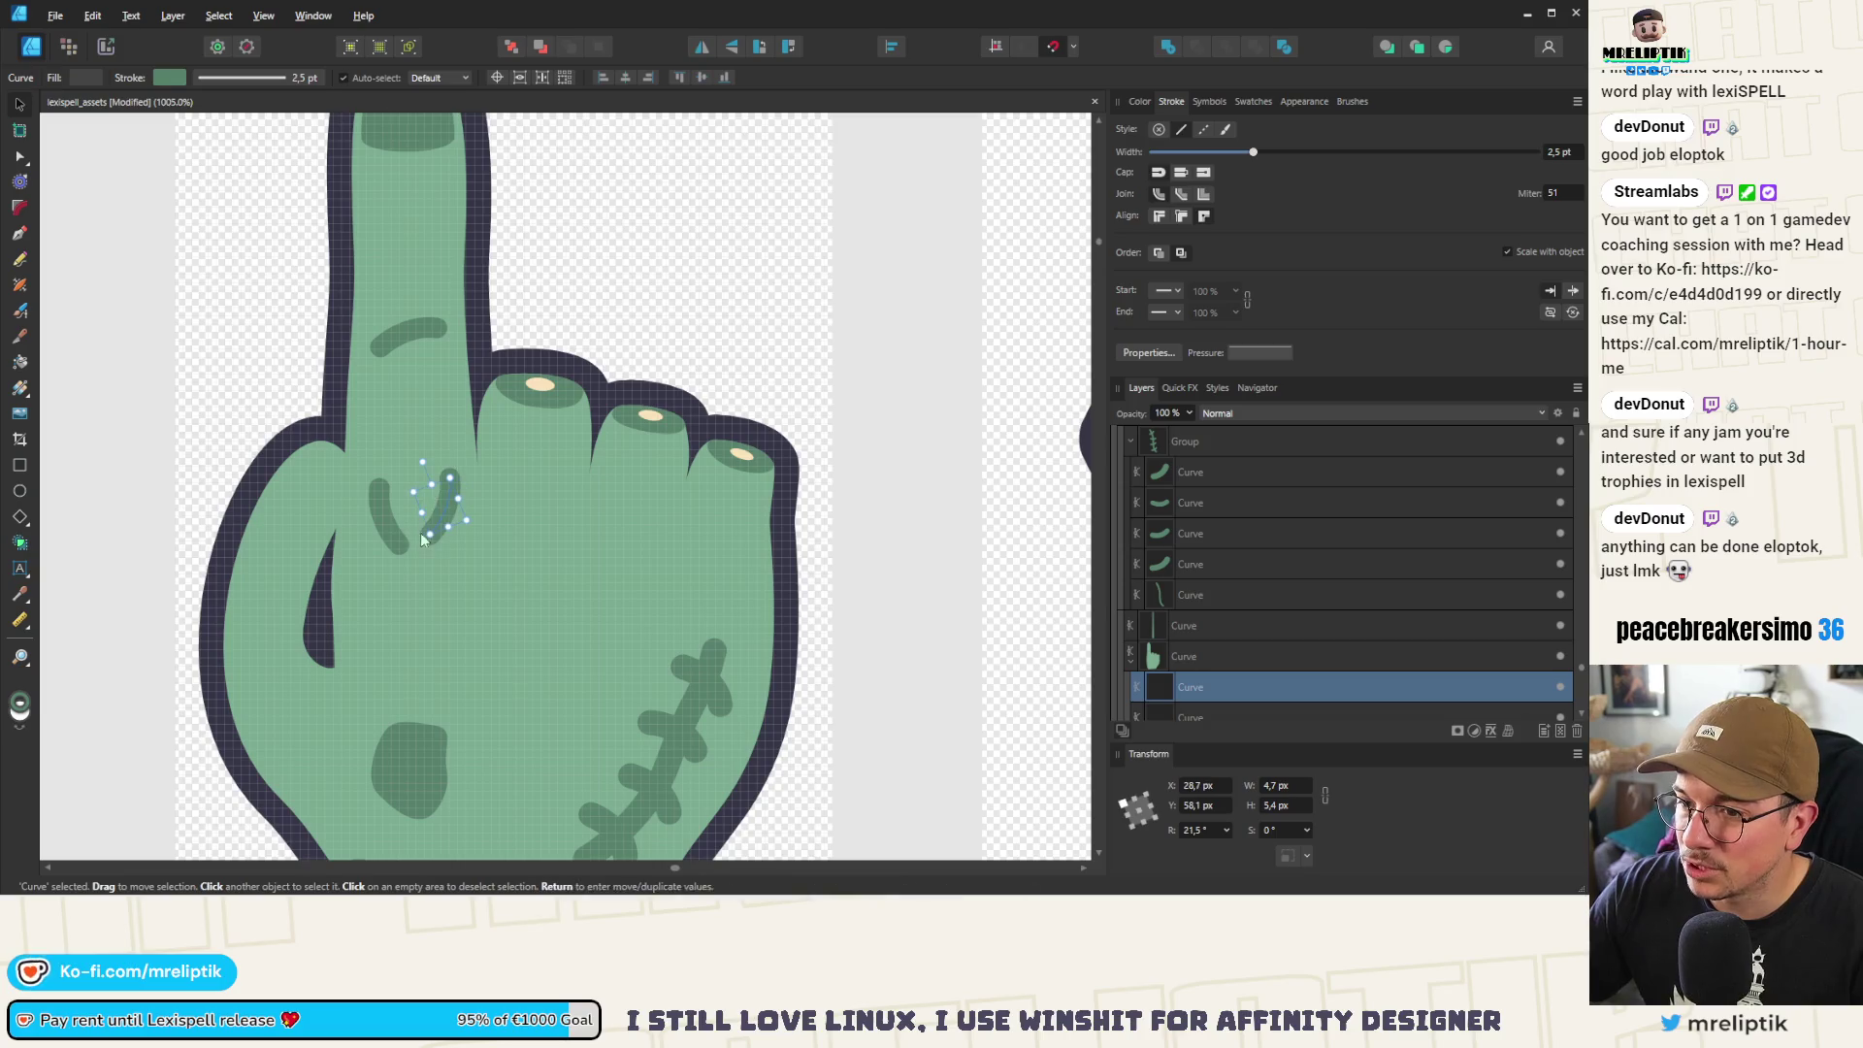
drag(467, 523, 429, 463)
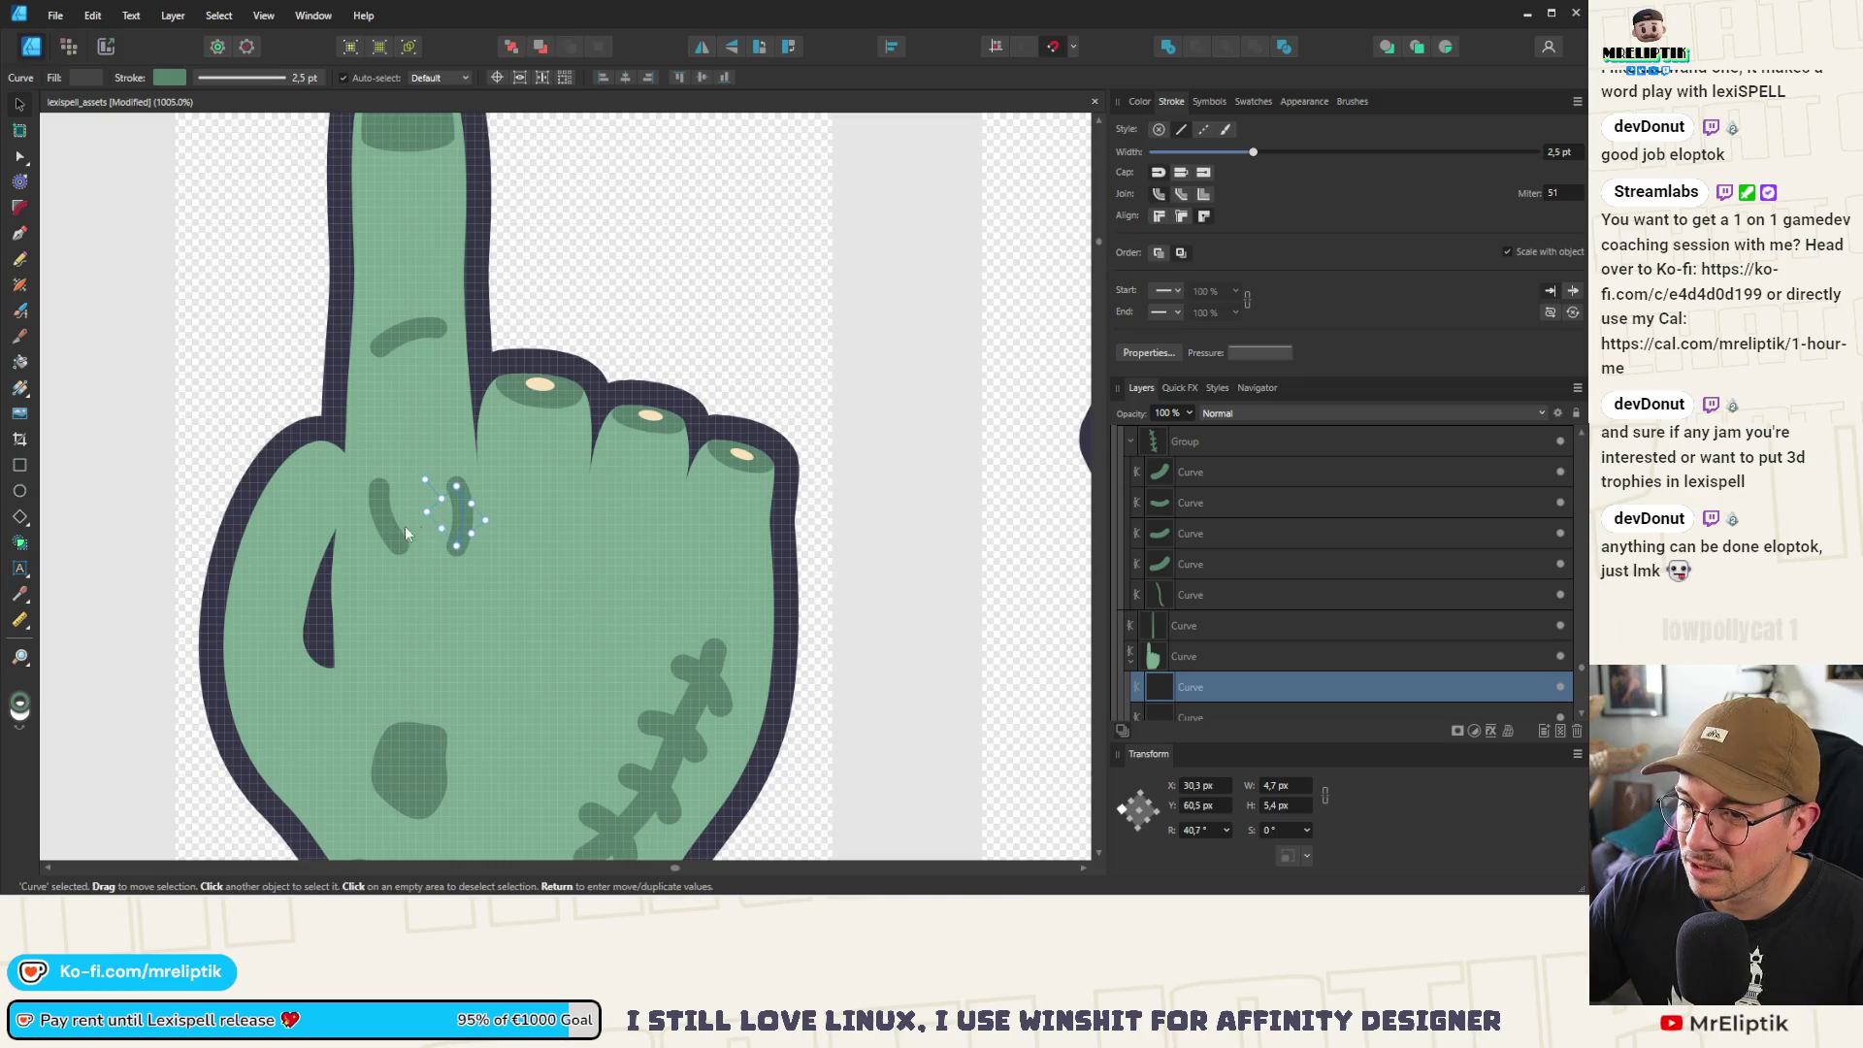
click(386, 504)
scroll(380, 497, down, 3)
scroll(377, 490, down, 3)
scroll(379, 480, up, 5)
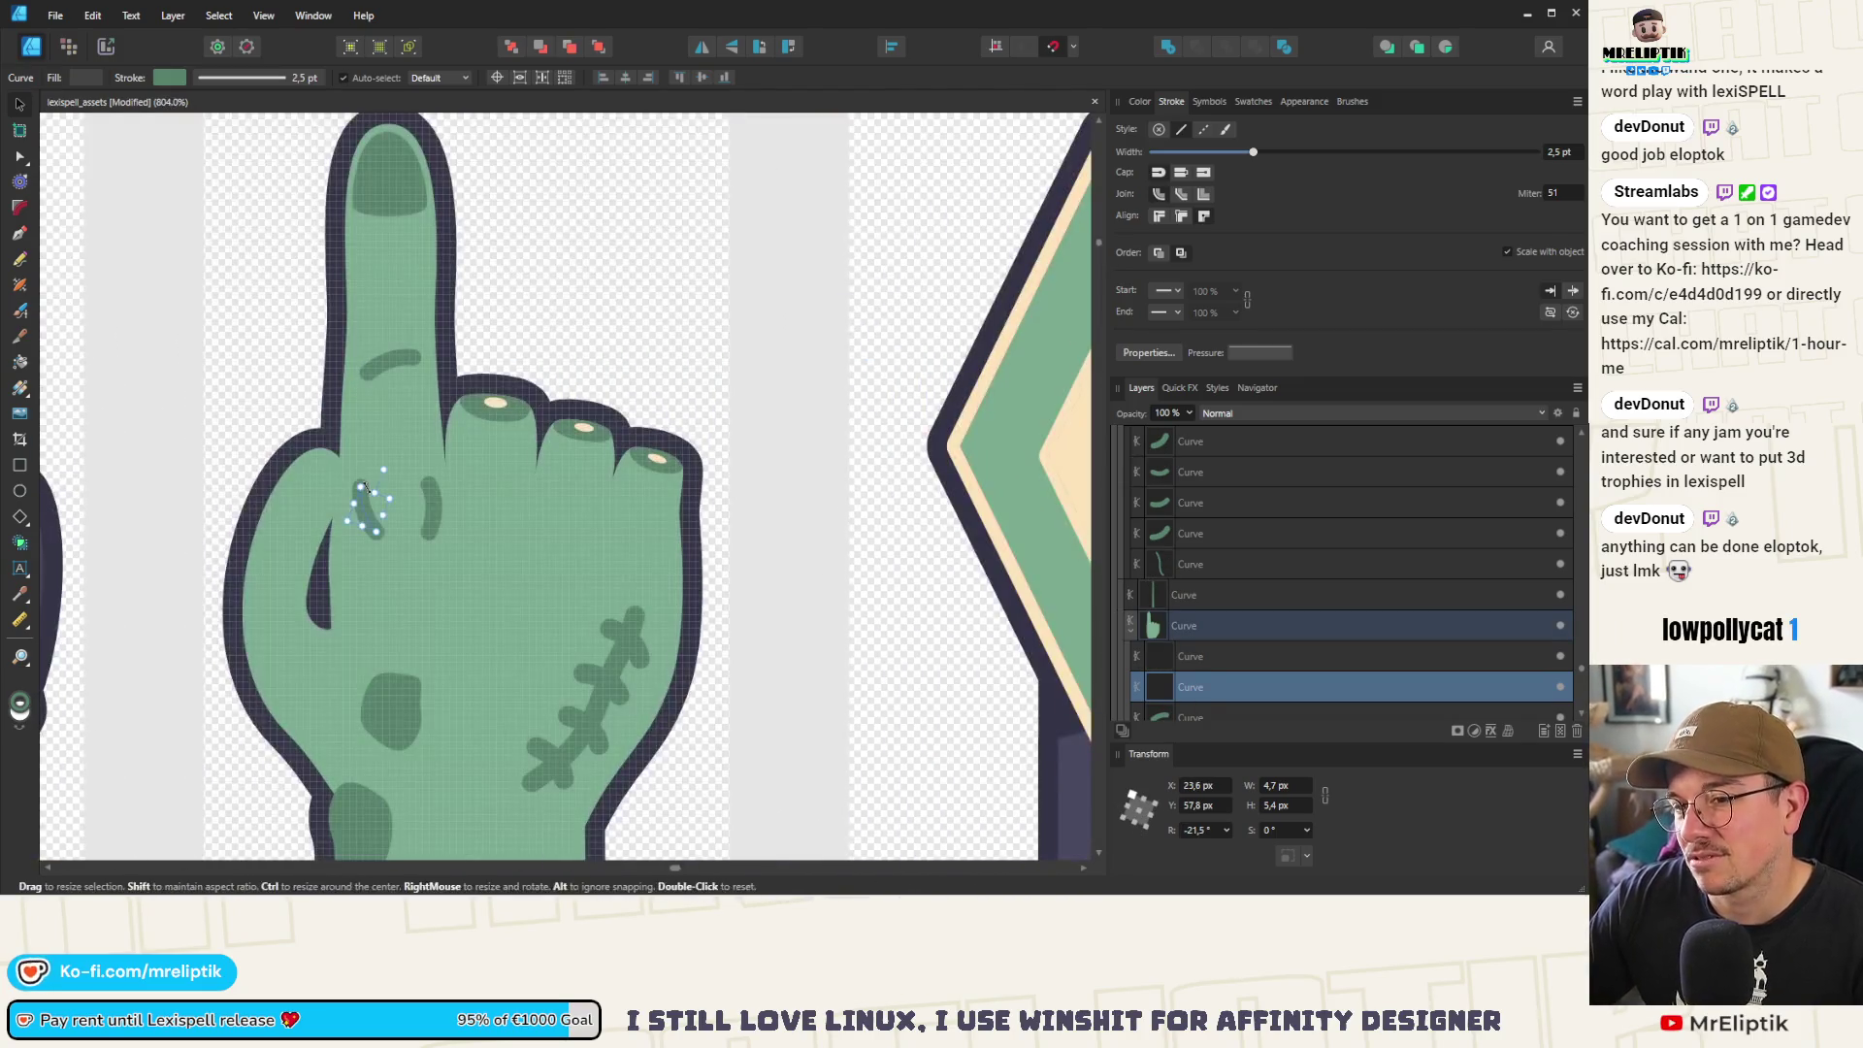
drag(387, 467, 393, 490)
scroll(395, 570, down, 4)
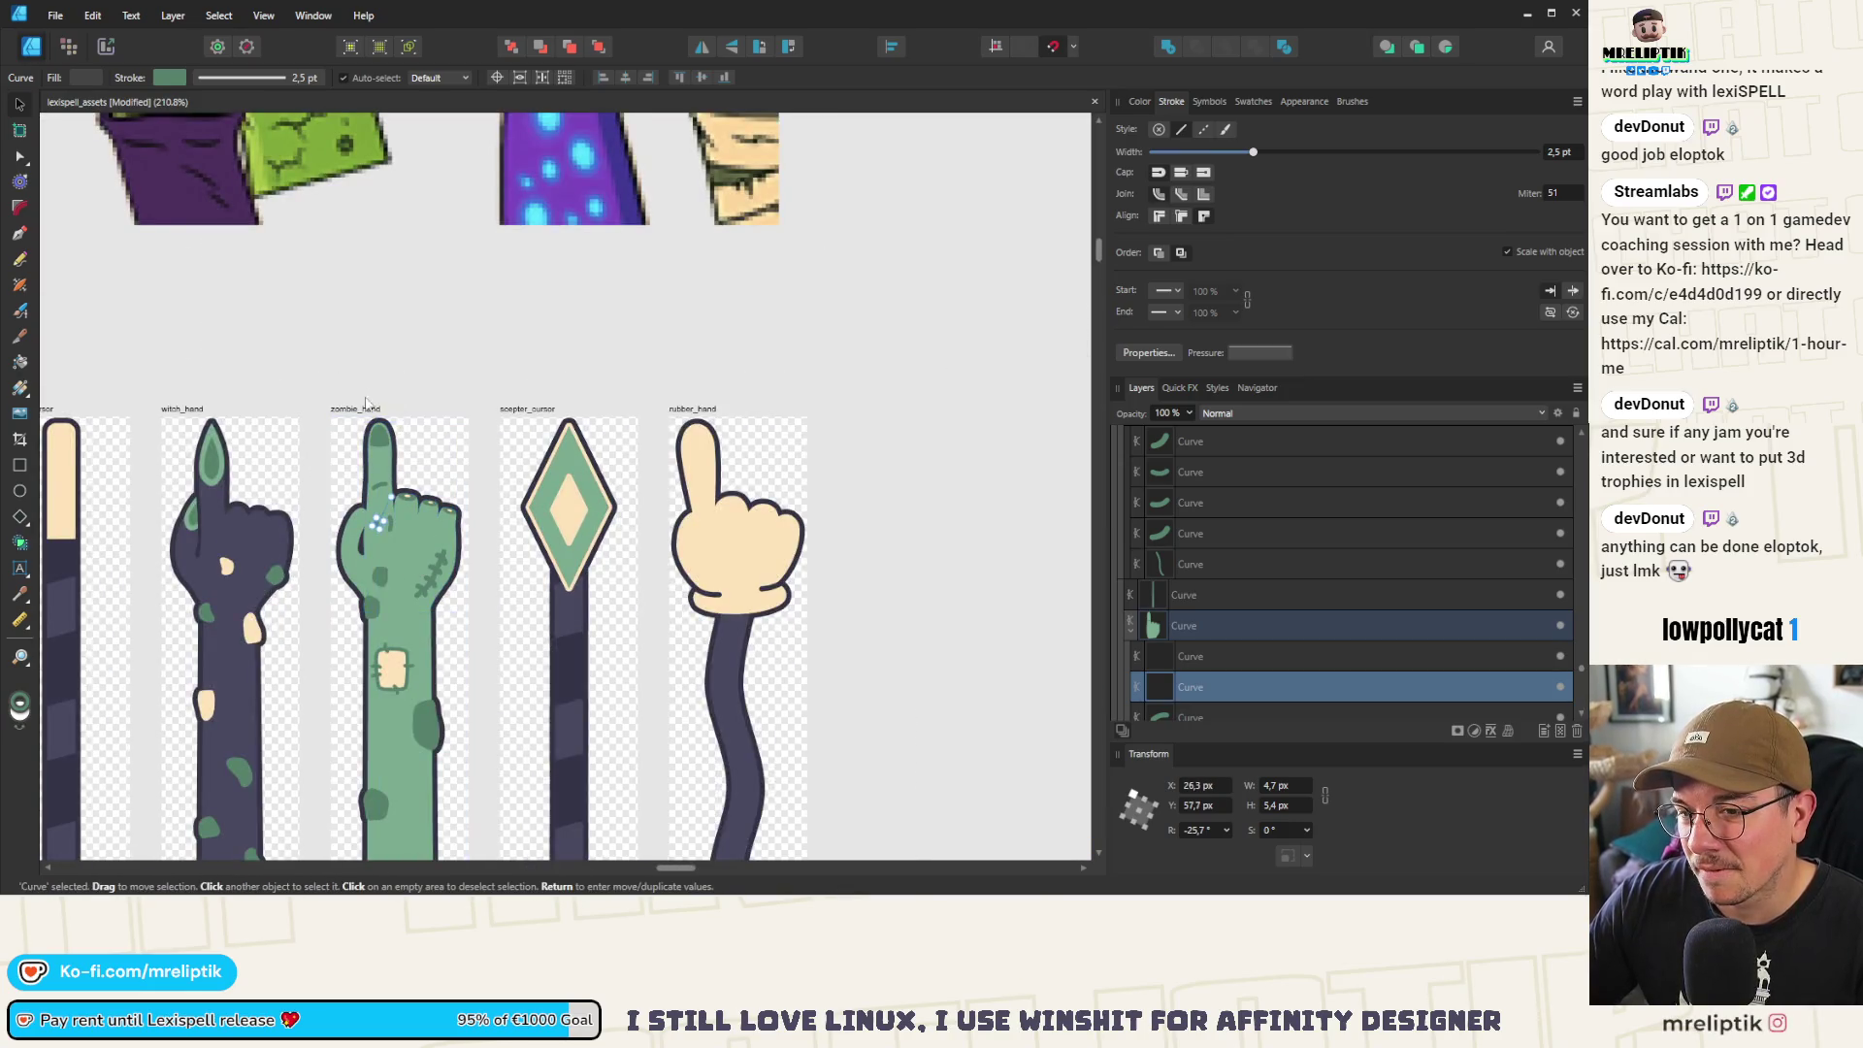
scroll(453, 477, up, 4)
scroll(452, 476, down, 3)
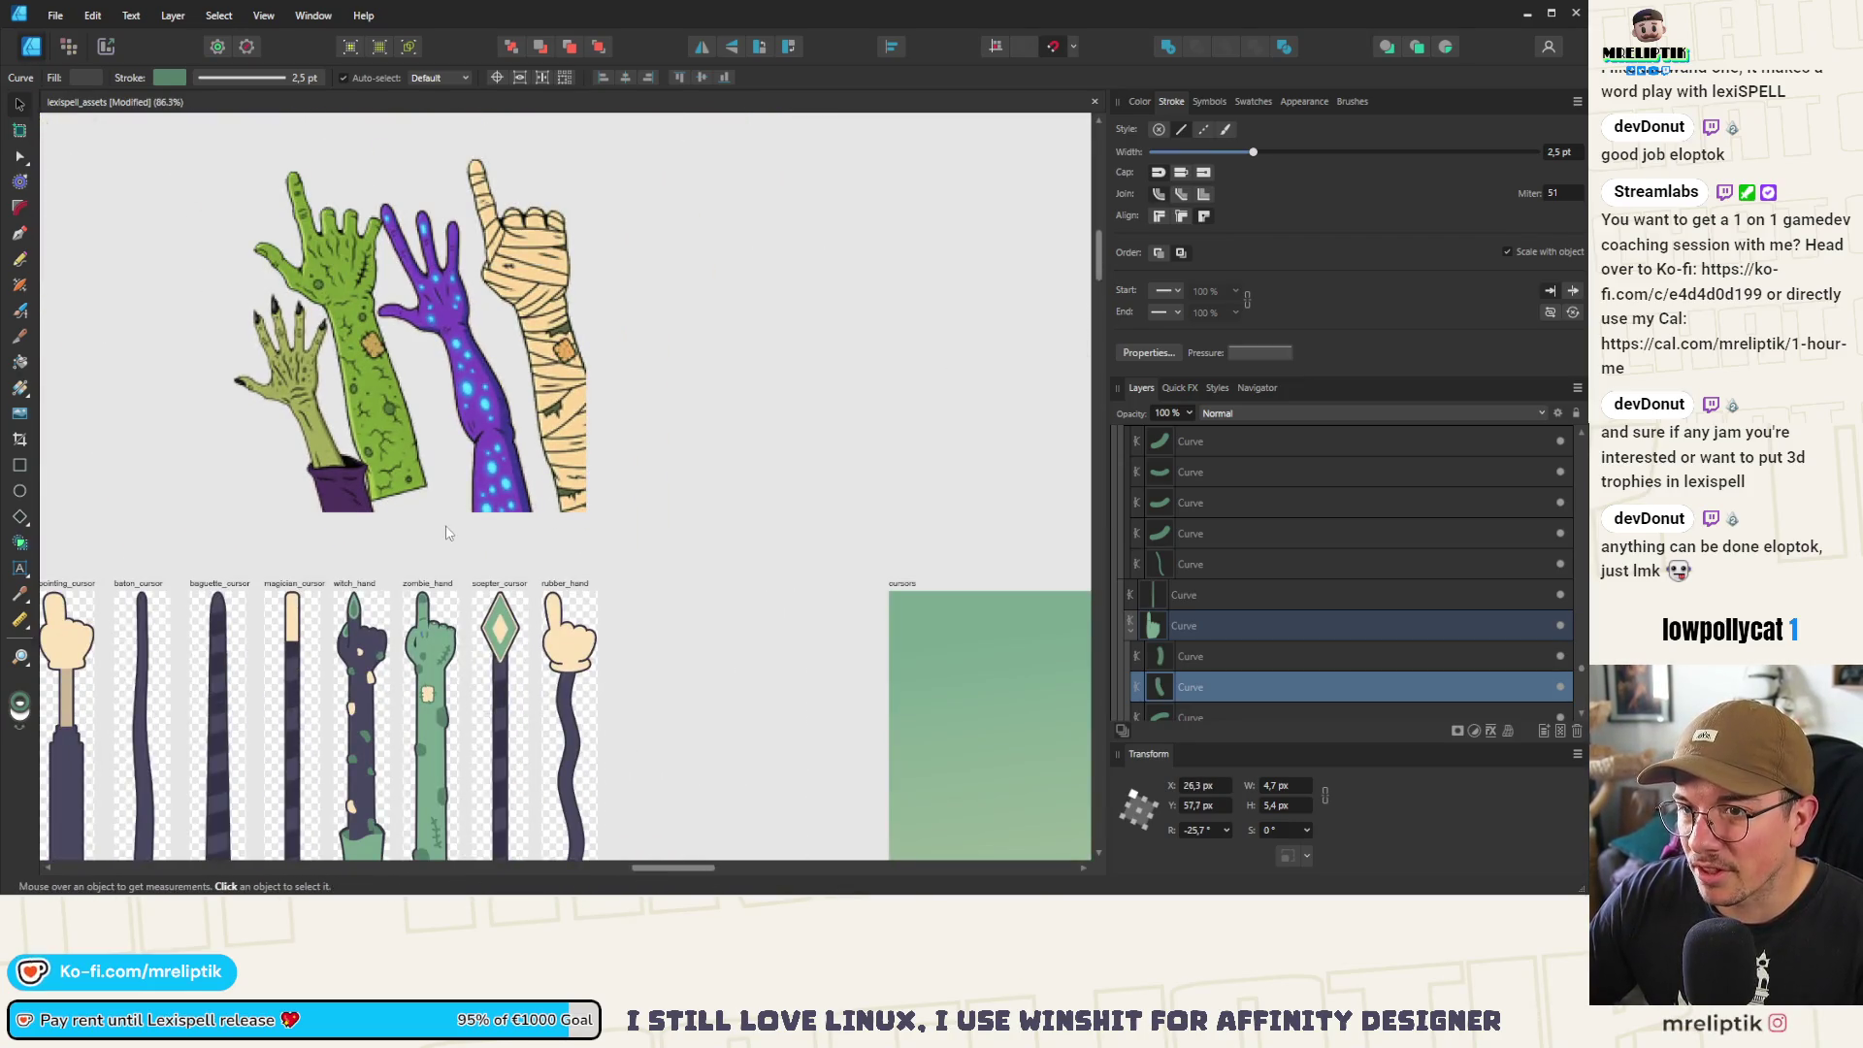
scroll(407, 630, up, 4)
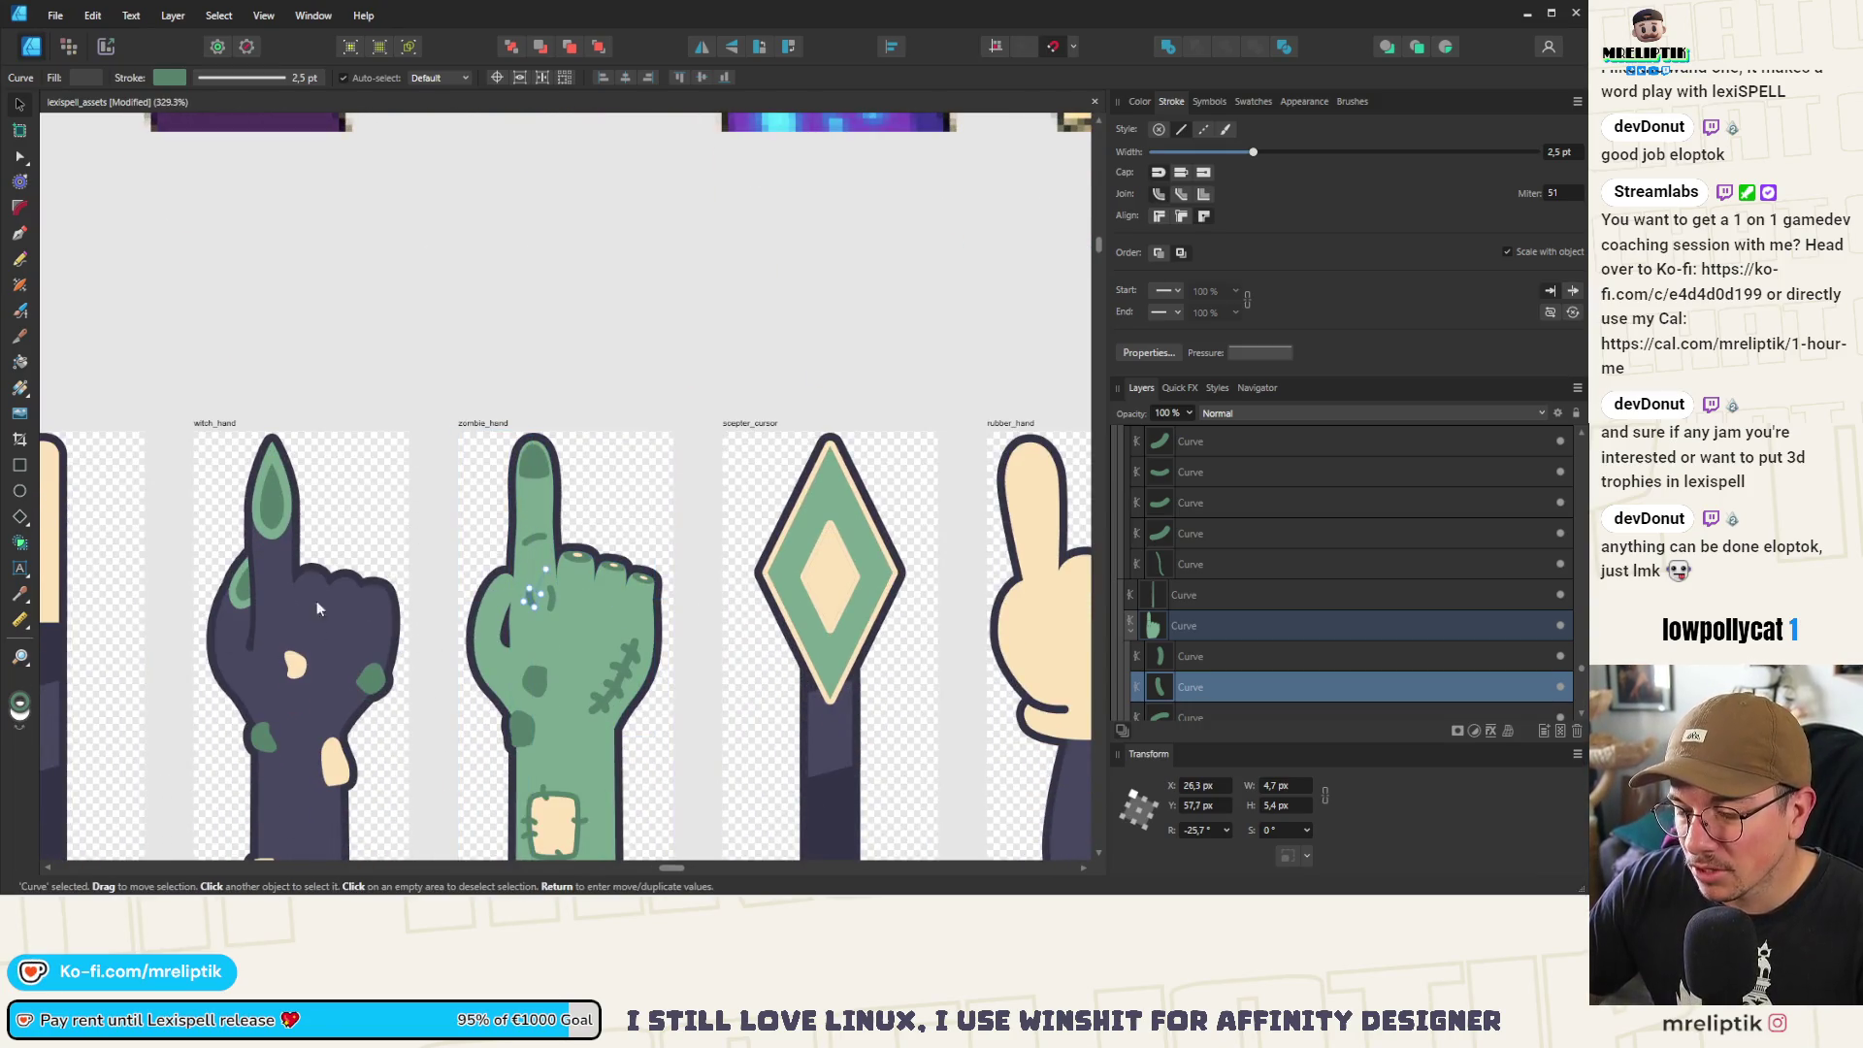
scroll(514, 603, up, 4)
Move the small dark-green blob higher on the back of the hand
shift+click(636, 562)
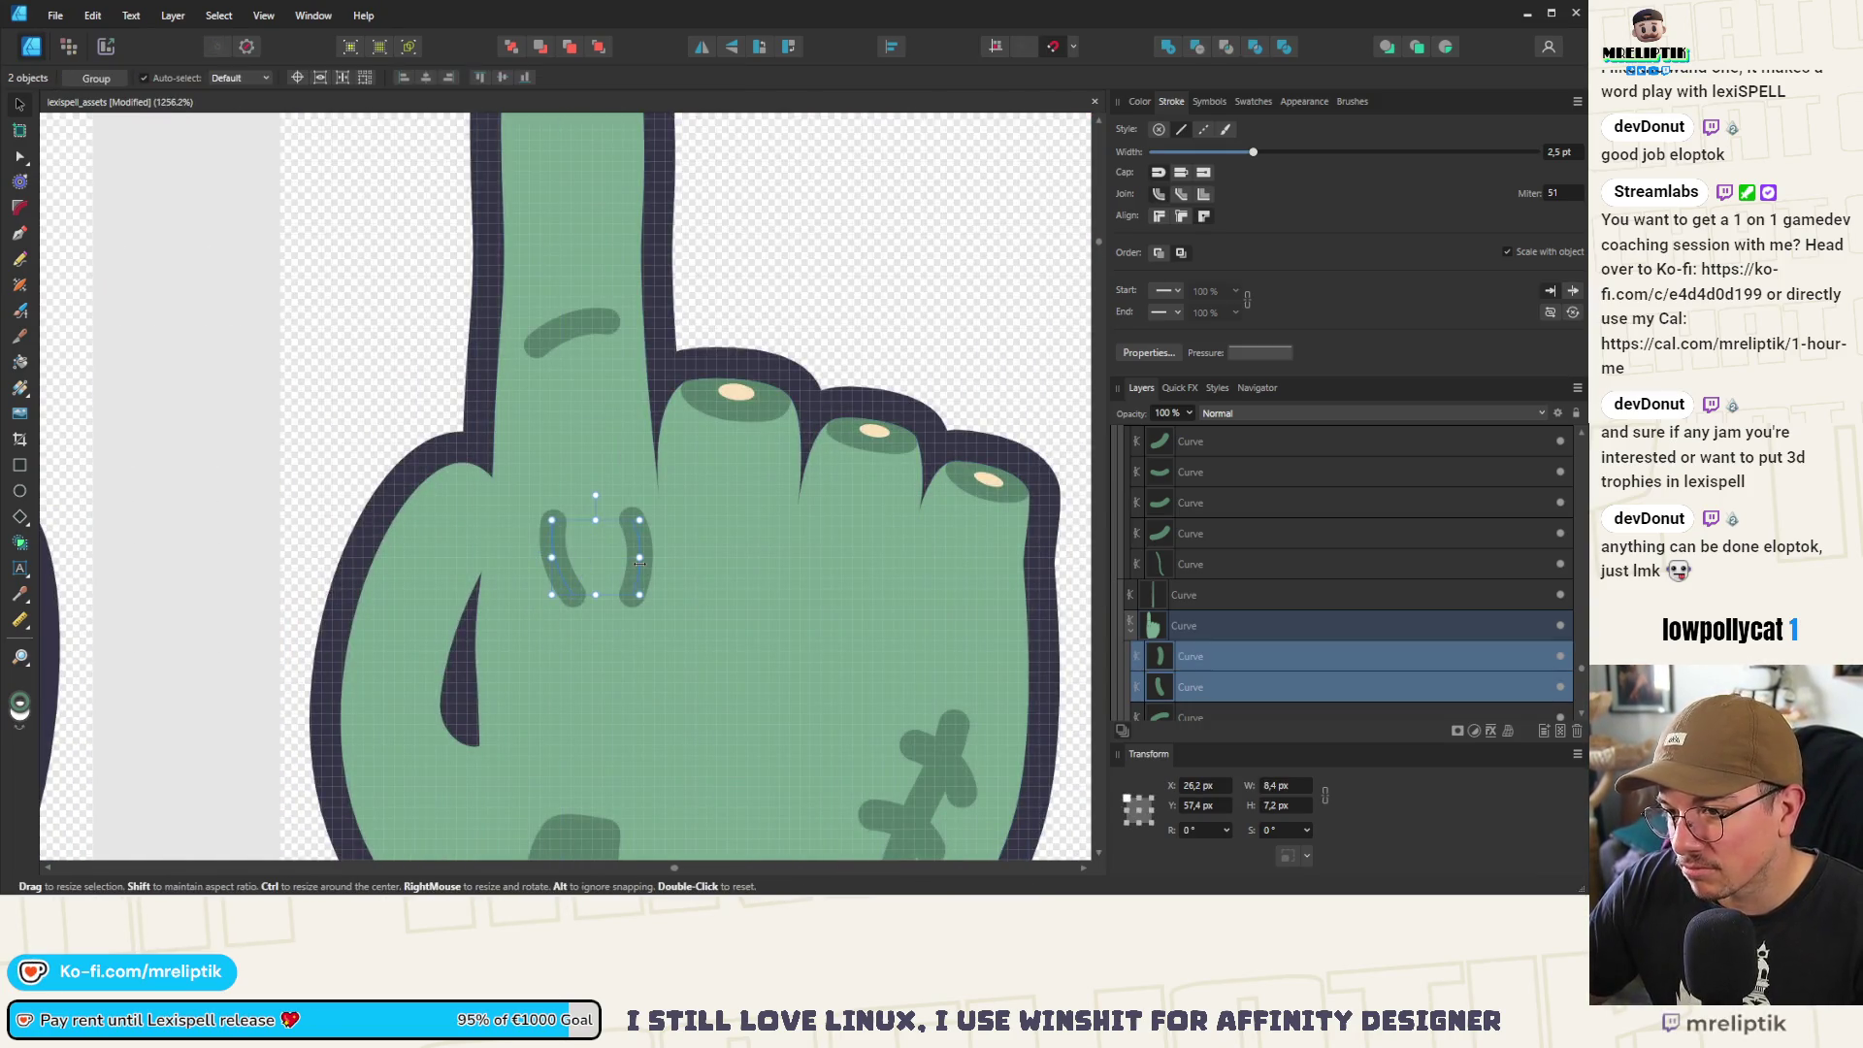
scroll(396, 589, down, 4)
key(a)
click(458, 687)
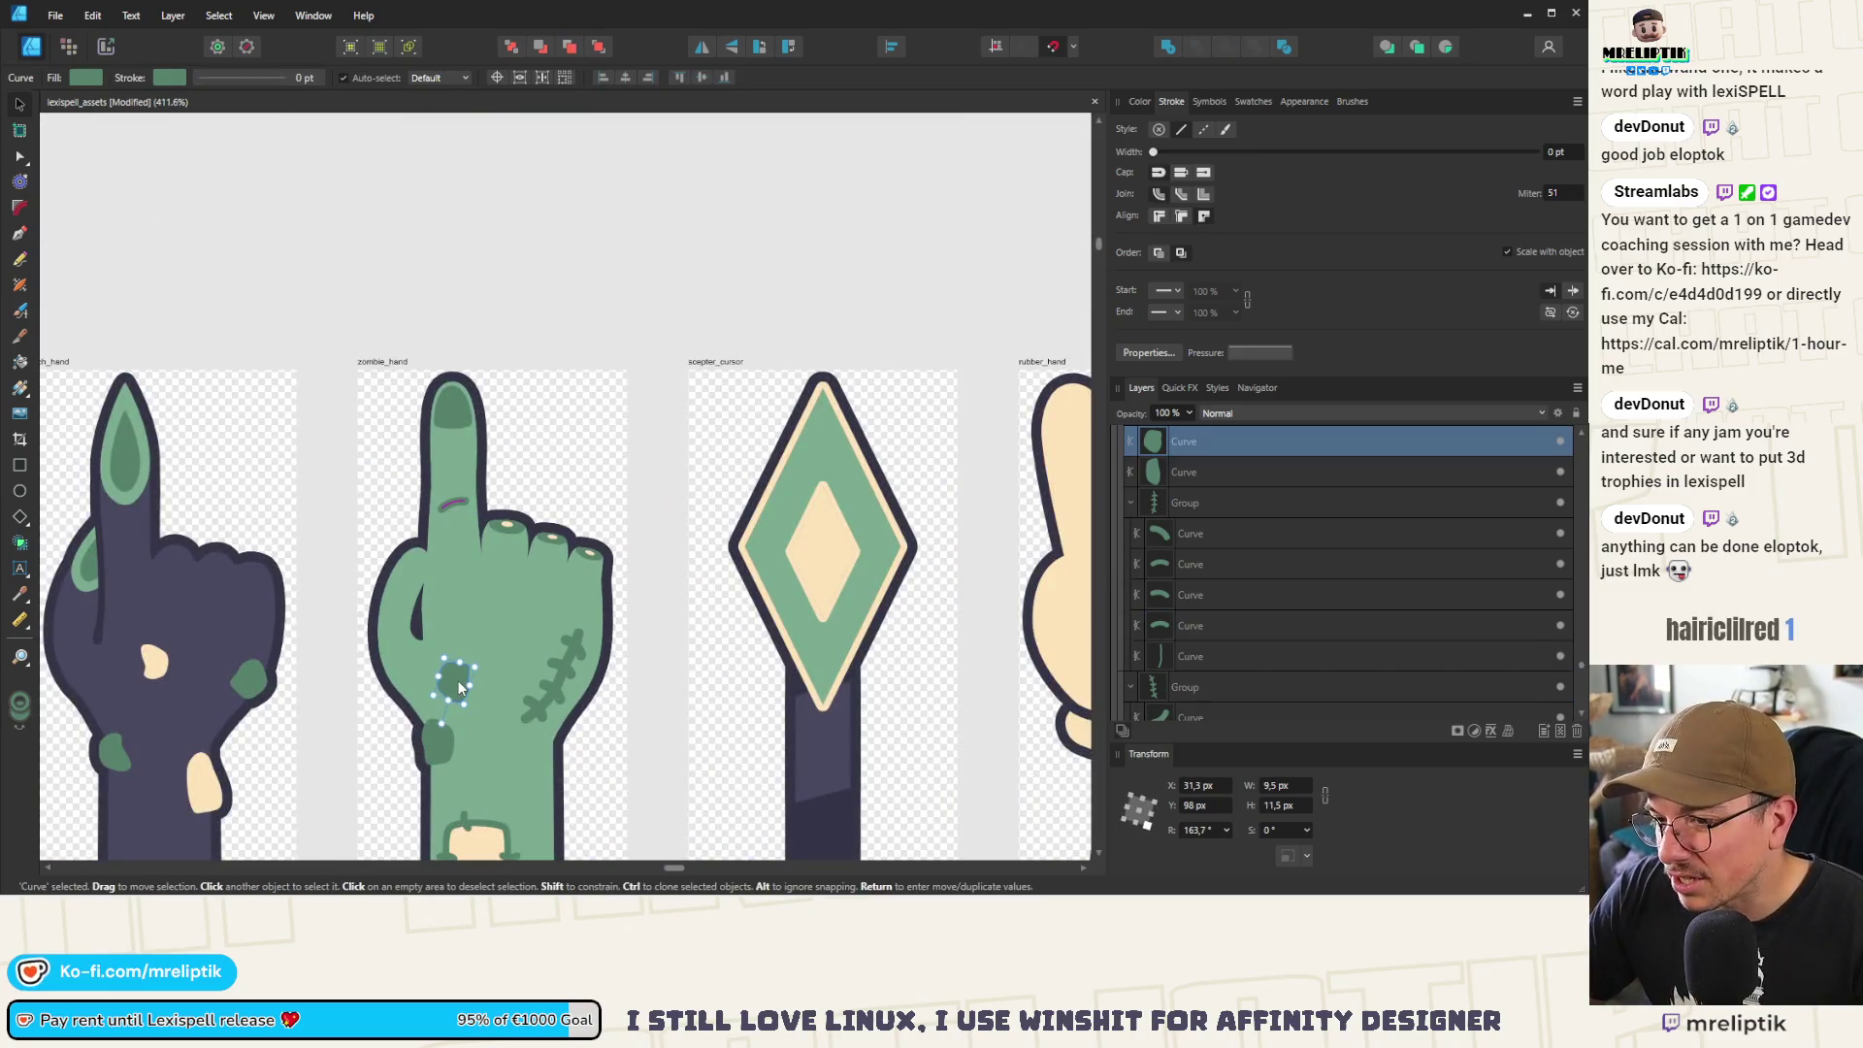
click(453, 503)
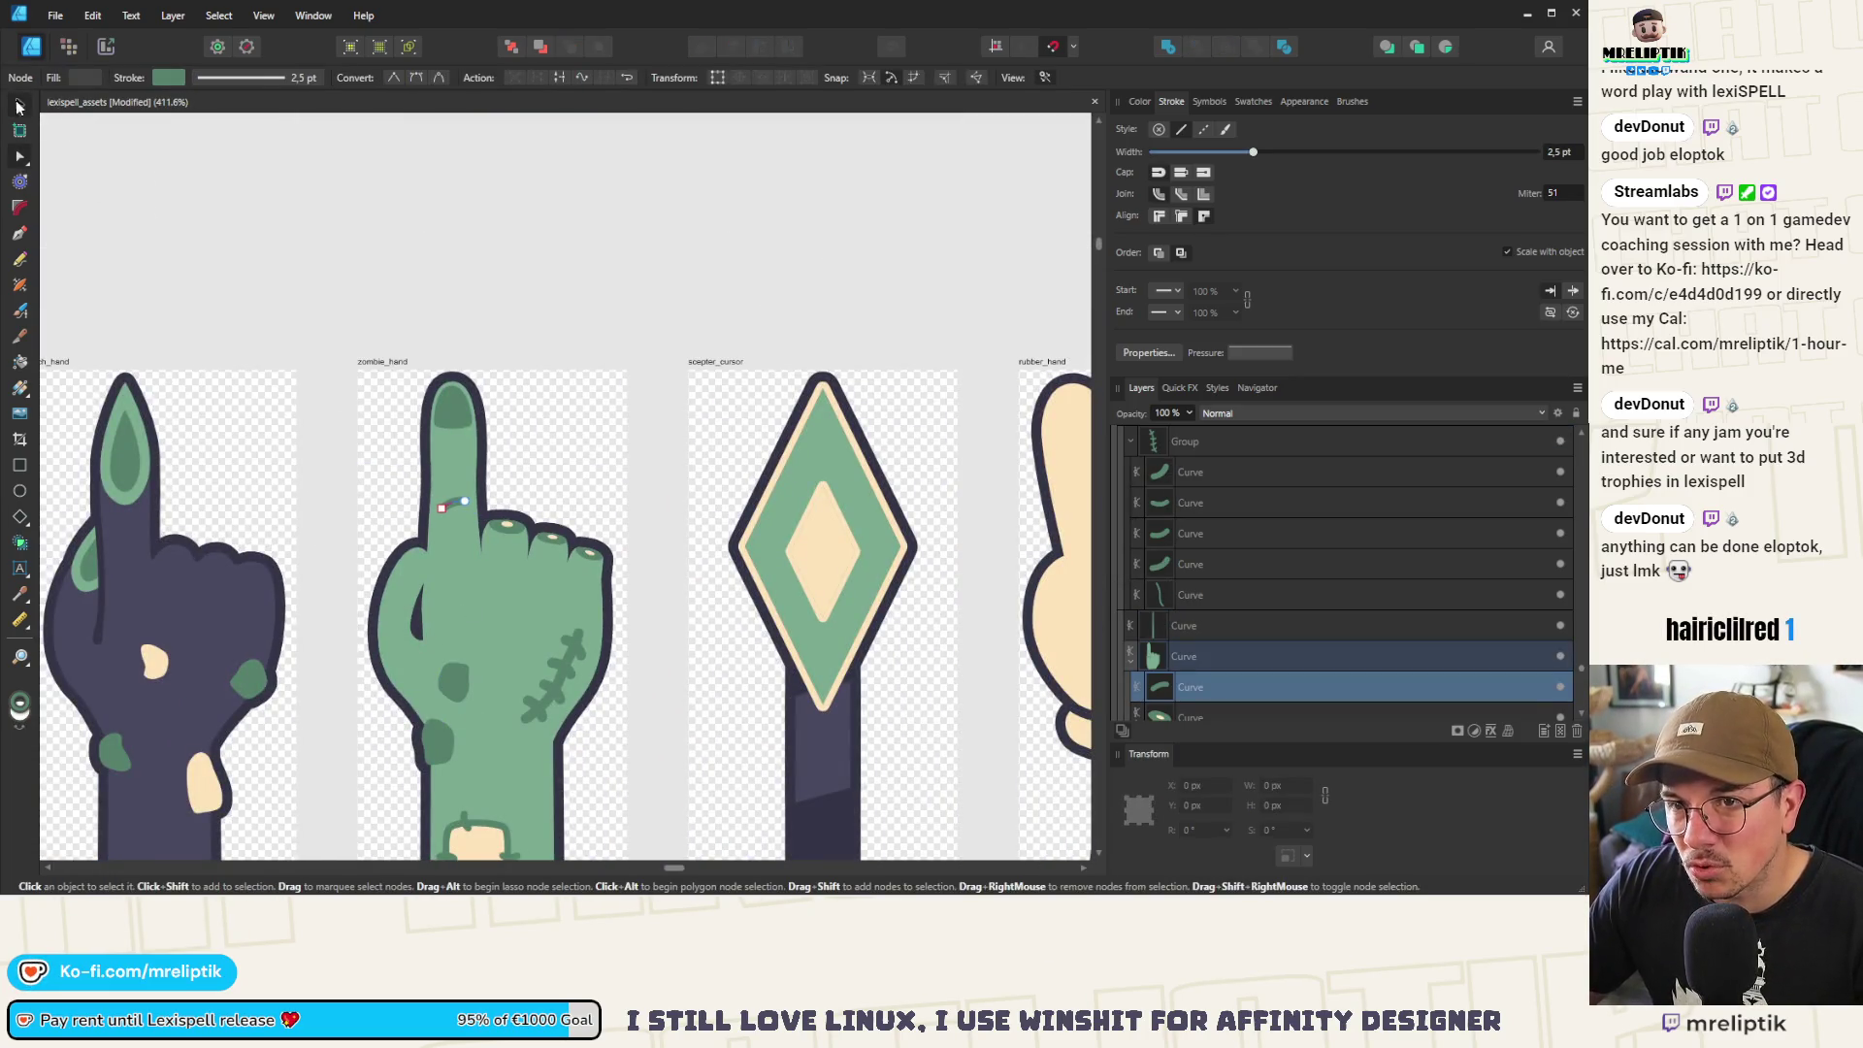
key(v)
drag(452, 688, 472, 621)
scroll(473, 621, down, 6)
click(490, 359)
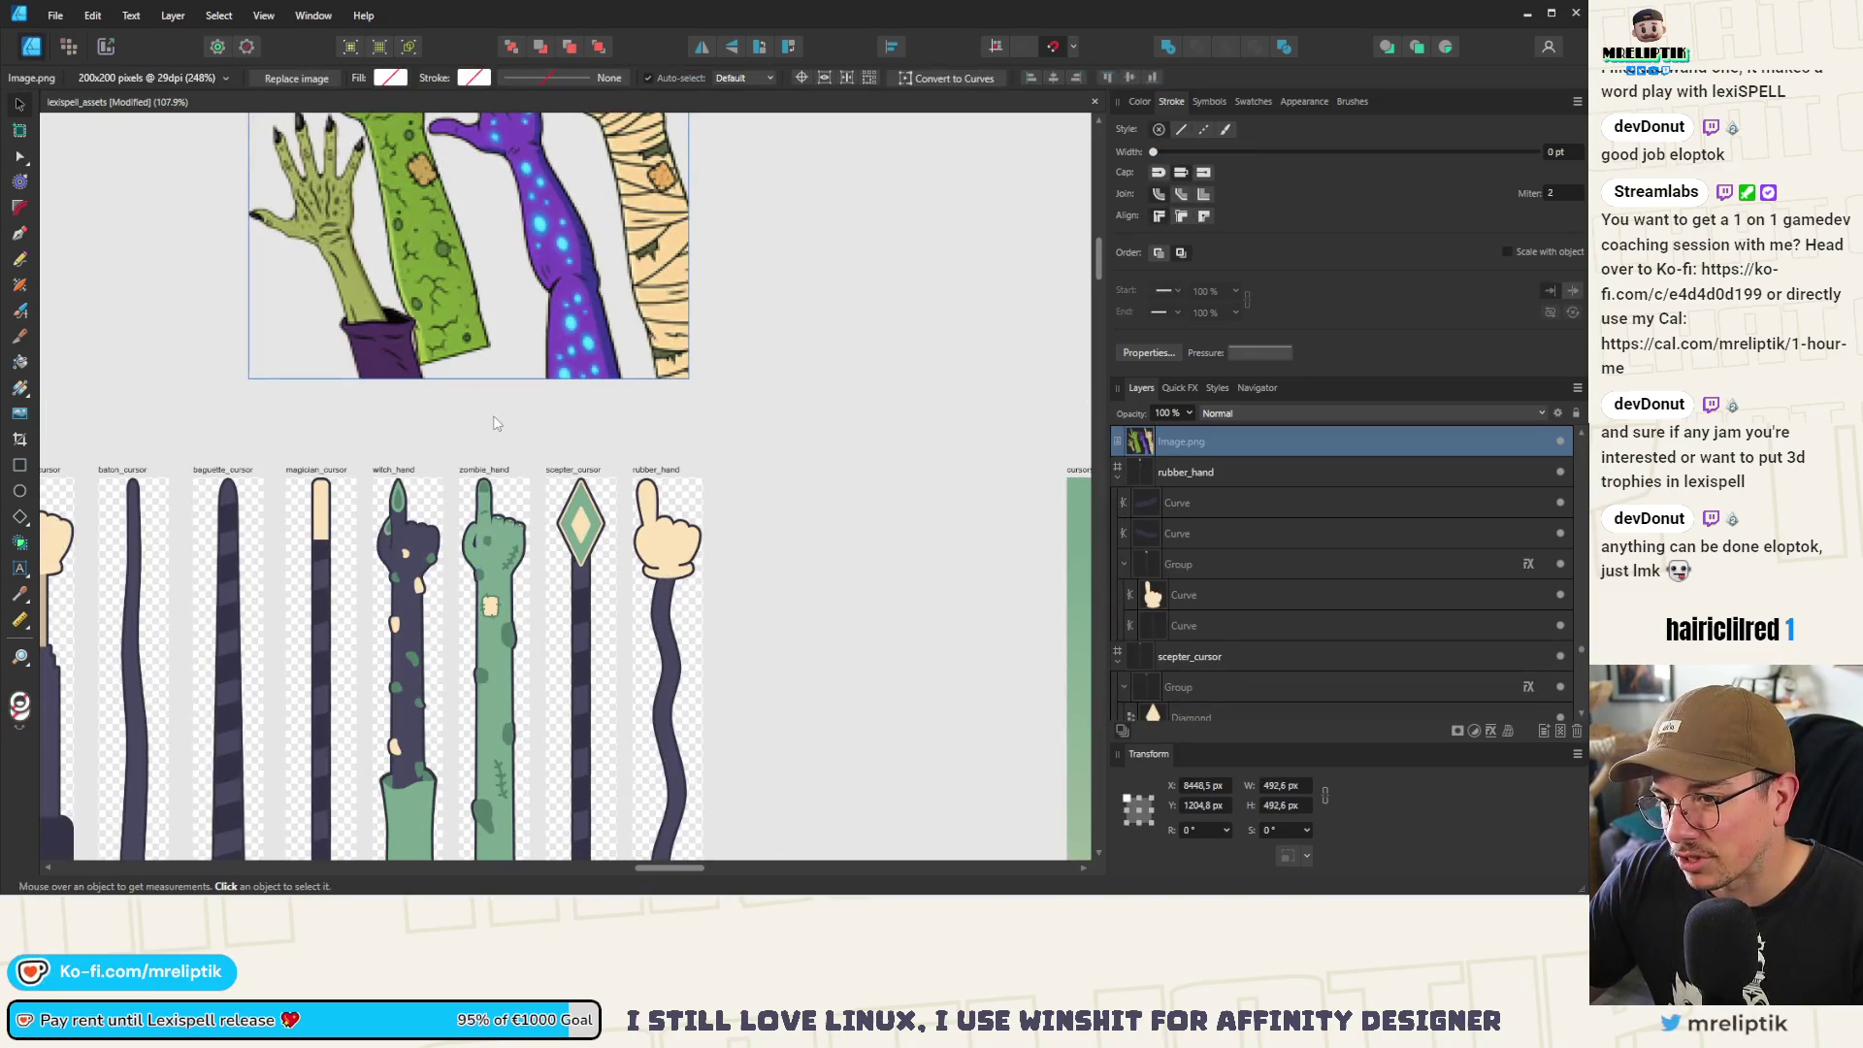
Zoom out to 28.3% across the cursor artboard row and banner, then select the cat paw arm sprite
scroll(493, 423, down, 2)
scroll(492, 555, down, 4)
scroll(492, 555, down, 1)
scroll(476, 436, up, 3)
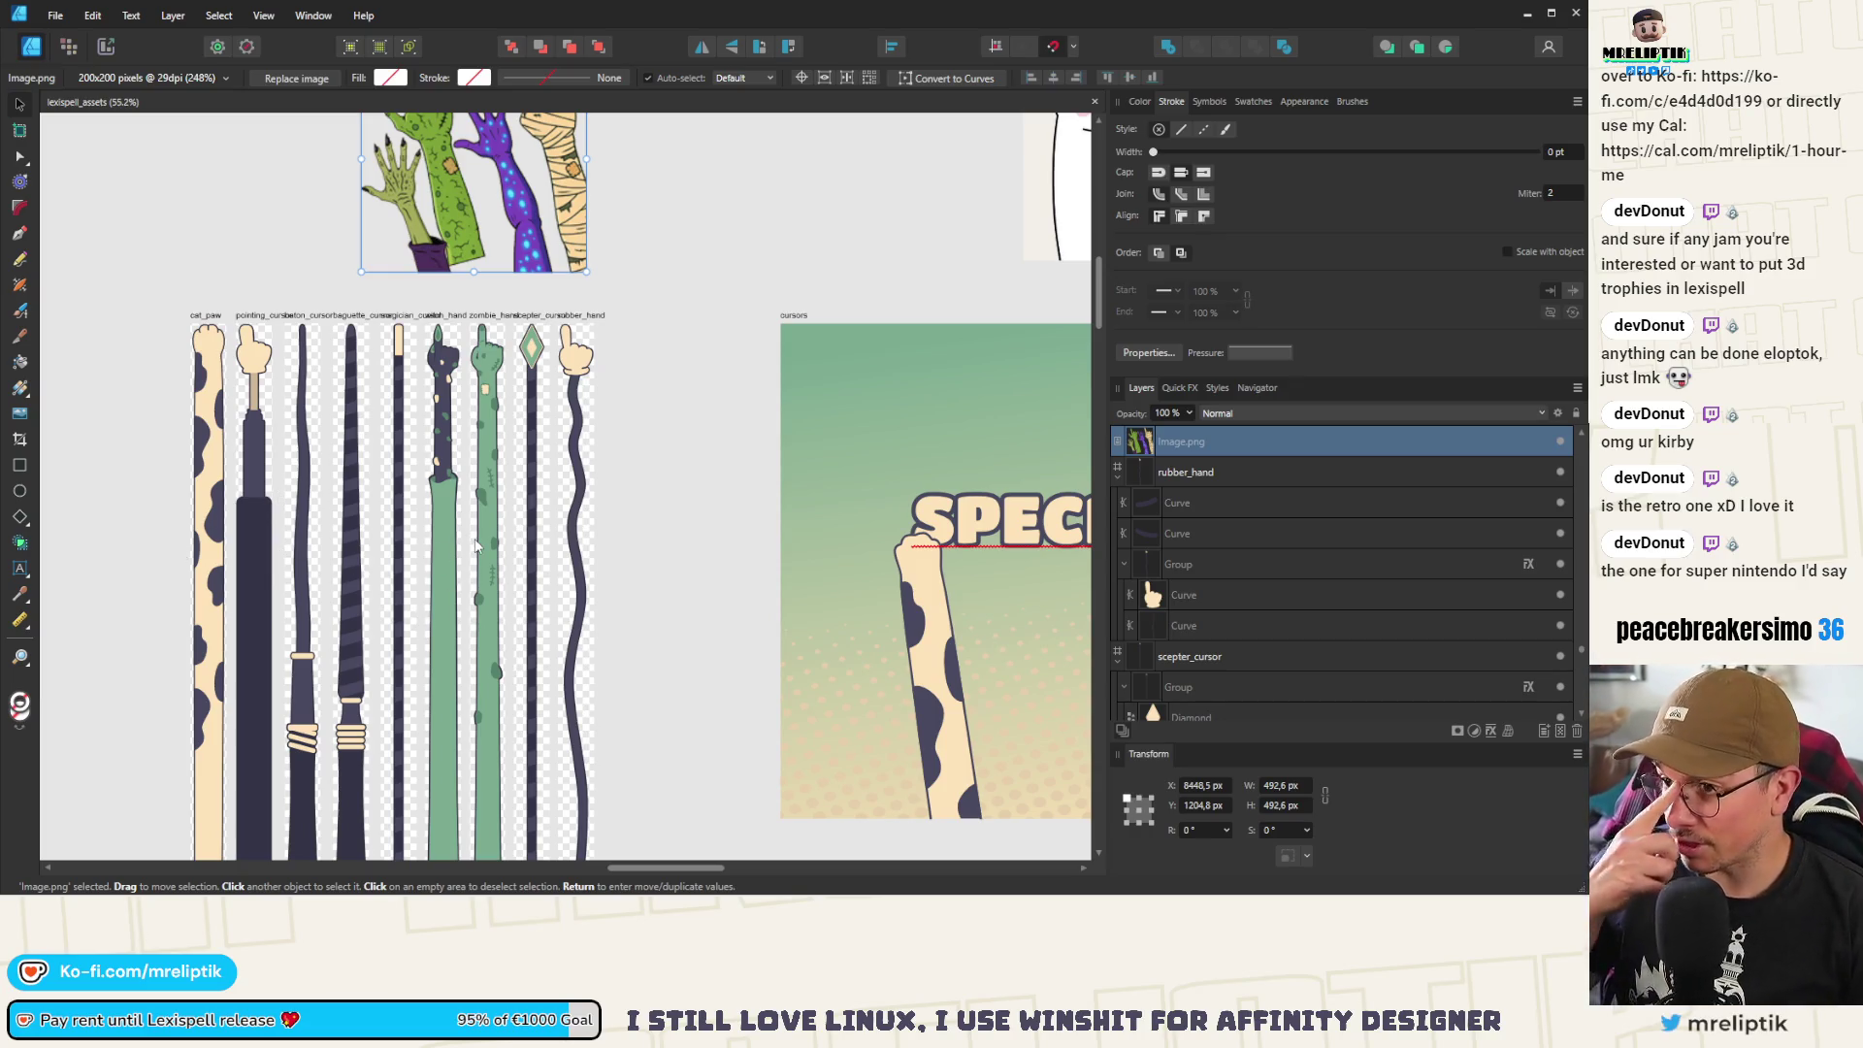
scroll(322, 333, up, 3)
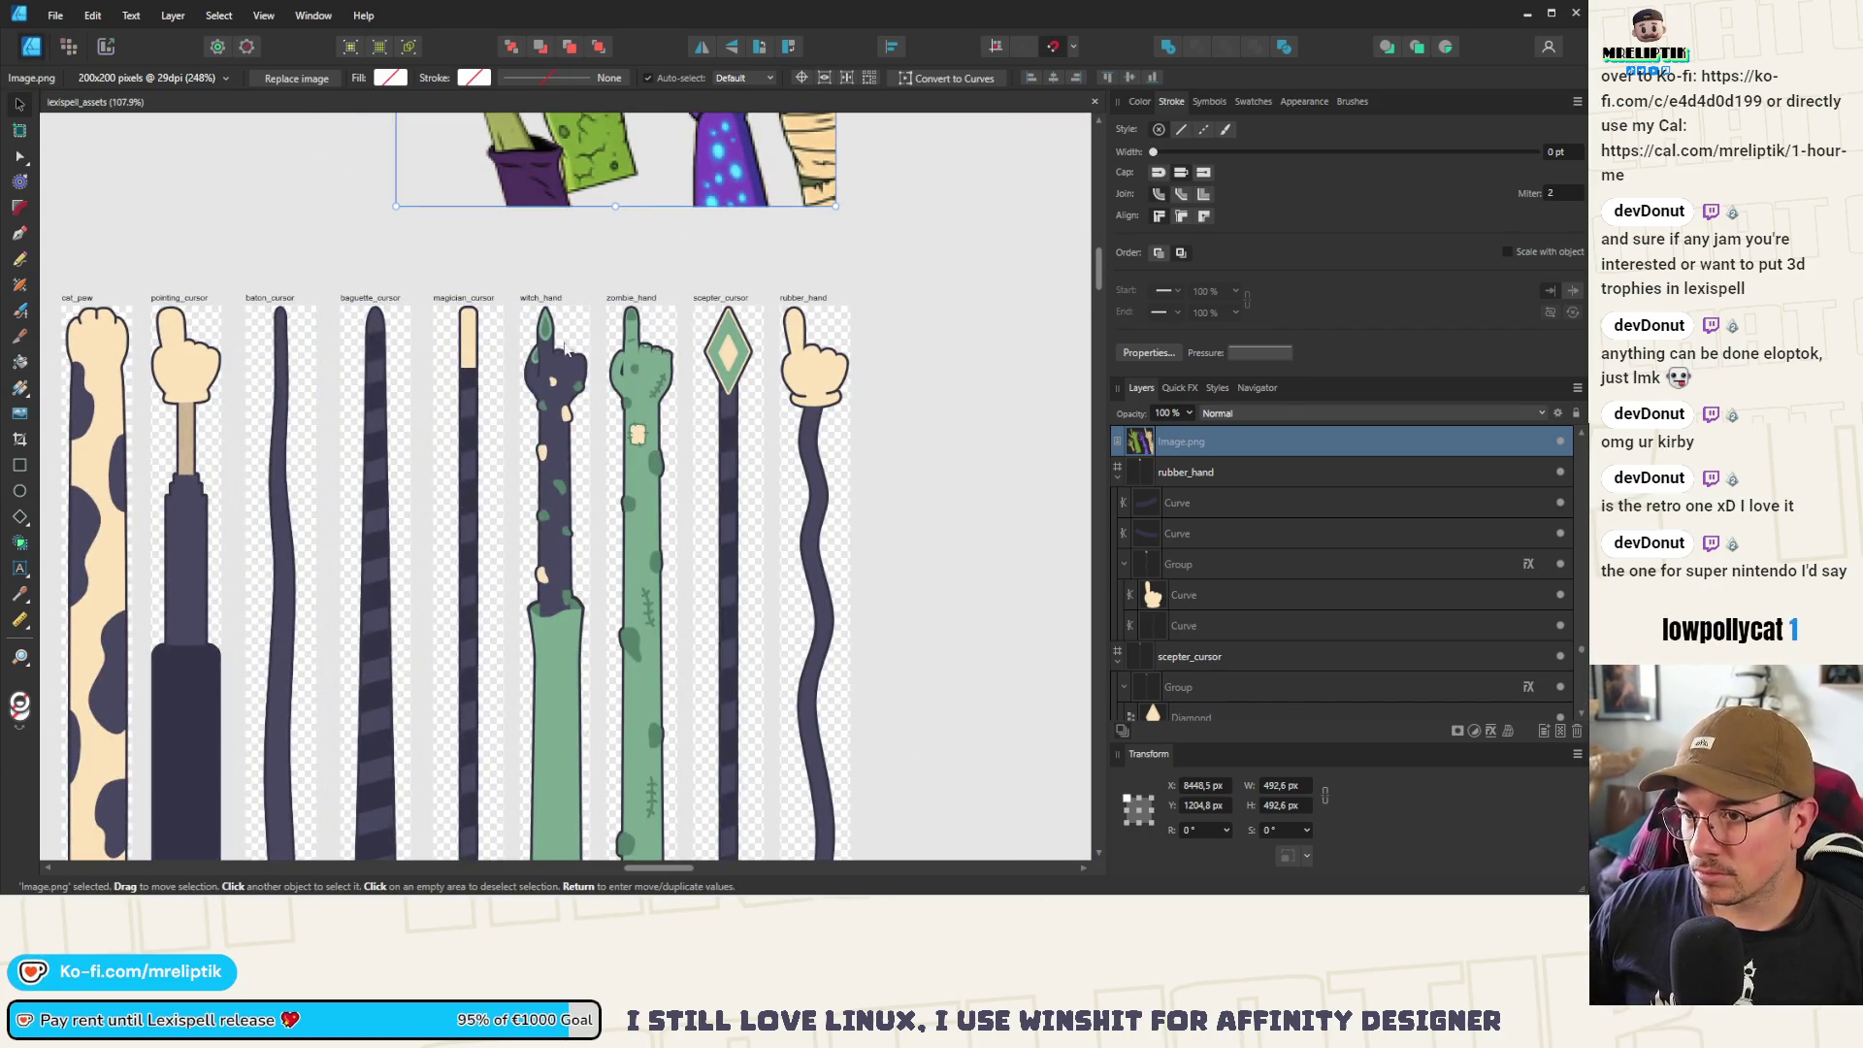
scroll(493, 380, down, 3)
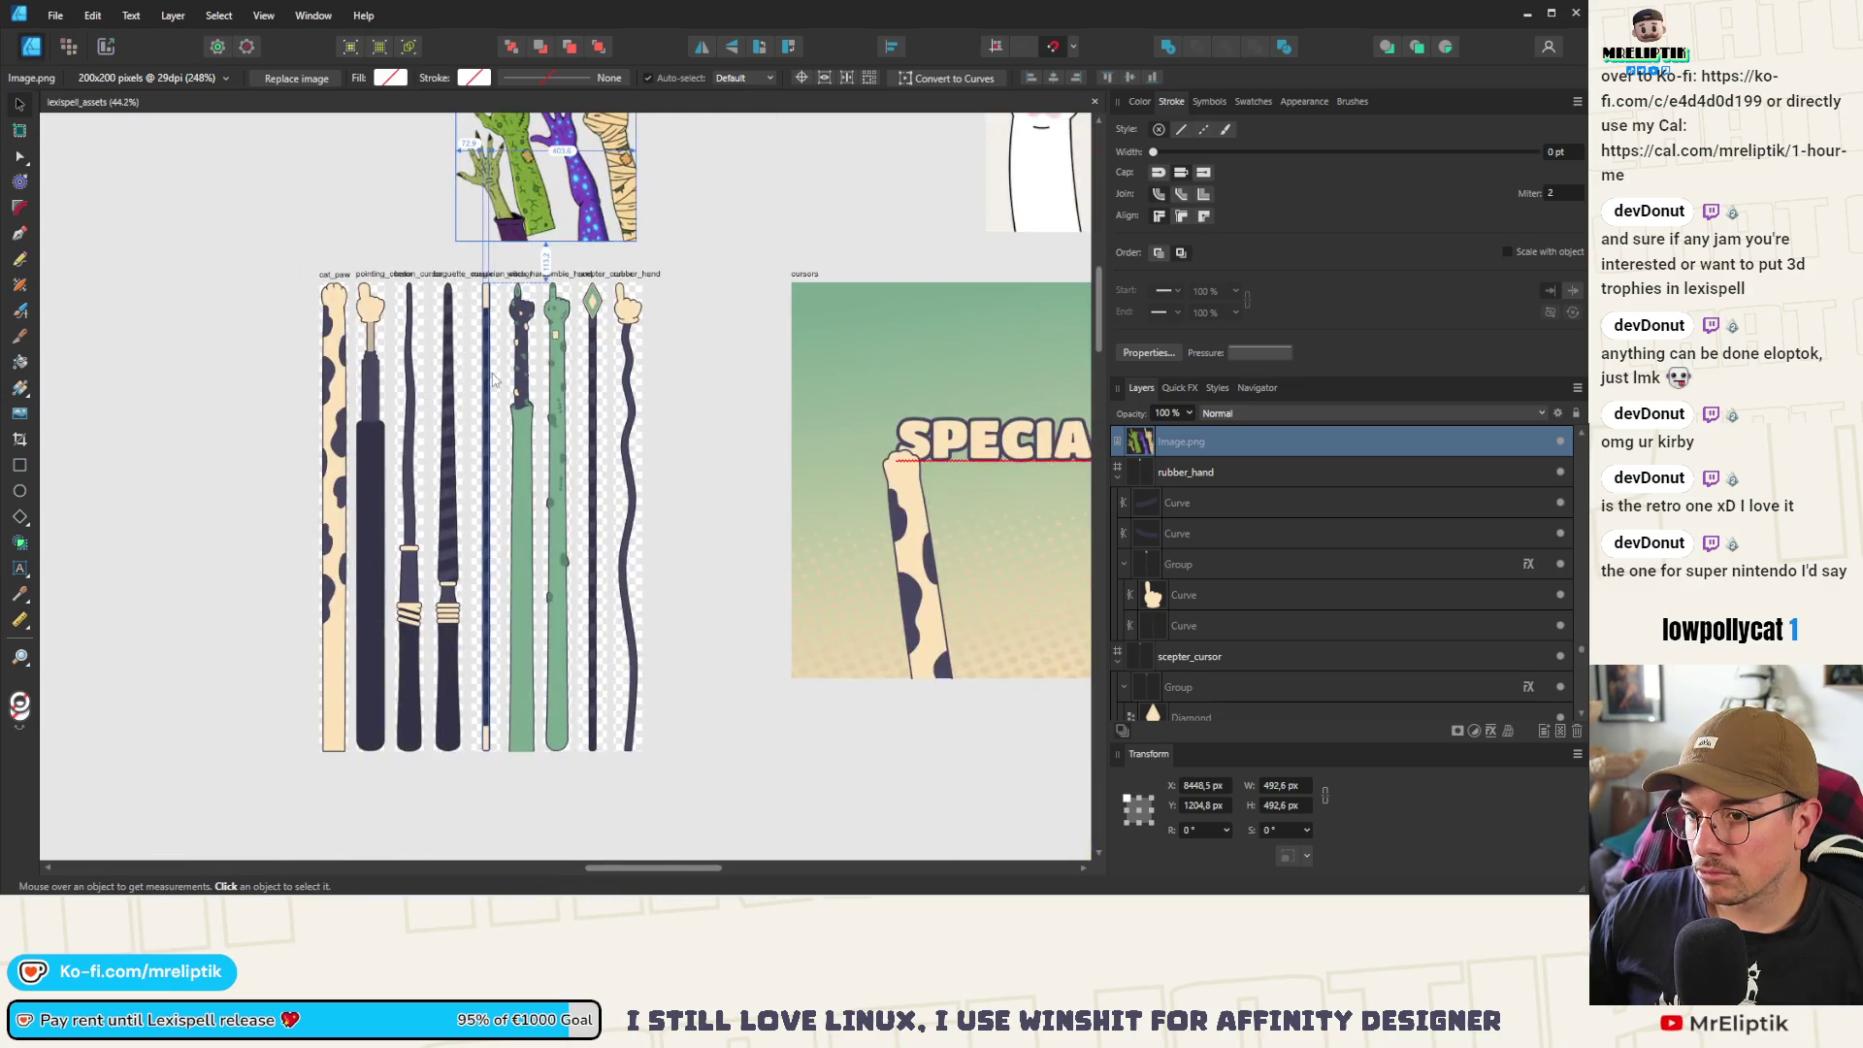
scroll(392, 307, up, 3)
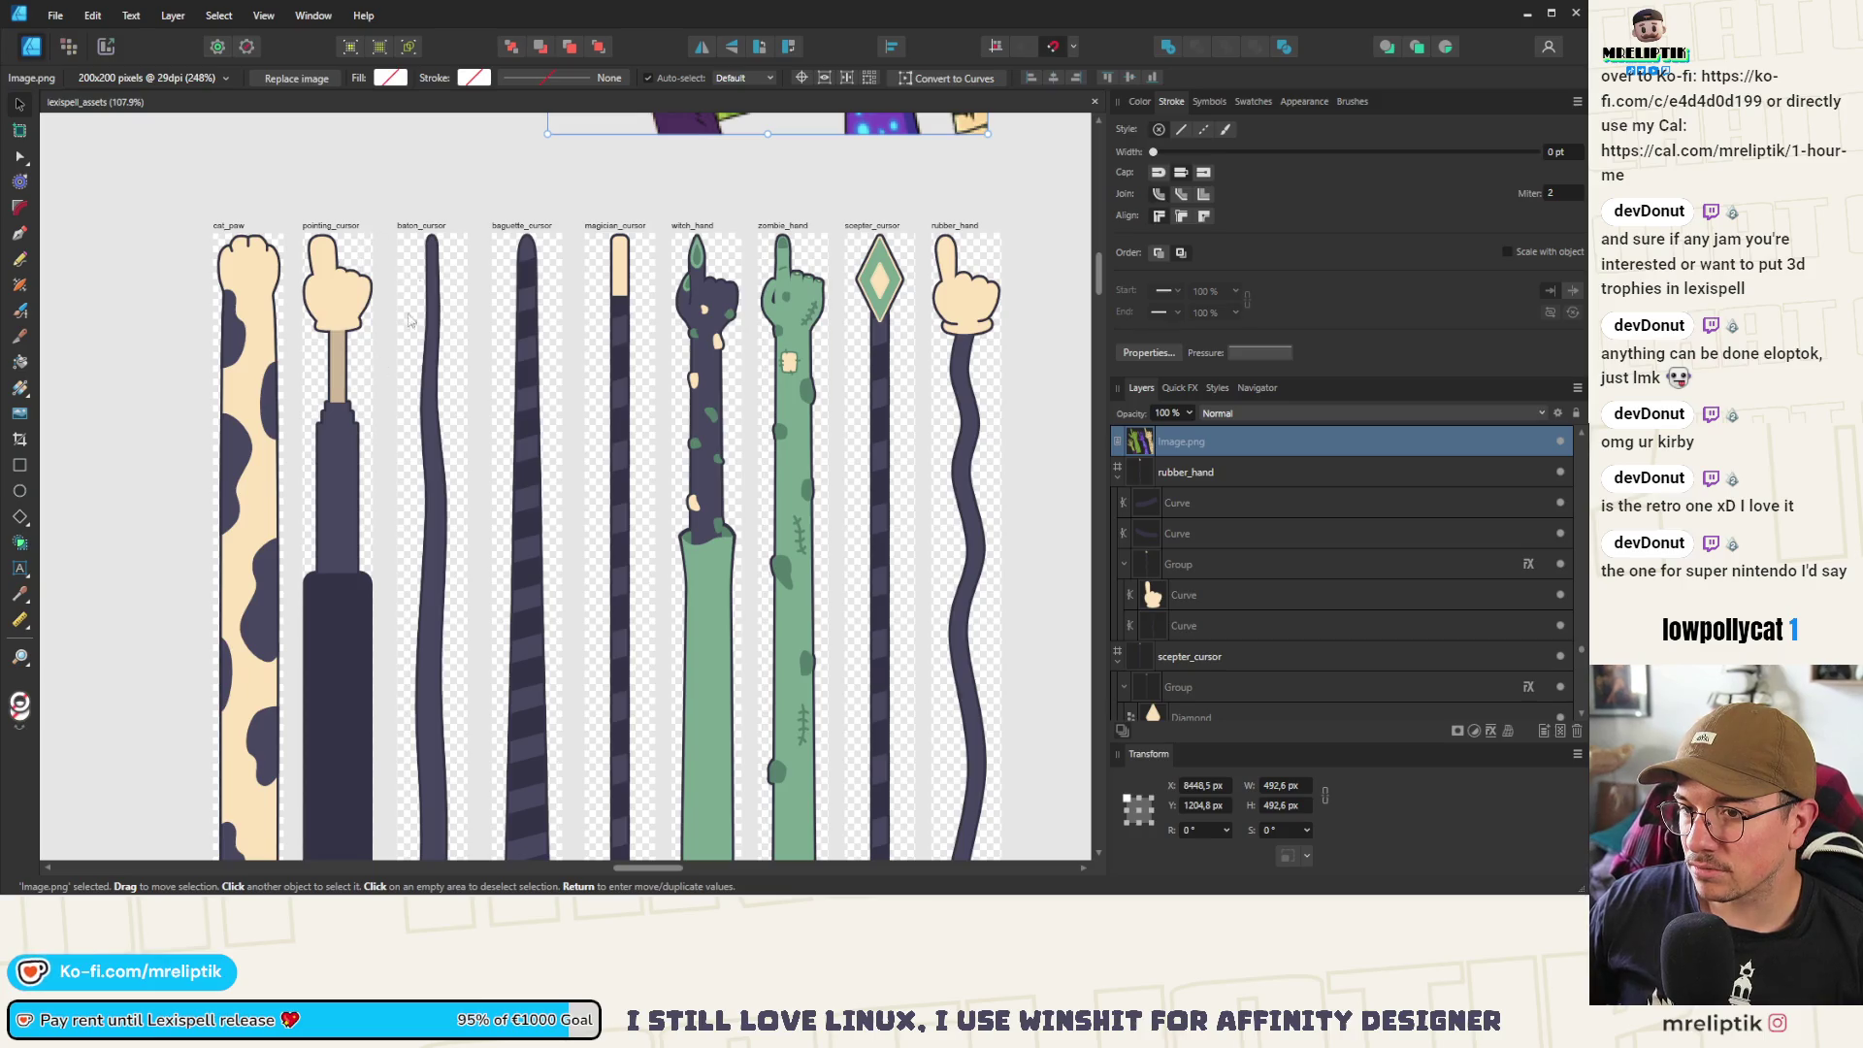
scroll(400, 371, up, 3)
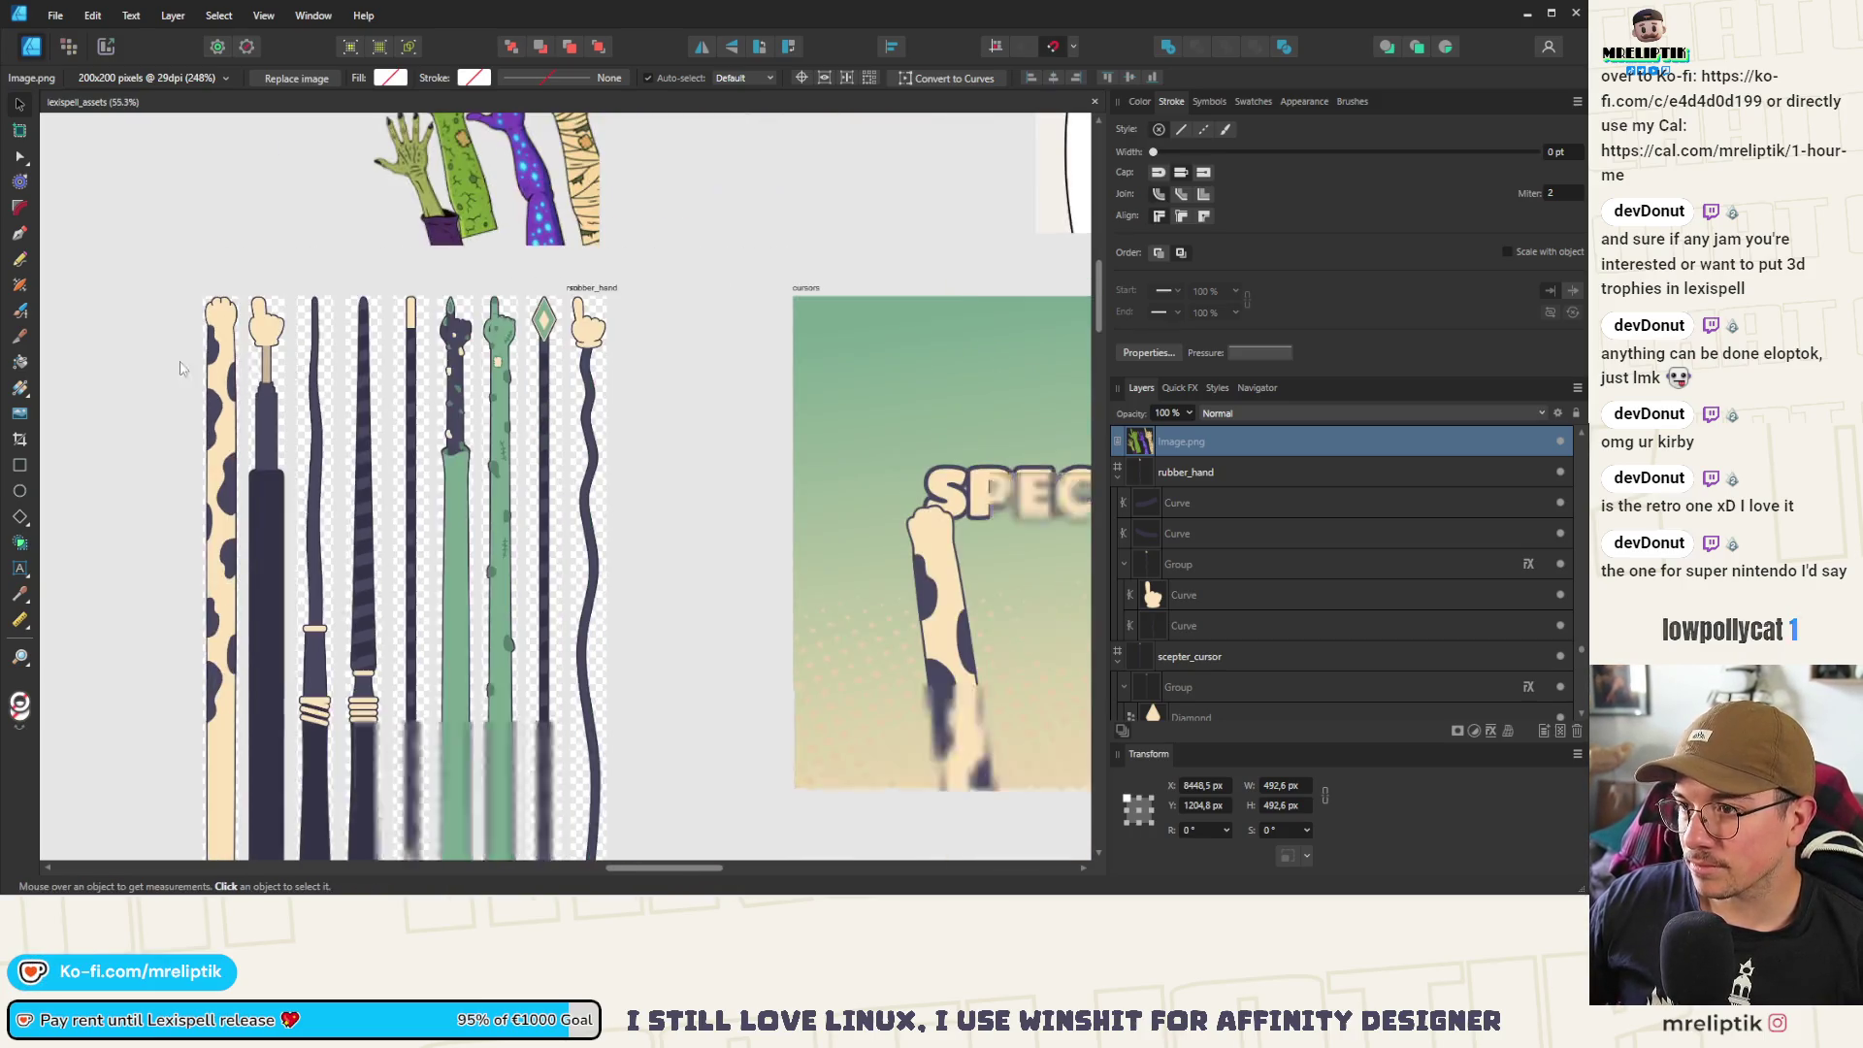
scroll(400, 371, down, 4)
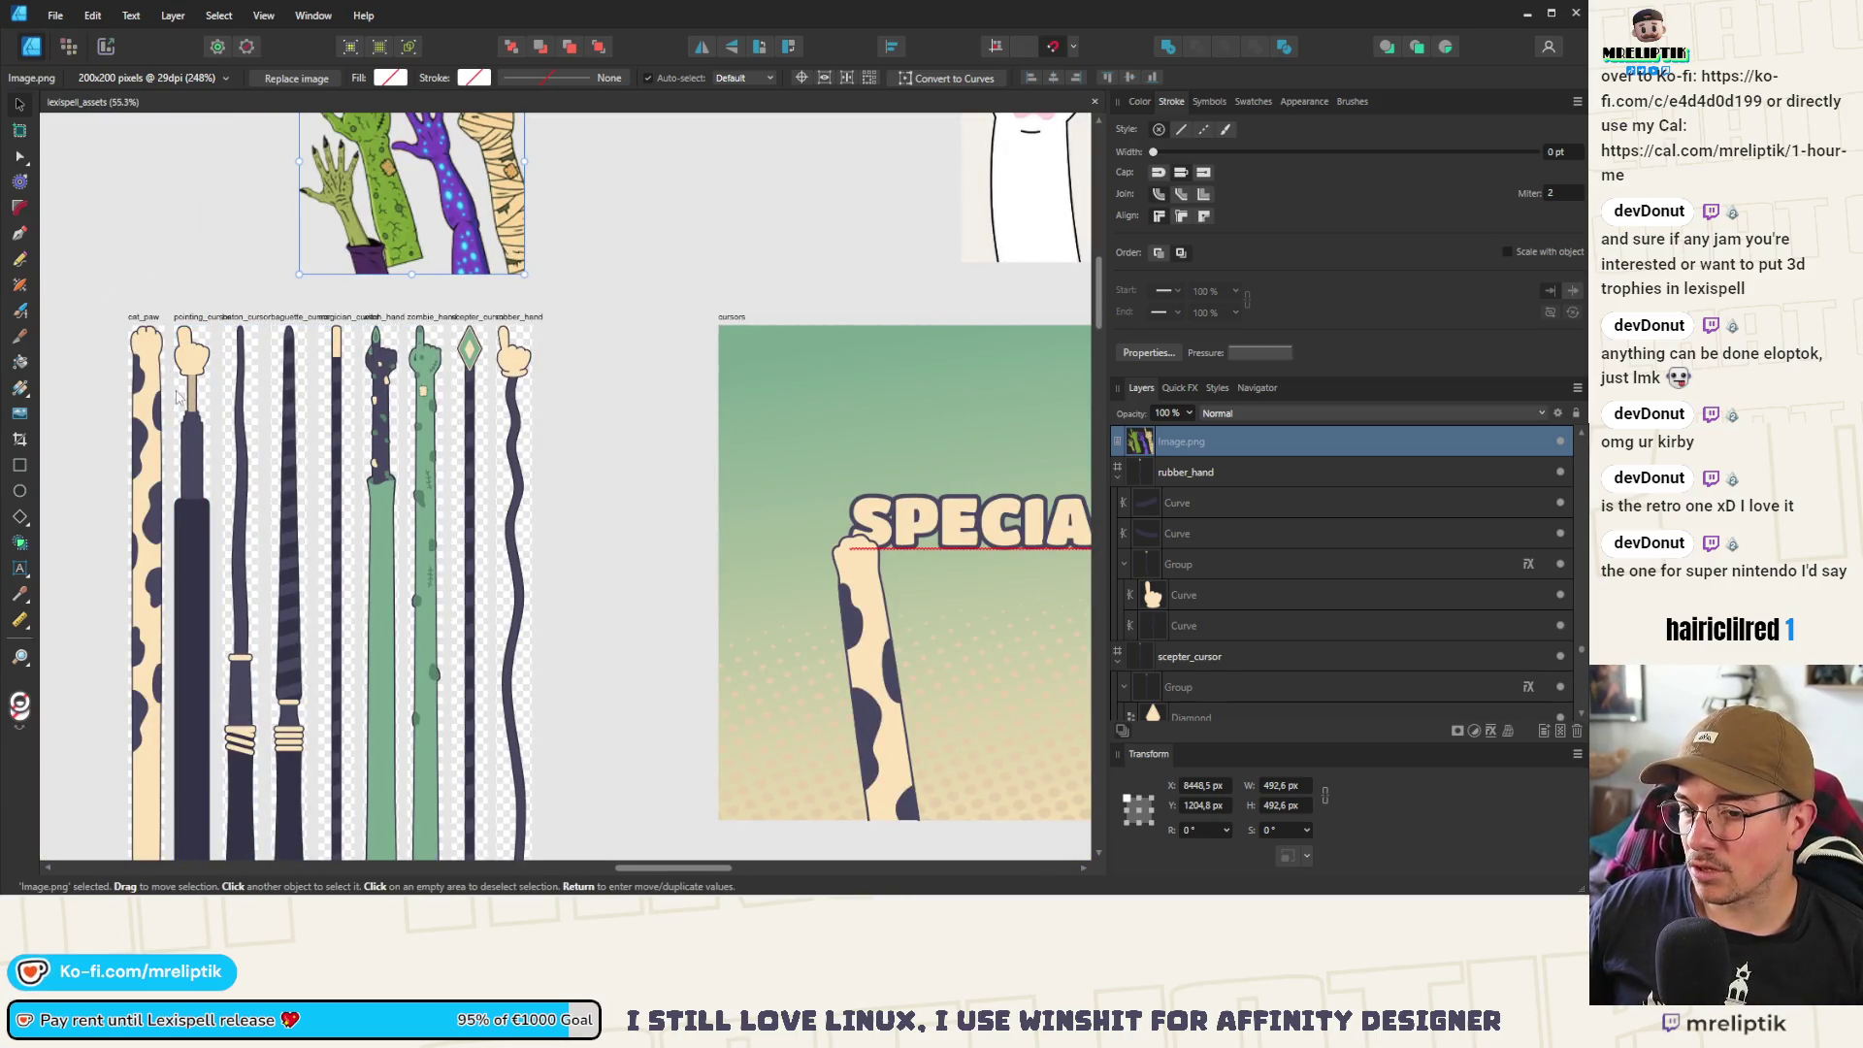
scroll(194, 364, down, 1)
scroll(194, 364, left, 1)
scroll(231, 367, down, 3)
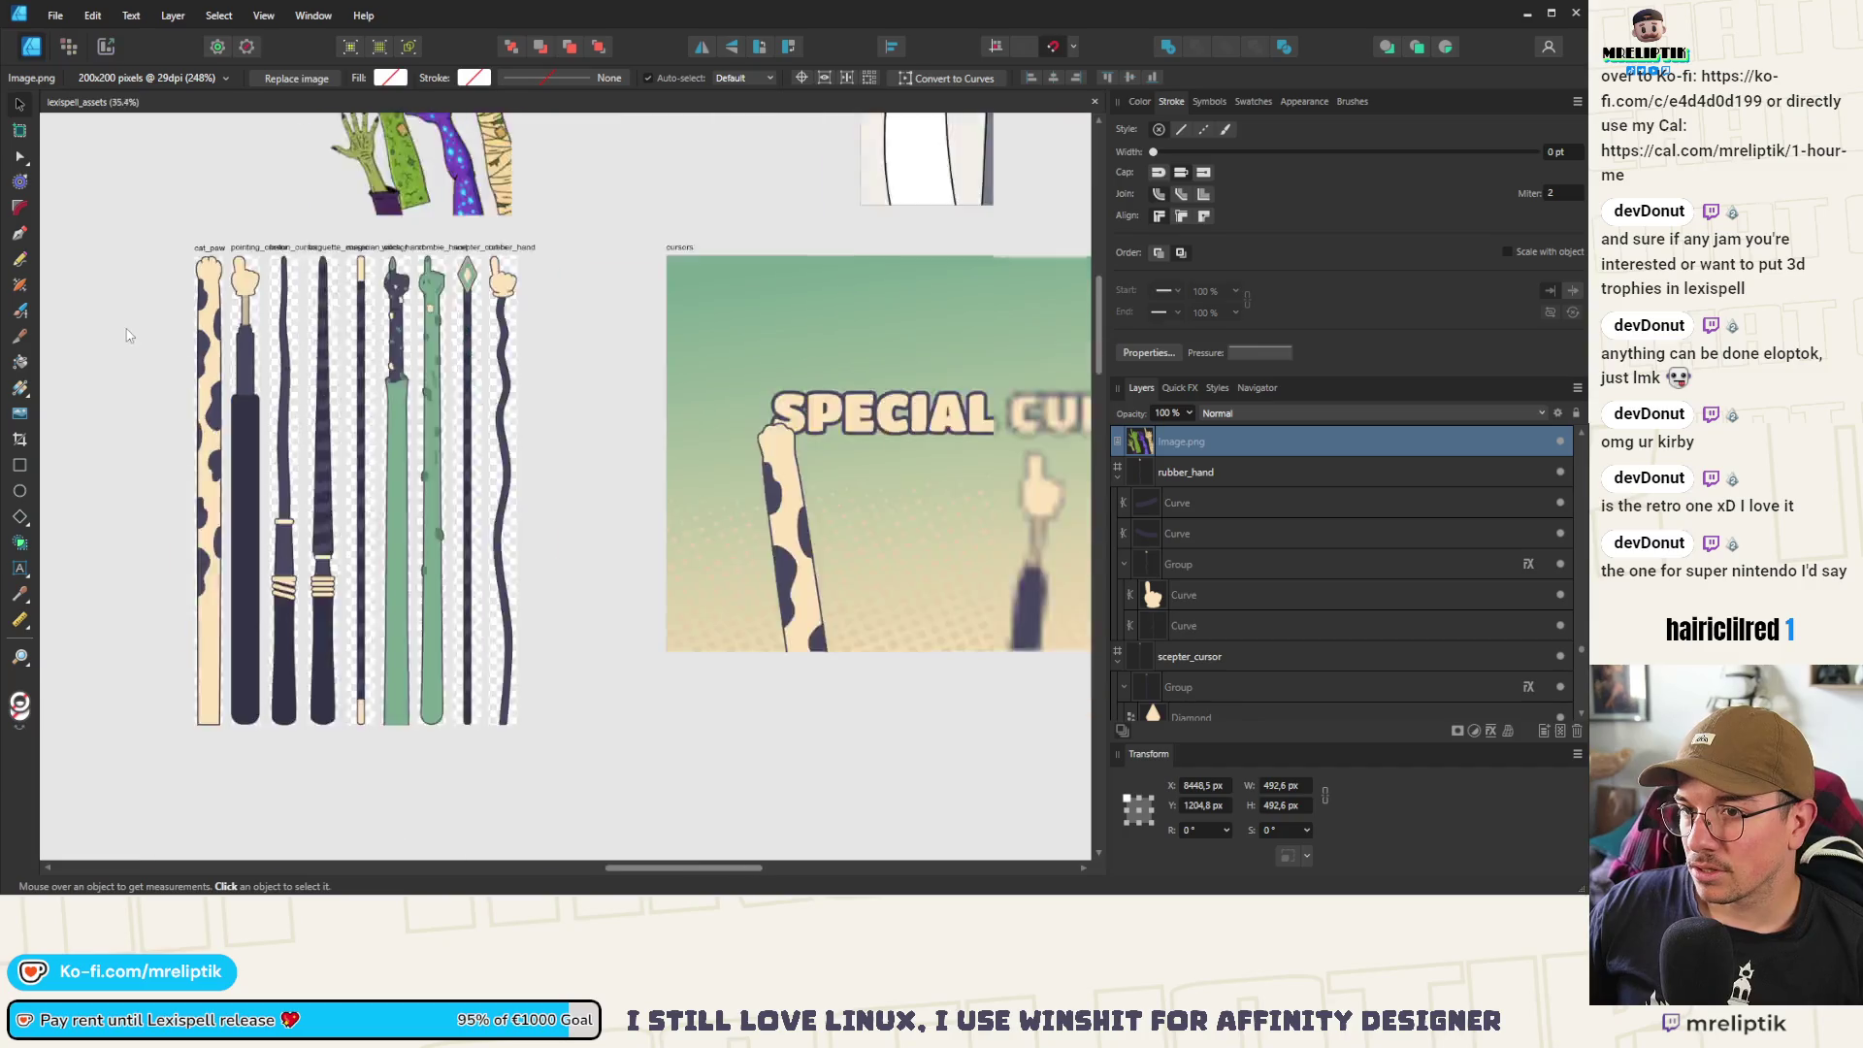
click(188, 323)
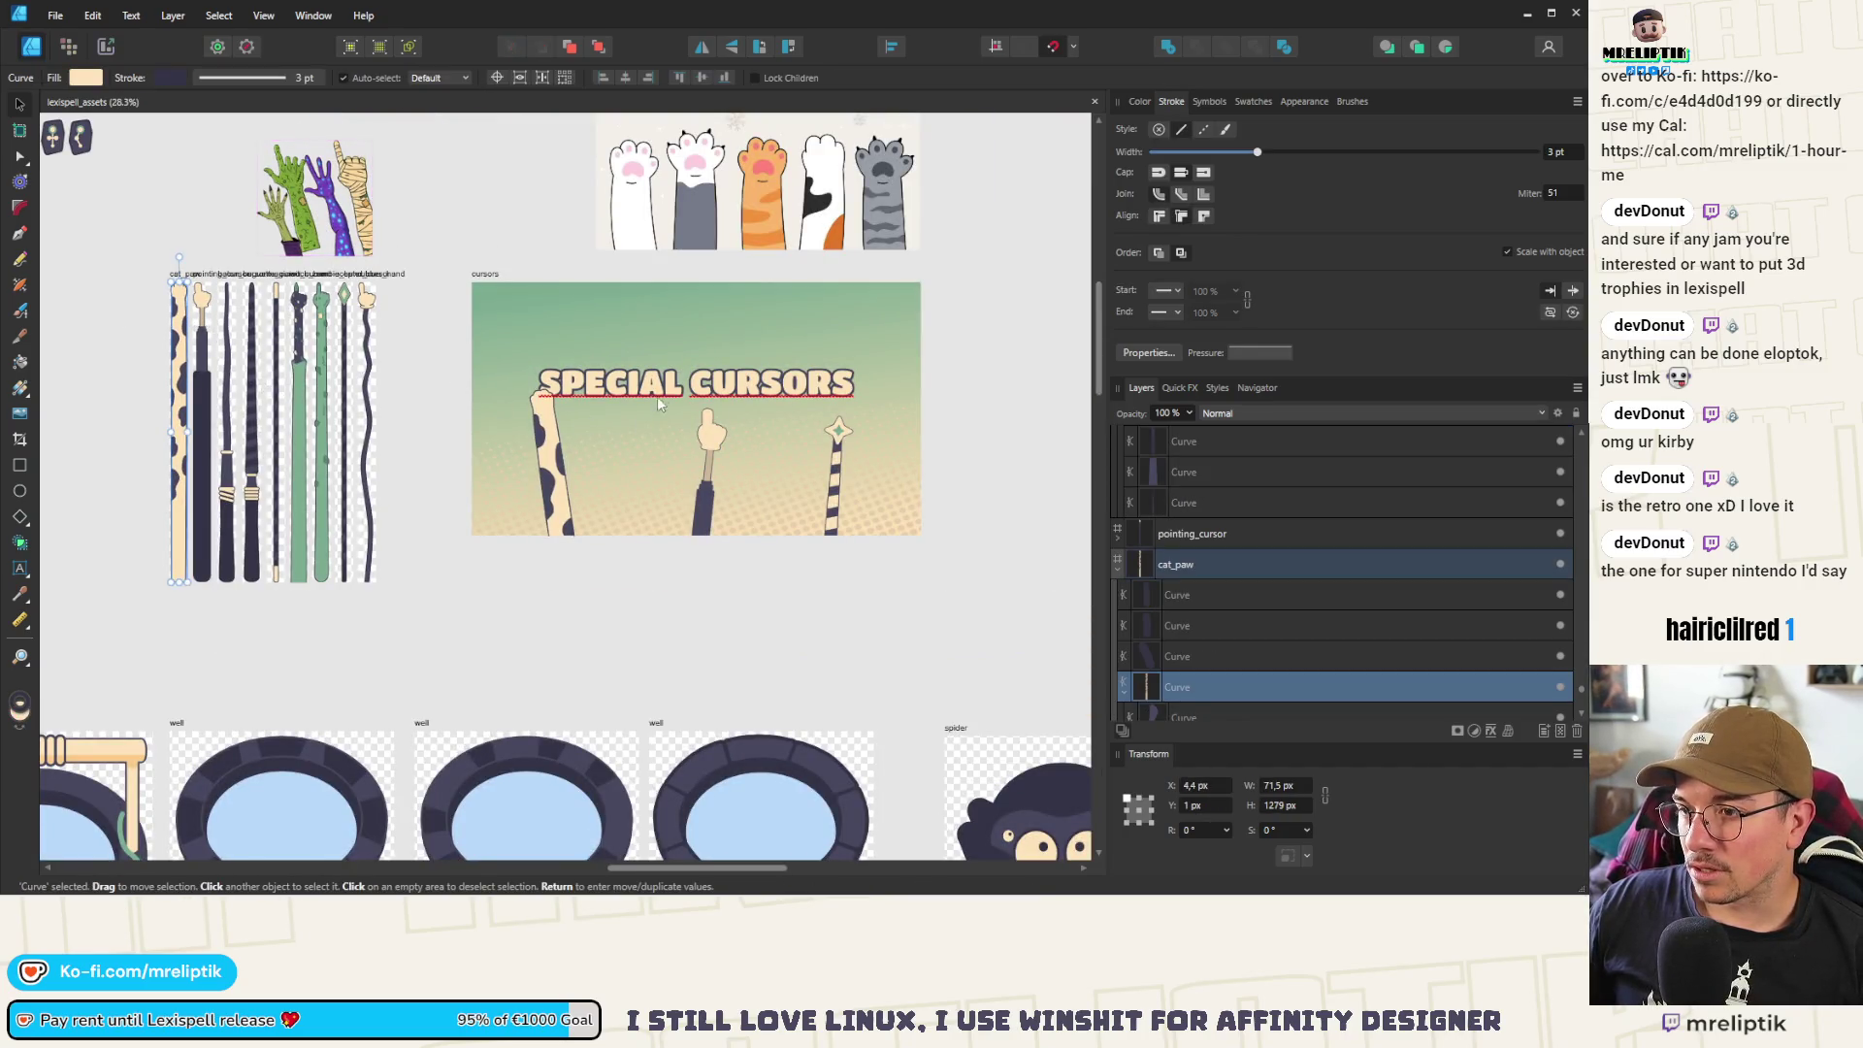
Move the SPECIAL CURSORS title higher in the banner
drag(686, 388, 686, 341)
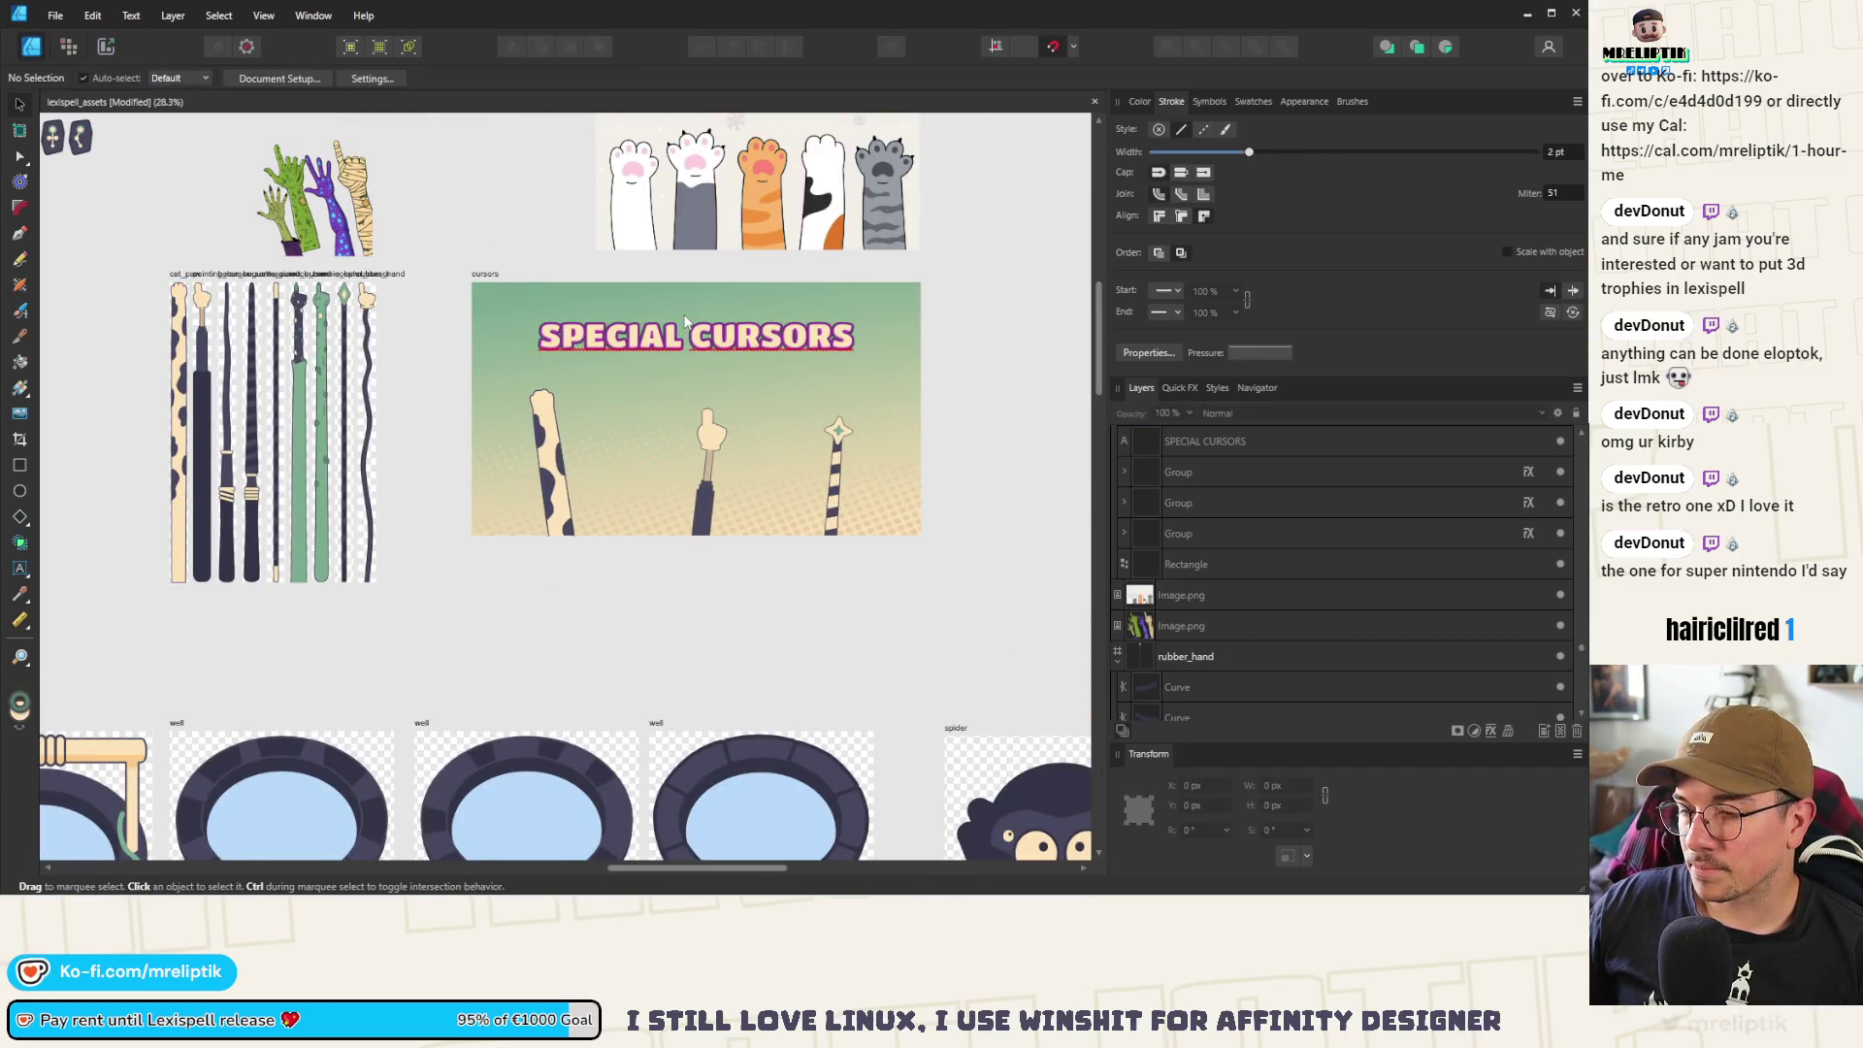
key(t)
click(713, 364)
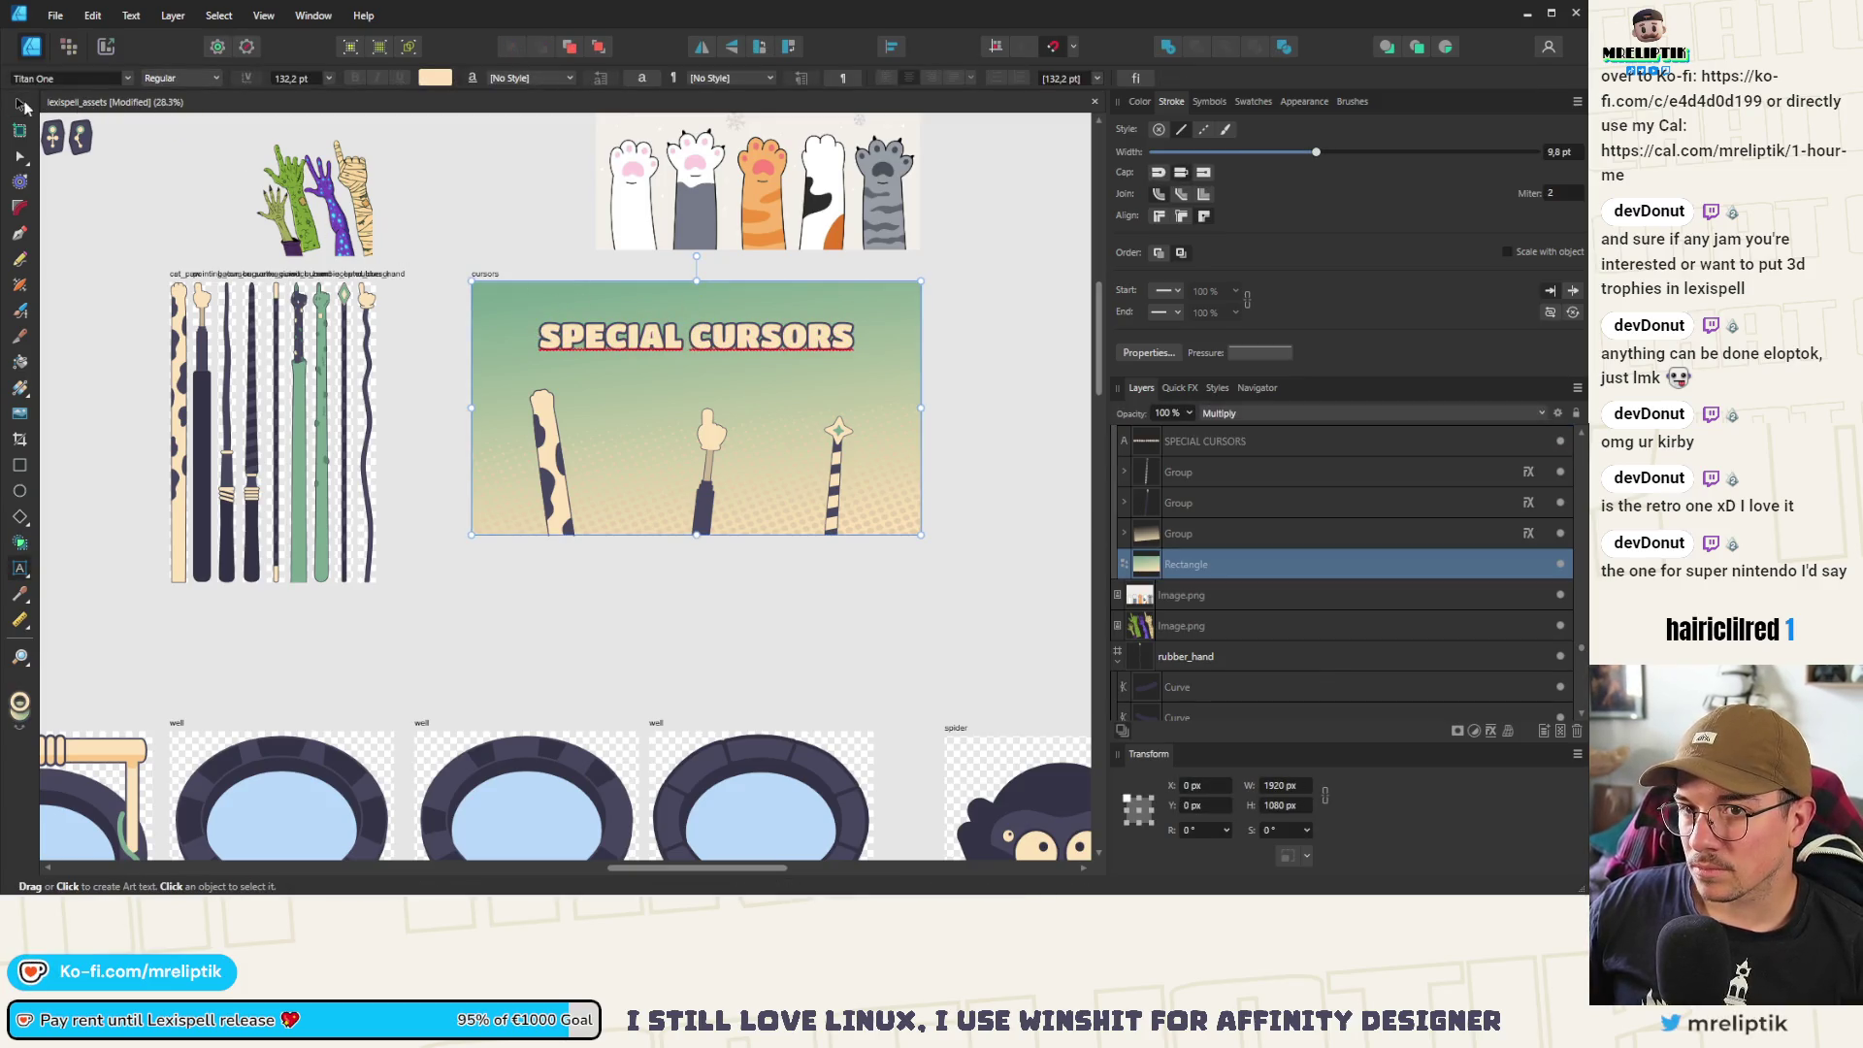
key(v)
Delete the cat arm, pointing hand and star wand arm from the banner
click(556, 446)
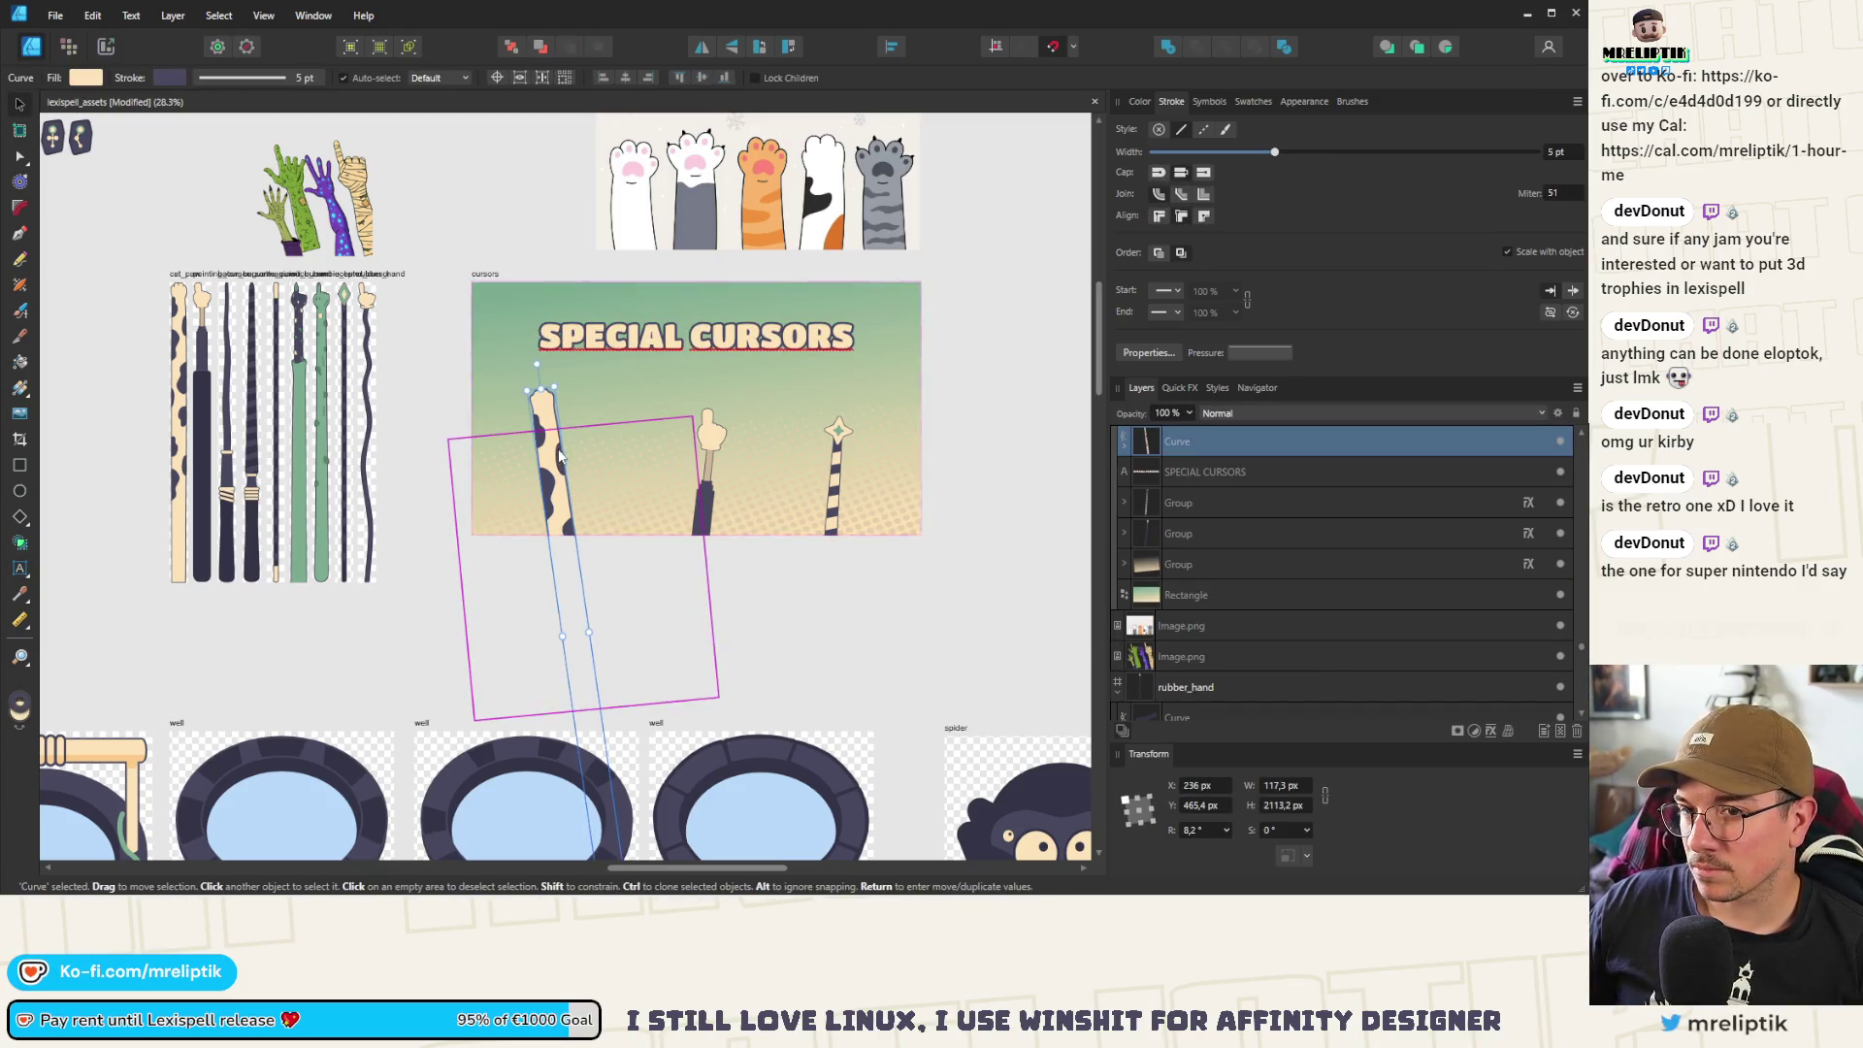
key(alt)
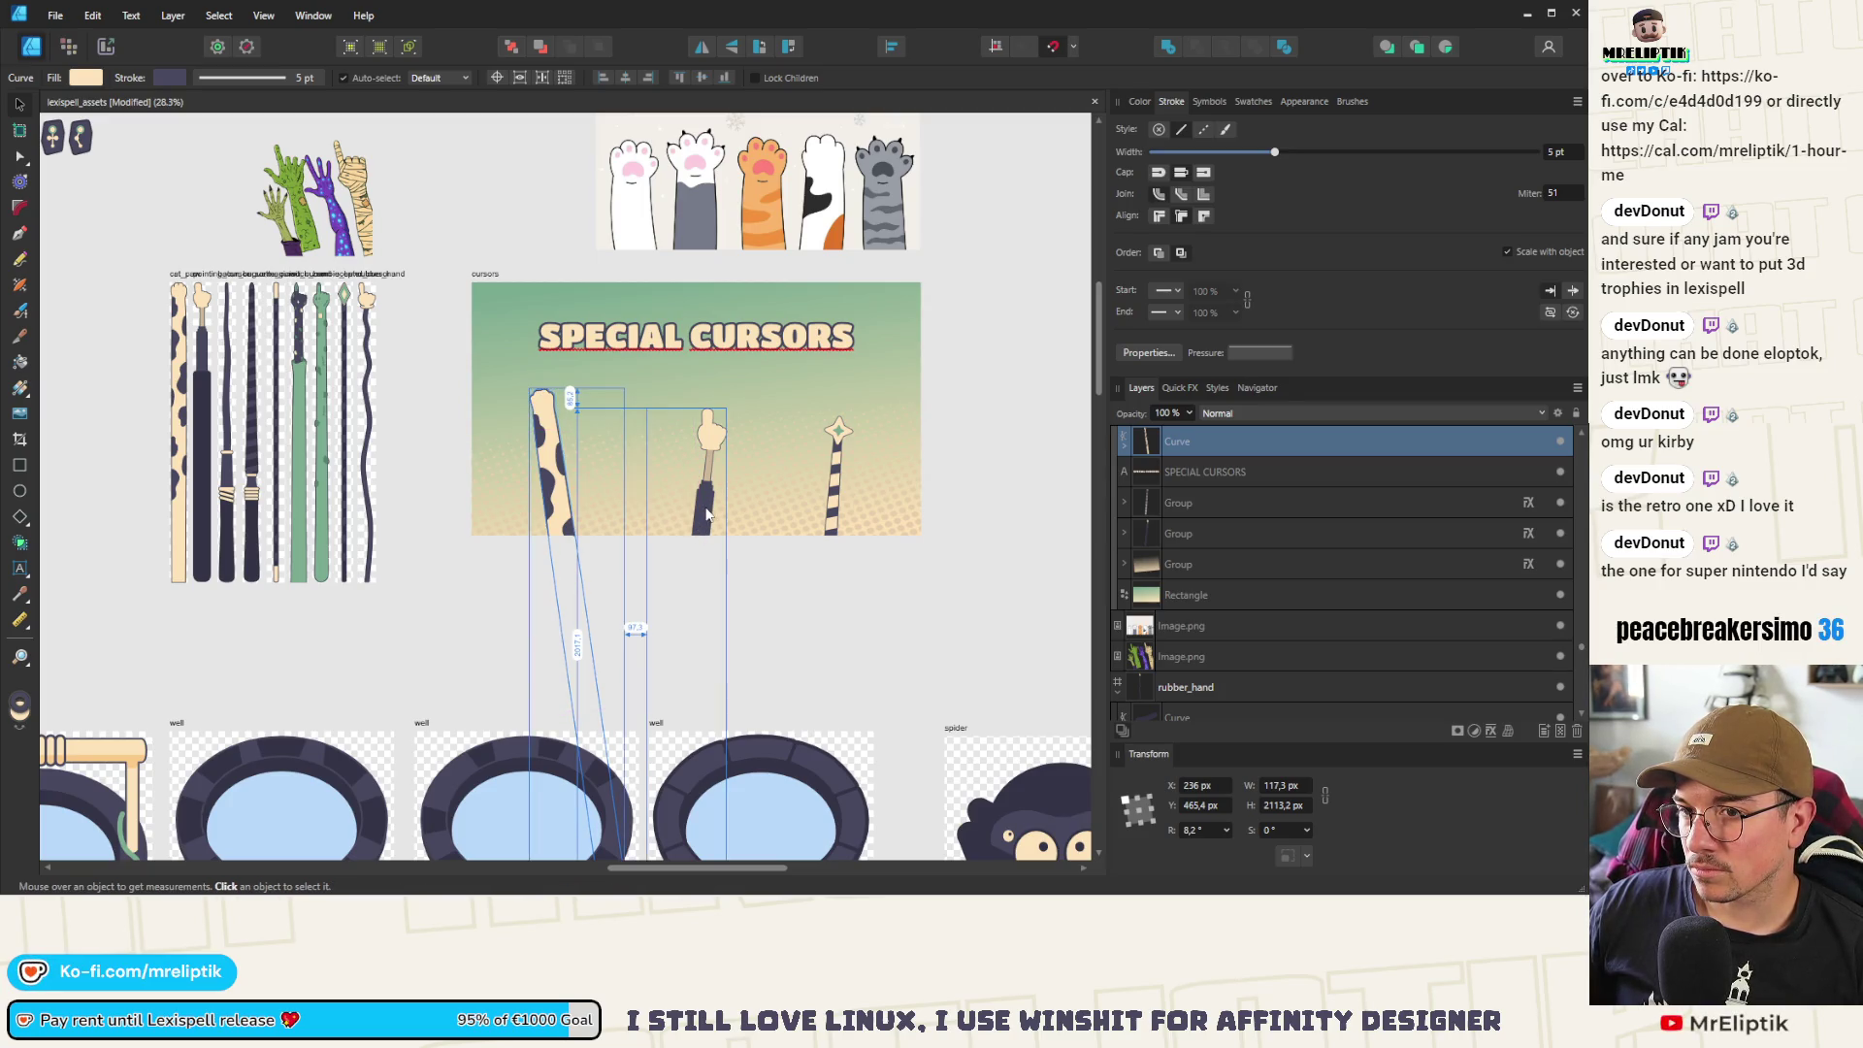
key(Delete)
click(707, 514)
key(Delete)
click(839, 488)
key(Delete)
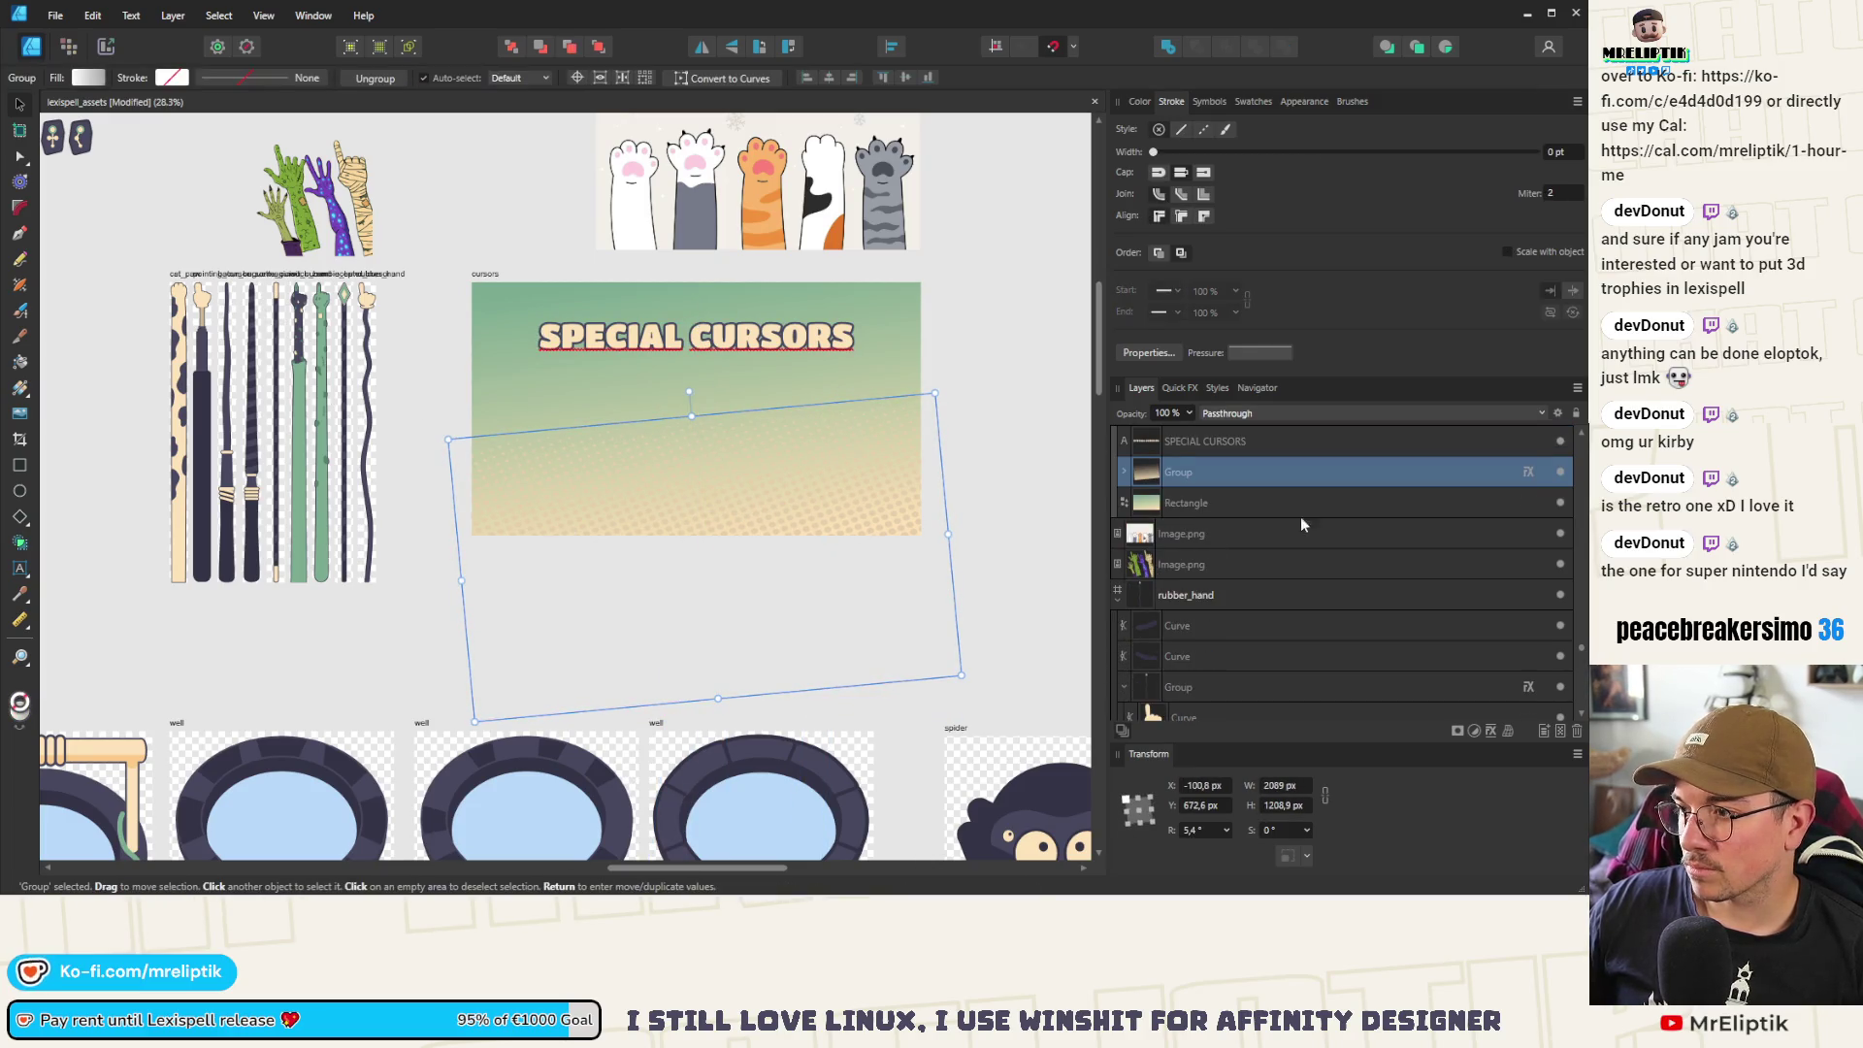
Lock the tilted background gradient group and paste a cat paw copy into the banner
click(1545, 472)
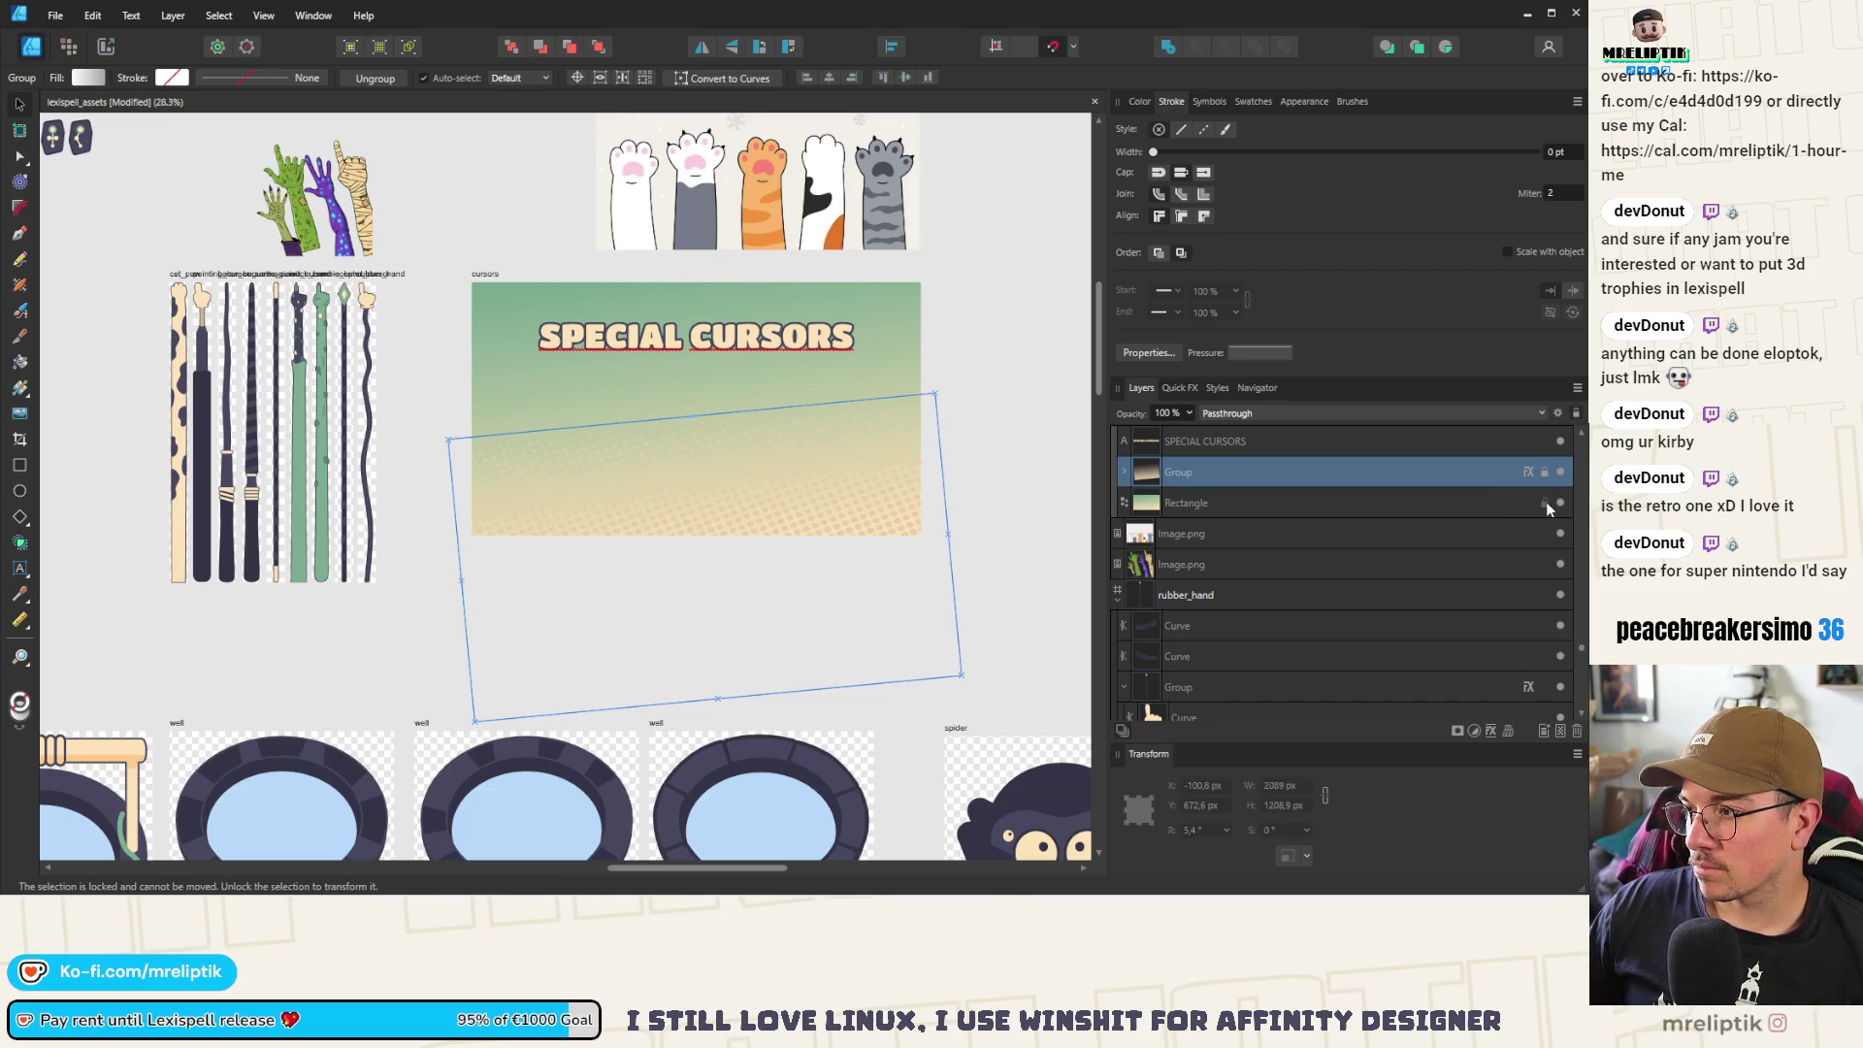
click(1214, 445)
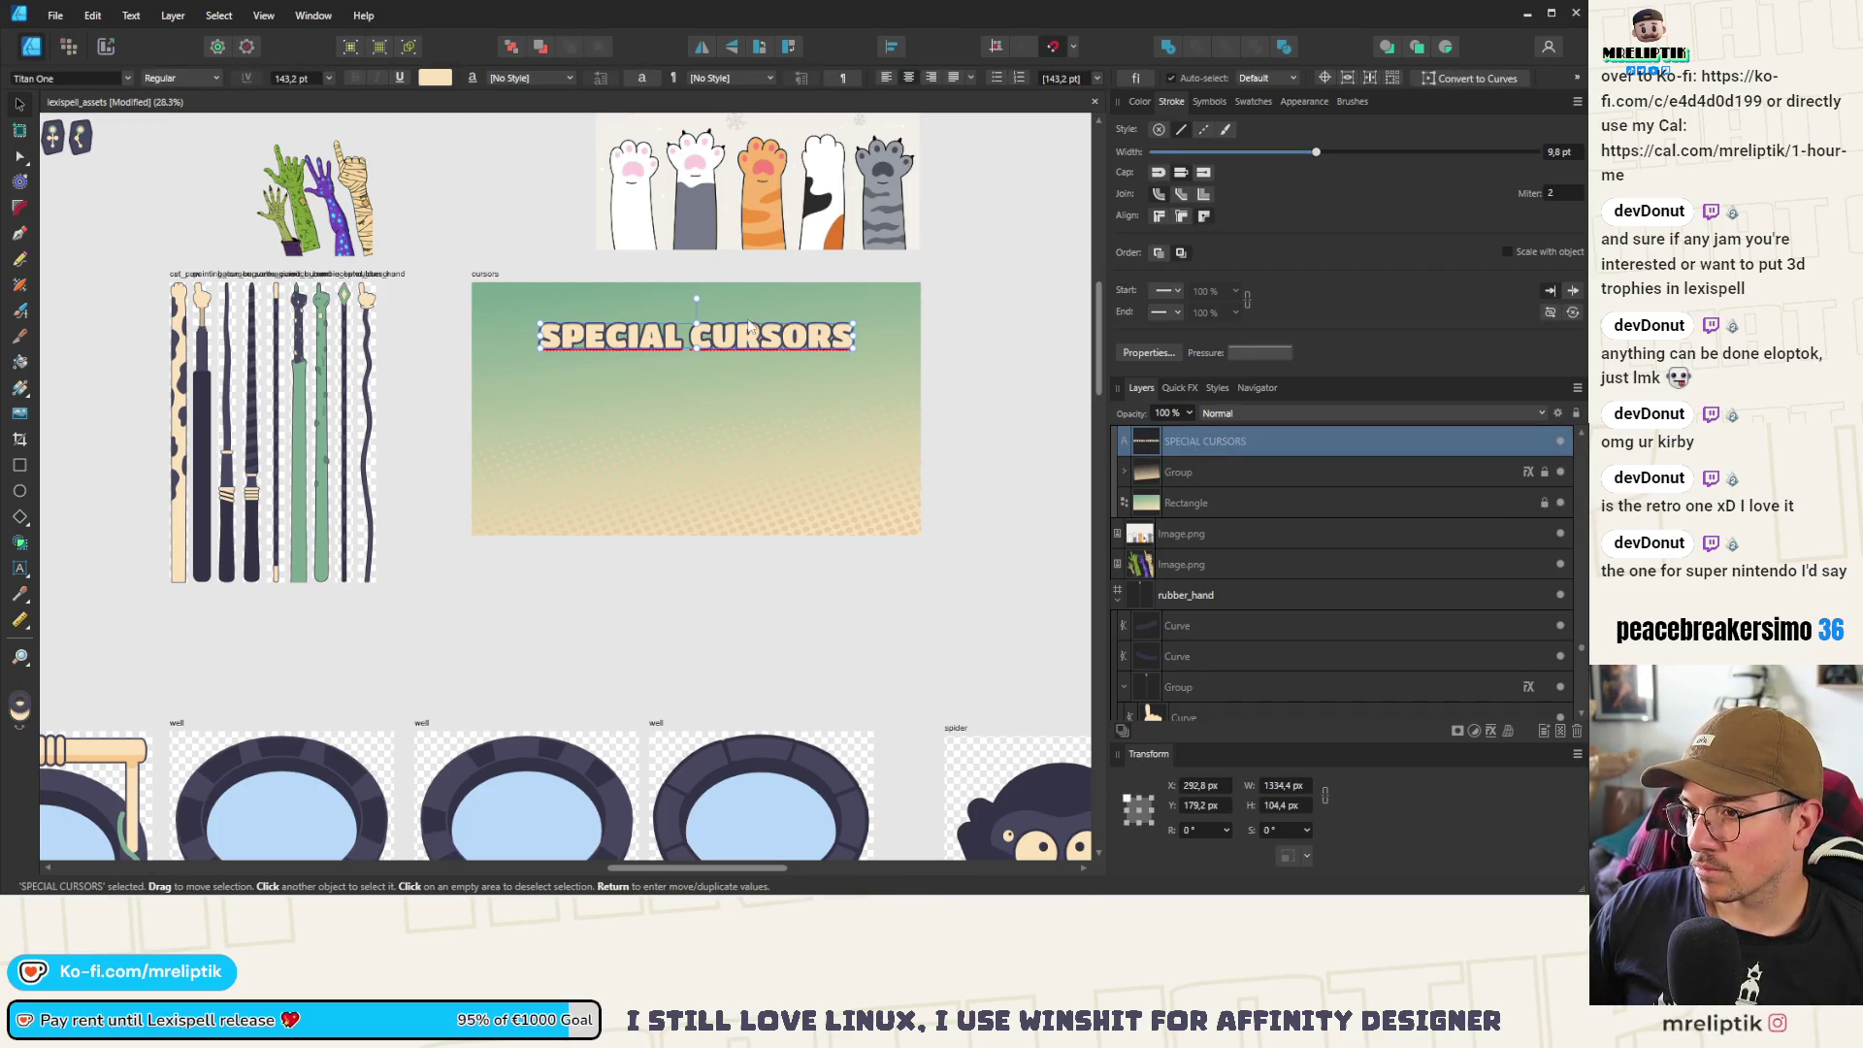
click(185, 328)
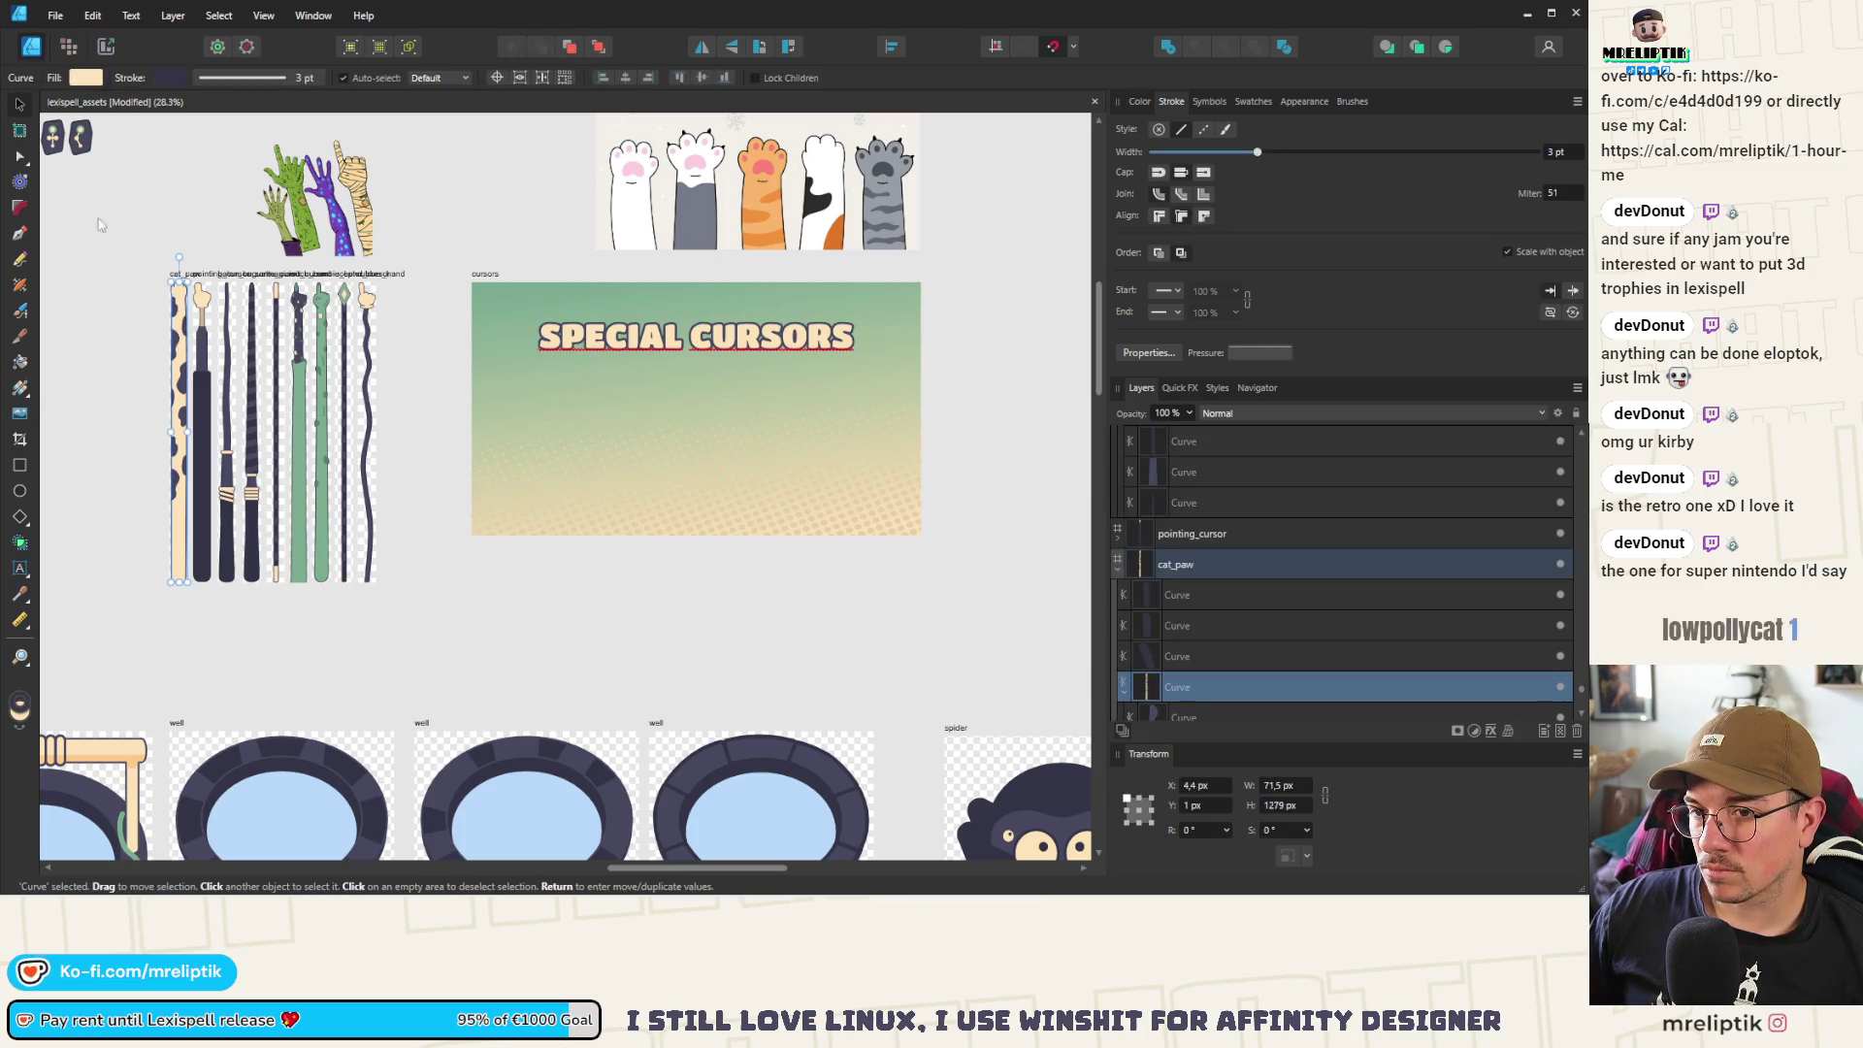
click(482, 273)
key(ctrl+v)
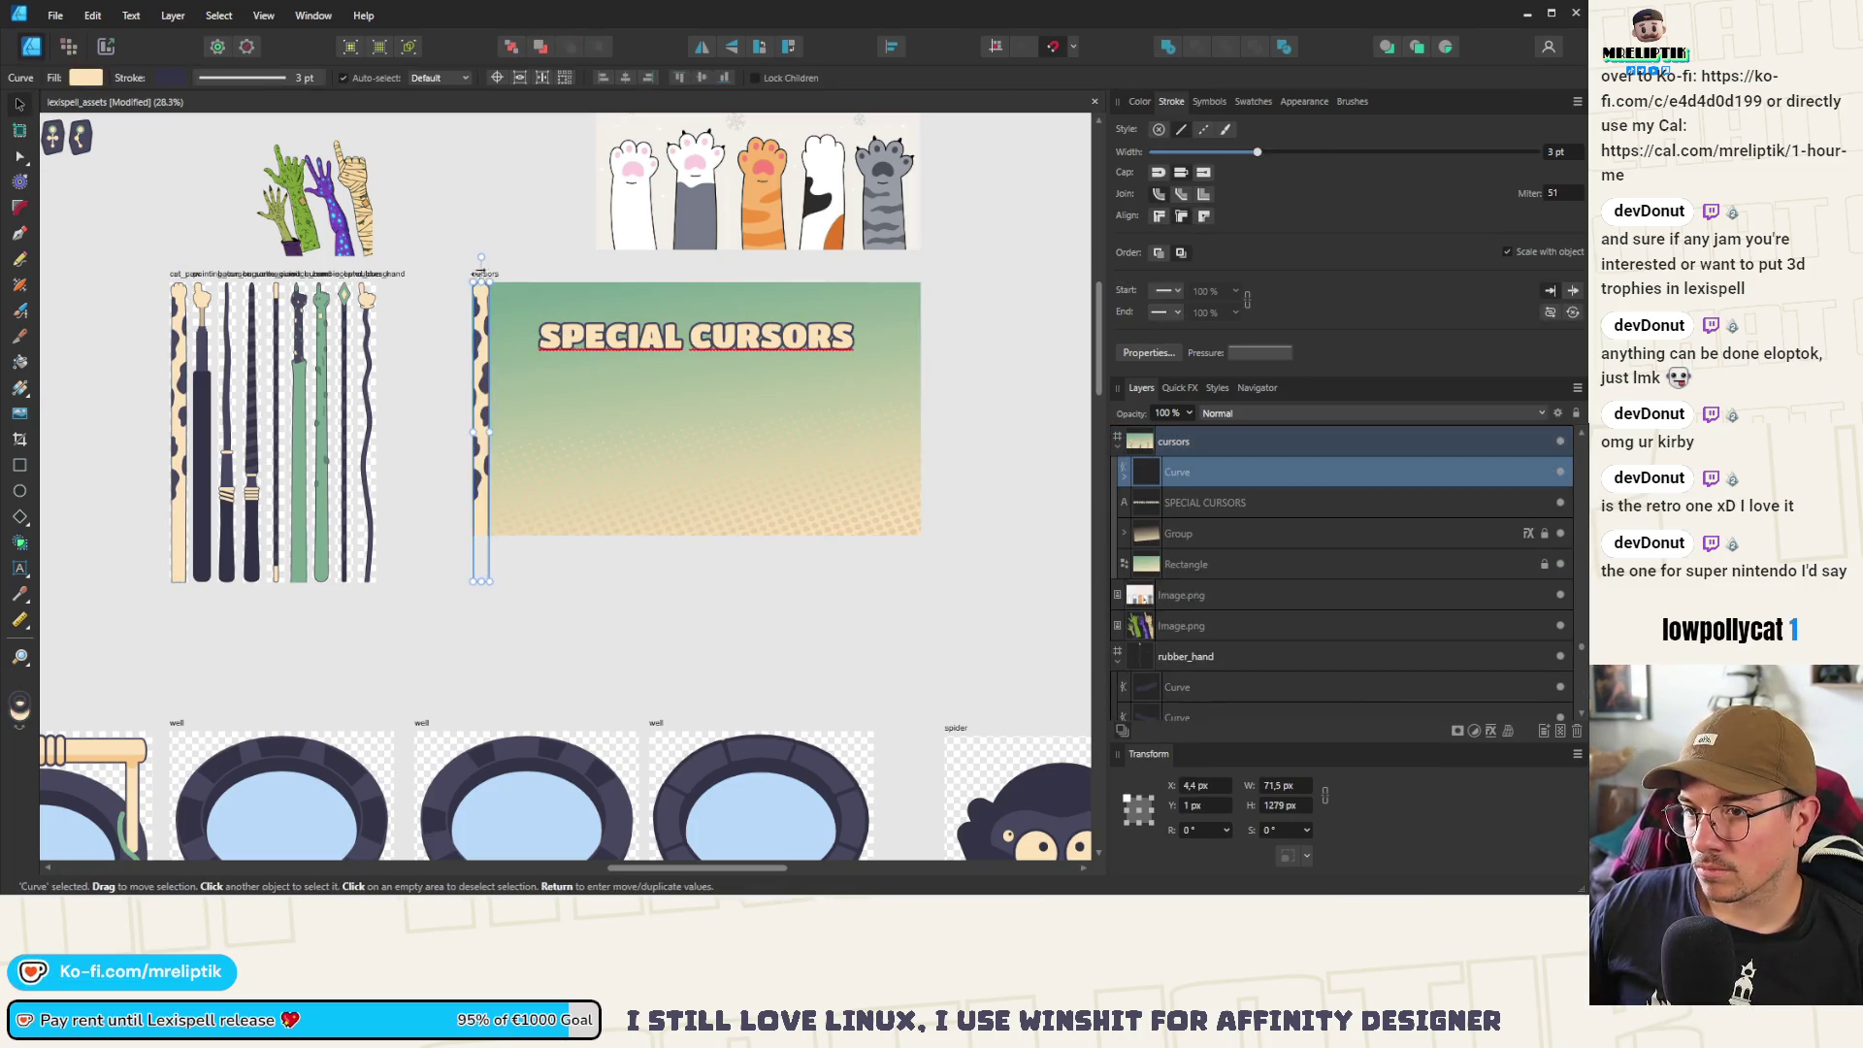
Copy the baton sprite group into the cursors banner artboard
click(226, 276)
ctrl+scroll(226, 276, up, 3)
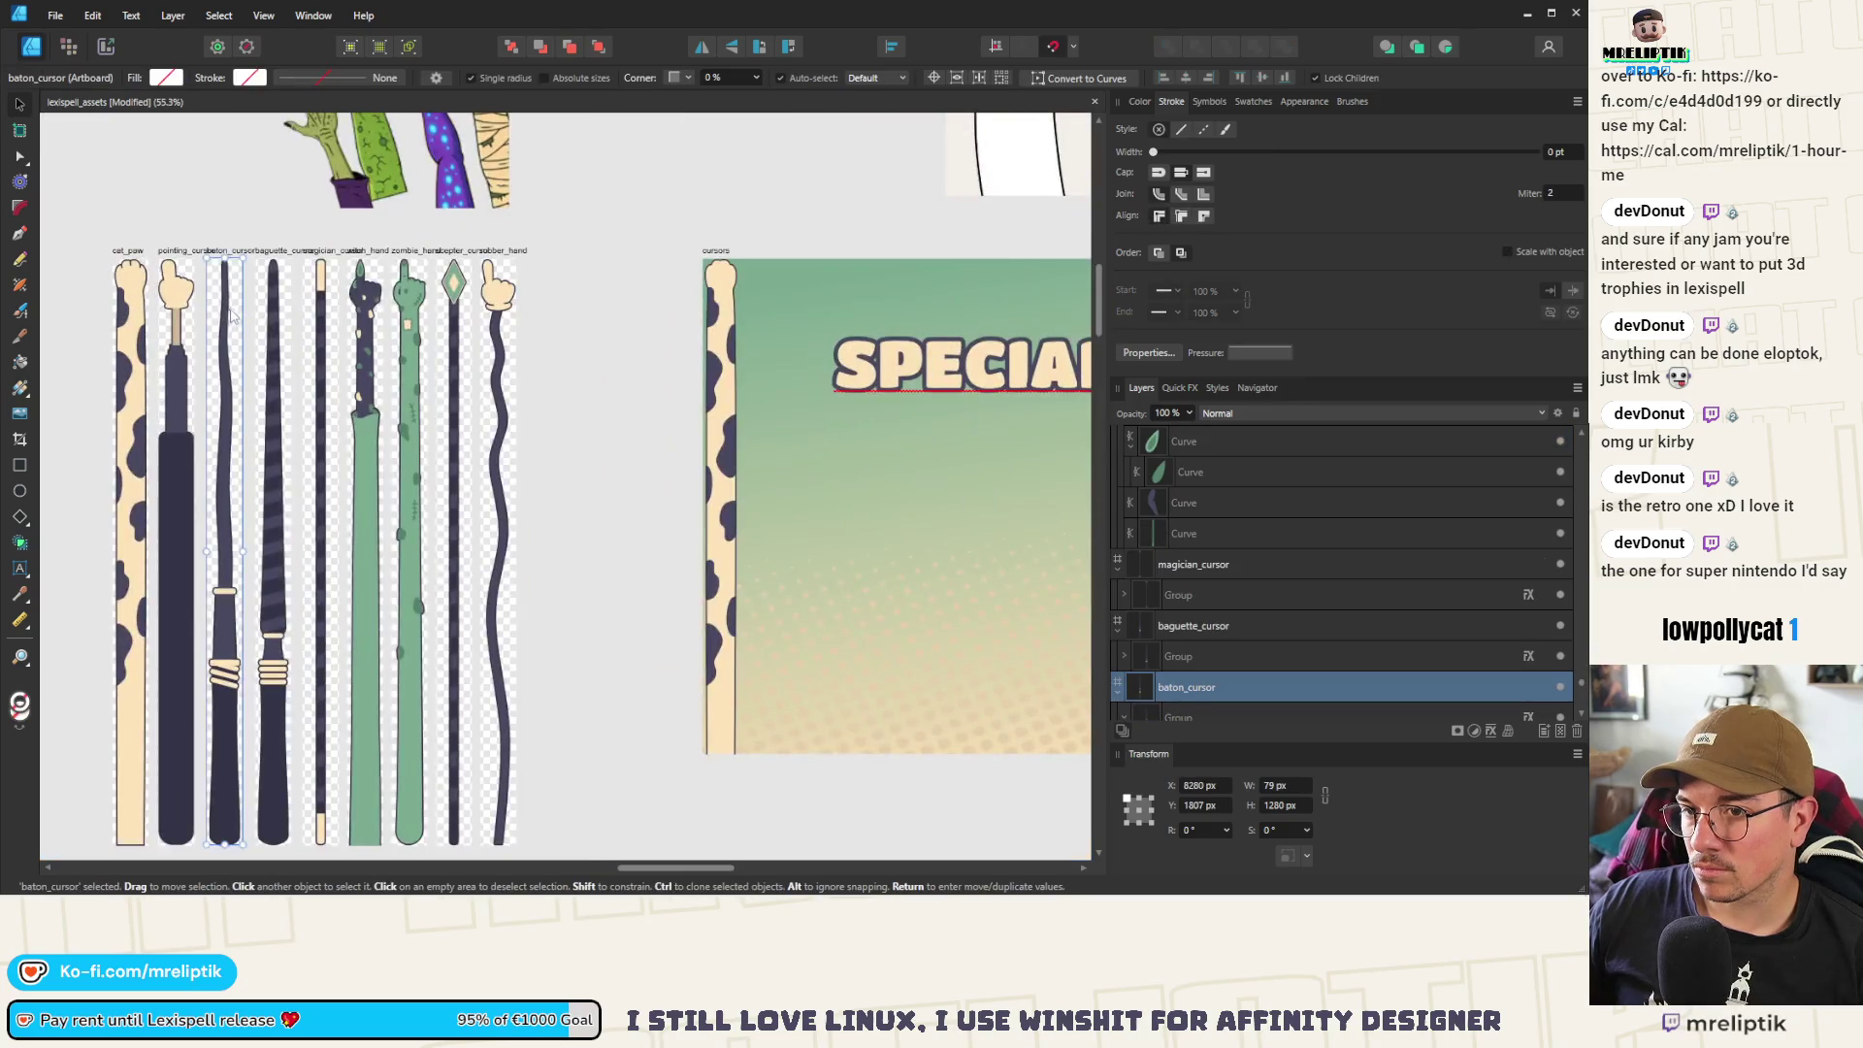
key(ctrl+c)
click(734, 255)
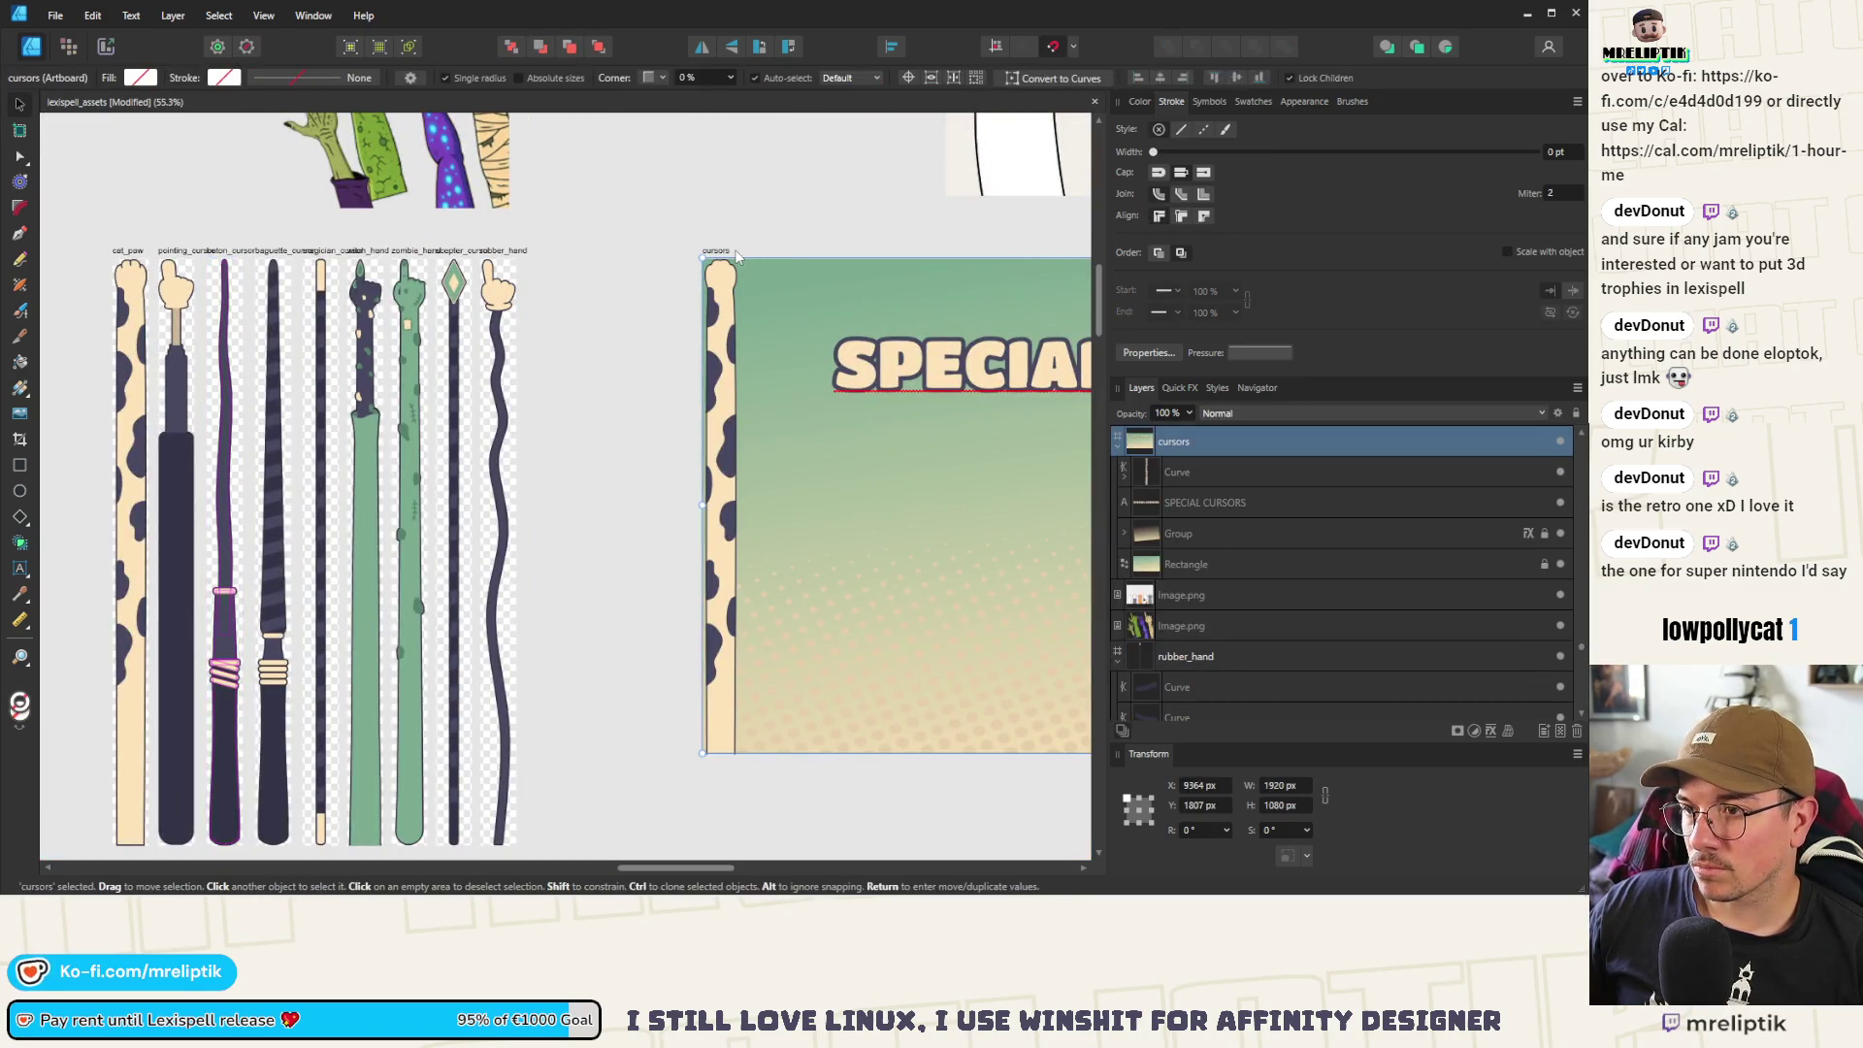
key(ctrl+v)
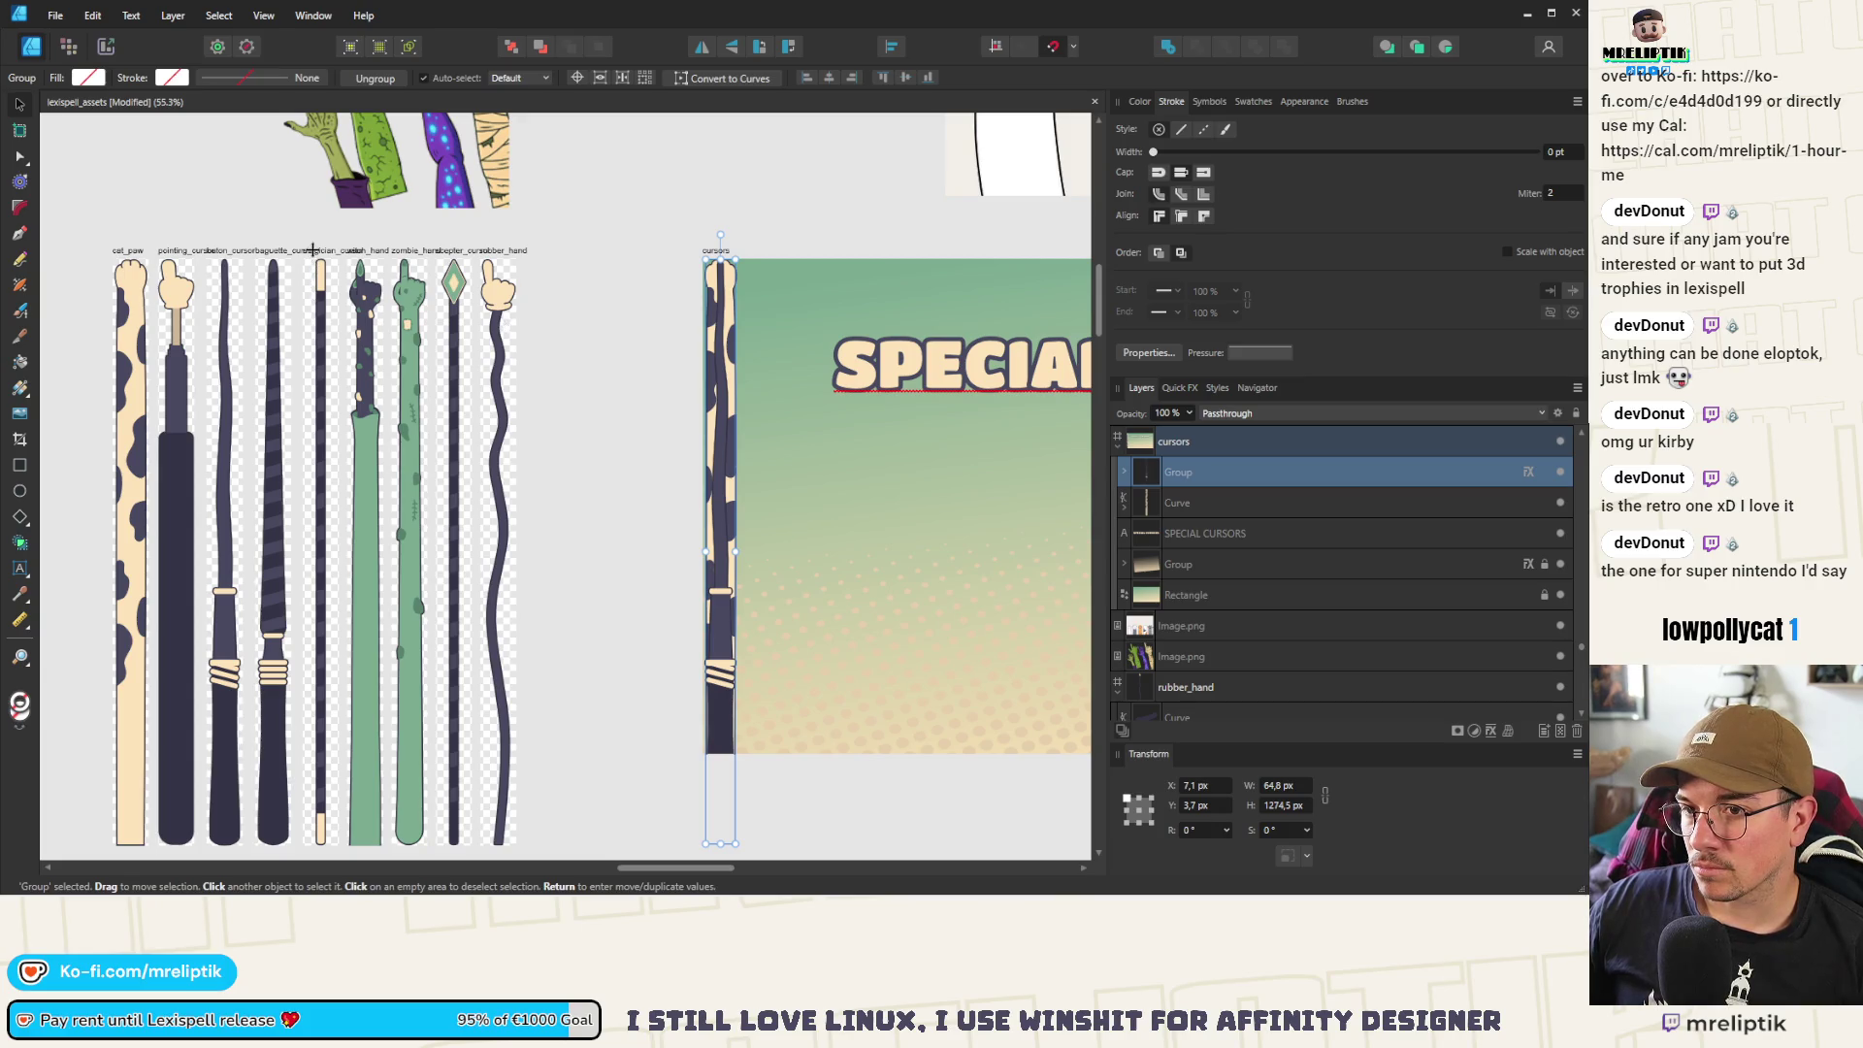
Copy the baguette sprite group into the cursors banner artboard
click(313, 251)
click(272, 298)
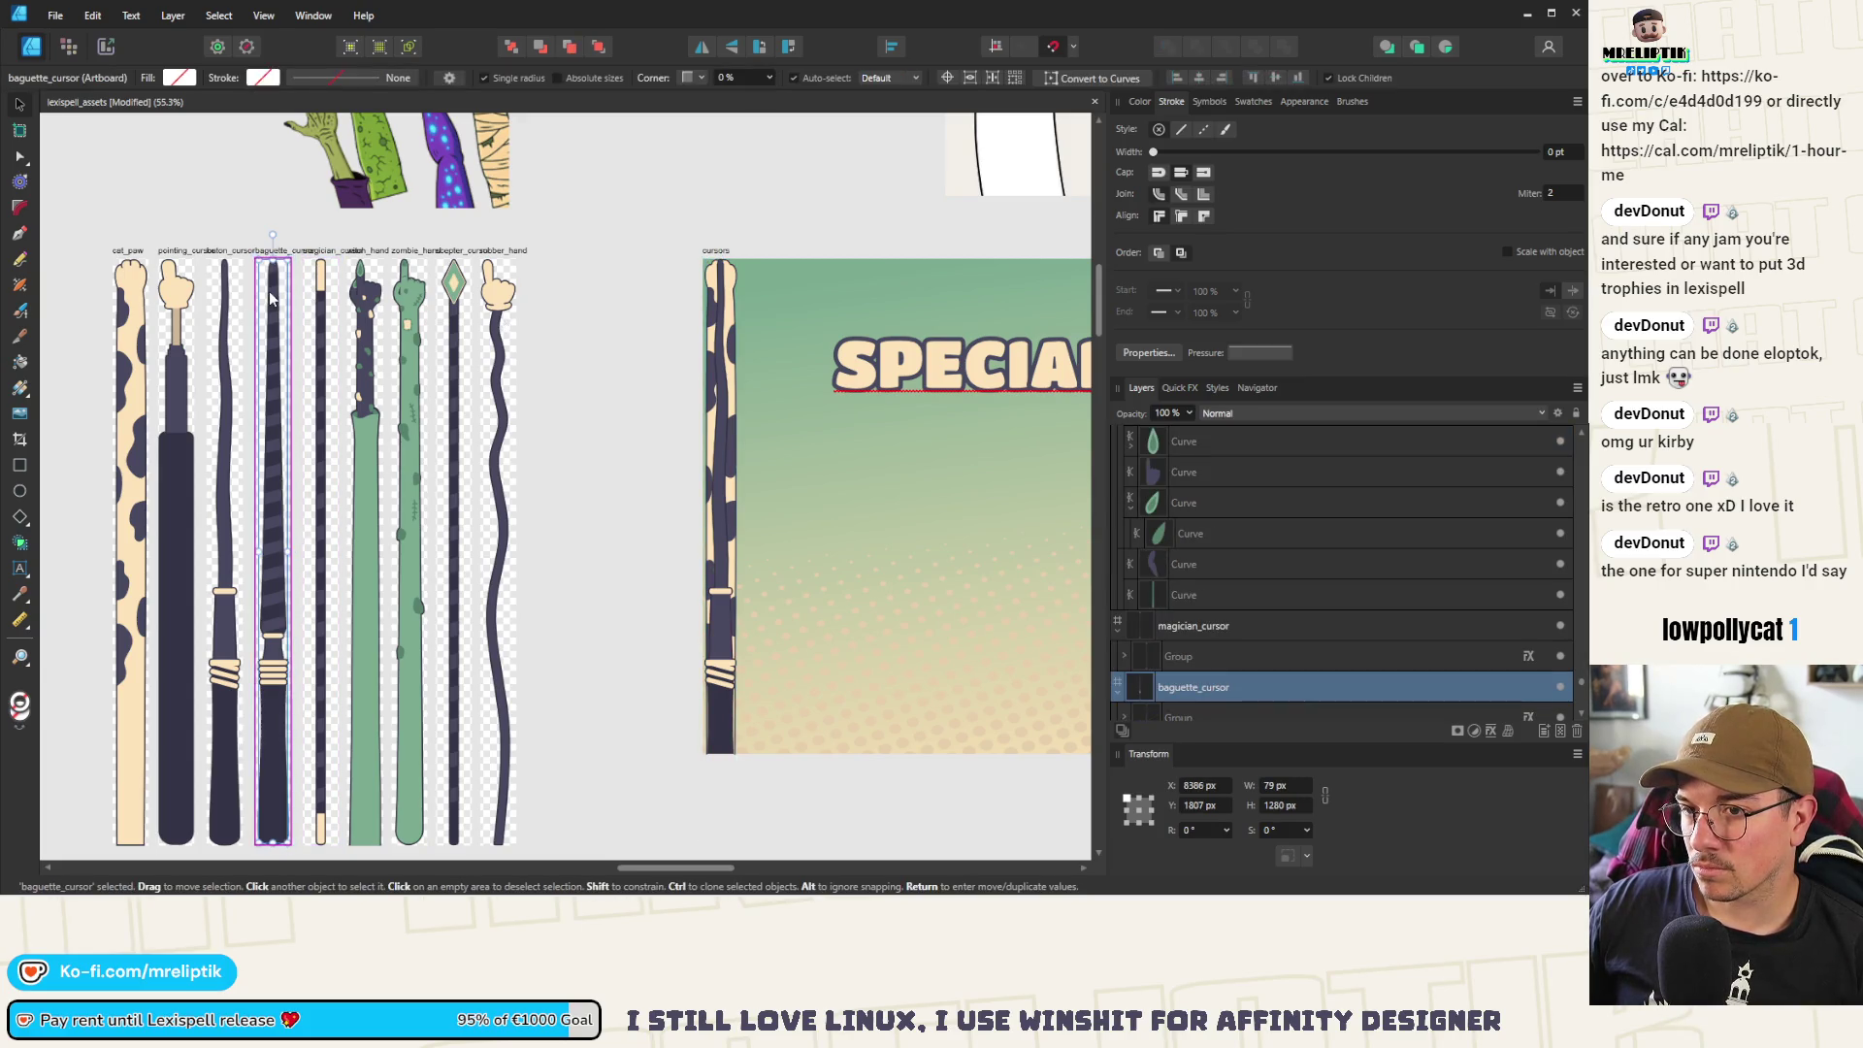
click(271, 298)
key(ctrl+c)
click(718, 254)
key(ctrl+v)
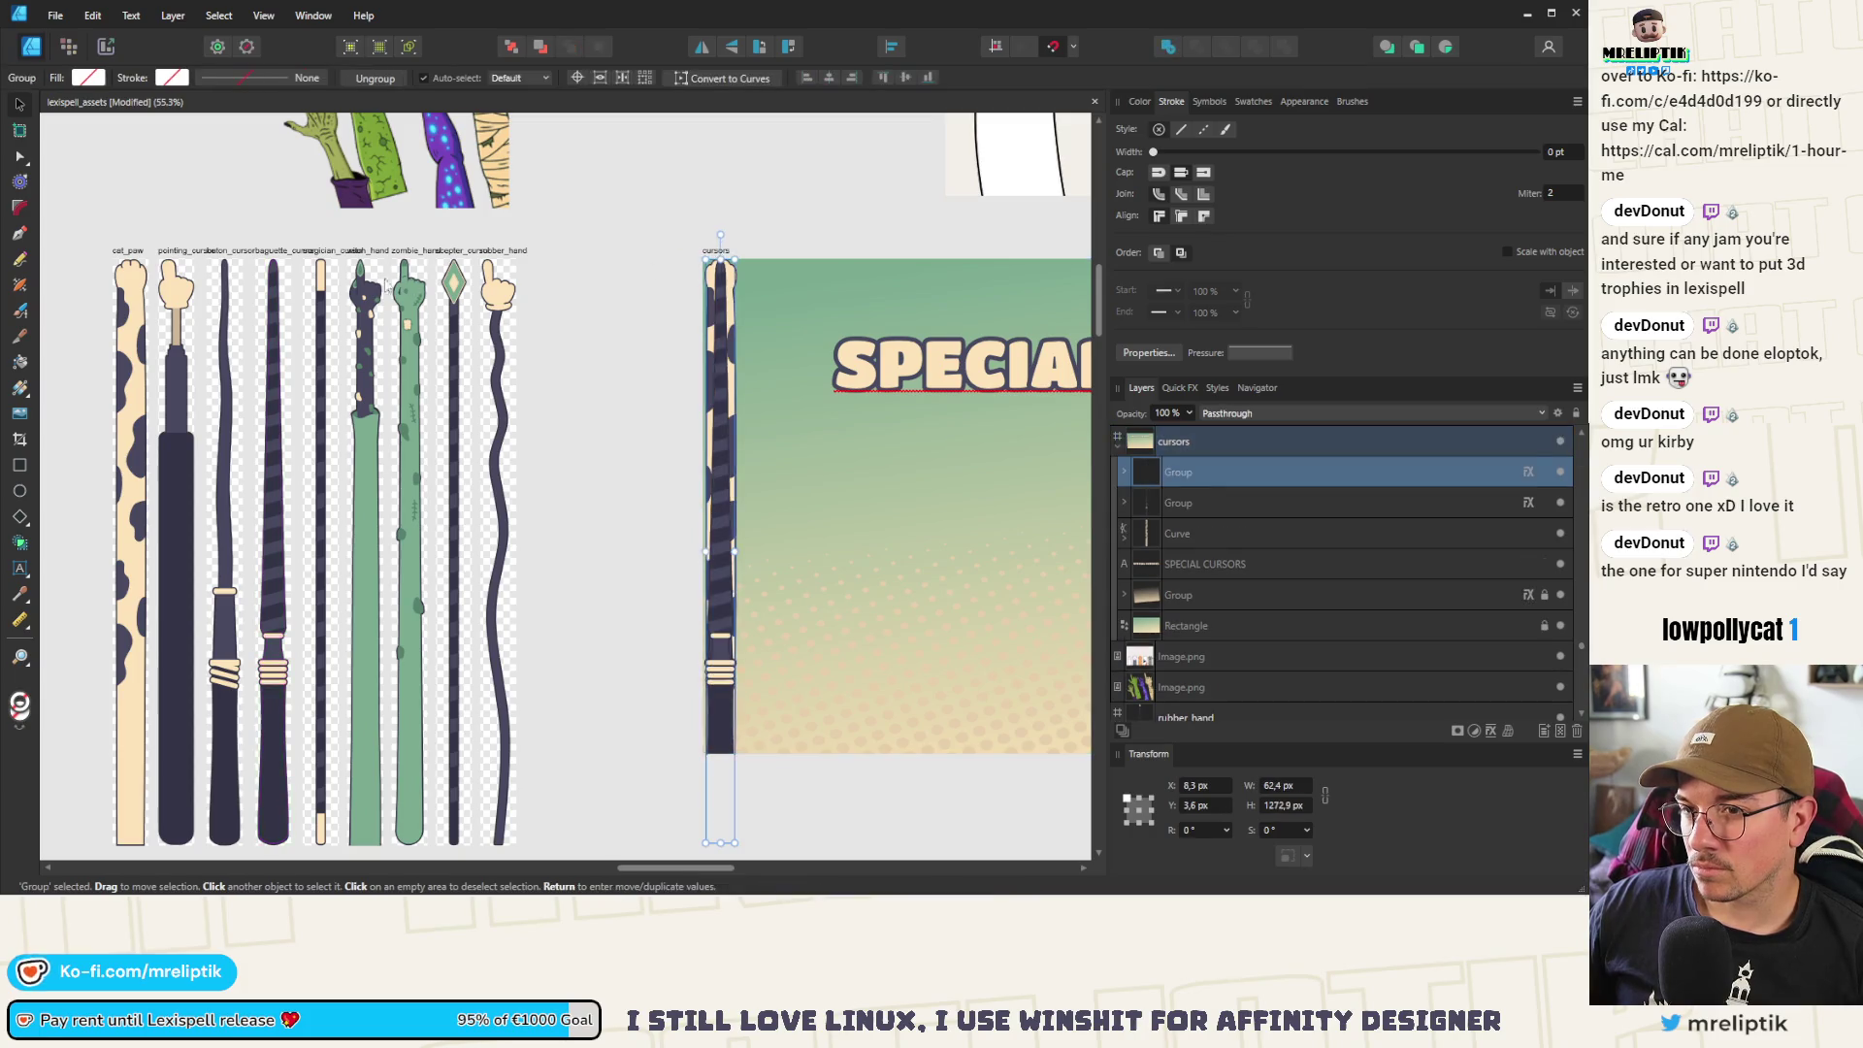
Copy the witch hand sprite group into the cursors banner artboard
click(330, 251)
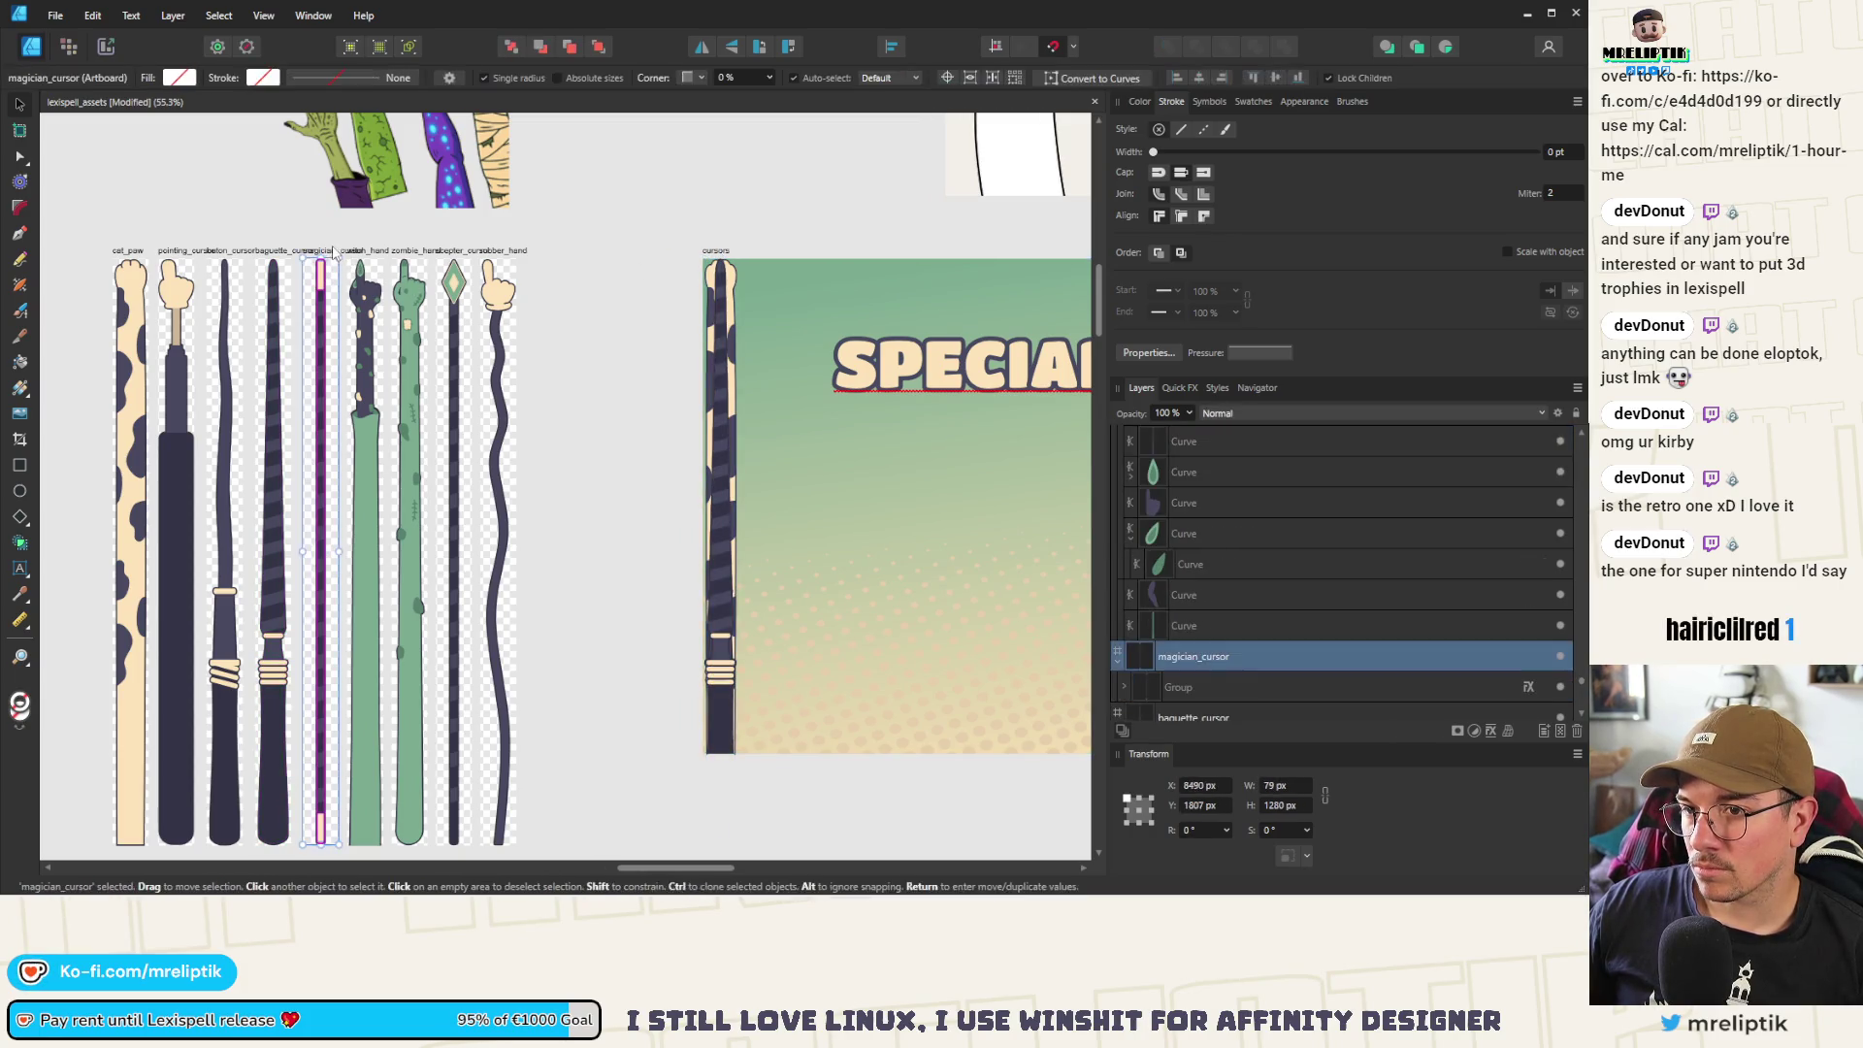
click(718, 250)
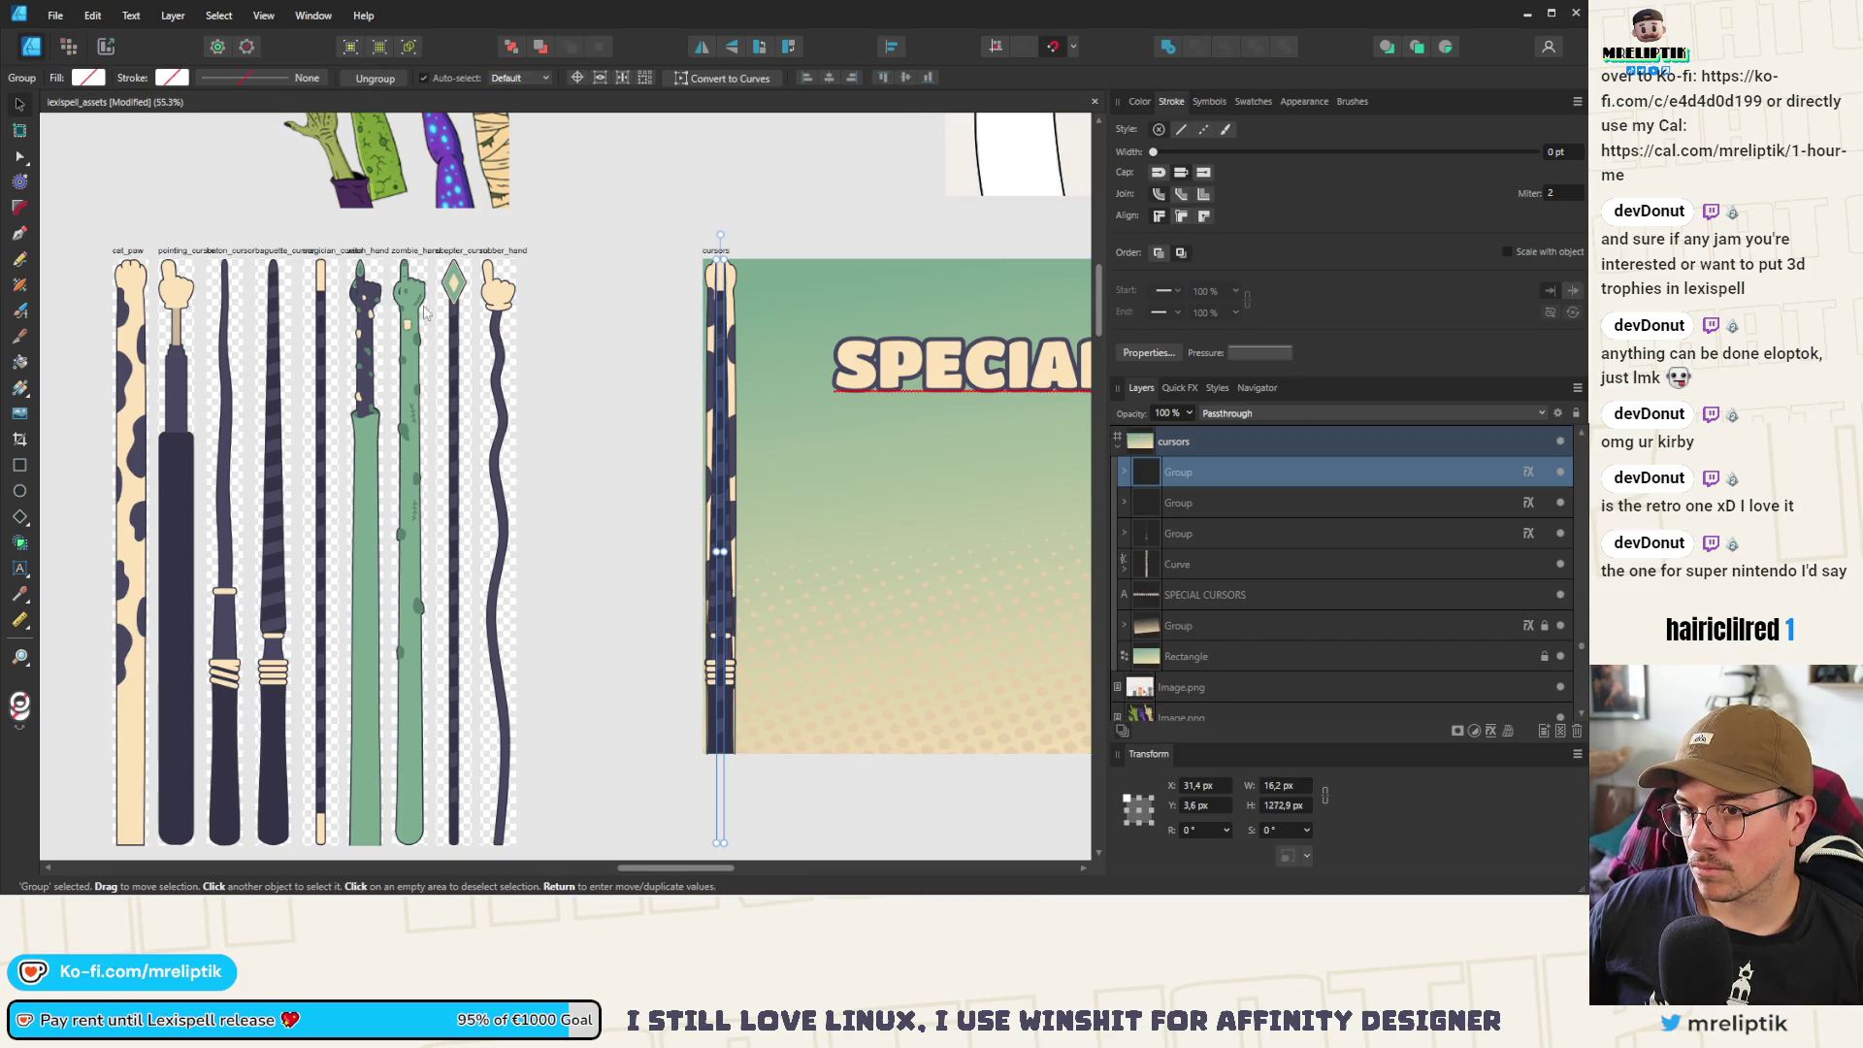
click(363, 281)
key(ctrl+c)
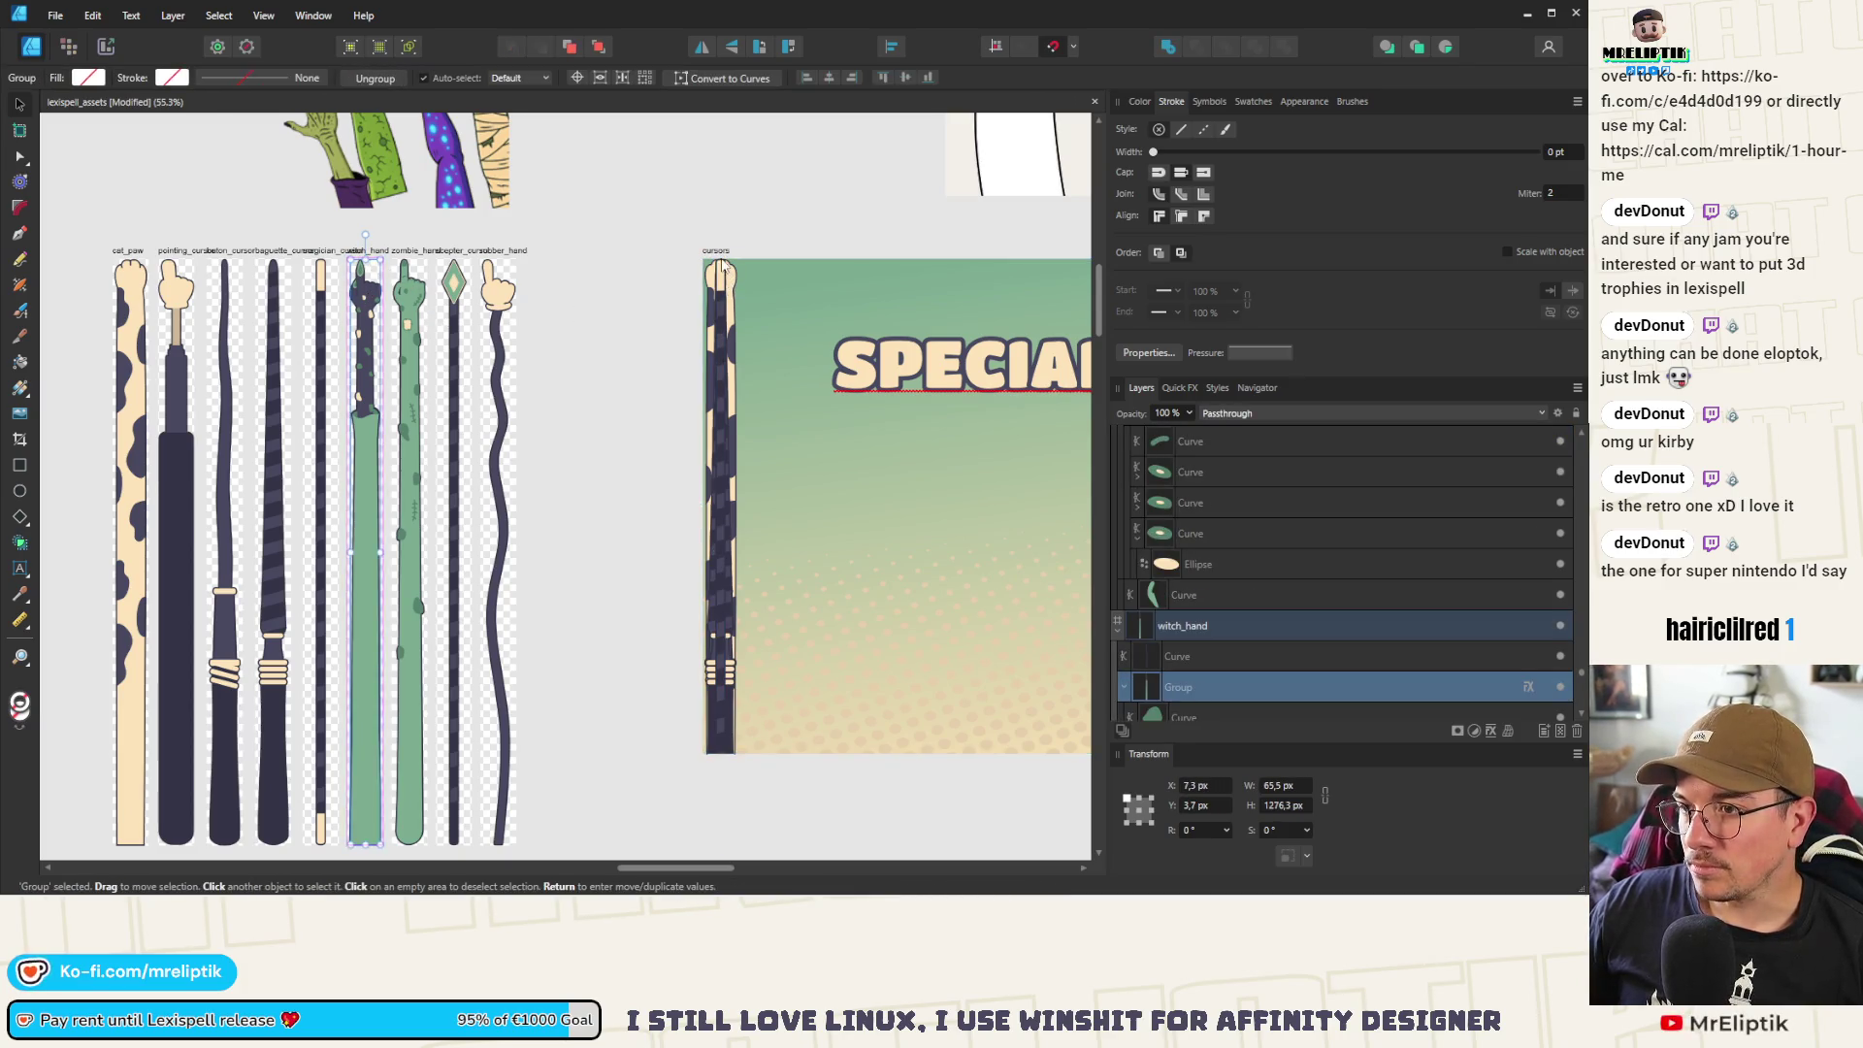
key(ctrl+v)
key(Escape)
Undo the accidental duplicate of the scepter_cursor artboard
click(452, 250)
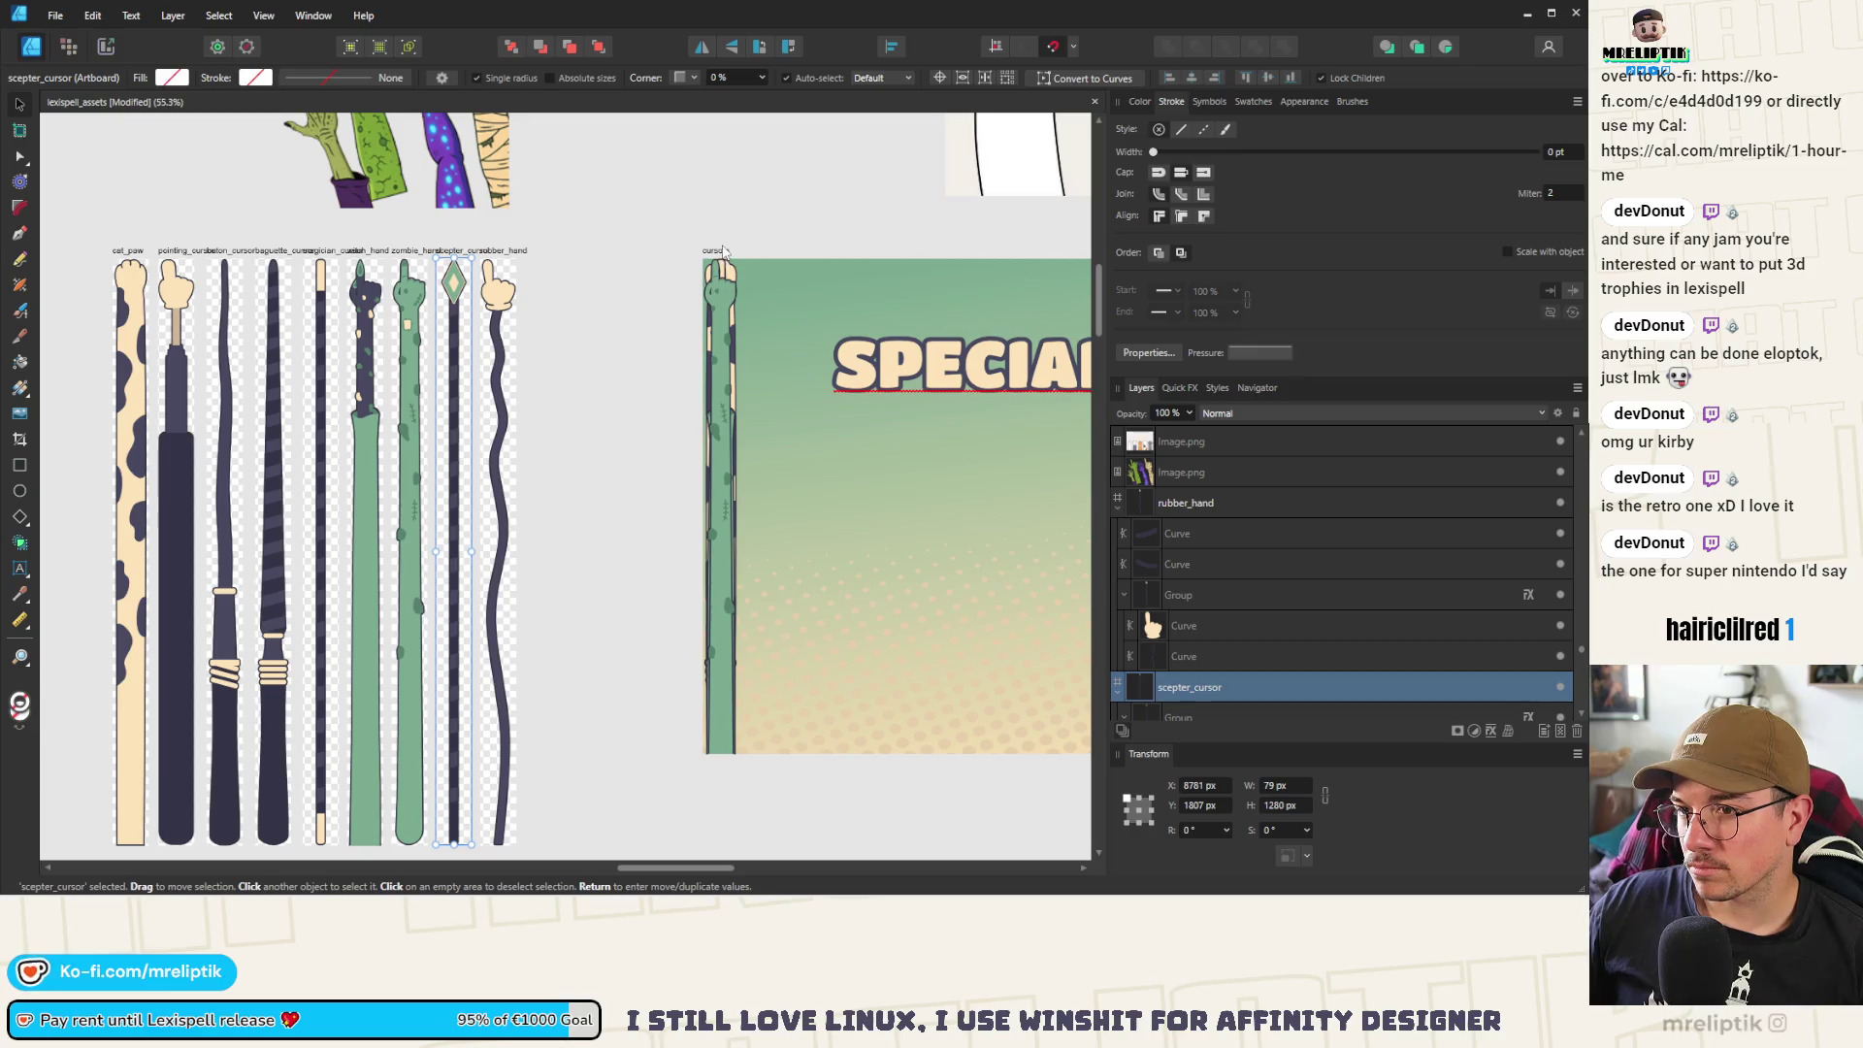
key(ctrl+j)
click(497, 301)
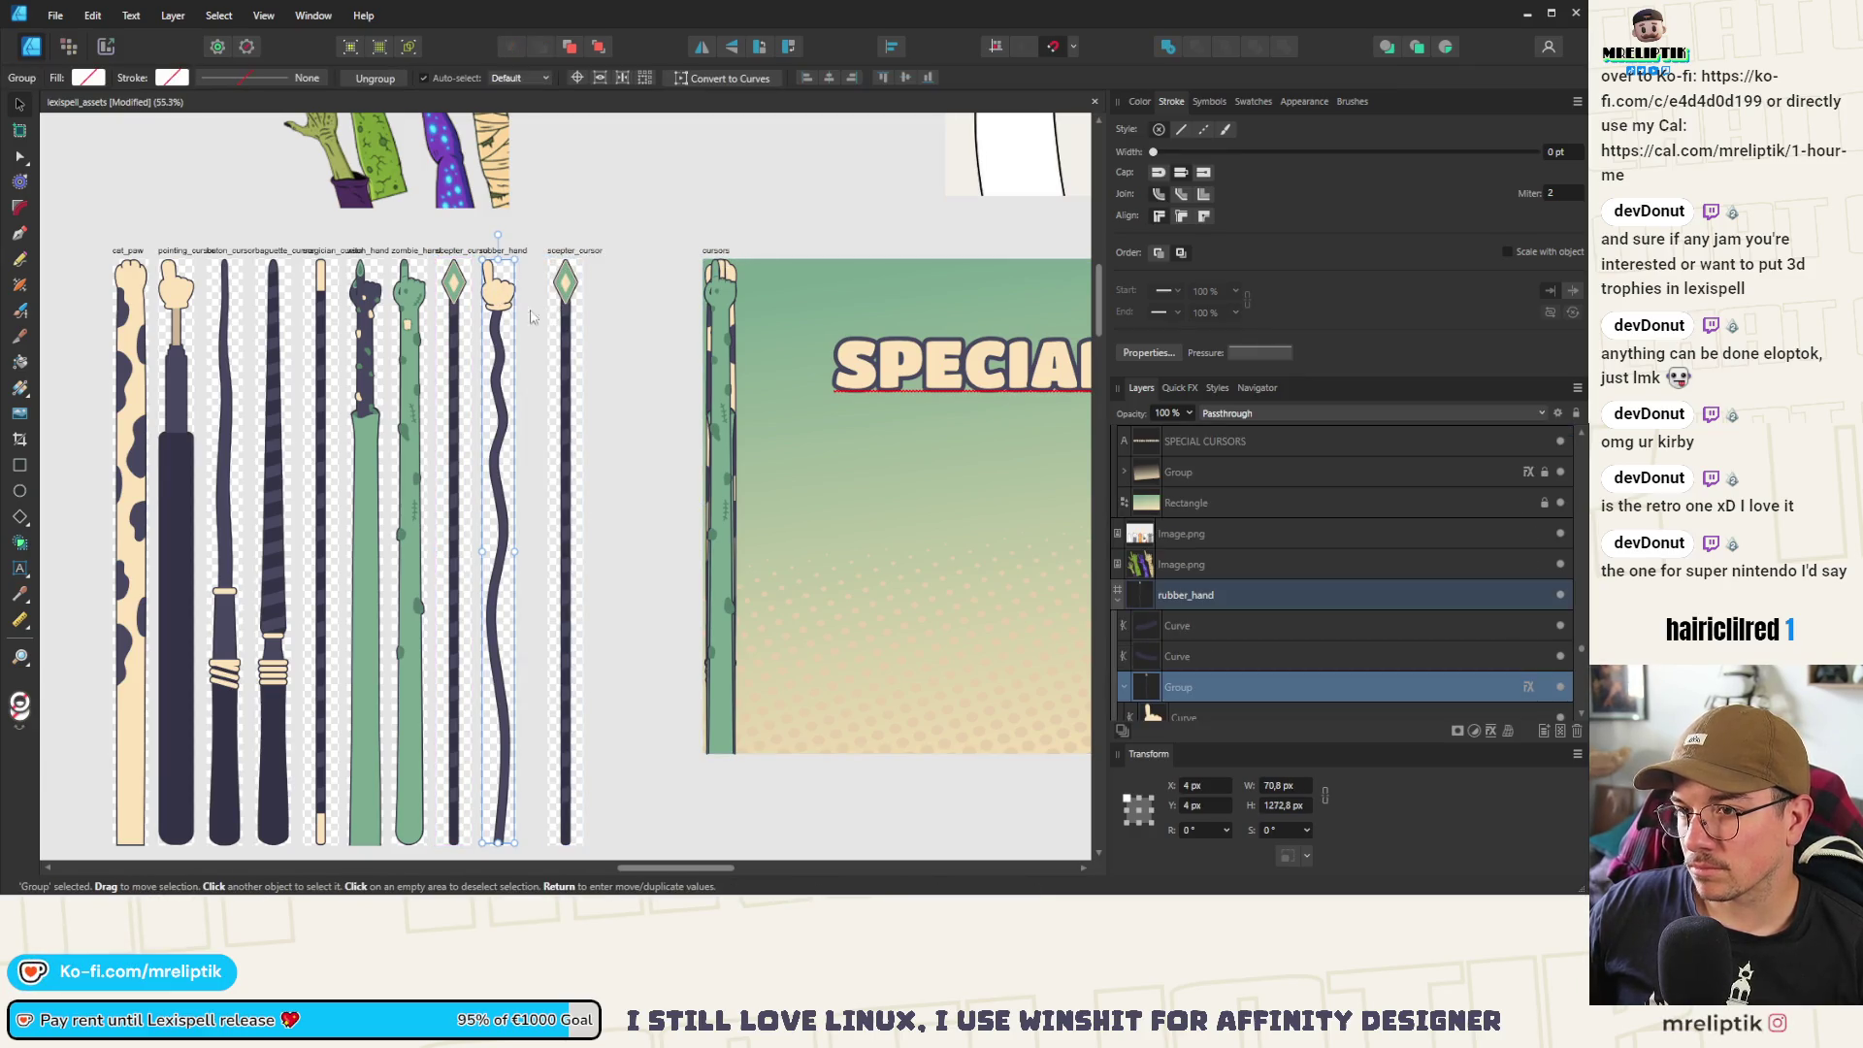
key(ctrl+z)
key(ctrl+shift+z)
key(ctrl+z)
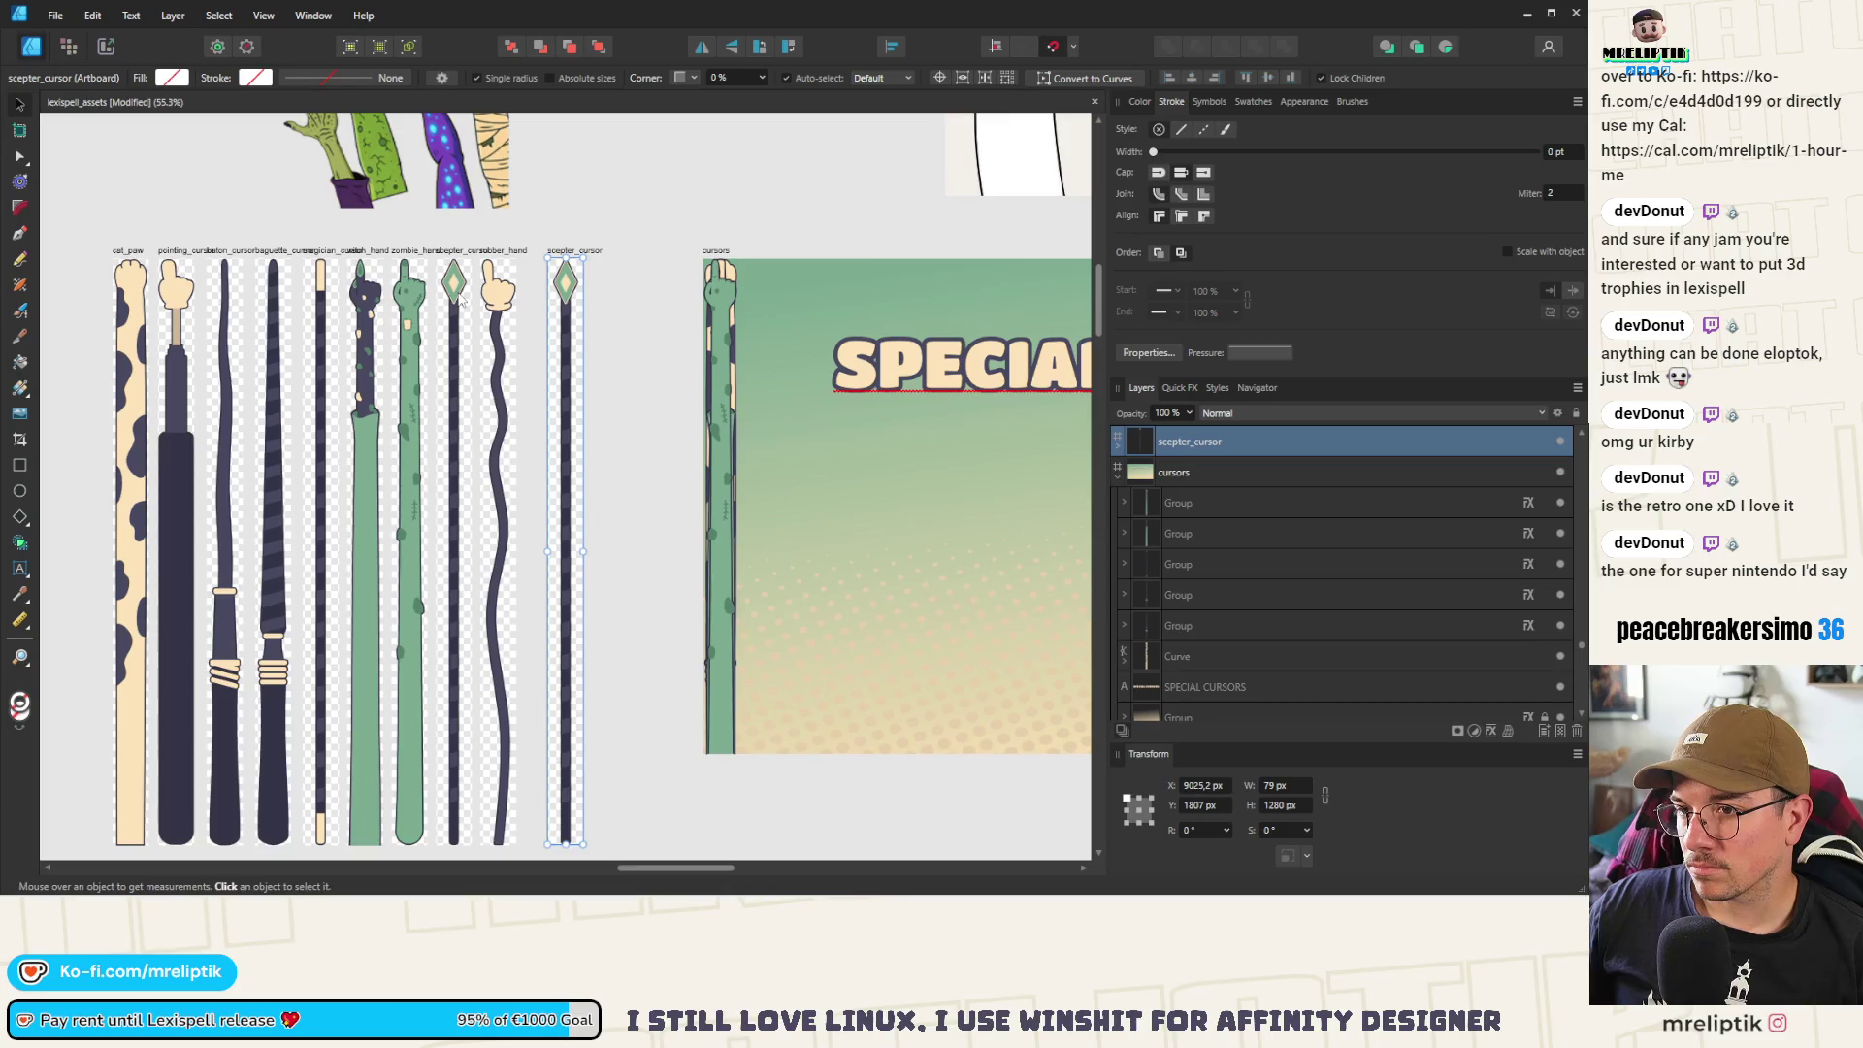
key(ctrl+z)
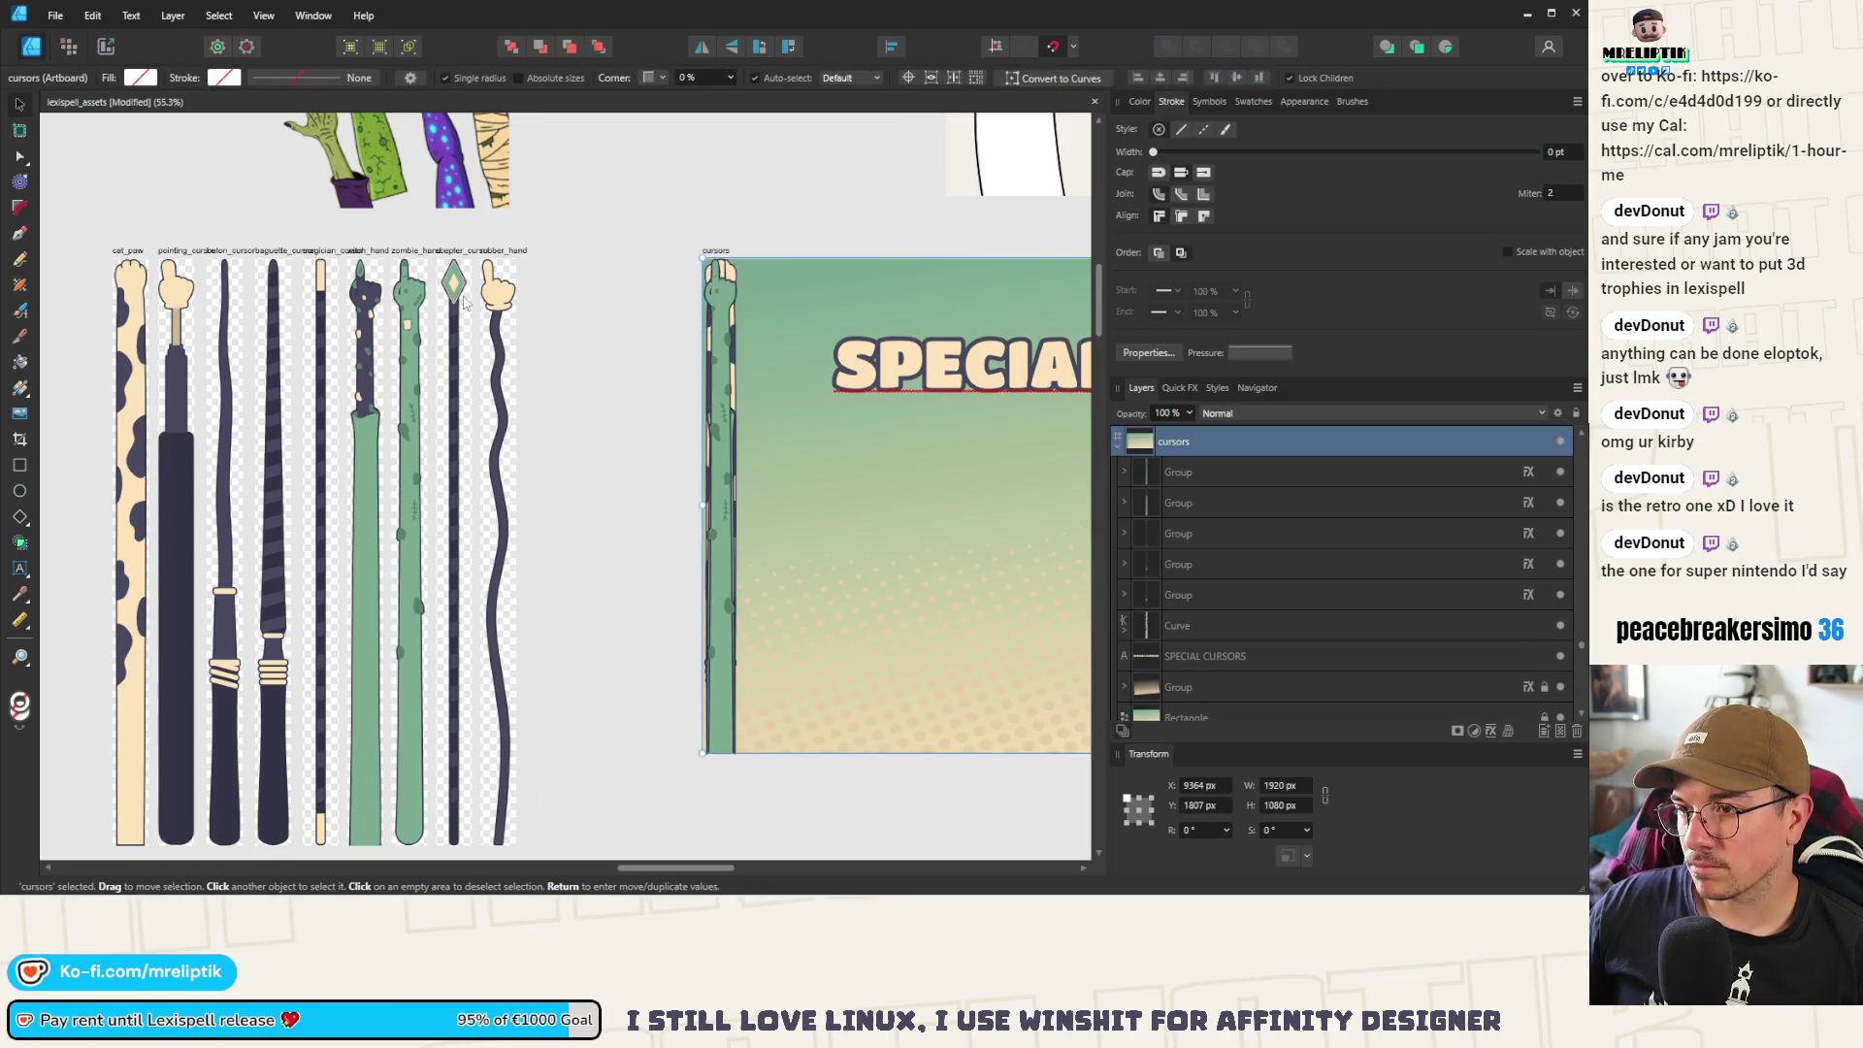